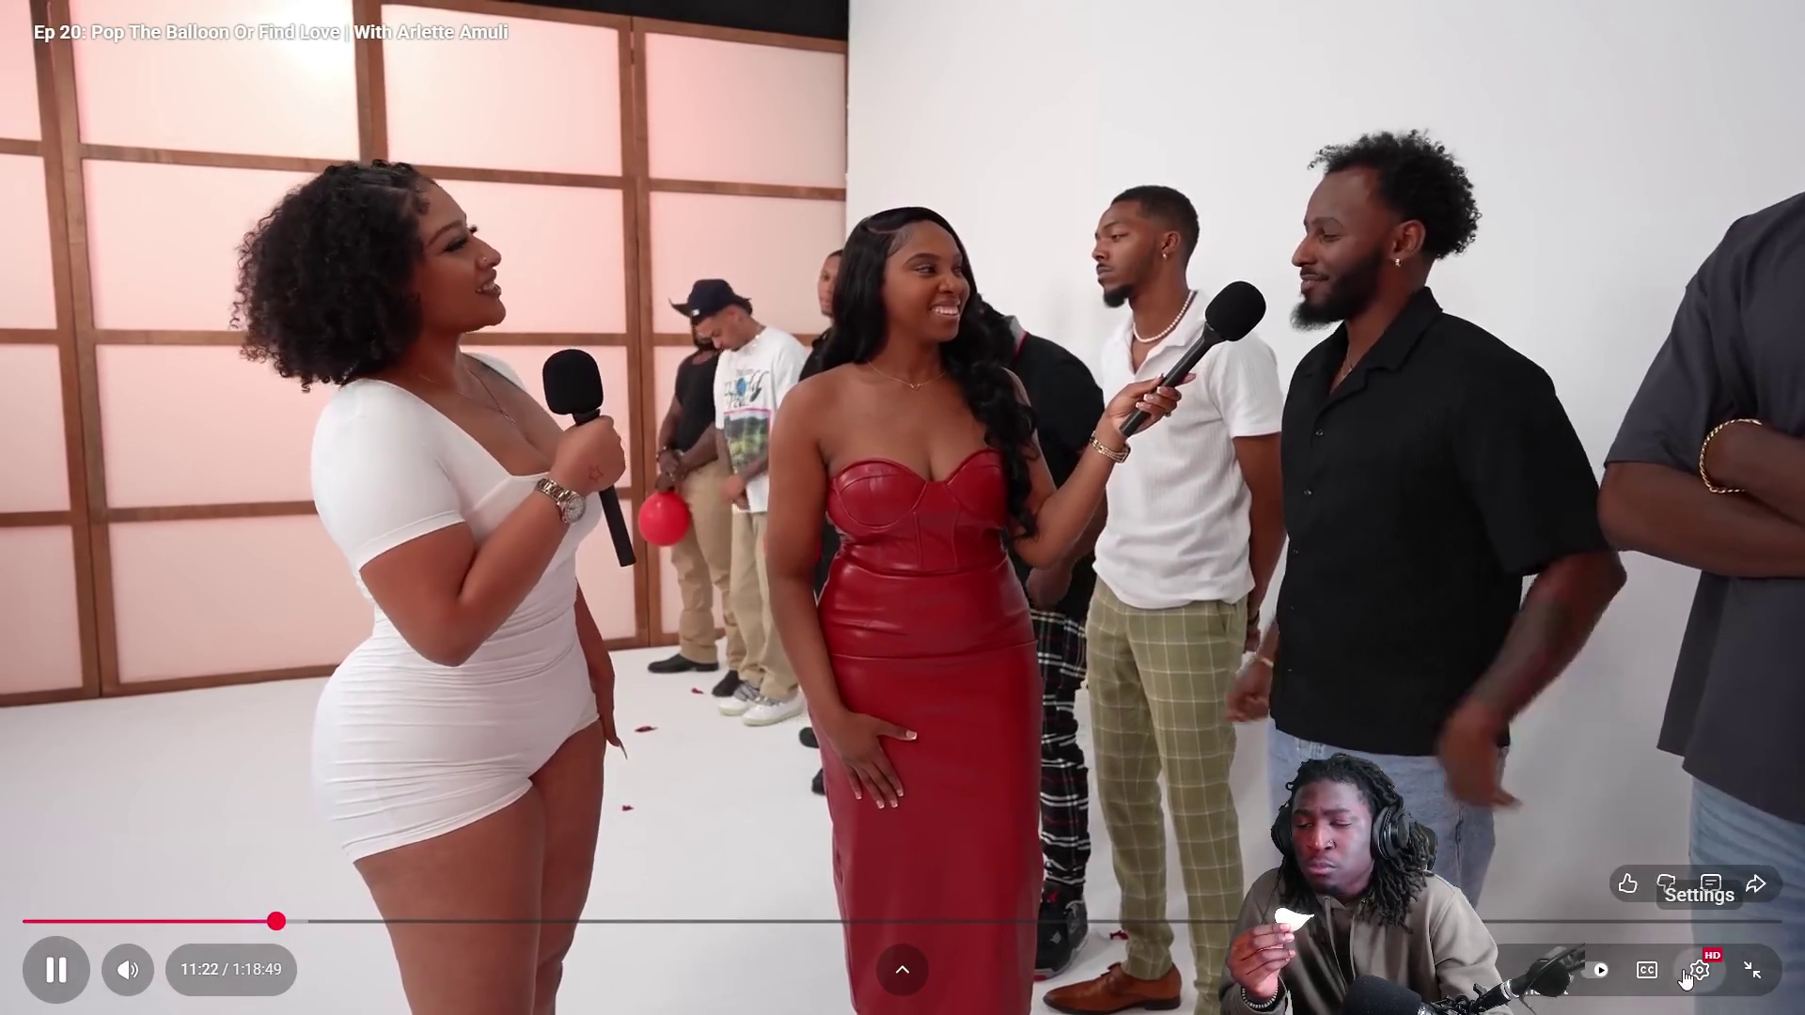
Step: Set the YouTube episode's playback speed back to Normal
{"action": "left_click", "coordinate": [1700, 969]}
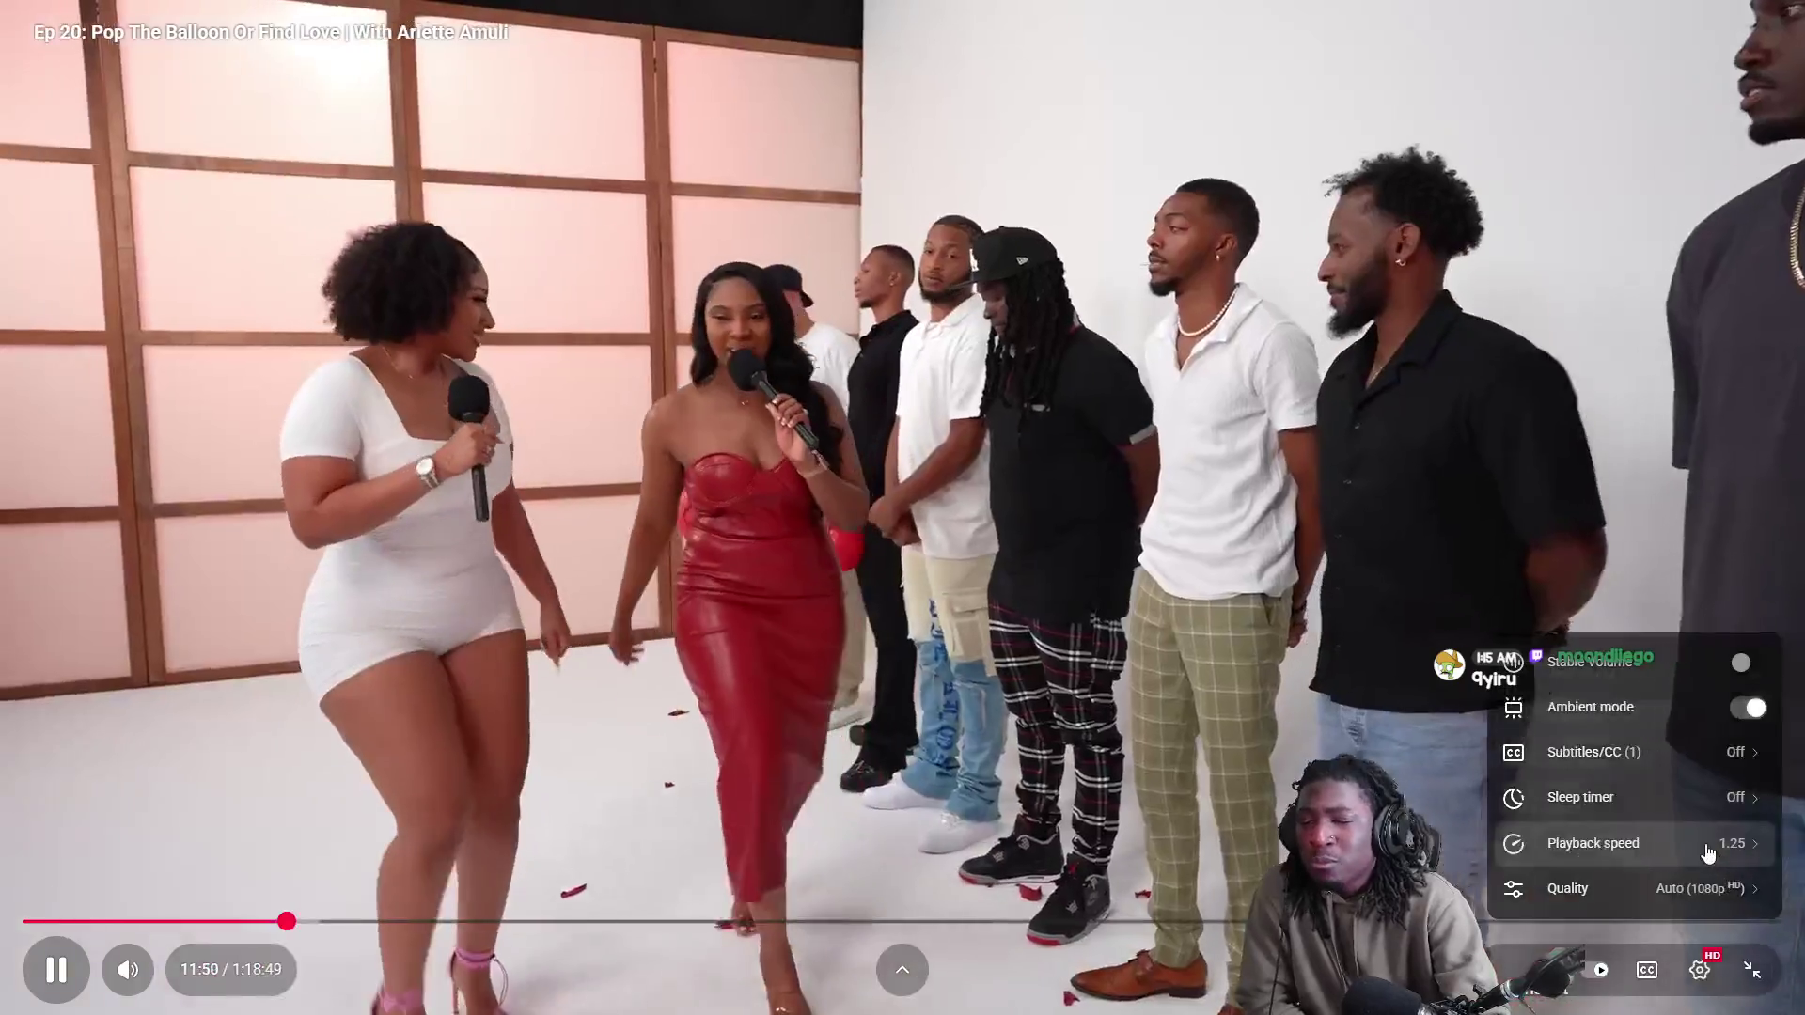
{"action": "left_click", "coordinate": [1654, 843]}
{"action": "left_click", "coordinate": [1621, 661]}
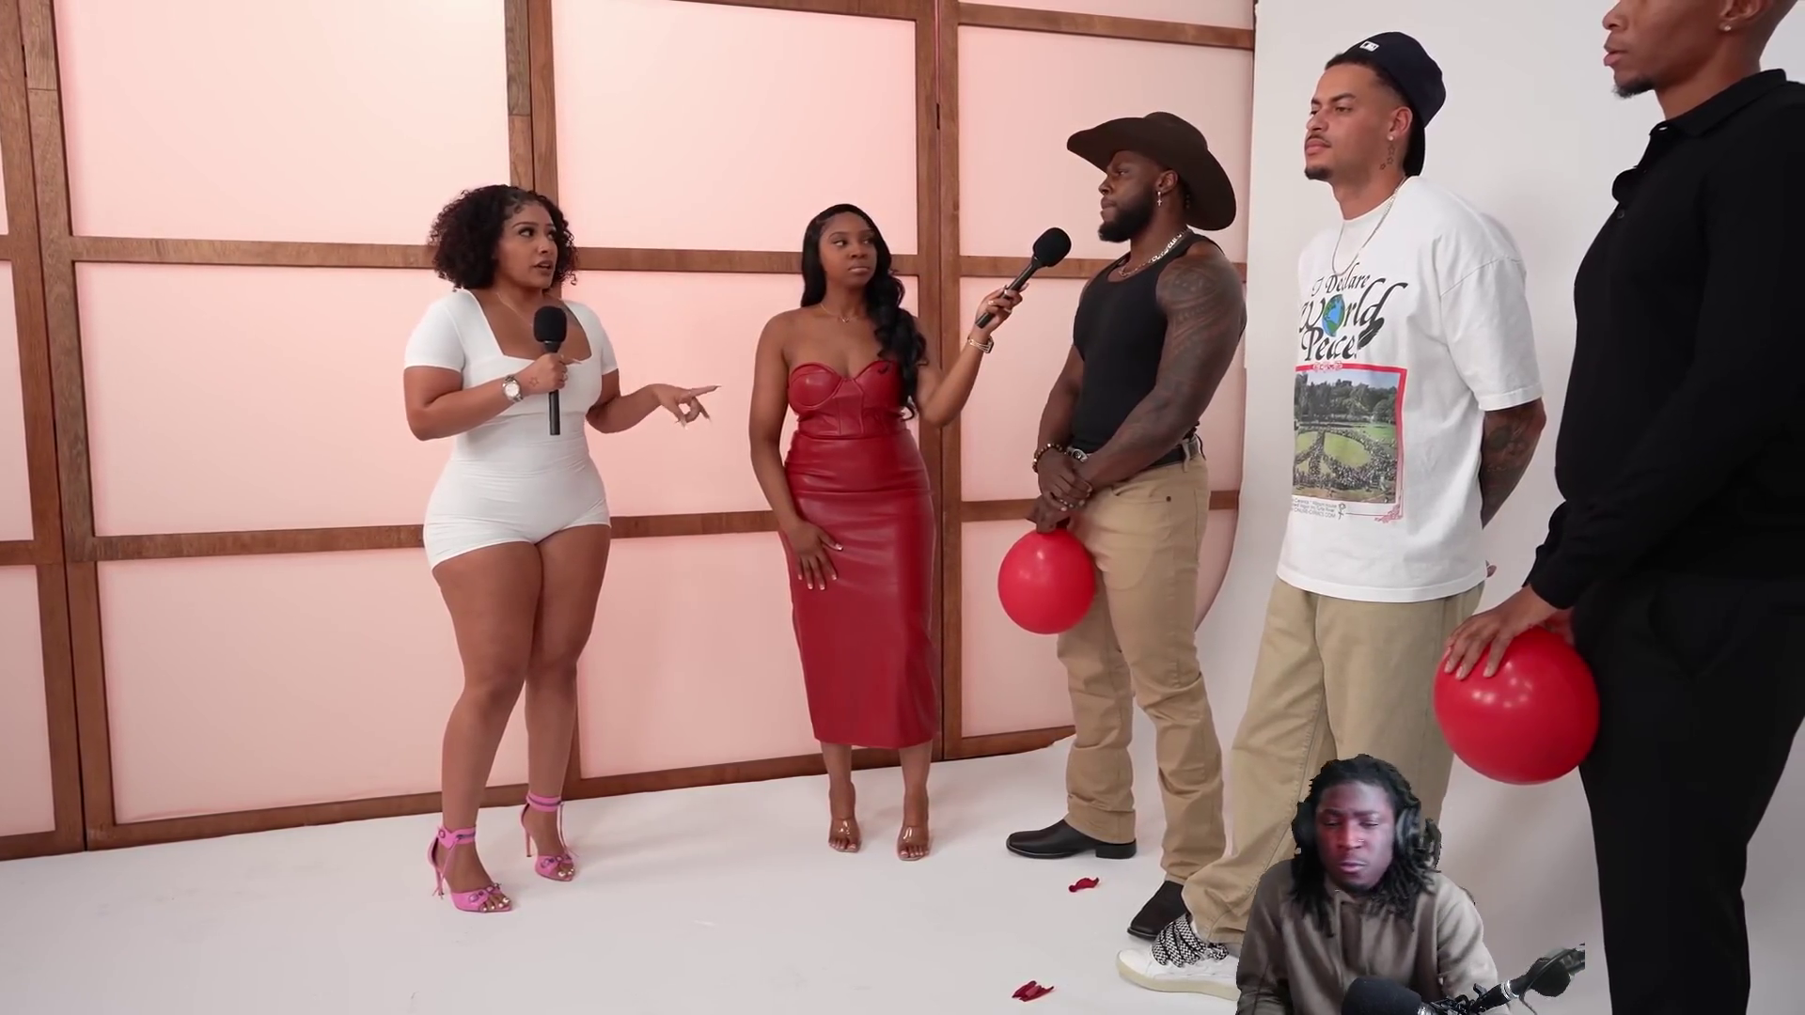
Step: Exit fullscreen, pause the episode and close the Pop The Balloon episode tab
{"action": "mouse_move", "coordinate": [956, 622]}
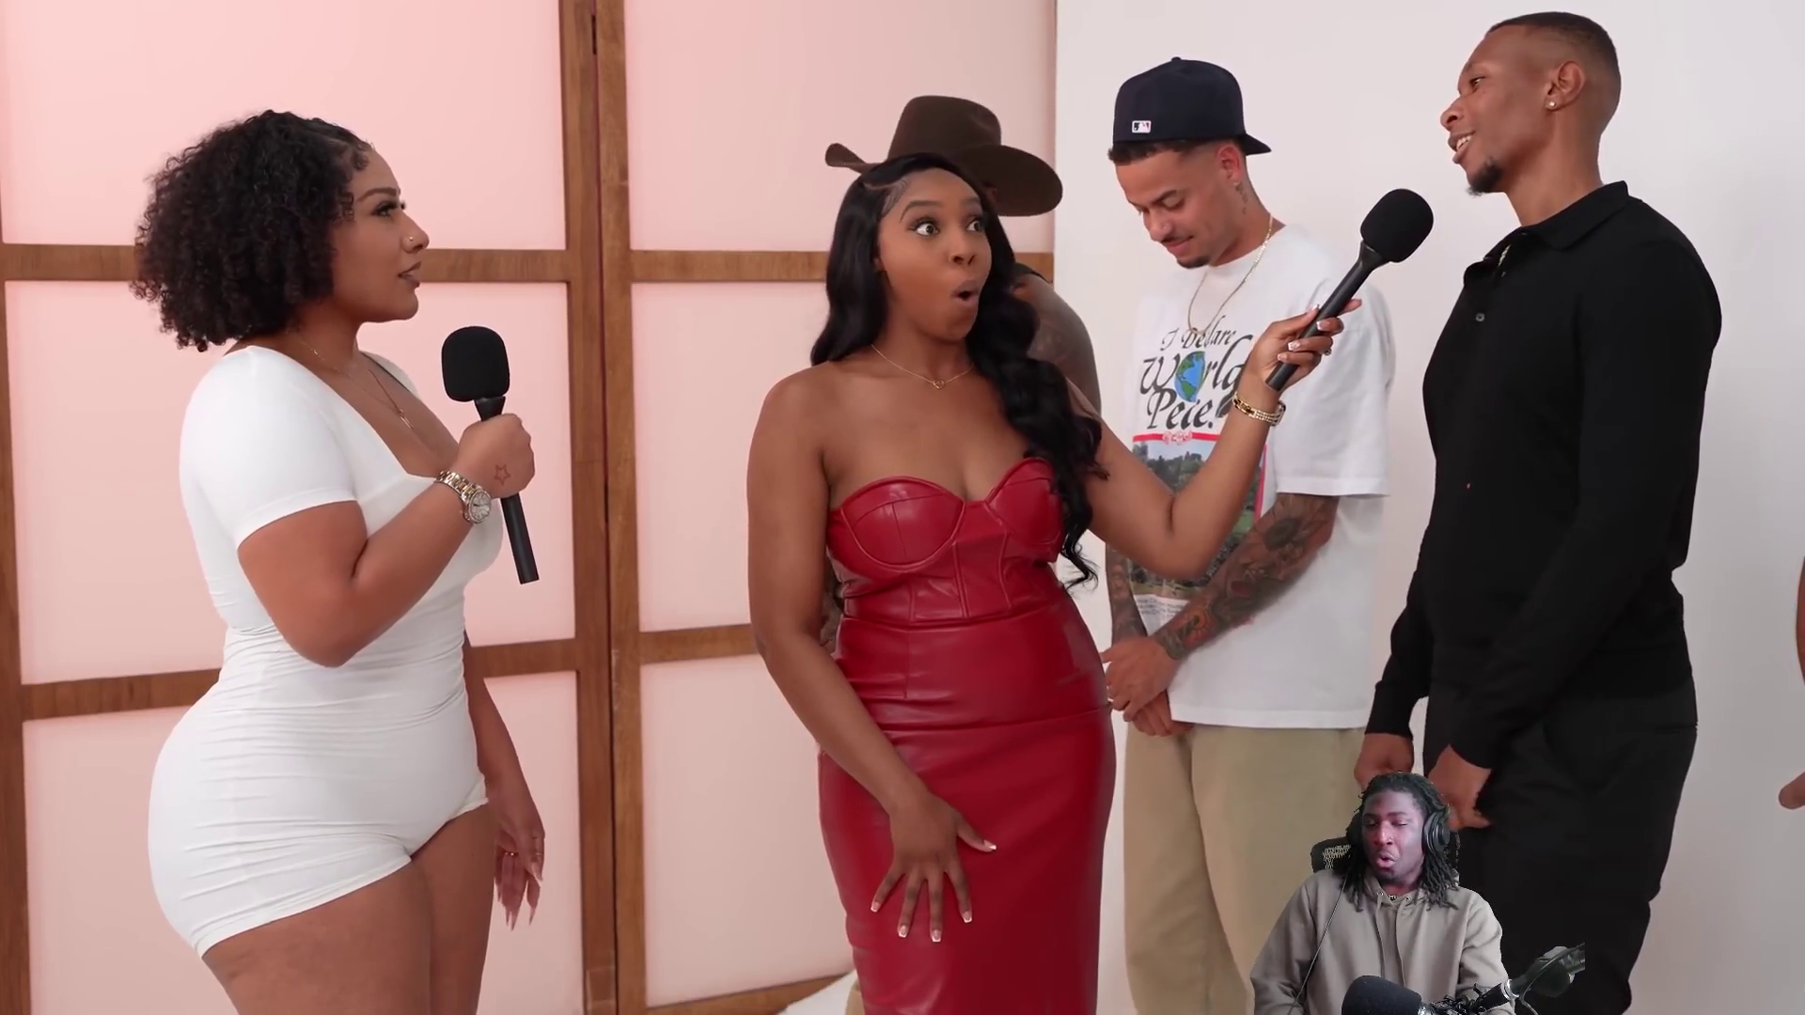
{"action": "double_click", "coordinate": [712, 664]}
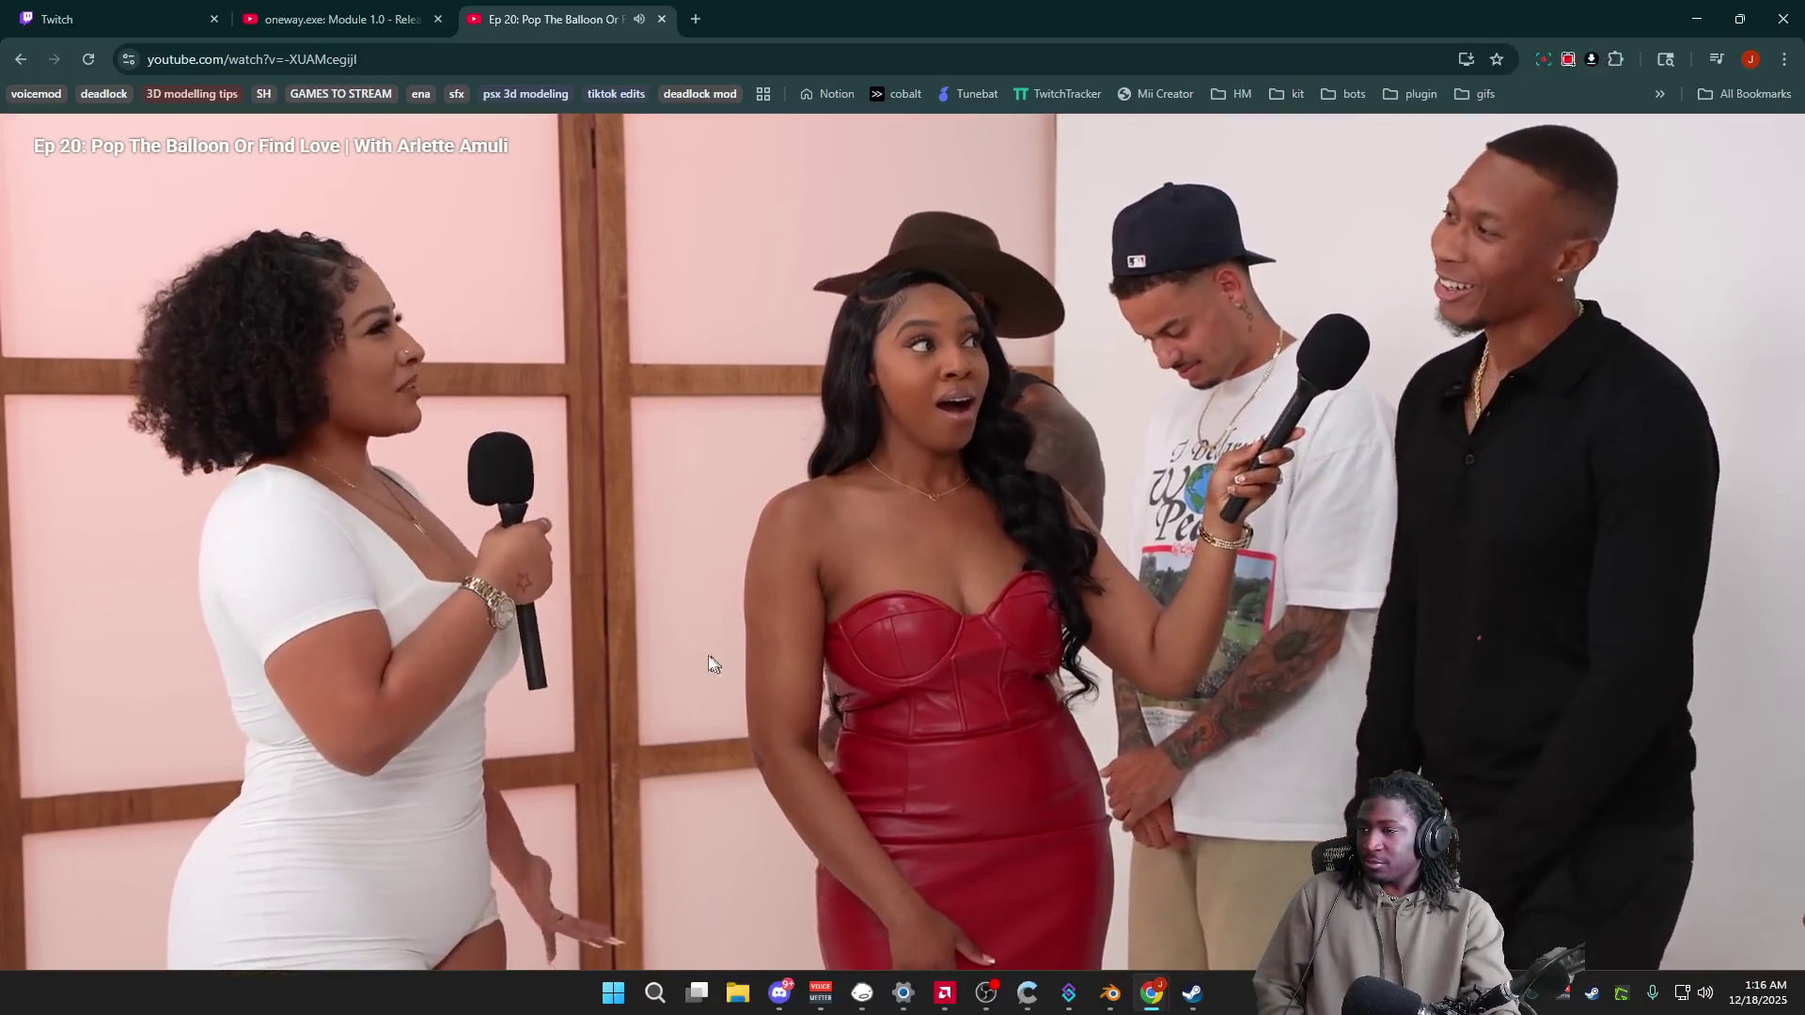
{"action": "left_click", "coordinate": [712, 664]}
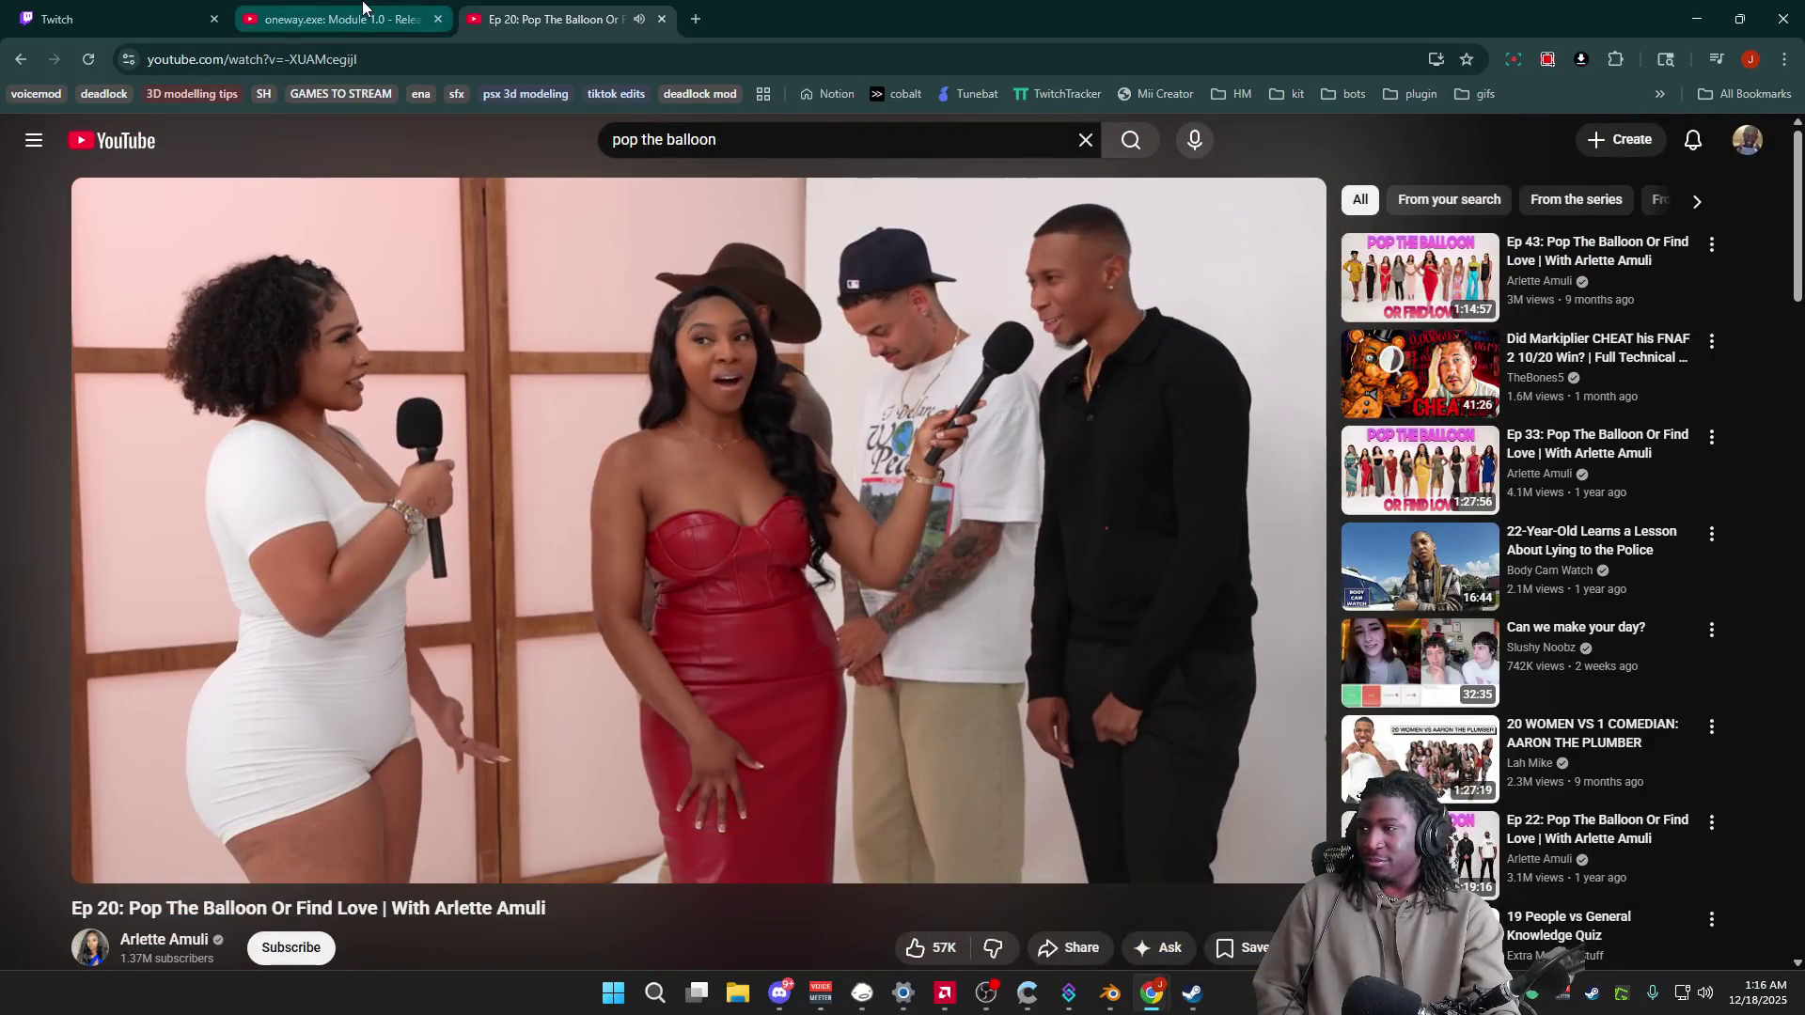
{"action": "left_click", "coordinate": [662, 19]}
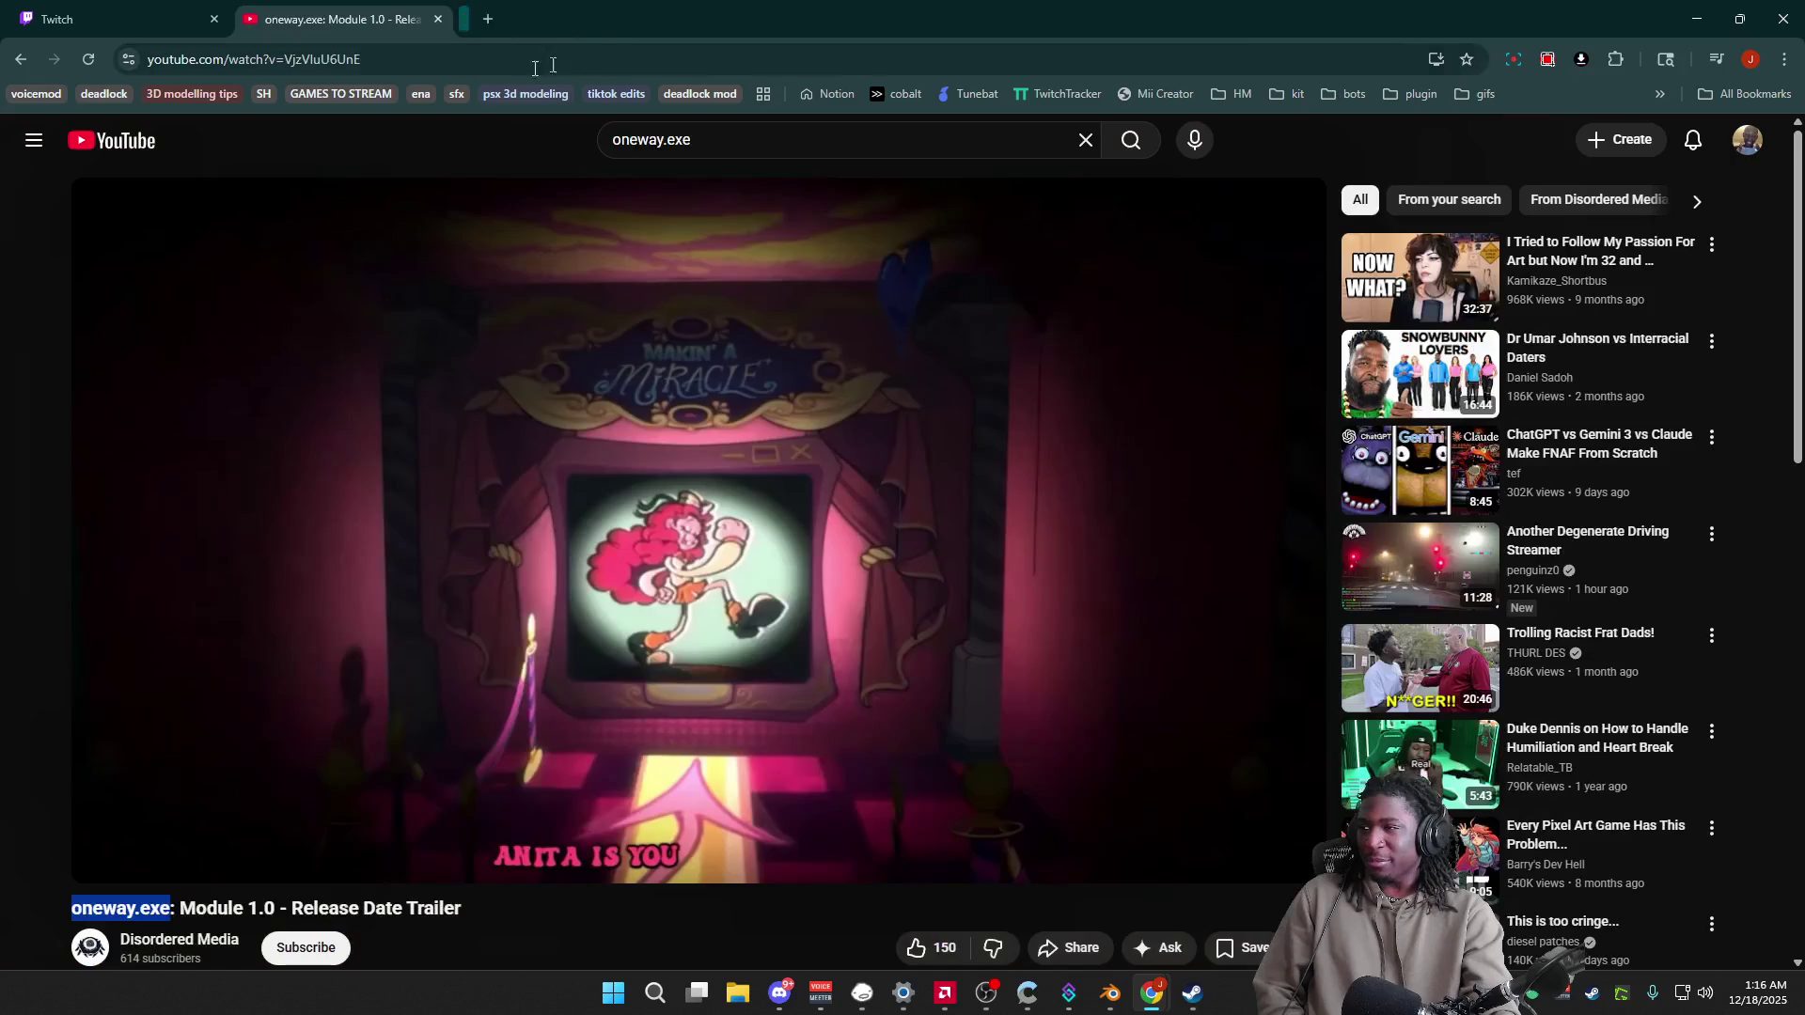
Step: Minimize both the Twitch and YouTube Chrome windows to reveal Blender
{"action": "left_click", "coordinate": [227, 10]}
{"action": "left_click", "coordinate": [1696, 18]}
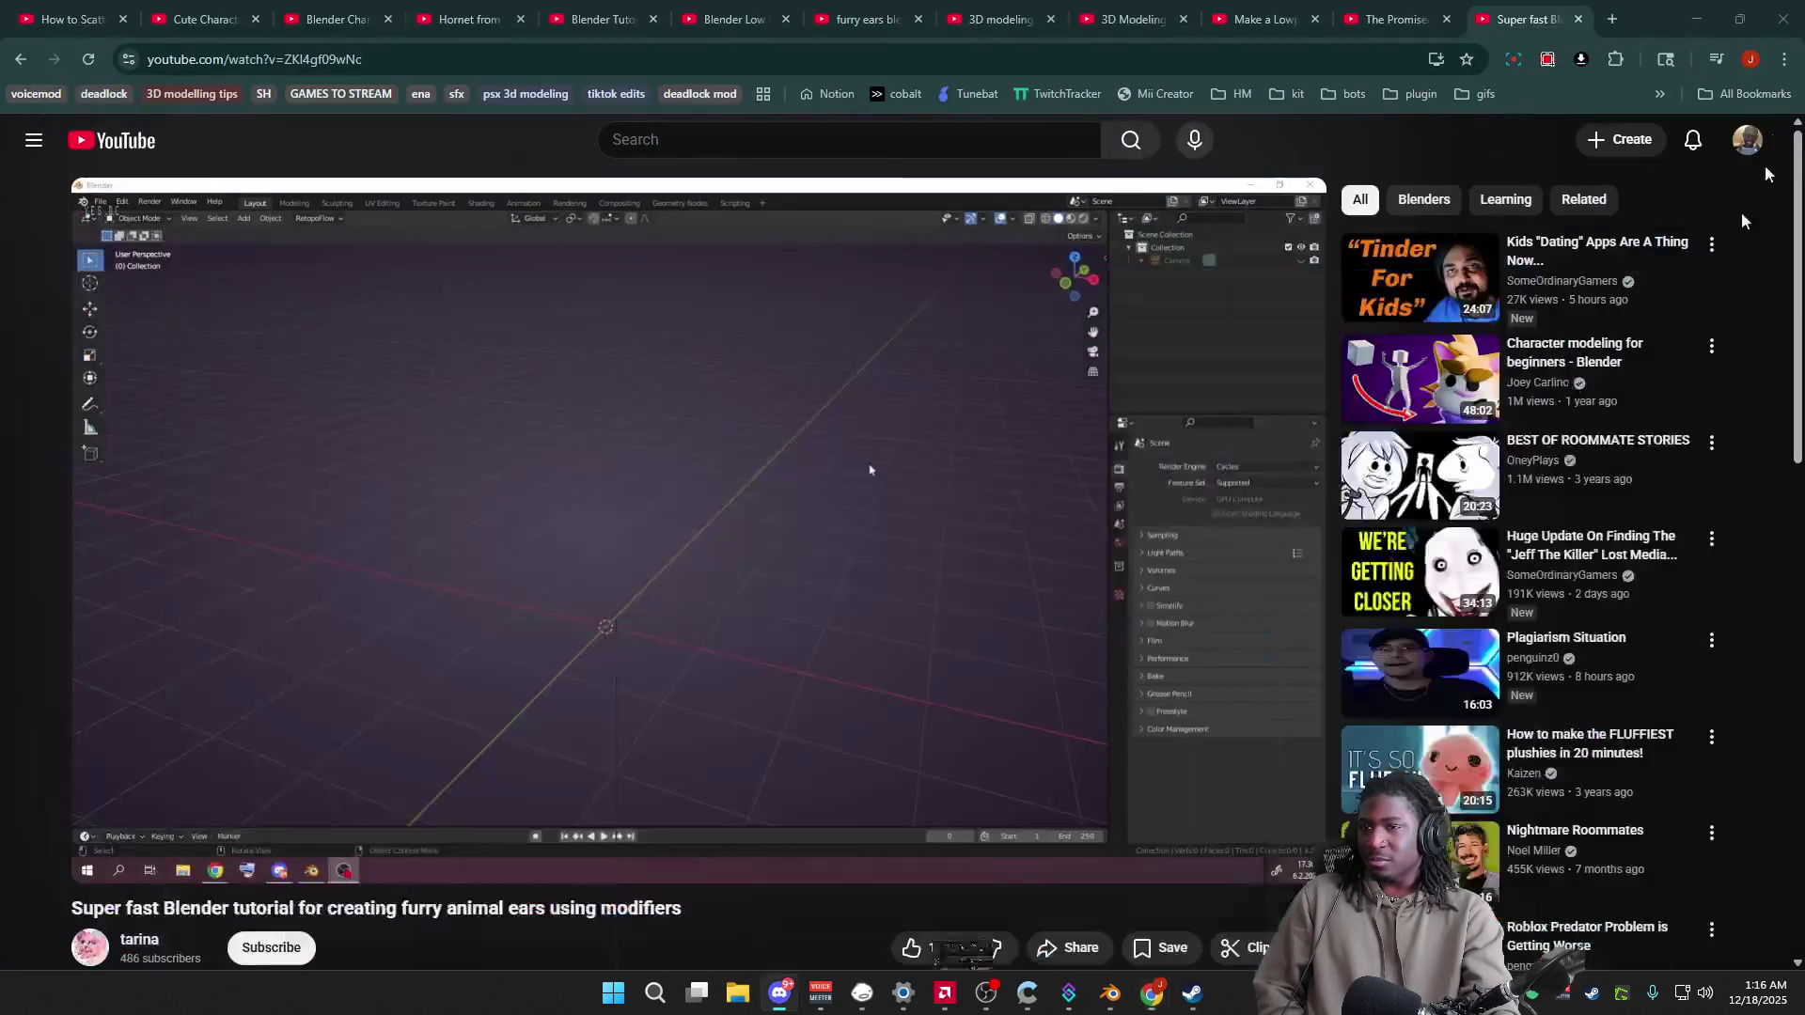
{"action": "left_click", "coordinate": [1696, 18]}
{"action": "scroll", "coordinate": [921, 425], "scroll_direction": "up", "scroll_amount": 1}
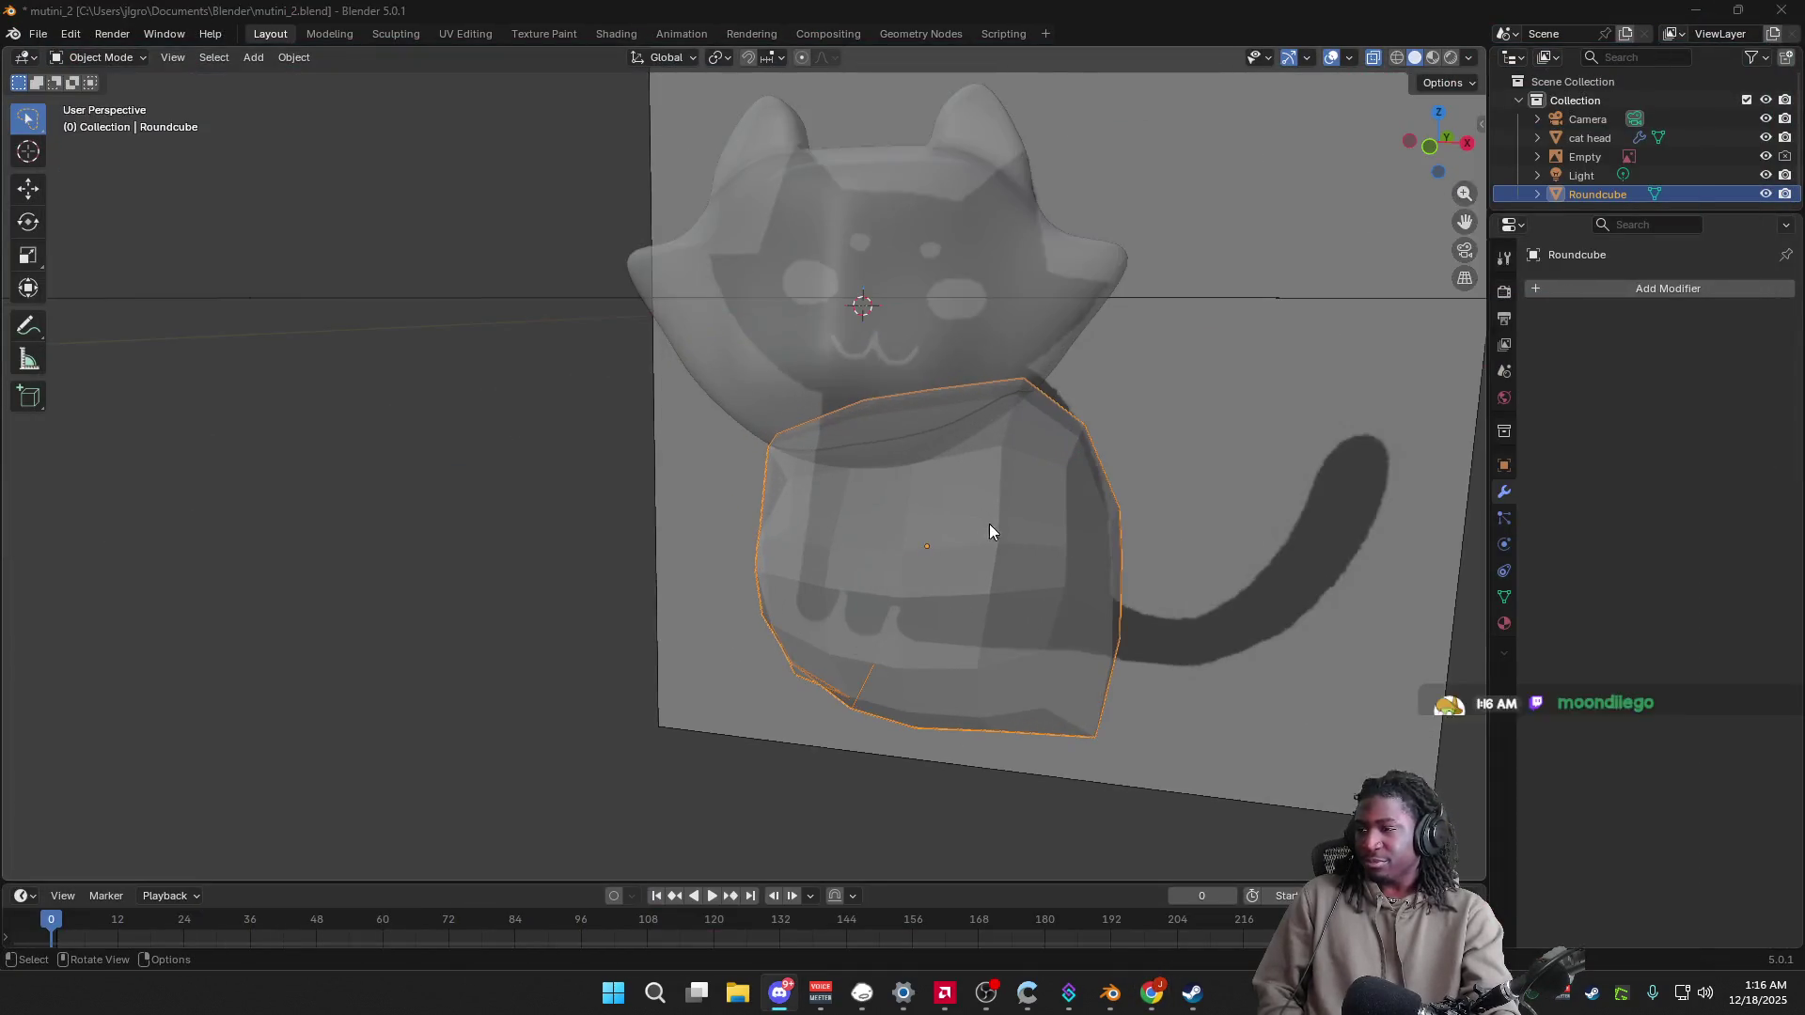
Step: Turn off X-Ray in viewport shading so the cat model appears opaque
{"action": "mouse_move", "coordinate": [1001, 837]}
{"action": "middle_mouse_down"}
{"action": "mouse_move", "coordinate": [1166, 681]}
{"action": "mouse_move", "coordinate": [1165, 464]}
{"action": "mouse_move", "coordinate": [1213, 298]}
{"action": "mouse_move", "coordinate": [1243, 339]}
{"action": "middle_mouse_up"}
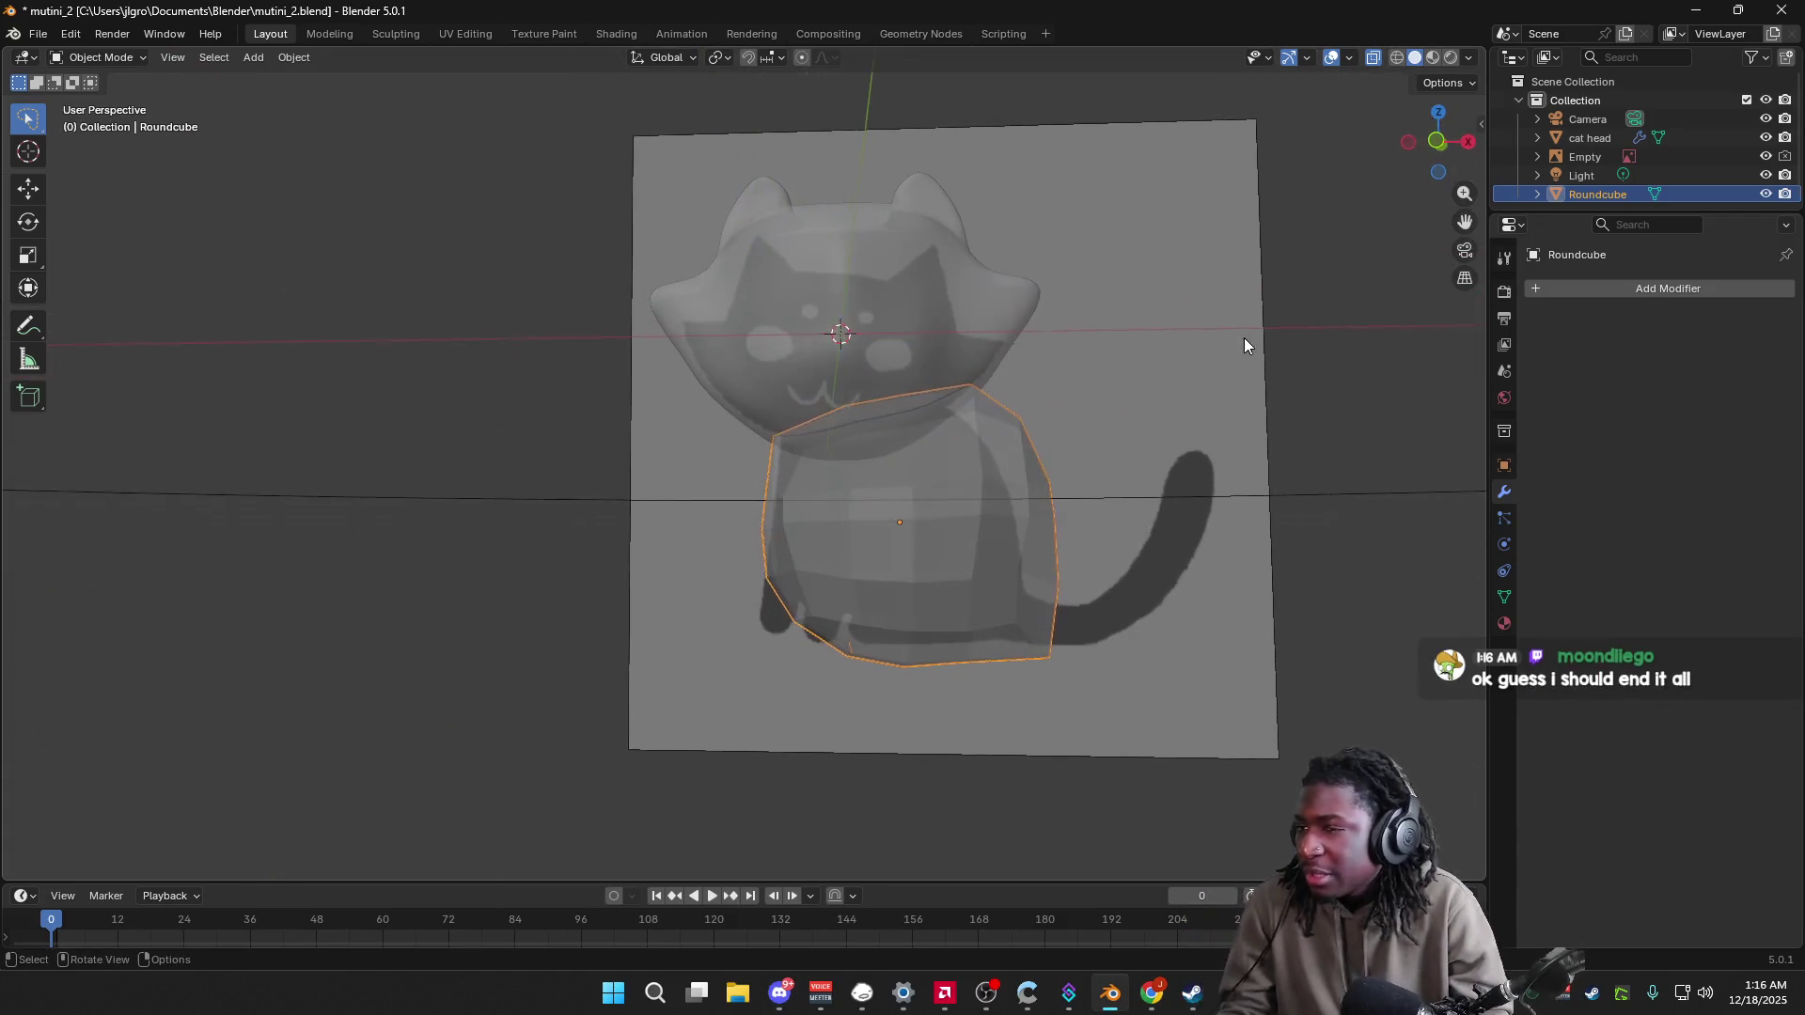
{"action": "left_click", "coordinate": [1469, 58]}
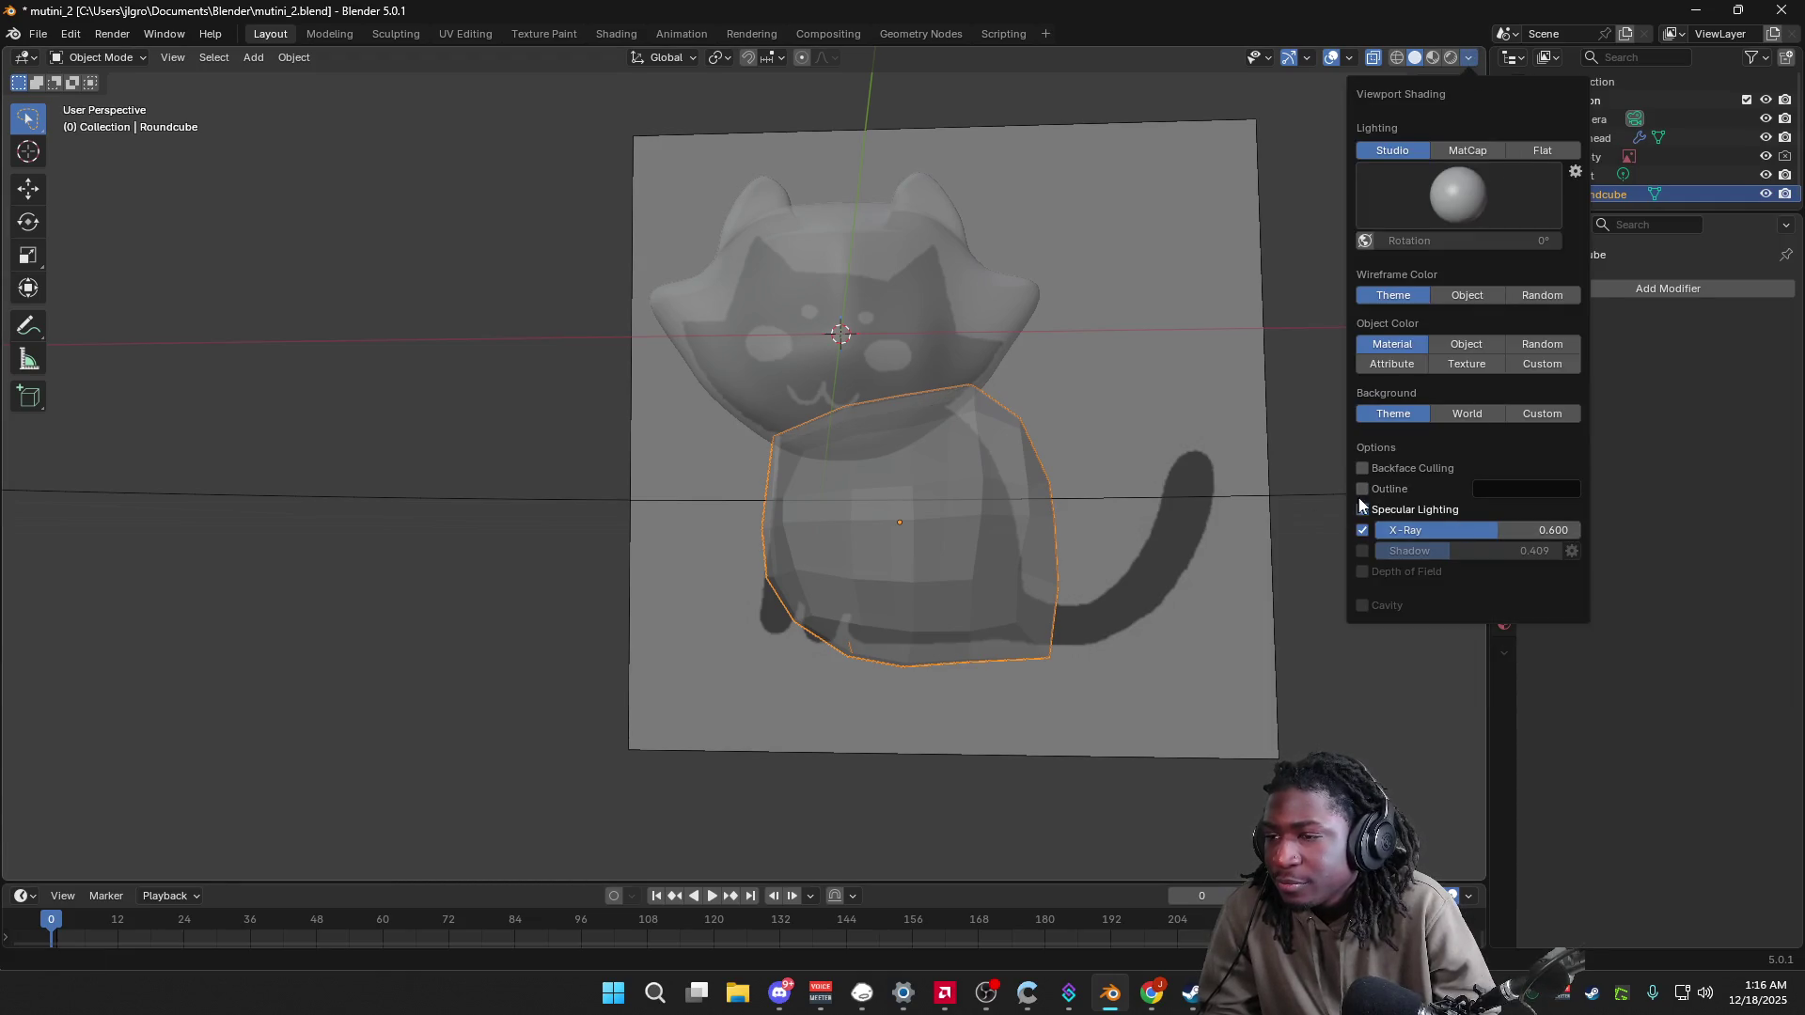
{"action": "left_click", "coordinate": [1364, 530]}
Step: Add a Solidify modifier to the Roundcube, then remove it again
{"action": "middle_click_drag", "start_coordinate": [828, 254], "coordinate": [849, 335]}
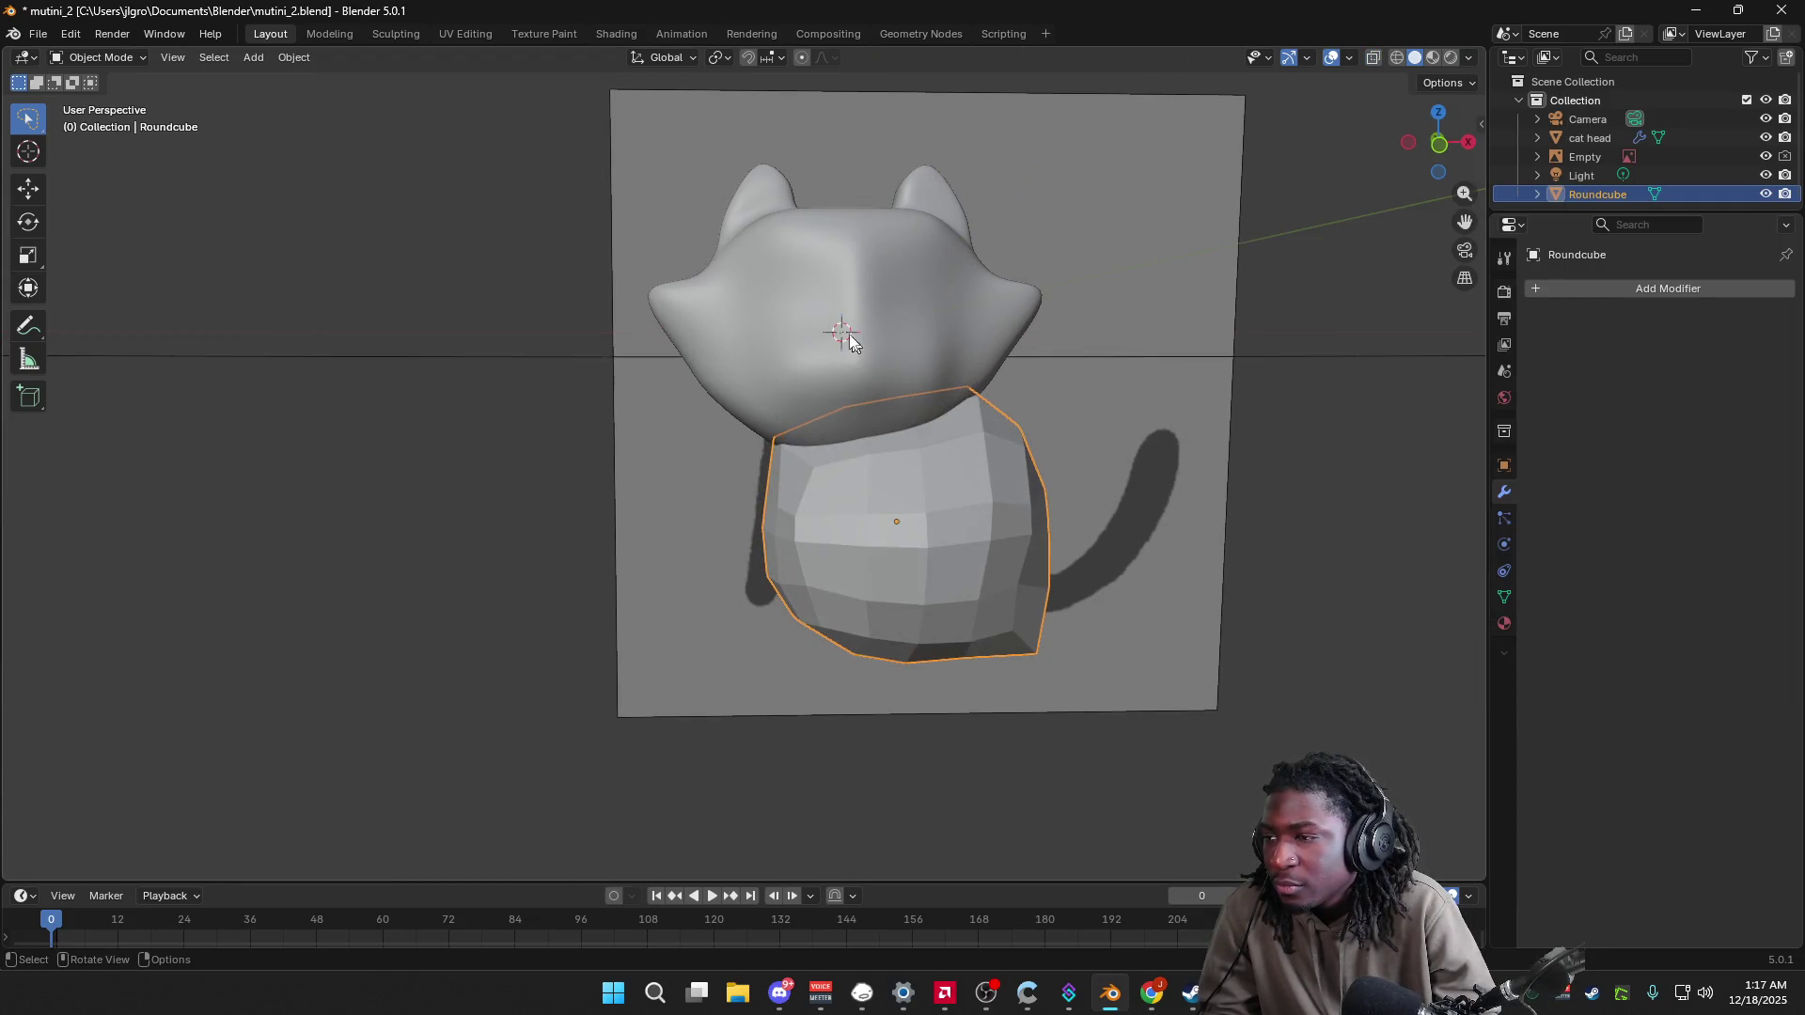
{"action": "left_click", "coordinate": [1592, 290]}
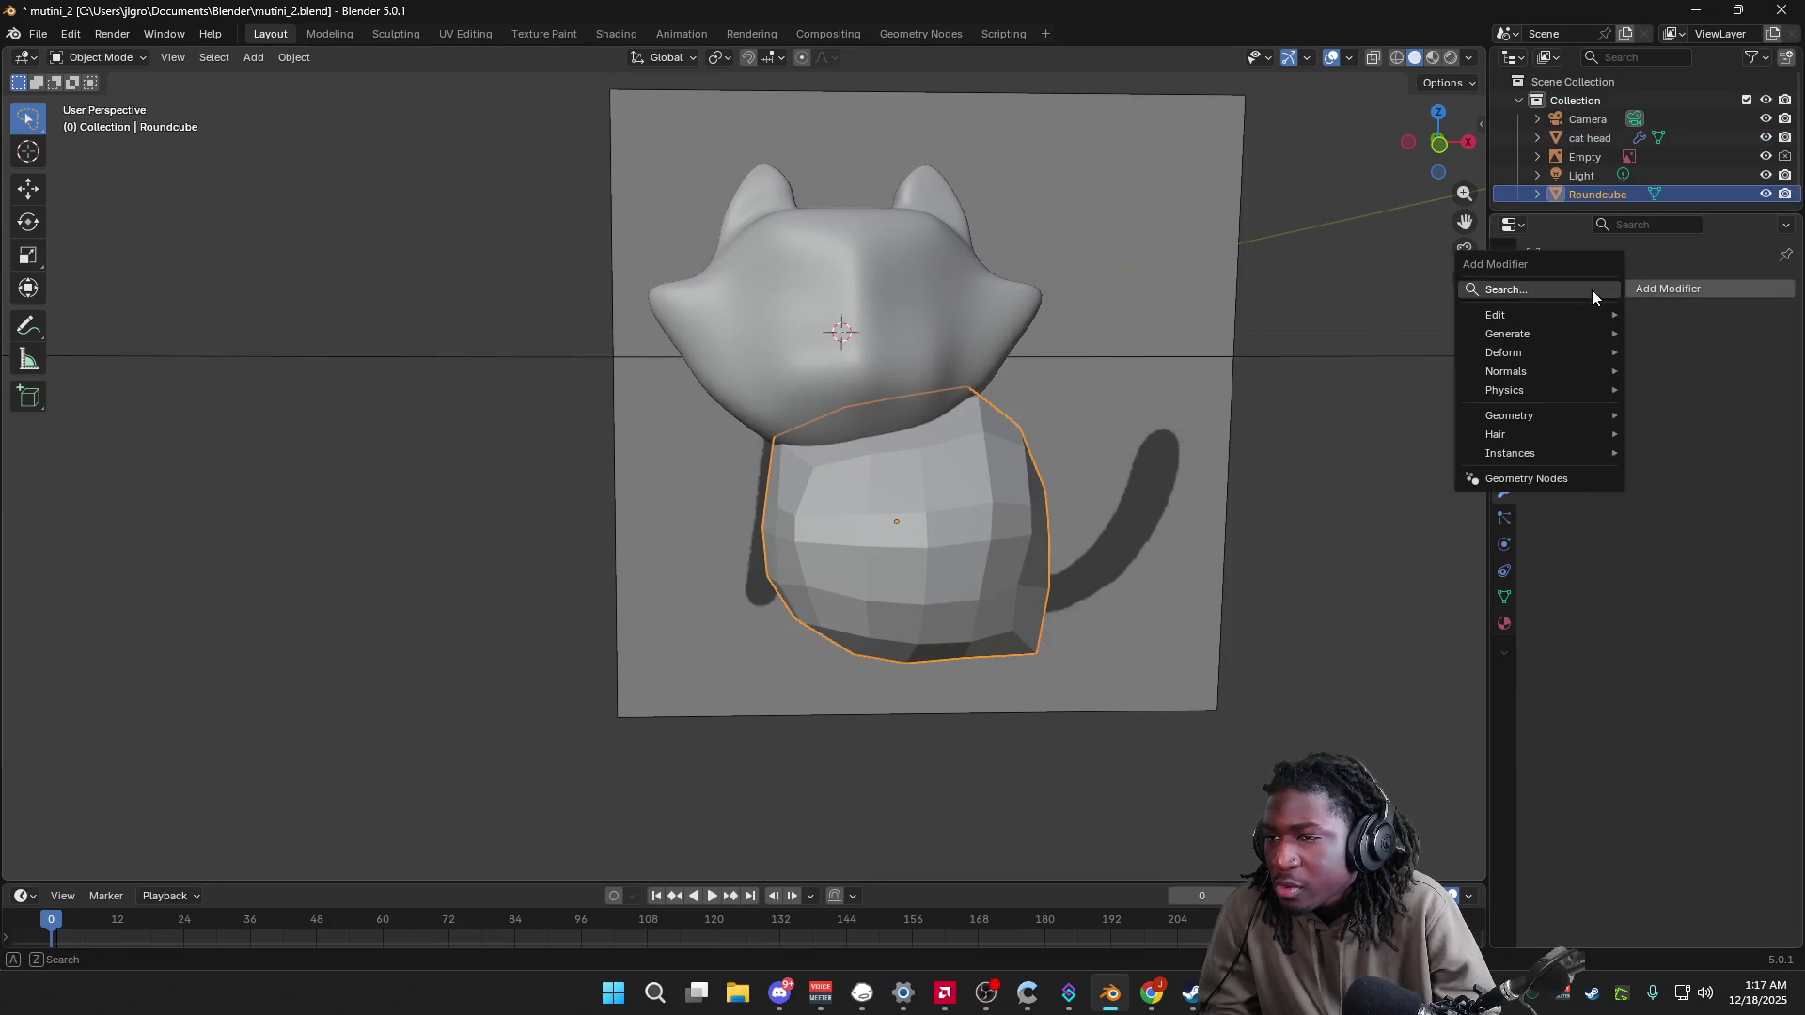
{"action": "type", "text": "soldi"}
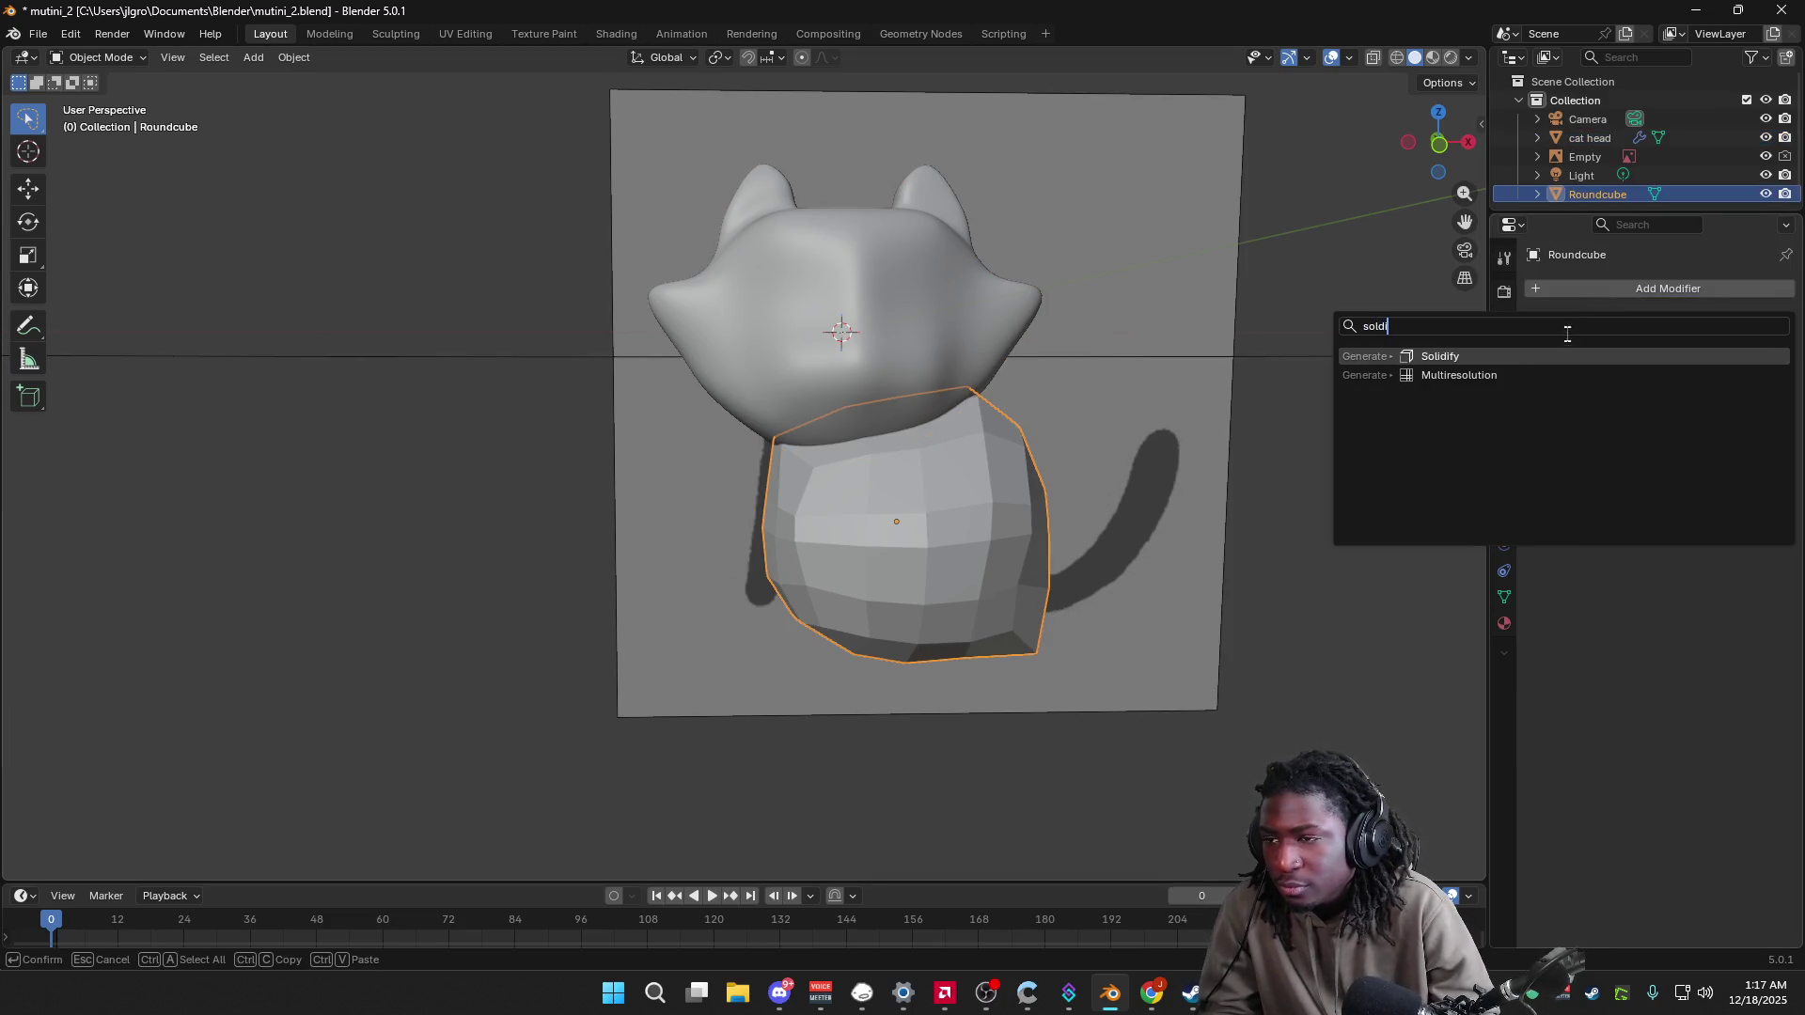
{"action": "left_click", "coordinate": [1566, 355]}
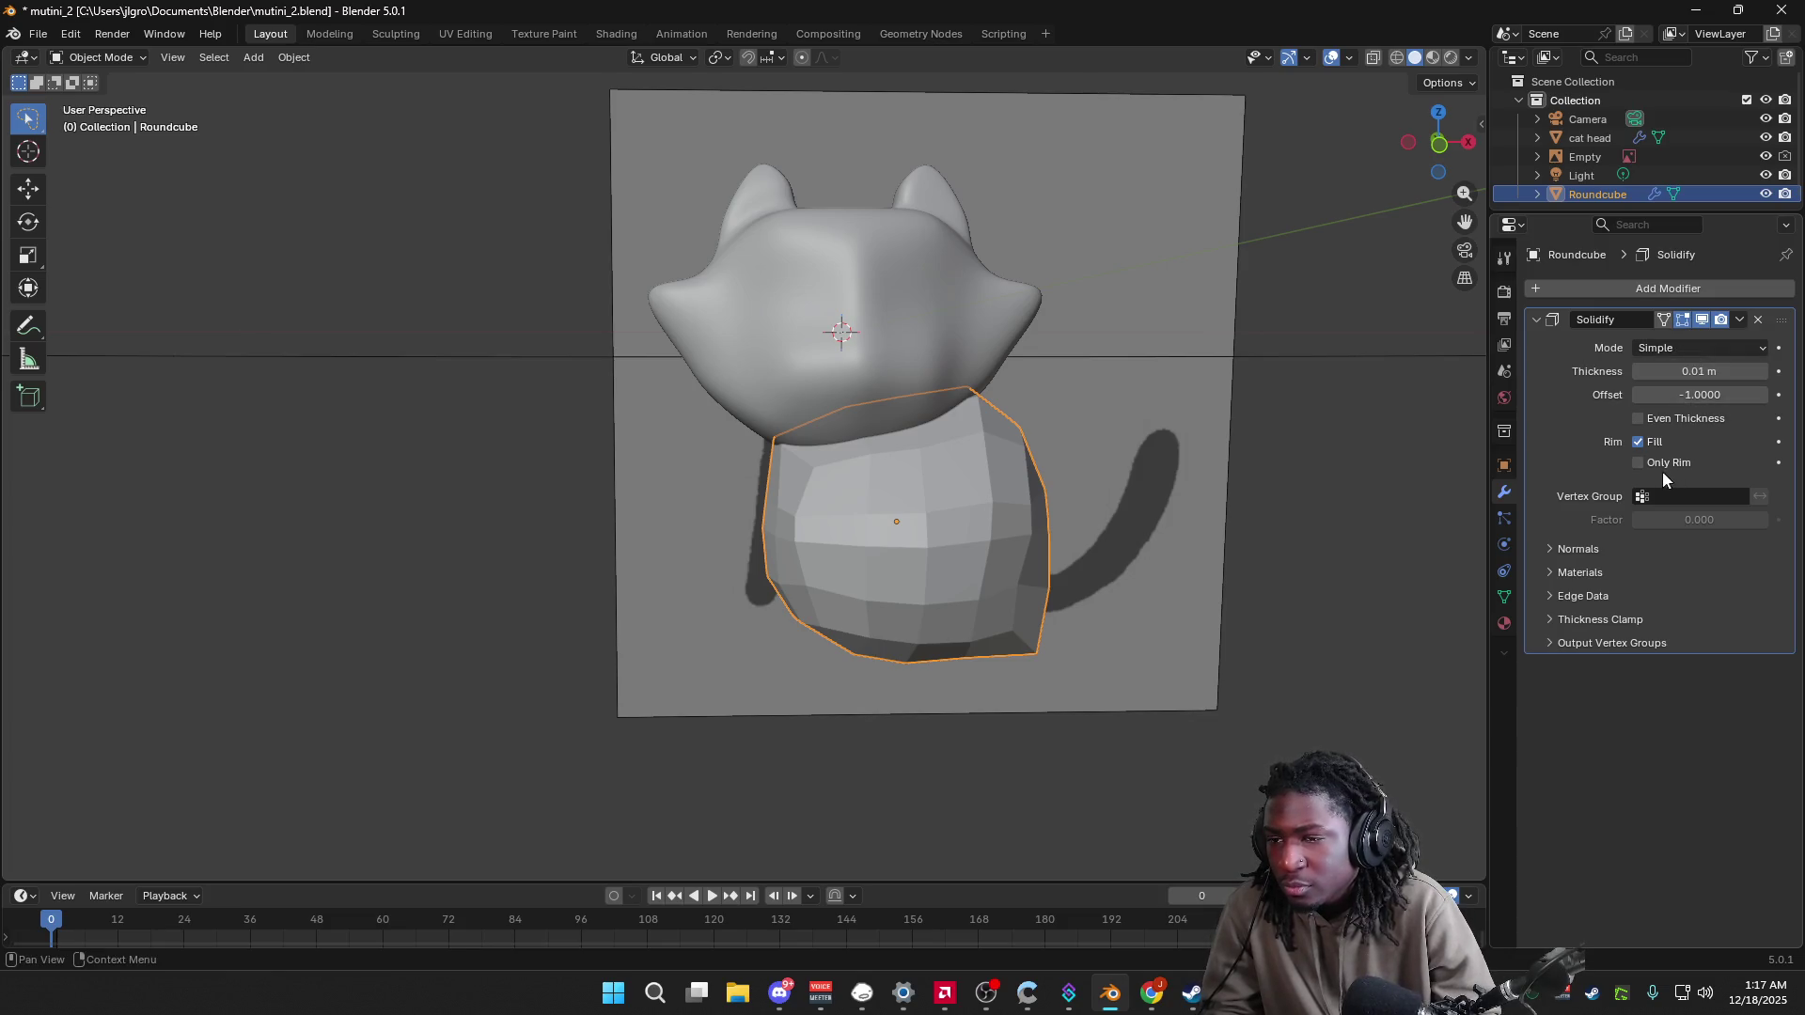
{"action": "key", "text": "ctrl+x"}
Step: Add a Subdivision Surface modifier at viewport level 1 and shade the body smooth
{"action": "left_click", "coordinate": [1655, 290]}
{"action": "type", "text": "subdi"}
{"action": "left_click", "coordinate": [1618, 325]}
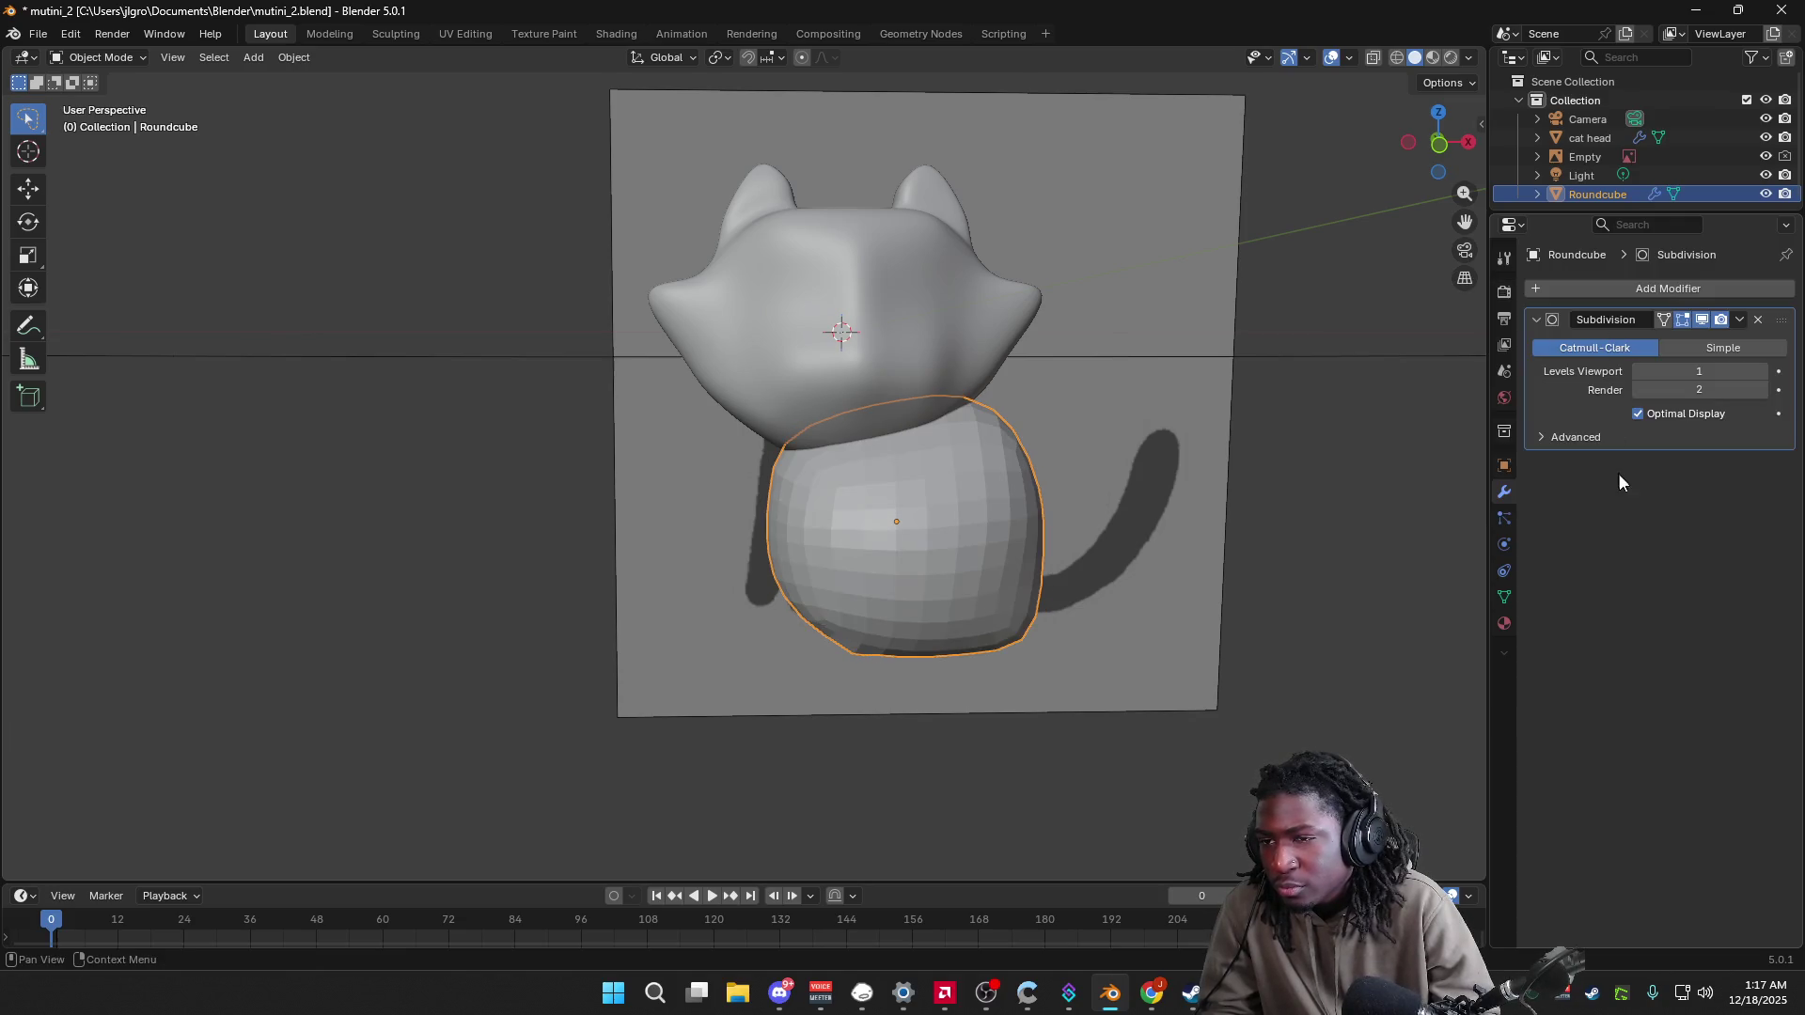
{"action": "left_click", "coordinate": [1640, 373]}
{"action": "right_click", "coordinate": [974, 521]}
{"action": "left_click", "coordinate": [938, 527]}
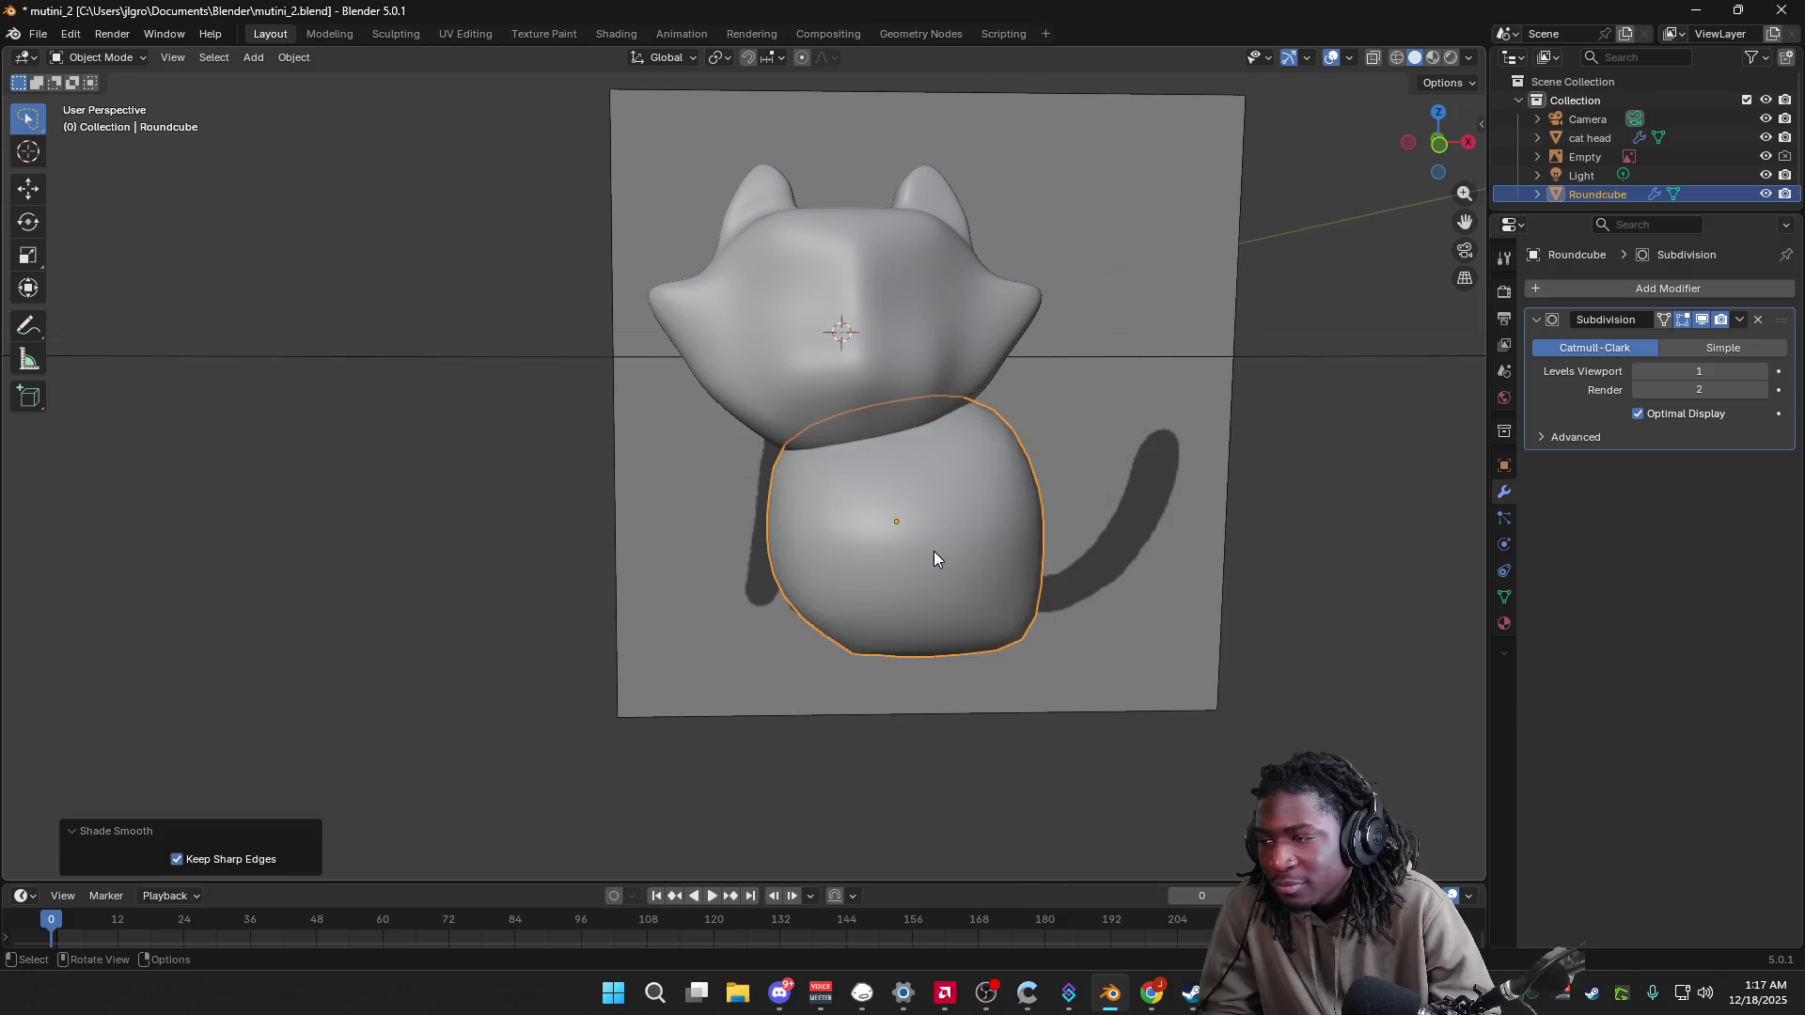
{"action": "left_click", "coordinate": [1207, 645]}
{"action": "mouse_move", "coordinate": [1207, 645]}
{"action": "middle_mouse_down"}
{"action": "mouse_move", "coordinate": [1289, 657]}
{"action": "mouse_move", "coordinate": [1202, 659]}
{"action": "middle_mouse_up"}
Step: Select the Roundcube body, enter Edit Mode and look at it from the front
{"action": "left_click", "coordinate": [898, 616]}
{"action": "key", "text": "Tab"}
{"action": "middle_click_drag", "start_coordinate": [996, 757], "coordinate": [898, 766], "text": "alt"}
{"action": "scroll", "coordinate": [992, 785], "scroll_direction": "up", "scroll_amount": 1}
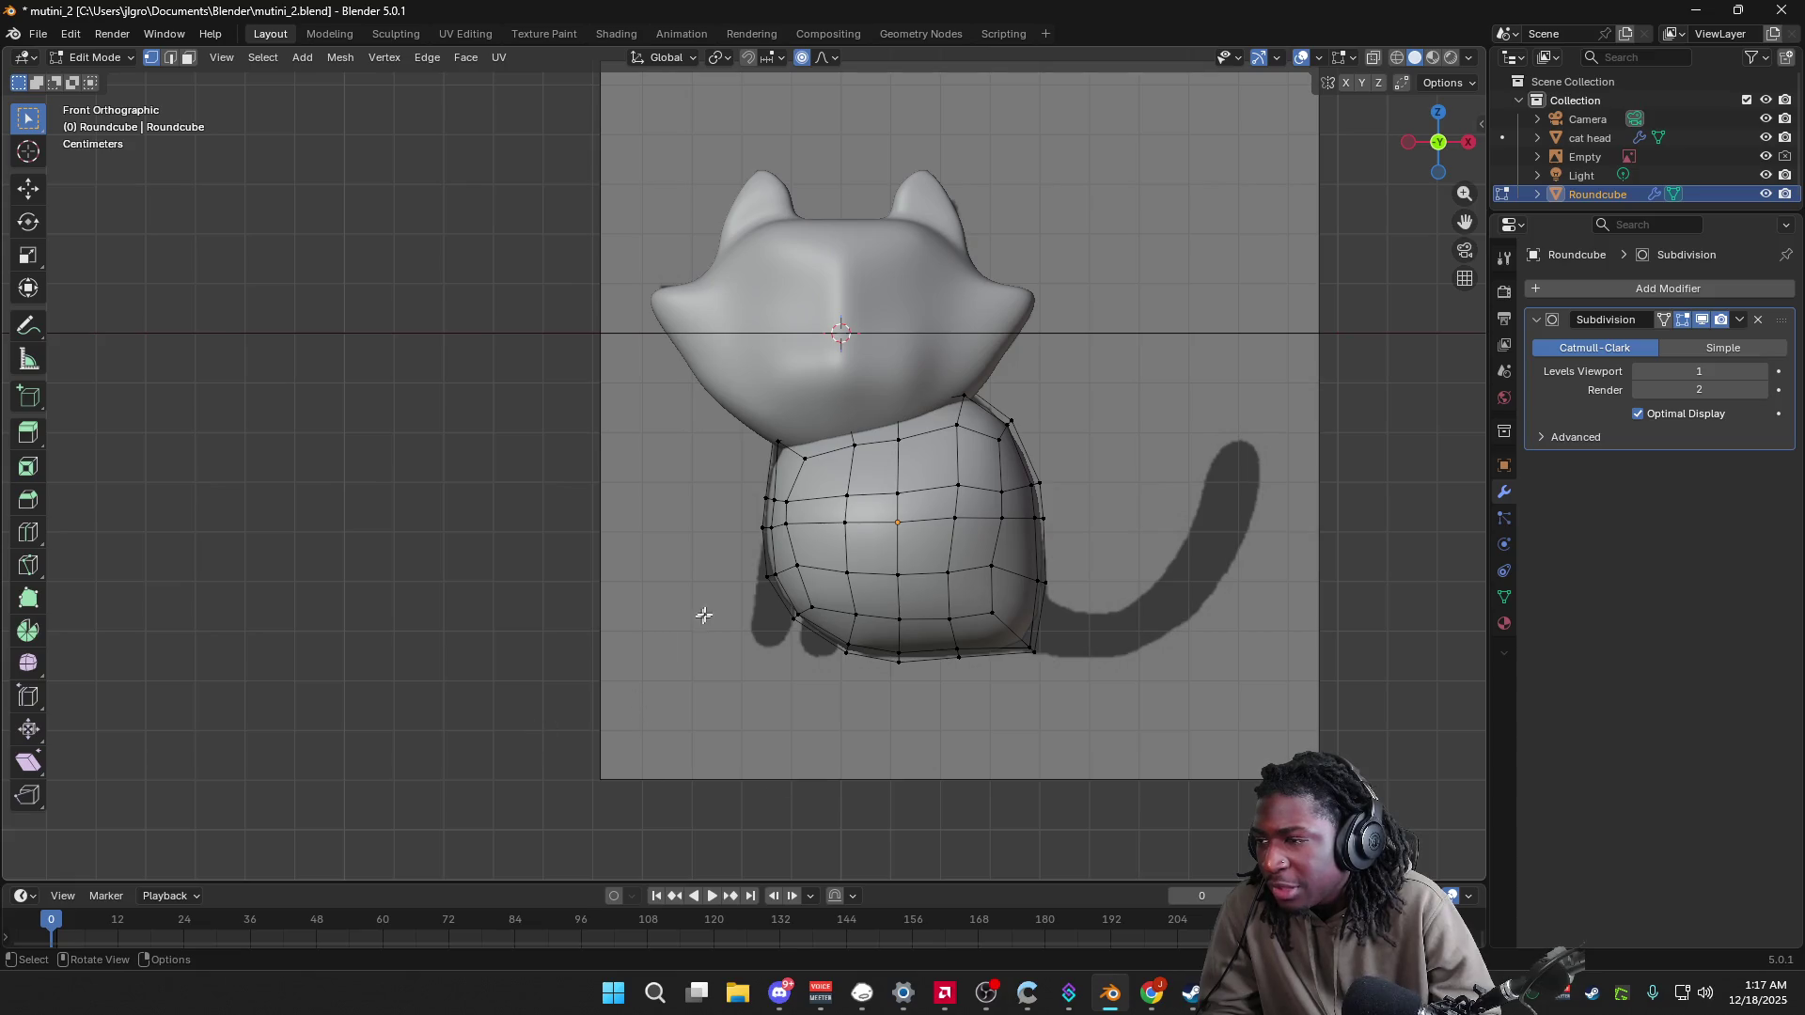
{"action": "mouse_move", "coordinate": [602, 693]}
{"action": "middle_mouse_down"}
{"action": "mouse_move", "coordinate": [725, 697]}
{"action": "mouse_move", "coordinate": [591, 701]}
{"action": "middle_mouse_up"}
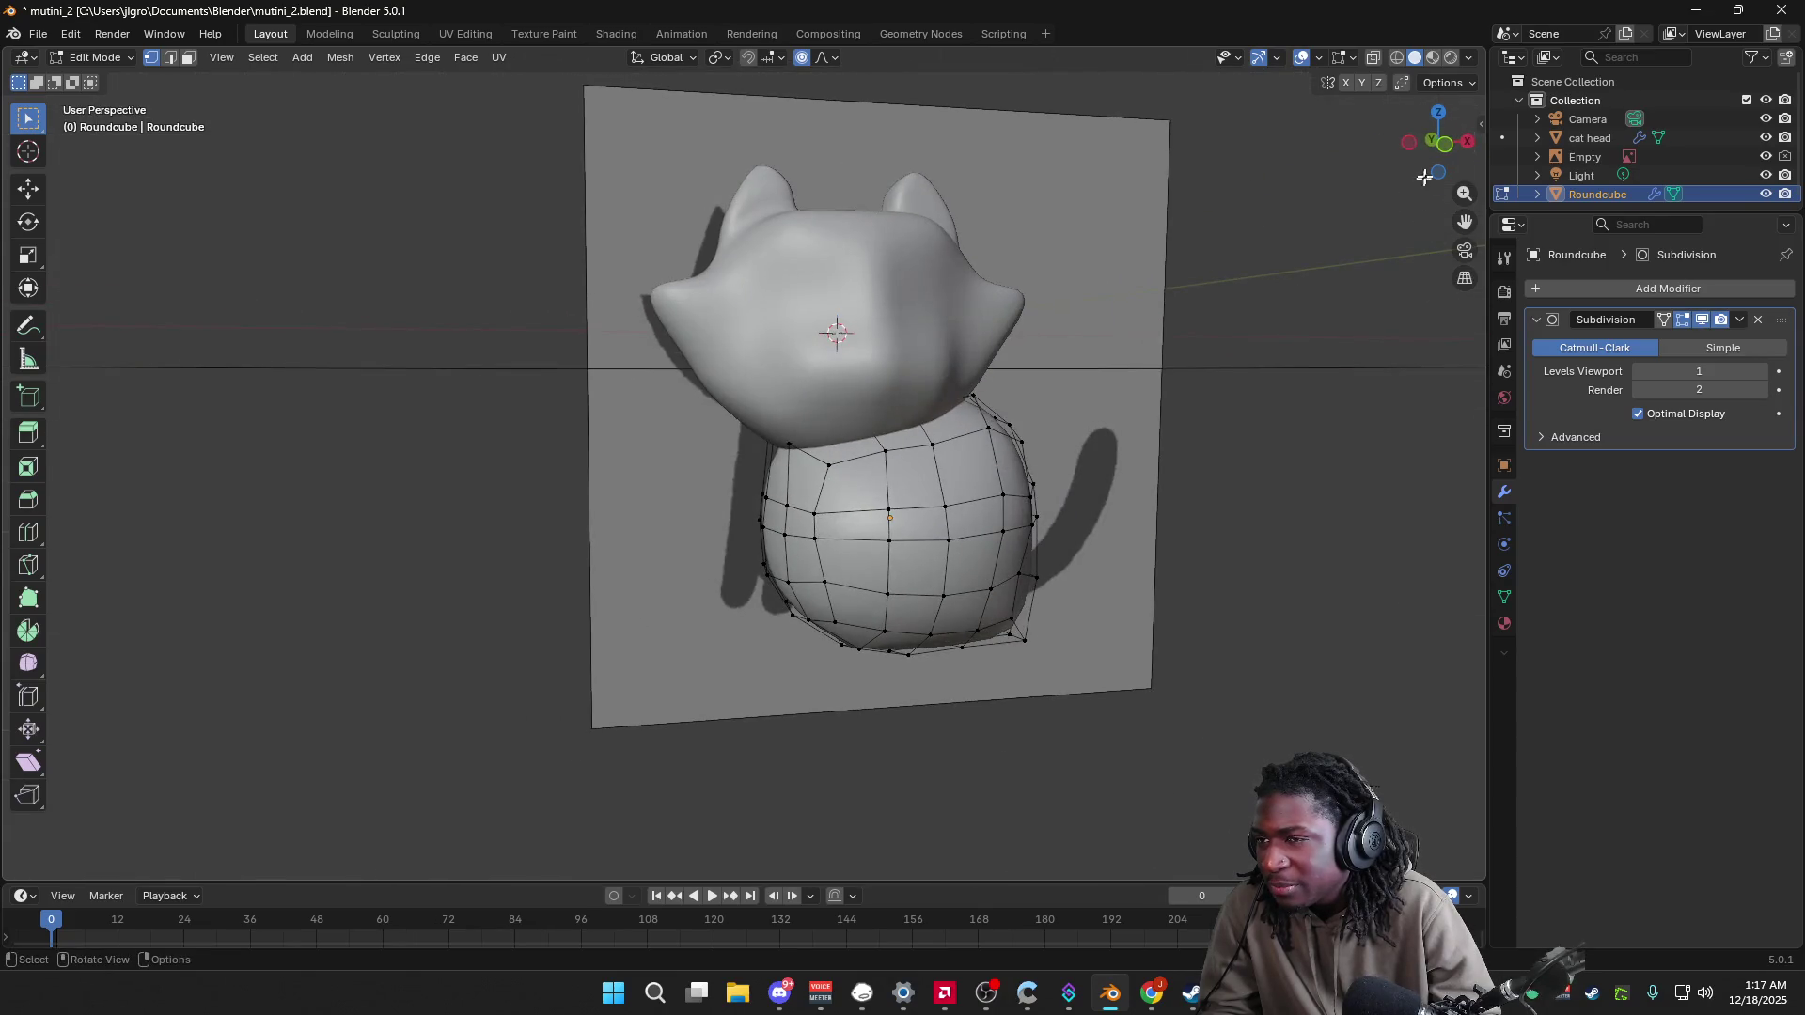
Step: Compare the body from front, left and angled views against the reference
{"action": "left_click", "coordinate": [1451, 153]}
{"action": "left_click_drag", "start_coordinate": [1433, 141], "coordinate": [1443, 151]}
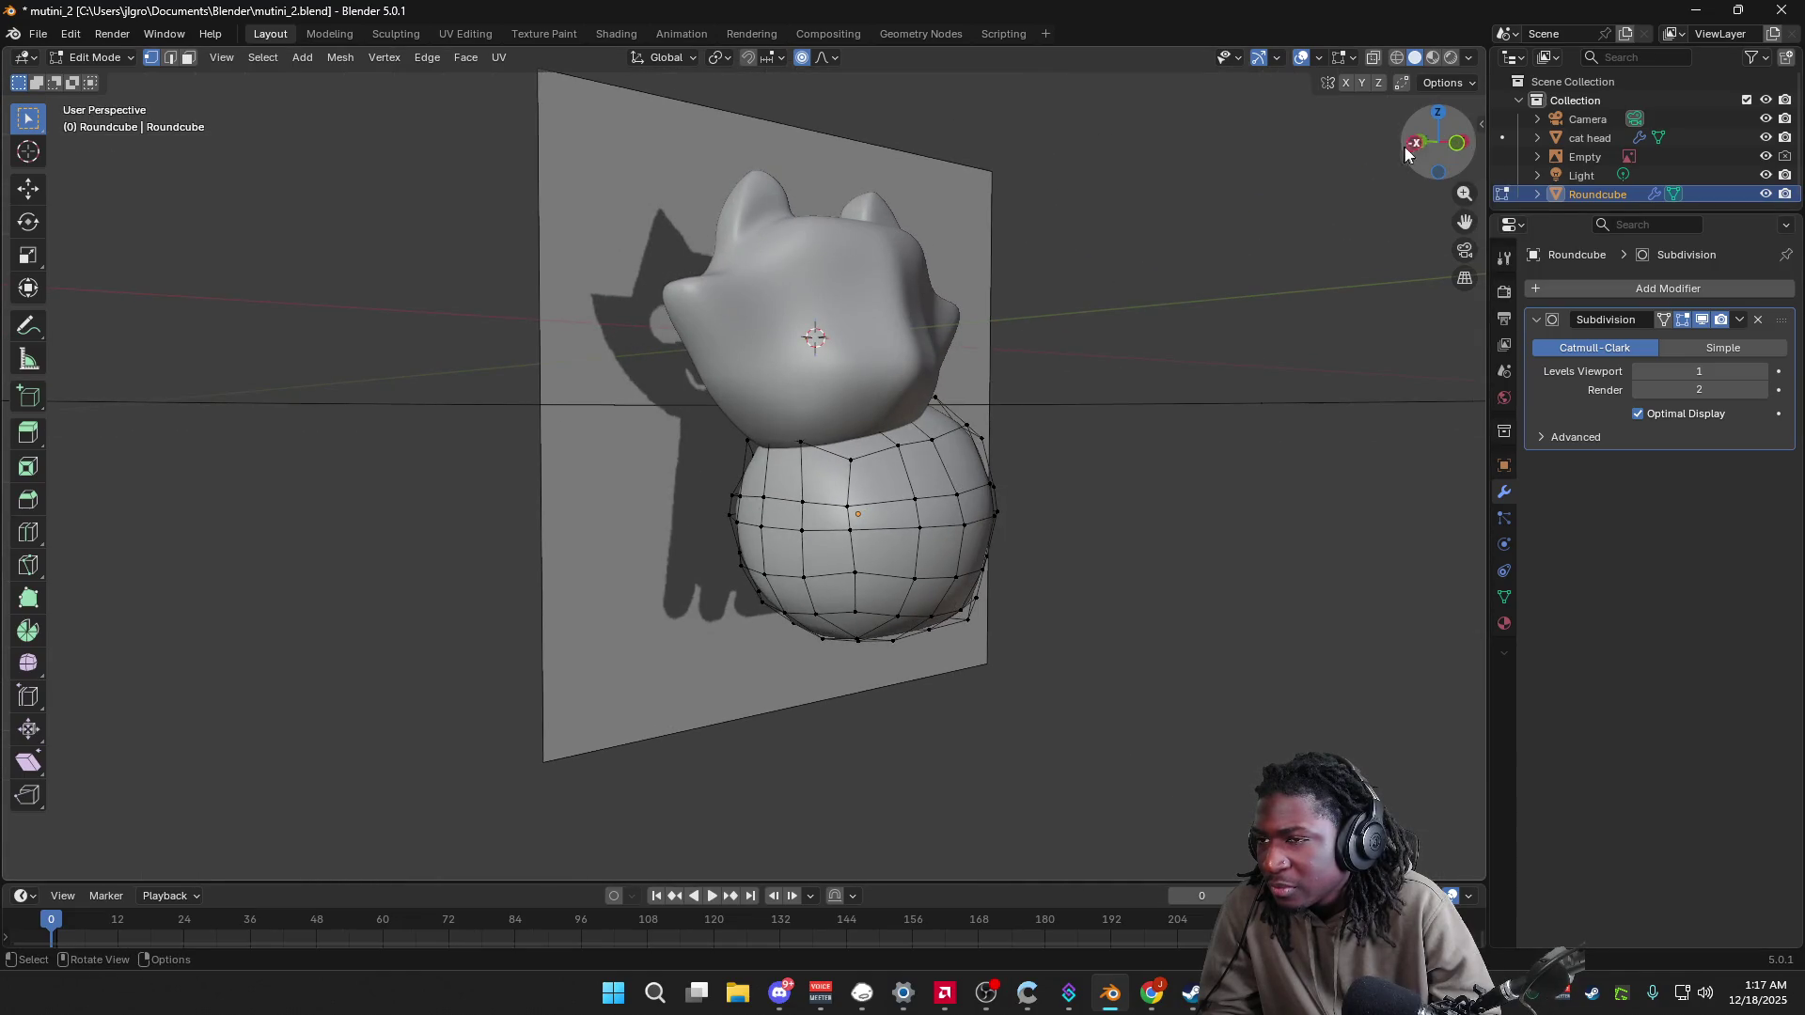
{"action": "left_click", "coordinate": [1414, 143]}
{"action": "left_click", "coordinate": [1472, 151]}
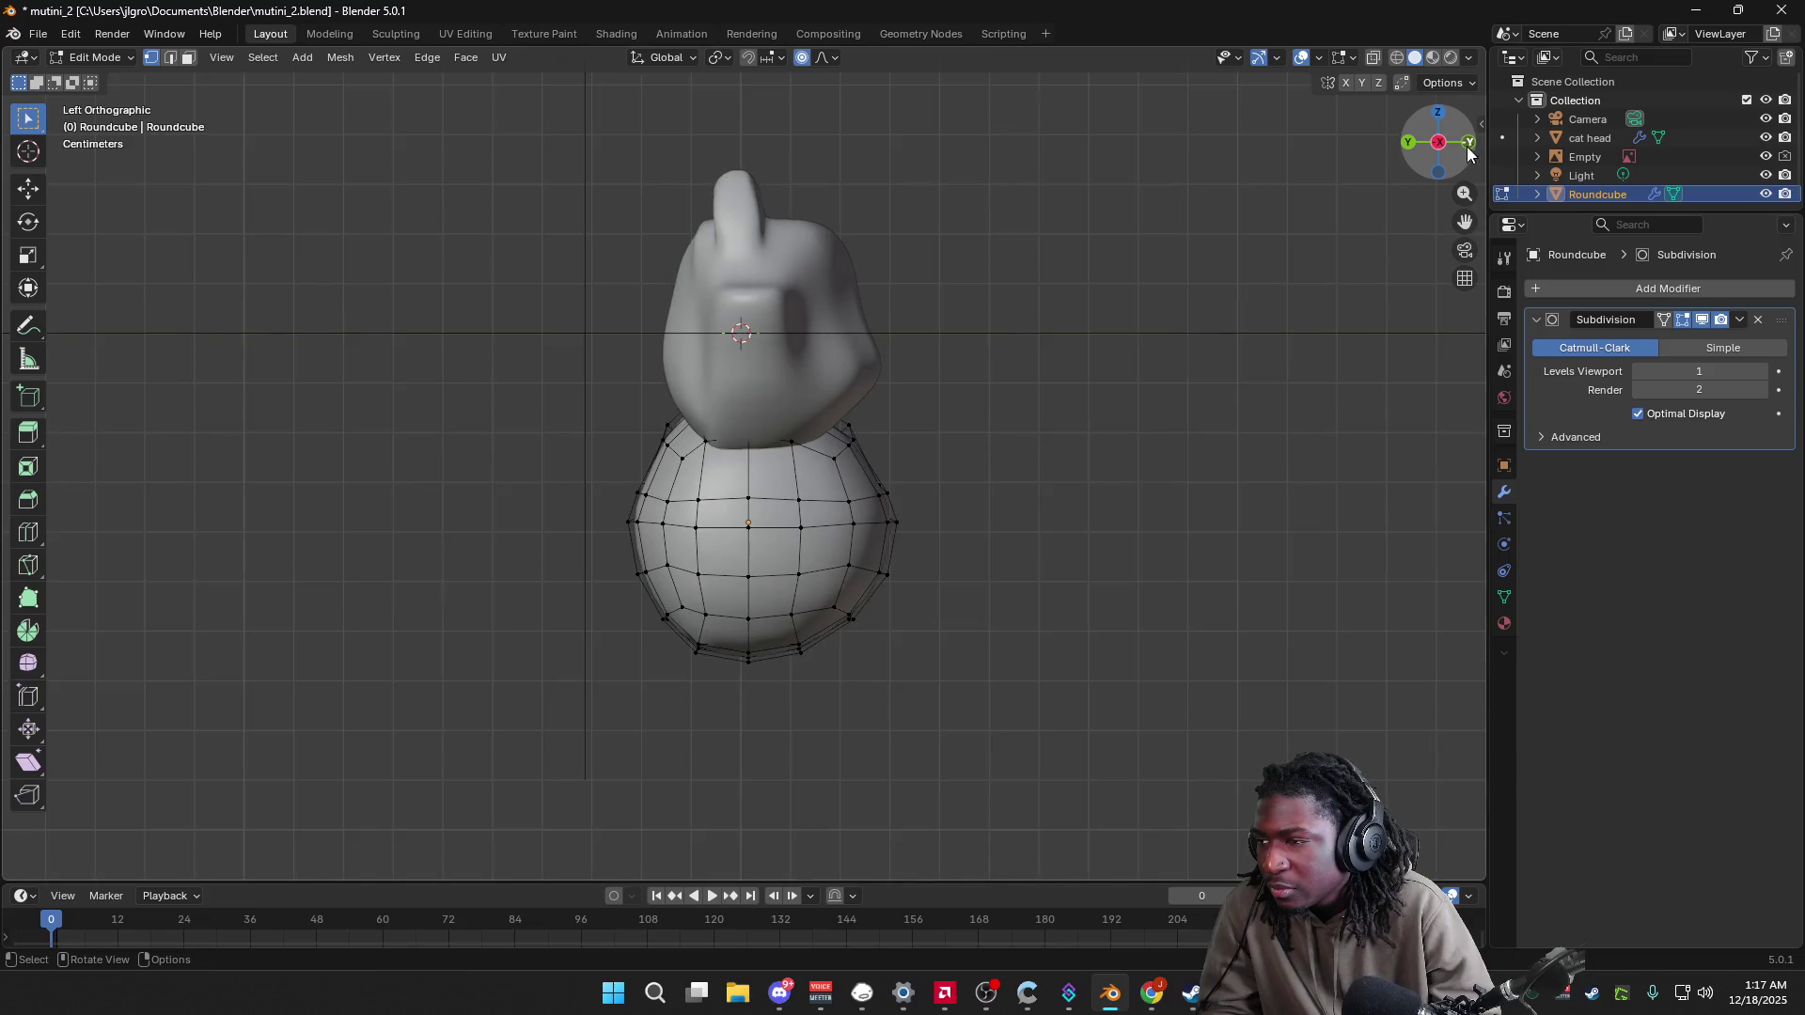
{"action": "mouse_move", "coordinate": [996, 528]}
{"action": "middle_mouse_down"}
{"action": "mouse_move", "coordinate": [846, 553]}
{"action": "mouse_move", "coordinate": [1028, 516]}
{"action": "mouse_move", "coordinate": [1165, 524]}
{"action": "mouse_move", "coordinate": [893, 545]}
{"action": "middle_mouse_up"}
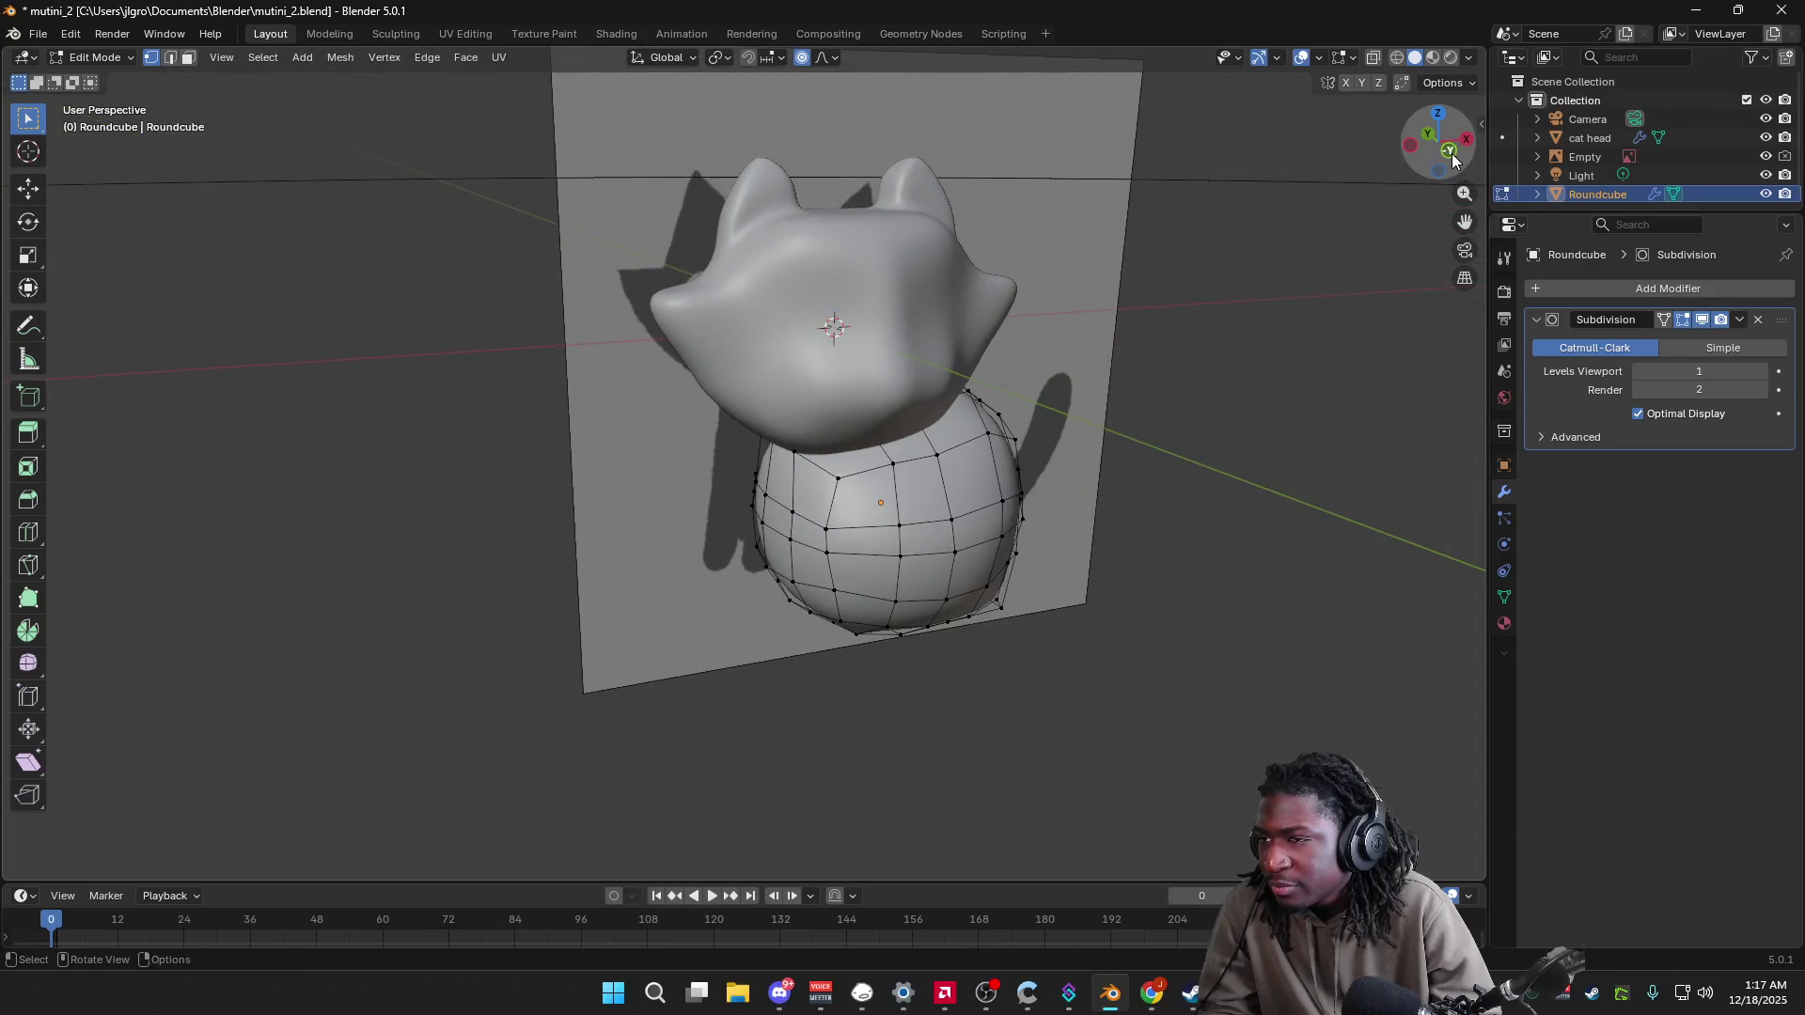
{"action": "left_click", "coordinate": [1449, 152]}
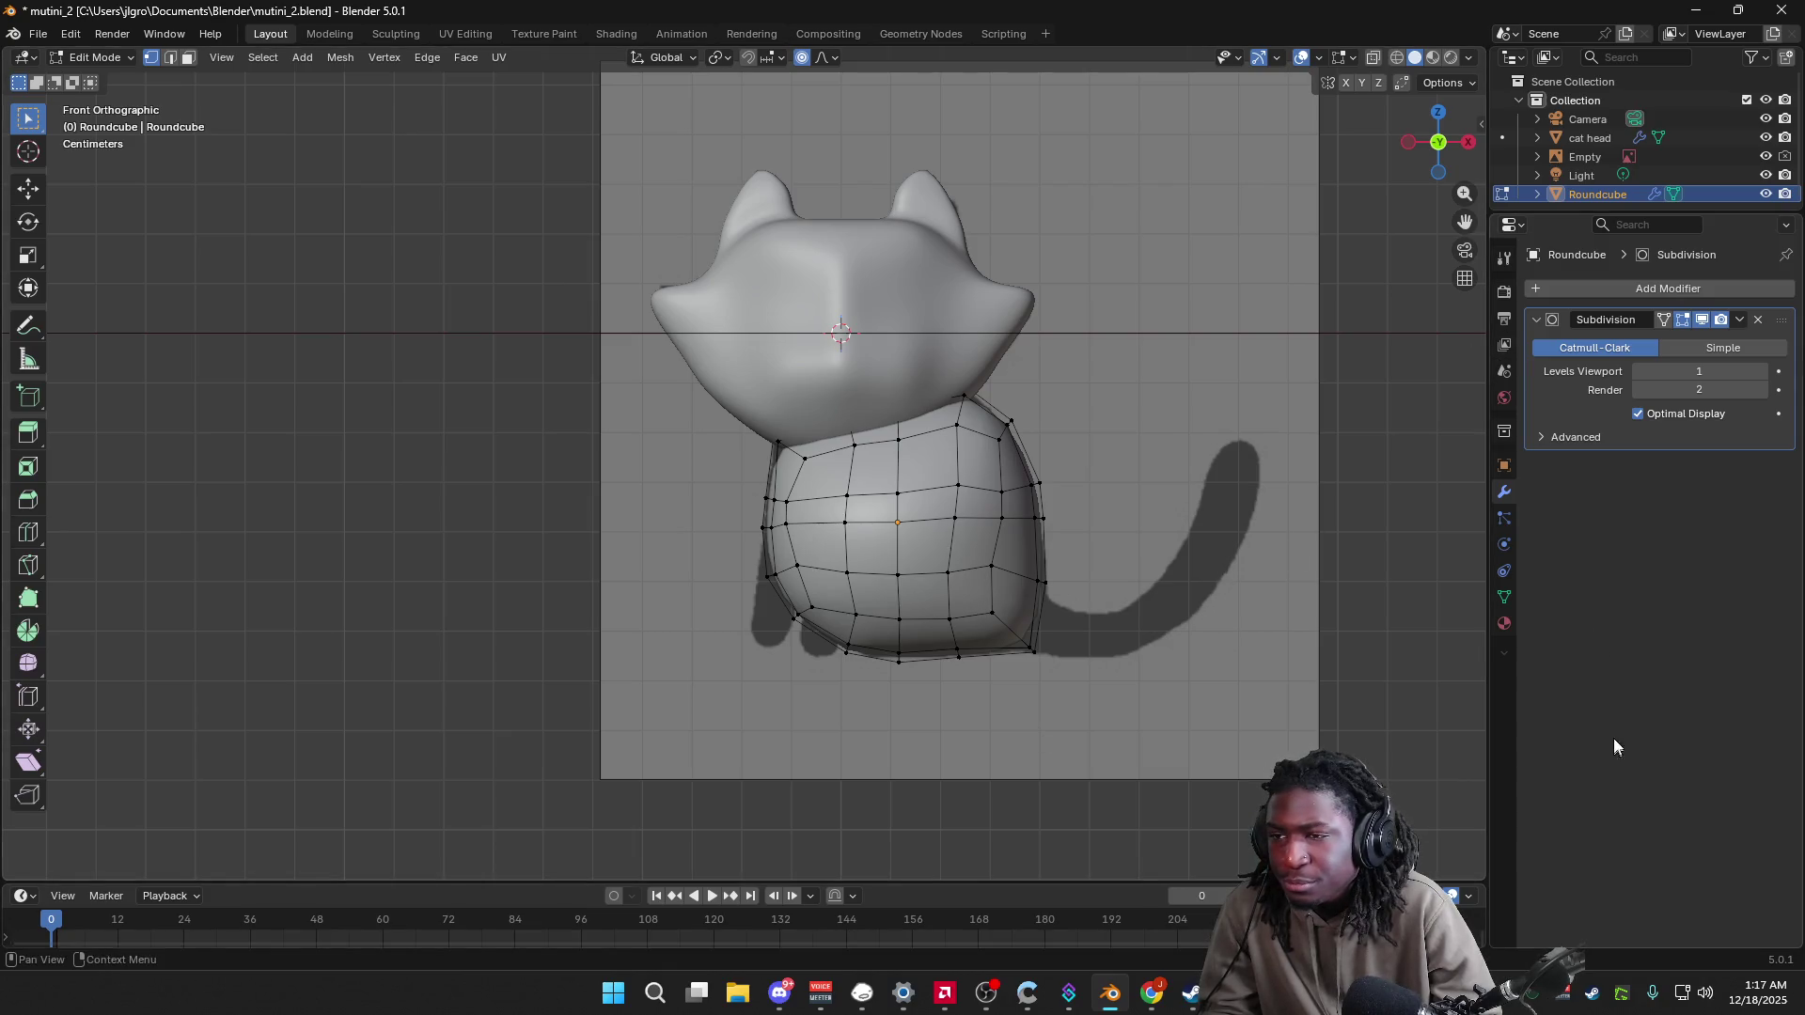
Step: Open the Roundcube's Outliner context menu and dismiss it
{"action": "right_click", "coordinate": [1598, 194]}
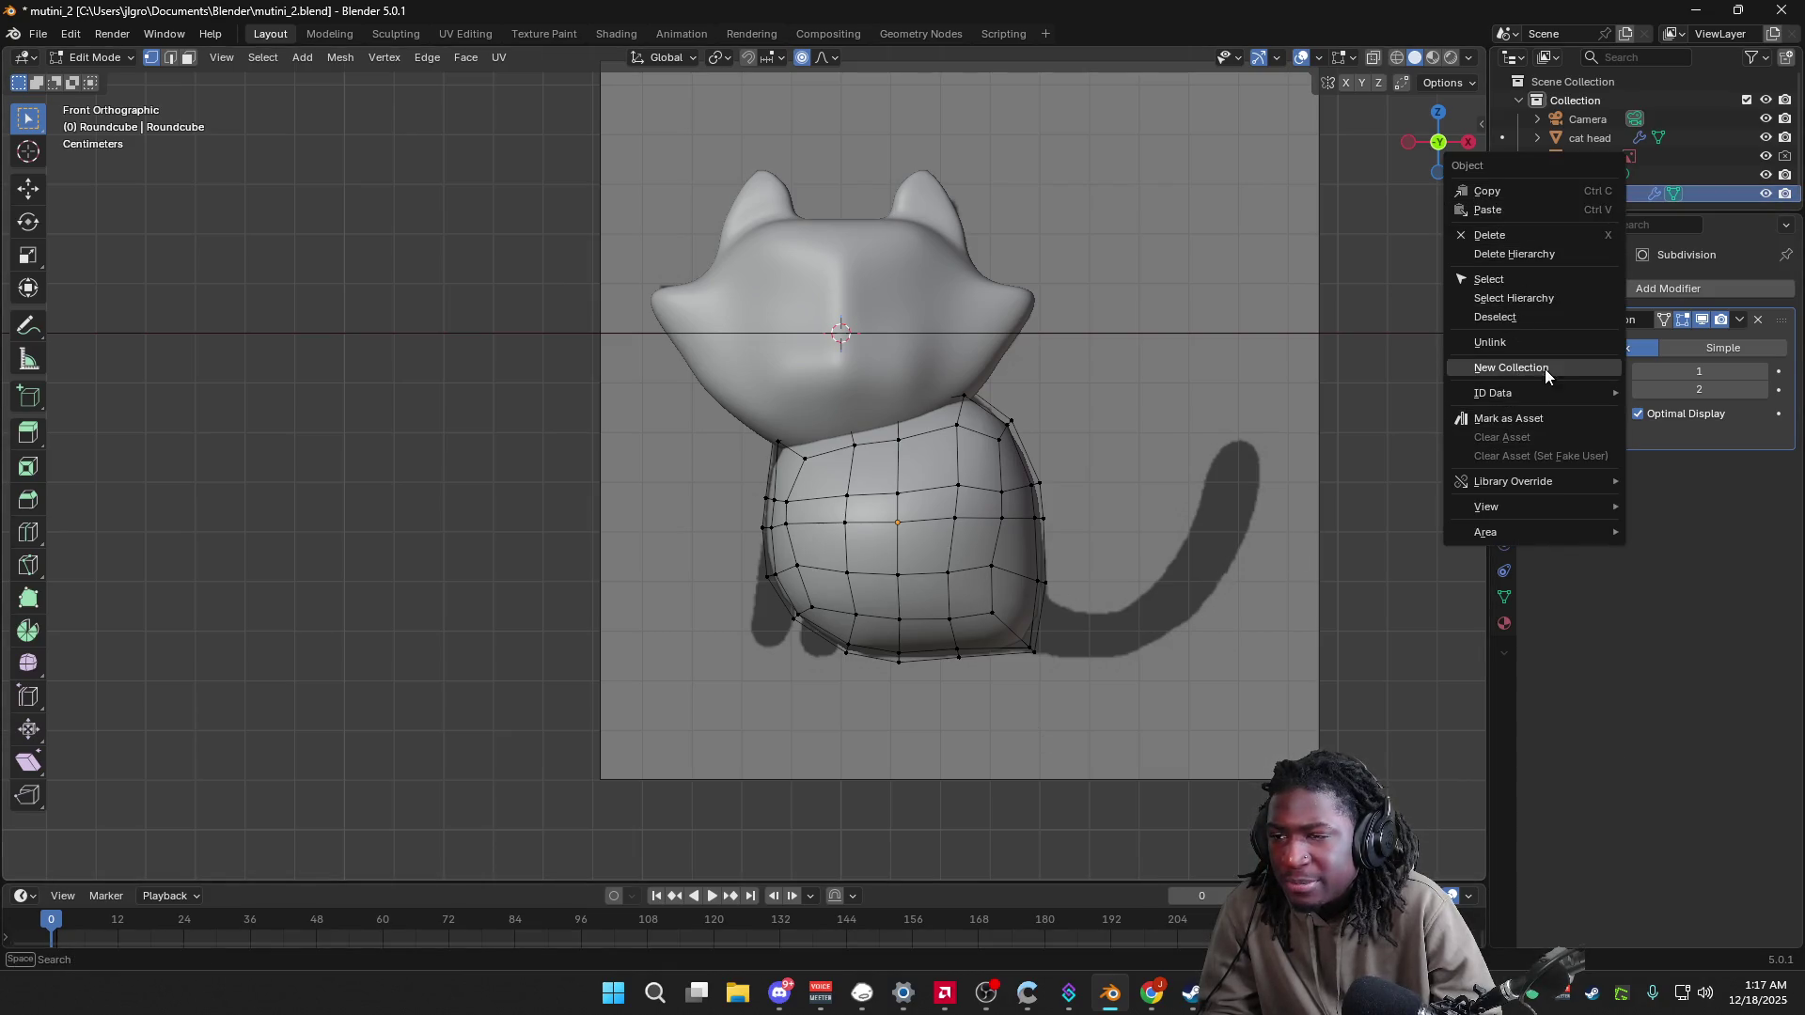
{"action": "key", "text": "Escape"}
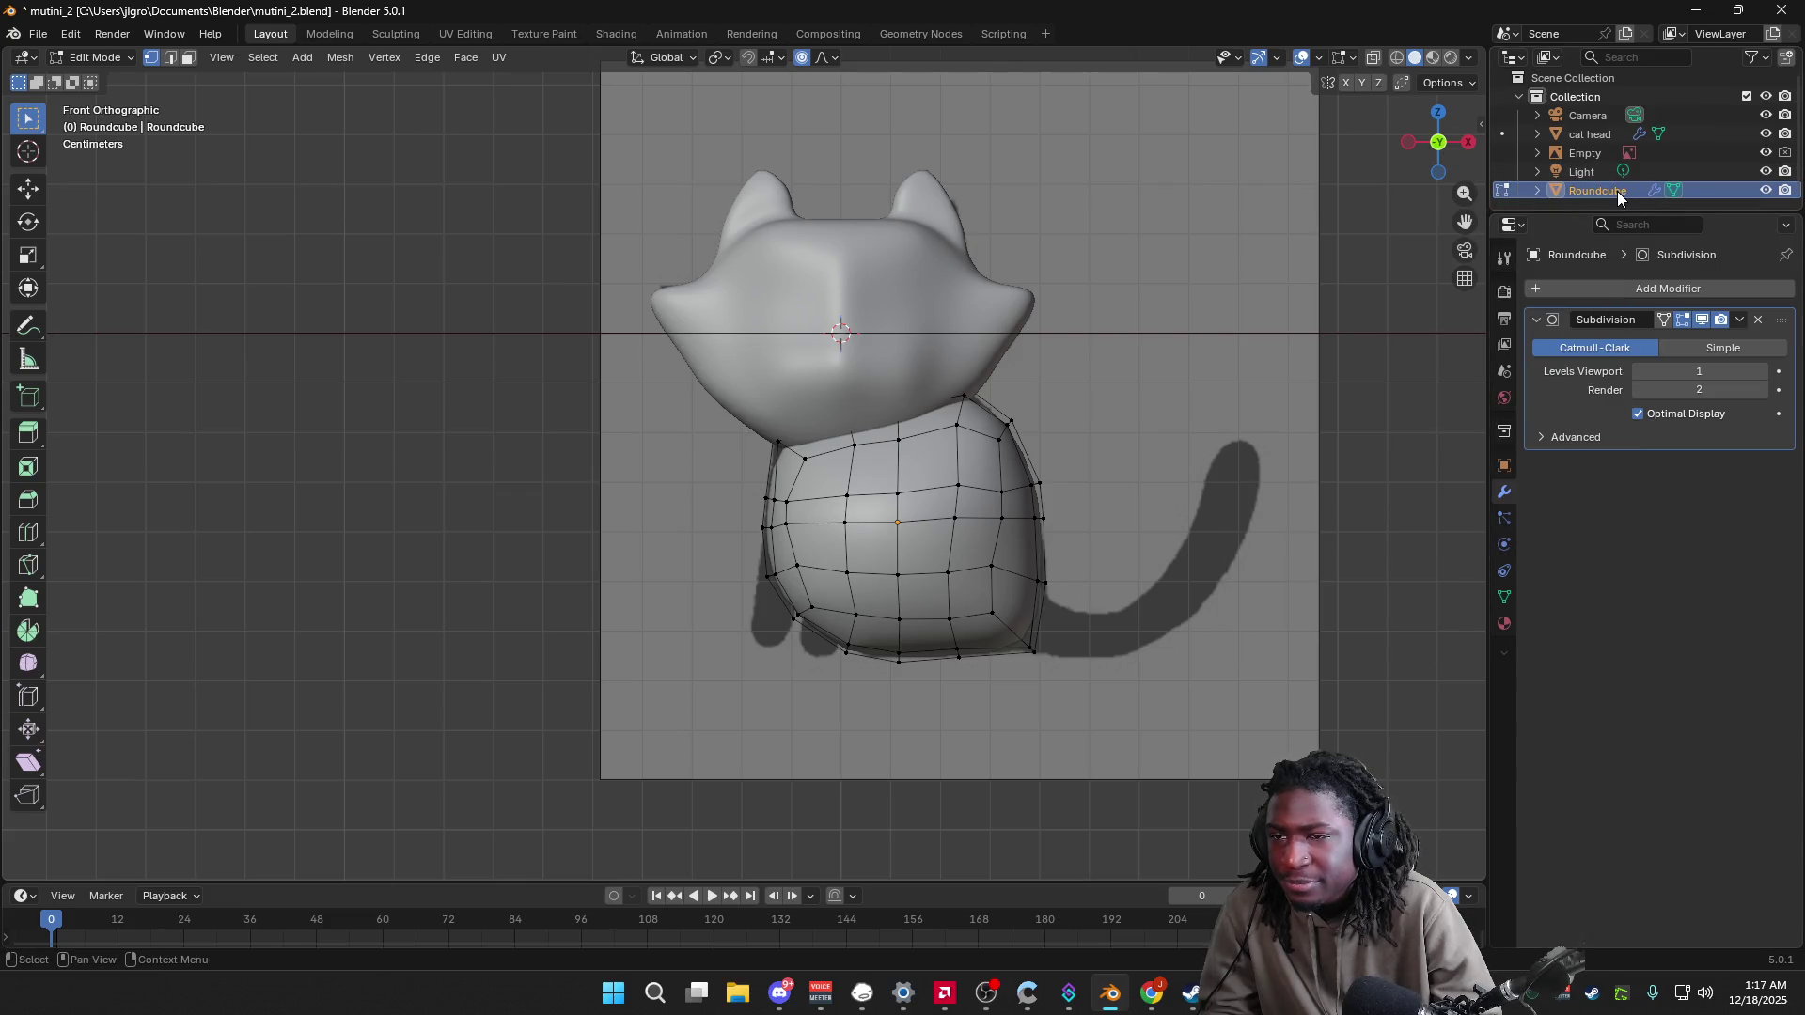
{"action": "right_click", "coordinate": [1618, 190]}
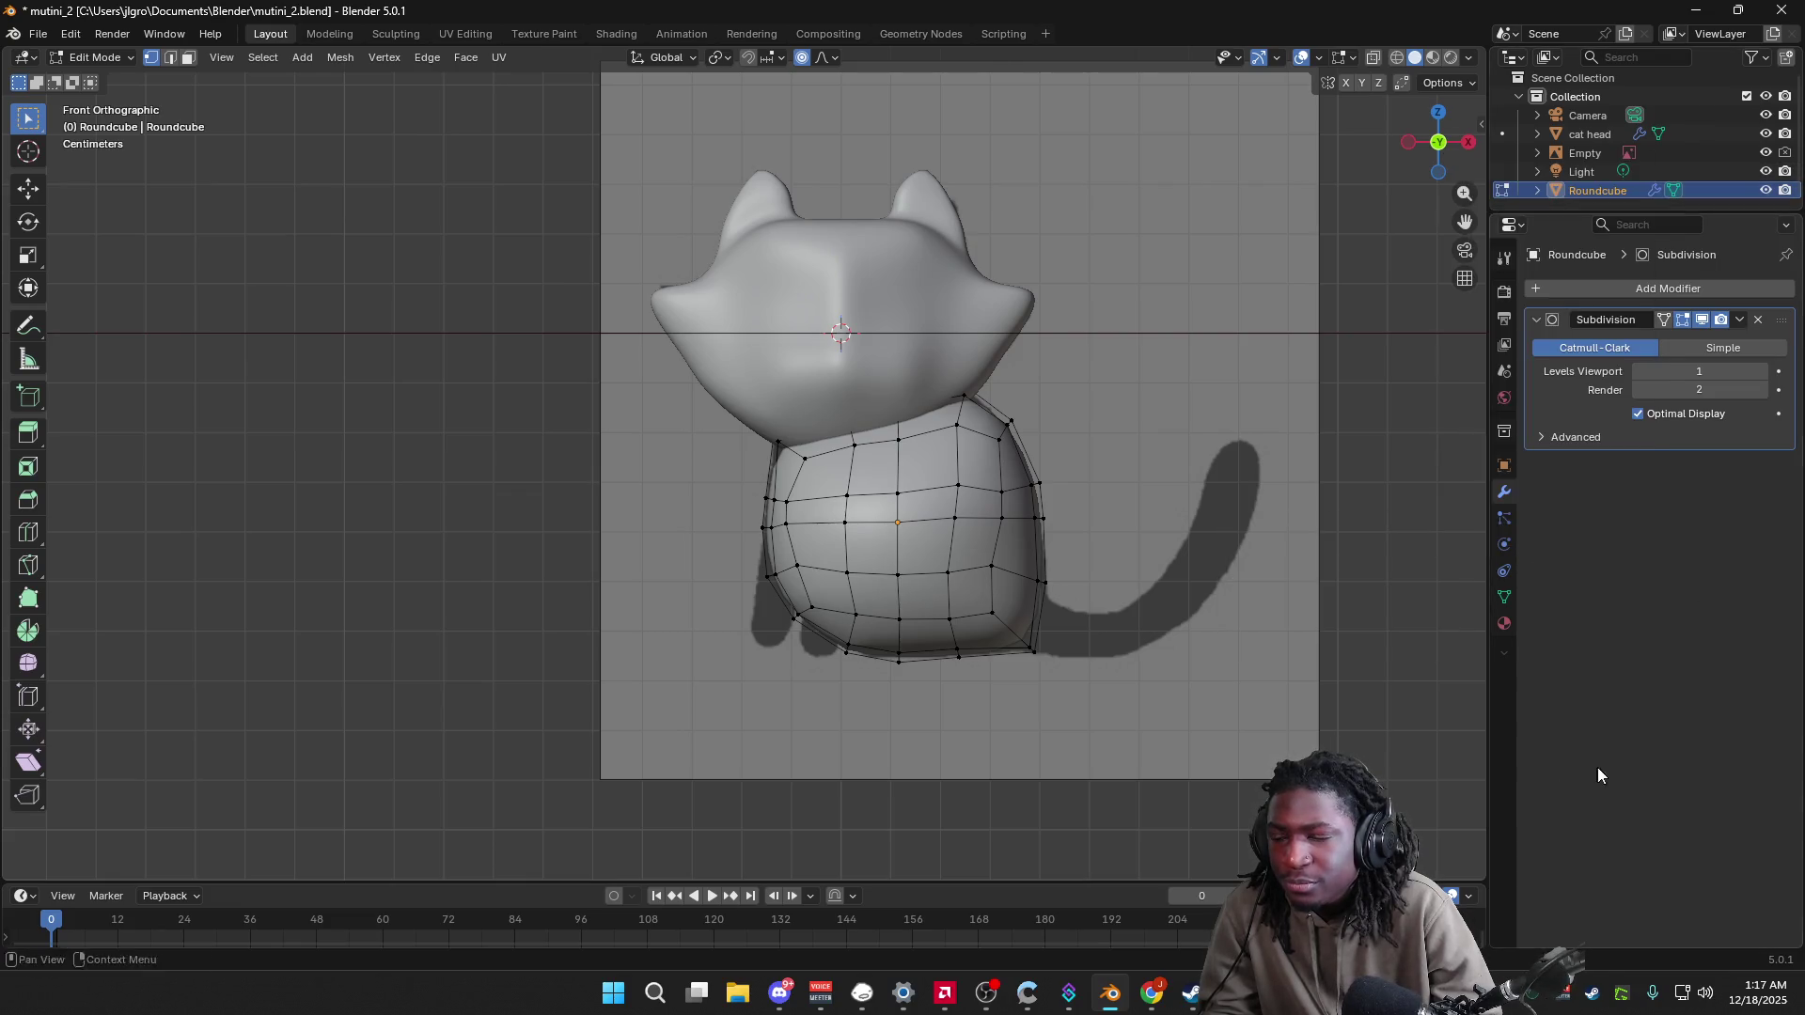
{"action": "mouse_move", "coordinate": [1162, 995]}
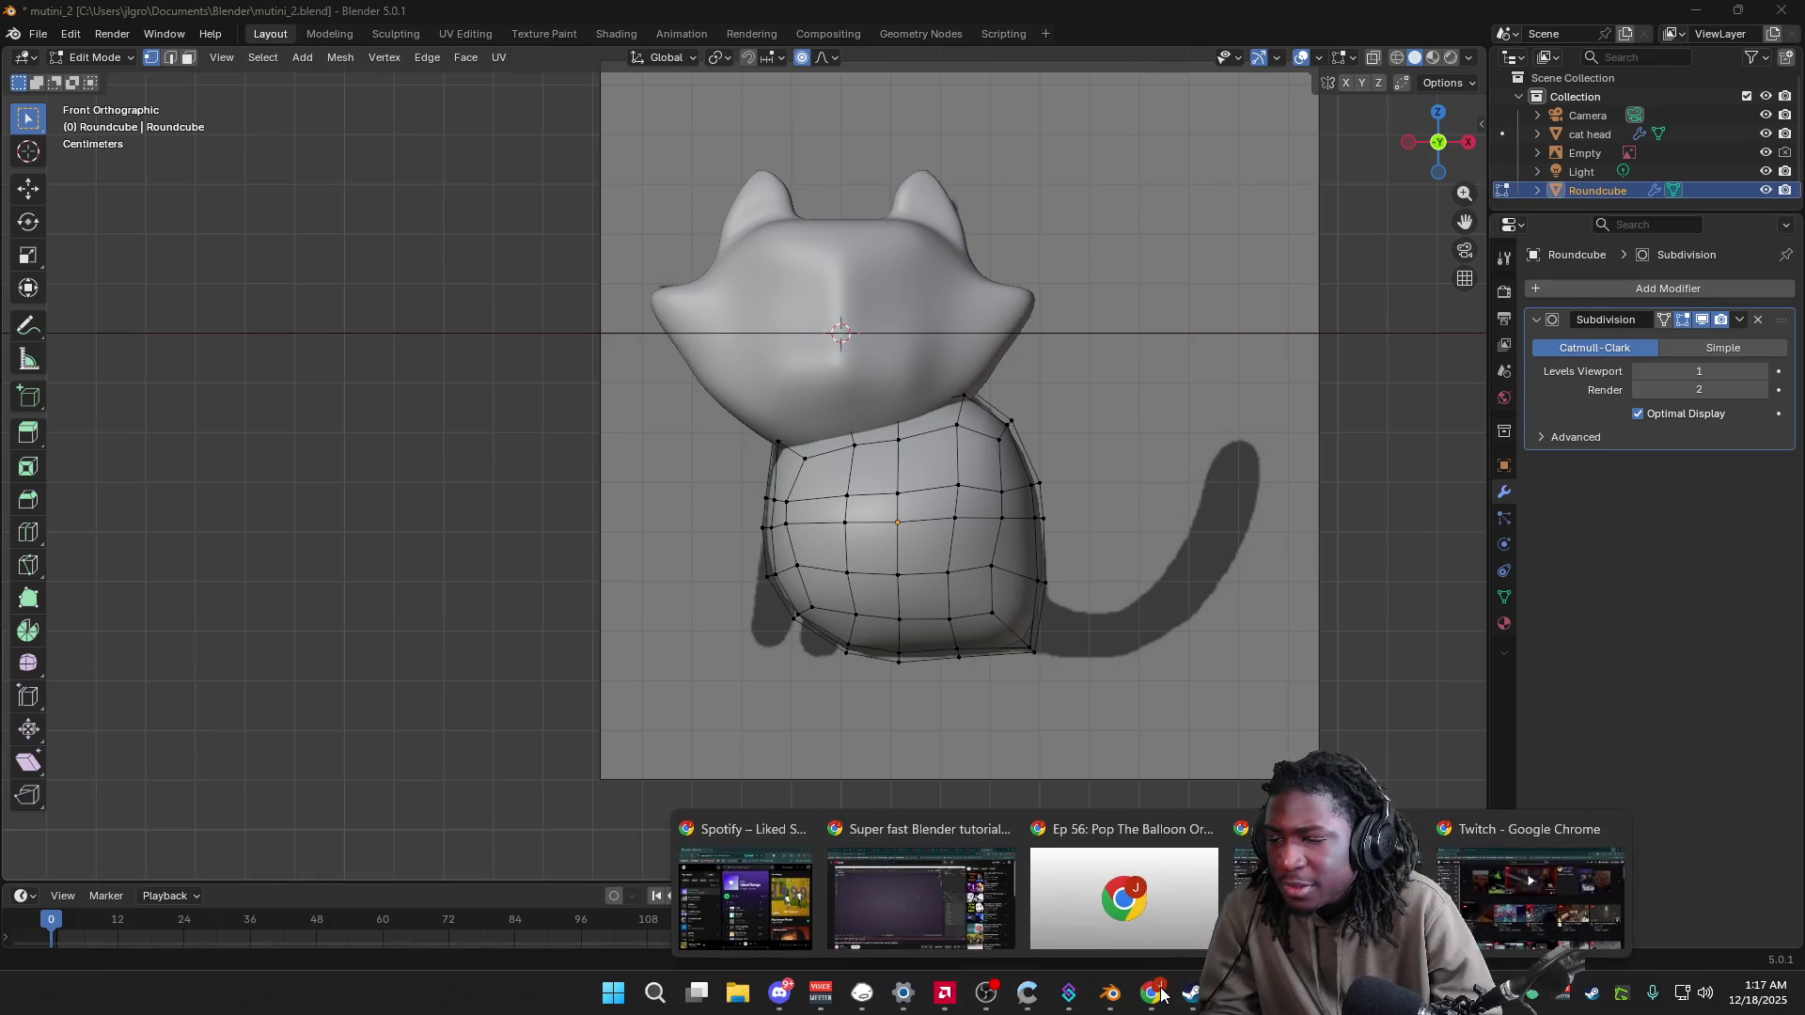
{"action": "left_click", "coordinate": [1513, 861]}
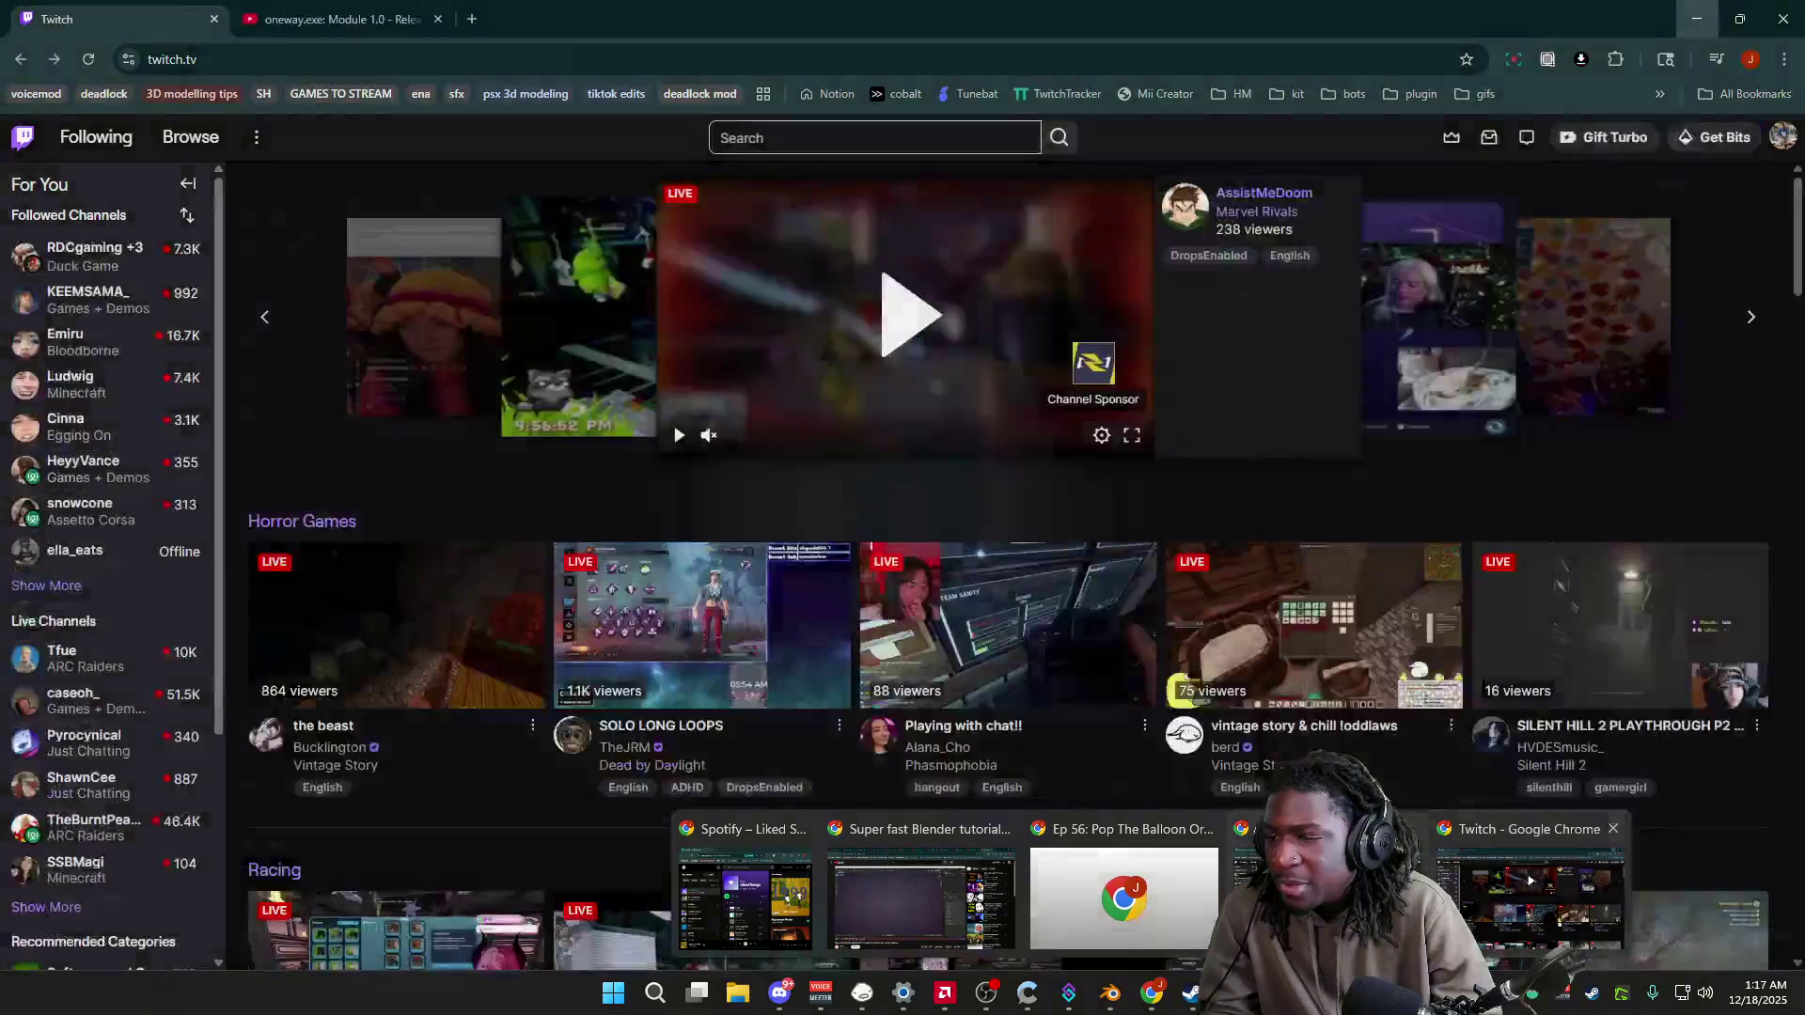
{"action": "left_click", "coordinate": [1326, 898]}
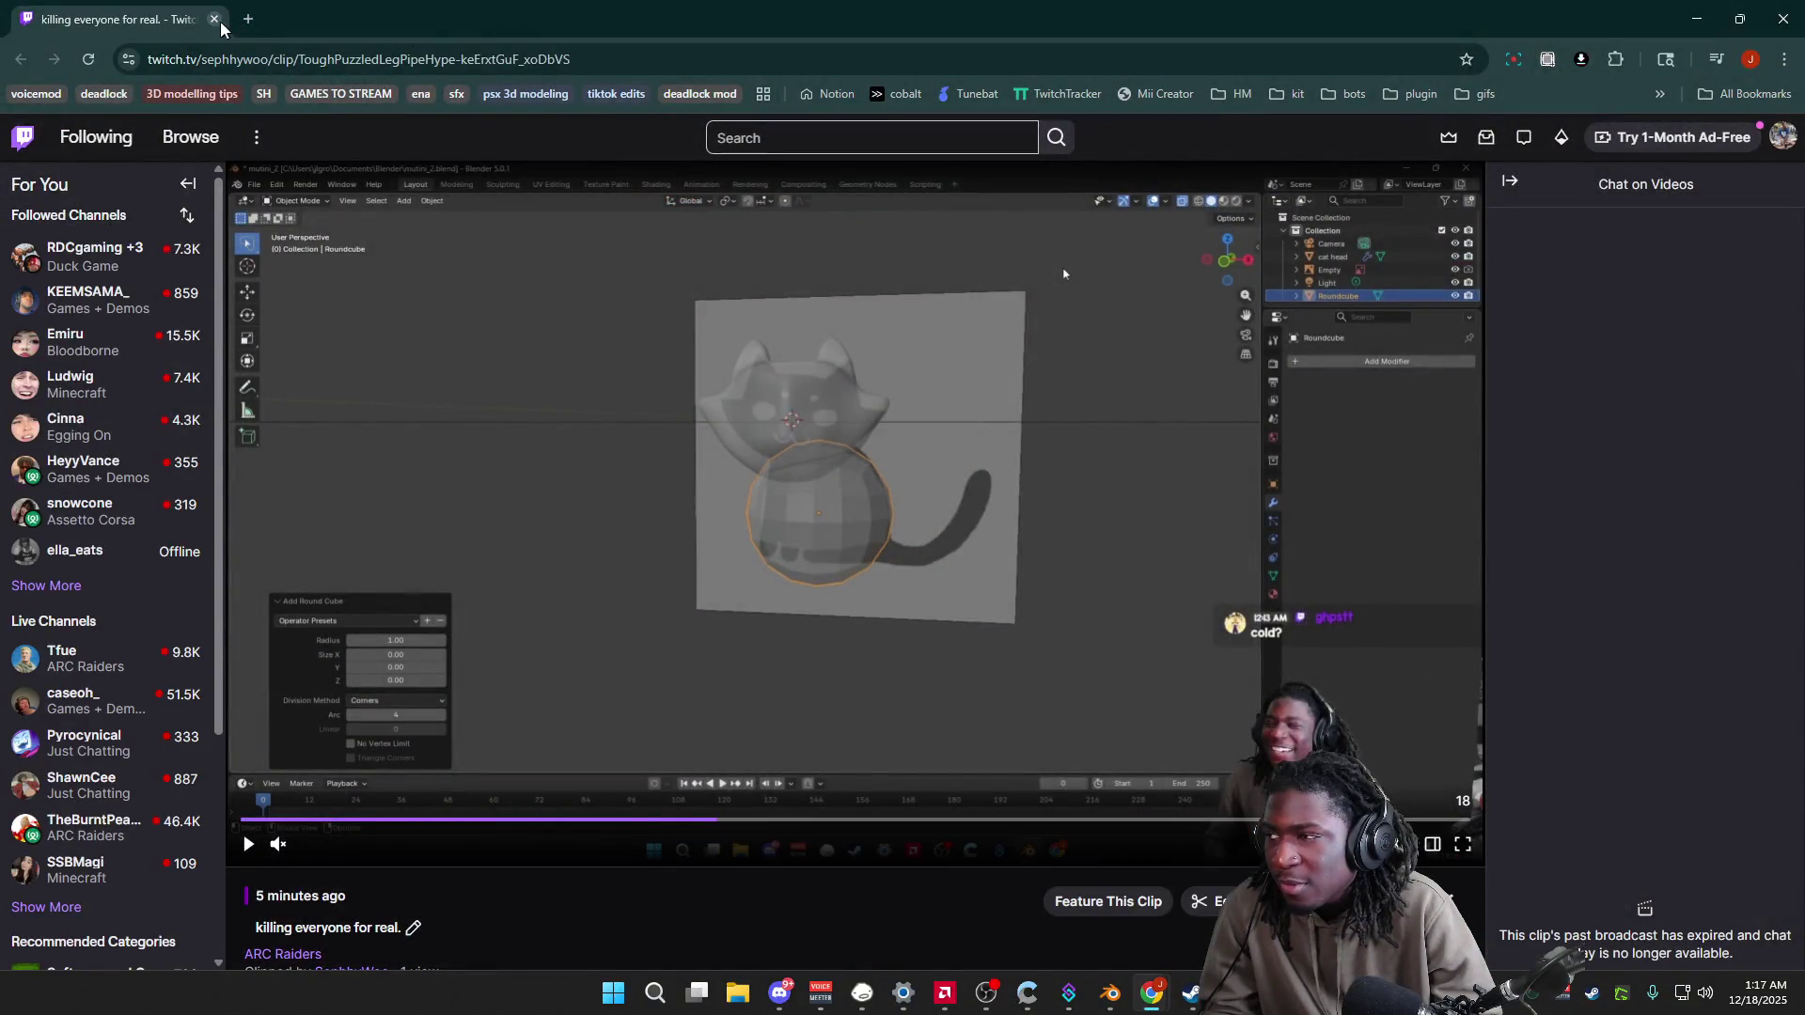
{"action": "left_click", "coordinate": [1110, 993]}
{"action": "mouse_move", "coordinate": [1147, 1011]}
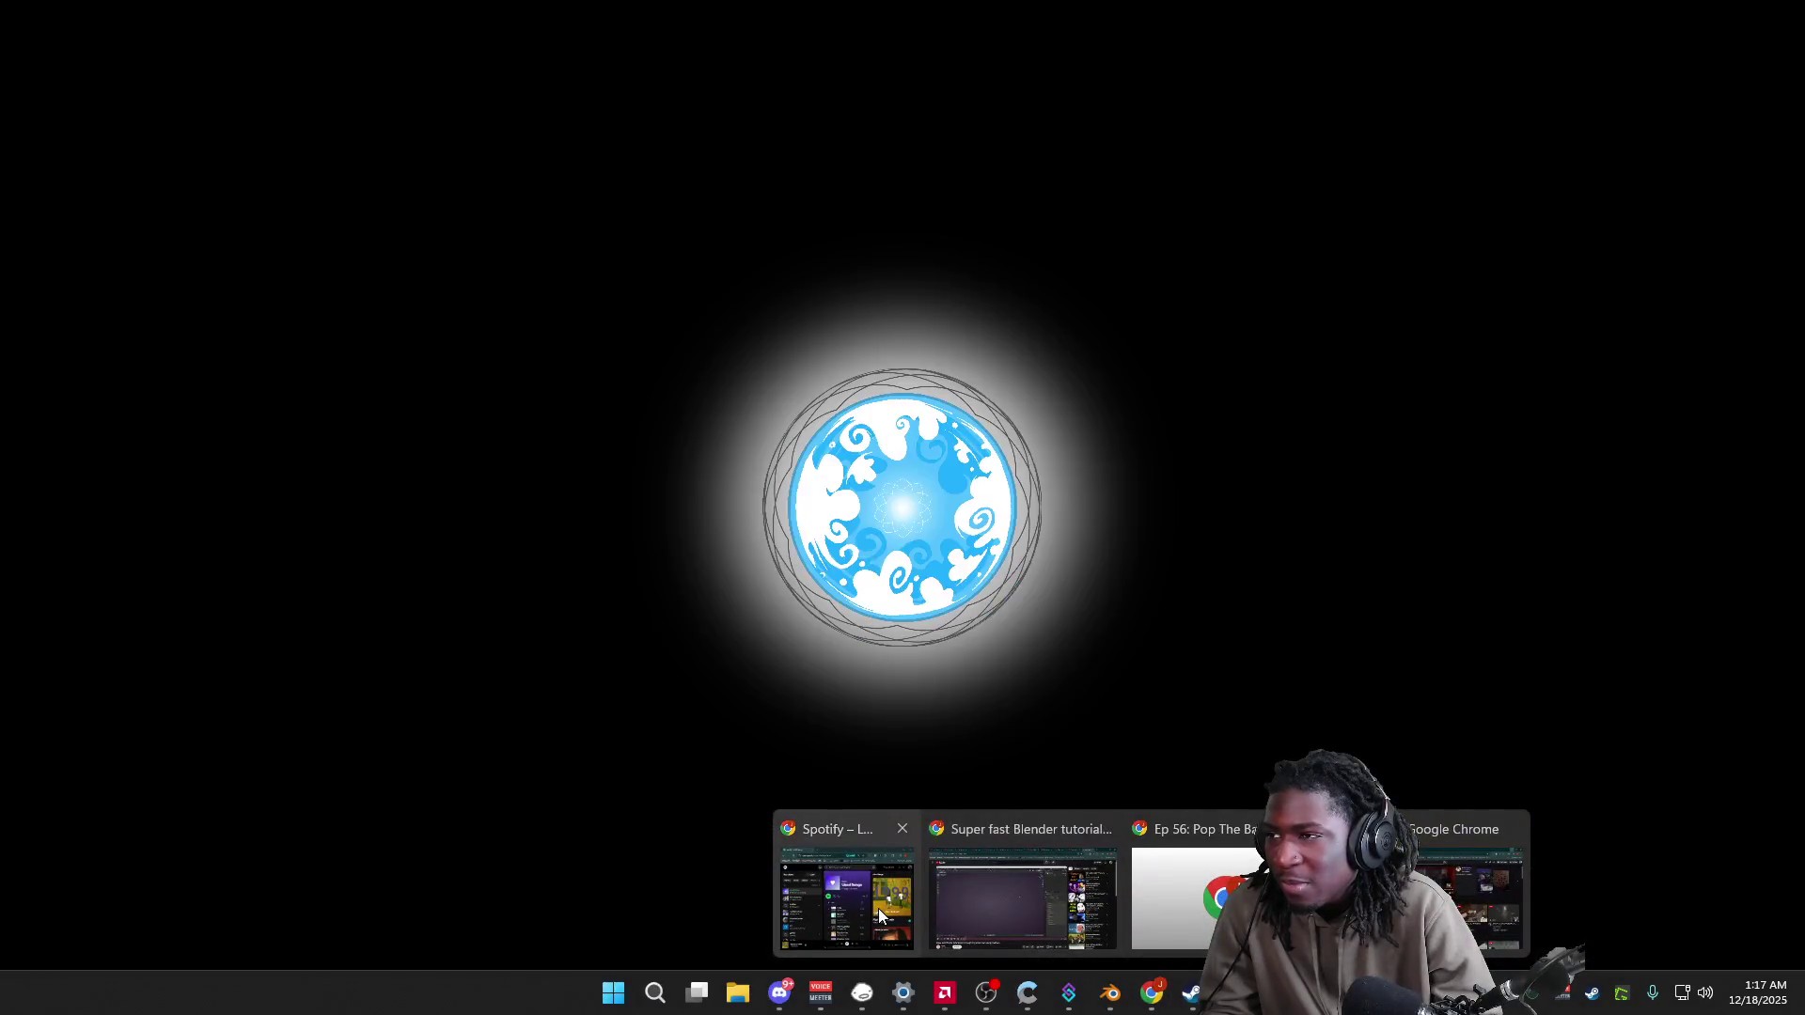
{"action": "left_click", "coordinate": [878, 908]}
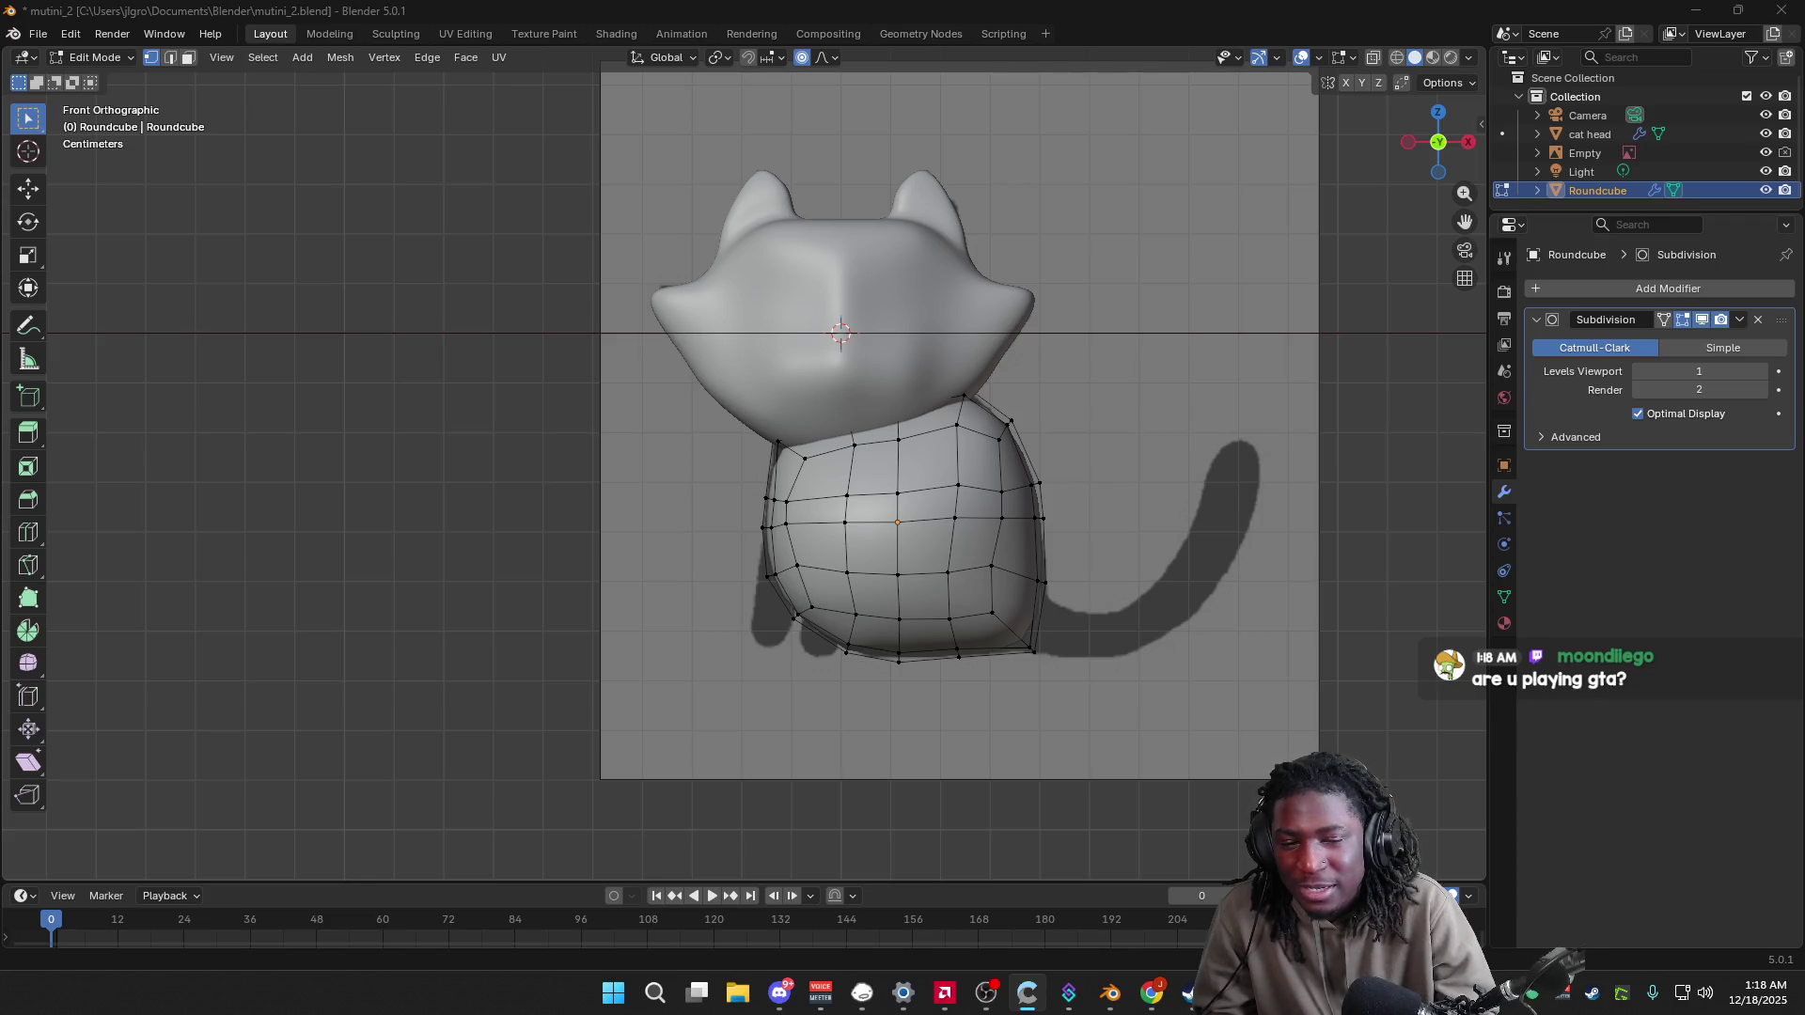
Step: Return to Object Mode and rename Roundcube to 'cat body' in the Outliner
{"action": "left_click", "coordinate": [834, 721]}
{"action": "key", "text": "Tab"}
{"action": "key", "text": "Tab"}
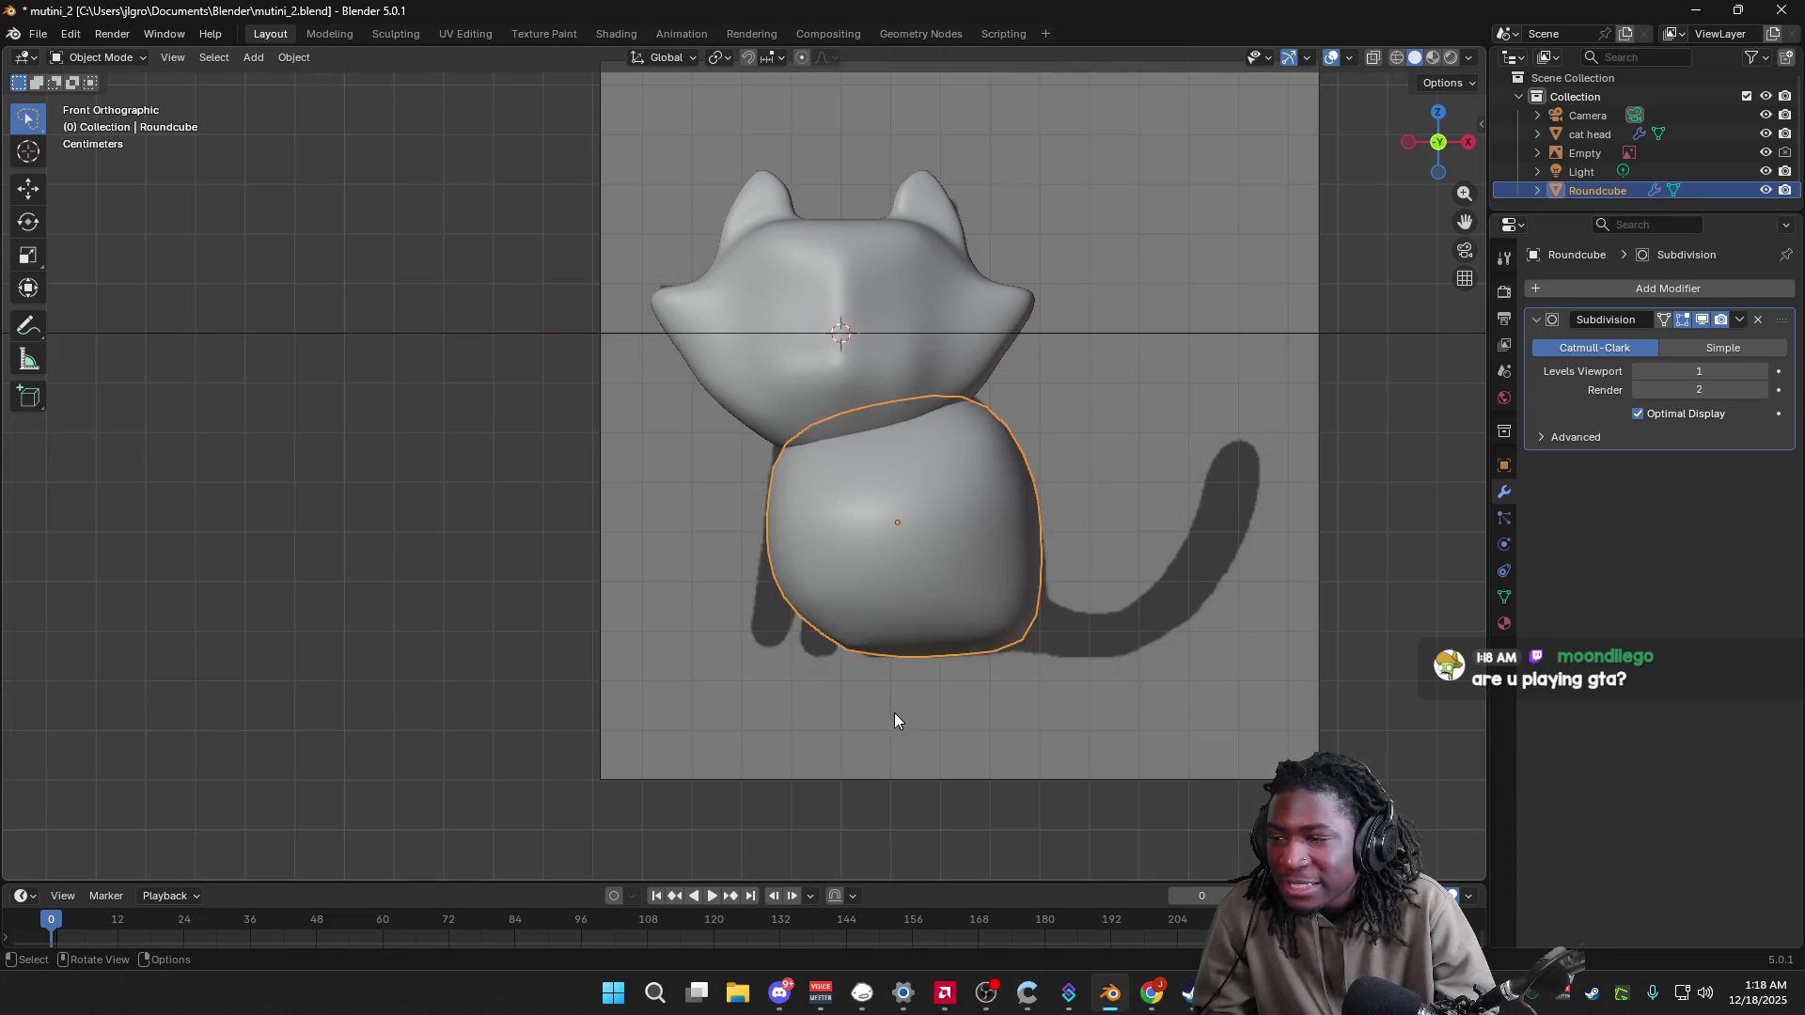
{"action": "scroll", "coordinate": [1141, 663], "scroll_direction": "down", "scroll_amount": 2}
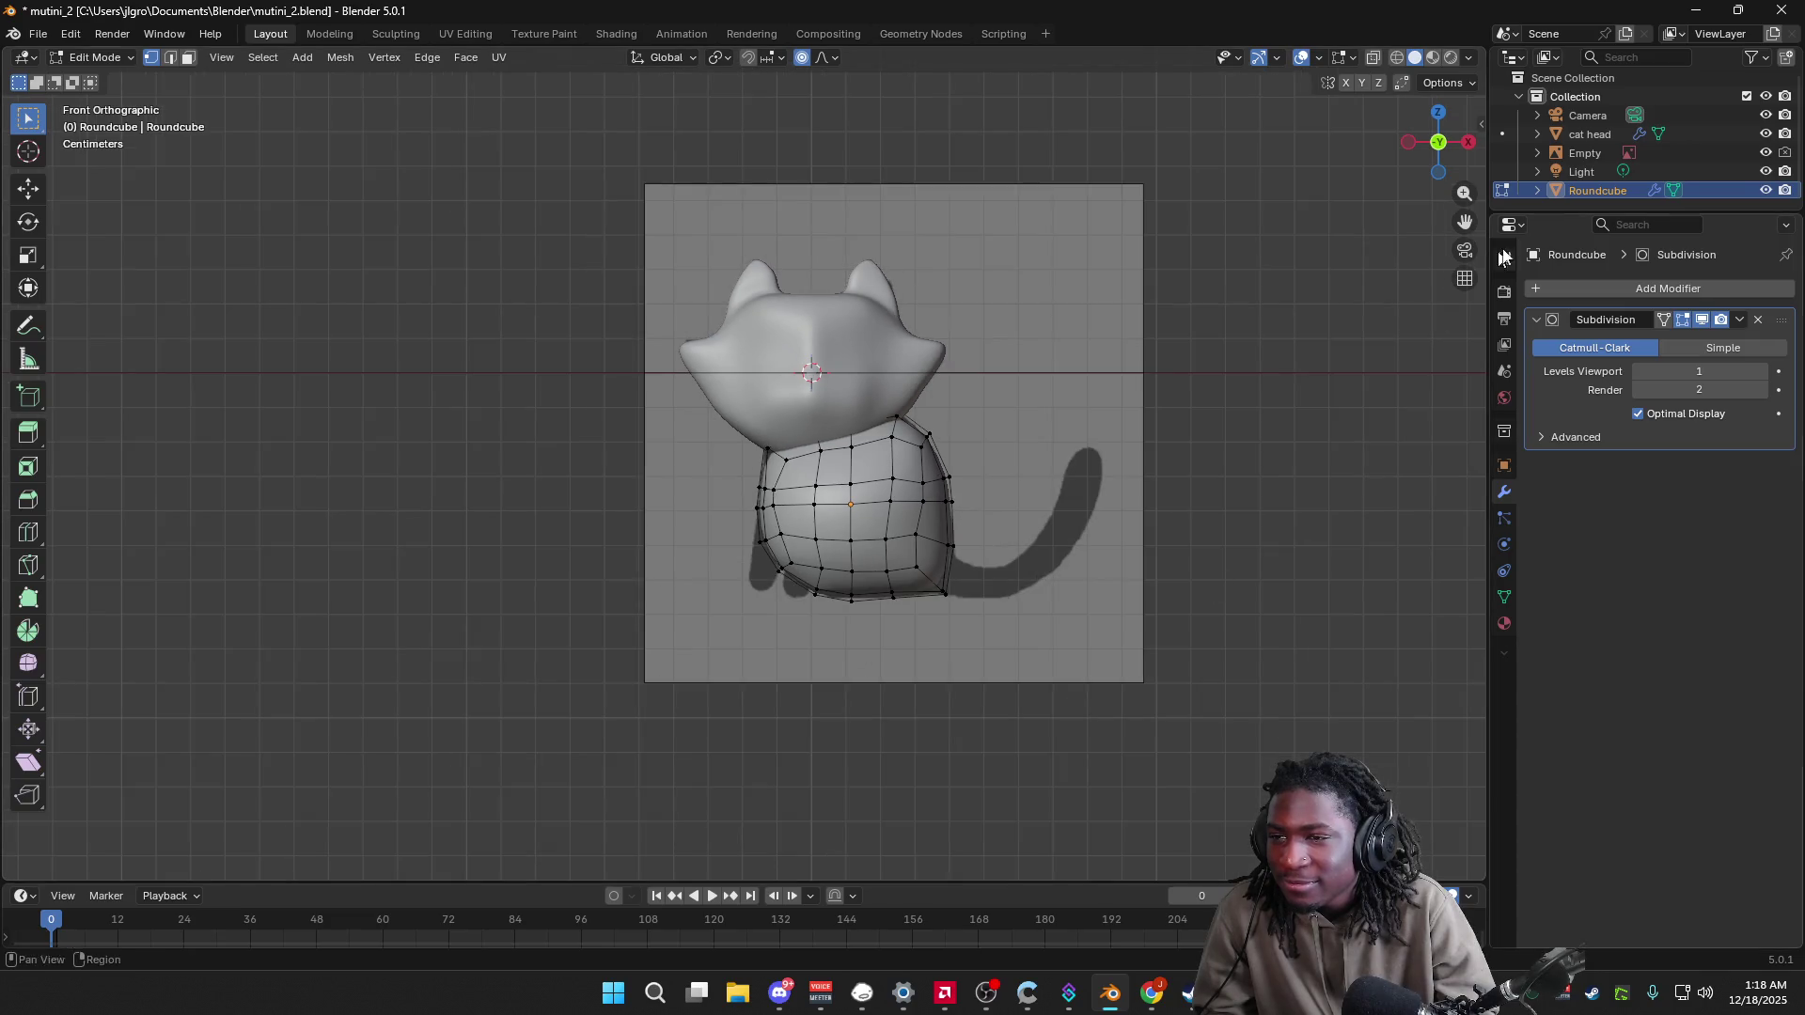
{"action": "right_click", "coordinate": [1587, 188]}
{"action": "left_click", "coordinate": [1640, 189]}
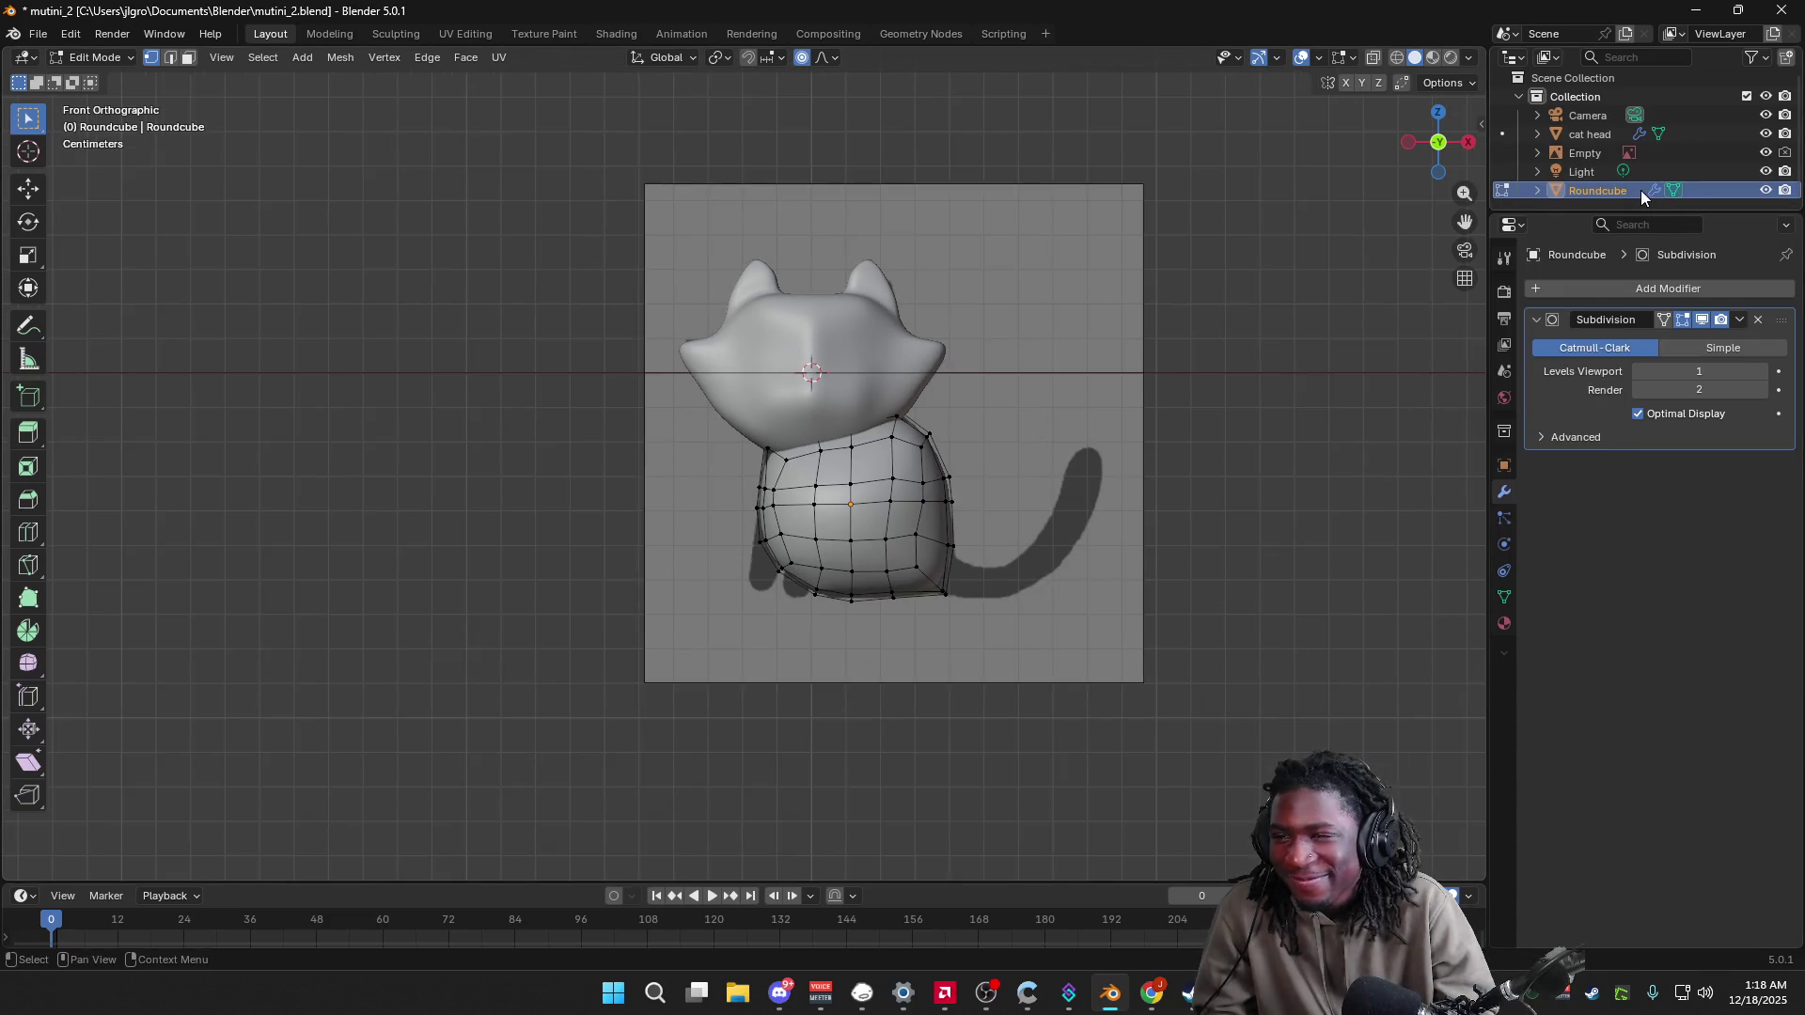
{"action": "right_click", "coordinate": [1630, 190]}
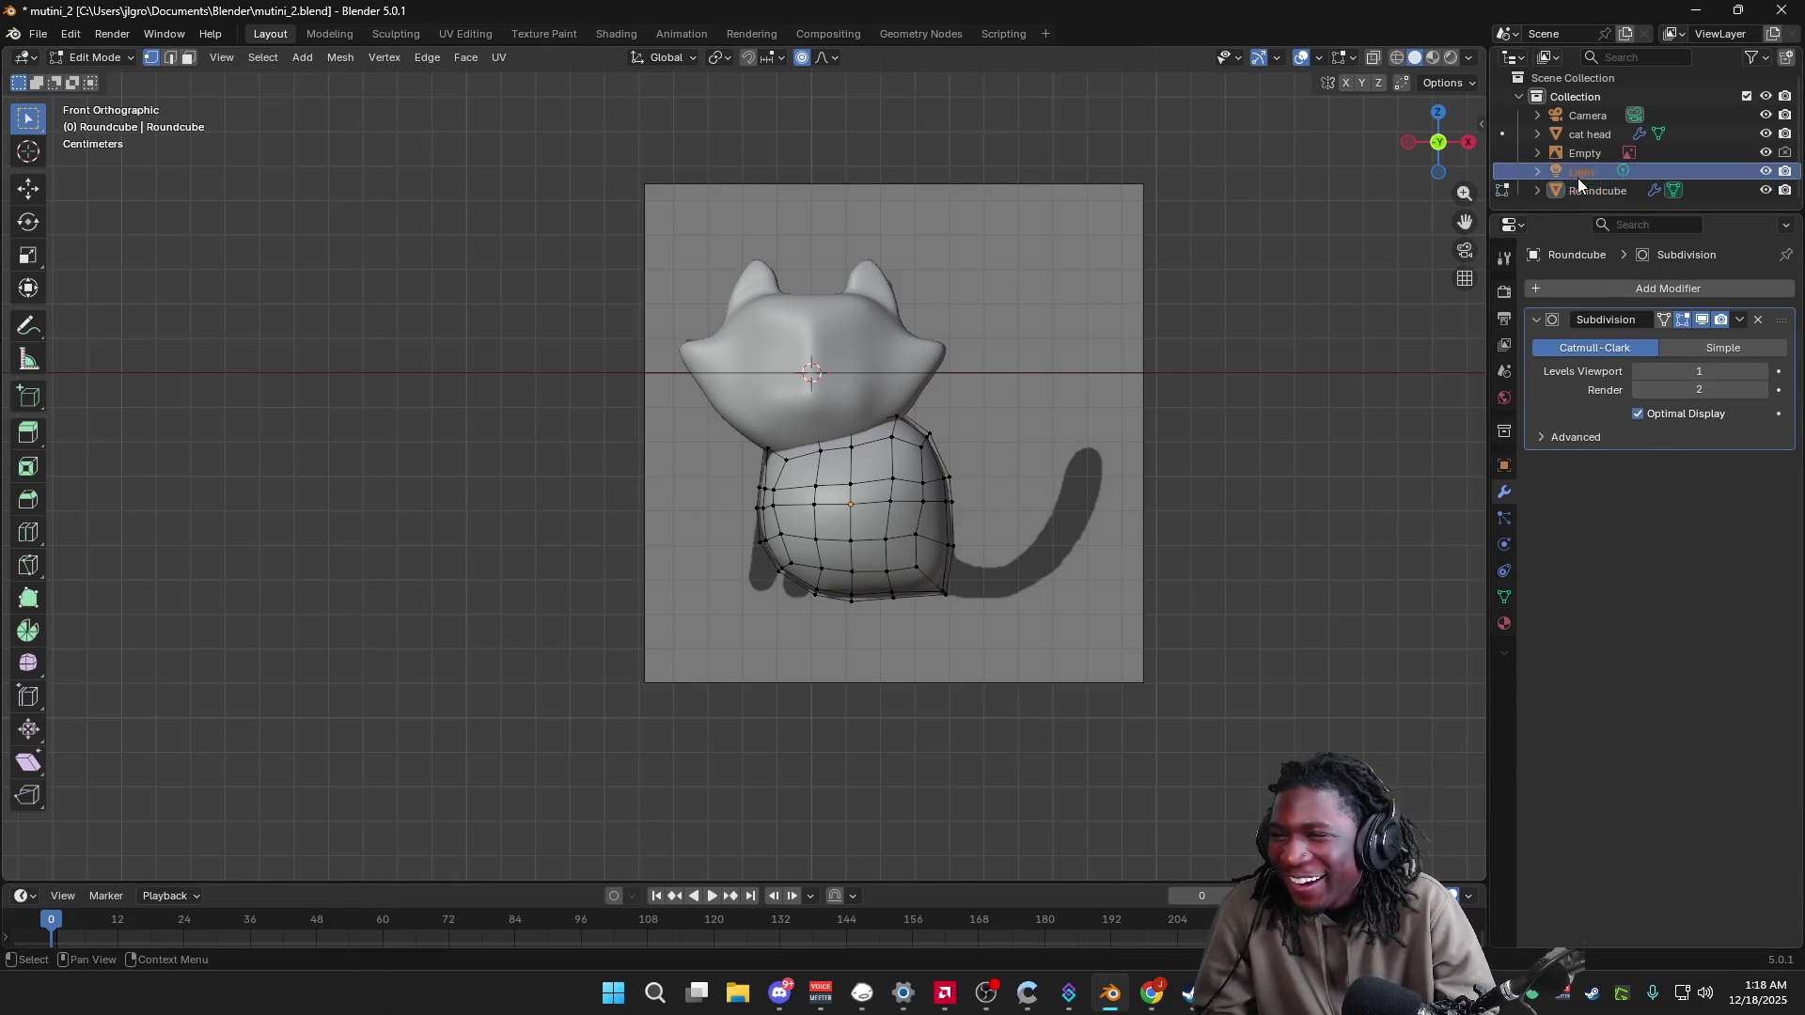
{"action": "right_click", "coordinate": [1583, 171]}
{"action": "left_click", "coordinate": [1589, 131]}
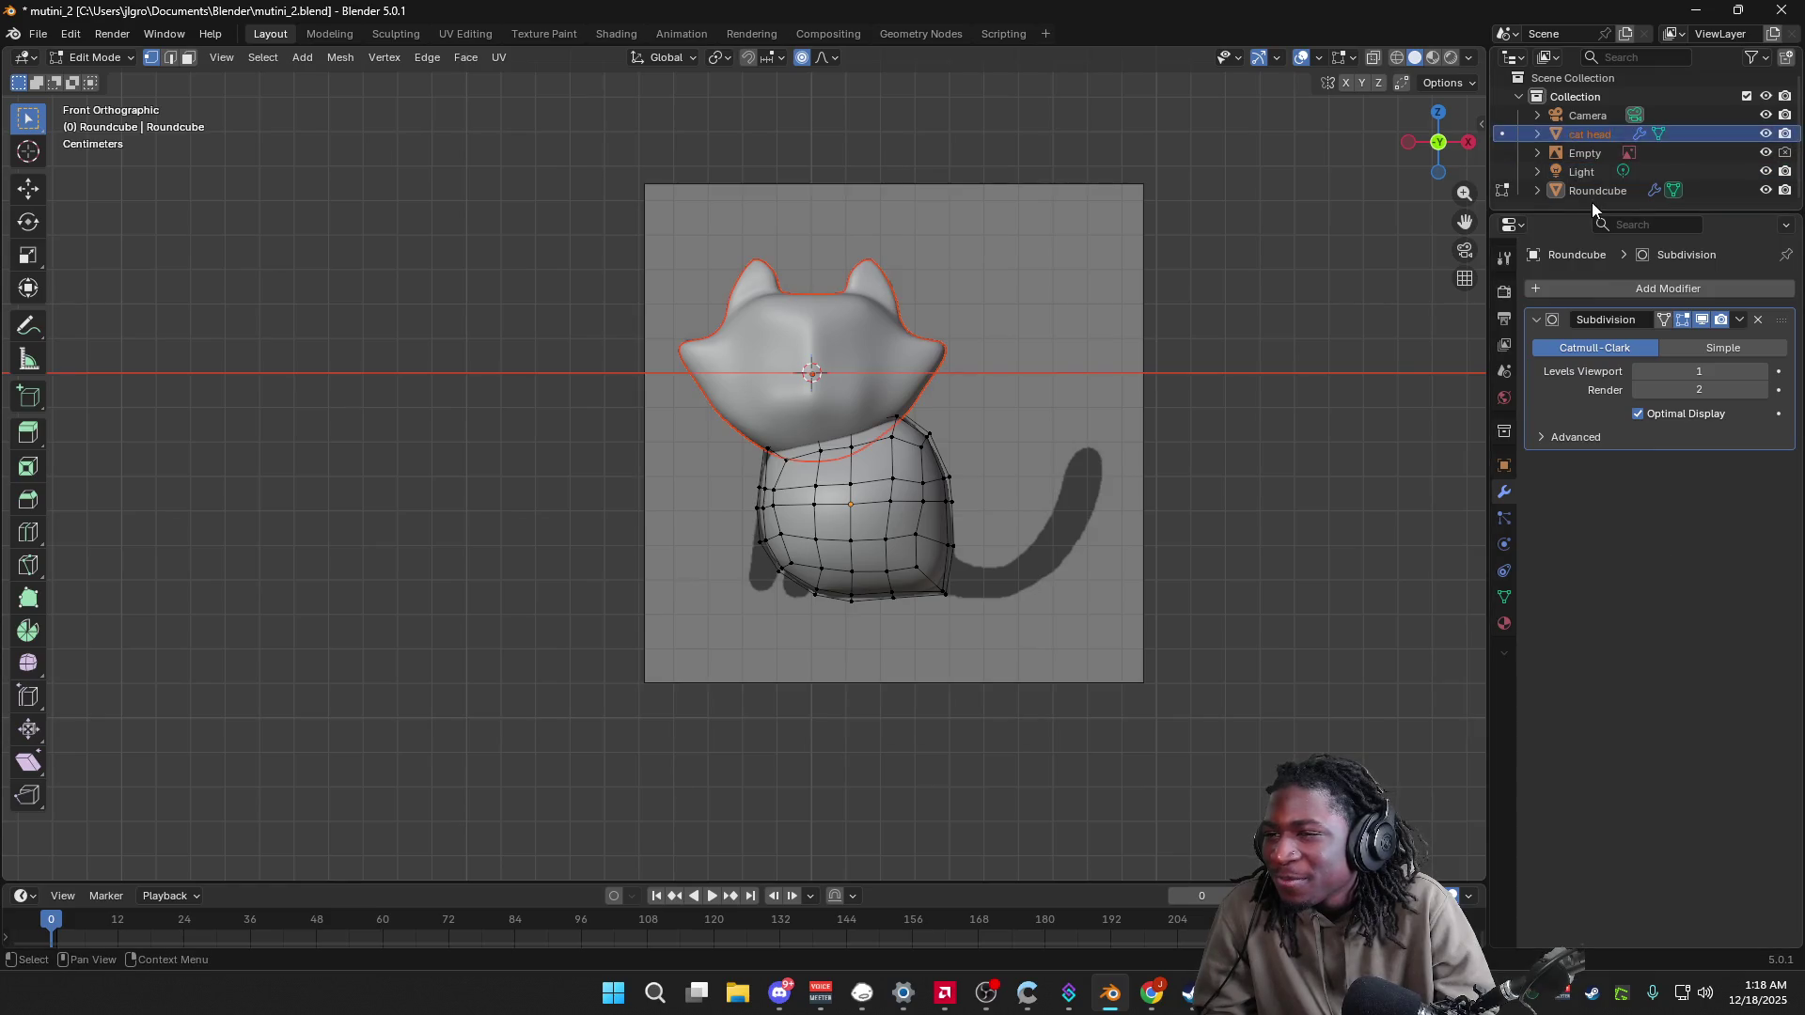
{"action": "double_click", "coordinate": [1597, 191]}
{"action": "type", "text": "cat b"}
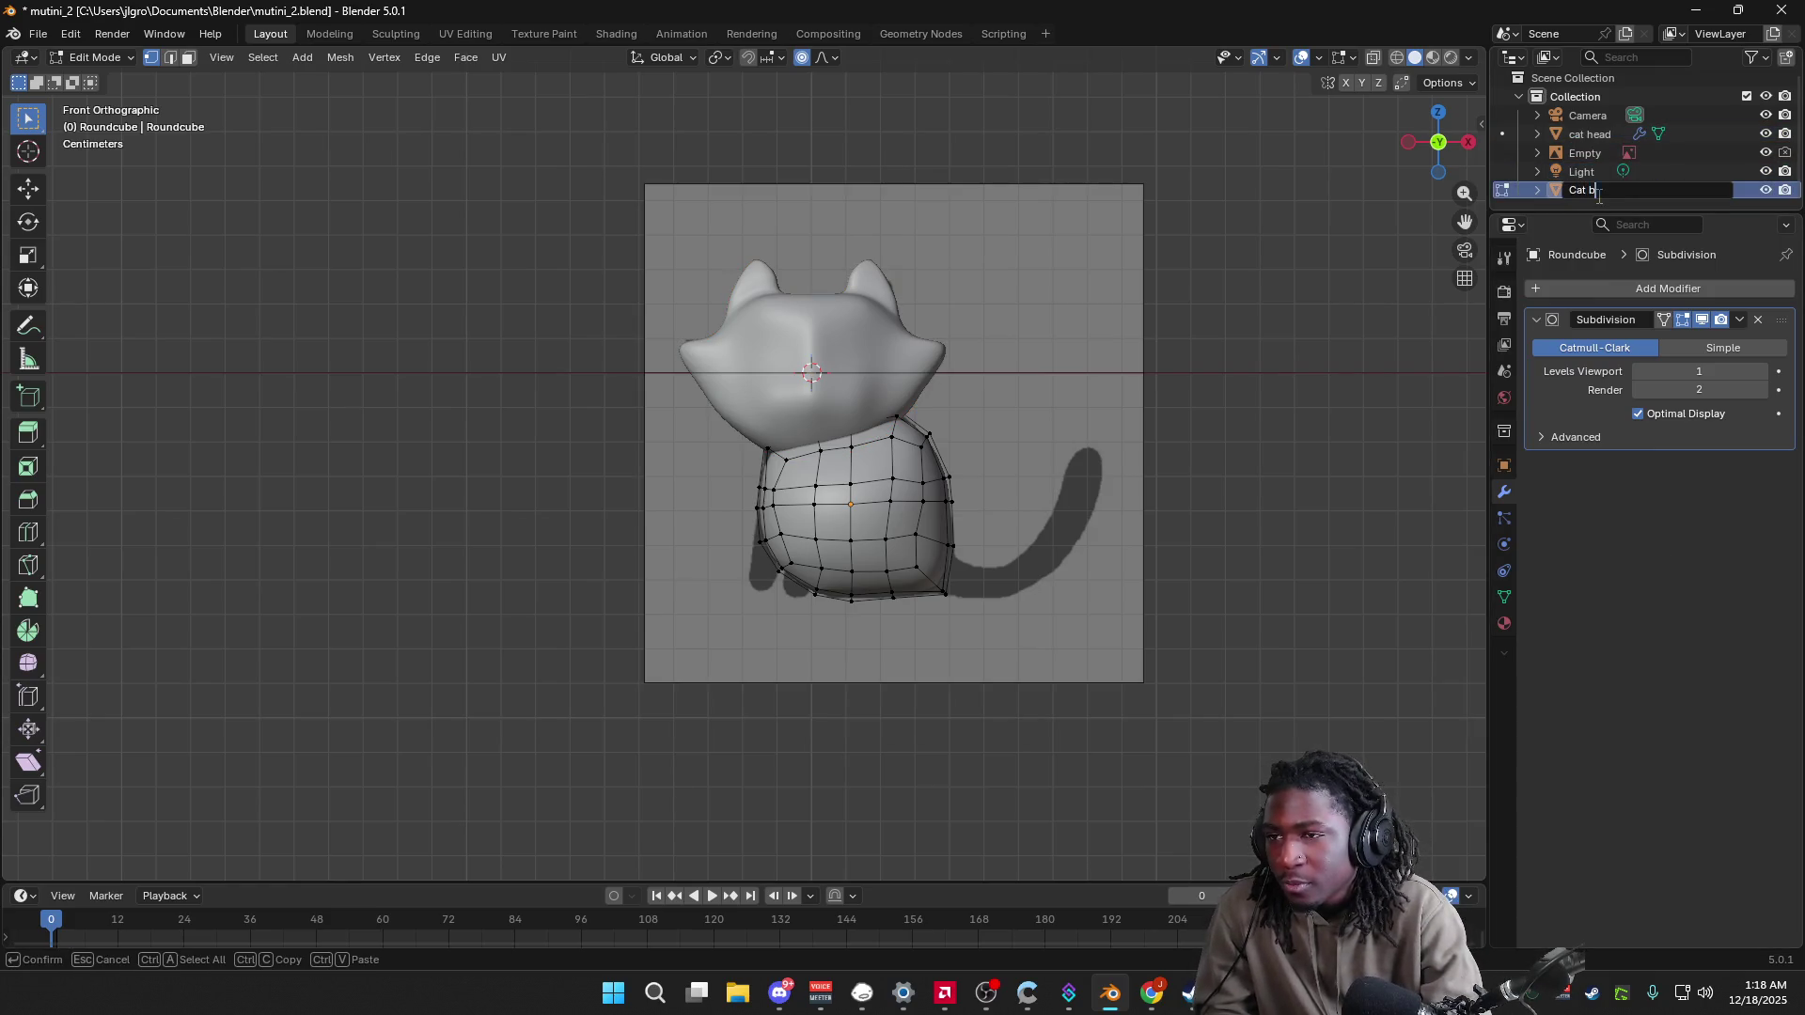
{"action": "type", "text": "ody"}
{"action": "key", "text": "Return"}
Step: Create a new collection, Collection 2, from the Outliner context menu
{"action": "left_click", "coordinate": [1599, 153]}
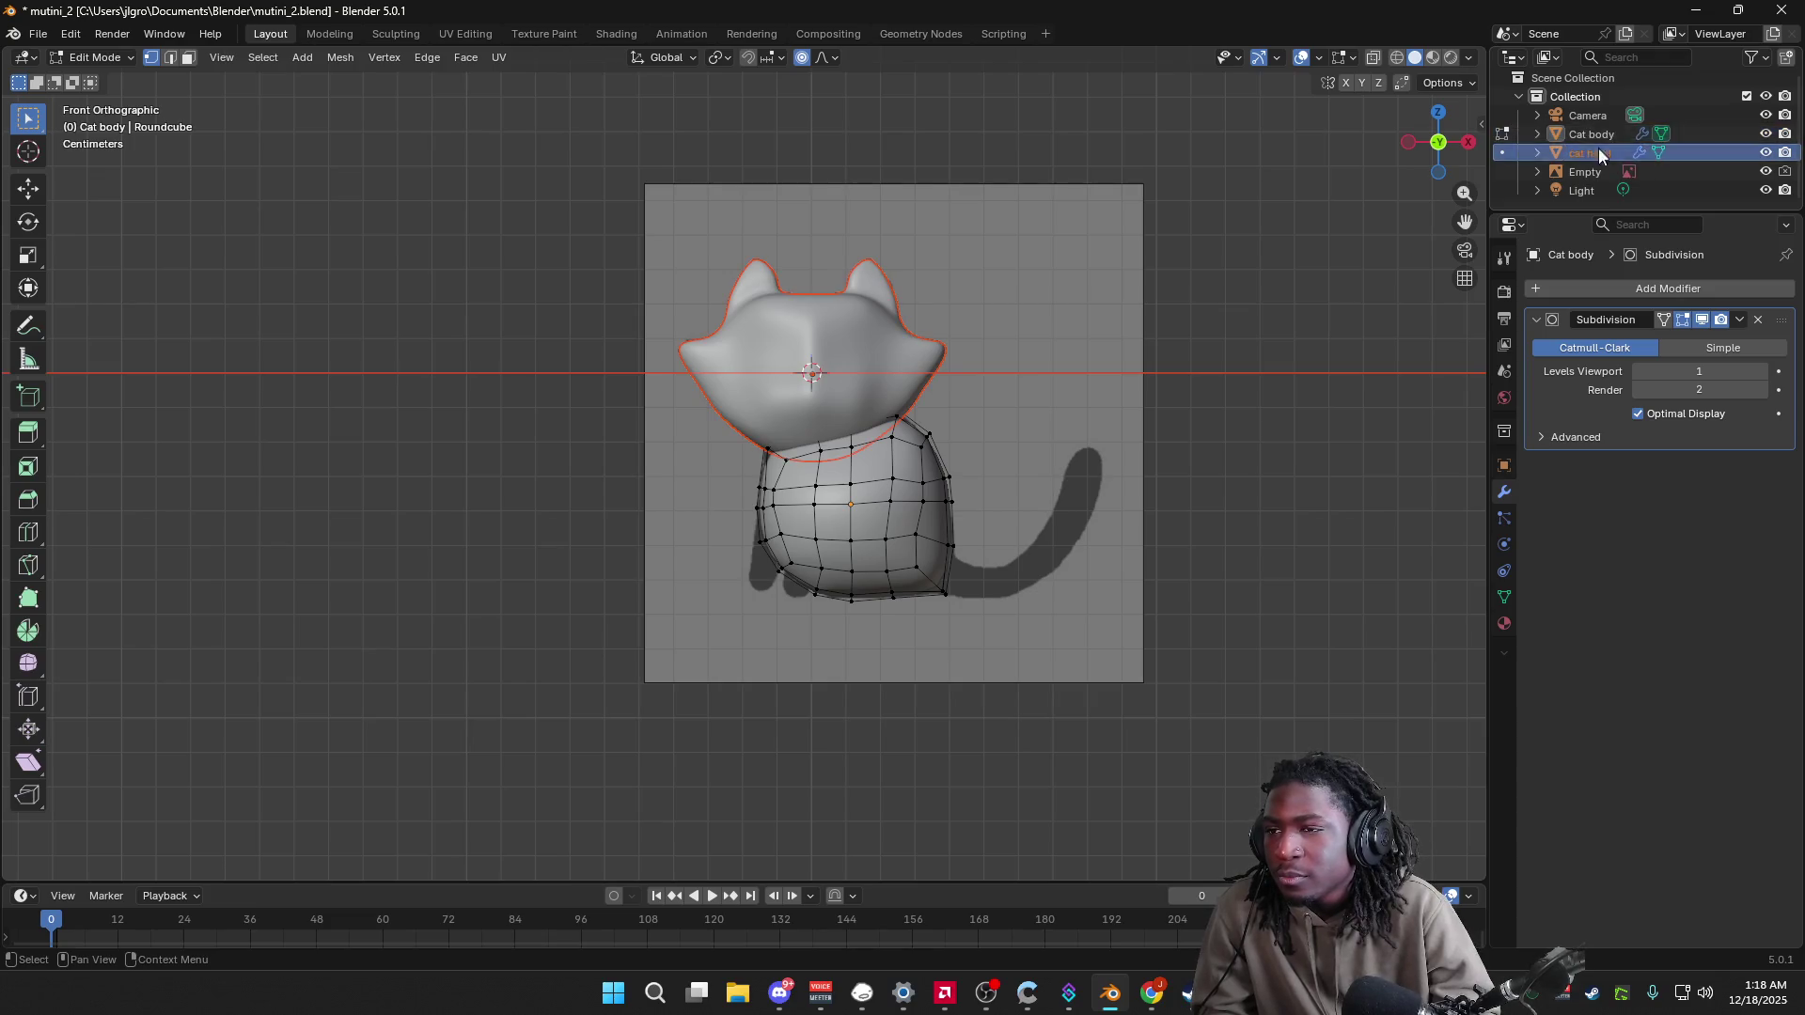
{"action": "left_click", "coordinate": [1517, 96]}
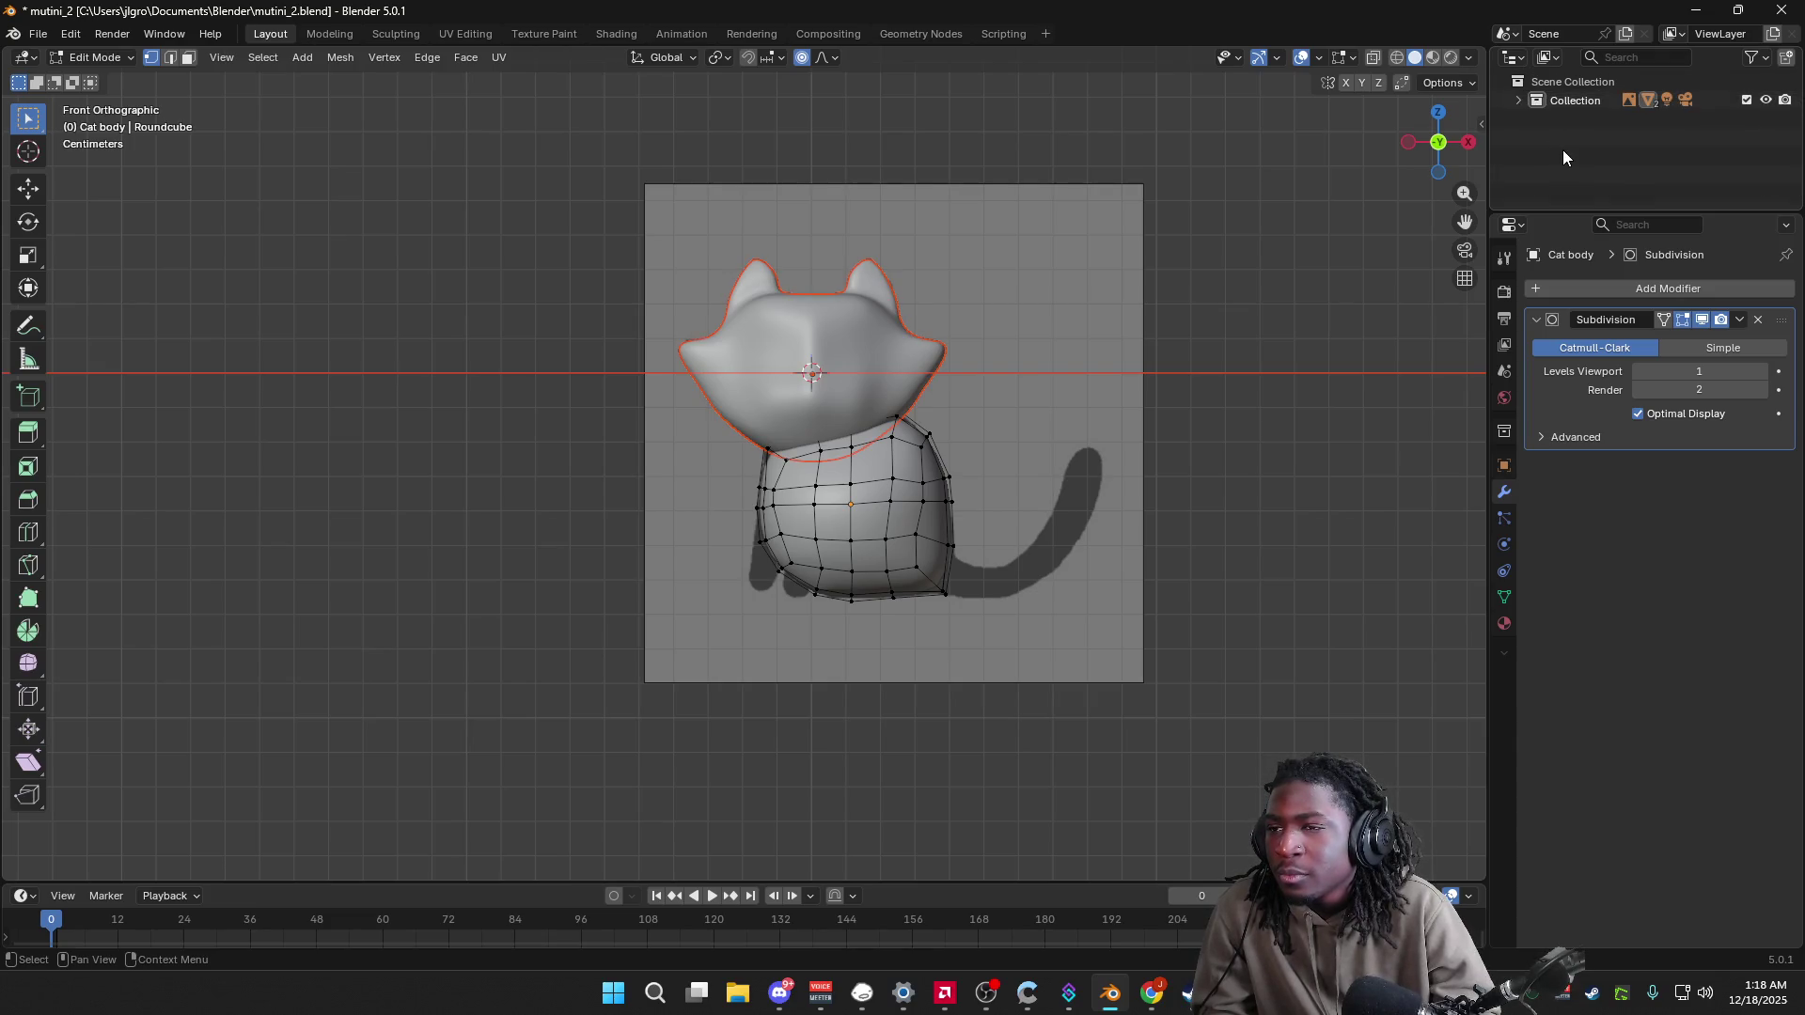
{"action": "left_click", "coordinate": [1518, 98]}
{"action": "right_click", "coordinate": [1581, 96]}
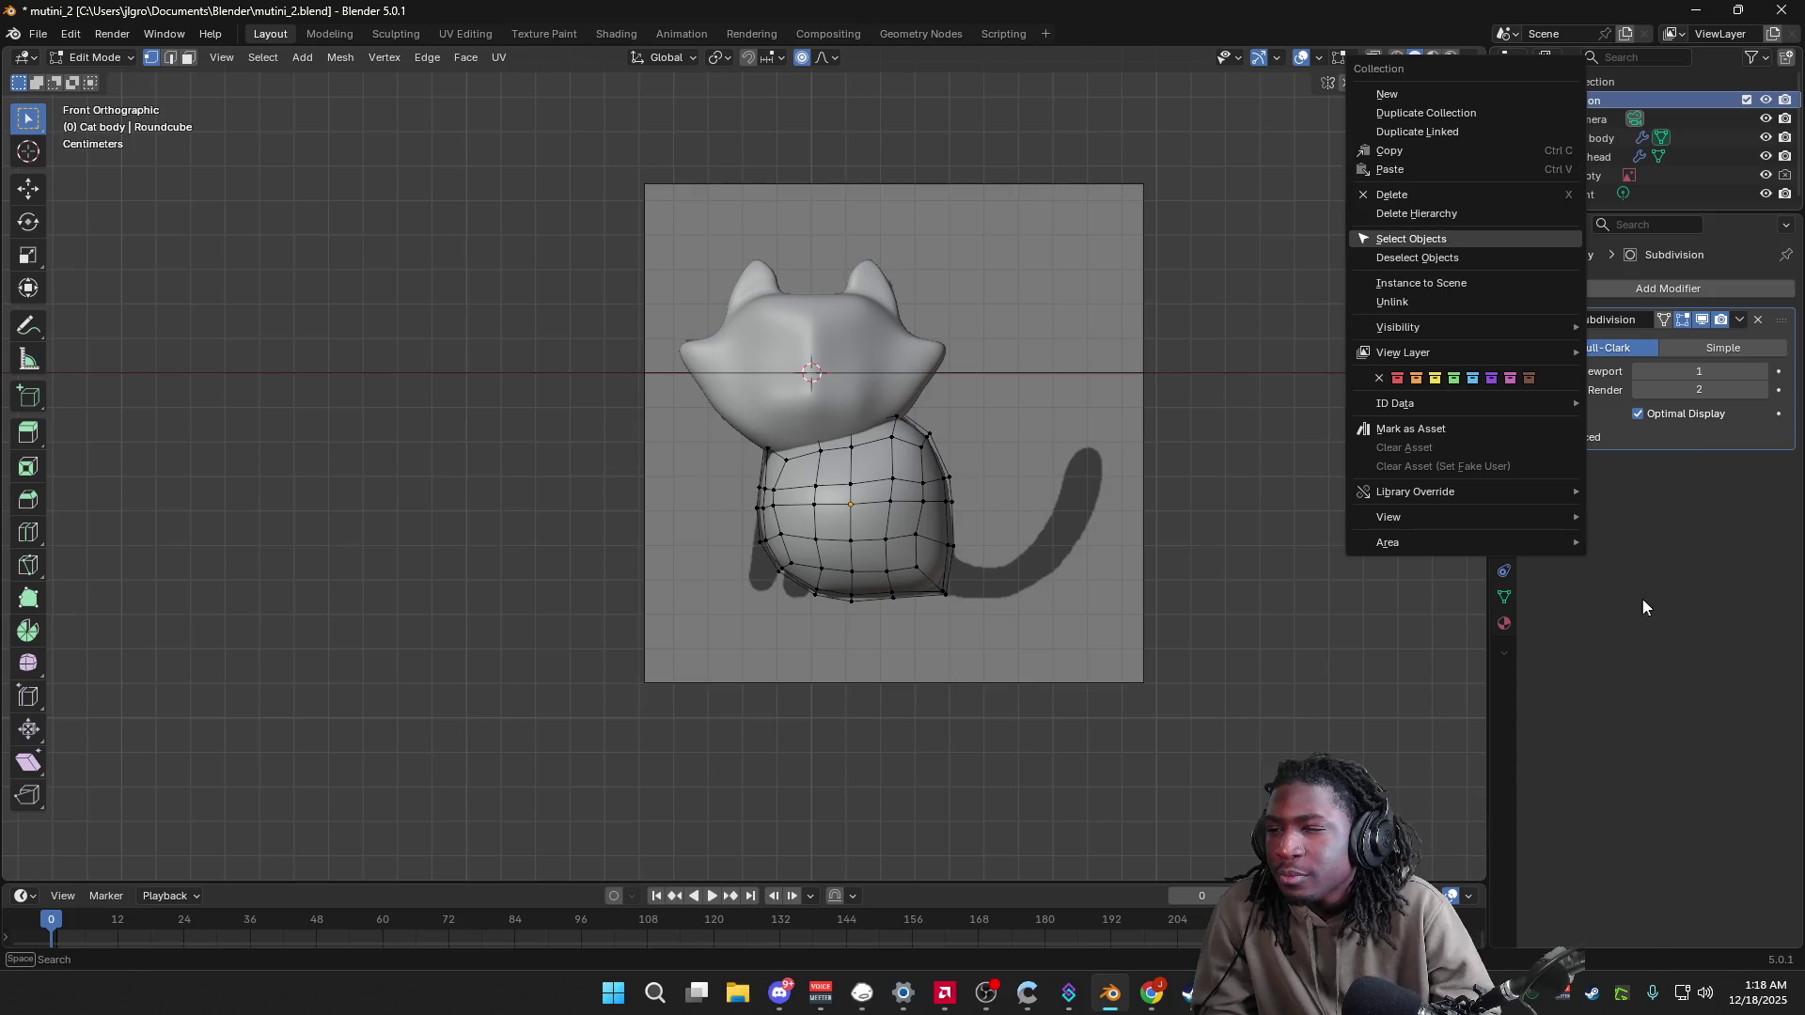
{"action": "left_click", "coordinate": [1674, 534]}
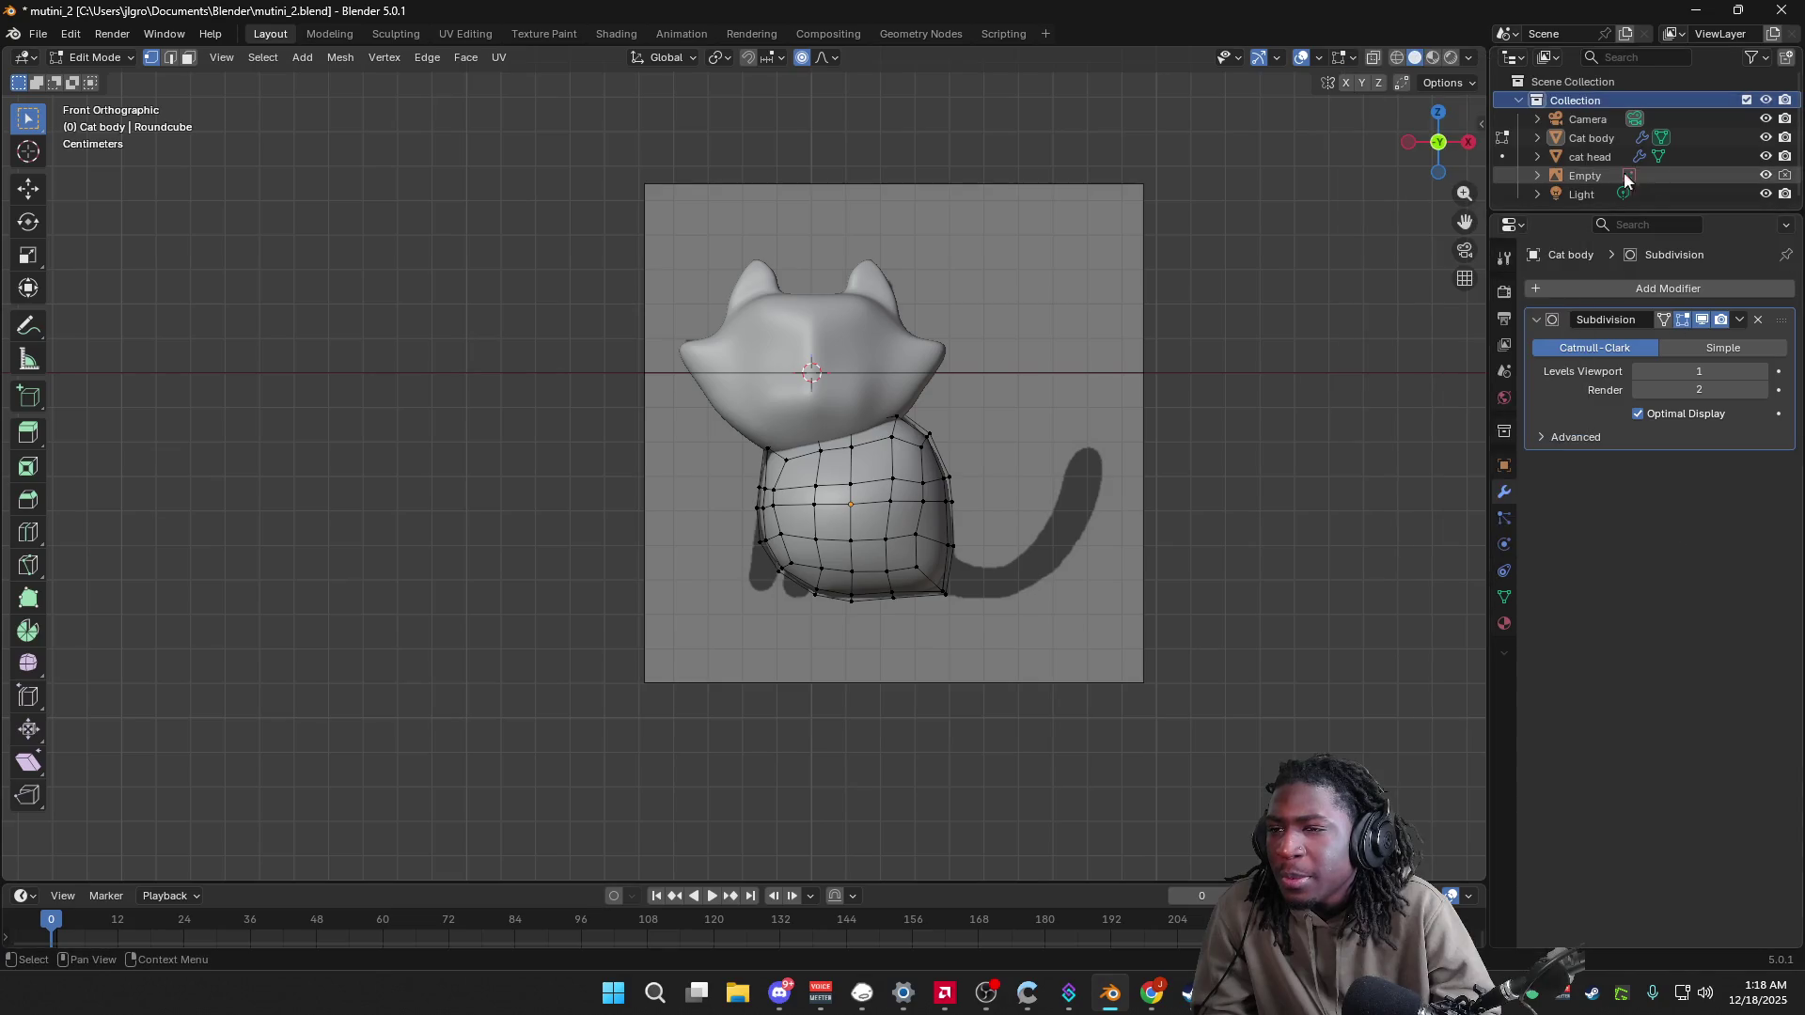
{"action": "left_click", "coordinate": [1586, 138]}
{"action": "right_click", "coordinate": [1586, 137]}
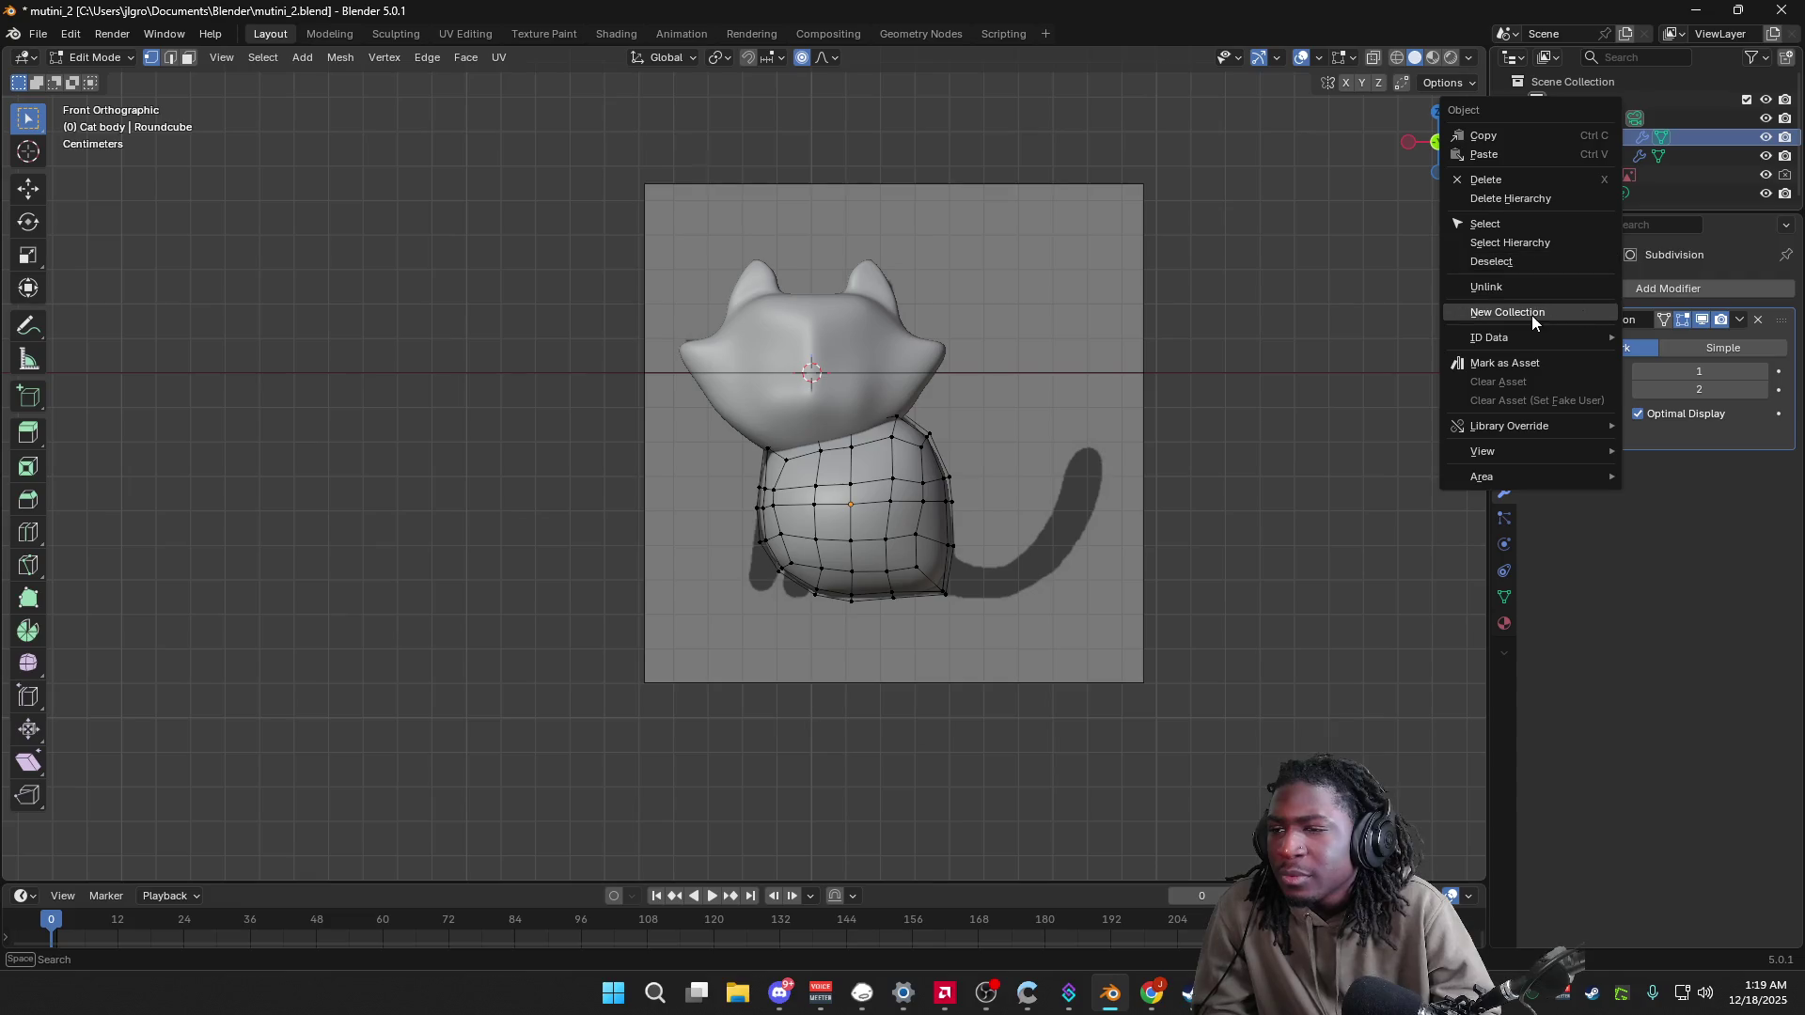
{"action": "left_click", "coordinate": [1600, 156], "text": "ctrl"}
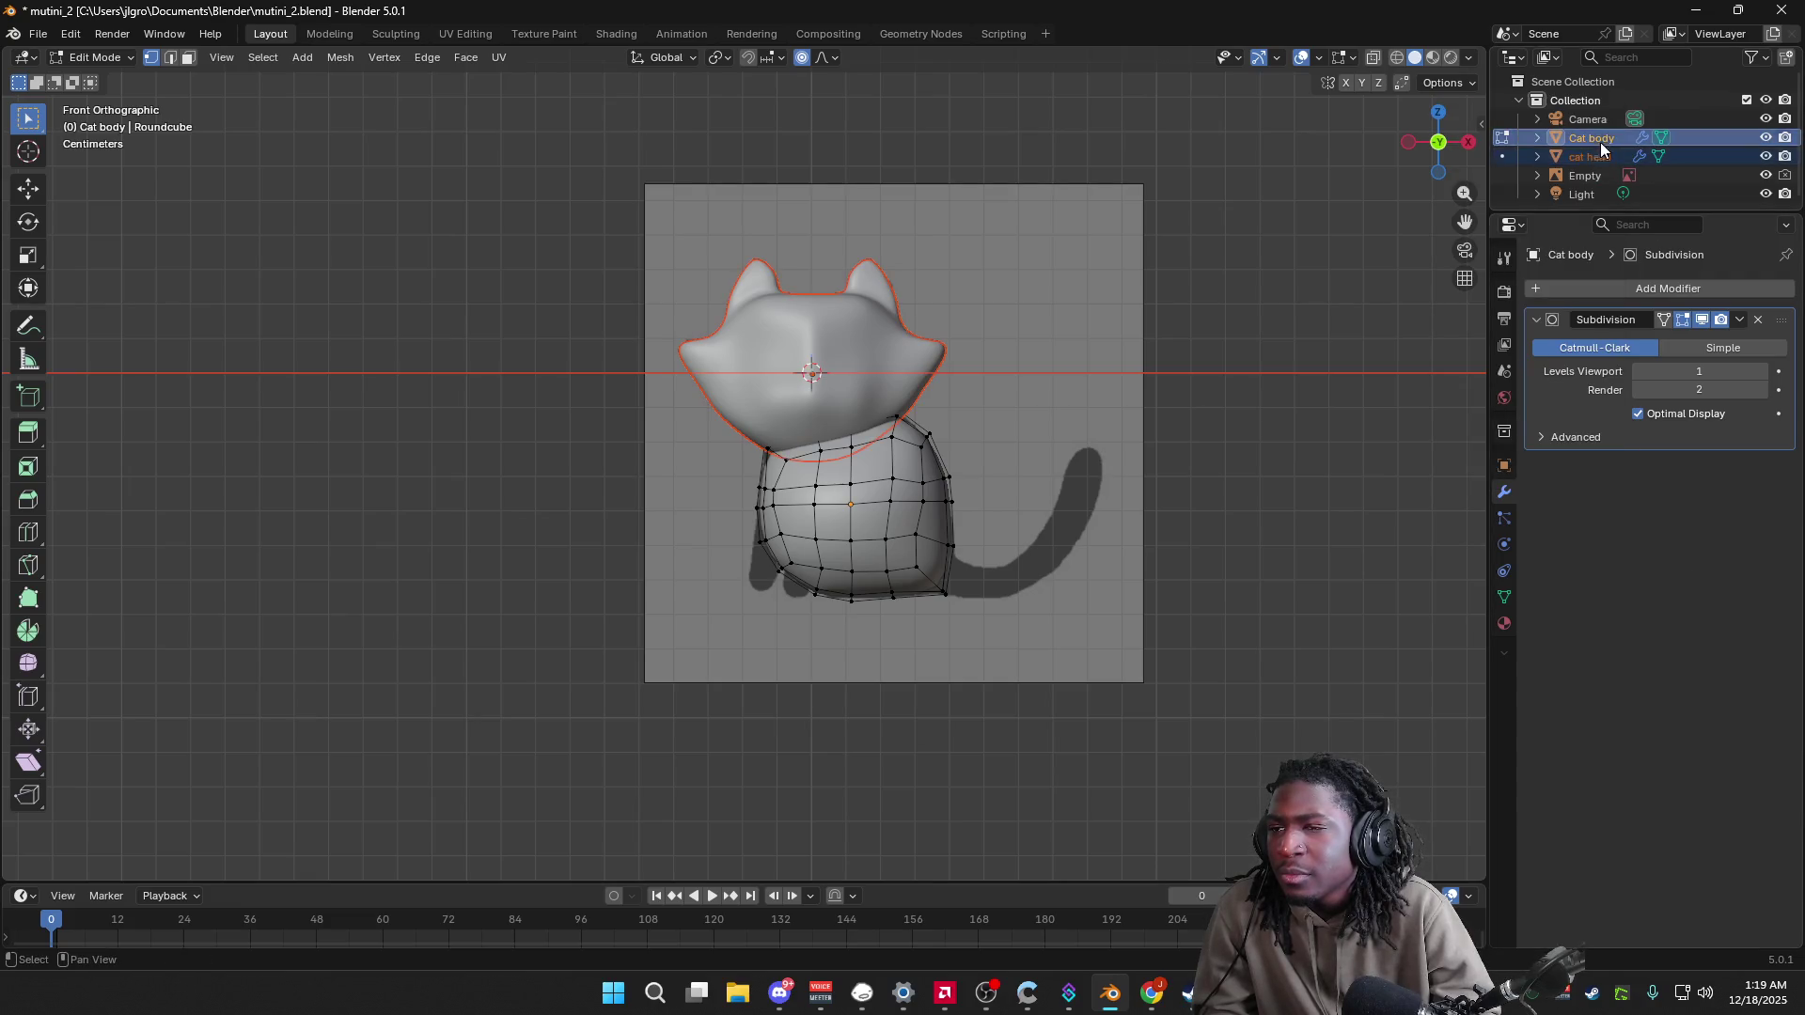
{"action": "right_click", "coordinate": [1600, 143]}
{"action": "left_click", "coordinate": [1559, 313]}
Step: Move Cat body and cat head into Collection 2
{"action": "left_click", "coordinate": [1600, 101]}
{"action": "left_click", "coordinate": [1538, 137]}
{"action": "left_click", "coordinate": [1540, 137]}
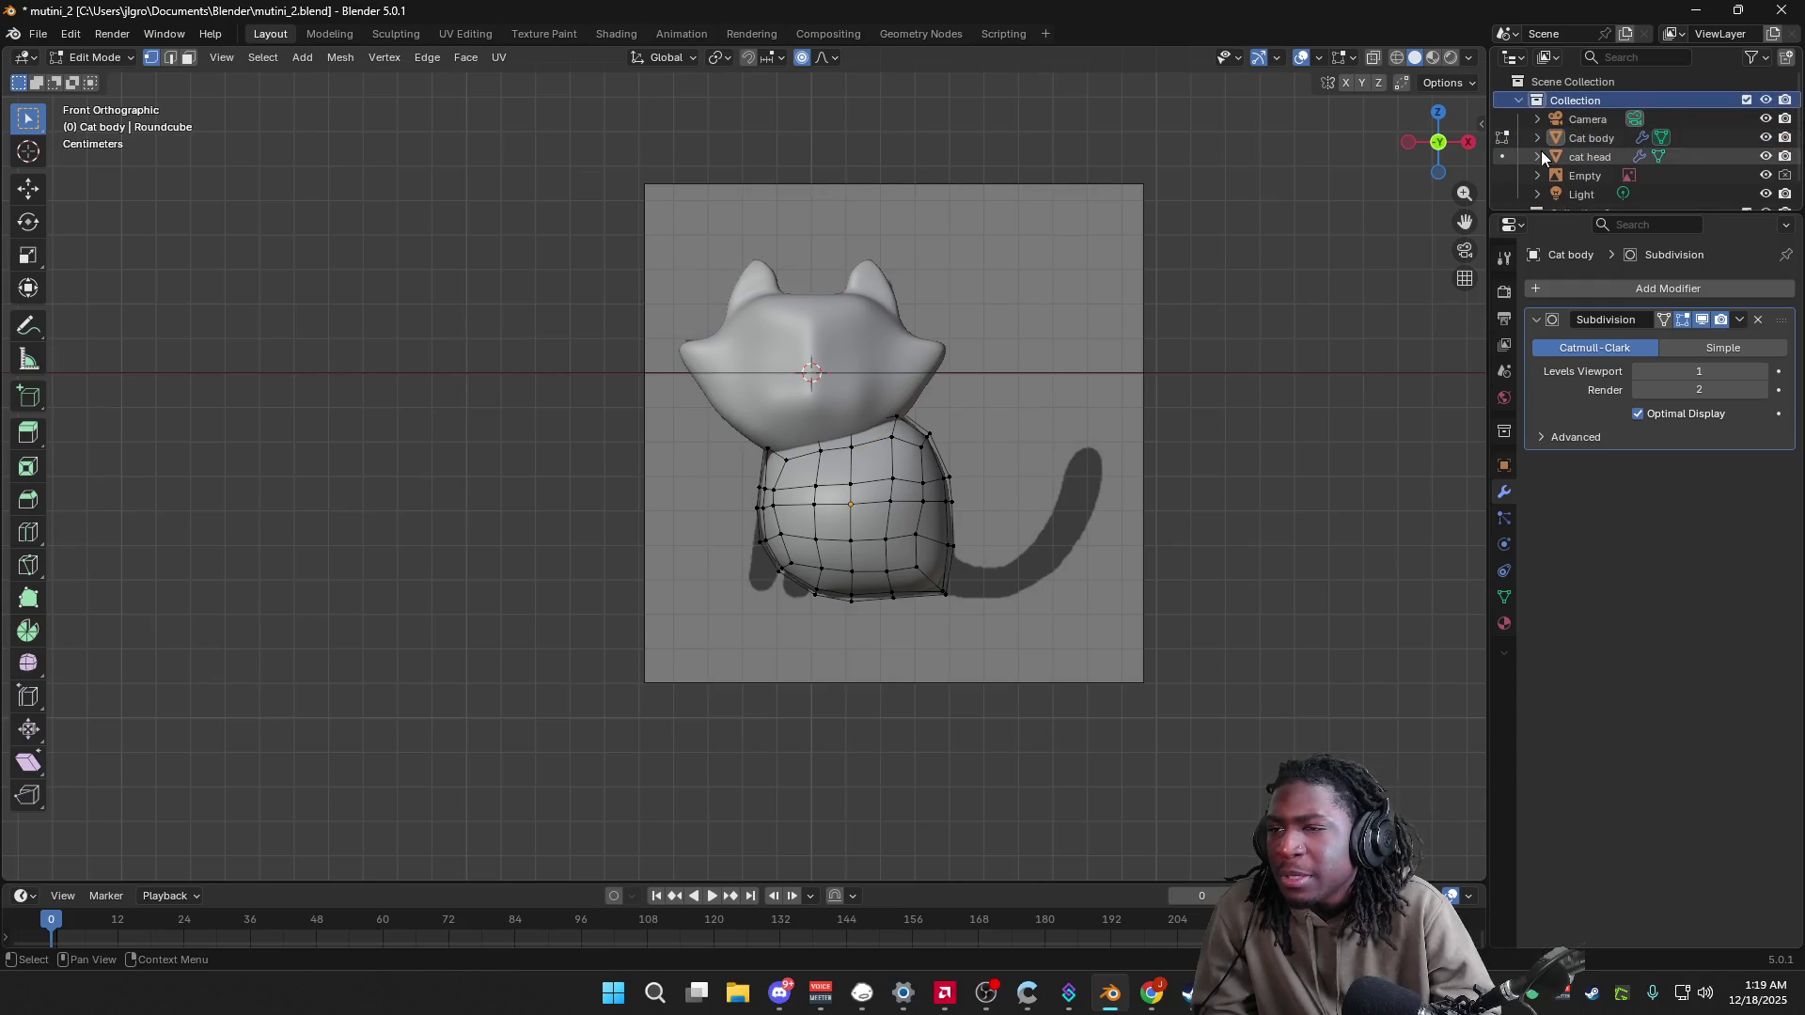
{"action": "left_click", "coordinate": [1589, 137]}
{"action": "scroll", "coordinate": [1546, 199], "scroll_direction": "down", "scroll_amount": 1}
{"action": "left_click", "coordinate": [1563, 191]}
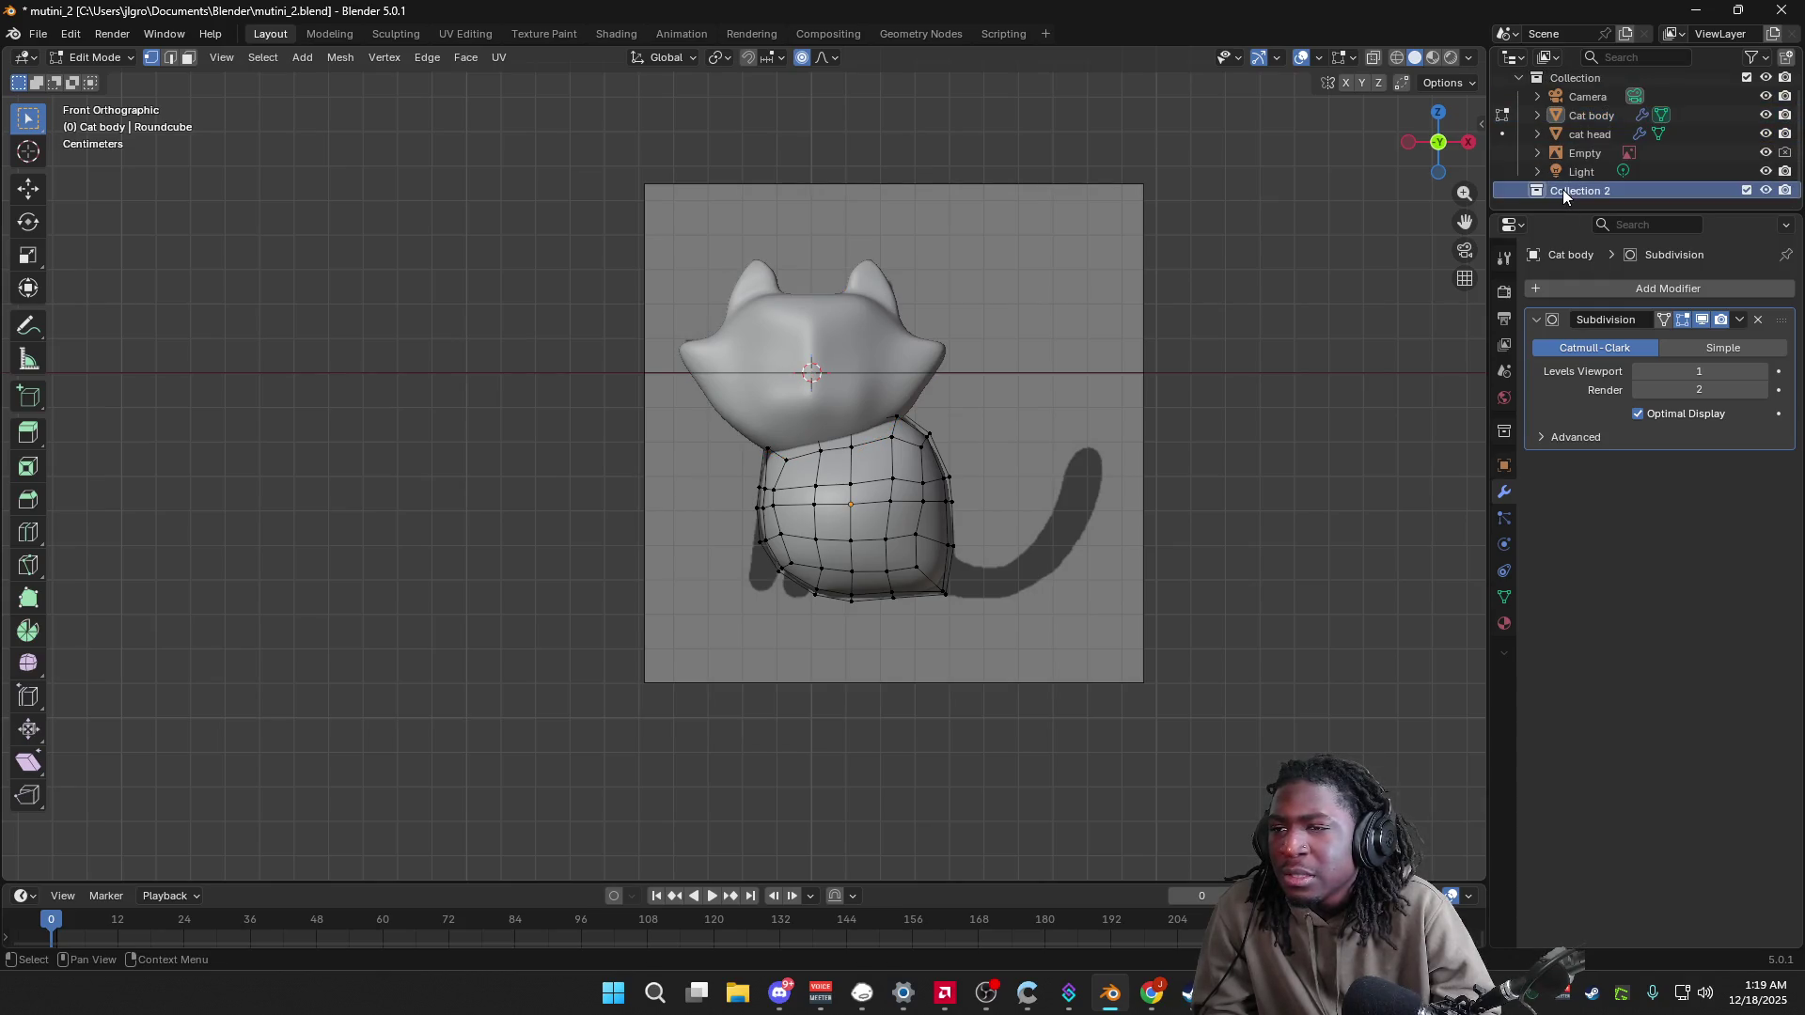
{"action": "left_click_drag", "start_coordinate": [1585, 117], "coordinate": [1577, 190]}
{"action": "left_click_drag", "start_coordinate": [1577, 112], "coordinate": [1587, 171]}
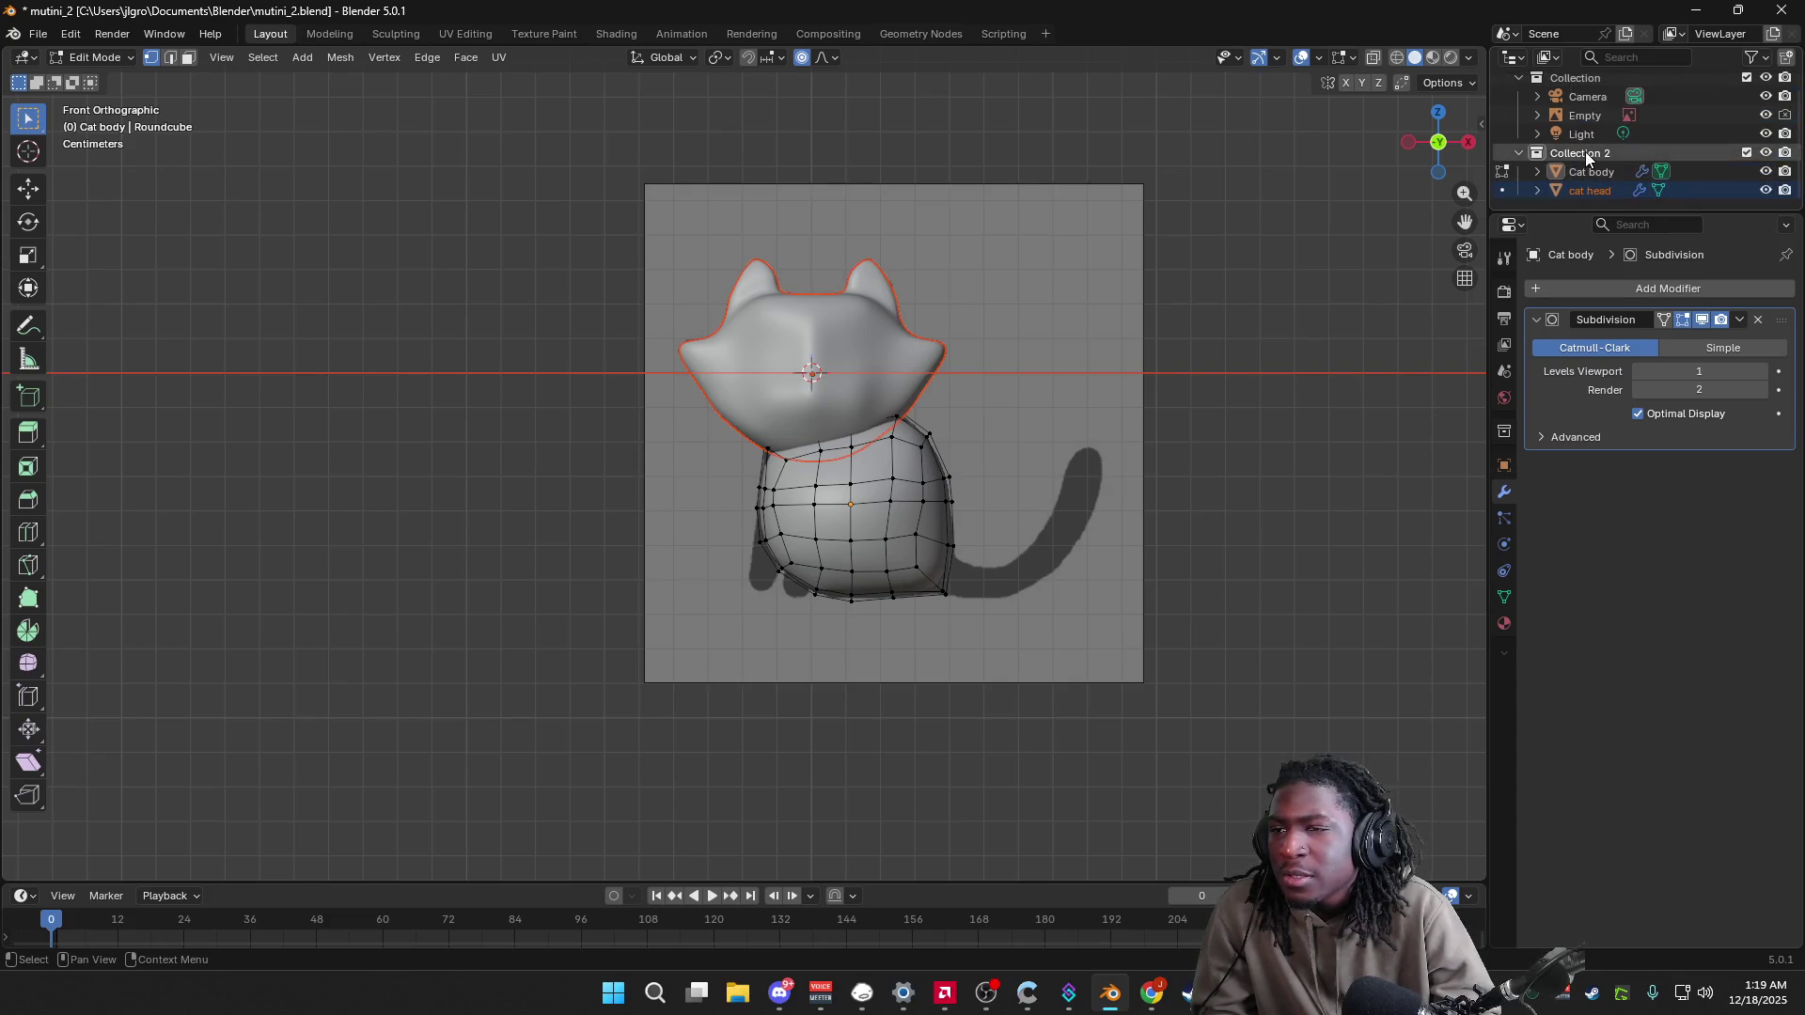
Step: Rename Collection 2 to 'Mutini'
{"action": "double_click", "coordinate": [1587, 152]}
{"action": "type", "text": "Mutini"}
{"action": "key", "text": "Return"}
{"action": "scroll", "coordinate": [1589, 179], "scroll_direction": "up", "scroll_amount": 1}
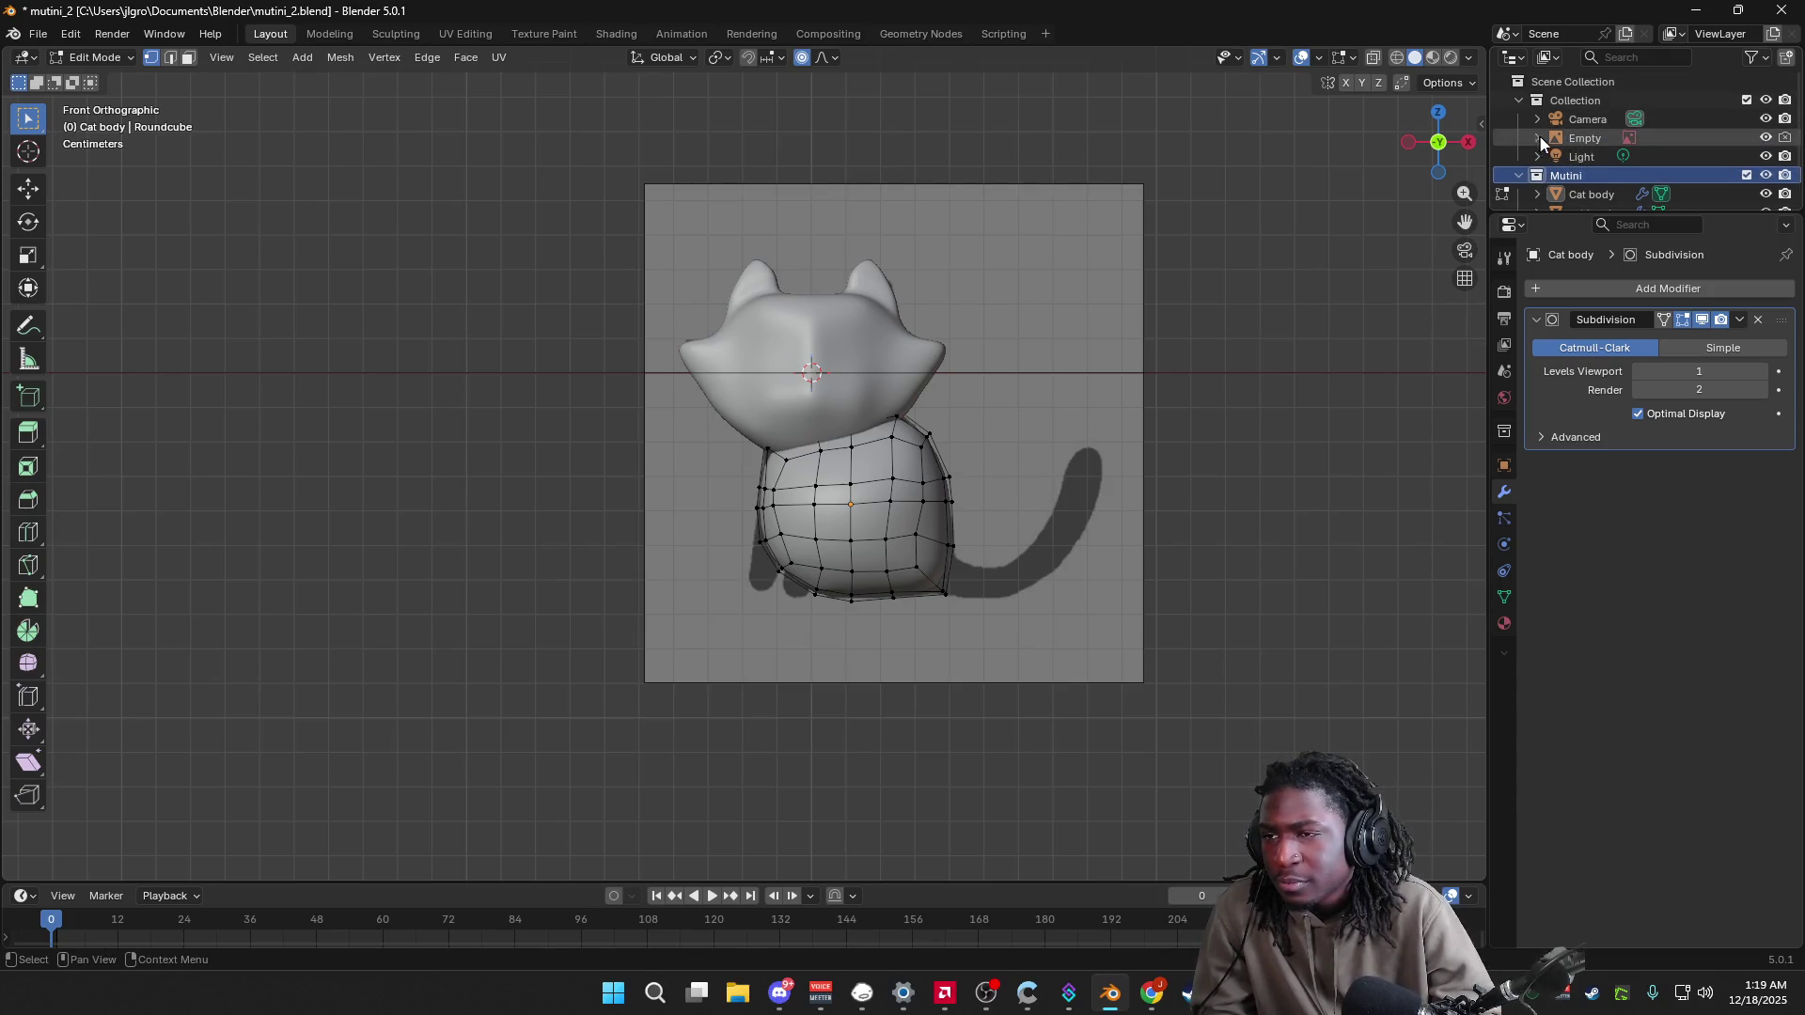
Step: Rename the Empty to 'Reference' and move it into the Mutini collection
{"action": "double_click", "coordinate": [1583, 140]}
{"action": "type", "text": "Referenb"}
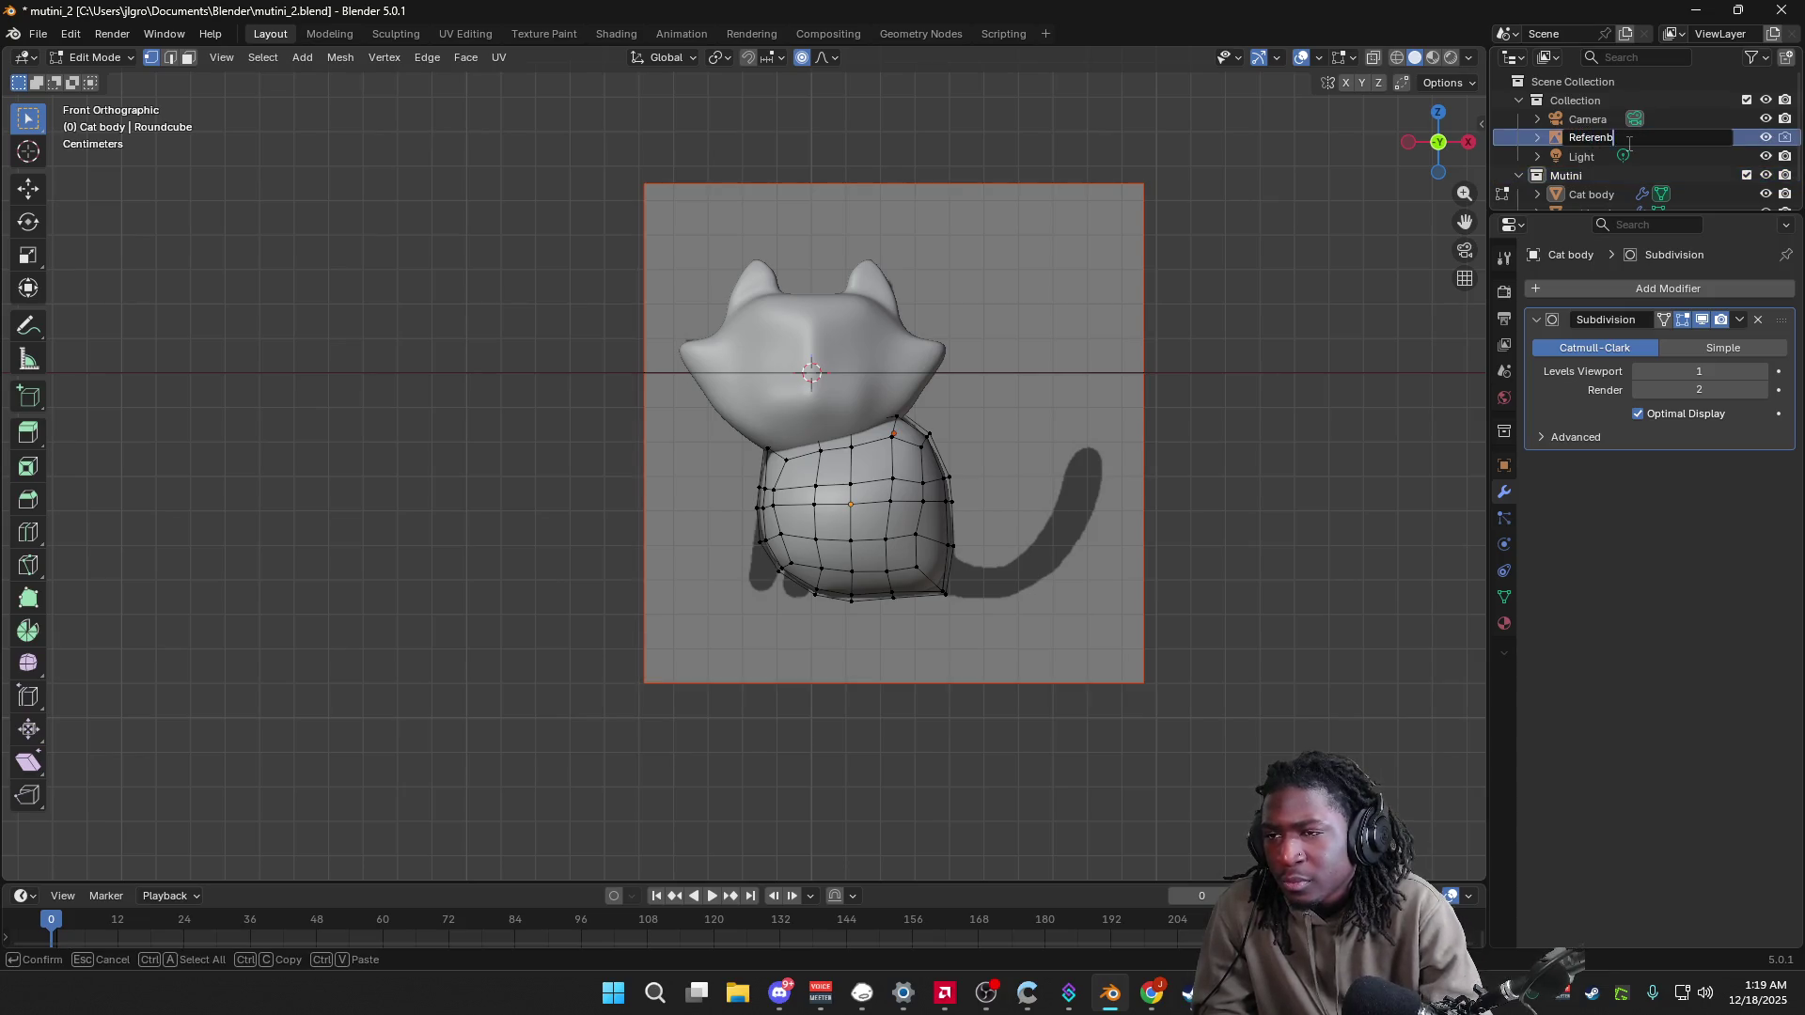
{"action": "key", "text": "BackSpace"}
{"action": "type", "text": "ce"}
{"action": "key", "text": "Return"}
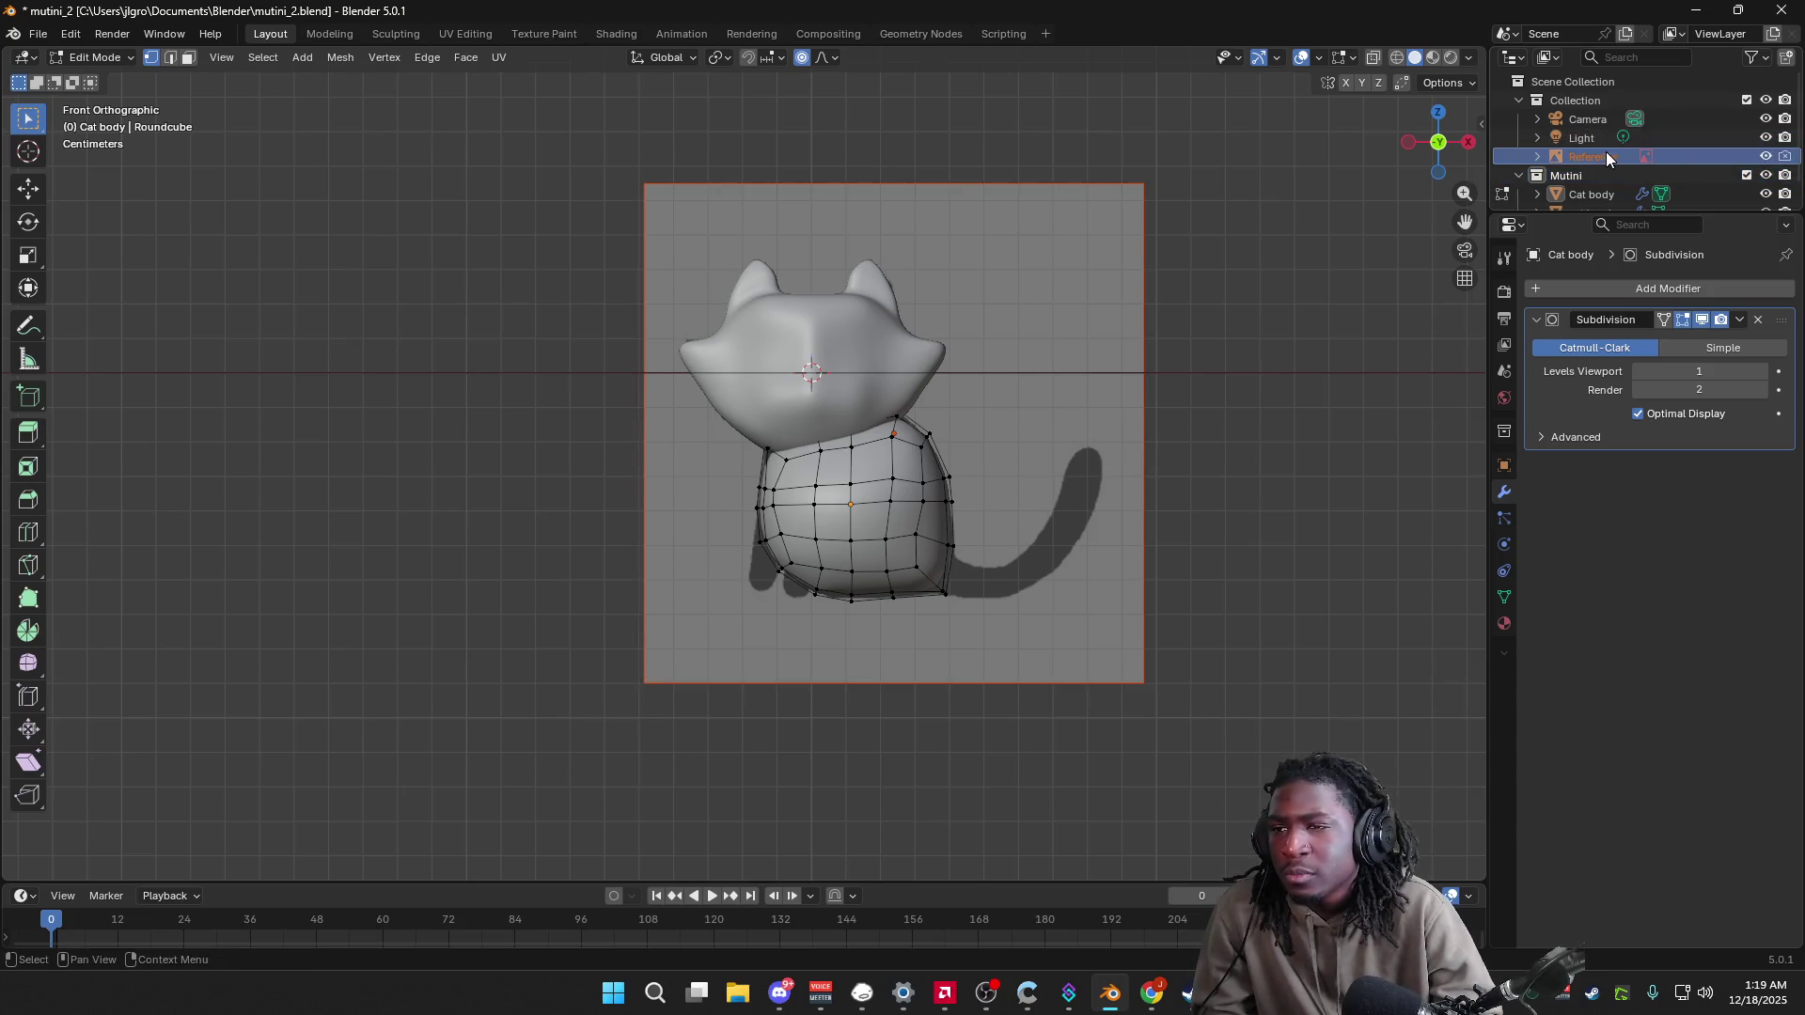
{"action": "mouse_move", "coordinate": [1603, 155]}
{"action": "left_mouse_down"}
{"action": "mouse_move", "coordinate": [1605, 194]}
{"action": "mouse_move", "coordinate": [1578, 163]}
{"action": "mouse_move", "coordinate": [1599, 150]}
{"action": "mouse_move", "coordinate": [1589, 195]}
{"action": "left_mouse_up"}
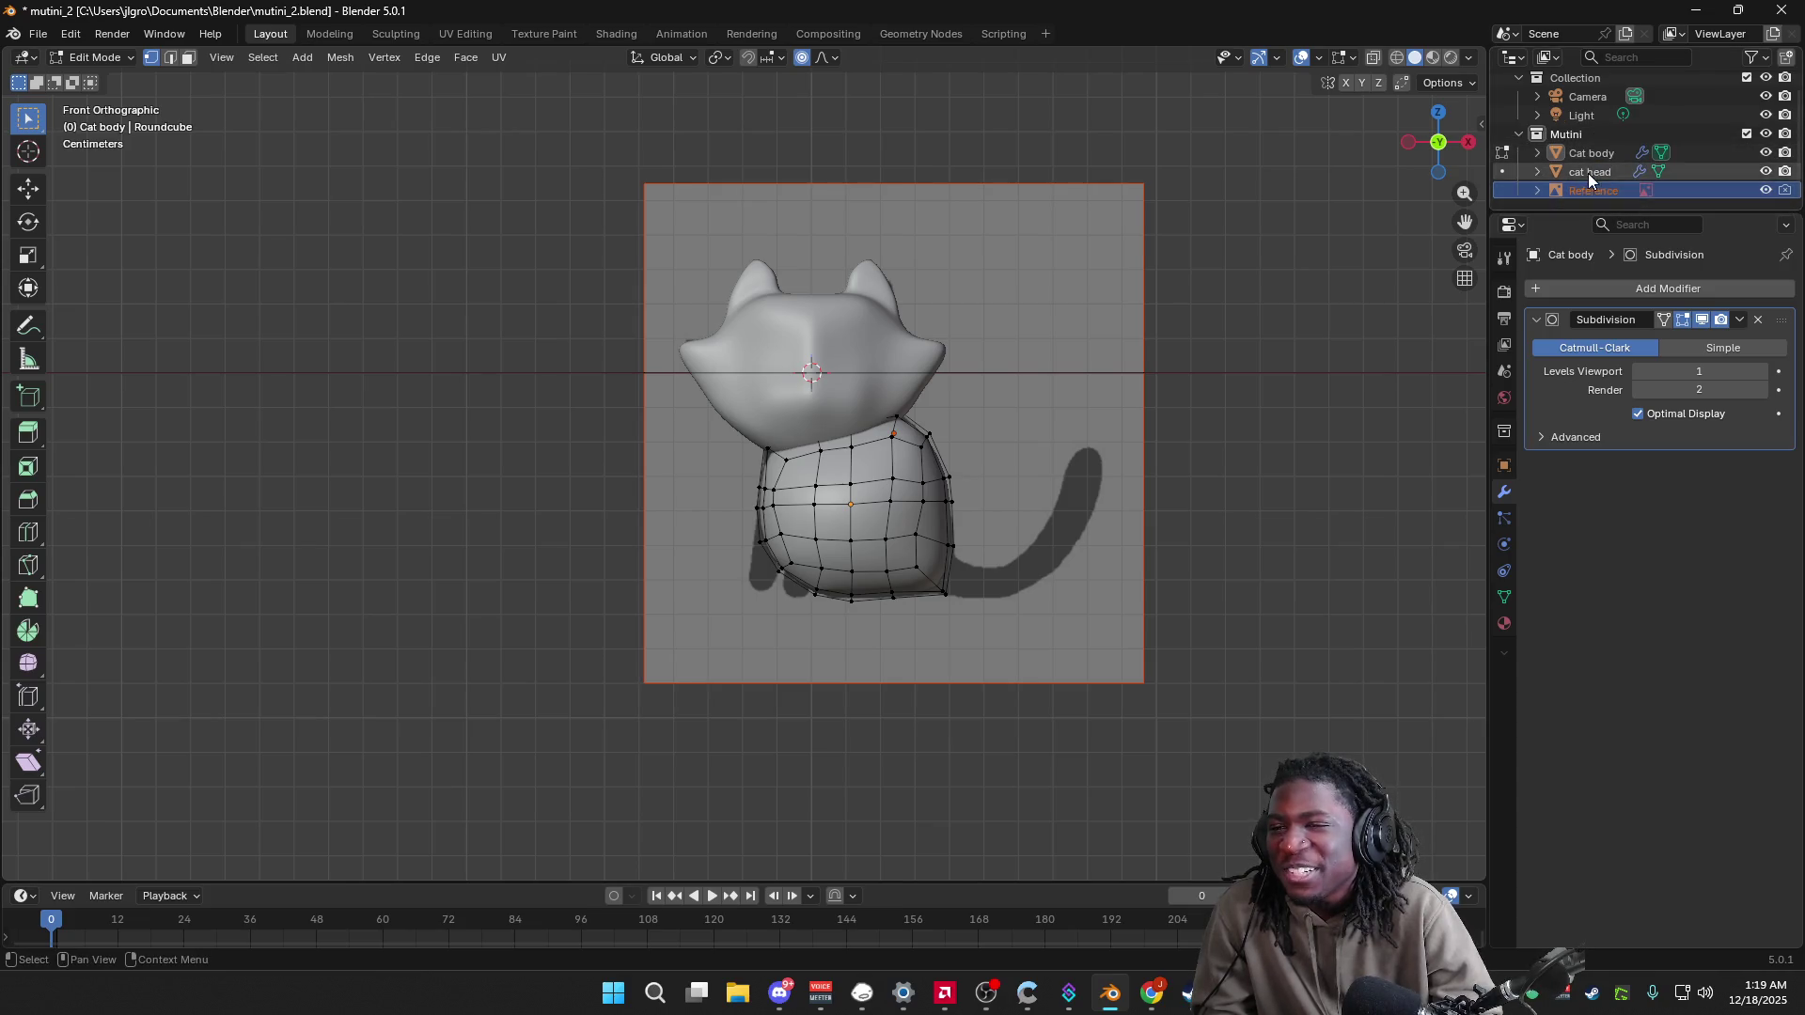
Step: Capitalise the head object's name to 'Cat head'
{"action": "double_click", "coordinate": [1588, 173]}
{"action": "key", "text": "BackSpace"}
{"action": "type", "text": "C"}
{"action": "key", "text": "Return"}
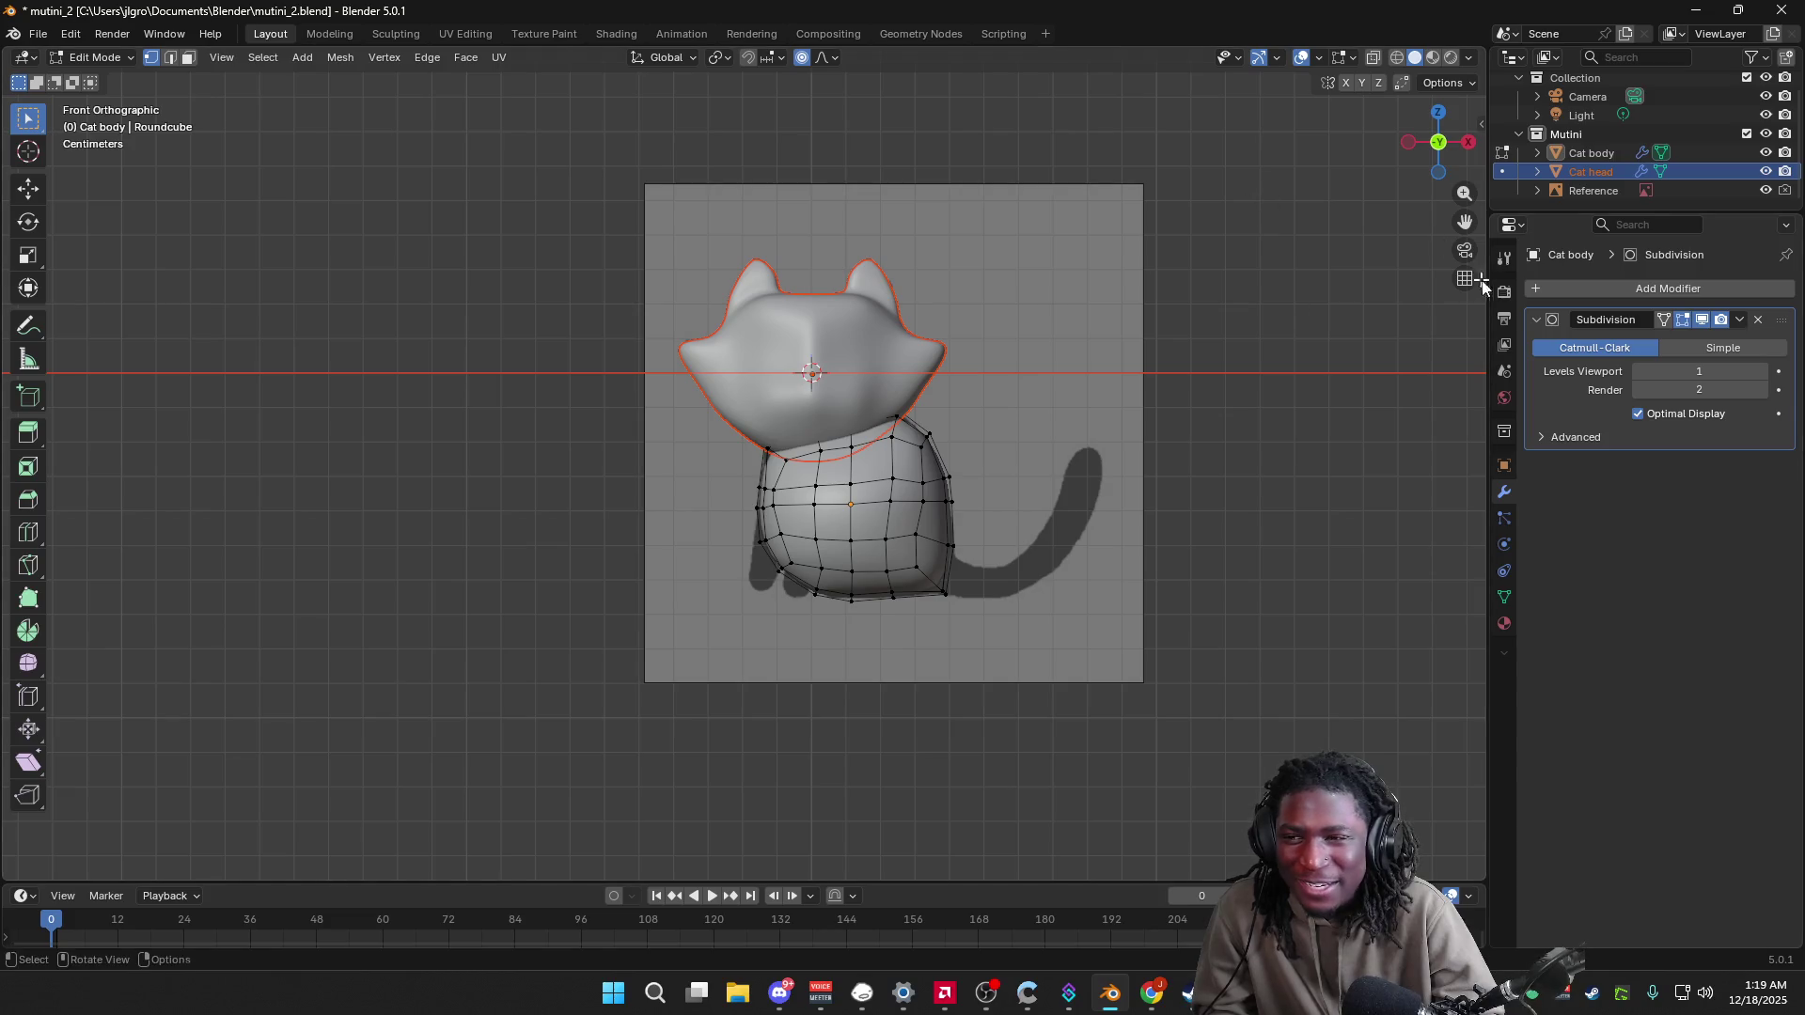
{"action": "middle_click_drag", "start_coordinate": [1002, 498], "coordinate": [1027, 557]}
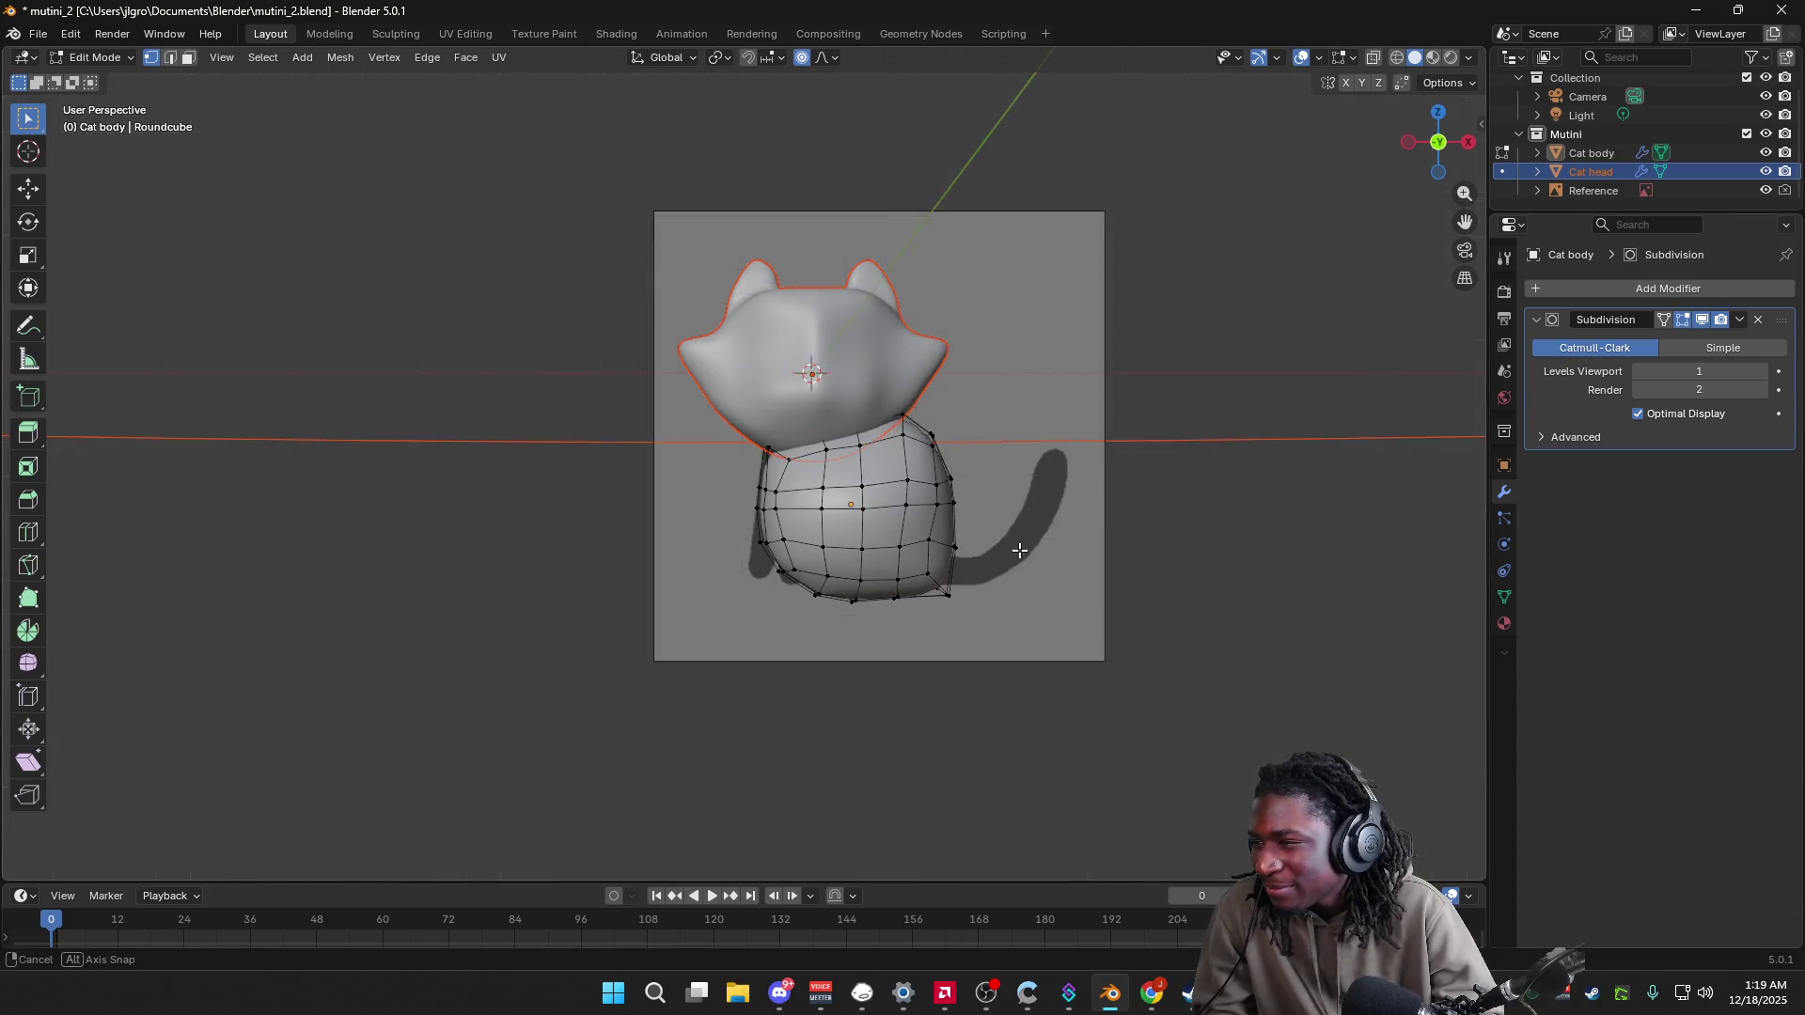
Step: In Object Mode, make Cat head the active object and nudge it upward
{"action": "scroll", "coordinate": [1027, 556], "scroll_direction": "up", "scroll_amount": 1}
{"action": "scroll", "coordinate": [1108, 559], "scroll_direction": "down", "scroll_amount": 2}
{"action": "left_click", "coordinate": [1435, 143]}
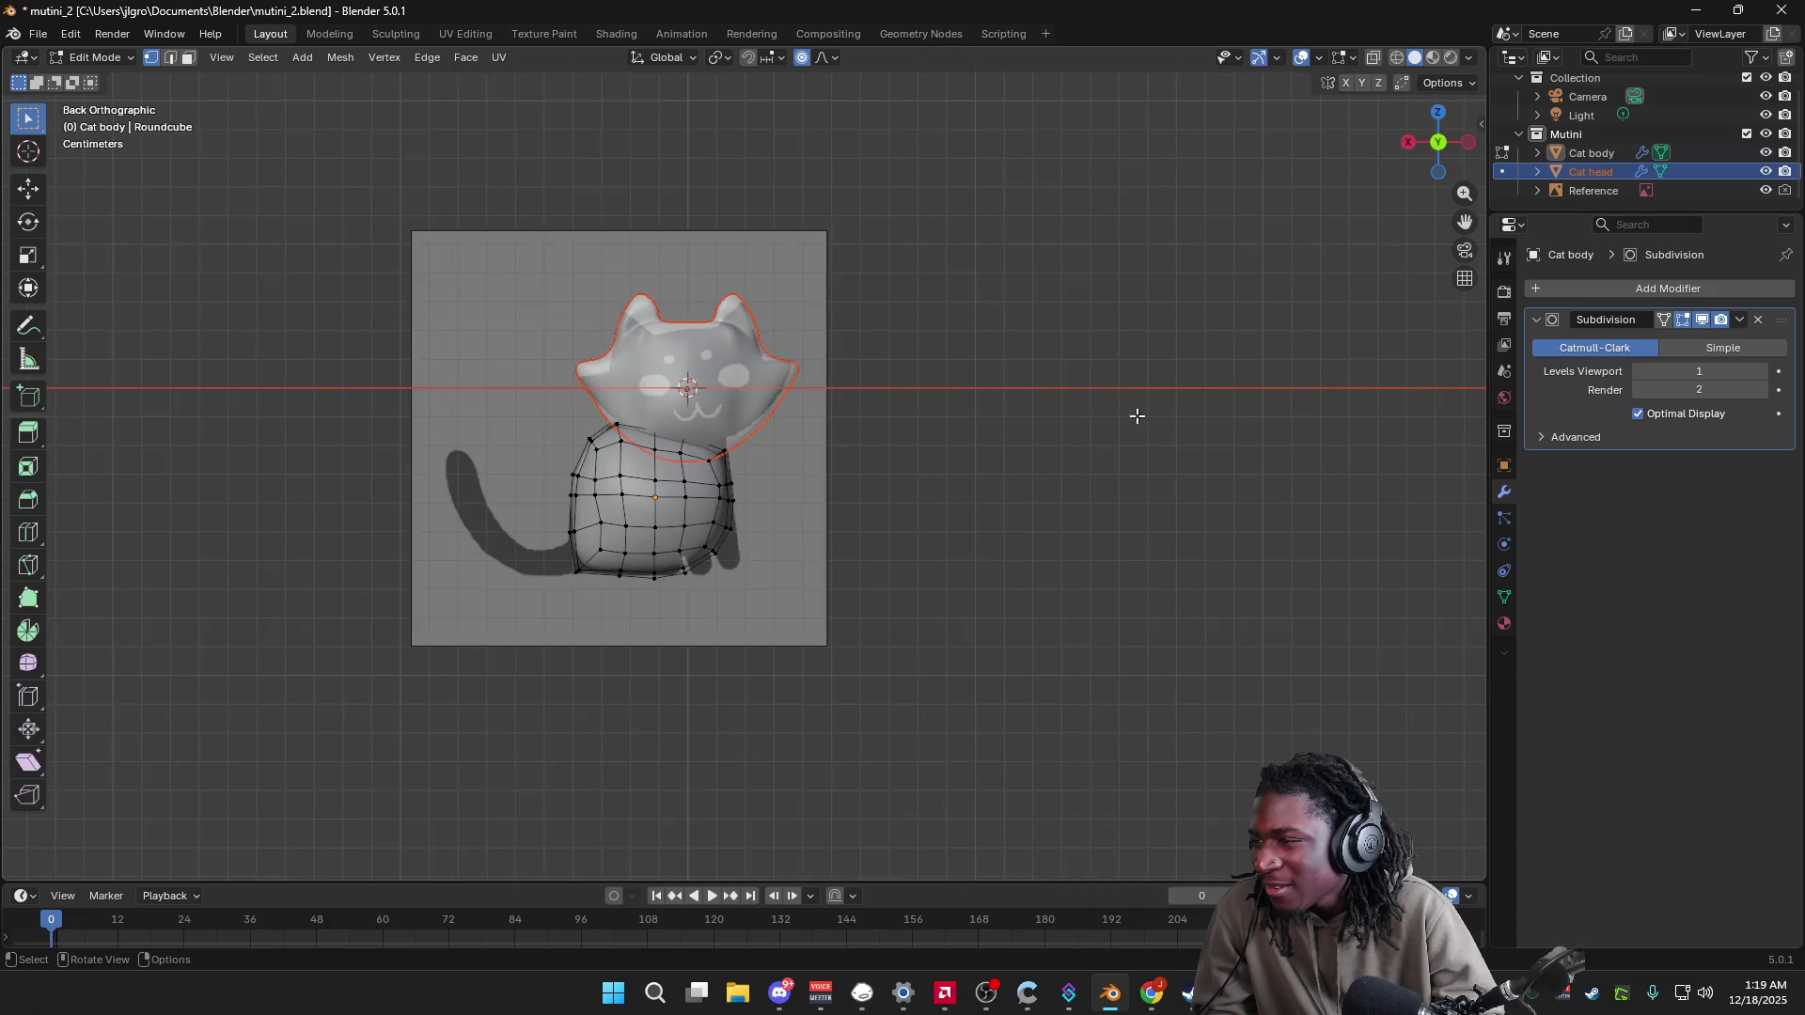
{"action": "left_click", "coordinate": [1436, 142]}
{"action": "key", "text": "Tab"}
{"action": "left_click", "coordinate": [848, 533]}
{"action": "left_click", "coordinate": [846, 402]}
{"action": "left_click", "coordinate": [861, 482]}
{"action": "left_click", "coordinate": [850, 392]}
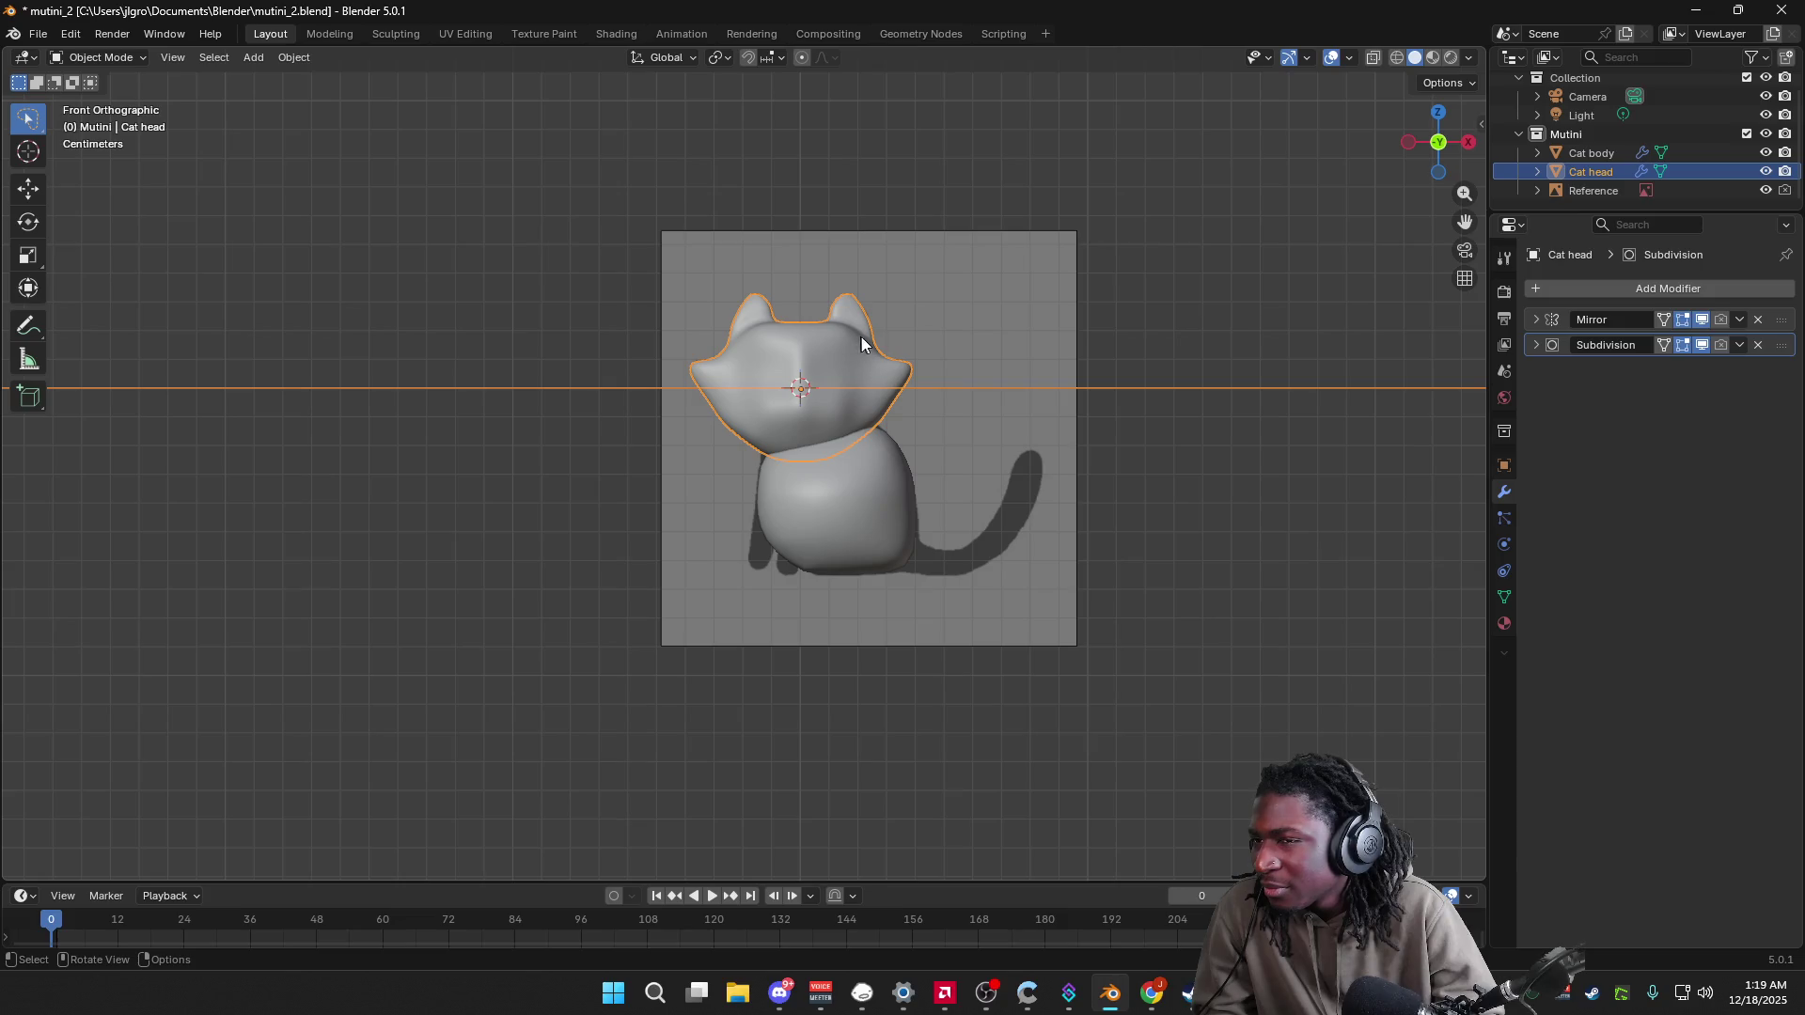
{"action": "left_click", "coordinate": [908, 329]}
{"action": "mouse_move", "coordinate": [847, 348]}
{"action": "left_mouse_down"}
{"action": "mouse_move", "coordinate": [851, 282]}
{"action": "mouse_move", "coordinate": [874, 291]}
{"action": "left_mouse_up"}
Step: Enter Edit Mode on Cat head, select all and delete the stray ring's vertices
{"action": "mouse_move", "coordinate": [978, 301]}
{"action": "middle_mouse_down"}
{"action": "mouse_move", "coordinate": [1148, 367]}
{"action": "mouse_move", "coordinate": [1180, 344]}
{"action": "mouse_move", "coordinate": [1085, 375]}
{"action": "mouse_move", "coordinate": [980, 540]}
{"action": "mouse_move", "coordinate": [783, 532]}
{"action": "middle_mouse_up"}
{"action": "scroll", "coordinate": [1128, 391], "scroll_direction": "down", "scroll_amount": 5}
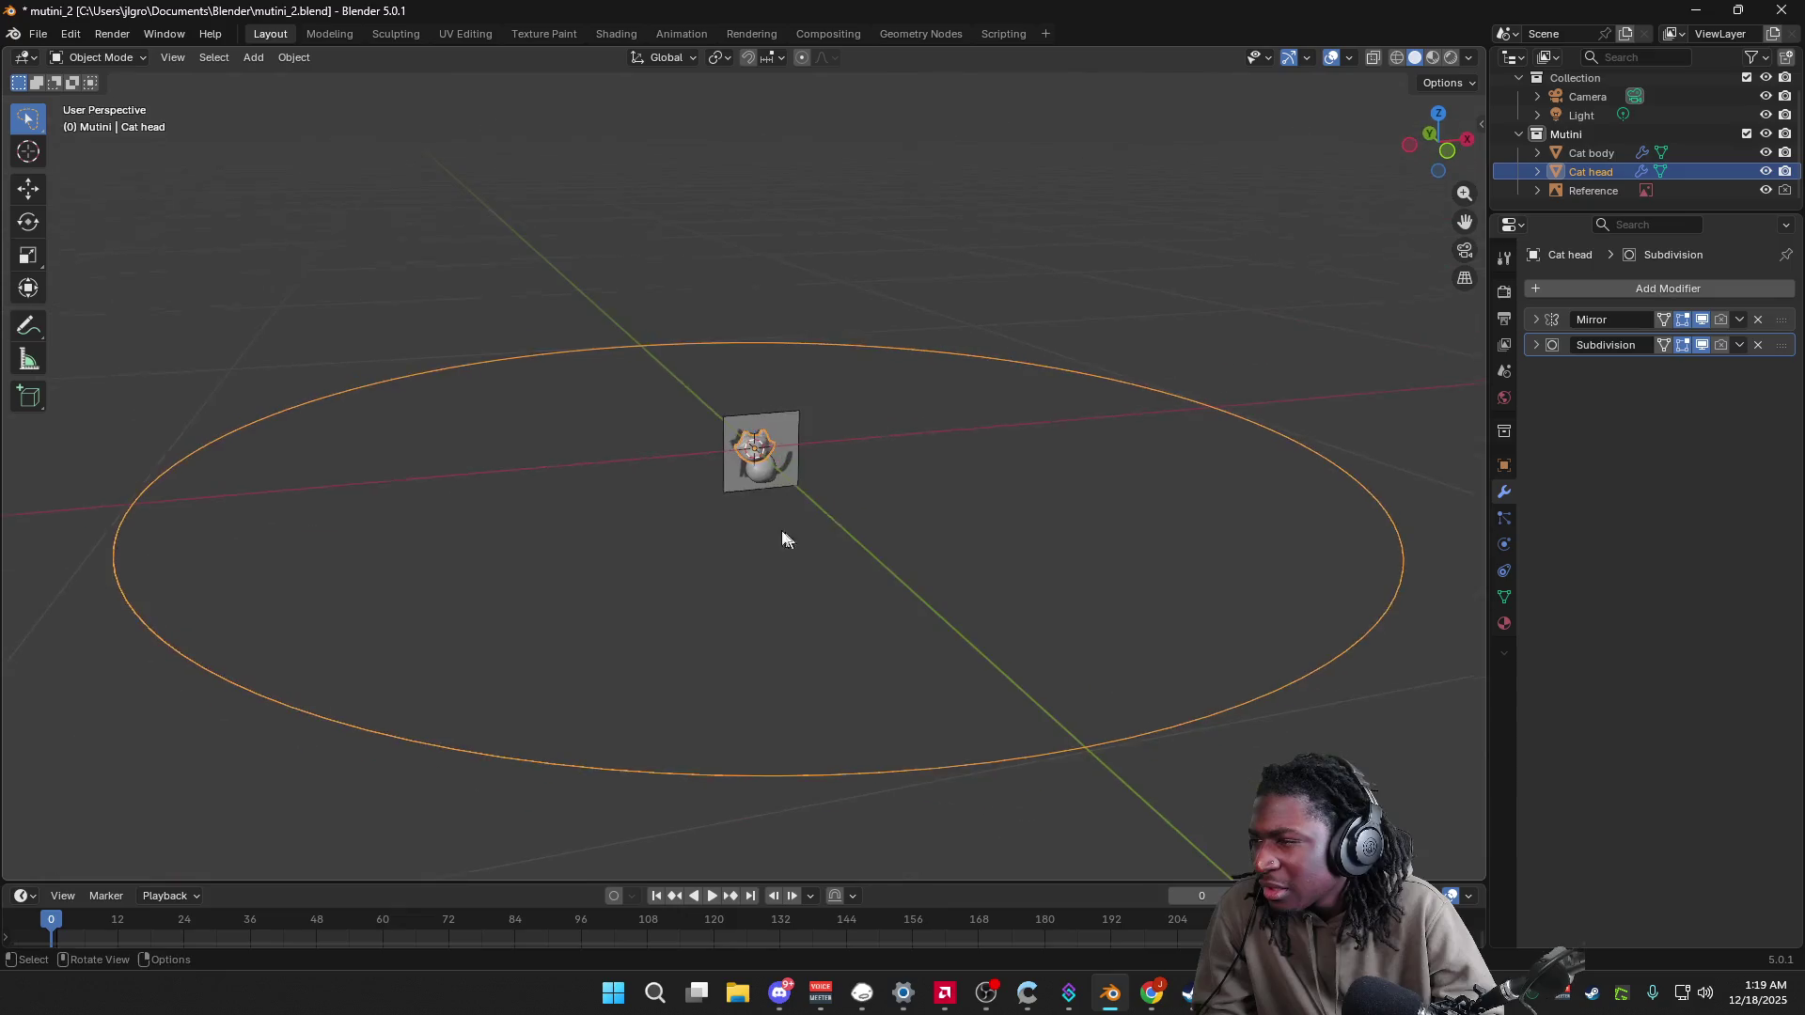
{"action": "scroll", "coordinate": [898, 626], "scroll_direction": "up", "scroll_amount": 5}
{"action": "key", "text": "Tab"}
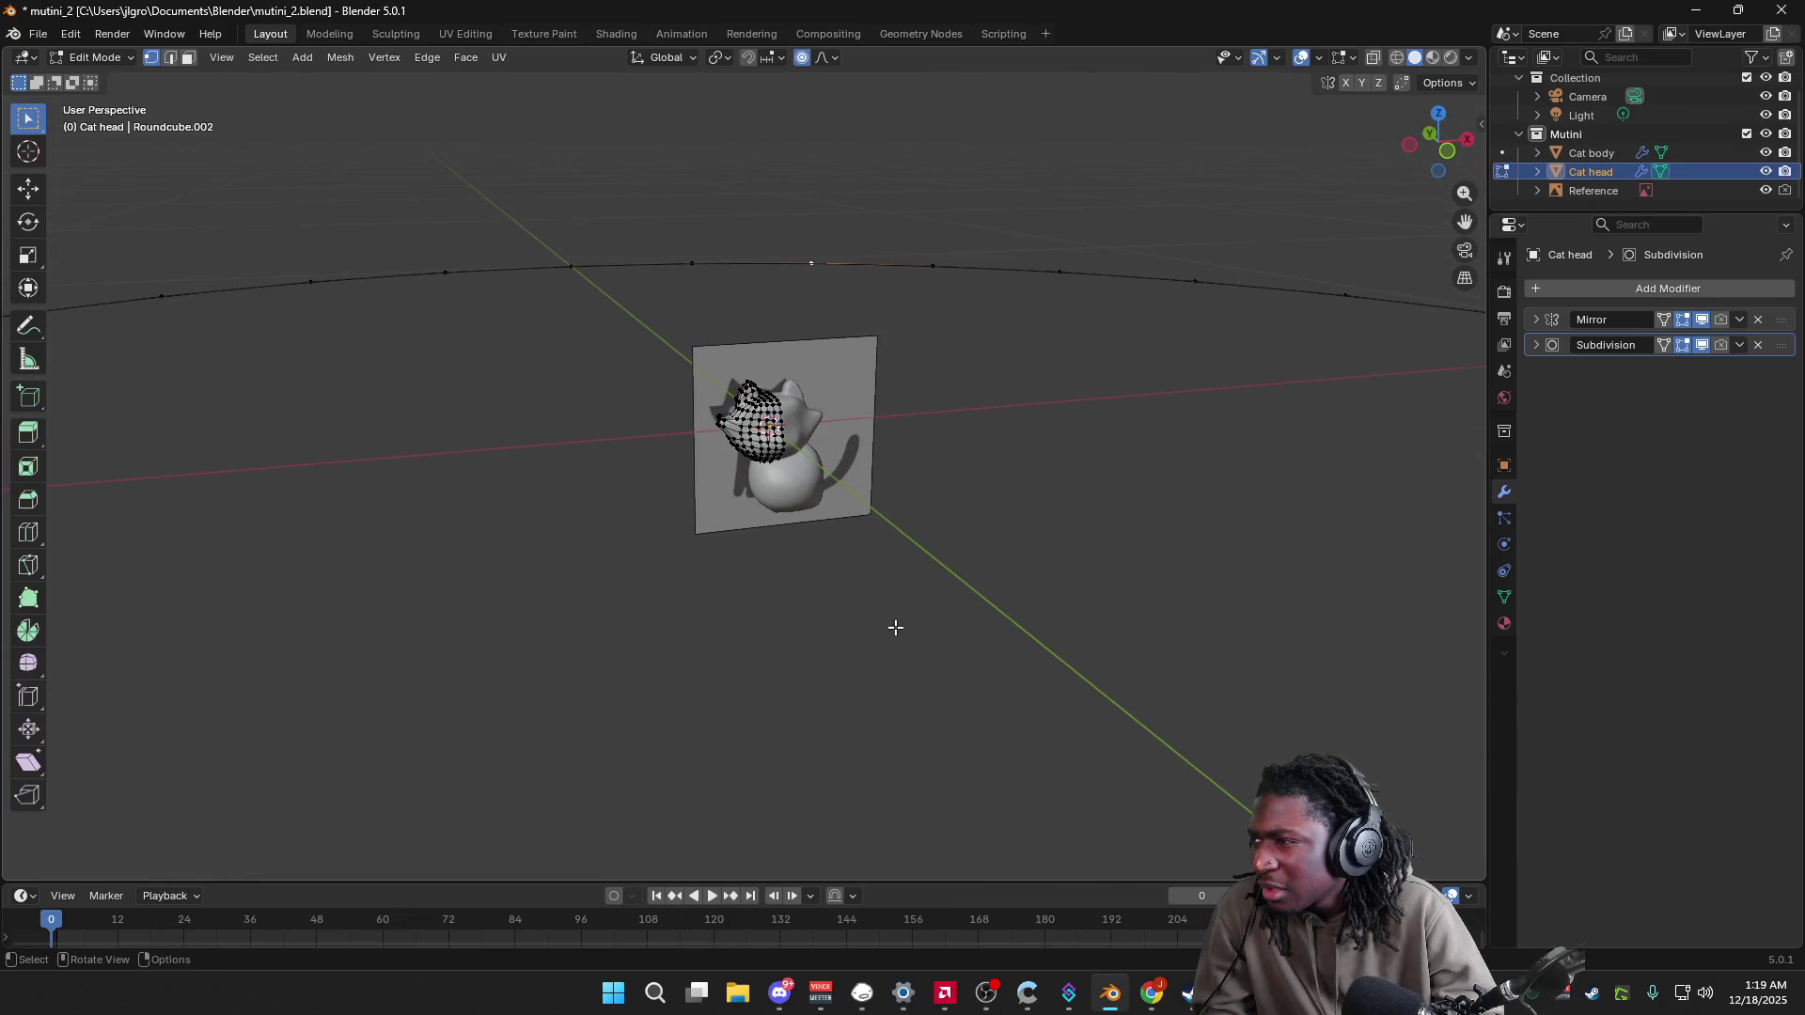
{"action": "mouse_move", "coordinate": [893, 622]}
{"action": "middle_mouse_down"}
{"action": "mouse_move", "coordinate": [987, 589]}
{"action": "mouse_move", "coordinate": [1374, 596]}
{"action": "mouse_move", "coordinate": [1068, 572]}
{"action": "mouse_move", "coordinate": [931, 540]}
{"action": "middle_mouse_up"}
{"action": "left_click_drag", "start_coordinate": [971, 481], "coordinate": [1119, 581]}
{"action": "middle_click_drag", "start_coordinate": [1119, 581], "coordinate": [971, 596]}
{"action": "key", "text": "a"}
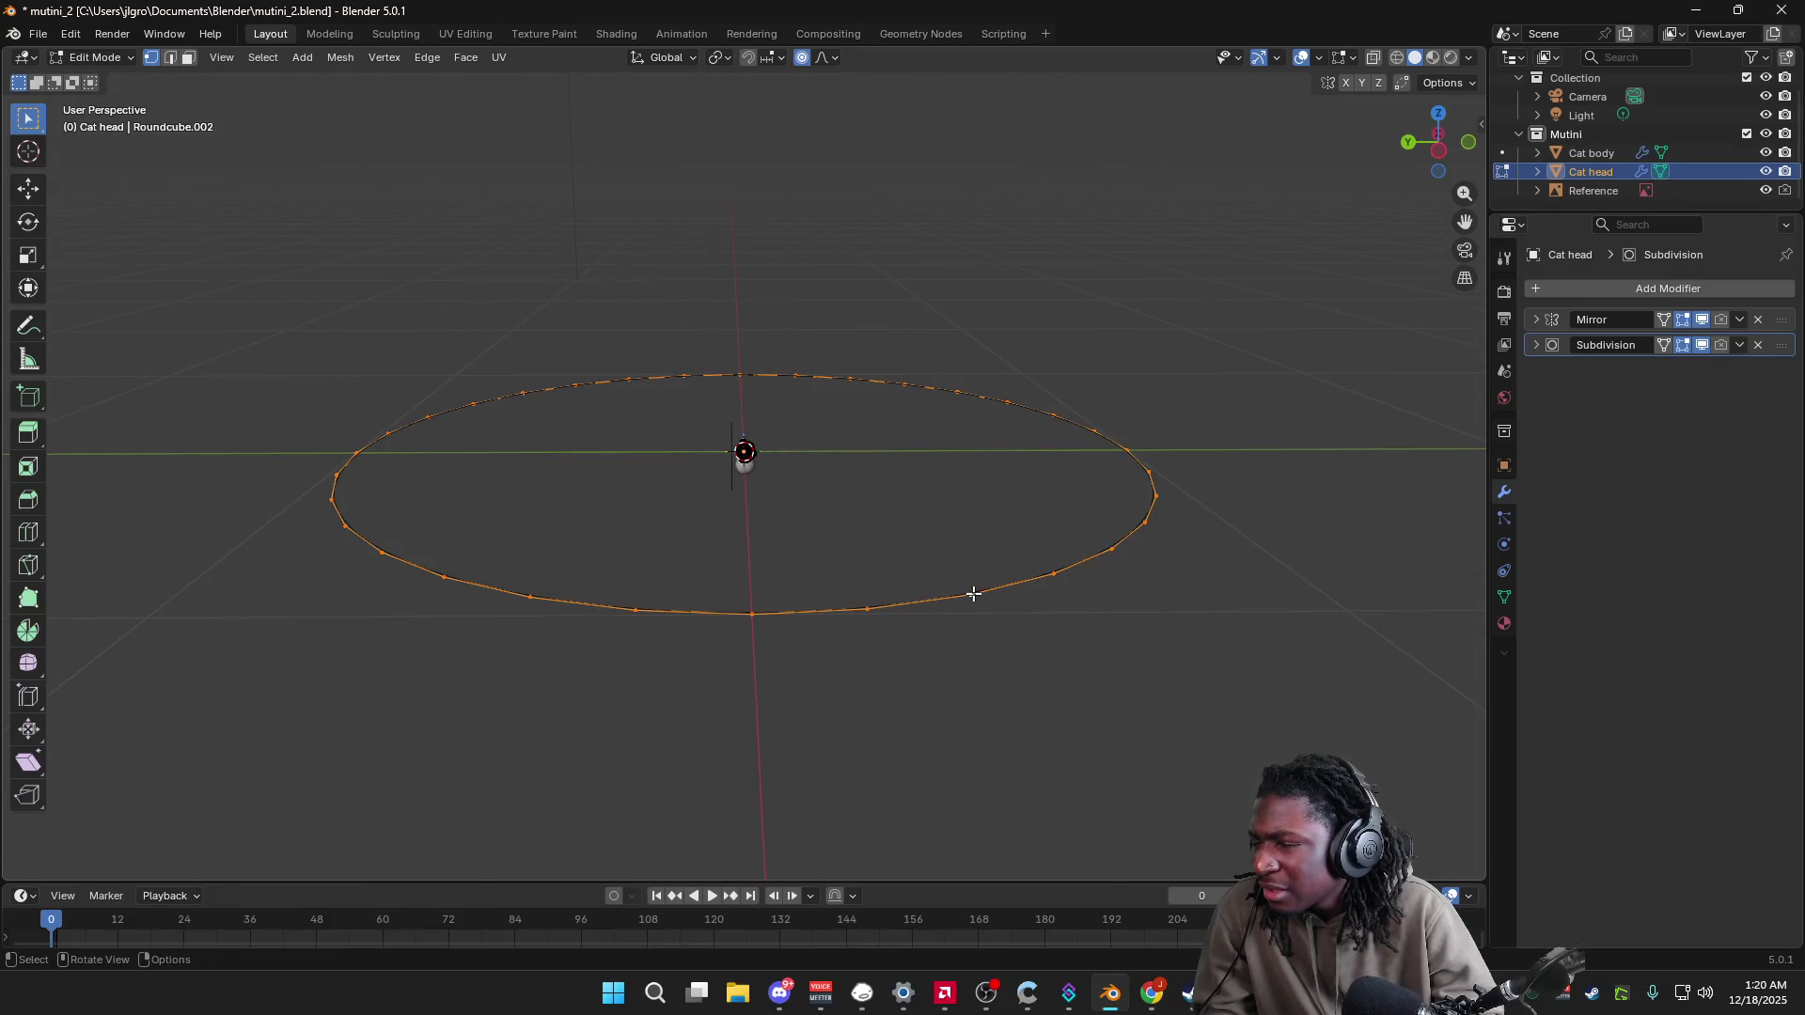
{"action": "key", "text": "x"}
{"action": "left_click", "coordinate": [972, 595]}
Step: Undo and redo the ring deletion, then return to Object Mode and select the body
{"action": "middle_click_drag", "start_coordinate": [972, 592], "coordinate": [694, 524]}
{"action": "scroll", "coordinate": [734, 528], "scroll_direction": "up", "scroll_amount": 5}
{"action": "scroll", "coordinate": [794, 528], "scroll_direction": "down", "scroll_amount": 10}
{"action": "scroll", "coordinate": [759, 546], "scroll_direction": "up", "scroll_amount": 2}
{"action": "scroll", "coordinate": [759, 546], "scroll_direction": "up", "scroll_amount": 4}
{"action": "key", "text": "ctrl+z"}
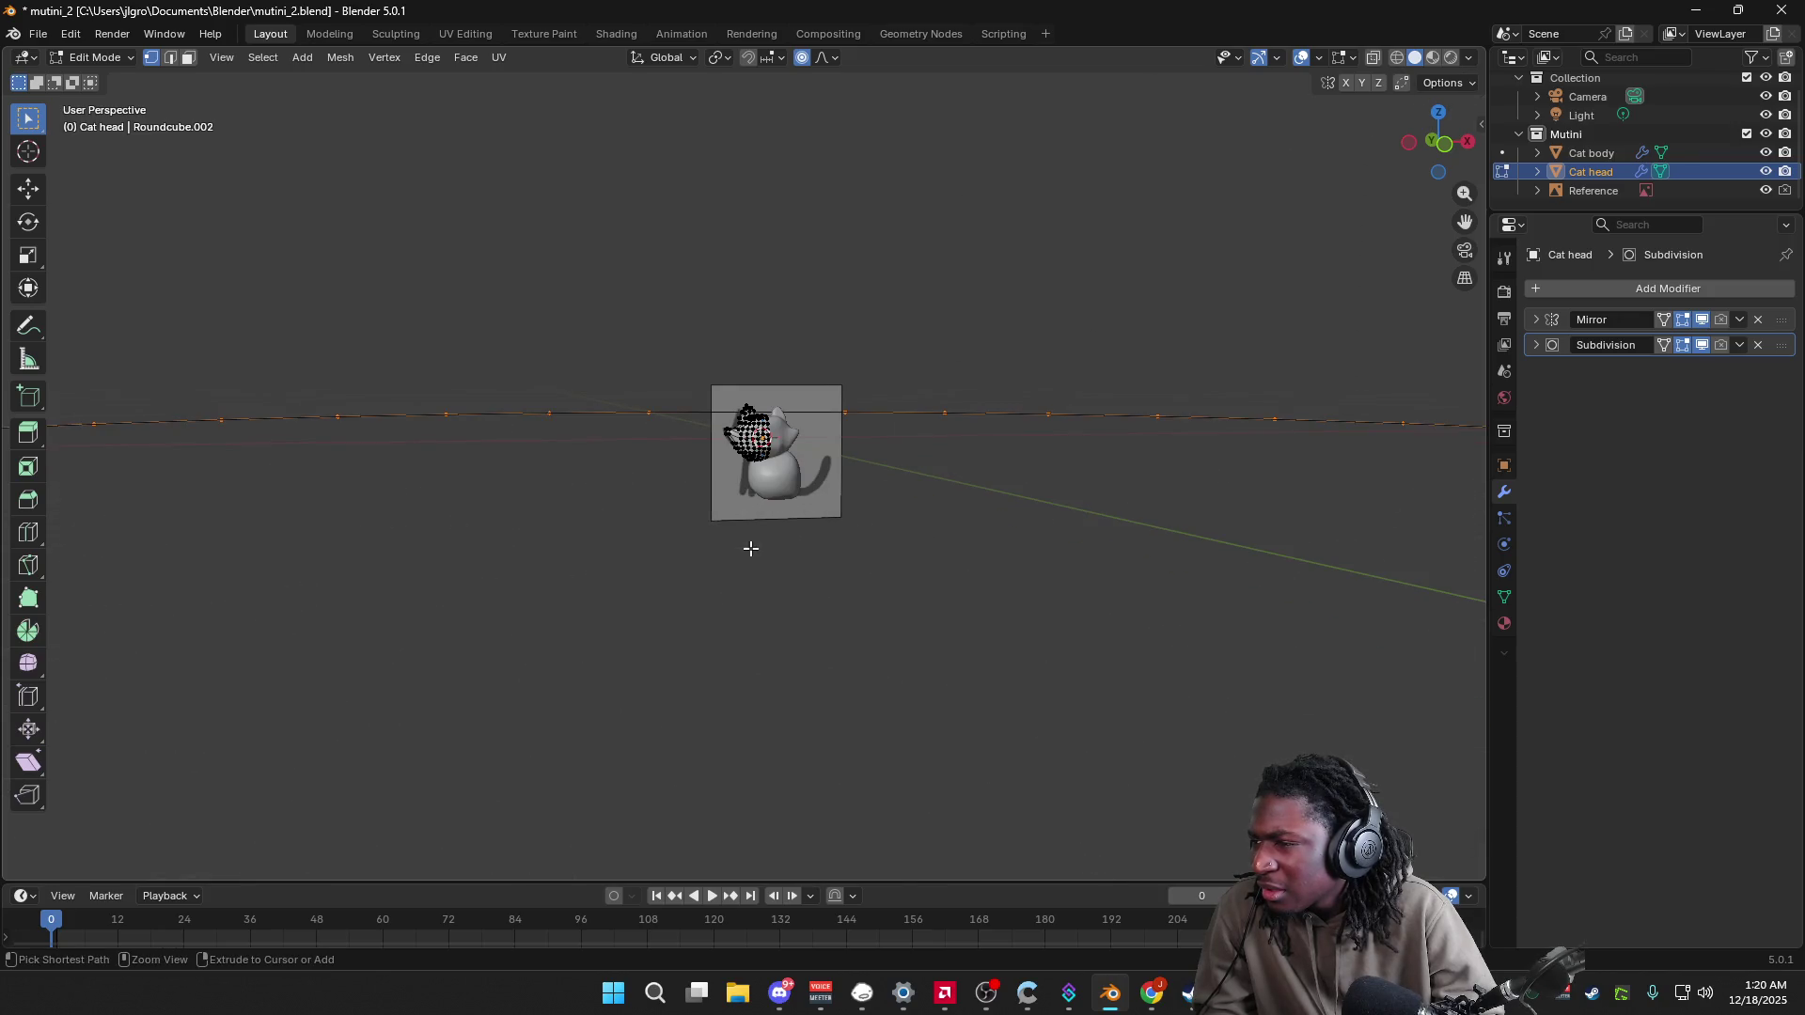
{"action": "key", "text": "ctrl+z"}
{"action": "scroll", "coordinate": [762, 548], "scroll_direction": "up", "scroll_amount": 5}
{"action": "mouse_move", "coordinate": [762, 555]}
{"action": "middle_mouse_down"}
{"action": "mouse_move", "coordinate": [888, 574]}
{"action": "mouse_move", "coordinate": [984, 495]}
{"action": "middle_mouse_up"}
{"action": "key", "text": "Tab"}
{"action": "left_click", "coordinate": [945, 547]}
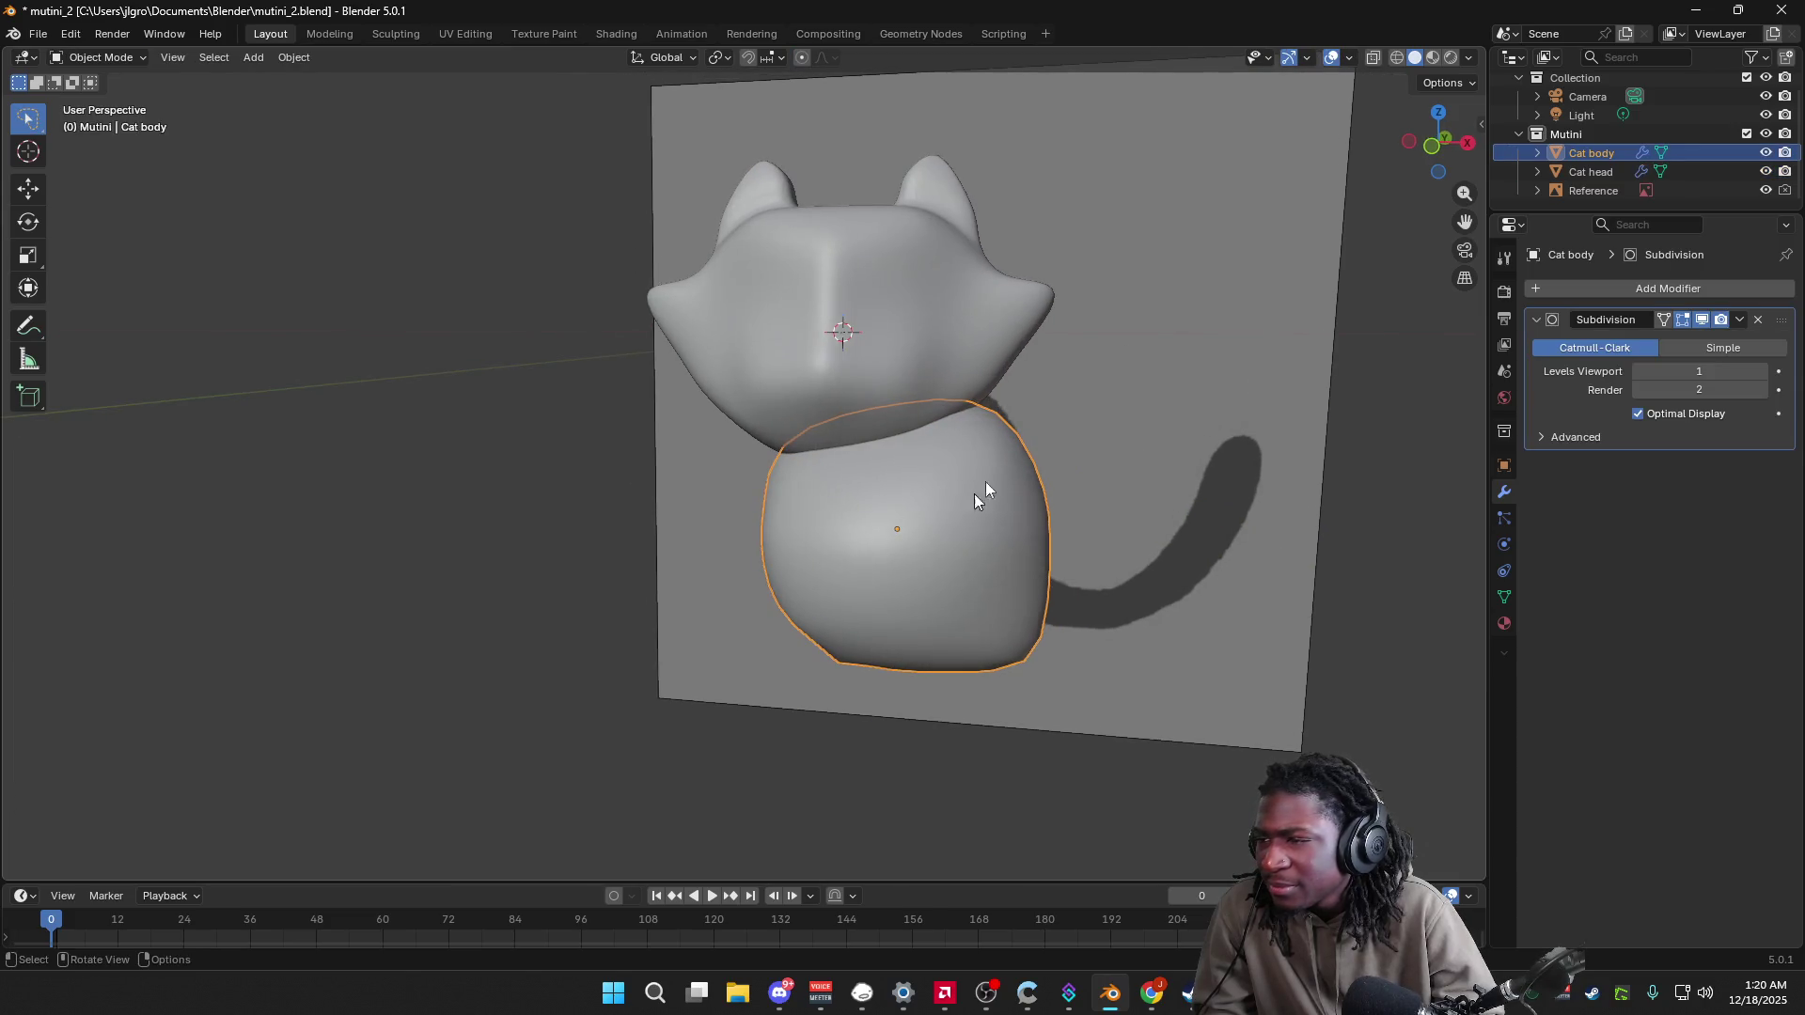
Step: Select Cat body, enter Edit Mode and check it from front and side views
{"action": "left_click", "coordinate": [1438, 146]}
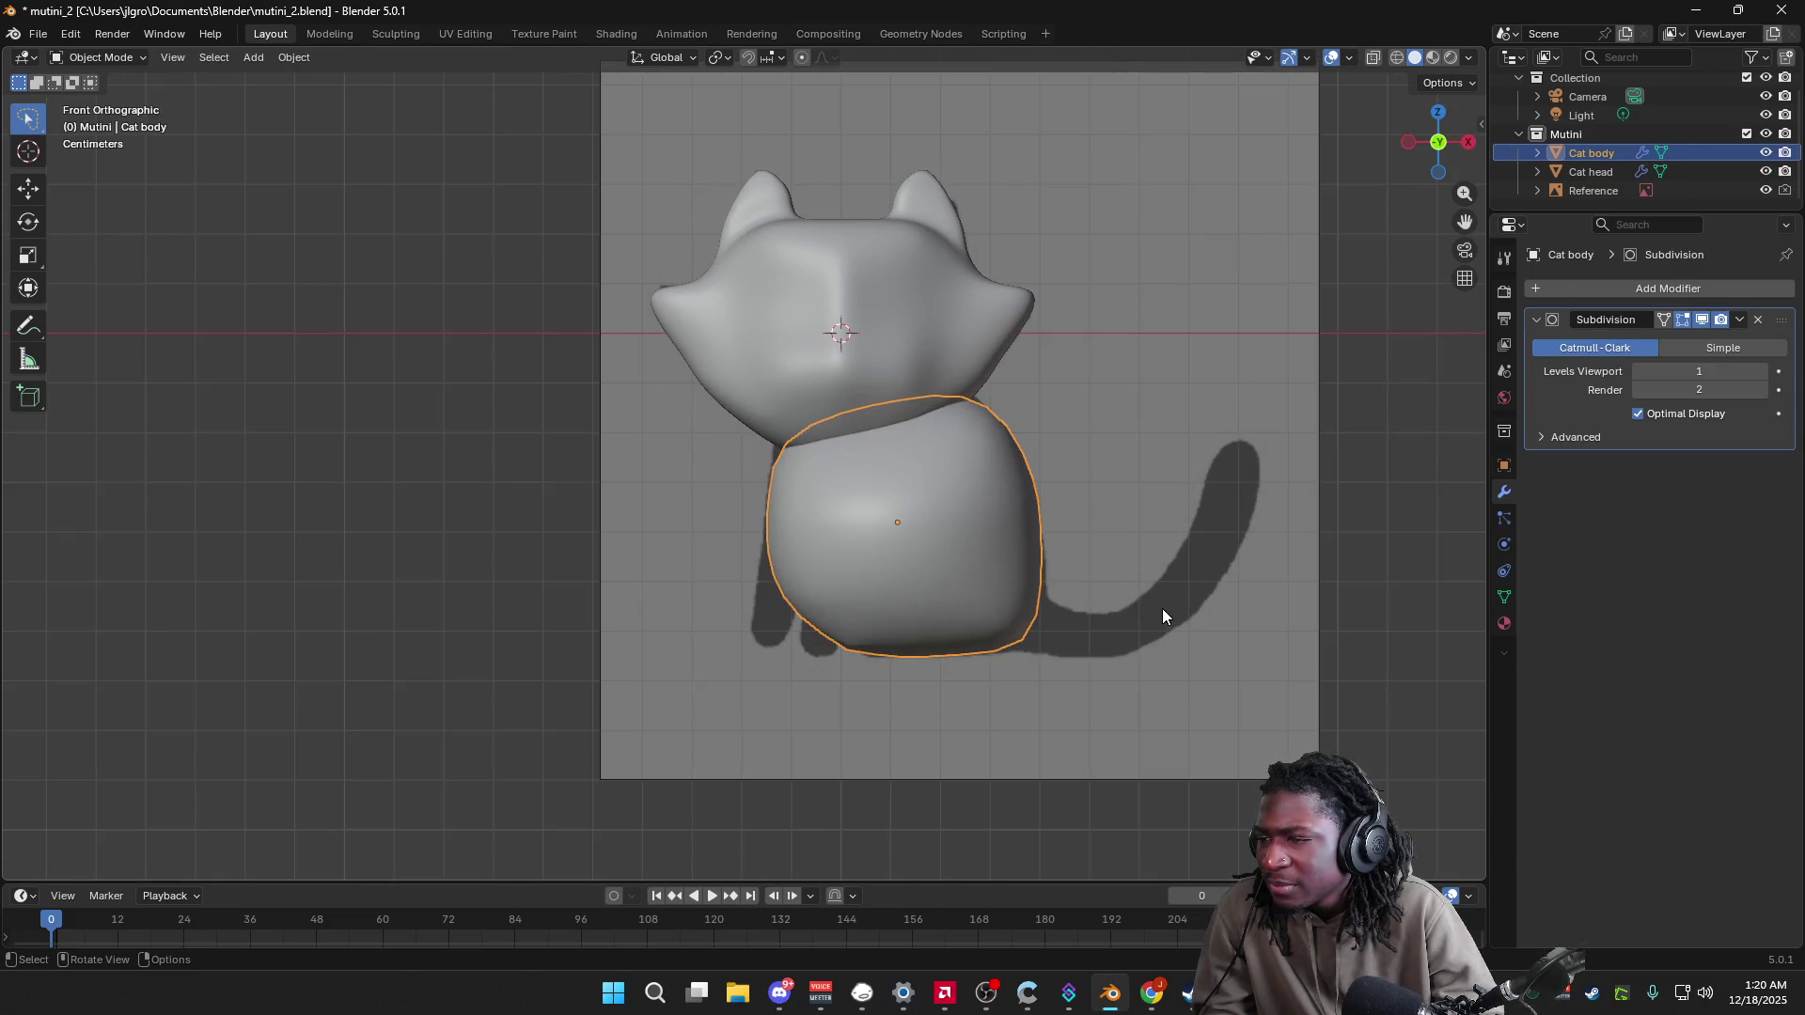
{"action": "left_click", "coordinate": [1220, 550]}
{"action": "left_click", "coordinate": [1378, 562]}
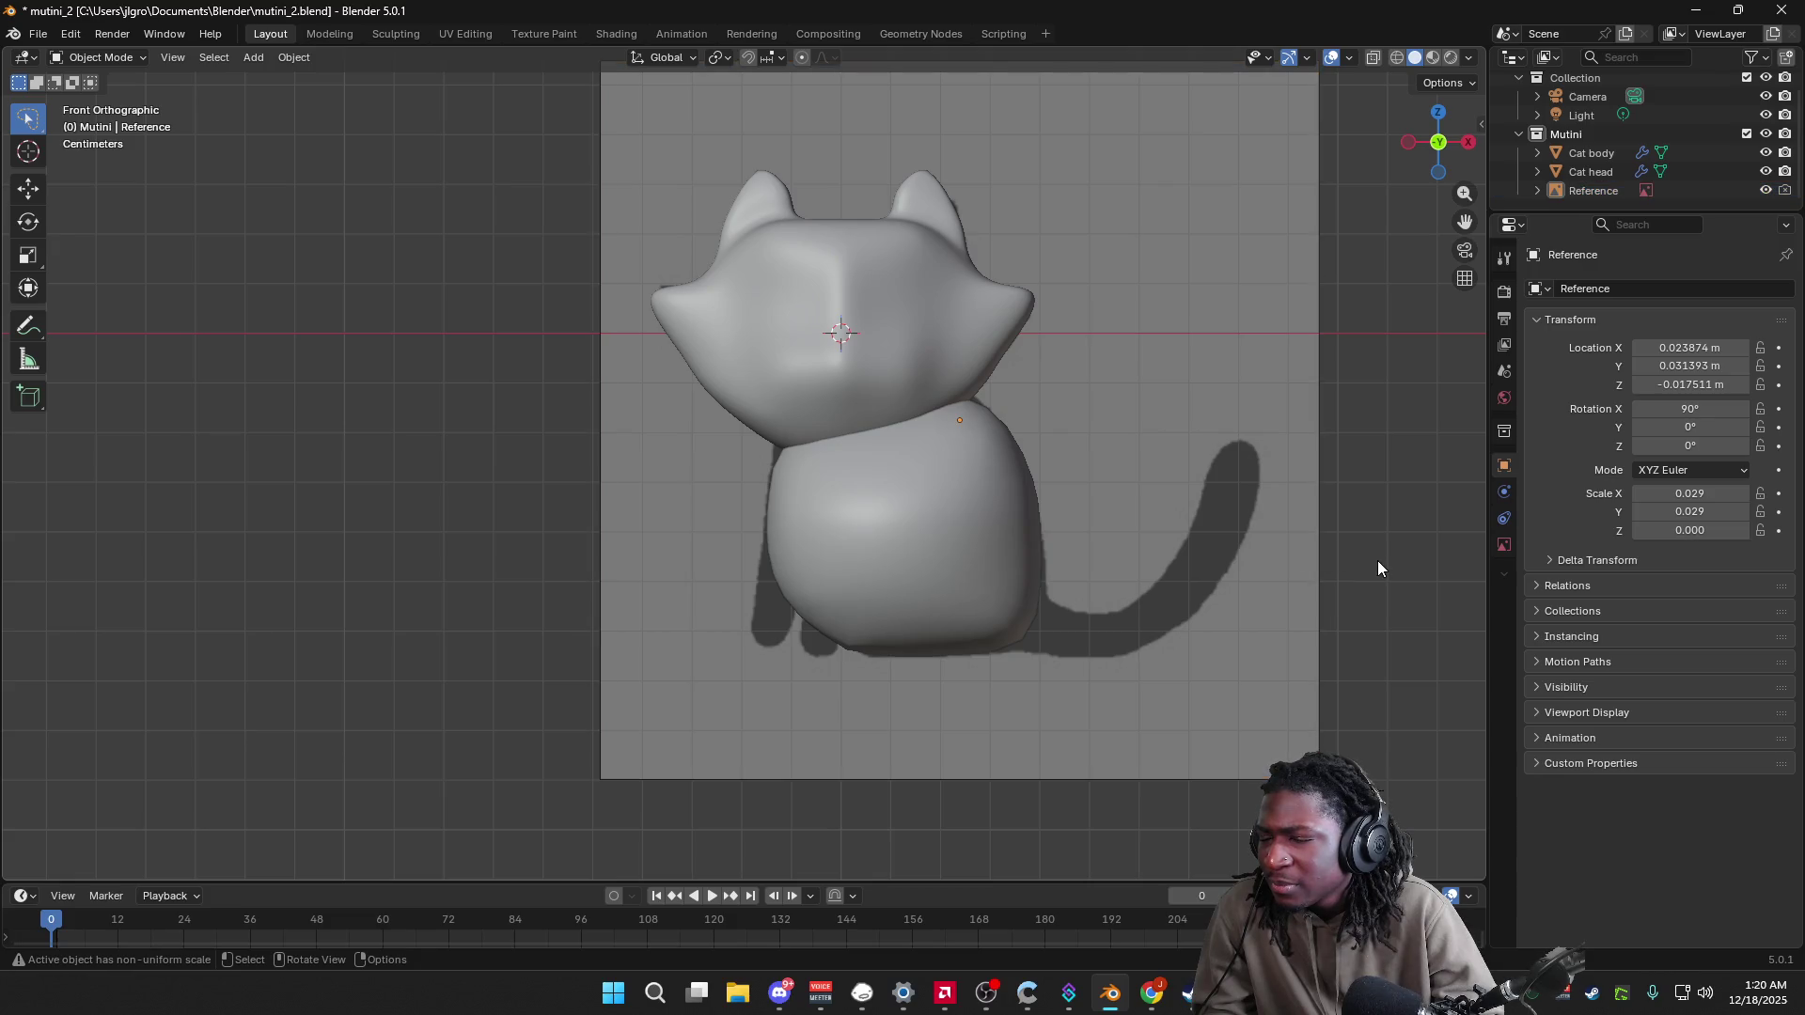
{"action": "left_click", "coordinate": [985, 583]}
{"action": "key", "text": "Tab"}
{"action": "mouse_move", "coordinate": [1030, 578]}
{"action": "middle_mouse_down"}
{"action": "mouse_move", "coordinate": [918, 560]}
{"action": "mouse_move", "coordinate": [771, 611]}
{"action": "mouse_move", "coordinate": [840, 667]}
{"action": "mouse_move", "coordinate": [954, 677]}
{"action": "mouse_move", "coordinate": [1150, 584]}
{"action": "middle_mouse_up"}
{"action": "scroll", "coordinate": [1269, 532], "scroll_direction": "down", "scroll_amount": 1}
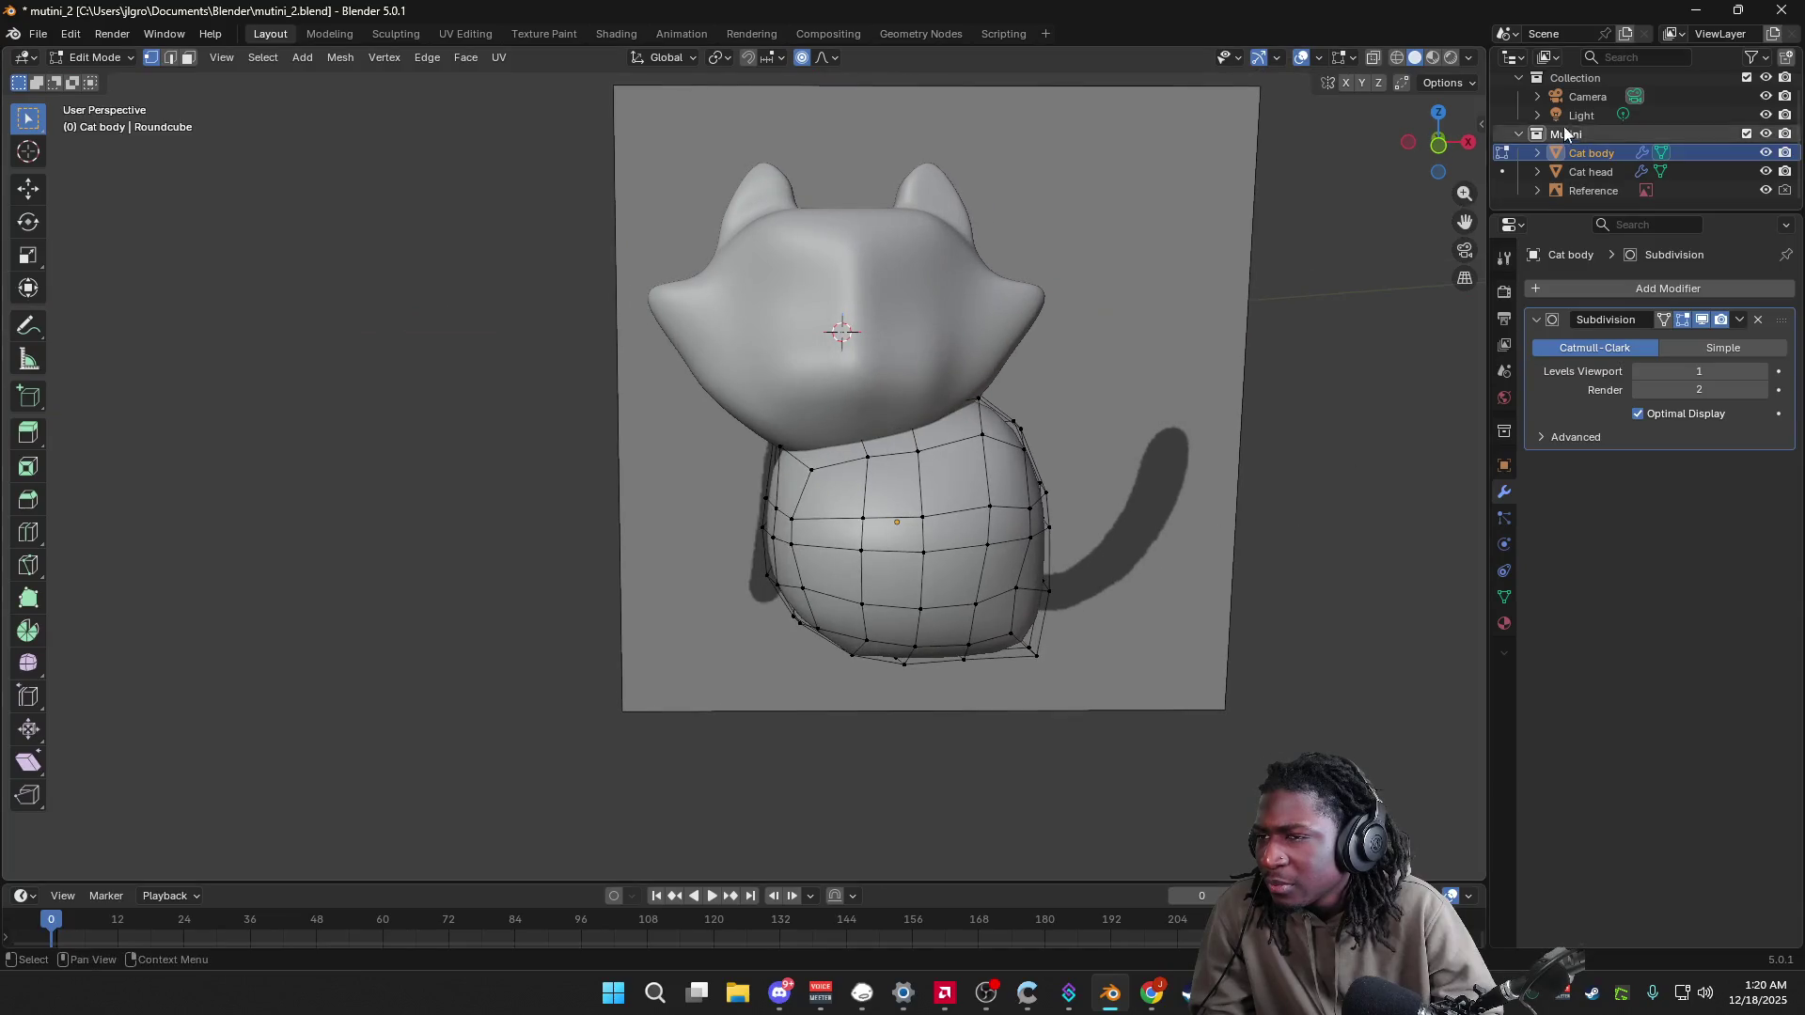
{"action": "left_click", "coordinate": [1440, 147]}
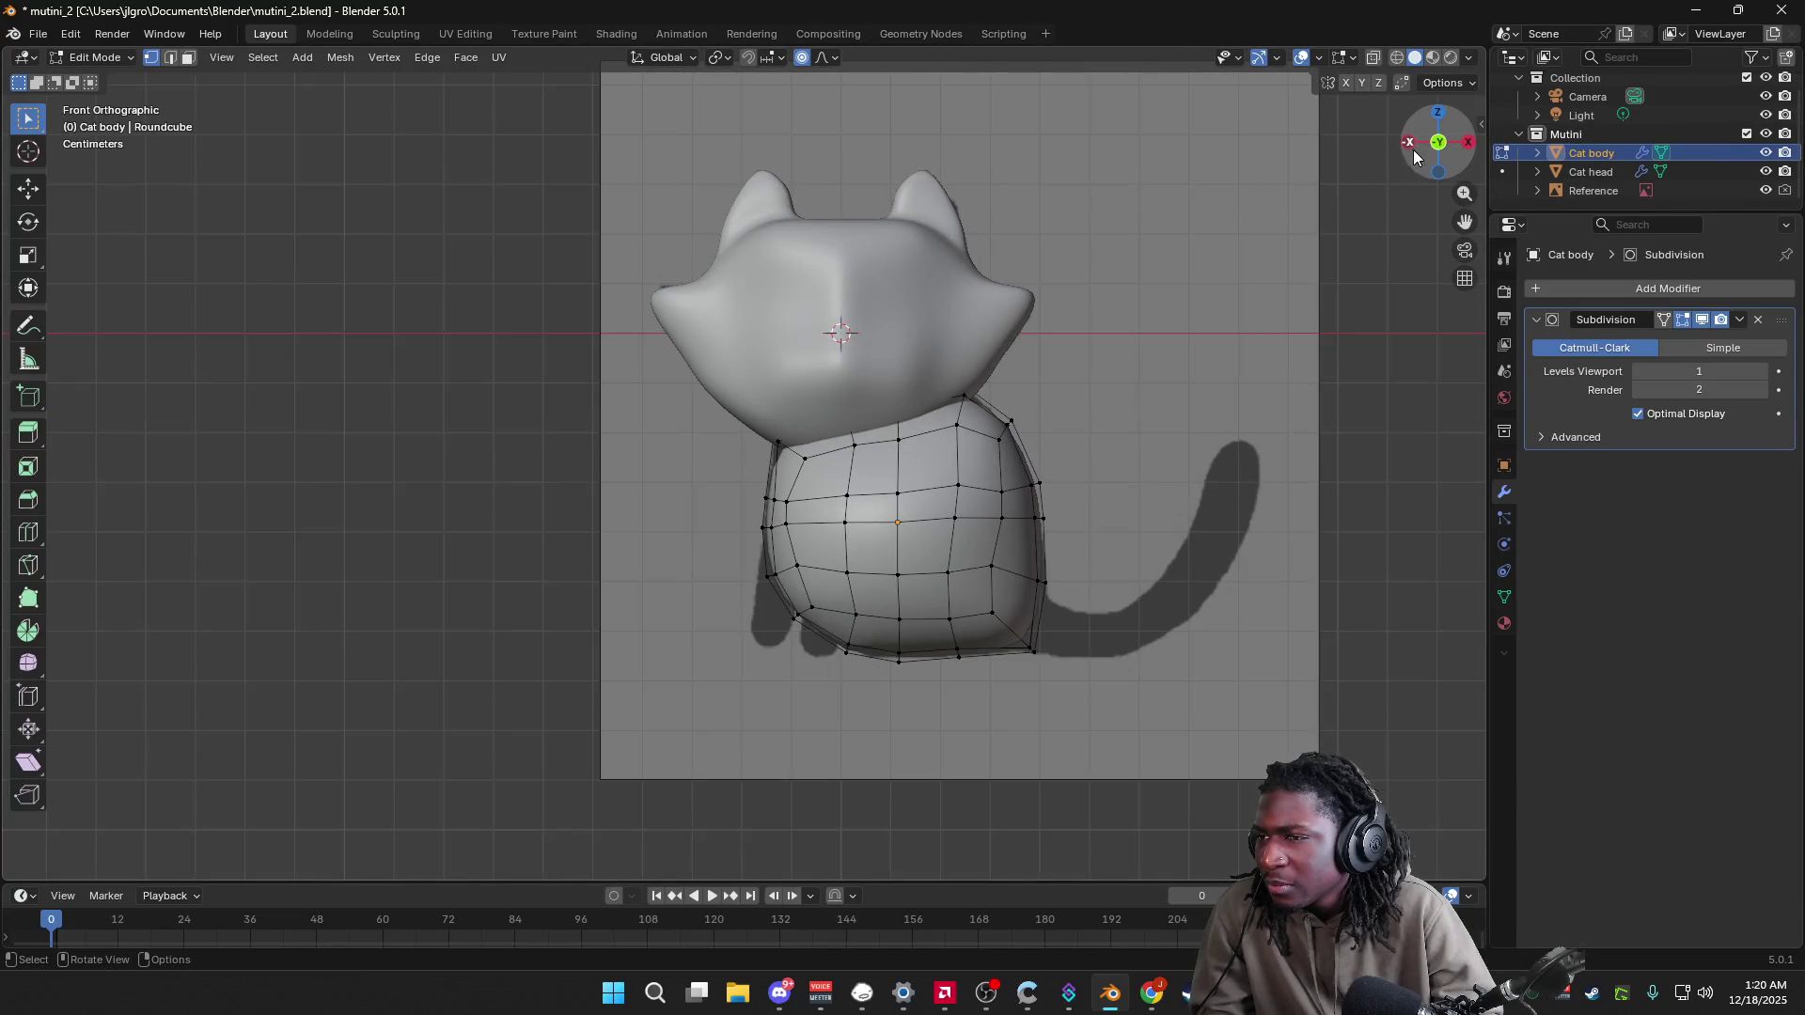
{"action": "left_click", "coordinate": [1411, 141]}
{"action": "left_click", "coordinate": [1467, 142]}
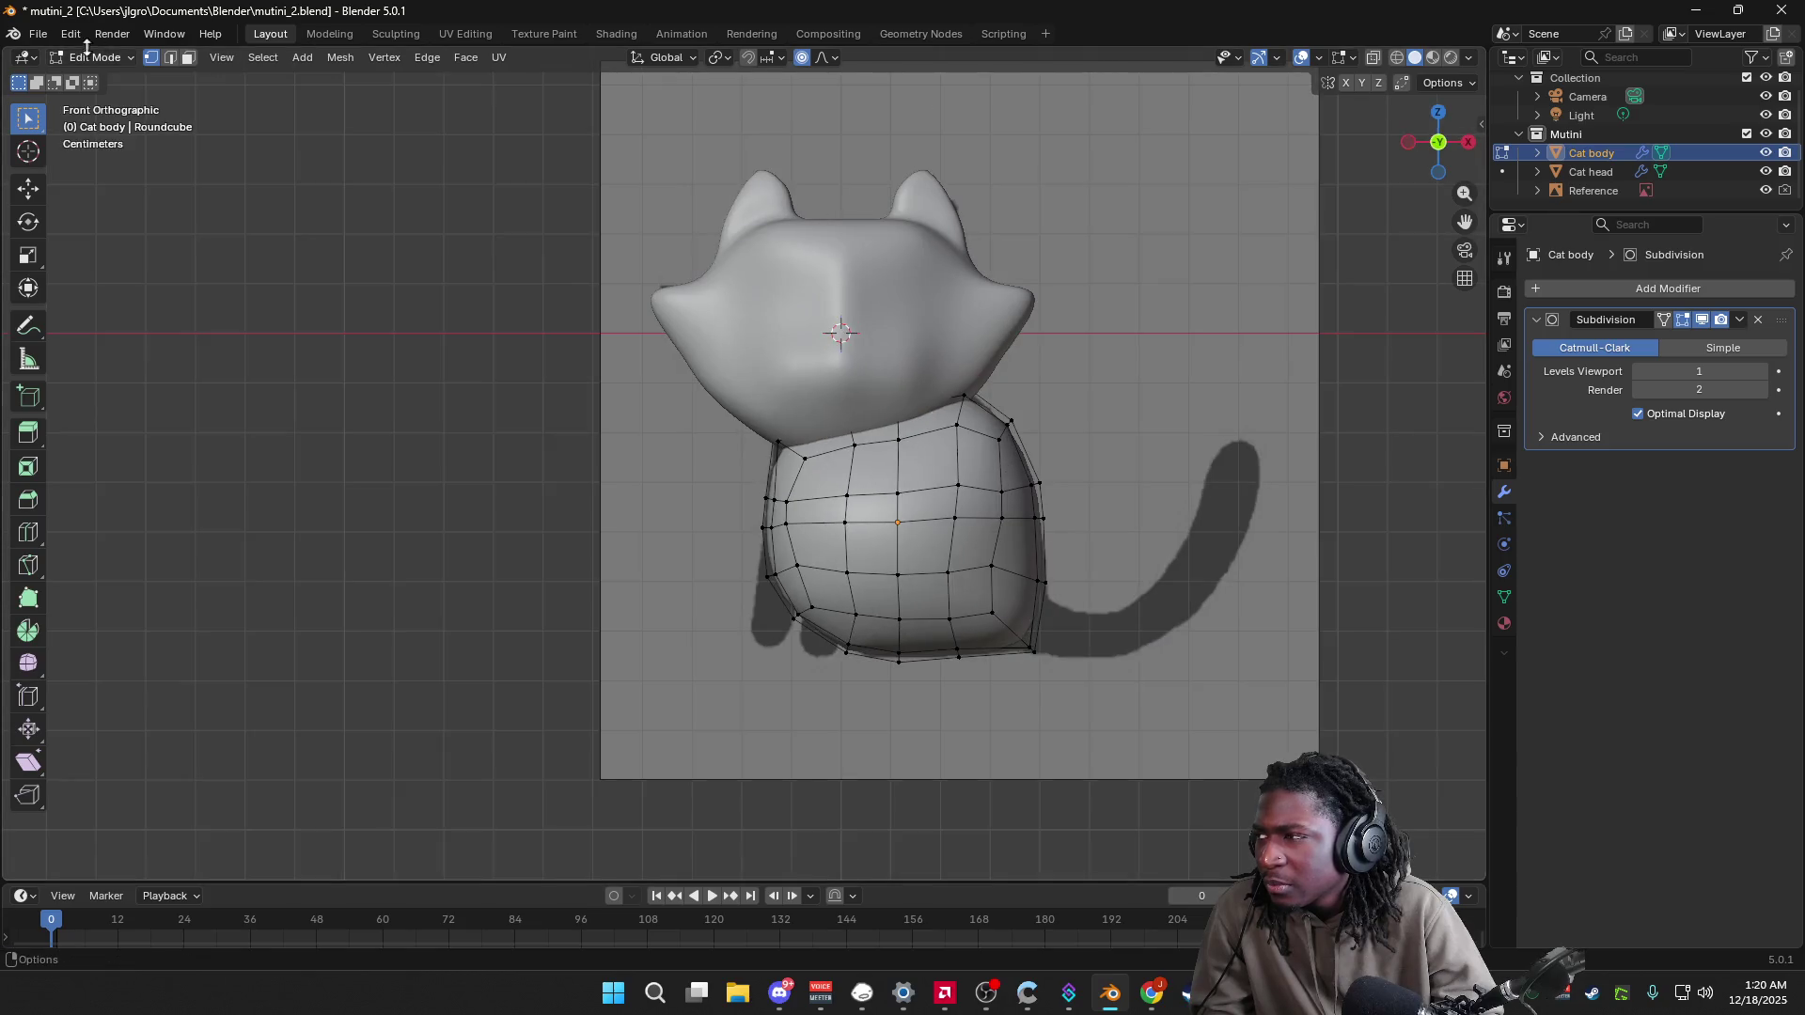
Step: Save the project under the new name mutini_3.blend
{"action": "left_click", "coordinate": [38, 34]}
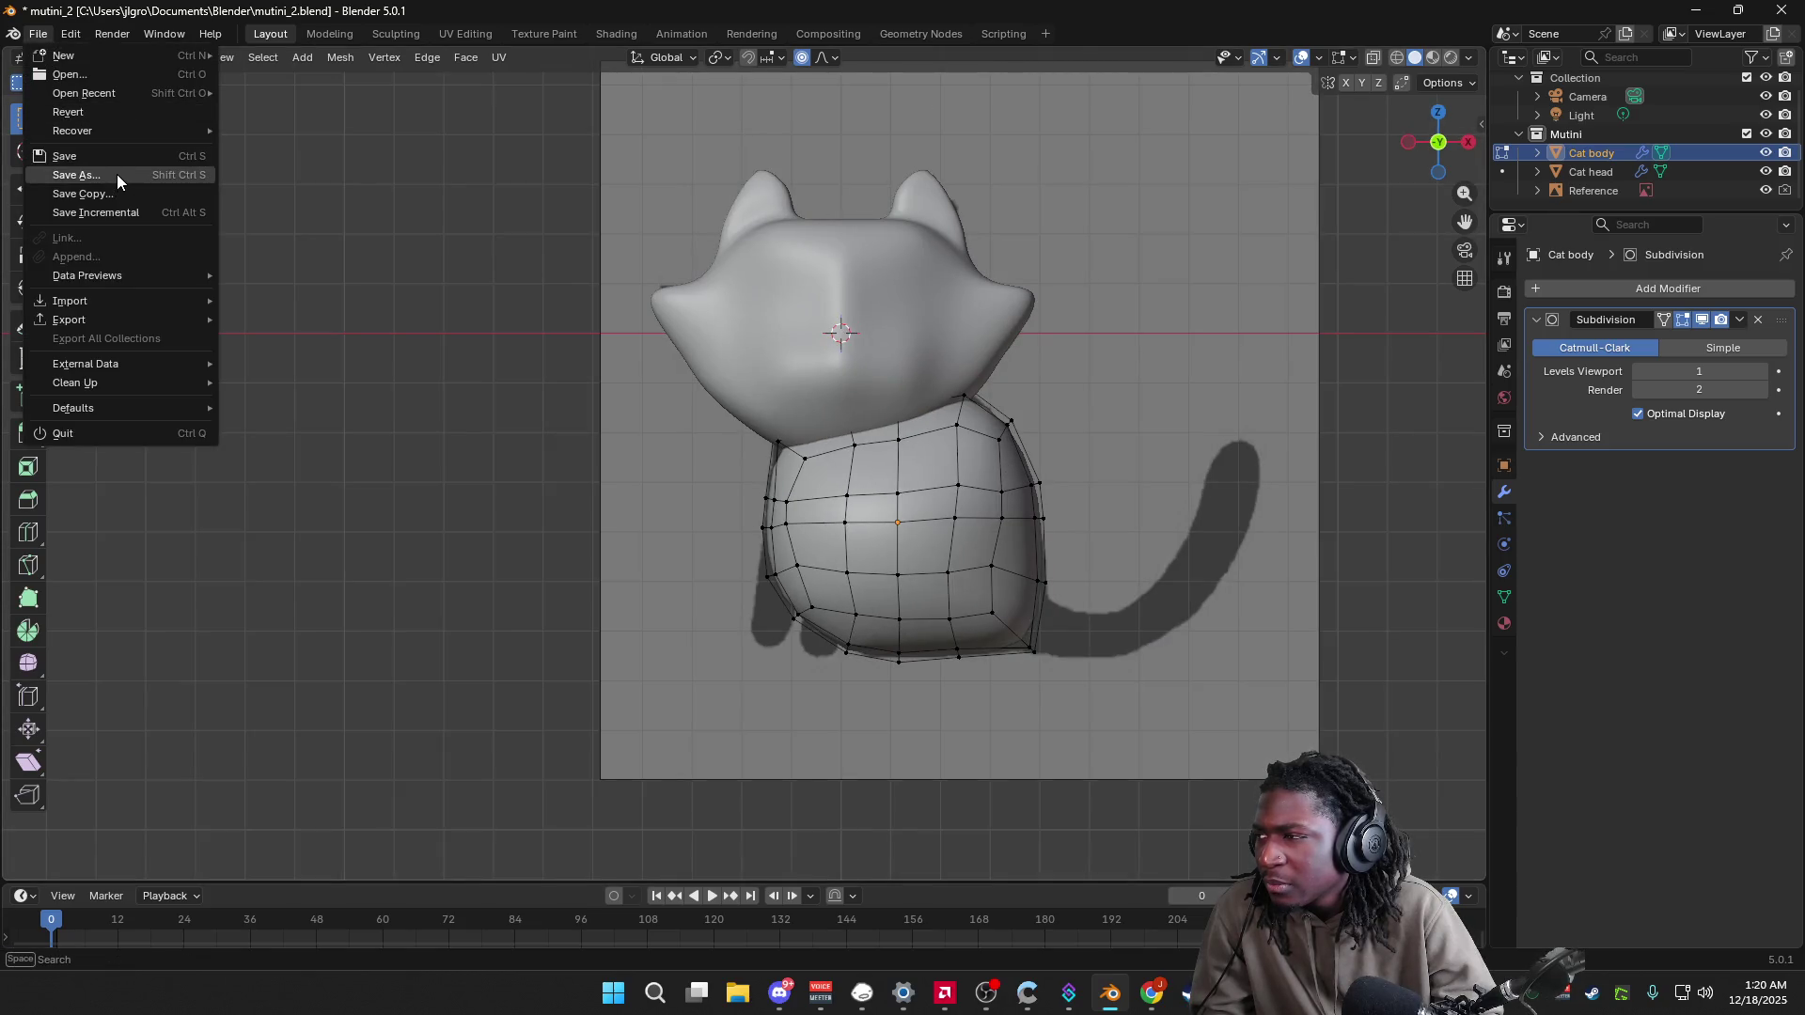
{"action": "left_click", "coordinate": [116, 175]}
{"action": "left_click", "coordinate": [965, 633]}
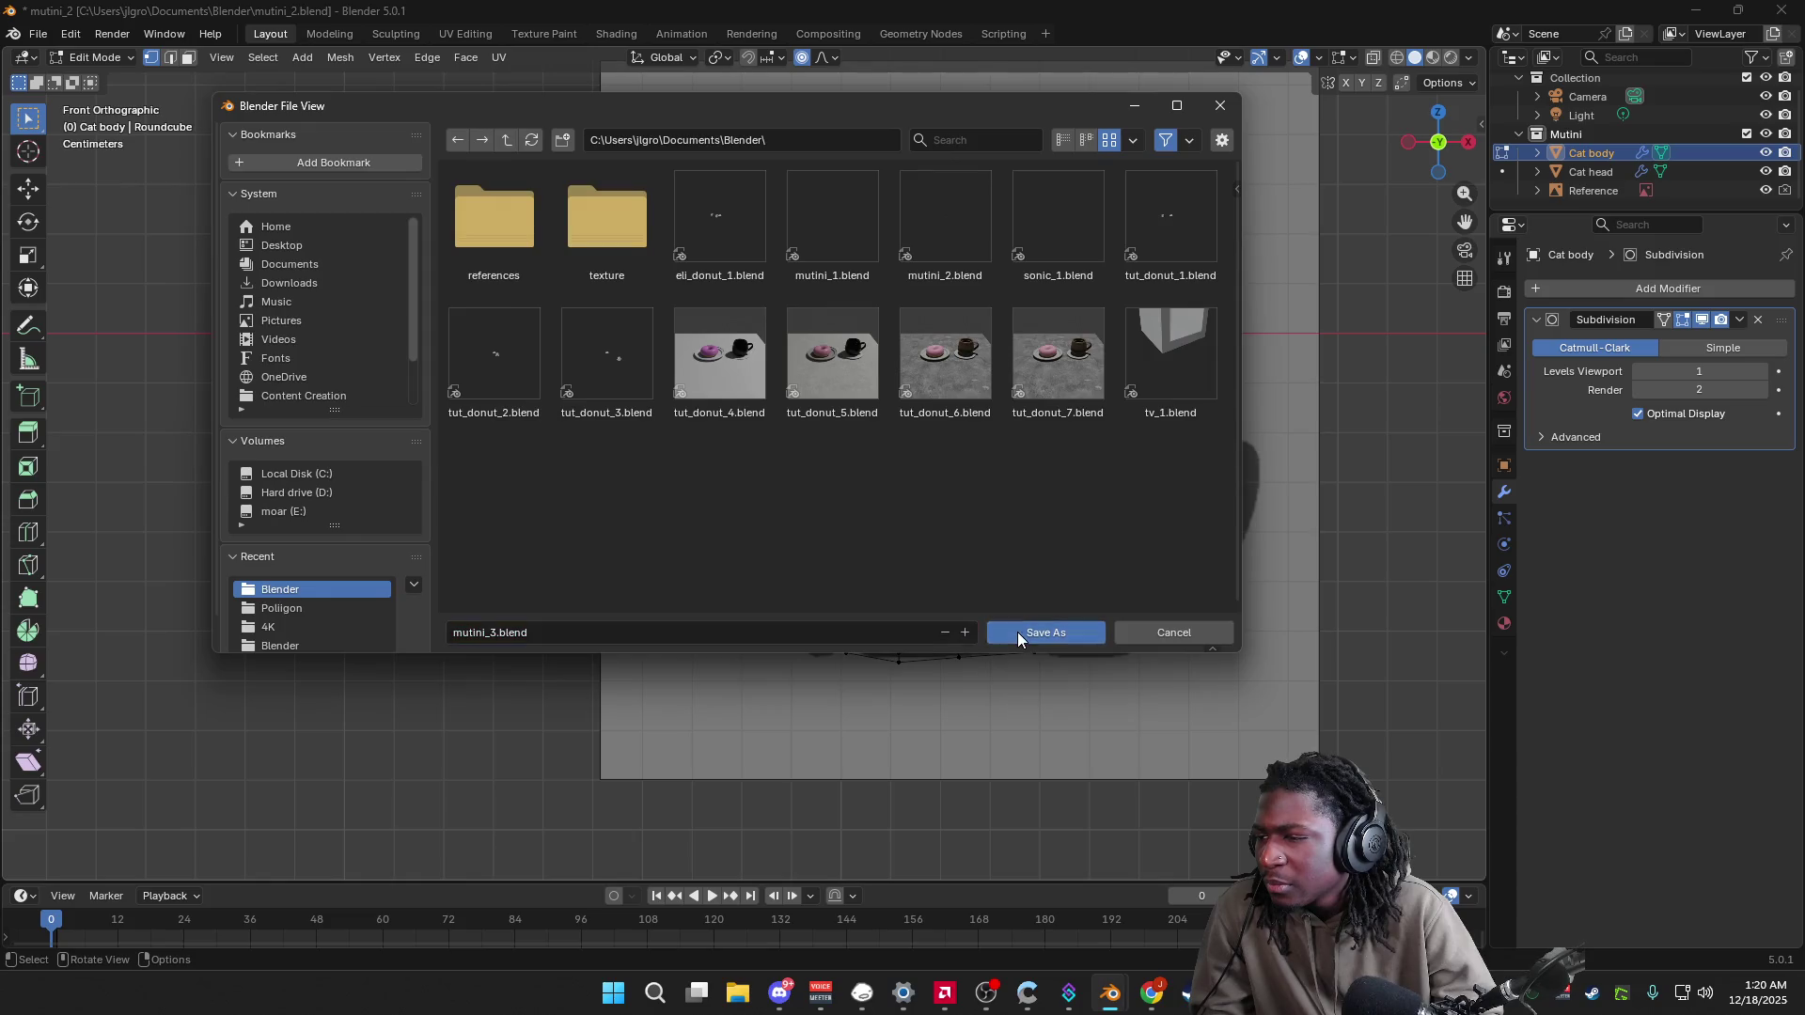
{"action": "left_click", "coordinate": [1018, 632]}
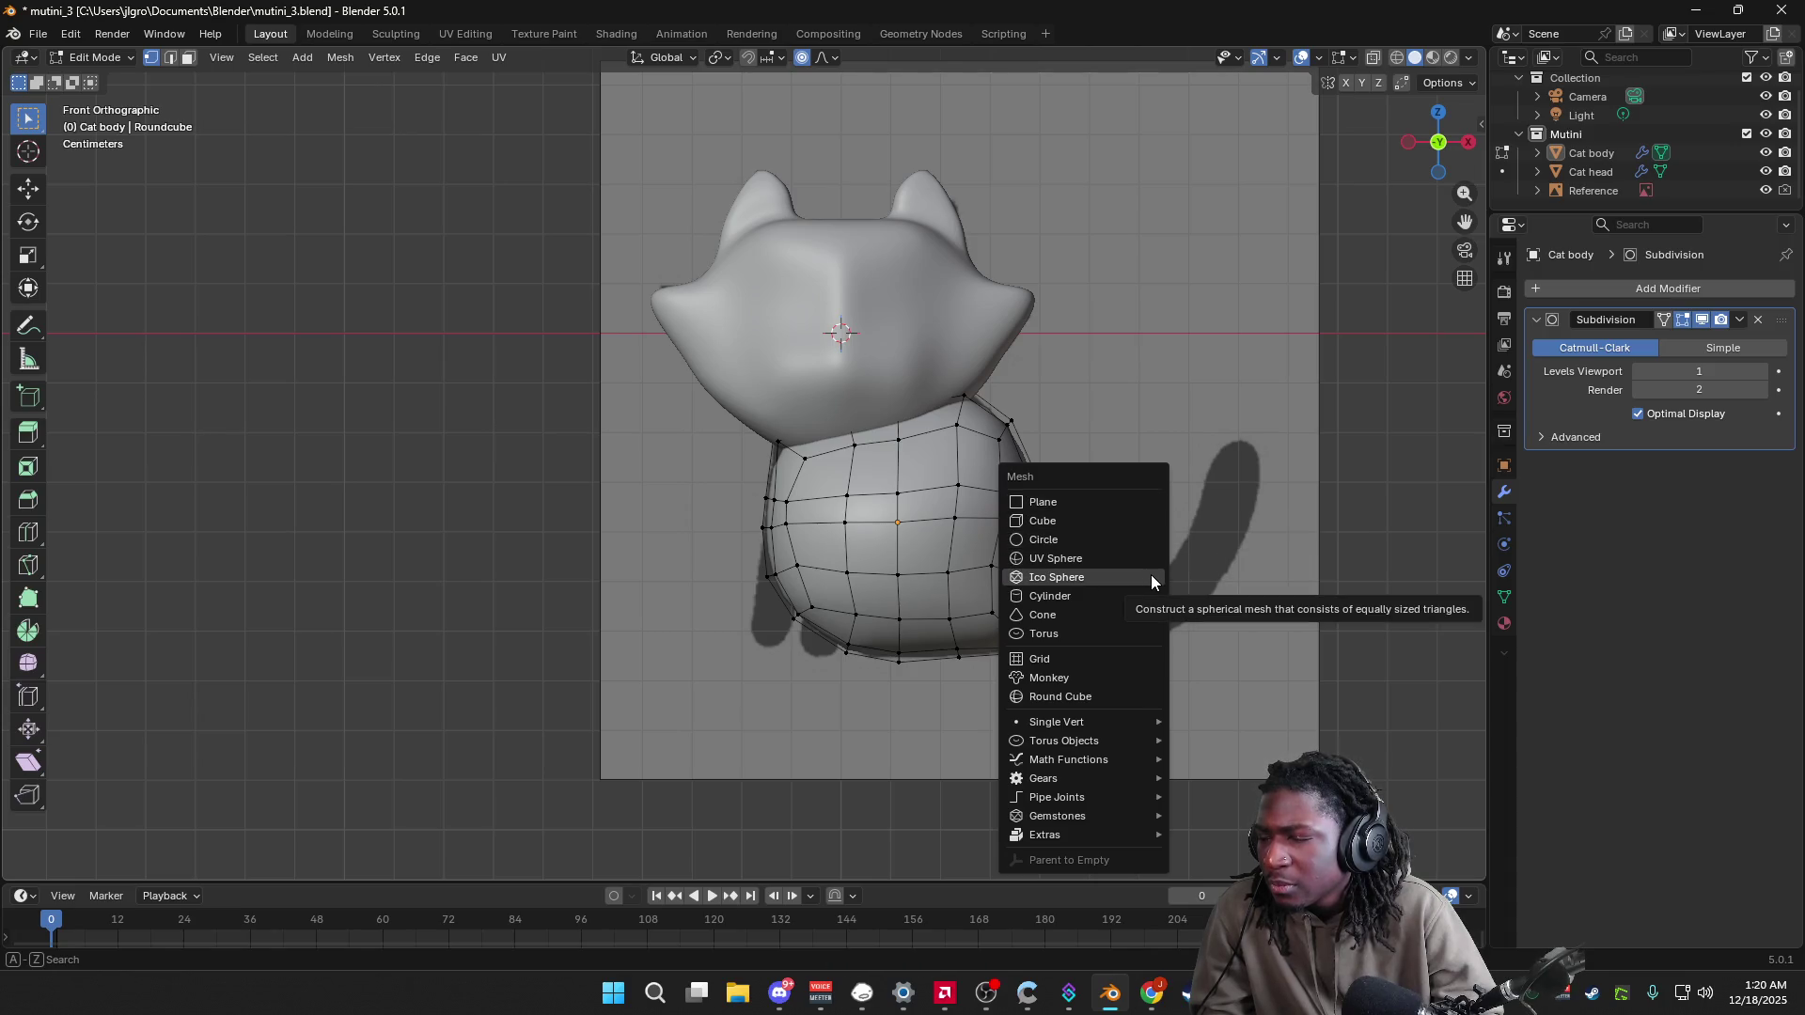
Step: In Right view with face select, pick a lower back face of the cat body
{"action": "left_click", "coordinate": [1470, 143]}
{"action": "key", "text": "3"}
{"action": "left_click", "coordinate": [764, 616]}
{"action": "left_click", "coordinate": [715, 616]}
{"action": "left_click", "coordinate": [1409, 144]}
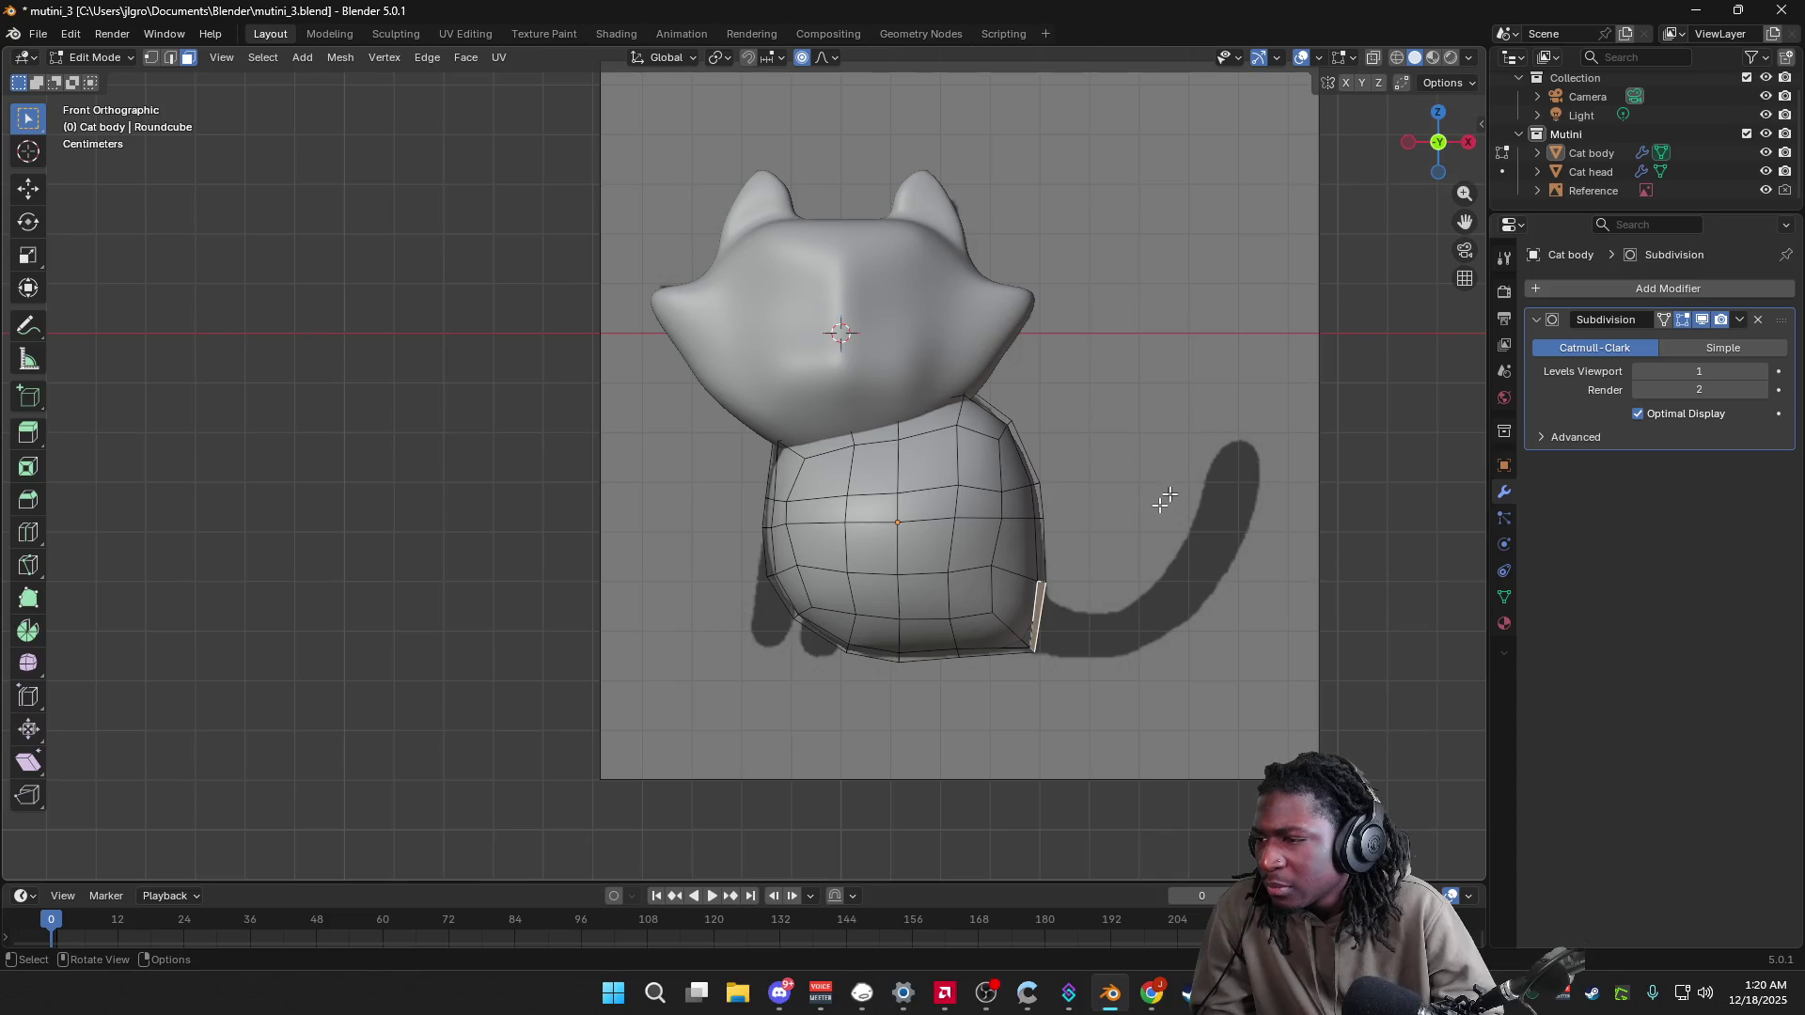
{"action": "left_click", "coordinate": [1469, 143]}
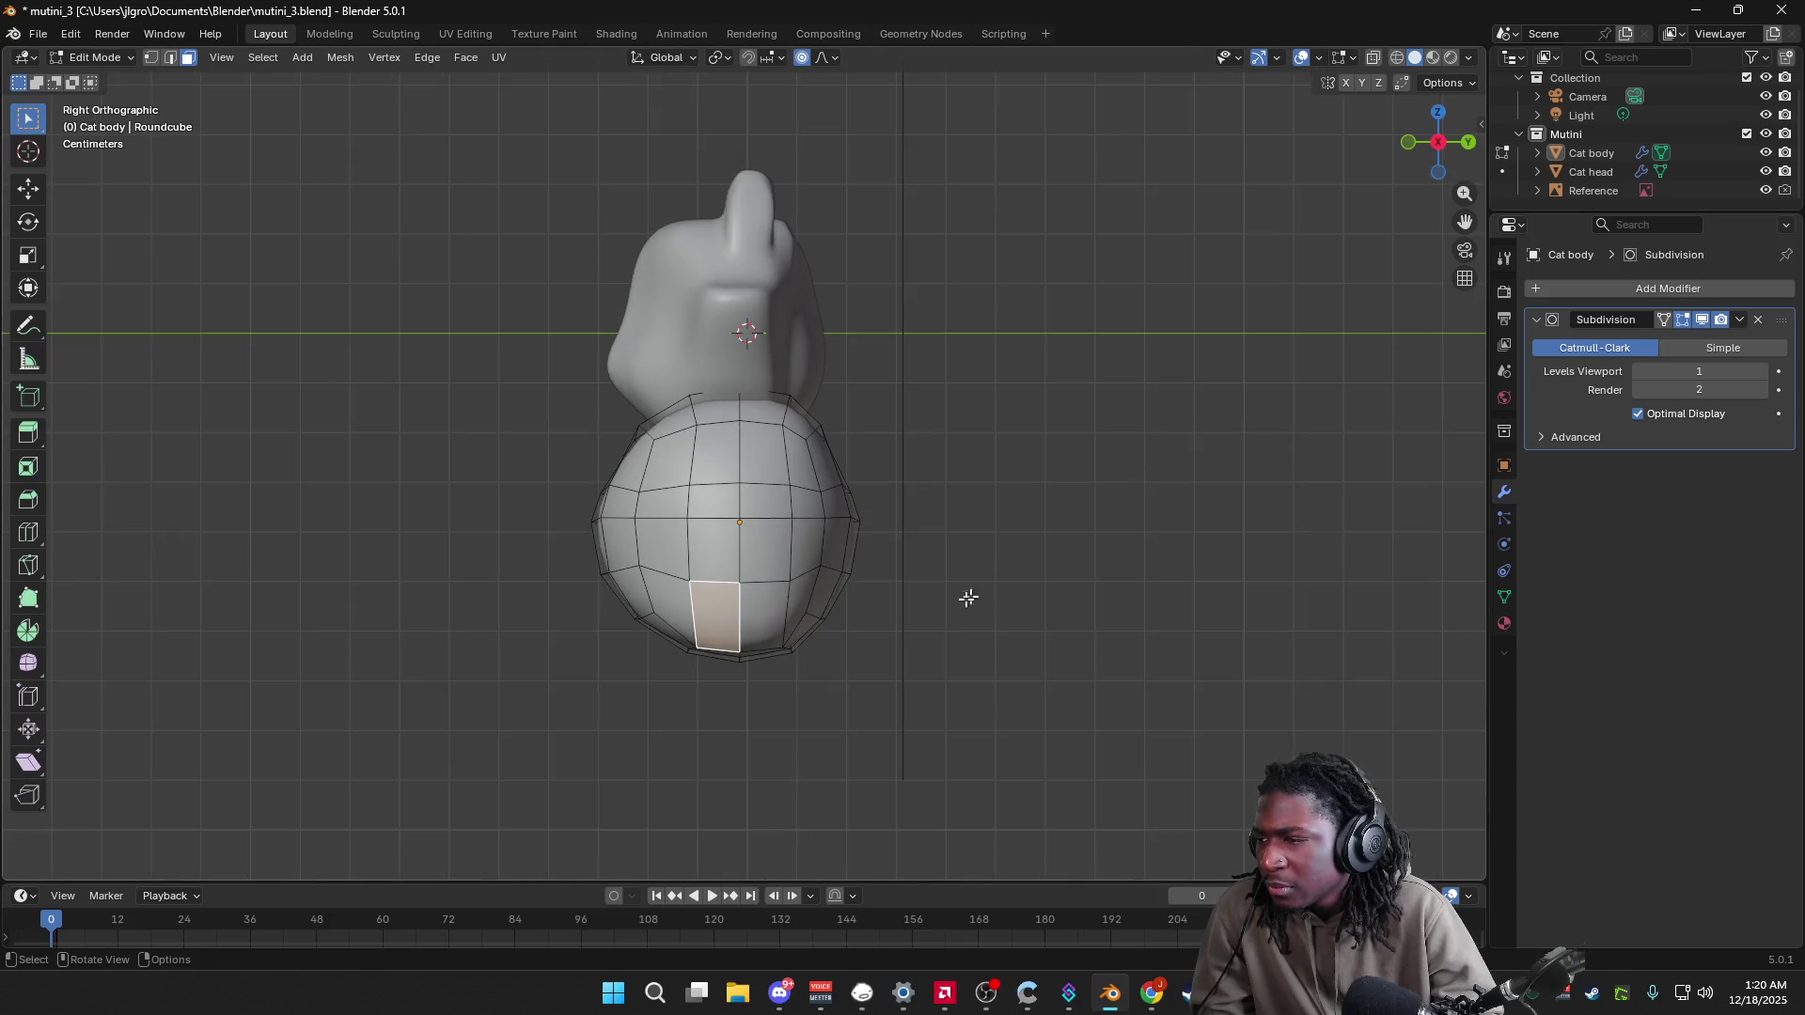
{"action": "left_click", "coordinate": [763, 630]}
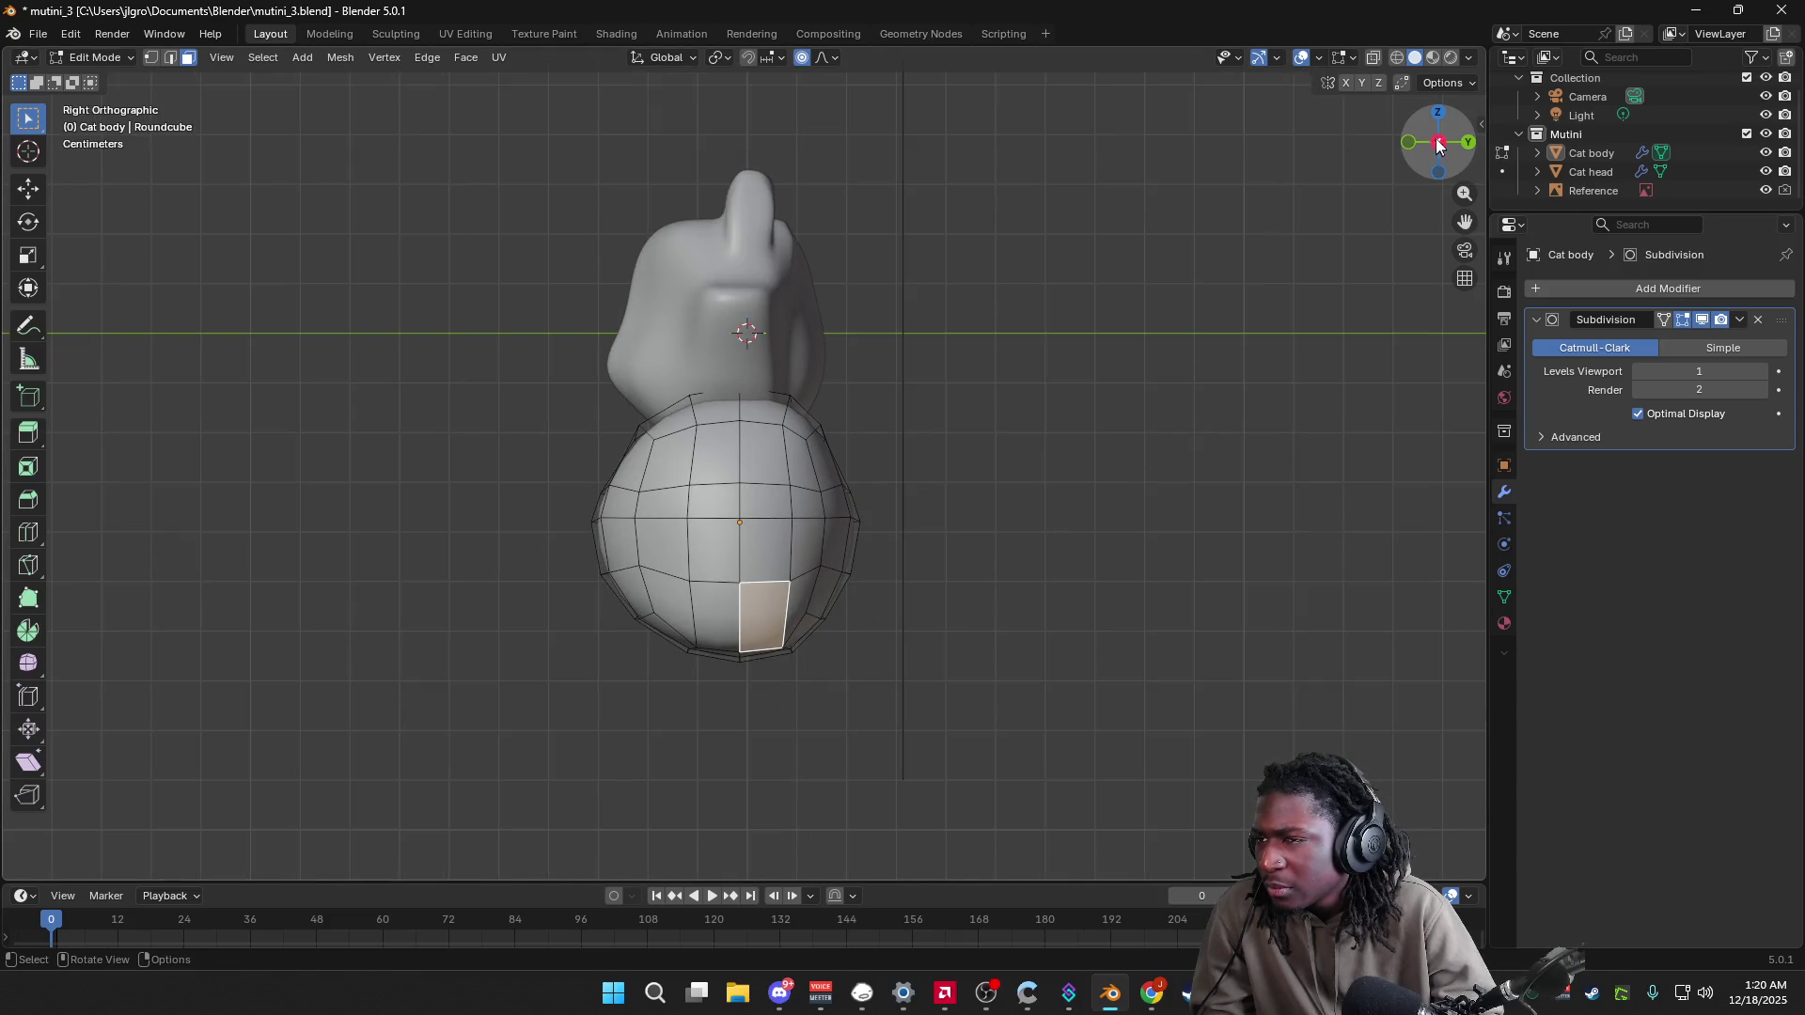
Step: Toggle the subdivision smoothing preview to compare the base mesh with the smoothed surface
{"action": "left_click", "coordinate": [1682, 320]}
{"action": "left_click", "coordinate": [1682, 320]}
{"action": "left_click", "coordinate": [1704, 317]}
{"action": "left_click", "coordinate": [1703, 318]}
{"action": "left_click", "coordinate": [1682, 321]}
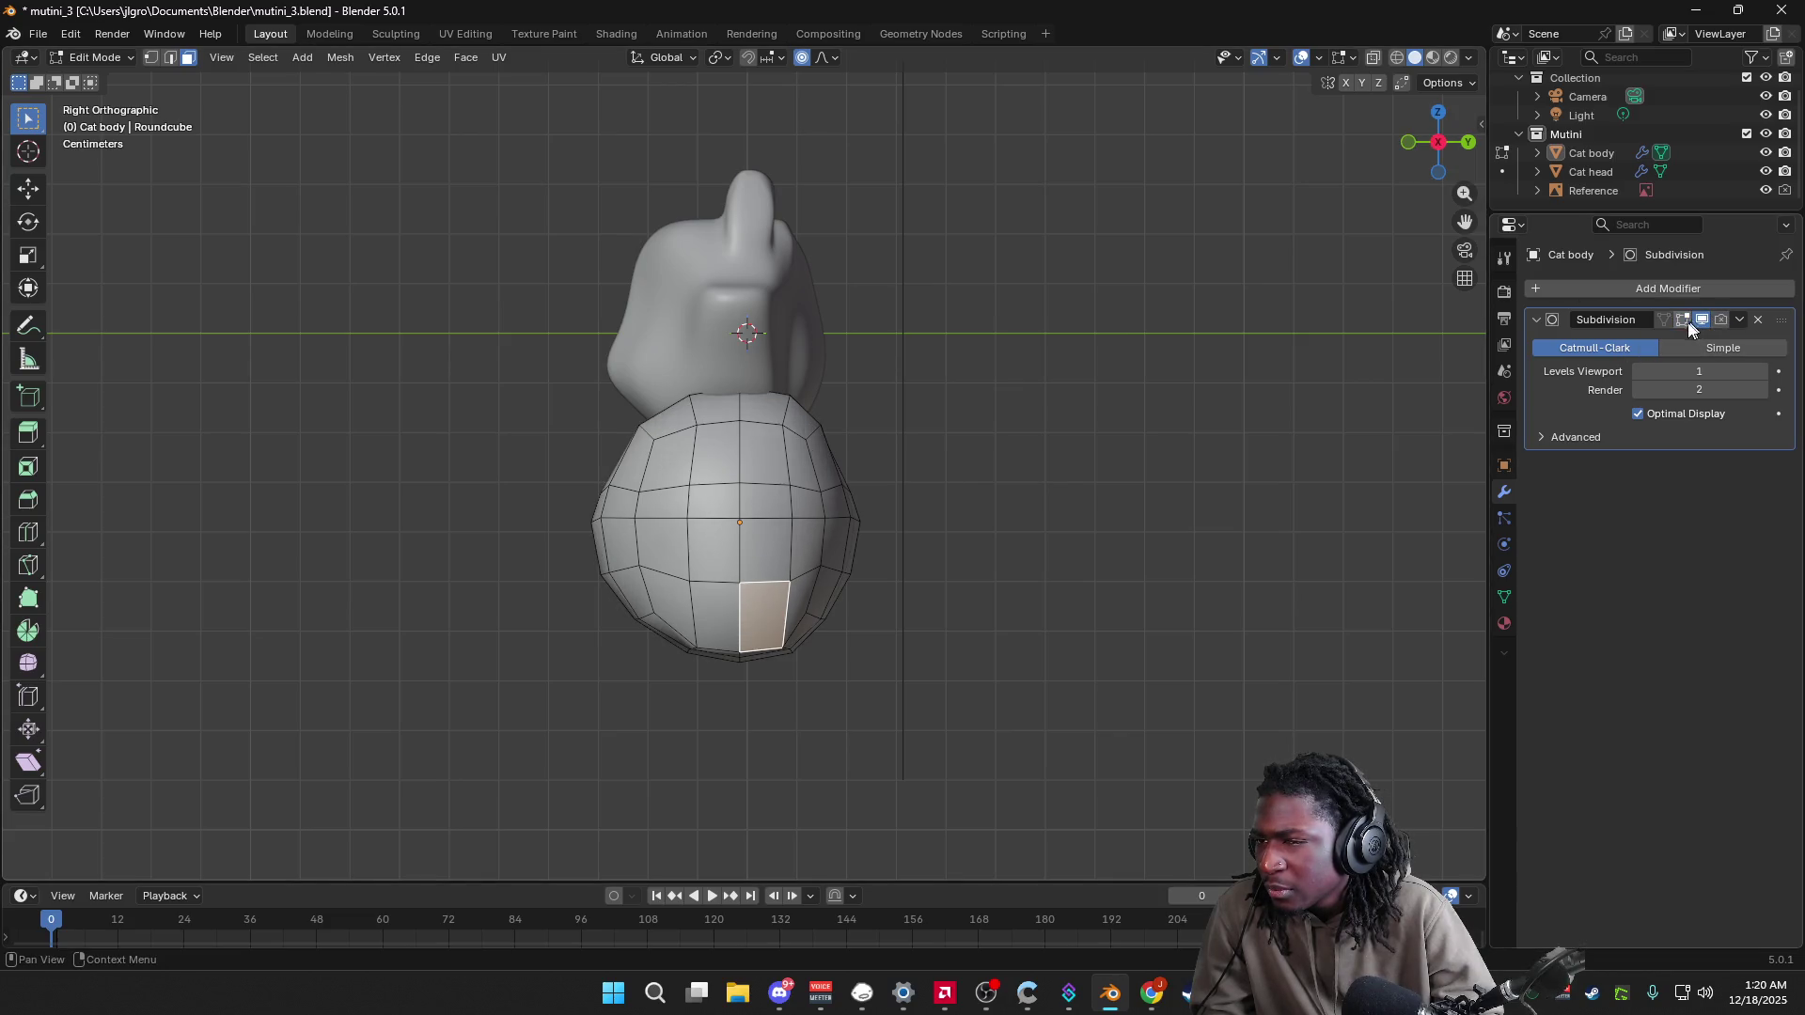
{"action": "left_click", "coordinate": [1682, 321]}
{"action": "left_click", "coordinate": [1682, 321]}
{"action": "left_click", "coordinate": [1662, 319]}
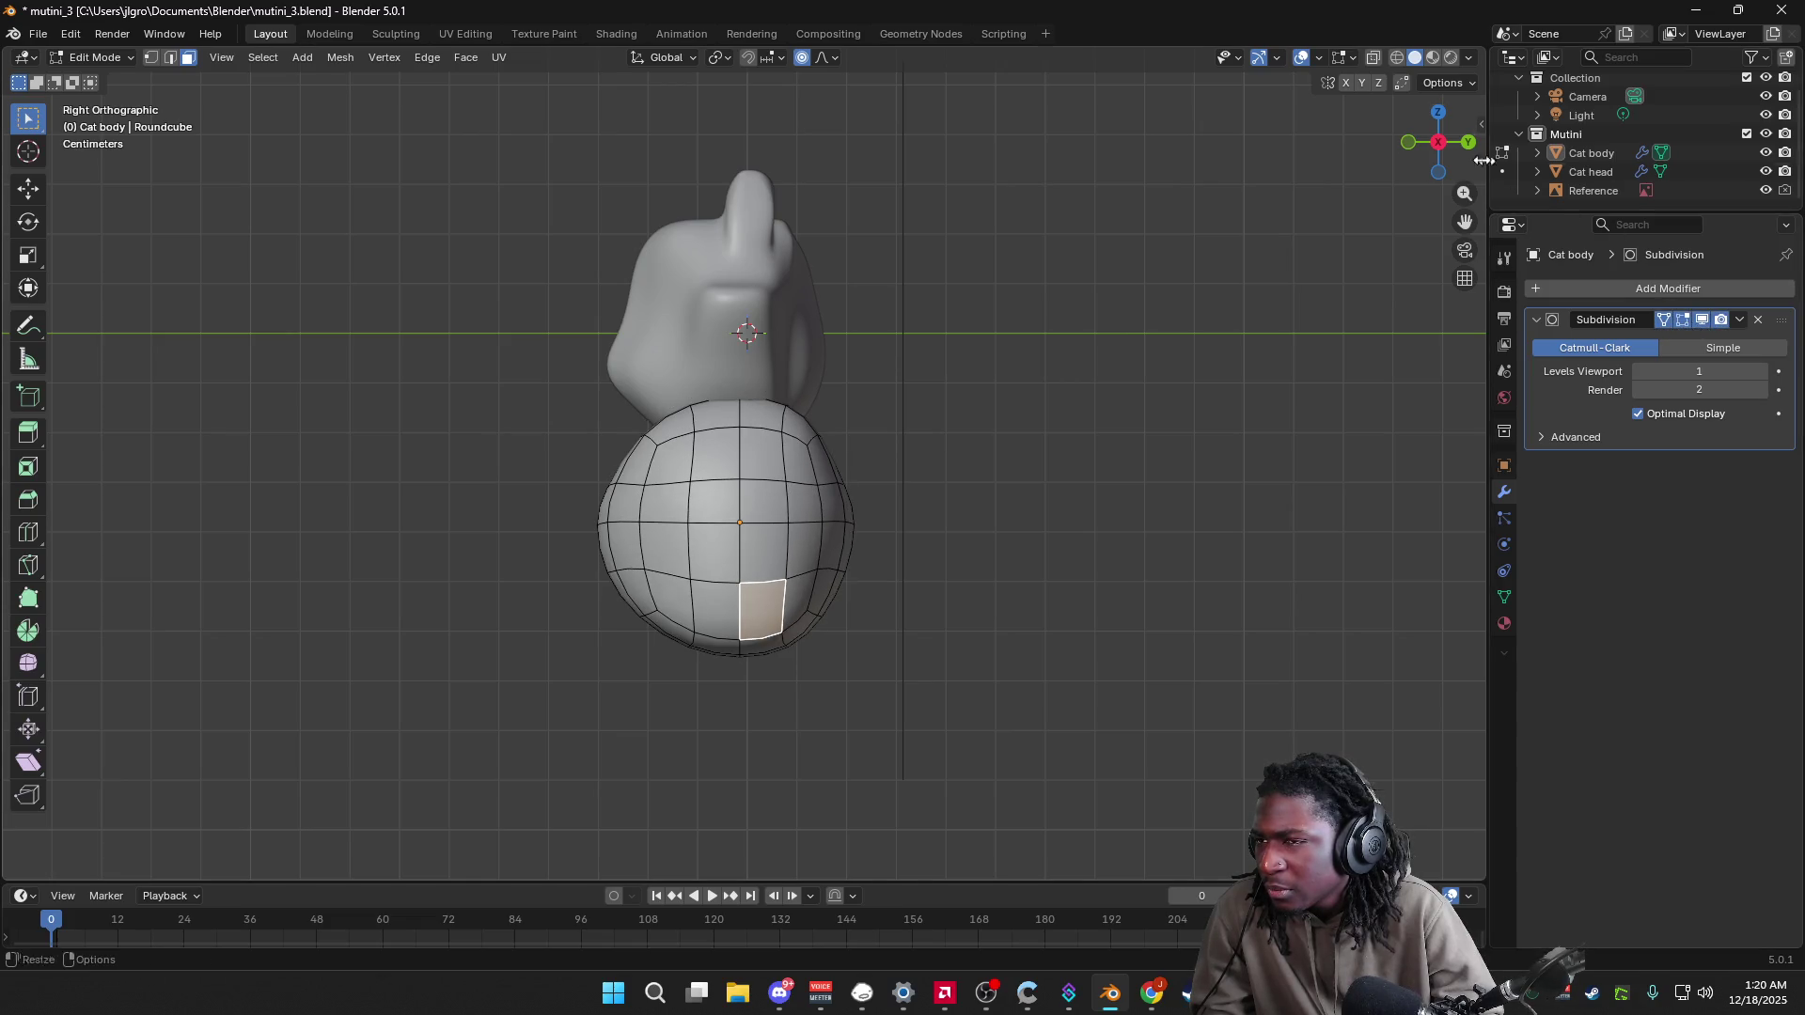
Step: Add the neighbouring lower face to the selection and start pushing both outward along Z
{"action": "left_click", "coordinate": [1407, 141]}
{"action": "left_click", "coordinate": [1468, 142]}
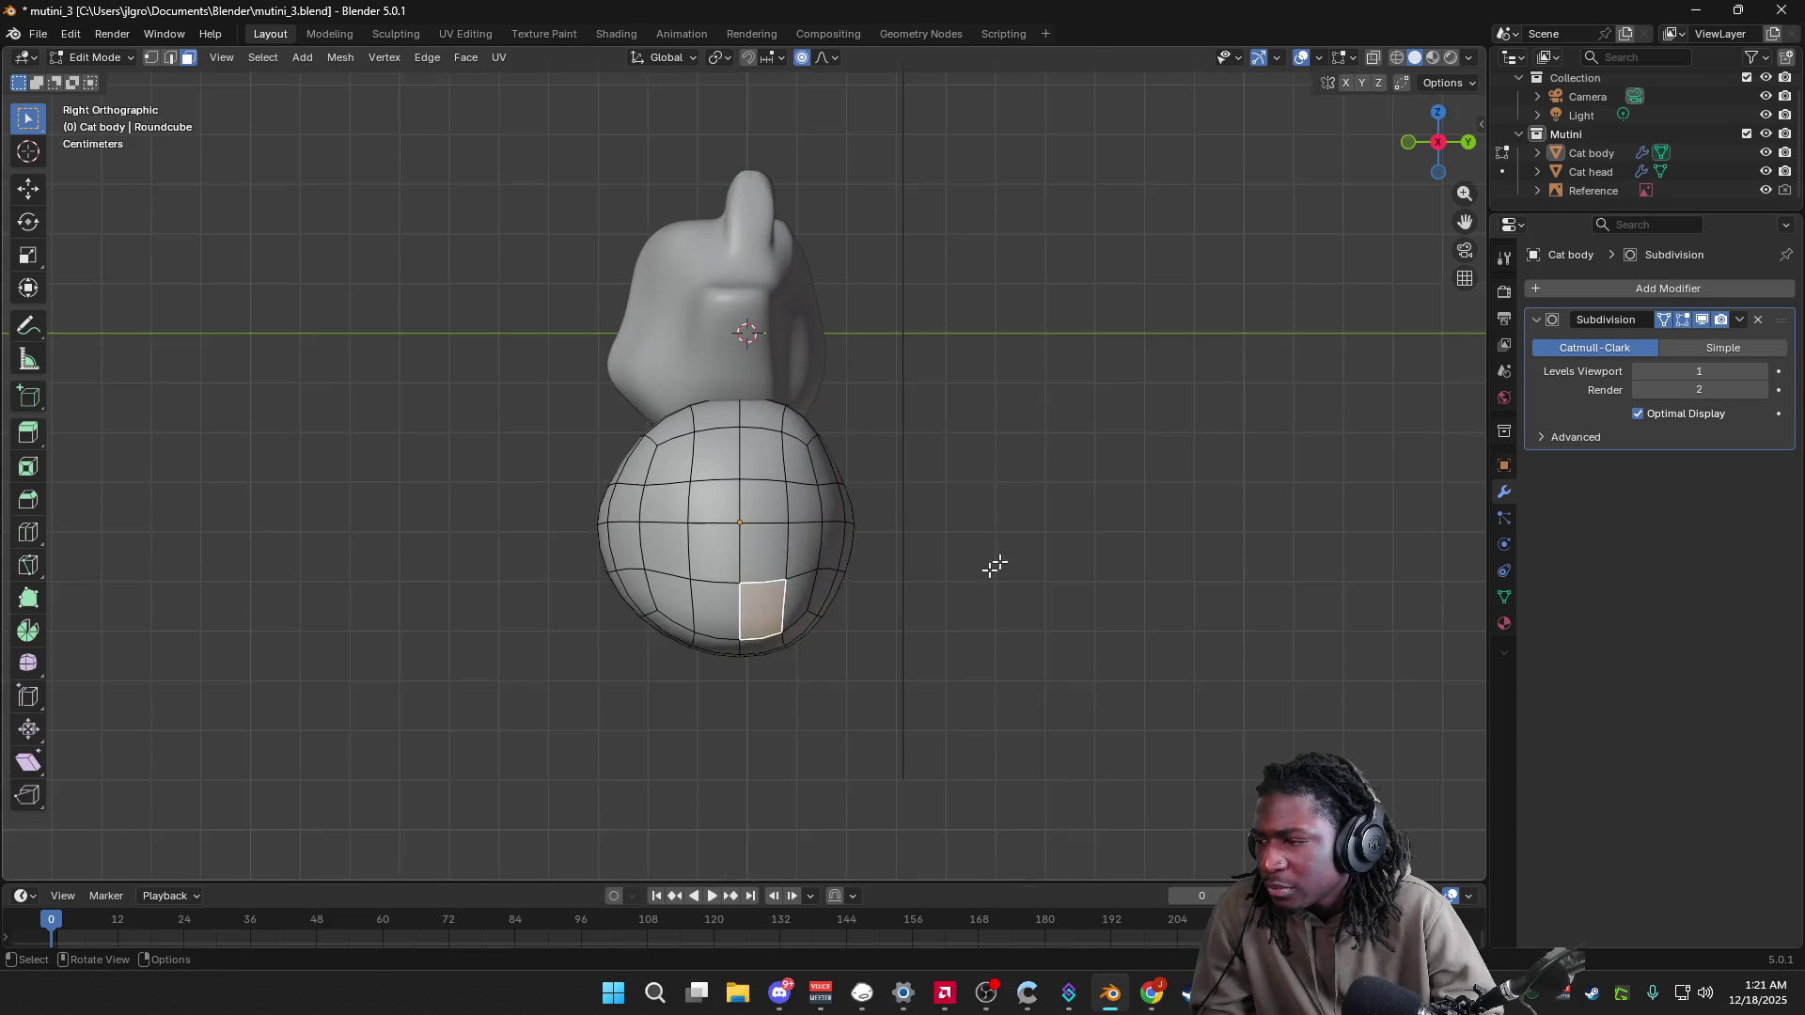
{"action": "left_click", "coordinate": [715, 611], "text": "ctrl"}
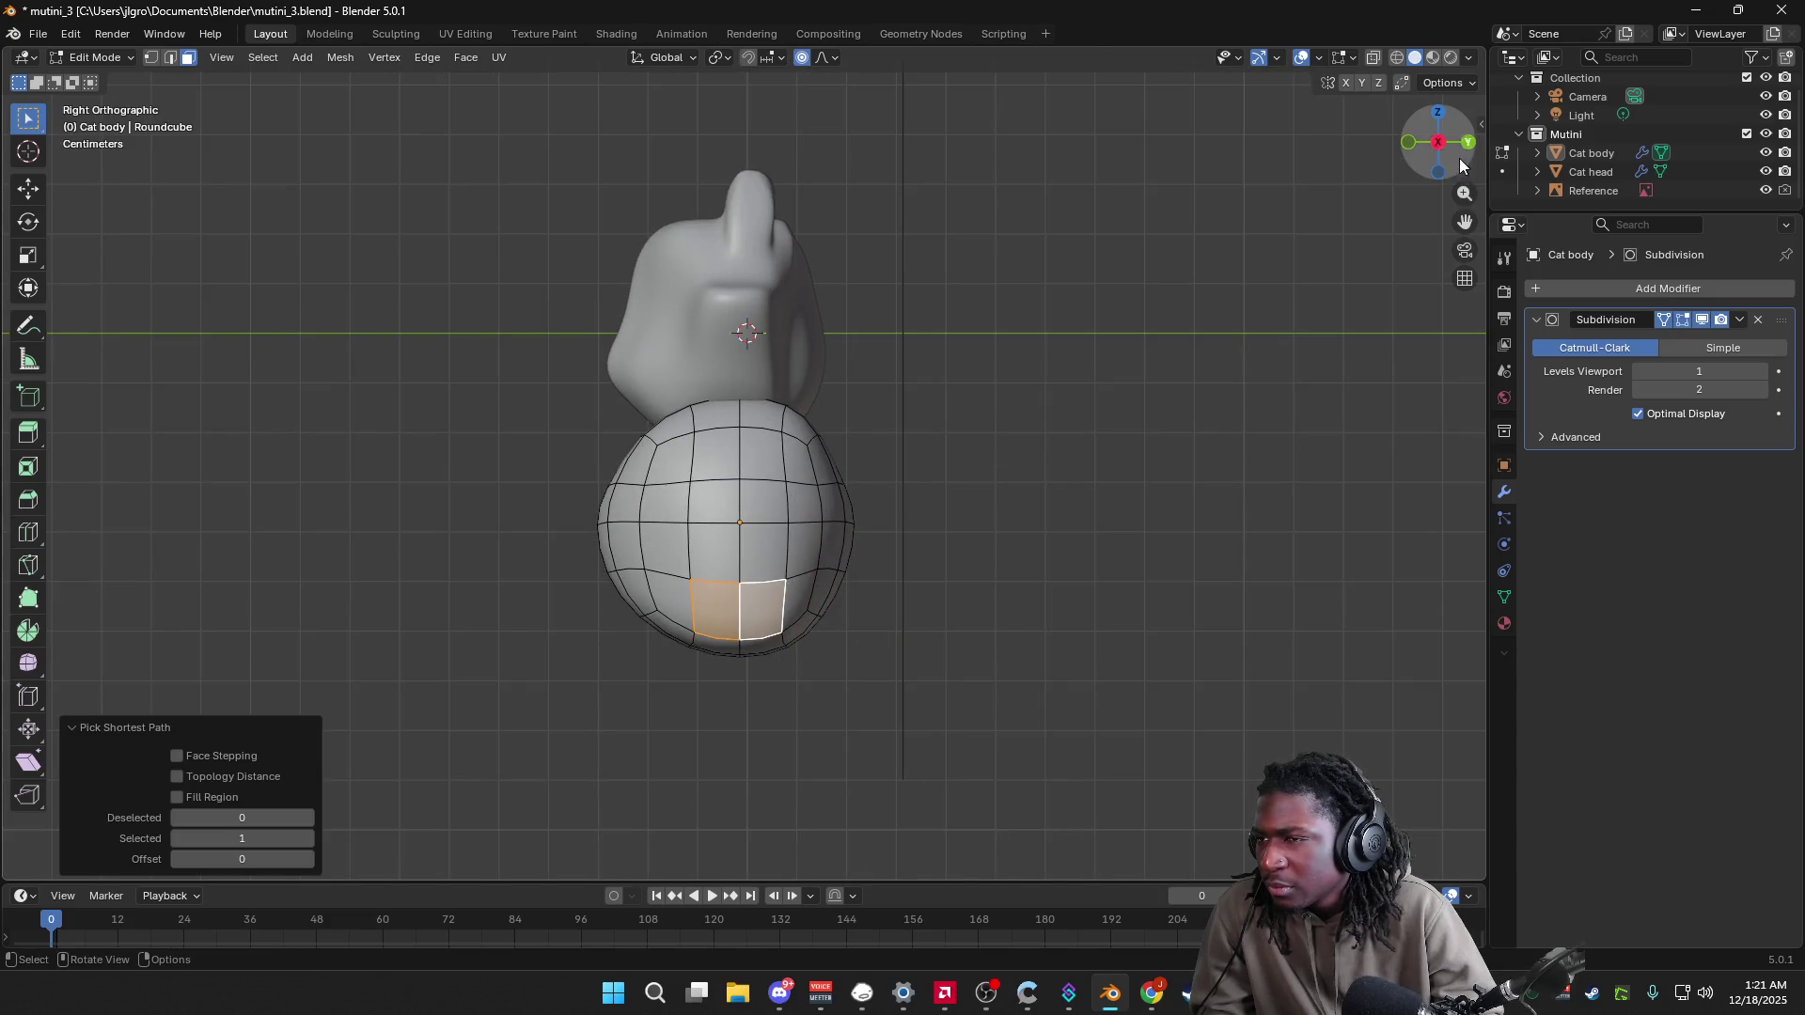
{"action": "left_click", "coordinate": [1412, 145]}
{"action": "key", "text": "g"}
{"action": "key", "text": "z"}
{"action": "key", "text": "z"}
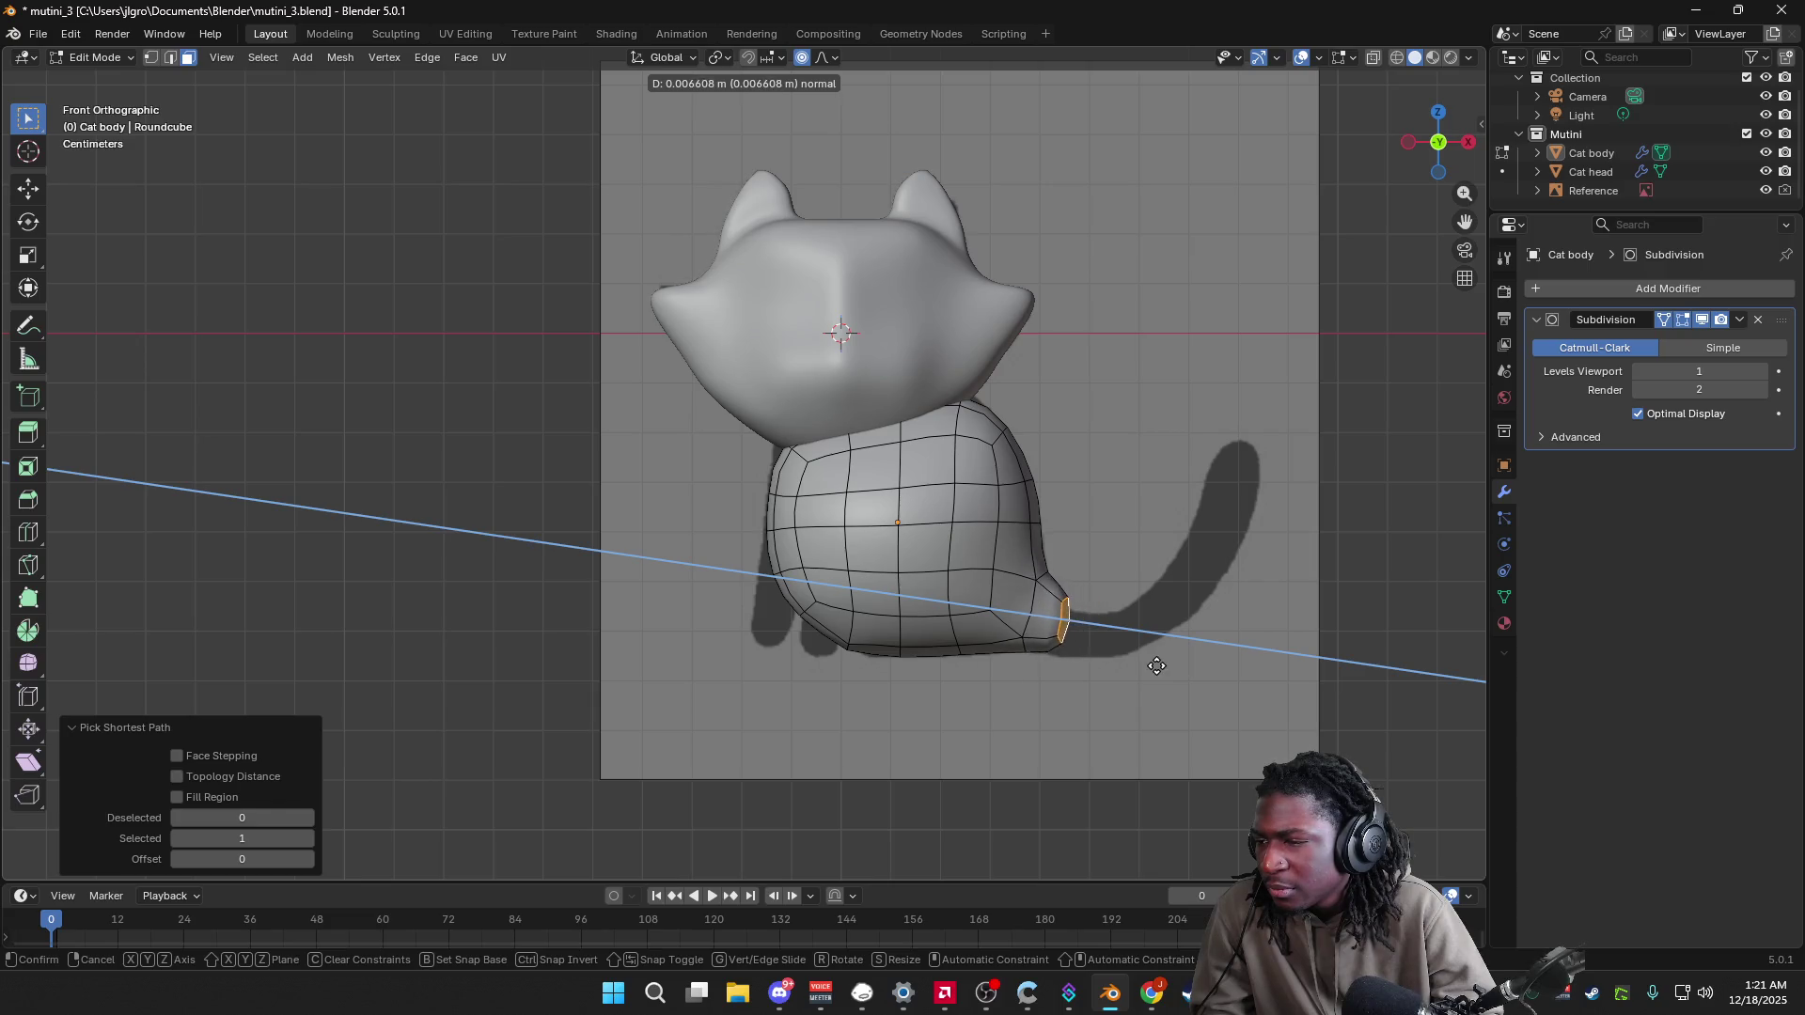
Step: Extrude and bend a first set of upward-curling tail segments, then undo them after orbiting to check
{"action": "left_click", "coordinate": [1235, 663]}
{"action": "key", "text": "r"}
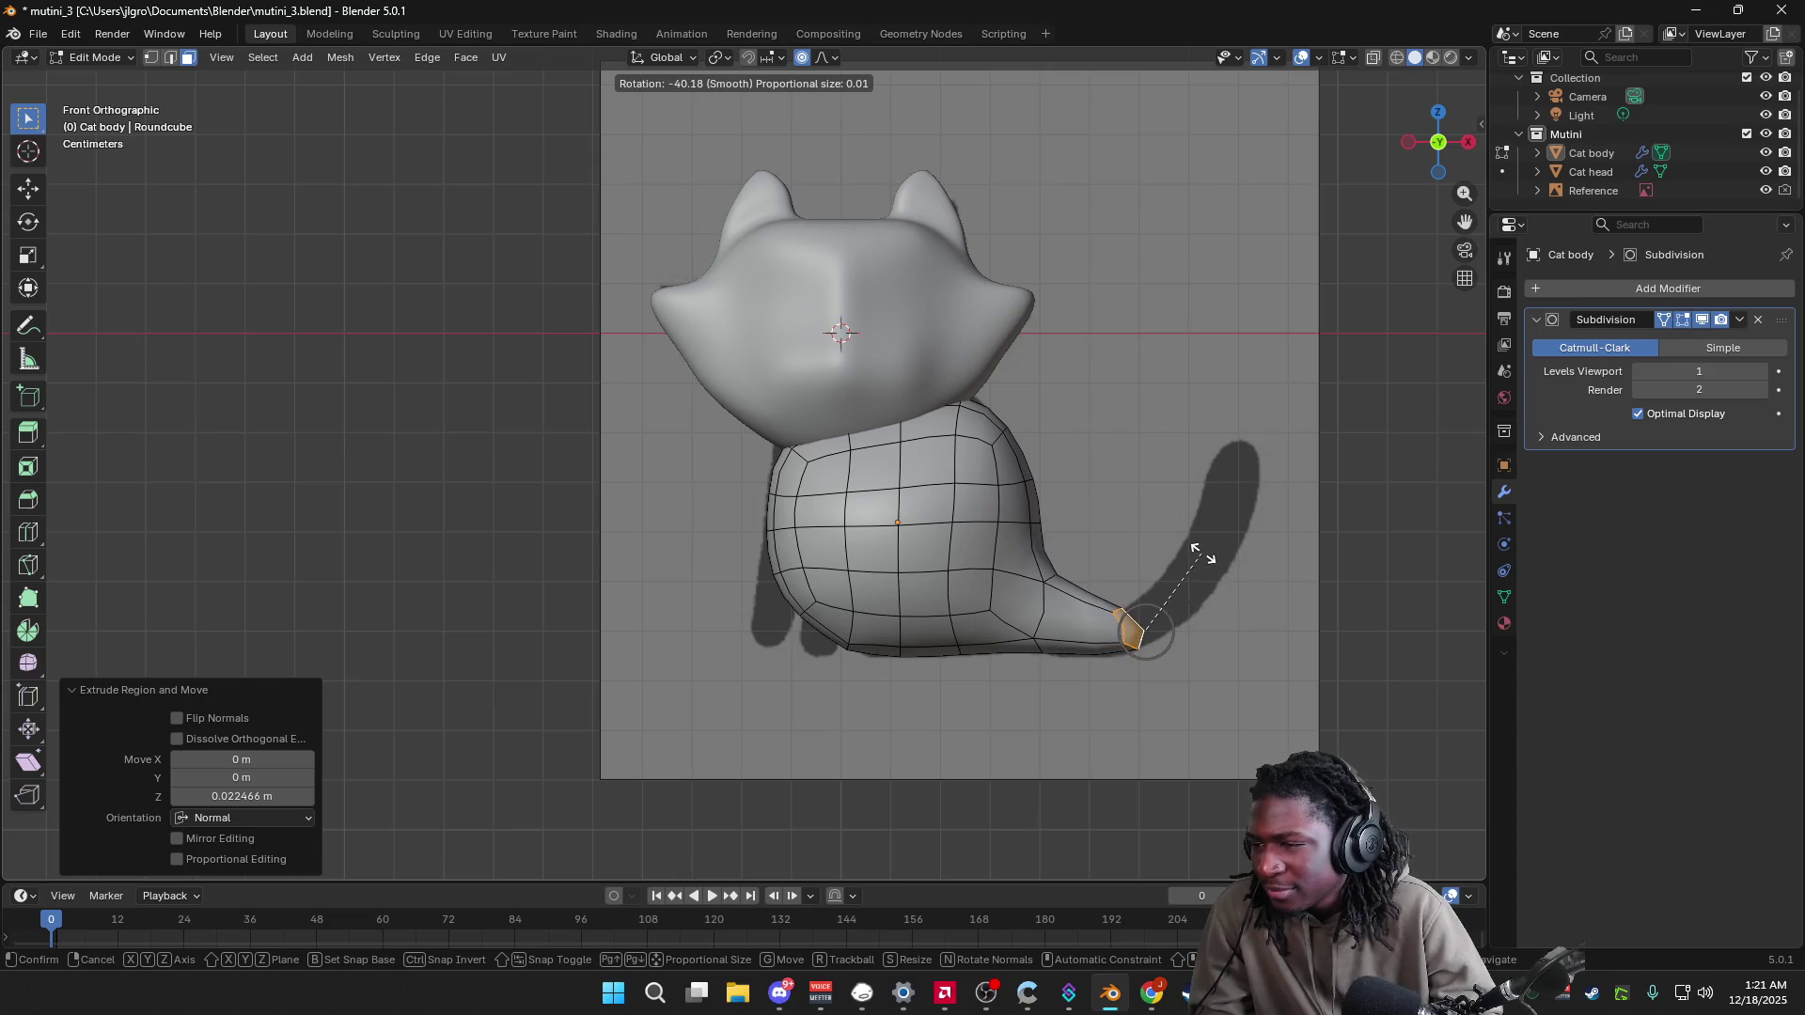
{"action": "left_click", "coordinate": [1227, 562]}
{"action": "key", "text": "e"}
{"action": "left_click", "coordinate": [1288, 532]}
{"action": "key", "text": "r"}
{"action": "left_click", "coordinate": [1257, 501]}
{"action": "key", "text": "e"}
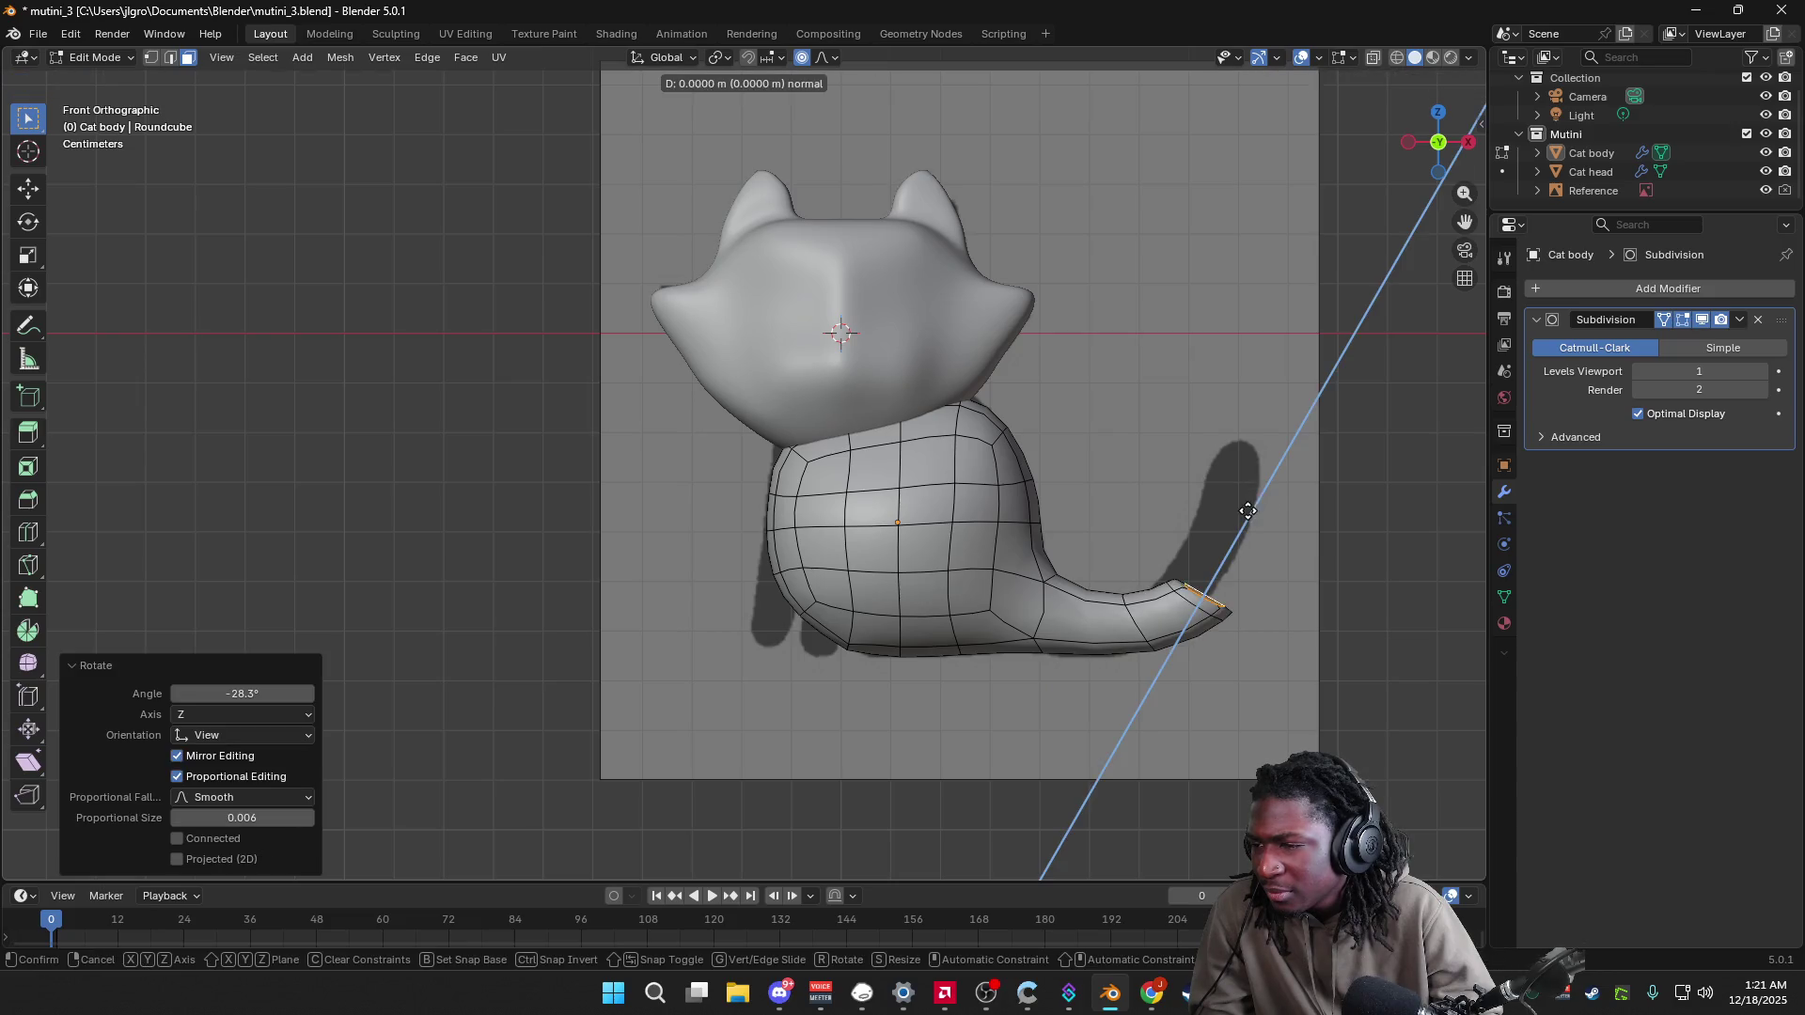
{"action": "left_click", "coordinate": [1294, 429]}
{"action": "key", "text": "r"}
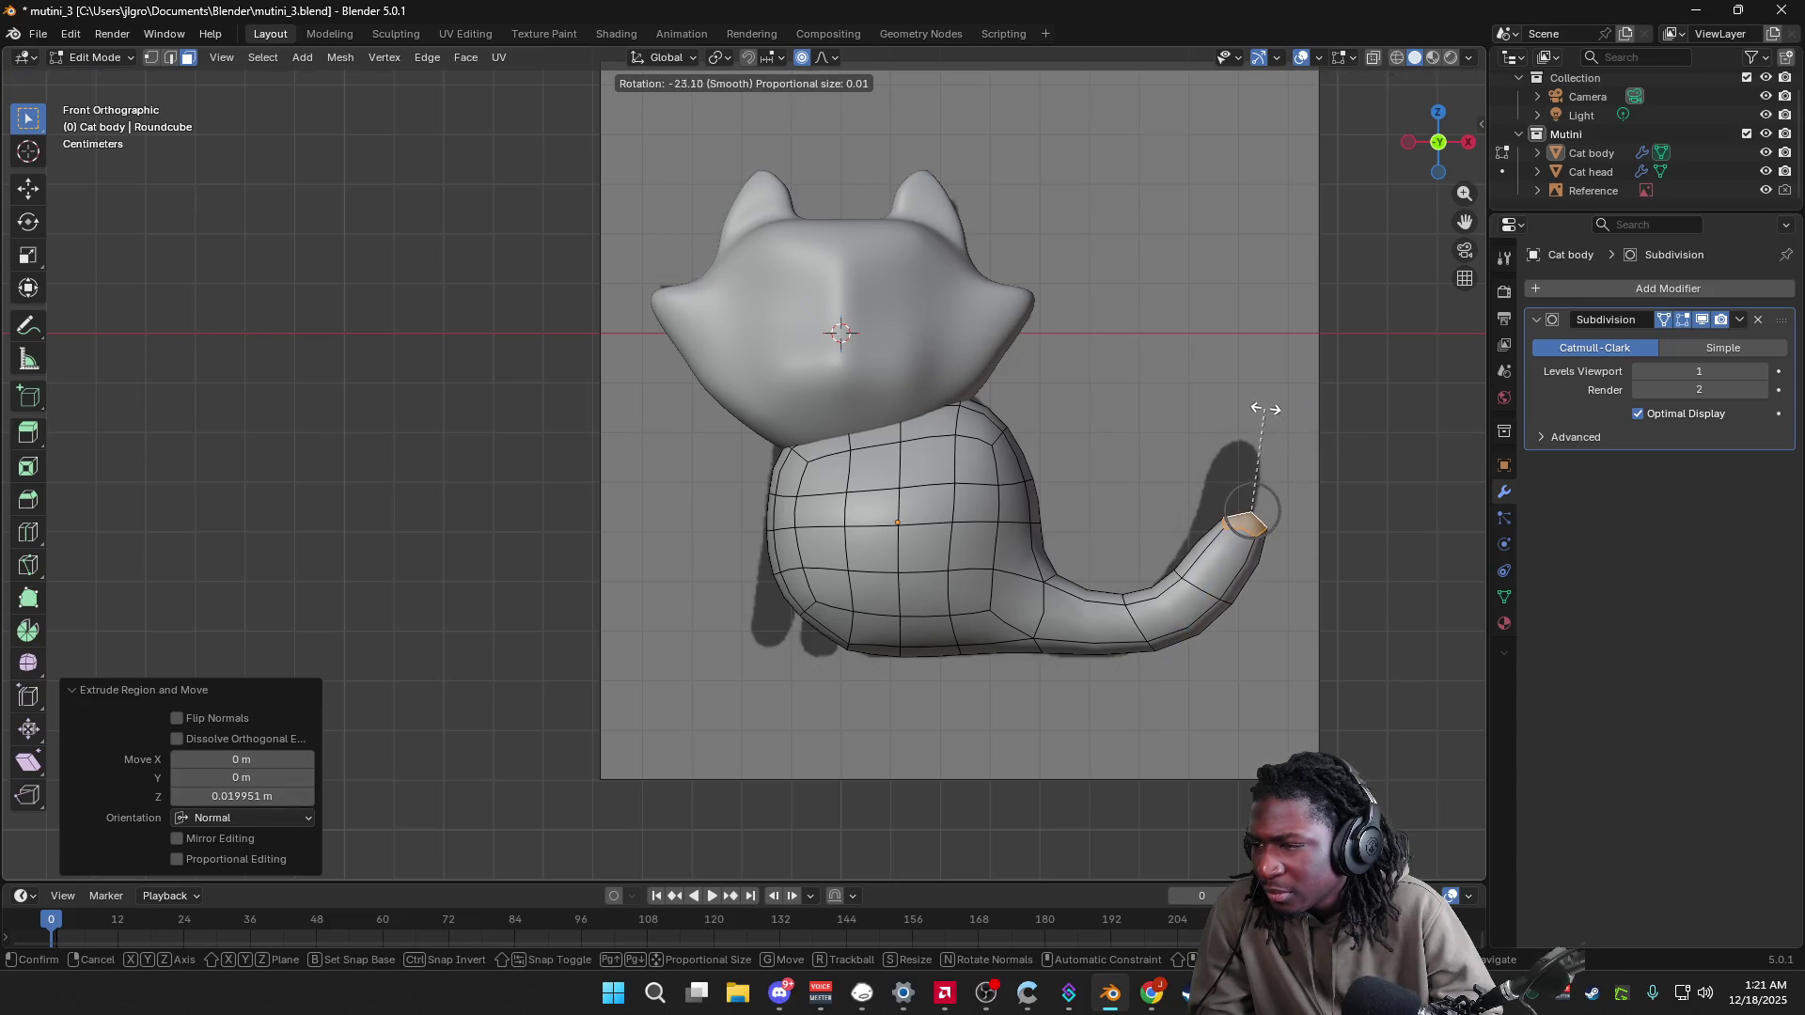
{"action": "left_click", "coordinate": [1265, 409]}
{"action": "key", "text": "e"}
{"action": "left_click", "coordinate": [1270, 501]}
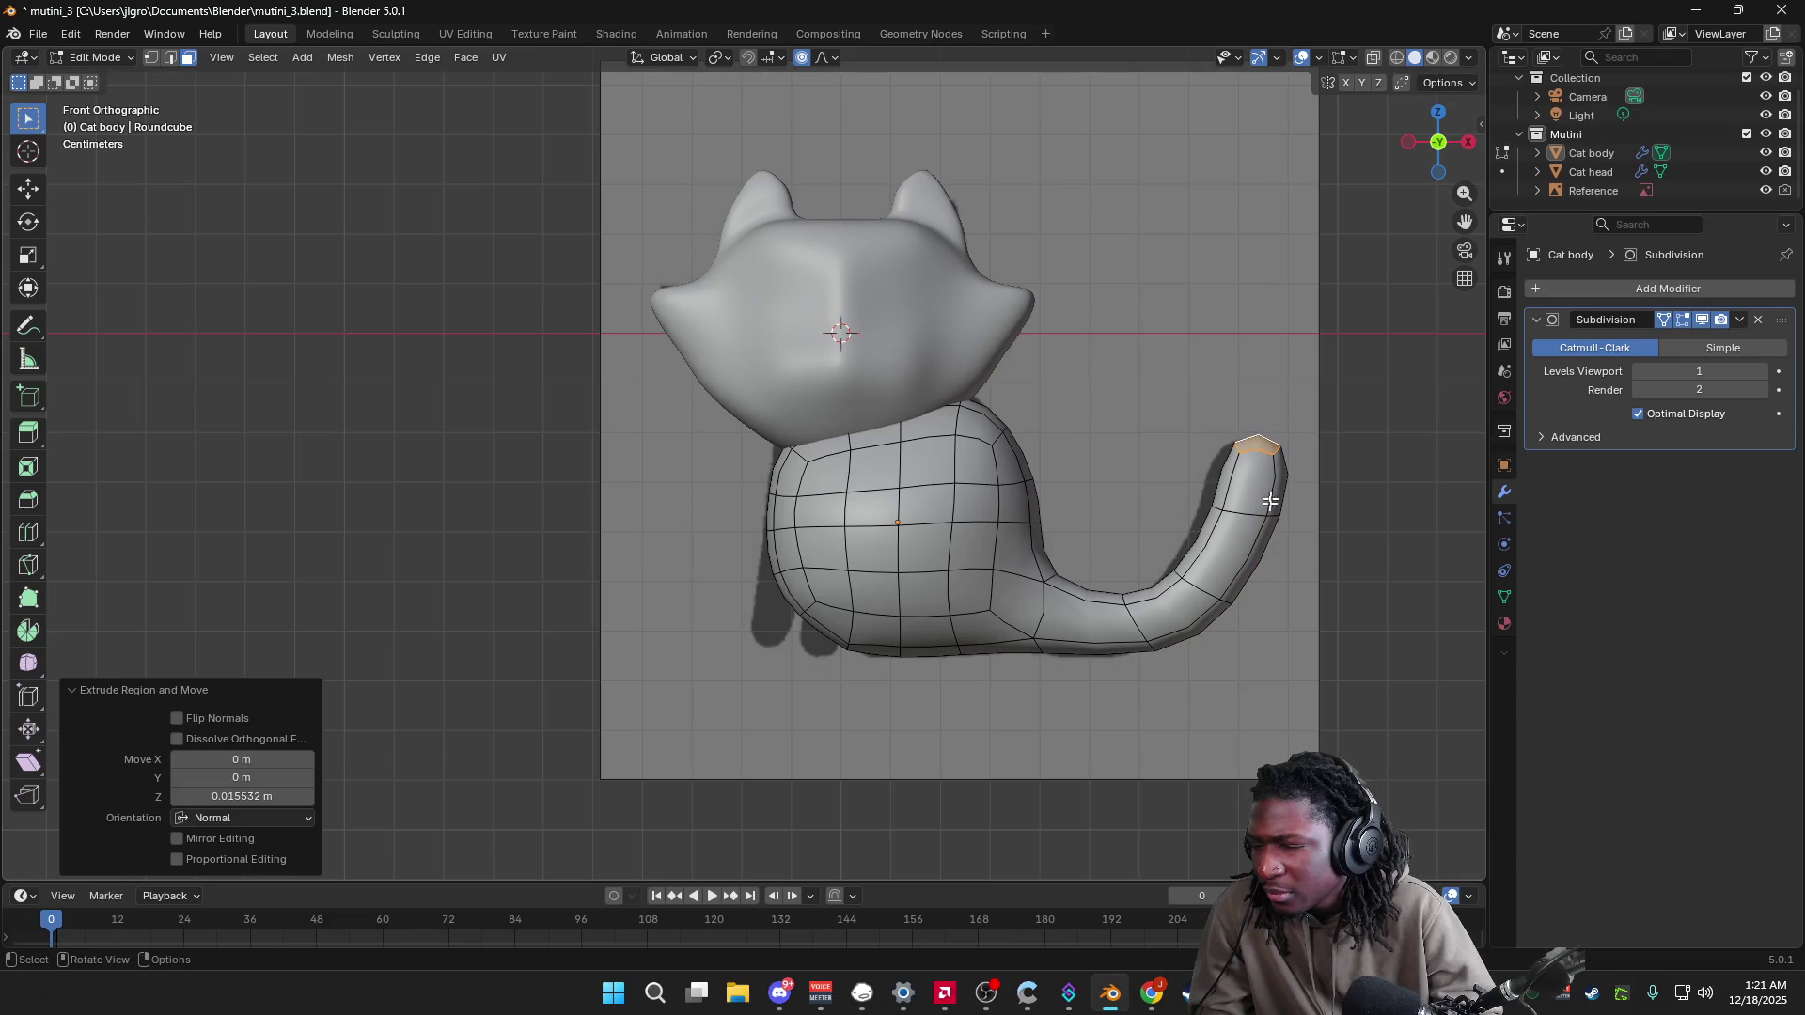
{"action": "mouse_move", "coordinate": [1293, 549]}
{"action": "middle_mouse_down"}
{"action": "mouse_move", "coordinate": [1222, 564]}
{"action": "mouse_move", "coordinate": [1160, 624]}
{"action": "mouse_move", "coordinate": [1268, 582]}
{"action": "mouse_move", "coordinate": [1328, 458]}
{"action": "mouse_move", "coordinate": [1310, 571]}
{"action": "middle_mouse_up"}
{"action": "key", "text": "ctrl+z"}
{"action": "key", "text": "ctrl+z"}
{"action": "key", "text": "ctrl+z"}
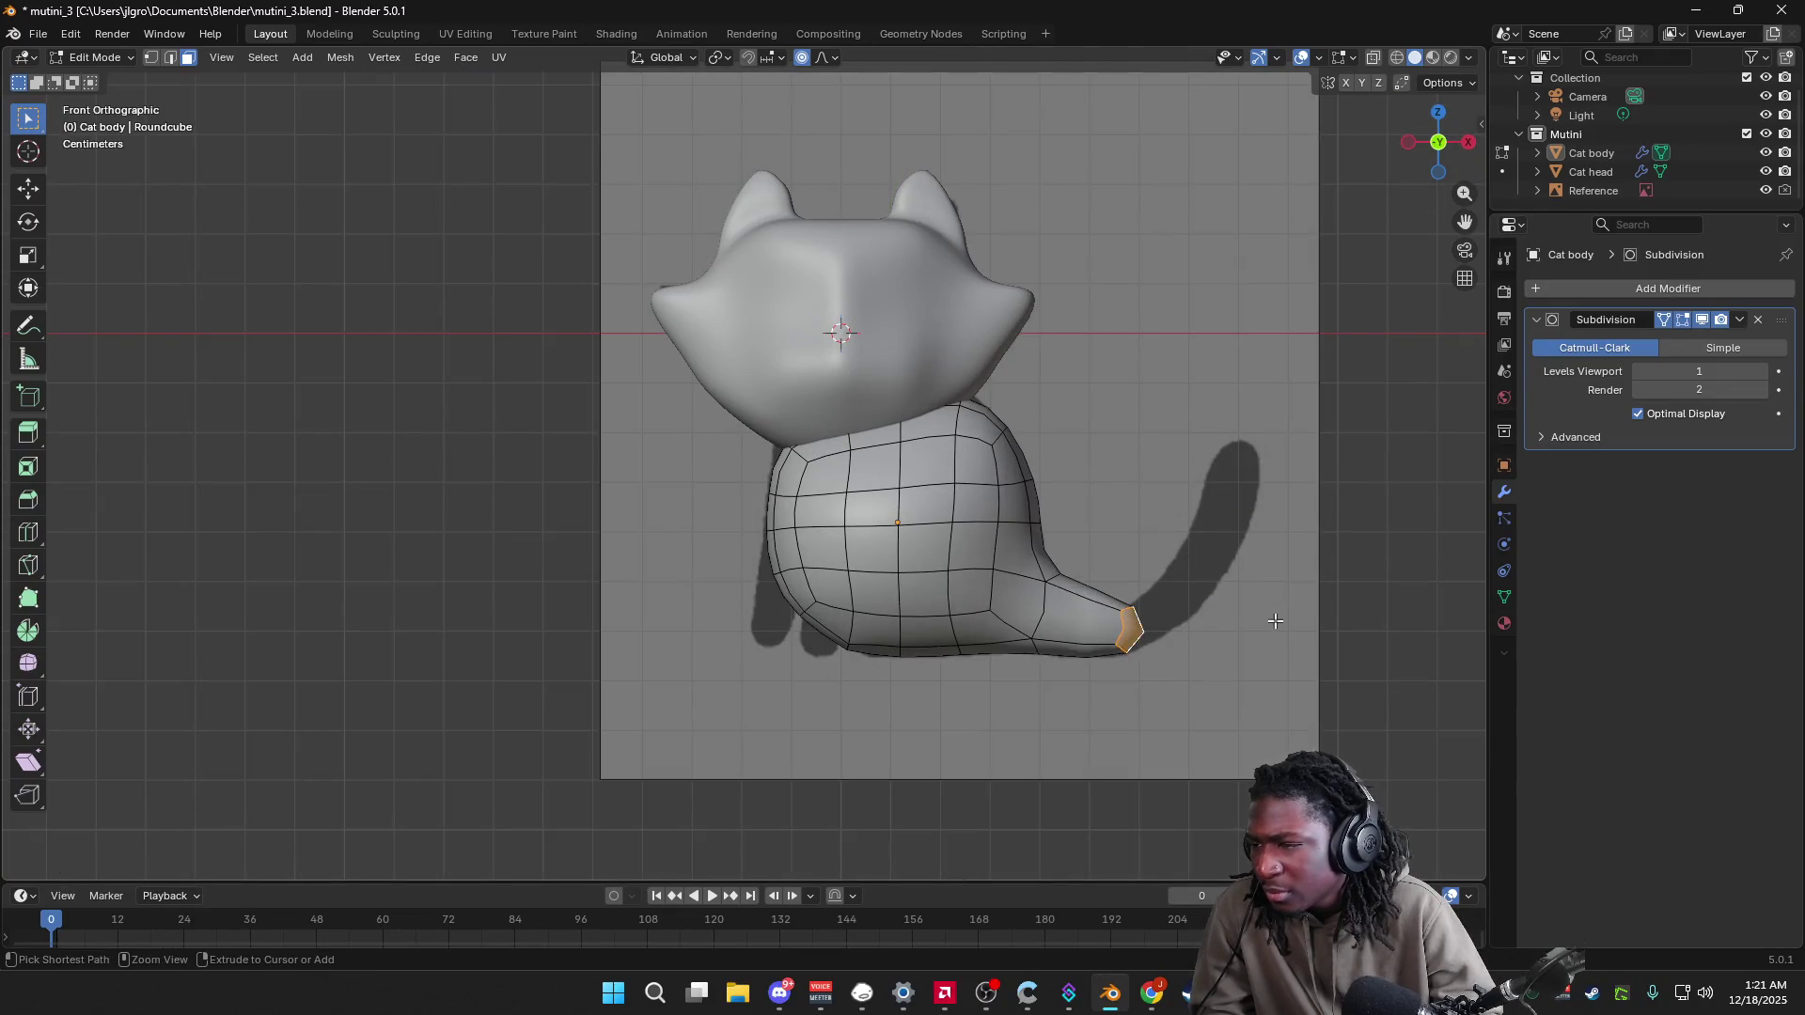
Step: Re-extrude two tail segments from the body, cancelling a bend and undoing the last segment
{"action": "key", "text": "e"}
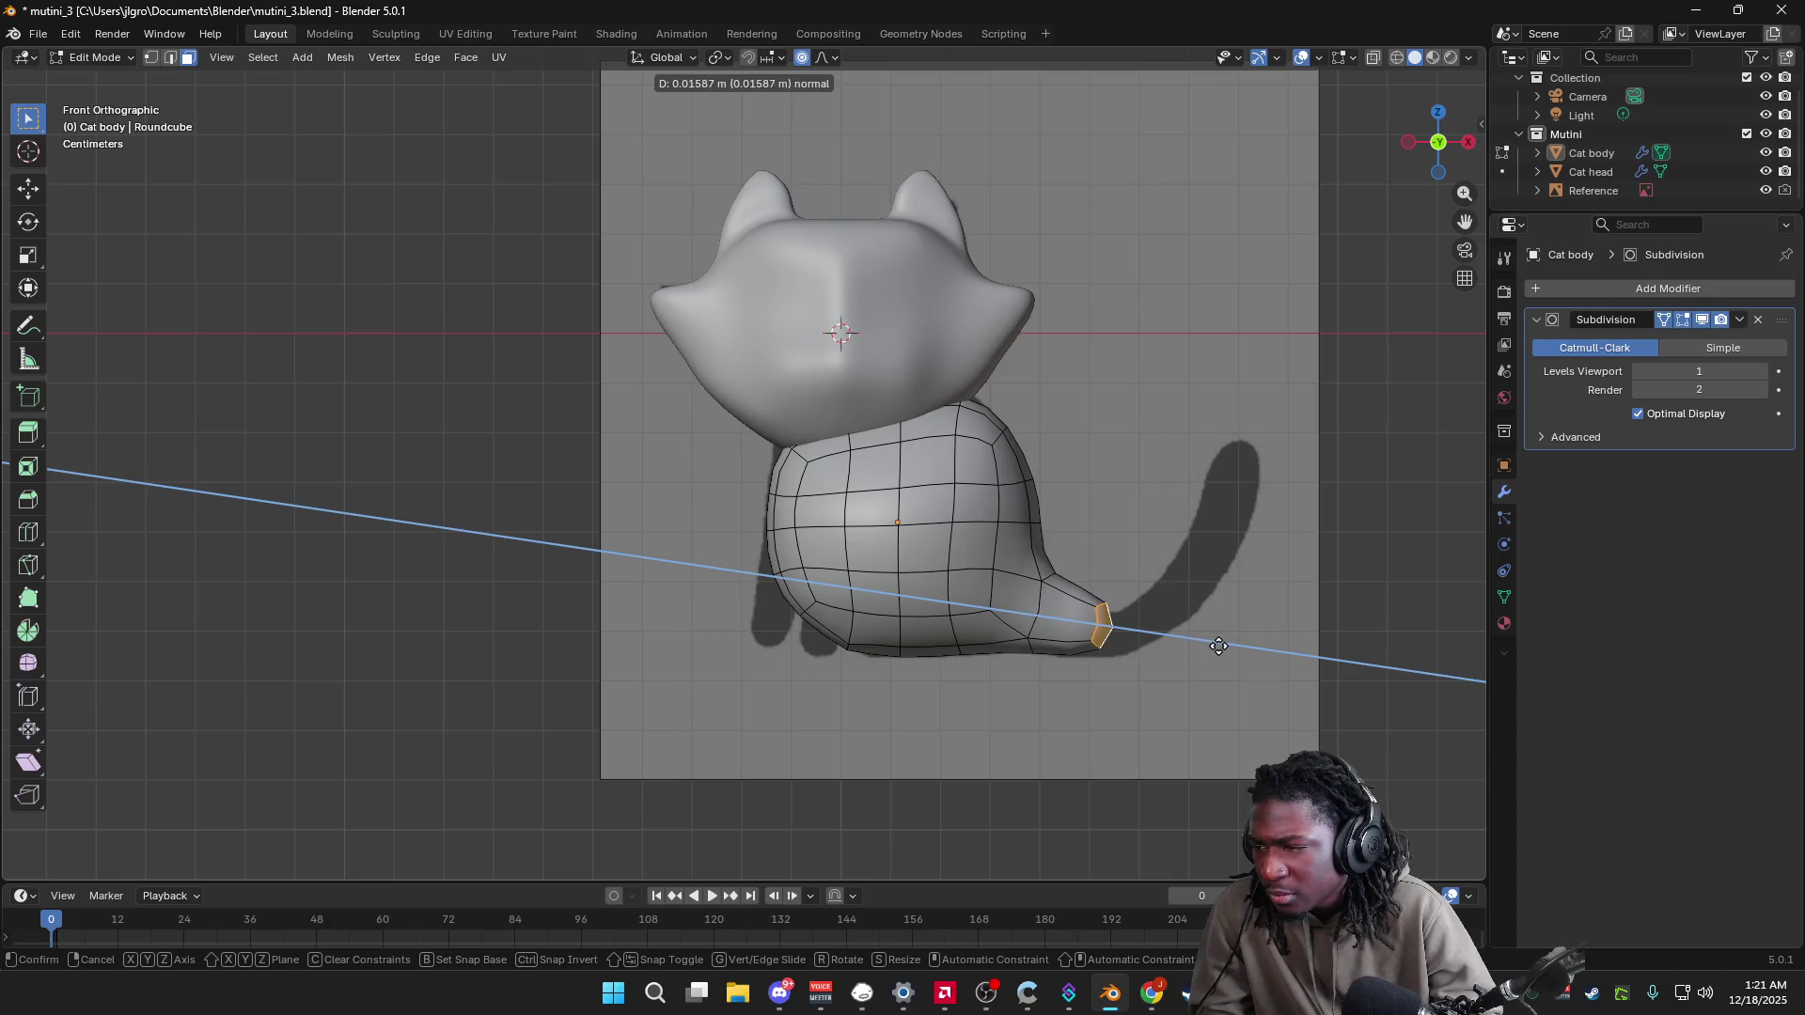
{"action": "left_click", "coordinate": [1239, 651]}
{"action": "key", "text": "e"}
{"action": "left_click", "coordinate": [1229, 608]}
{"action": "key", "text": "r"}
{"action": "right_click", "coordinate": [1222, 611]}
{"action": "key", "text": "ctrl+z"}
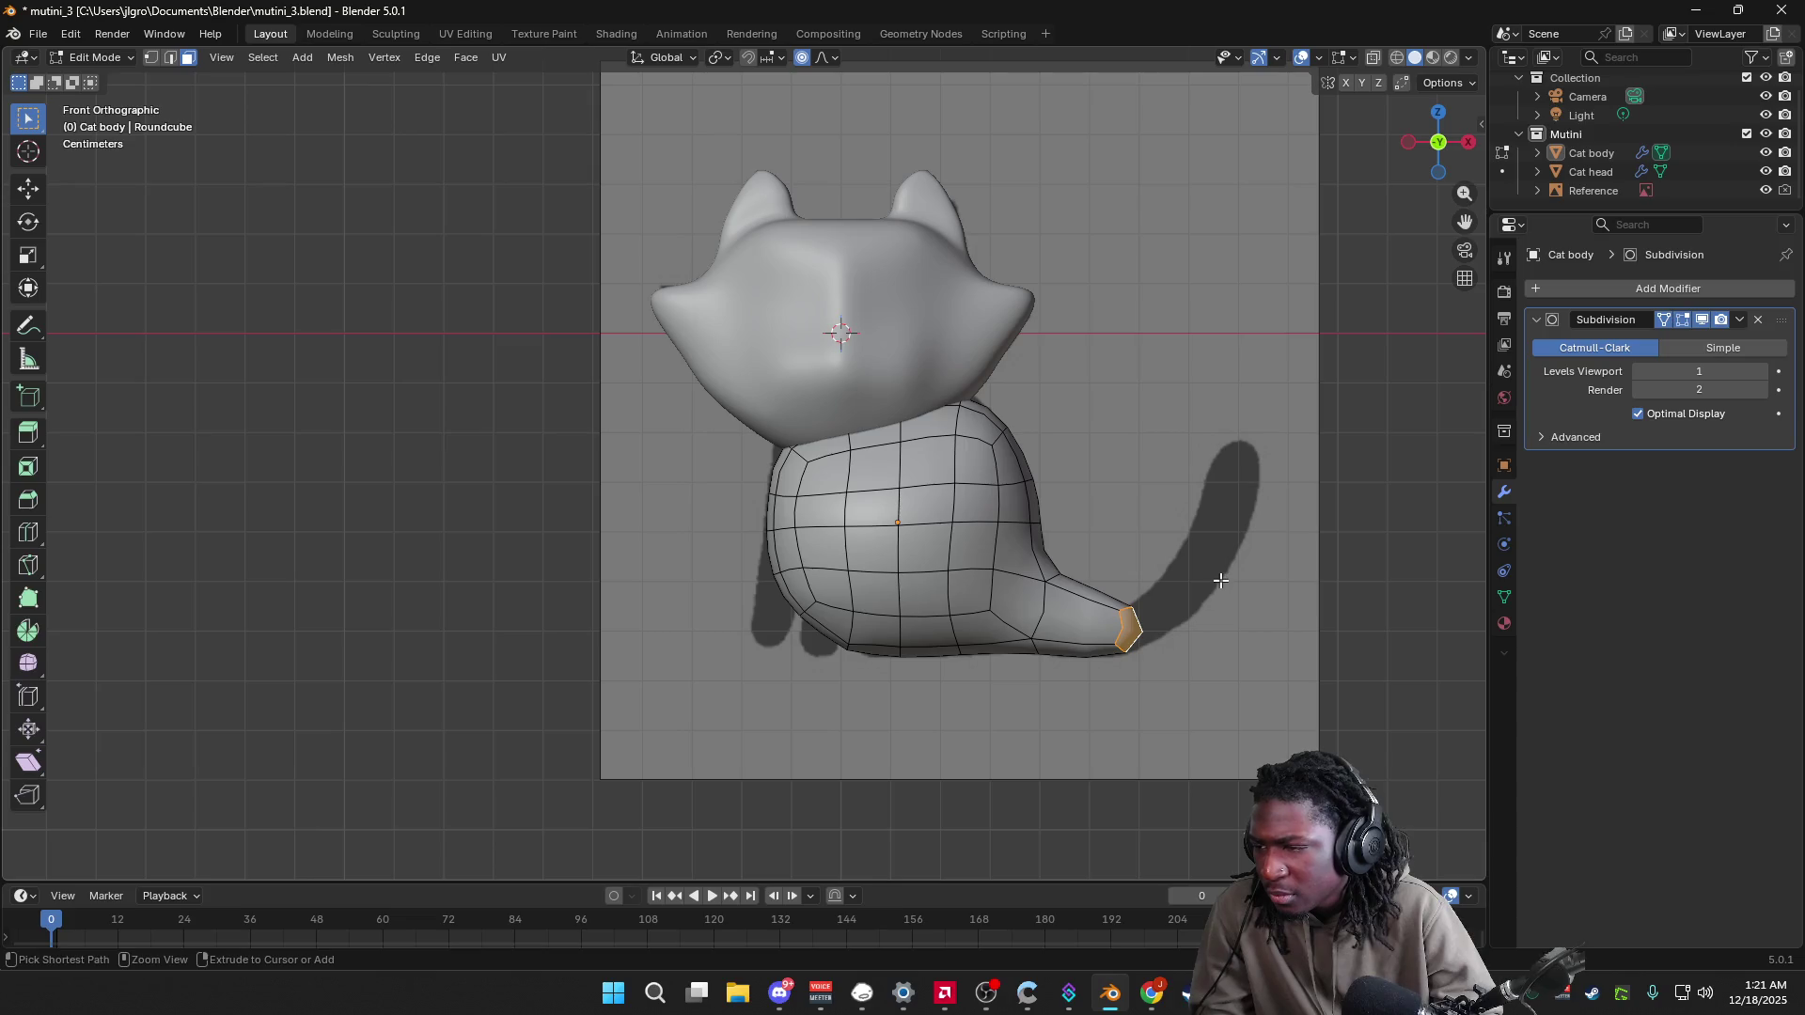
Step: Bend and extrude the tail in four more segments so it curls up along the reference
{"action": "key", "text": "r"}
{"action": "left_click", "coordinate": [1186, 561]}
{"action": "key", "text": "e"}
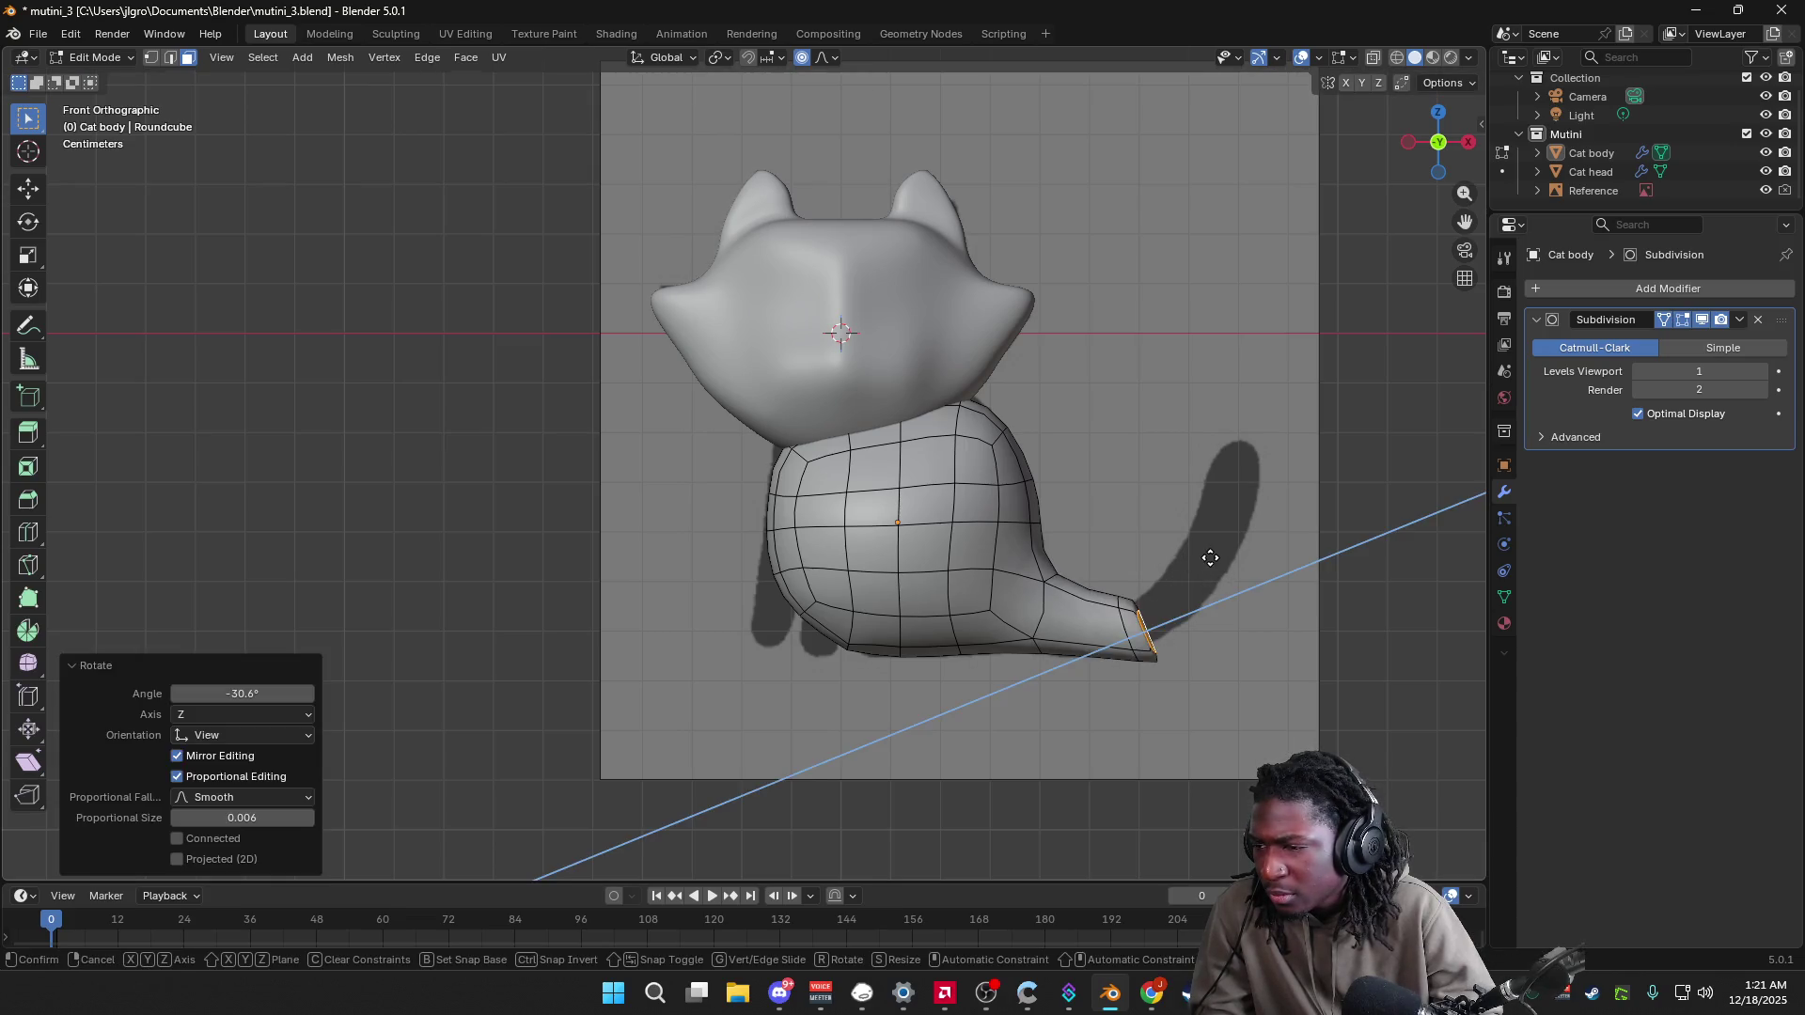
{"action": "left_click", "coordinate": [1241, 541]}
{"action": "key", "text": "r"}
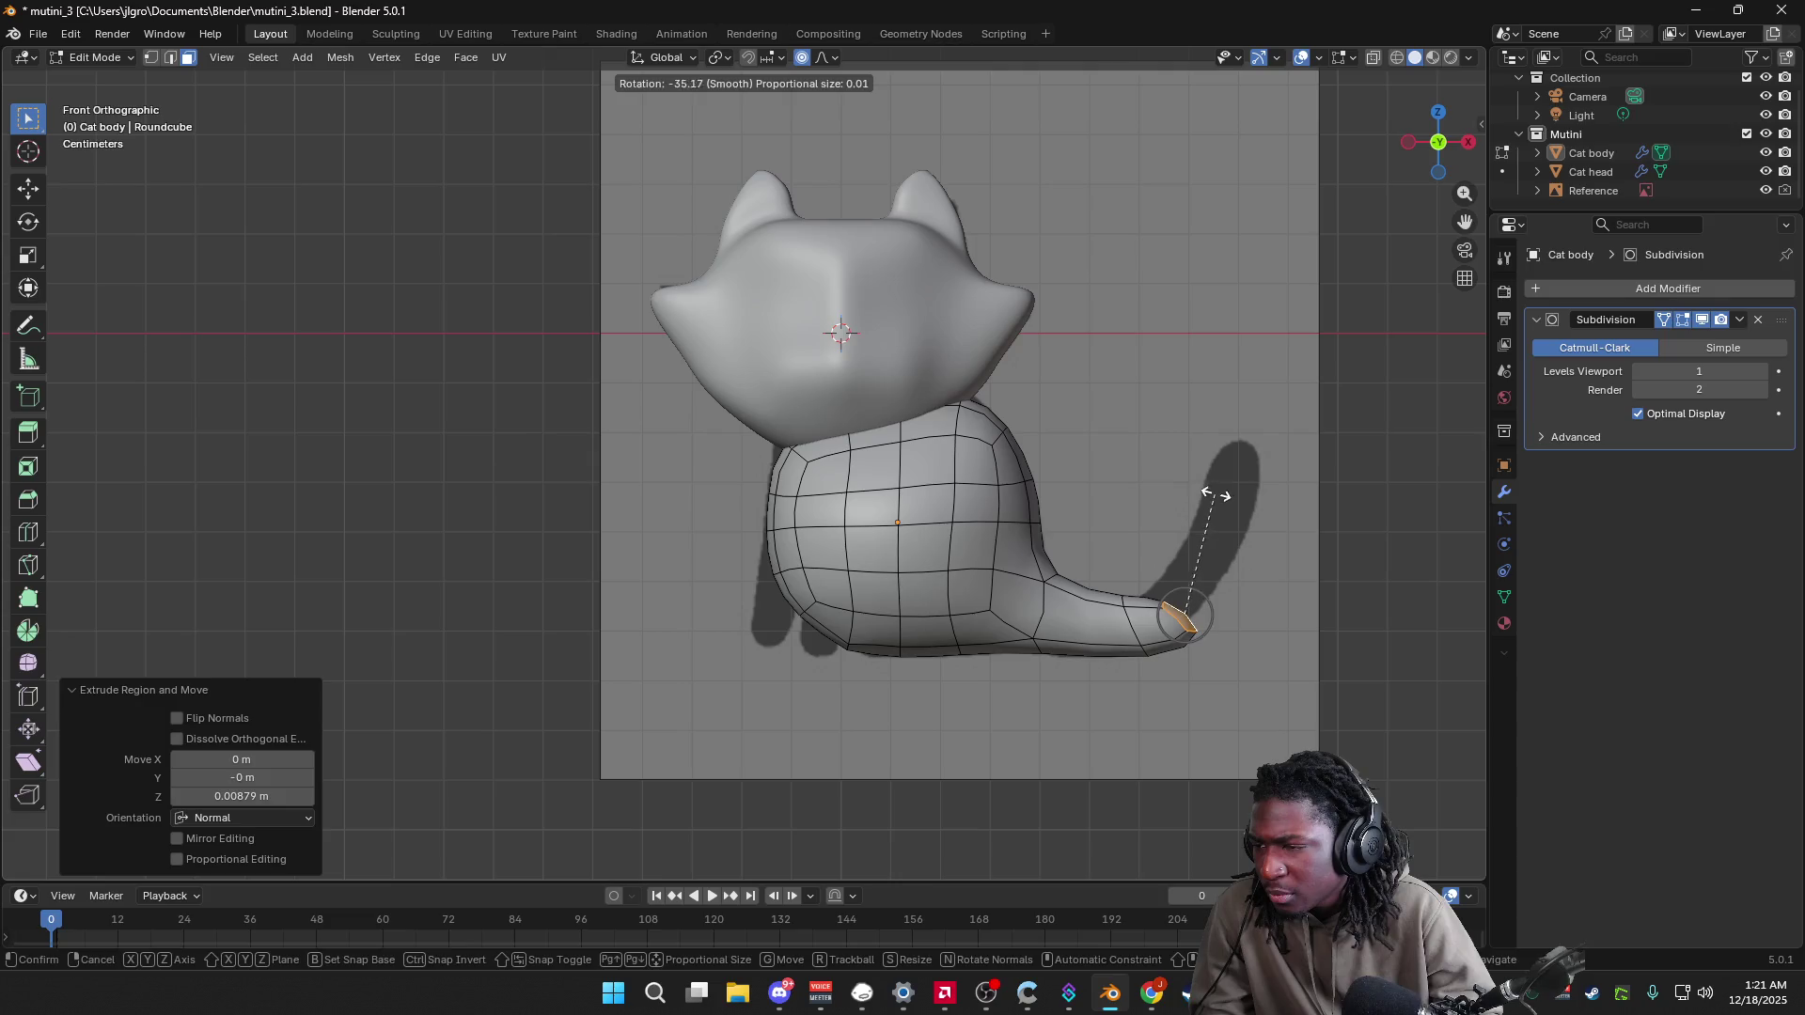
{"action": "left_click", "coordinate": [1218, 496]}
{"action": "key", "text": "e"}
{"action": "left_click", "coordinate": [1251, 423]}
{"action": "key", "text": "r"}
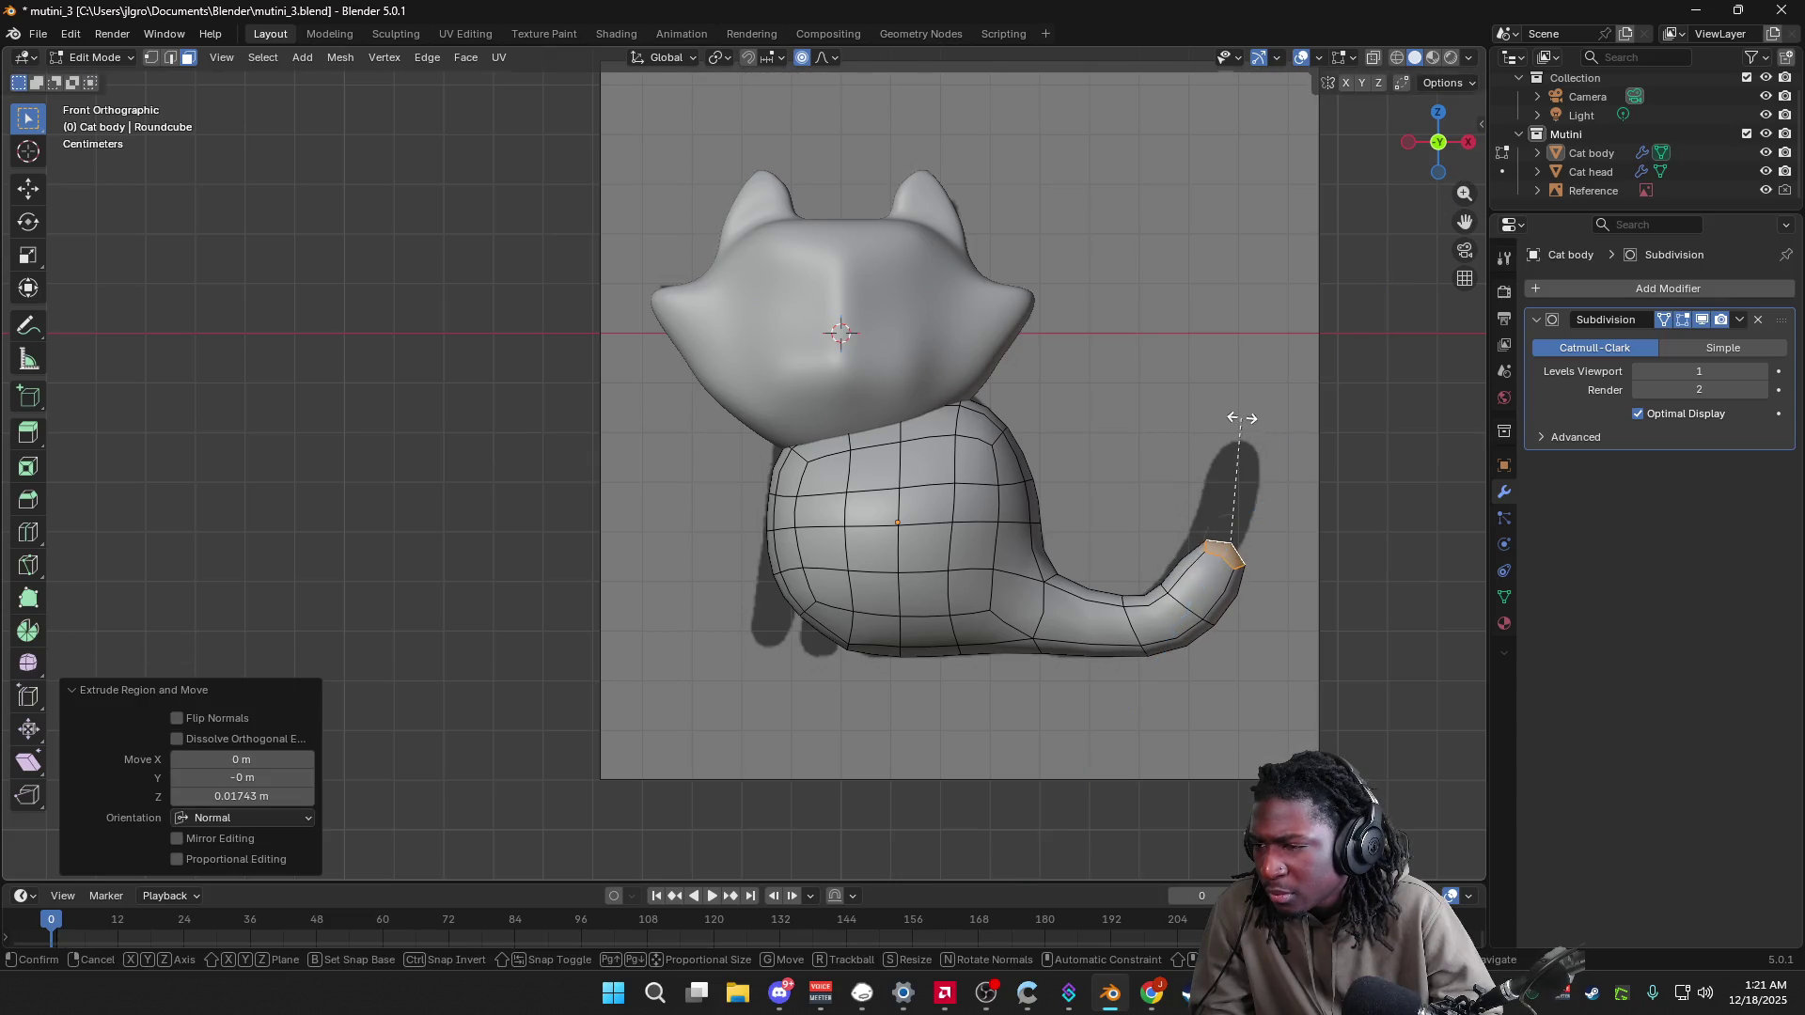
{"action": "left_click", "coordinate": [1203, 393]}
{"action": "key", "text": "e"}
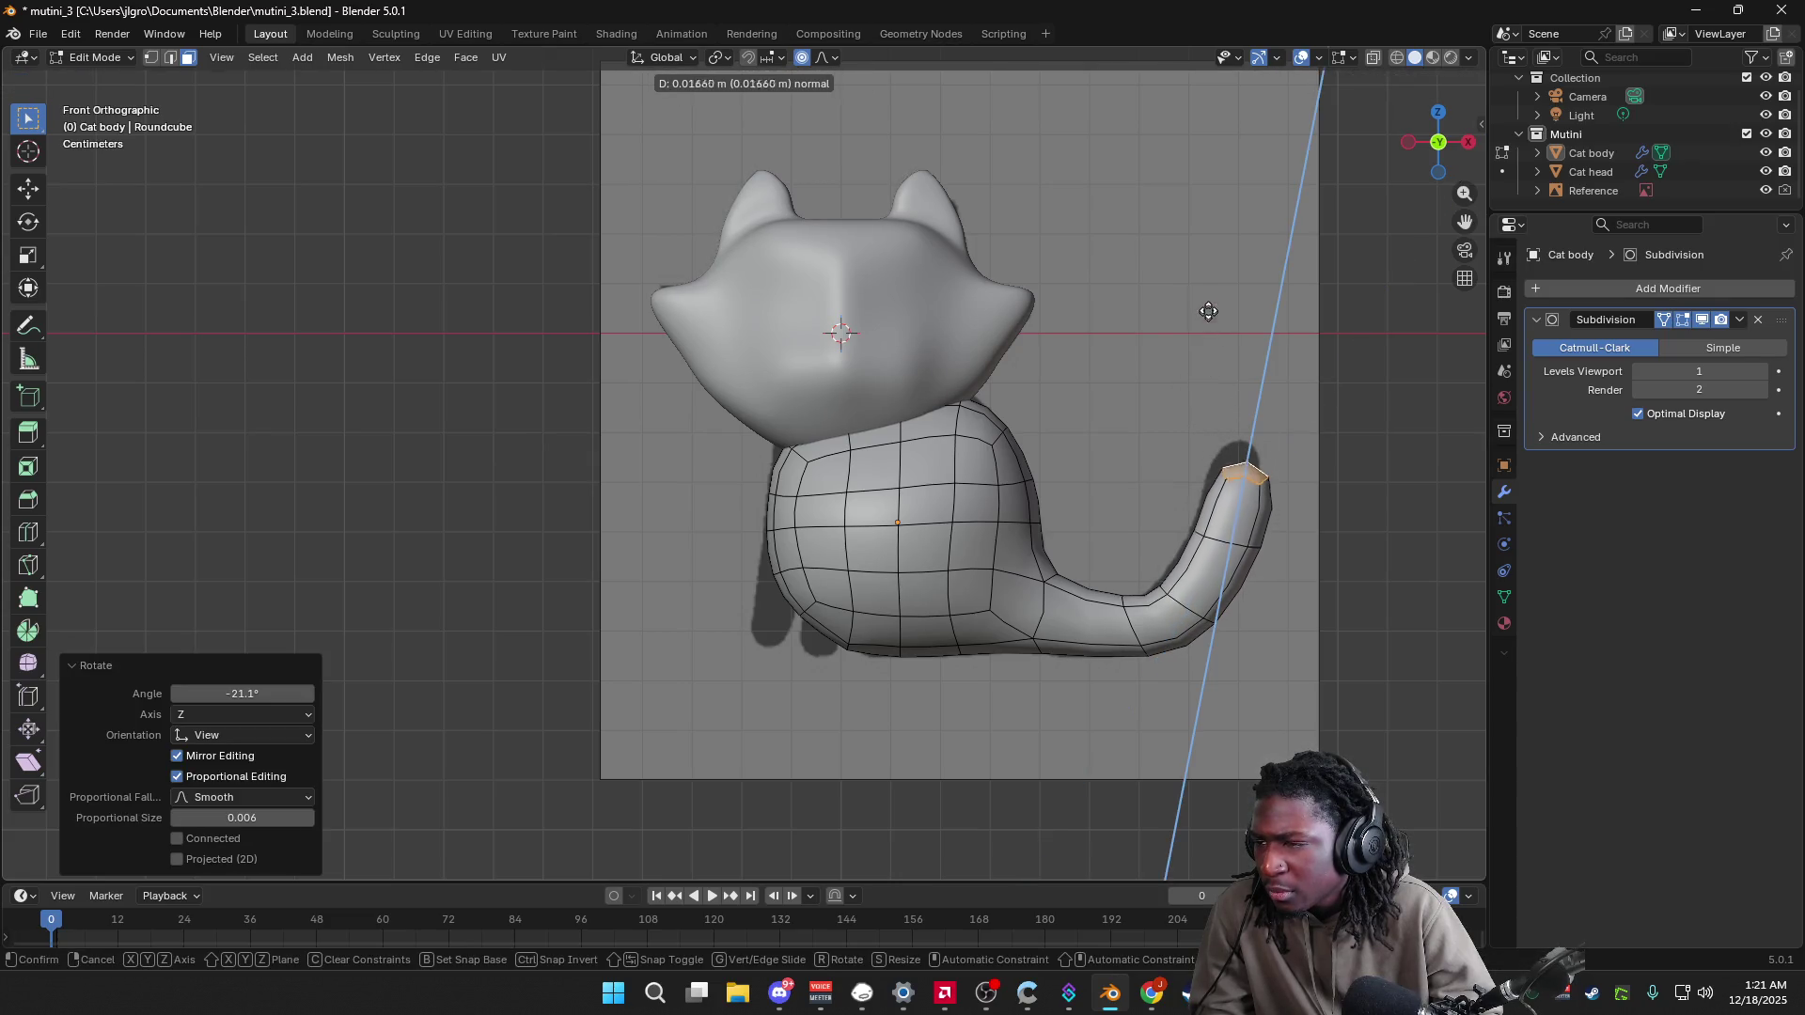
{"action": "left_click", "coordinate": [1209, 283]}
Step: Orbit to inspect the finished tail, return to front view and clear the tip selection
{"action": "mouse_move", "coordinate": [1337, 463]}
{"action": "middle_mouse_down"}
{"action": "mouse_move", "coordinate": [1317, 523]}
{"action": "mouse_move", "coordinate": [1221, 592]}
{"action": "mouse_move", "coordinate": [1307, 442]}
{"action": "middle_mouse_up"}
{"action": "left_click", "coordinate": [1431, 145]}
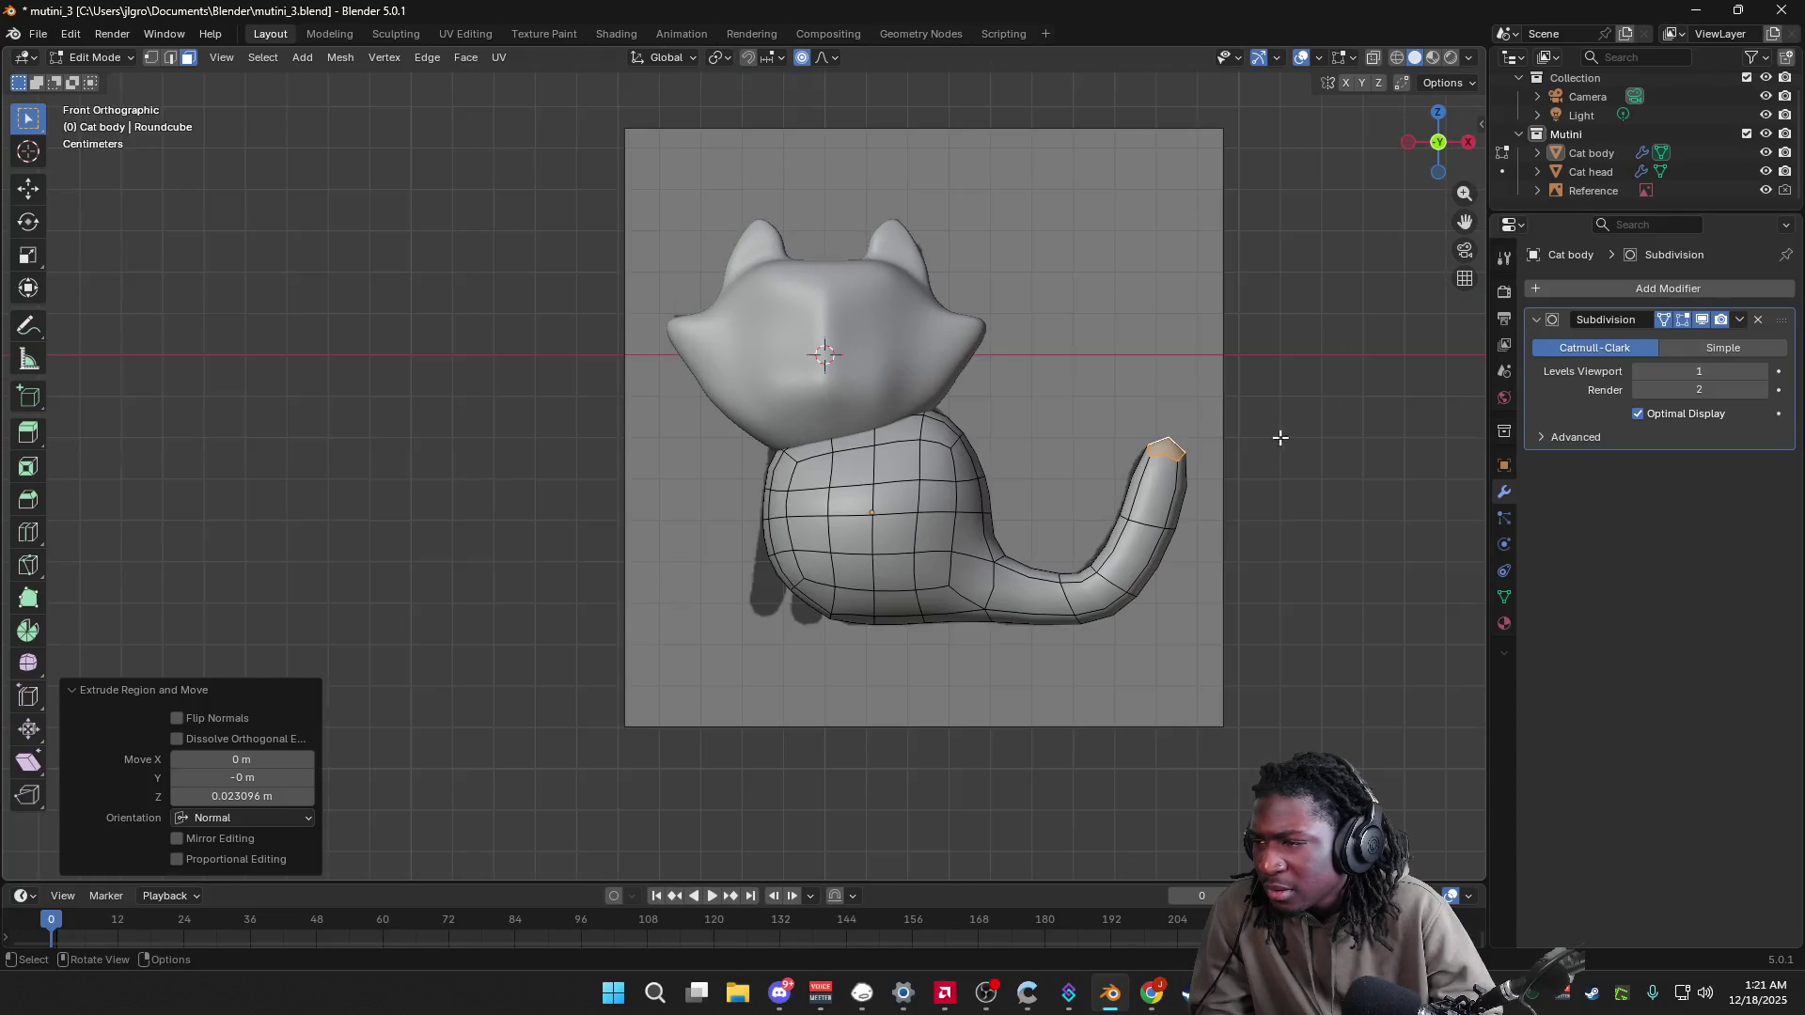
{"action": "left_click", "coordinate": [1295, 516]}
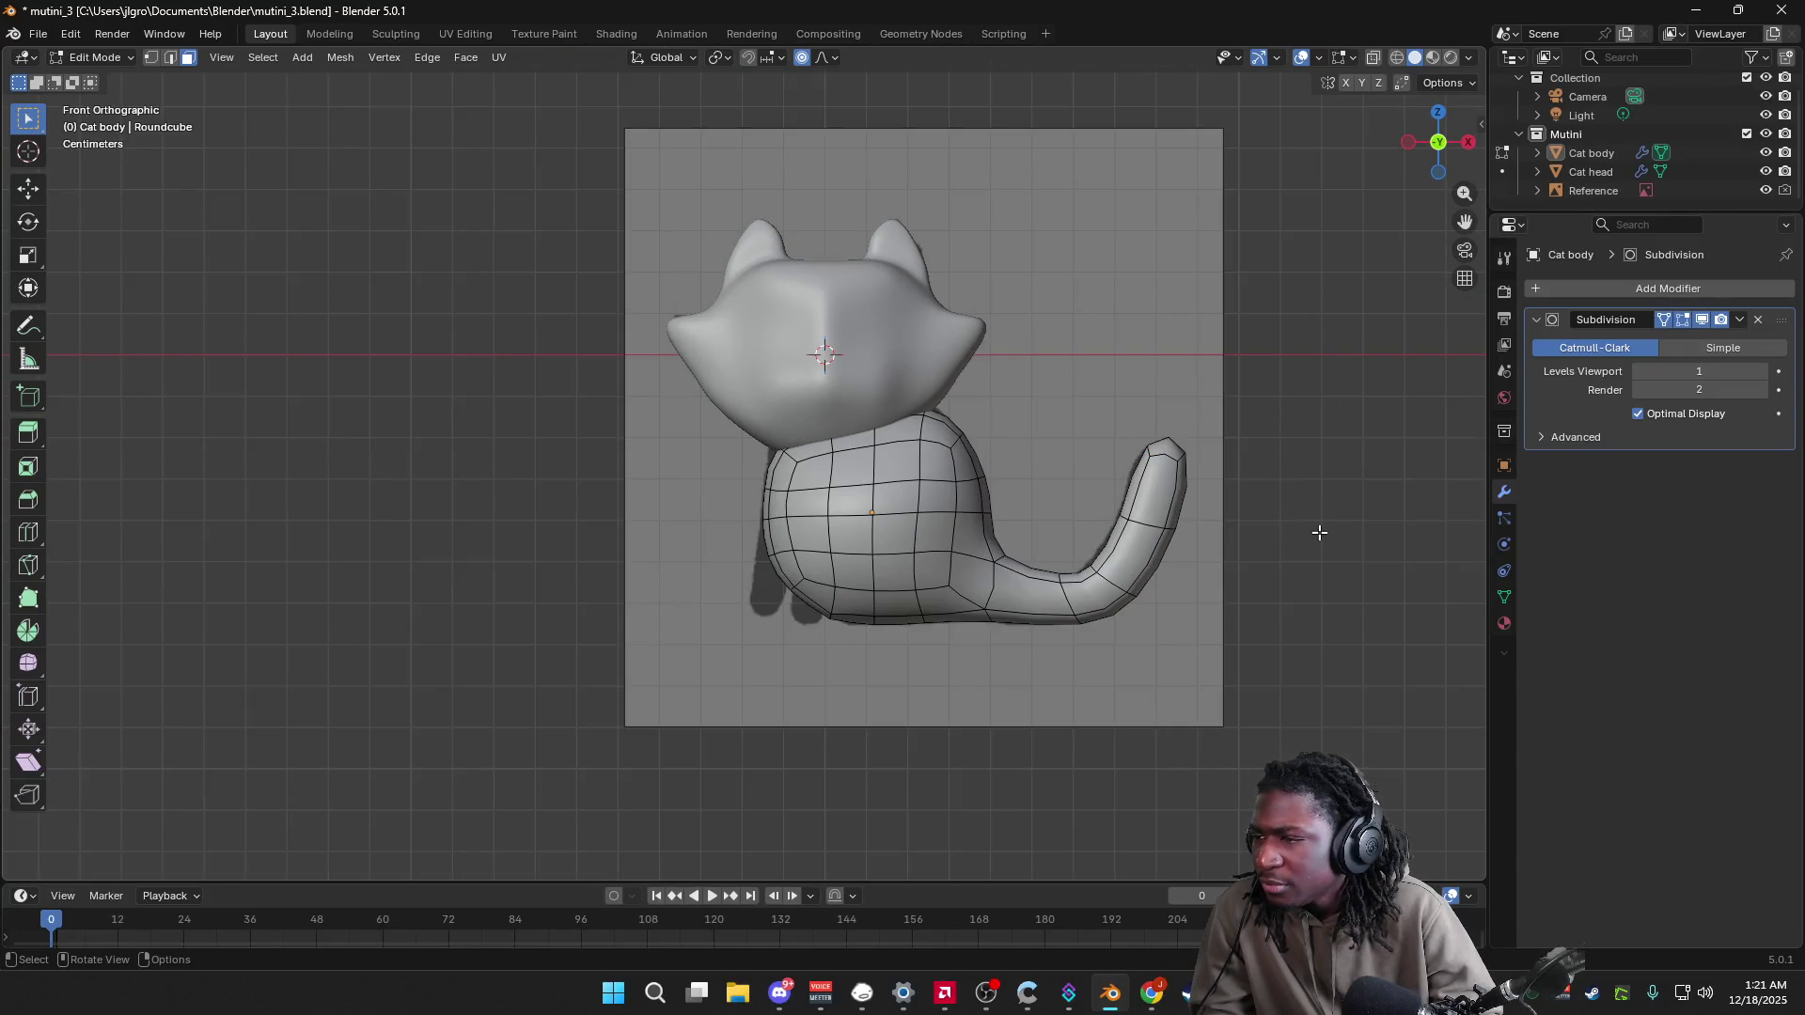
{"action": "left_click", "coordinate": [38, 34]}
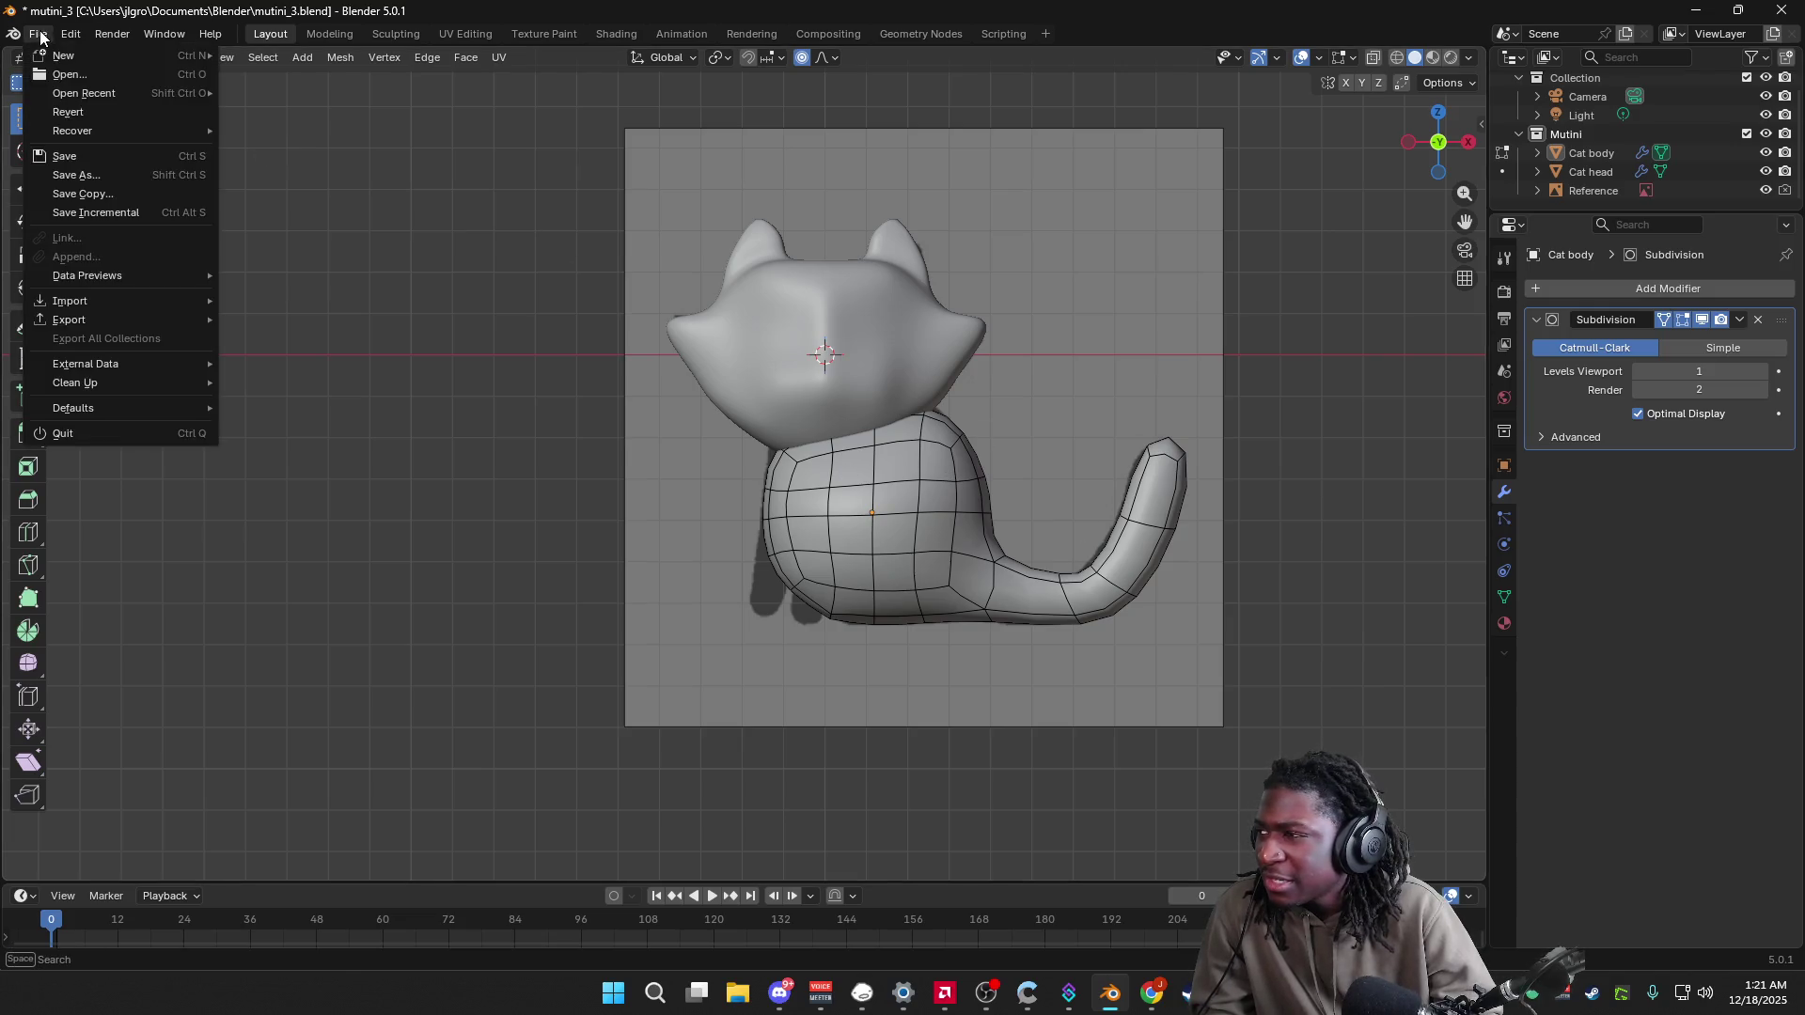
Step: Save the cat project under the new name mutini_4.blend
{"action": "left_click", "coordinate": [116, 177]}
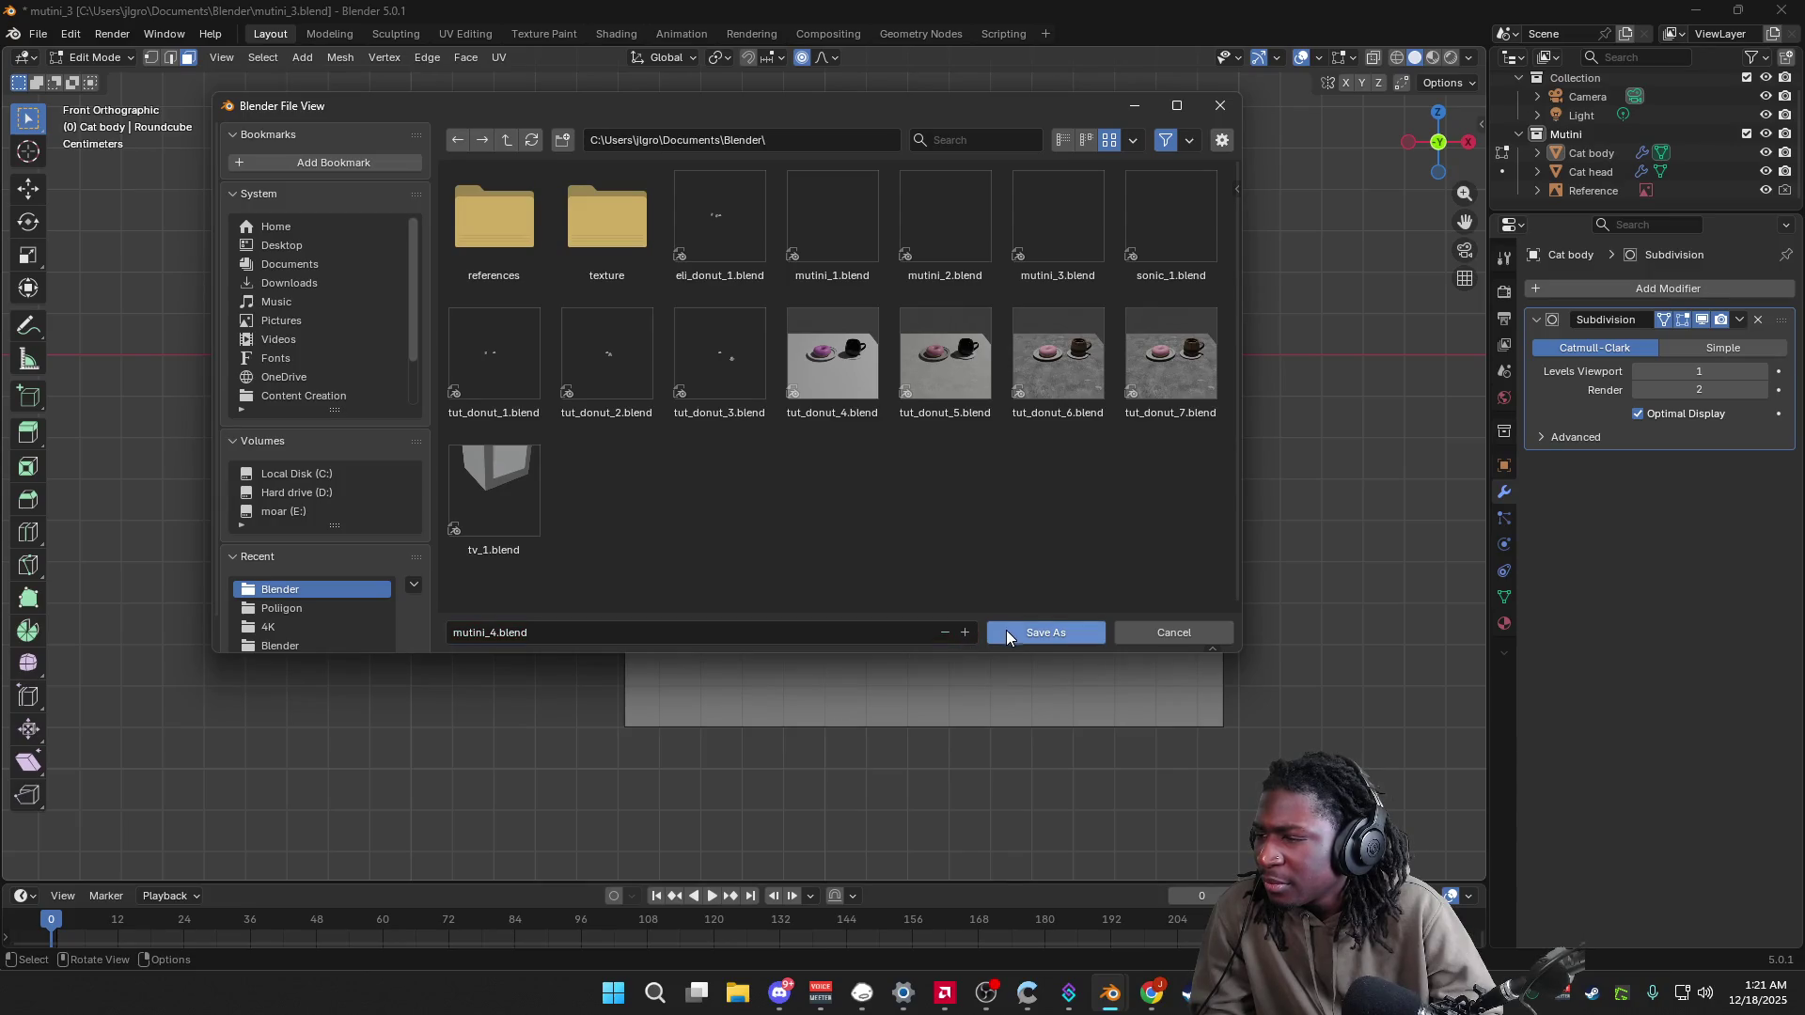
{"action": "left_click", "coordinate": [1013, 634]}
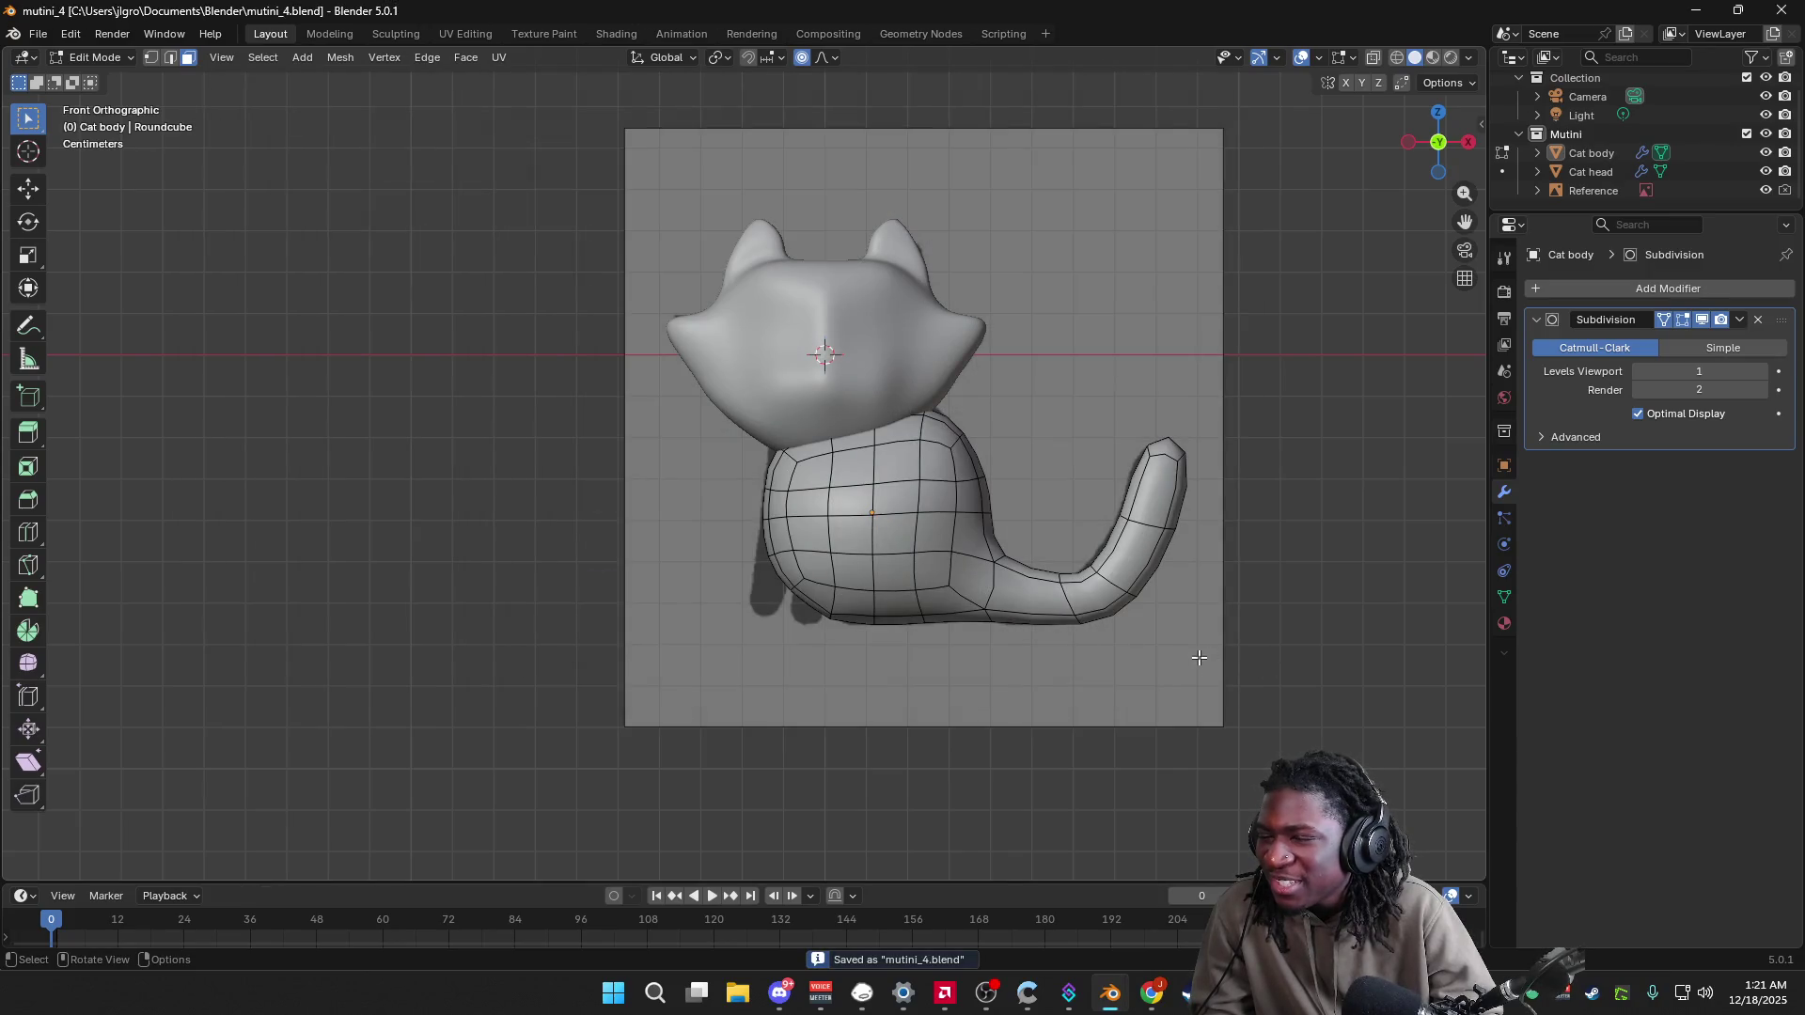
{"action": "mouse_move", "coordinate": [1442, 166]}
{"action": "left_mouse_down"}
{"action": "mouse_move", "coordinate": [1490, 132]}
{"action": "mouse_move", "coordinate": [1445, 151]}
{"action": "left_mouse_up"}
Step: Check the cat from front and side views and pick a lower-front body face
{"action": "left_click", "coordinate": [1431, 148]}
{"action": "left_click", "coordinate": [1461, 152]}
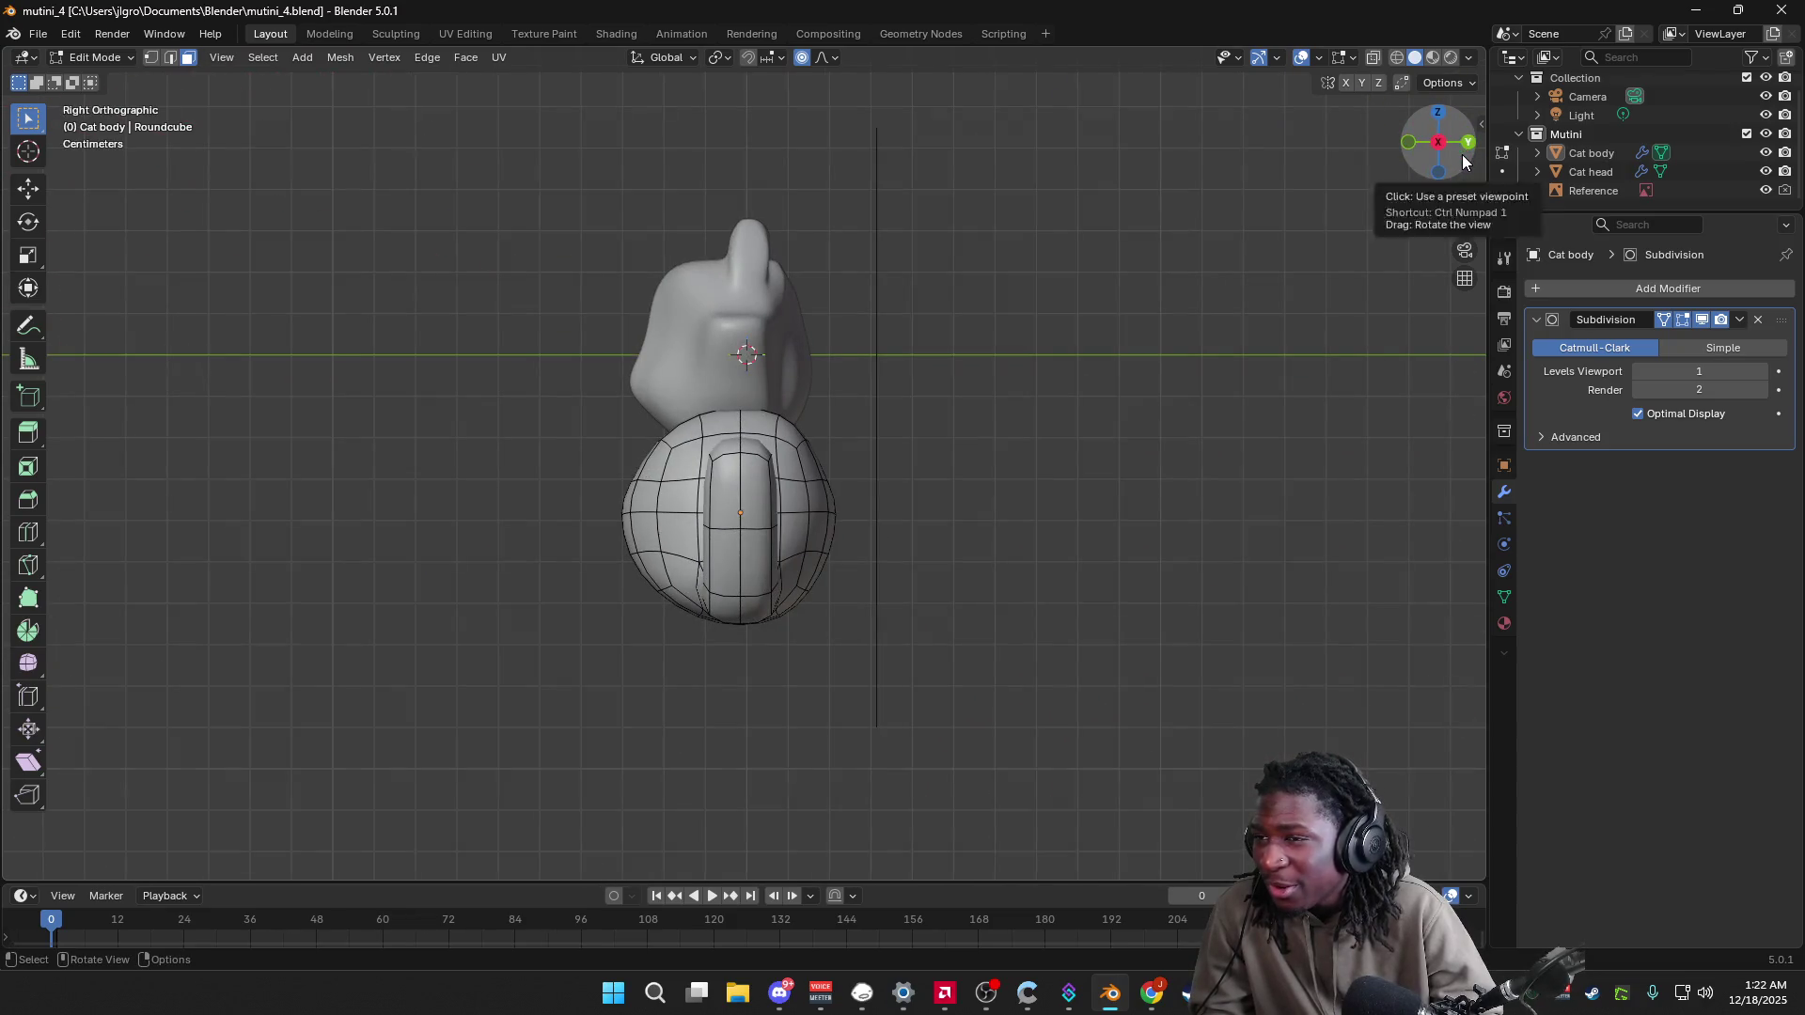
{"action": "left_click", "coordinate": [1413, 143]}
{"action": "left_click_drag", "start_coordinate": [1419, 145], "coordinate": [1442, 135]}
{"action": "left_click", "coordinate": [785, 581]}
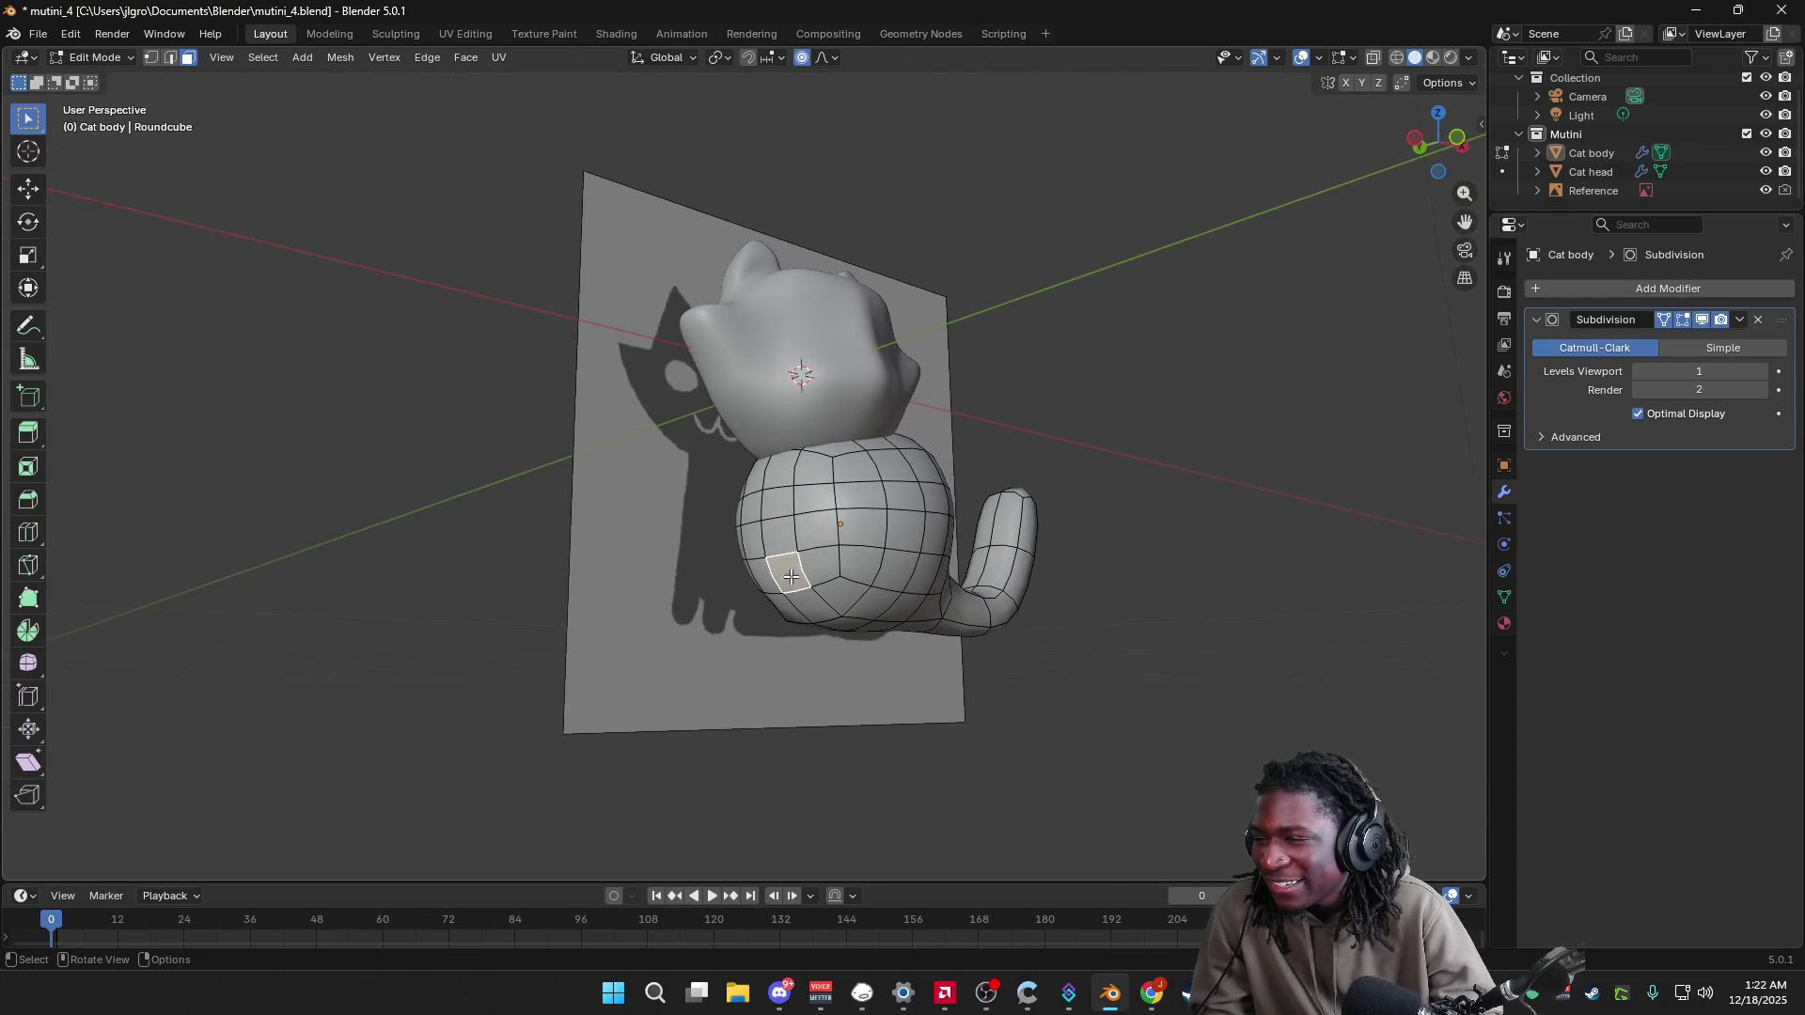
{"action": "left_click", "coordinate": [789, 618]}
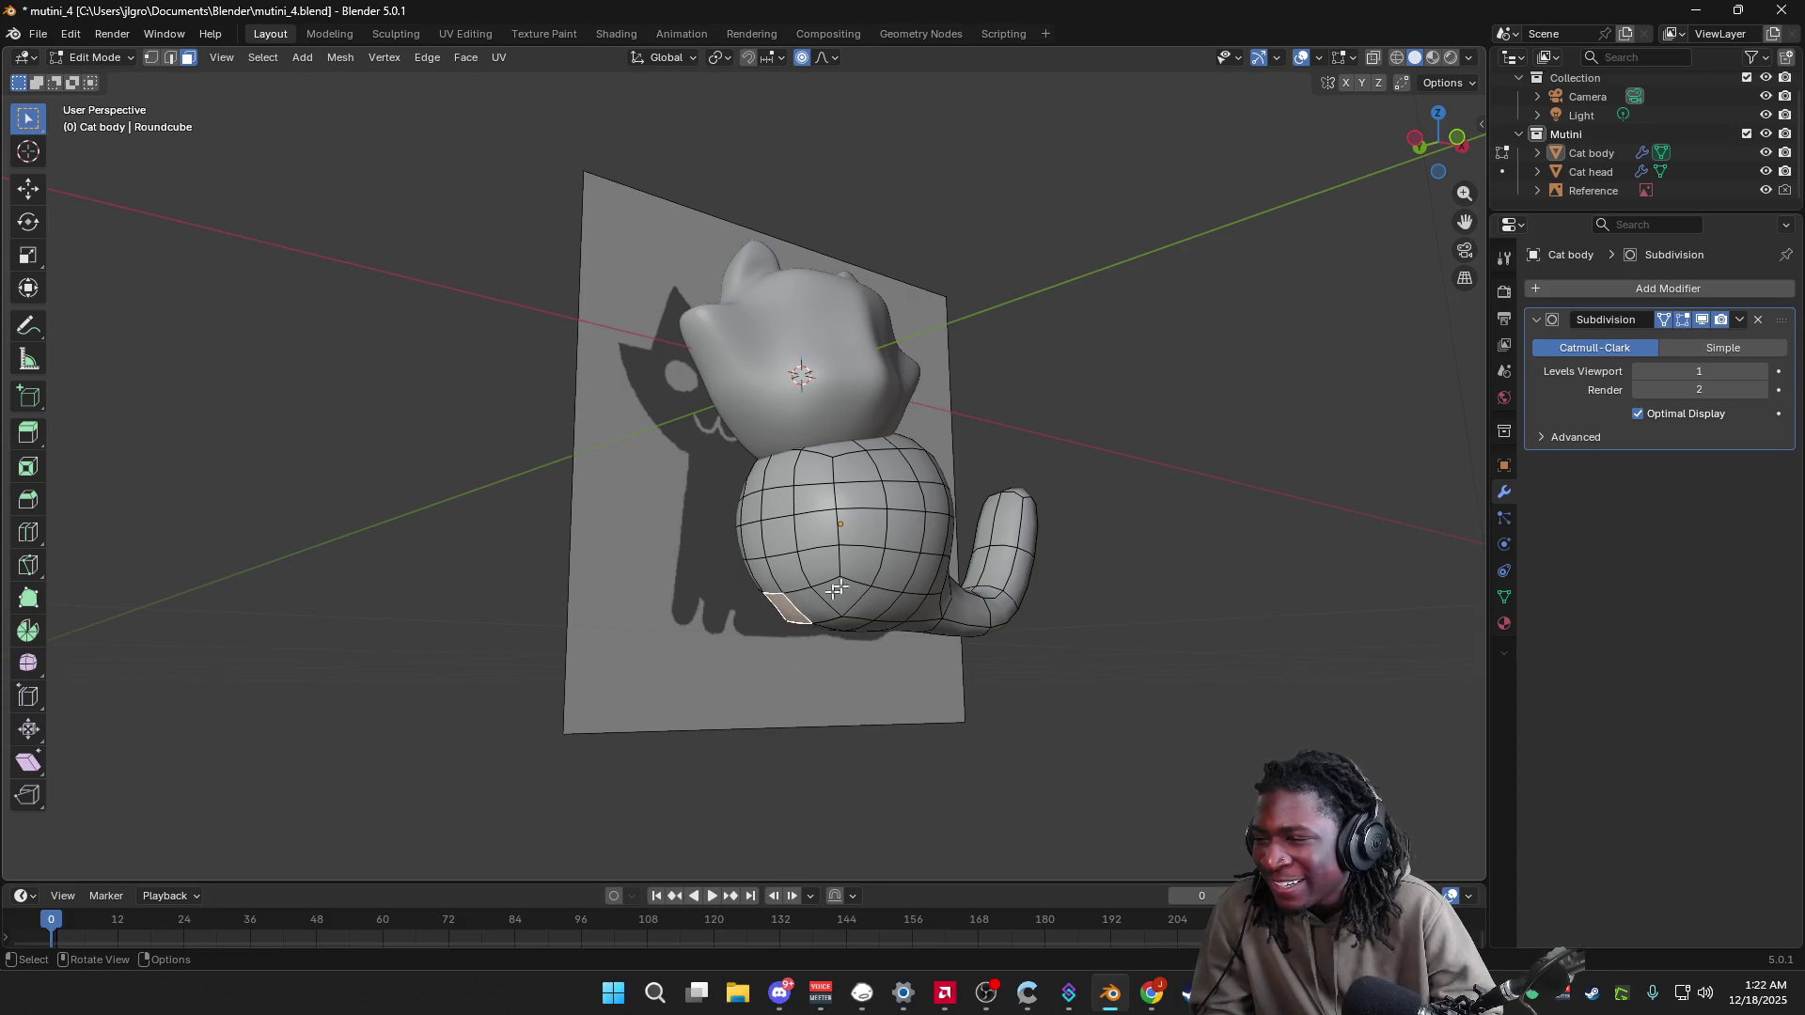
Step: Tilt the view under the body and narrow the selection to the single lower-front paw face
{"action": "left_click", "coordinate": [1456, 143]}
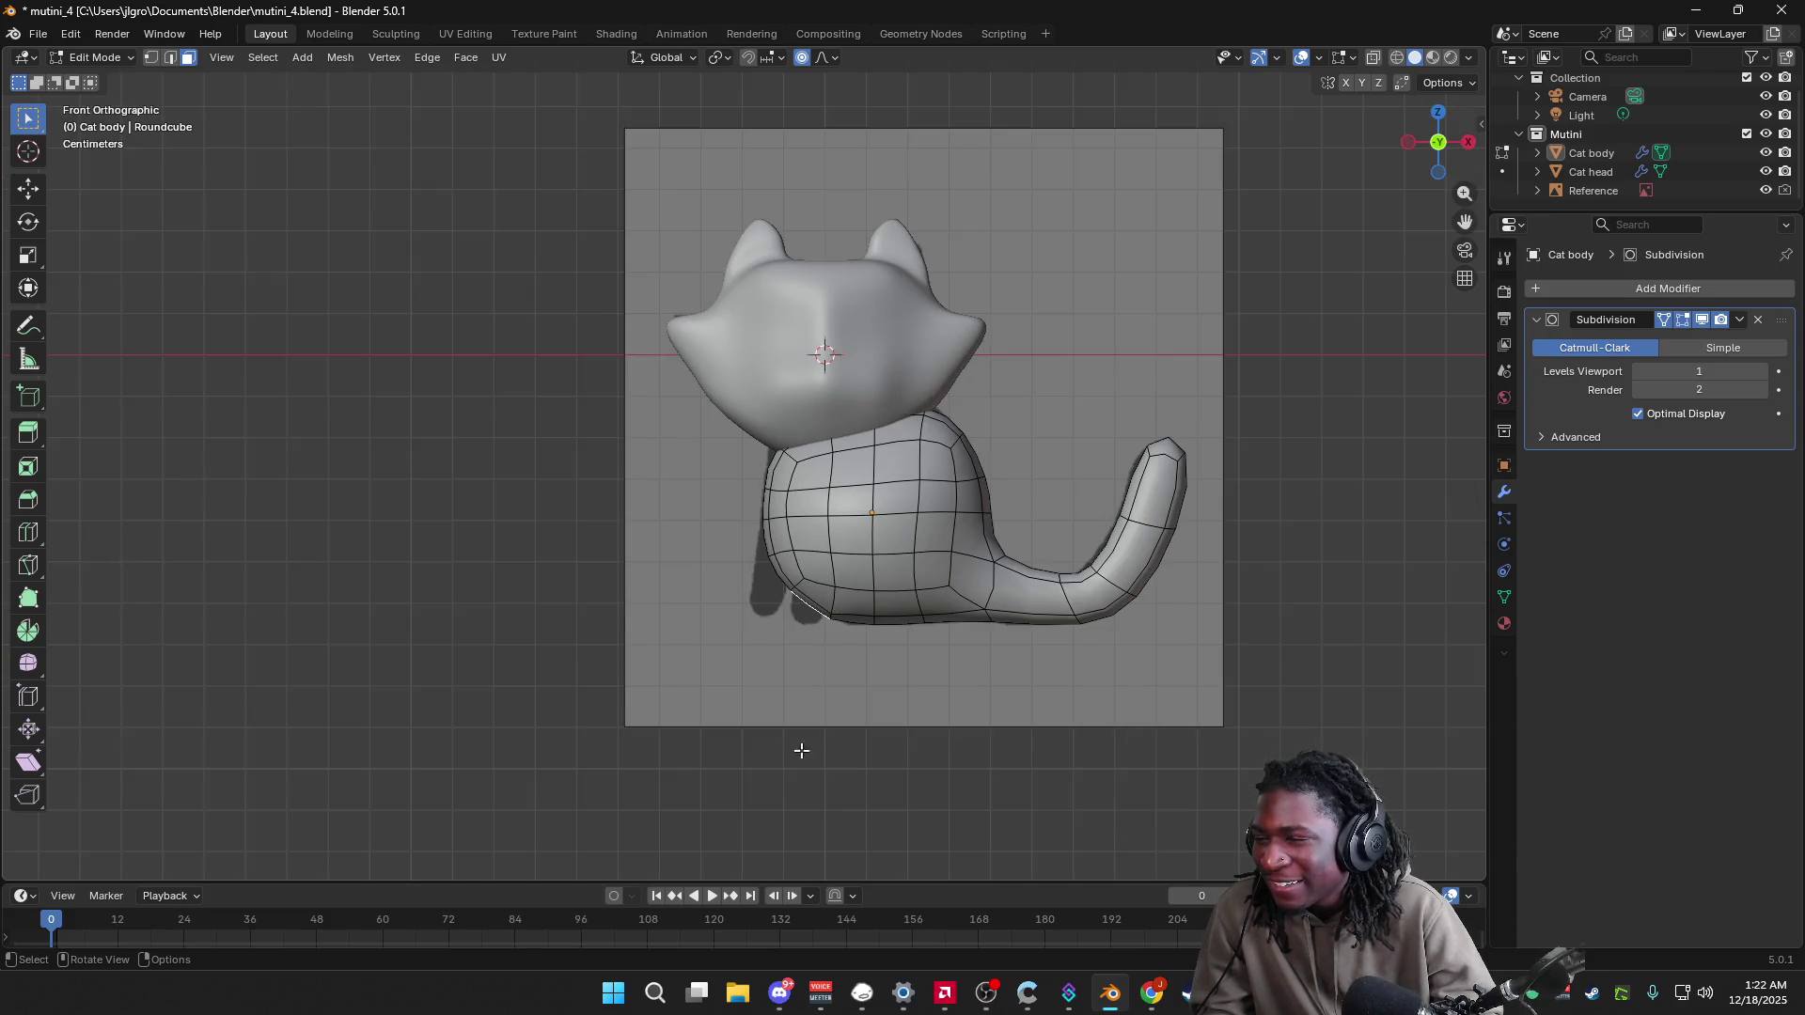
{"action": "left_click_drag", "start_coordinate": [1421, 146], "coordinate": [1445, 148]}
{"action": "left_click", "coordinate": [1463, 150]}
{"action": "left_click", "coordinate": [1445, 148]}
{"action": "left_click", "coordinate": [1440, 147]}
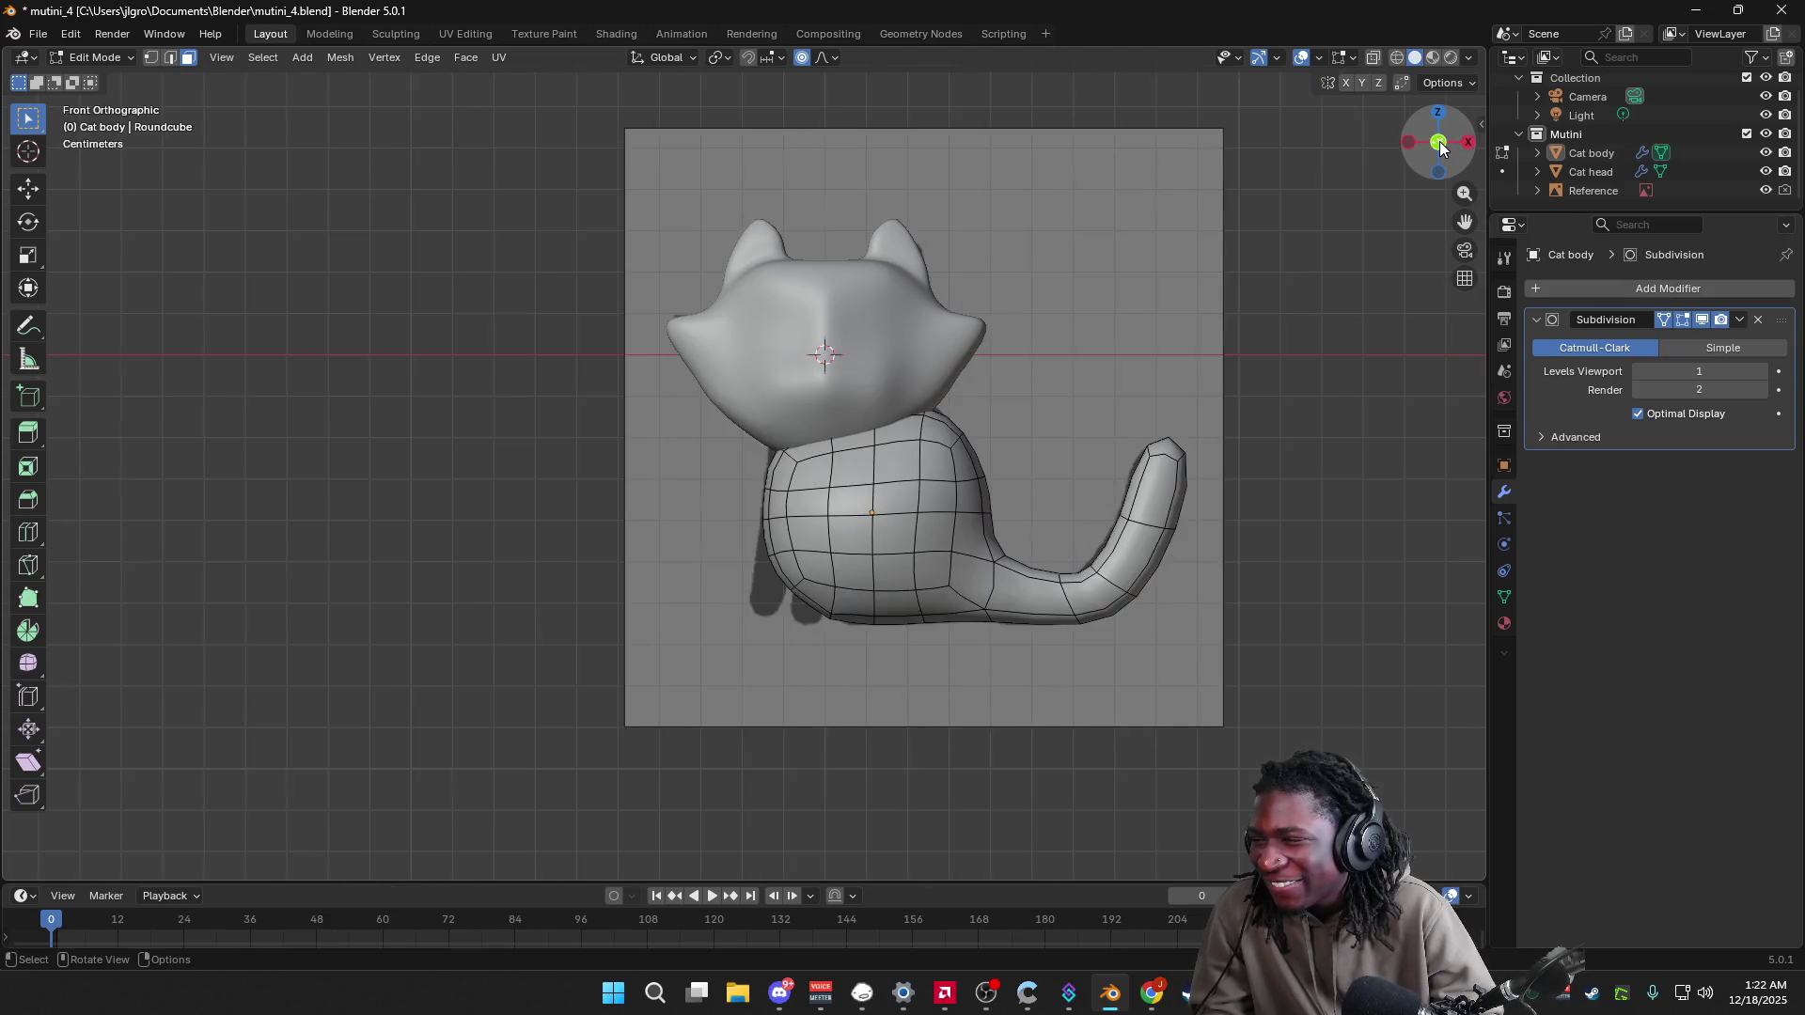
{"action": "left_click_drag", "start_coordinate": [1438, 141], "coordinate": [915, 498]}
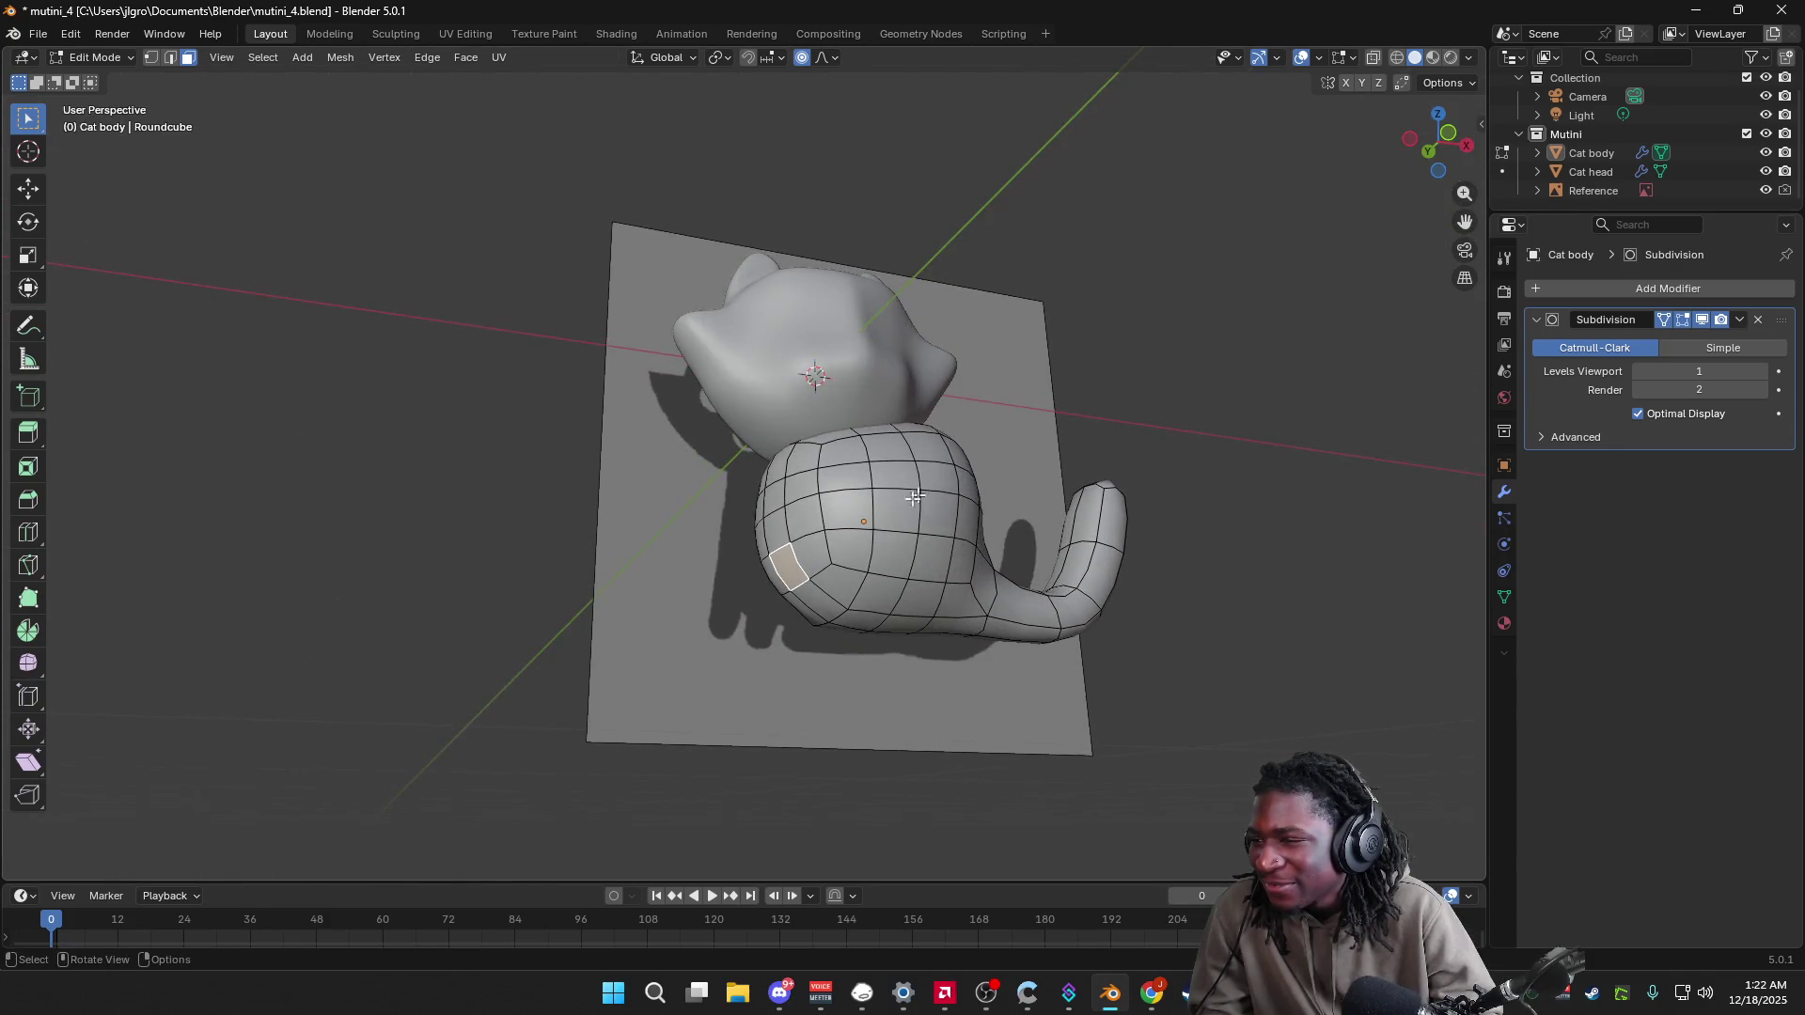
{"action": "left_click", "coordinate": [816, 611]}
{"action": "left_click", "coordinate": [823, 610], "text": "alt"}
{"action": "key", "text": "ctrl+z"}
{"action": "left_click", "coordinate": [816, 607], "text": "ctrl"}
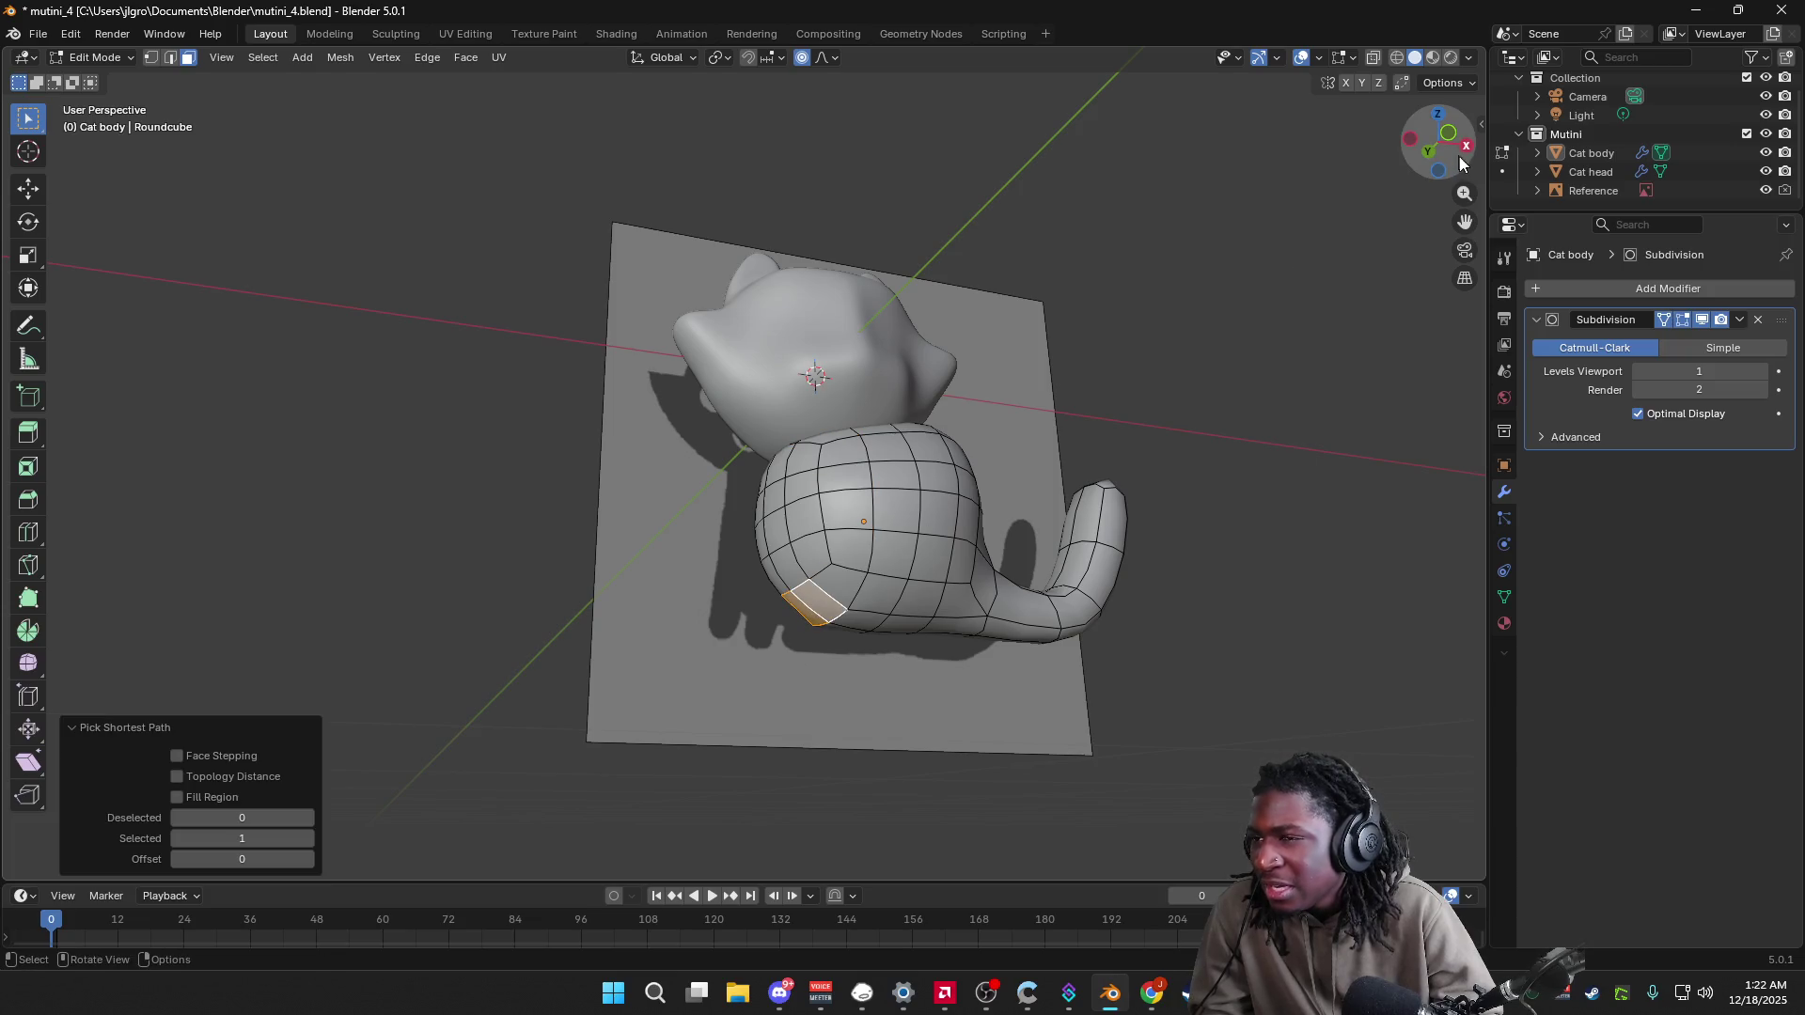
{"action": "left_click", "coordinate": [1466, 147]}
{"action": "left_click", "coordinate": [1409, 142]}
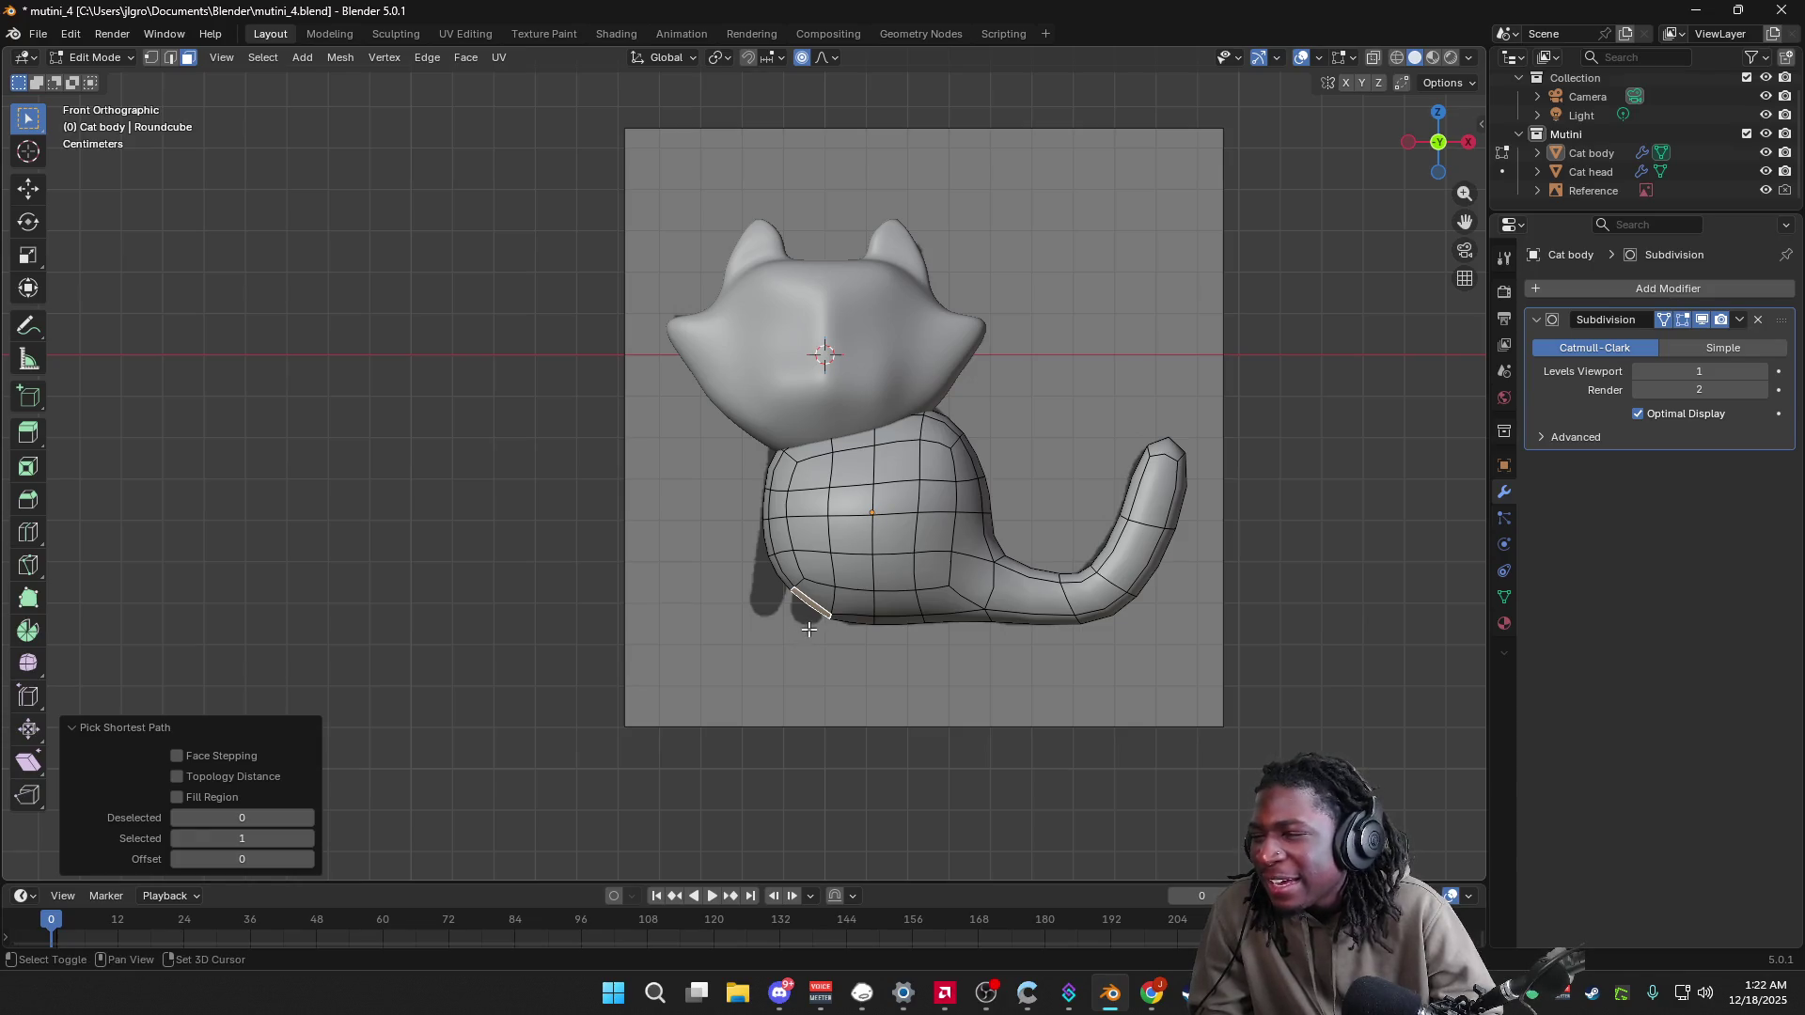
Step: Extrude the paw face and shrink it to 0.58, then reselect the single paw face
{"action": "key", "text": "e"}
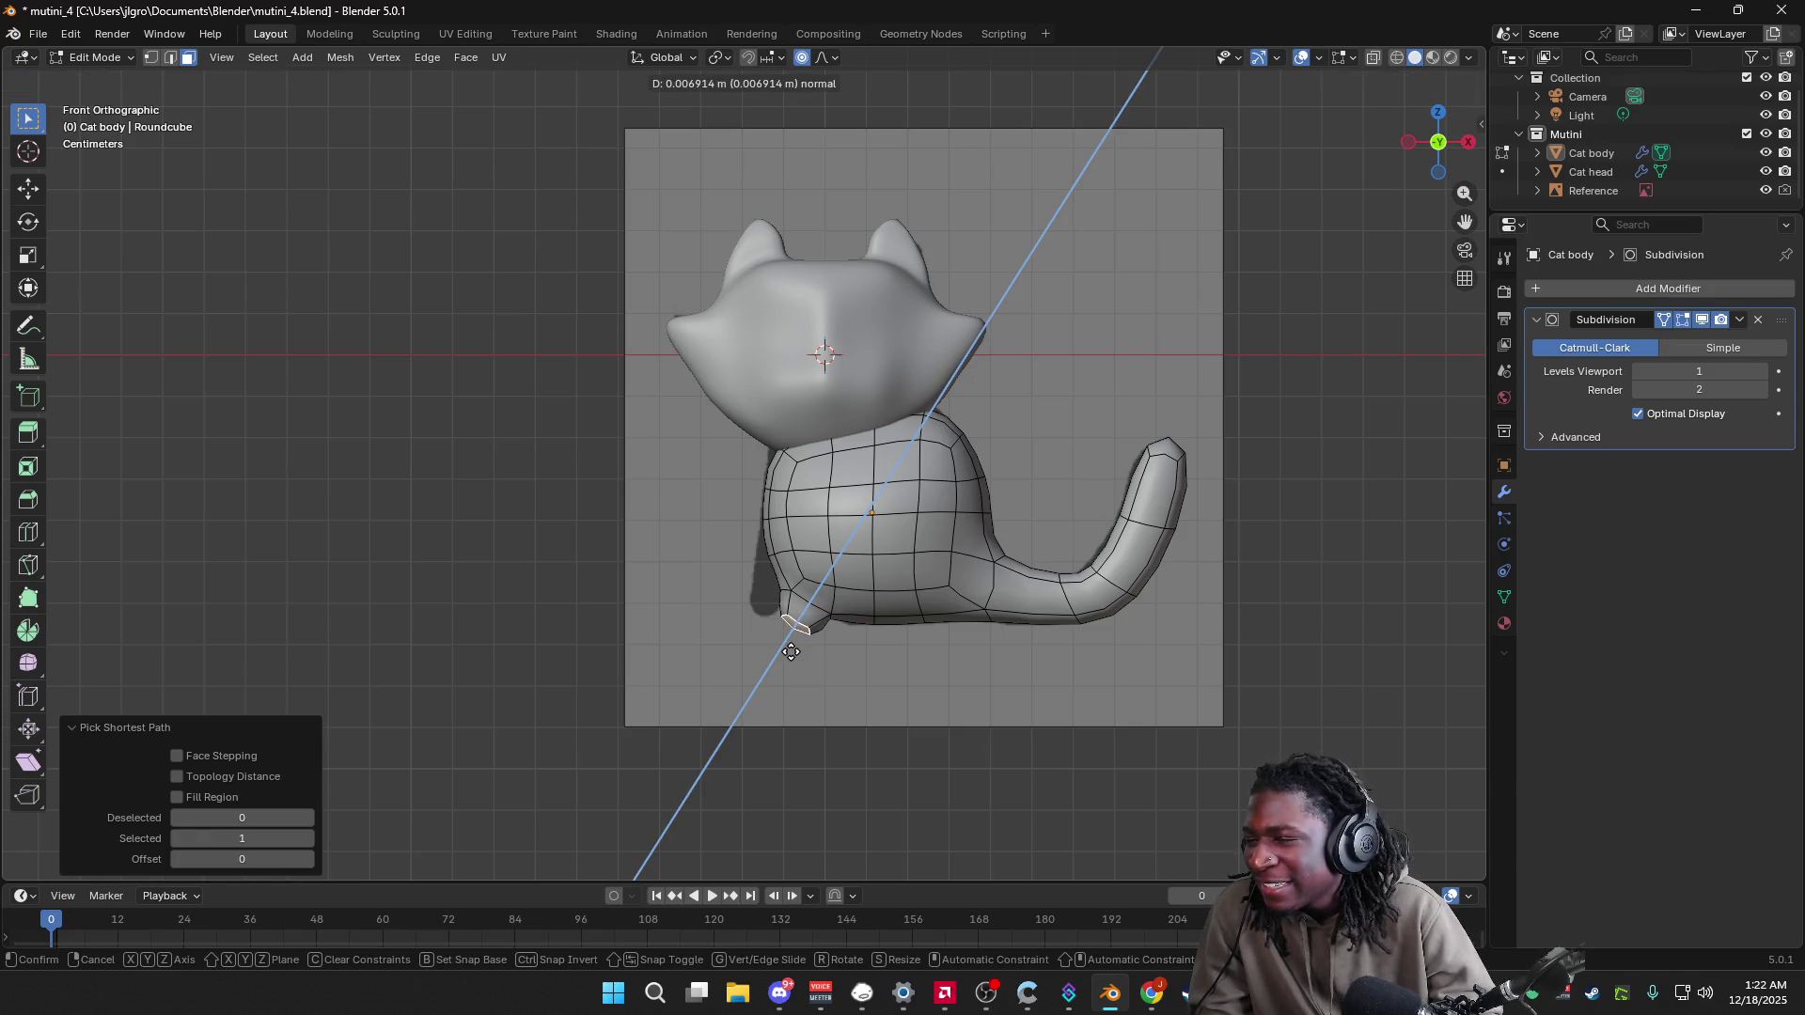
{"action": "left_click", "coordinate": [791, 652]}
{"action": "key", "text": "s"}
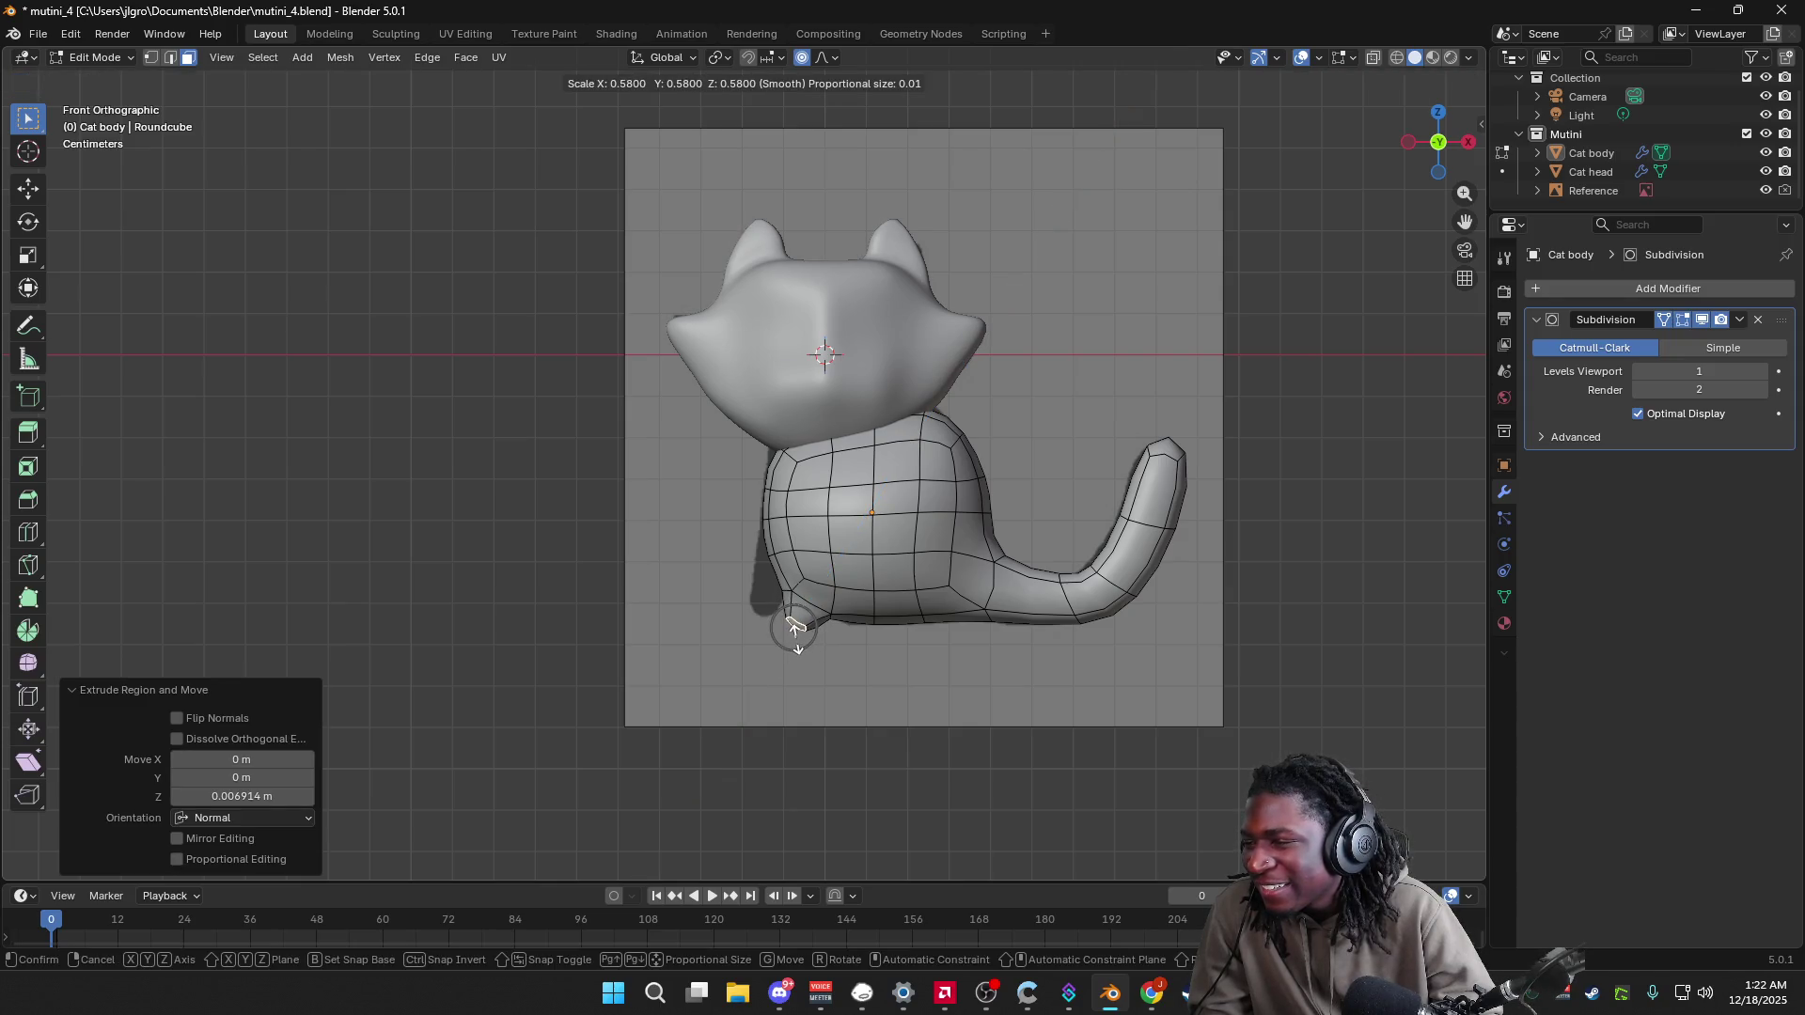
{"action": "left_click", "coordinate": [794, 630]}
{"action": "left_click", "coordinate": [781, 572]}
{"action": "left_click_drag", "start_coordinate": [1438, 141], "coordinate": [1373, 154]}
{"action": "left_click", "coordinate": [767, 572], "text": "alt"}
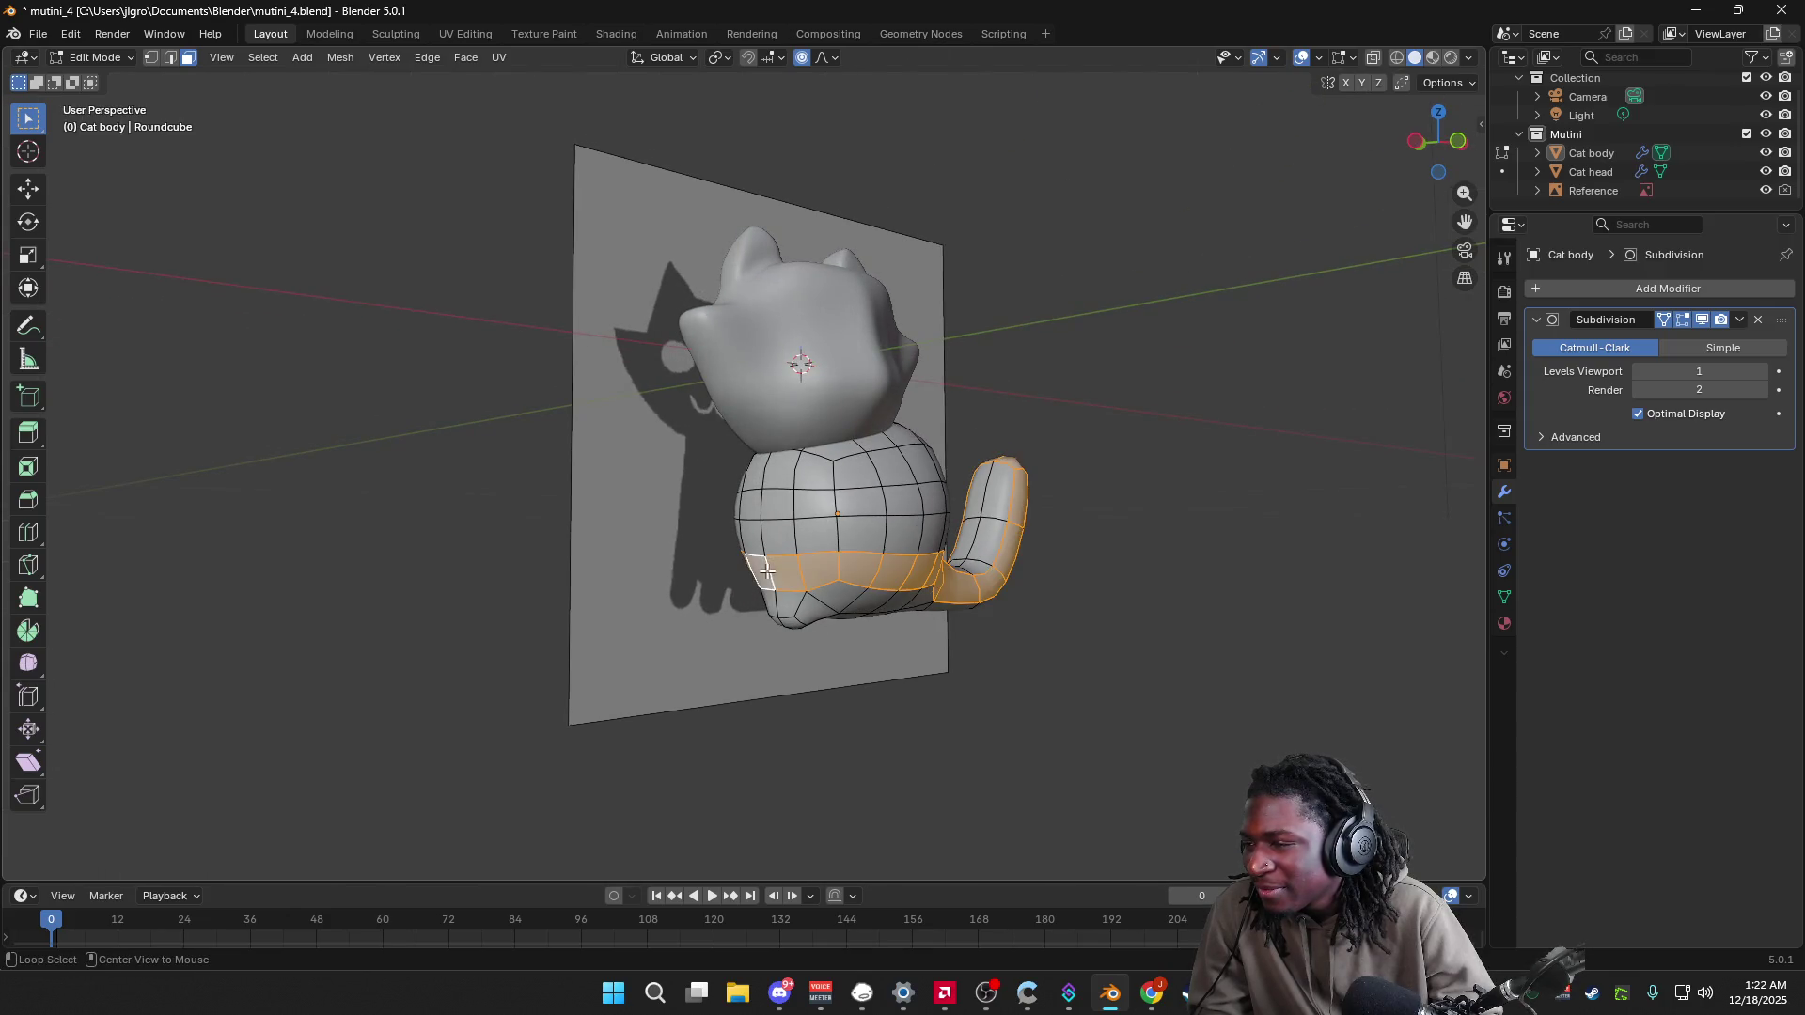
{"action": "left_click", "coordinate": [786, 572]}
{"action": "left_click", "coordinate": [786, 571], "text": "ctrl"}
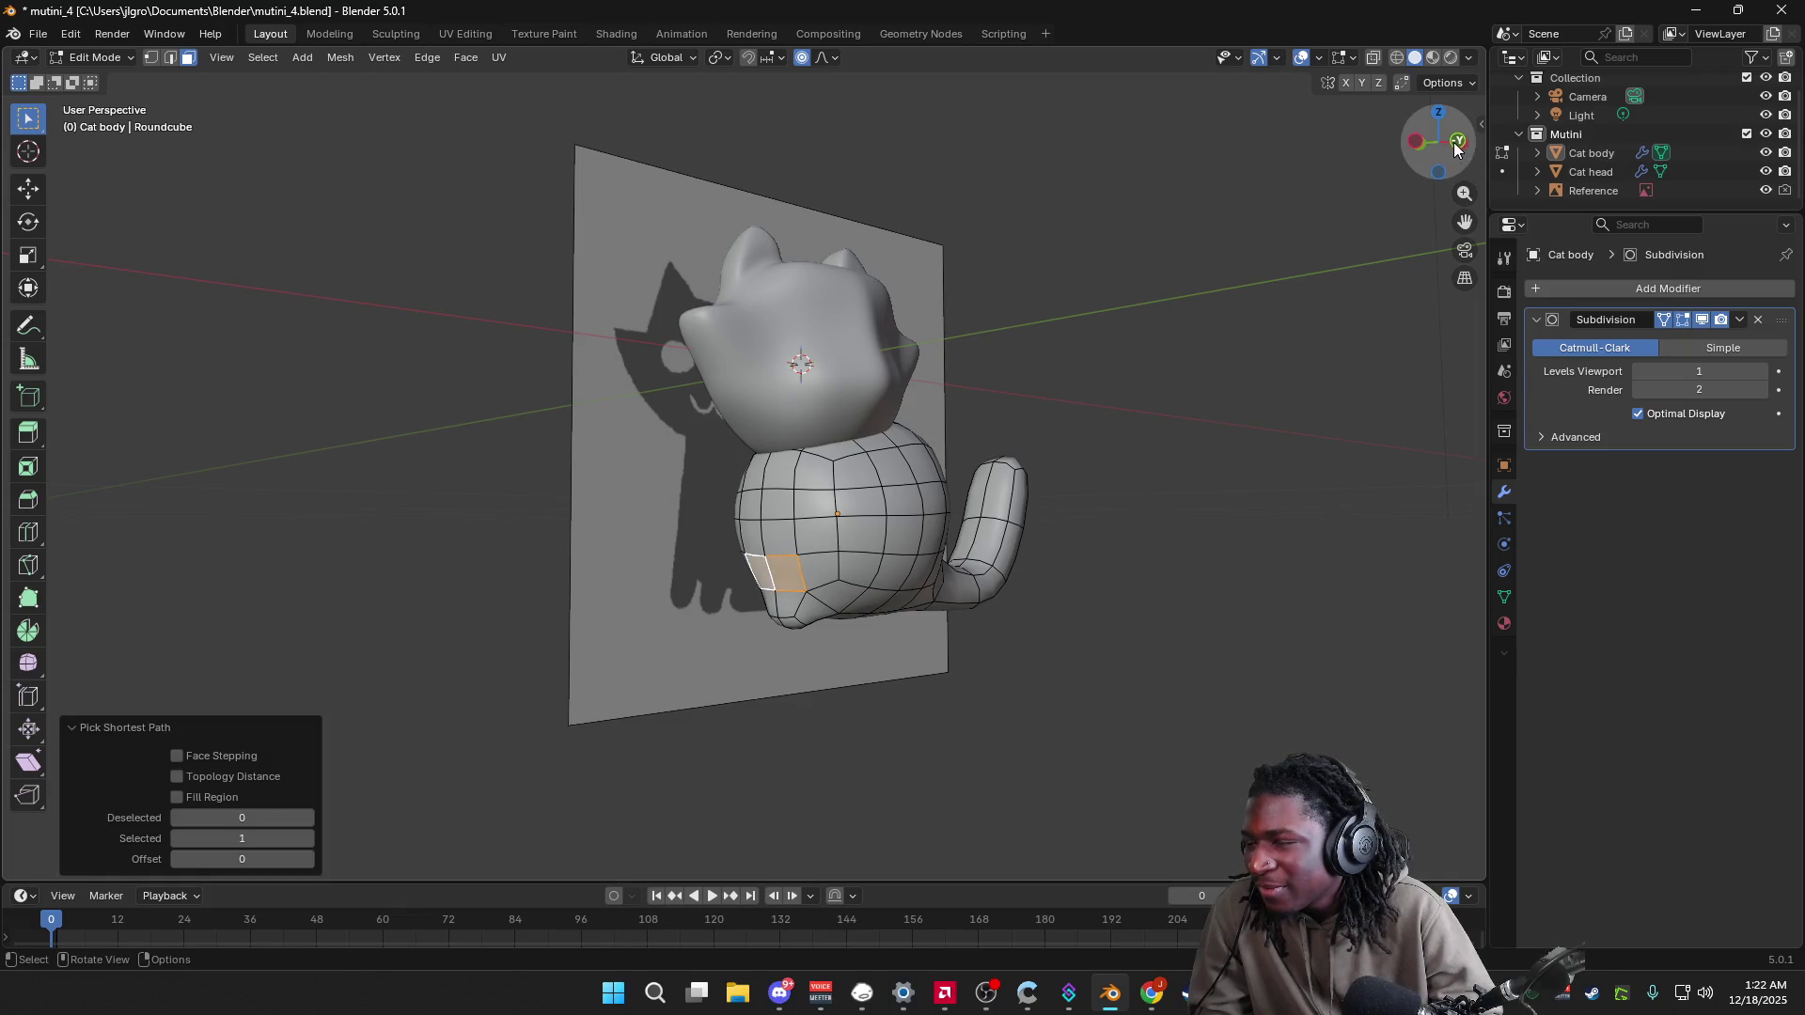
{"action": "left_click", "coordinate": [1456, 143]}
Step: Extrude the paw and tilt its tip by -36.5°, undoing the extra segment
{"action": "key", "text": "e"}
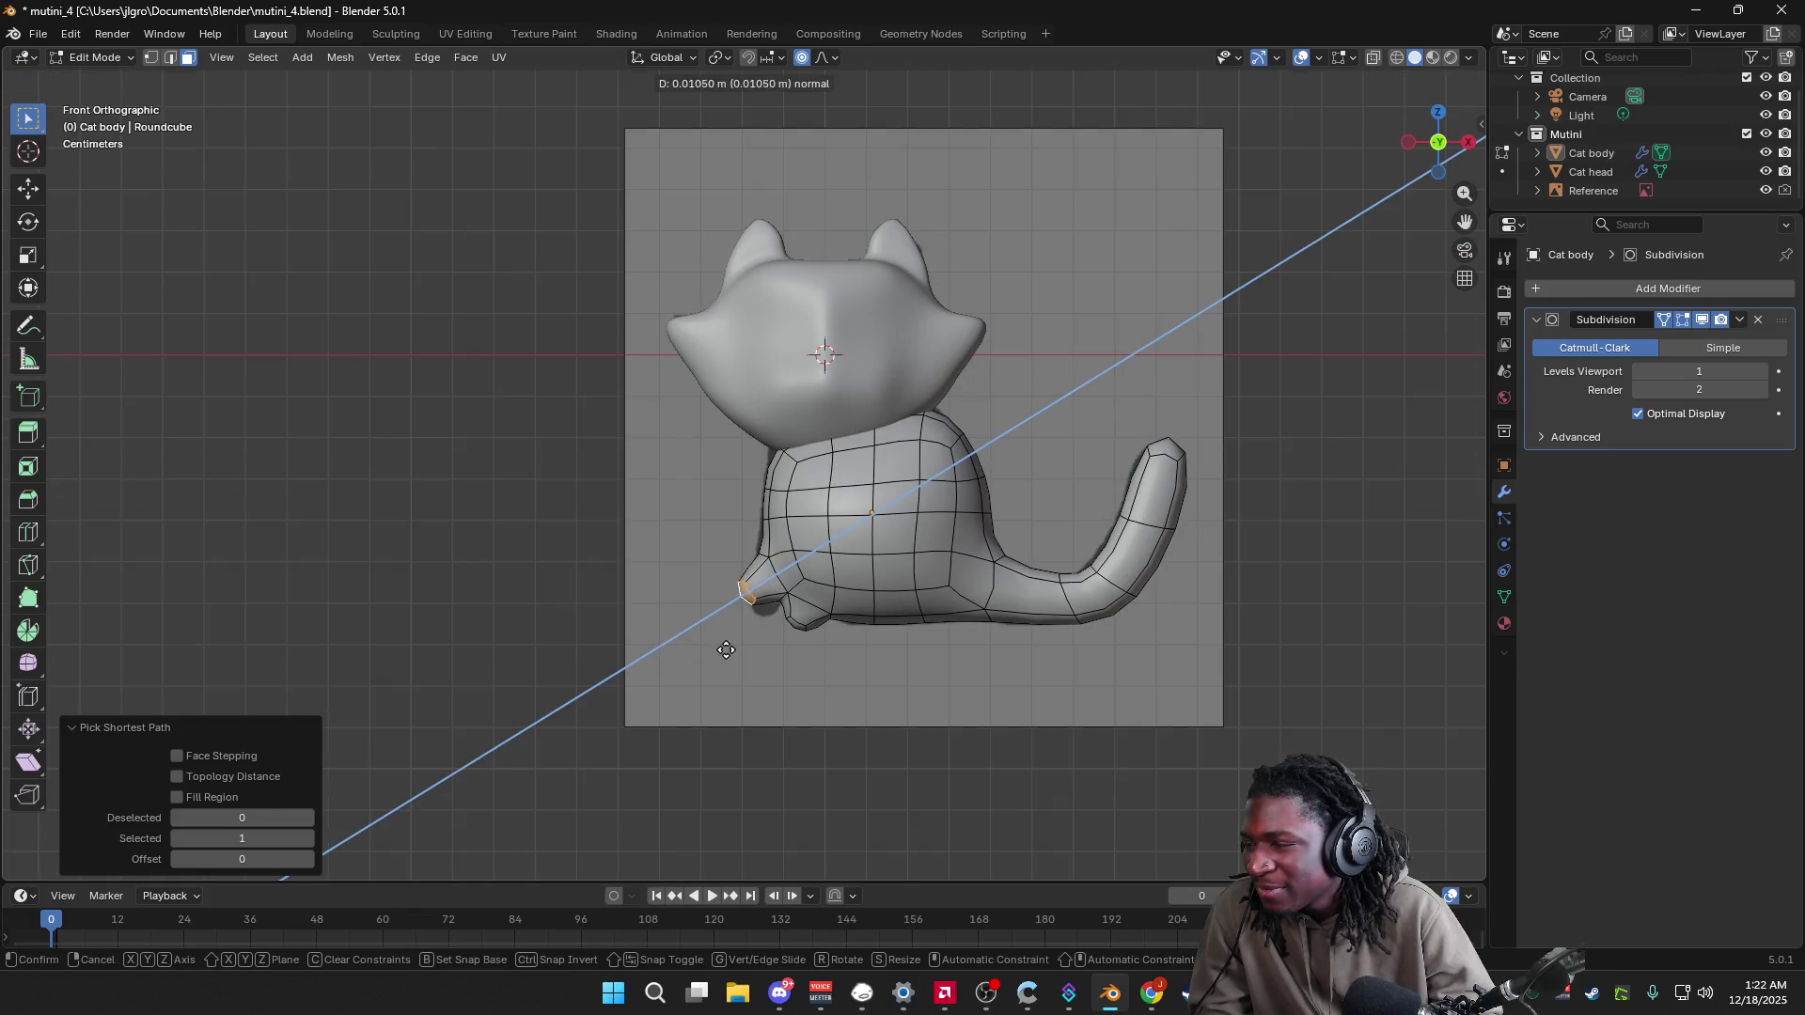
{"action": "left_click", "coordinate": [742, 649]}
{"action": "key", "text": "e"}
{"action": "right_click", "coordinate": [750, 651]}
{"action": "key", "text": "r"}
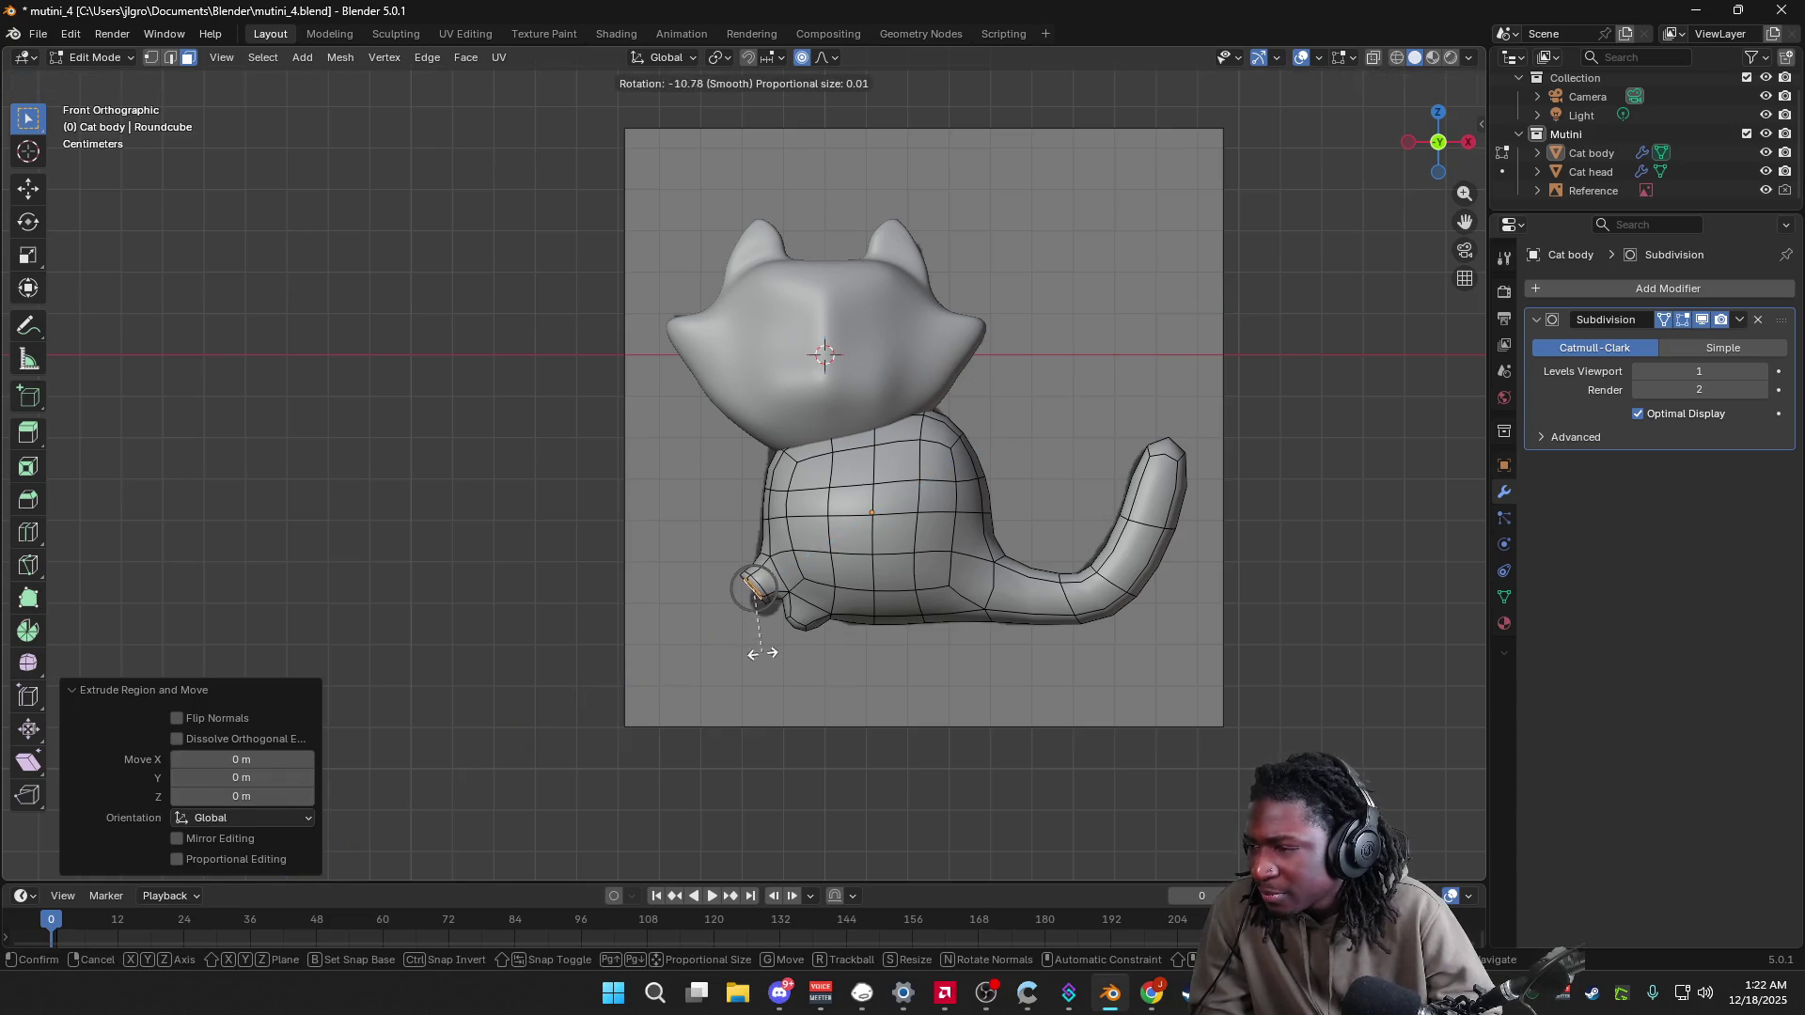
{"action": "left_click", "coordinate": [788, 648]}
{"action": "key", "text": "e"}
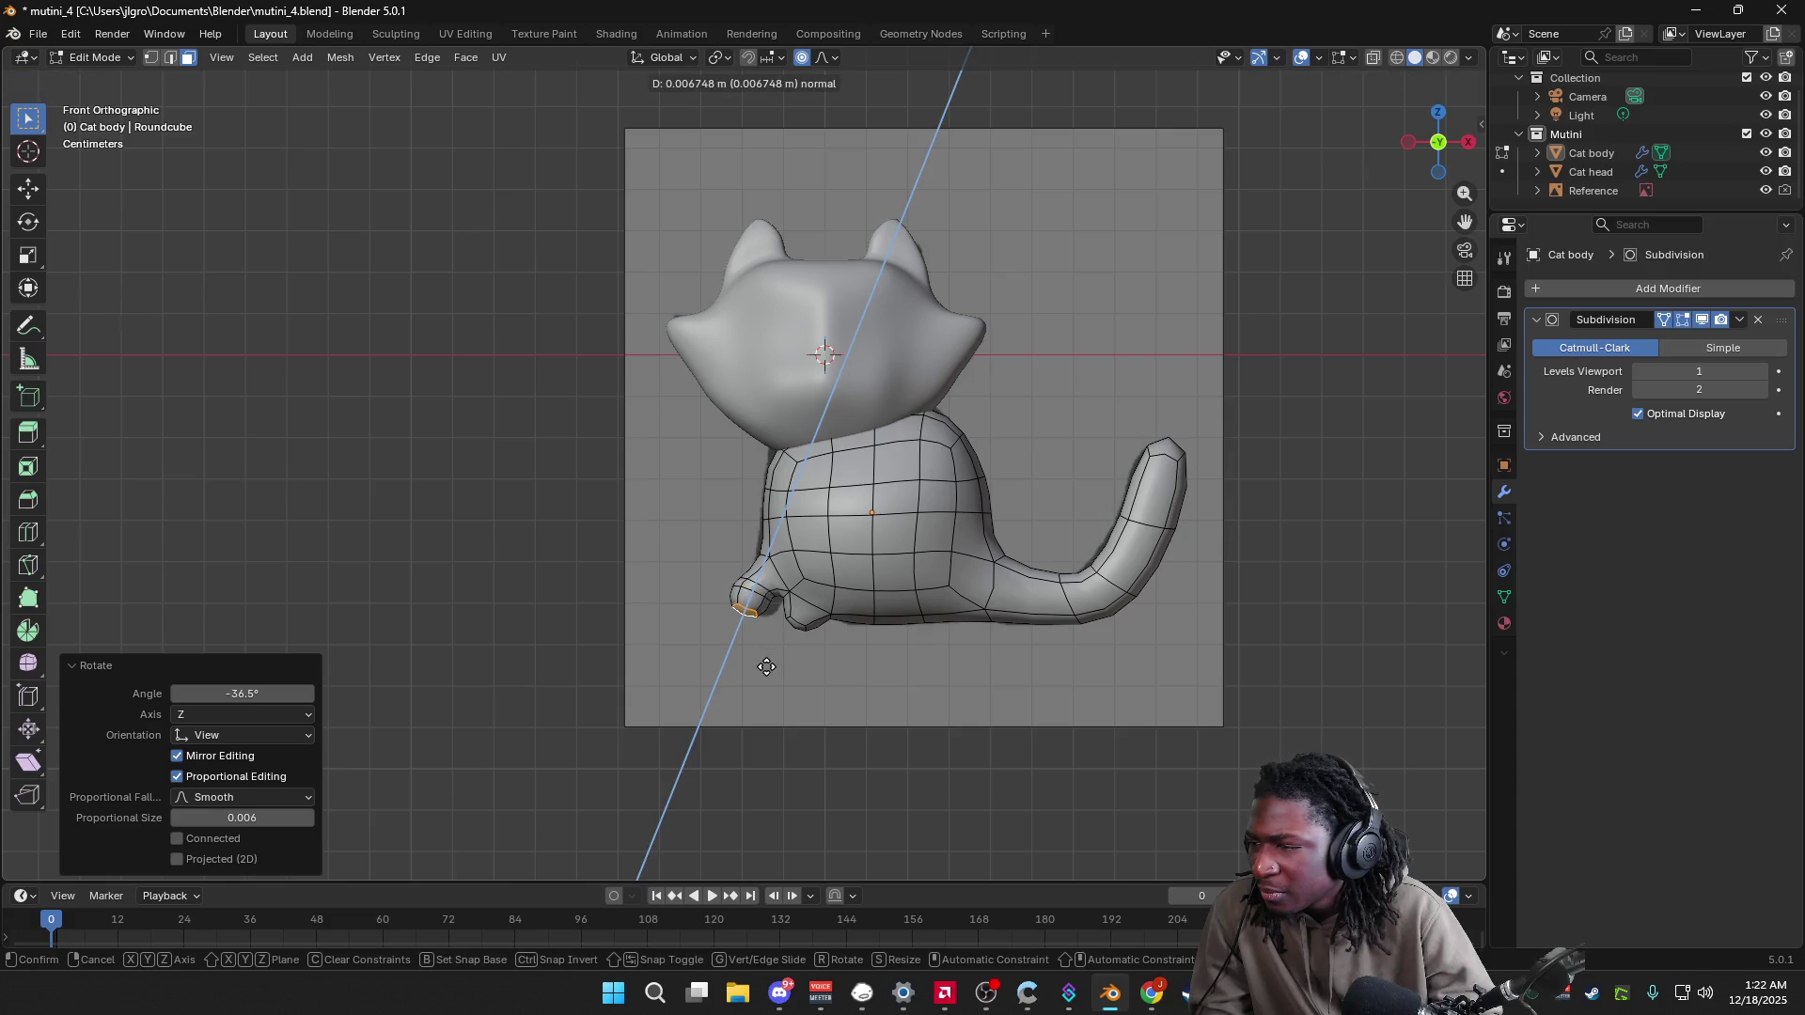
{"action": "left_click", "coordinate": [767, 667]}
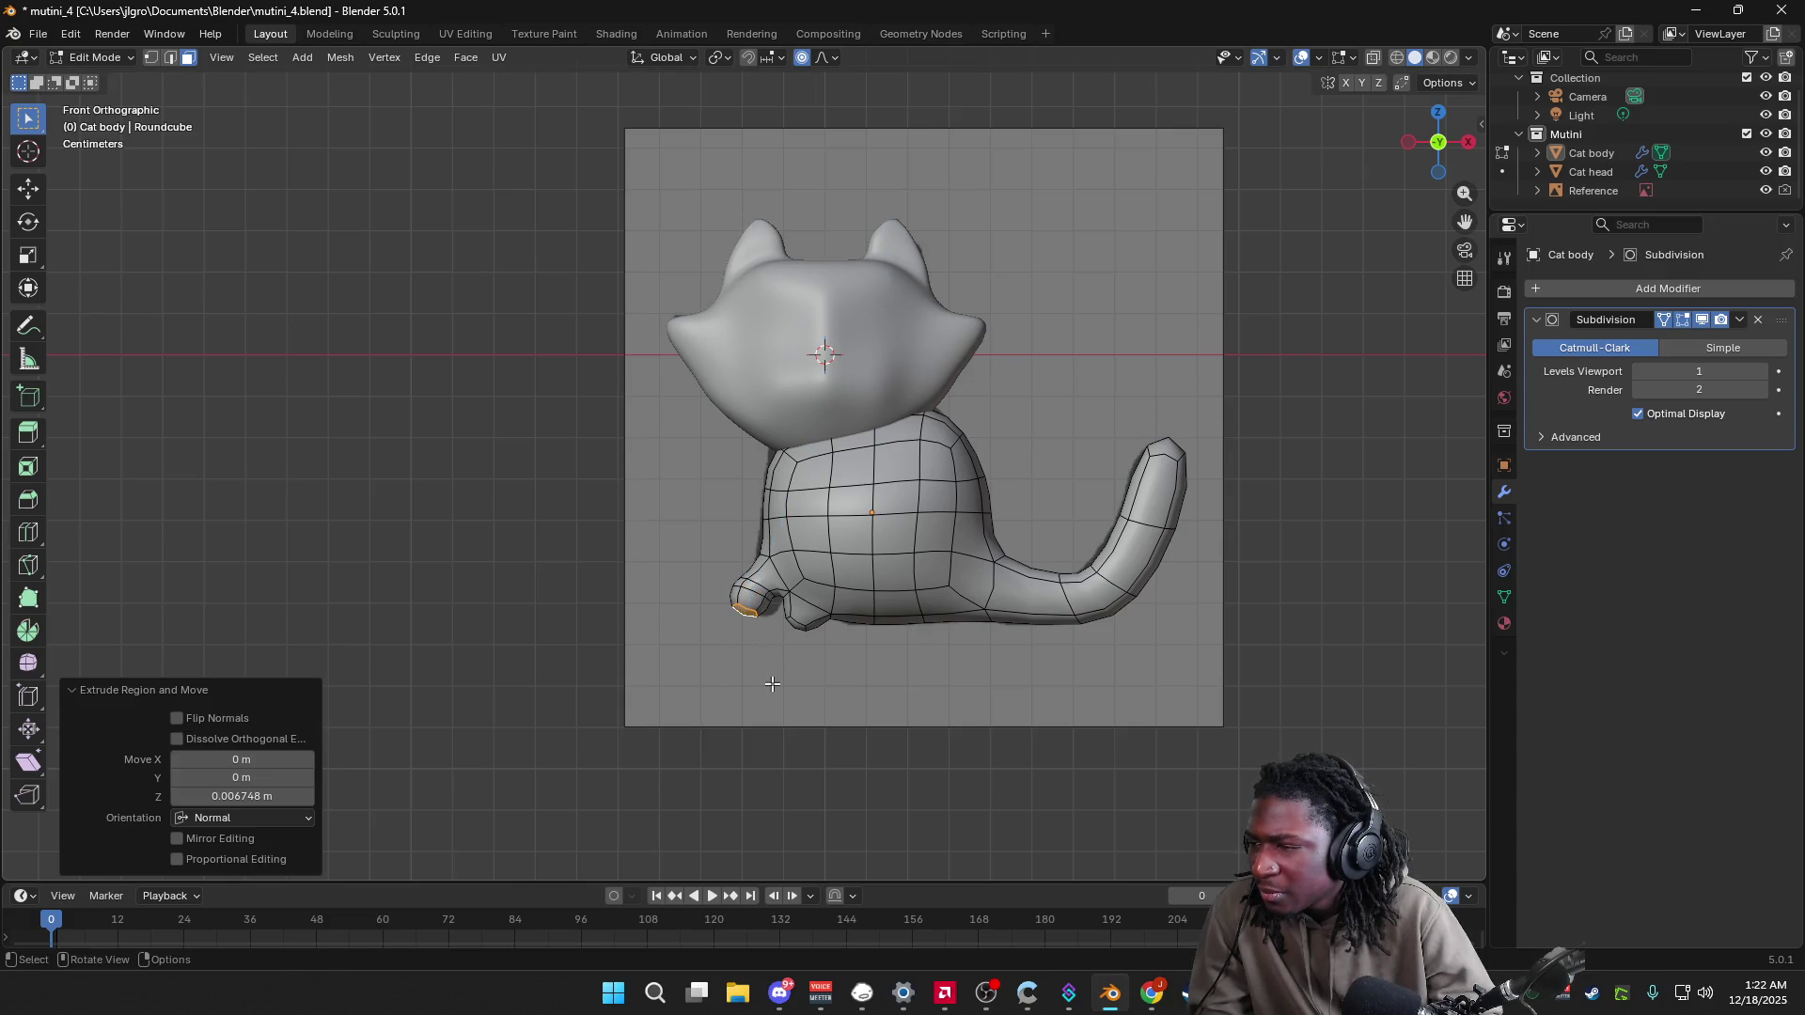
{"action": "key", "text": "ctrl+z"}
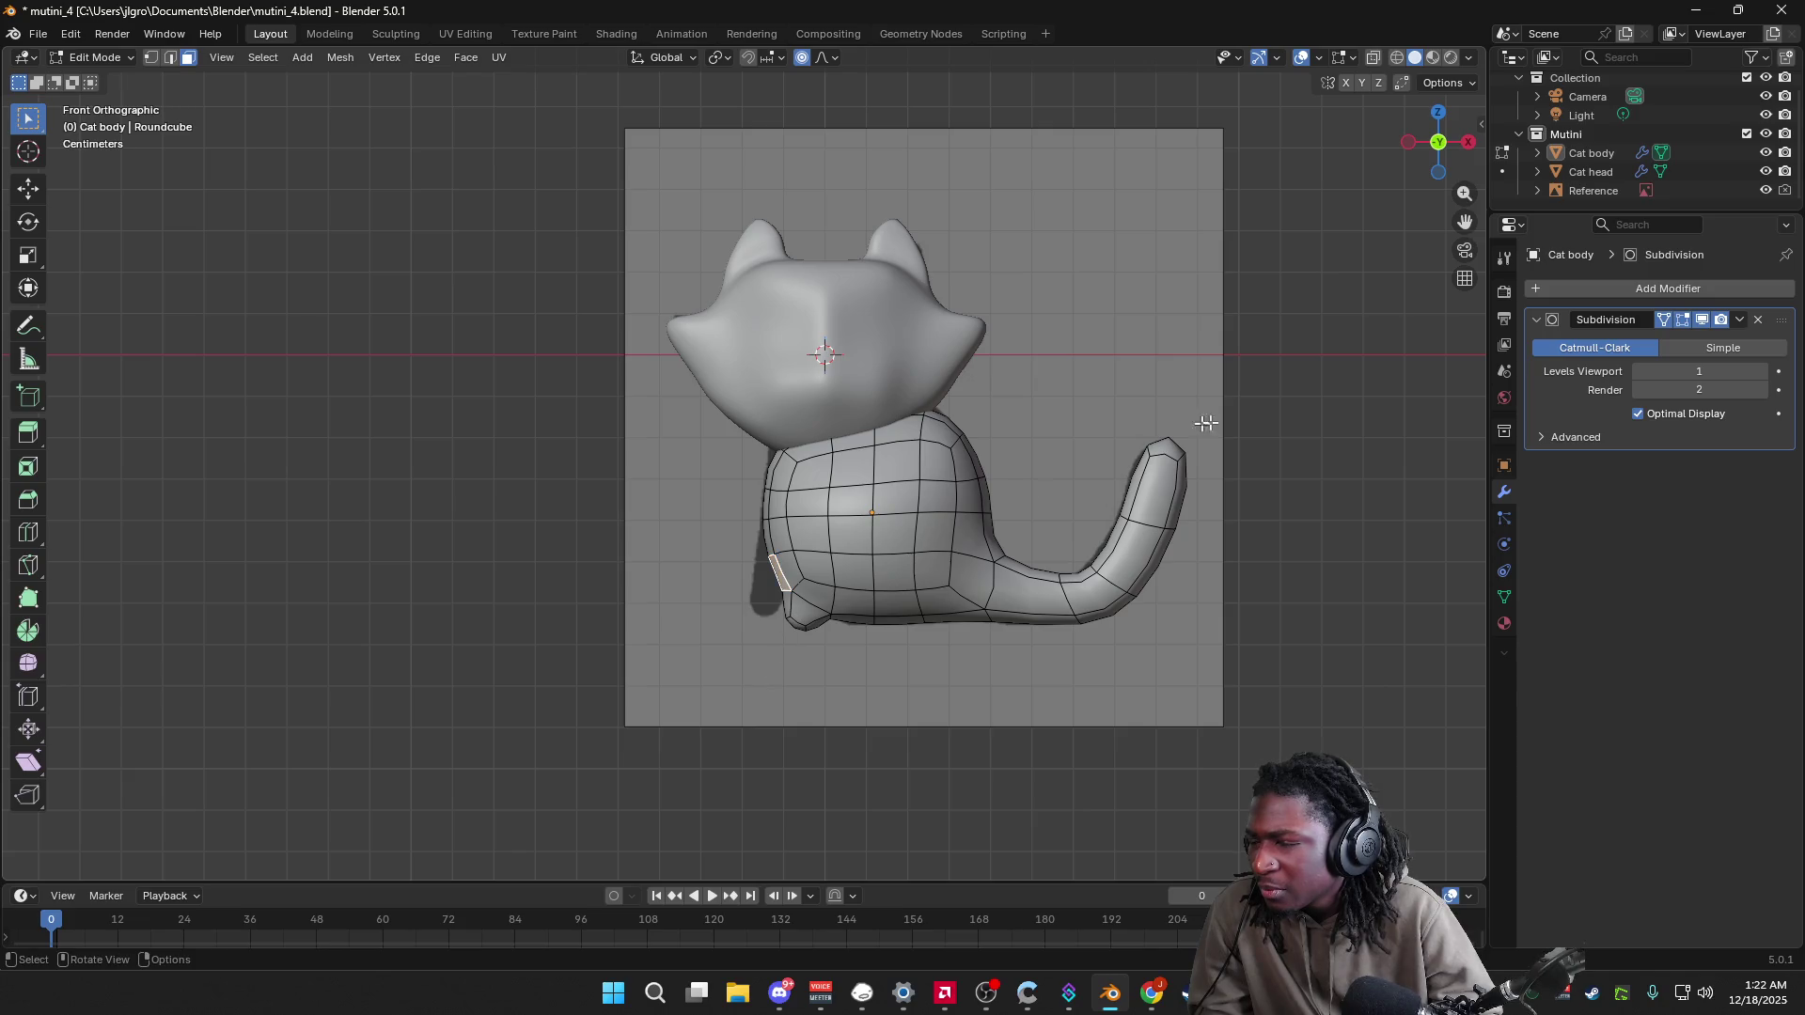
Step: Select the paw face plus its neighbour on the lower front of the body
{"action": "mouse_move", "coordinate": [1437, 142]}
{"action": "left_mouse_down"}
{"action": "mouse_move", "coordinate": [1298, 301]}
{"action": "mouse_move", "coordinate": [974, 486]}
{"action": "left_mouse_up"}
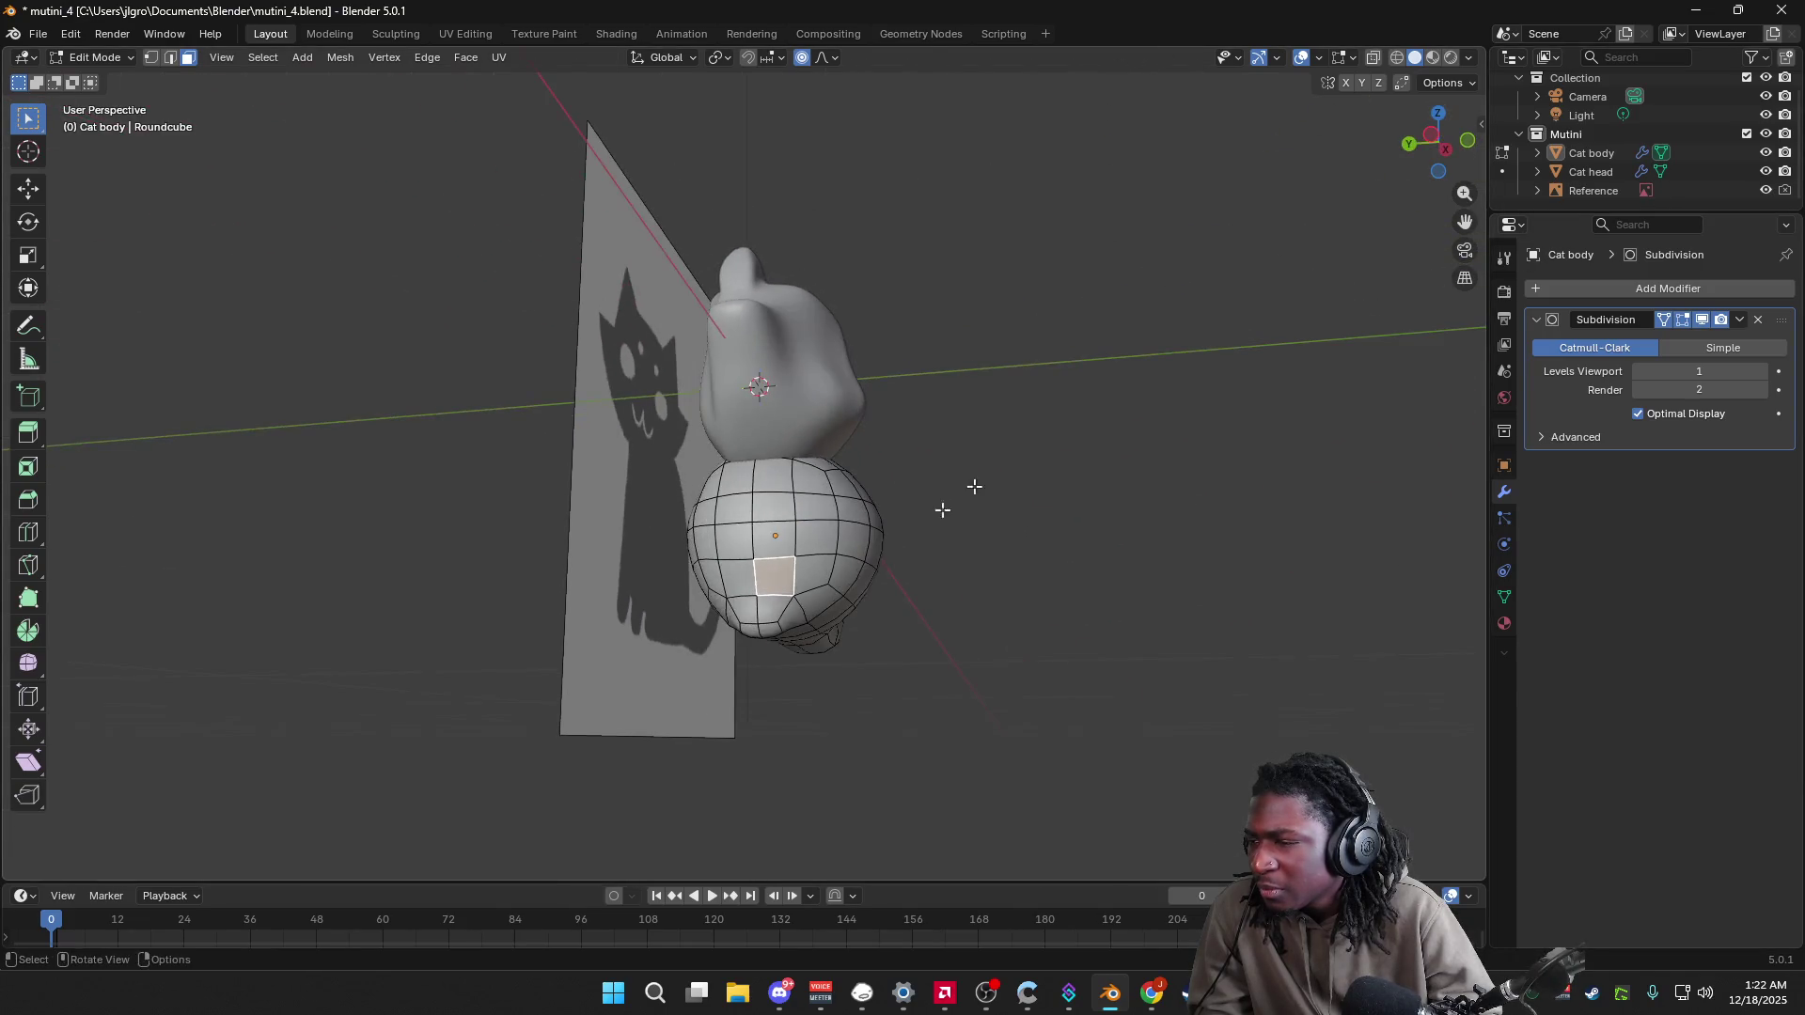
{"action": "left_click", "coordinate": [742, 578], "text": "alt"}
{"action": "left_click", "coordinate": [749, 585]}
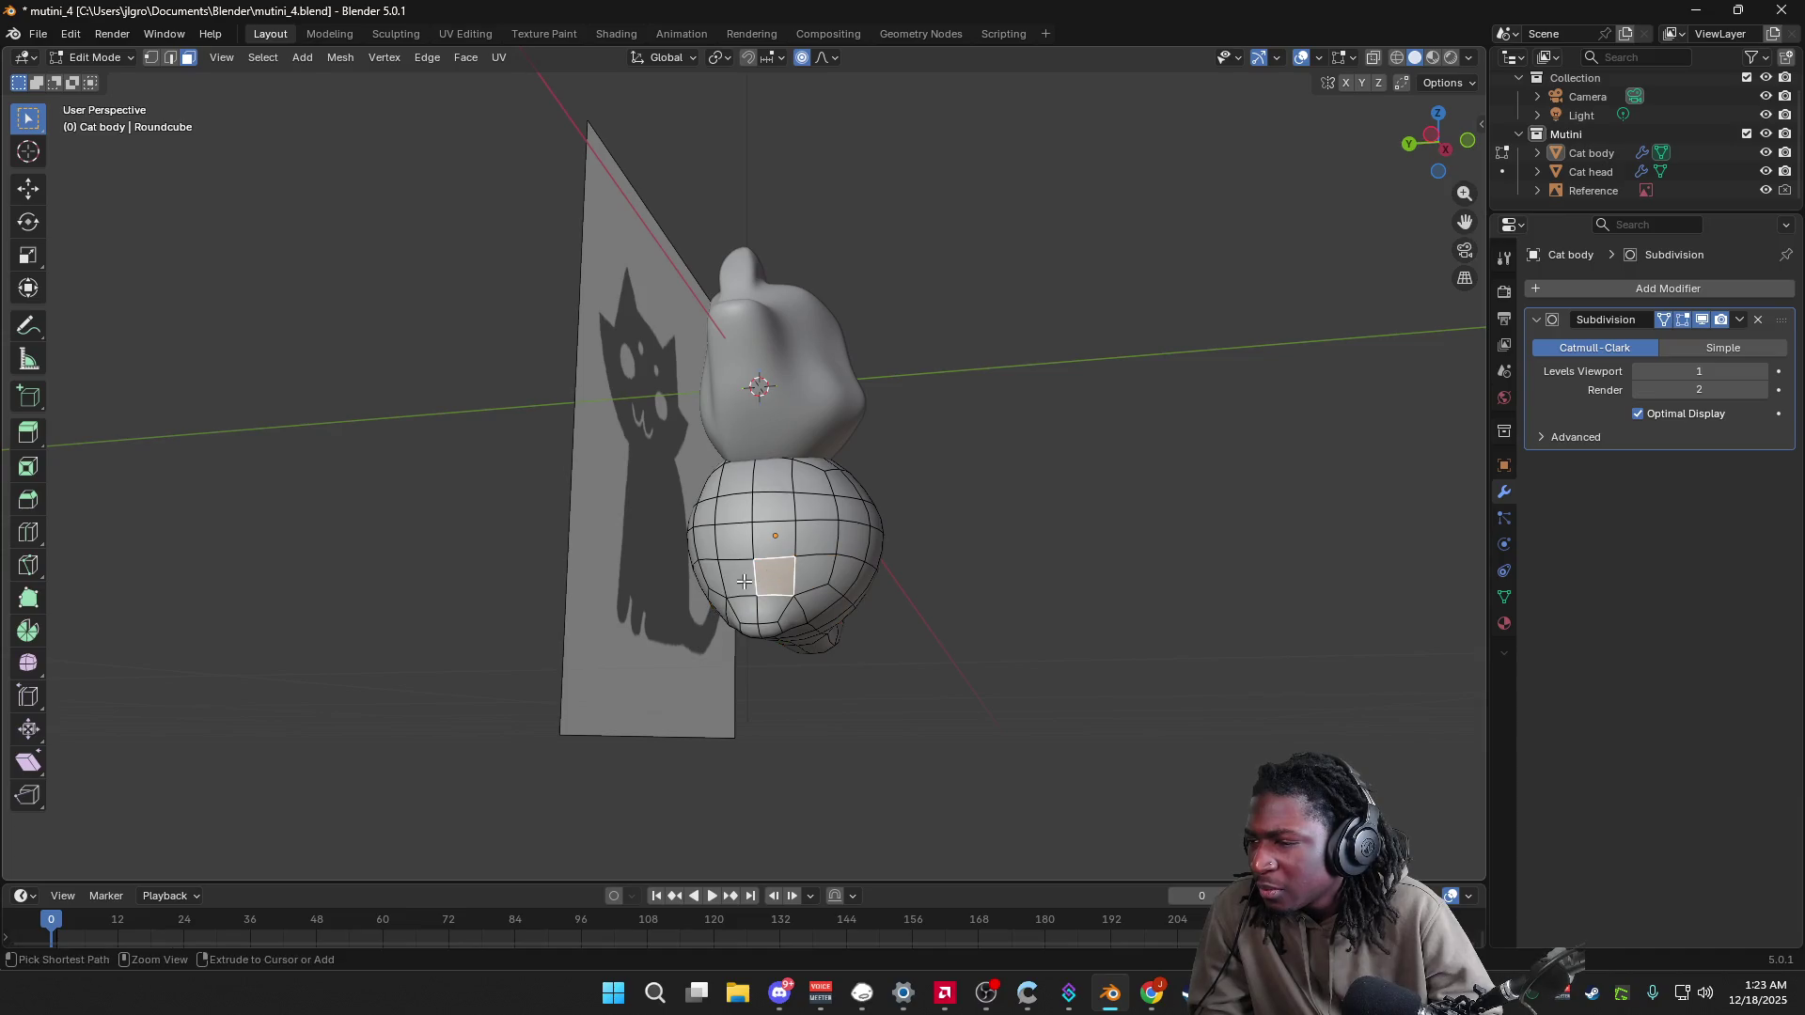
{"action": "left_click", "coordinate": [776, 575], "text": "ctrl"}
{"action": "left_click", "coordinate": [1446, 149]}
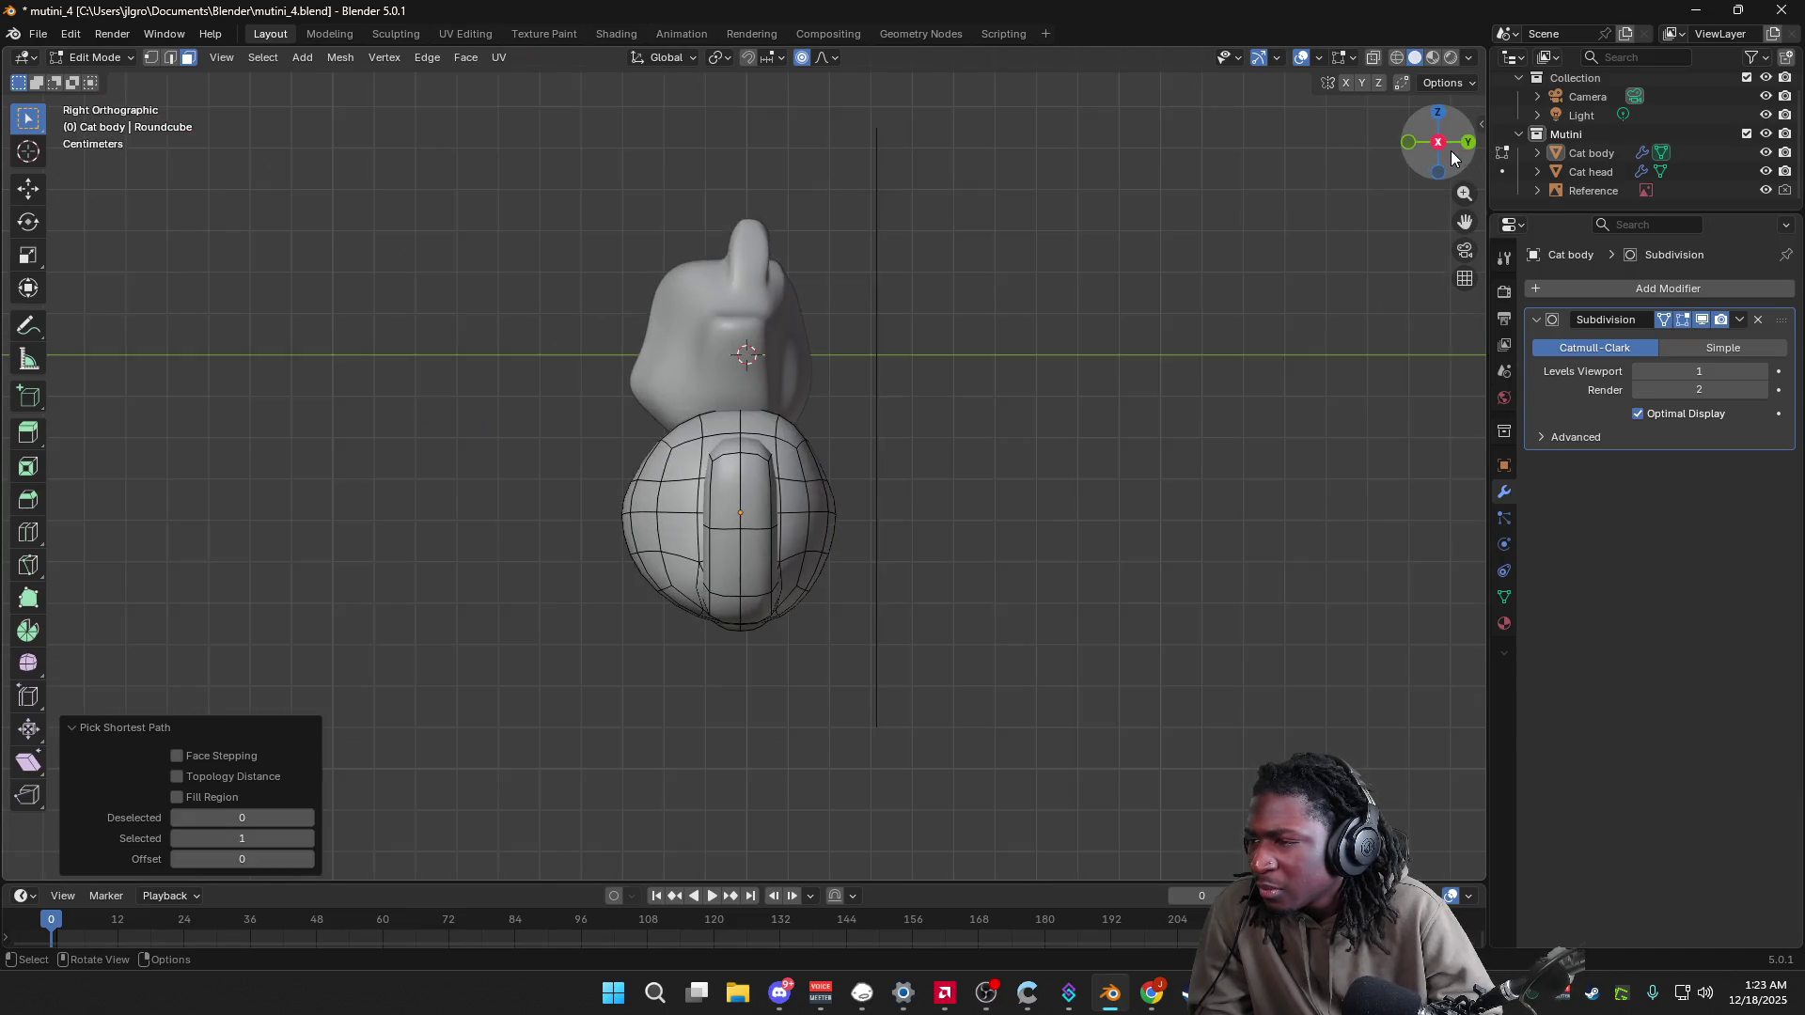
Step: Extrude the paw faces along Z, turn the tip by -45.9°, and extrude one final segment
{"action": "key", "text": "KP_1"}
{"action": "key", "text": "g"}
{"action": "key", "text": "z"}
{"action": "key", "text": "z"}
{"action": "left_click", "coordinate": [721, 656]}
{"action": "key", "text": "r"}
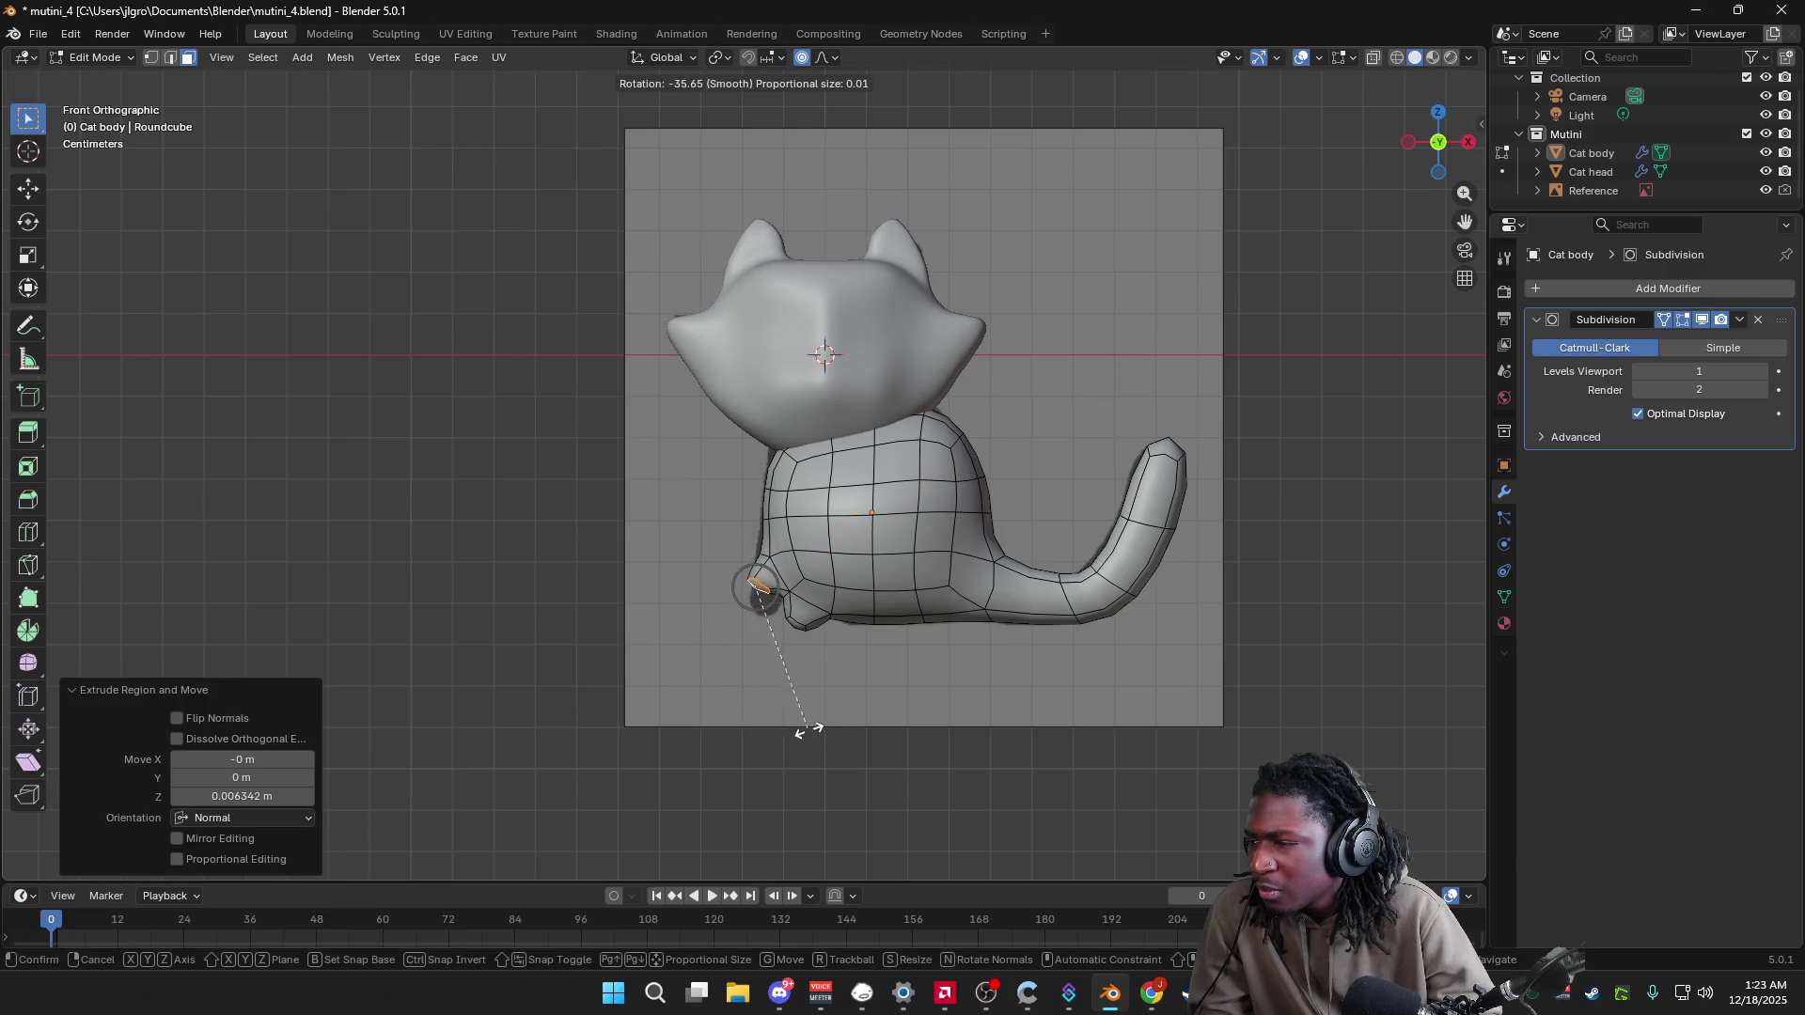
{"action": "left_click", "coordinate": [832, 738]}
{"action": "key", "text": "g"}
{"action": "key", "text": "z"}
{"action": "key", "text": "z"}
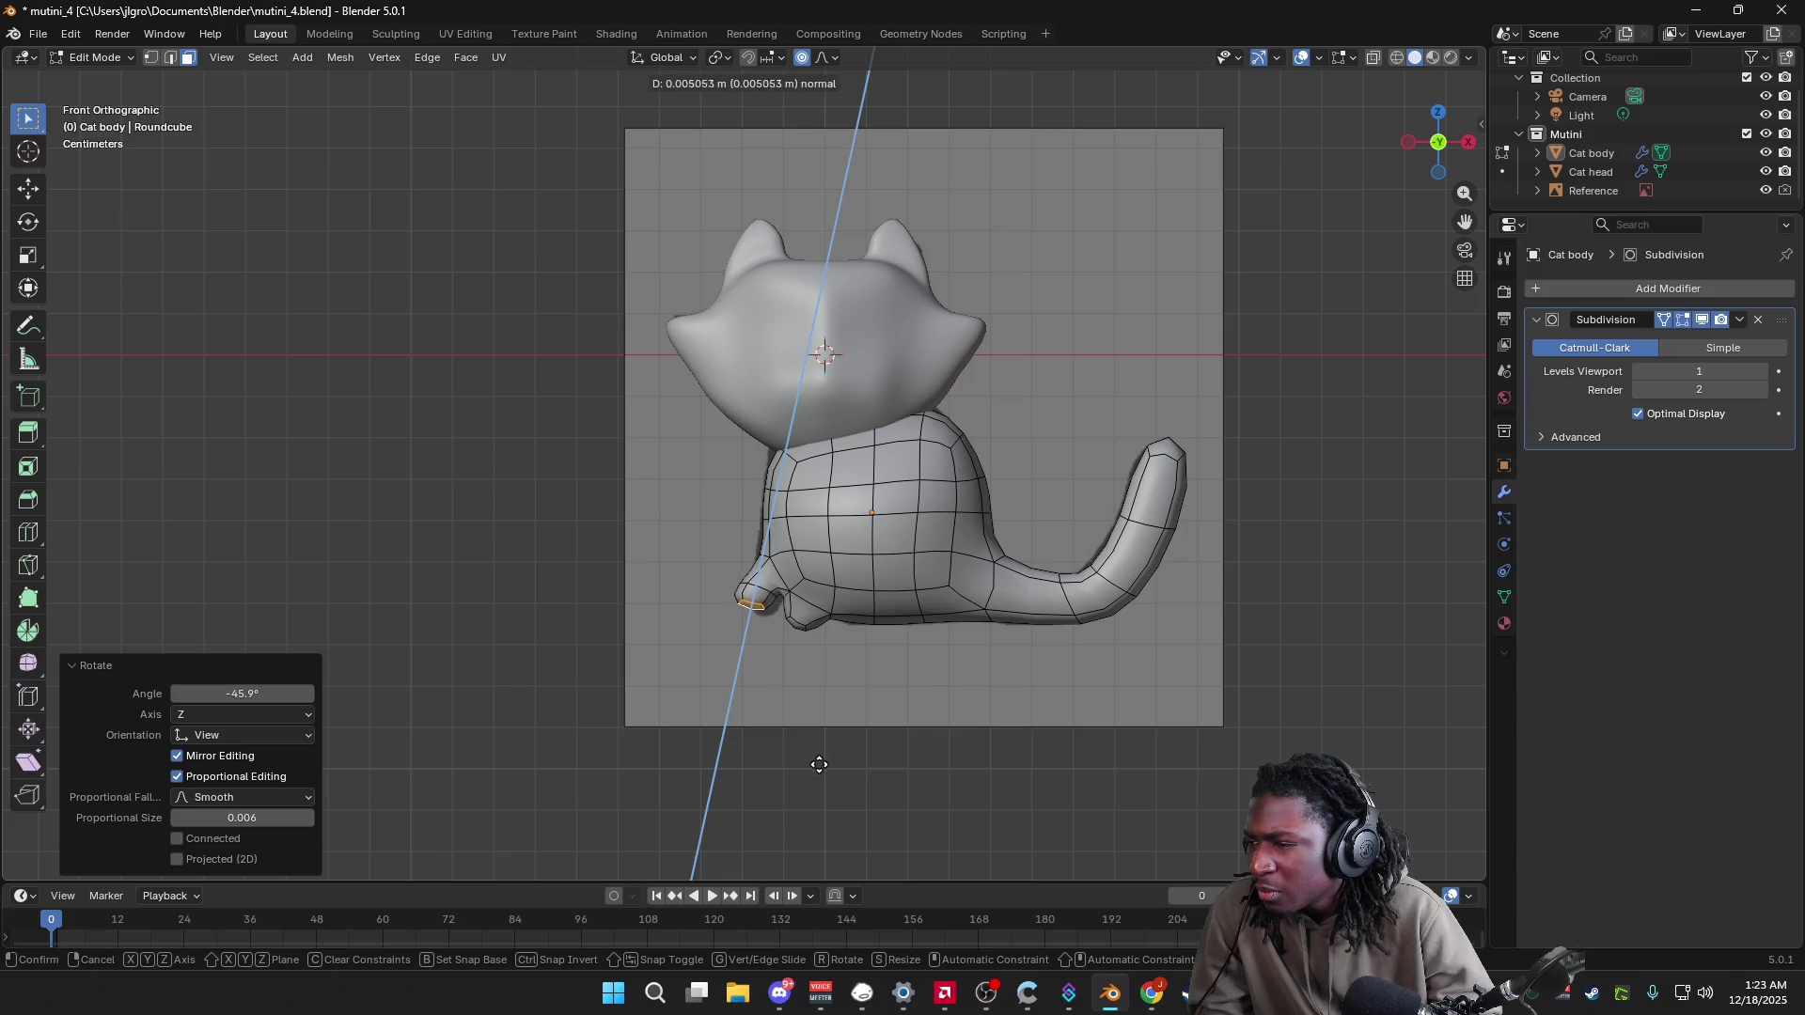
{"action": "left_click", "coordinate": [821, 774]}
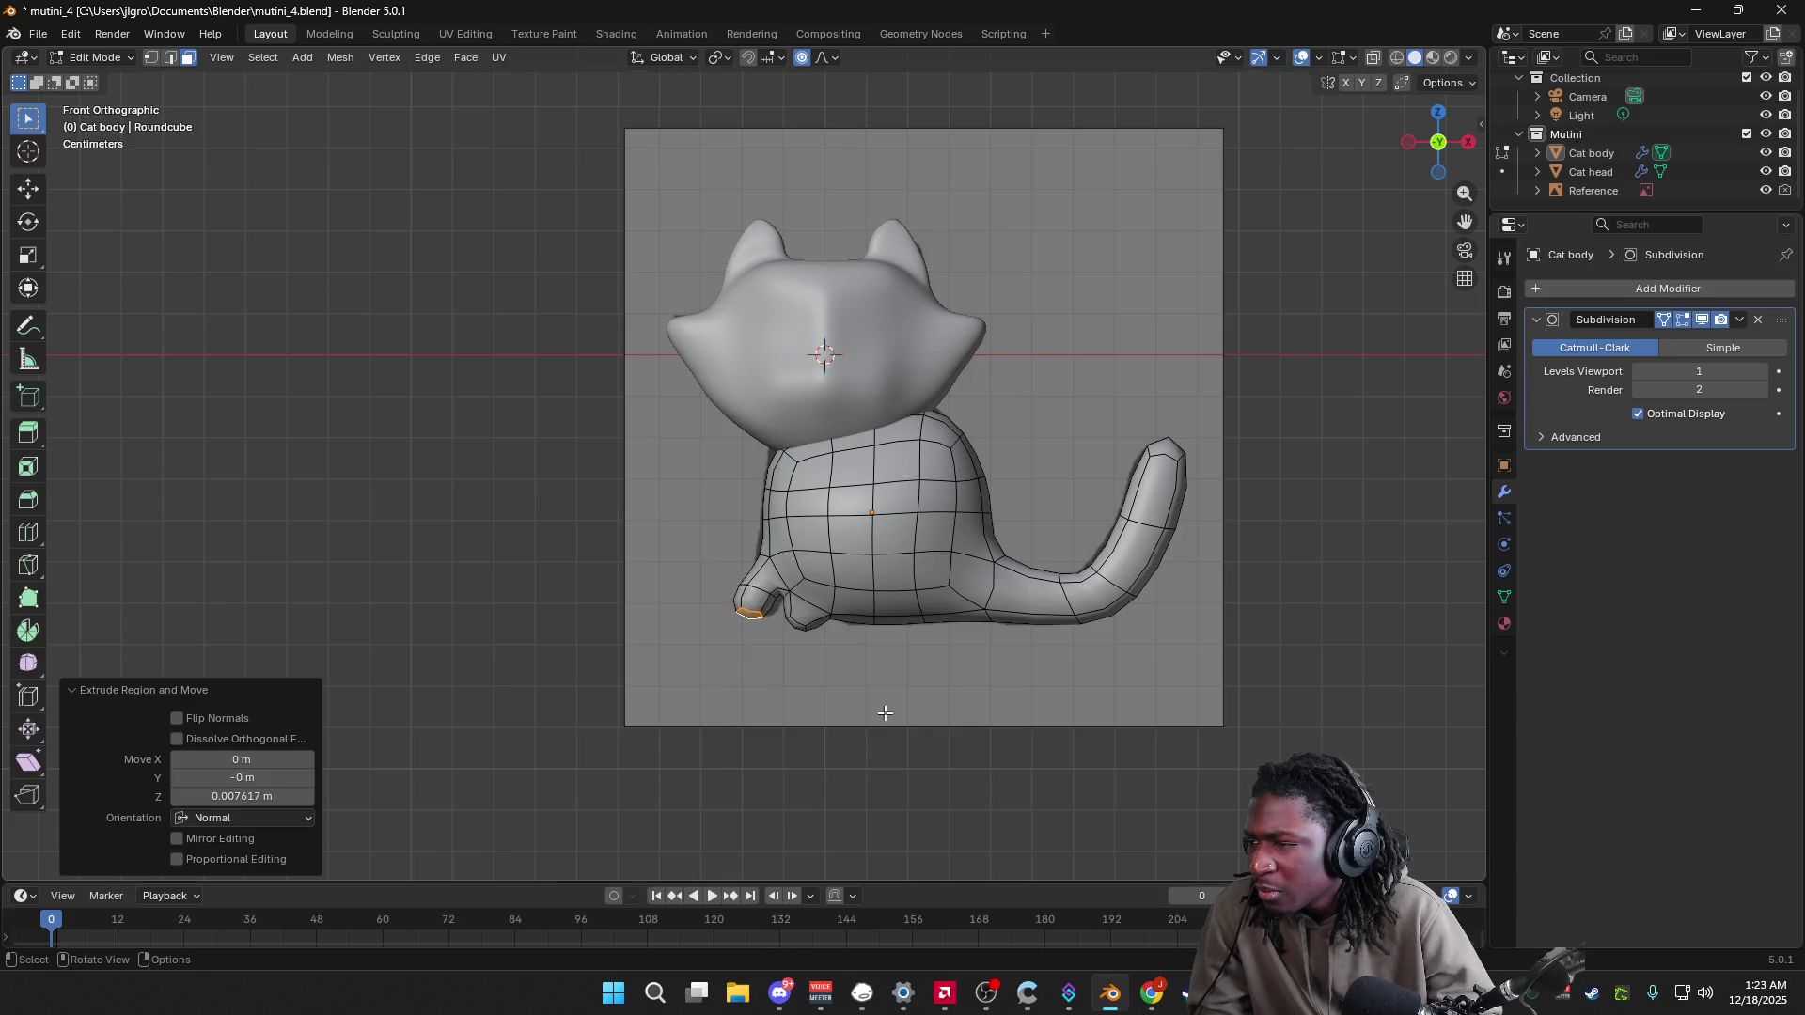
{"action": "mouse_move", "coordinate": [855, 725]}
{"action": "middle_mouse_down"}
{"action": "mouse_move", "coordinate": [923, 730]}
{"action": "mouse_move", "coordinate": [922, 666]}
{"action": "mouse_move", "coordinate": [1015, 649]}
{"action": "mouse_move", "coordinate": [1088, 596]}
{"action": "mouse_move", "coordinate": [934, 674]}
{"action": "mouse_move", "coordinate": [863, 740]}
{"action": "mouse_move", "coordinate": [879, 728]}
{"action": "middle_mouse_up"}
{"action": "left_click", "coordinate": [1433, 147]}
{"action": "mouse_move", "coordinate": [1060, 438]}
{"action": "middle_mouse_down"}
{"action": "mouse_move", "coordinate": [1057, 460]}
{"action": "mouse_move", "coordinate": [1181, 471]}
{"action": "mouse_move", "coordinate": [1172, 426]}
{"action": "mouse_move", "coordinate": [1064, 420]}
{"action": "middle_mouse_up"}
{"action": "left_click", "coordinate": [1463, 146]}
{"action": "left_click", "coordinate": [1436, 143]}
{"action": "left_click", "coordinate": [1472, 144]}
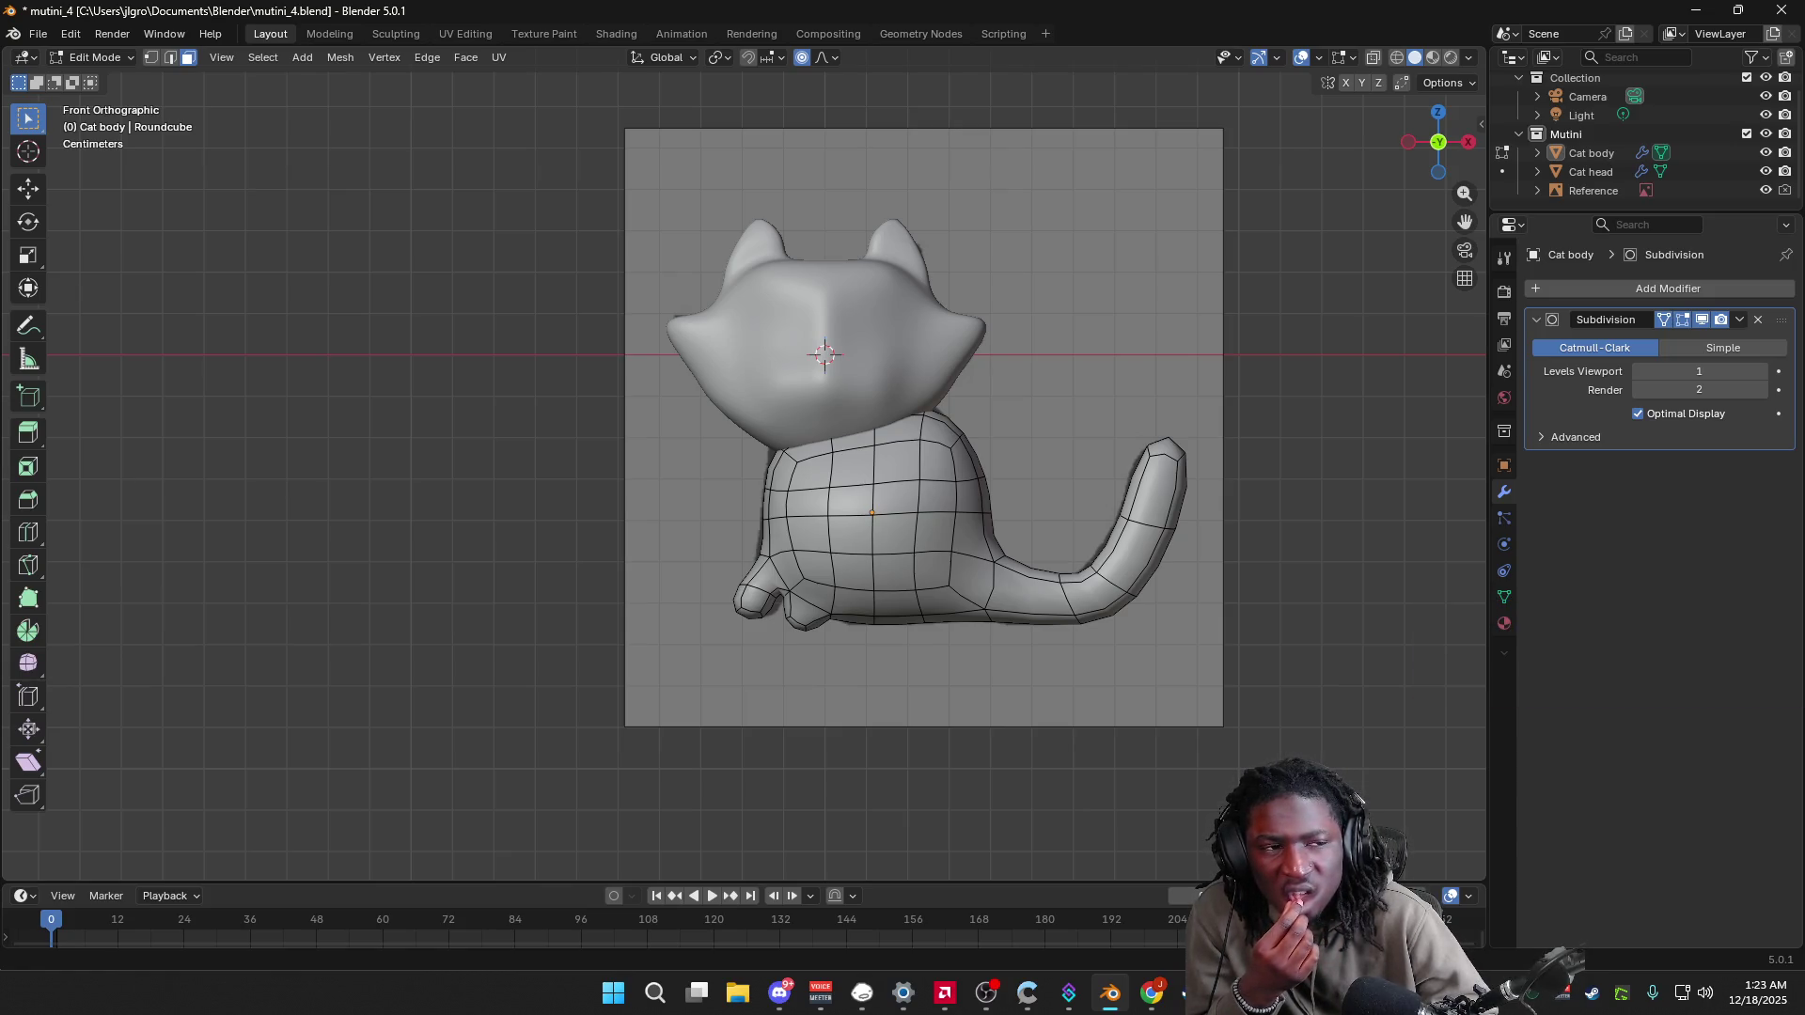
{"action": "key", "text": "alt+Tab"}
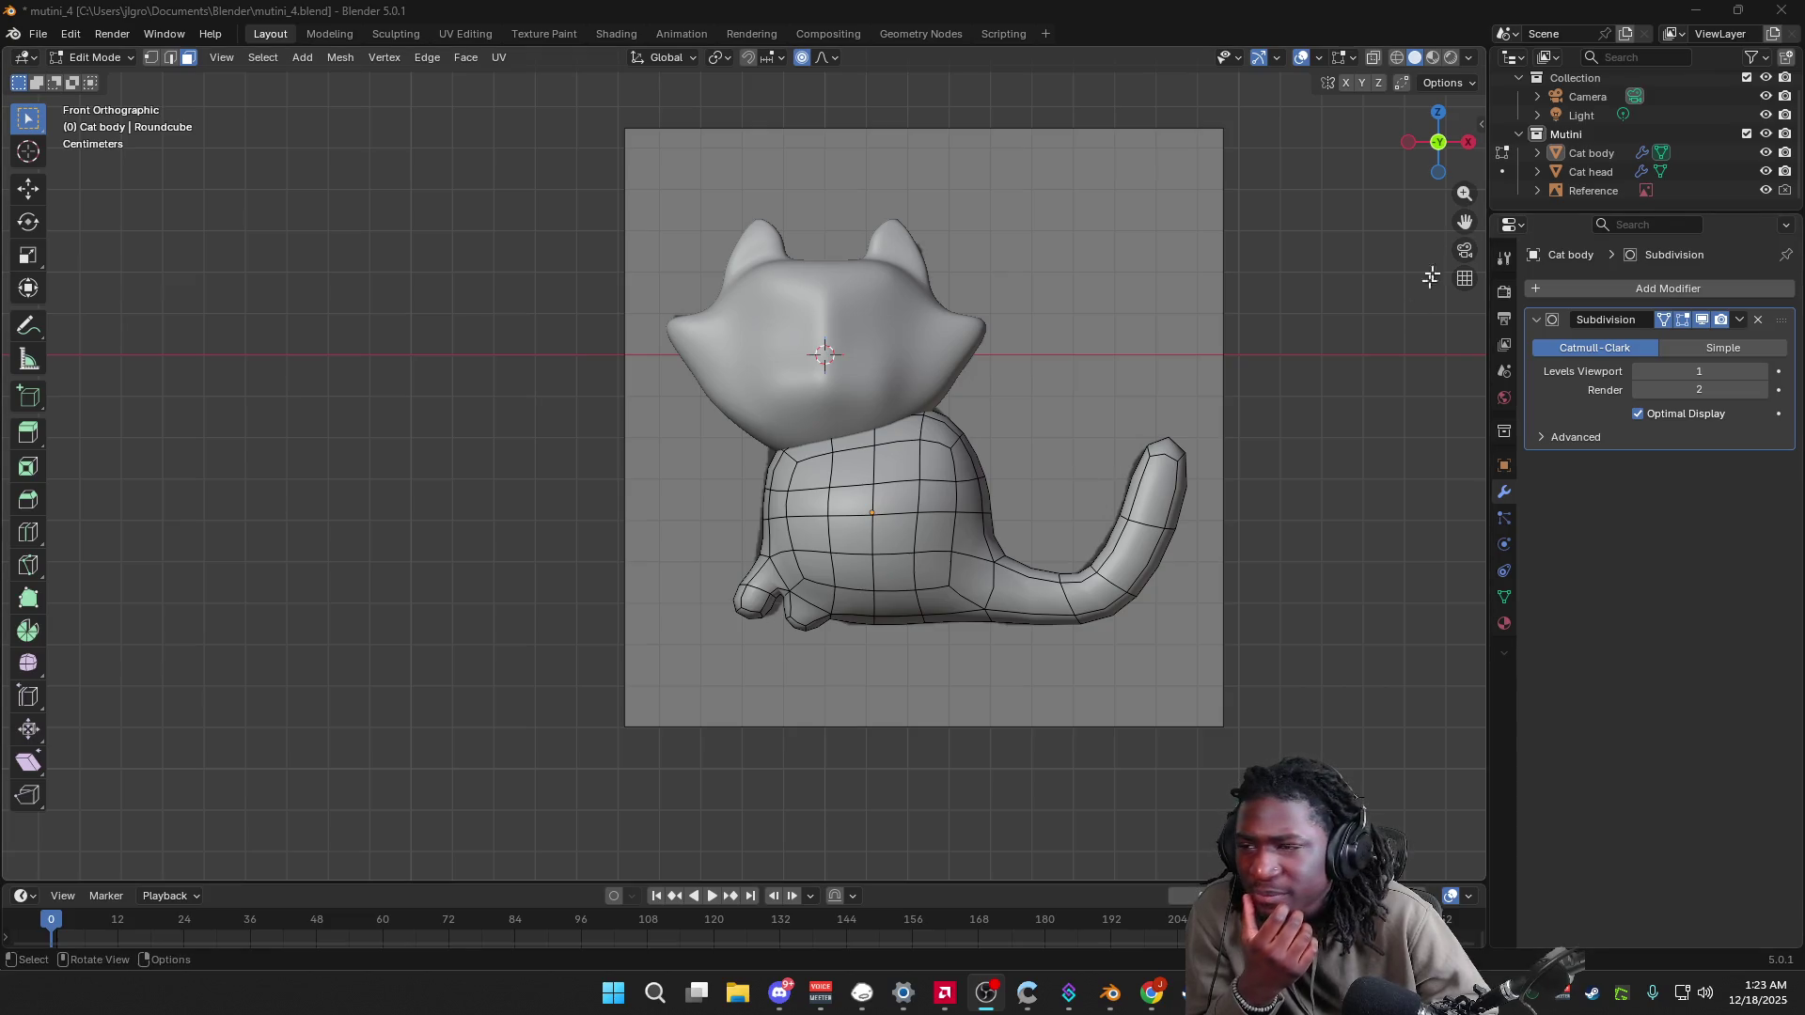
{"action": "left_click", "coordinate": [1412, 142]}
{"action": "mouse_move", "coordinate": [990, 402]}
{"action": "left_mouse_down"}
{"action": "mouse_move", "coordinate": [833, 591]}
{"action": "mouse_move", "coordinate": [849, 627]}
{"action": "left_mouse_up"}
{"action": "left_click", "coordinate": [978, 450]}
{"action": "key", "text": "1"}
Step: Select the vertices along the body's right edge, undoing the accidental extrusions
{"action": "left_click_drag", "start_coordinate": [986, 421], "coordinate": [841, 602]}
{"action": "key", "text": "e"}
{"action": "right_click", "coordinate": [1200, 550]}
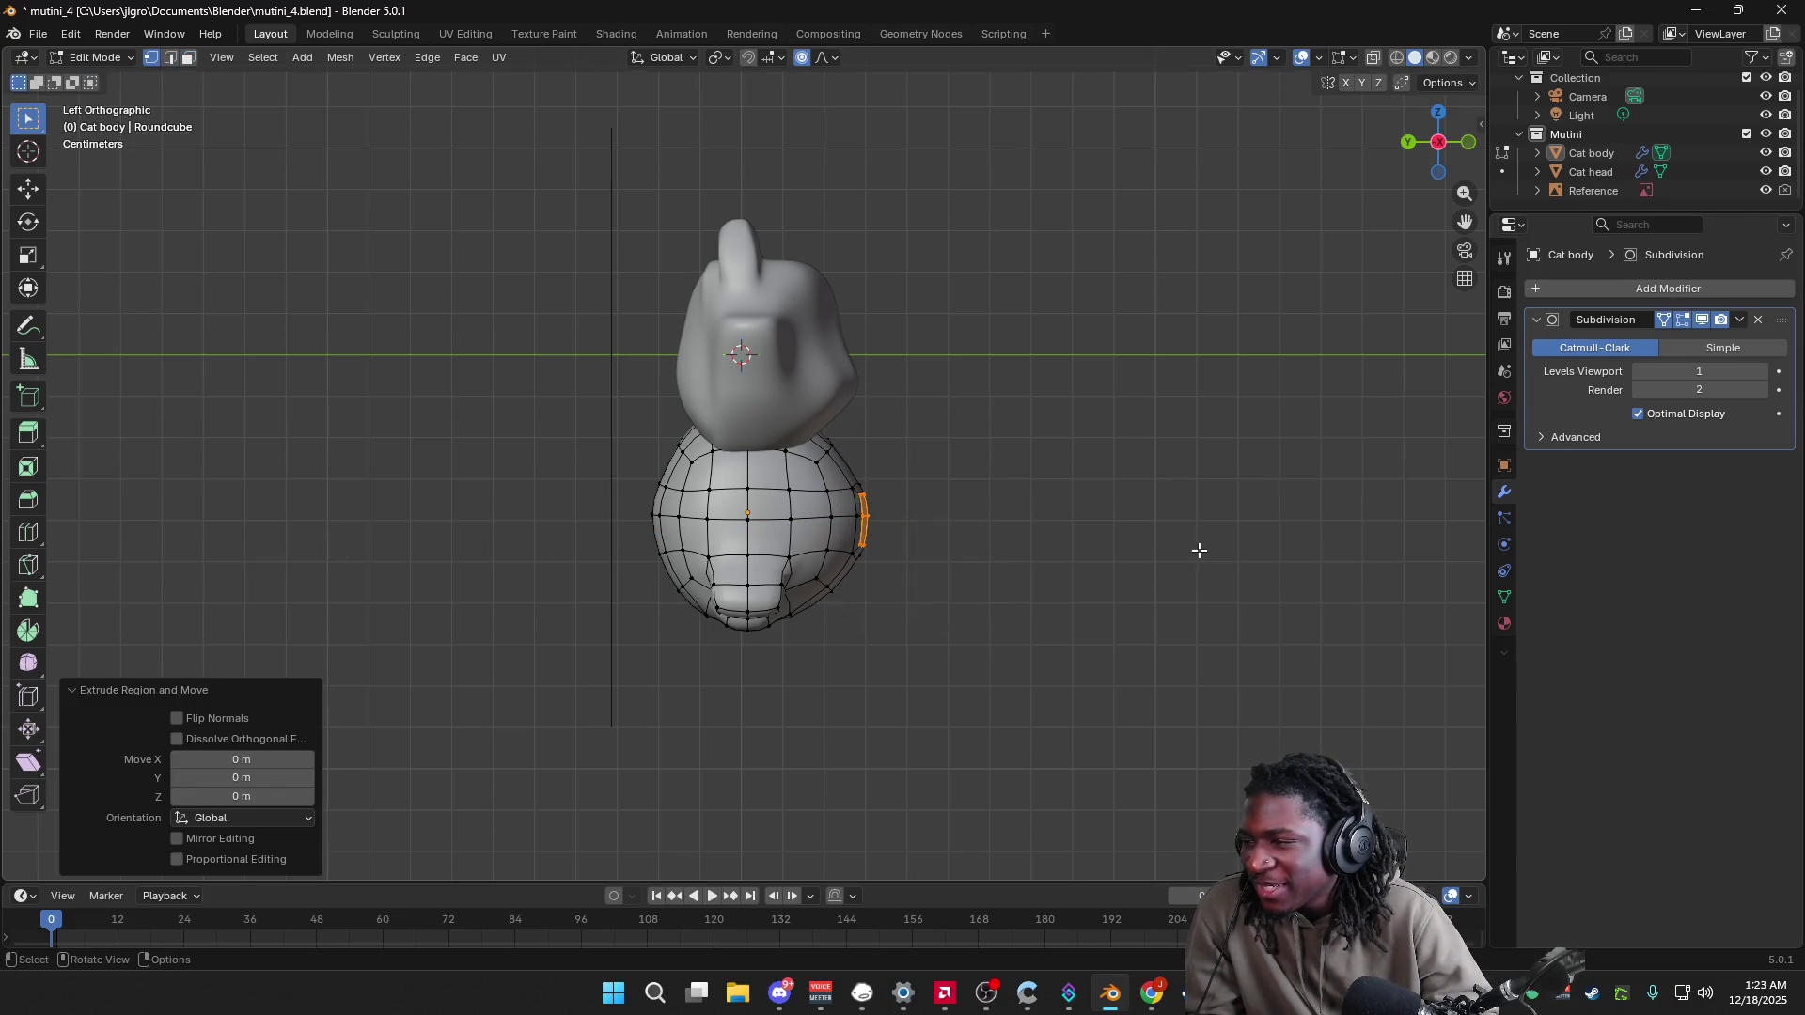
{"action": "left_click_drag", "start_coordinate": [1099, 347], "coordinate": [837, 626]}
{"action": "mouse_move", "coordinate": [1052, 415]}
{"action": "left_mouse_down"}
{"action": "mouse_move", "coordinate": [890, 516]}
{"action": "mouse_move", "coordinate": [844, 598]}
{"action": "left_mouse_up"}
{"action": "key", "text": "e"}
{"action": "right_click", "coordinate": [1059, 401]}
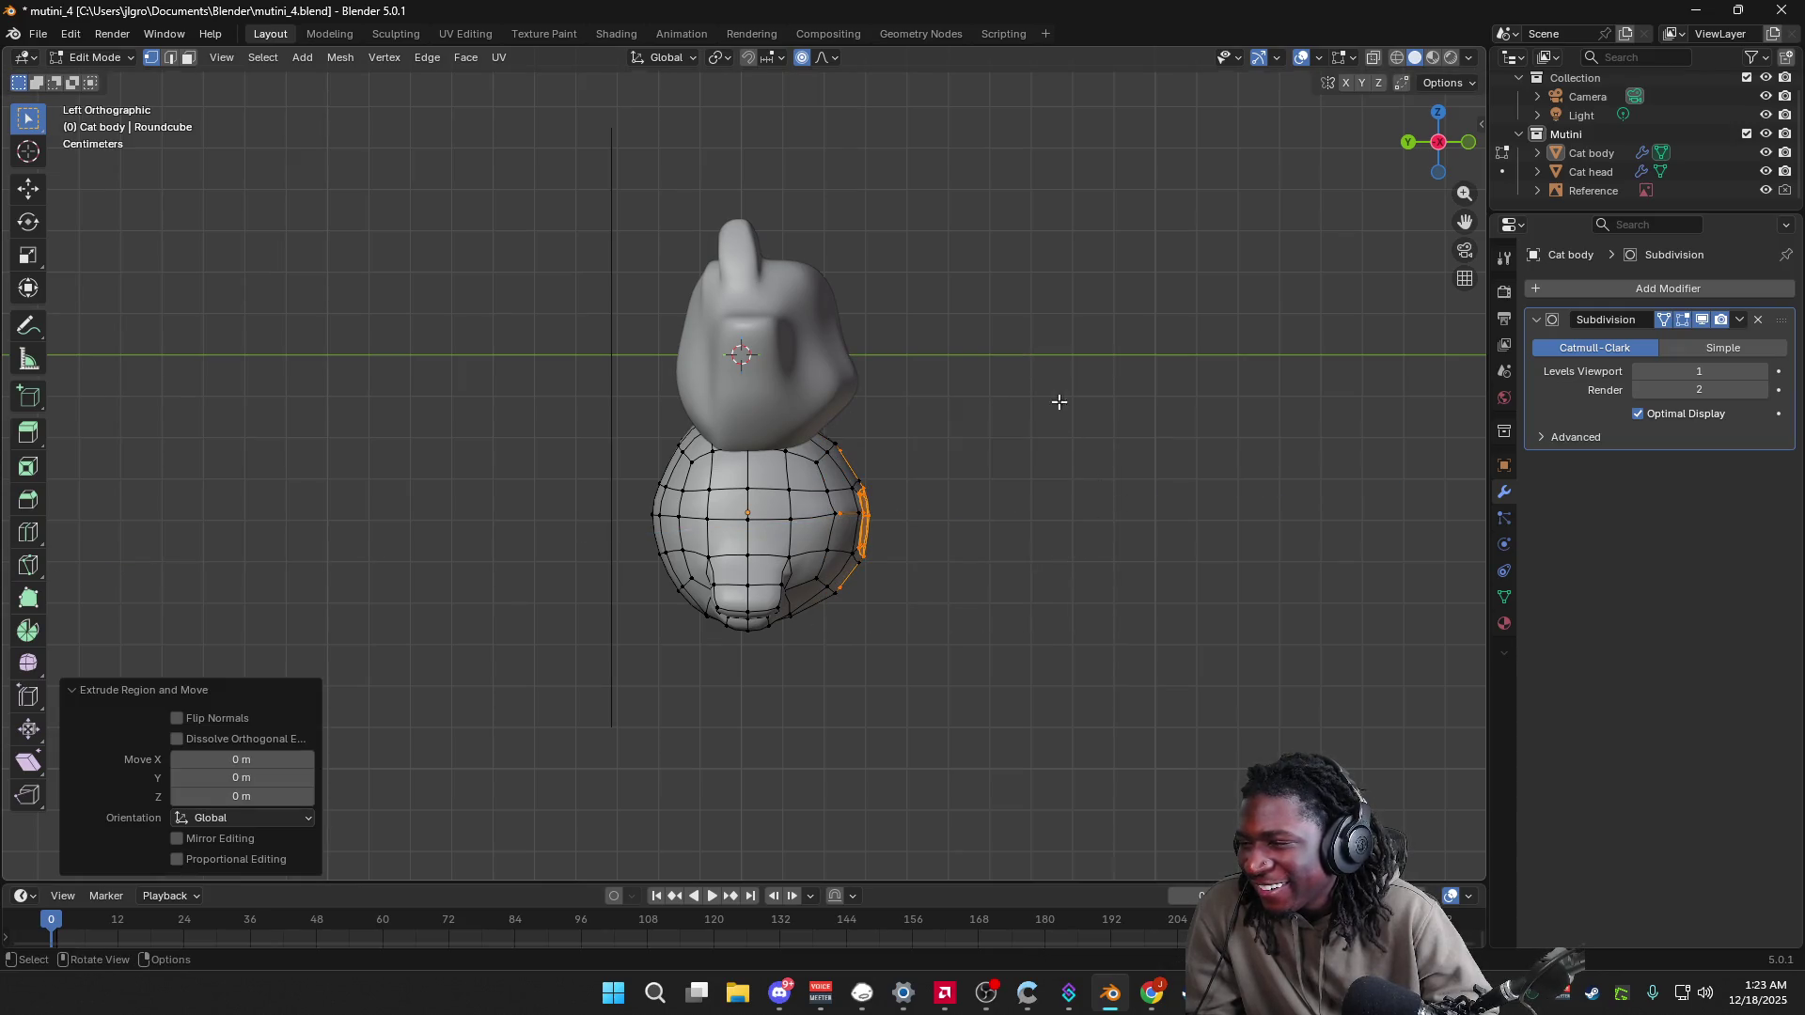
{"action": "key", "text": "ctrl+z"}
{"action": "left_click", "coordinate": [1056, 396]}
Step: Reselect the right-edge loop, then scale and slightly rotate it
{"action": "mouse_move", "coordinate": [1039, 402]}
{"action": "left_mouse_down"}
{"action": "mouse_move", "coordinate": [915, 499]}
{"action": "mouse_move", "coordinate": [837, 611]}
{"action": "left_mouse_up"}
{"action": "key", "text": "e"}
{"action": "right_click", "coordinate": [1081, 538]}
{"action": "key", "text": "ctrl+z"}
{"action": "left_click", "coordinate": [1078, 371]}
{"action": "left_click_drag", "start_coordinate": [1069, 347], "coordinate": [834, 647]}
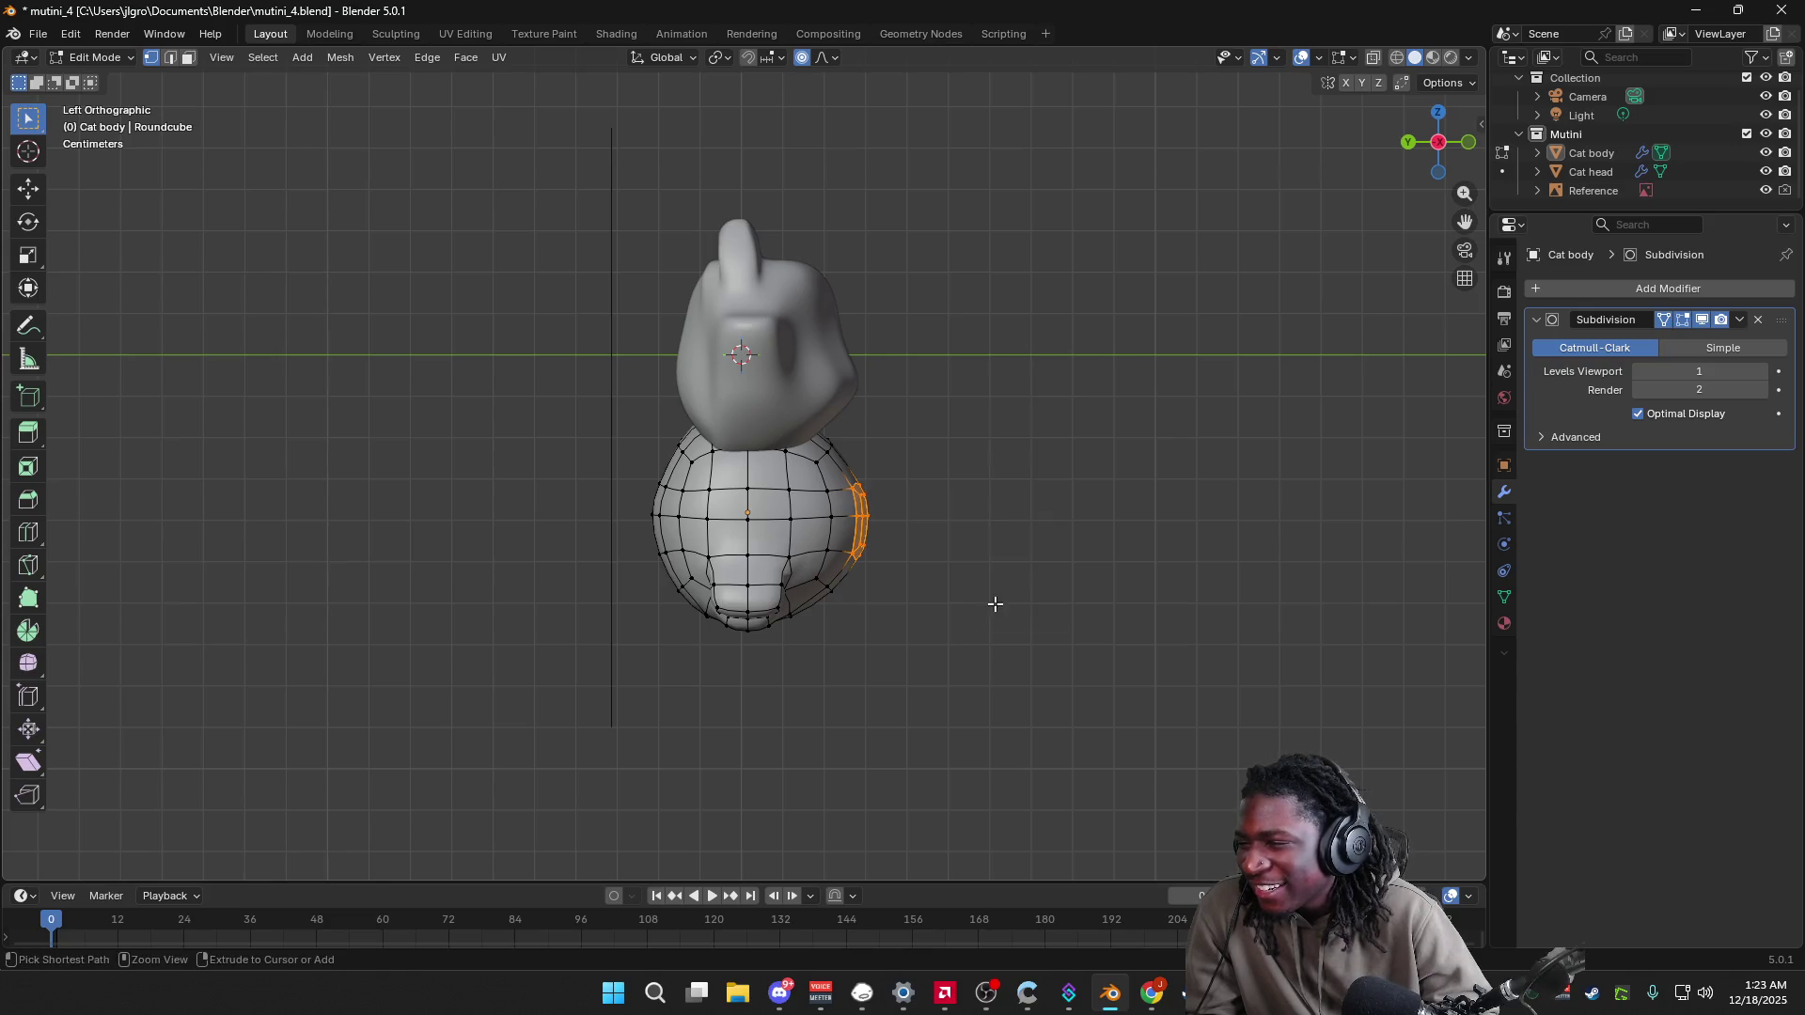
{"action": "mouse_move", "coordinate": [1021, 431]}
{"action": "left_mouse_down"}
{"action": "mouse_move", "coordinate": [867, 548]}
{"action": "mouse_move", "coordinate": [829, 643]}
{"action": "left_mouse_up"}
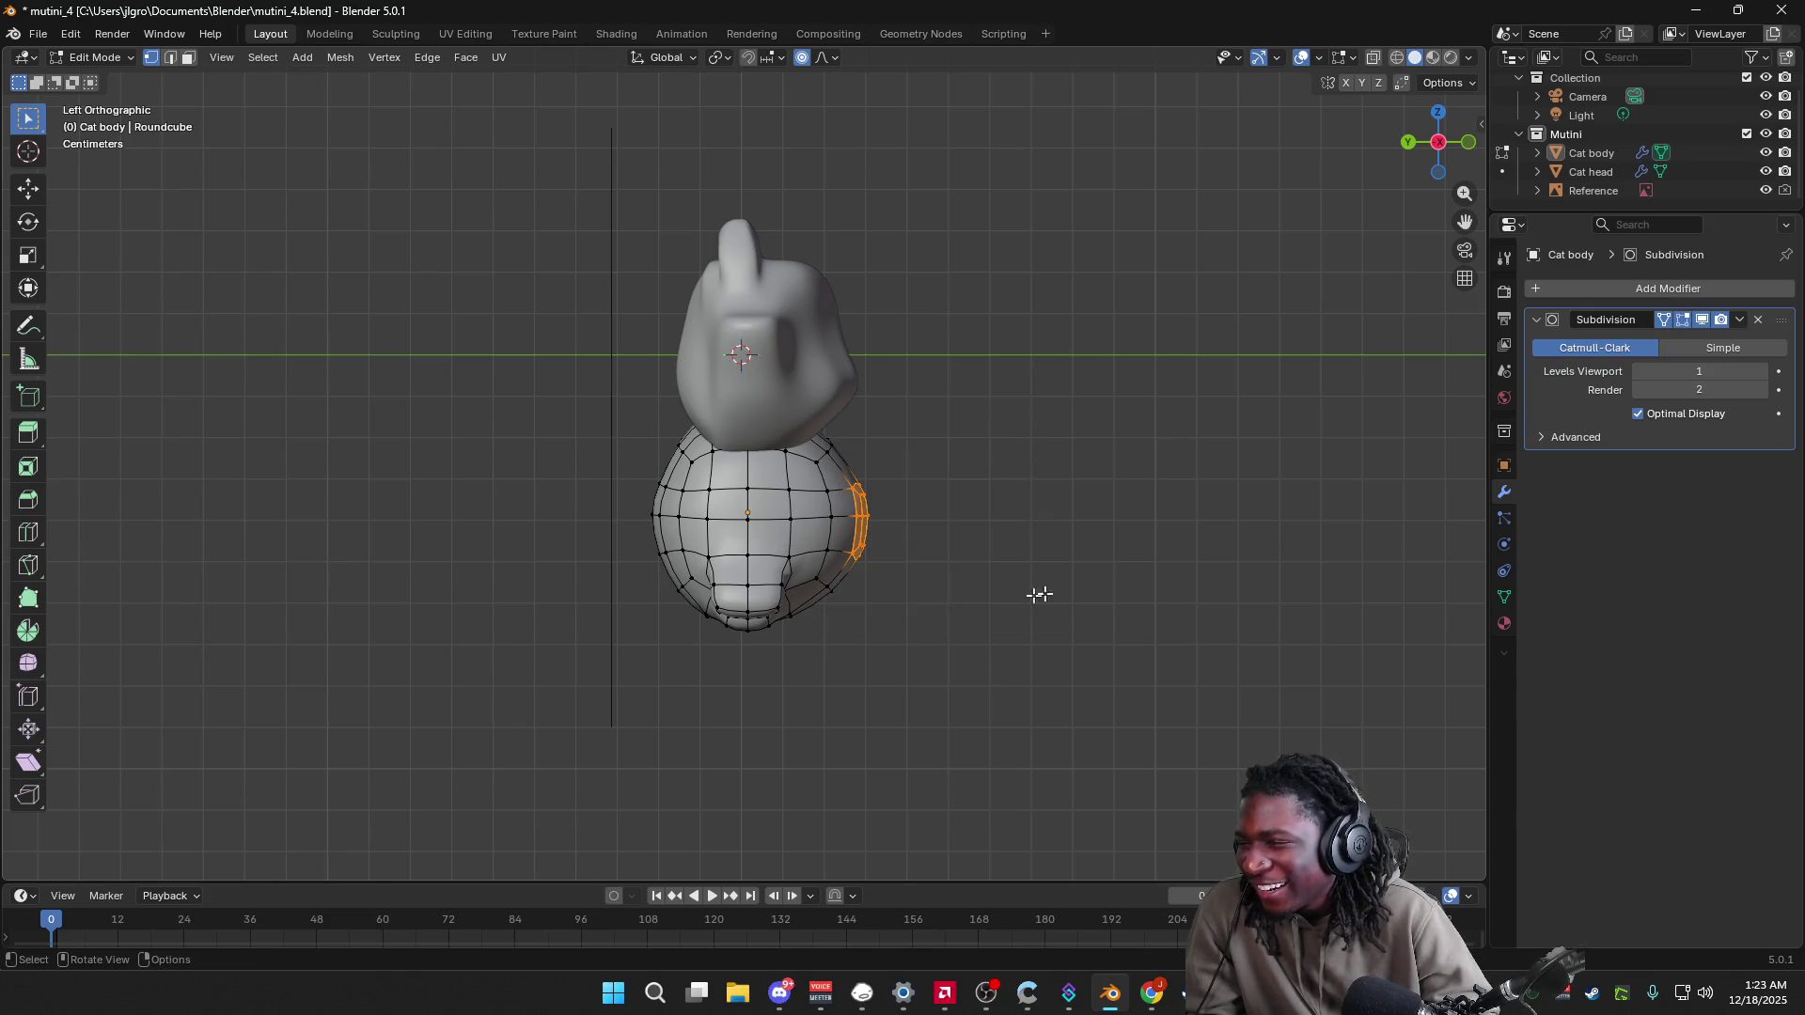
{"action": "key", "text": "s"}
{"action": "left_click", "coordinate": [1119, 582]}
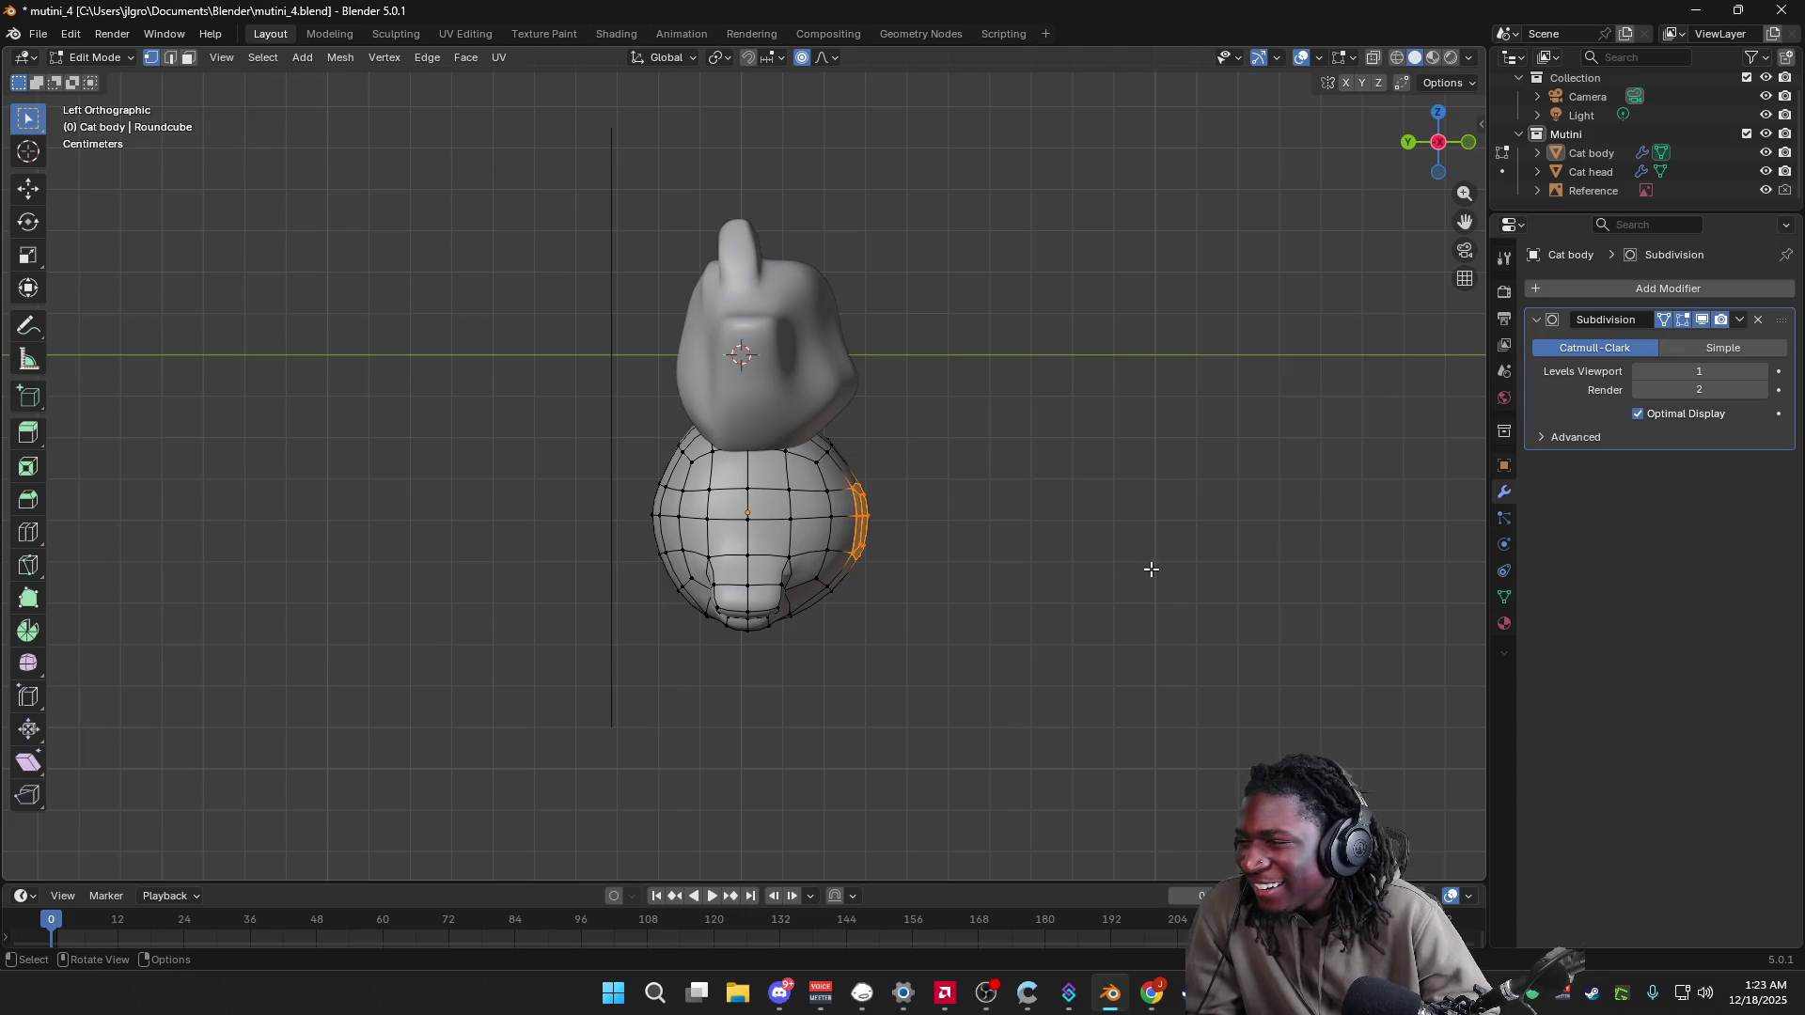
{"action": "key", "text": "r"}
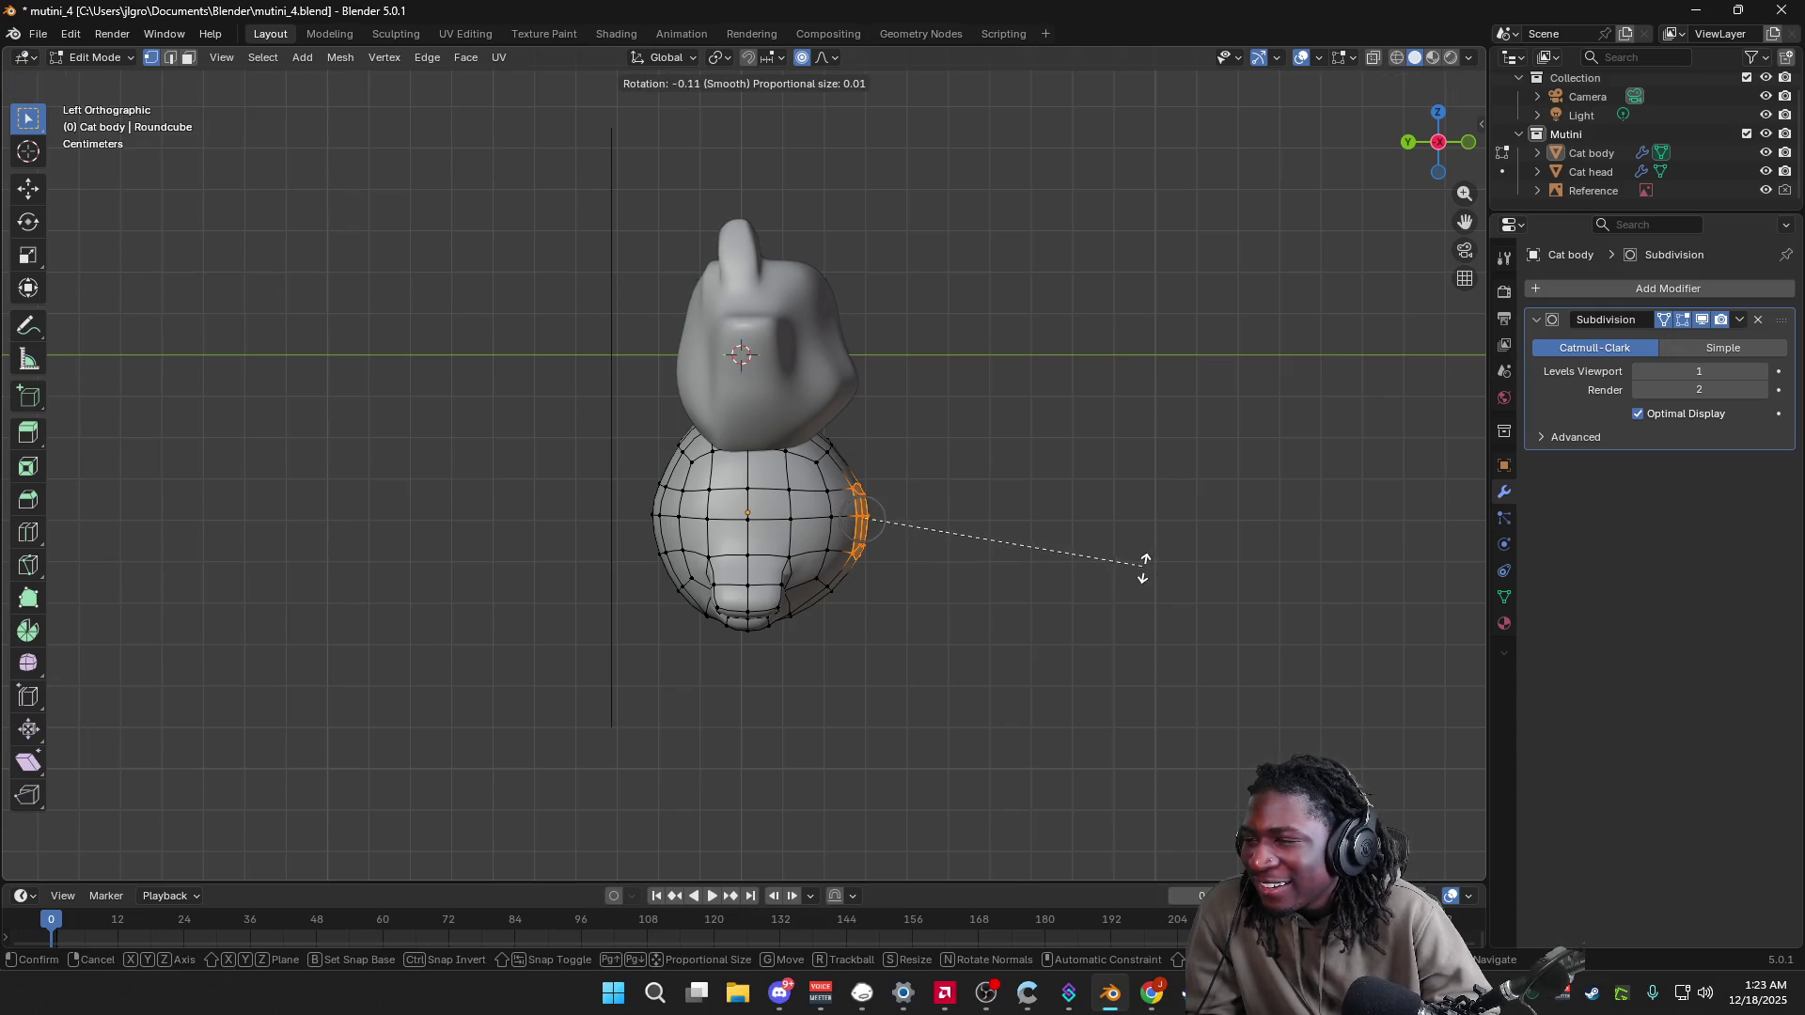
{"action": "left_click", "coordinate": [1147, 568]}
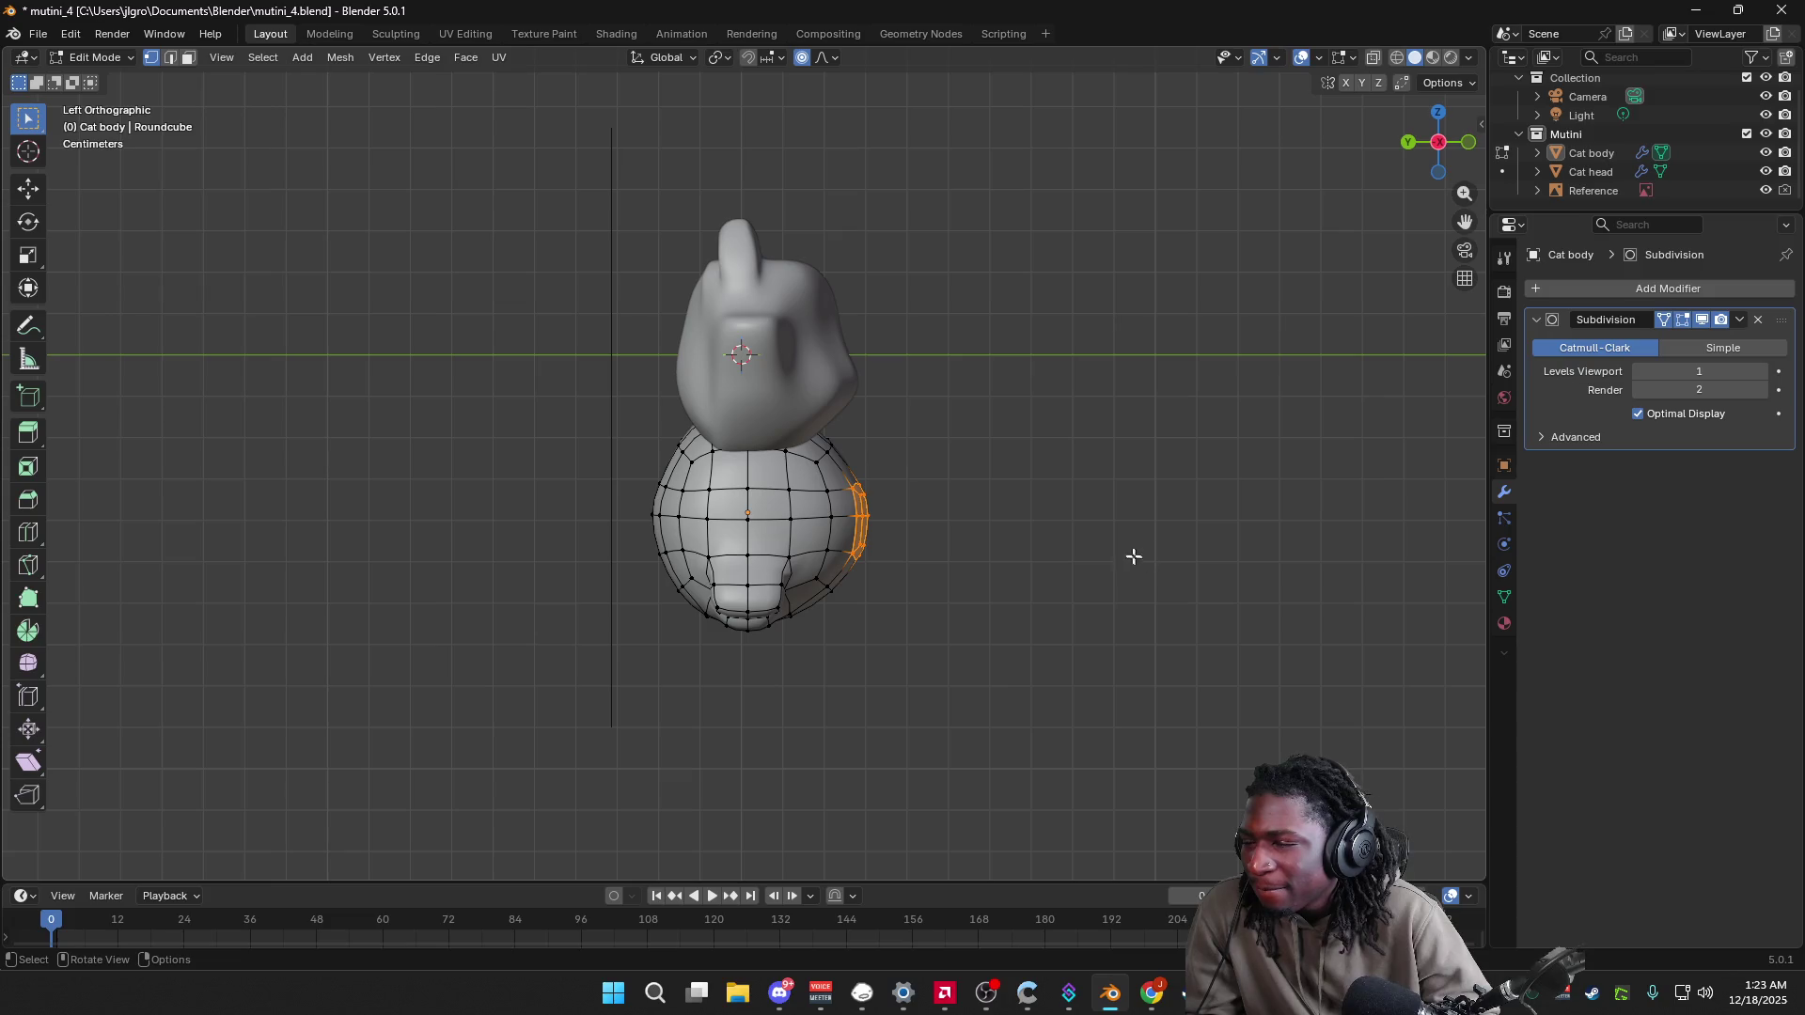
Step: Undo a stray extrusion and reselect the body's right-side edge loop
{"action": "key", "text": "e"}
{"action": "key", "text": "Escape"}
{"action": "key", "text": "ctrl+z"}
{"action": "left_click", "coordinate": [1118, 546]}
{"action": "key", "text": "ctrl+z"}
{"action": "left_click", "coordinate": [1120, 536]}
{"action": "mouse_move", "coordinate": [1134, 439]}
{"action": "left_mouse_down"}
{"action": "mouse_move", "coordinate": [881, 620]}
{"action": "mouse_move", "coordinate": [832, 630]}
{"action": "left_mouse_up"}
{"action": "key", "text": "g"}
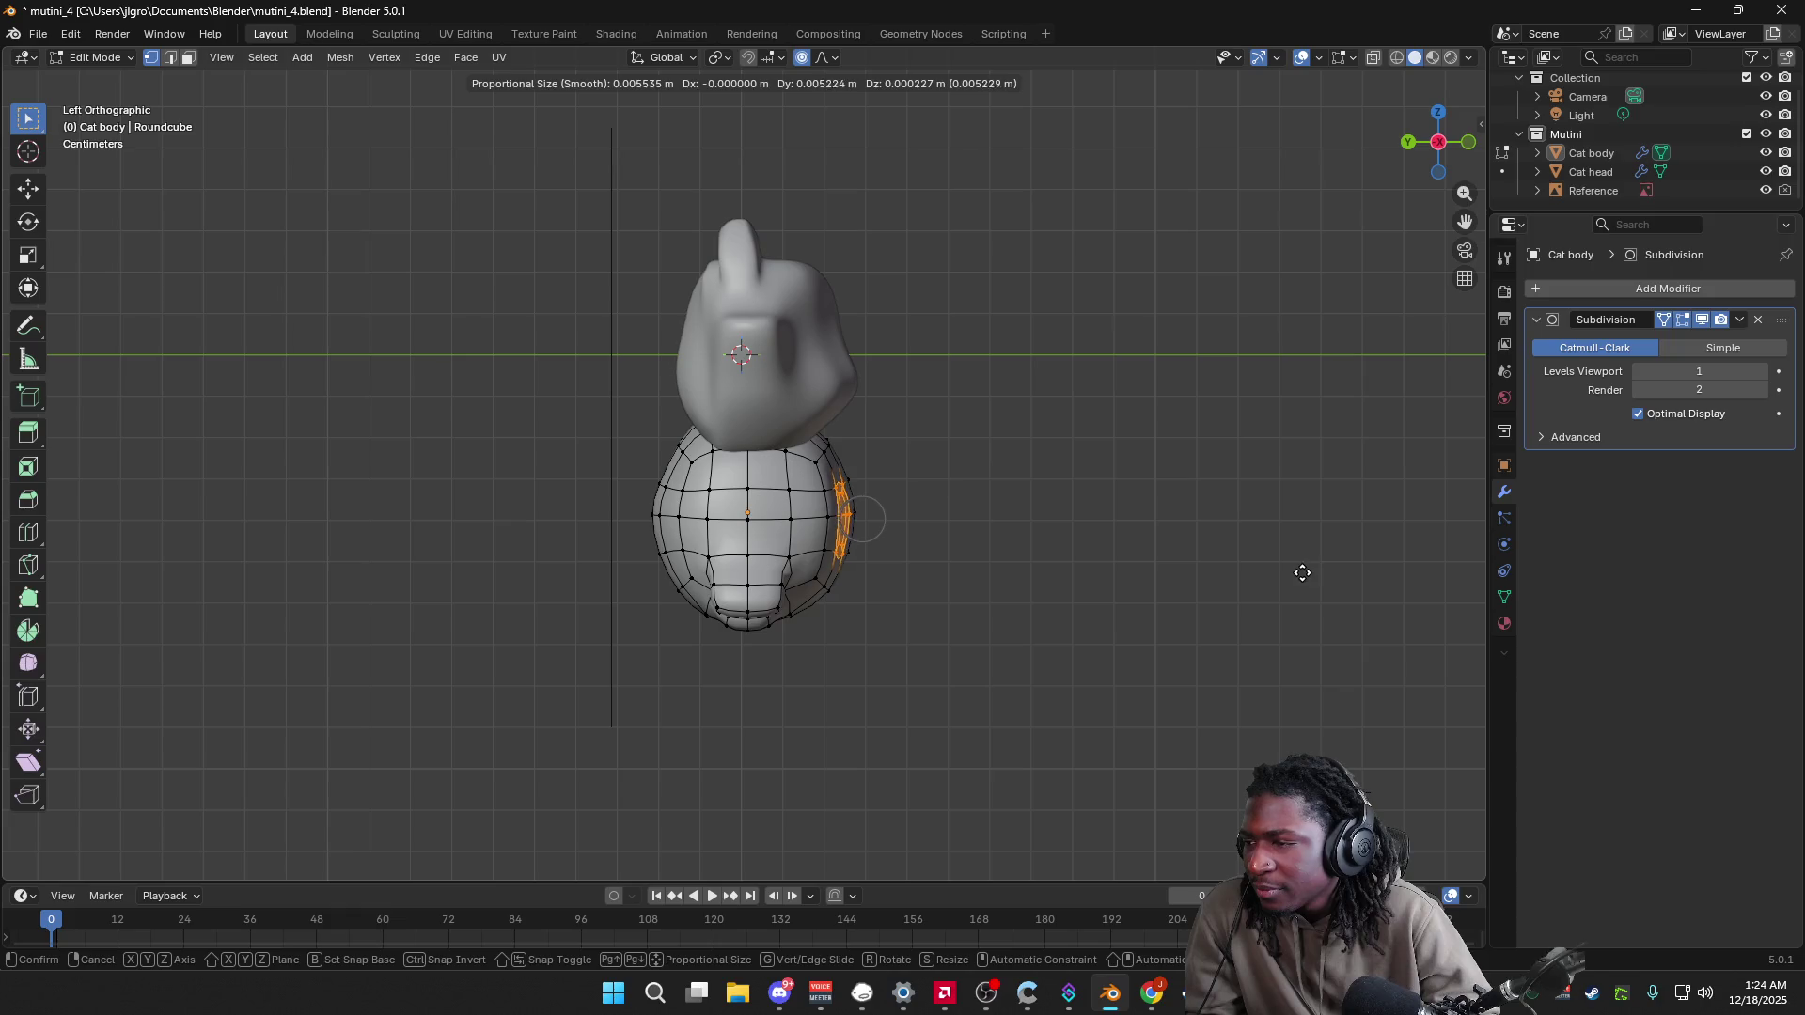
{"action": "right_click", "coordinate": [1303, 573]}
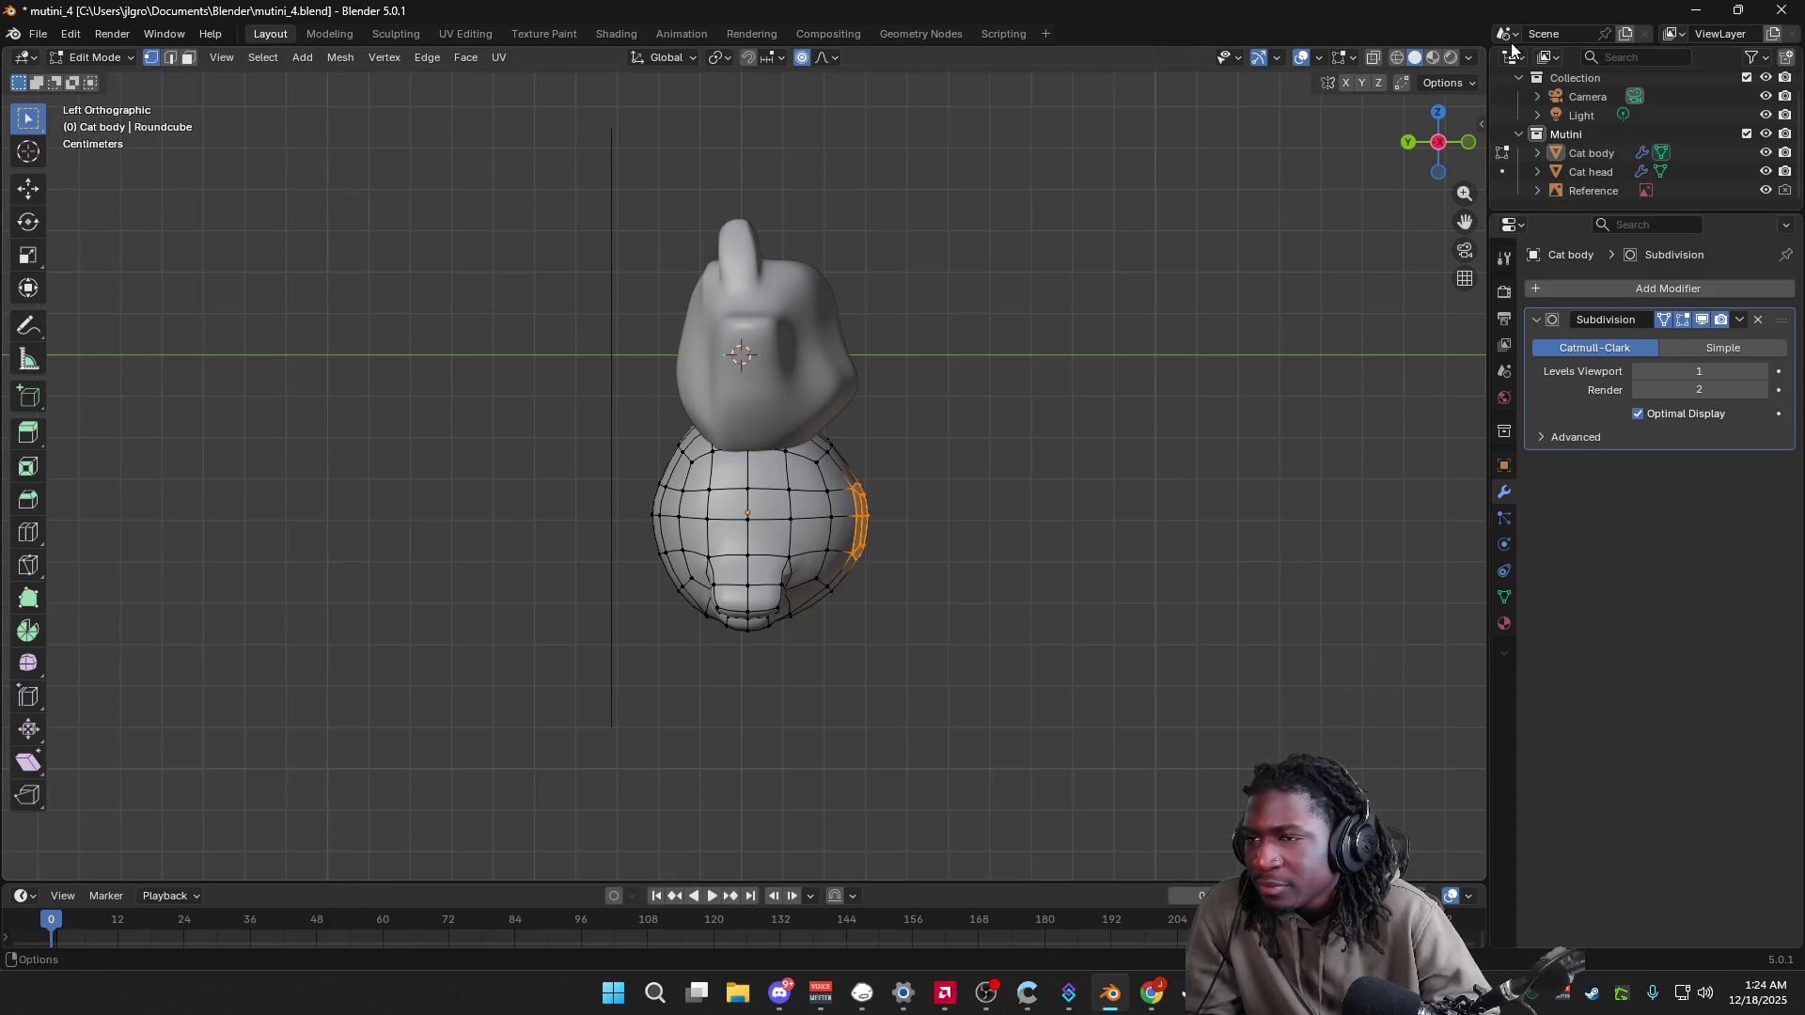
Step: Turn on X-Ray and pull the right-side edge loop inward through the mesh
{"action": "left_click", "coordinate": [1470, 58]}
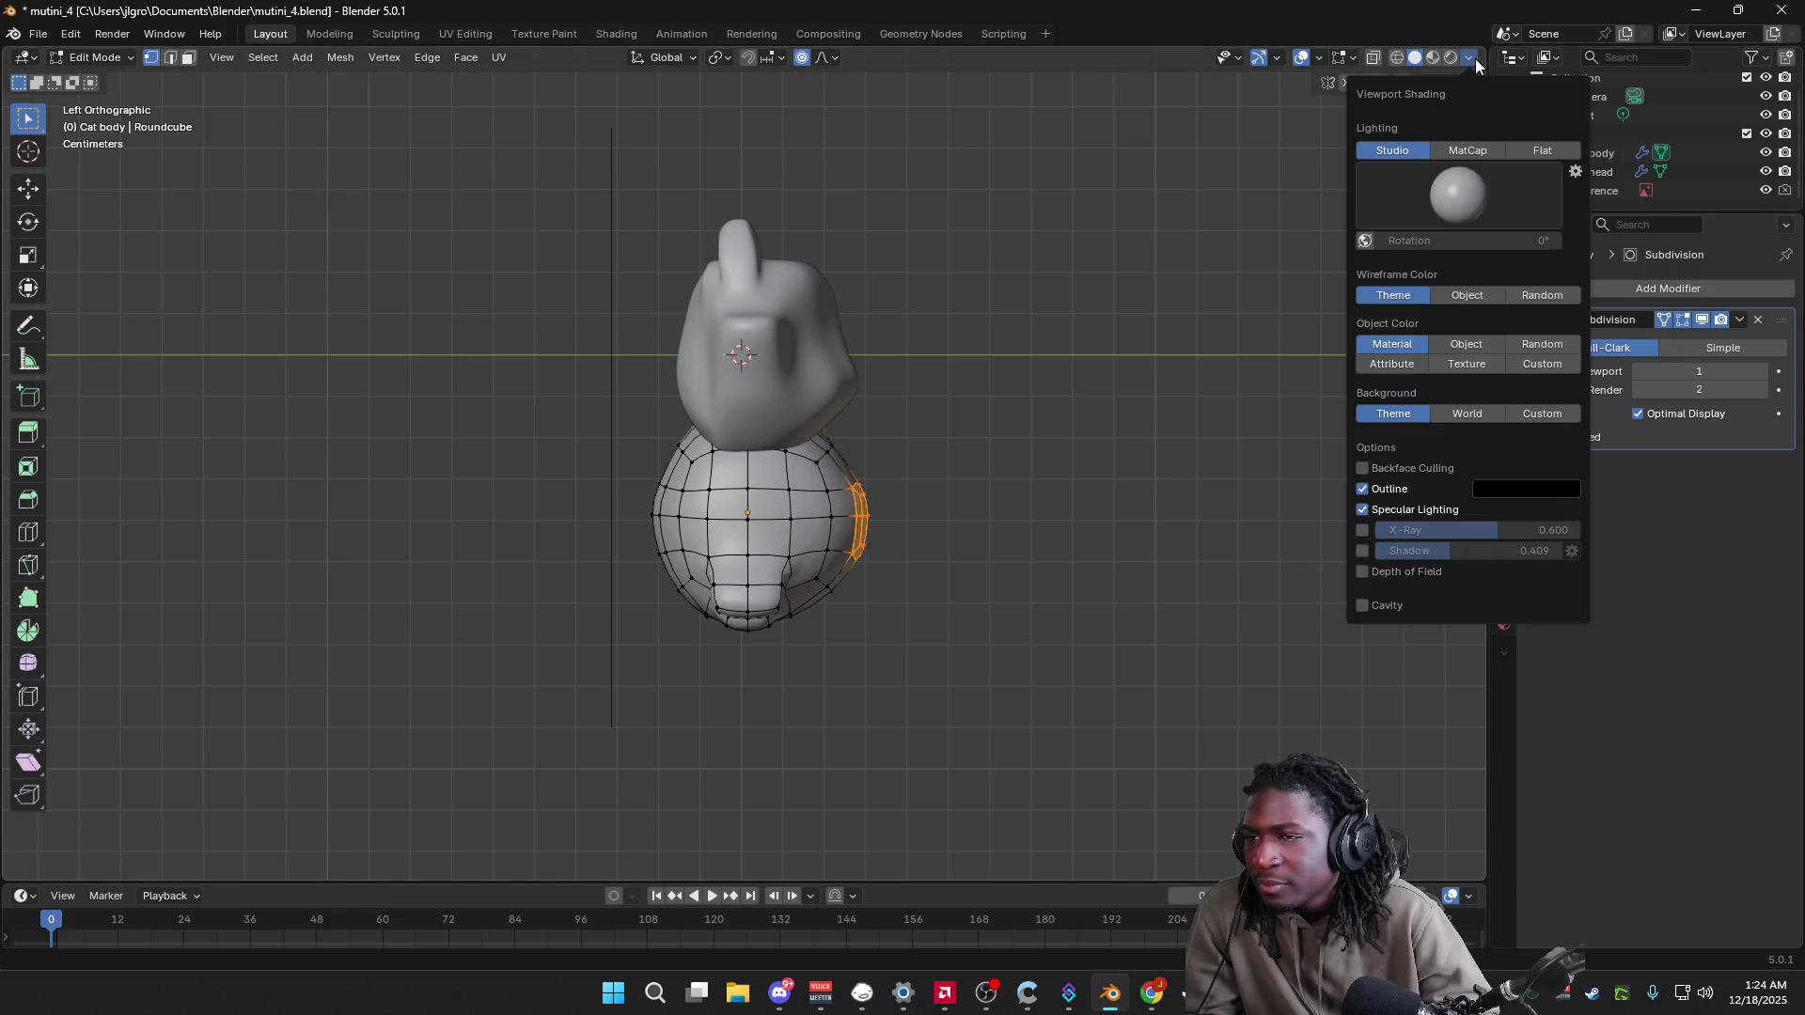
{"action": "left_click", "coordinate": [1362, 530]}
{"action": "mouse_move", "coordinate": [1043, 397]}
{"action": "left_mouse_down"}
{"action": "mouse_move", "coordinate": [911, 576]}
{"action": "mouse_move", "coordinate": [837, 634]}
{"action": "left_mouse_up"}
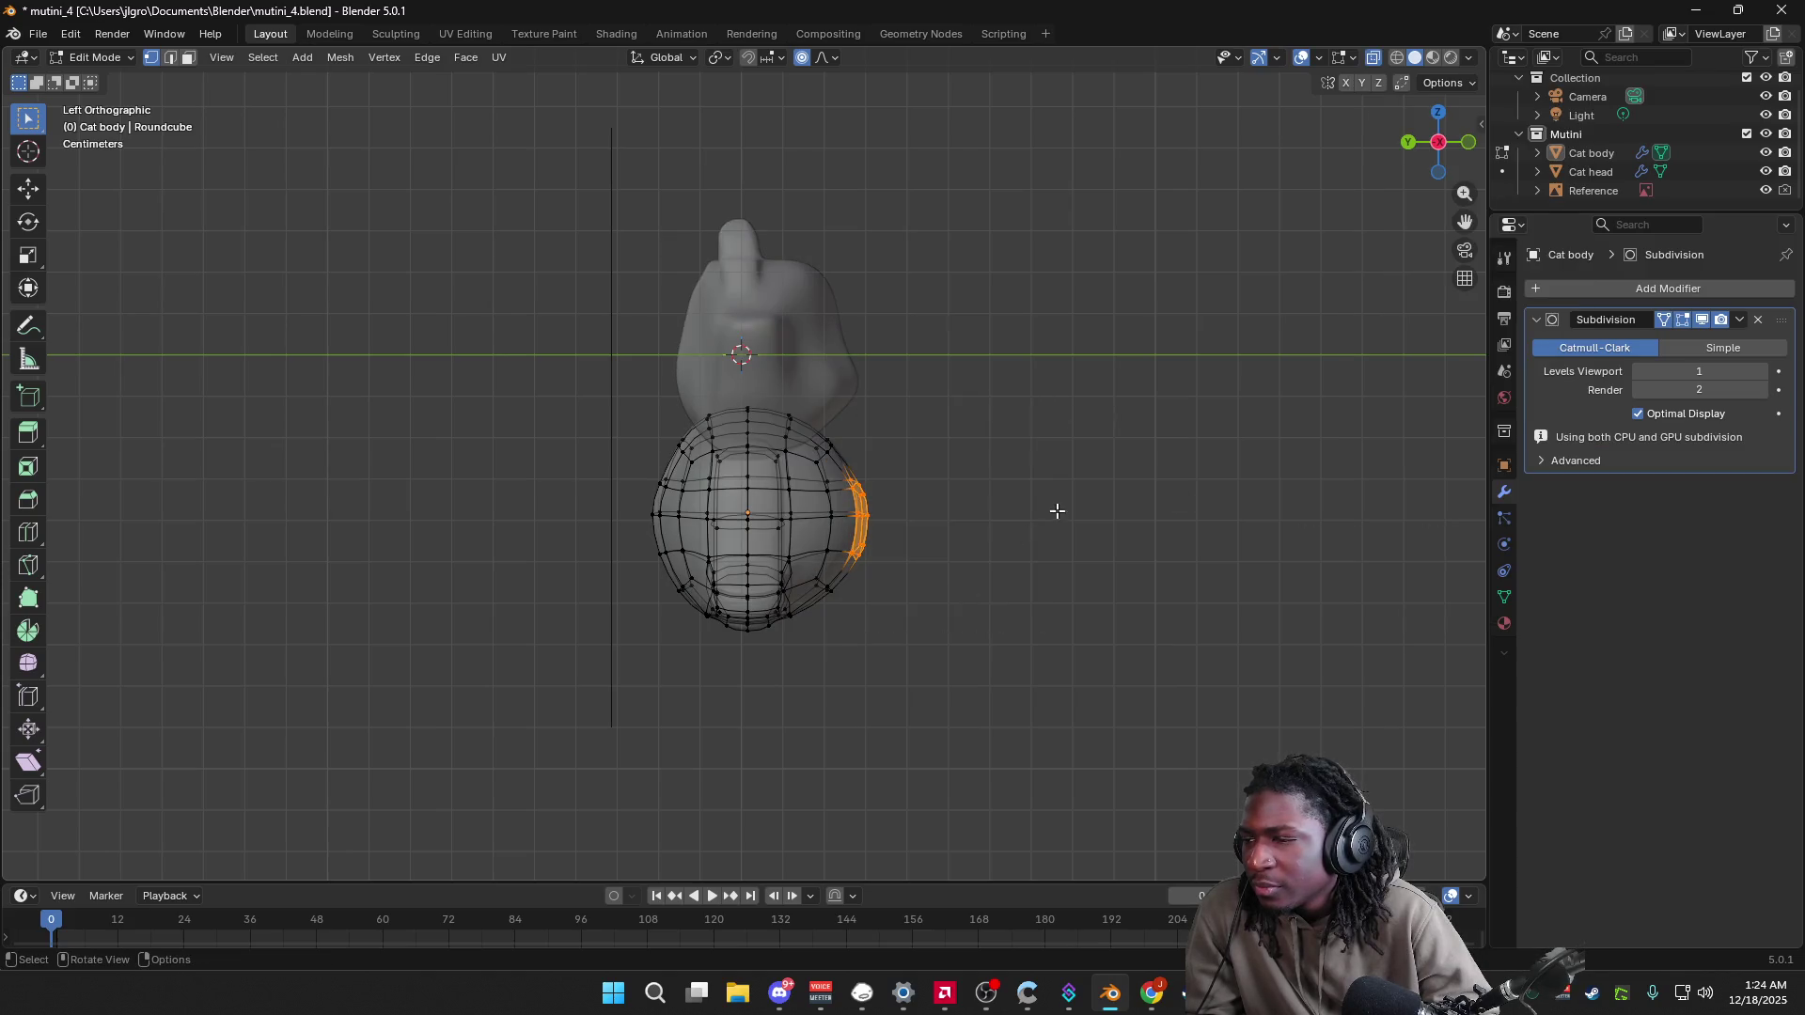
{"action": "key", "text": "g"}
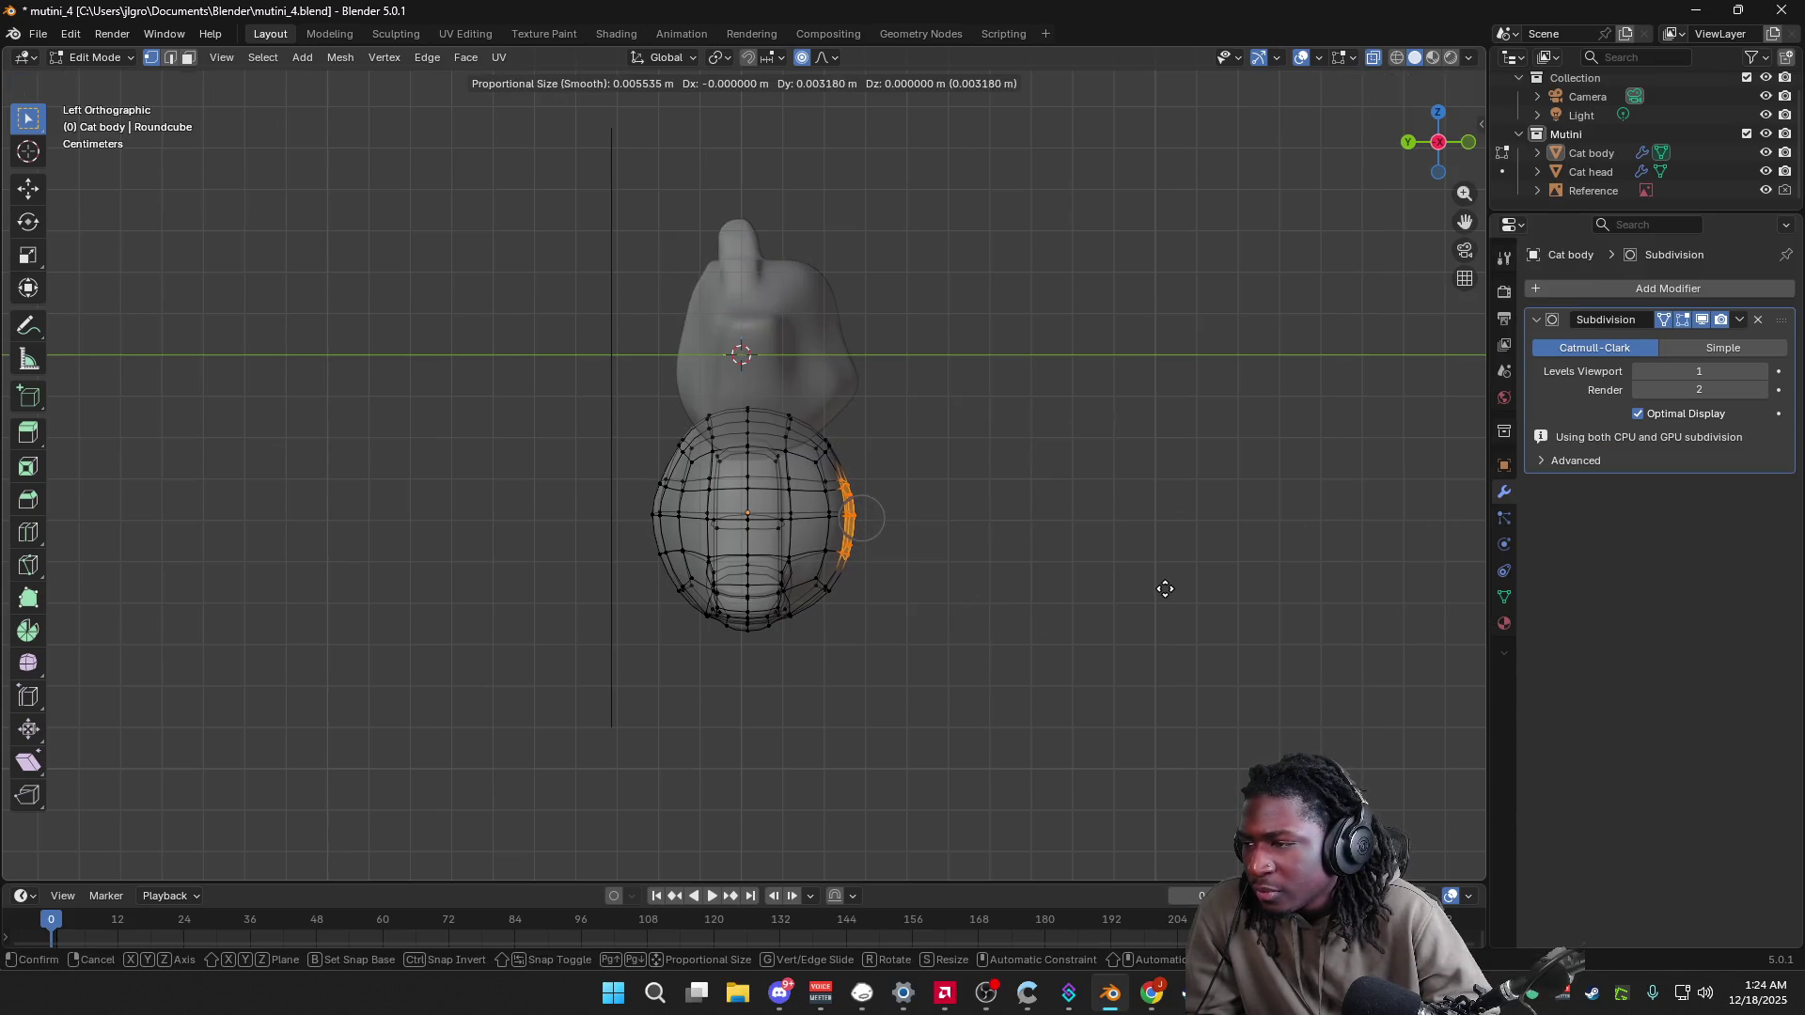
{"action": "left_click", "coordinate": [1163, 576]}
{"action": "left_click", "coordinate": [1469, 142]}
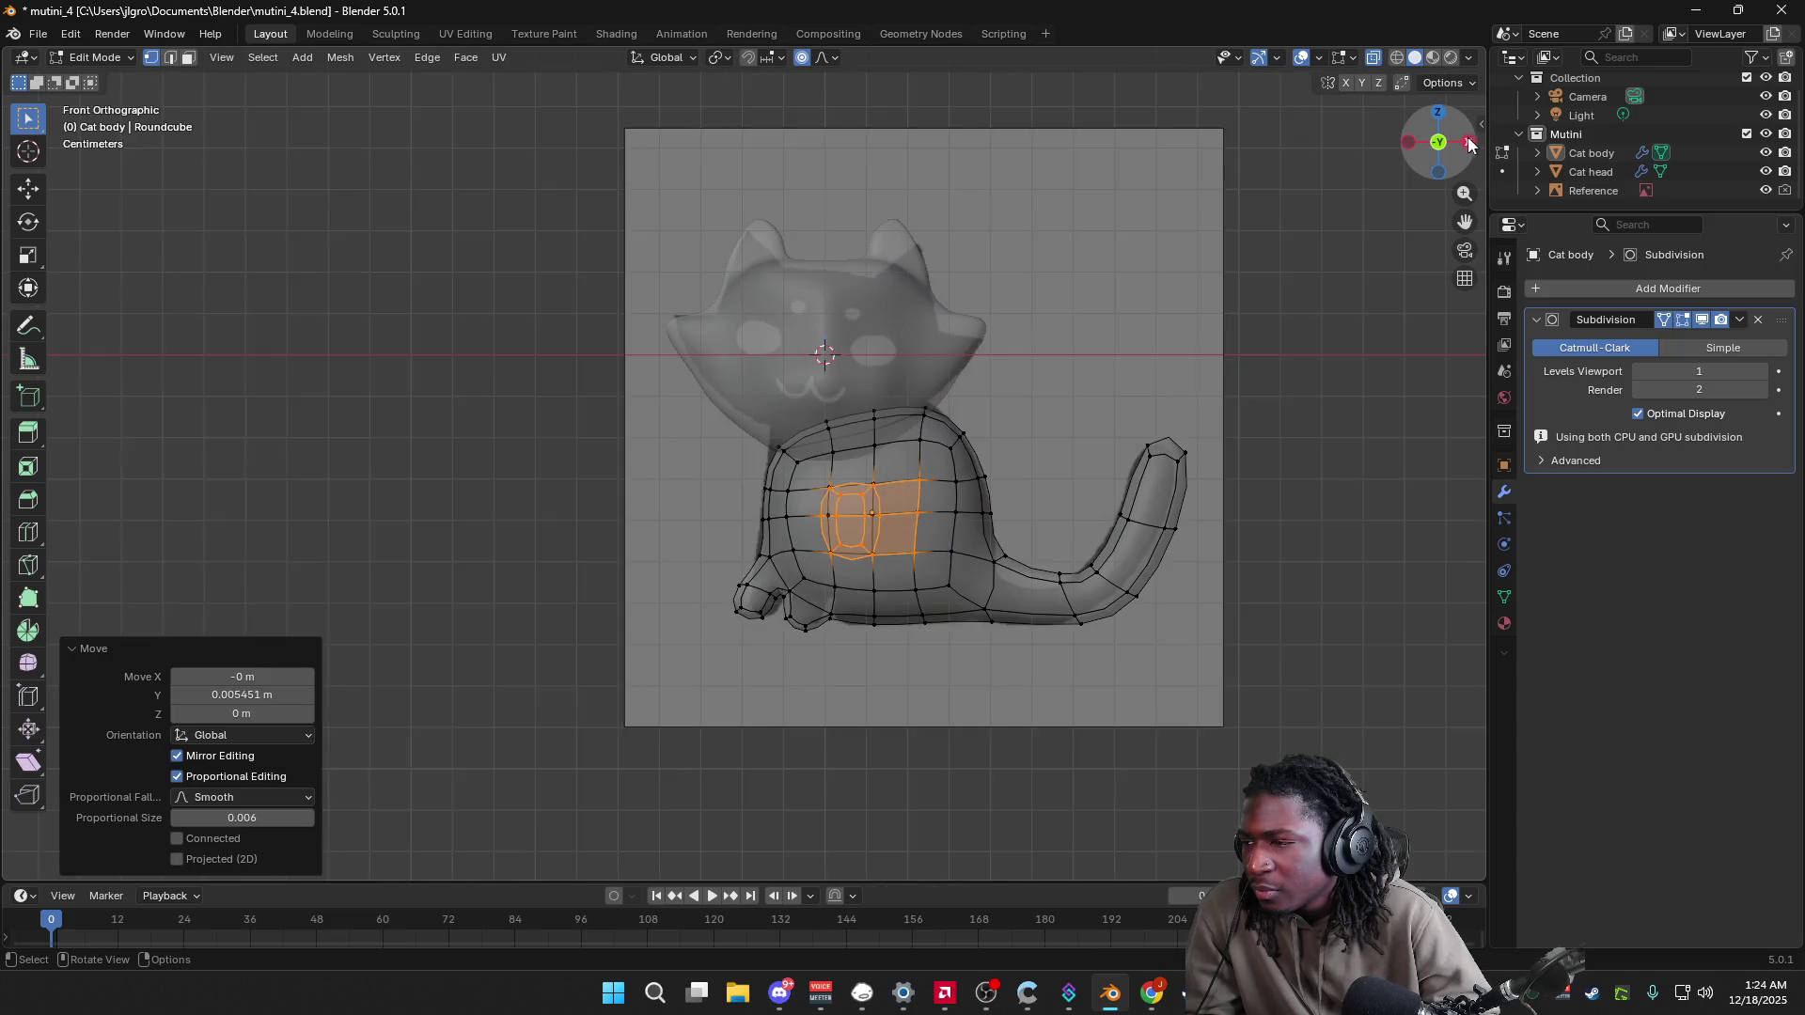
{"action": "mouse_move", "coordinate": [1261, 568]}
{"action": "middle_mouse_down"}
{"action": "mouse_move", "coordinate": [1370, 592]}
{"action": "mouse_move", "coordinate": [1301, 580]}
{"action": "mouse_move", "coordinate": [1327, 589]}
{"action": "middle_mouse_up"}
{"action": "key", "text": "alt+a"}
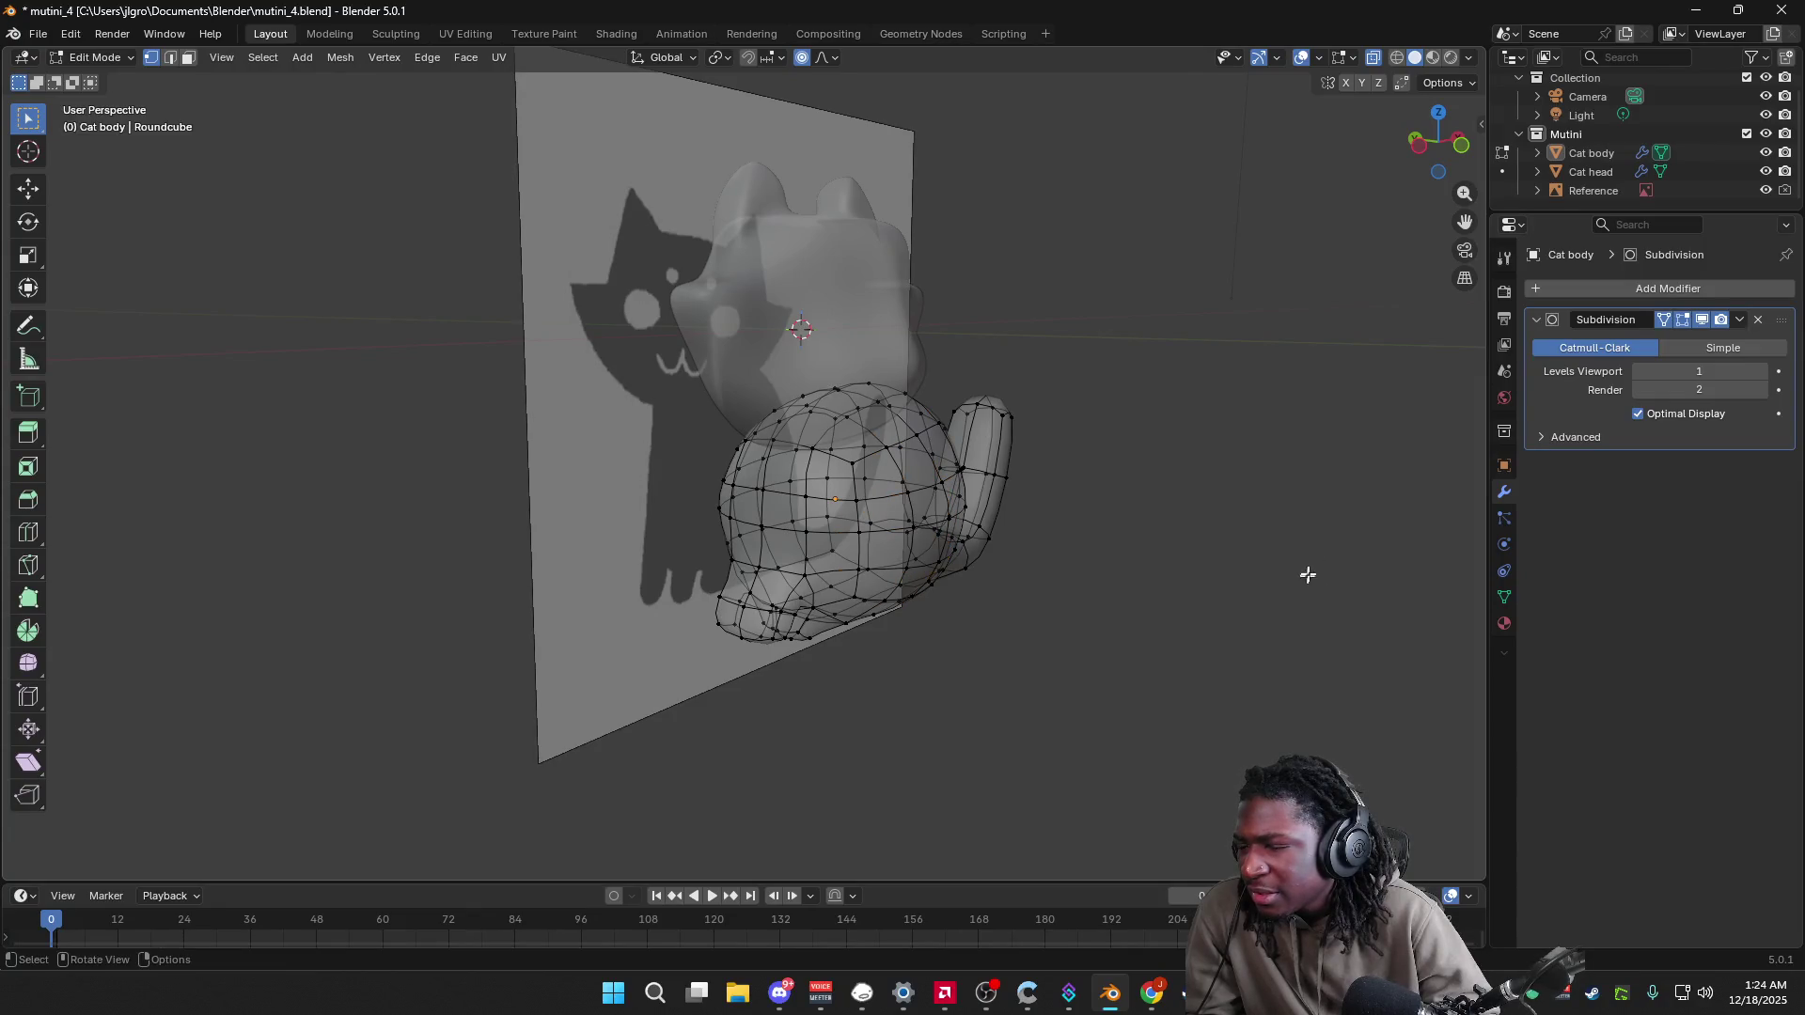
Step: From the left side view, move the body's right edge inward along Y
{"action": "left_click", "coordinate": [1412, 143]}
{"action": "mouse_move", "coordinate": [1132, 367]}
{"action": "left_mouse_down"}
{"action": "mouse_move", "coordinate": [922, 552]}
{"action": "mouse_move", "coordinate": [827, 699]}
{"action": "left_mouse_up"}
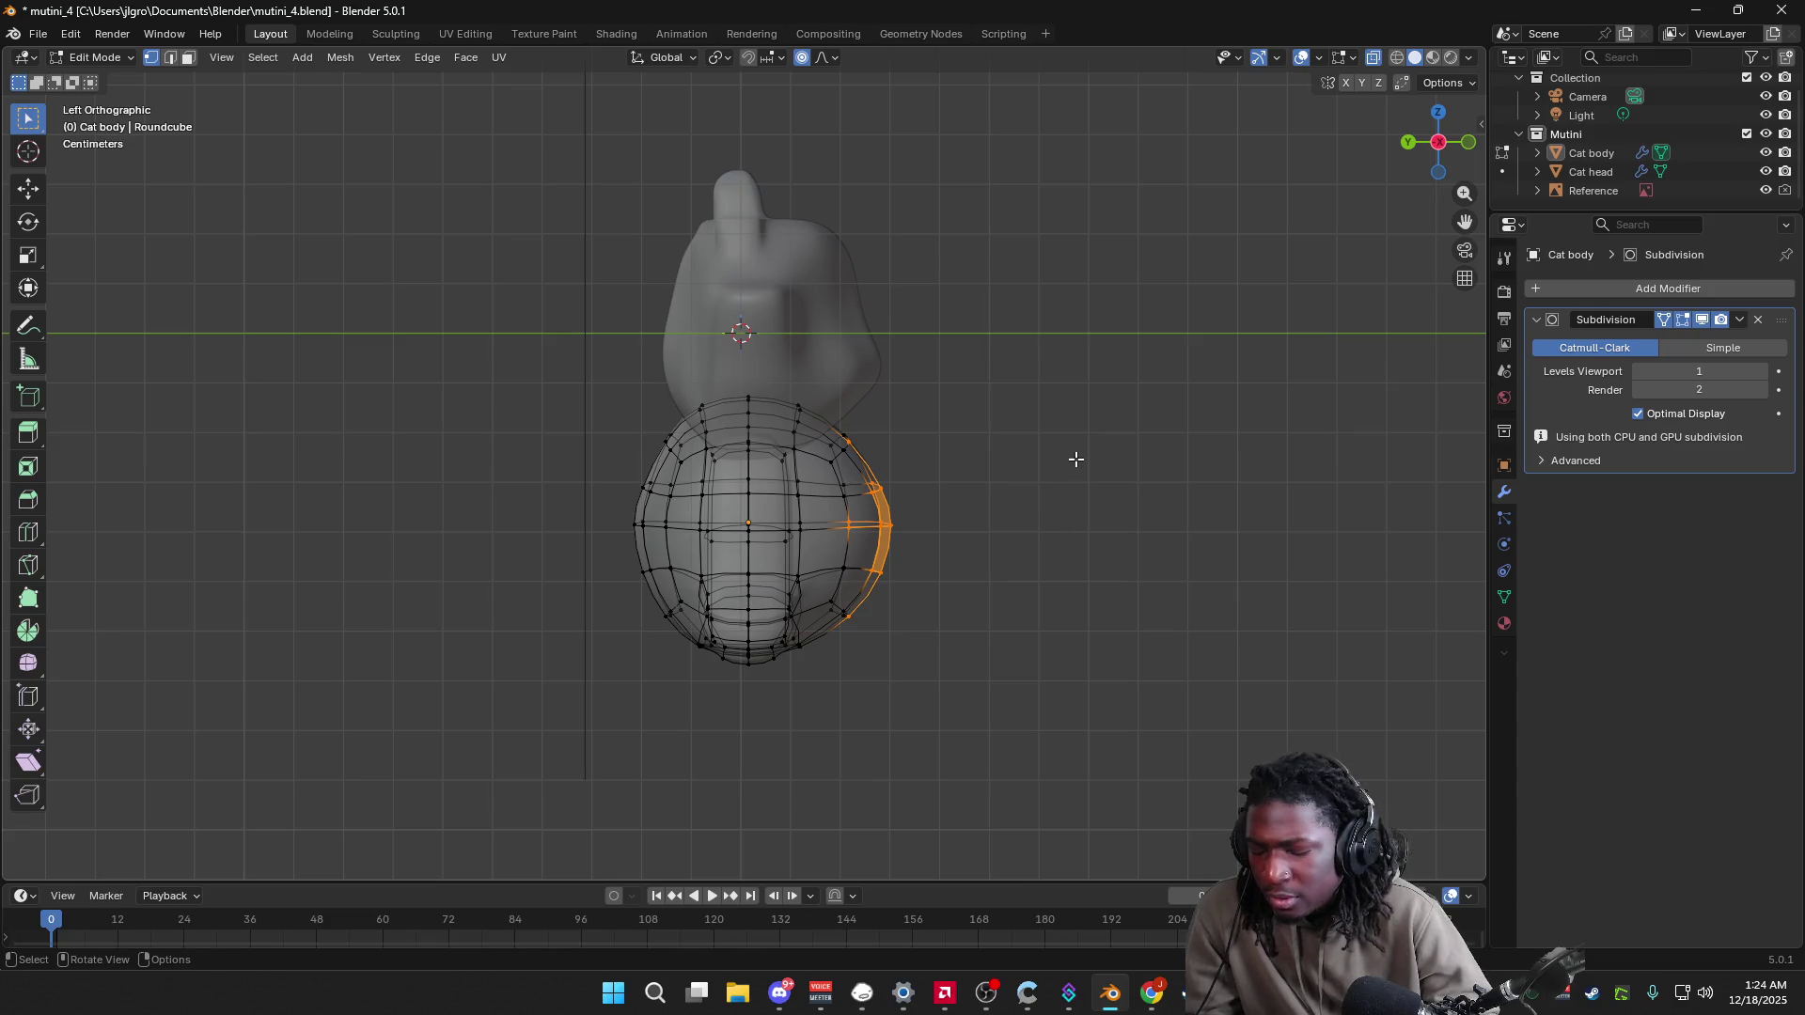
{"action": "key", "text": "g"}
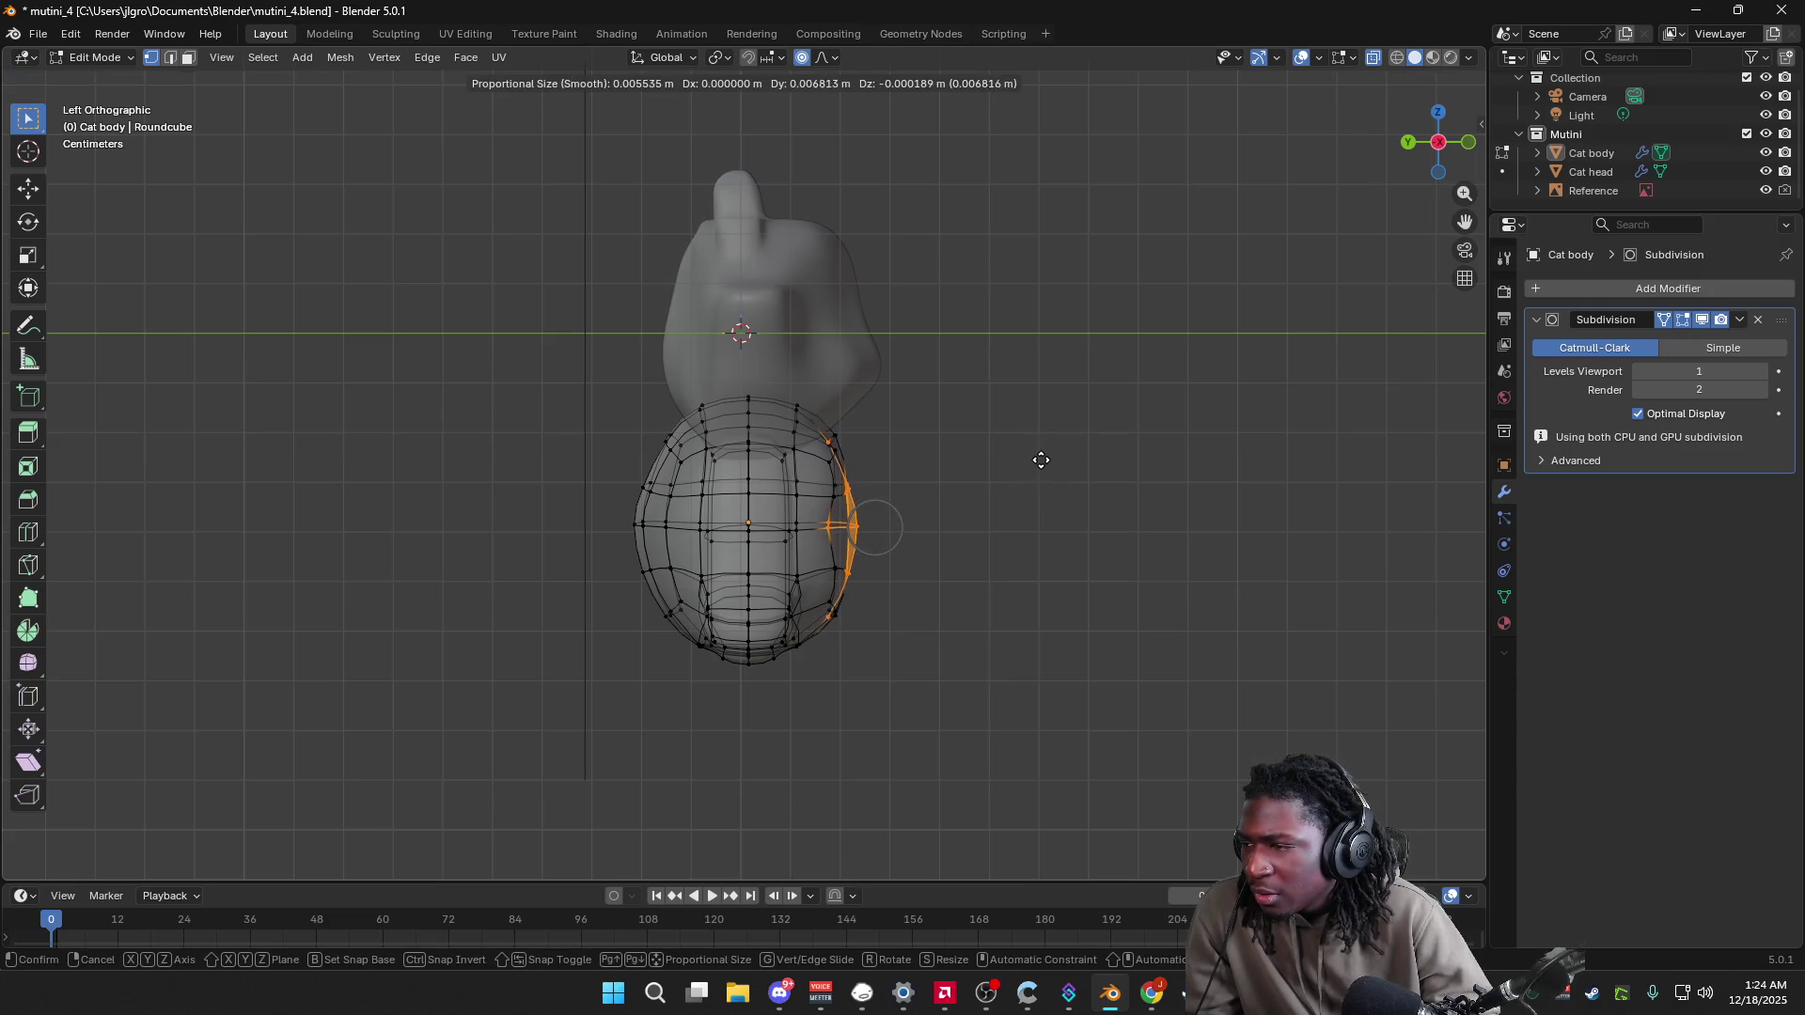
{"action": "left_click", "coordinate": [1044, 457]}
{"action": "key", "text": "g"}
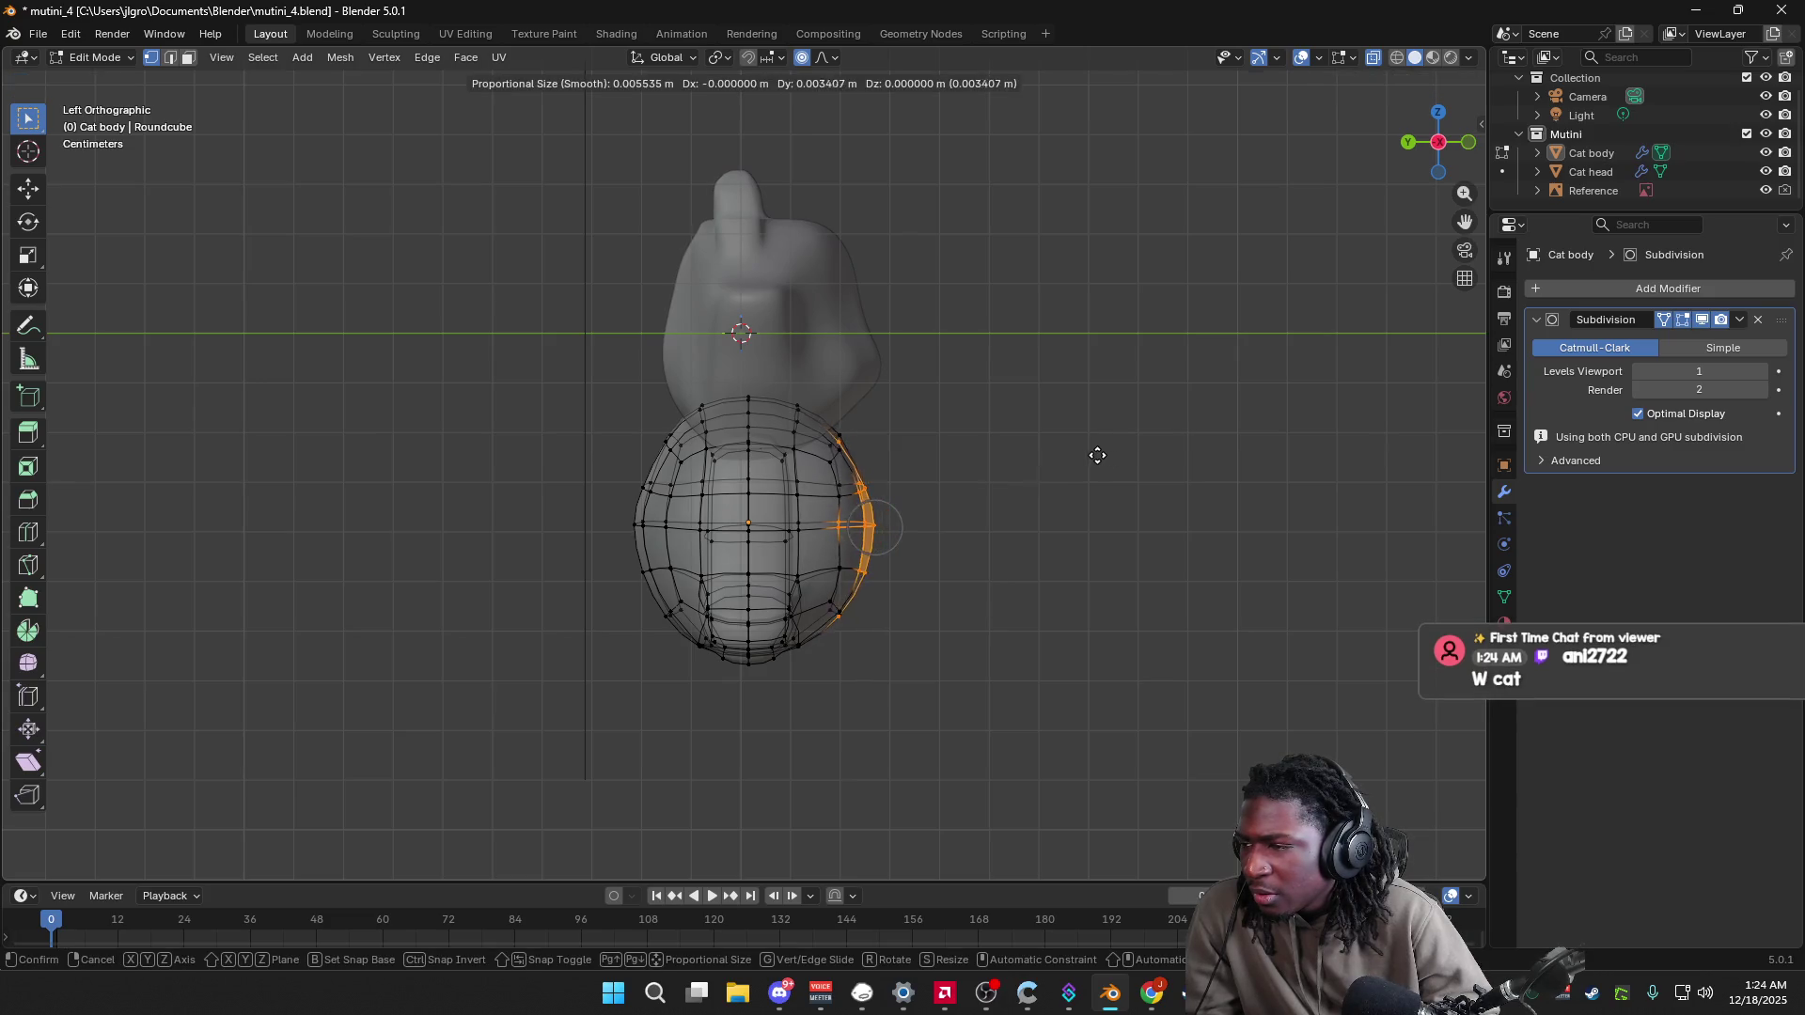
{"action": "right_click", "coordinate": [1084, 455]}
{"action": "key", "text": "g"}
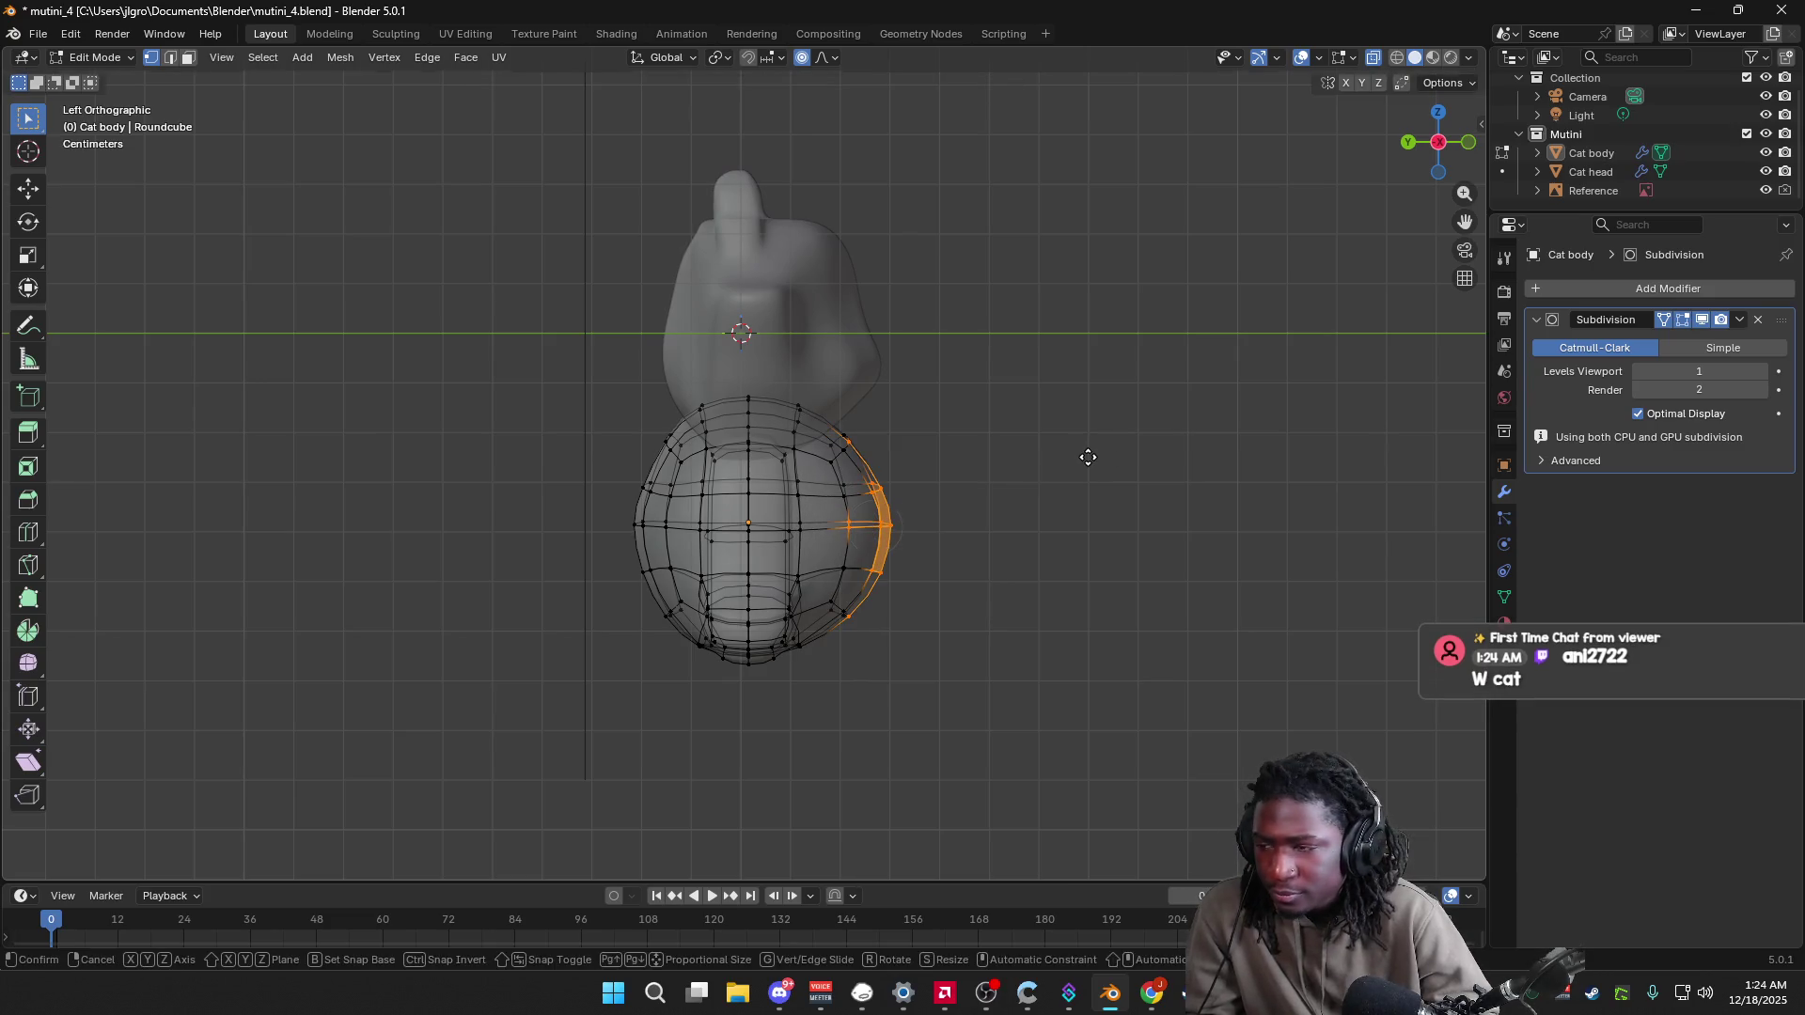
{"action": "key", "text": "y"}
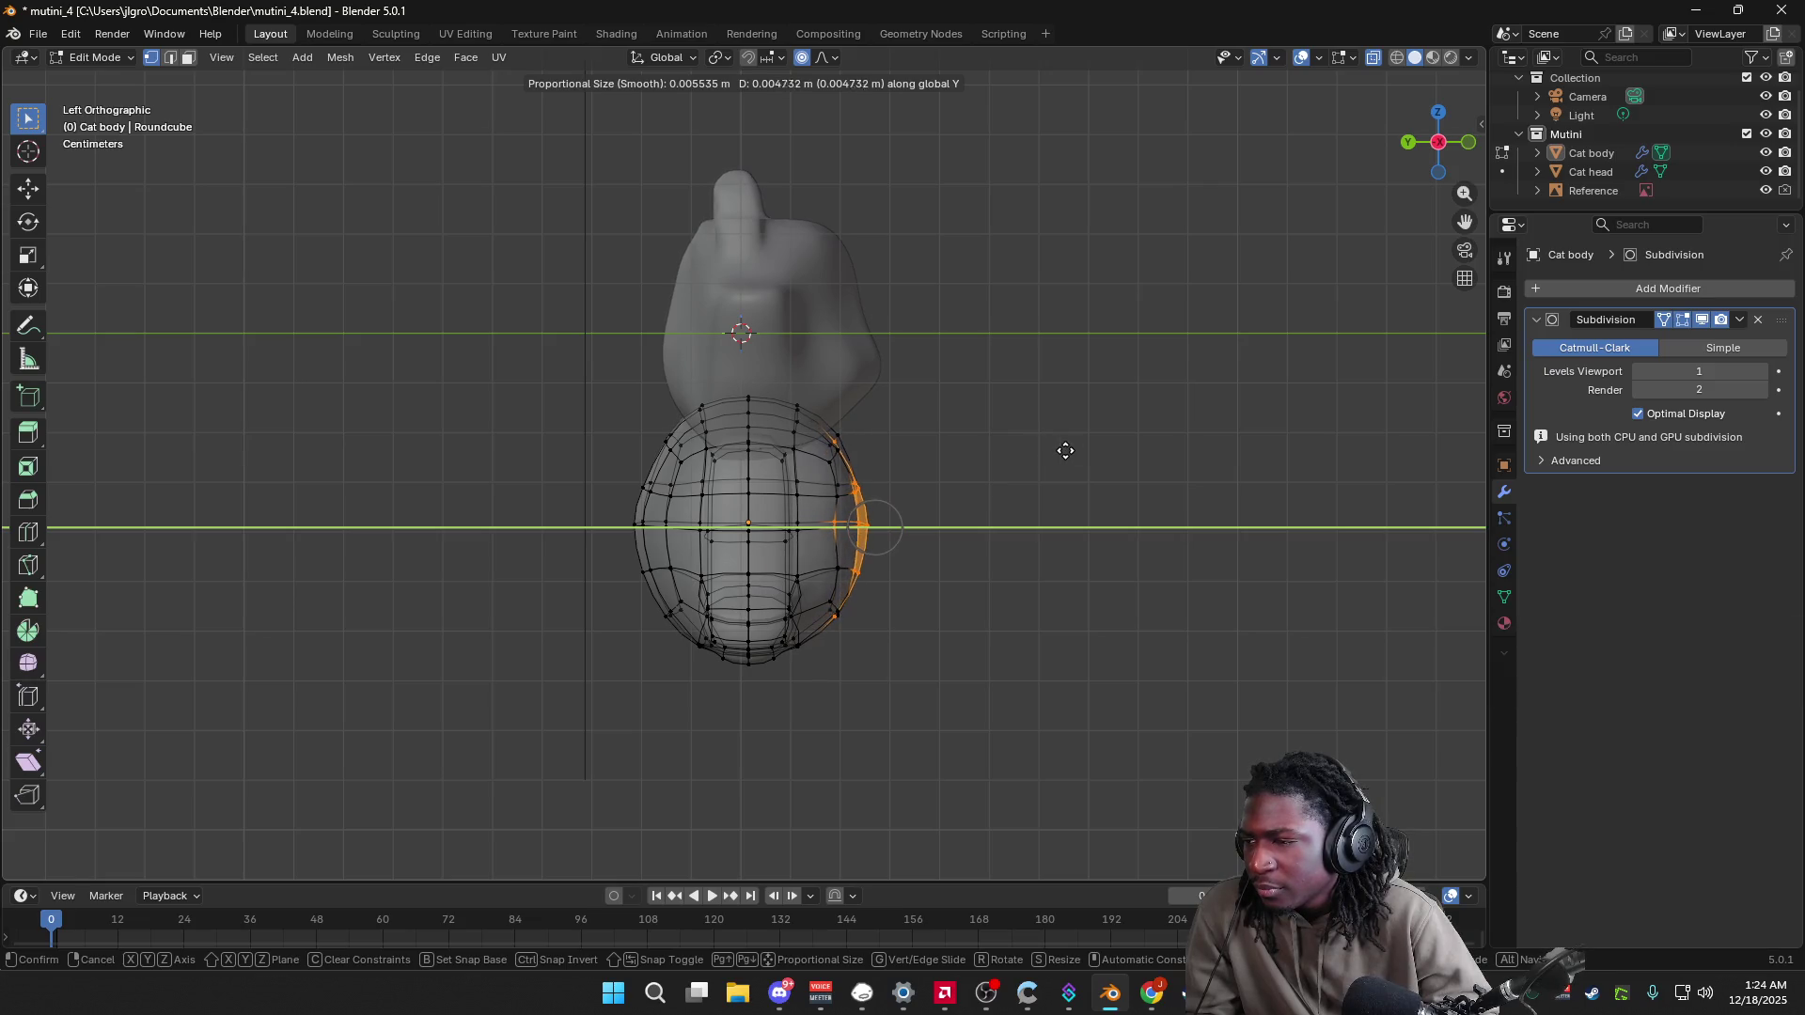
{"action": "left_click", "coordinate": [1061, 451]}
Step: Pull a wider strip on the body's right side inward along Y with proportional falloff
{"action": "left_click", "coordinate": [1042, 435]}
{"action": "mouse_move", "coordinate": [1055, 420]}
{"action": "left_mouse_down"}
{"action": "mouse_move", "coordinate": [858, 645]}
{"action": "mouse_move", "coordinate": [806, 651]}
{"action": "left_mouse_up"}
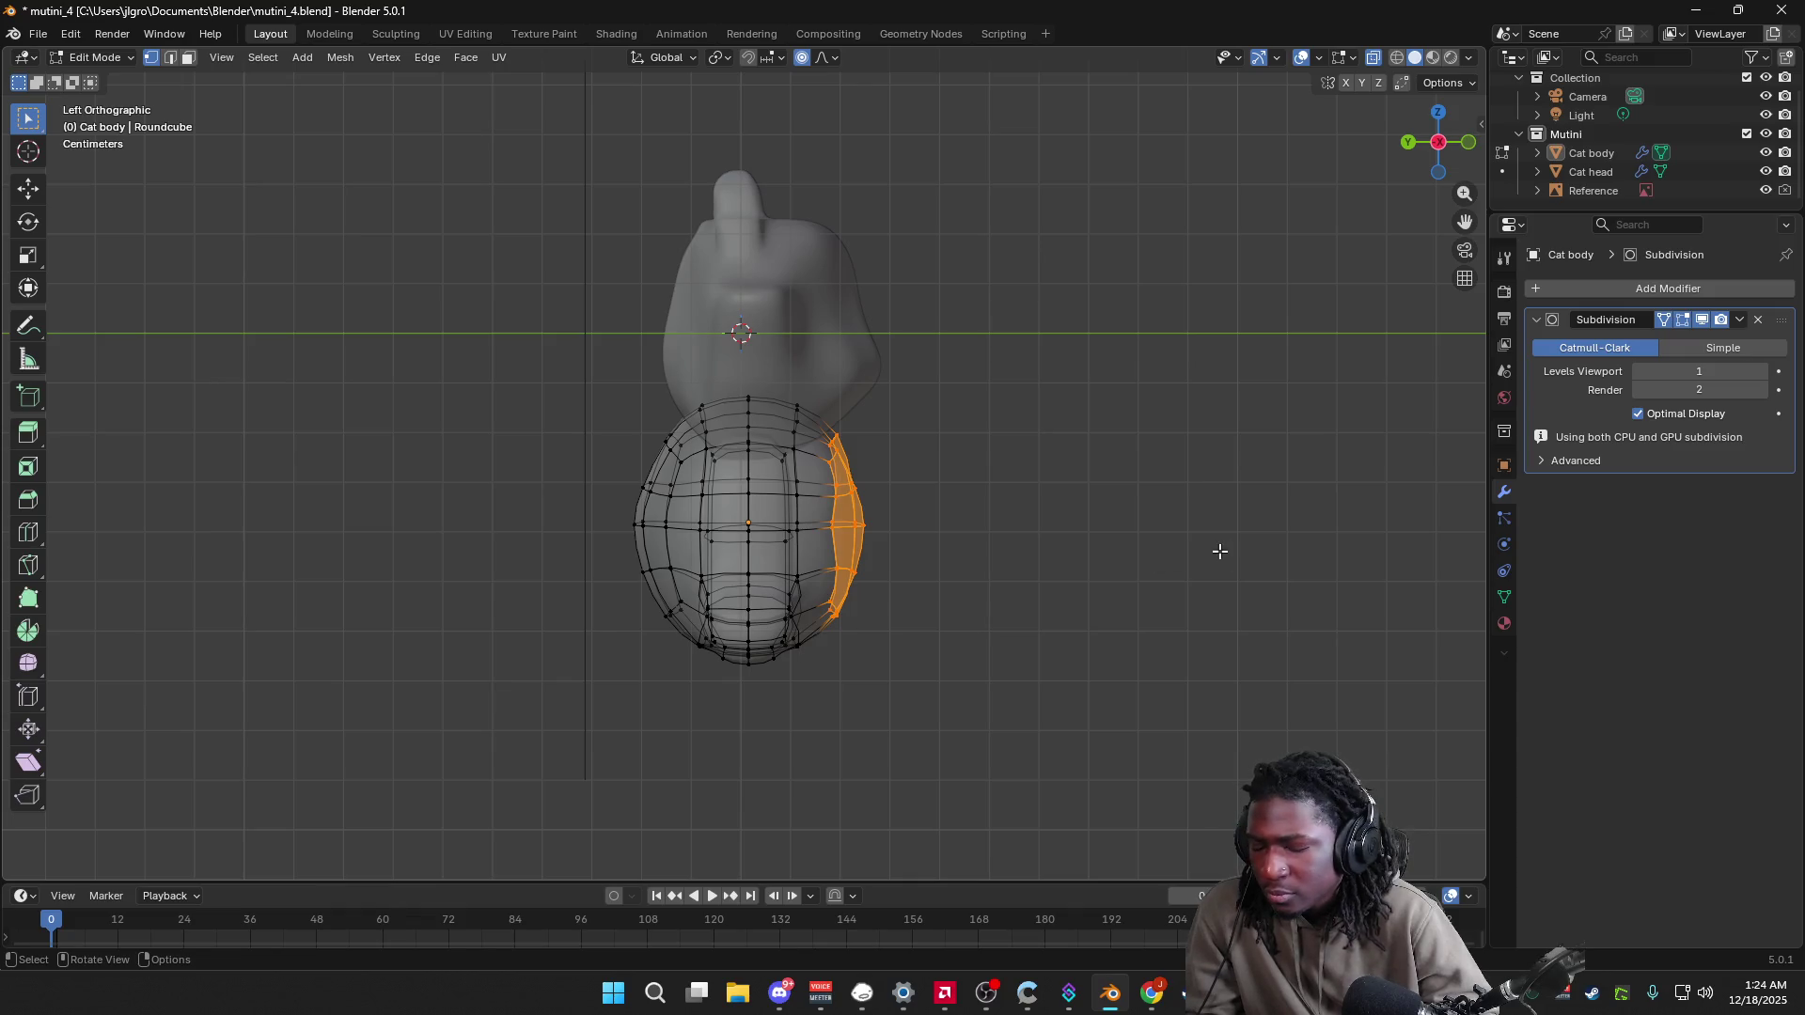
{"action": "key", "text": "g"}
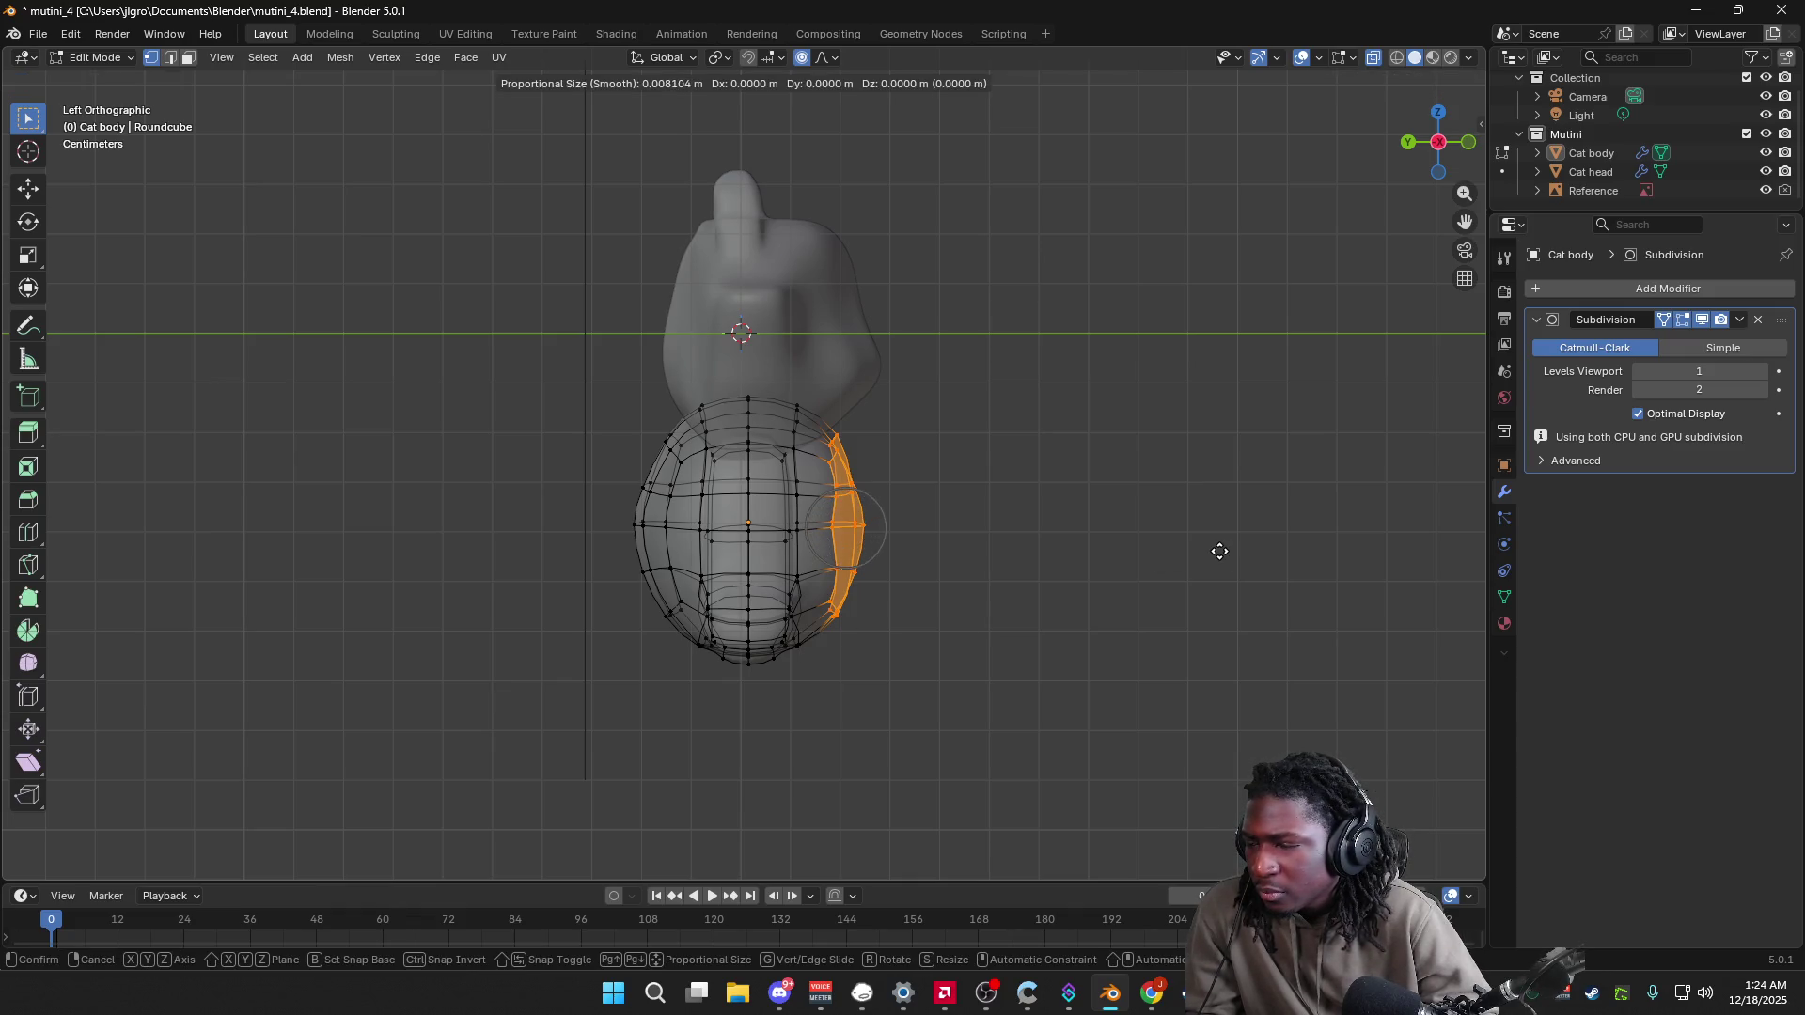
{"action": "left_click", "coordinate": [1236, 560]}
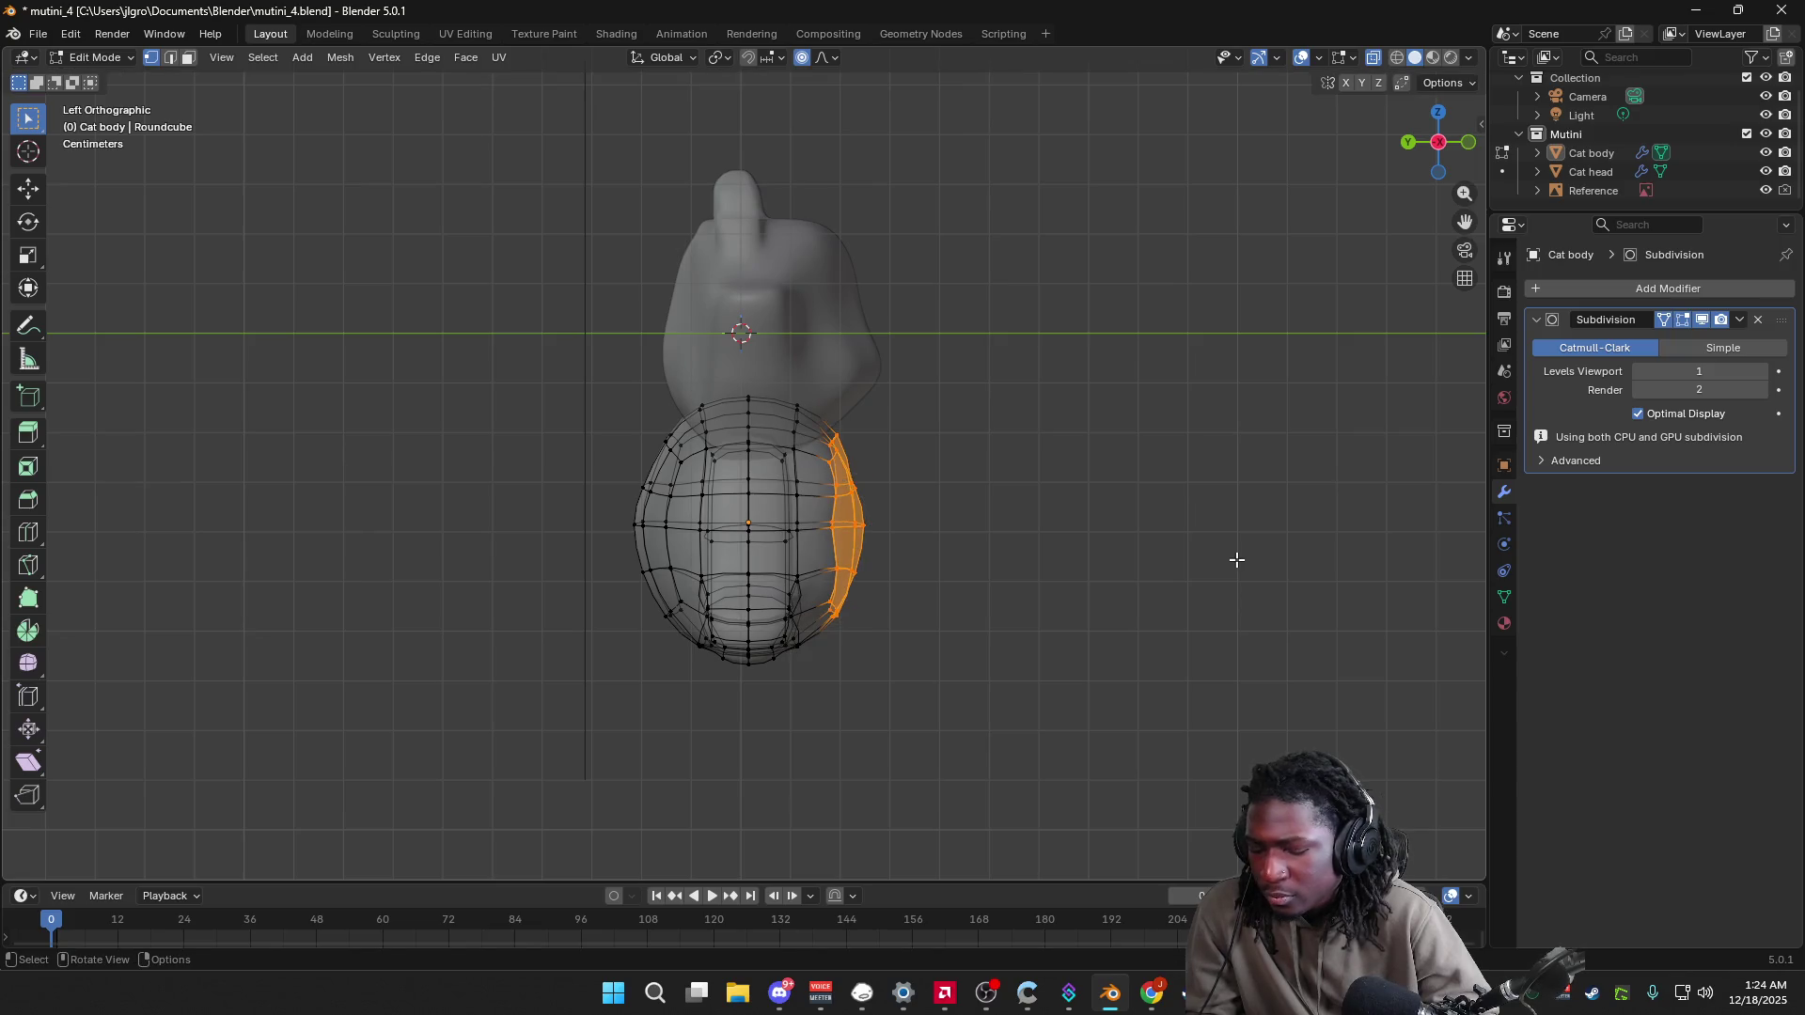
{"action": "key", "text": "g"}
{"action": "key", "text": "y"}
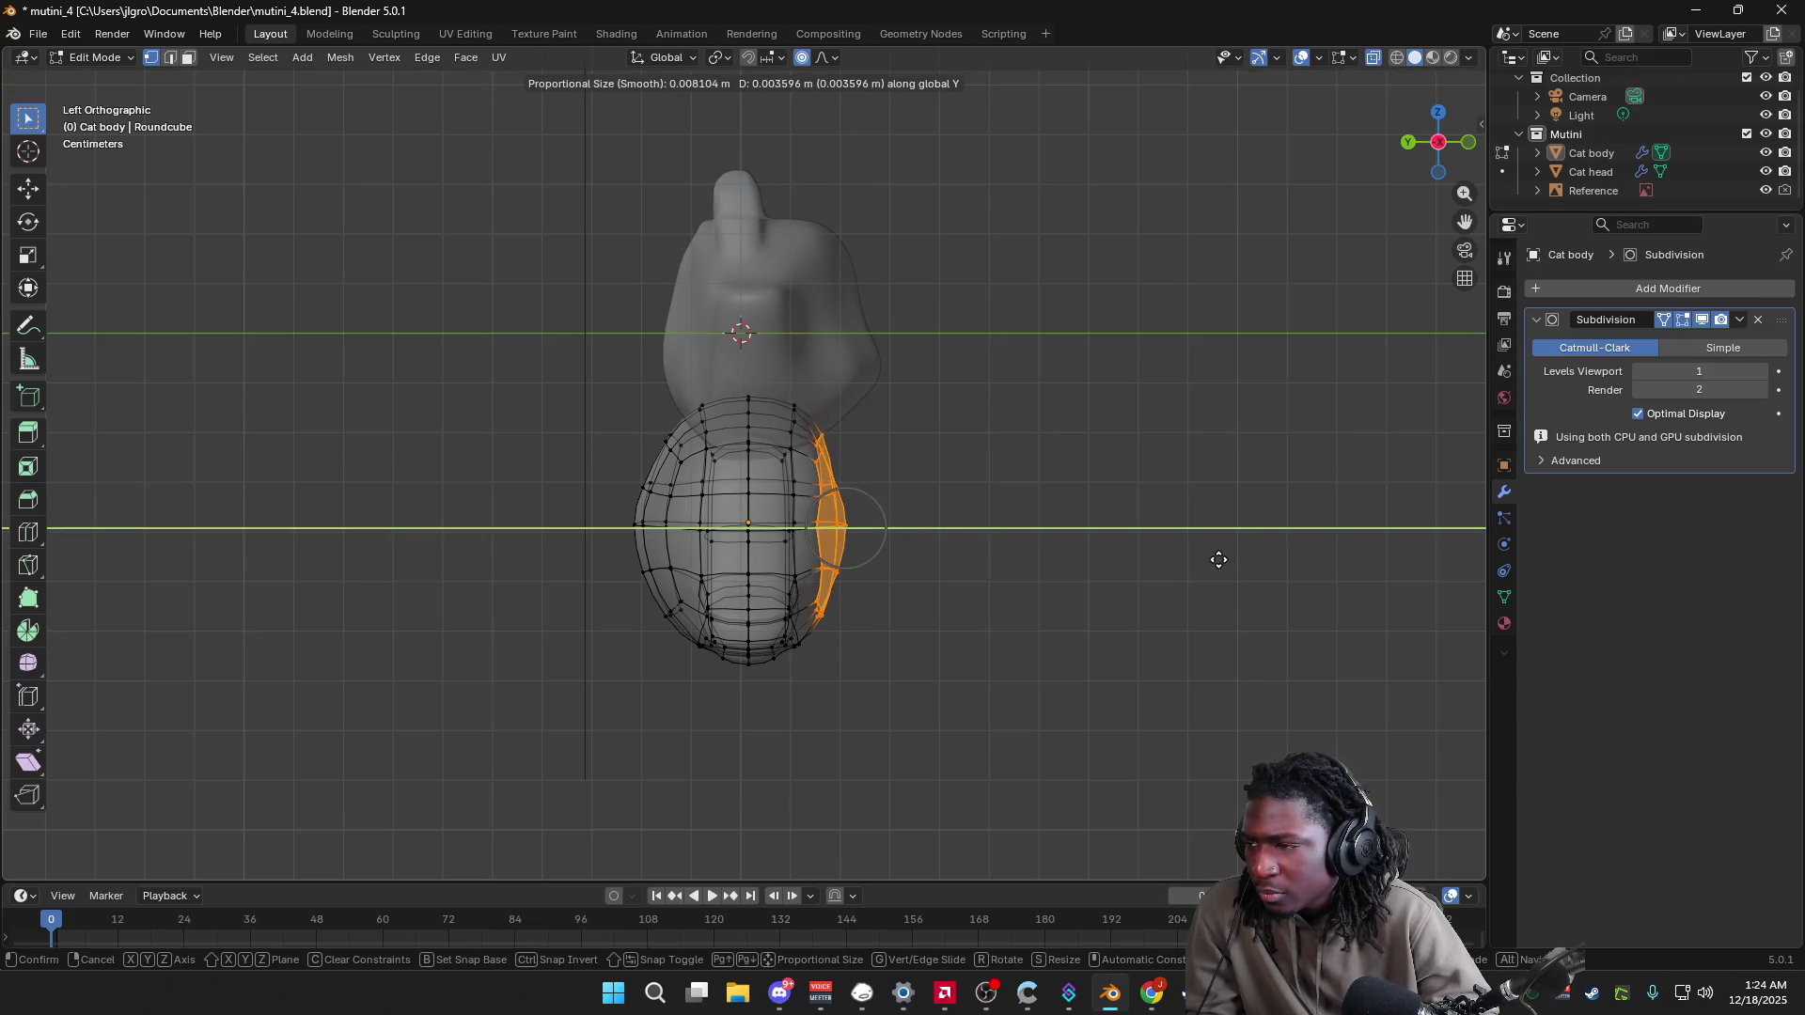
{"action": "left_click", "coordinate": [1219, 560]}
Step: Pull a vertical strip on the body's left side inward along Y
{"action": "left_click_drag", "start_coordinate": [1449, 184], "coordinate": [1188, 395]}
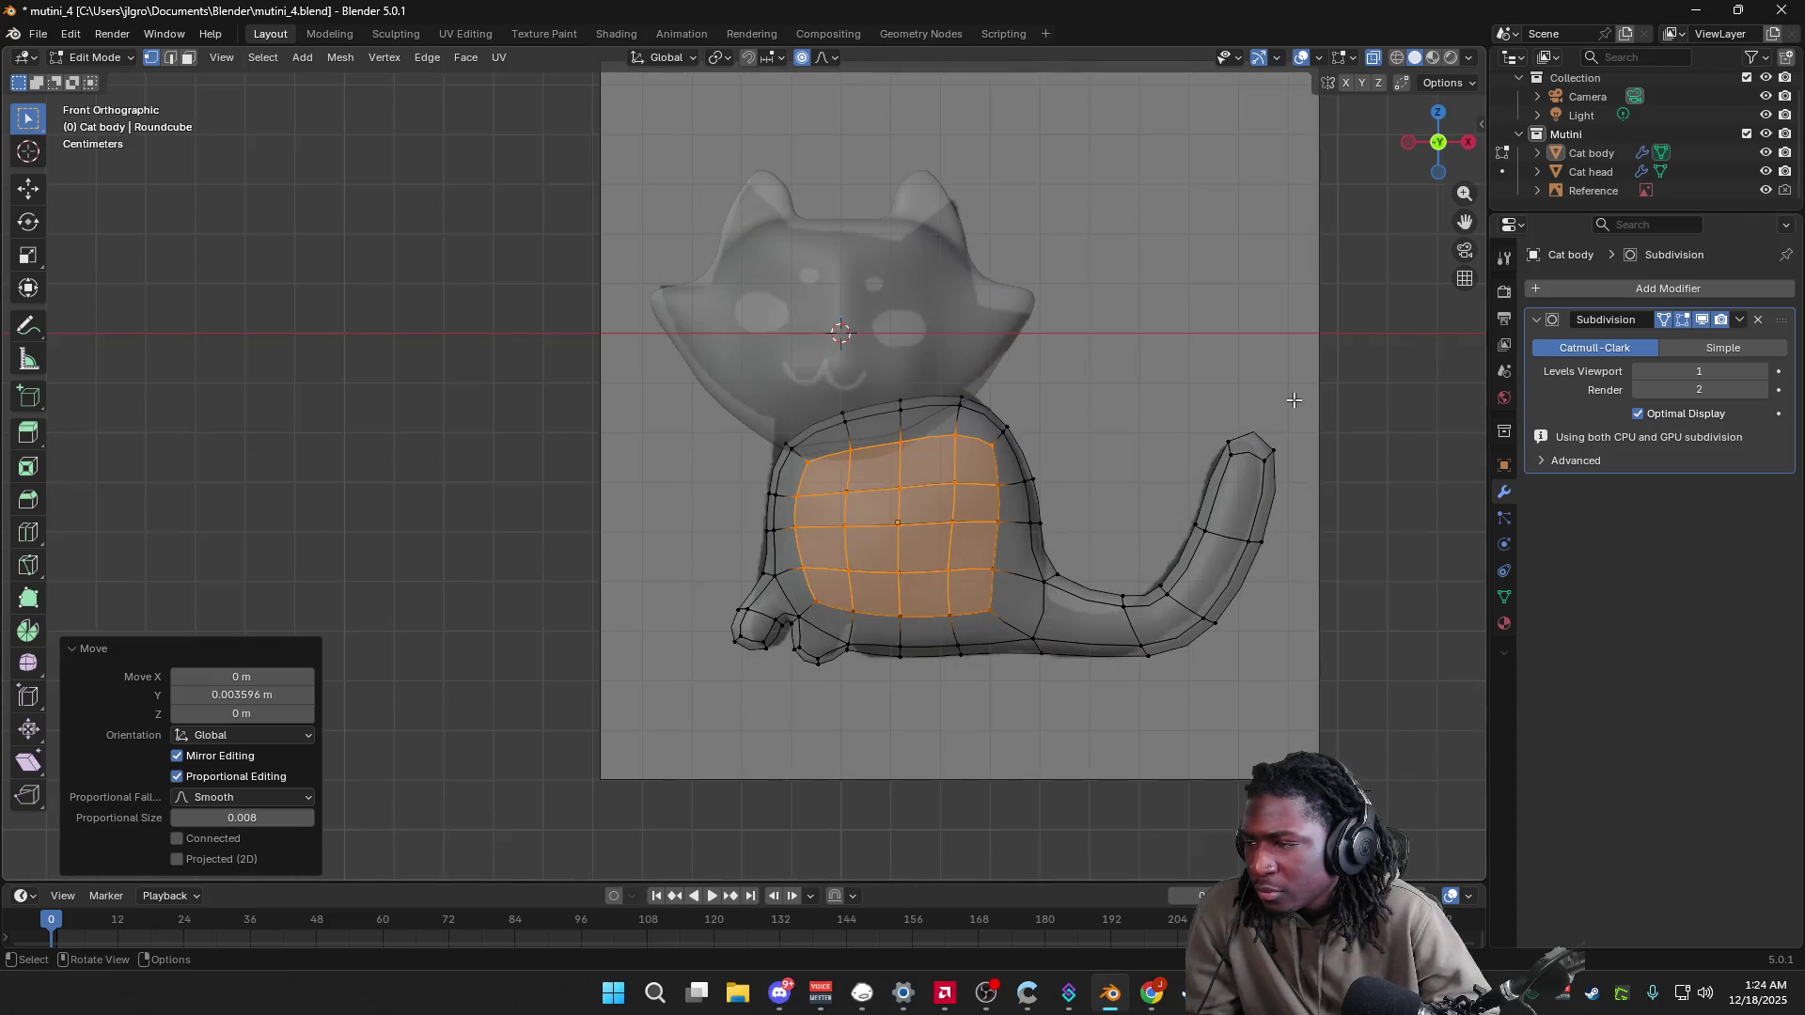
{"action": "left_click", "coordinate": [1187, 395]}
{"action": "mouse_move", "coordinate": [1151, 440]}
{"action": "middle_mouse_down"}
{"action": "mouse_move", "coordinate": [1297, 471]}
{"action": "mouse_move", "coordinate": [1370, 463]}
{"action": "middle_mouse_up"}
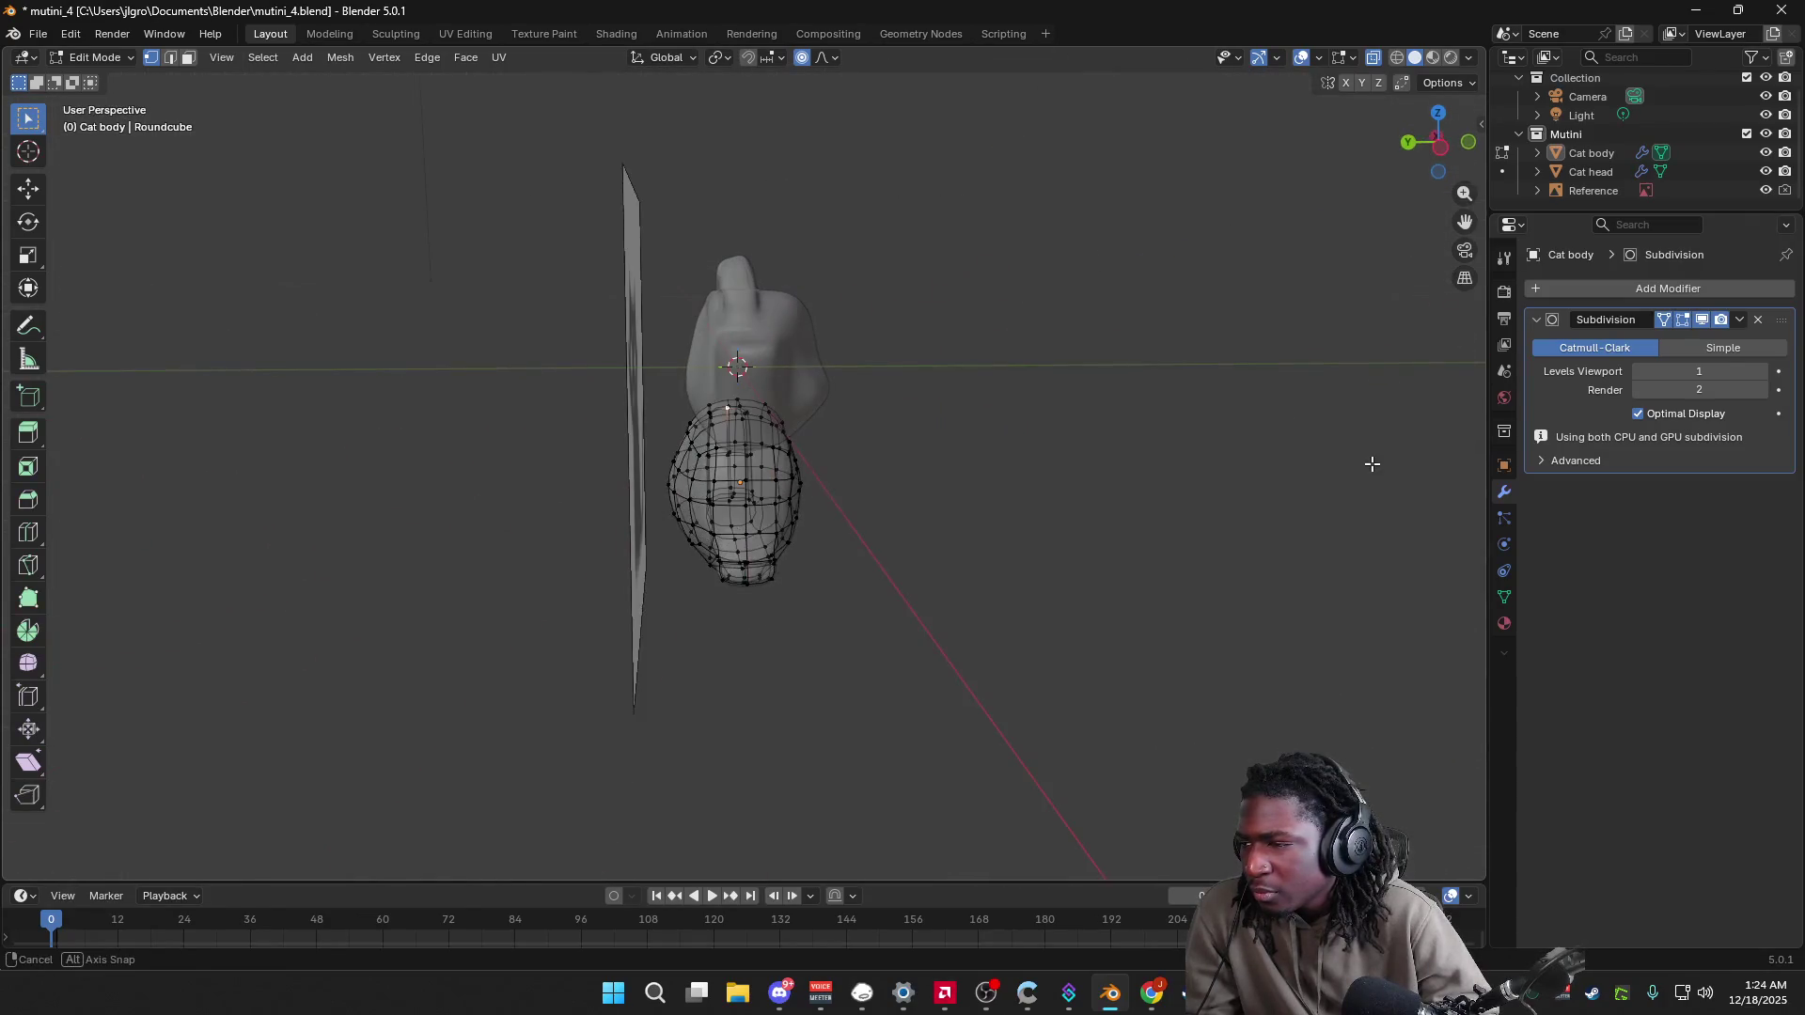
{"action": "left_click", "coordinate": [1443, 150]}
{"action": "left_click_drag", "start_coordinate": [659, 431], "coordinate": [703, 621]}
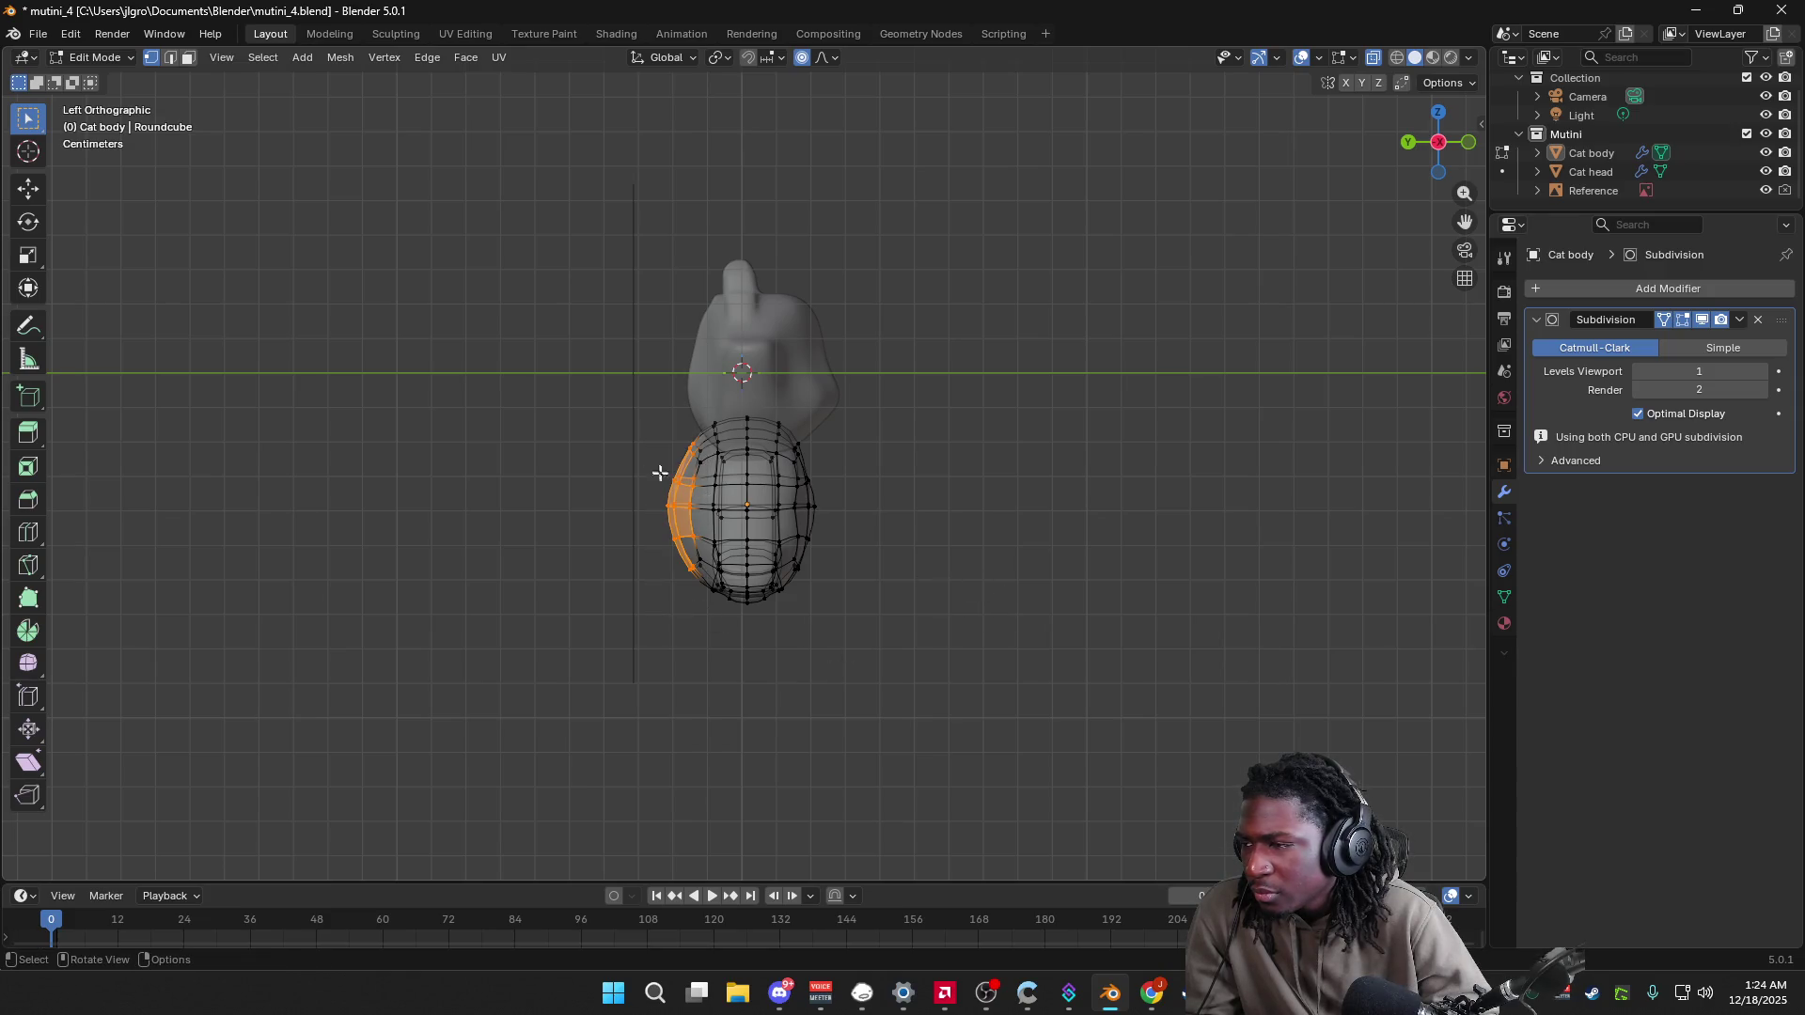
{"action": "key", "text": "g"}
{"action": "key", "text": "y"}
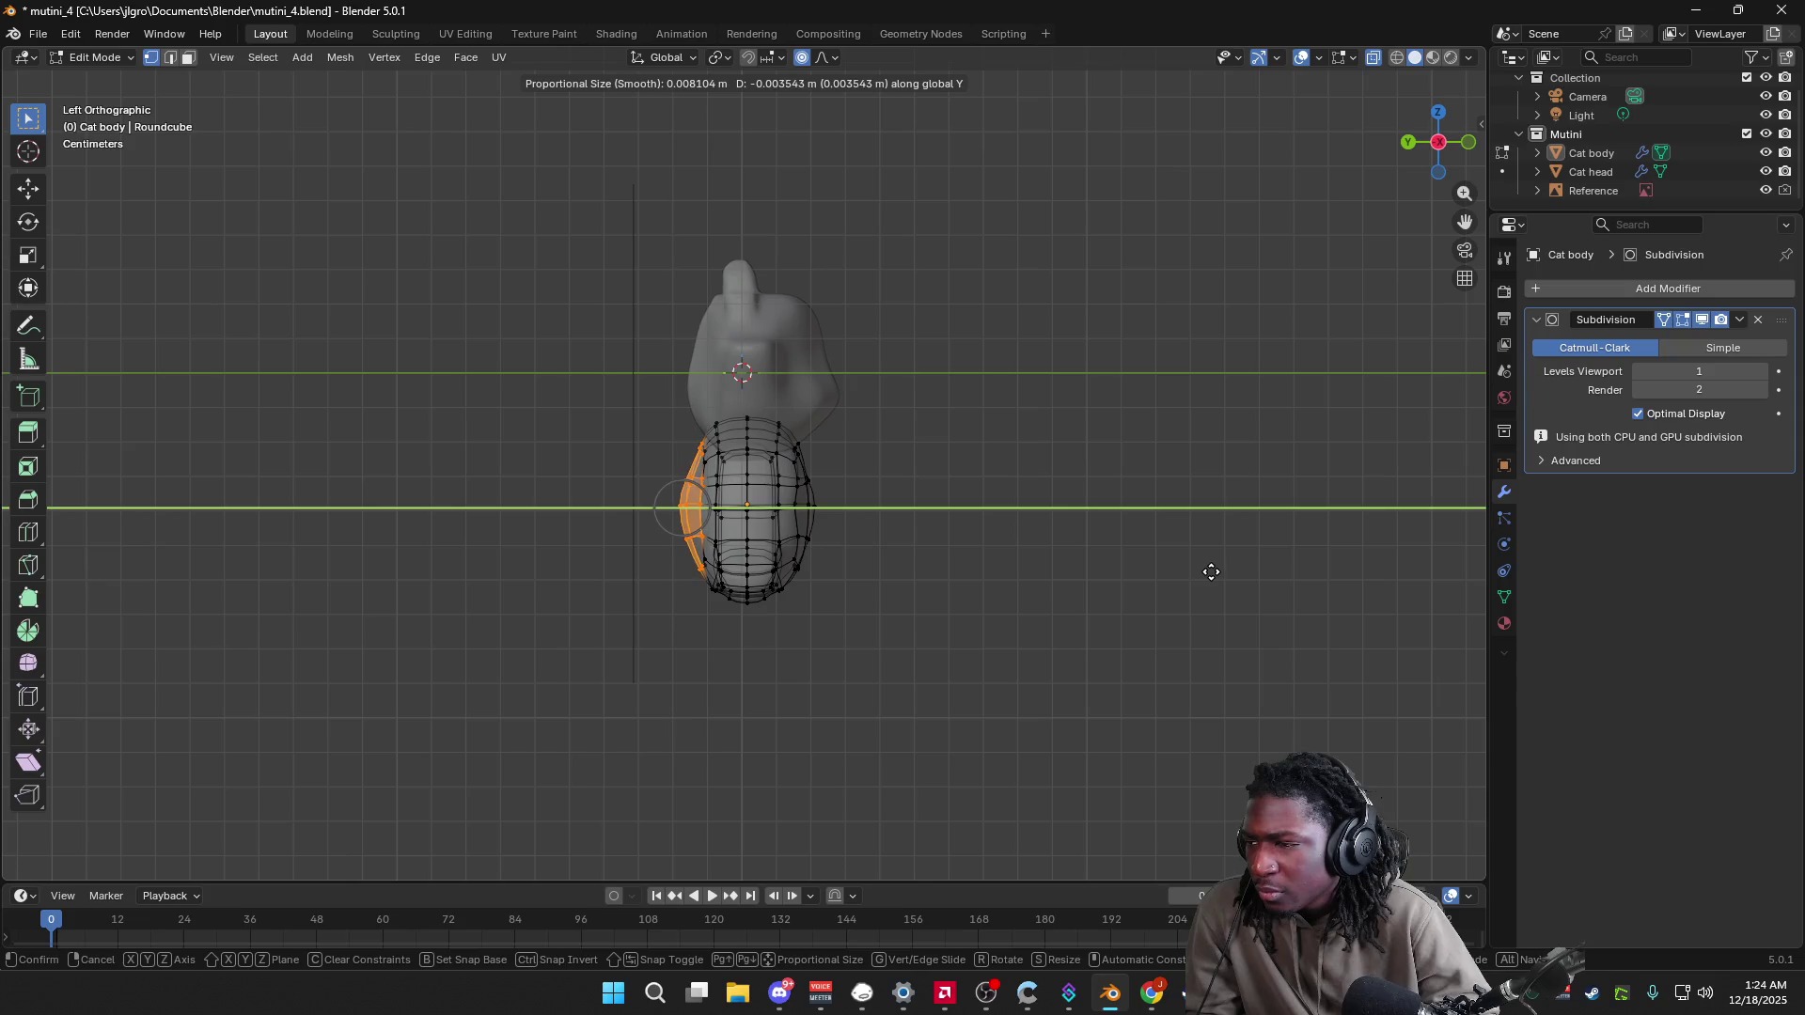
{"action": "left_click", "coordinate": [1211, 571]}
Step: Deselect all vertices and save mutini_4.blend
{"action": "mouse_move", "coordinate": [1148, 572]}
{"action": "middle_mouse_down"}
{"action": "mouse_move", "coordinate": [975, 584]}
{"action": "mouse_move", "coordinate": [1047, 596]}
{"action": "mouse_move", "coordinate": [1429, 155]}
{"action": "middle_mouse_up"}
{"action": "left_click", "coordinate": [1063, 560]}
{"action": "key", "text": "ctrl+s"}
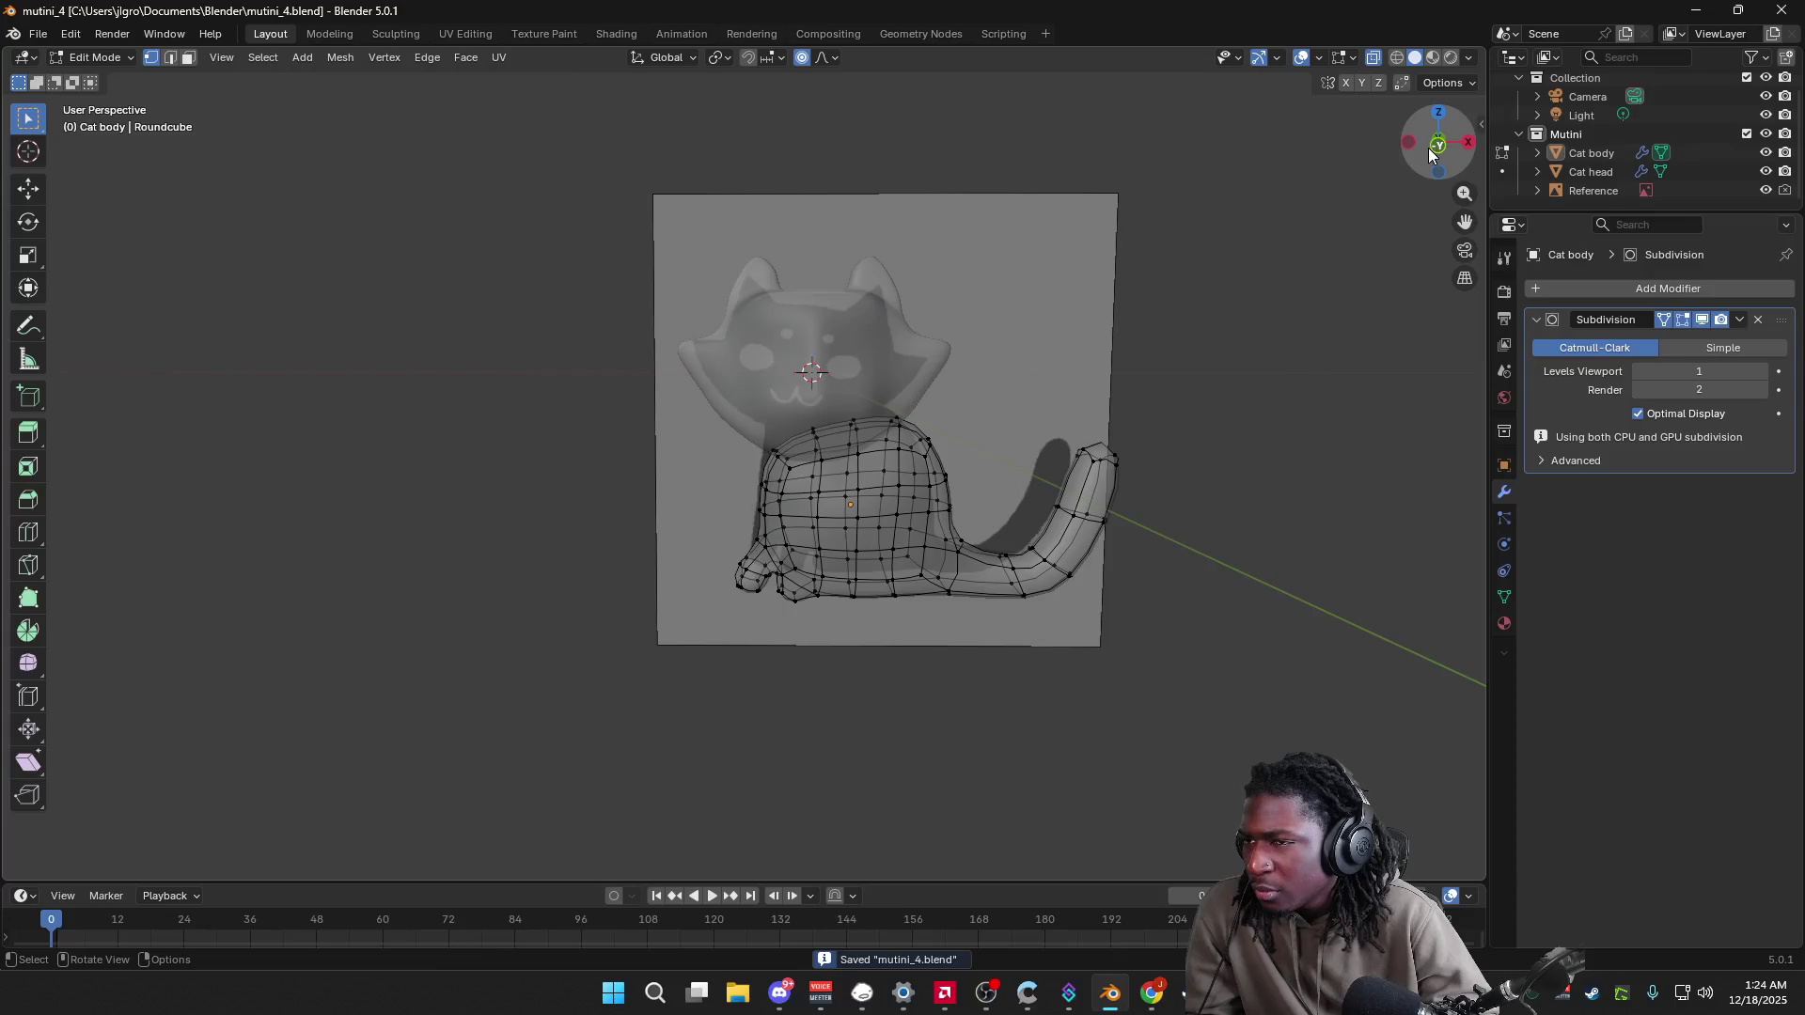
Step: Switch X-Ray back off so the cat is solid, and save the file
{"action": "left_click", "coordinate": [1431, 150]}
{"action": "left_click", "coordinate": [1470, 57]}
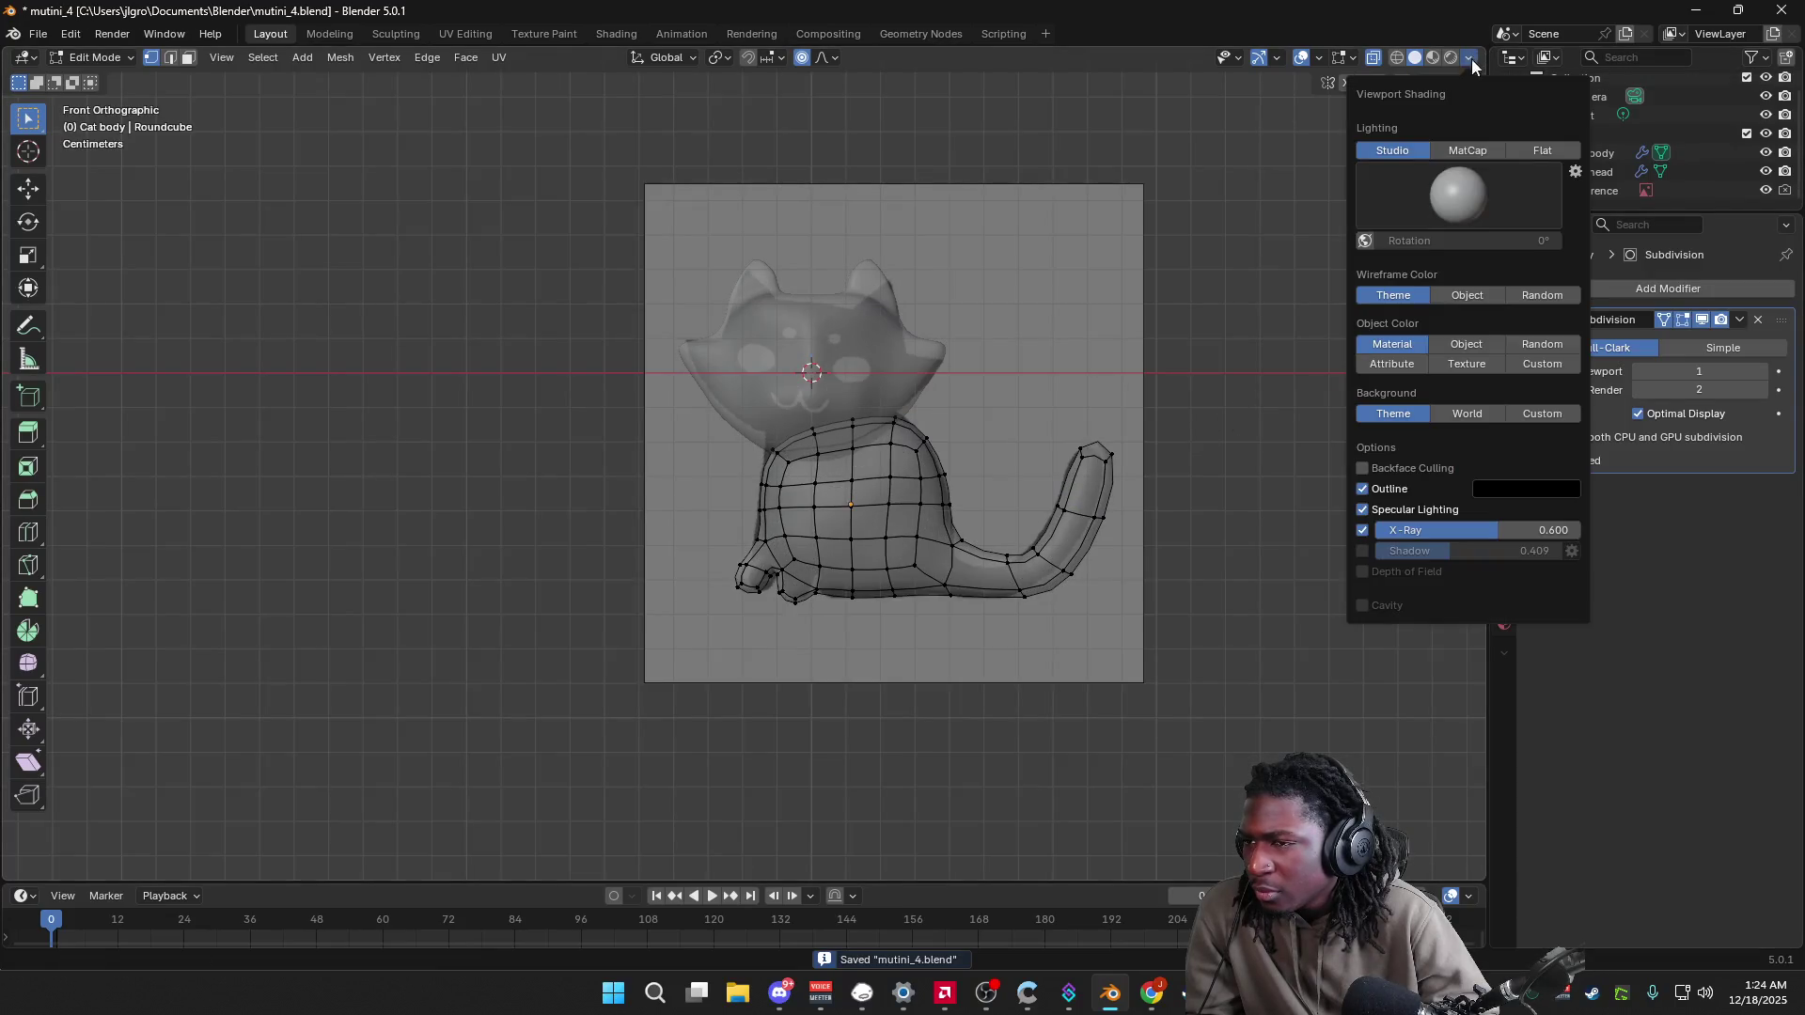
{"action": "left_click", "coordinate": [1364, 529]}
{"action": "mouse_move", "coordinate": [1165, 452]}
{"action": "middle_mouse_down"}
{"action": "mouse_move", "coordinate": [1363, 394]}
{"action": "mouse_move", "coordinate": [1273, 386]}
{"action": "middle_mouse_up"}
{"action": "left_click", "coordinate": [1430, 153]}
{"action": "key", "text": "ctrl+s"}
Step: Pick a vertex on the body's bottom from the front view, then return to Object Mode
{"action": "left_click", "coordinate": [1431, 142]}
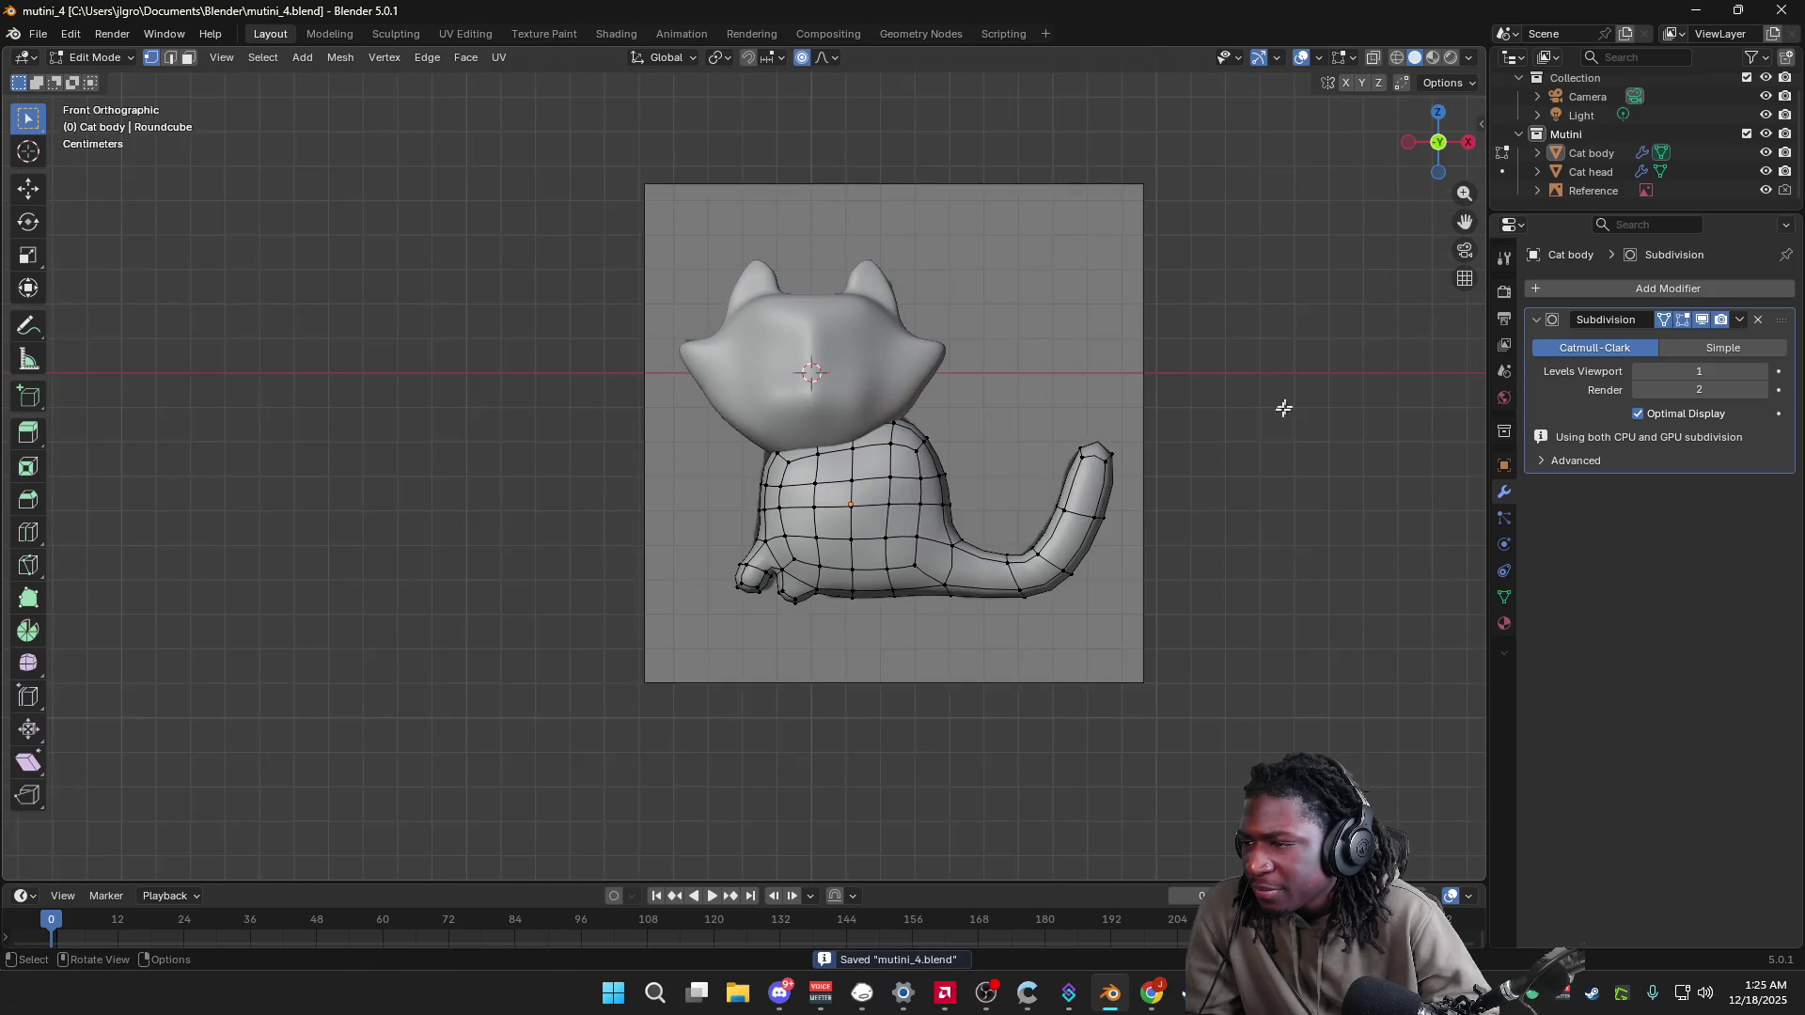
{"action": "mouse_move", "coordinate": [1244, 505]}
{"action": "middle_mouse_down"}
{"action": "mouse_move", "coordinate": [1314, 476]}
{"action": "mouse_move", "coordinate": [1285, 474]}
{"action": "mouse_move", "coordinate": [1322, 386]}
{"action": "middle_mouse_up"}
{"action": "left_click", "coordinate": [1436, 150]}
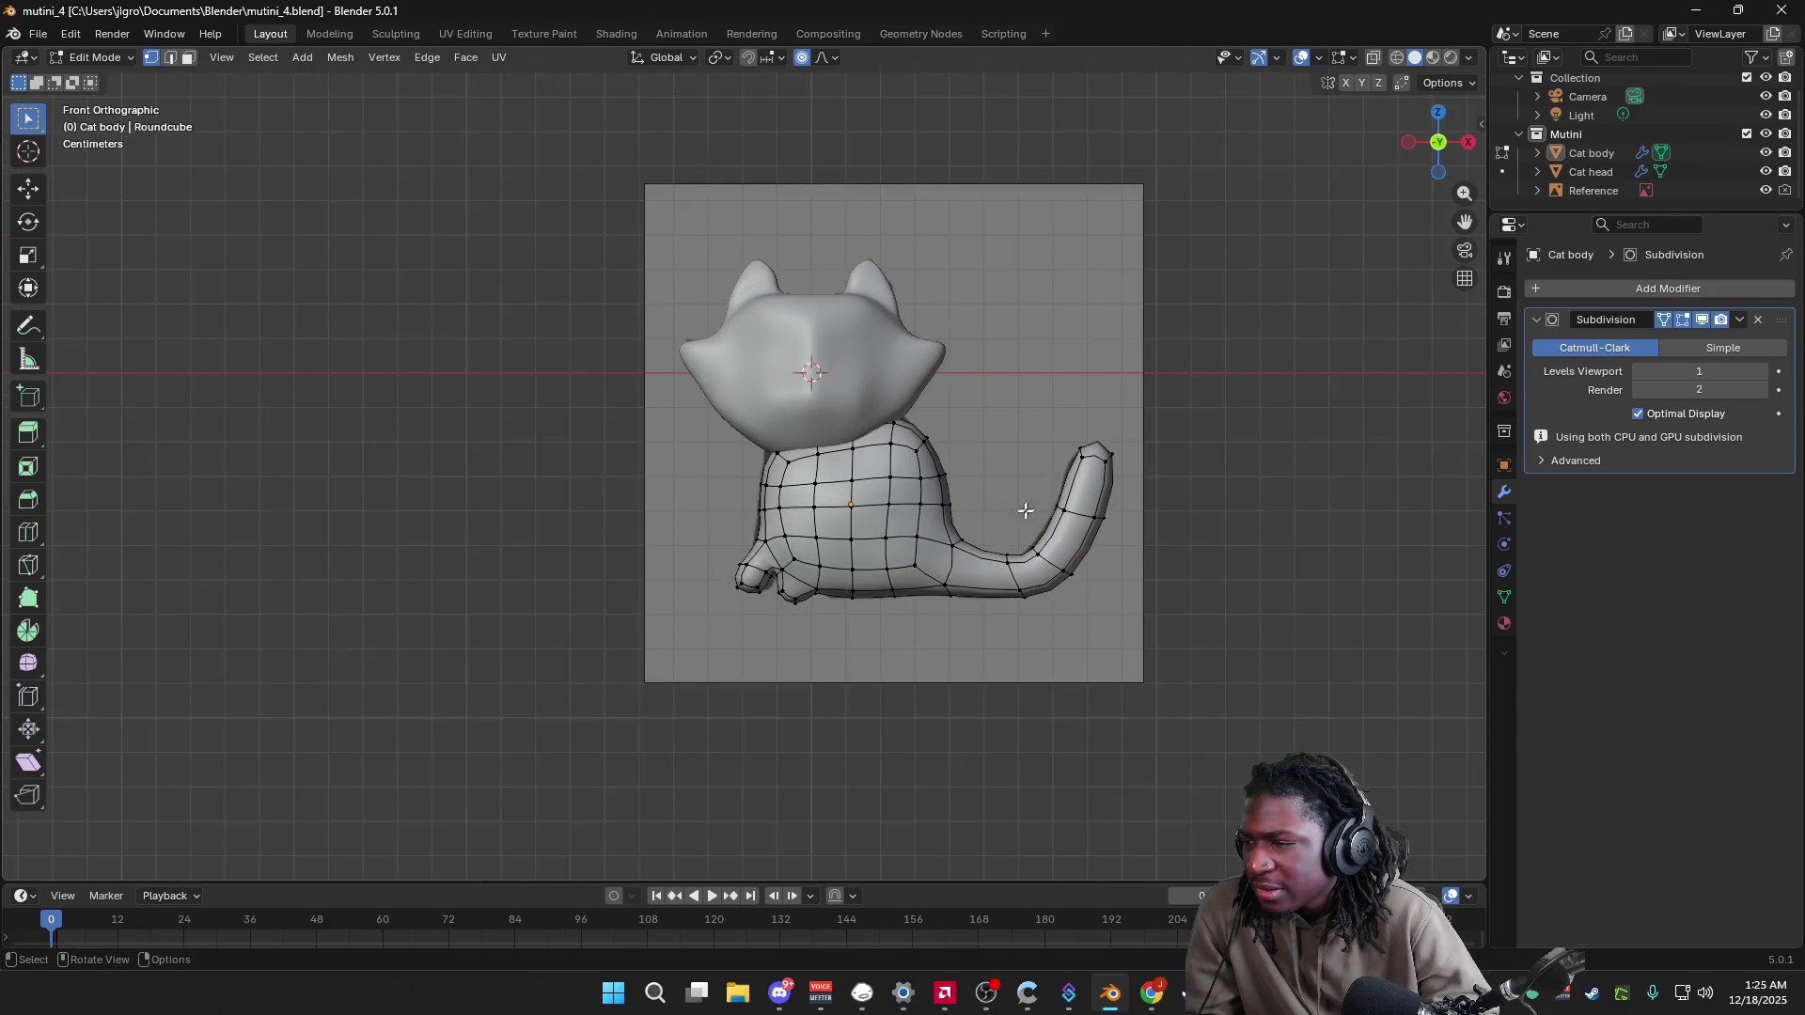
{"action": "left_click", "coordinate": [832, 599]}
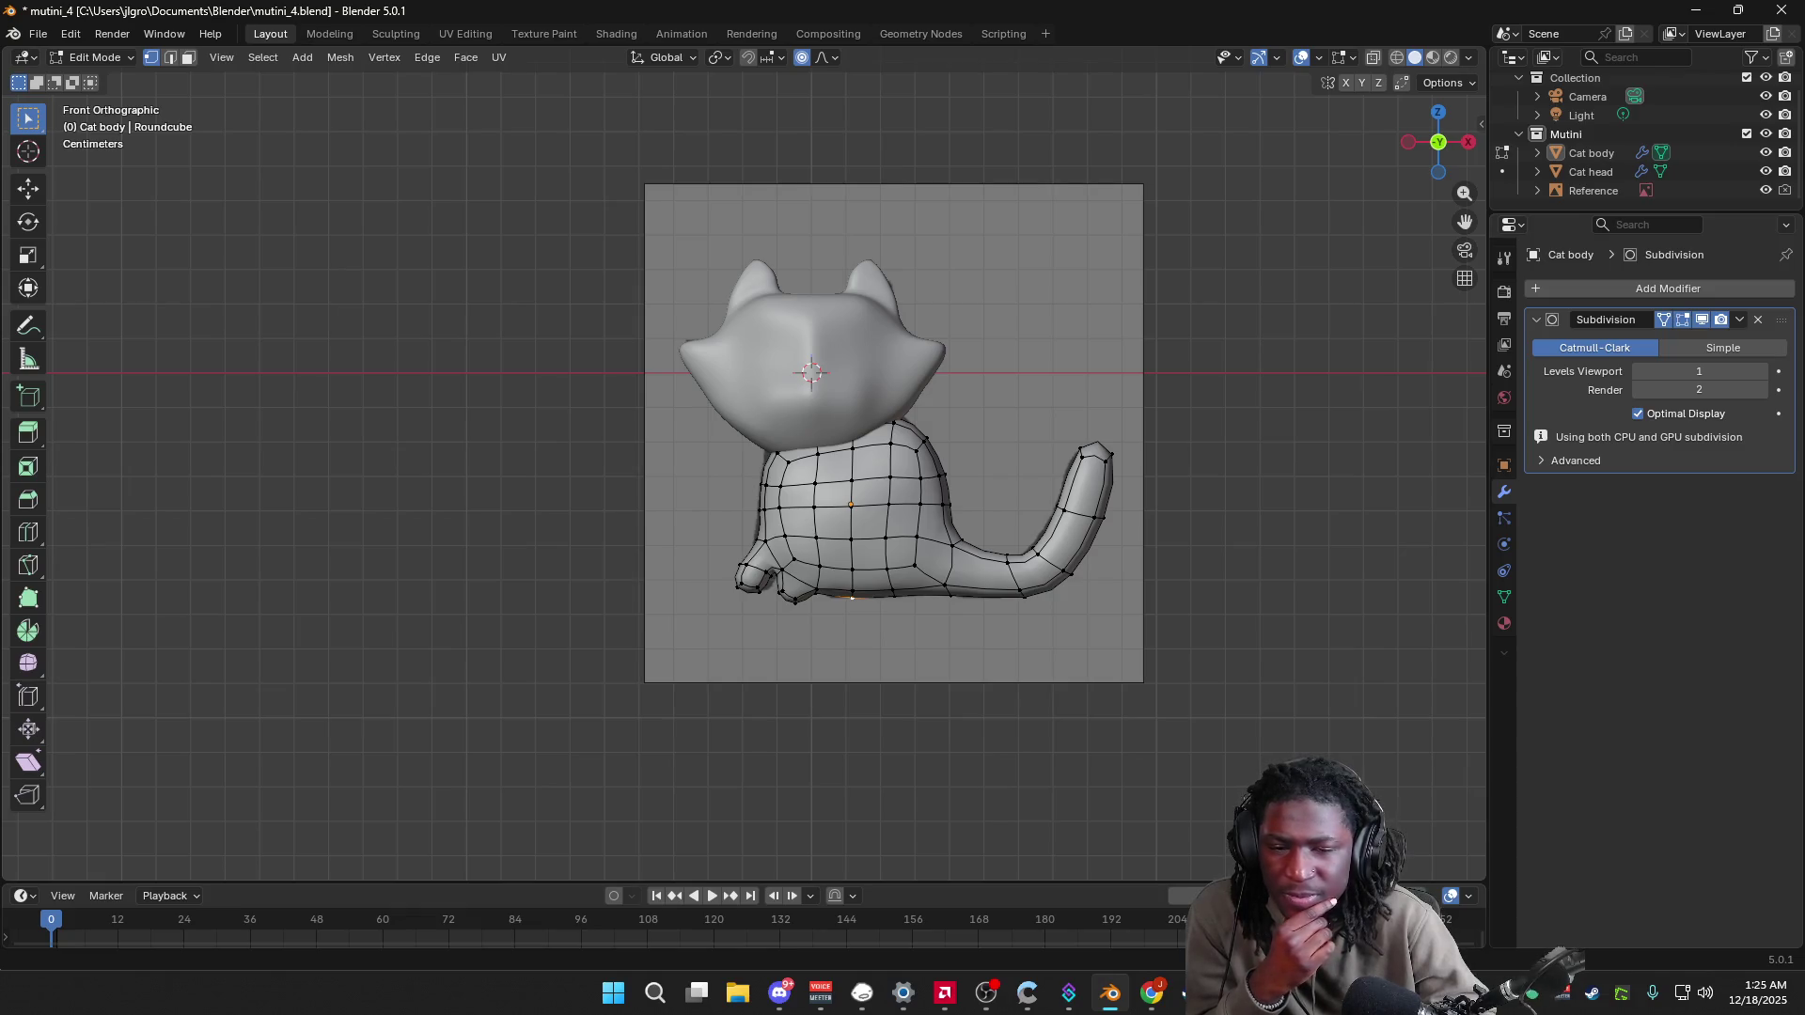
{"action": "middle_click_drag", "start_coordinate": [919, 738], "coordinate": [959, 757]}
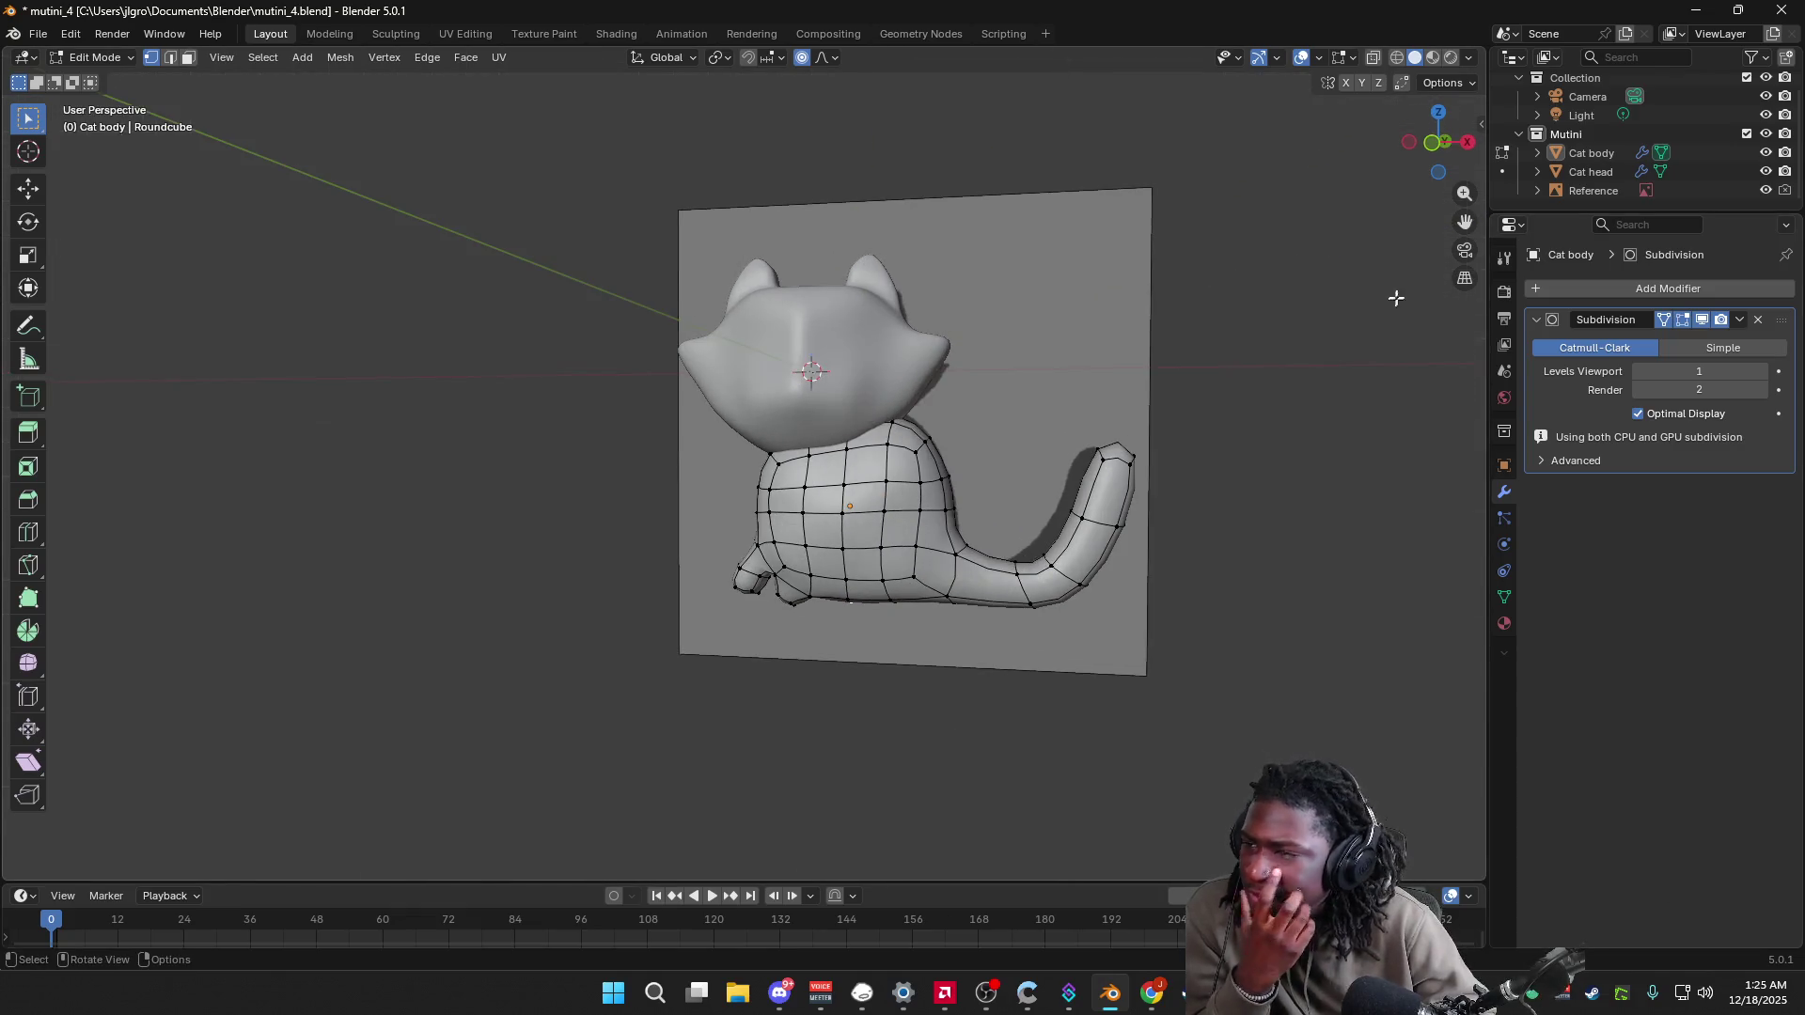
{"action": "left_click", "coordinate": [1433, 142]}
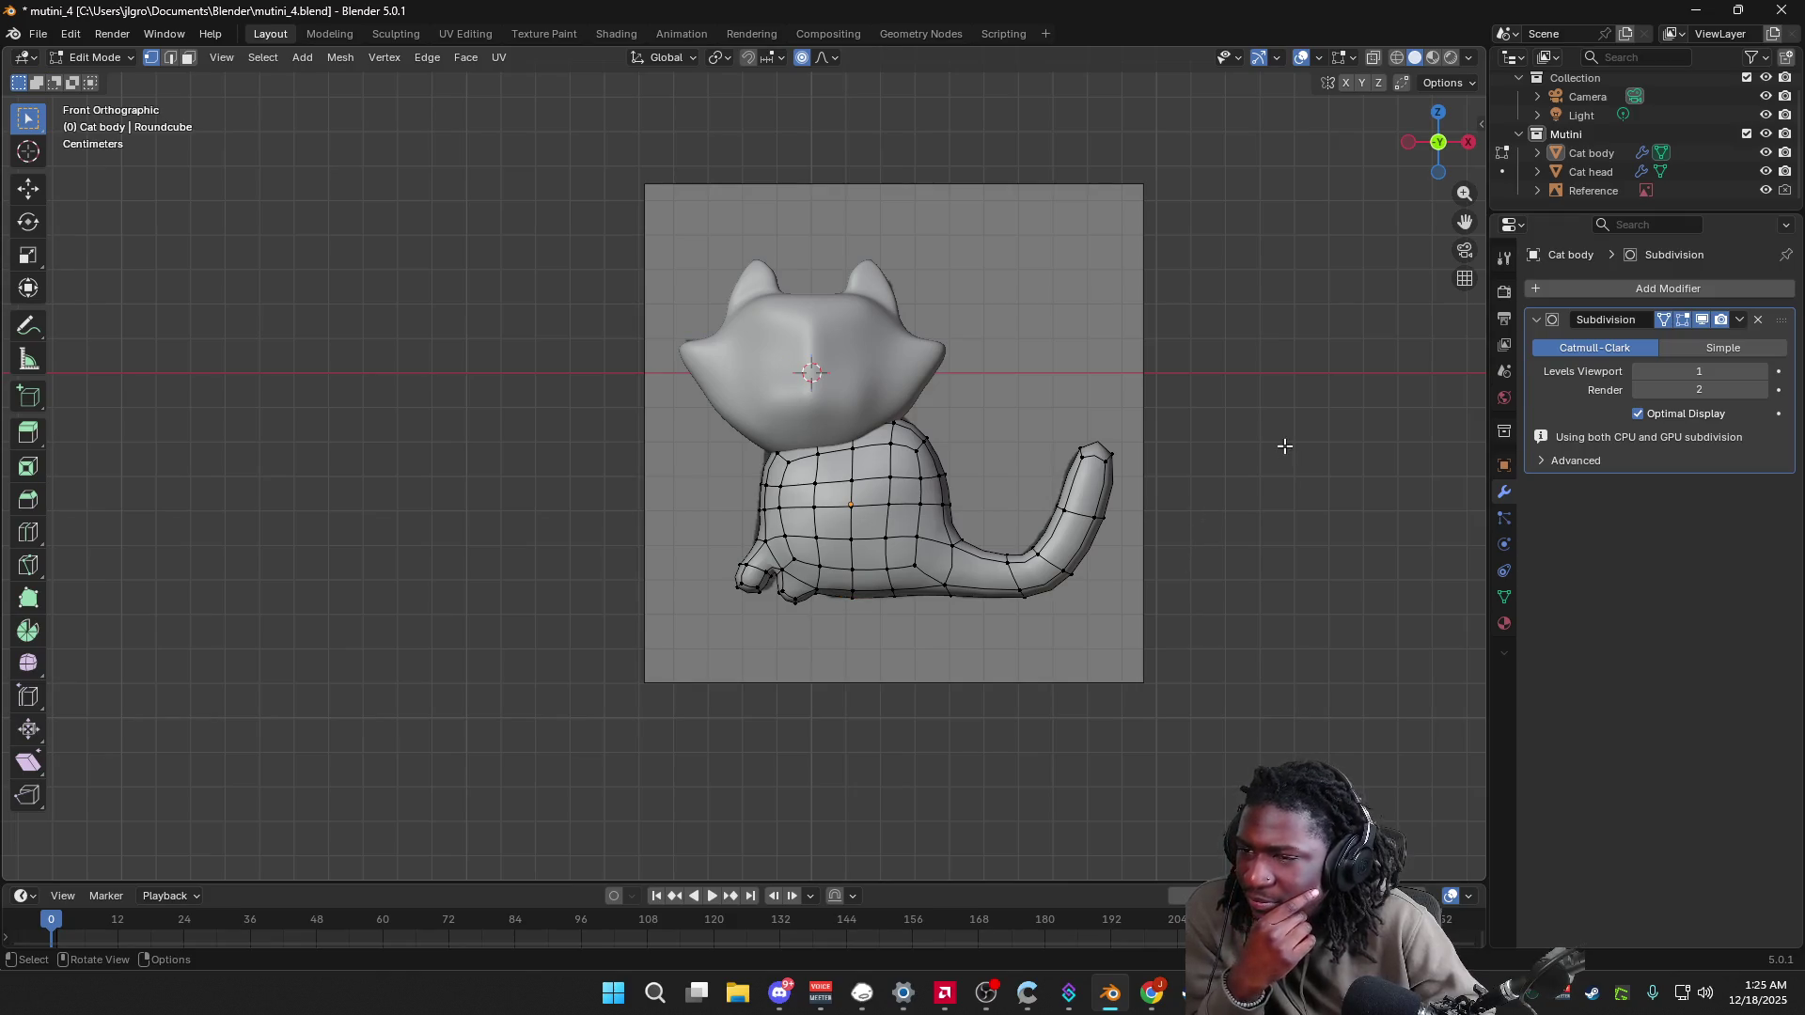
{"action": "key", "text": "Tab"}
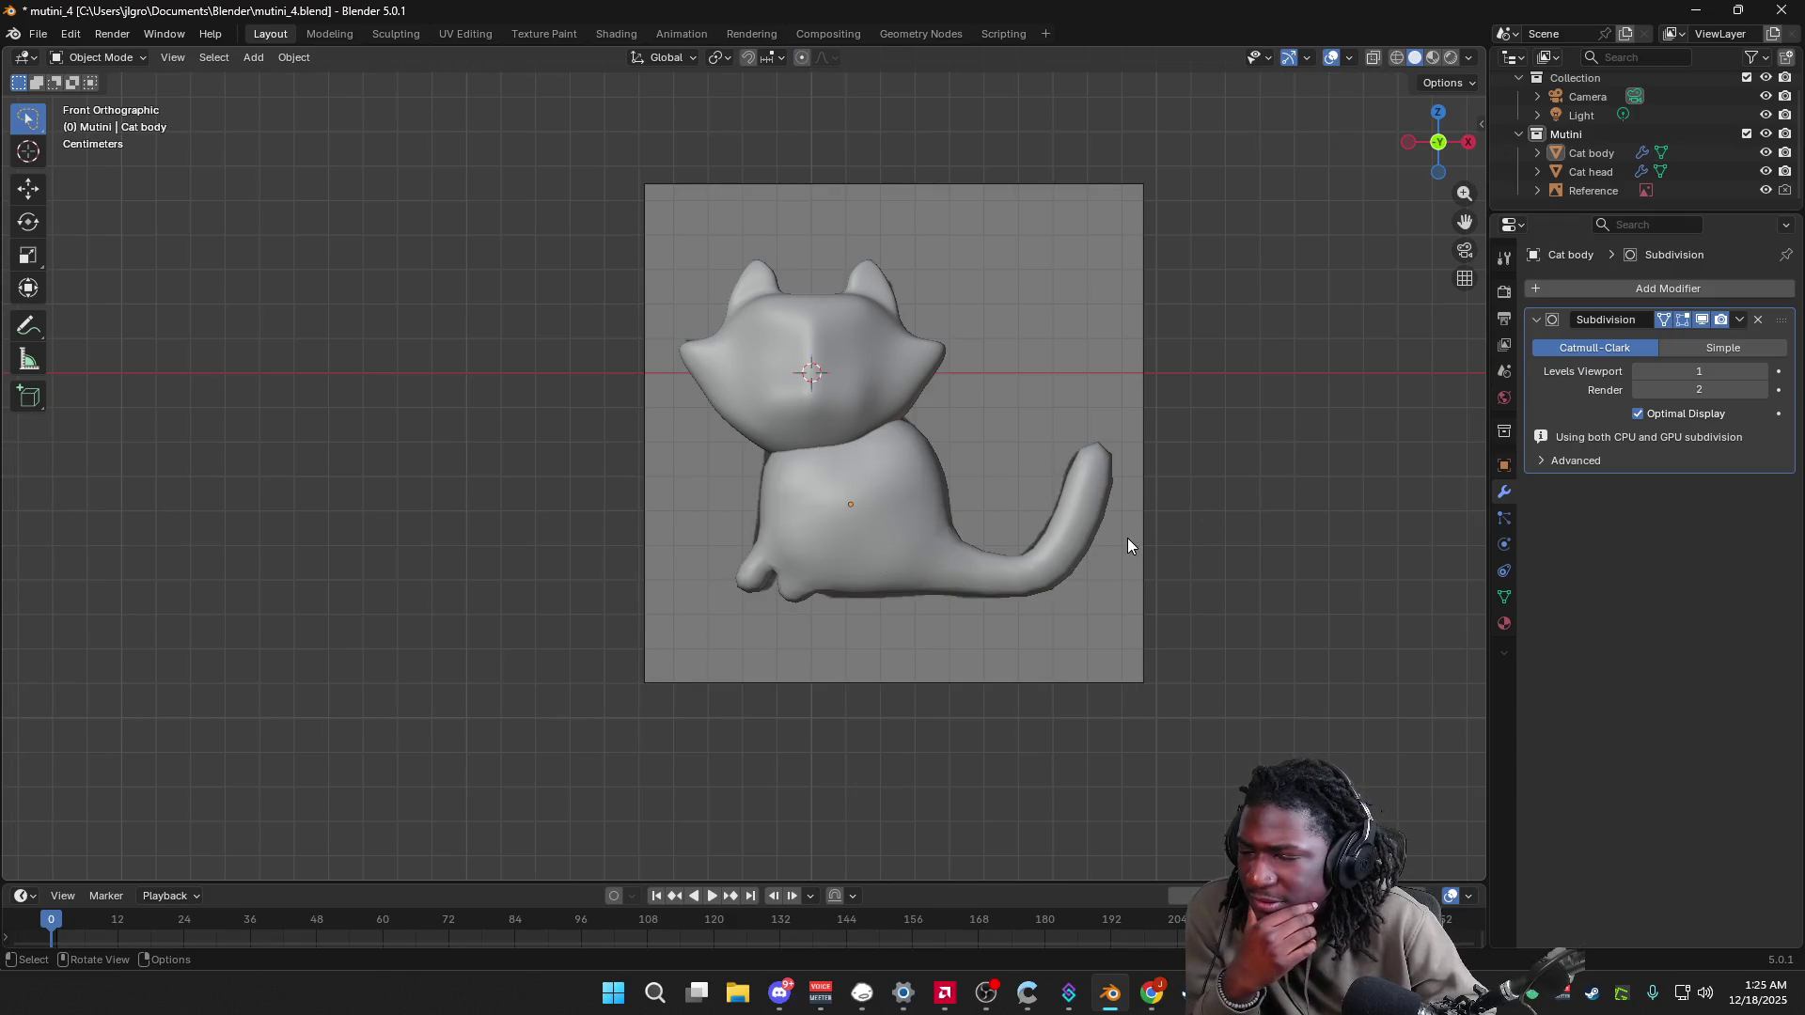
Step: Clear the object selection and enable X-Ray at 0.600 so the reference shows through
{"action": "left_click", "coordinate": [850, 389]}
{"action": "left_click", "coordinate": [902, 489]}
{"action": "left_click", "coordinate": [1261, 414]}
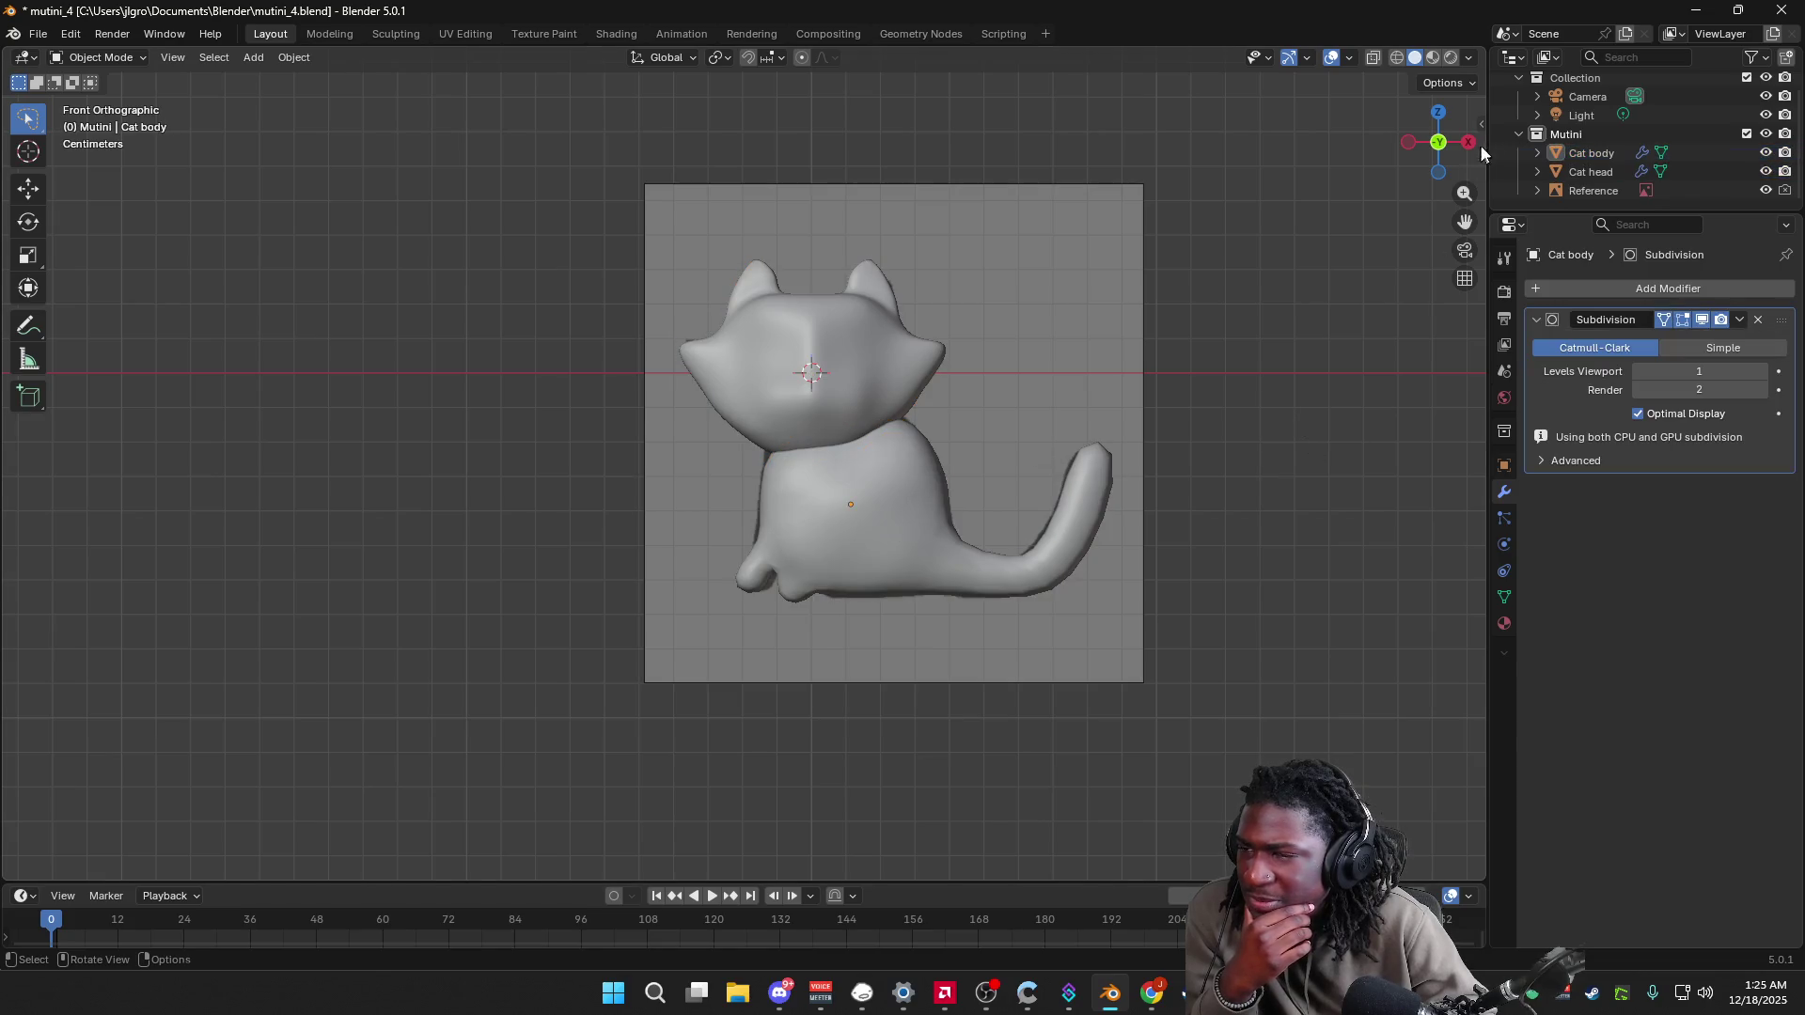
{"action": "mouse_move", "coordinate": [1445, 143]}
{"action": "left_mouse_down"}
{"action": "mouse_move", "coordinate": [1359, 136]}
{"action": "mouse_move", "coordinate": [1441, 143]}
{"action": "left_mouse_up"}
{"action": "left_click", "coordinate": [1468, 57]}
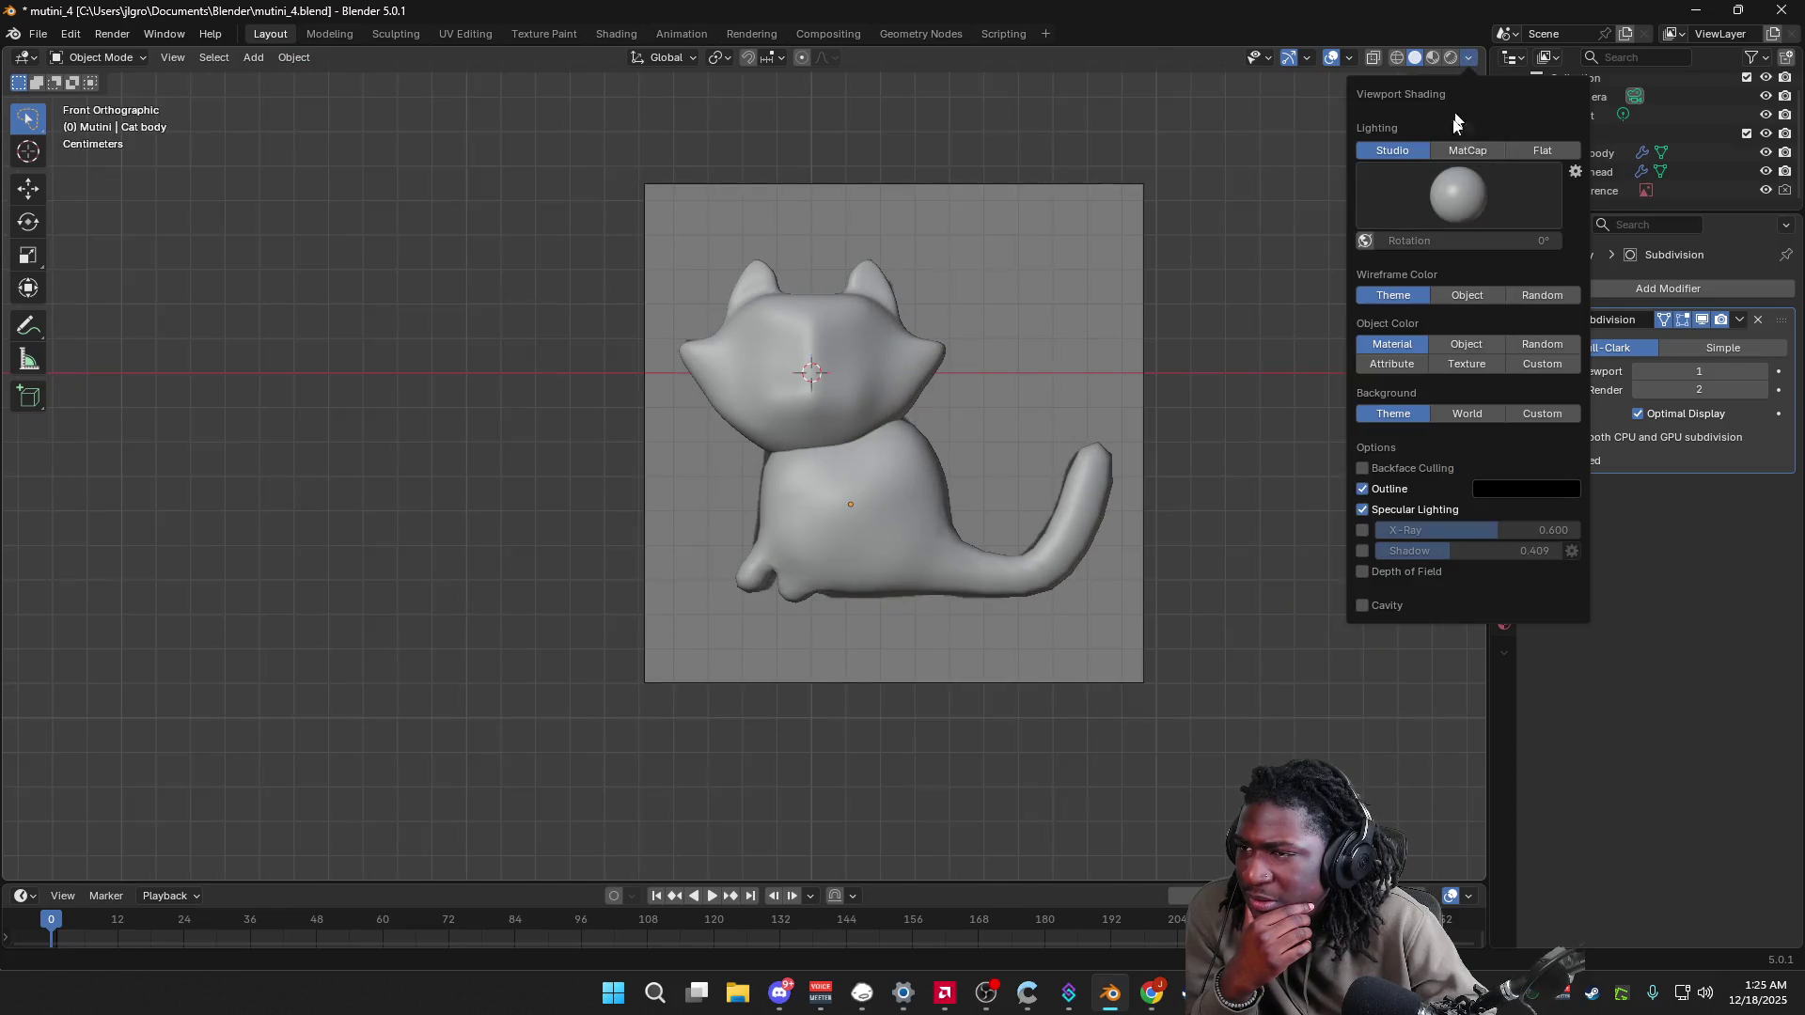
{"action": "left_click", "coordinate": [1363, 531]}
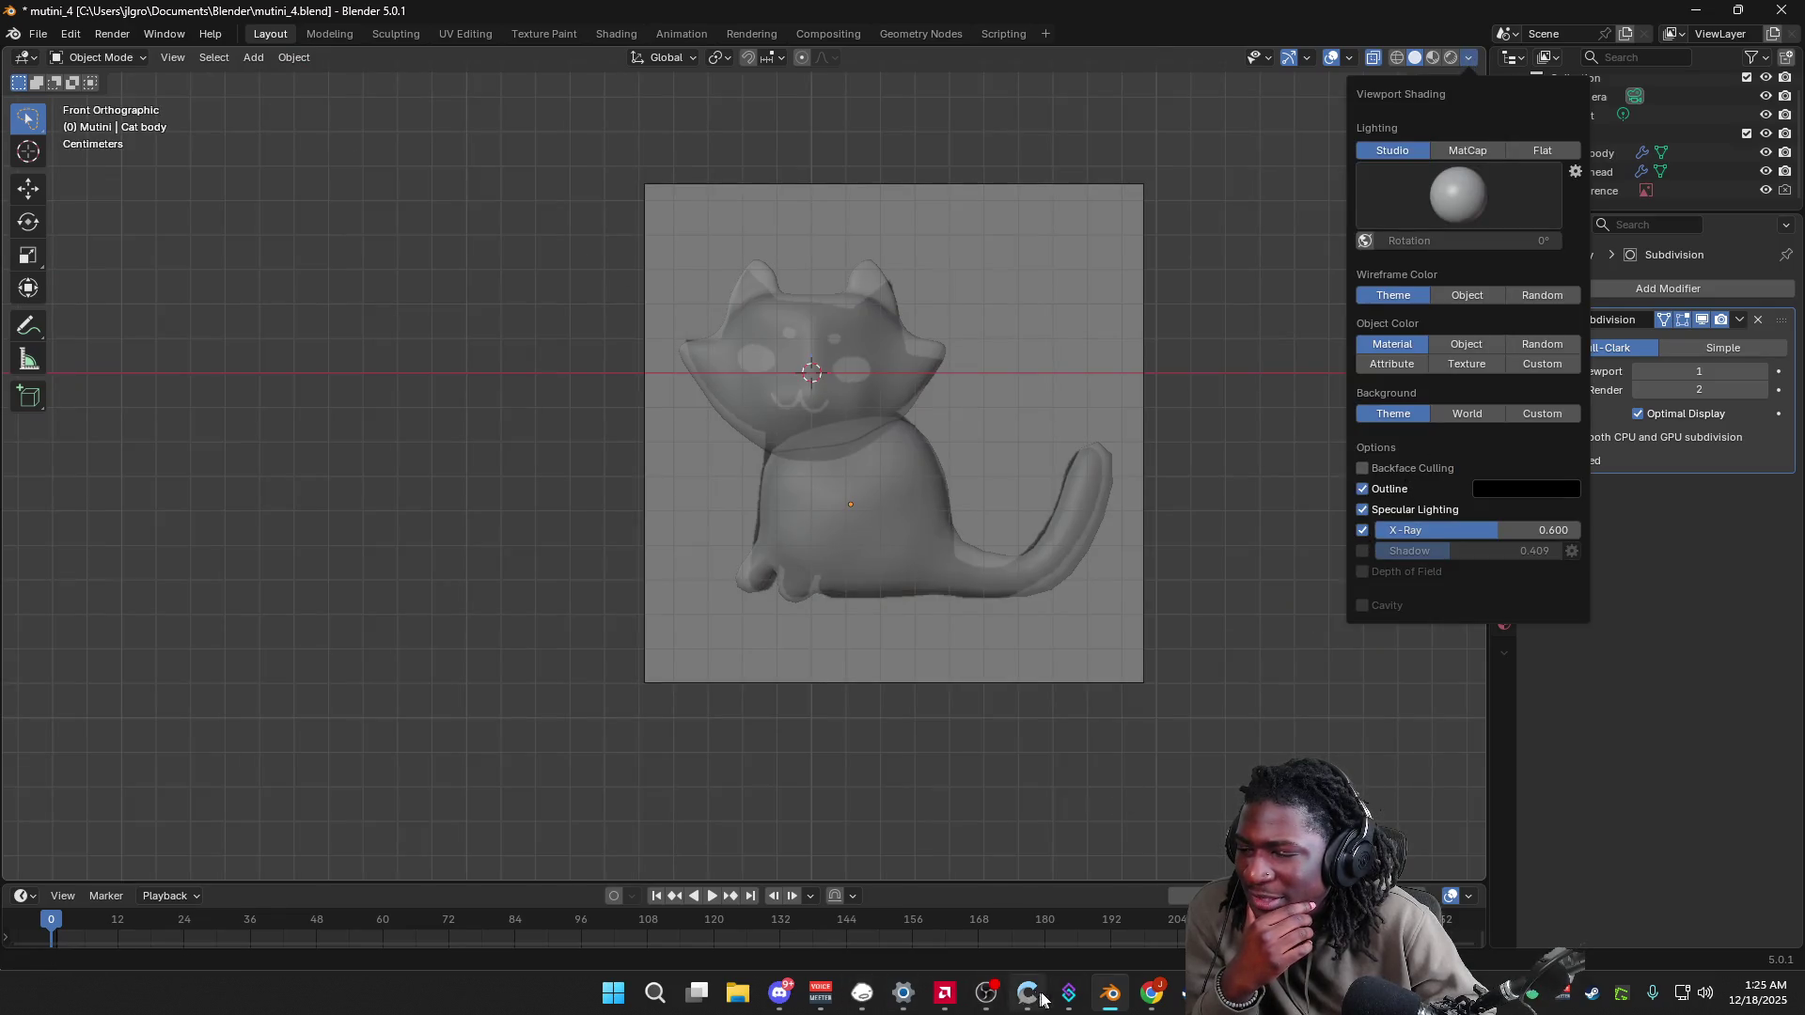
{"action": "mouse_move", "coordinate": [1151, 997]}
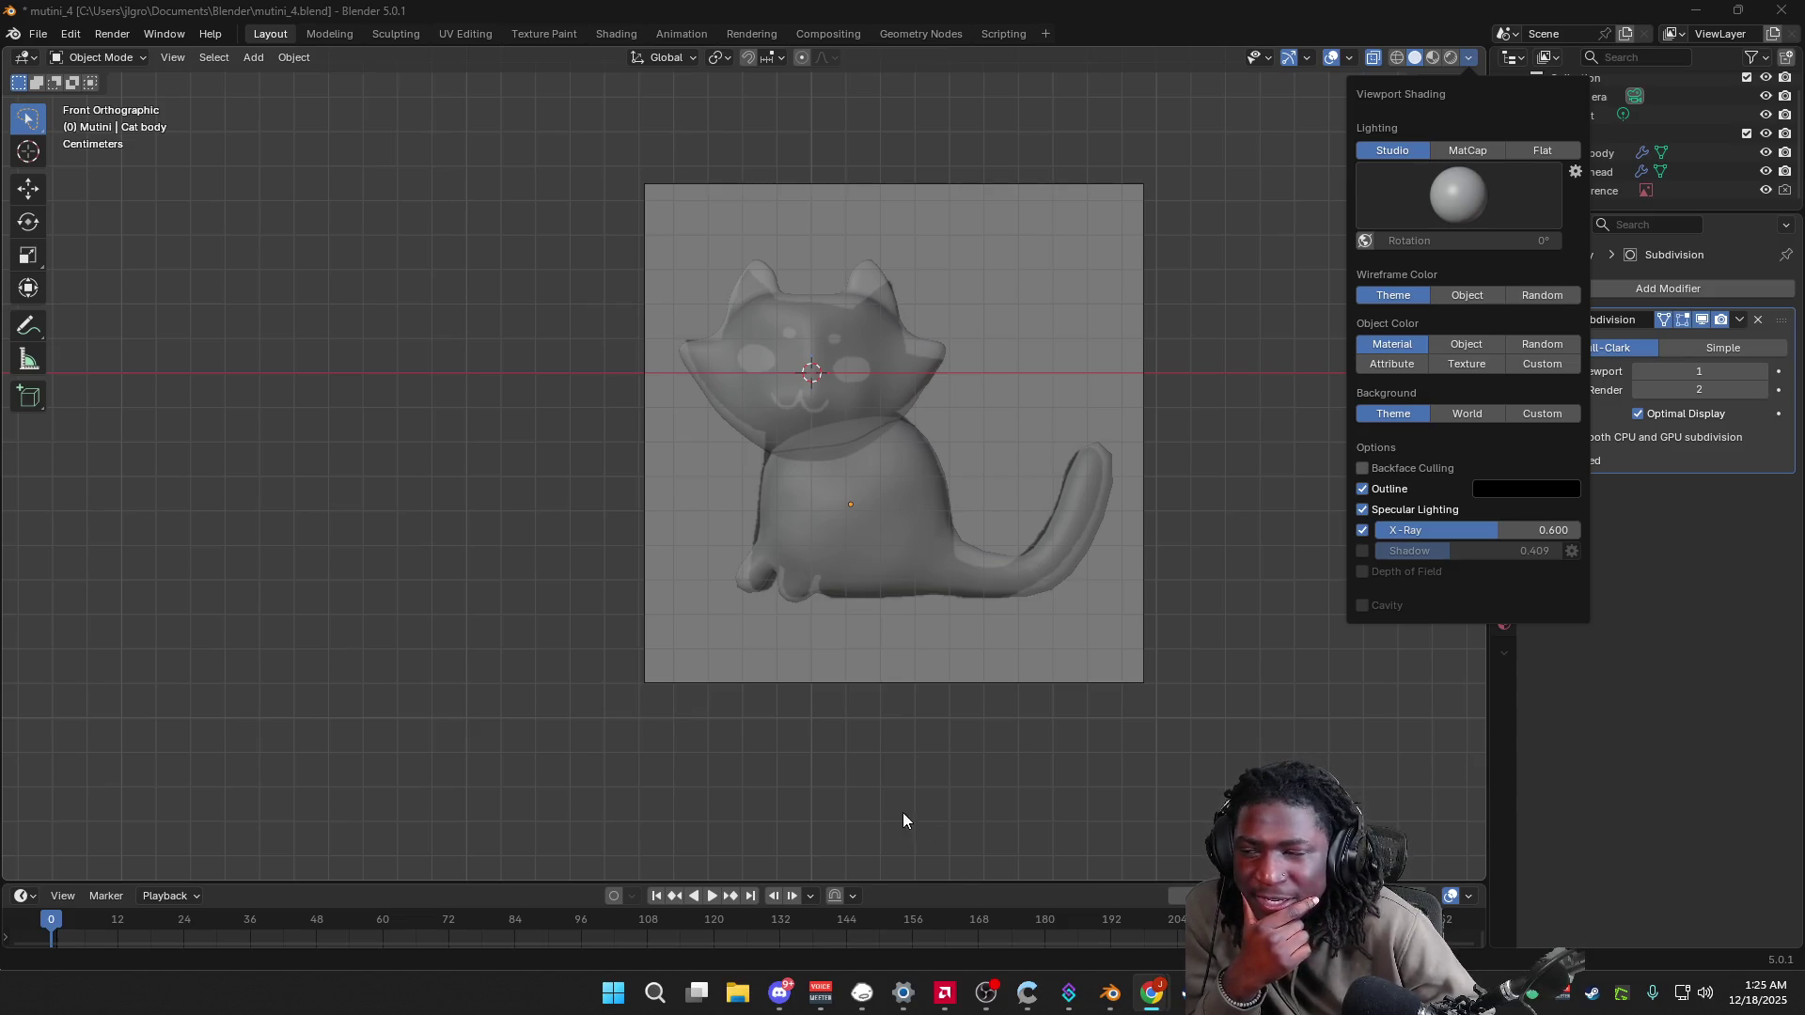
{"action": "left_click", "coordinate": [951, 708]}
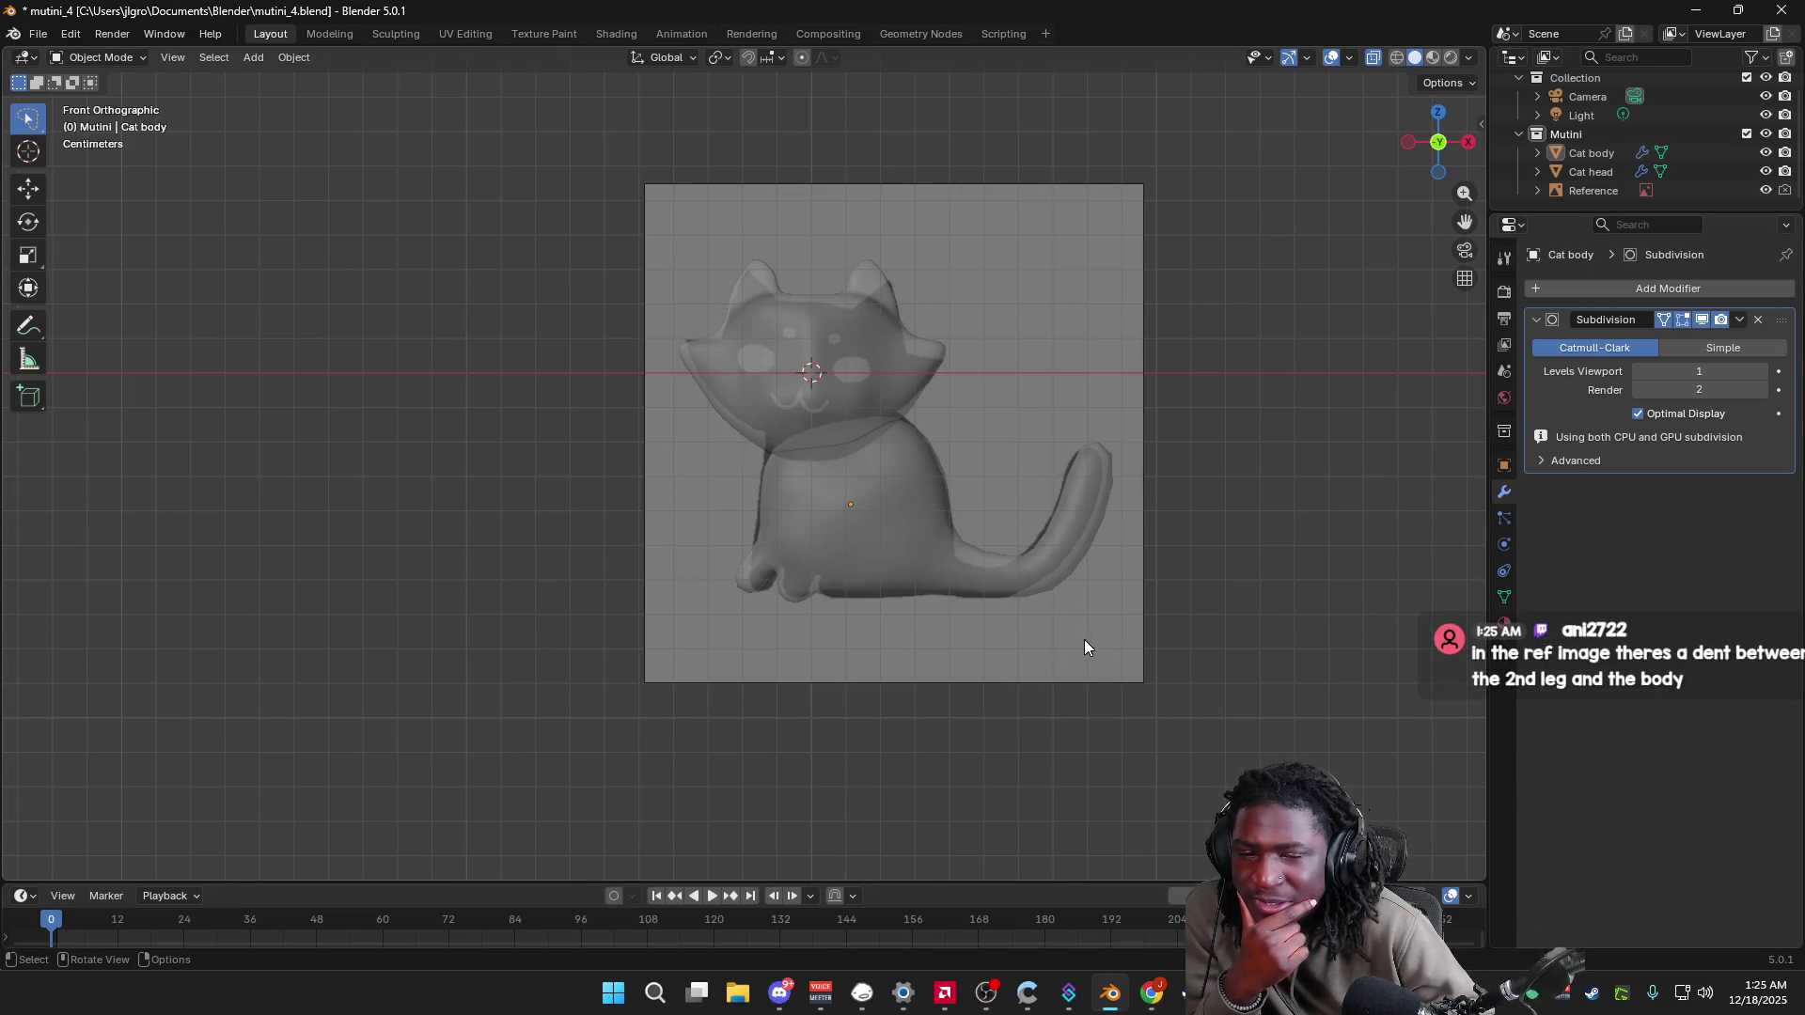
Step: Return to the front view and enter Edit Mode on the Cat body
{"action": "middle_click_drag", "start_coordinate": [1072, 648], "coordinate": [848, 647]}
{"action": "left_click", "coordinate": [1440, 142]}
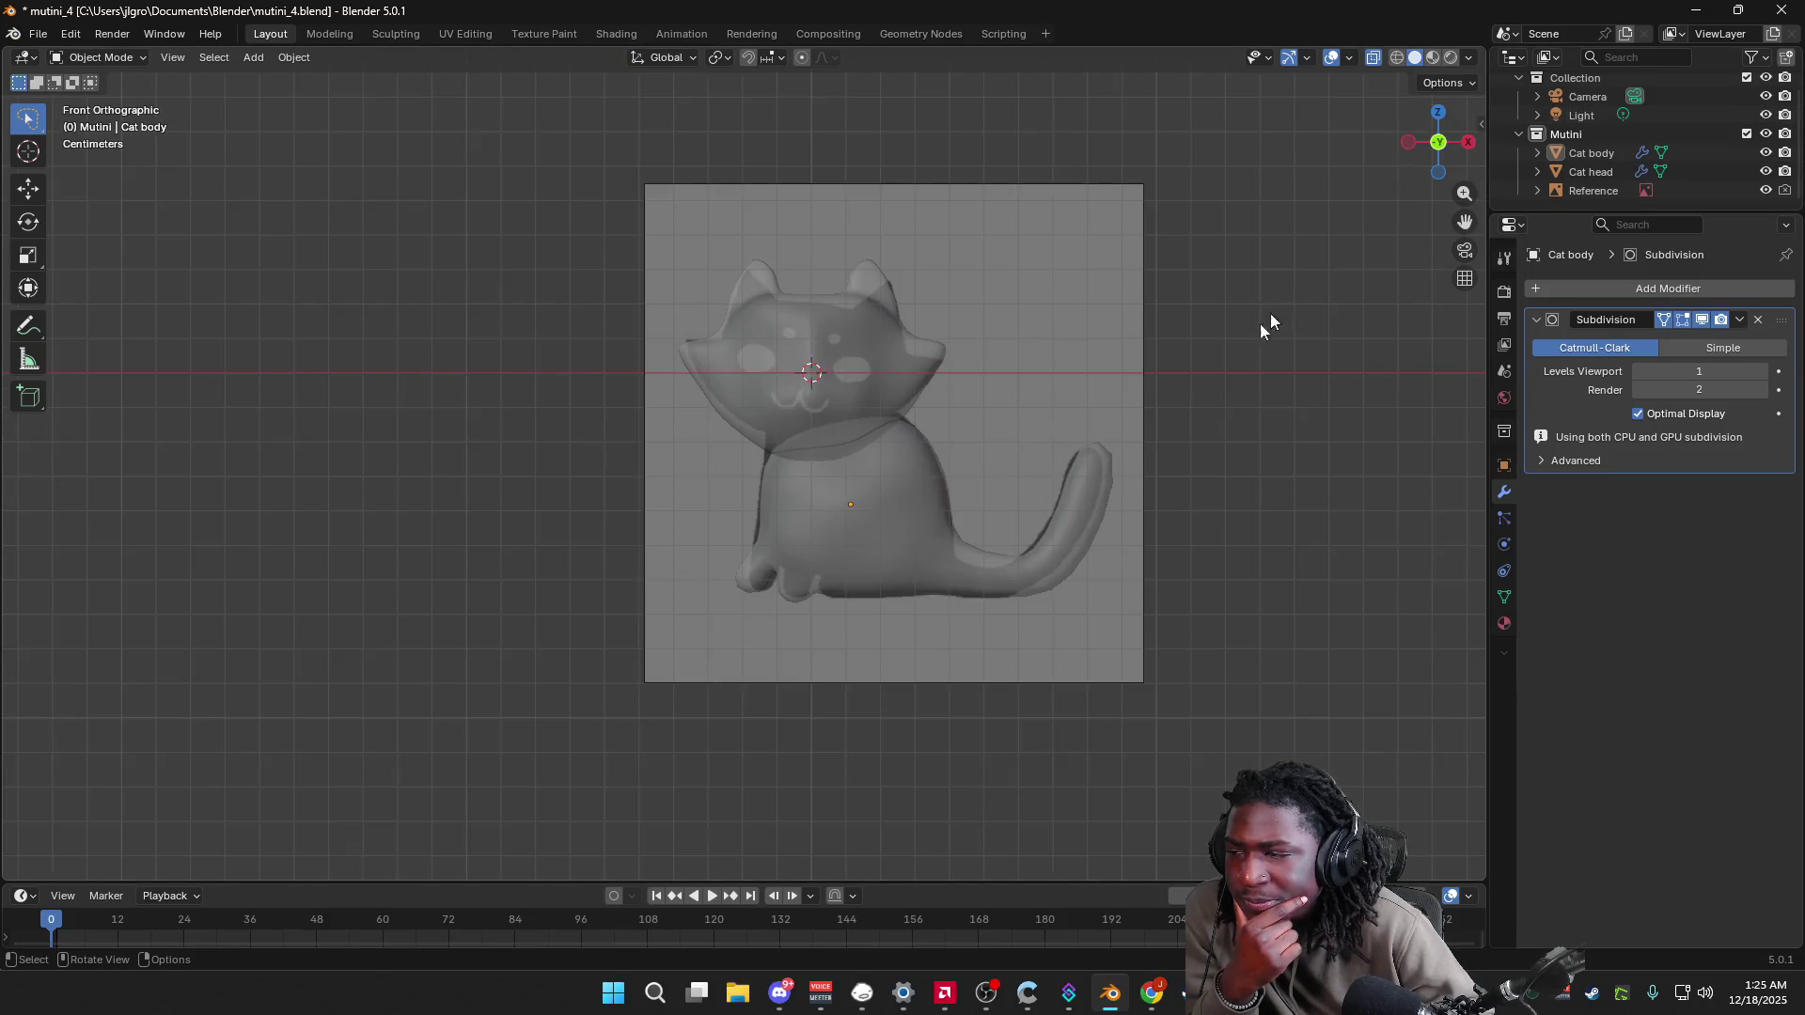
{"action": "left_click", "coordinate": [827, 576]}
{"action": "key", "text": "Tab"}
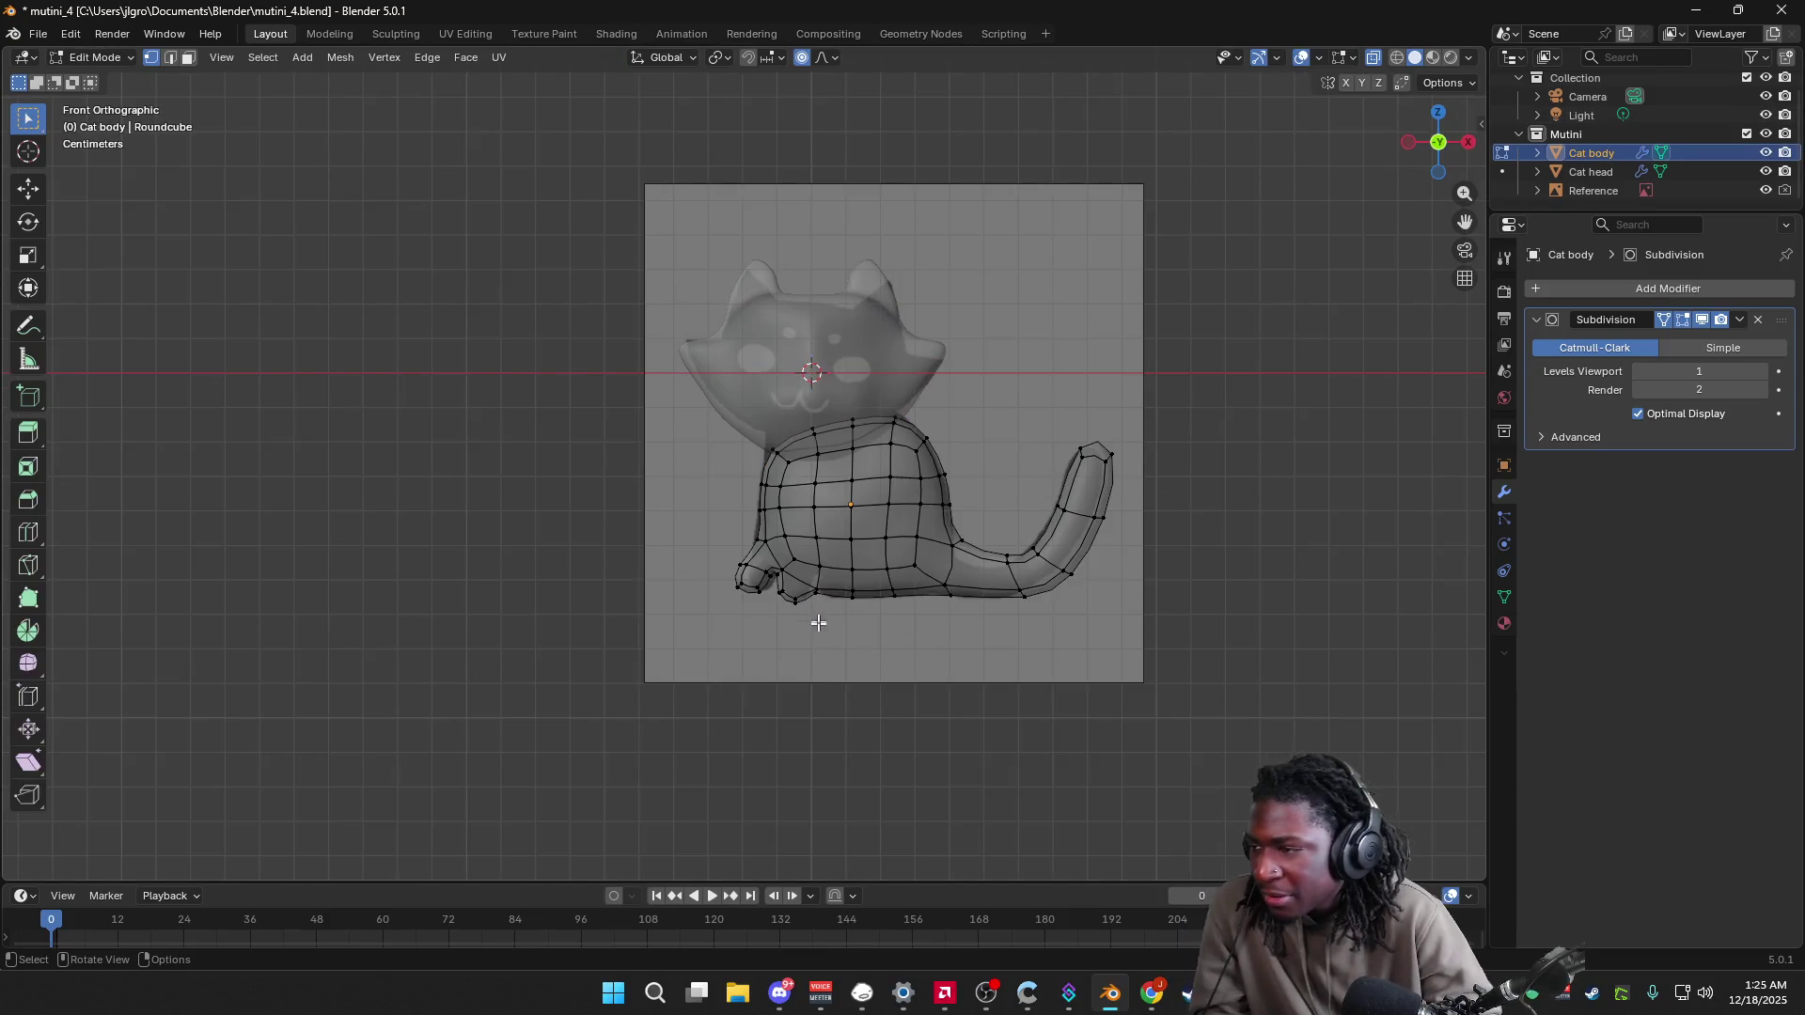
{"action": "scroll", "coordinate": [818, 615], "scroll_direction": "up", "scroll_amount": 2}
{"action": "left_click", "coordinate": [854, 654]}
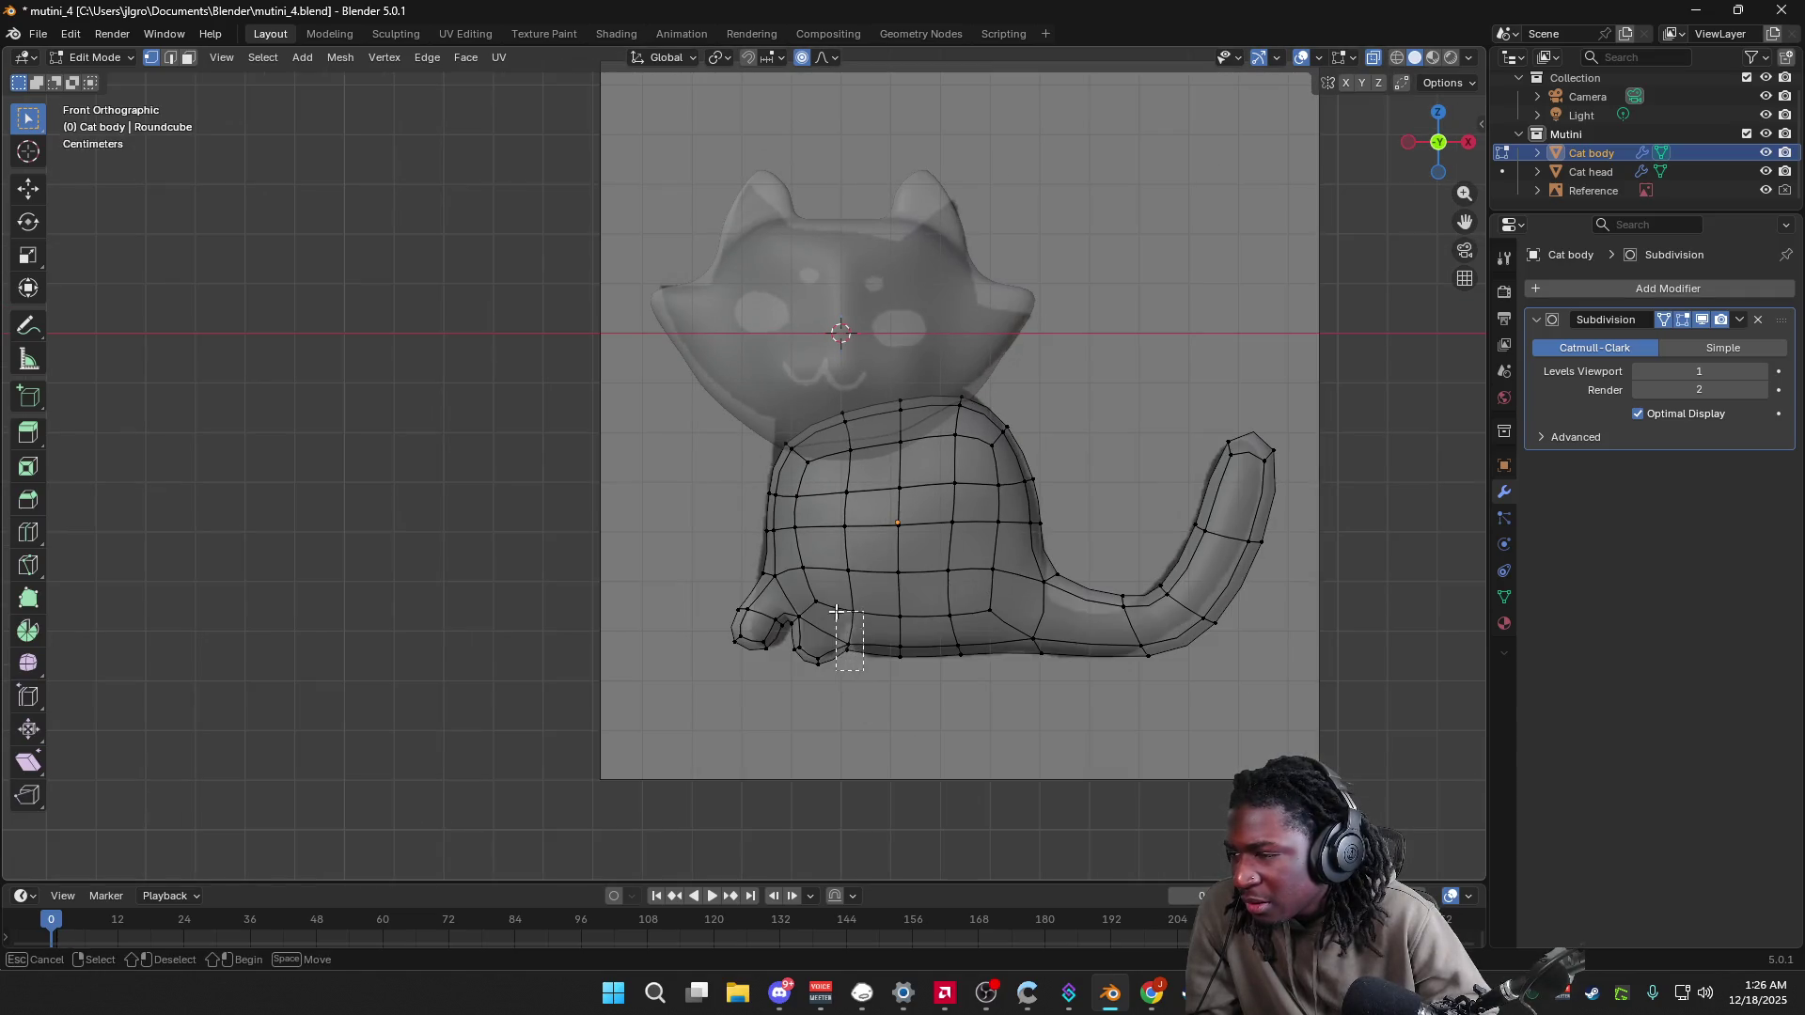
{"action": "key", "text": "3"}
{"action": "key", "text": "b"}
{"action": "left_click_drag", "start_coordinate": [857, 640], "coordinate": [827, 611]}
{"action": "left_click", "coordinate": [869, 691]}
{"action": "key", "text": "2"}
{"action": "left_click", "coordinate": [859, 670]}
{"action": "key", "text": "1"}
{"action": "left_click", "coordinate": [854, 671]}
{"action": "key", "text": "b"}
{"action": "left_click_drag", "start_coordinate": [866, 698], "coordinate": [846, 604]}
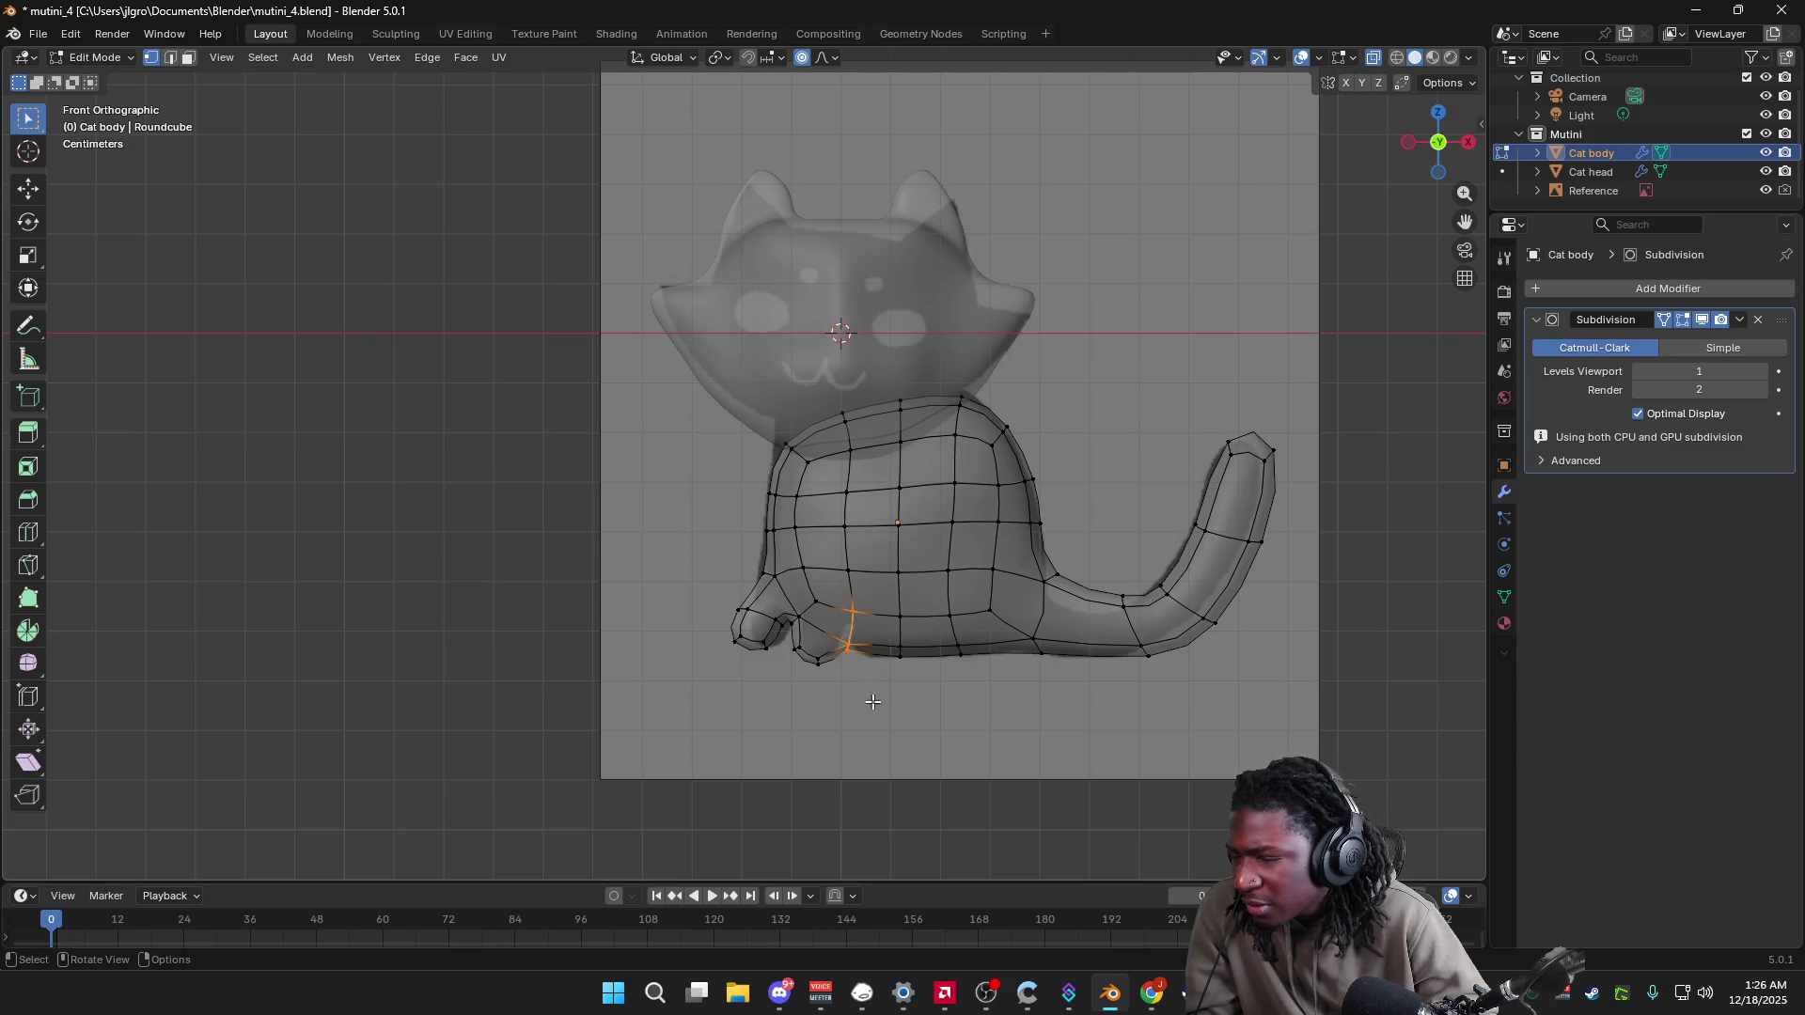
{"action": "key", "text": "x"}
{"action": "left_click", "coordinate": [885, 703]}
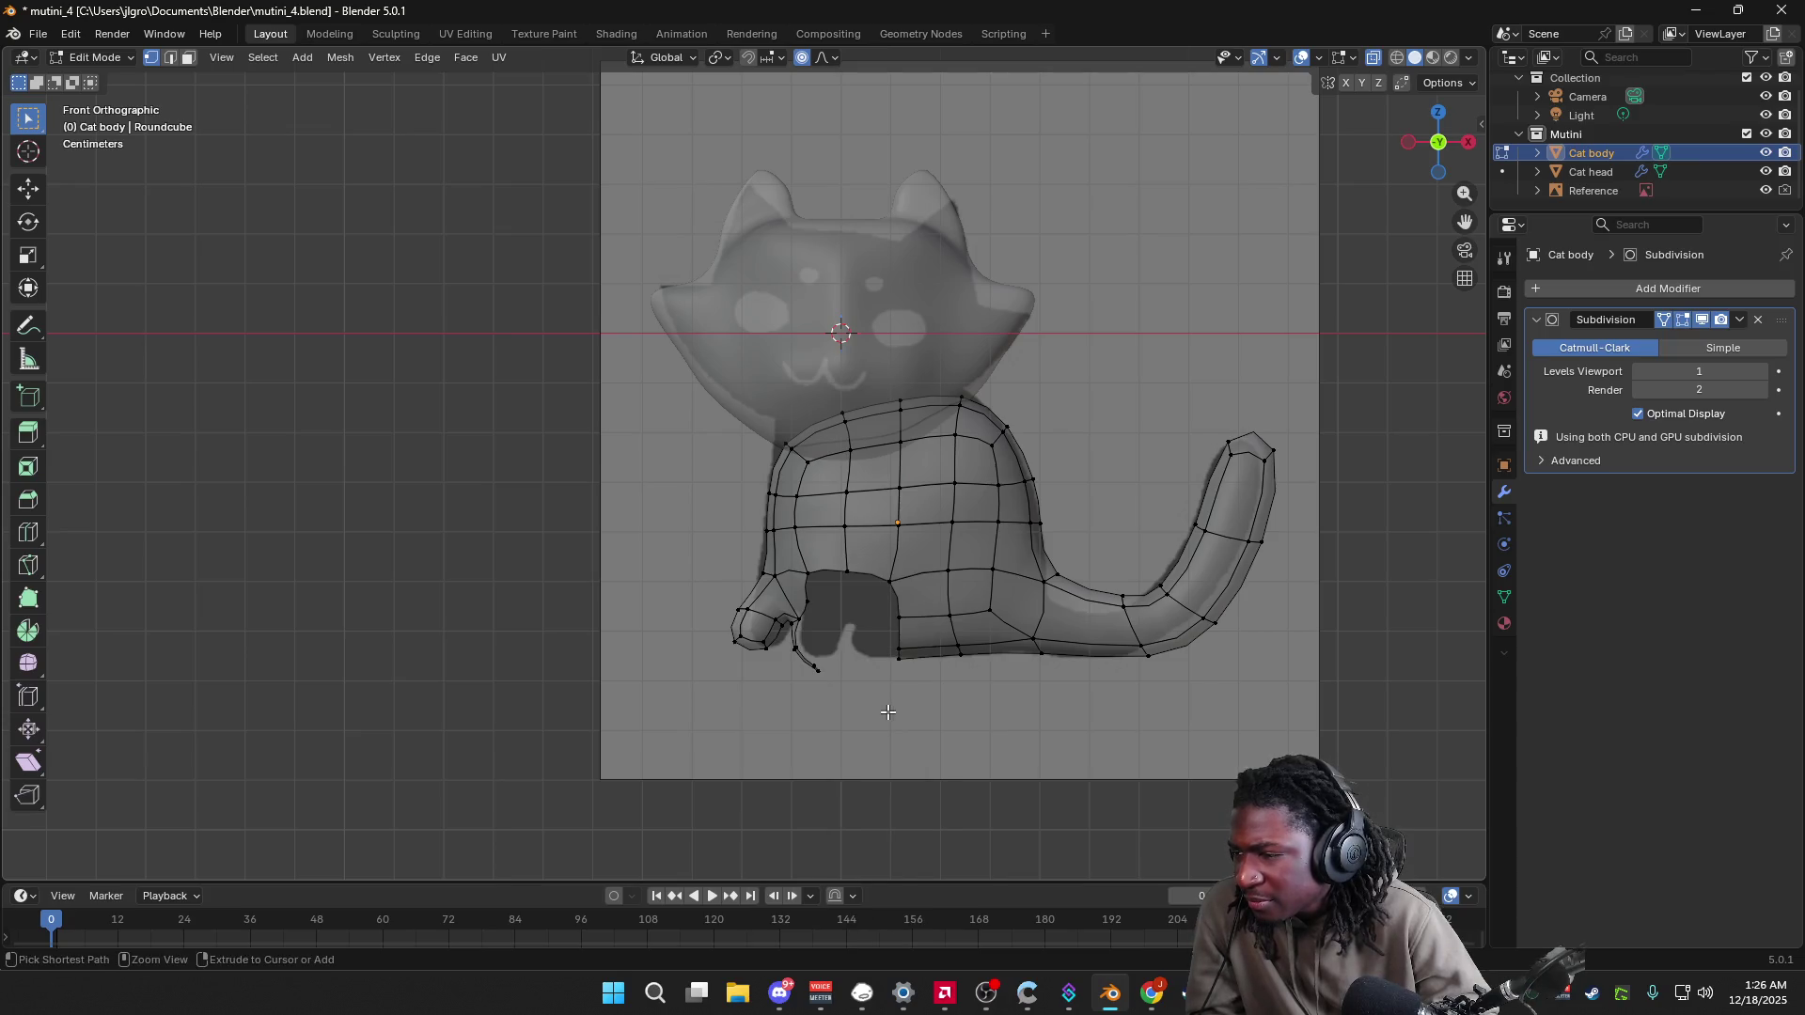
{"action": "right_click", "coordinate": [876, 674]}
{"action": "left_click", "coordinate": [785, 691]}
{"action": "key", "text": "x"}
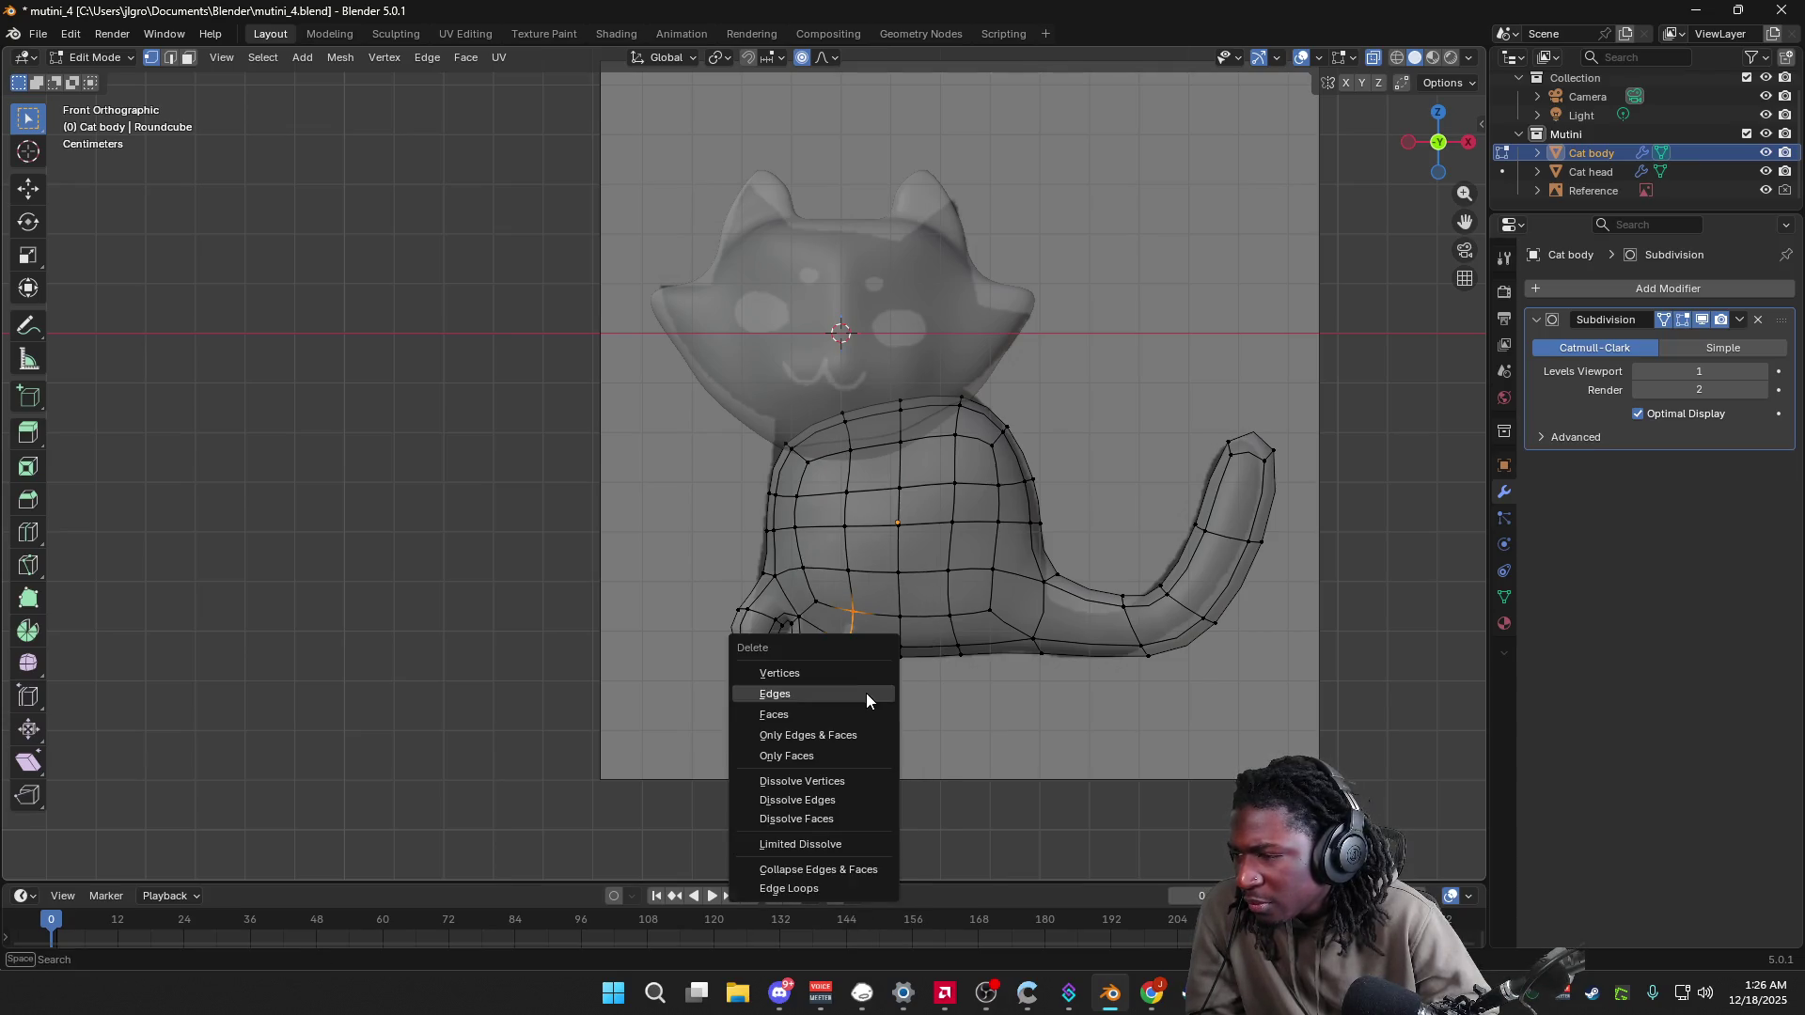
{"action": "left_click", "coordinate": [861, 715]}
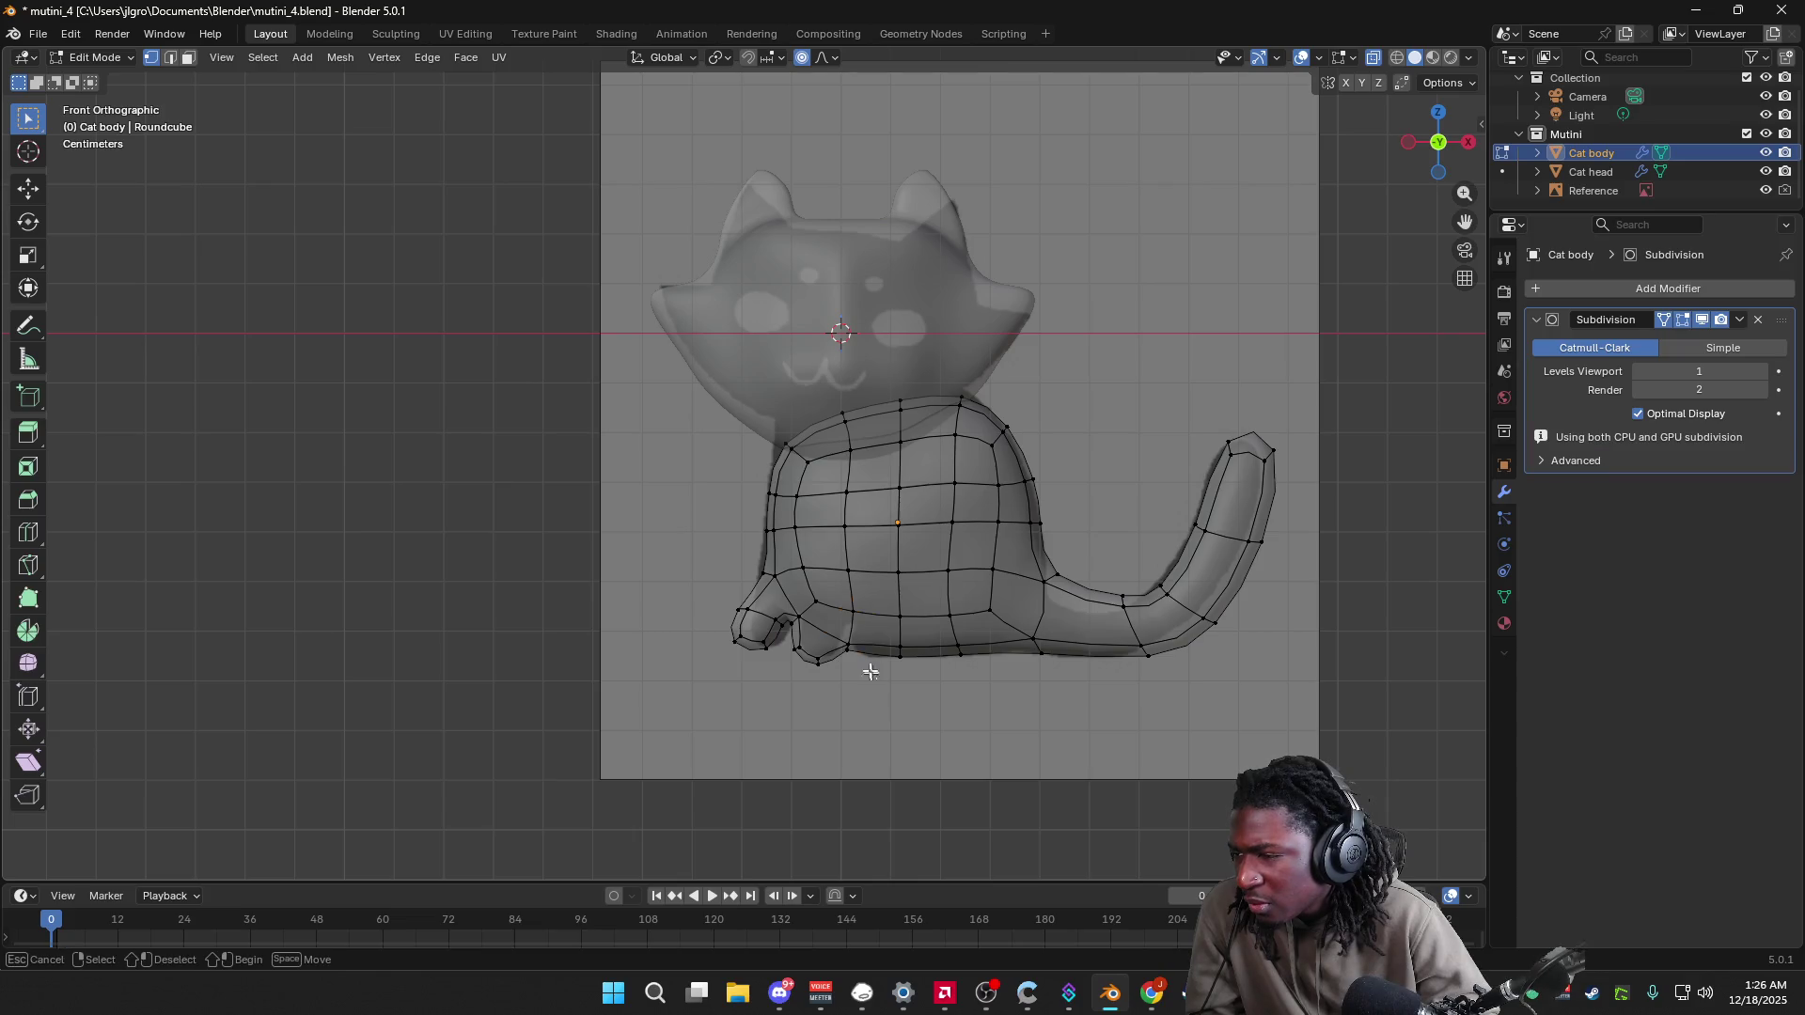
{"action": "key", "text": "x"}
{"action": "left_click", "coordinate": [862, 676]}
{"action": "left_click", "coordinate": [859, 673]}
{"action": "key", "text": "x"}
{"action": "left_click", "coordinate": [861, 665]}
{"action": "scroll", "coordinate": [879, 703], "scroll_direction": "up", "scroll_amount": 1}
{"action": "scroll", "coordinate": [879, 704], "scroll_direction": "up", "scroll_amount": 2}
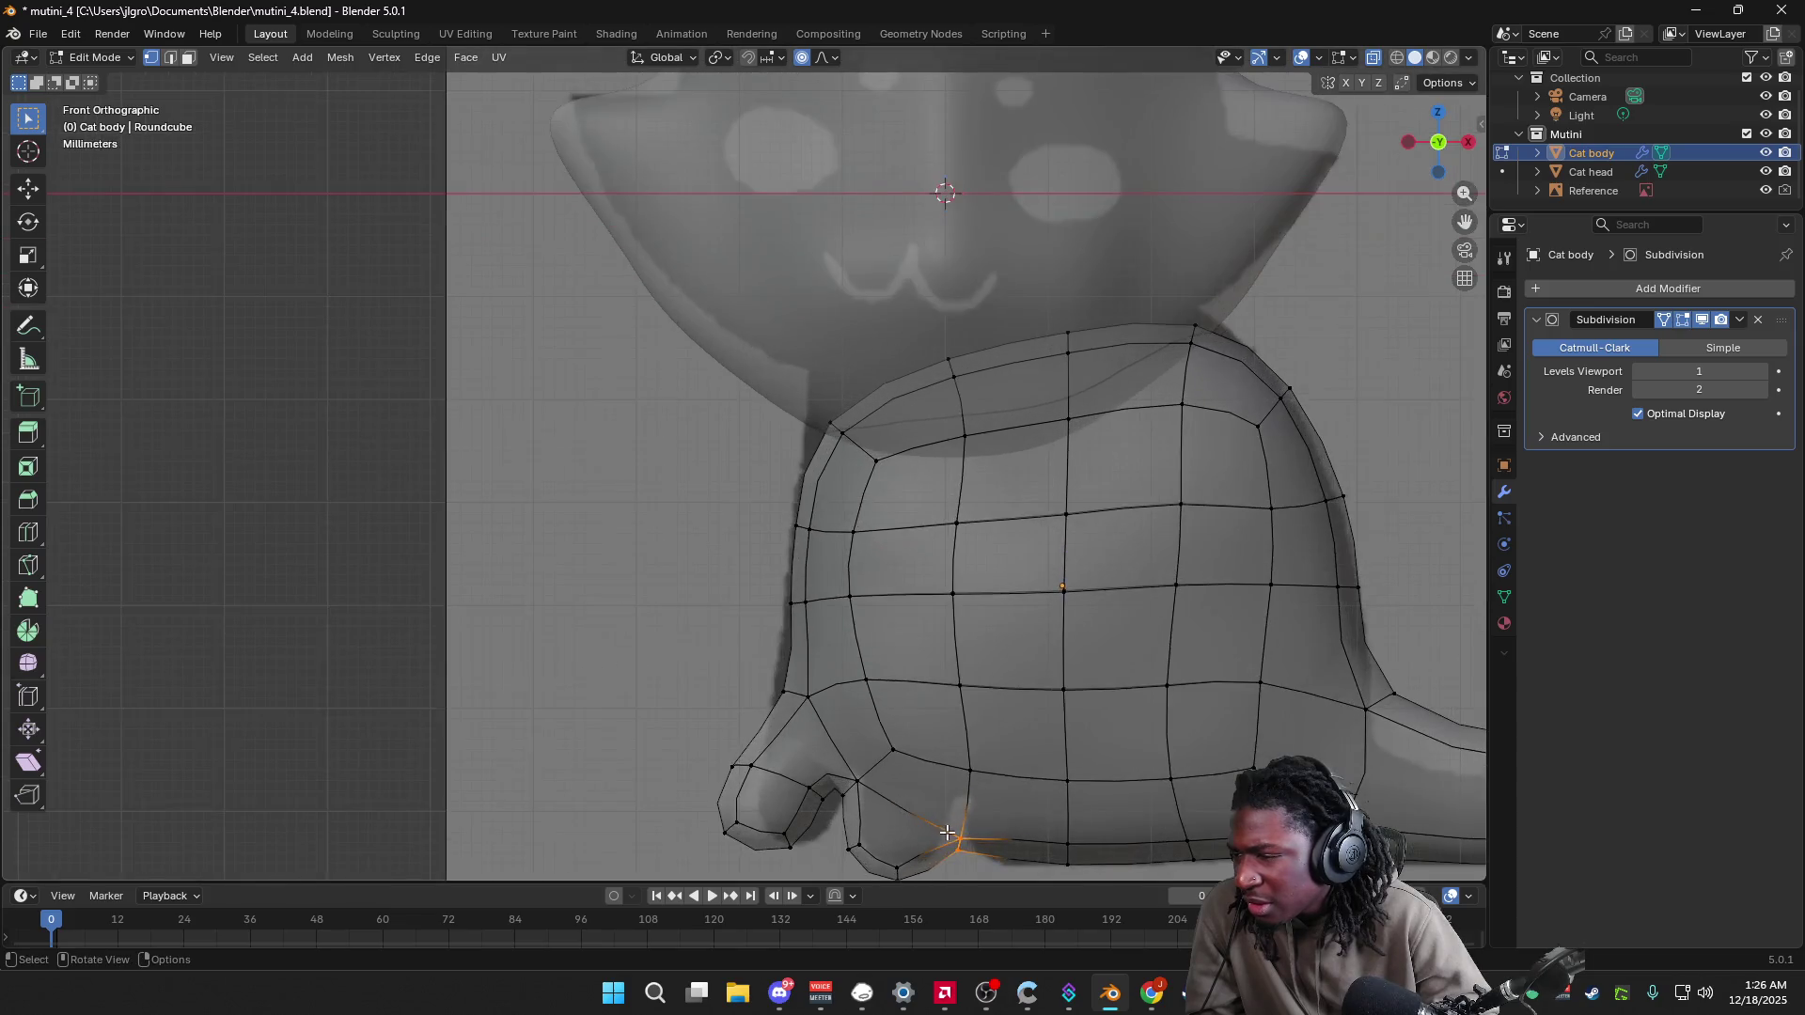
{"action": "scroll", "coordinate": [857, 724], "scroll_direction": "down", "scroll_amount": 2}
{"action": "key", "text": "ctrl+z"}
{"action": "mouse_move", "coordinate": [829, 824]}
{"action": "middle_mouse_down"}
{"action": "mouse_move", "coordinate": [1019, 838]}
{"action": "mouse_move", "coordinate": [940, 822]}
{"action": "mouse_move", "coordinate": [929, 777]}
{"action": "mouse_move", "coordinate": [933, 796]}
{"action": "middle_mouse_up"}
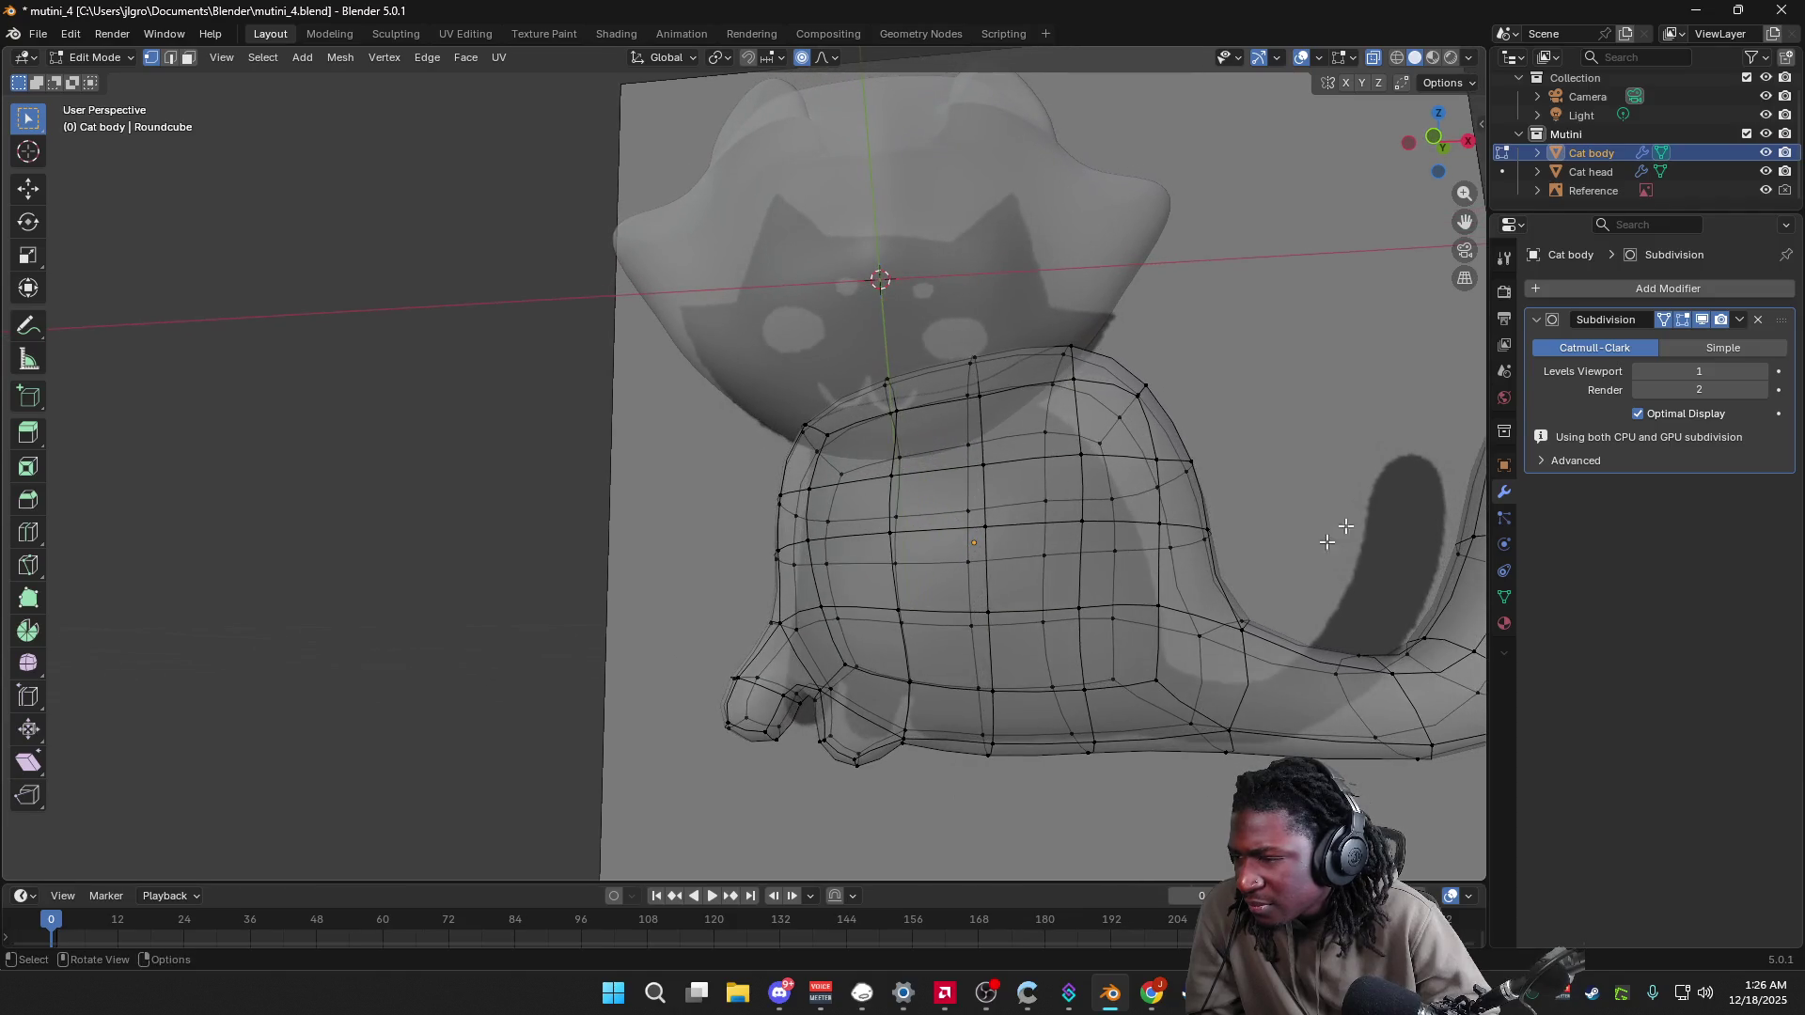
{"action": "left_click", "coordinate": [1438, 141]}
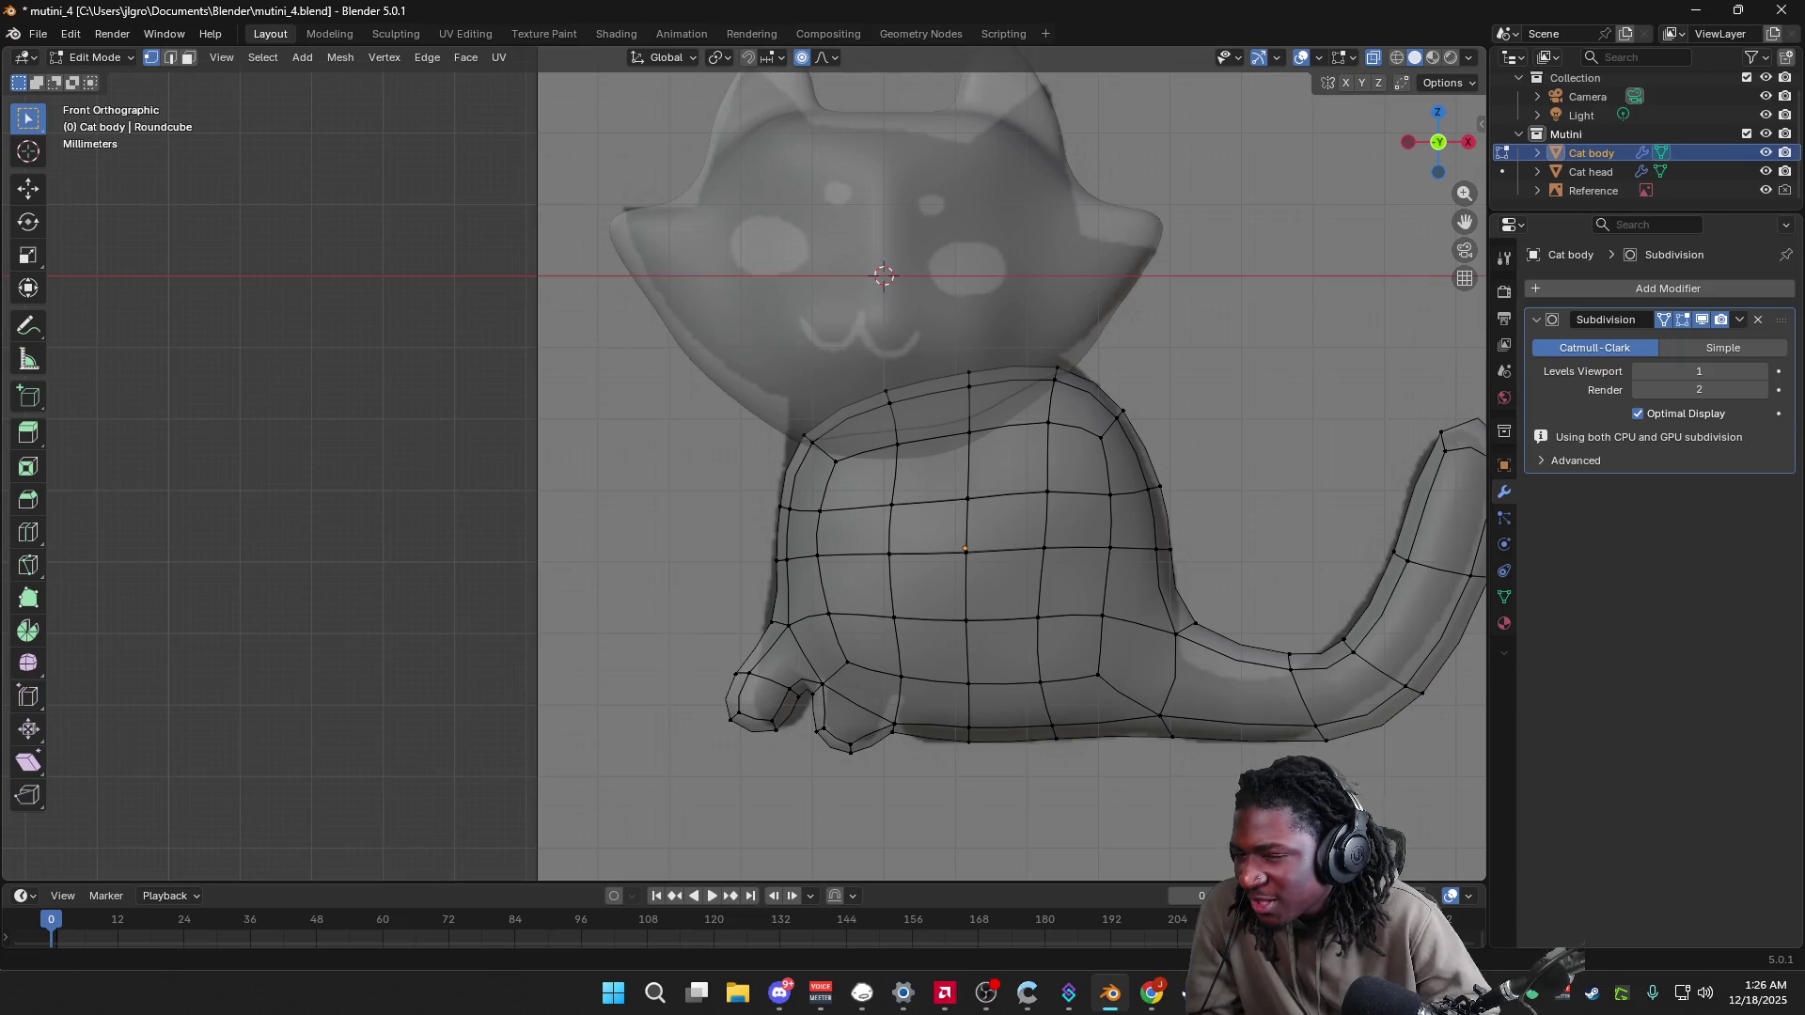
{"action": "key", "text": "alt+Tab"}
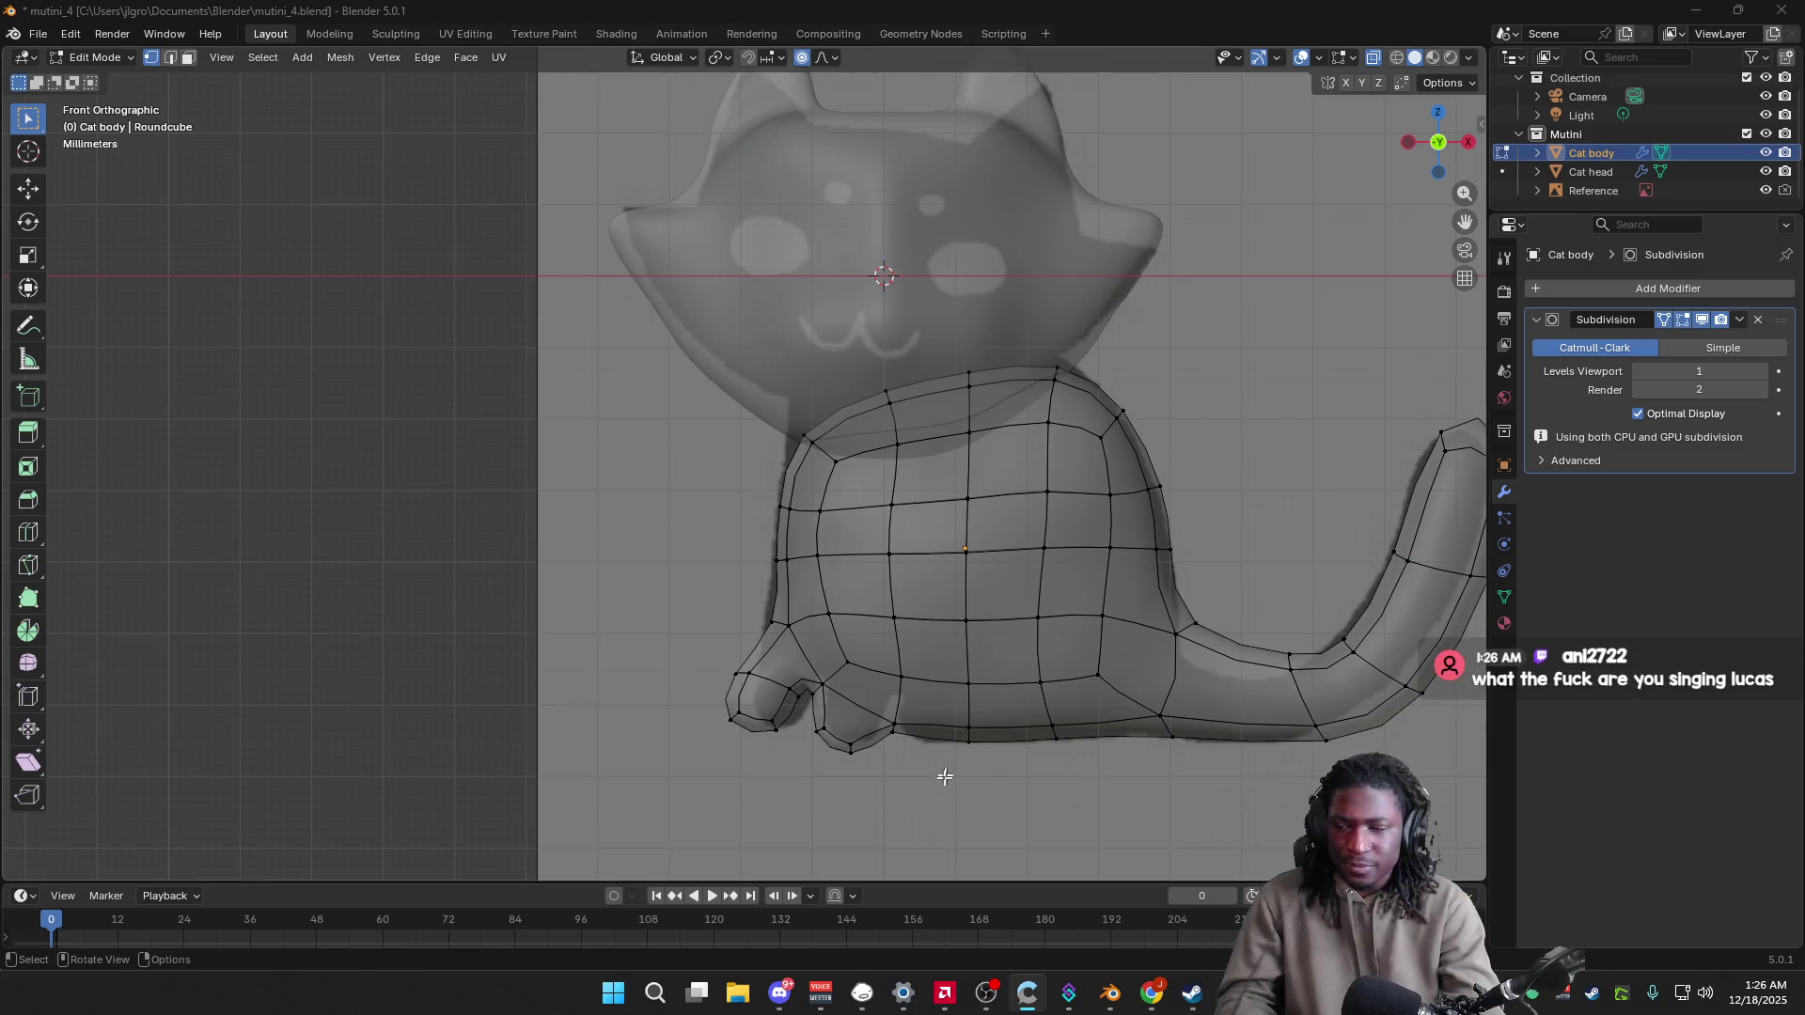
{"action": "scroll", "coordinate": [969, 801], "scroll_direction": "down", "scroll_amount": 1}
{"action": "scroll", "coordinate": [1034, 768], "scroll_direction": "down", "scroll_amount": 1}
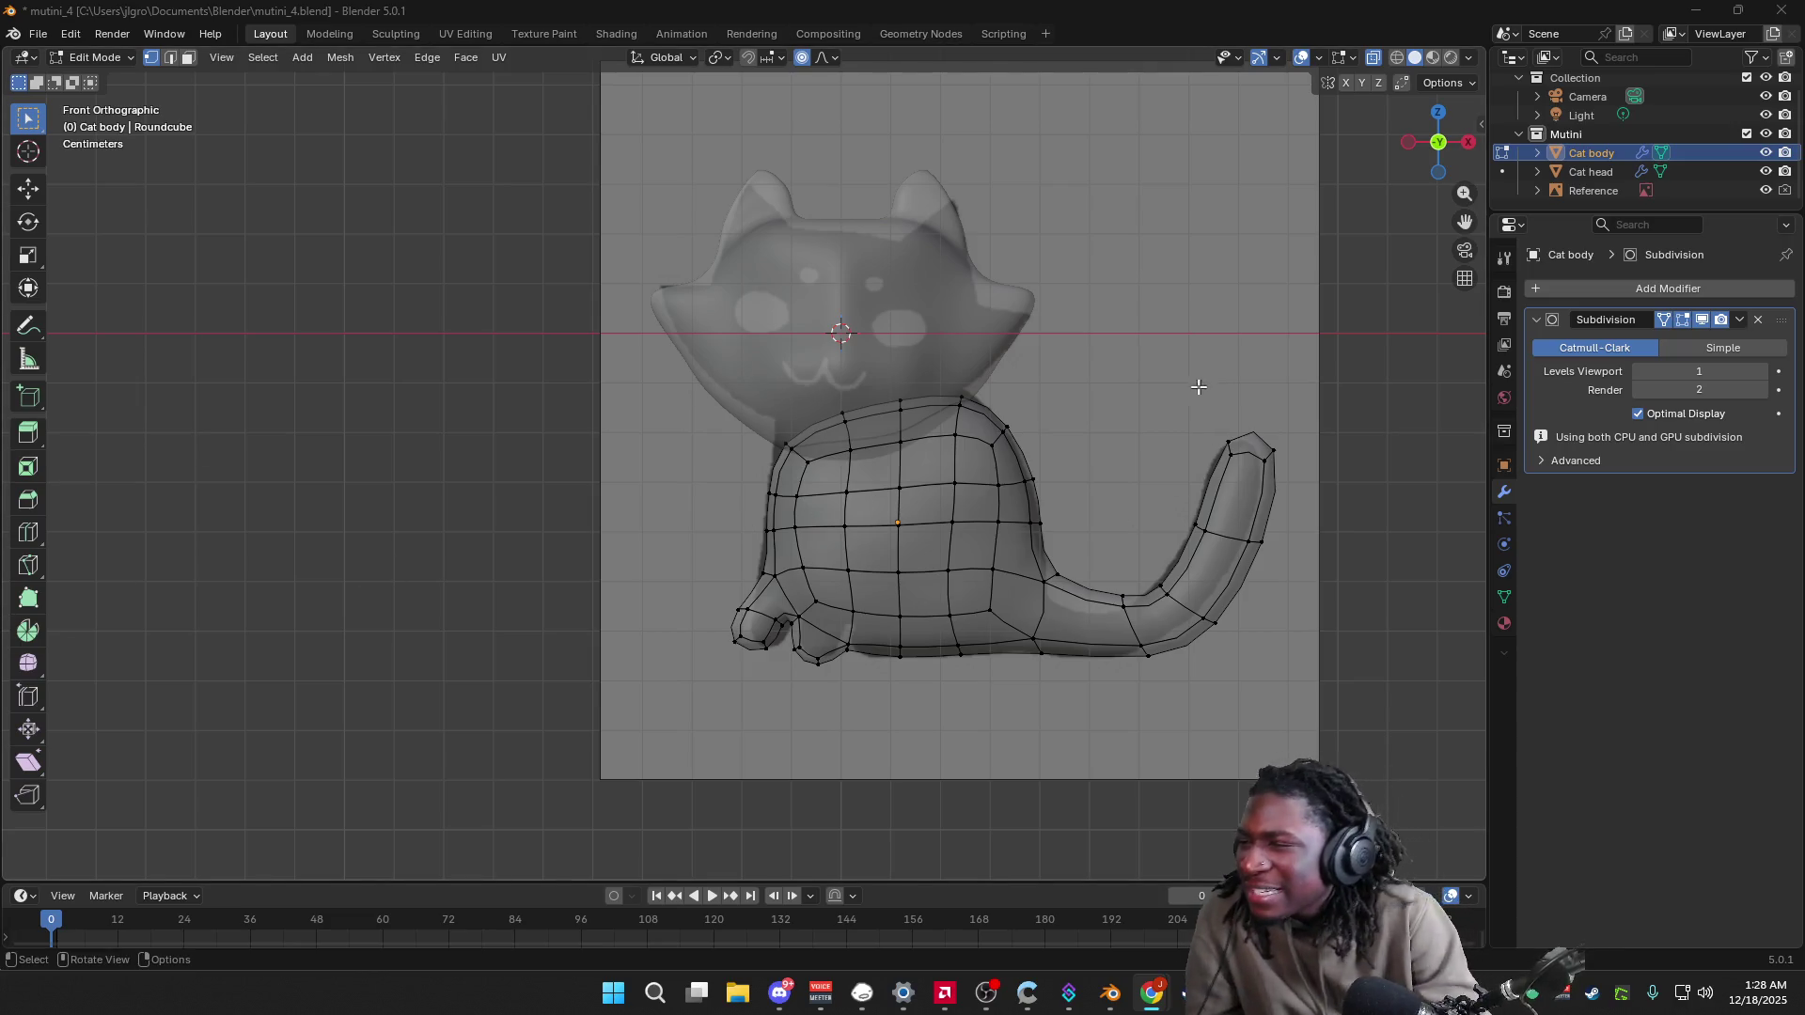
{"action": "key", "text": "Tab"}
{"action": "mouse_move", "coordinate": [1128, 459]}
{"action": "middle_mouse_down"}
{"action": "mouse_move", "coordinate": [1080, 475]}
{"action": "mouse_move", "coordinate": [1098, 450]}
{"action": "mouse_move", "coordinate": [1083, 479]}
{"action": "middle_mouse_up"}
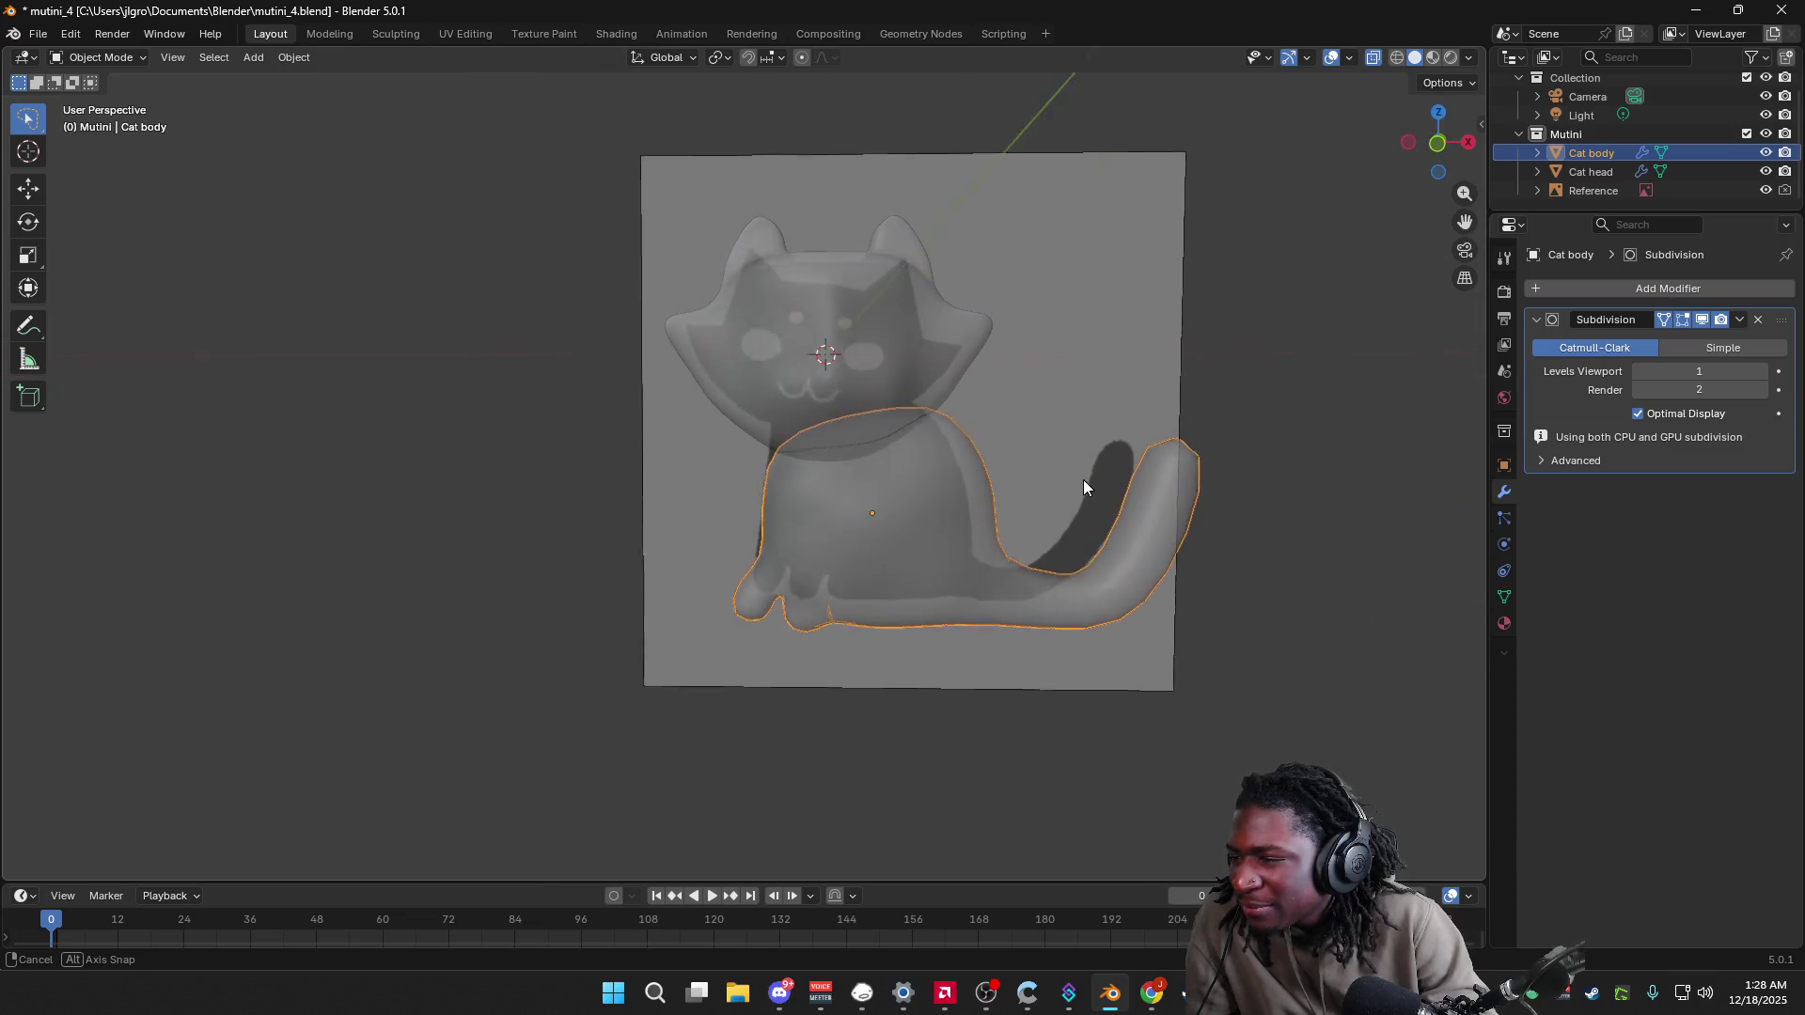
Step: Move two bottom body vertices with proportional editing to deepen the dent between the legs
{"action": "left_click", "coordinate": [1440, 133]}
{"action": "key", "text": "Tab"}
{"action": "key", "text": "g"}
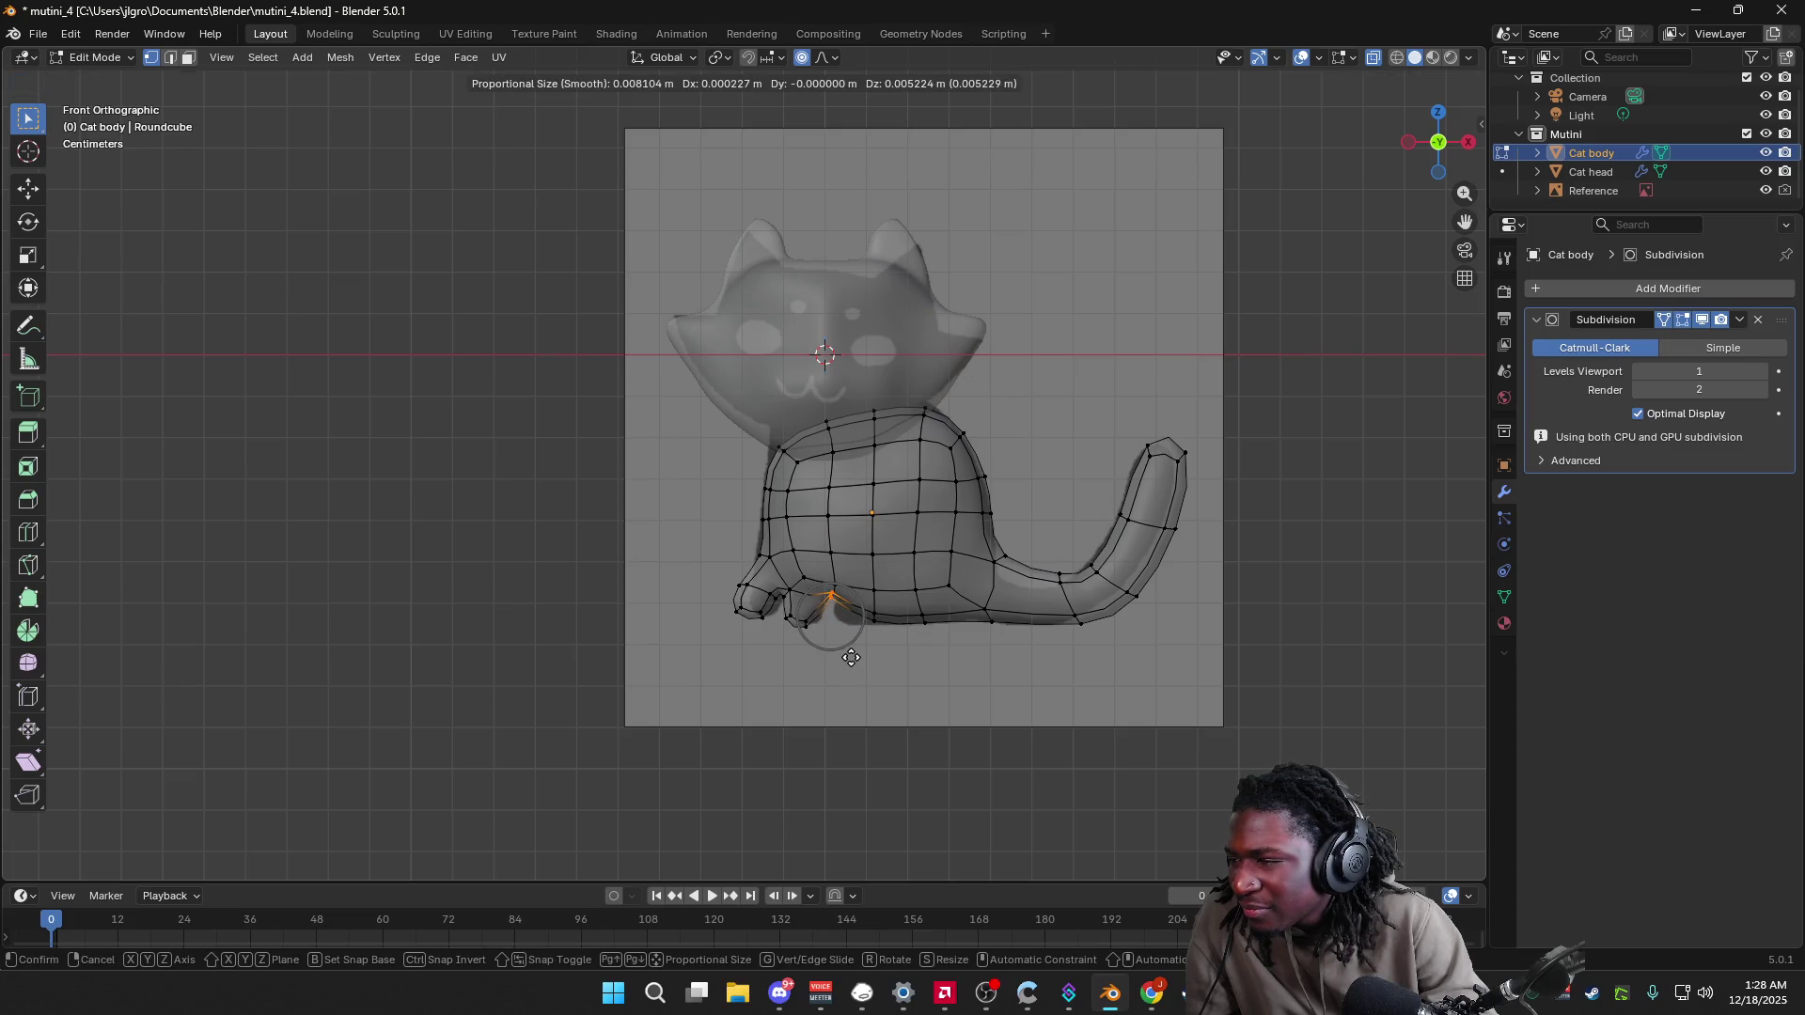
{"action": "scroll", "coordinate": [852, 662], "scroll_direction": "up", "scroll_amount": 11}
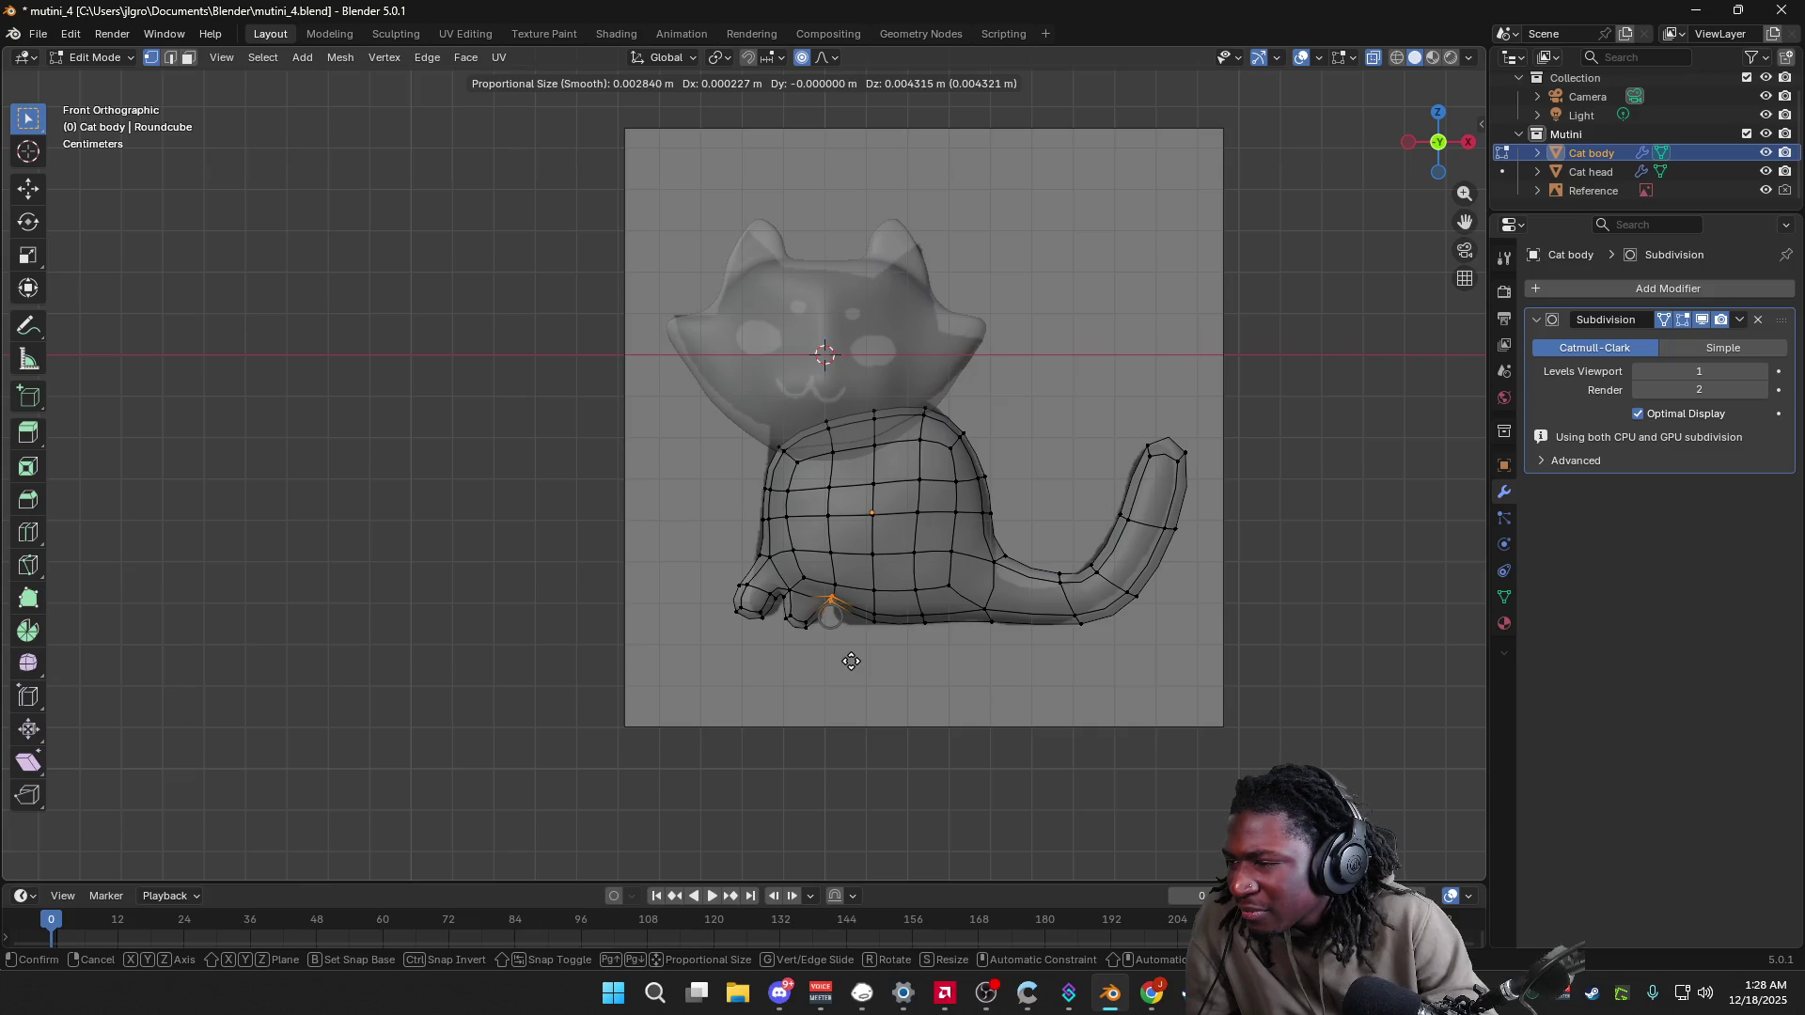
{"action": "left_click", "coordinate": [851, 662]}
{"action": "left_click", "coordinate": [875, 617]}
{"action": "key", "text": "g"}
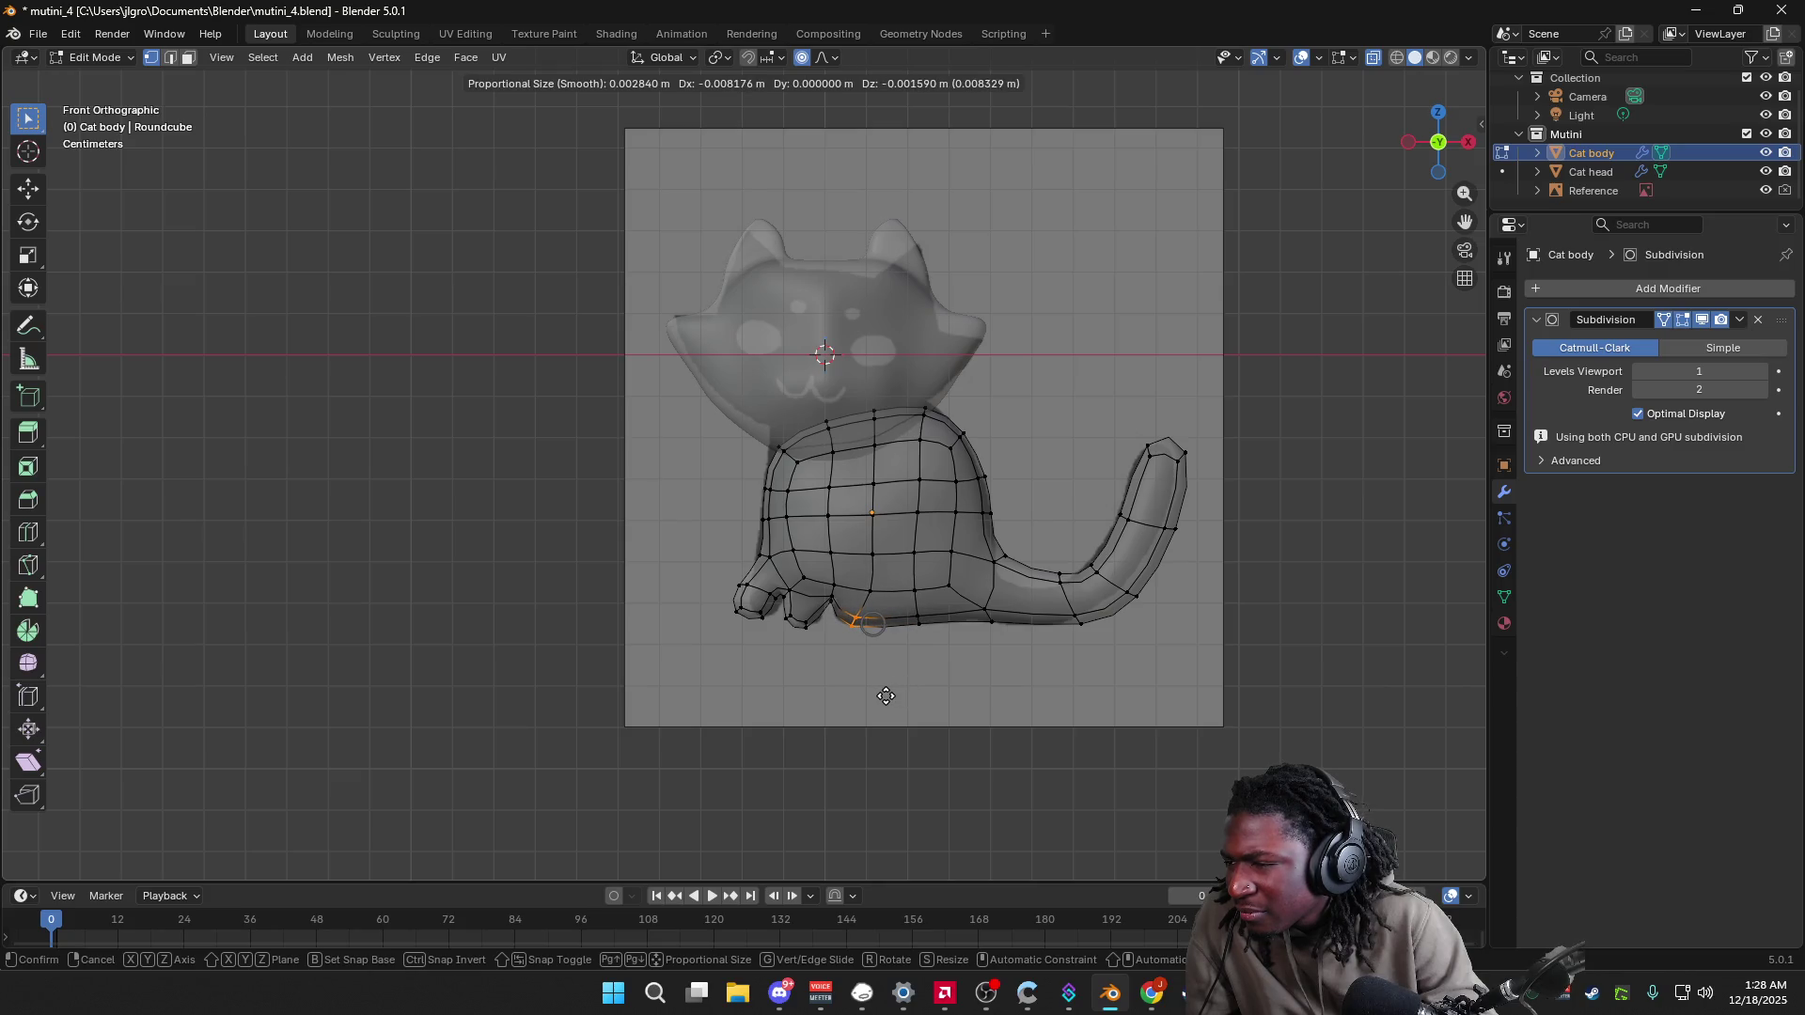
{"action": "left_click", "coordinate": [885, 696]}
Step: Leave Edit Mode, turn X-Ray off, and select the Reference image plane
{"action": "key", "text": "Tab"}
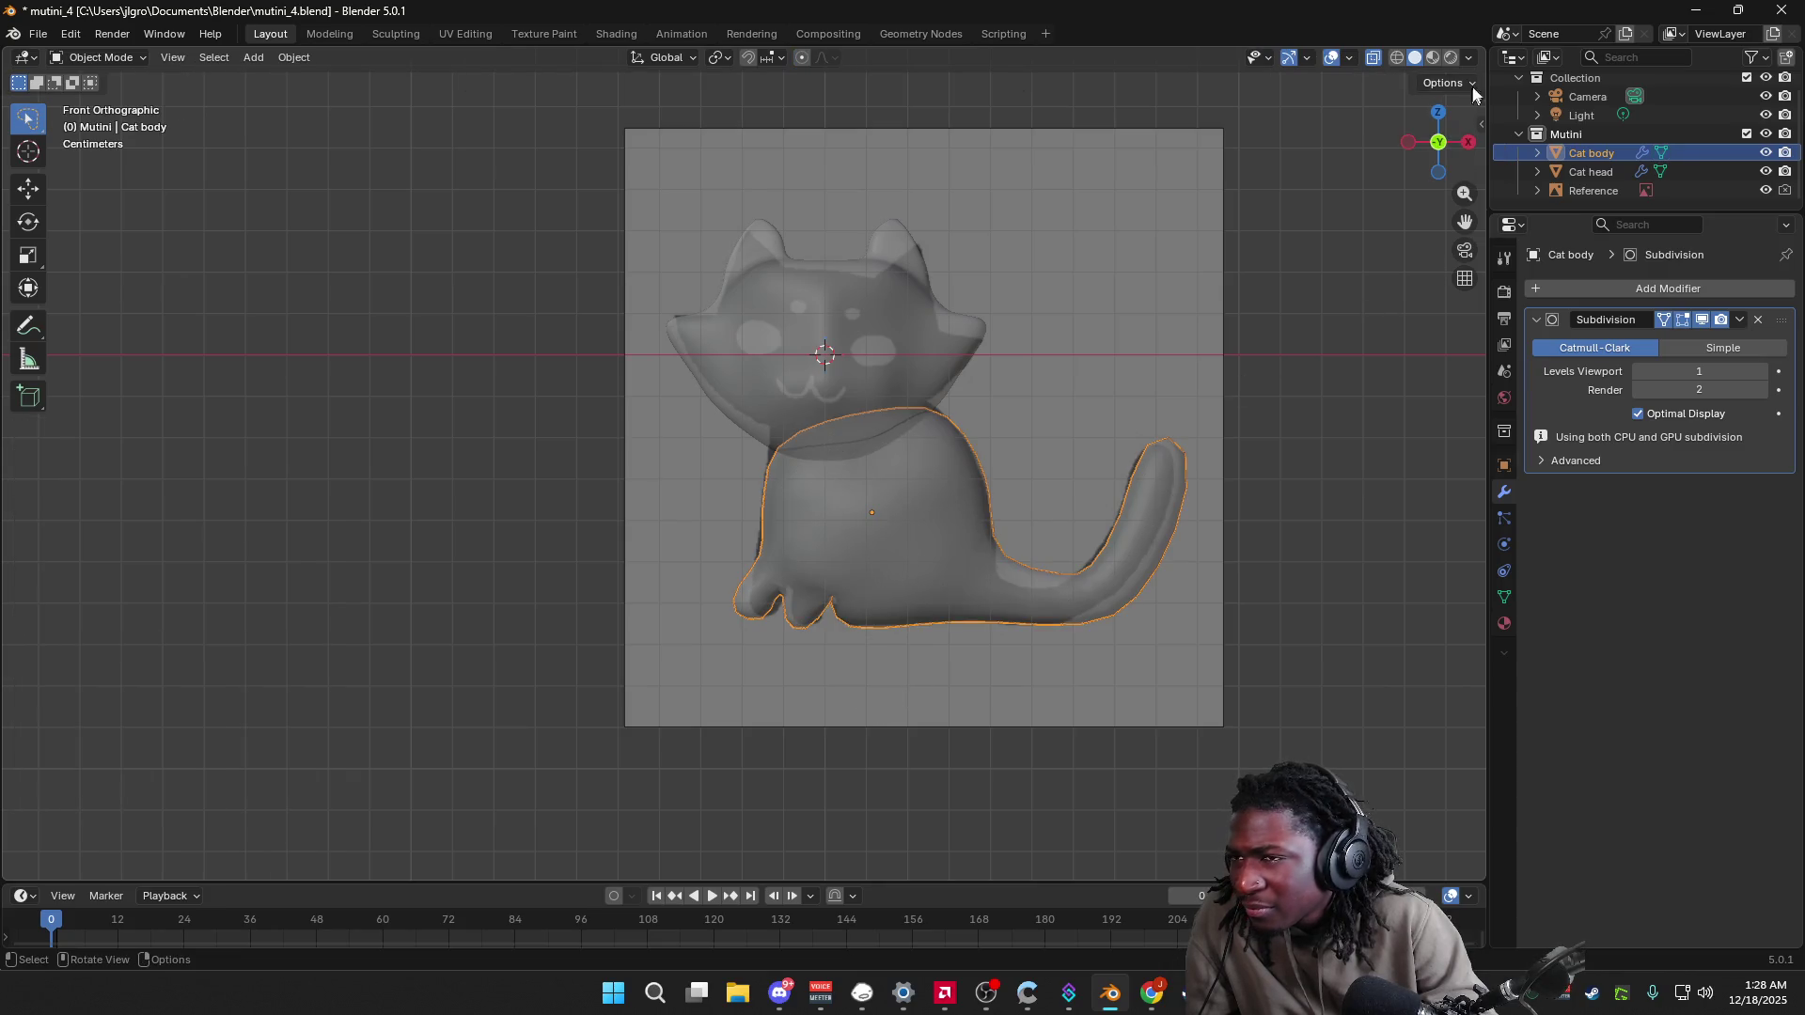
{"action": "left_click", "coordinate": [1470, 58]}
{"action": "left_click", "coordinate": [1379, 537]}
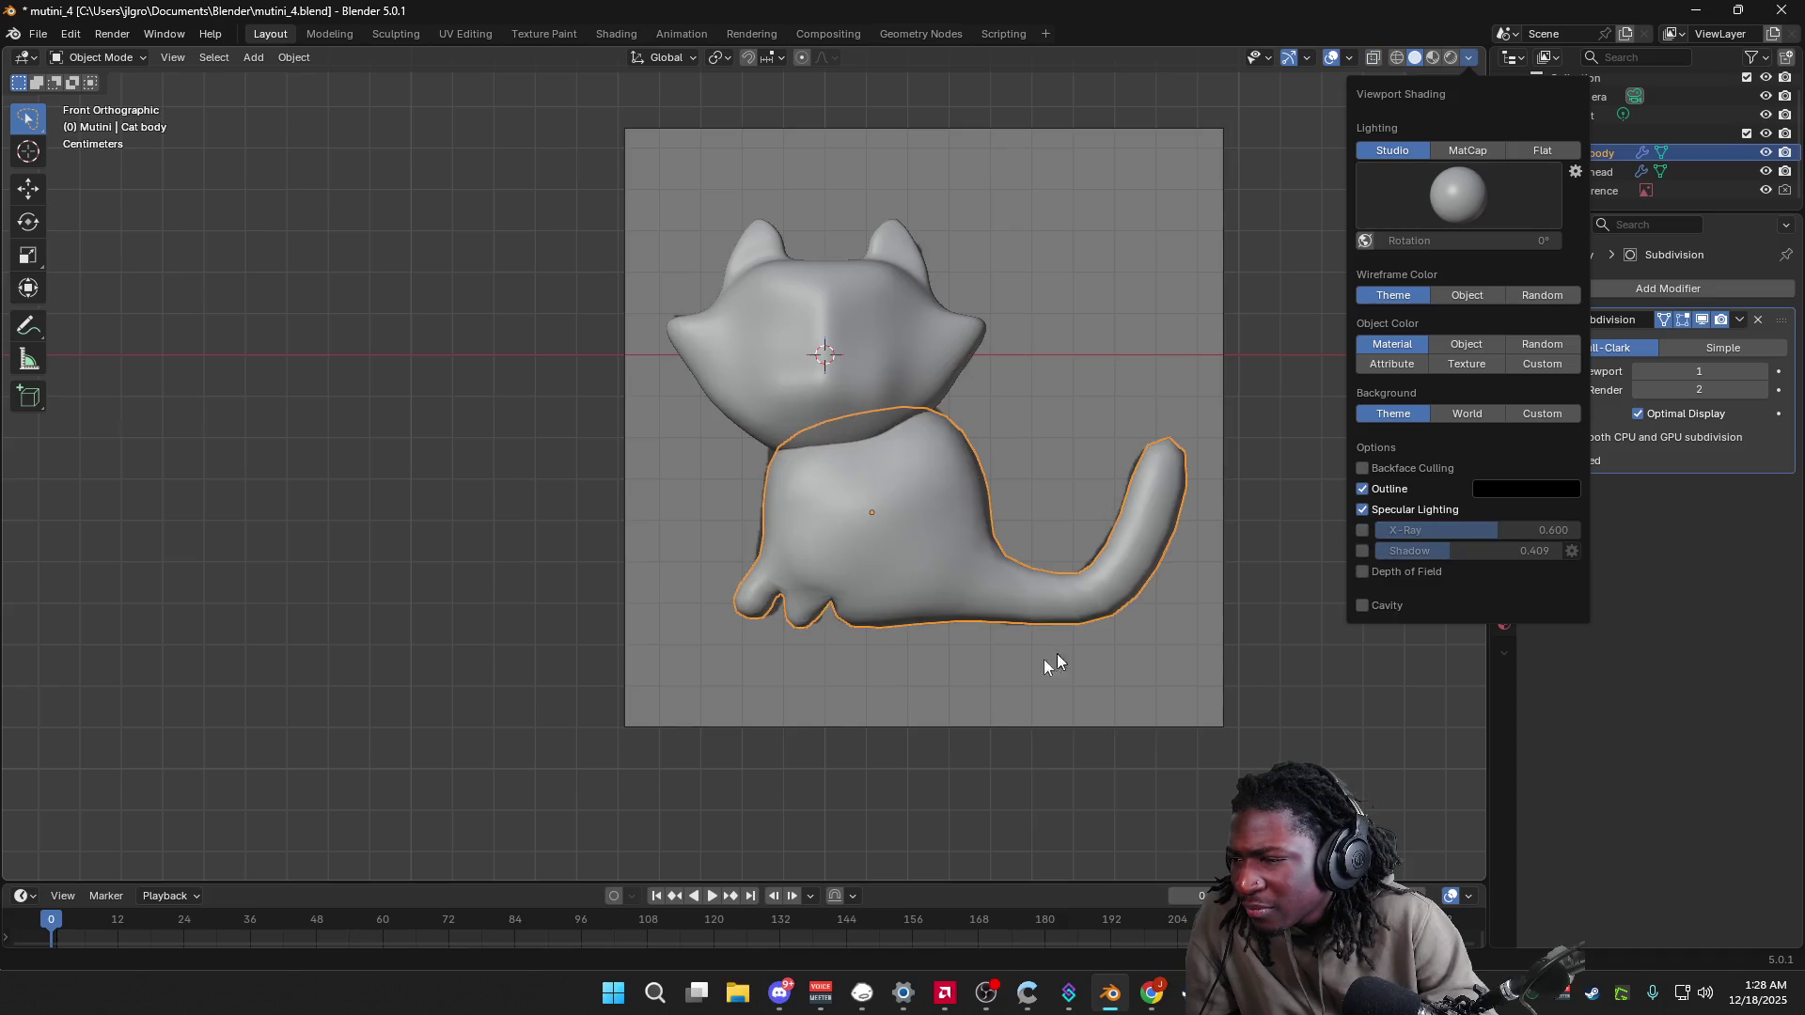
{"action": "left_click", "coordinate": [855, 700]}
{"action": "mouse_move", "coordinate": [850, 693]}
{"action": "middle_mouse_down"}
{"action": "mouse_move", "coordinate": [827, 701]}
{"action": "mouse_move", "coordinate": [922, 695]}
{"action": "middle_mouse_up"}
{"action": "mouse_move", "coordinate": [1065, 602]}
{"action": "middle_mouse_down"}
{"action": "mouse_move", "coordinate": [1222, 577]}
{"action": "mouse_move", "coordinate": [1174, 513]}
{"action": "mouse_move", "coordinate": [1044, 624]}
{"action": "mouse_move", "coordinate": [1081, 617]}
{"action": "middle_mouse_up"}
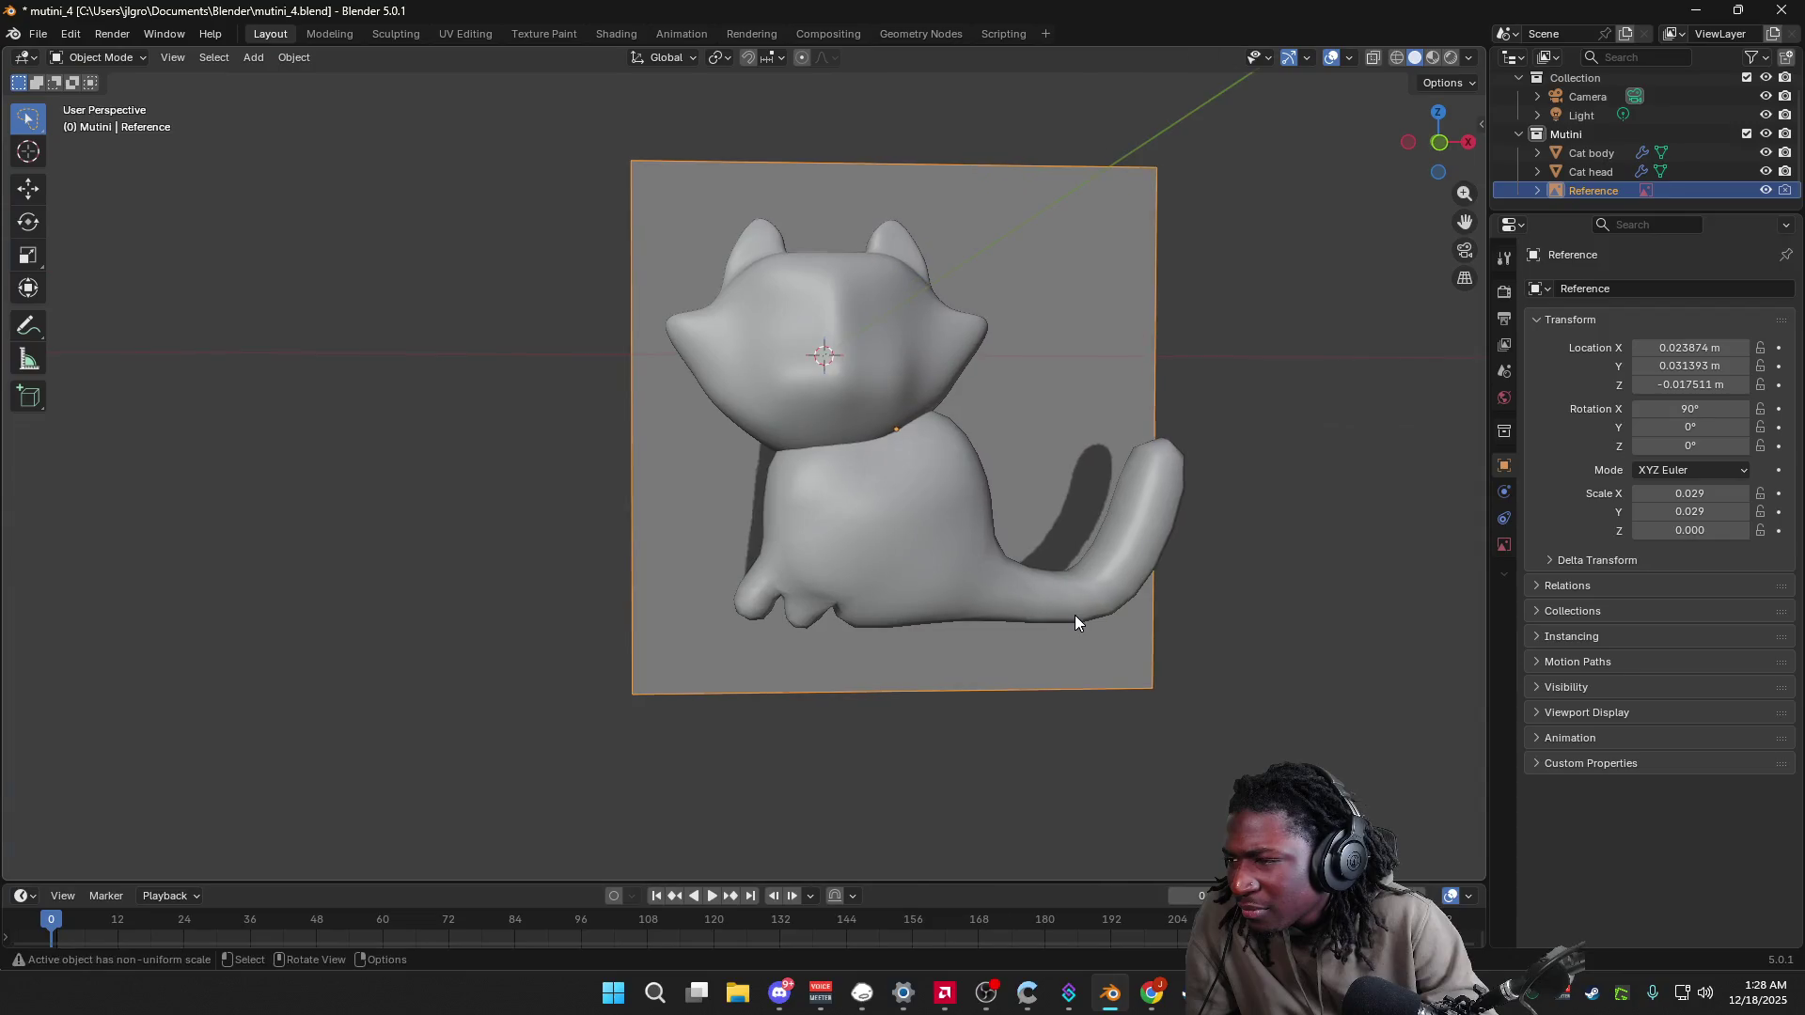
{"action": "left_click", "coordinate": [1442, 141]}
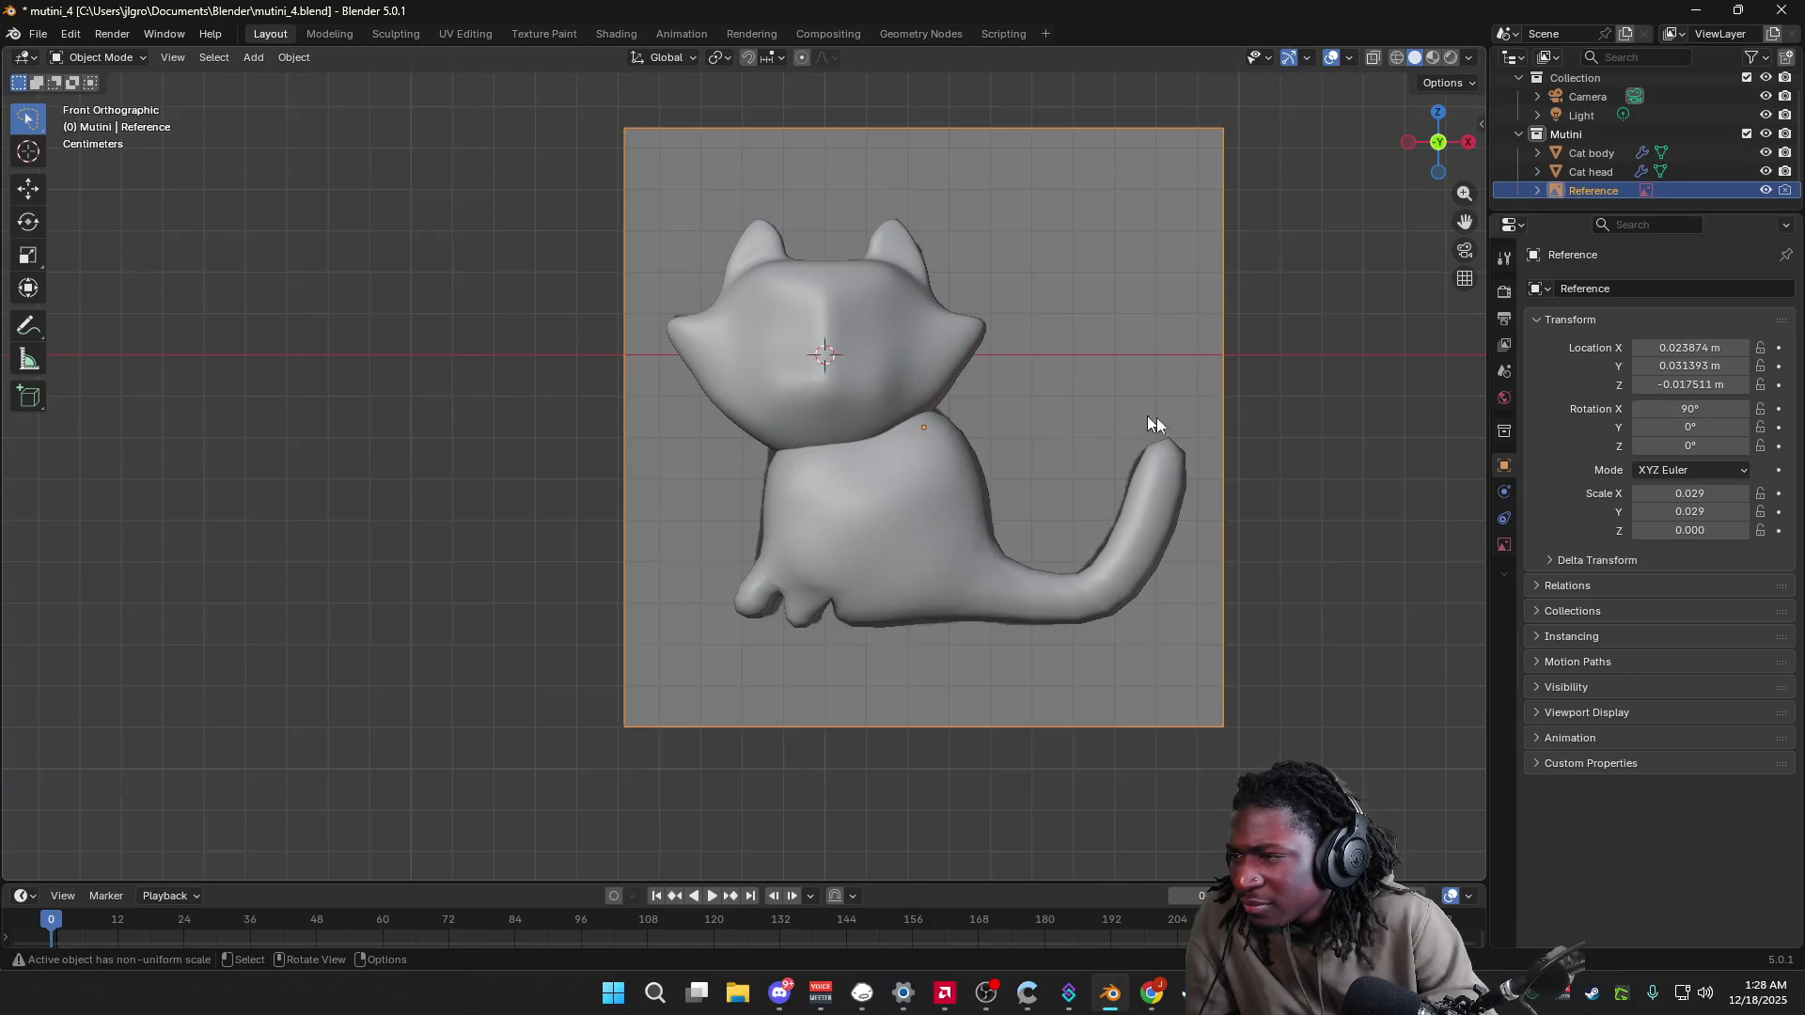
Step: Save mutini_4.blend, briefly switch to Chrome and back to Blender
{"action": "key", "text": "ctrl+s"}
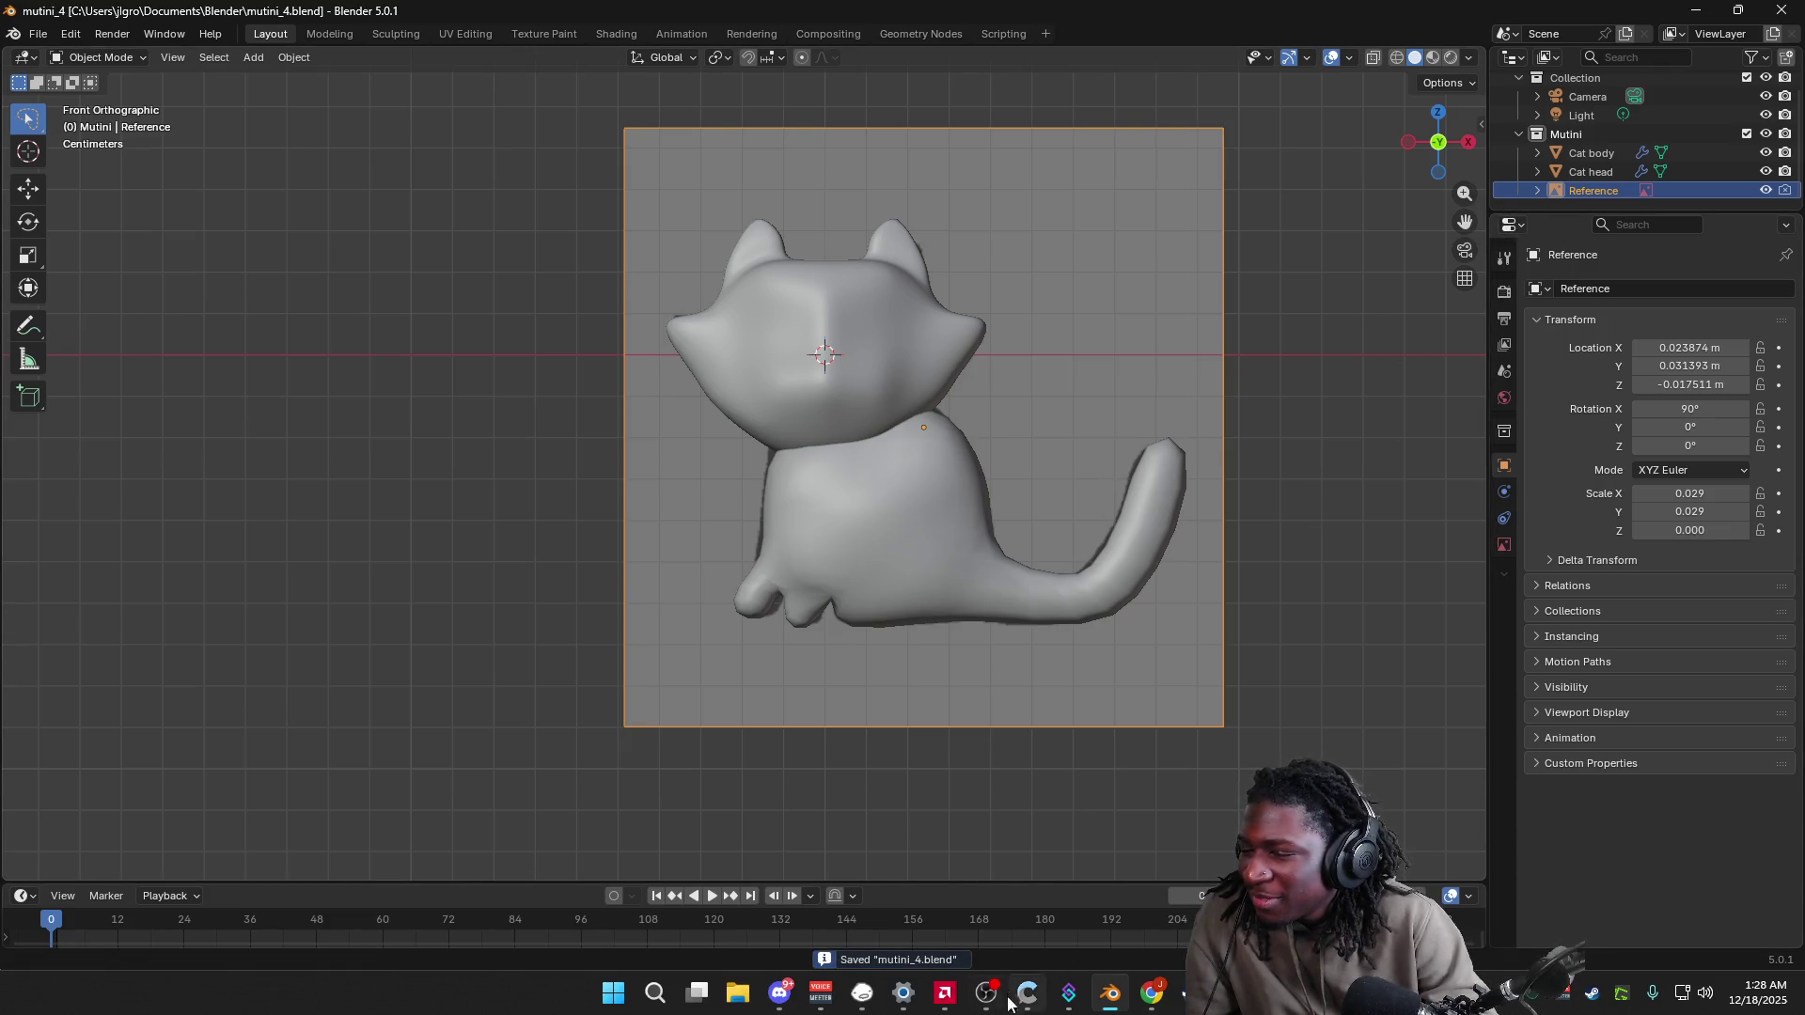
{"action": "mouse_move", "coordinate": [1152, 994]}
{"action": "left_click", "coordinate": [1213, 912]}
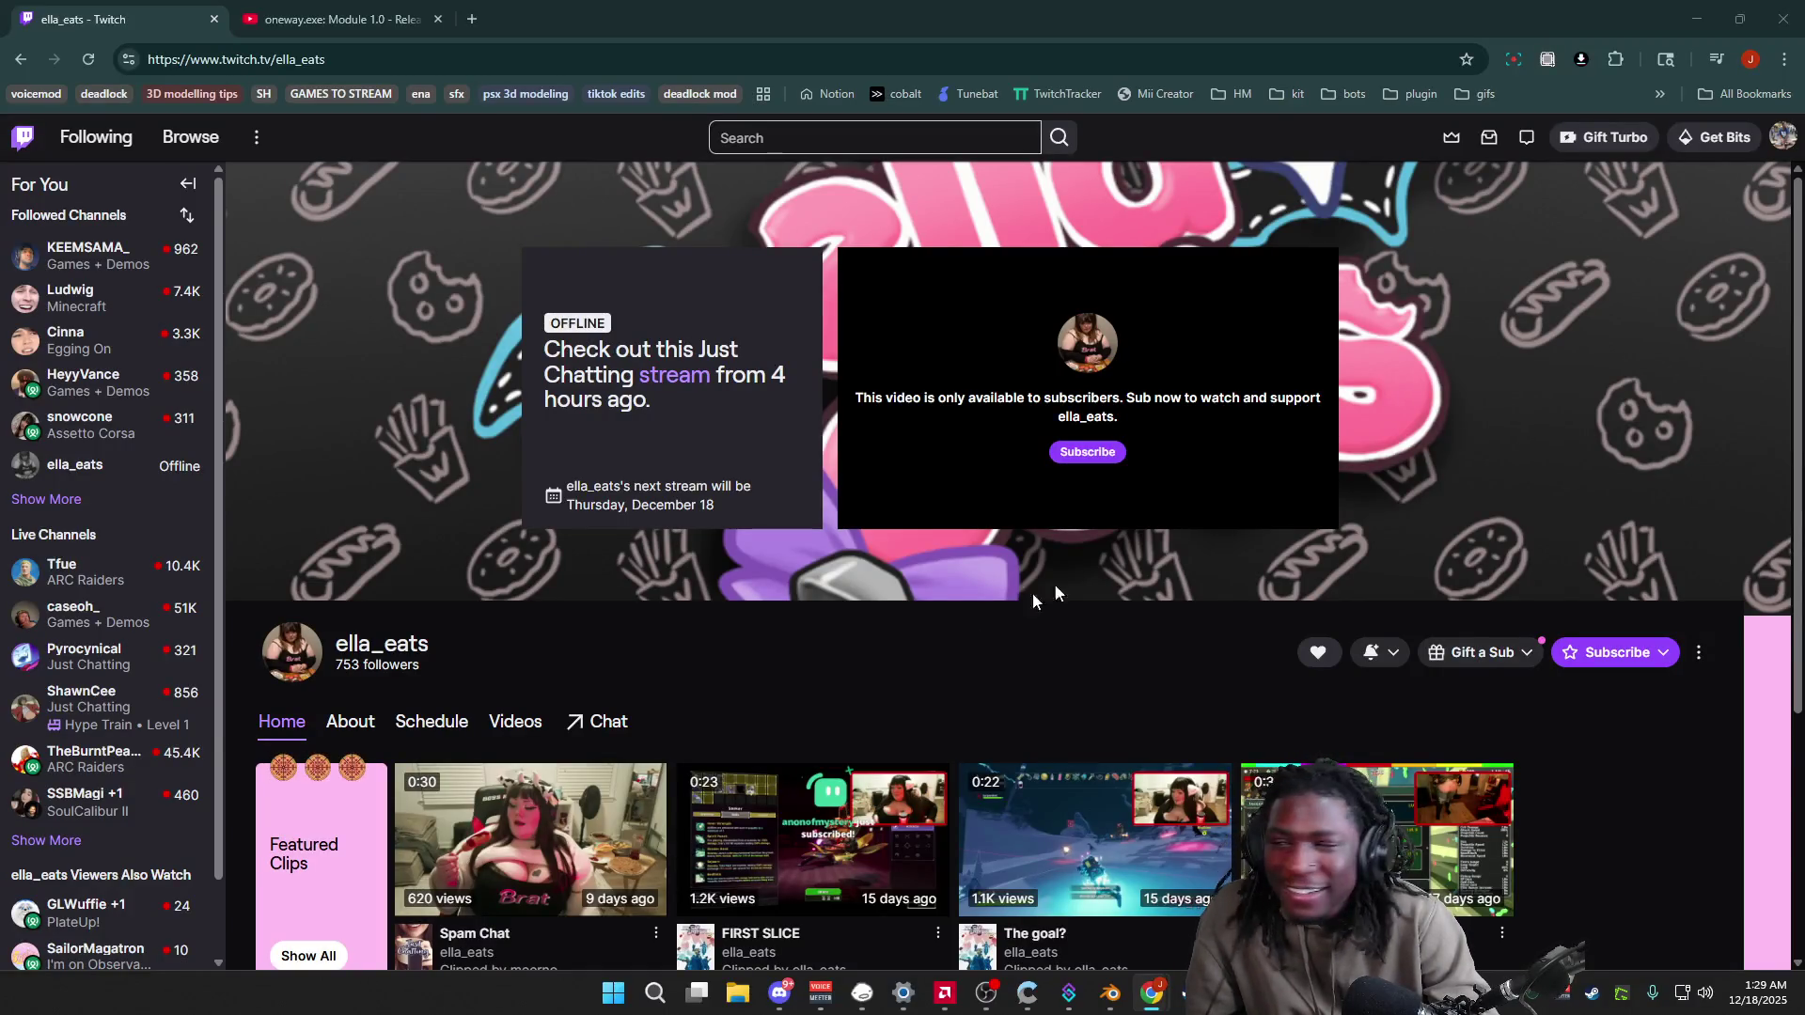
{"action": "key", "text": "alt+Tab"}
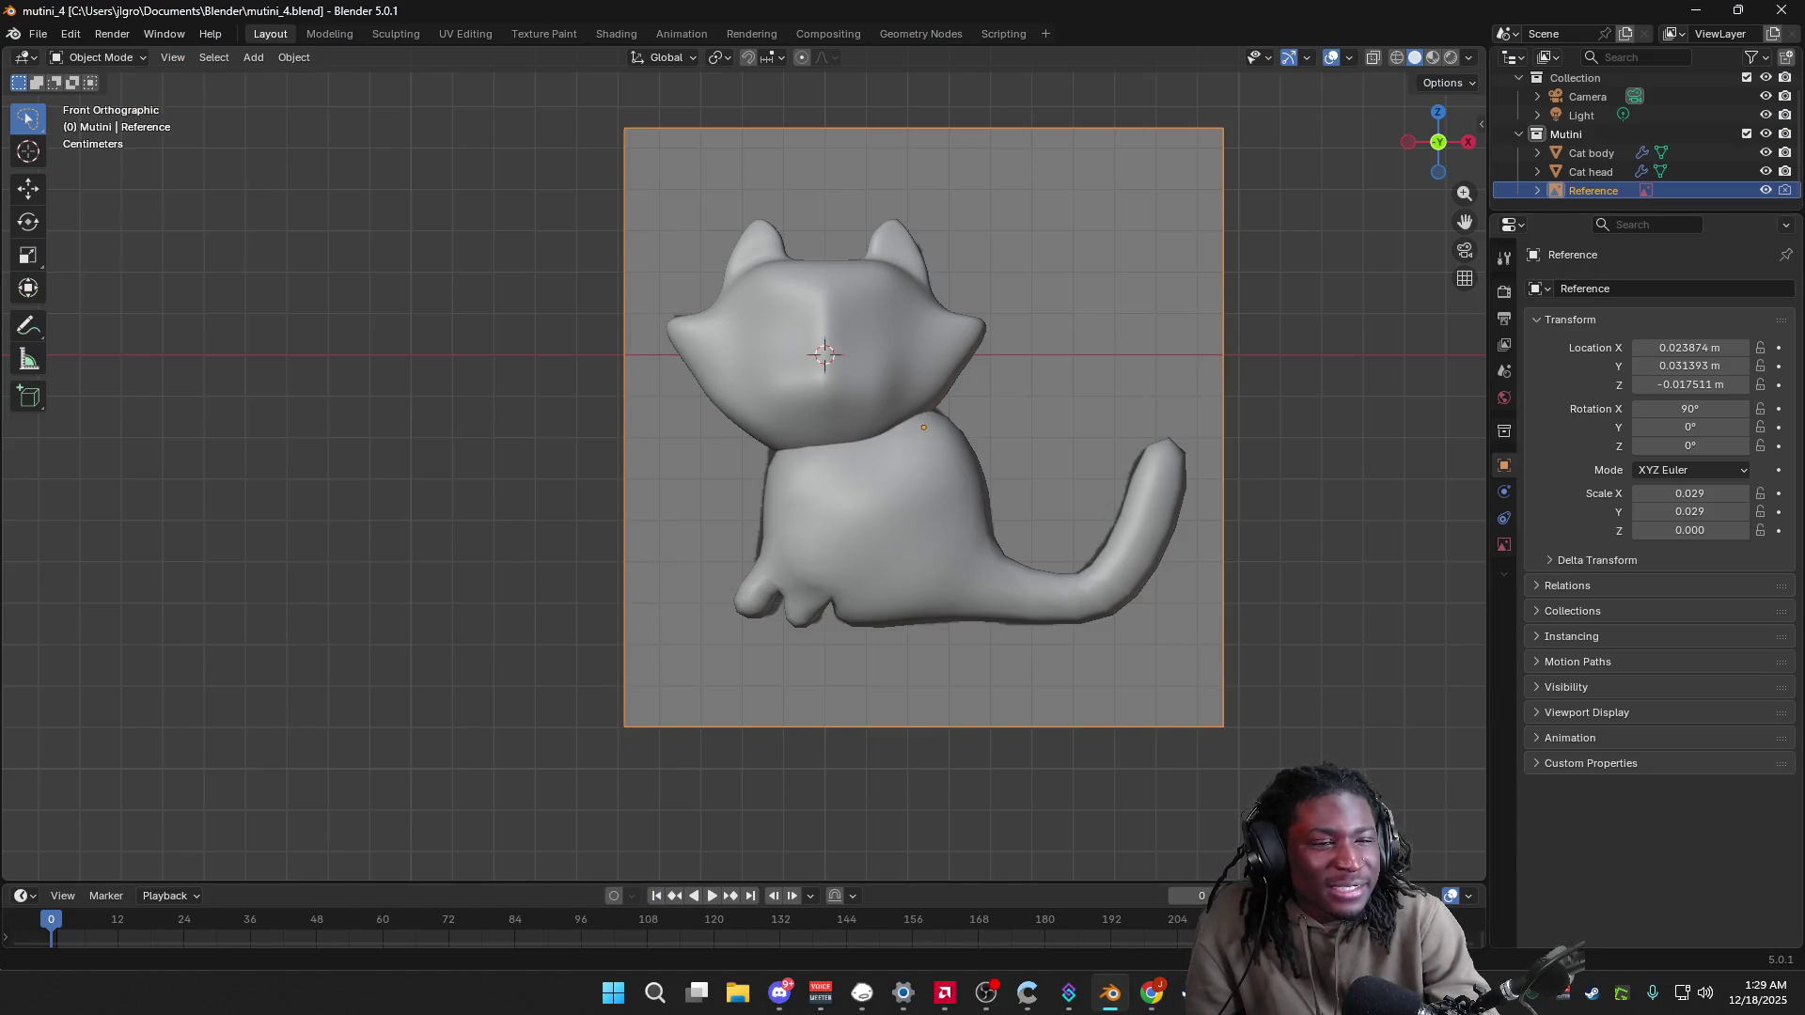
{"action": "key", "text": "alt+Tab"}
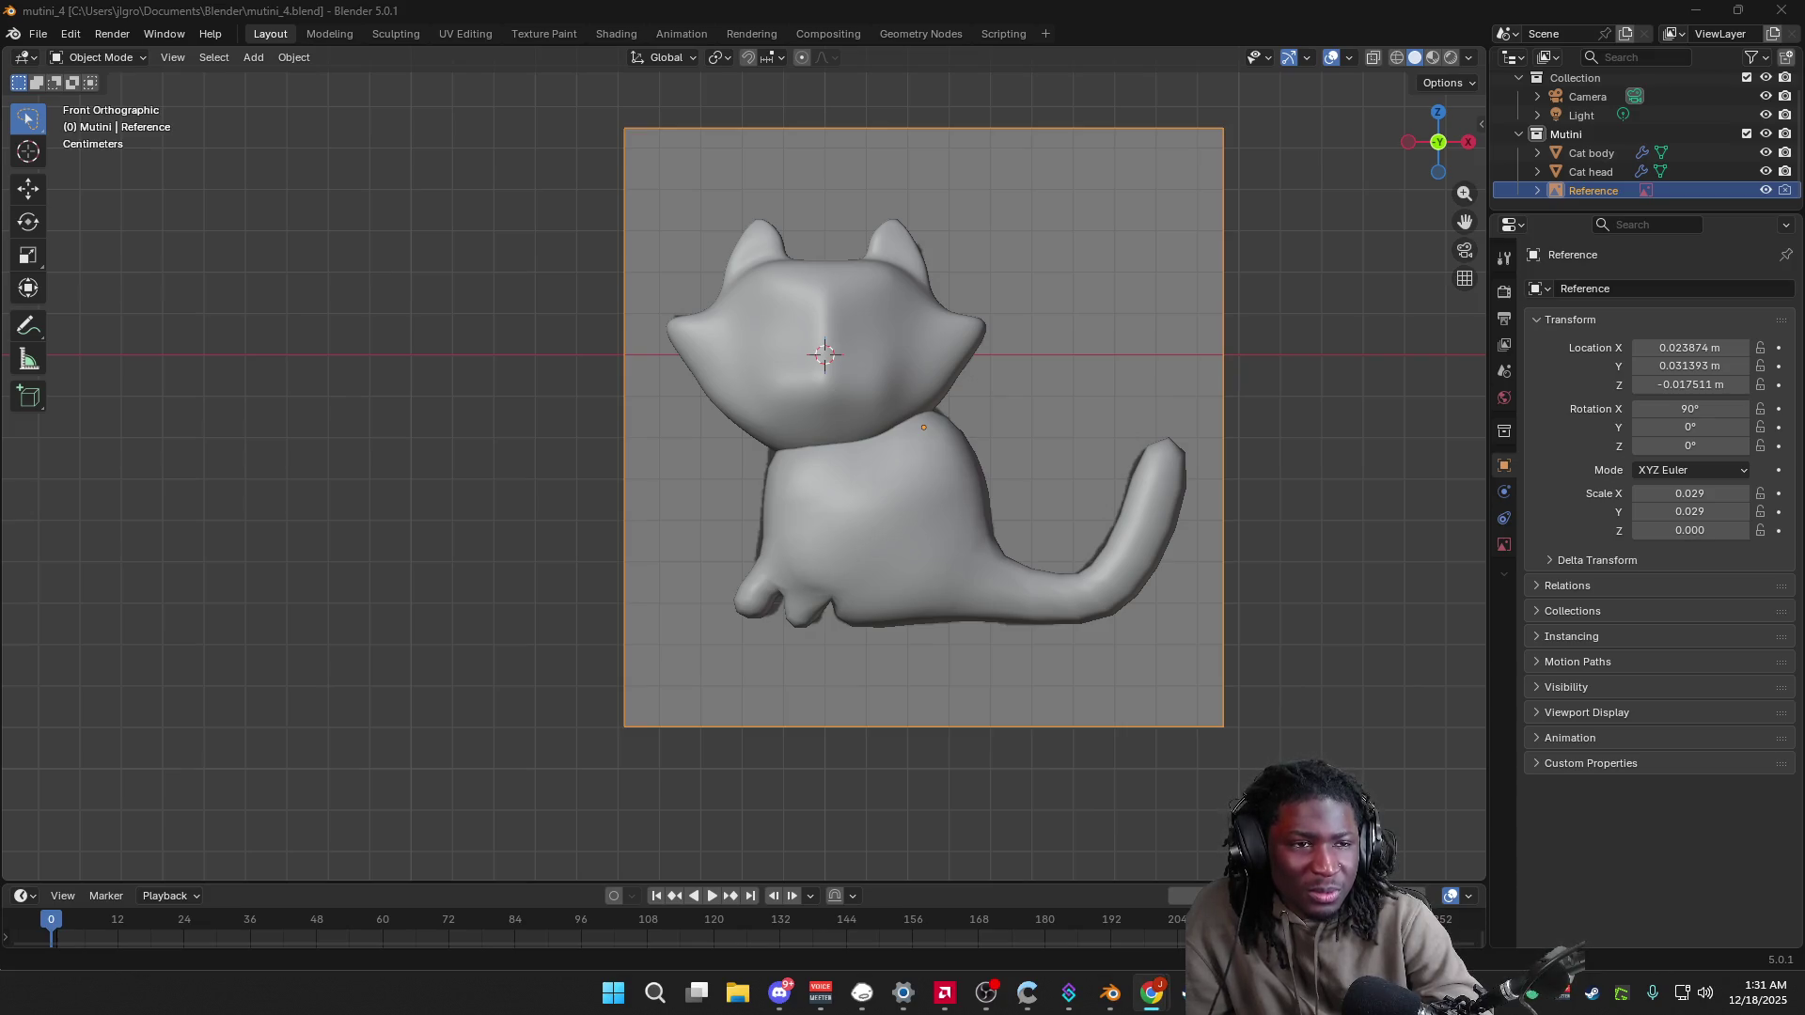
{"action": "key", "text": "alt+Tab"}
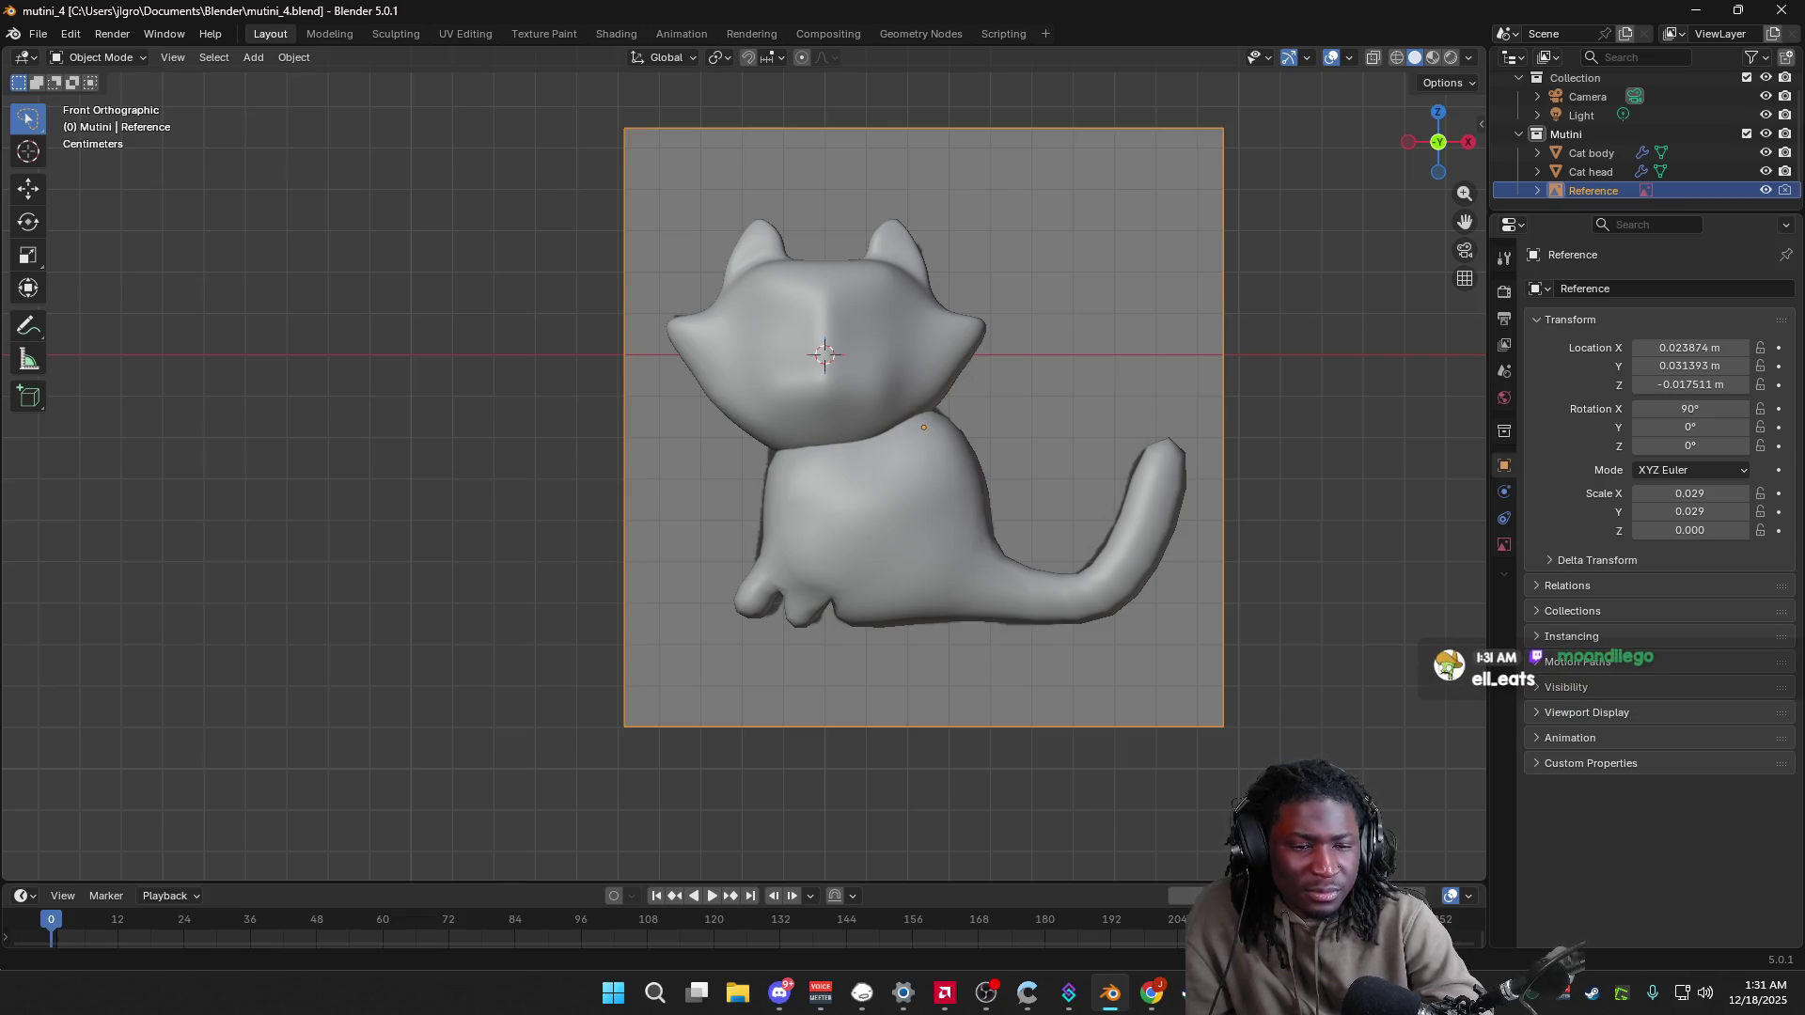
{"action": "key", "text": "alt+Tab"}
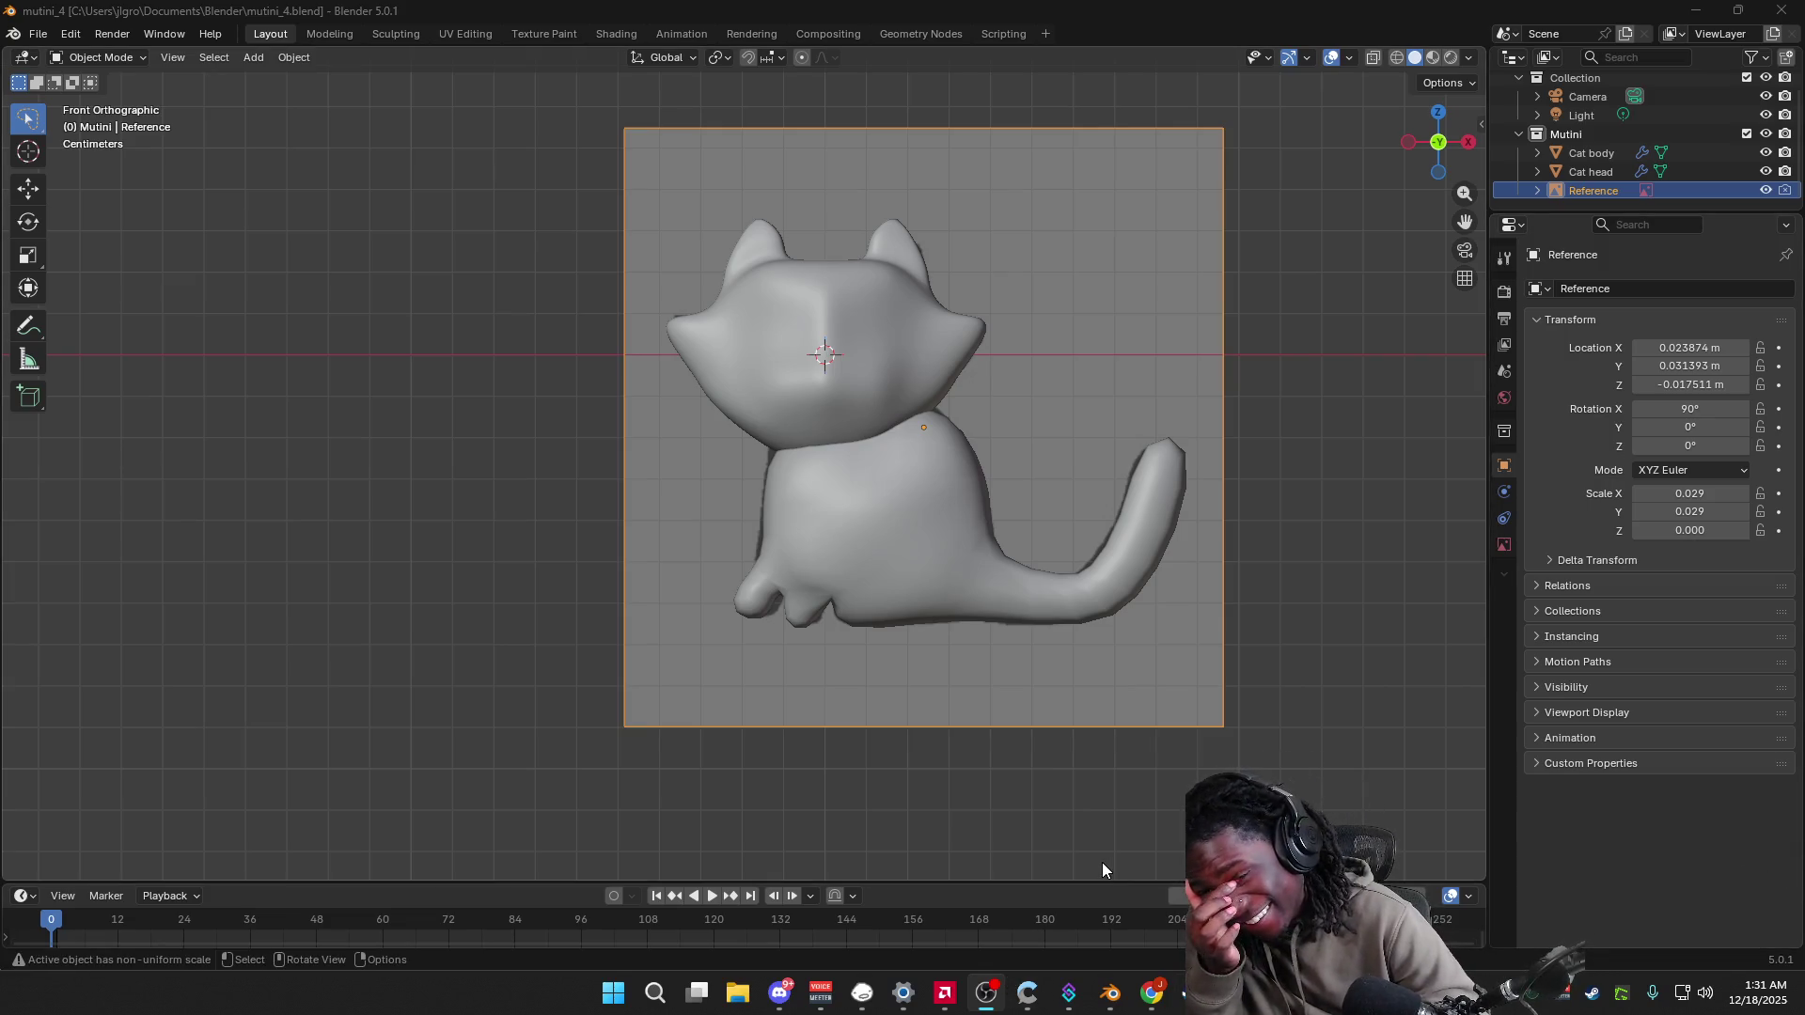
Step: In Edit Mode on the Cat body, extrude a front-paw face along its normal
{"action": "mouse_move", "coordinate": [1065, 448]}
{"action": "middle_mouse_down"}
{"action": "mouse_move", "coordinate": [1200, 463]}
{"action": "mouse_move", "coordinate": [1063, 440]}
{"action": "mouse_move", "coordinate": [1126, 440]}
{"action": "mouse_move", "coordinate": [1084, 435]}
{"action": "mouse_move", "coordinate": [1074, 402]}
{"action": "mouse_move", "coordinate": [1346, 348]}
{"action": "middle_mouse_up"}
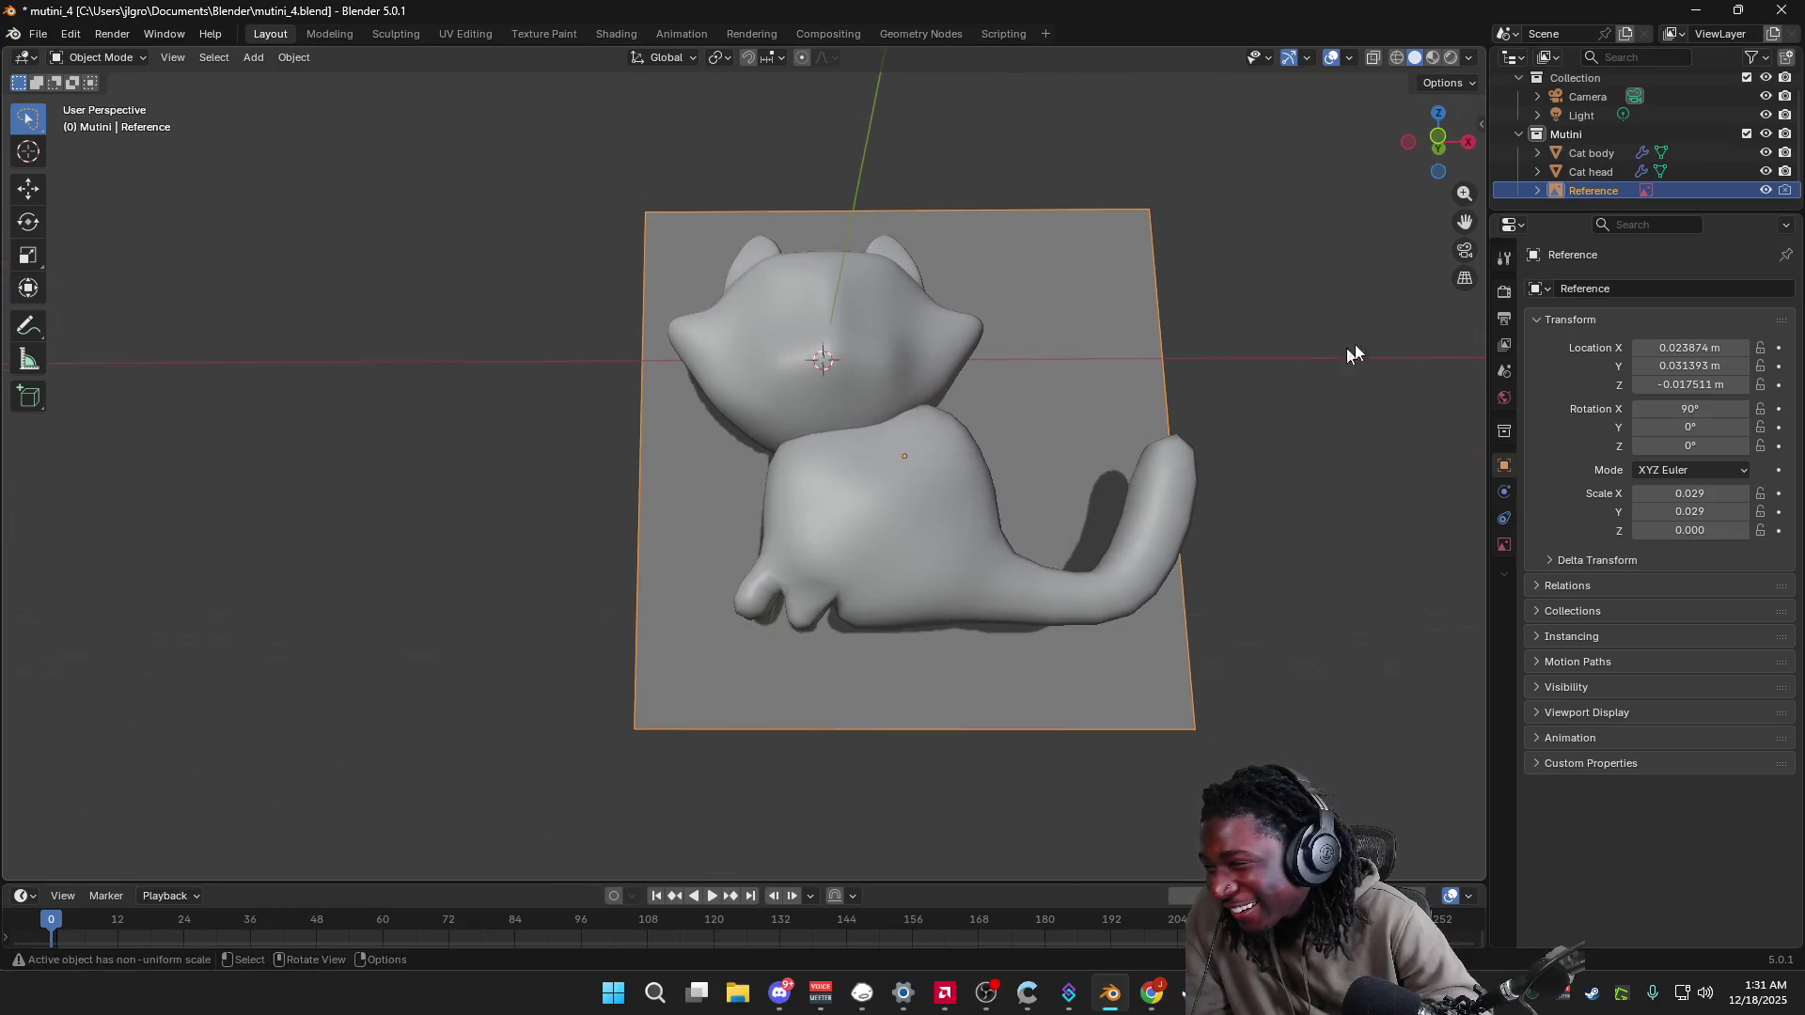
{"action": "left_click", "coordinate": [1439, 141]}
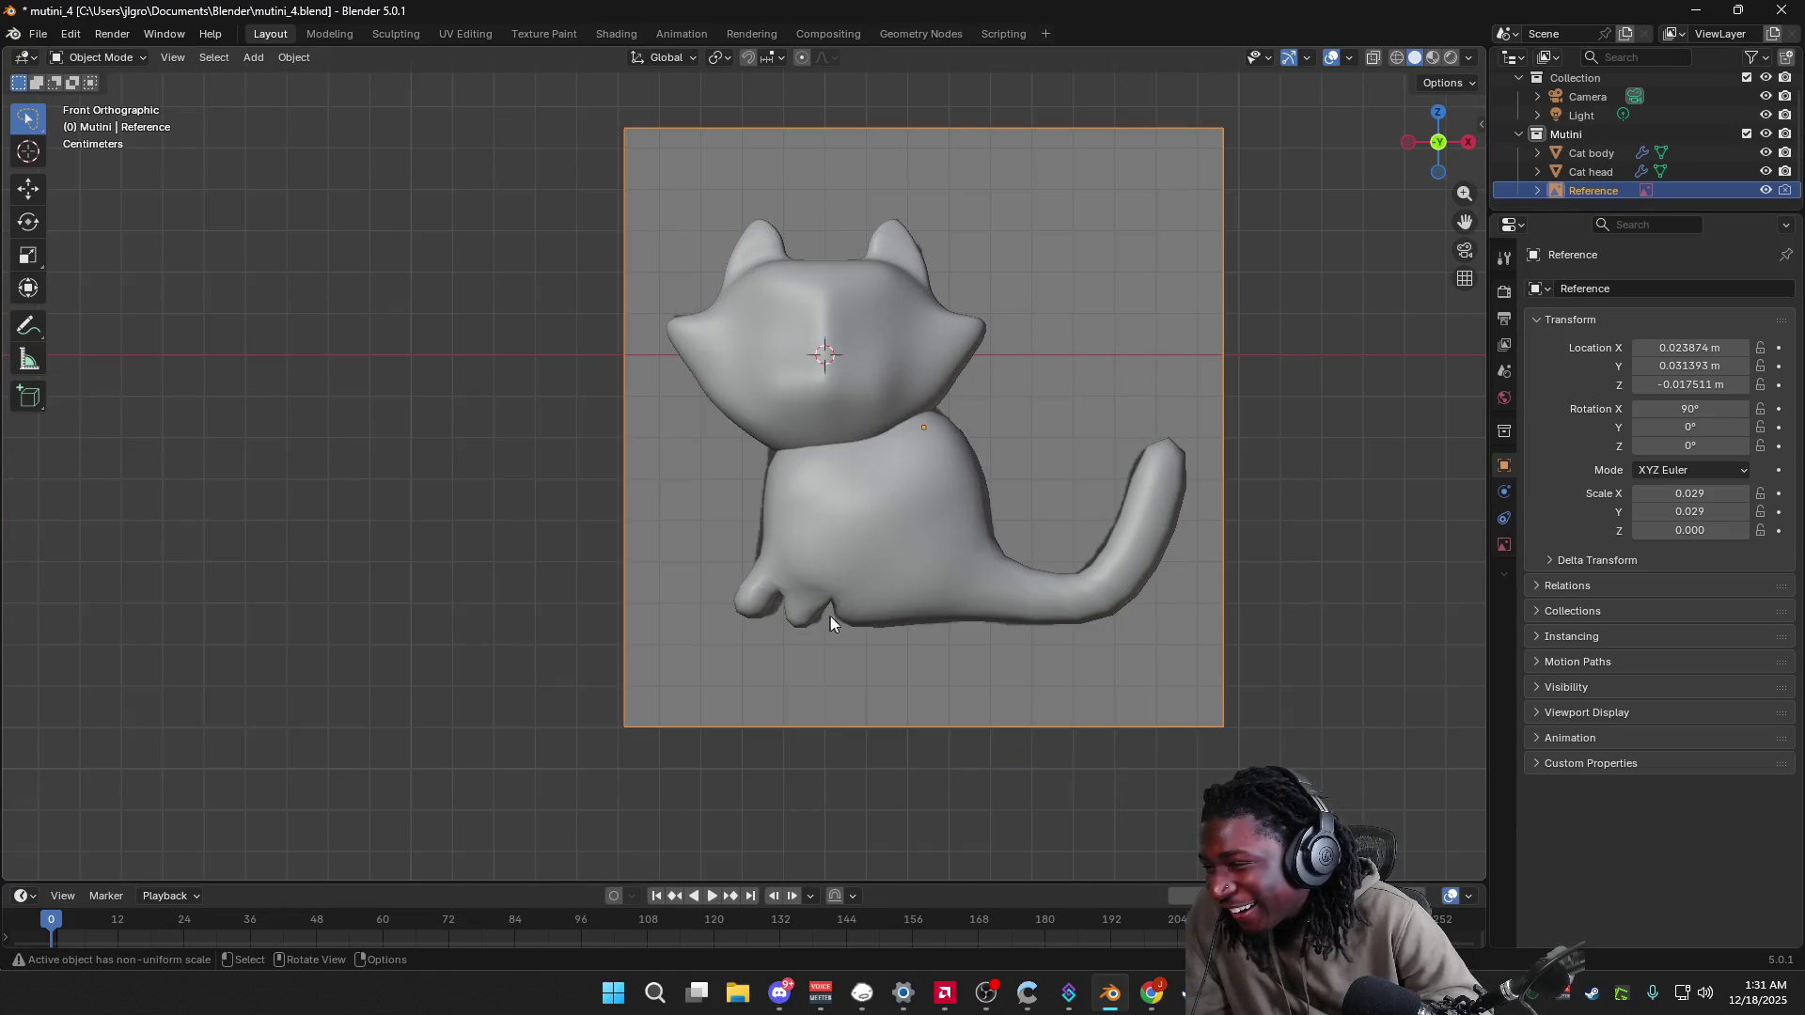
{"action": "left_click", "coordinate": [884, 553]}
{"action": "key", "text": "Tab"}
{"action": "mouse_move", "coordinate": [874, 579]}
{"action": "middle_mouse_down"}
{"action": "mouse_move", "coordinate": [1015, 507]}
{"action": "mouse_move", "coordinate": [1028, 456]}
{"action": "mouse_move", "coordinate": [863, 572]}
{"action": "mouse_move", "coordinate": [827, 564]}
{"action": "mouse_move", "coordinate": [802, 599]}
{"action": "mouse_move", "coordinate": [894, 527]}
{"action": "middle_mouse_up"}
{"action": "key", "text": "2"}
{"action": "key", "text": "3"}
{"action": "left_click", "coordinate": [811, 604]}
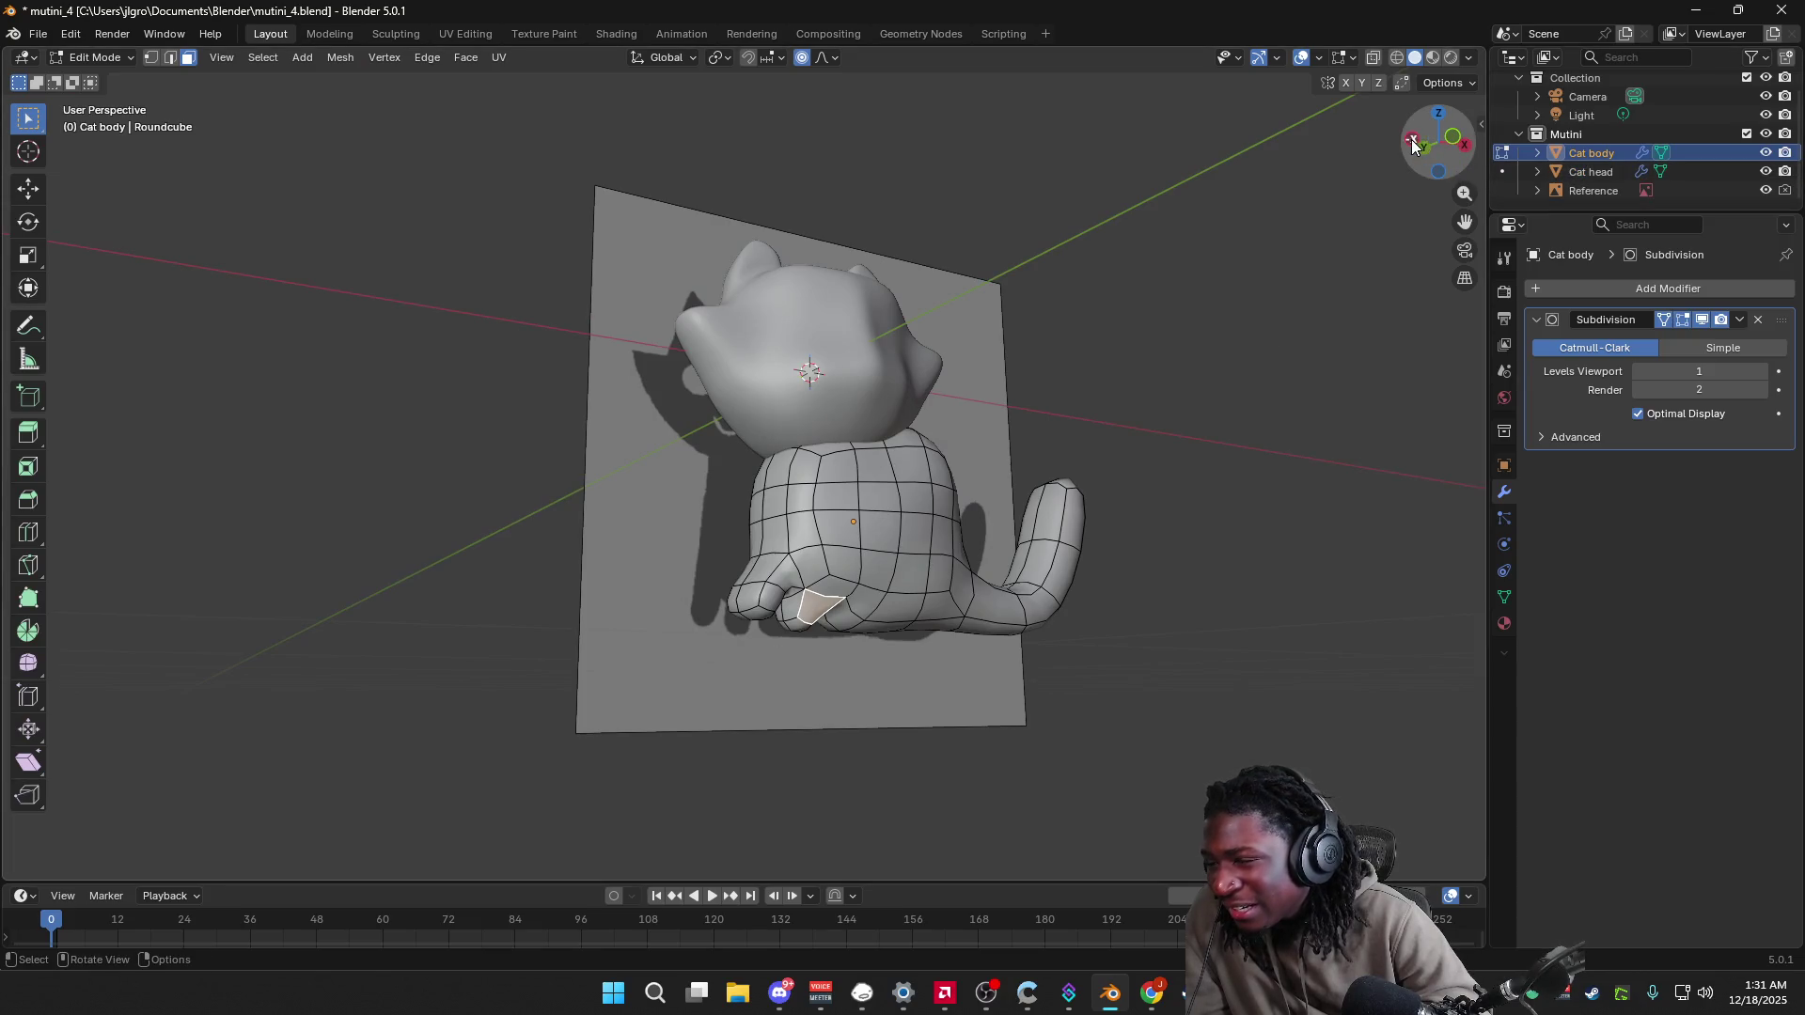
{"action": "left_click", "coordinate": [1413, 142]}
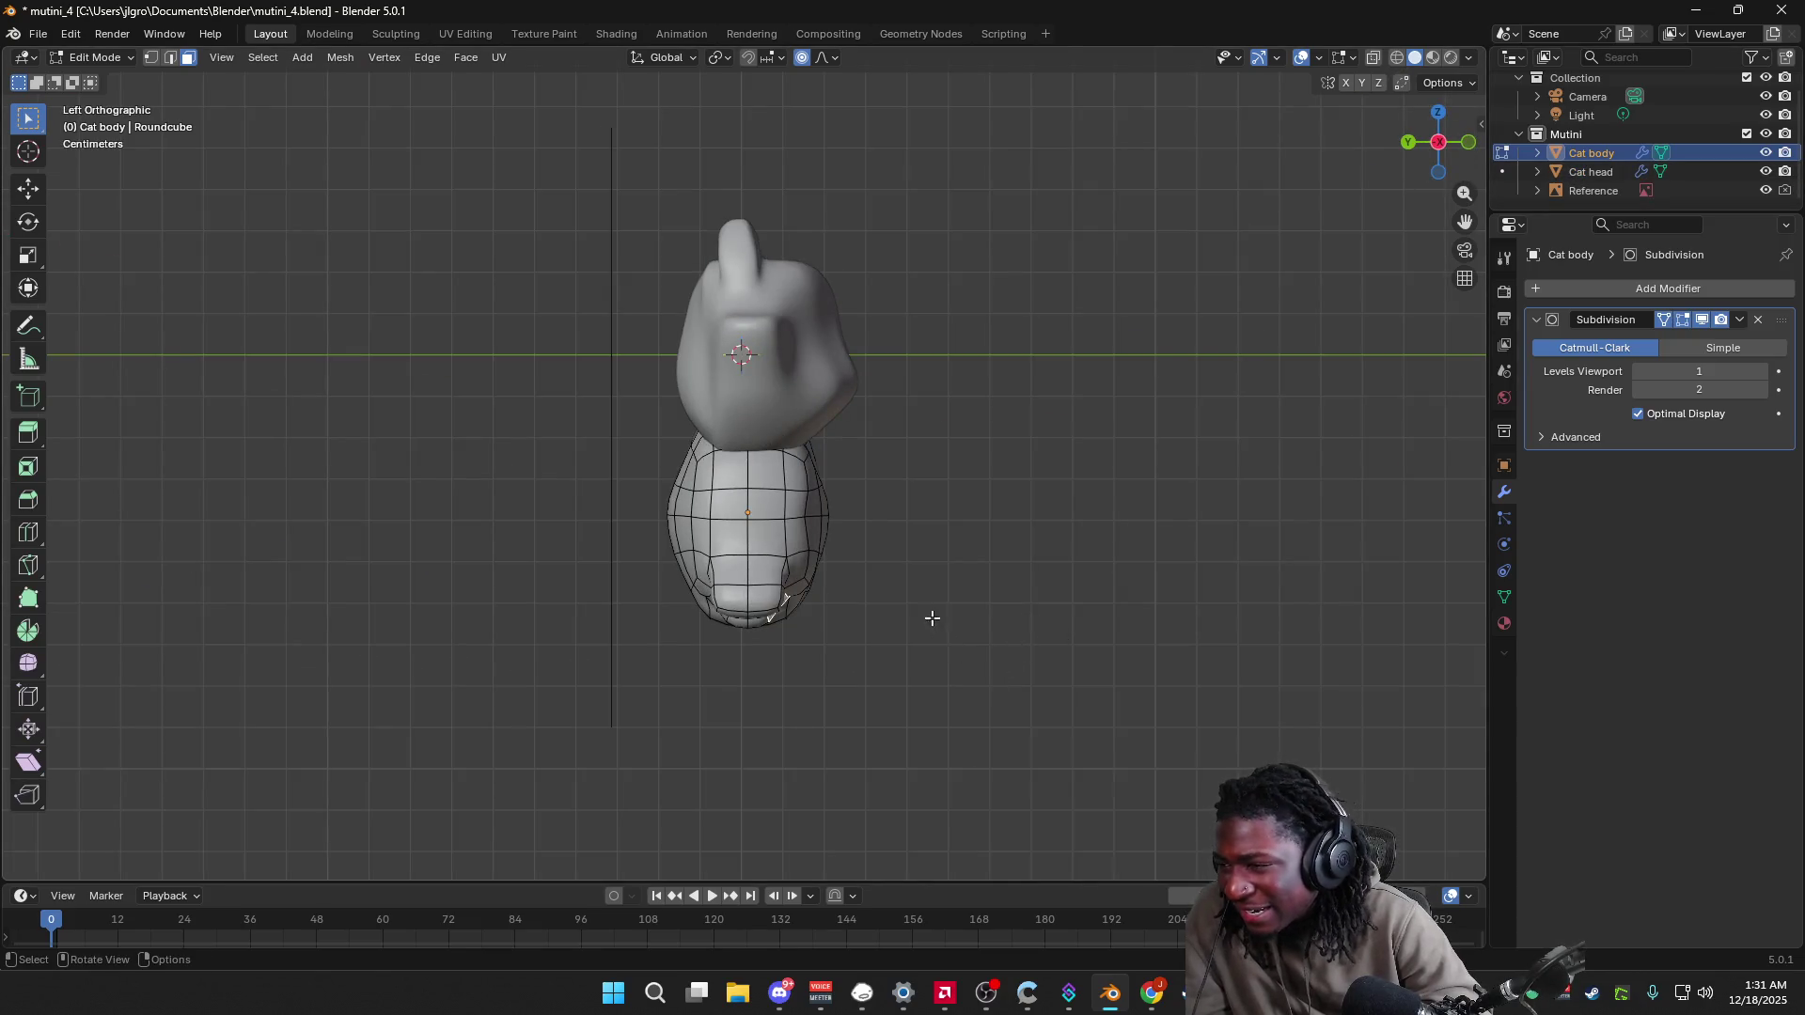
{"action": "key", "text": "e"}
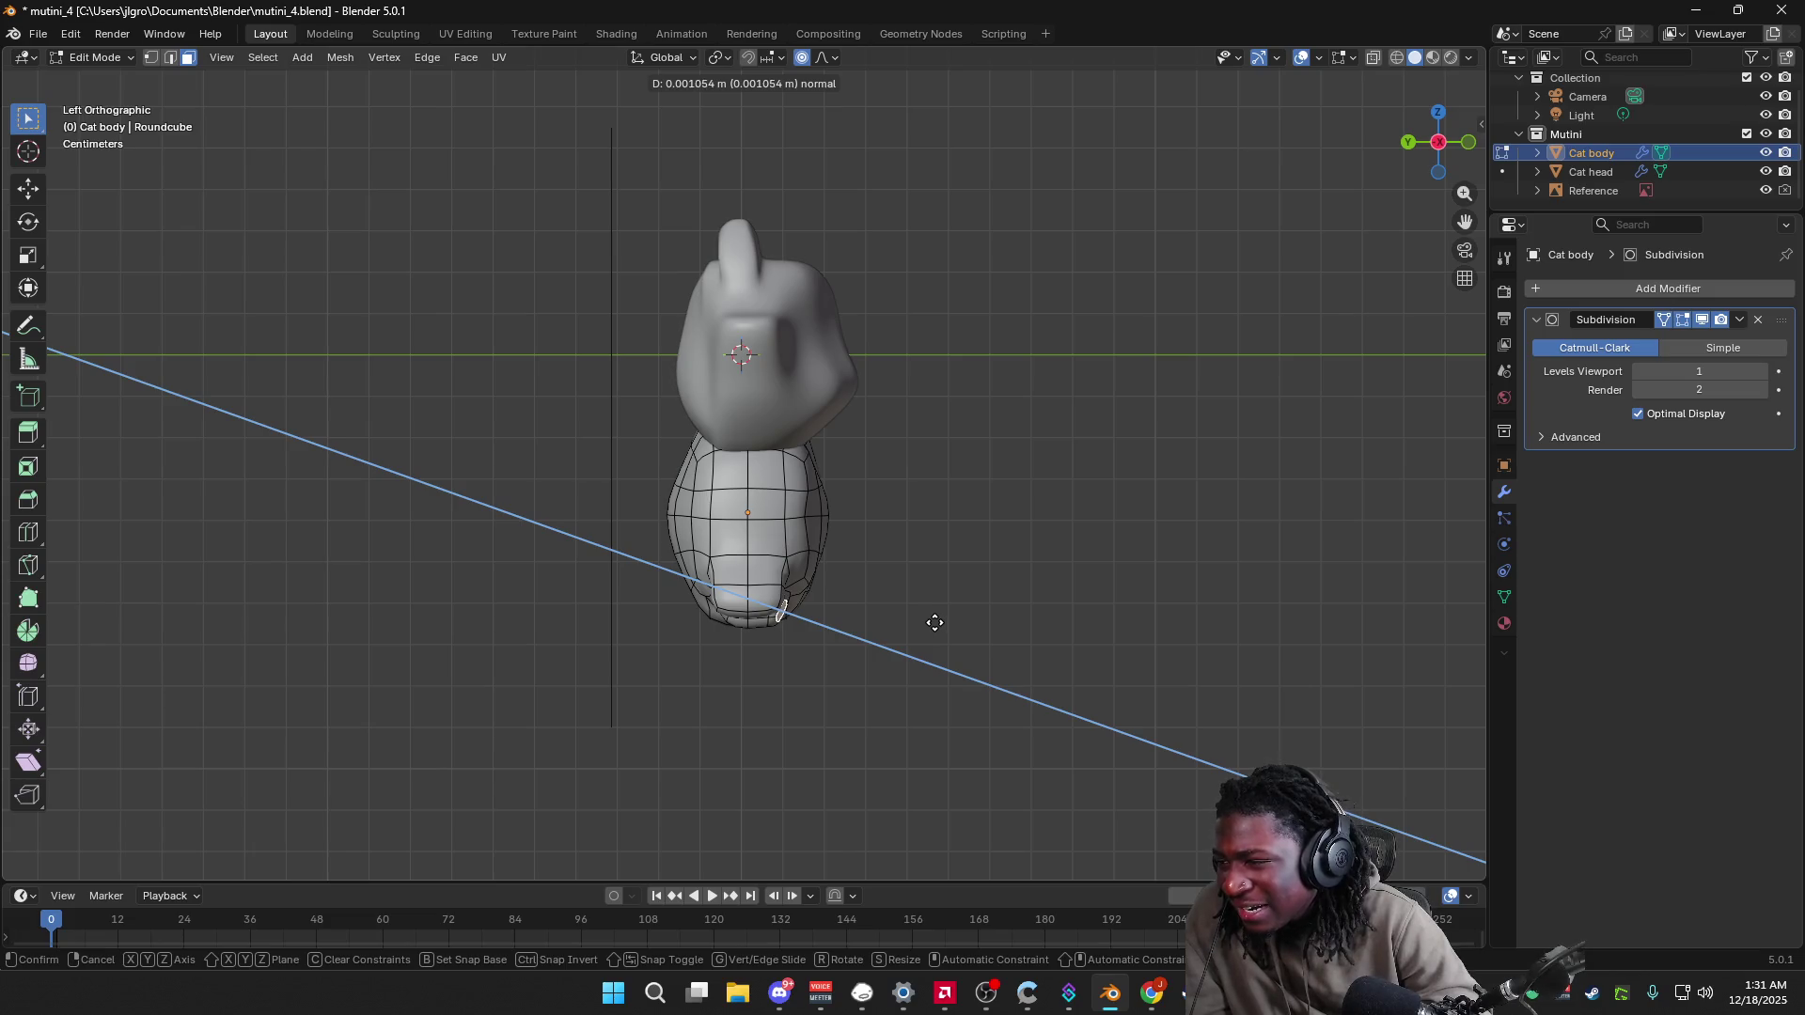
{"action": "left_click", "coordinate": [935, 622]}
Step: Move the face above the paw pad -0.005346 m along Y with smooth proportional falloff
{"action": "mouse_move", "coordinate": [952, 624]}
{"action": "middle_mouse_down"}
{"action": "mouse_move", "coordinate": [820, 638]}
{"action": "mouse_move", "coordinate": [823, 602]}
{"action": "mouse_move", "coordinate": [935, 512]}
{"action": "mouse_move", "coordinate": [840, 574]}
{"action": "middle_mouse_up"}
{"action": "left_click", "coordinate": [821, 638]}
{"action": "left_click", "coordinate": [839, 574]}
{"action": "key", "text": "ctrl+z"}
{"action": "key", "text": "g"}
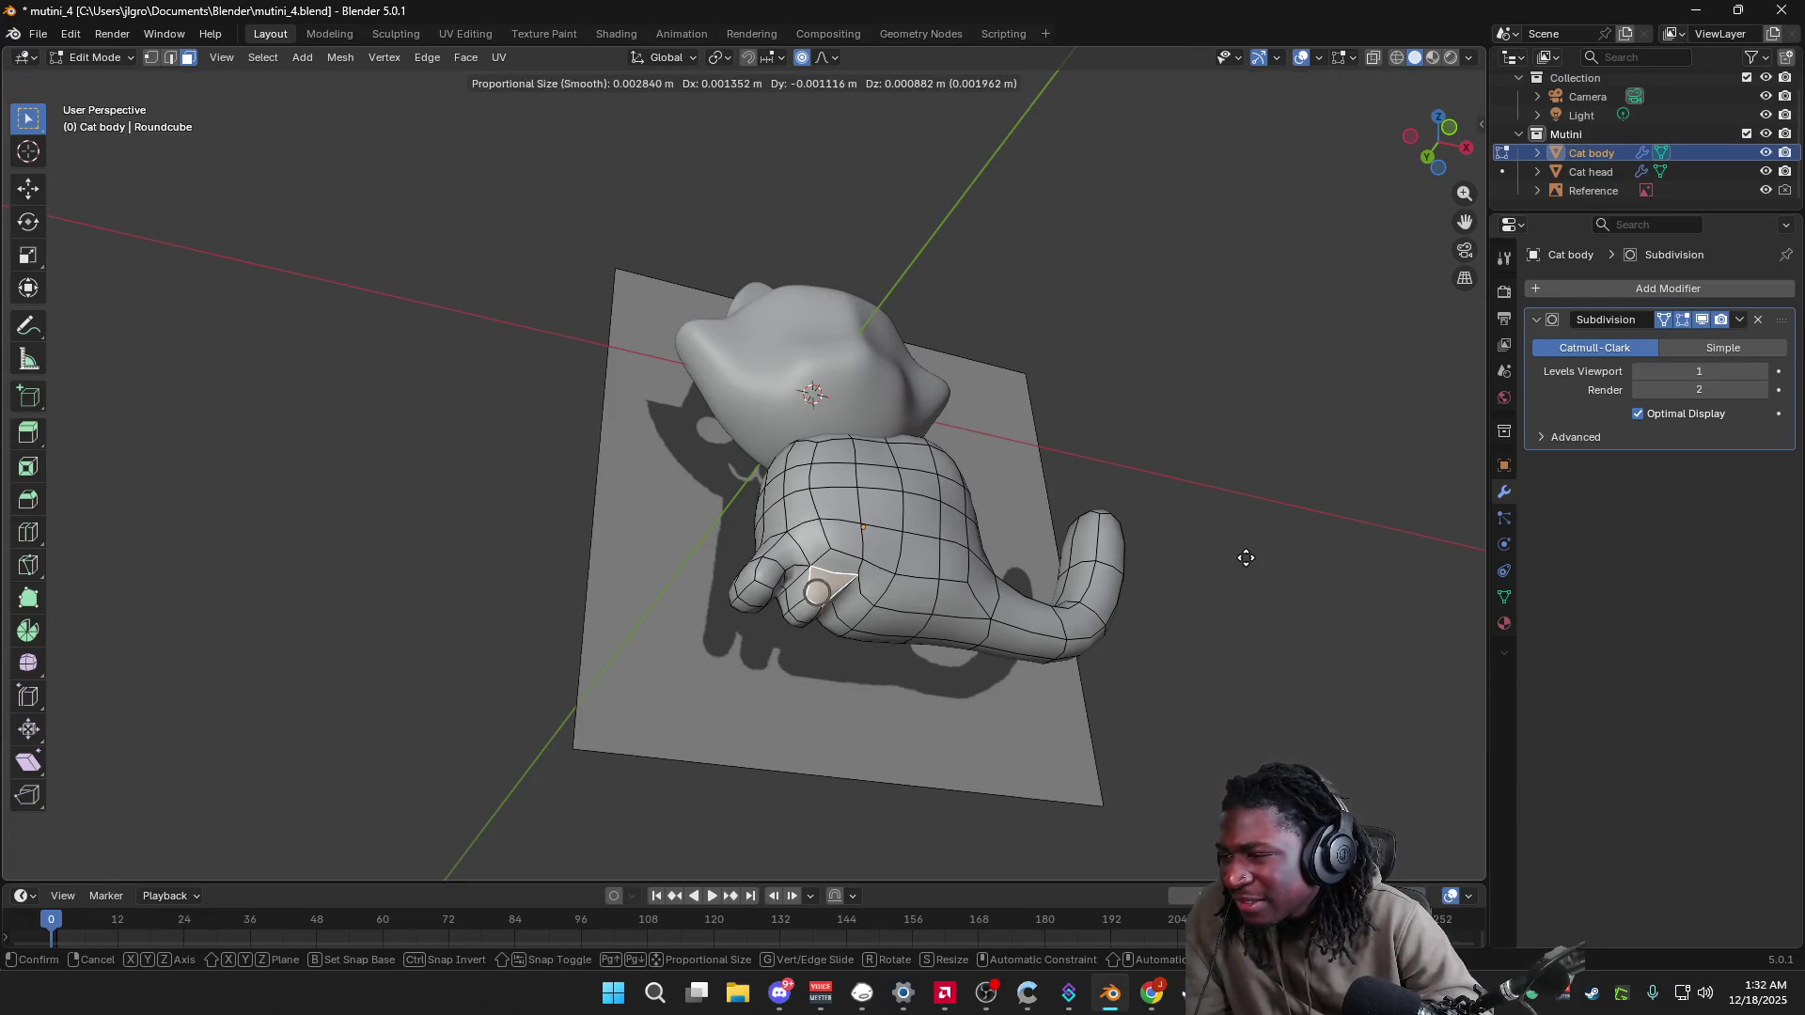
{"action": "middle_click_drag", "start_coordinate": [1185, 613], "coordinate": [1152, 665]}
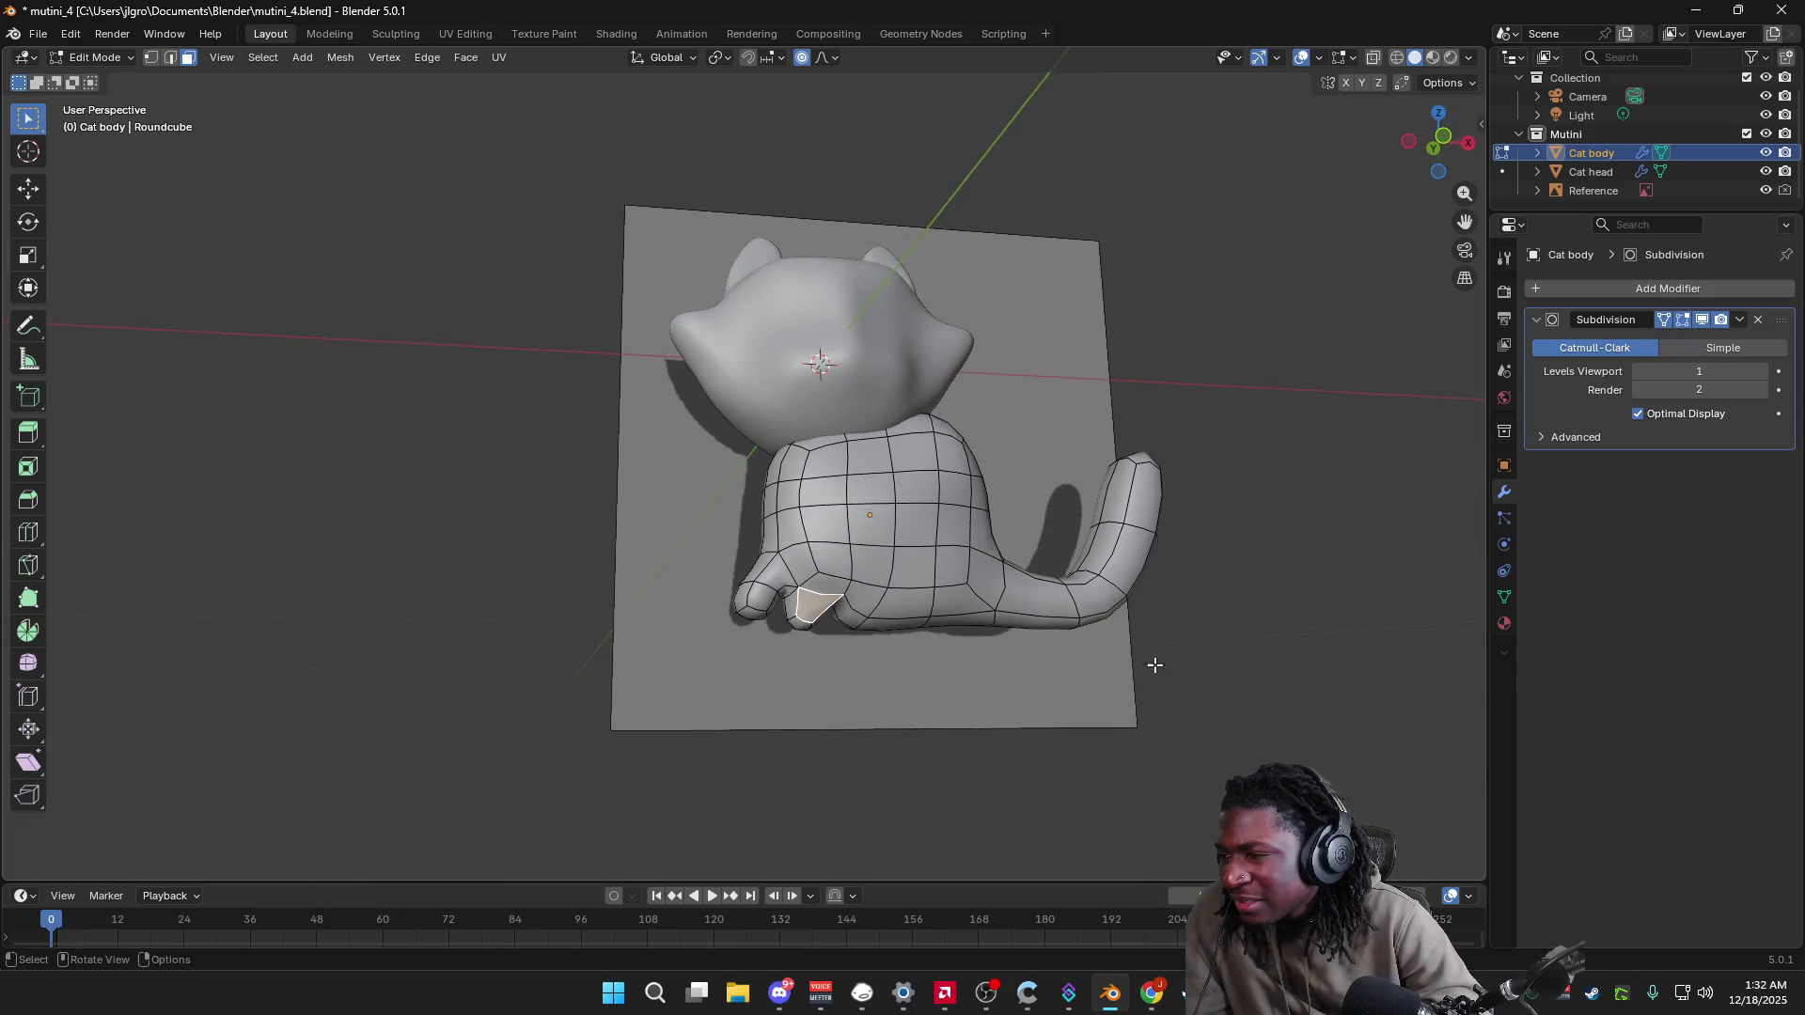
{"action": "key", "text": "y"}
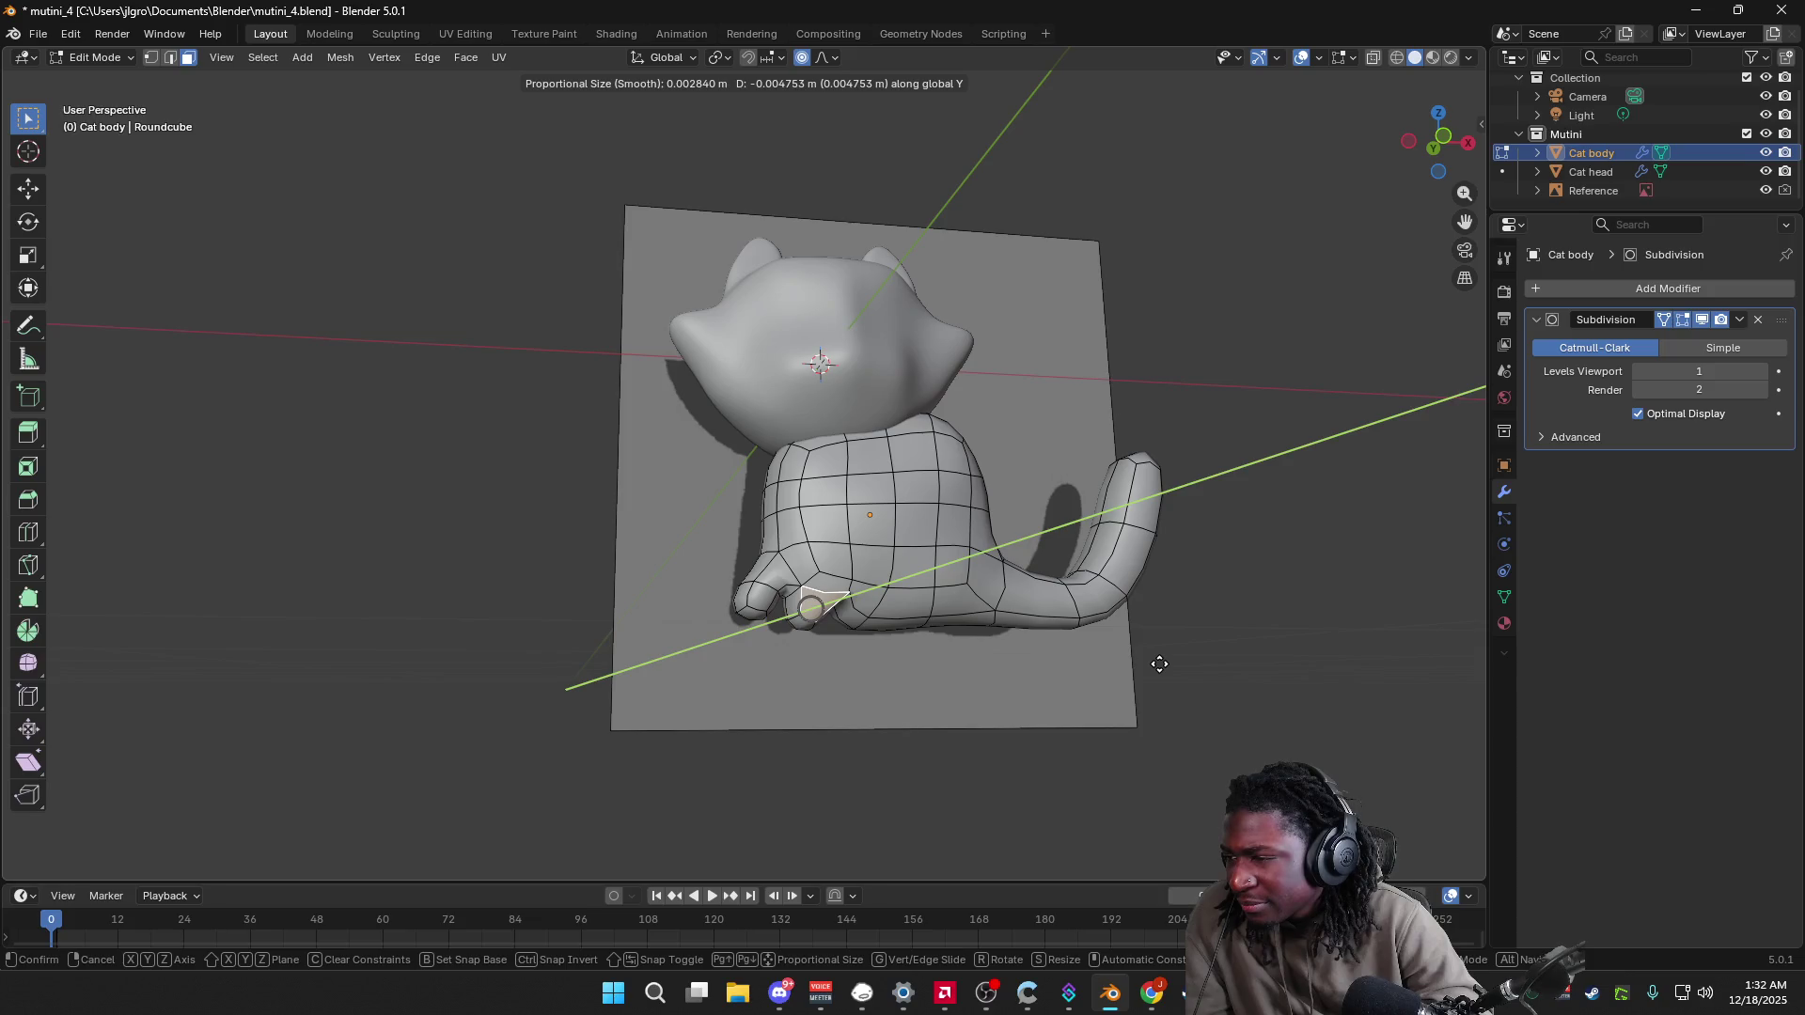
{"action": "left_click", "coordinate": [1159, 665]}
{"action": "mouse_move", "coordinate": [1148, 665]}
{"action": "middle_mouse_down"}
{"action": "mouse_move", "coordinate": [1250, 678]}
{"action": "mouse_move", "coordinate": [996, 693]}
{"action": "mouse_move", "coordinate": [1027, 712]}
{"action": "middle_mouse_up"}
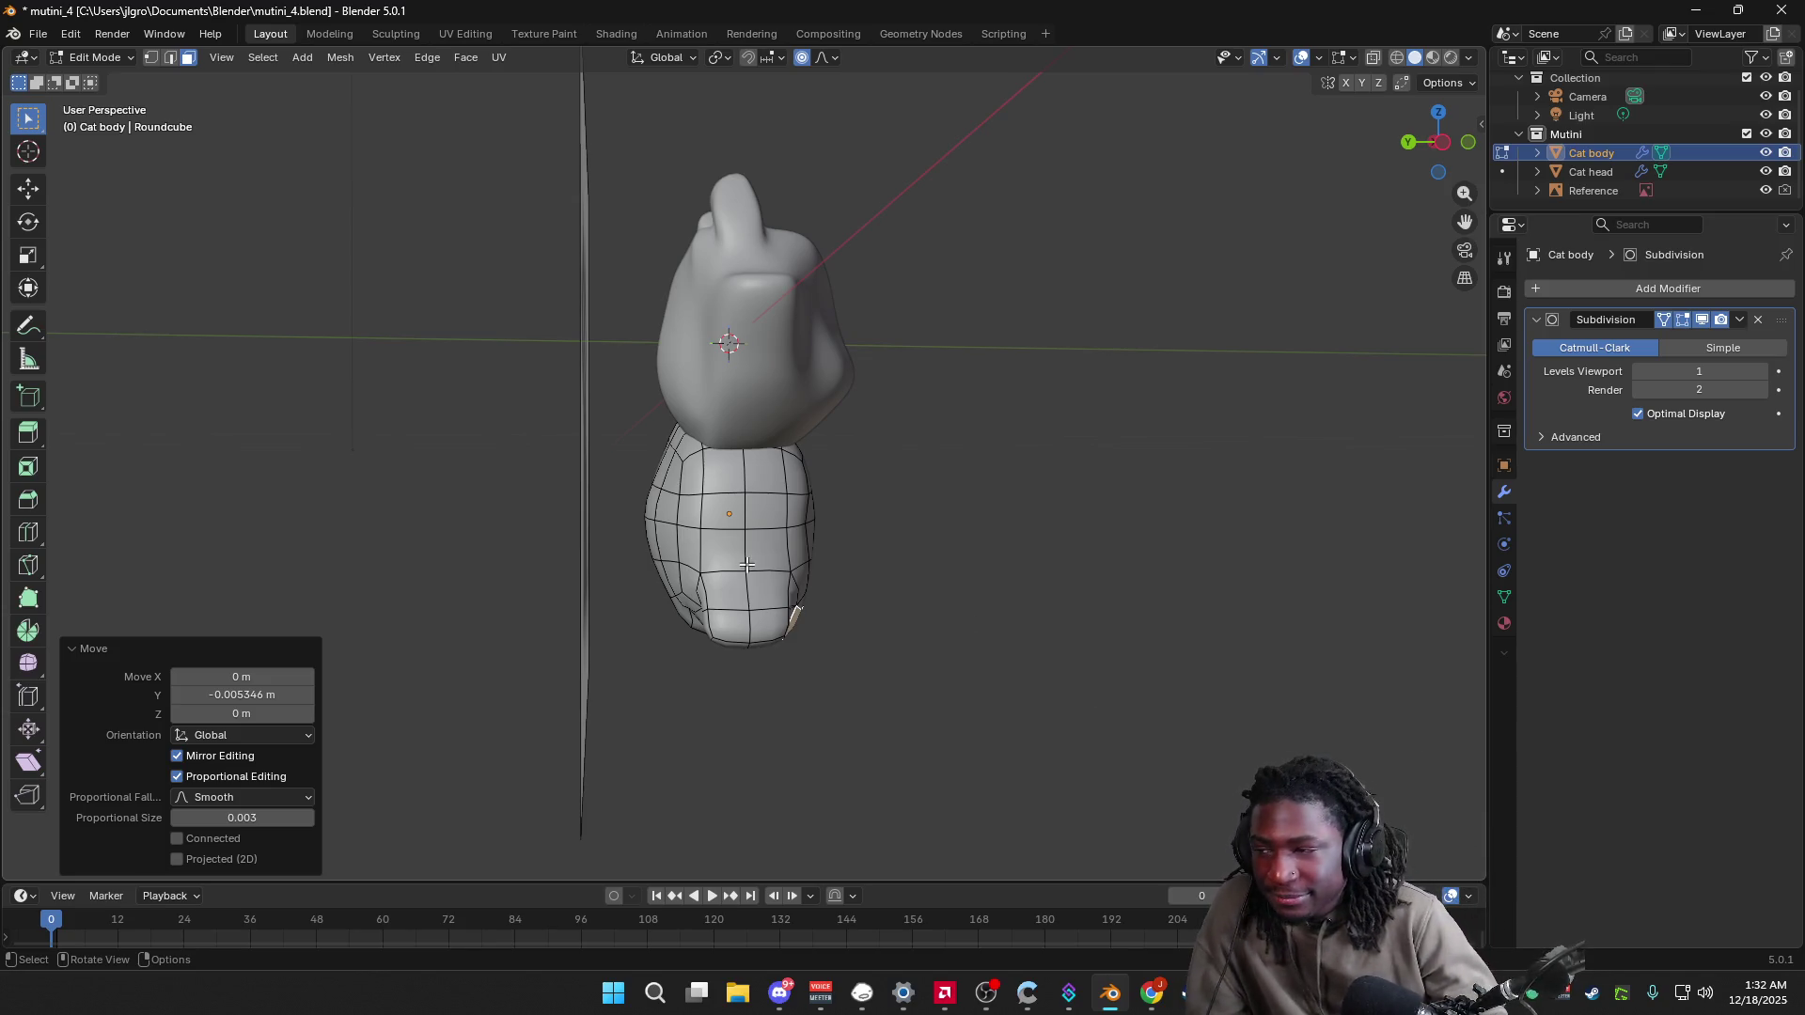
Step: Orbit to see the cat from behind, then return to the front view and zoom in
{"action": "middle_click_drag", "start_coordinate": [748, 564], "coordinate": [589, 556]}
{"action": "mouse_move", "coordinate": [1063, 699]}
{"action": "middle_mouse_down"}
{"action": "mouse_move", "coordinate": [1193, 697]}
{"action": "mouse_move", "coordinate": [1084, 733]}
{"action": "mouse_move", "coordinate": [1043, 709]}
{"action": "mouse_move", "coordinate": [1190, 708]}
{"action": "mouse_move", "coordinate": [1124, 684]}
{"action": "middle_mouse_up"}
{"action": "left_click", "coordinate": [1441, 148]}
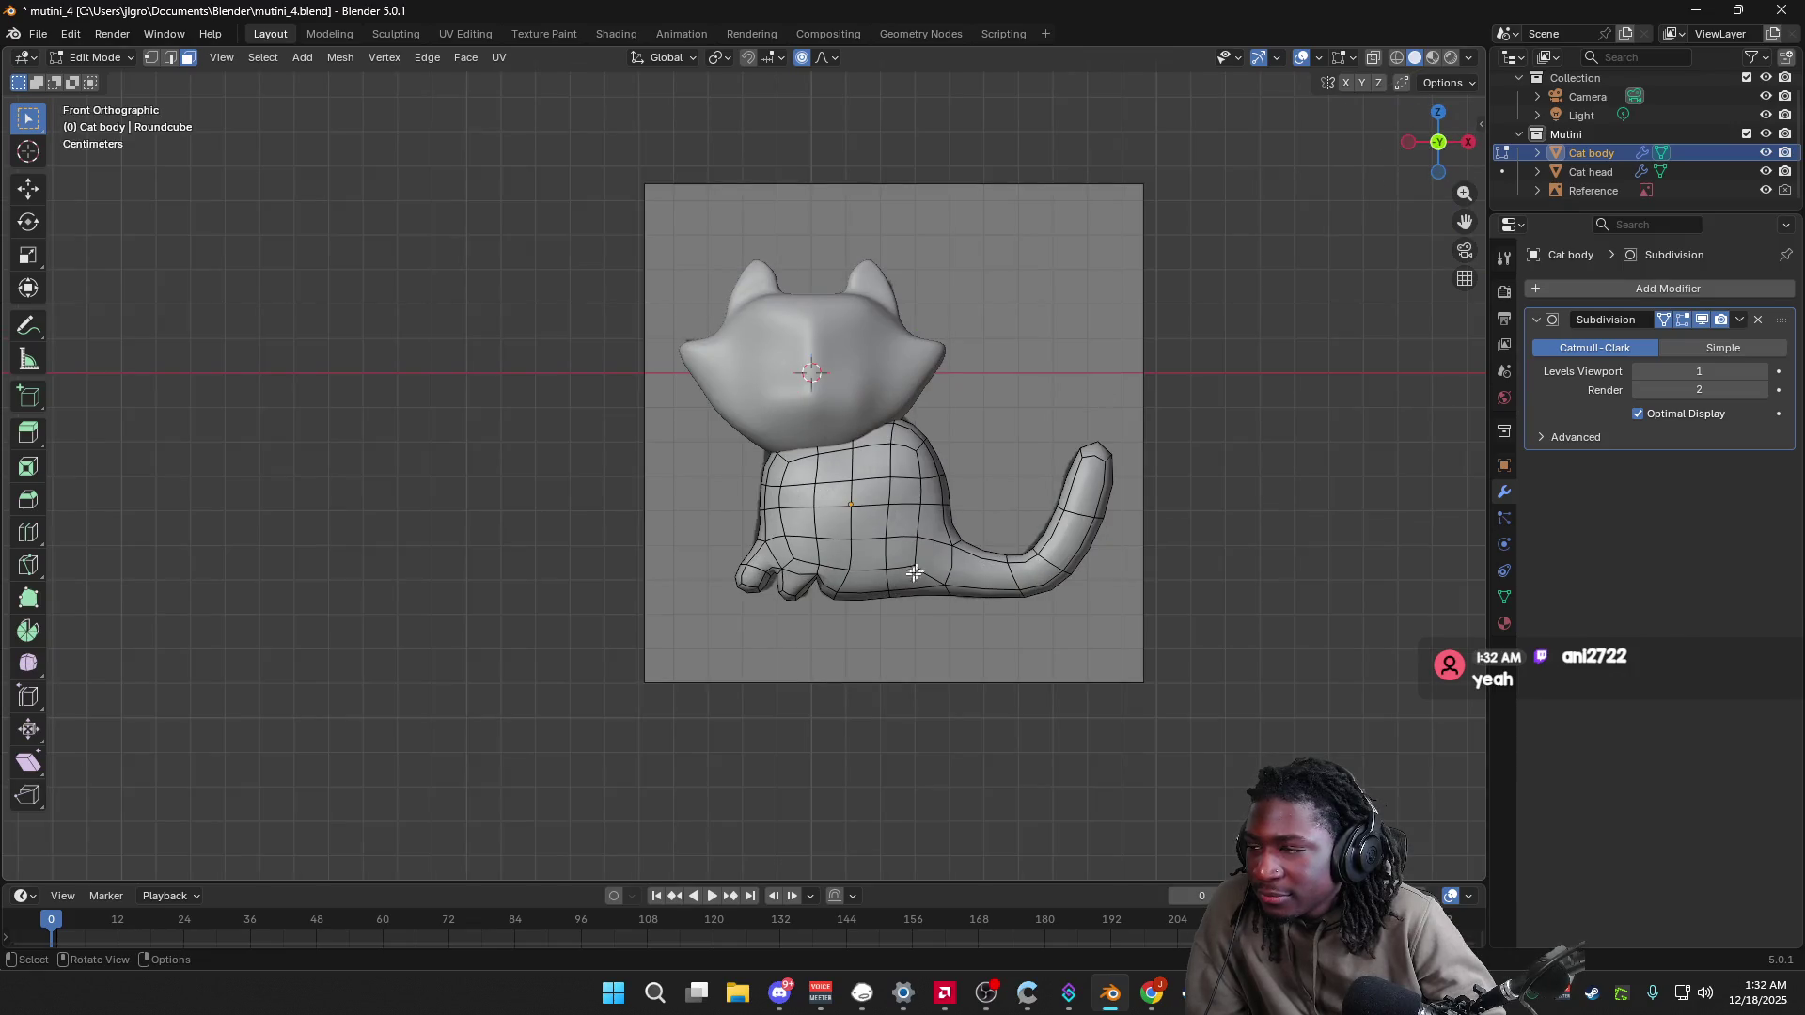
{"action": "scroll", "coordinate": [949, 675], "scroll_direction": "up", "scroll_amount": 2}
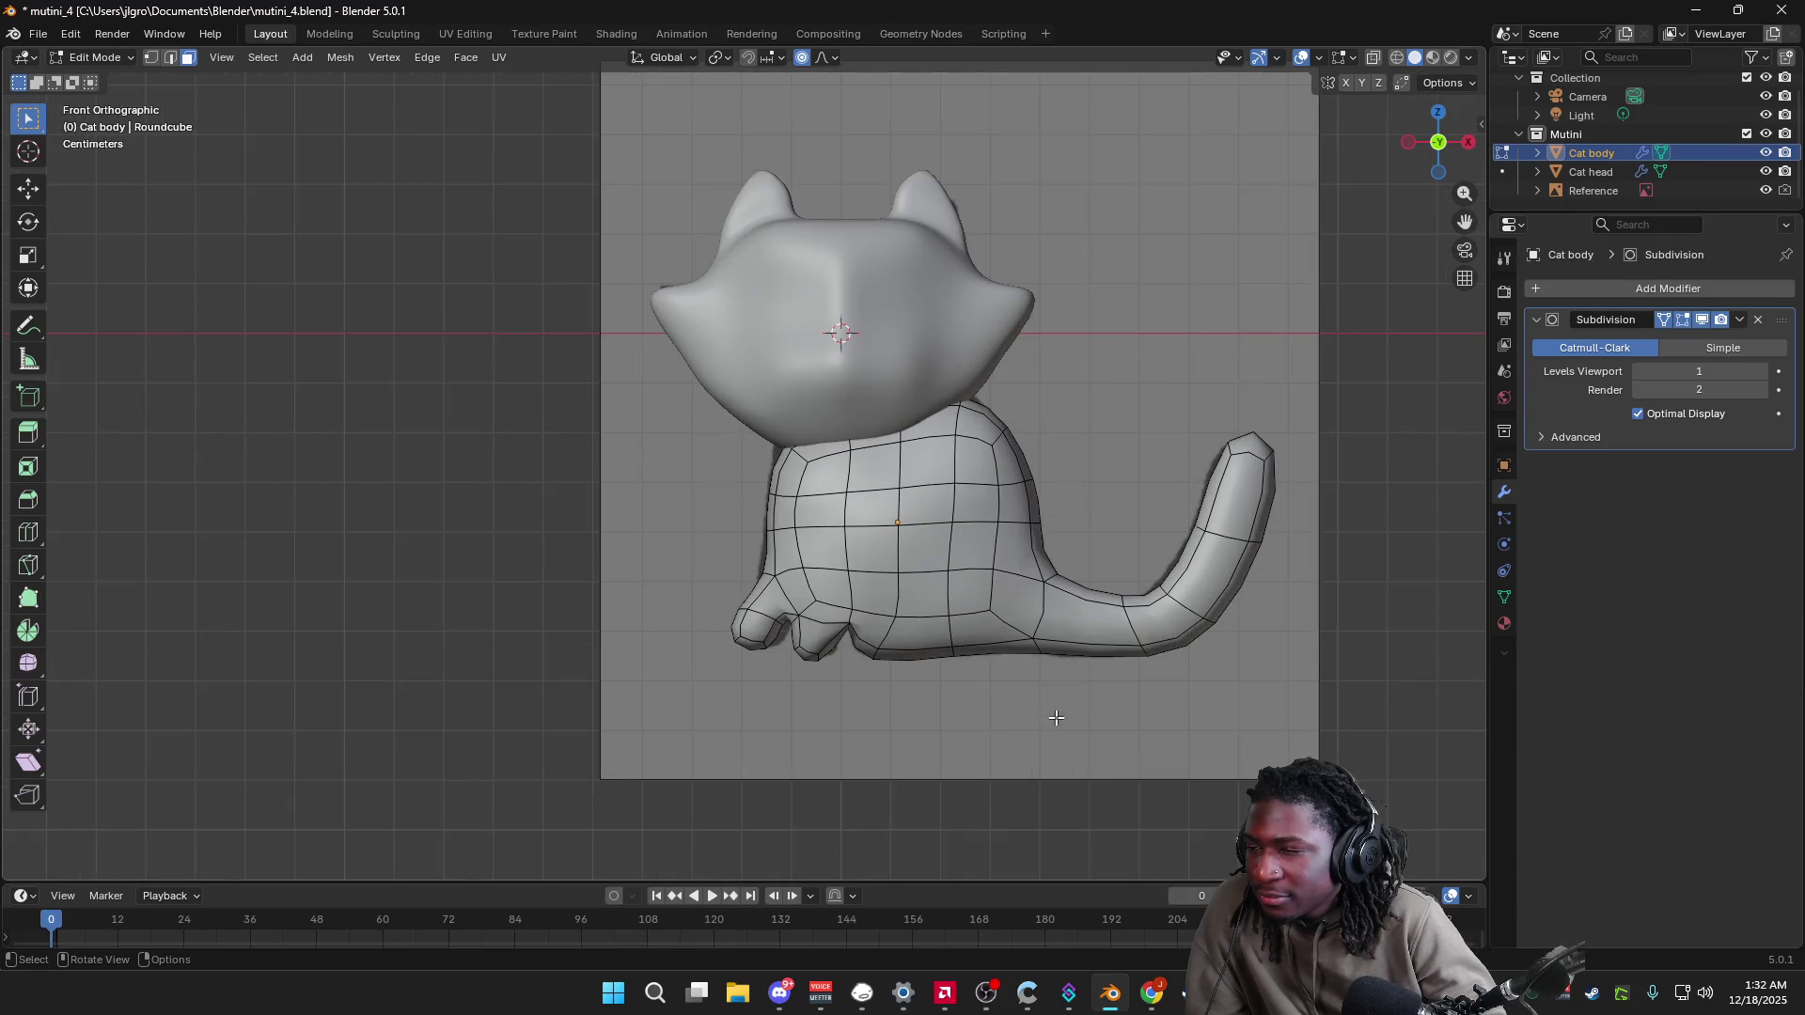
{"action": "scroll", "coordinate": [1081, 726], "scroll_direction": "up", "scroll_amount": 2}
{"action": "mouse_move", "coordinate": [1116, 754]}
{"action": "middle_mouse_down"}
{"action": "mouse_move", "coordinate": [1193, 758]}
{"action": "mouse_move", "coordinate": [899, 308]}
{"action": "middle_mouse_up"}
Step: Switch from the body to editing the Cat head's mesh, orbiting in close
{"action": "key", "text": "Tab"}
{"action": "left_click", "coordinate": [899, 308]}
{"action": "key", "text": "Tab"}
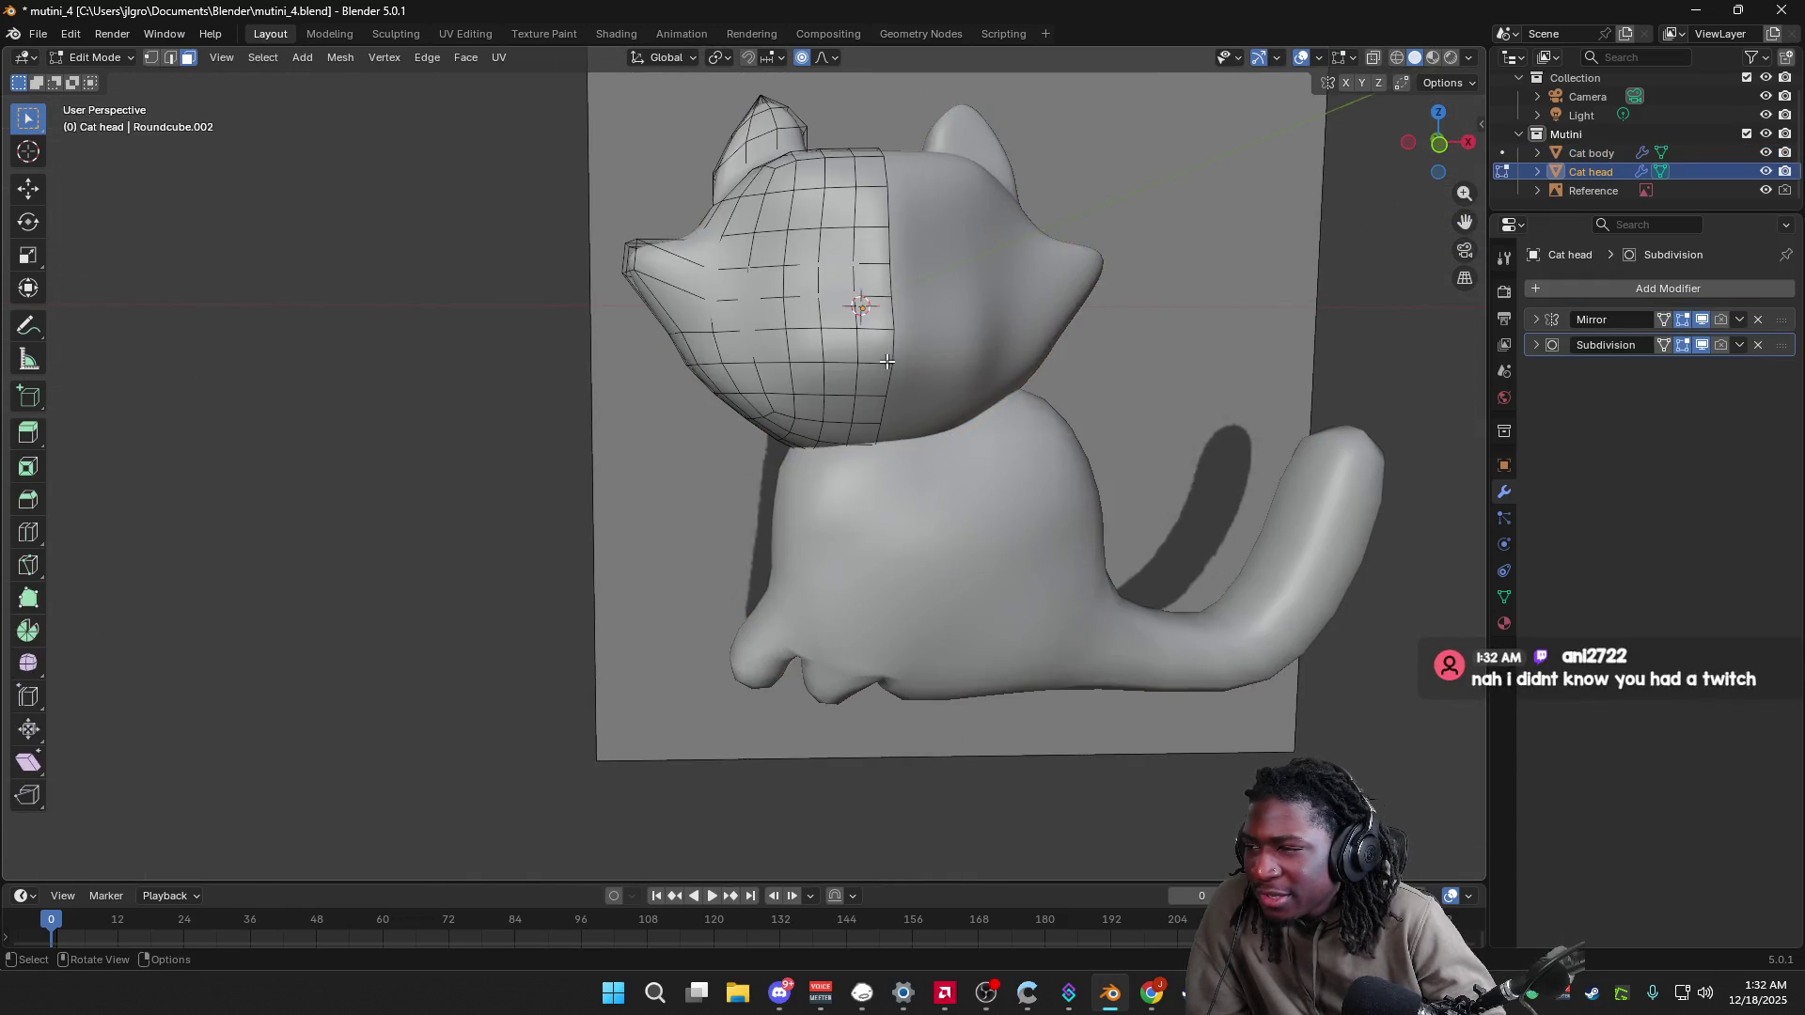
{"action": "mouse_move", "coordinate": [931, 419]}
{"action": "middle_mouse_down"}
{"action": "mouse_move", "coordinate": [916, 441]}
{"action": "mouse_move", "coordinate": [968, 483]}
{"action": "mouse_move", "coordinate": [1088, 452]}
{"action": "mouse_move", "coordinate": [1047, 451]}
{"action": "mouse_move", "coordinate": [1034, 476]}
{"action": "mouse_move", "coordinate": [919, 455]}
{"action": "middle_mouse_up"}
Step: Toggle the head's Subdivision On Cage off and back on, then select Cat body in Object Mode
{"action": "left_click", "coordinate": [1662, 345]}
{"action": "left_click", "coordinate": [1662, 345]}
{"action": "left_click", "coordinate": [1662, 345]}
{"action": "left_click", "coordinate": [1662, 345]}
{"action": "left_click", "coordinate": [1662, 345]}
{"action": "left_click", "coordinate": [1663, 345]}
{"action": "left_click", "coordinate": [1662, 345]}
{"action": "mouse_move", "coordinate": [1147, 418]}
{"action": "middle_mouse_down"}
{"action": "mouse_move", "coordinate": [1175, 405]}
{"action": "mouse_move", "coordinate": [945, 640]}
{"action": "middle_mouse_up"}
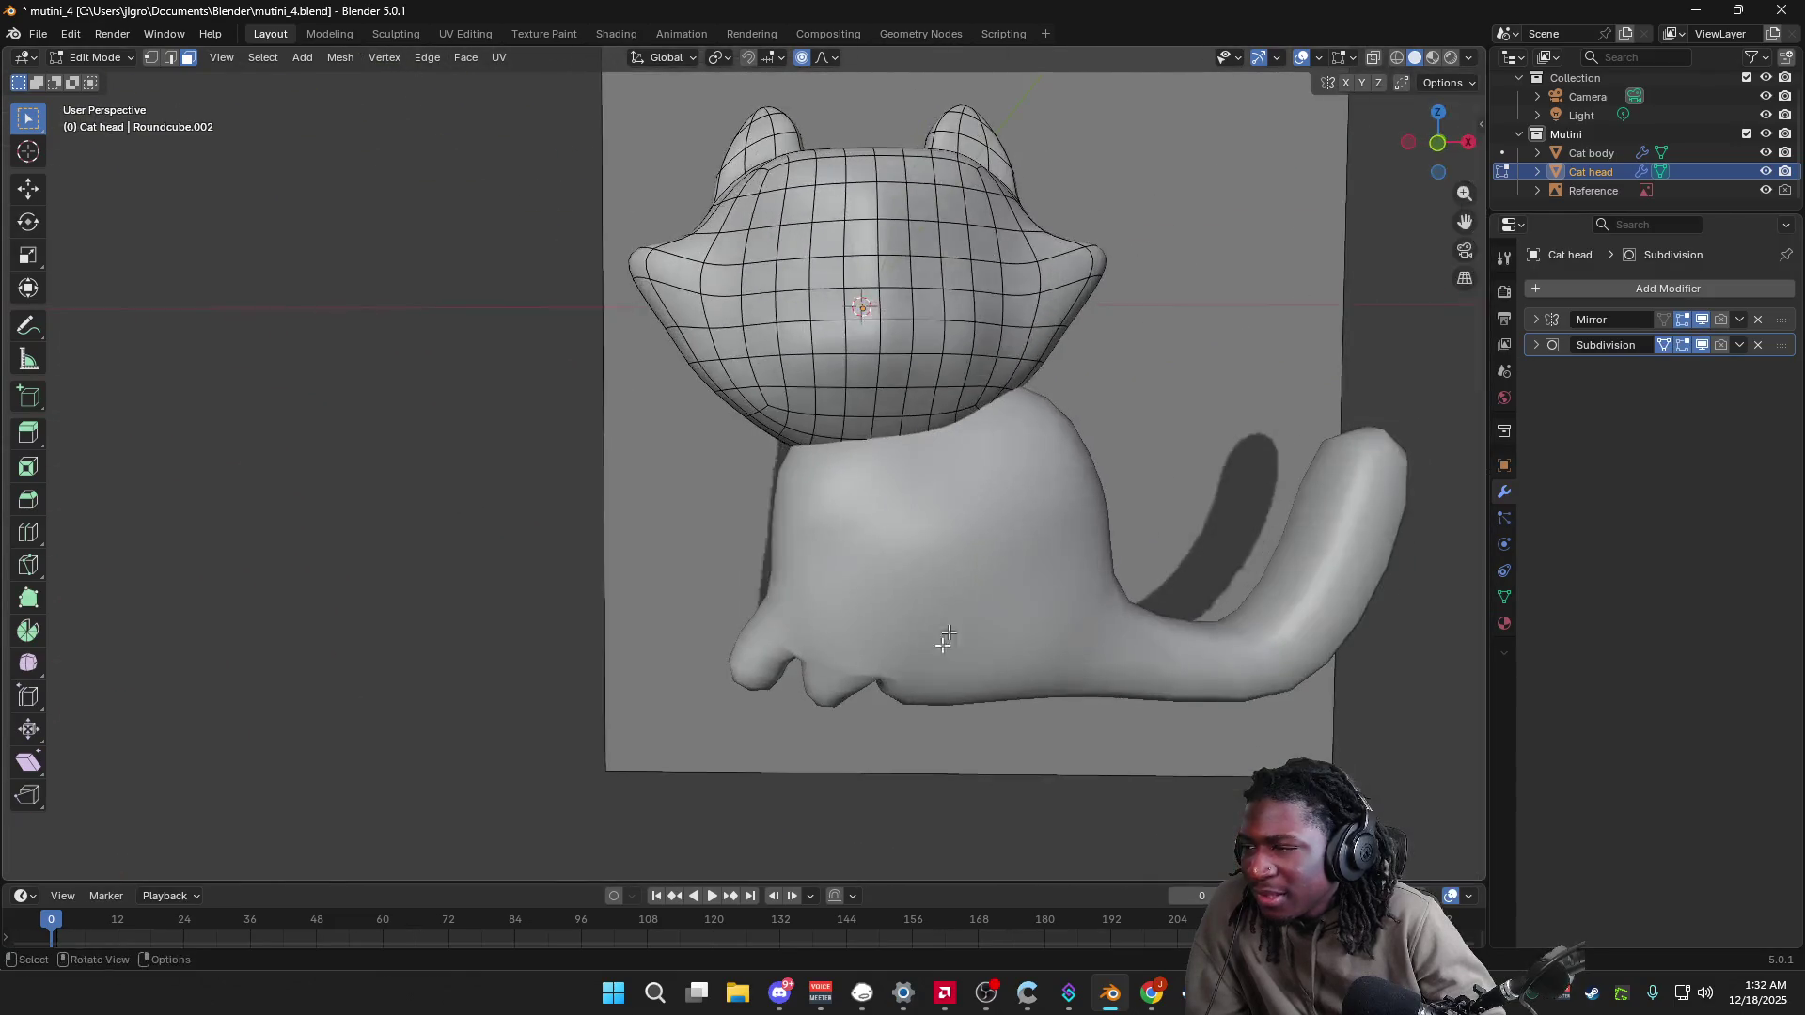
{"action": "key", "text": "Tab"}
{"action": "left_click", "coordinate": [1006, 574]}
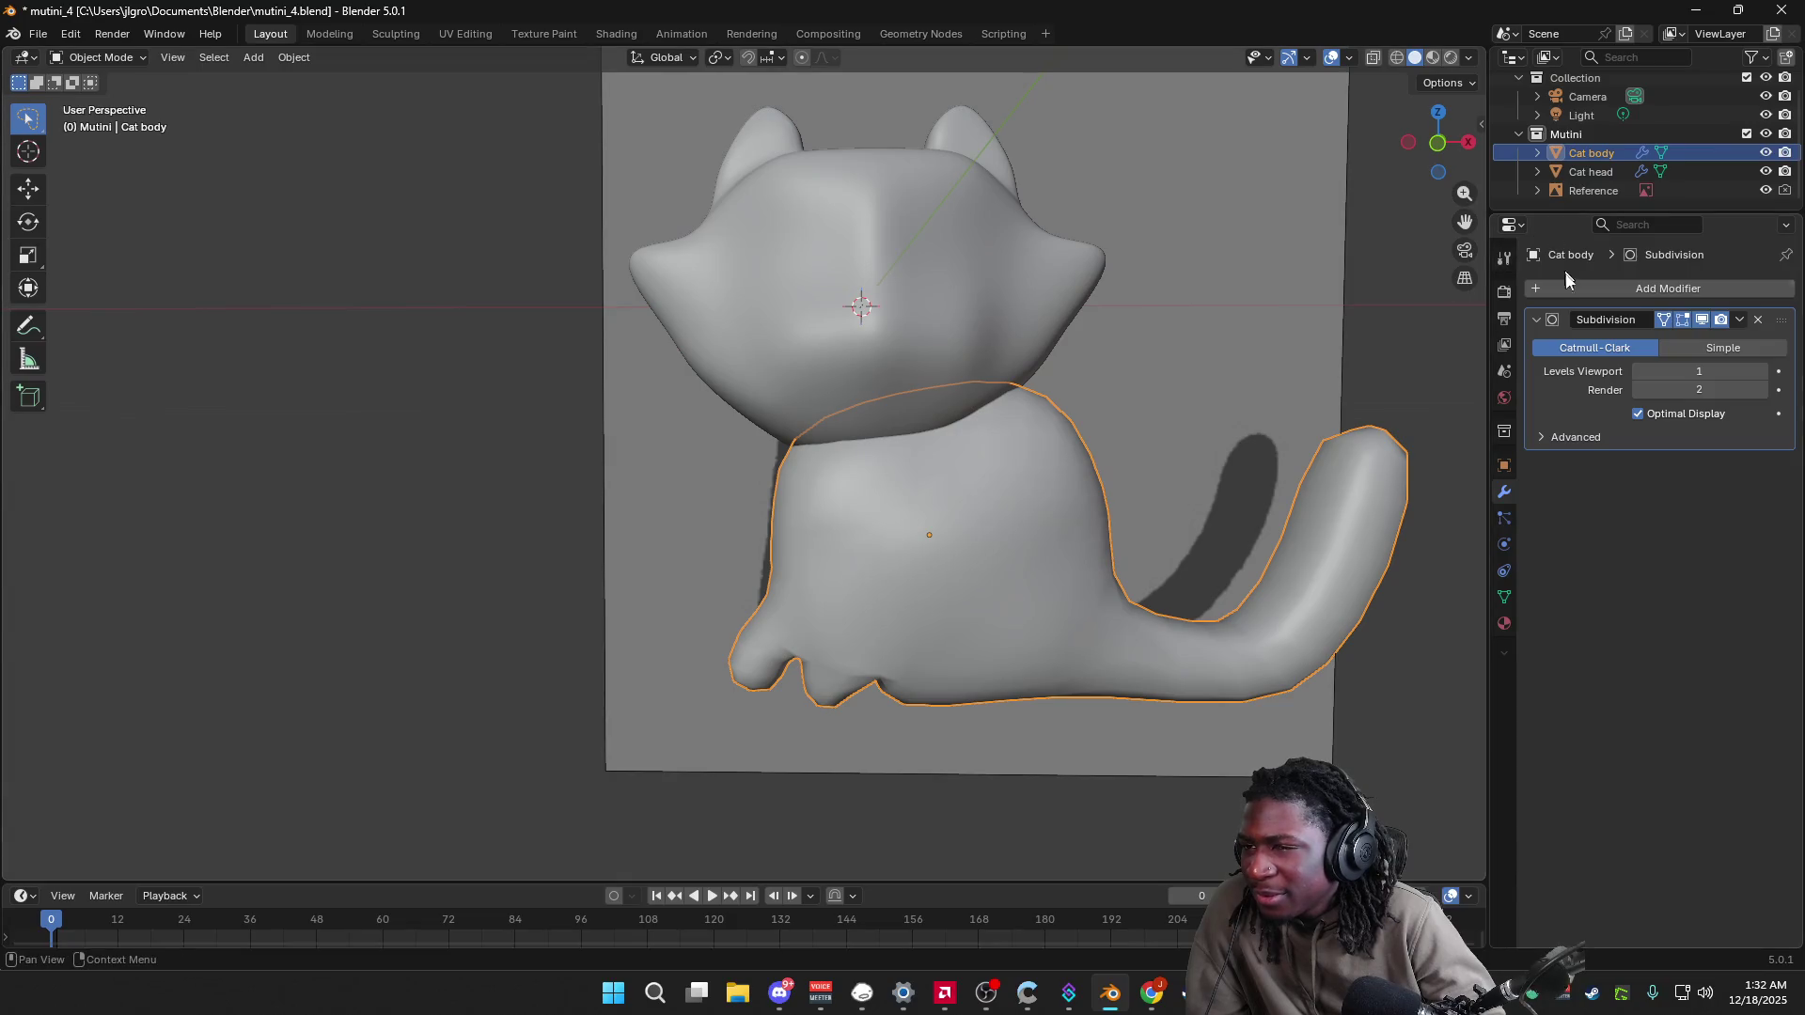
Step: Edit the Cat body and compare its Subdivision cage on and off the smoothed surface
{"action": "key", "text": "Tab"}
{"action": "left_click", "coordinate": [1664, 320]}
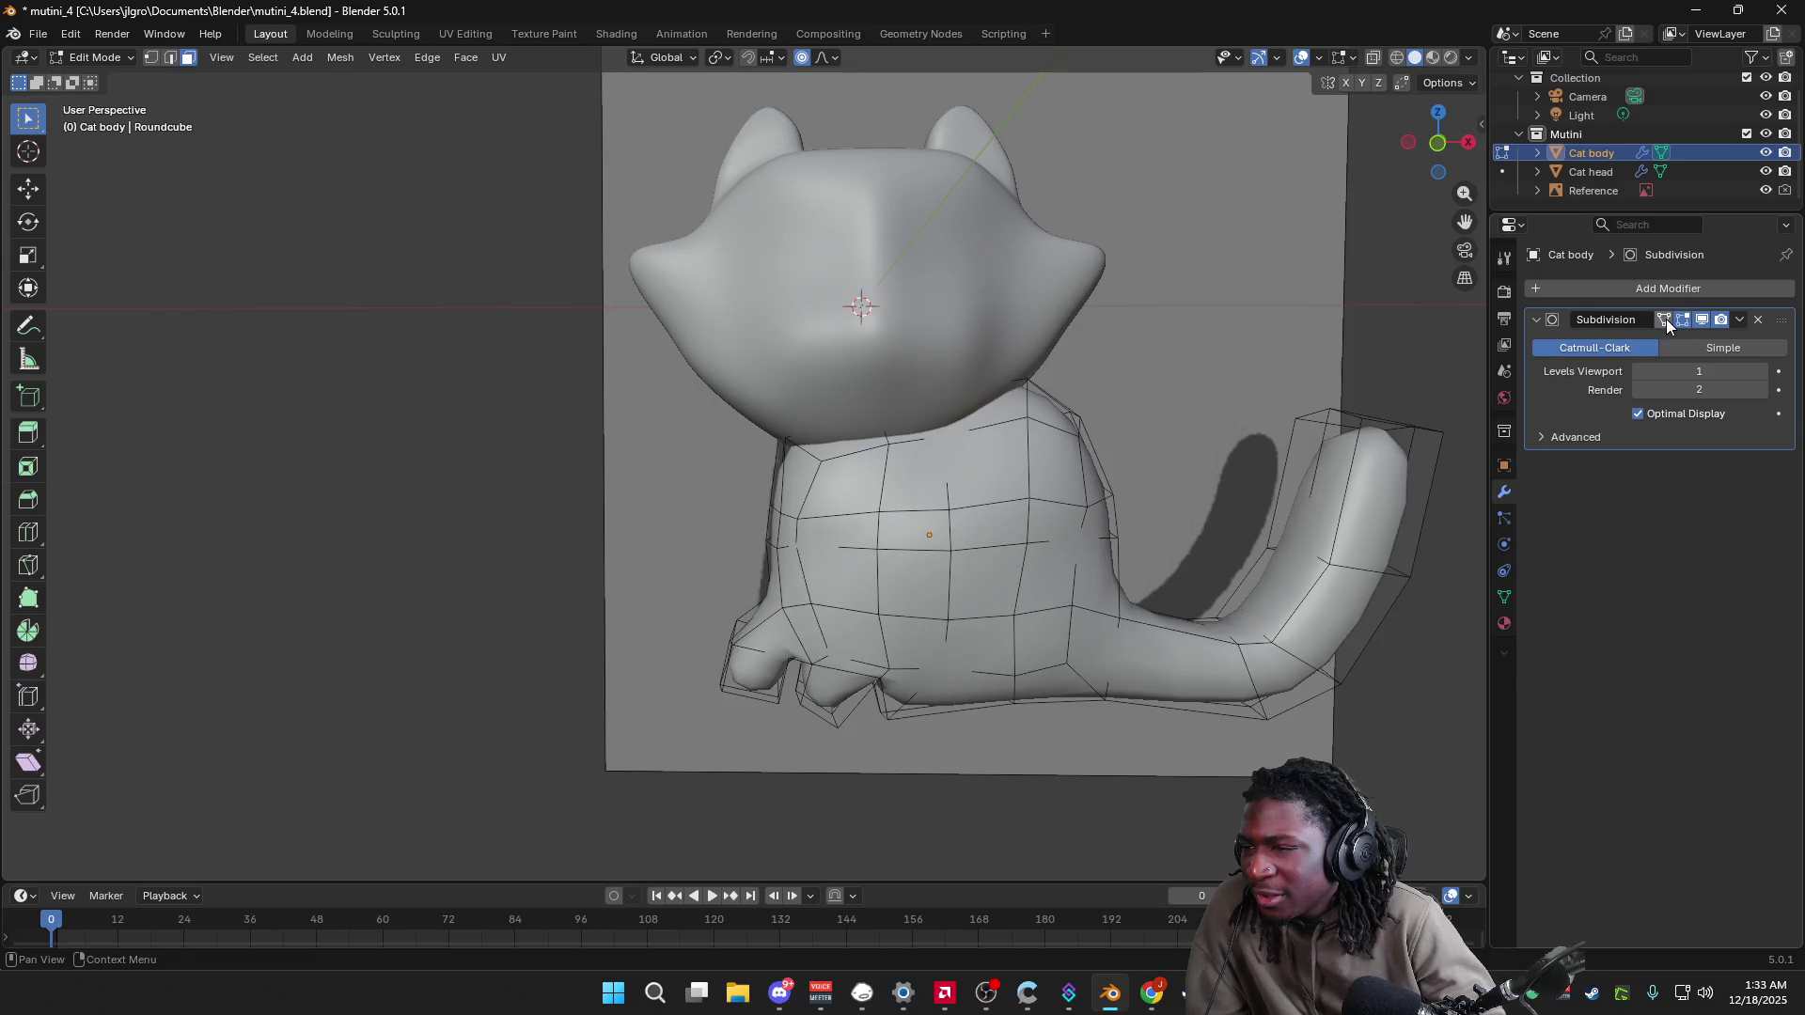
{"action": "left_click", "coordinate": [1668, 319]}
{"action": "left_click", "coordinate": [1668, 318]}
{"action": "left_click", "coordinate": [1668, 319]}
{"action": "left_click", "coordinate": [1668, 318]}
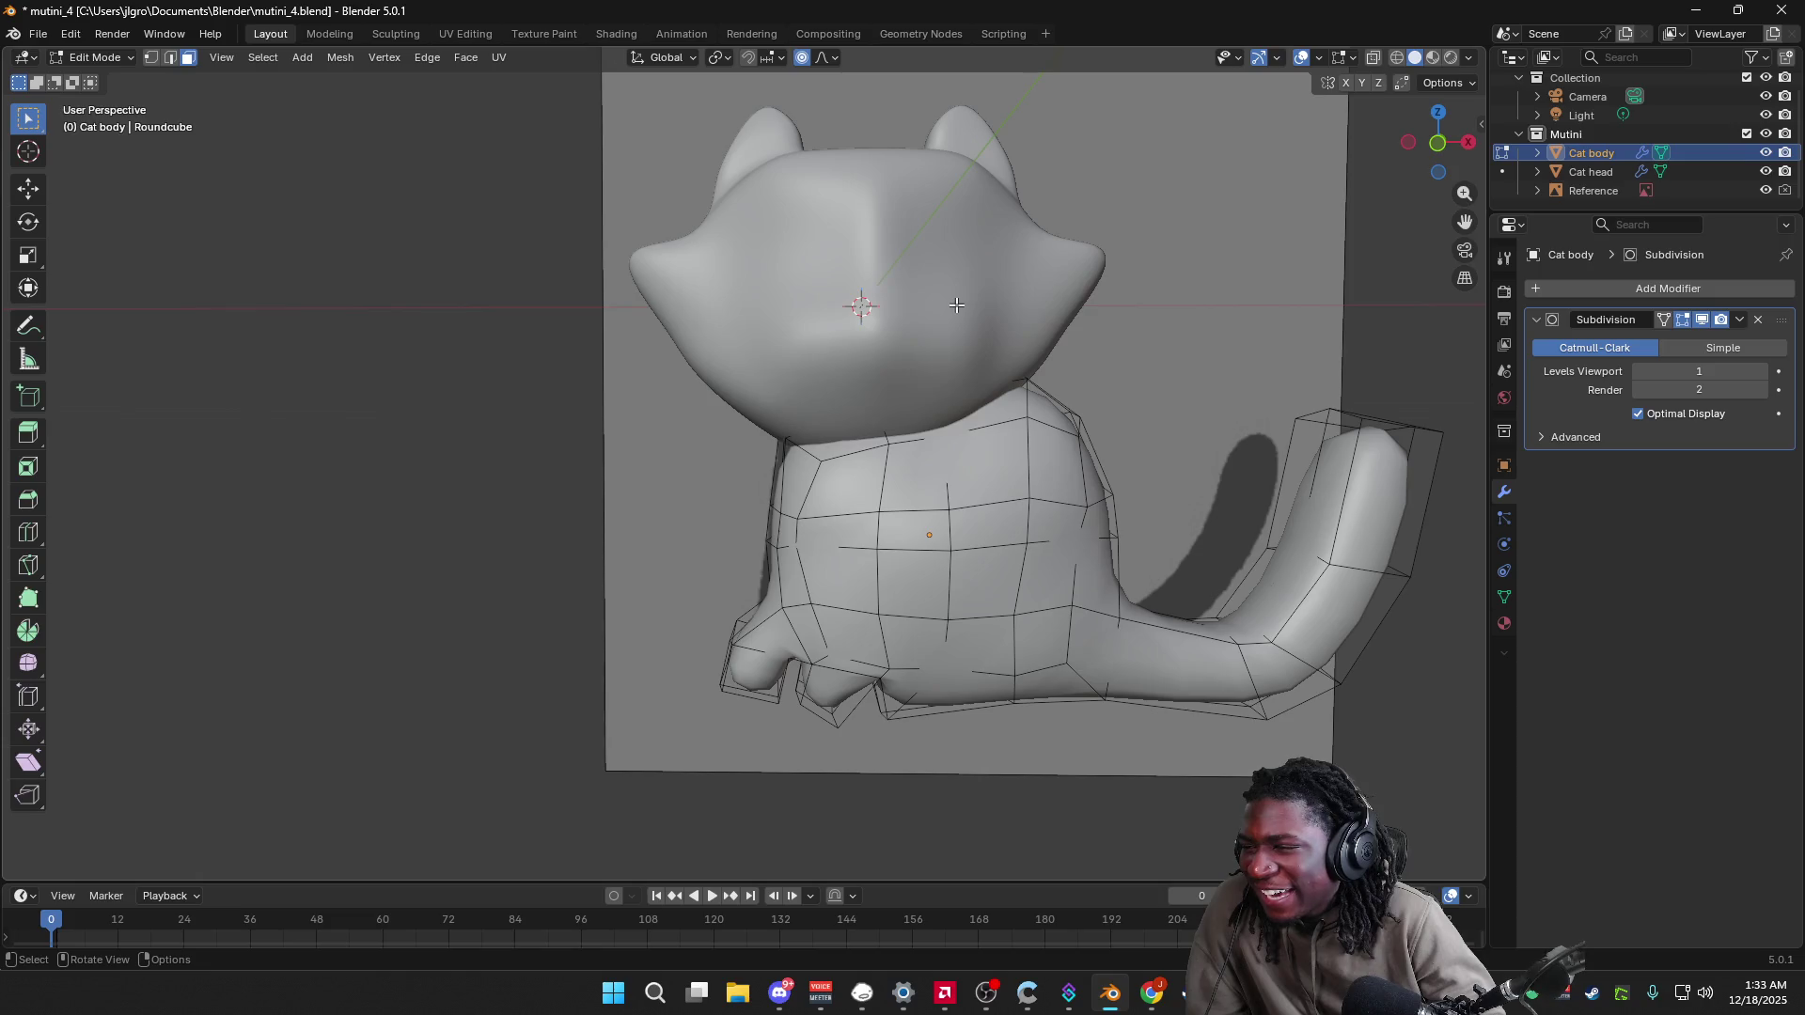
{"action": "key", "text": "Tab"}
{"action": "key", "text": "Tab"}
{"action": "left_click", "coordinate": [1665, 318]}
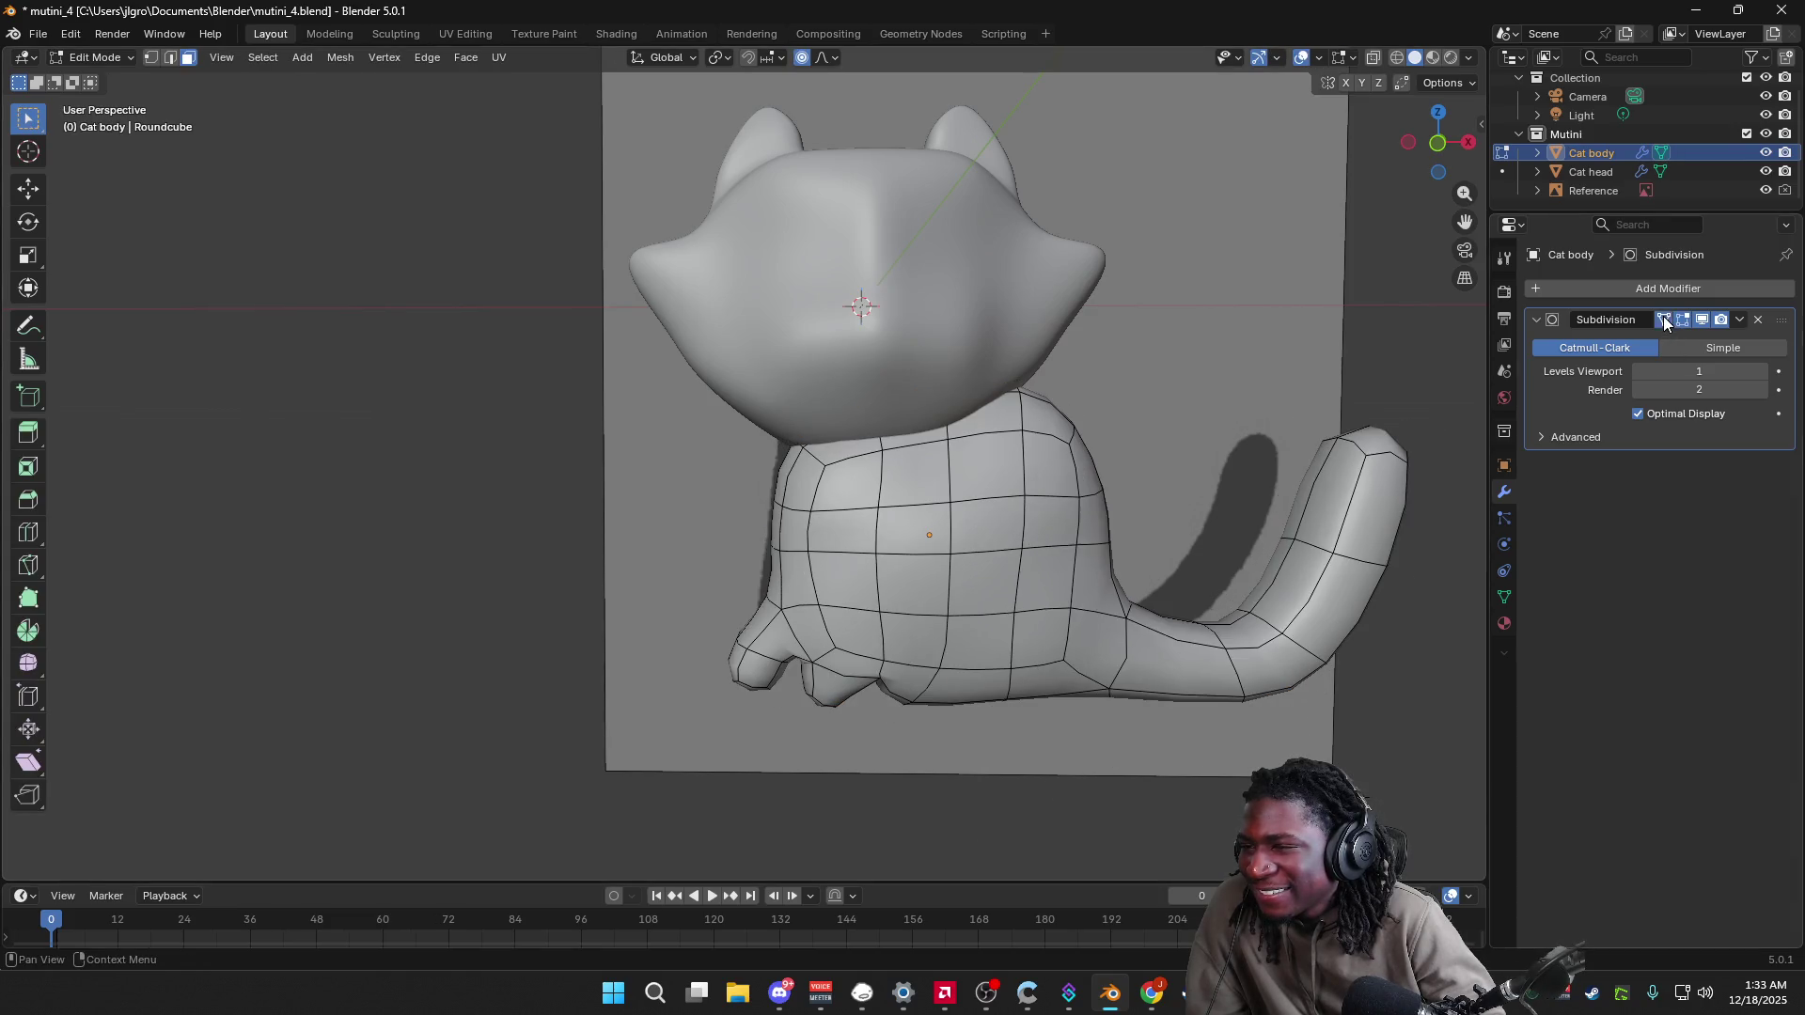
{"action": "key", "text": "Tab"}
{"action": "key", "text": "Tab"}
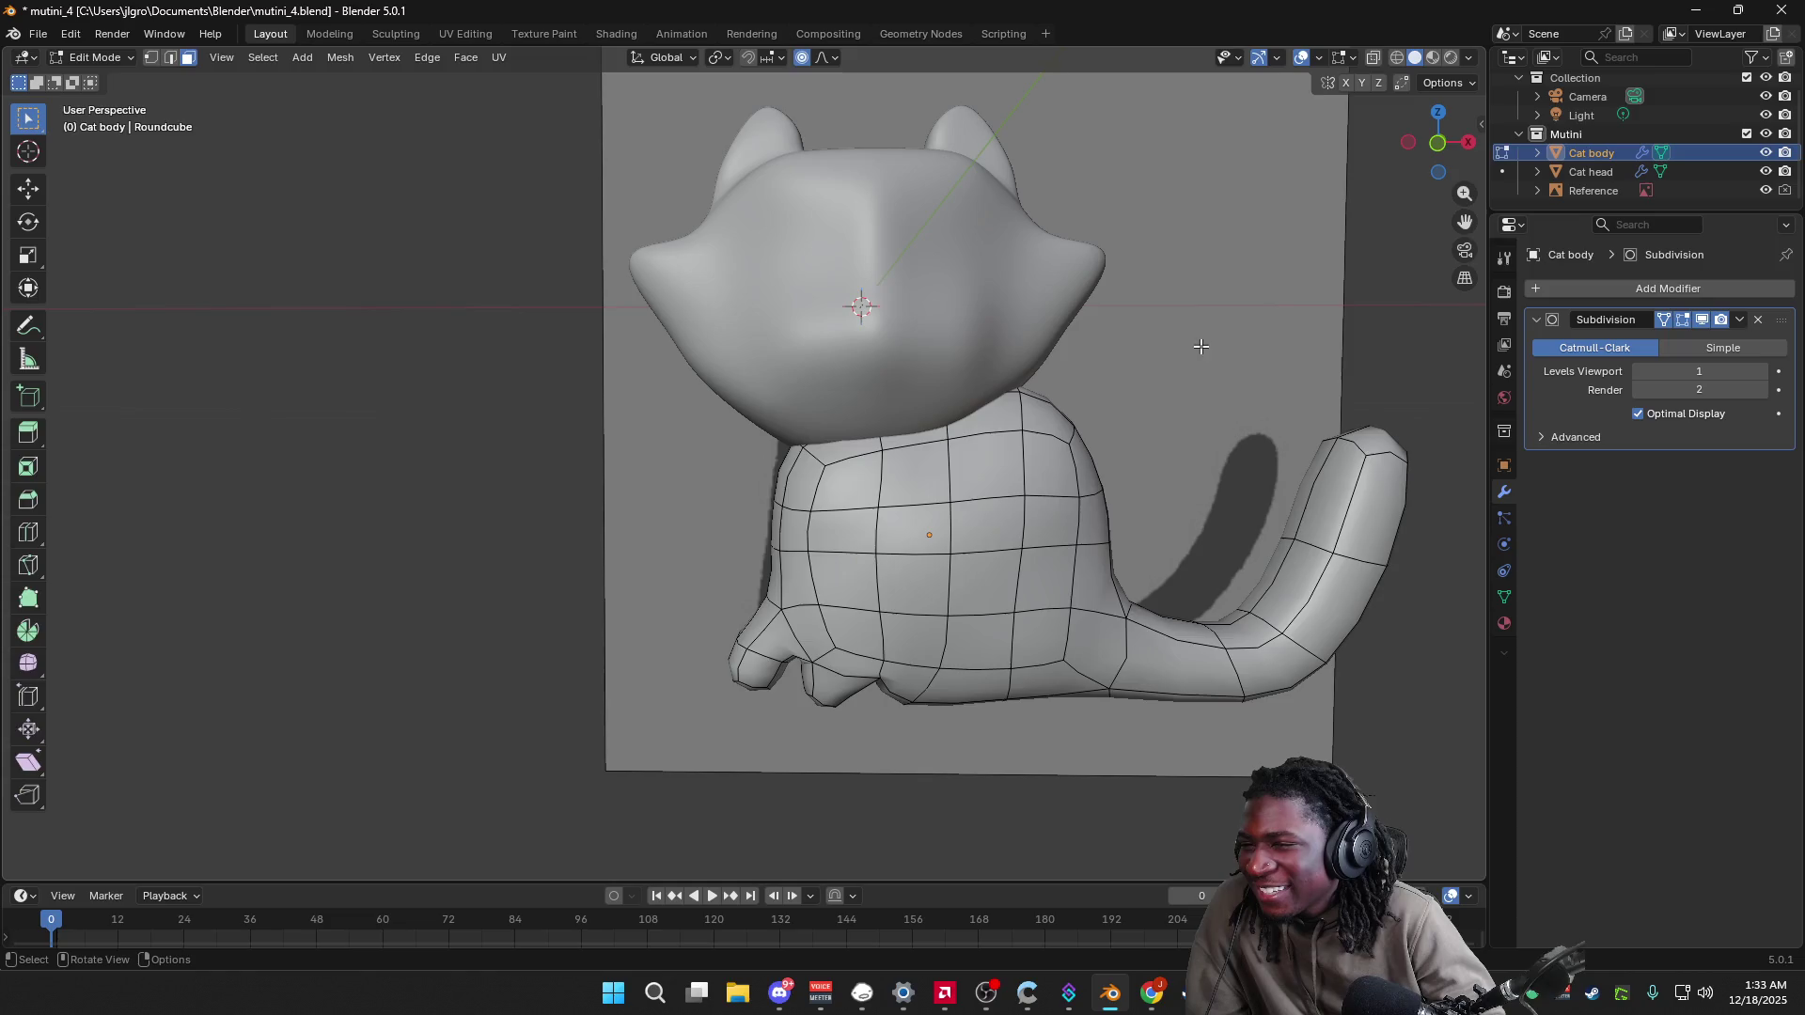
{"action": "key", "text": "Tab"}
Step: Edit the Cat head and toggle On Cage for its Mirror and Subdivision modifiers
{"action": "left_click", "coordinate": [967, 333]}
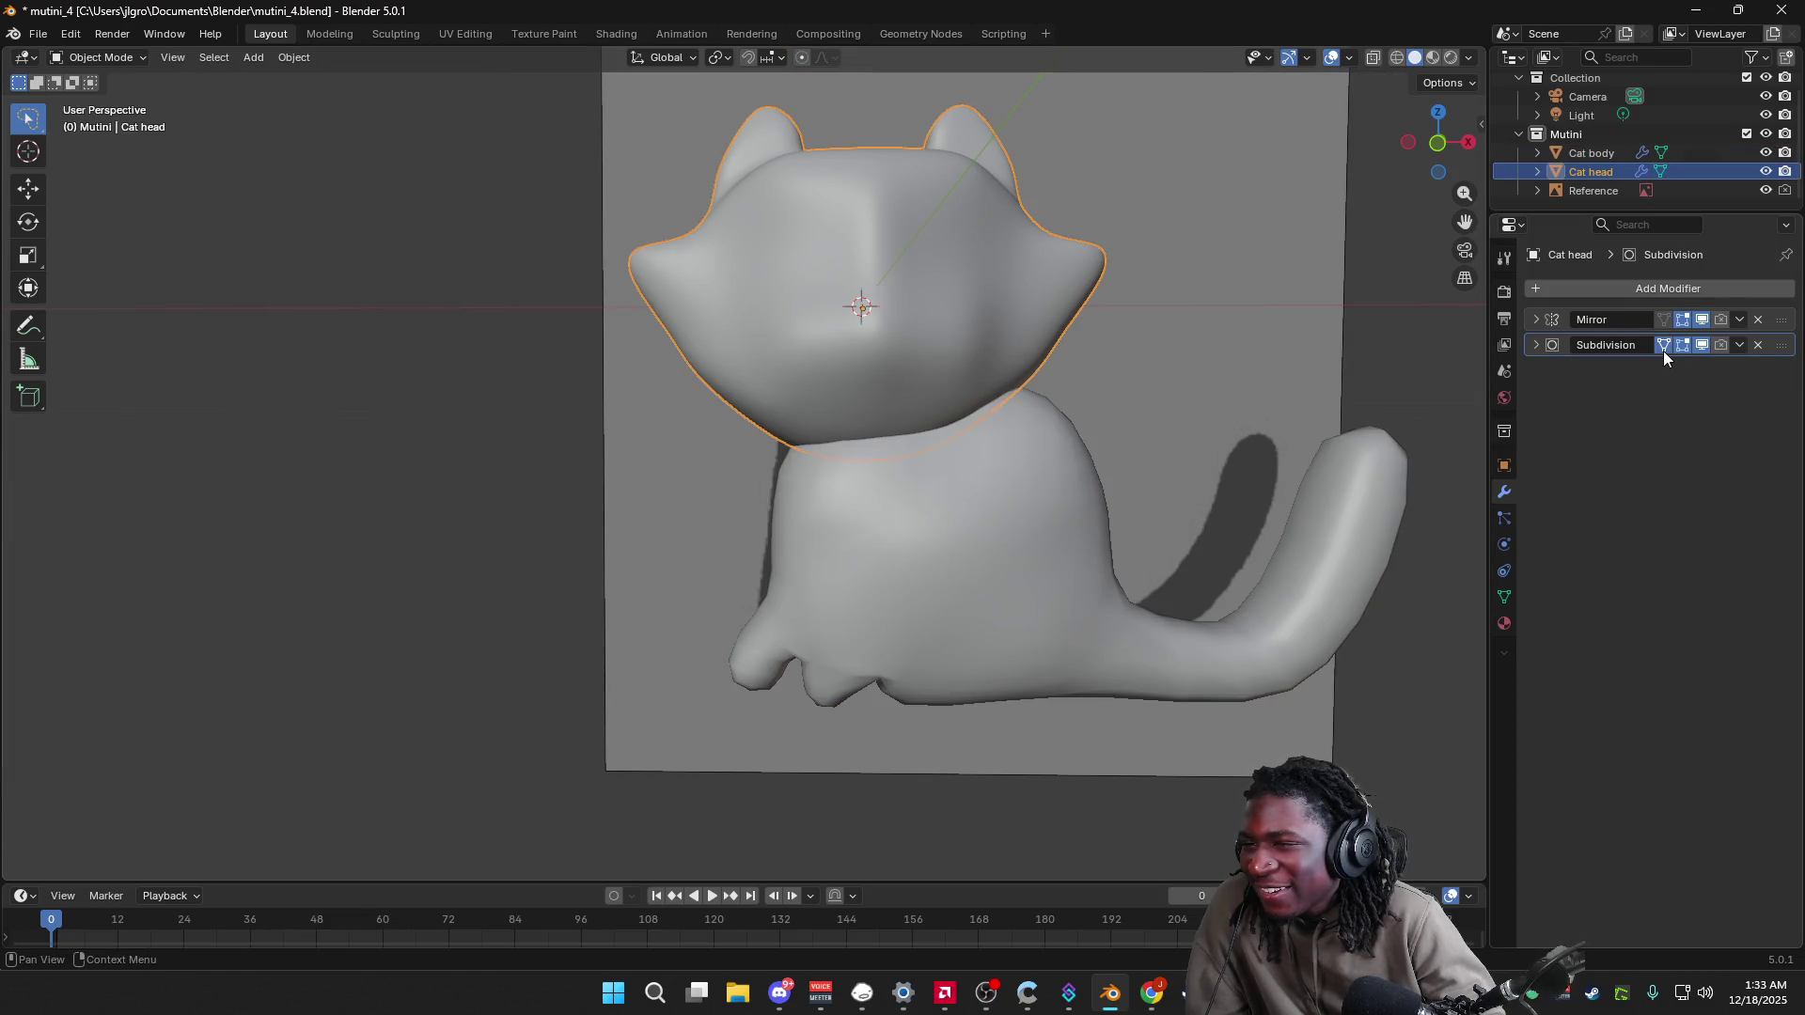
{"action": "key", "text": "Tab"}
{"action": "left_click", "coordinate": [1663, 320]}
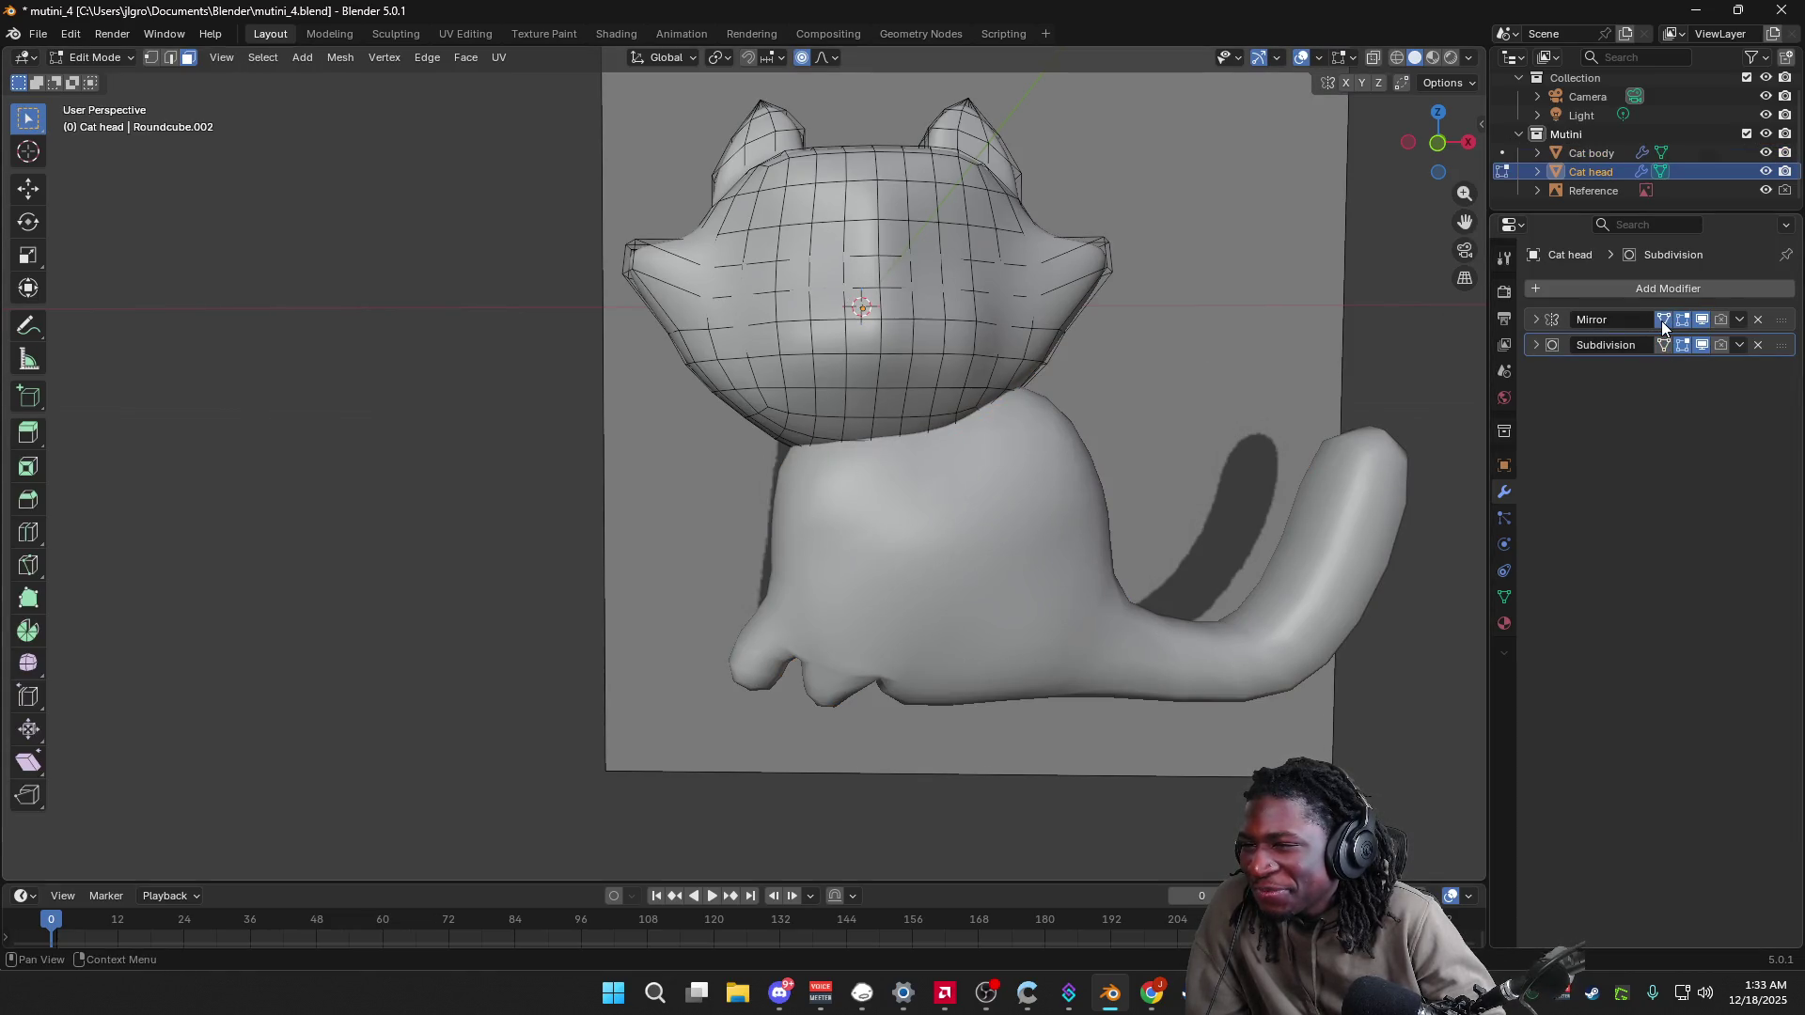
{"action": "left_click", "coordinate": [1662, 321]}
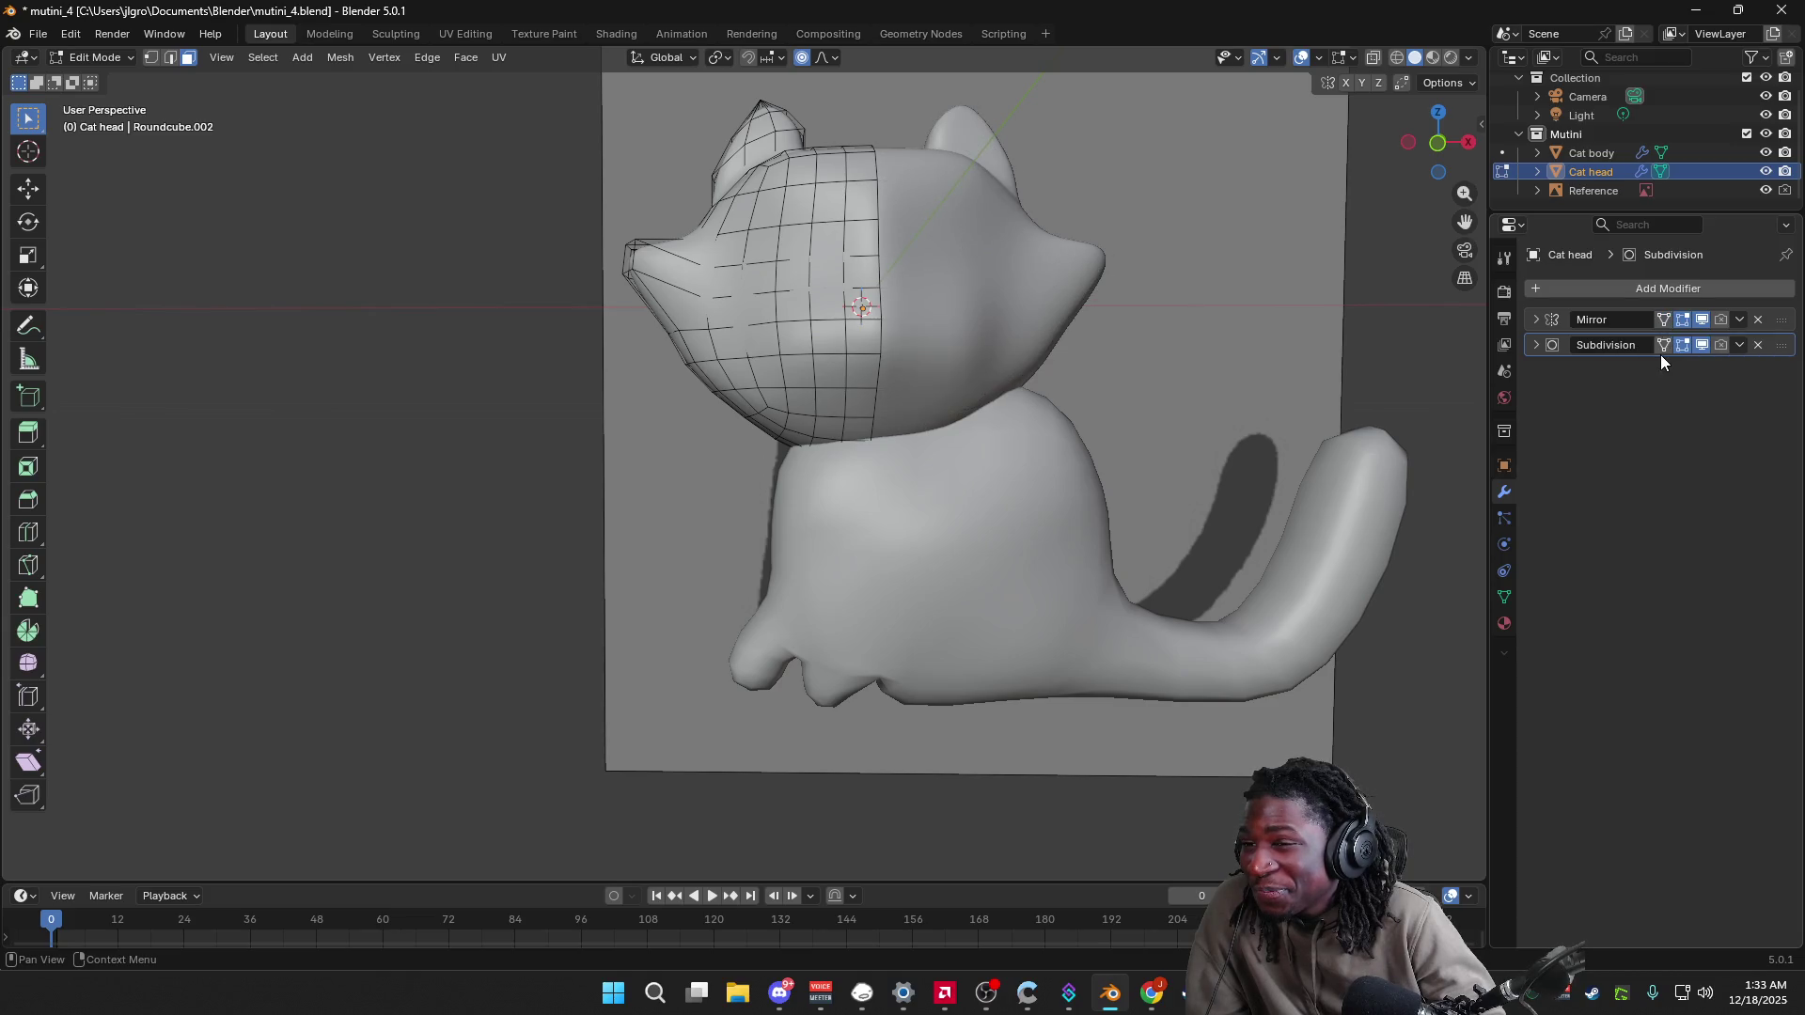
{"action": "left_click", "coordinate": [1661, 353]}
{"action": "left_click", "coordinate": [1666, 348]}
{"action": "left_click", "coordinate": [1666, 348]}
{"action": "left_click", "coordinate": [1538, 348]}
Step: Return to Object Mode and re-enter Edit Mode on the Cat body from a higher view
{"action": "key", "text": "Tab"}
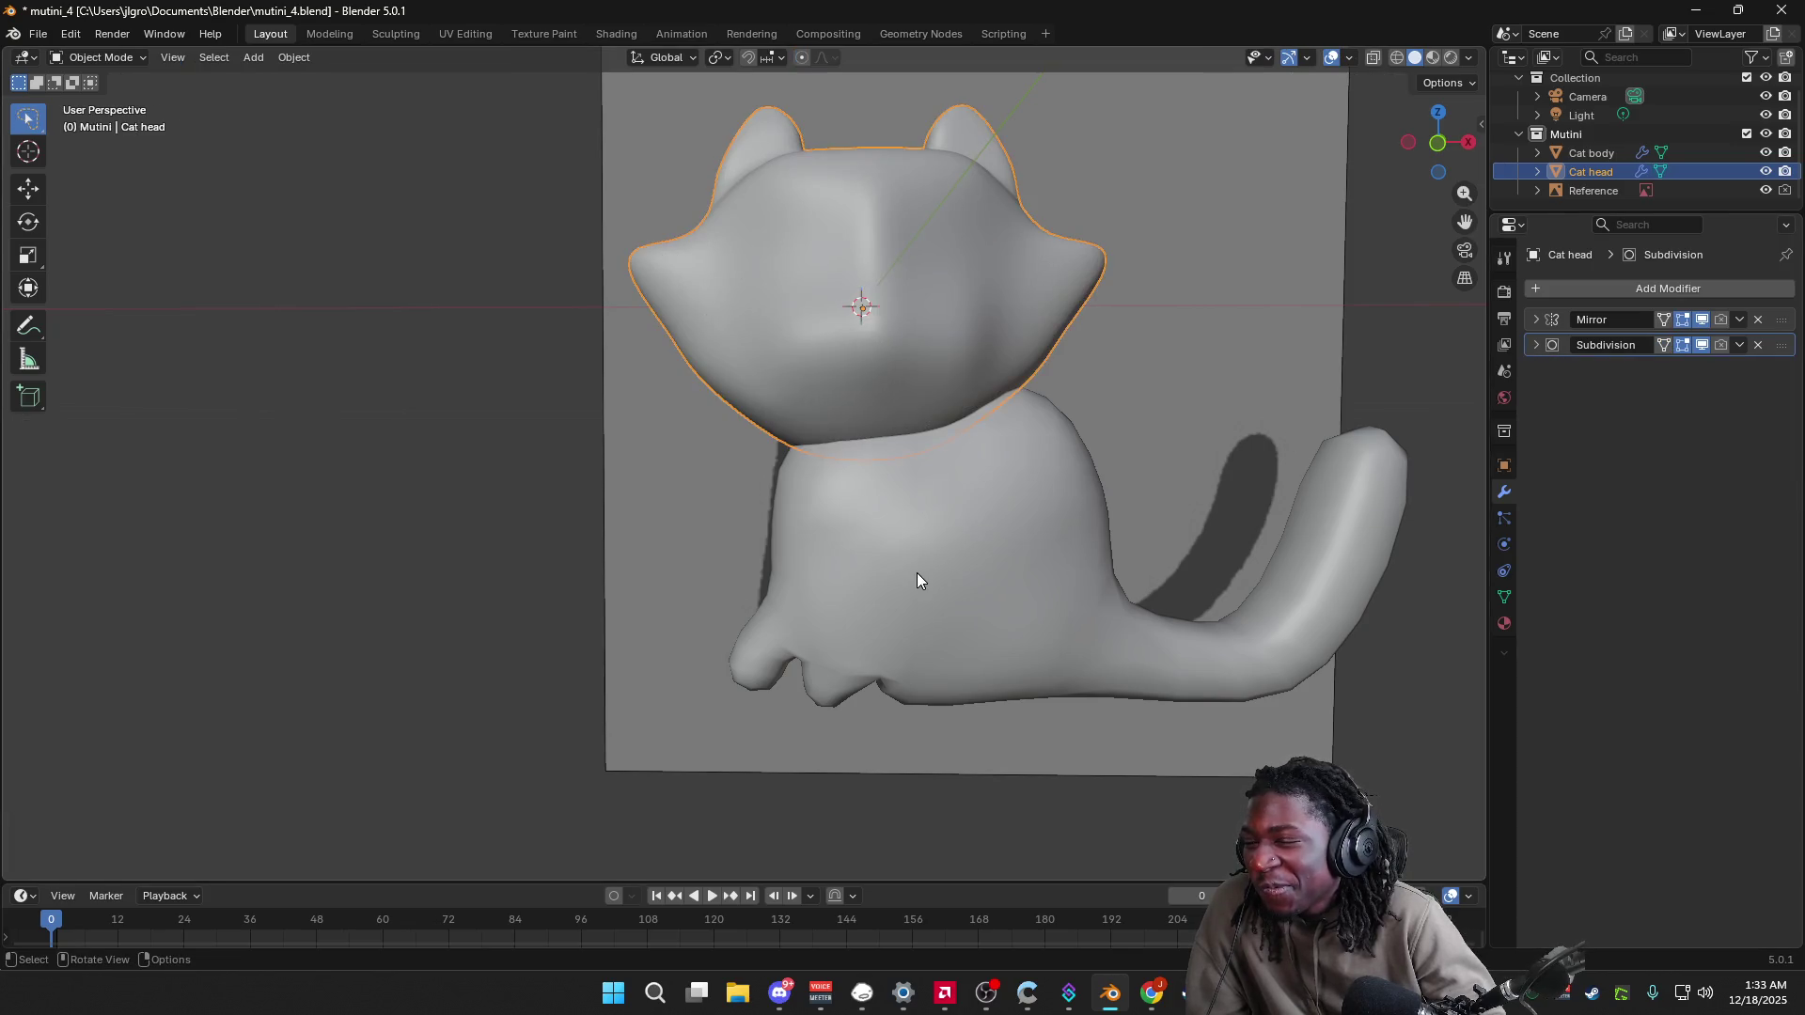
{"action": "left_click", "coordinate": [916, 573]}
{"action": "mouse_move", "coordinate": [917, 572]}
{"action": "middle_mouse_down"}
{"action": "mouse_move", "coordinate": [967, 564]}
{"action": "mouse_move", "coordinate": [1019, 485]}
{"action": "mouse_move", "coordinate": [1058, 493]}
{"action": "mouse_move", "coordinate": [965, 560]}
{"action": "mouse_move", "coordinate": [997, 561]}
{"action": "middle_mouse_up"}
{"action": "key", "text": "Tab"}
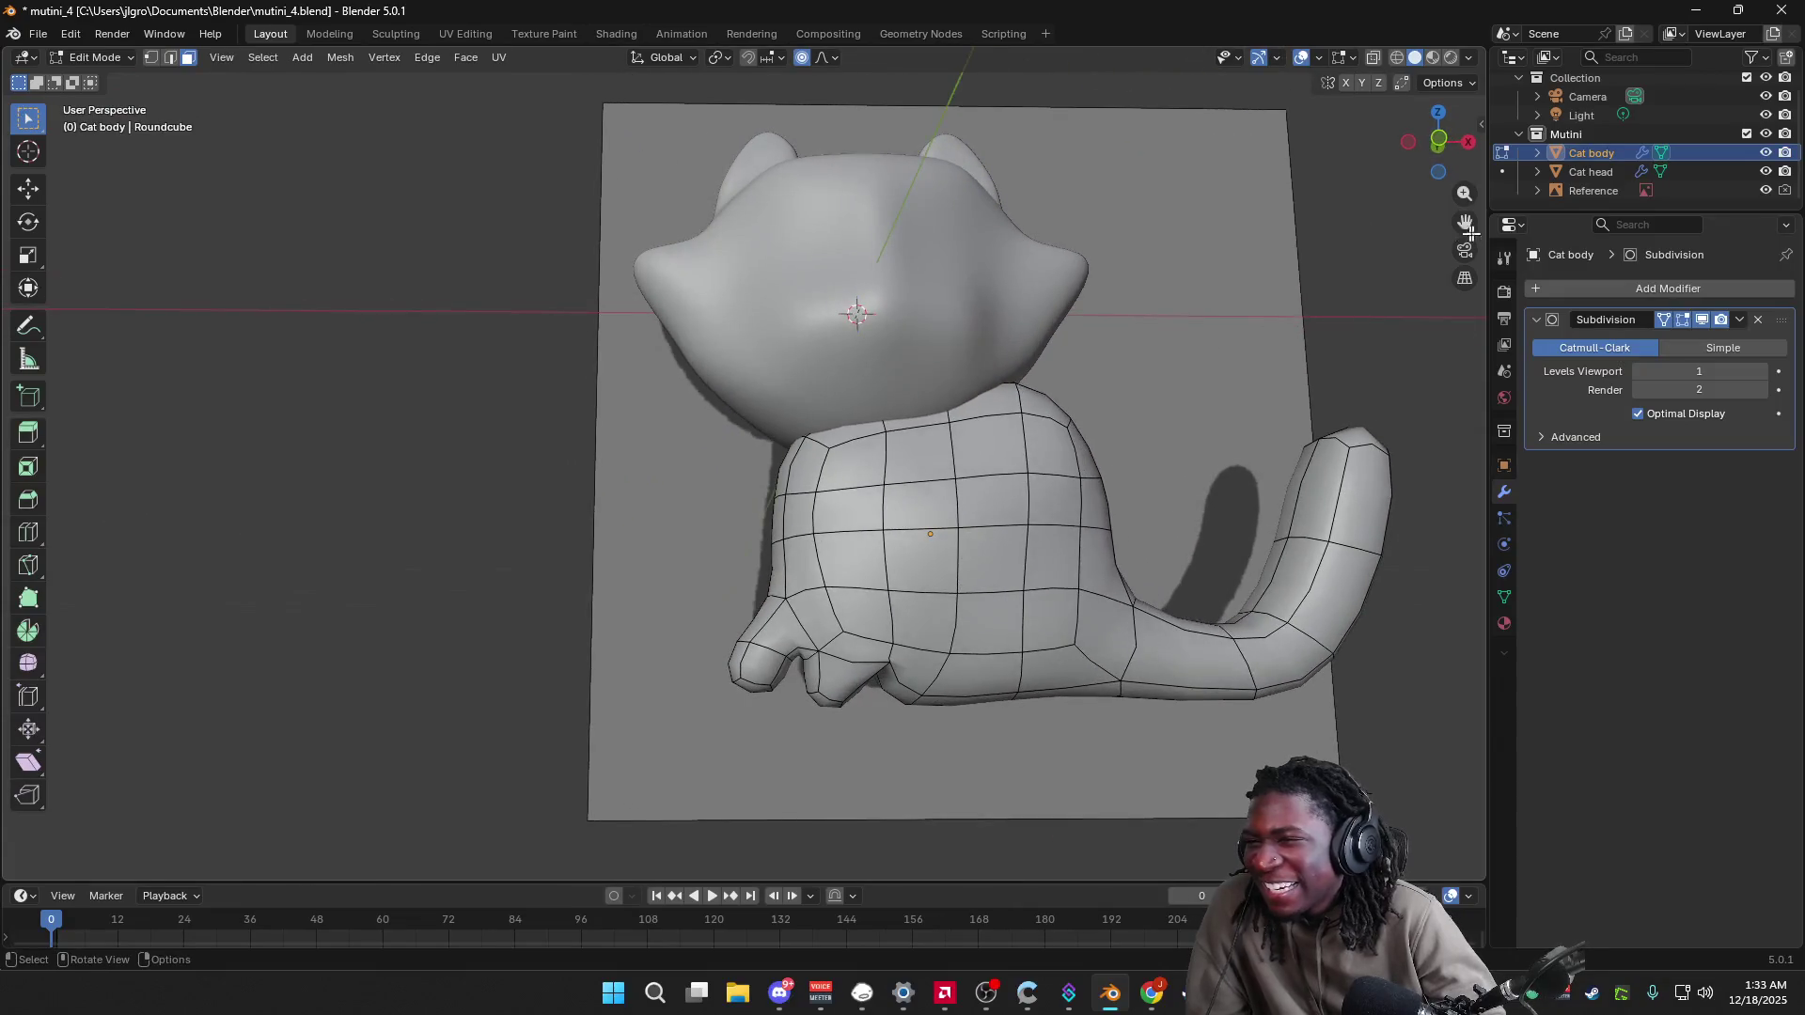
Step: Switch to vertex select mode and pick a single vertex on the cat's paw
{"action": "left_click", "coordinate": [1437, 143]}
{"action": "scroll", "coordinate": [877, 792], "scroll_direction": "up", "scroll_amount": 4}
{"action": "mouse_move", "coordinate": [878, 793]}
{"action": "middle_mouse_down"}
{"action": "mouse_move", "coordinate": [1016, 770]}
{"action": "mouse_move", "coordinate": [1043, 620]}
{"action": "mouse_move", "coordinate": [996, 740]}
{"action": "mouse_move", "coordinate": [1188, 737]}
{"action": "mouse_move", "coordinate": [1316, 611]}
{"action": "middle_mouse_up"}
{"action": "left_click", "coordinate": [996, 740]}
{"action": "key", "text": "Tab"}
{"action": "key", "text": "Tab"}
{"action": "left_click", "coordinate": [1018, 714]}
{"action": "key", "text": "1"}
{"action": "left_click", "coordinate": [1006, 714]}
{"action": "left_click", "coordinate": [1445, 138]}
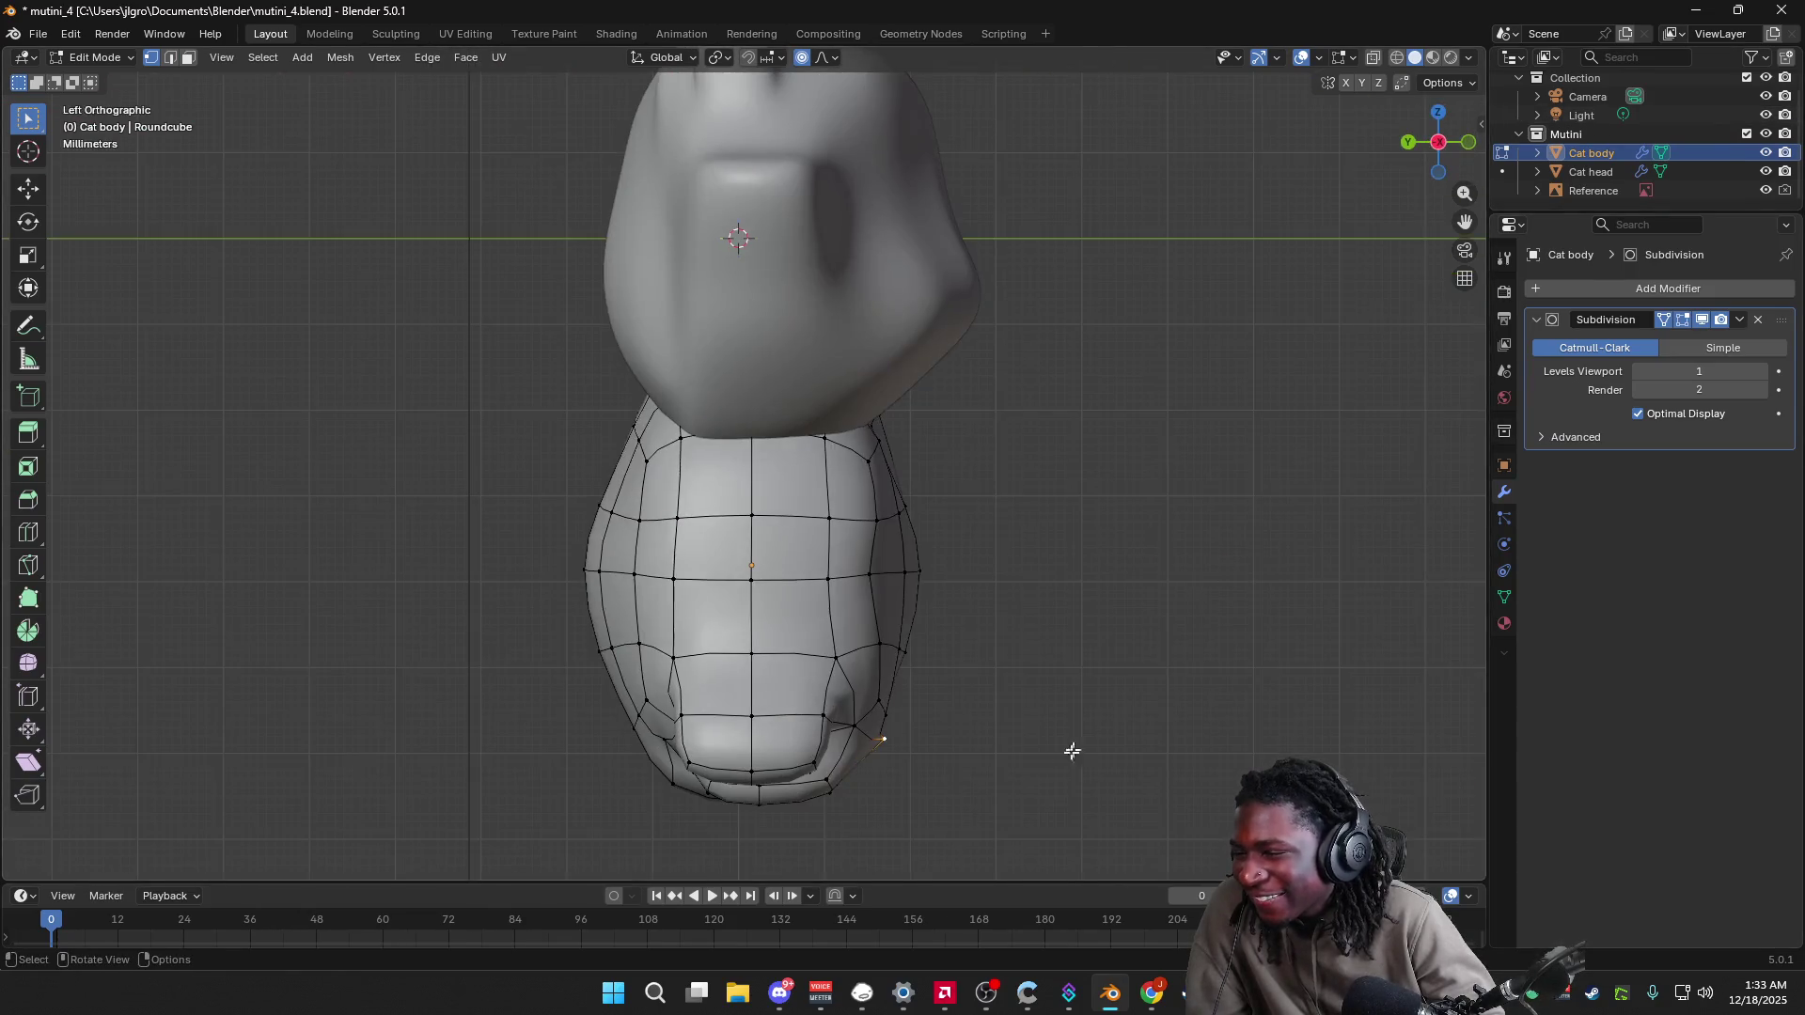
Step: Pull the top paw vertex down with proportional falloff, then view the cat from the left
{"action": "key", "text": "g"}
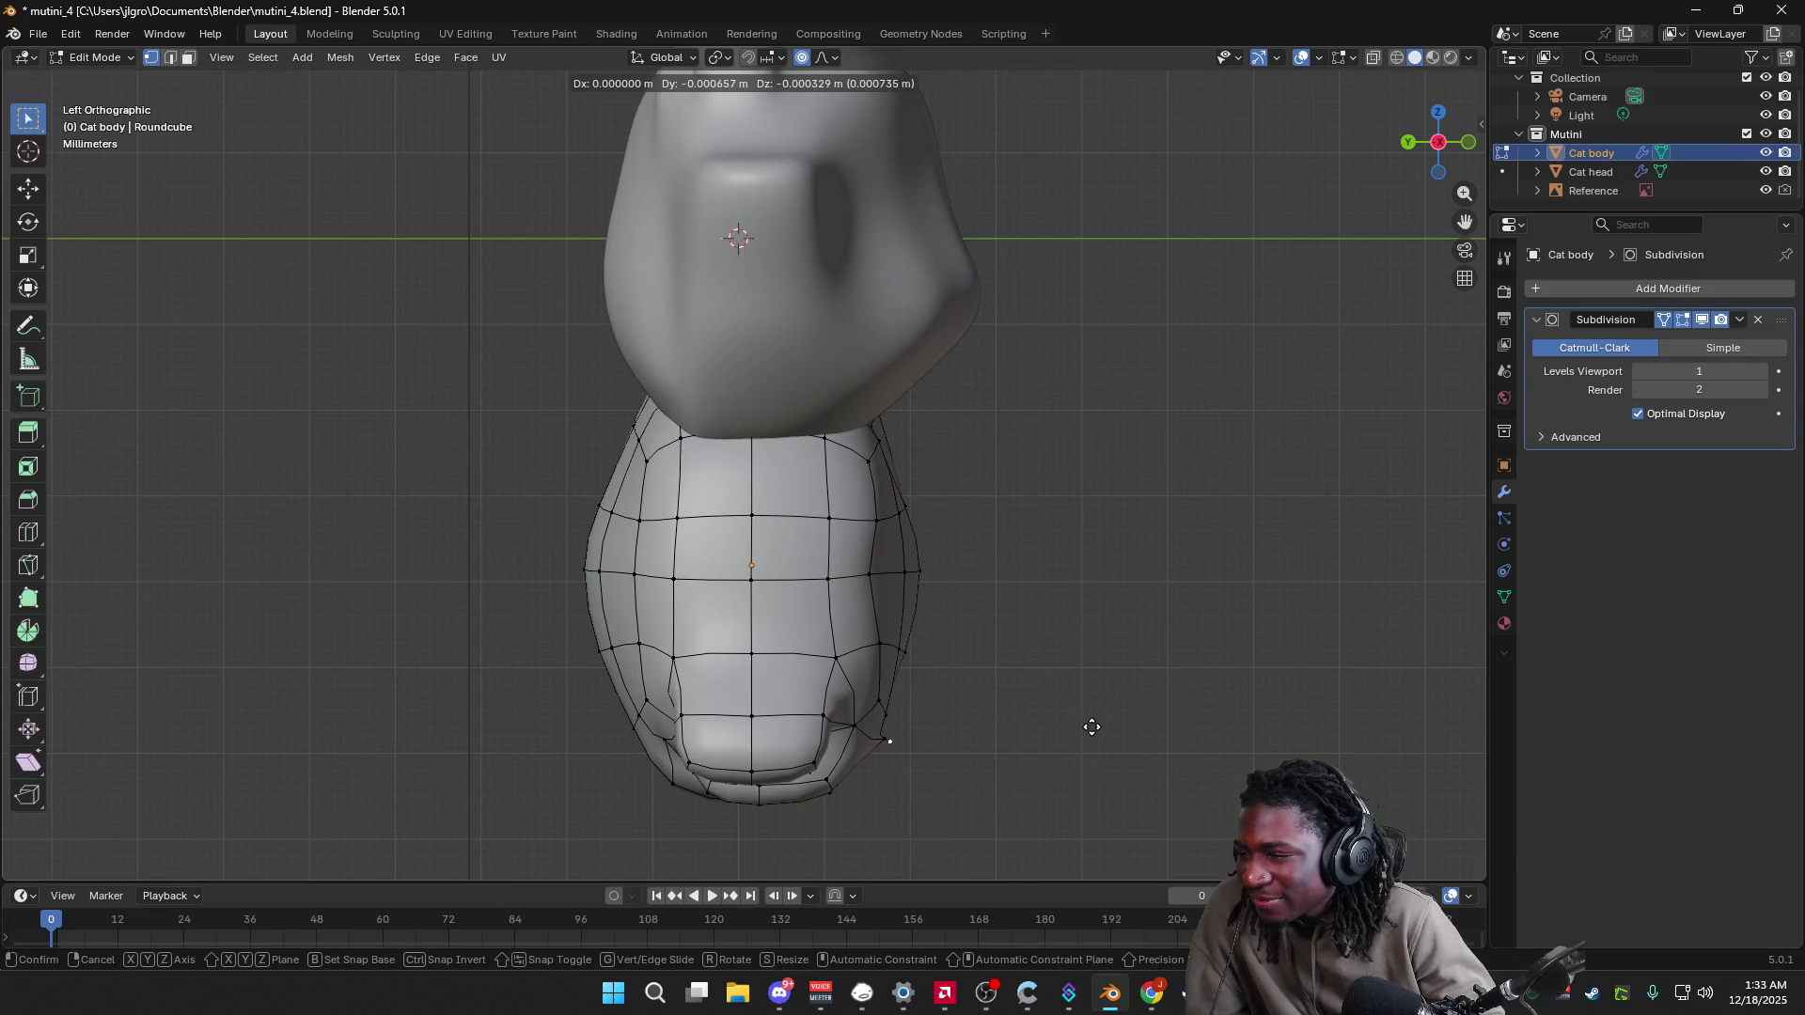
{"action": "right_click", "coordinate": [1083, 727]}
{"action": "mouse_move", "coordinate": [1083, 726]}
{"action": "middle_mouse_down"}
{"action": "mouse_move", "coordinate": [850, 620]}
{"action": "mouse_move", "coordinate": [858, 500]}
{"action": "middle_mouse_up"}
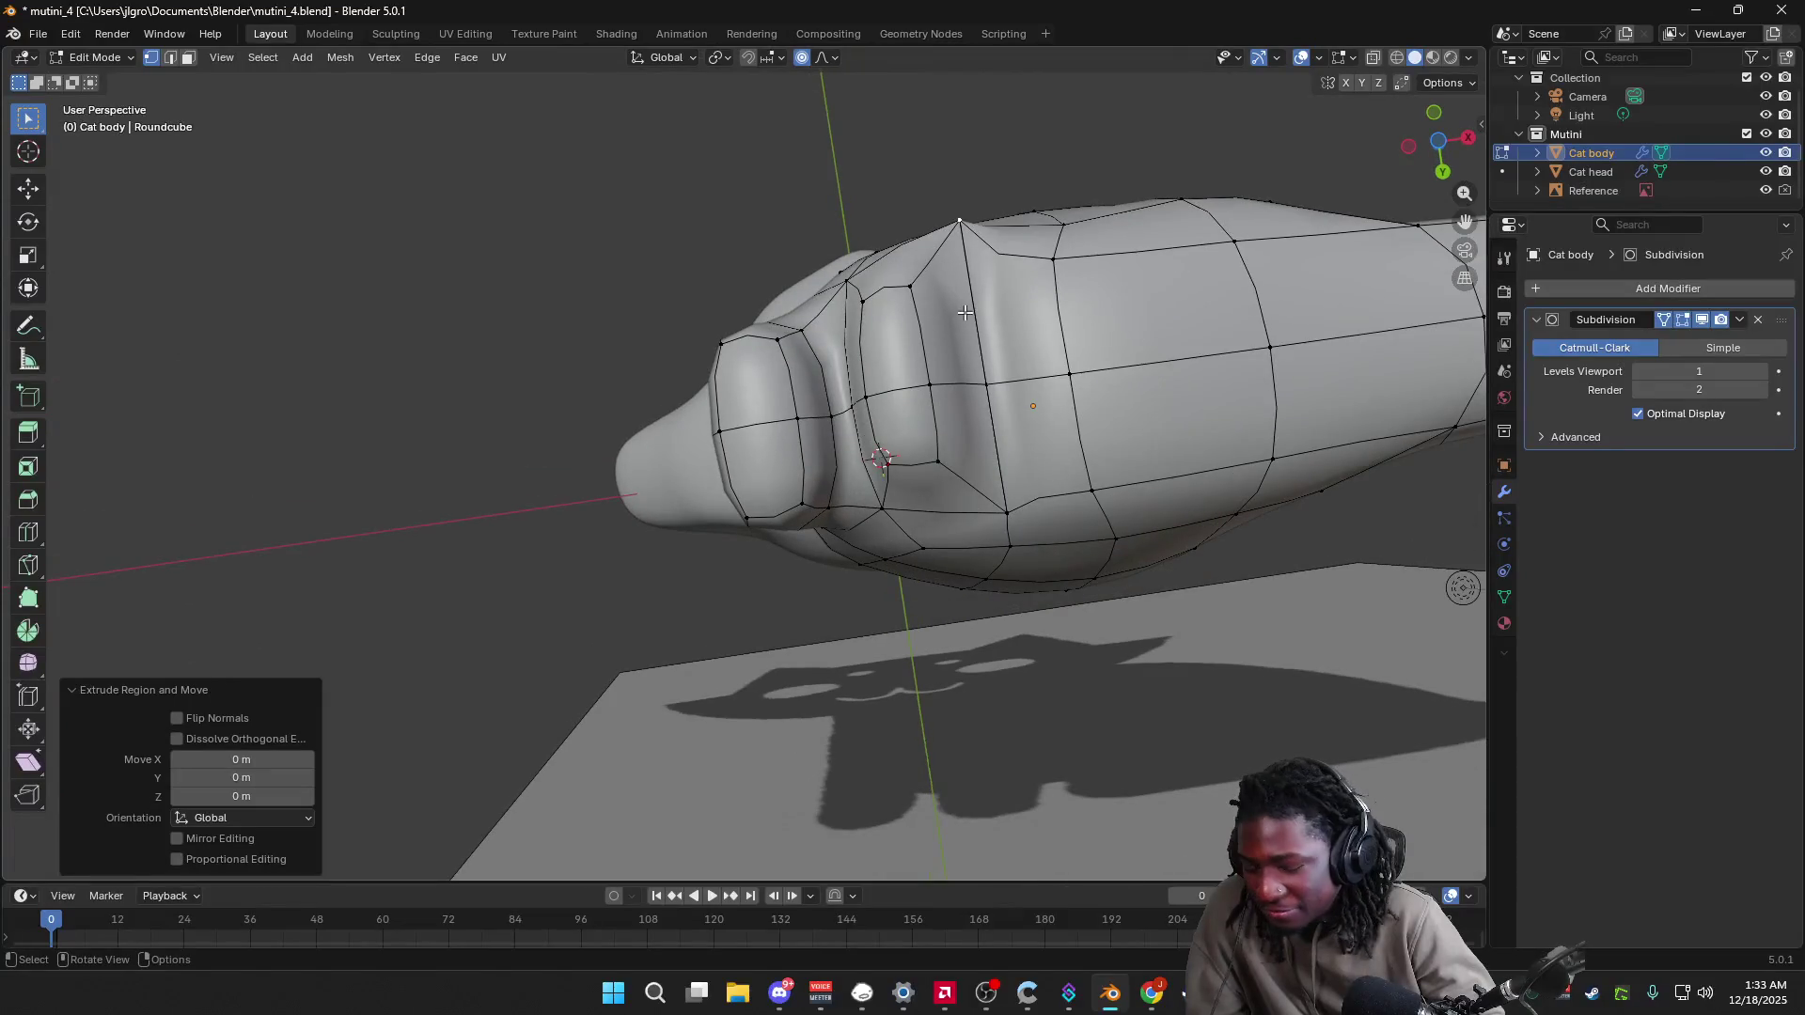
{"action": "key", "text": "g"}
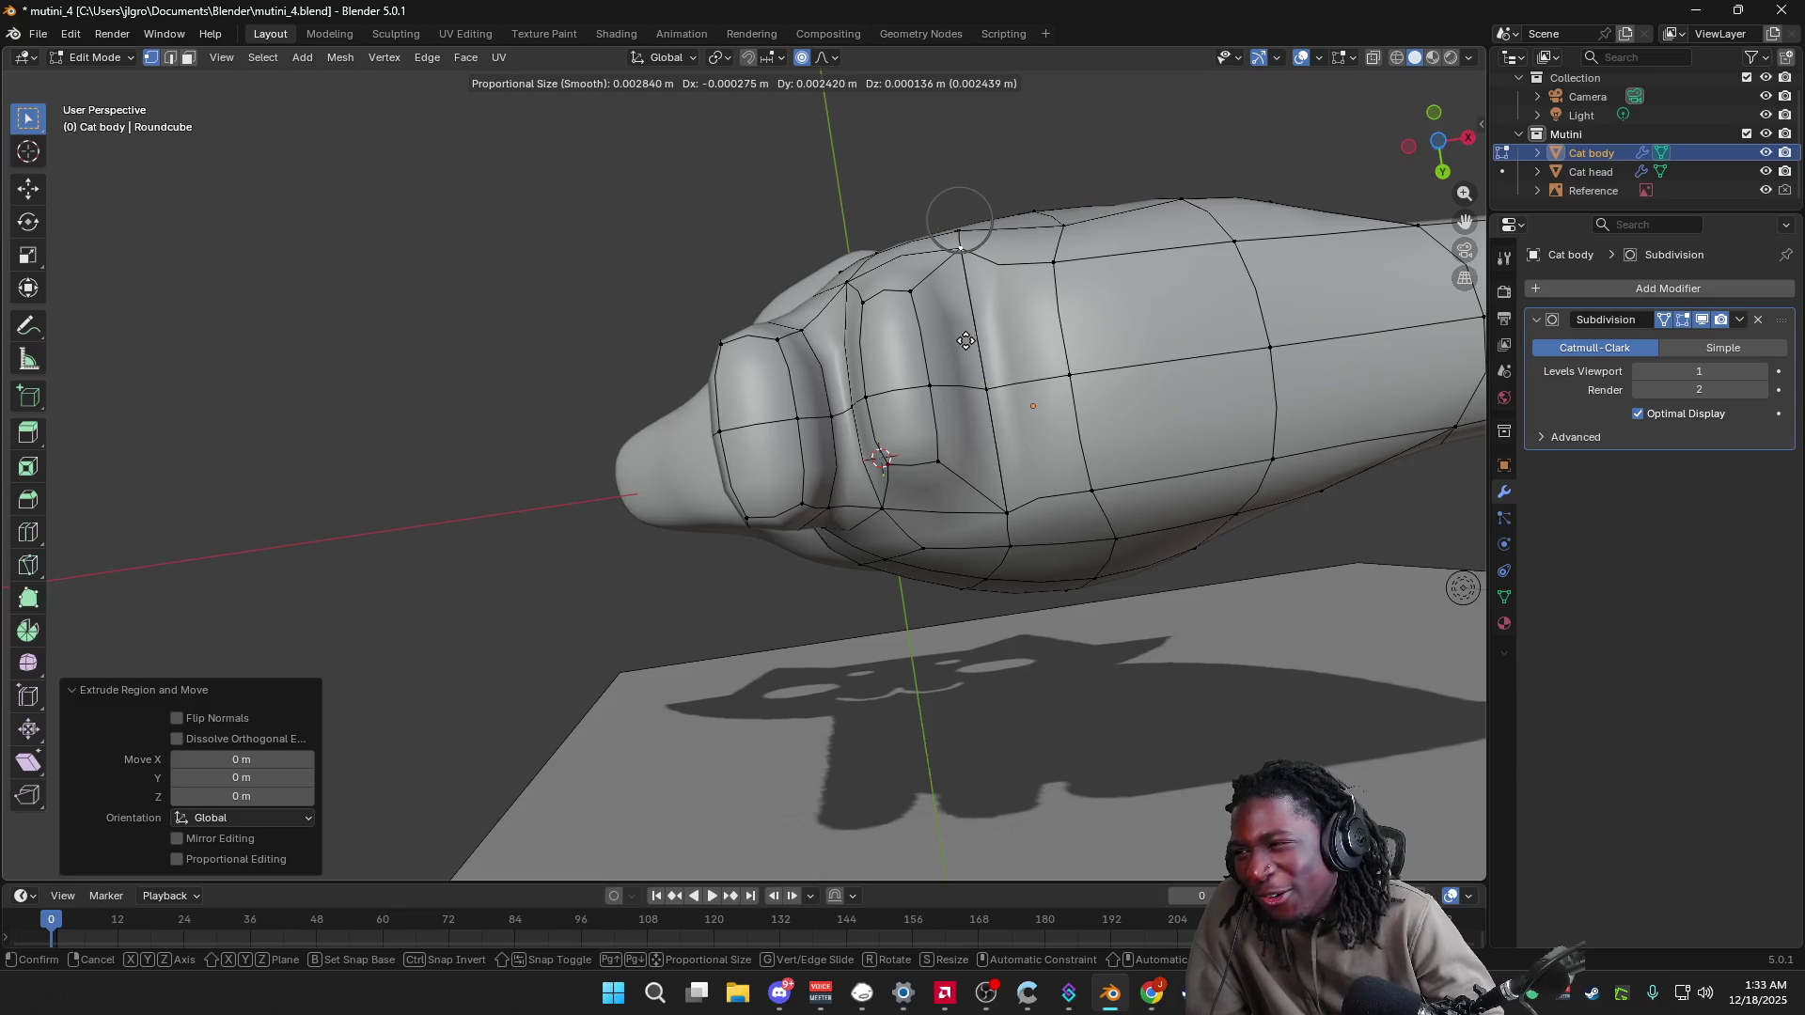
{"action": "left_click", "coordinate": [965, 342]}
{"action": "mouse_move", "coordinate": [965, 343]}
{"action": "middle_mouse_down"}
{"action": "mouse_move", "coordinate": [961, 520]}
{"action": "mouse_move", "coordinate": [873, 537]}
{"action": "middle_mouse_up"}
{"action": "mouse_move", "coordinate": [1050, 638]}
{"action": "middle_mouse_down"}
{"action": "mouse_move", "coordinate": [1209, 646]}
{"action": "mouse_move", "coordinate": [1201, 588]}
{"action": "mouse_move", "coordinate": [1257, 589]}
{"action": "mouse_move", "coordinate": [1226, 675]}
{"action": "mouse_move", "coordinate": [1251, 649]}
{"action": "middle_mouse_up"}
{"action": "left_click", "coordinate": [1430, 143]}
{"action": "key", "text": "Tab"}
{"action": "key", "text": "Tab"}
Step: Select the body's left-side edge column and move it along Y with a small falloff radius
{"action": "mouse_move", "coordinate": [552, 439]}
{"action": "left_mouse_down"}
{"action": "mouse_move", "coordinate": [628, 679]}
{"action": "mouse_move", "coordinate": [613, 699]}
{"action": "left_mouse_up"}
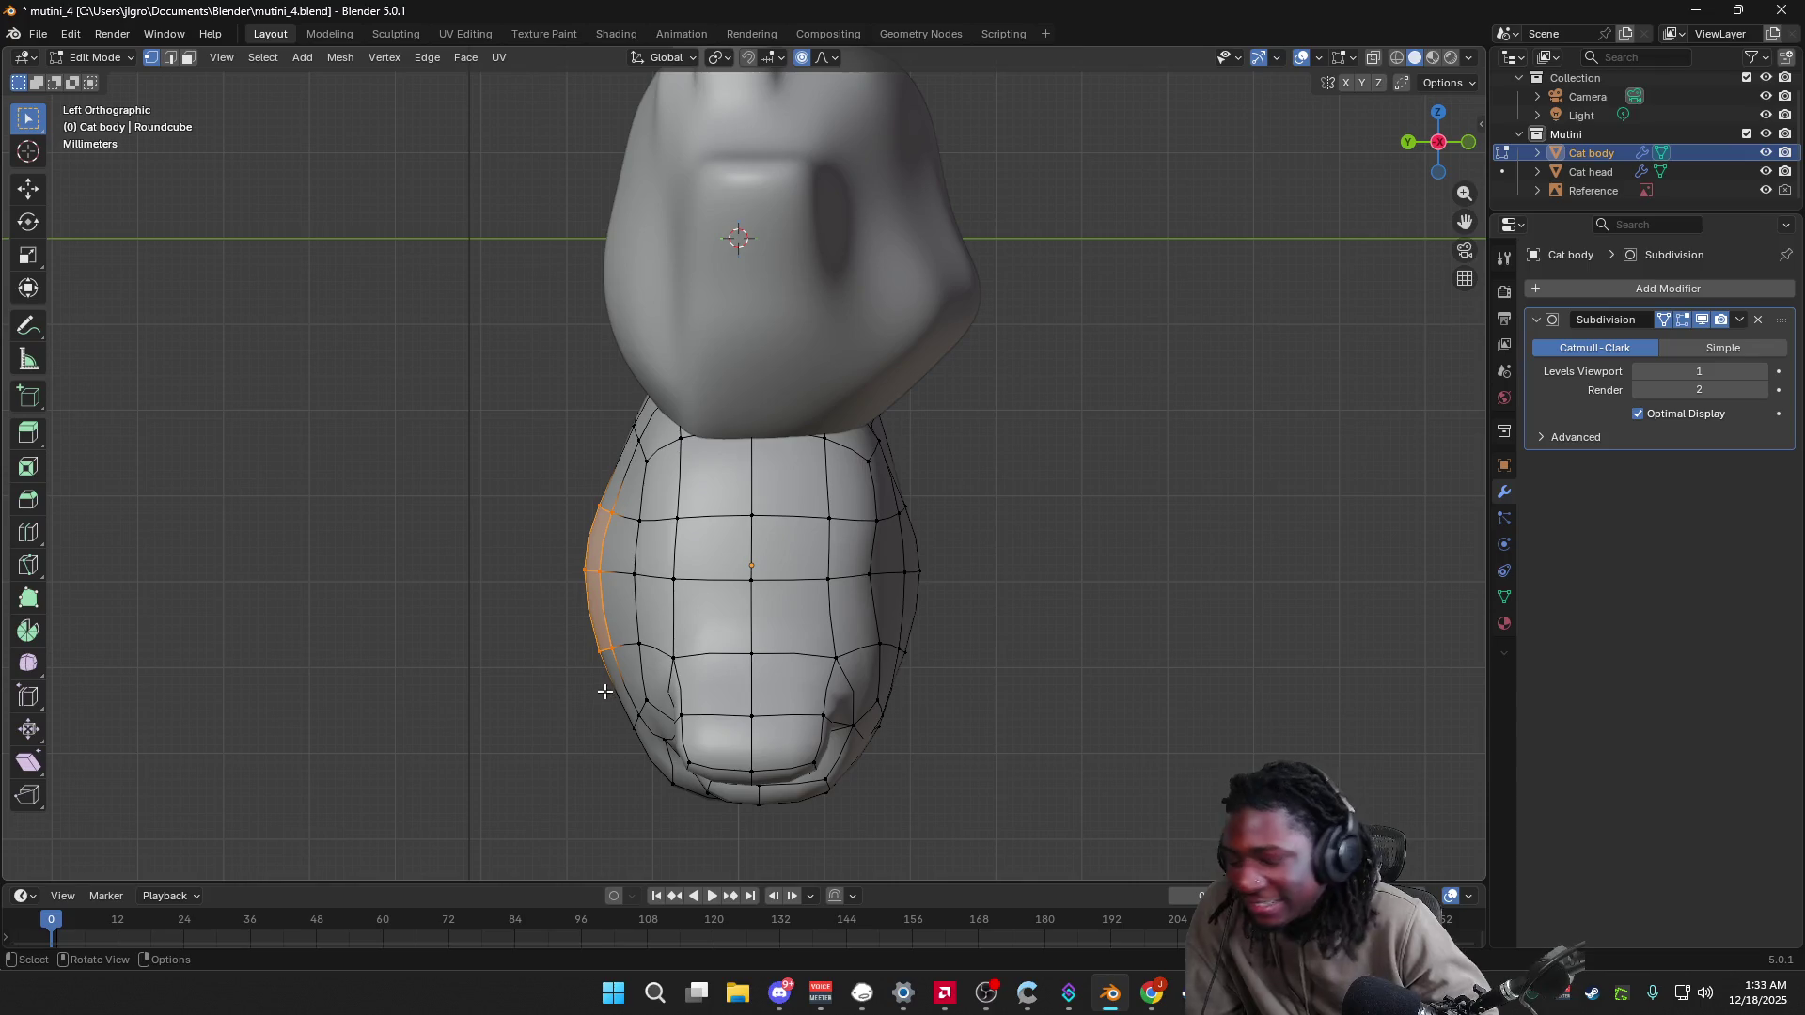
{"action": "key", "text": "g"}
{"action": "scroll", "coordinate": [605, 692], "scroll_direction": "down", "scroll_amount": 1}
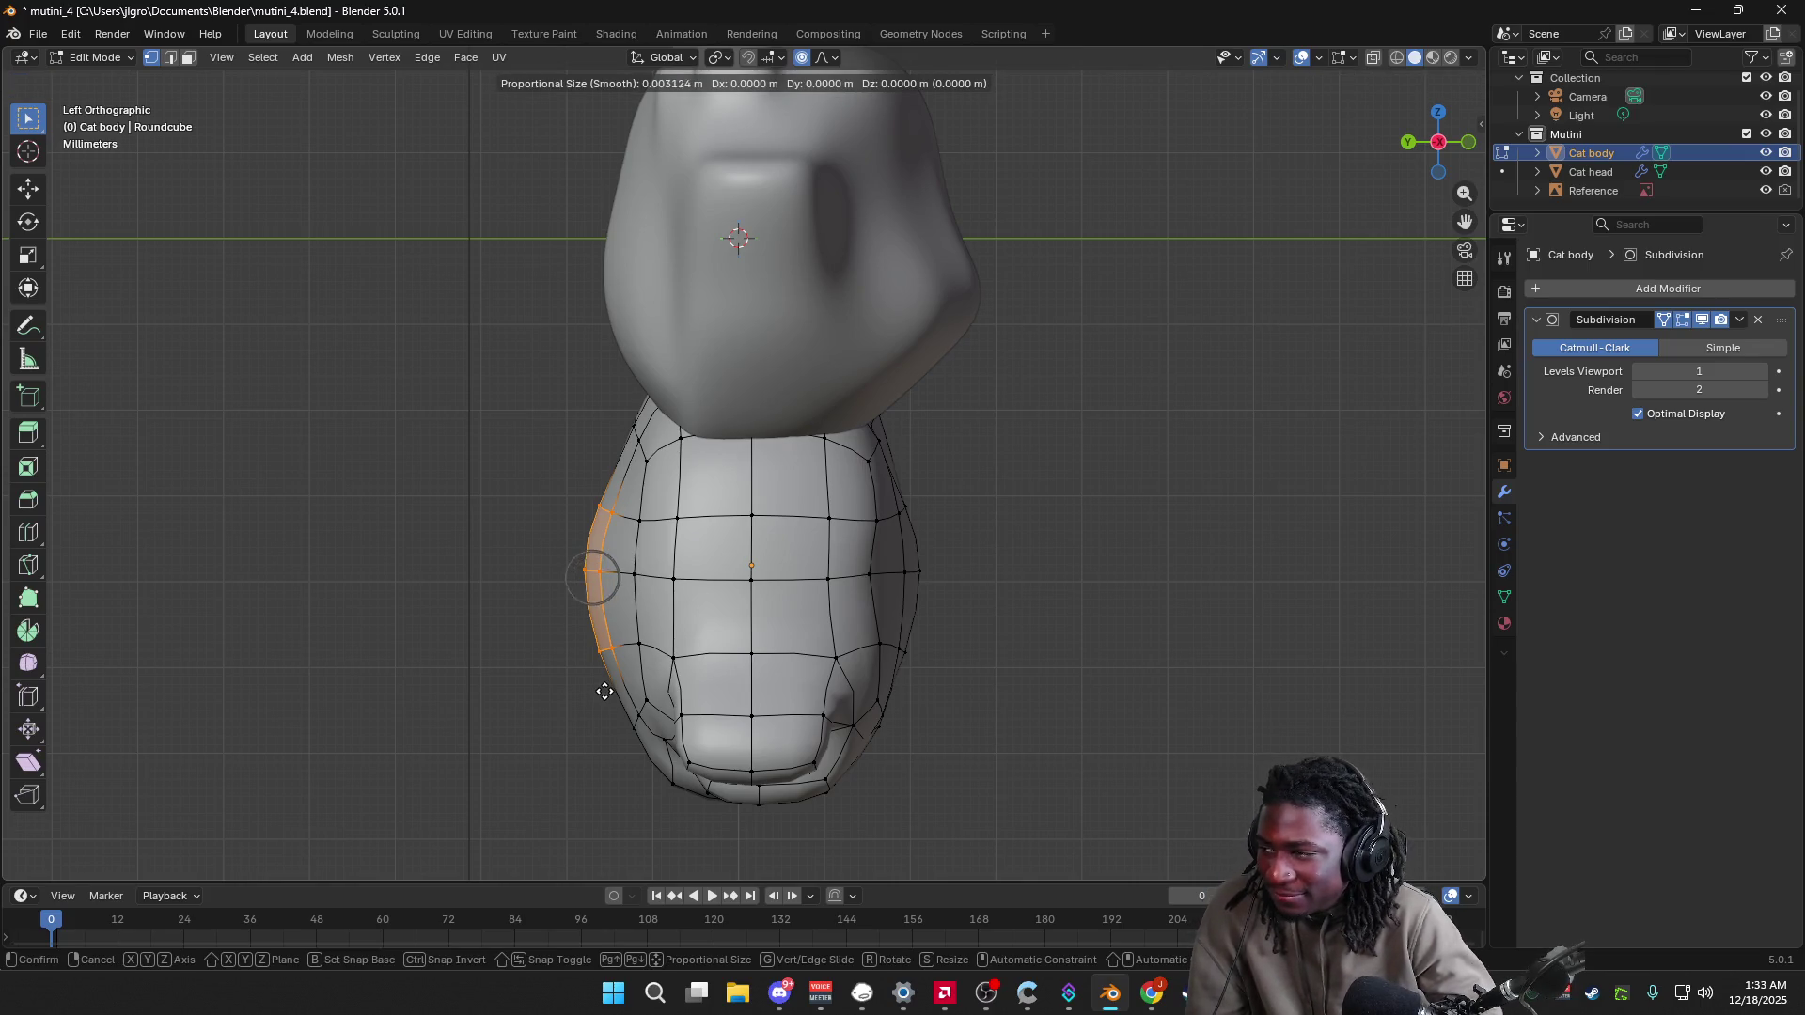
{"action": "key", "text": "y"}
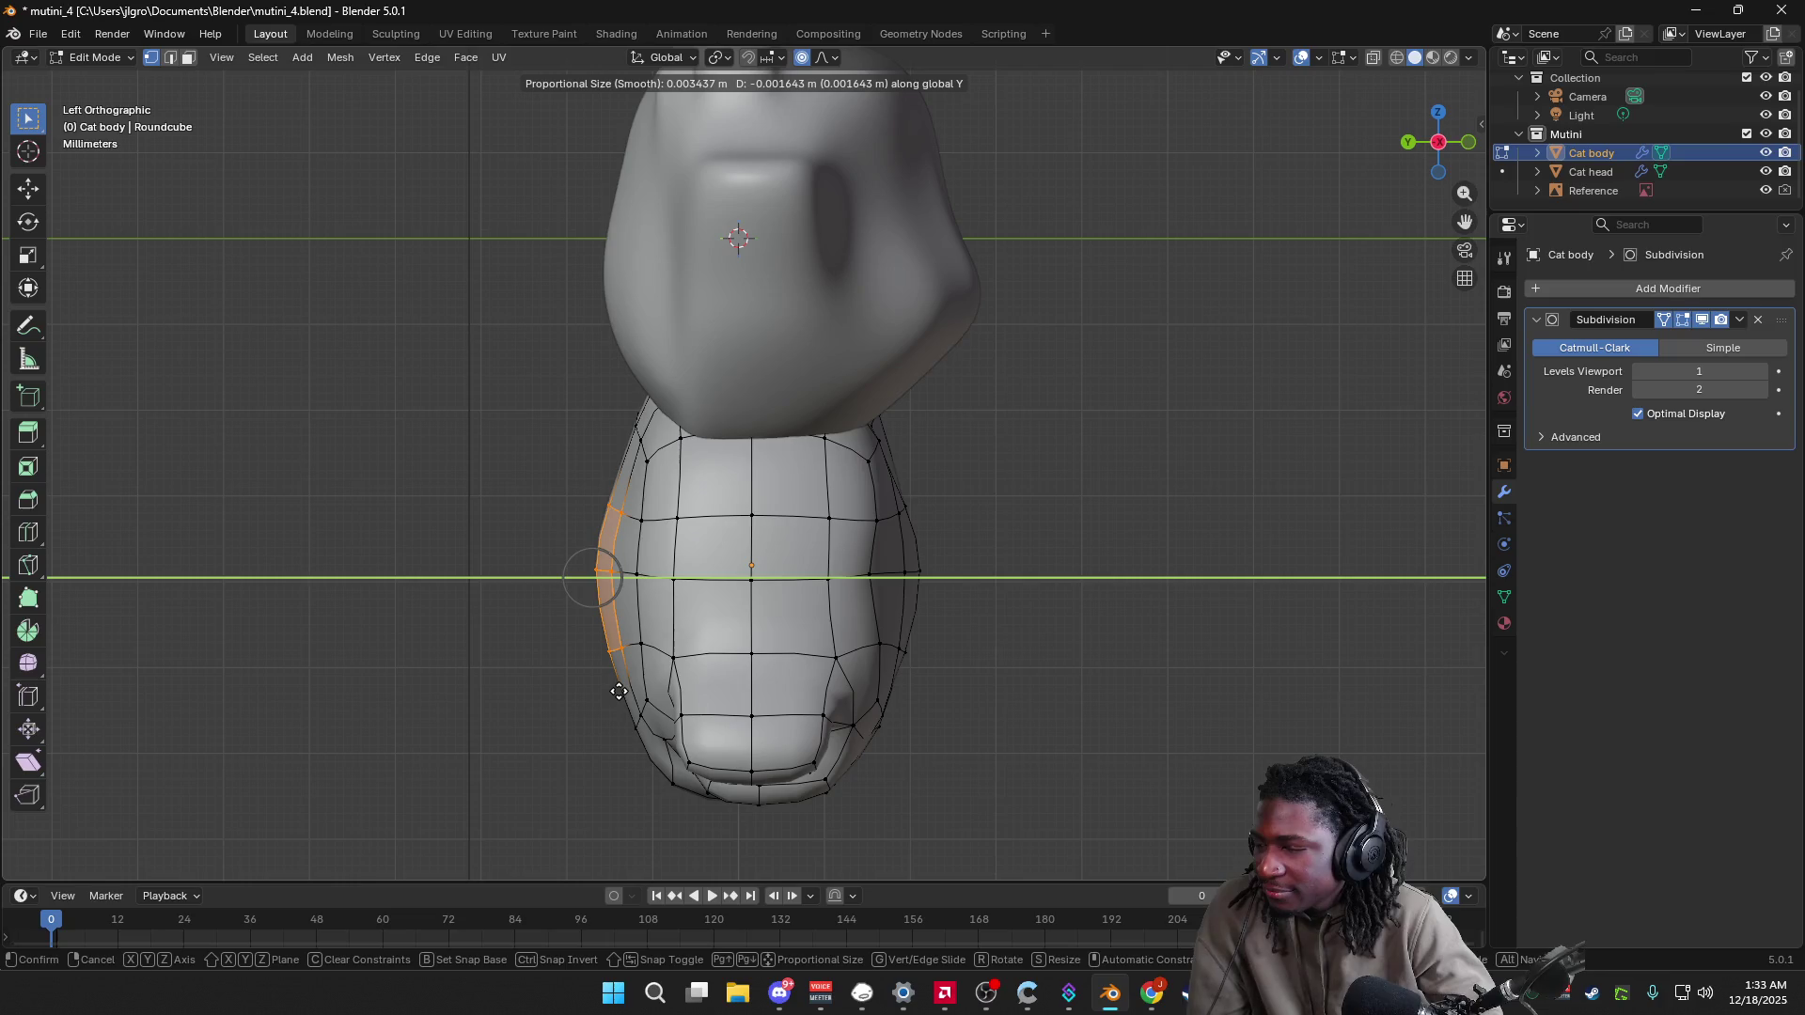
{"action": "scroll", "coordinate": [619, 692], "scroll_direction": "down", "scroll_amount": 20}
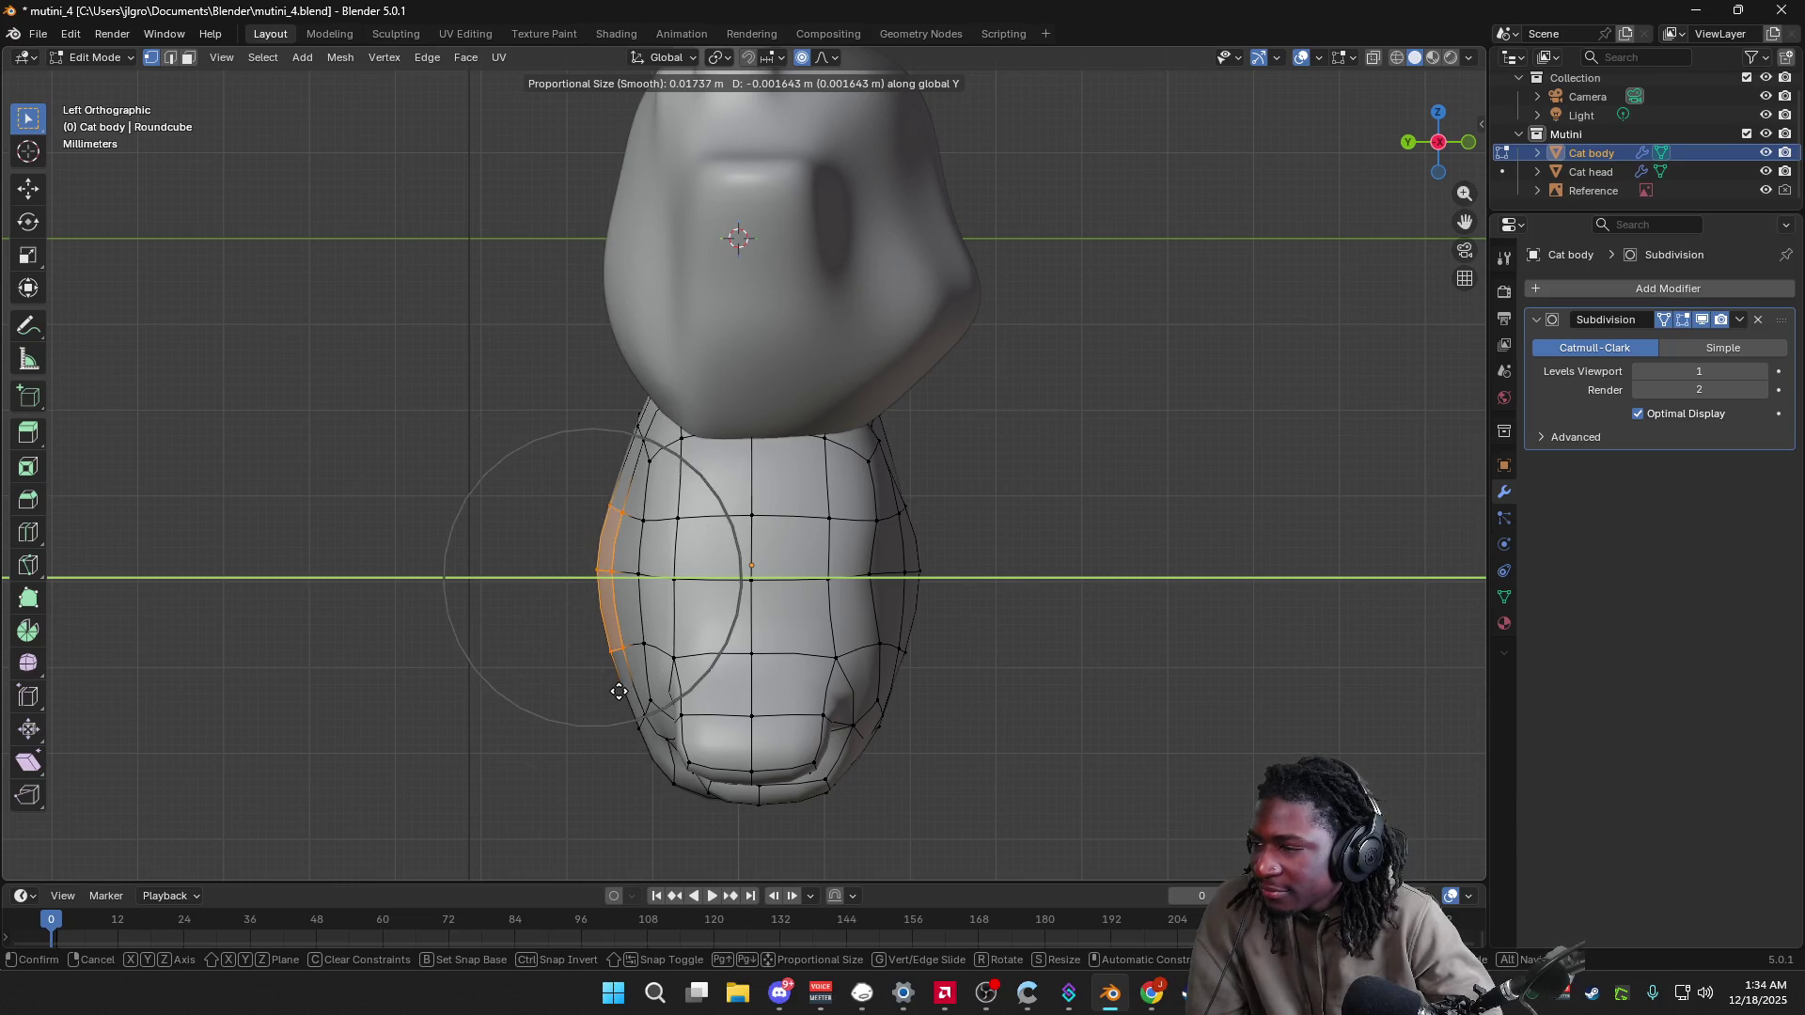
{"action": "scroll", "coordinate": [619, 692], "scroll_direction": "up", "scroll_amount": 19}
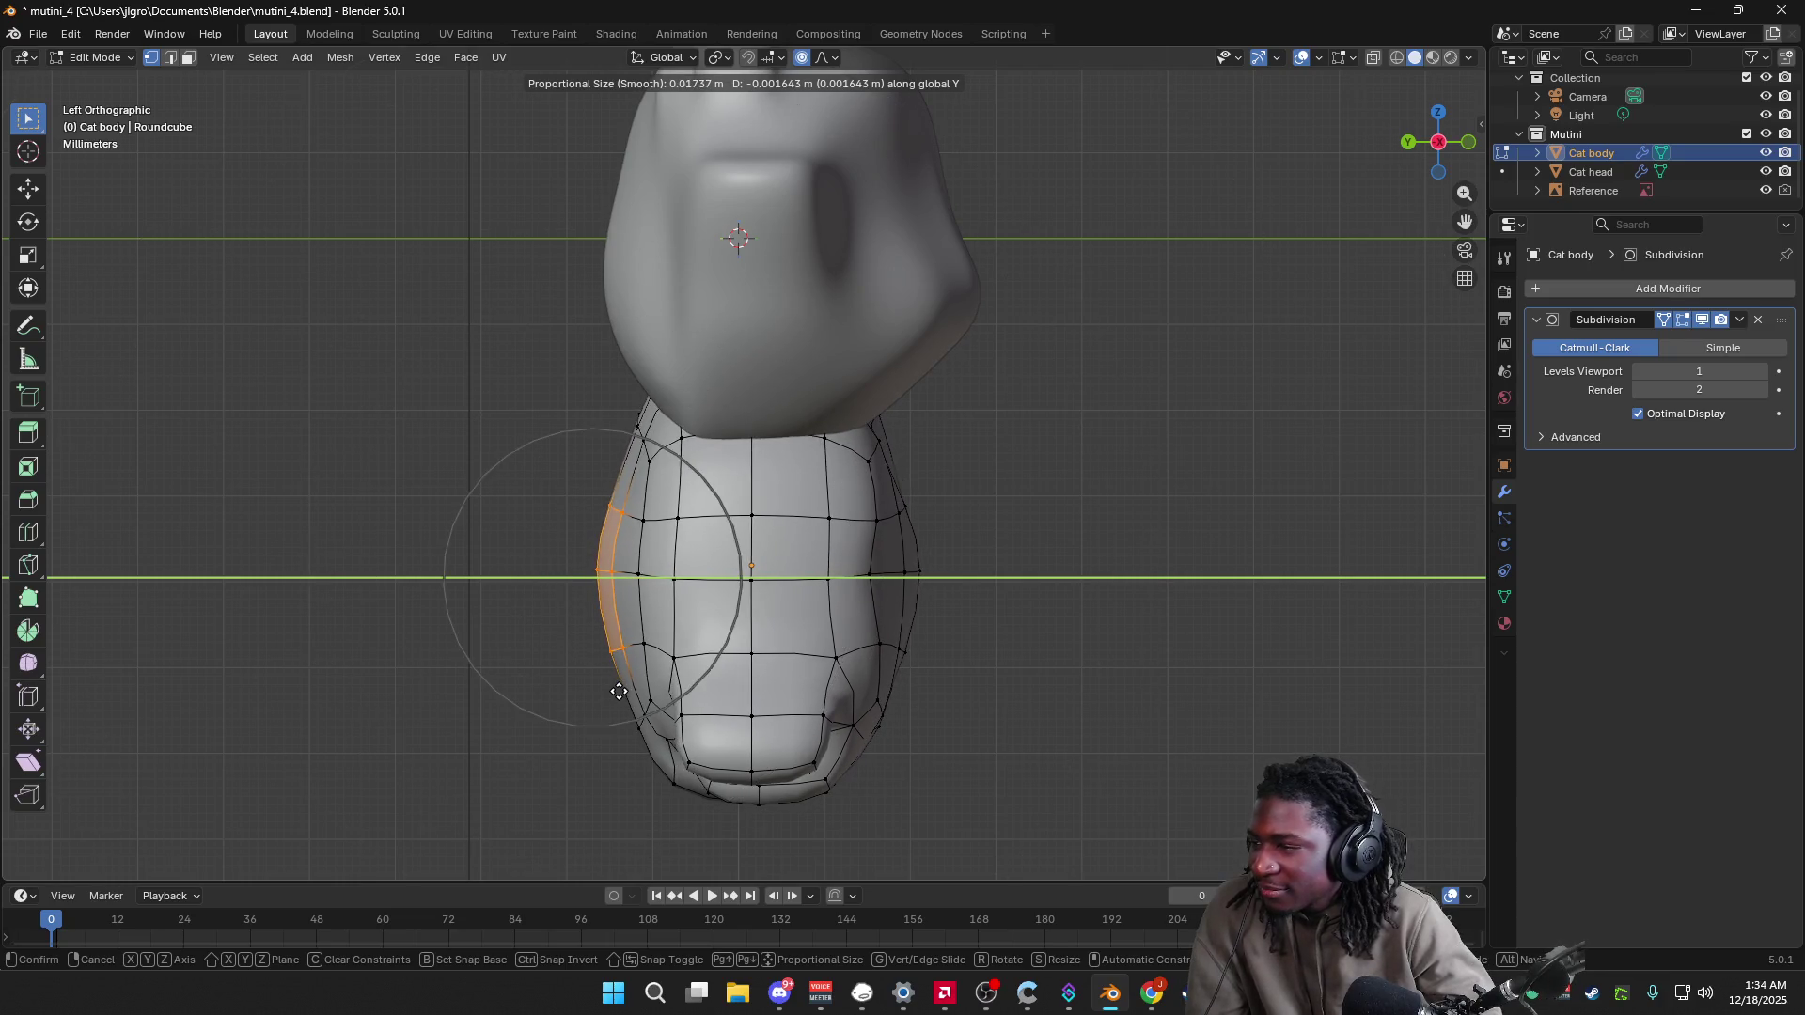
{"action": "scroll", "coordinate": [619, 692], "scroll_direction": "up", "scroll_amount": 11}
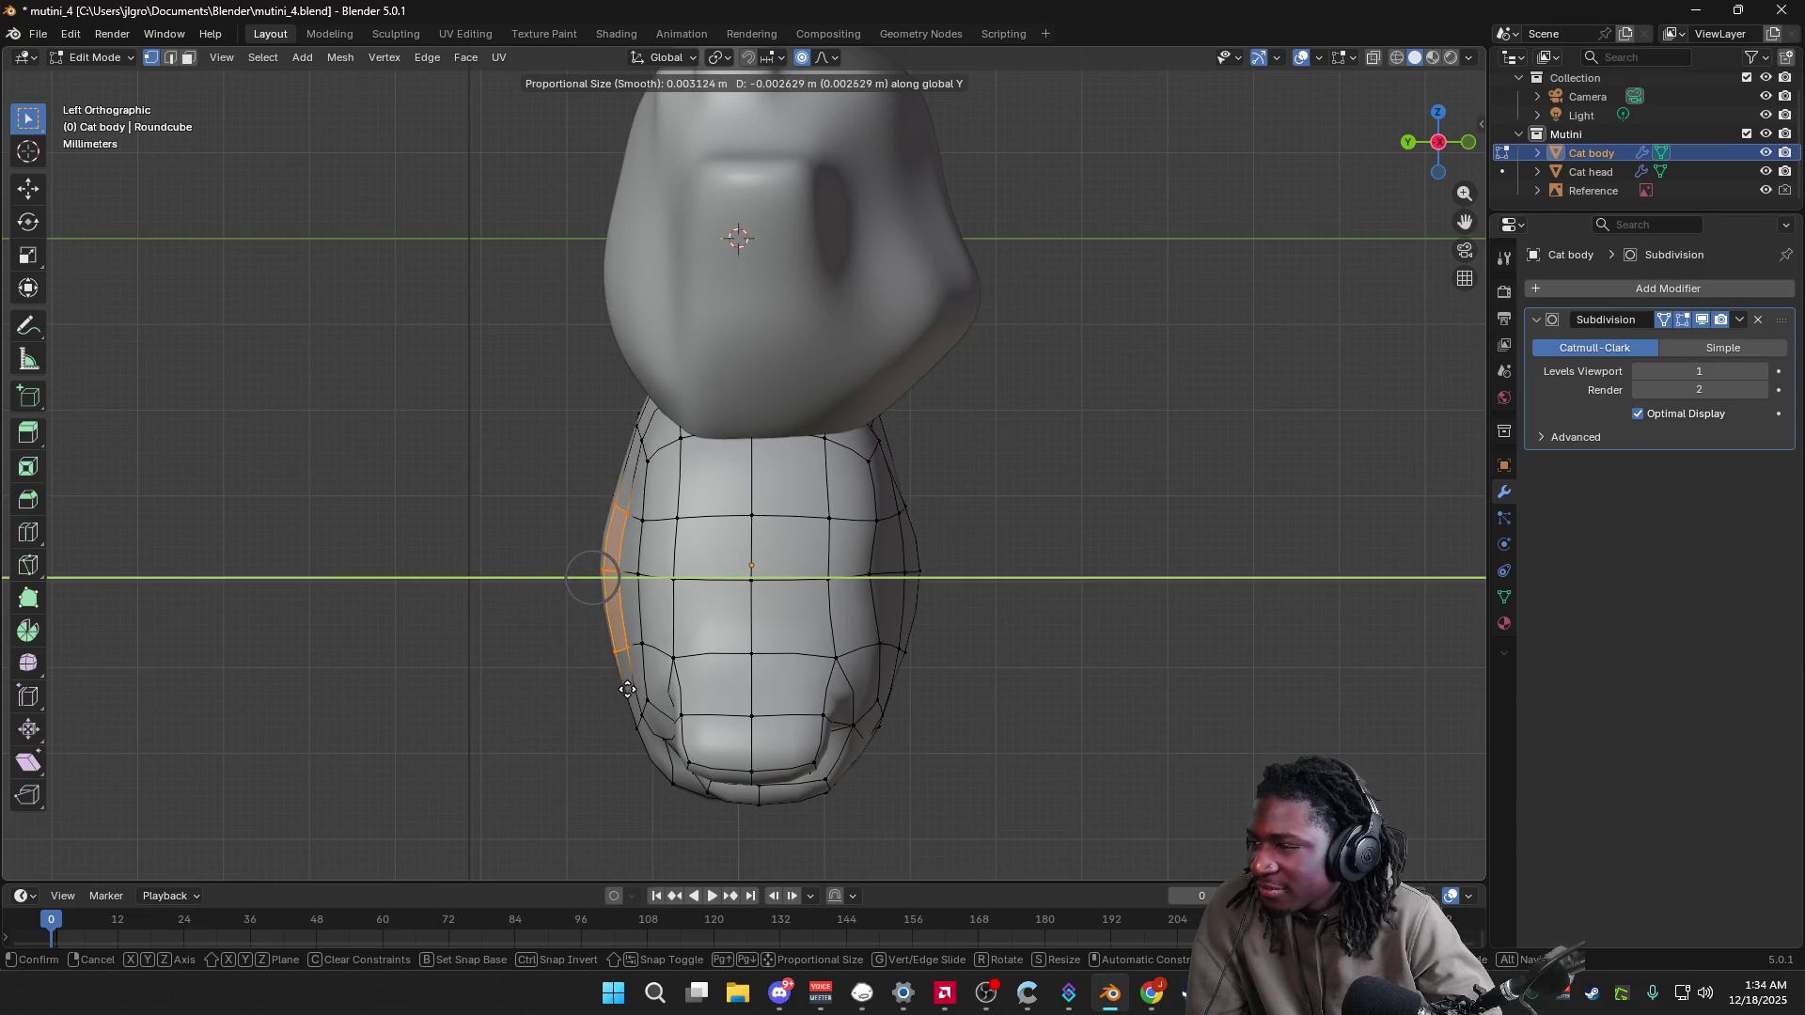
{"action": "left_click", "coordinate": [606, 690]}
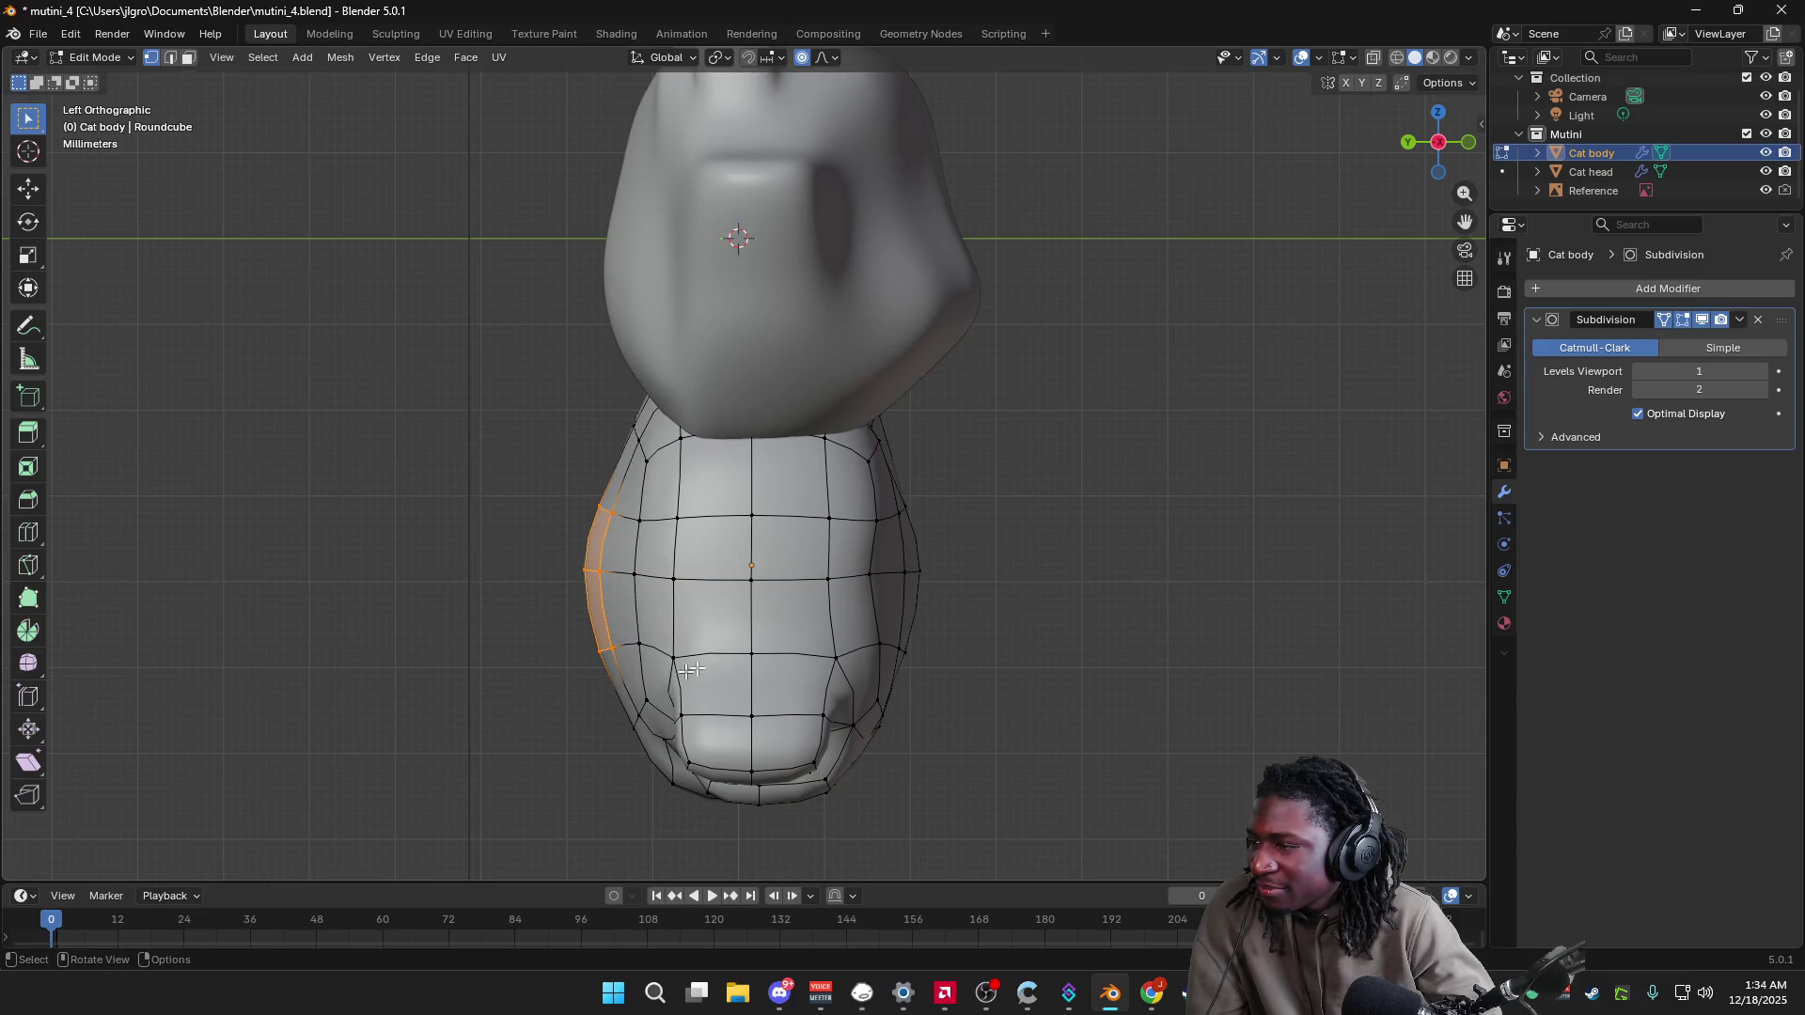
Step: Enable X-Ray shading, add the body's left edge to the selection, and return to left side view
{"action": "left_click", "coordinate": [1468, 57]}
{"action": "left_click", "coordinate": [1361, 533]}
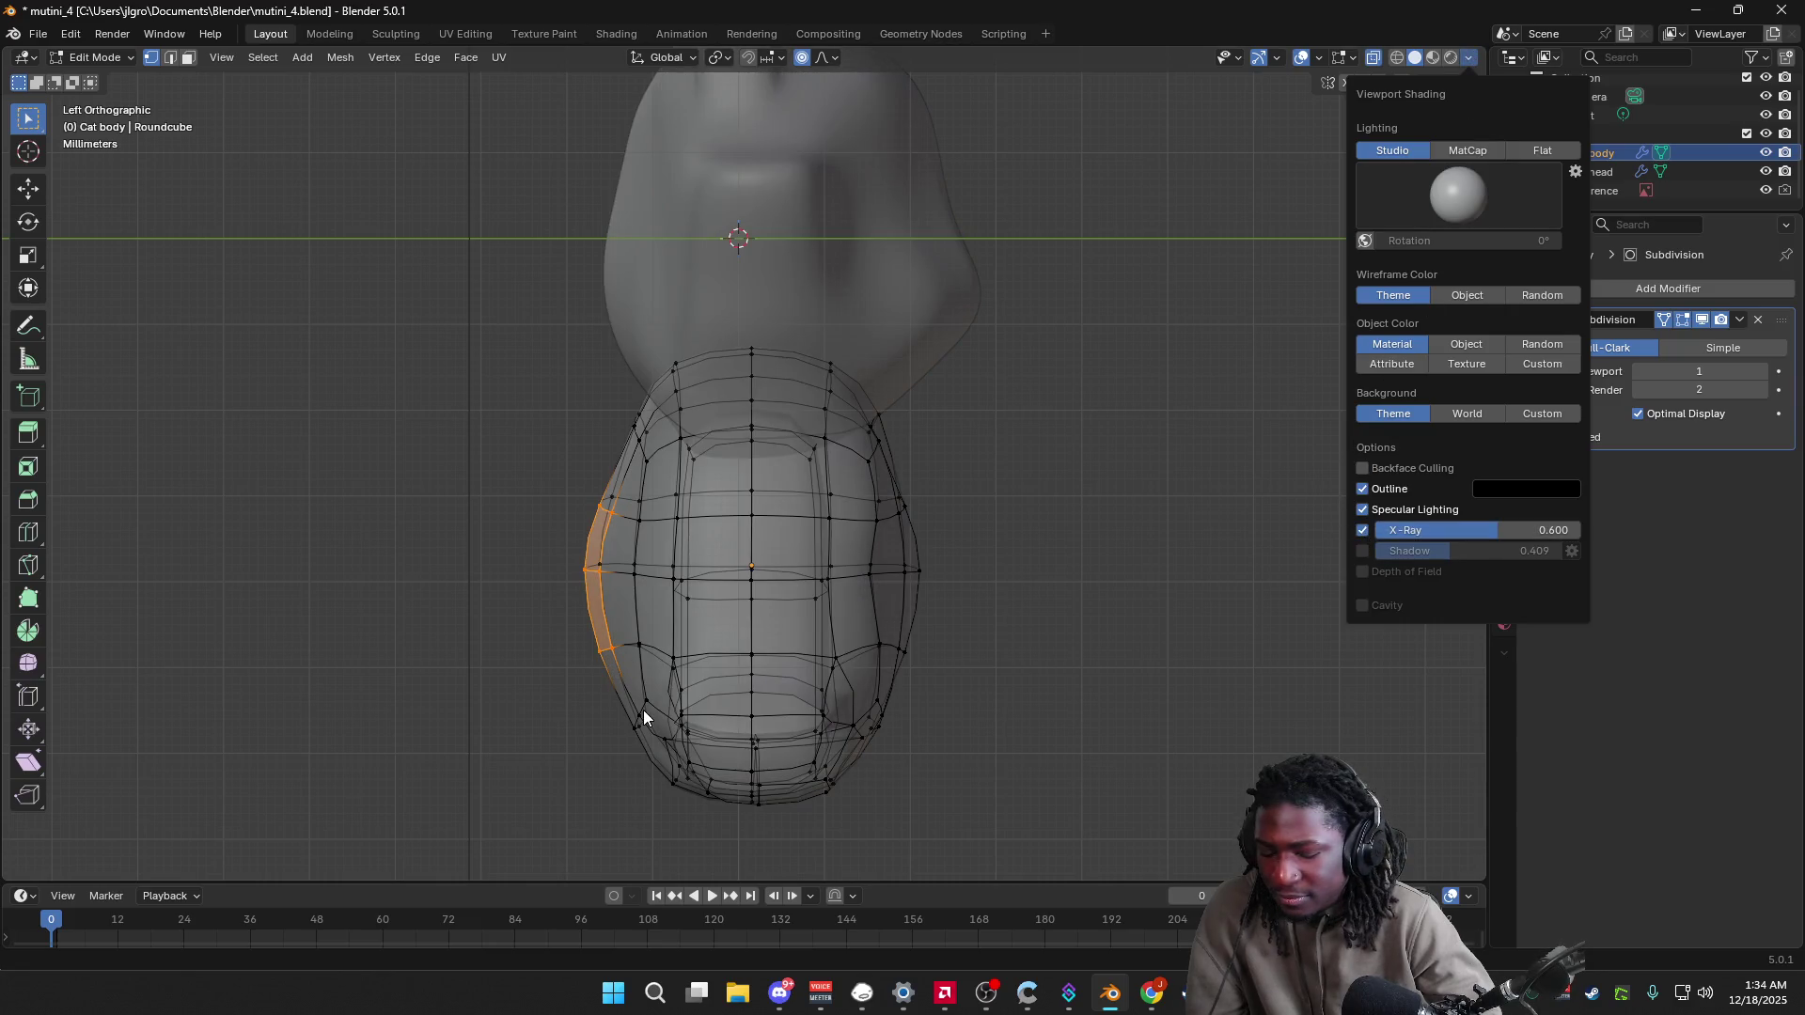
{"action": "left_click_drag", "start_coordinate": [539, 454], "coordinate": [624, 689]}
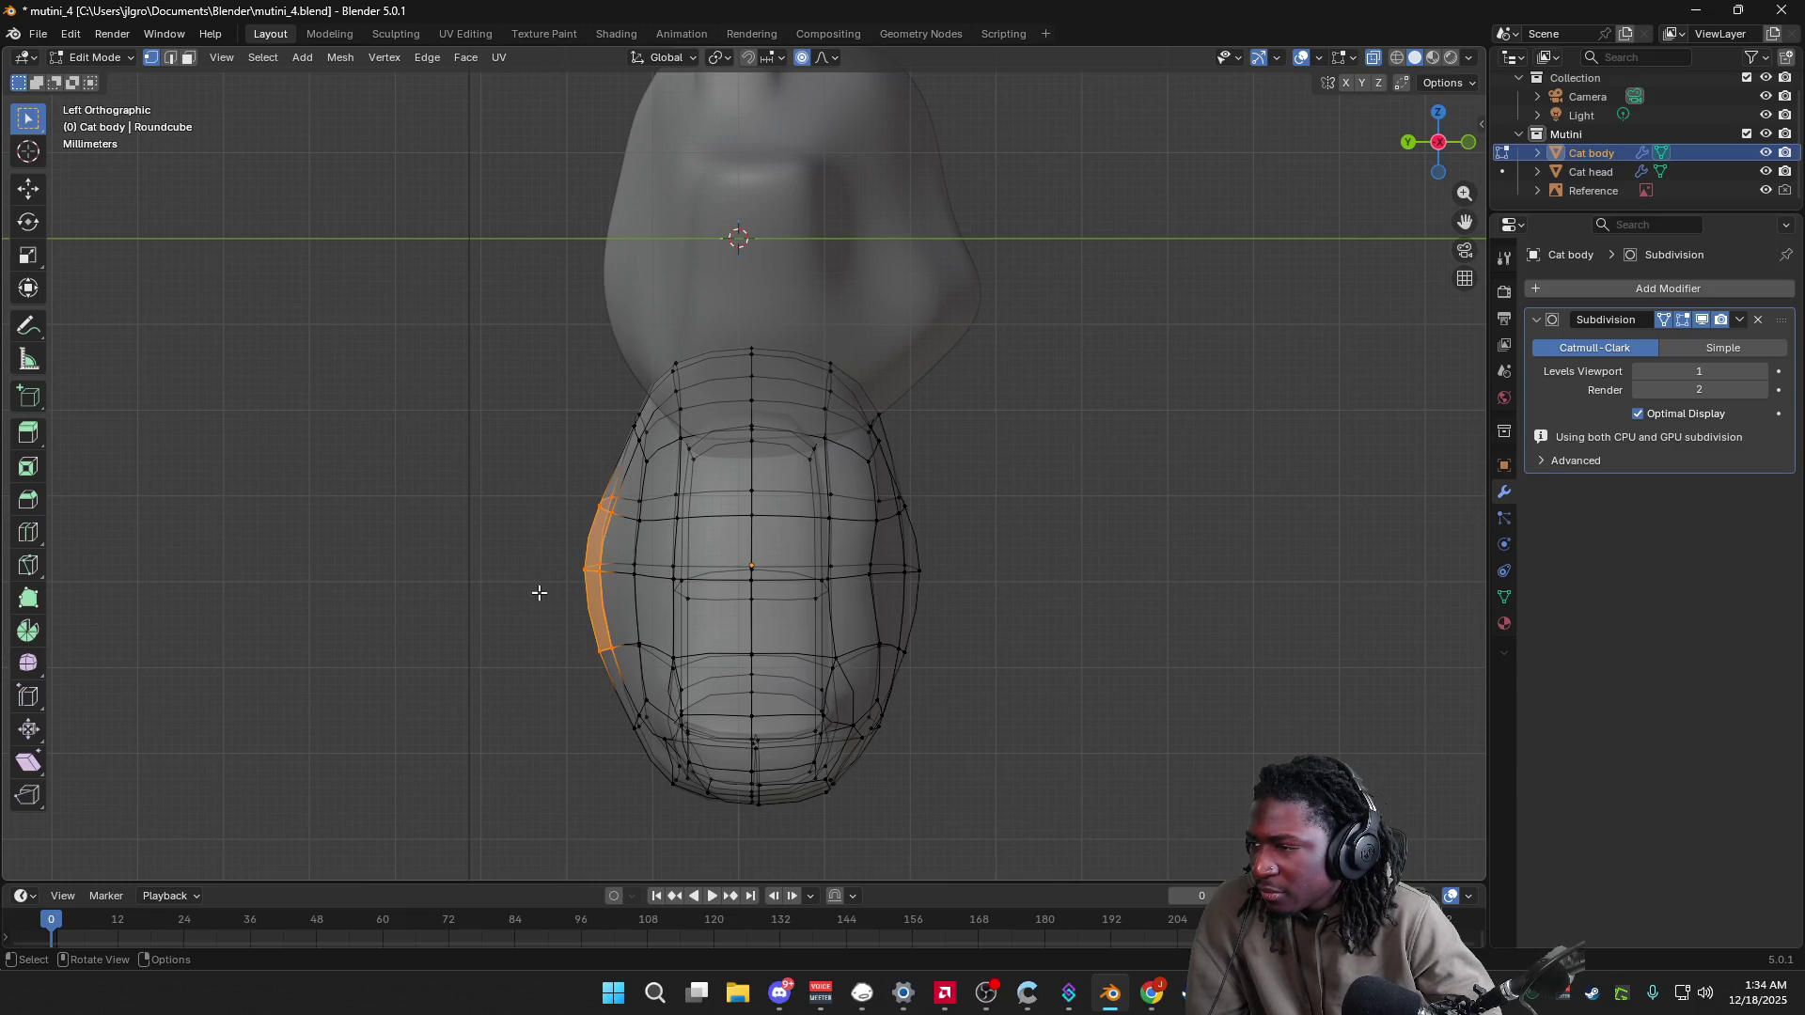
{"action": "middle_click_drag", "start_coordinate": [538, 593], "coordinate": [543, 594]}
{"action": "right_click", "coordinate": [557, 314]}
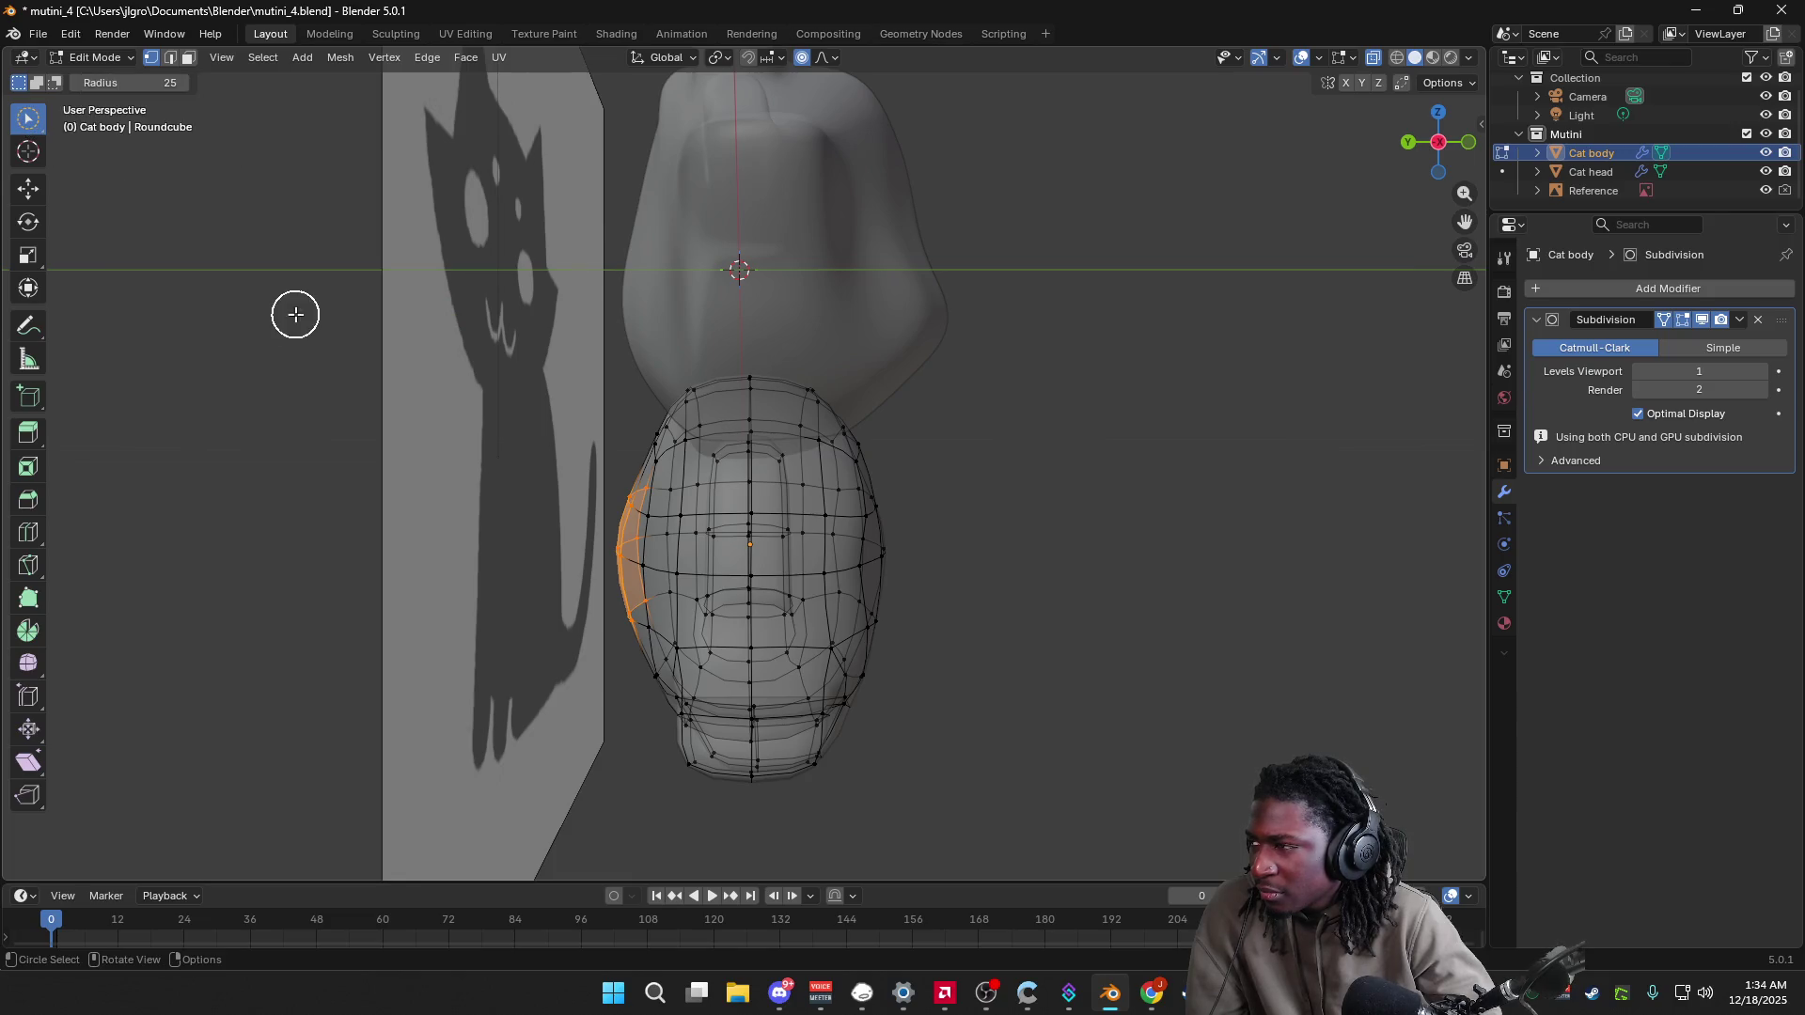
{"action": "scroll", "coordinate": [532, 460], "scroll_direction": "up", "scroll_amount": 2}
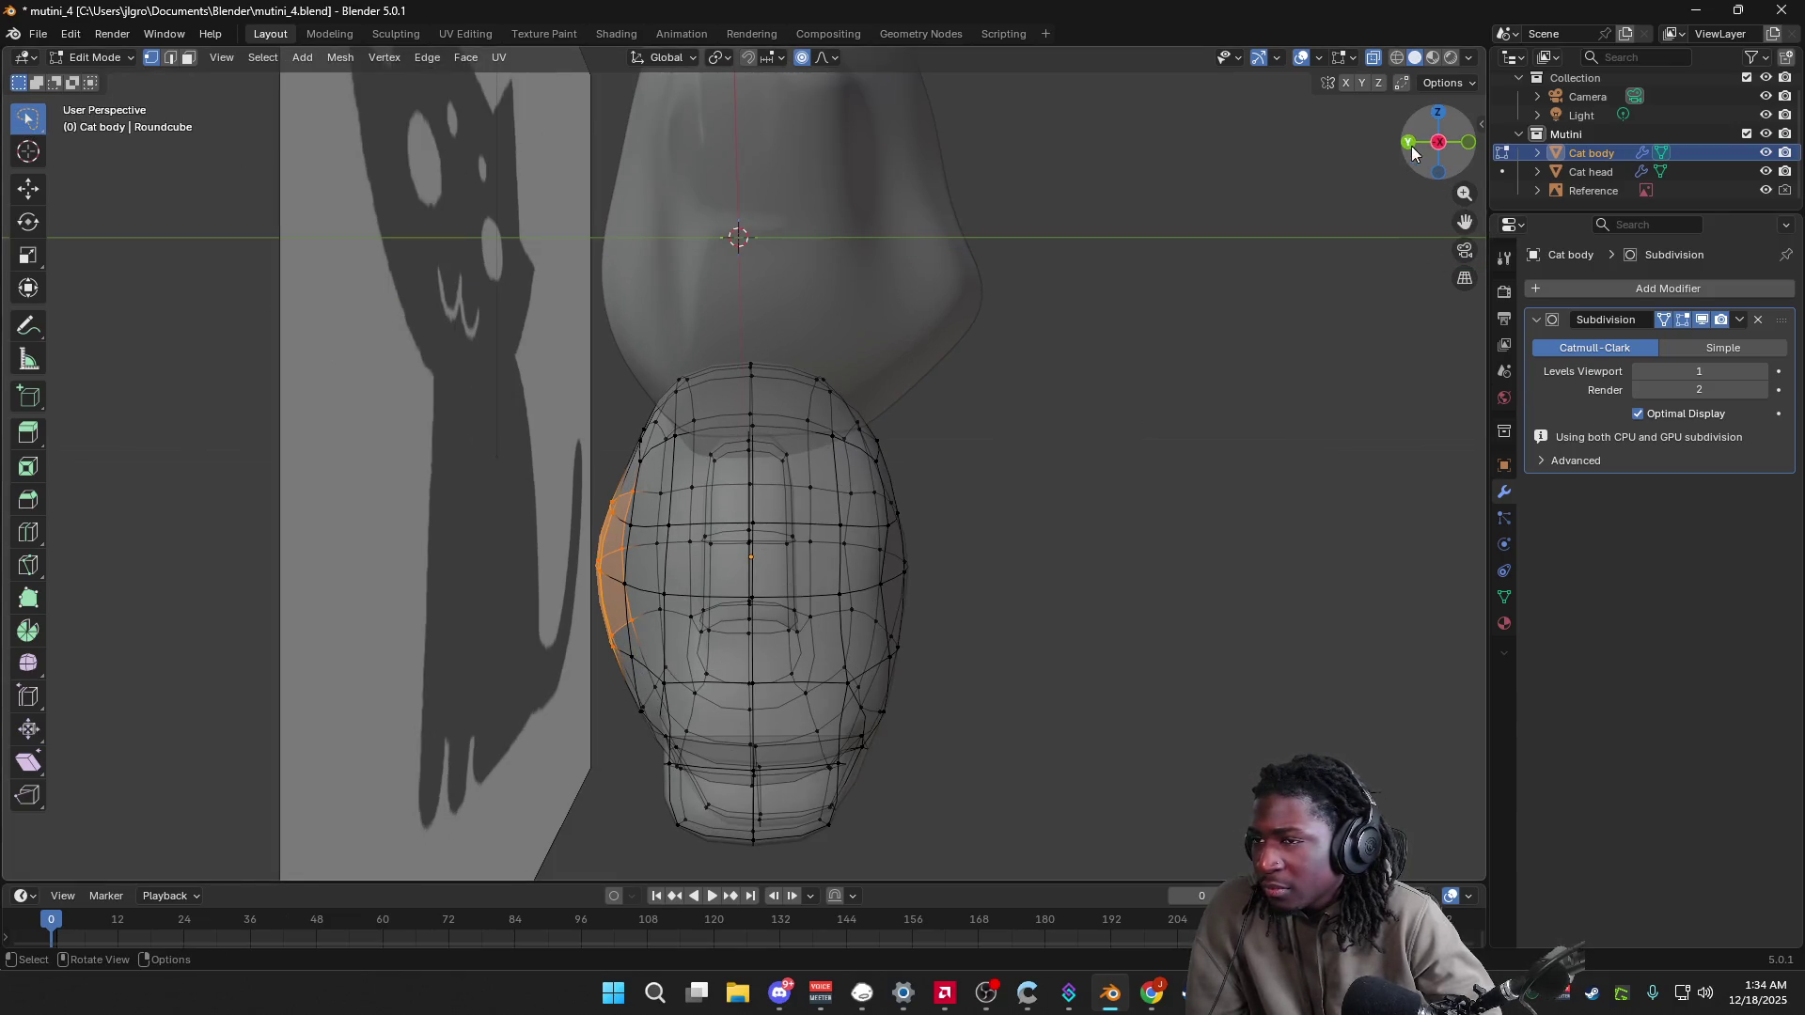
{"action": "left_click", "coordinate": [1439, 147]}
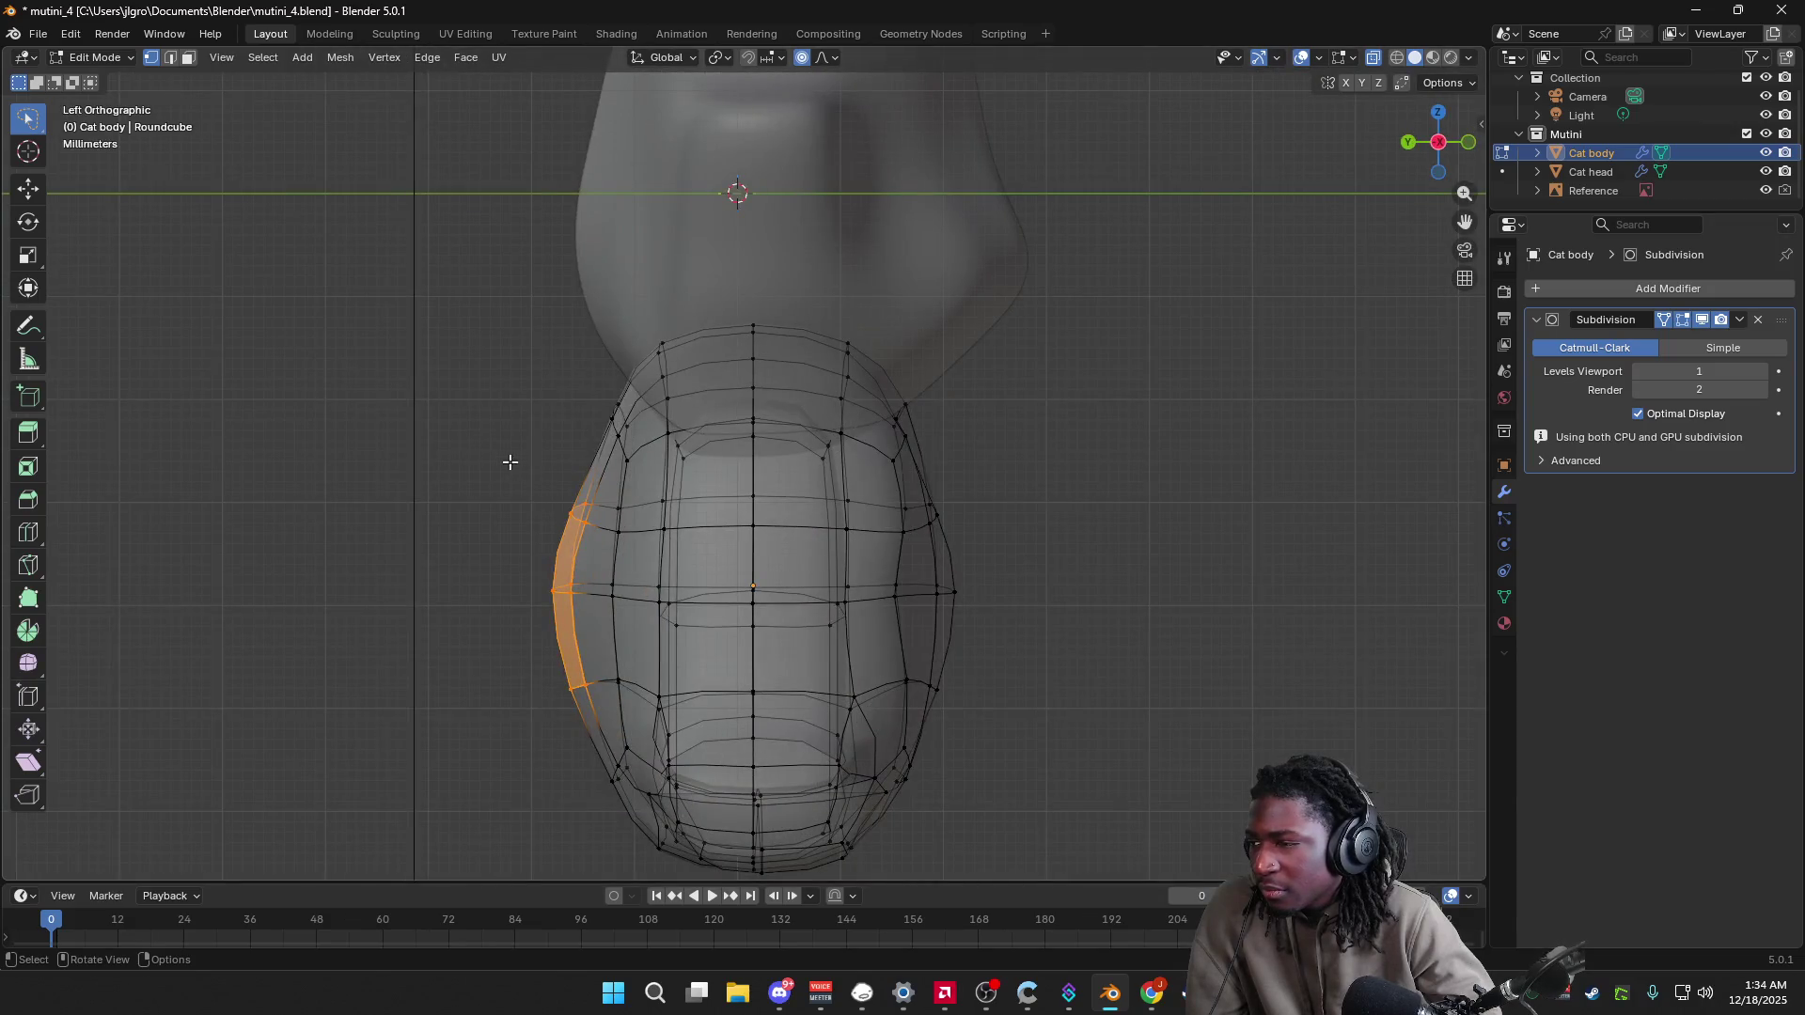
Step: Select two left-side edge loops and move them outward along Y with soft falloff
{"action": "left_click_drag", "start_coordinate": [599, 743], "coordinate": [539, 794]}
{"action": "mouse_move", "coordinate": [515, 458]}
{"action": "left_mouse_down"}
{"action": "mouse_move", "coordinate": [602, 611]}
{"action": "mouse_move", "coordinate": [536, 753]}
{"action": "mouse_move", "coordinate": [512, 737]}
{"action": "left_mouse_up"}
{"action": "key", "text": "g"}
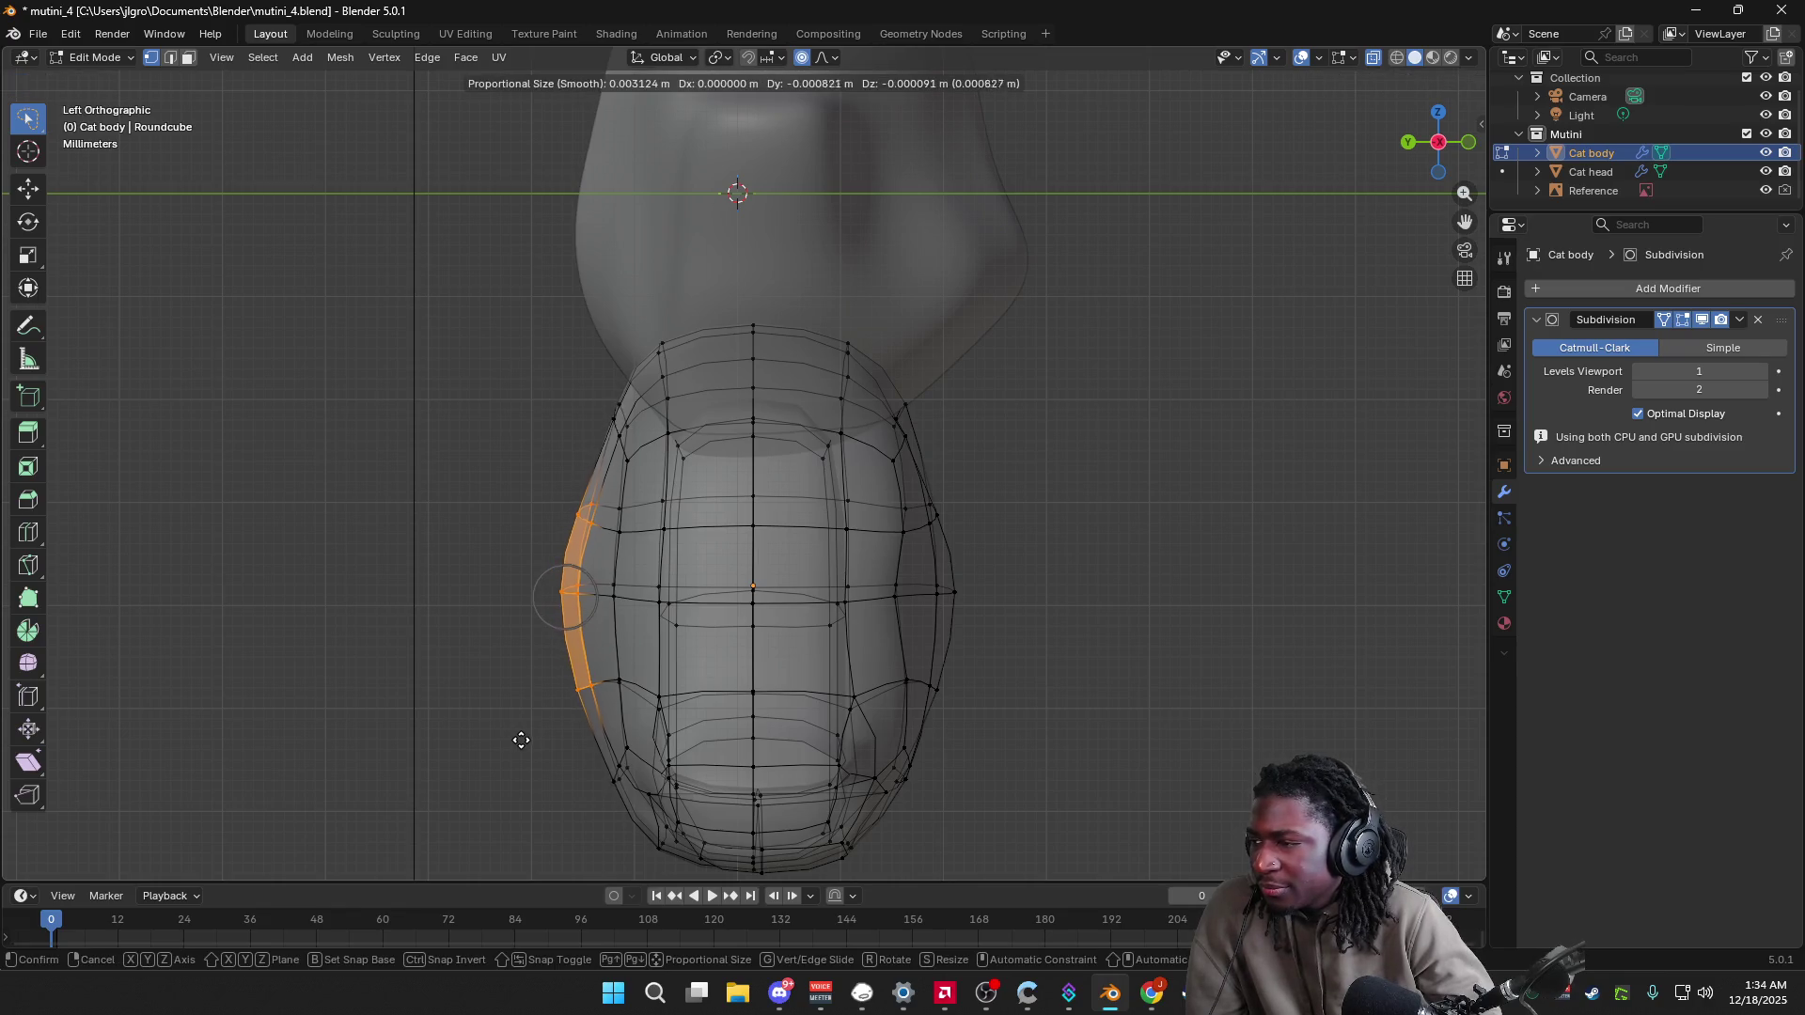
{"action": "key", "text": "y"}
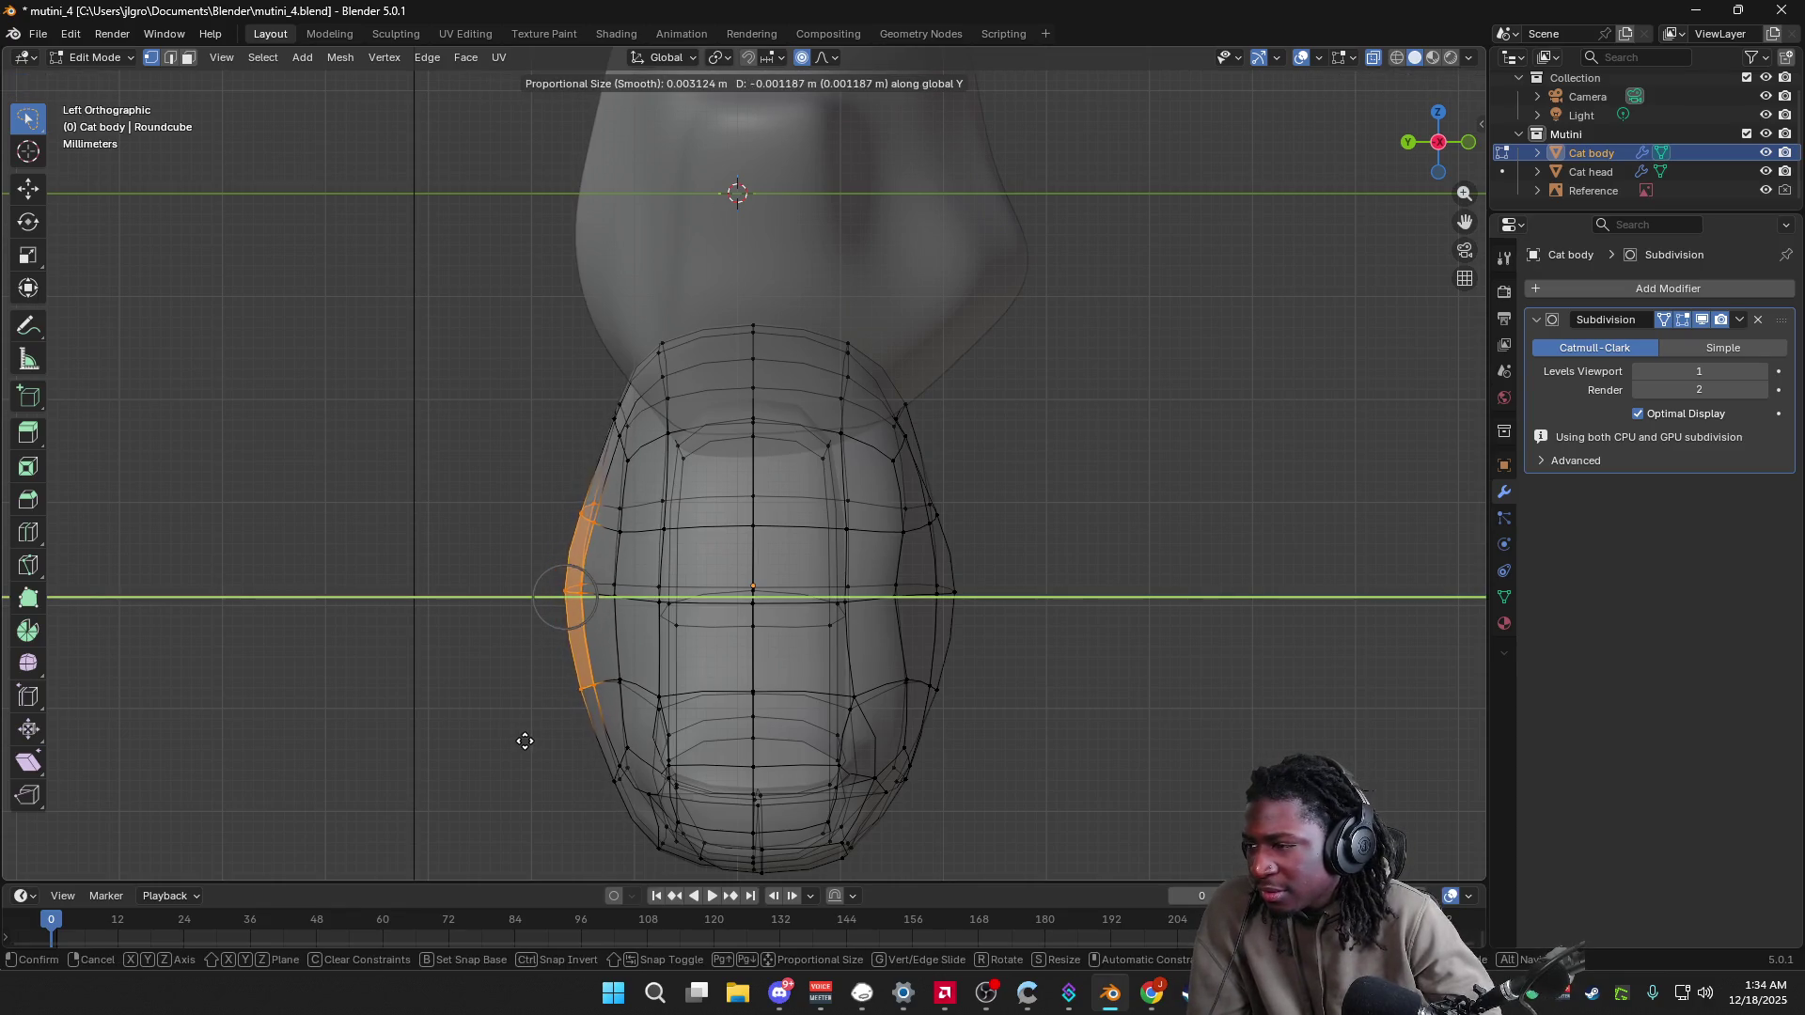
{"action": "left_click", "coordinate": [506, 735]}
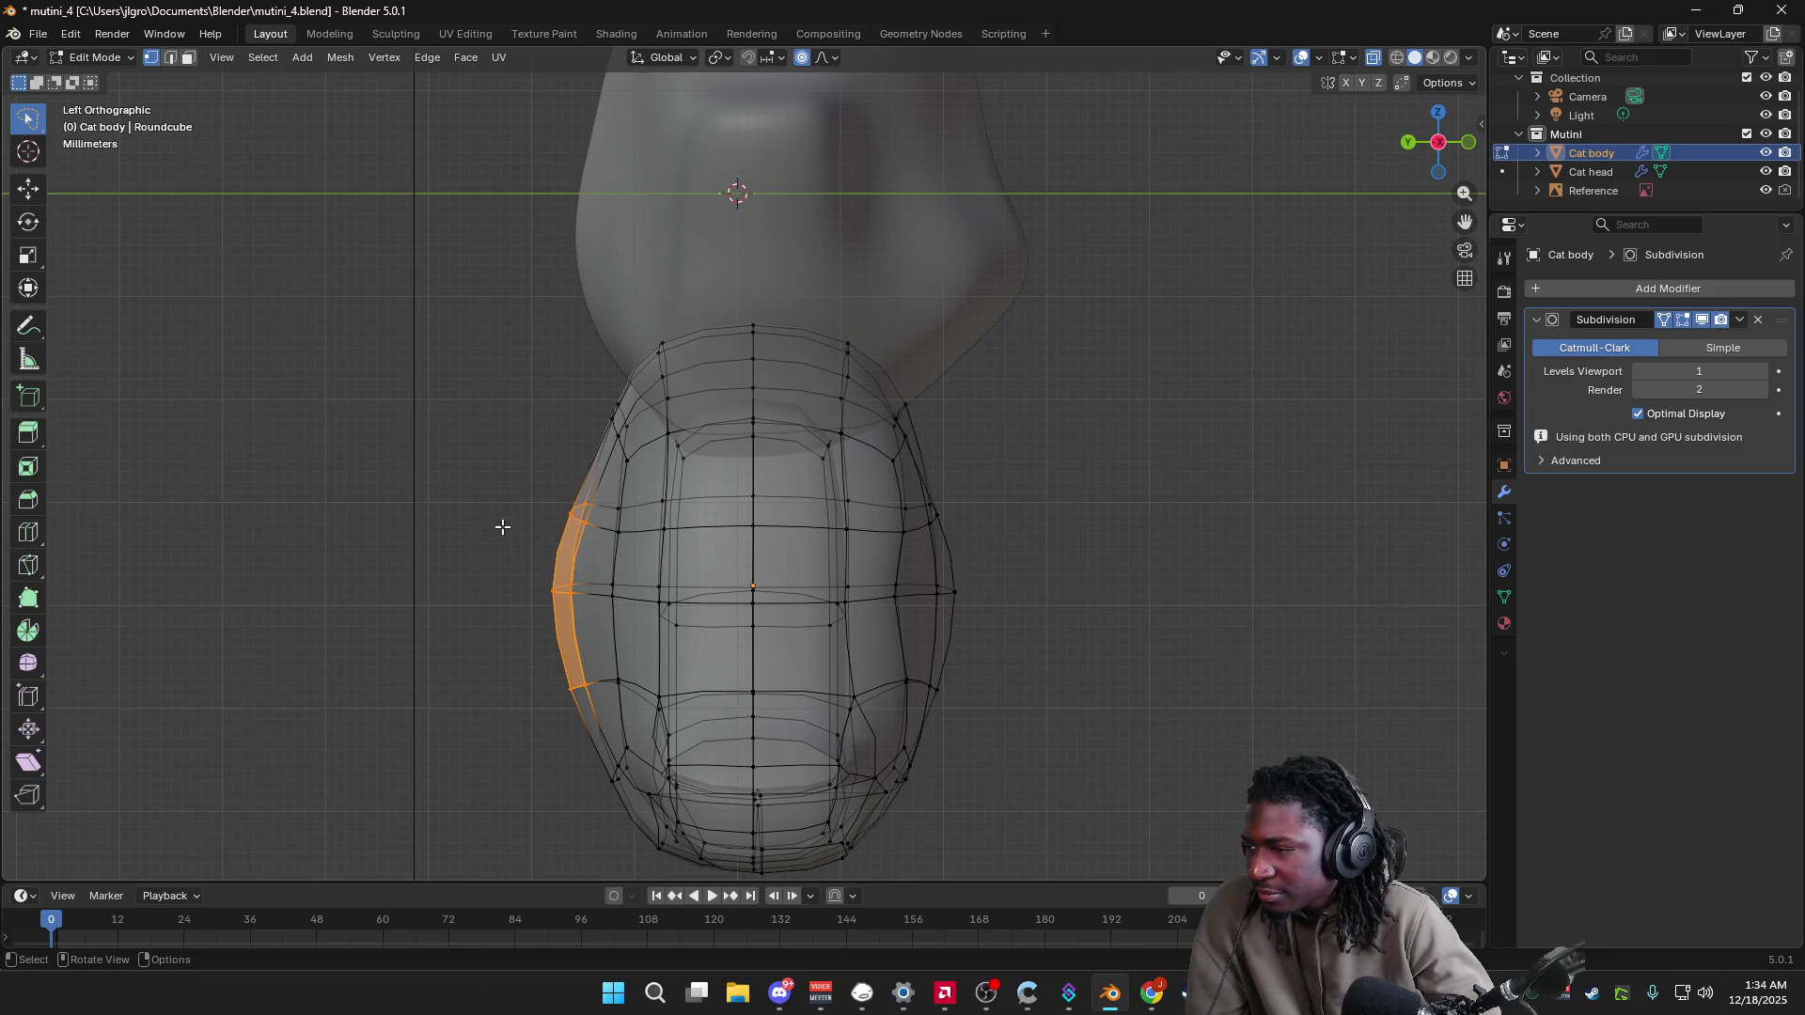
Step: Reselect a broader strip of left-side loops and shift them about -0.0016 m along Y
{"action": "mouse_move", "coordinate": [513, 458]}
{"action": "left_mouse_down"}
{"action": "mouse_move", "coordinate": [602, 648]}
{"action": "mouse_move", "coordinate": [483, 677]}
{"action": "mouse_move", "coordinate": [504, 693]}
{"action": "left_mouse_up"}
{"action": "key", "text": "ctrl+z"}
{"action": "mouse_move", "coordinate": [602, 560]}
{"action": "left_mouse_down"}
{"action": "mouse_move", "coordinate": [534, 750]}
{"action": "mouse_move", "coordinate": [591, 442]}
{"action": "mouse_move", "coordinate": [522, 649]}
{"action": "left_mouse_up"}
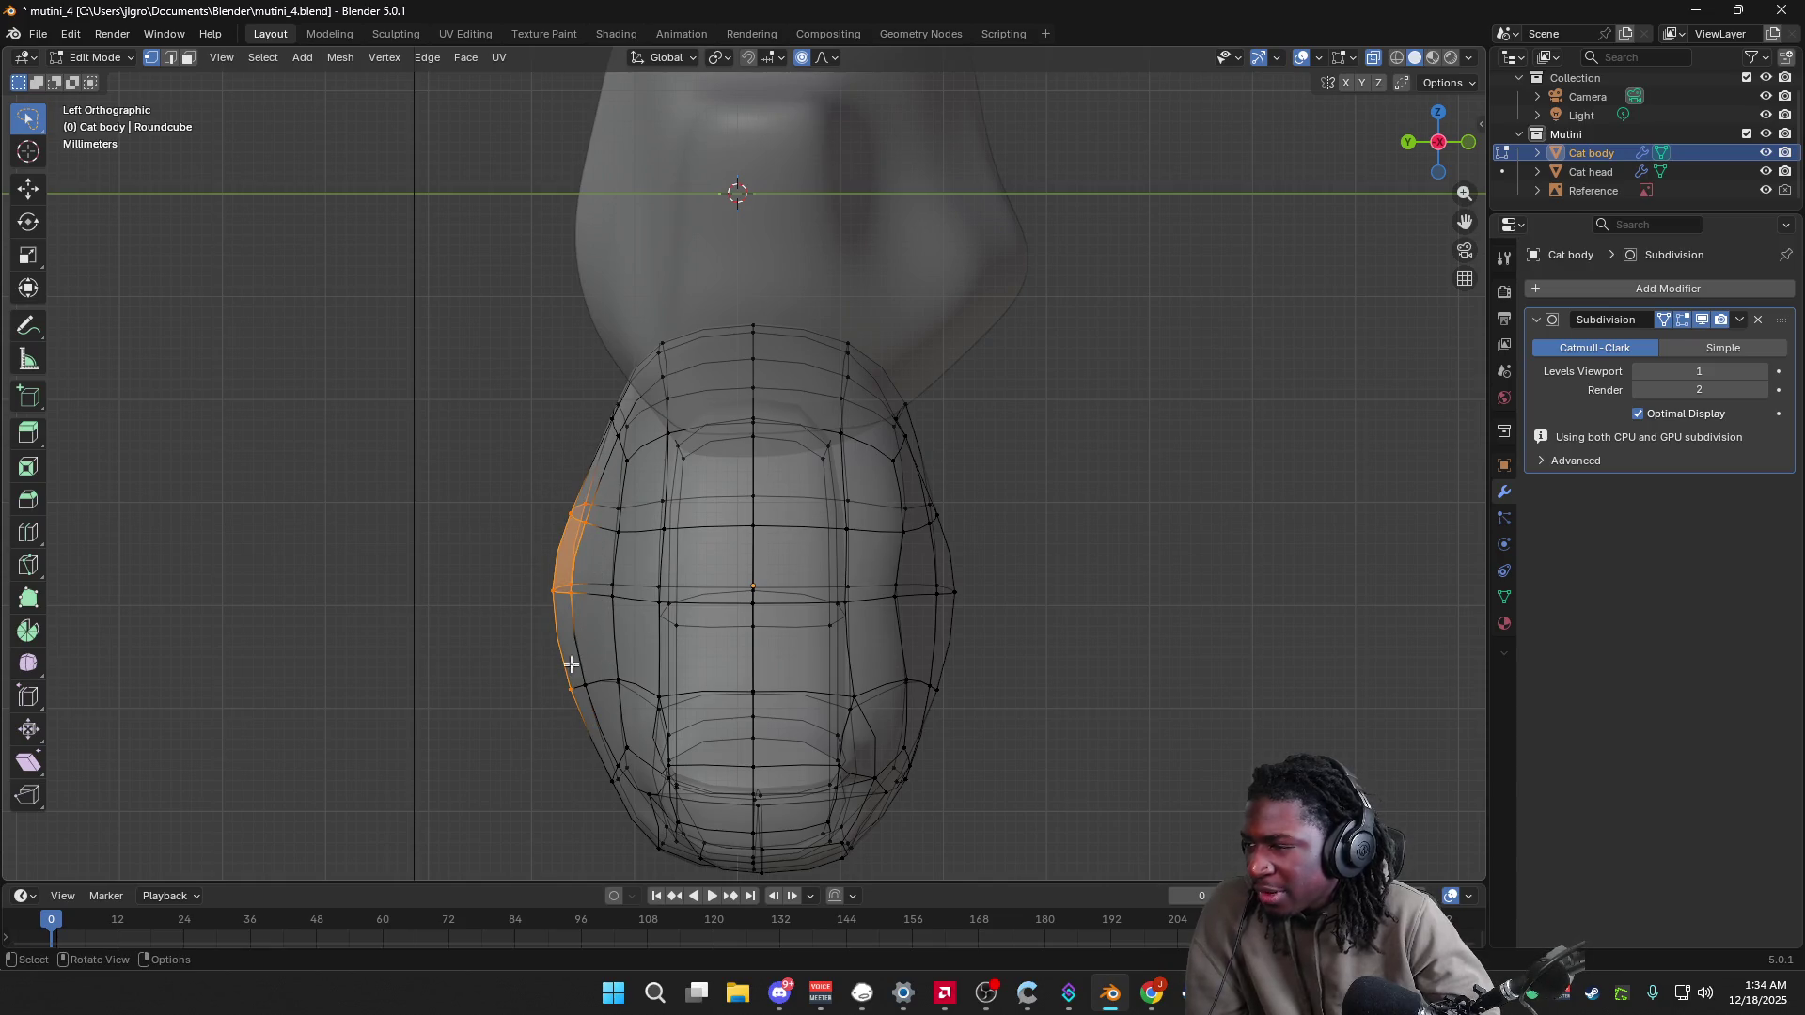
{"action": "mouse_move", "coordinate": [512, 476]}
{"action": "left_mouse_down"}
{"action": "mouse_move", "coordinate": [611, 592]}
{"action": "mouse_move", "coordinate": [550, 738]}
{"action": "mouse_move", "coordinate": [547, 596]}
{"action": "left_mouse_up"}
{"action": "left_click", "coordinate": [547, 596]}
{"action": "mouse_move", "coordinate": [603, 483]}
{"action": "left_mouse_down"}
{"action": "mouse_move", "coordinate": [607, 663]}
{"action": "mouse_move", "coordinate": [512, 689]}
{"action": "left_mouse_up"}
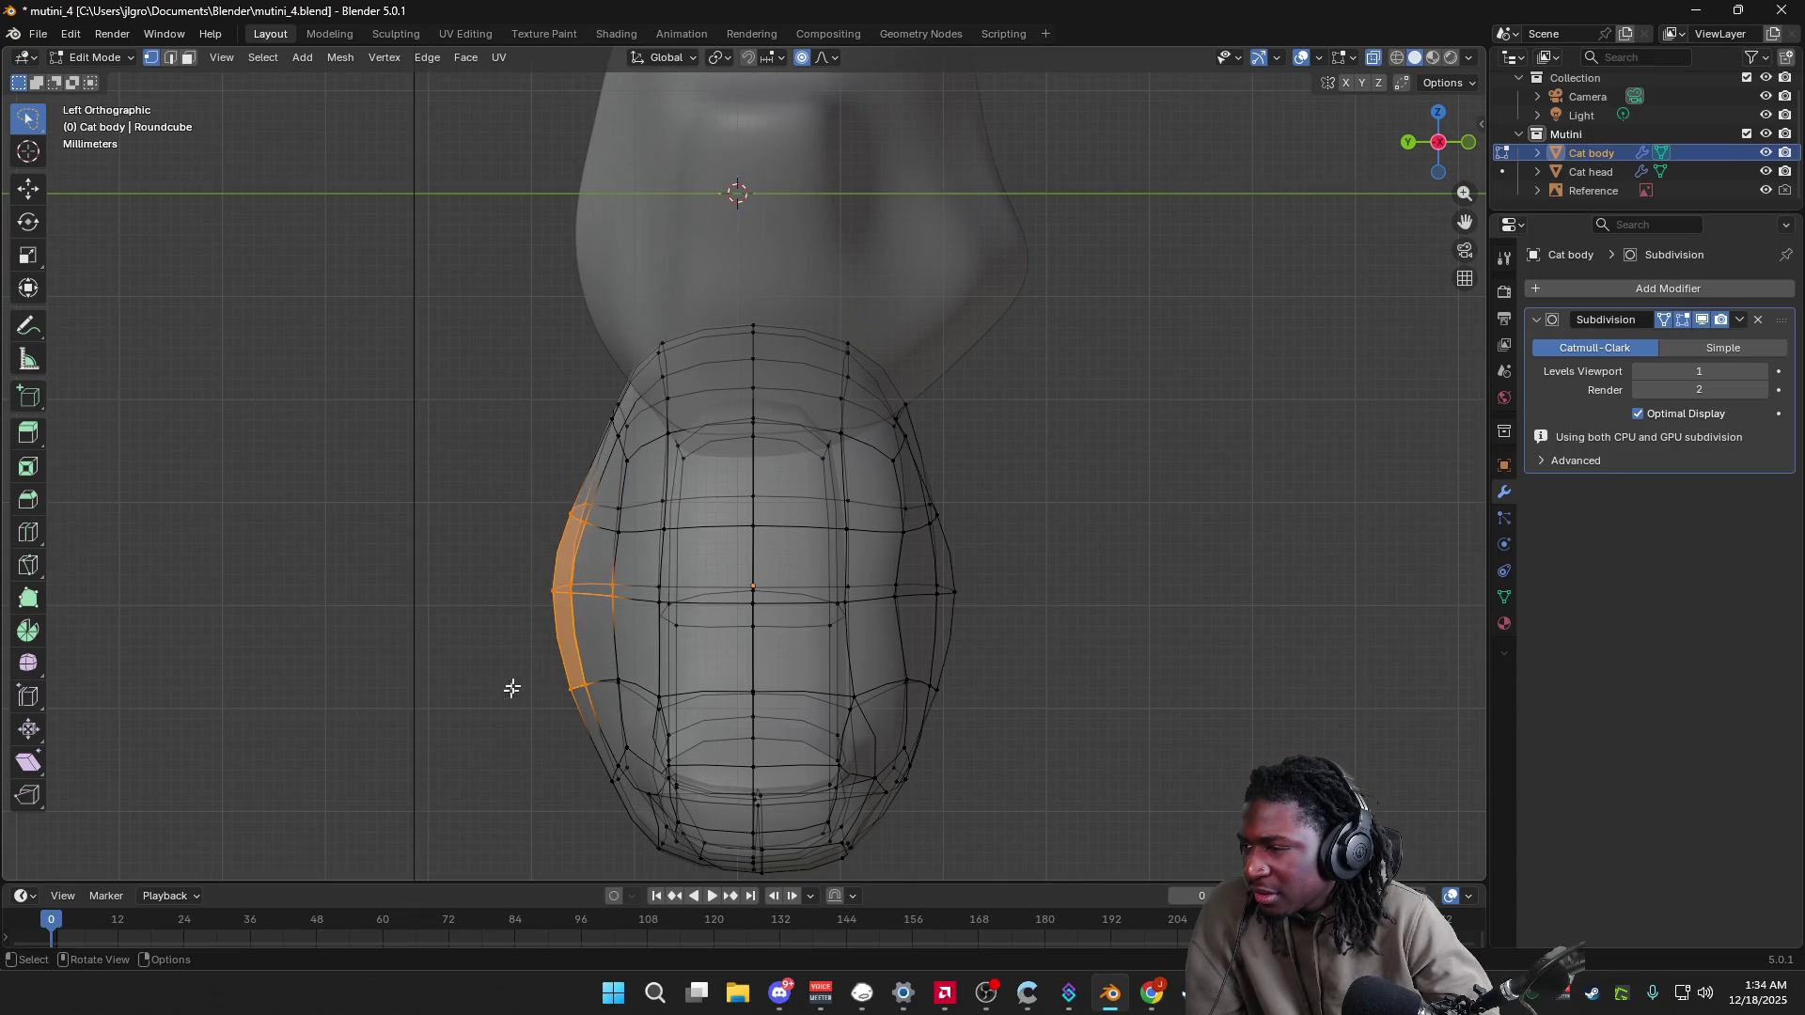
{"action": "mouse_move", "coordinate": [606, 633]}
{"action": "left_mouse_down"}
{"action": "mouse_move", "coordinate": [511, 708]}
{"action": "mouse_move", "coordinate": [491, 692]}
{"action": "left_mouse_up"}
{"action": "key", "text": "g"}
{"action": "key", "text": "y"}
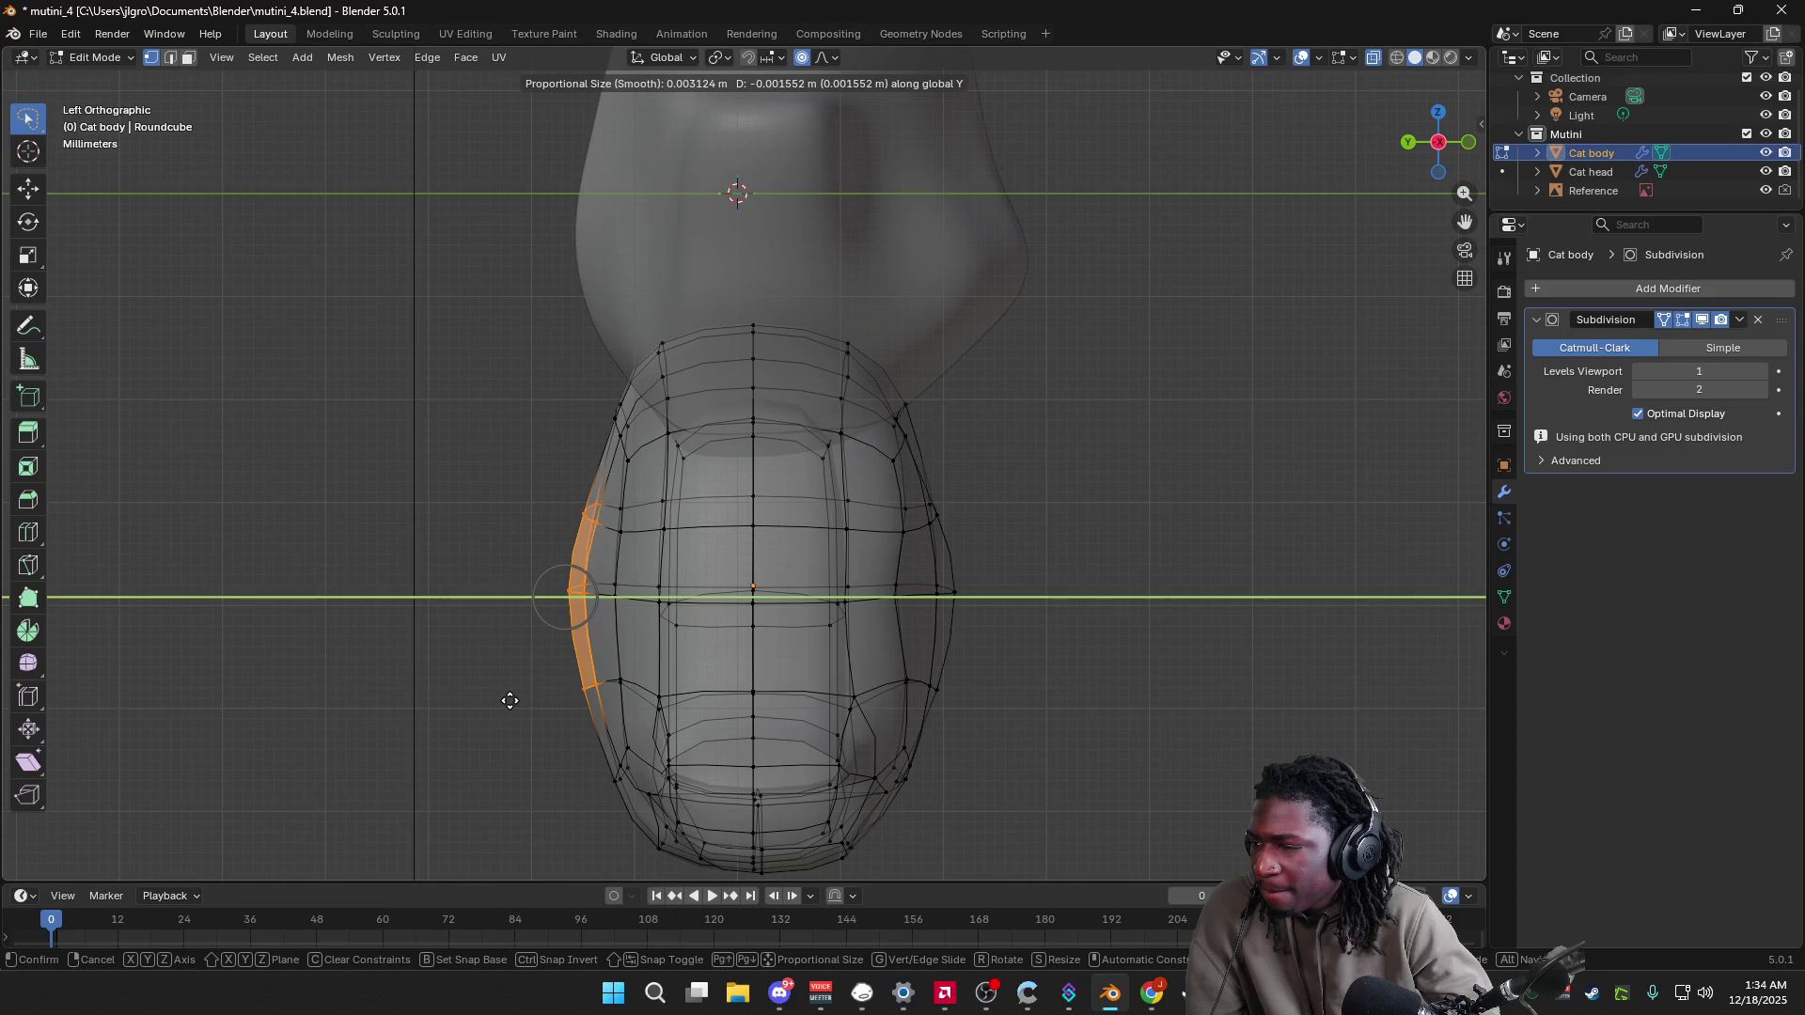
{"action": "left_click", "coordinate": [518, 703]}
{"action": "left_click", "coordinate": [556, 693]}
{"action": "mouse_move", "coordinate": [556, 693]}
{"action": "middle_mouse_down"}
{"action": "mouse_move", "coordinate": [649, 692]}
{"action": "mouse_move", "coordinate": [577, 693]}
{"action": "mouse_move", "coordinate": [566, 543]}
{"action": "middle_mouse_up"}
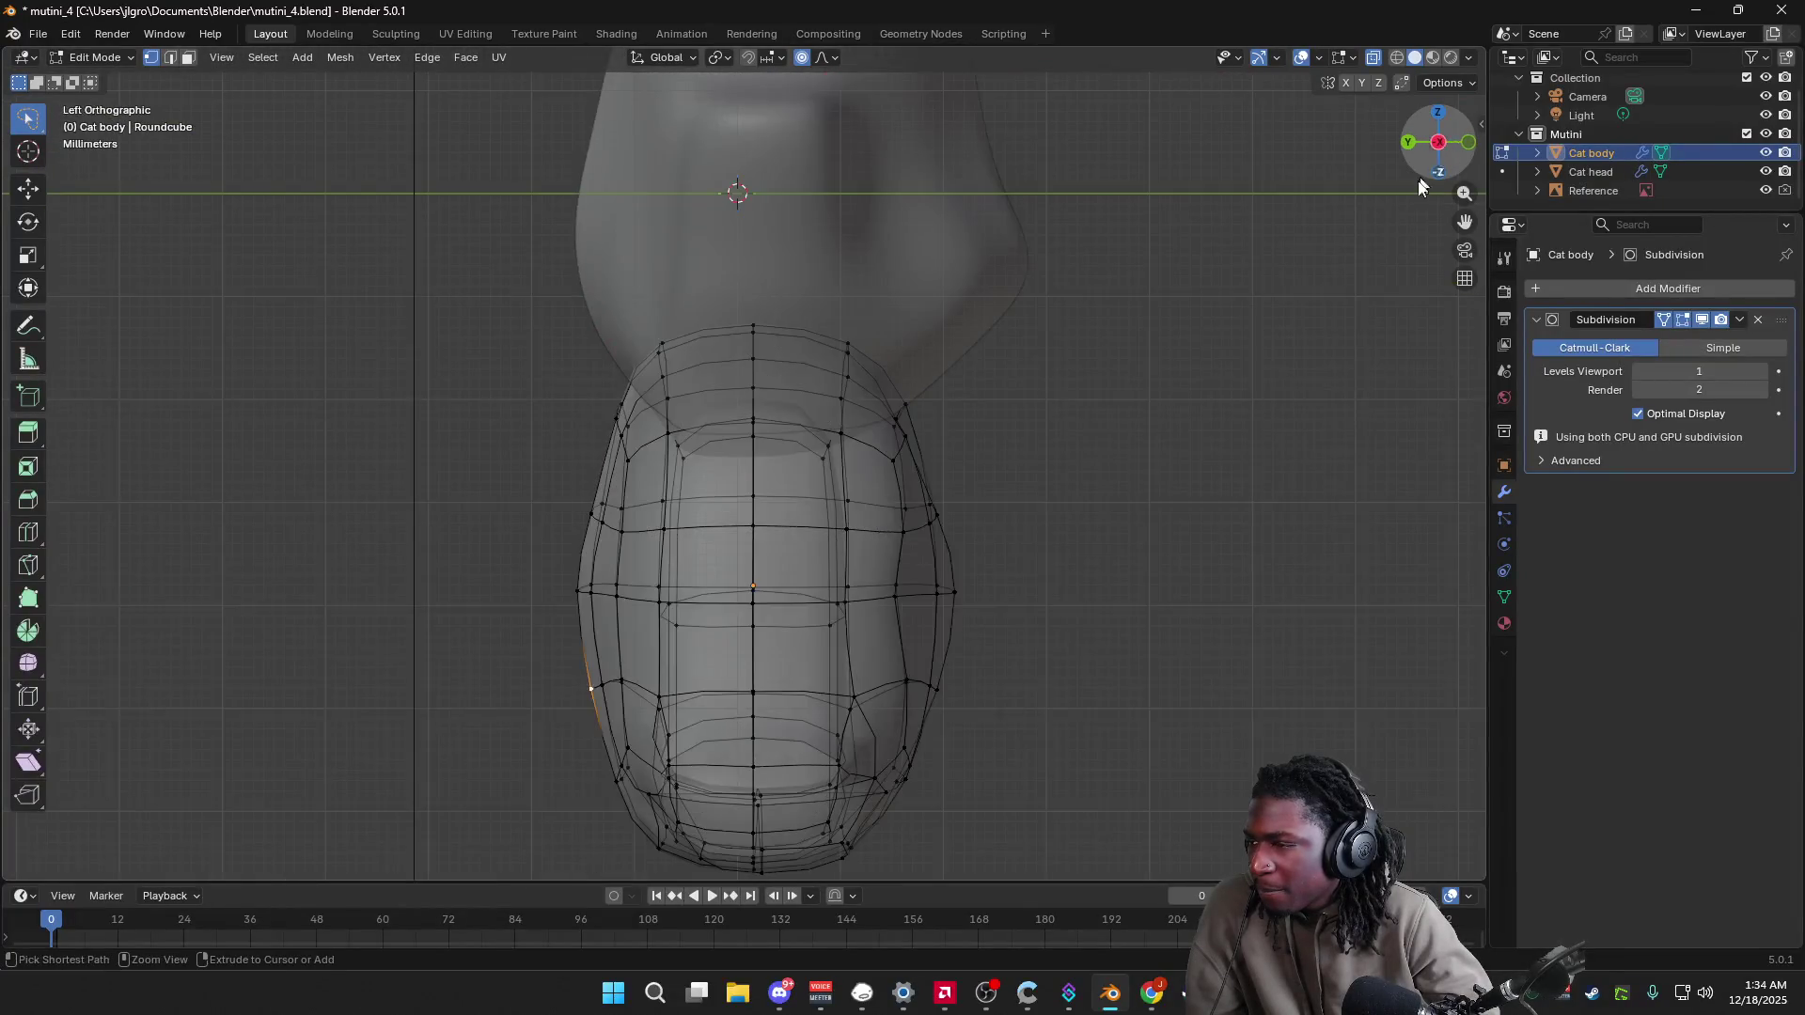
Step: Save, then select the left-edge vertices and shift them about -0.001421 m along Y
{"action": "key", "text": "ctrl+s"}
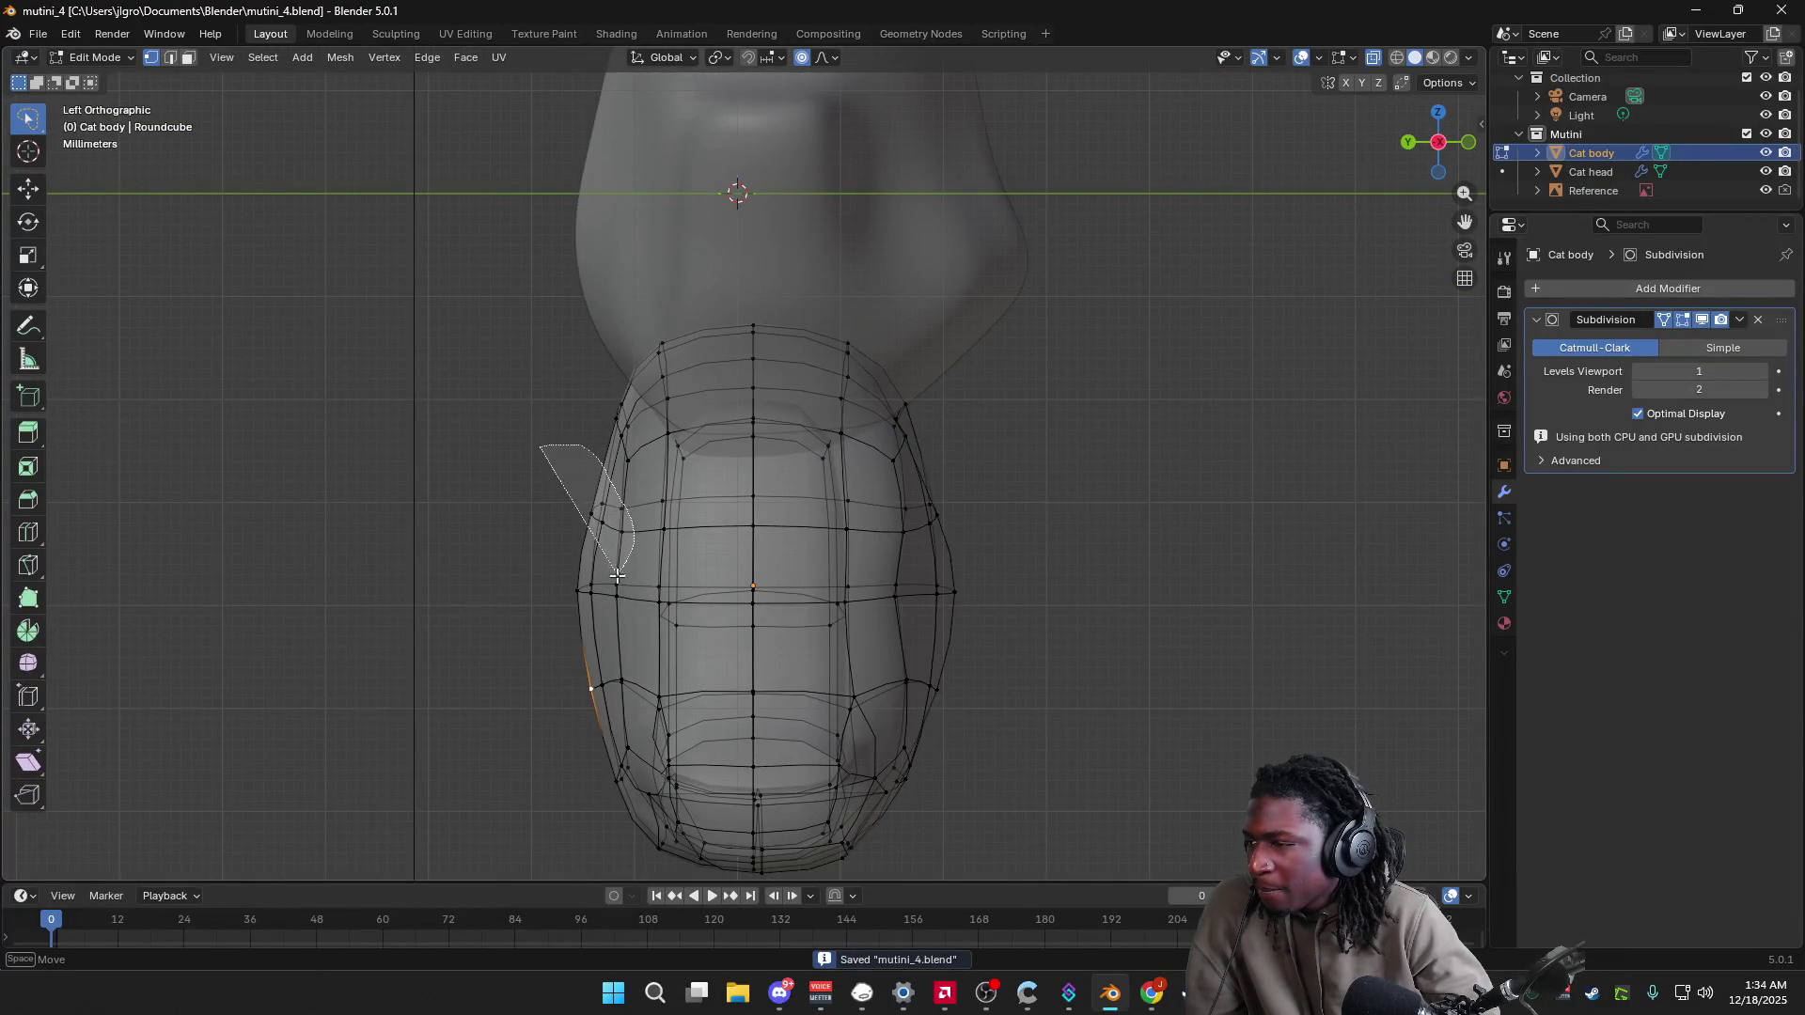
{"action": "left_click_drag", "start_coordinate": [617, 576], "coordinate": [616, 576]}
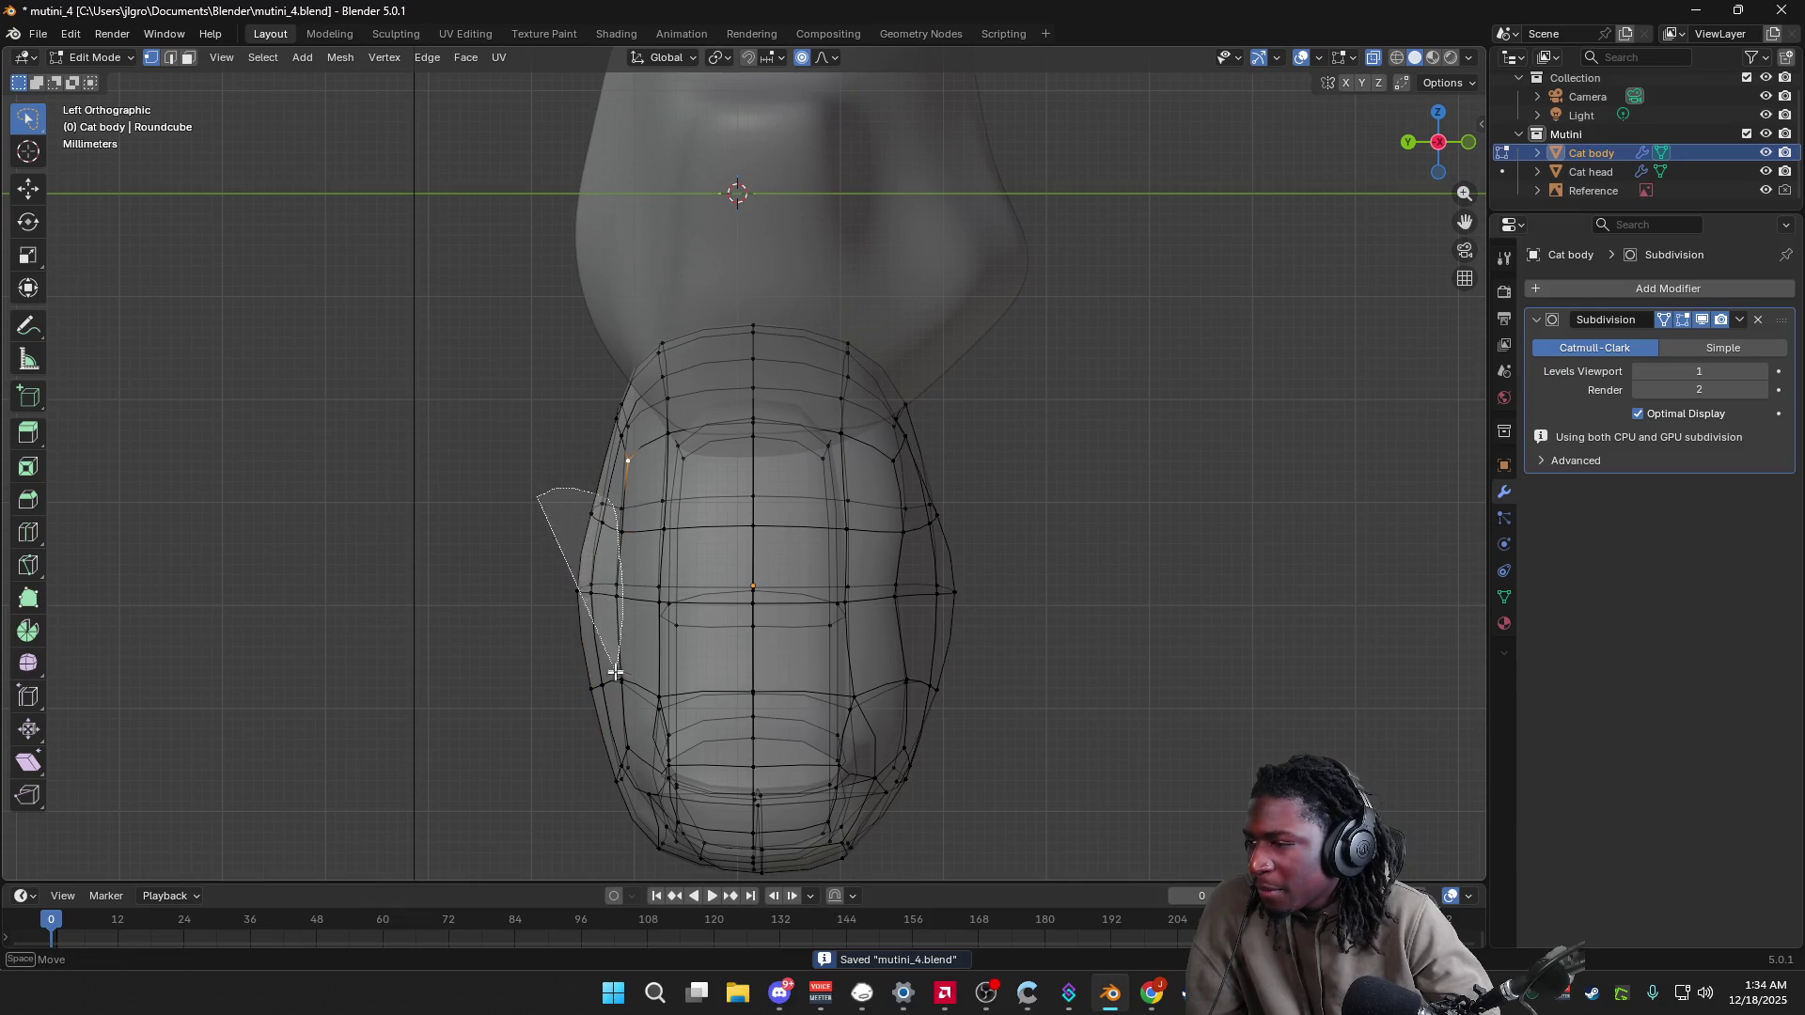
{"action": "left_click_drag", "start_coordinate": [616, 674], "coordinate": [568, 683]}
{"action": "left_click_drag", "start_coordinate": [524, 522], "coordinate": [612, 508]}
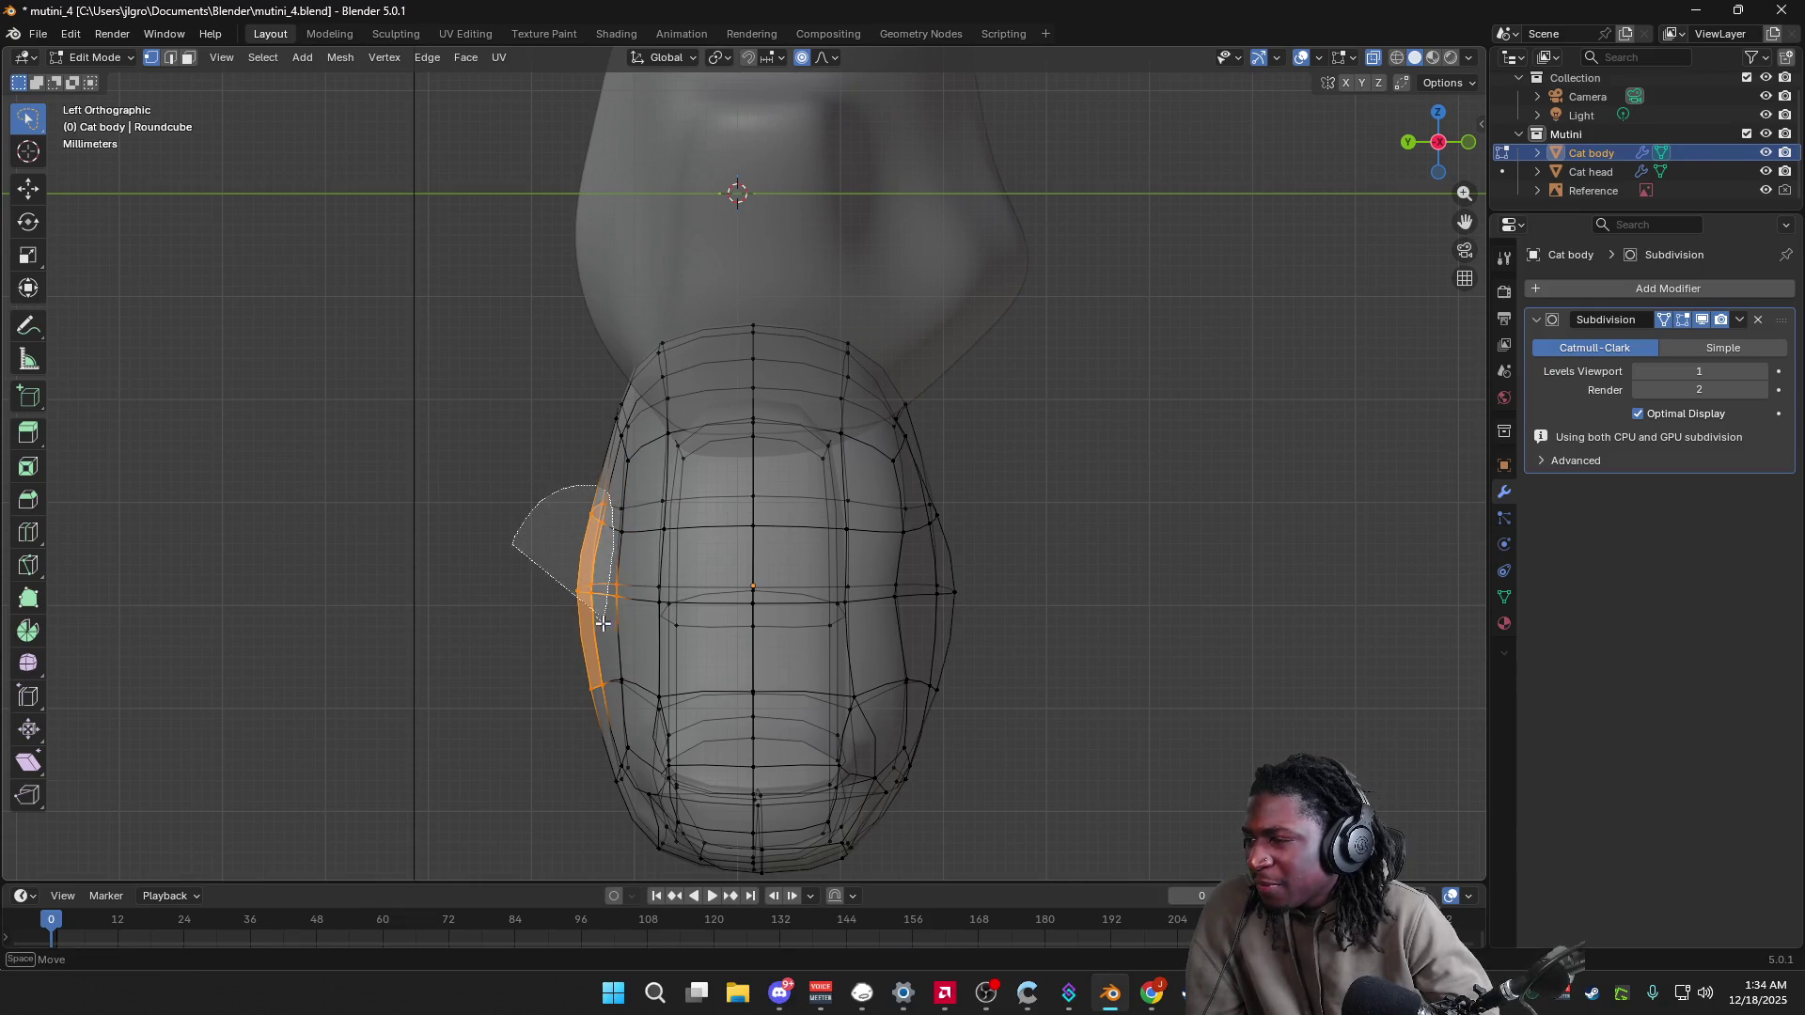
{"action": "left_click_drag", "start_coordinate": [594, 730], "coordinate": [550, 714]}
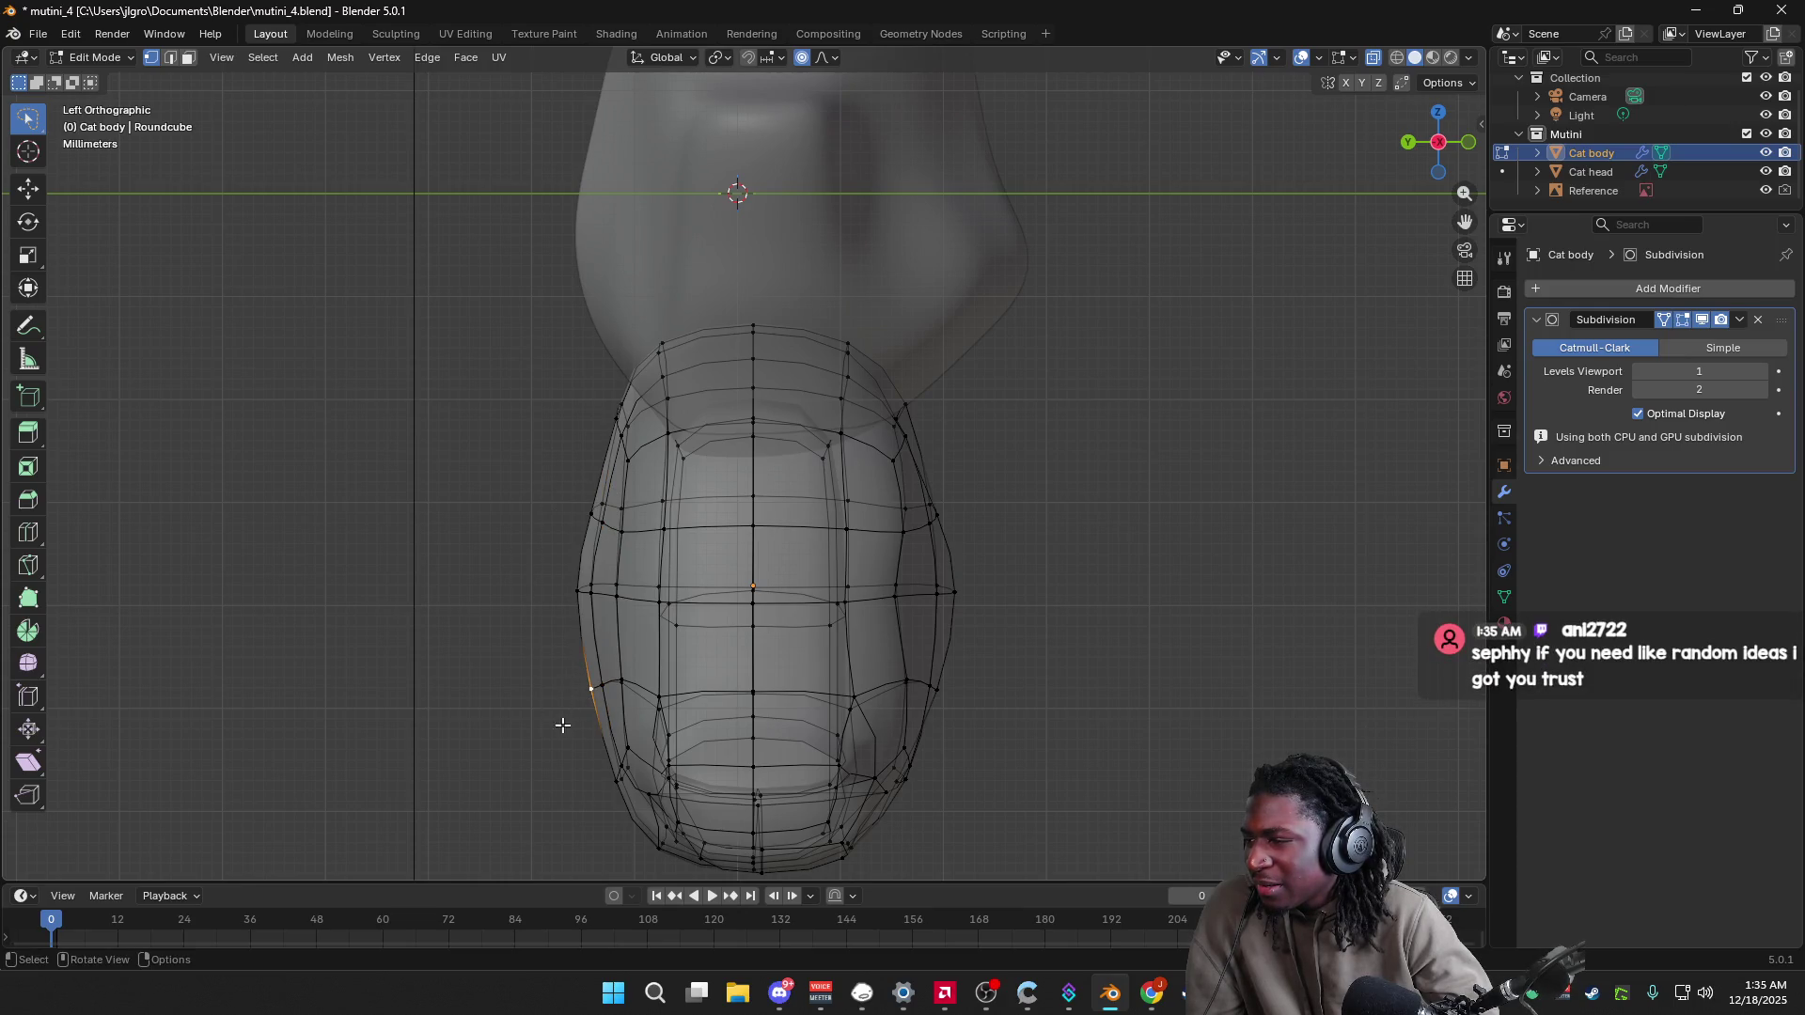
{"action": "left_click_drag", "start_coordinate": [612, 521], "coordinate": [543, 518]}
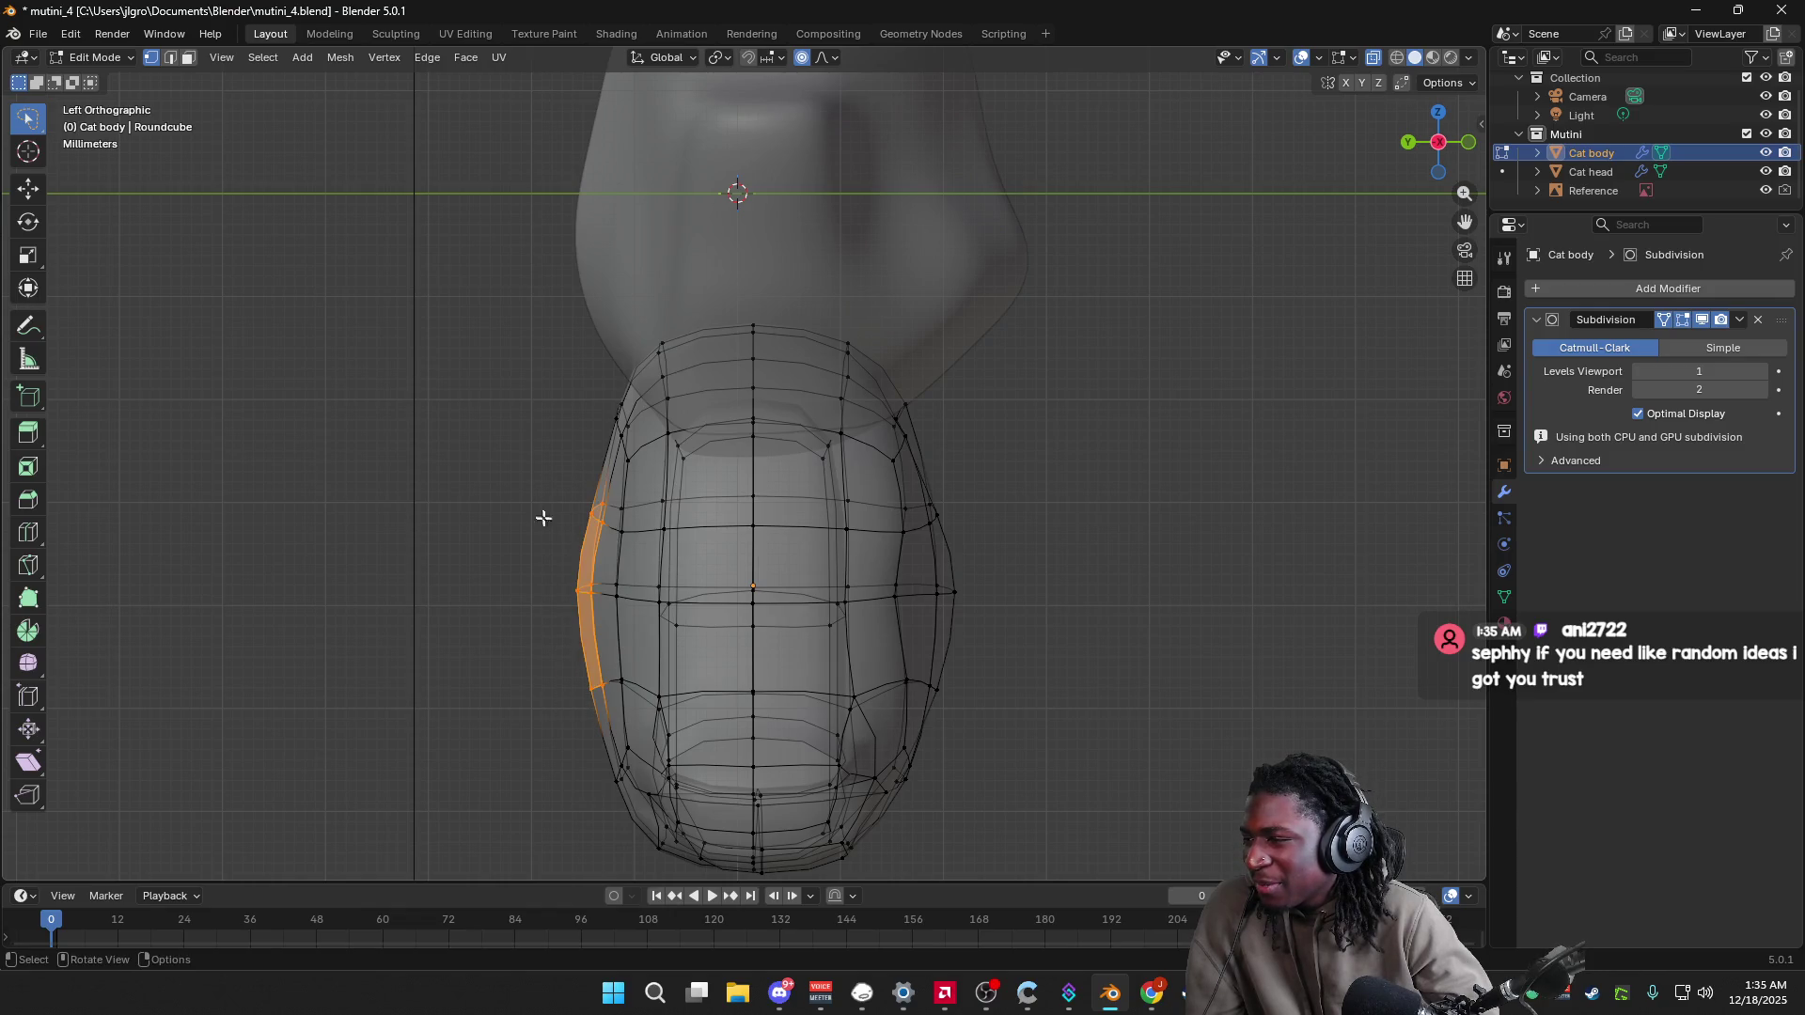
{"action": "key", "text": "g"}
{"action": "key", "text": "y"}
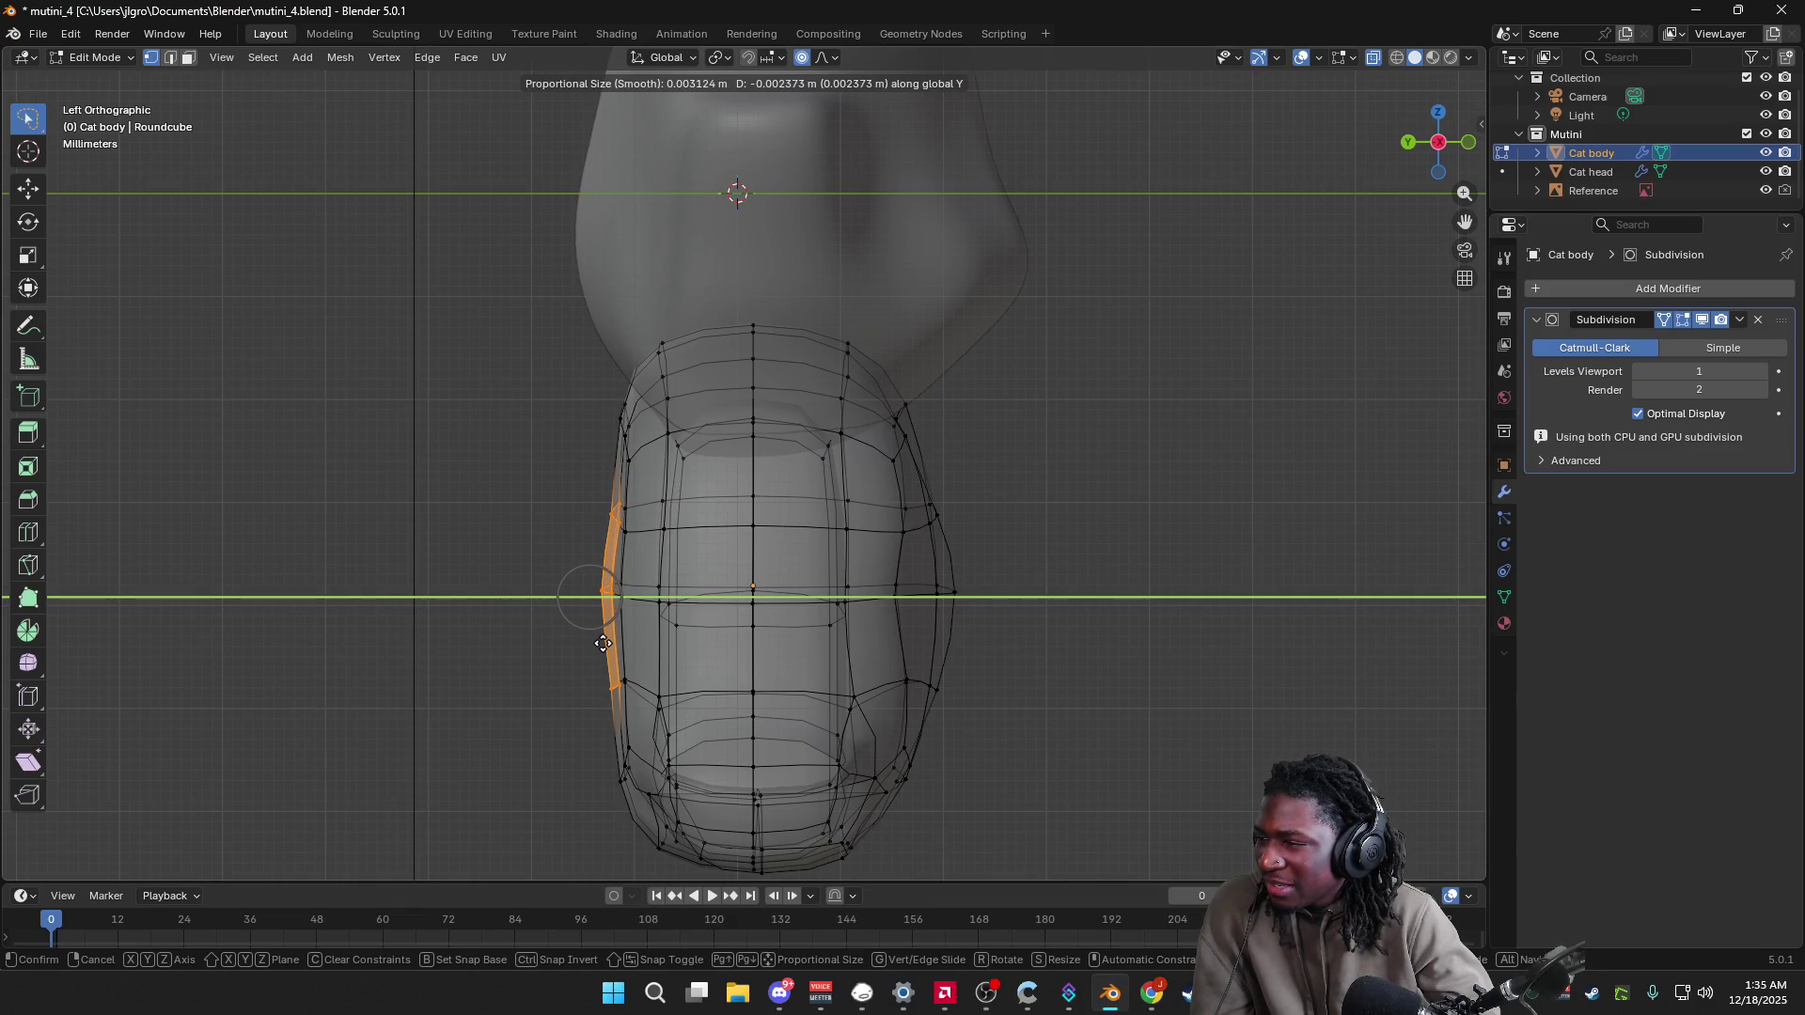
{"action": "left_click", "coordinate": [602, 643]}
Step: Nudge a single body vertex along Y, return to Object Mode, and save mutini_4.blend
{"action": "left_click", "coordinate": [589, 625]}
{"action": "mouse_move", "coordinate": [588, 625]}
{"action": "middle_mouse_down"}
{"action": "mouse_move", "coordinate": [607, 633]}
{"action": "mouse_move", "coordinate": [483, 596]}
{"action": "middle_mouse_up"}
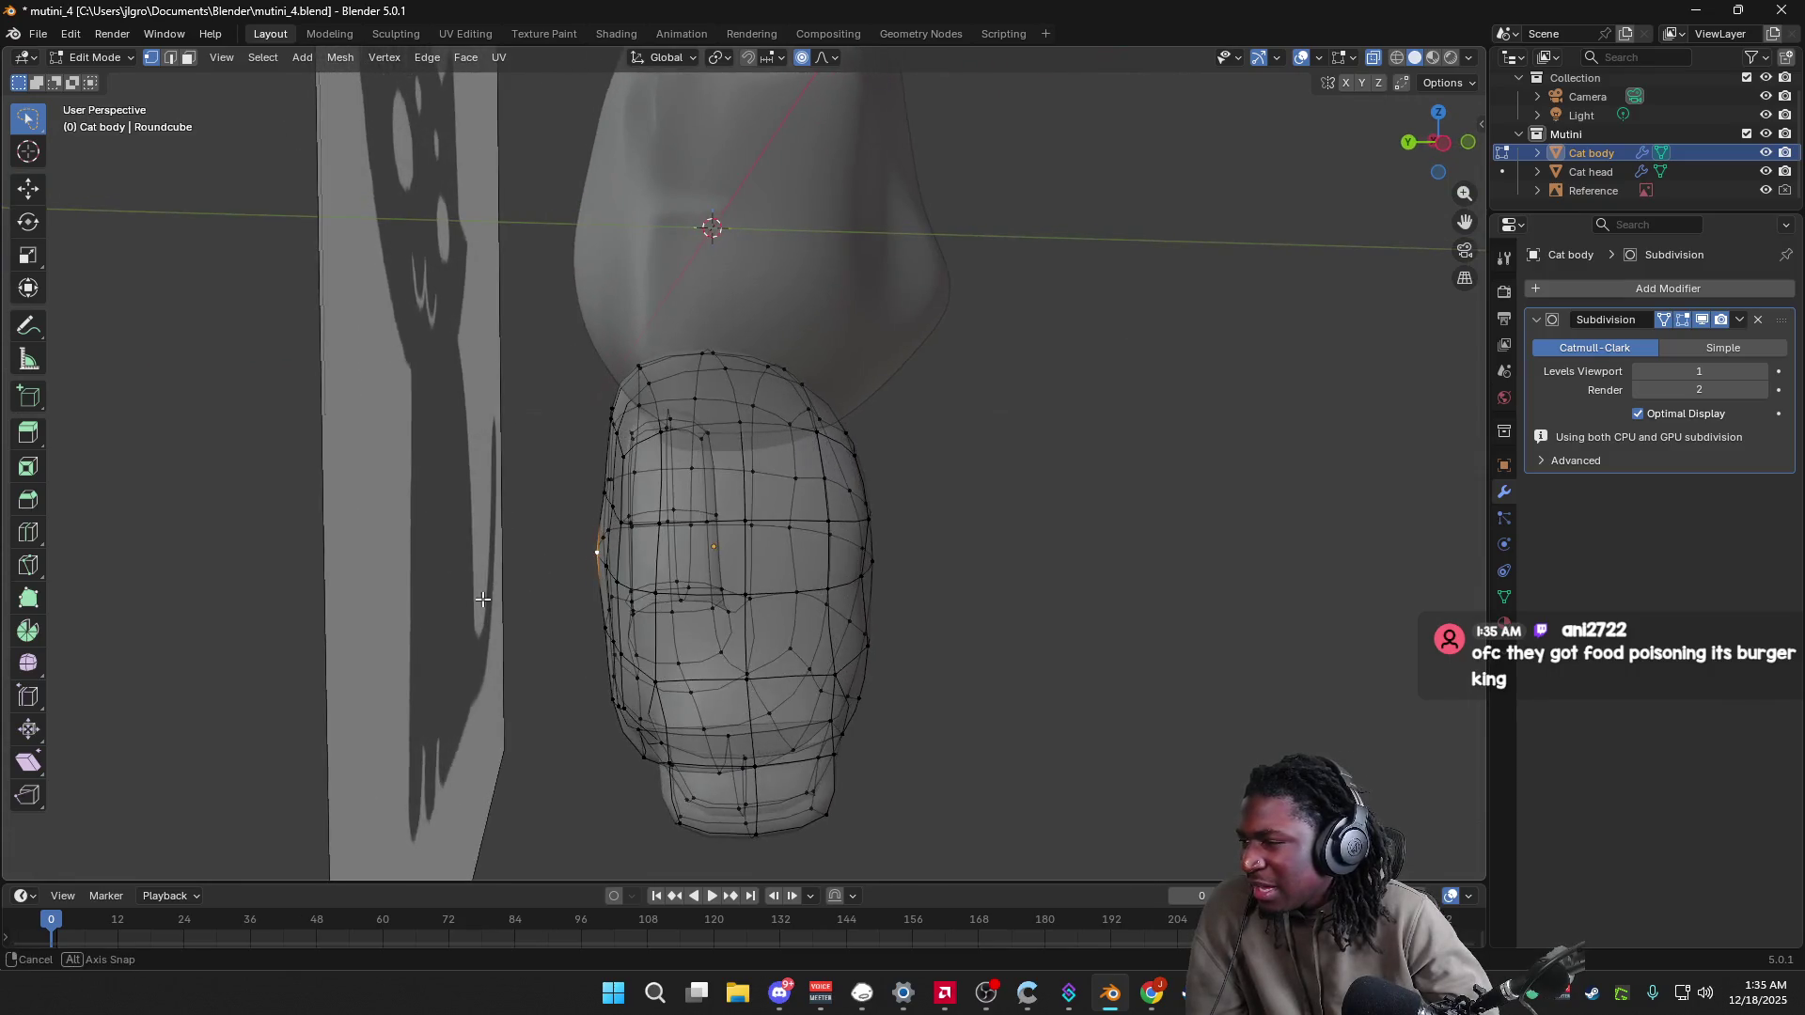
{"action": "key", "text": "g"}
{"action": "key", "text": "y"}
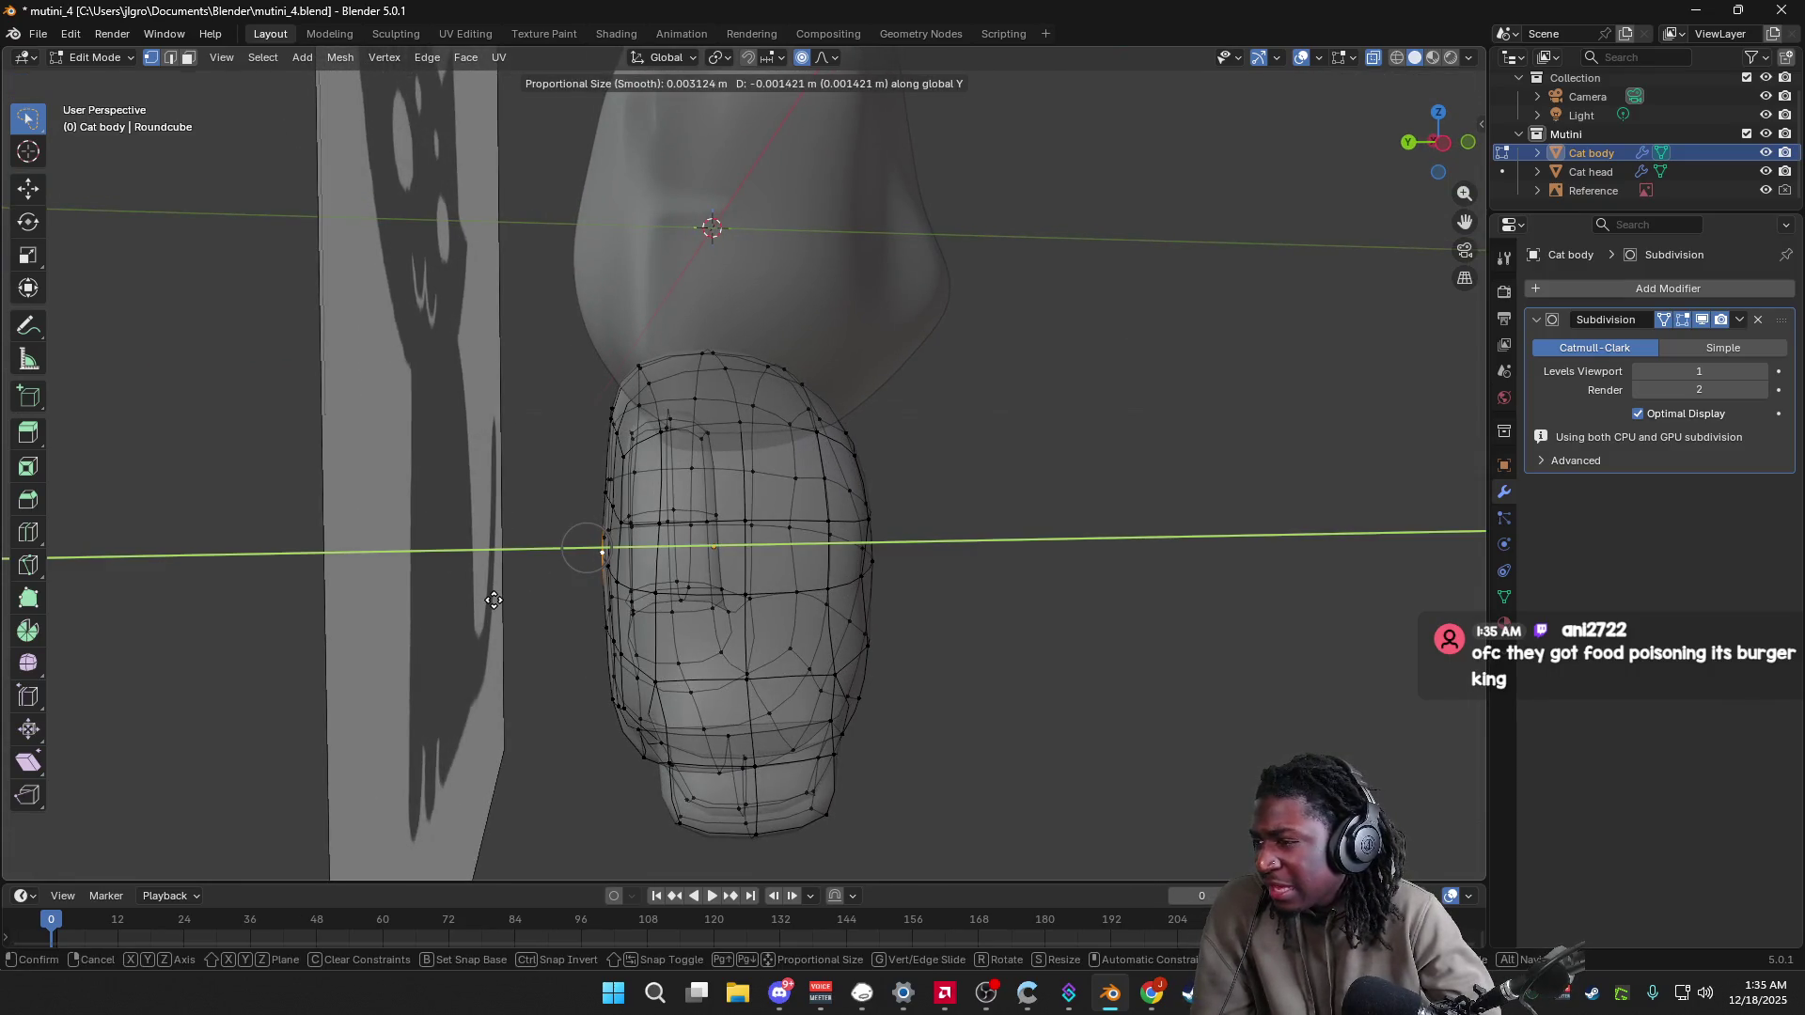
{"action": "left_click", "coordinate": [494, 600]}
{"action": "mouse_move", "coordinate": [493, 599]}
{"action": "middle_mouse_down"}
{"action": "mouse_move", "coordinate": [518, 613]}
{"action": "mouse_move", "coordinate": [496, 600]}
{"action": "mouse_move", "coordinate": [534, 601]}
{"action": "mouse_move", "coordinate": [548, 572]}
{"action": "mouse_move", "coordinate": [589, 596]}
{"action": "mouse_move", "coordinate": [677, 511]}
{"action": "mouse_move", "coordinate": [598, 524]}
{"action": "mouse_move", "coordinate": [335, 479]}
{"action": "mouse_move", "coordinate": [84, 488]}
{"action": "mouse_move", "coordinate": [314, 476]}
{"action": "mouse_move", "coordinate": [395, 556]}
{"action": "mouse_move", "coordinate": [821, 726]}
{"action": "mouse_move", "coordinate": [963, 638]}
{"action": "mouse_move", "coordinate": [1333, 526]}
{"action": "mouse_move", "coordinate": [1061, 583]}
{"action": "mouse_move", "coordinate": [955, 578]}
{"action": "middle_mouse_up"}
{"action": "key", "text": "Tab"}
{"action": "key", "text": "ctrl+s"}
{"action": "key", "text": "ctrl+s"}
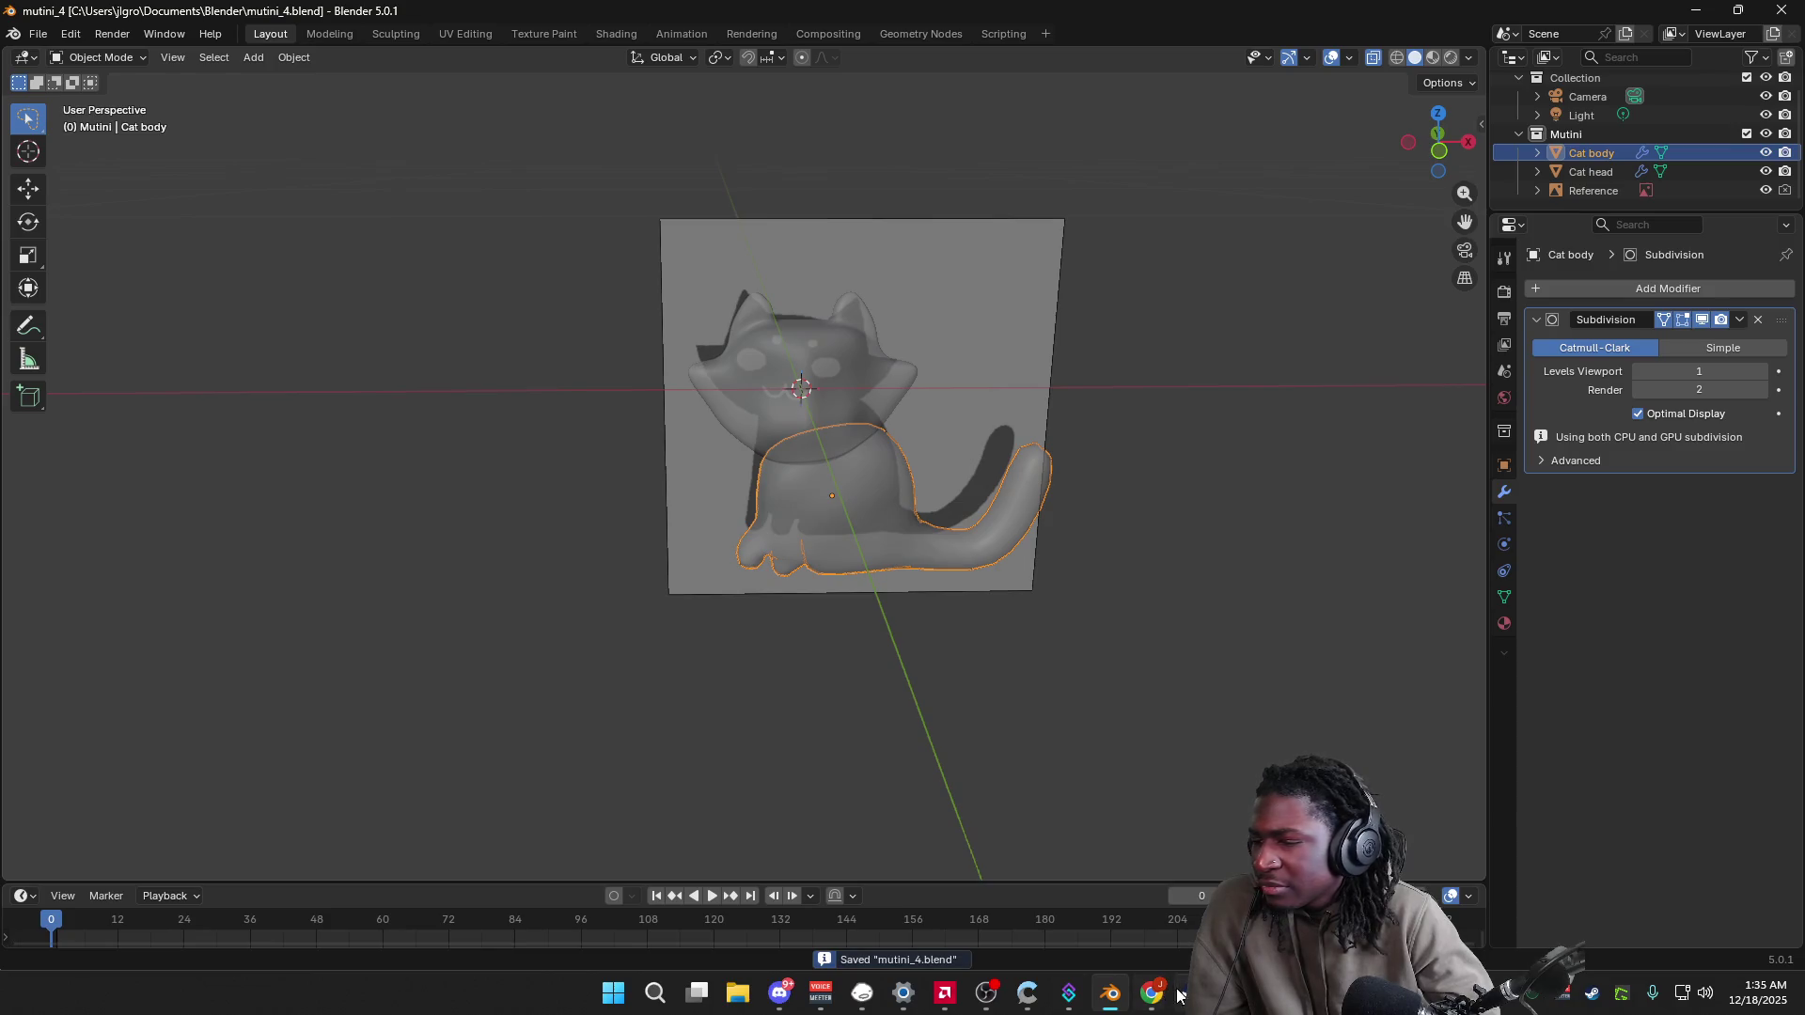
Step: Bring the browser forward and search the web for 'mutini back' in a new tab
{"action": "mouse_move", "coordinate": [1176, 994]}
{"action": "left_click", "coordinate": [1025, 903]}
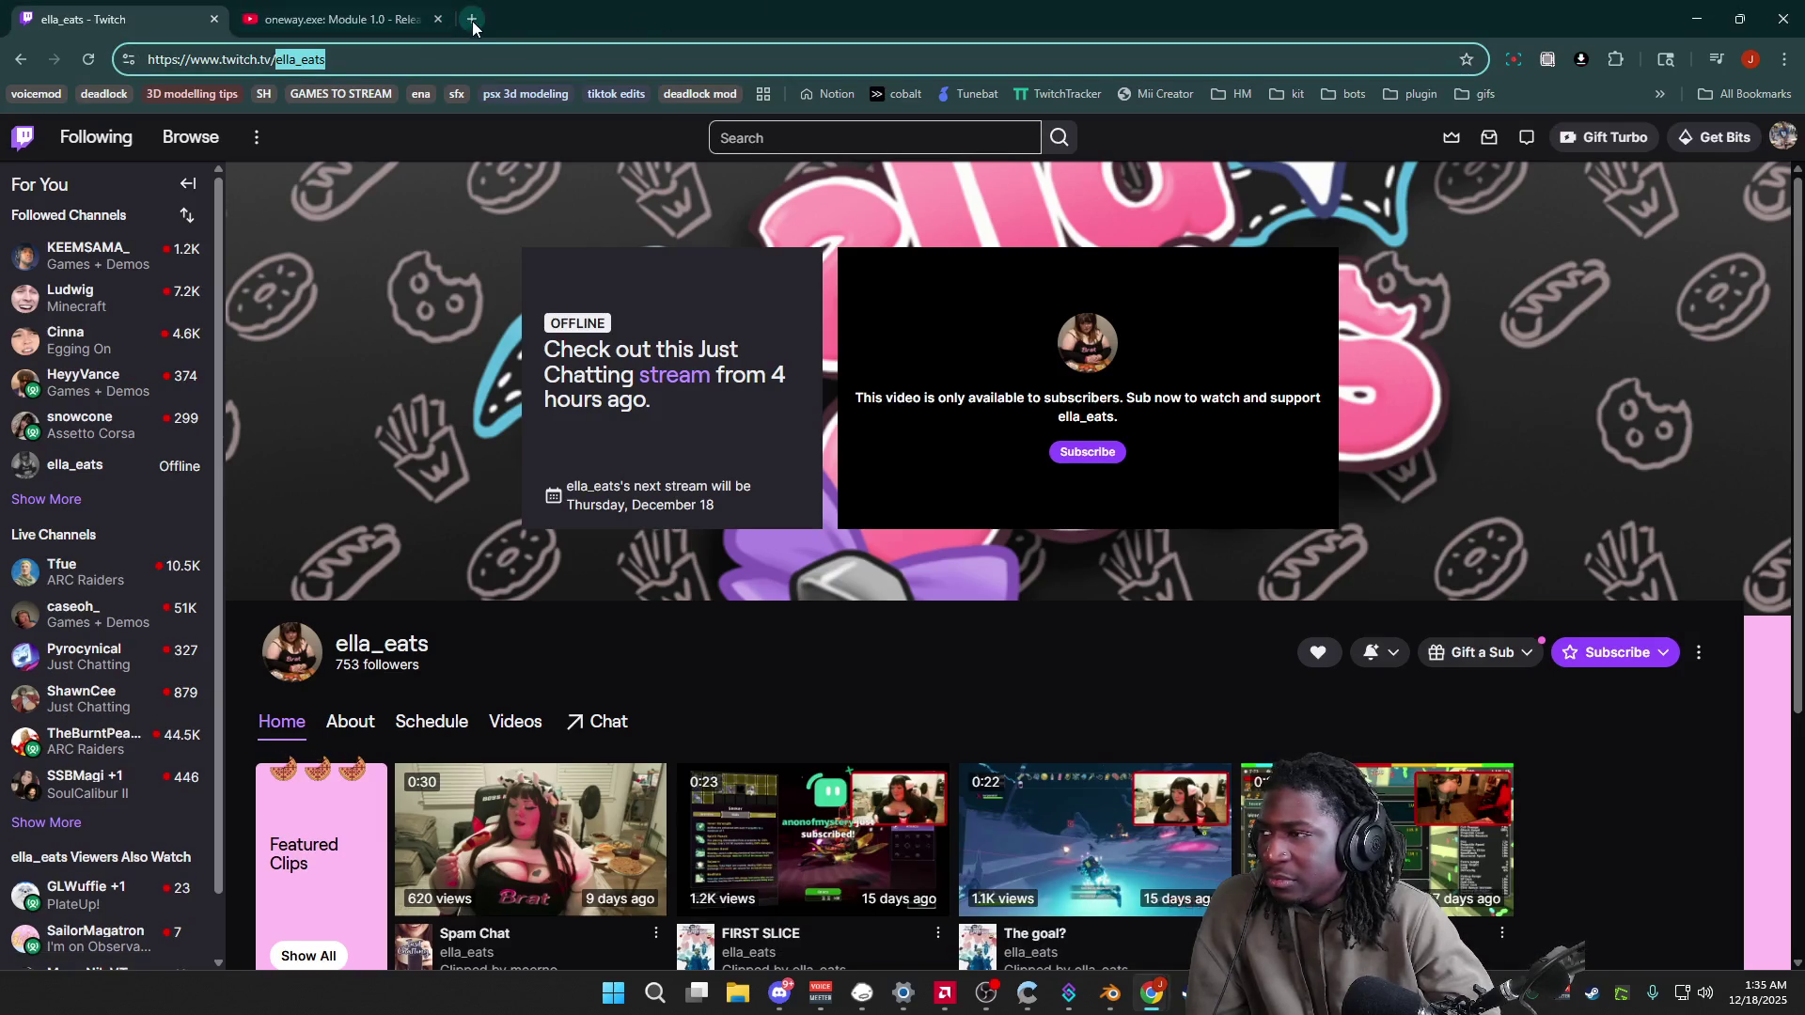
{"action": "left_click", "coordinate": [473, 20]}
{"action": "type", "text": "mutini back"}
{"action": "key", "text": "Return"}
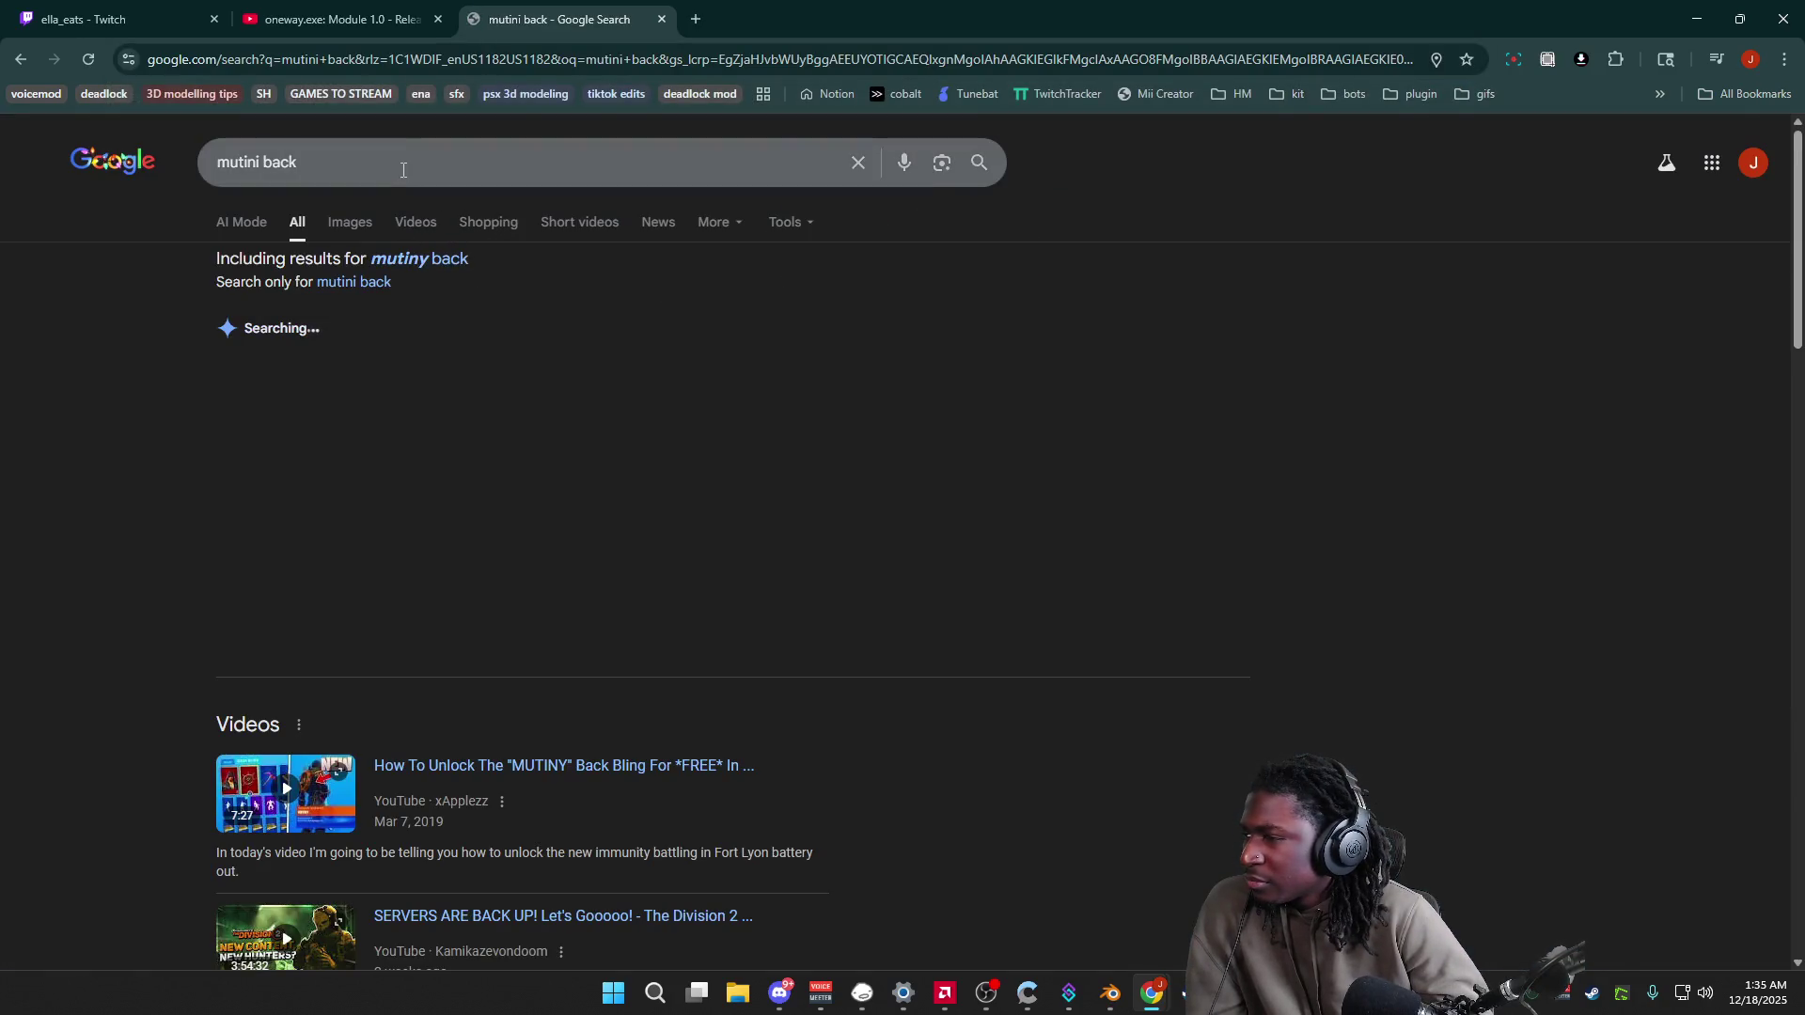
Step: Change the search to 'mutini cat', view image results, then switch to the Homestuck collection window
{"action": "left_click", "coordinate": [360, 165]}
{"action": "key", "text": "BackSpace"}
{"action": "key", "text": "BackSpace"}
{"action": "key", "text": "BackSpace"}
{"action": "type", "text": "ca"}
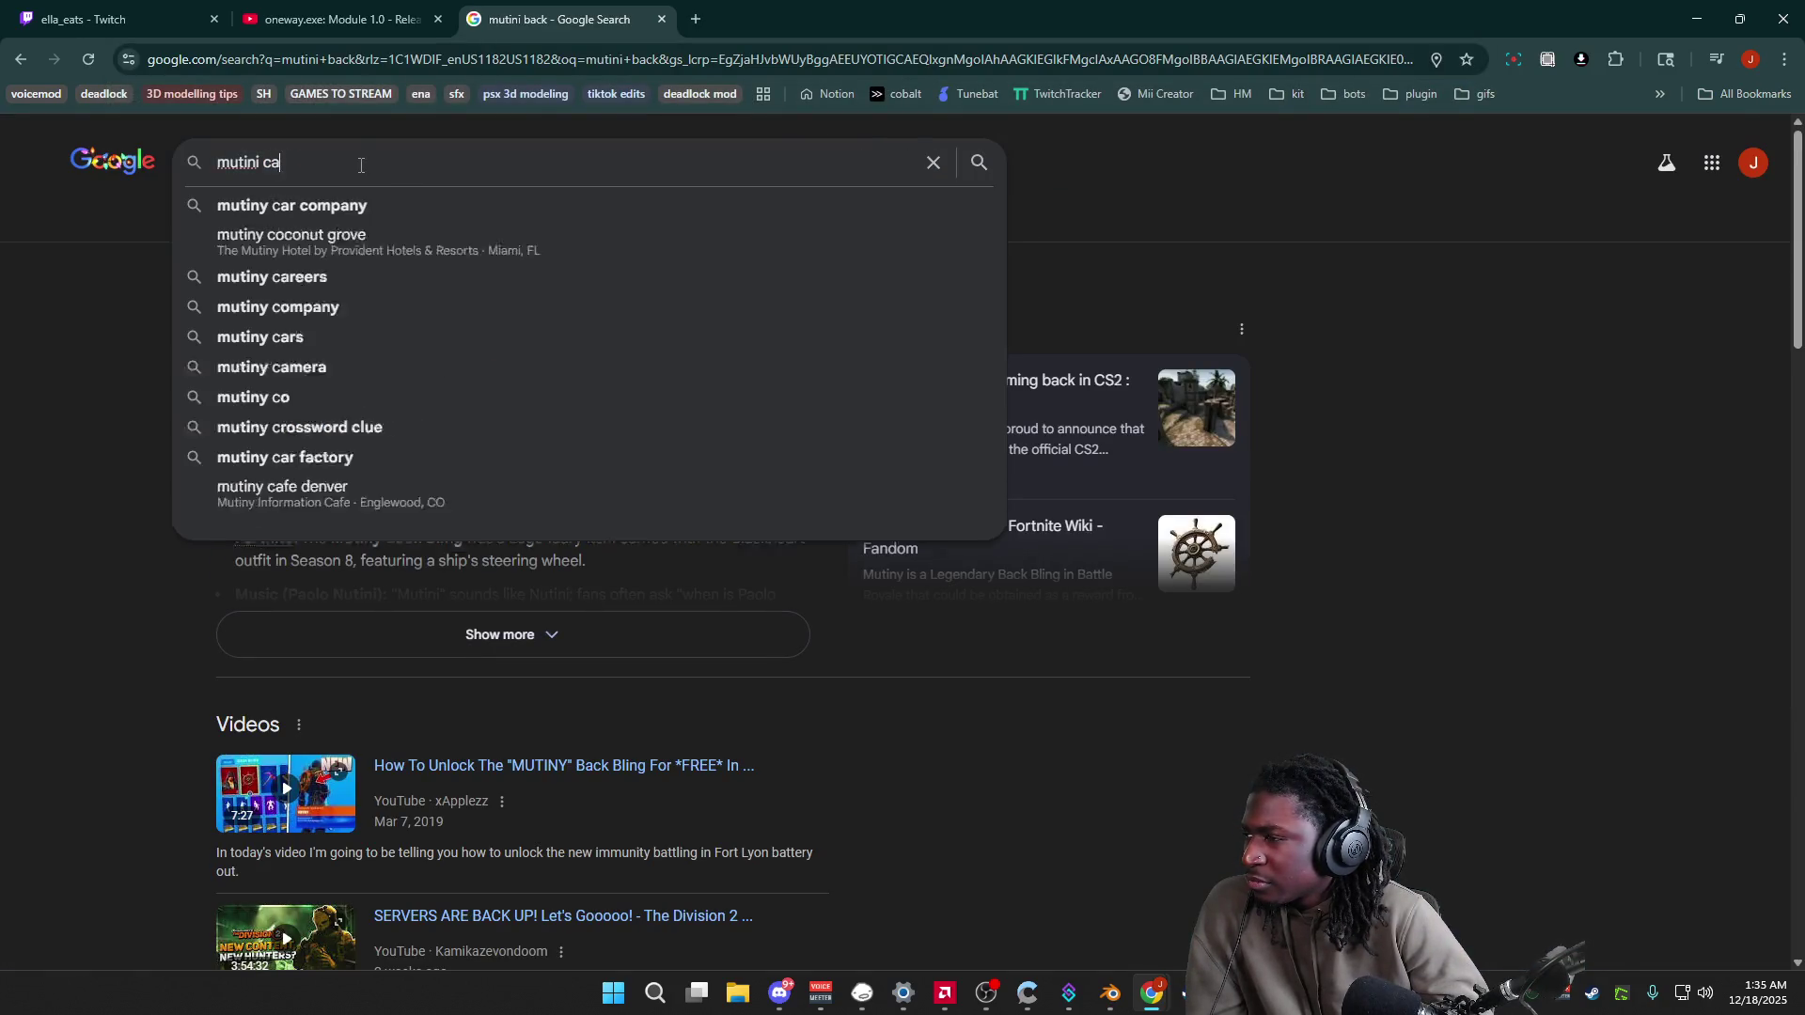
{"action": "type", "text": "t"}
{"action": "key", "text": "Return"}
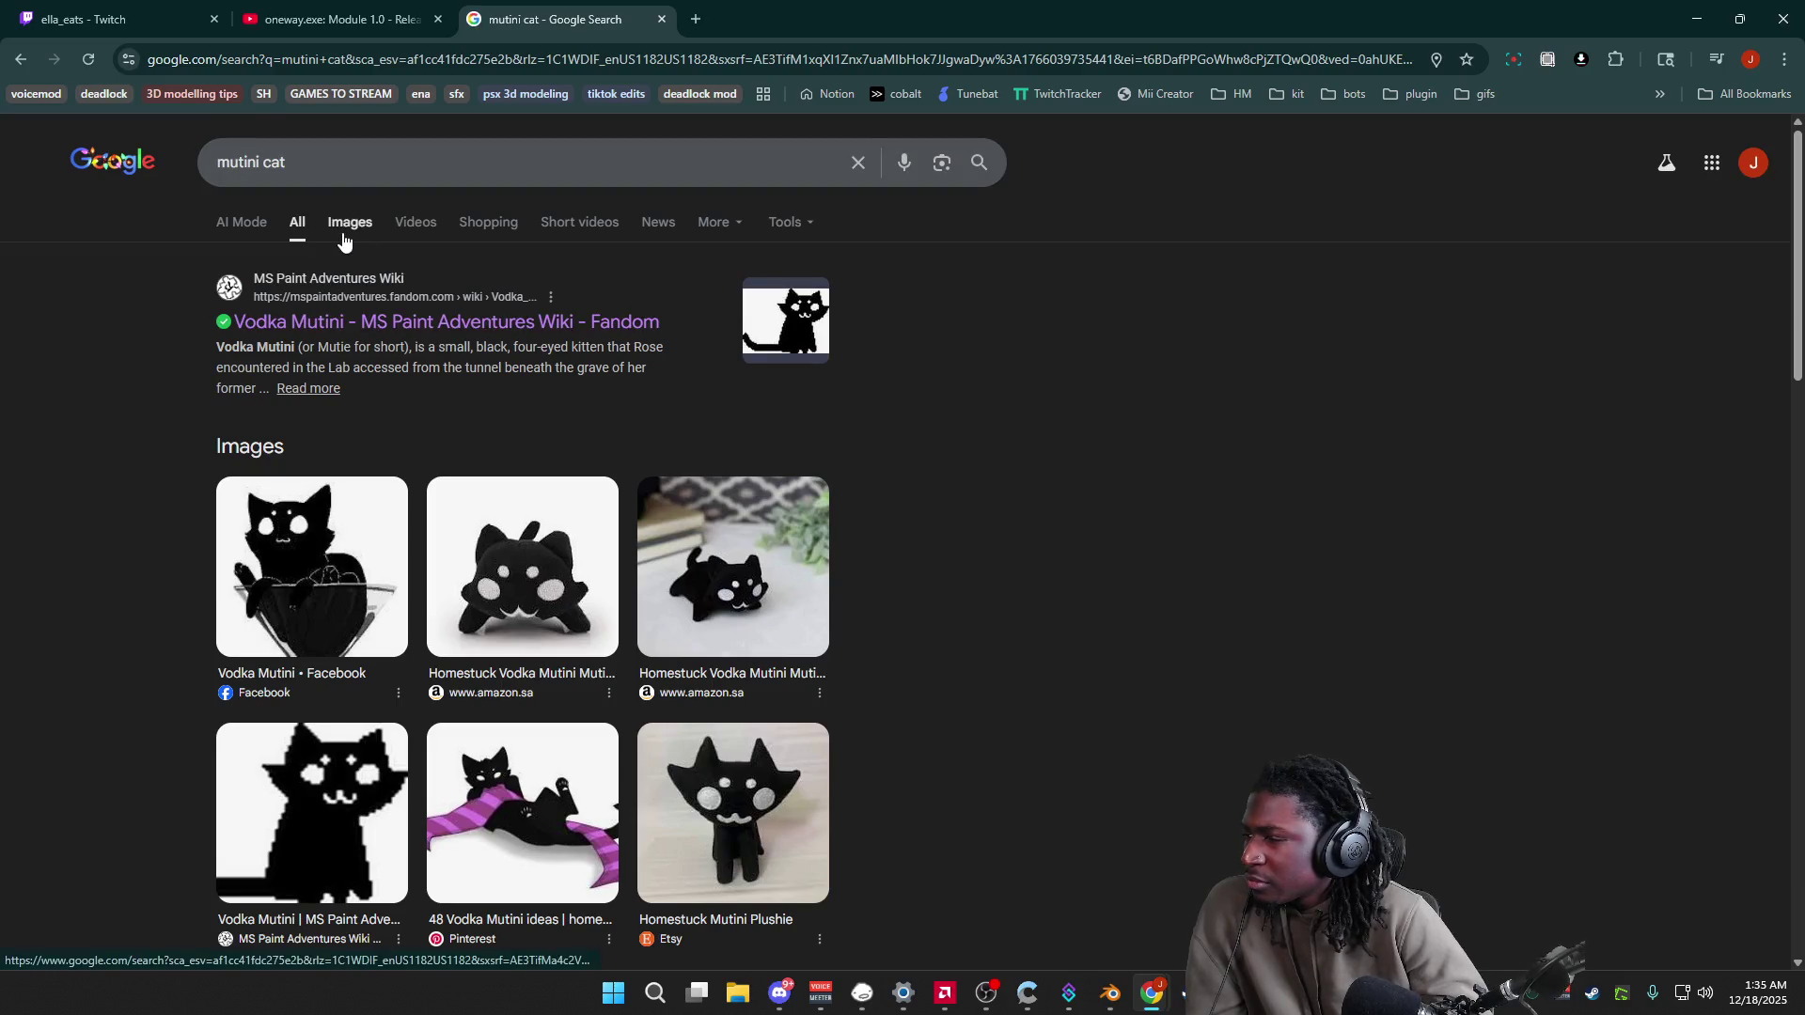
{"action": "left_click", "coordinate": [346, 227]}
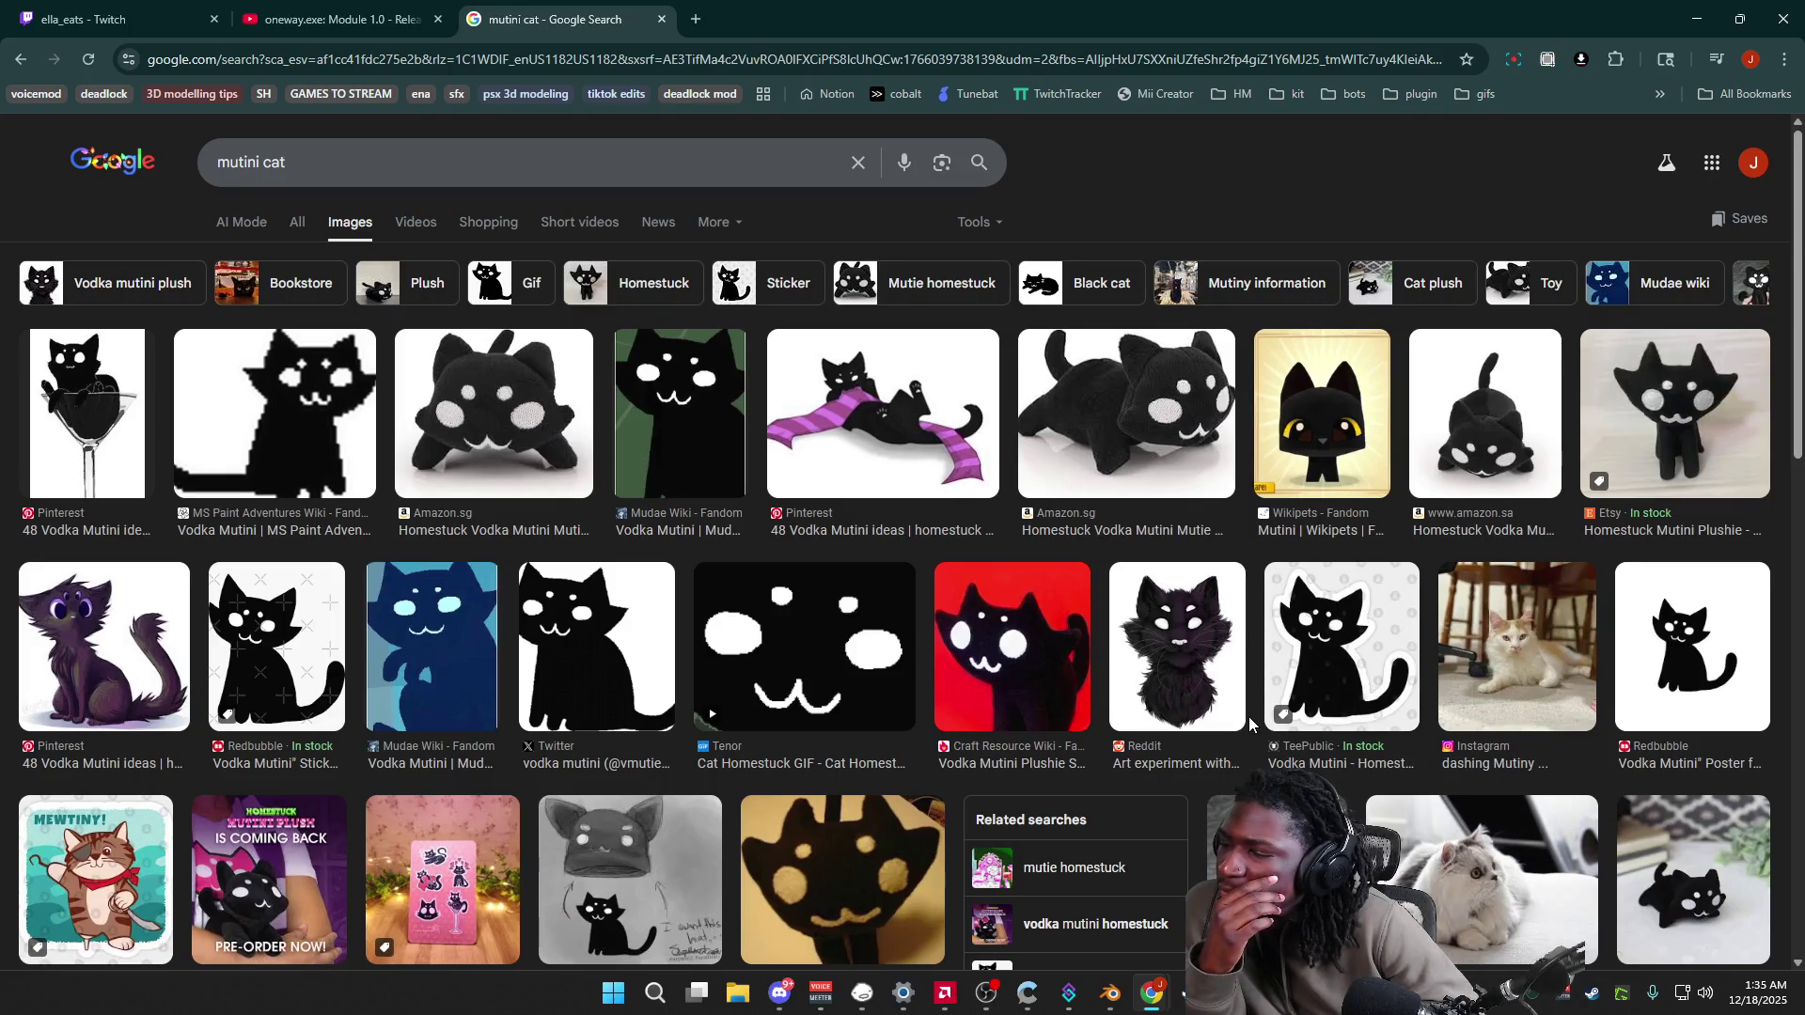
{"action": "scroll", "coordinate": [1251, 724], "scroll_direction": "down", "scroll_amount": 5}
{"action": "left_click", "coordinate": [862, 994]}
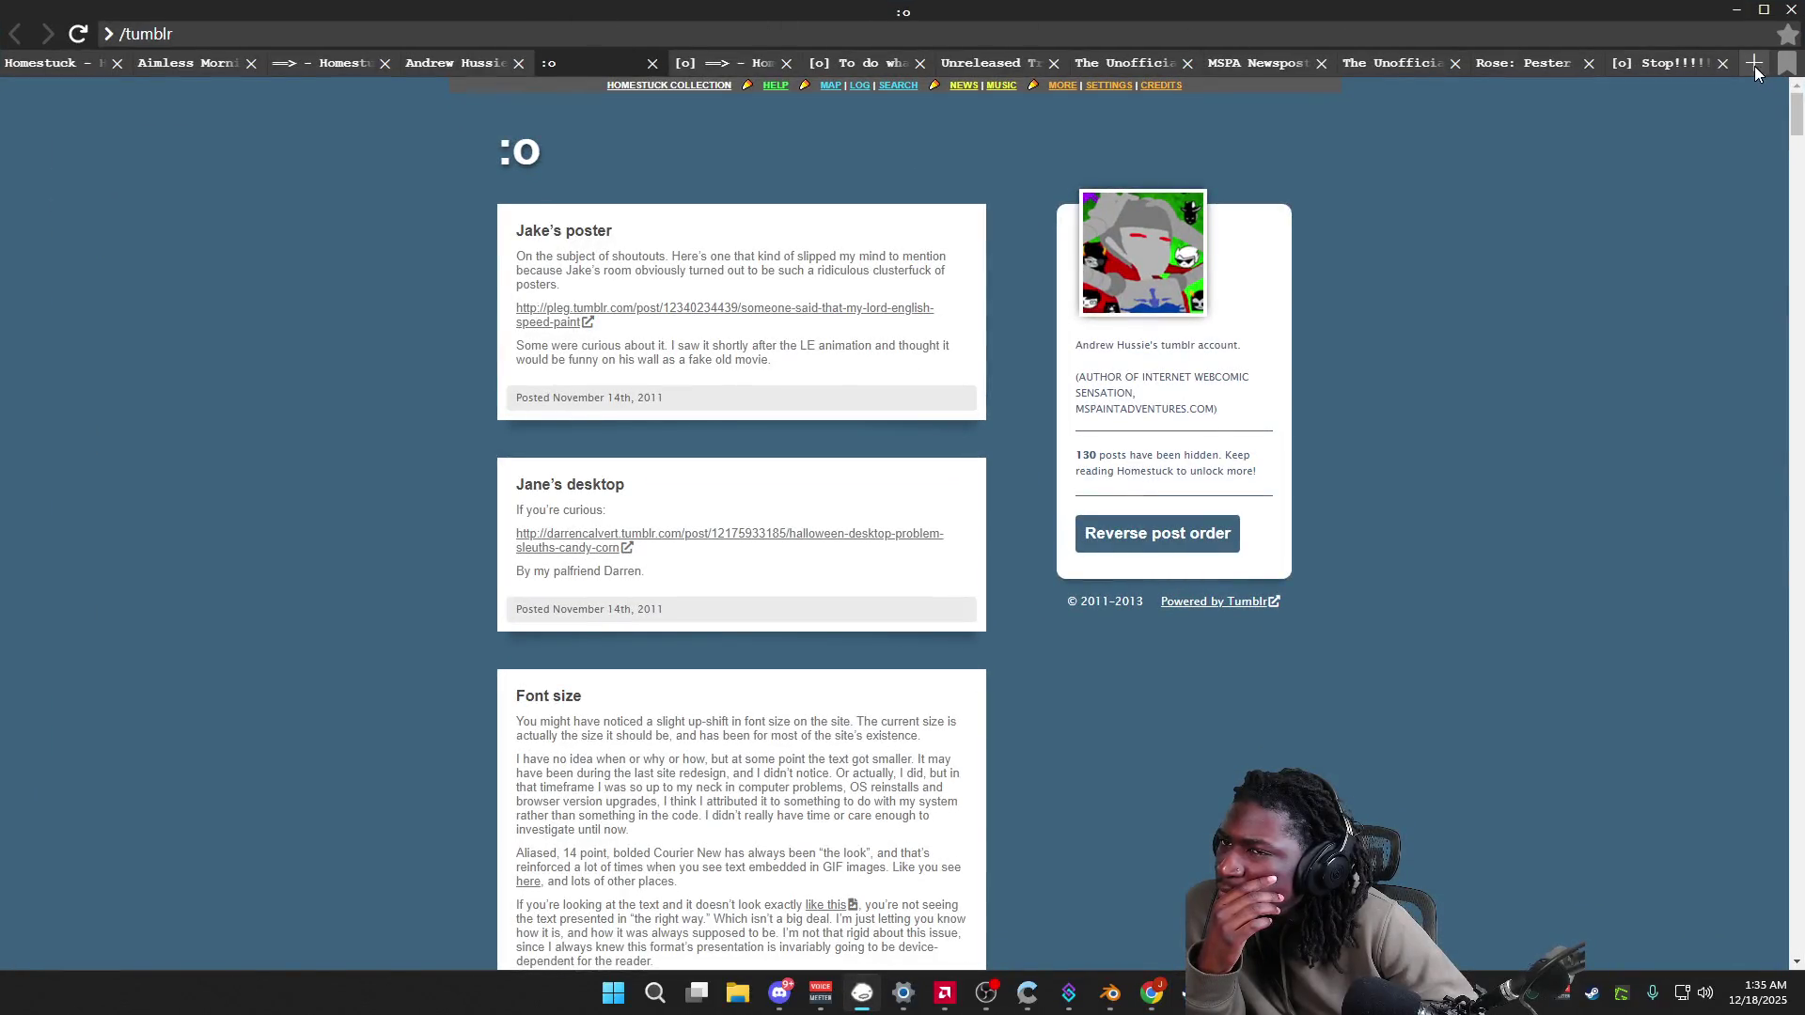
Step: Search the collection archive for 'mutini' and check the Rose: Flee room result
{"action": "left_click", "coordinate": [1754, 63]}
{"action": "left_click", "coordinate": [899, 85]}
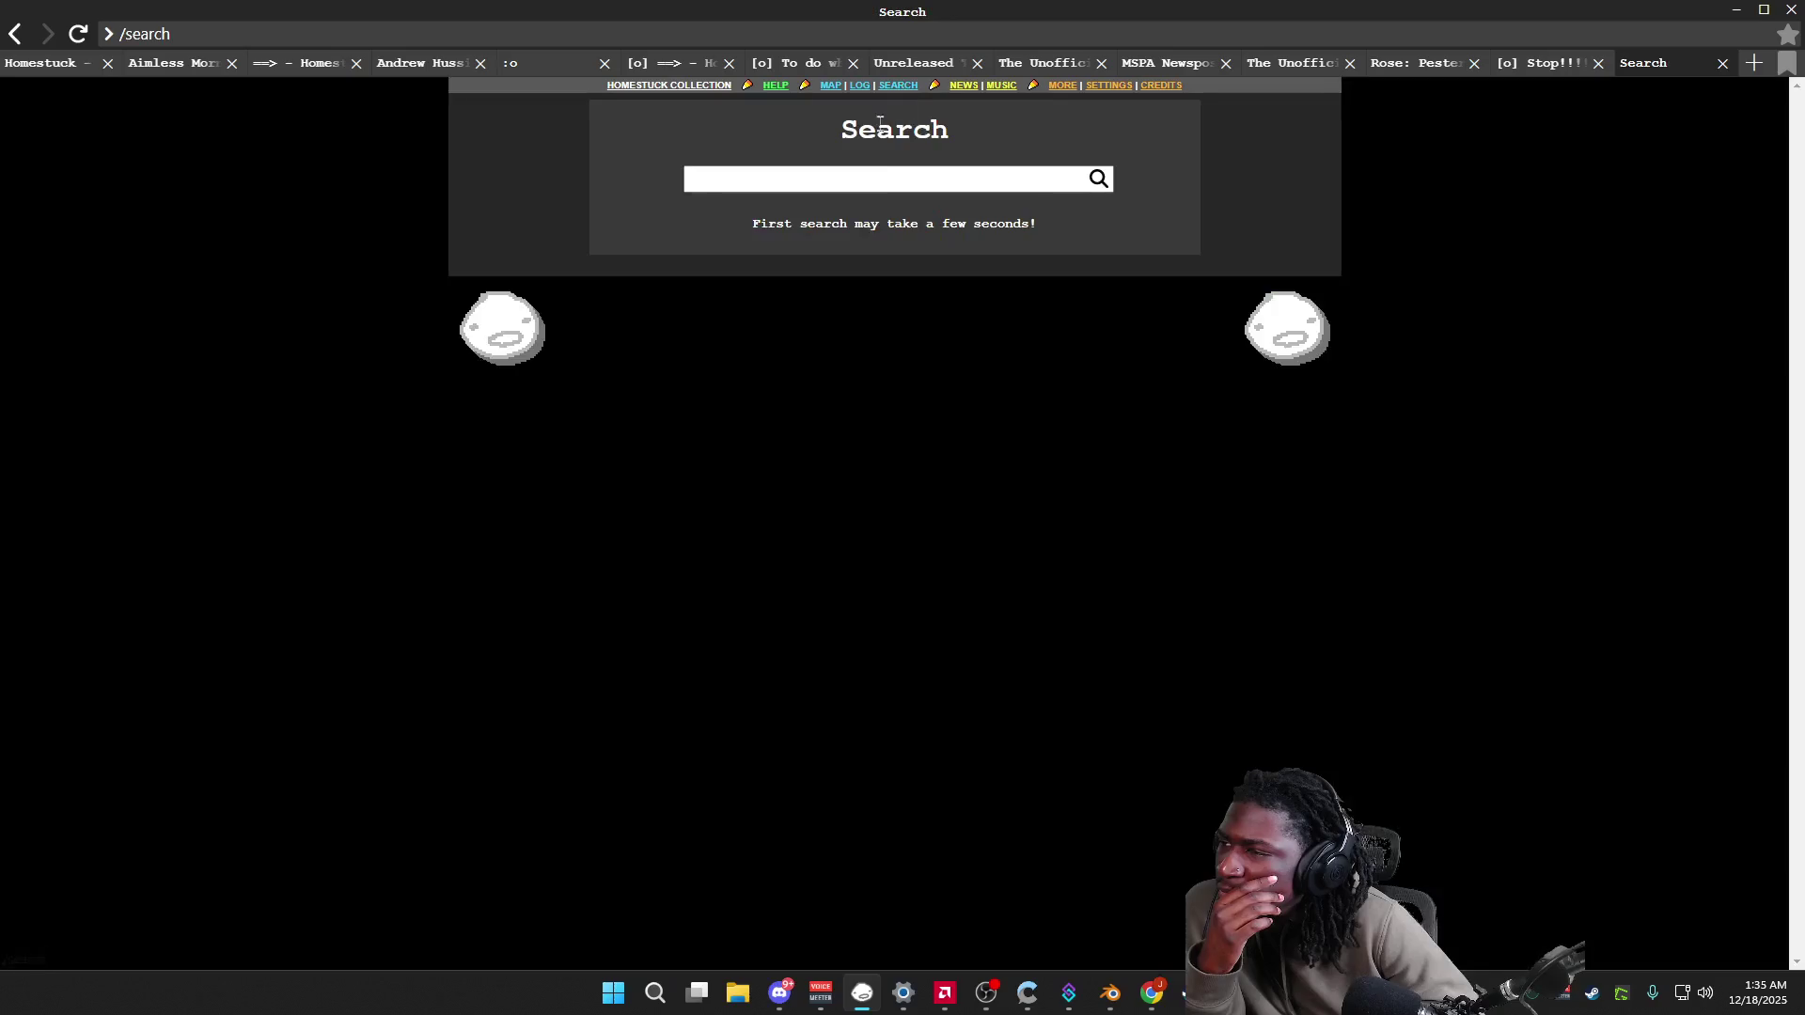
{"action": "type", "text": "mutini"}
{"action": "key", "text": "Return"}
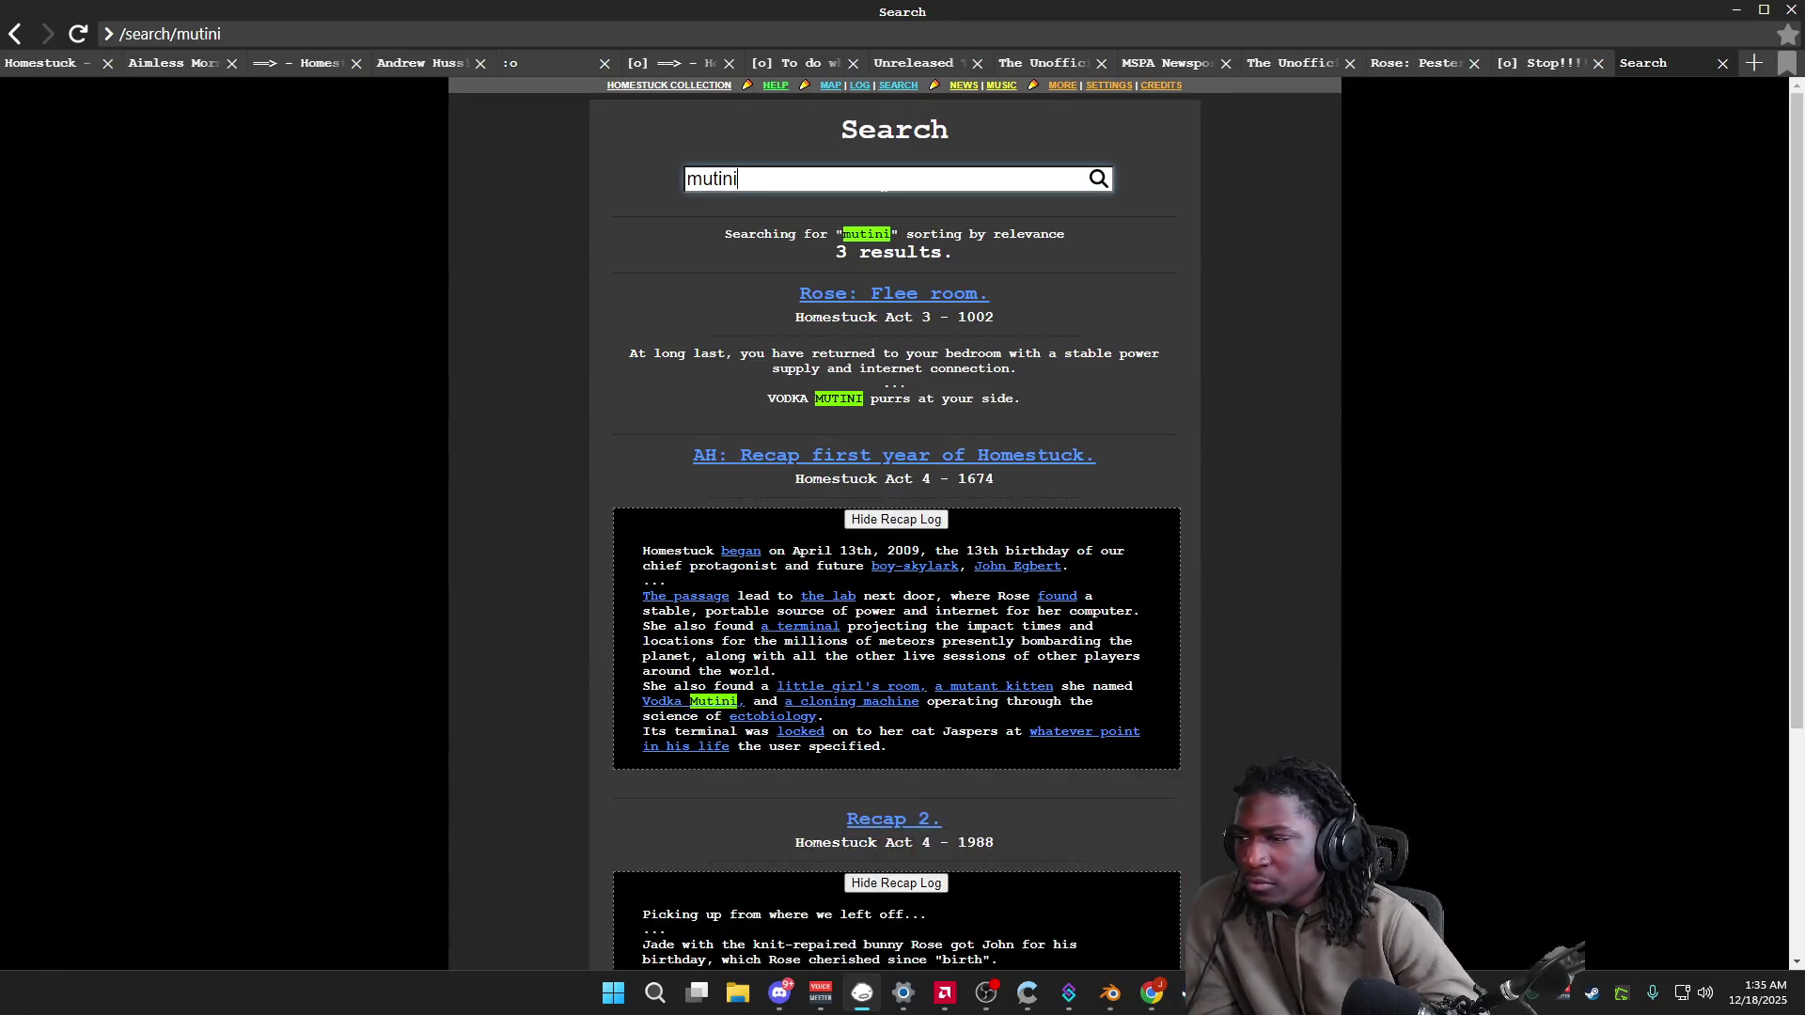
{"action": "left_click", "coordinate": [921, 297]}
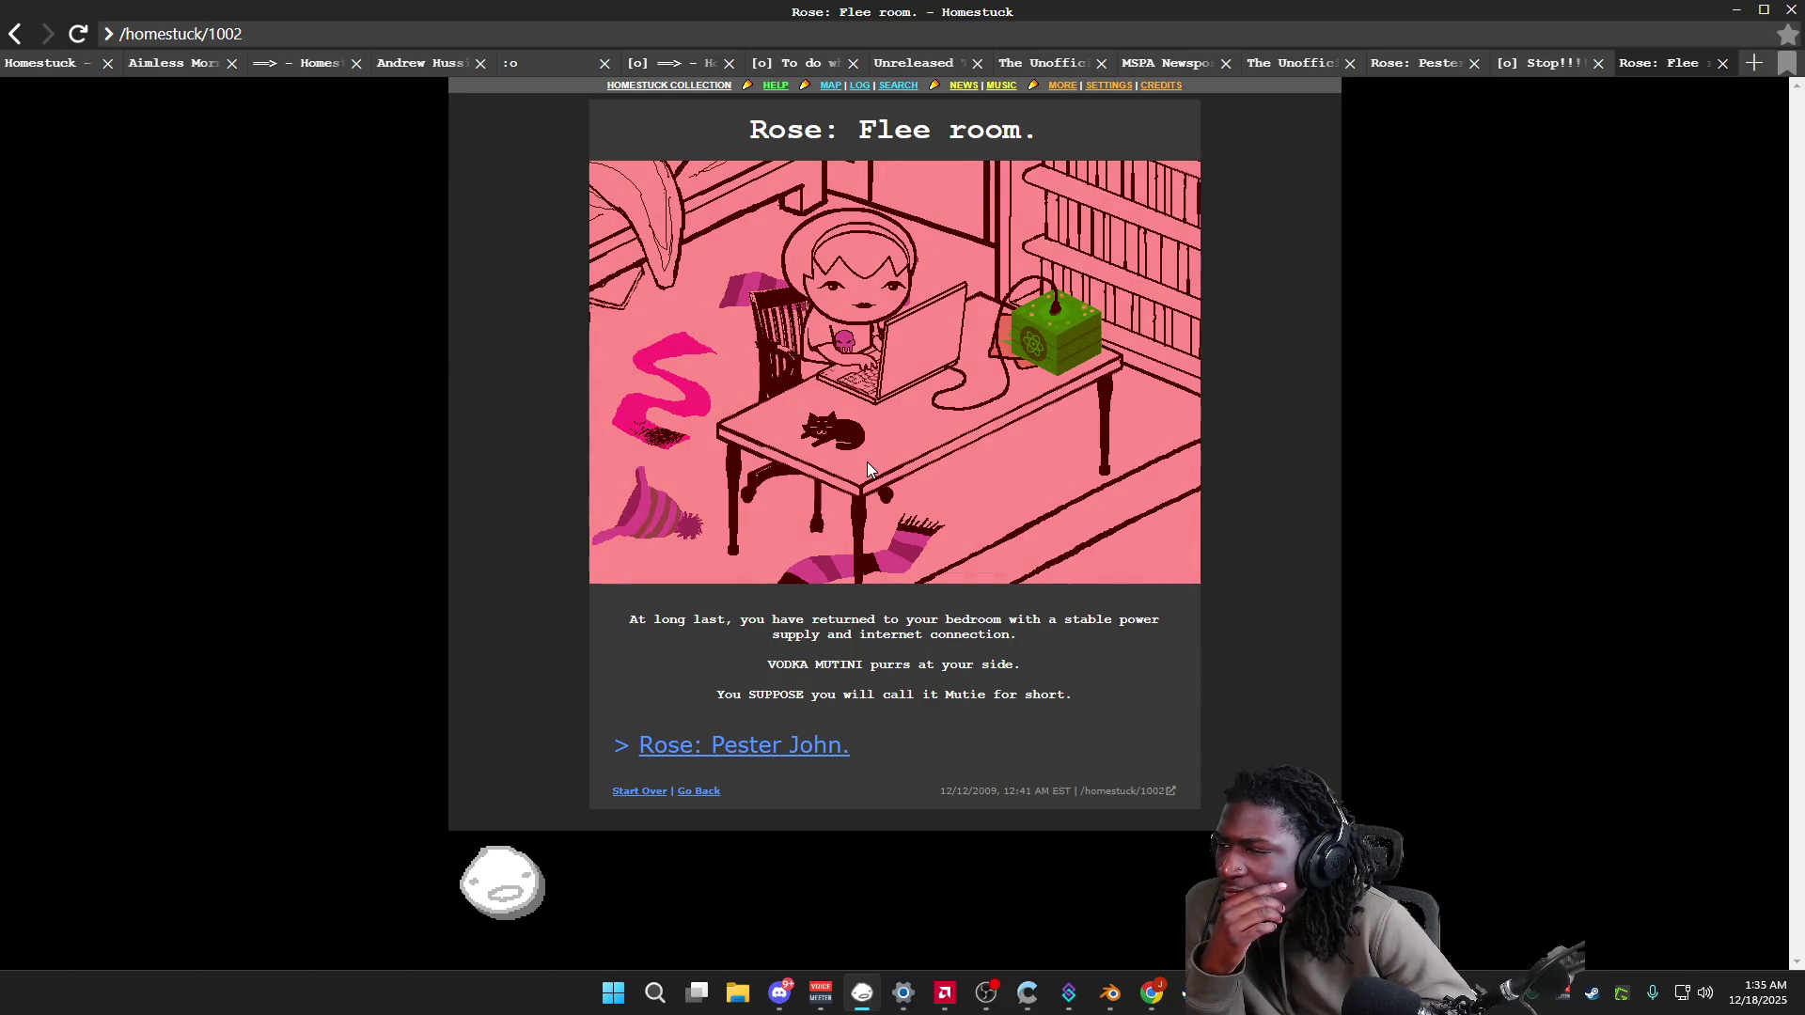
{"action": "key", "text": "alt+Left"}
Step: Open the Vodka Mutini page in a new tab and highlight 'Vodka Mutini' in the Recap 2 log result
{"action": "scroll", "coordinate": [898, 471], "scroll_direction": "down", "scroll_amount": 3}
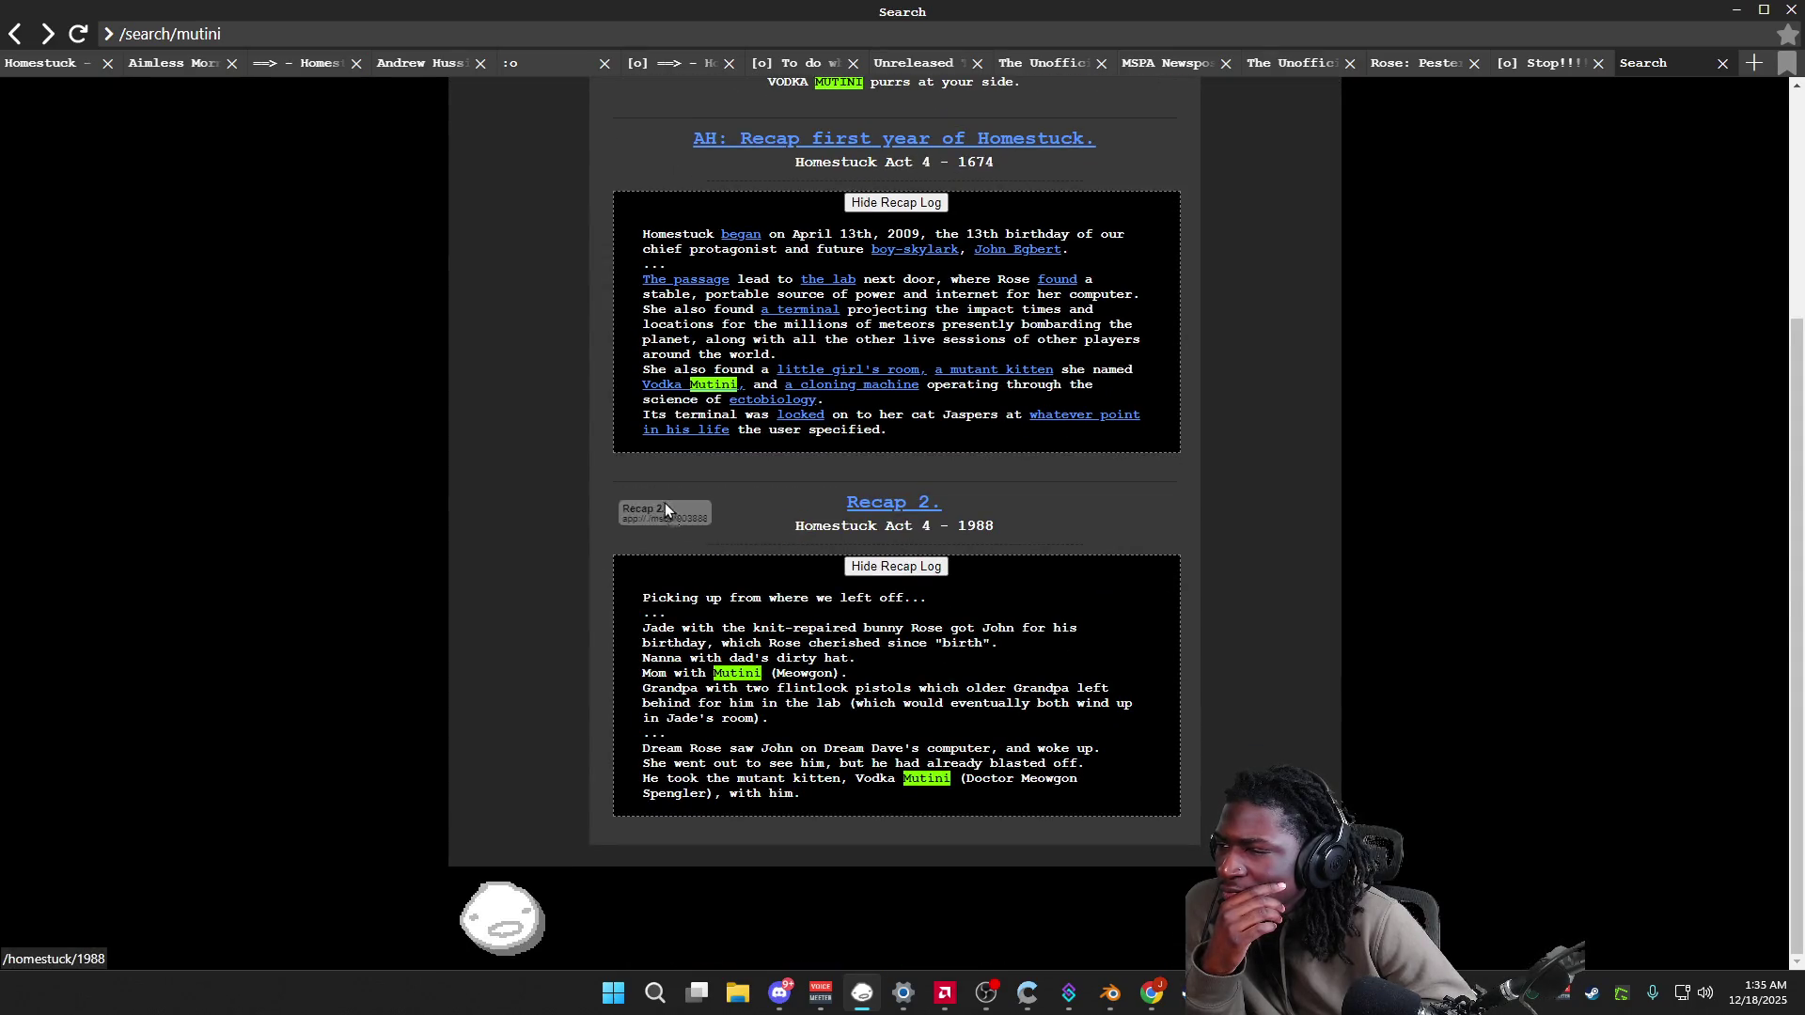
{"action": "left_click", "coordinate": [683, 389]}
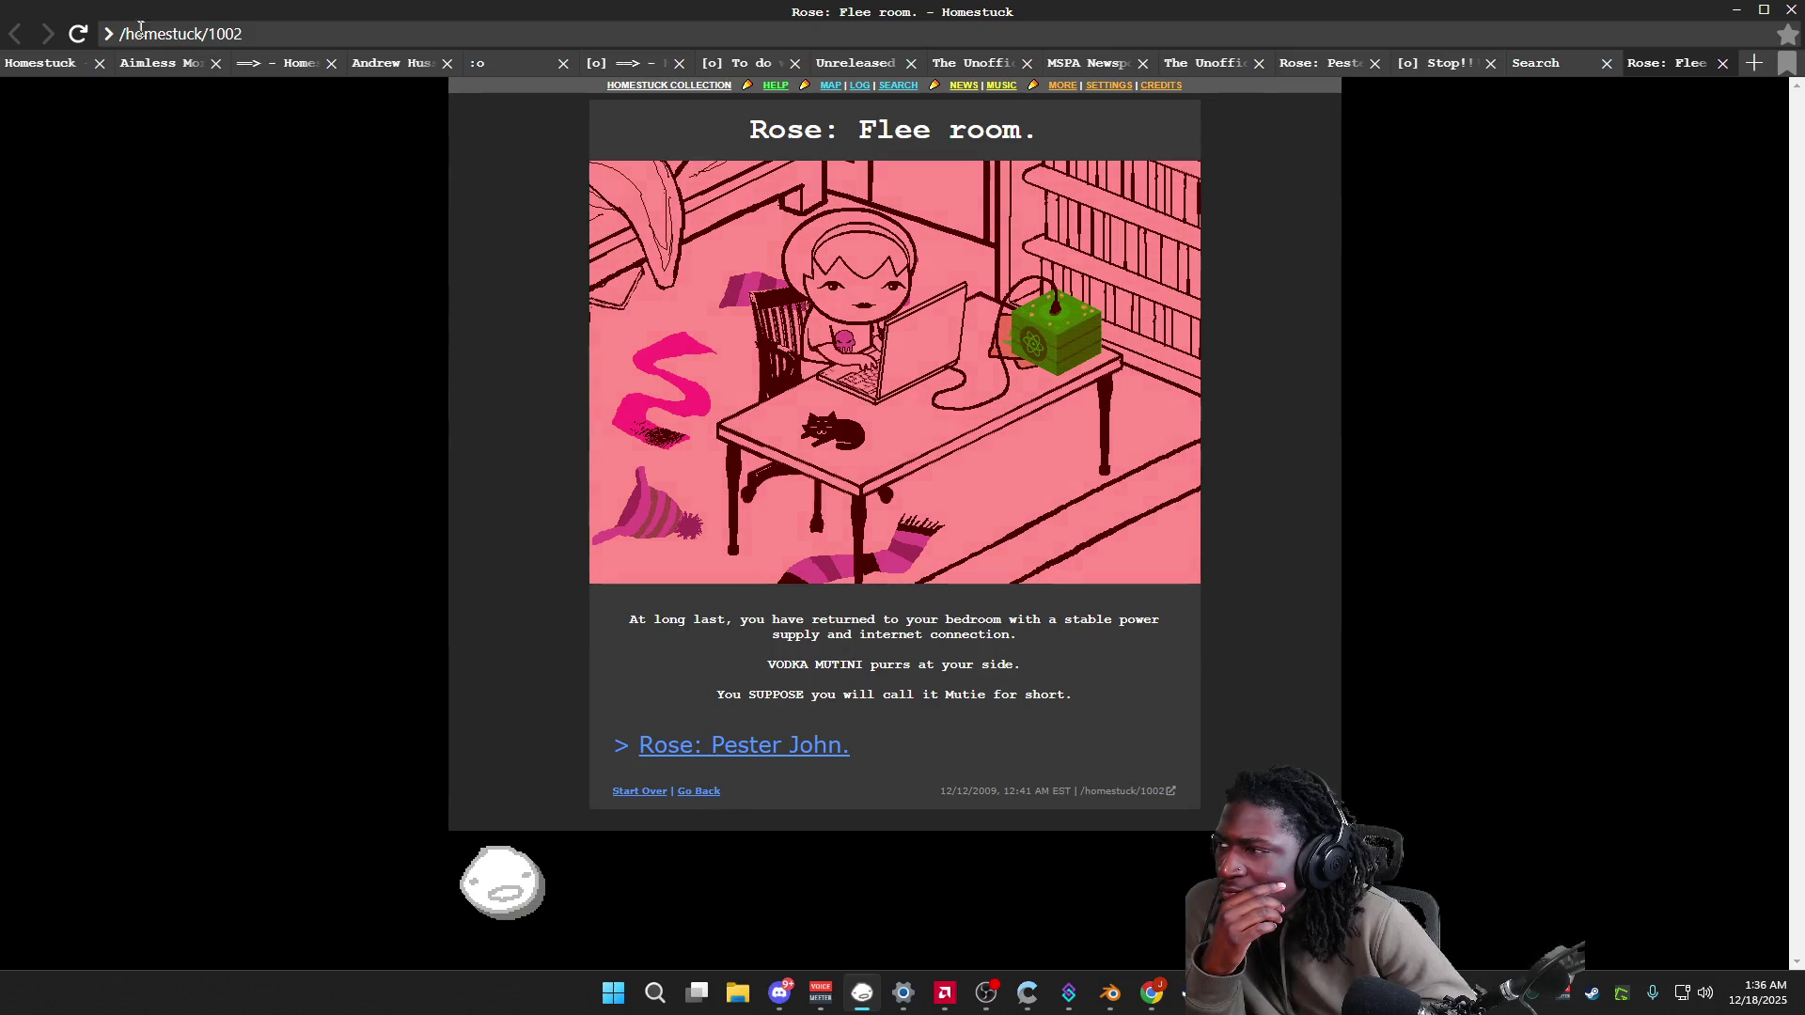
{"action": "left_click", "coordinate": [1570, 68]}
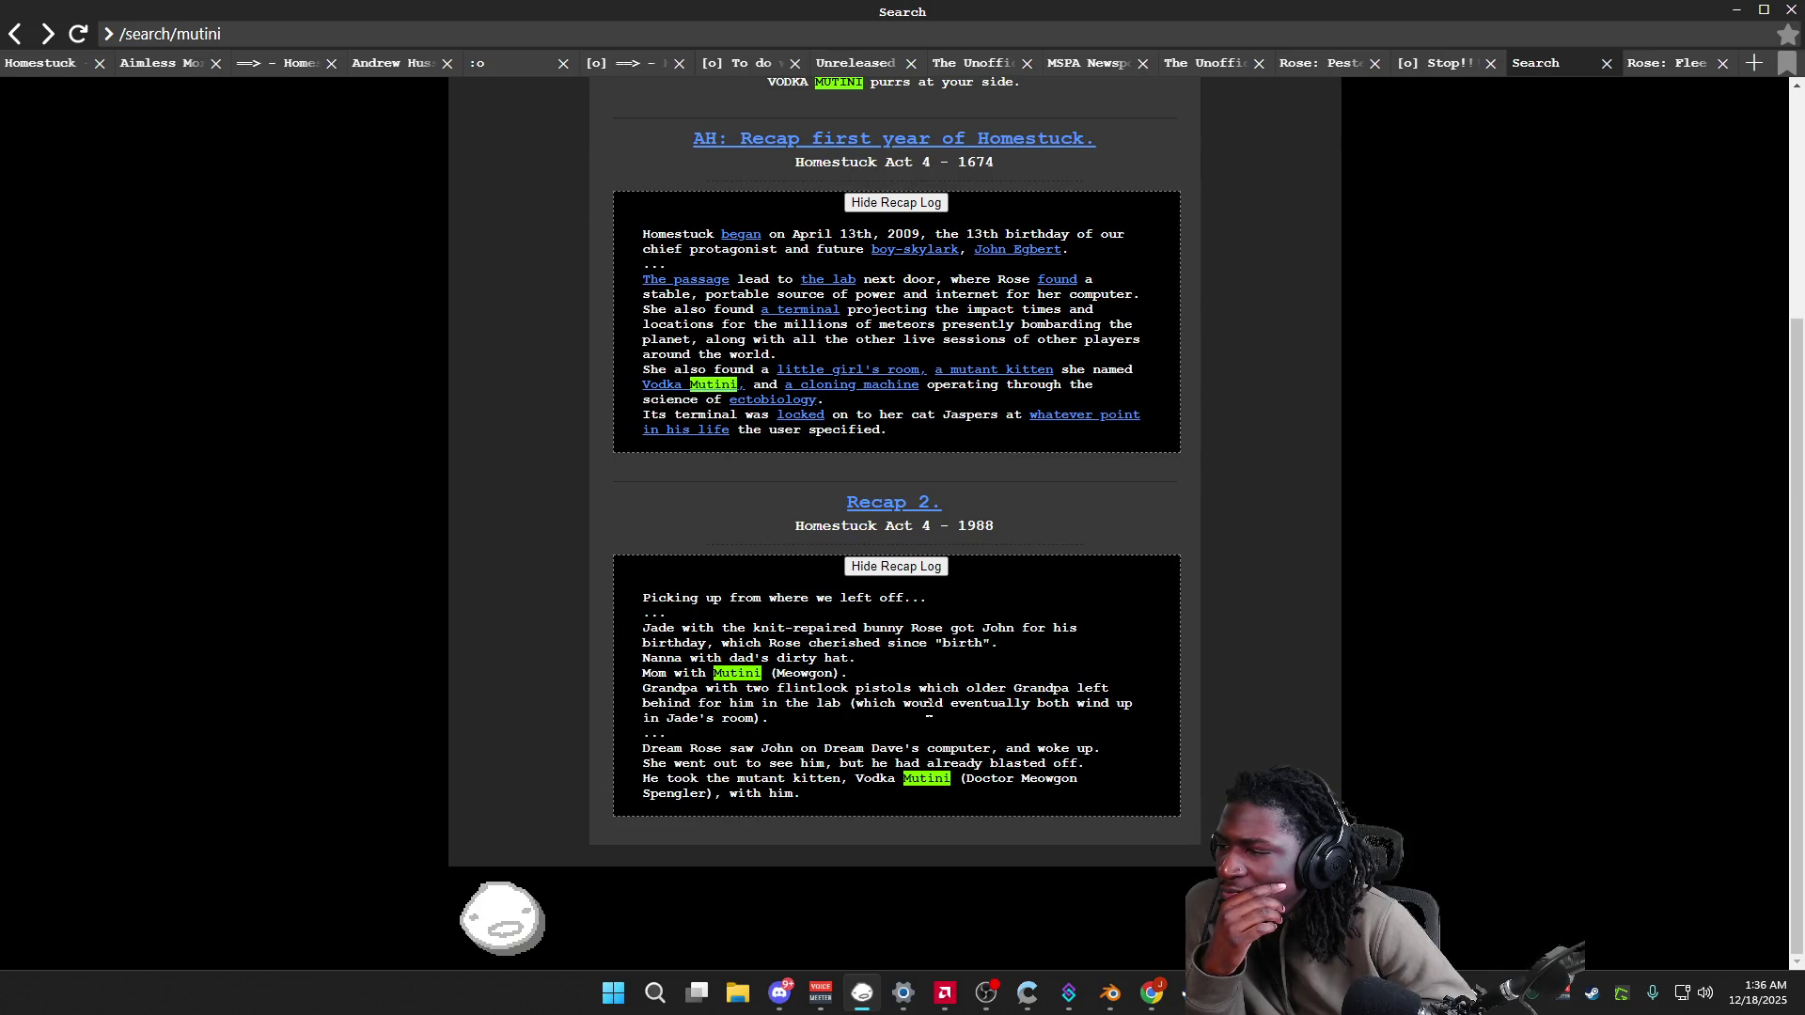
{"action": "left_click_drag", "start_coordinate": [951, 779], "coordinate": [855, 779]}
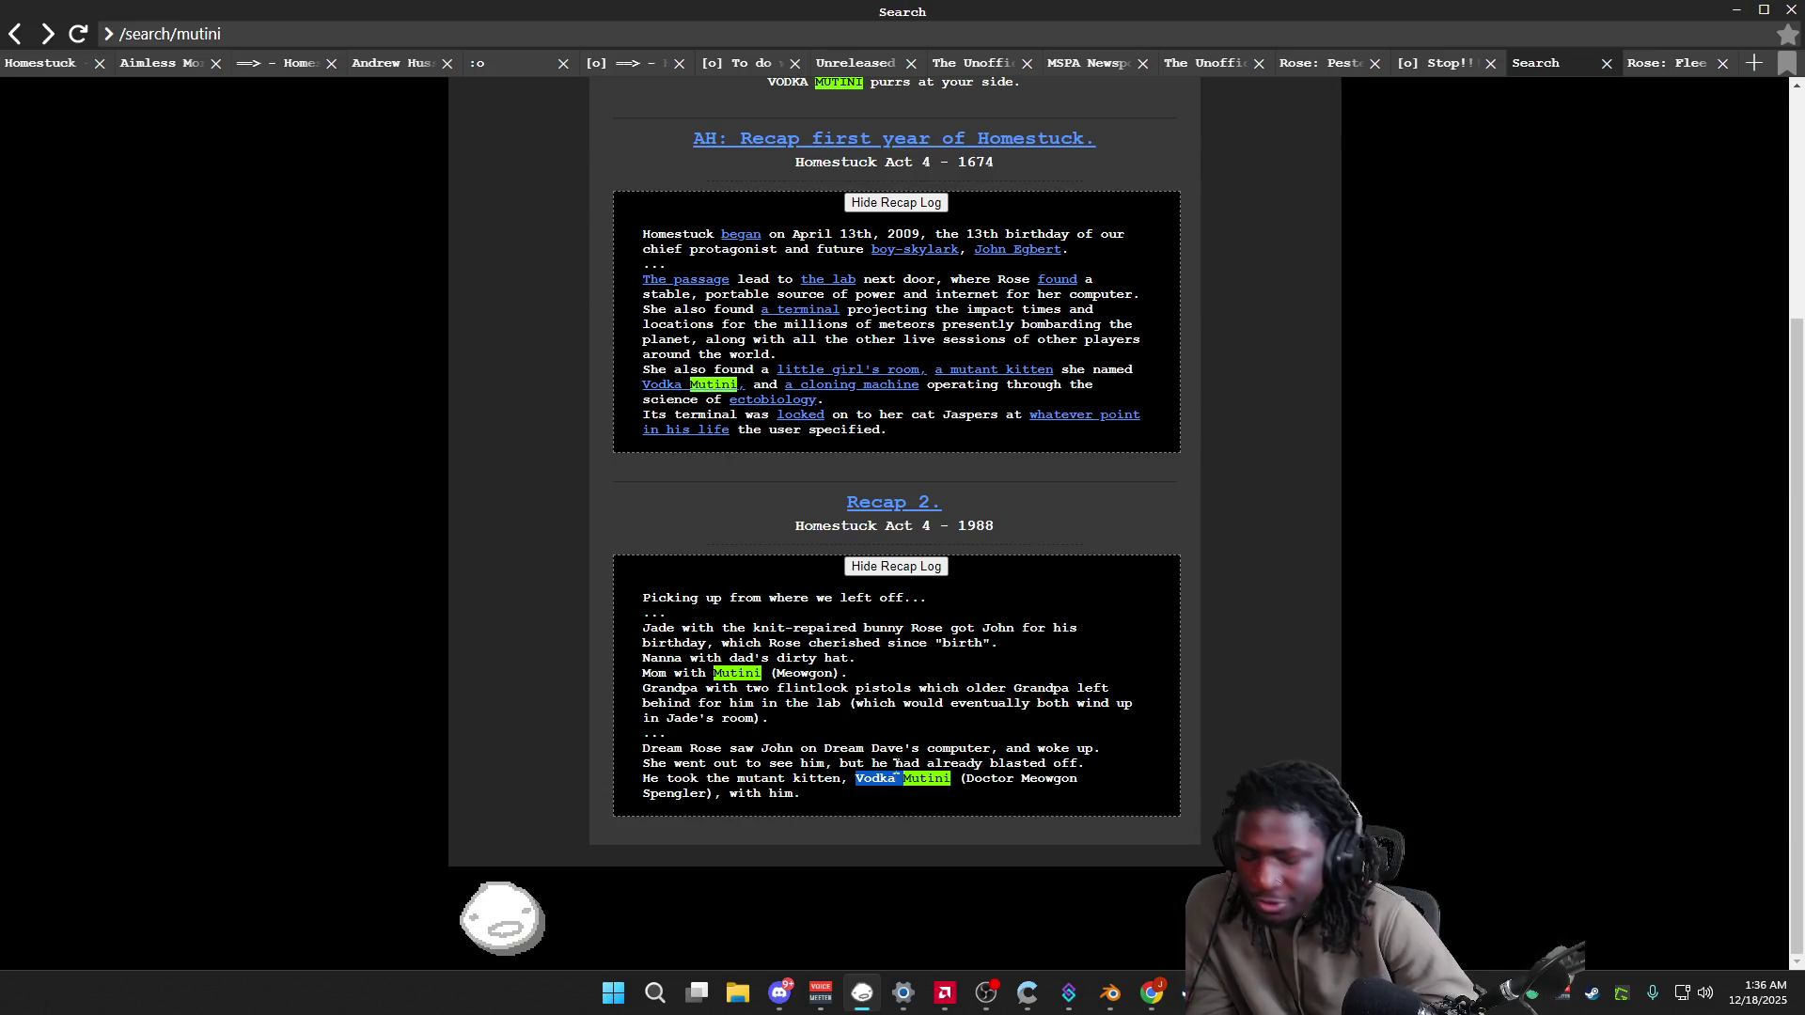
Step: Search for 'Vodka' and look at the magnetic W and vodka and Recap 2 pages
{"action": "scroll", "coordinate": [905, 738], "scroll_direction": "up", "scroll_amount": 4}
{"action": "double_click", "coordinate": [853, 187]}
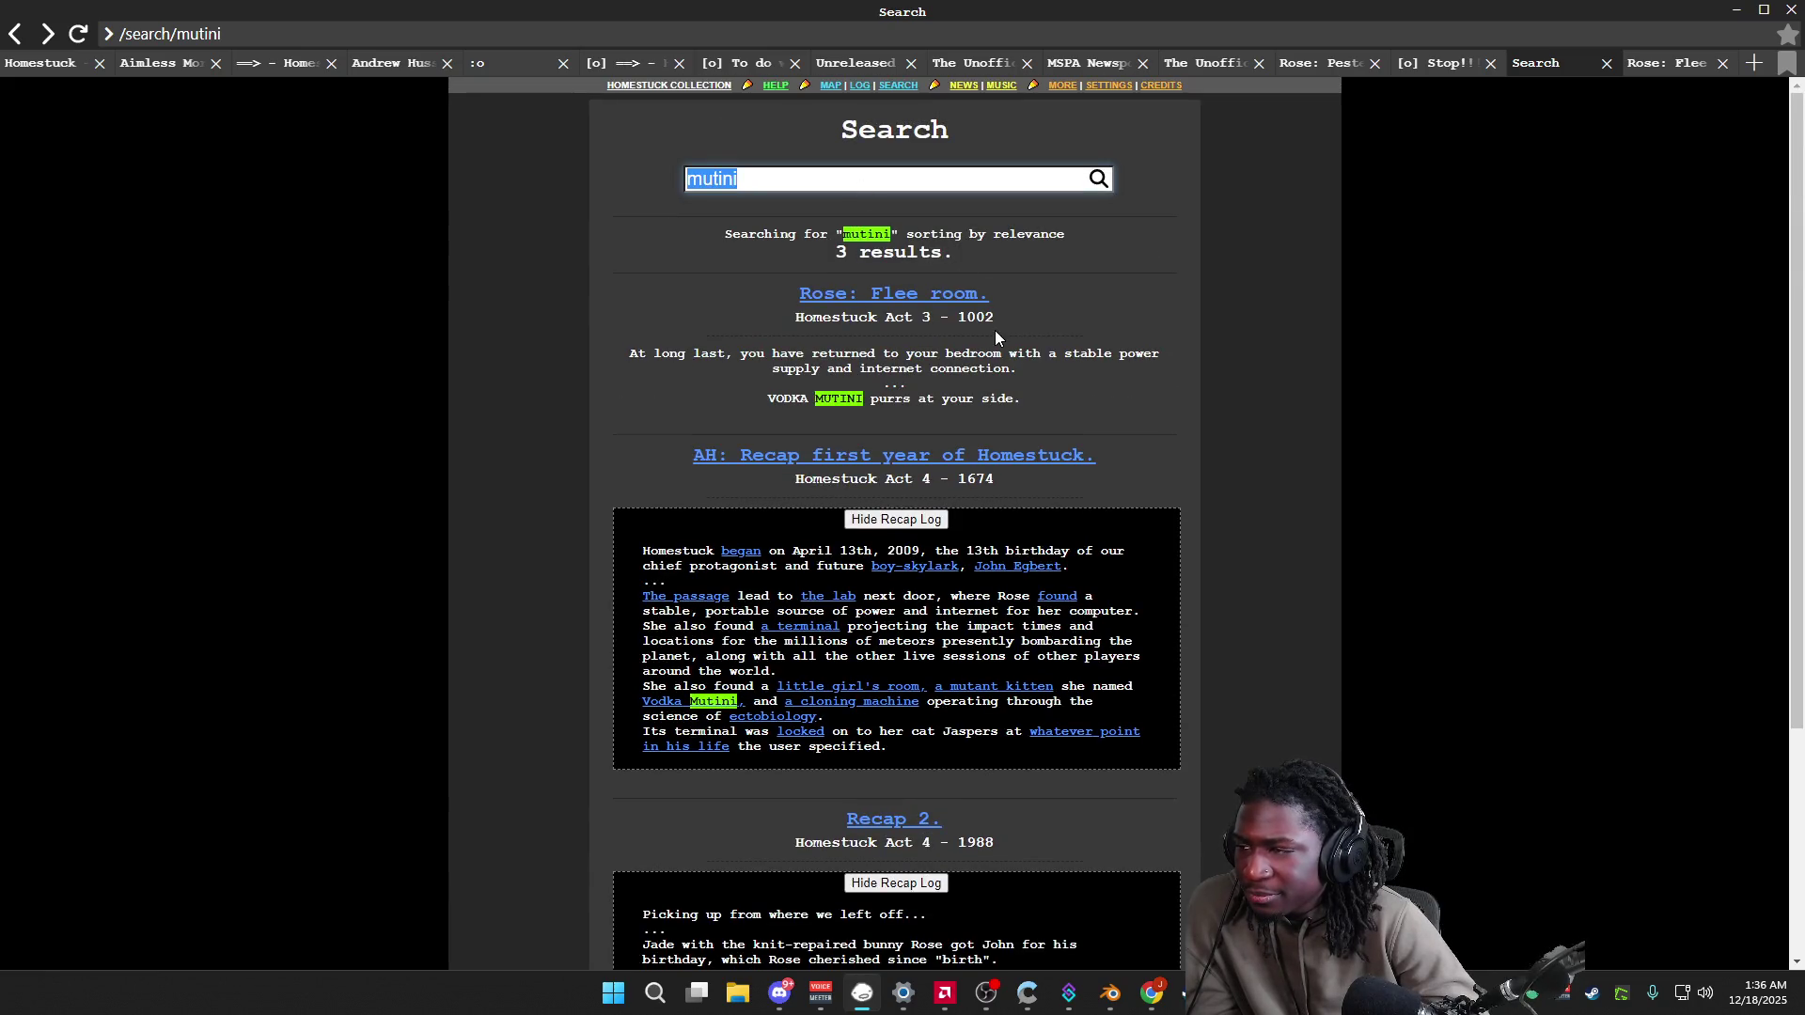
{"action": "type", "text": "Vodka"}
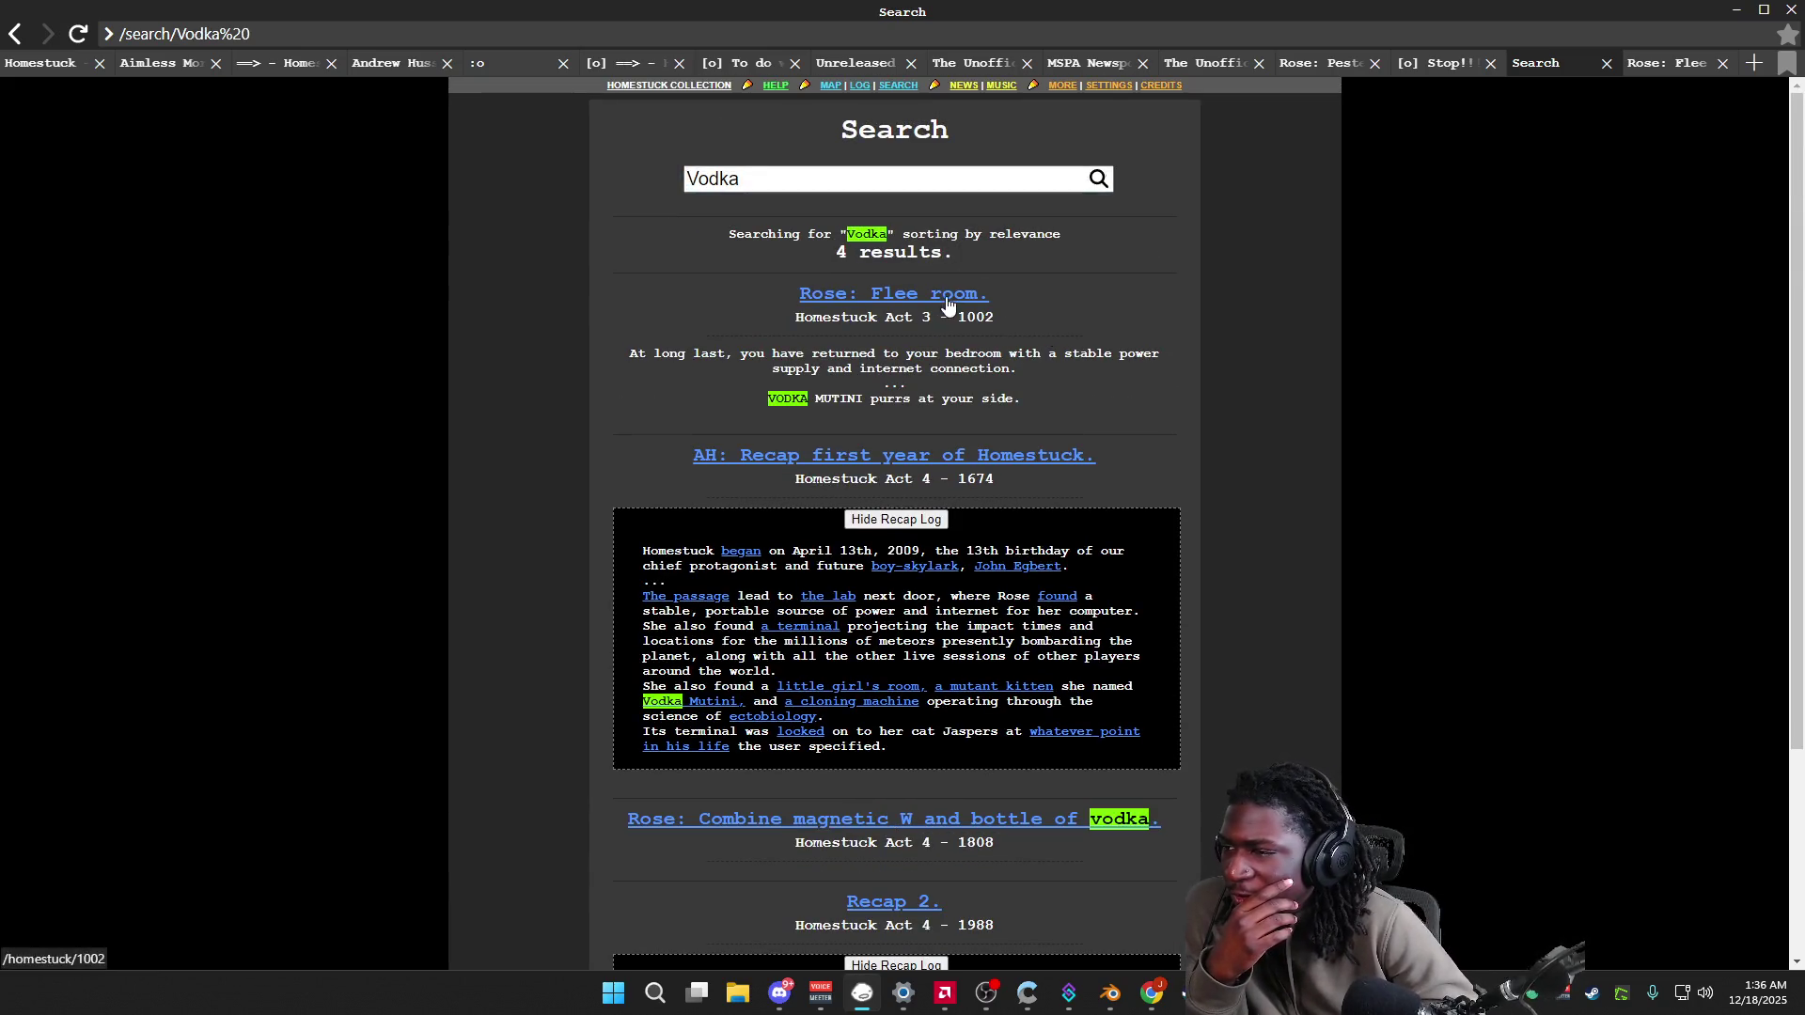
{"action": "scroll", "coordinate": [928, 437], "scroll_direction": "down", "scroll_amount": 2}
{"action": "left_click", "coordinate": [1009, 633]}
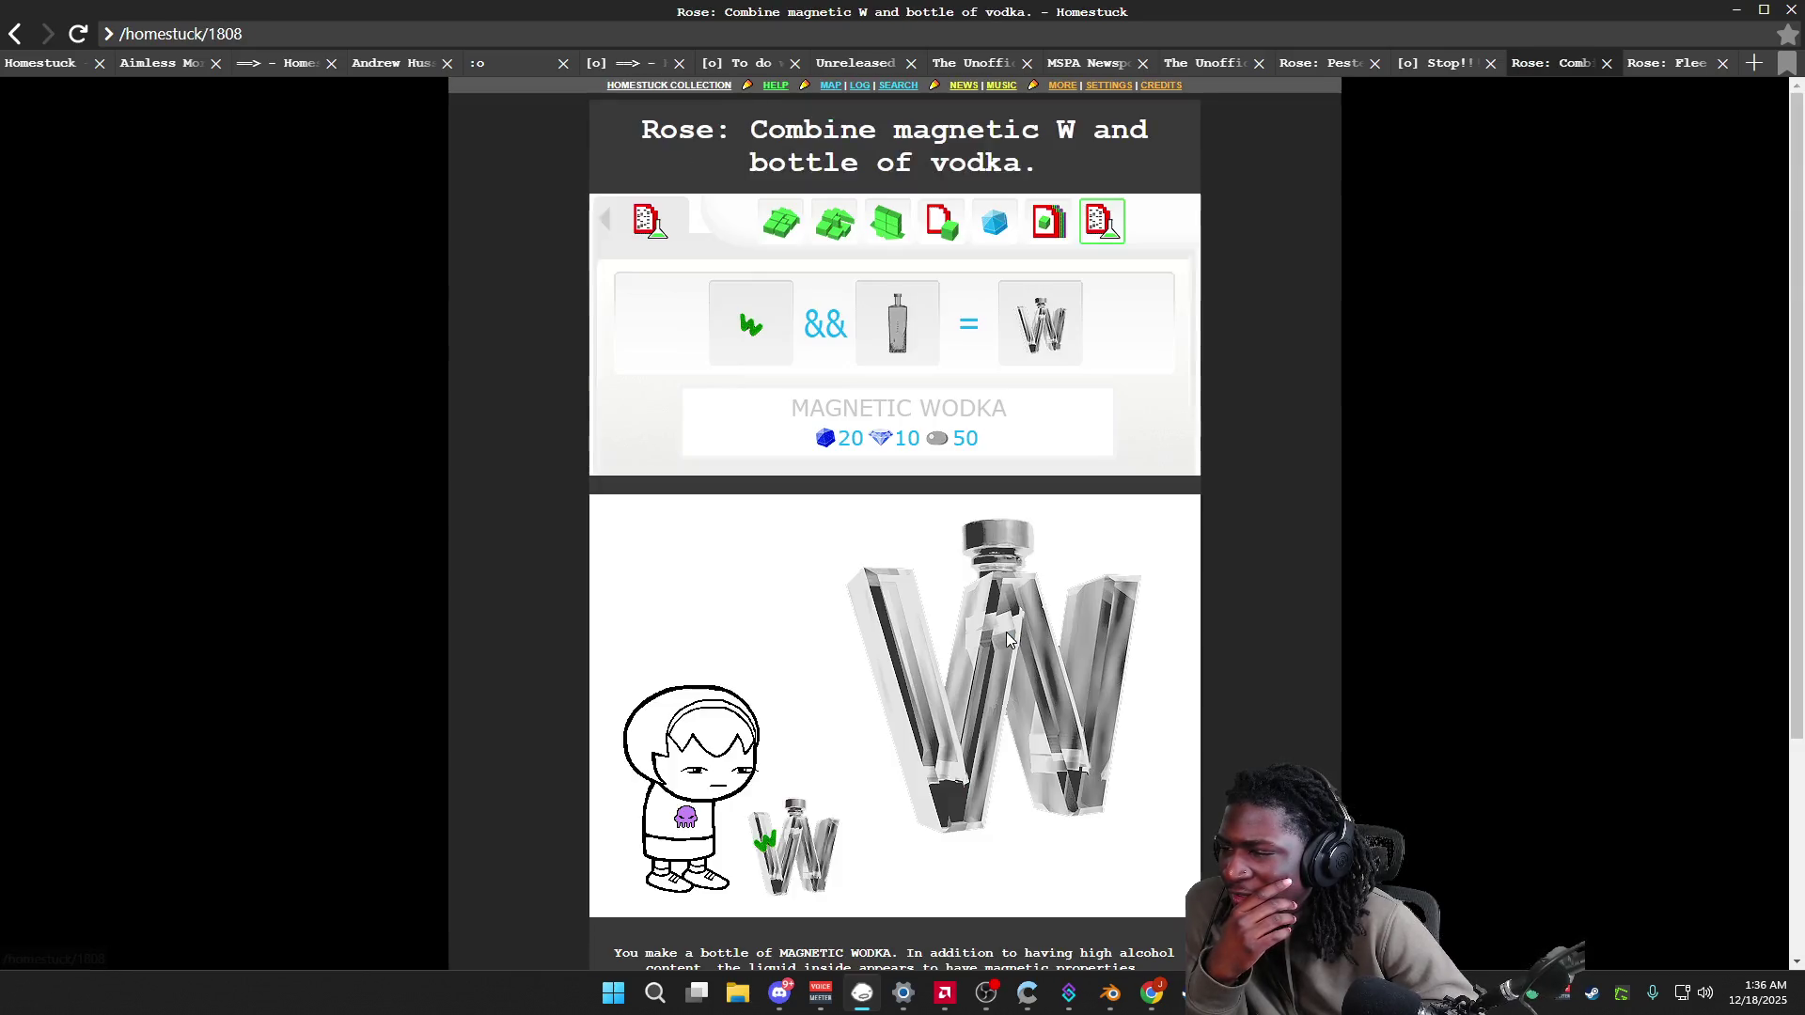
{"action": "key", "text": "alt+Left"}
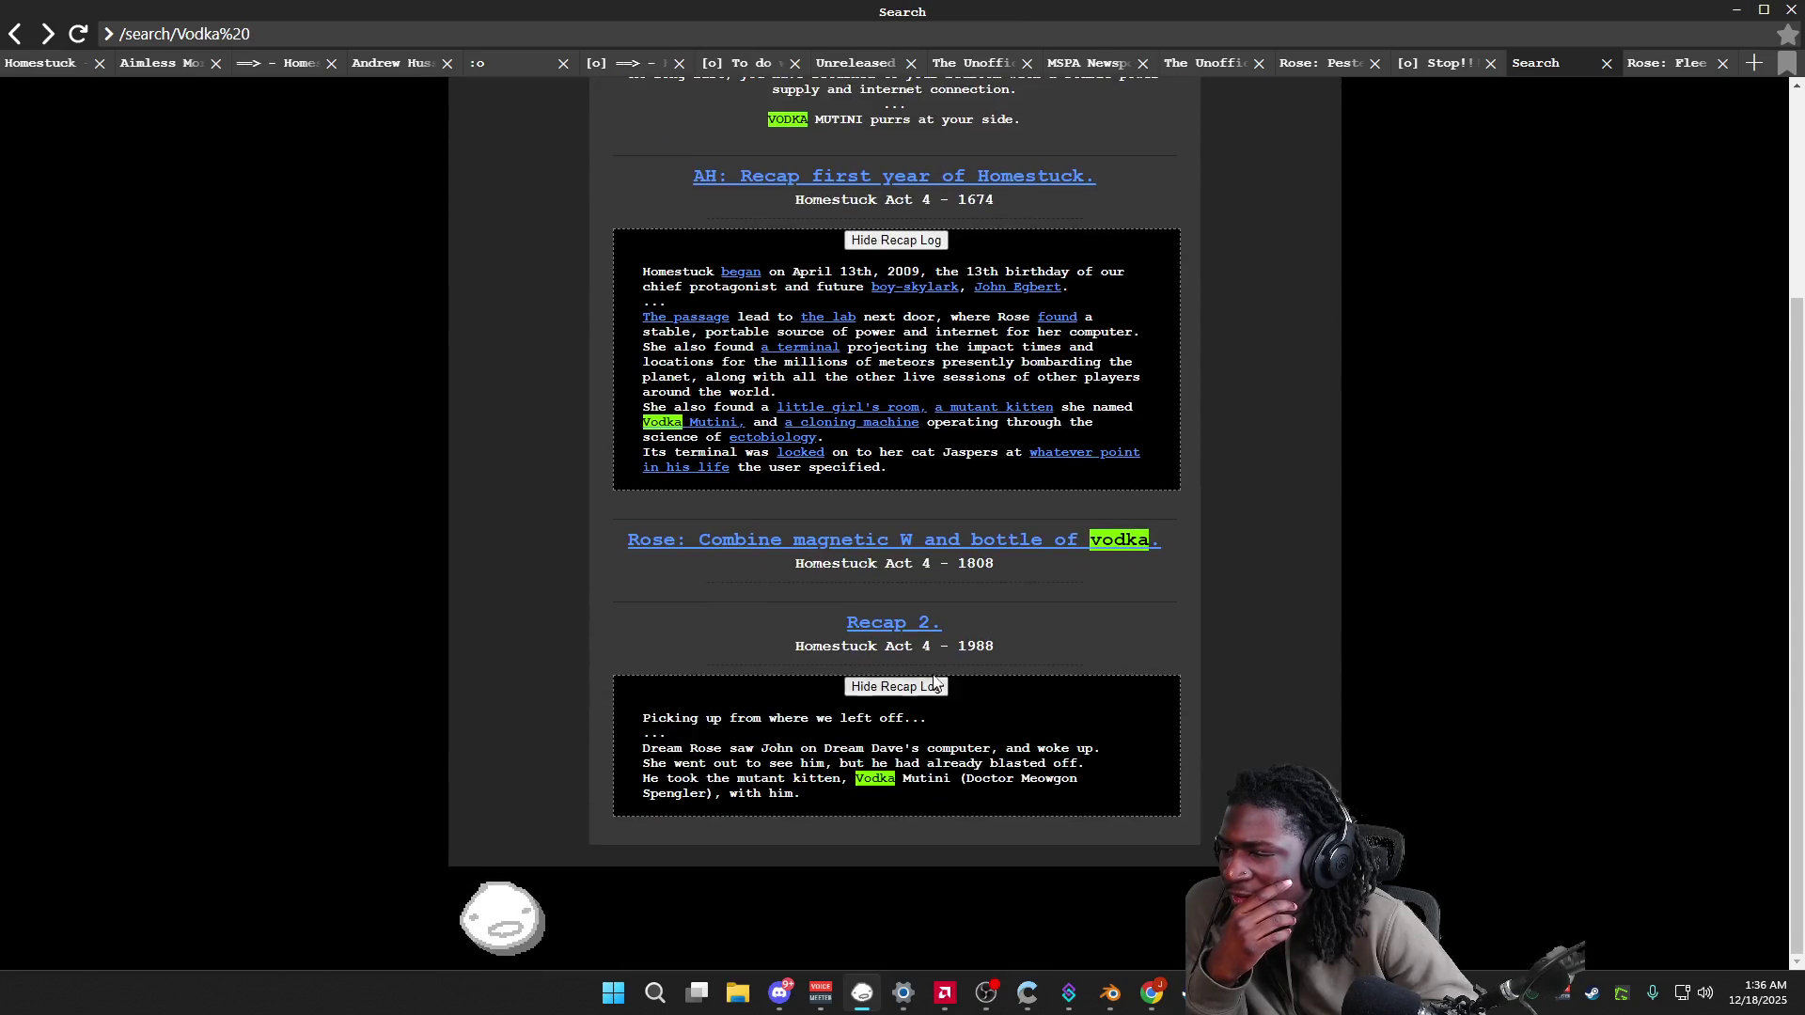
{"action": "left_click", "coordinate": [916, 631]}
{"action": "key", "text": "alt+Left"}
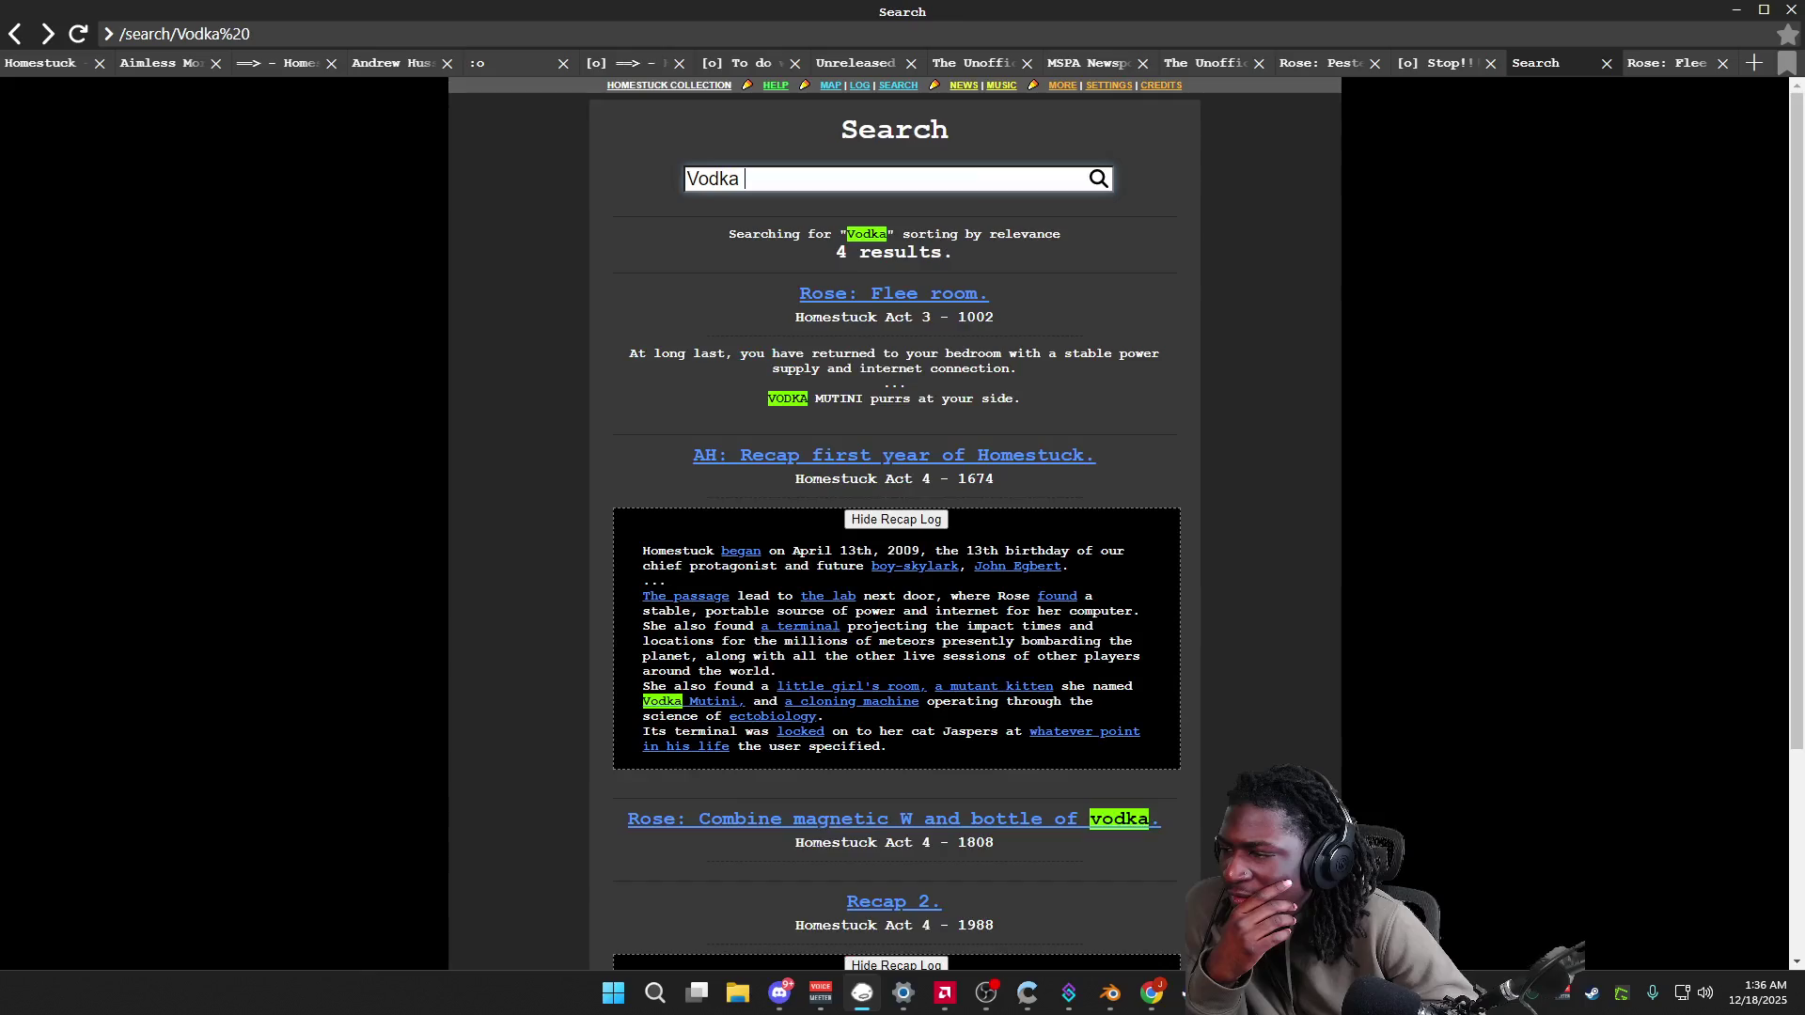
Step: Extend the search term with 'ni' and revisit the Rose: Flee room page
{"action": "left_click", "coordinate": [931, 170]}
{"action": "type", "text": "muti"}
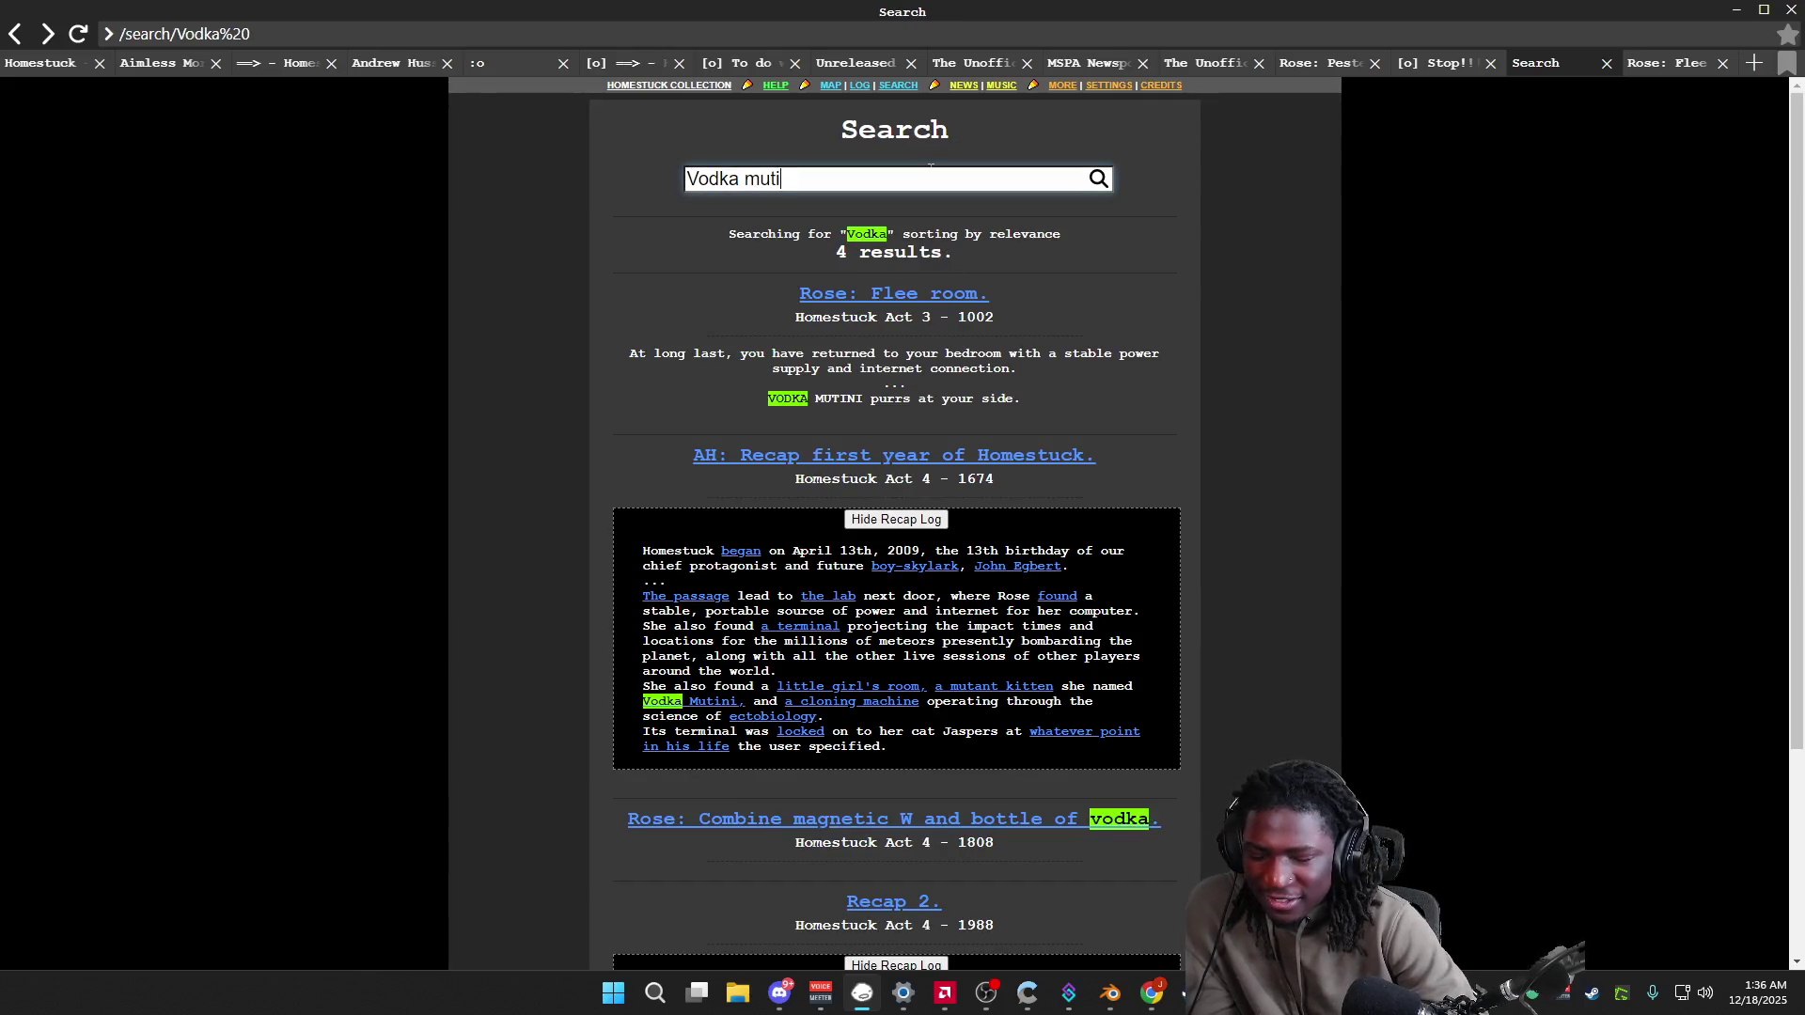
{"action": "type", "text": "ni"}
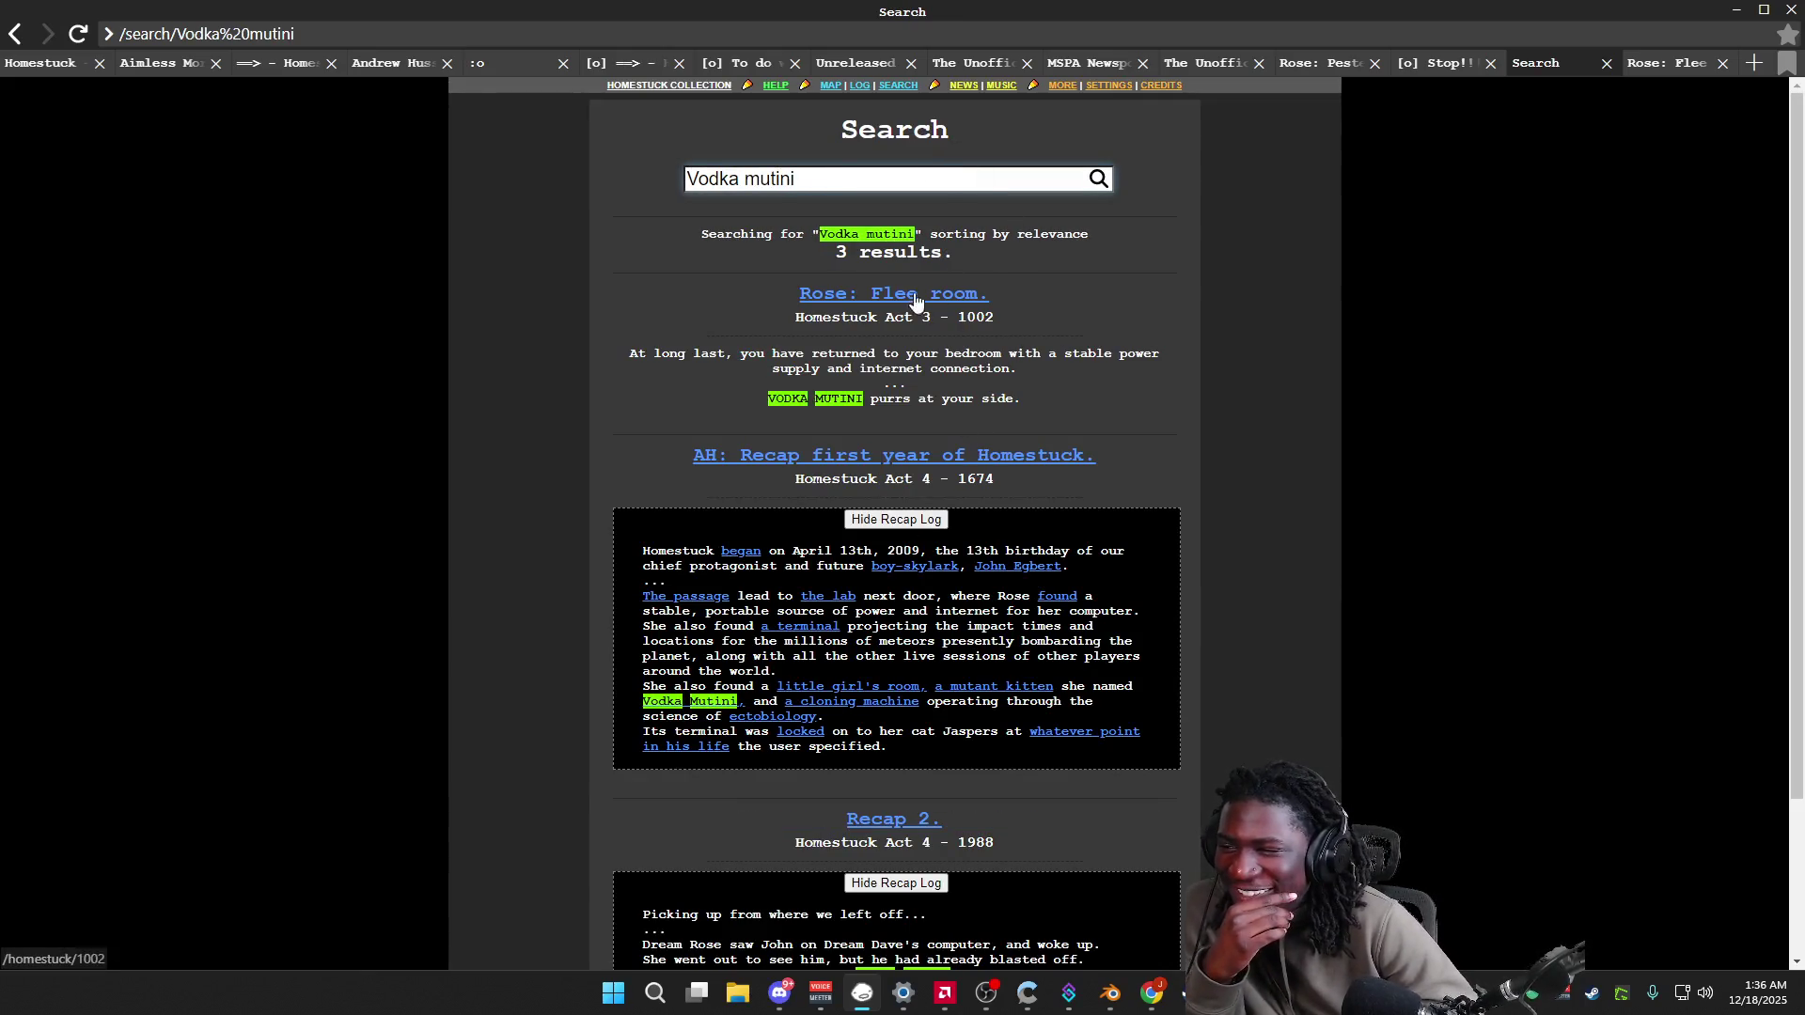
{"action": "left_click", "coordinate": [916, 300]}
{"action": "key", "text": "alt+Left"}
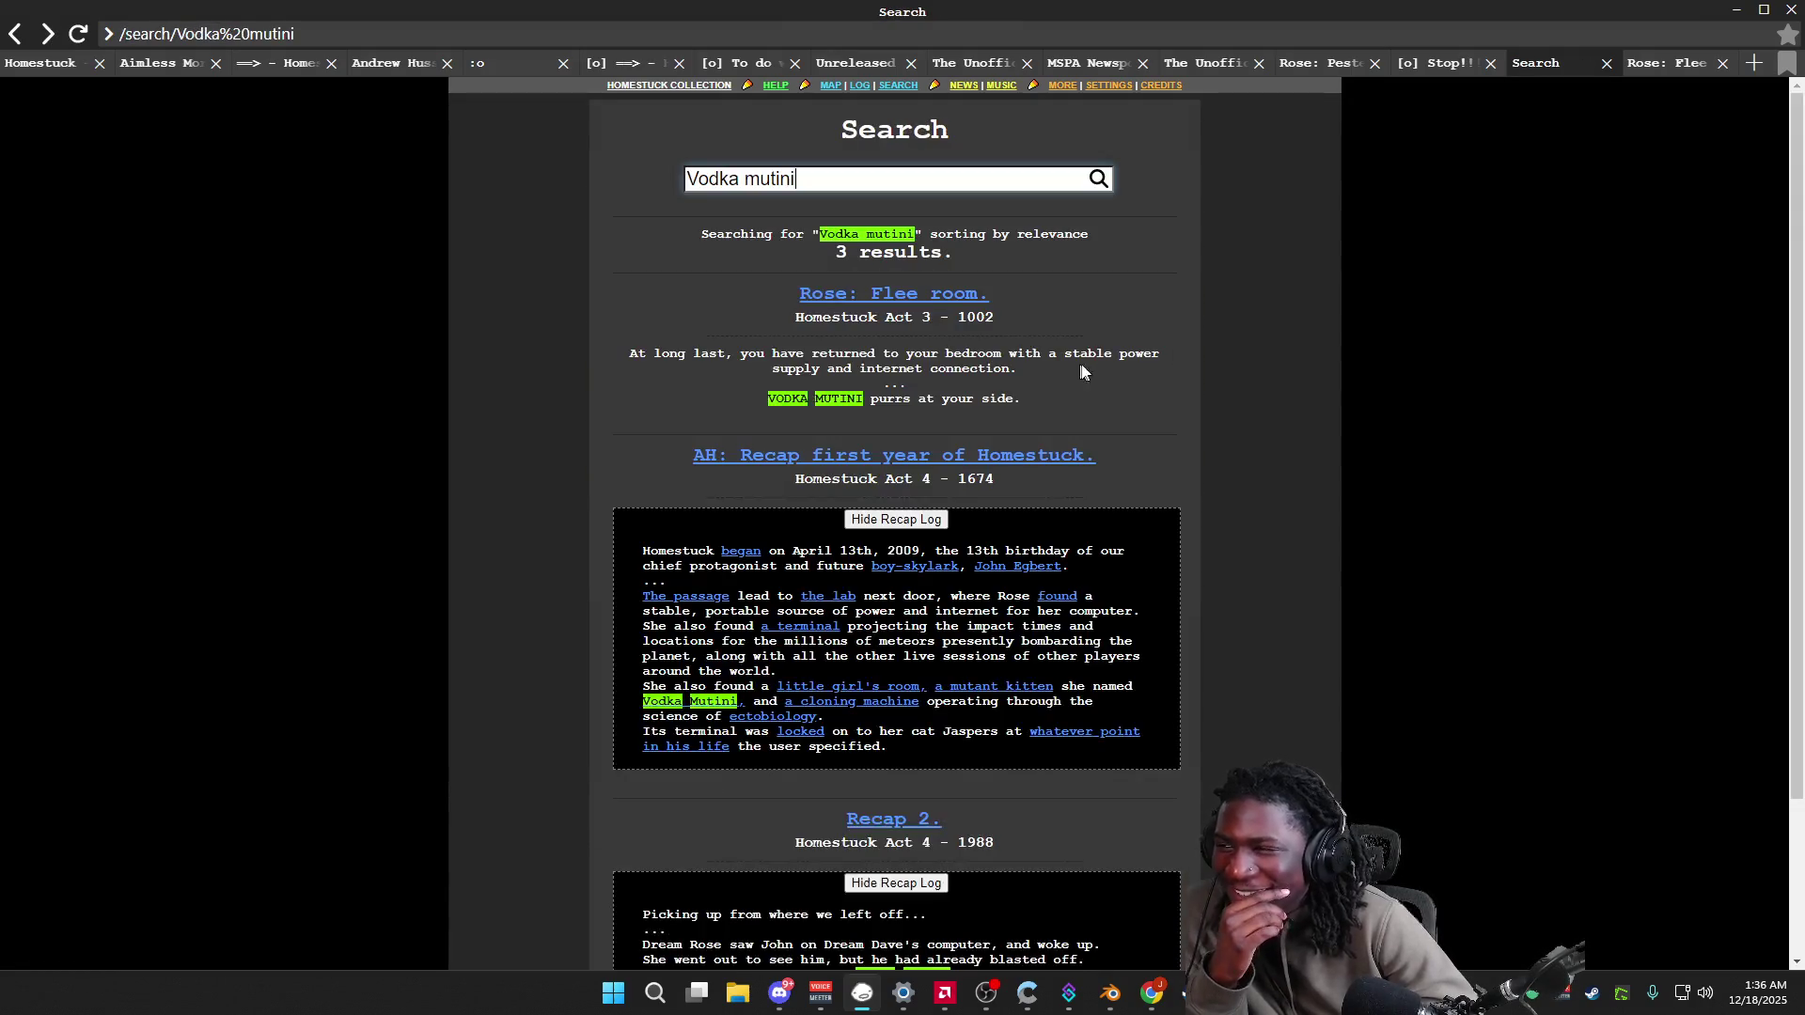
Step: Close the Search and Rose: Flee room tabs and the Homestuck Collection window
{"action": "left_click", "coordinate": [1608, 62]}
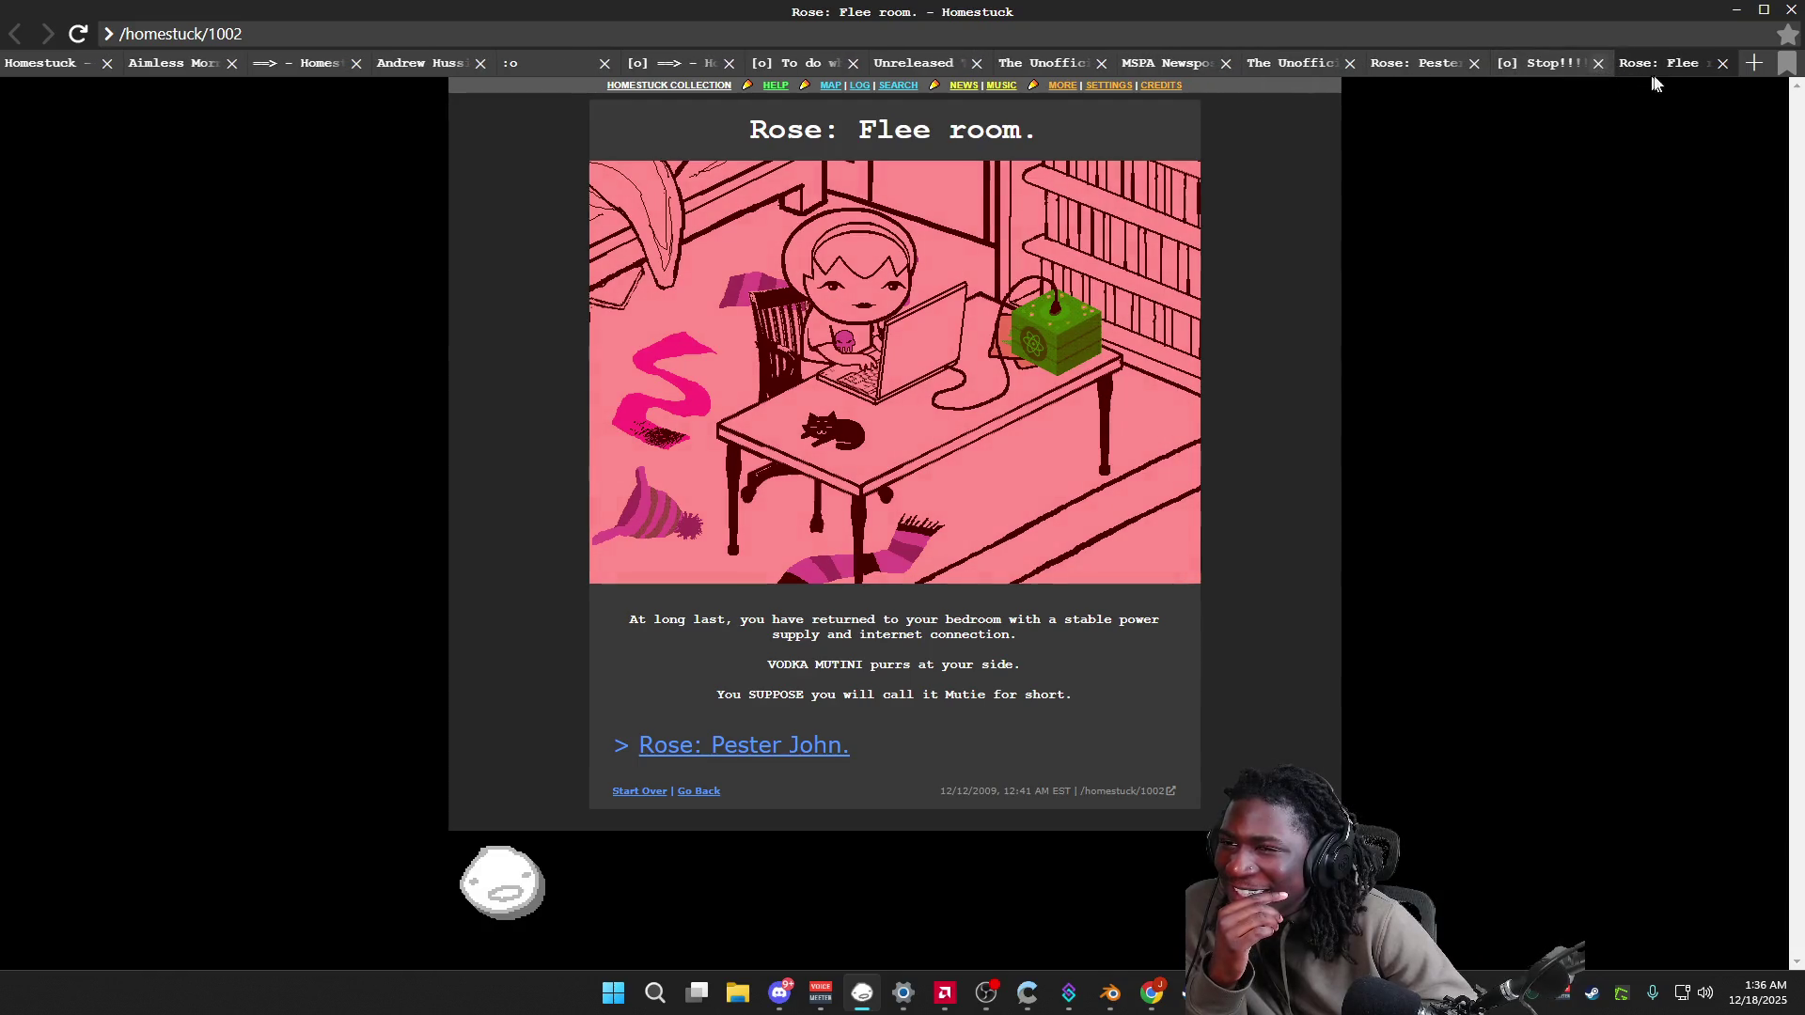
{"action": "left_click", "coordinate": [1722, 63]}
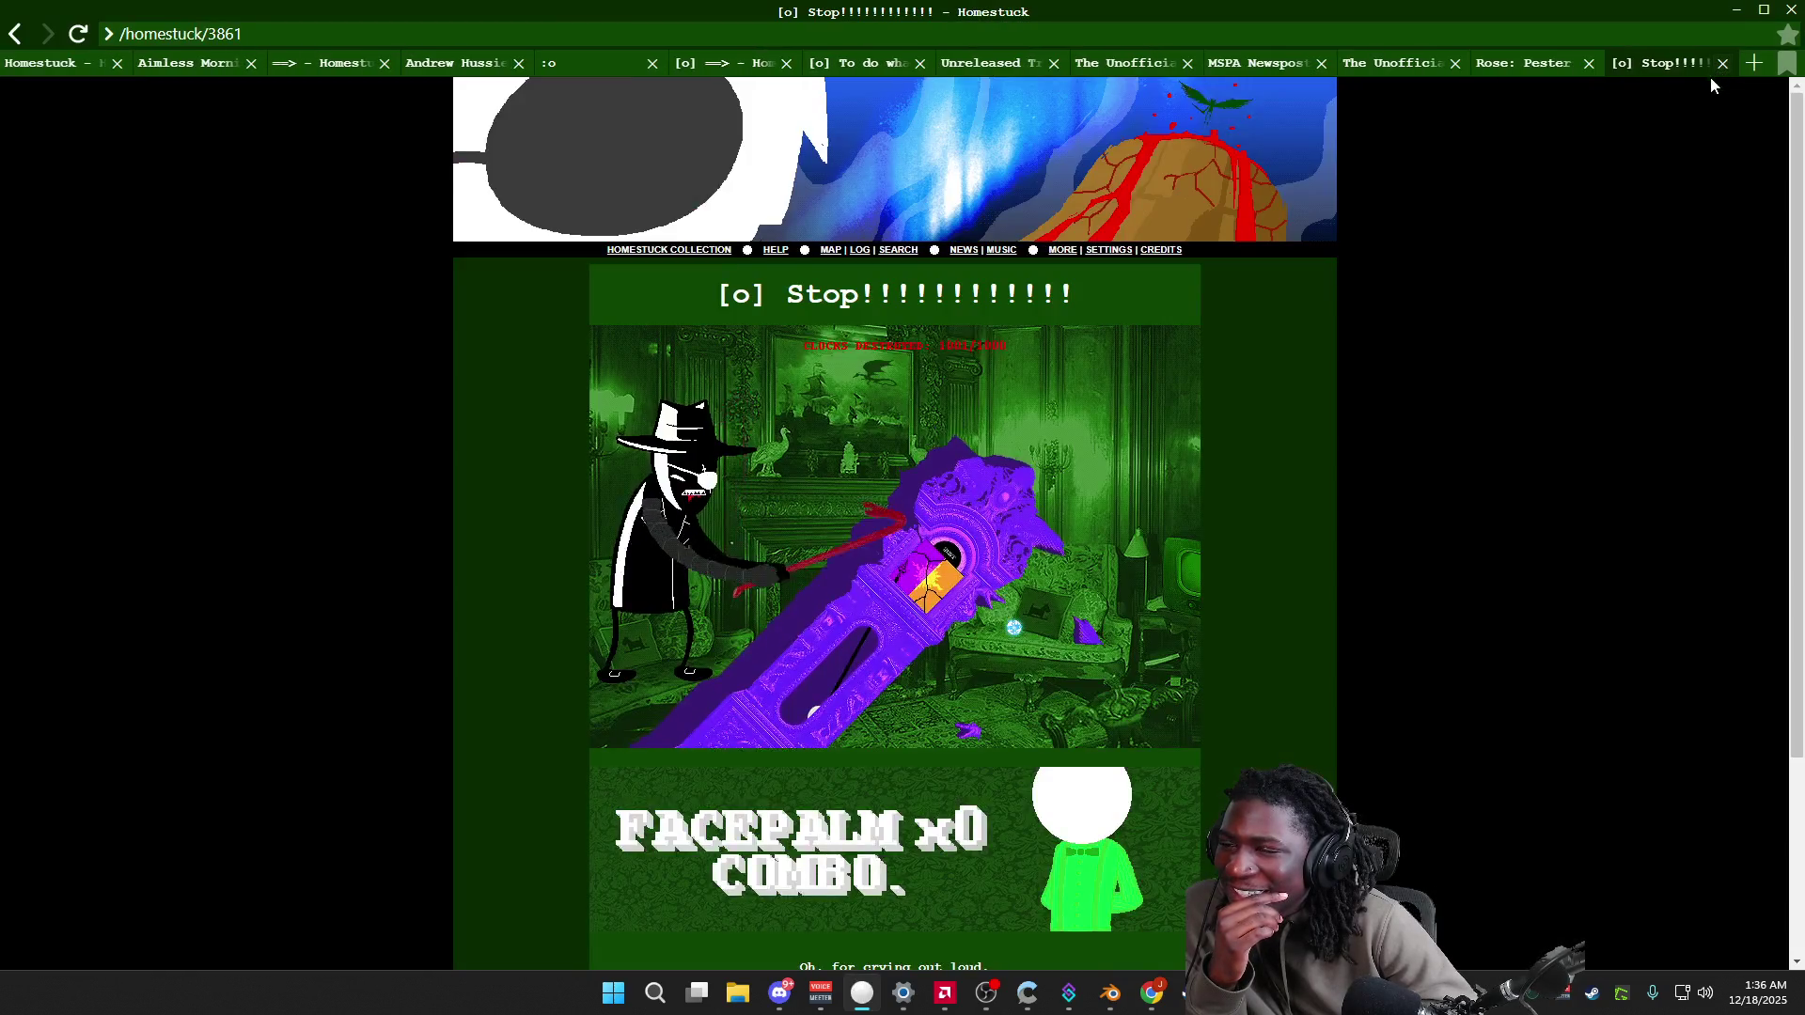
{"action": "left_click", "coordinate": [1789, 10]}
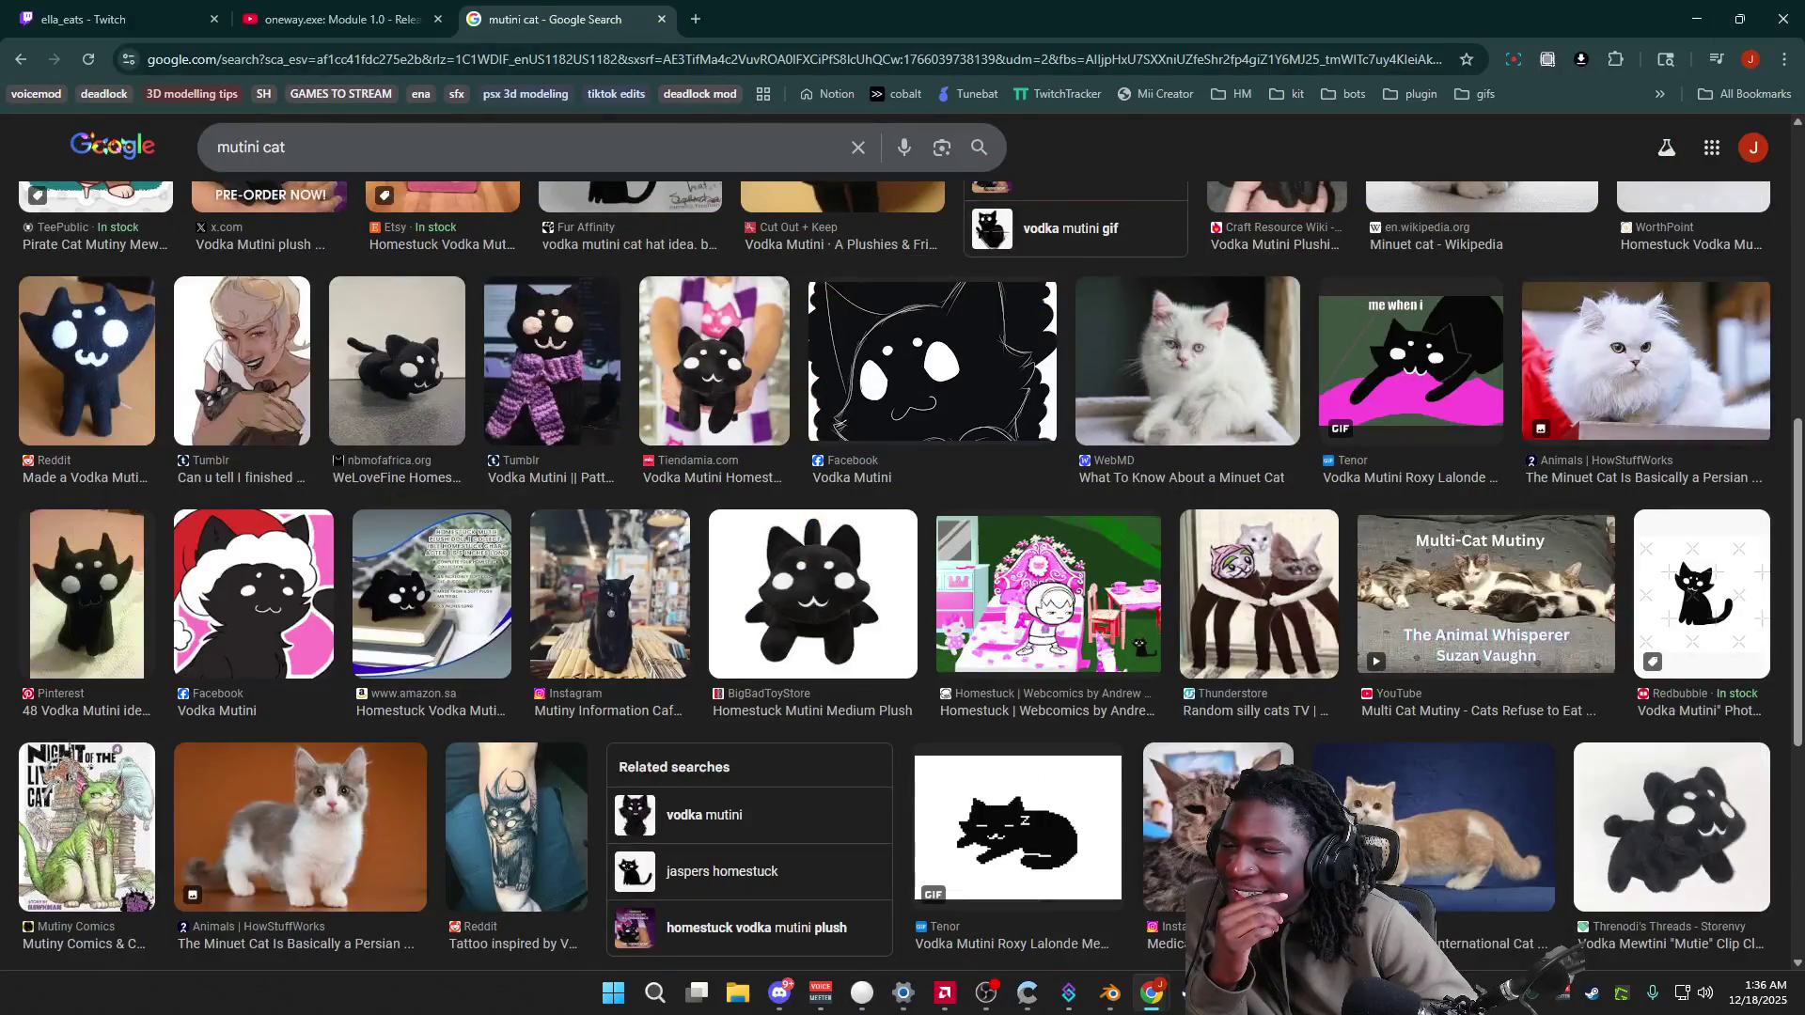
Step: Preview the black Vodka Mewtini plush thumbnail in the mutini cat image results, then minimize the browser
{"action": "scroll", "coordinate": [1370, 780], "scroll_direction": "down", "scroll_amount": 2}
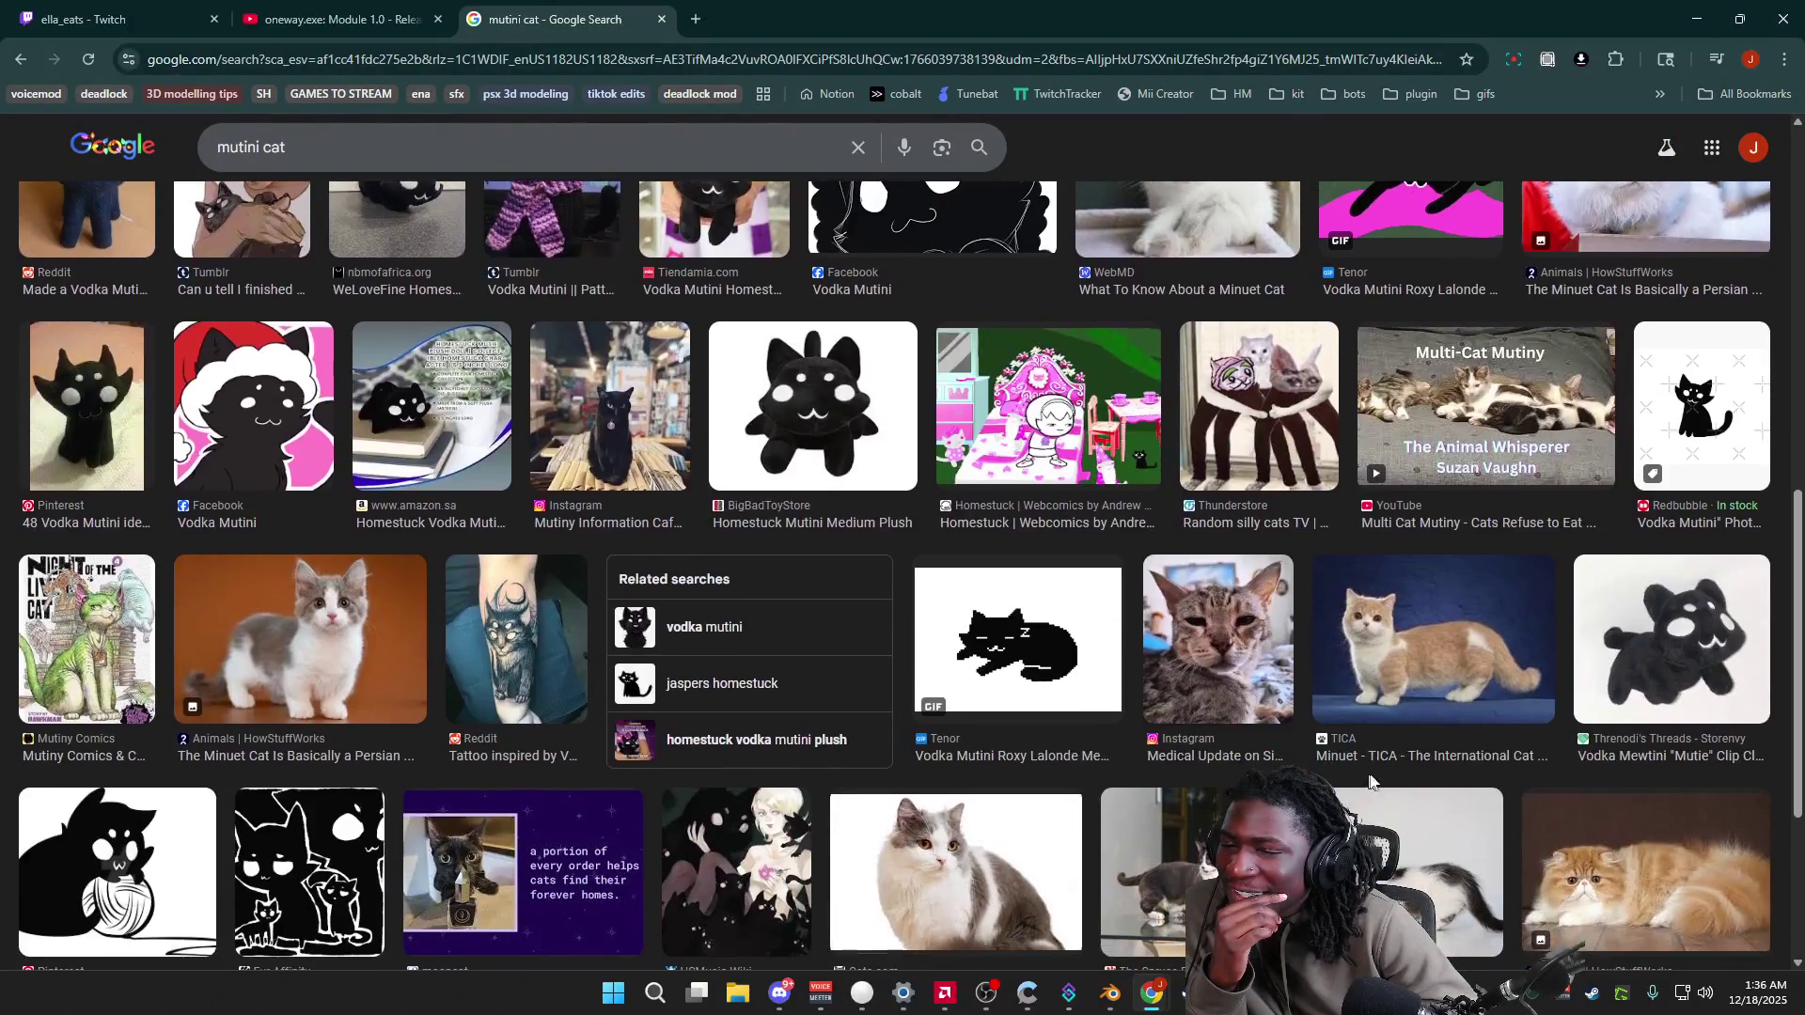
{"action": "left_click", "coordinate": [1713, 662]}
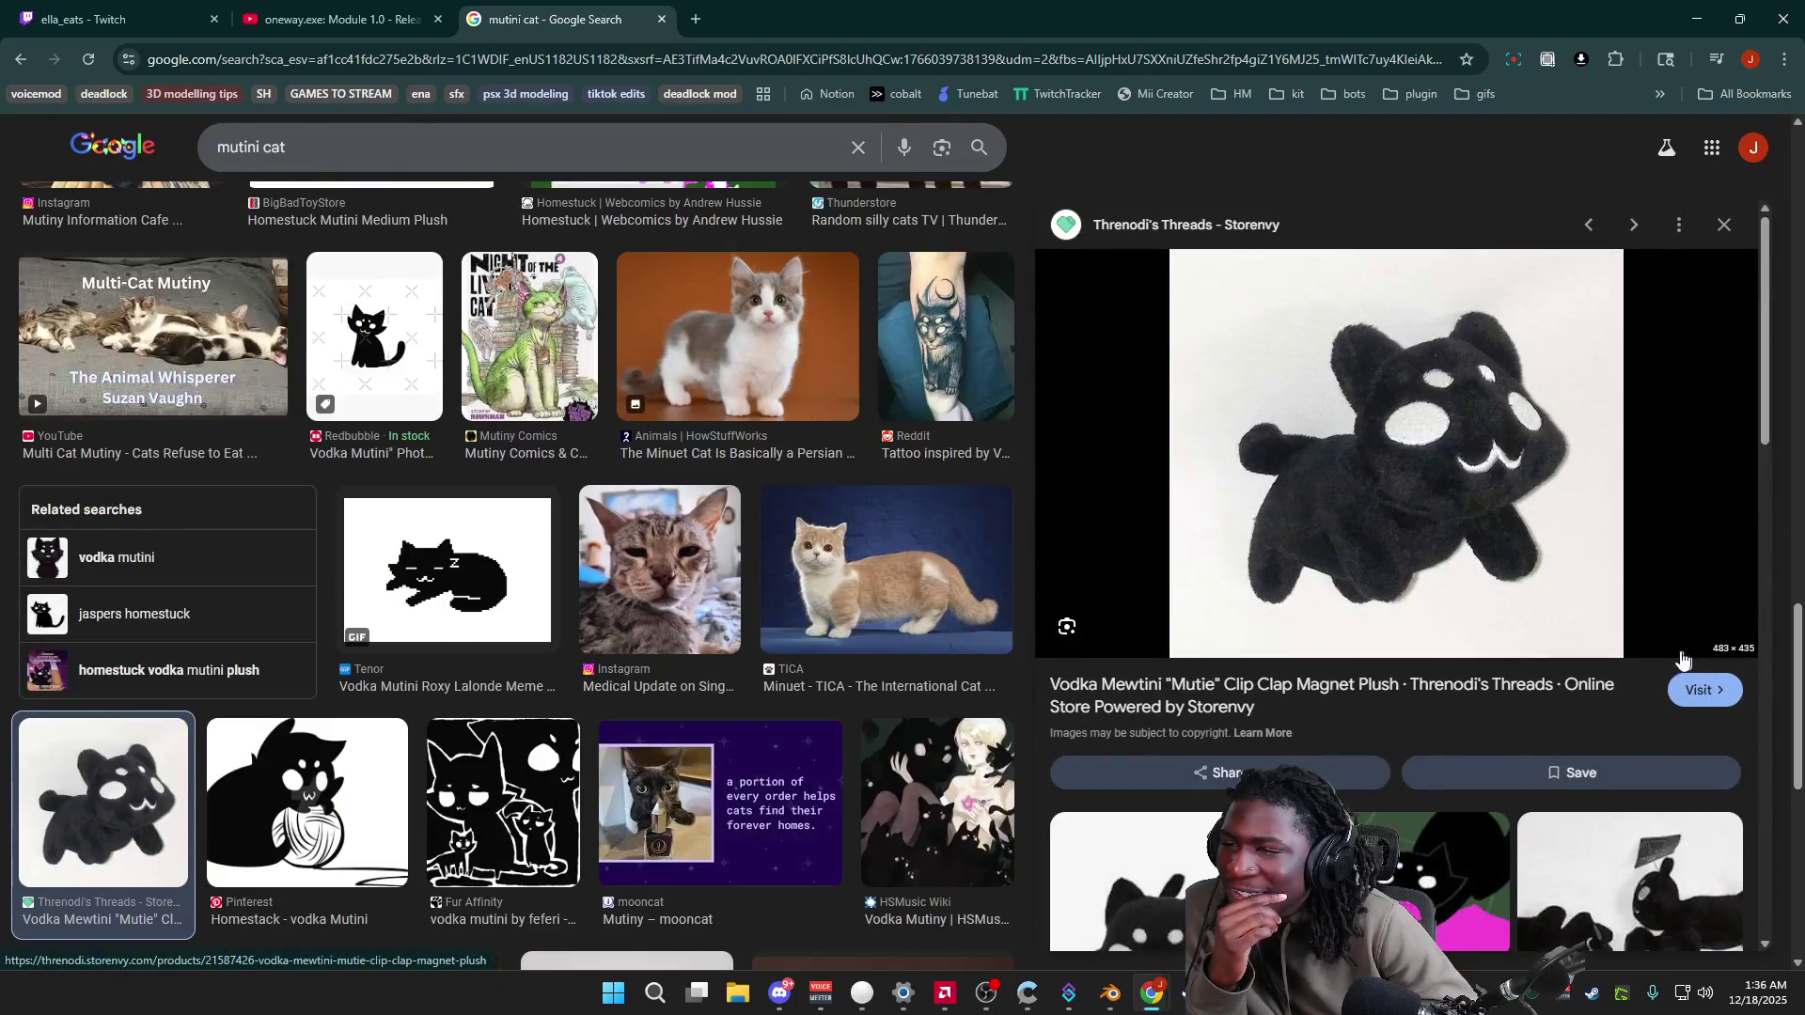
{"action": "scroll", "coordinate": [1682, 662], "scroll_direction": "down", "scroll_amount": 4}
{"action": "scroll", "coordinate": [1669, 663], "scroll_direction": "up", "scroll_amount": 1}
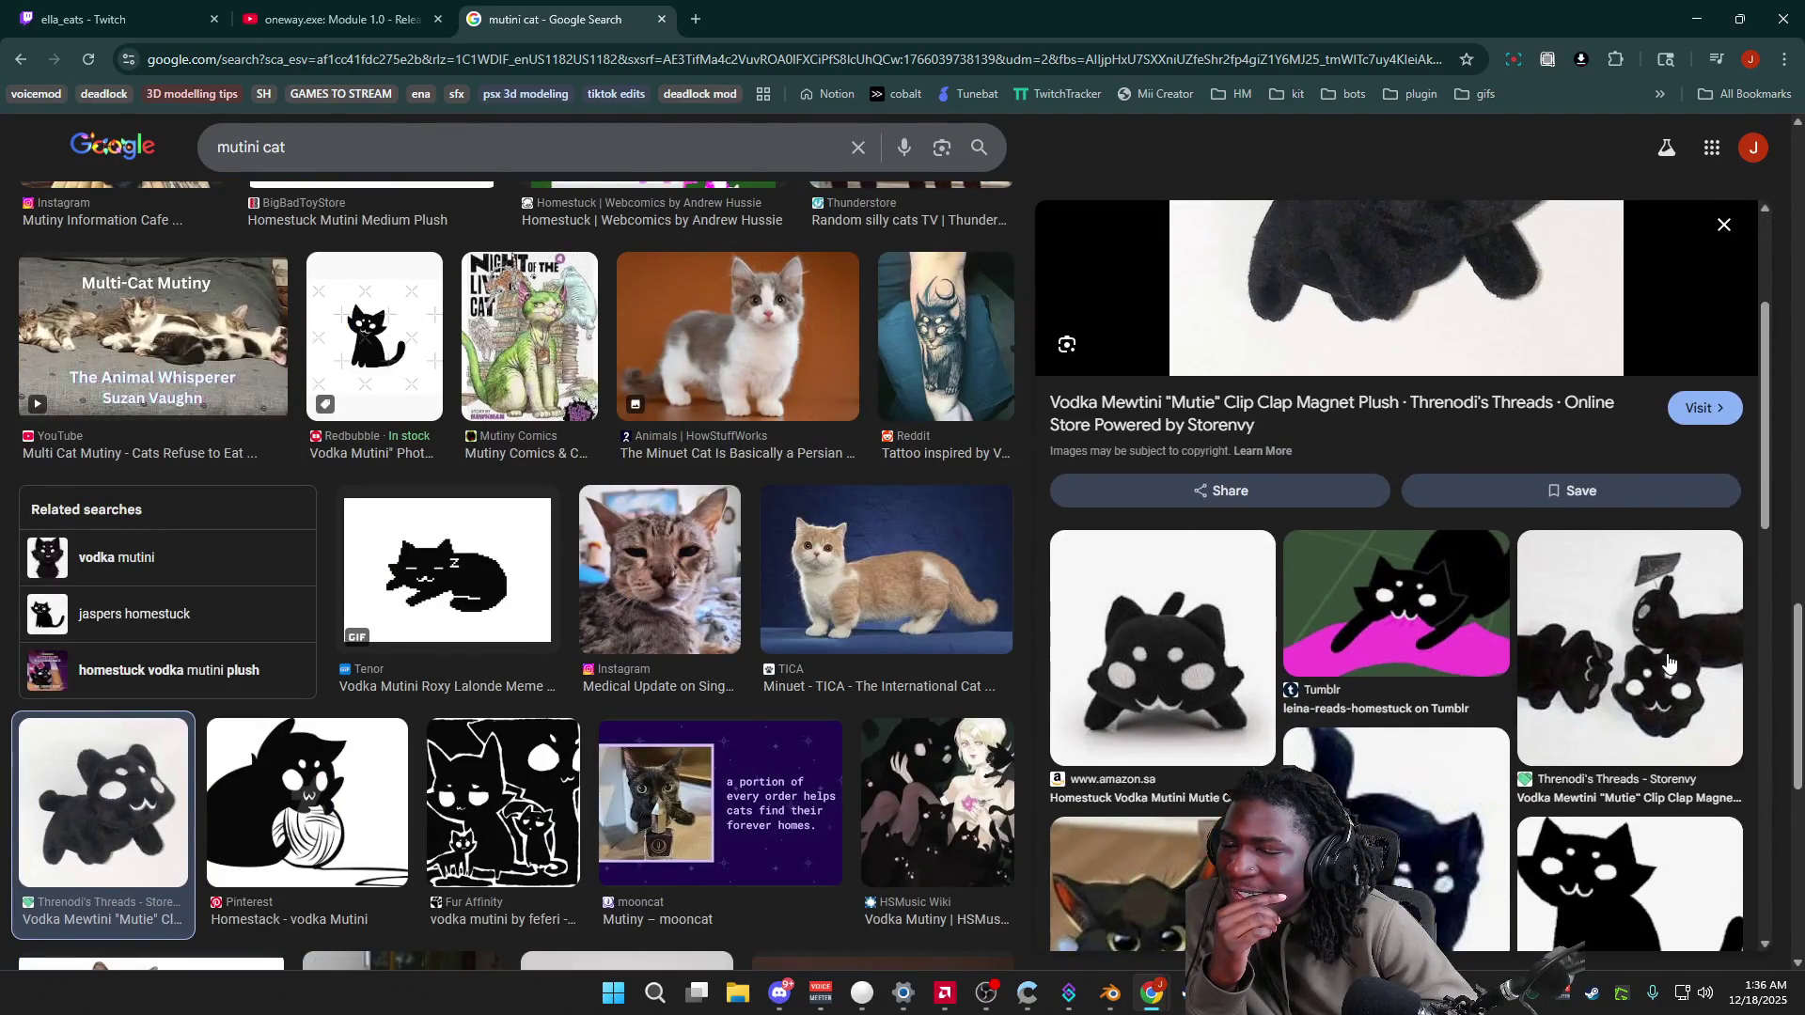
{"action": "scroll", "coordinate": [1669, 663], "scroll_direction": "down", "scroll_amount": 3}
{"action": "scroll", "coordinate": [1669, 663], "scroll_direction": "up", "scroll_amount": 5}
{"action": "scroll", "coordinate": [1671, 664], "scroll_direction": "up", "scroll_amount": 1}
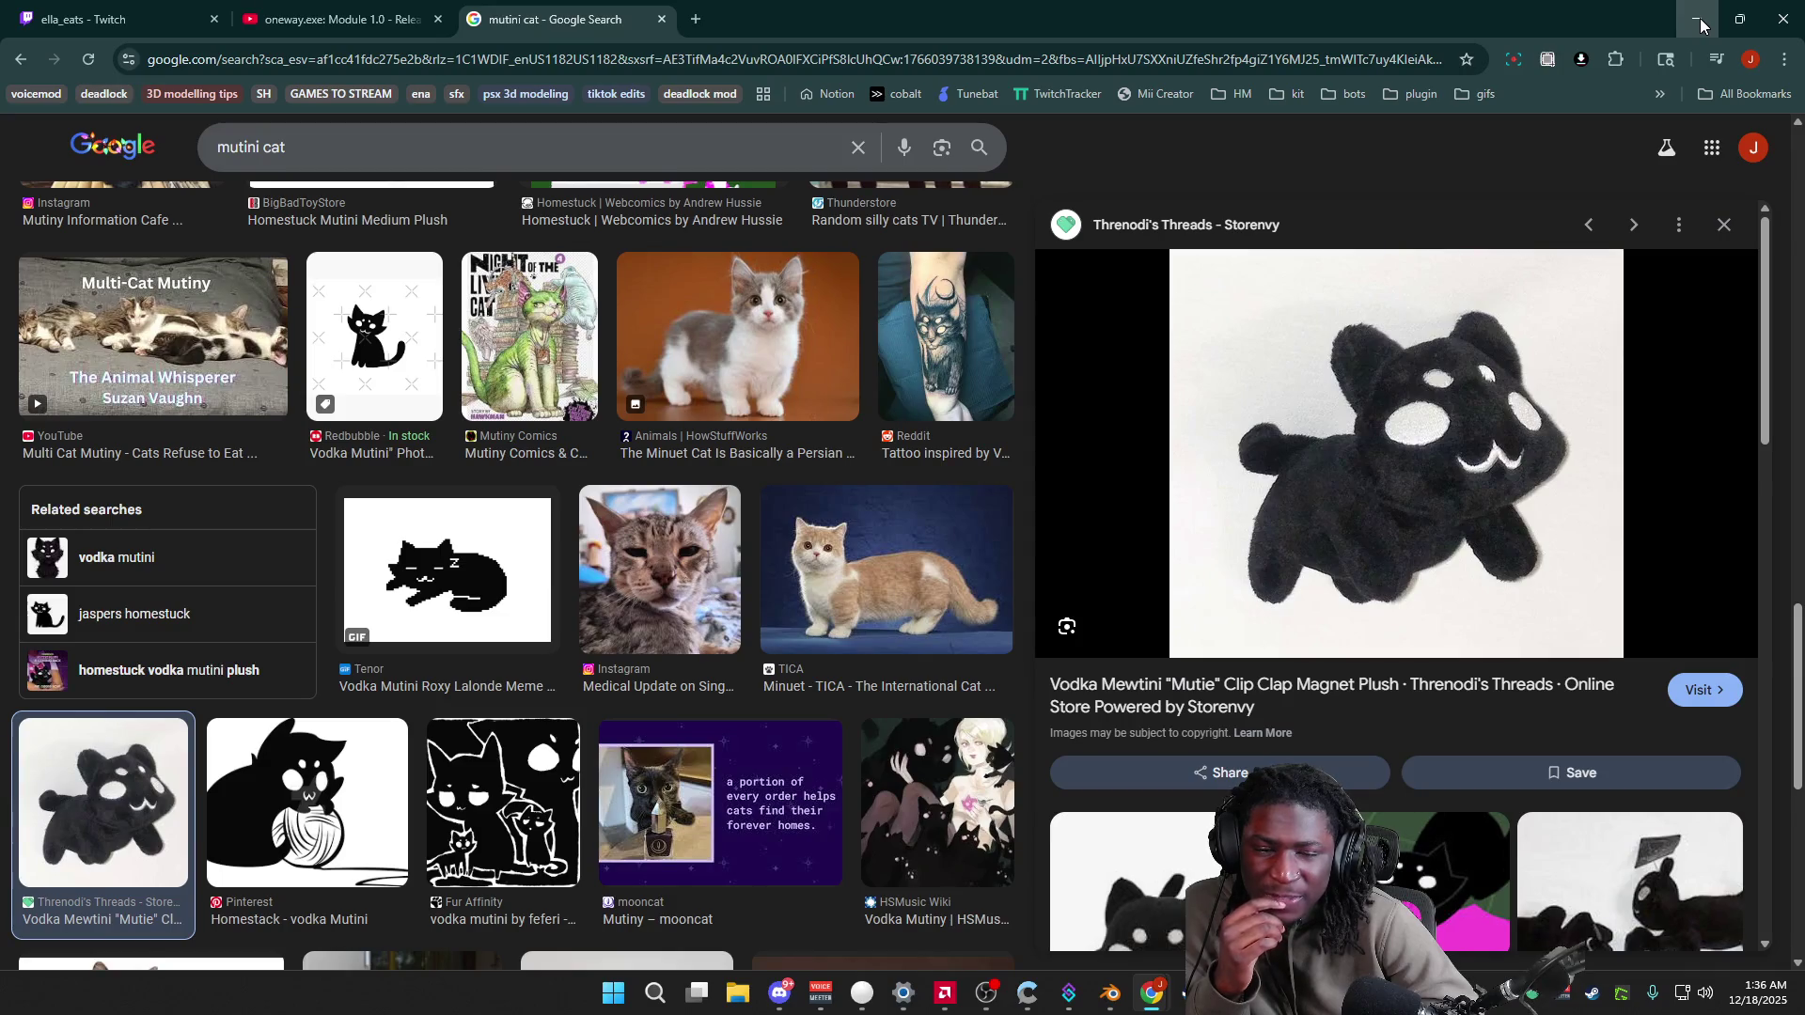
{"action": "left_click", "coordinate": [1700, 19]}
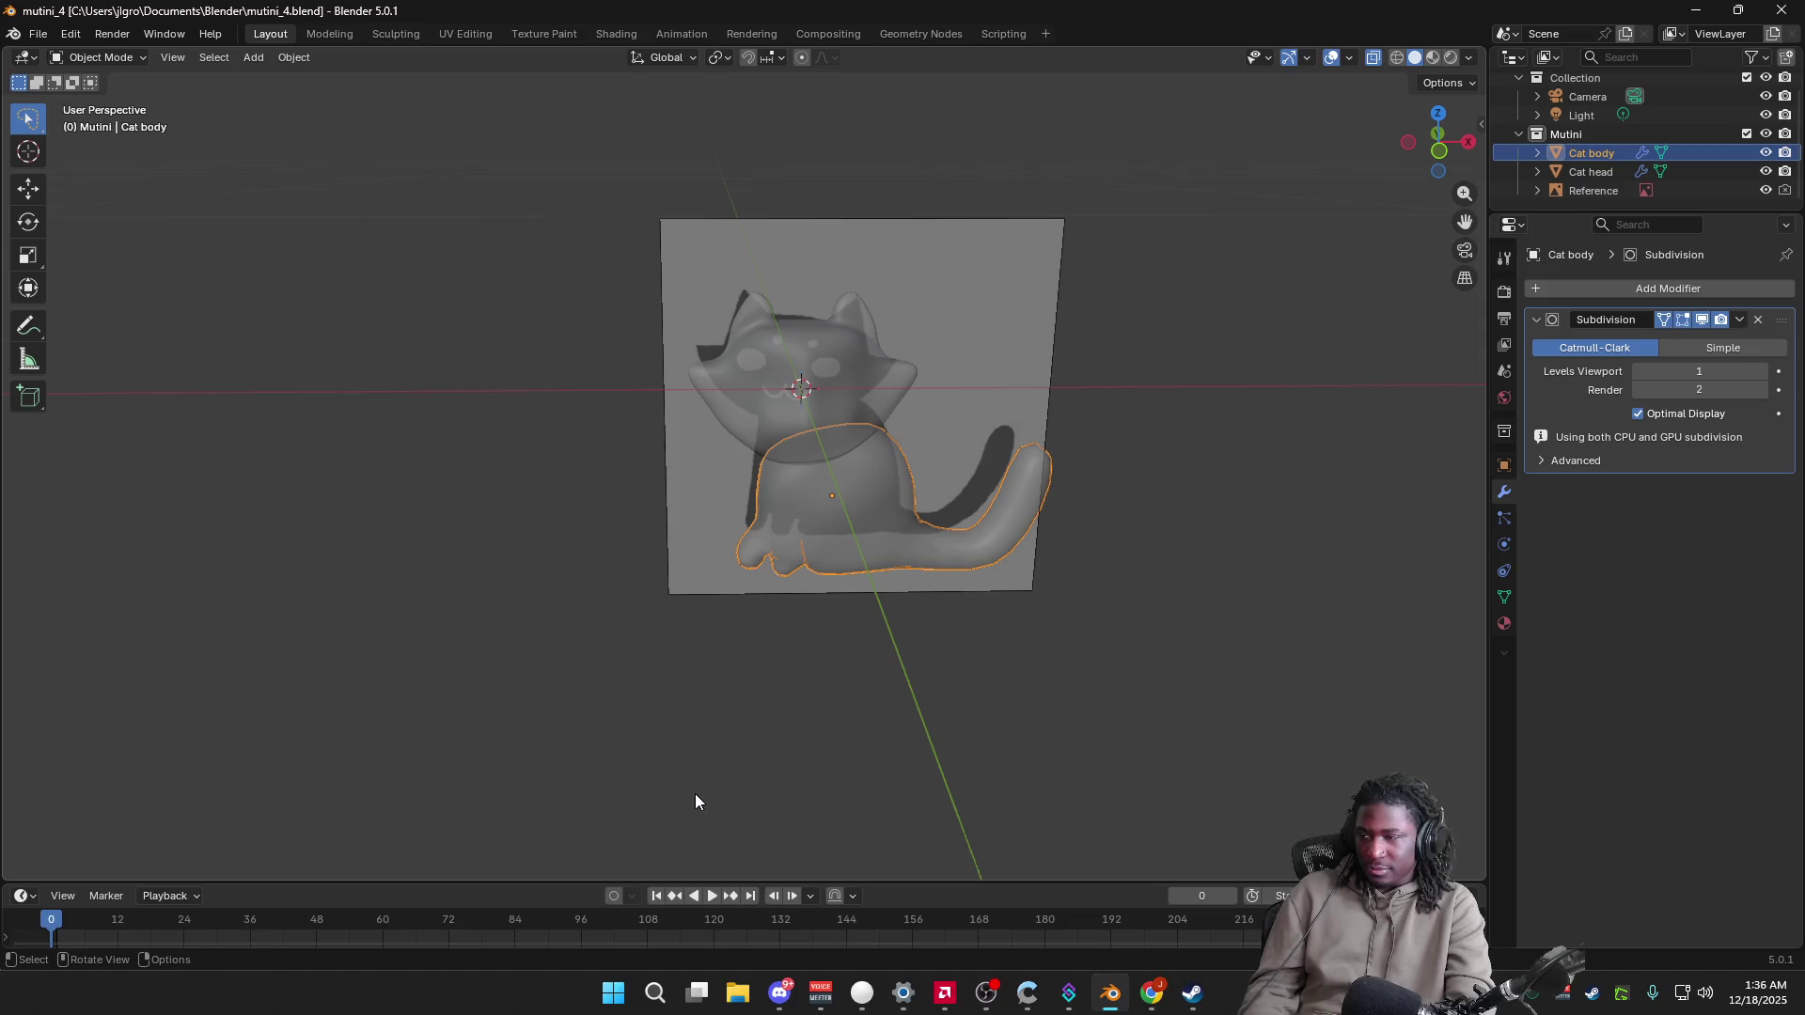
Step: Check the cat model from the front view and save mutini_4.blend
{"action": "scroll", "coordinate": [765, 745], "scroll_direction": "up", "scroll_amount": 4}
{"action": "mouse_move", "coordinate": [886, 758]}
{"action": "middle_mouse_down"}
{"action": "mouse_move", "coordinate": [847, 684]}
{"action": "mouse_move", "coordinate": [900, 721]}
{"action": "mouse_move", "coordinate": [933, 675]}
{"action": "mouse_move", "coordinate": [944, 589]}
{"action": "mouse_move", "coordinate": [953, 698]}
{"action": "mouse_move", "coordinate": [934, 753]}
{"action": "mouse_move", "coordinate": [793, 749]}
{"action": "mouse_move", "coordinate": [793, 719]}
{"action": "mouse_move", "coordinate": [850, 696]}
{"action": "mouse_move", "coordinate": [984, 735]}
{"action": "mouse_move", "coordinate": [1058, 722]}
{"action": "mouse_move", "coordinate": [1067, 660]}
{"action": "mouse_move", "coordinate": [1031, 605]}
{"action": "mouse_move", "coordinate": [947, 564]}
{"action": "mouse_move", "coordinate": [749, 592]}
{"action": "mouse_move", "coordinate": [736, 615]}
{"action": "mouse_move", "coordinate": [821, 565]}
{"action": "mouse_move", "coordinate": [943, 589]}
{"action": "mouse_move", "coordinate": [835, 575]}
{"action": "mouse_move", "coordinate": [801, 601]}
{"action": "mouse_move", "coordinate": [1057, 734]}
{"action": "mouse_move", "coordinate": [980, 725]}
{"action": "mouse_move", "coordinate": [980, 748]}
{"action": "mouse_move", "coordinate": [1058, 634]}
{"action": "mouse_move", "coordinate": [1117, 597]}
{"action": "mouse_move", "coordinate": [1160, 645]}
{"action": "mouse_move", "coordinate": [1181, 858]}
{"action": "mouse_move", "coordinate": [1072, 66]}
{"action": "mouse_move", "coordinate": [928, 748]}
{"action": "mouse_move", "coordinate": [886, 725]}
{"action": "mouse_move", "coordinate": [923, 746]}
{"action": "middle_mouse_up"}
{"action": "scroll", "coordinate": [737, 608], "scroll_direction": "up", "scroll_amount": 6}
{"action": "left_click", "coordinate": [1436, 146]}
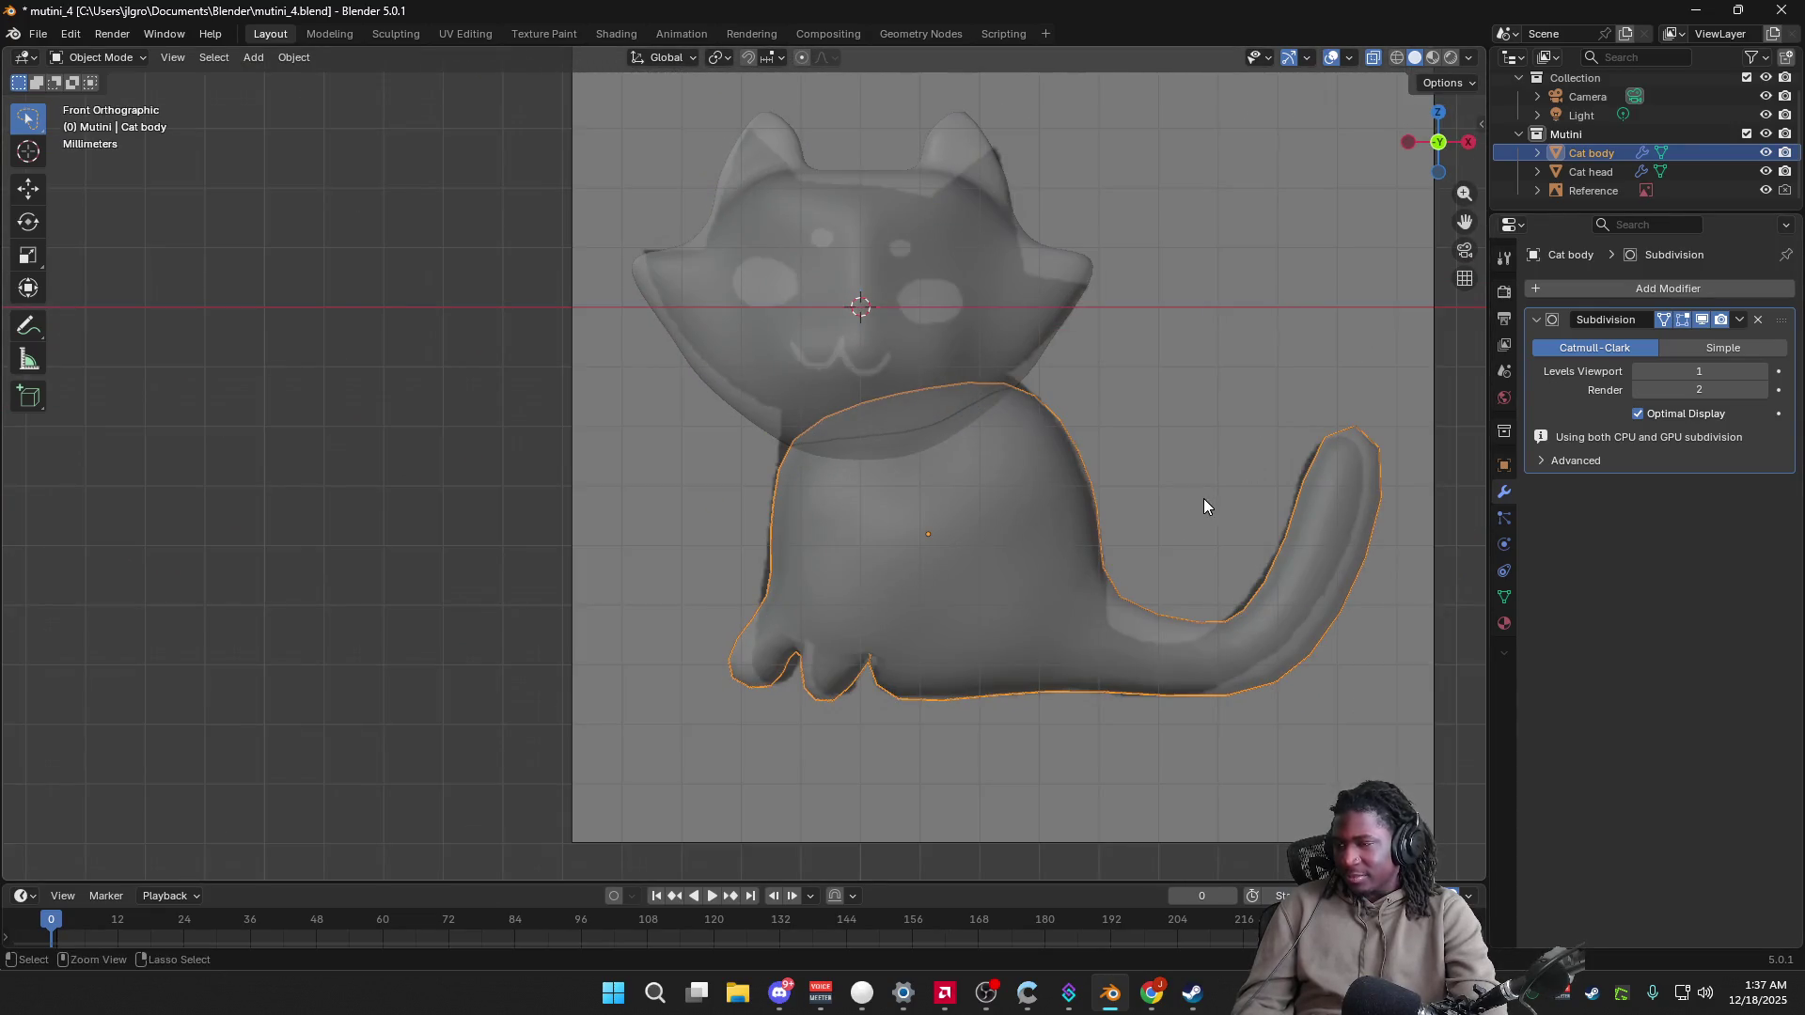
{"action": "key", "text": "ctrl+s"}
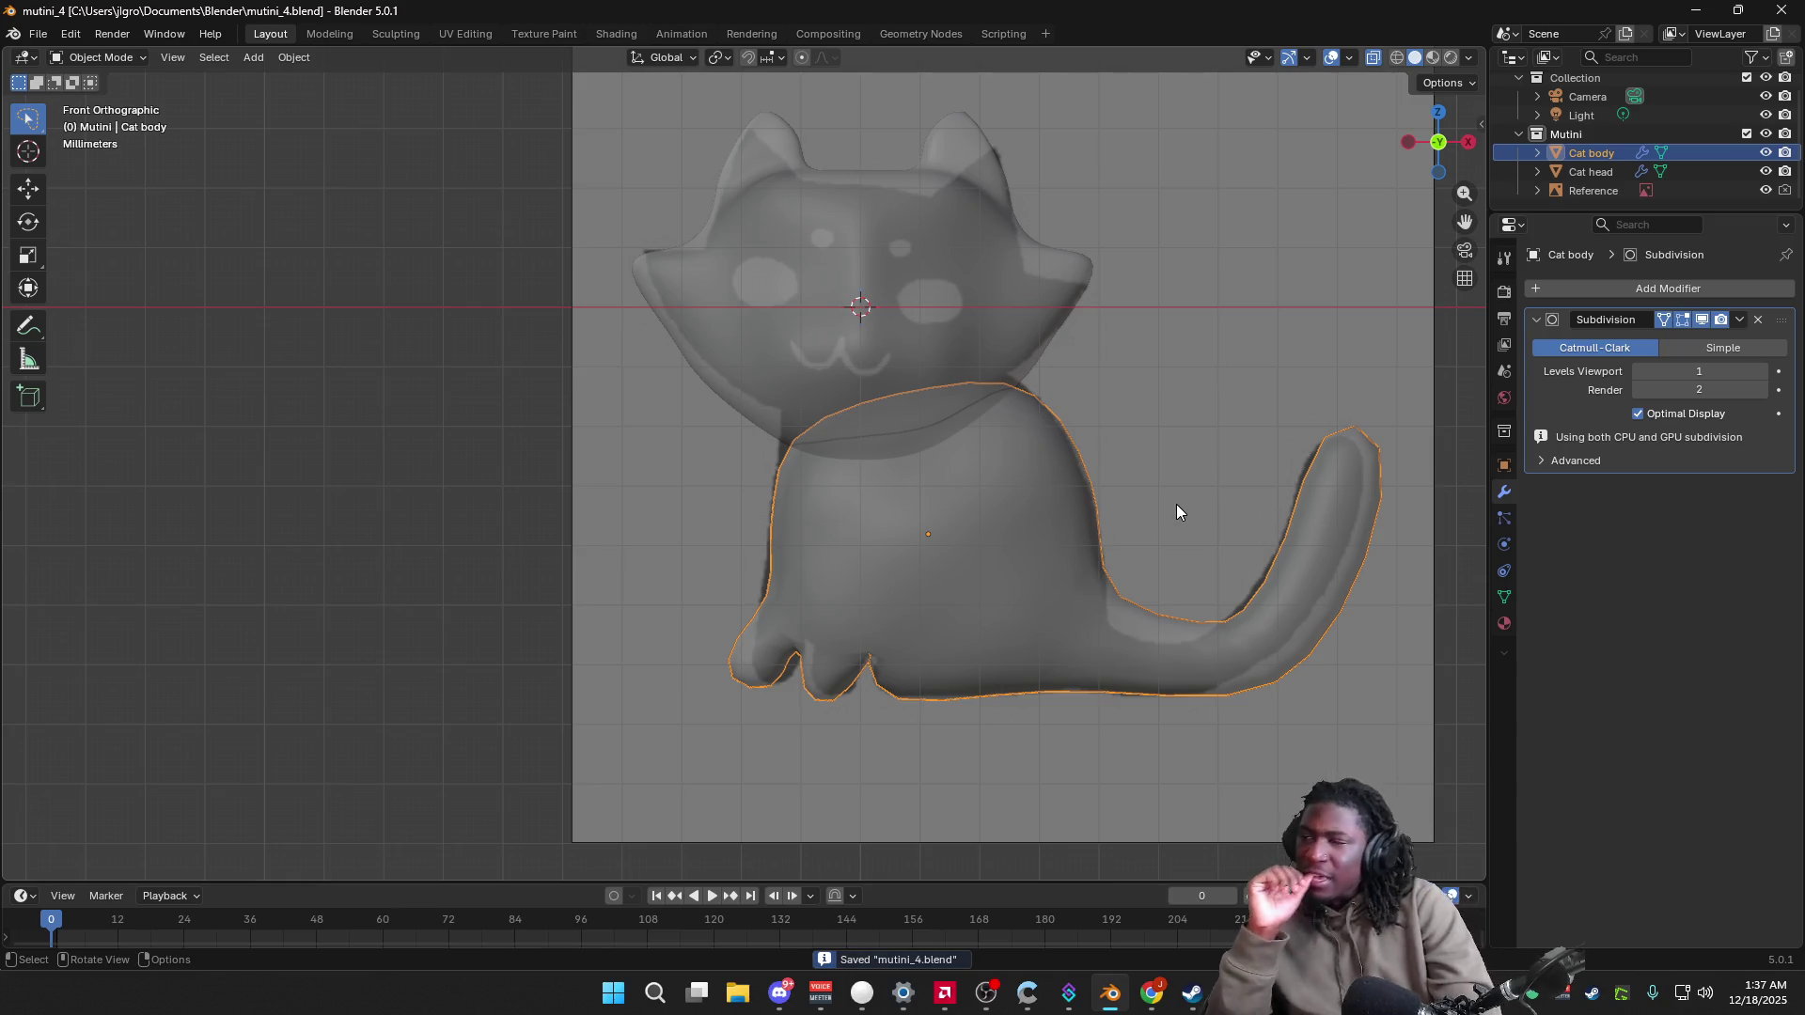
Step: Turn off X-Ray in viewport shading so the cat looks solid
{"action": "left_click", "coordinate": [1467, 58]}
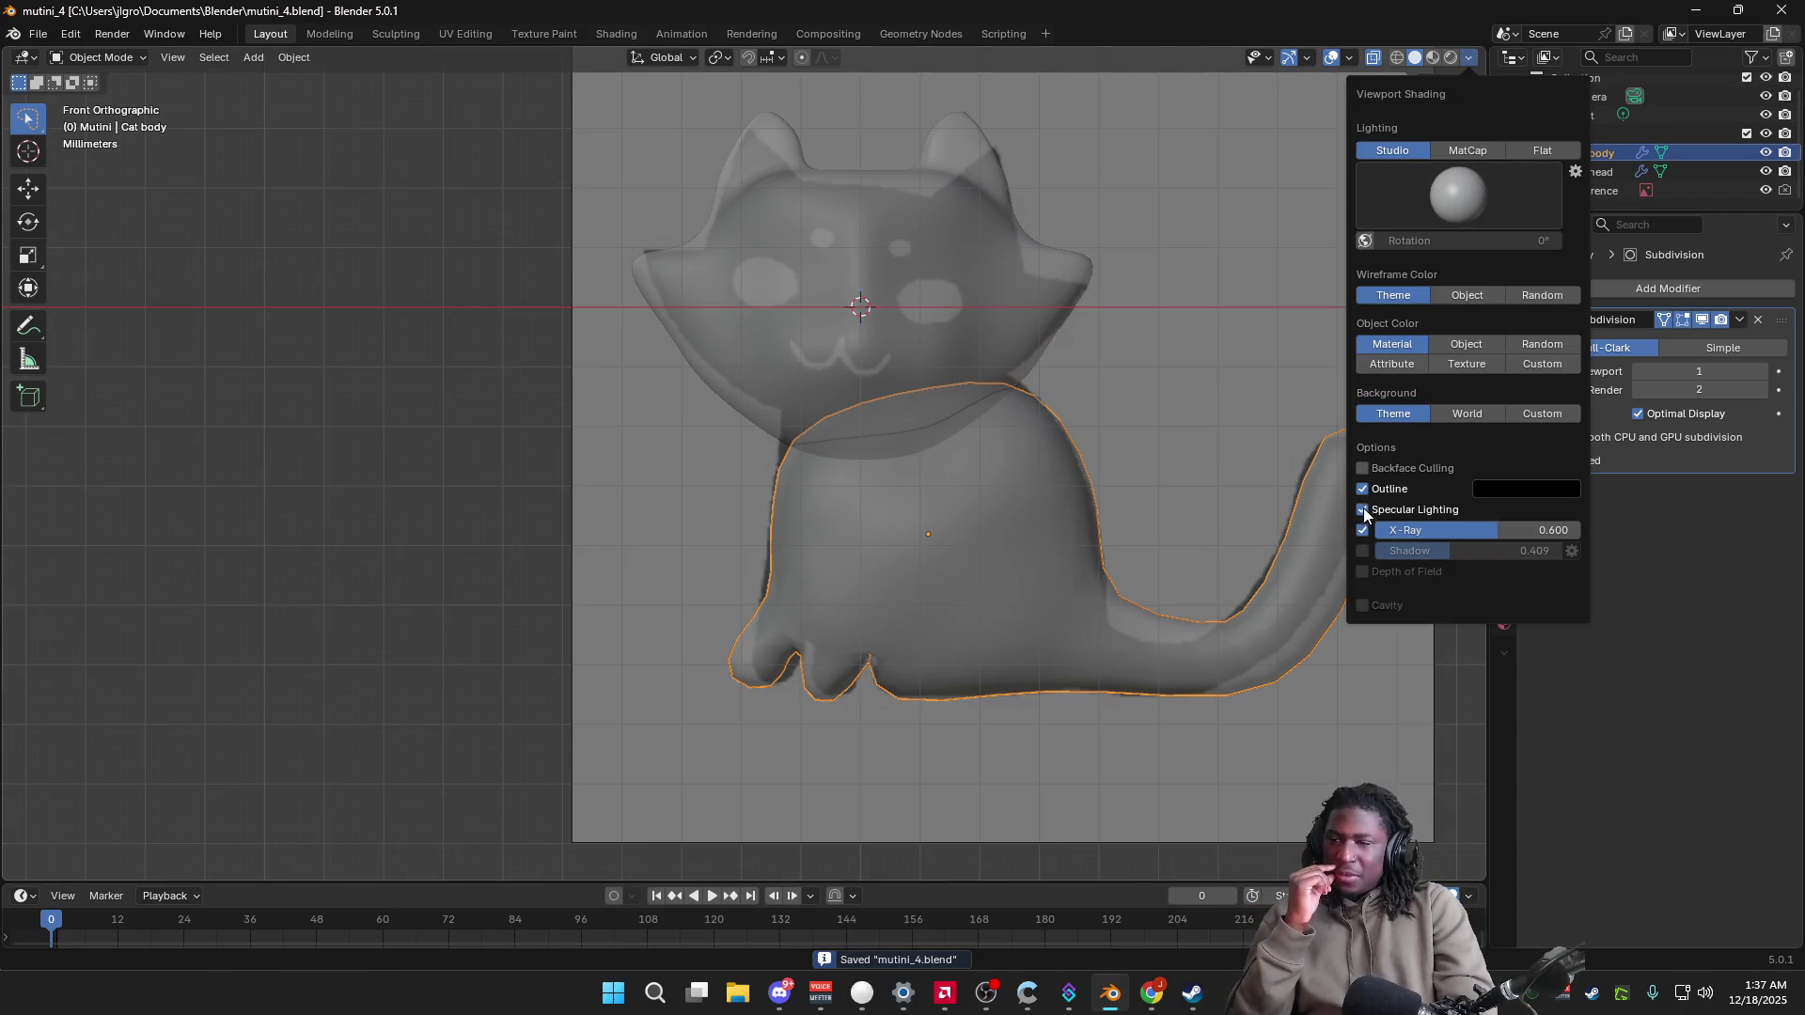
{"action": "left_click", "coordinate": [1365, 531]}
{"action": "left_click", "coordinate": [1142, 386]}
{"action": "mouse_move", "coordinate": [1142, 386]}
{"action": "middle_mouse_down"}
{"action": "mouse_move", "coordinate": [1176, 523]}
{"action": "mouse_move", "coordinate": [1192, 511]}
{"action": "middle_mouse_up"}
{"action": "left_click", "coordinate": [1438, 143]}
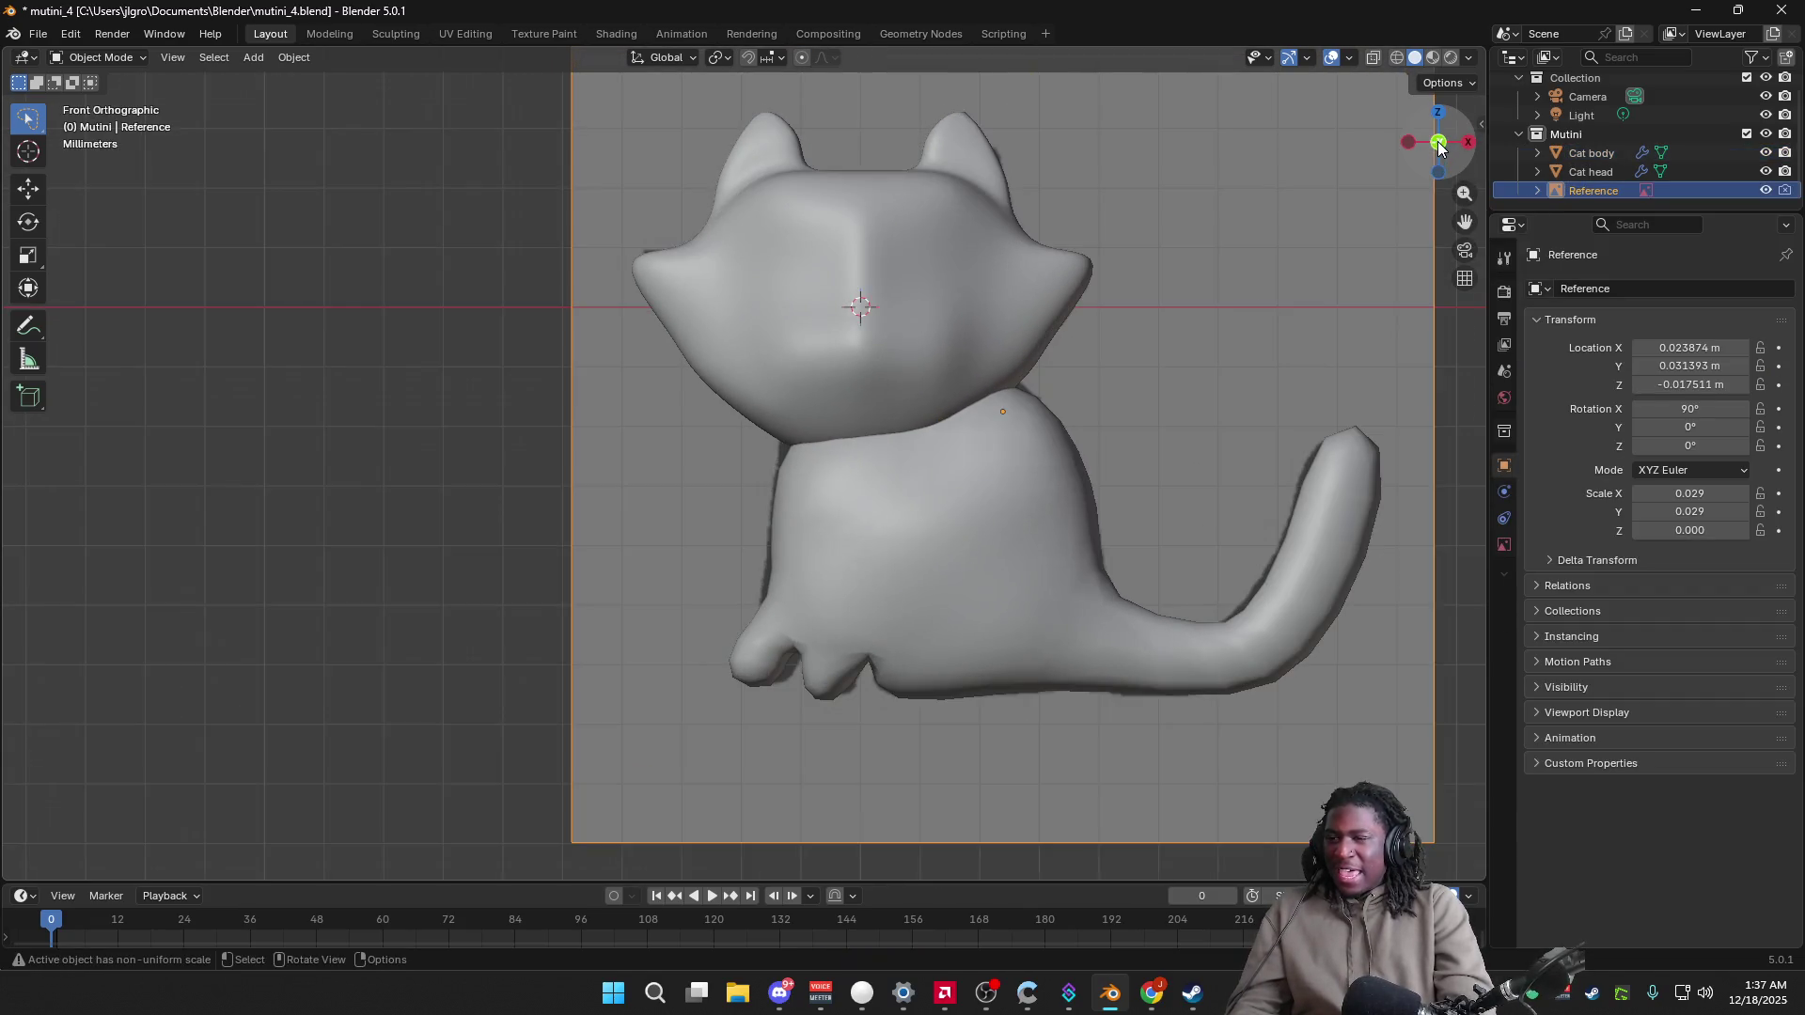
Step: Inspect the Cat body's mesh, then select the Cat head and view it from the side
{"action": "left_click", "coordinate": [1311, 548]}
{"action": "key", "text": "Tab"}
{"action": "key", "text": "Tab"}
{"action": "key", "text": "Tab"}
{"action": "key", "text": "Tab"}
{"action": "mouse_move", "coordinate": [1169, 443]}
{"action": "middle_mouse_down"}
{"action": "mouse_move", "coordinate": [1157, 451]}
{"action": "mouse_move", "coordinate": [1226, 486]}
{"action": "mouse_move", "coordinate": [1122, 480]}
{"action": "mouse_move", "coordinate": [1099, 454]}
{"action": "mouse_move", "coordinate": [1221, 455]}
{"action": "mouse_move", "coordinate": [1046, 381]}
{"action": "middle_mouse_up"}
{"action": "left_click", "coordinate": [1036, 323]}
{"action": "mouse_move", "coordinate": [1167, 418]}
{"action": "middle_mouse_down"}
{"action": "mouse_move", "coordinate": [1007, 424]}
{"action": "mouse_move", "coordinate": [1168, 435]}
{"action": "mouse_move", "coordinate": [1297, 301]}
{"action": "middle_mouse_up"}
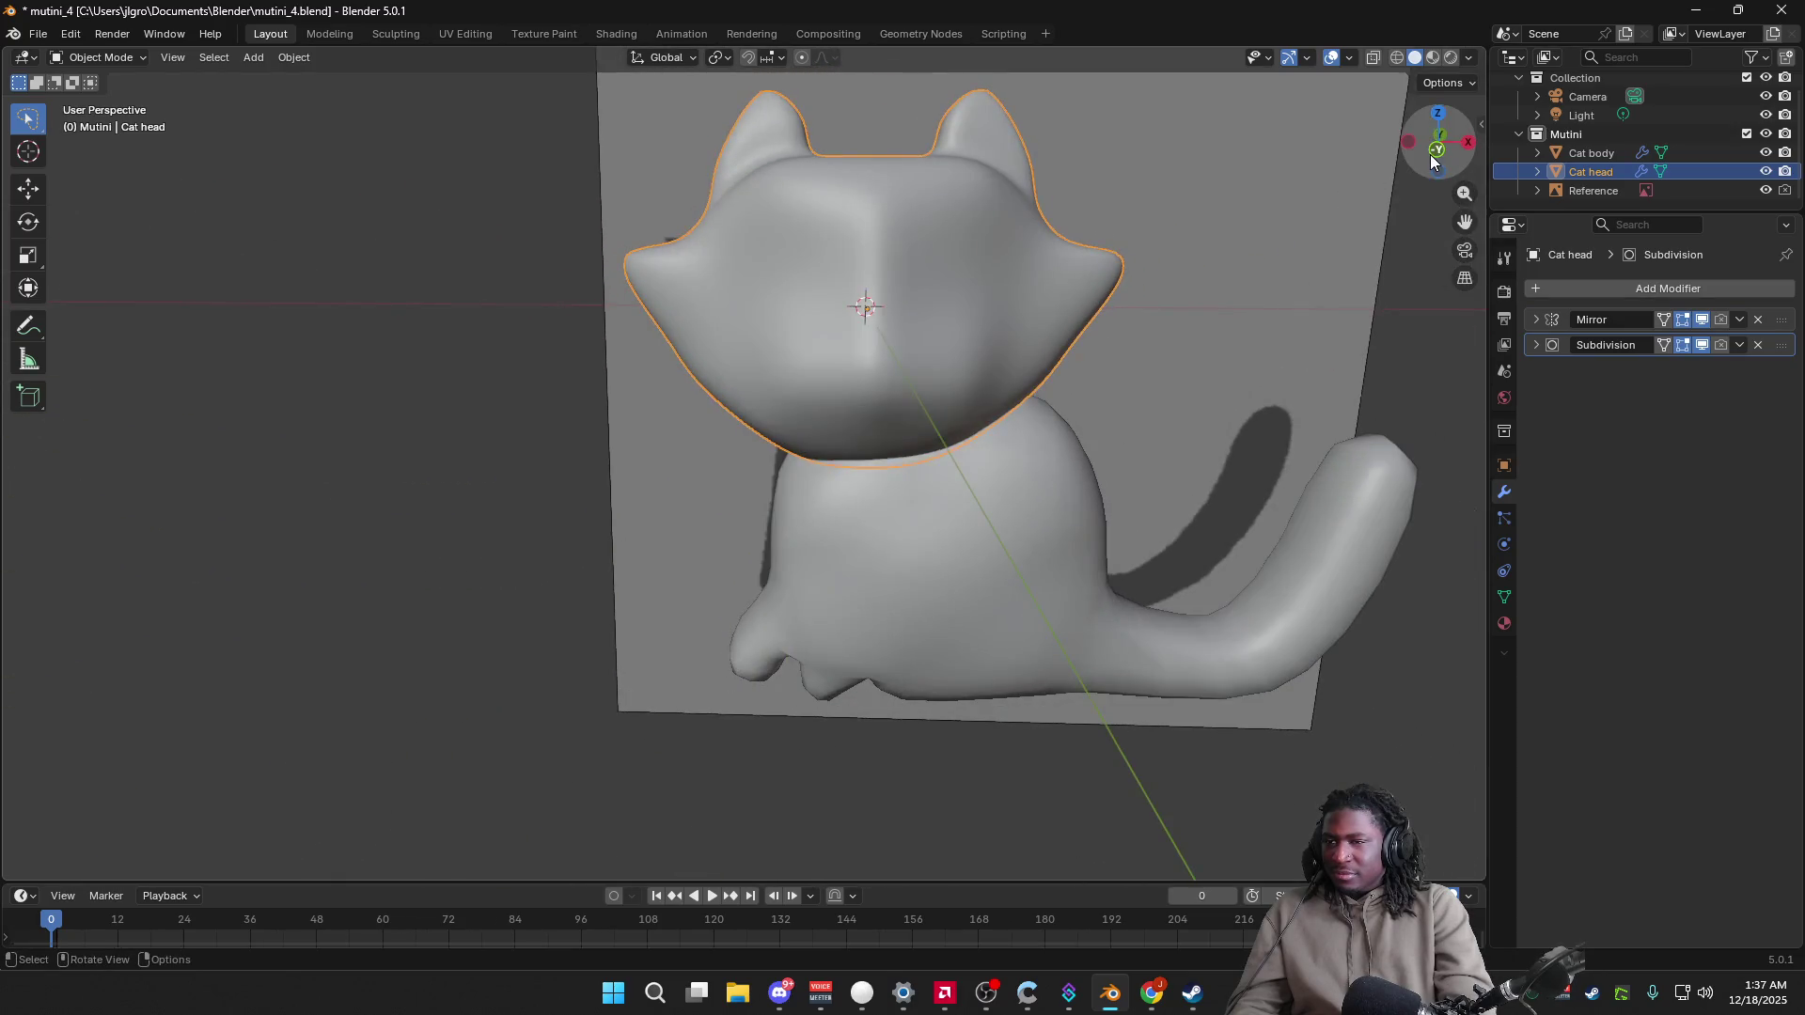
Step: Edit the Cat head mesh from the front view with X-Ray turned on
{"action": "left_click", "coordinate": [1418, 159]}
{"action": "key", "text": "Tab"}
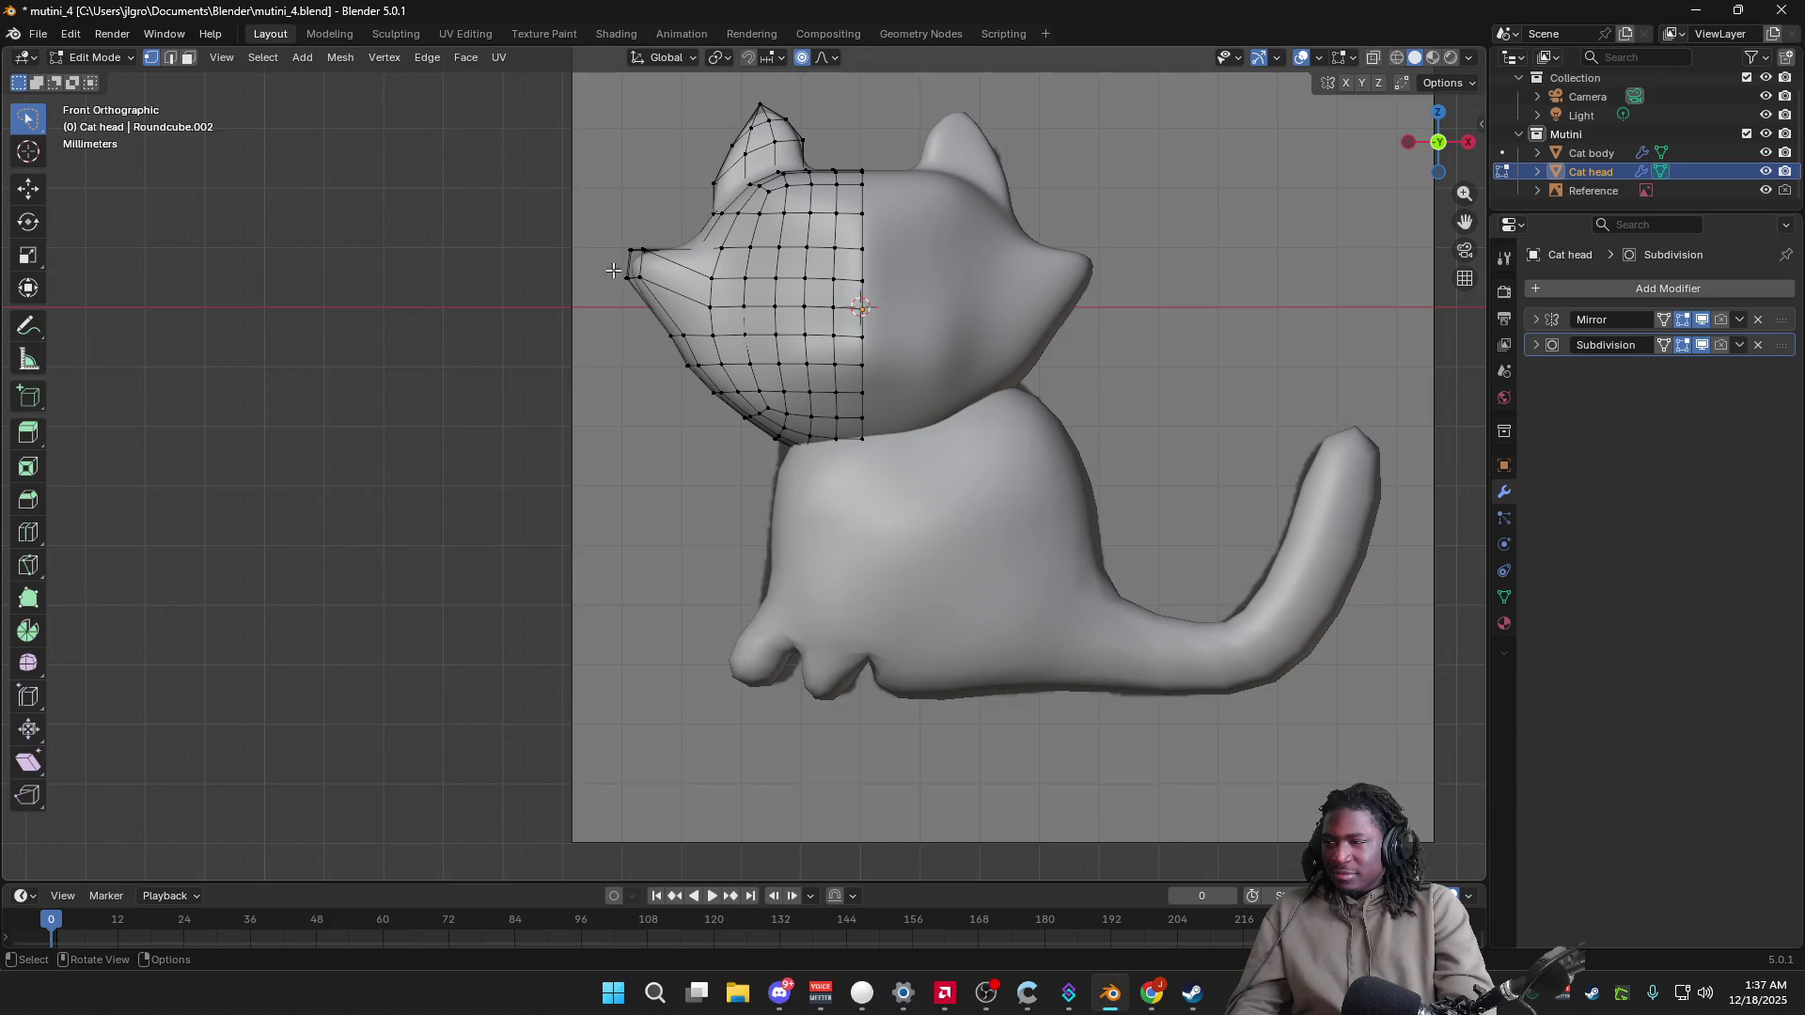
{"action": "left_click_drag", "start_coordinate": [727, 329], "coordinate": [645, 318]}
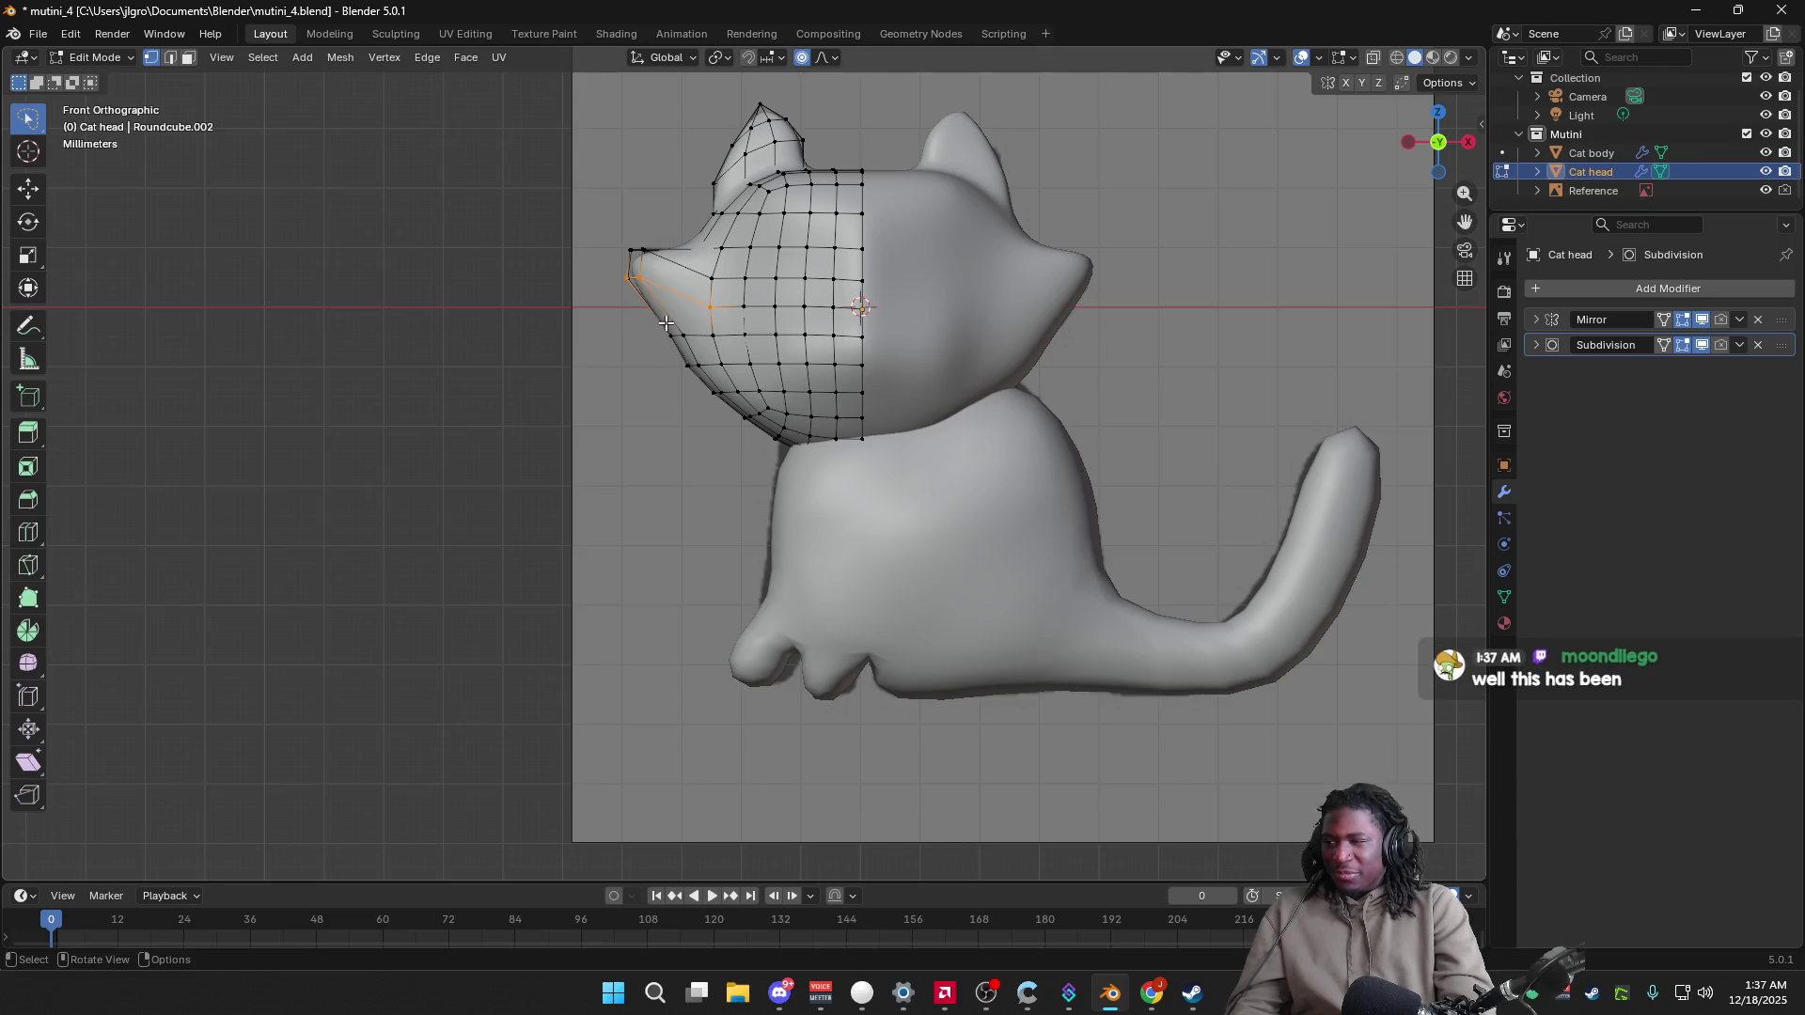
{"action": "left_click", "coordinate": [1469, 59]}
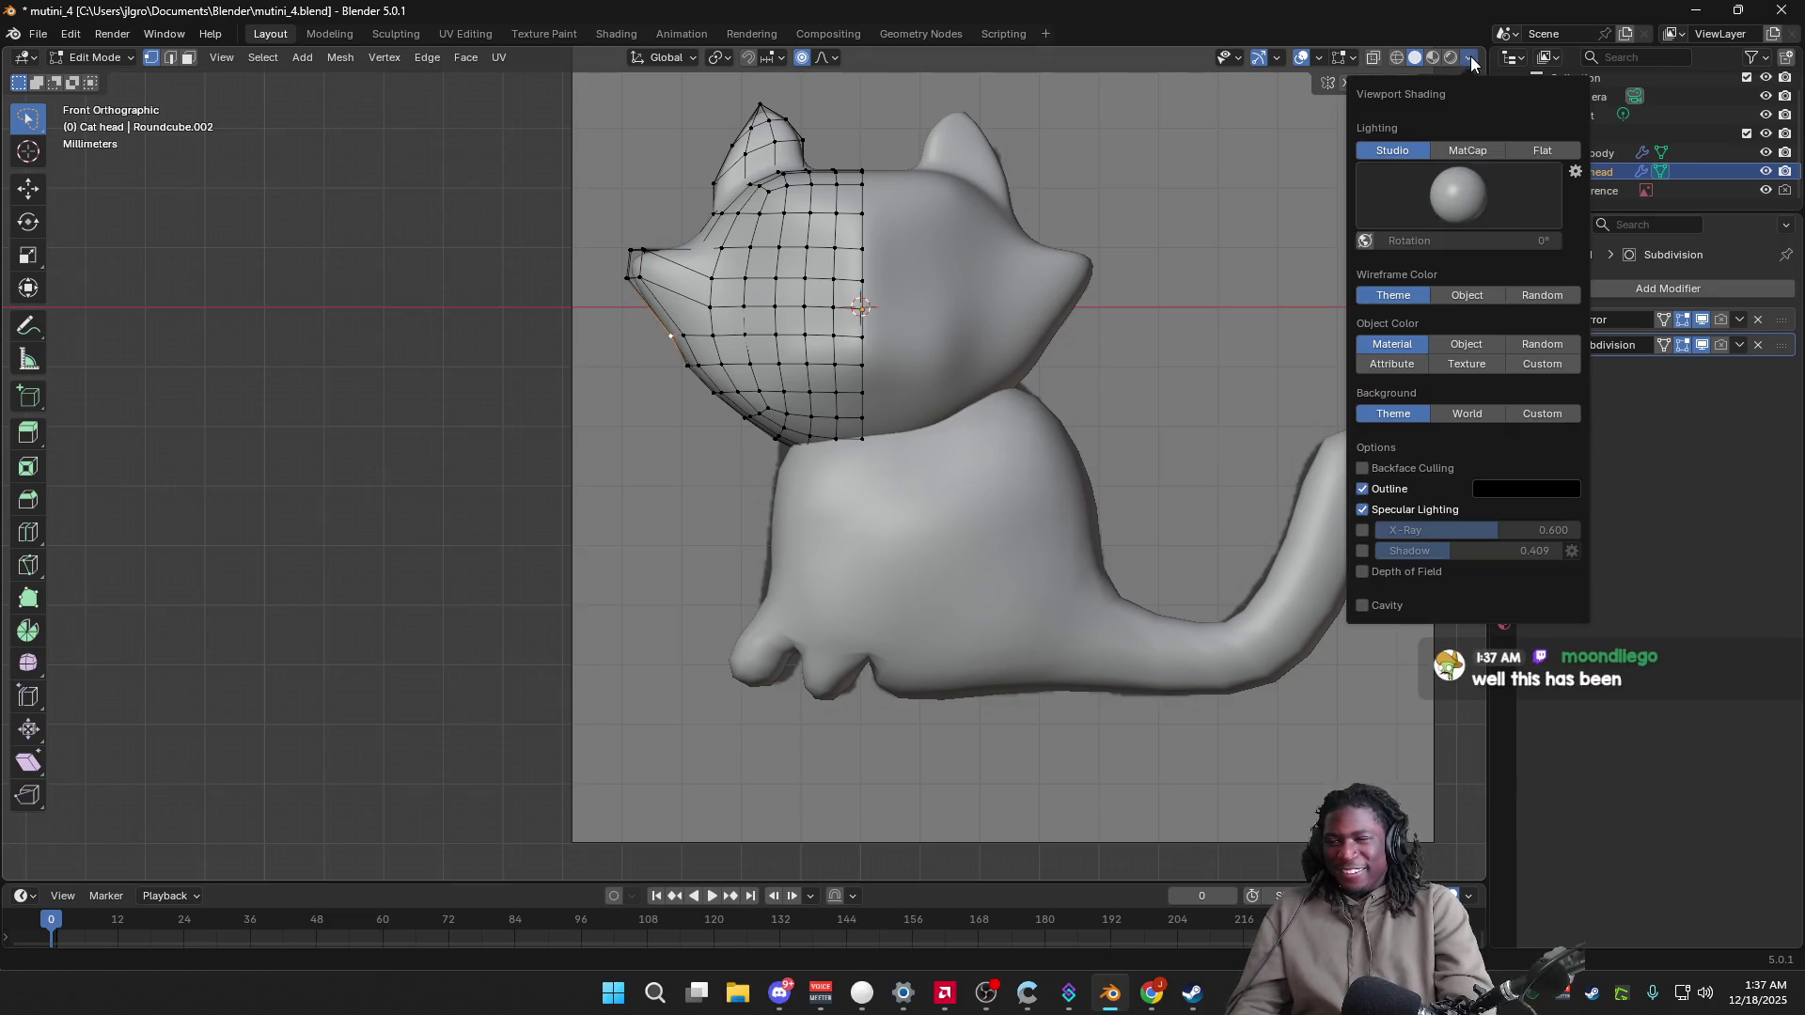
{"action": "left_click", "coordinate": [1362, 533]}
Step: Select the pointed left cheek vertices, delete them, then undo the deletion
{"action": "left_click_drag", "start_coordinate": [625, 270], "coordinate": [740, 304]}
{"action": "key", "text": "x"}
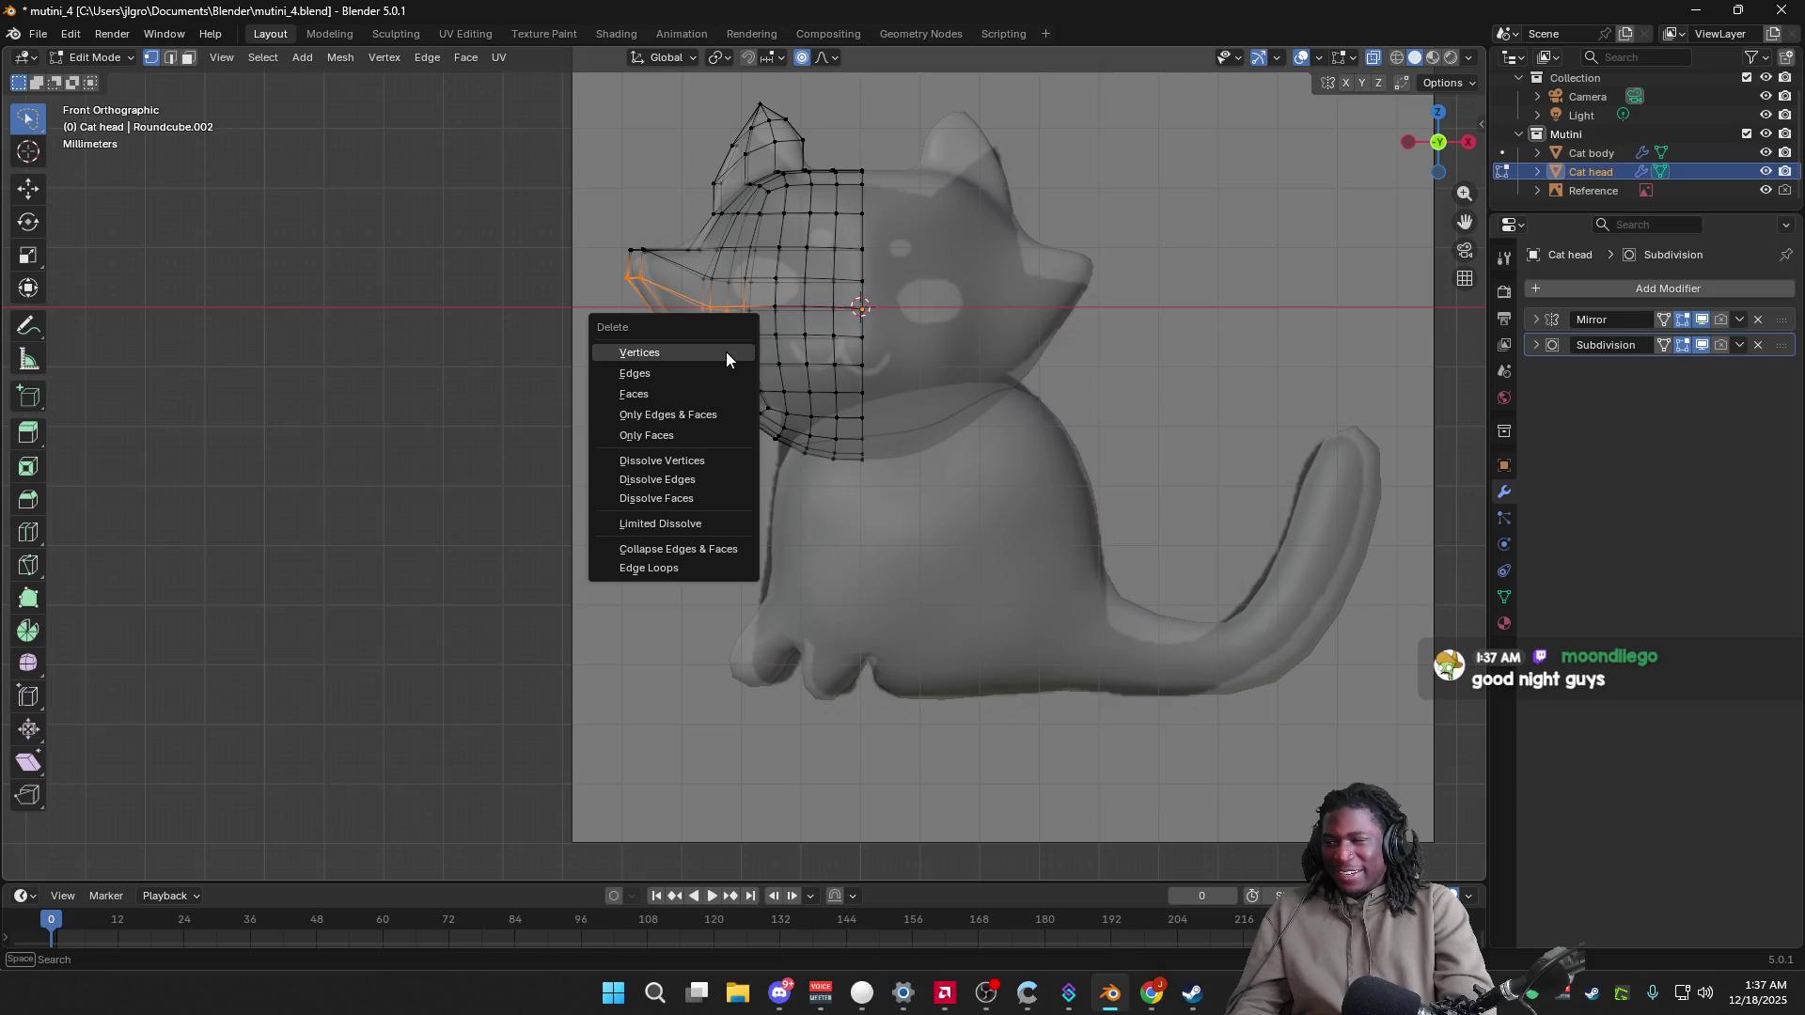
{"action": "left_click", "coordinate": [698, 356]}
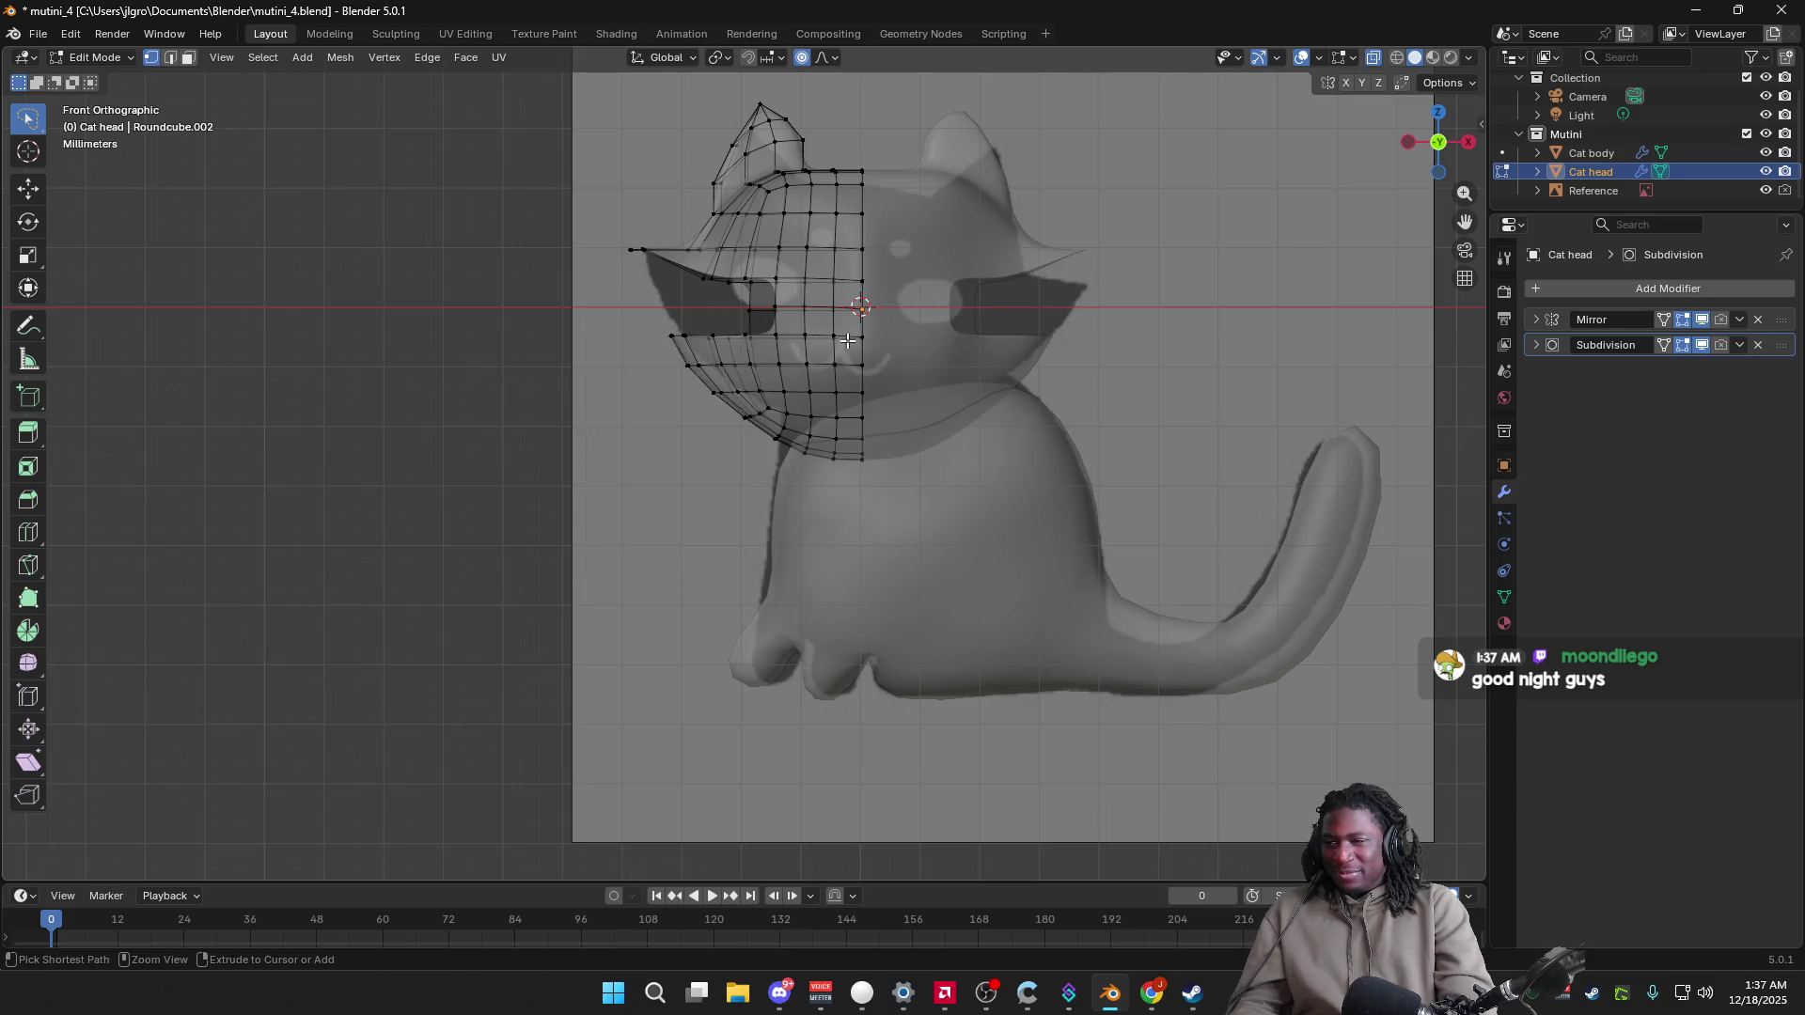
{"action": "key", "text": "ctrl+z"}
Step: Try deleting the cheek tip's edges, inspect the resulting hole, then undo it
{"action": "left_click", "coordinate": [613, 278]}
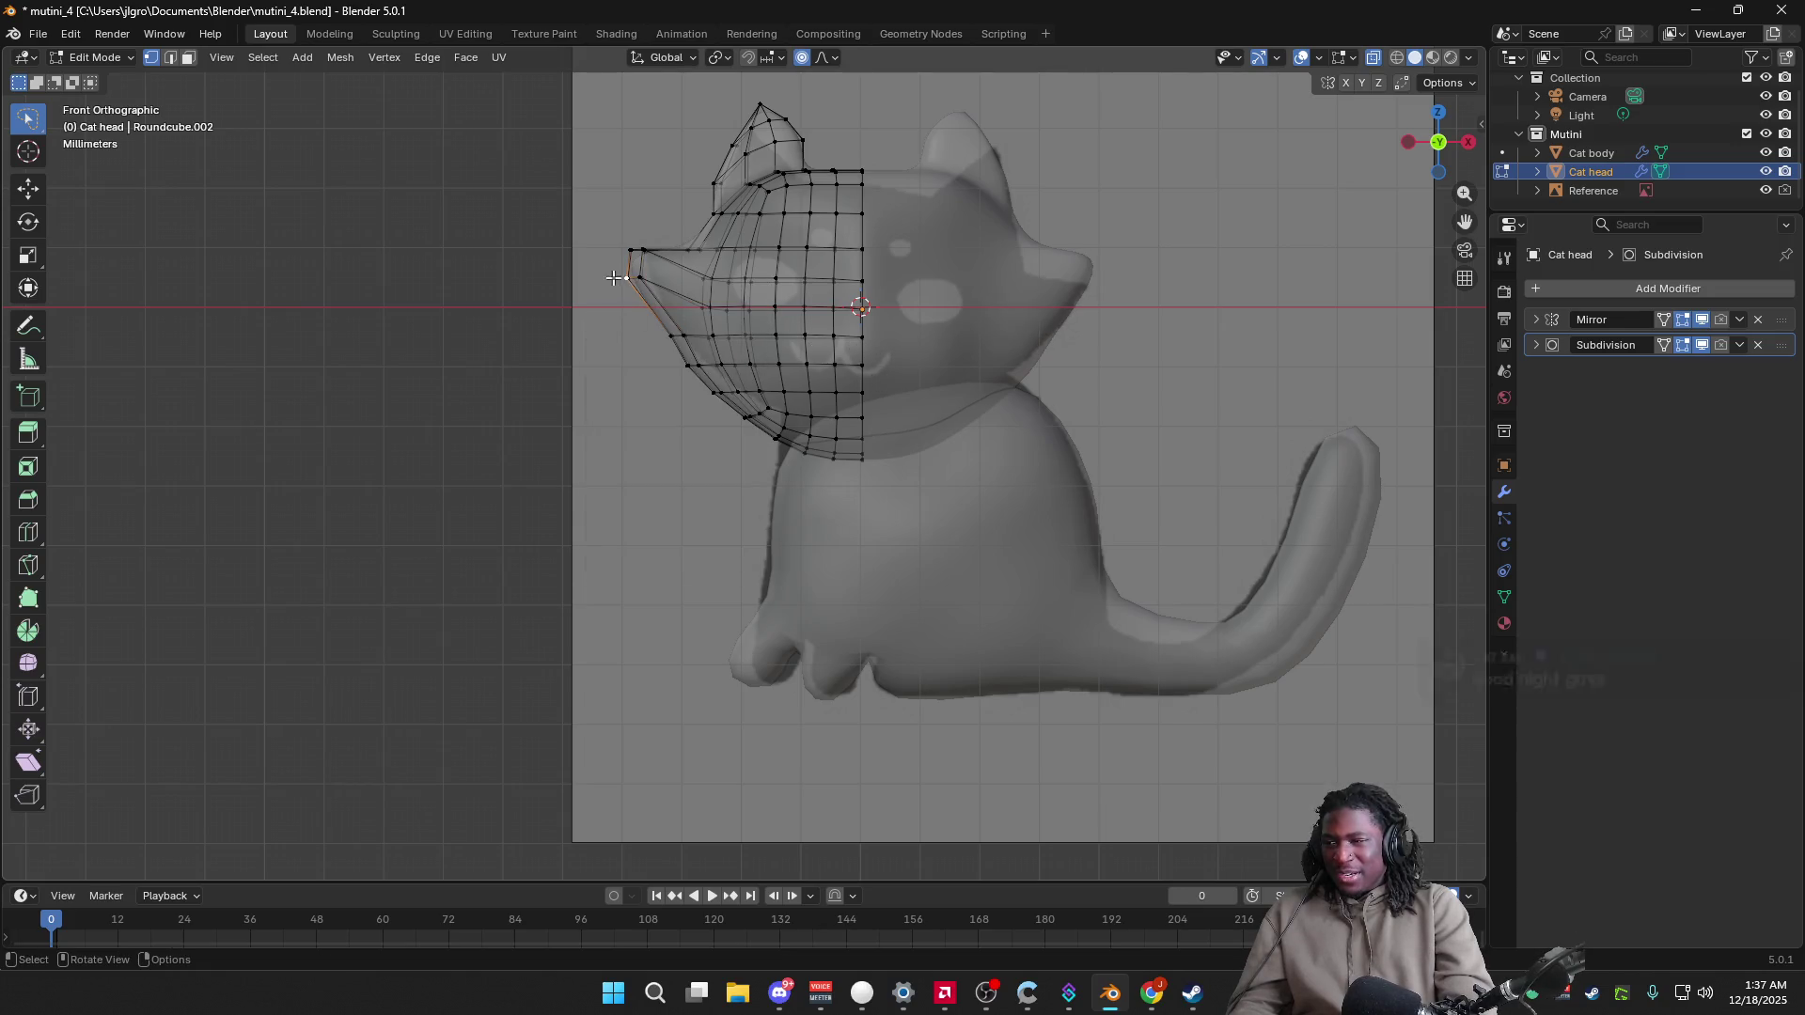
{"action": "key", "text": "x"}
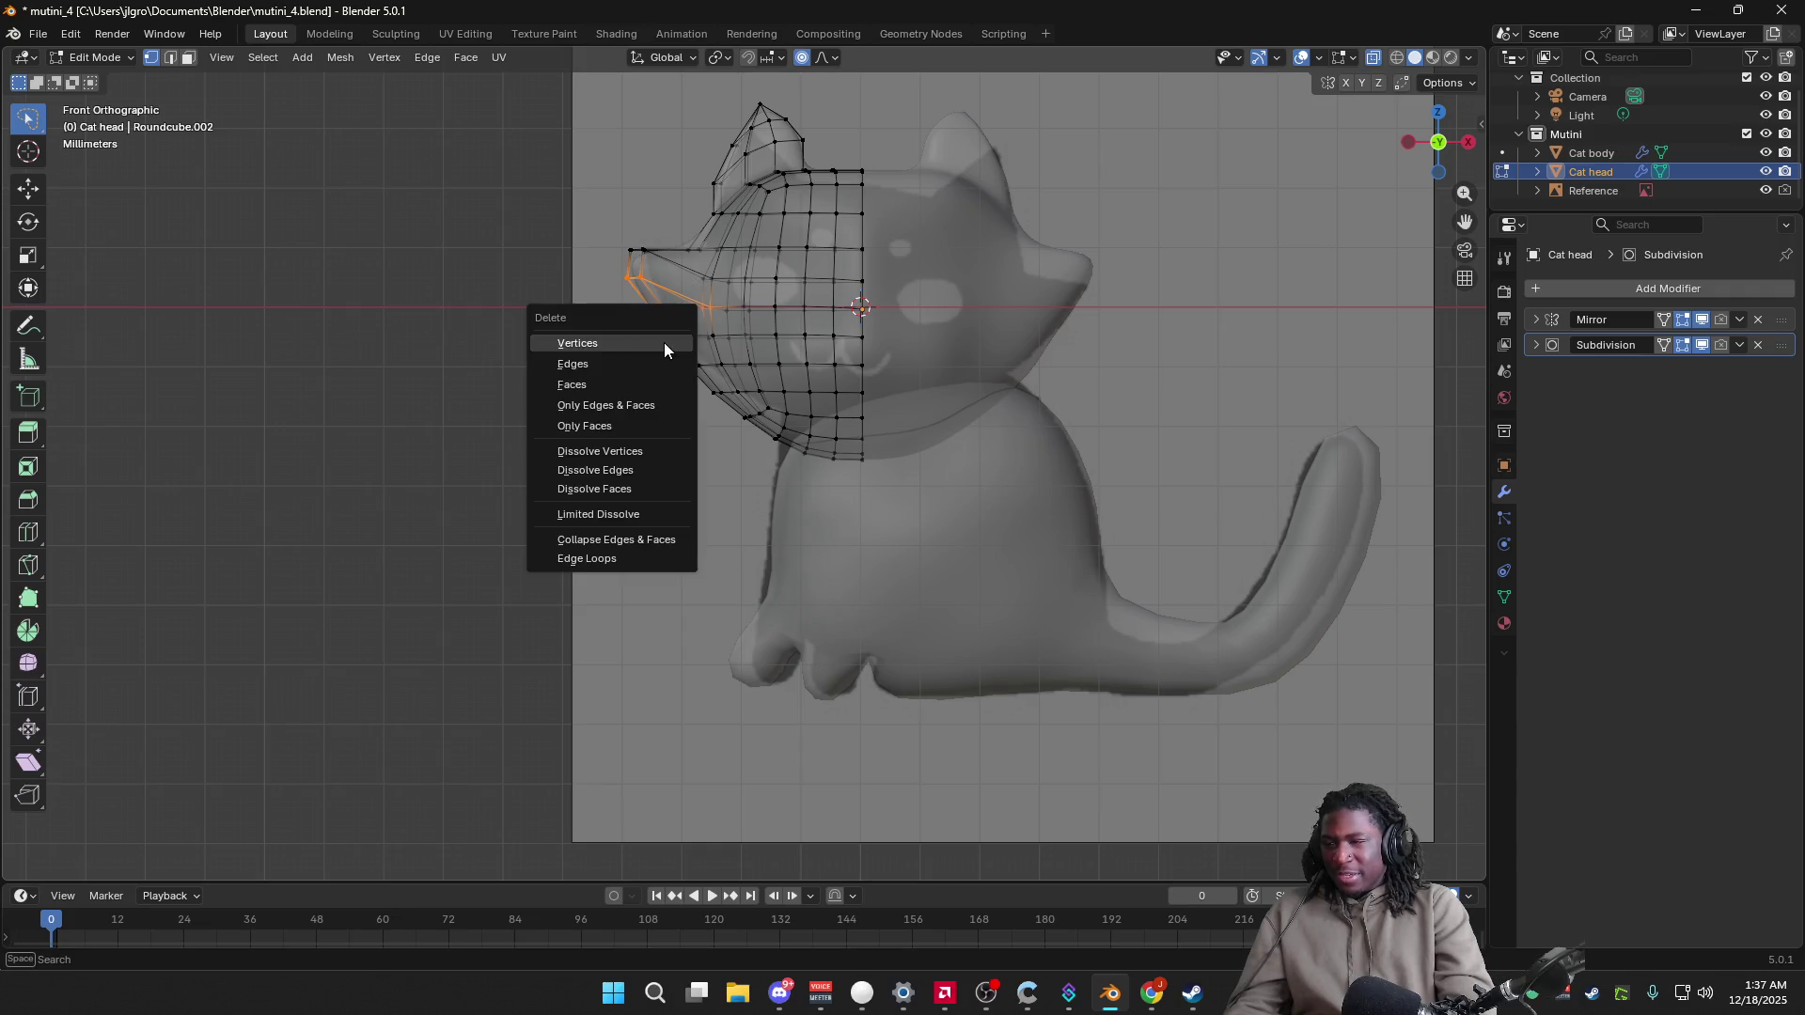
{"action": "left_click", "coordinate": [616, 367]}
{"action": "mouse_move", "coordinate": [796, 391]}
{"action": "middle_mouse_down"}
{"action": "mouse_move", "coordinate": [919, 411]}
{"action": "mouse_move", "coordinate": [947, 492]}
{"action": "mouse_move", "coordinate": [855, 443]}
{"action": "mouse_move", "coordinate": [1003, 372]}
{"action": "mouse_move", "coordinate": [1185, 452]}
{"action": "mouse_move", "coordinate": [826, 423]}
{"action": "mouse_move", "coordinate": [848, 405]}
{"action": "middle_mouse_up"}
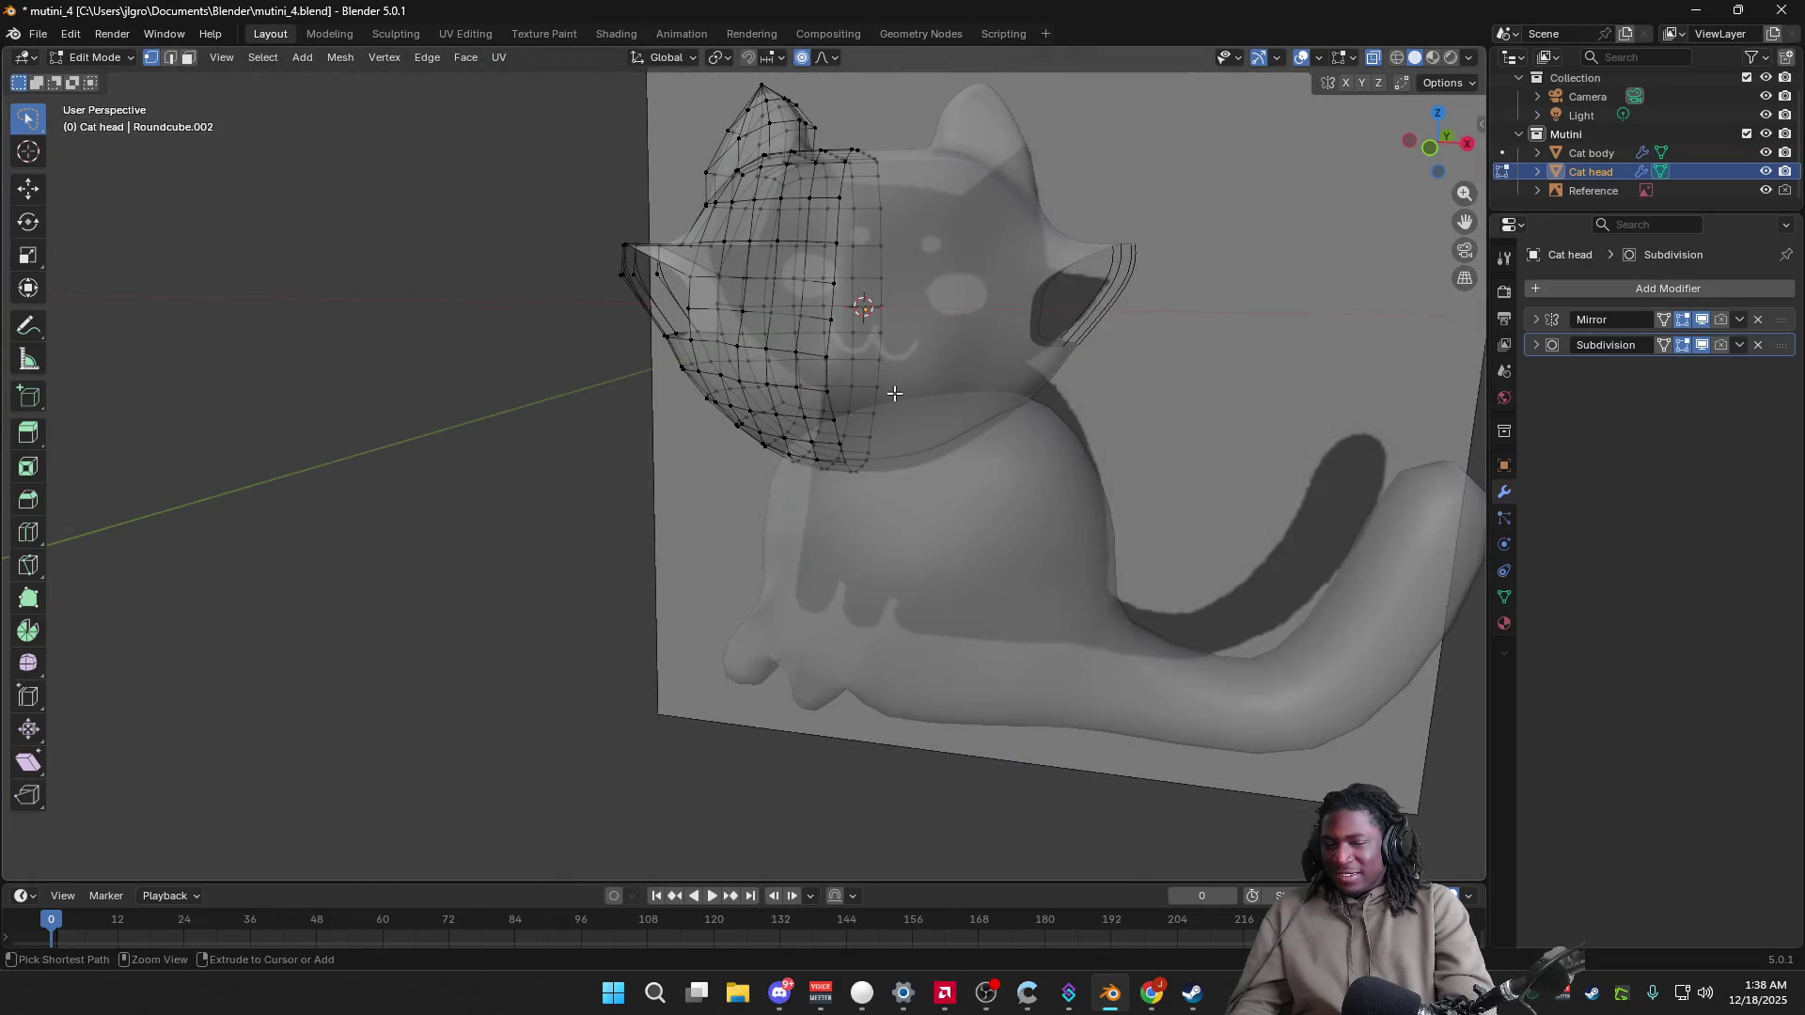
{"action": "key", "text": "ctrl+z"}
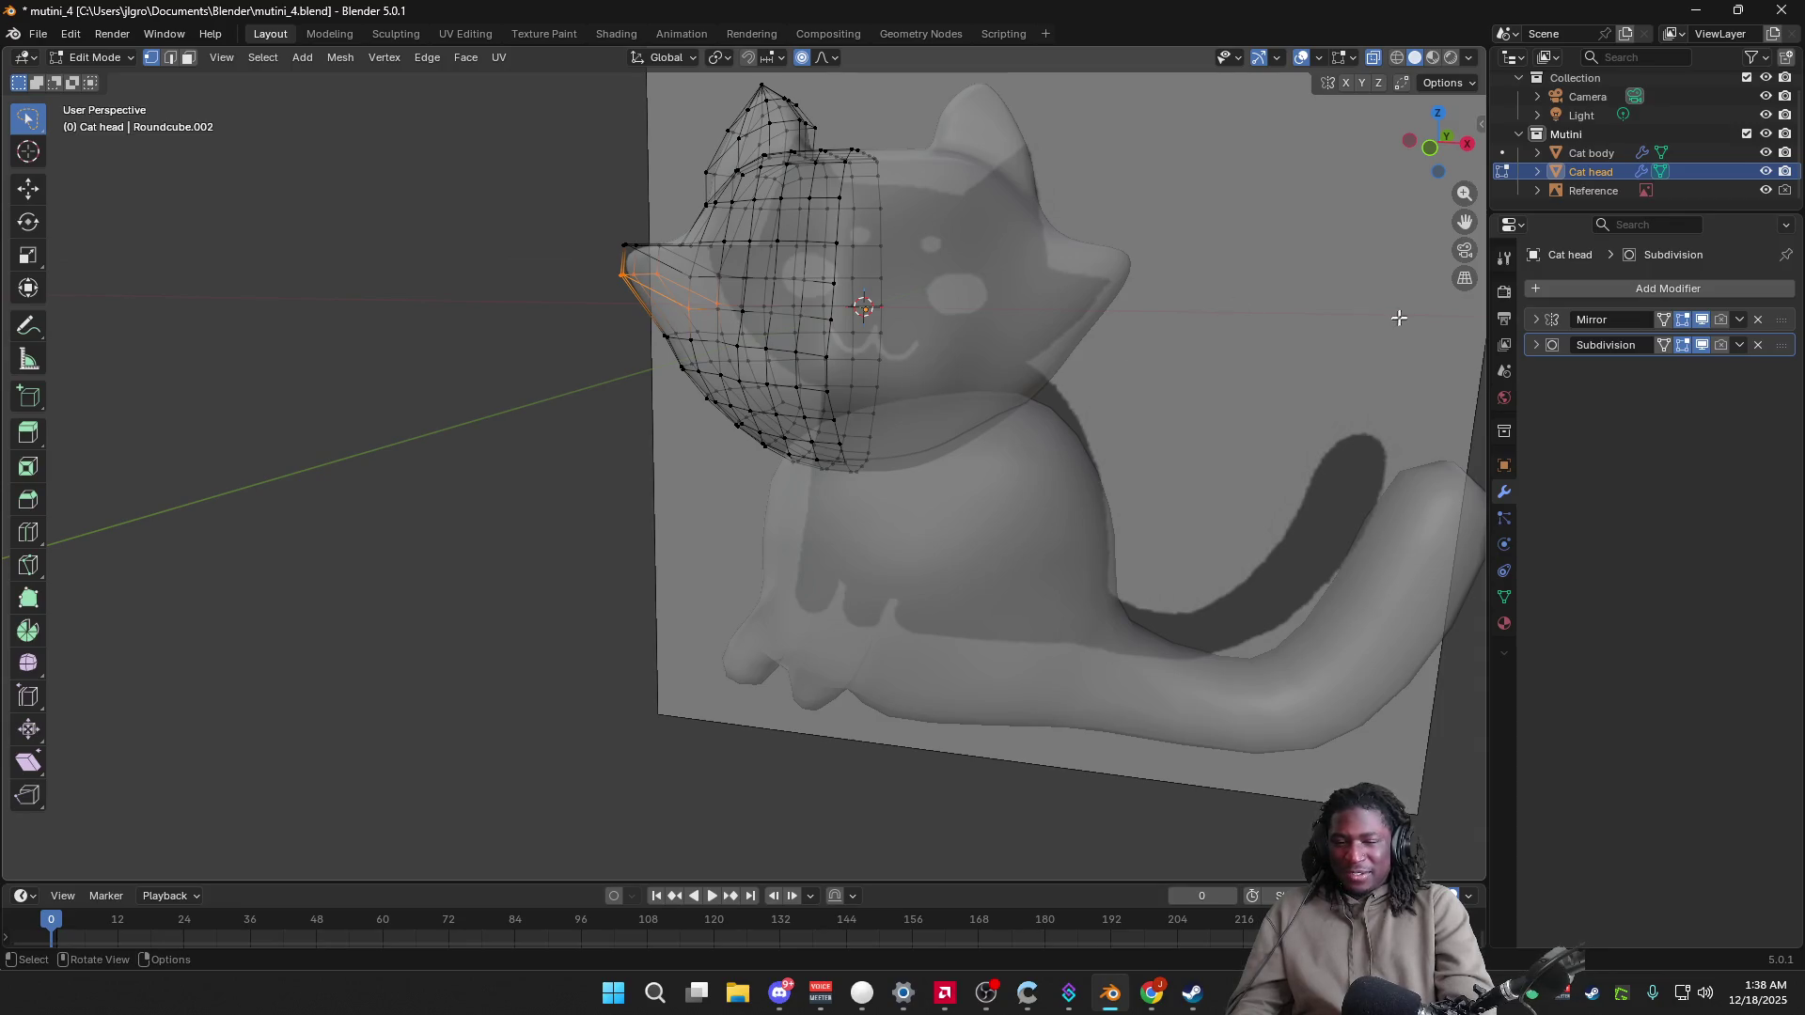
Step: Save mutini_4.blend, return to Object Mode and turn X-Ray back off
{"action": "left_click", "coordinate": [1429, 148]}
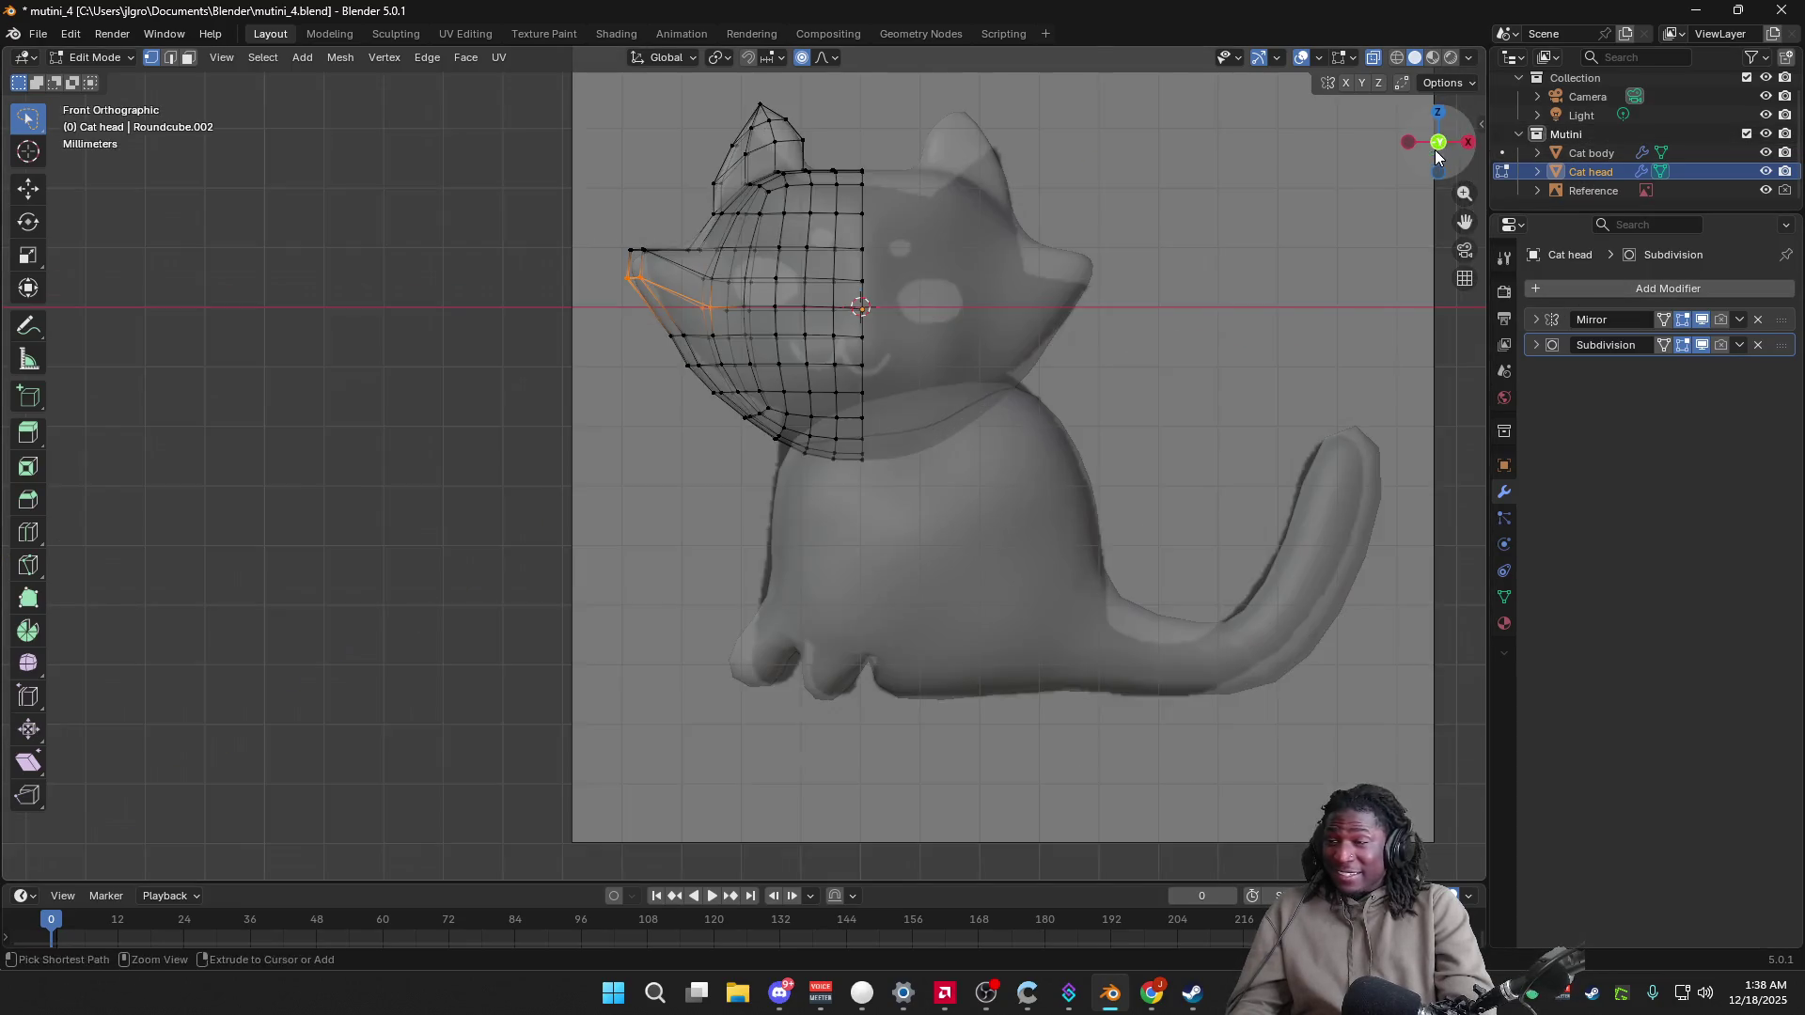
{"action": "key", "text": "ctrl+s"}
{"action": "key", "text": "Tab"}
{"action": "middle_click_drag", "start_coordinate": [1194, 386], "coordinate": [1317, 423]}
{"action": "left_click", "coordinate": [1468, 57]}
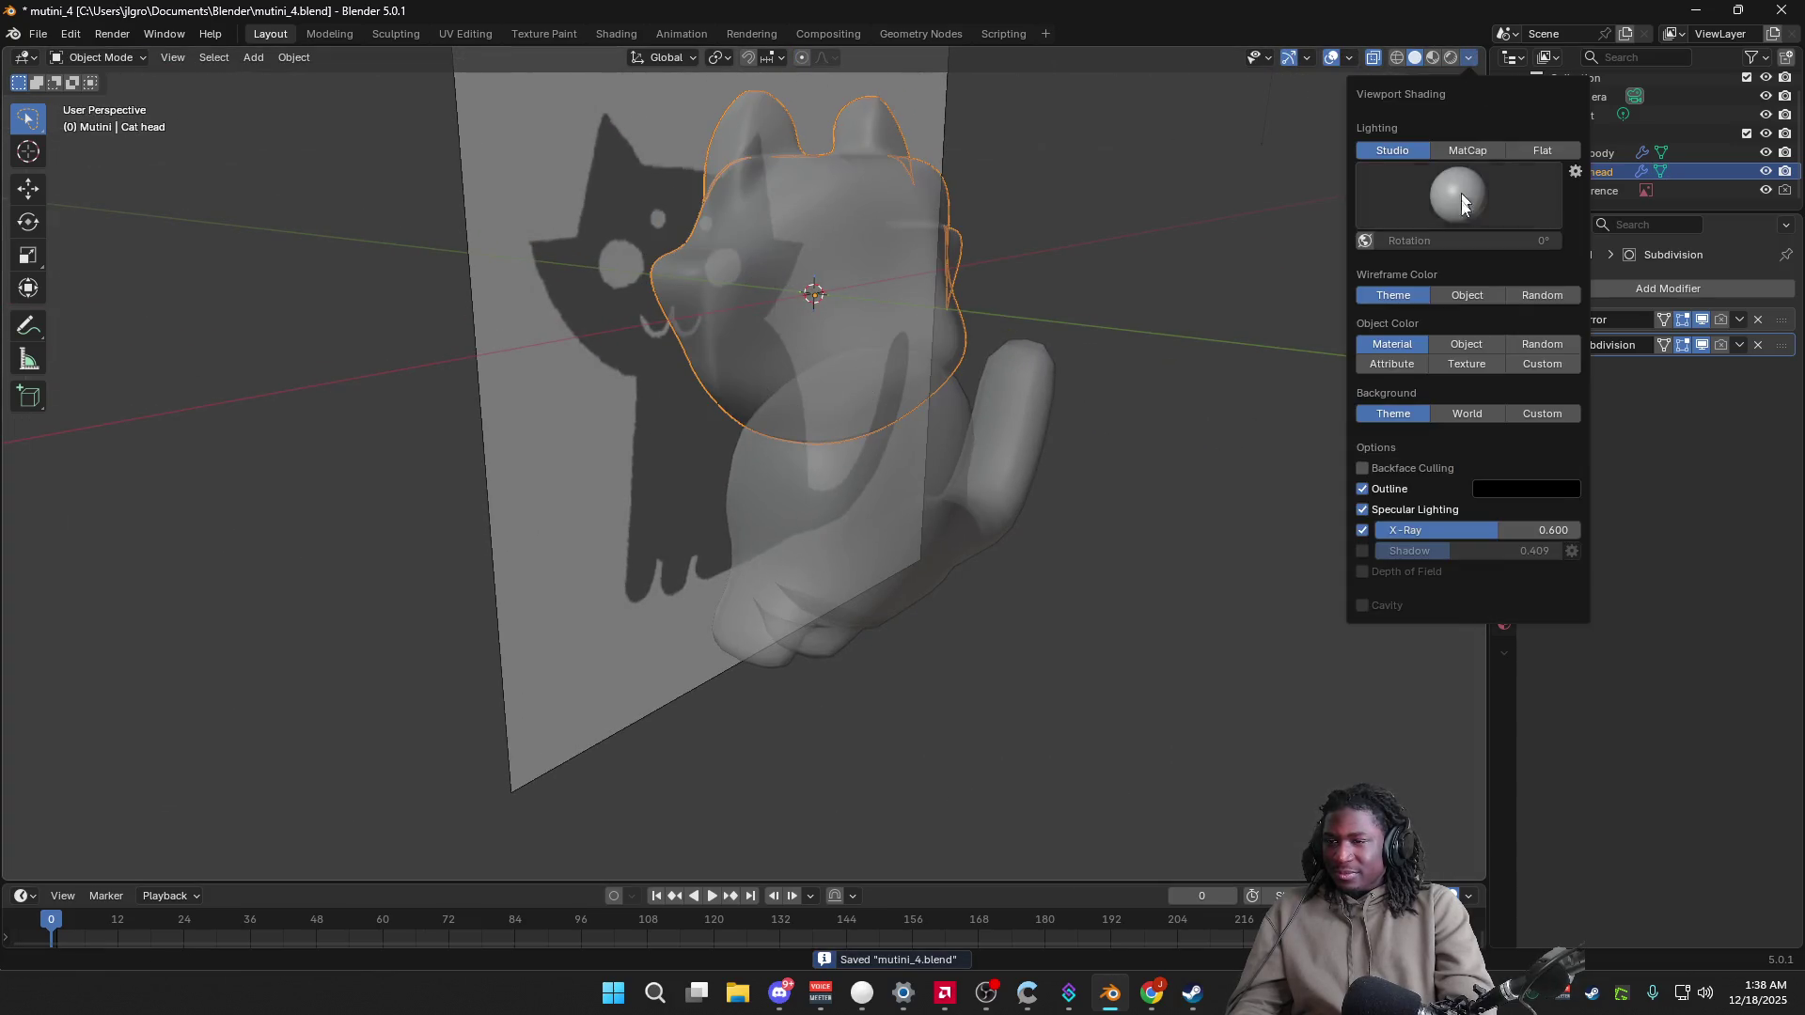
{"action": "left_click", "coordinate": [1362, 530]}
{"action": "mouse_move", "coordinate": [1143, 492]}
{"action": "middle_mouse_down"}
{"action": "mouse_move", "coordinate": [923, 473]}
{"action": "mouse_move", "coordinate": [1024, 488]}
{"action": "middle_mouse_up"}
Step: Select the Cat body and show its Material properties
{"action": "left_click", "coordinate": [1024, 488]}
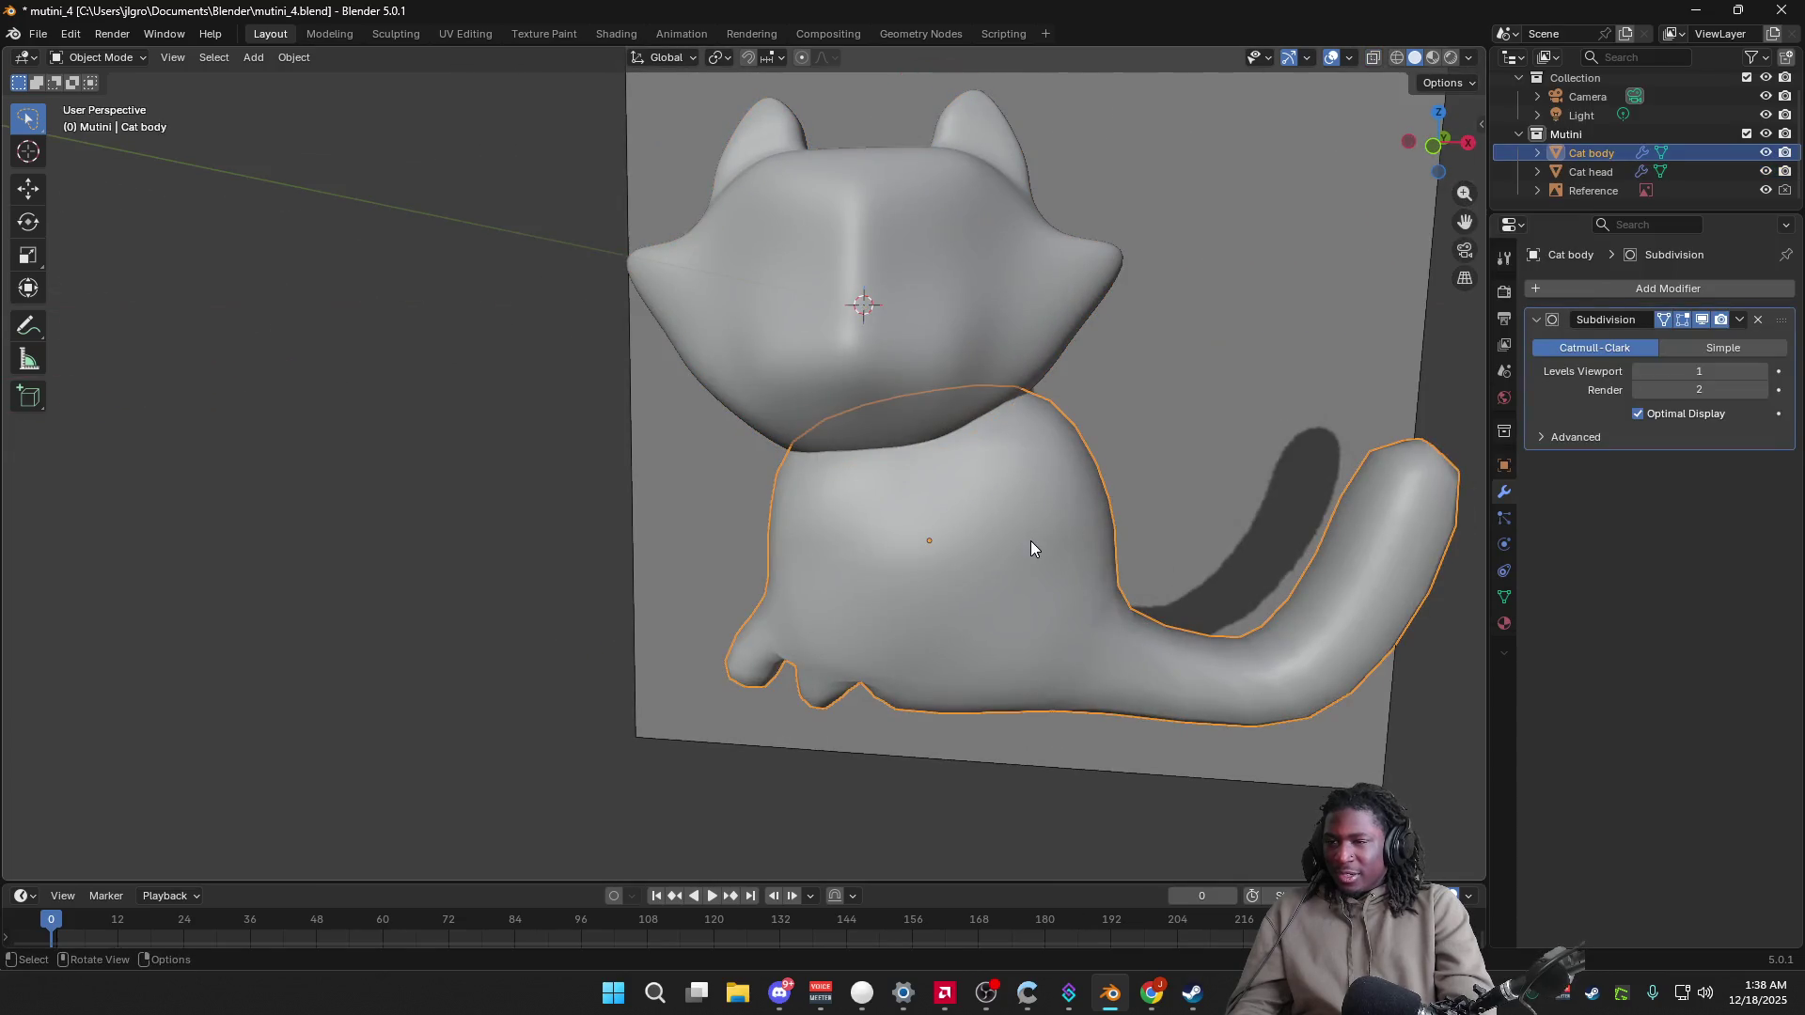
{"action": "left_click", "coordinate": [1504, 470]}
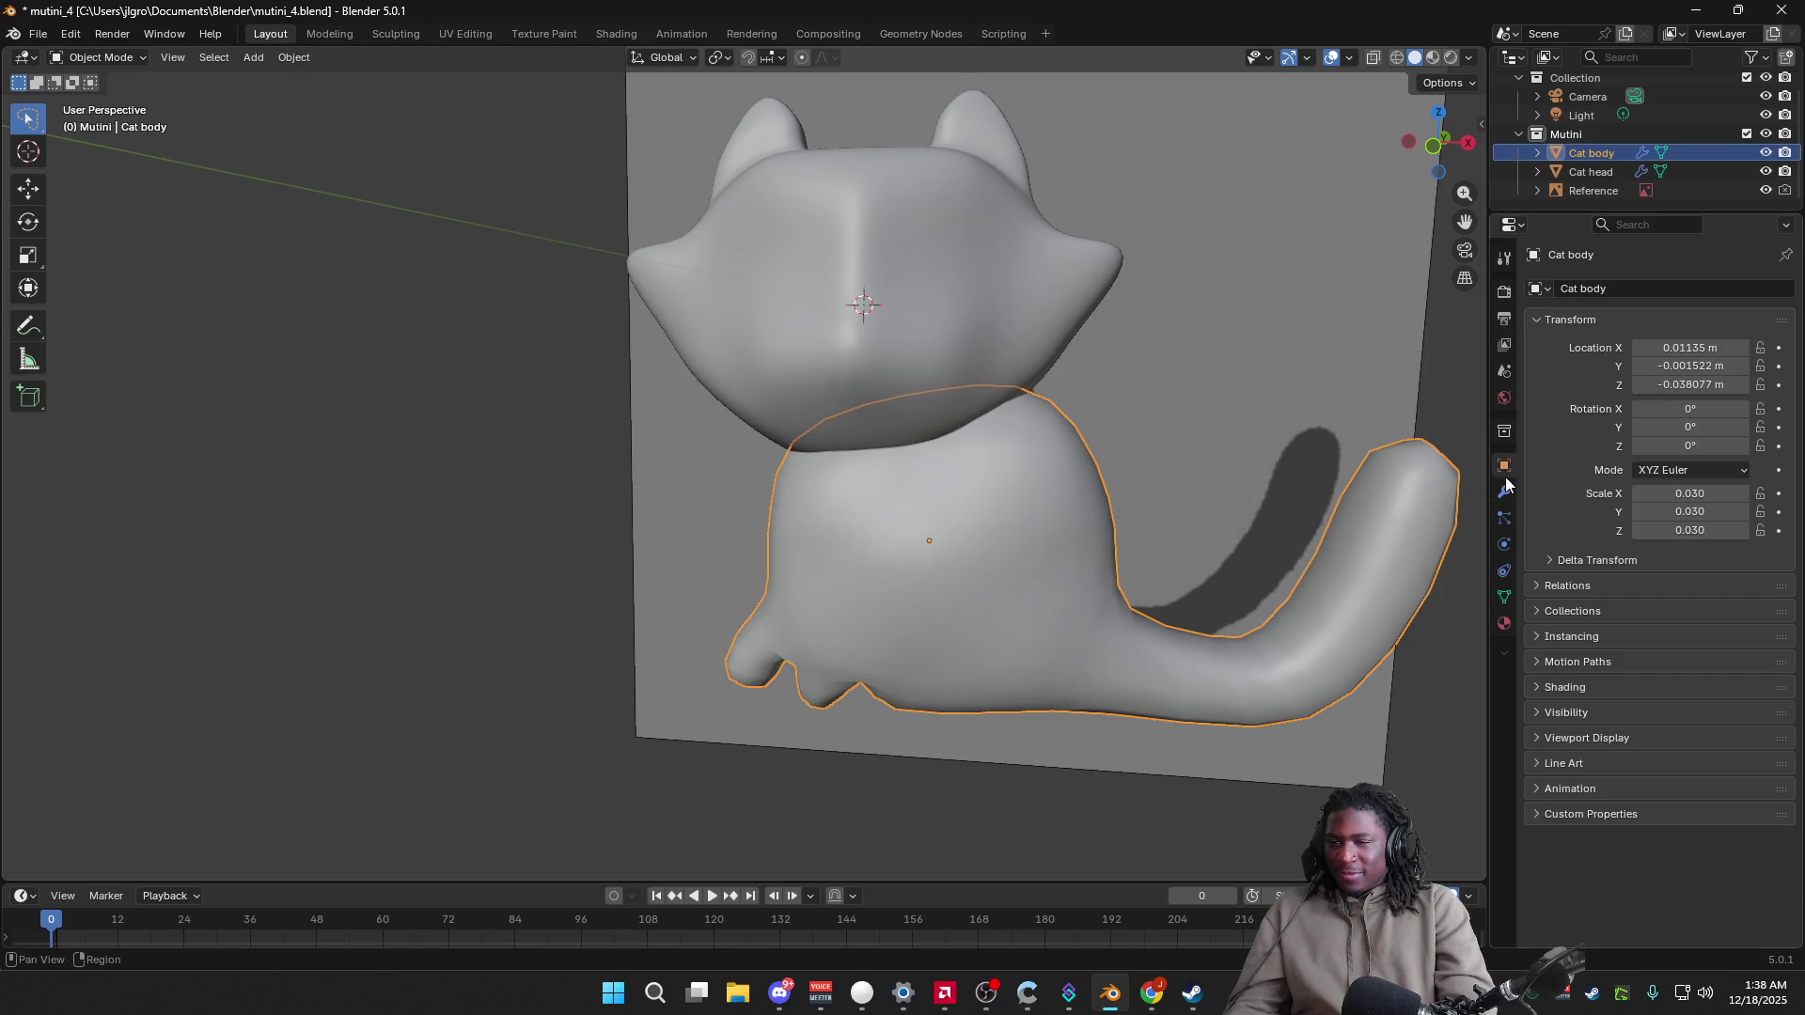
{"action": "left_click", "coordinate": [1505, 518]}
{"action": "left_click", "coordinate": [1504, 544]}
{"action": "left_click", "coordinate": [1504, 571]}
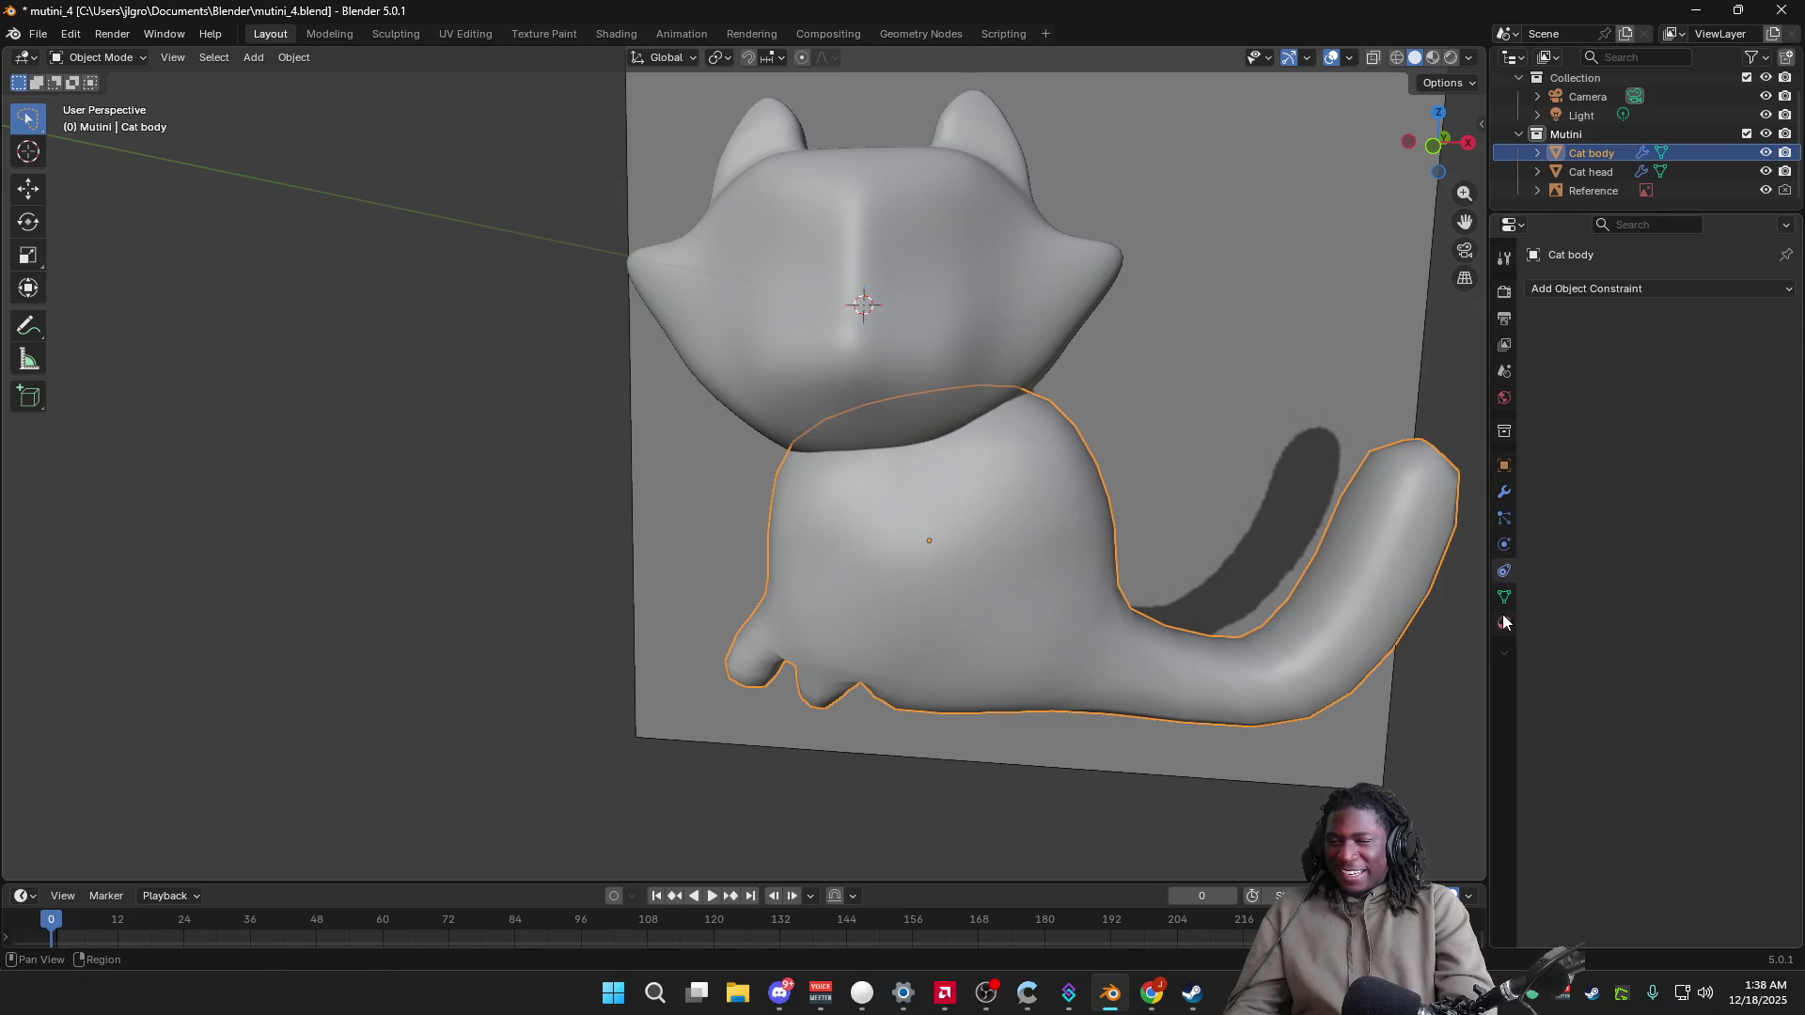
{"action": "left_click", "coordinate": [1504, 624]}
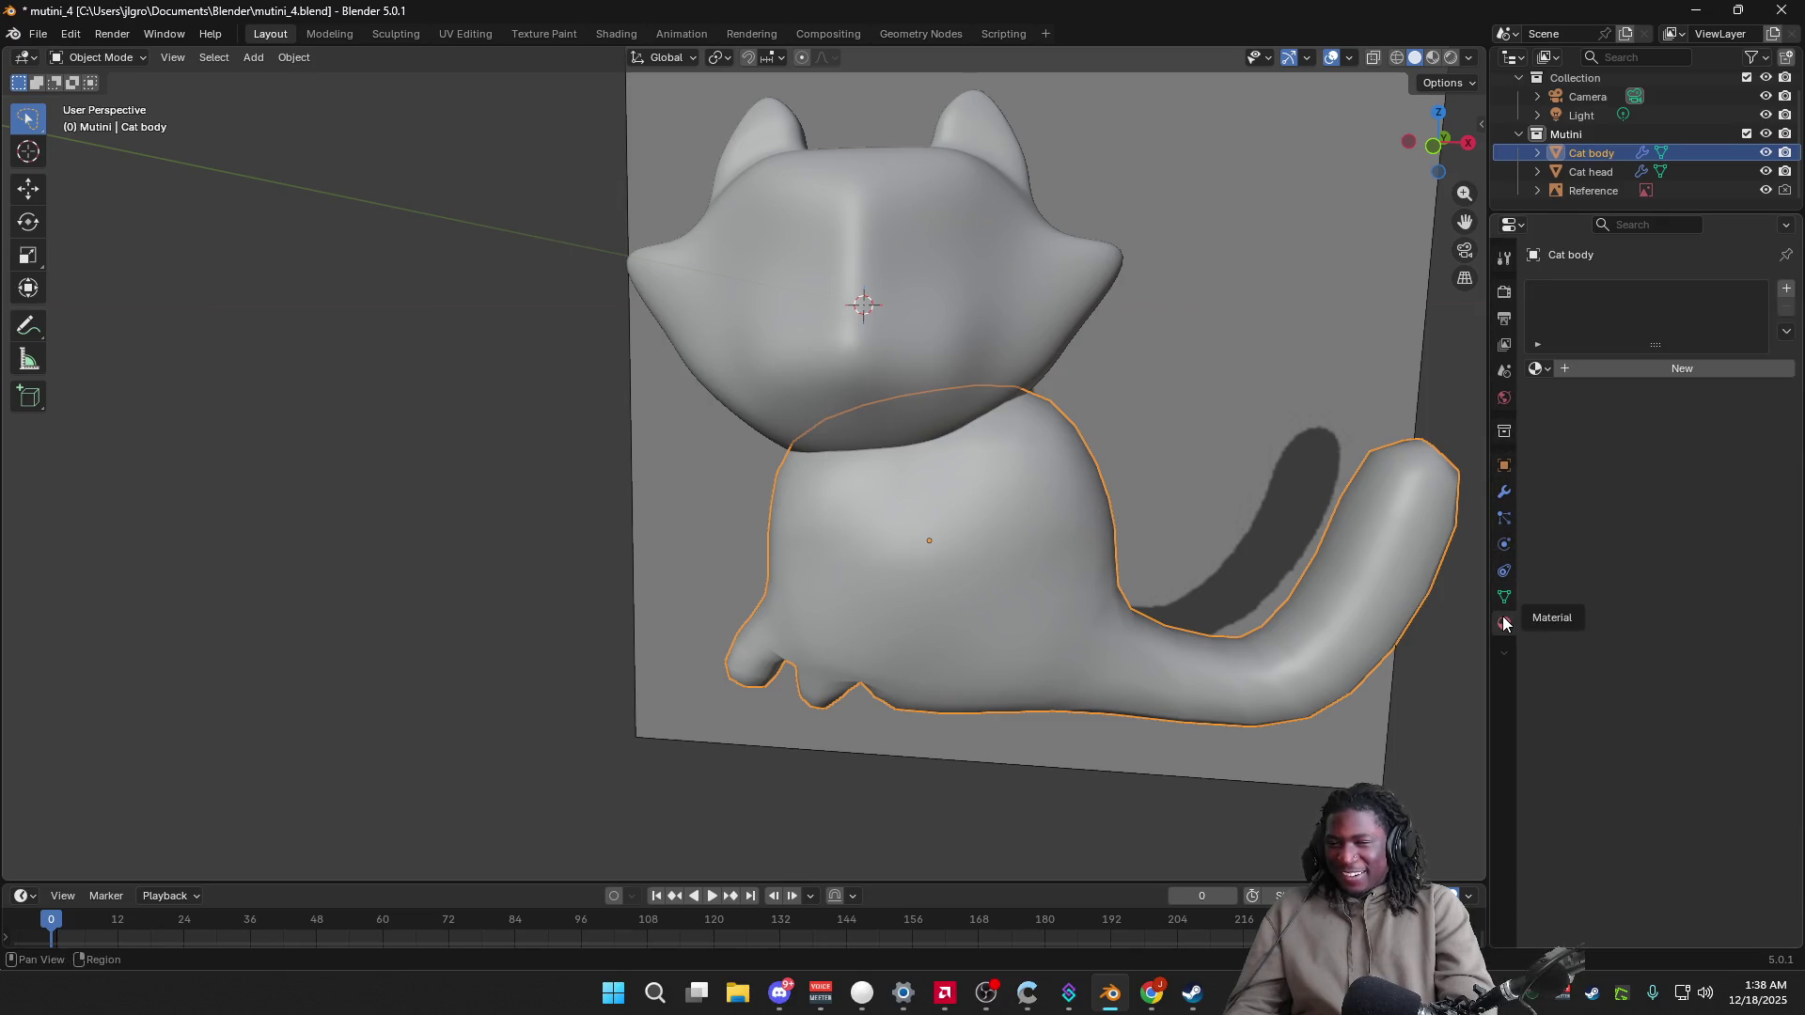
Step: Add a new material to the Cat body and try pink, cyan and red 1.000 base colours
{"action": "double_click", "coordinate": [1598, 371]}
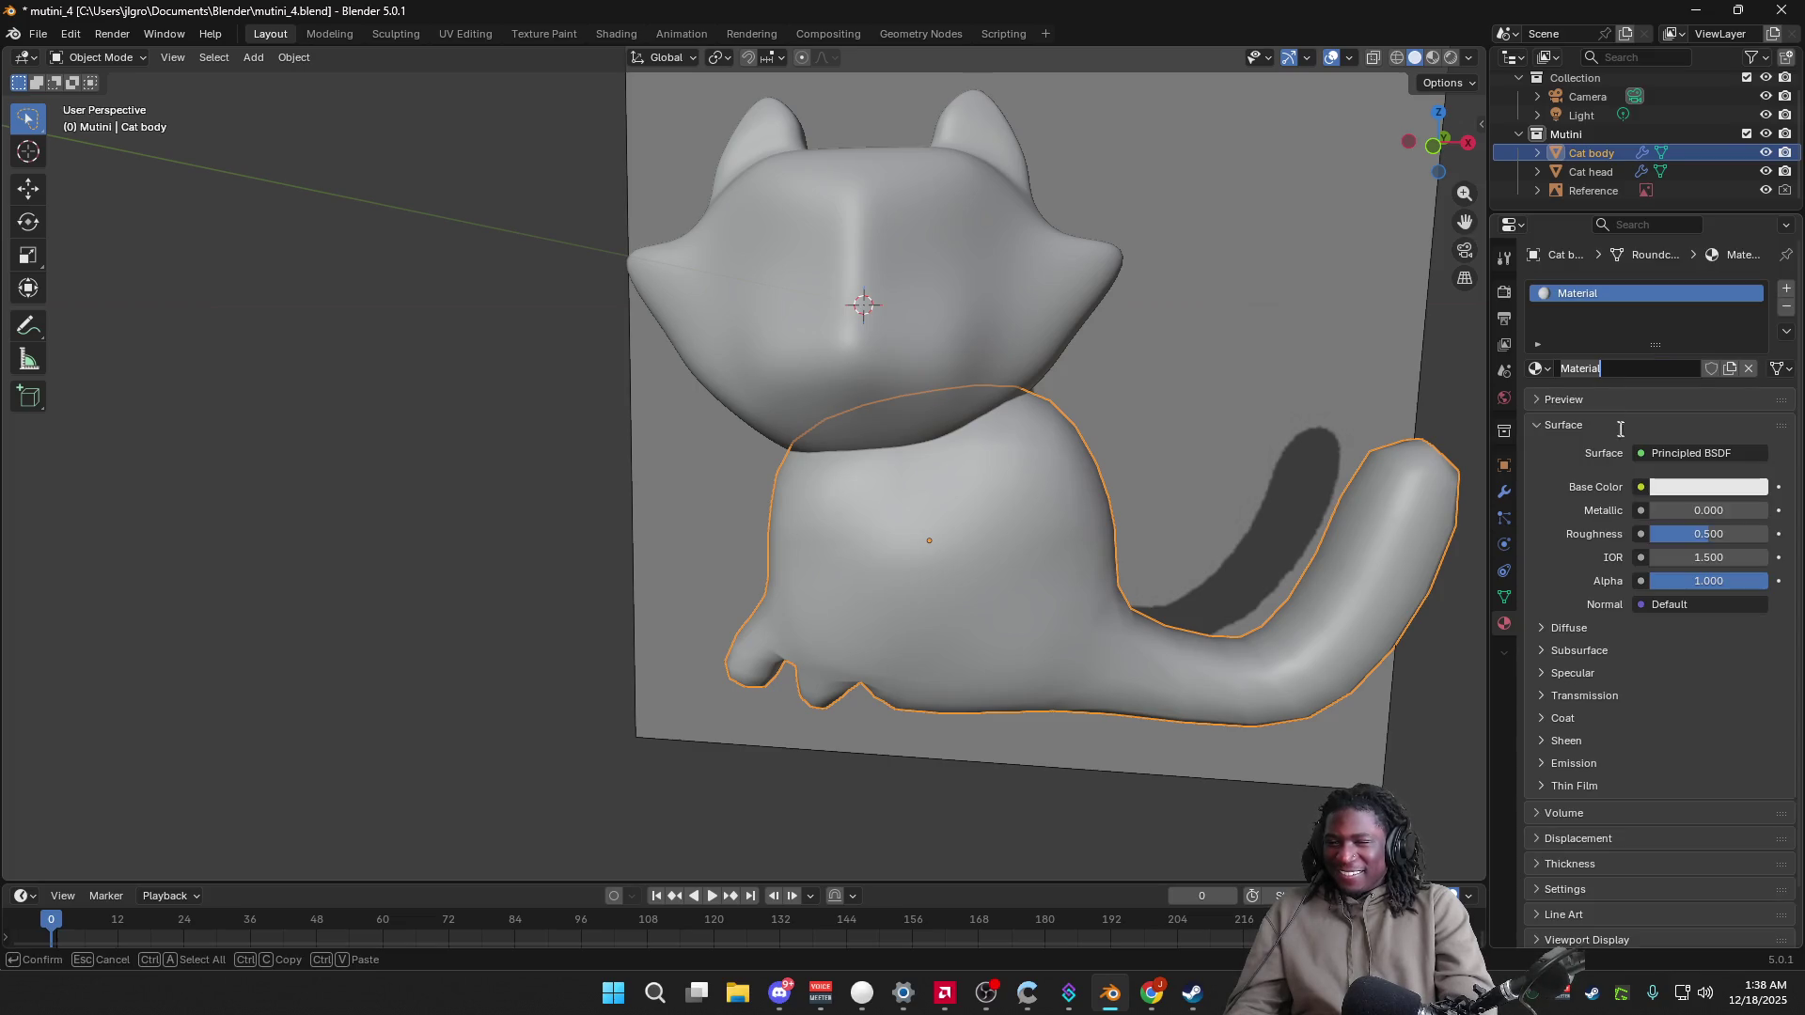
{"action": "left_click", "coordinate": [1676, 488]}
{"action": "left_click", "coordinate": [1640, 487]}
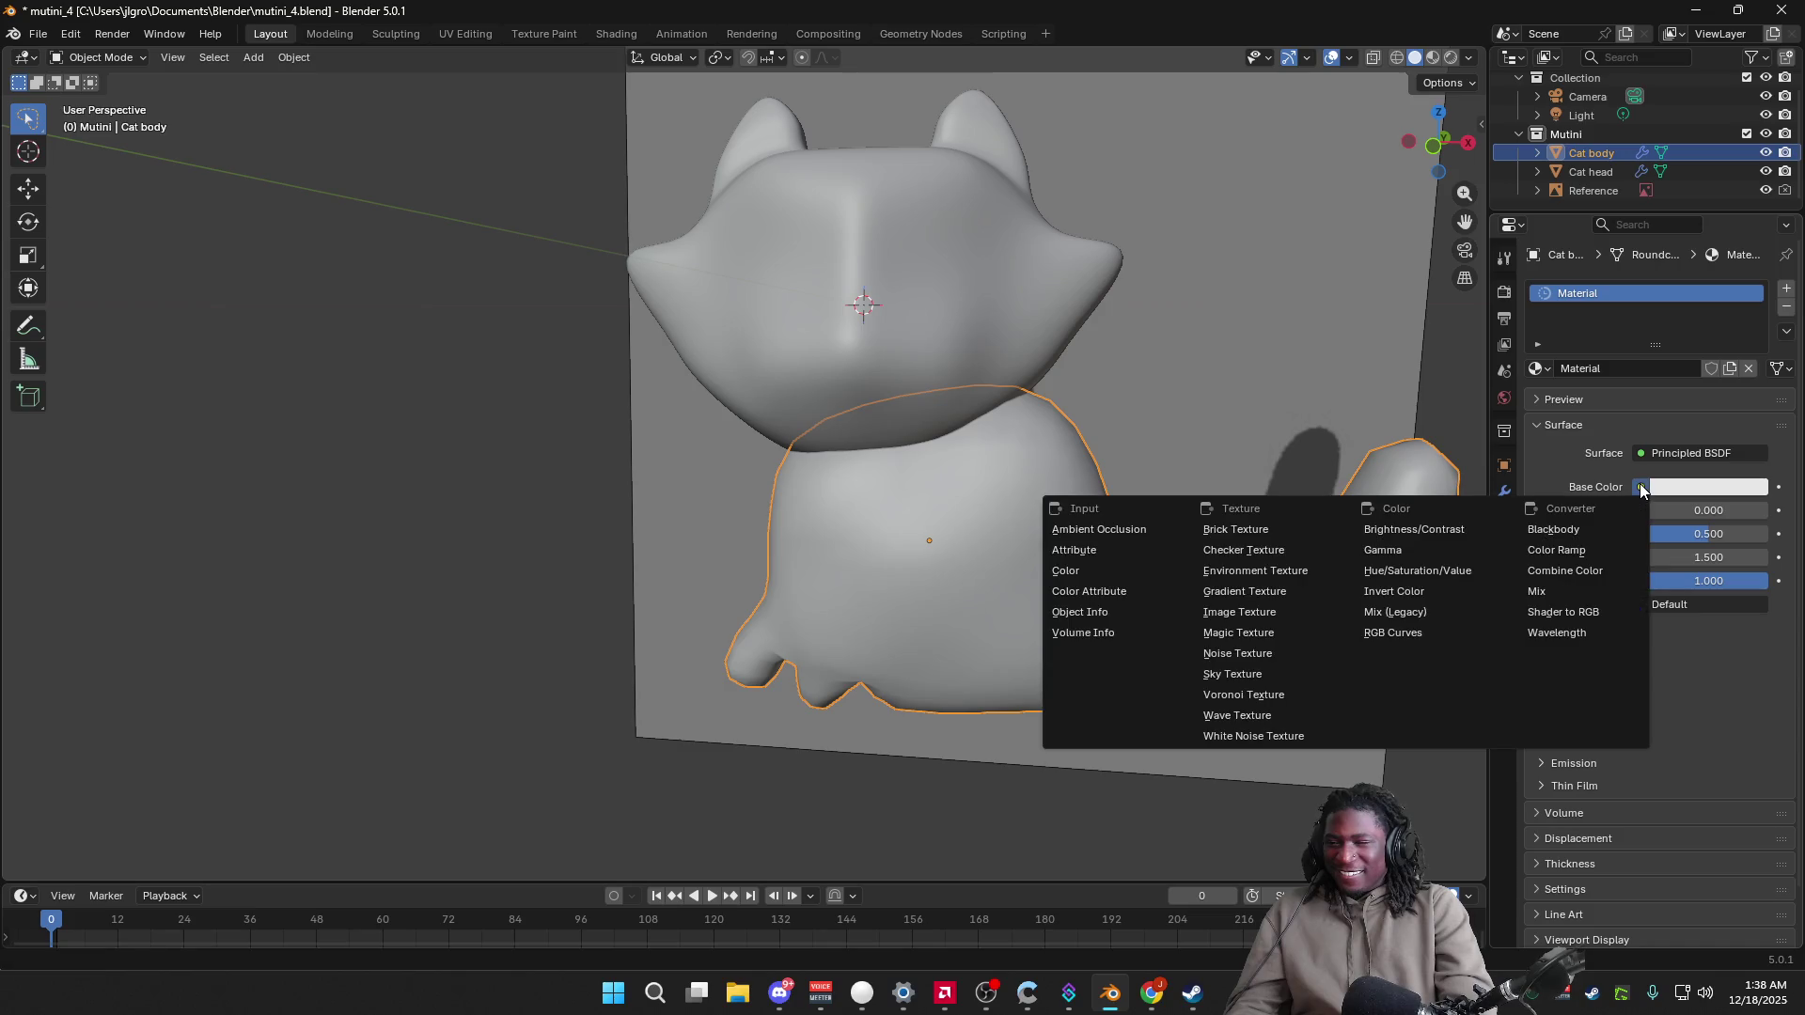
{"action": "left_click", "coordinate": [1666, 487]}
{"action": "left_click_drag", "start_coordinate": [1659, 257], "coordinate": [1668, 297]}
{"action": "left_click_drag", "start_coordinate": [1661, 199], "coordinate": [1663, 194]}
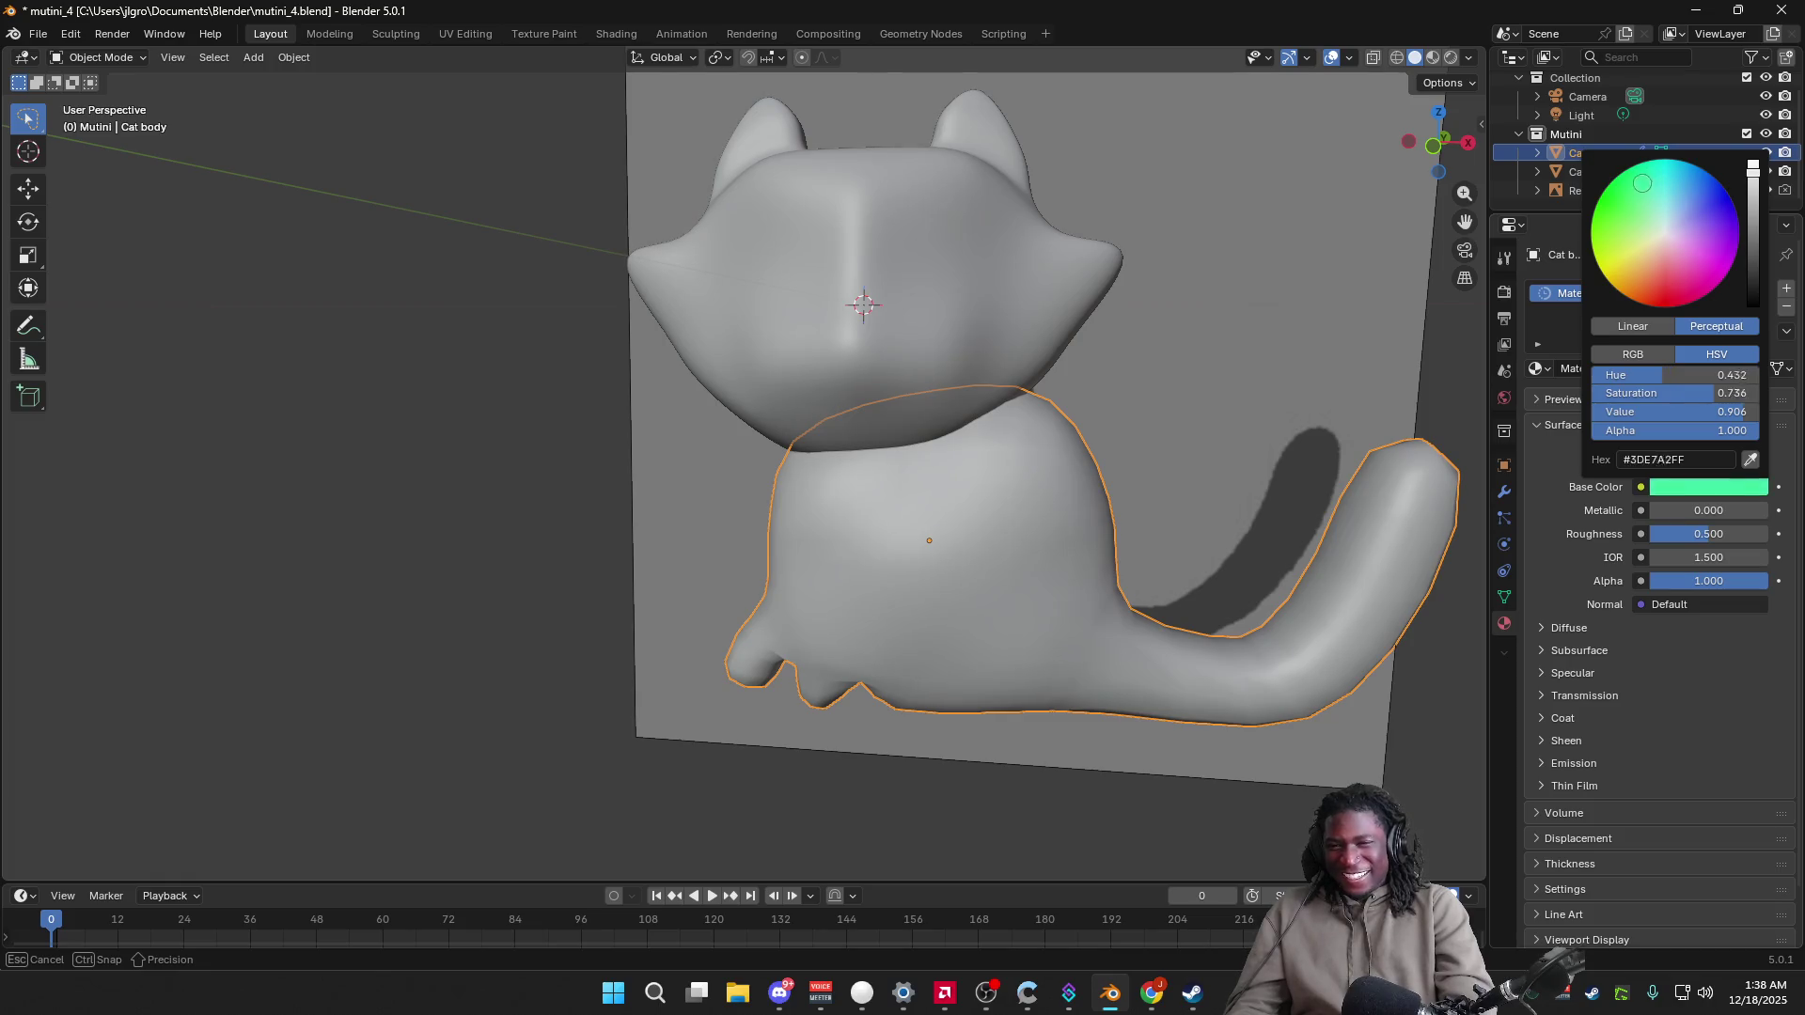
{"action": "left_click", "coordinate": [1657, 355]}
{"action": "mouse_move", "coordinate": [1654, 374]}
{"action": "left_mouse_down"}
{"action": "mouse_move", "coordinate": [1617, 374]}
{"action": "mouse_move", "coordinate": [1693, 374]}
{"action": "left_mouse_up"}
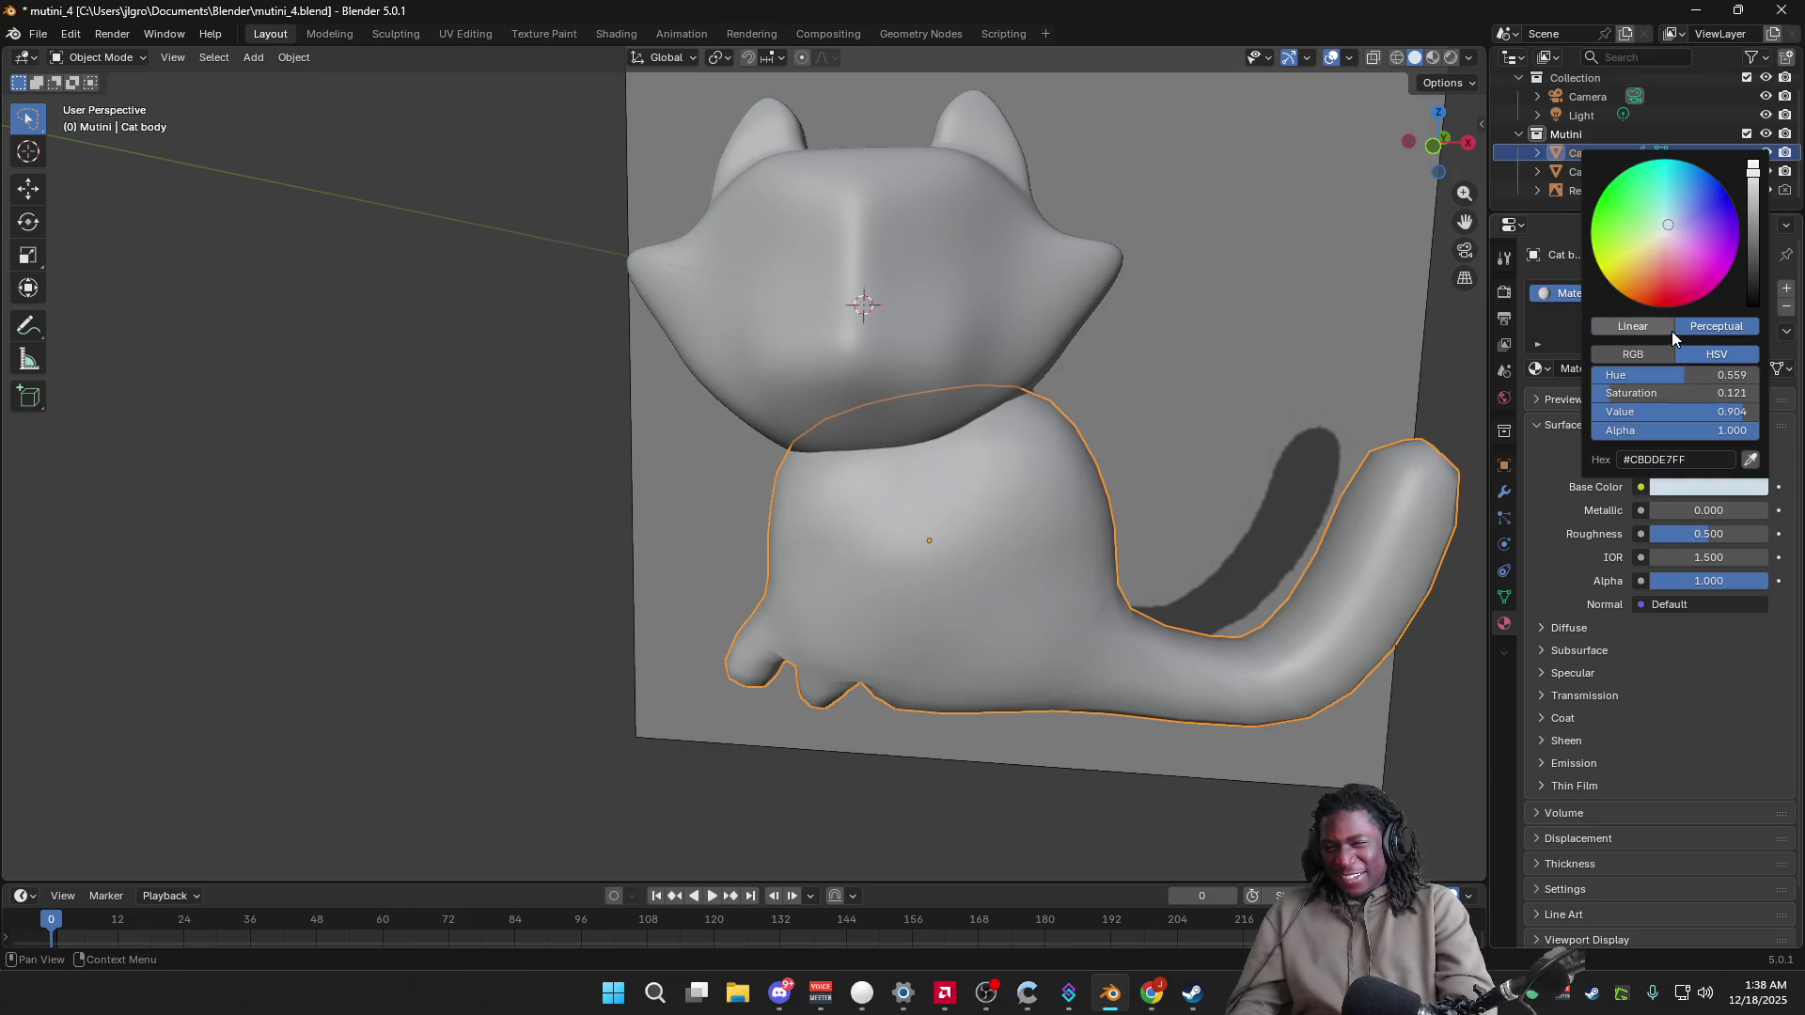
Step: Undo the colour change and the new material, then save mutini_4.blend
{"action": "key", "text": "ctrl+z"}
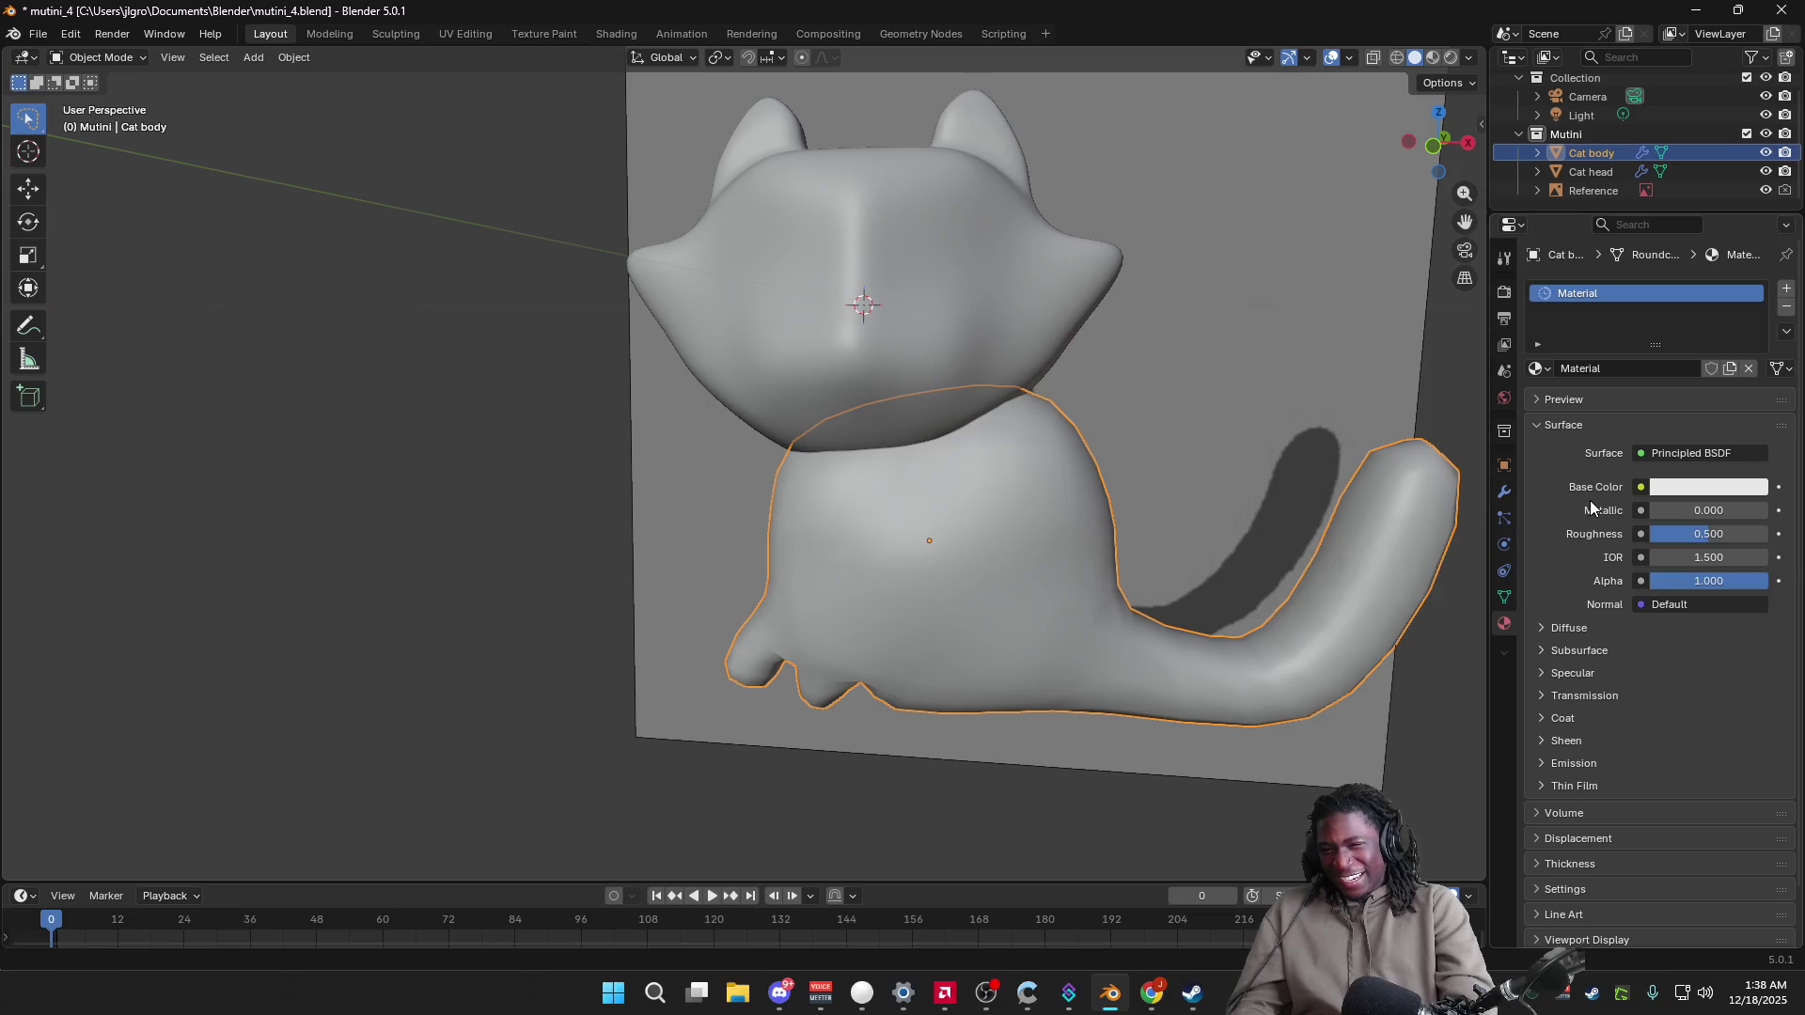
{"action": "key", "text": "ctrl+z"}
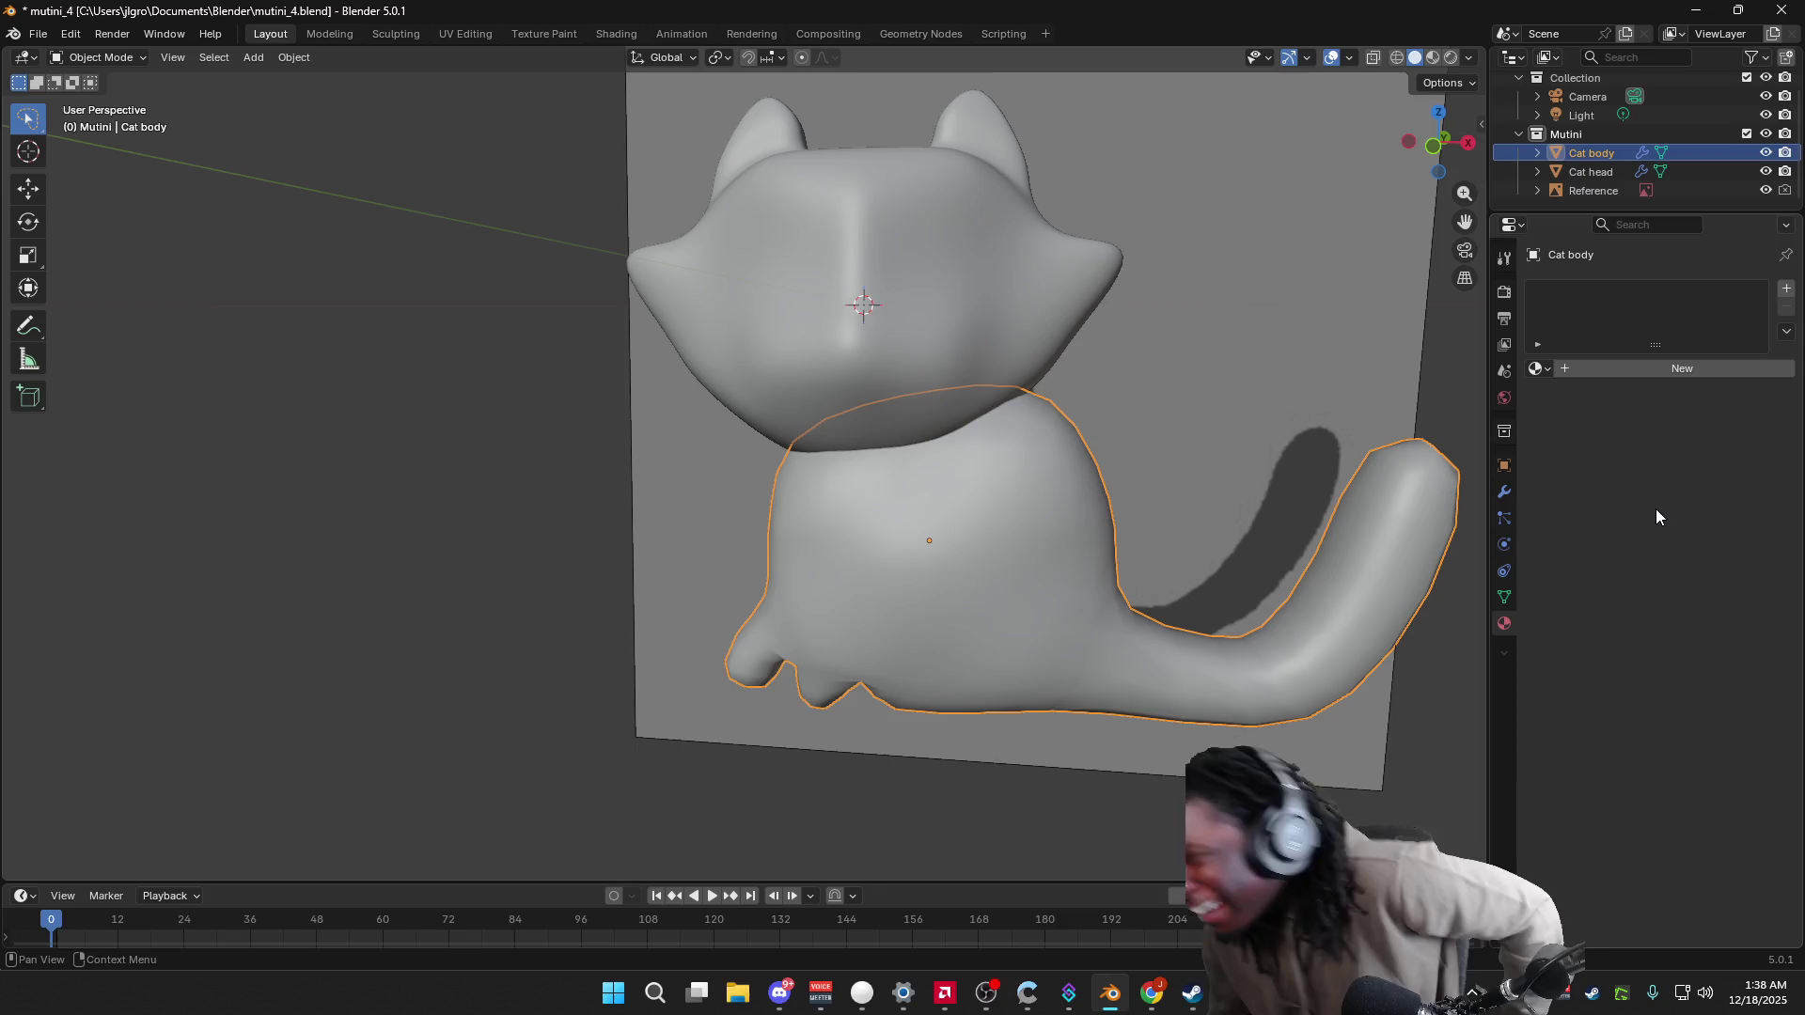
{"action": "key", "text": "ctrl+s"}
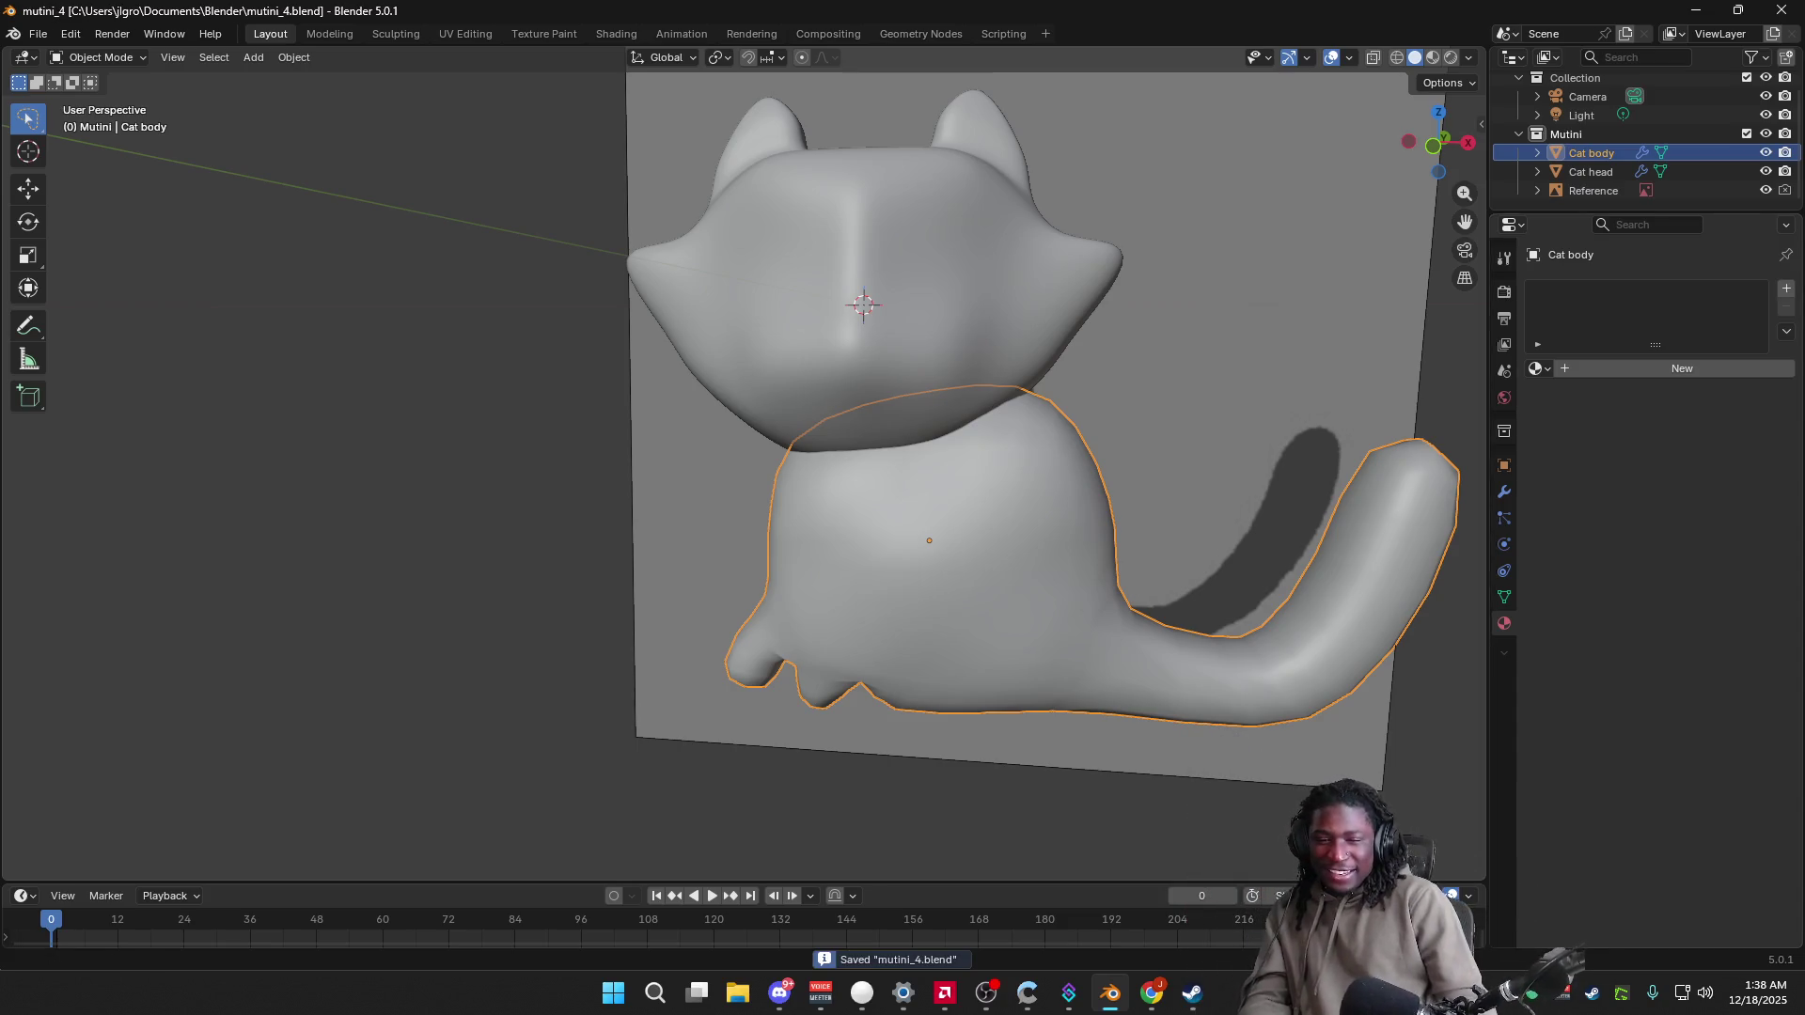
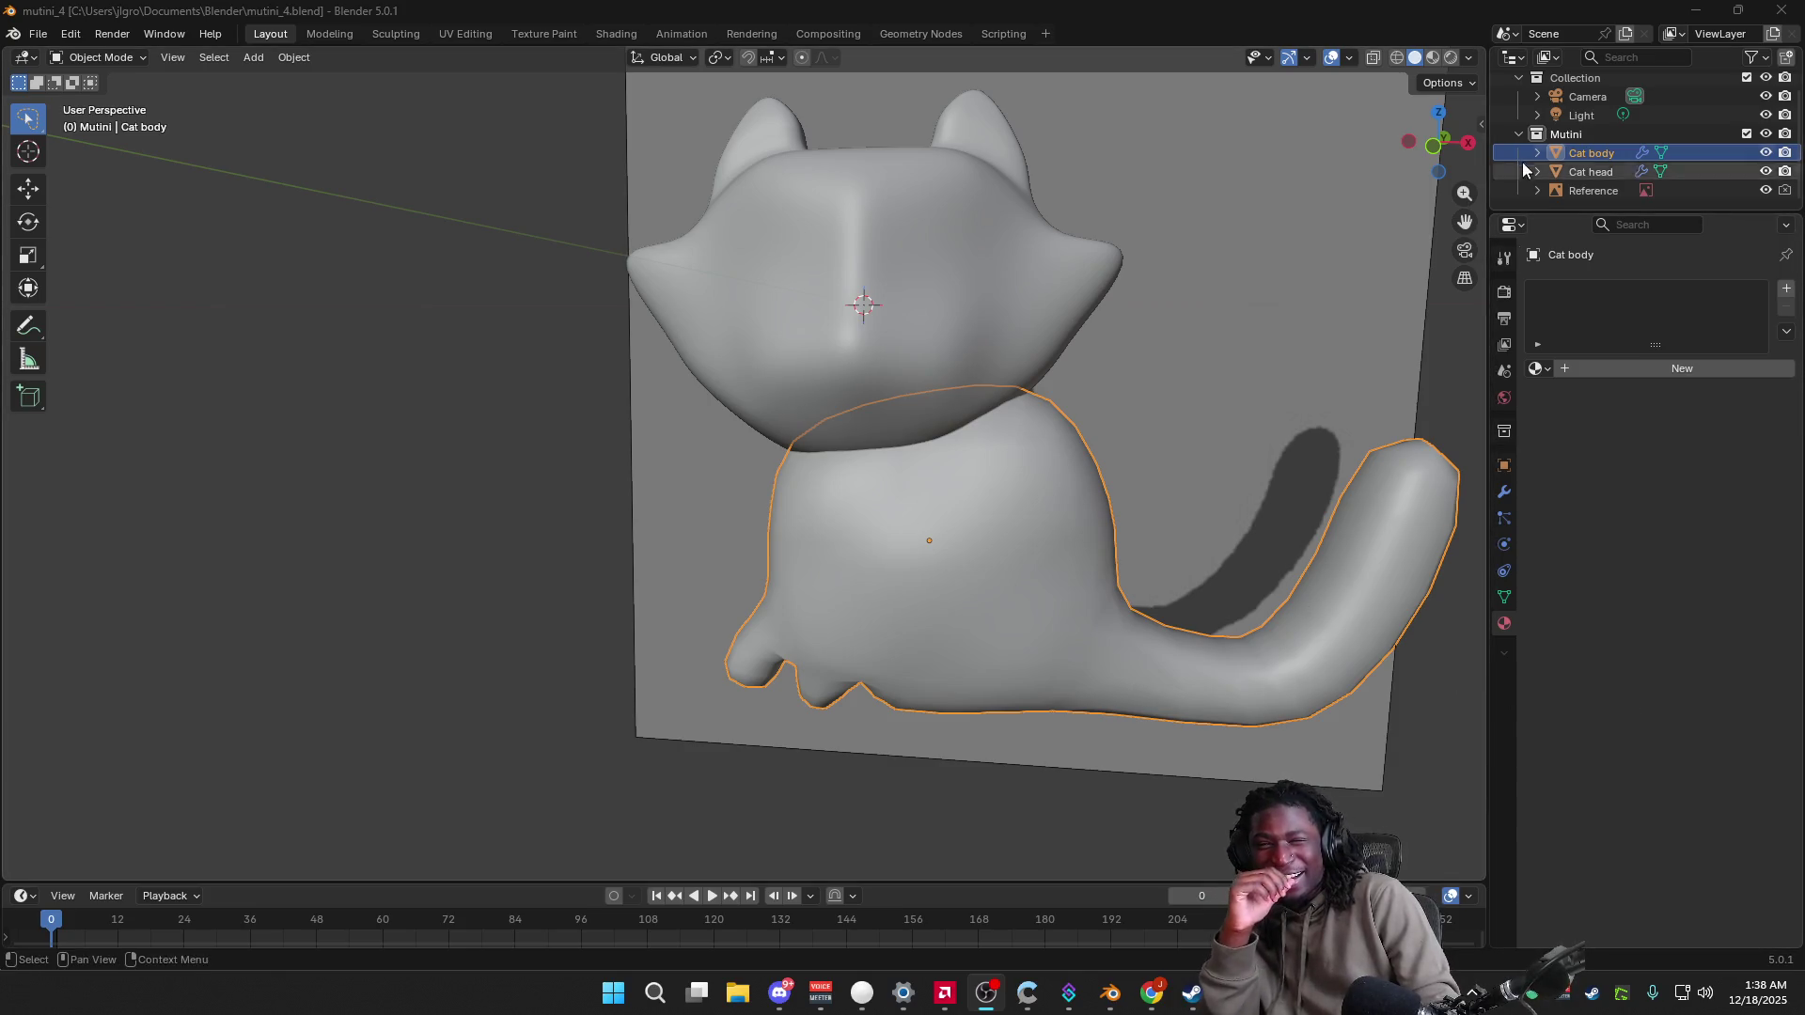
Step: Snap the viewport to Front Orthographic to see the cat's body and head head-on
{"action": "left_click", "coordinate": [1434, 149]}
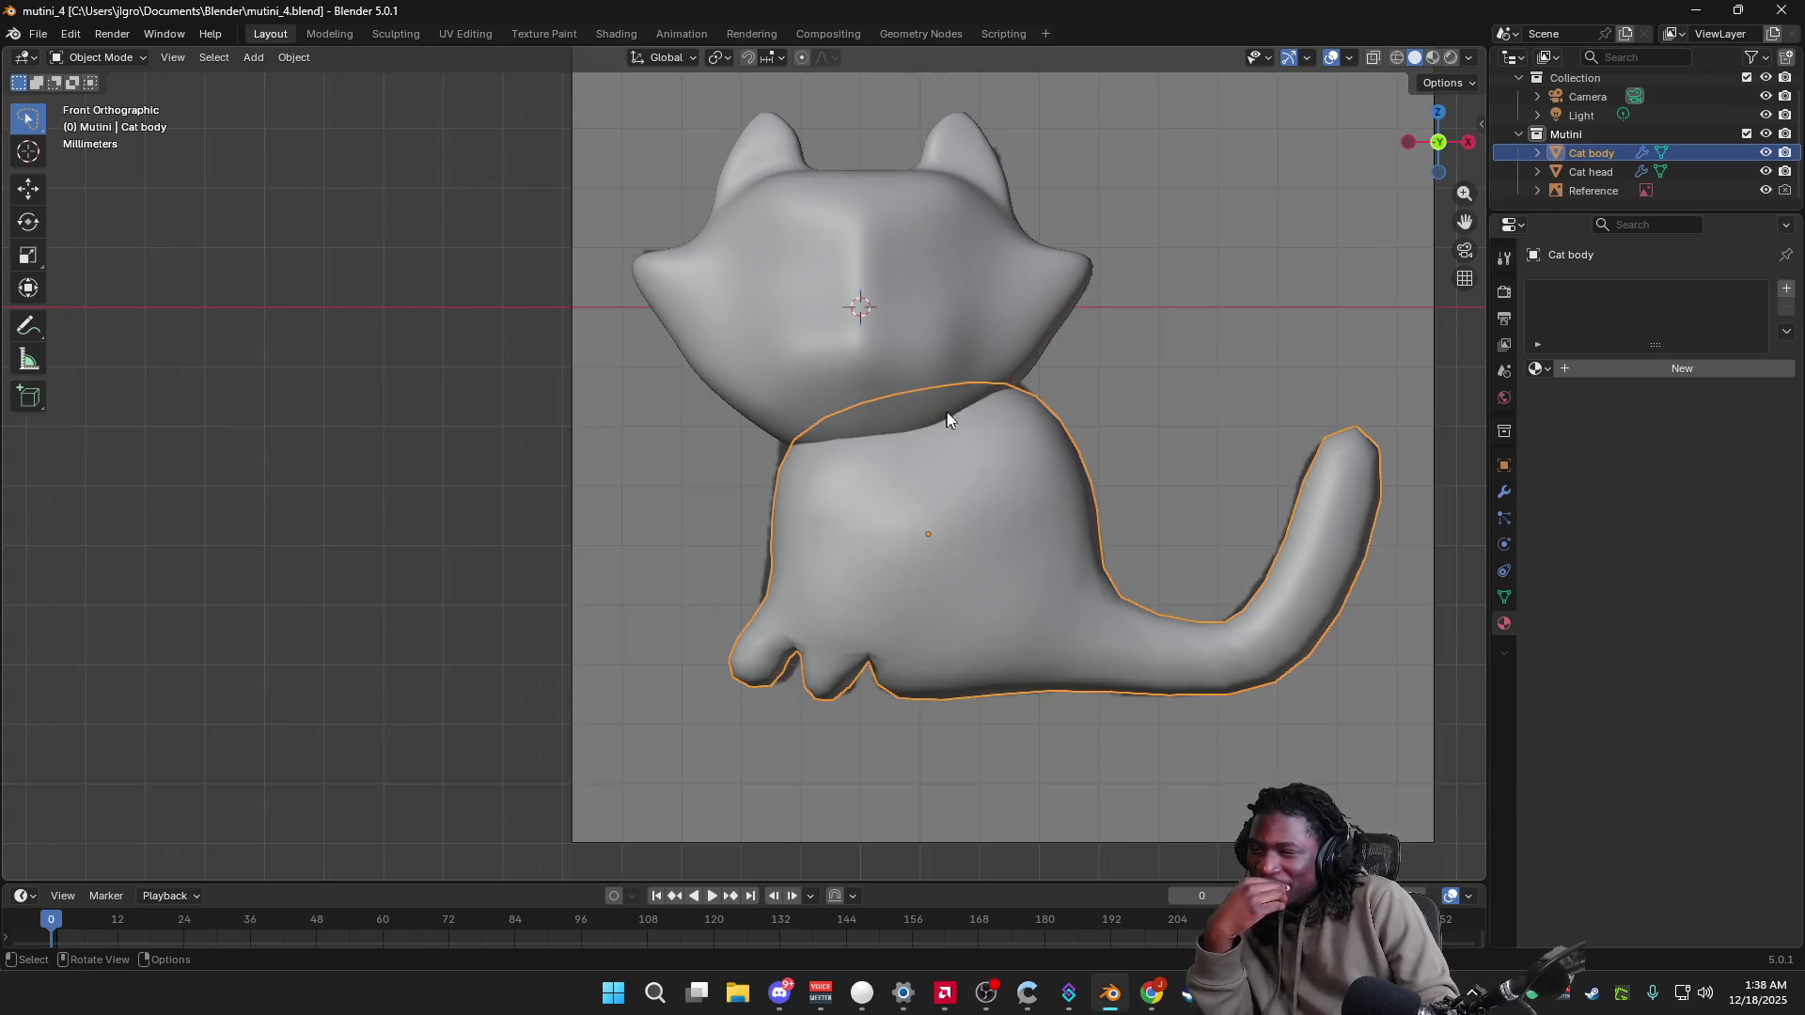
{"action": "middle_click_drag", "start_coordinate": [1043, 427], "coordinate": [1043, 431]}
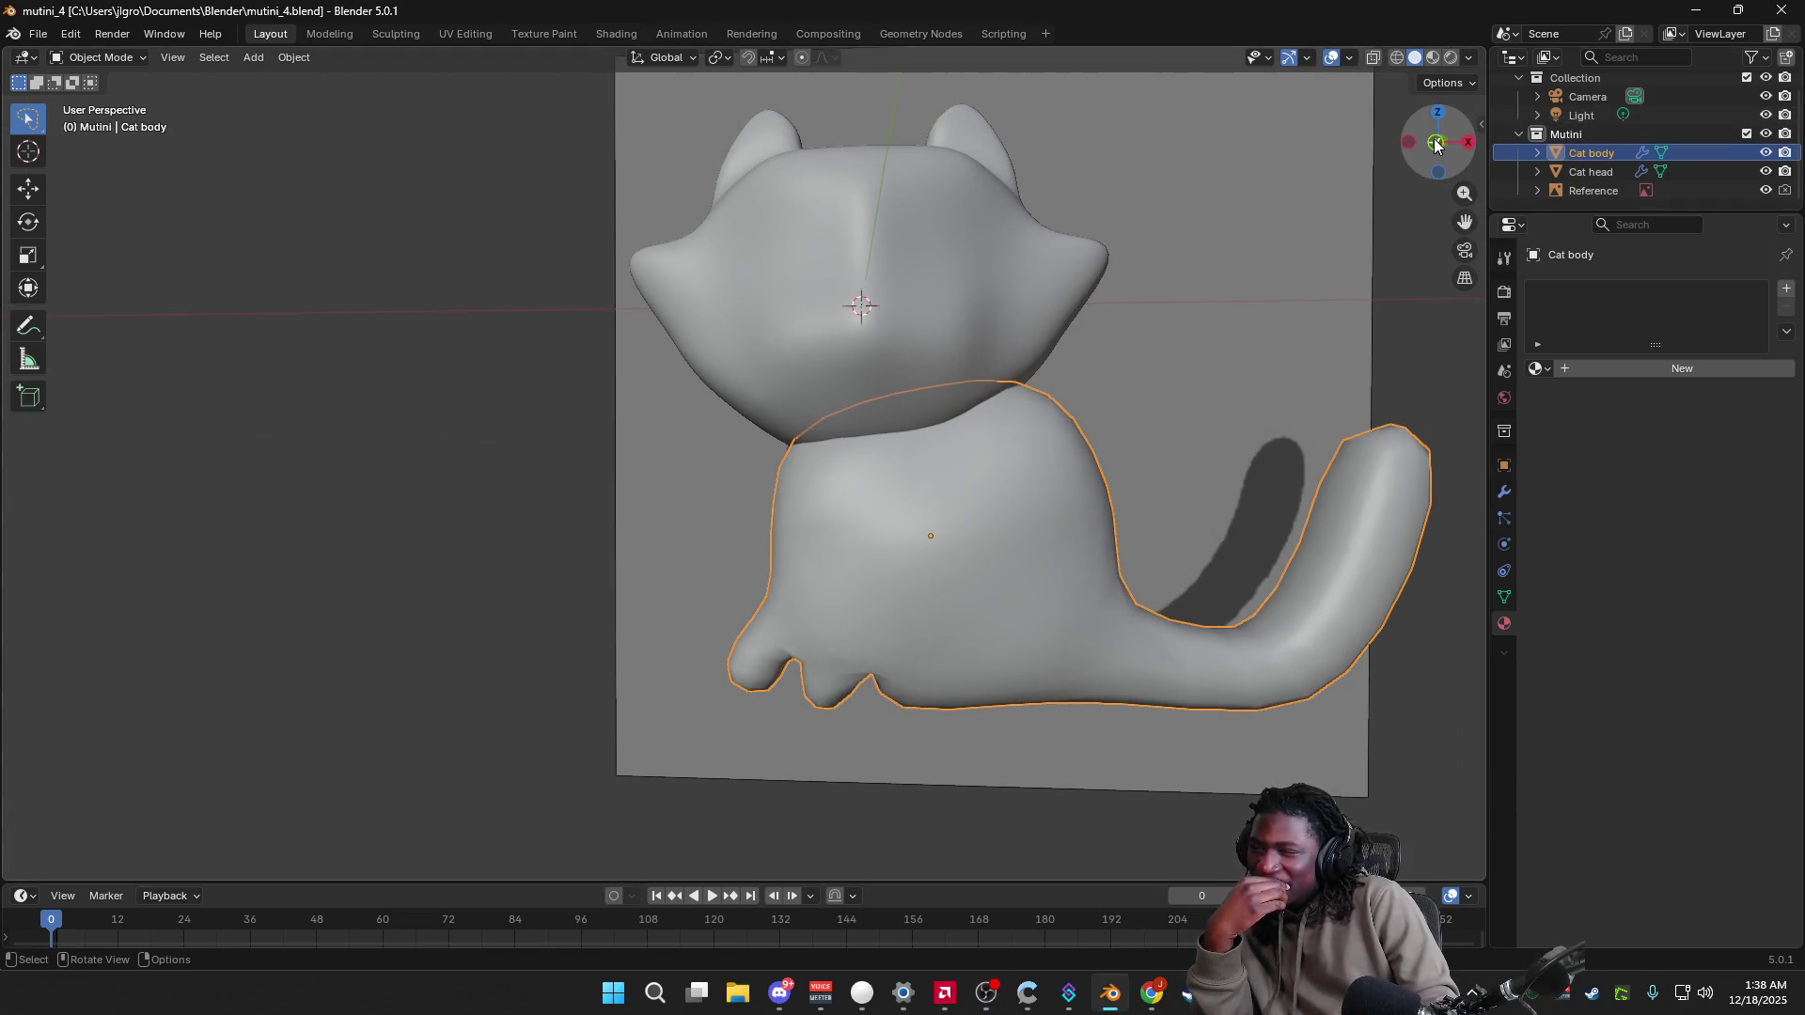
{"action": "left_click", "coordinate": [1436, 146]}
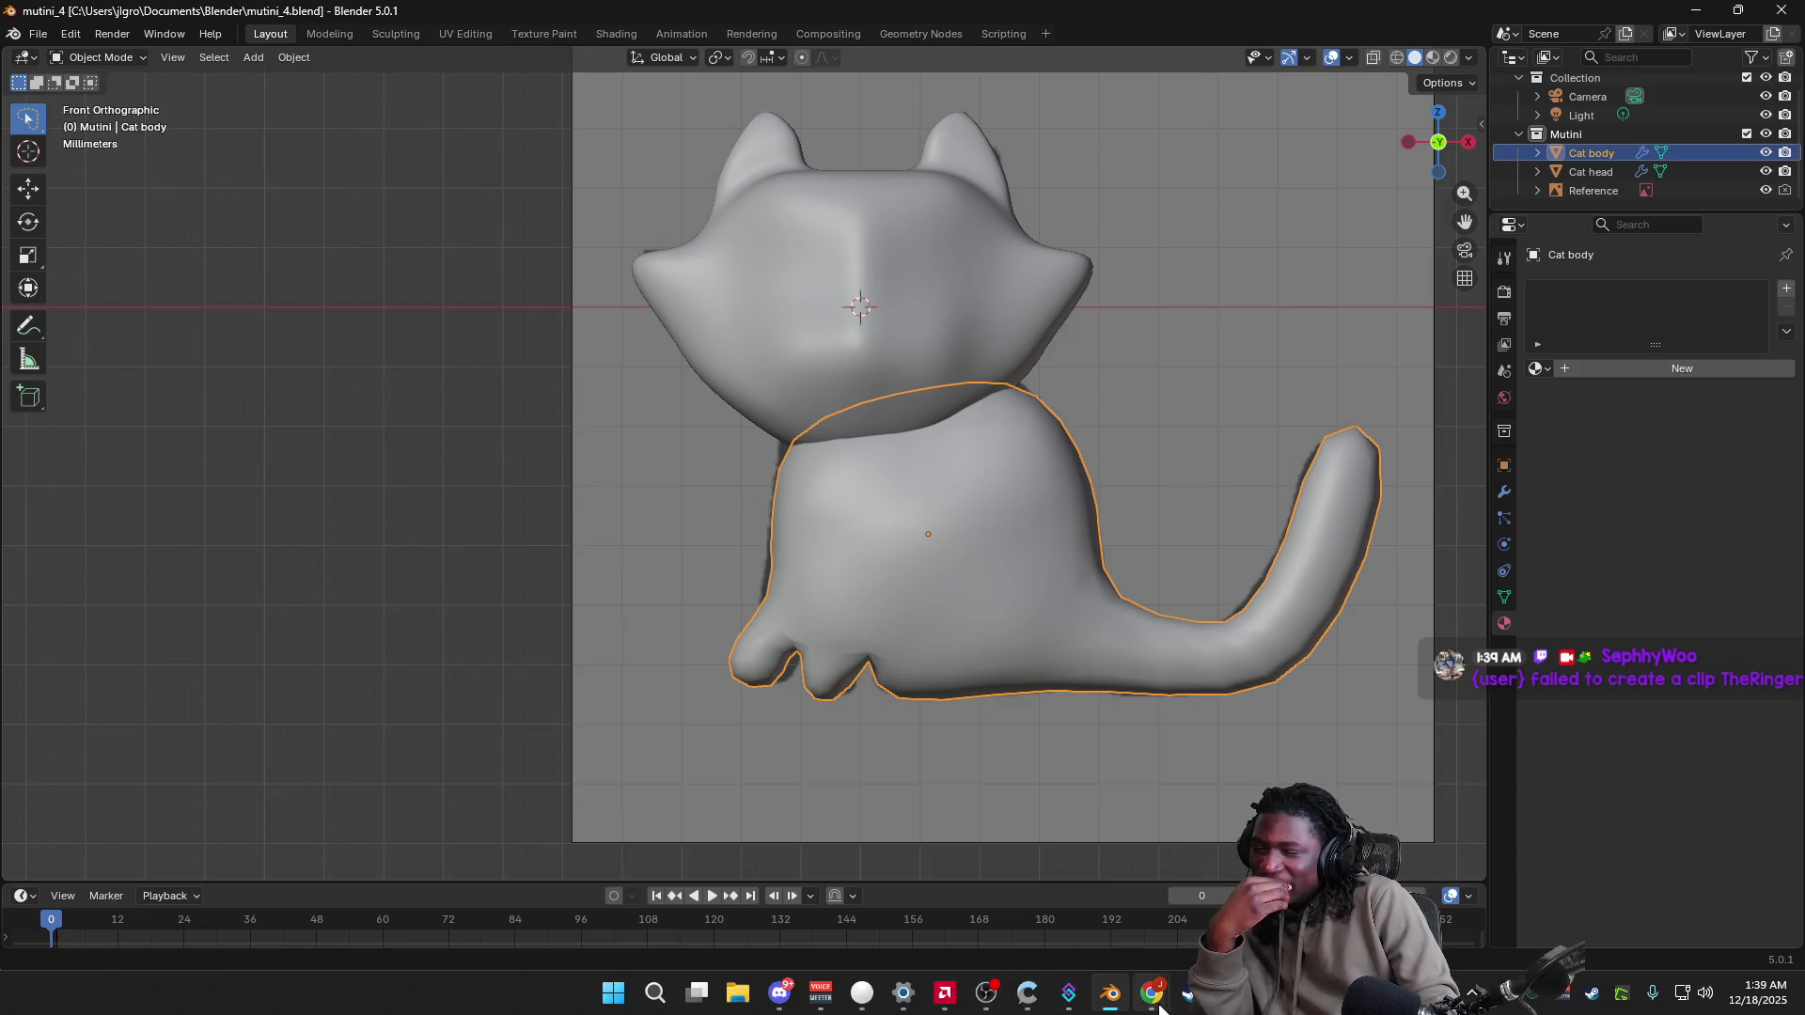
Step: Bring up Chrome and browse the saved reference tutorial tabs, including the Hornet timelapse
{"action": "mouse_move", "coordinate": [1149, 1009]}
{"action": "mouse_move", "coordinate": [987, 887]}
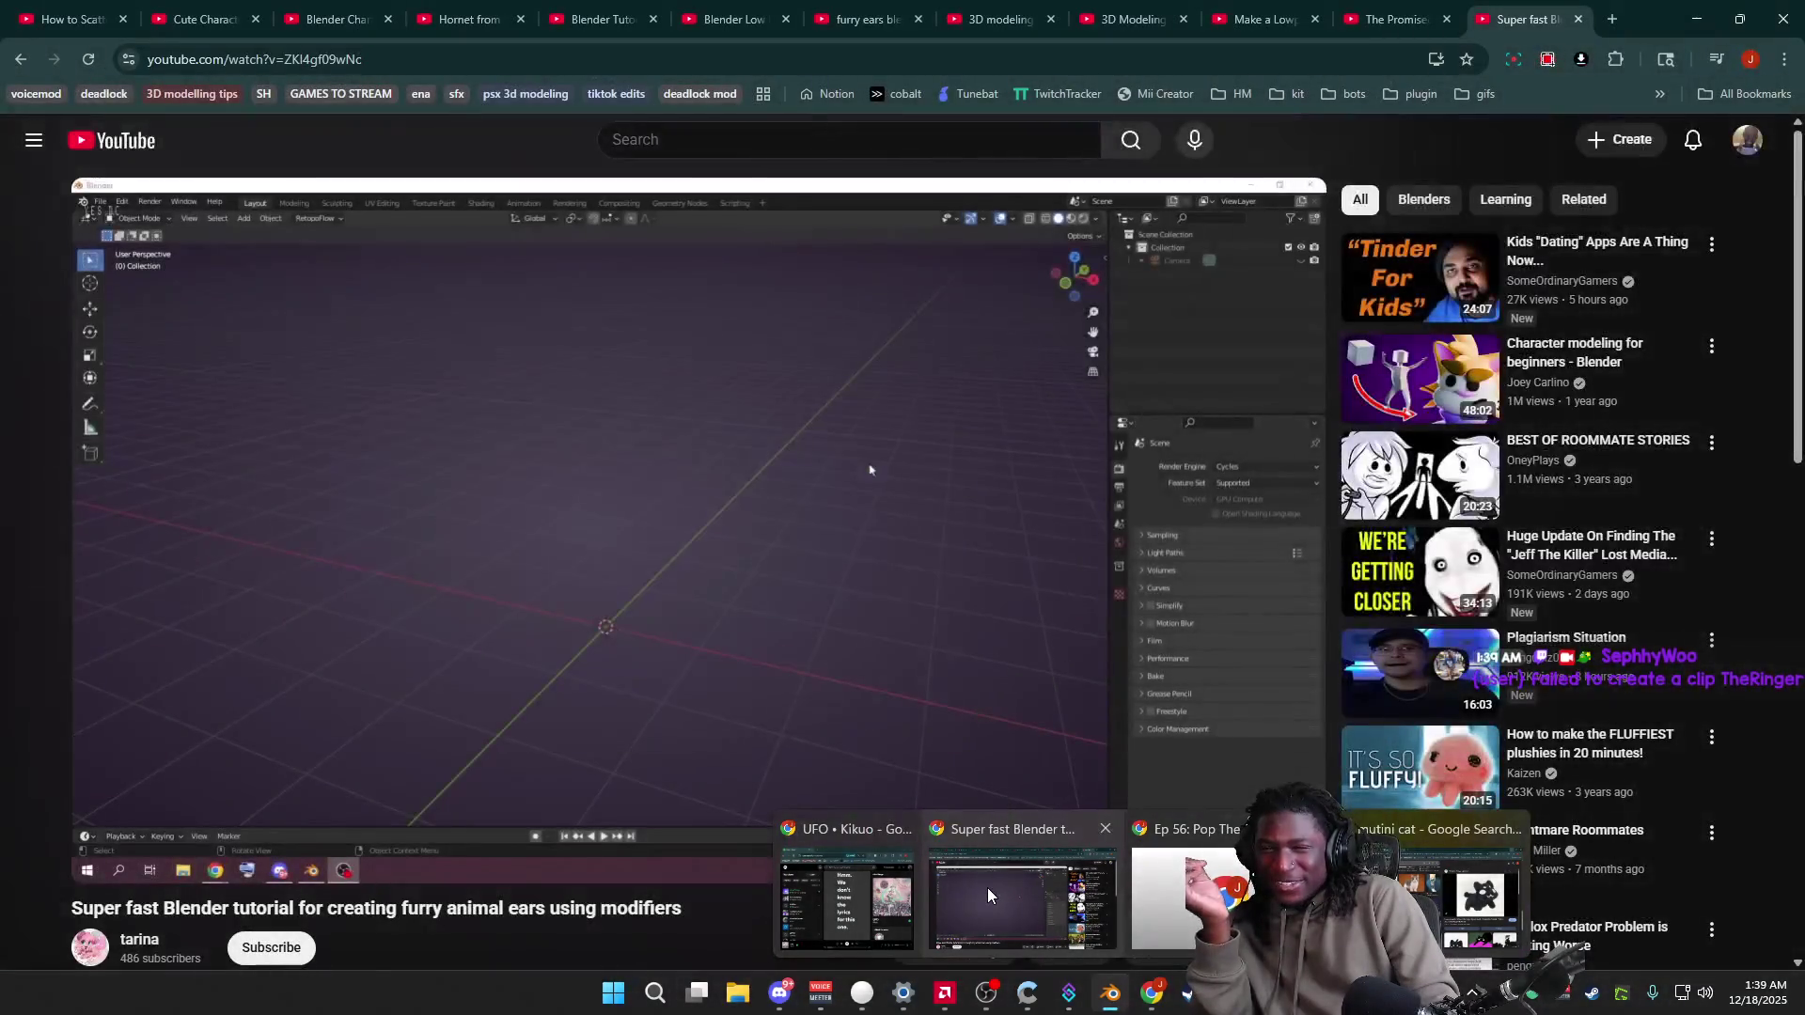
{"action": "left_click", "coordinate": [987, 888]}
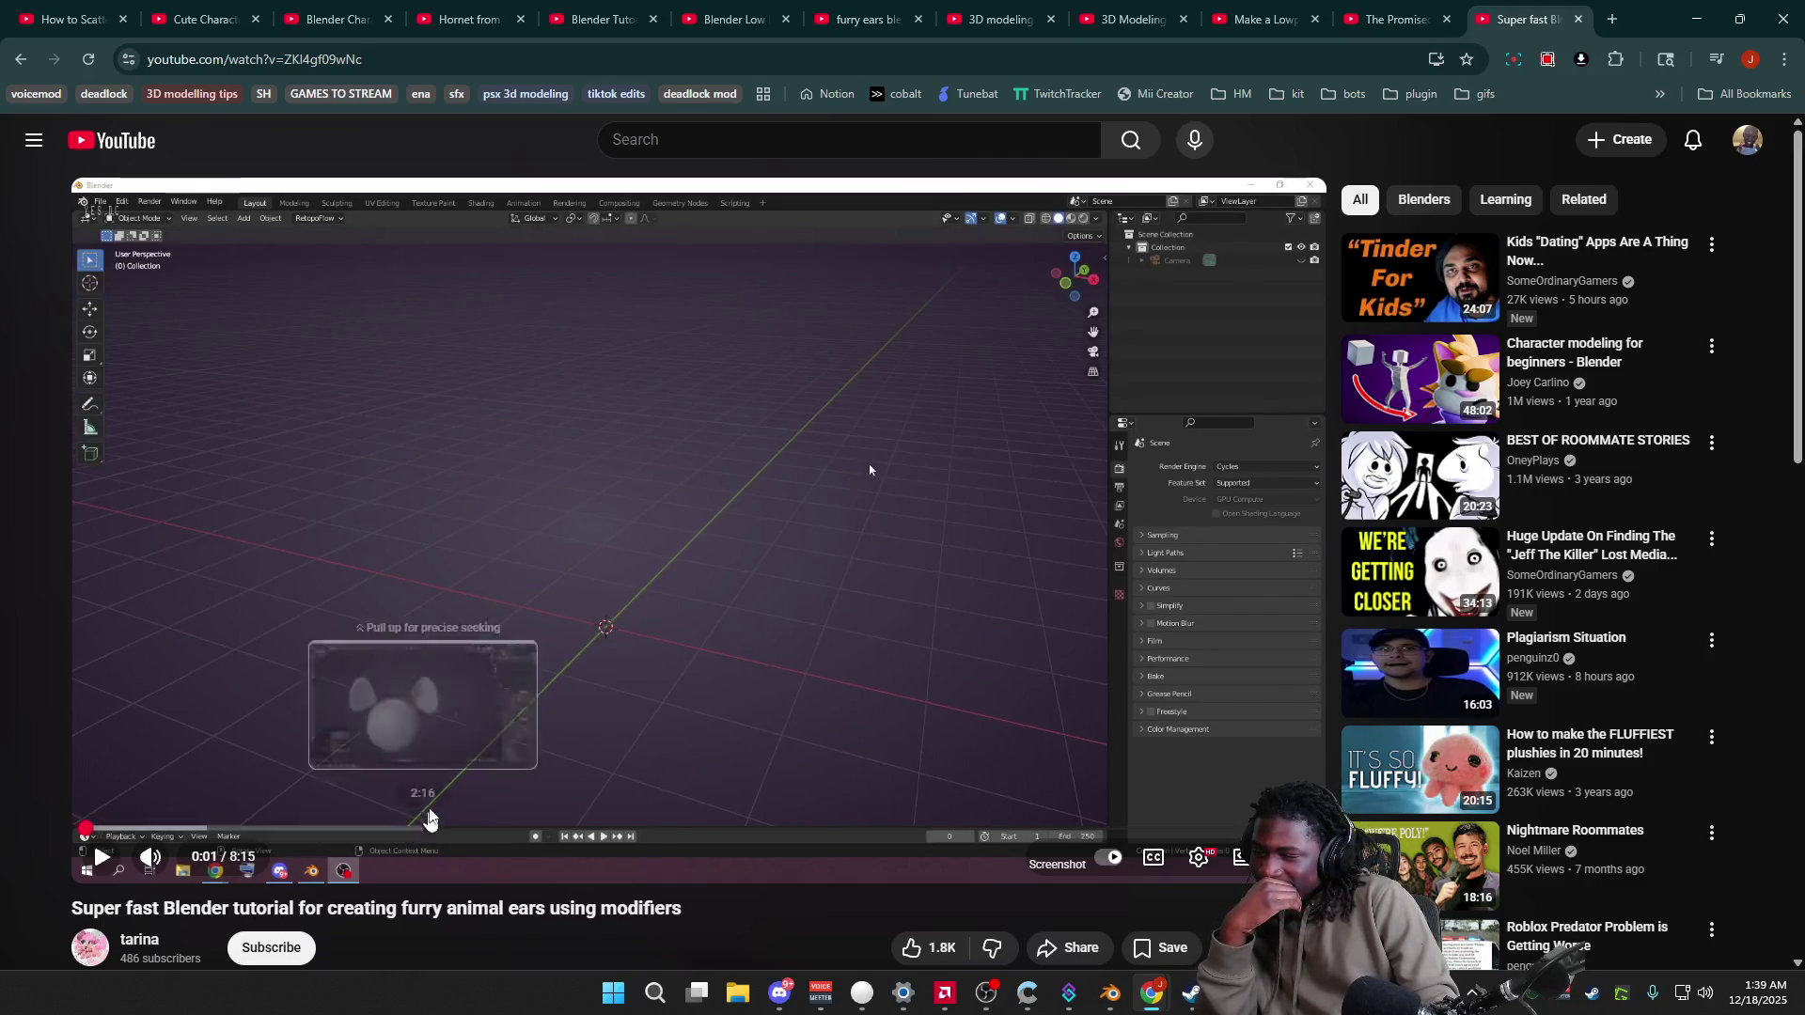
{"action": "left_click", "coordinate": [340, 15]}
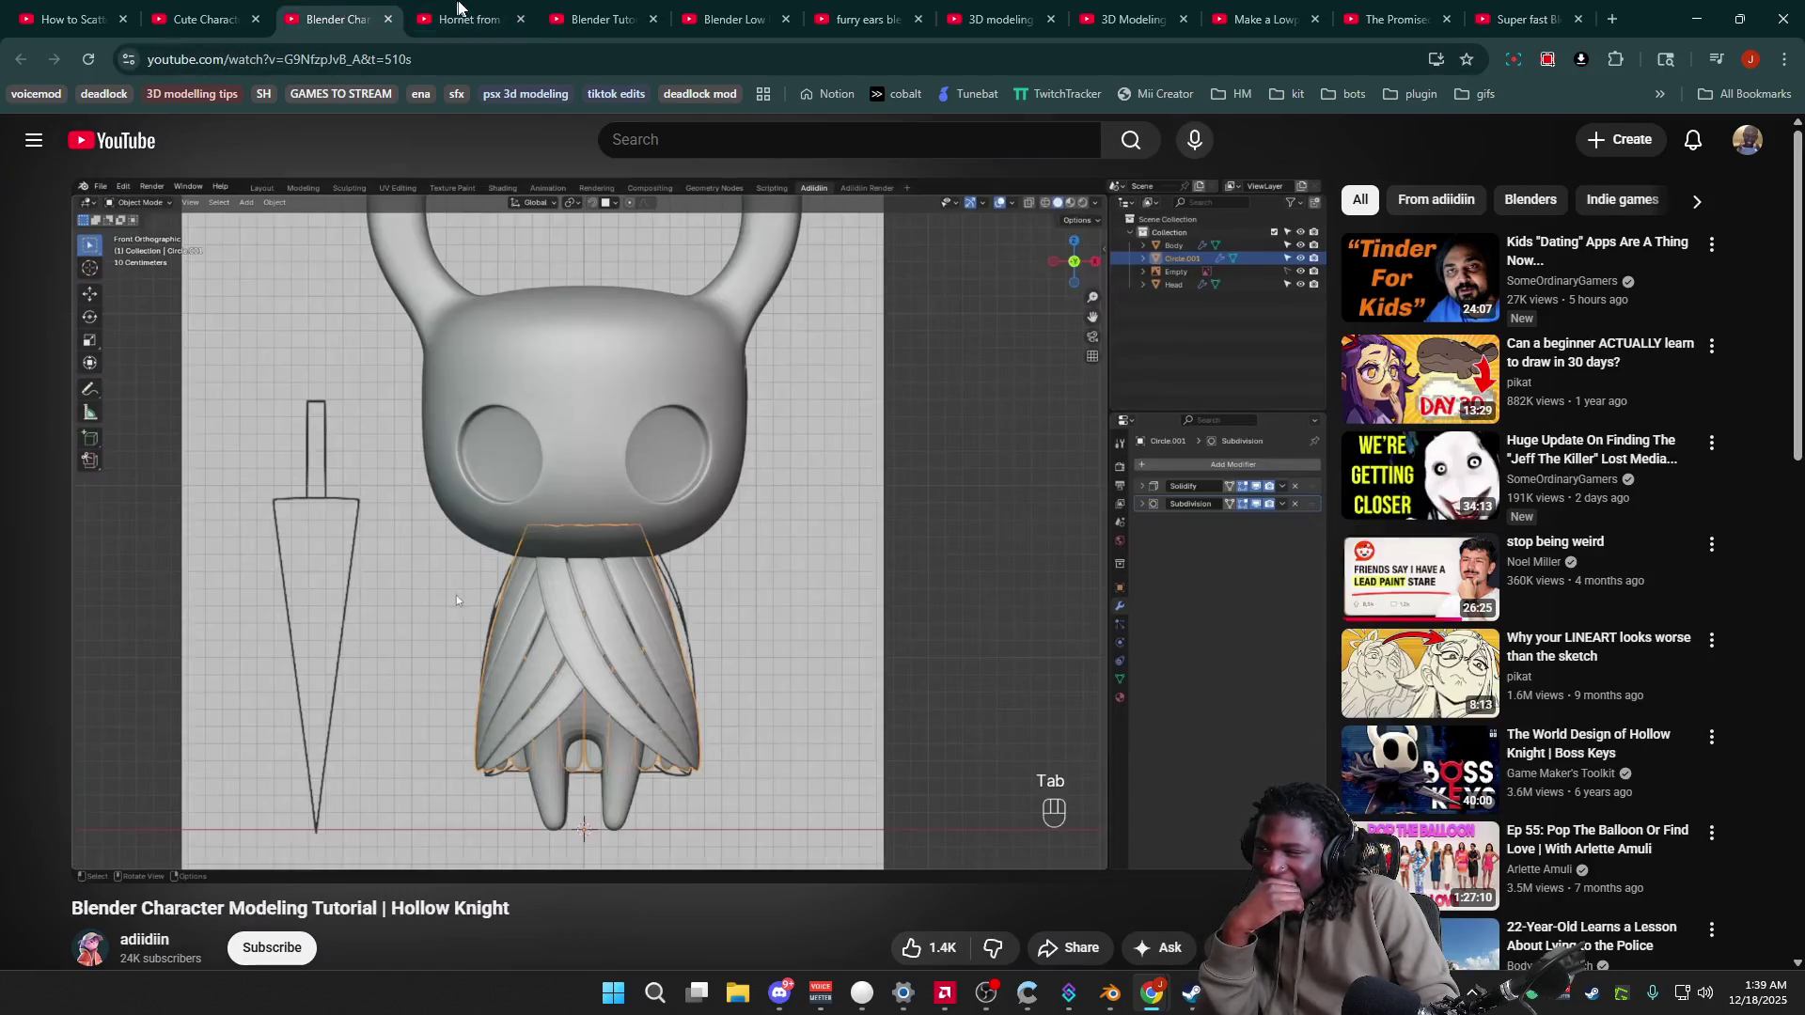
{"action": "left_click", "coordinate": [460, 8]}
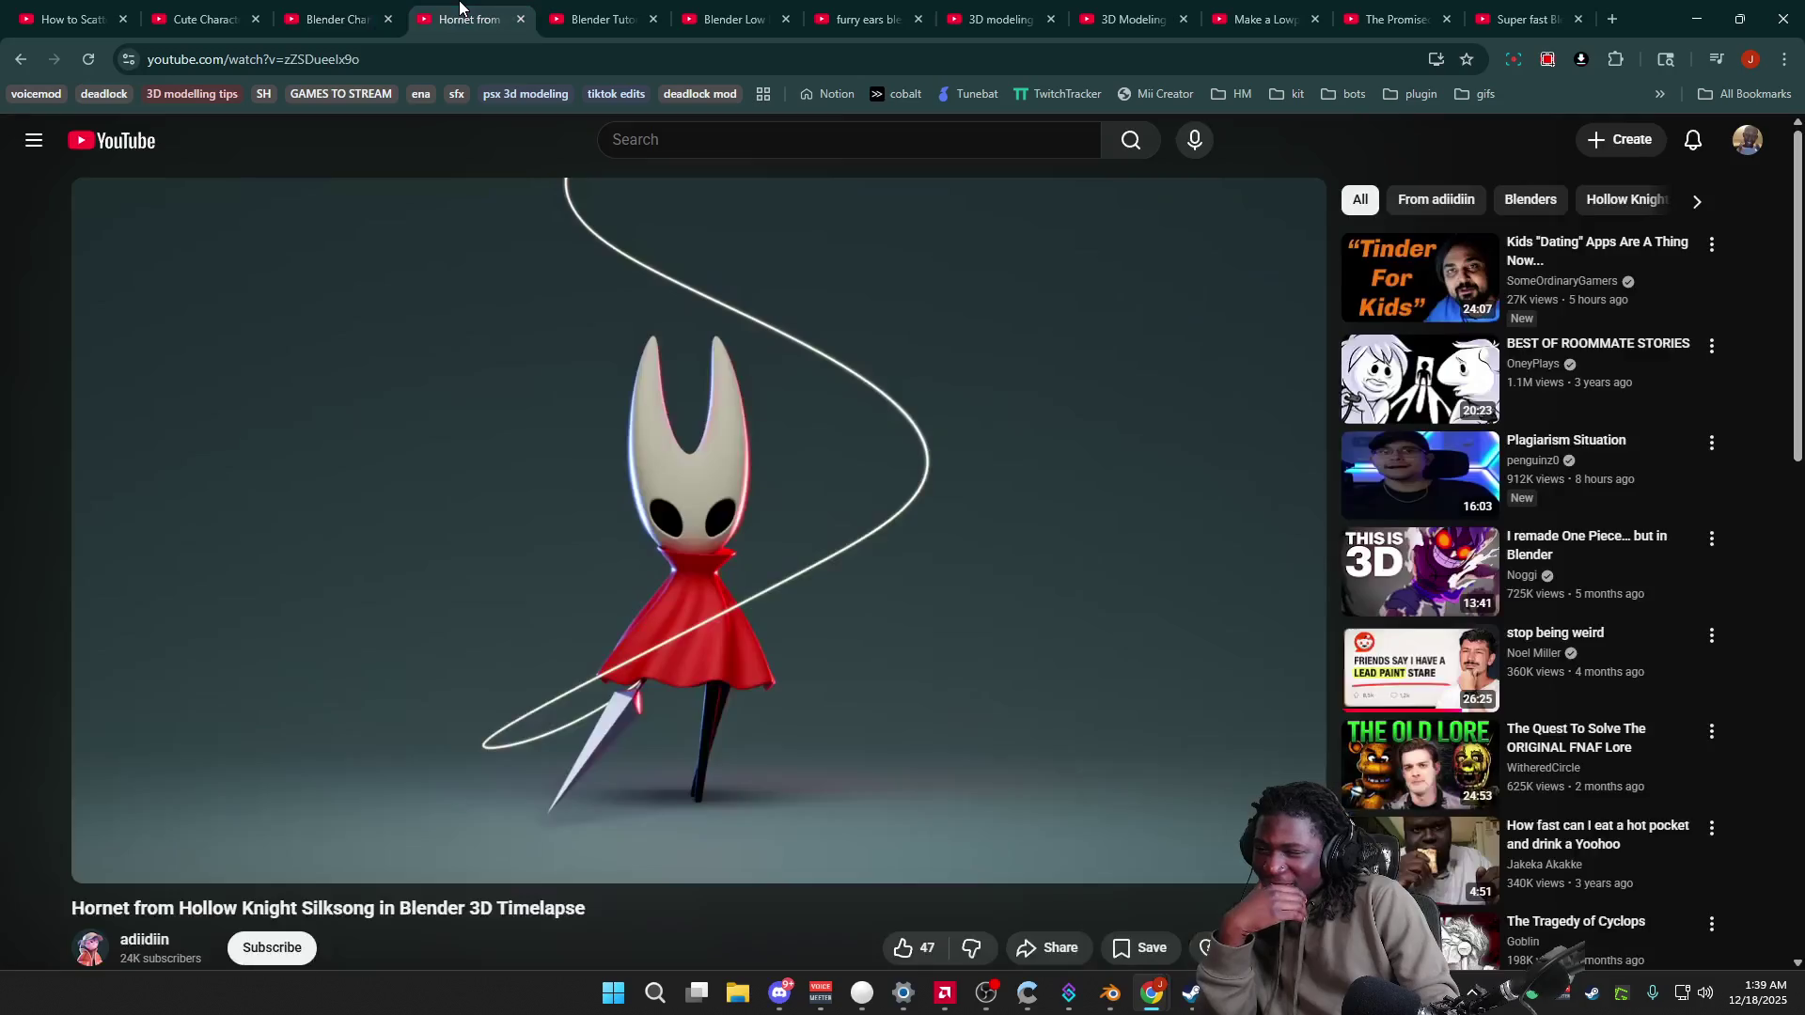
{"action": "left_click", "coordinate": [602, 9]}
{"action": "left_click", "coordinate": [734, 10]}
{"action": "left_click", "coordinate": [865, 9]}
{"action": "left_click", "coordinate": [1035, 9]}
Step: Check the lowpoly cat and furry ears tabs, ending on the 2D Drawing to 3D Model tutorial
{"action": "left_click", "coordinate": [1133, 10]}
{"action": "left_click", "coordinate": [1265, 9]}
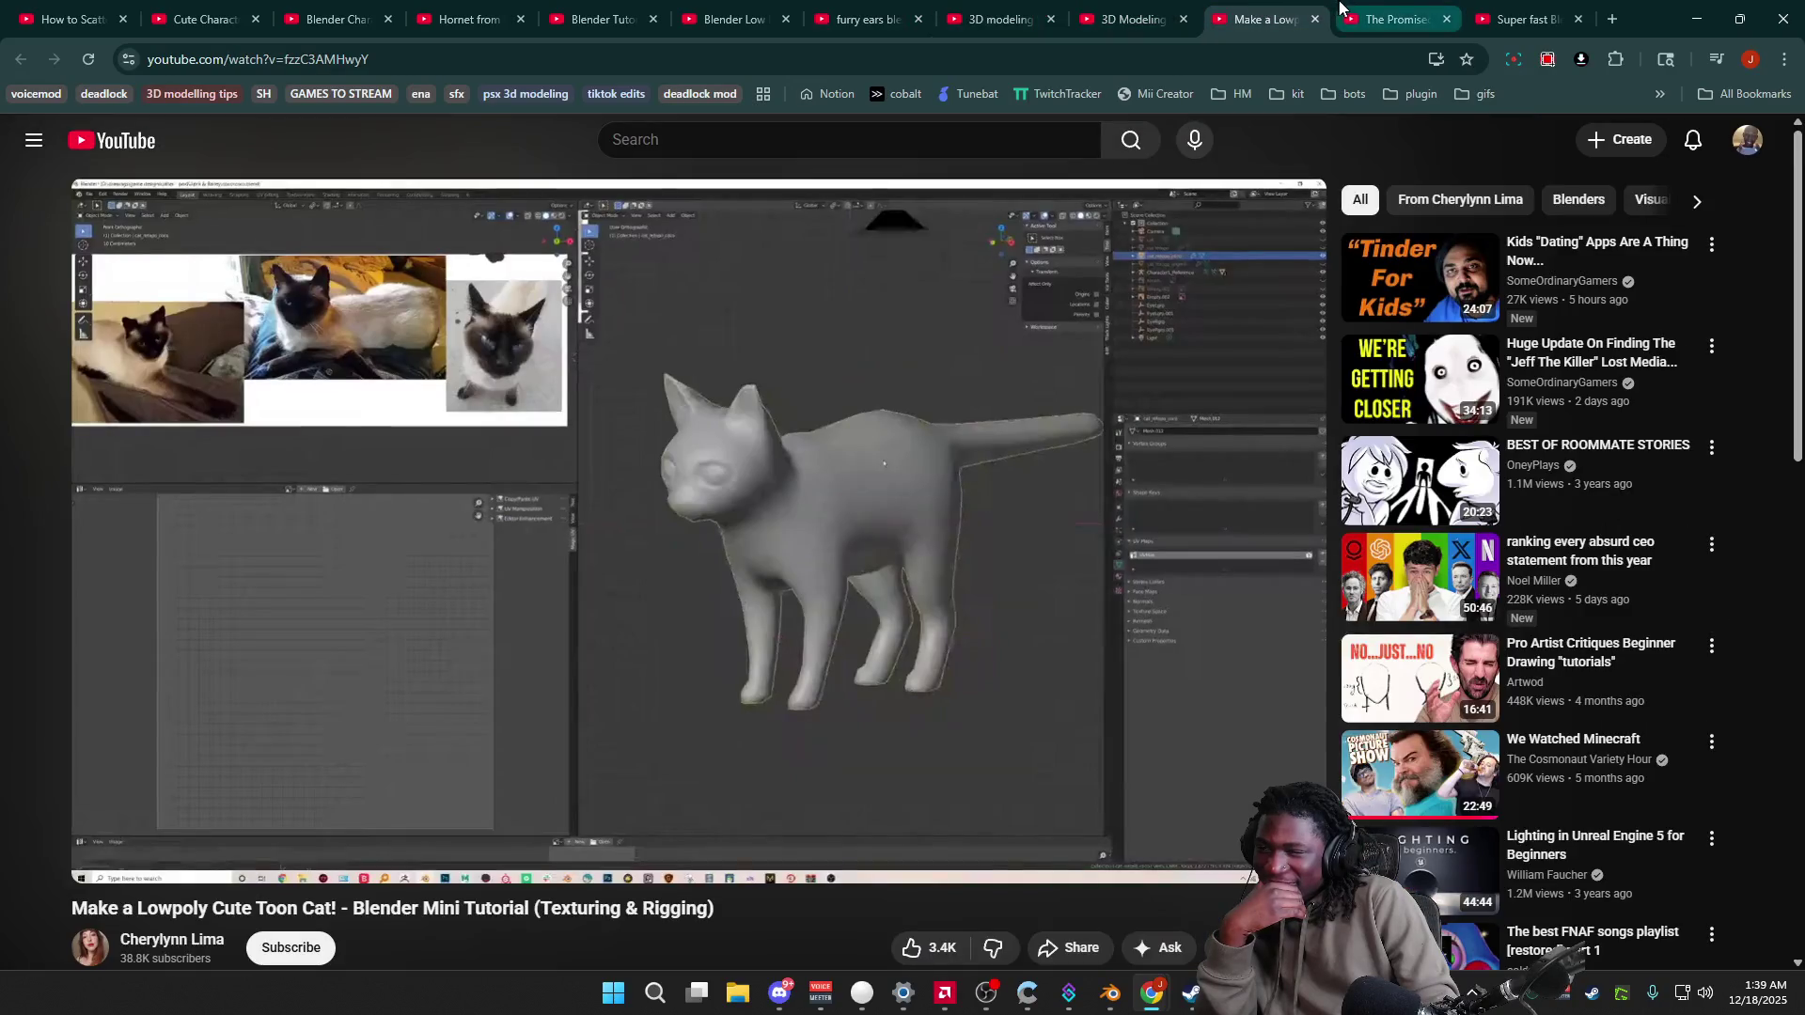
{"action": "left_click", "coordinate": [1368, 9]}
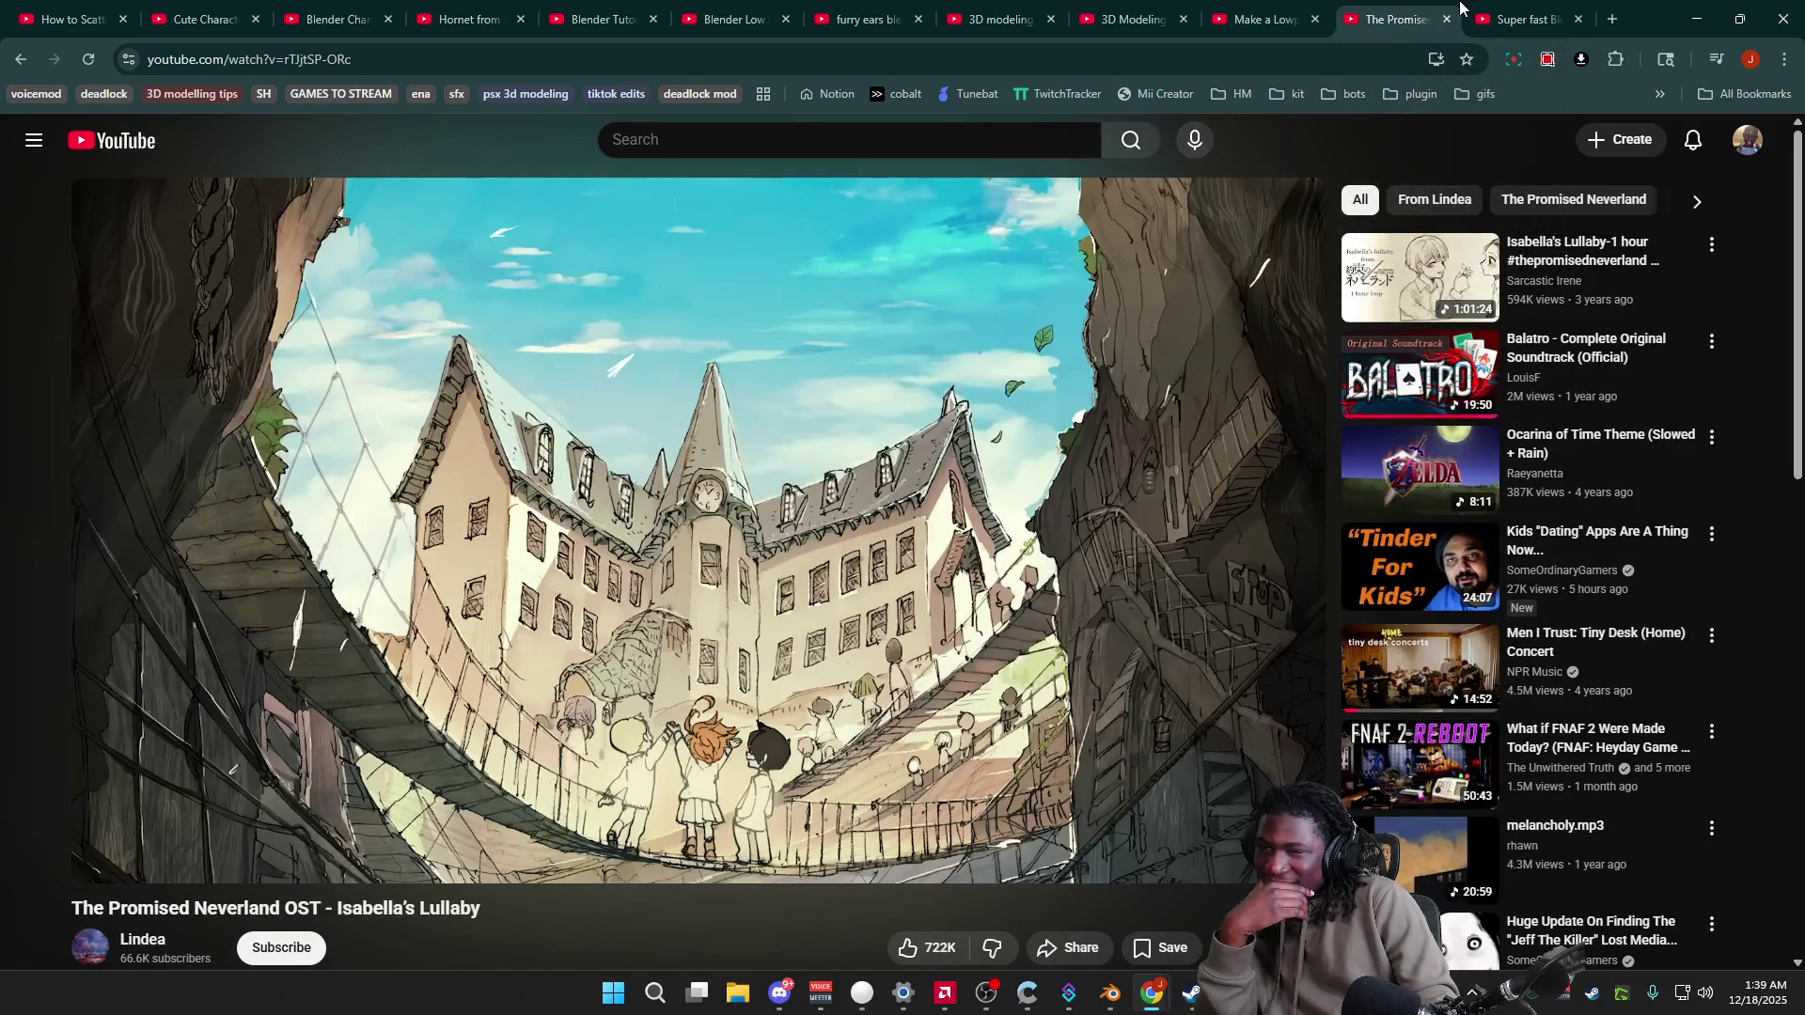
{"action": "left_click", "coordinate": [1505, 11]}
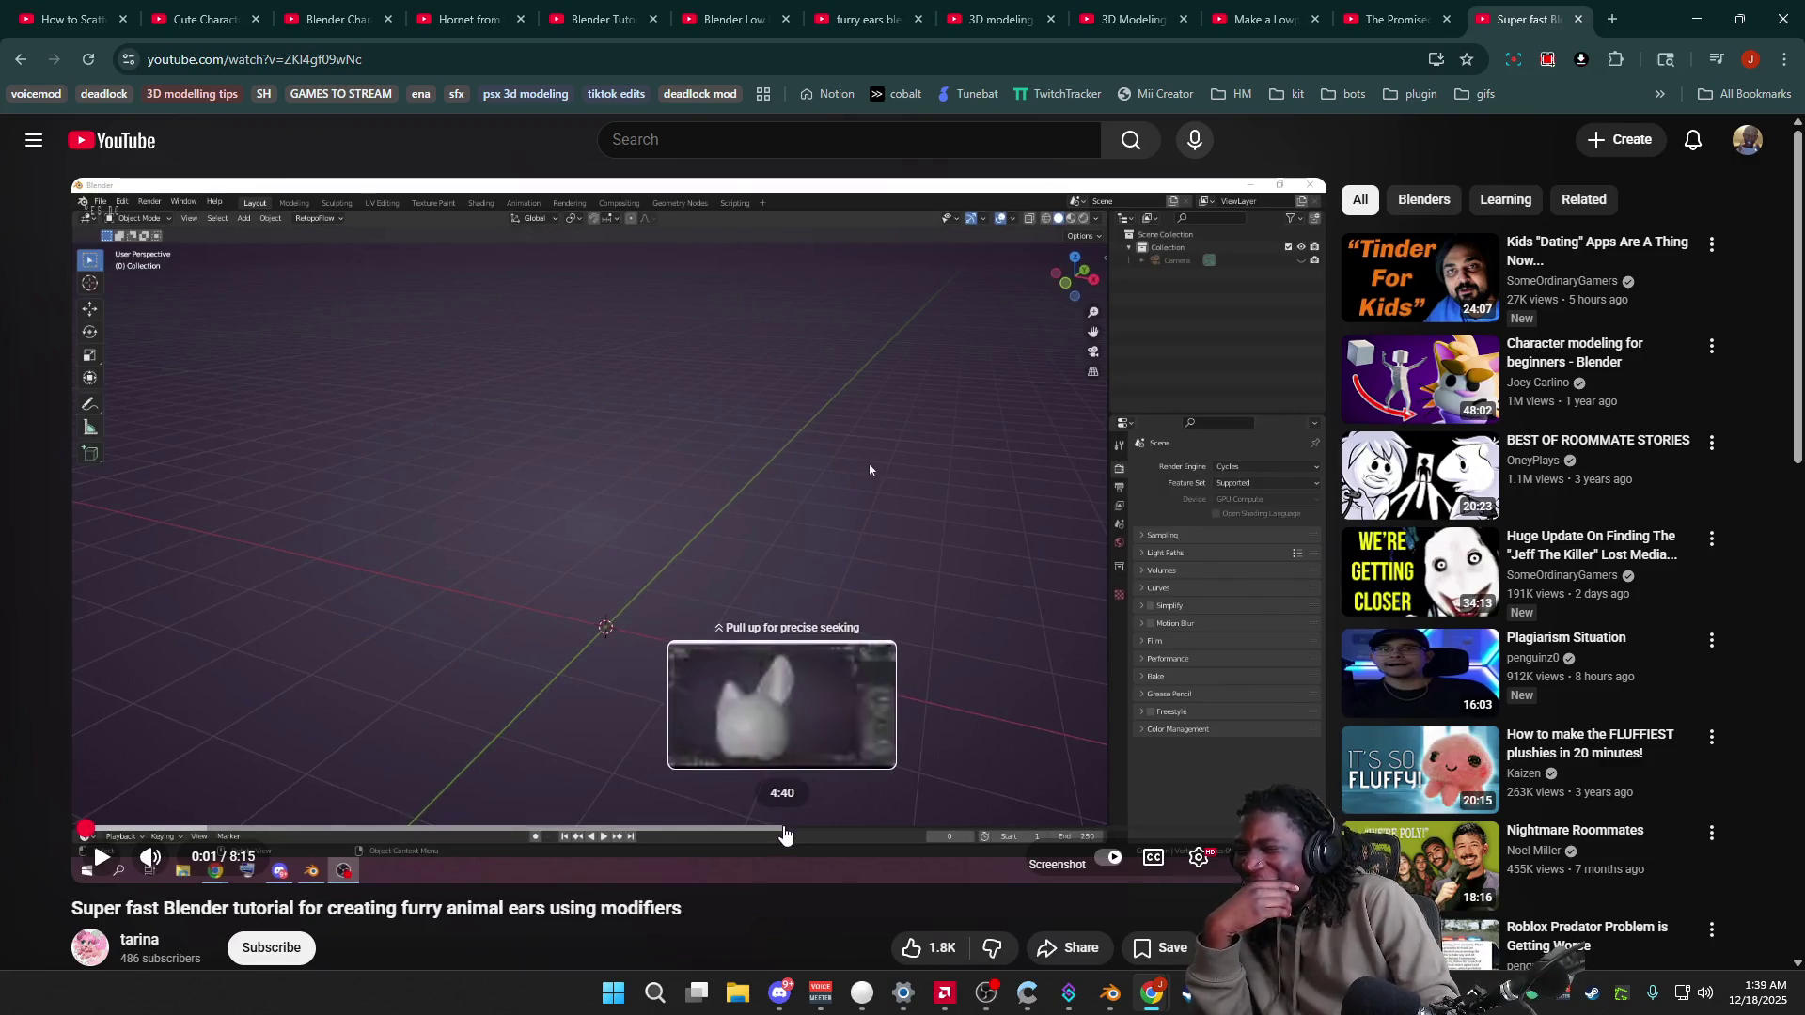
{"action": "left_click", "coordinate": [1133, 18]}
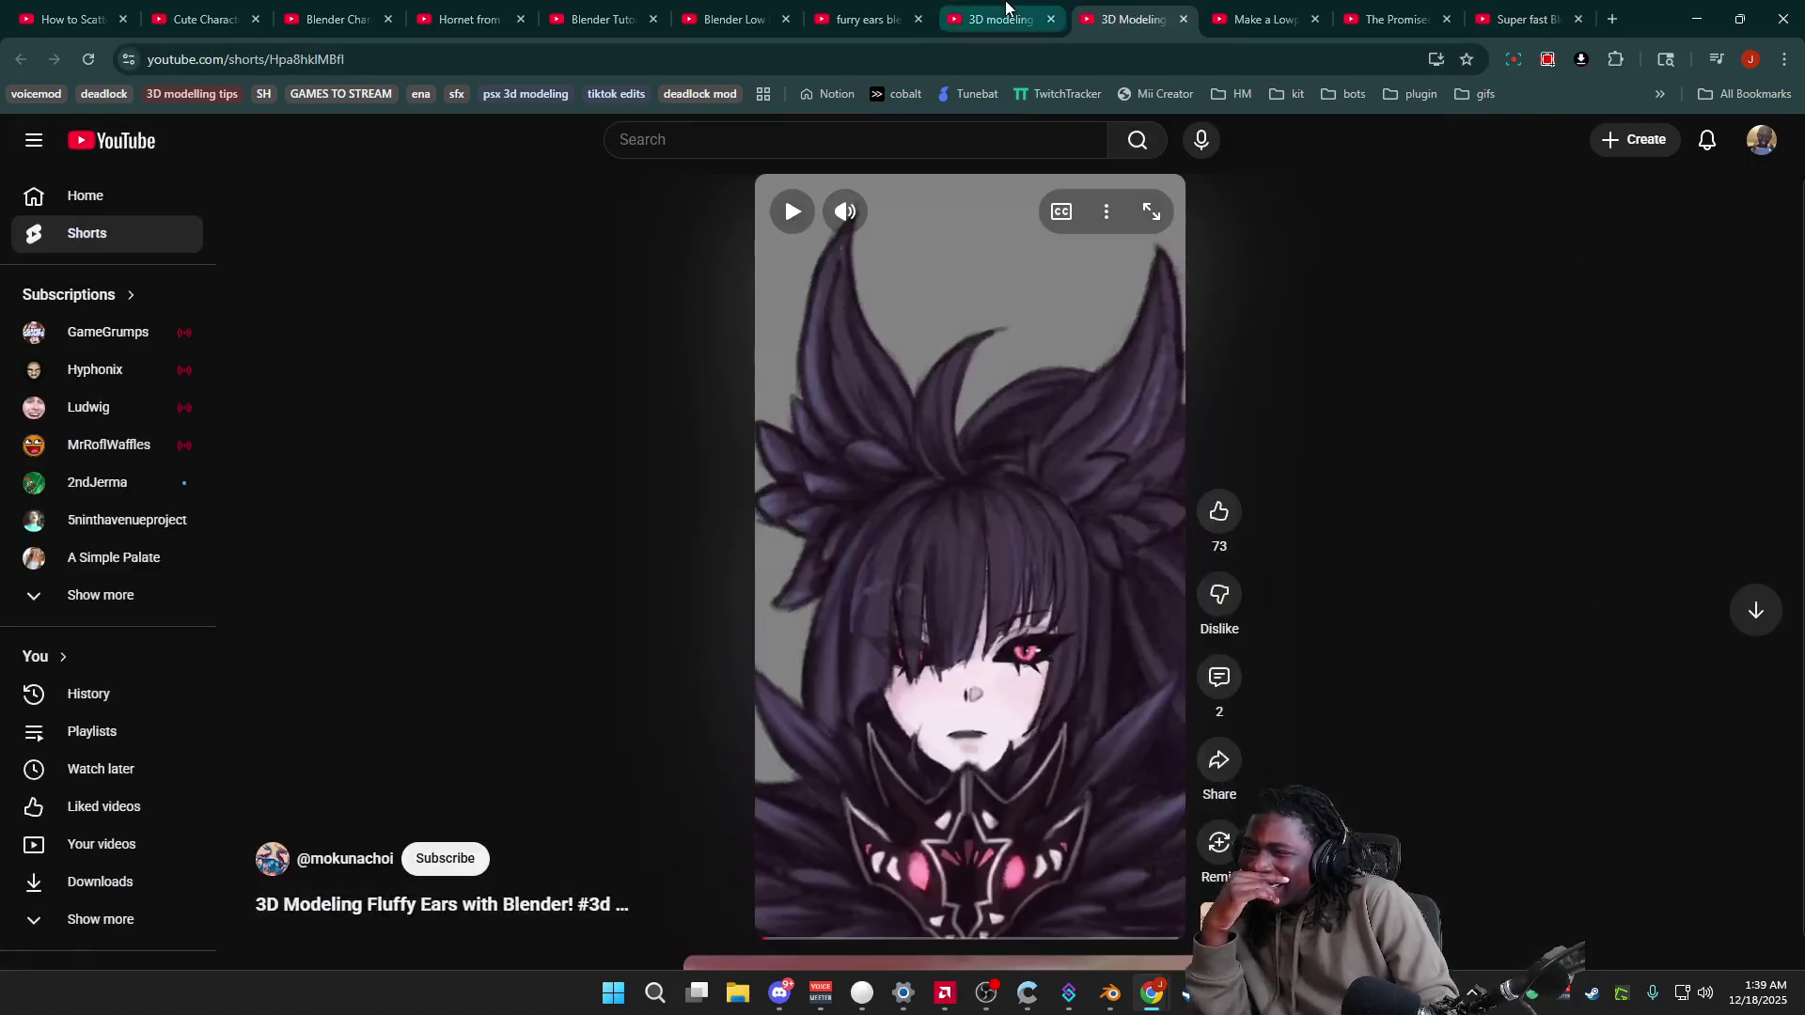
{"action": "left_click", "coordinate": [1006, 8]}
{"action": "left_click", "coordinate": [924, 7]}
{"action": "left_click", "coordinate": [771, 9]}
{"action": "left_click", "coordinate": [602, 11]}
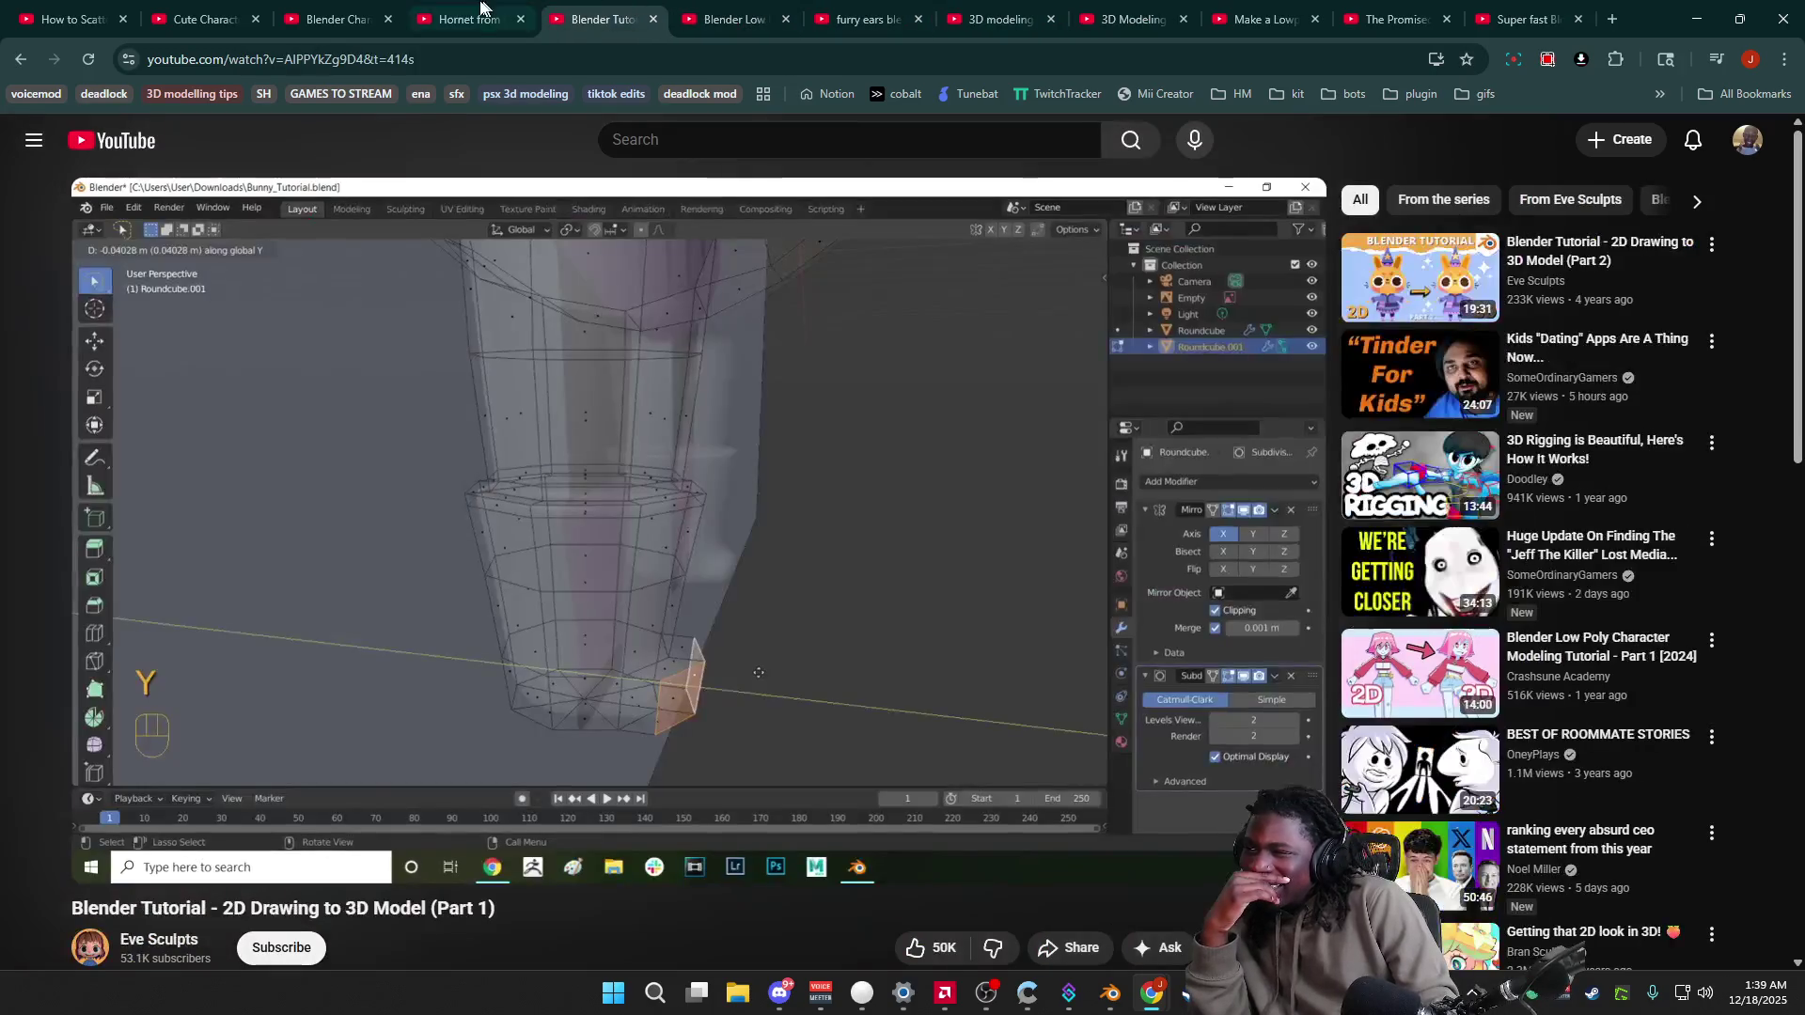
Step: Seek the bunny tutorial past 14:47 and 20:51, settling near 20:23 in 'Modelling the rest of the face'
{"action": "left_click_drag", "start_coordinate": [700, 822], "coordinate": [926, 843]}
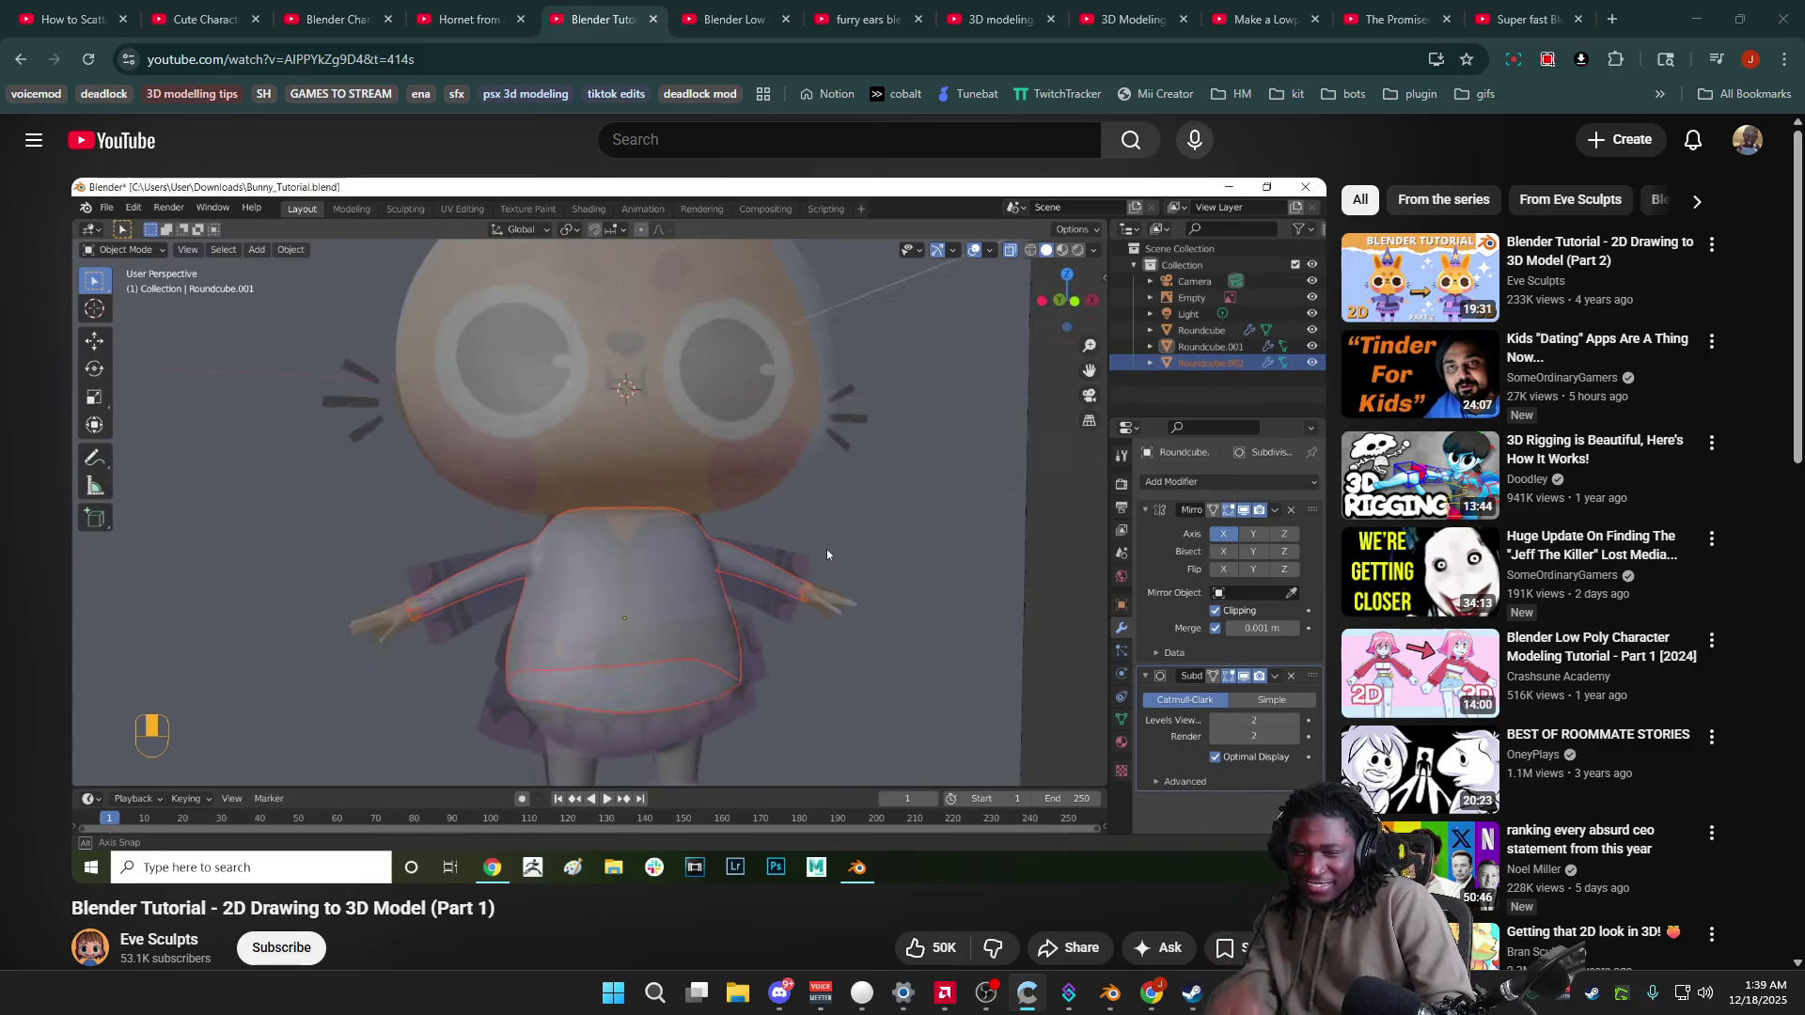
{"action": "left_click", "coordinate": [826, 553]}
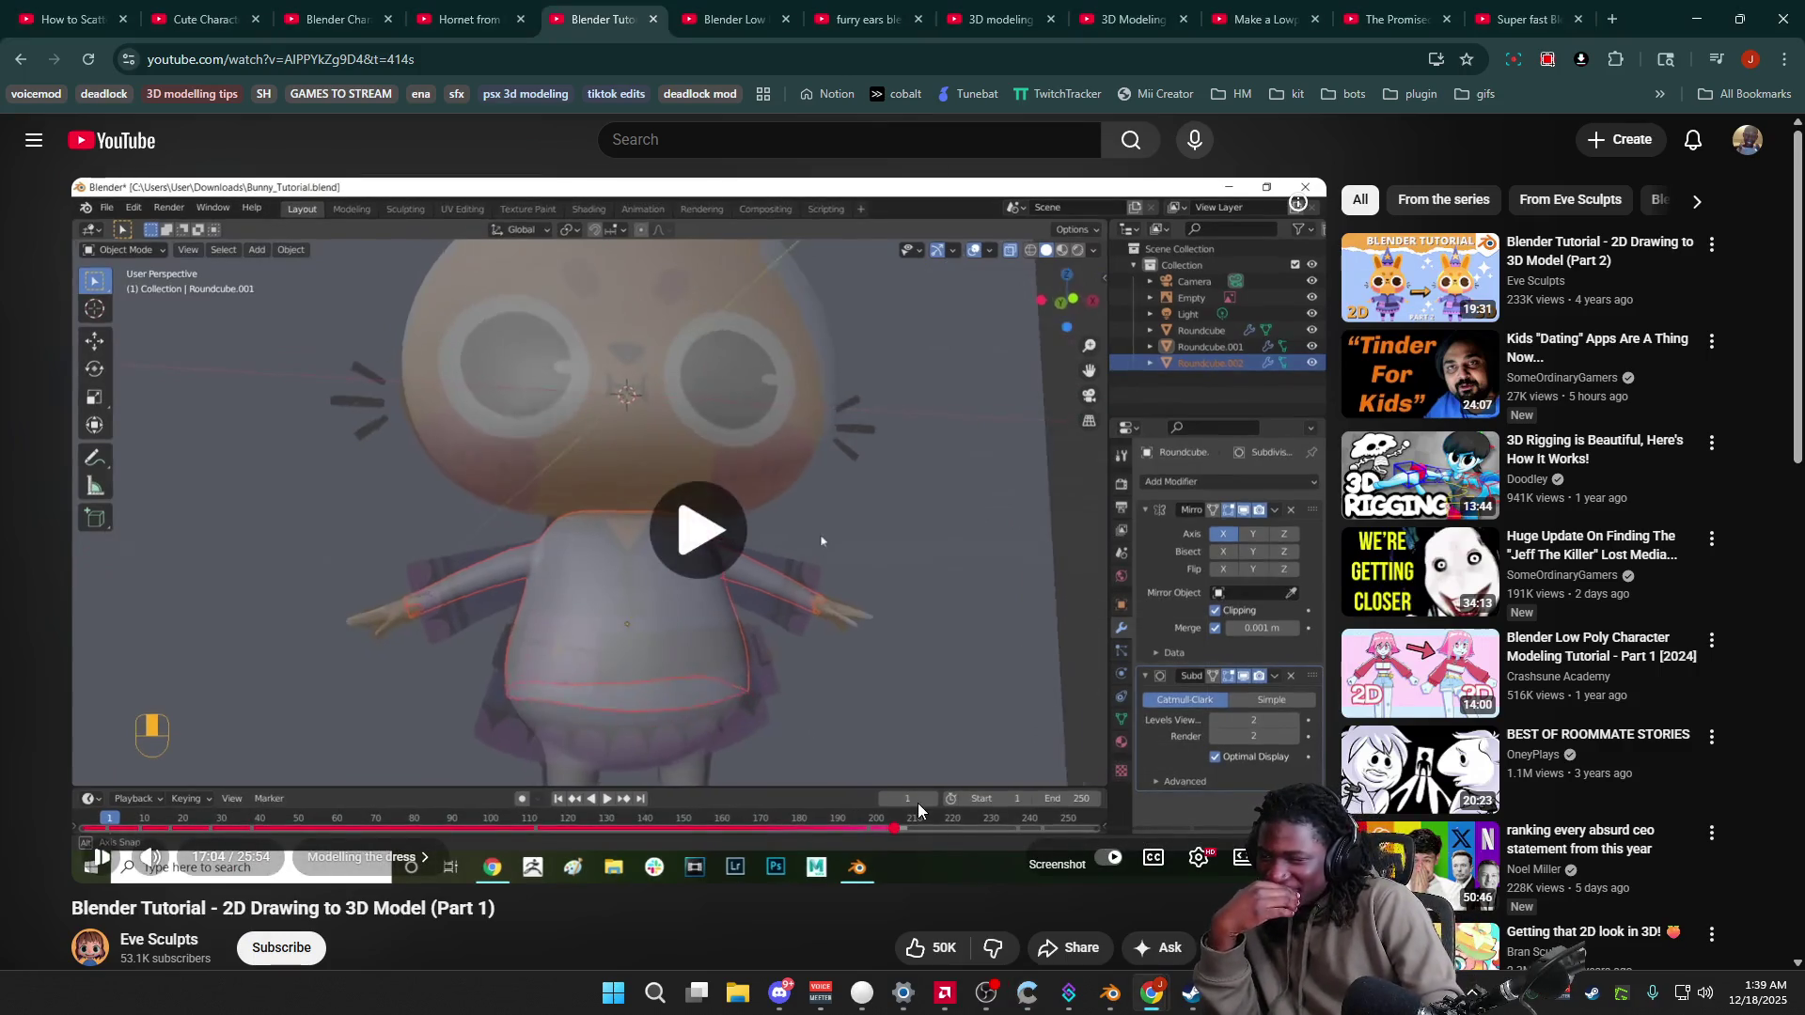
{"action": "left_click", "coordinate": [909, 828]}
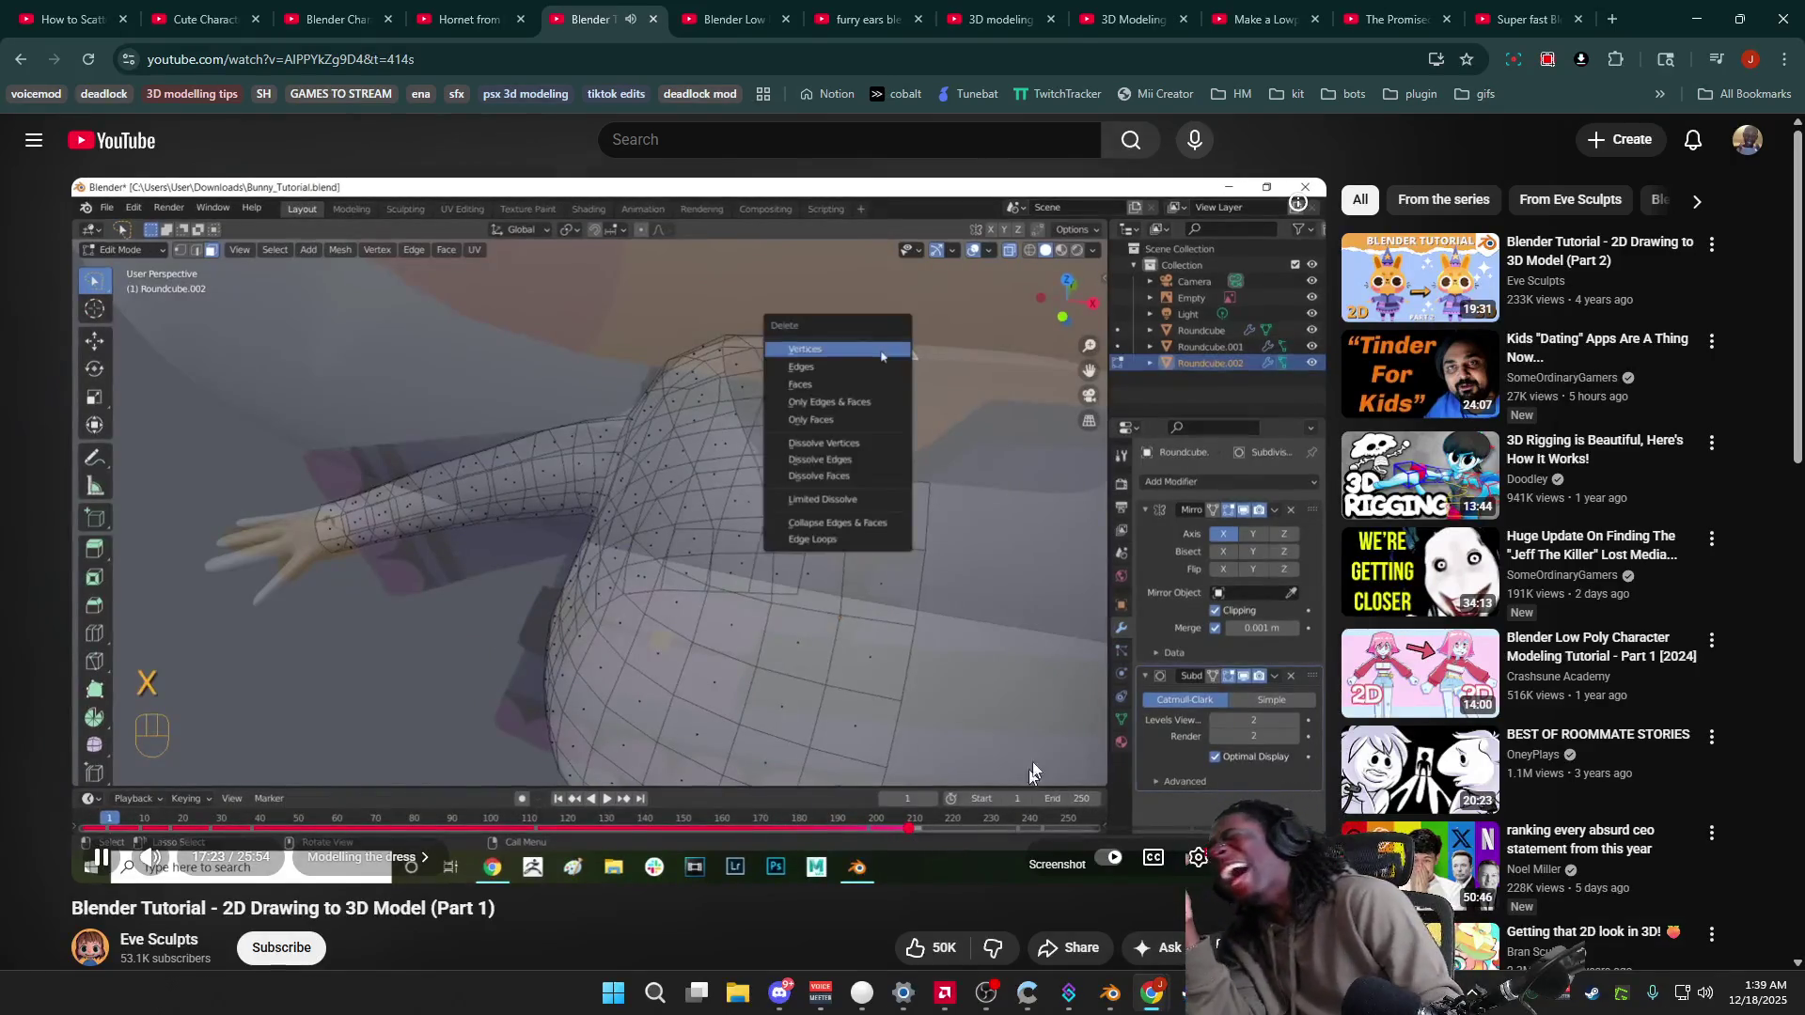
{"action": "left_click", "coordinate": [927, 653]}
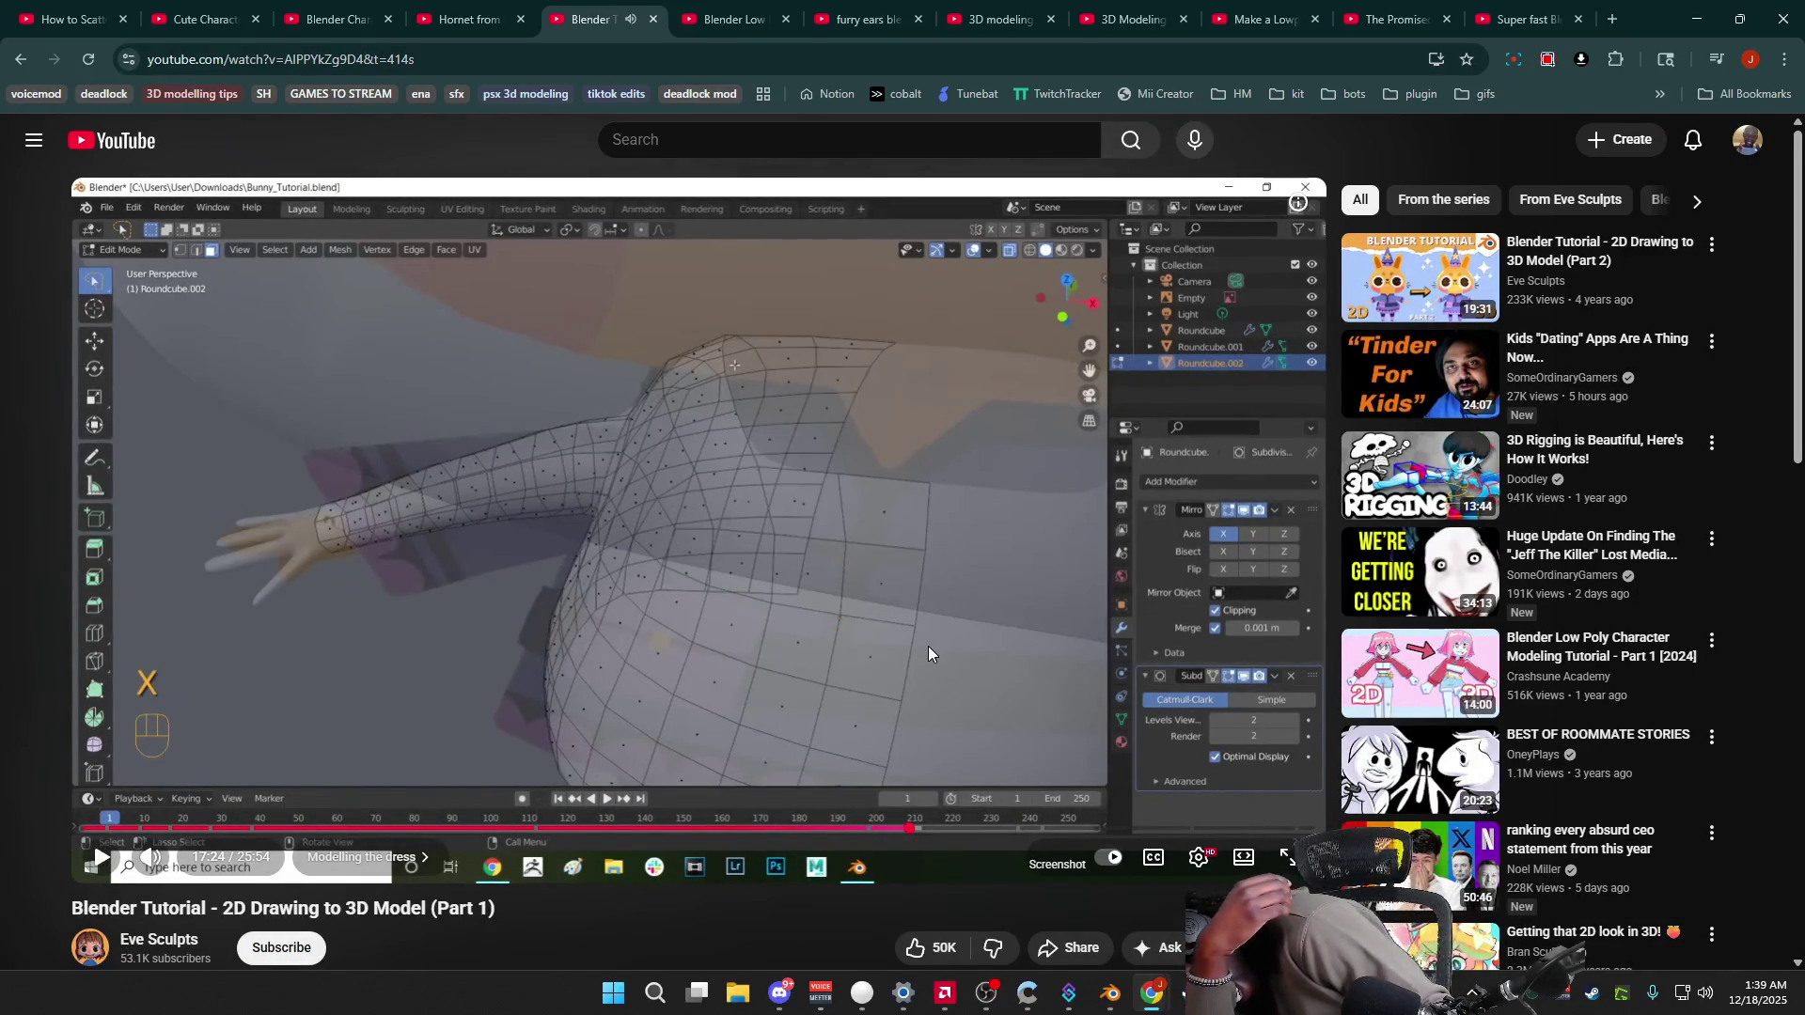
{"action": "left_click", "coordinate": [936, 646]}
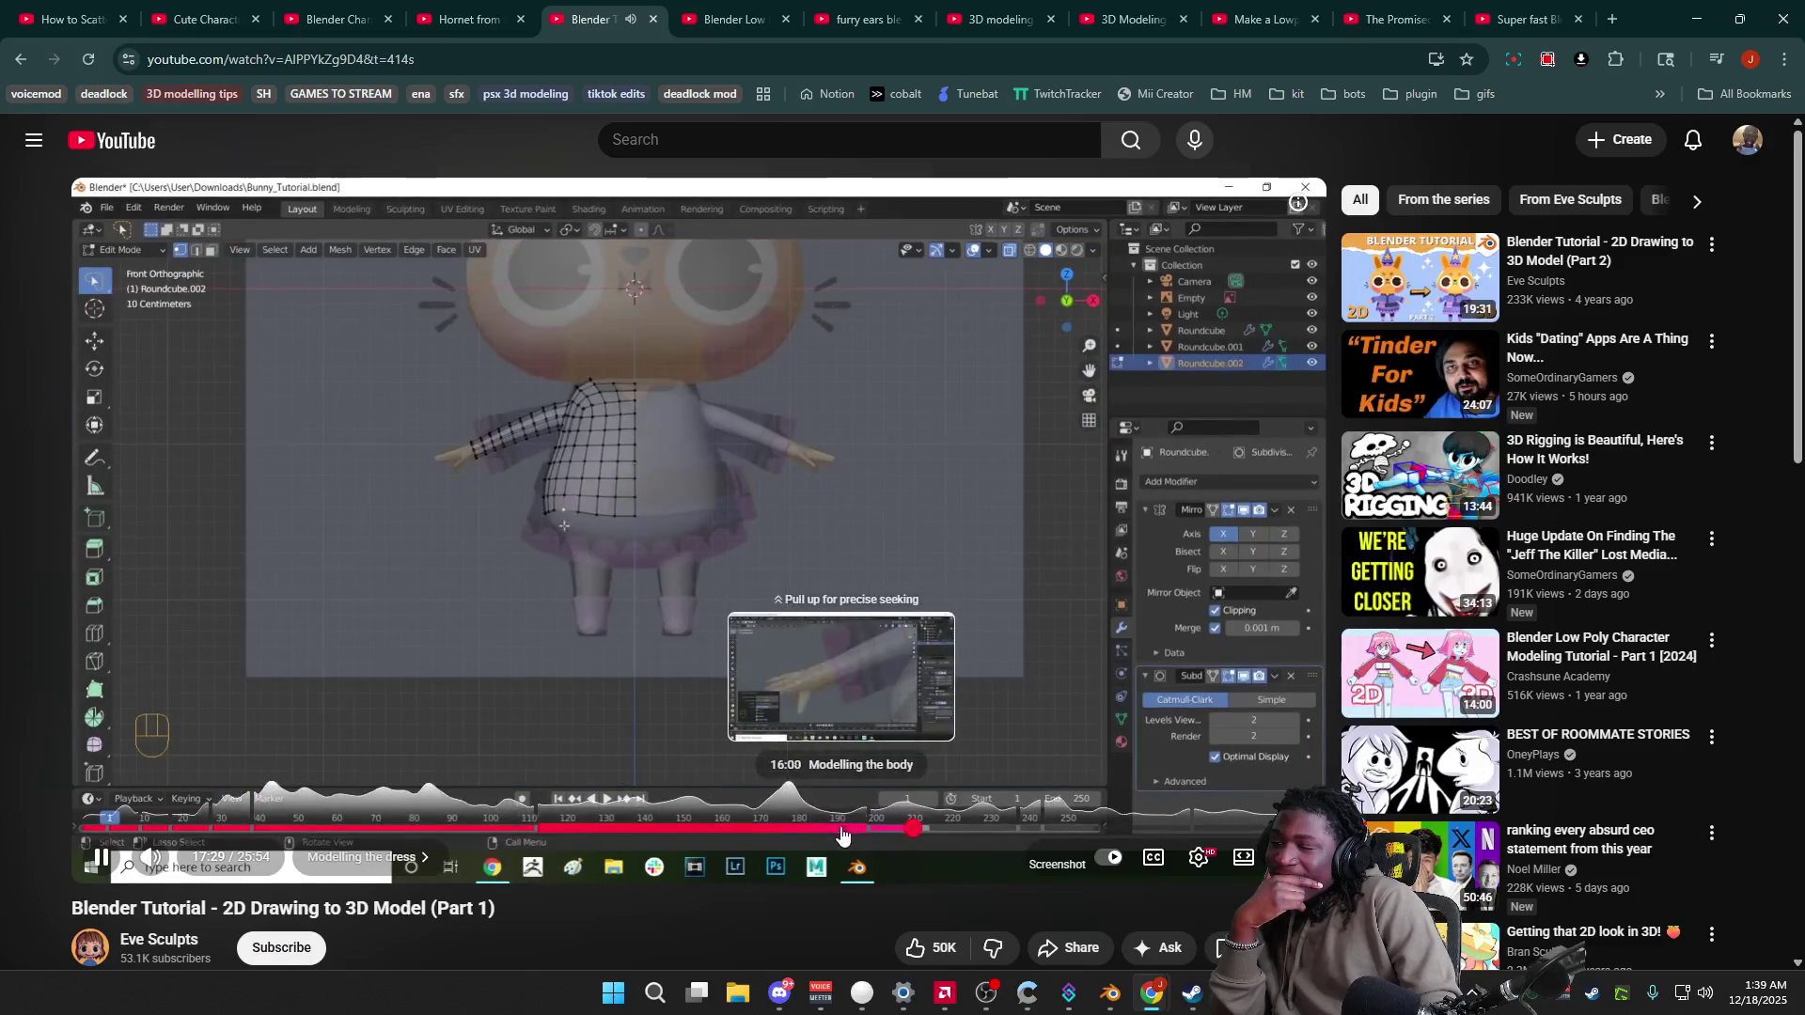
{"action": "left_click", "coordinate": [831, 829]}
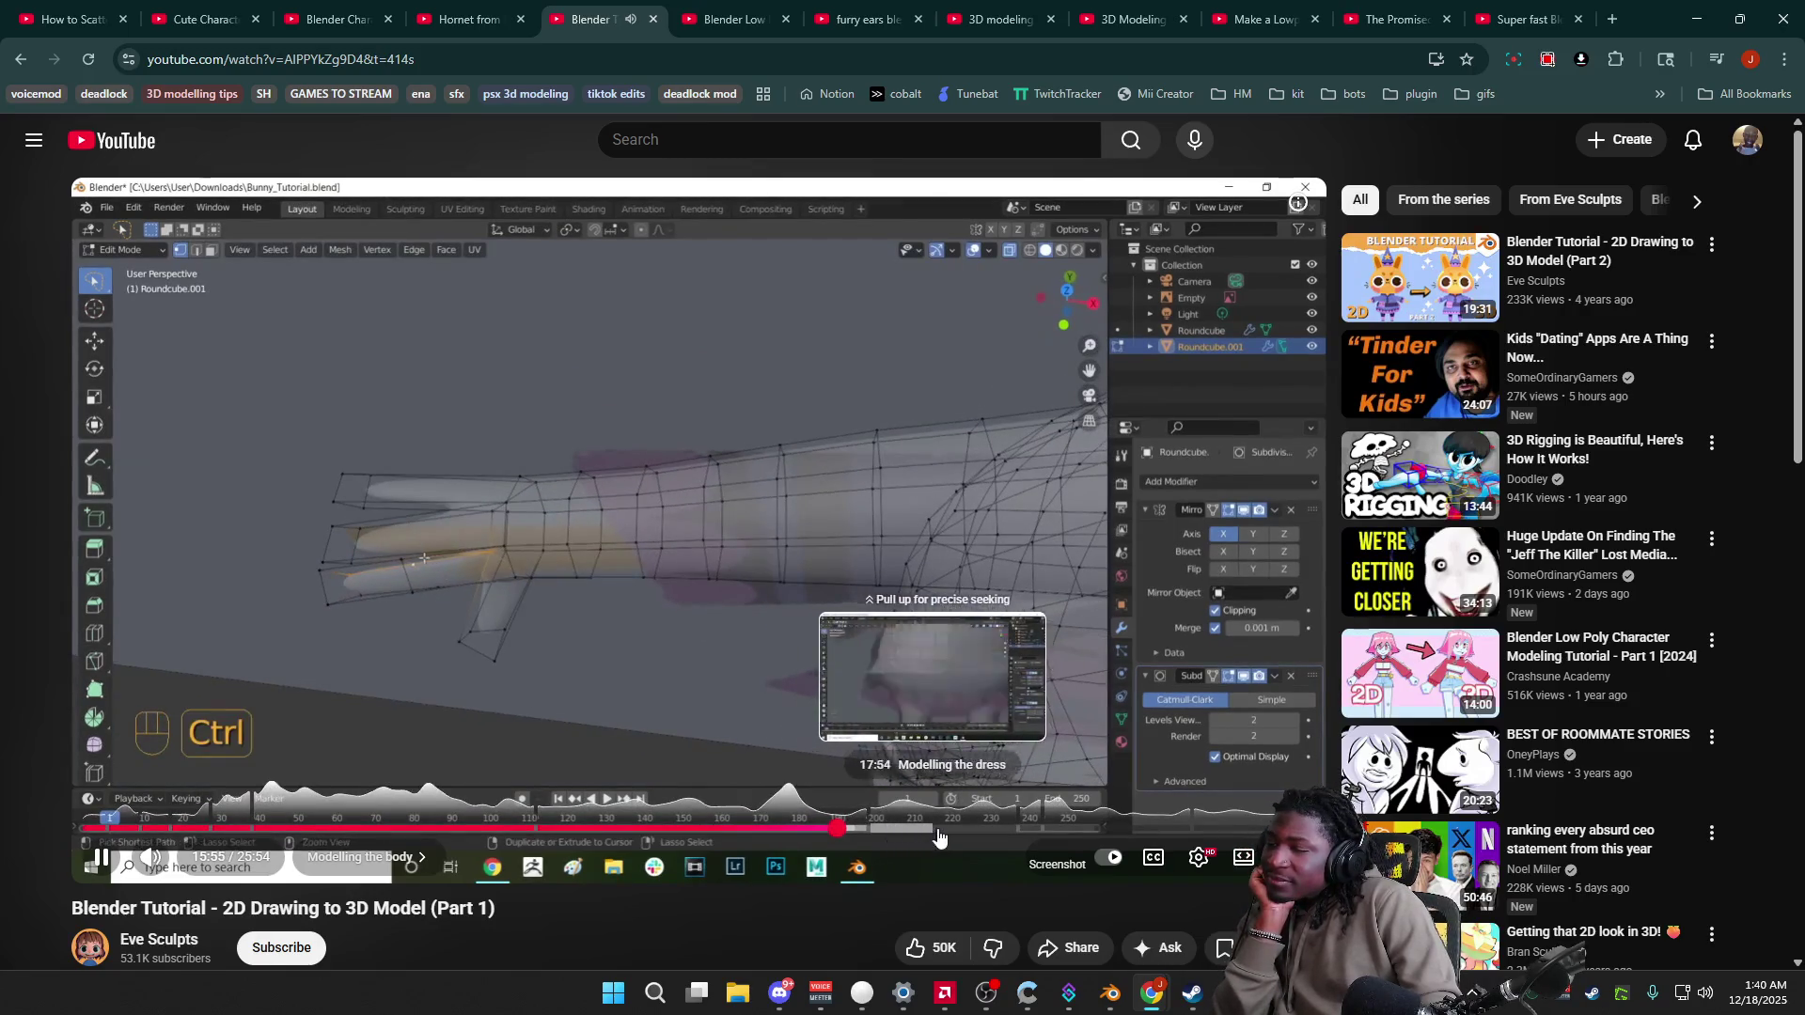
{"action": "mouse_move", "coordinate": [1032, 830]}
{"action": "left_mouse_down"}
{"action": "mouse_move", "coordinate": [1117, 828]}
{"action": "mouse_move", "coordinate": [1032, 833]}
{"action": "left_mouse_up"}
{"action": "left_click", "coordinate": [1050, 834]}
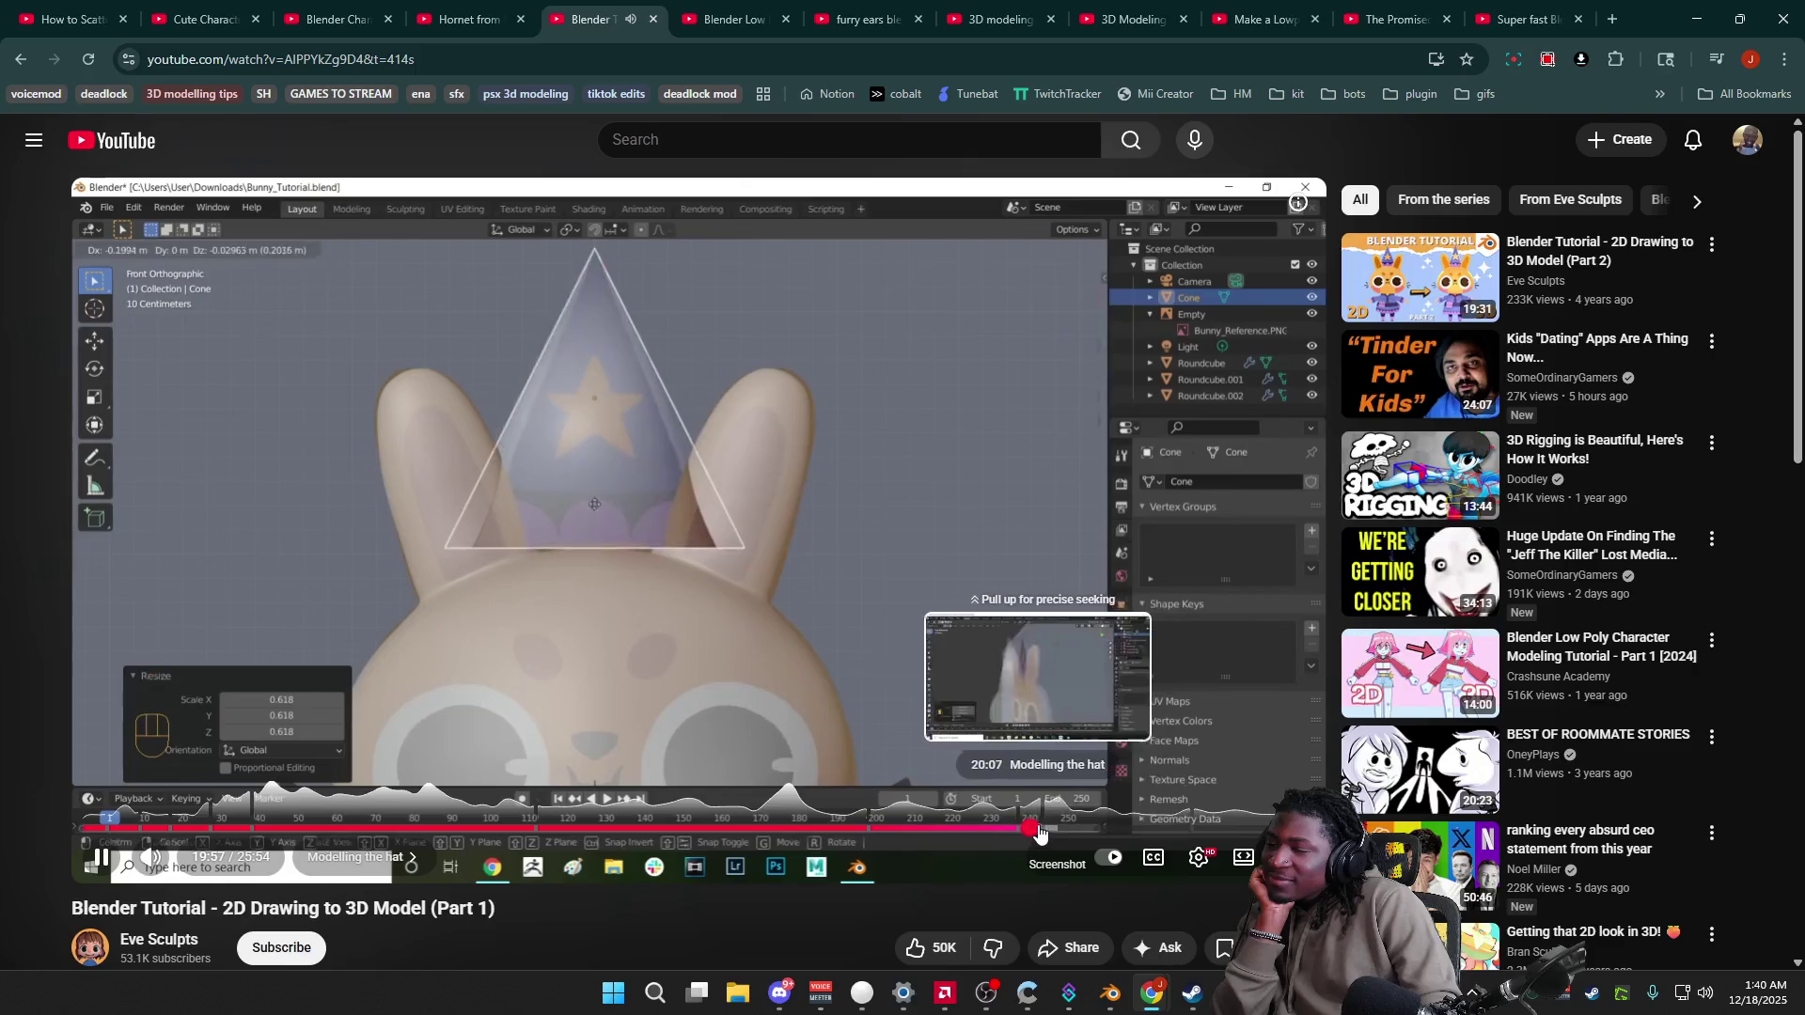
{"action": "left_click", "coordinate": [1050, 834]}
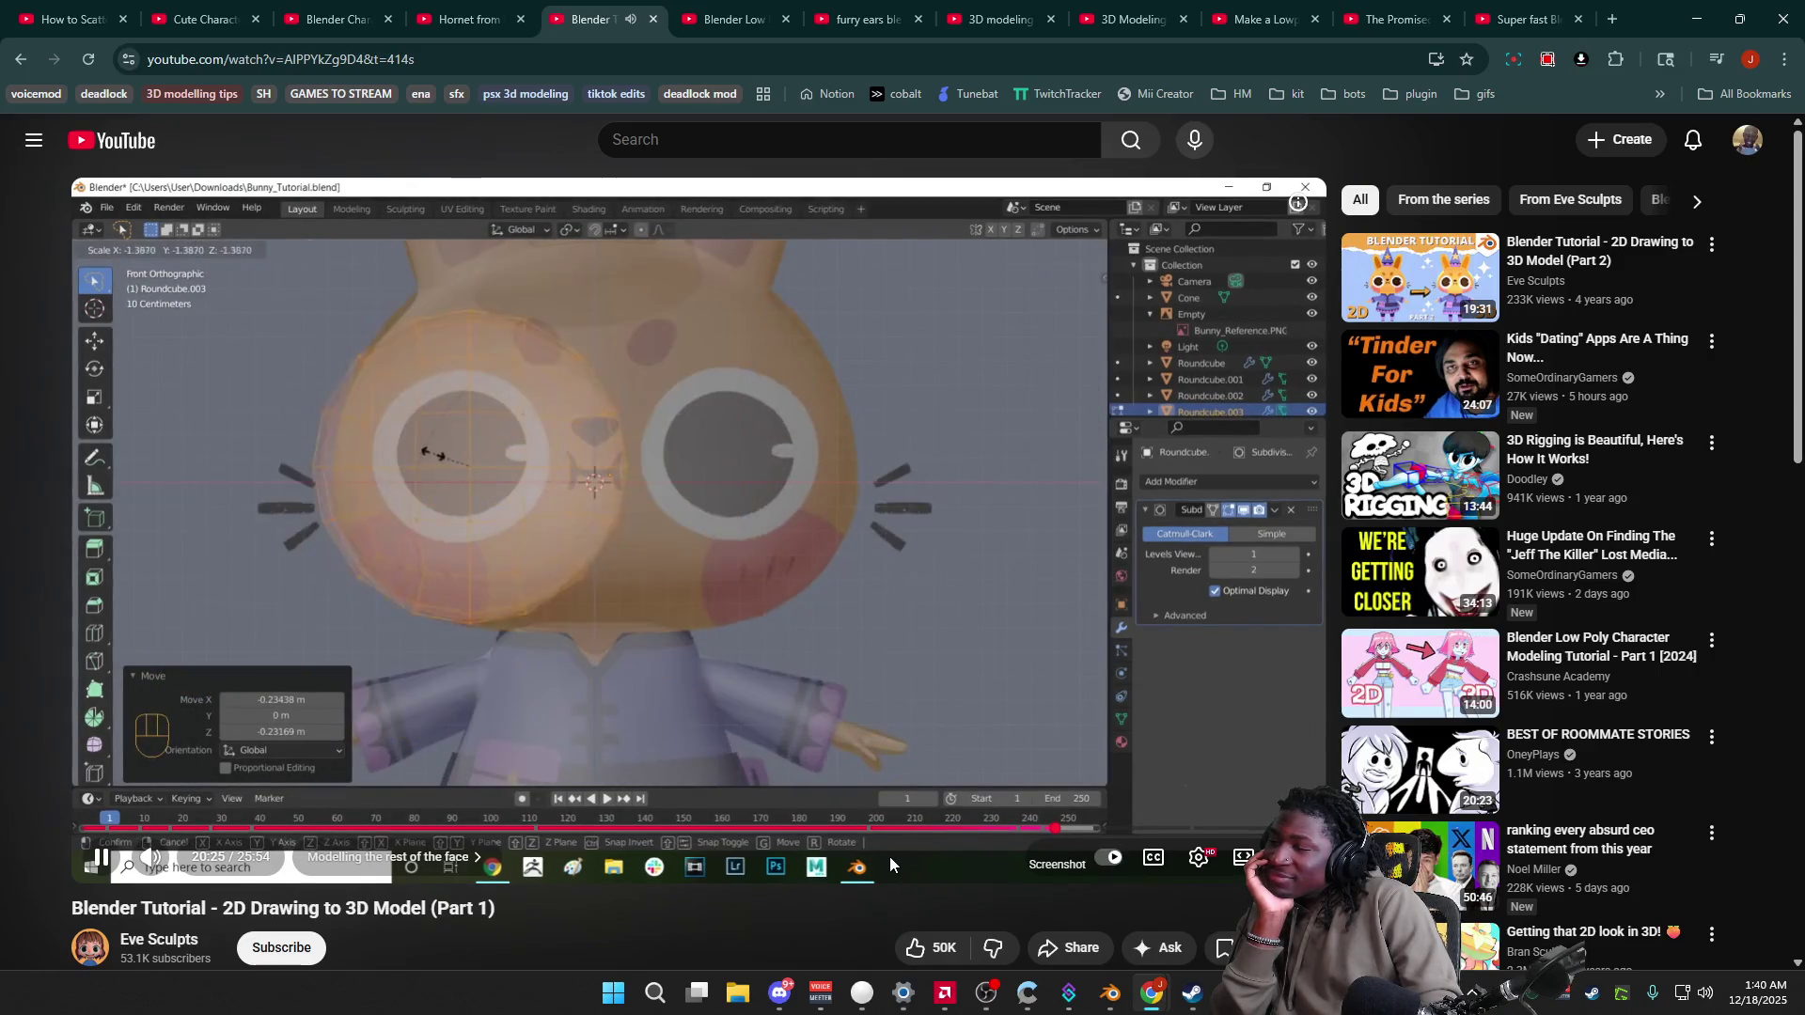
Step: Scrub the tutorial with the arrow keys between about 19:52 and 21:17 to find the half-sphere part
{"action": "key", "text": "Left"}
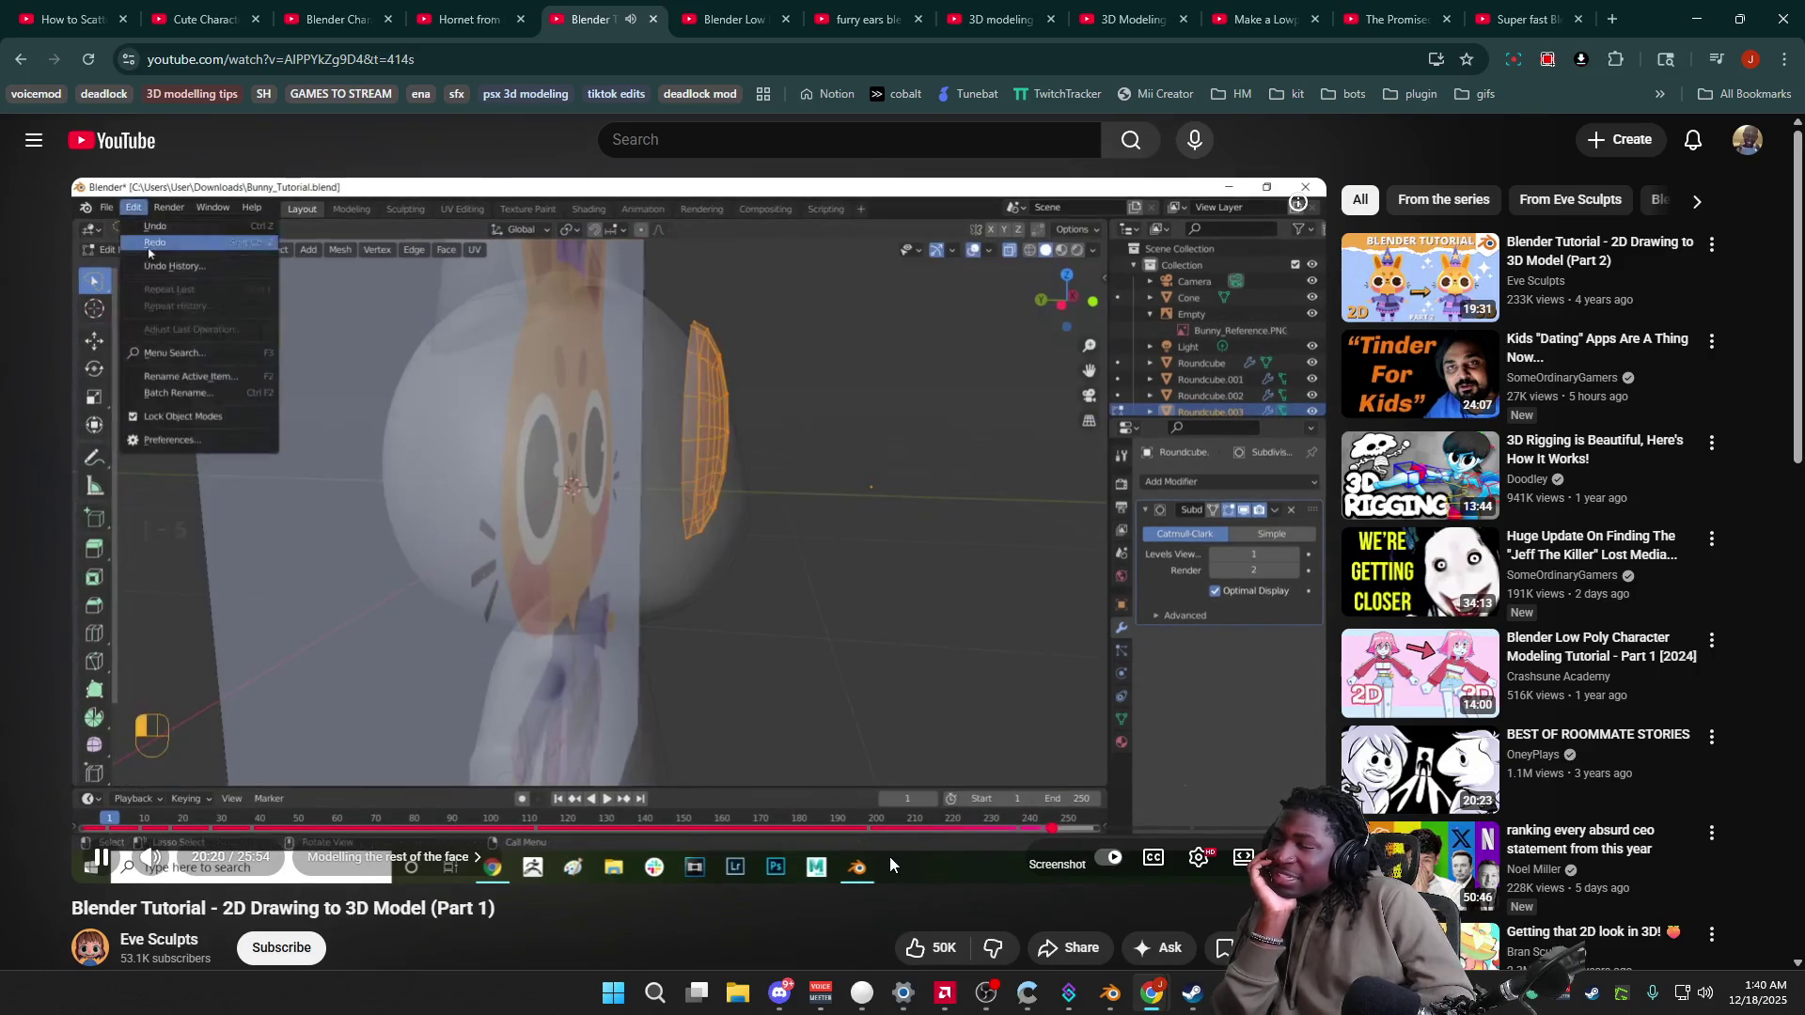
{"action": "key", "text": "Left"}
{"action": "key", "text": "Left"}
{"action": "key", "text": "Left"}
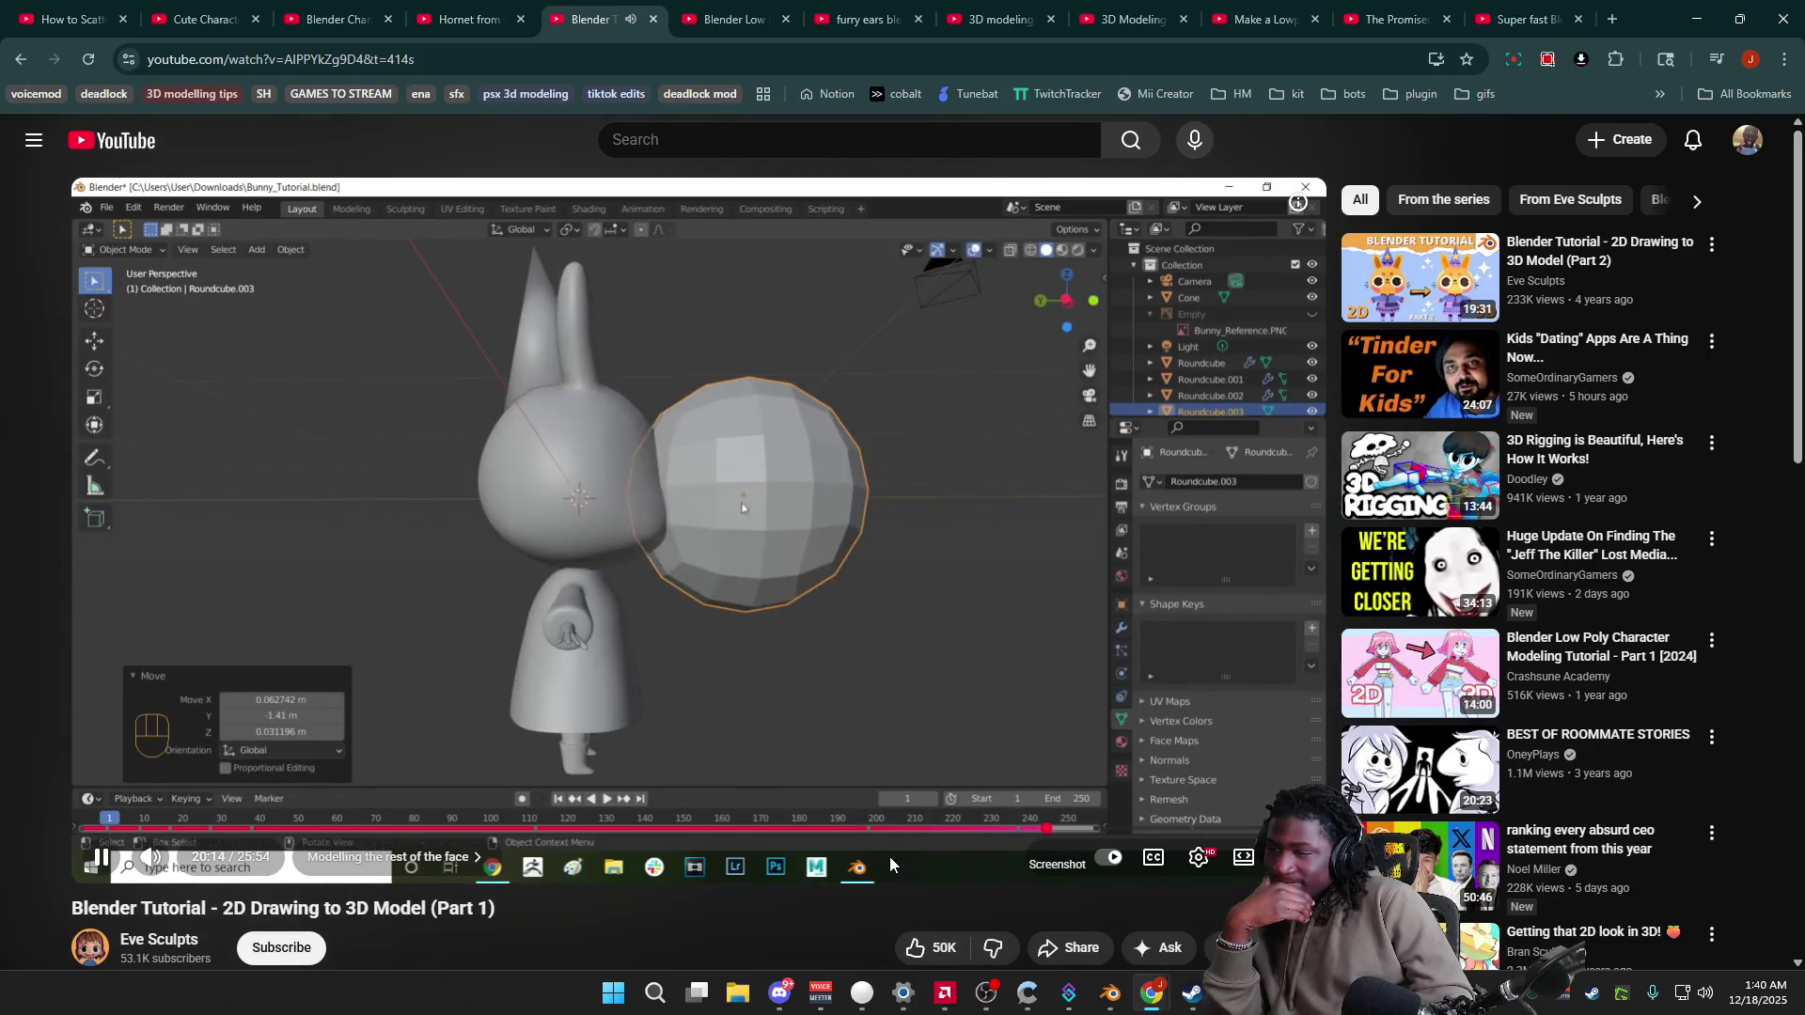
{"action": "key", "text": "Right"}
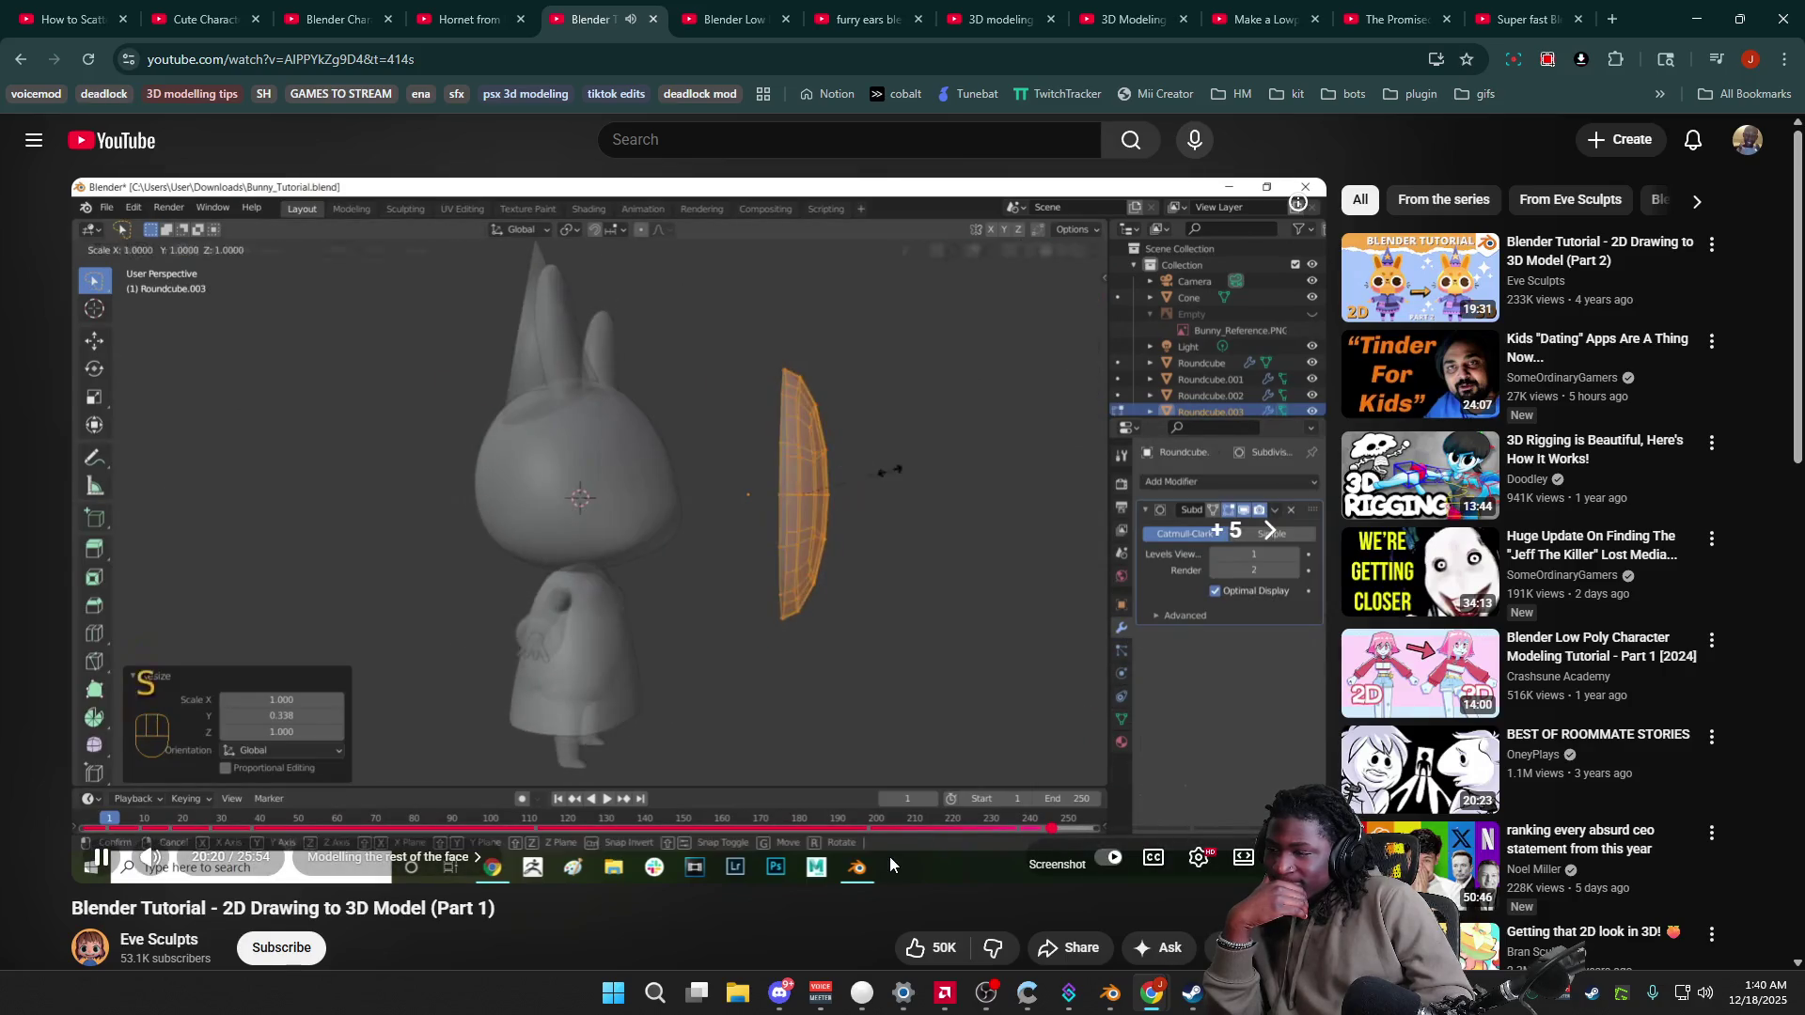
{"action": "key", "text": "Right"}
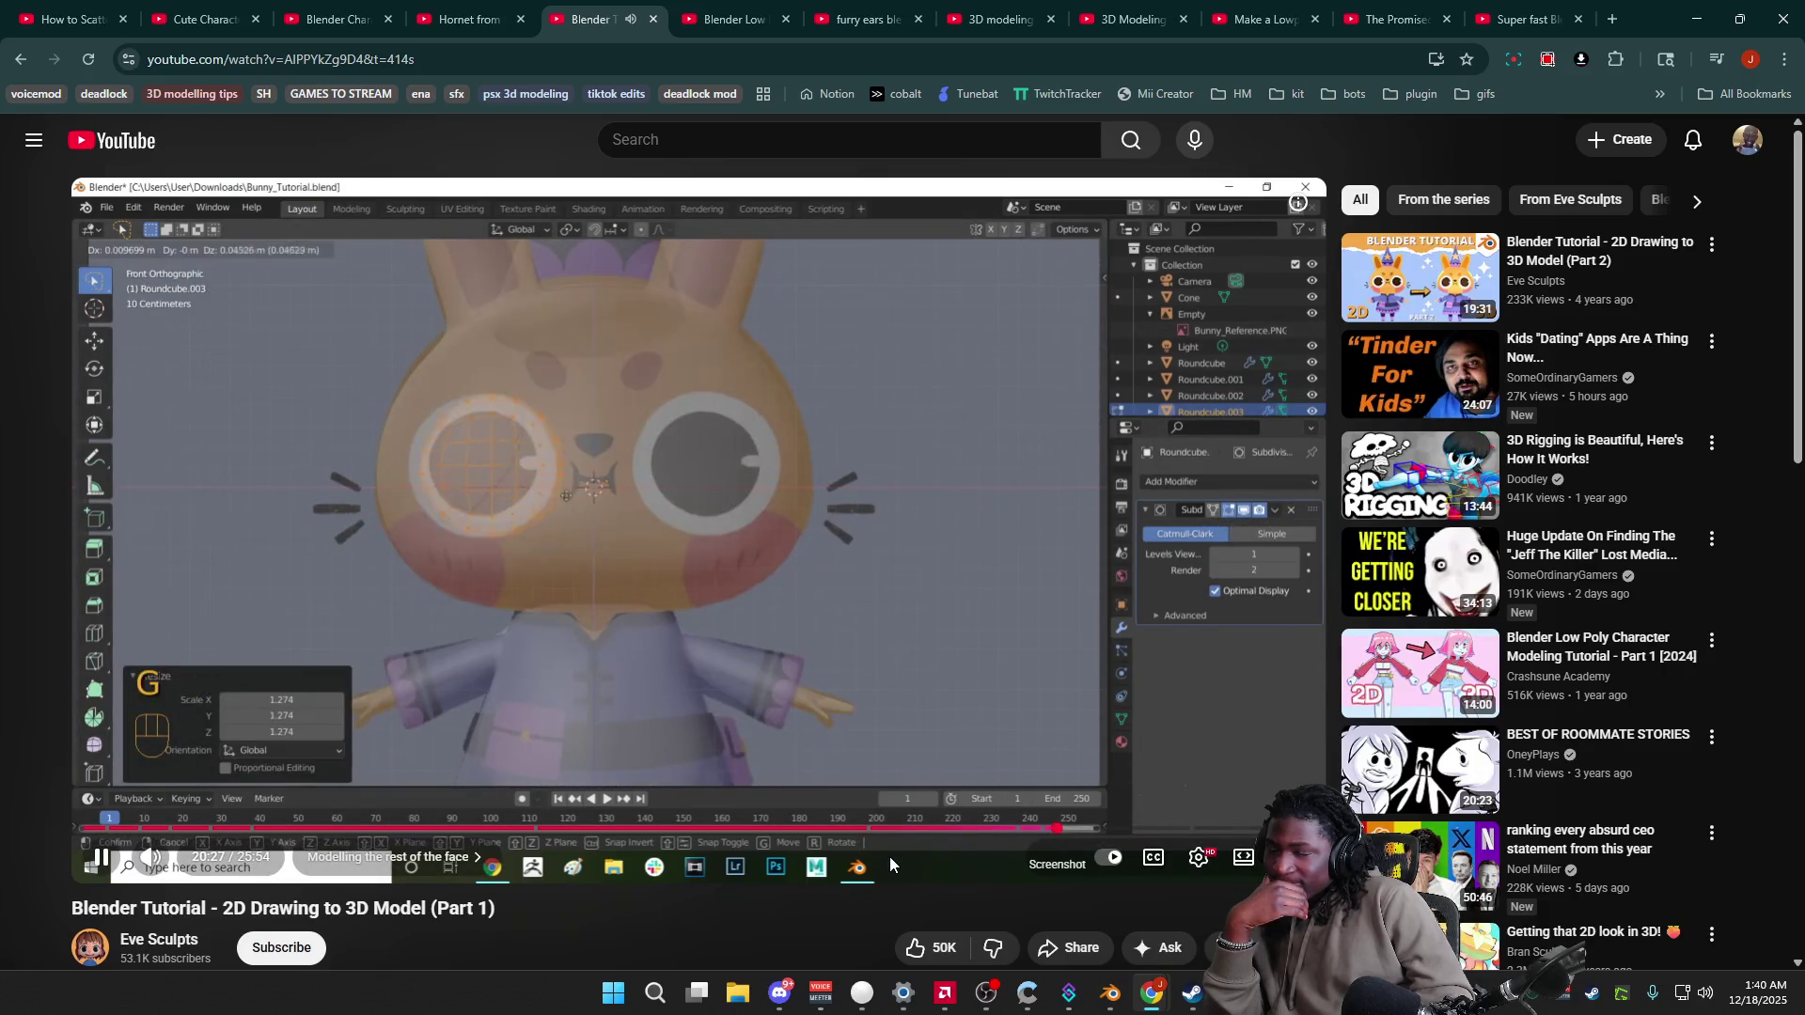
{"action": "key", "text": "Right"}
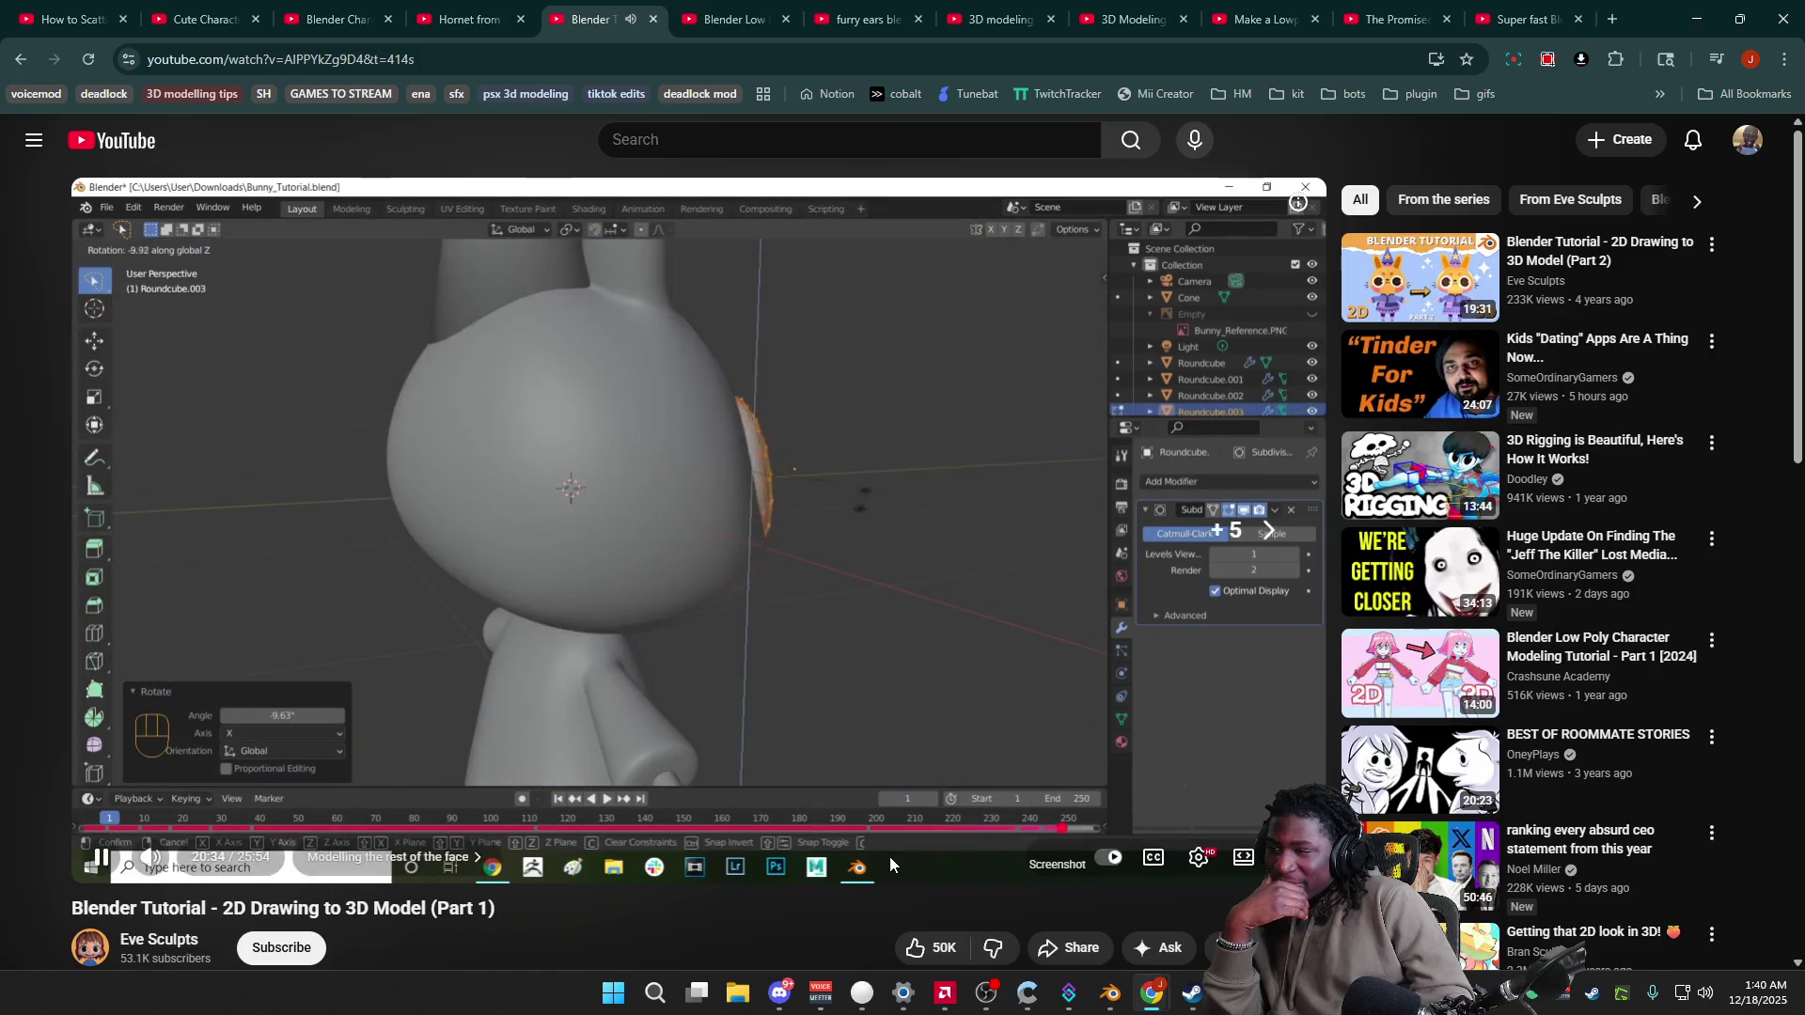
{"action": "key", "text": "Right"}
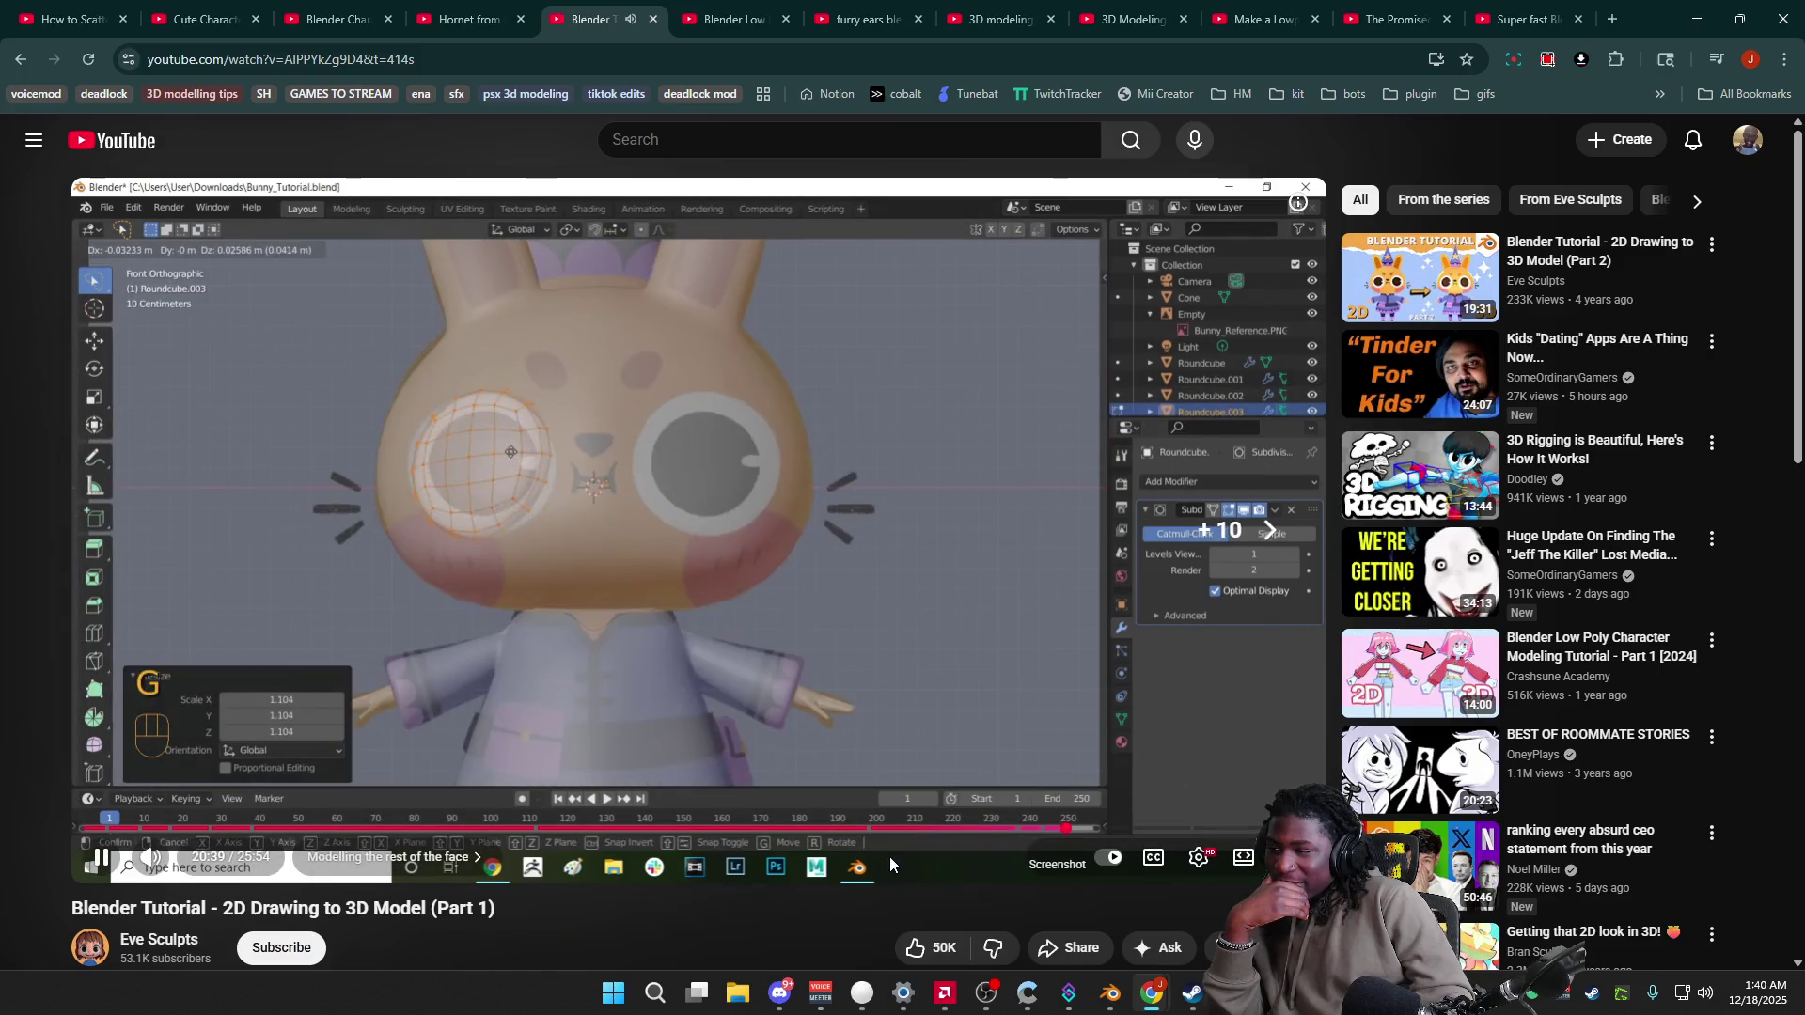
{"action": "key", "text": "Right"}
{"action": "key", "text": "Right"}
{"action": "key", "text": "Right"}
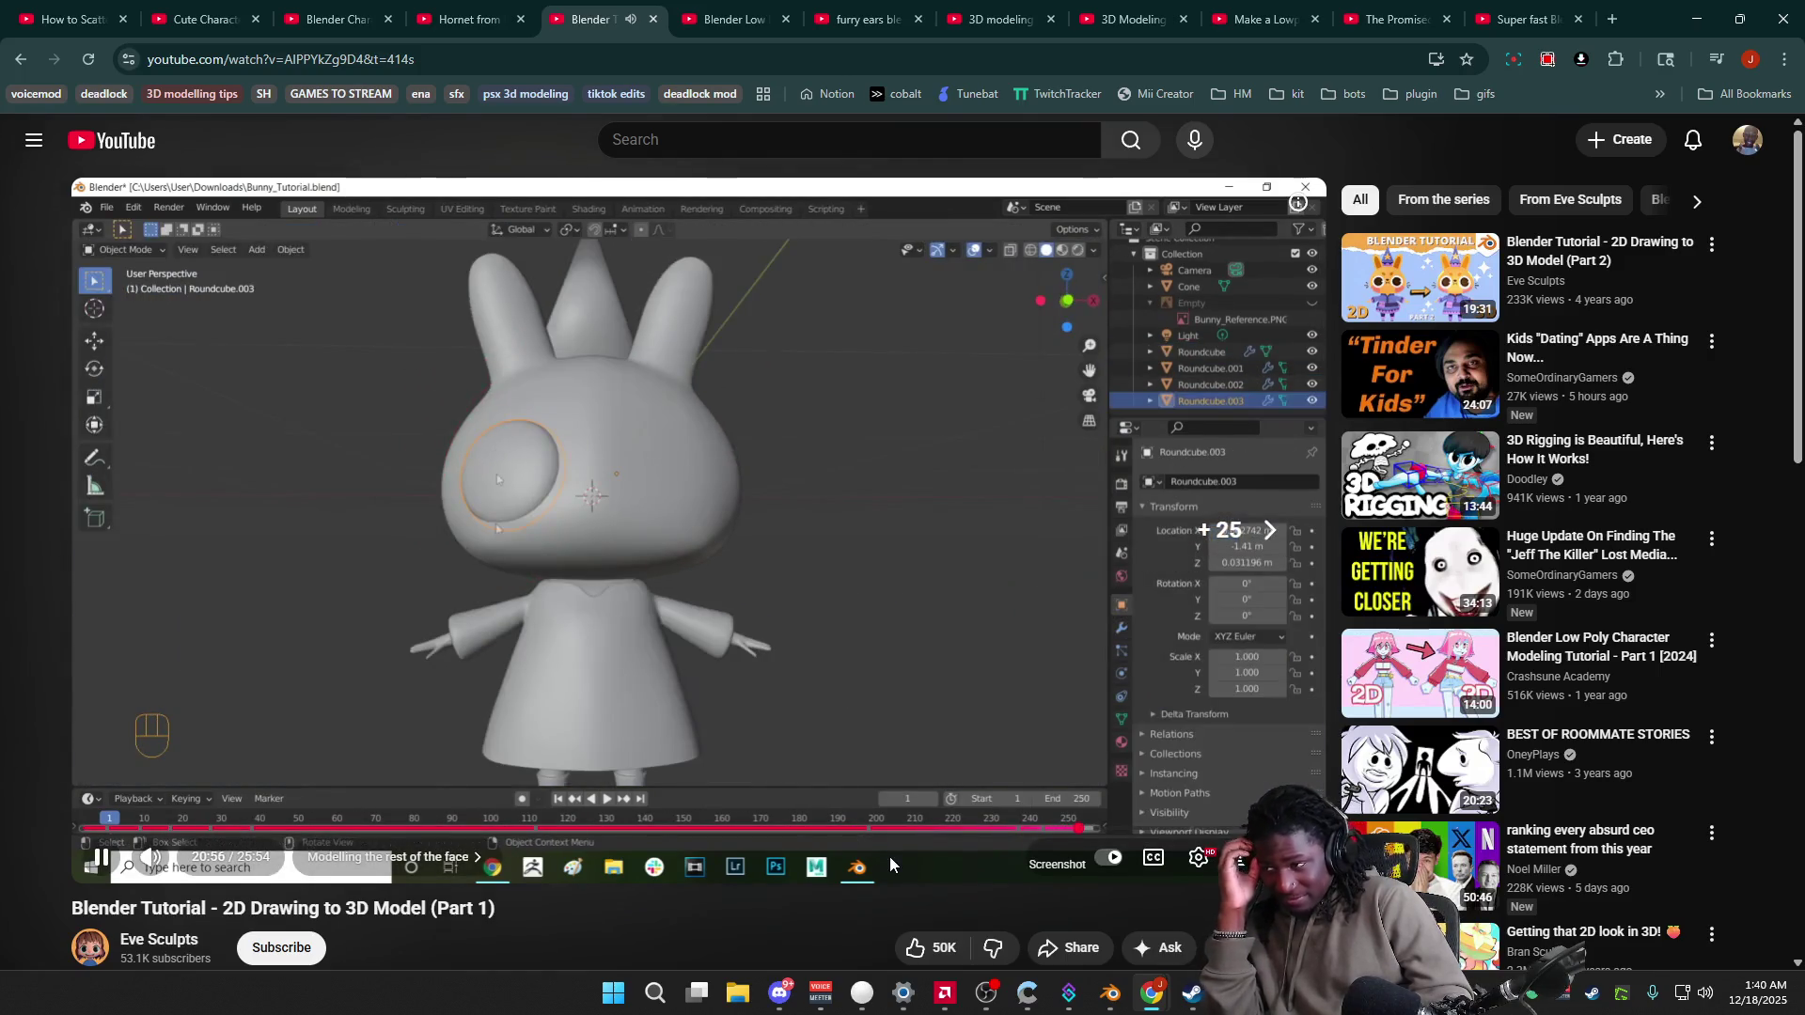
{"action": "key", "text": "Right"}
{"action": "key", "text": "Right"}
{"action": "key", "text": "Right"}
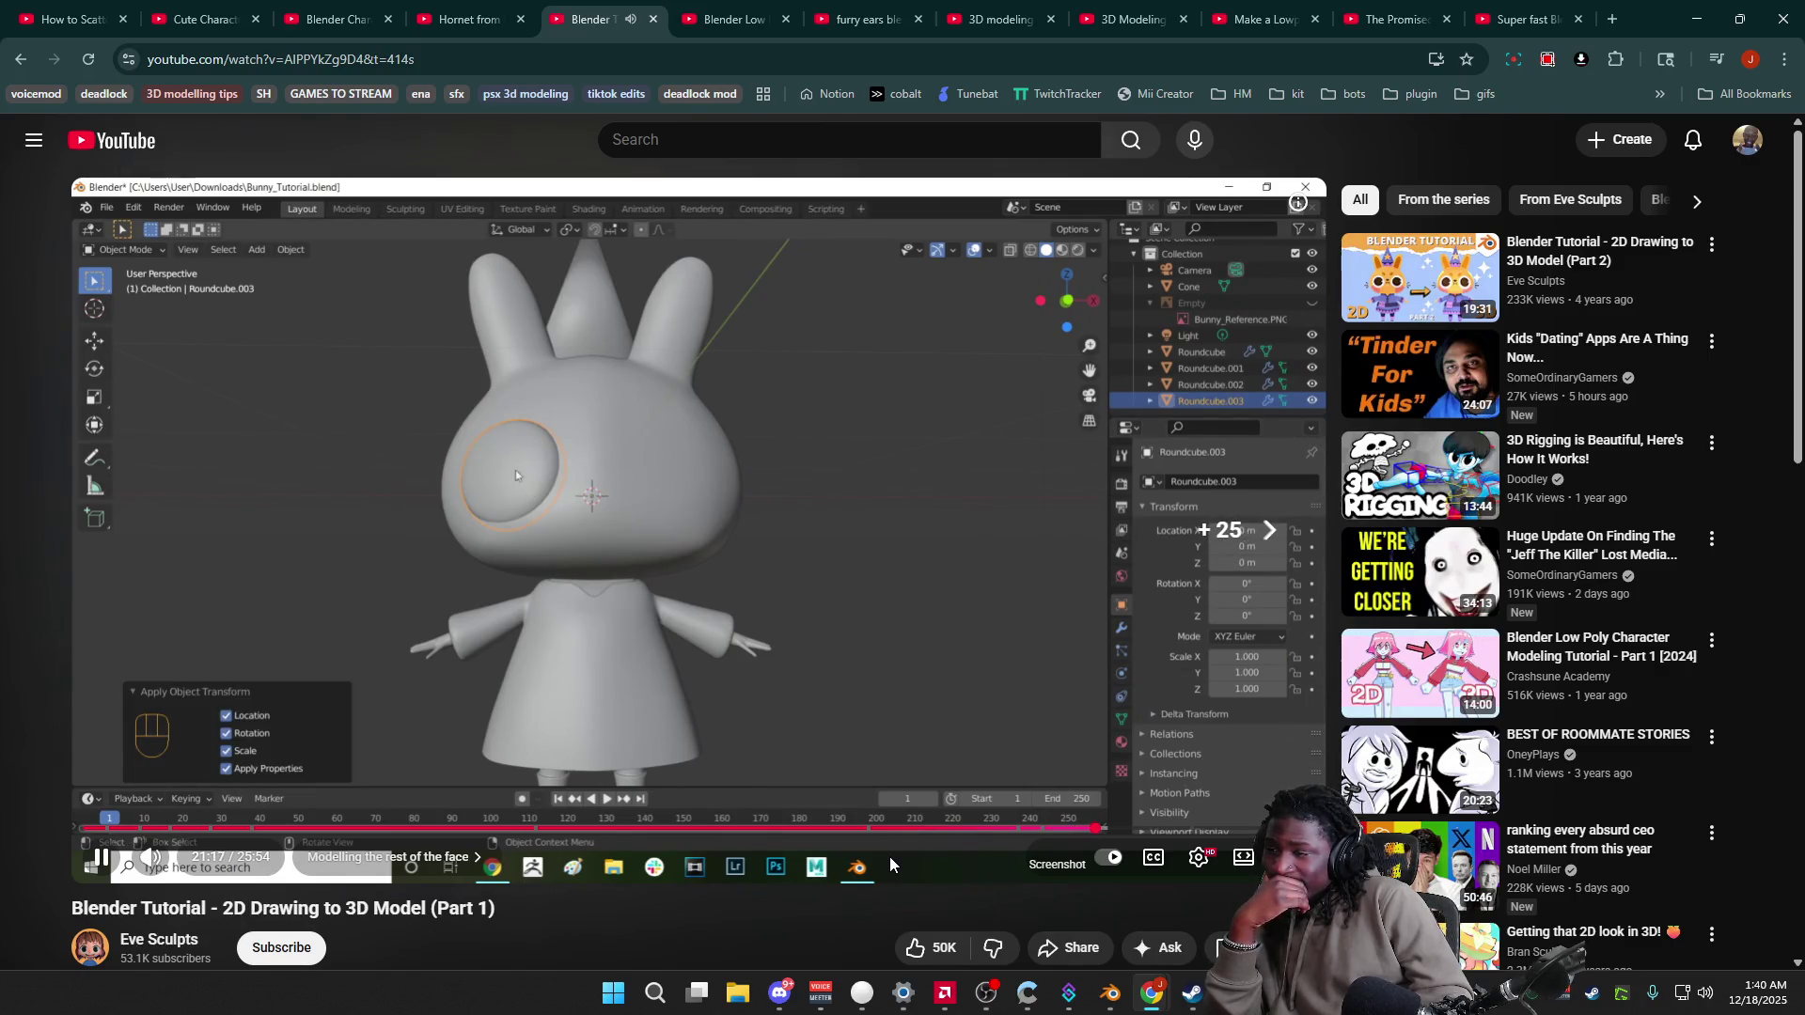
{"action": "key", "text": "Right"}
{"action": "key", "text": "Right"}
{"action": "key", "text": "Right"}
{"action": "key", "text": "Left"}
{"action": "key", "text": "Left"}
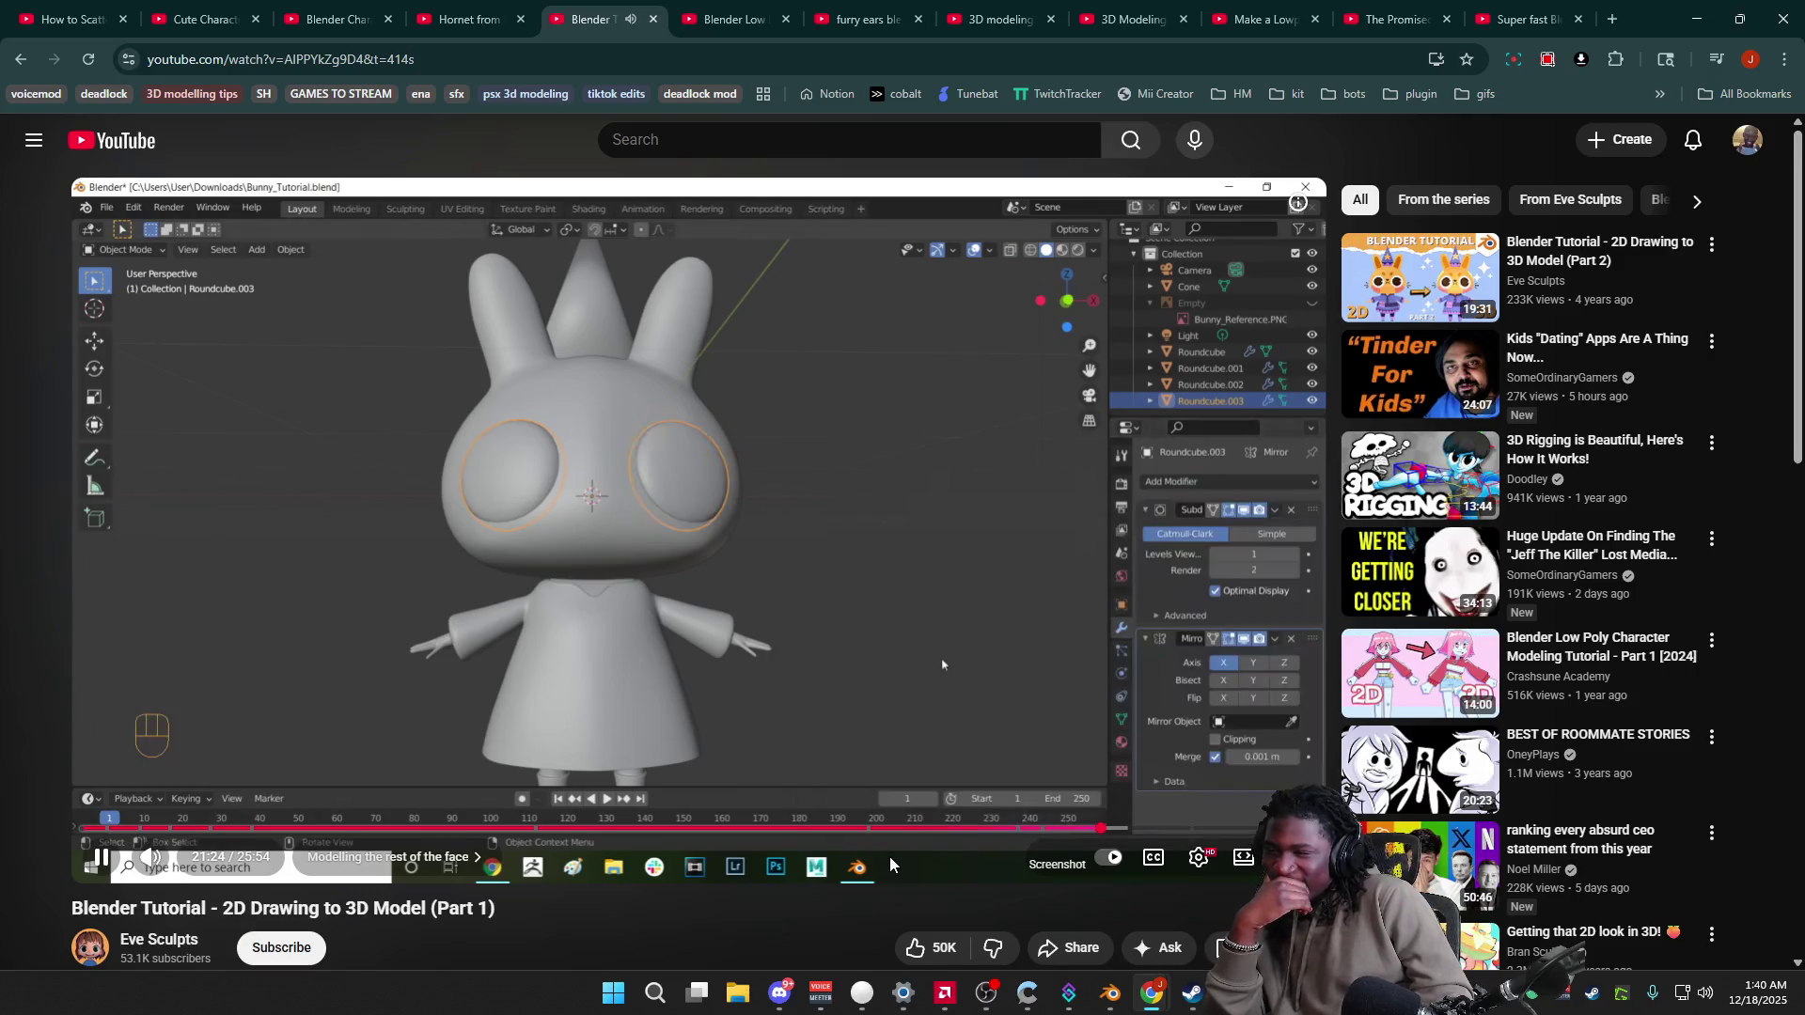
{"action": "key", "text": "Left"}
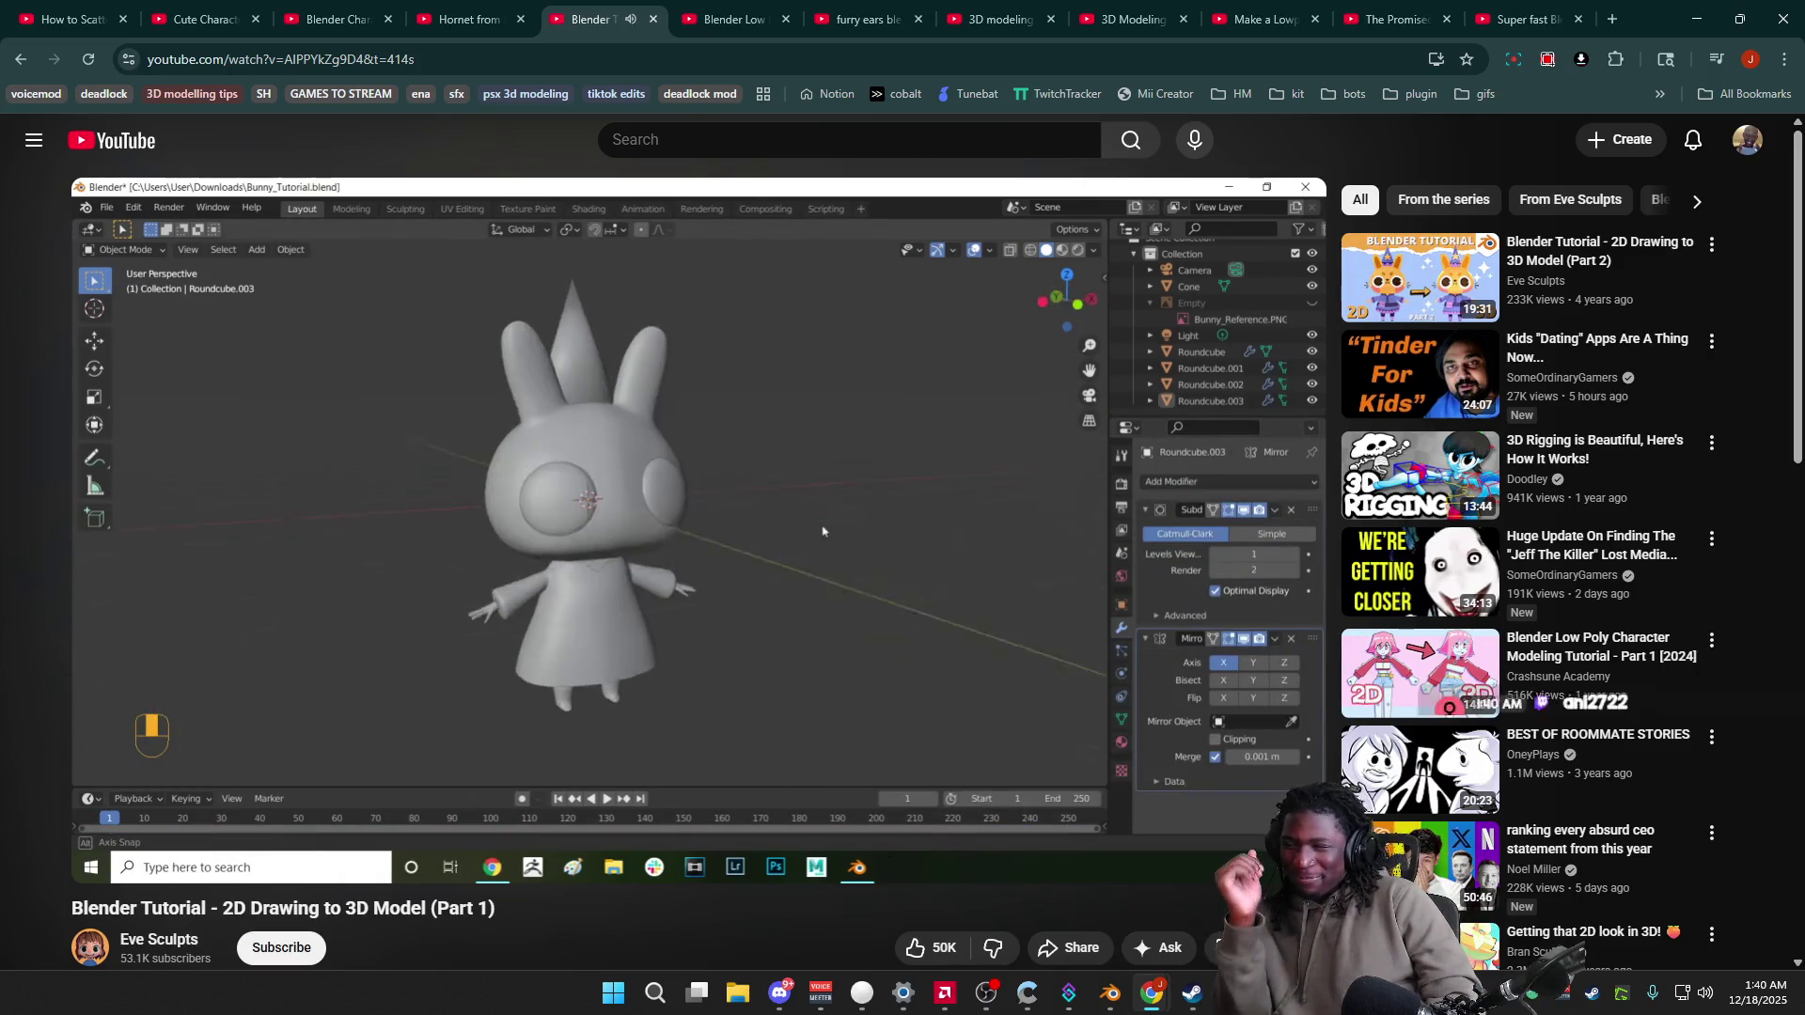
{"action": "key", "text": "Left"}
{"action": "key", "text": "Left"}
{"action": "key", "text": "Left"}
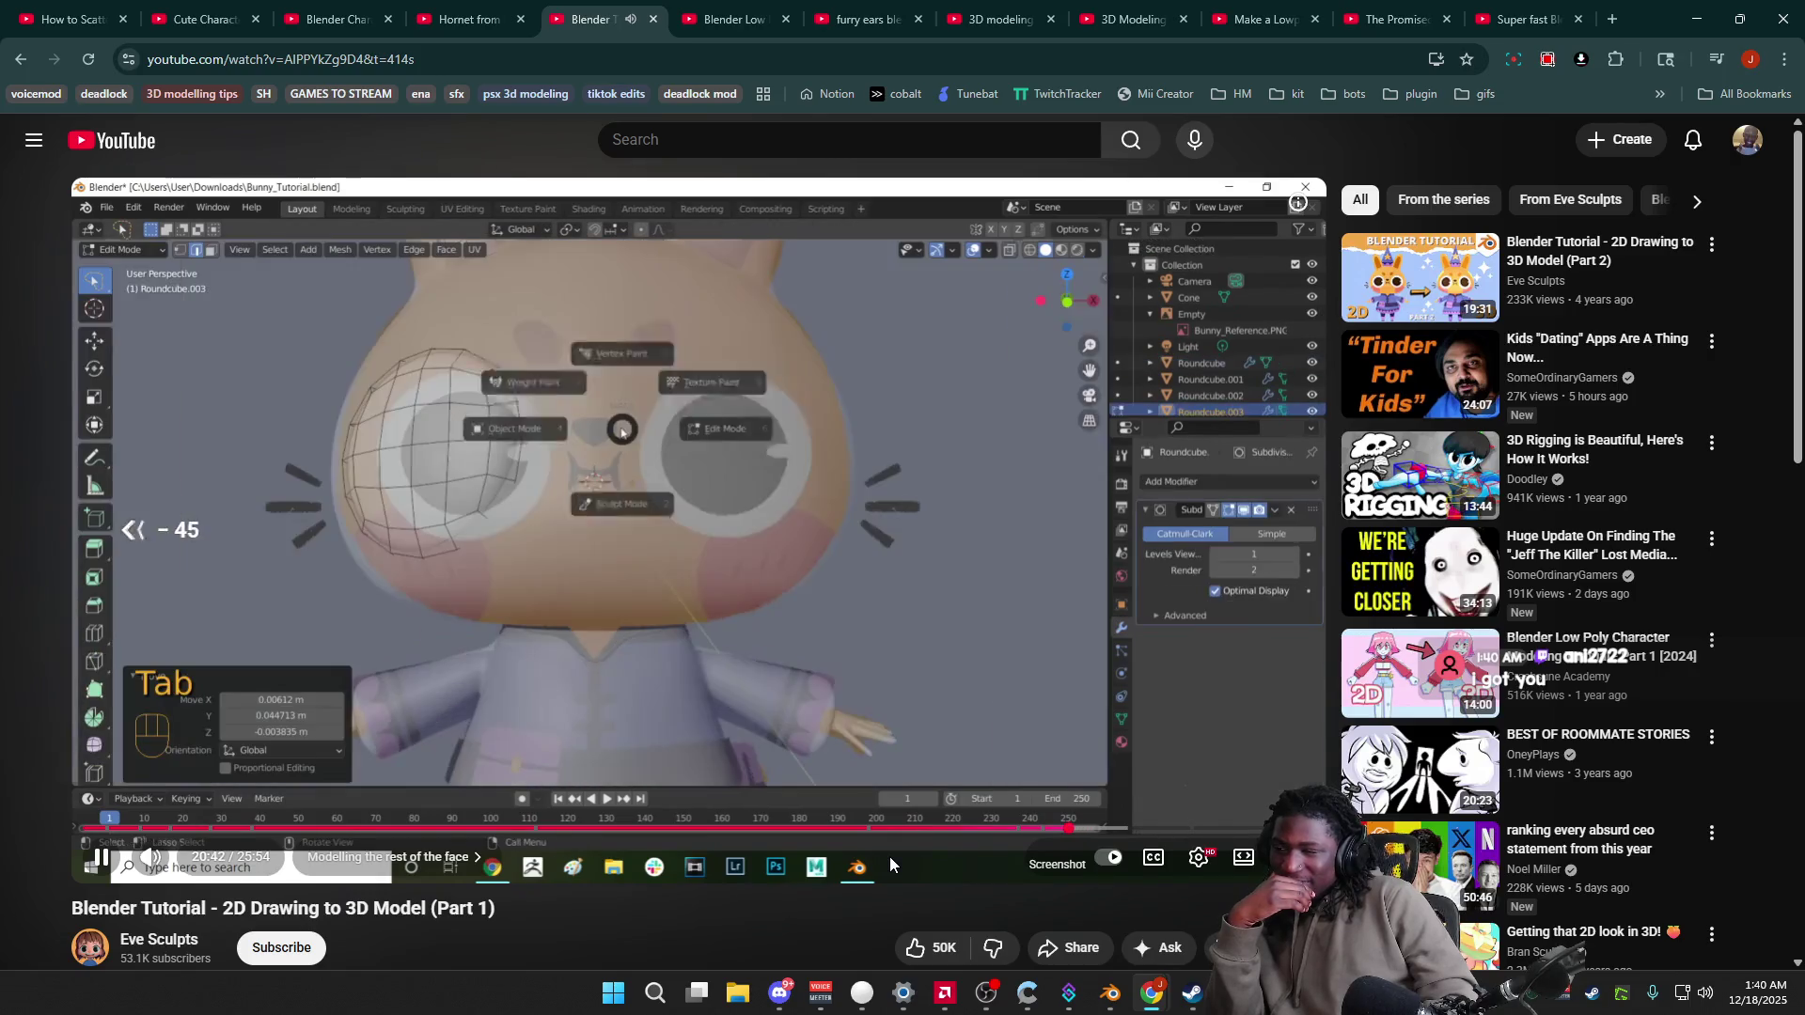
{"action": "key", "text": "Left"}
{"action": "key", "text": "Left"}
{"action": "key", "text": "Left"}
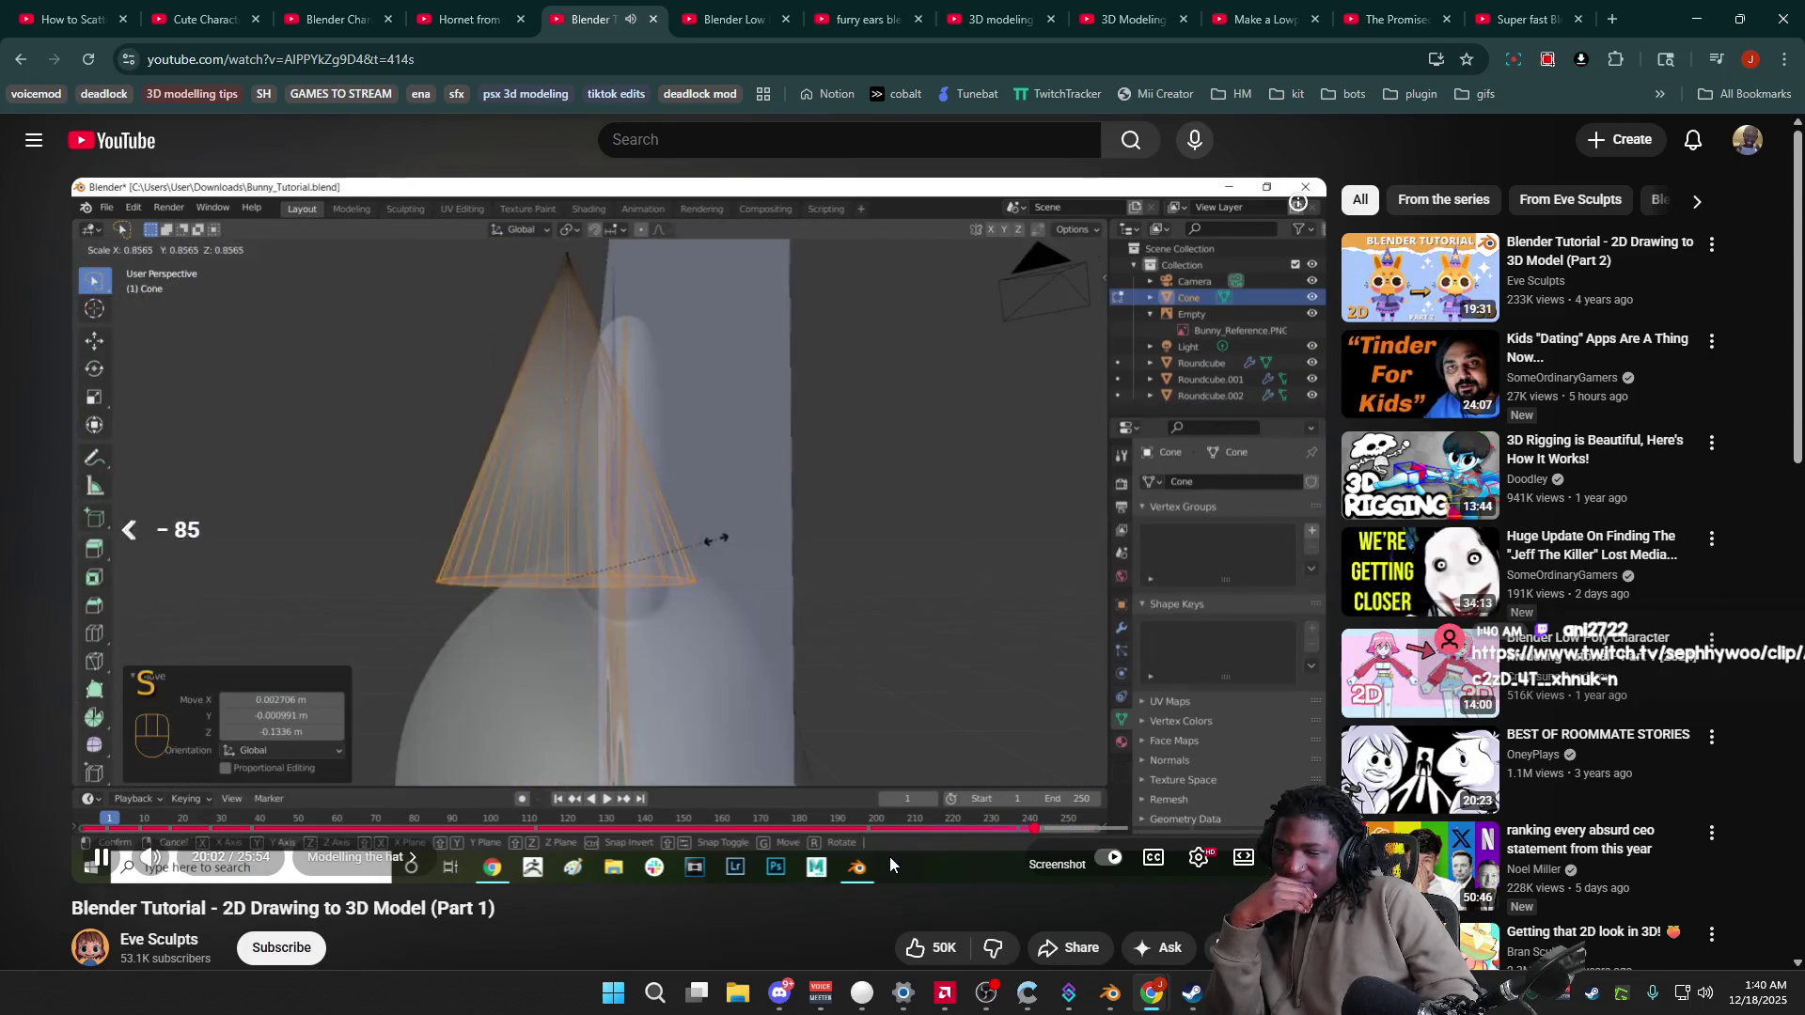
{"action": "key", "text": "Right"}
{"action": "key", "text": "Right"}
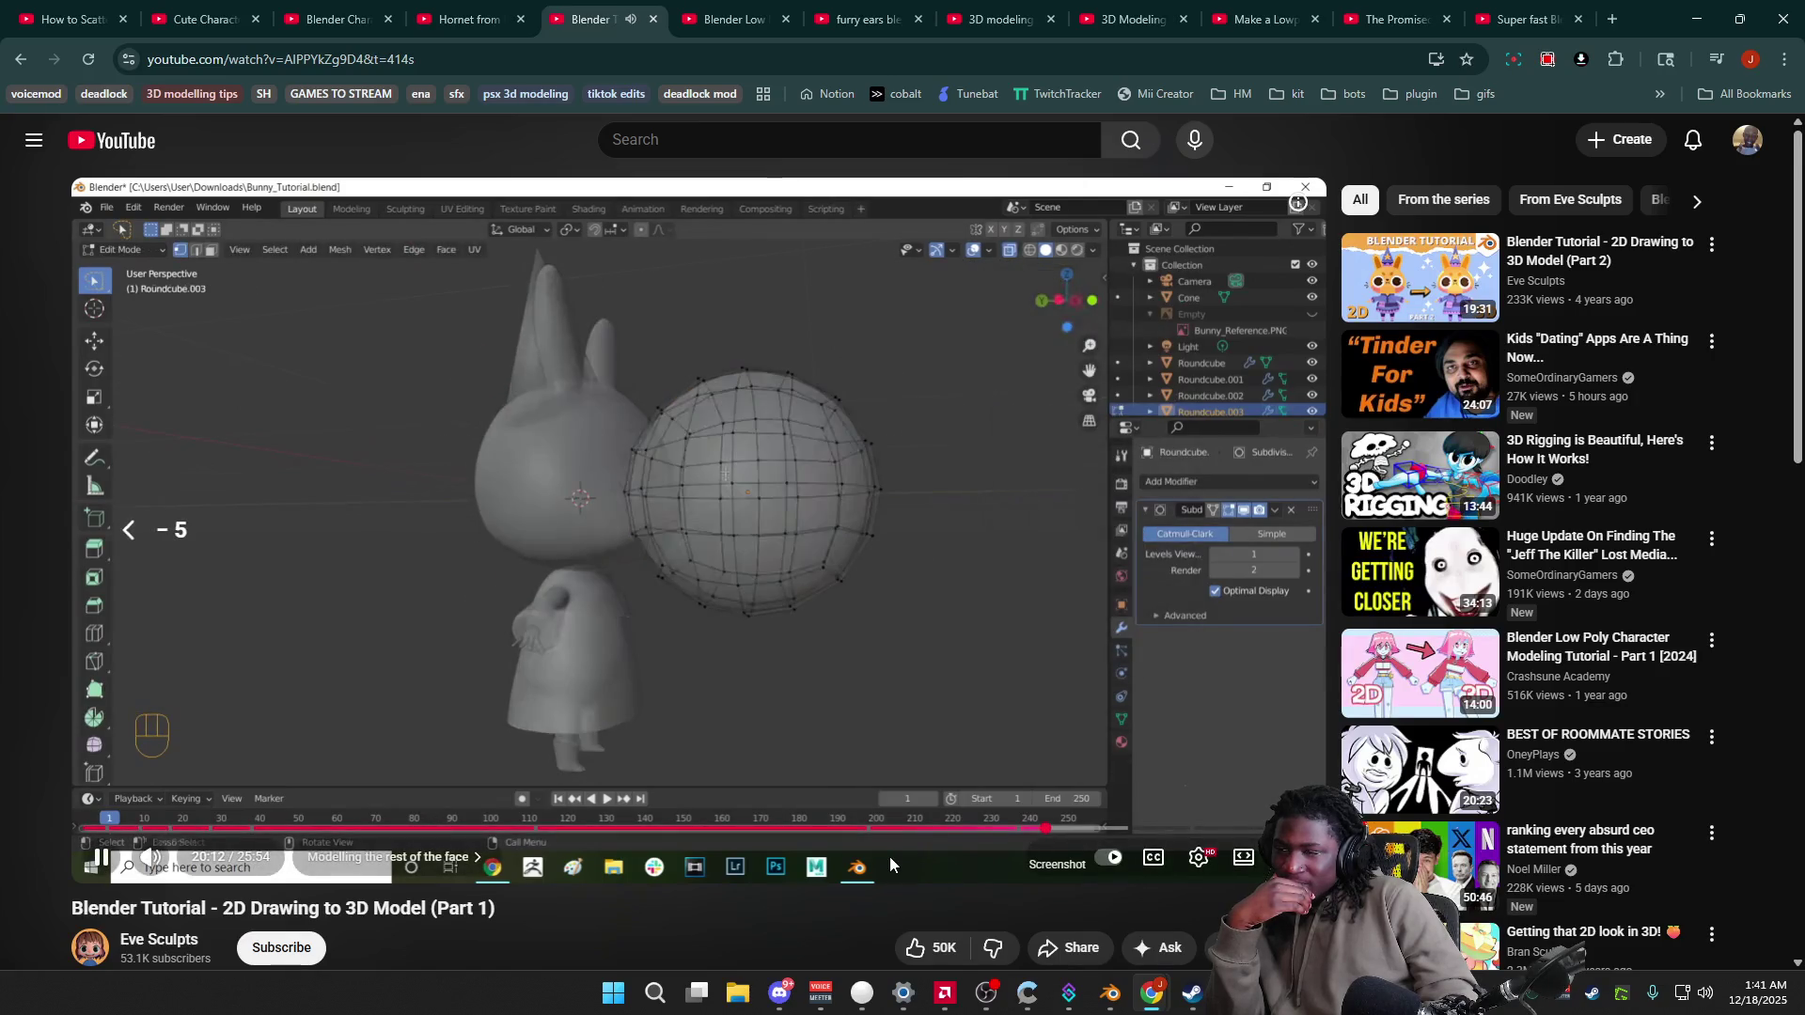
{"action": "key", "text": "Left"}
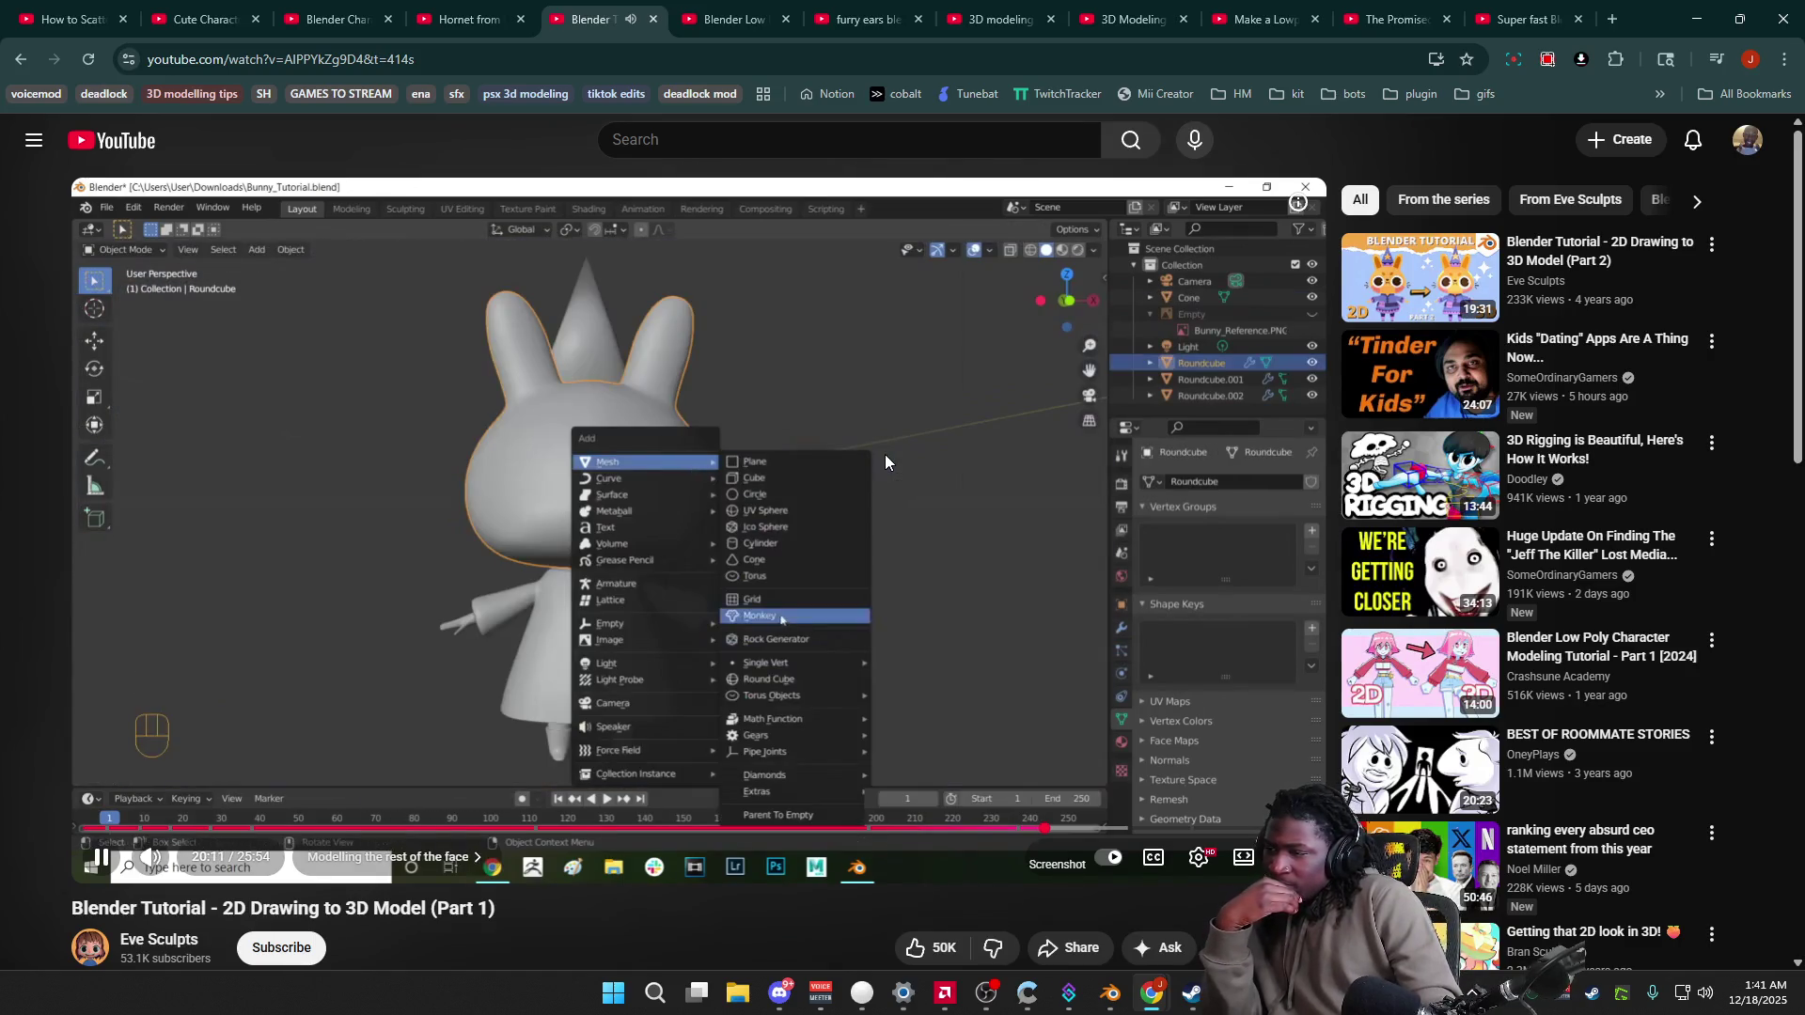
Step: Pause and resume repeatedly to study the sphere being flattened and the modifier step
{"action": "left_click", "coordinate": [756, 547]}
{"action": "left_click", "coordinate": [756, 560]}
{"action": "left_click", "coordinate": [763, 562]}
{"action": "left_click", "coordinate": [842, 594]}
{"action": "left_click", "coordinate": [848, 598]}
{"action": "left_click", "coordinate": [1056, 656]}
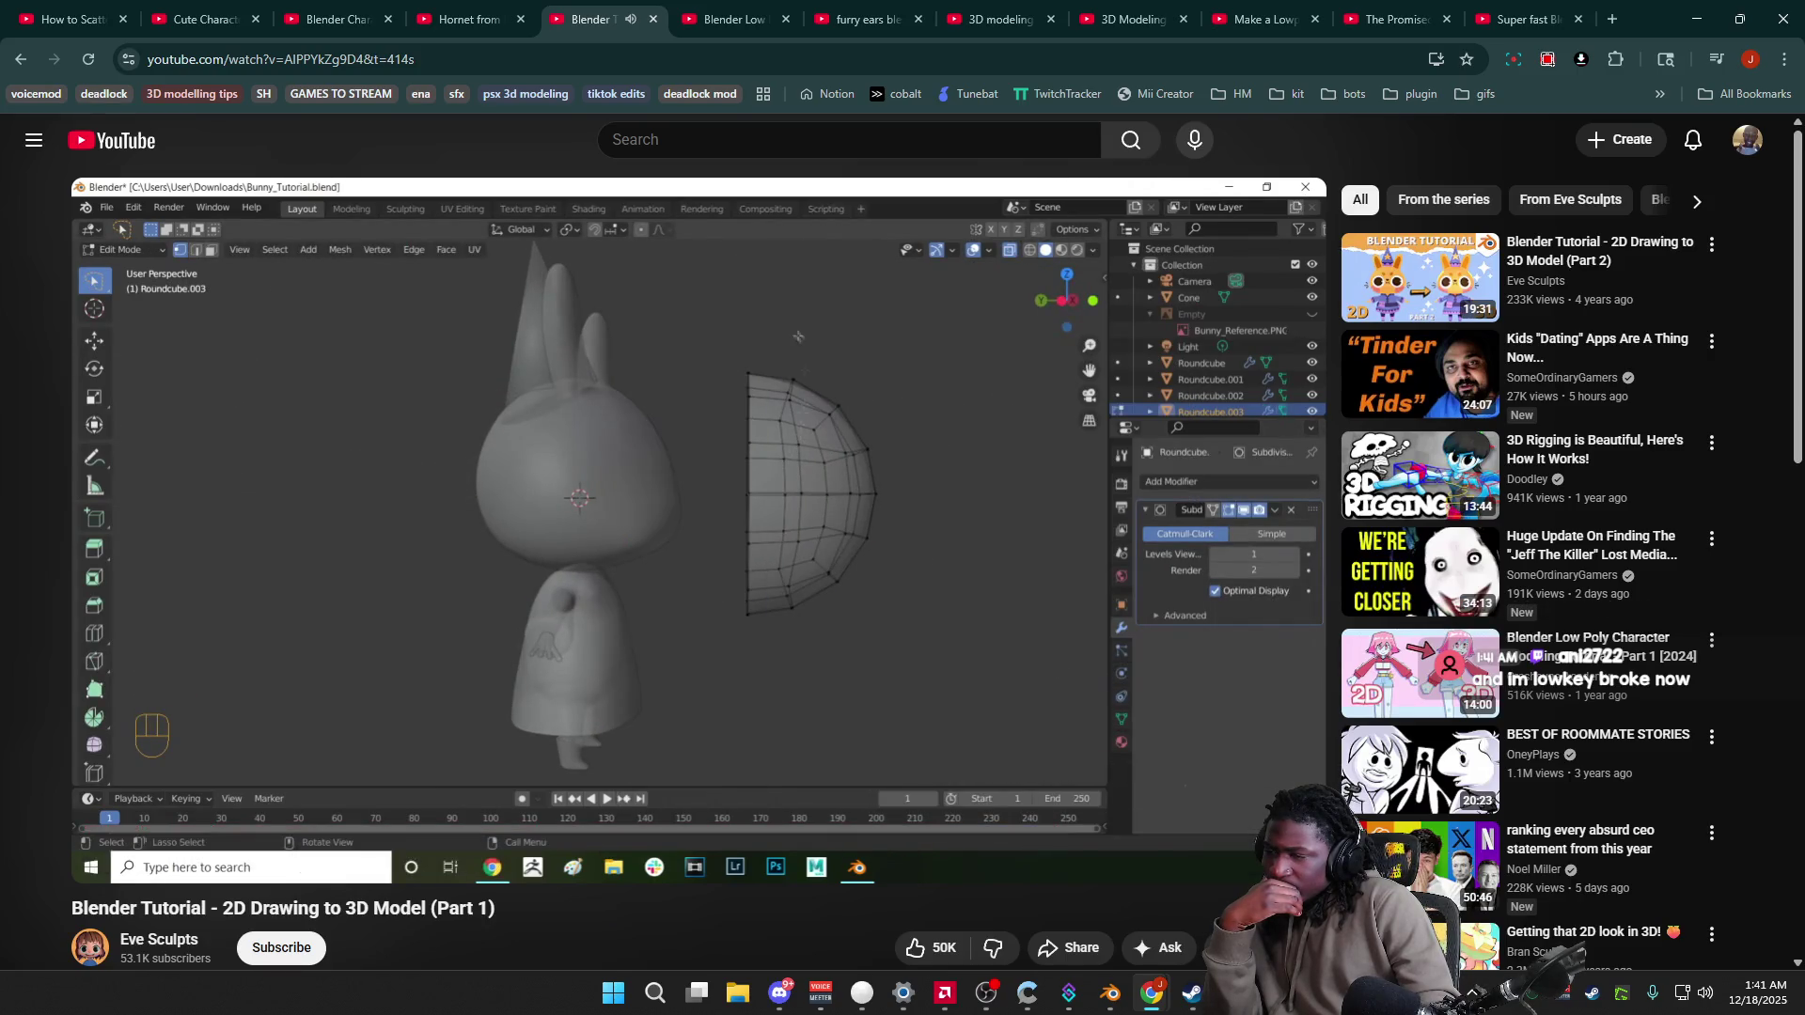
{"action": "left_click", "coordinate": [1057, 656]}
{"action": "left_click", "coordinate": [1057, 657]}
{"action": "left_click", "coordinate": [1042, 662]}
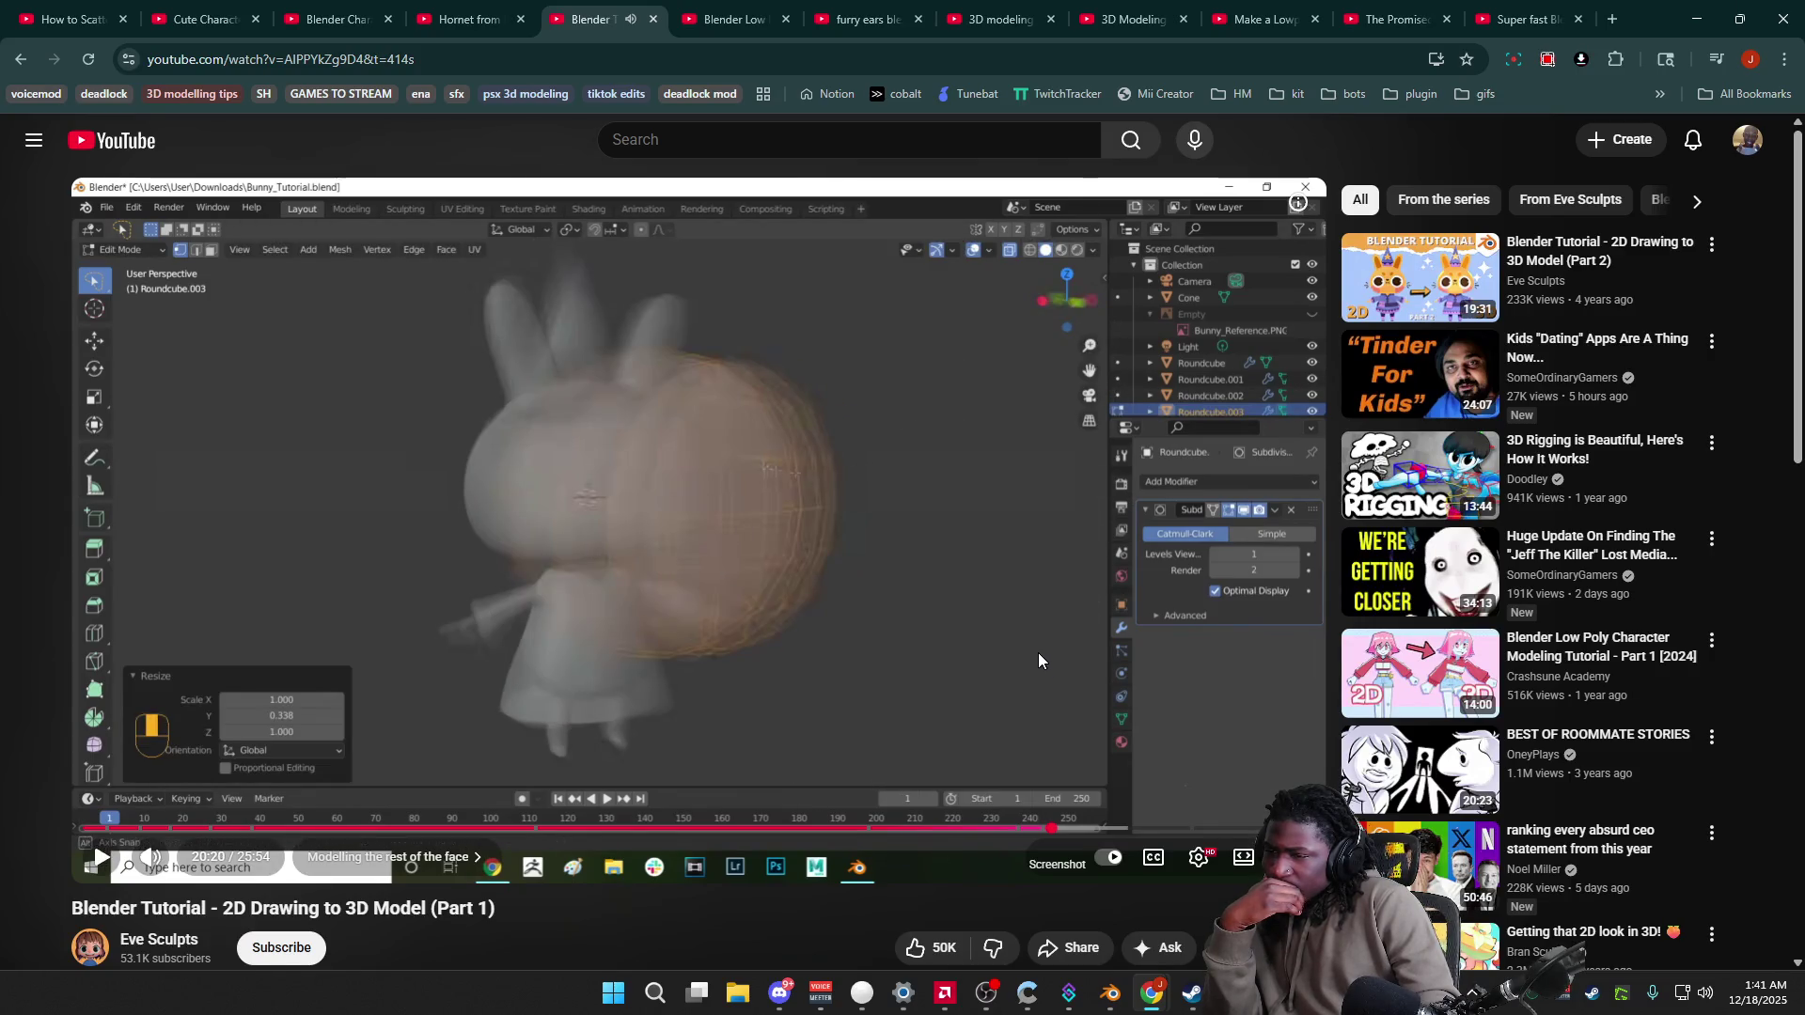
{"action": "left_click", "coordinate": [931, 646]}
{"action": "left_click", "coordinate": [931, 646]}
Step: In Blender, enable X-Ray shading and snap to Front Orthographic view of the cat
{"action": "mouse_move", "coordinate": [1193, 999]}
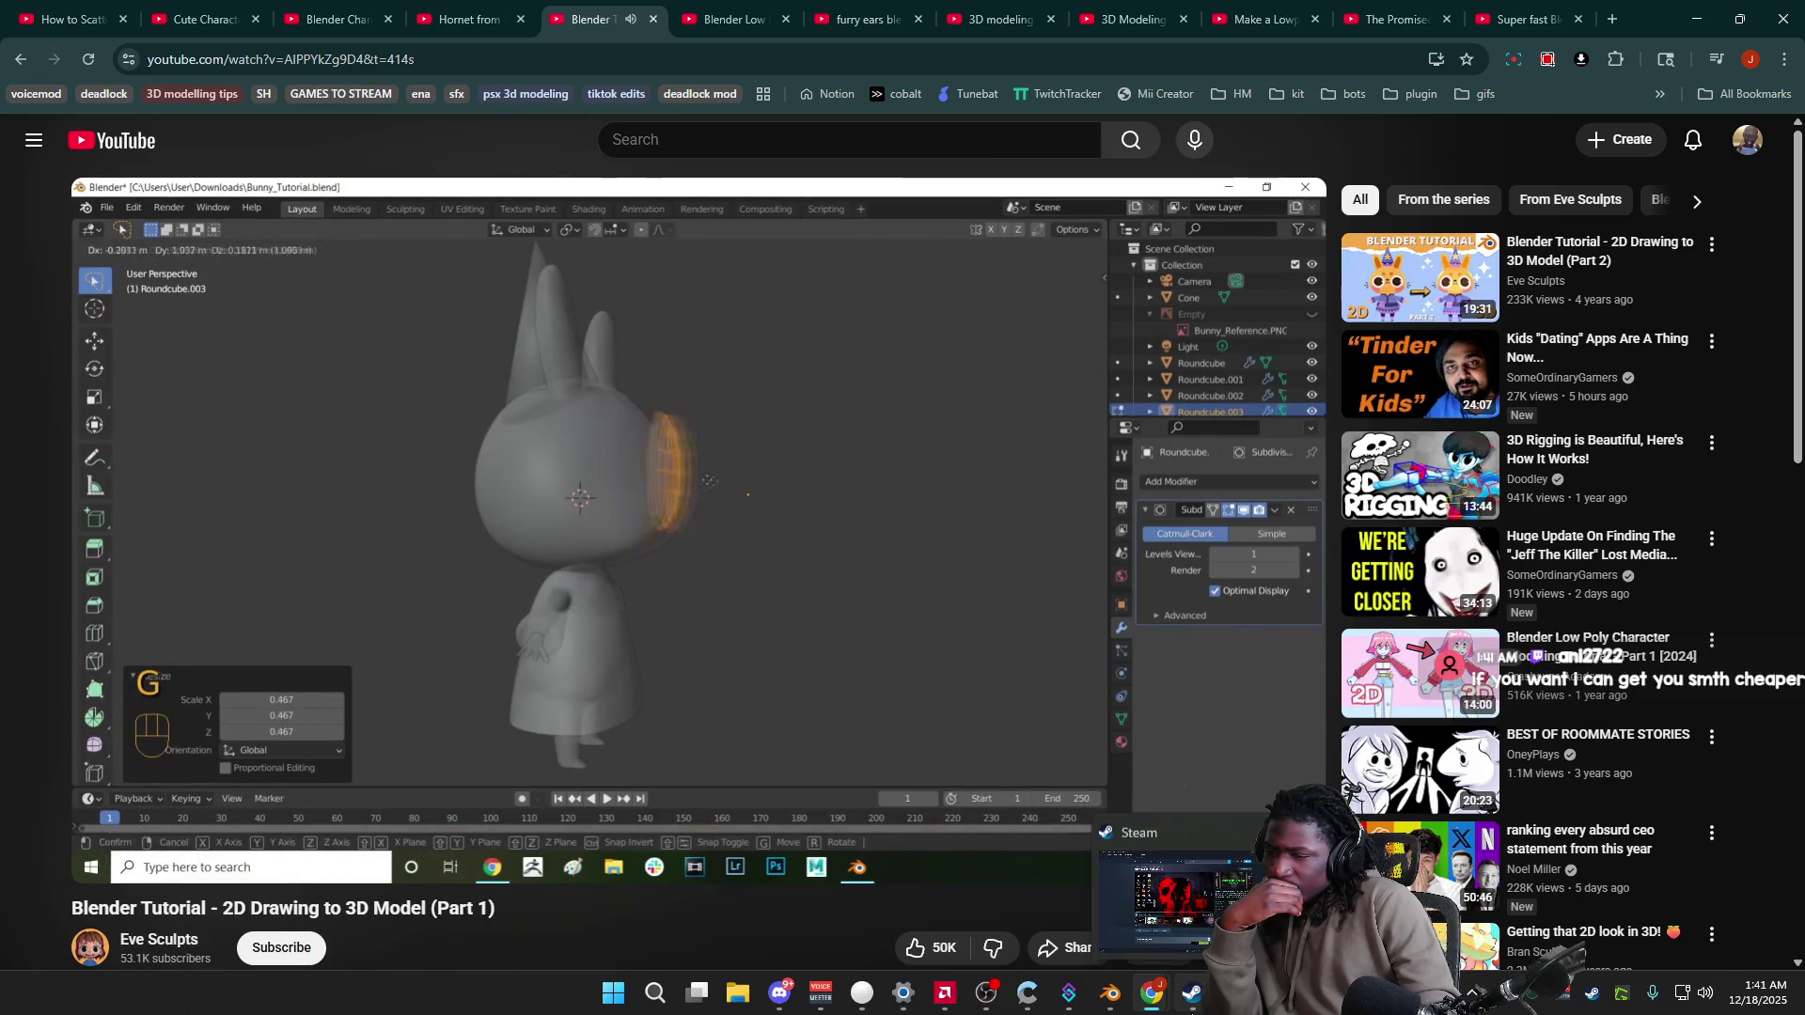
{"action": "left_click", "coordinate": [1111, 994]}
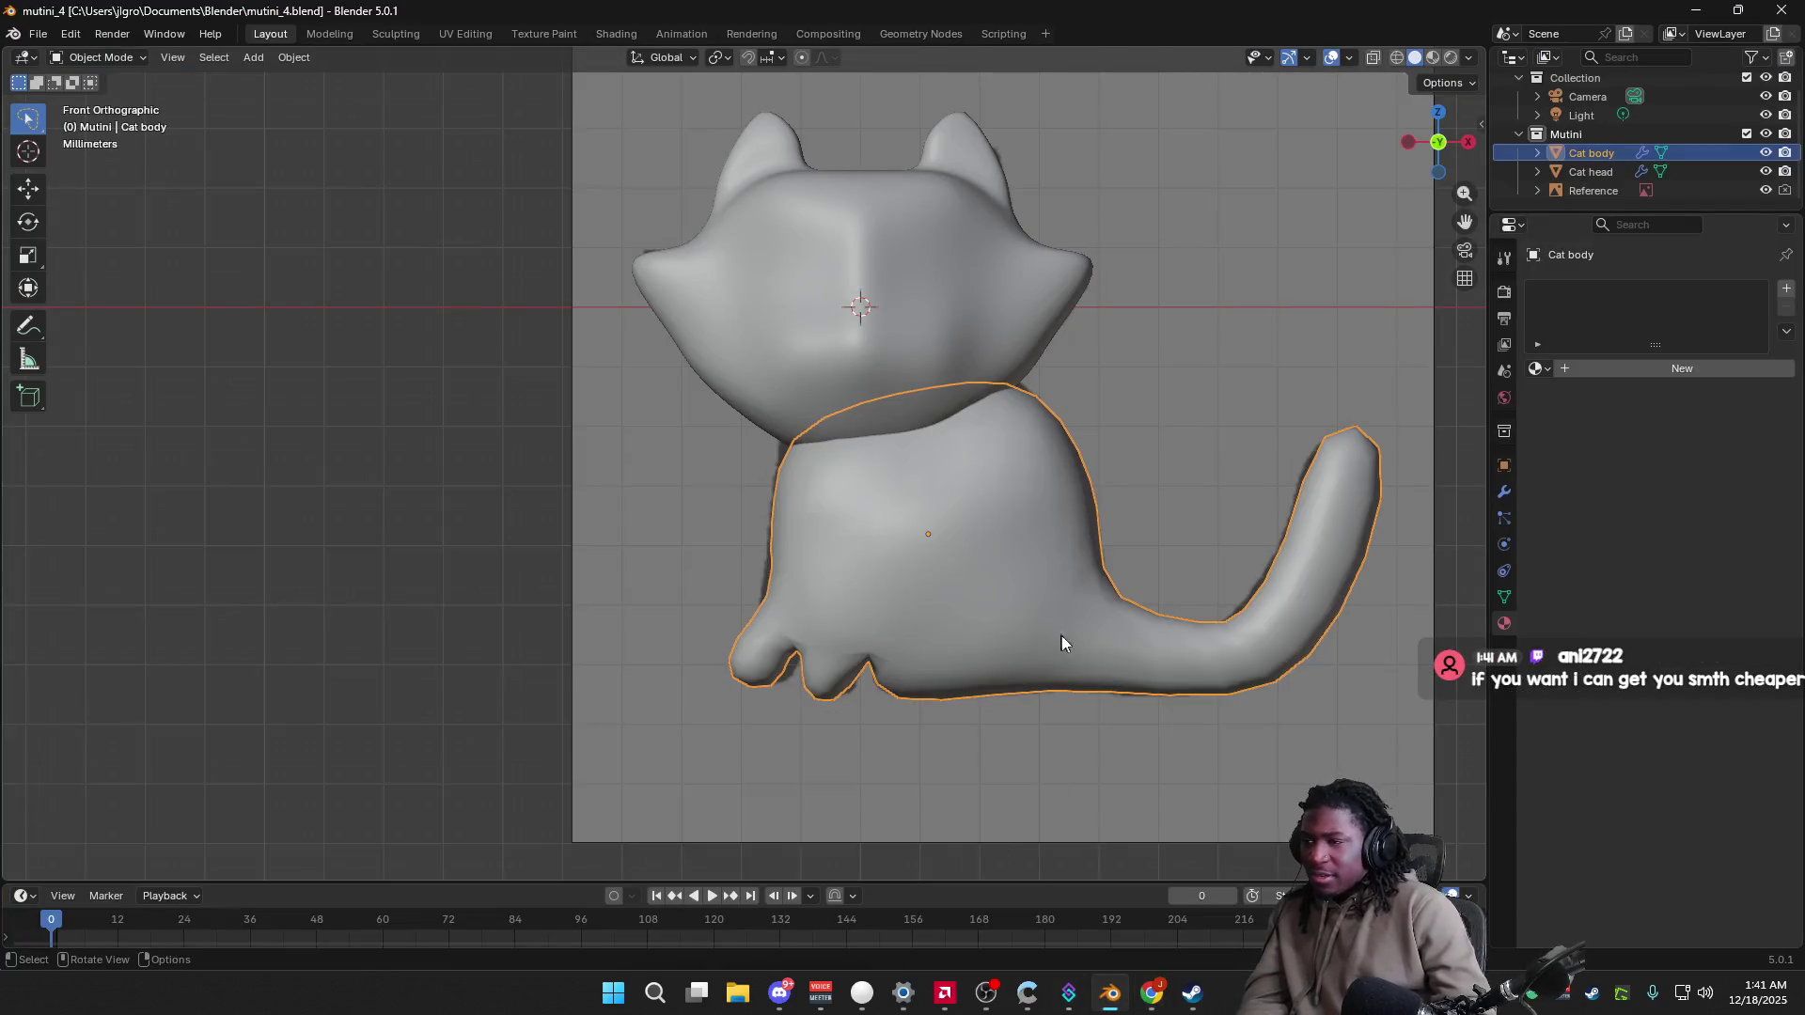
{"action": "left_click", "coordinate": [1468, 57]}
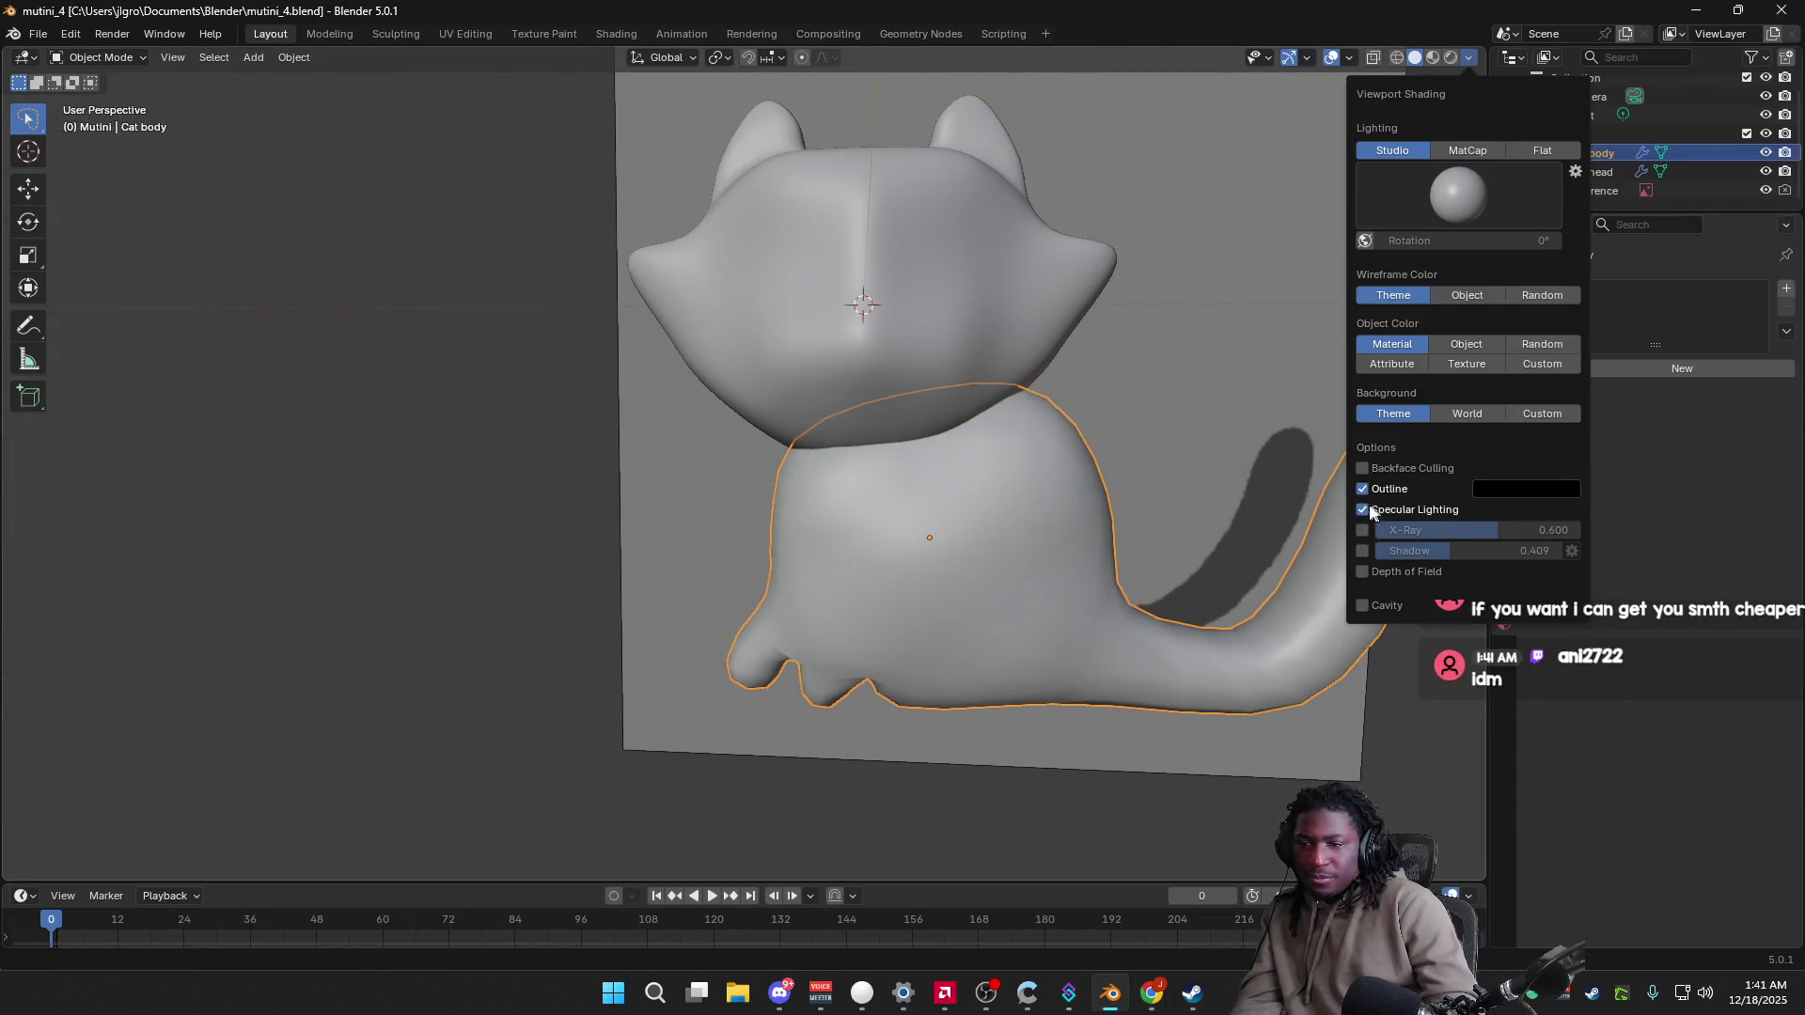
{"action": "left_click", "coordinate": [1363, 531]}
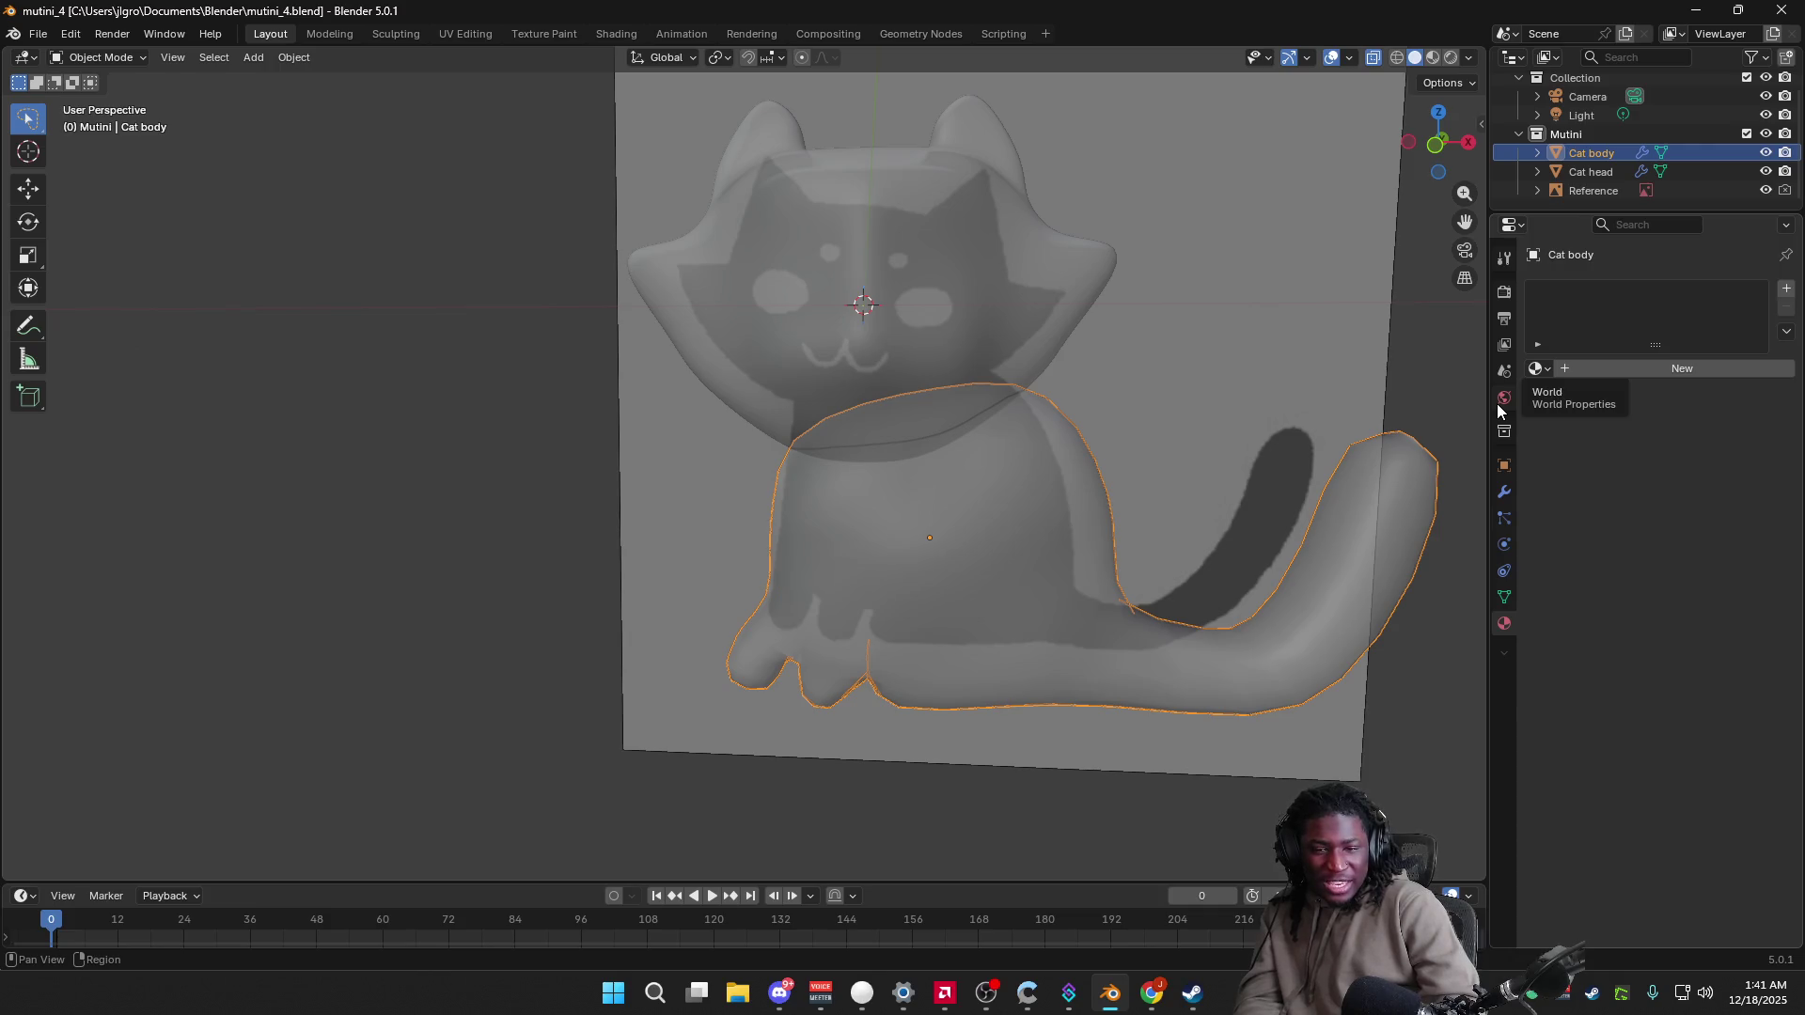
{"action": "left_click", "coordinate": [1438, 146]}
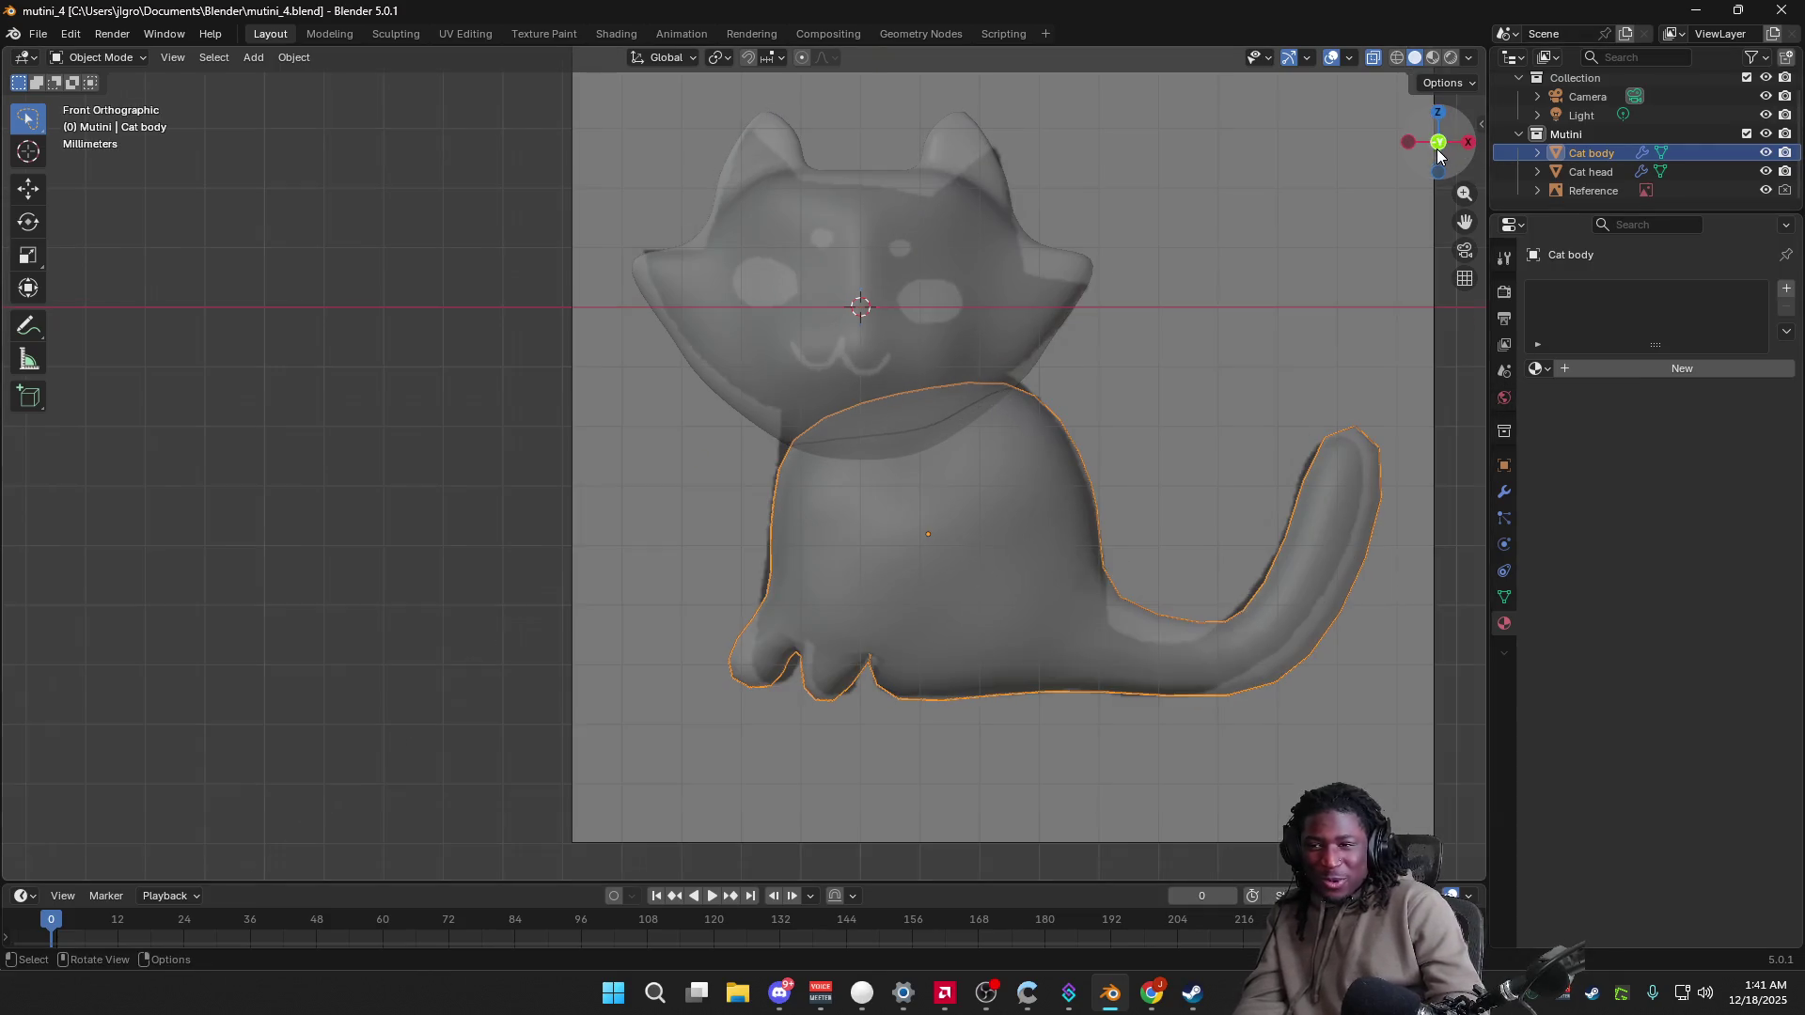
Step: Add a Round Cube mesh (Roundcube.001) to the cat scene
{"action": "left_click", "coordinate": [1136, 388]}
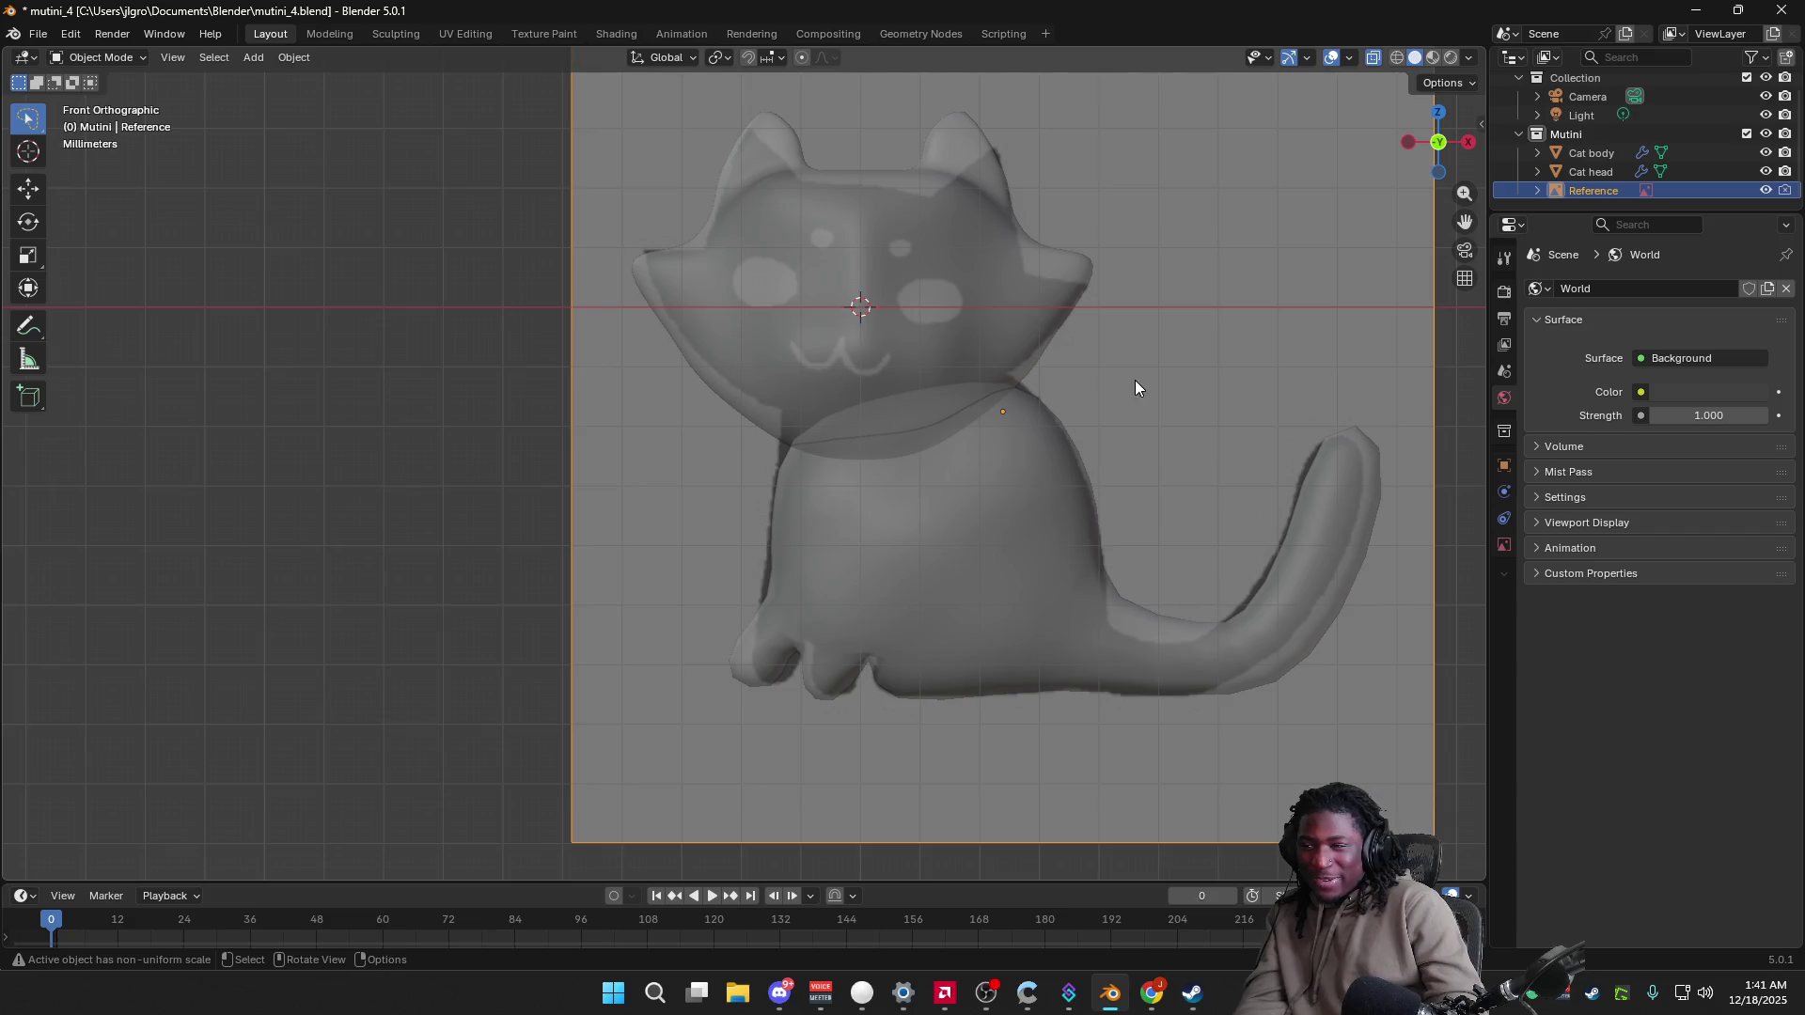
{"action": "left_click", "coordinate": [536, 496]}
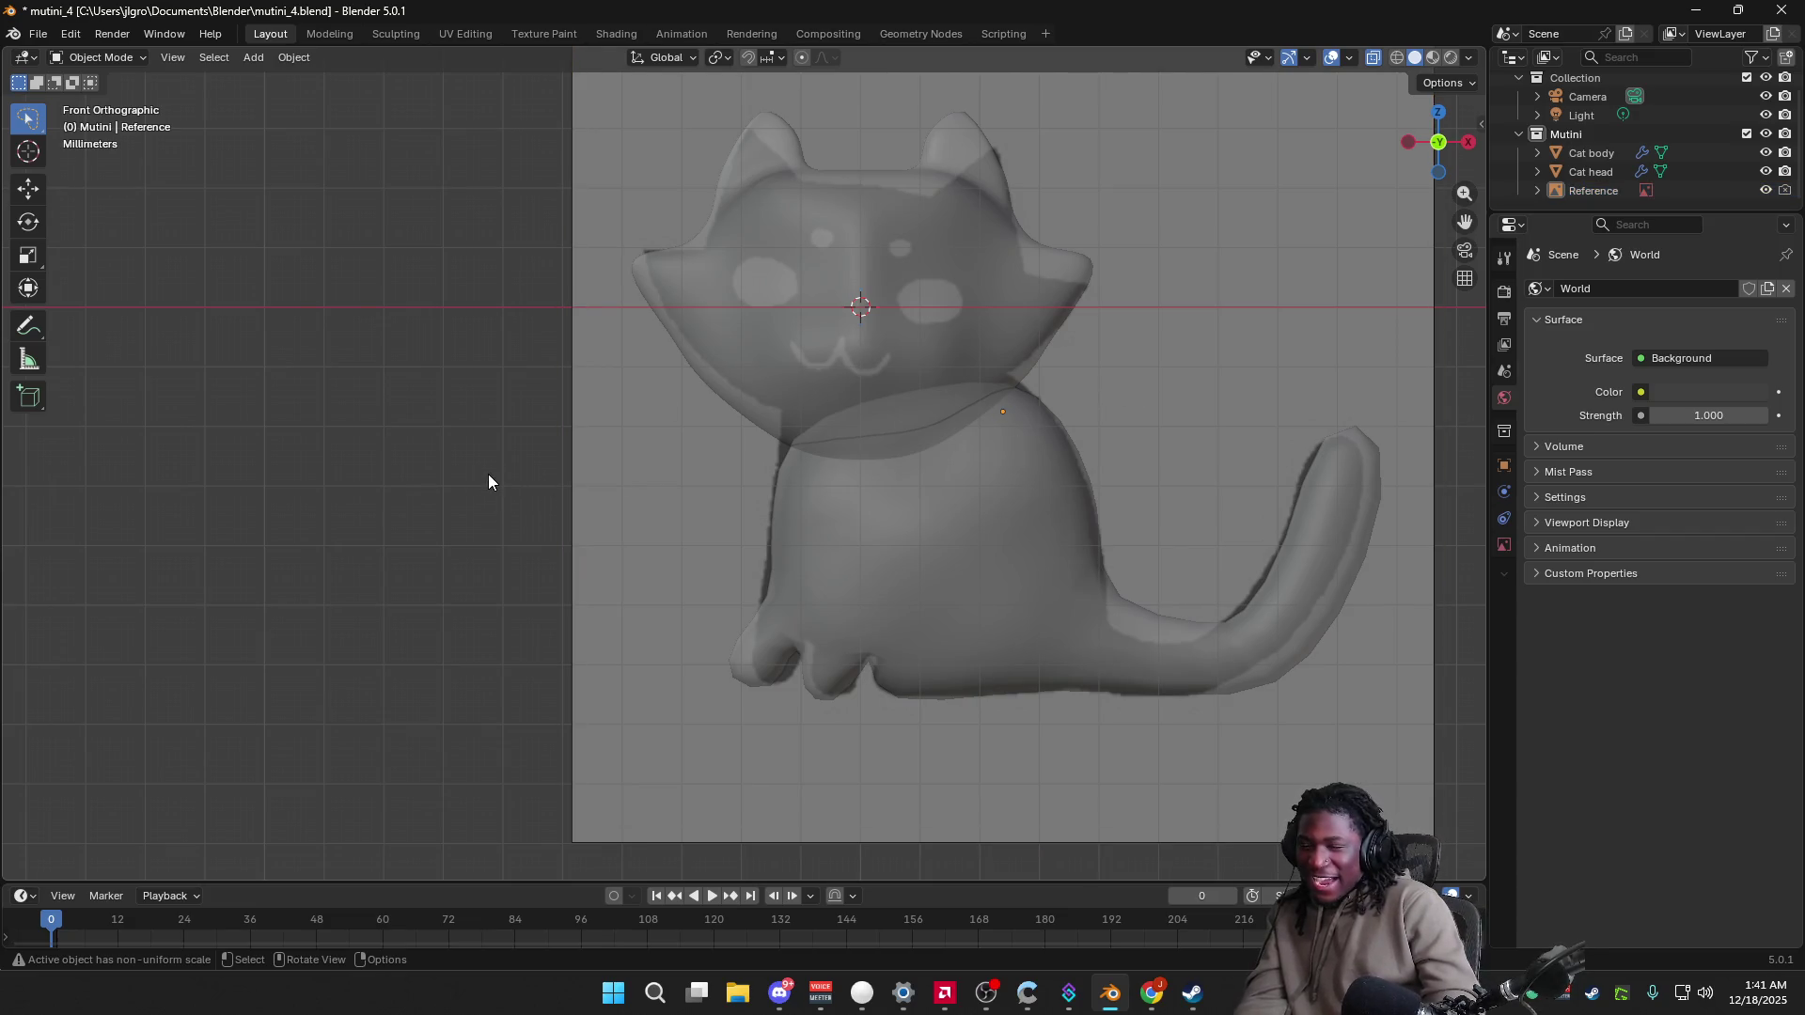
{"action": "key", "text": "shift+a"}
{"action": "mouse_move", "coordinate": [427, 482]}
{"action": "left_click", "coordinate": [544, 671]}
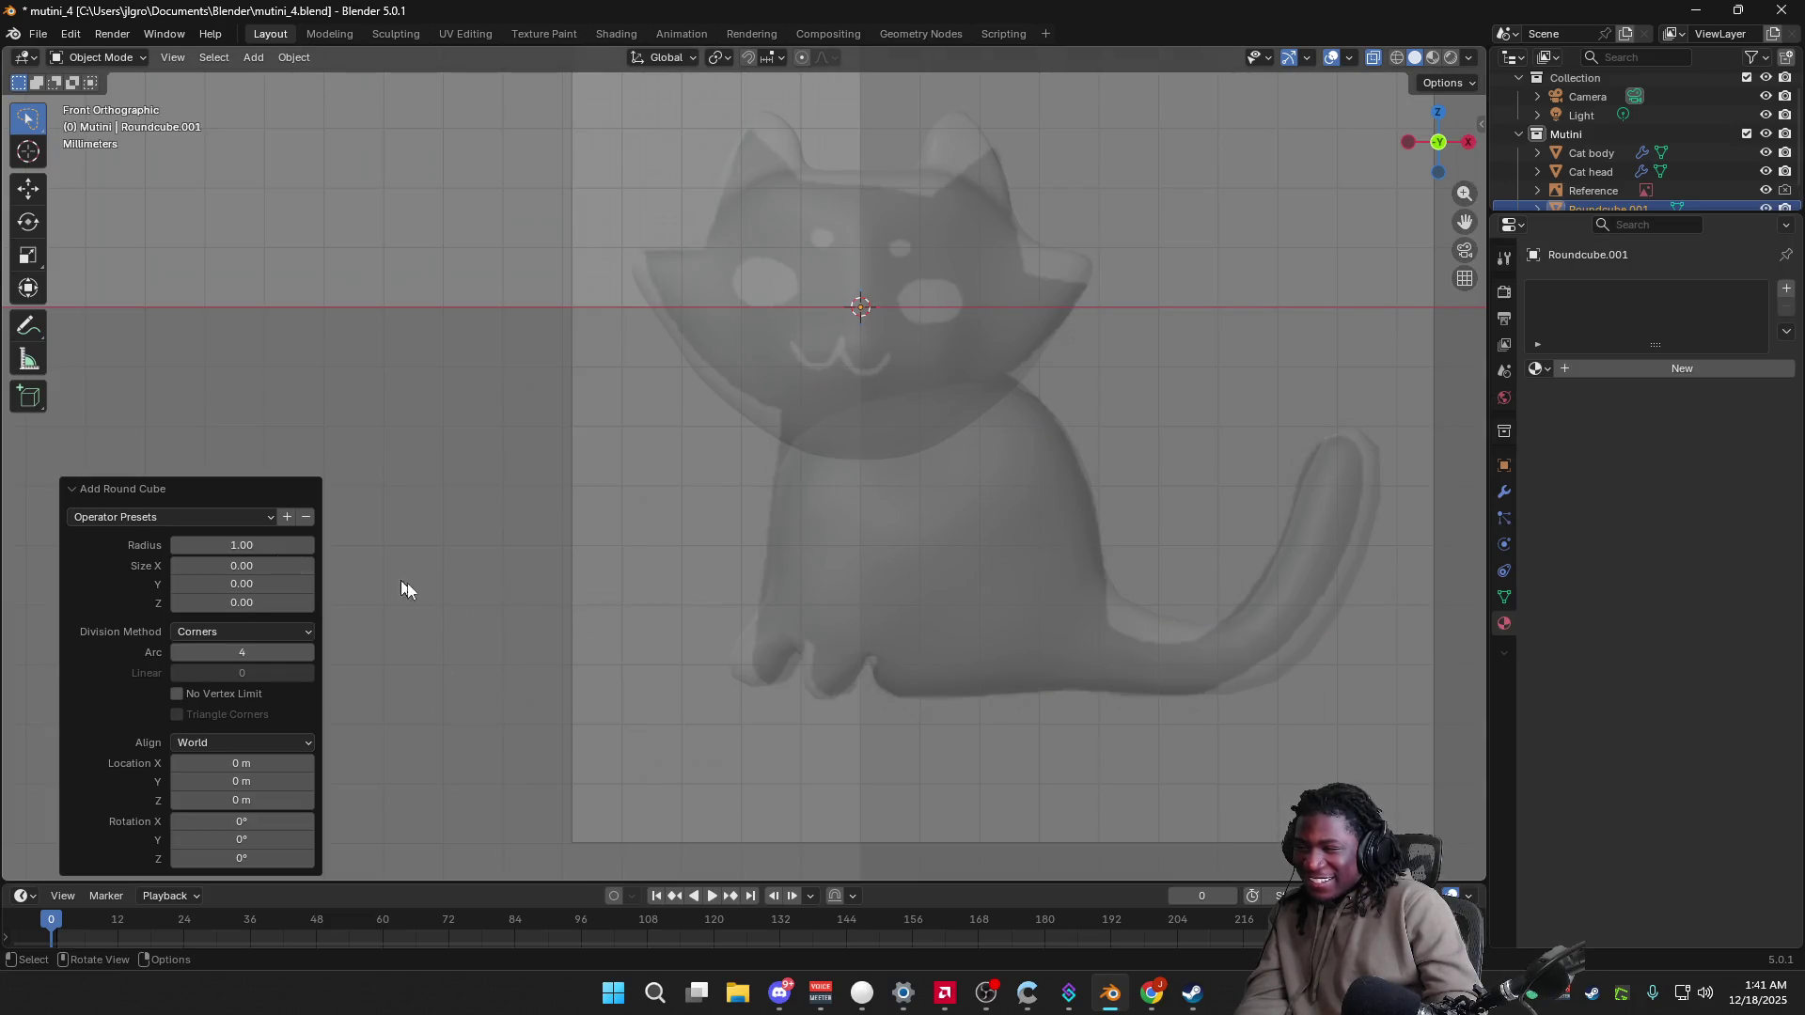
Step: Scale the round cube down to eye size and move it along Y in front of the head
{"action": "key", "text": "s"}
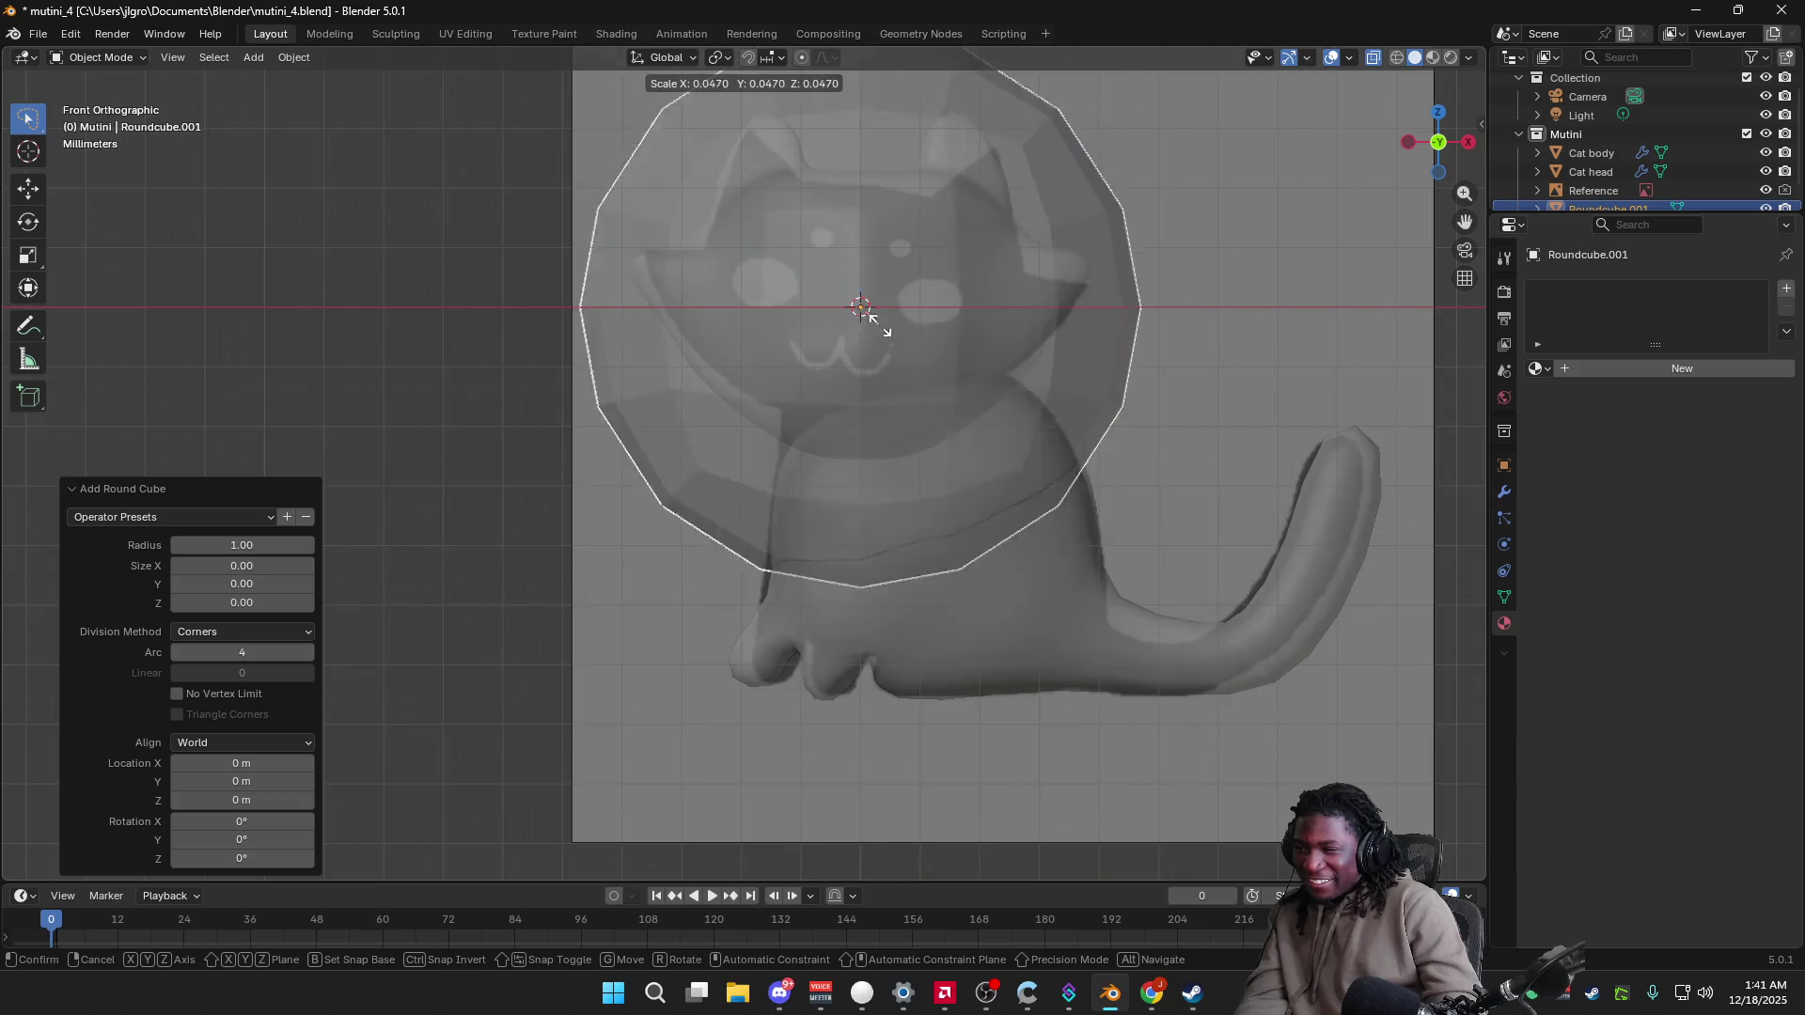
{"action": "left_click", "coordinate": [870, 315]}
{"action": "key", "text": "s"}
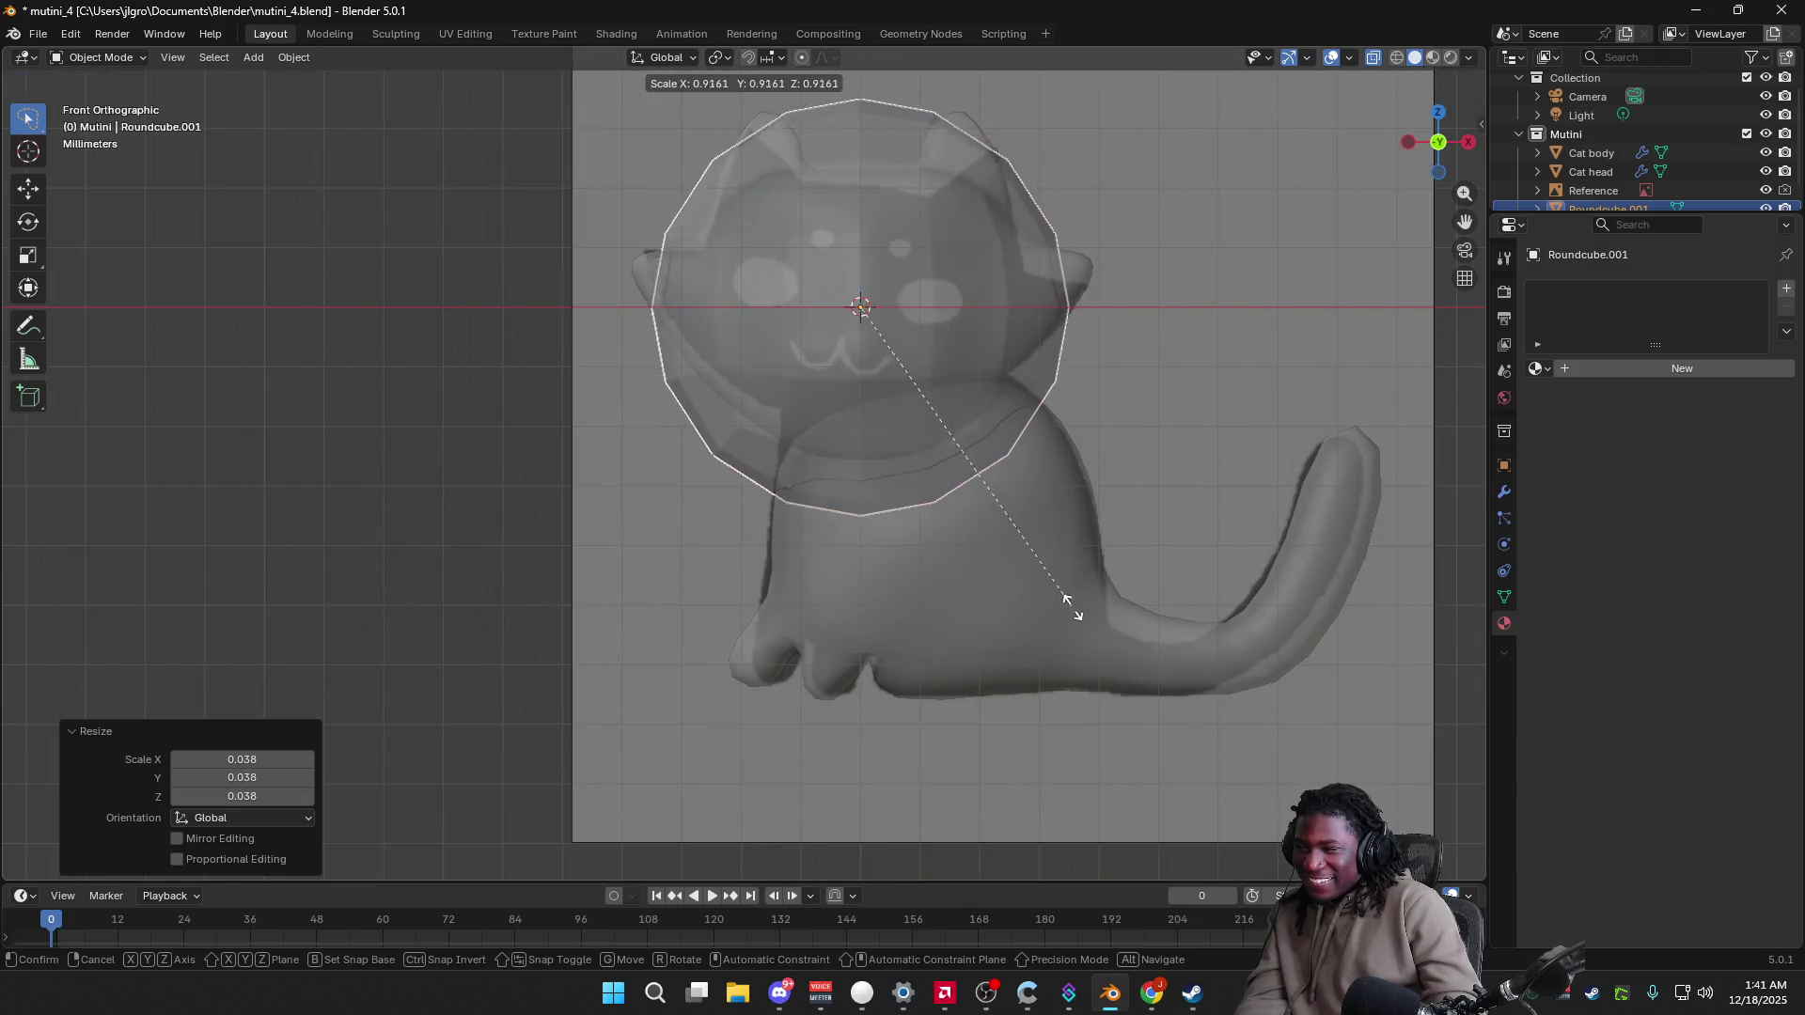
{"action": "left_click", "coordinate": [945, 442]}
{"action": "mouse_move", "coordinate": [945, 442]}
{"action": "middle_mouse_down"}
{"action": "mouse_move", "coordinate": [1115, 472]}
{"action": "mouse_move", "coordinate": [1143, 453]}
{"action": "mouse_move", "coordinate": [1006, 462]}
{"action": "middle_mouse_up"}
{"action": "left_click", "coordinate": [1448, 144]}
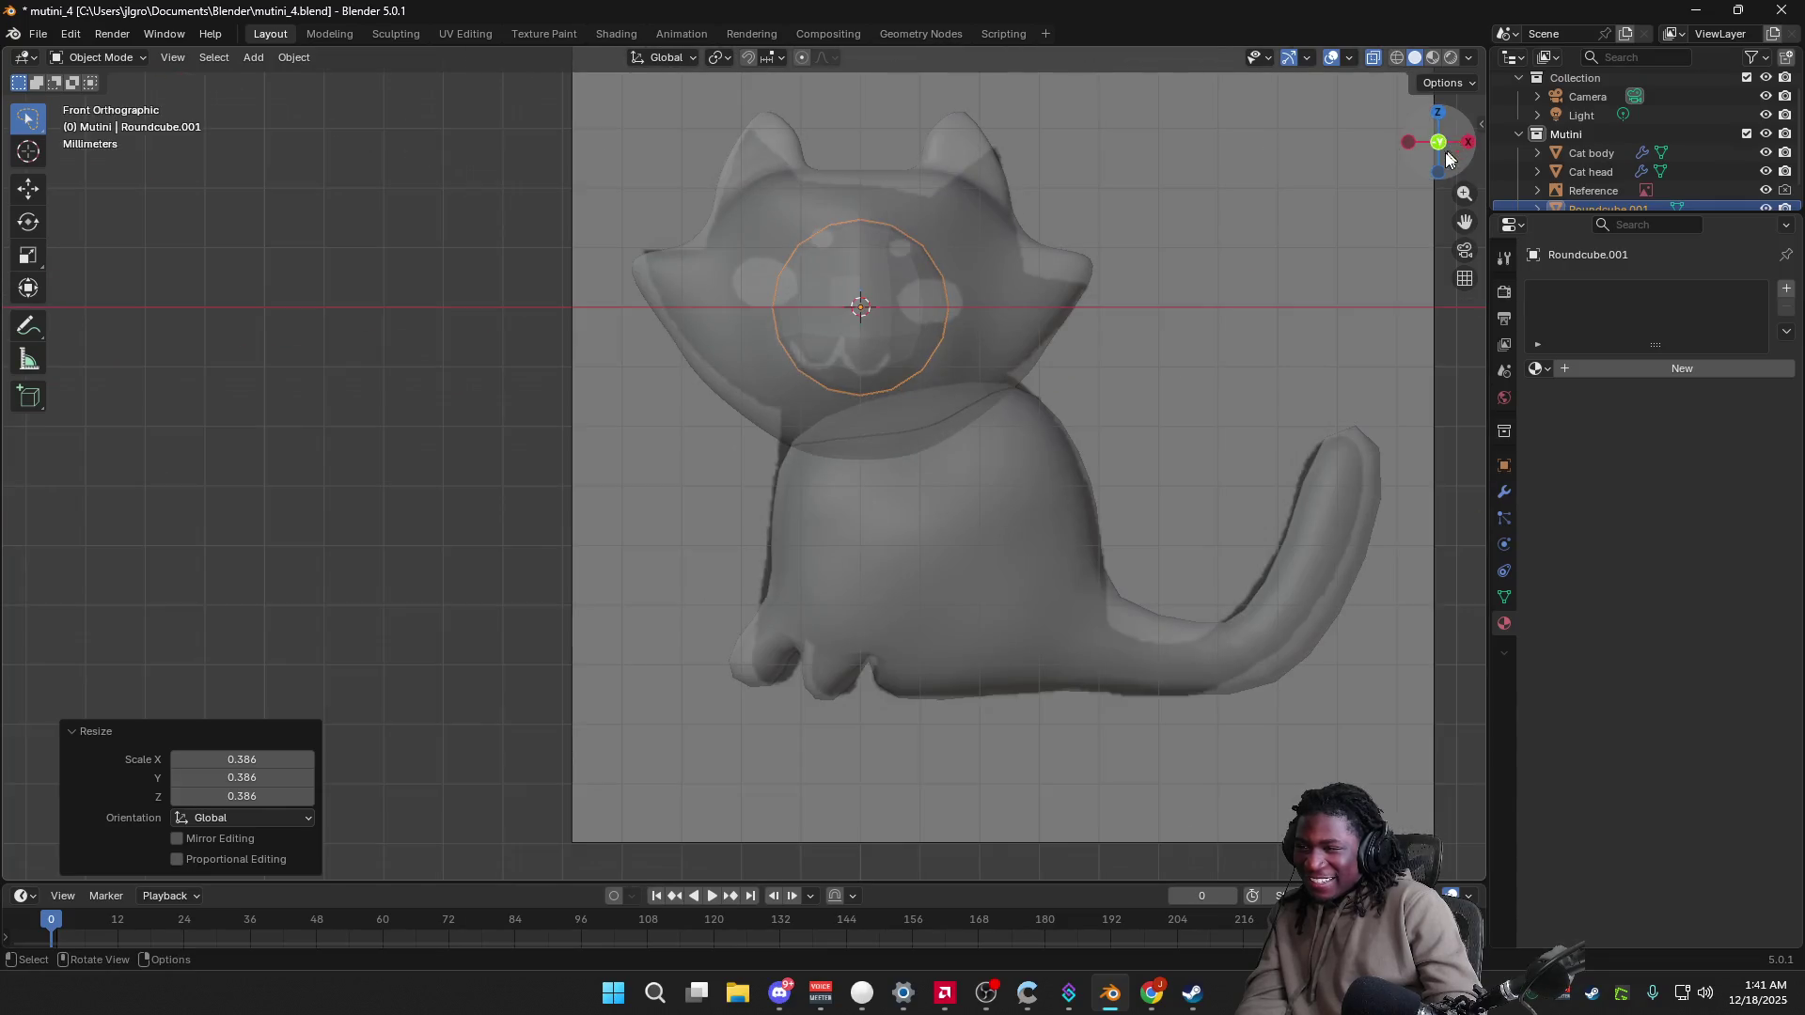
{"action": "left_click", "coordinate": [1409, 143]}
{"action": "key", "text": "g"}
{"action": "key", "text": "y"}
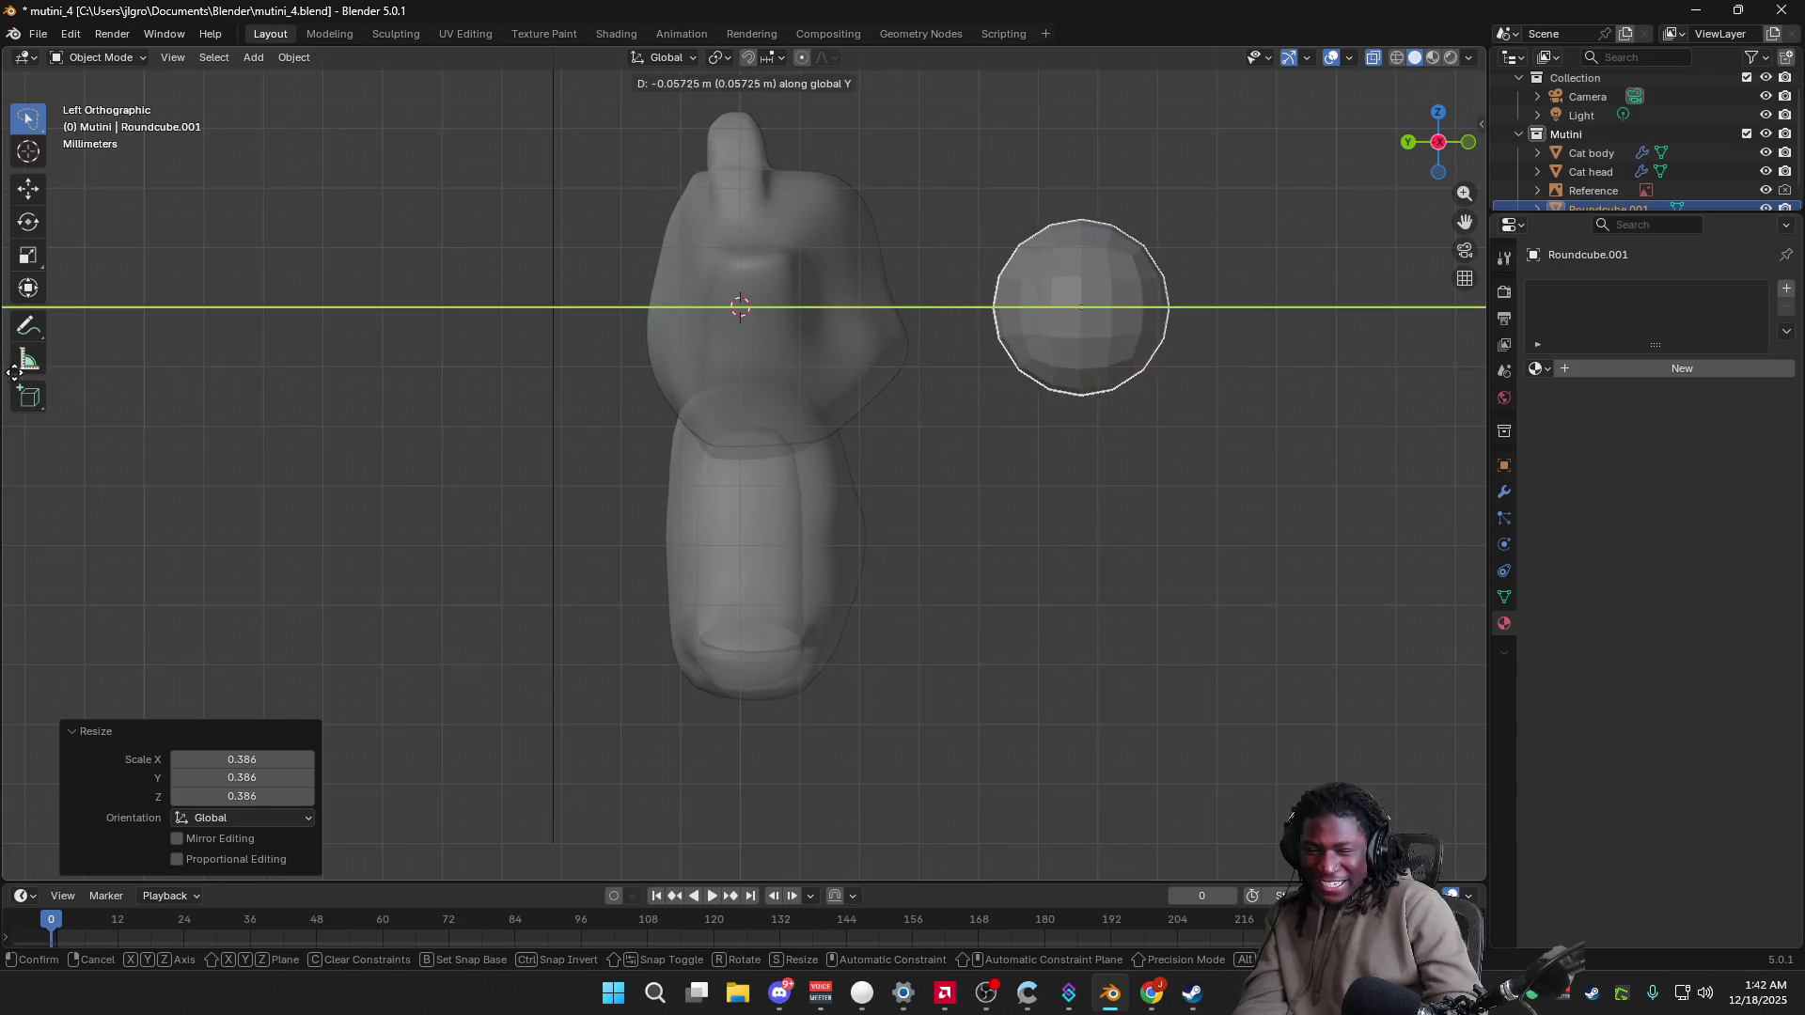
{"action": "left_click", "coordinate": [1, 521]}
Step: In Edit Mode, select the left half of the sphere's vertices and delete them
{"action": "key", "text": "Tab"}
{"action": "left_click", "coordinate": [1039, 425]}
{"action": "left_click_drag", "start_coordinate": [973, 176], "coordinate": [1091, 400]}
{"action": "left_click", "coordinate": [993, 237]}
{"action": "mouse_move", "coordinate": [1078, 213]}
{"action": "left_mouse_down"}
{"action": "mouse_move", "coordinate": [1068, 391]}
{"action": "mouse_move", "coordinate": [1022, 214]}
{"action": "left_mouse_up"}
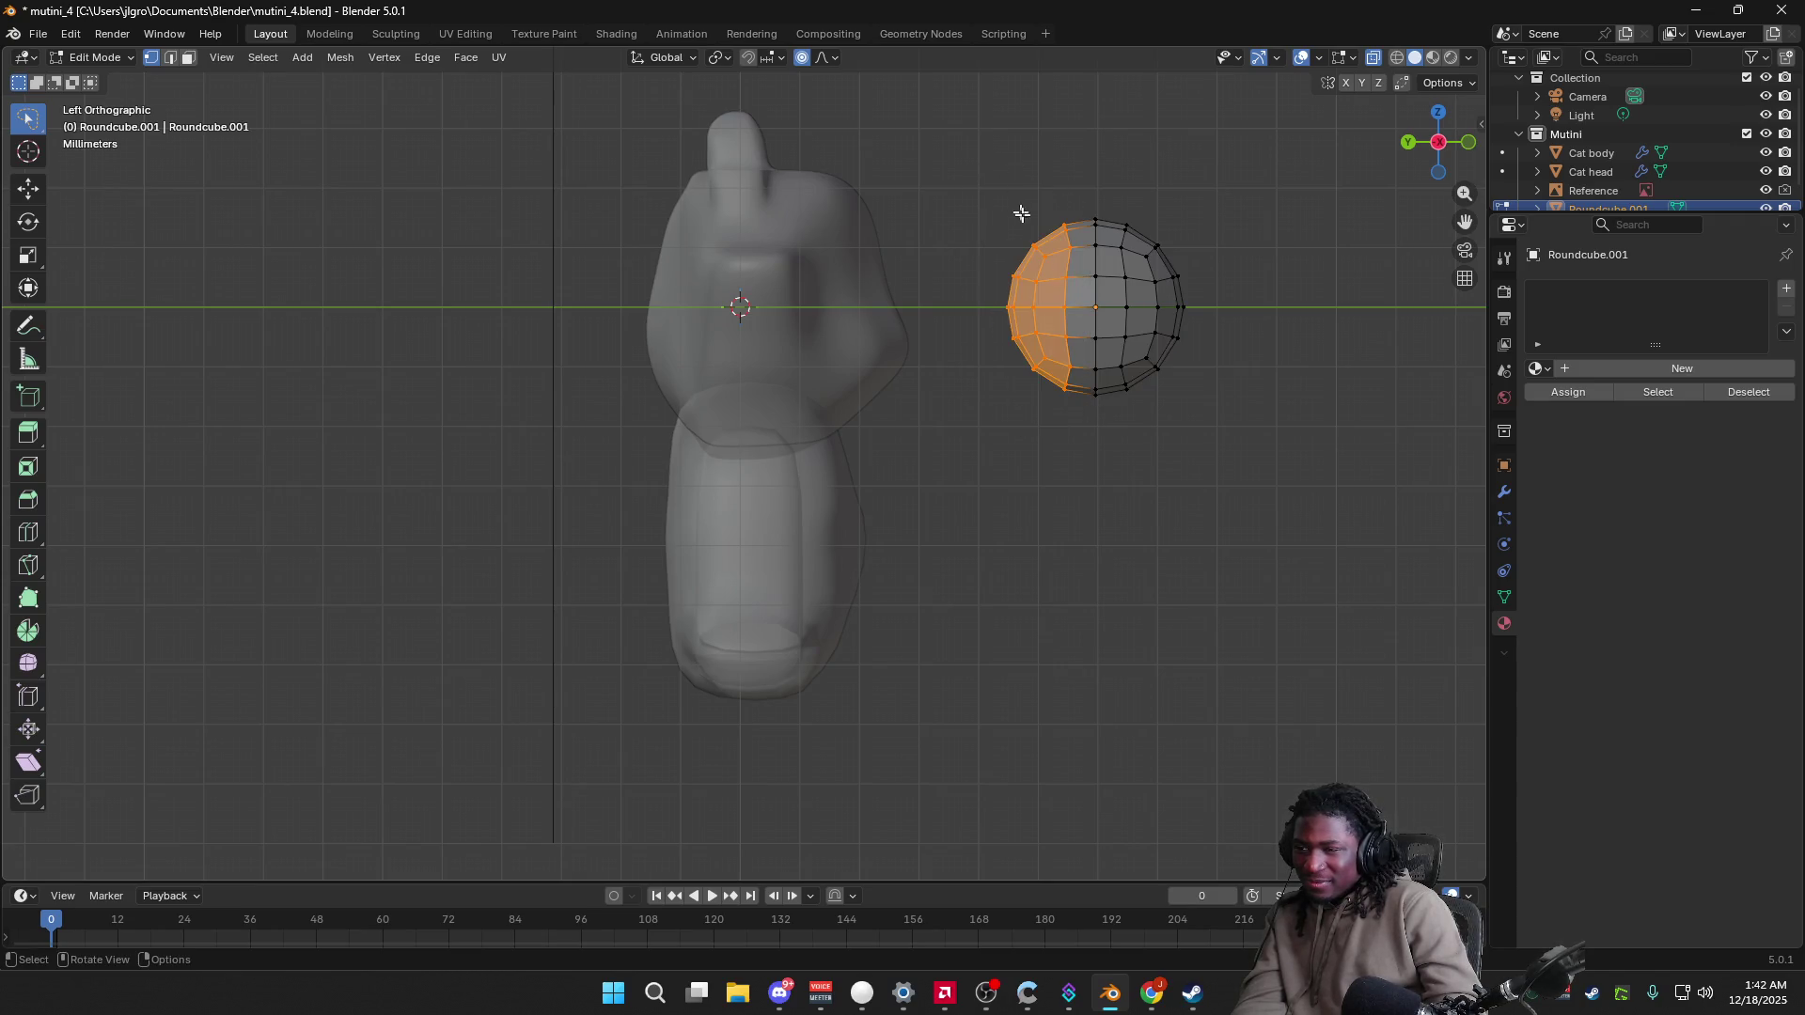
{"action": "key", "text": "x"}
{"action": "left_click", "coordinate": [1090, 499]}
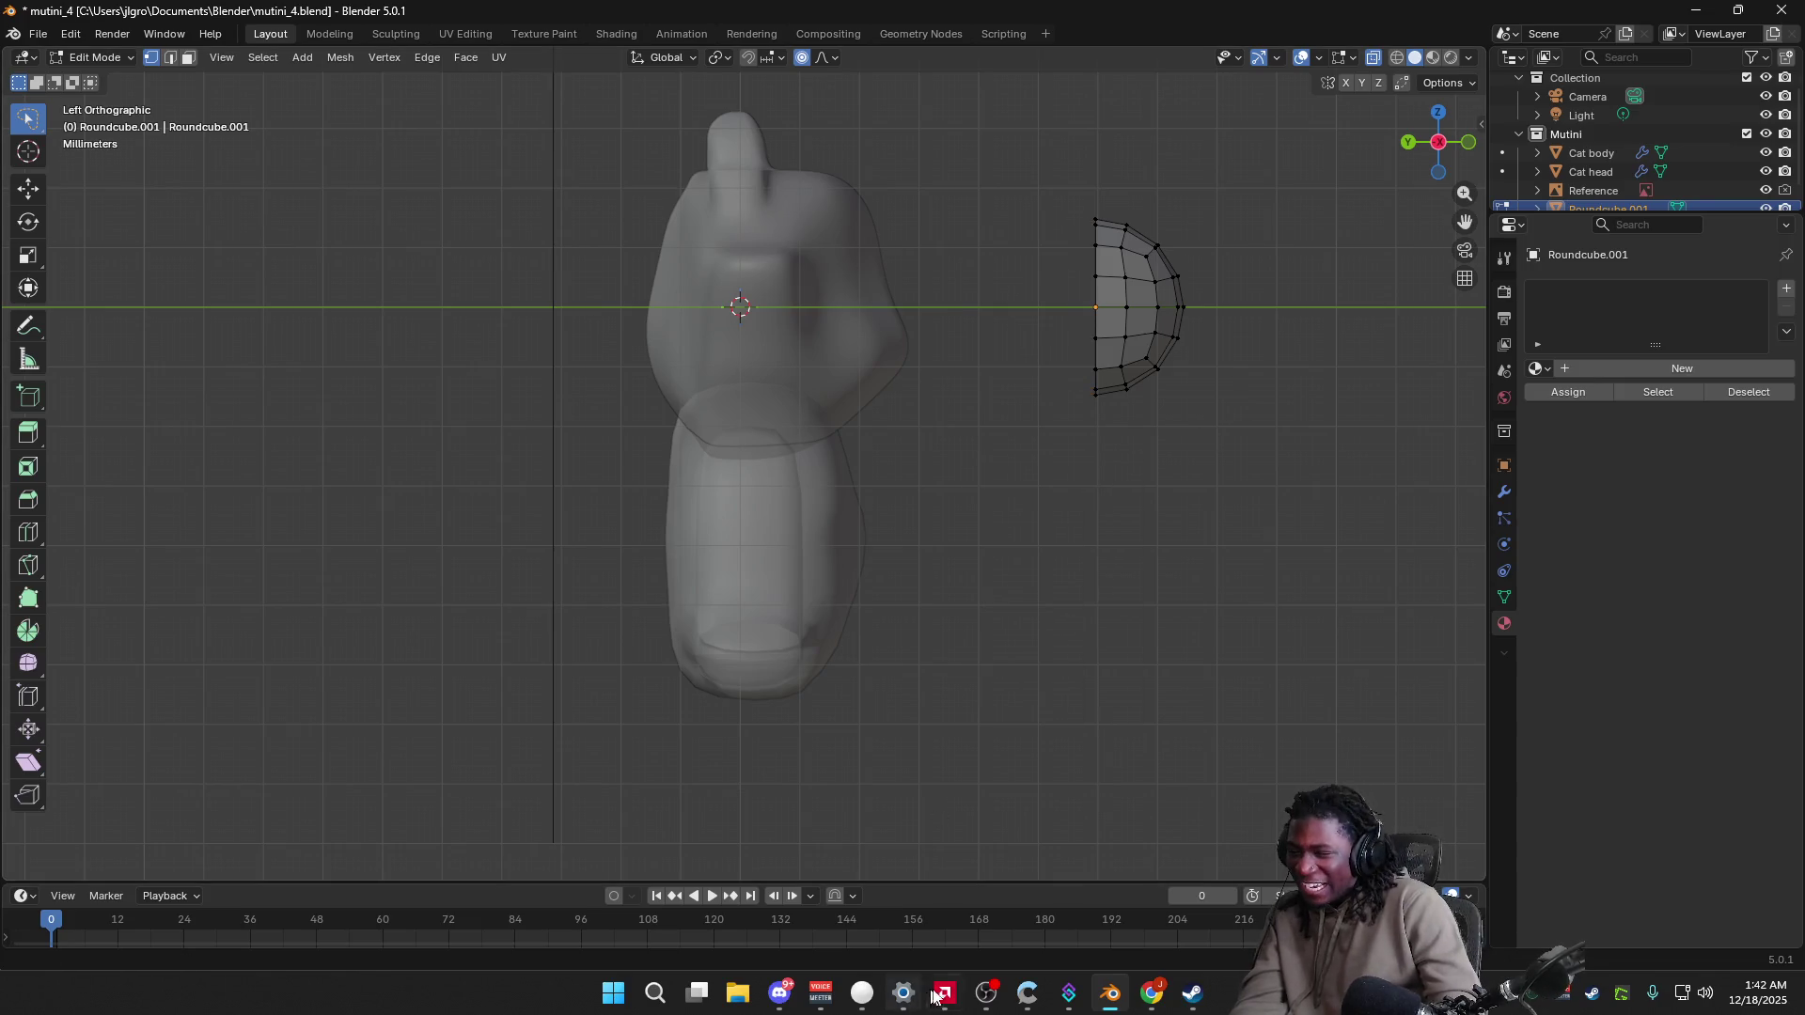
Step: Switch back to the YouTube tutorial window
{"action": "mouse_move", "coordinate": [1069, 994]}
{"action": "mouse_move", "coordinate": [1156, 997]}
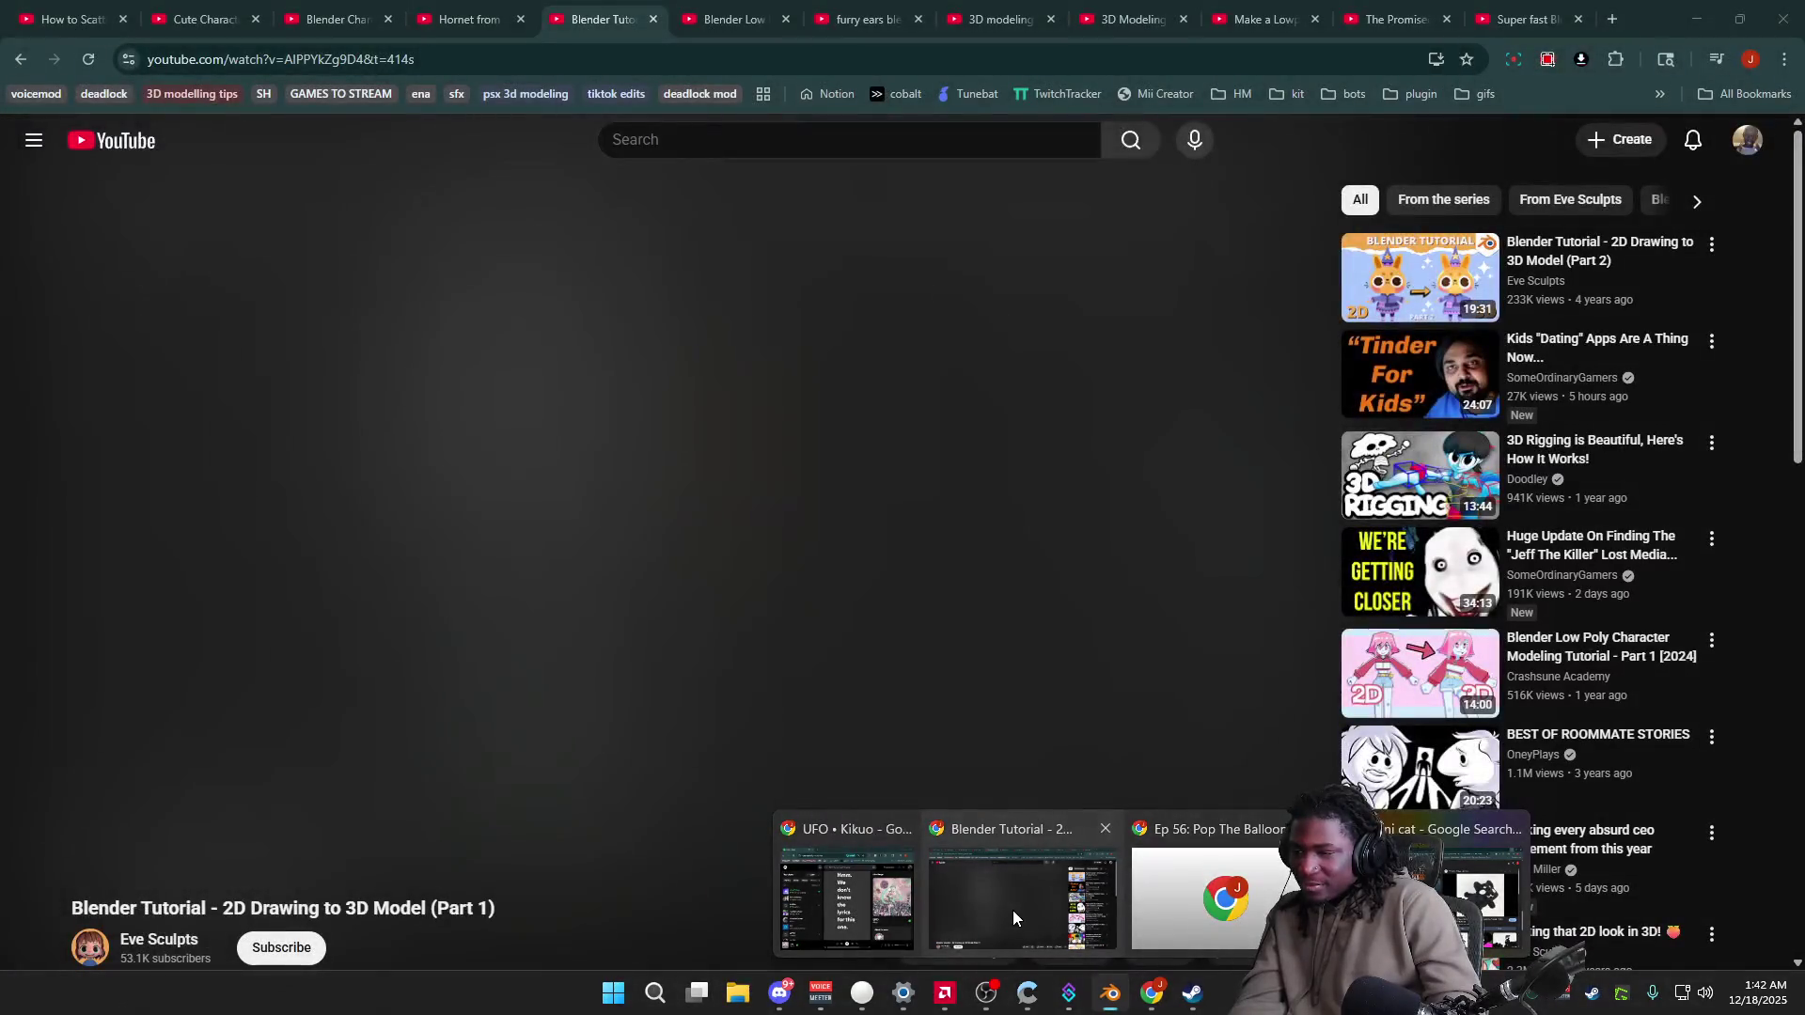
{"action": "left_click", "coordinate": [1012, 911]}
Step: Rewind the tutorial and pause around 20:17 to rewatch half the sphere being deleted
{"action": "left_click", "coordinate": [692, 656]}
{"action": "key", "text": "Left"}
{"action": "key", "text": "Left"}
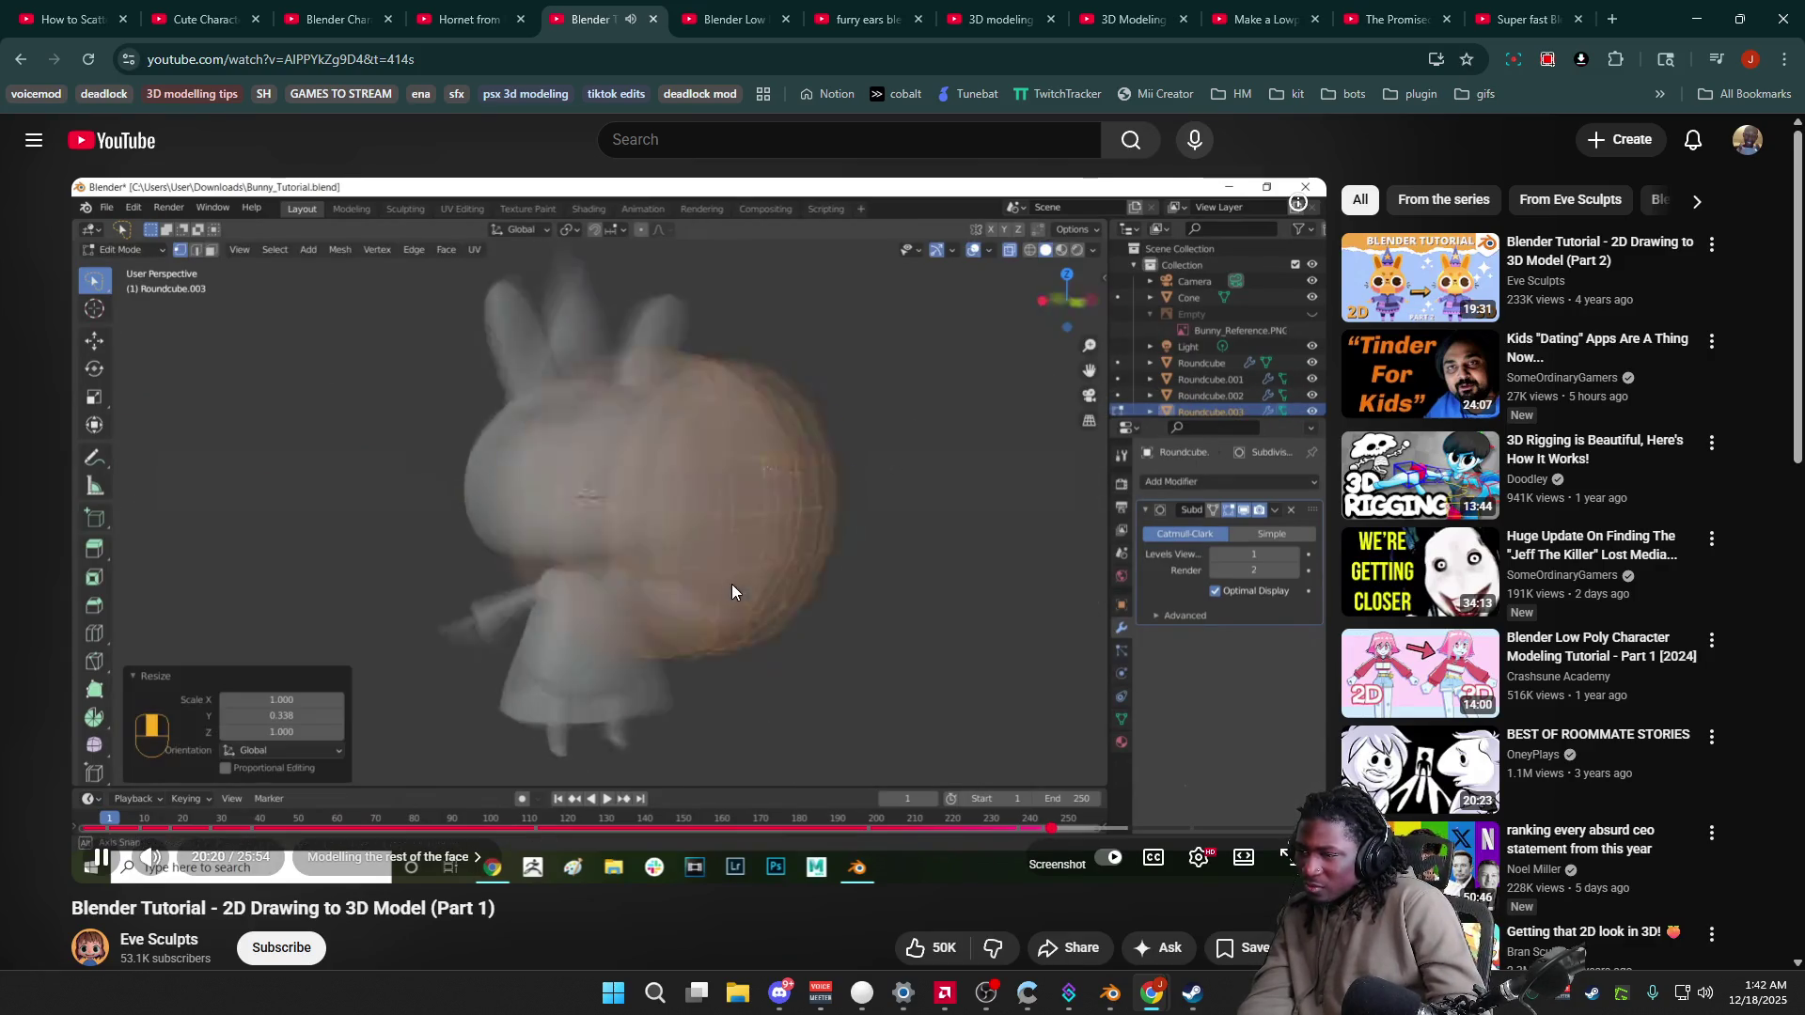
{"action": "left_click", "coordinate": [831, 630]}
{"action": "key", "text": "Left"}
{"action": "left_click", "coordinate": [831, 630]}
{"action": "left_click", "coordinate": [831, 630]}
{"action": "left_click", "coordinate": [831, 630]}
{"action": "left_click", "coordinate": [832, 630]}
{"action": "left_click", "coordinate": [831, 630]}
{"action": "left_click", "coordinate": [831, 630]}
{"action": "left_click", "coordinate": [831, 630]}
Step: Watch the flattening step, then return to Blender and view the half-sphere in perspective
{"action": "left_click", "coordinate": [831, 630]}
{"action": "left_click", "coordinate": [831, 638]}
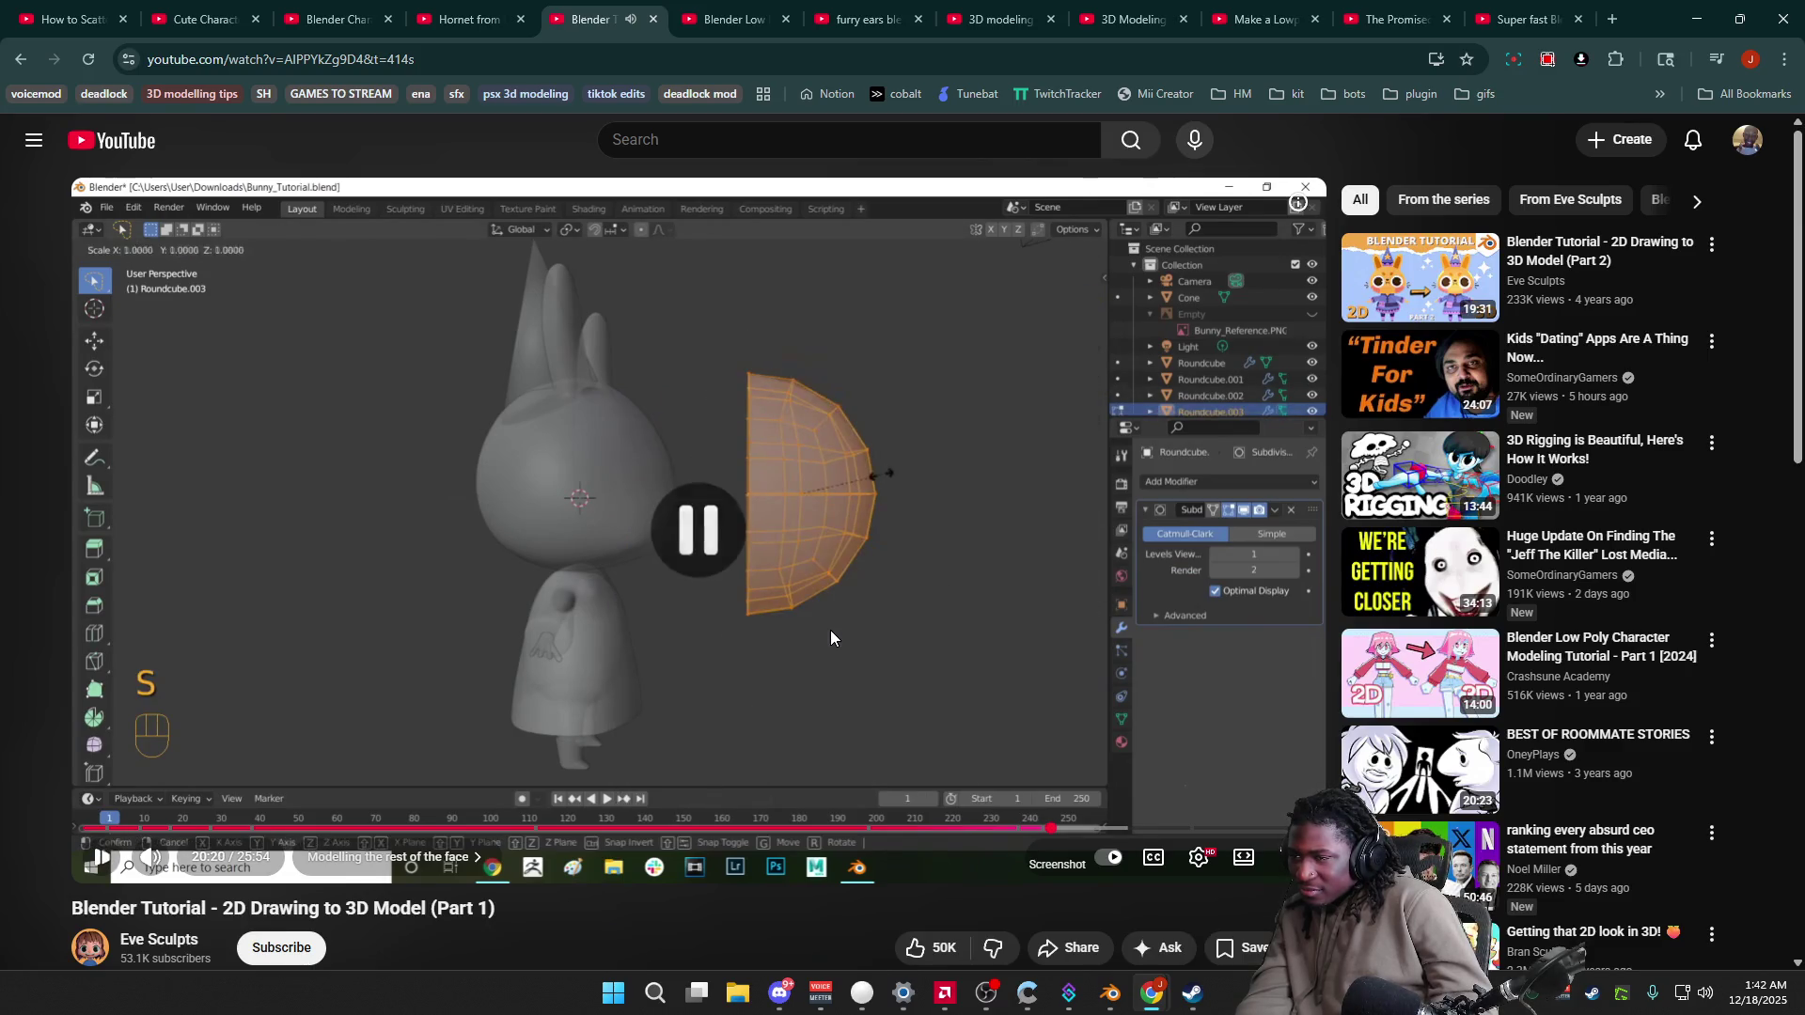
{"action": "left_click", "coordinate": [831, 638]}
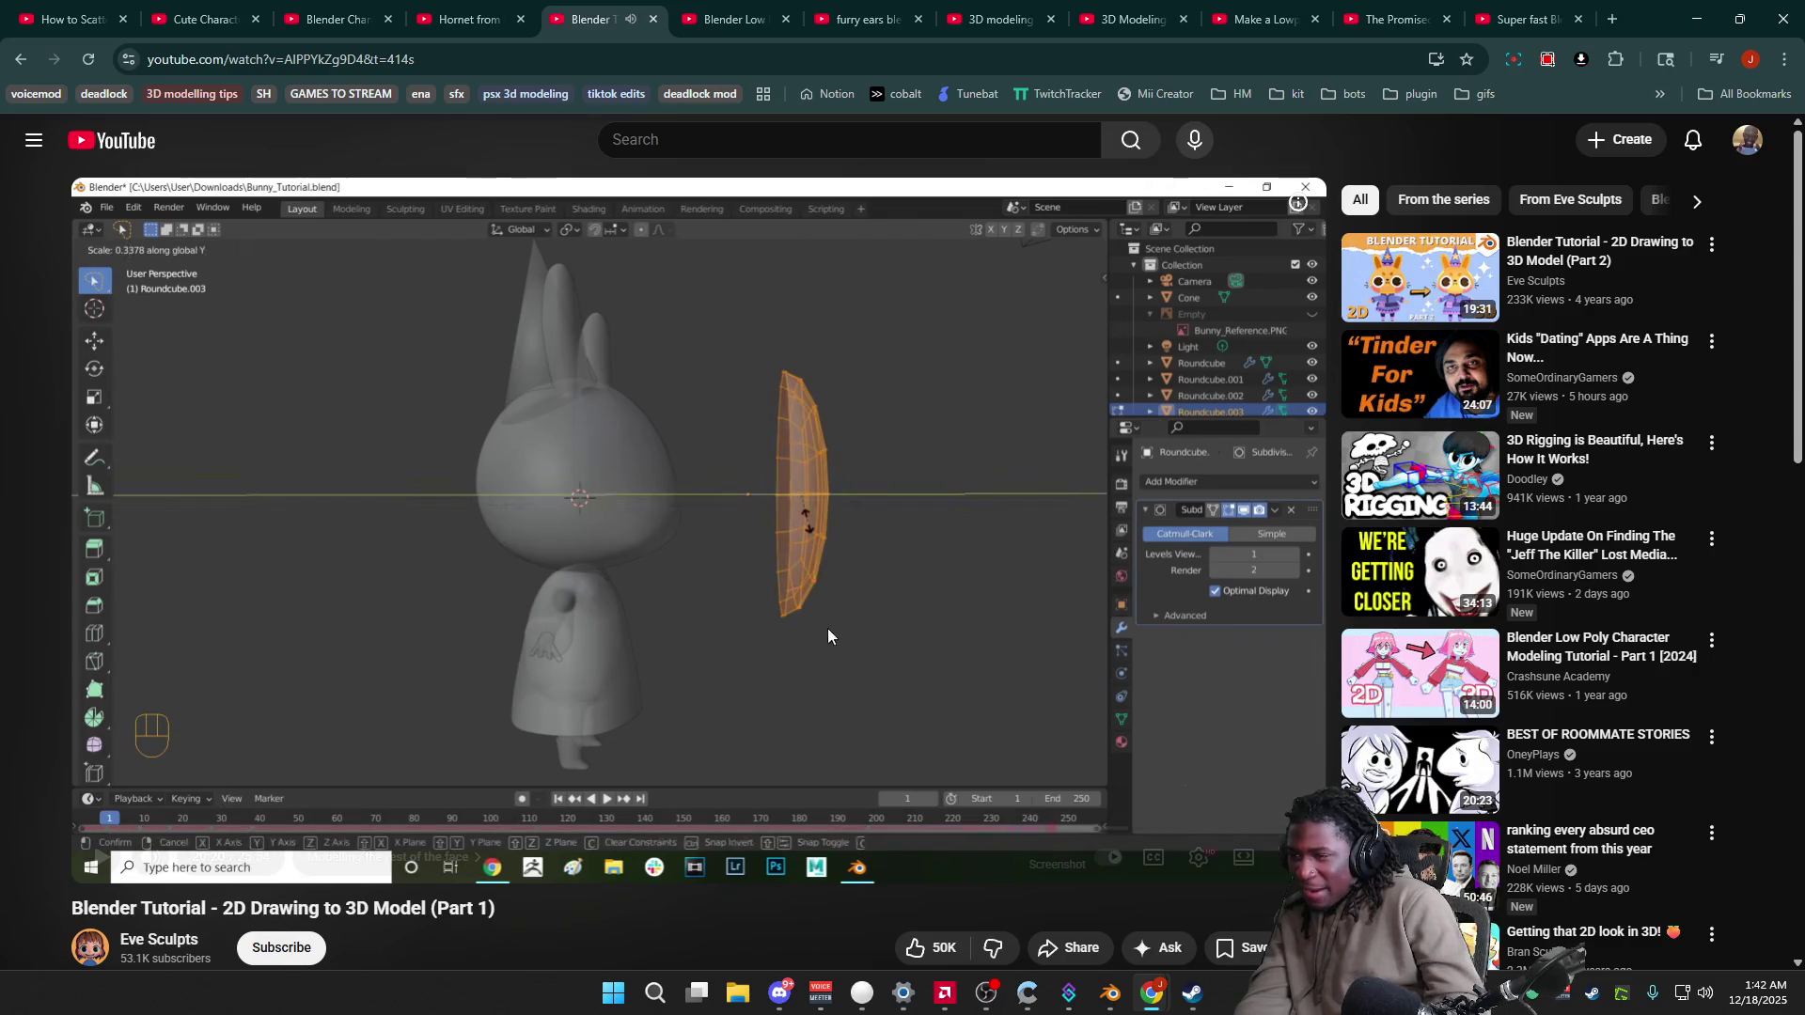
{"action": "left_click", "coordinate": [1110, 1001]}
{"action": "mouse_move", "coordinate": [1126, 483]}
{"action": "middle_mouse_down"}
{"action": "mouse_move", "coordinate": [1213, 491]}
{"action": "mouse_move", "coordinate": [955, 527]}
{"action": "mouse_move", "coordinate": [1116, 524]}
{"action": "middle_mouse_up"}
Step: Return to Object Mode and give the half-sphere a level-2 Subdivision modifier with Ctrl+2
{"action": "key", "text": "Tab"}
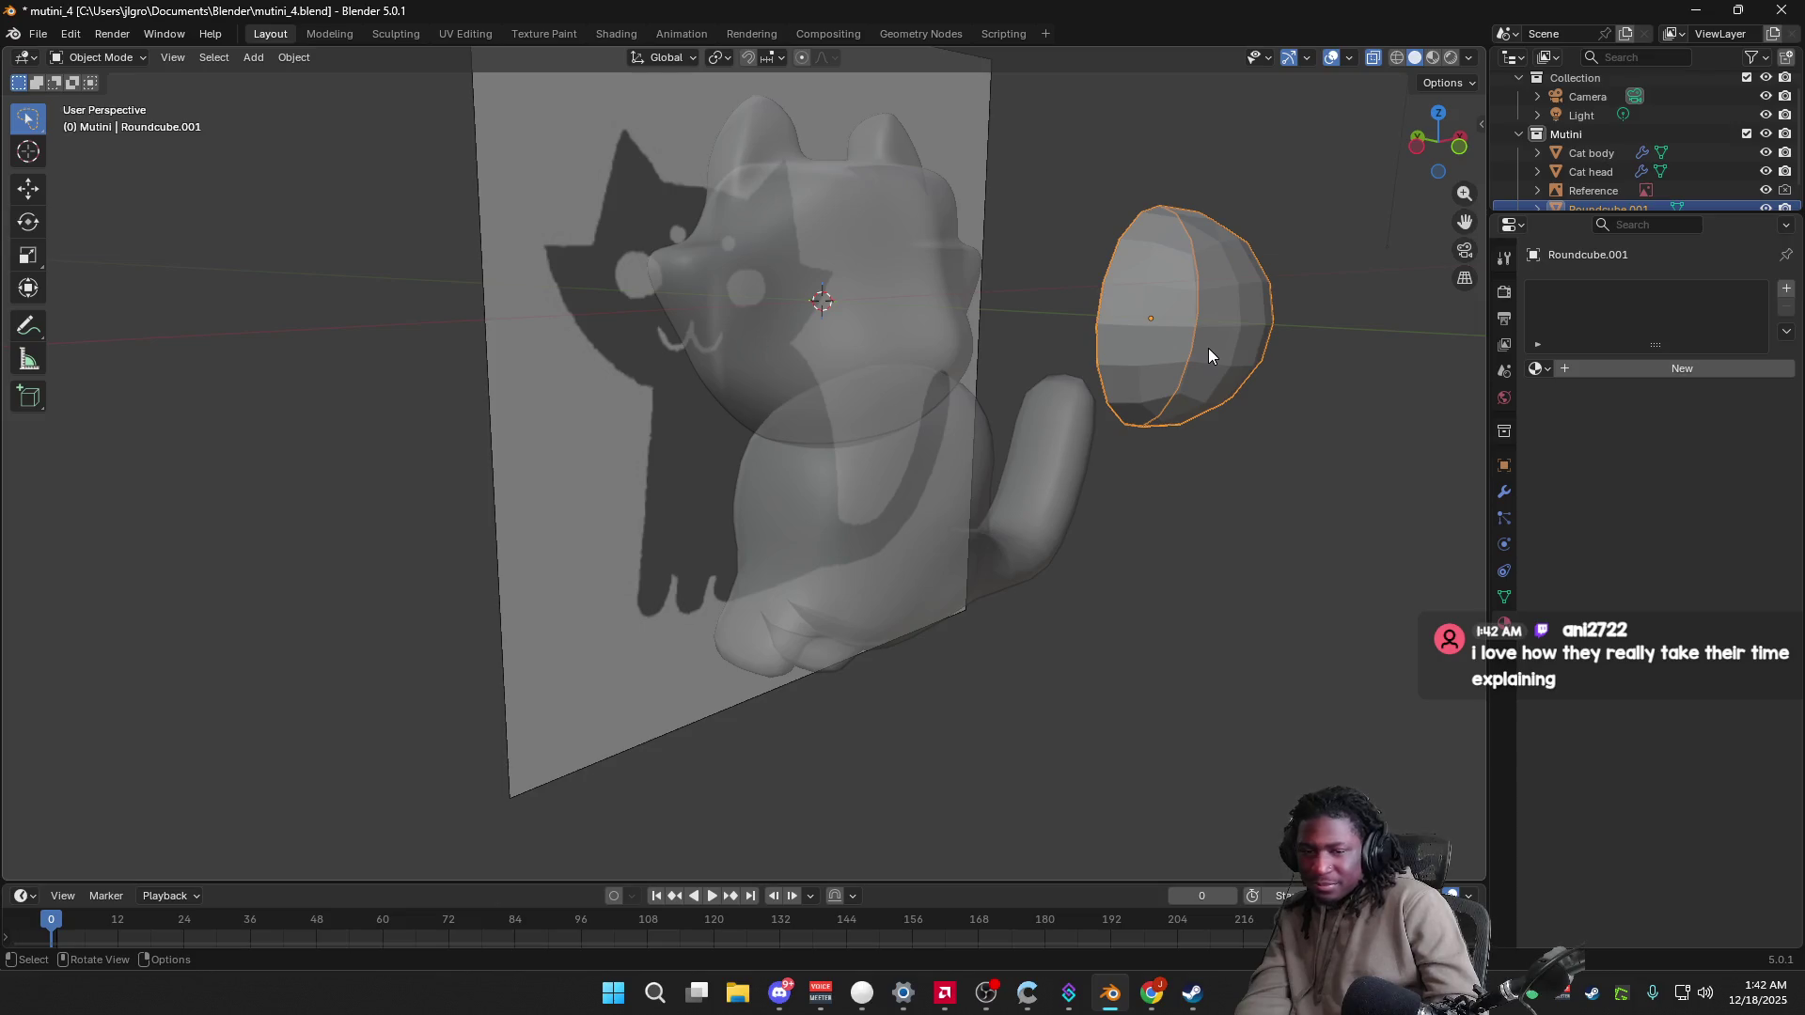
{"action": "key", "text": "shift+a"}
{"action": "key", "text": "Escape"}
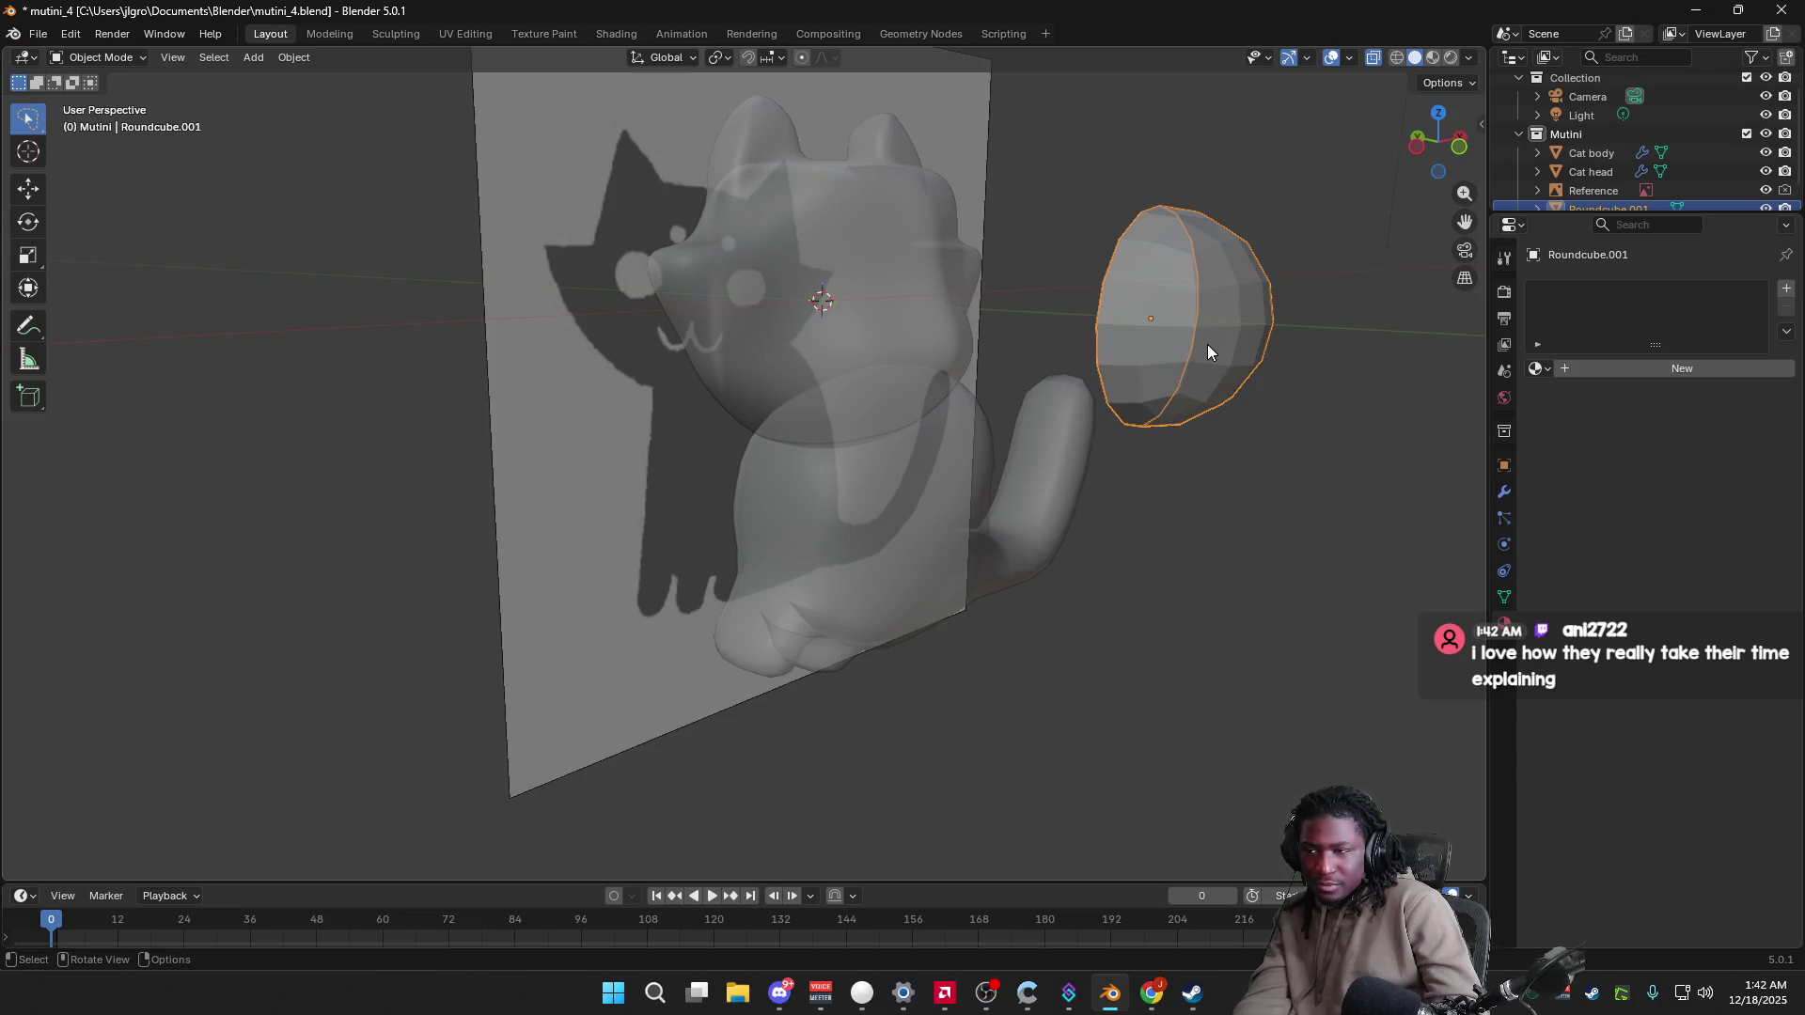
{"action": "mouse_move", "coordinate": [1207, 344]}
{"action": "middle_mouse_down"}
{"action": "mouse_move", "coordinate": [1322, 386]}
{"action": "mouse_move", "coordinate": [1274, 364]}
{"action": "middle_mouse_up"}
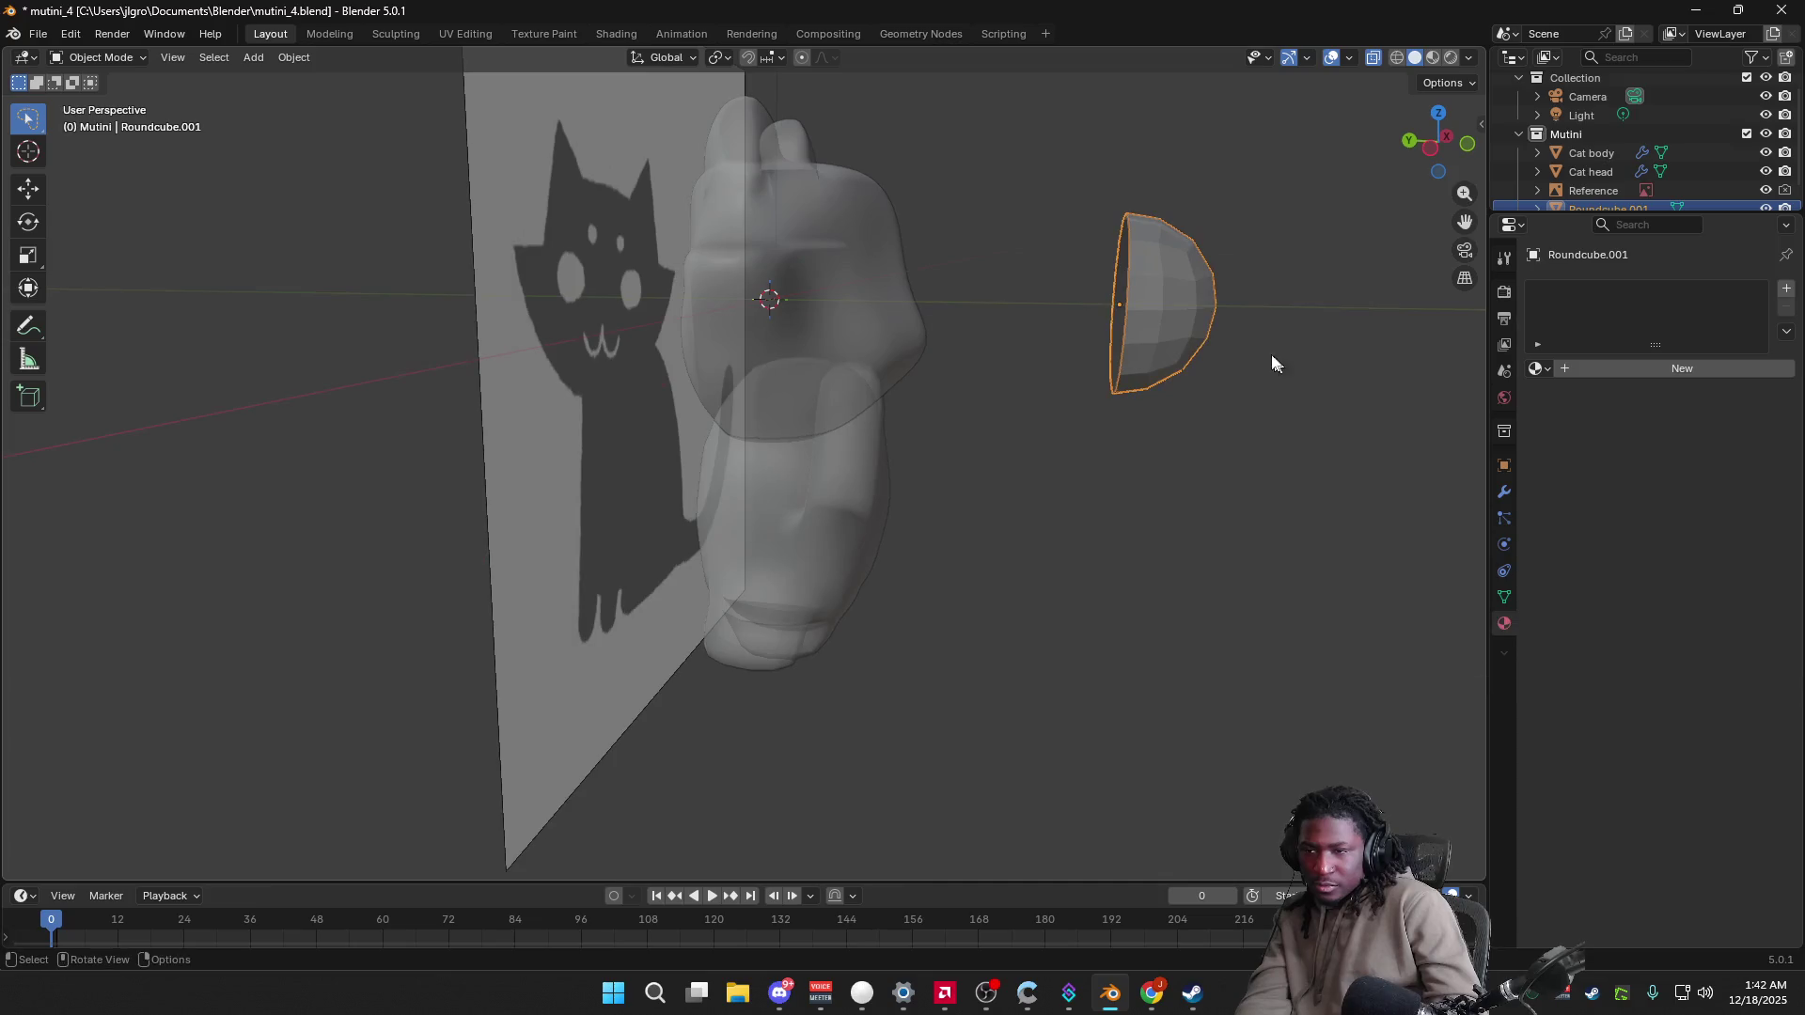
{"action": "key", "text": "ctrl+2"}
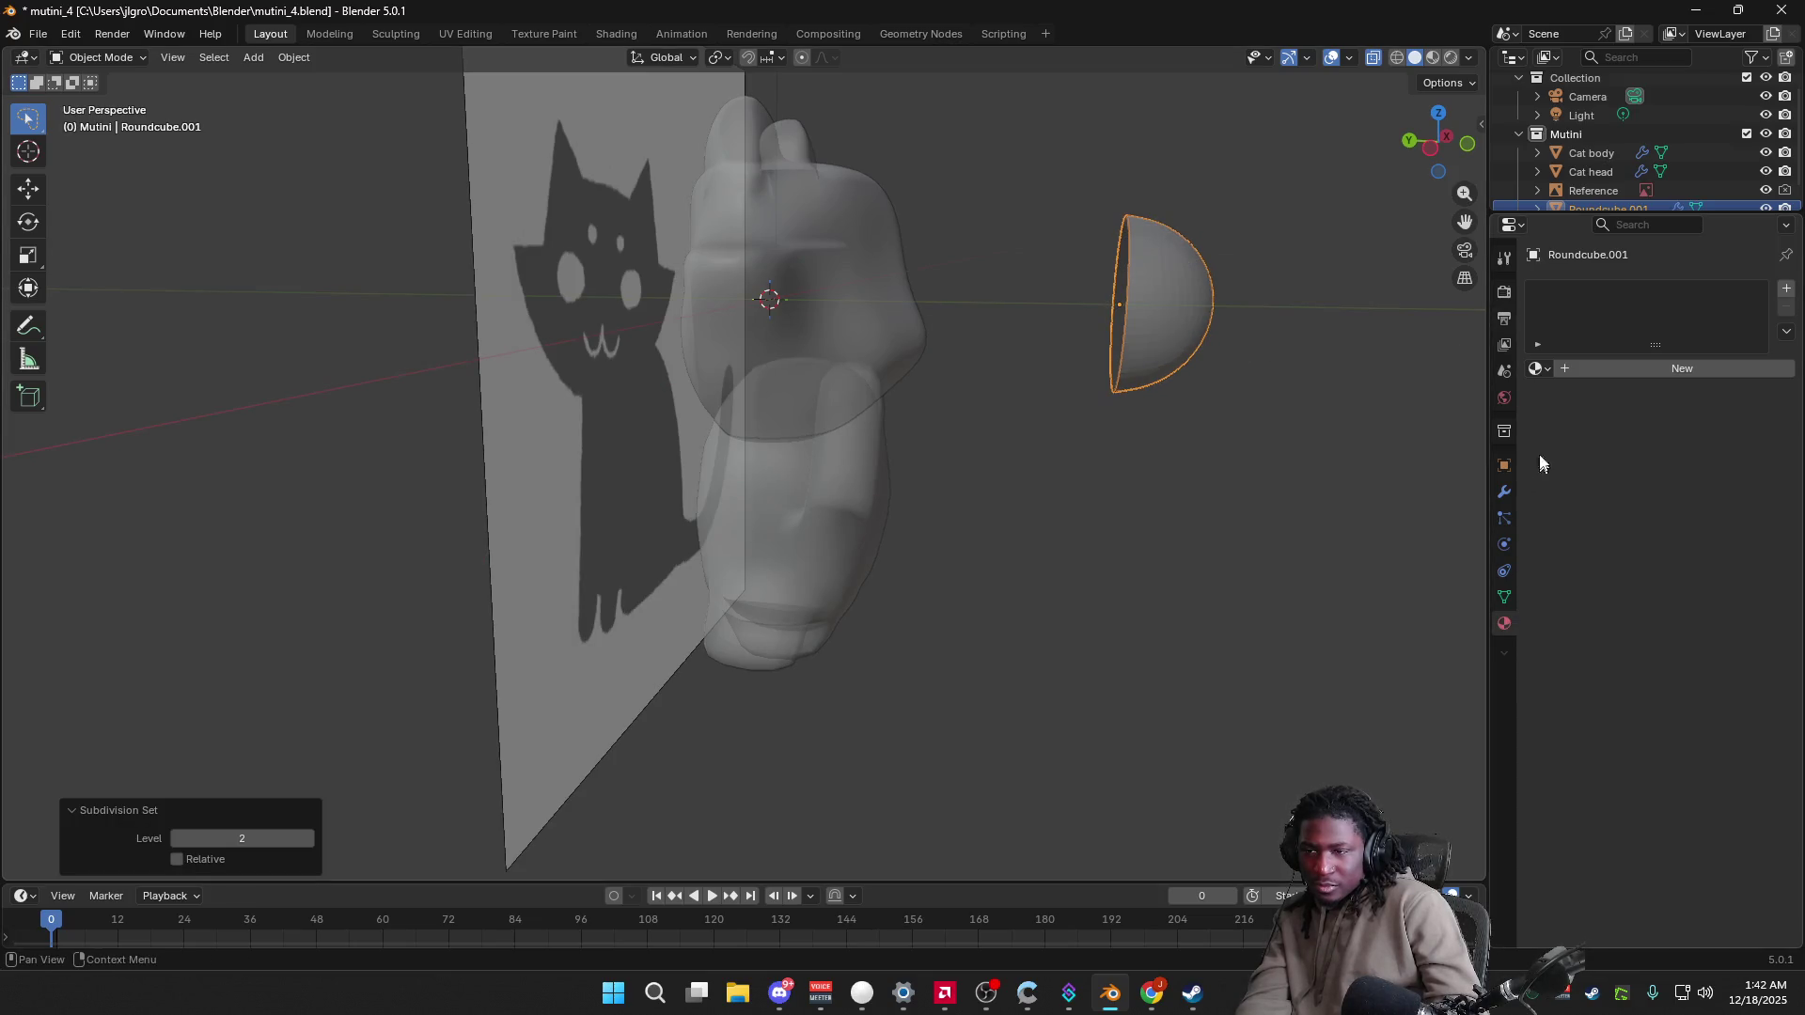
{"action": "scroll", "coordinate": [1584, 206], "scroll_direction": "down", "scroll_amount": 1}
{"action": "left_click", "coordinate": [1504, 490]}
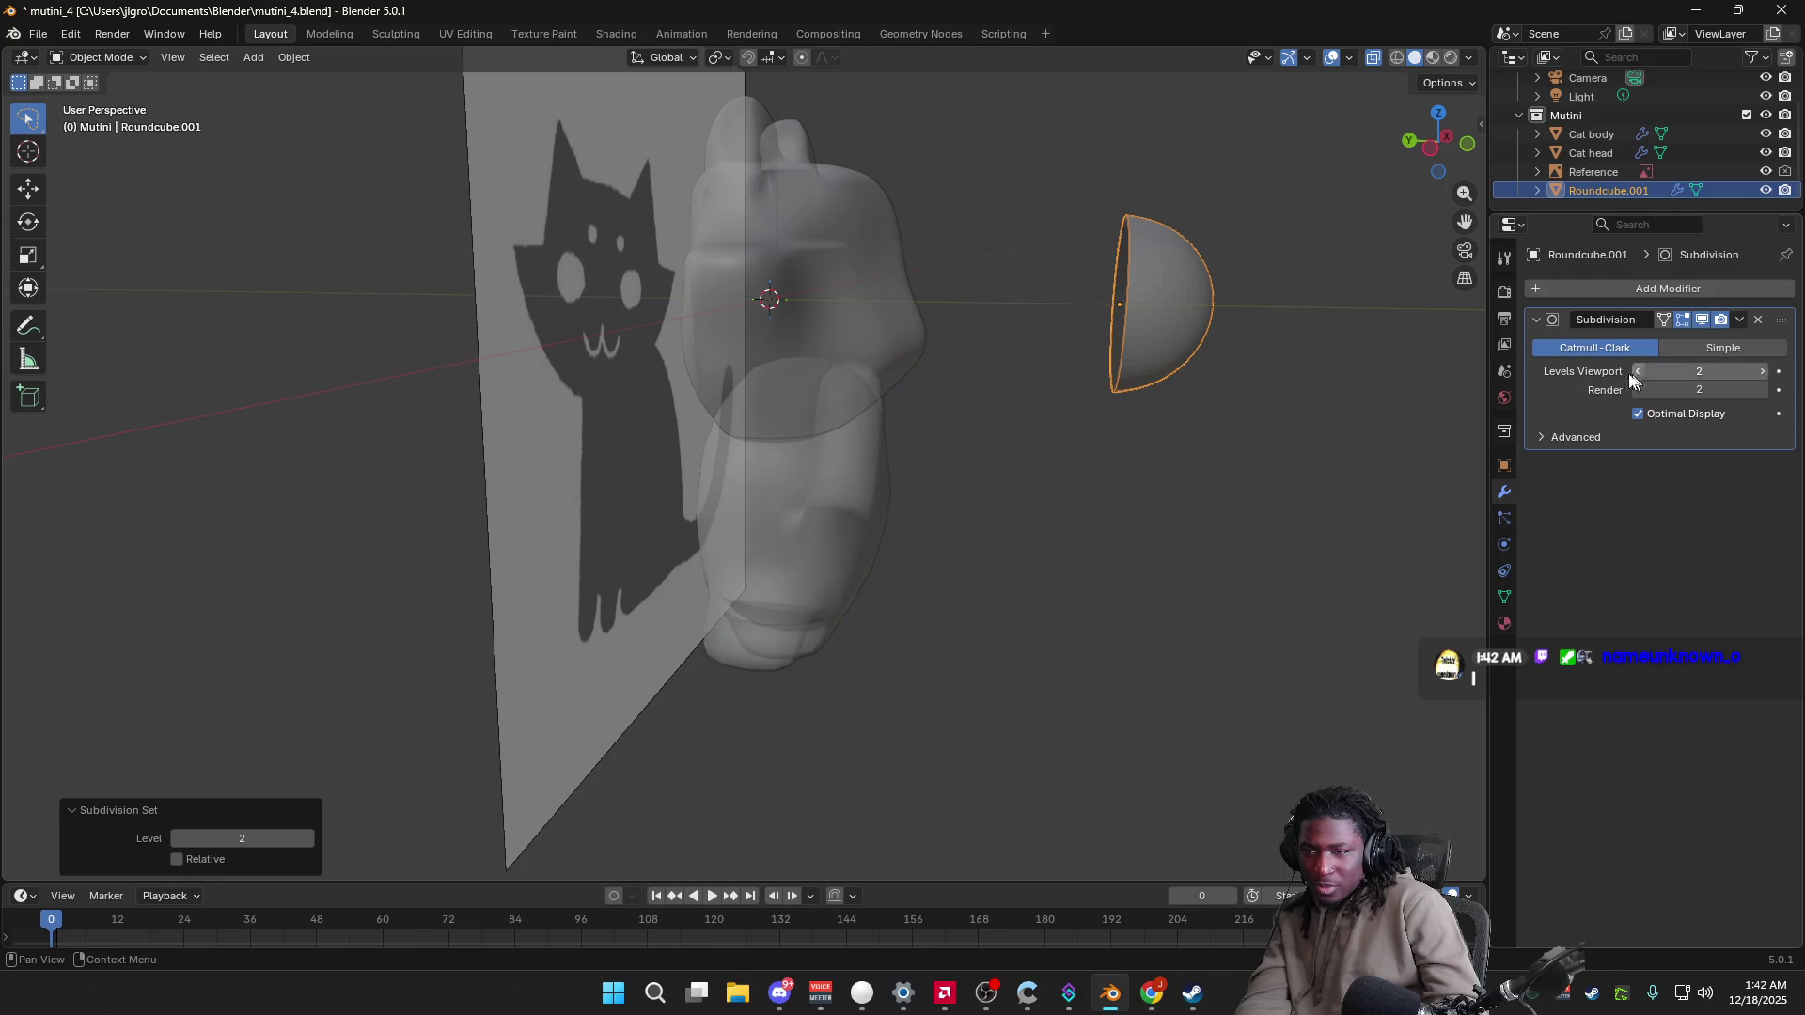
Step: Shade the half-sphere smooth, deselect it, and switch to Left Orthographic view
{"action": "mouse_move", "coordinate": [1314, 429]}
{"action": "middle_mouse_down"}
{"action": "mouse_move", "coordinate": [1209, 414]}
{"action": "mouse_move", "coordinate": [1327, 422]}
{"action": "middle_mouse_up"}
{"action": "right_click", "coordinate": [1177, 310]}
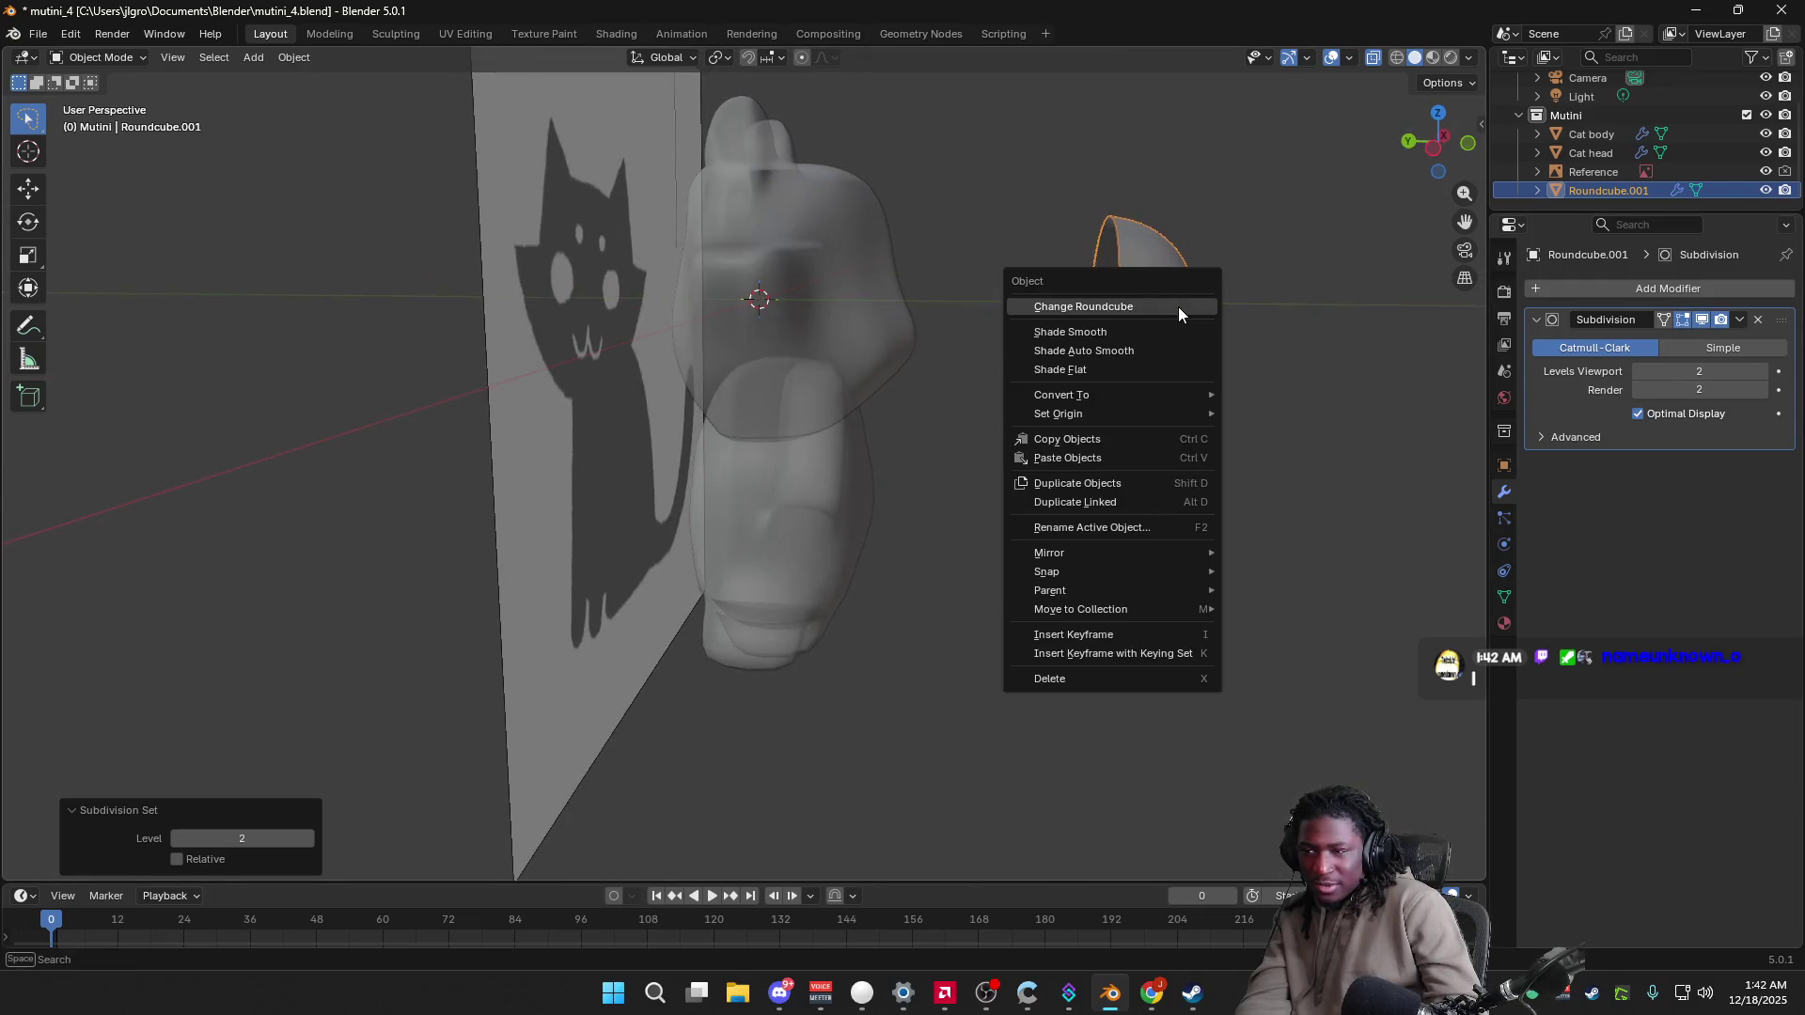
{"action": "left_click", "coordinate": [1145, 340]}
{"action": "left_click", "coordinate": [1237, 418]}
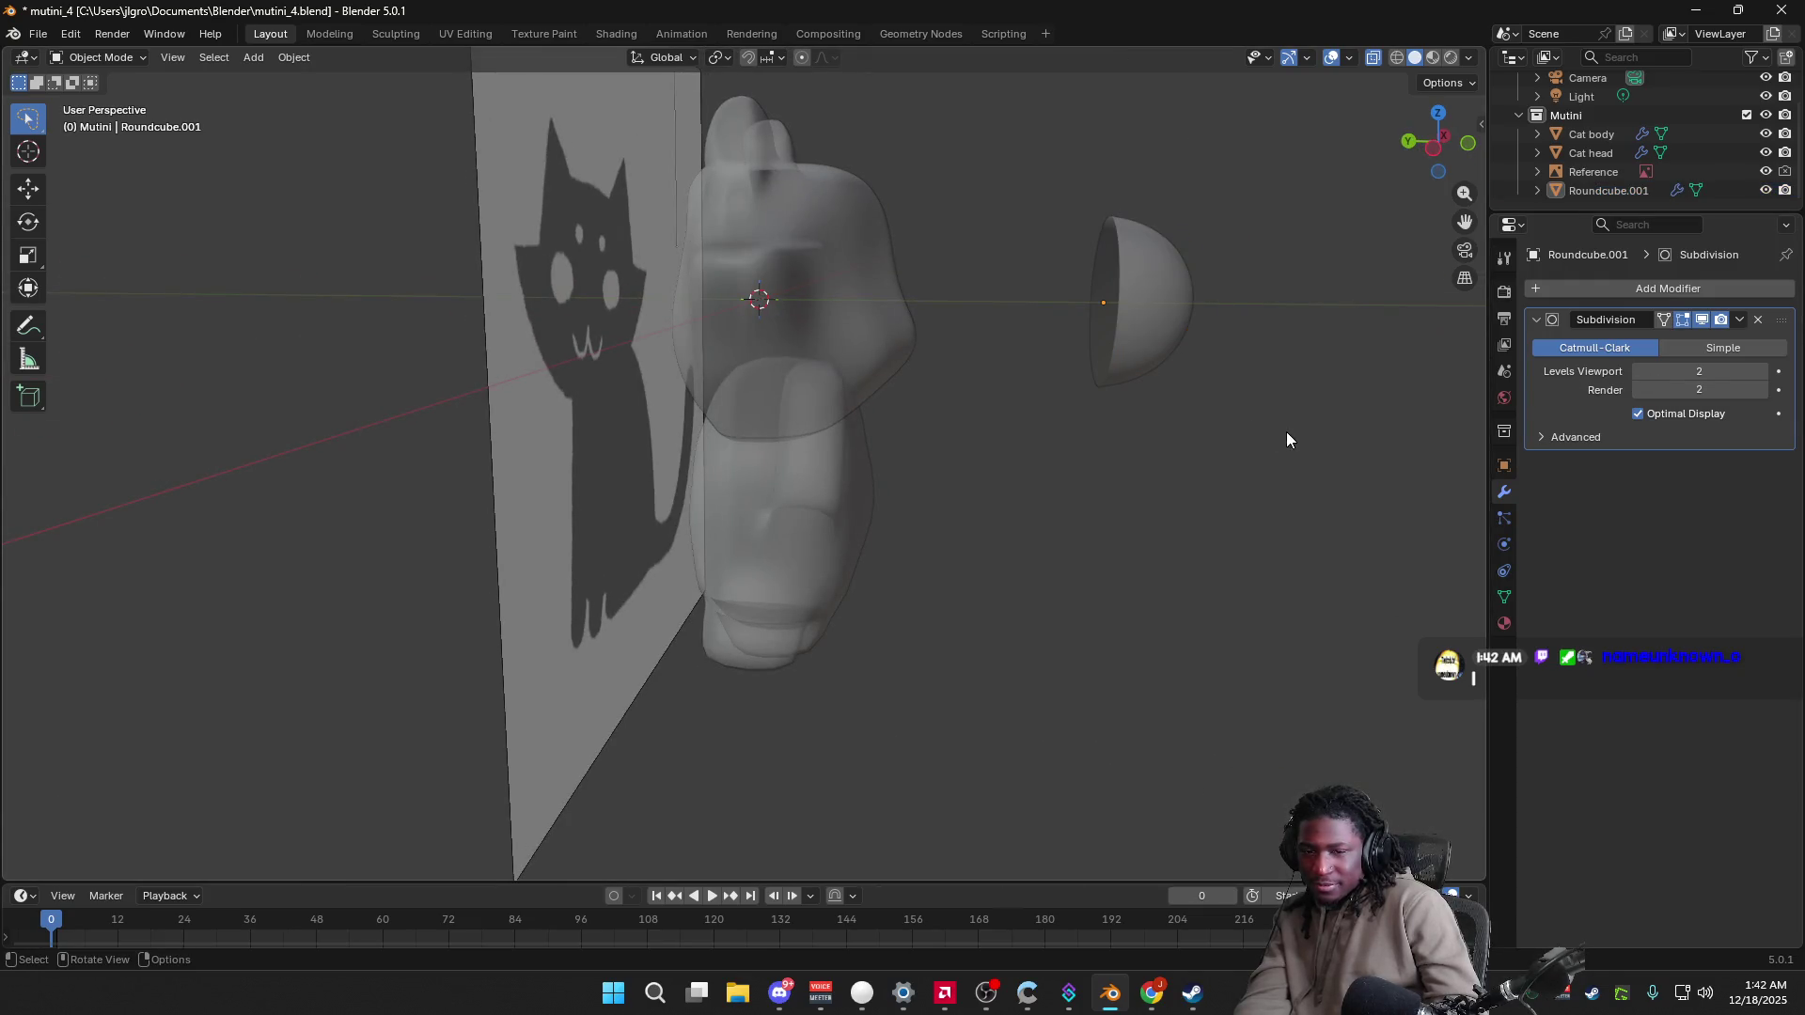
{"action": "left_click", "coordinate": [1428, 157]}
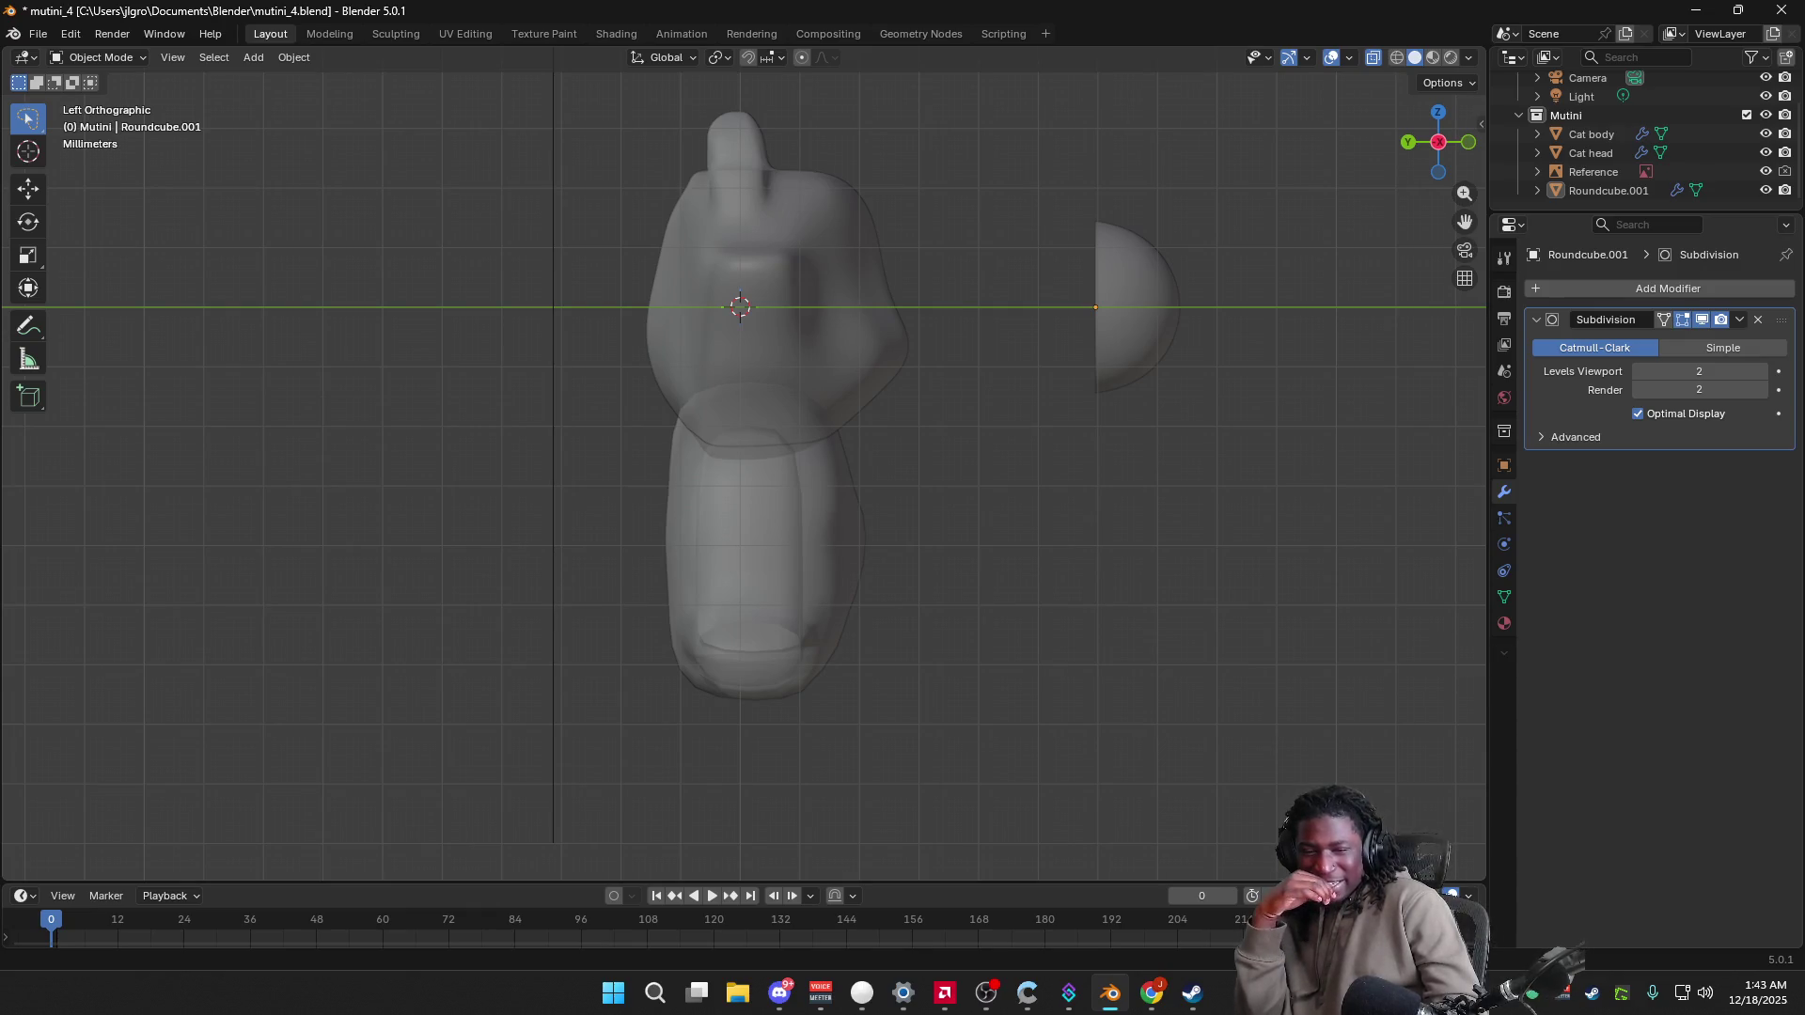
Step: Flatten Roundcube.001 along Y into a thin disc, then shrink it uniformly in Front view
{"action": "left_click", "coordinate": [1133, 324]}
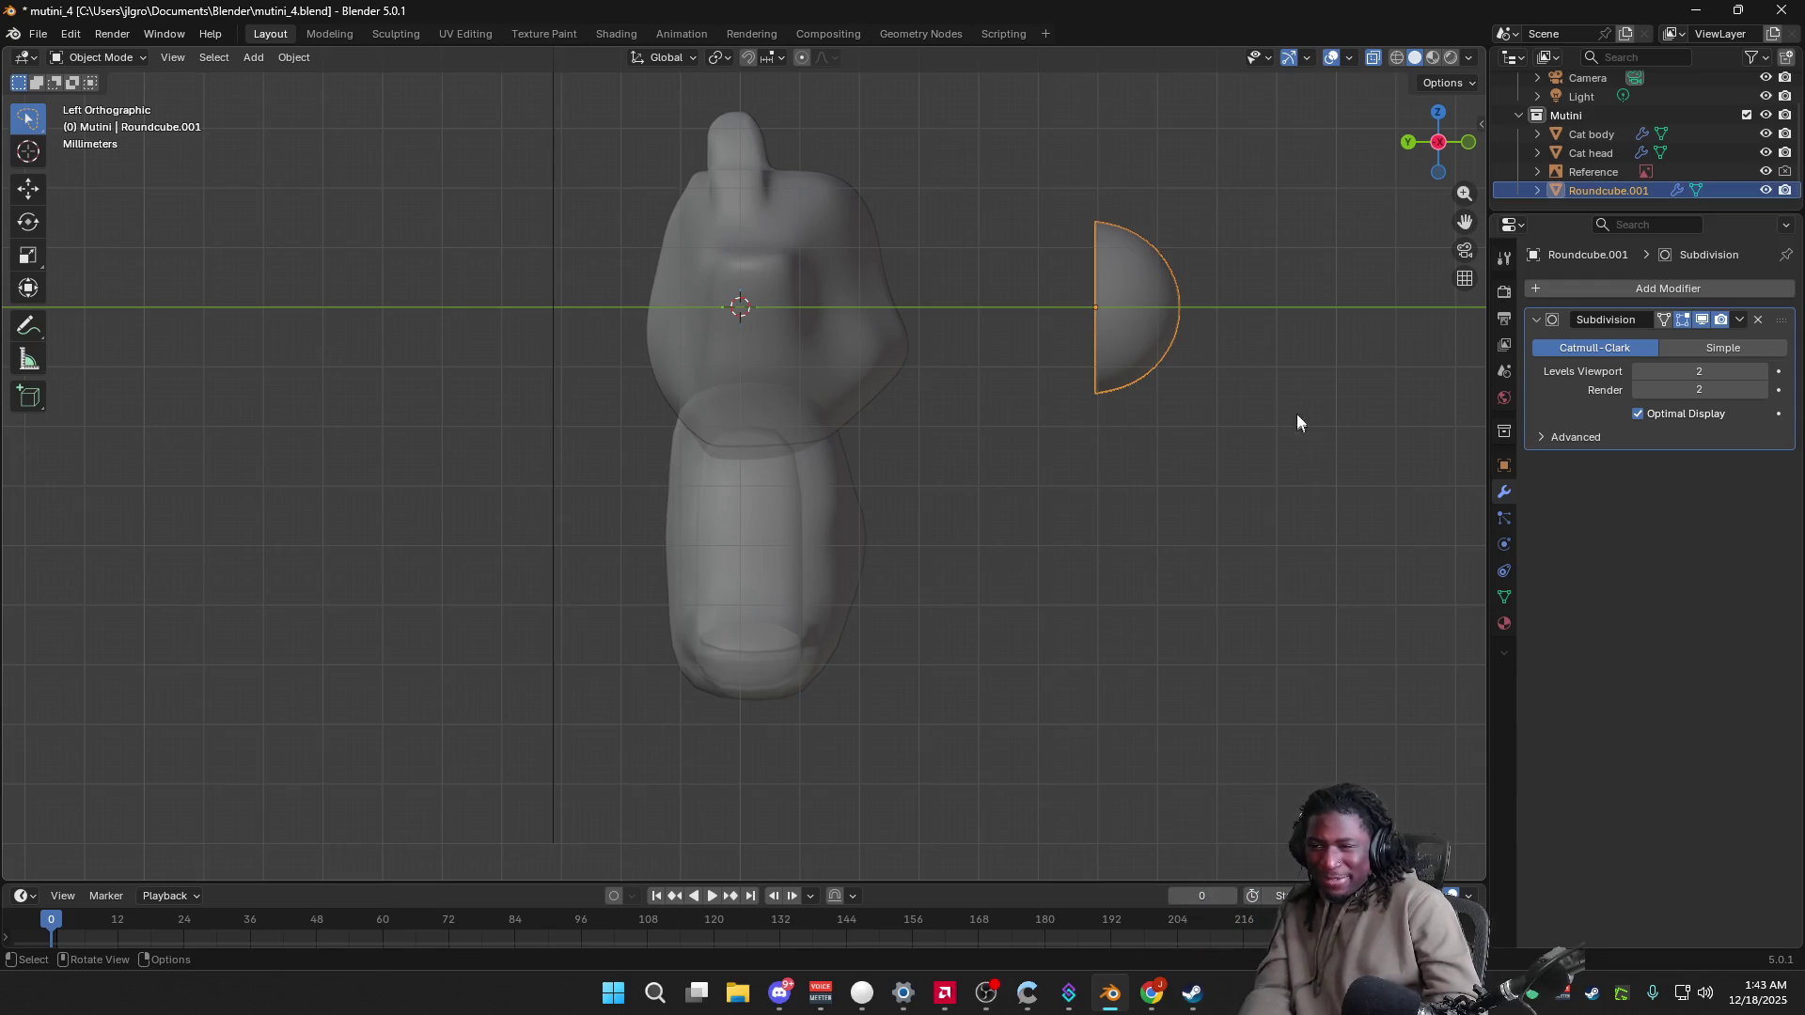
{"action": "key", "text": "s"}
{"action": "key", "text": "y"}
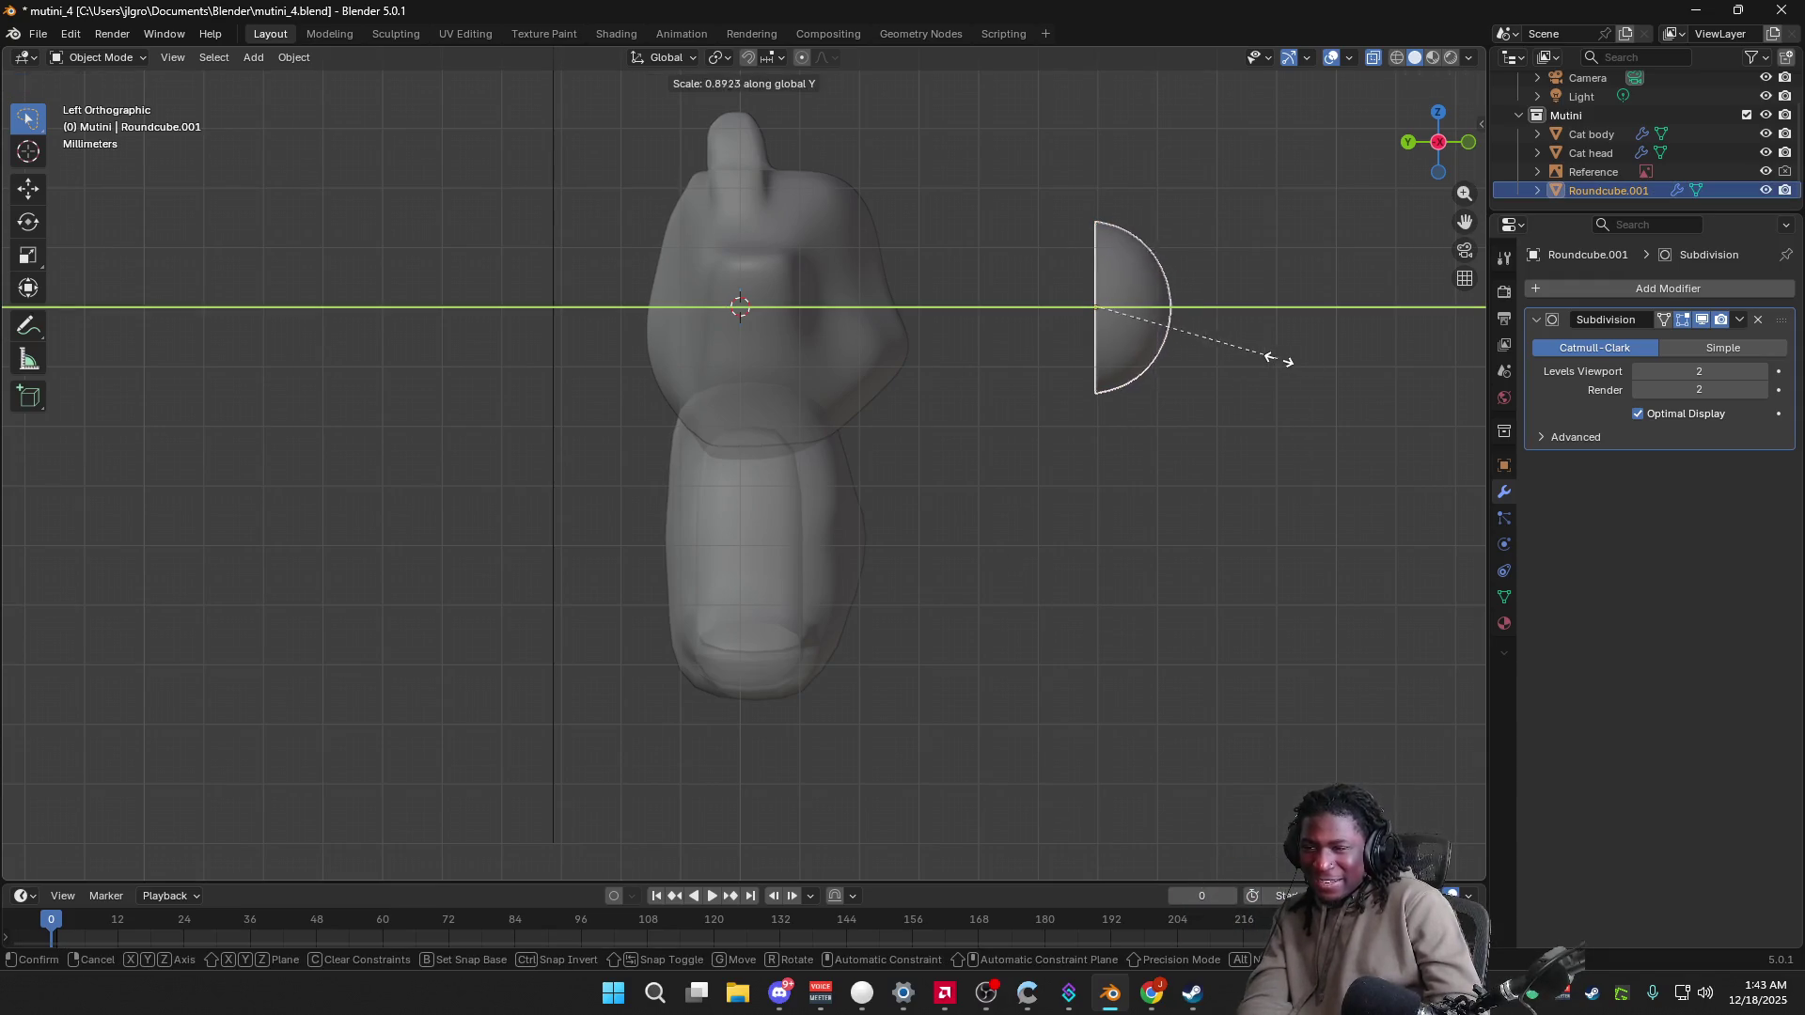
{"action": "left_click", "coordinate": [1128, 363]}
{"action": "mouse_move", "coordinate": [1131, 365]}
{"action": "middle_mouse_down"}
{"action": "mouse_move", "coordinate": [1127, 399]}
{"action": "mouse_move", "coordinate": [961, 426]}
{"action": "mouse_move", "coordinate": [1189, 419]}
{"action": "mouse_move", "coordinate": [985, 422]}
{"action": "mouse_move", "coordinate": [1088, 434]}
{"action": "middle_mouse_up"}
{"action": "left_click", "coordinate": [1428, 164]}
{"action": "key", "text": "s"}
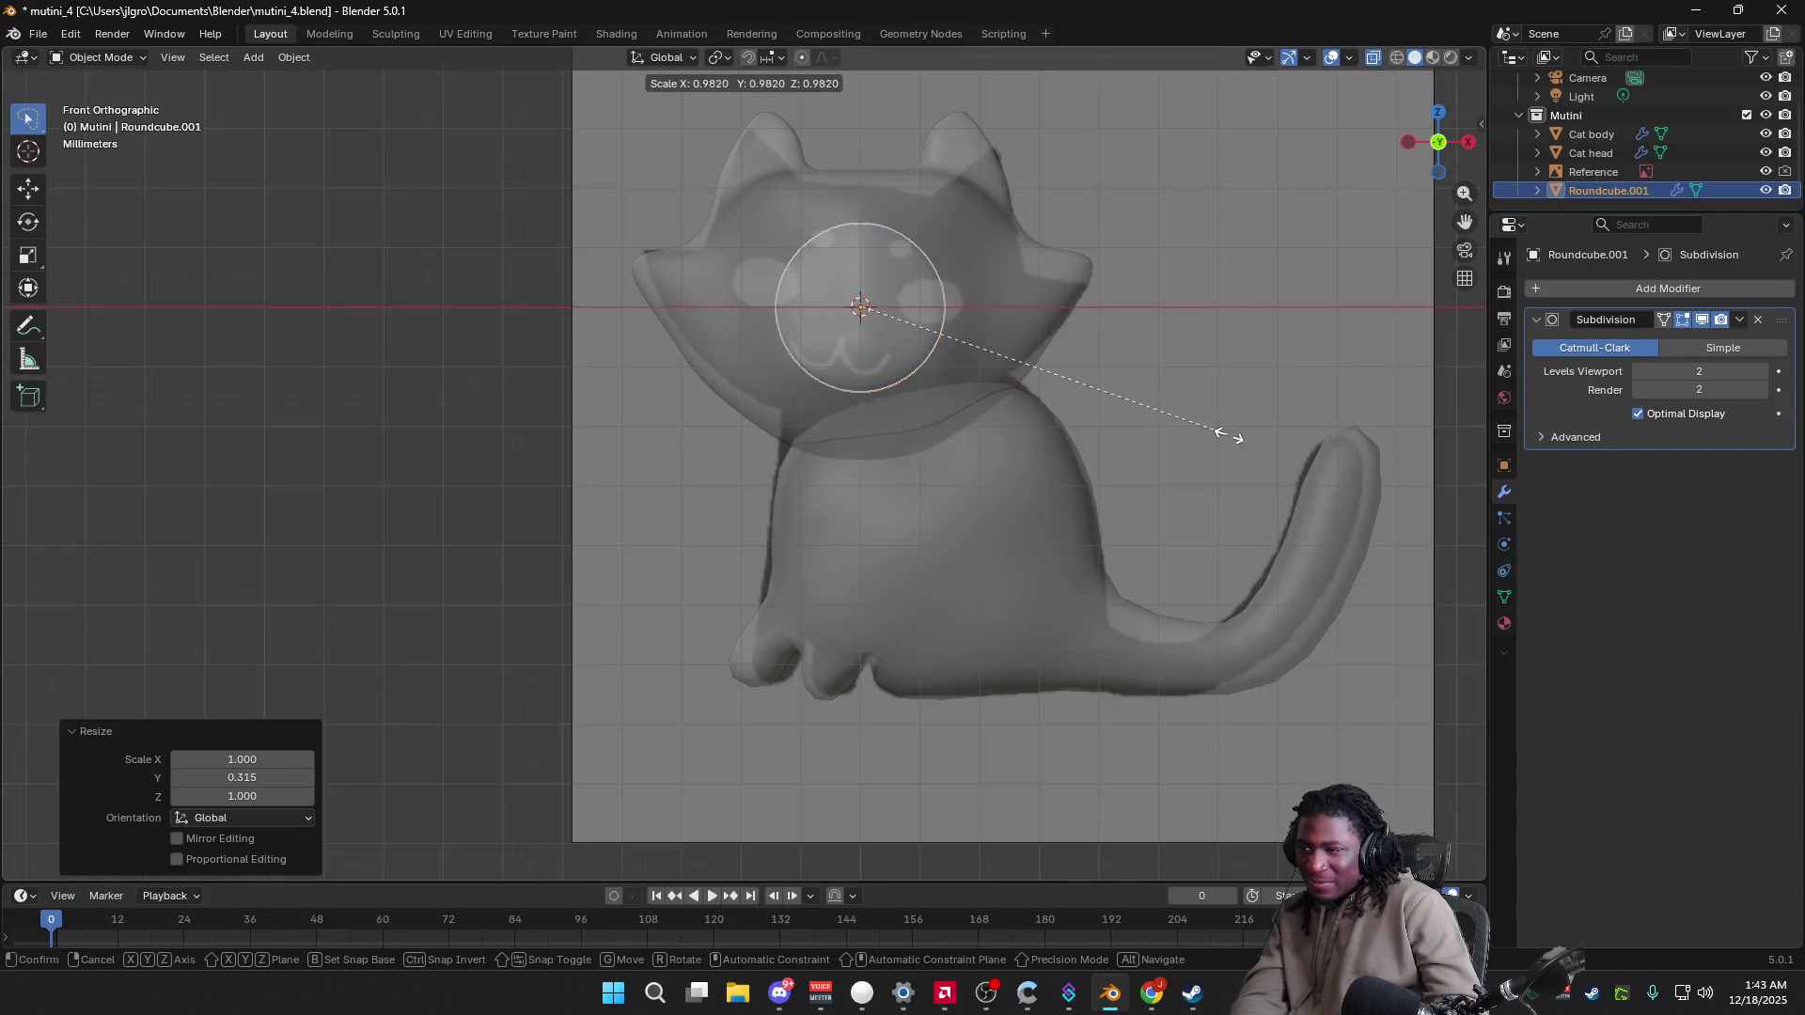
{"action": "left_click", "coordinate": [1018, 390]}
Step: Move the disc toward the cat's face from the side view
{"action": "left_click", "coordinate": [844, 339]}
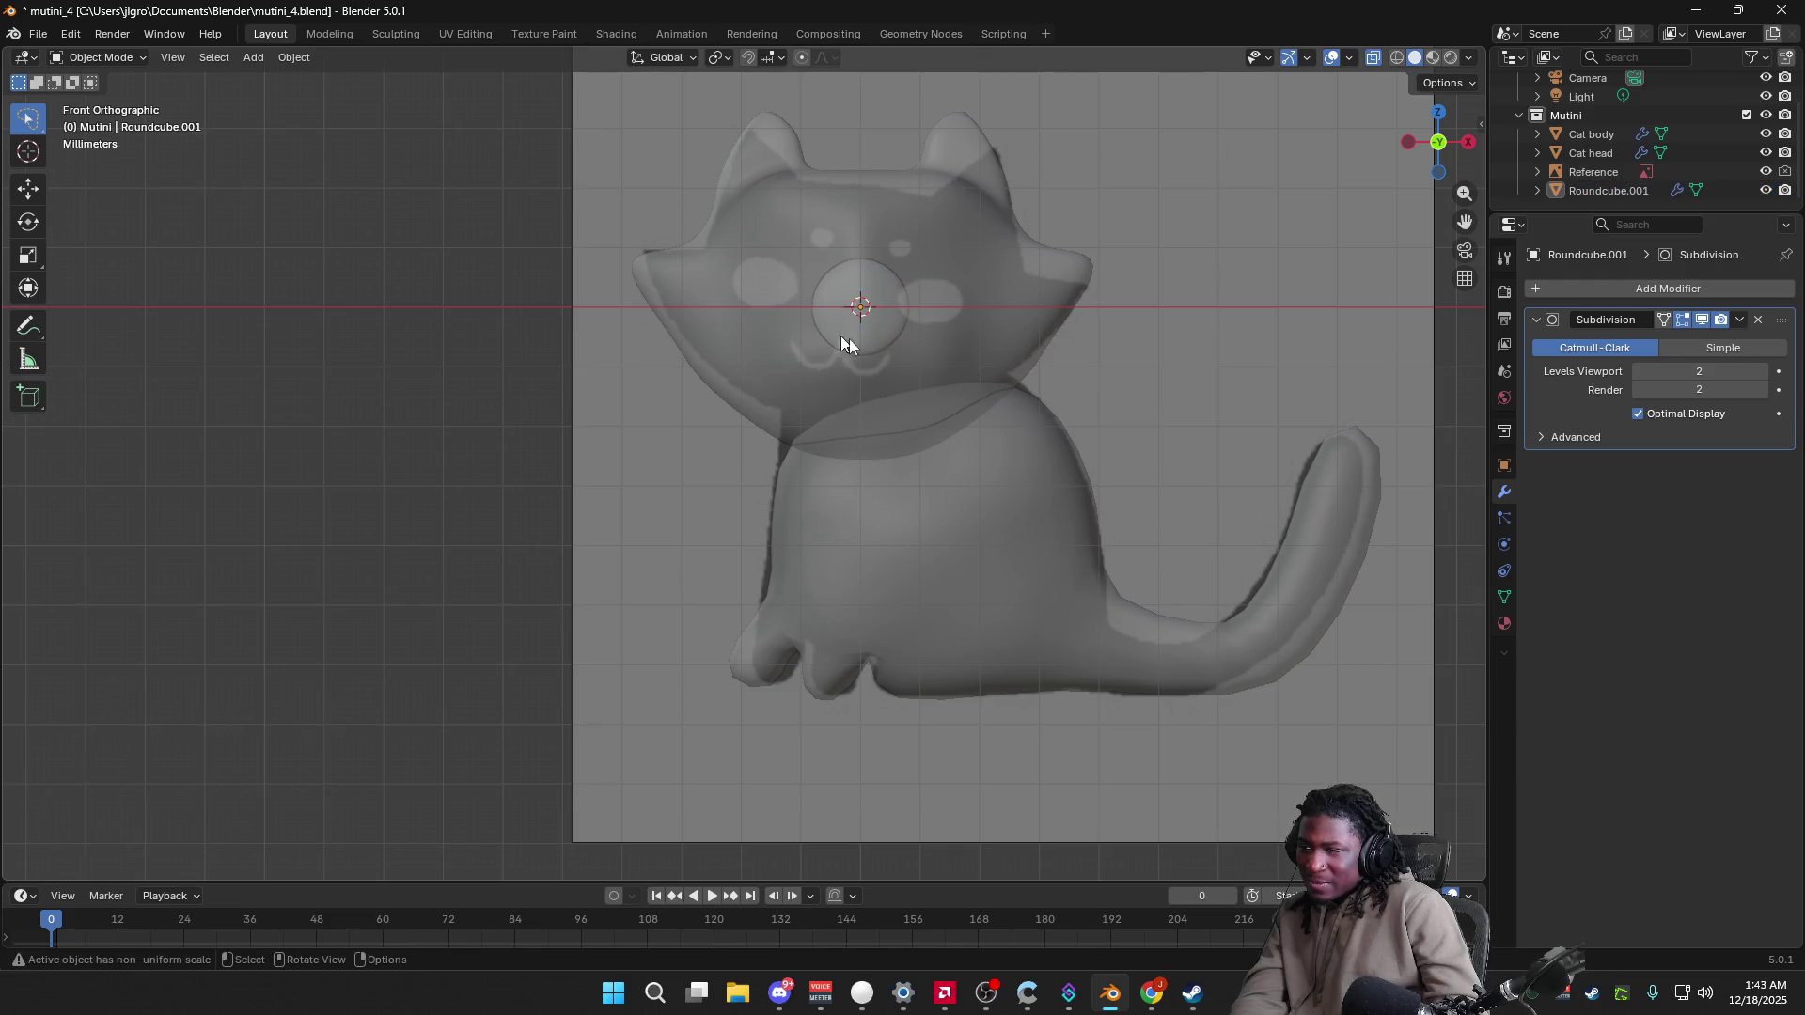
{"action": "left_click", "coordinate": [1407, 142]}
{"action": "left_click", "coordinate": [1100, 290]}
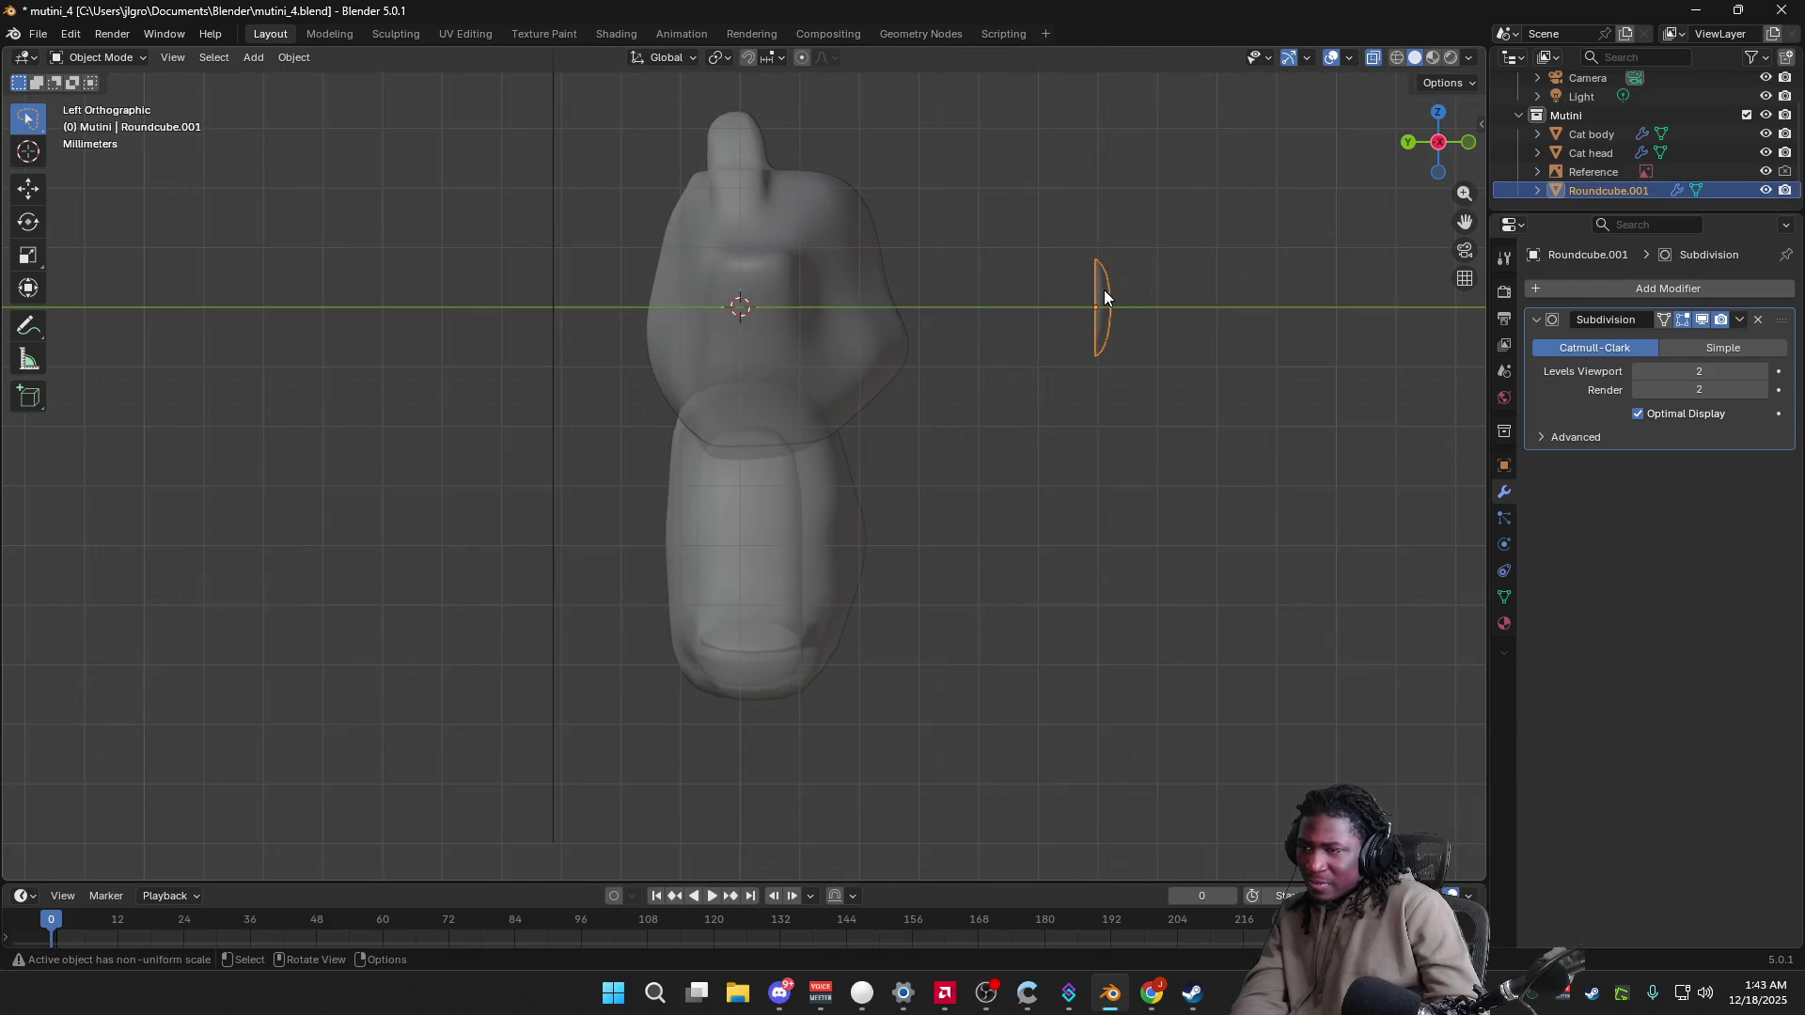
{"action": "key", "text": "g"}
{"action": "left_click", "coordinate": [829, 282]}
{"action": "mouse_move", "coordinate": [1046, 317]}
{"action": "middle_mouse_down"}
{"action": "mouse_move", "coordinate": [928, 334]}
{"action": "mouse_move", "coordinate": [935, 371]}
{"action": "mouse_move", "coordinate": [1063, 329]}
{"action": "middle_mouse_up"}
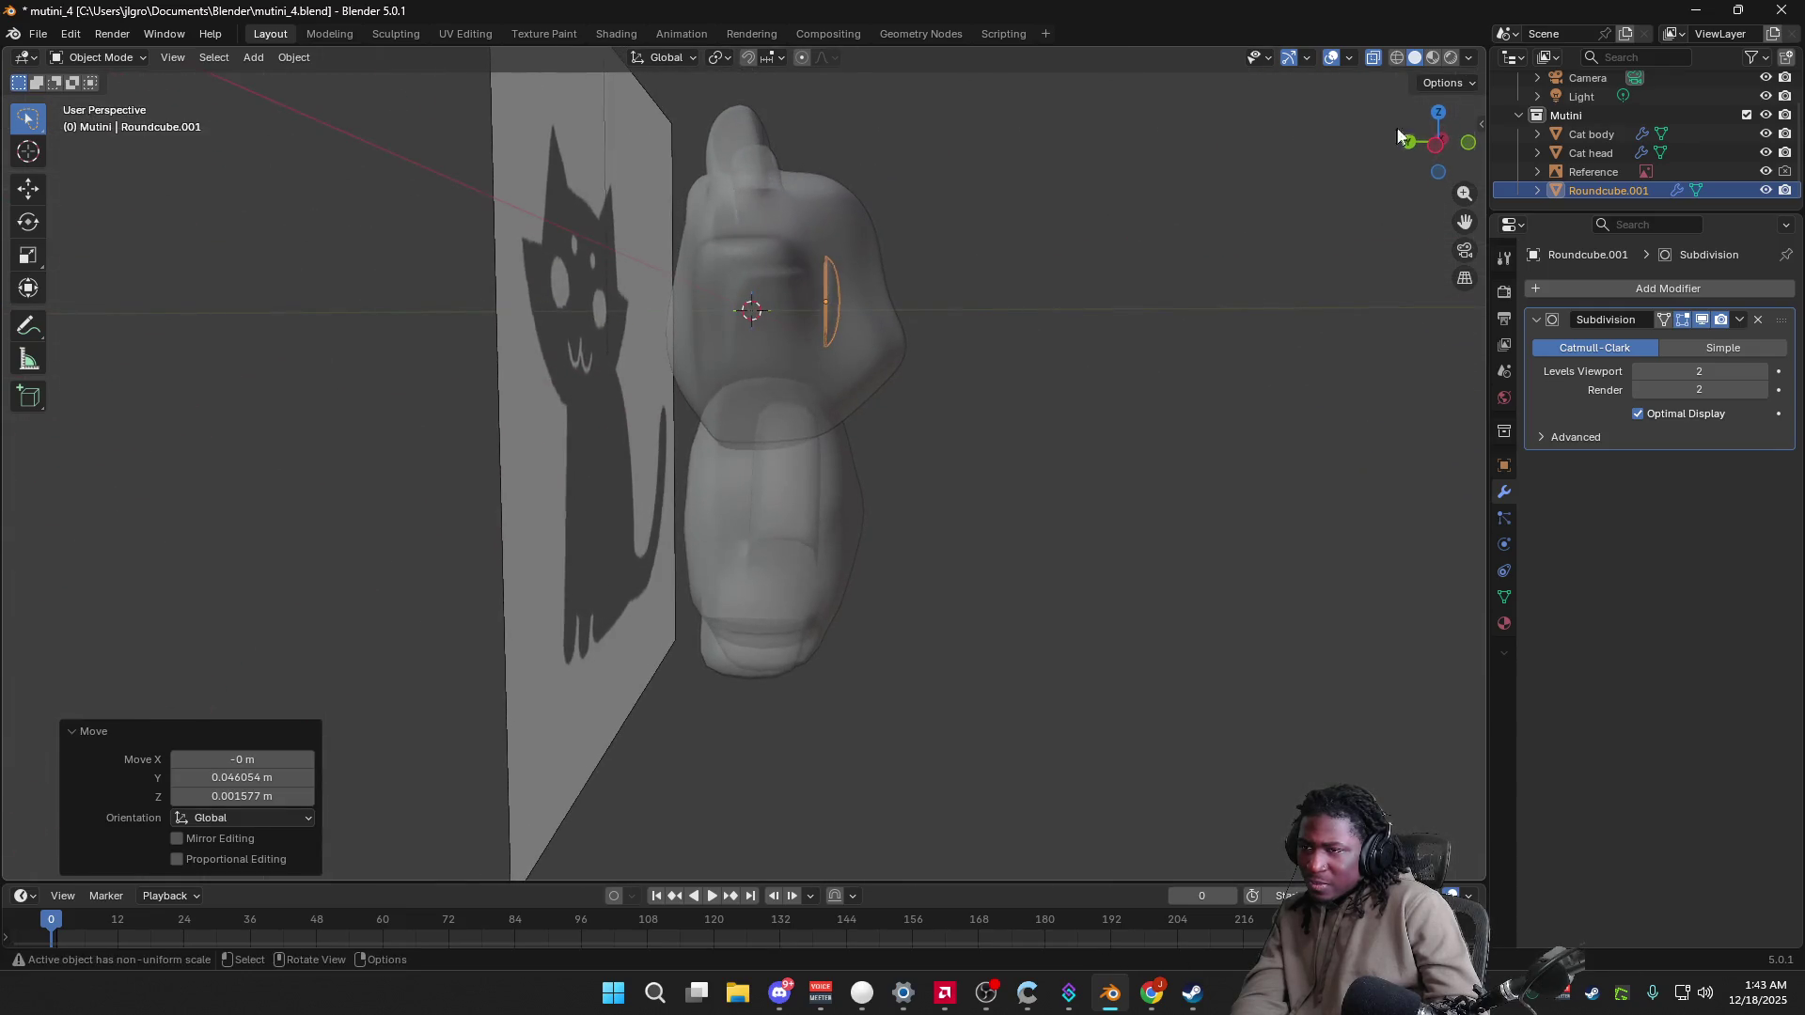
{"action": "mouse_move", "coordinate": [1435, 152]}
{"action": "left_mouse_down"}
{"action": "mouse_move", "coordinate": [1193, 320]}
{"action": "mouse_move", "coordinate": [1007, 392]}
{"action": "mouse_move", "coordinate": [993, 417]}
{"action": "left_mouse_up"}
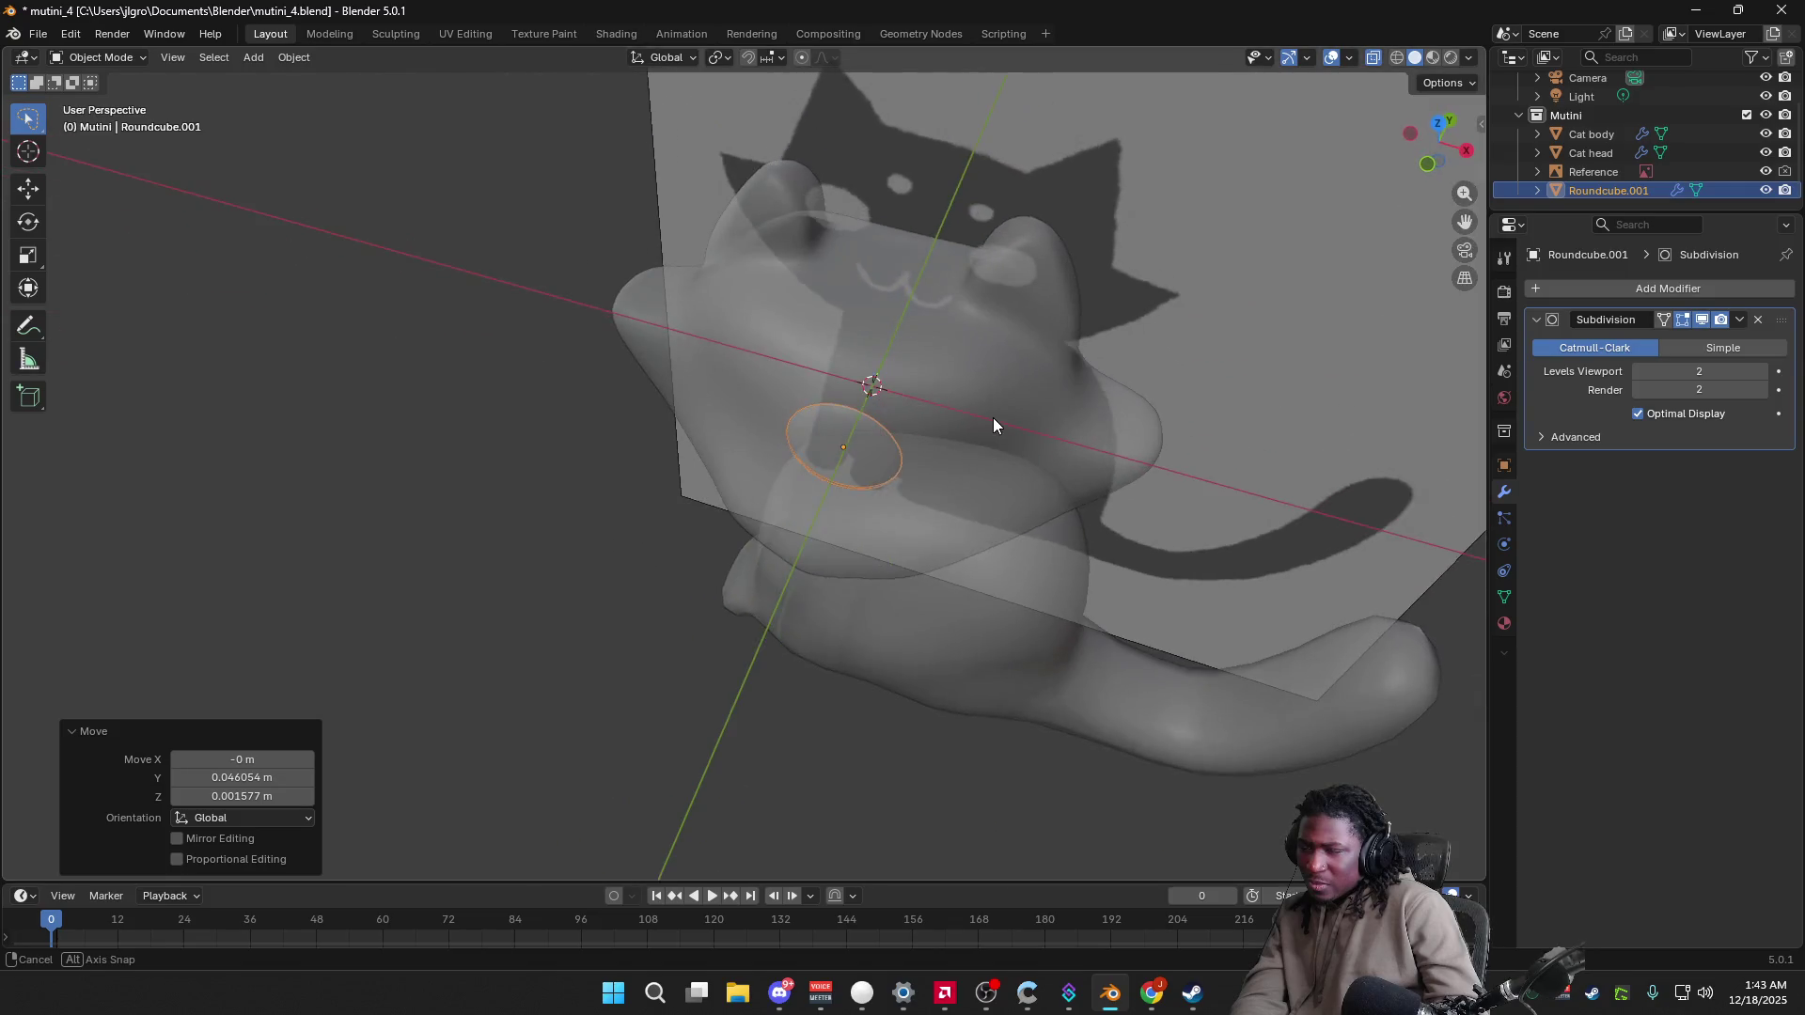
Step: Nudge the disc along X, then along Y to set its depth against the face
{"action": "key", "text": "g"}
{"action": "key", "text": "x"}
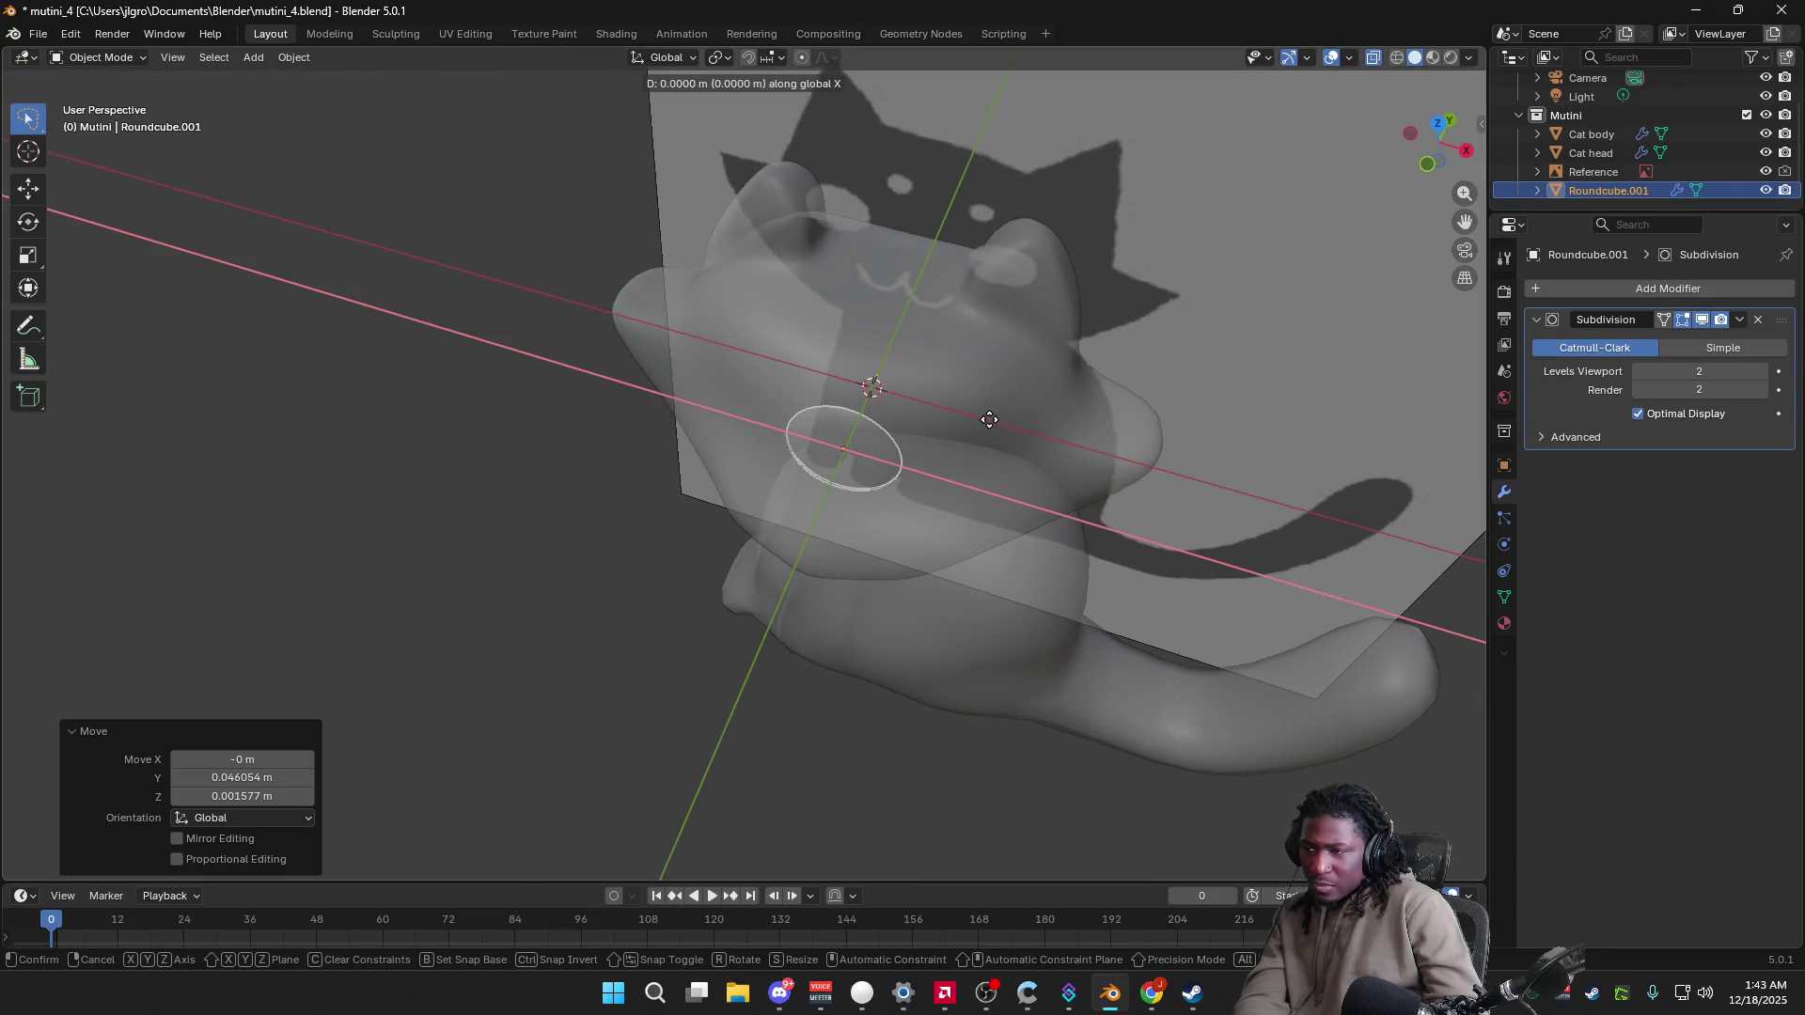
{"action": "left_click", "coordinate": [878, 381]}
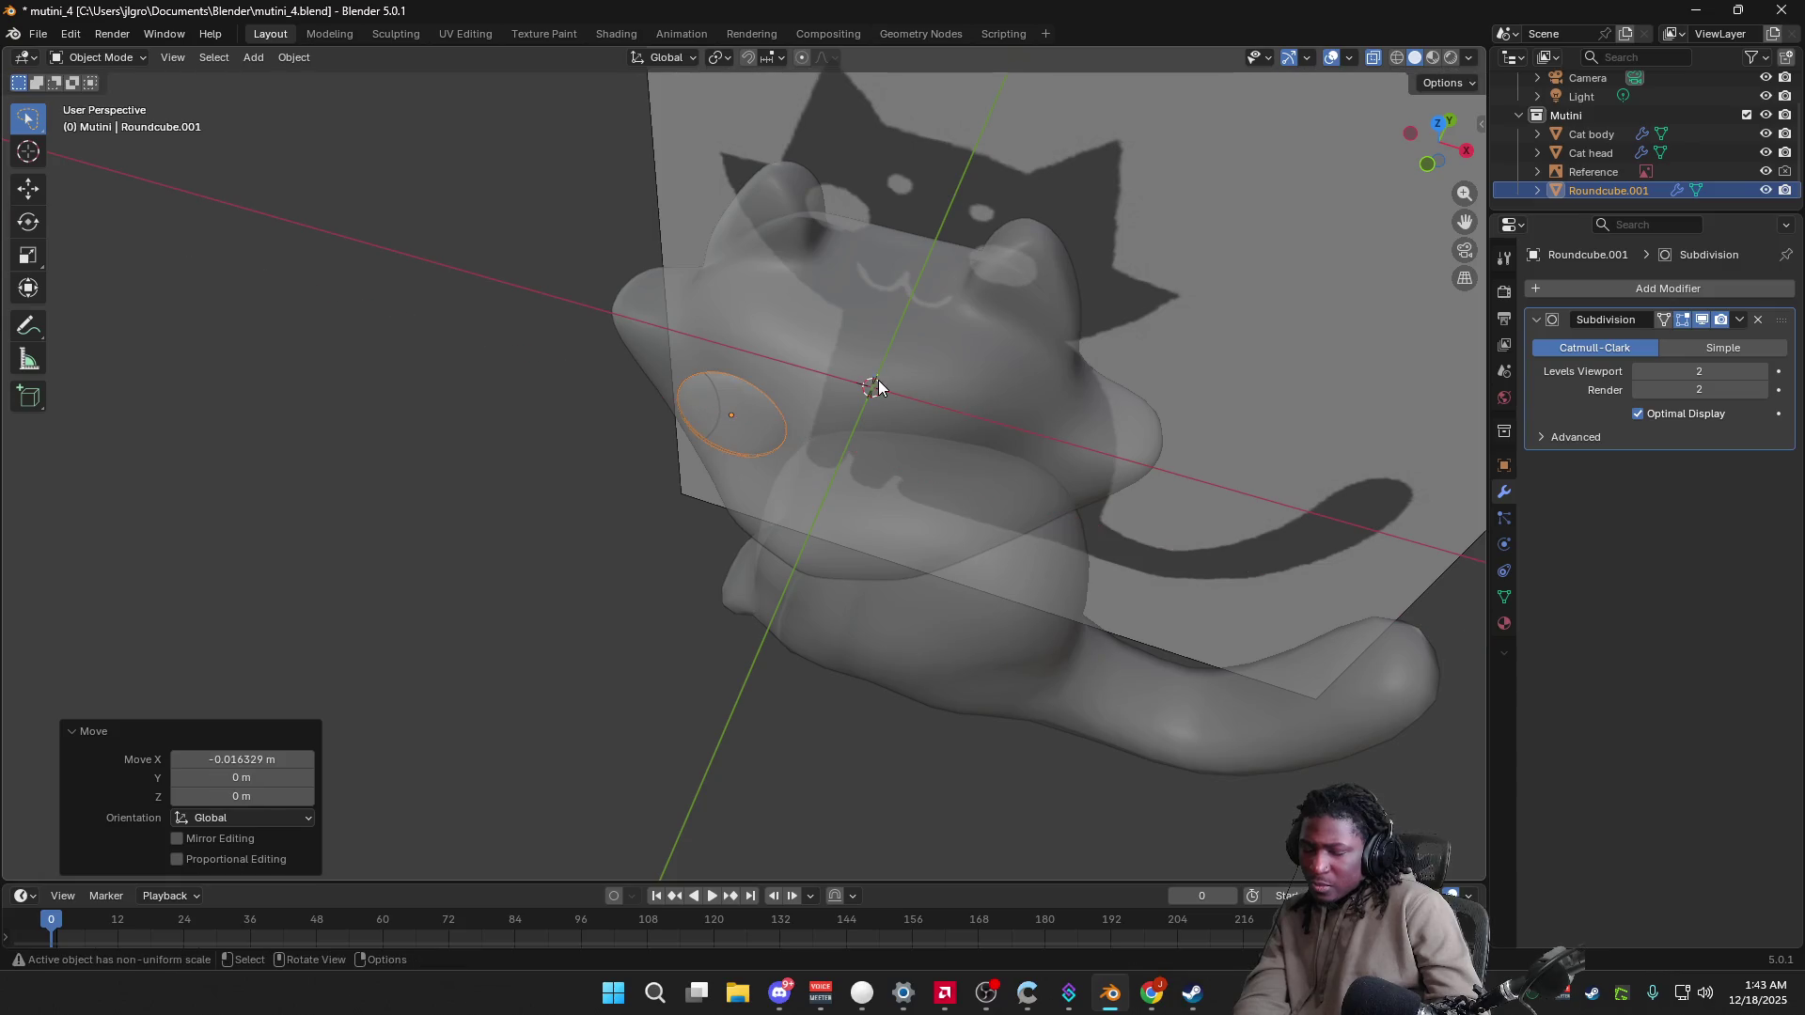
{"action": "key", "text": "g"}
{"action": "key", "text": "y"}
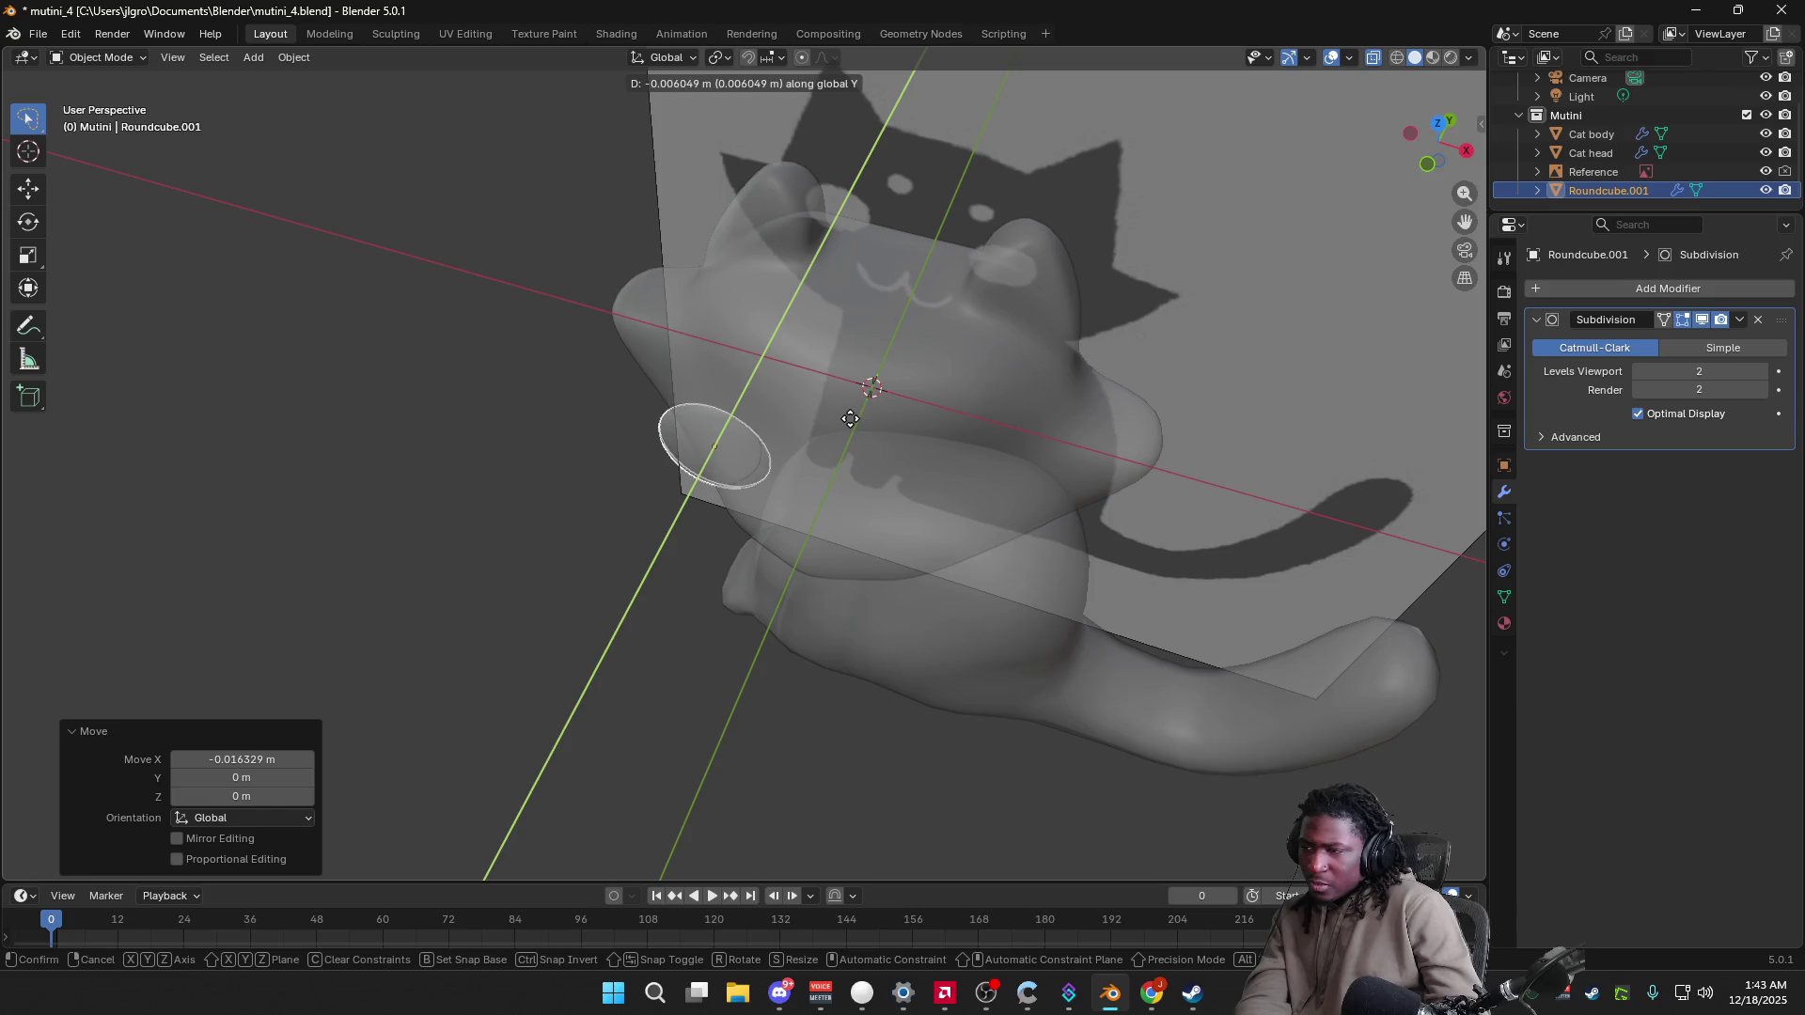
{"action": "left_click", "coordinate": [850, 419]}
Step: In Front view, raise the disc along Z onto the left eye and resize it
{"action": "mouse_move", "coordinate": [855, 423]}
{"action": "middle_mouse_down"}
{"action": "mouse_move", "coordinate": [947, 370]}
{"action": "mouse_move", "coordinate": [967, 294]}
{"action": "middle_mouse_up"}
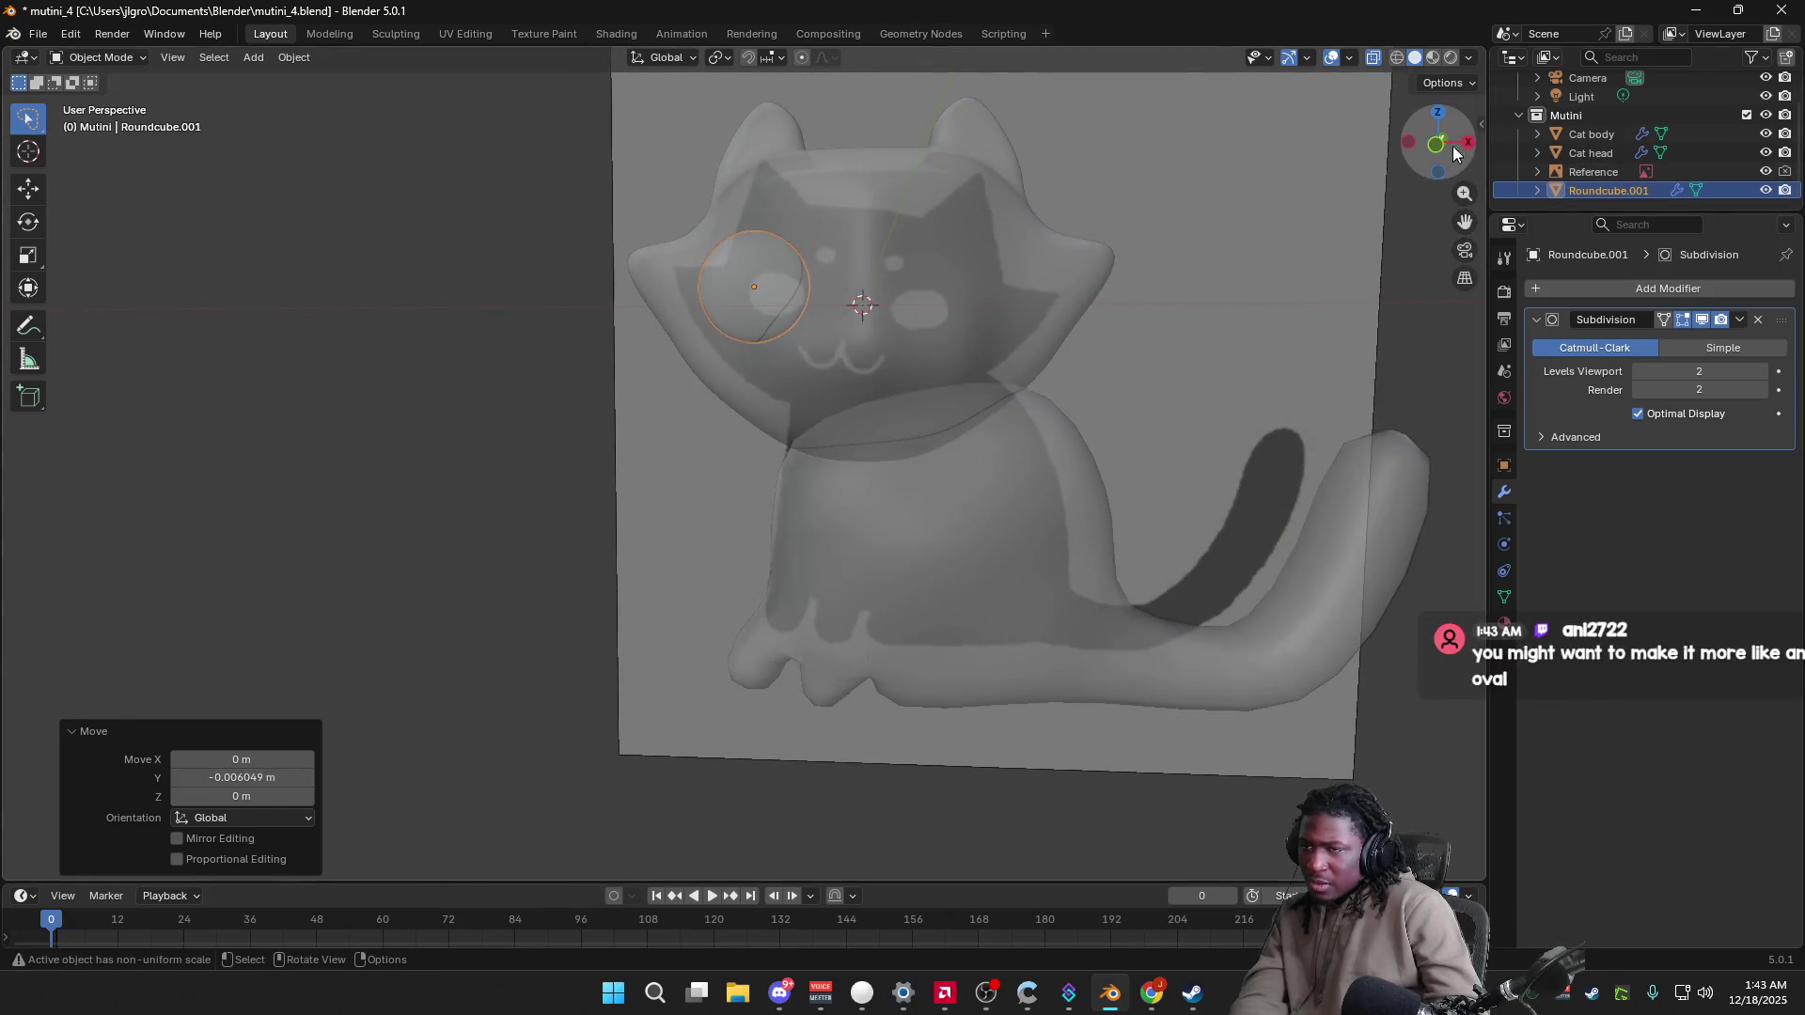
{"action": "left_click", "coordinate": [1438, 147]}
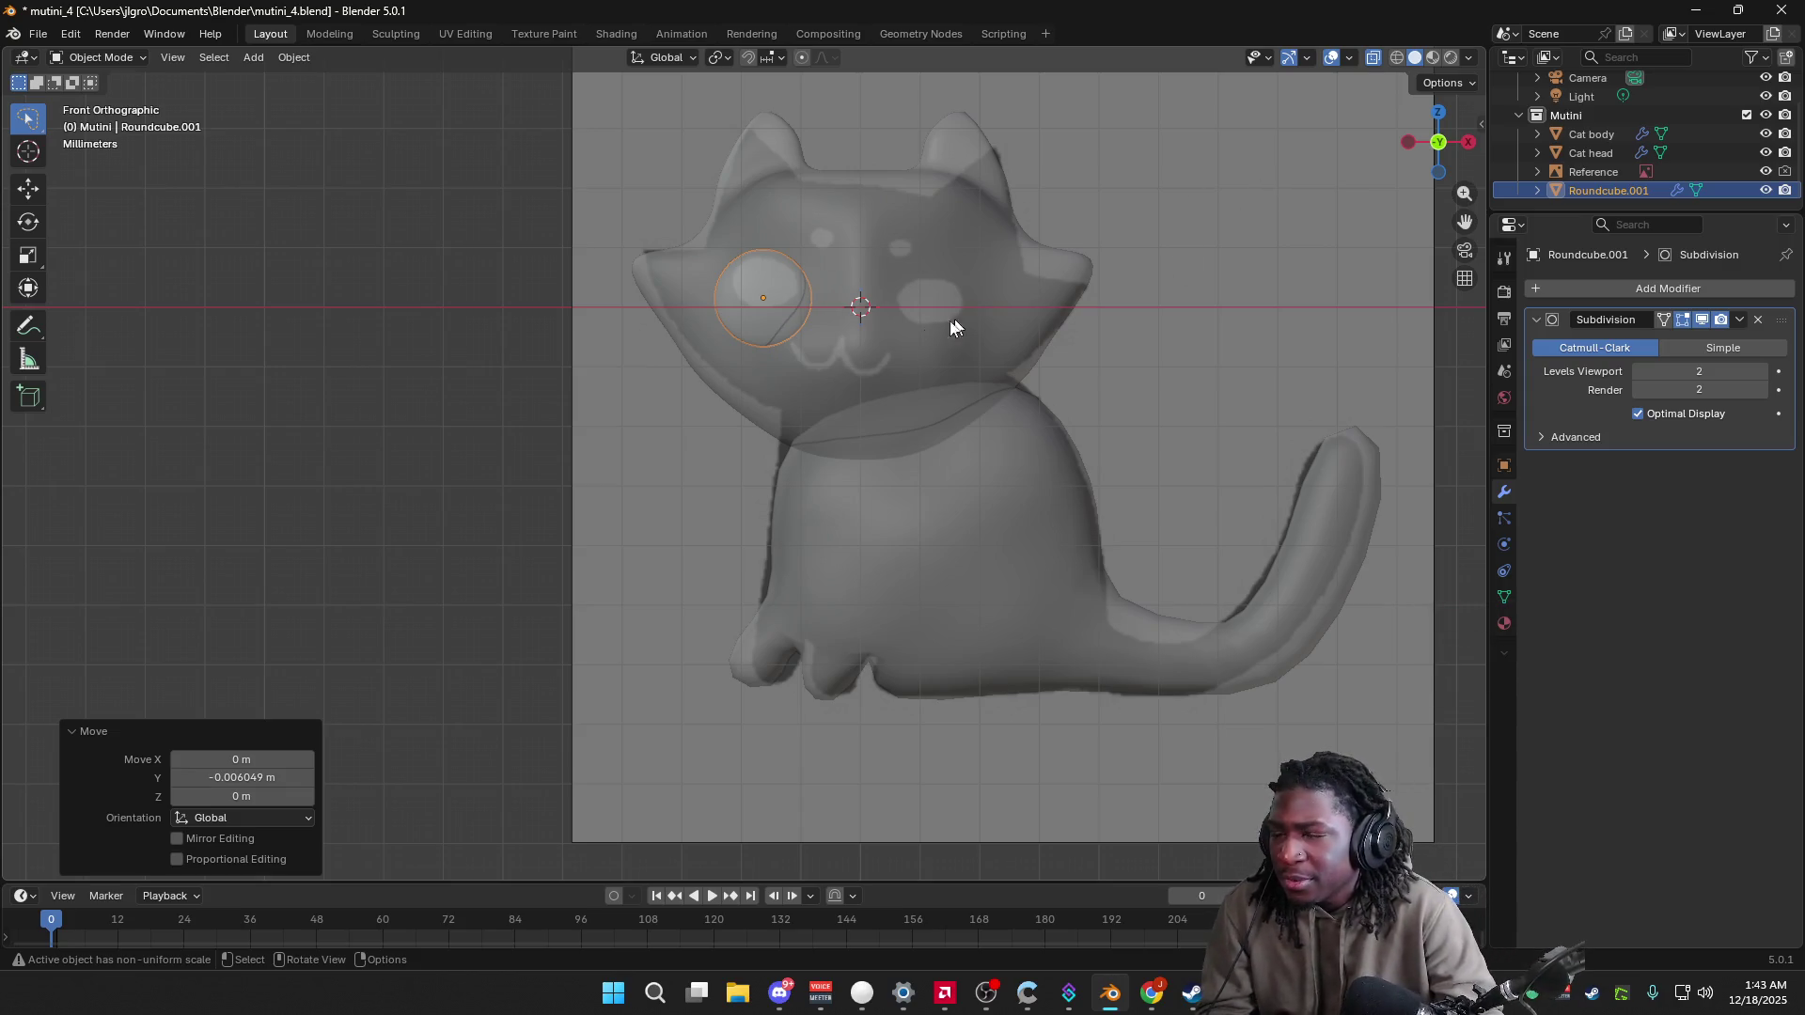
{"action": "key", "text": "g"}
{"action": "key", "text": "z"}
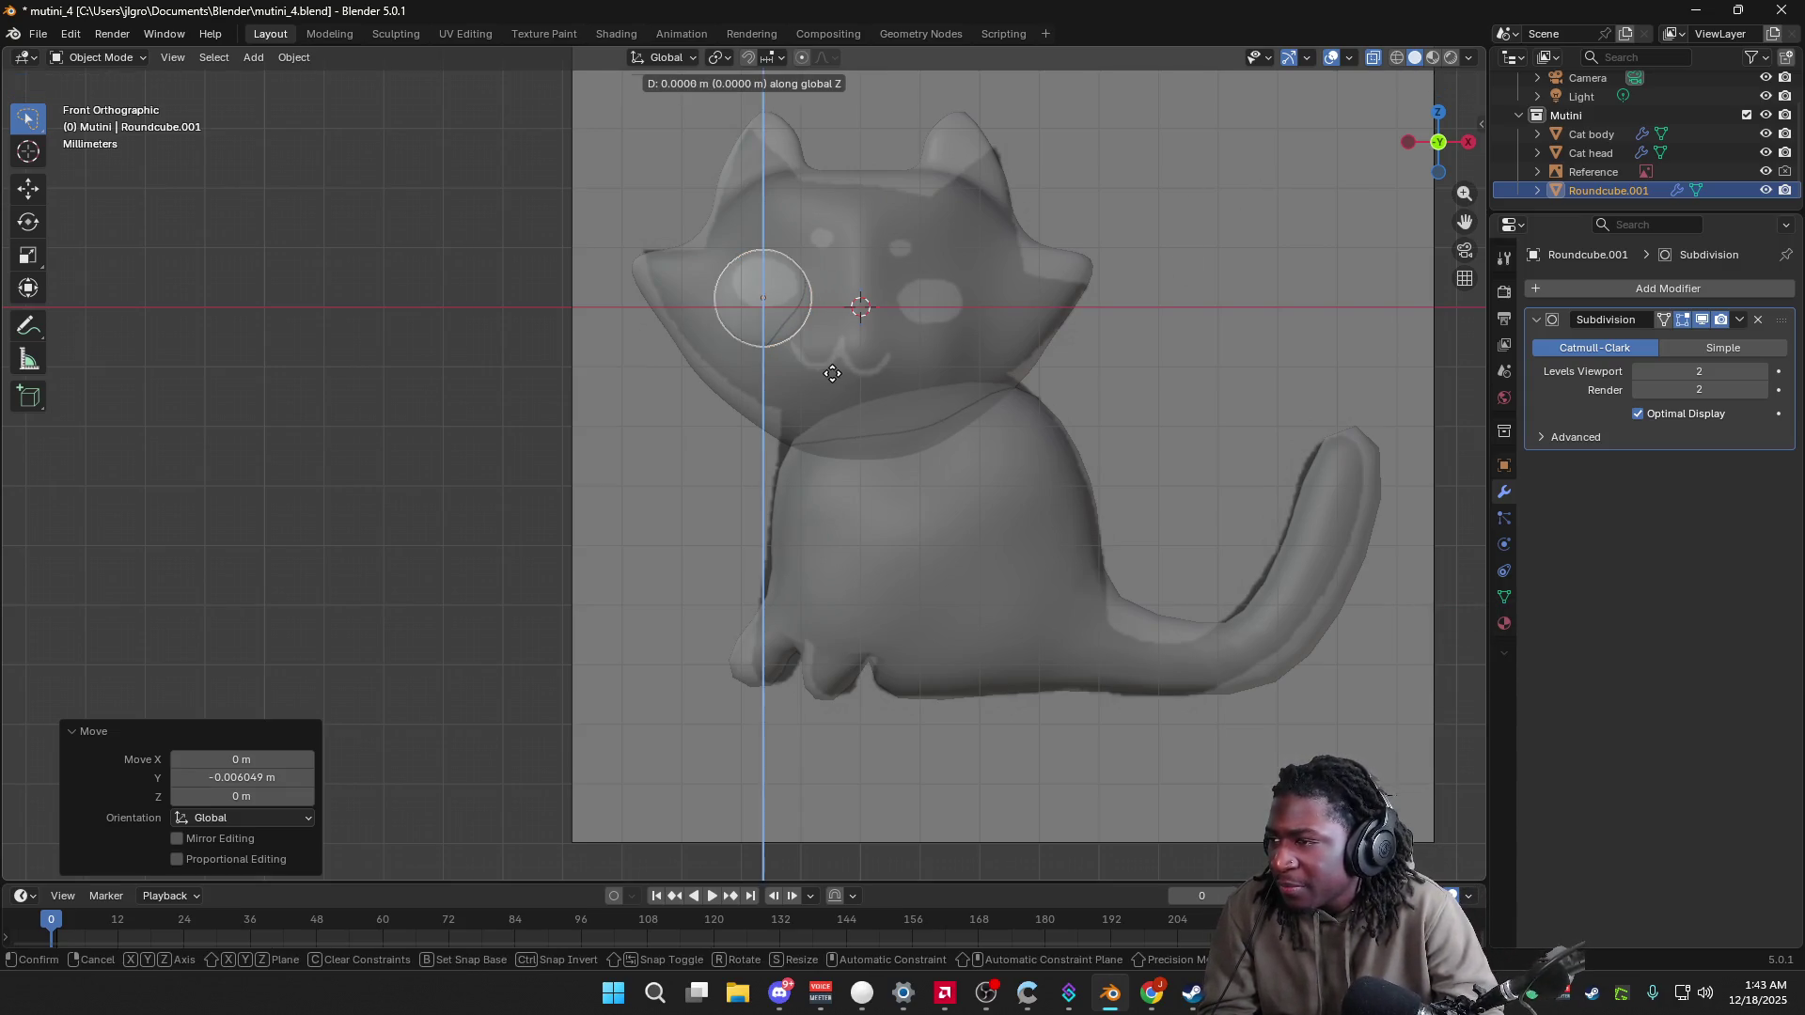
{"action": "left_click", "coordinate": [827, 357]}
{"action": "key", "text": "s"}
{"action": "left_click", "coordinate": [831, 352]}
Step: Fit the disc over the eye with 0.783 and 0.900 rescales and X moves, then enter Edit Mode
{"action": "key", "text": "s"}
{"action": "left_click", "coordinate": [797, 323]}
{"action": "key", "text": "g"}
{"action": "key", "text": "x"}
{"action": "left_click", "coordinate": [801, 329]}
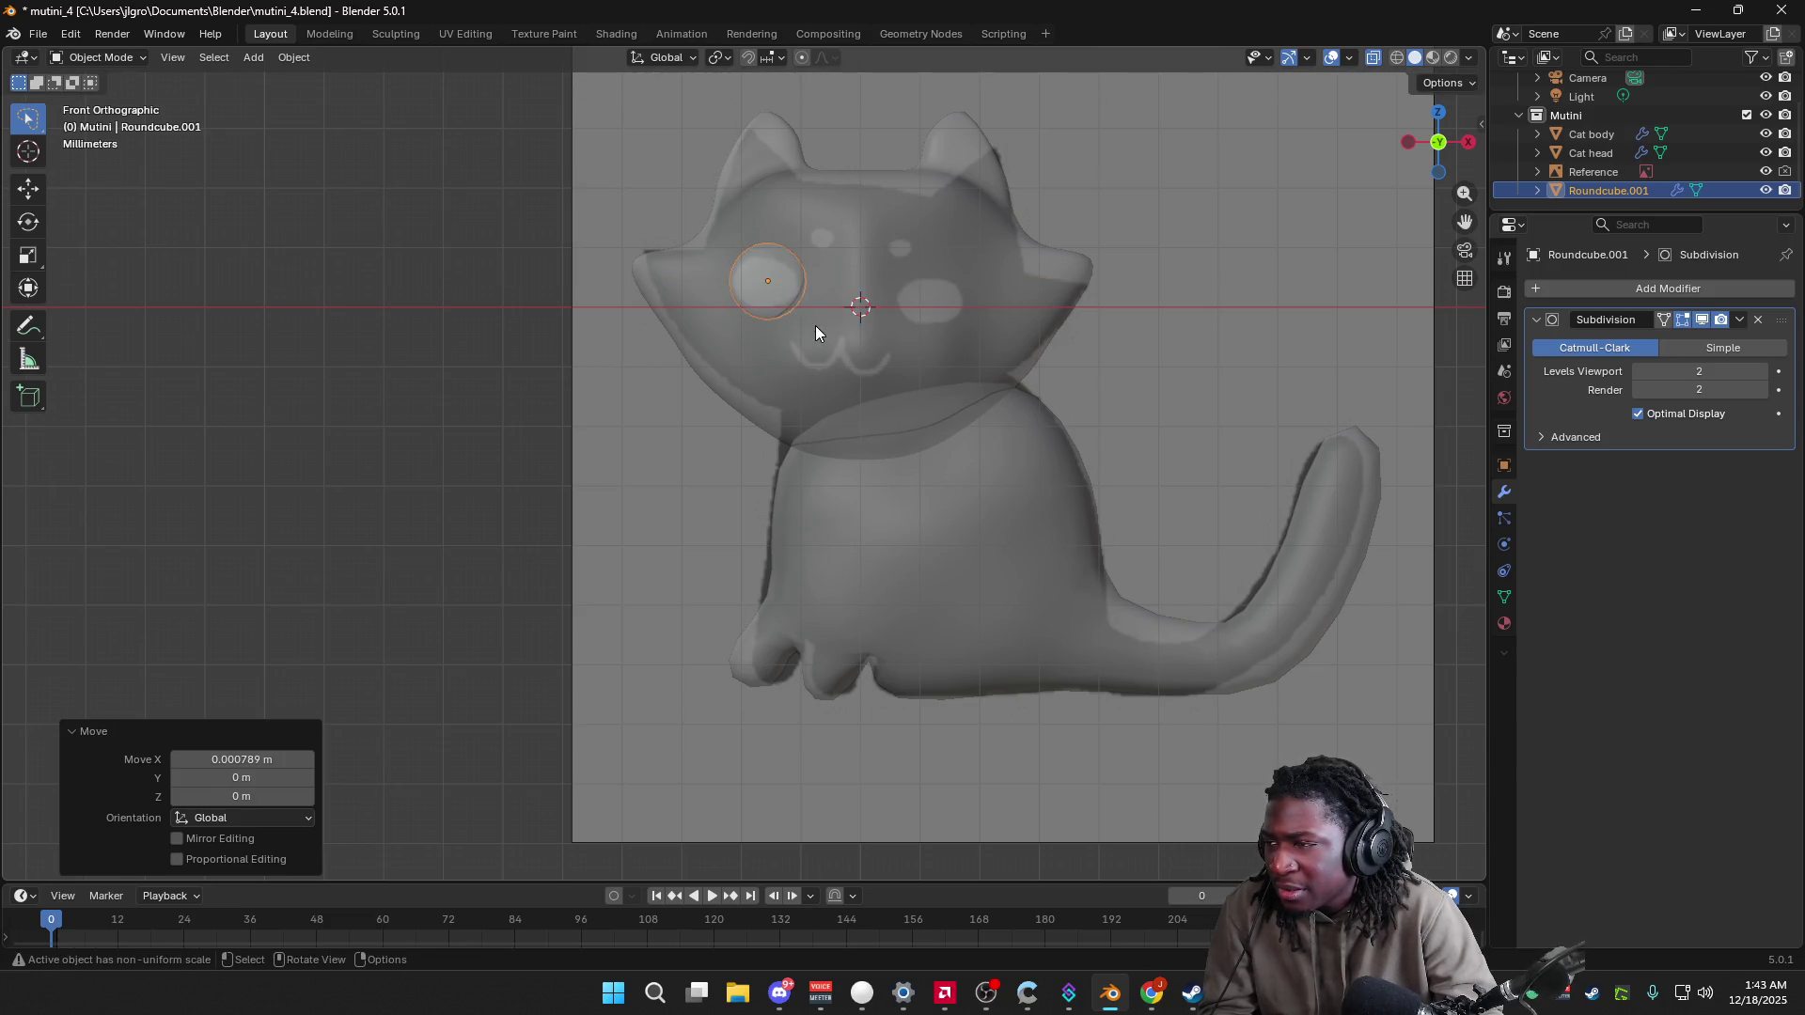
{"action": "key", "text": "s"}
{"action": "left_click", "coordinate": [804, 322]}
{"action": "key", "text": "g"}
{"action": "key", "text": "x"}
{"action": "left_click", "coordinate": [782, 313]}
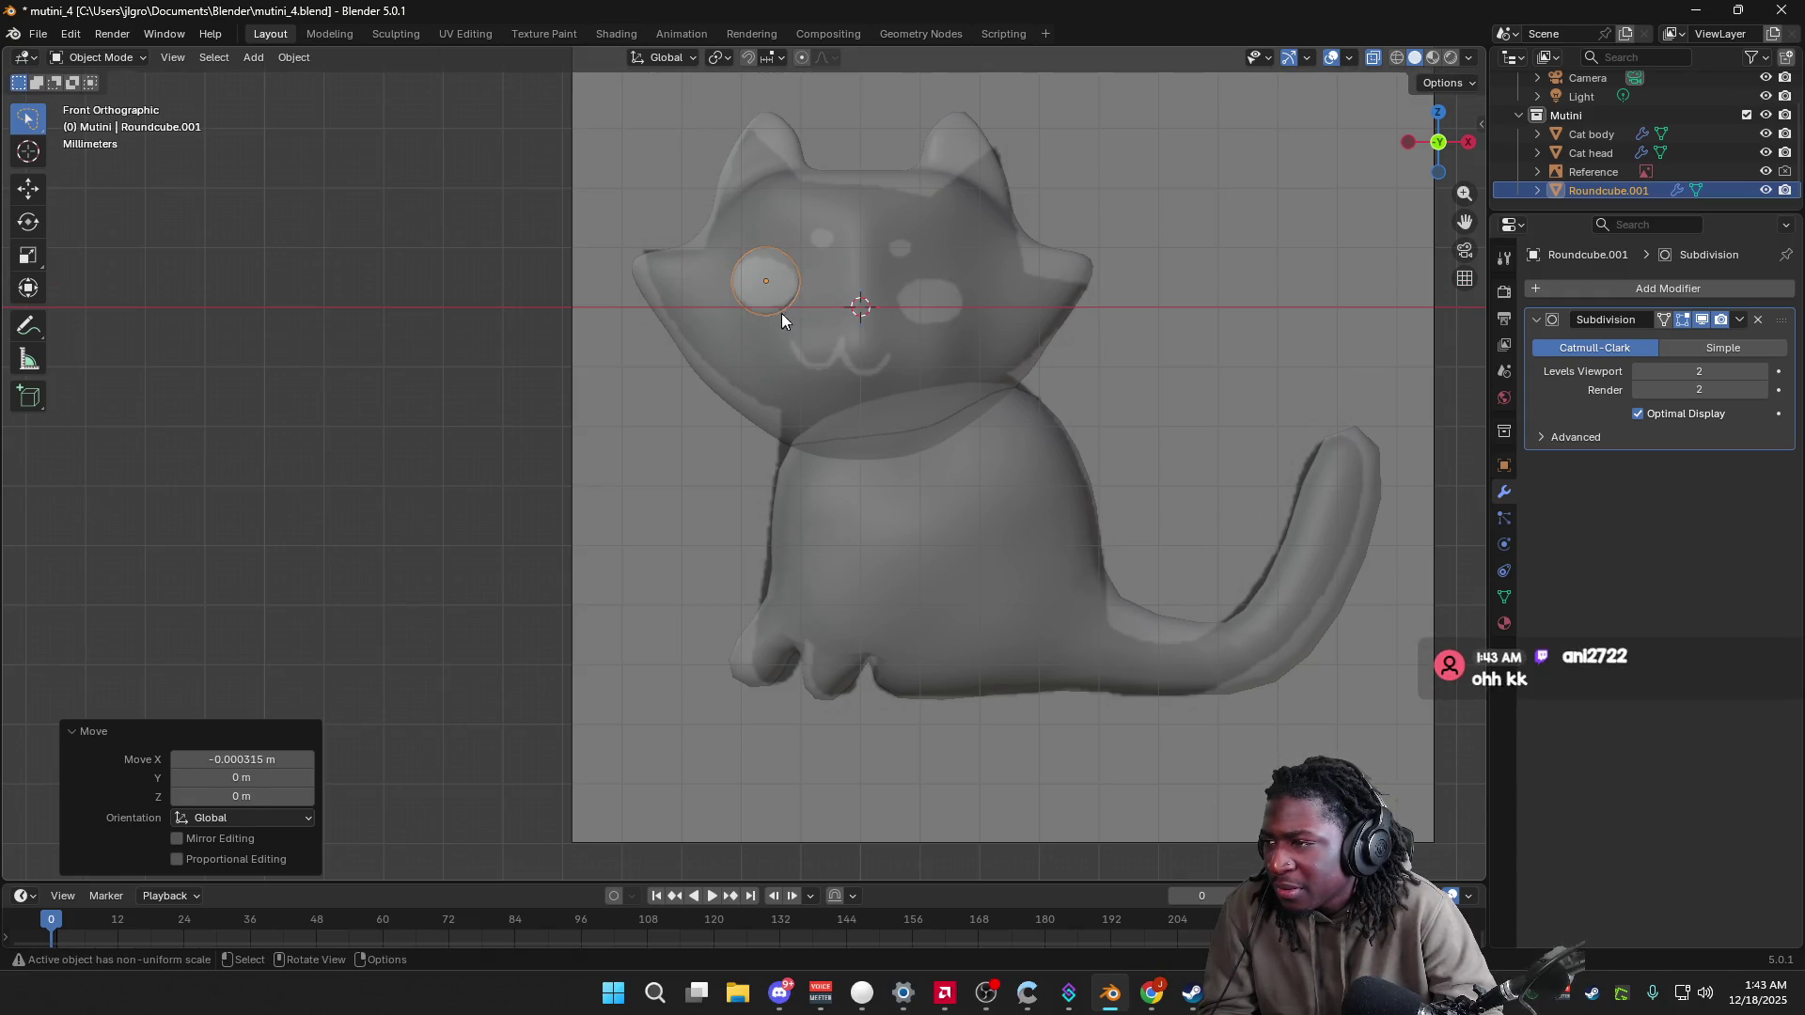
{"action": "key", "text": "Tab"}
{"action": "mouse_move", "coordinate": [781, 313]}
{"action": "middle_mouse_down"}
{"action": "mouse_move", "coordinate": [999, 382]}
{"action": "mouse_move", "coordinate": [883, 197]}
{"action": "mouse_move", "coordinate": [746, 201]}
{"action": "mouse_move", "coordinate": [760, 243]}
{"action": "mouse_move", "coordinate": [790, 231]}
{"action": "middle_mouse_up"}
{"action": "scroll", "coordinate": [1000, 382], "scroll_direction": "up", "scroll_amount": 3}
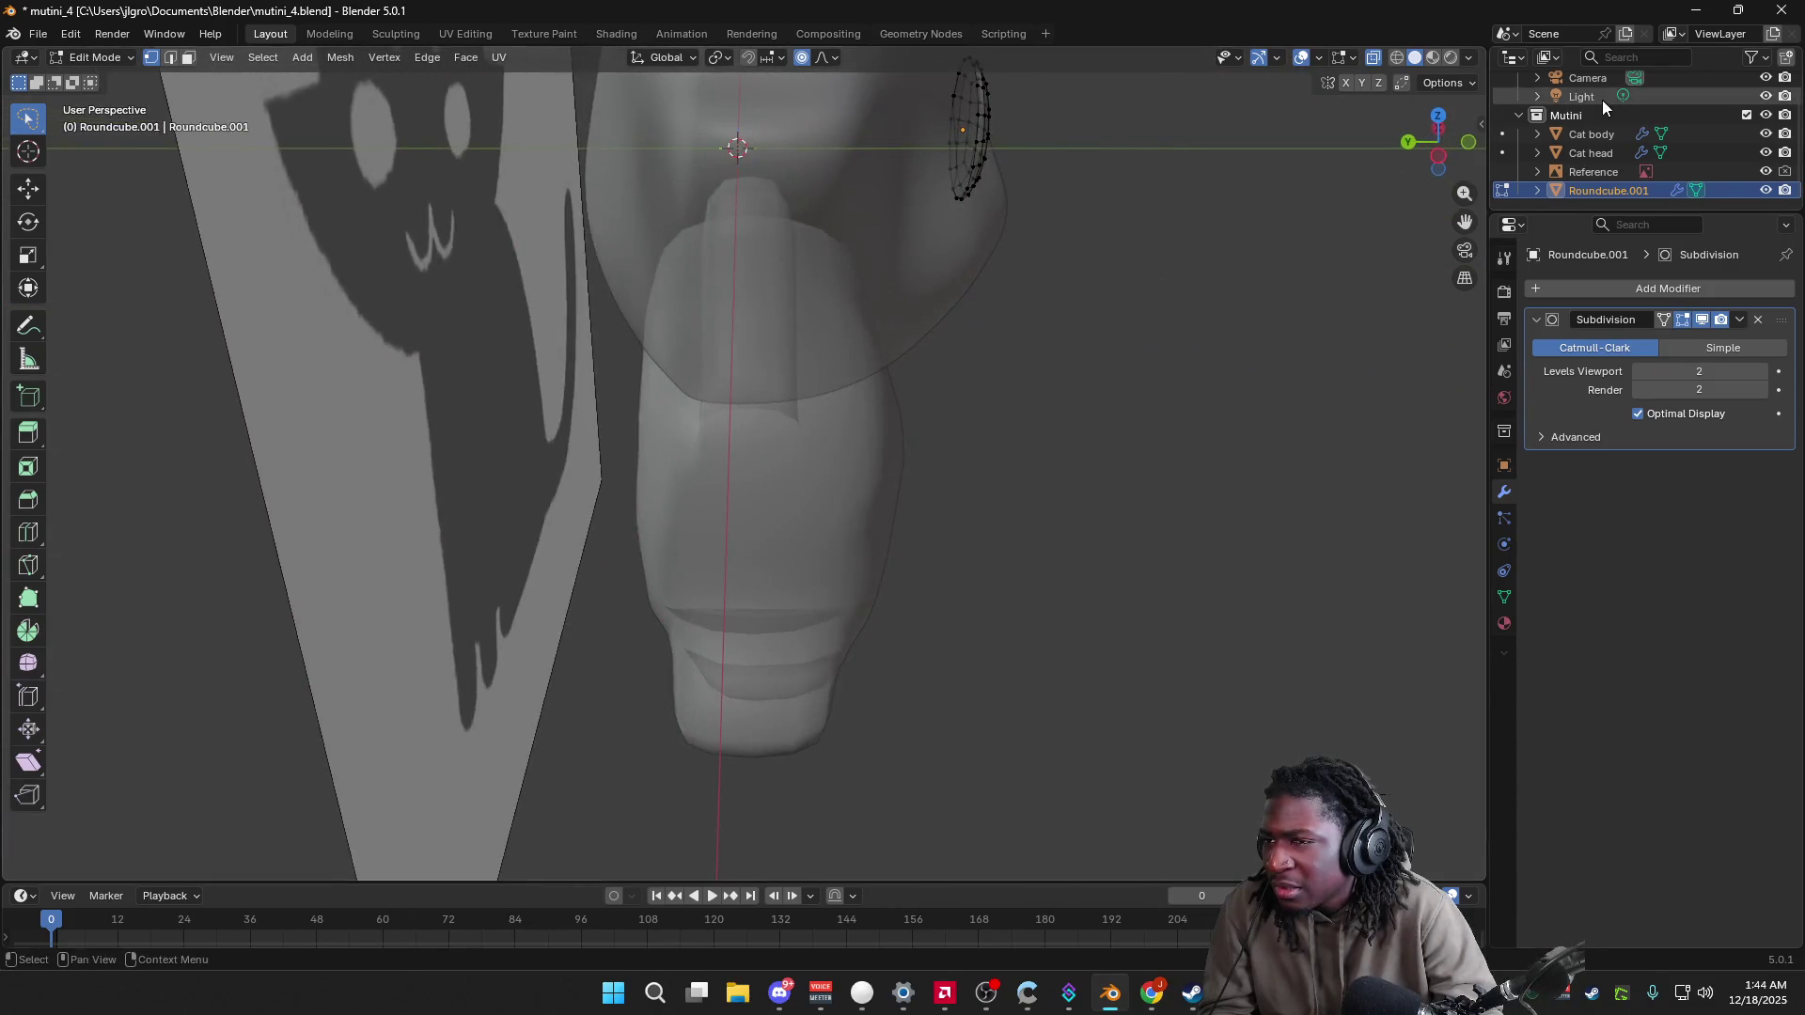
Step: Turn off X-Ray so the cat displays solid, and view it from the side
{"action": "left_click", "coordinate": [1449, 82]}
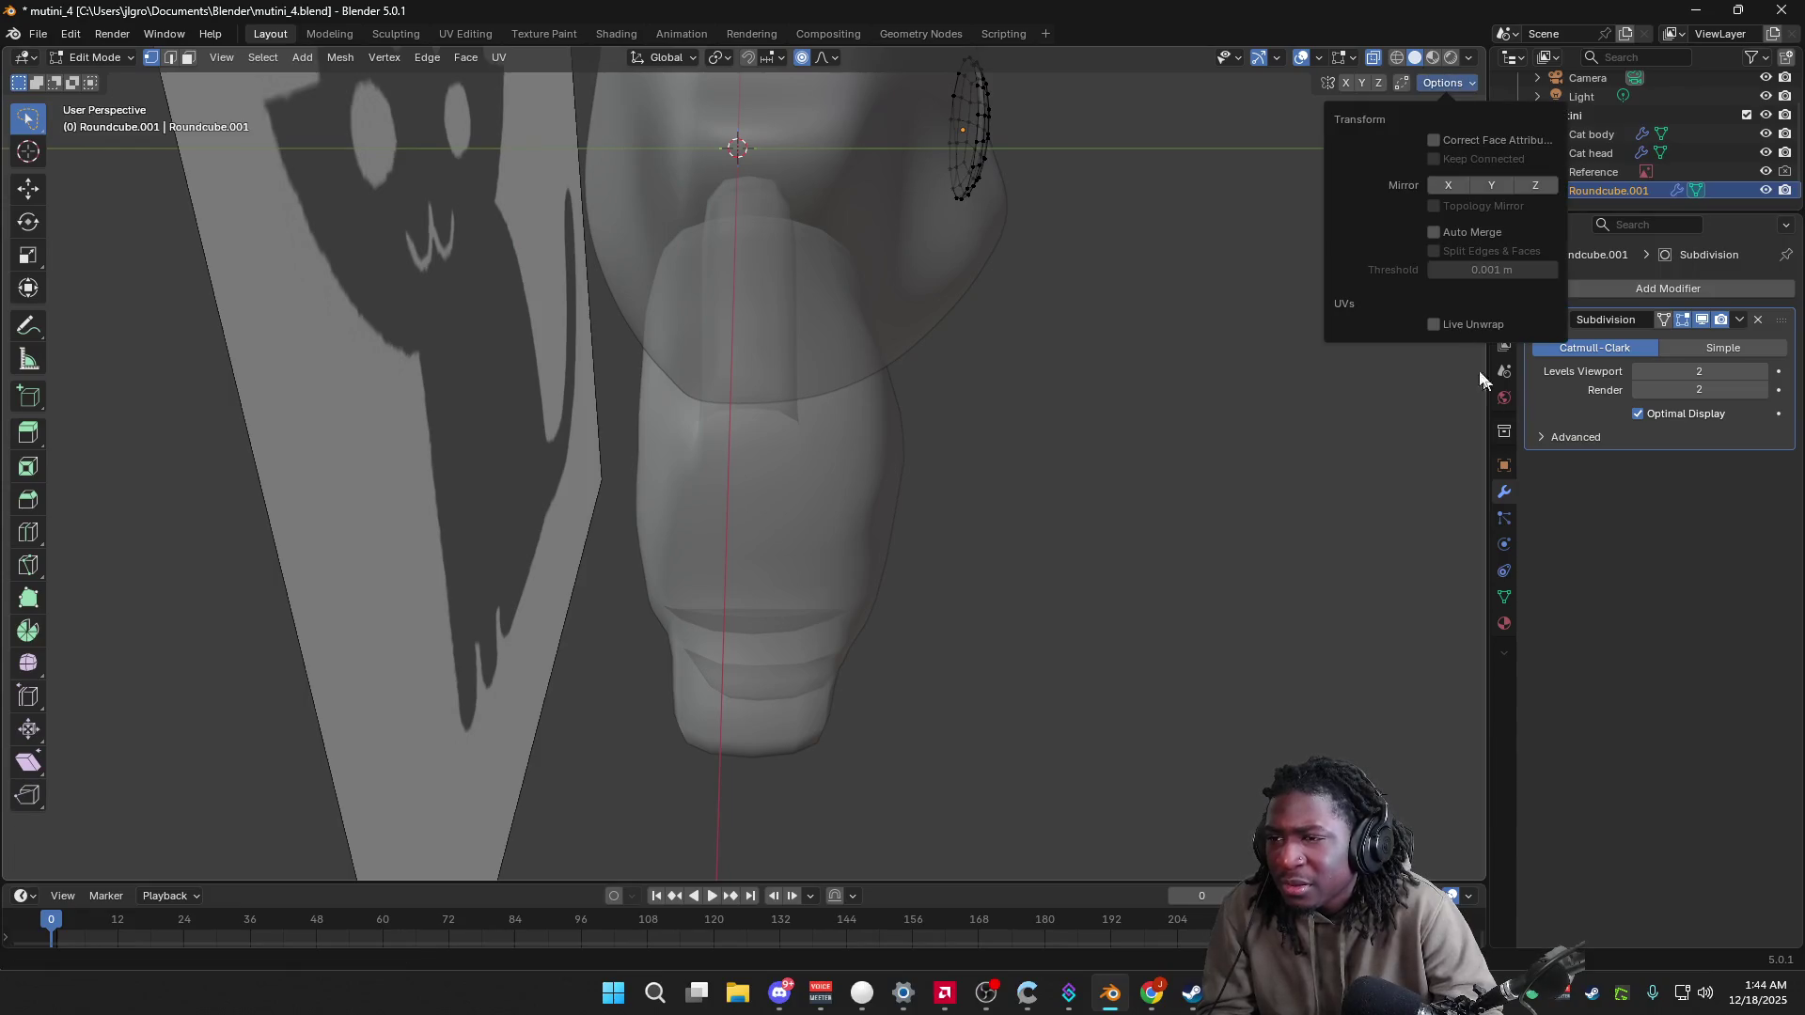
{"action": "left_click", "coordinate": [1471, 59]}
{"action": "left_click", "coordinate": [1363, 530]}
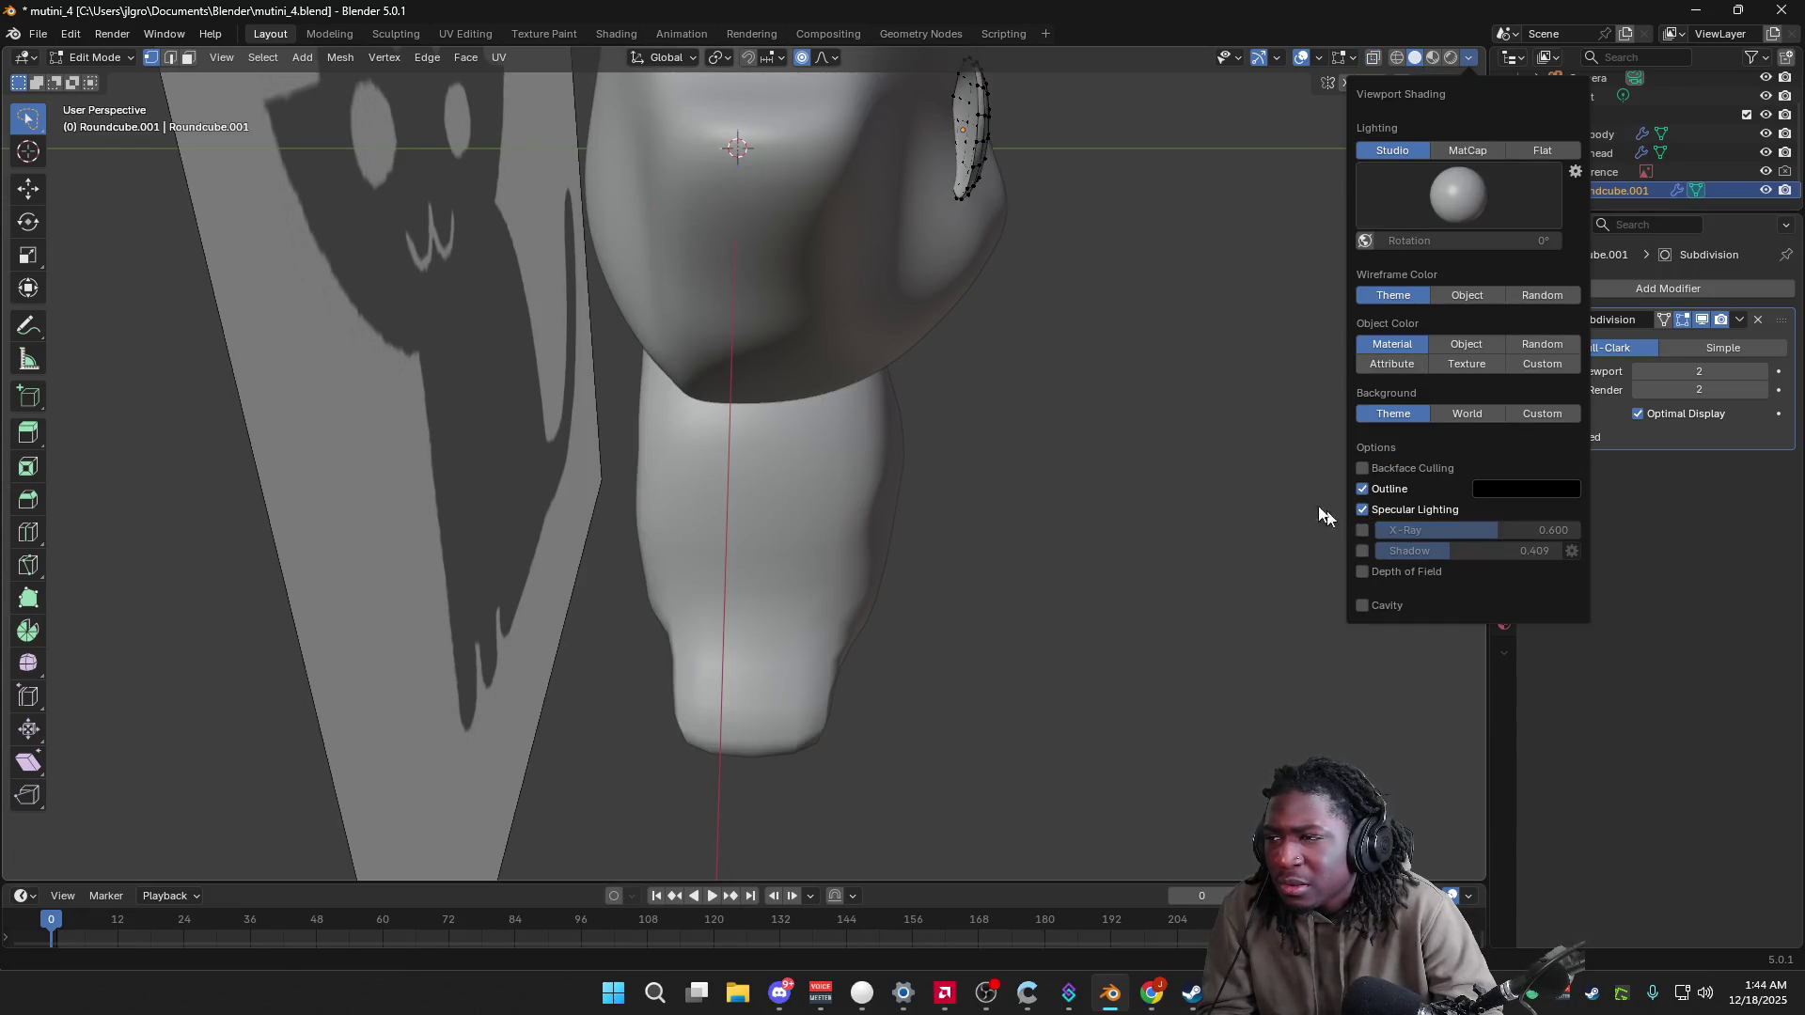
{"action": "mouse_move", "coordinate": [1141, 386]}
{"action": "middle_mouse_down"}
{"action": "mouse_move", "coordinate": [1108, 347]}
{"action": "mouse_move", "coordinate": [1140, 330]}
{"action": "mouse_move", "coordinate": [1076, 294]}
{"action": "mouse_move", "coordinate": [1137, 339]}
{"action": "mouse_move", "coordinate": [1094, 327]}
{"action": "mouse_move", "coordinate": [1337, 137]}
{"action": "middle_mouse_up"}
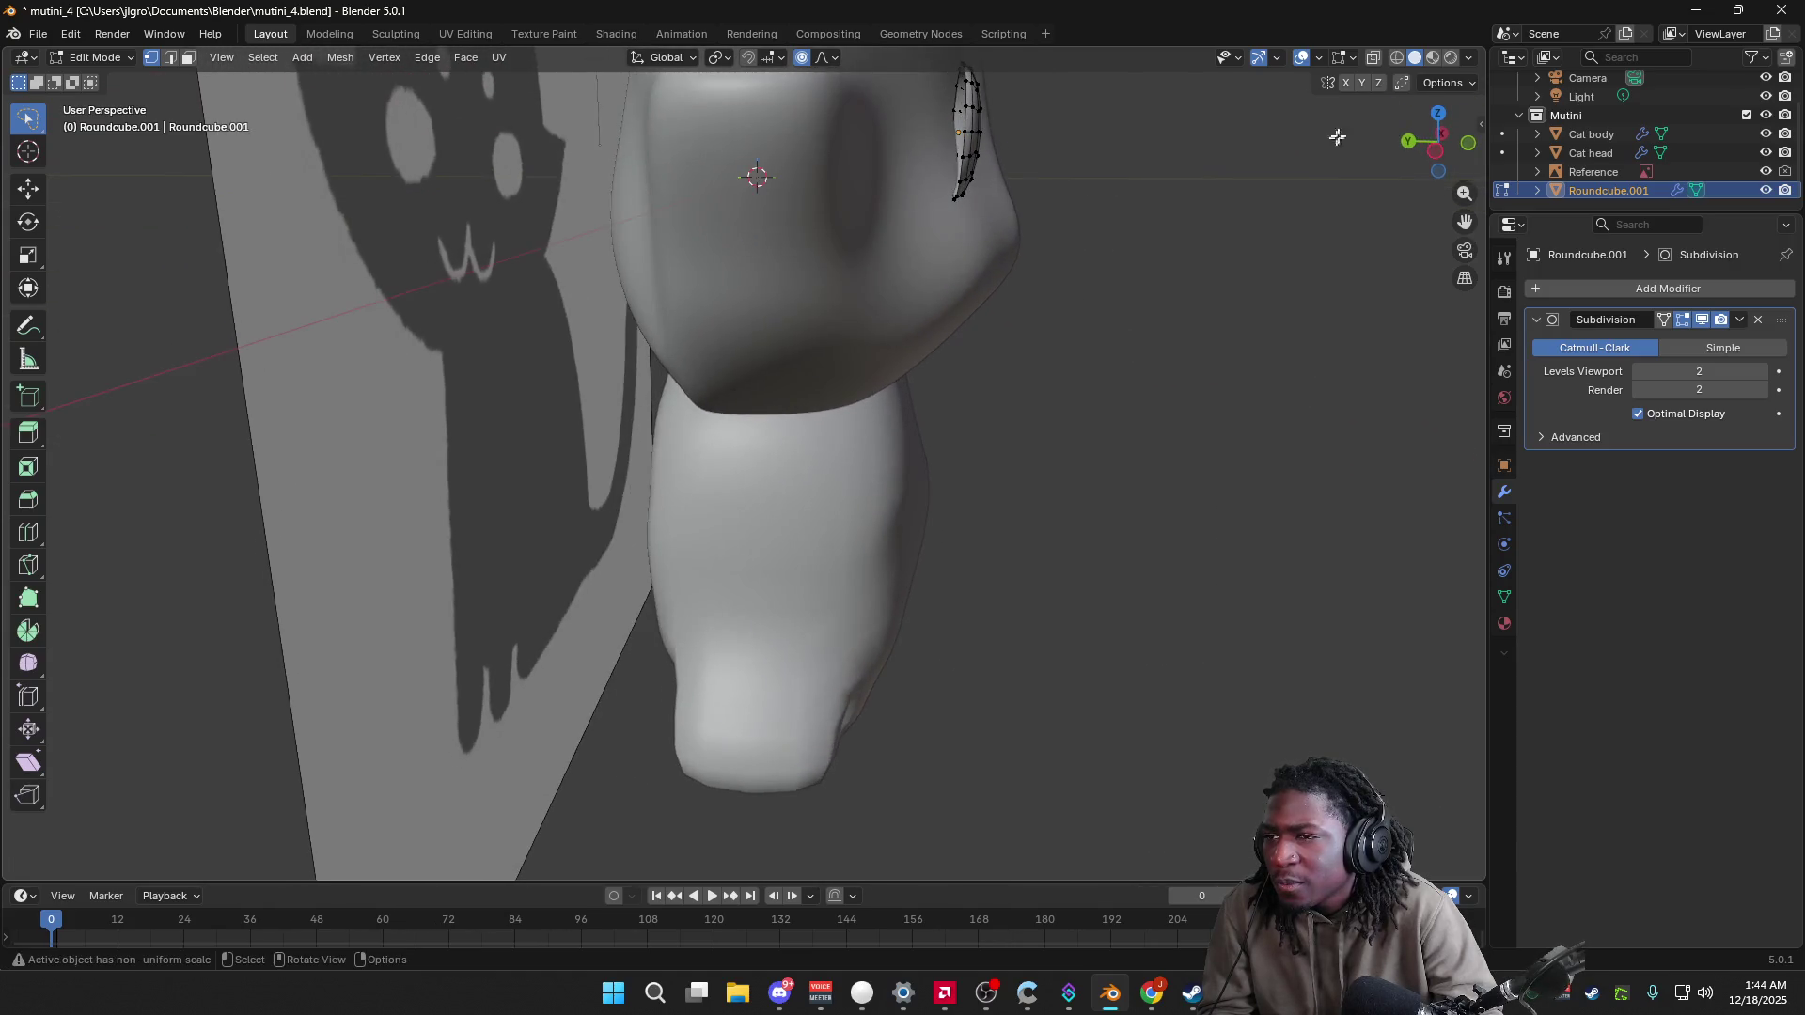
{"action": "left_click", "coordinate": [1434, 153]}
{"action": "scroll", "coordinate": [1146, 208], "scroll_direction": "down", "scroll_amount": 1}
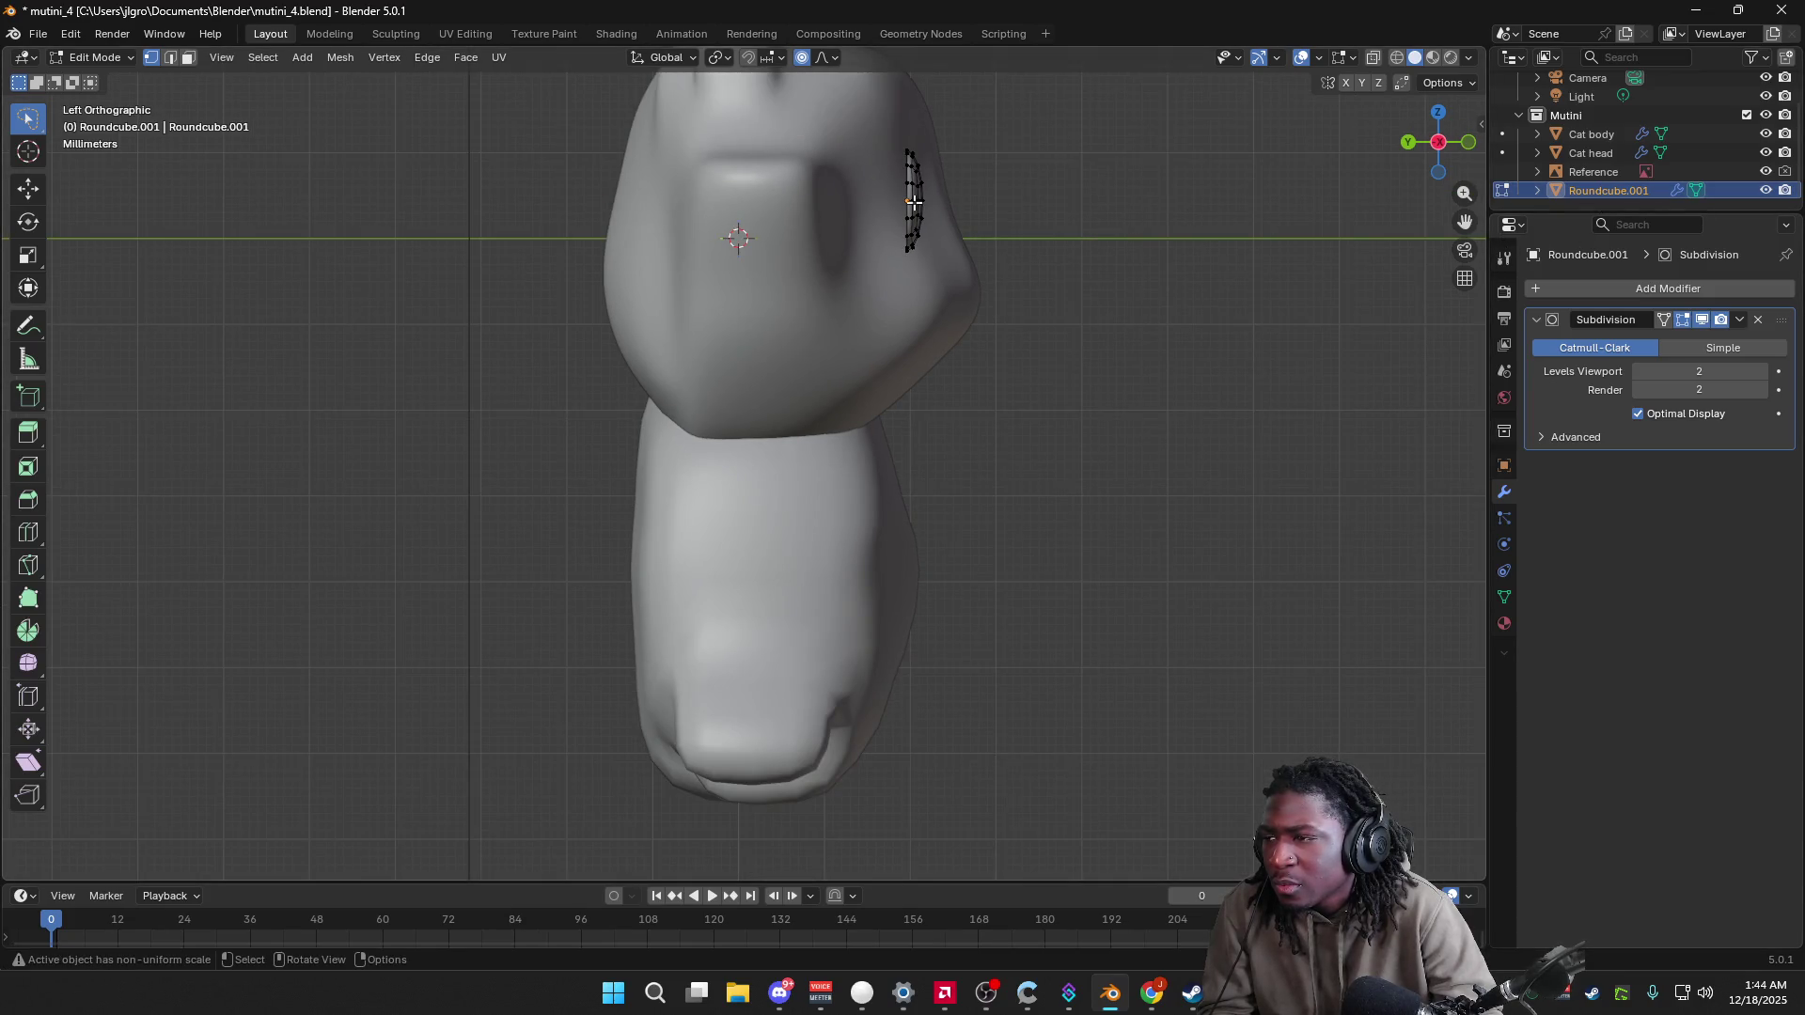
Step: Select the whole eye disc mesh, test moving it along Y, then undo the move
{"action": "key", "text": "l"}
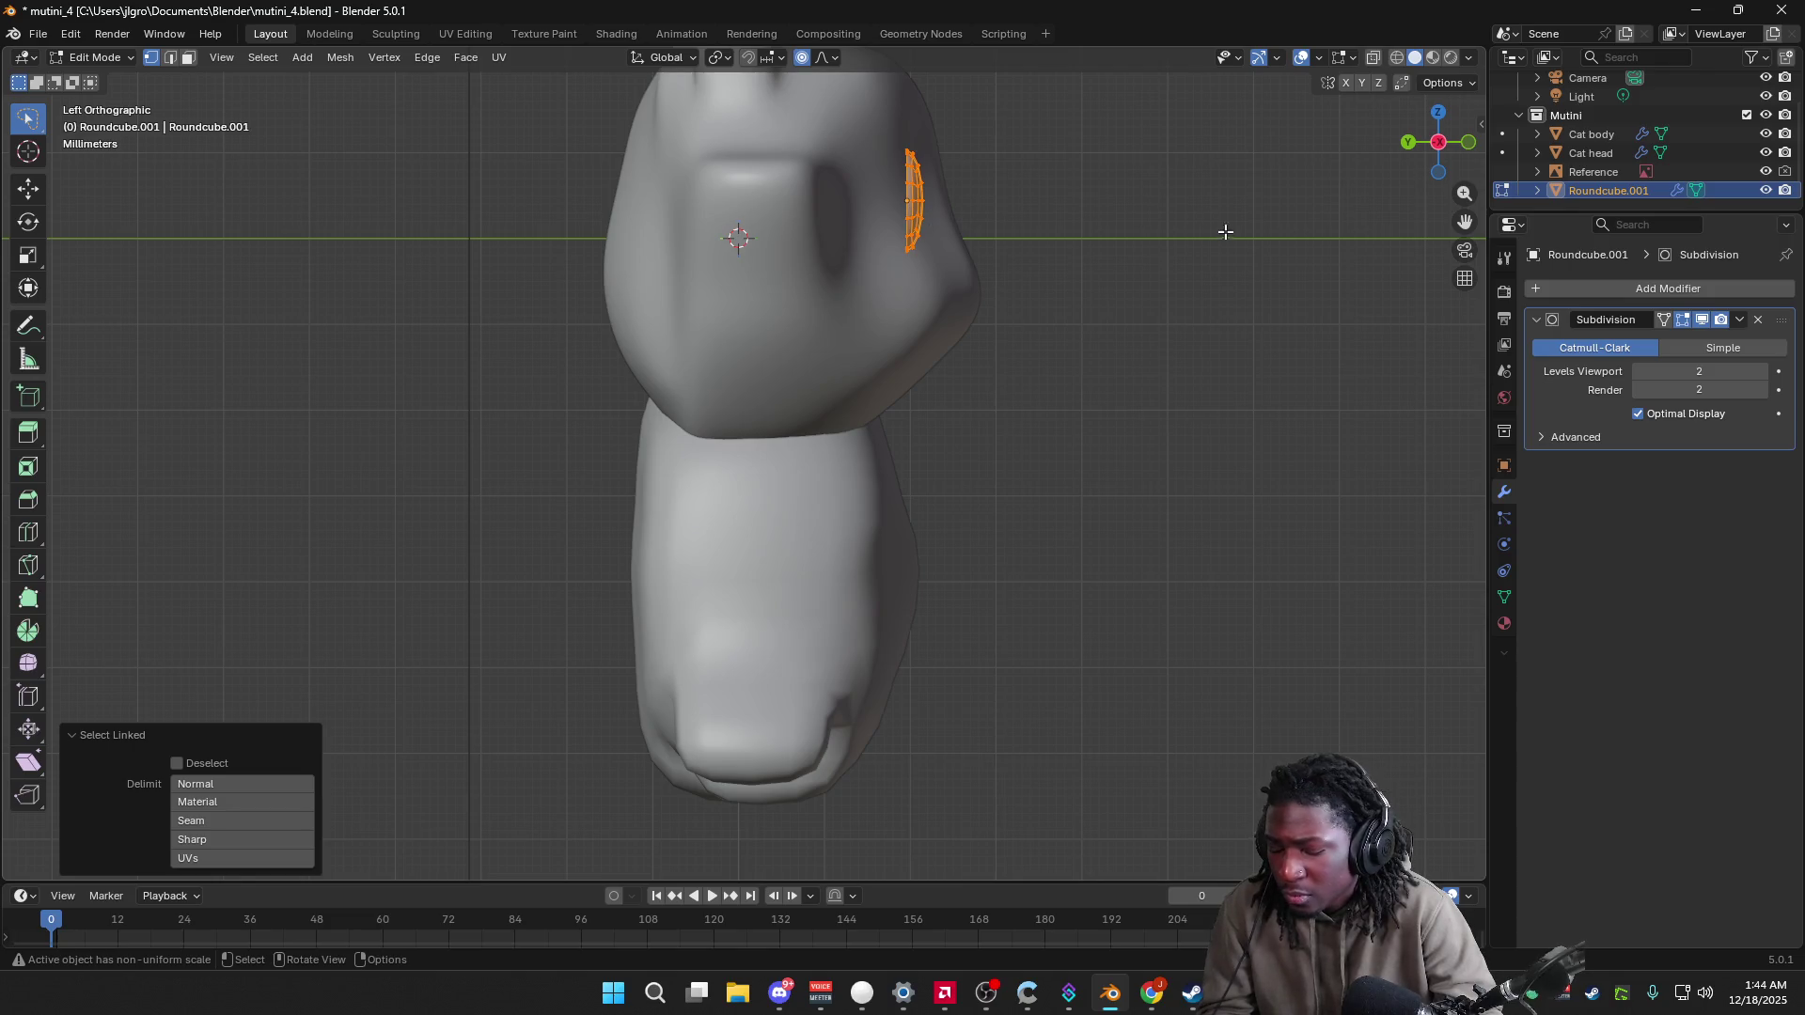
{"action": "key", "text": "g"}
{"action": "key", "text": "y"}
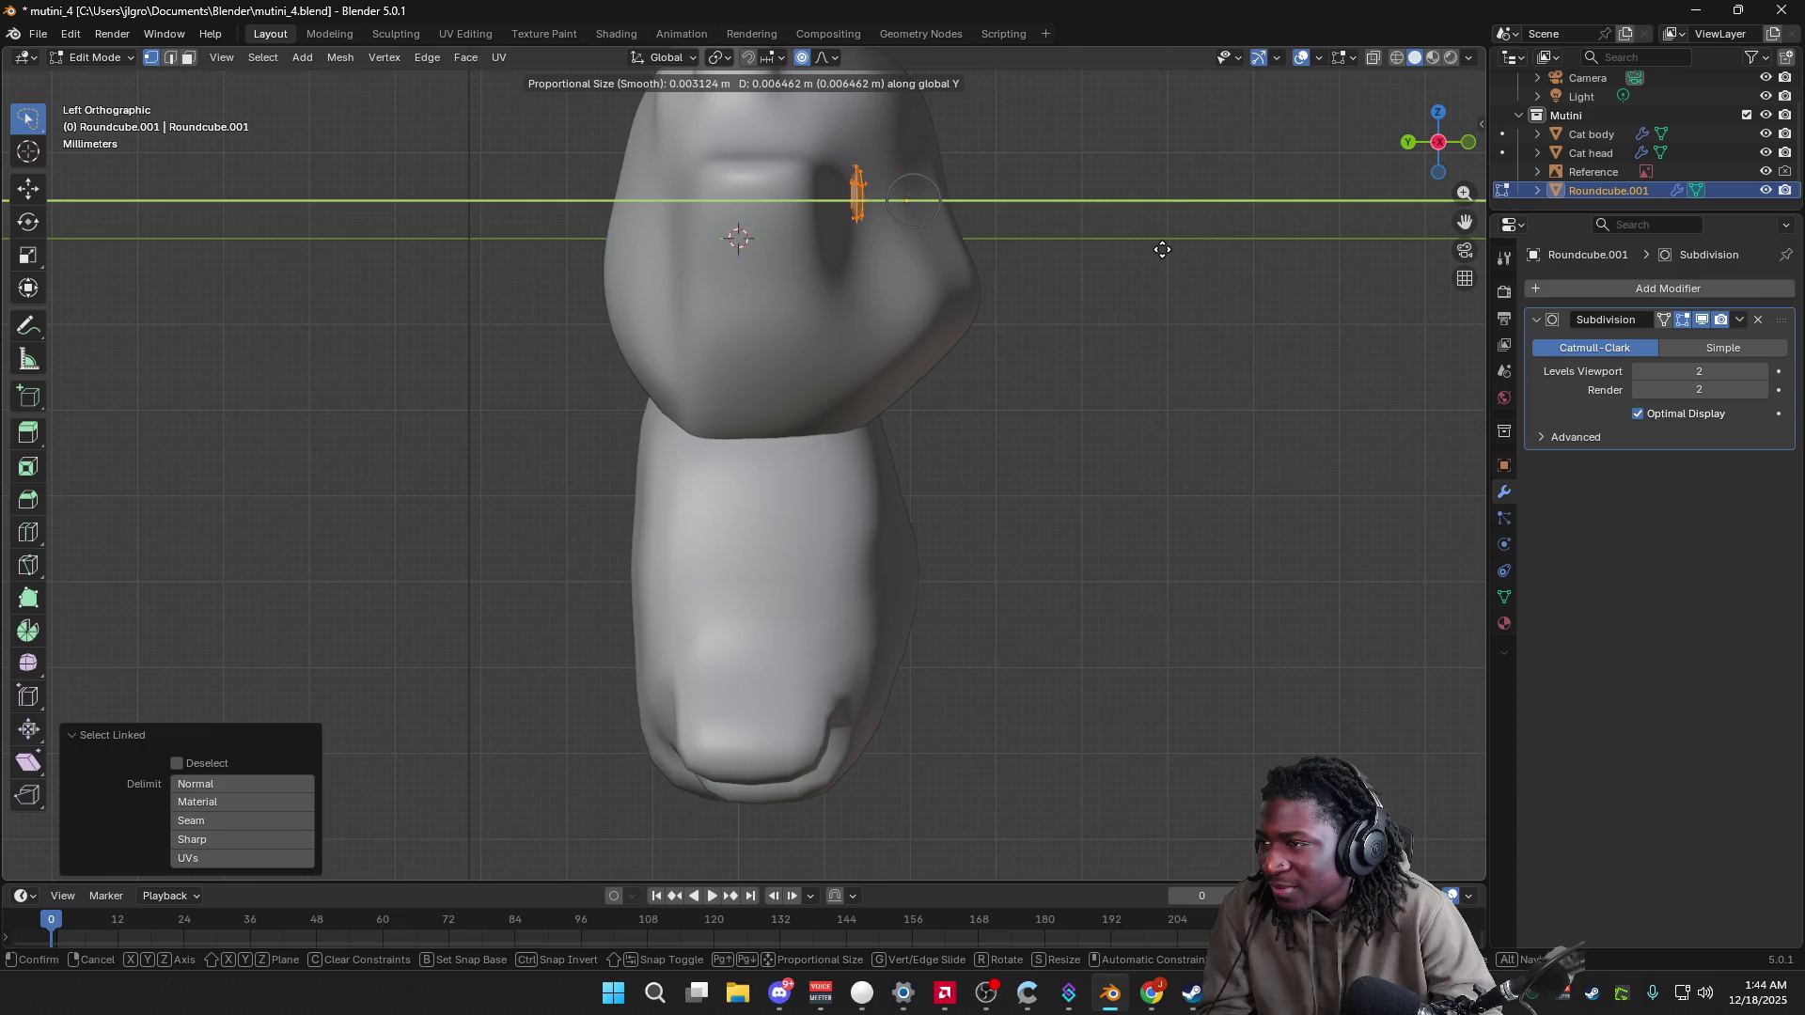
{"action": "left_click", "coordinate": [1167, 250]}
{"action": "mouse_move", "coordinate": [1169, 250]}
{"action": "middle_mouse_down"}
{"action": "mouse_move", "coordinate": [1034, 273]}
{"action": "mouse_move", "coordinate": [1140, 306]}
{"action": "mouse_move", "coordinate": [1221, 302]}
{"action": "mouse_move", "coordinate": [987, 658]}
{"action": "middle_mouse_up"}
{"action": "key", "text": "ctrl+z"}
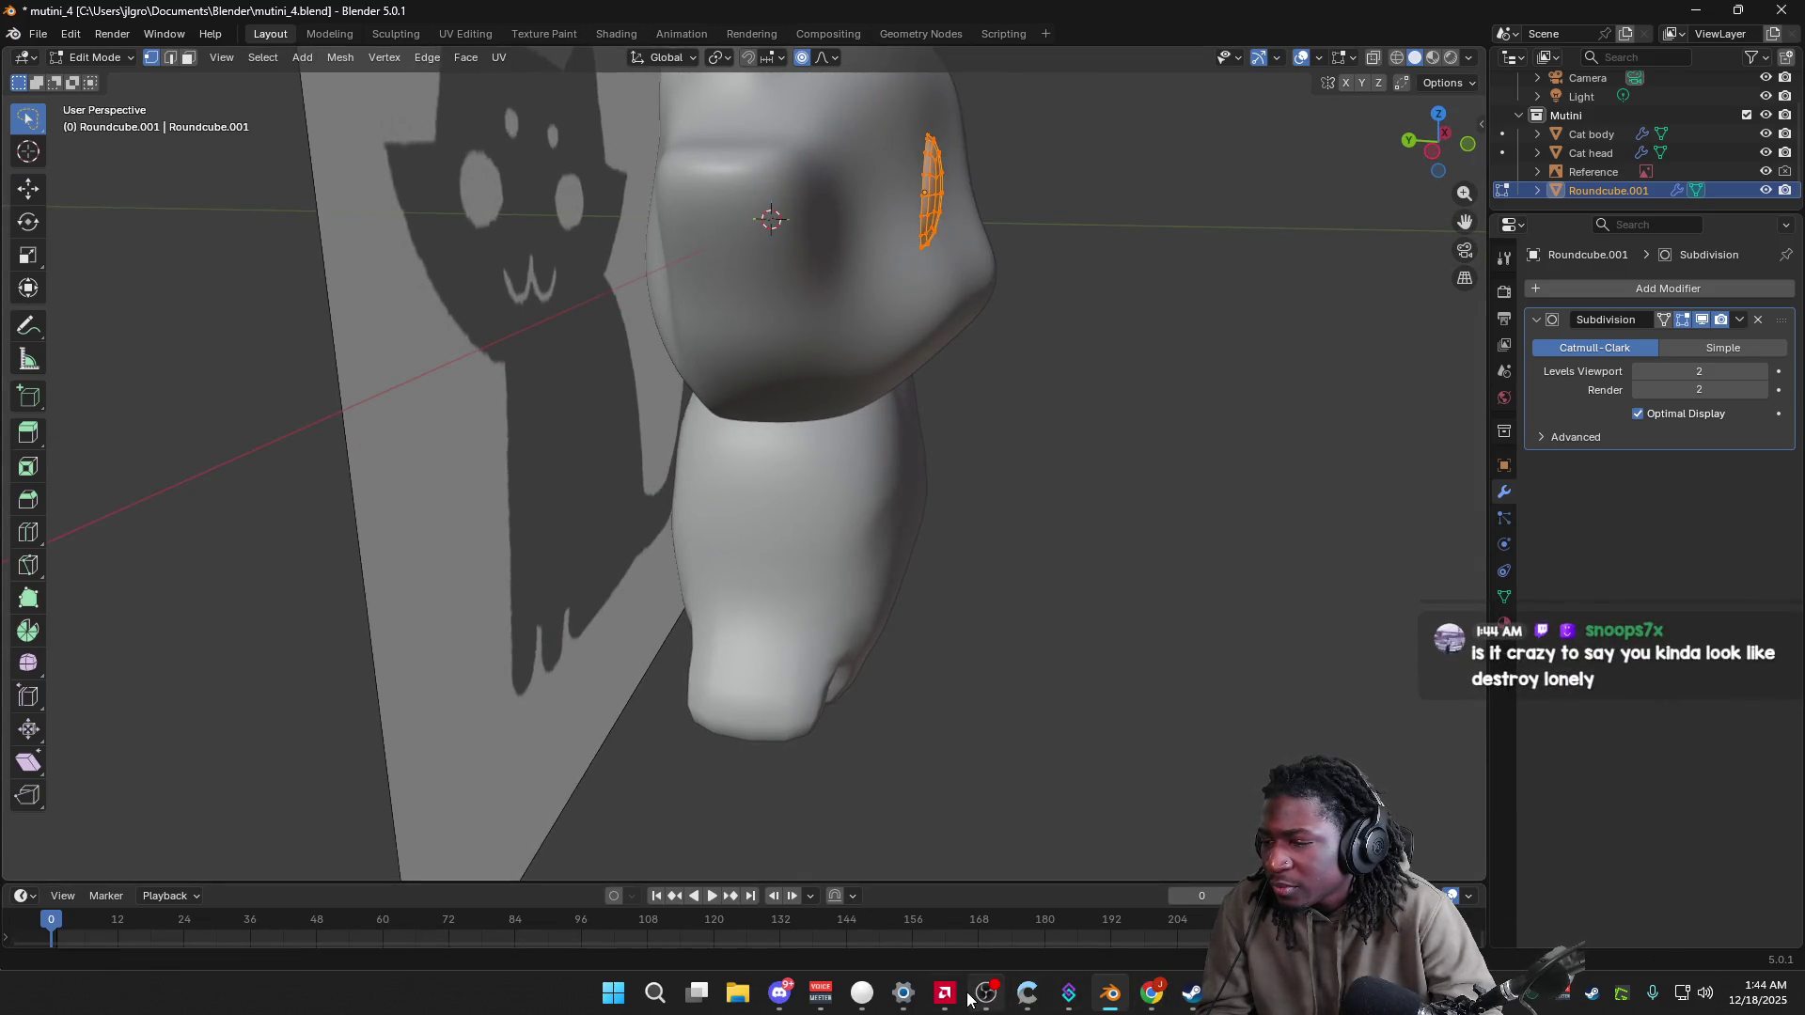
Step: Bring the YouTube tutorial forward and resume playing it
{"action": "mouse_move", "coordinate": [1153, 997]}
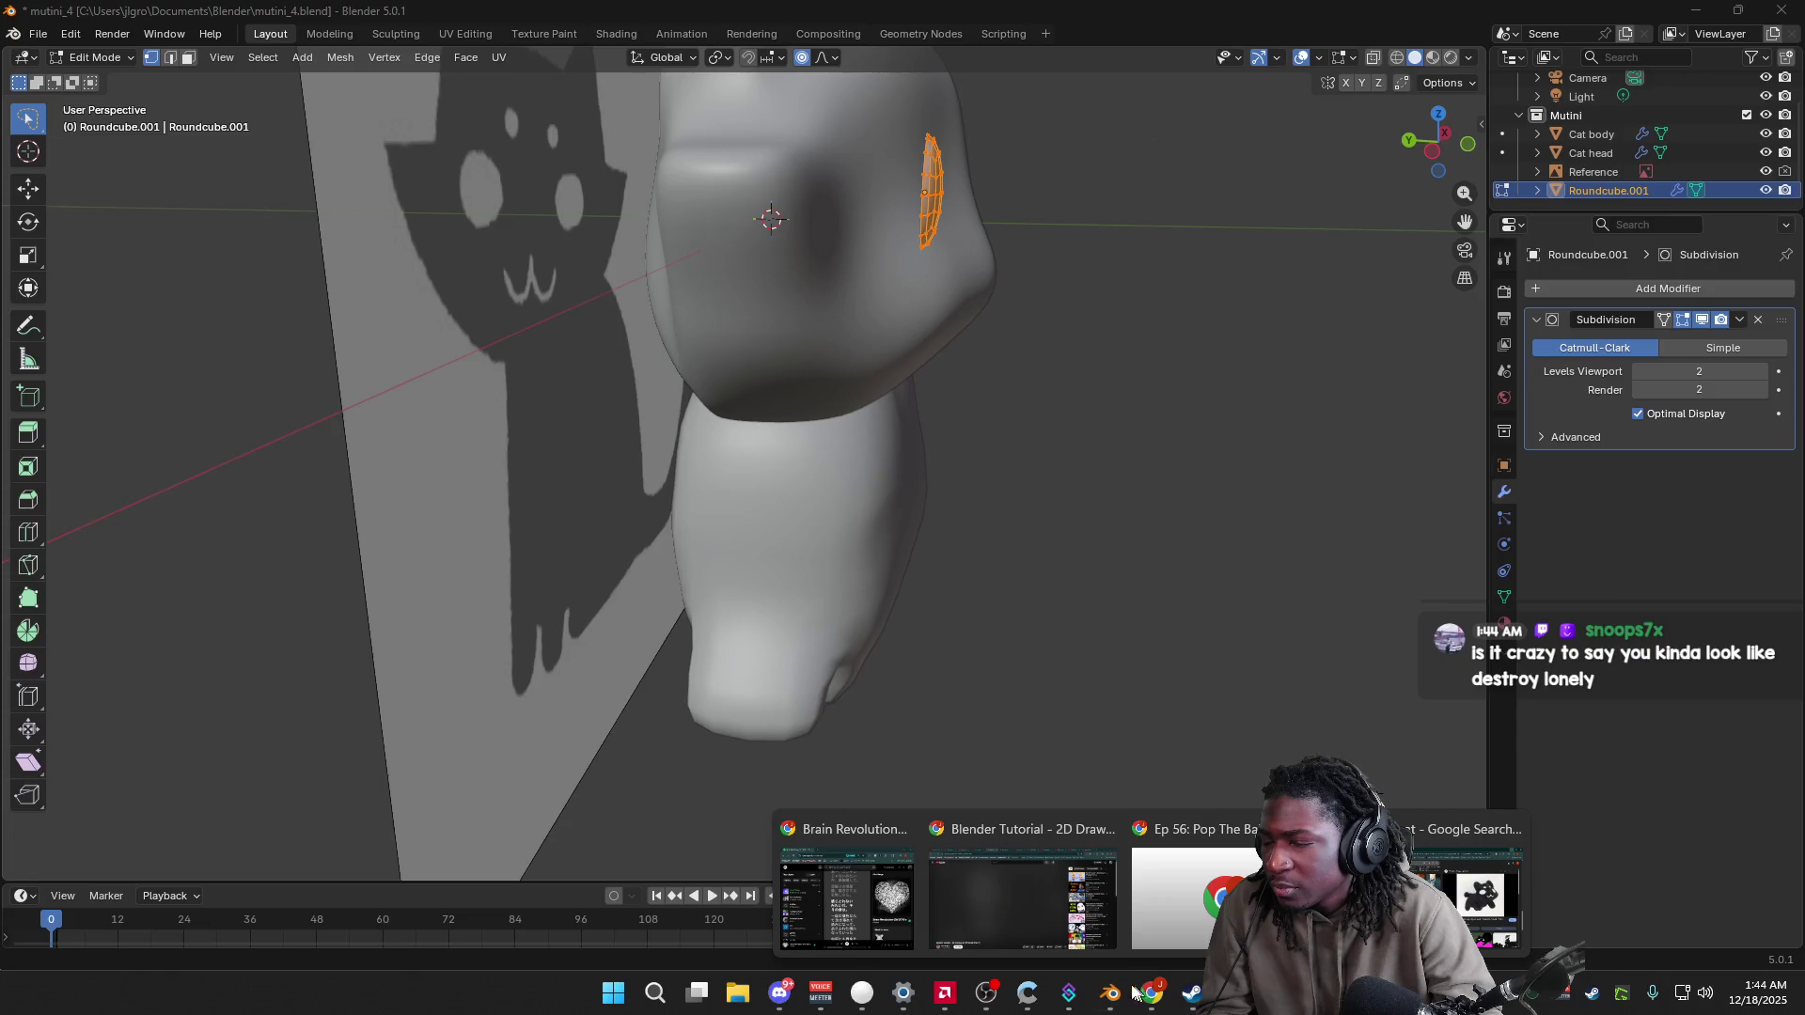
{"action": "left_click", "coordinate": [1022, 888]}
{"action": "left_click", "coordinate": [848, 525]}
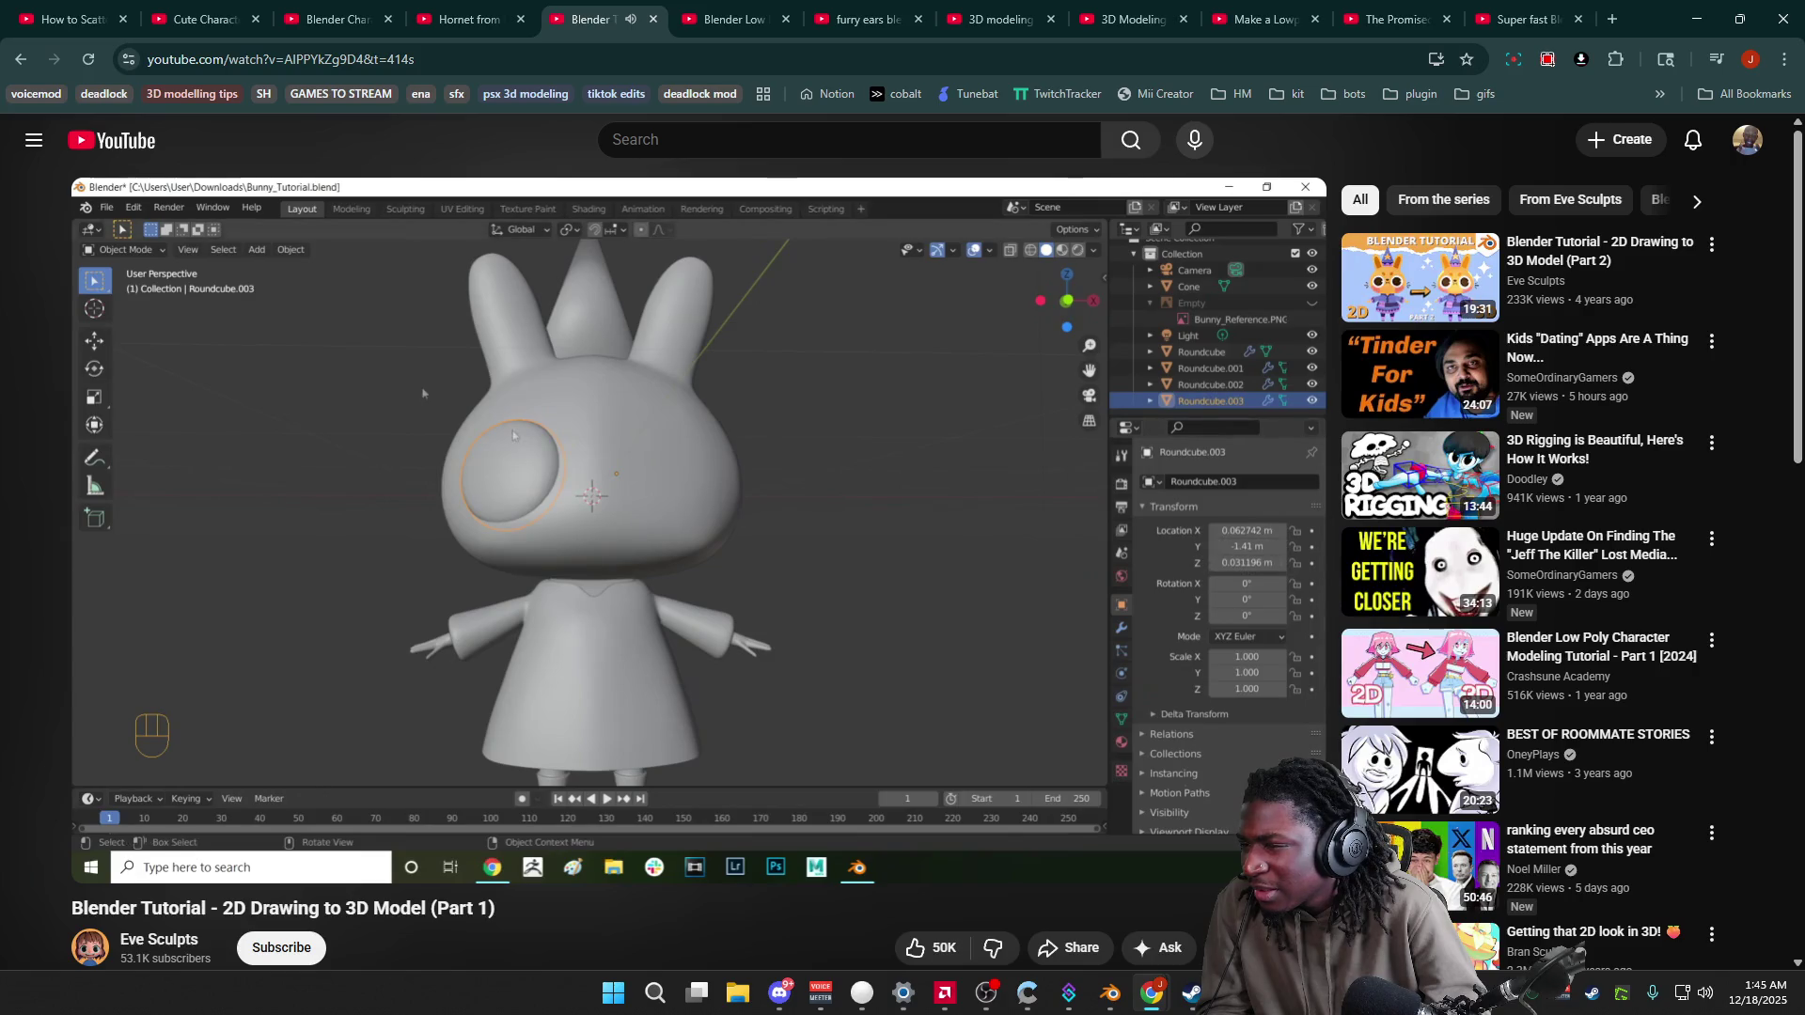
Step: Rewind the tutorial a few seconds, pause it, then return to the mutini_4 Blender project
{"action": "key", "text": "Left"}
{"action": "key", "text": "Left"}
{"action": "key", "text": "Left"}
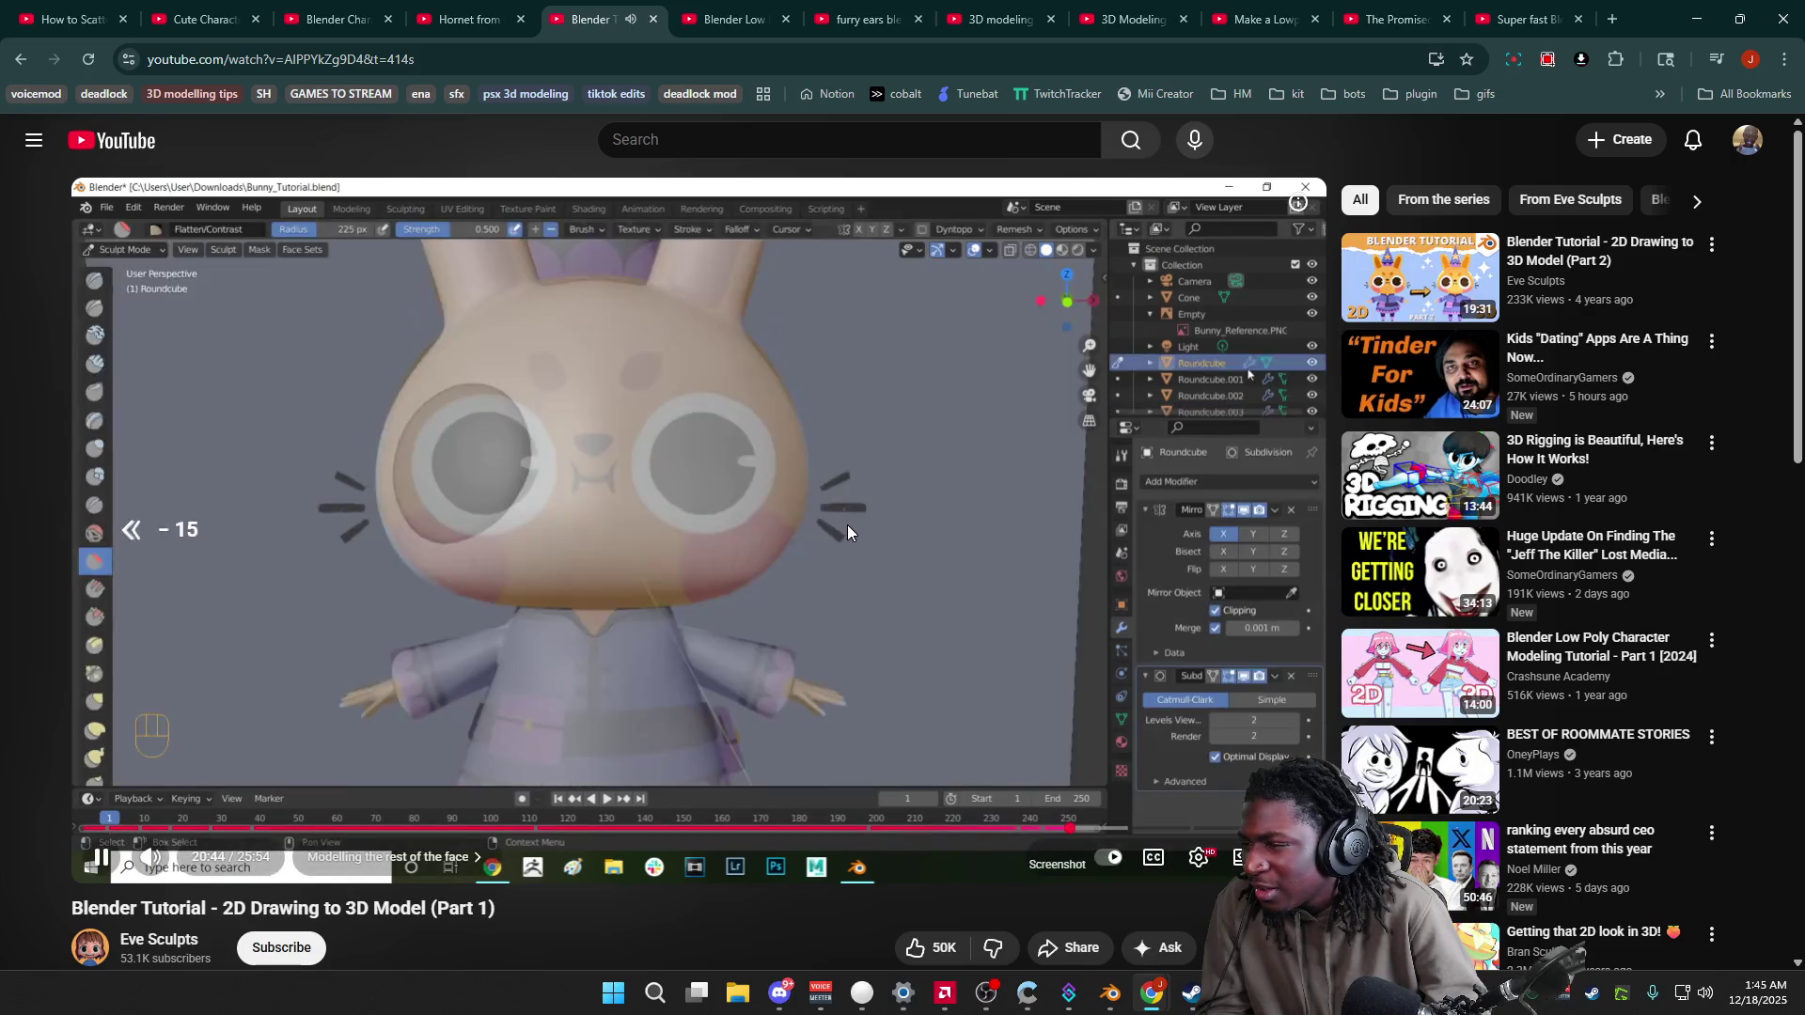
{"action": "key", "text": "Left"}
{"action": "key", "text": "space"}
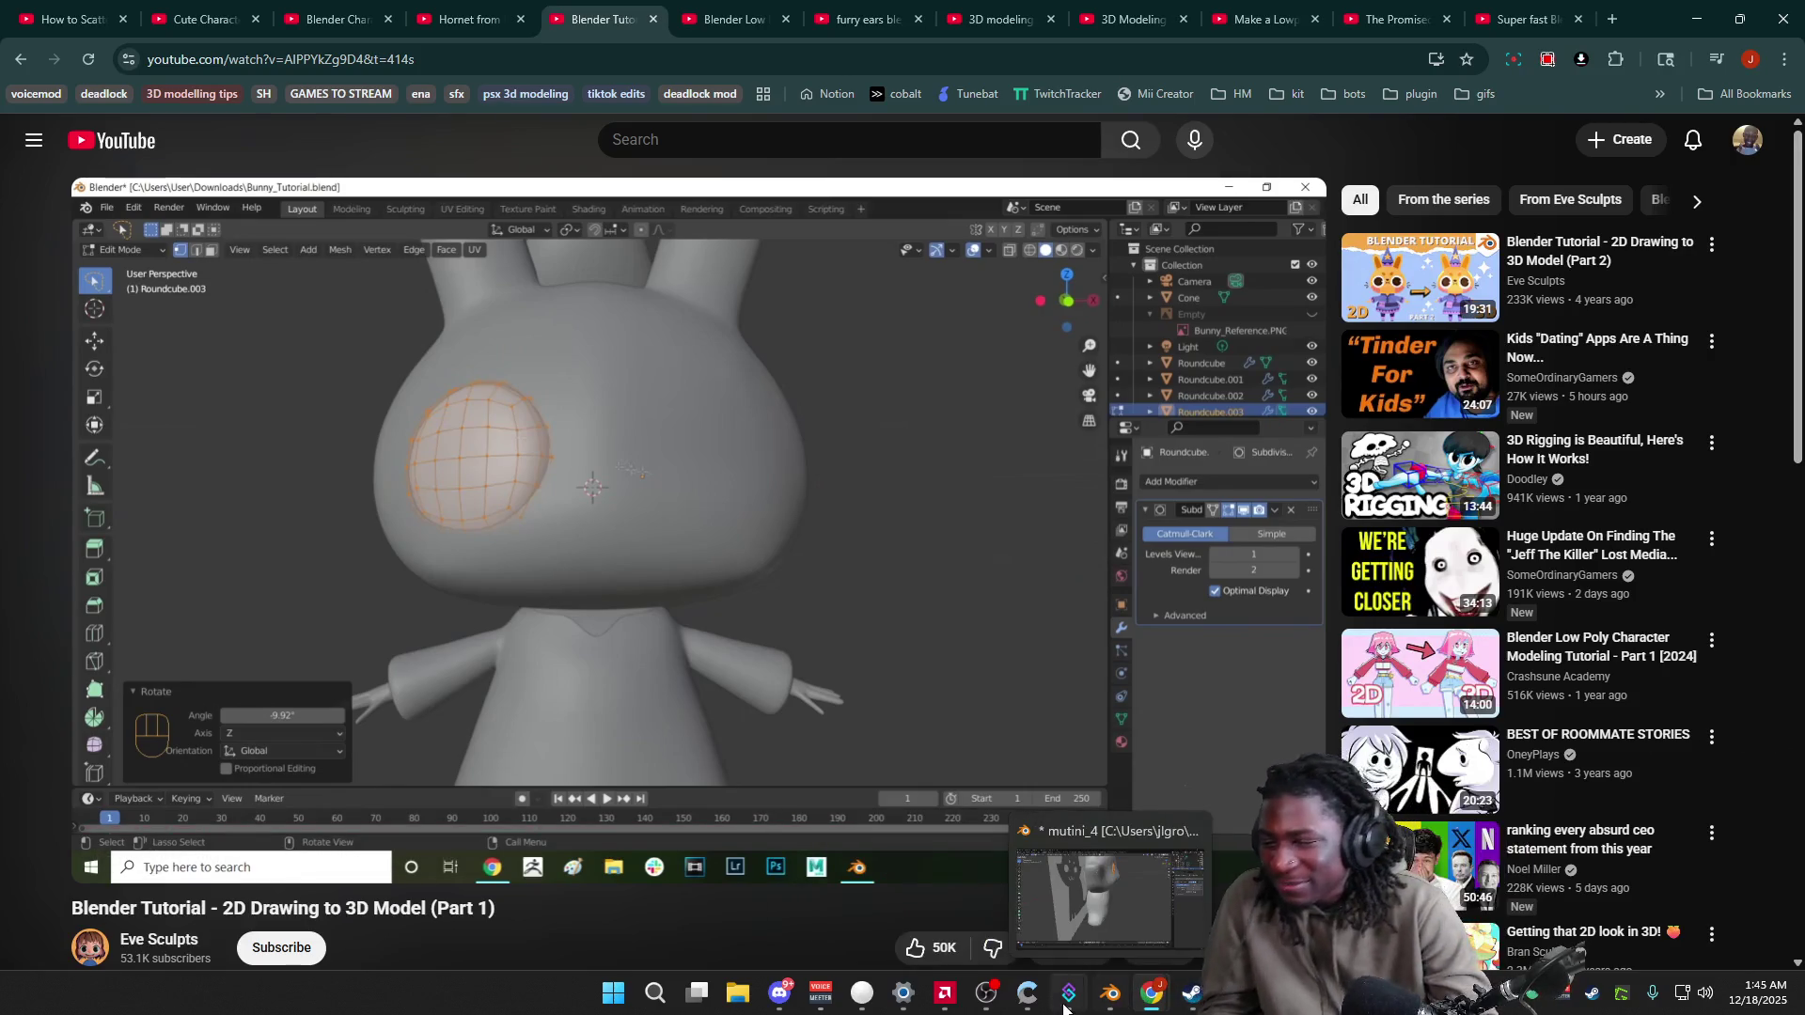
{"action": "left_click", "coordinate": [1112, 994]}
{"action": "mouse_move", "coordinate": [872, 618]}
{"action": "middle_mouse_down"}
{"action": "mouse_move", "coordinate": [947, 564]}
{"action": "mouse_move", "coordinate": [922, 230]}
{"action": "mouse_move", "coordinate": [1128, 188]}
{"action": "middle_mouse_up"}
Step: Turn X-Ray back on and move the selected eye vertices from the side view
{"action": "left_click", "coordinate": [1419, 151]}
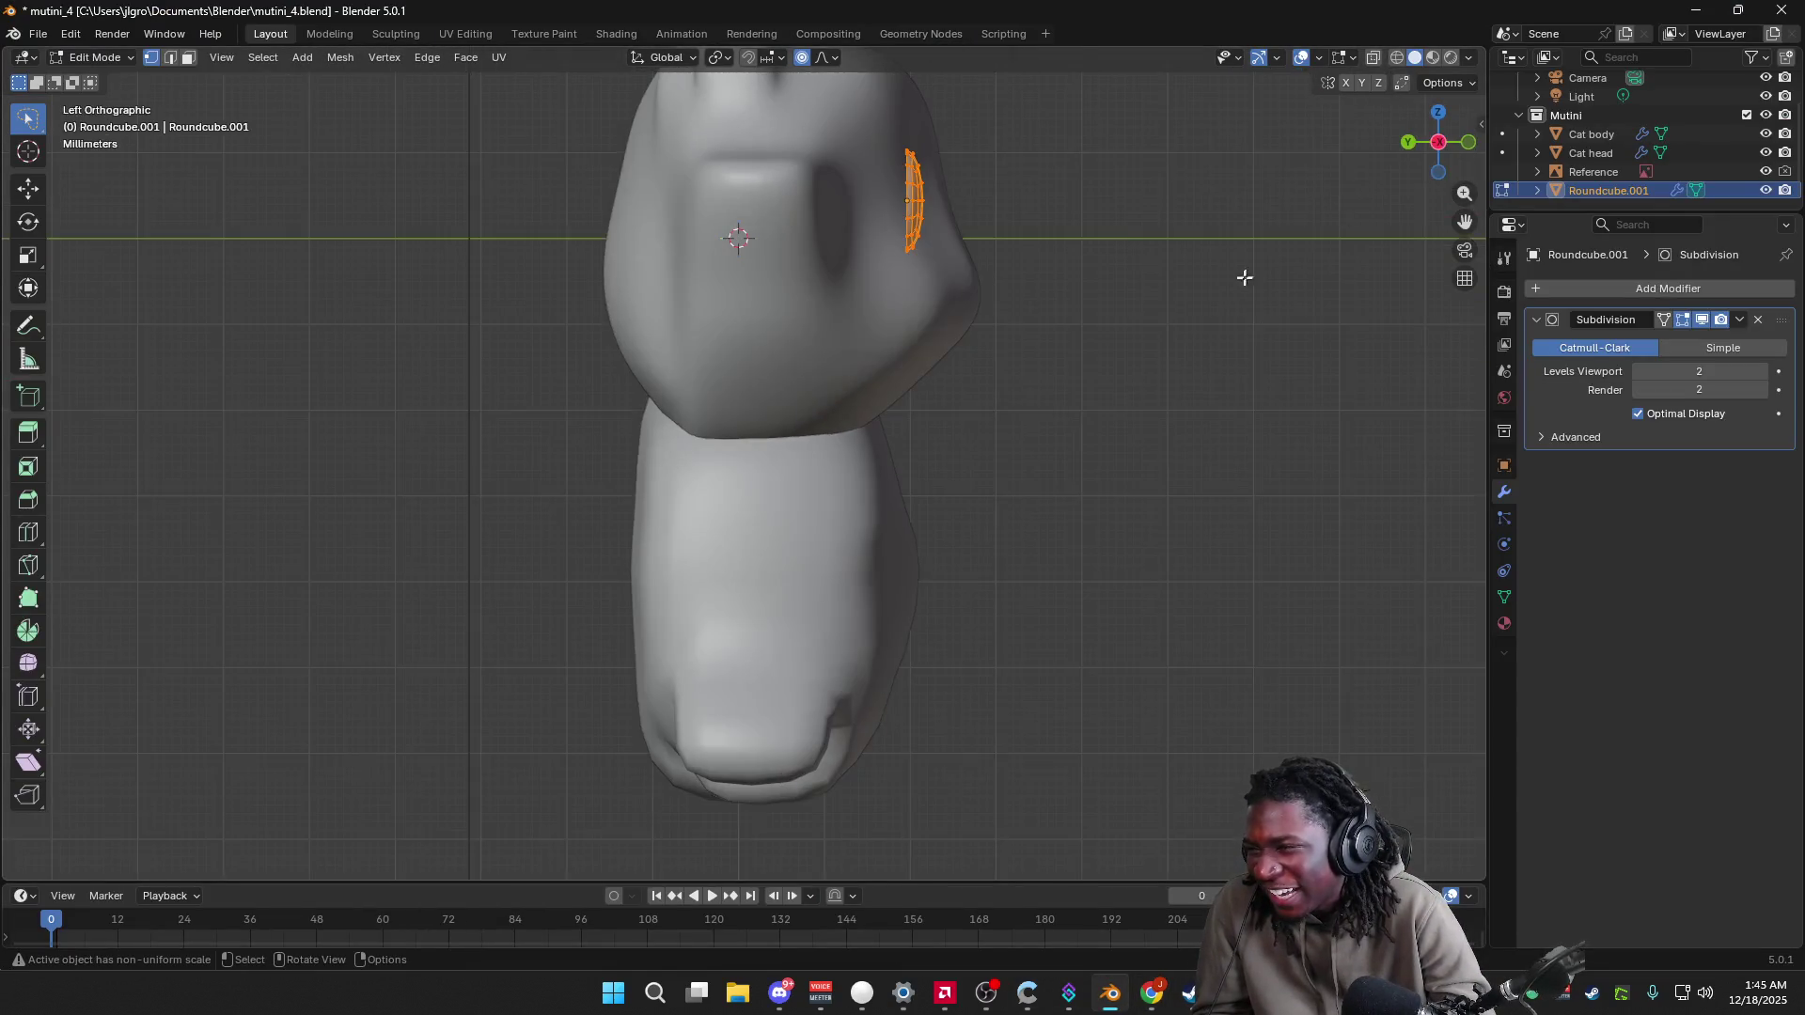
{"action": "left_click", "coordinate": [1470, 56]}
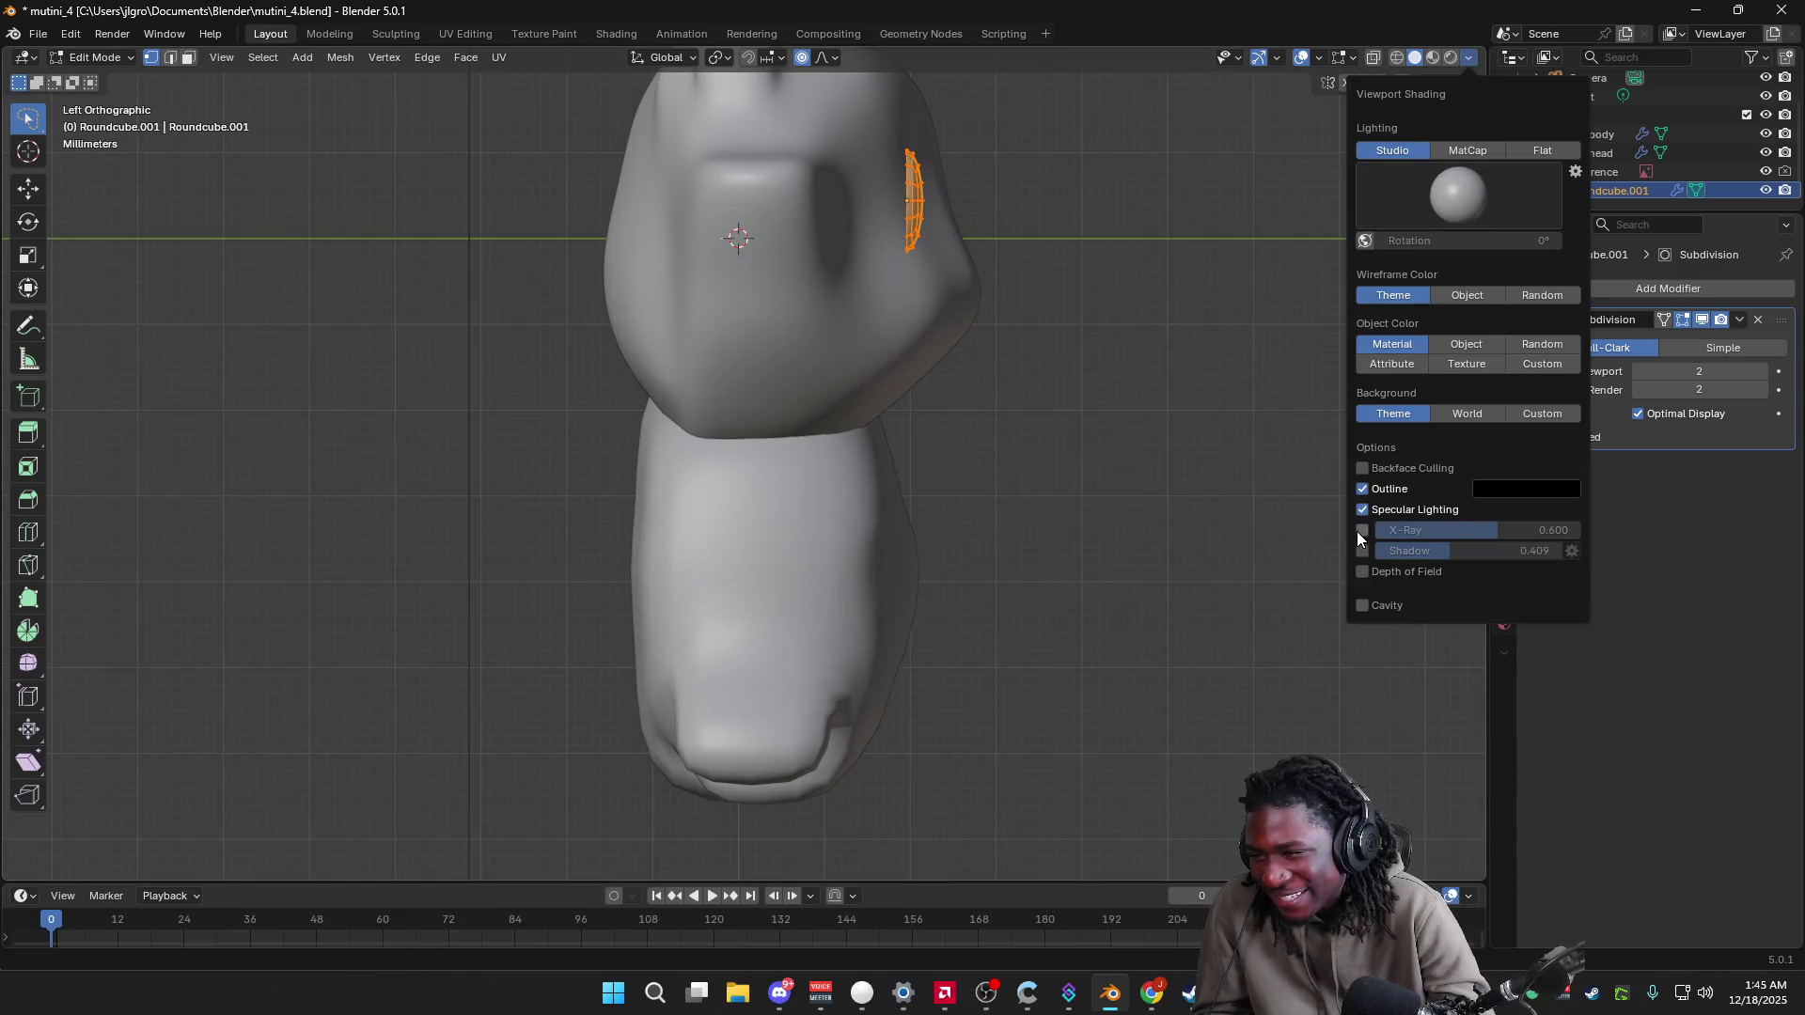
{"action": "left_click", "coordinate": [1359, 531]}
{"action": "key", "text": "g"}
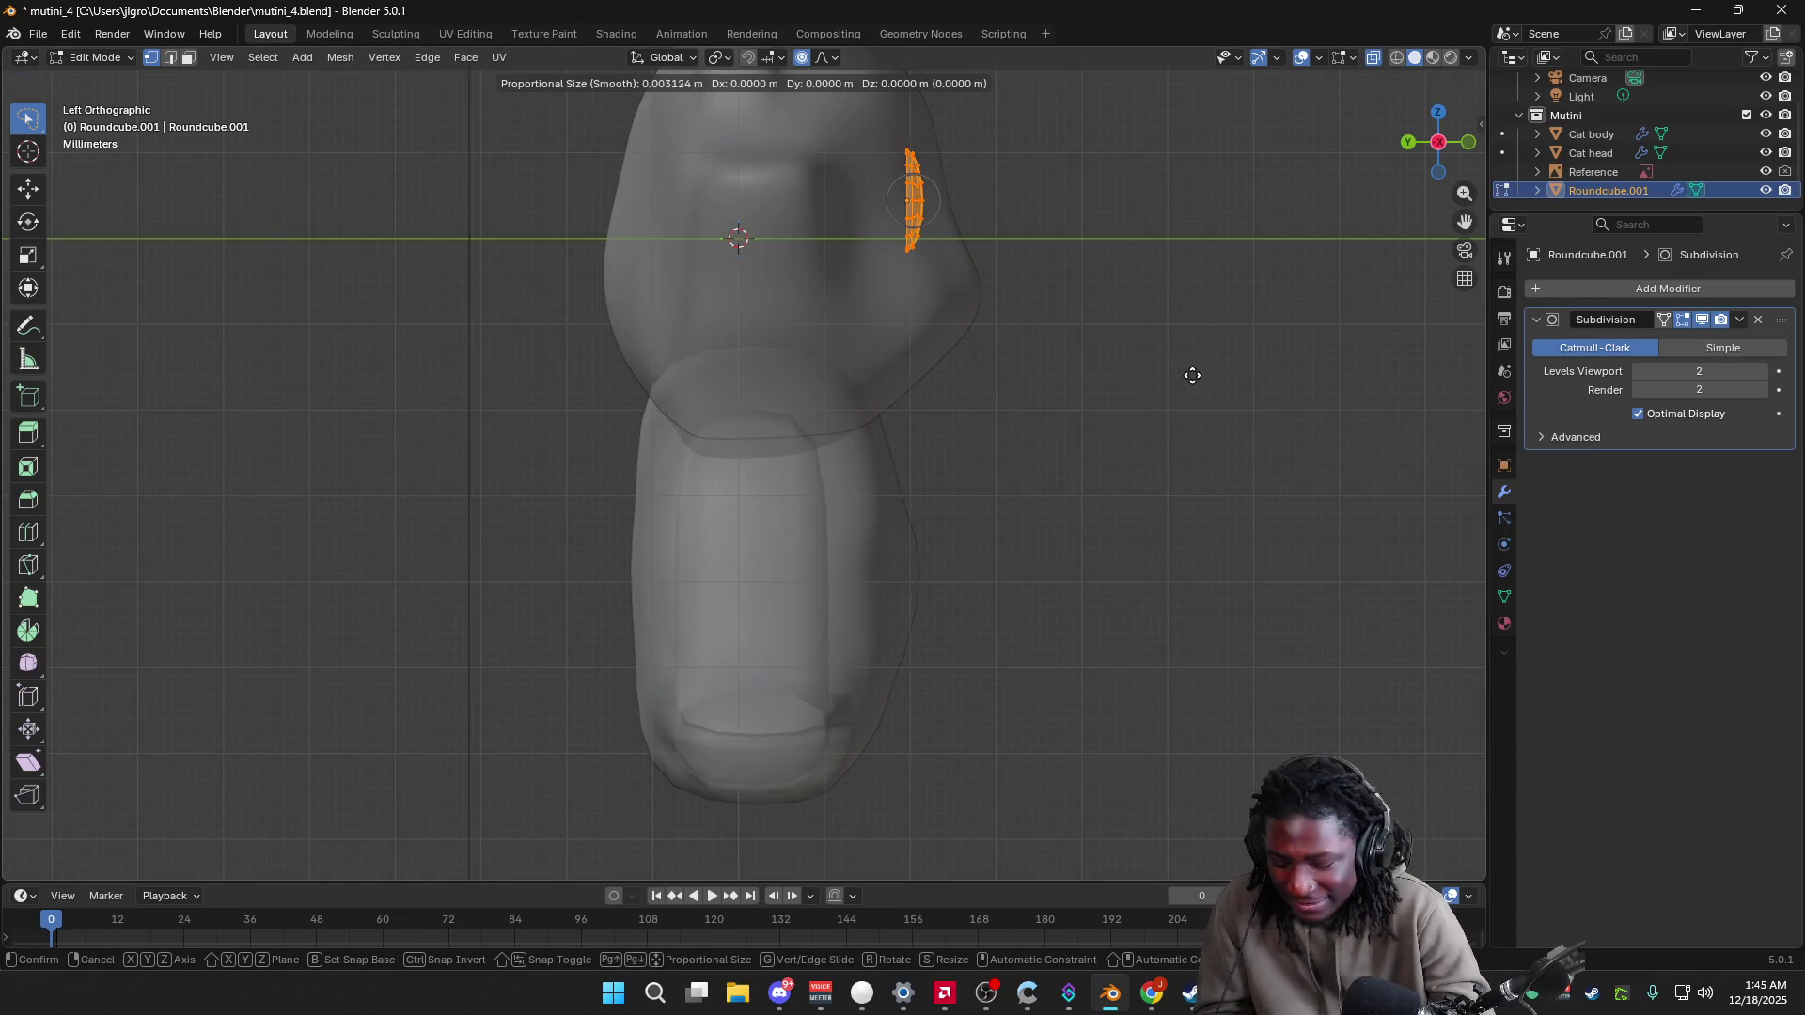
{"action": "left_click", "coordinate": [1213, 376]}
Step: From the top view, shift the eye vertices 0.005389 m along Y against the face
{"action": "mouse_move", "coordinate": [1250, 349]}
{"action": "middle_mouse_down"}
{"action": "mouse_move", "coordinate": [869, 409]}
{"action": "mouse_move", "coordinate": [971, 479]}
{"action": "mouse_move", "coordinate": [979, 527]}
{"action": "mouse_move", "coordinate": [1015, 550]}
{"action": "middle_mouse_up"}
{"action": "left_click", "coordinate": [1436, 144]}
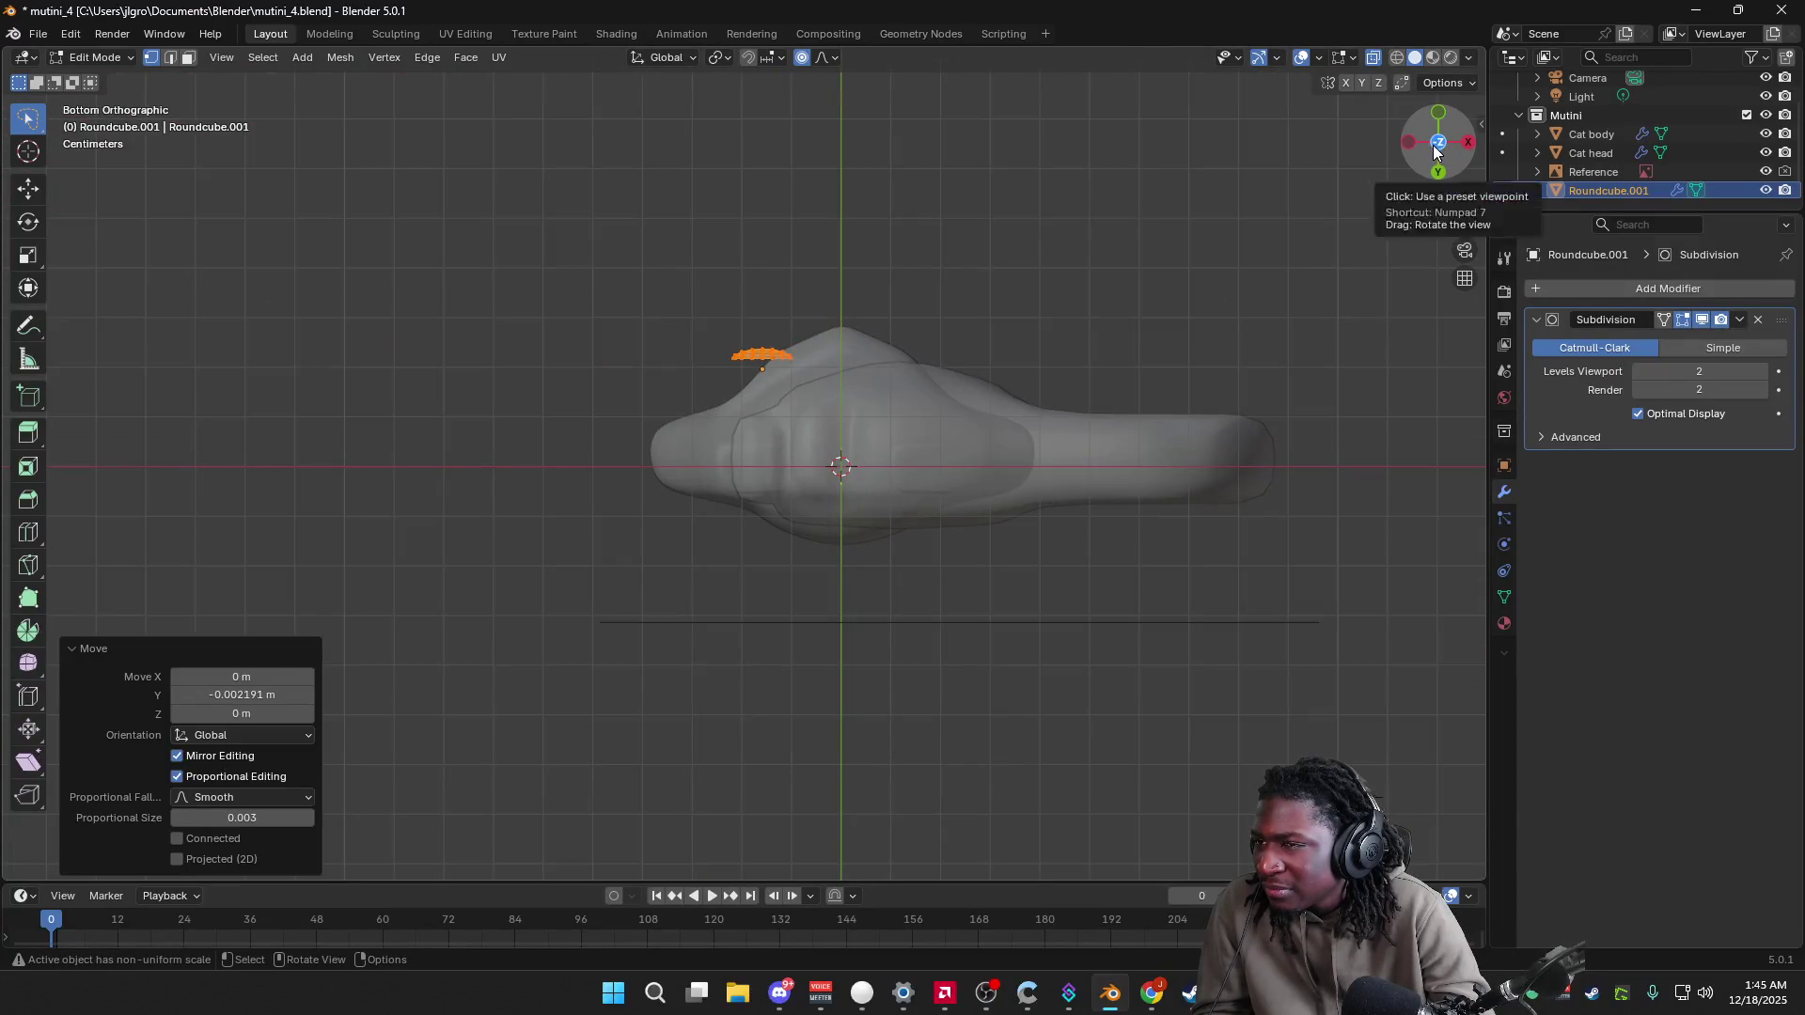
{"action": "left_click", "coordinate": [1437, 146]}
{"action": "scroll", "coordinate": [963, 604], "scroll_direction": "up", "scroll_amount": 3}
{"action": "key", "text": "g"}
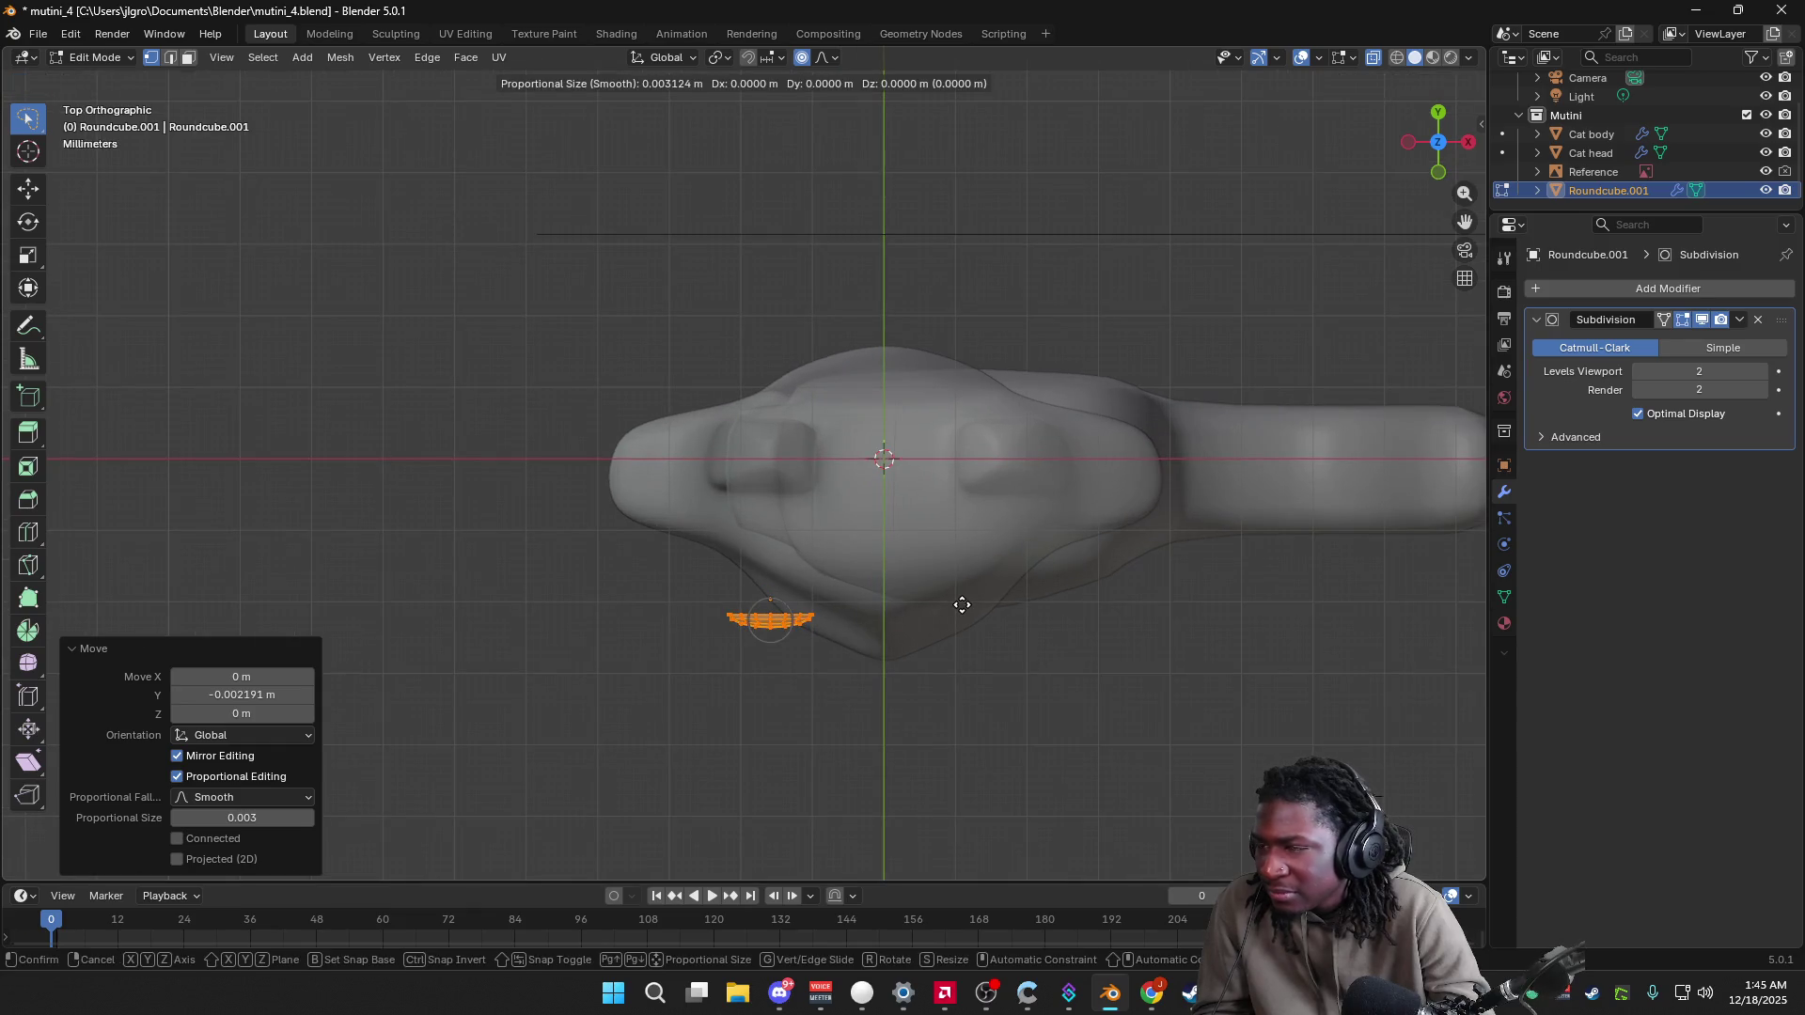
{"action": "key", "text": "y"}
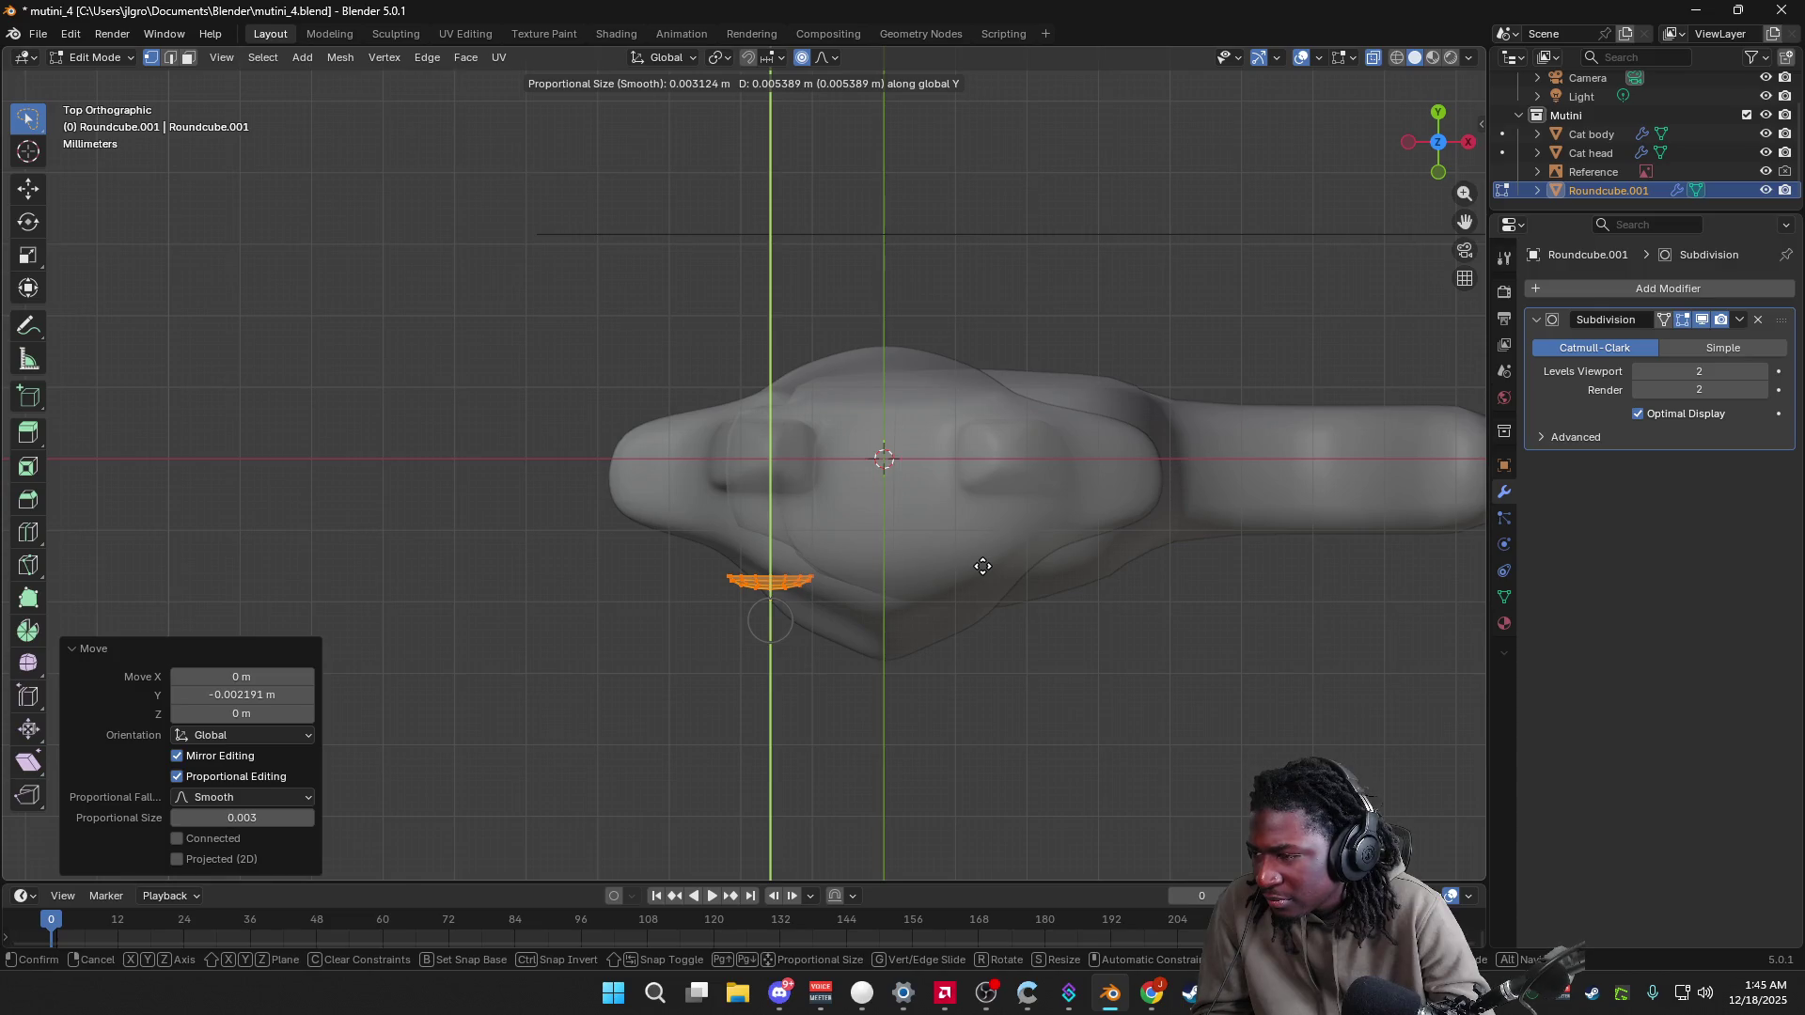
{"action": "left_click", "coordinate": [982, 566]}
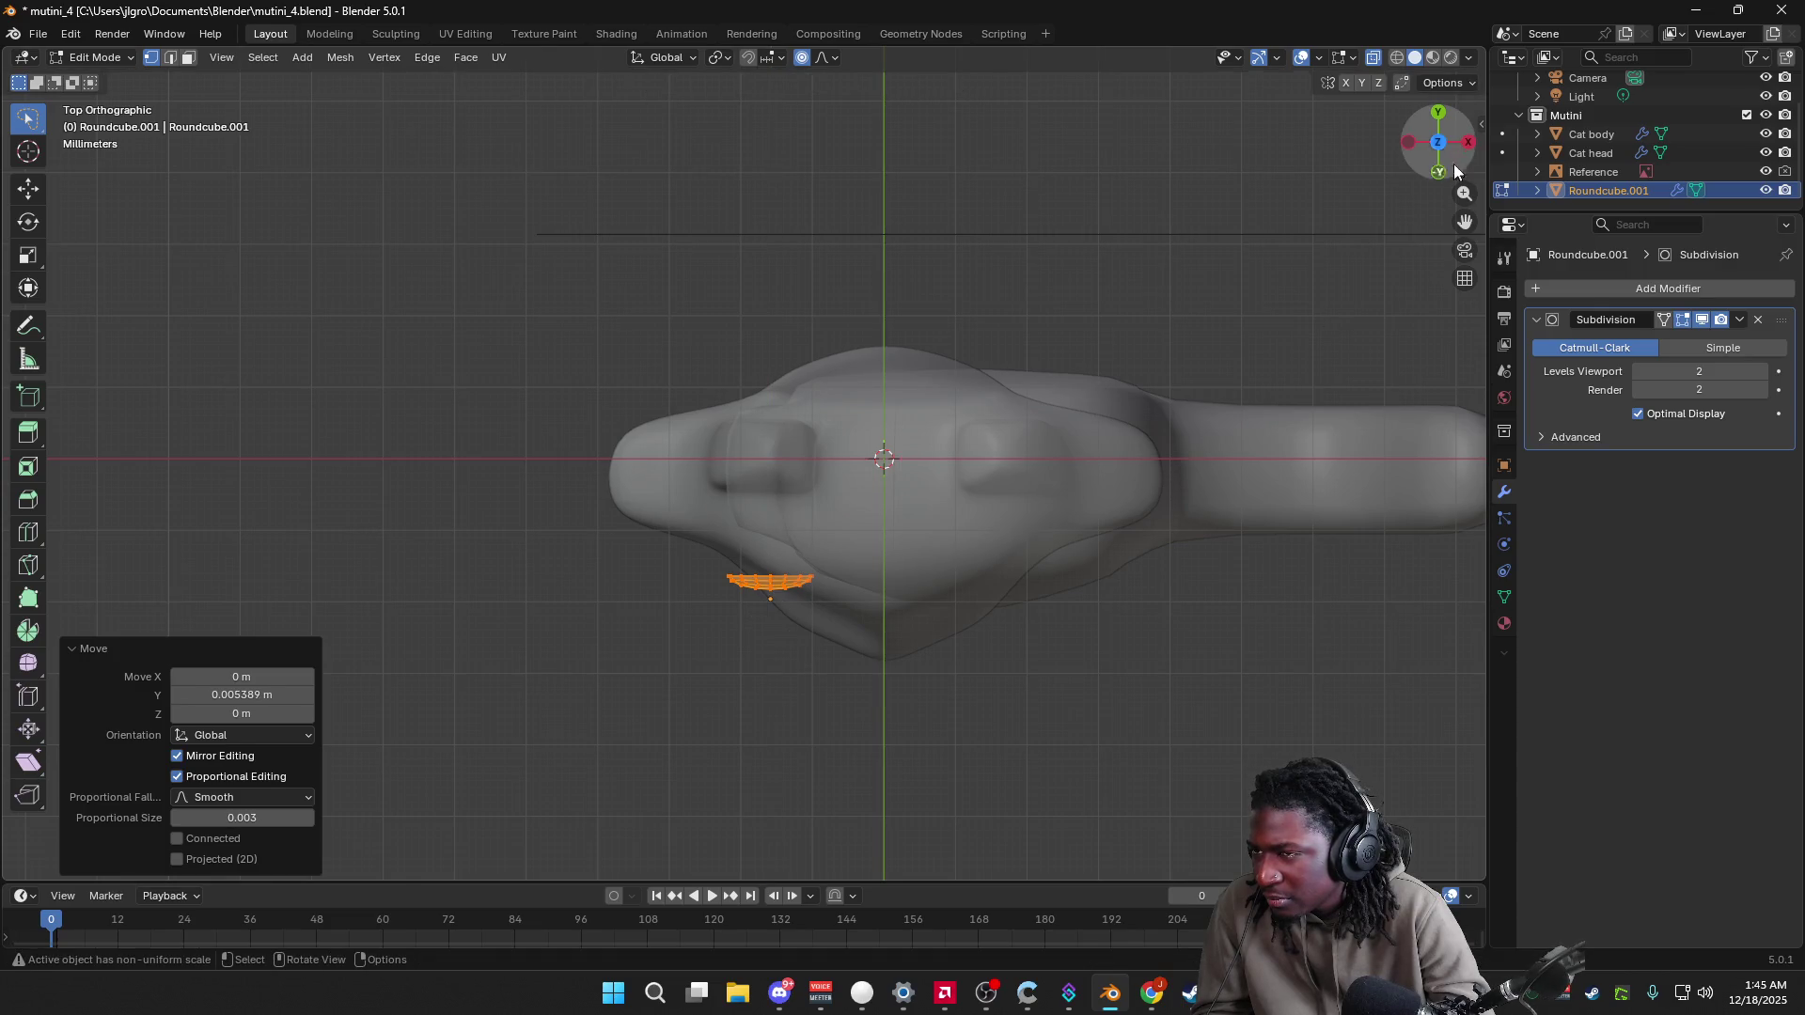
{"action": "left_click", "coordinate": [1441, 172]}
Step: Lower the eye's top vertices slightly along Z, checking the shape from front and perspective
{"action": "left_click", "coordinate": [679, 344]}
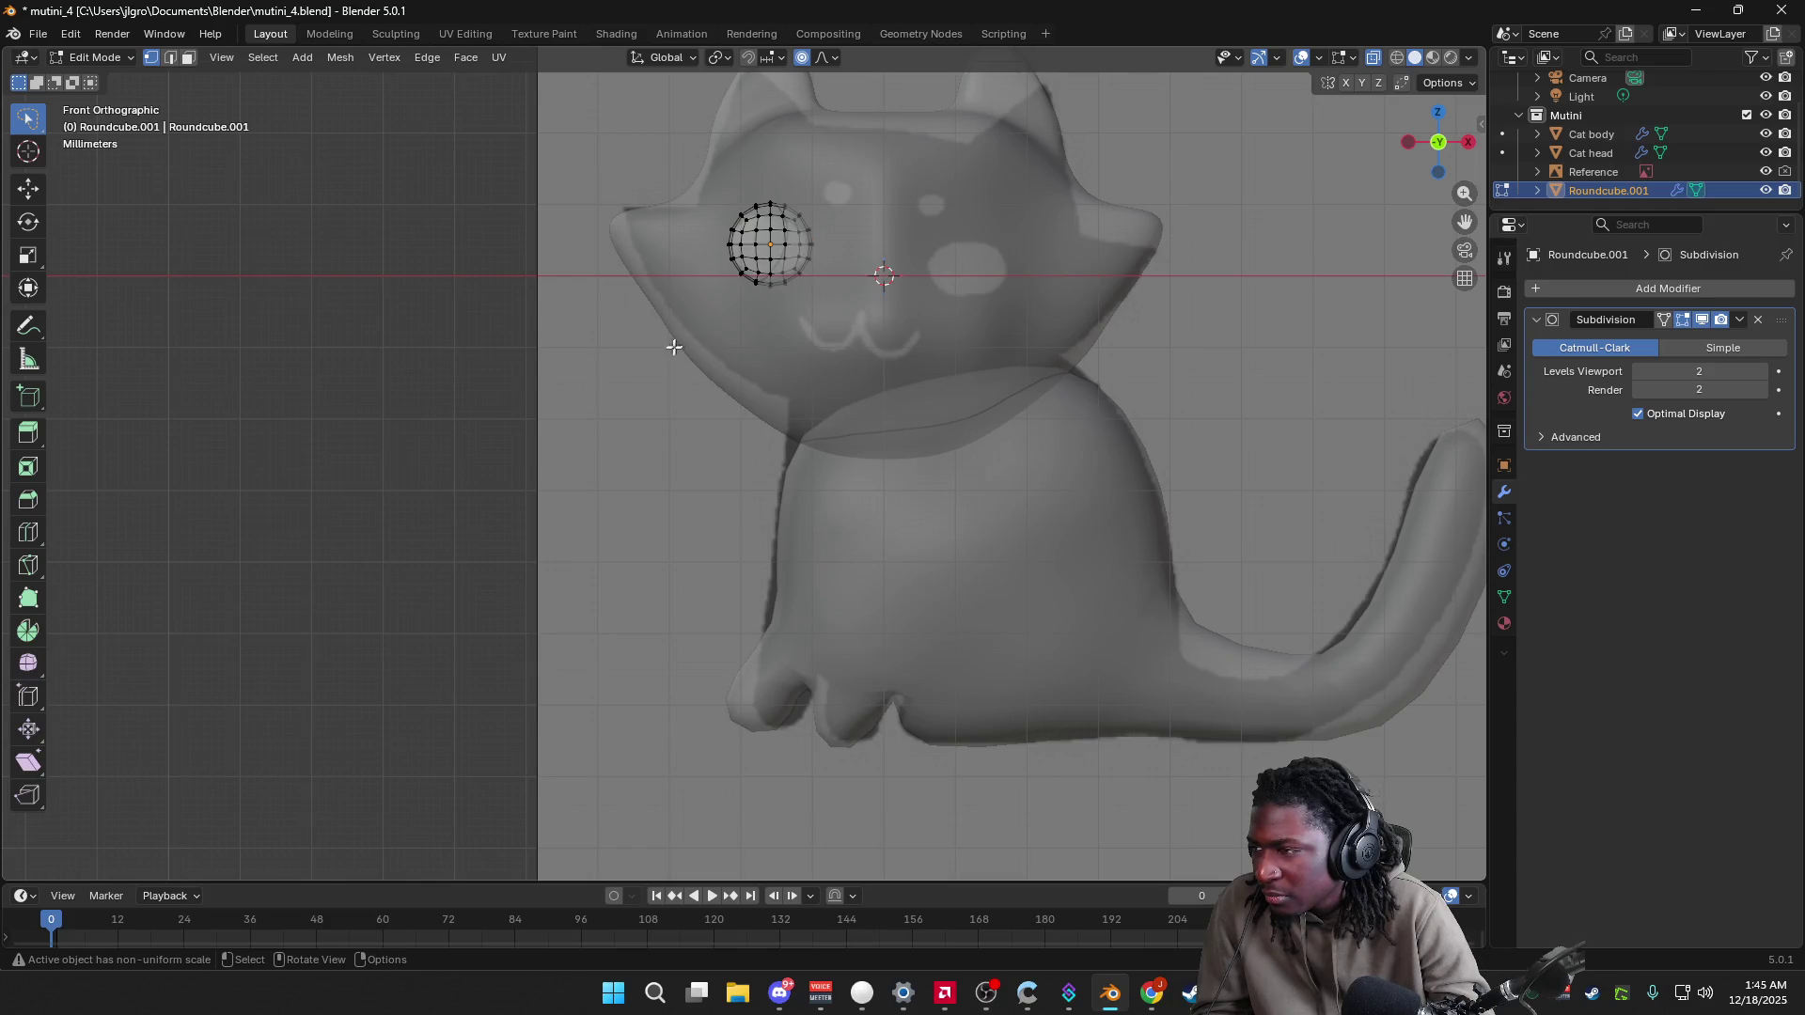
{"action": "mouse_move", "coordinate": [455, 488]}
{"action": "middle_mouse_down"}
{"action": "mouse_move", "coordinate": [483, 479]}
{"action": "mouse_move", "coordinate": [568, 514]}
{"action": "mouse_move", "coordinate": [1350, 250]}
{"action": "middle_mouse_up"}
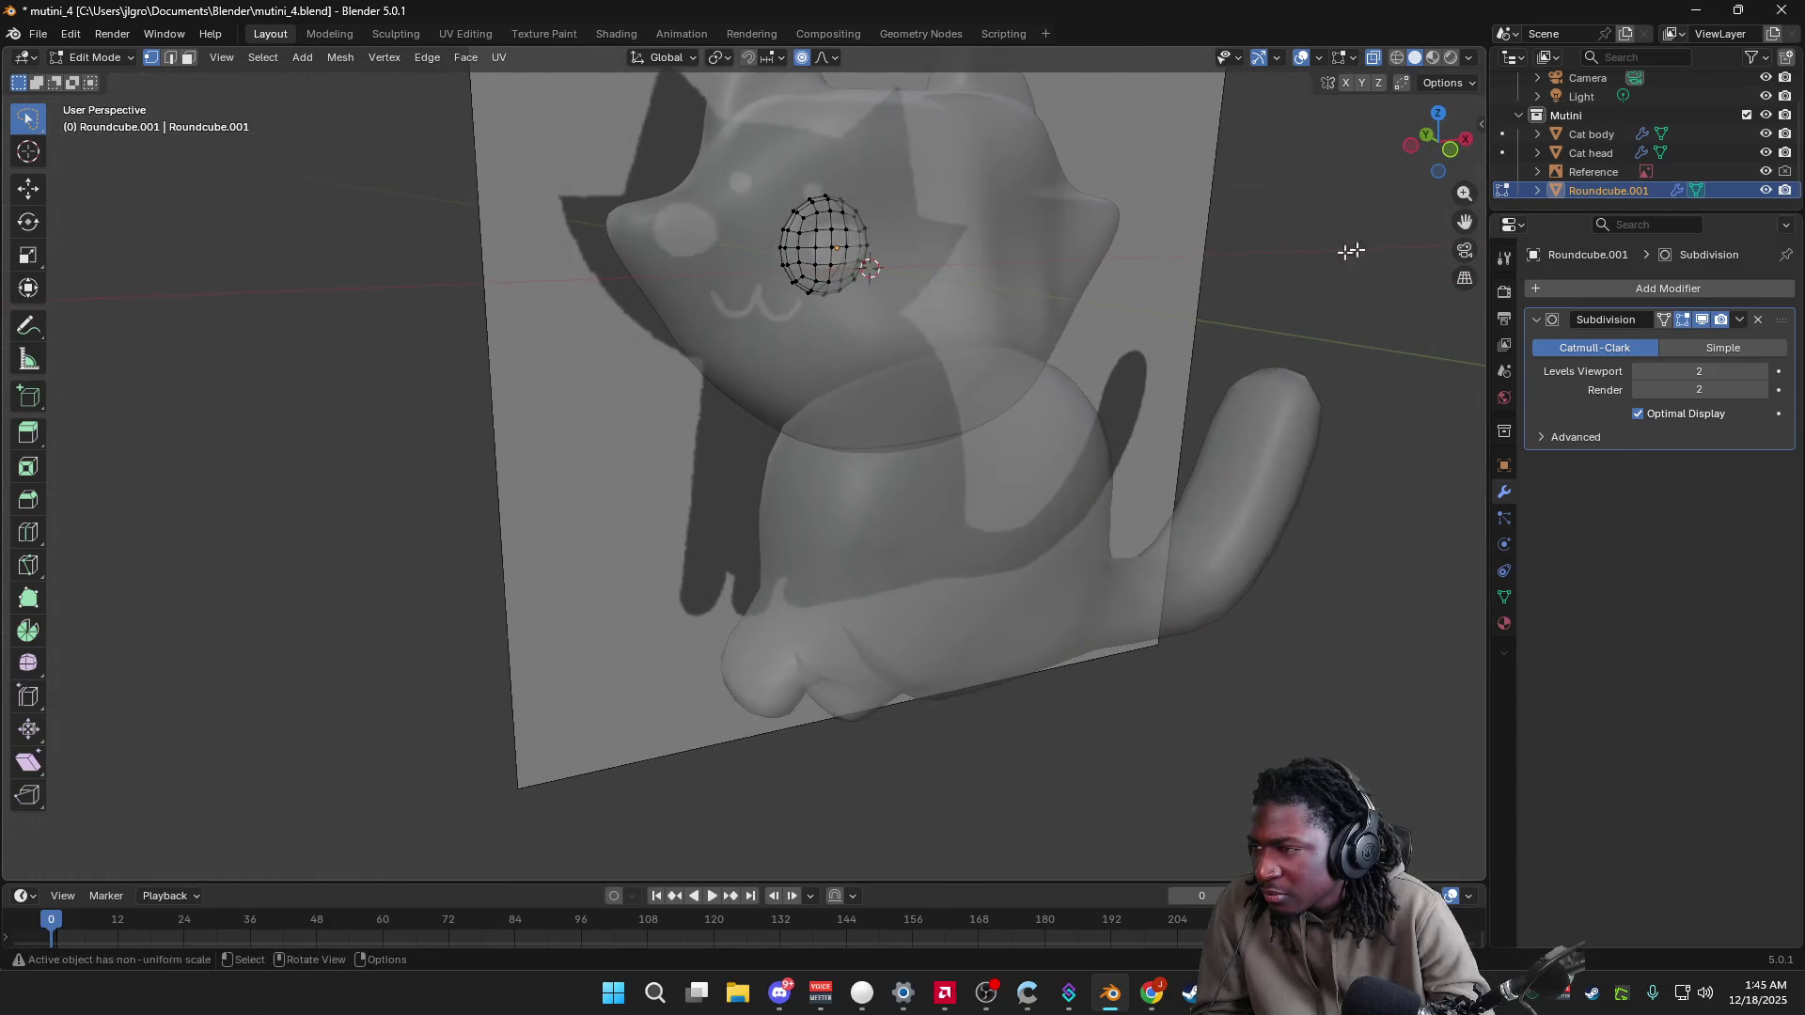
{"action": "left_click", "coordinate": [1451, 155]}
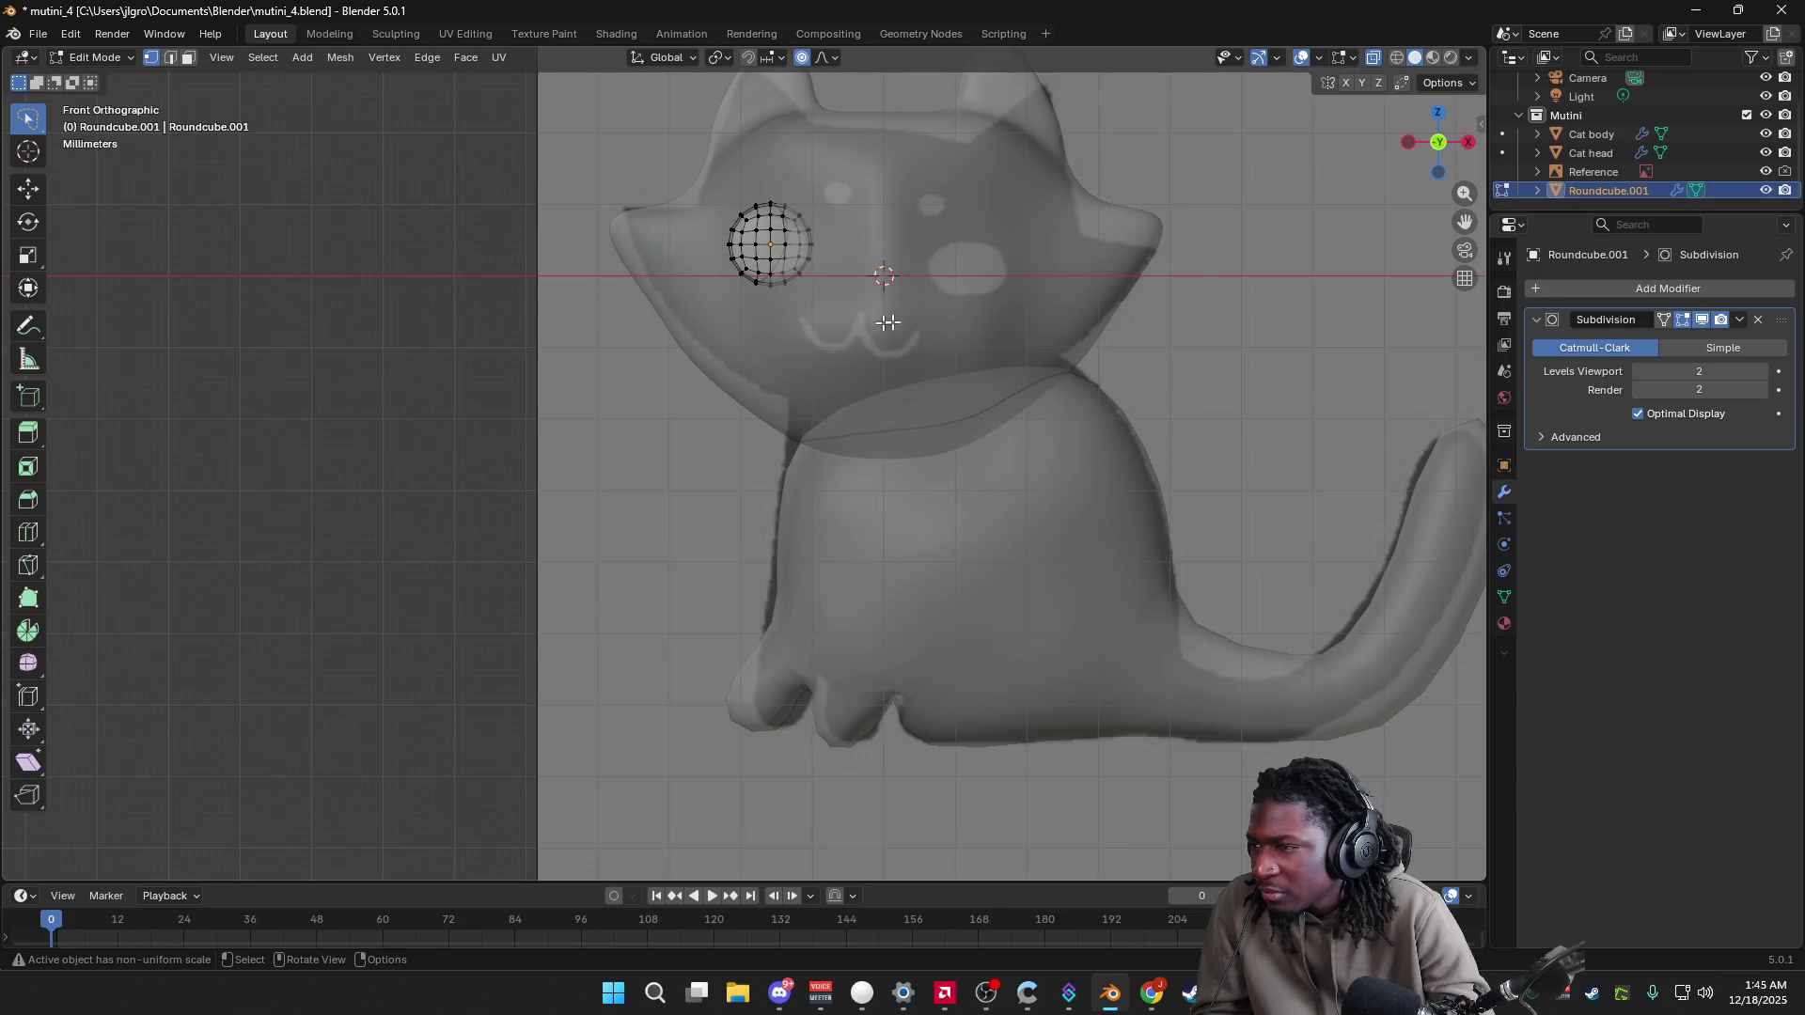
{"action": "key", "text": "Tab"}
{"action": "key", "text": "Tab"}
{"action": "key", "text": "g"}
{"action": "key", "text": "z"}
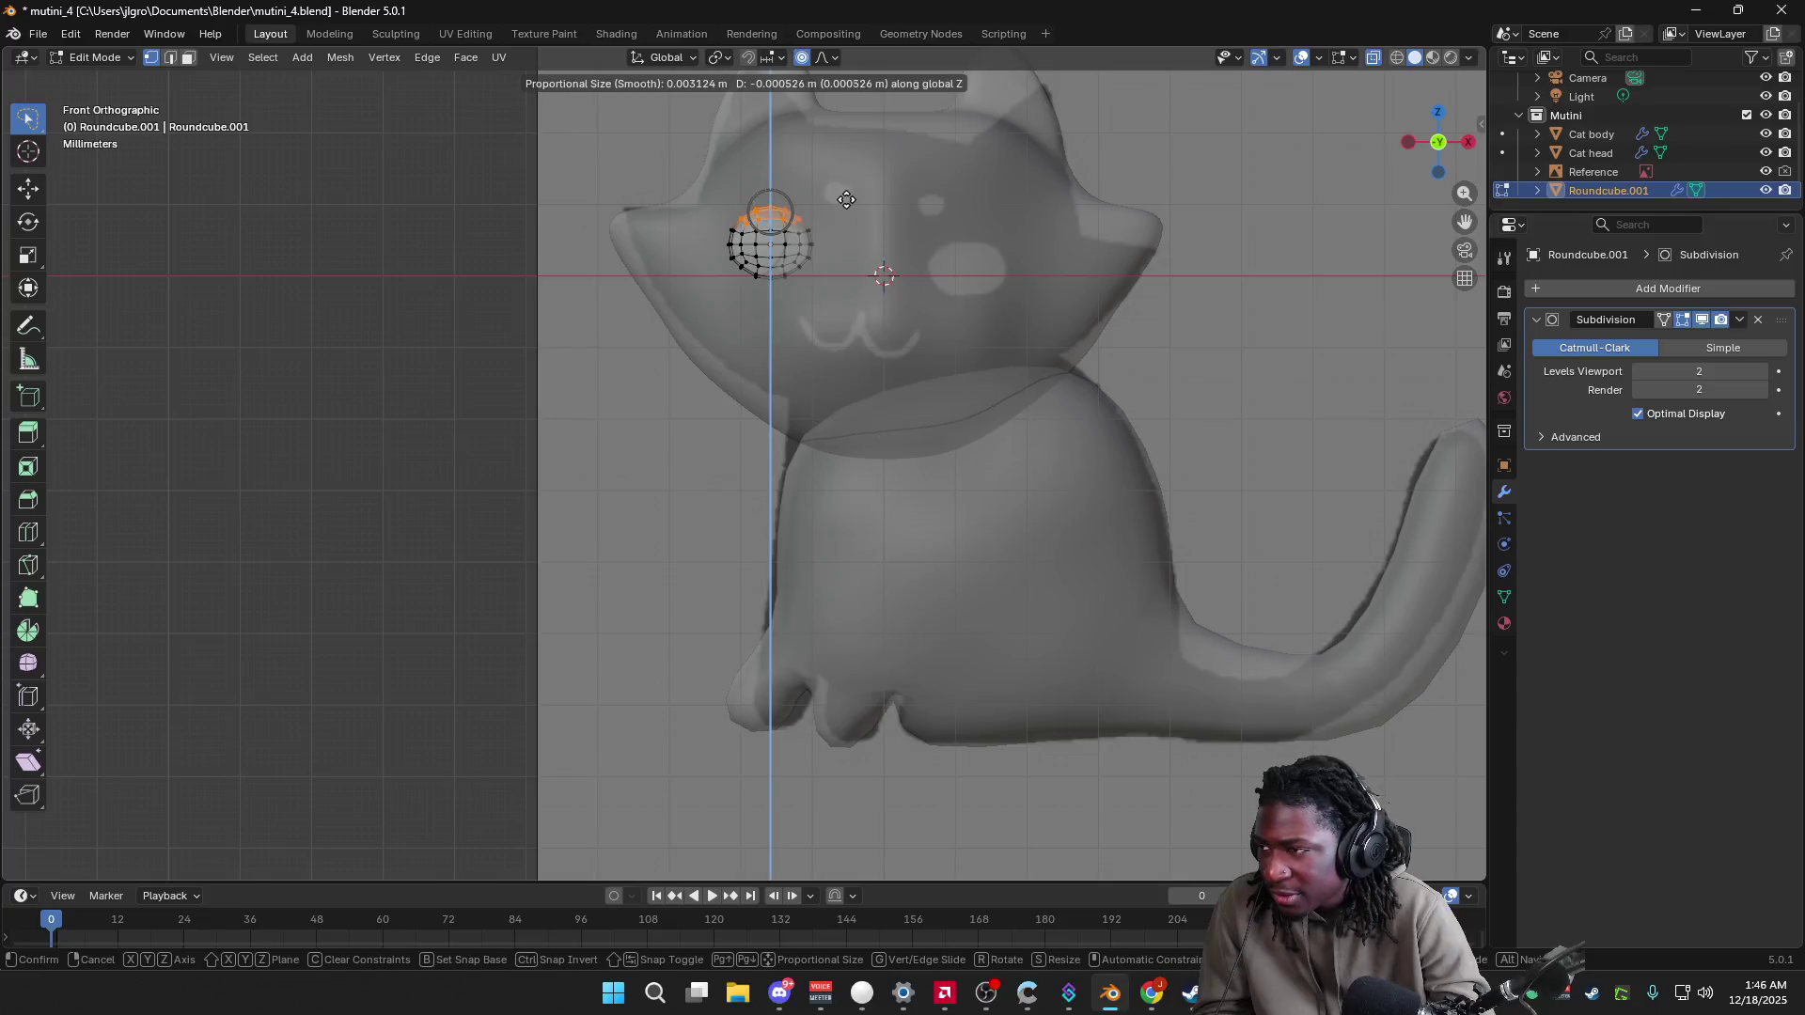
{"action": "left_click", "coordinate": [846, 201]}
{"action": "mouse_move", "coordinate": [846, 201]}
{"action": "middle_mouse_down"}
{"action": "mouse_move", "coordinate": [869, 217]}
{"action": "mouse_move", "coordinate": [1210, 175]}
{"action": "middle_mouse_up"}
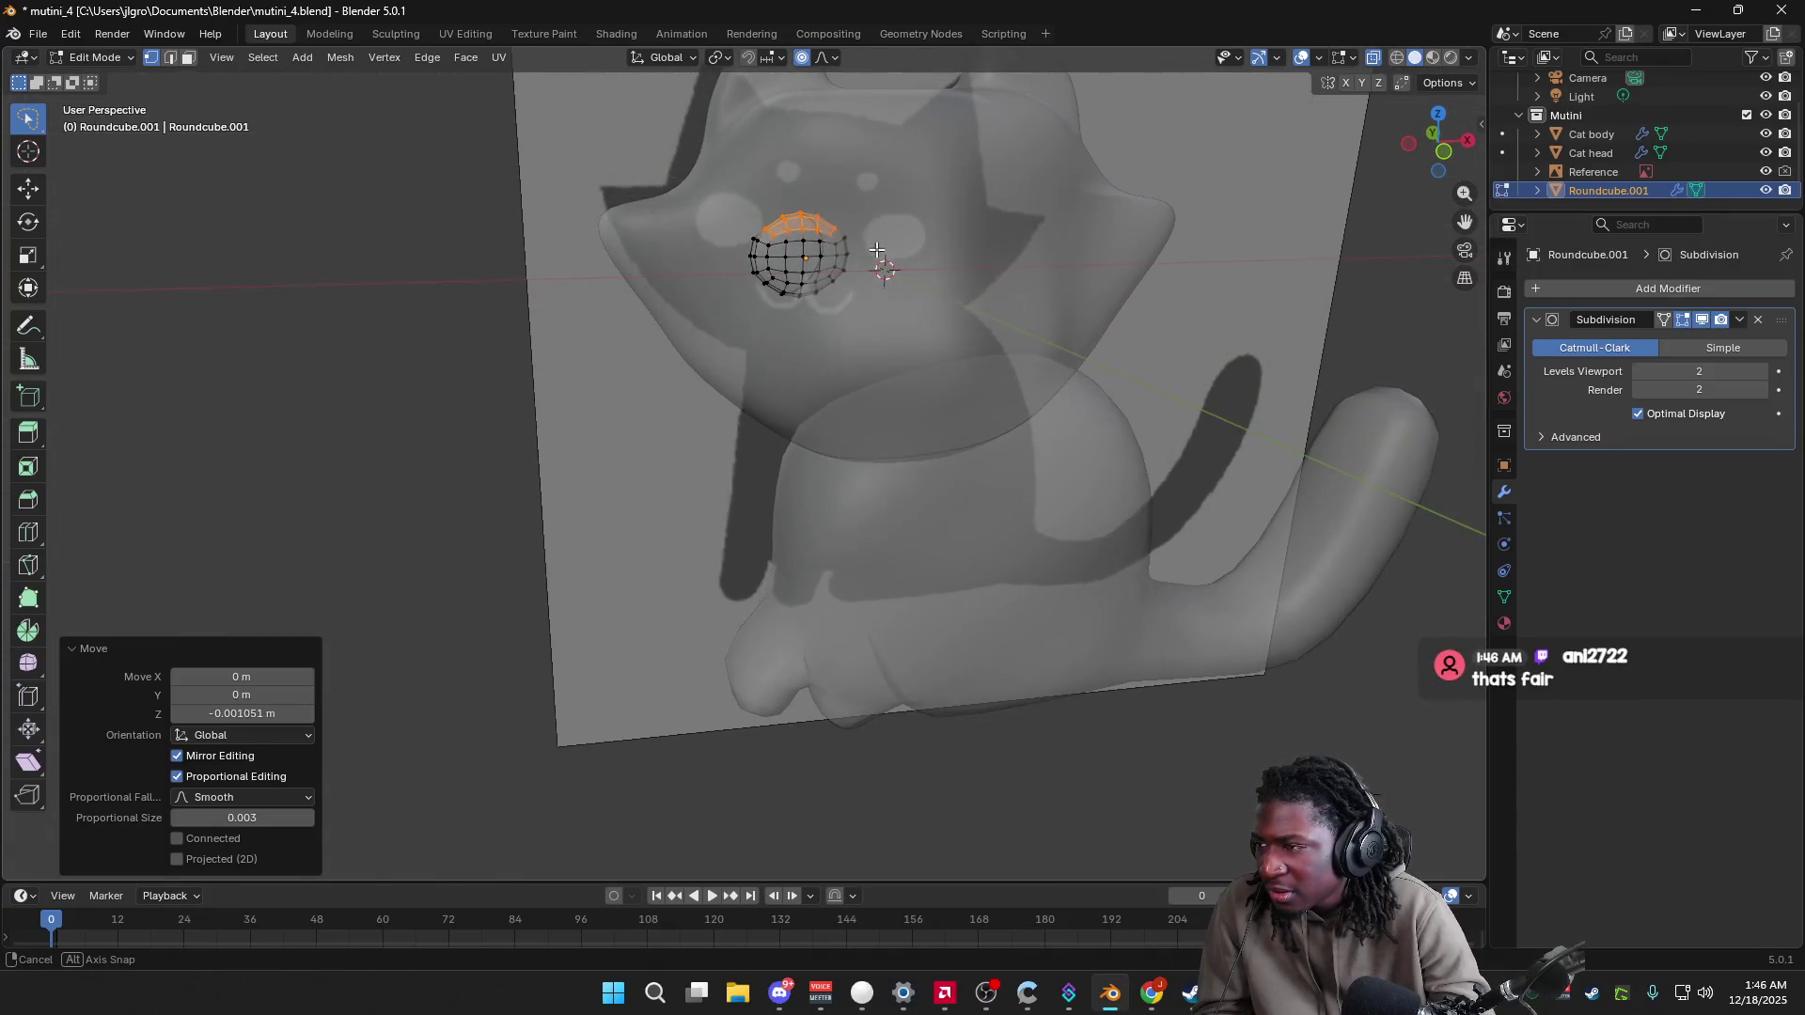
{"action": "left_click", "coordinate": [1444, 157]}
Step: Return the eye to Object Mode and toggle X-Ray off and back on at 0.600
{"action": "left_click", "coordinate": [931, 252]}
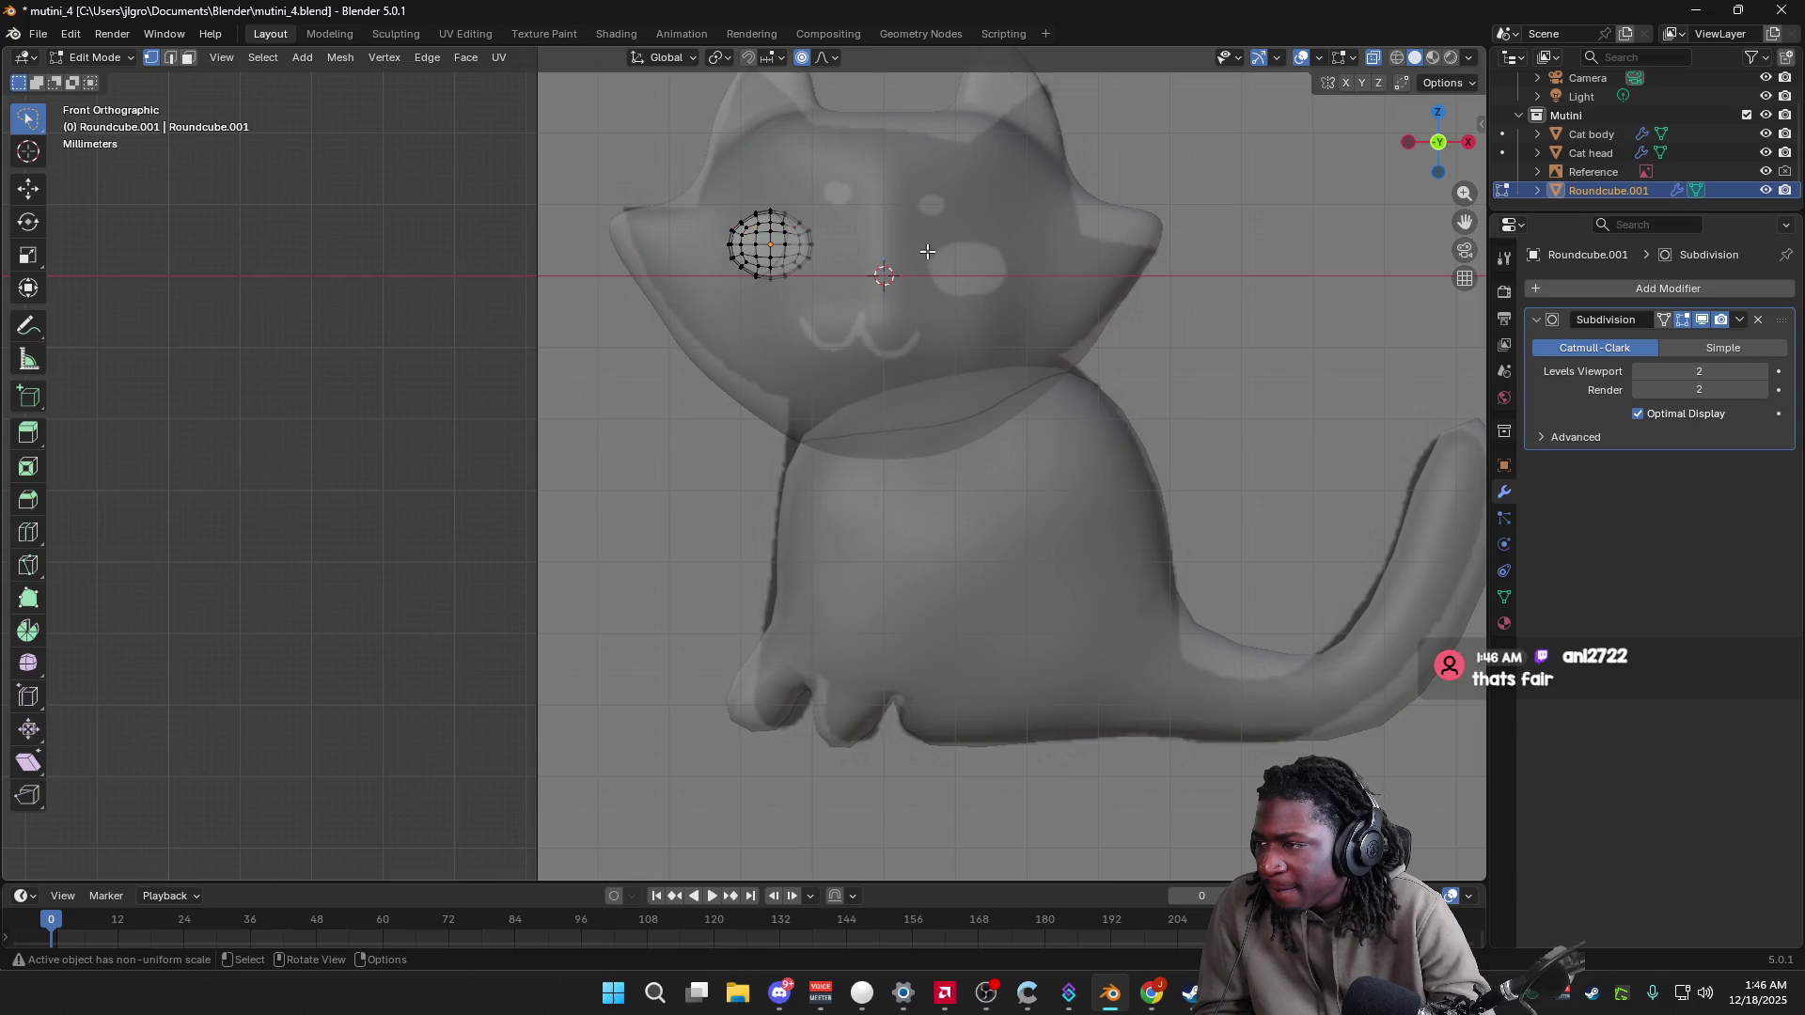
{"action": "scroll", "coordinate": [927, 259], "scroll_direction": "up", "scroll_amount": 2}
{"action": "scroll", "coordinate": [929, 273], "scroll_direction": "down", "scroll_amount": 2}
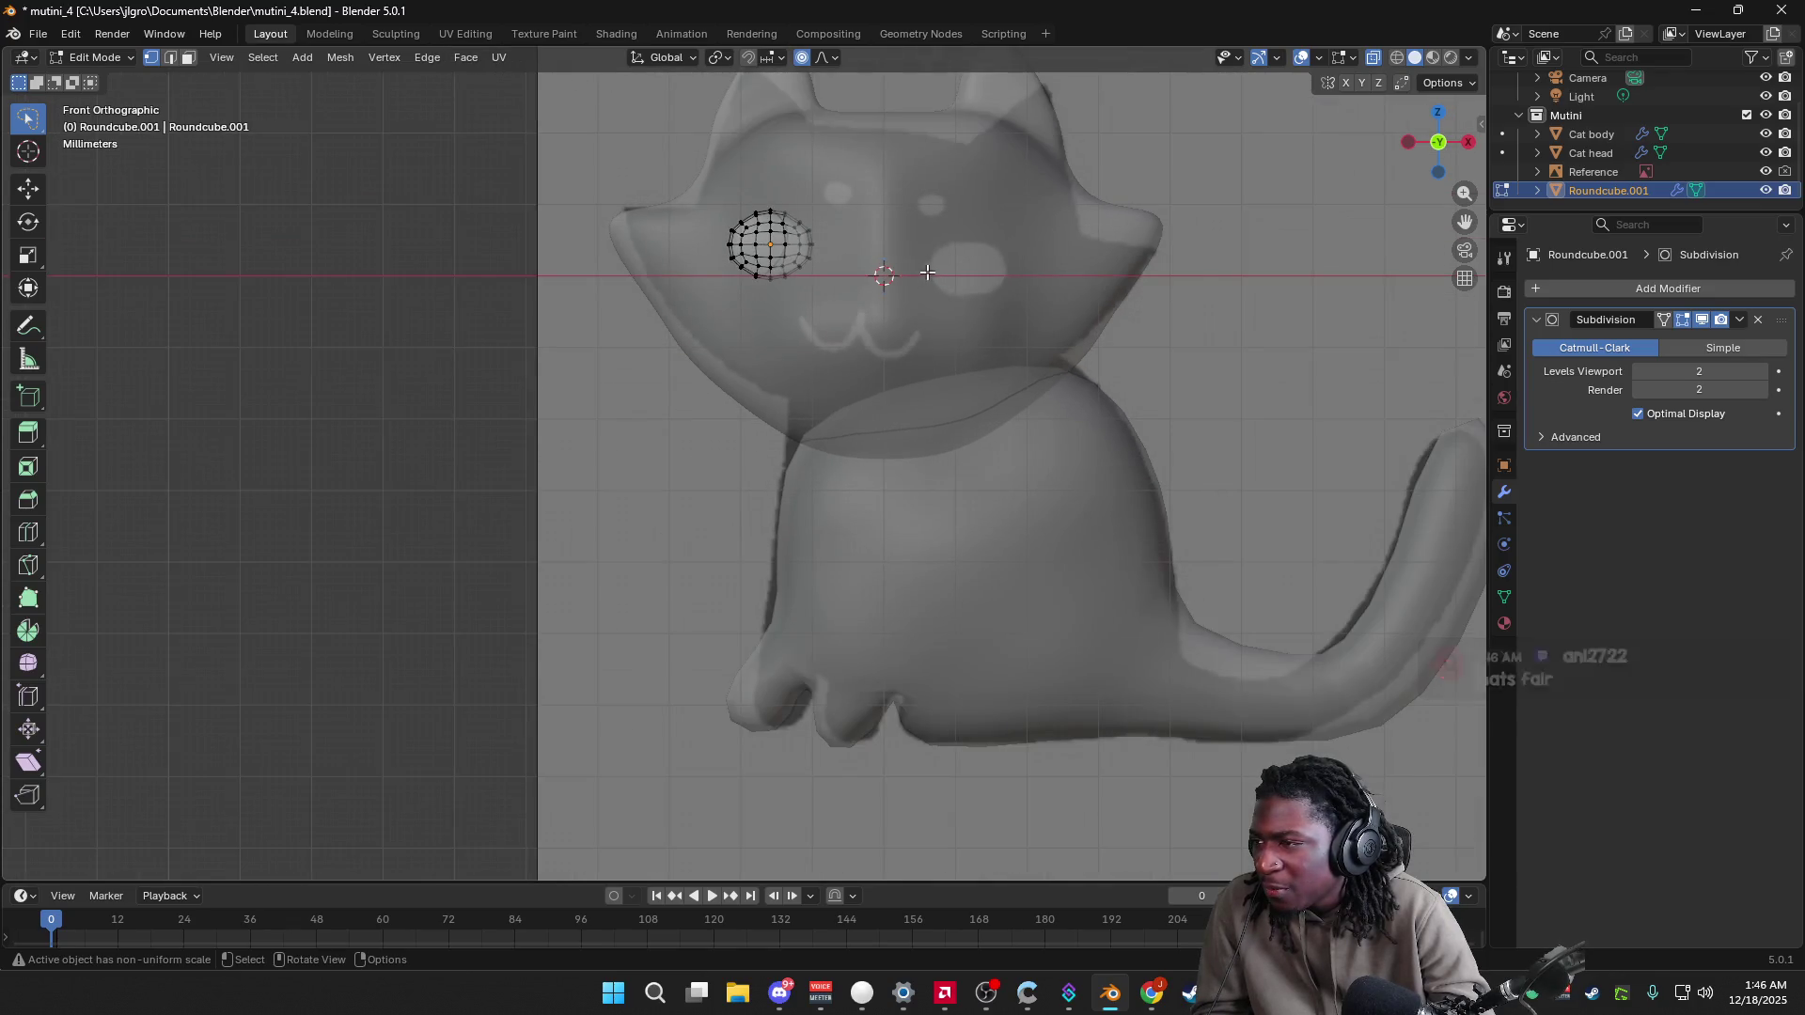
{"action": "key", "text": "Tab"}
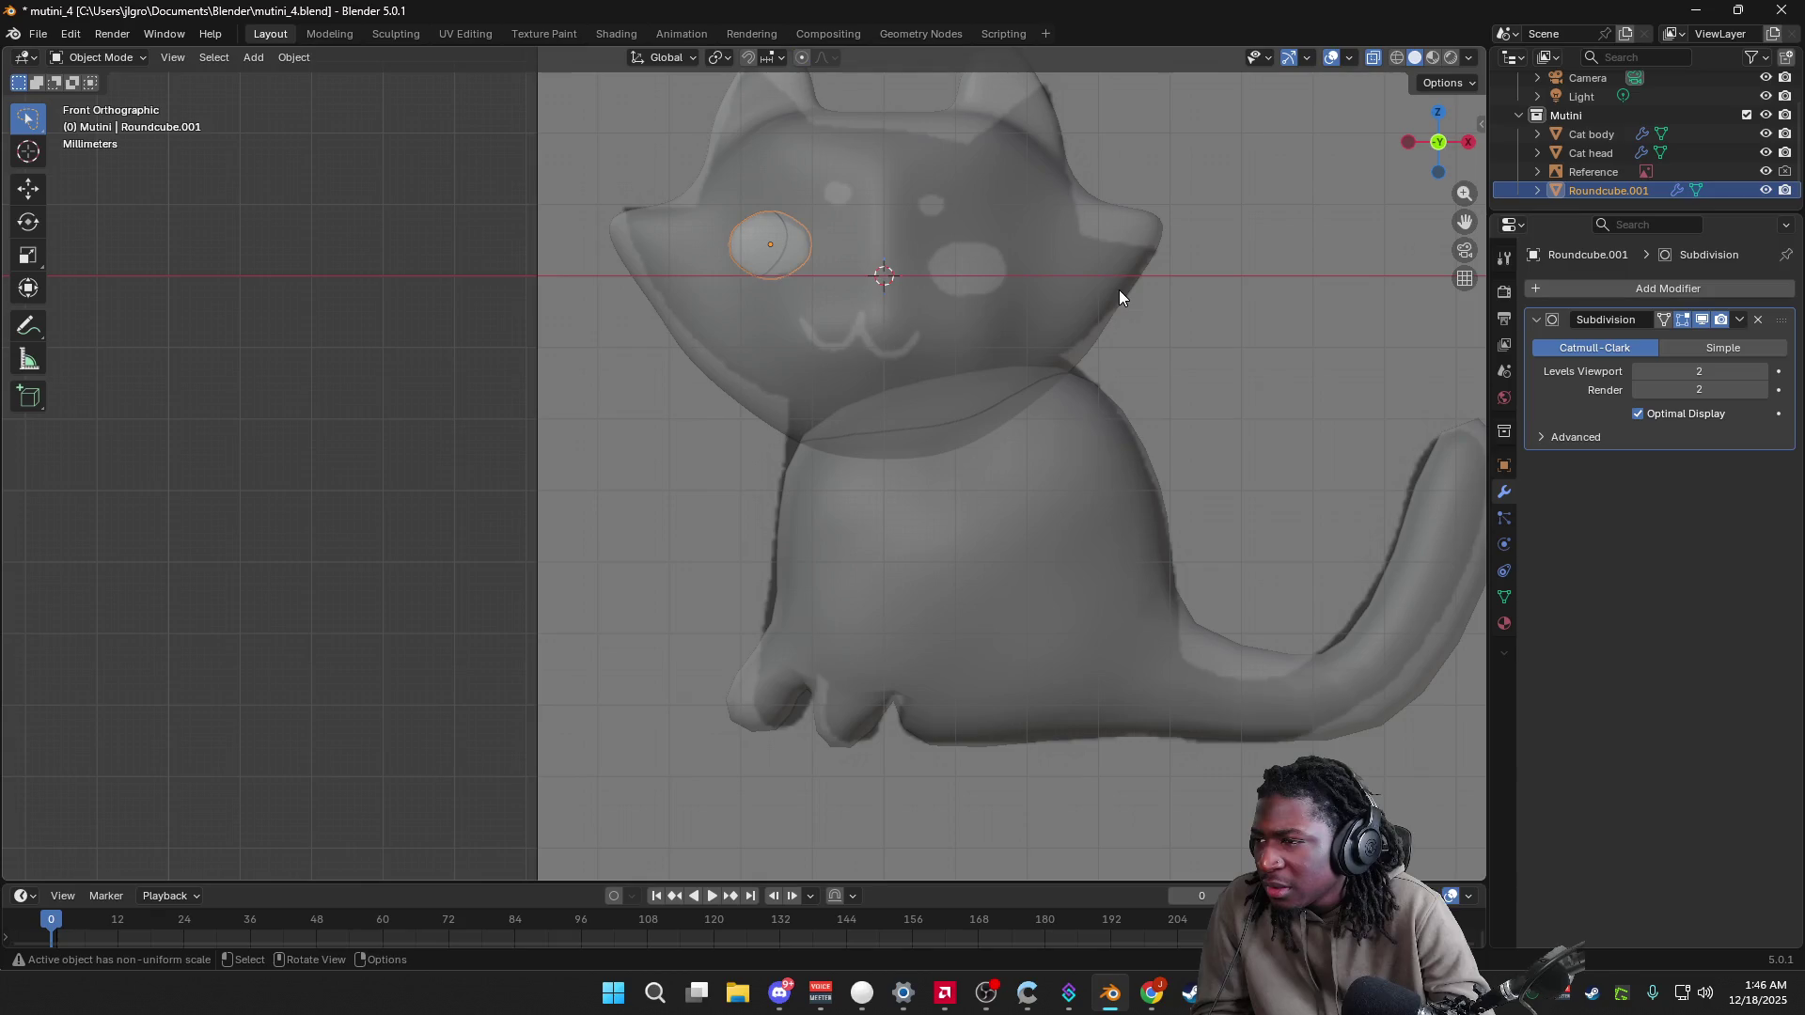
{"action": "left_click", "coordinate": [1468, 57]}
{"action": "left_click", "coordinate": [1364, 532]}
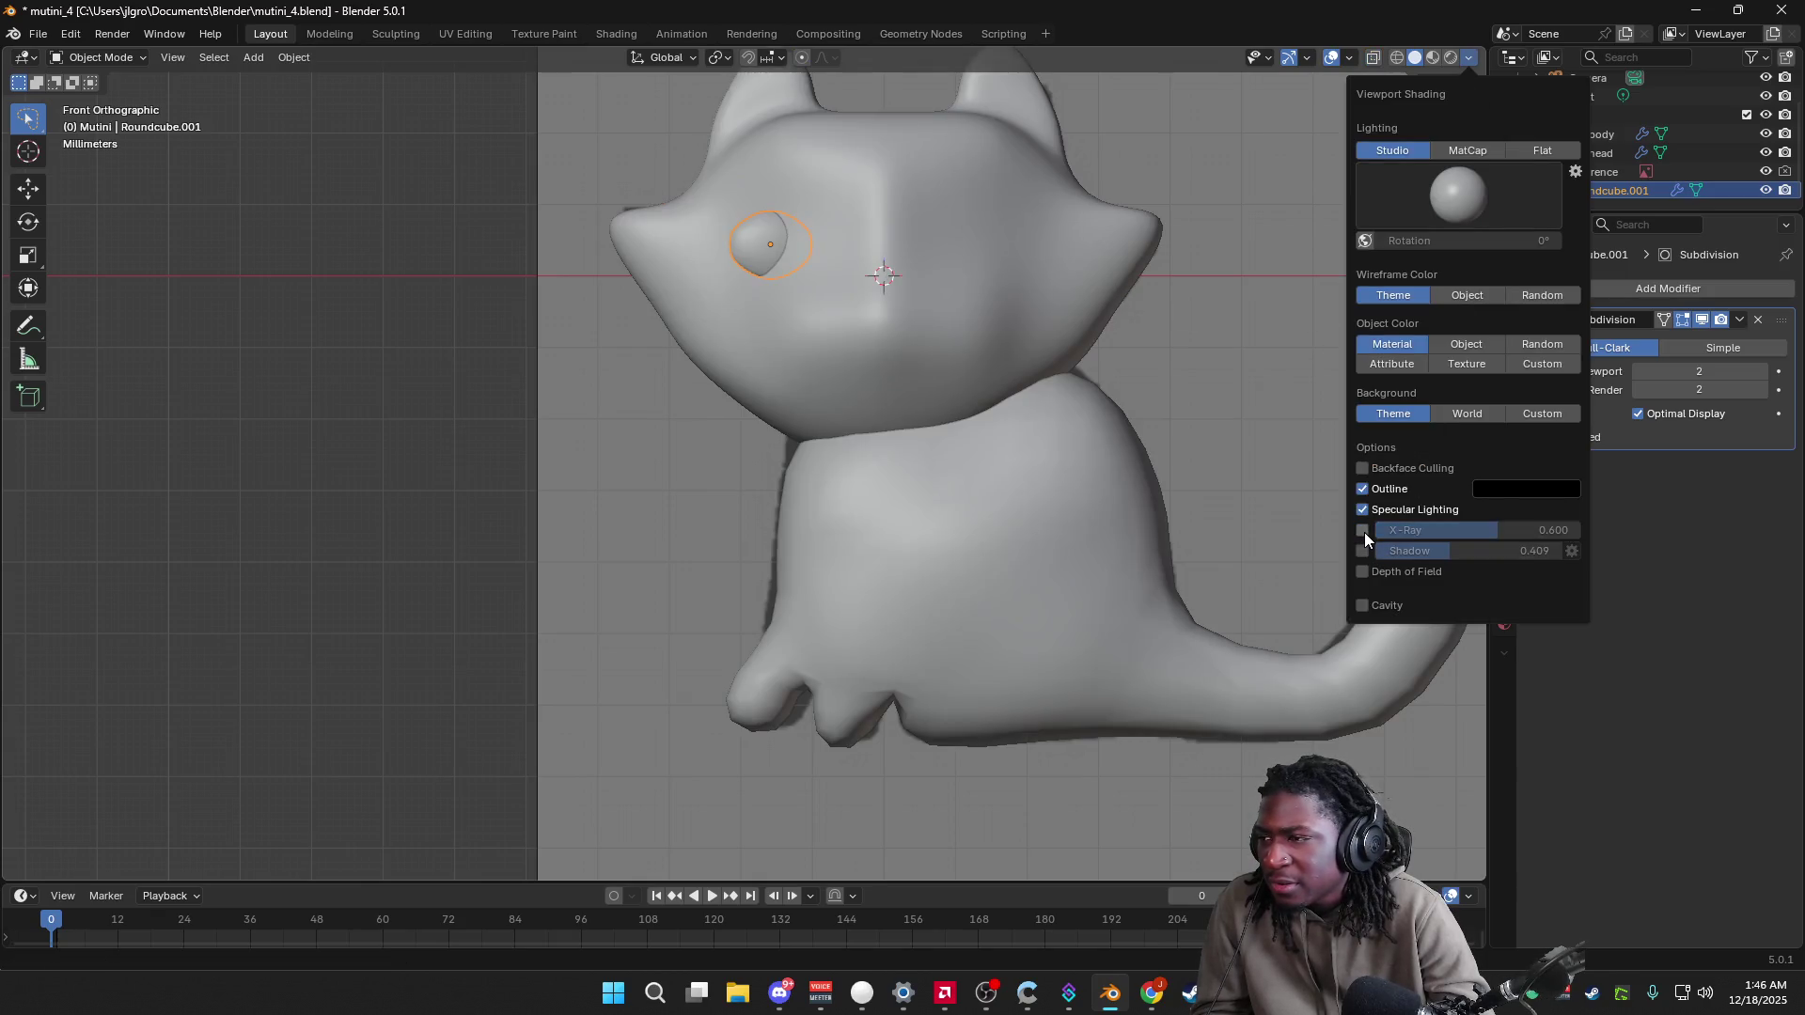
{"action": "left_click", "coordinate": [1363, 532]}
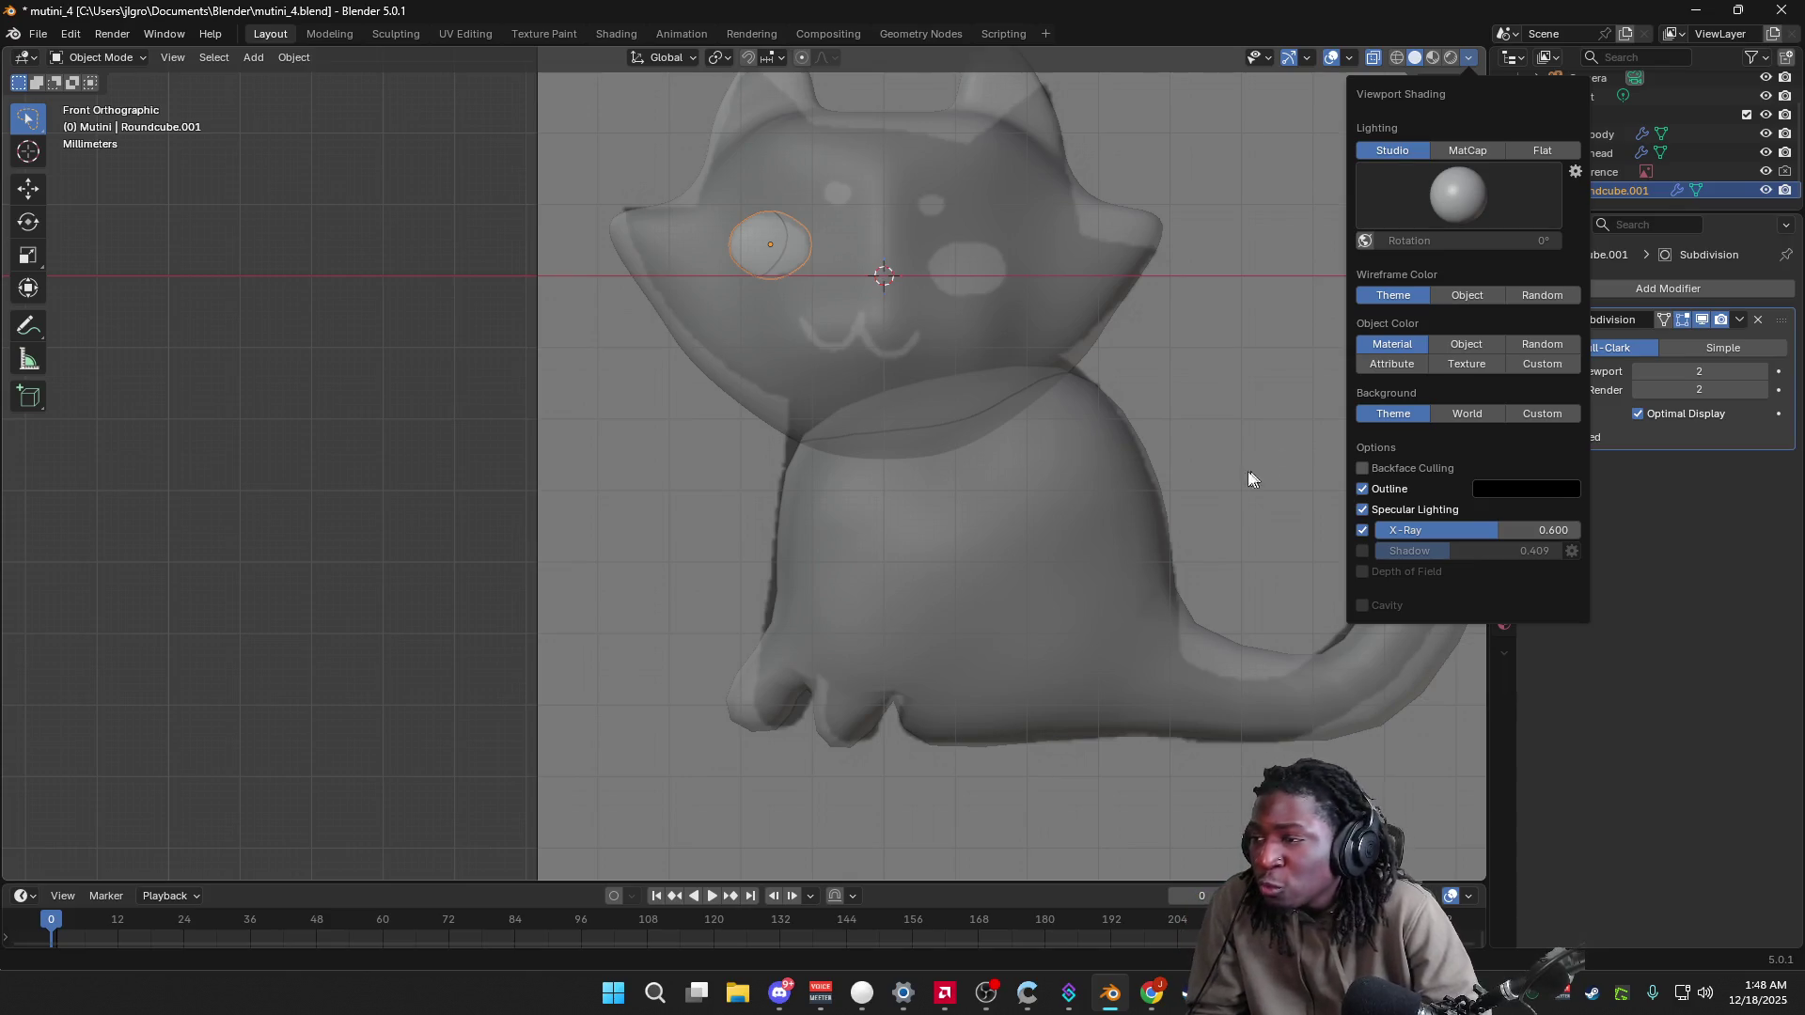
{"action": "mouse_move", "coordinate": [1196, 416]}
{"action": "middle_mouse_down"}
{"action": "mouse_move", "coordinate": [1181, 415]}
{"action": "mouse_move", "coordinate": [1294, 435]}
{"action": "mouse_move", "coordinate": [1367, 423]}
{"action": "mouse_move", "coordinate": [1169, 426]}
{"action": "mouse_move", "coordinate": [1192, 429]}
{"action": "middle_mouse_up"}
{"action": "left_click", "coordinate": [1442, 145]}
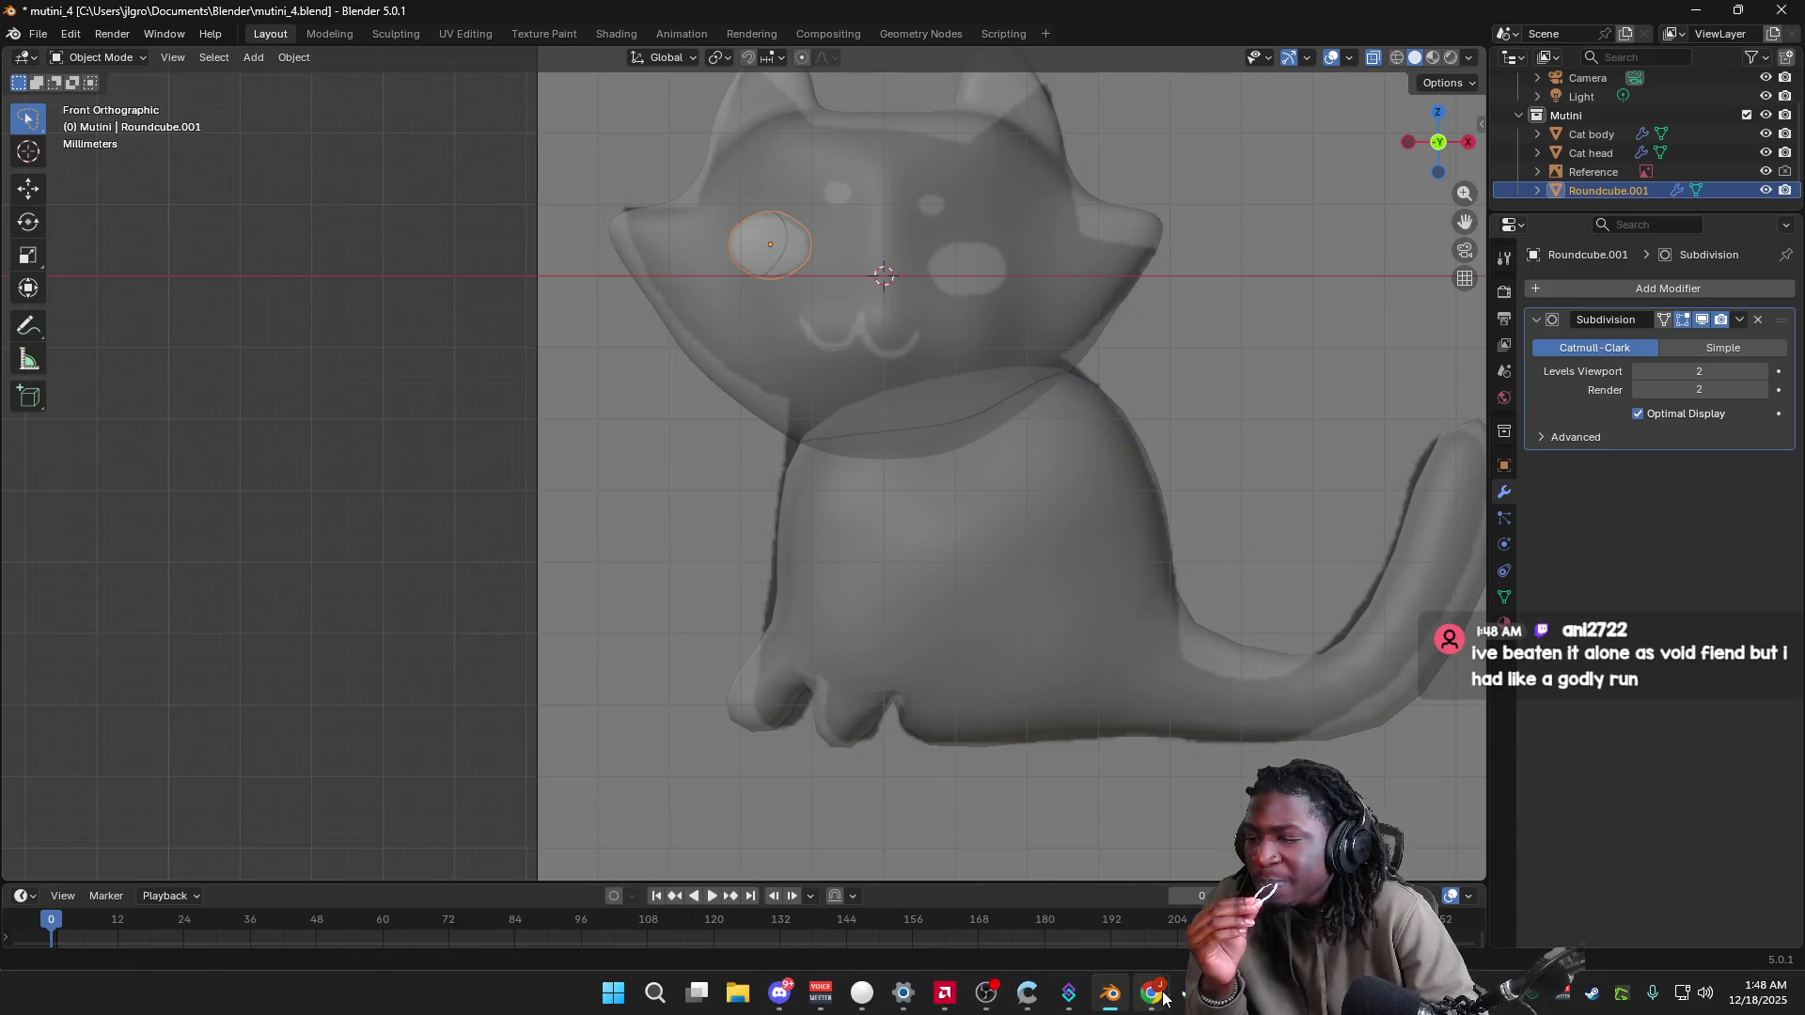
{"action": "mouse_move", "coordinate": [1152, 993]}
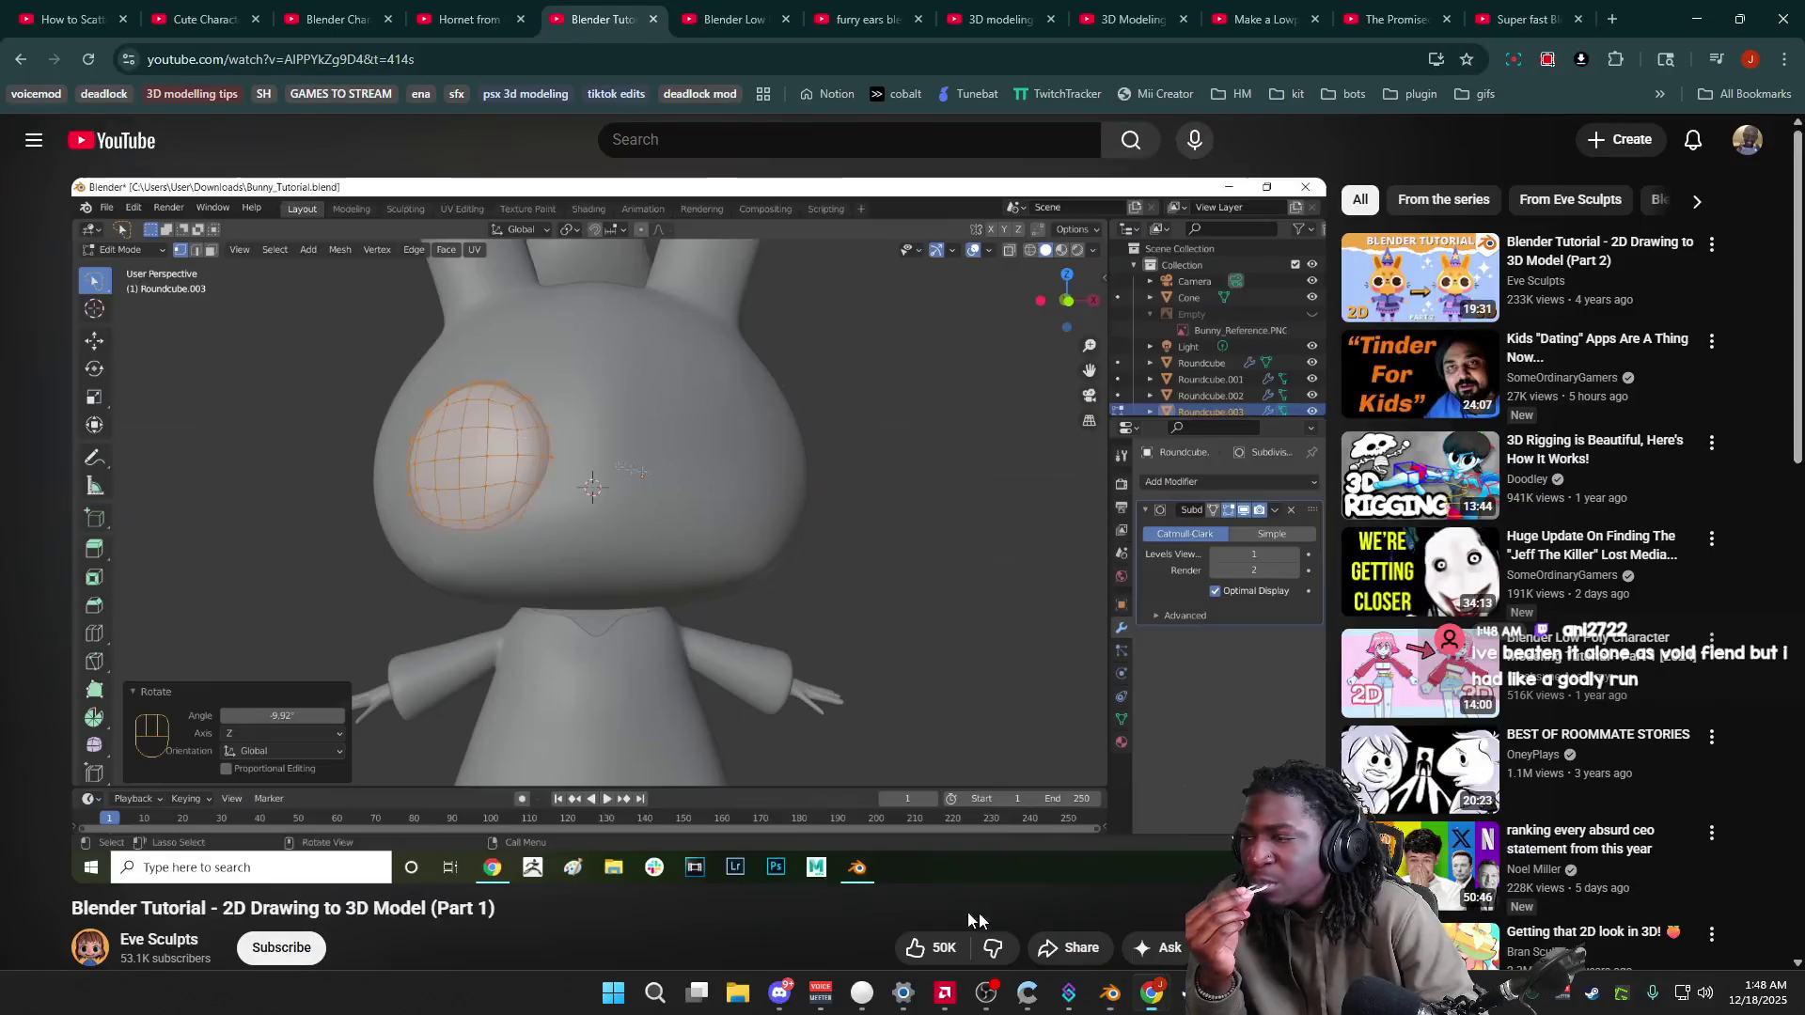
Step: Rewind the tutorial about 10 seconds to replay the eye fitting, pause it, and return to Blender
{"action": "left_click", "coordinate": [979, 912]}
{"action": "key", "text": "k"}
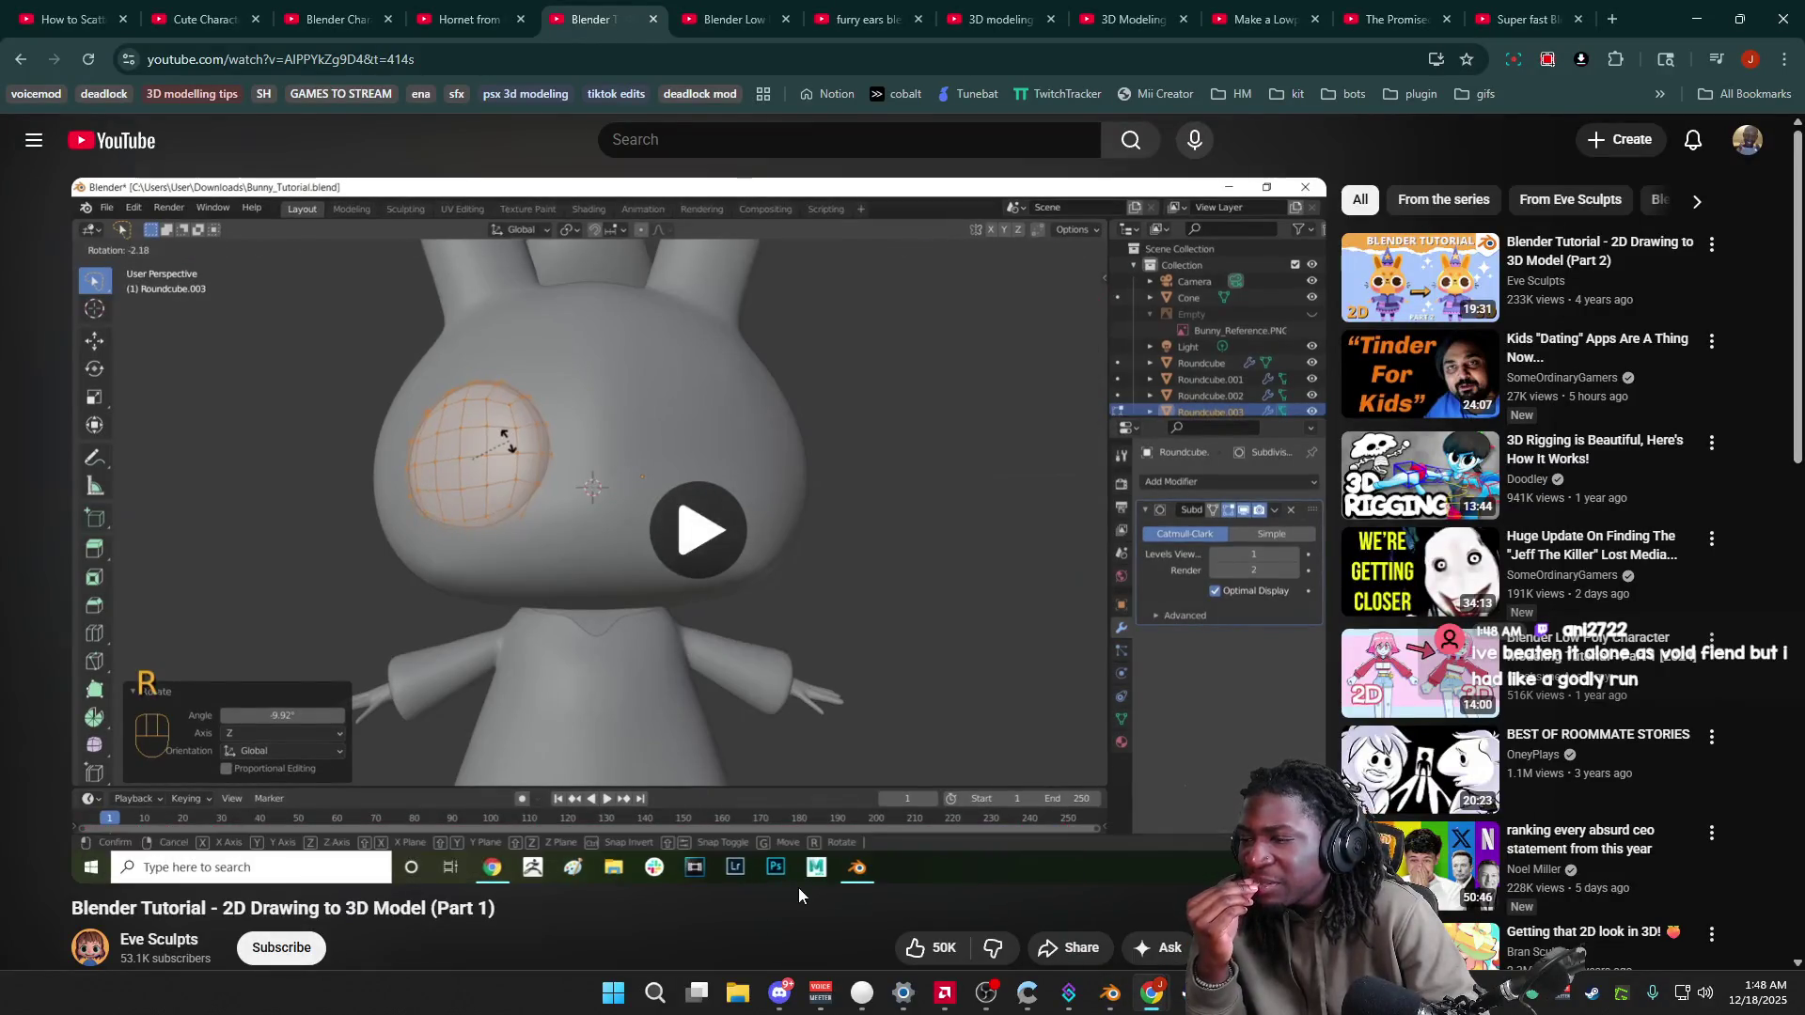
{"action": "key", "text": "j"}
{"action": "key", "text": "Left"}
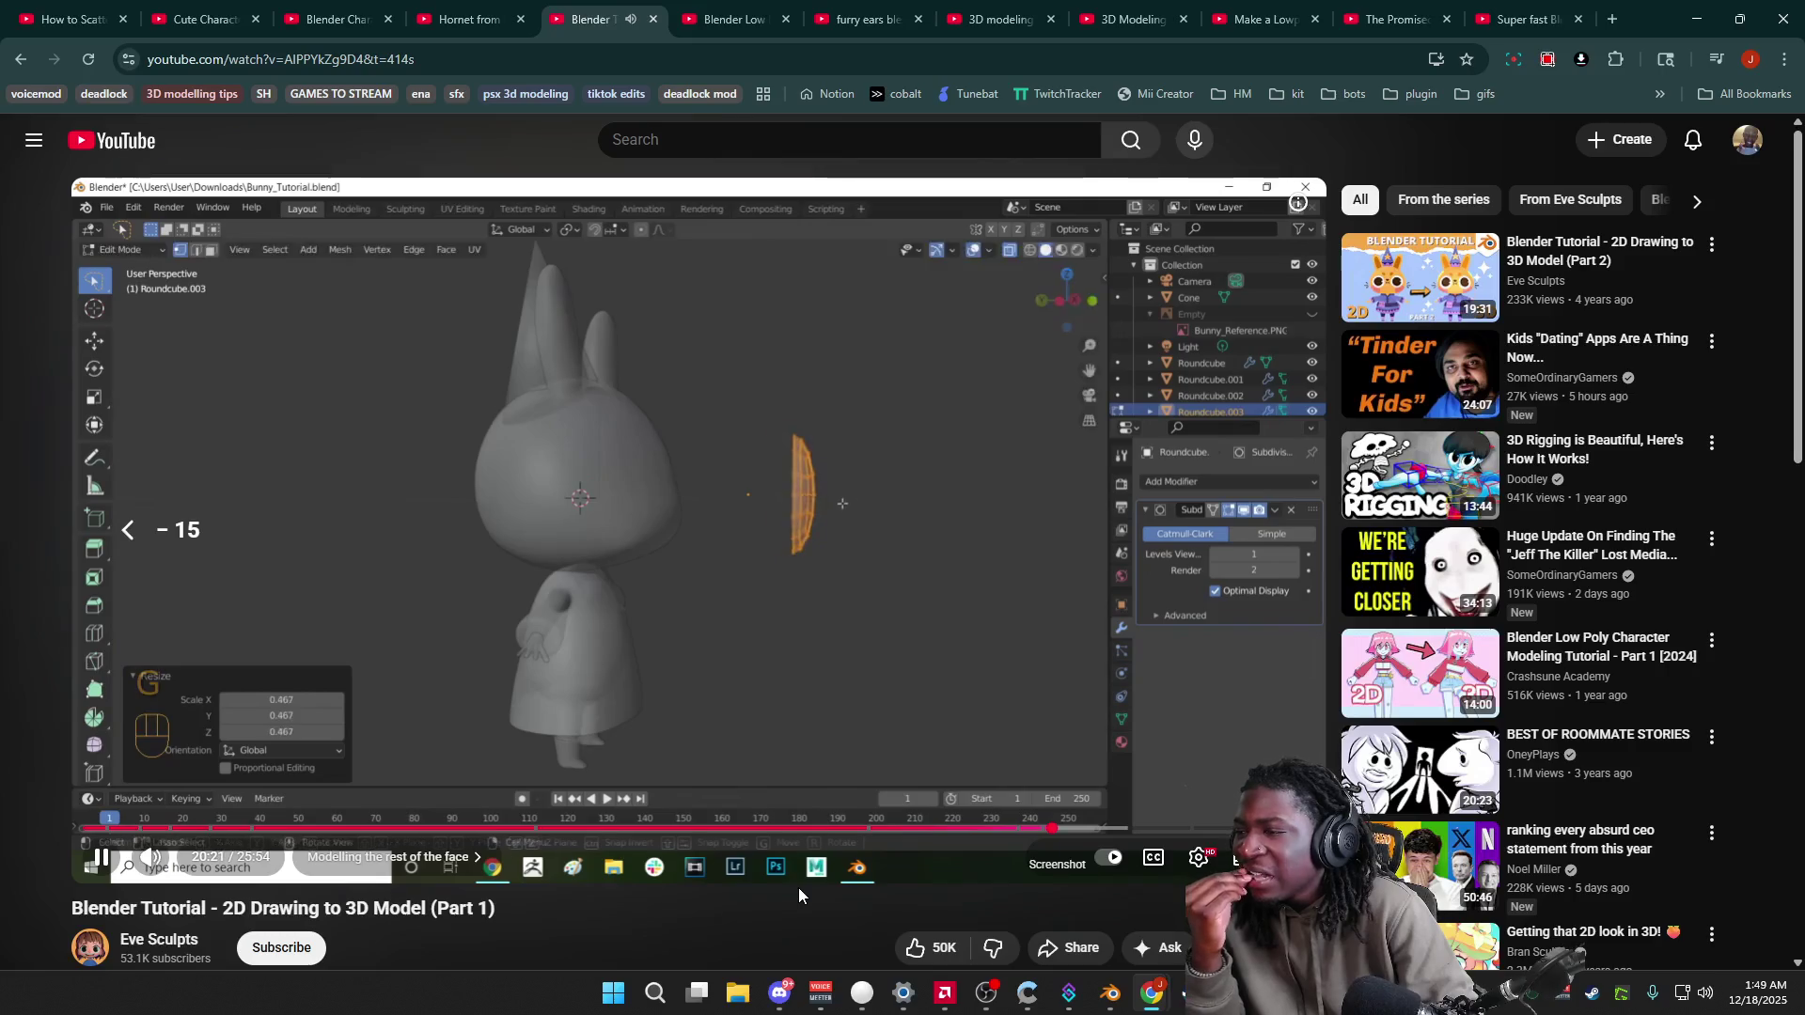
{"action": "key", "text": "Right"}
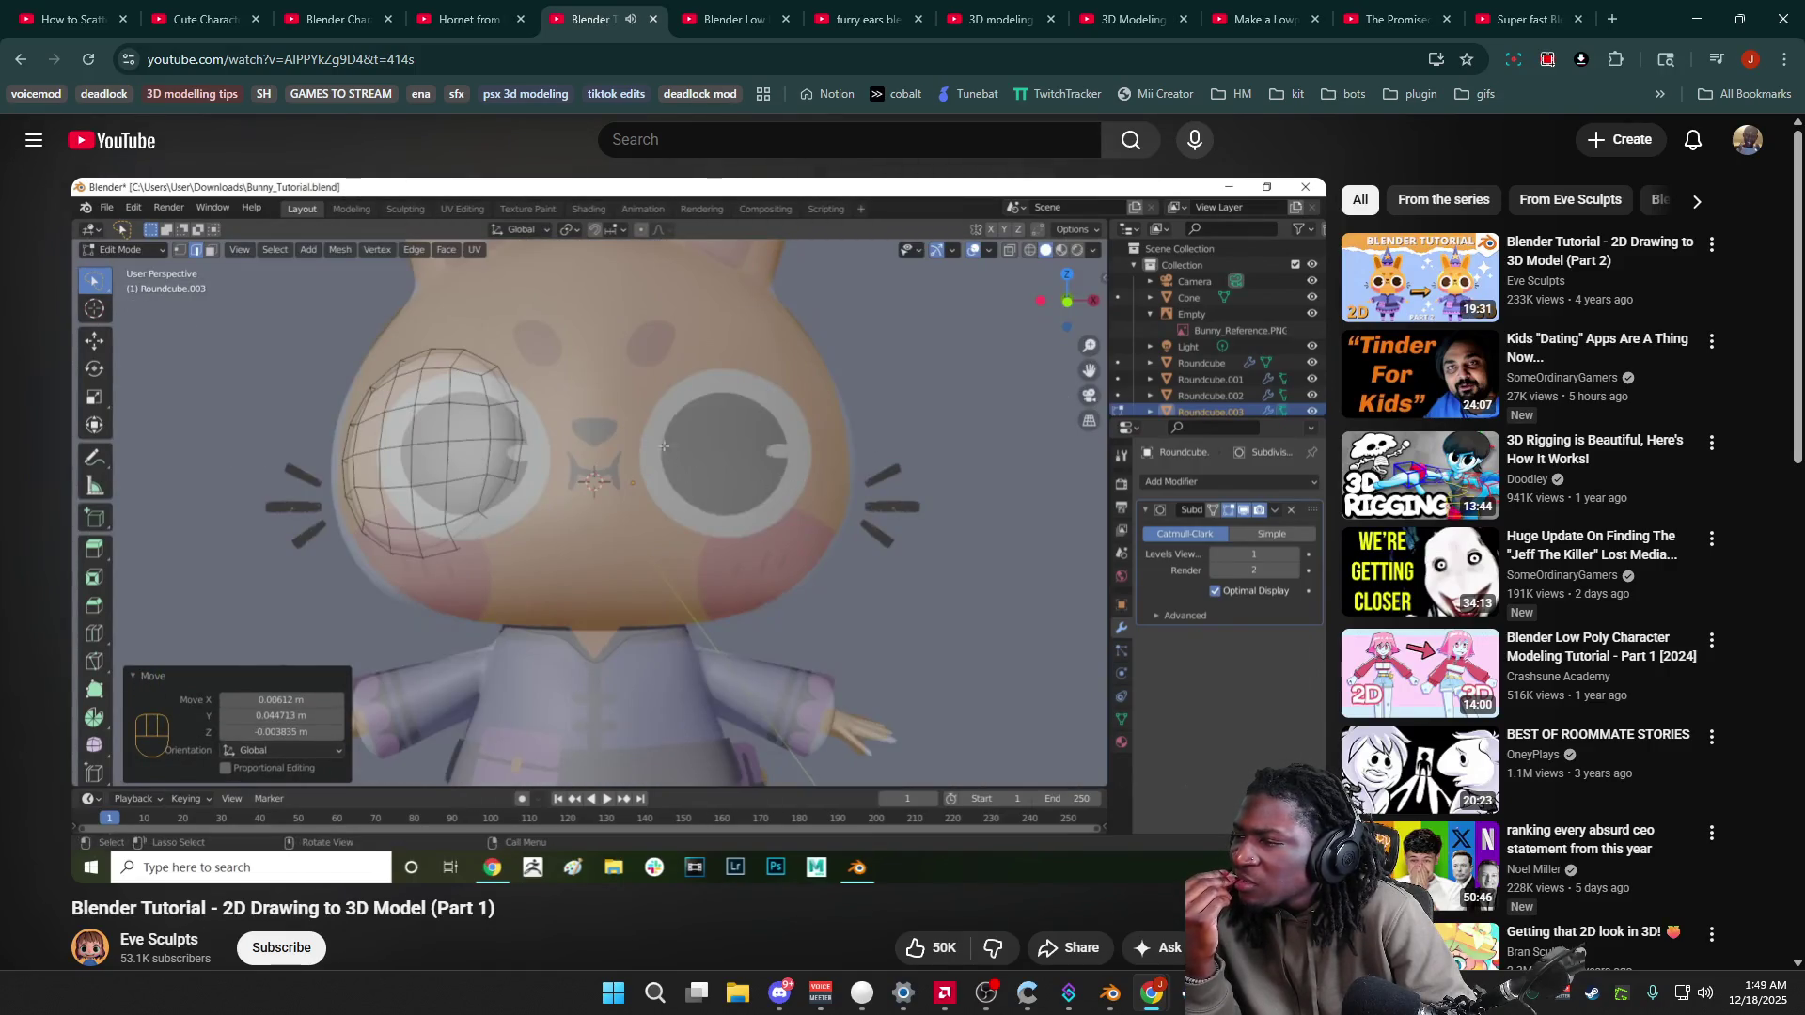
{"action": "mouse_move", "coordinate": [946, 673]}
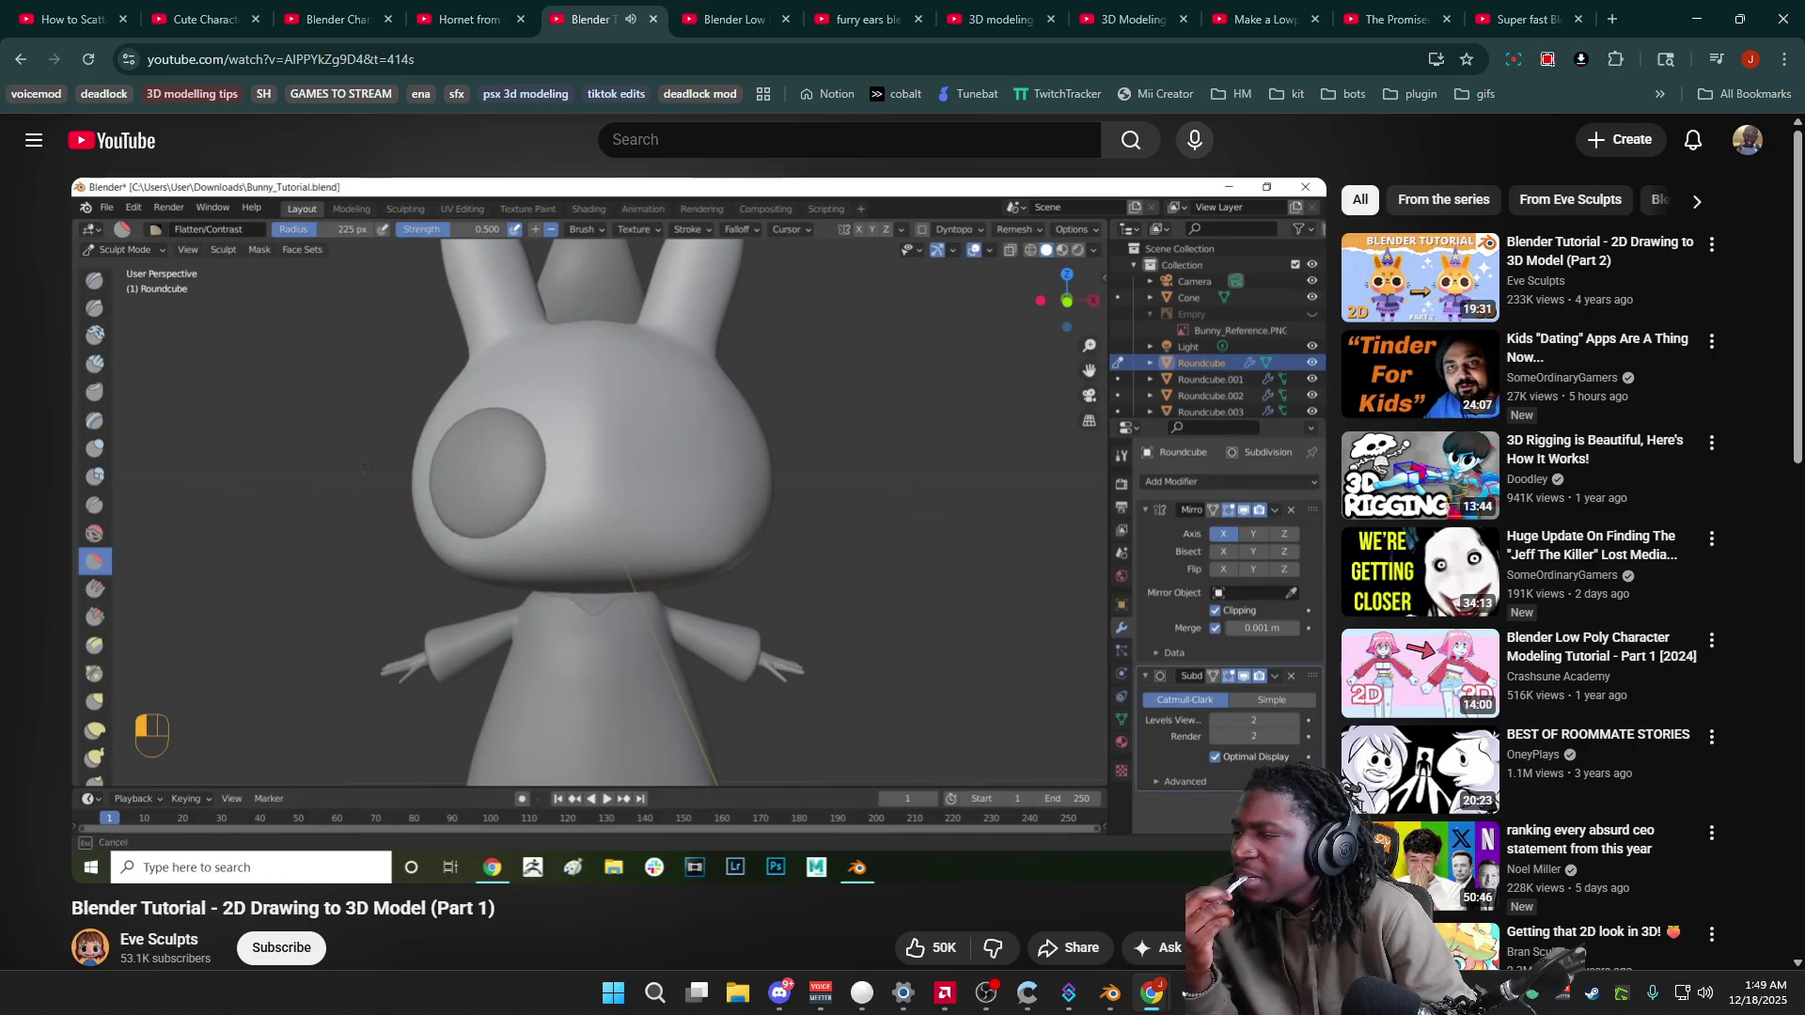
{"action": "key", "text": "space"}
{"action": "mouse_move", "coordinate": [1194, 1005]}
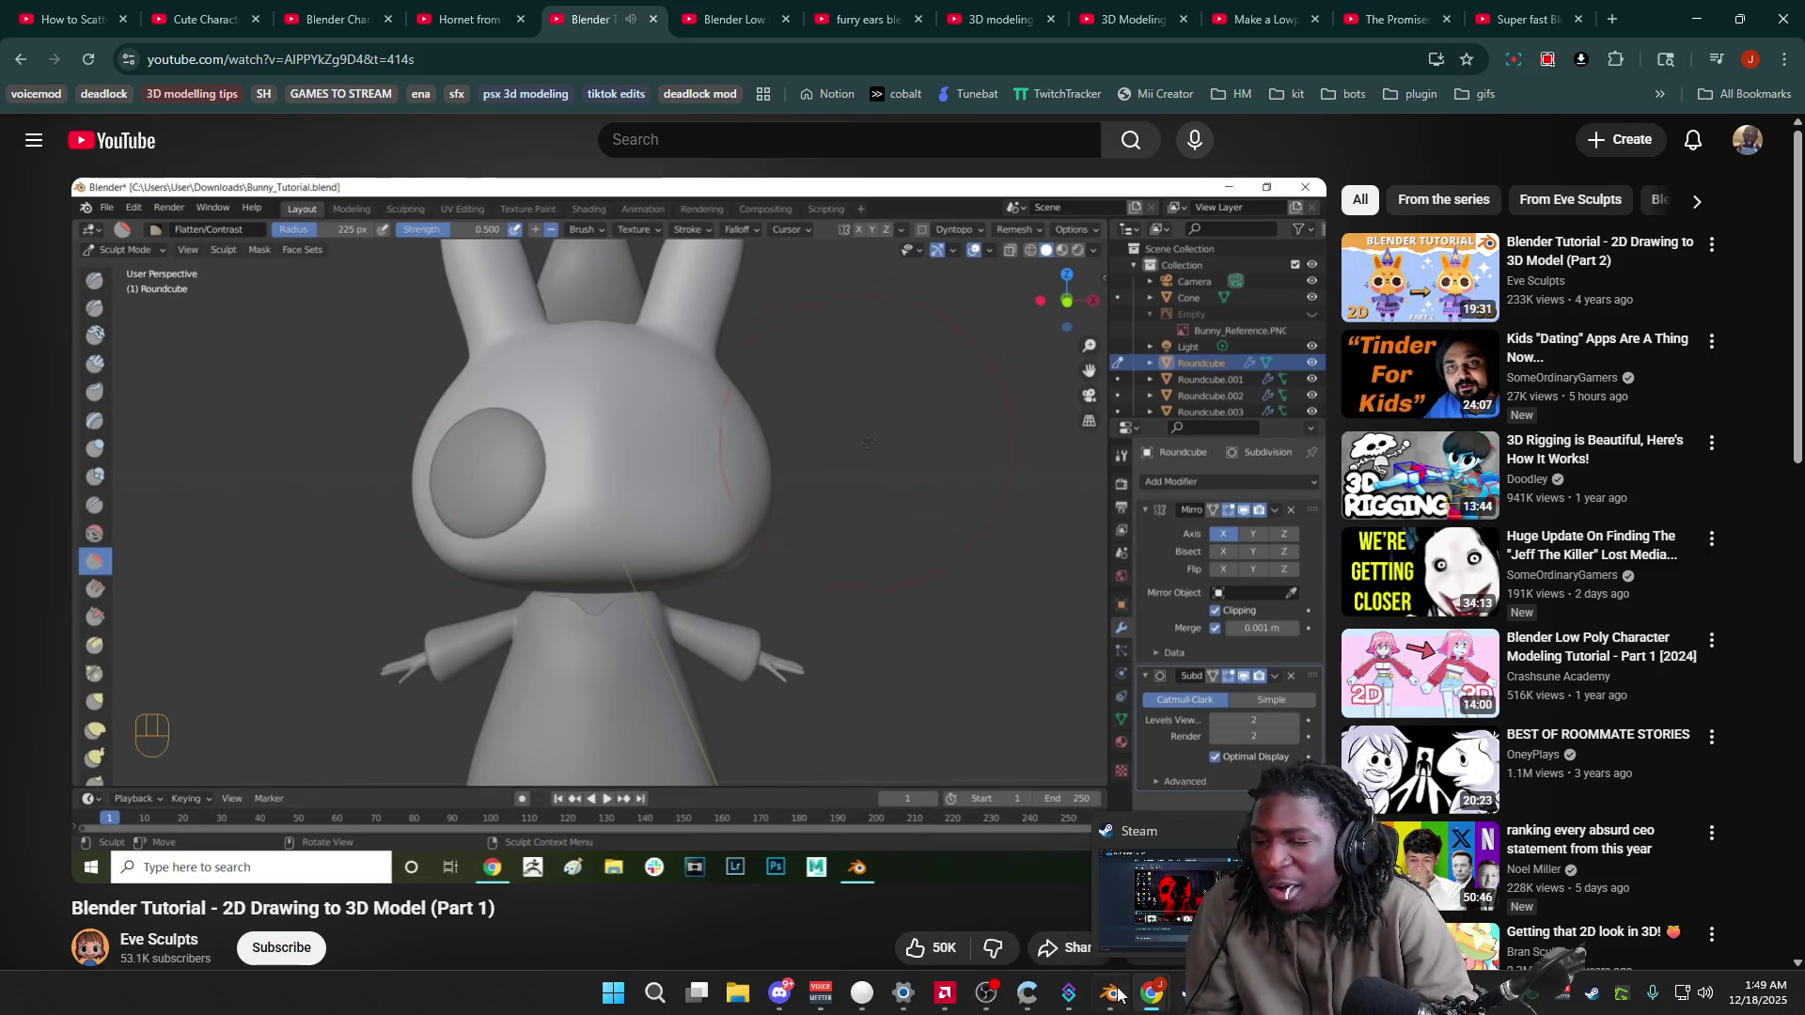
{"action": "left_click", "coordinate": [1100, 903]}
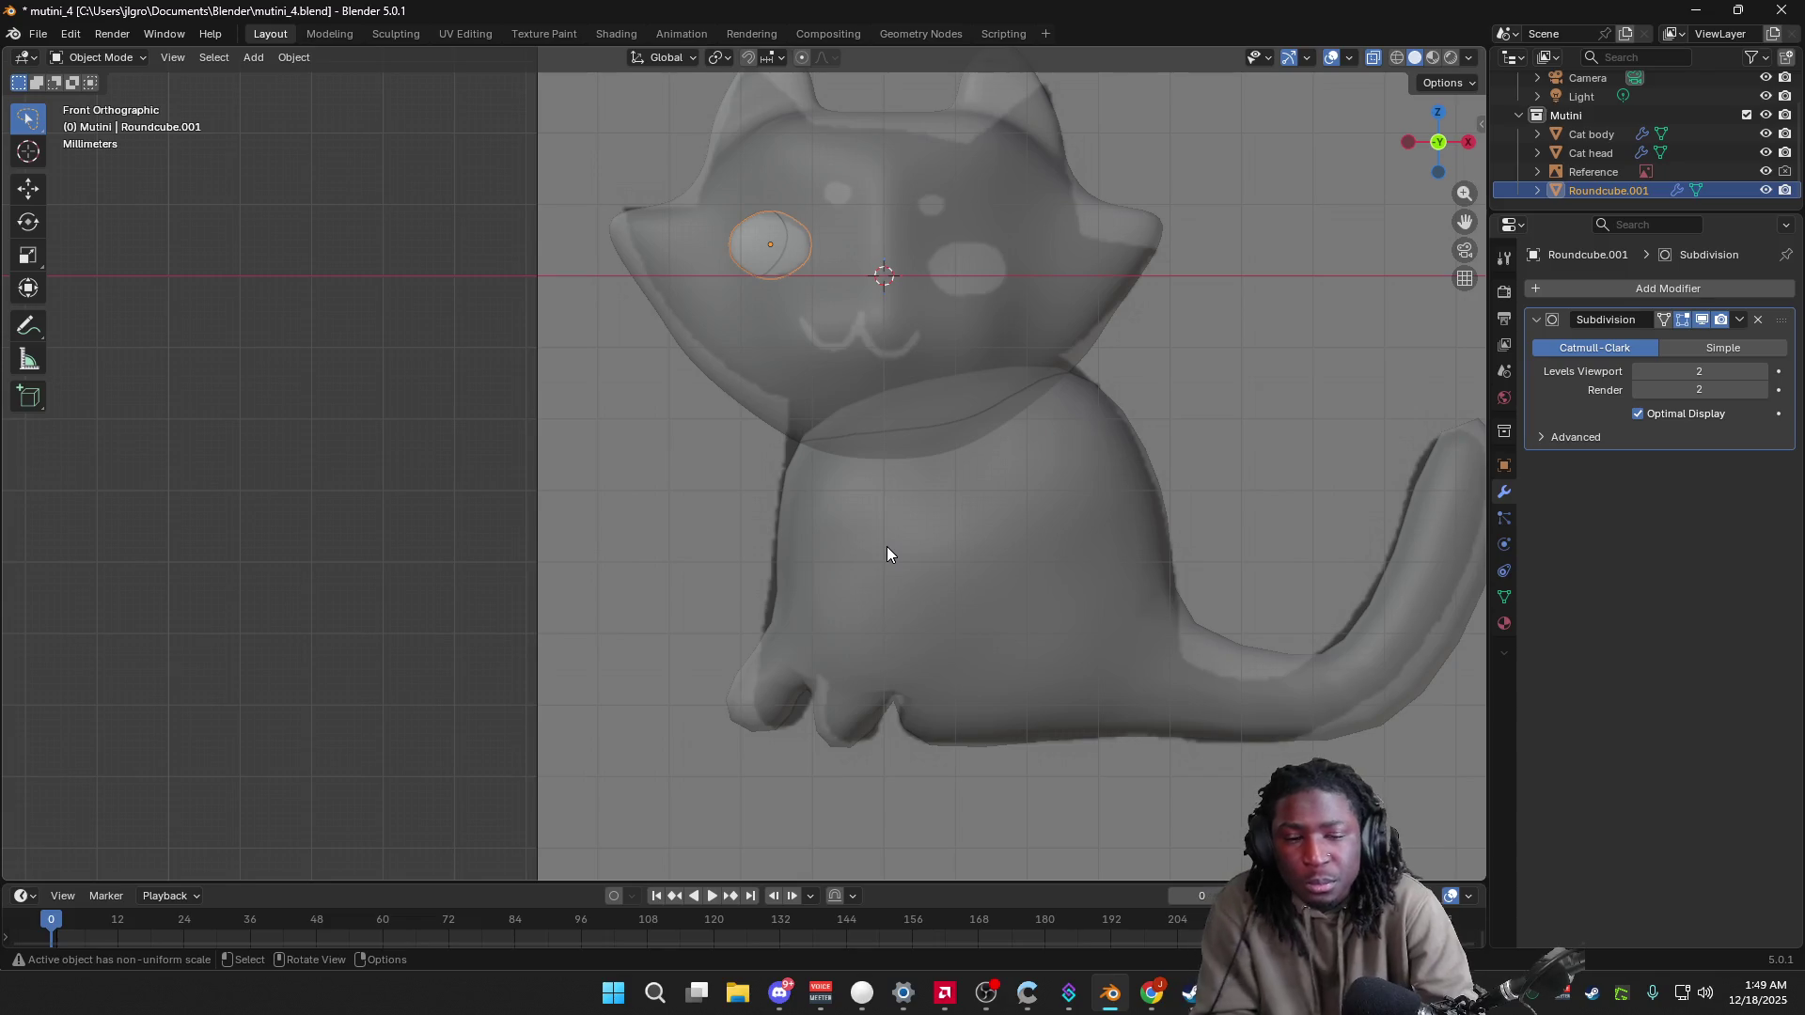
{"action": "left_click", "coordinate": [911, 420]}
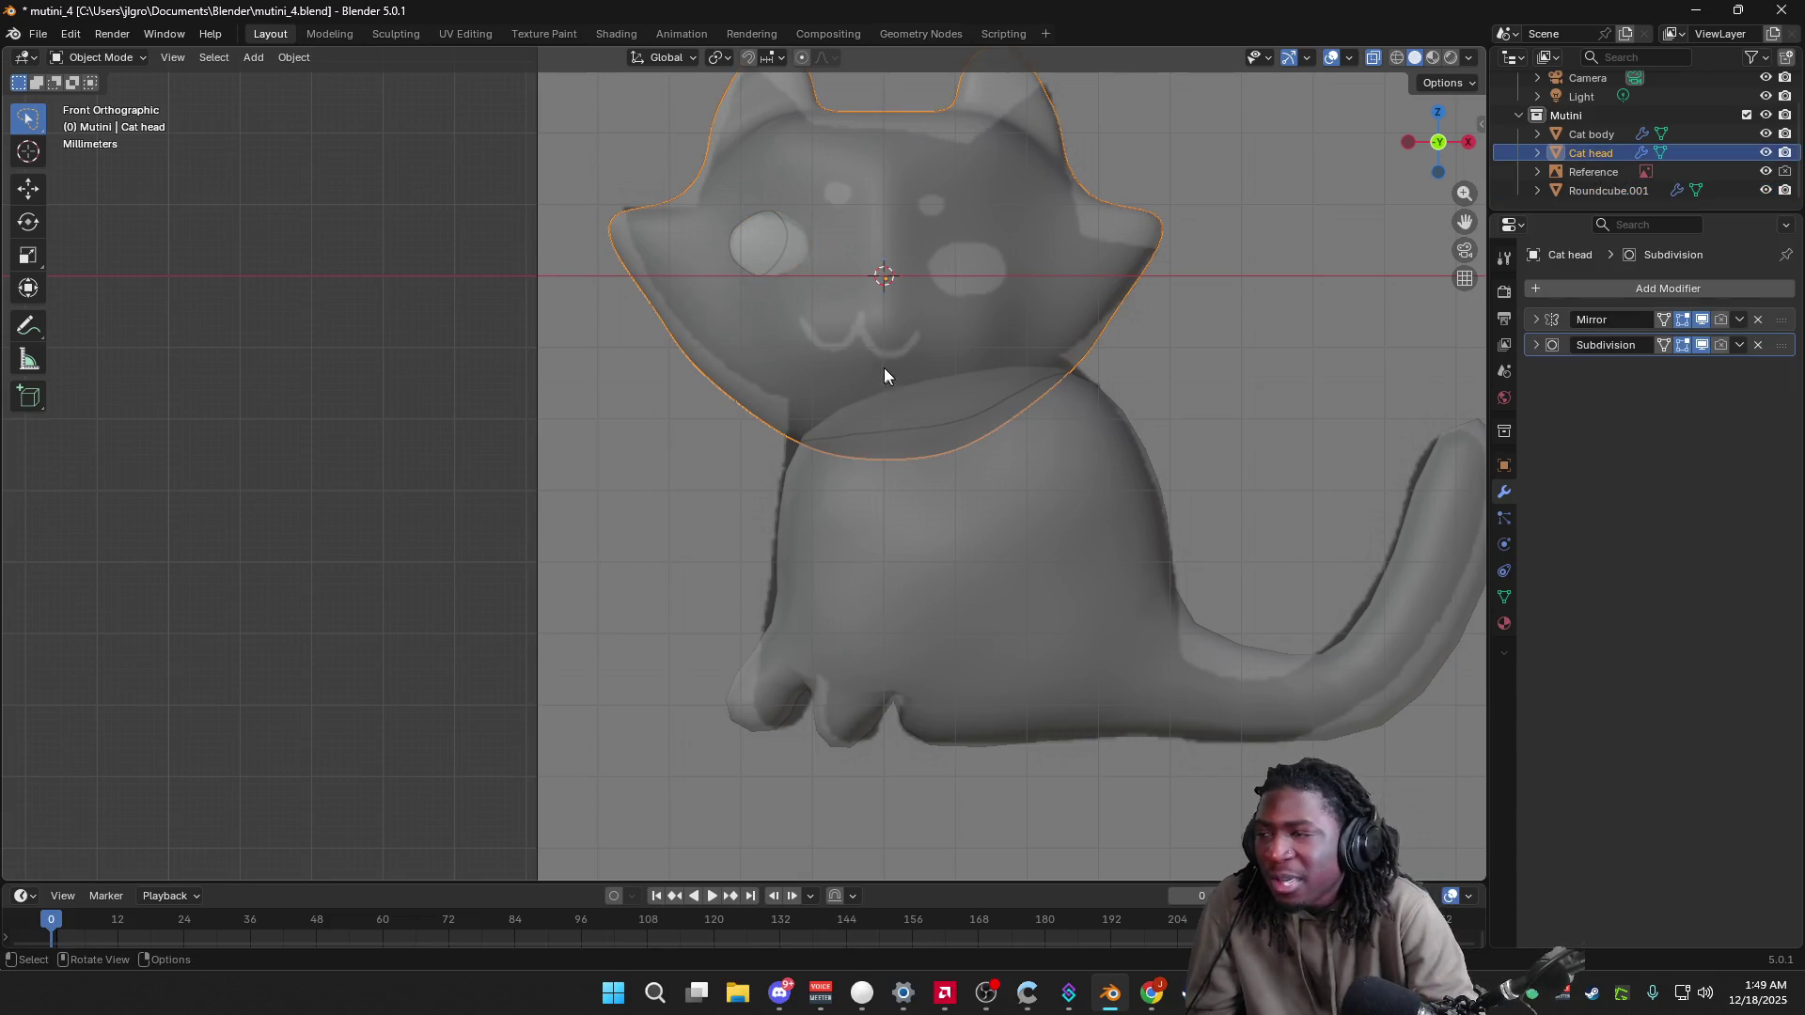
{"action": "mouse_move", "coordinate": [970, 274]}
{"action": "middle_mouse_down", "text": "shift"}
{"action": "mouse_move", "coordinate": [915, 331]}
{"action": "mouse_move", "coordinate": [806, 391]}
{"action": "mouse_move", "coordinate": [878, 360]}
{"action": "mouse_move", "coordinate": [934, 385]}
{"action": "mouse_move", "coordinate": [430, 226]}
{"action": "middle_mouse_up", "text": "shift"}
{"action": "scroll", "coordinate": [837, 322], "scroll_direction": "up", "scroll_amount": 2}
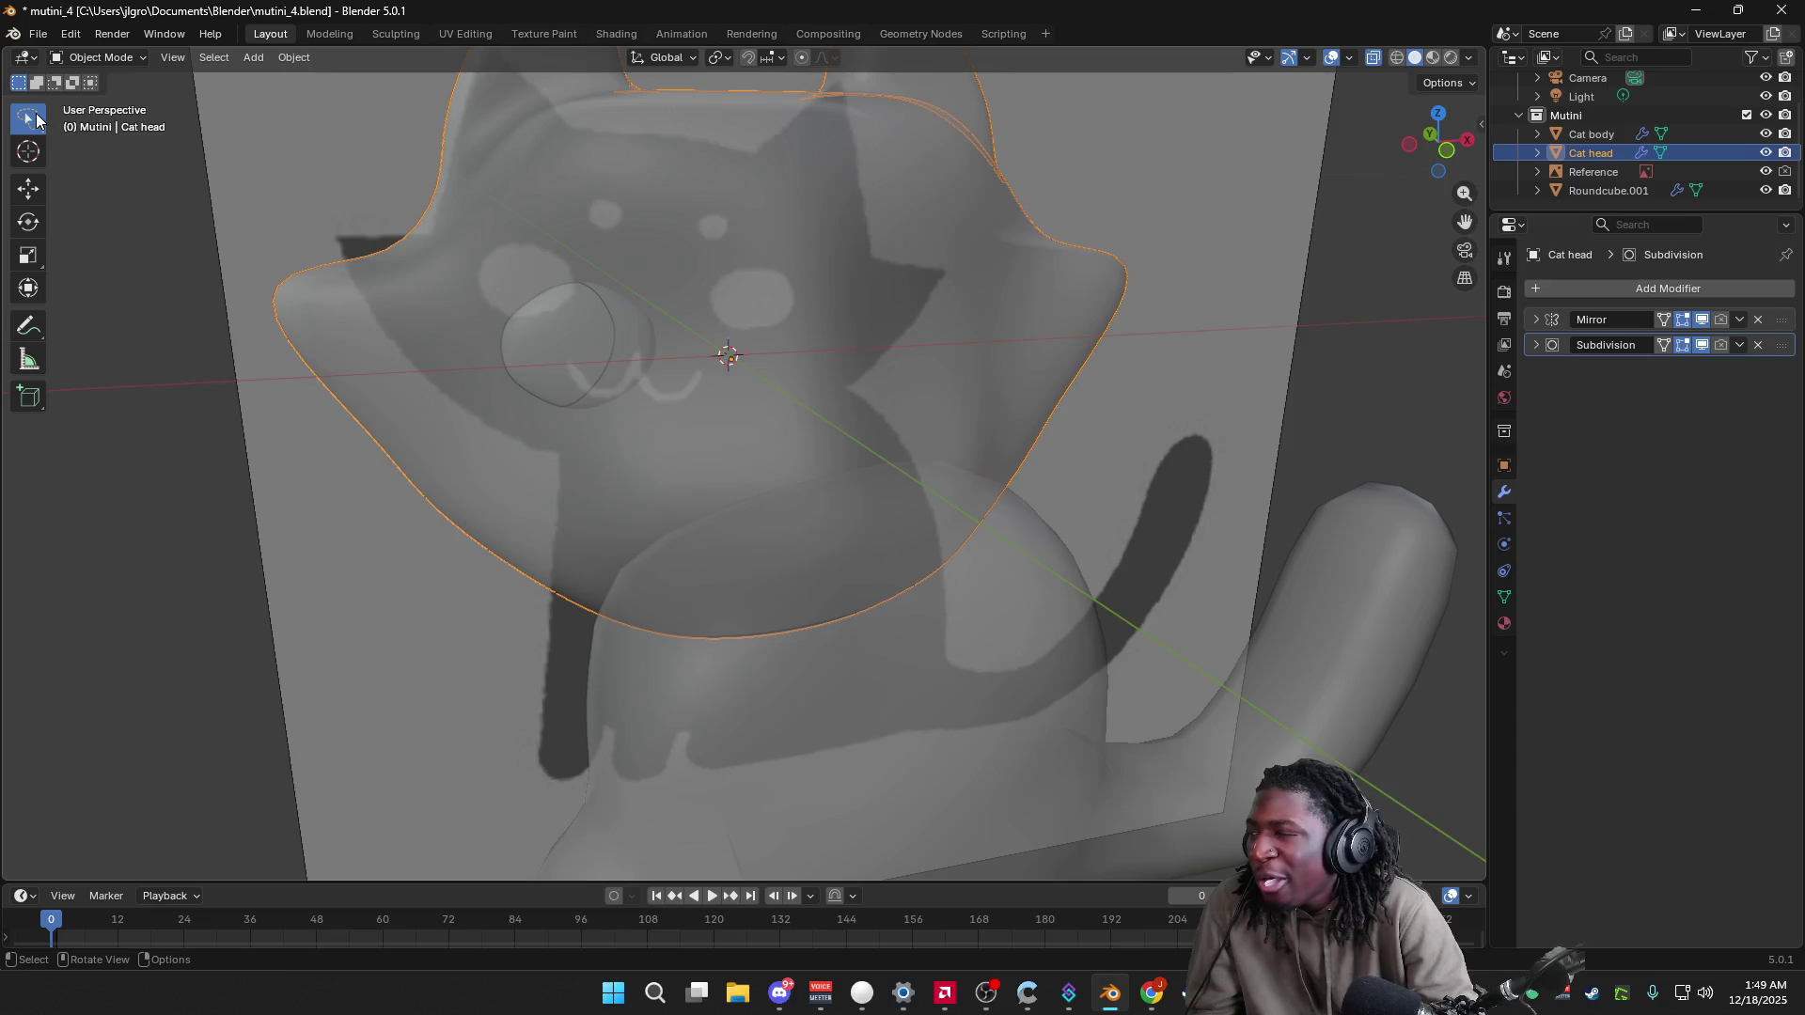
{"action": "right_click", "coordinate": [720, 396]}
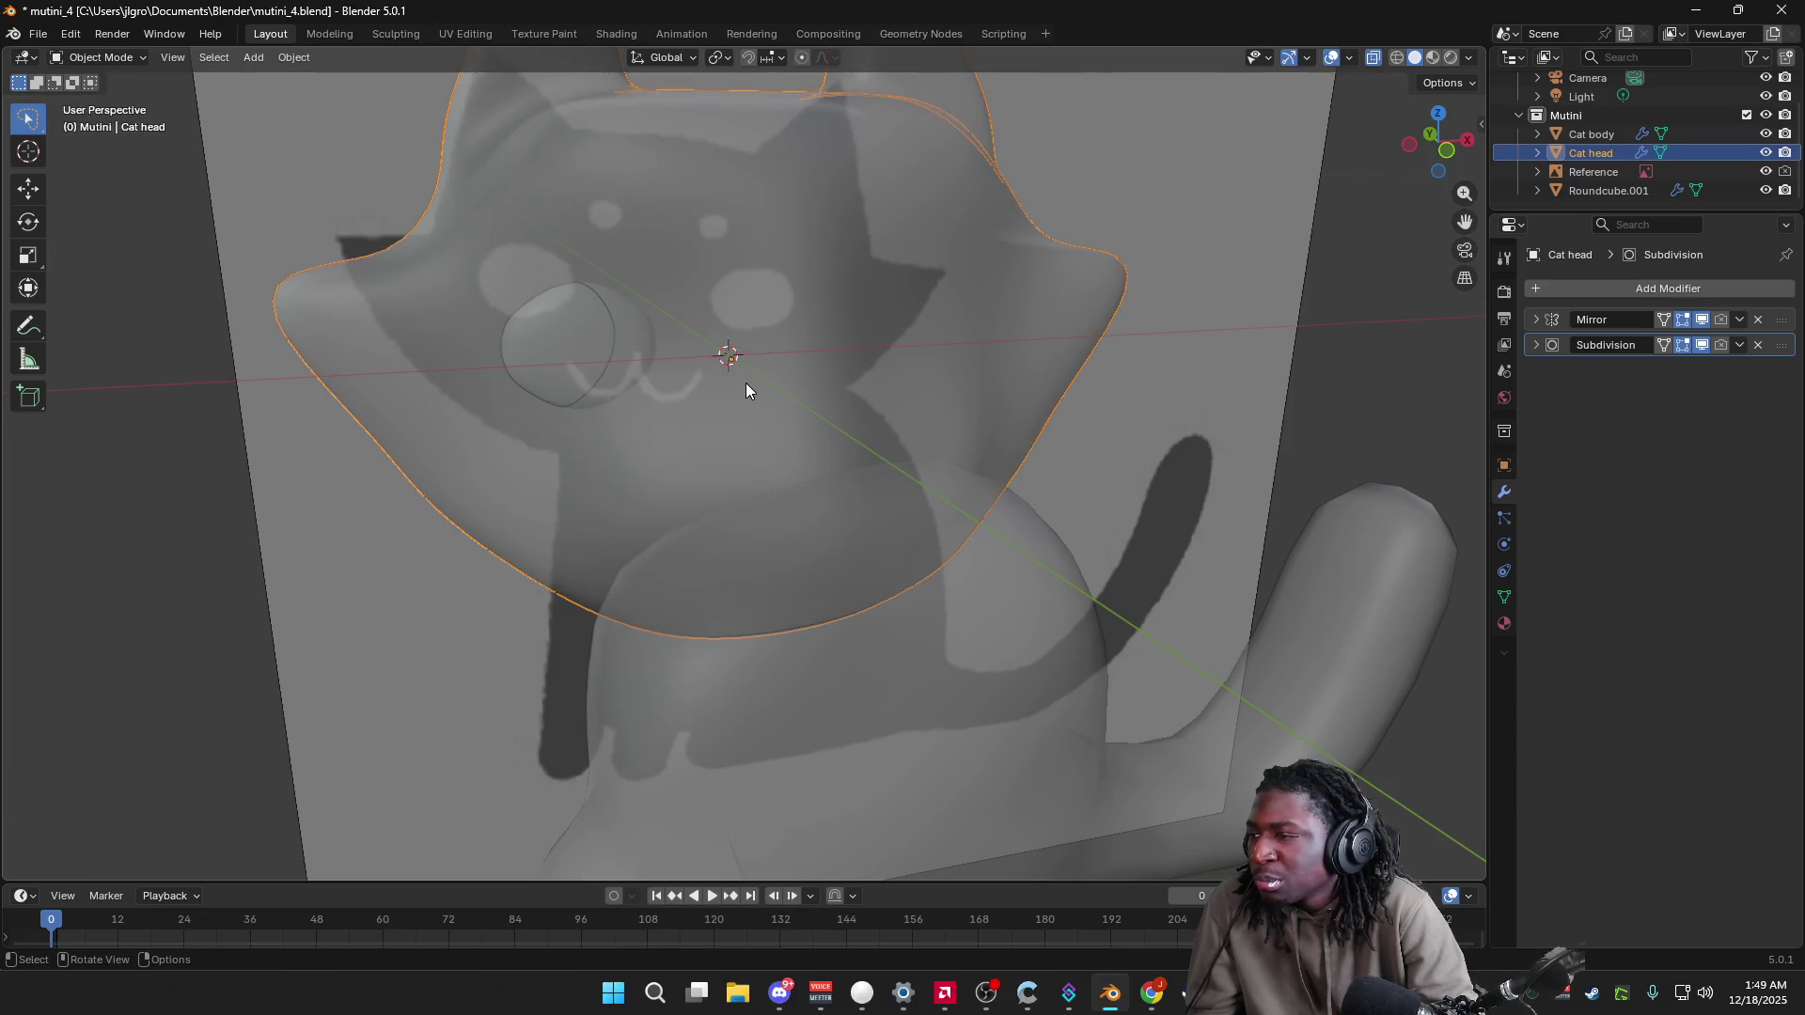
{"action": "key", "text": "grave"}
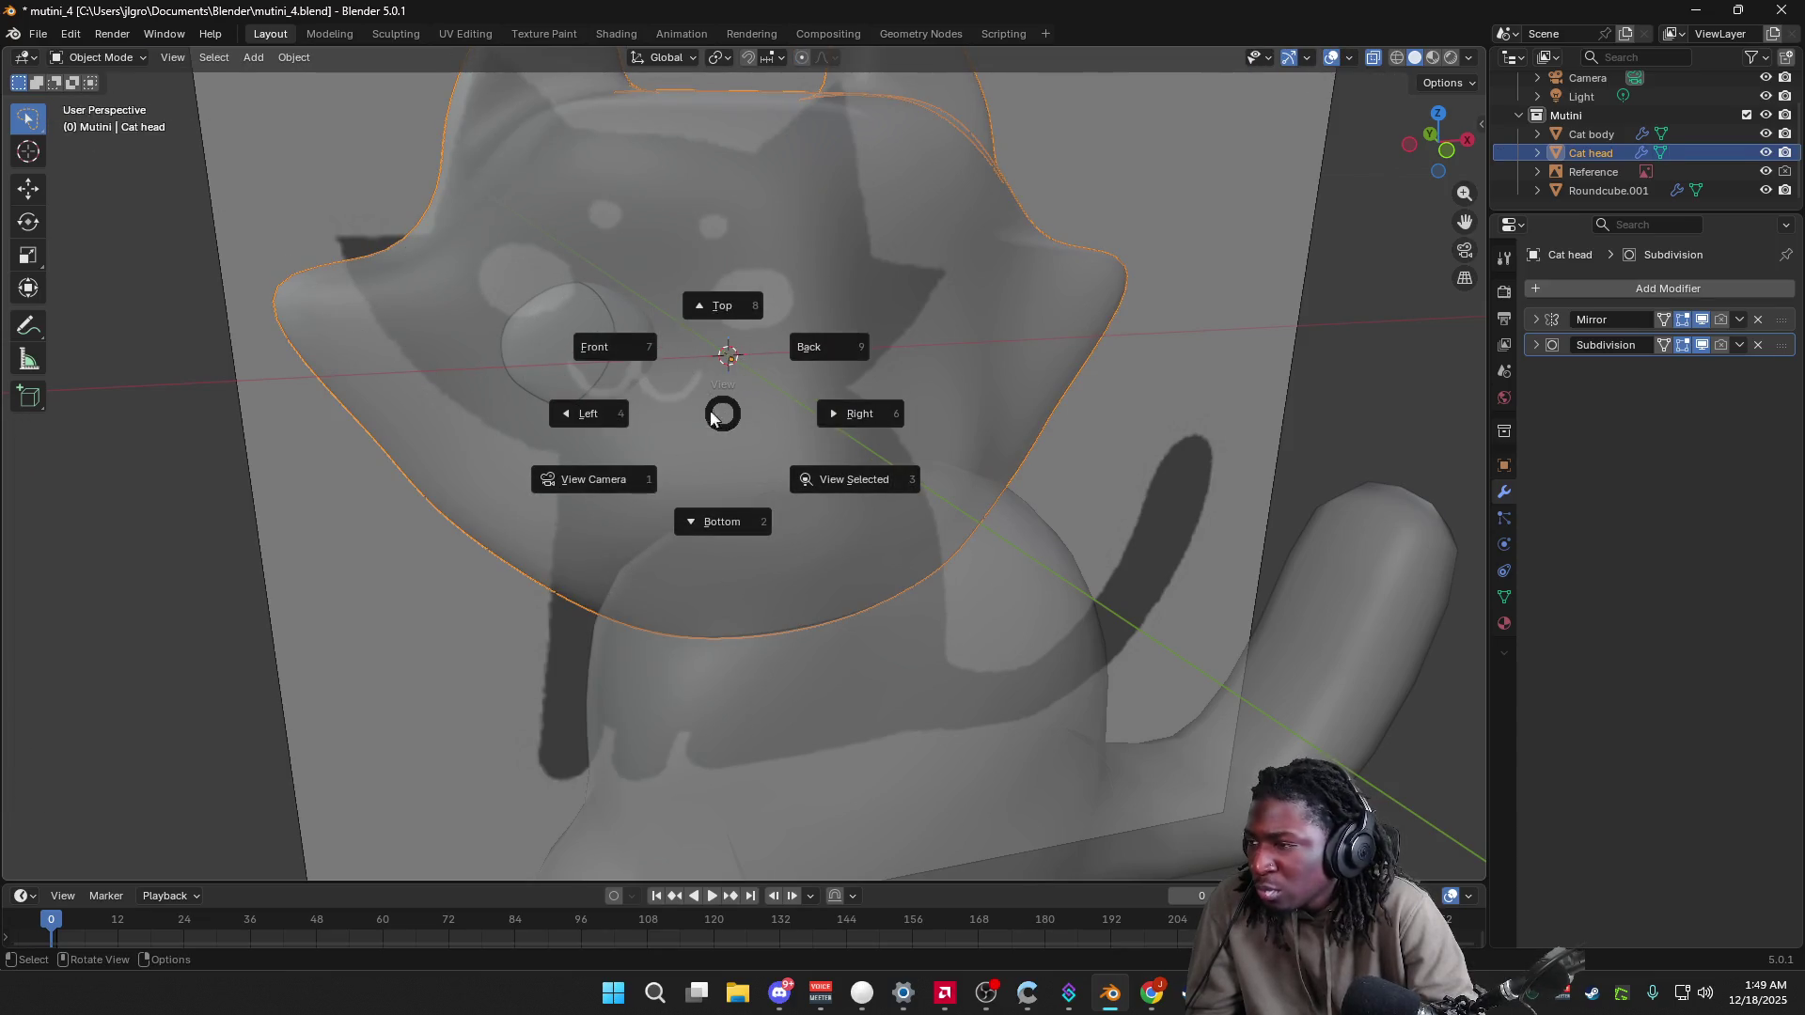
{"action": "key", "text": "Tab"}
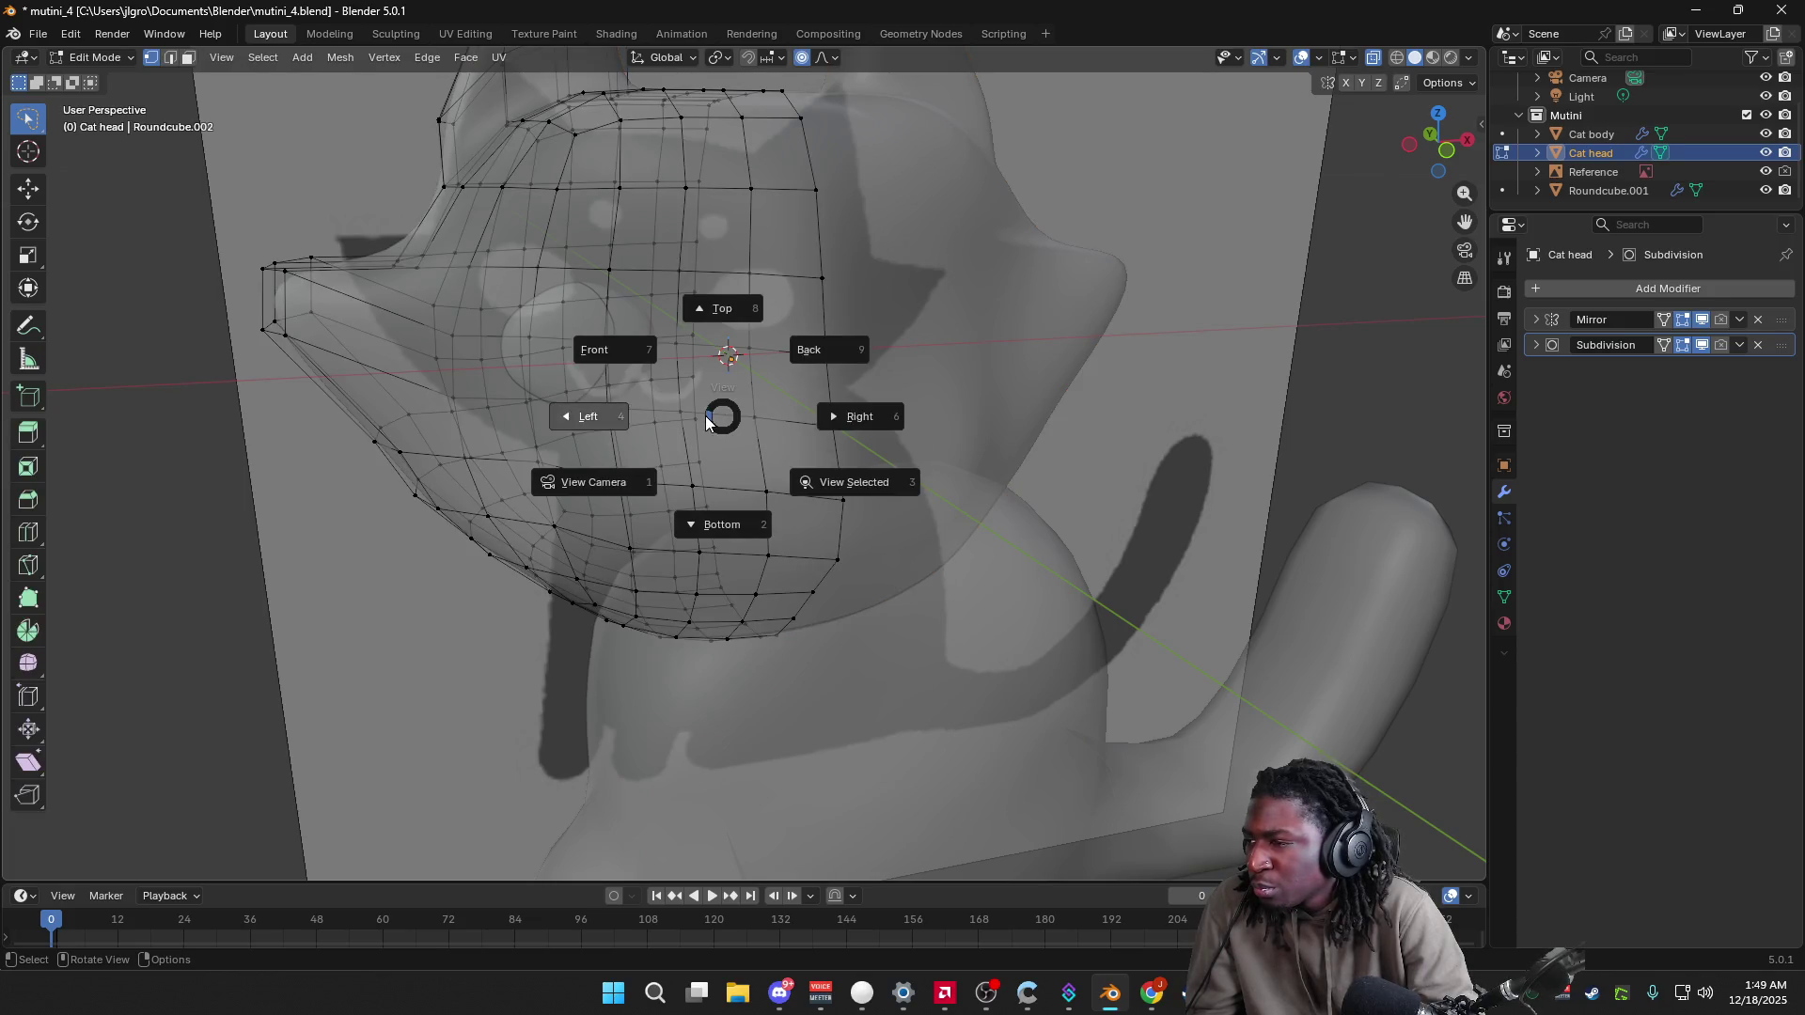
{"action": "key", "text": "Tab"}
{"action": "key", "text": "grave"}
{"action": "key", "text": "Escape"}
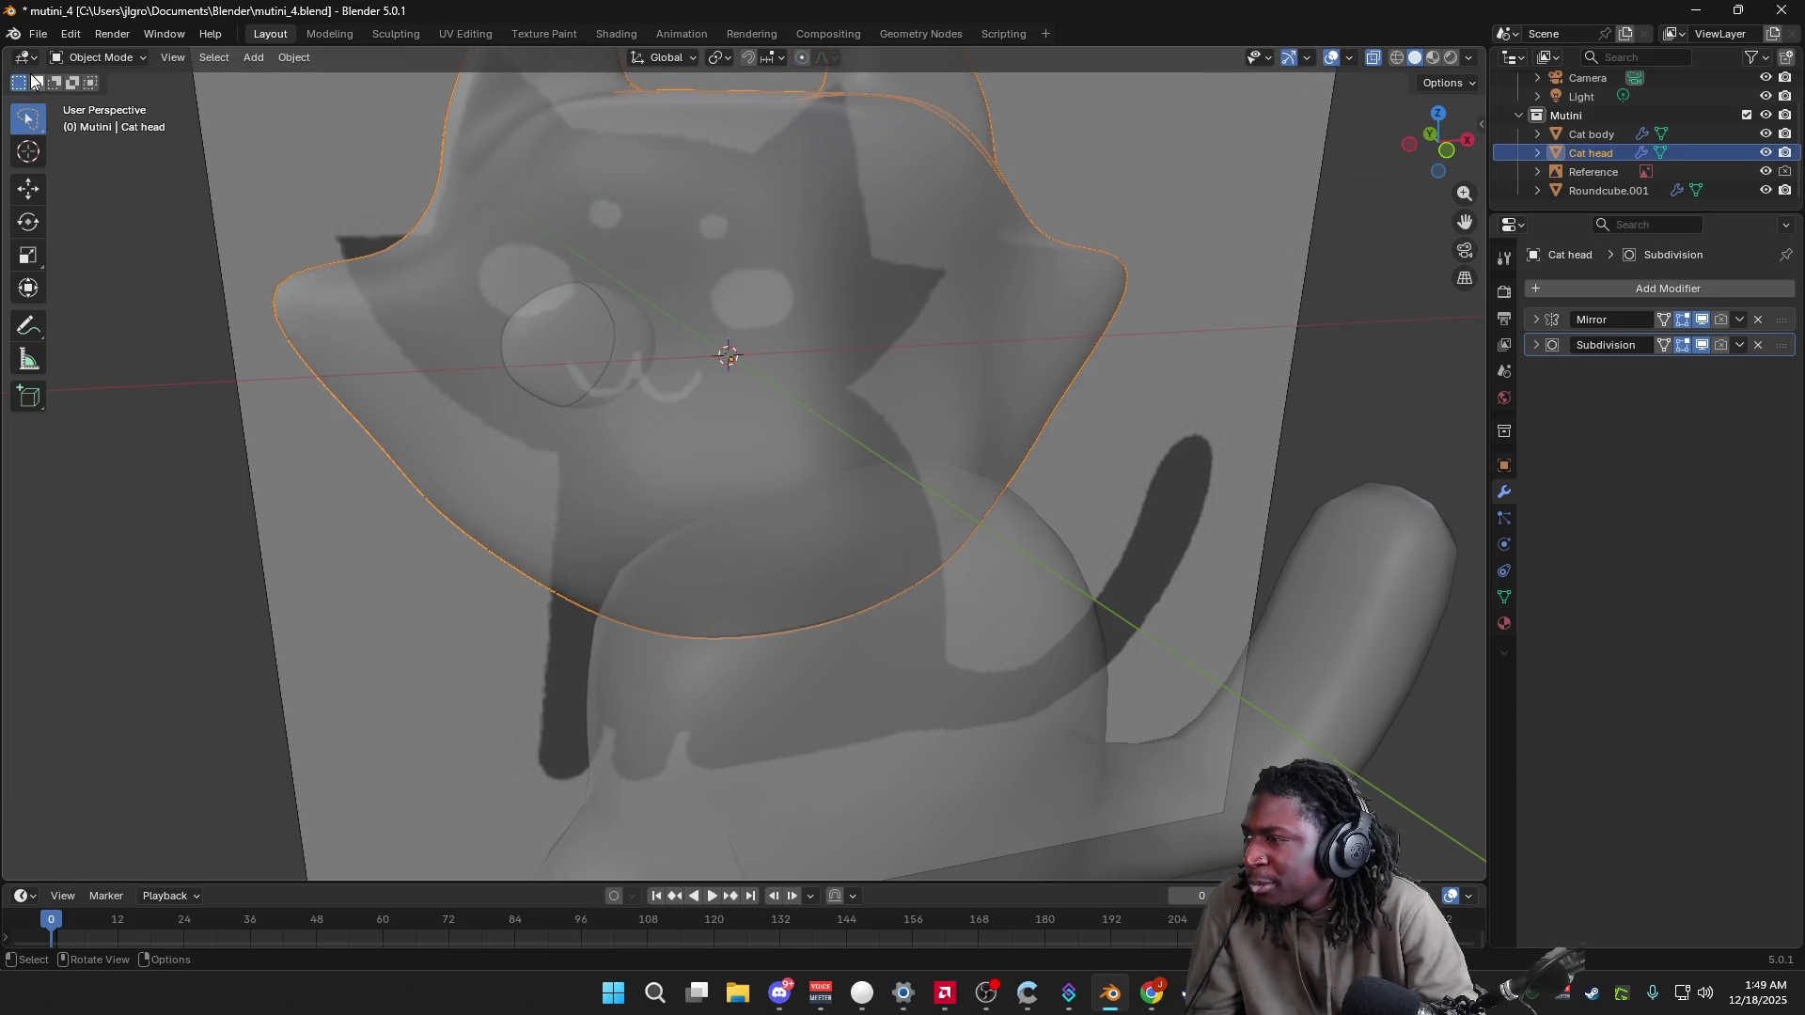
{"action": "left_click", "coordinate": [98, 57]}
{"action": "left_click", "coordinate": [111, 122]}
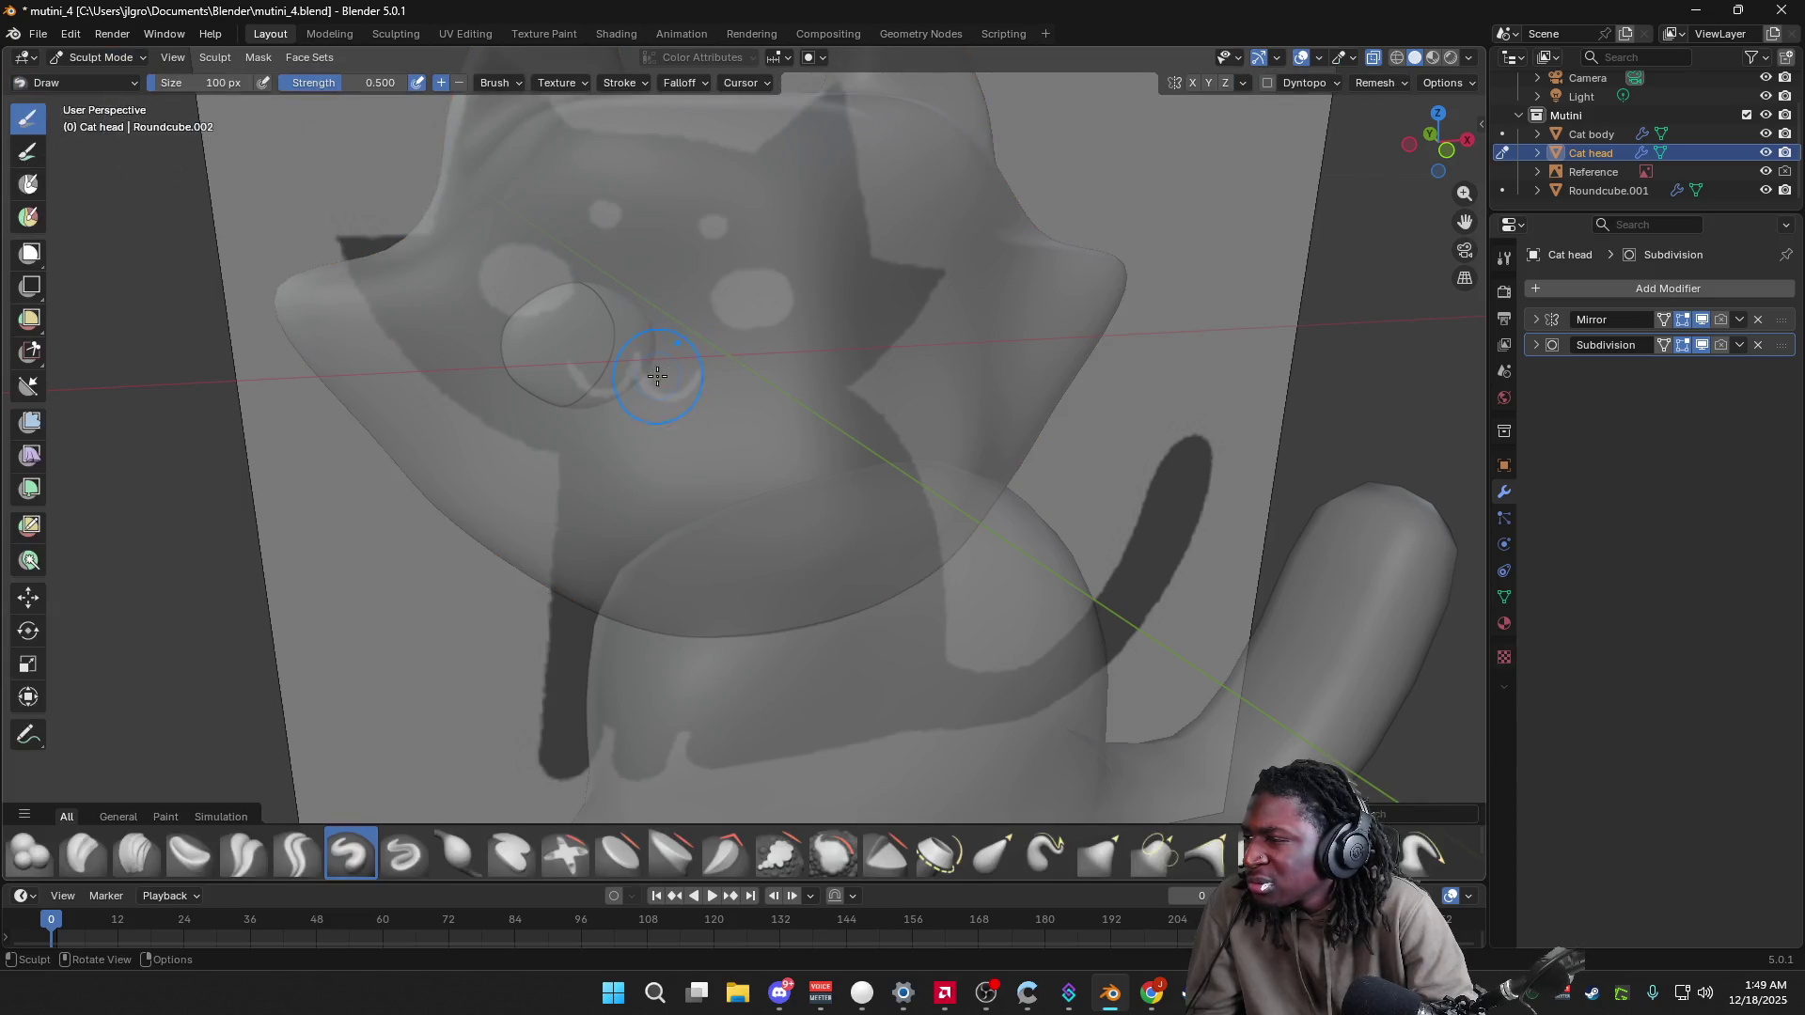
{"action": "scroll", "coordinate": [611, 356], "scroll_direction": "up", "scroll_amount": 3}
{"action": "scroll", "coordinate": [607, 346], "scroll_direction": "down", "scroll_amount": 3}
{"action": "left_click_drag", "start_coordinate": [603, 342], "coordinate": [635, 346]}
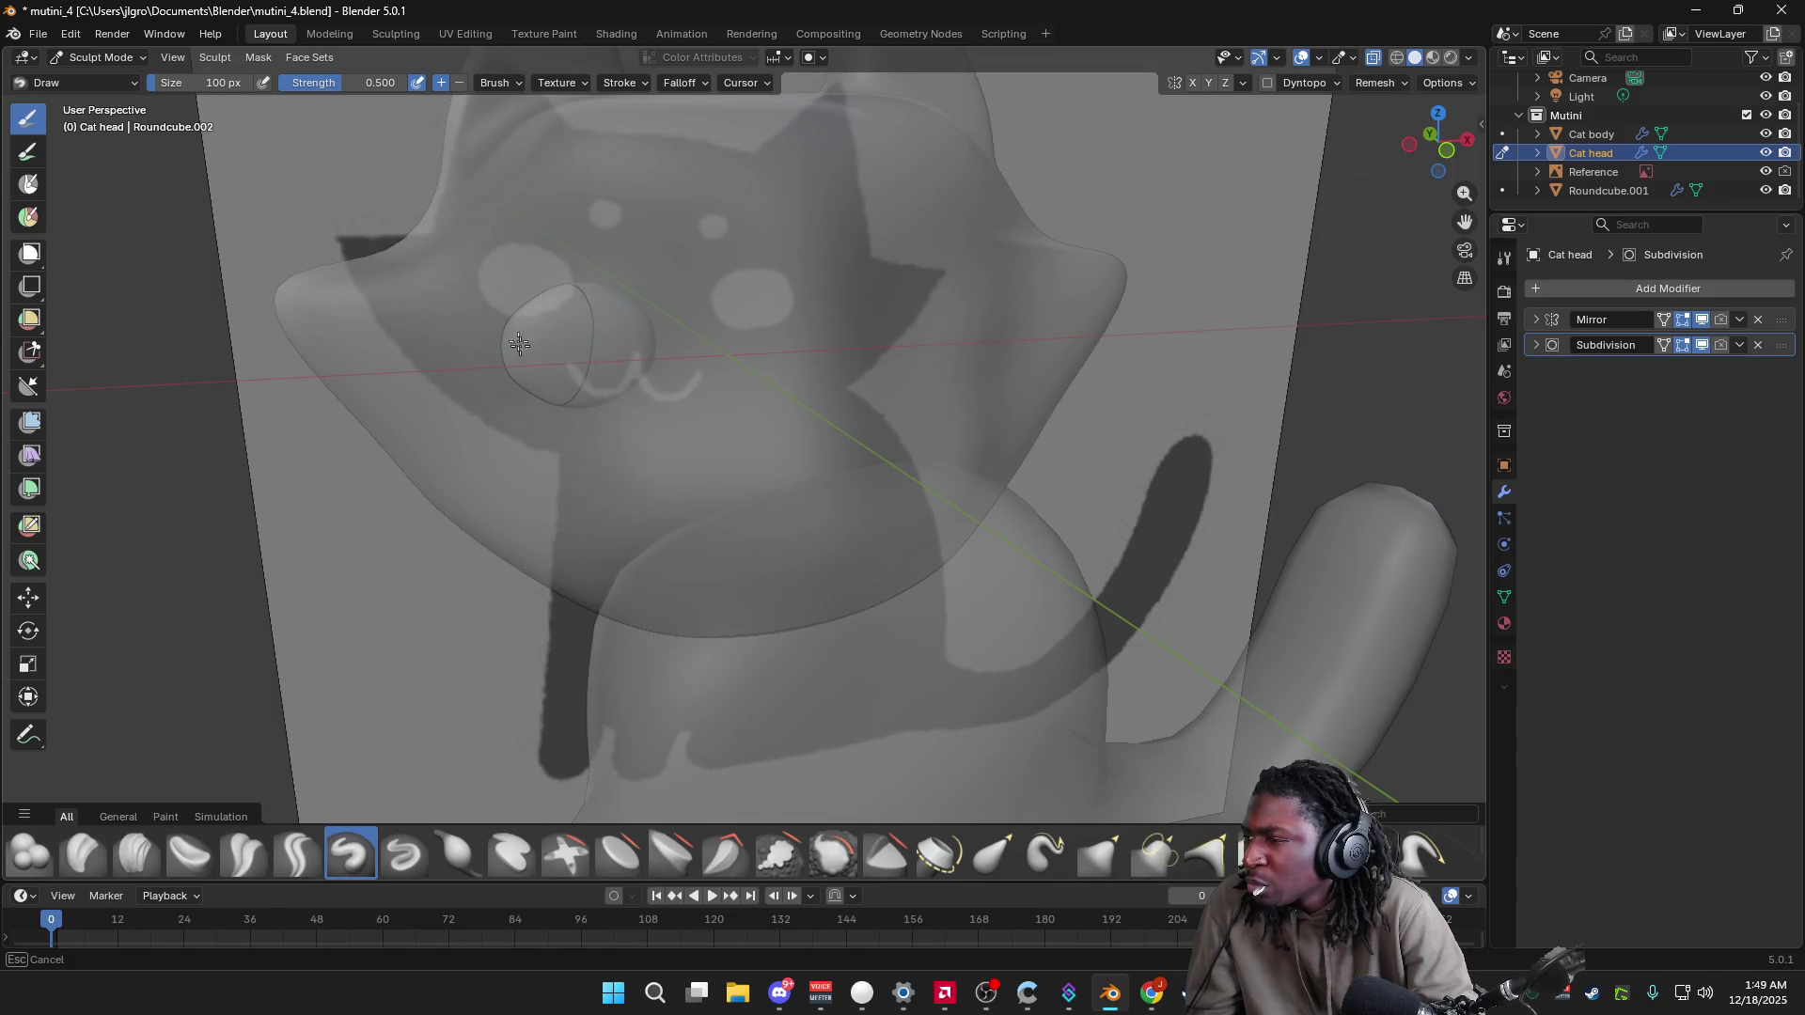
{"action": "key", "text": "Tab"}
{"action": "key", "text": "Tab"}
{"action": "key", "text": "Tab"}
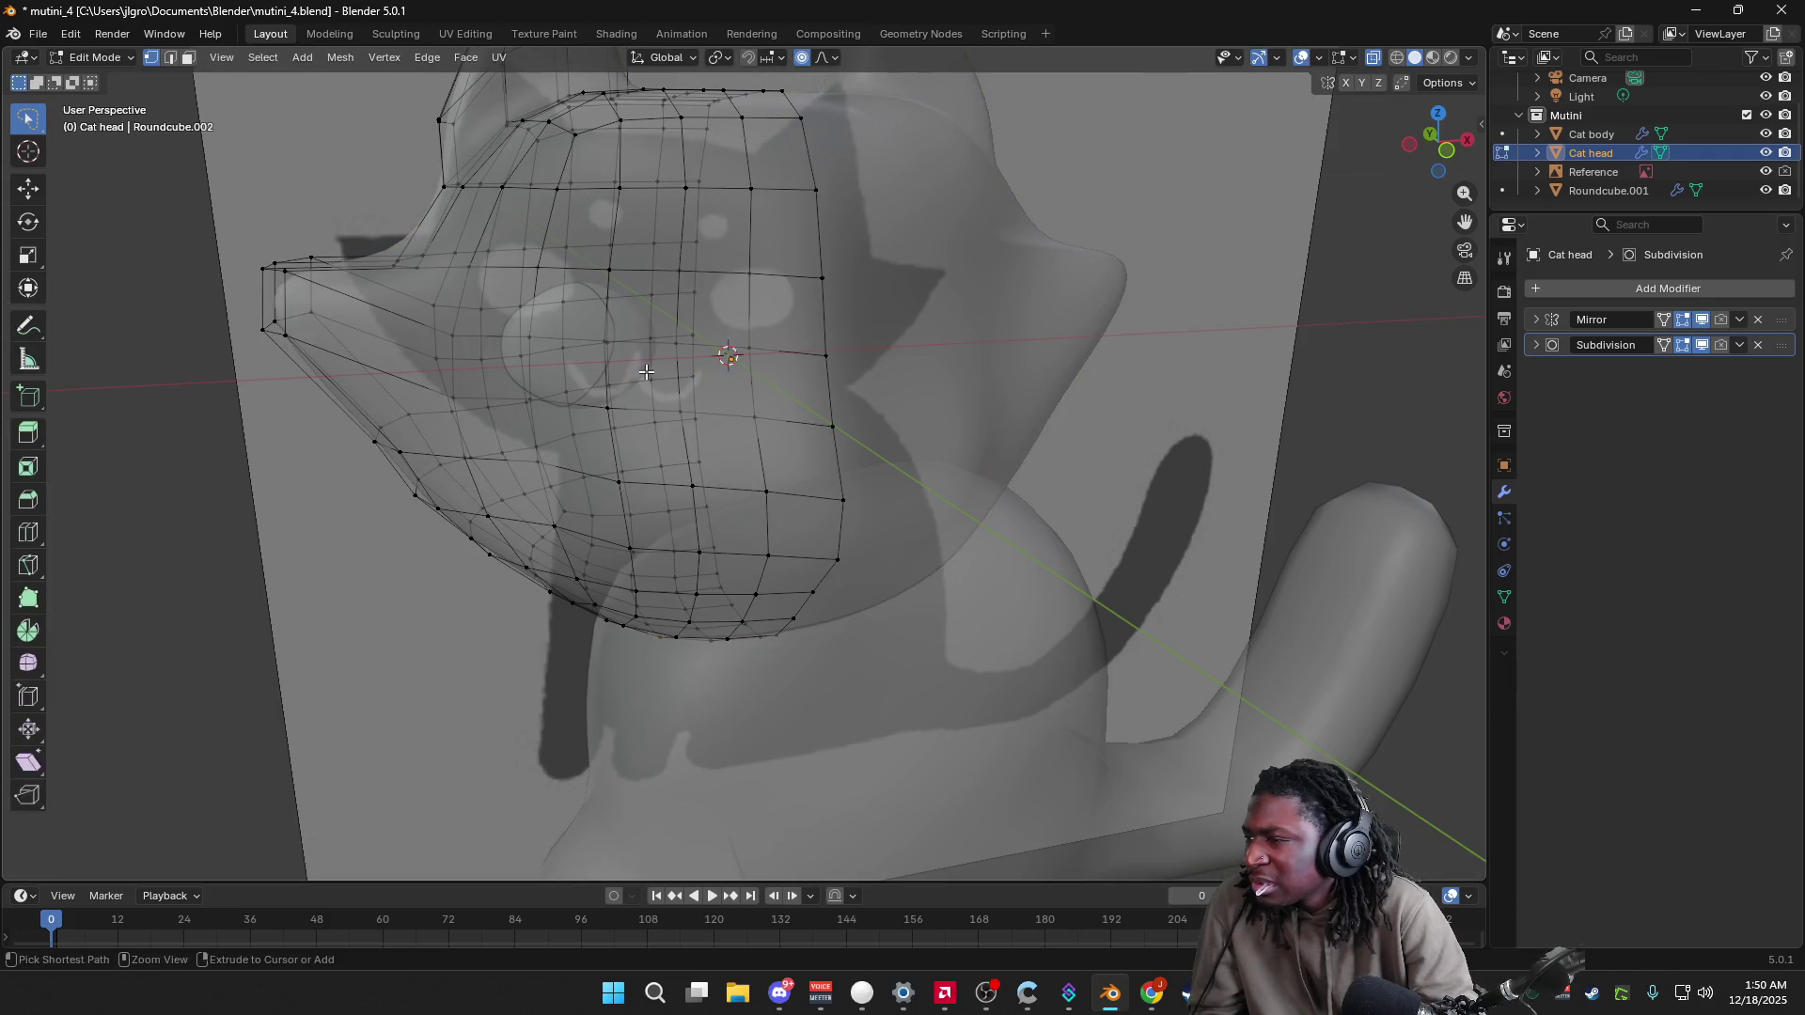
{"action": "key", "text": "Tab"}
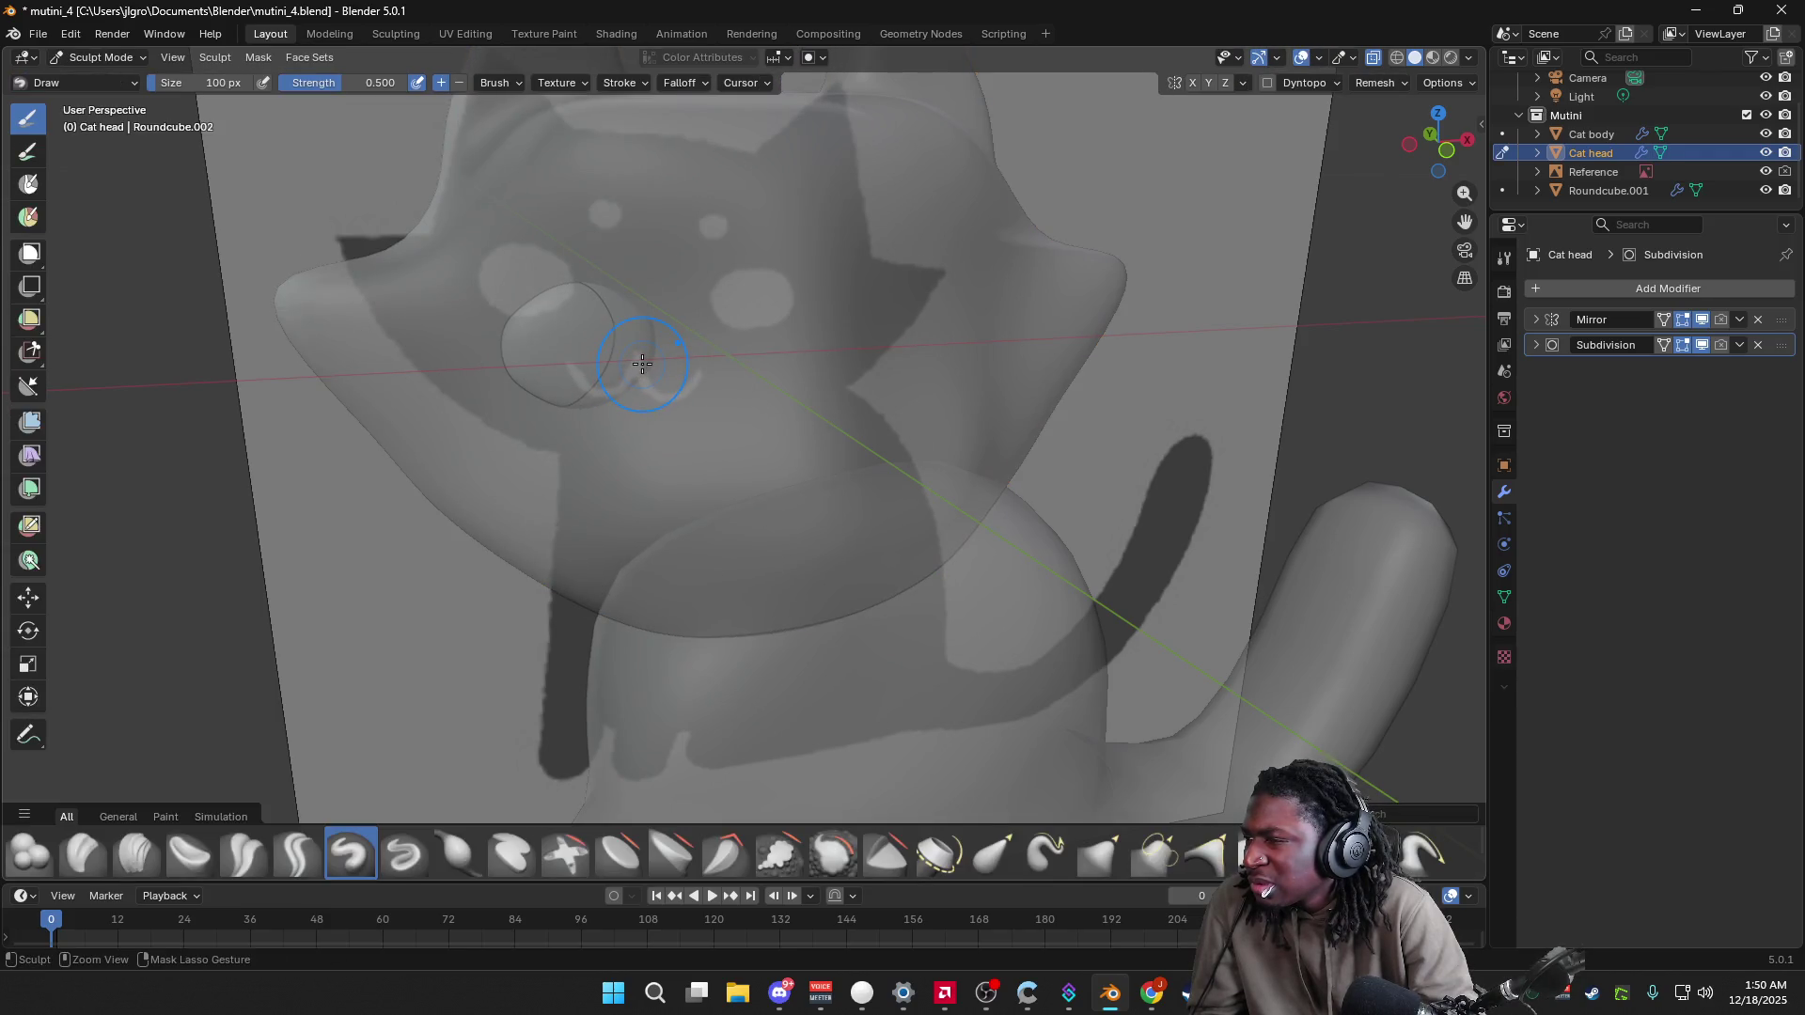
{"action": "key", "text": "Tab"}
{"action": "key", "text": "Tab"}
{"action": "key", "text": "Tab"}
{"action": "key", "text": "Tab"}
{"action": "key", "text": "Tab"}
{"action": "key", "text": "Tab"}
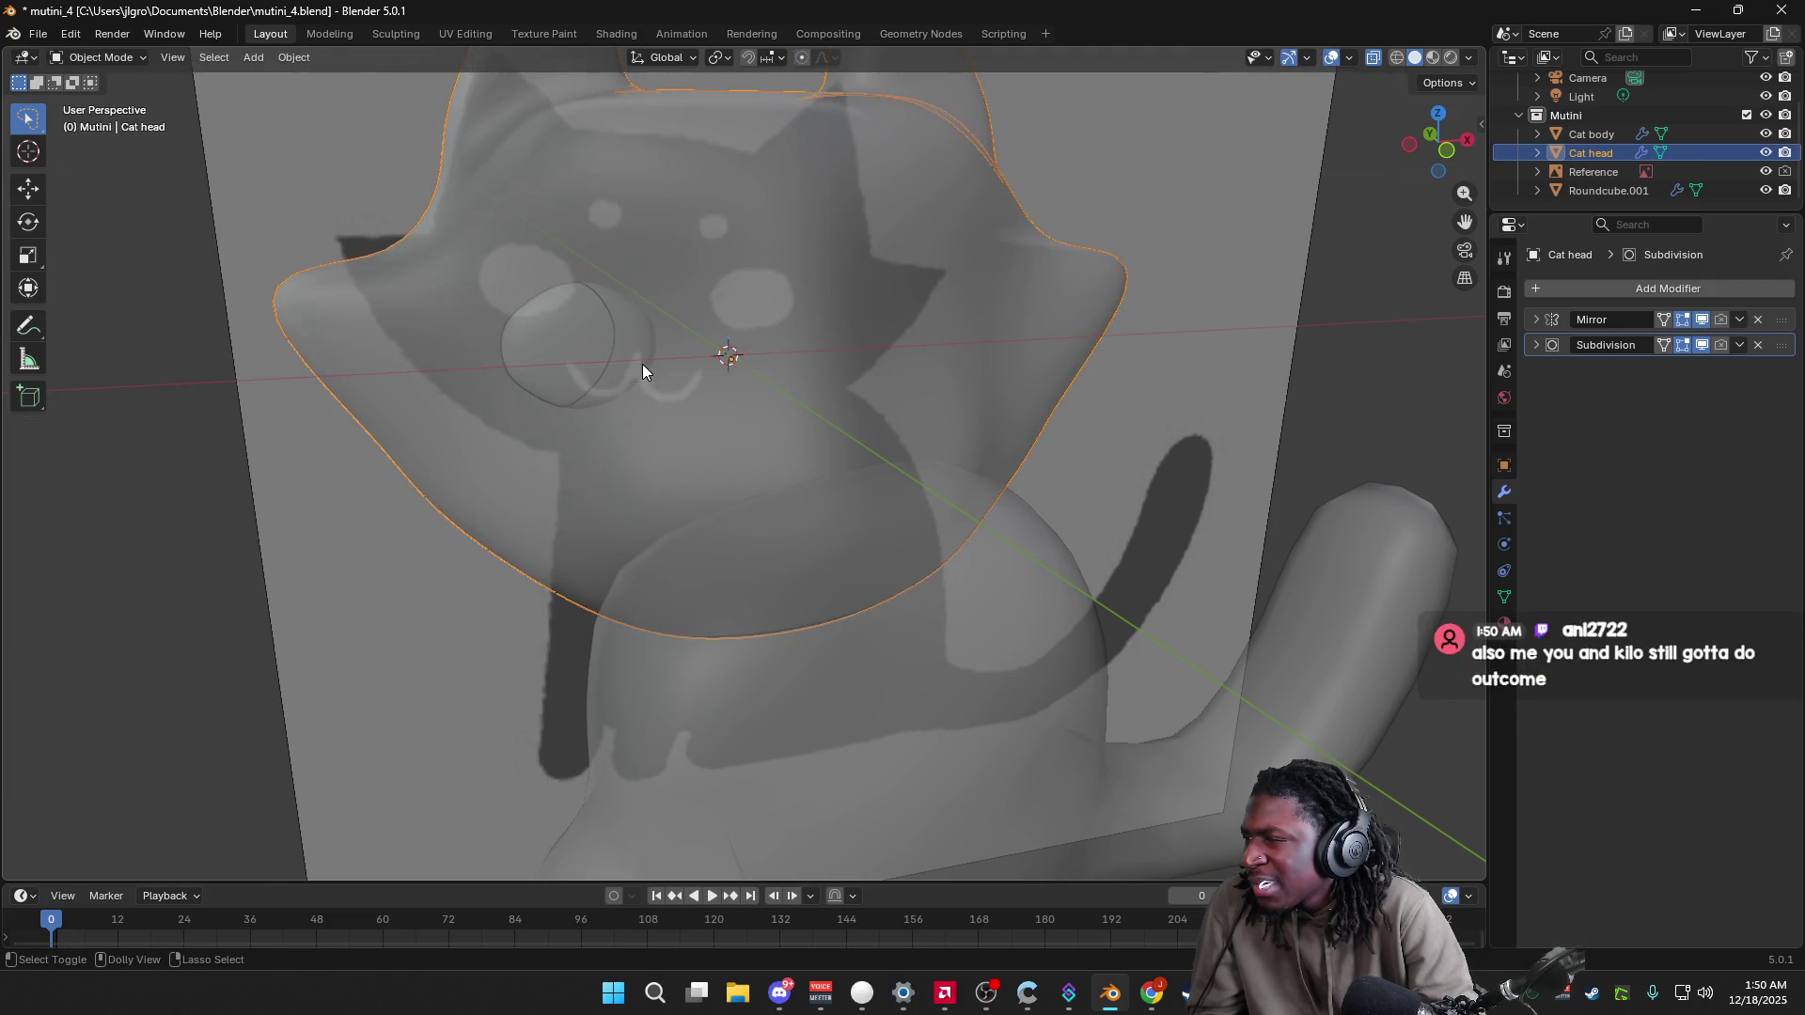
{"action": "key", "text": "Tab"}
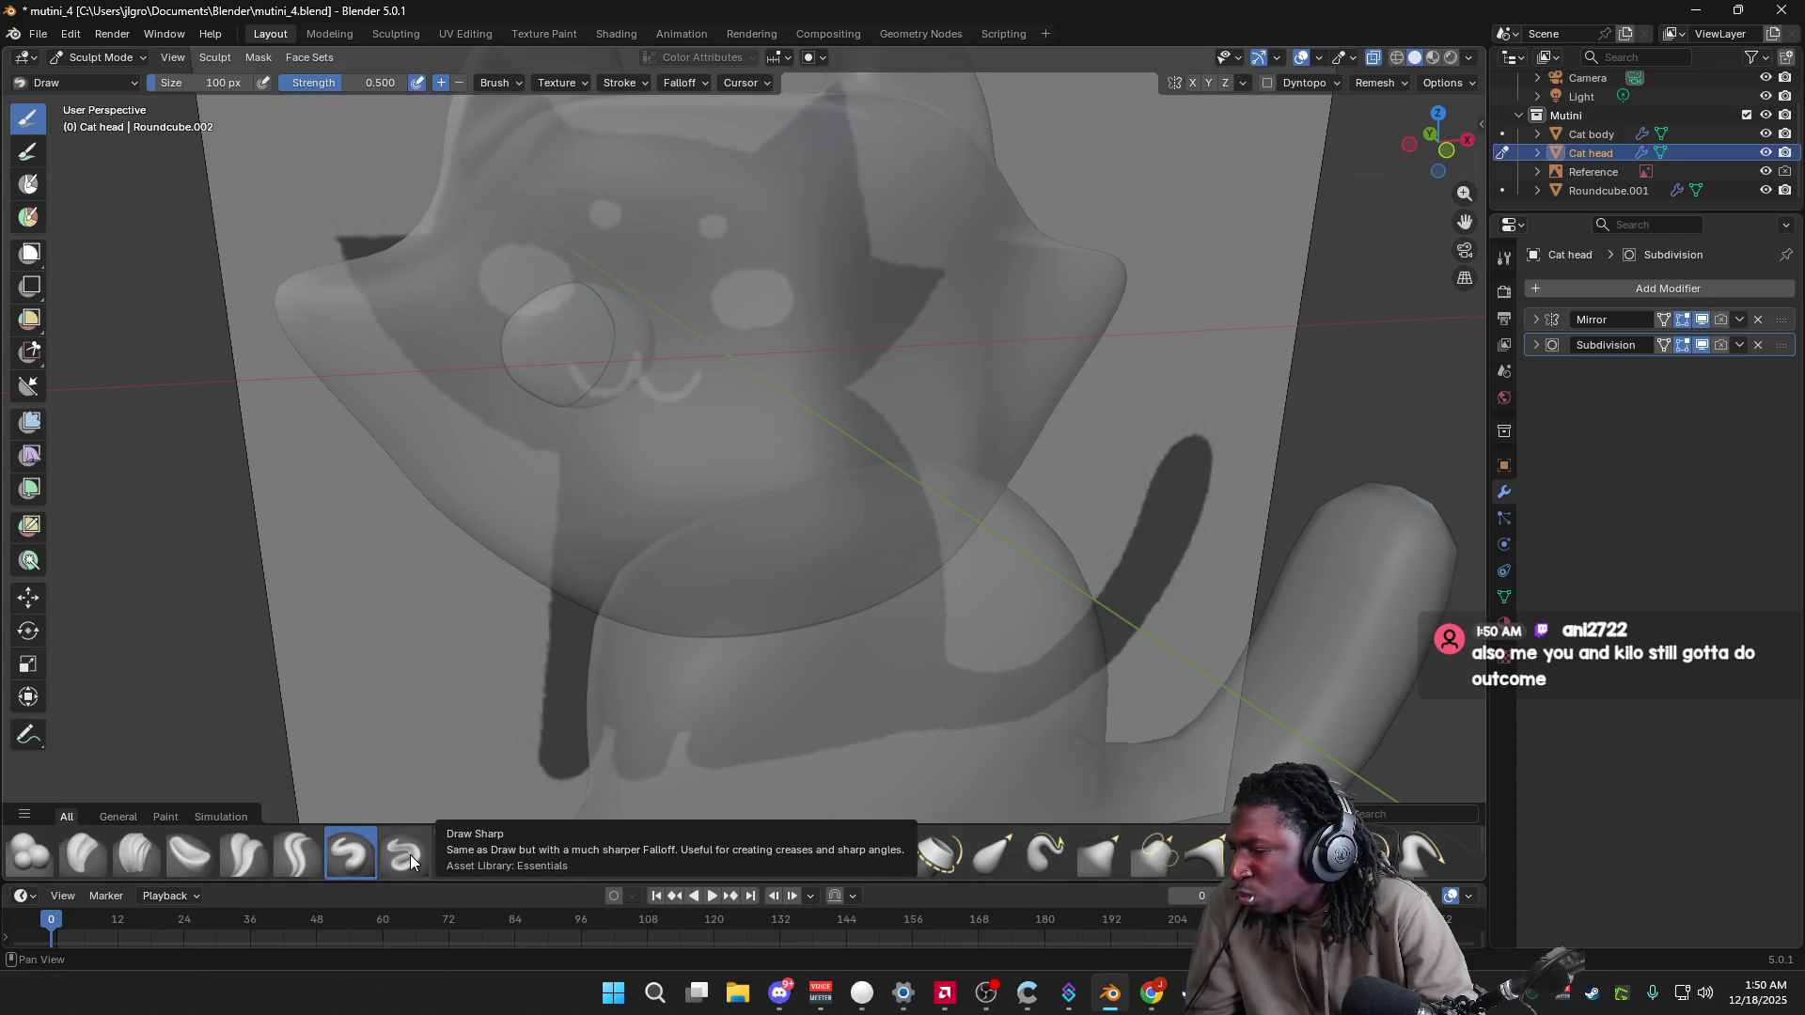
{"action": "key", "text": "alt+Tab"}
Step: Resume the bunny tutorial, jump back 10 seconds, then Alt+Tab back to Blender
{"action": "left_click", "coordinate": [637, 589]}
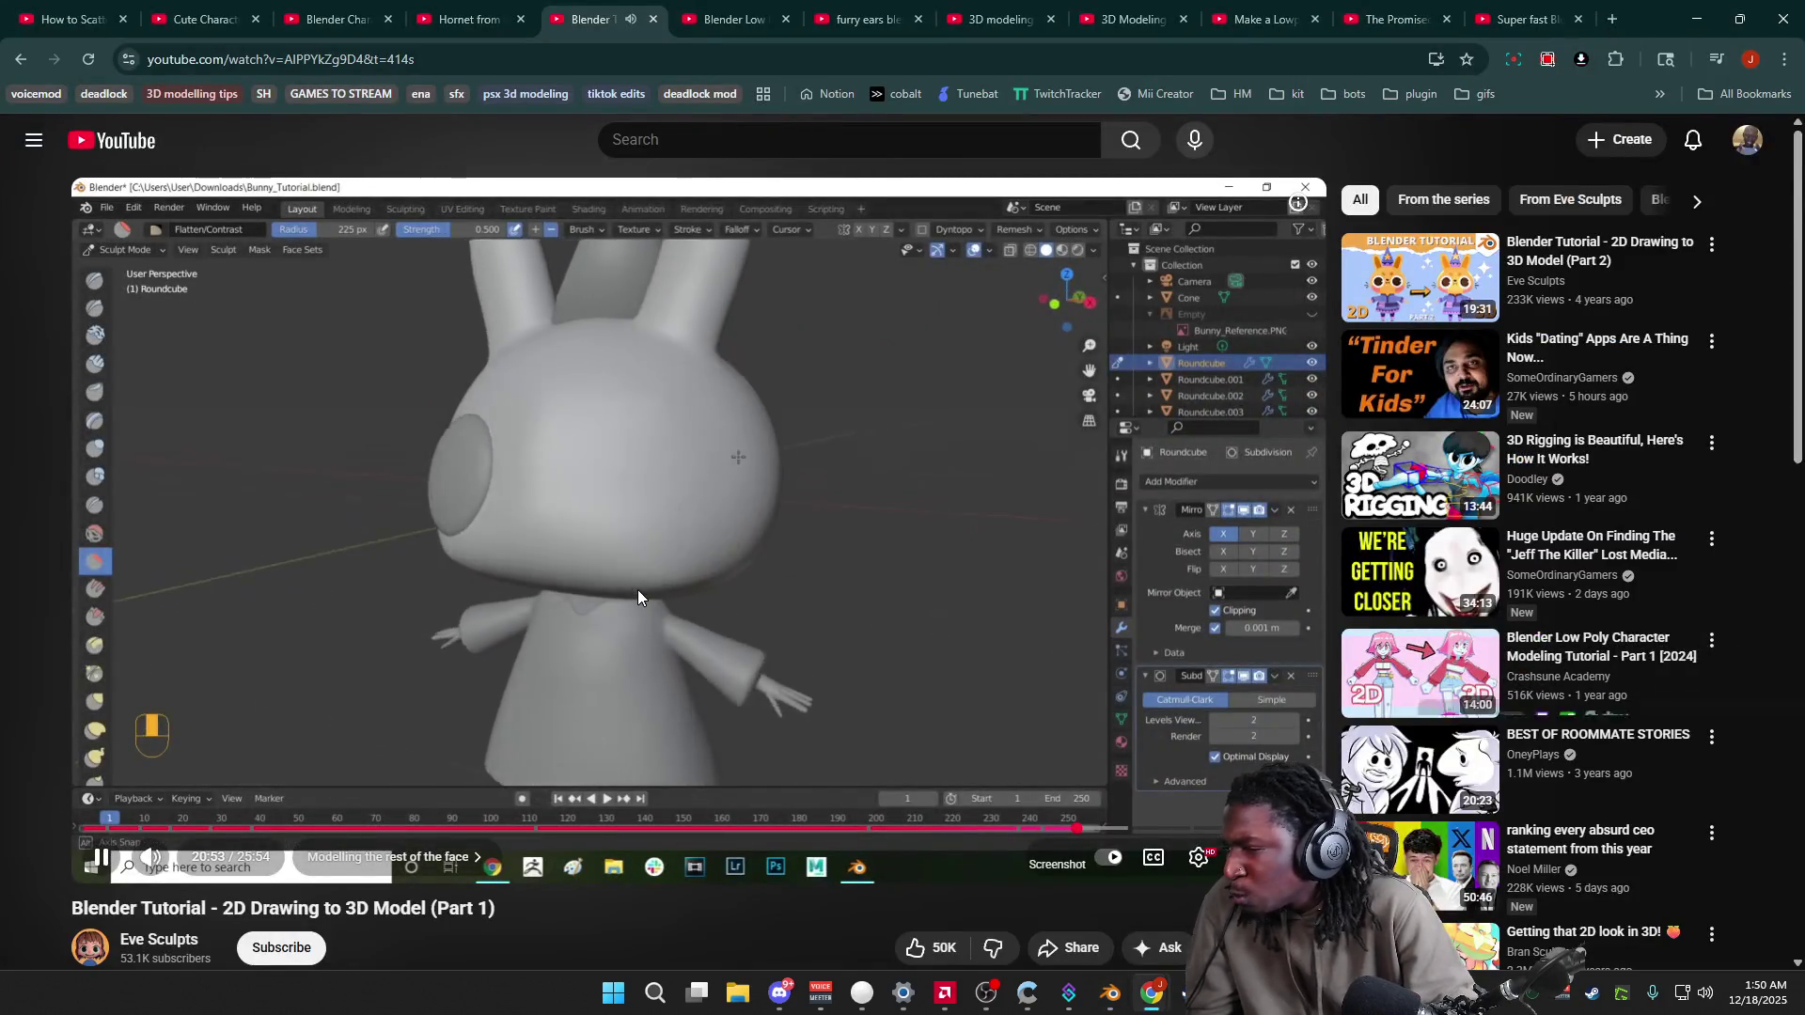
{"action": "key", "text": "j"}
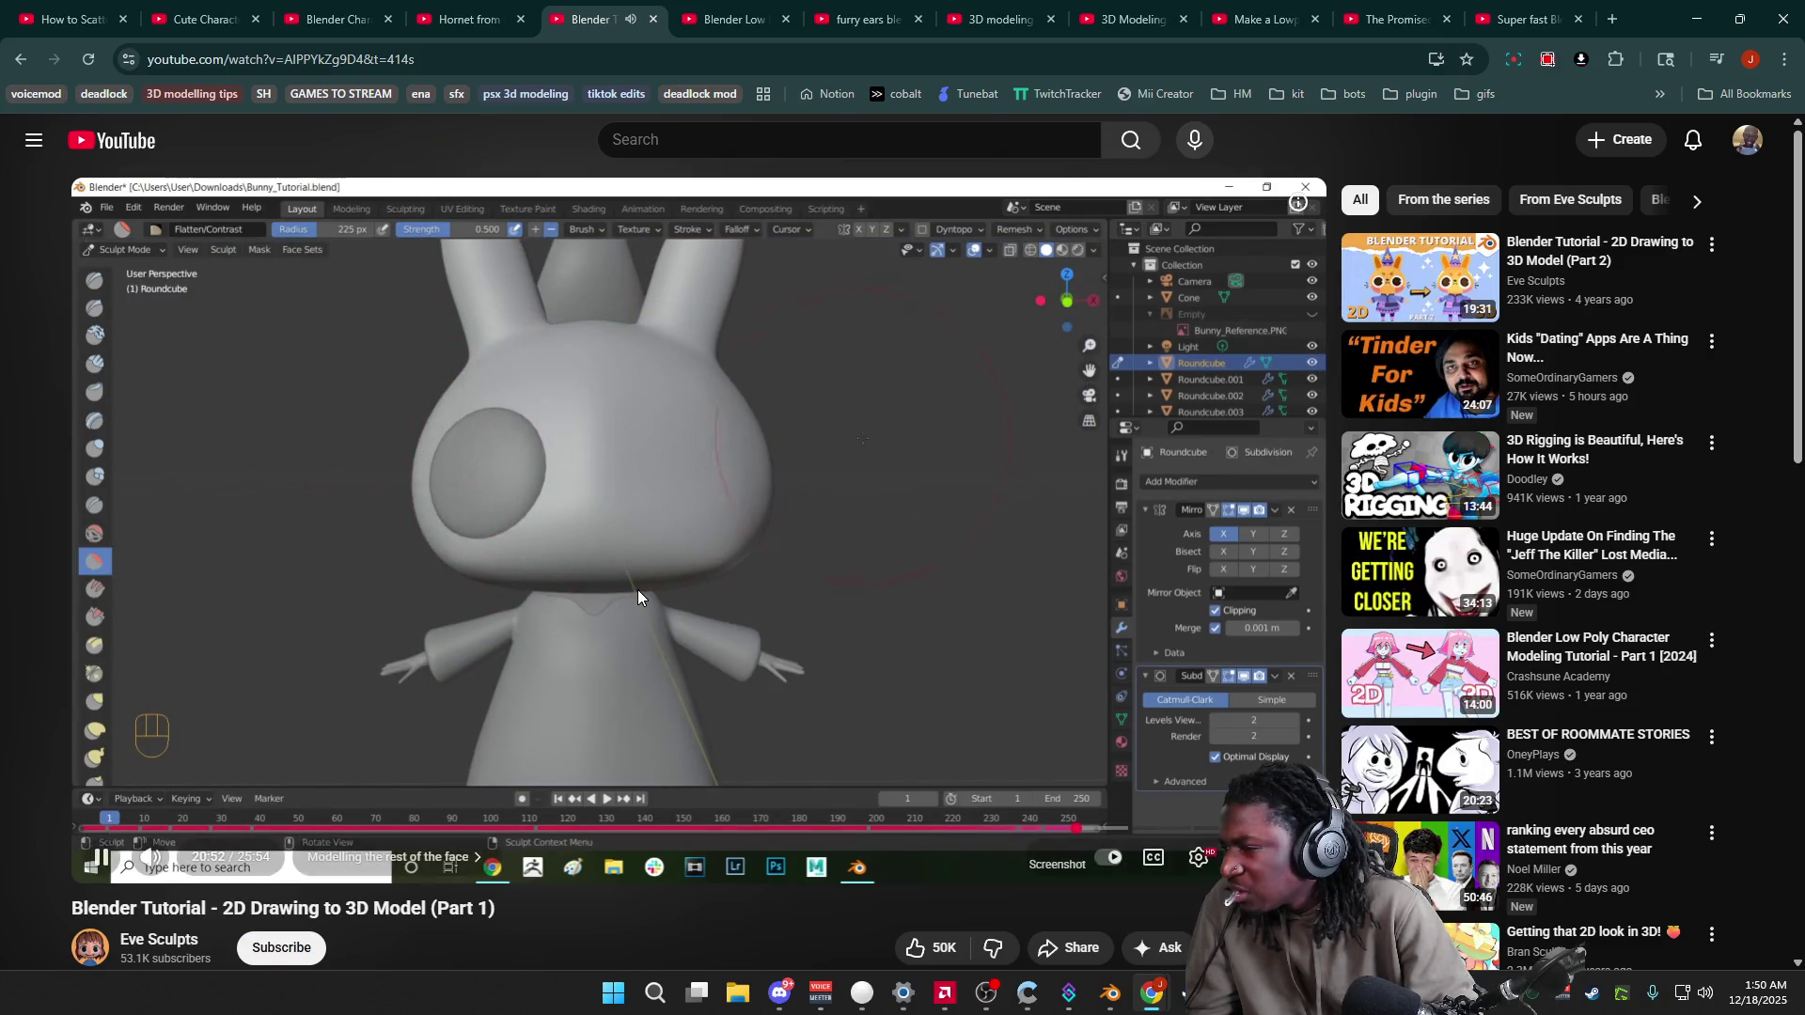
{"action": "key", "text": "alt+Tab"}
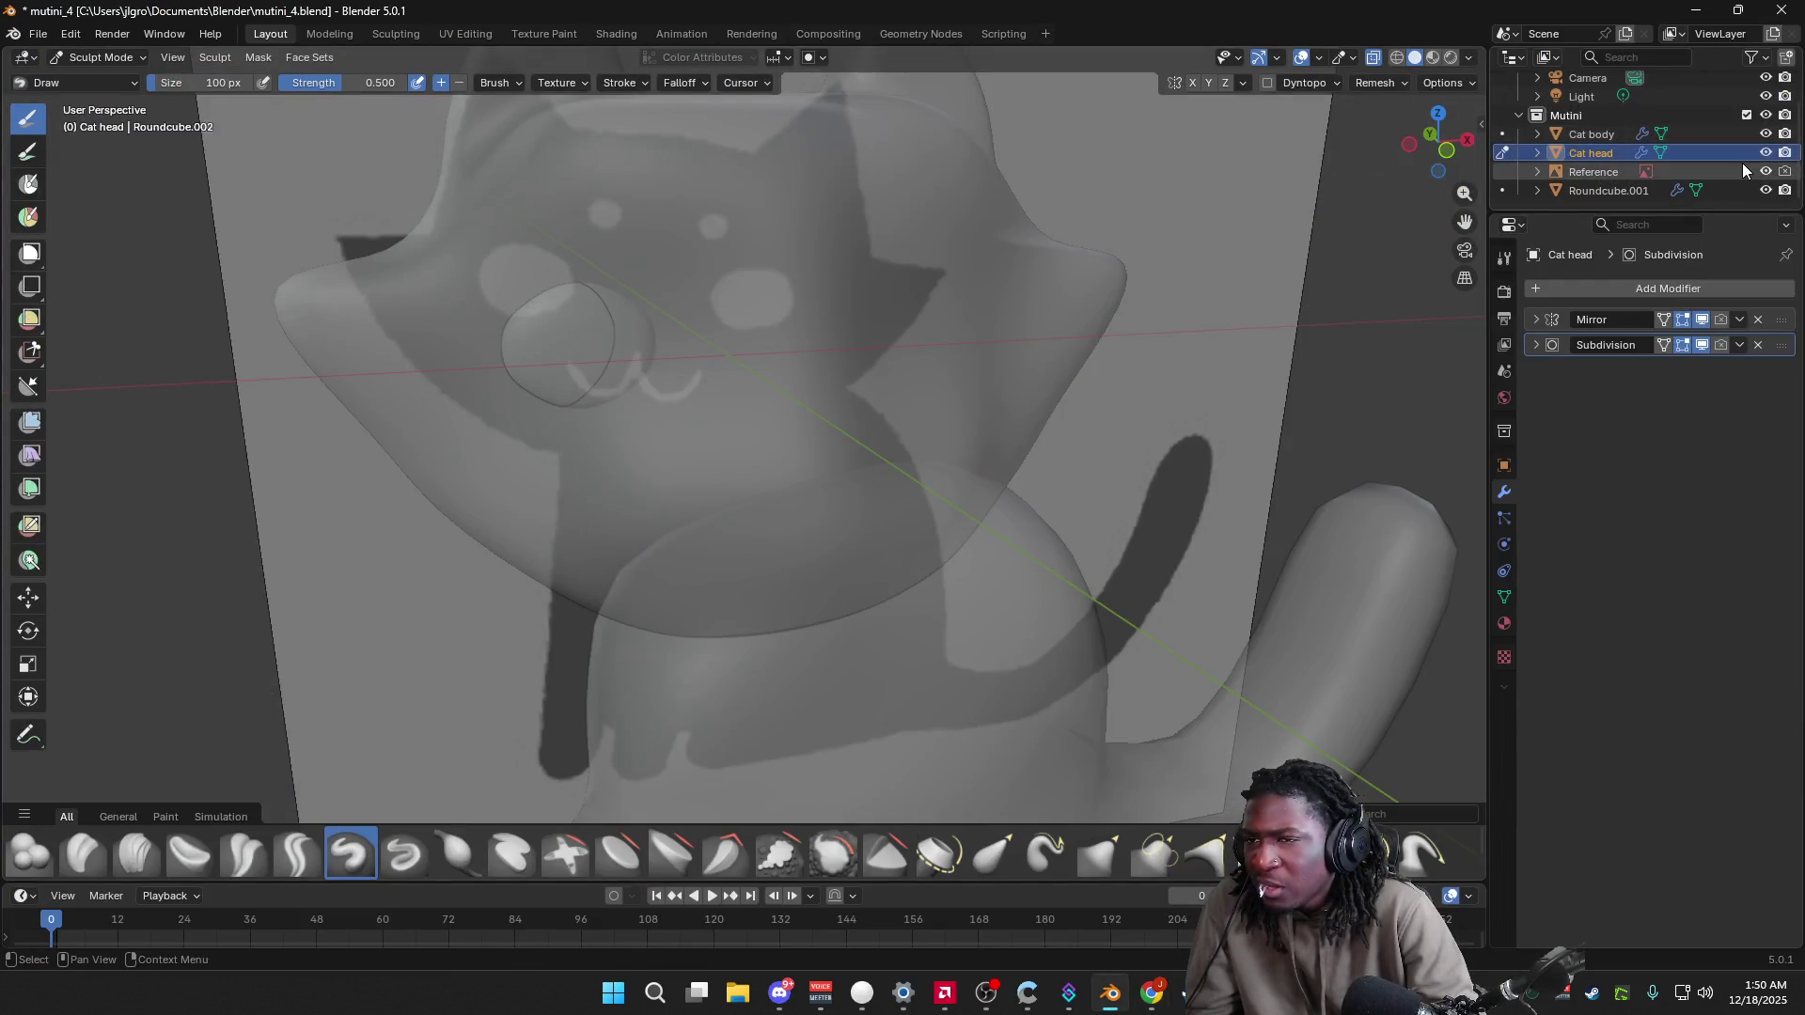
Step: Hide the Reference image and turn off X-Ray so the cat head is opaque
{"action": "left_click", "coordinate": [1766, 171]}
{"action": "left_click", "coordinate": [1472, 57]}
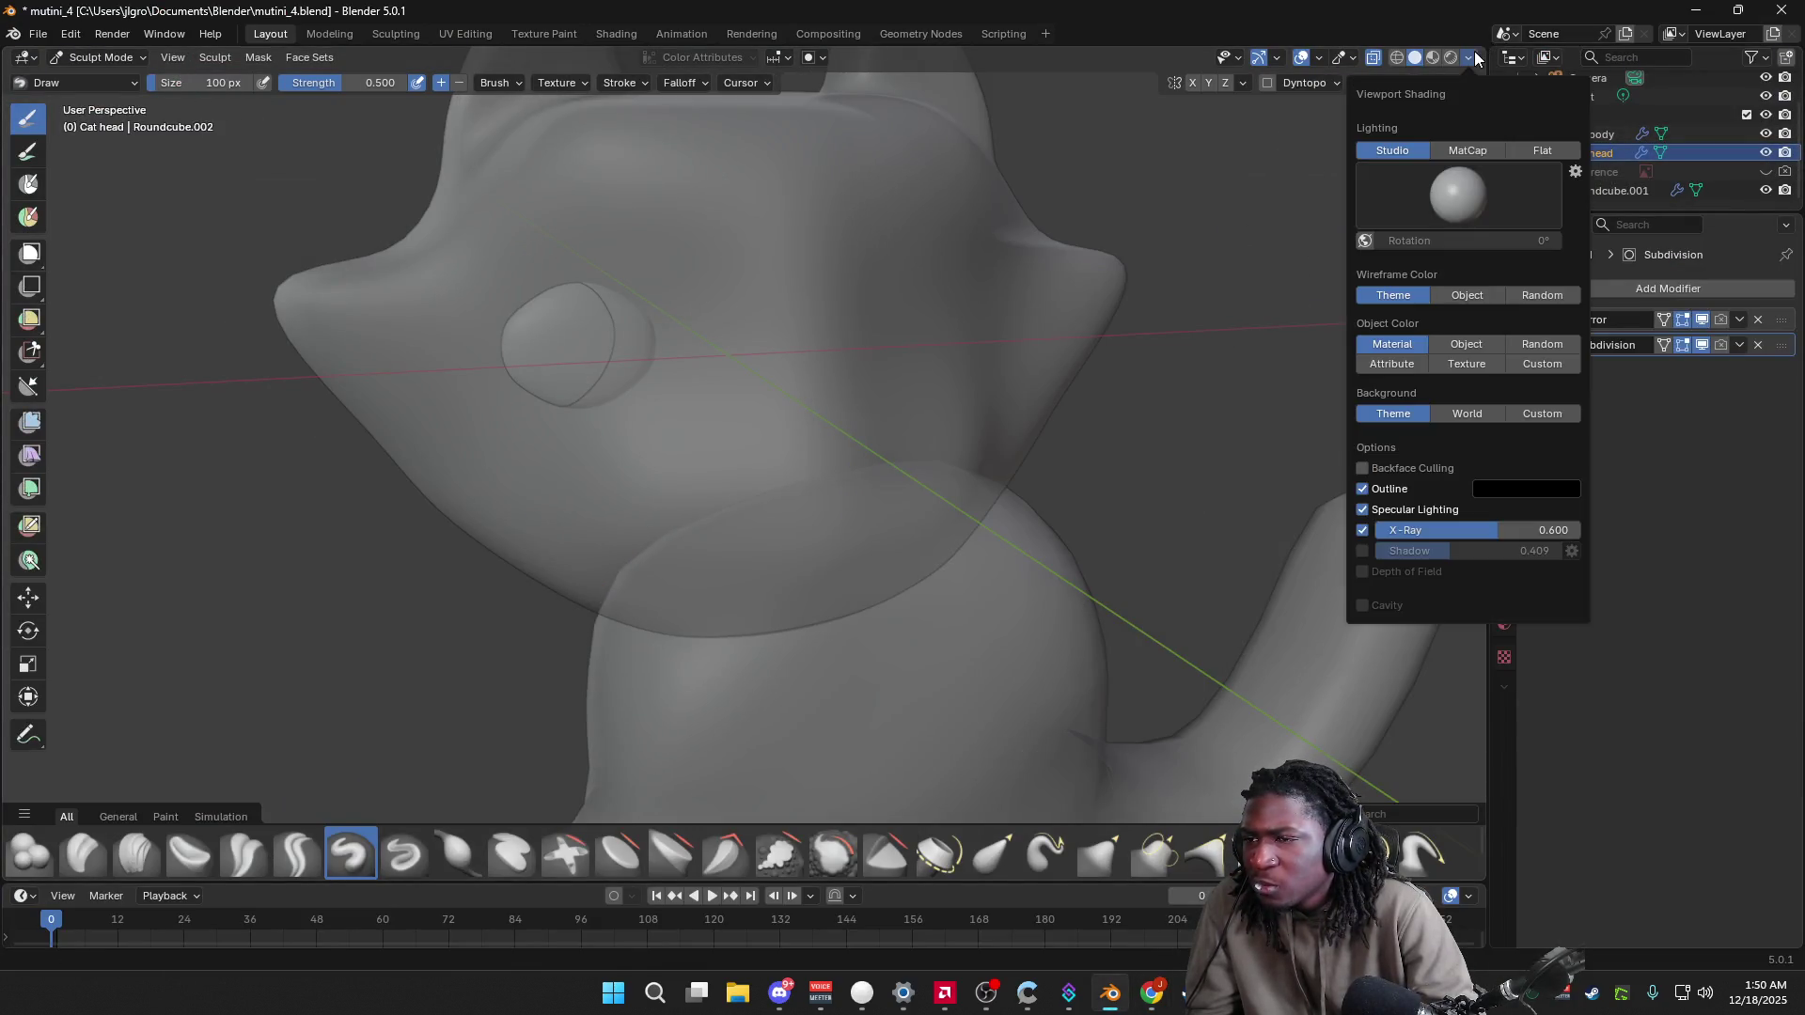
{"action": "left_click", "coordinate": [1363, 530]}
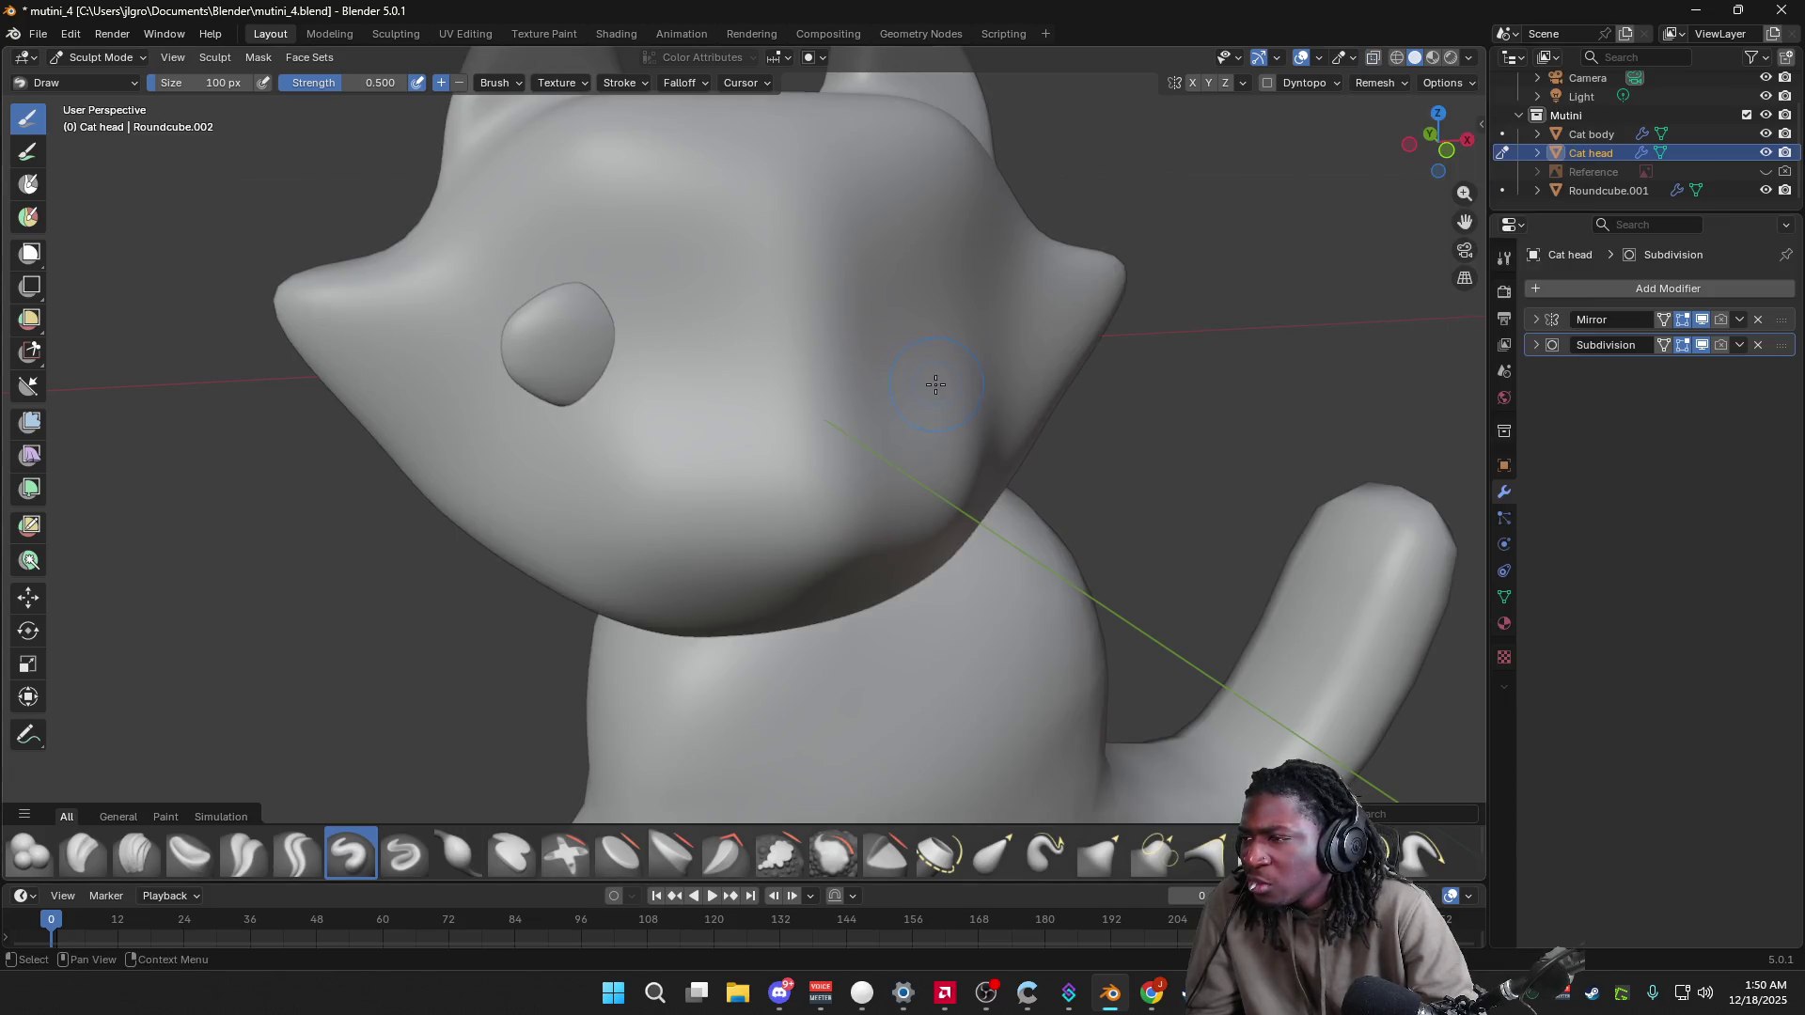
{"action": "middle_click_drag", "start_coordinate": [826, 363], "coordinate": [827, 364]}
Step: Try the Draw Sharp, Fill/Deepen and Smooth brushes, then flatten the face bump with Flatten/Contrast
{"action": "key", "text": "shift+x"}
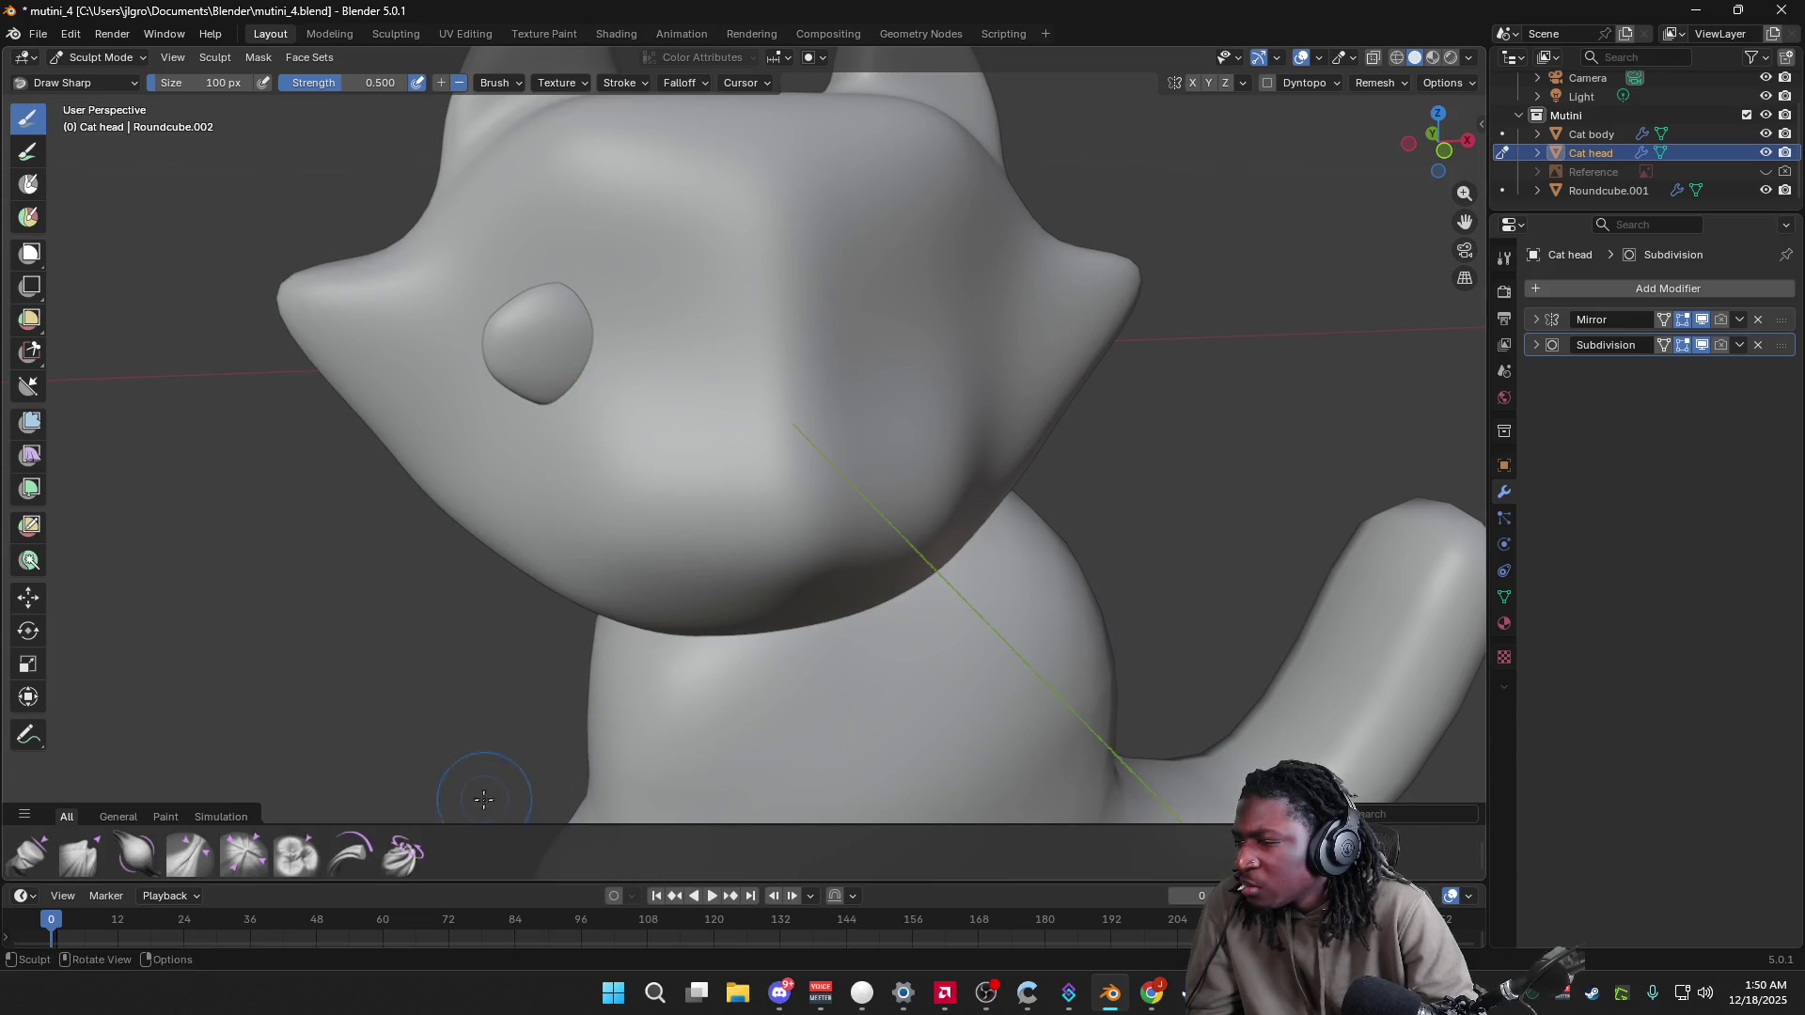
{"action": "left_click", "coordinate": [556, 852]}
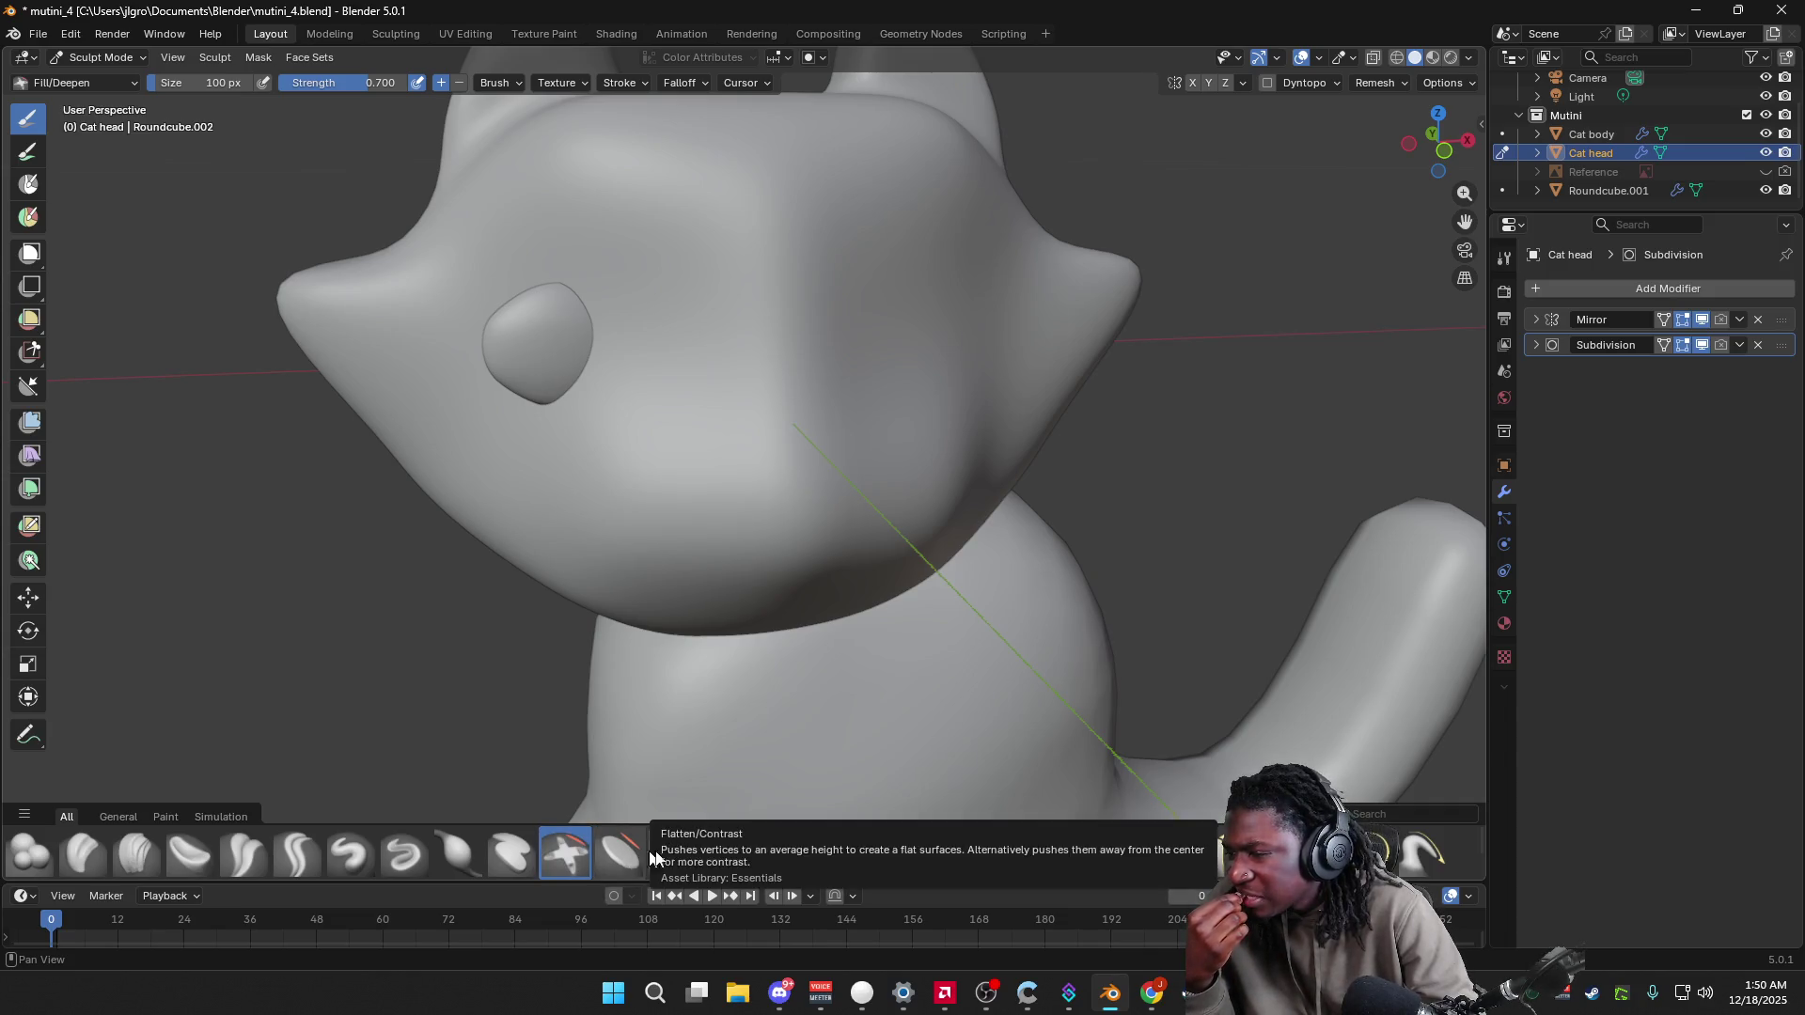
{"action": "left_click", "coordinate": [833, 853]}
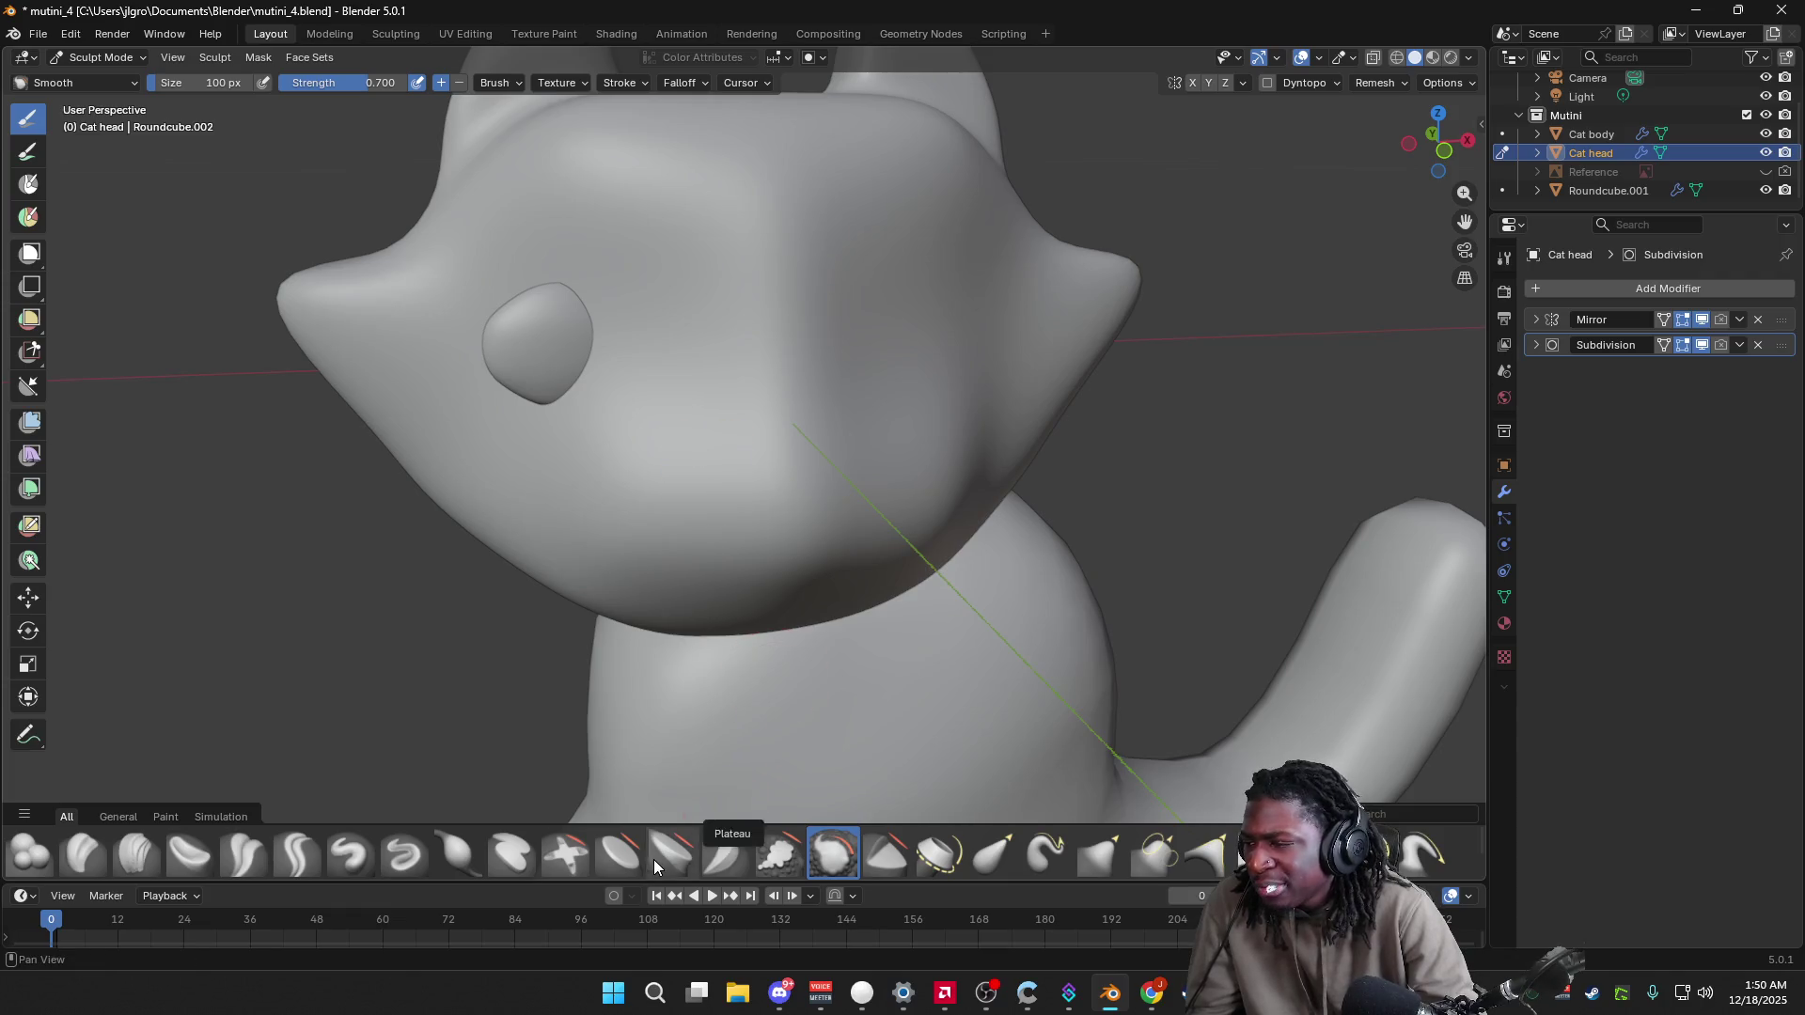
{"action": "left_click", "coordinate": [619, 853]}
{"action": "mouse_move", "coordinate": [561, 337]}
{"action": "left_mouse_down"}
{"action": "mouse_move", "coordinate": [606, 331]}
{"action": "mouse_move", "coordinate": [592, 419]}
{"action": "left_mouse_up"}
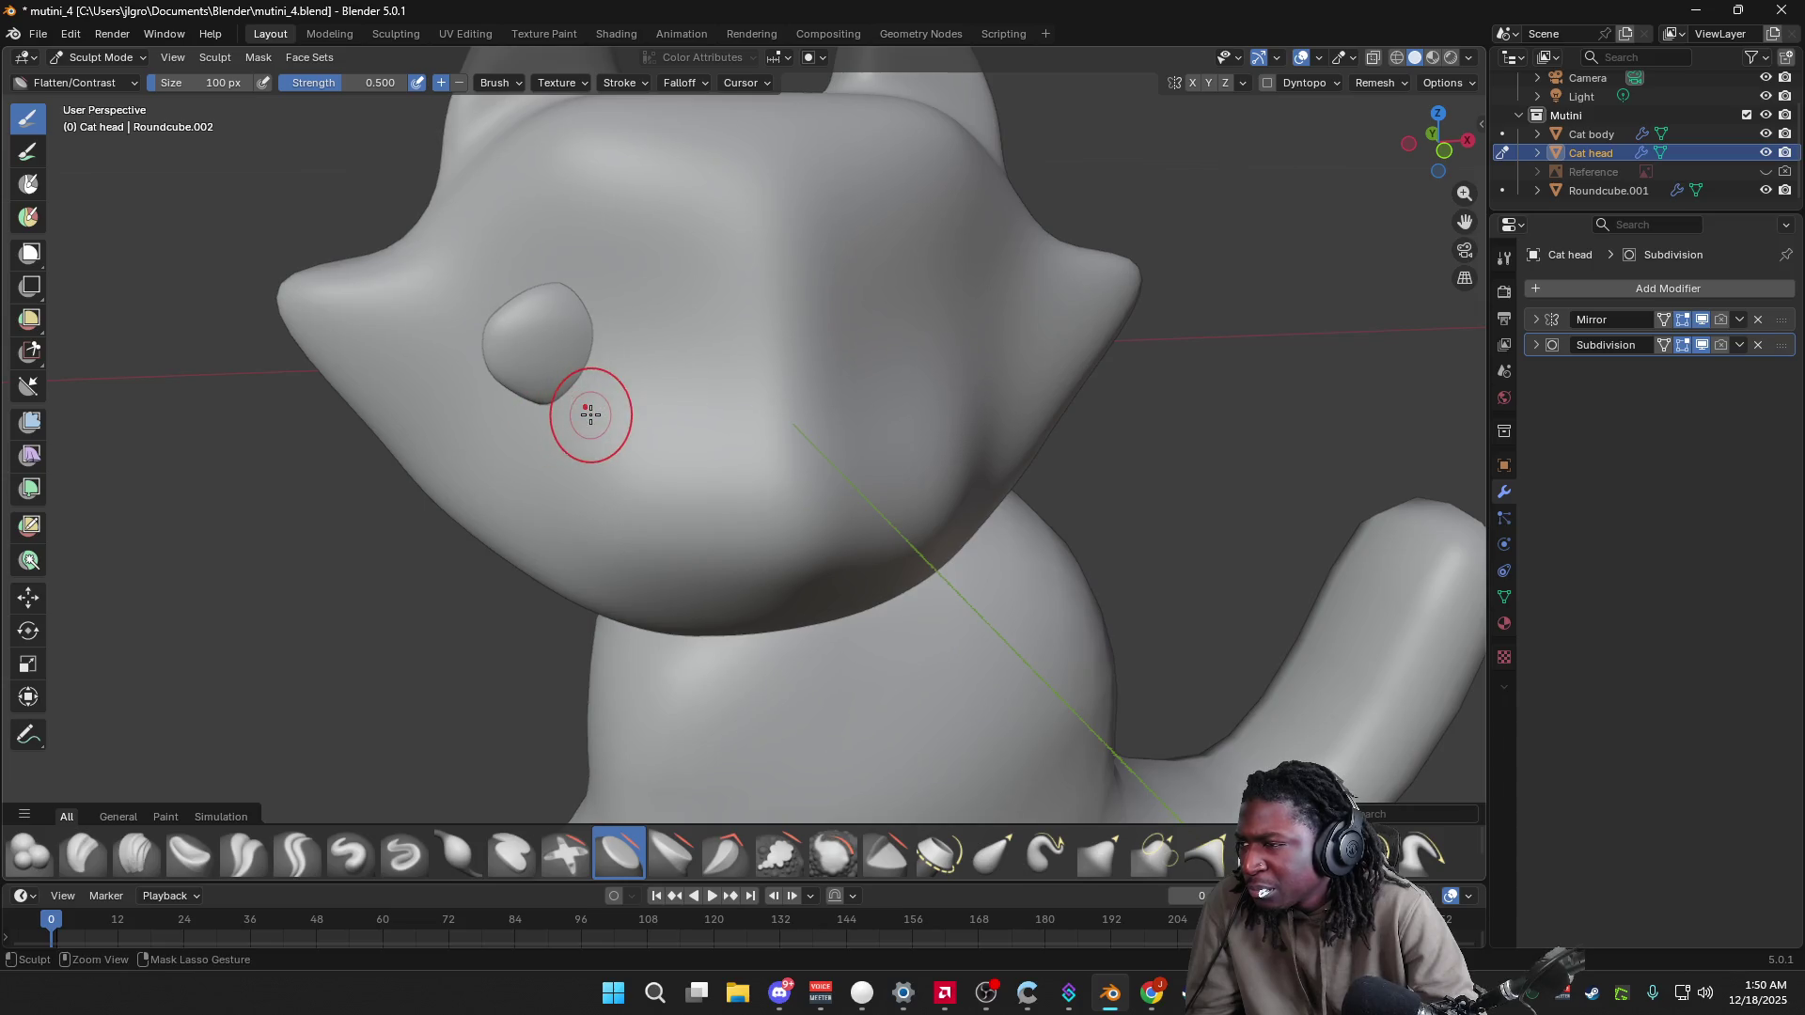
Step: Flatten the top of the face bump with the Plateau brush from several angles
{"action": "left_click", "coordinate": [671, 852]}
{"action": "mouse_move", "coordinate": [564, 329]}
{"action": "left_mouse_down"}
{"action": "mouse_move", "coordinate": [588, 327]}
{"action": "mouse_move", "coordinate": [574, 343]}
{"action": "left_mouse_up"}
{"action": "middle_click_drag", "start_coordinate": [573, 343], "coordinate": [492, 335]}
{"action": "left_click_drag", "start_coordinate": [489, 317], "coordinate": [492, 342]}
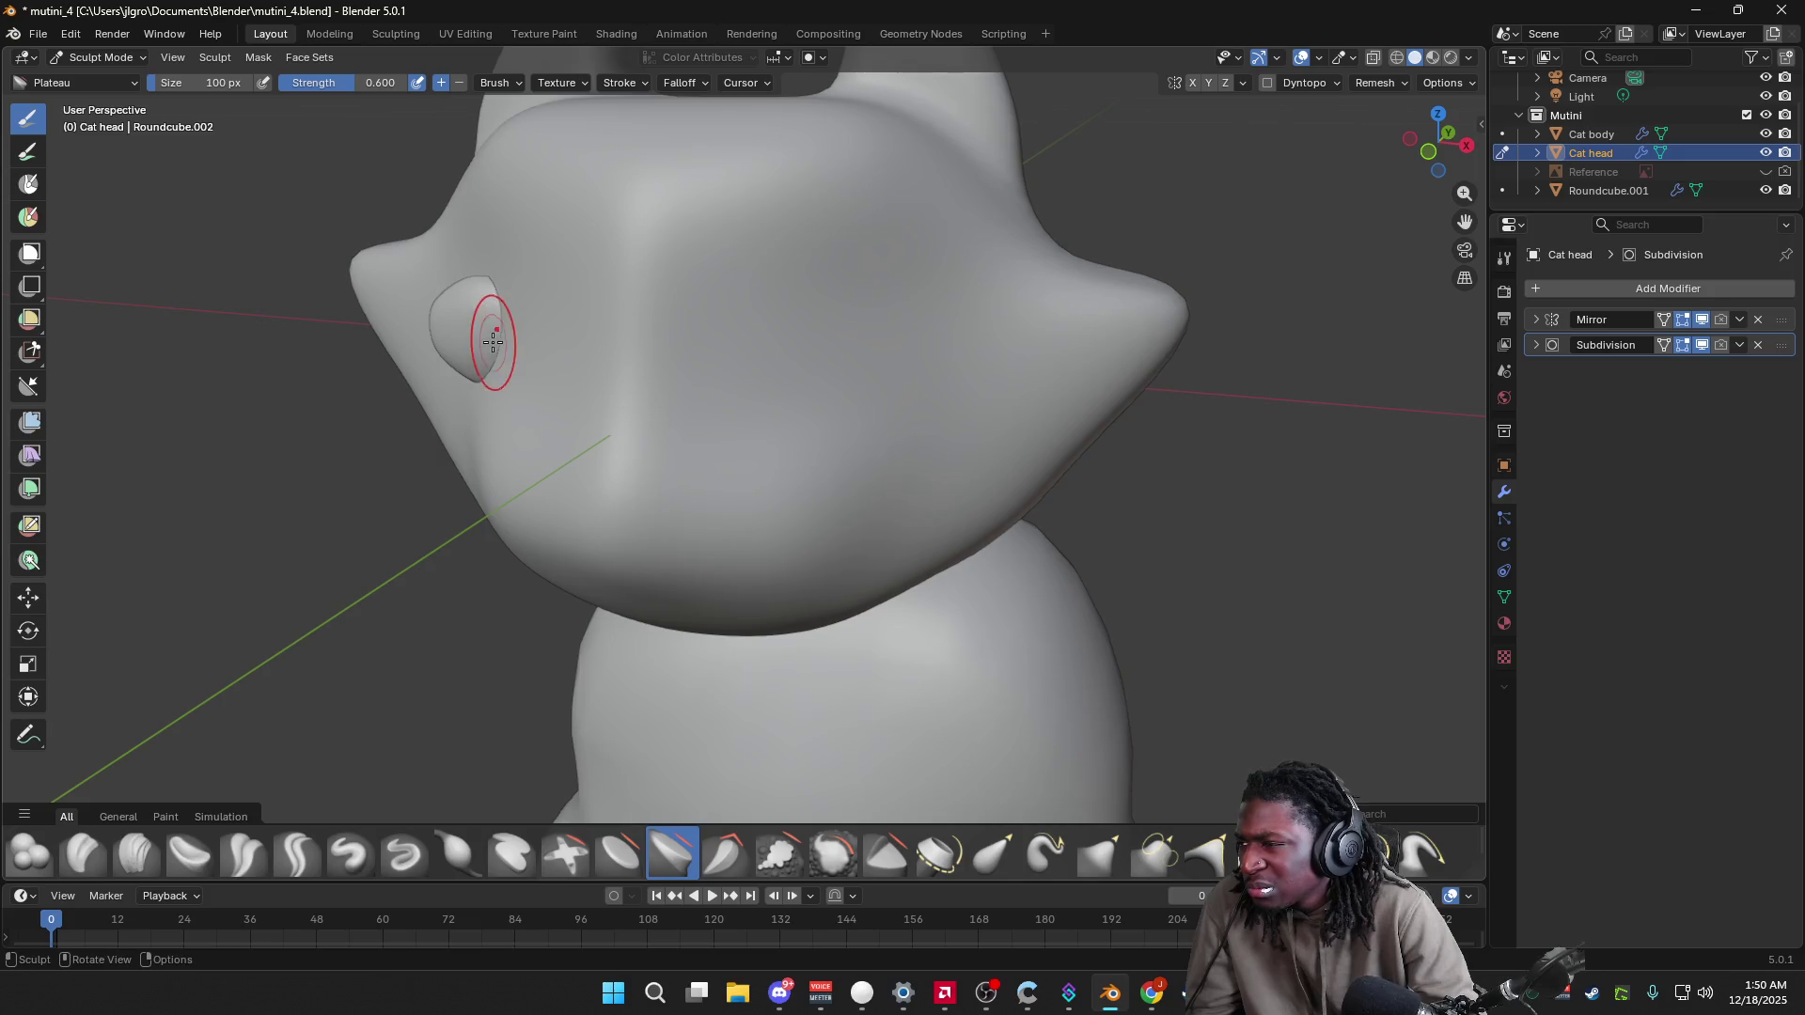
{"action": "left_click_drag", "start_coordinate": [506, 280], "coordinate": [518, 313]}
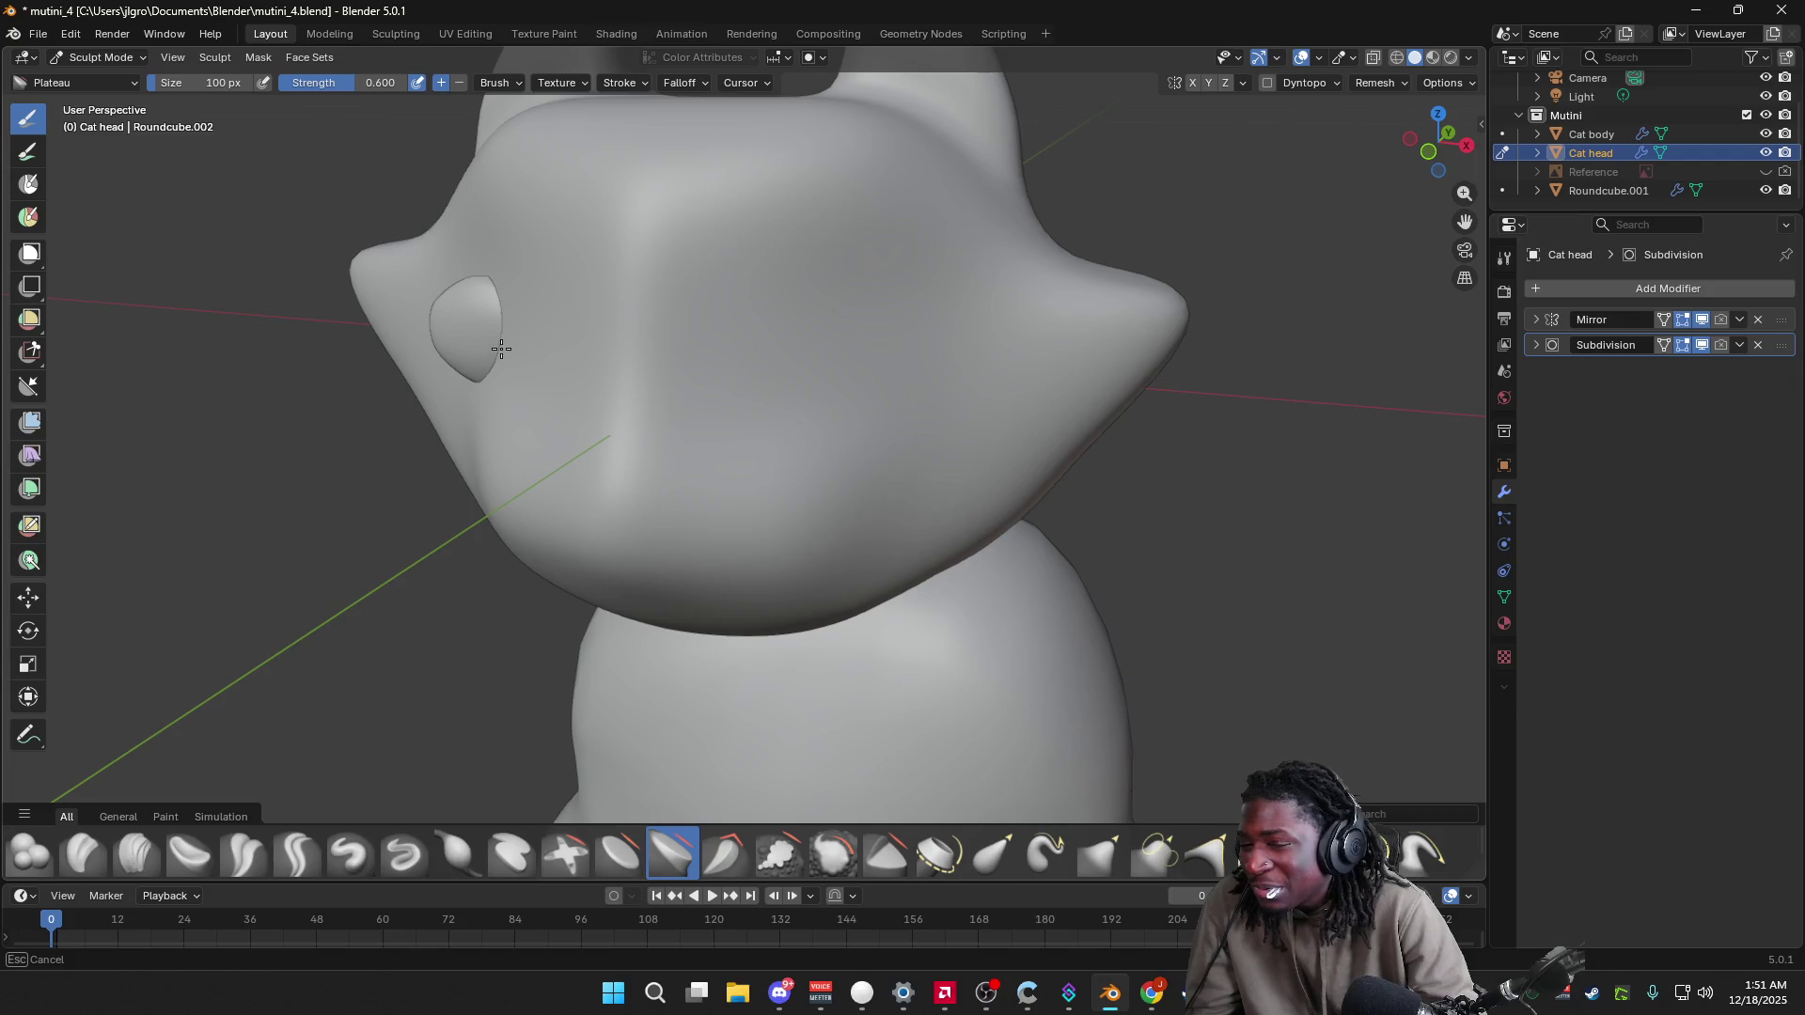
{"action": "left_click_drag", "start_coordinate": [501, 349], "coordinate": [483, 343]}
{"action": "middle_click_drag", "start_coordinate": [532, 354], "coordinate": [665, 341]}
{"action": "scroll", "coordinate": [663, 343], "scroll_direction": "up", "scroll_amount": 2}
Step: Switch back to the Flatten/Contrast brush and flatten the face bump again
{"action": "key", "text": "z"}
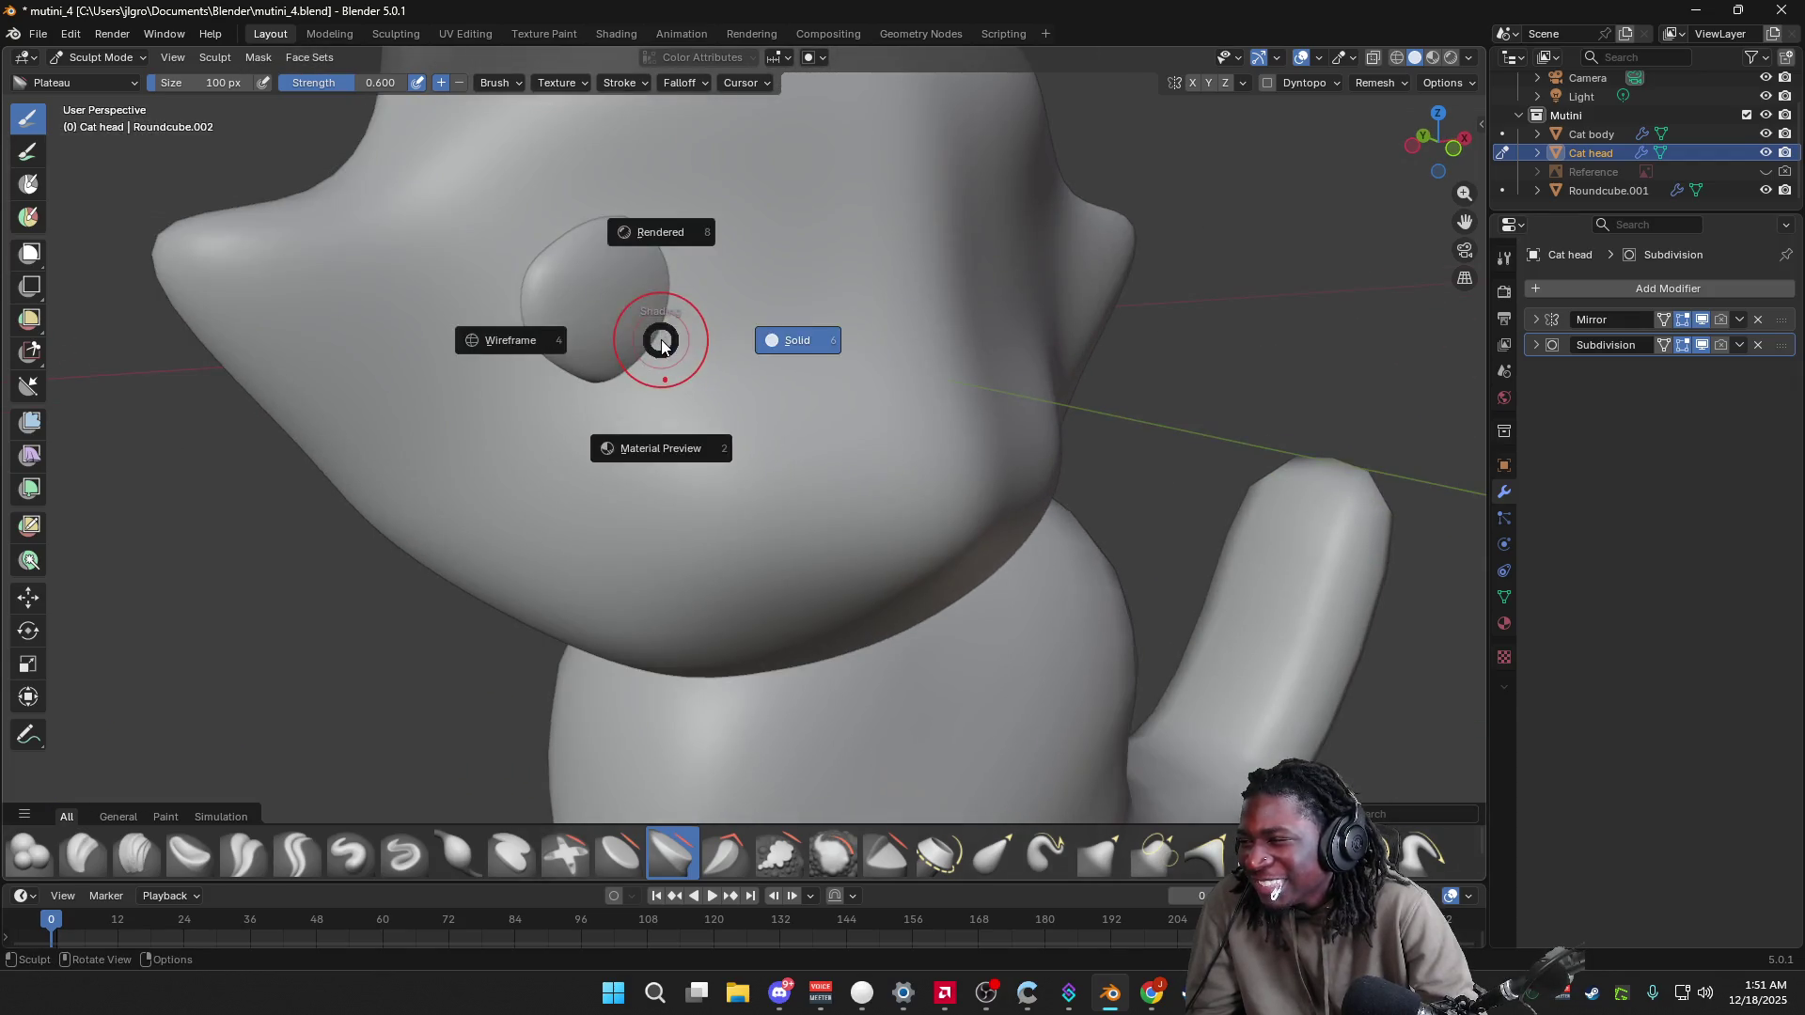
{"action": "key", "text": "z"}
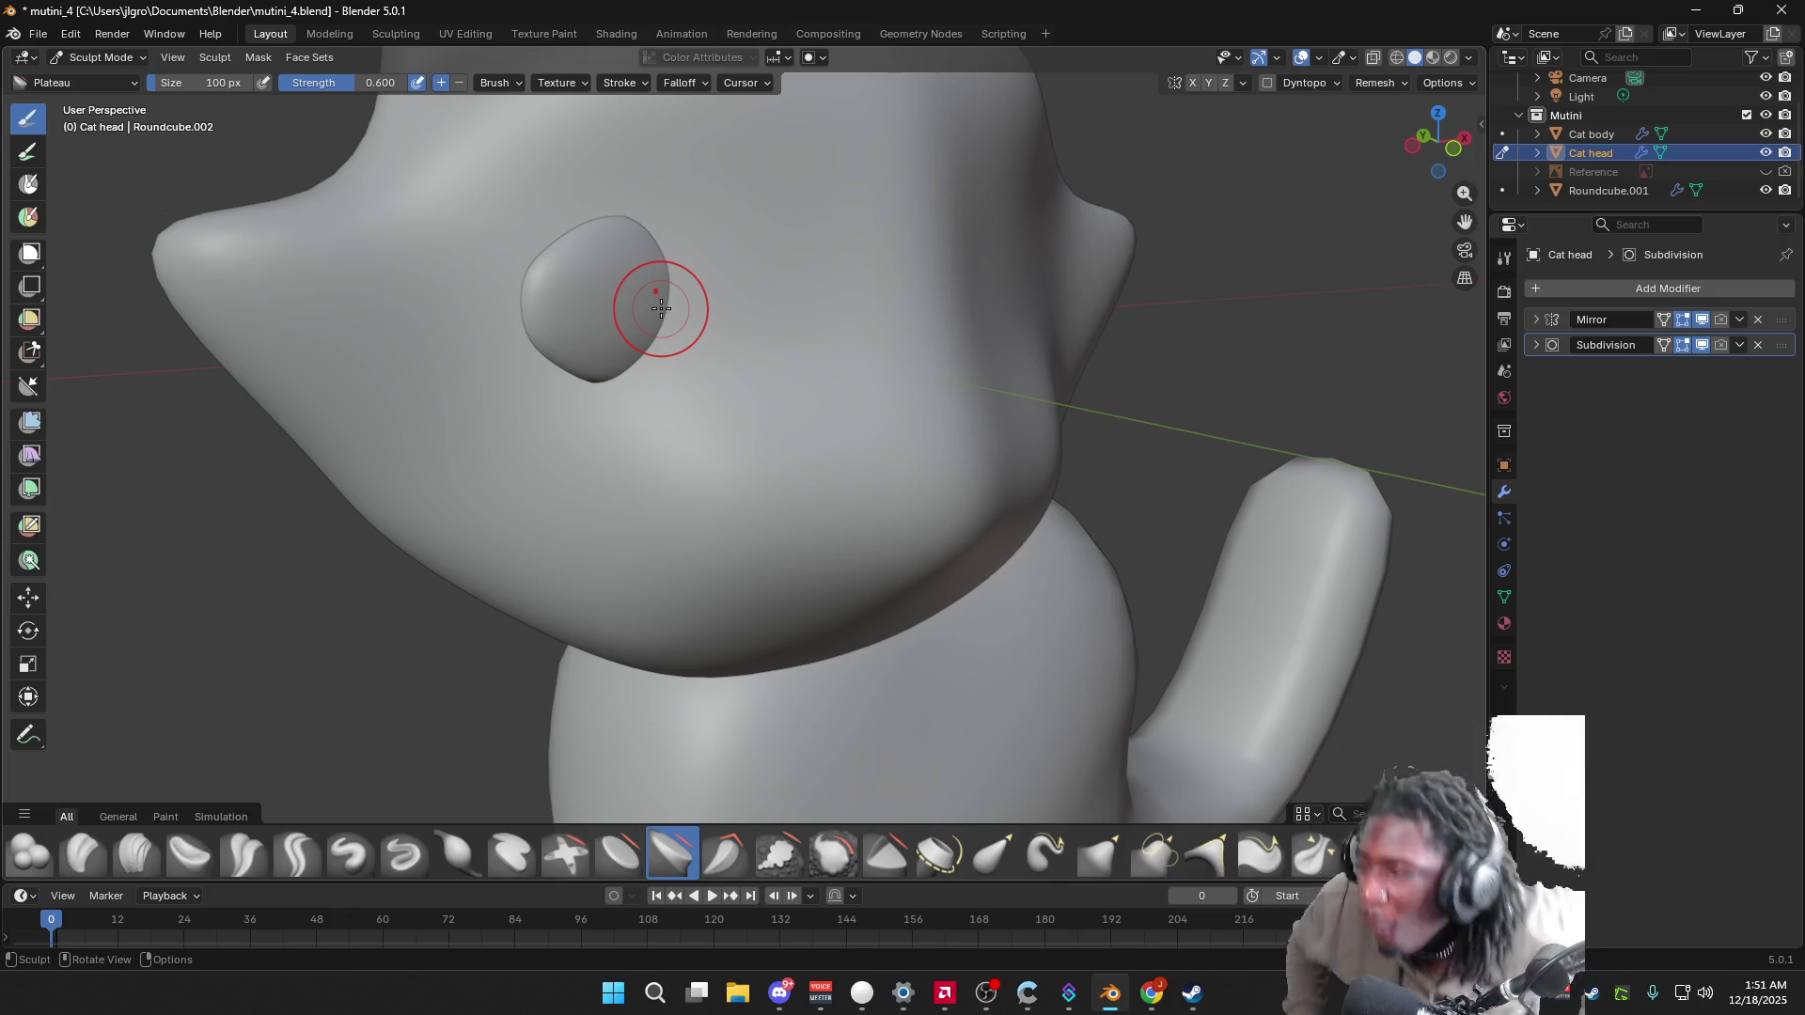
{"action": "left_click", "coordinate": [619, 854]}
{"action": "left_click_drag", "start_coordinate": [605, 290], "coordinate": [705, 318]}
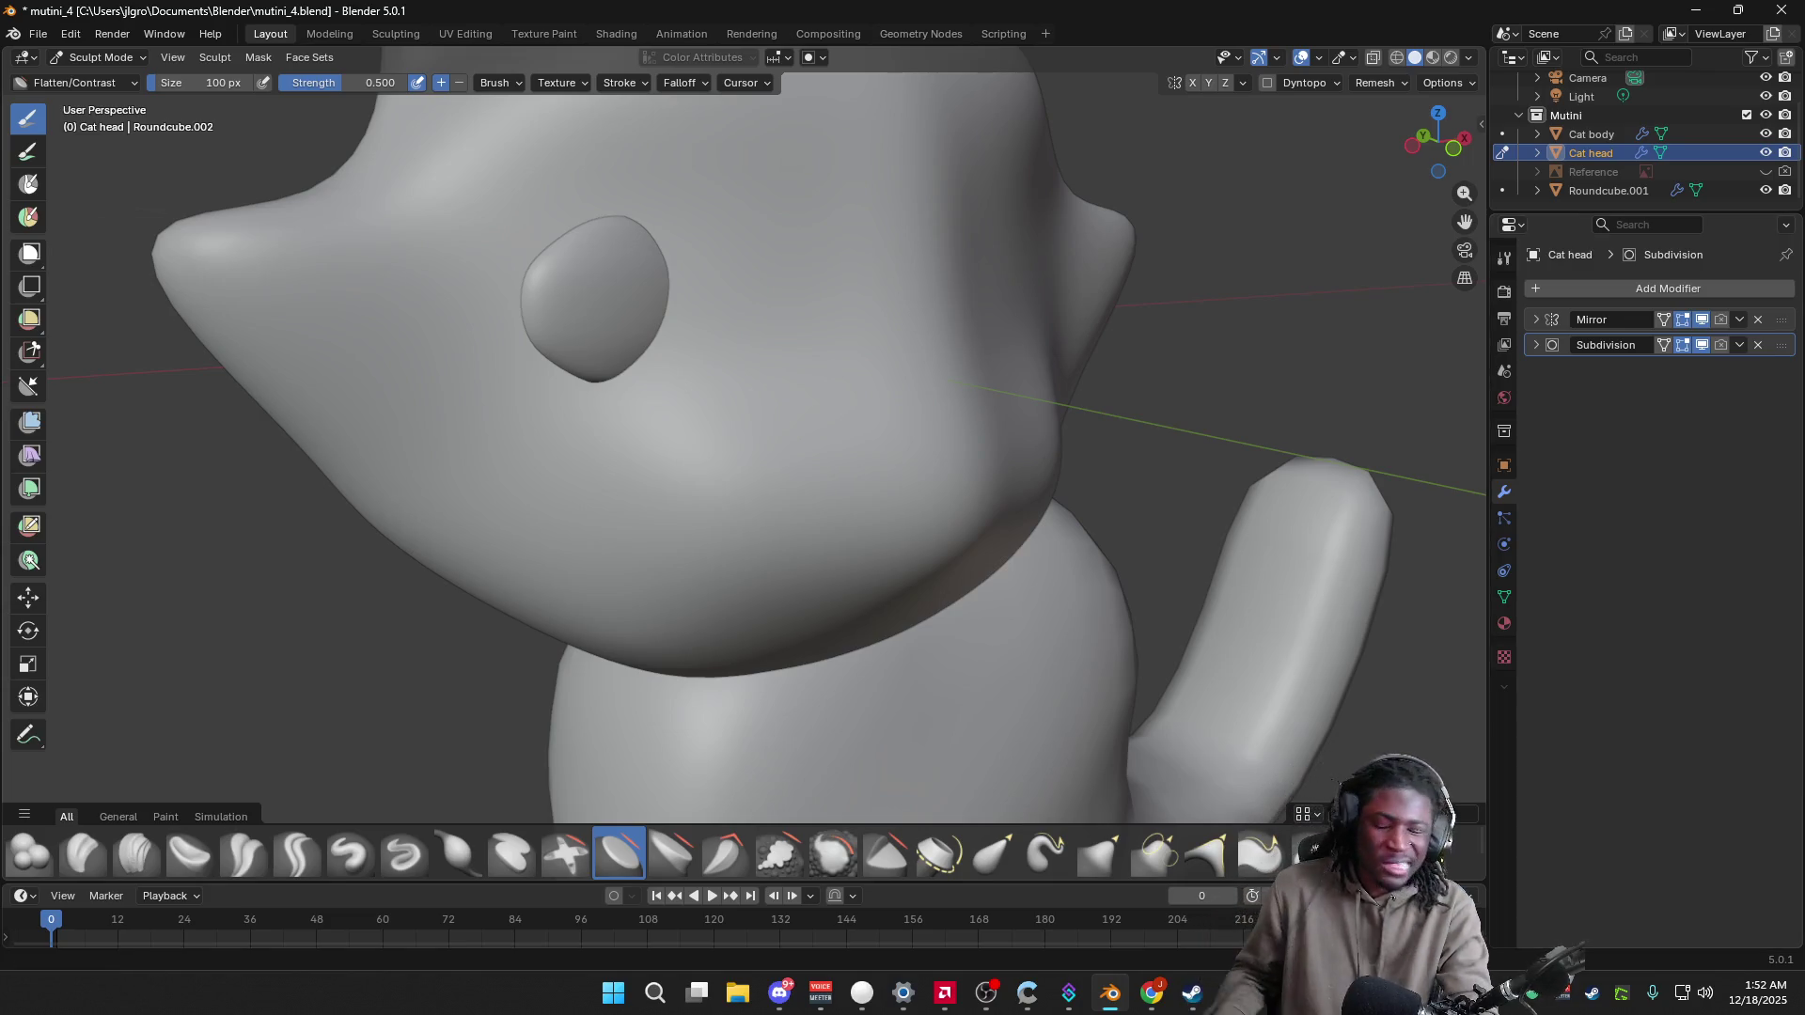
Step: Deepen the surface over the face bump with the Fill/Deepen brush
{"action": "left_click", "coordinate": [1765, 1001]}
{"action": "left_click", "coordinate": [1766, 1000]}
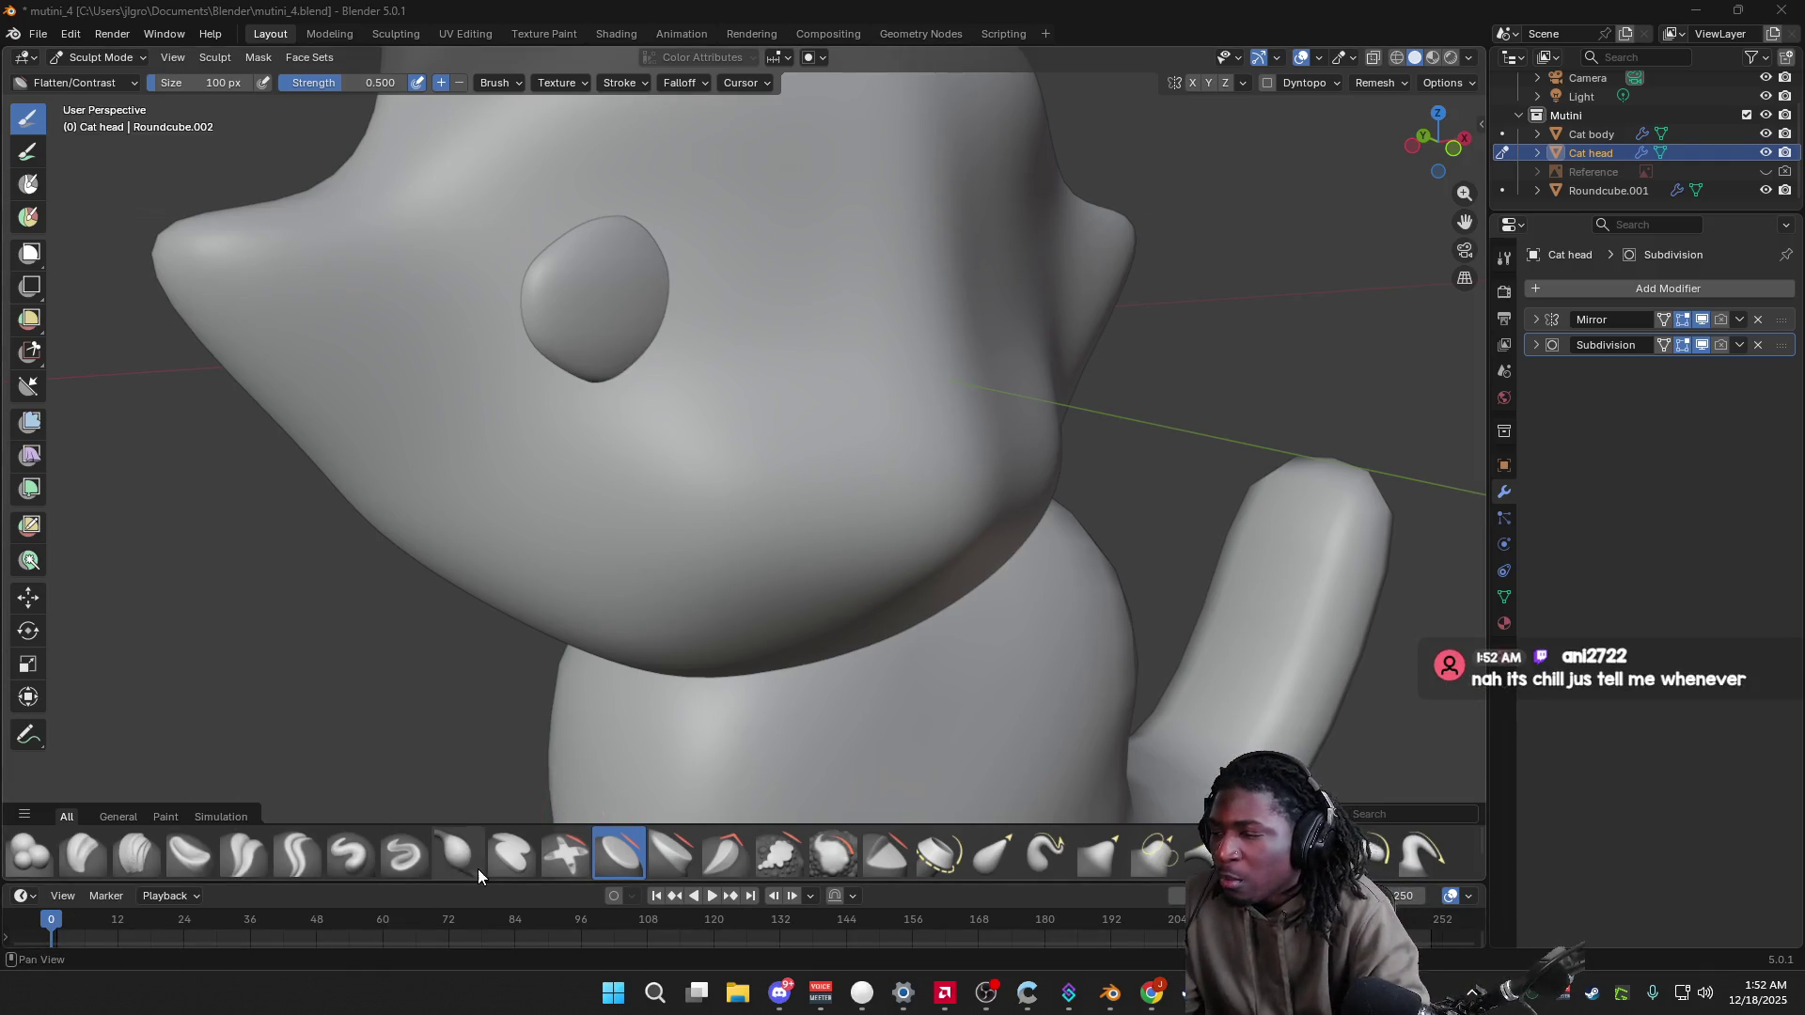
{"action": "left_click", "coordinate": [565, 854]}
{"action": "mouse_move", "coordinate": [594, 309]}
{"action": "left_mouse_down"}
{"action": "mouse_move", "coordinate": [690, 262]}
{"action": "mouse_move", "coordinate": [701, 353]}
{"action": "mouse_move", "coordinate": [649, 261]}
{"action": "left_mouse_up"}
Step: Scrape an edge into the face bump with the Scrape Multiplane brush
{"action": "left_click", "coordinate": [665, 858]}
{"action": "left_click", "coordinate": [725, 853]}
{"action": "mouse_move", "coordinate": [647, 334]}
{"action": "left_mouse_down"}
{"action": "mouse_move", "coordinate": [668, 301]}
{"action": "mouse_move", "coordinate": [655, 267]}
{"action": "mouse_move", "coordinate": [602, 234]}
{"action": "left_mouse_up"}
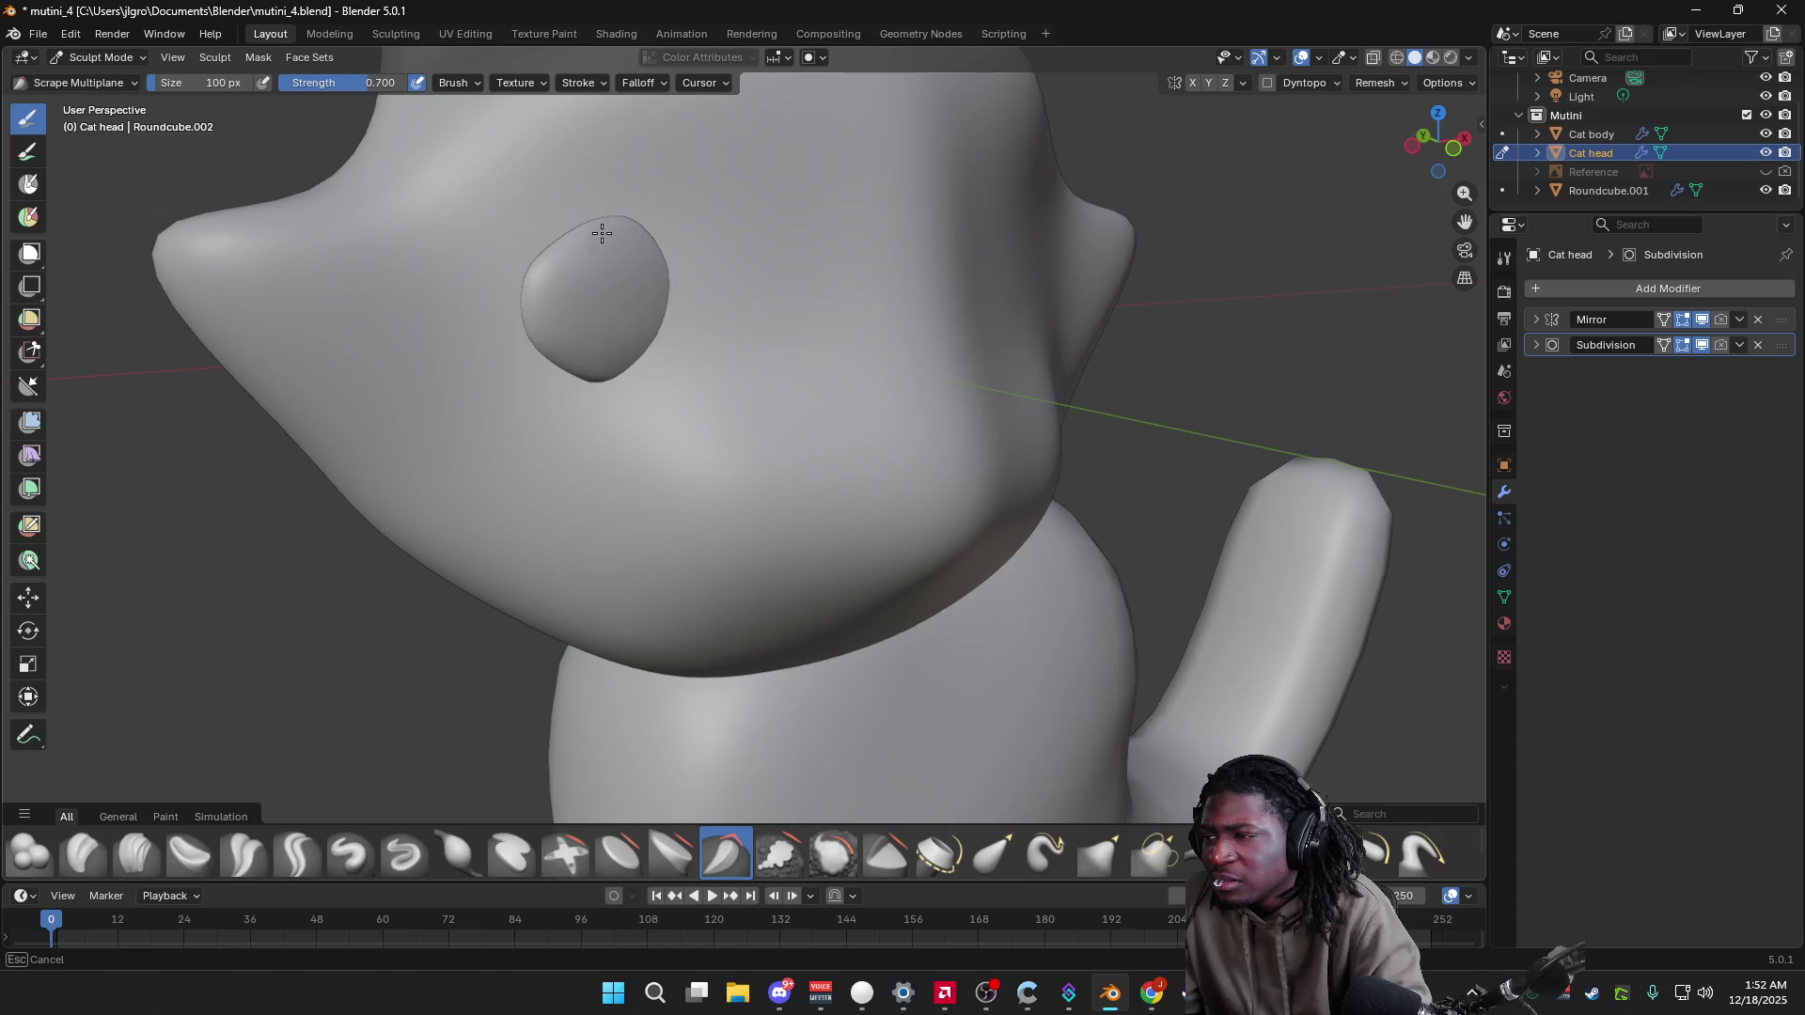
{"action": "left_click_drag", "start_coordinate": [591, 333], "coordinate": [639, 298]}
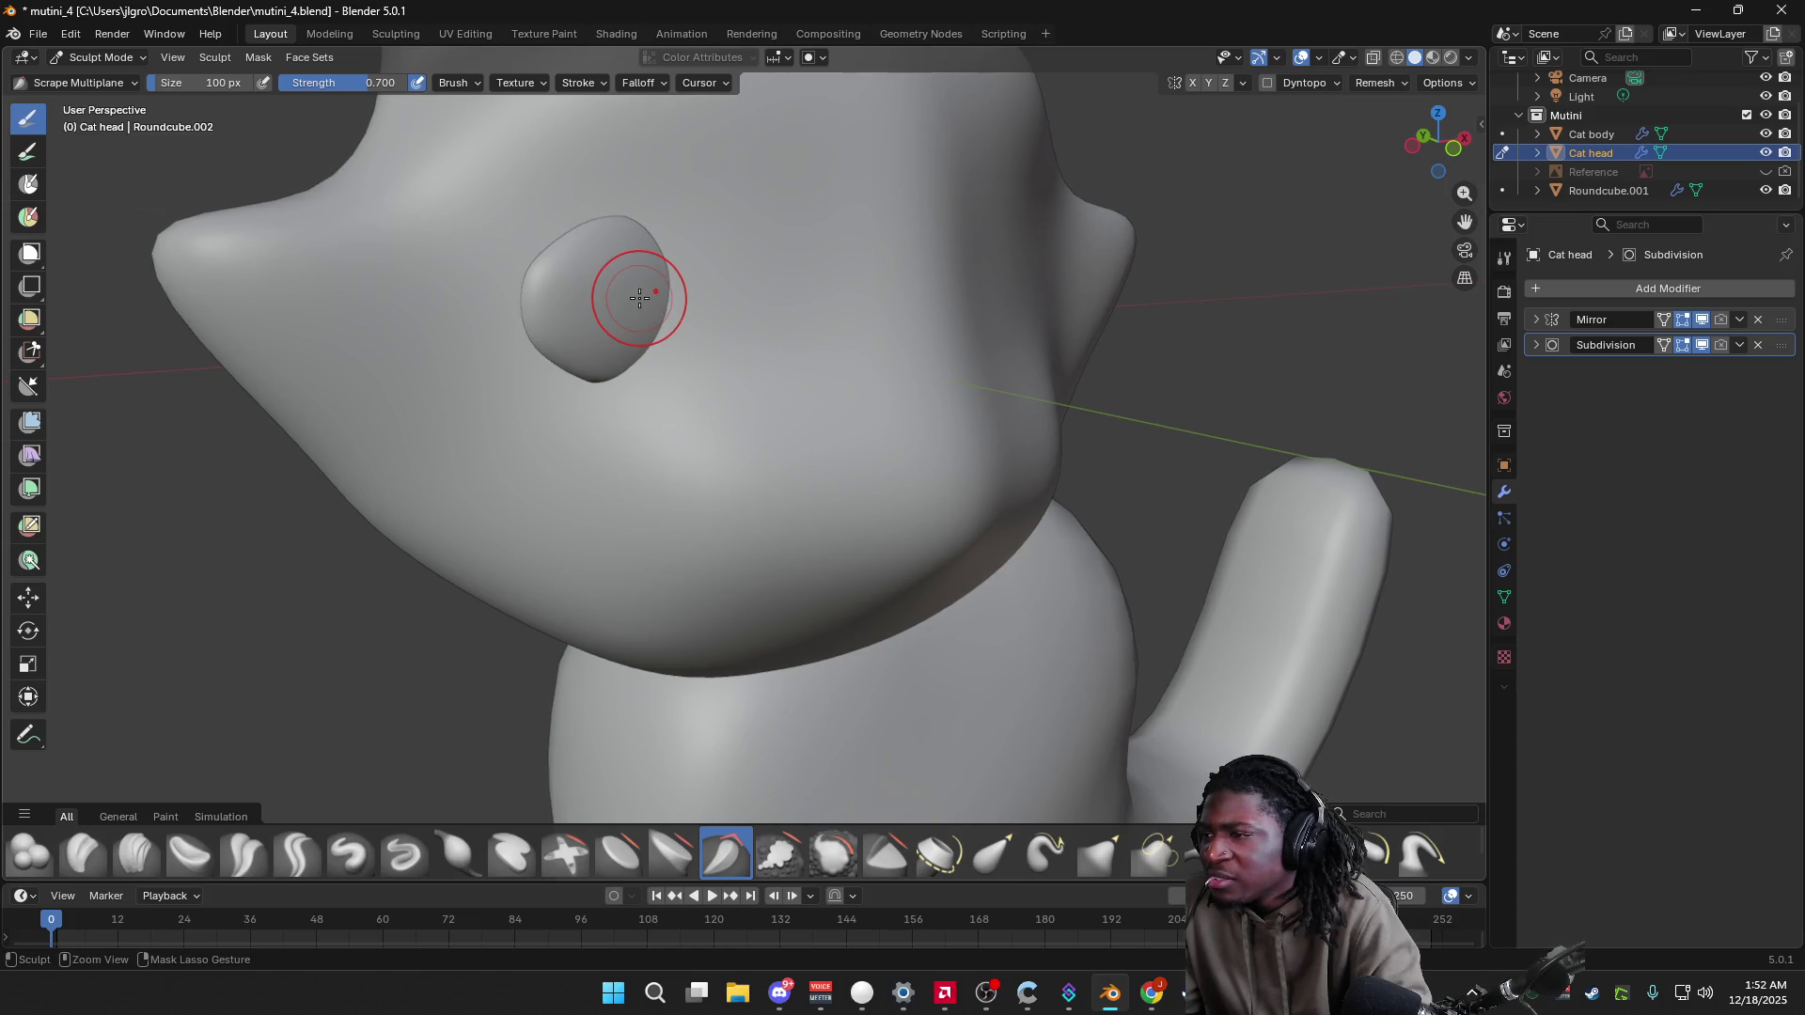
{"action": "key", "text": "Tab"}
{"action": "key", "text": "Tab"}
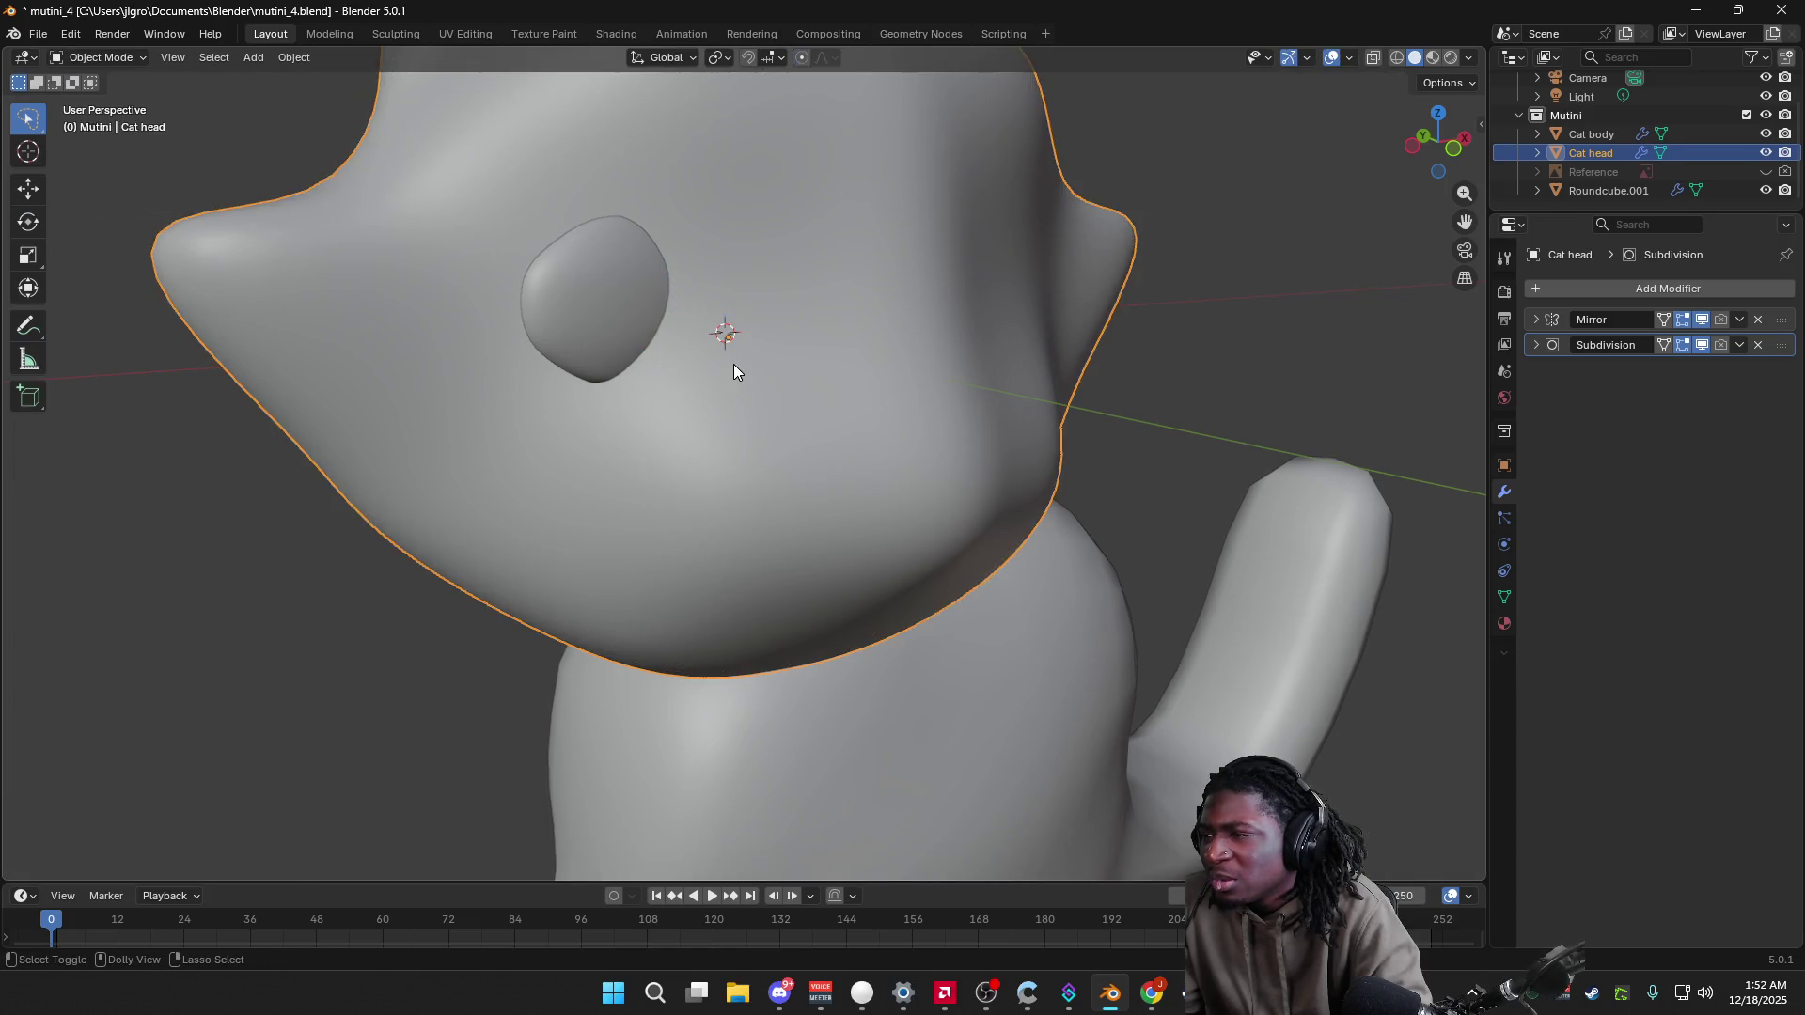
{"action": "key", "text": "ctrl+Tab"}
Step: Smooth the face bump with the Smooth brush
{"action": "left_click", "coordinate": [835, 855]}
{"action": "mouse_move", "coordinate": [685, 301]}
{"action": "left_mouse_down"}
{"action": "mouse_move", "coordinate": [605, 302]}
{"action": "mouse_move", "coordinate": [644, 336]}
{"action": "left_mouse_up"}
{"action": "key", "text": "ctrl+Tab"}
{"action": "key", "text": "ctrl+Tab"}
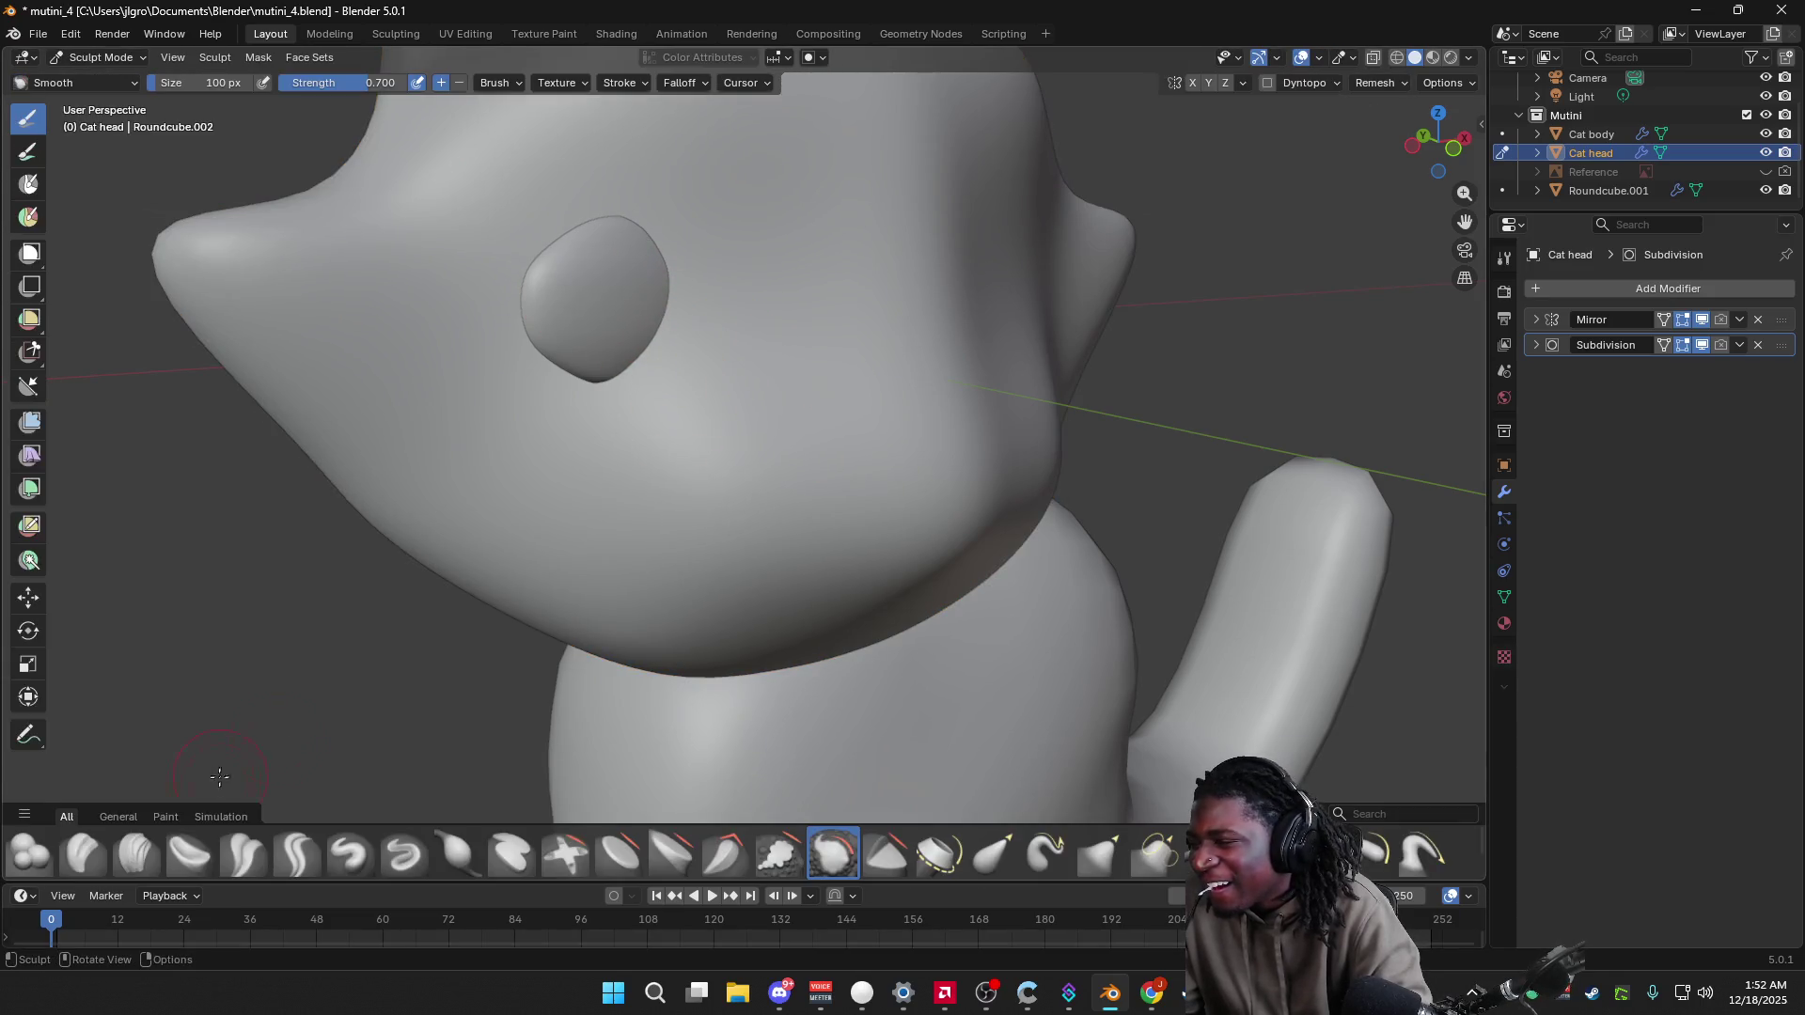
Step: Build up clay across the face bump with the Clay brush
{"action": "left_click", "coordinate": [126, 821]}
{"action": "left_click", "coordinate": [222, 814]}
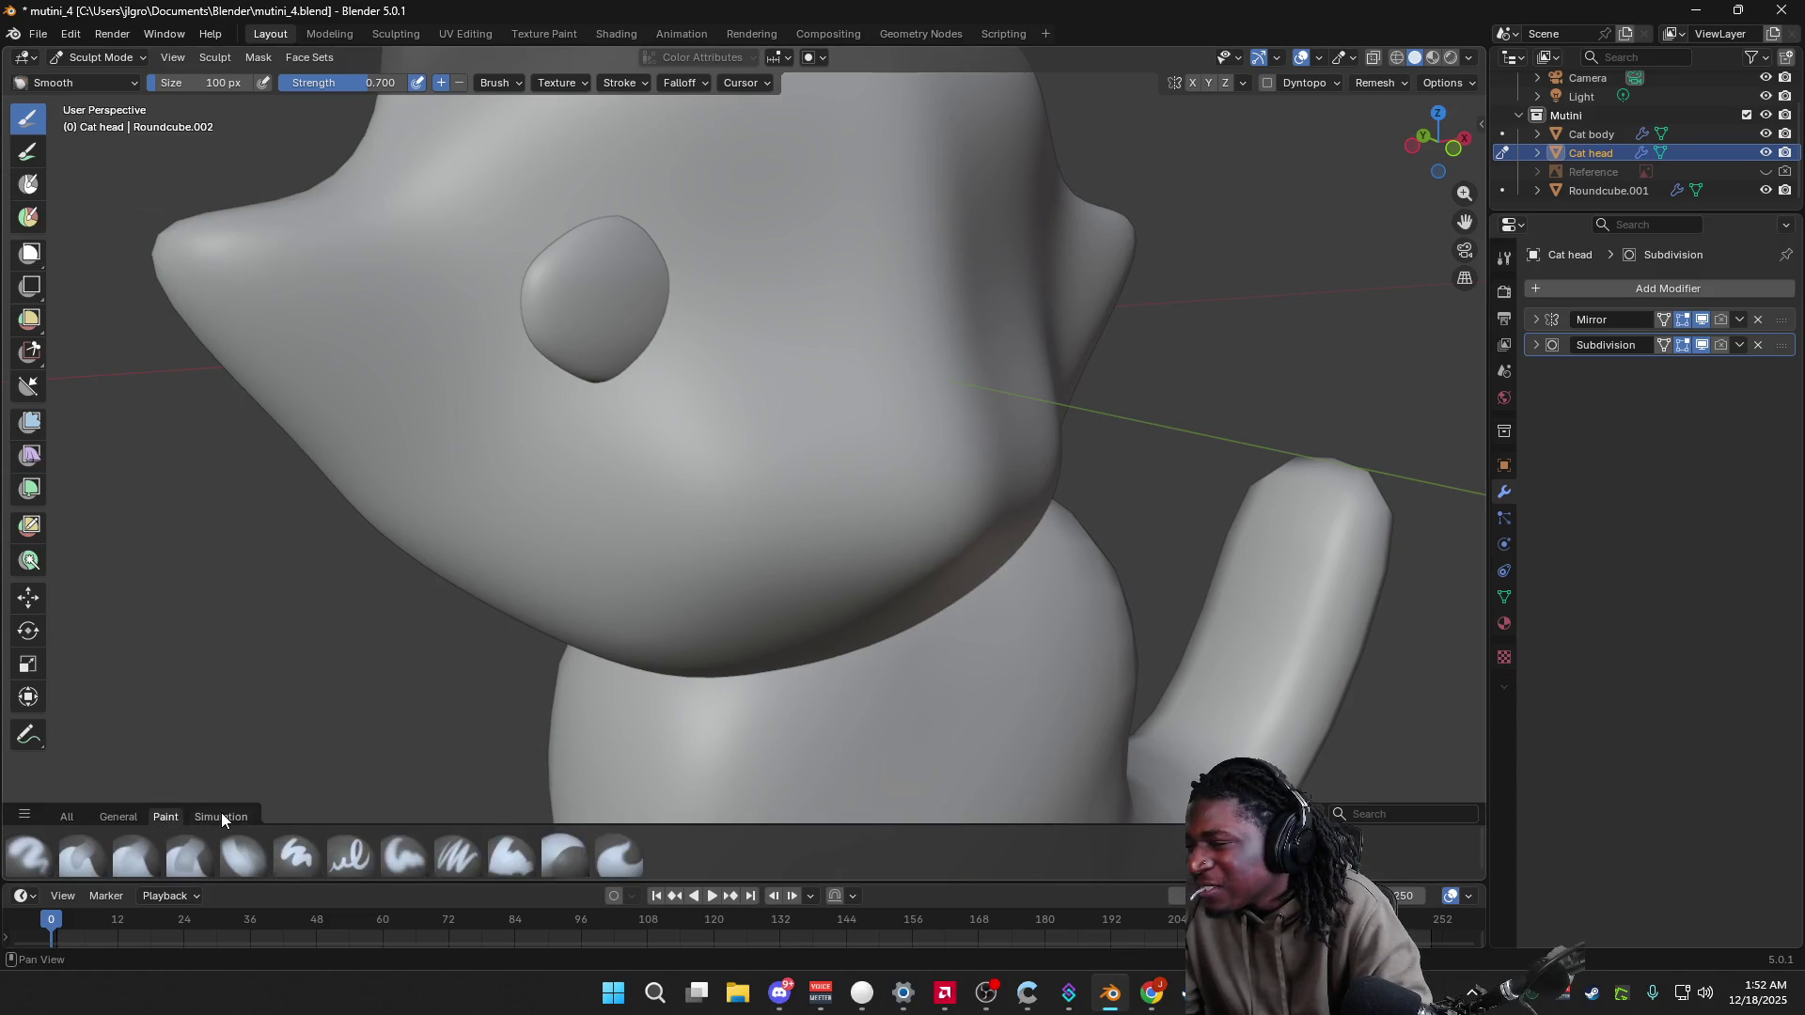
{"action": "left_click", "coordinate": [118, 816]}
{"action": "left_click", "coordinate": [70, 815]}
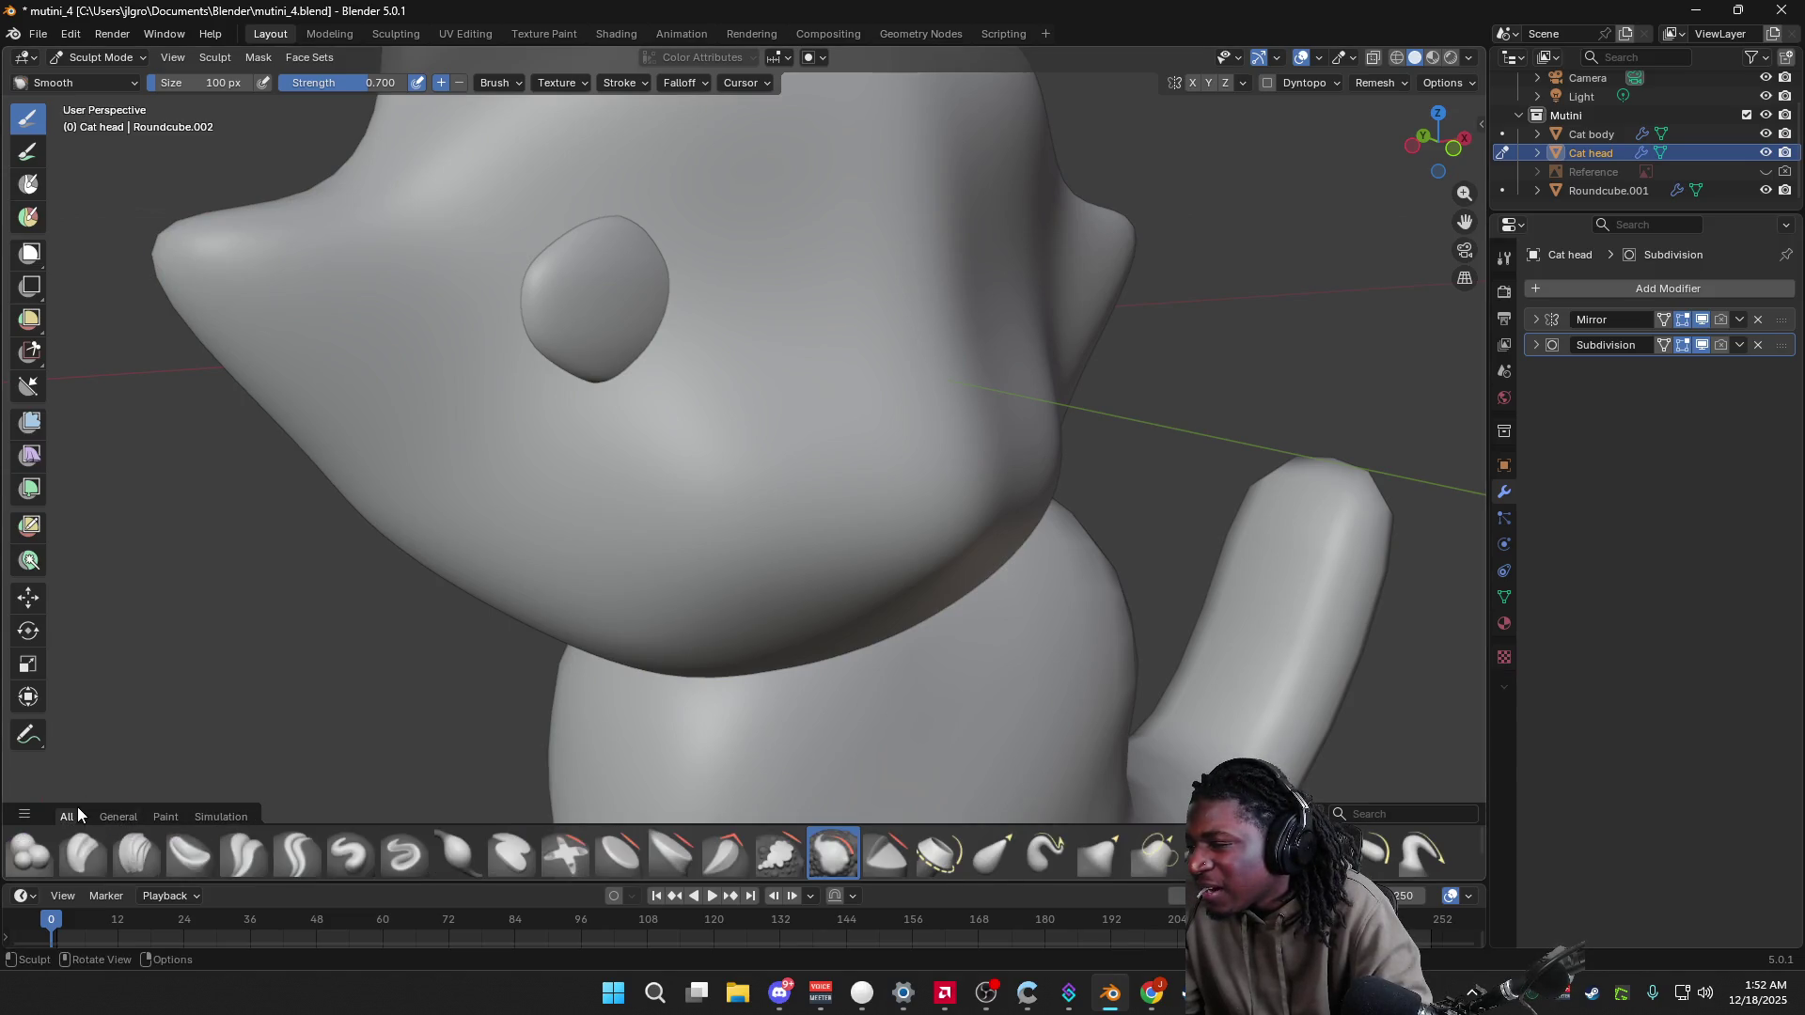
{"action": "left_click", "coordinate": [83, 854]}
{"action": "mouse_move", "coordinate": [649, 283]}
{"action": "left_mouse_down"}
{"action": "mouse_move", "coordinate": [605, 250]}
{"action": "mouse_move", "coordinate": [546, 299]}
{"action": "mouse_move", "coordinate": [656, 349]}
{"action": "left_mouse_up"}
Step: Build up the bump's right side with Clay Strips, then select Clay Thumb
{"action": "mouse_move", "coordinate": [656, 349]}
{"action": "middle_mouse_down"}
{"action": "mouse_move", "coordinate": [592, 350]}
{"action": "mouse_move", "coordinate": [313, 780]}
{"action": "middle_mouse_up"}
{"action": "left_click", "coordinate": [136, 854]}
{"action": "mouse_move", "coordinate": [612, 270]}
{"action": "left_mouse_down"}
{"action": "mouse_move", "coordinate": [549, 273]}
{"action": "mouse_move", "coordinate": [552, 350]}
{"action": "mouse_move", "coordinate": [588, 370]}
{"action": "mouse_move", "coordinate": [566, 327]}
{"action": "mouse_move", "coordinate": [565, 345]}
{"action": "mouse_move", "coordinate": [520, 354]}
{"action": "mouse_move", "coordinate": [600, 391]}
{"action": "mouse_move", "coordinate": [552, 363]}
{"action": "mouse_move", "coordinate": [559, 380]}
{"action": "left_mouse_up"}
{"action": "left_click", "coordinate": [189, 853]}
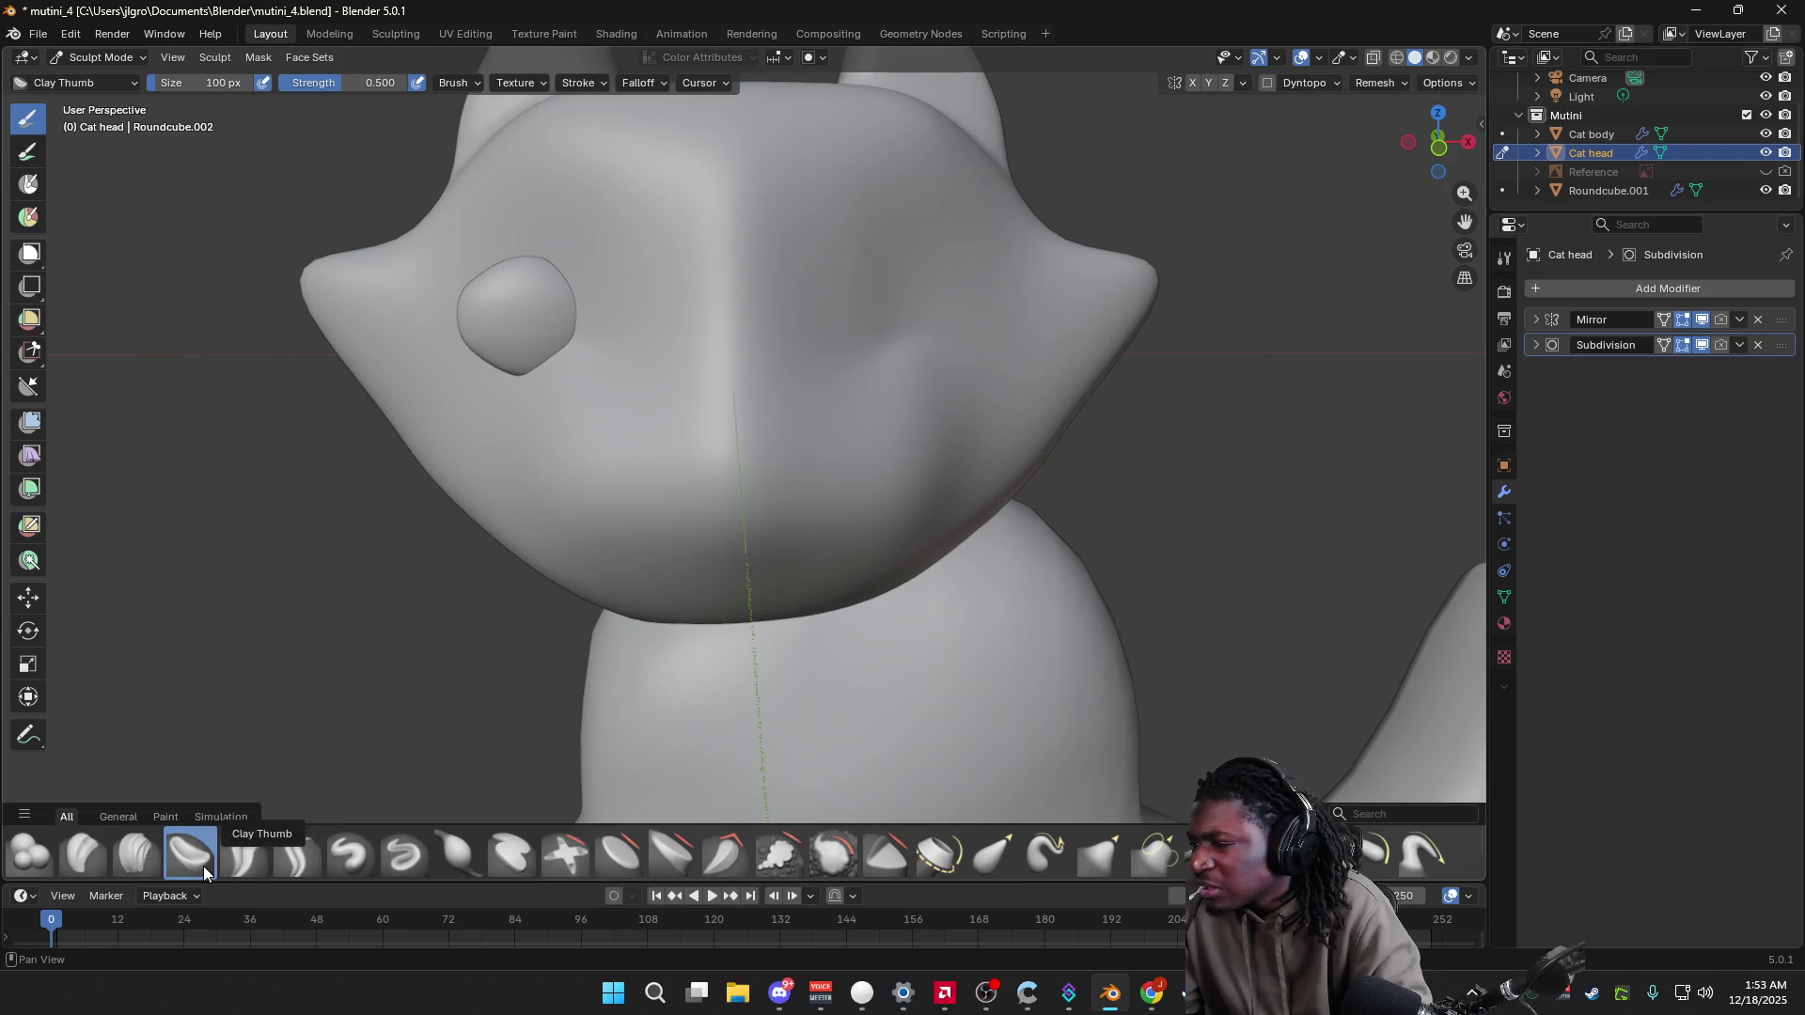
Step: Press clay into the face beside the eye bump with Clay Thumb strokes
{"action": "left_click_drag", "start_coordinate": [556, 302], "coordinate": [620, 269]}
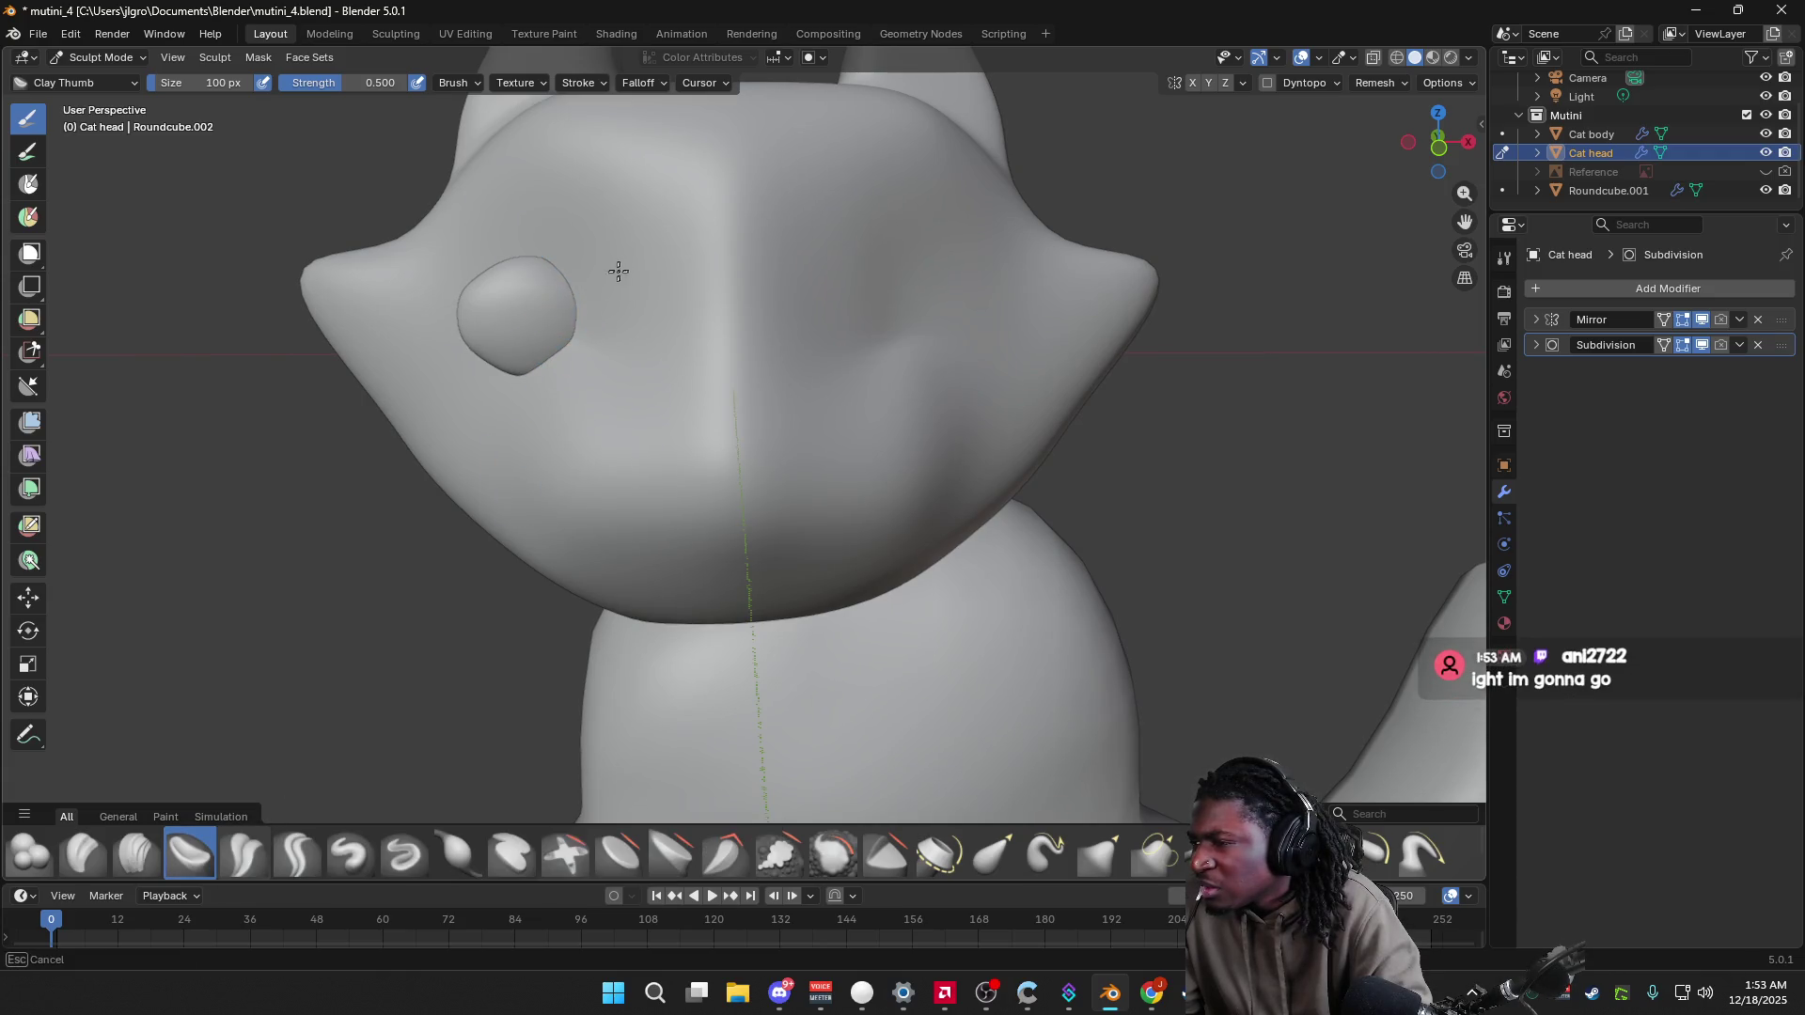
{"action": "mouse_move", "coordinate": [629, 358]}
{"action": "left_mouse_down"}
{"action": "mouse_move", "coordinate": [518, 323]}
{"action": "mouse_move", "coordinate": [564, 372]}
{"action": "mouse_move", "coordinate": [543, 375]}
{"action": "mouse_move", "coordinate": [534, 335]}
{"action": "mouse_move", "coordinate": [692, 496]}
{"action": "mouse_move", "coordinate": [536, 447]}
{"action": "mouse_move", "coordinate": [564, 383]}
{"action": "mouse_move", "coordinate": [591, 394]}
{"action": "mouse_move", "coordinate": [553, 393]}
{"action": "mouse_move", "coordinate": [552, 375]}
{"action": "left_mouse_up"}
{"action": "mouse_move", "coordinate": [552, 375]}
{"action": "middle_mouse_down"}
{"action": "mouse_move", "coordinate": [711, 391]}
{"action": "mouse_move", "coordinate": [705, 370]}
{"action": "mouse_move", "coordinate": [596, 387]}
{"action": "mouse_move", "coordinate": [627, 333]}
{"action": "mouse_move", "coordinate": [794, 378]}
{"action": "mouse_move", "coordinate": [882, 436]}
{"action": "mouse_move", "coordinate": [912, 366]}
{"action": "middle_mouse_up"}
{"action": "scroll", "coordinate": [611, 404], "scroll_direction": "up", "scroll_amount": 3}
{"action": "scroll", "coordinate": [640, 423], "scroll_direction": "down", "scroll_amount": 2}
Step: Switch the Cat head into Edit Mode for vertex editing
{"action": "key", "text": "Tab"}
{"action": "key", "text": "Tab"}
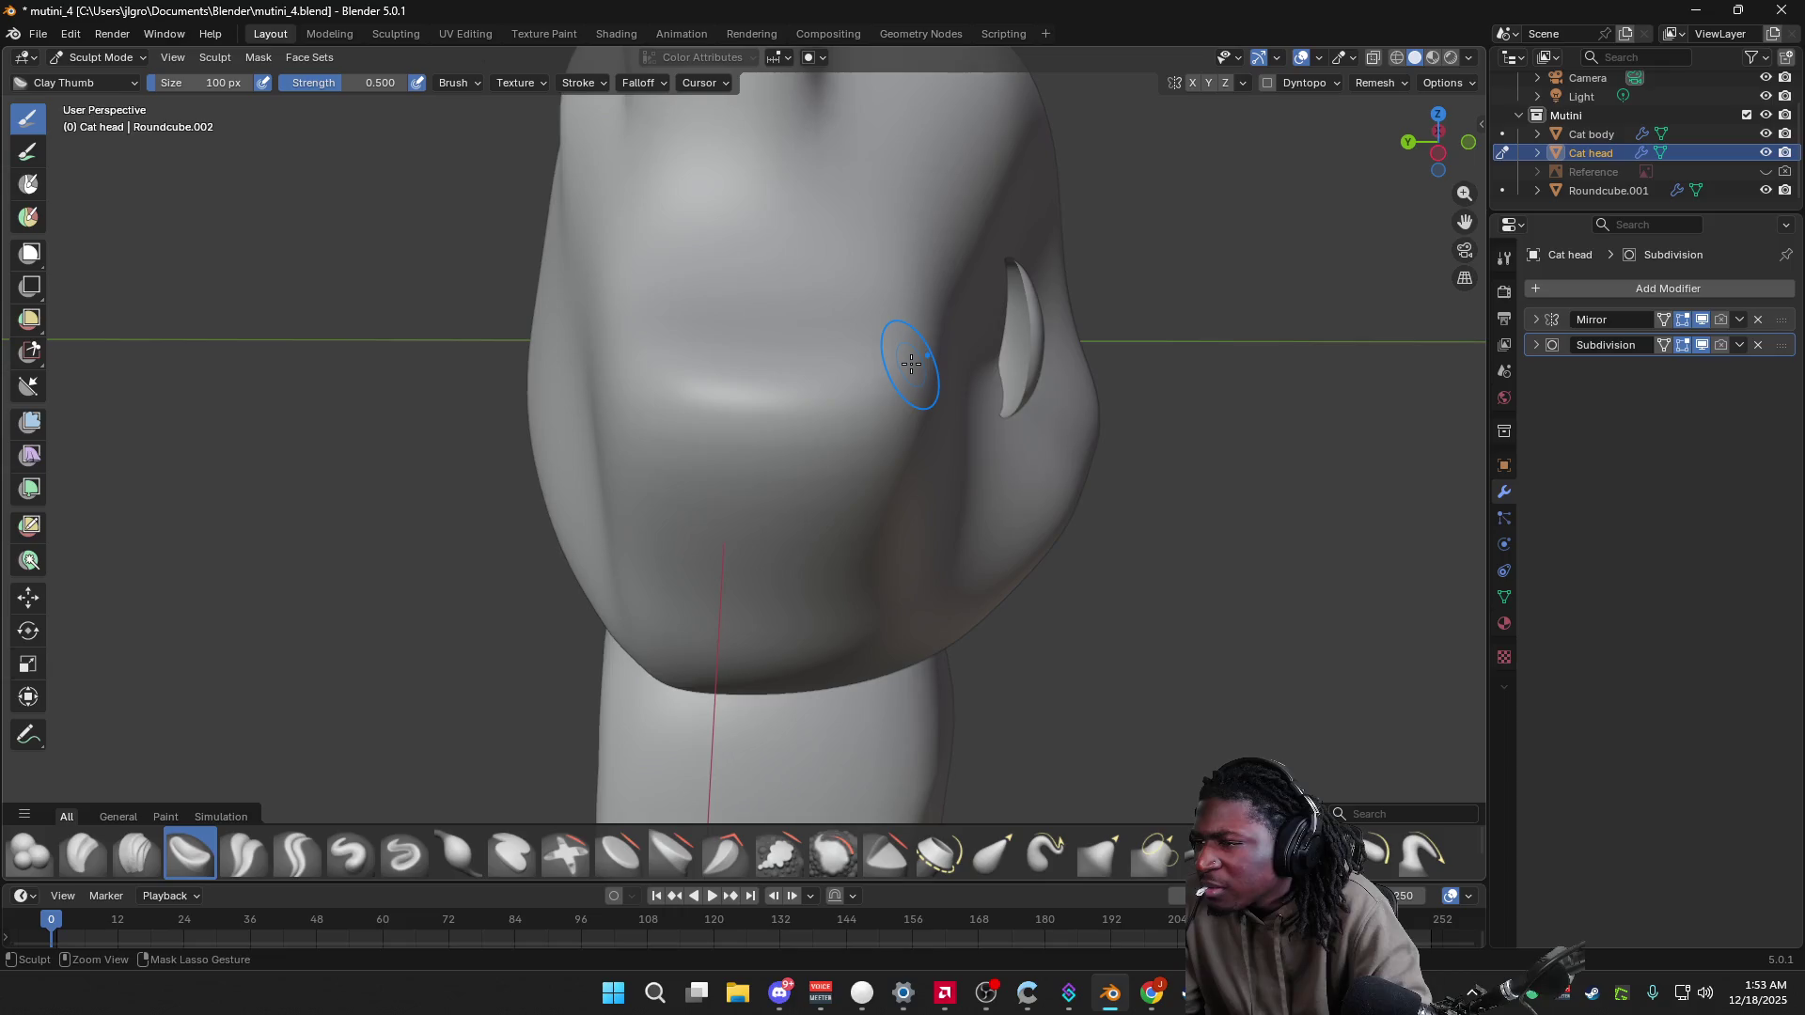
{"action": "key", "text": "ctrl+Tab"}
{"action": "mouse_move", "coordinate": [951, 372]}
{"action": "middle_mouse_down"}
{"action": "mouse_move", "coordinate": [1053, 387]}
{"action": "mouse_move", "coordinate": [878, 323]}
{"action": "middle_mouse_up"}
{"action": "key", "text": "Tab"}
{"action": "key", "text": "Tab"}
{"action": "key", "text": "Tab"}
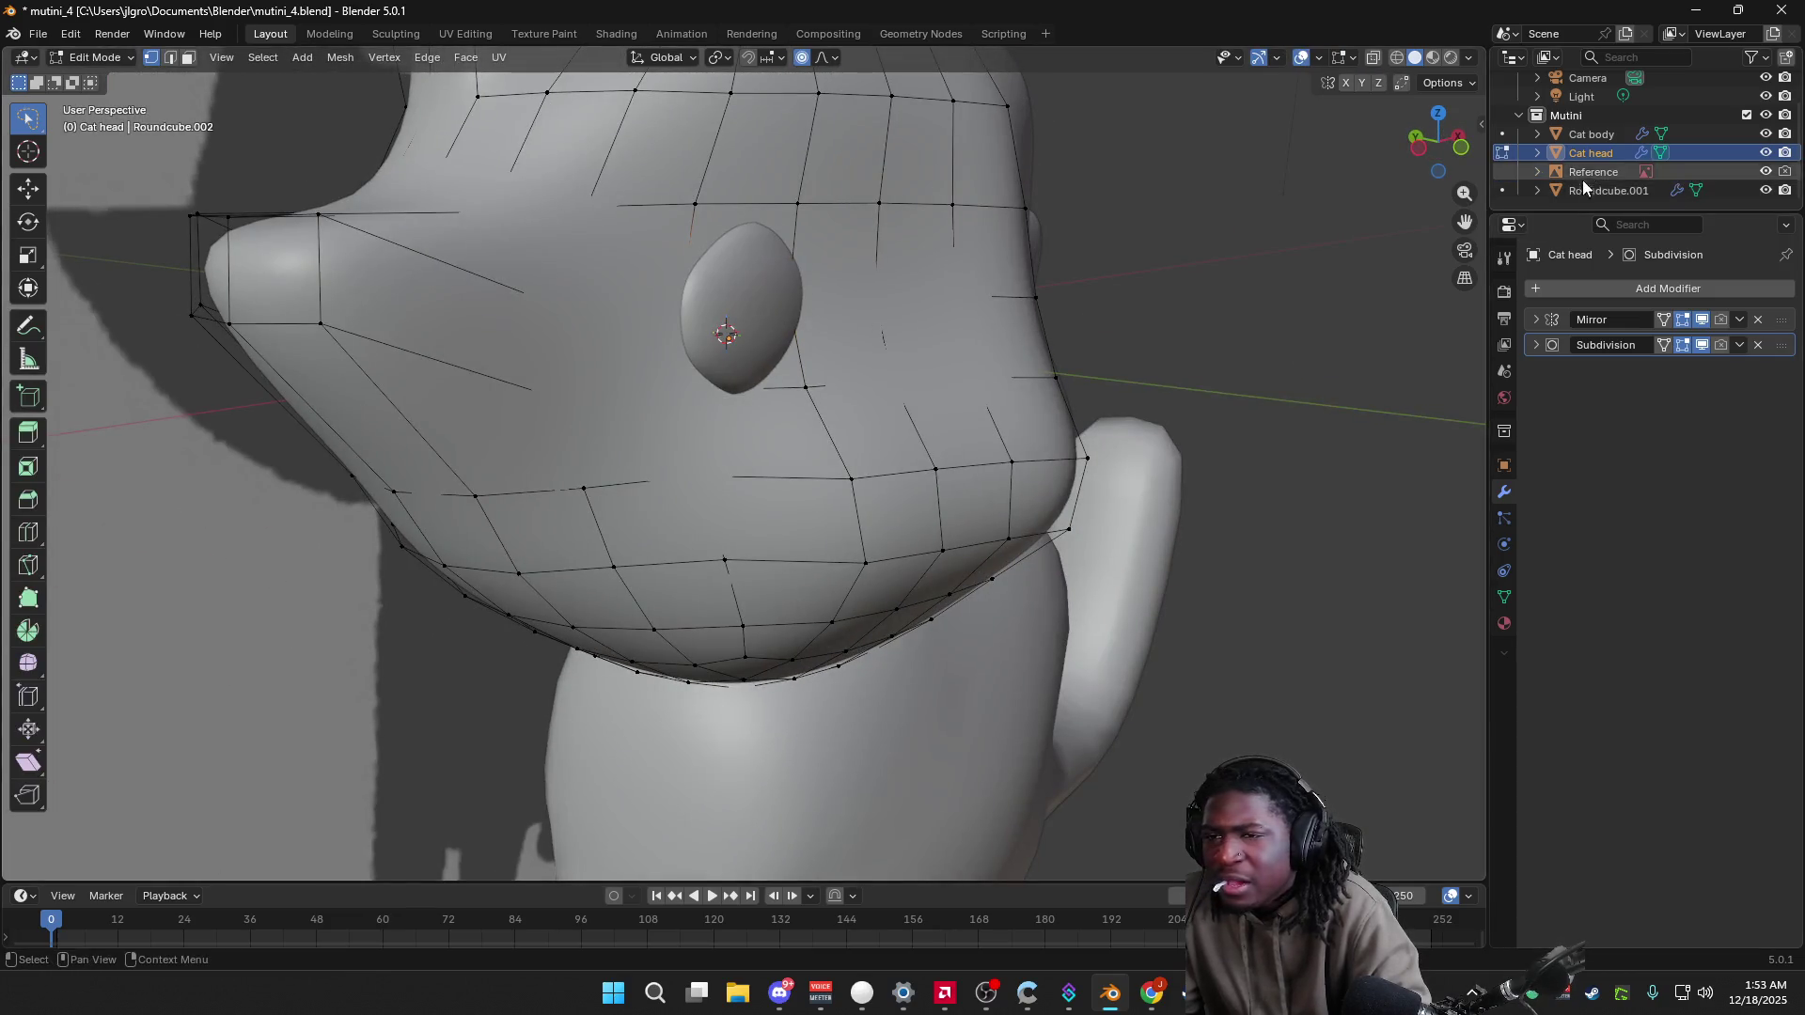
Step: Rename Roundcube.001 to 'EYES' in the Outliner
{"action": "left_click", "coordinate": [1589, 190]}
{"action": "double_click", "coordinate": [1604, 193]}
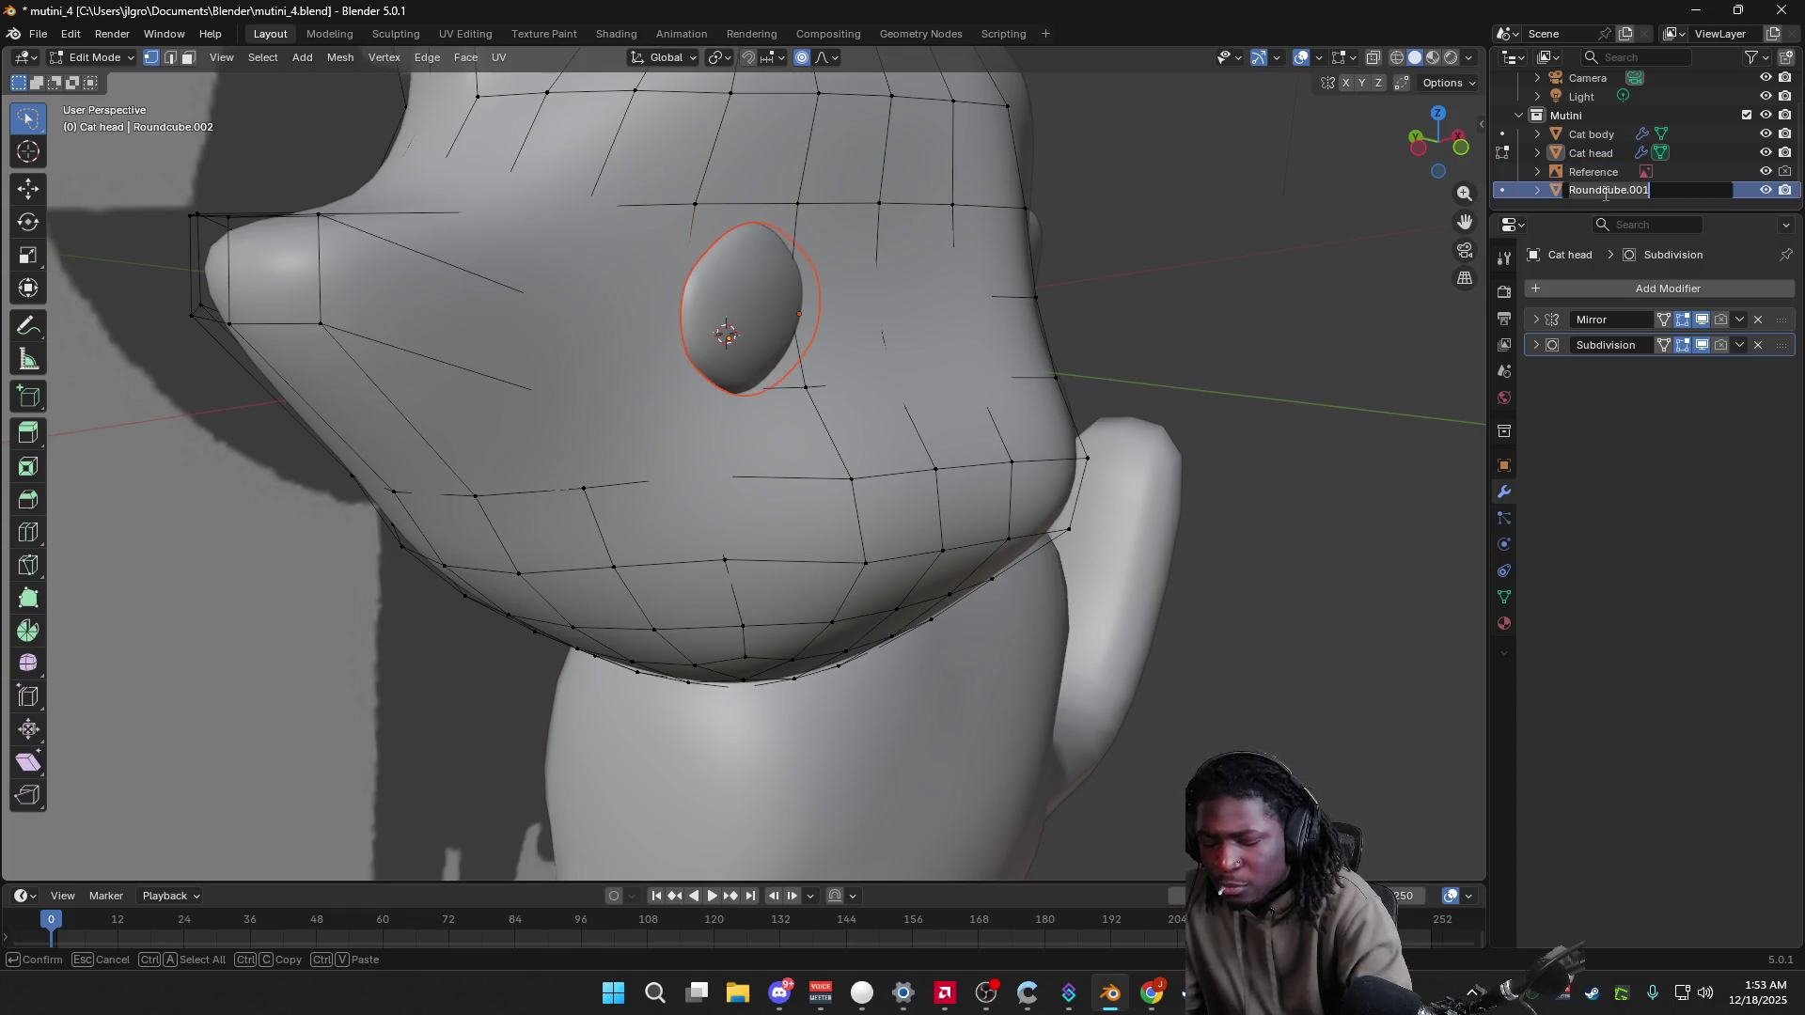
{"action": "type", "text": "EYES"}
{"action": "key", "text": "Return"}
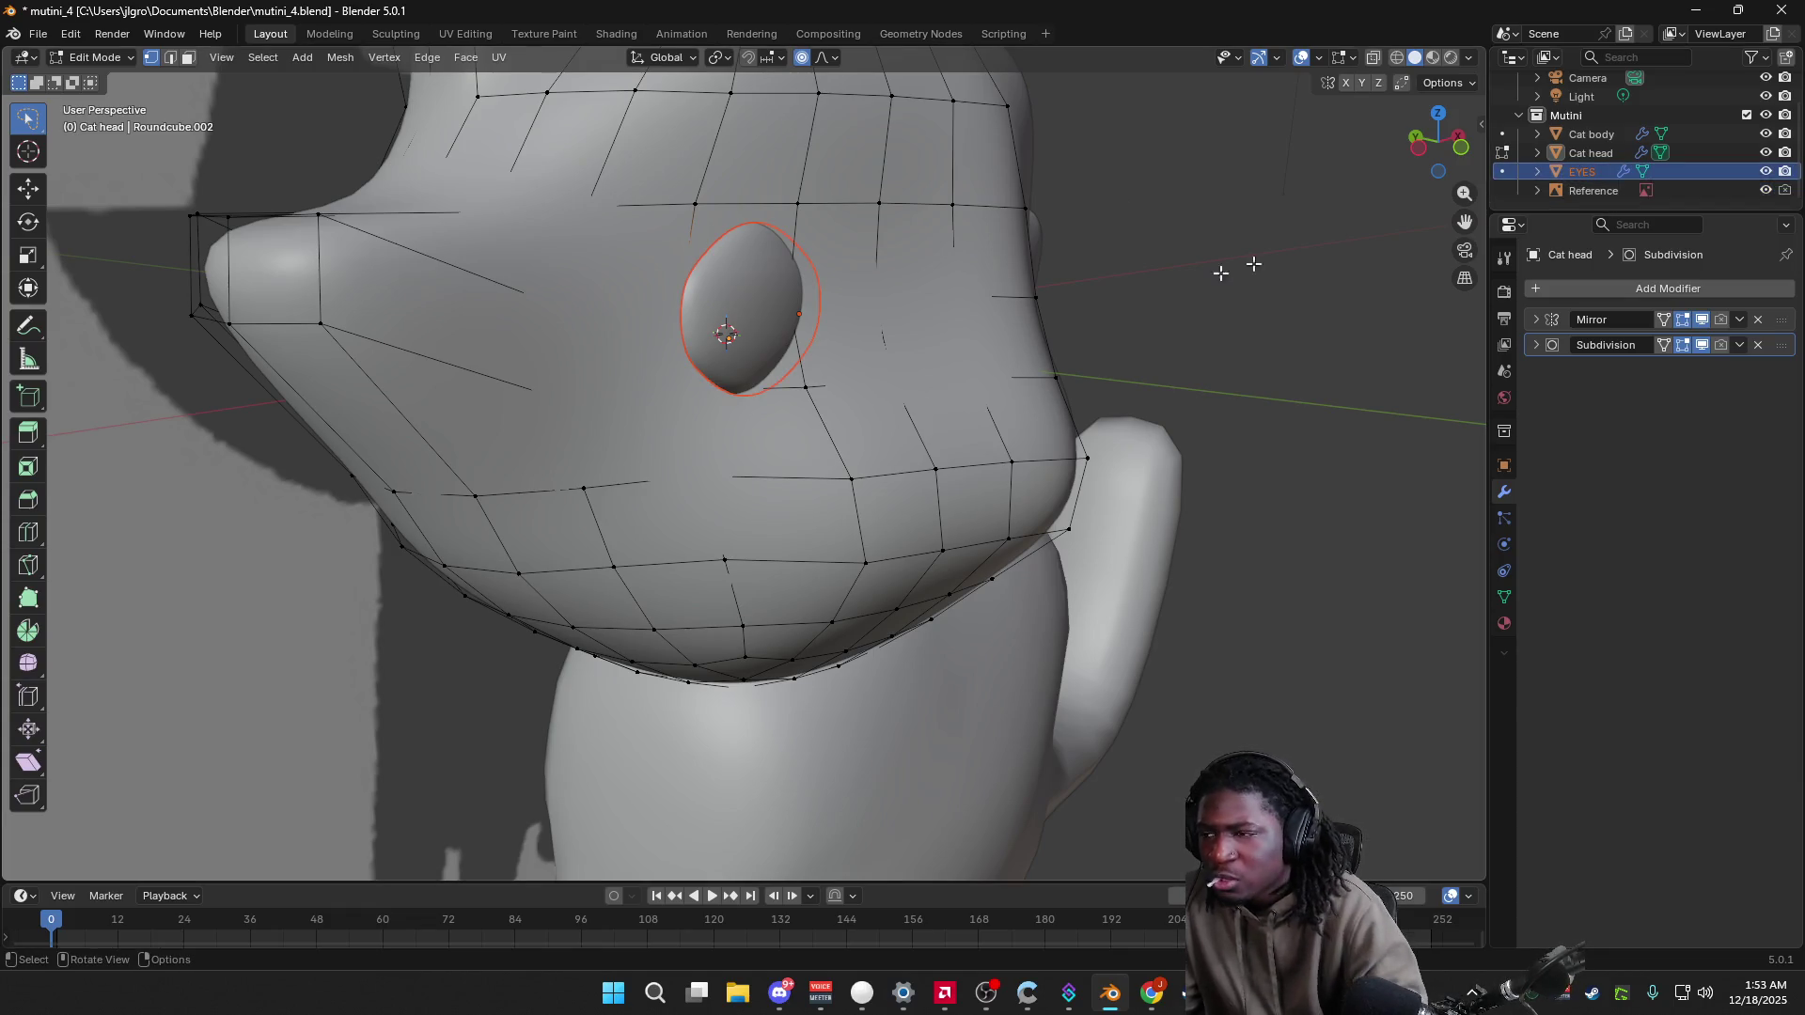
Step: View the head from the left side and try a Y move on the eye, then cancel it
{"action": "middle_click_drag", "start_coordinate": [1476, 201], "coordinate": [1516, 195]}
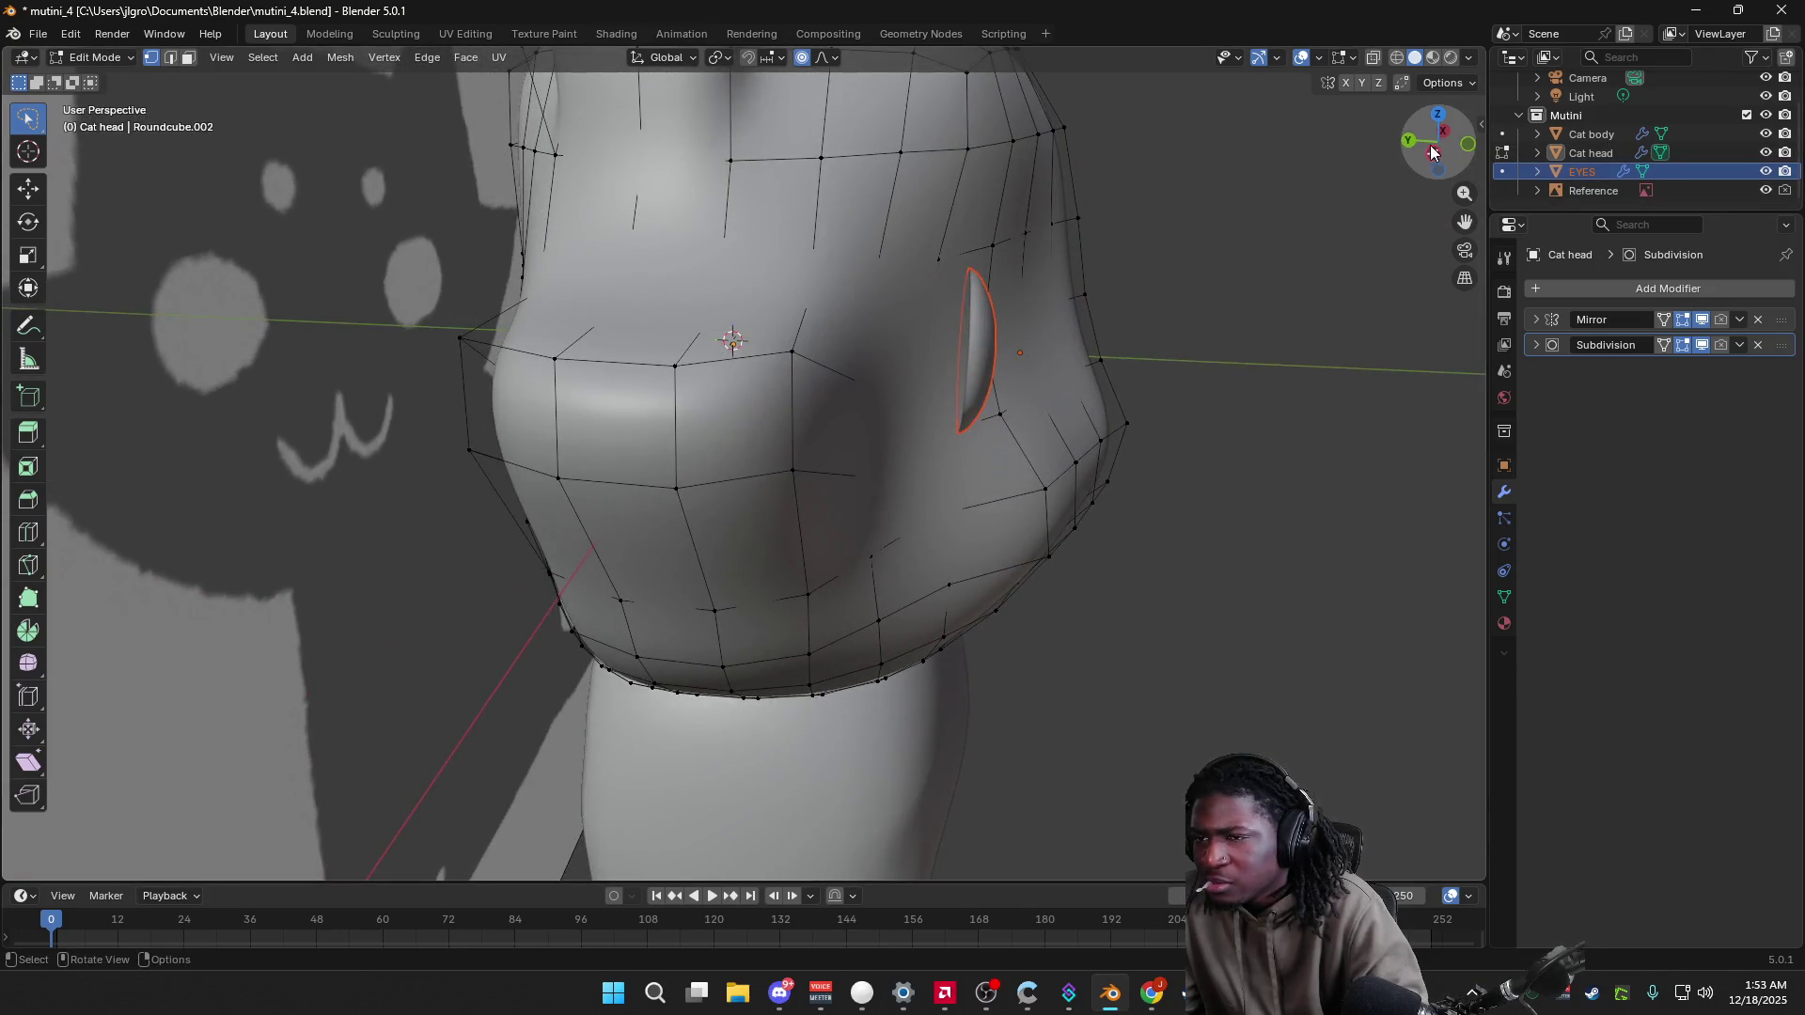
{"action": "left_click", "coordinate": [1432, 152]}
{"action": "mouse_move", "coordinate": [1075, 346]}
{"action": "middle_mouse_down"}
{"action": "mouse_move", "coordinate": [1007, 371]}
{"action": "mouse_move", "coordinate": [1067, 387]}
{"action": "middle_mouse_up"}
{"action": "scroll", "coordinate": [1112, 319], "scroll_direction": "down", "scroll_amount": 3}
{"action": "mouse_move", "coordinate": [1112, 318]}
{"action": "middle_mouse_down"}
{"action": "mouse_move", "coordinate": [1056, 378]}
{"action": "mouse_move", "coordinate": [1120, 382]}
{"action": "middle_mouse_up"}
{"action": "key", "text": "g"}
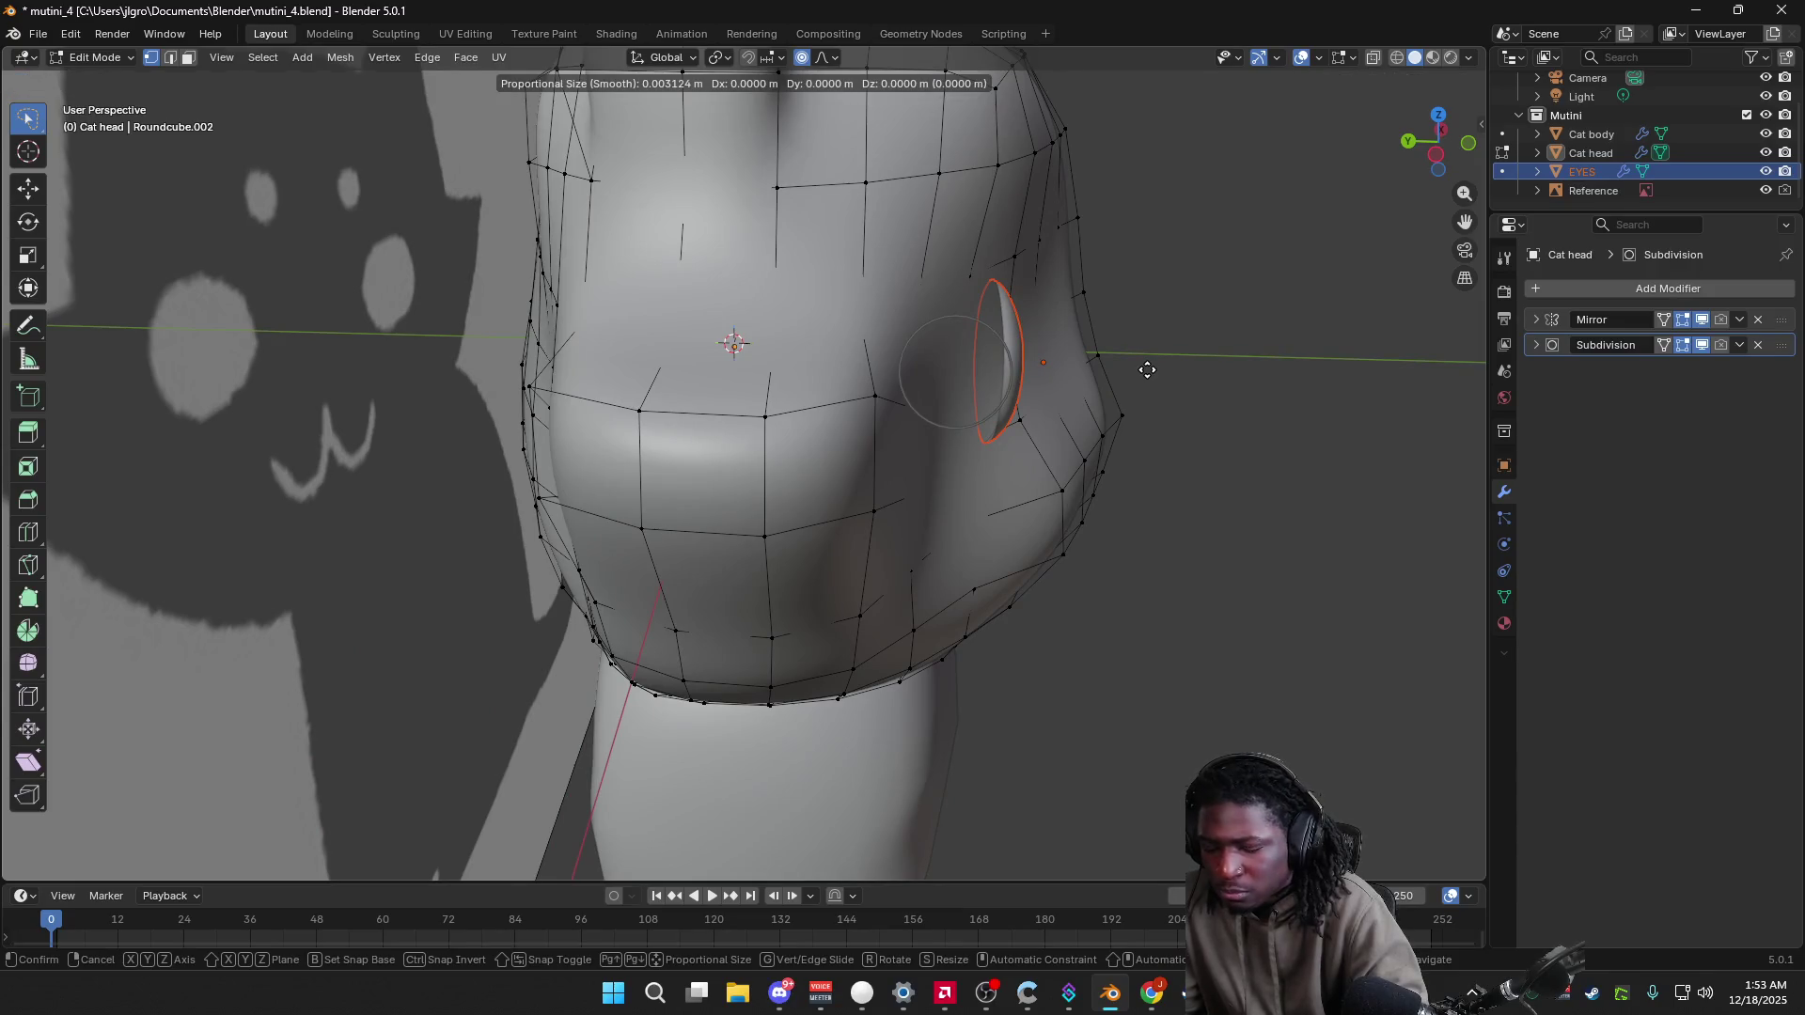
{"action": "key", "text": "y"}
{"action": "key", "text": "Escape"}
{"action": "mouse_move", "coordinate": [1158, 376]}
{"action": "middle_mouse_down"}
{"action": "mouse_move", "coordinate": [1318, 330]}
{"action": "mouse_move", "coordinate": [737, 573]}
{"action": "middle_mouse_up"}
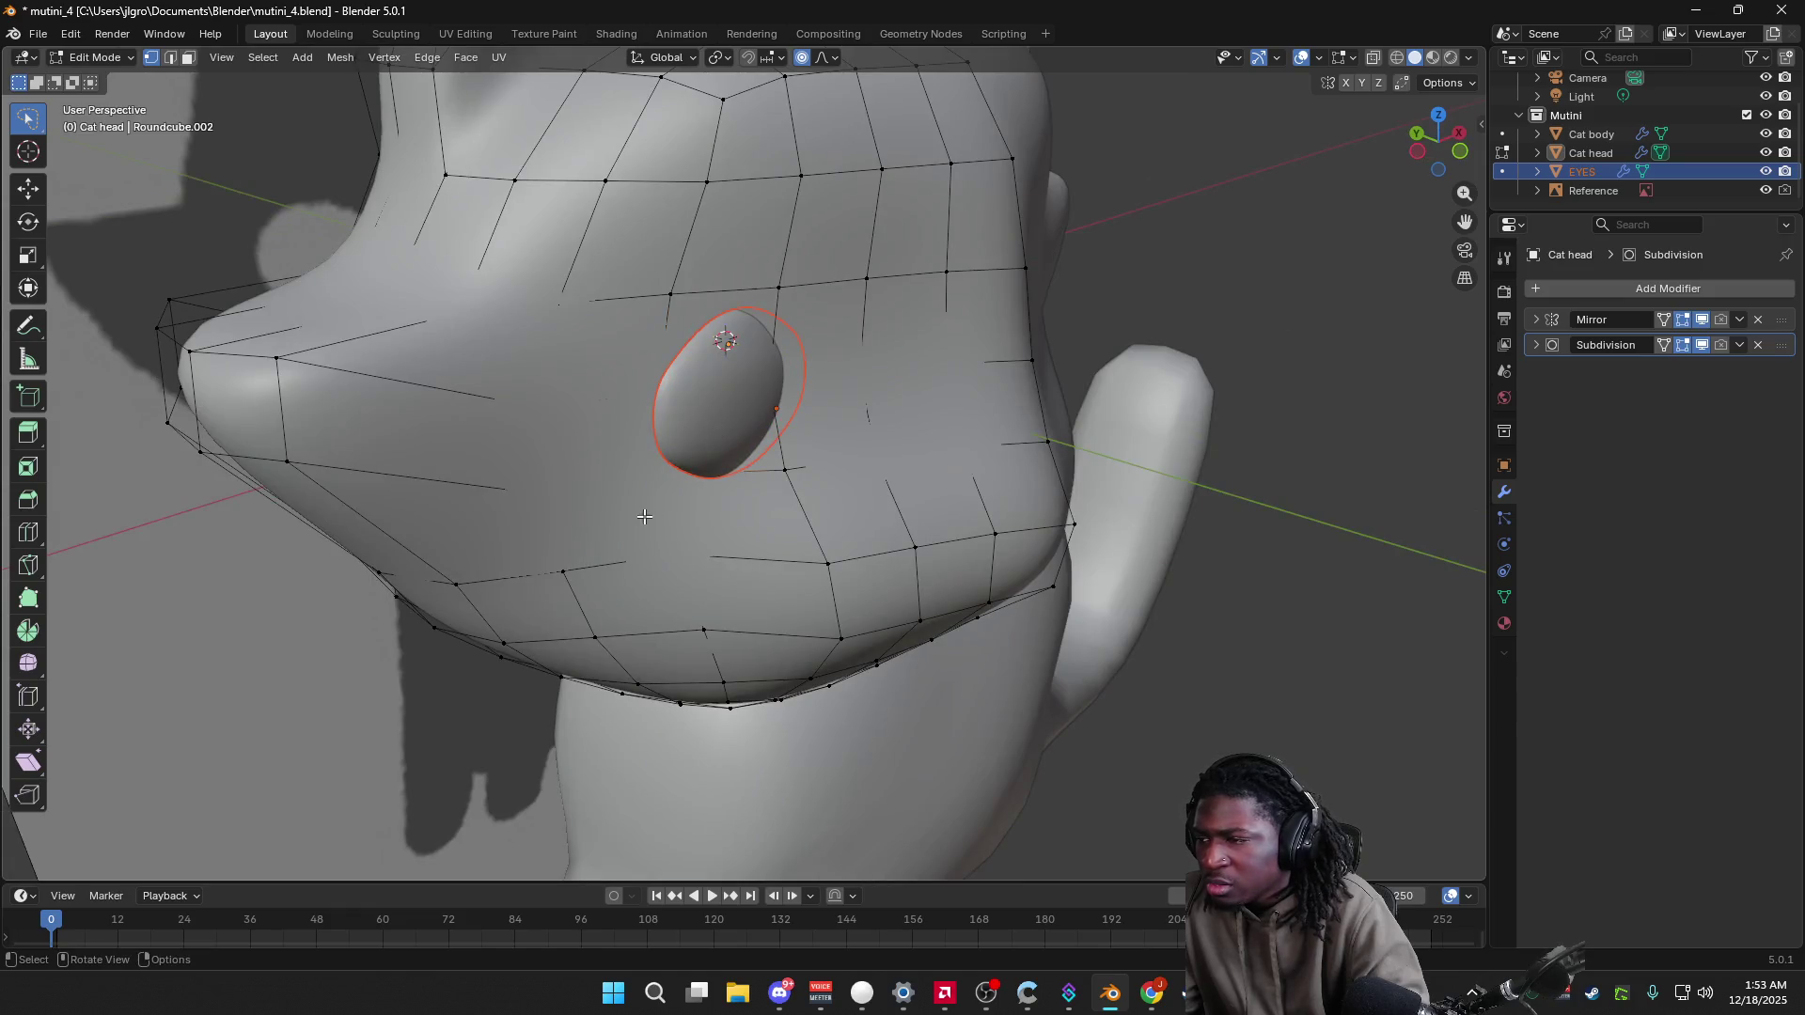
Step: In Object Mode, select the eye and shift it along Y from the left view
{"action": "key", "text": "Tab"}
{"action": "left_click", "coordinate": [261, 636]}
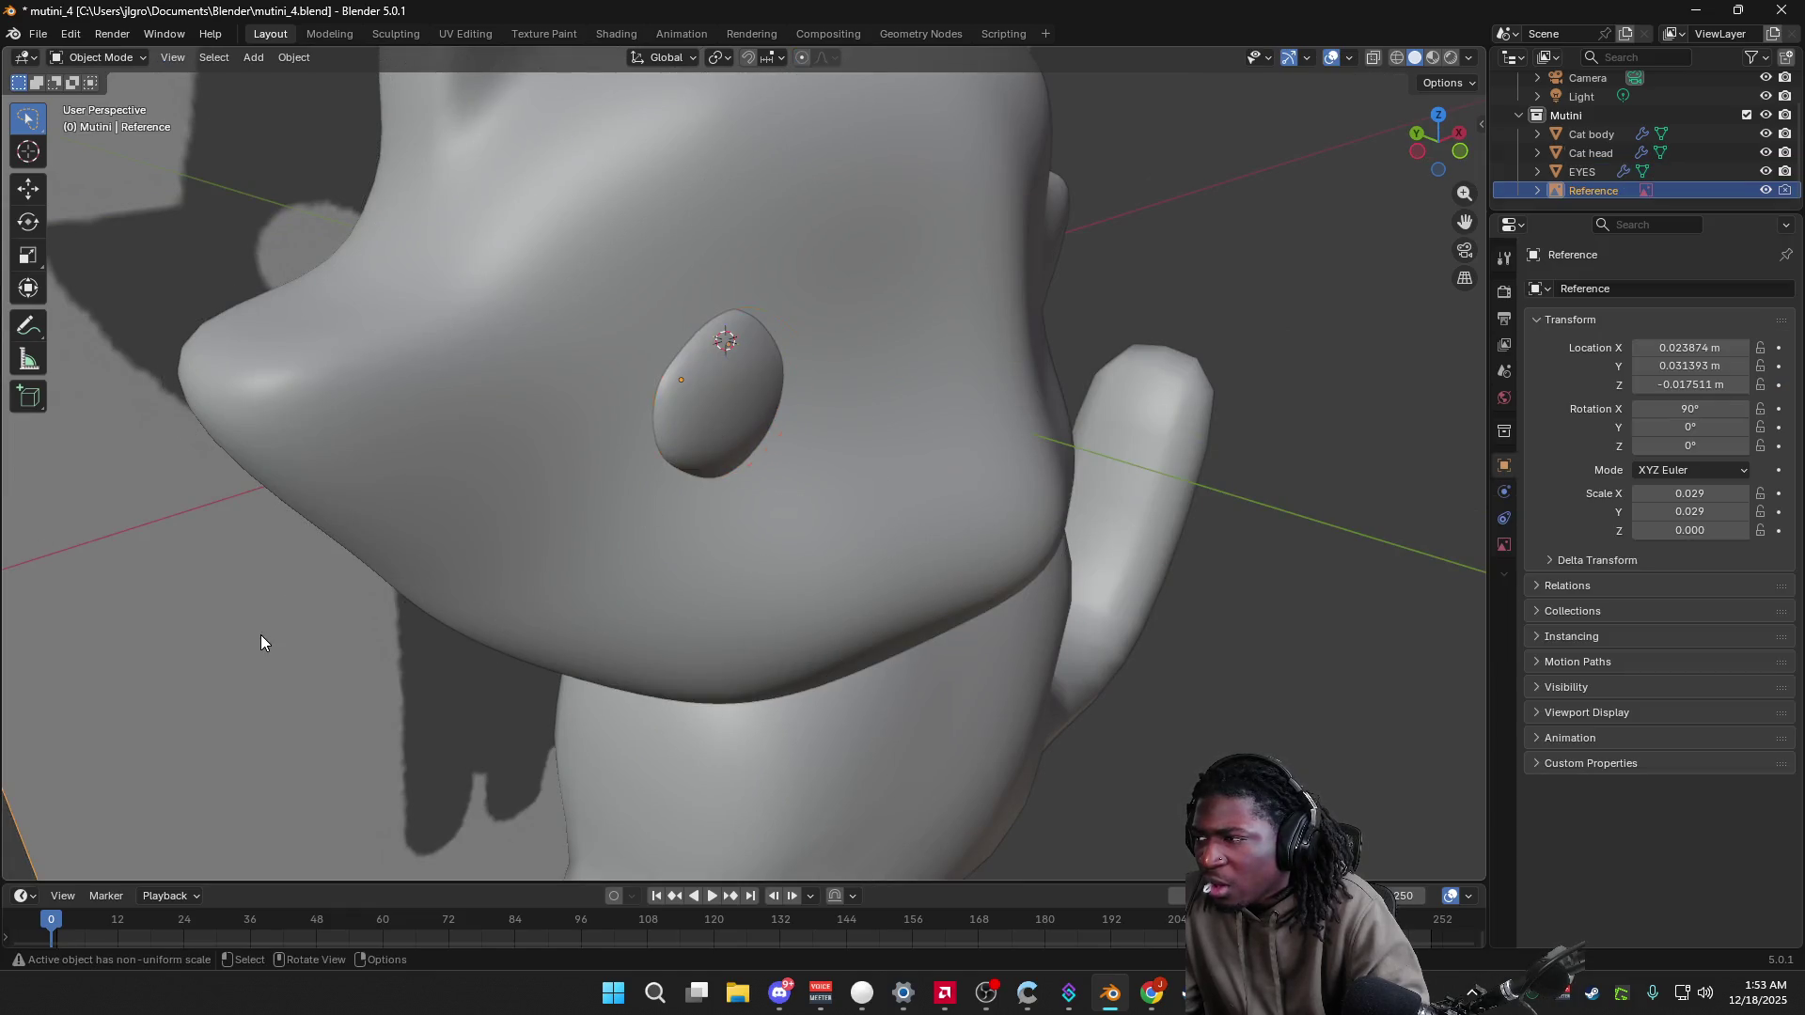
{"action": "left_click", "coordinate": [684, 424]}
{"action": "middle_click_drag", "start_coordinate": [743, 419], "coordinate": [820, 414]}
{"action": "left_click", "coordinate": [1448, 155]}
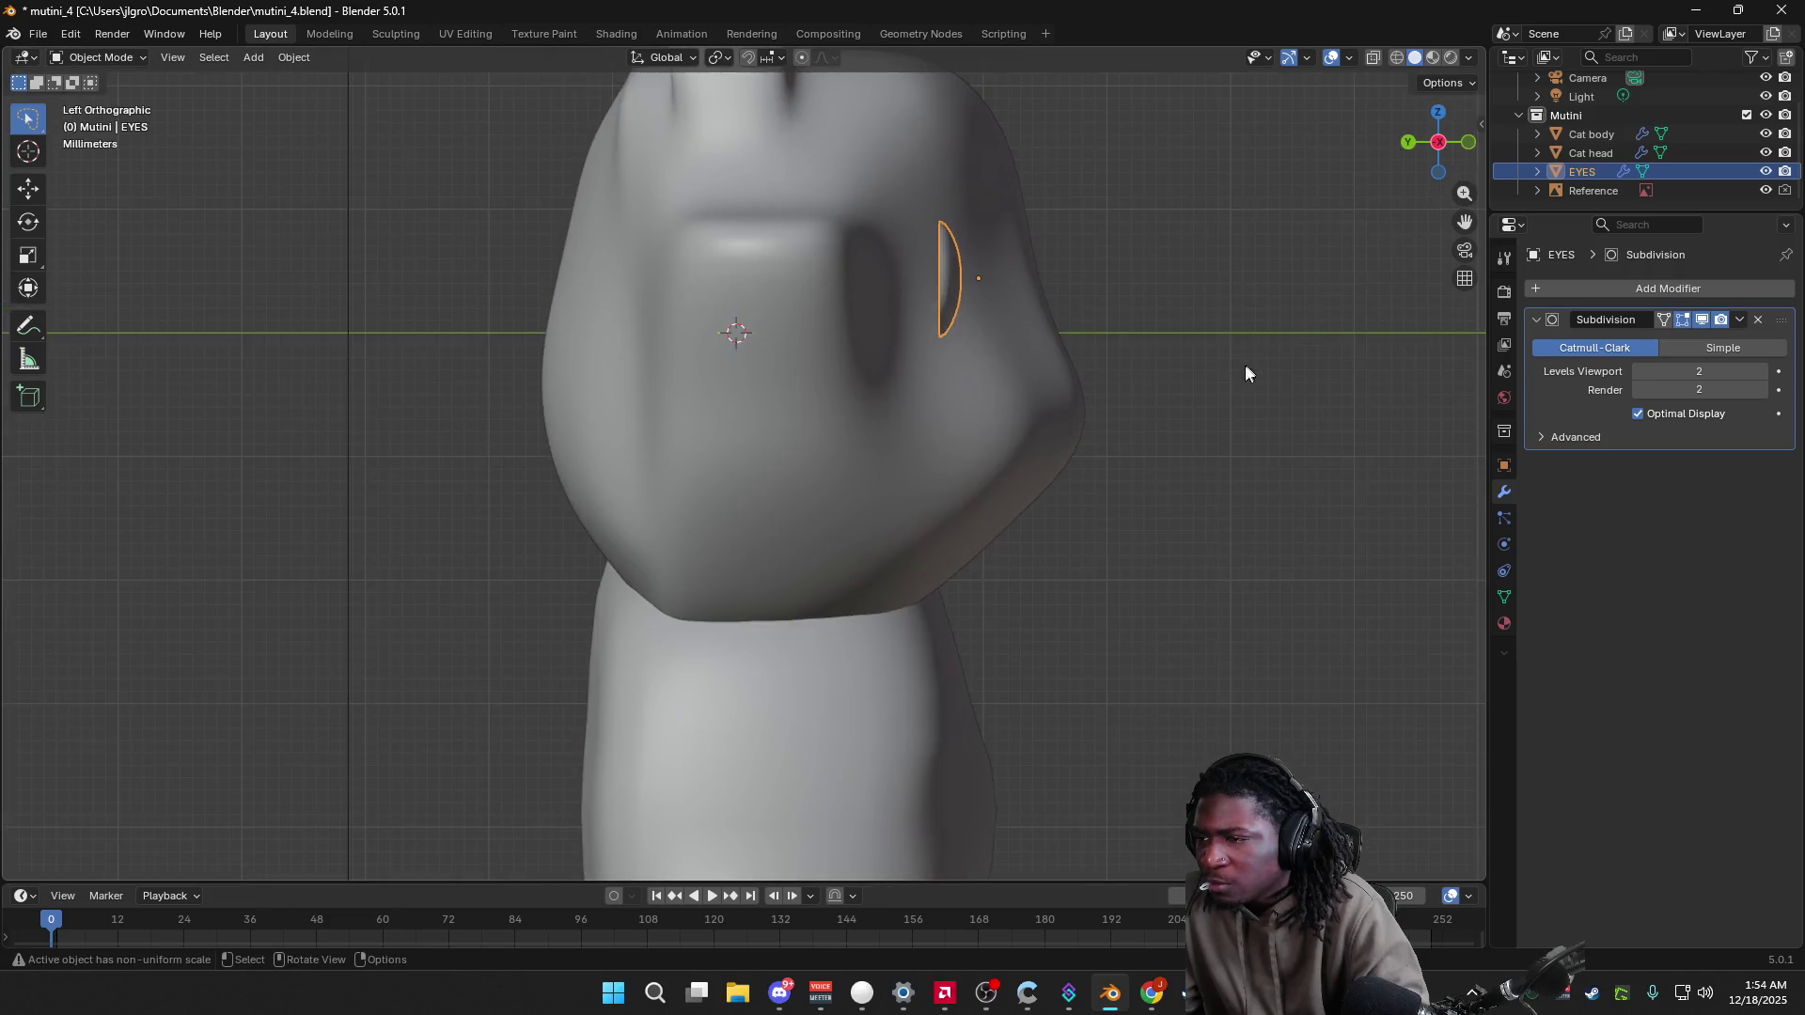
{"action": "key", "text": "Tab"}
{"action": "key", "text": "Tab"}
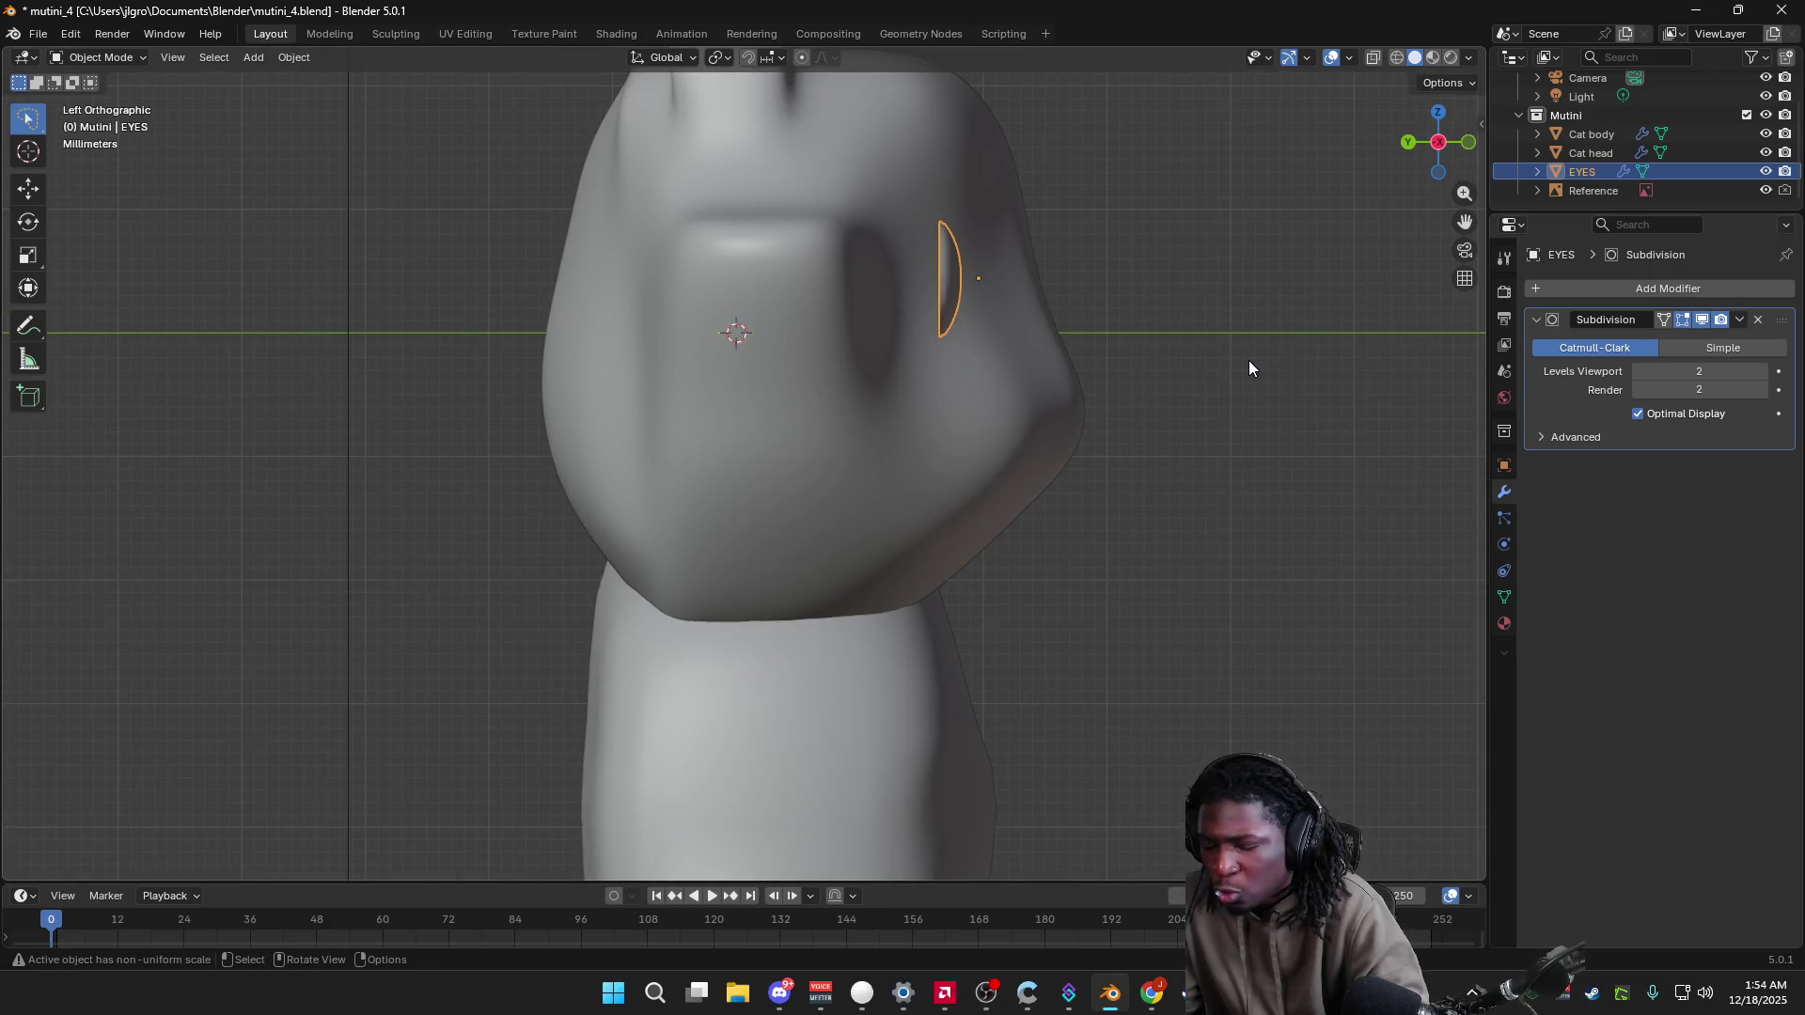
{"action": "key", "text": "g"}
{"action": "key", "text": "y"}
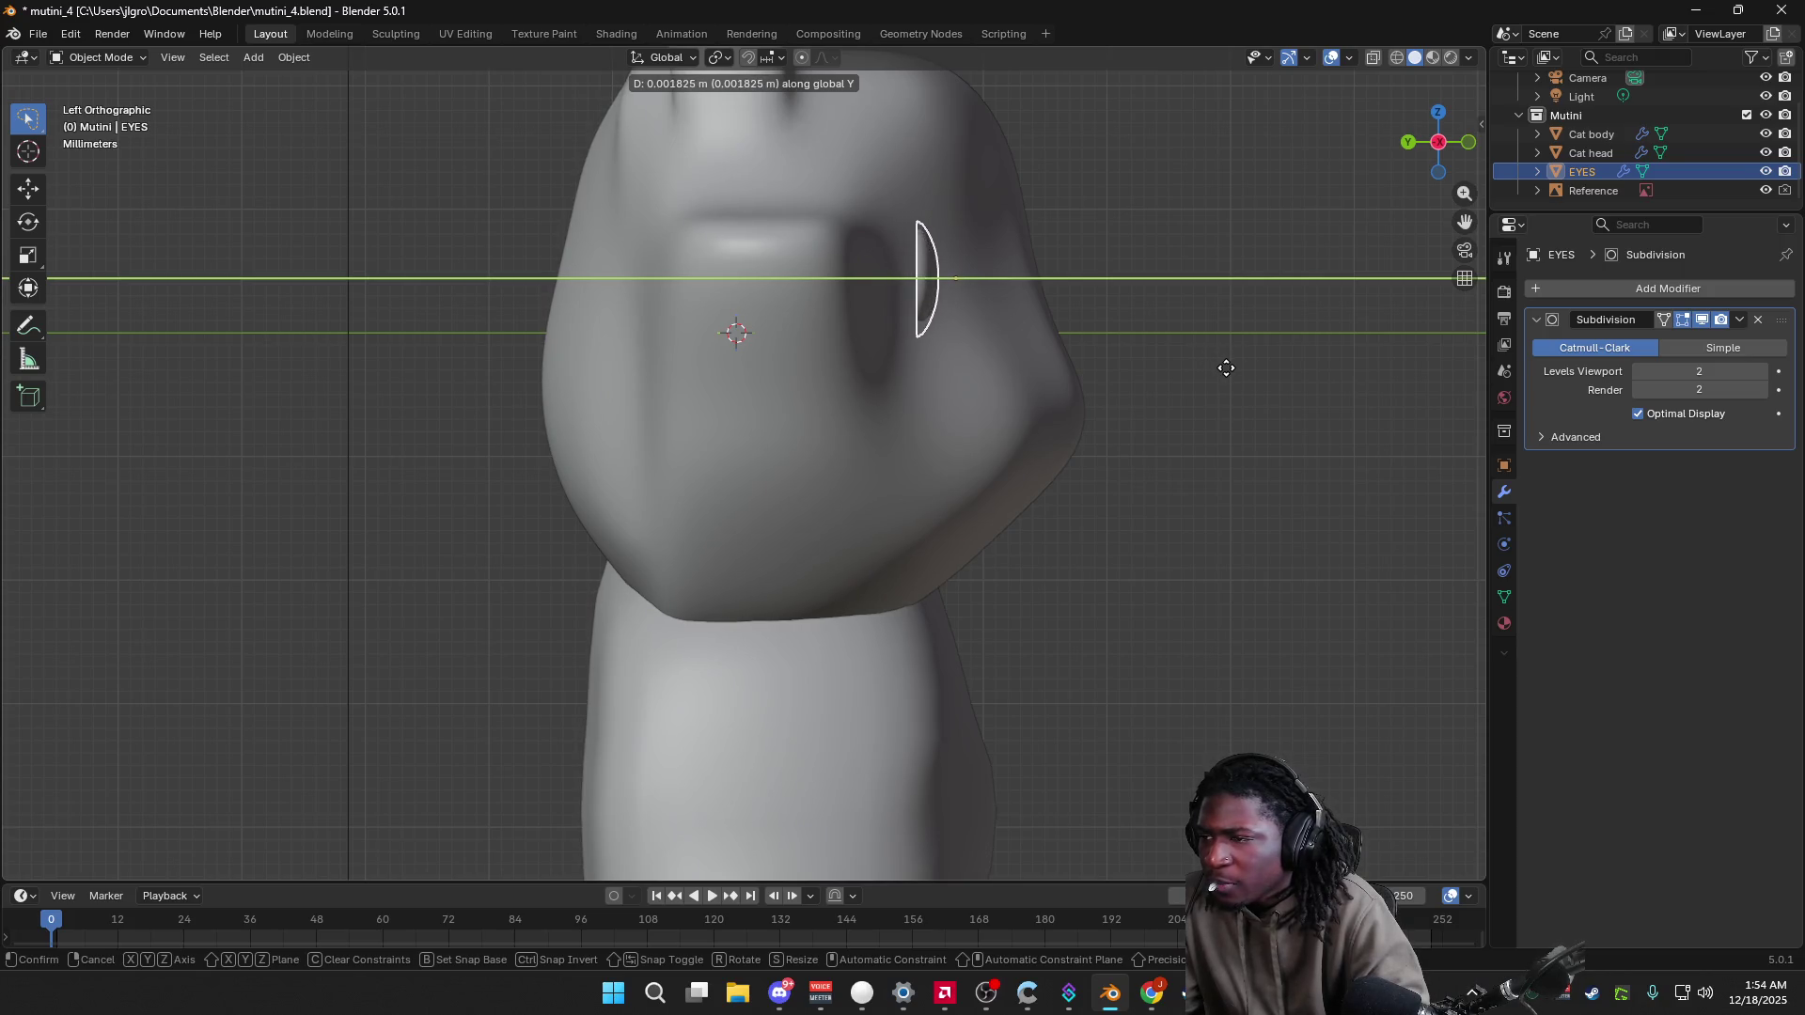
{"action": "left_click", "coordinate": [1227, 369]}
Step: Shift the eye -0.003223 m along X over the cat's left eye area
{"action": "mouse_move", "coordinate": [1228, 369]}
{"action": "middle_mouse_down"}
{"action": "mouse_move", "coordinate": [1091, 408]}
{"action": "mouse_move", "coordinate": [1232, 428]}
{"action": "middle_mouse_up"}
{"action": "left_click_drag", "start_coordinate": [1438, 141], "coordinate": [1482, 182]}
{"action": "middle_click_drag", "start_coordinate": [1145, 379], "coordinate": [1213, 422]}
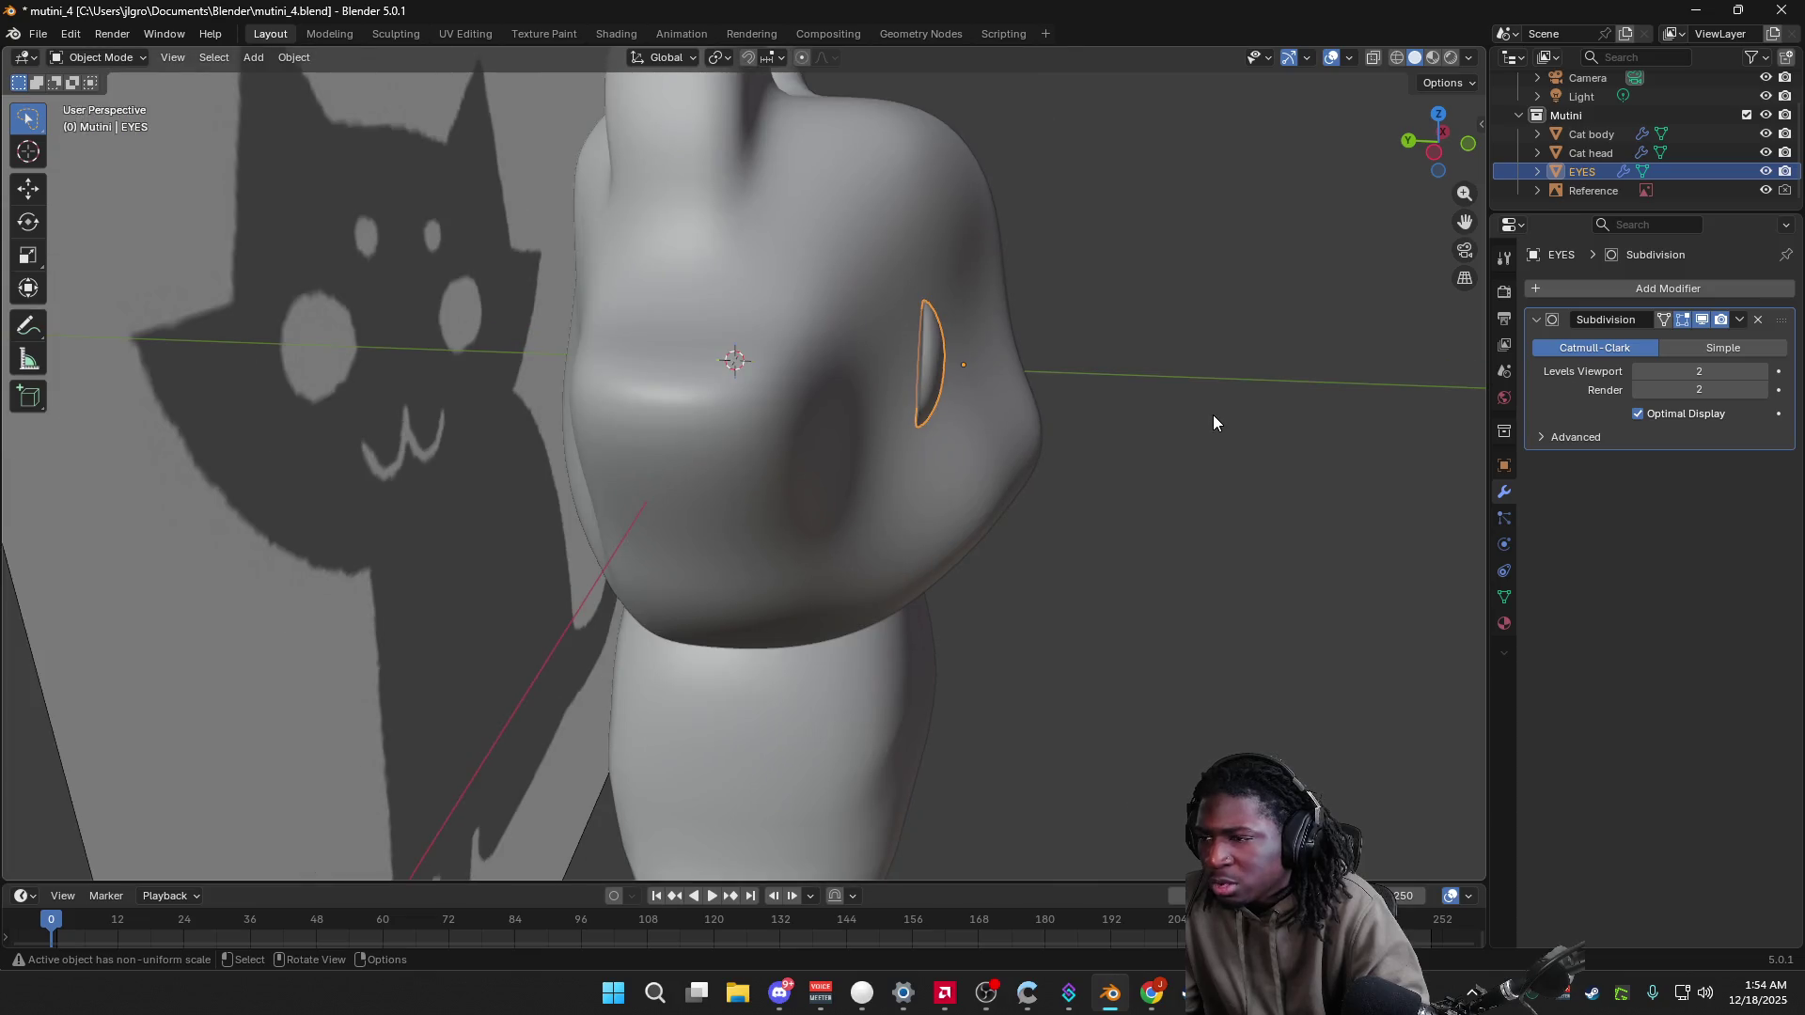
{"action": "key", "text": "g"}
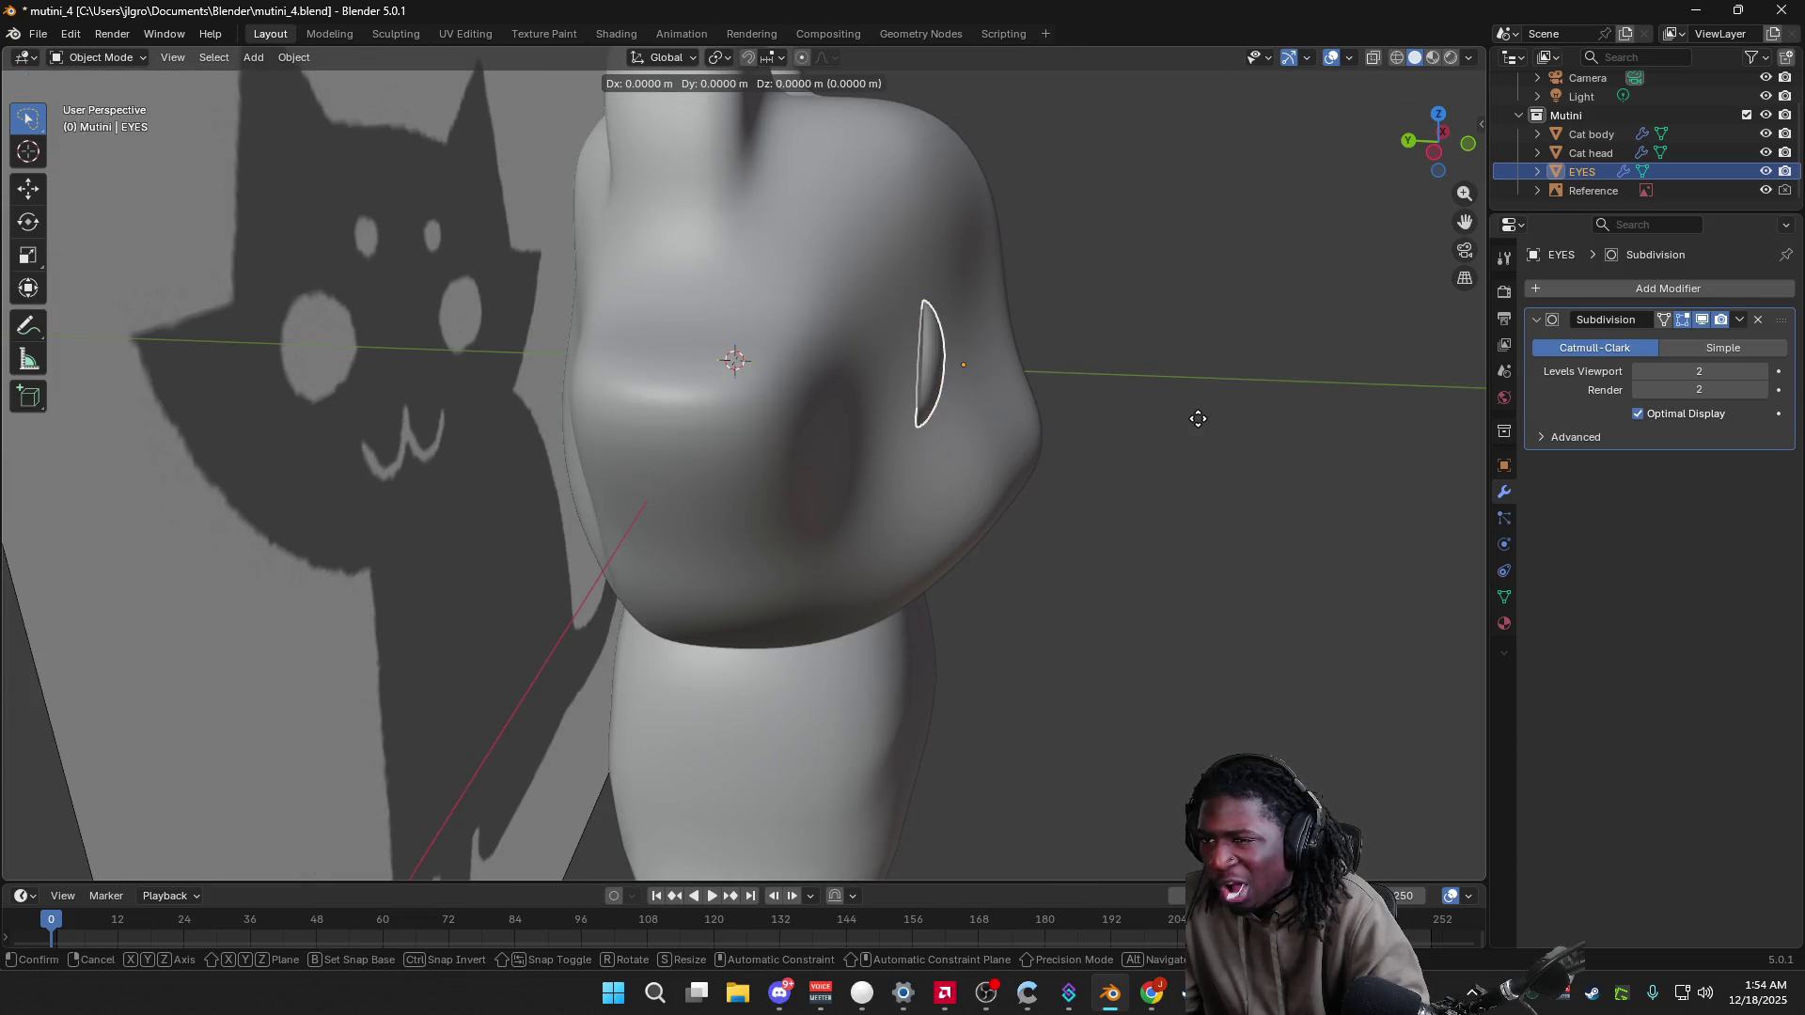
{"action": "key", "text": "x"}
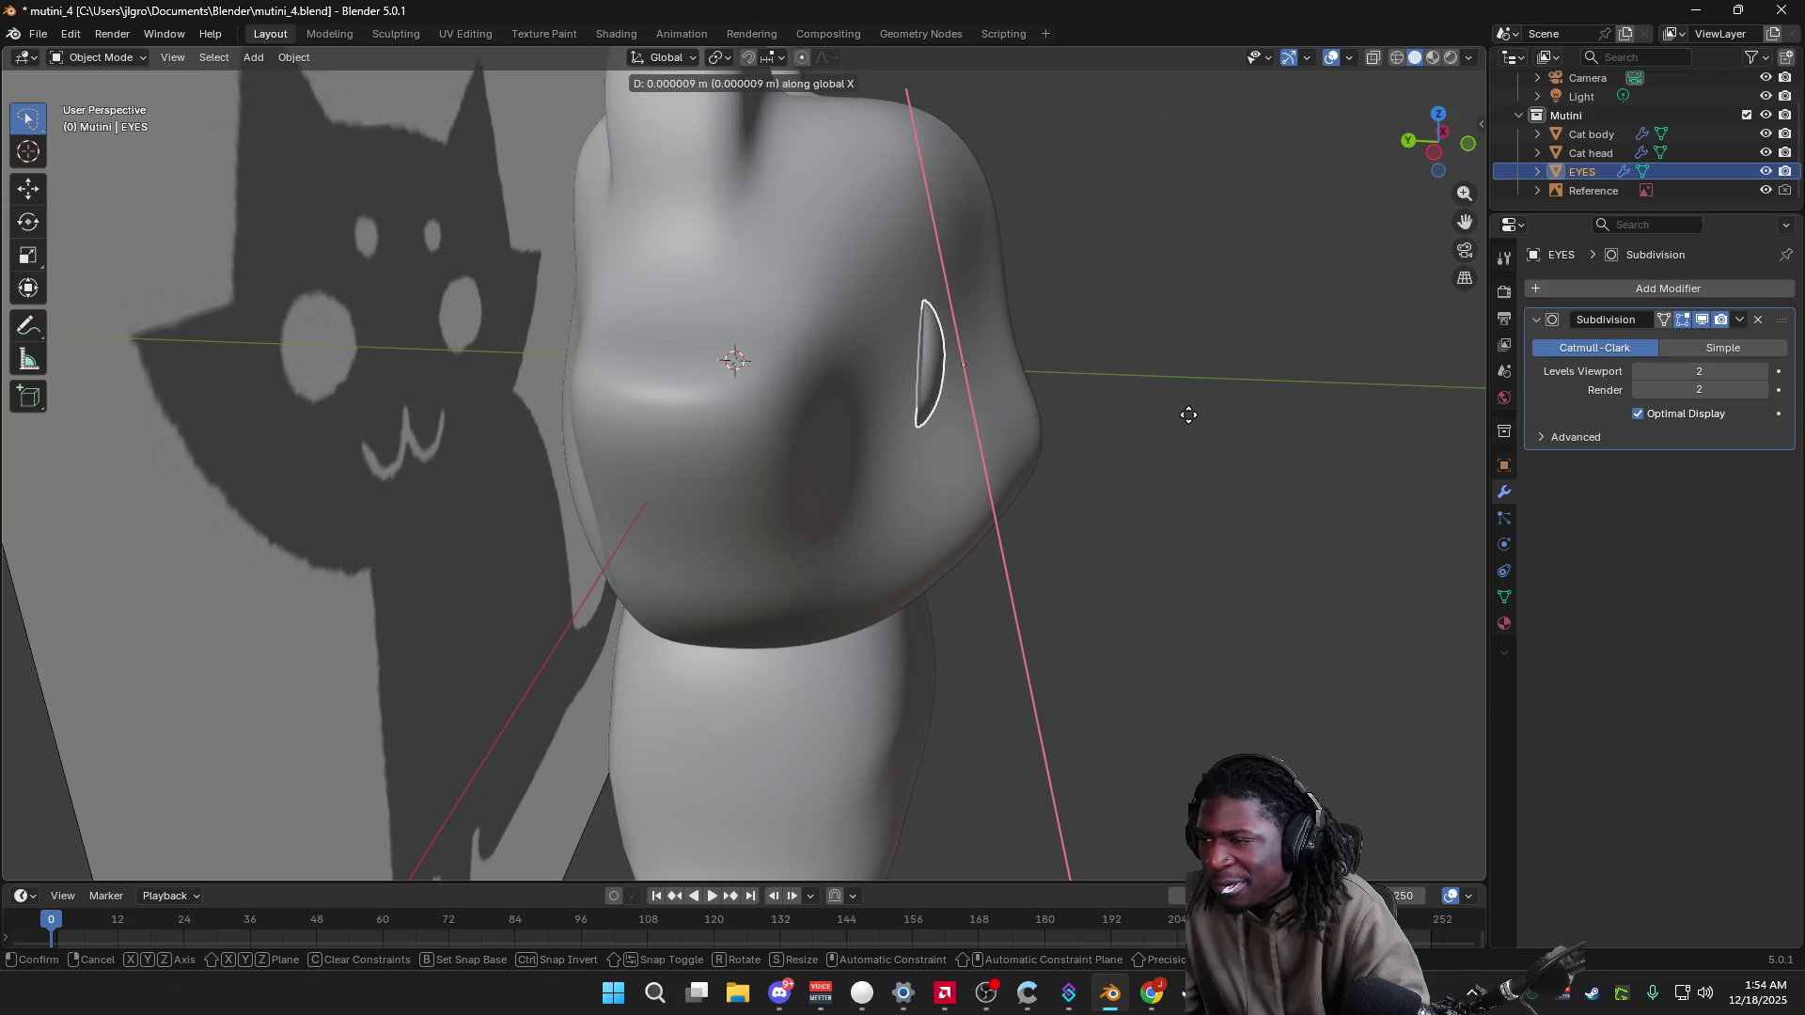
{"action": "left_click", "coordinate": [1162, 420]}
Step: Return to a front-on view of the cat
{"action": "mouse_move", "coordinate": [1160, 420]}
{"action": "middle_mouse_down"}
{"action": "mouse_move", "coordinate": [1013, 411]}
{"action": "mouse_move", "coordinate": [1188, 415]}
{"action": "mouse_move", "coordinate": [1040, 391]}
{"action": "mouse_move", "coordinate": [1109, 430]}
{"action": "mouse_move", "coordinate": [1051, 427]}
{"action": "mouse_move", "coordinate": [1222, 395]}
{"action": "middle_mouse_up"}
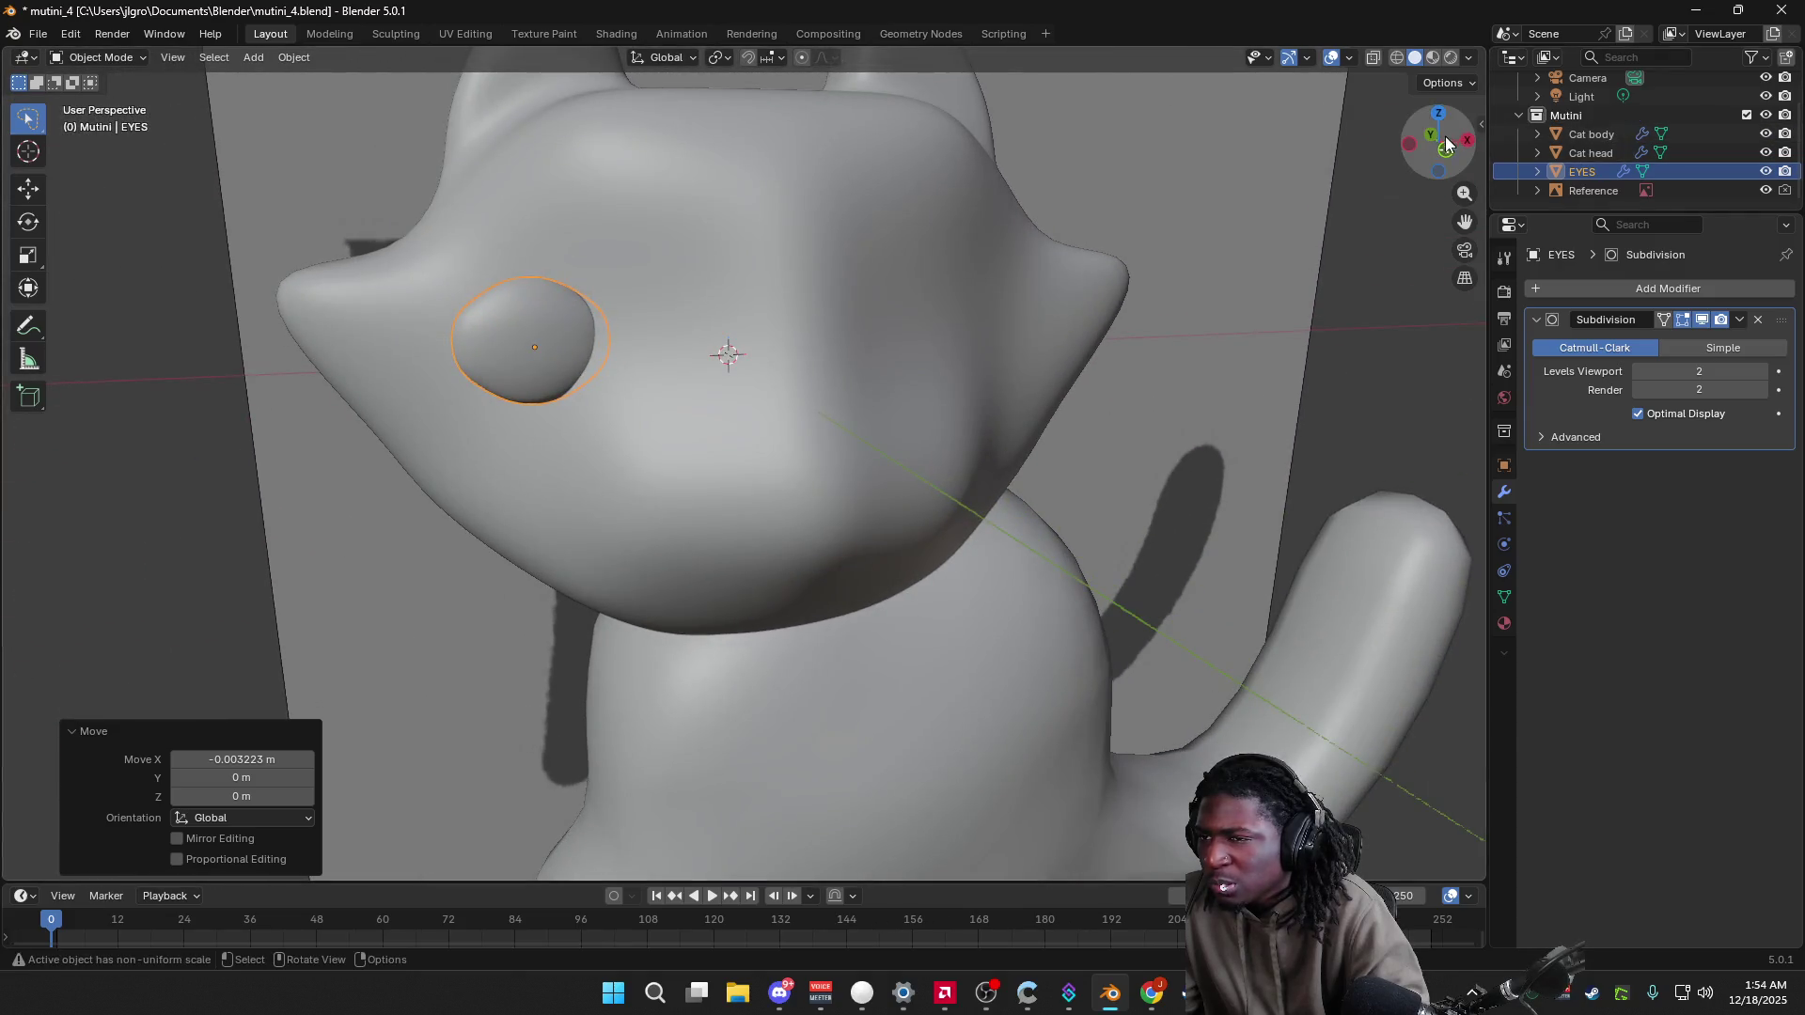
{"action": "left_click", "coordinate": [1446, 136]}
{"action": "left_click", "coordinate": [1469, 57]}
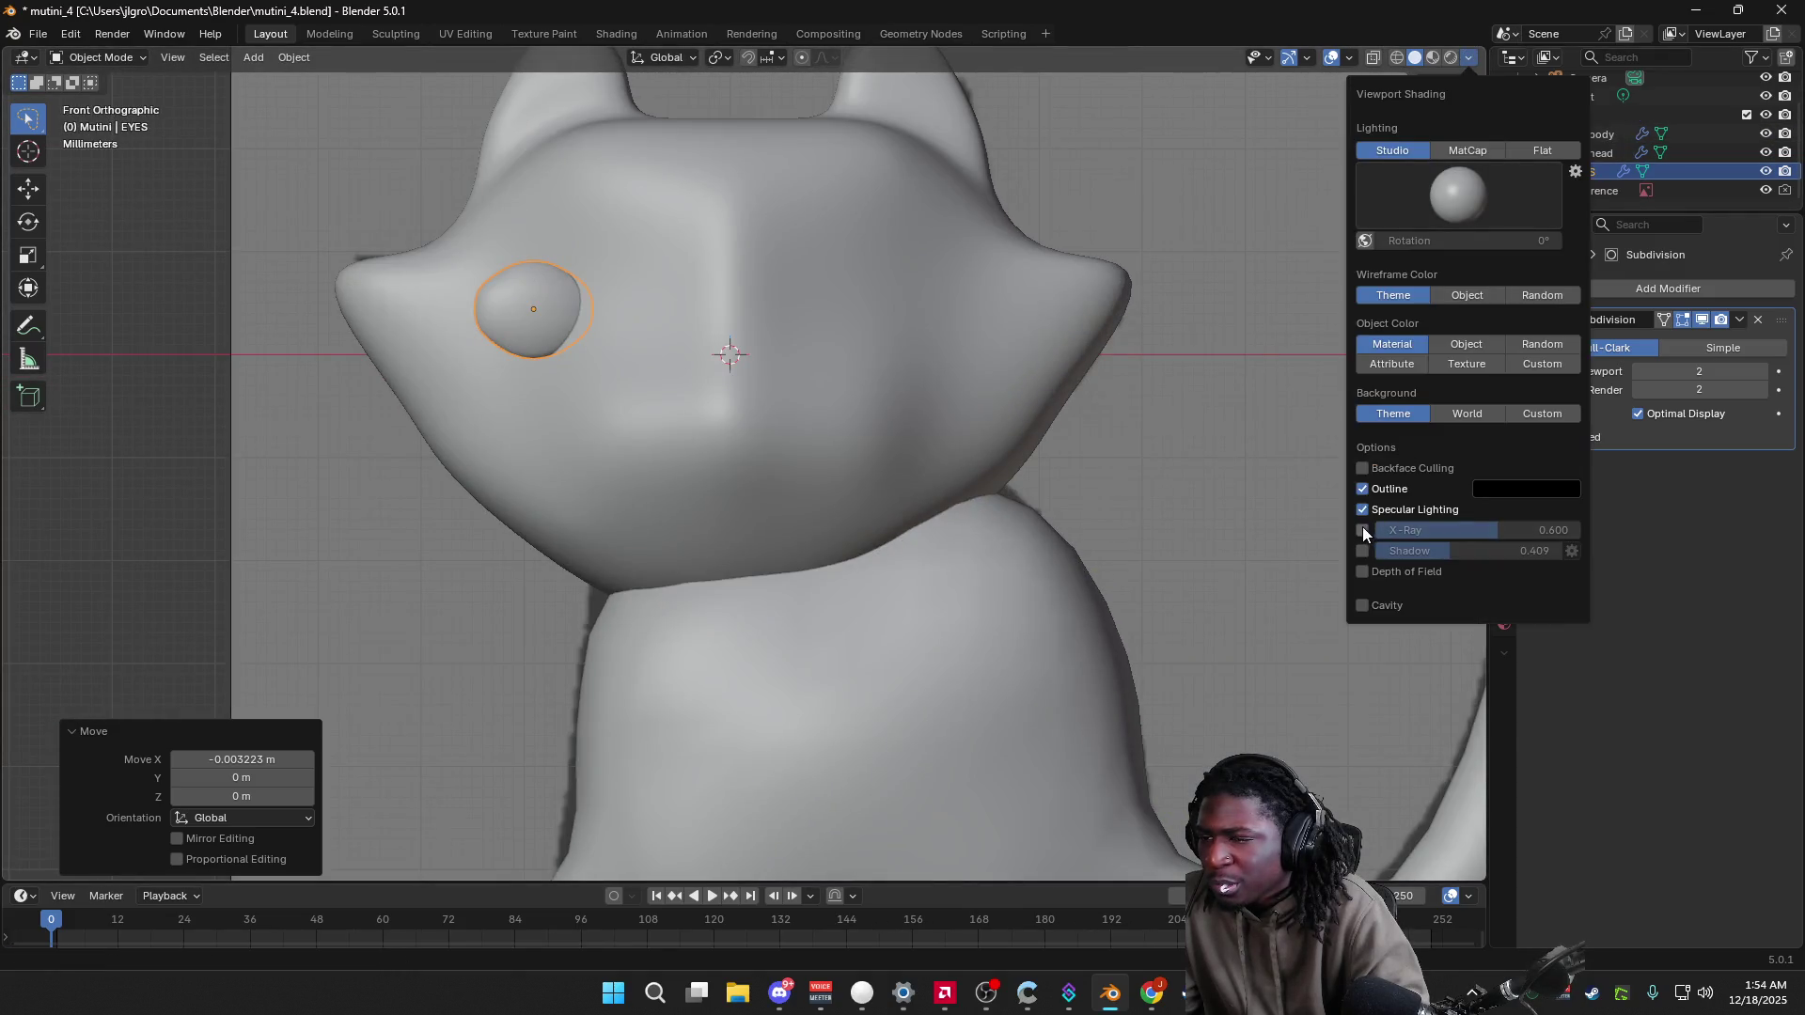
Step: Enable X-Ray (0.600) and compare the eye with the reference drawing from several angles
{"action": "left_click", "coordinate": [1362, 530]}
{"action": "scroll", "coordinate": [1288, 439], "scroll_direction": "up", "scroll_amount": 1}
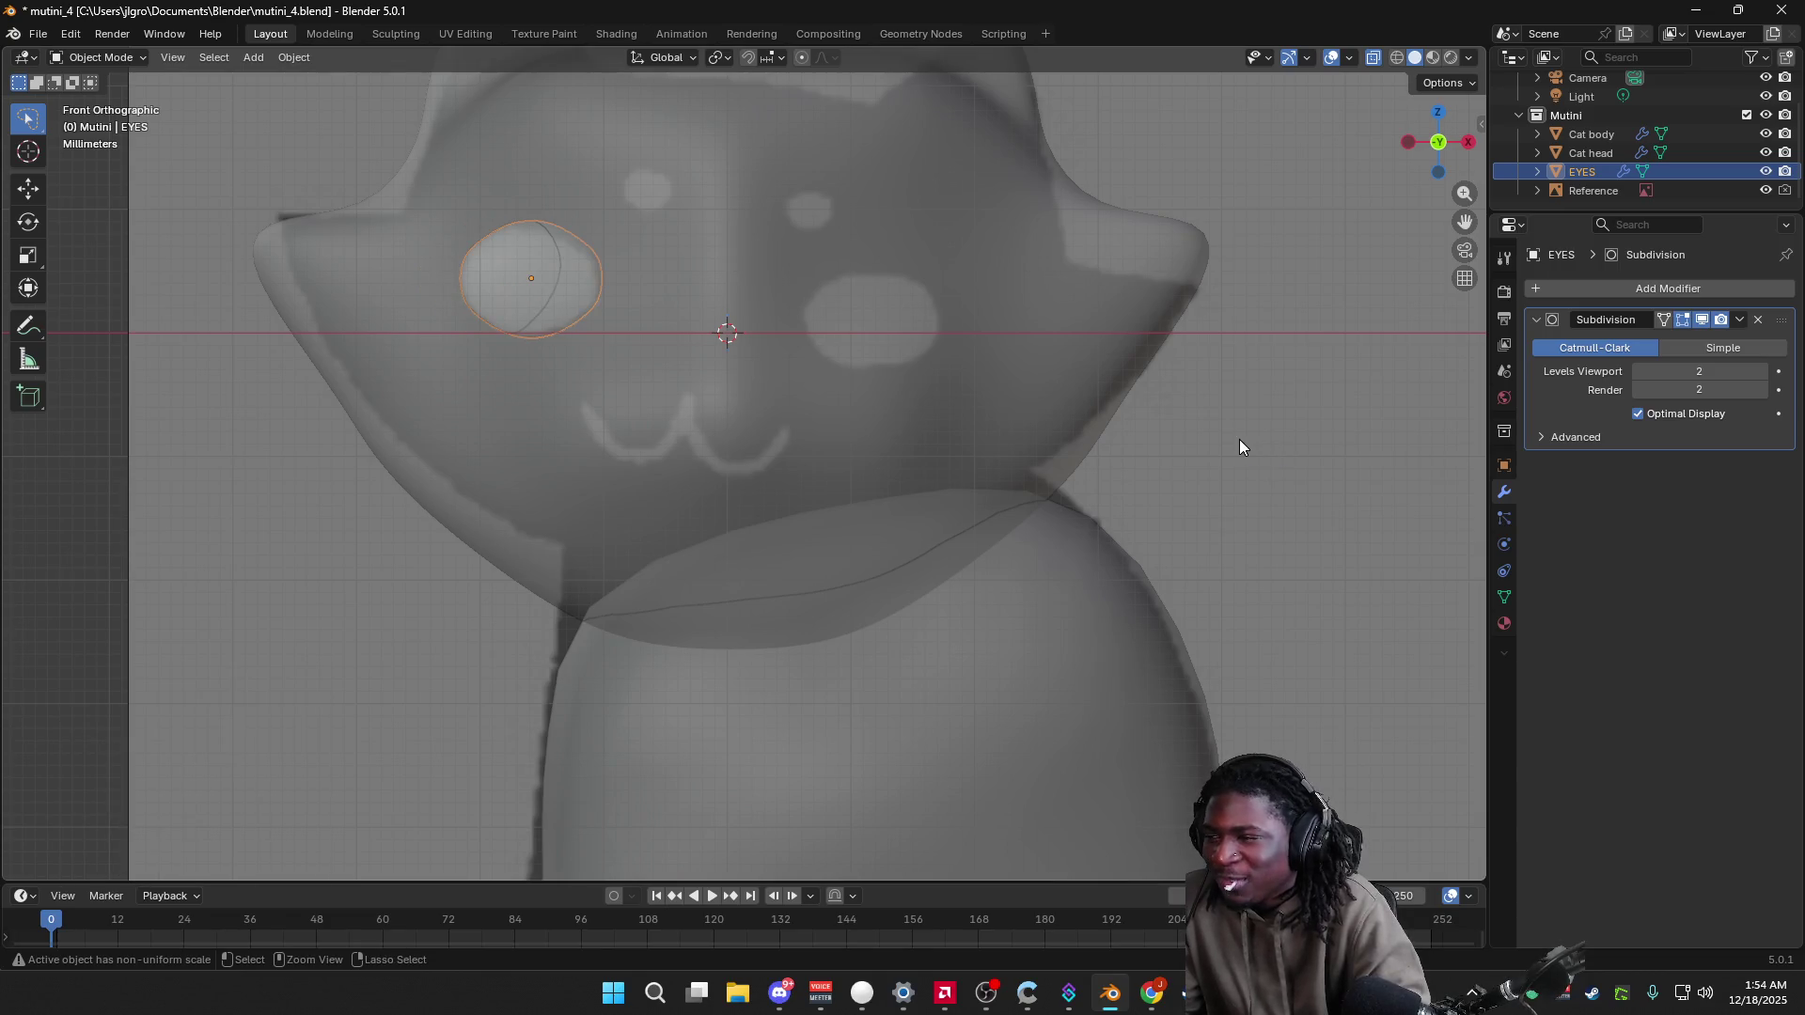
{"action": "mouse_move", "coordinate": [1239, 438]}
{"action": "middle_mouse_down"}
{"action": "mouse_move", "coordinate": [1221, 442]}
{"action": "mouse_move", "coordinate": [1395, 376]}
{"action": "middle_mouse_up"}
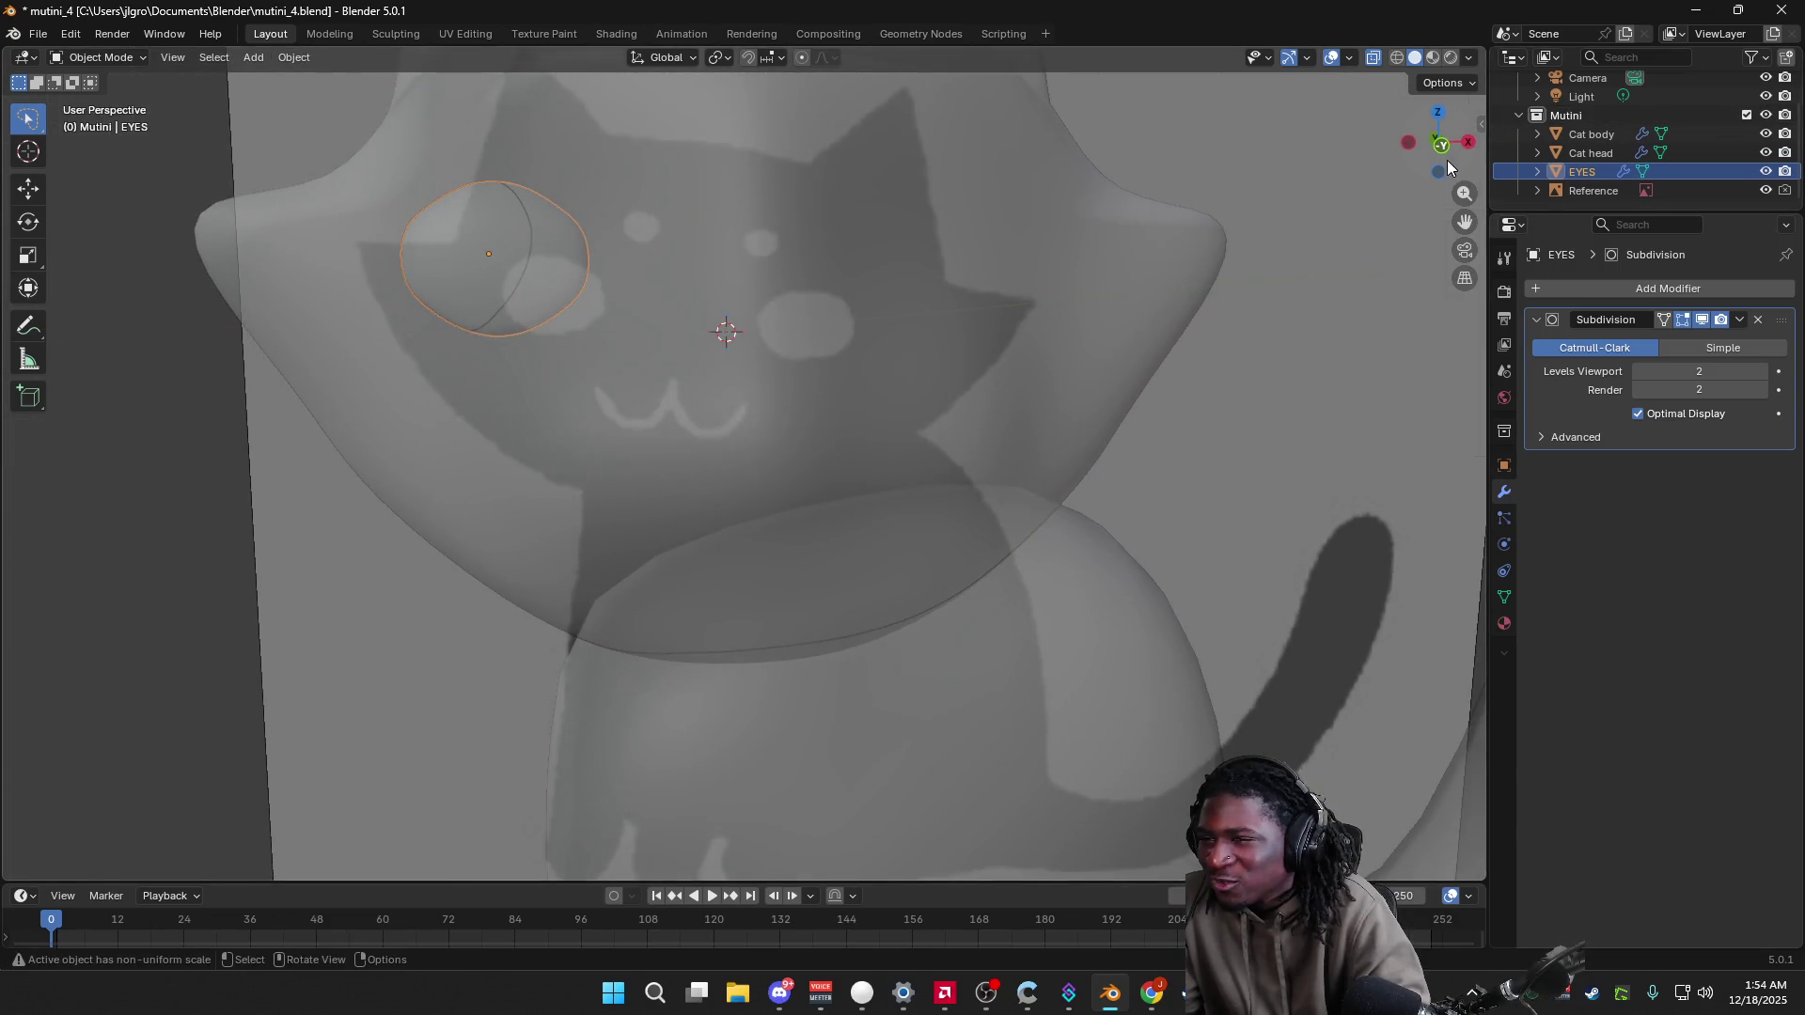
{"action": "left_click", "coordinate": [1444, 156]}
{"action": "mouse_move", "coordinate": [1447, 162]}
{"action": "left_mouse_down"}
{"action": "mouse_move", "coordinate": [1187, 397]}
{"action": "mouse_move", "coordinate": [1369, 431]}
{"action": "left_mouse_up"}
{"action": "middle_click_drag", "start_coordinate": [1358, 422], "coordinate": [1143, 362]}
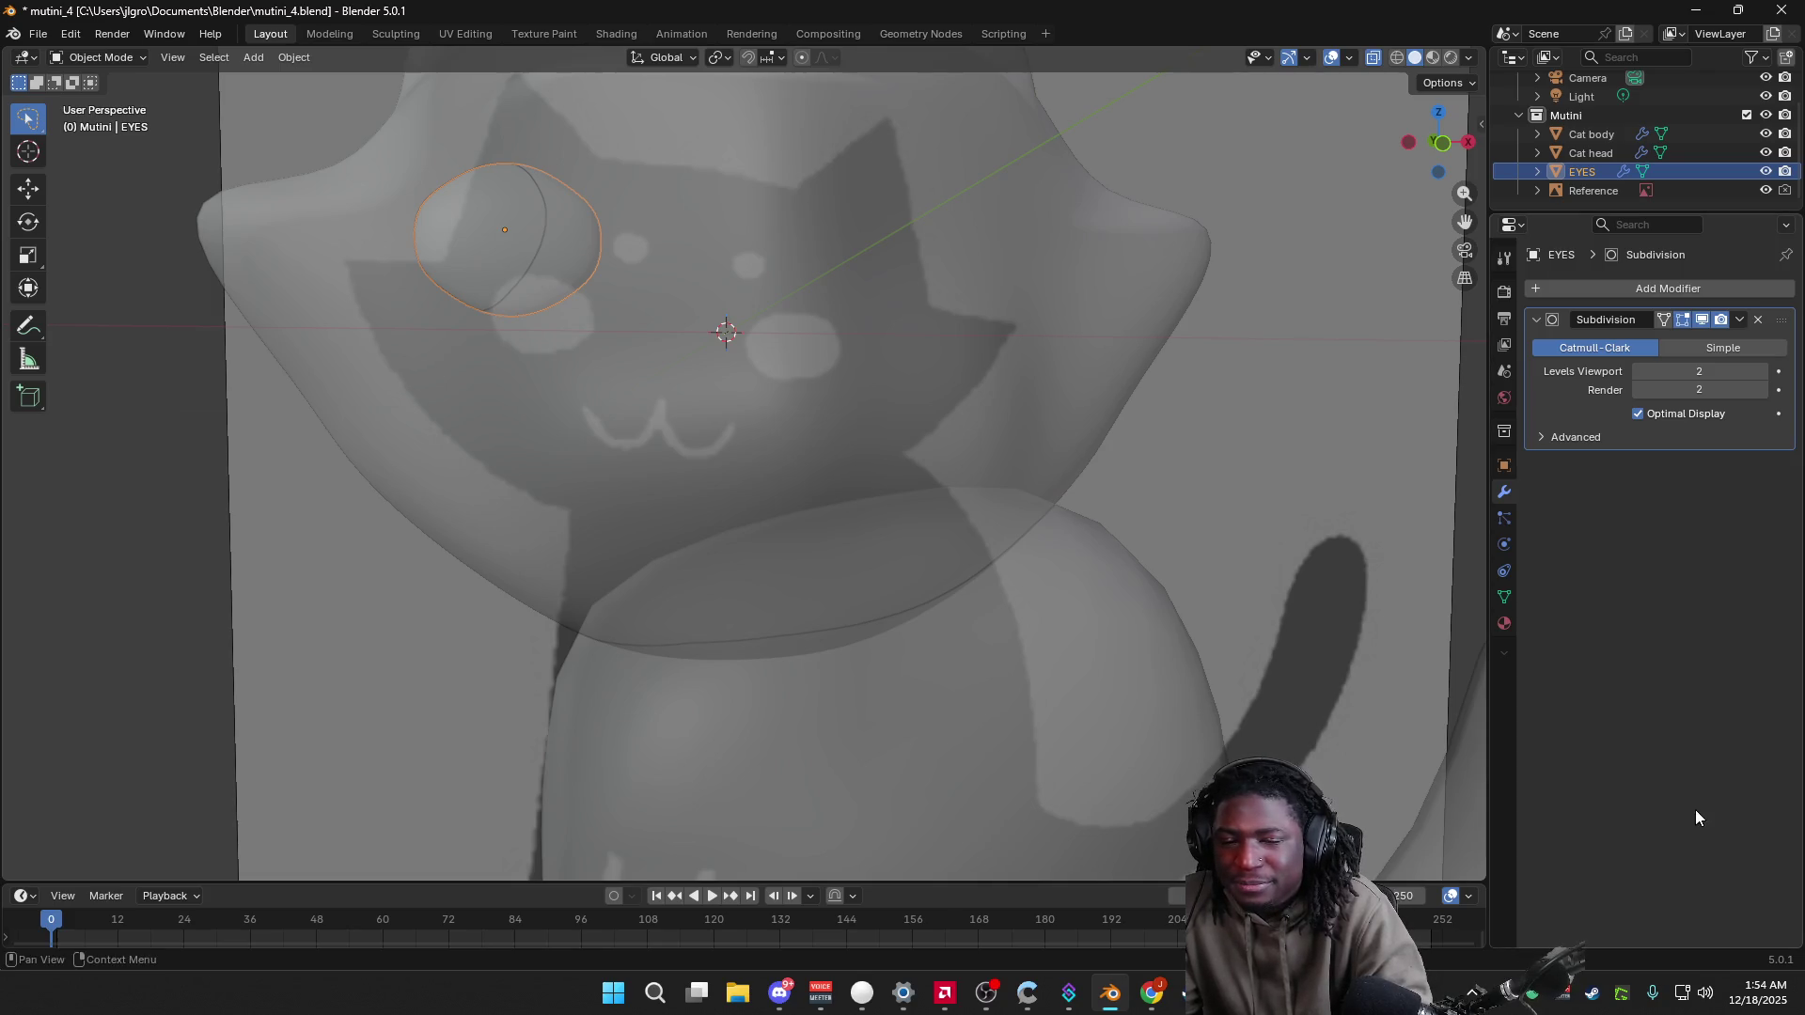
{"action": "mouse_move", "coordinate": [1134, 536]}
{"action": "middle_mouse_down"}
{"action": "mouse_move", "coordinate": [1215, 567]}
{"action": "mouse_move", "coordinate": [1358, 520]}
{"action": "mouse_move", "coordinate": [1322, 535]}
{"action": "middle_mouse_up"}
{"action": "mouse_move", "coordinate": [1296, 523]}
{"action": "middle_mouse_down"}
{"action": "mouse_move", "coordinate": [1335, 357]}
{"action": "mouse_move", "coordinate": [1330, 273]}
{"action": "mouse_move", "coordinate": [1216, 281]}
{"action": "middle_mouse_up"}
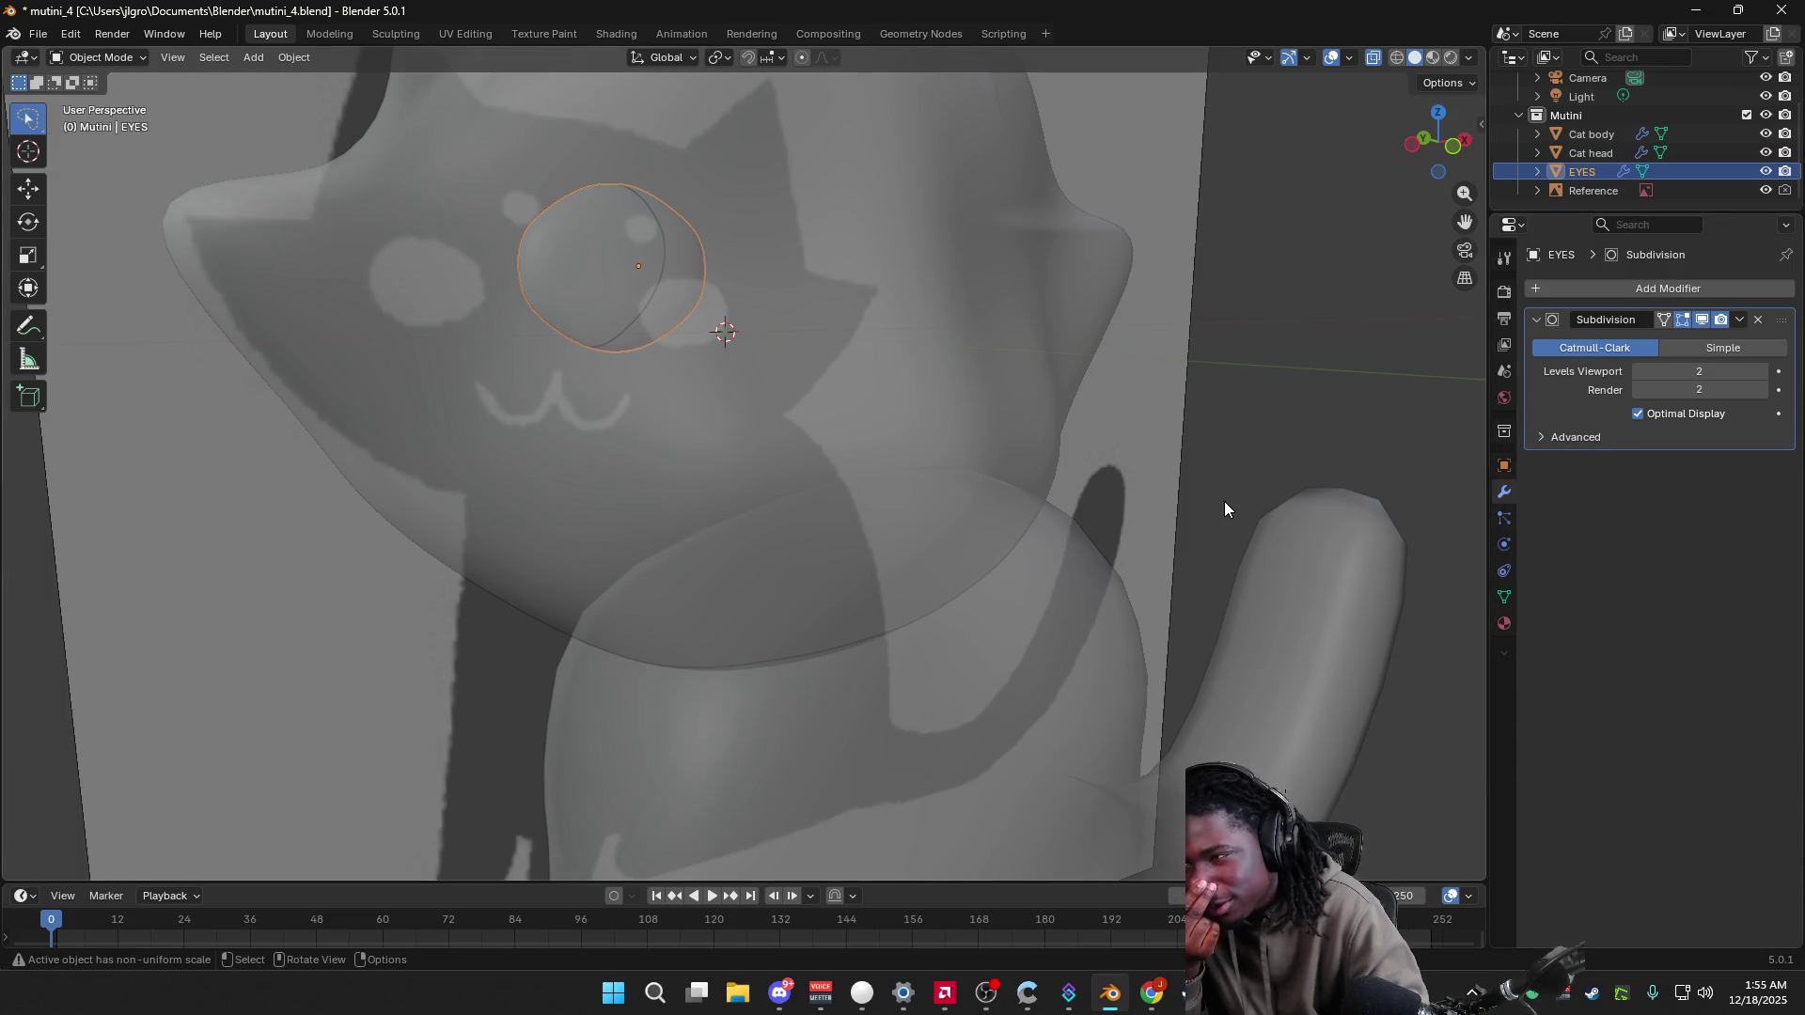
{"action": "mouse_move", "coordinate": [1223, 502]}
{"action": "middle_mouse_down"}
{"action": "mouse_move", "coordinate": [1152, 500]}
{"action": "mouse_move", "coordinate": [1264, 494]}
{"action": "middle_mouse_up"}
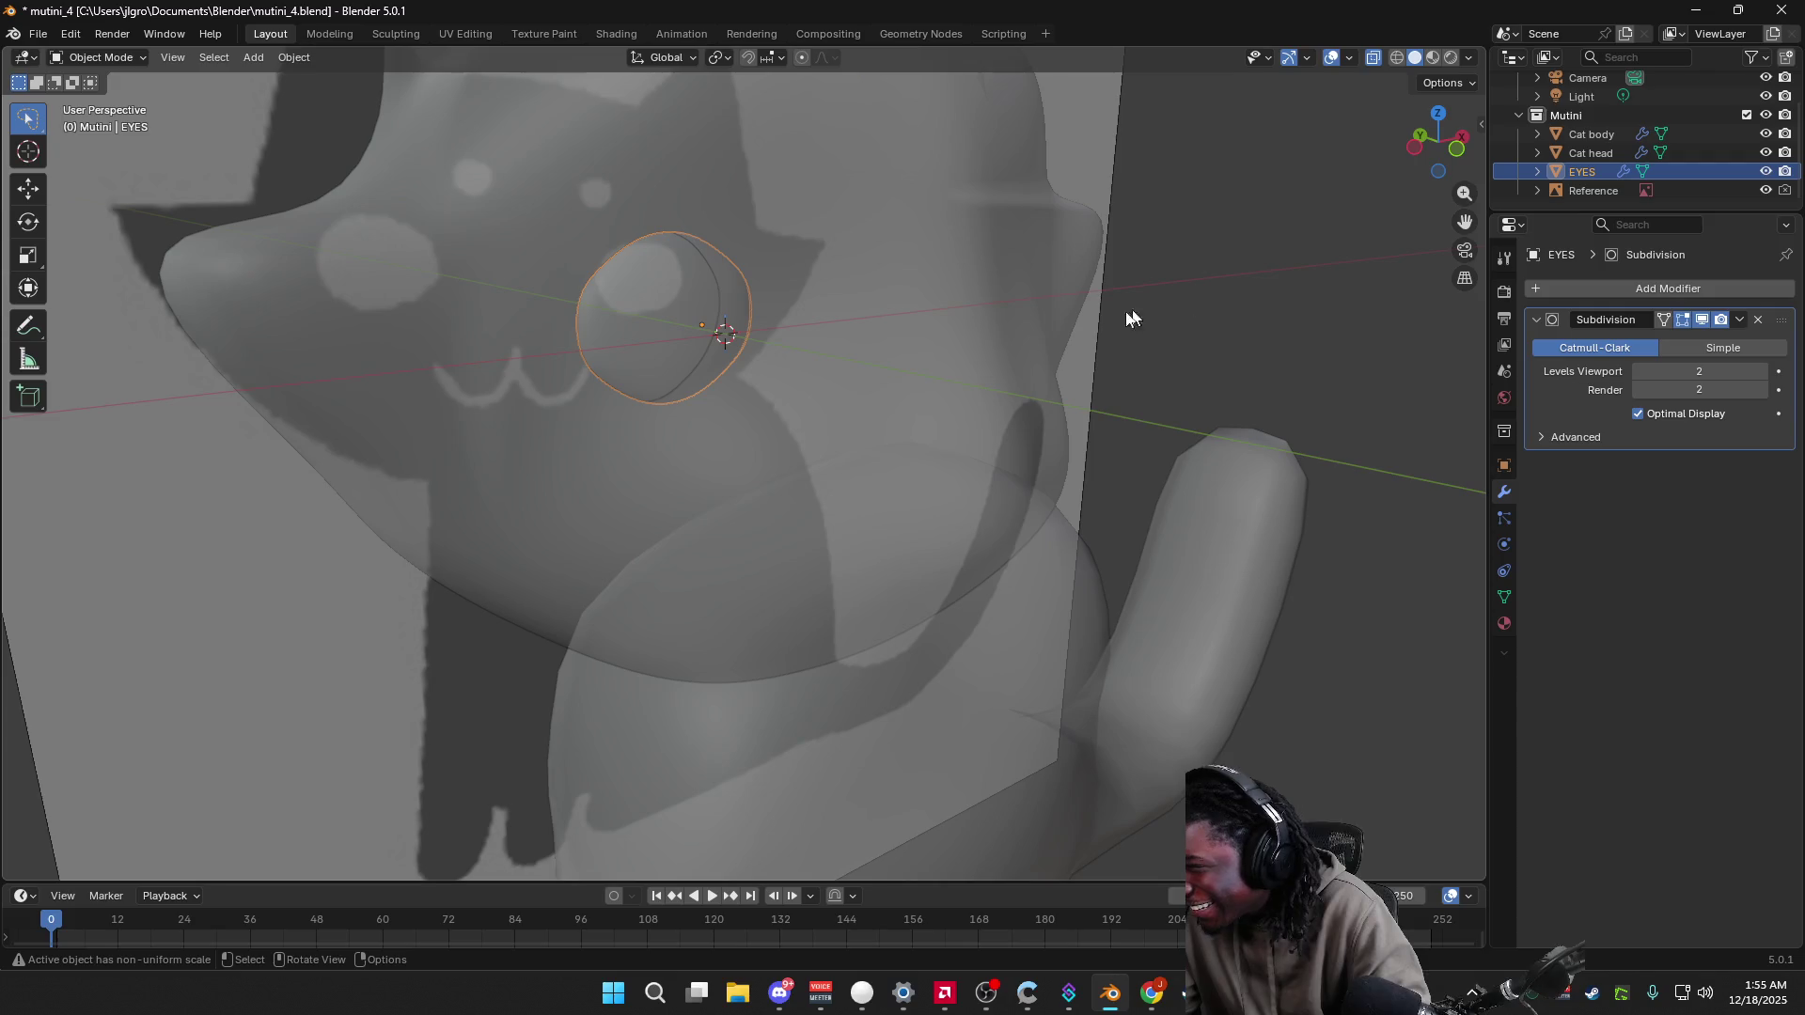
{"action": "mouse_move", "coordinate": [1405, 177]}
{"action": "middle_mouse_down"}
{"action": "mouse_move", "coordinate": [1476, 161]}
{"action": "mouse_move", "coordinate": [2, 230]}
{"action": "middle_mouse_up"}
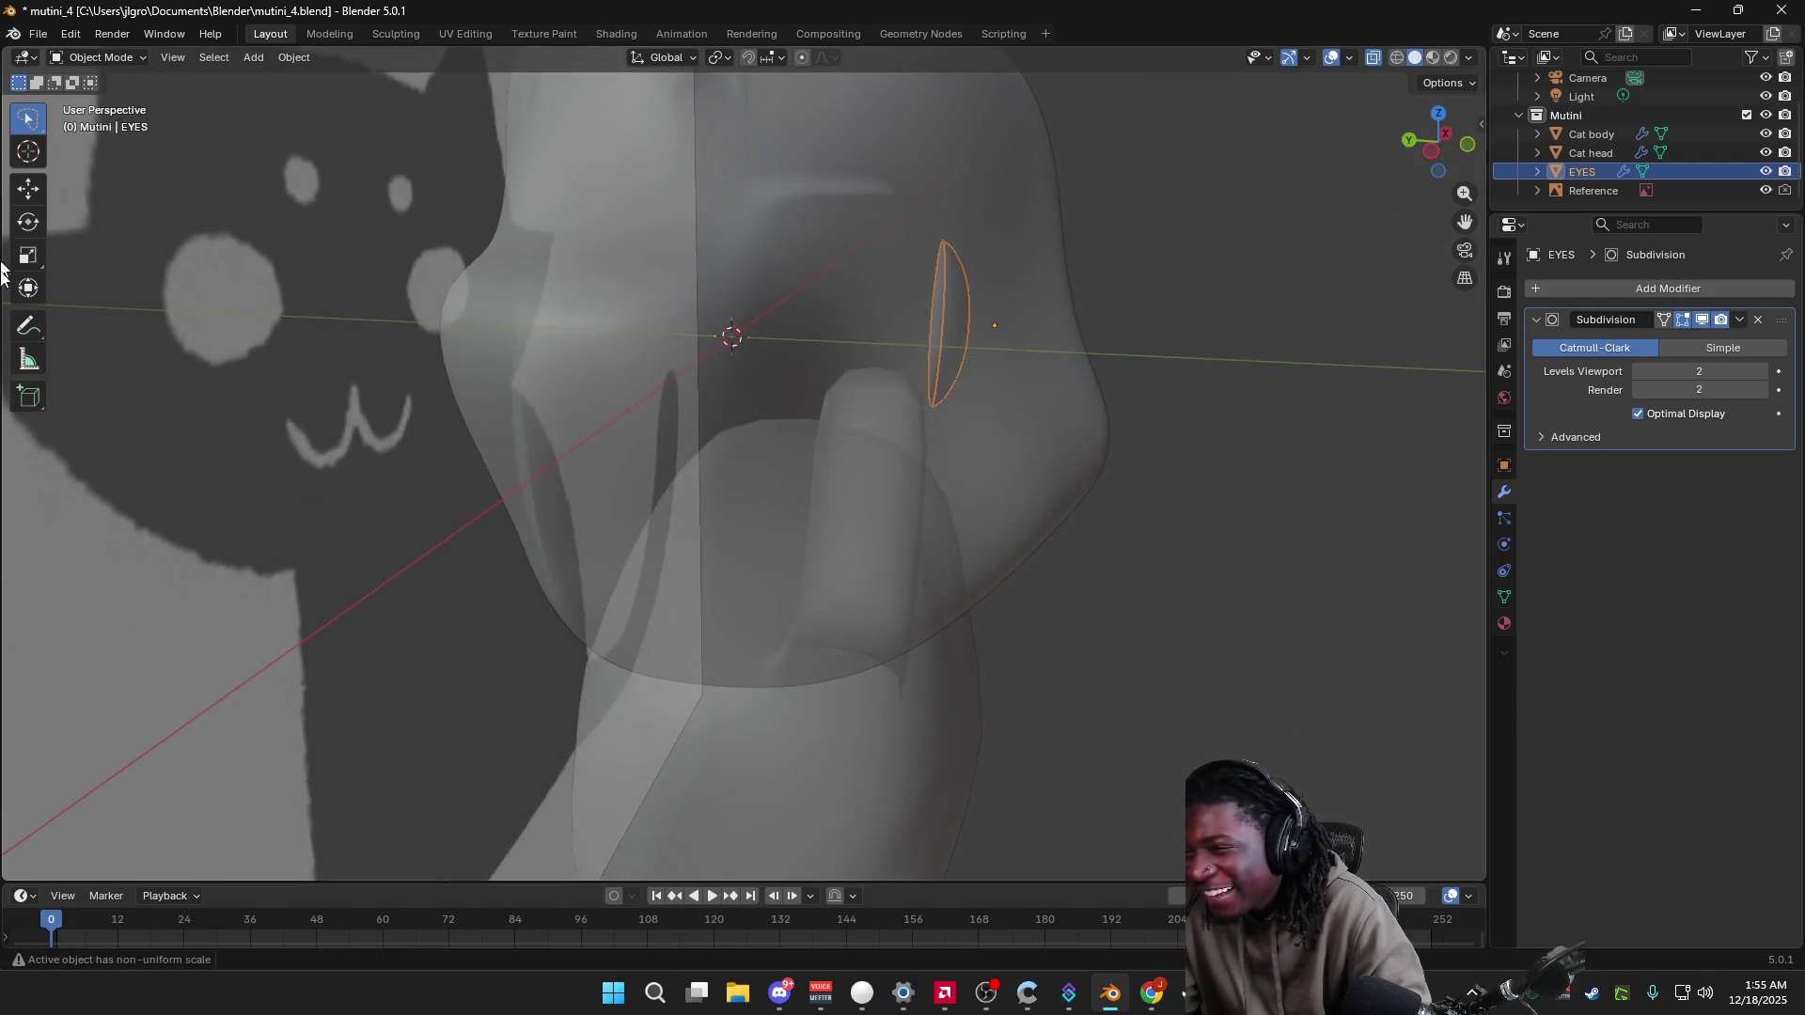
{"action": "mouse_move", "coordinate": [243, 378]}
{"action": "middle_mouse_down"}
{"action": "mouse_move", "coordinate": [891, 439]}
{"action": "mouse_move", "coordinate": [959, 476]}
{"action": "mouse_move", "coordinate": [930, 472]}
{"action": "middle_mouse_up"}
Step: Scale the eye down slightly
{"action": "key", "text": "s"}
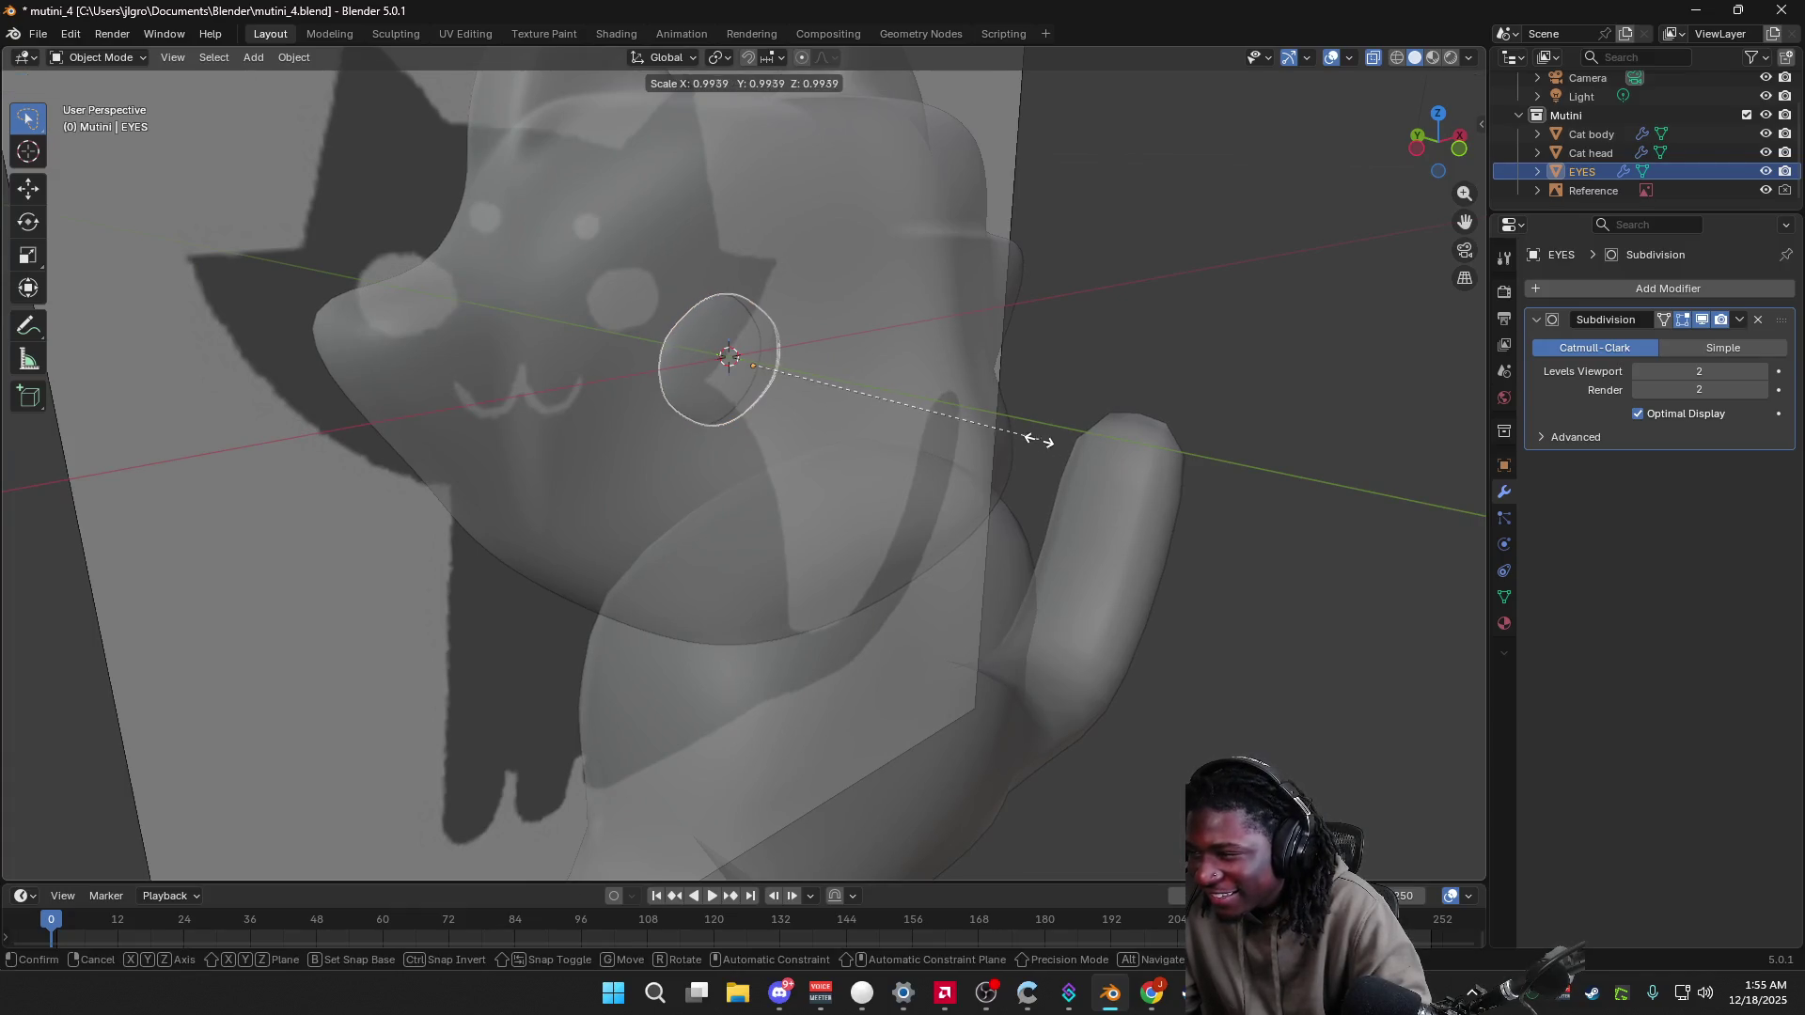
{"action": "left_click", "coordinate": [1063, 442]}
{"action": "mouse_move", "coordinate": [1063, 442]}
{"action": "middle_mouse_down"}
{"action": "mouse_move", "coordinate": [1159, 438]}
{"action": "mouse_move", "coordinate": [1140, 436]}
{"action": "middle_mouse_up"}
{"action": "left_click", "coordinate": [1469, 58]}
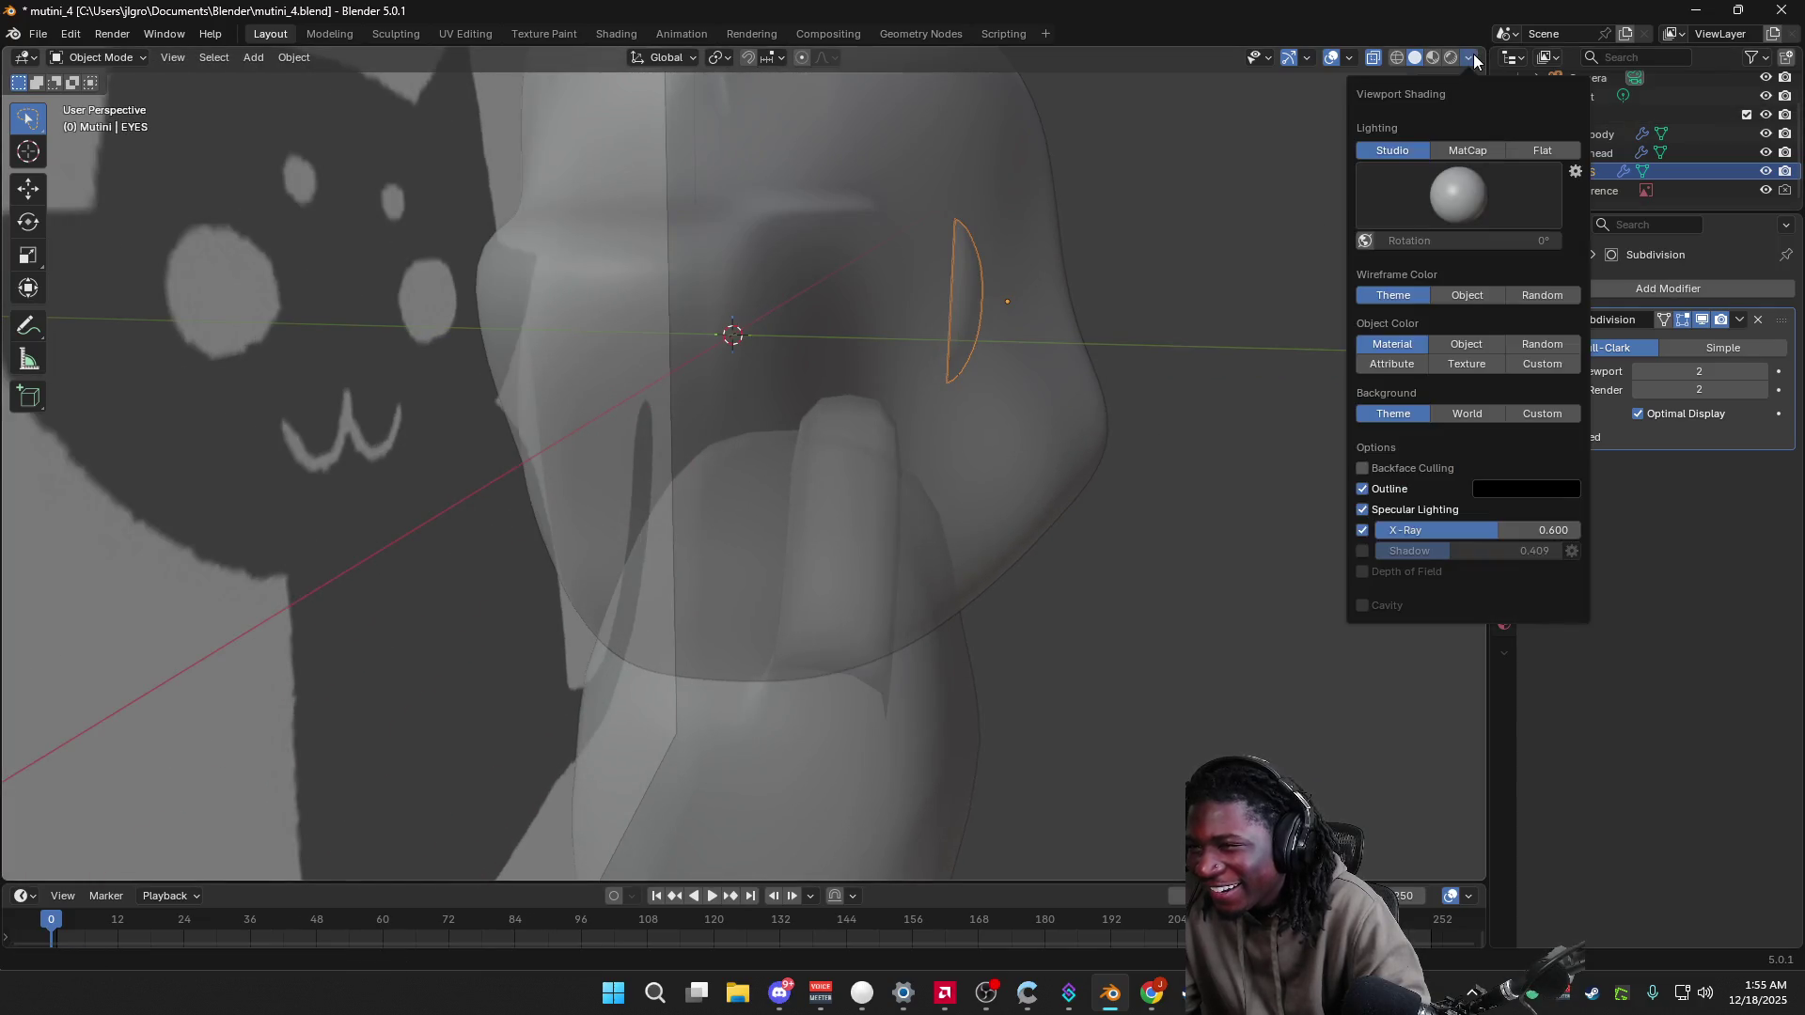
Step: Turn off X-Ray and rotate the eye to tilt it onto the face
{"action": "left_click", "coordinate": [1362, 530]}
{"action": "mouse_move", "coordinate": [1081, 483]}
{"action": "middle_mouse_down"}
{"action": "mouse_move", "coordinate": [969, 486]}
{"action": "mouse_move", "coordinate": [1080, 499]}
{"action": "middle_mouse_up"}
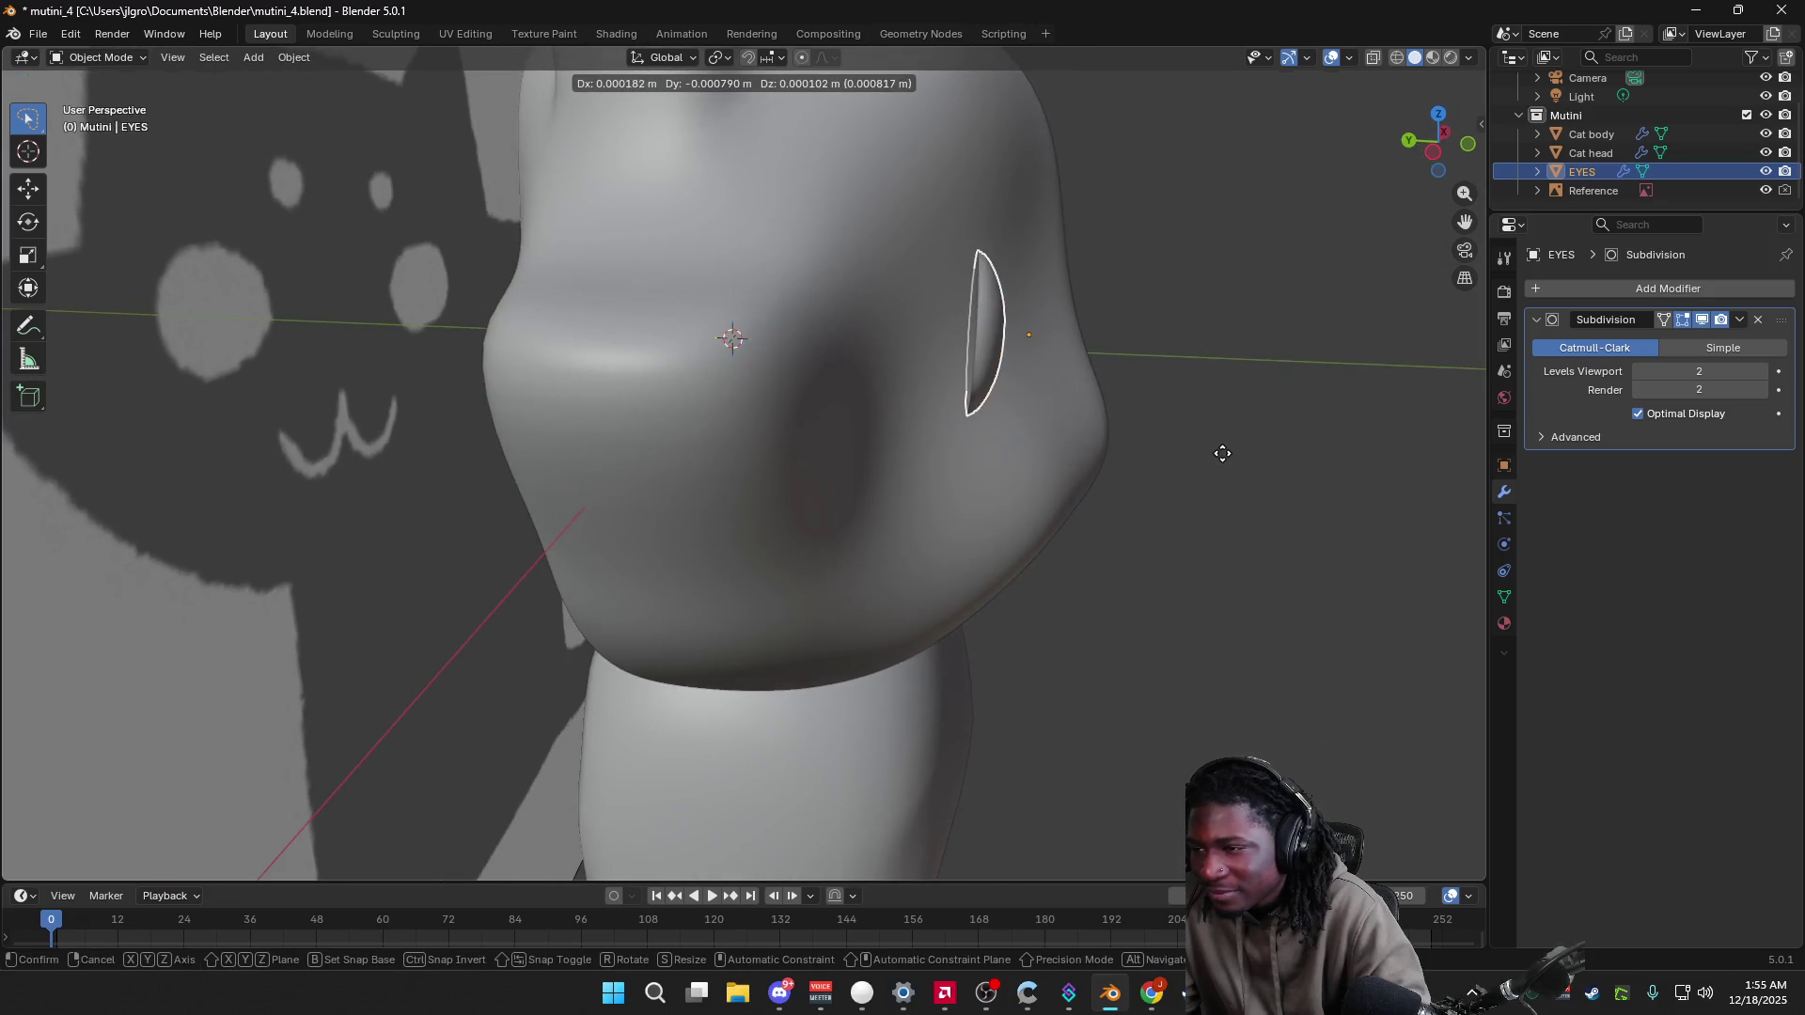
{"action": "key", "text": "r"}
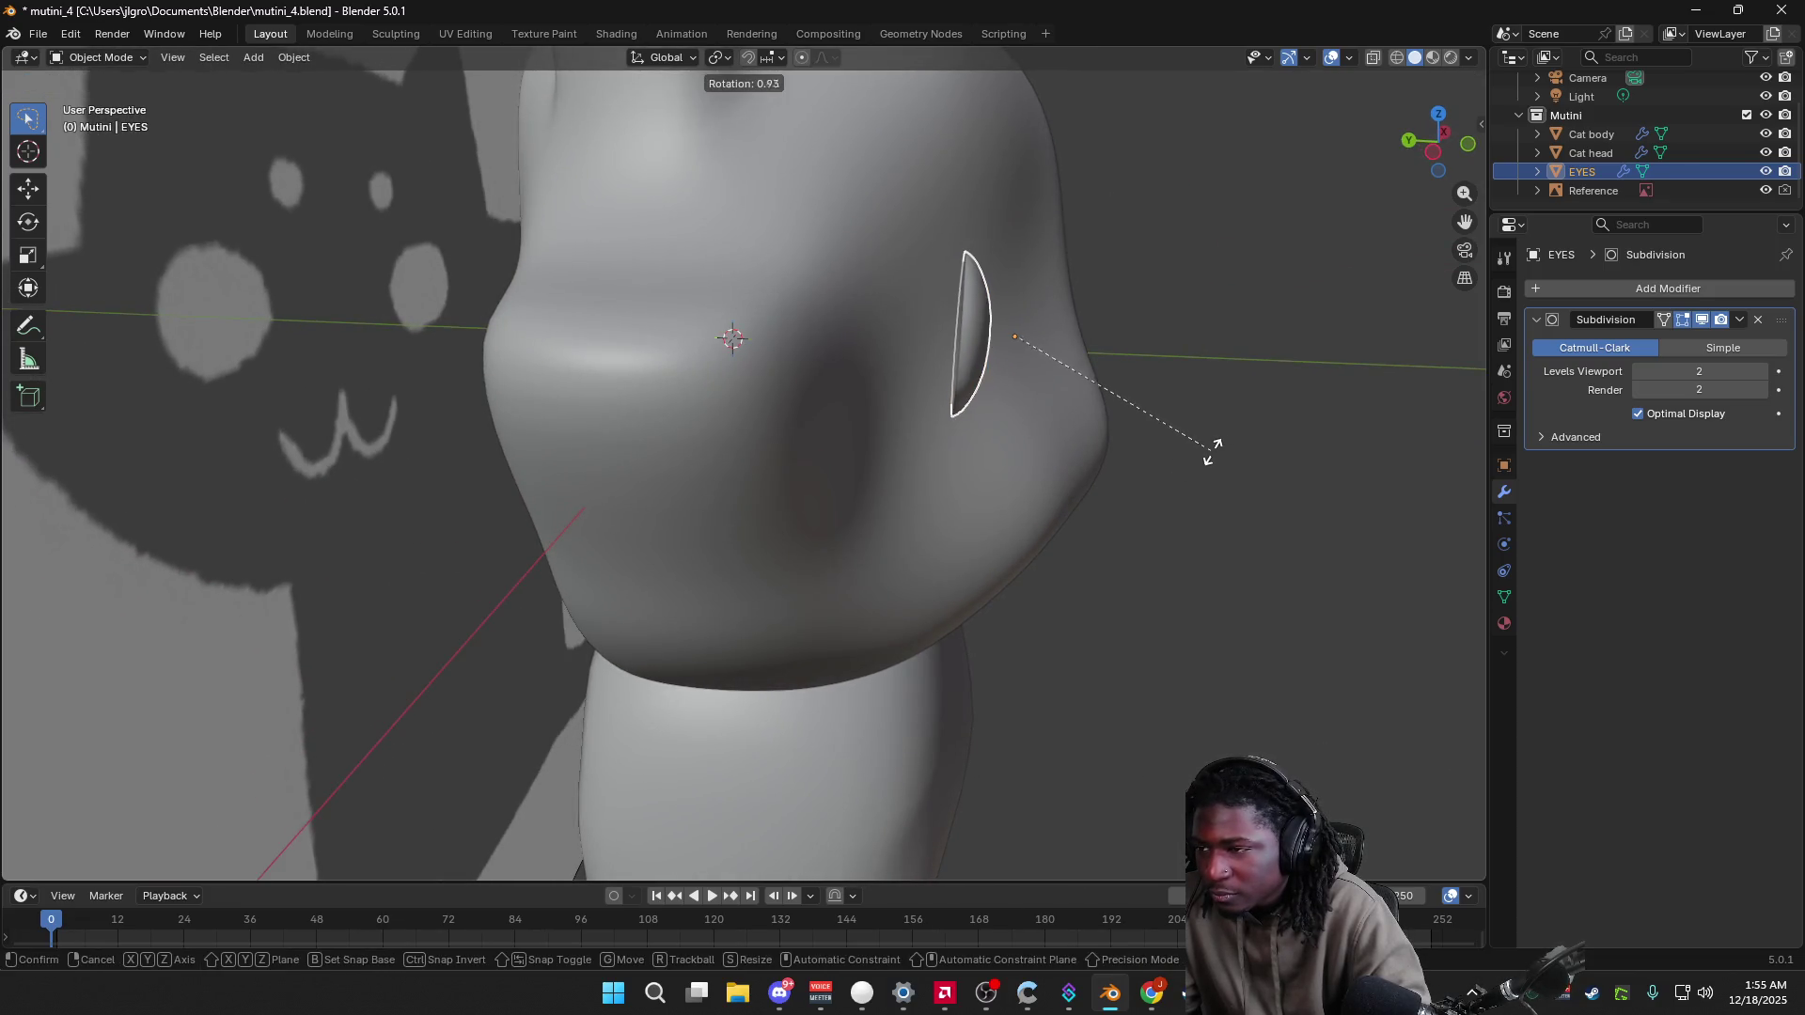
{"action": "left_click", "coordinate": [1182, 451]}
{"action": "middle_click_drag", "start_coordinate": [1188, 455], "coordinate": [720, 436]}
{"action": "key", "text": "g"}
{"action": "key", "text": "r"}
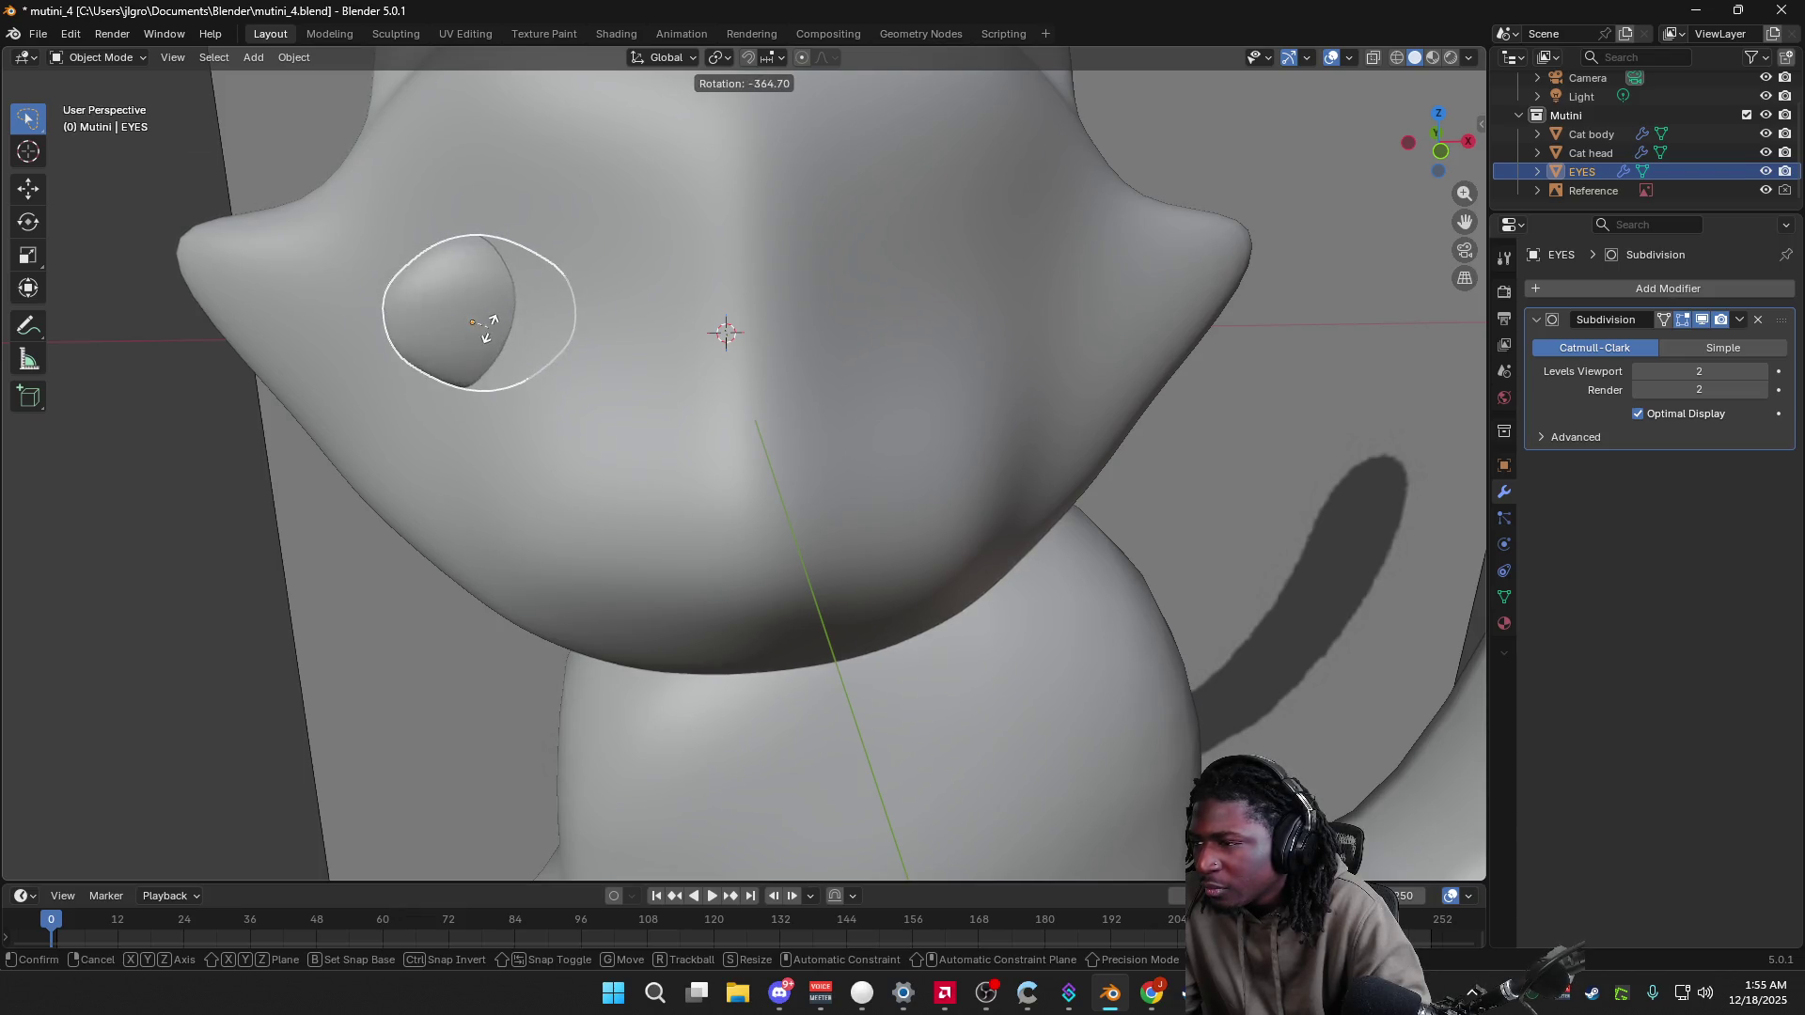
{"action": "left_click", "coordinate": [489, 329]}
{"action": "mouse_move", "coordinate": [489, 330]}
{"action": "middle_mouse_down"}
{"action": "mouse_move", "coordinate": [694, 364]}
{"action": "mouse_move", "coordinate": [745, 334]}
{"action": "mouse_move", "coordinate": [605, 321]}
{"action": "middle_mouse_up"}
{"action": "mouse_move", "coordinate": [1032, 383]}
{"action": "middle_mouse_down"}
{"action": "mouse_move", "coordinate": [1104, 383]}
{"action": "mouse_move", "coordinate": [1140, 443]}
{"action": "mouse_move", "coordinate": [1165, 434]}
{"action": "middle_mouse_up"}
Step: Shift the eye twice along the Y axis
{"action": "key", "text": "g"}
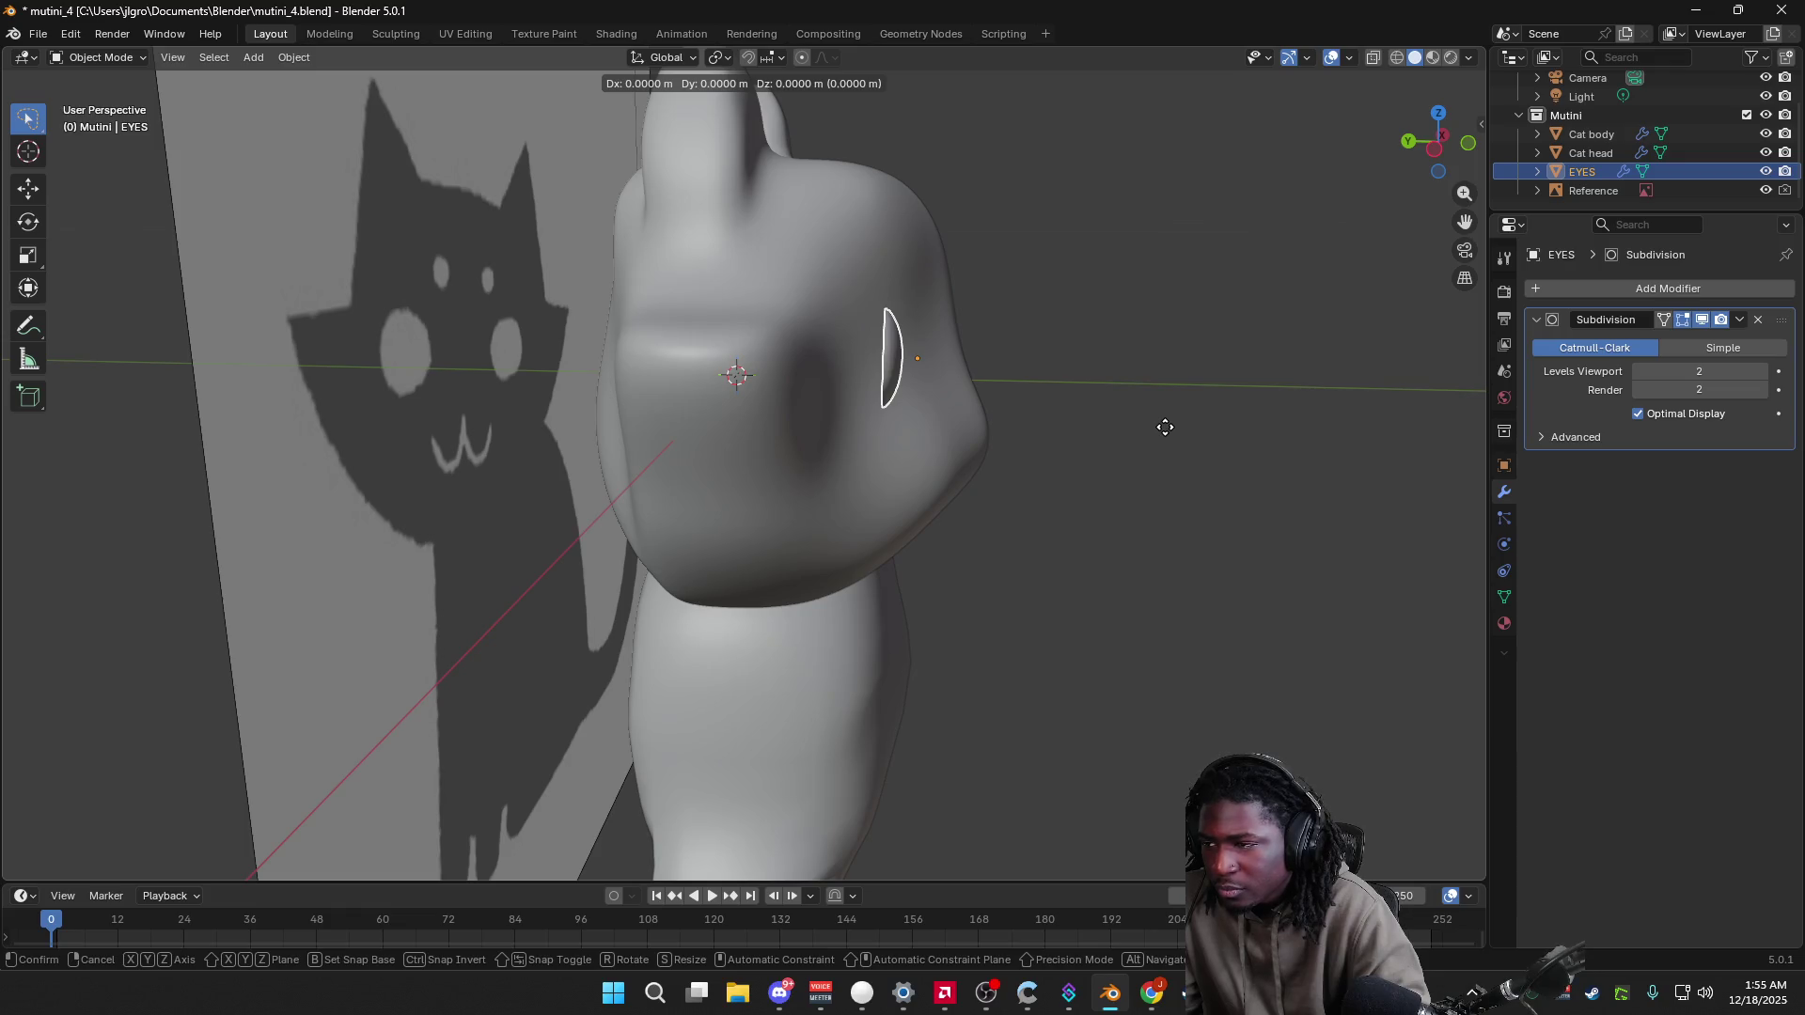
{"action": "key", "text": "y"}
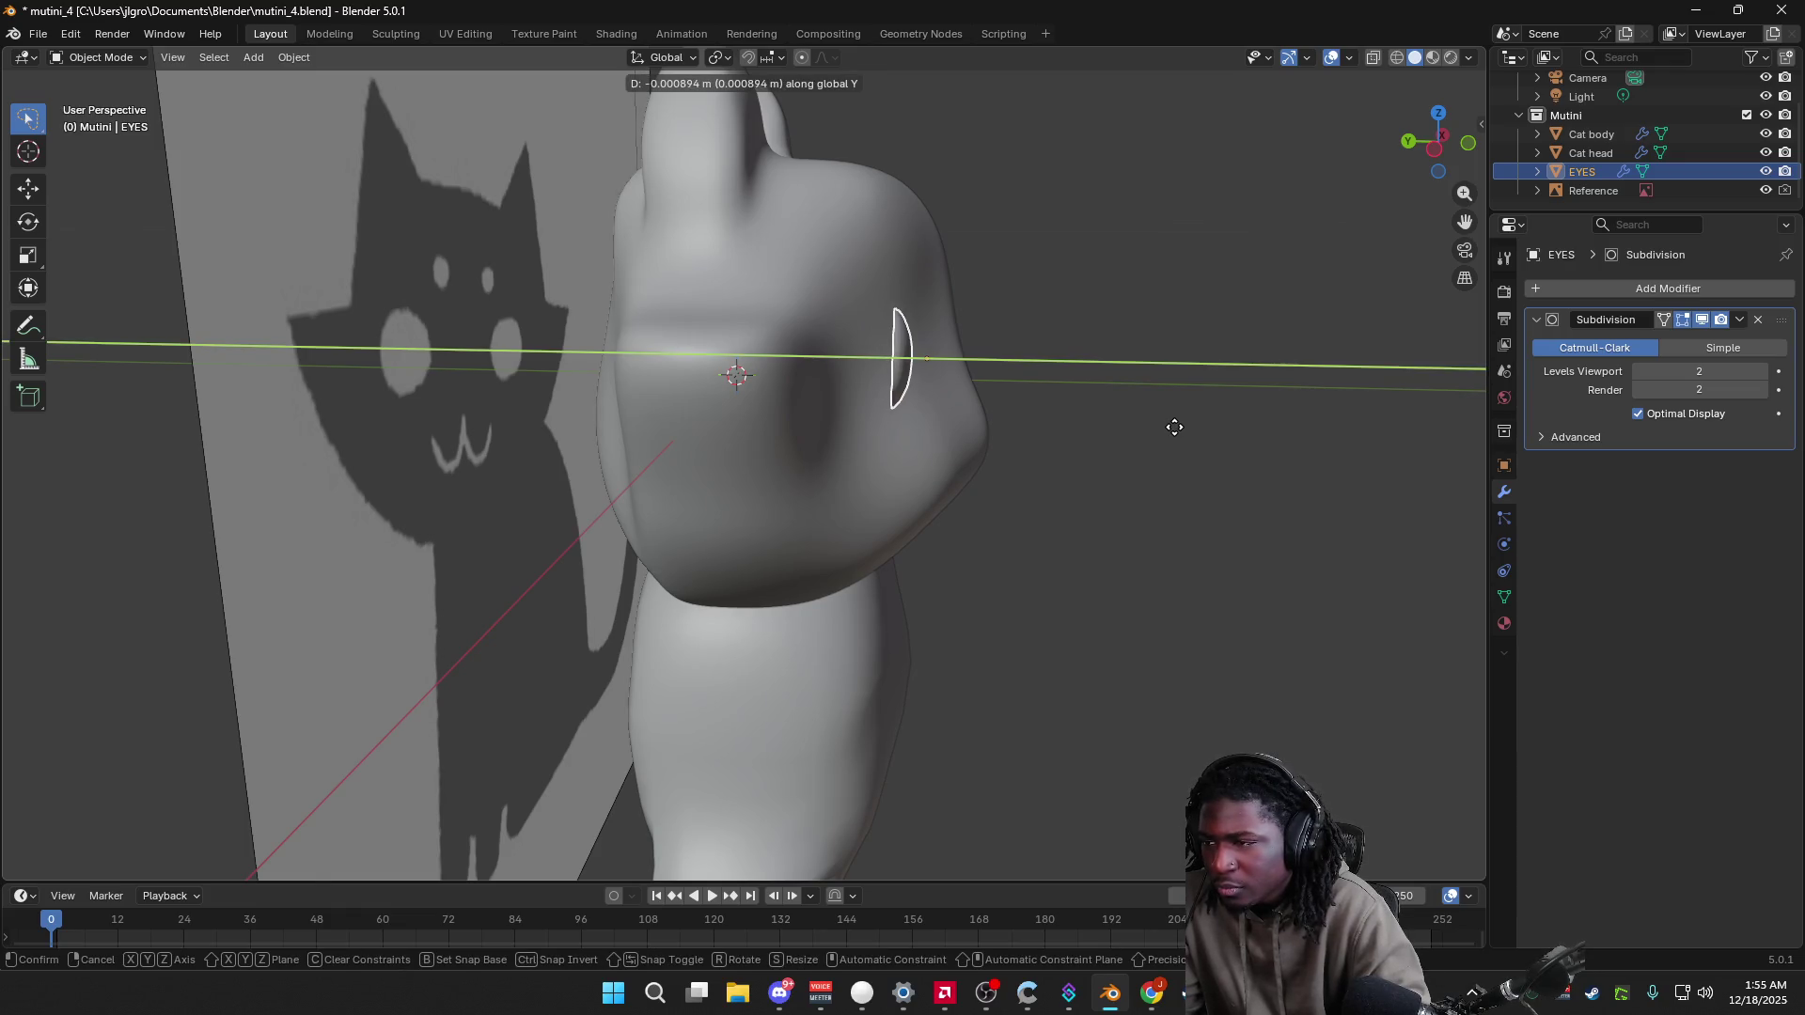
{"action": "left_click", "coordinate": [1176, 428]}
{"action": "mouse_move", "coordinate": [1176, 428]}
{"action": "middle_mouse_down"}
{"action": "mouse_move", "coordinate": [1003, 443]}
{"action": "mouse_move", "coordinate": [1148, 471]}
{"action": "mouse_move", "coordinate": [1204, 460]}
{"action": "mouse_move", "coordinate": [1030, 461]}
{"action": "mouse_move", "coordinate": [1251, 464]}
{"action": "mouse_move", "coordinate": [1123, 468]}
{"action": "middle_mouse_up"}
{"action": "key", "text": "g"}
{"action": "key", "text": "y"}
{"action": "left_click", "coordinate": [1220, 462]}
Step: Push the eye further along Y into the head, settling at 0.005111 m after undo/redo
{"action": "middle_click_drag", "start_coordinate": [1335, 310], "coordinate": [1210, 320]}
{"action": "scroll", "coordinate": [990, 561], "scroll_direction": "down", "scroll_amount": 3}
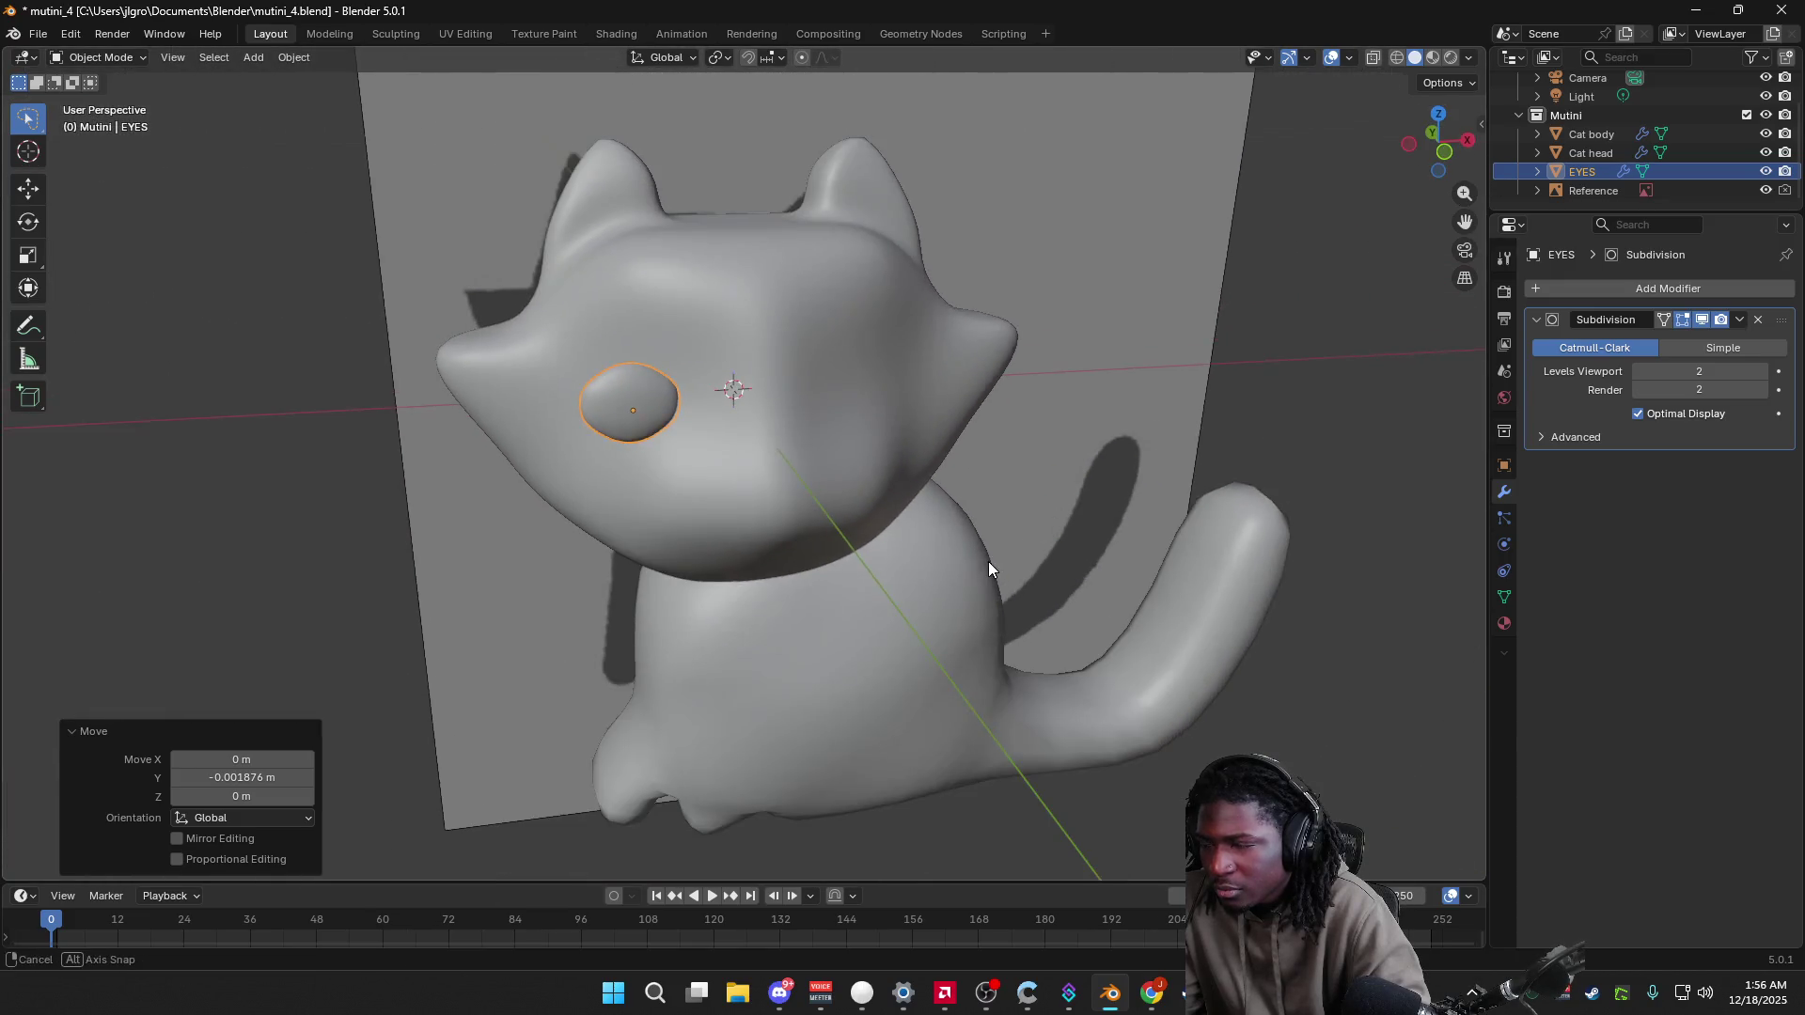
{"action": "key", "text": "g"}
{"action": "key", "text": "y"}
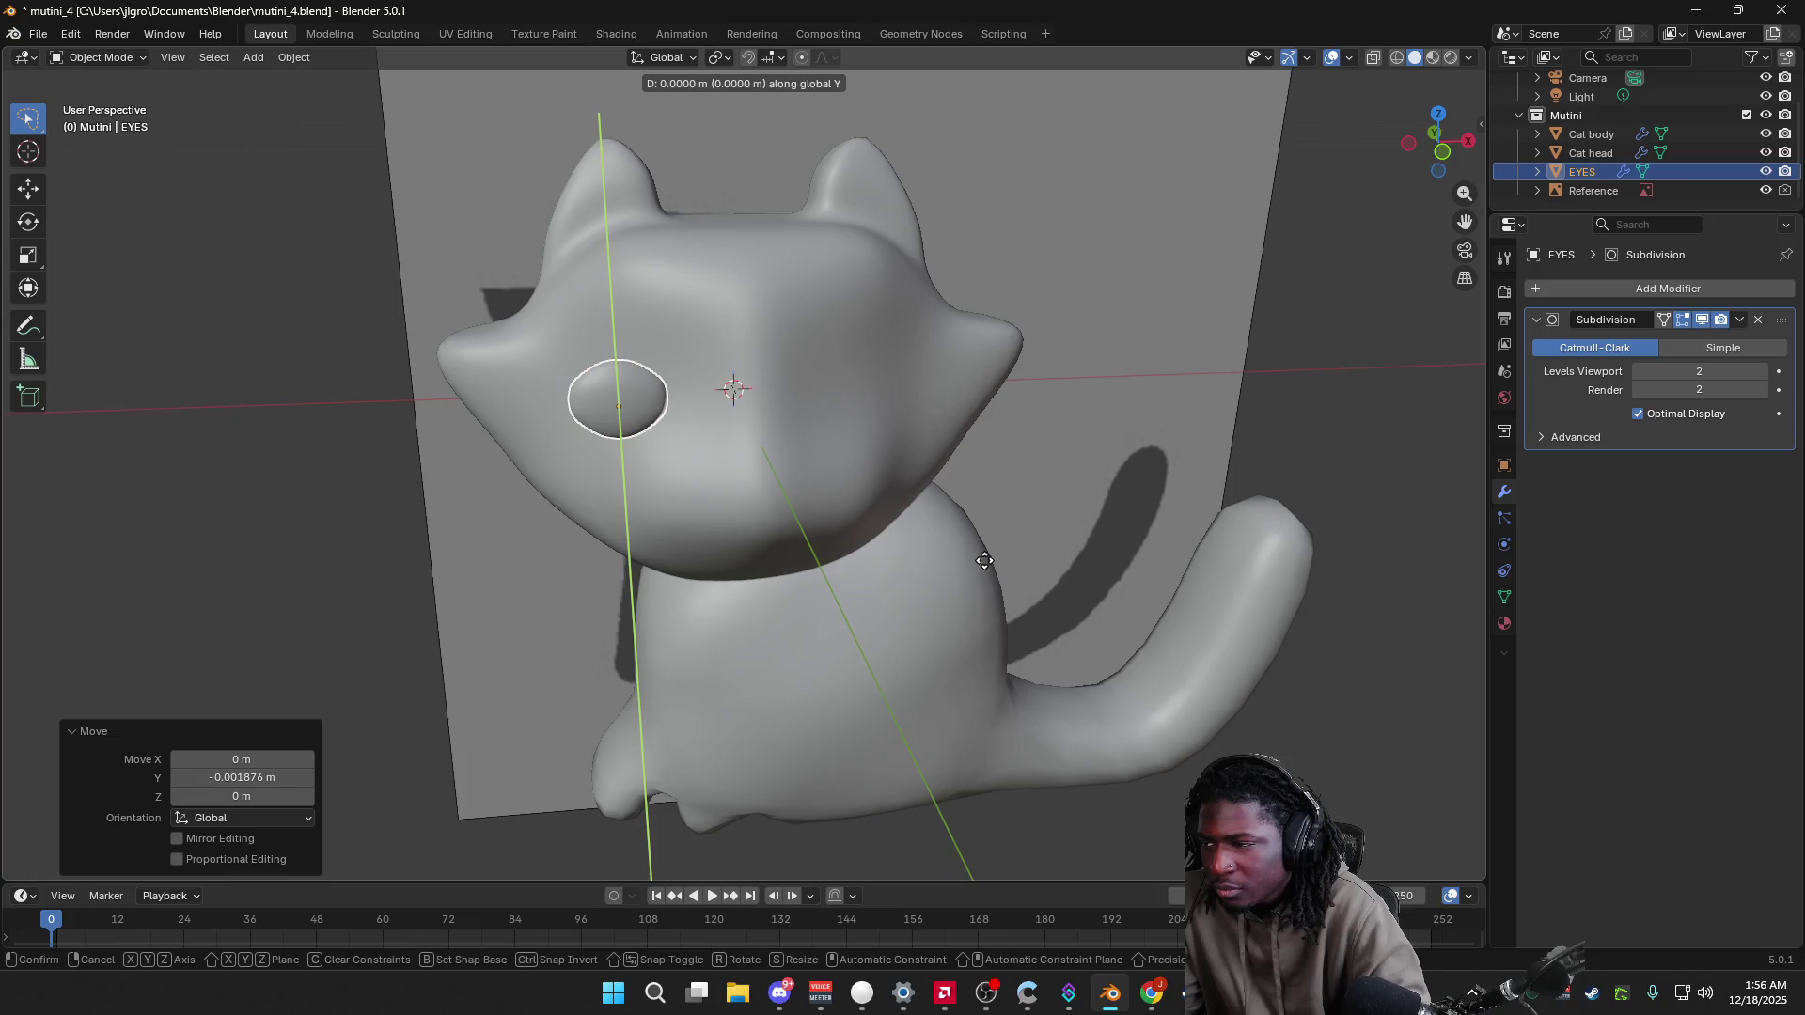
{"action": "left_click", "coordinate": [1001, 570]}
{"action": "mouse_move", "coordinate": [1000, 570]}
{"action": "middle_mouse_down"}
{"action": "mouse_move", "coordinate": [1191, 580]}
{"action": "mouse_move", "coordinate": [1130, 546]}
{"action": "mouse_move", "coordinate": [928, 523]}
{"action": "mouse_move", "coordinate": [1132, 531]}
{"action": "mouse_move", "coordinate": [971, 527]}
{"action": "mouse_move", "coordinate": [923, 548]}
{"action": "mouse_move", "coordinate": [903, 603]}
{"action": "mouse_move", "coordinate": [1072, 549]}
{"action": "middle_mouse_up"}
{"action": "key", "text": "g"}
{"action": "key", "text": "y"}
{"action": "left_click", "coordinate": [1130, 544]}
{"action": "key", "text": "ctrl+z"}
{"action": "key", "text": "ctrl+shift+z"}
{"action": "key", "text": "ctrl+z"}
{"action": "key", "text": "ctrl+z"}
{"action": "key", "text": "ctrl+z"}
{"action": "key", "text": "ctrl+shift+z"}
{"action": "key", "text": "ctrl+shift+z"}
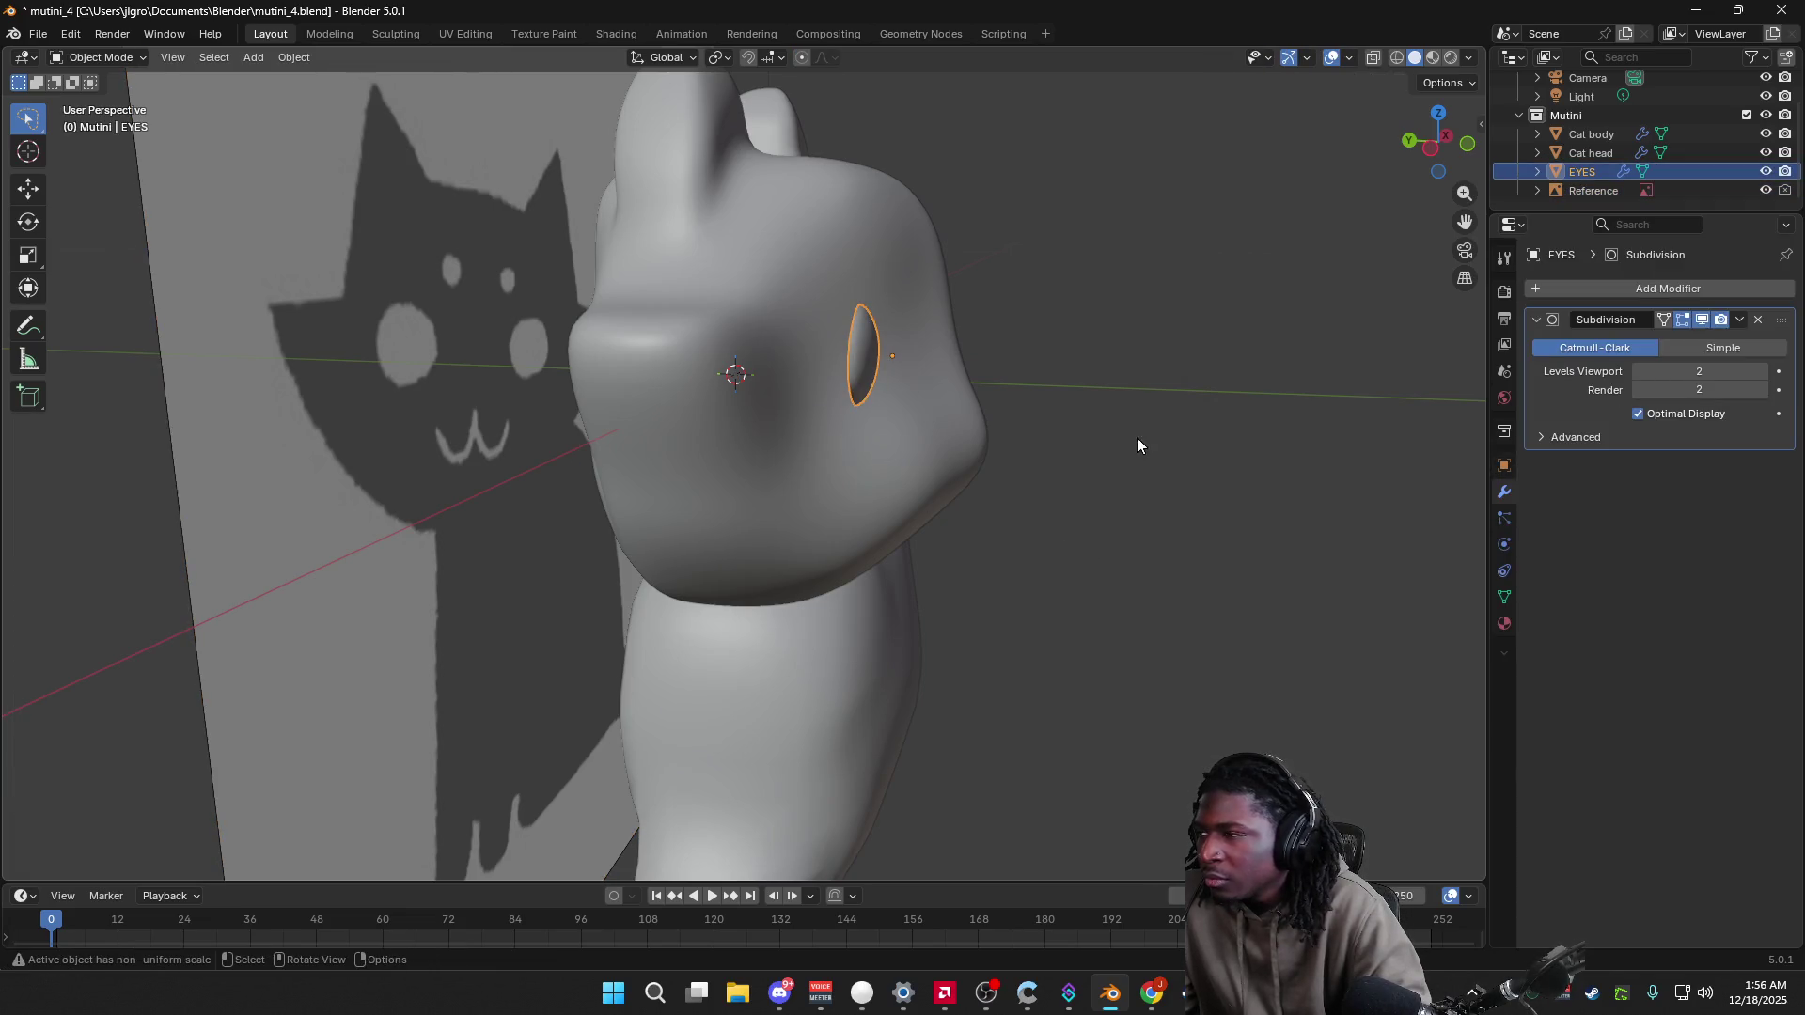
Step: Switch the EYES object into Sculpt Mode
{"action": "middle_click_drag", "start_coordinate": [1138, 446], "coordinate": [684, 331]}
{"action": "left_click", "coordinate": [130, 58]}
{"action": "left_click", "coordinate": [102, 123]}
{"action": "mouse_move", "coordinate": [702, 432]}
{"action": "middle_mouse_down"}
{"action": "mouse_move", "coordinate": [813, 411]}
{"action": "mouse_move", "coordinate": [204, 752]}
{"action": "middle_mouse_up"}
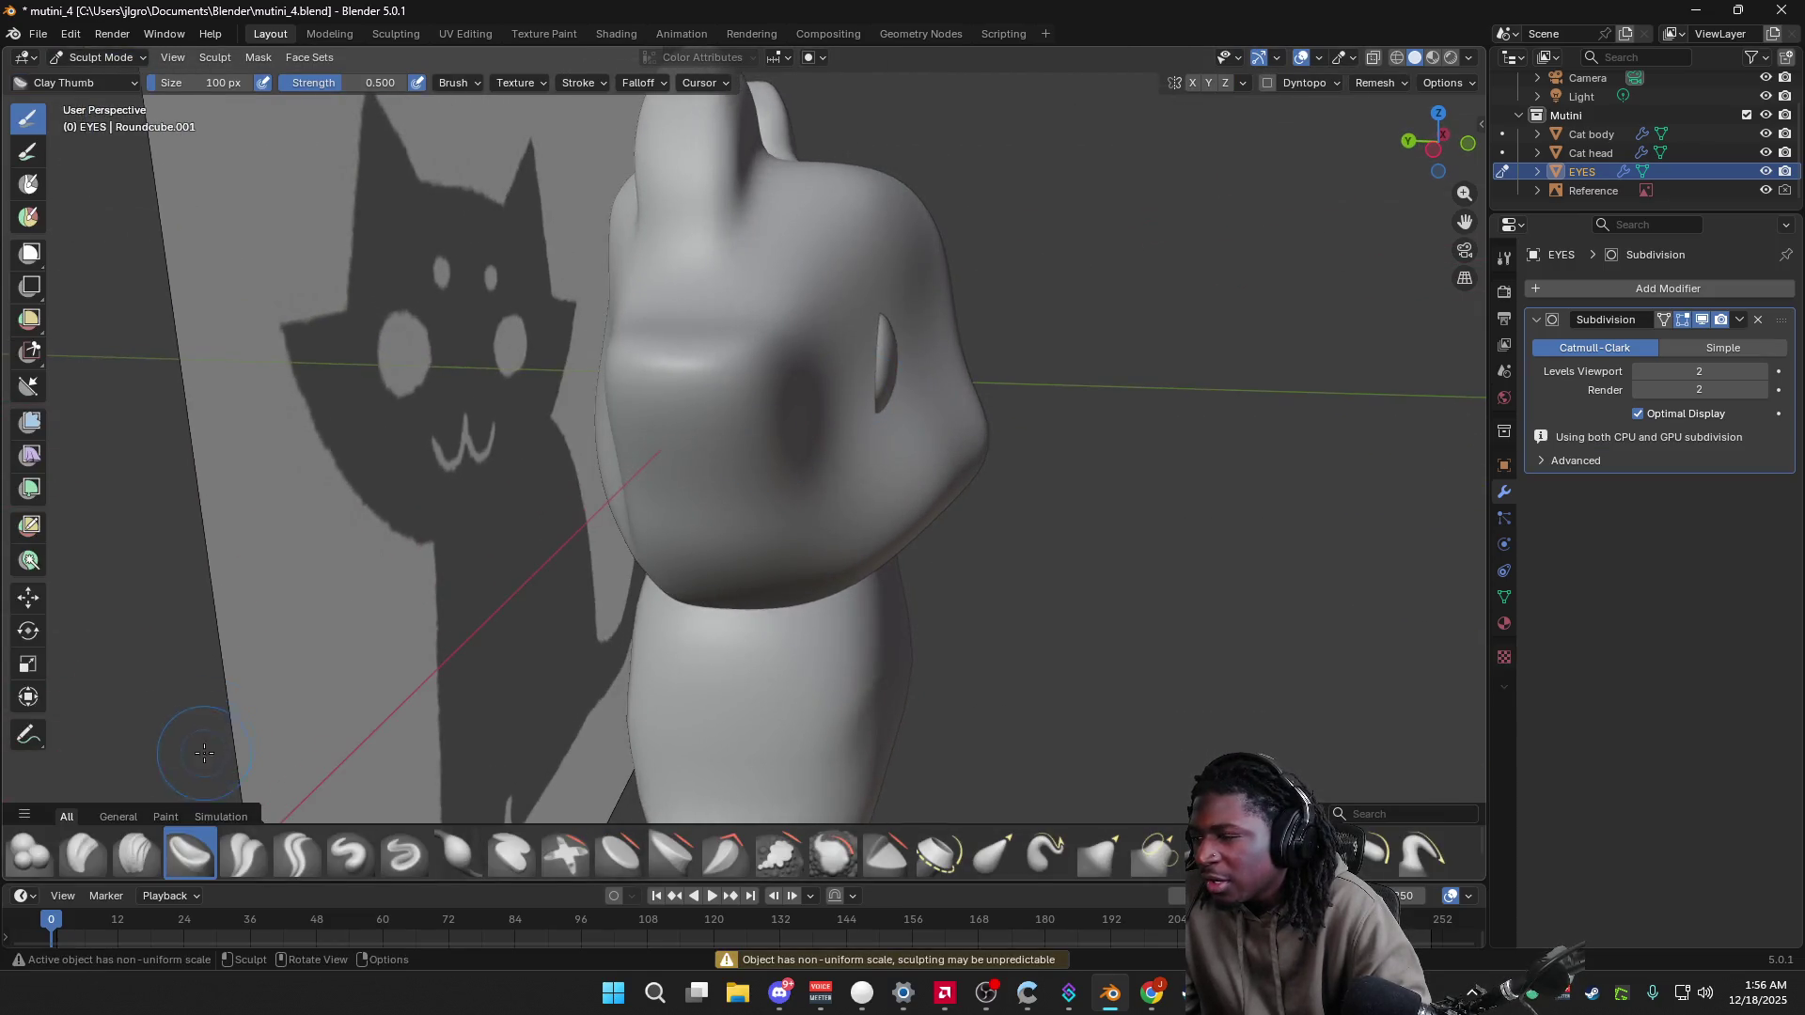
Step: Sculpt the eye blob's edges with the Clay brush, then undo the strokes
{"action": "left_click", "coordinate": [93, 856]}
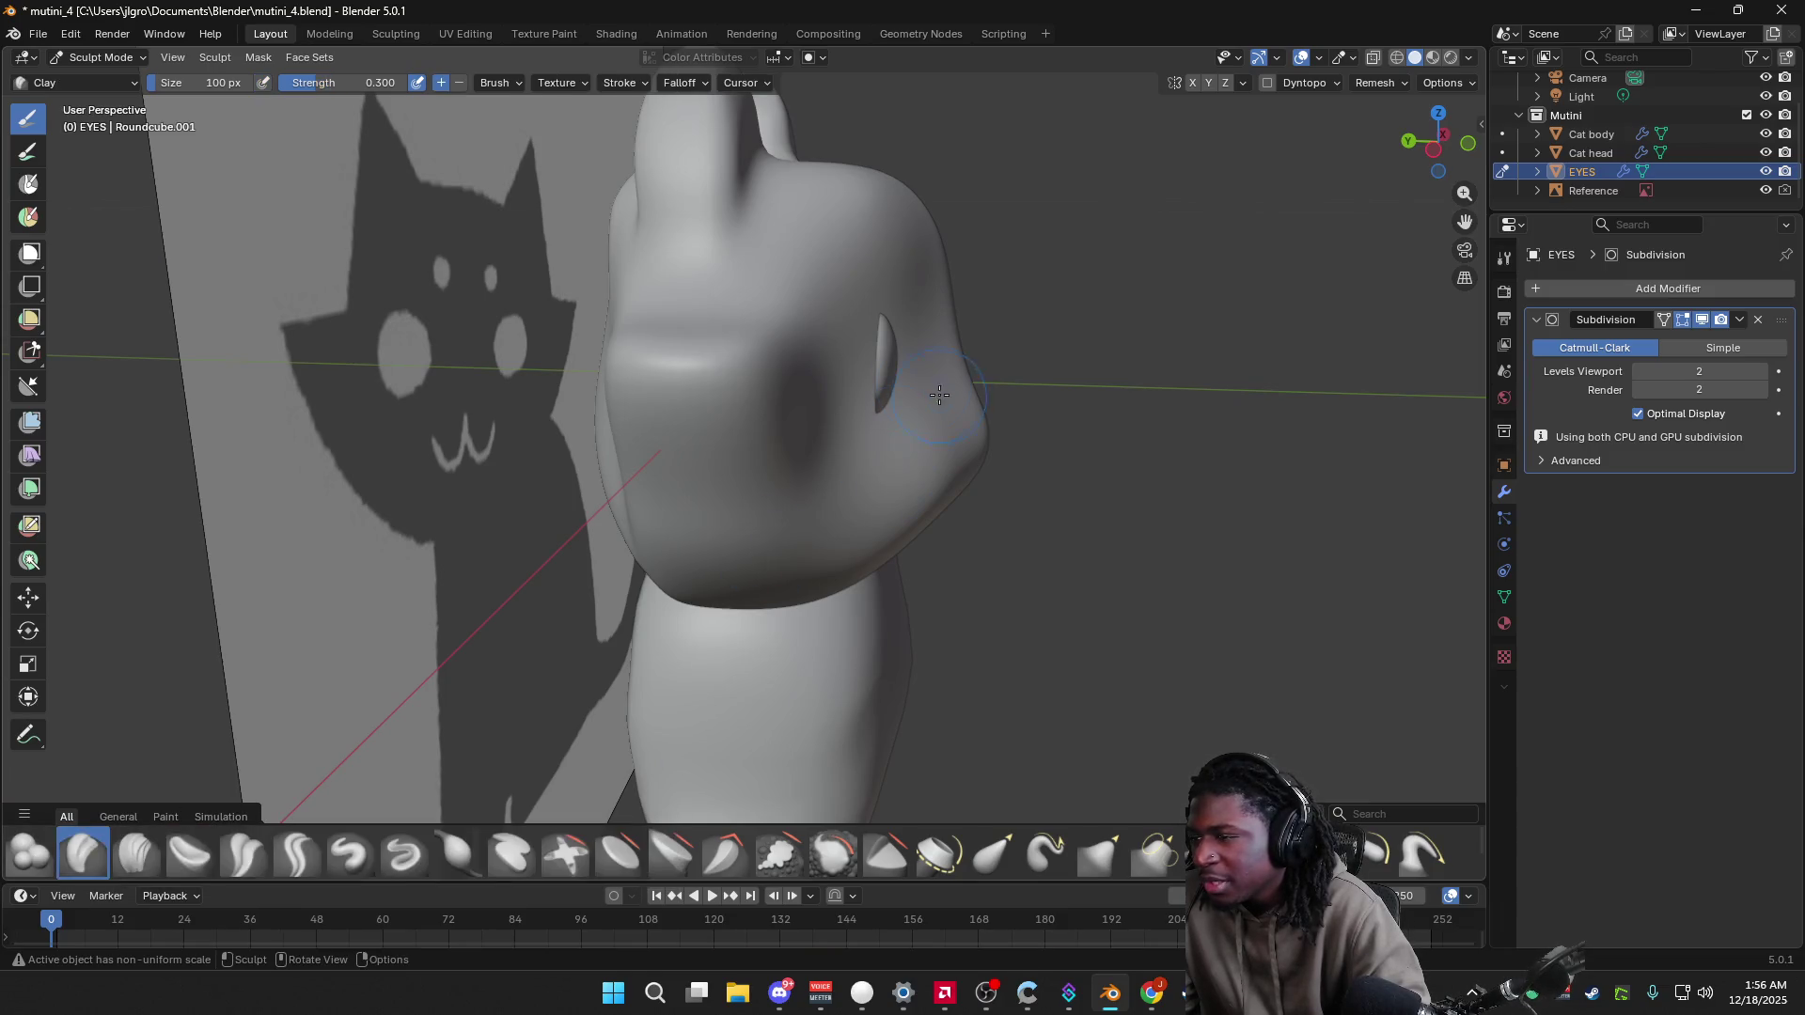
{"action": "mouse_move", "coordinate": [891, 366]}
{"action": "middle_mouse_down"}
{"action": "mouse_move", "coordinate": [693, 387]}
{"action": "mouse_move", "coordinate": [592, 370]}
{"action": "middle_mouse_up"}
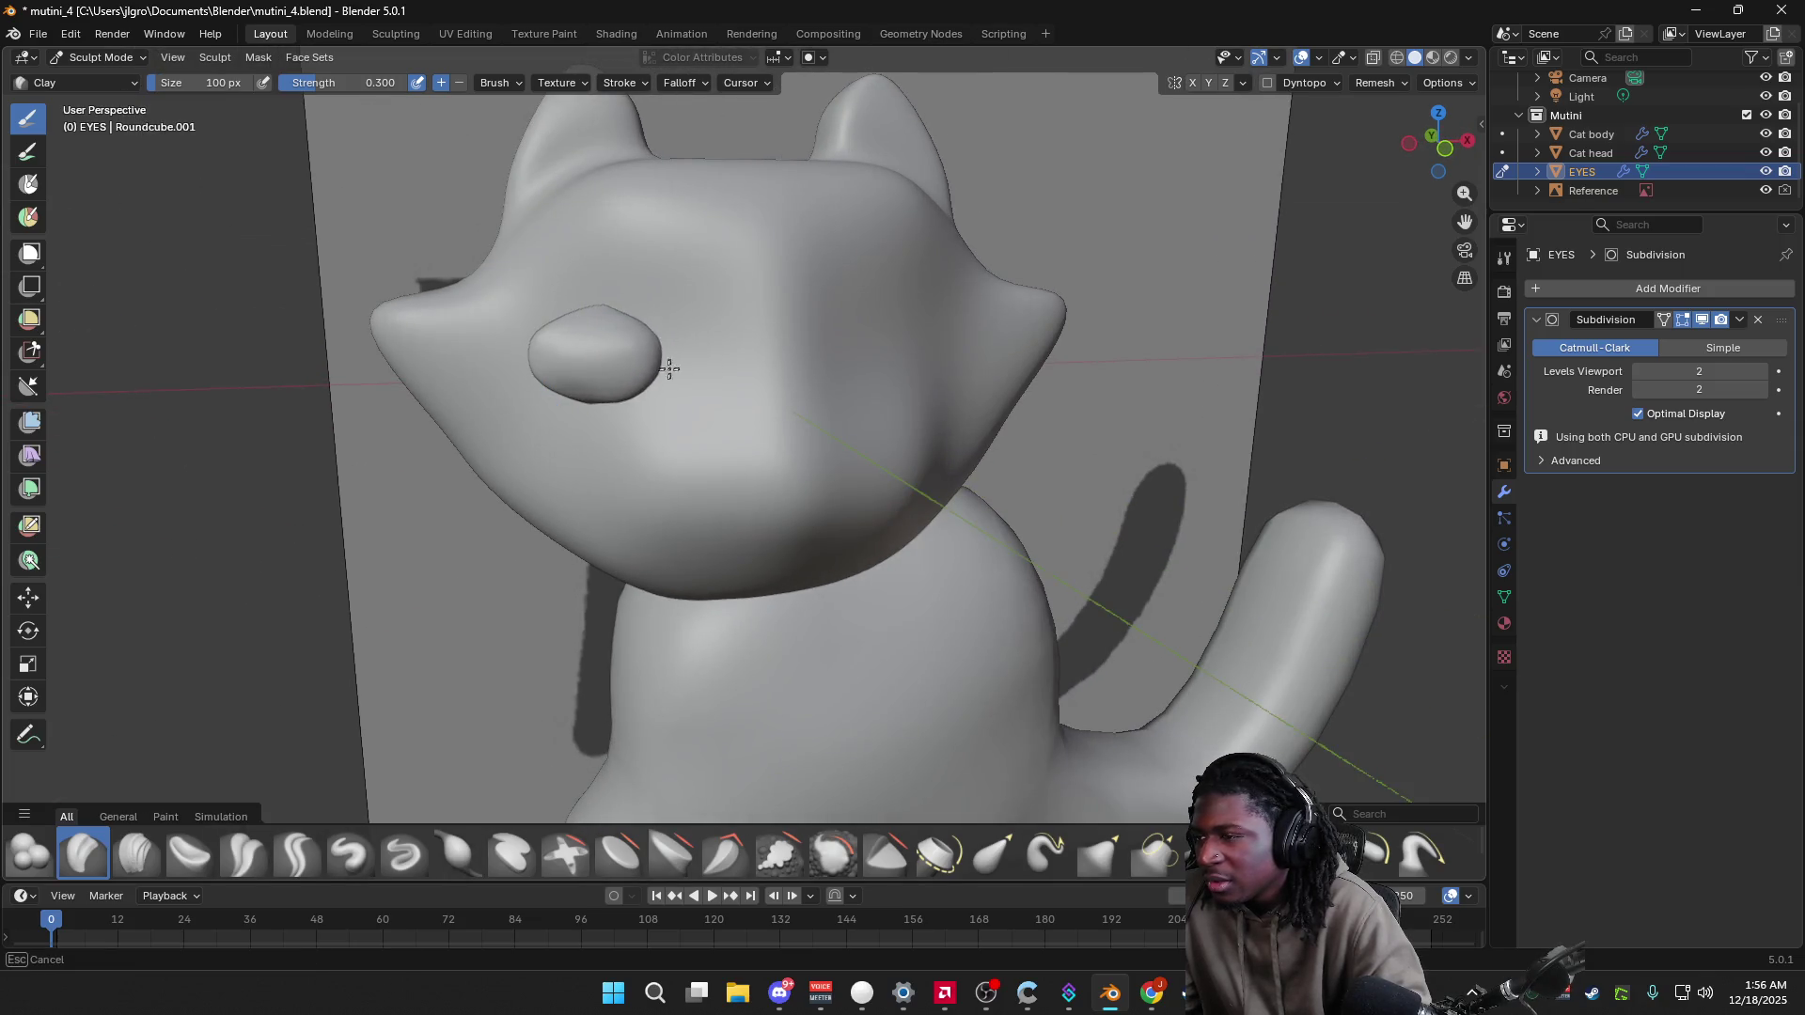
{"action": "left_click_drag", "start_coordinate": [611, 367], "coordinate": [584, 383]}
{"action": "left_click_drag", "start_coordinate": [552, 323], "coordinate": [665, 320]}
{"action": "key", "text": "ctrl+z"}
{"action": "key", "text": "ctrl+z"}
{"action": "key", "text": "ctrl+z"}
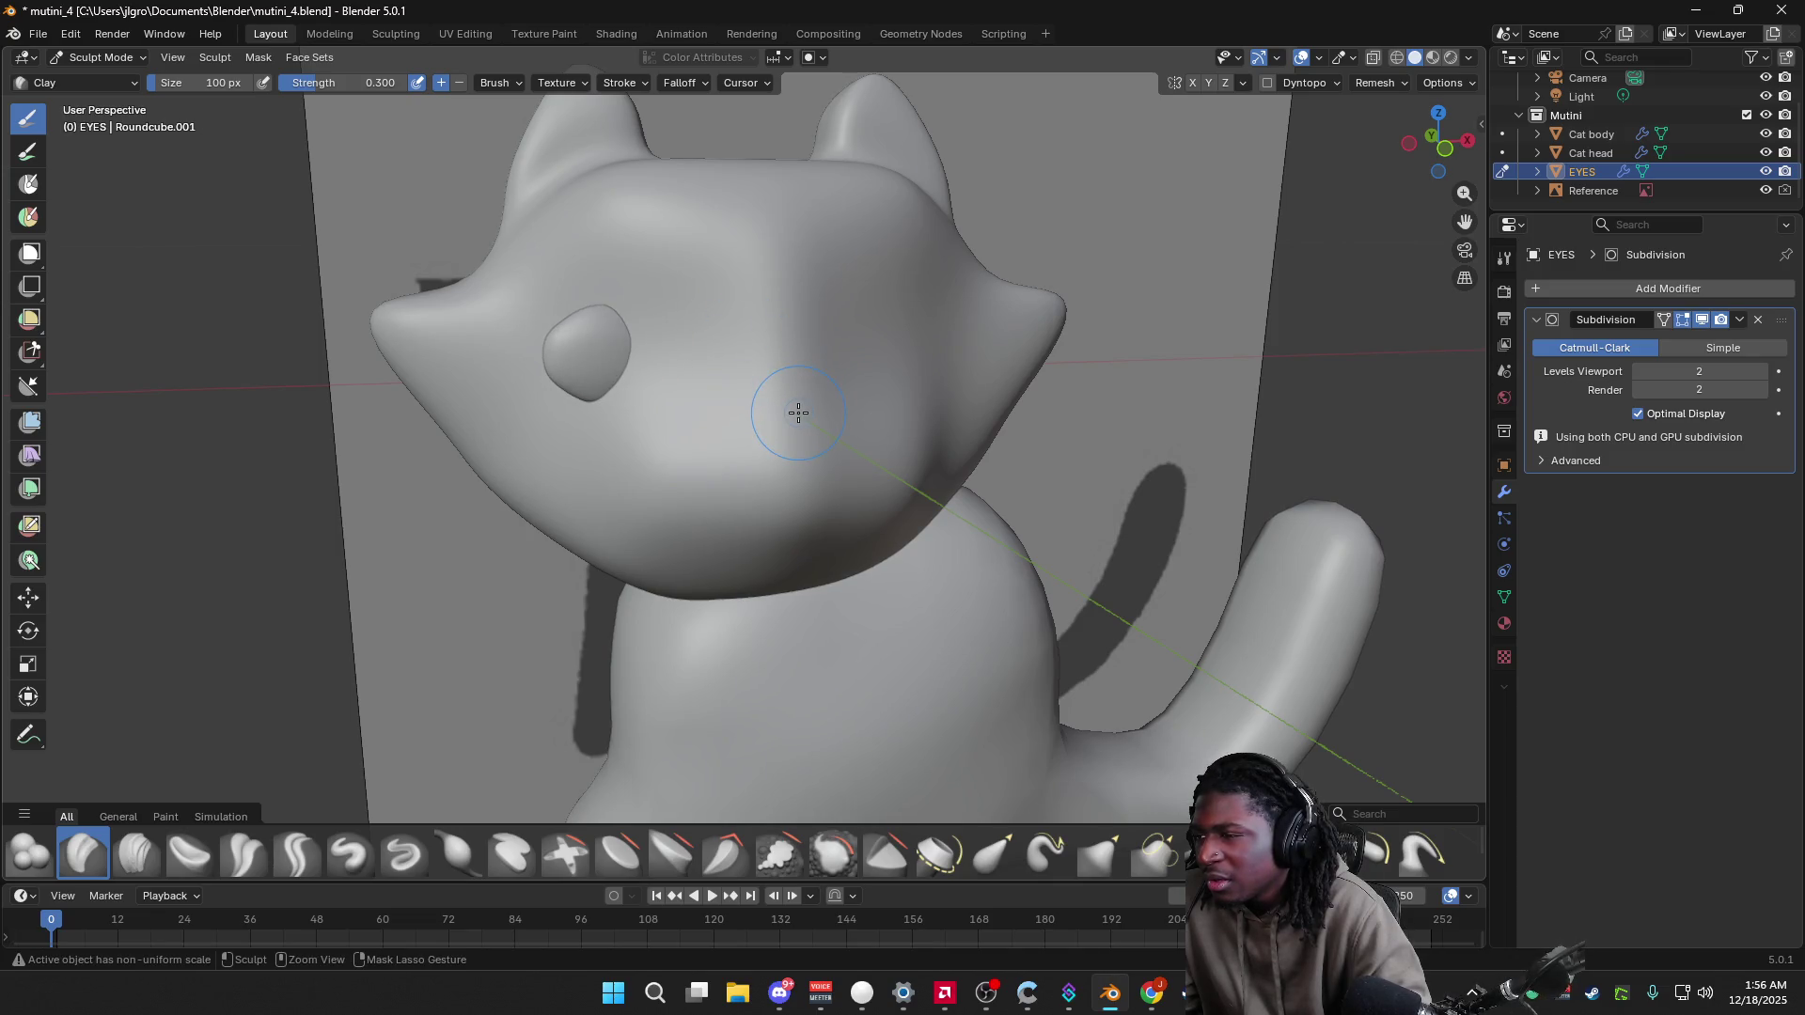
{"action": "middle_click_drag", "start_coordinate": [803, 415], "coordinate": [714, 425]}
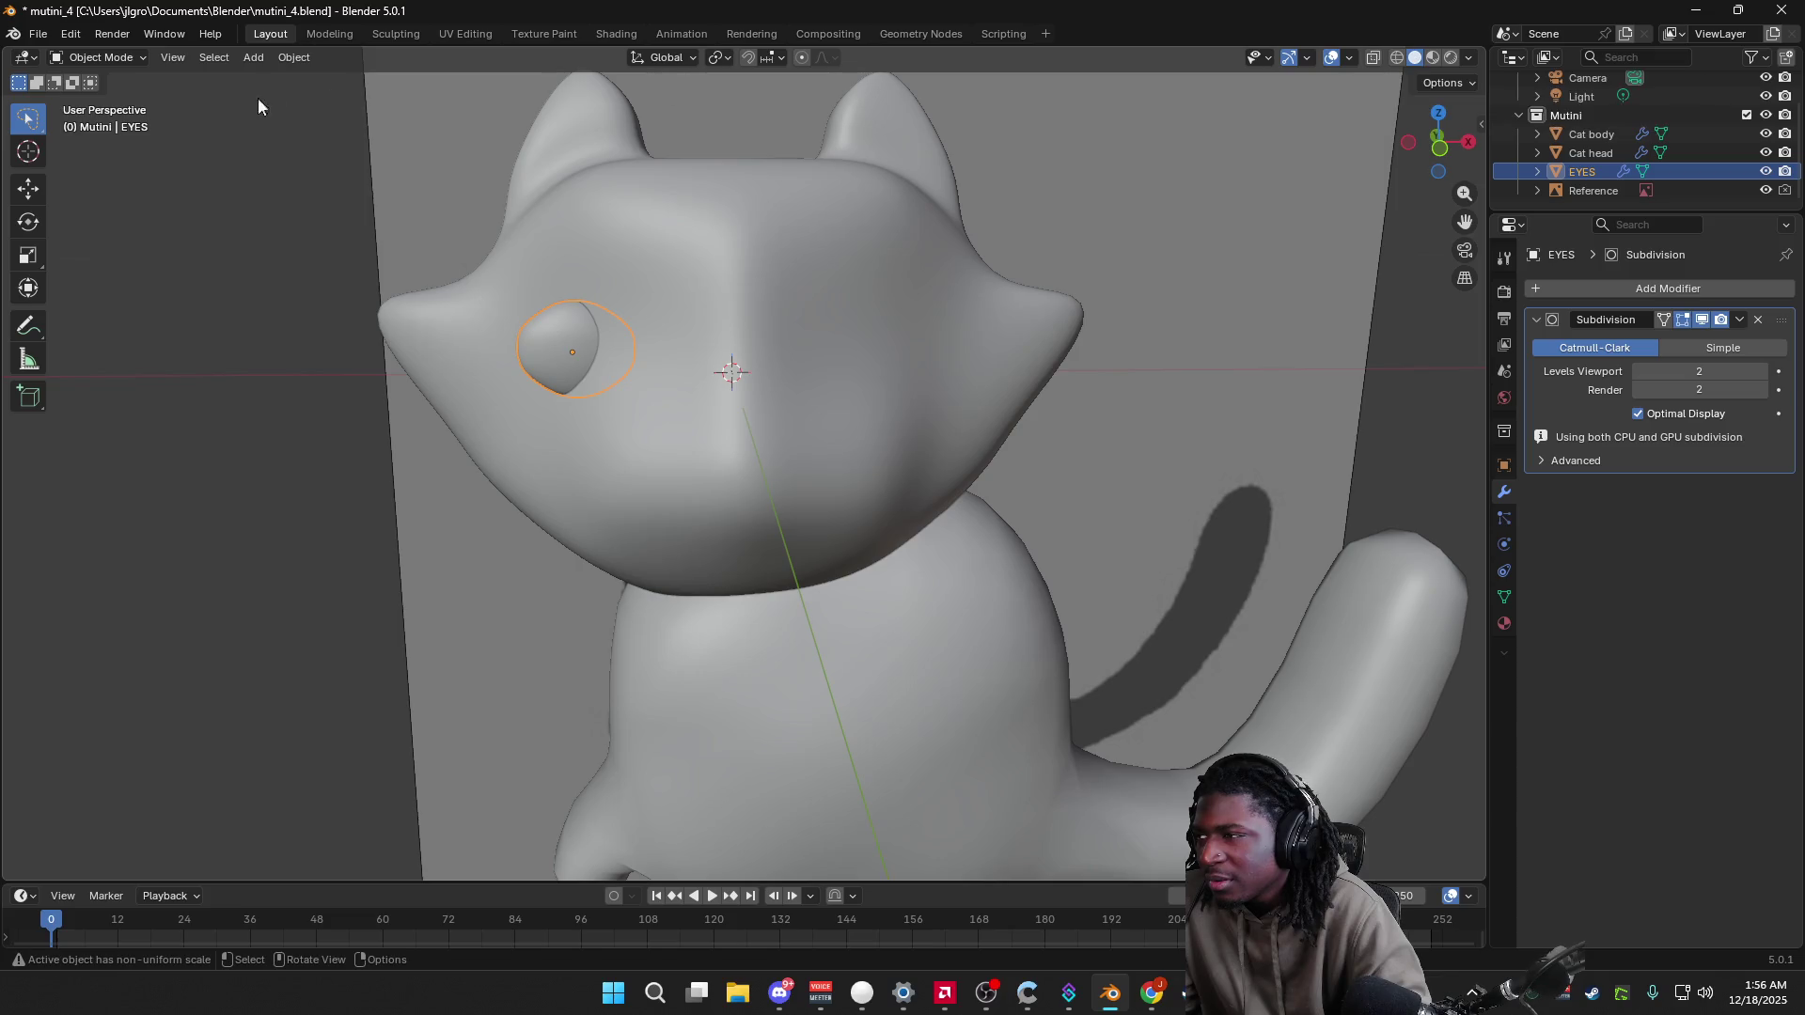
Step: Re-enter Sculpt Mode and reshape the eye into a smaller rounded teardrop
{"action": "left_click", "coordinate": [125, 60]}
{"action": "left_click", "coordinate": [109, 122]}
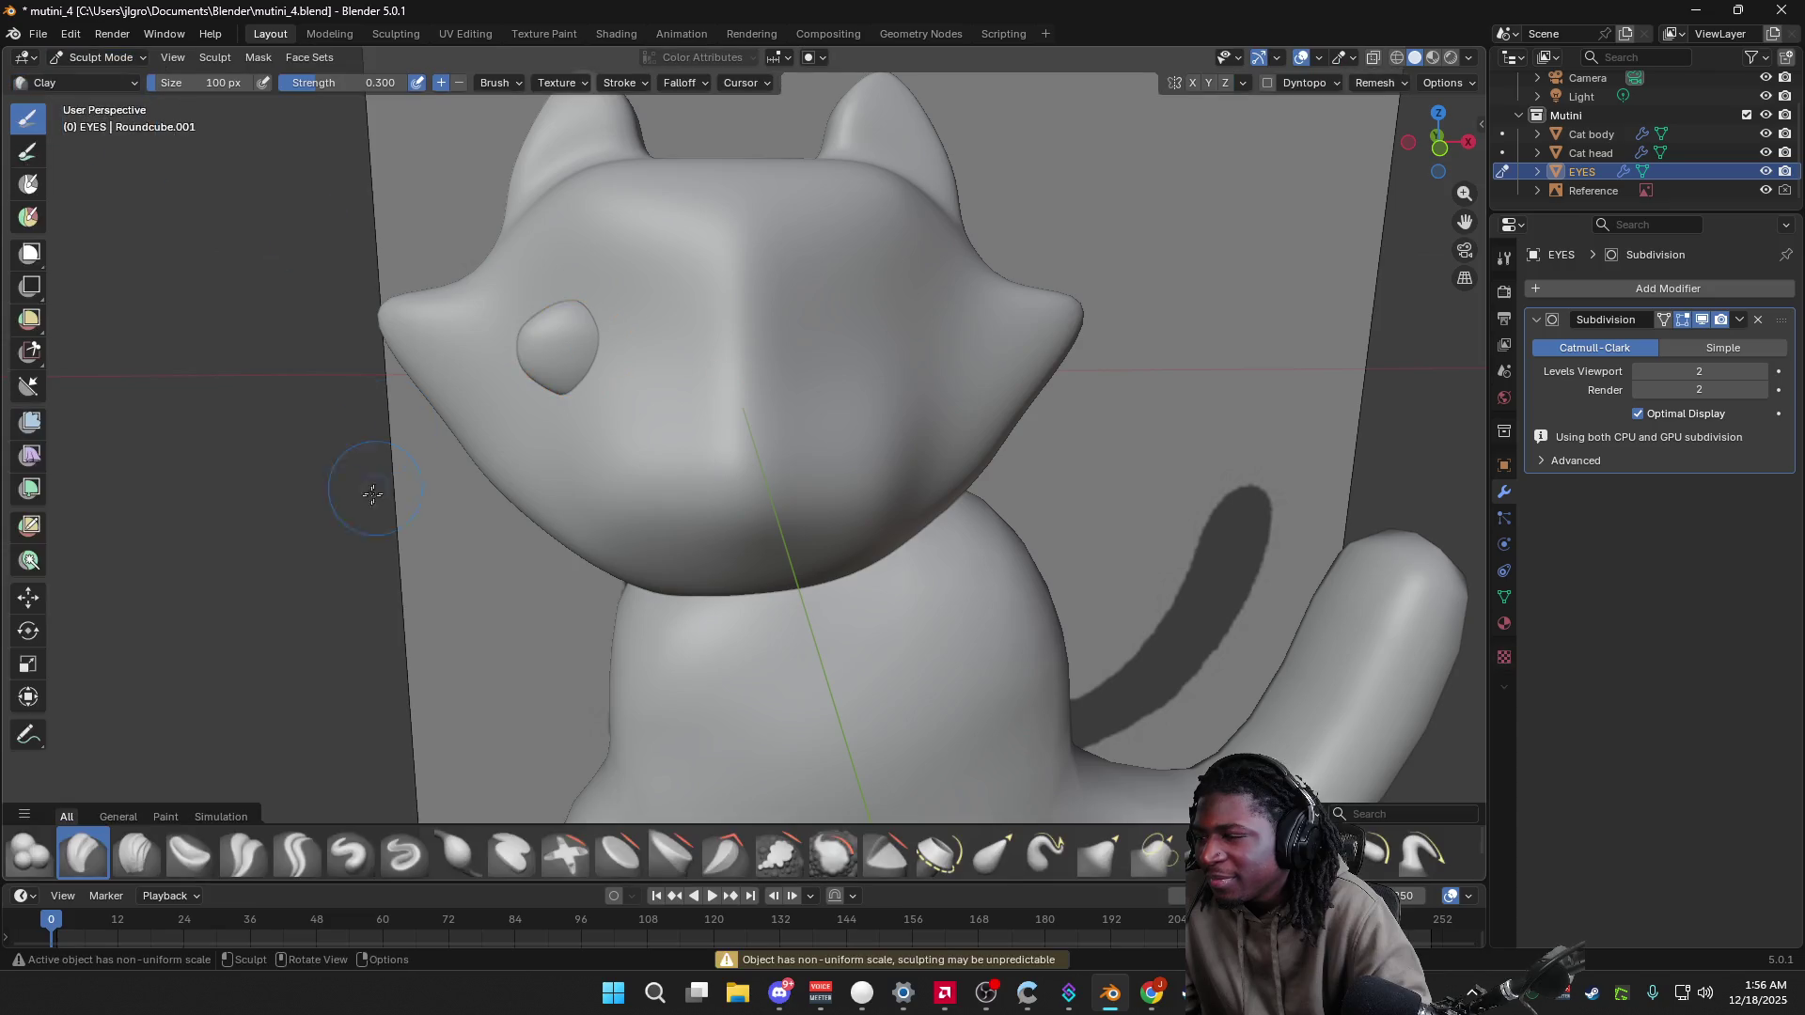
{"action": "mouse_move", "coordinate": [577, 314]}
{"action": "left_mouse_down"}
{"action": "mouse_move", "coordinate": [624, 363]}
{"action": "mouse_move", "coordinate": [592, 391]}
{"action": "mouse_move", "coordinate": [631, 331]}
{"action": "left_mouse_up"}
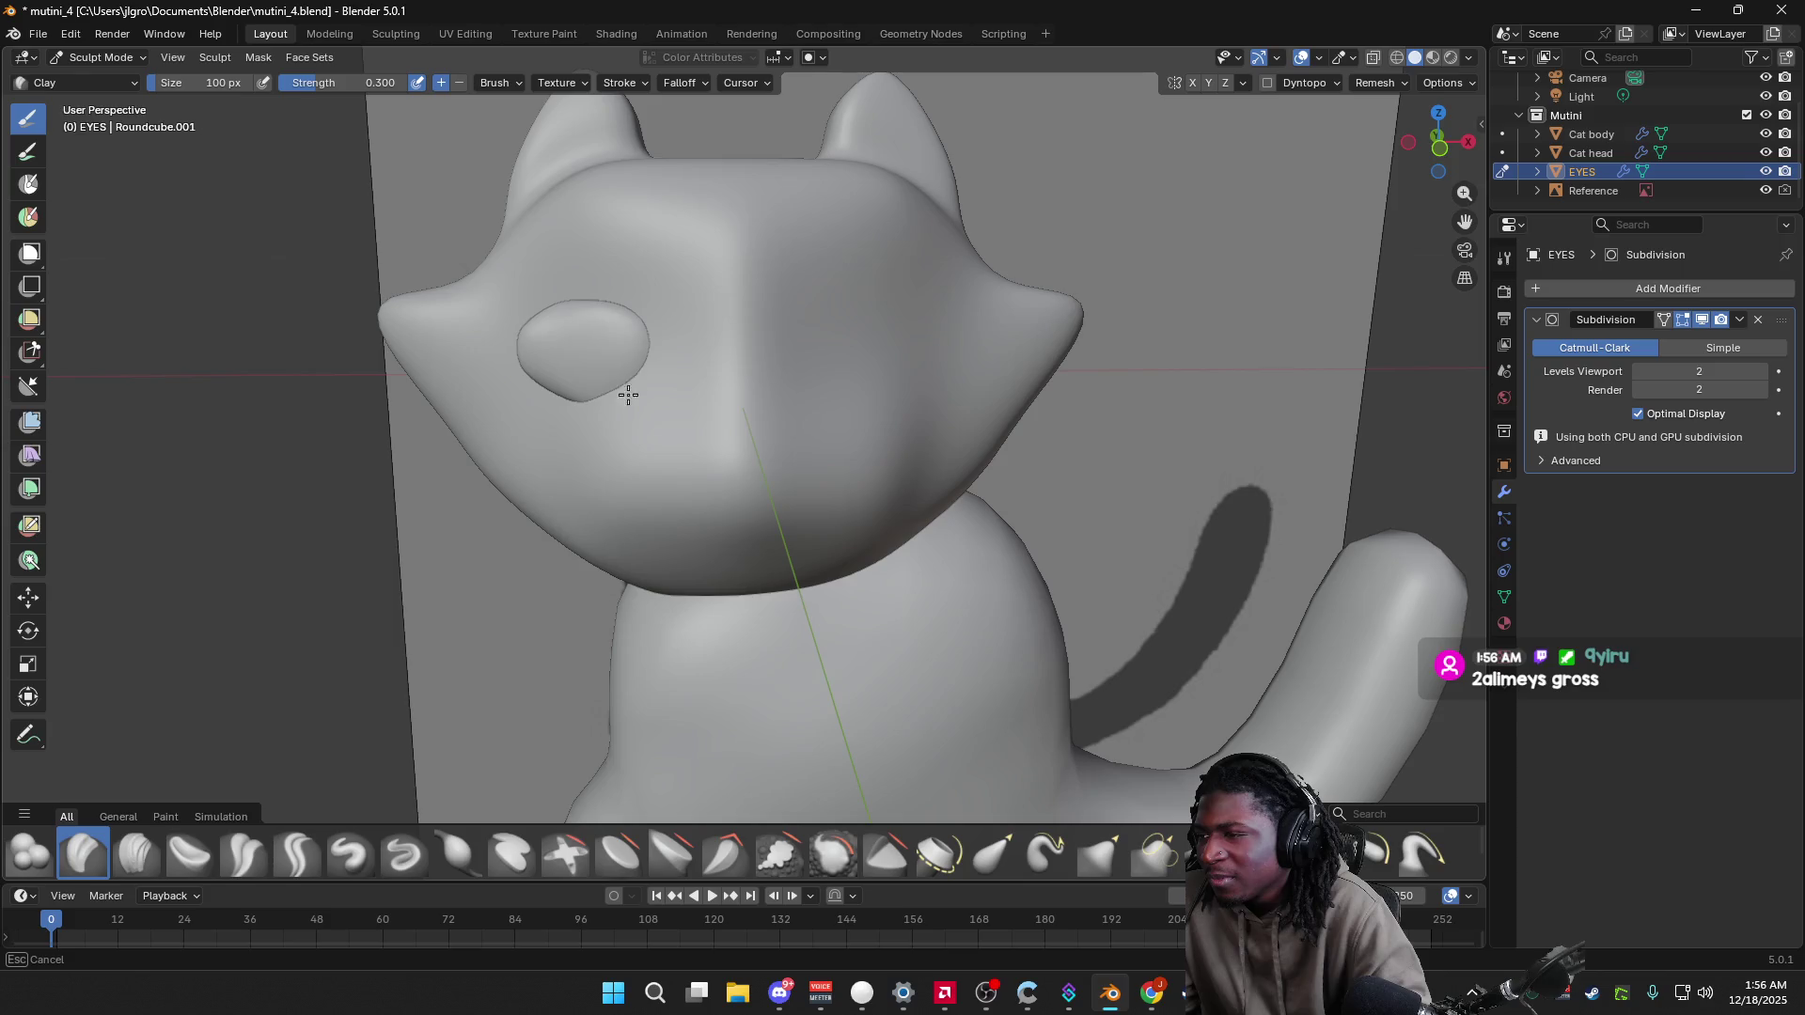
{"action": "mouse_move", "coordinate": [590, 405]}
{"action": "left_mouse_down"}
{"action": "mouse_move", "coordinate": [609, 399]}
{"action": "mouse_move", "coordinate": [576, 319]}
{"action": "mouse_move", "coordinate": [591, 312]}
{"action": "left_mouse_up"}
{"action": "mouse_move", "coordinate": [583, 399]}
{"action": "left_mouse_down"}
{"action": "mouse_move", "coordinate": [596, 343]}
{"action": "mouse_move", "coordinate": [617, 354]}
{"action": "mouse_move", "coordinate": [617, 398]}
{"action": "left_mouse_up"}
{"action": "left_click", "coordinate": [1469, 58]}
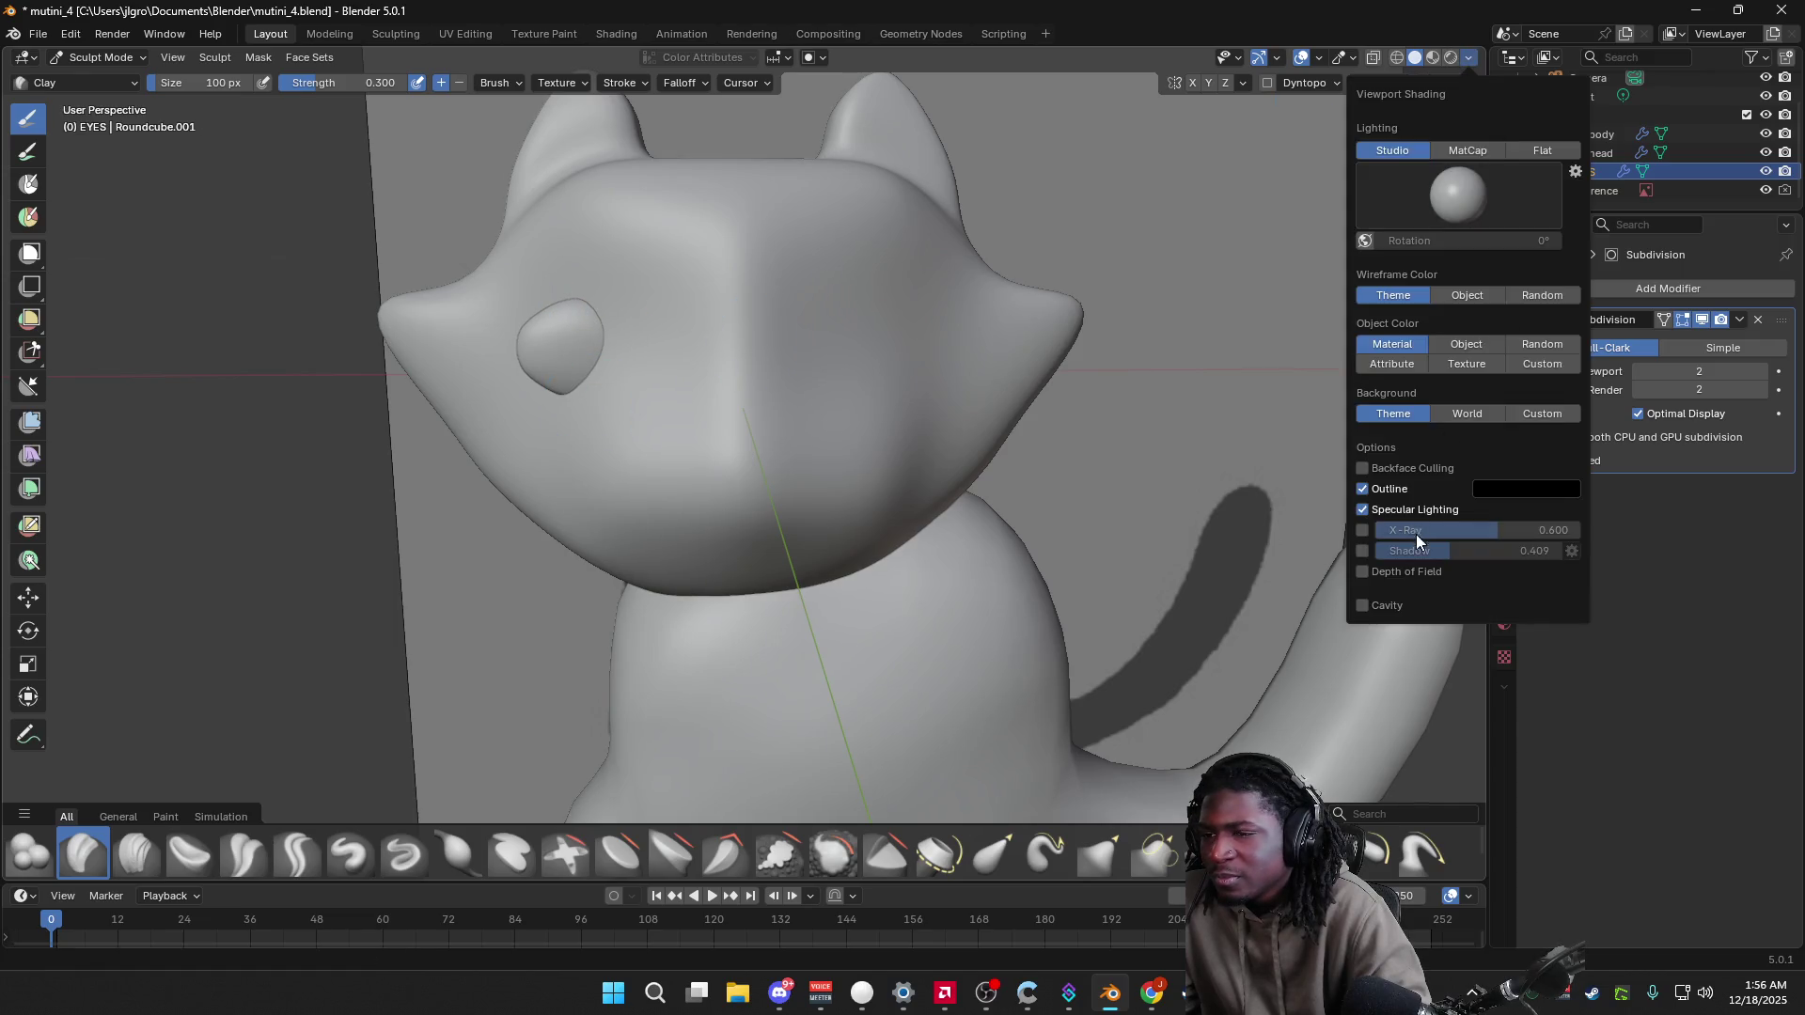
Step: Reshape the eye's outline against the reference drawing in see-through front view, then restore solid shading
{"action": "left_click", "coordinate": [1365, 530]}
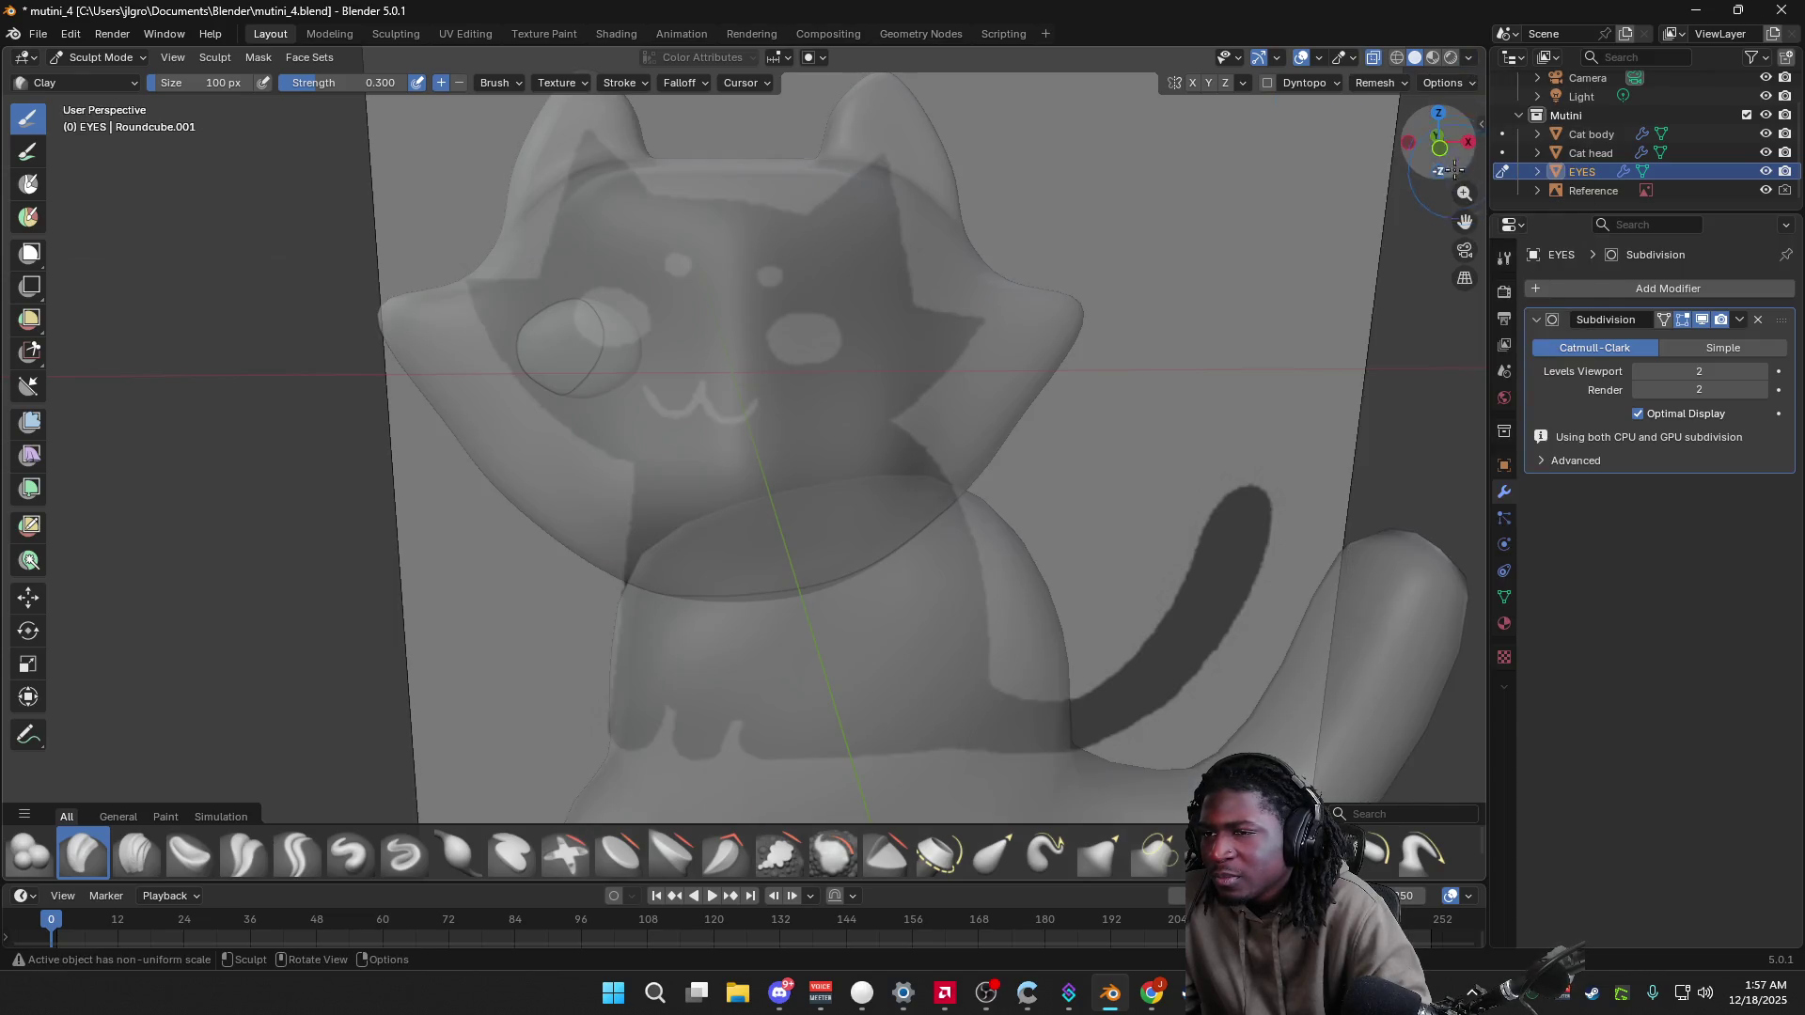
{"action": "left_click", "coordinate": [1429, 155]}
{"action": "mouse_move", "coordinate": [613, 309]}
{"action": "left_mouse_down"}
{"action": "mouse_move", "coordinate": [606, 324]}
{"action": "mouse_move", "coordinate": [637, 310]}
{"action": "left_mouse_up"}
{"action": "mouse_move", "coordinate": [625, 377]}
{"action": "left_mouse_down"}
{"action": "mouse_move", "coordinate": [604, 310]}
{"action": "mouse_move", "coordinate": [645, 350]}
{"action": "mouse_move", "coordinate": [615, 339]}
{"action": "mouse_move", "coordinate": [641, 378]}
{"action": "left_mouse_up"}
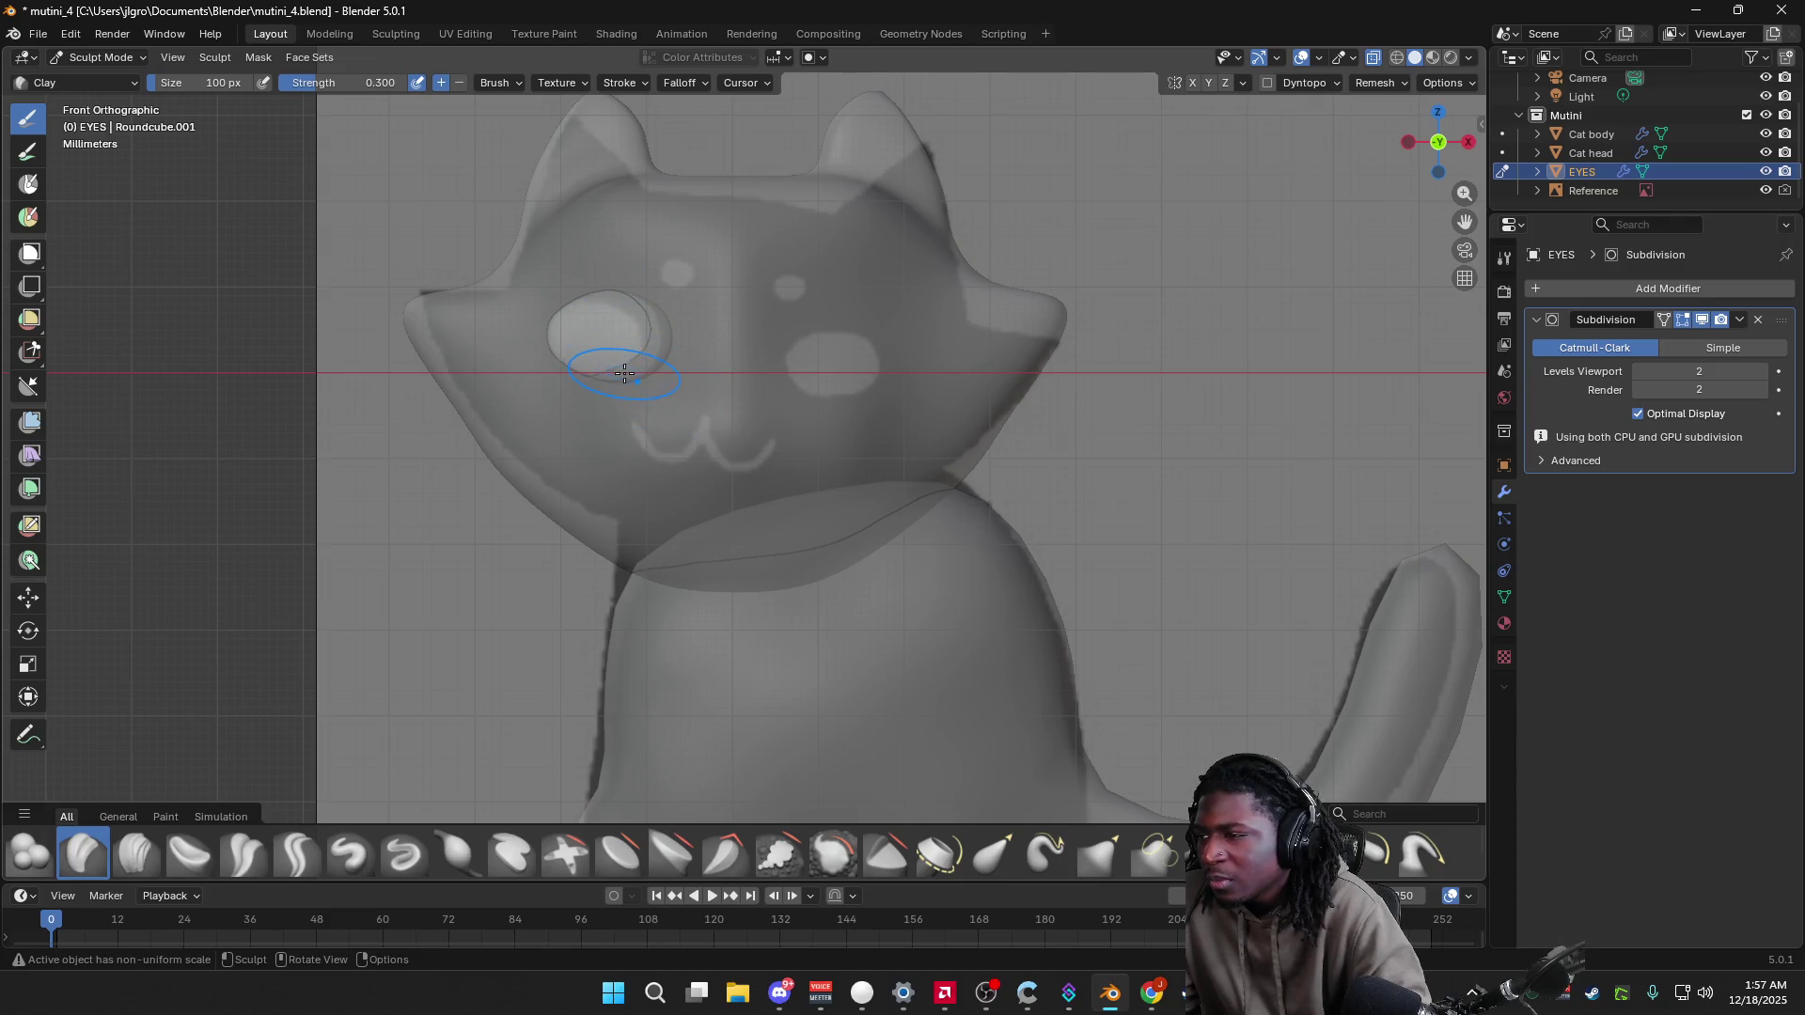
{"action": "key", "text": "Tab"}
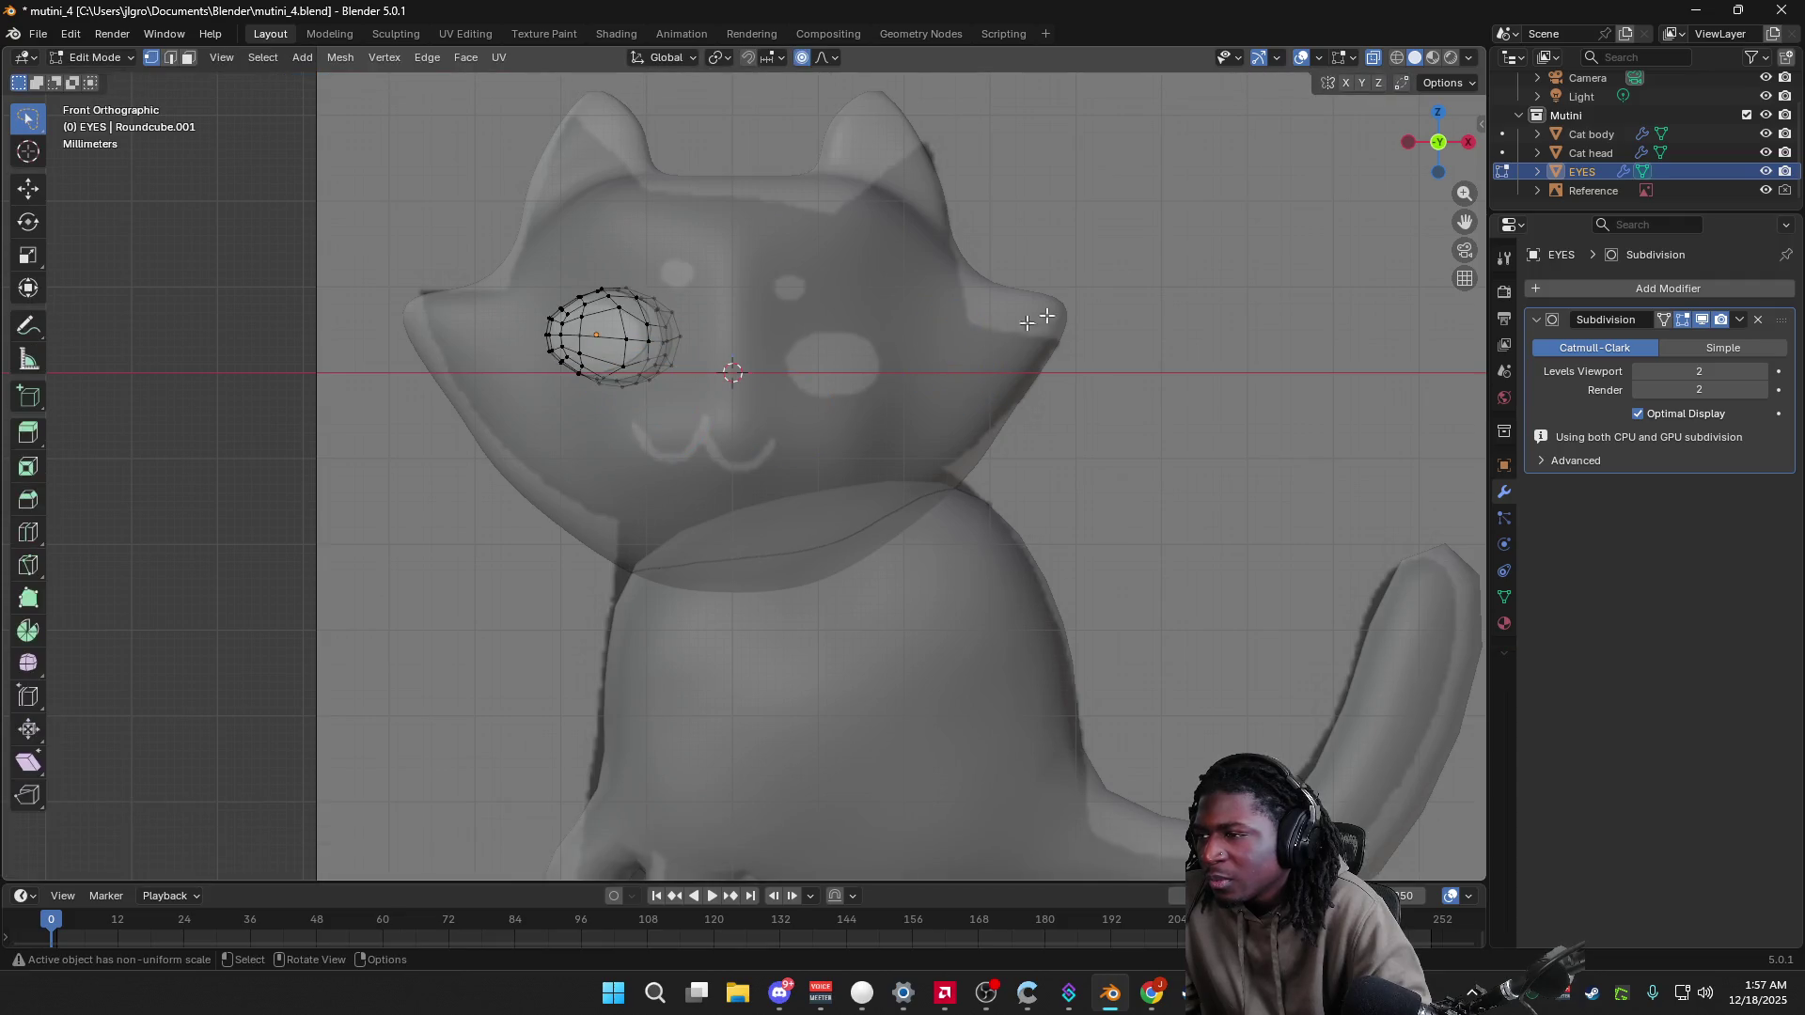
{"action": "left_click", "coordinate": [1470, 56]}
{"action": "left_click", "coordinate": [1362, 529]}
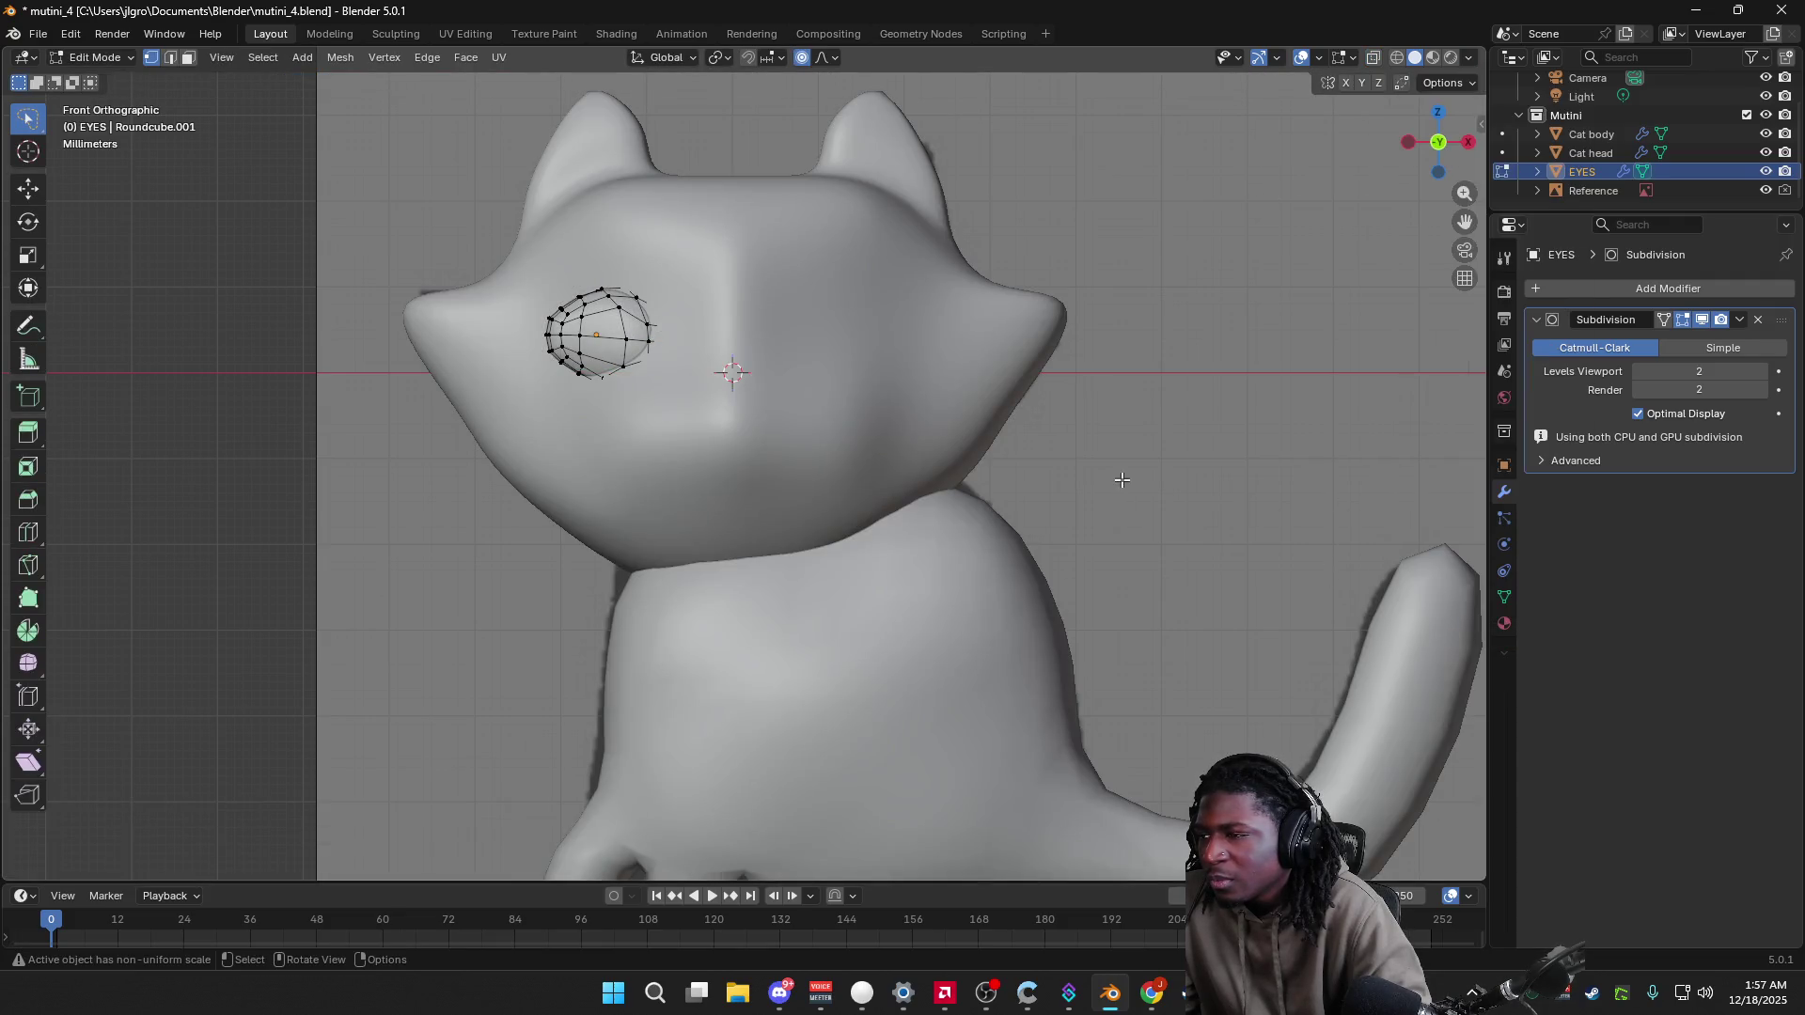
{"action": "key", "text": "Tab"}
Step: Select the Cat head and sculpt a Draw-brush stroke near the eye
{"action": "mouse_move", "coordinate": [1100, 488]}
{"action": "middle_mouse_down"}
{"action": "mouse_move", "coordinate": [1233, 523]}
{"action": "mouse_move", "coordinate": [1349, 493]}
{"action": "middle_mouse_up"}
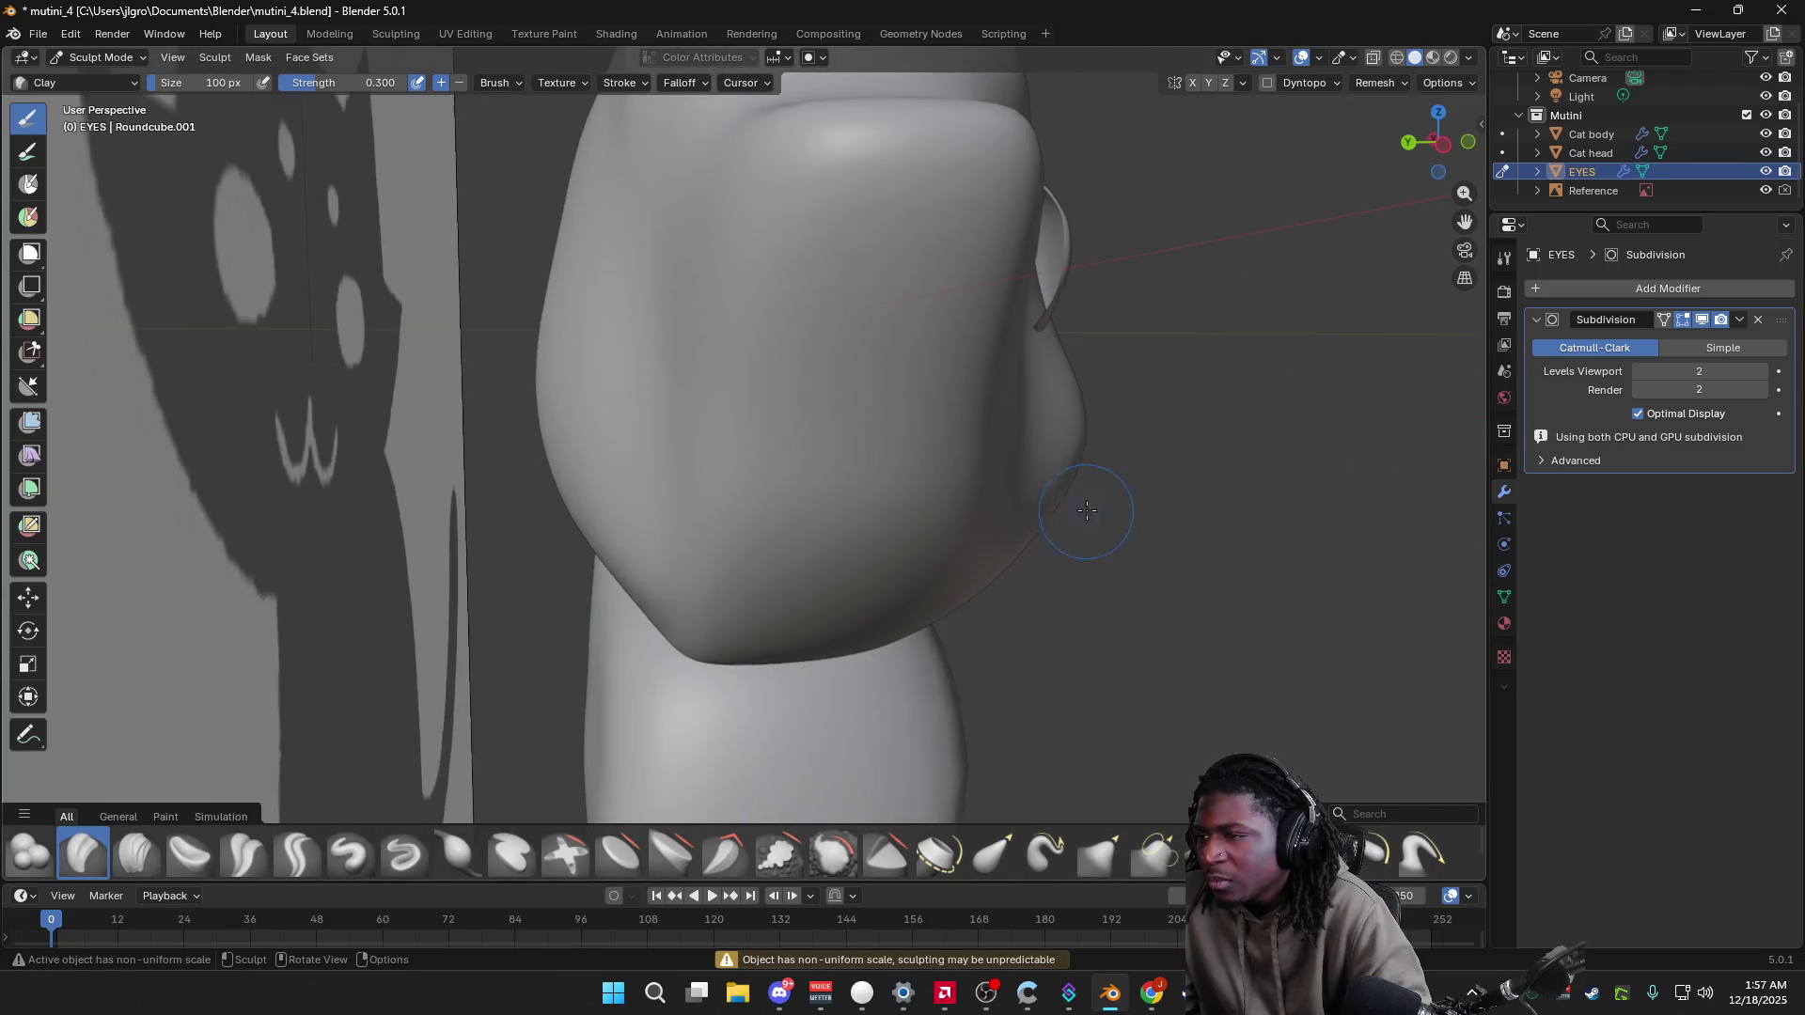
{"action": "scroll", "coordinate": [994, 562], "scroll_direction": "up", "scroll_amount": 4}
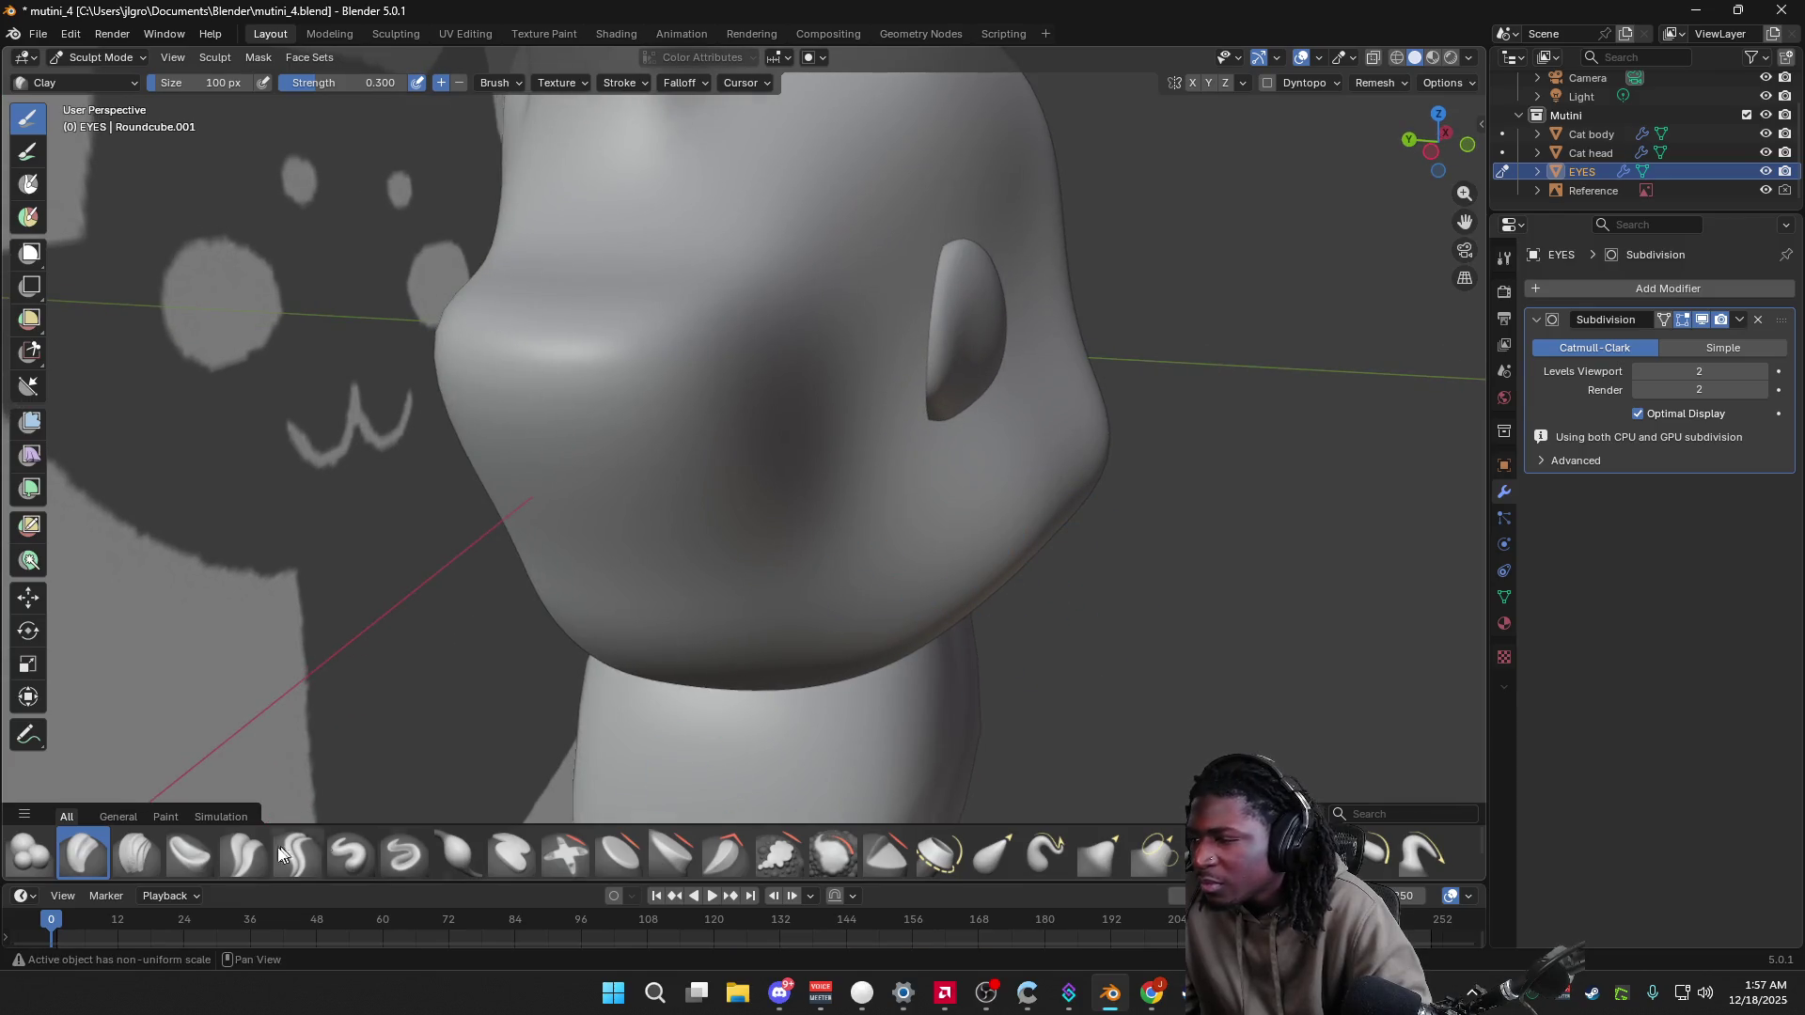
{"action": "middle_click_drag", "start_coordinate": [1010, 414], "coordinate": [1157, 377]}
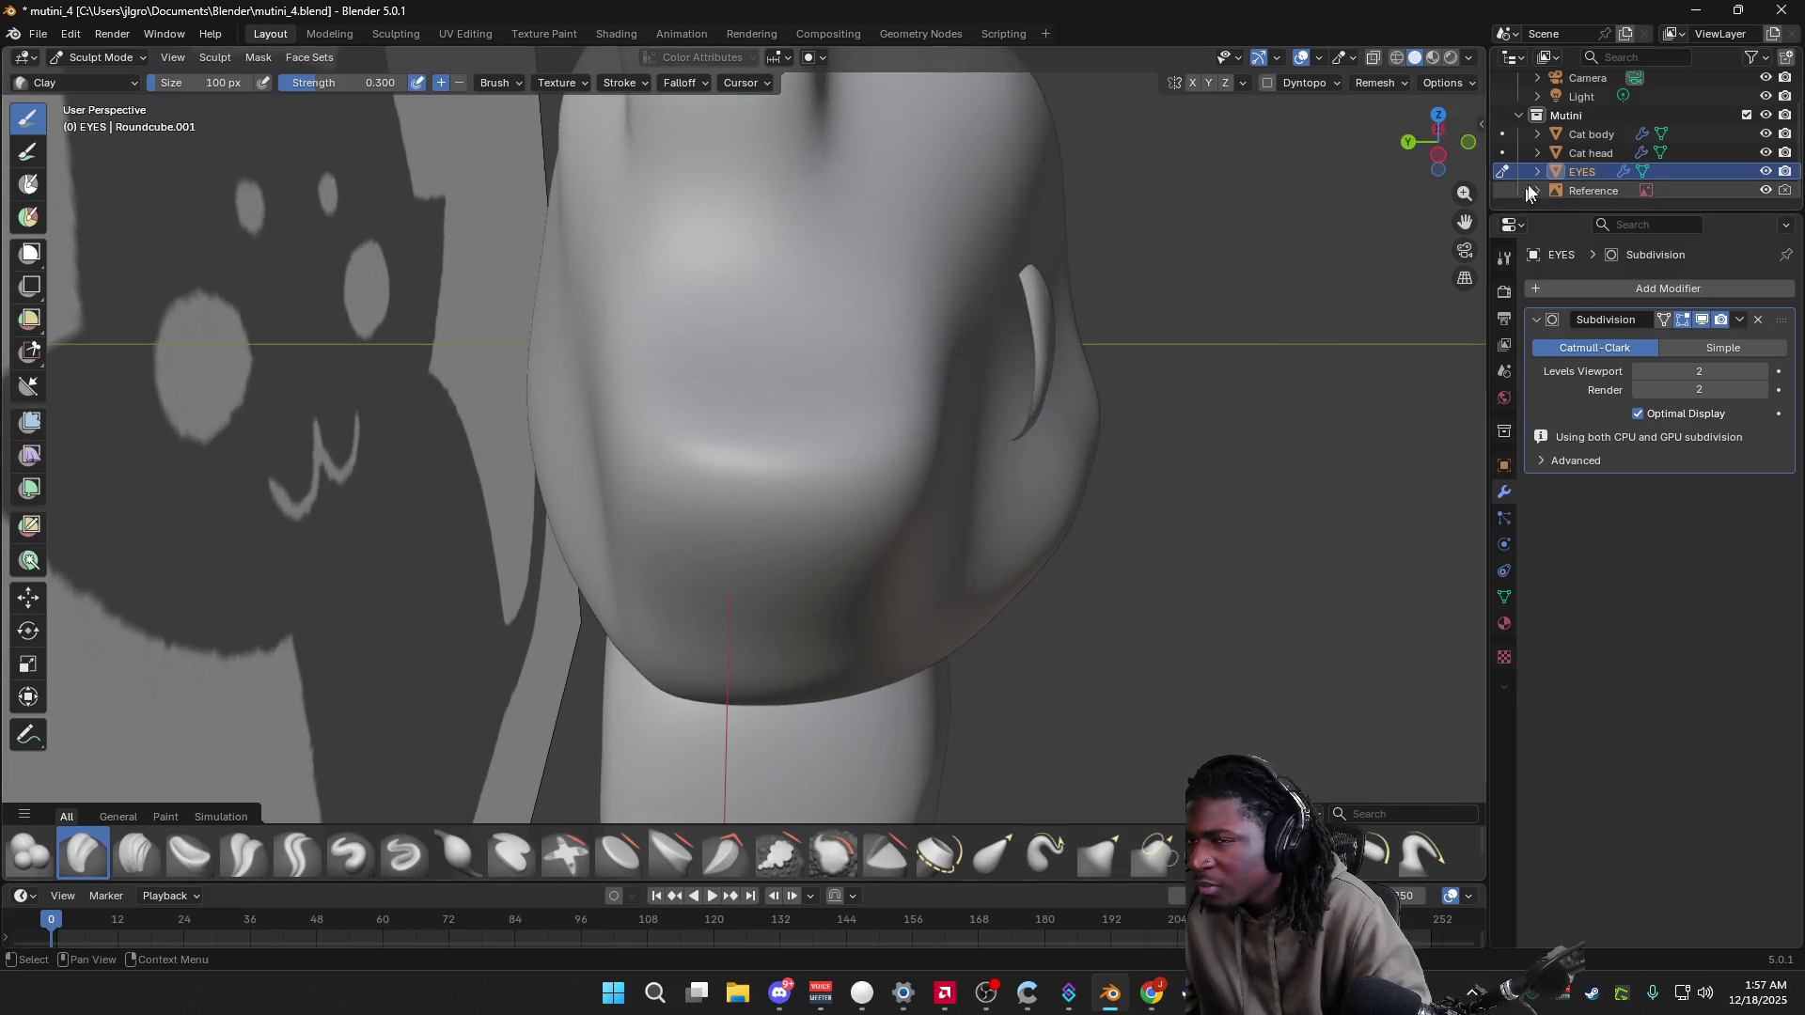
{"action": "left_click", "coordinate": [1598, 152]}
{"action": "mouse_move", "coordinate": [994, 405]}
{"action": "middle_mouse_down"}
{"action": "mouse_move", "coordinate": [890, 401]}
{"action": "mouse_move", "coordinate": [800, 370]}
{"action": "mouse_move", "coordinate": [645, 394]}
{"action": "mouse_move", "coordinate": [588, 365]}
{"action": "middle_mouse_up"}
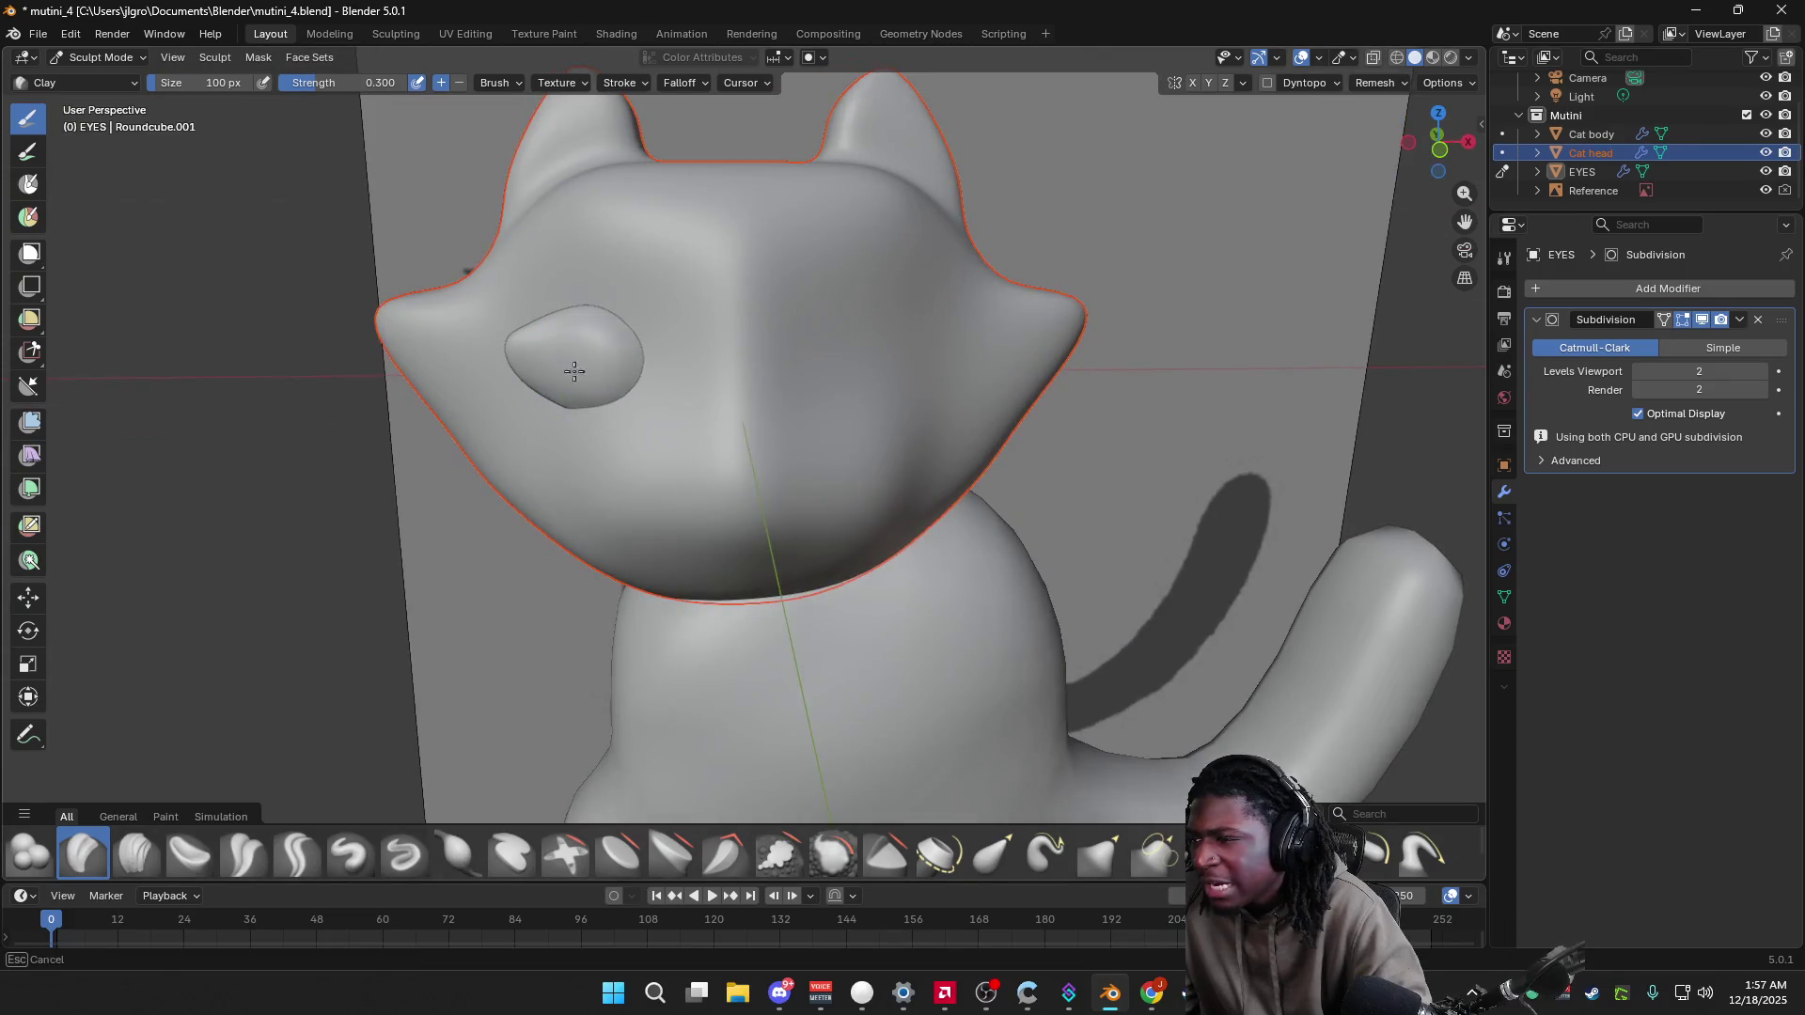
{"action": "middle_click_drag", "start_coordinate": [760, 488], "coordinate": [823, 419]}
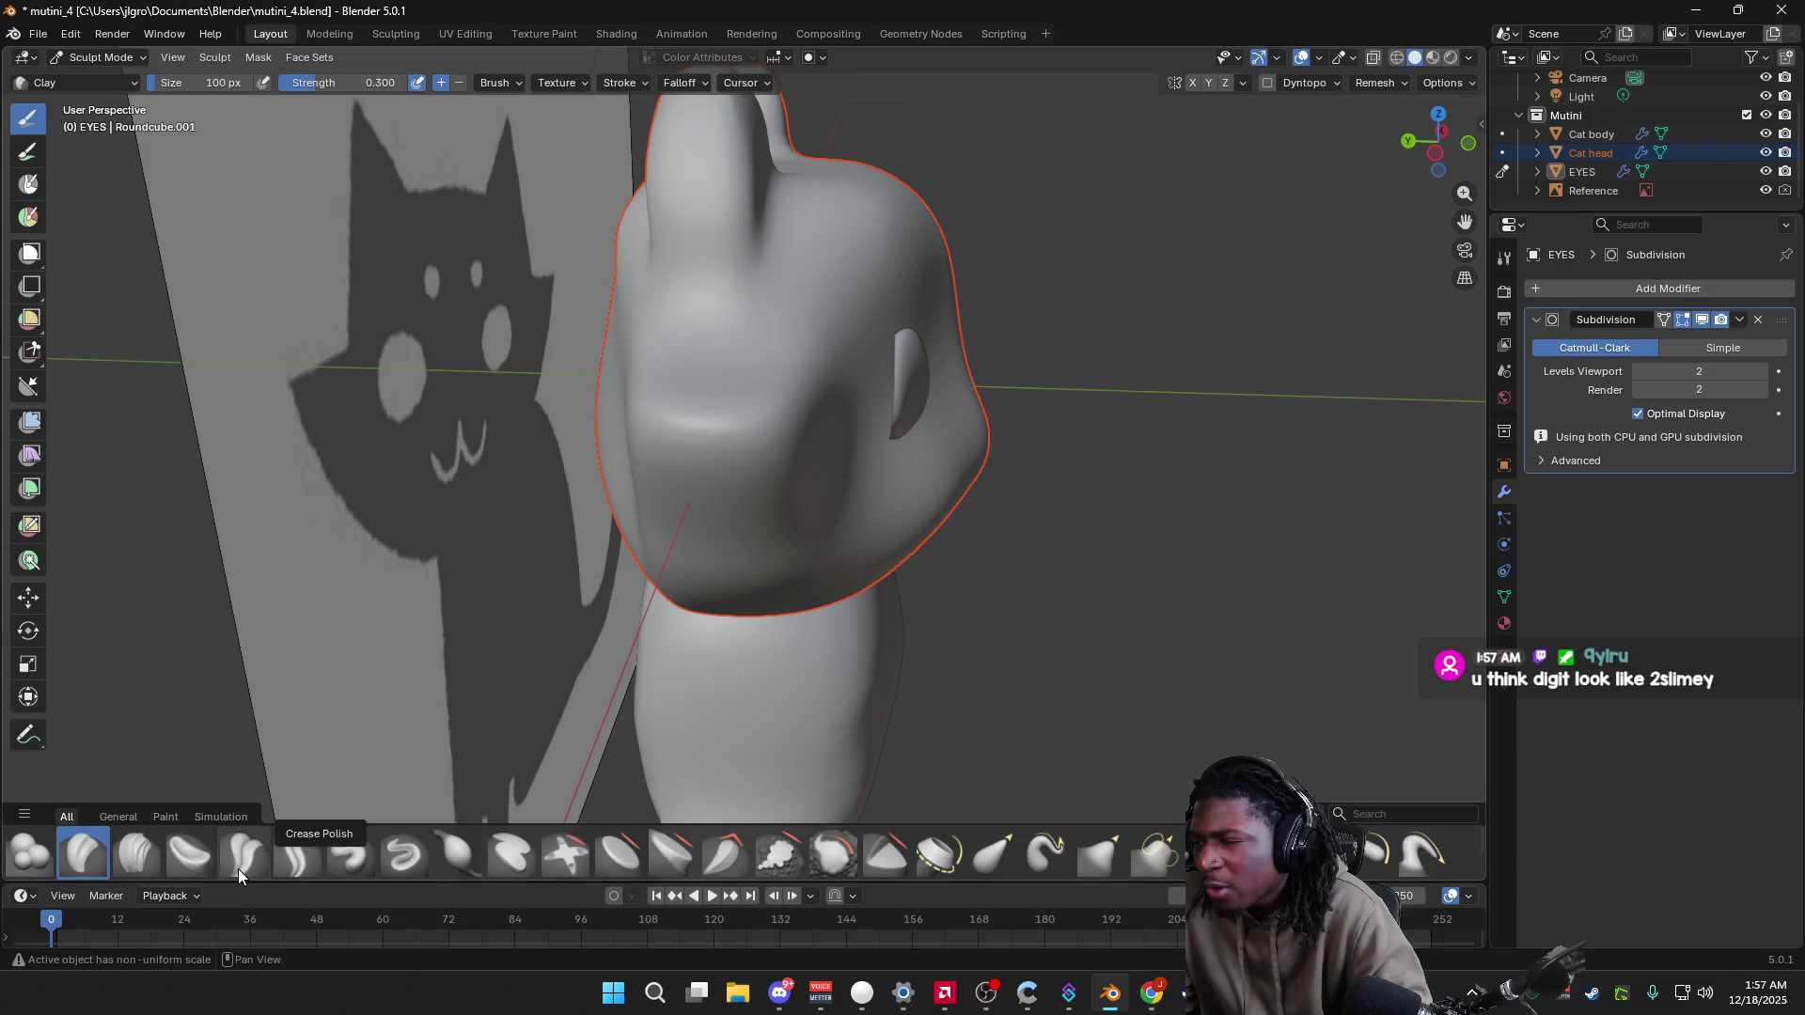
{"action": "left_click", "coordinate": [340, 865]}
{"action": "left_click_drag", "start_coordinate": [878, 391], "coordinate": [836, 418]}
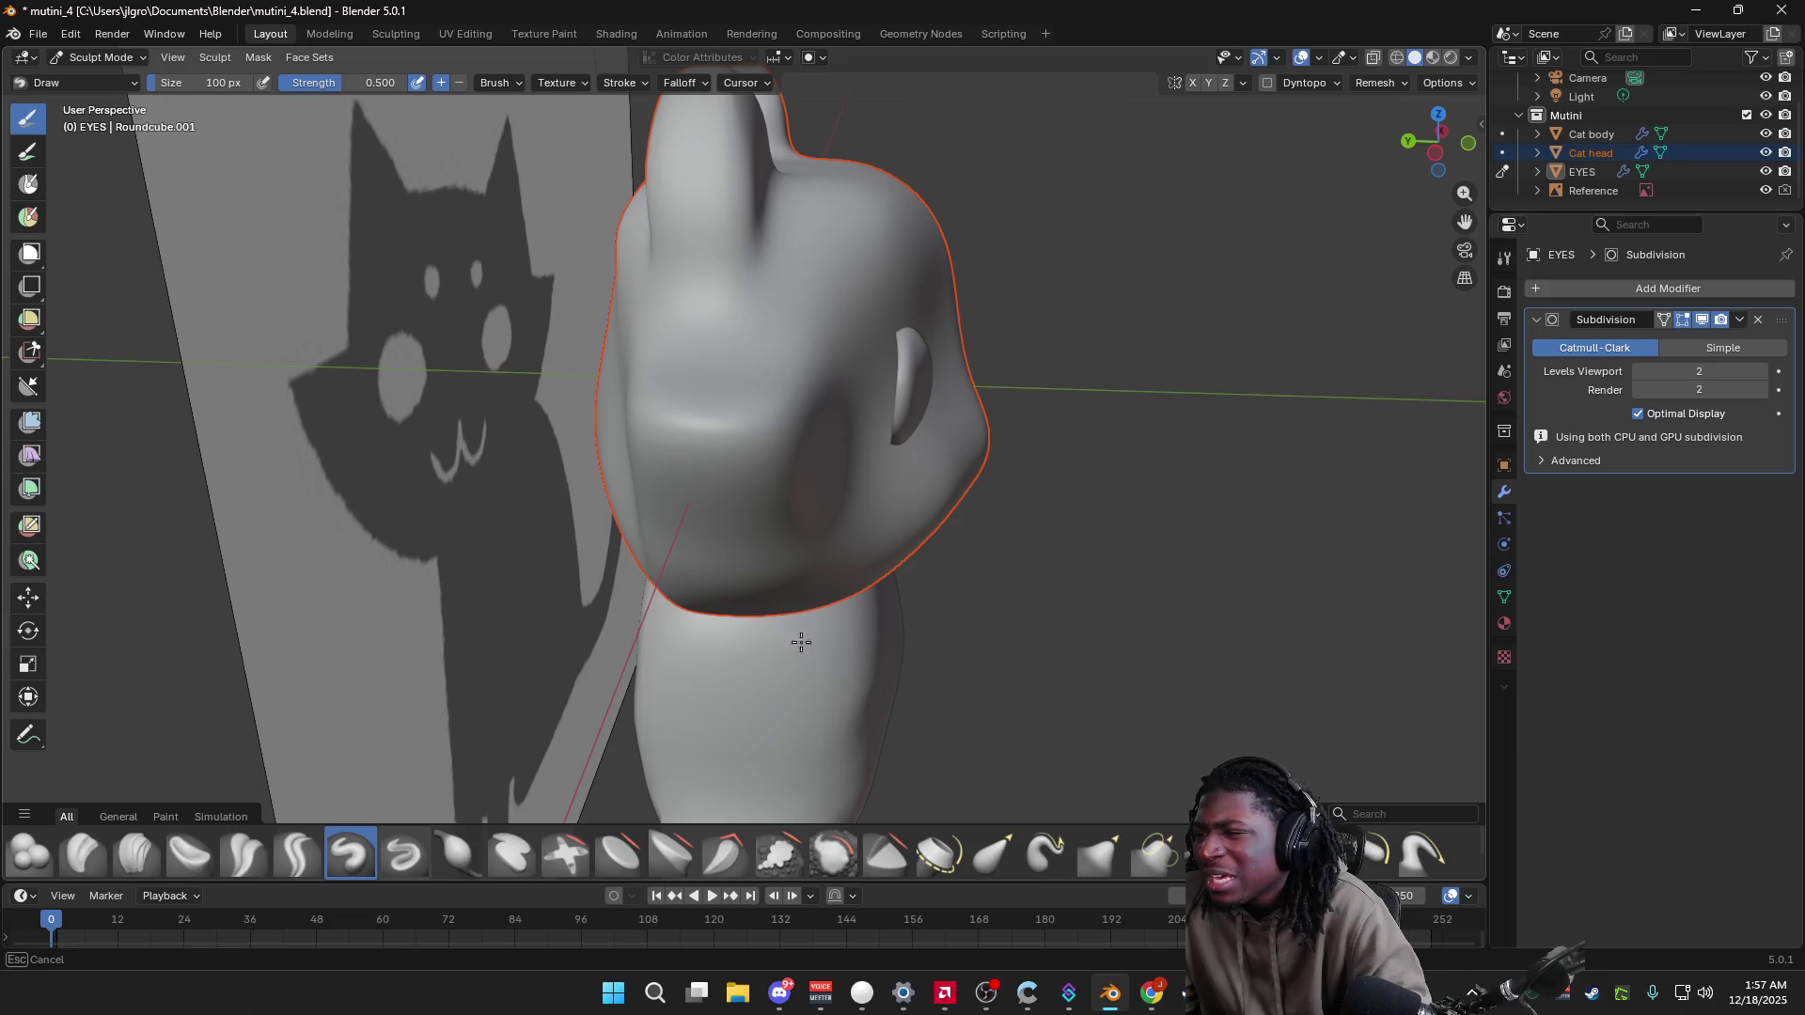
{"action": "mouse_move", "coordinate": [826, 753]}
{"action": "middle_mouse_down"}
{"action": "mouse_move", "coordinate": [685, 657]}
{"action": "mouse_move", "coordinate": [802, 446]}
{"action": "middle_mouse_up"}
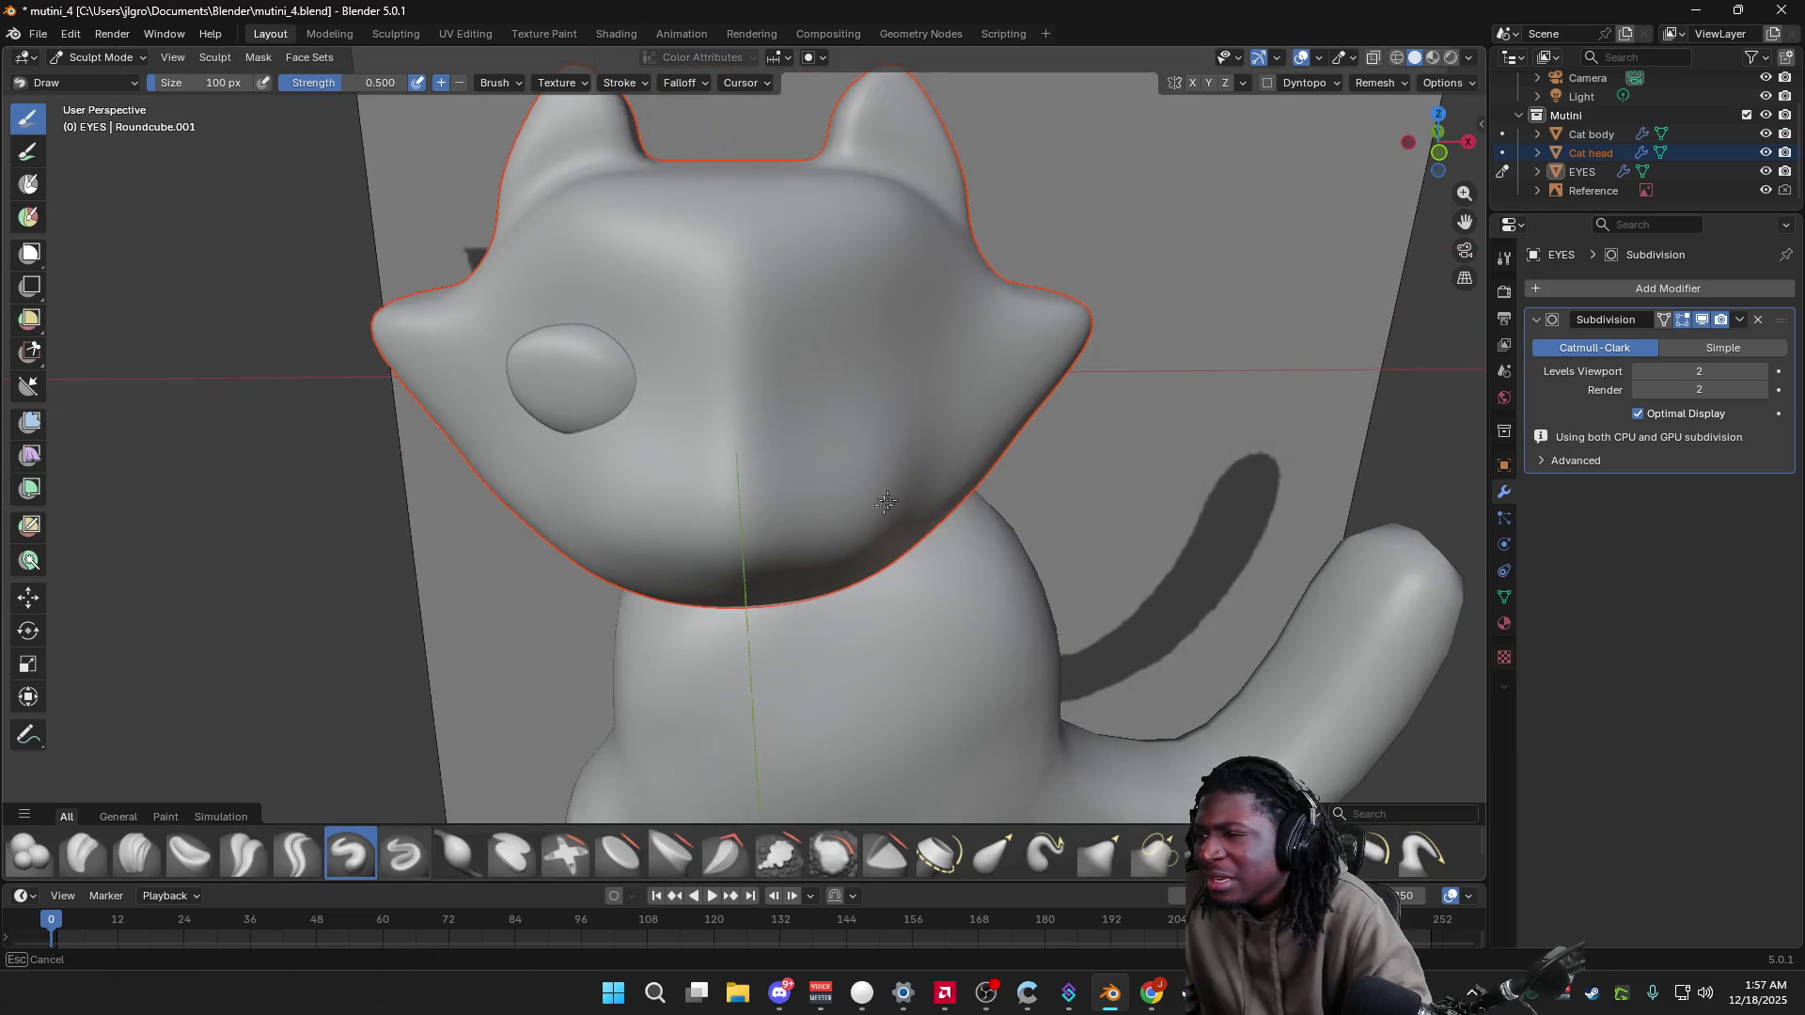
Step: Select the Cat head and switch it into Sculpt Mode
{"action": "key", "text": "Tab"}
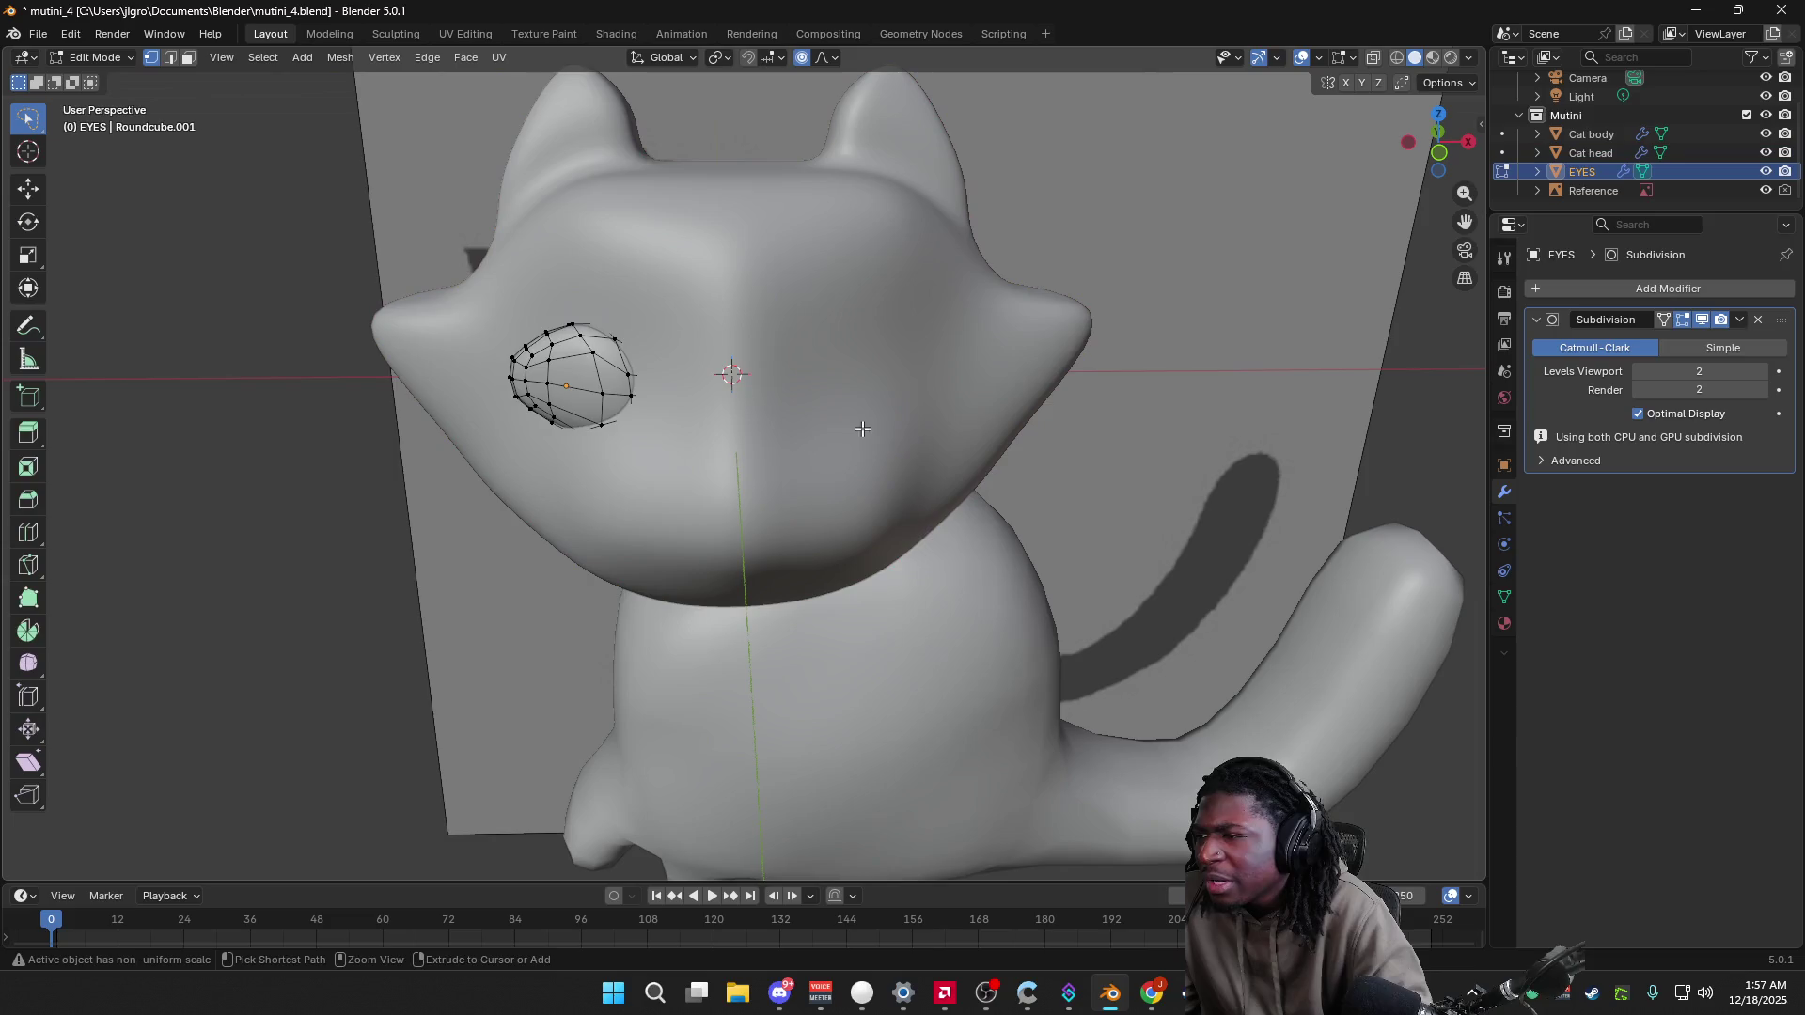
{"action": "key", "text": "Tab"}
{"action": "left_click", "coordinate": [674, 327]}
{"action": "middle_click_drag", "start_coordinate": [673, 327], "coordinate": [1260, 382]}
{"action": "left_click", "coordinate": [86, 56]}
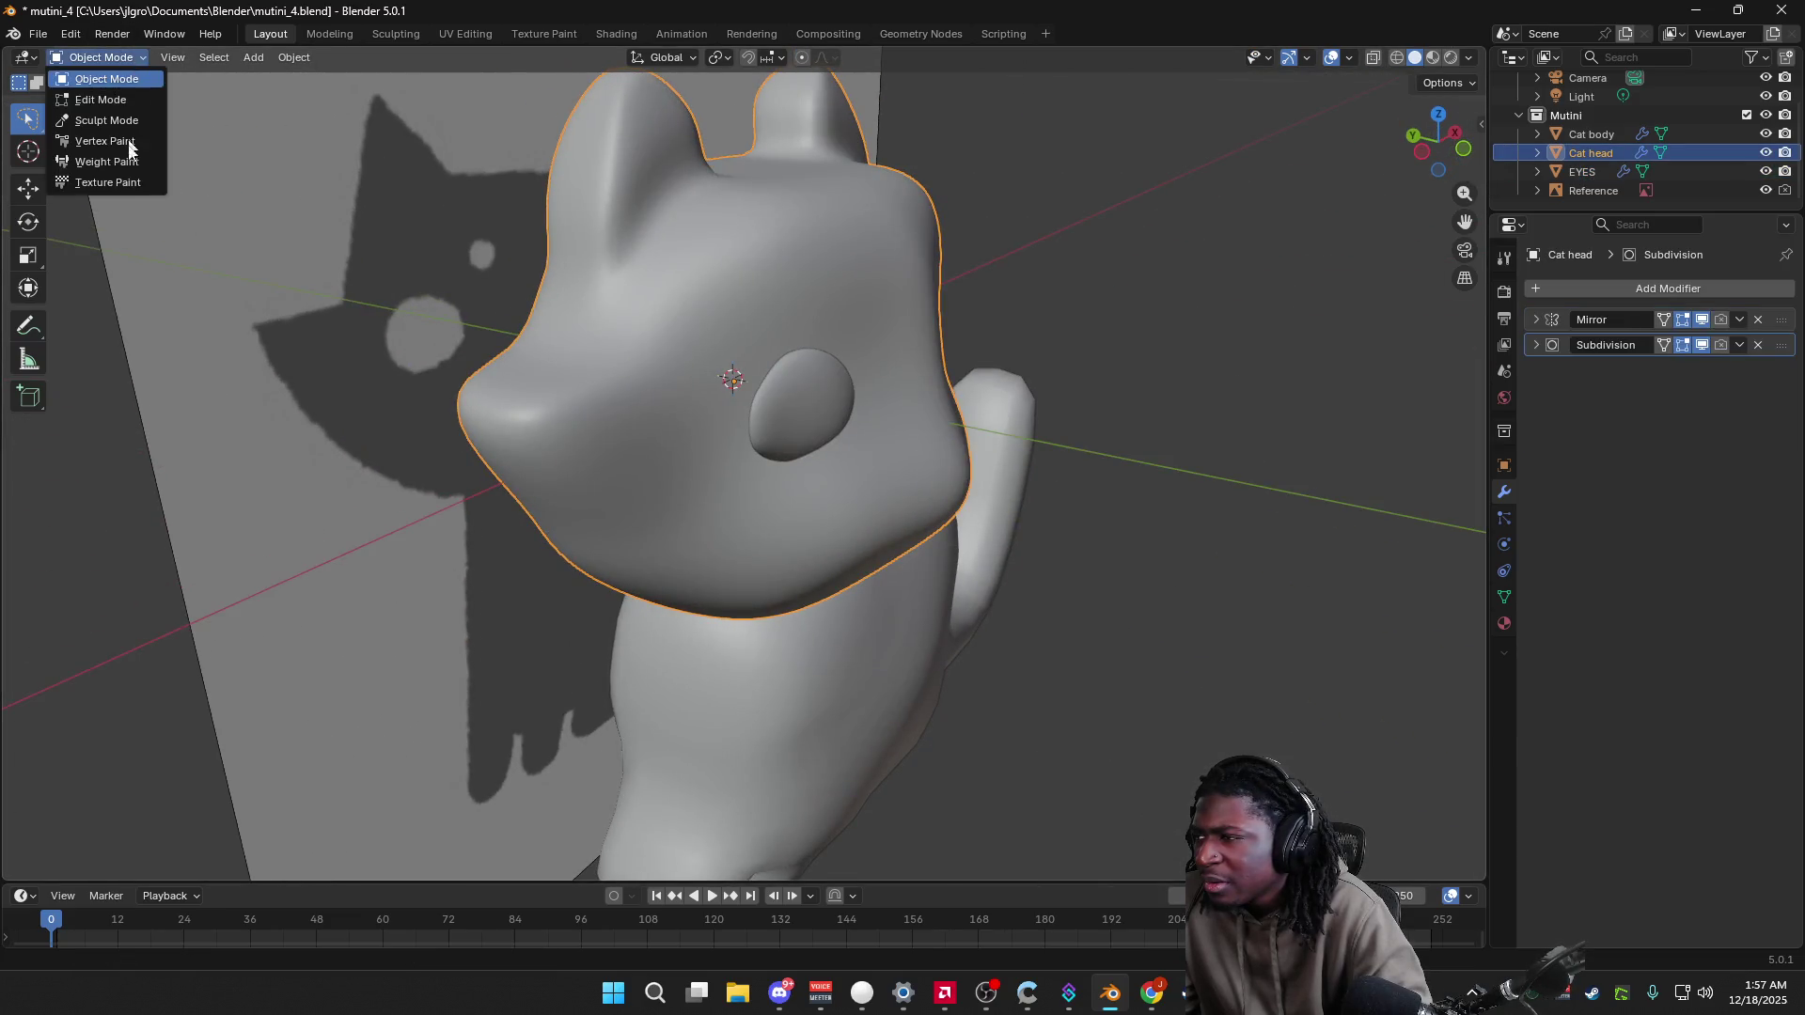
{"action": "left_click", "coordinate": [121, 123]}
Step: Sculpt a stroke on the cat head's face beside the eye
{"action": "mouse_move", "coordinate": [725, 355]}
{"action": "middle_mouse_down"}
{"action": "mouse_move", "coordinate": [871, 402]}
{"action": "mouse_move", "coordinate": [910, 394]}
{"action": "middle_mouse_up"}
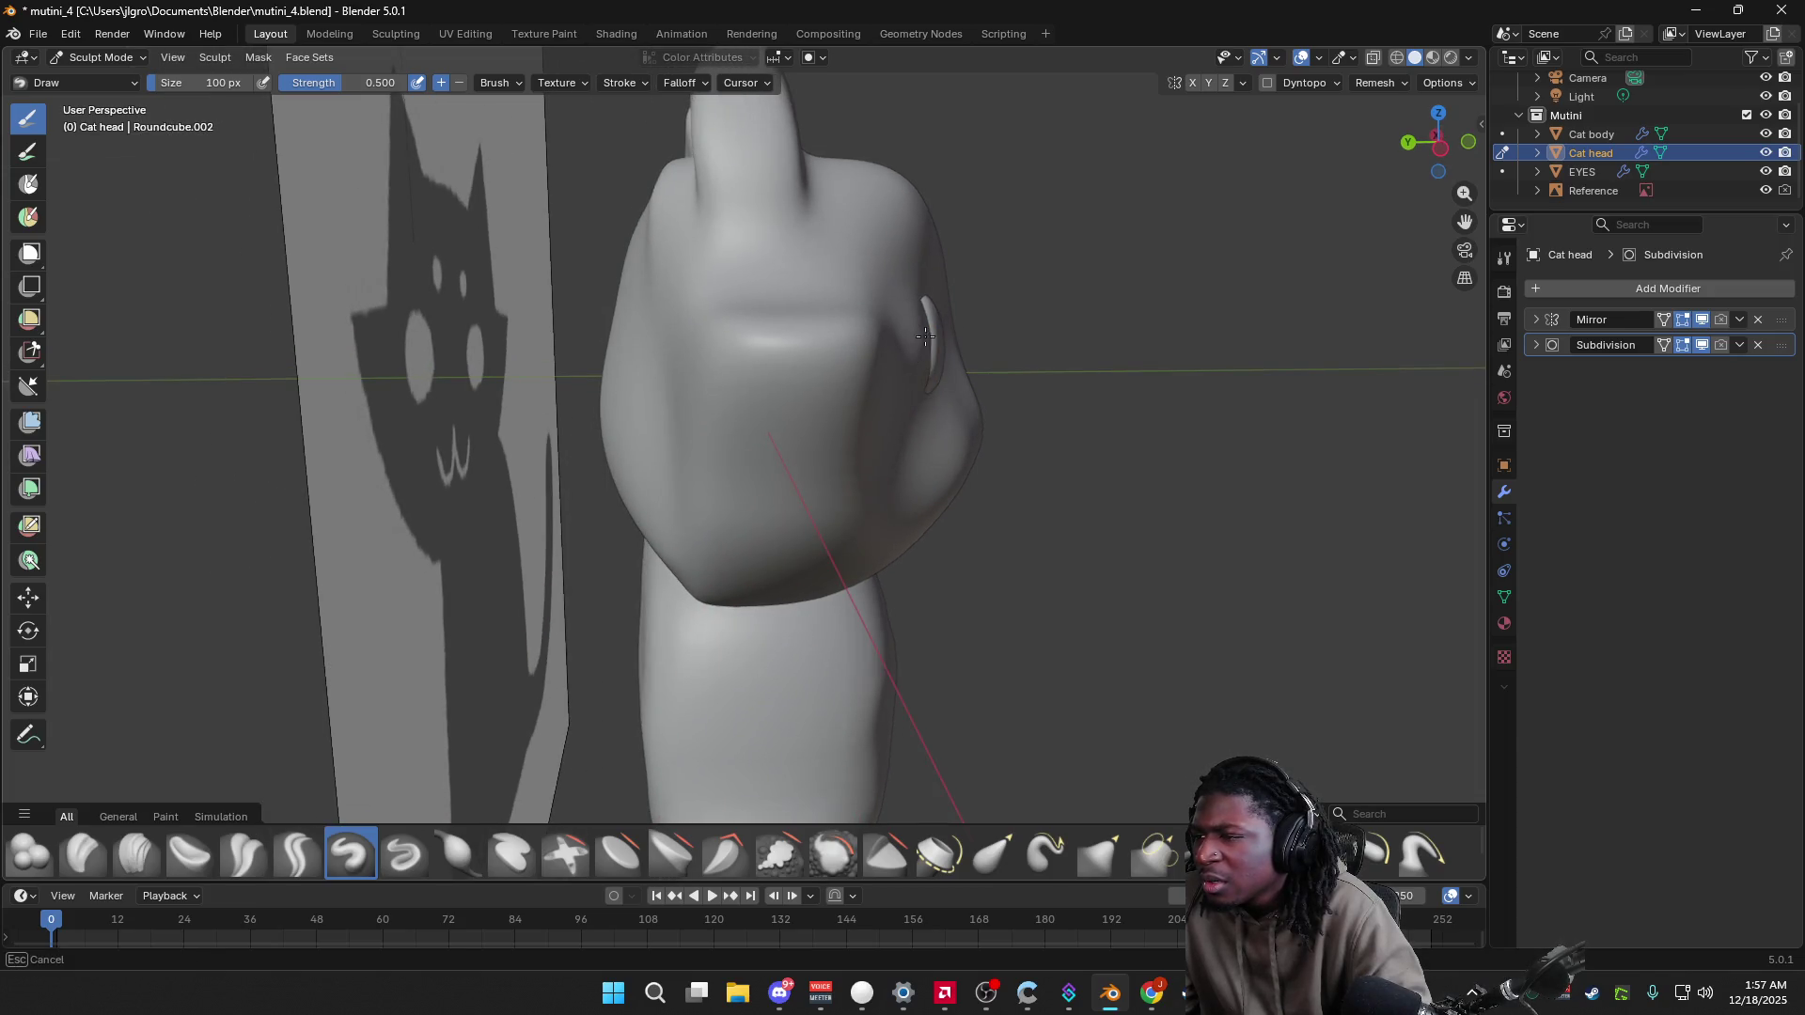
{"action": "mouse_move", "coordinate": [916, 328]}
{"action": "middle_mouse_down"}
{"action": "mouse_move", "coordinate": [737, 391]}
{"action": "mouse_move", "coordinate": [805, 453]}
{"action": "mouse_move", "coordinate": [909, 358]}
{"action": "mouse_move", "coordinate": [959, 476]}
{"action": "middle_mouse_up"}
{"action": "scroll", "coordinate": [983, 556], "scroll_direction": "up", "scroll_amount": 4}
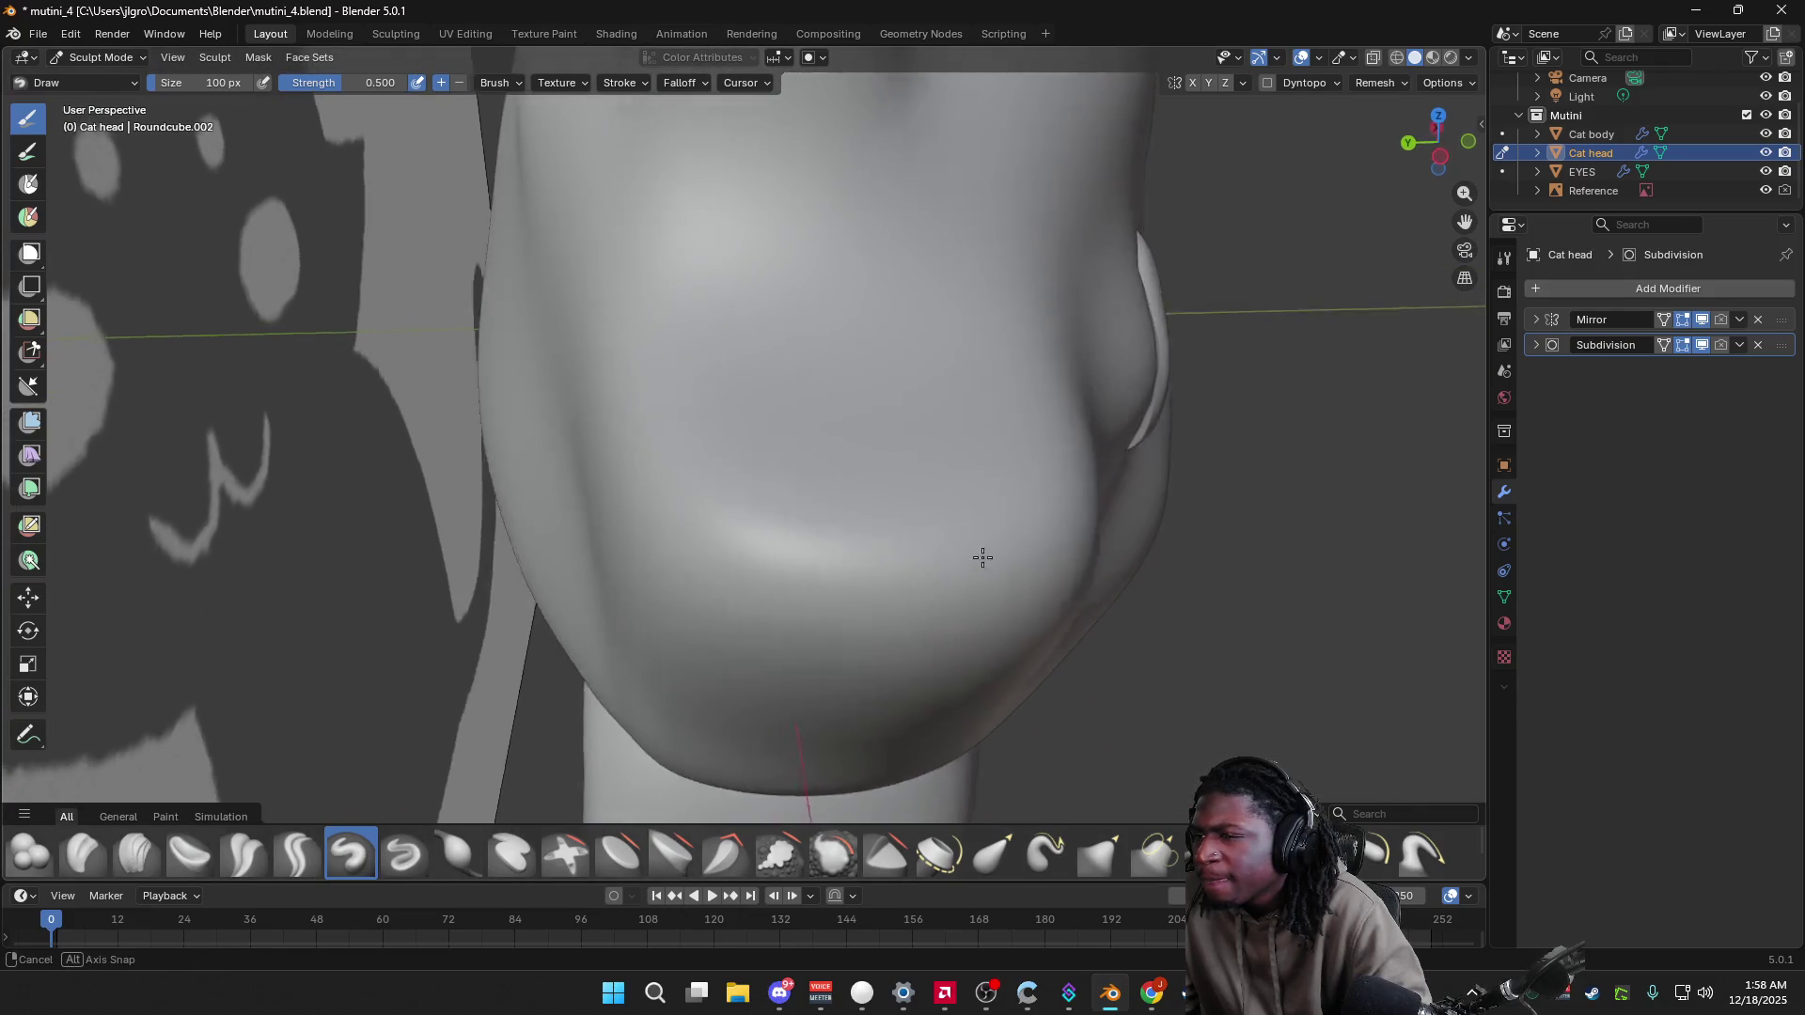
{"action": "middle_click_drag", "start_coordinate": [983, 556], "coordinate": [961, 568]}
{"action": "mouse_move", "coordinate": [1064, 440]}
{"action": "middle_mouse_down"}
{"action": "mouse_move", "coordinate": [934, 363]}
{"action": "mouse_move", "coordinate": [951, 347]}
{"action": "mouse_move", "coordinate": [927, 391]}
{"action": "mouse_move", "coordinate": [941, 377]}
{"action": "mouse_move", "coordinate": [903, 370]}
{"action": "mouse_move", "coordinate": [960, 368]}
{"action": "mouse_move", "coordinate": [1010, 399]}
{"action": "mouse_move", "coordinate": [935, 310]}
{"action": "mouse_move", "coordinate": [980, 332]}
{"action": "middle_mouse_up"}
{"action": "left_click_drag", "start_coordinate": [1015, 288], "coordinate": [1021, 201]}
{"action": "middle_click_drag", "start_coordinate": [1019, 302], "coordinate": [677, 320]}
Step: Compare the head with the reference in front orthographic view, toggling X-Ray on and back off
{"action": "left_click", "coordinate": [1463, 144]}
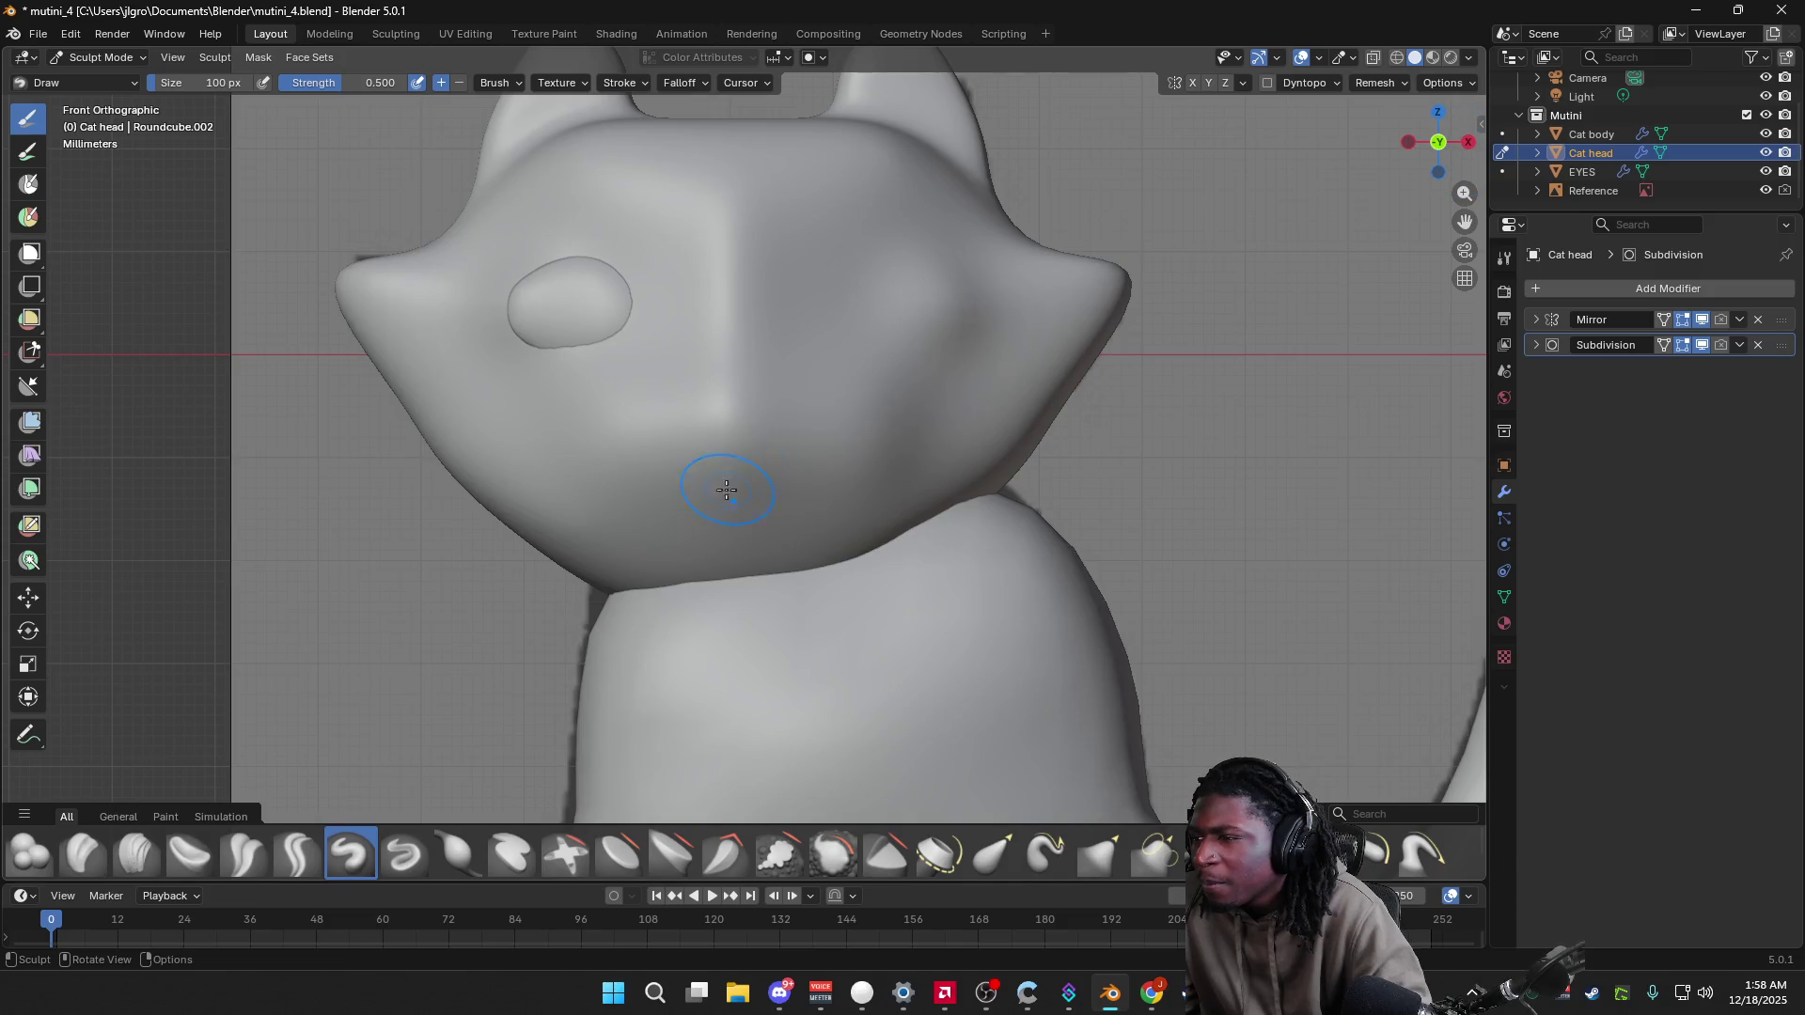
{"action": "left_click", "coordinate": [1470, 57]}
{"action": "left_click", "coordinate": [1363, 531]}
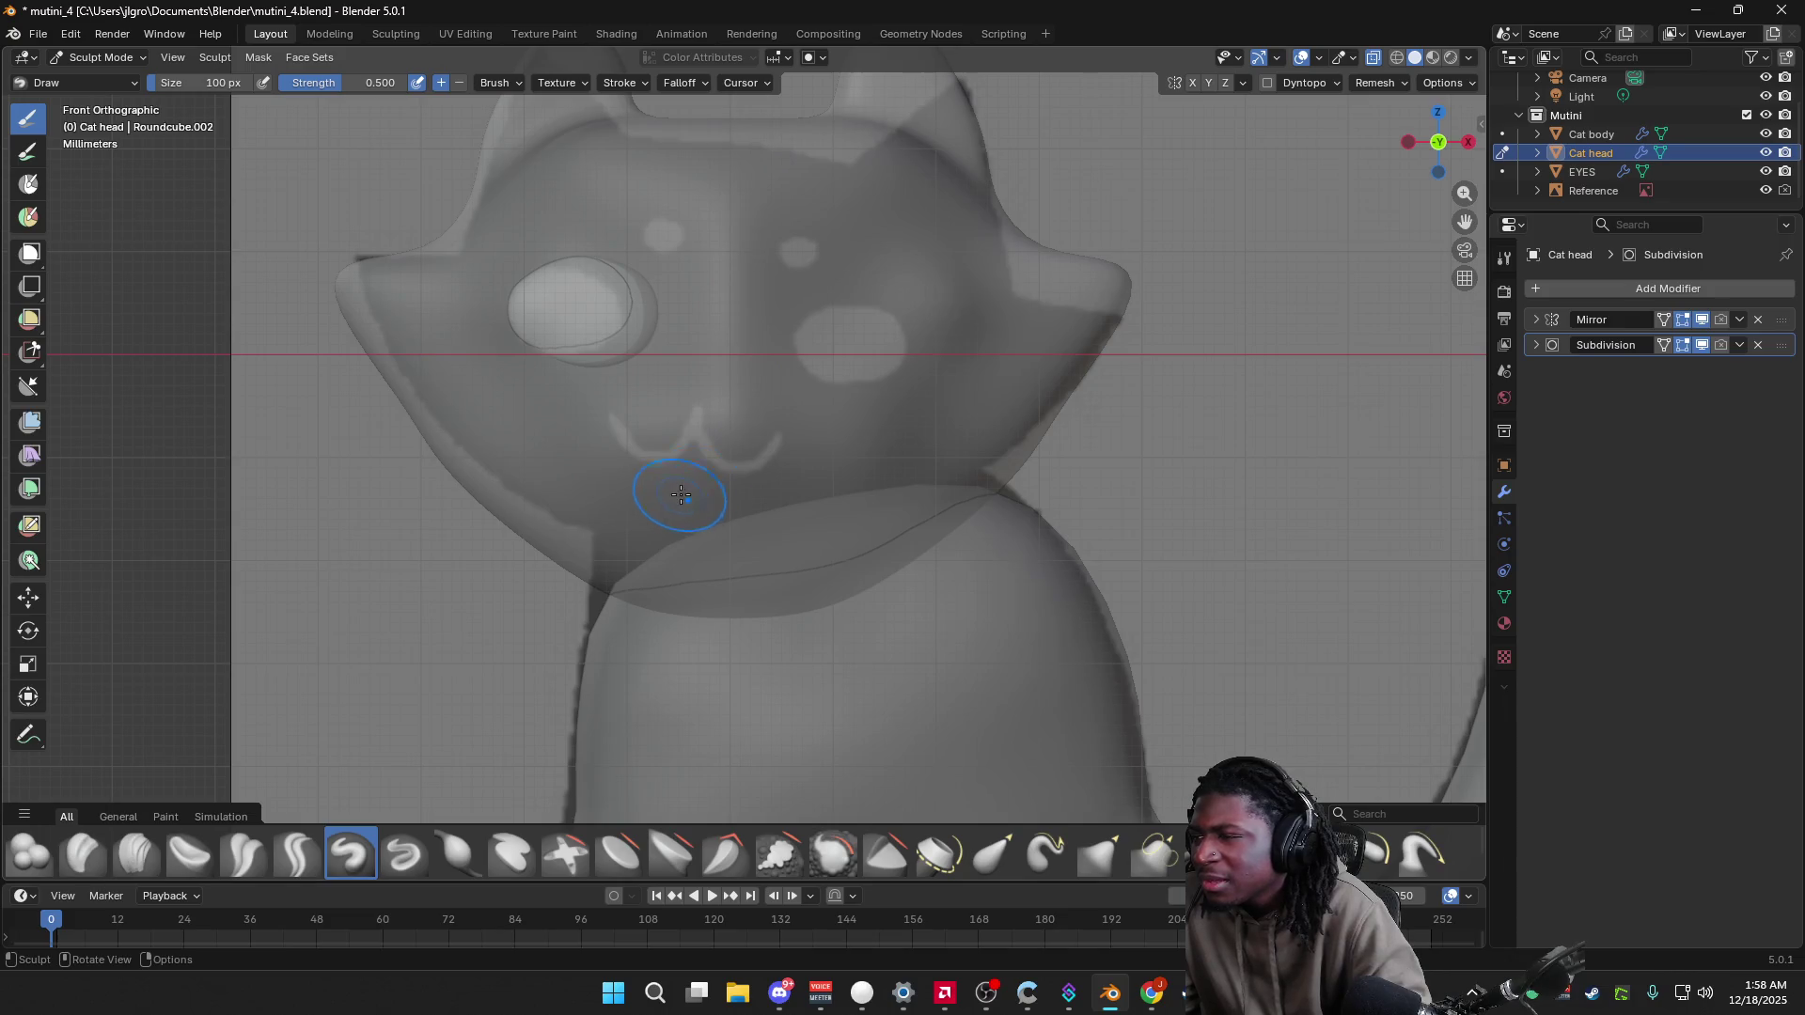
{"action": "left_click", "coordinate": [1471, 58]}
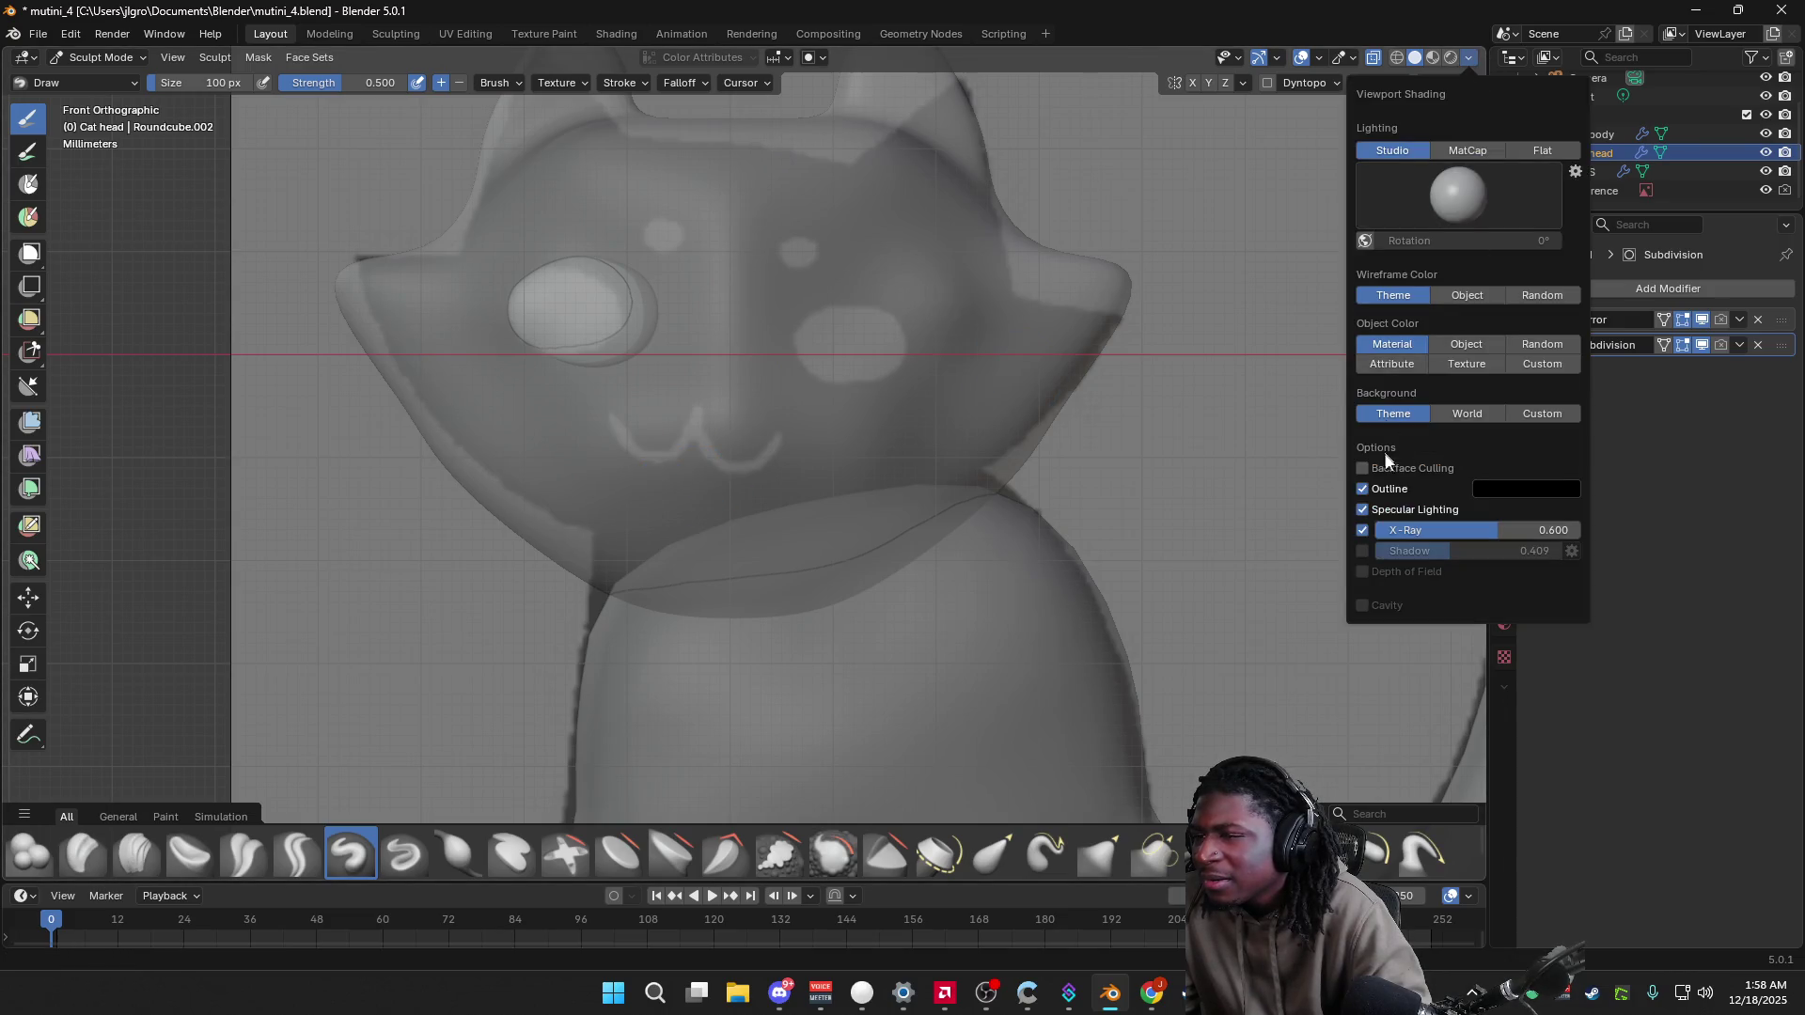
{"action": "left_click", "coordinate": [1363, 532]}
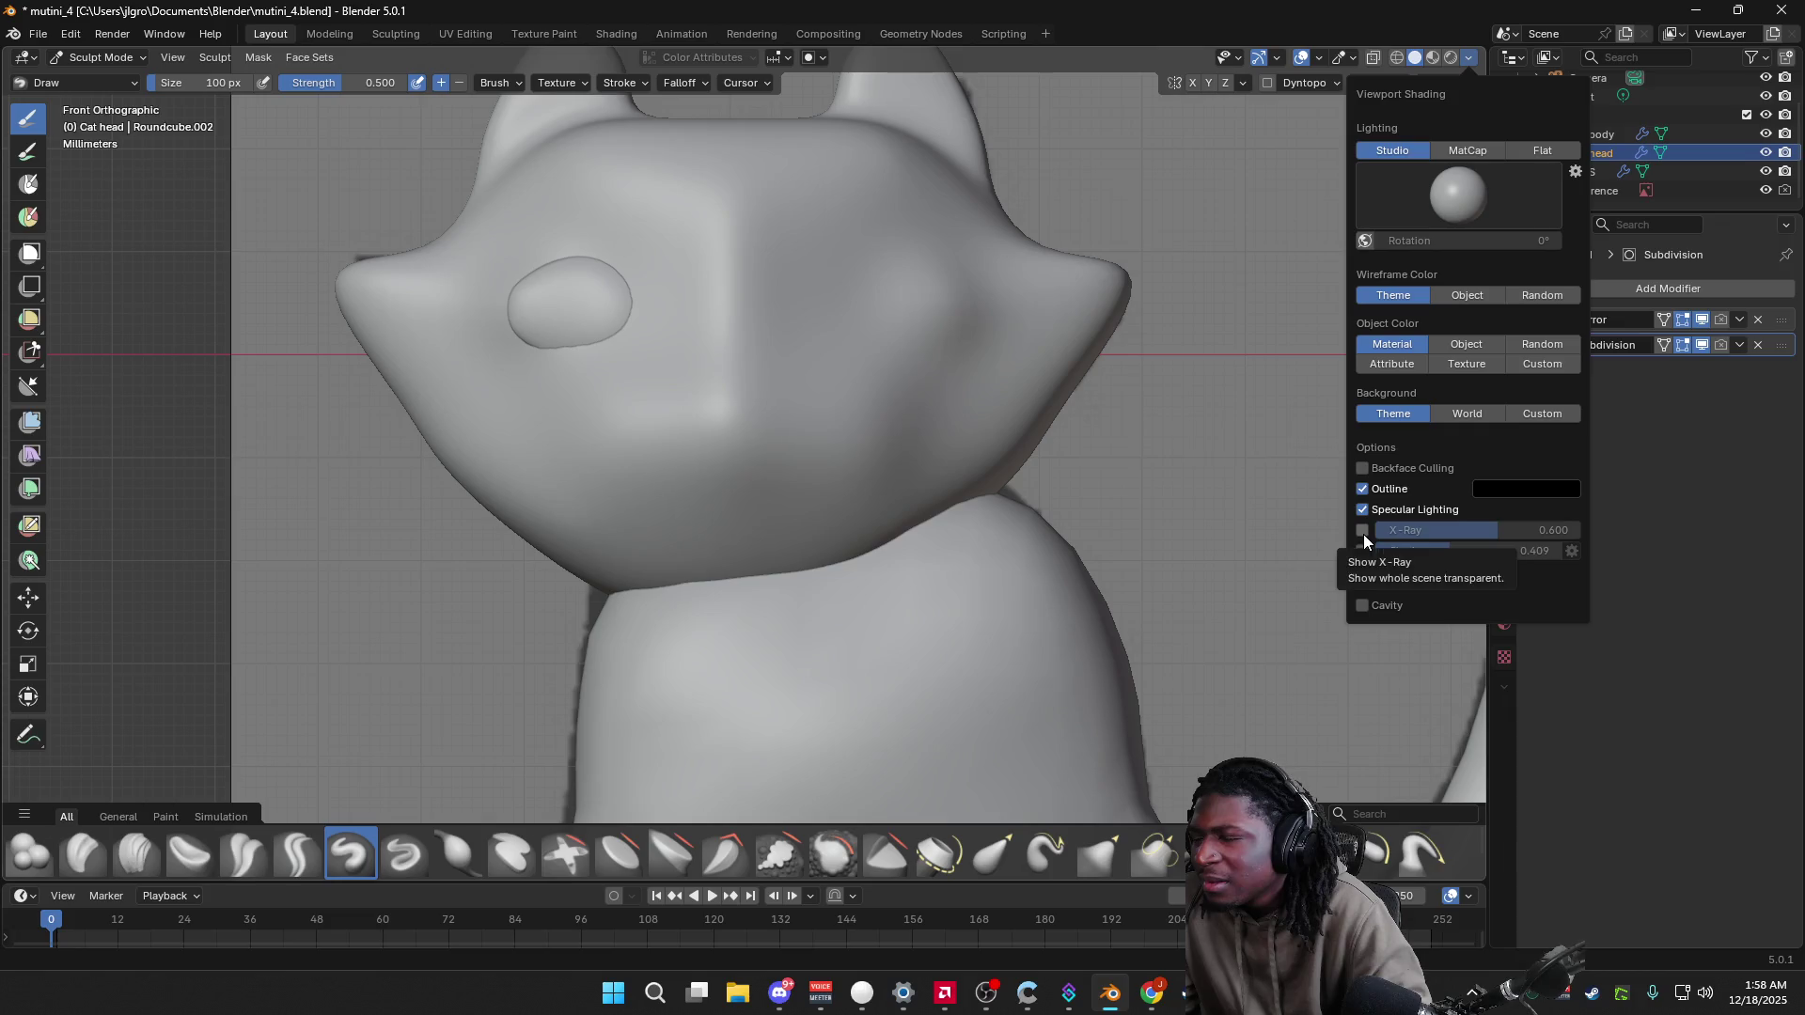
Step: Return the Cat head to Object Mode
{"action": "mouse_move", "coordinate": [754, 486]}
{"action": "middle_mouse_down"}
{"action": "mouse_move", "coordinate": [1006, 483]}
{"action": "mouse_move", "coordinate": [847, 455]}
{"action": "middle_mouse_up"}
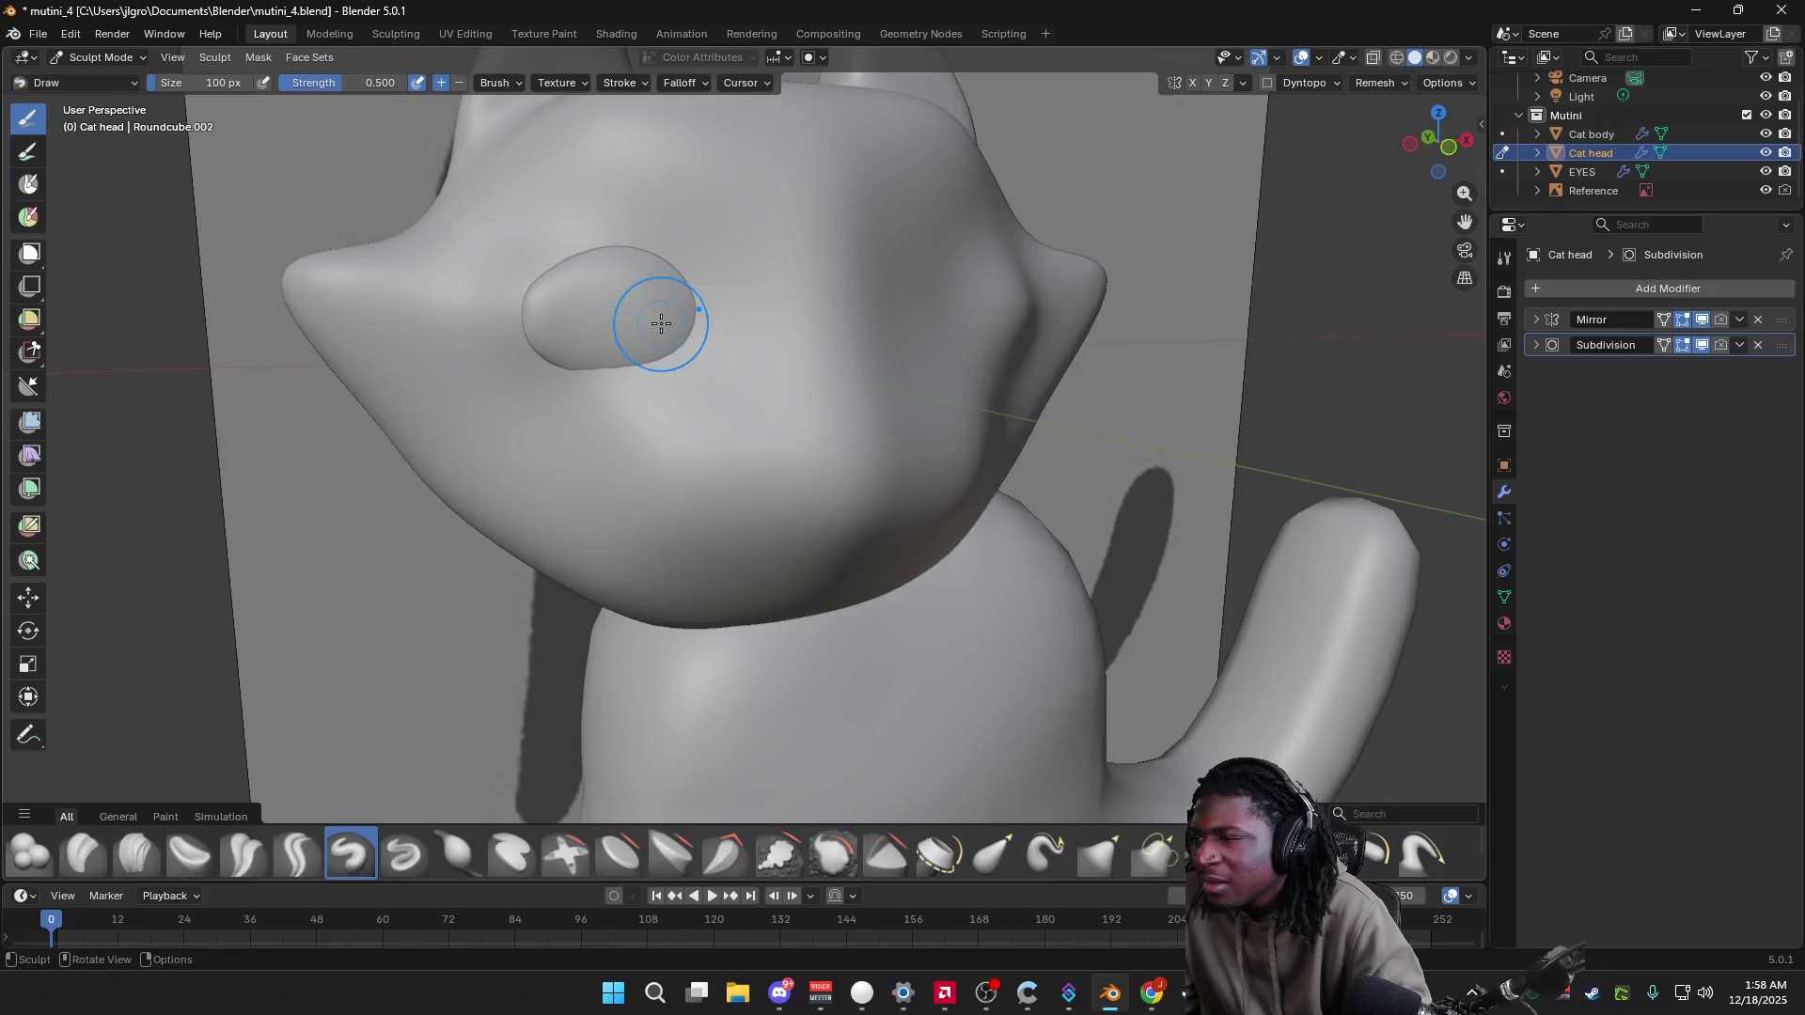
{"action": "key", "text": "Tab"}
{"action": "key", "text": "Tab"}
{"action": "left_click", "coordinate": [109, 82]}
{"action": "left_click", "coordinate": [99, 58]}
{"action": "left_click", "coordinate": [112, 81]}
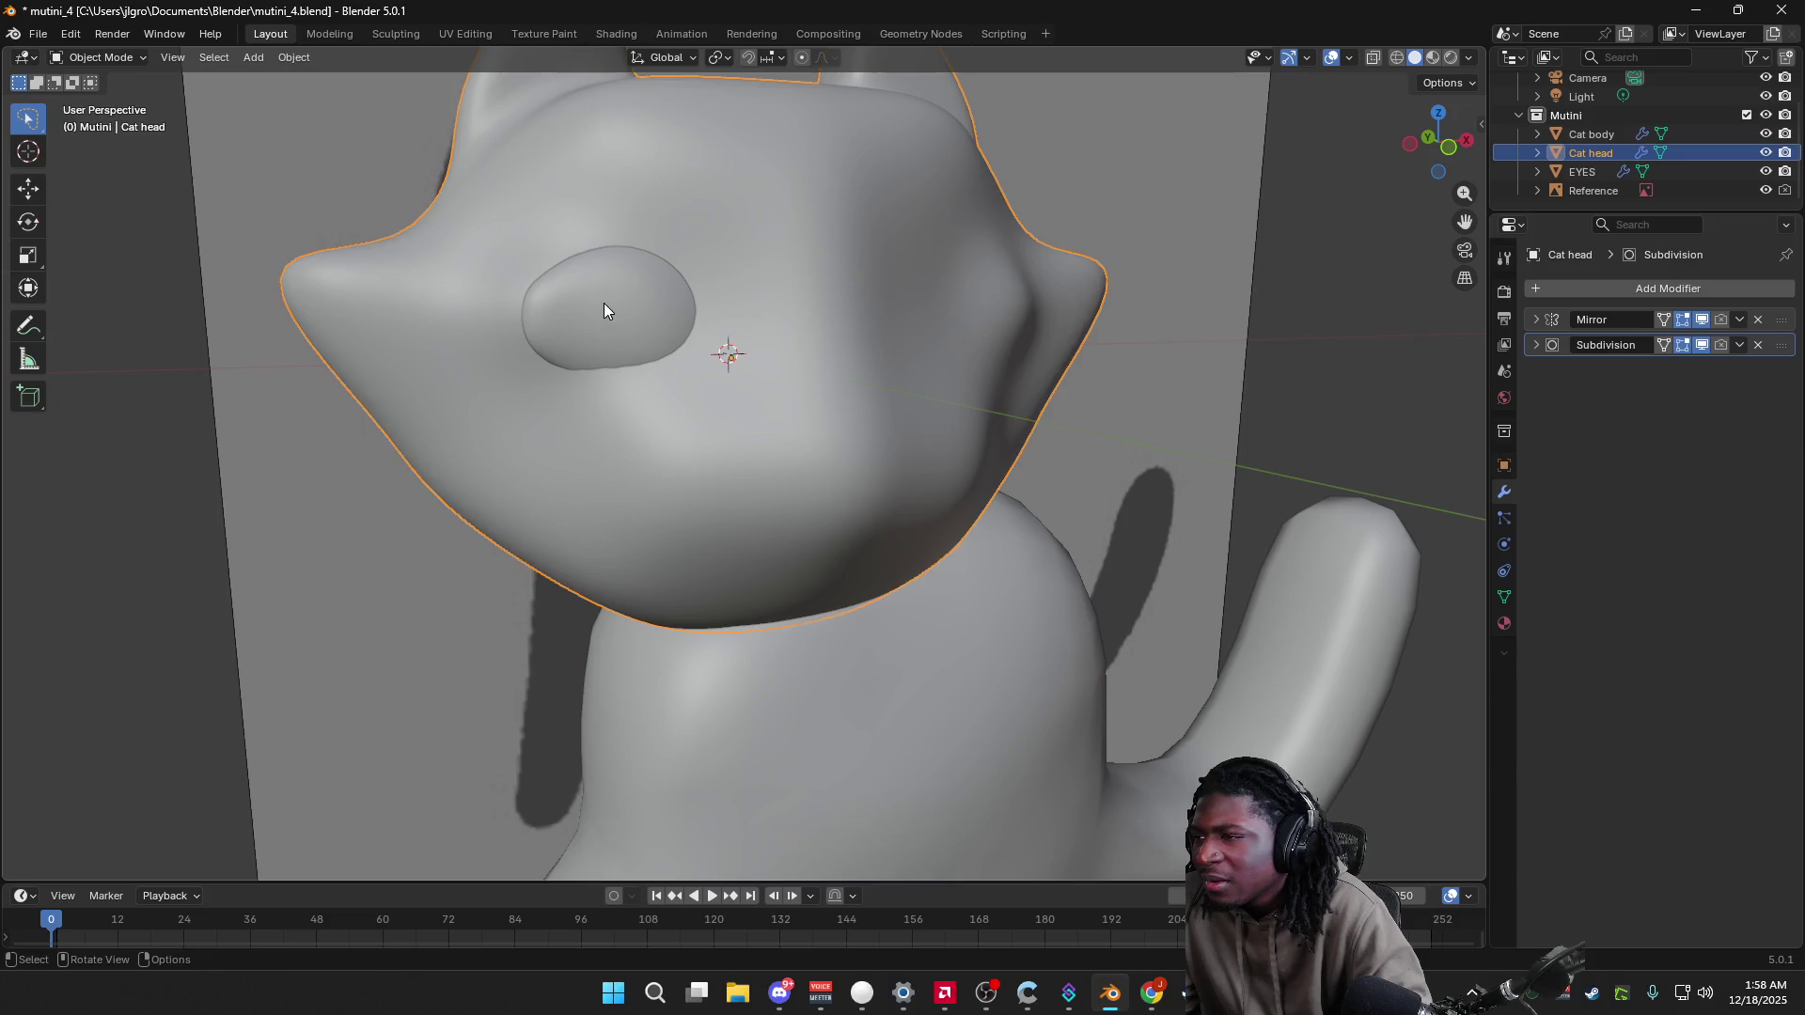
Step: Select the EYES object and move it vertically along the Z axis
{"action": "left_click", "coordinate": [603, 310]}
{"action": "middle_click_drag", "start_coordinate": [686, 392], "coordinate": [625, 389]}
{"action": "key", "text": "g"}
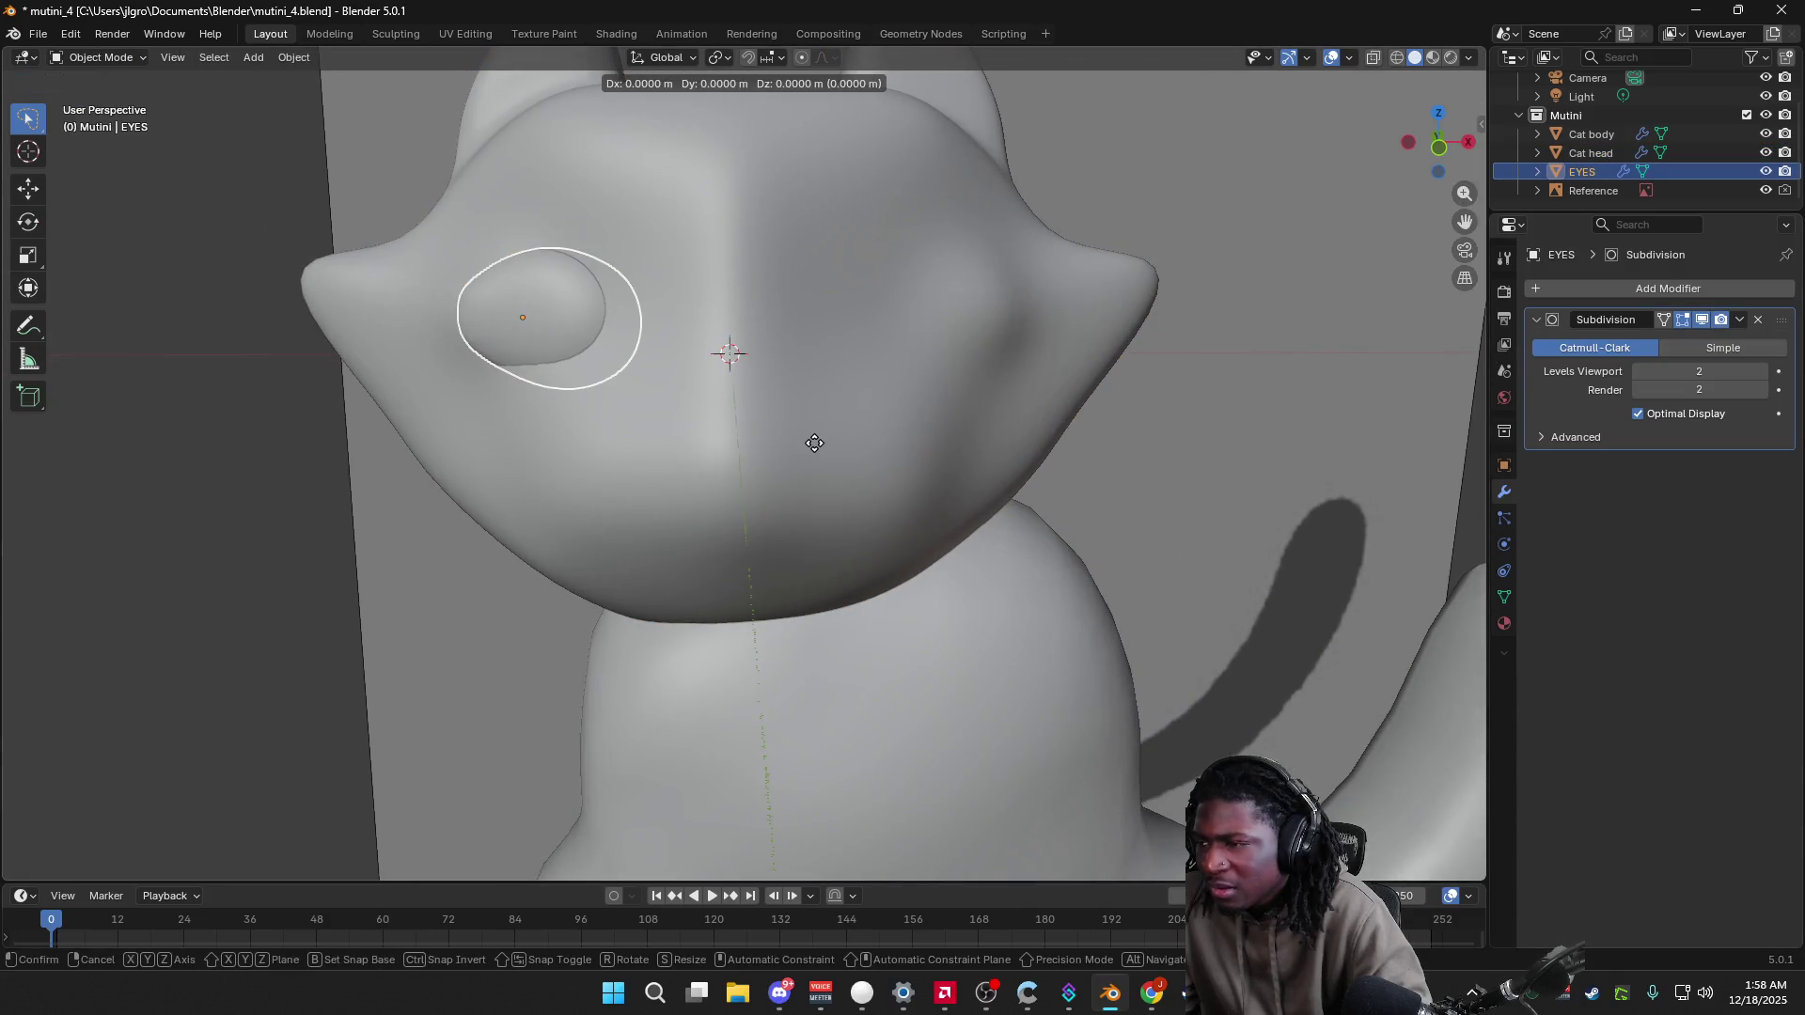
{"action": "key", "text": "z"}
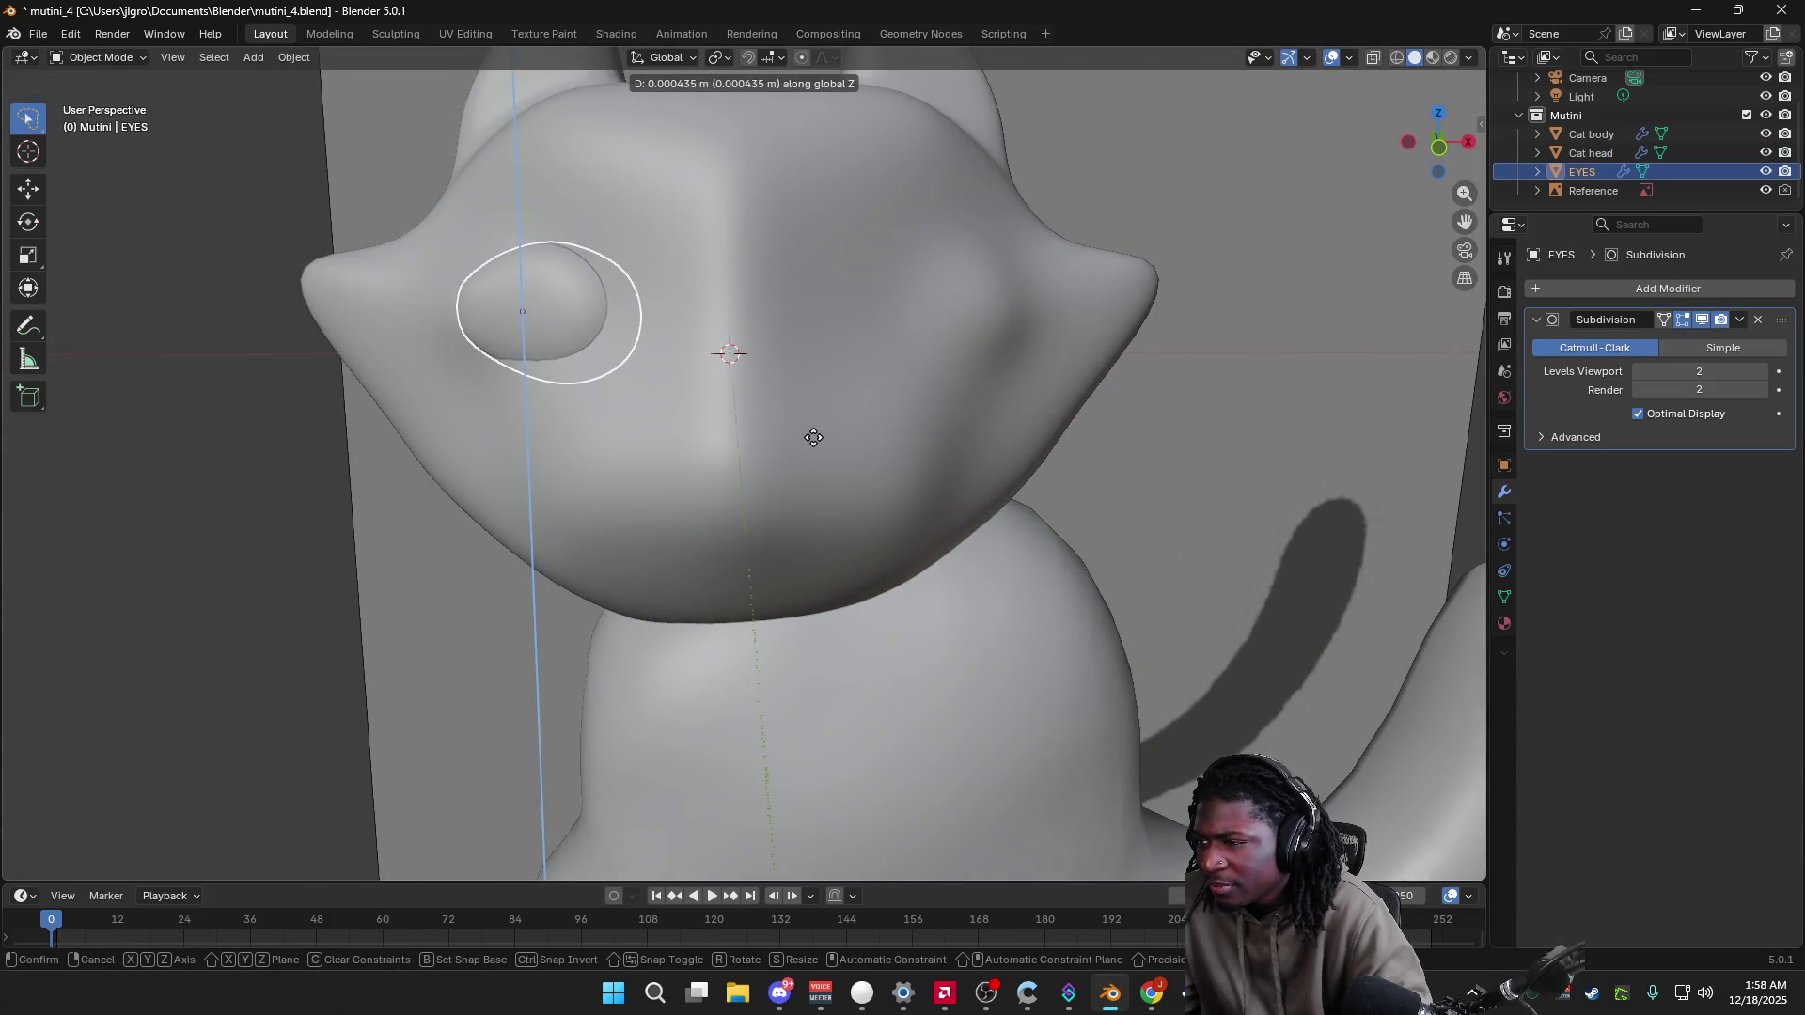
{"action": "left_click", "coordinate": [814, 438]}
{"action": "mouse_move", "coordinate": [813, 438]}
{"action": "middle_mouse_down"}
{"action": "mouse_move", "coordinate": [919, 457]}
{"action": "mouse_move", "coordinate": [1034, 376]}
{"action": "middle_mouse_up"}
Step: Turn on X-Ray in front orthographic view so the reference drawing shows through the cat
{"action": "left_click", "coordinate": [1456, 162]}
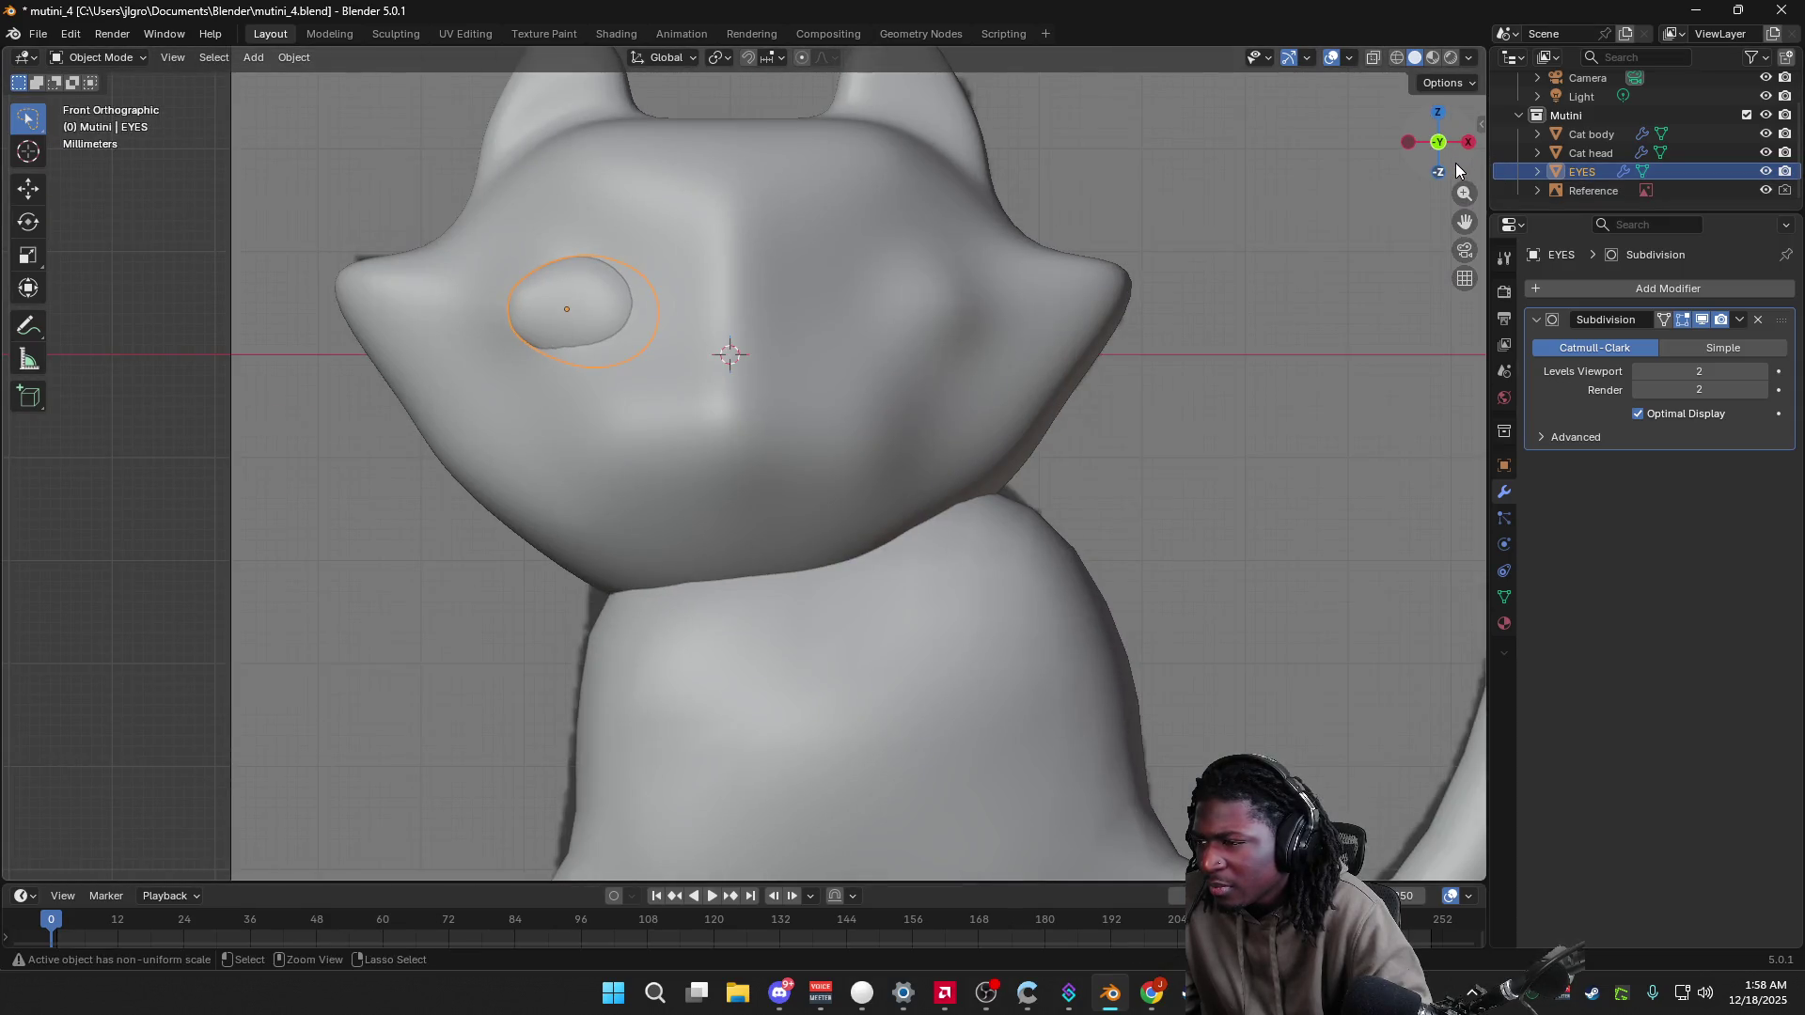
{"action": "middle_click_drag", "start_coordinate": [1228, 302], "coordinate": [1298, 235]}
{"action": "left_click", "coordinate": [1472, 59]}
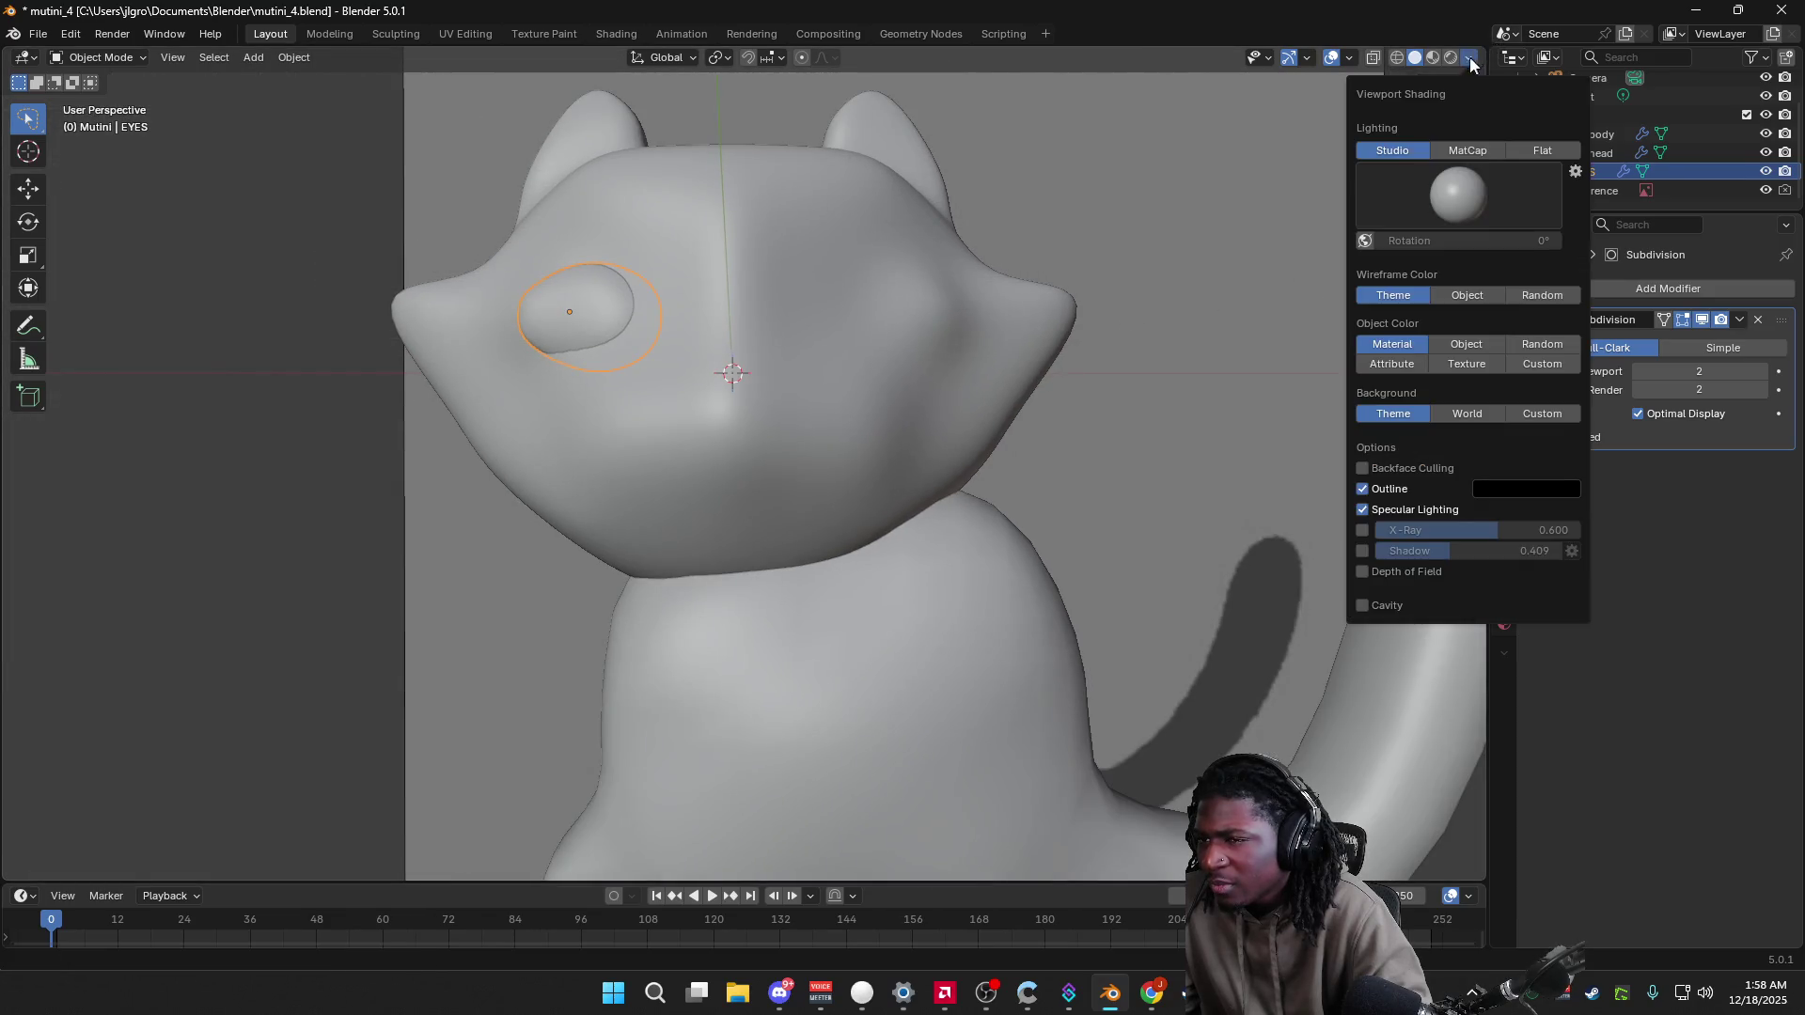
{"action": "left_click", "coordinate": [1363, 531]}
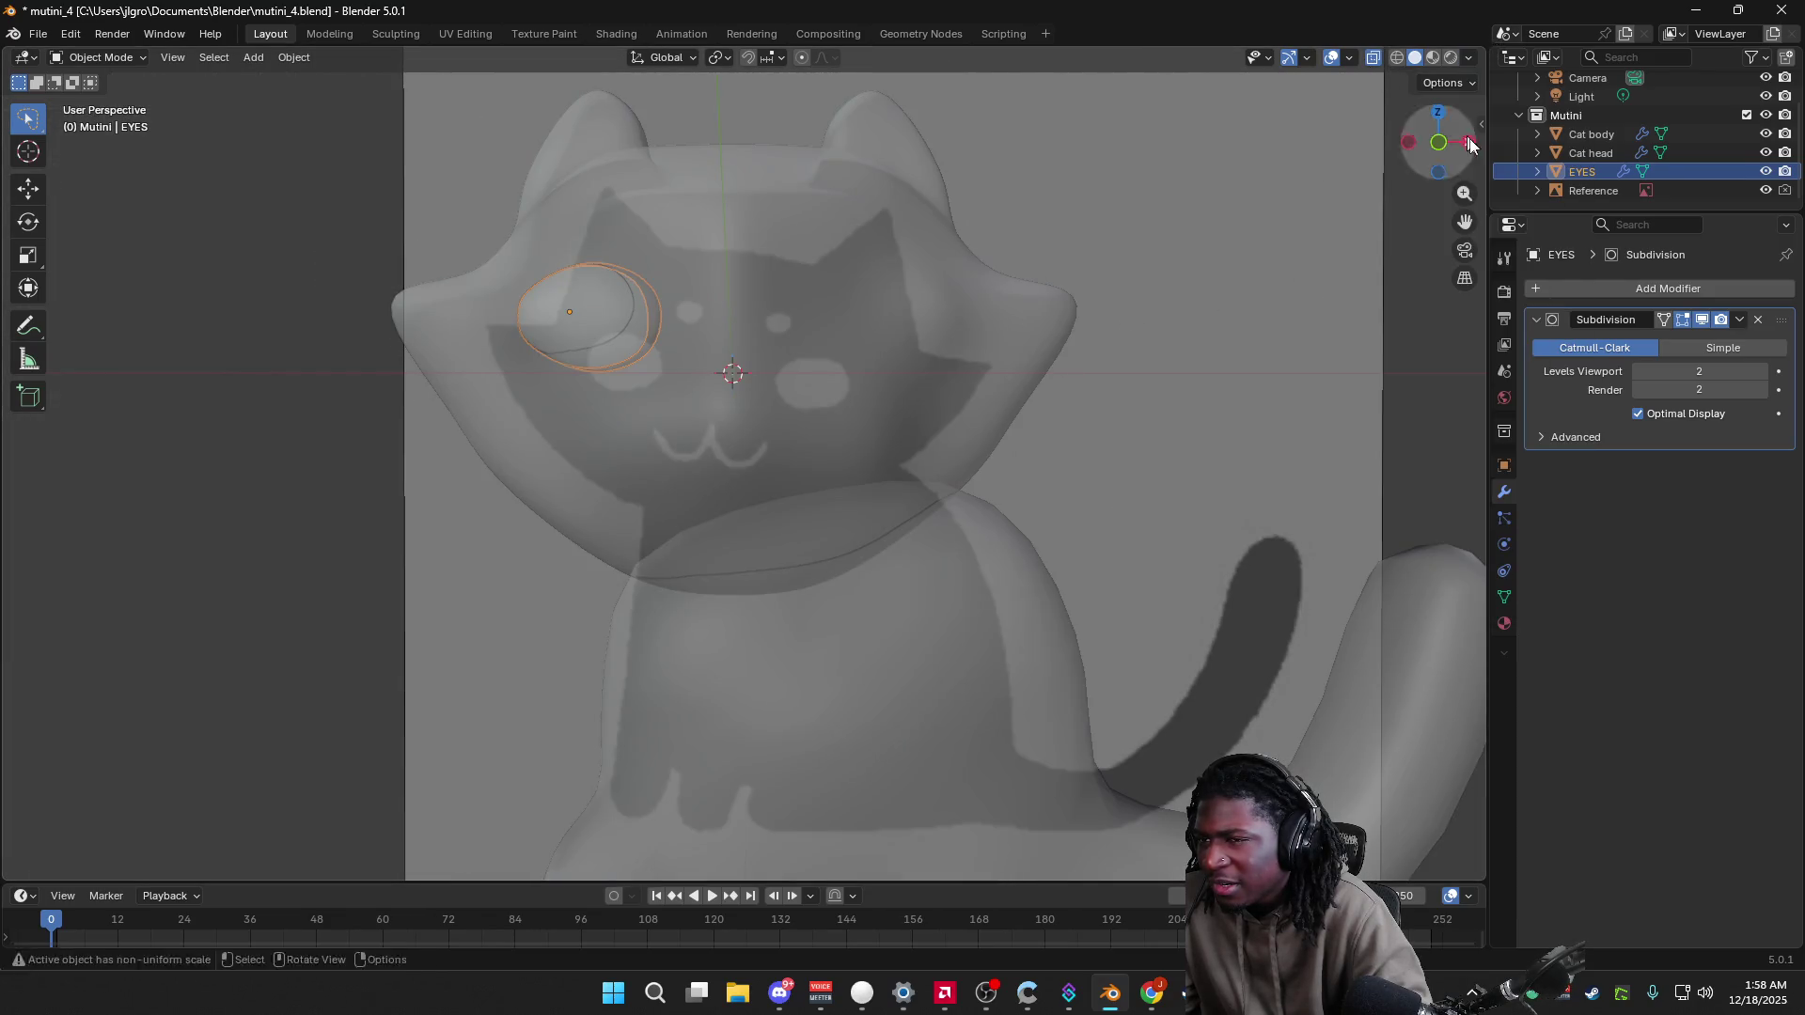
{"action": "left_click", "coordinate": [1439, 143]}
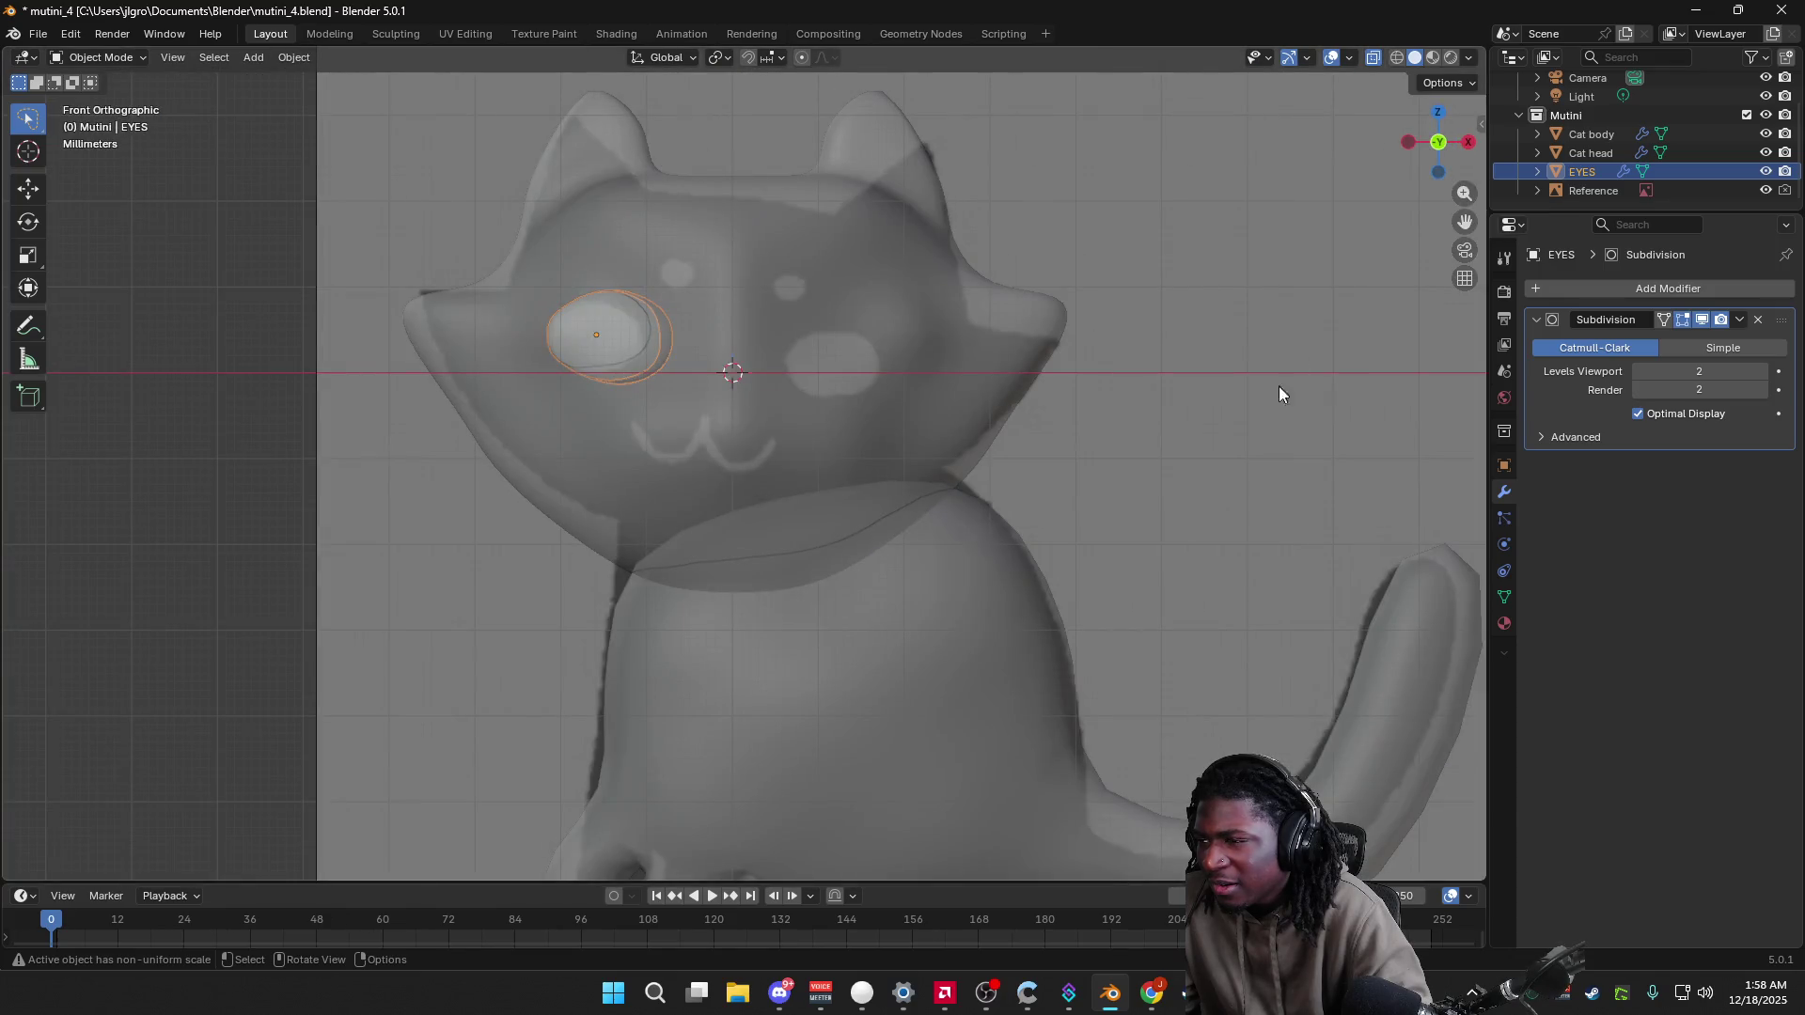
{"action": "left_click", "coordinate": [1137, 473]}
{"action": "middle_click_drag", "start_coordinate": [1136, 473], "coordinate": [1133, 517]}
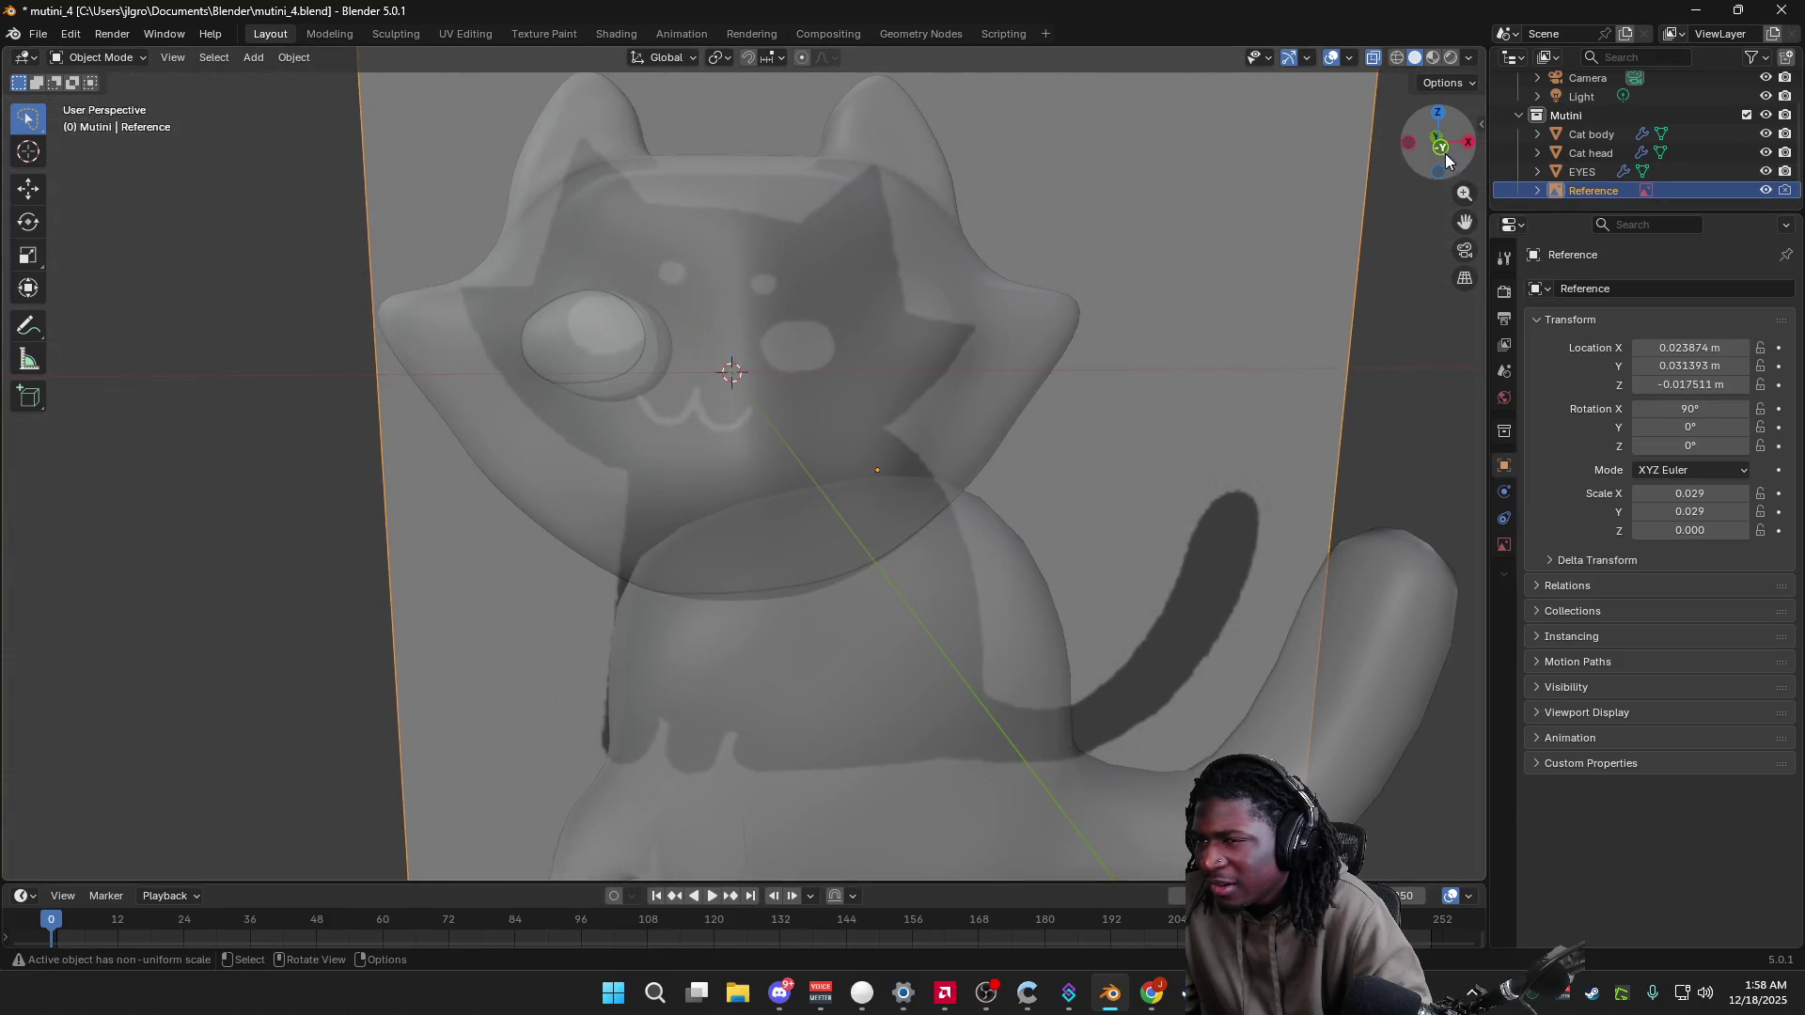
{"action": "left_click", "coordinate": [1436, 139]}
Step: Enter Edit Mode on EYES and select the vertices on the eye's right side
{"action": "left_click", "coordinate": [602, 350]}
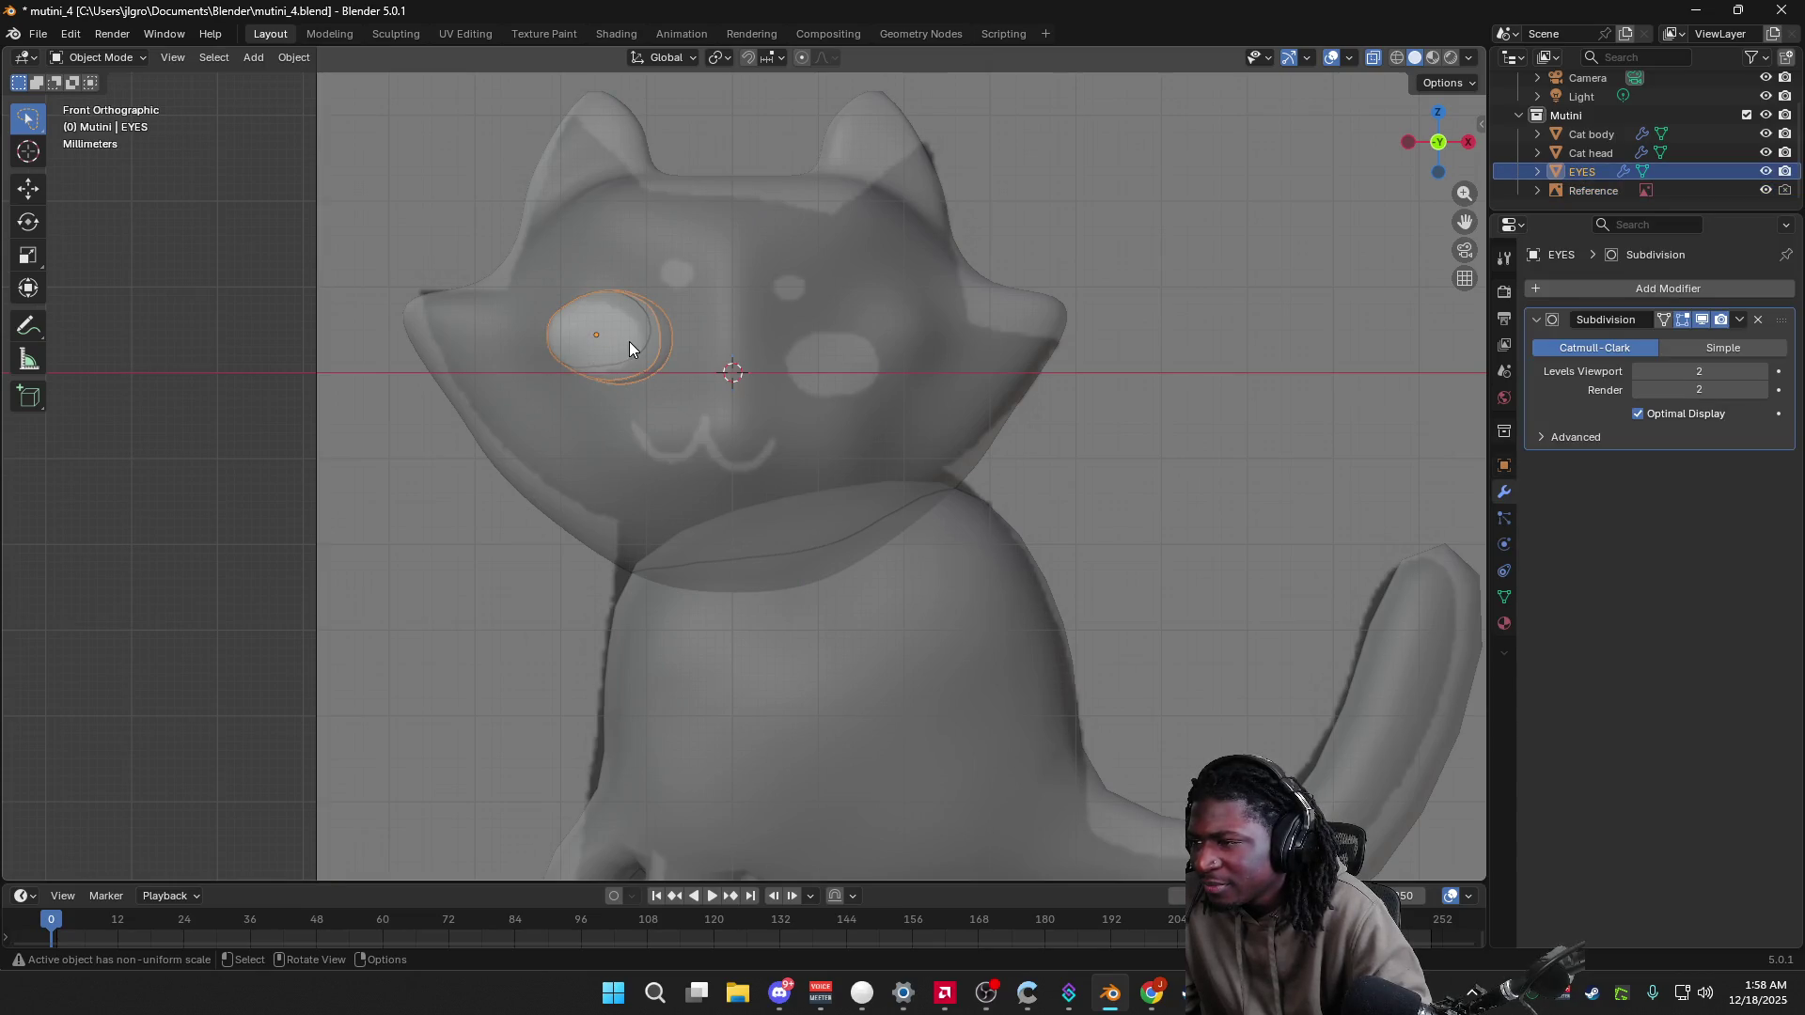
{"action": "key", "text": "Tab"}
{"action": "mouse_move", "coordinate": [702, 278]}
{"action": "left_mouse_down"}
{"action": "mouse_move", "coordinate": [661, 321]}
{"action": "mouse_move", "coordinate": [700, 414]}
{"action": "mouse_move", "coordinate": [714, 265]}
{"action": "left_mouse_up"}
{"action": "left_click_drag", "start_coordinate": [630, 348], "coordinate": [649, 414]}
{"action": "mouse_move", "coordinate": [640, 263]}
{"action": "left_mouse_down"}
{"action": "mouse_move", "coordinate": [681, 391]}
{"action": "mouse_move", "coordinate": [643, 264]}
{"action": "left_mouse_up"}
Step: Delete the selected eye vertices, undo the deletion, and return to Object Mode
{"action": "key", "text": "x"}
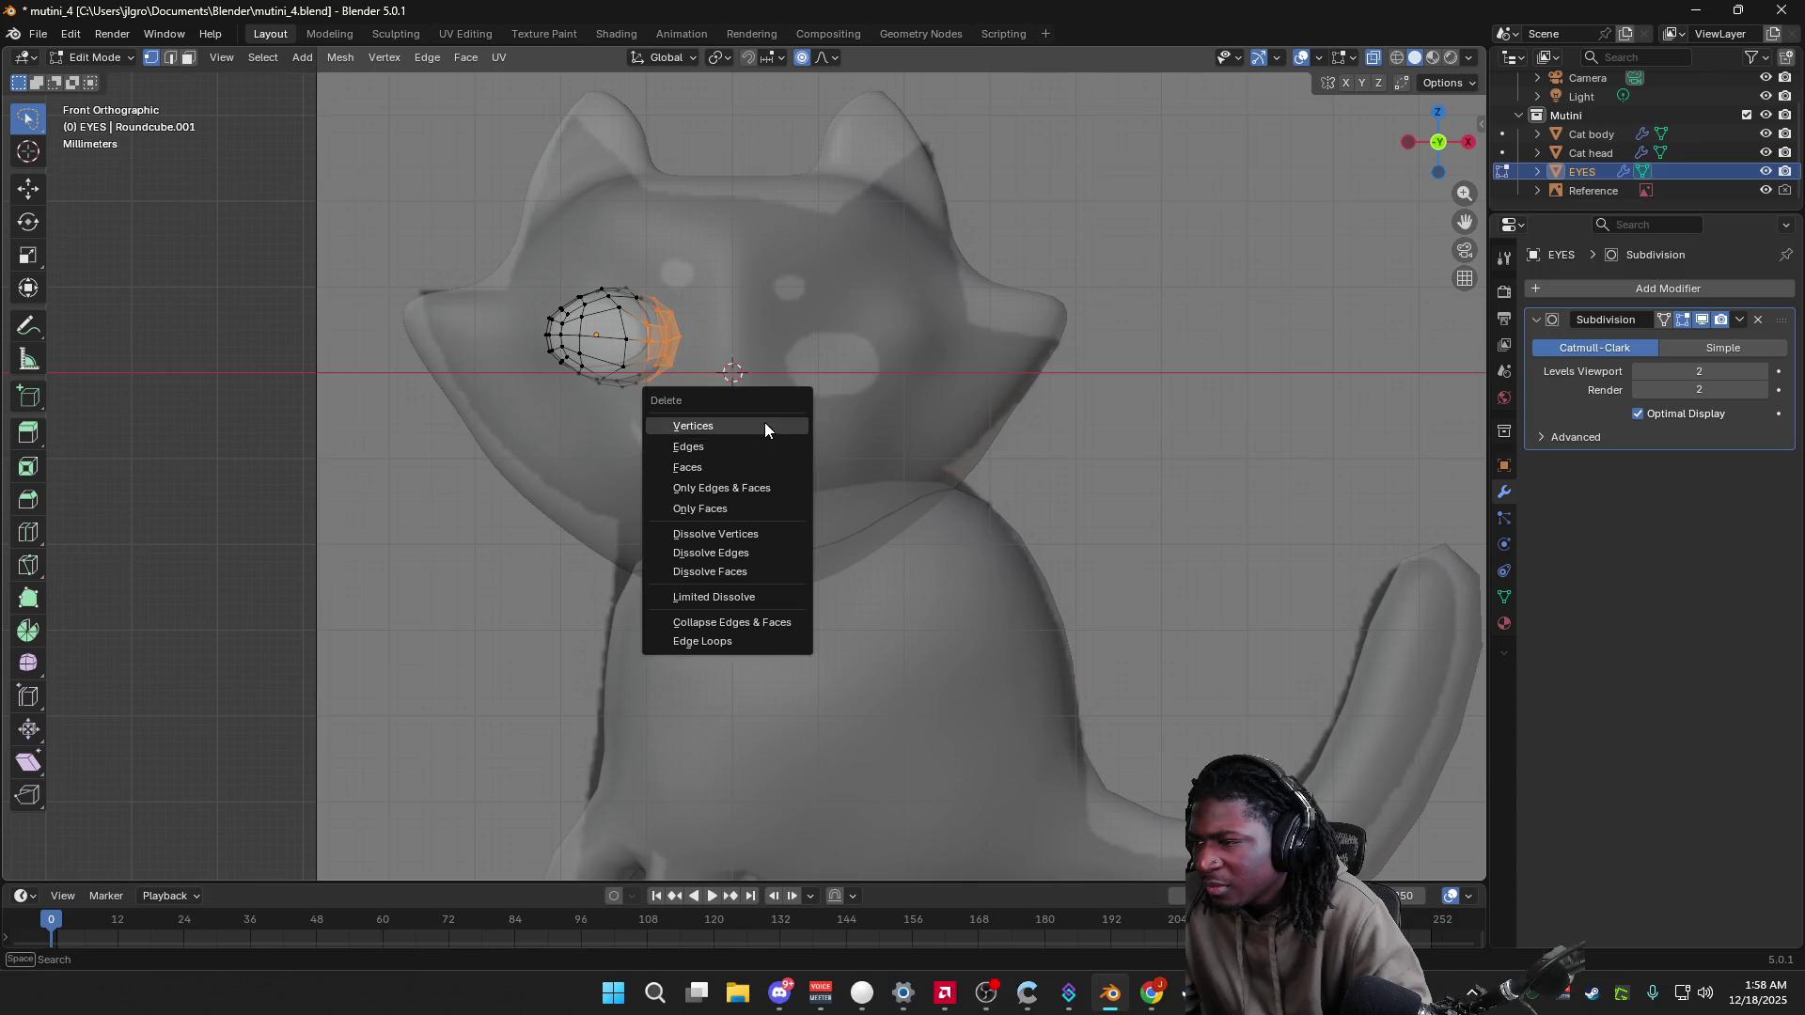
{"action": "left_click", "coordinate": [765, 421]}
{"action": "key", "text": "ctrl+z"}
{"action": "mouse_move", "coordinate": [748, 431]}
{"action": "middle_mouse_down"}
{"action": "mouse_move", "coordinate": [809, 467]}
{"action": "mouse_move", "coordinate": [754, 449]}
{"action": "middle_mouse_up"}
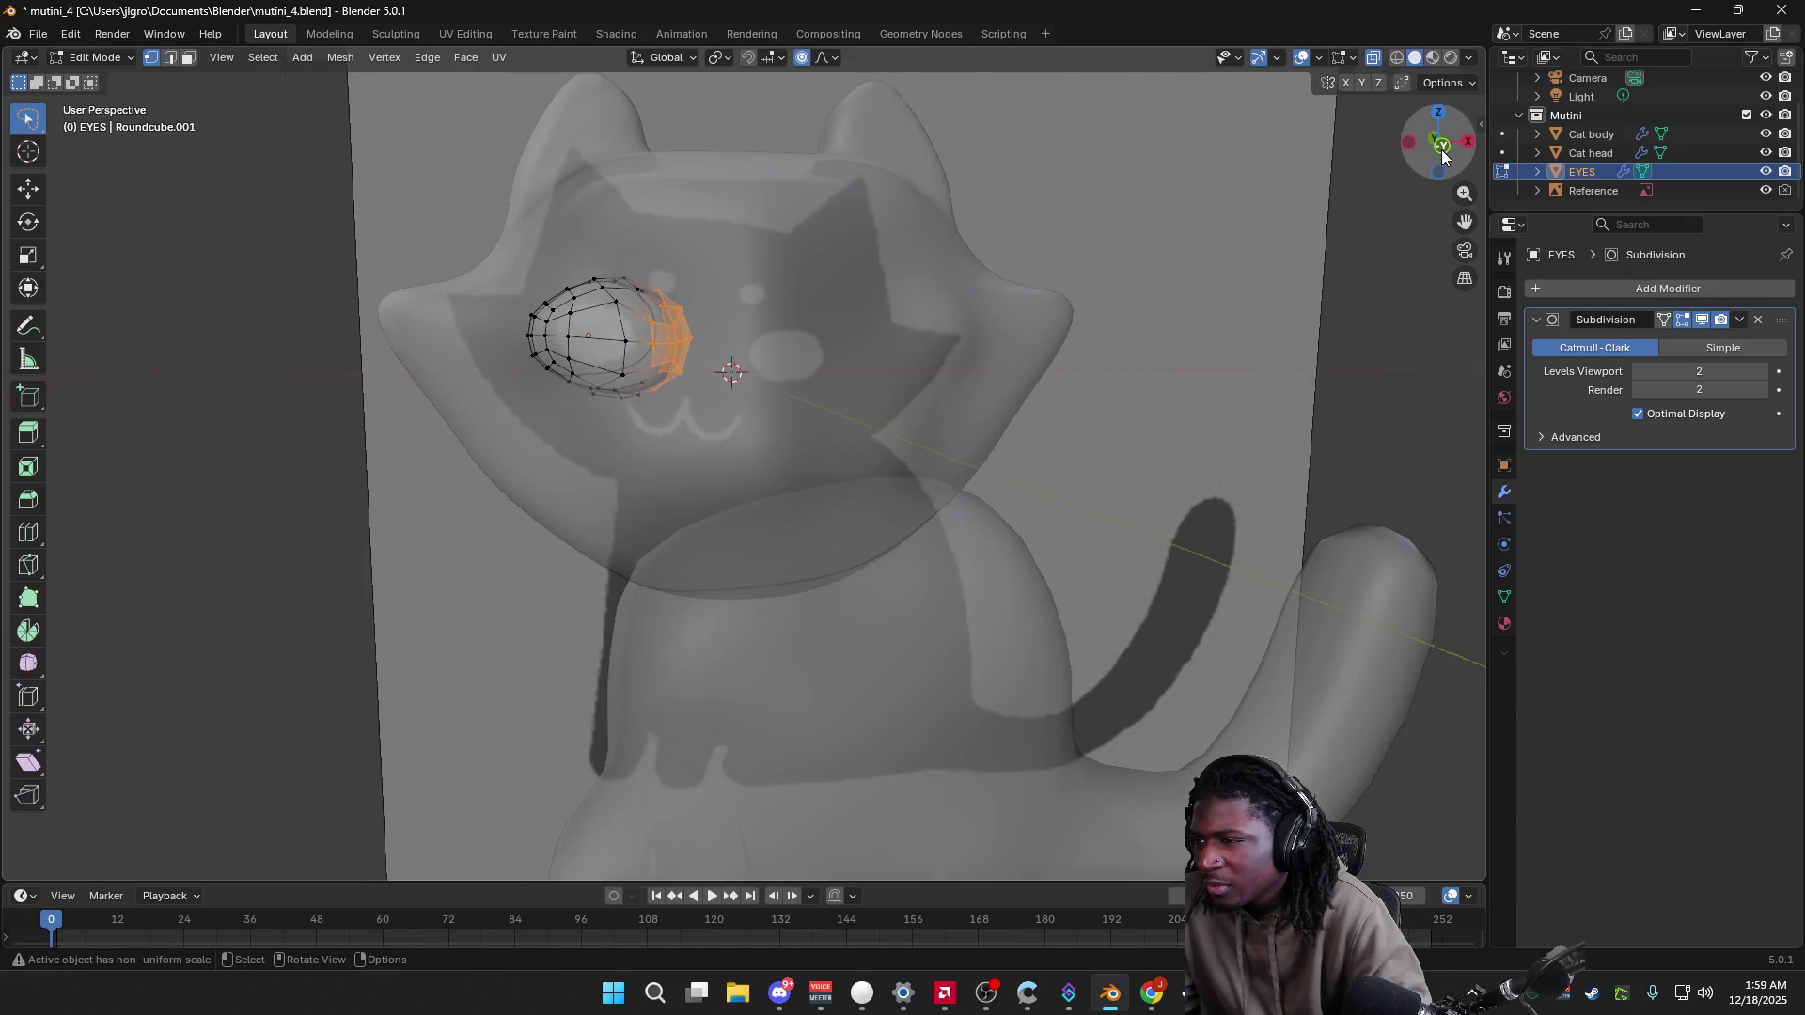
{"action": "left_click", "coordinate": [1430, 137]}
{"action": "key", "text": "Tab"}
Step: Add a Mirror modifier to the eye, mirroring on X only with Clipping enabled
{"action": "left_click", "coordinate": [1604, 285]}
{"action": "mouse_move", "coordinate": [1584, 301]}
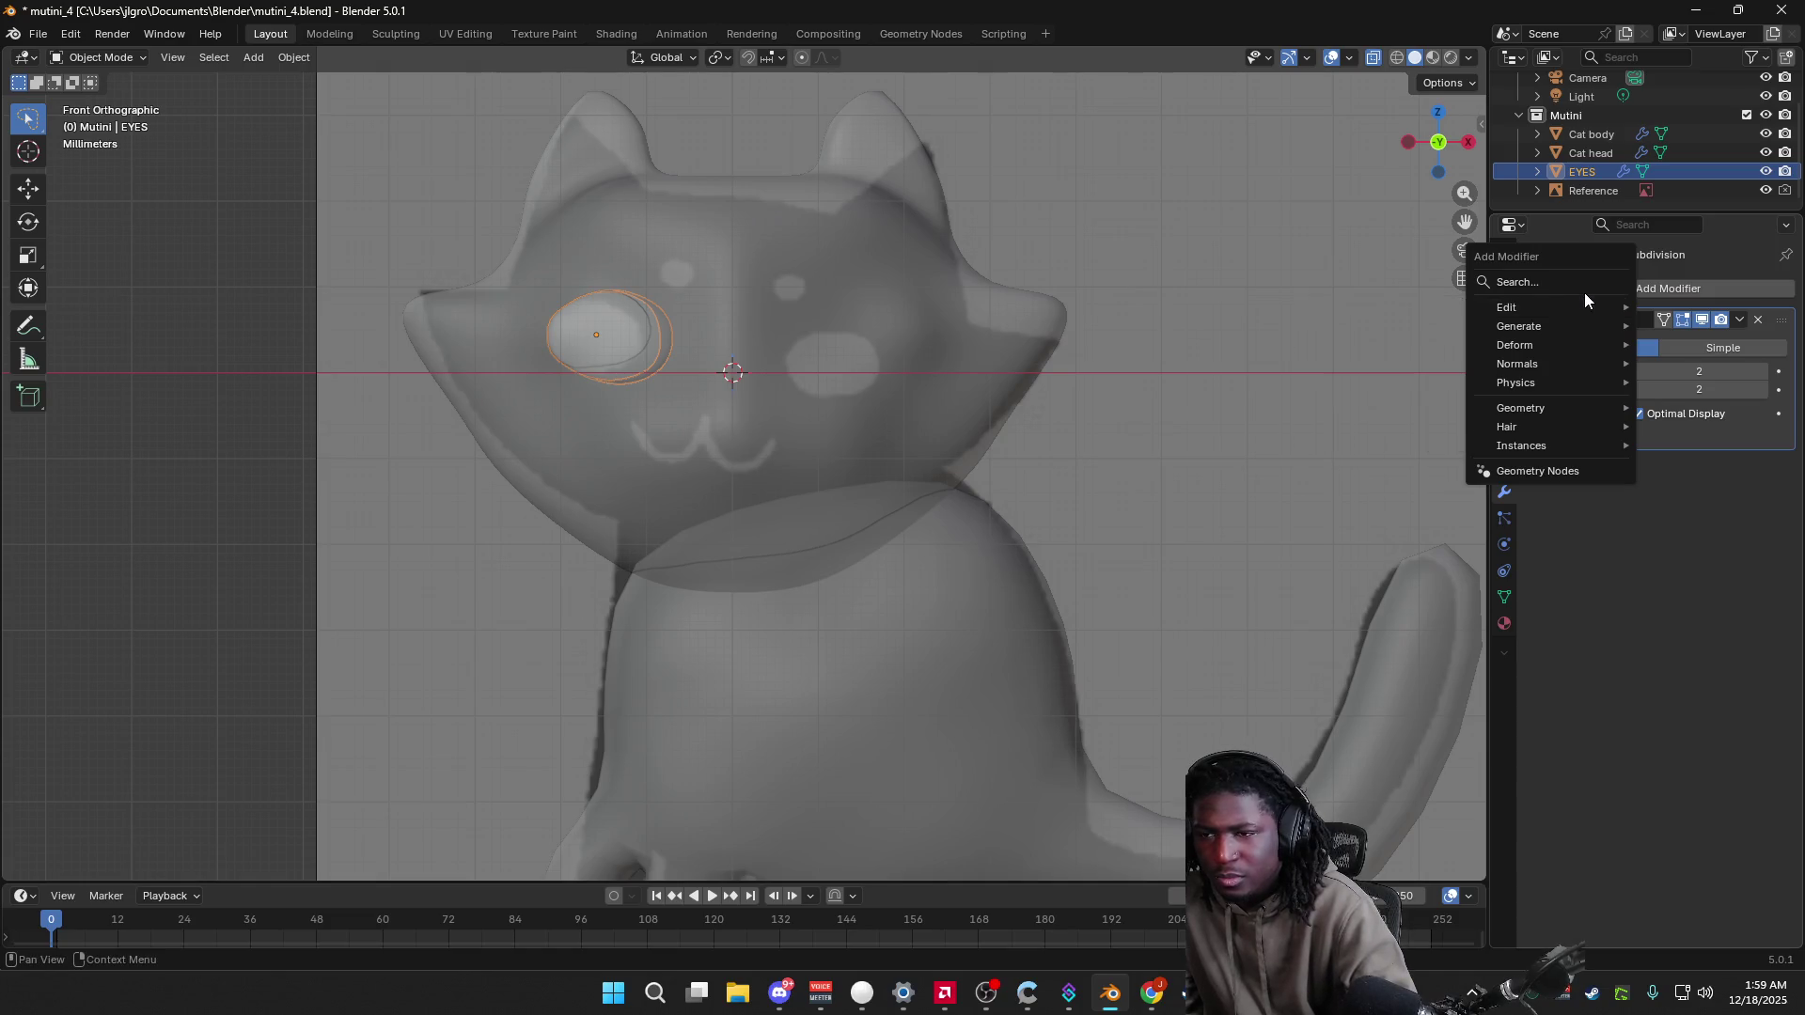
{"action": "left_click", "coordinate": [1589, 286]}
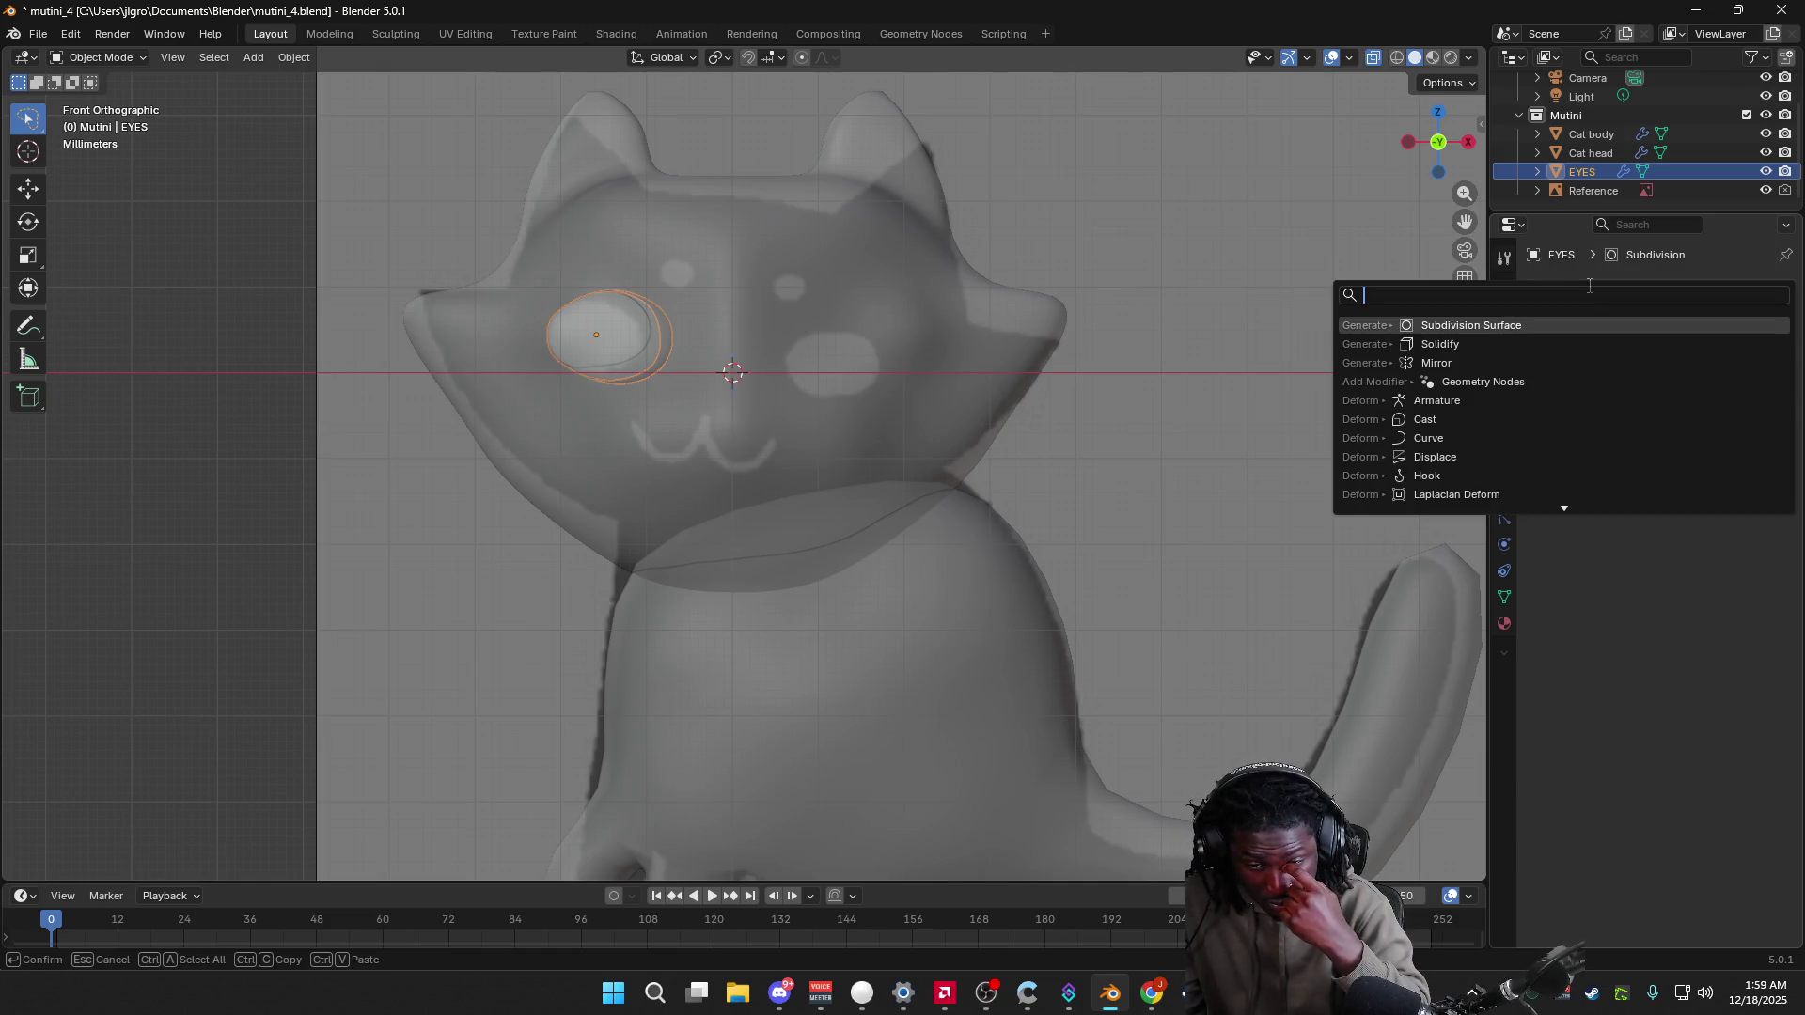
{"action": "type", "text": "mirror"}
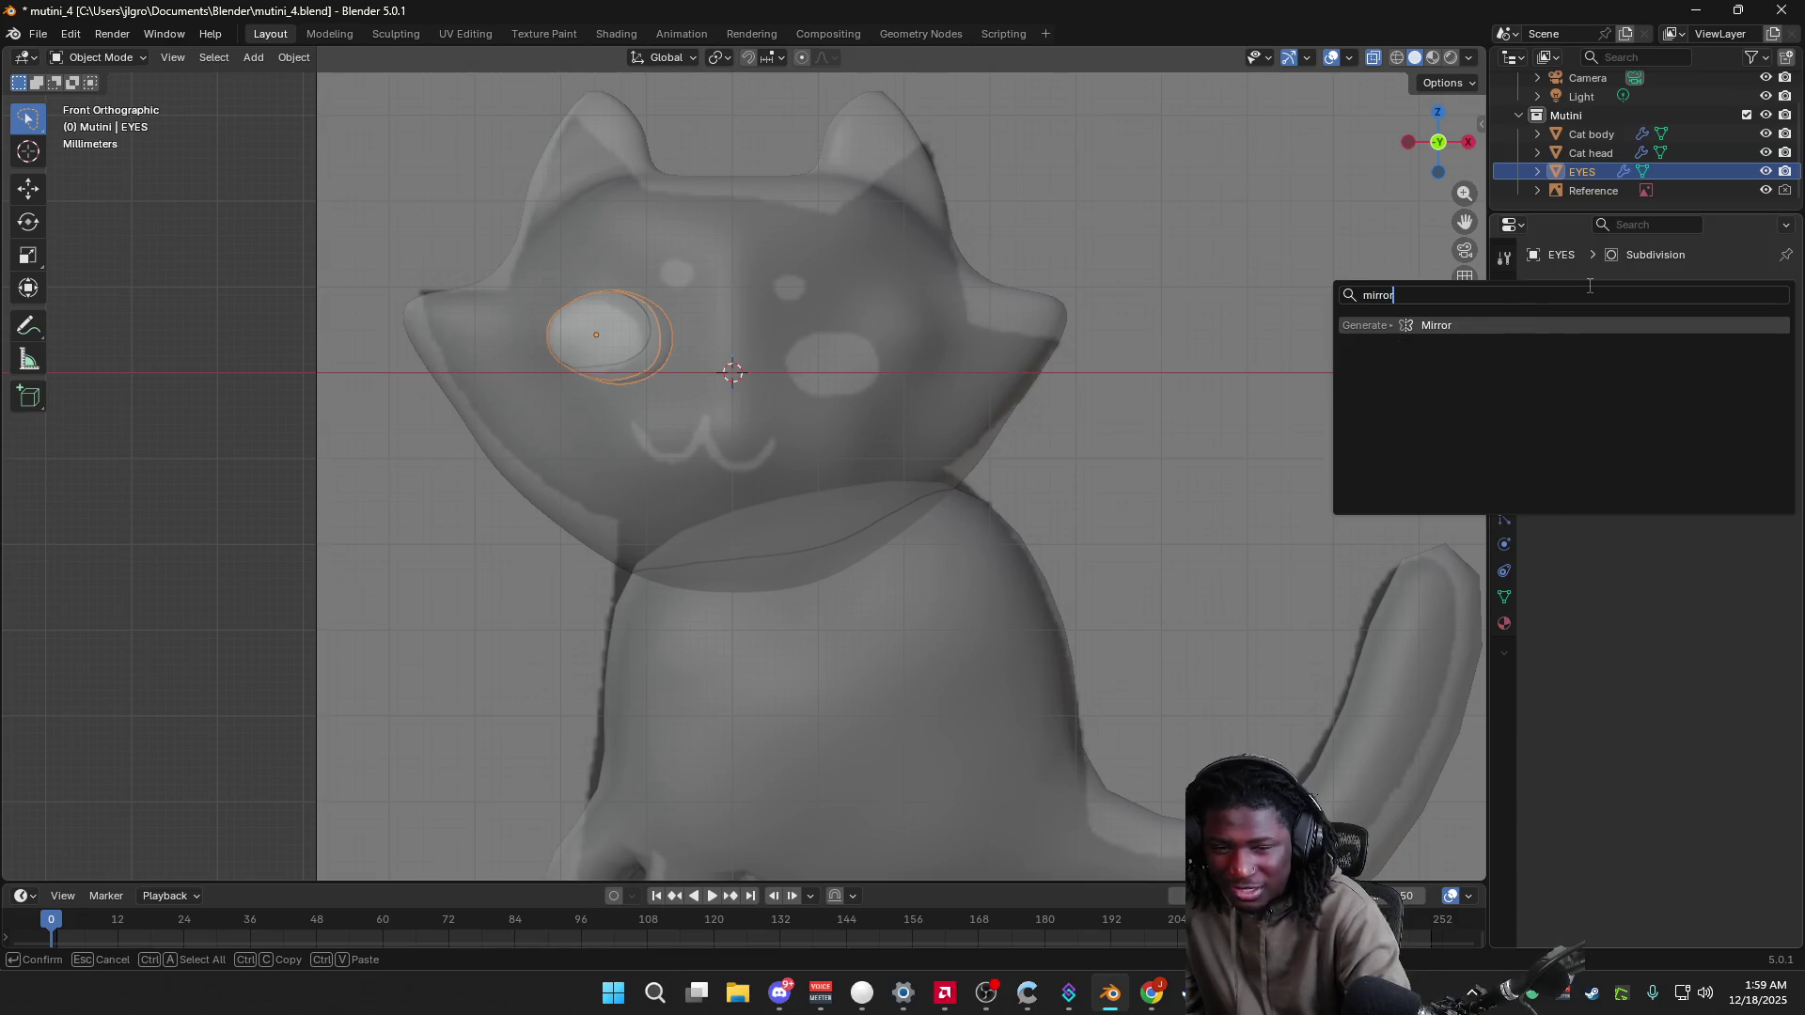
{"action": "left_click", "coordinate": [1488, 325]}
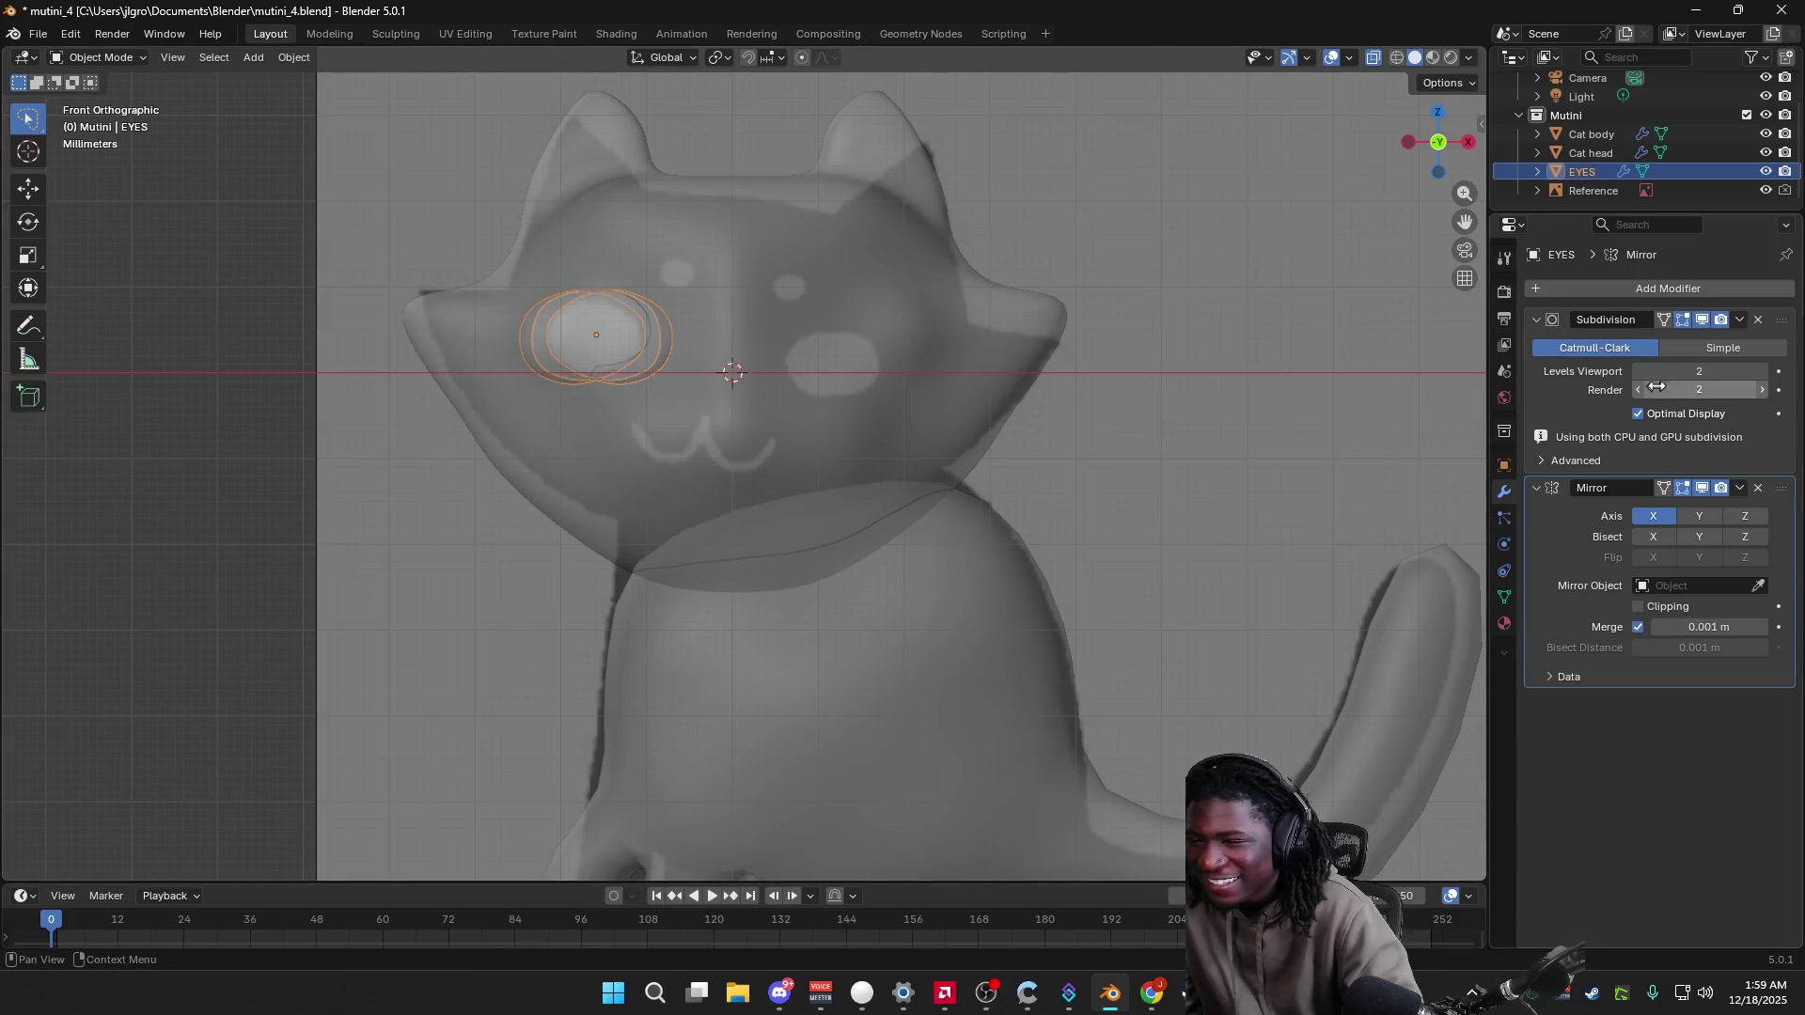
{"action": "left_click", "coordinate": [1699, 517]}
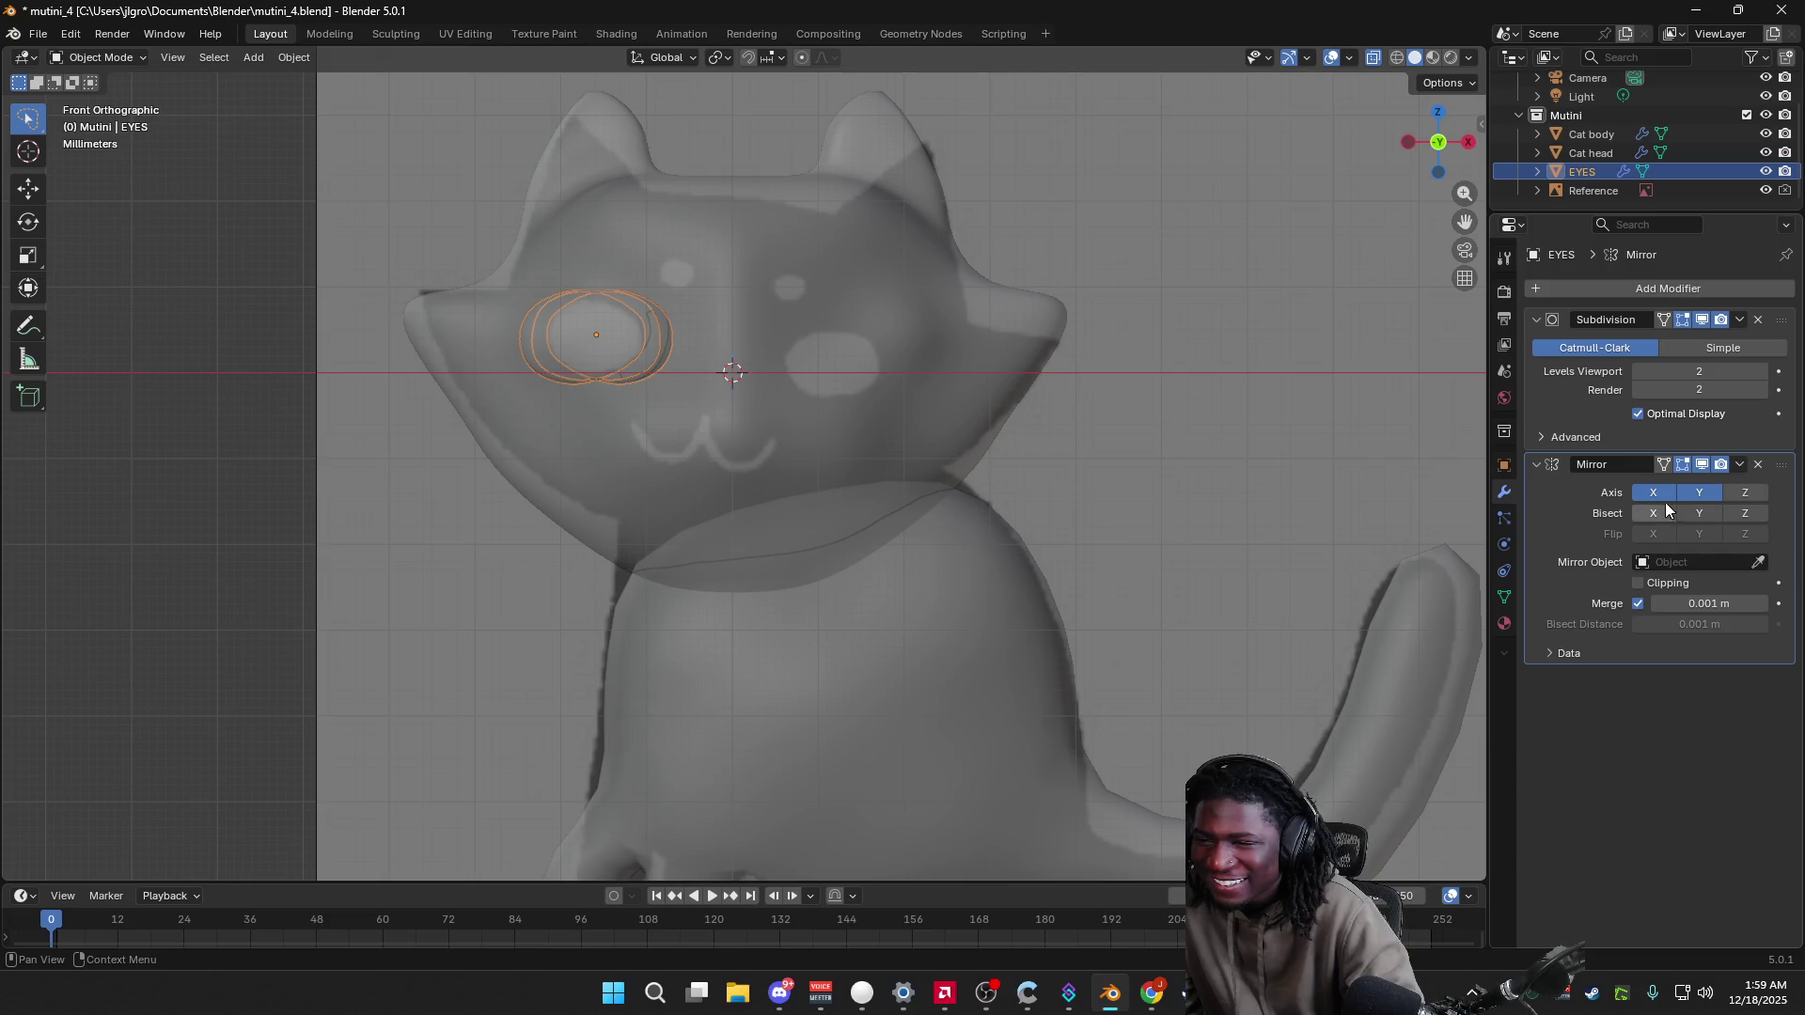
{"action": "left_click", "coordinate": [1702, 495]}
{"action": "left_click", "coordinate": [1661, 497]}
{"action": "left_click", "coordinate": [1695, 511]}
{"action": "left_click", "coordinate": [1695, 510]}
{"action": "left_click", "coordinate": [1638, 603]}
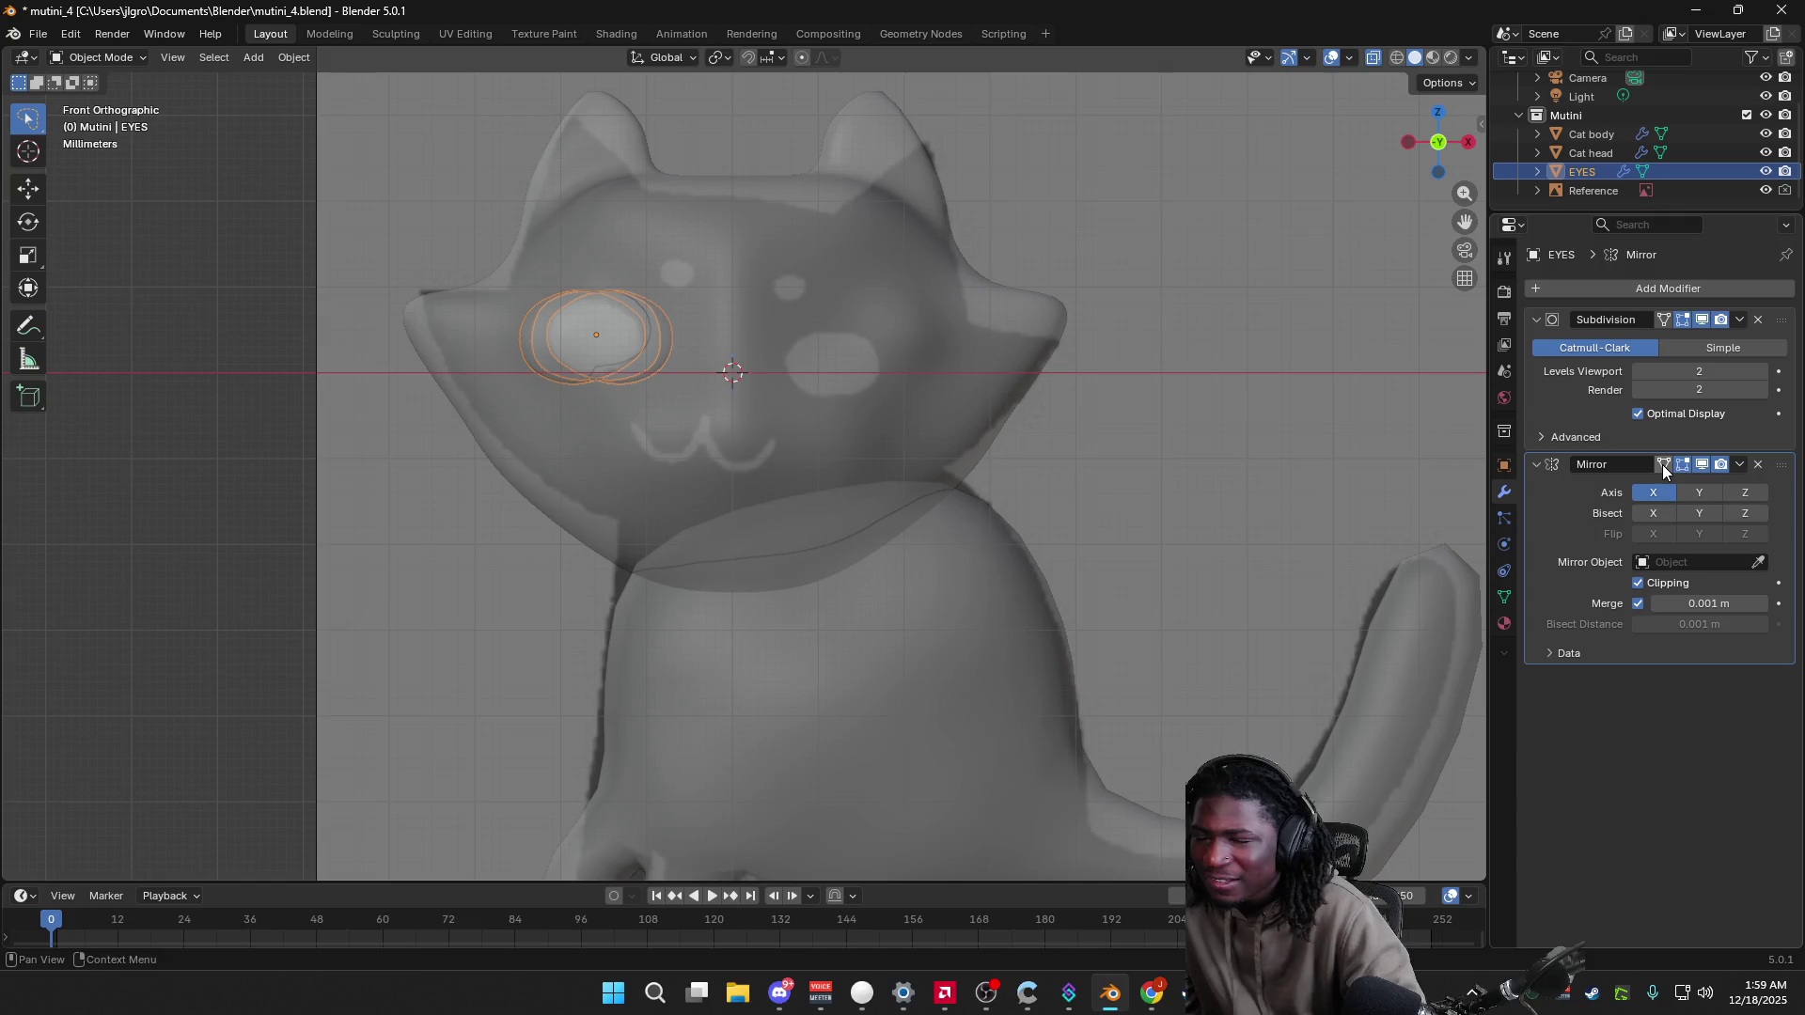
Step: Switch to the YouTube tutorial window and resume the video
{"action": "mouse_move", "coordinate": [763, 998]}
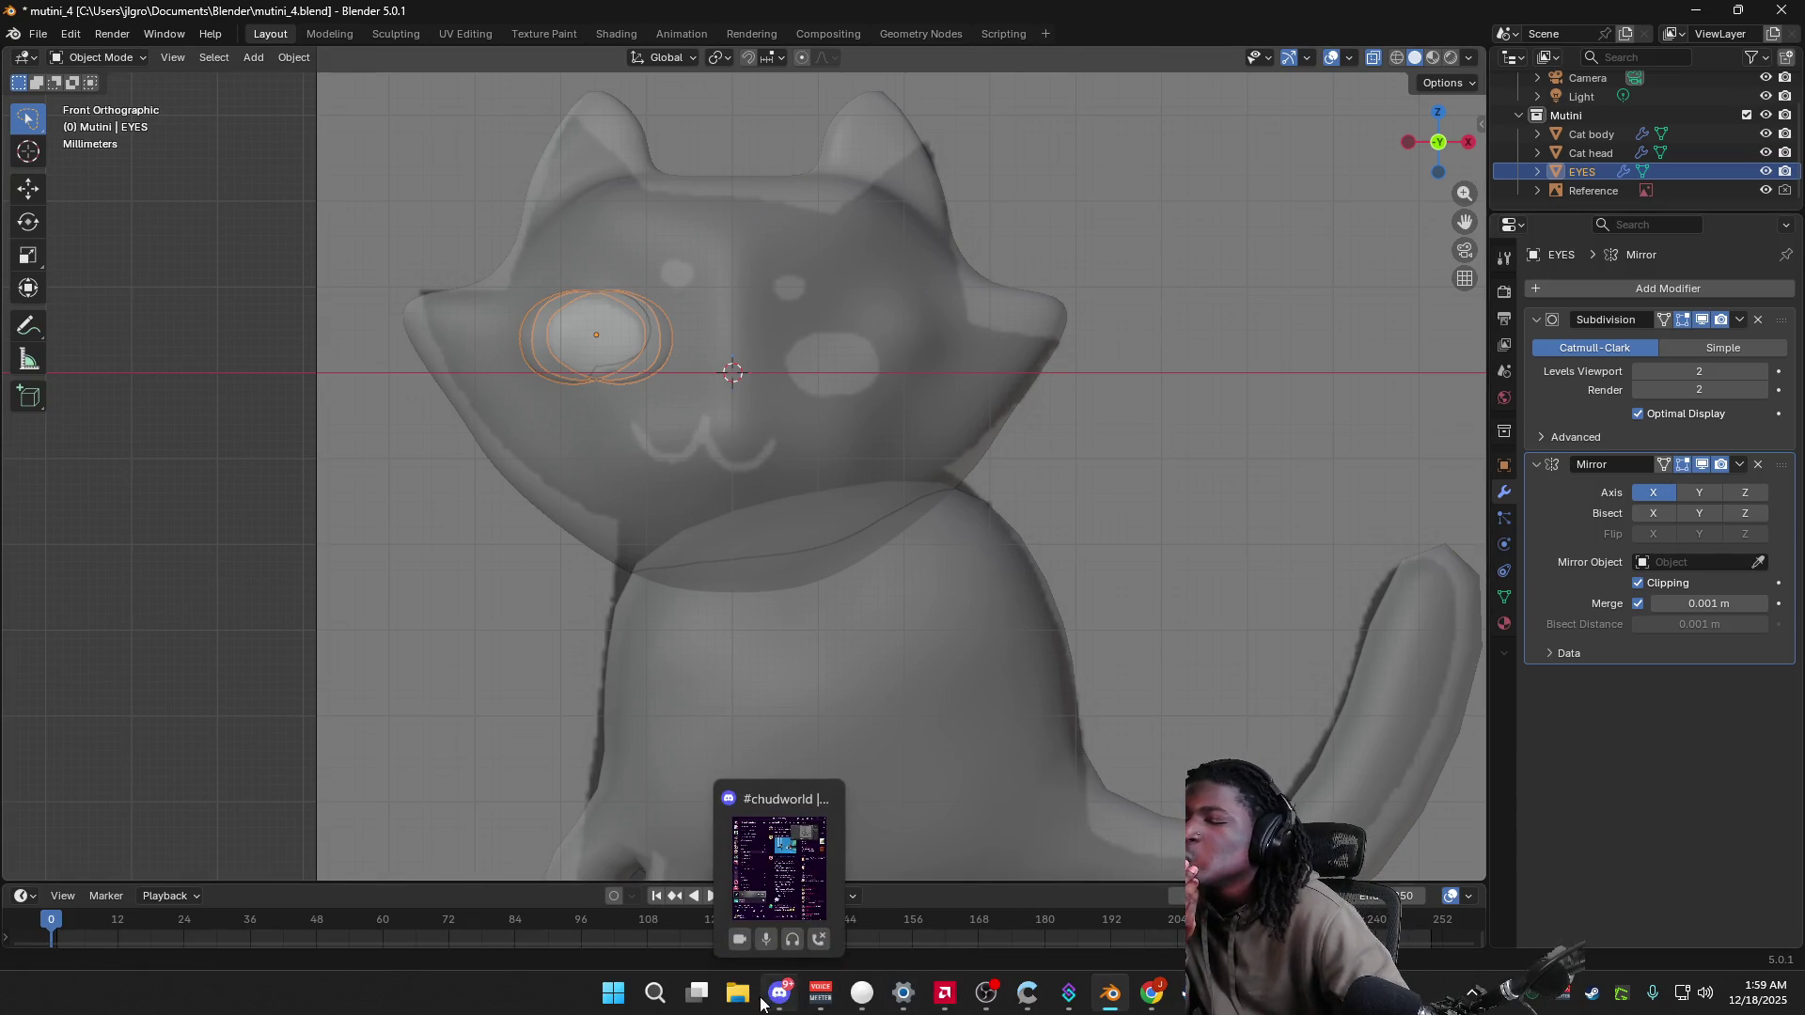
{"action": "mouse_move", "coordinate": [1152, 994]}
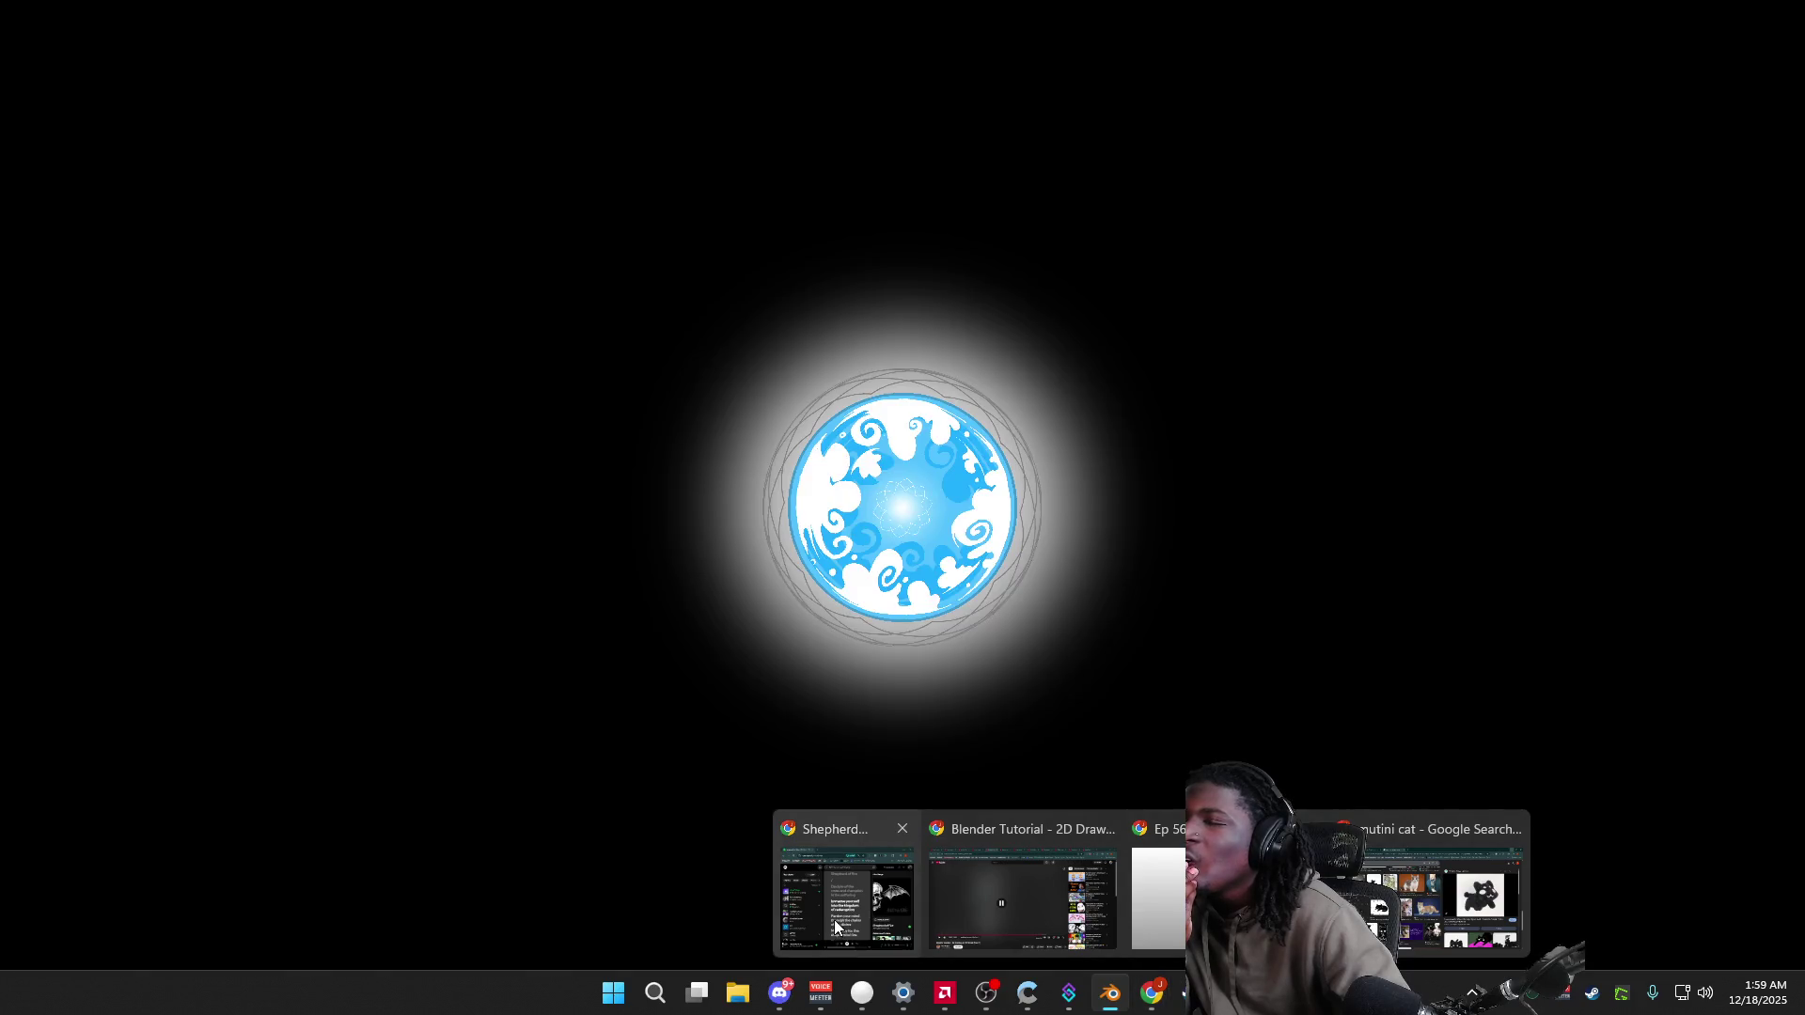
{"action": "left_click", "coordinate": [1022, 898]}
{"action": "left_click", "coordinate": [765, 533]}
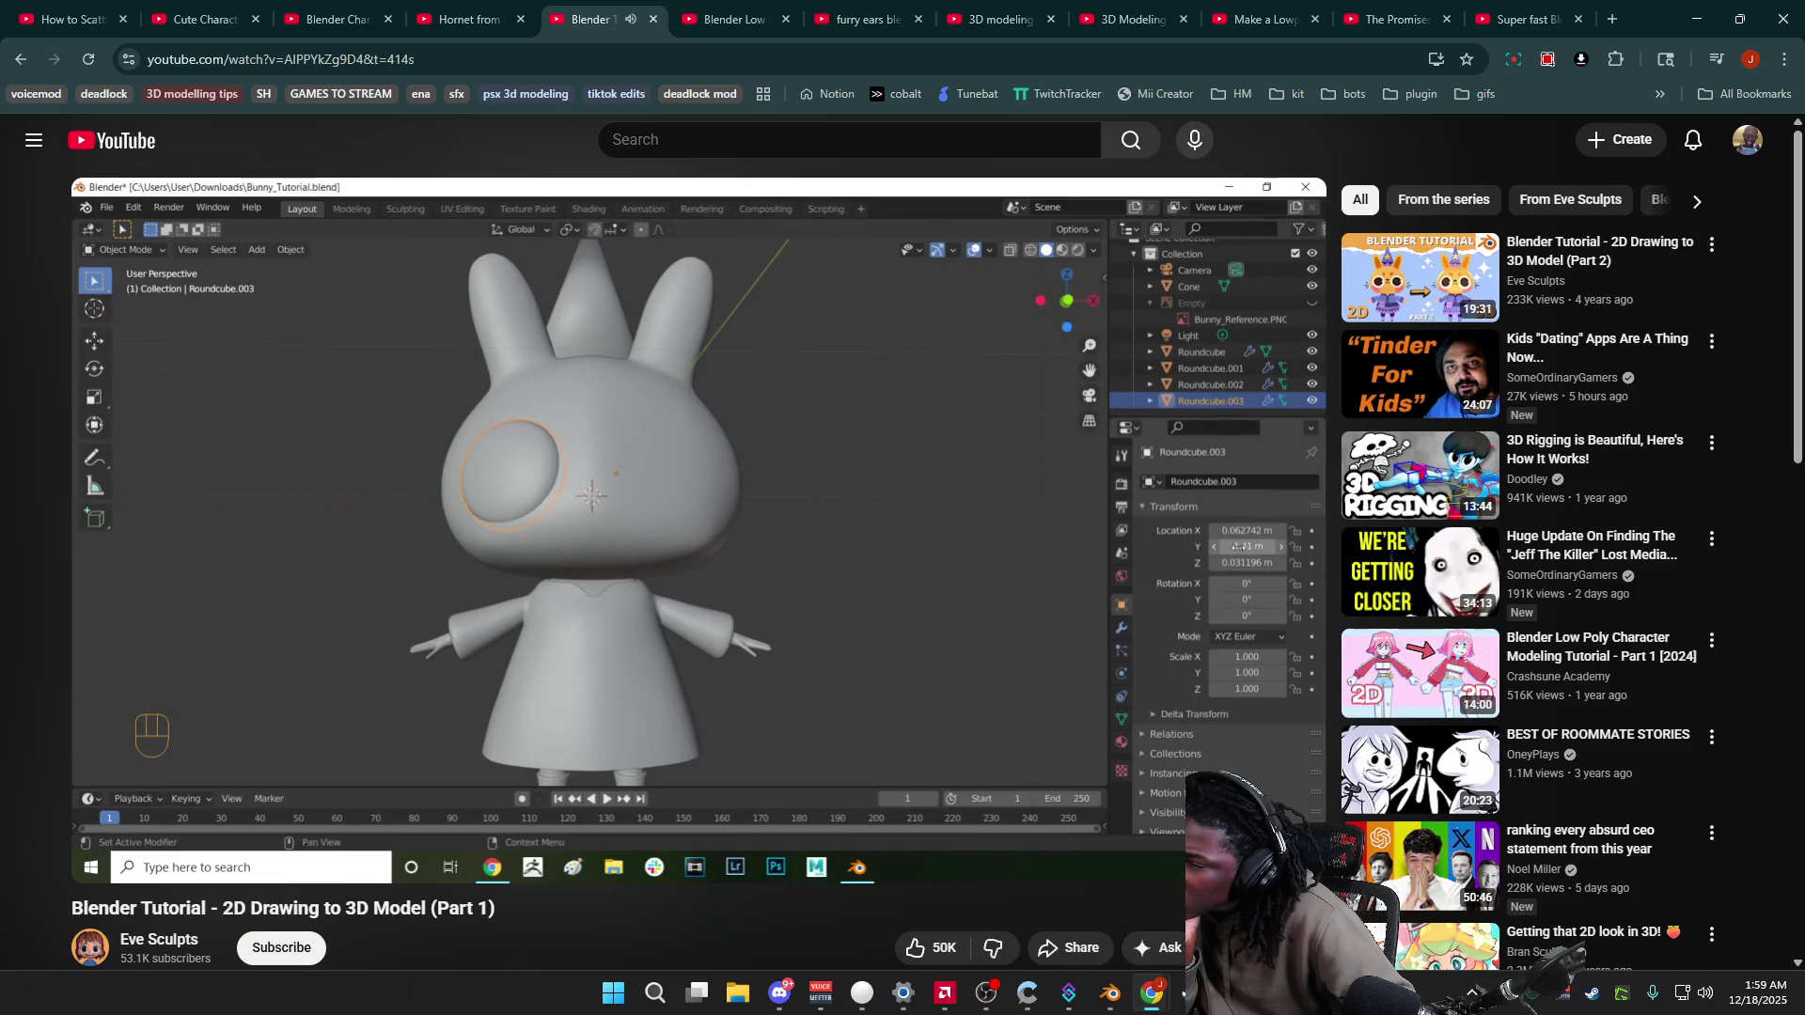
Step: Rewind the bunny tutorial five seconds, pause it, and switch back to Blender
{"action": "key", "text": "Left"}
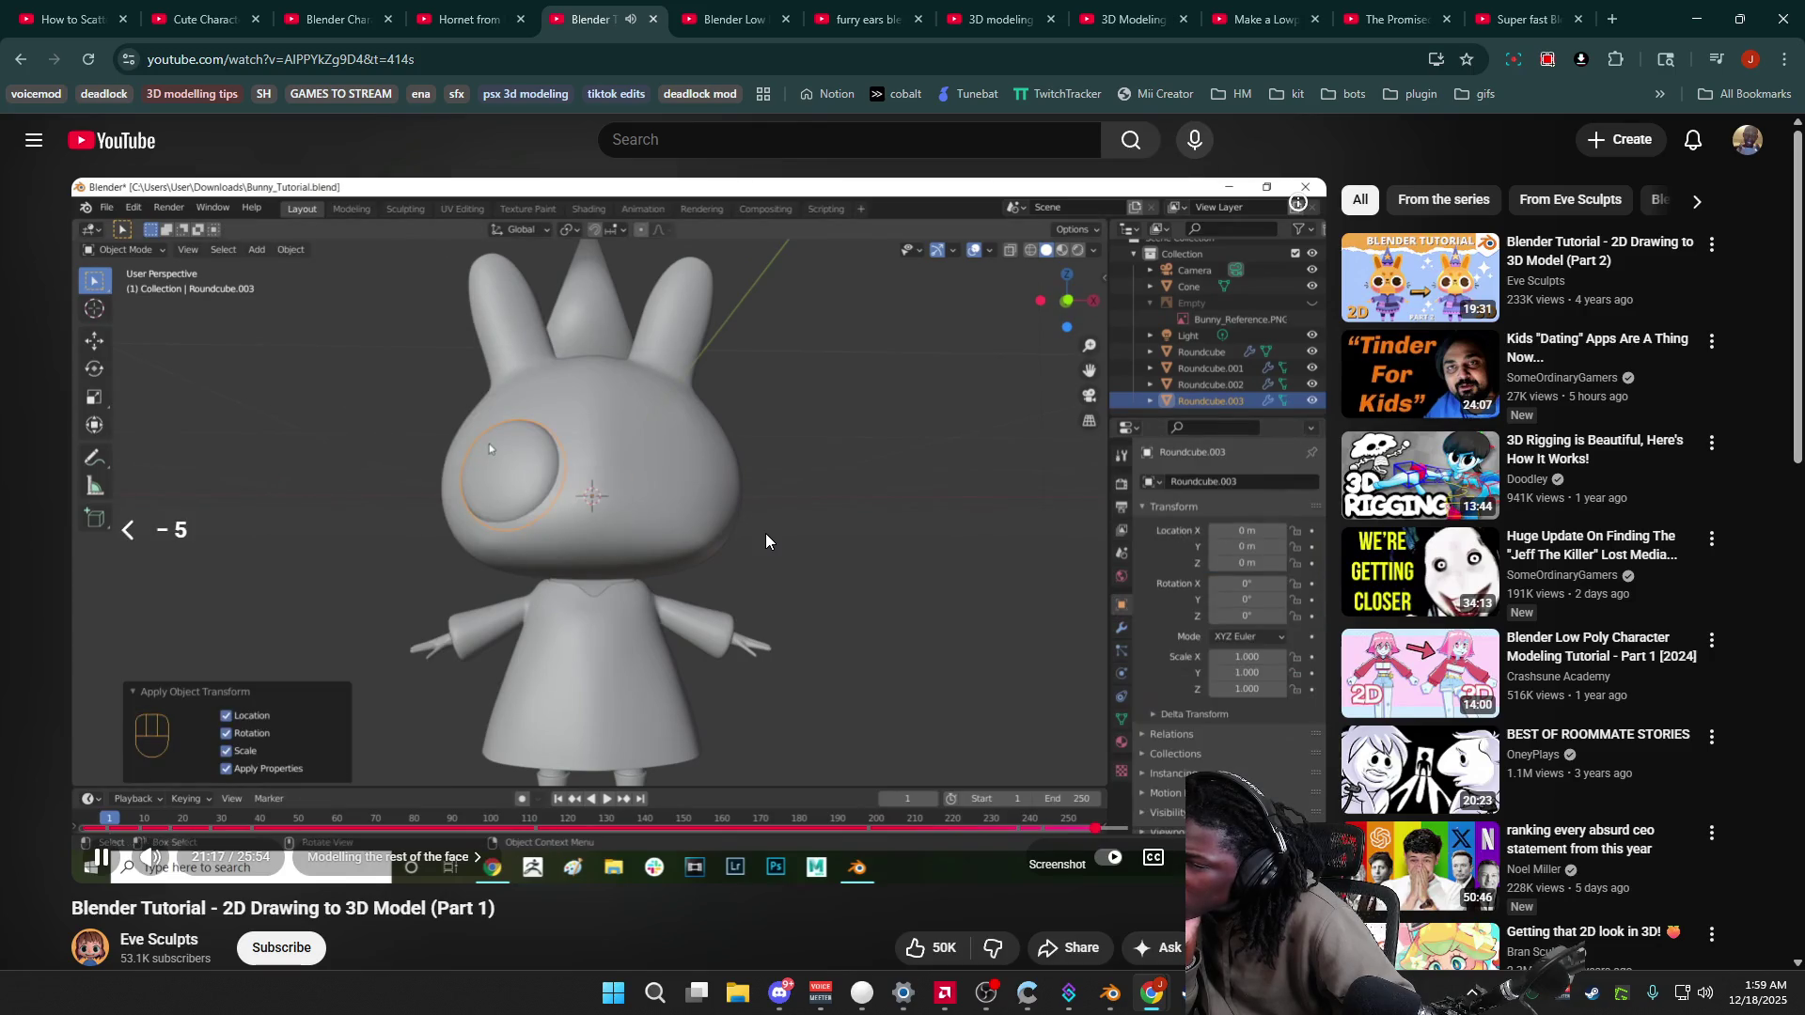
{"action": "left_click", "coordinate": [765, 533]}
{"action": "mouse_move", "coordinate": [1186, 999]}
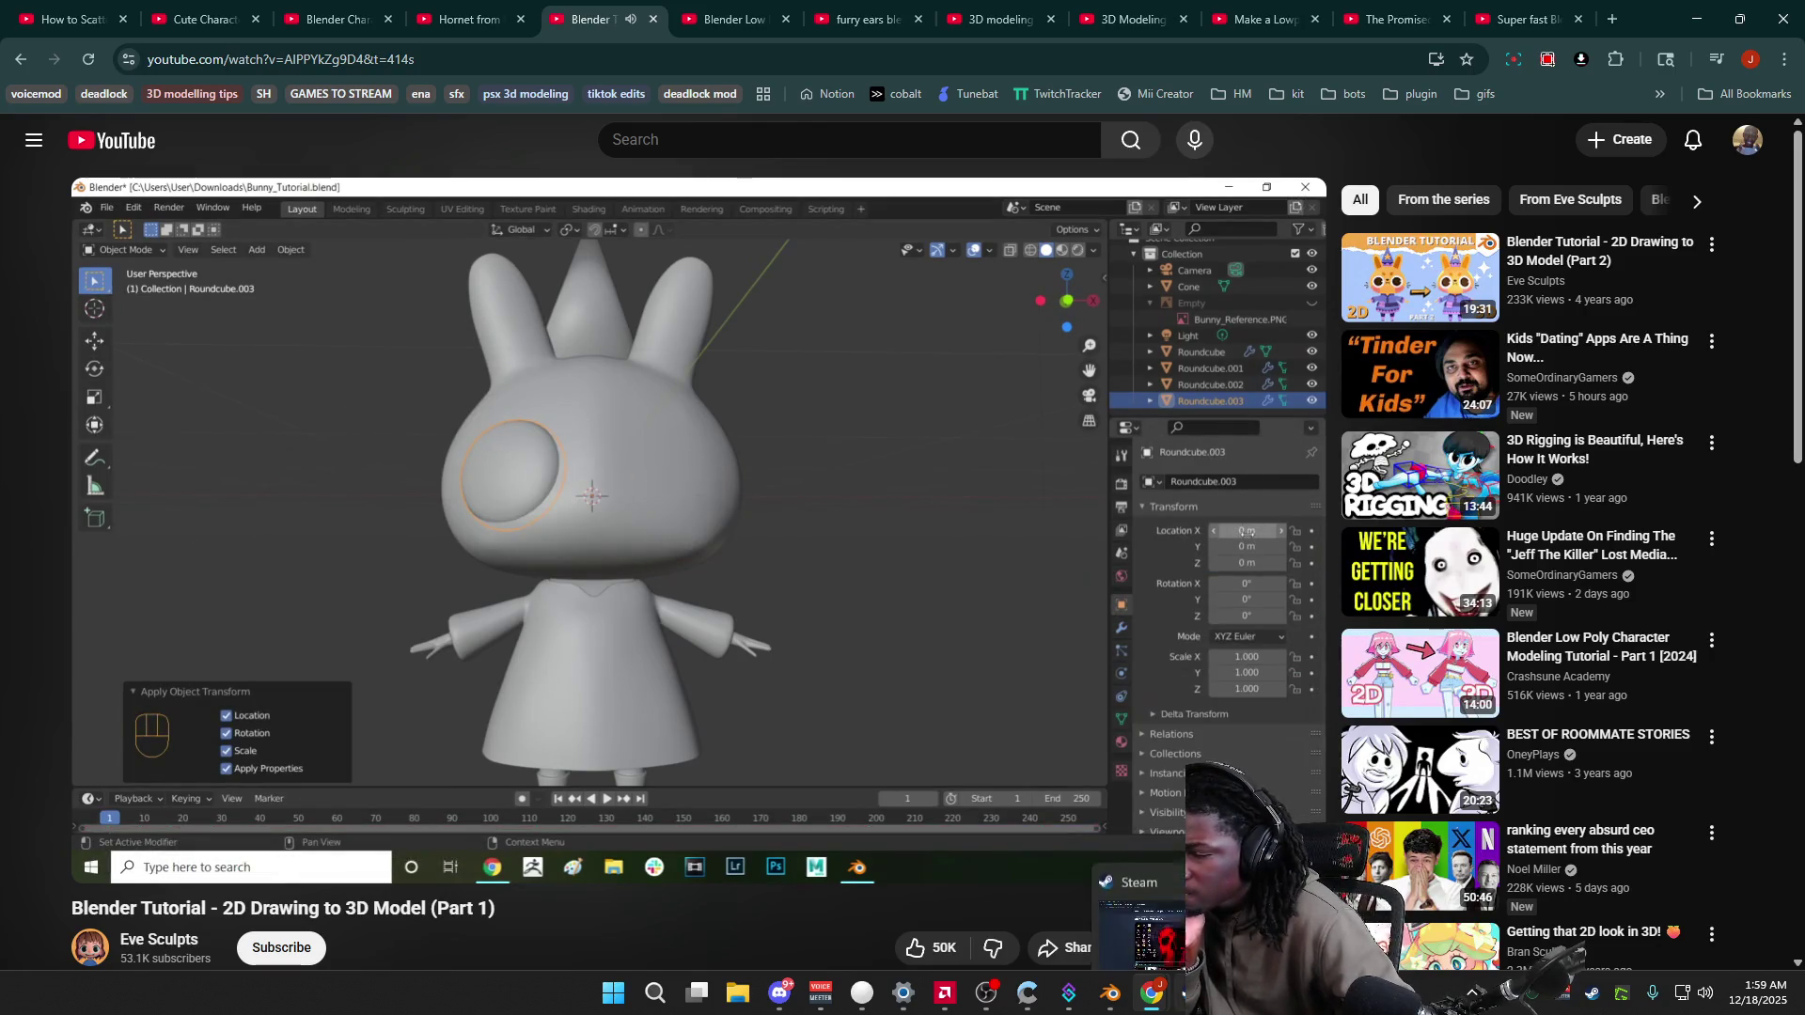
{"action": "left_click", "coordinate": [1121, 1001]}
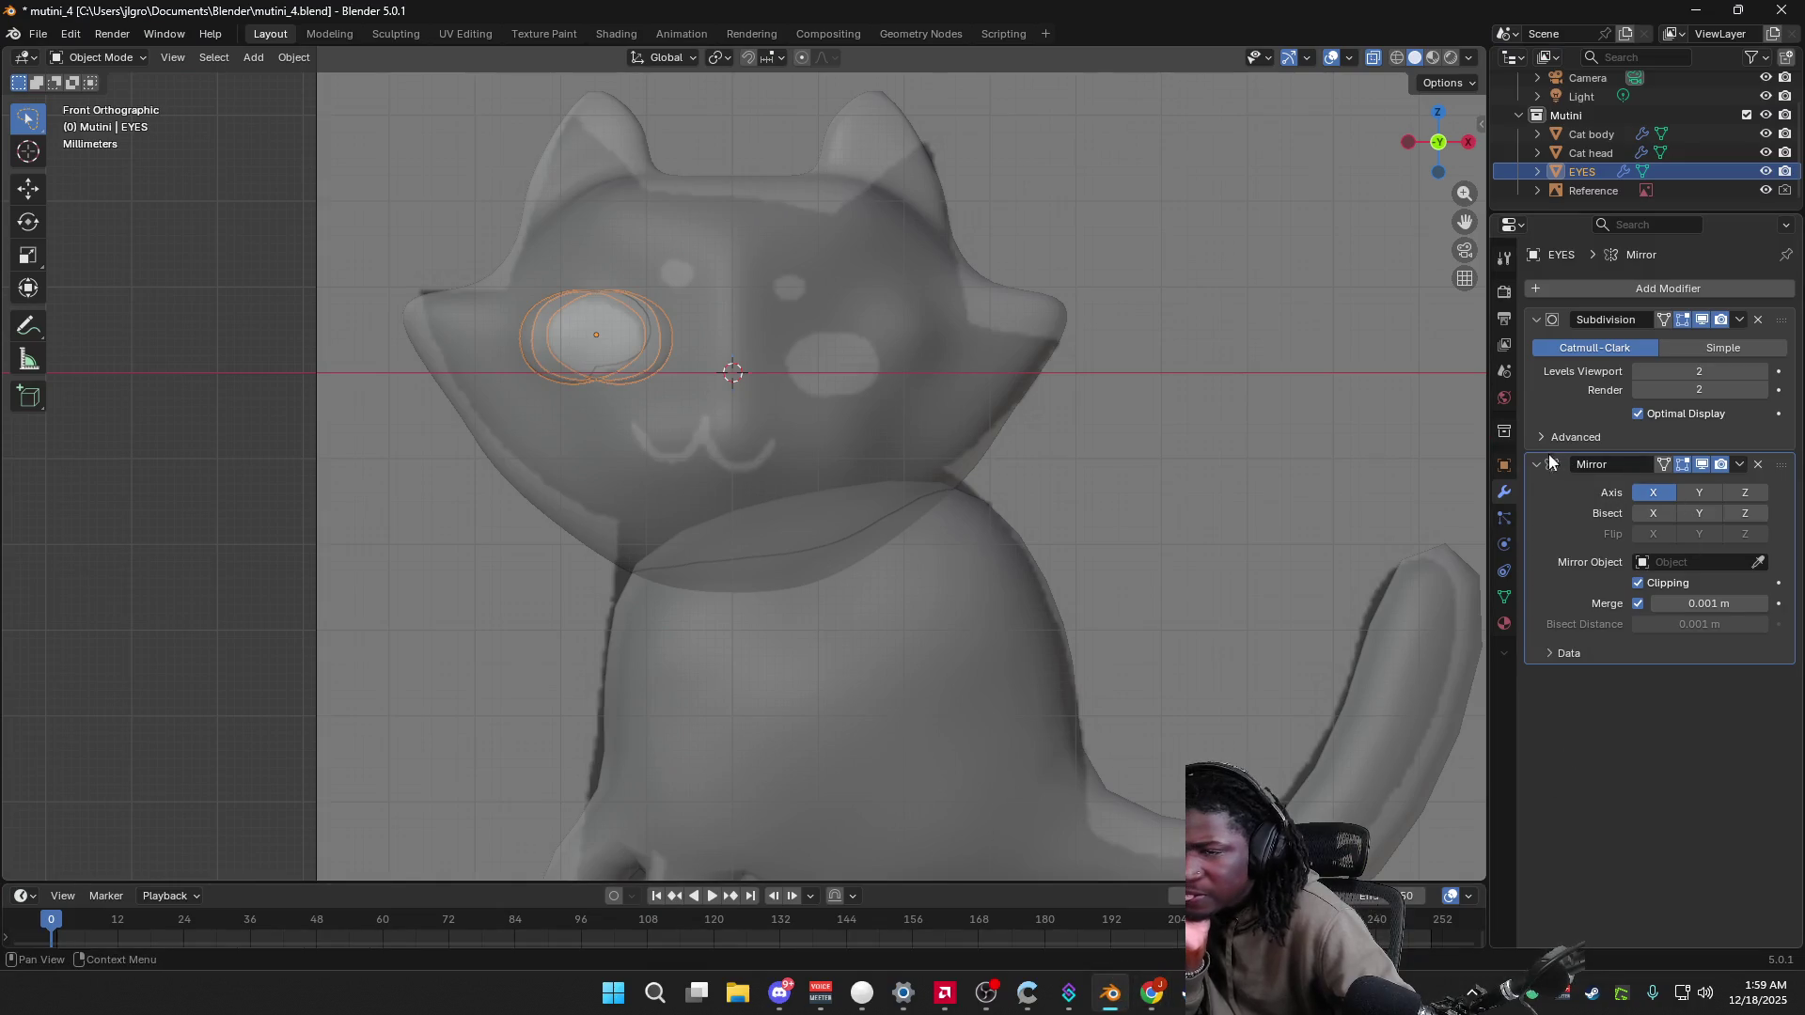
Step: Untick Clipping, undo the Mirror modifier, and set the eye's X/Y/Z location to 0
{"action": "left_click", "coordinate": [1638, 582]}
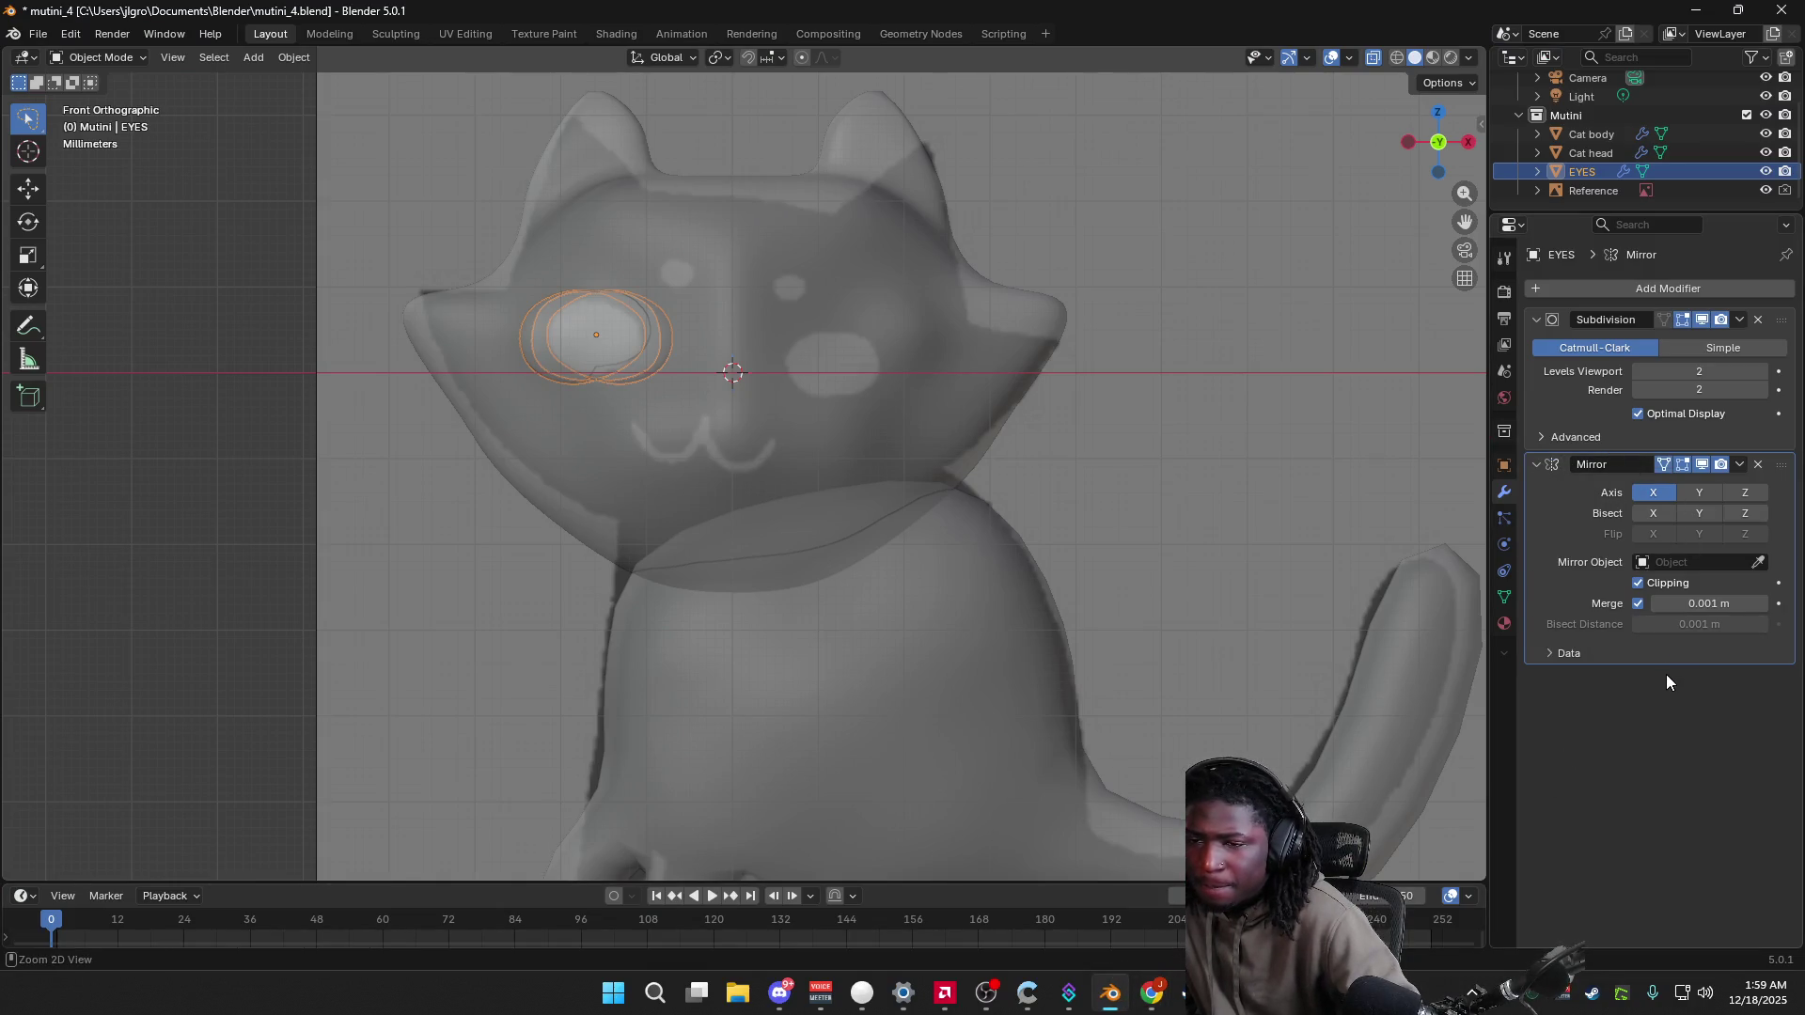
{"action": "key", "text": "ctrl+z"}
{"action": "key", "text": "ctrl+z"}
{"action": "key", "text": "ctrl+z"}
{"action": "left_click", "coordinate": [1504, 465]}
{"action": "left_click", "coordinate": [1703, 348]}
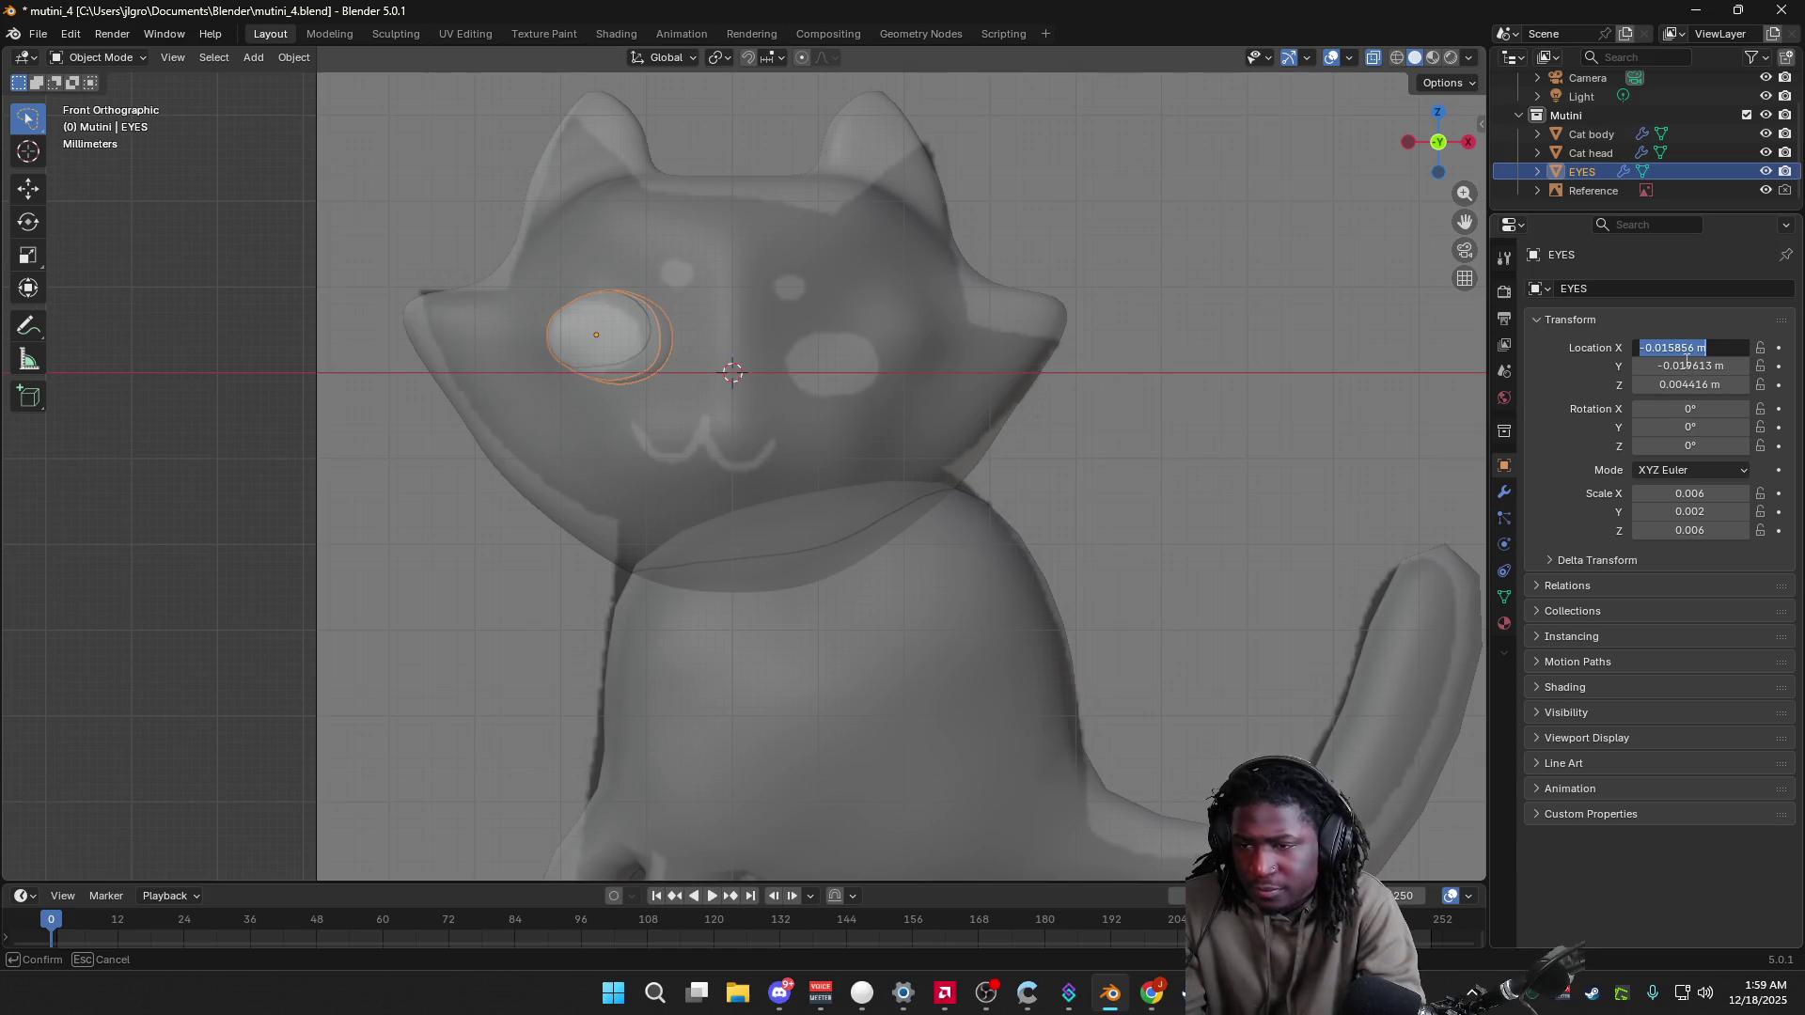
{"action": "left_click_drag", "start_coordinate": [1687, 347], "coordinate": [1692, 385]}
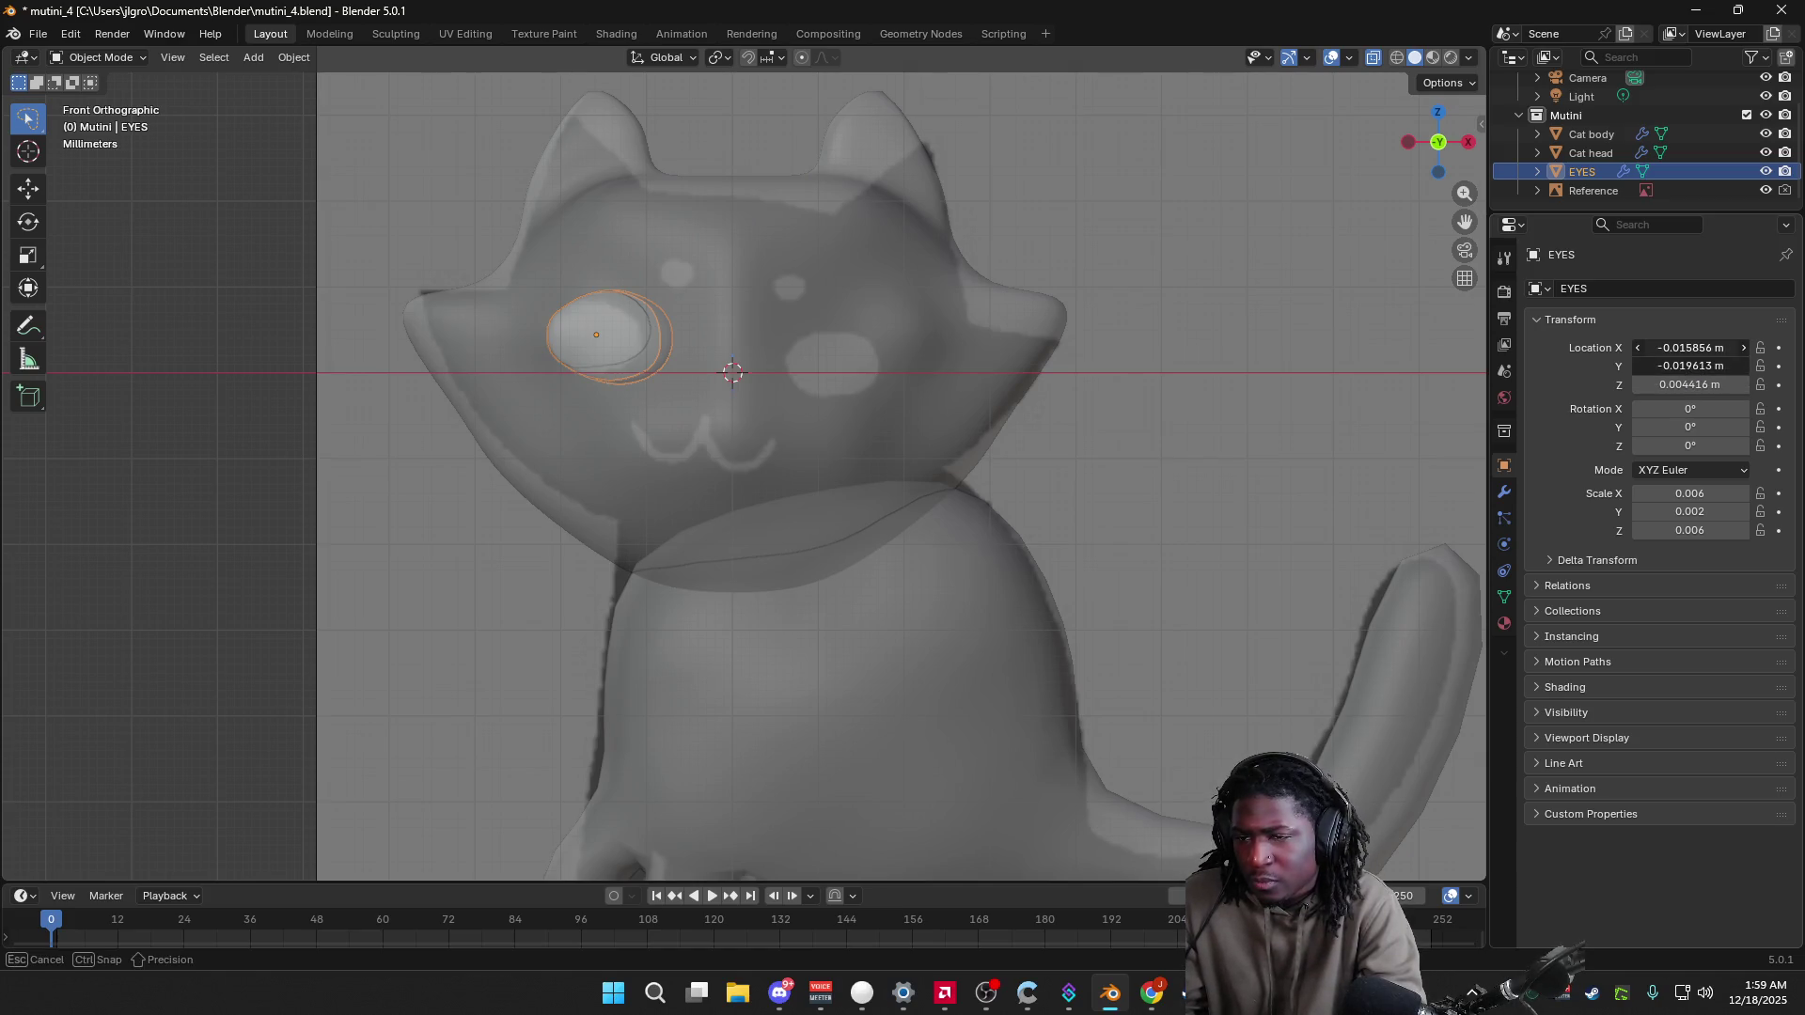
{"action": "type", "text": "0"}
{"action": "key", "text": "Return"}
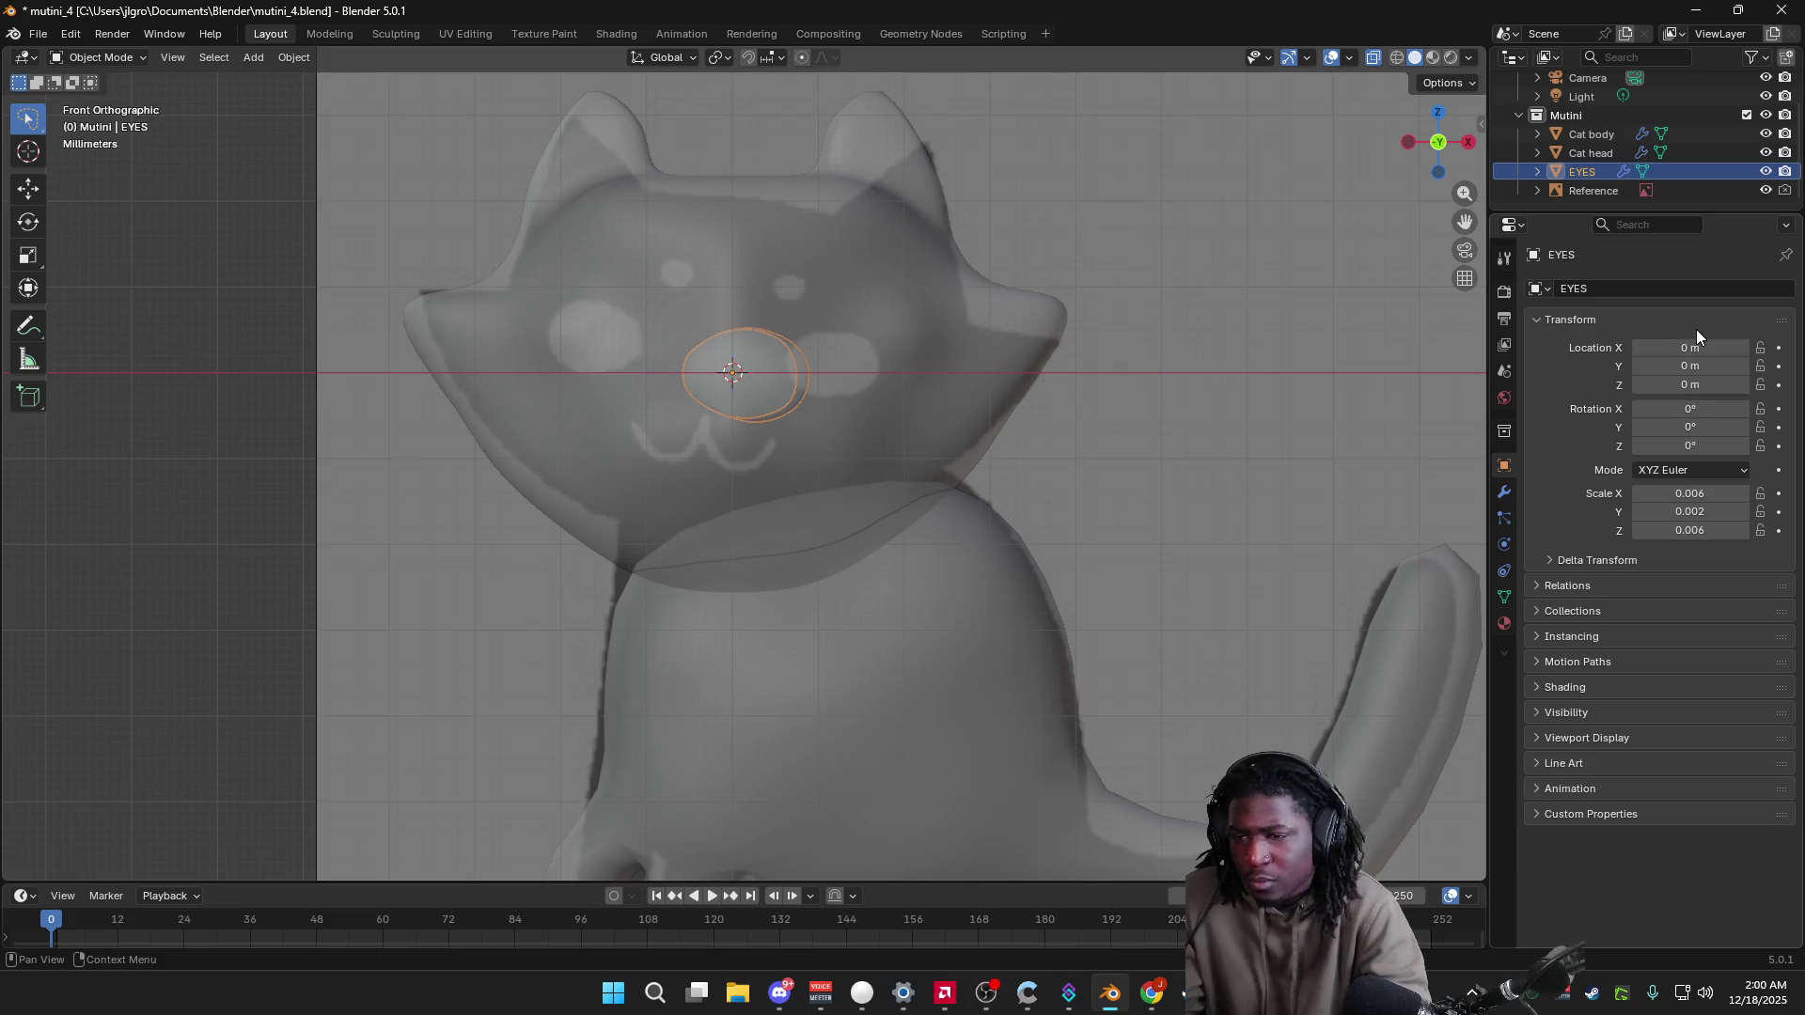
Step: Undo the zero location reset and switch back to the tutorial video
{"action": "mouse_move", "coordinate": [940, 453]}
{"action": "middle_mouse_down"}
{"action": "mouse_move", "coordinate": [952, 480]}
{"action": "mouse_move", "coordinate": [929, 480]}
{"action": "middle_mouse_up"}
{"action": "key", "text": "ctrl+z"}
{"action": "key", "text": "ctrl+z"}
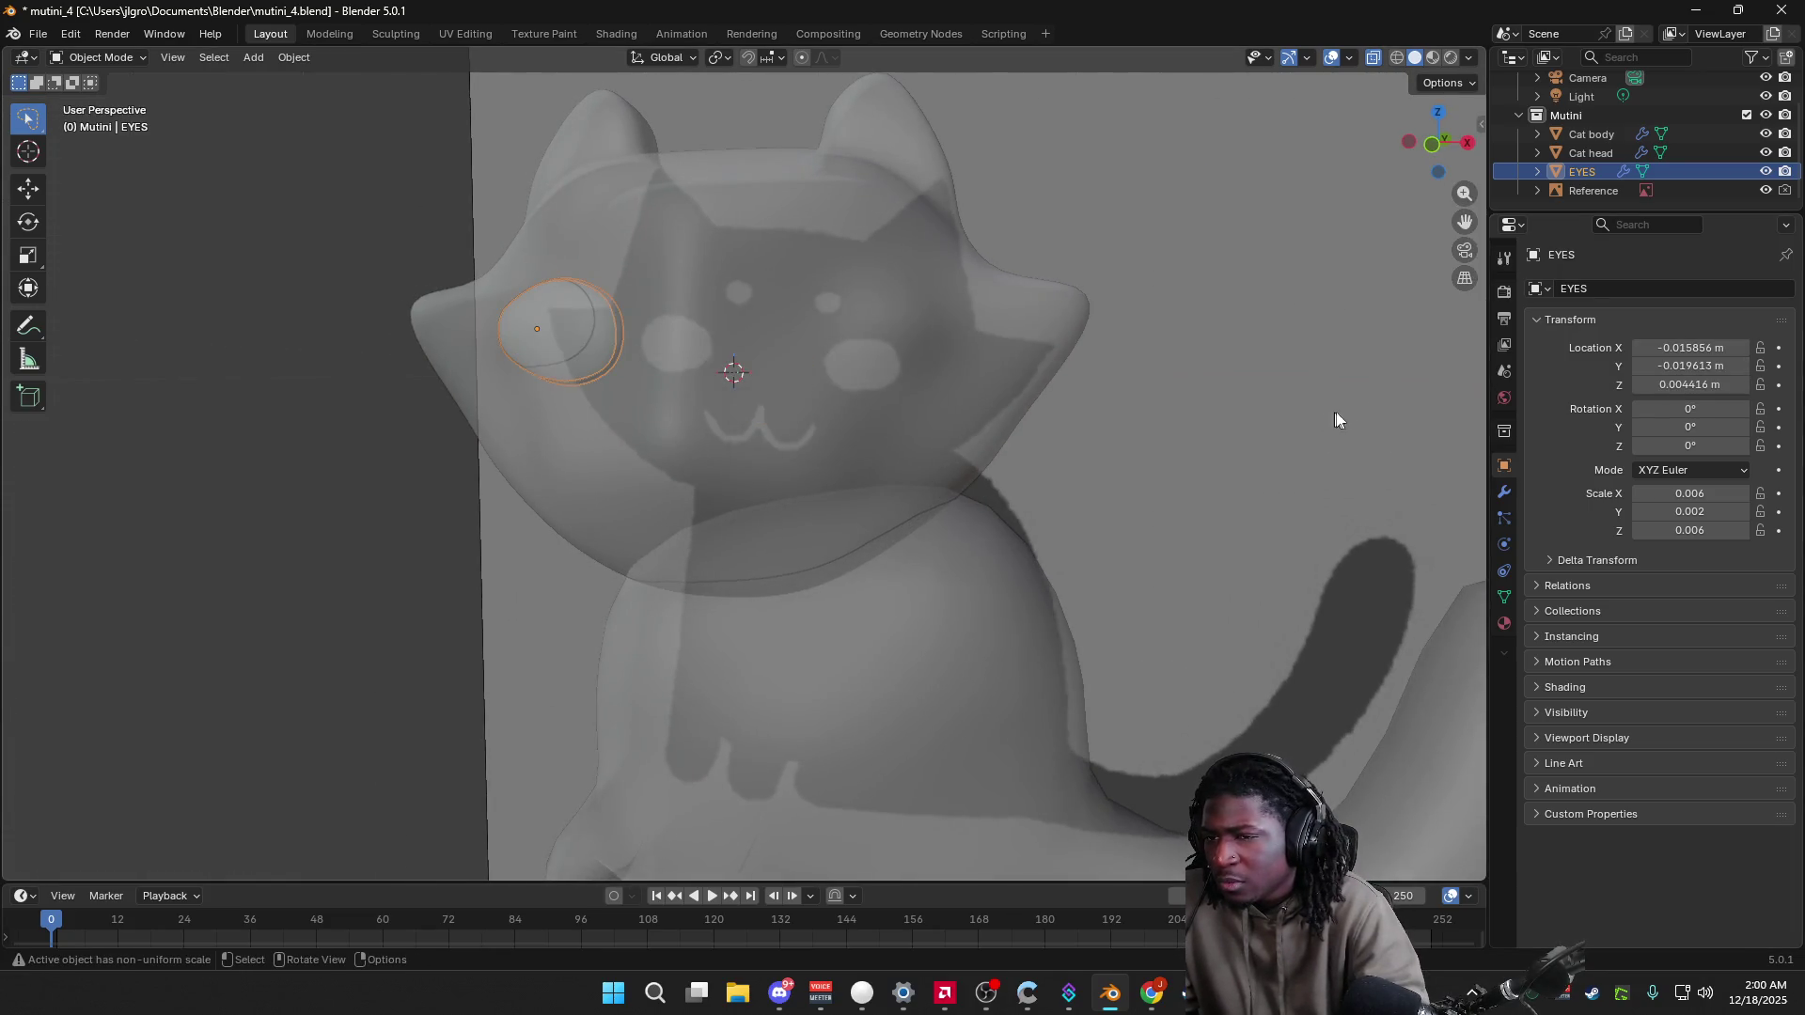
{"action": "key", "text": "alt+Tab"}
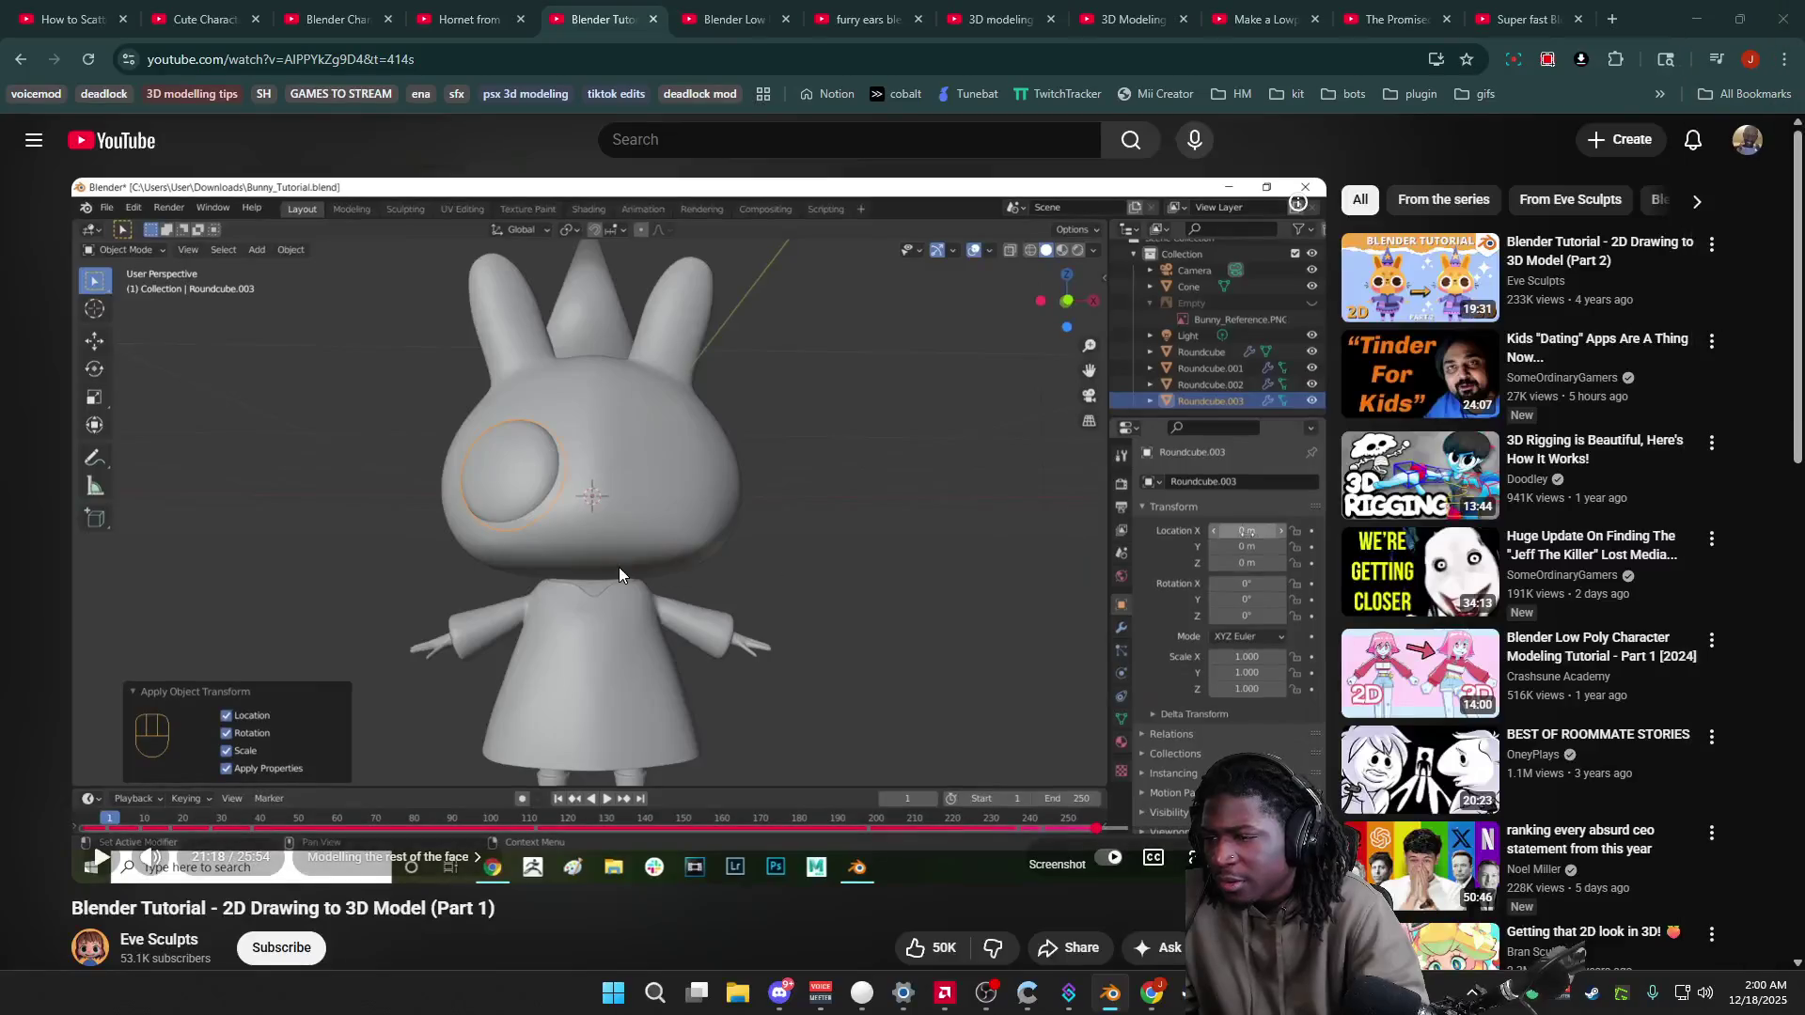
Step: Play the bunny tutorial and seek back to replay the part before the eye's location reset
{"action": "left_click", "coordinate": [611, 575]}
{"action": "key", "text": "Left"}
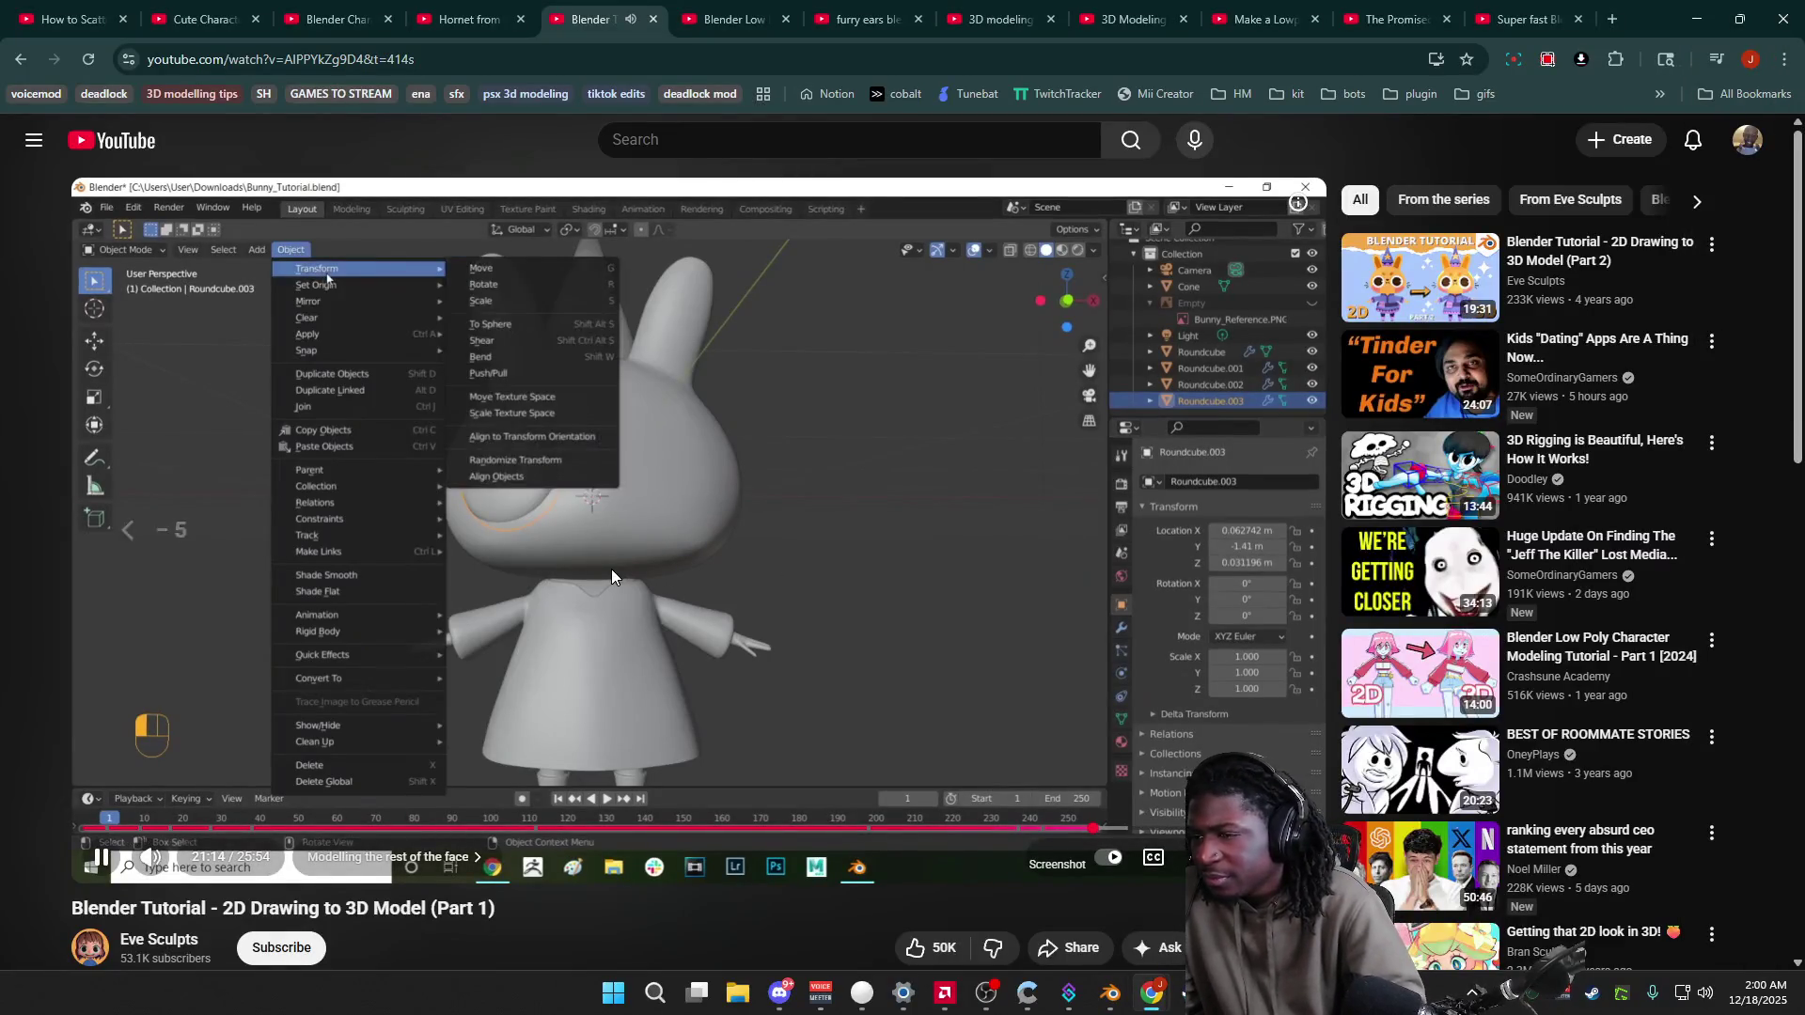
{"action": "key", "text": "Left"}
{"action": "key", "text": "Left"}
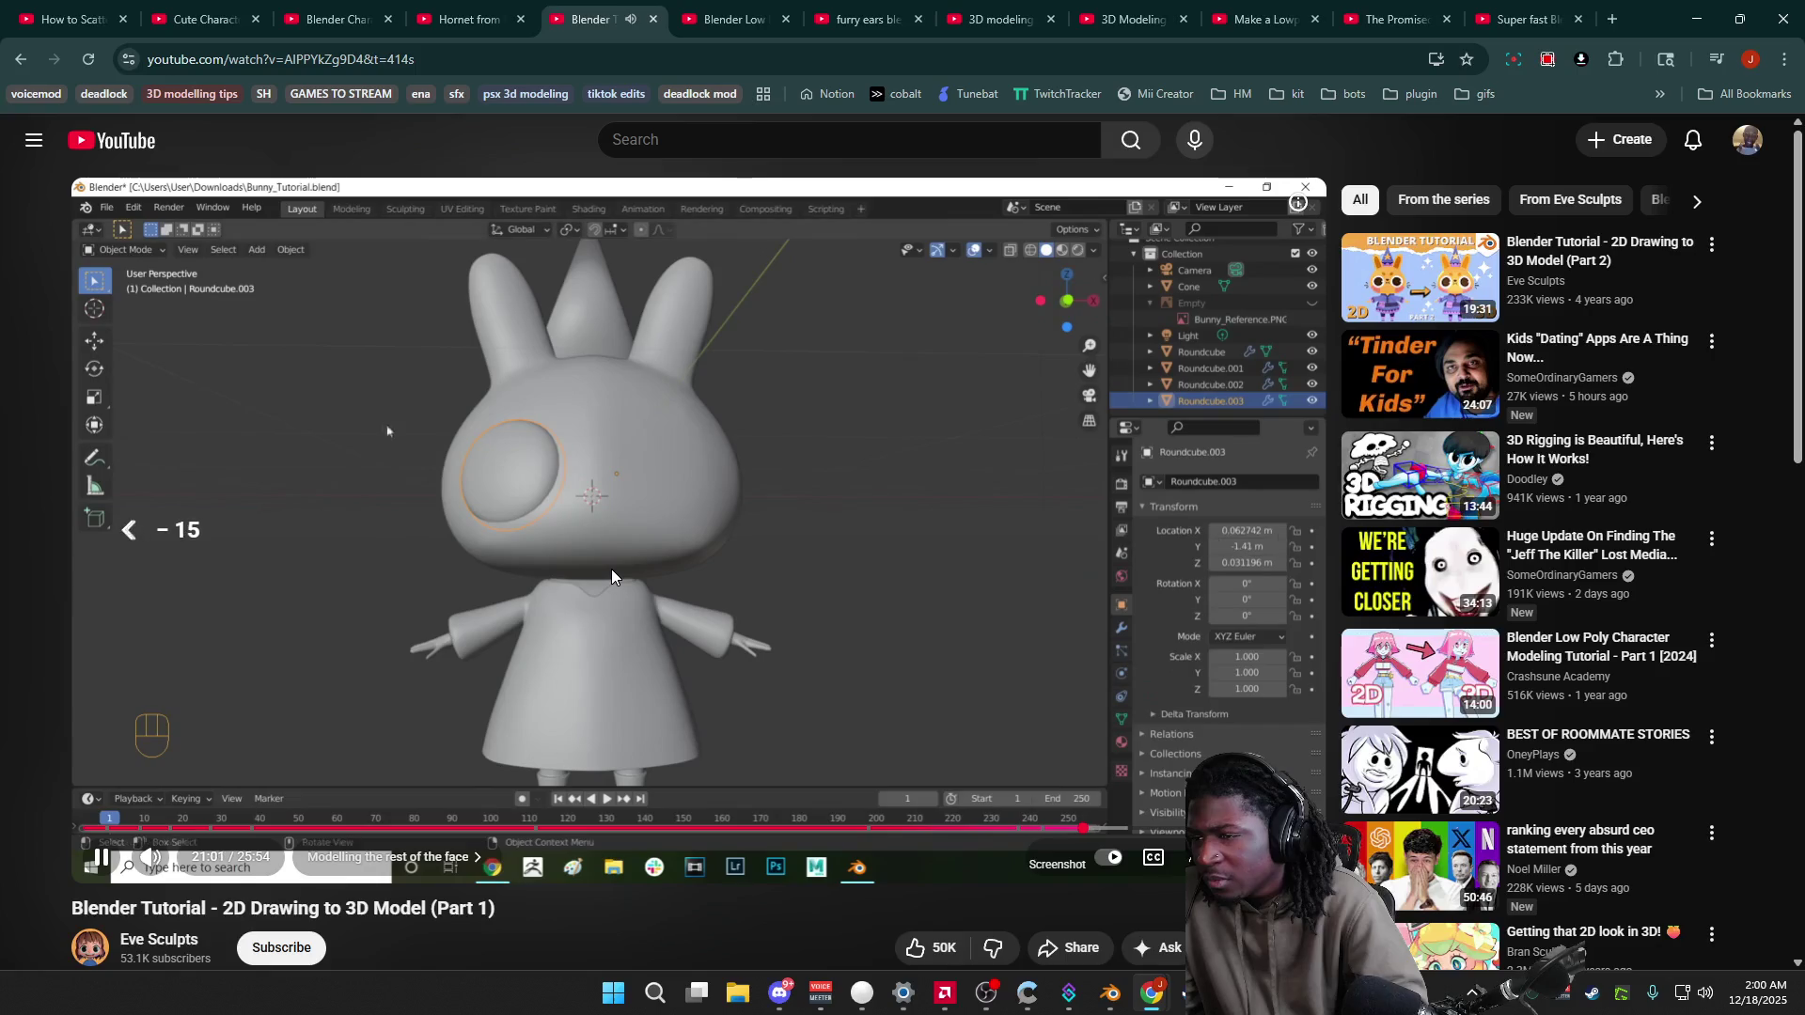
{"action": "key", "text": "Left"}
{"action": "key", "text": "Left"}
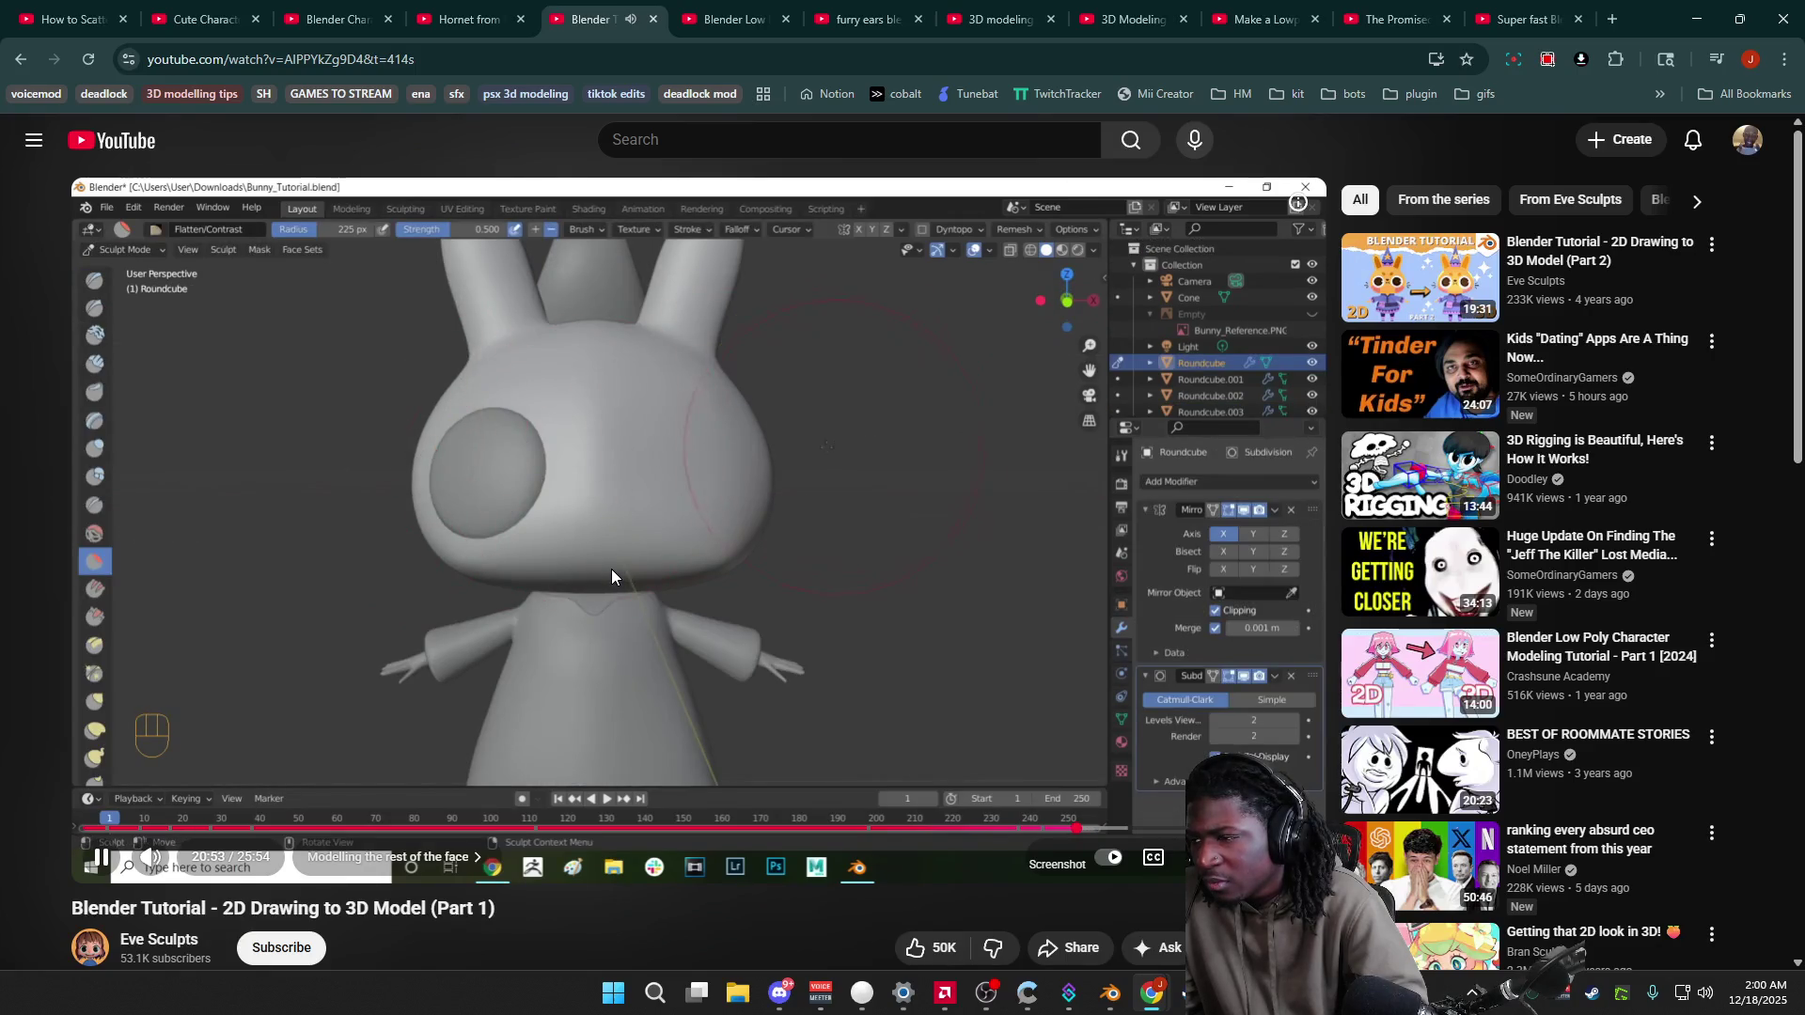
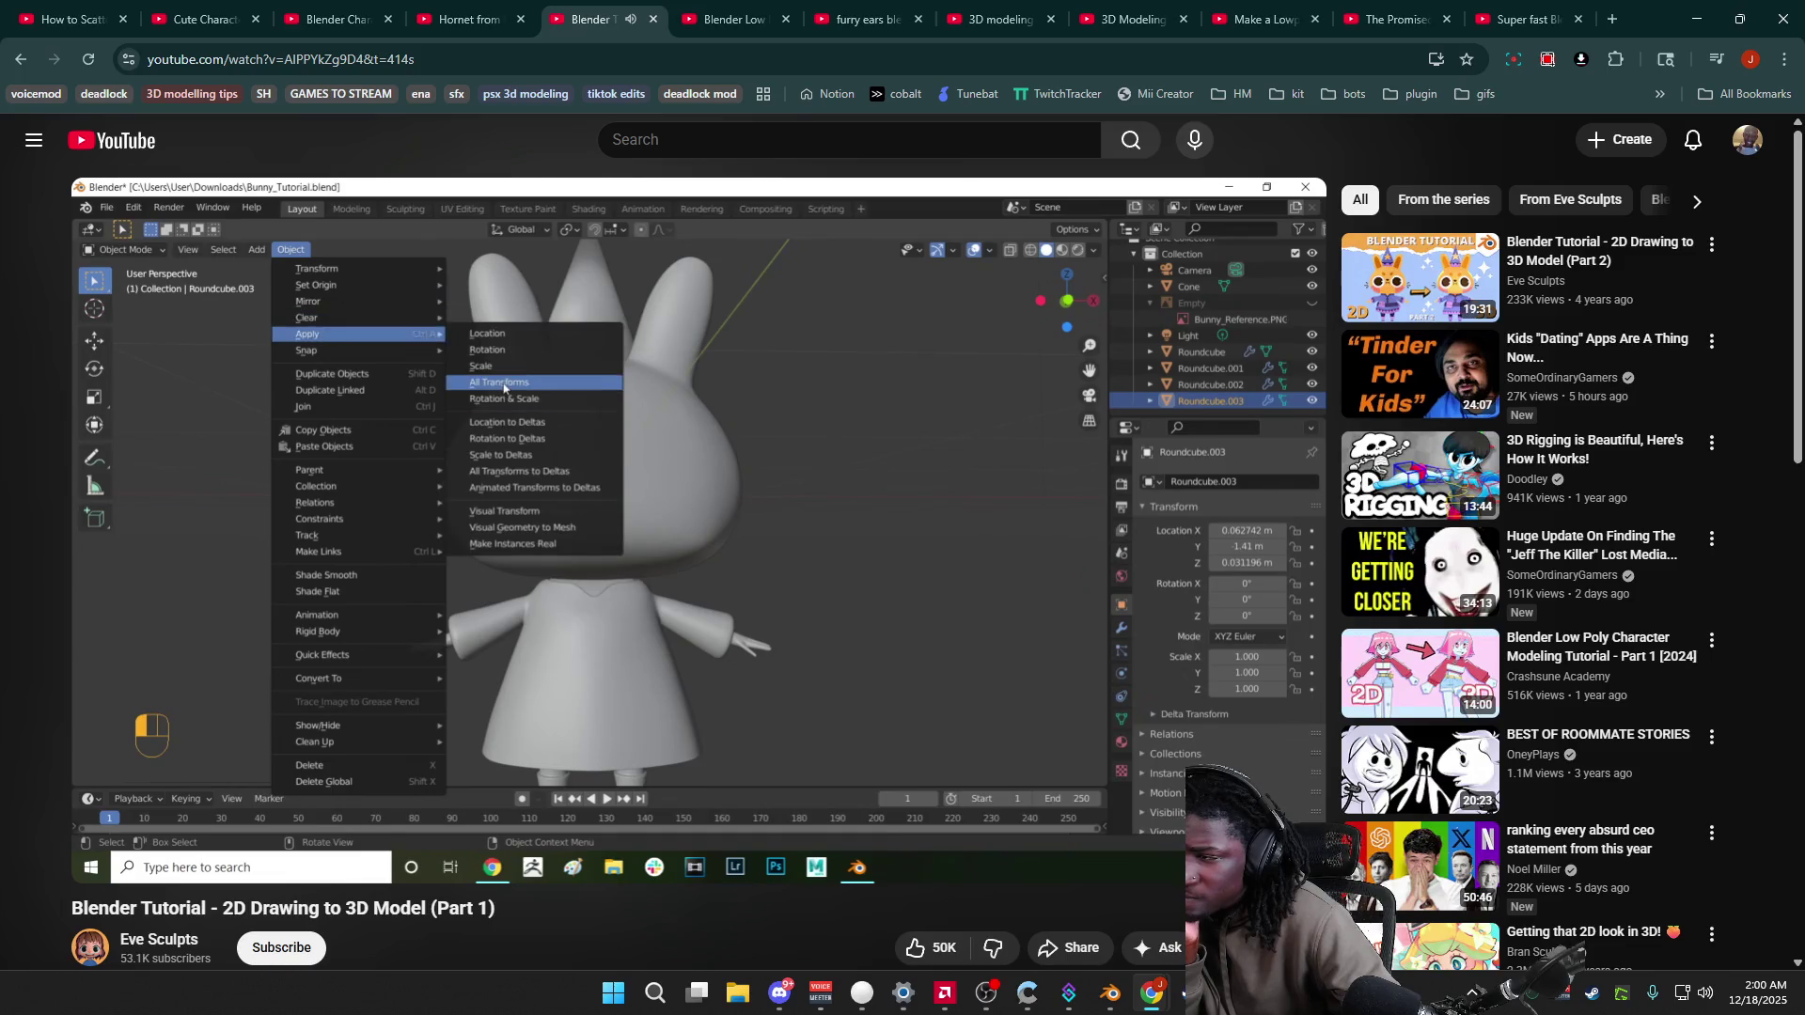
Step: Pause the tutorial and check the Object menu on the cat model in Blender
{"action": "key", "text": "space"}
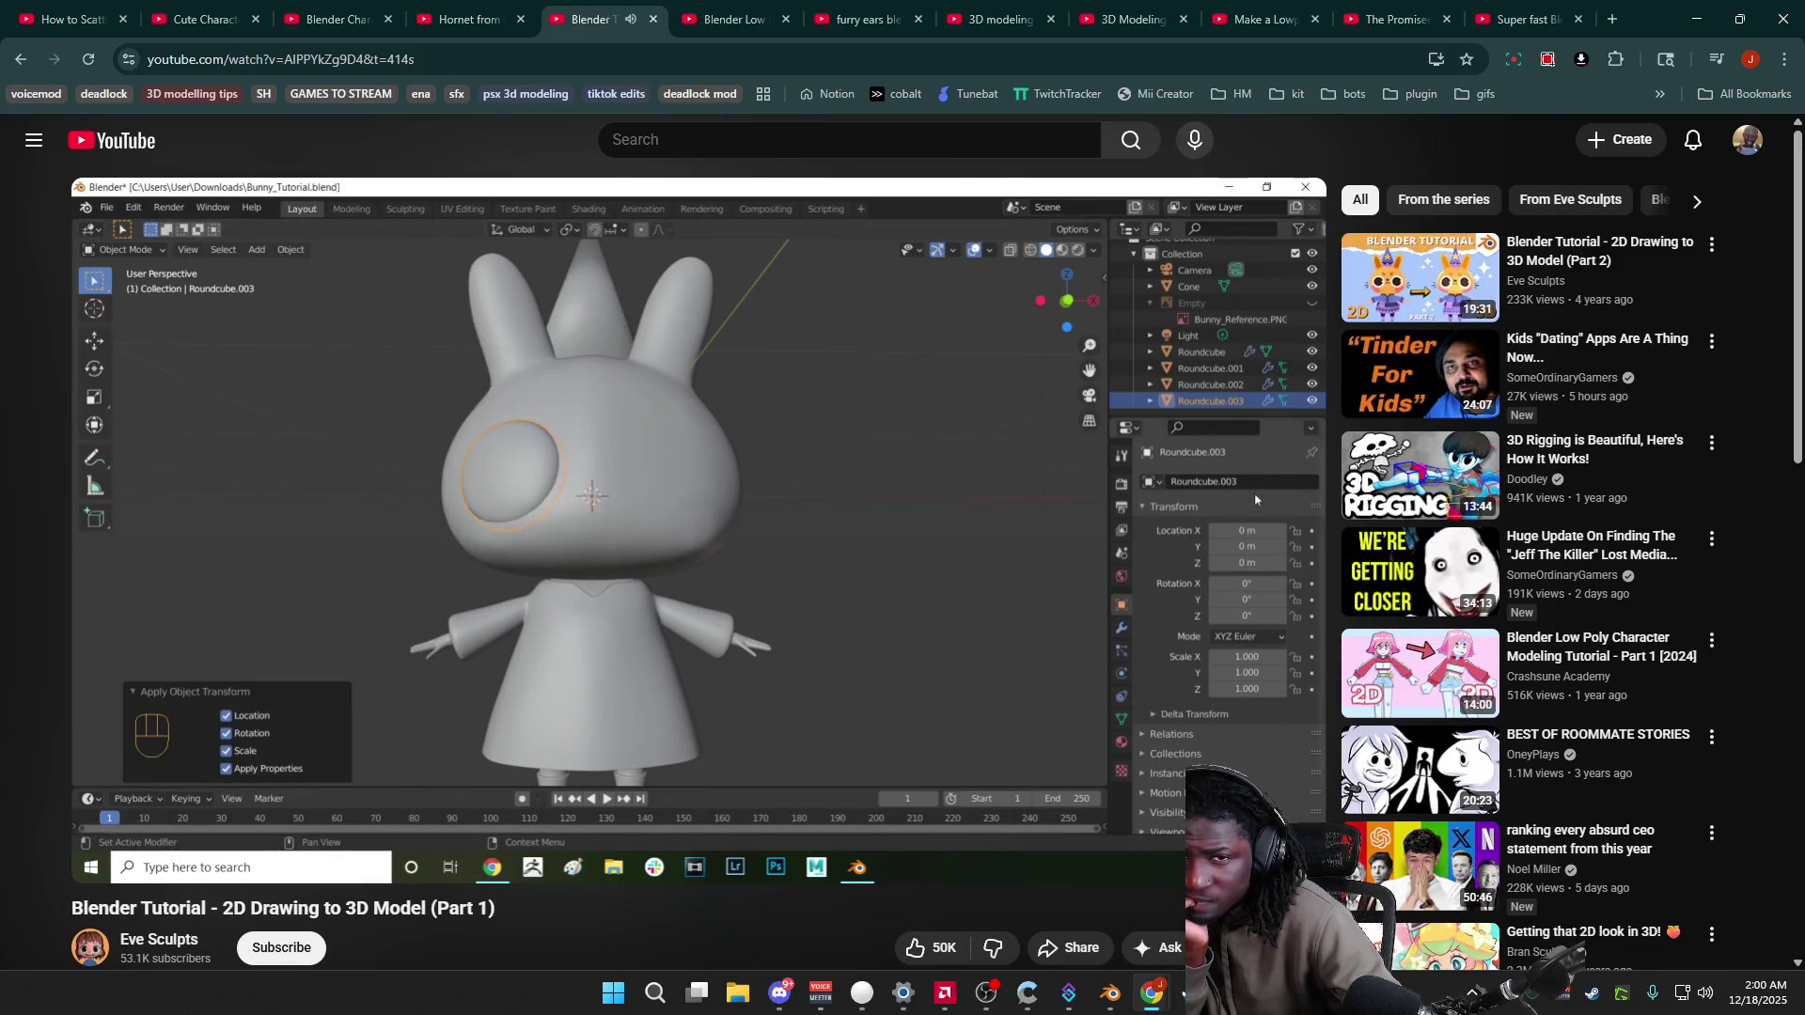
{"action": "left_click", "coordinate": [1110, 994]}
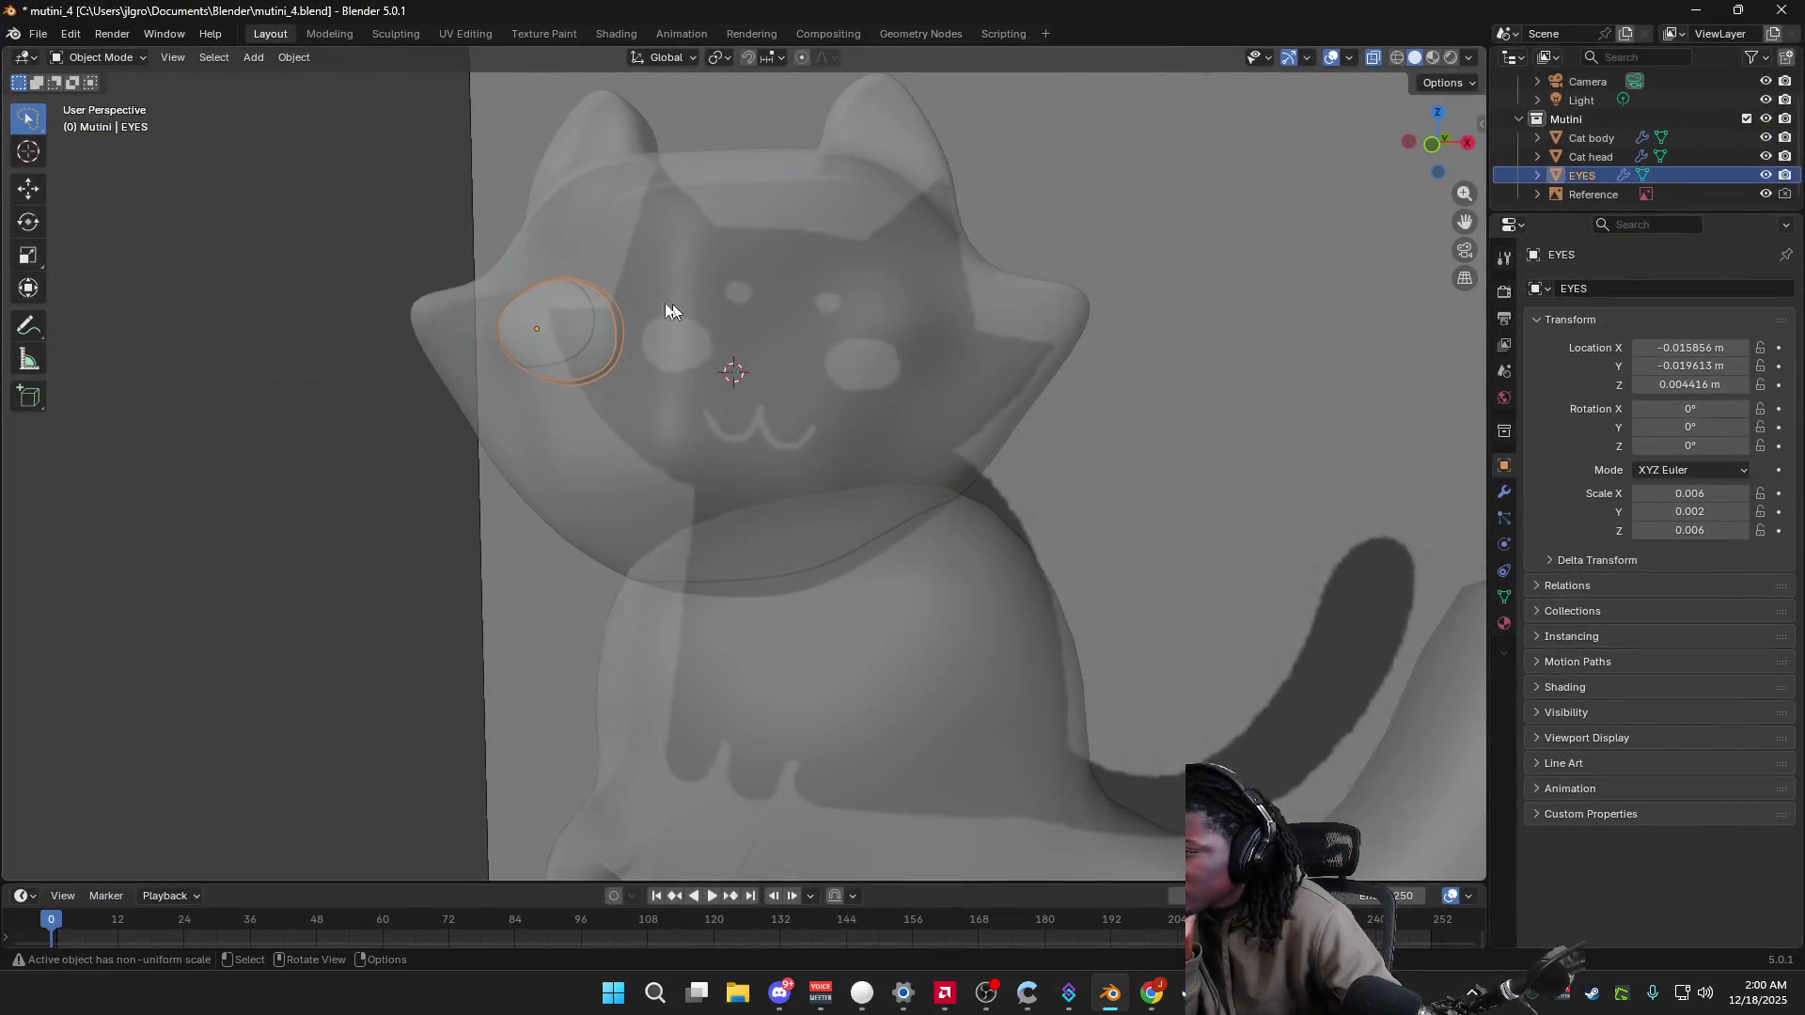
{"action": "left_click", "coordinate": [291, 58]}
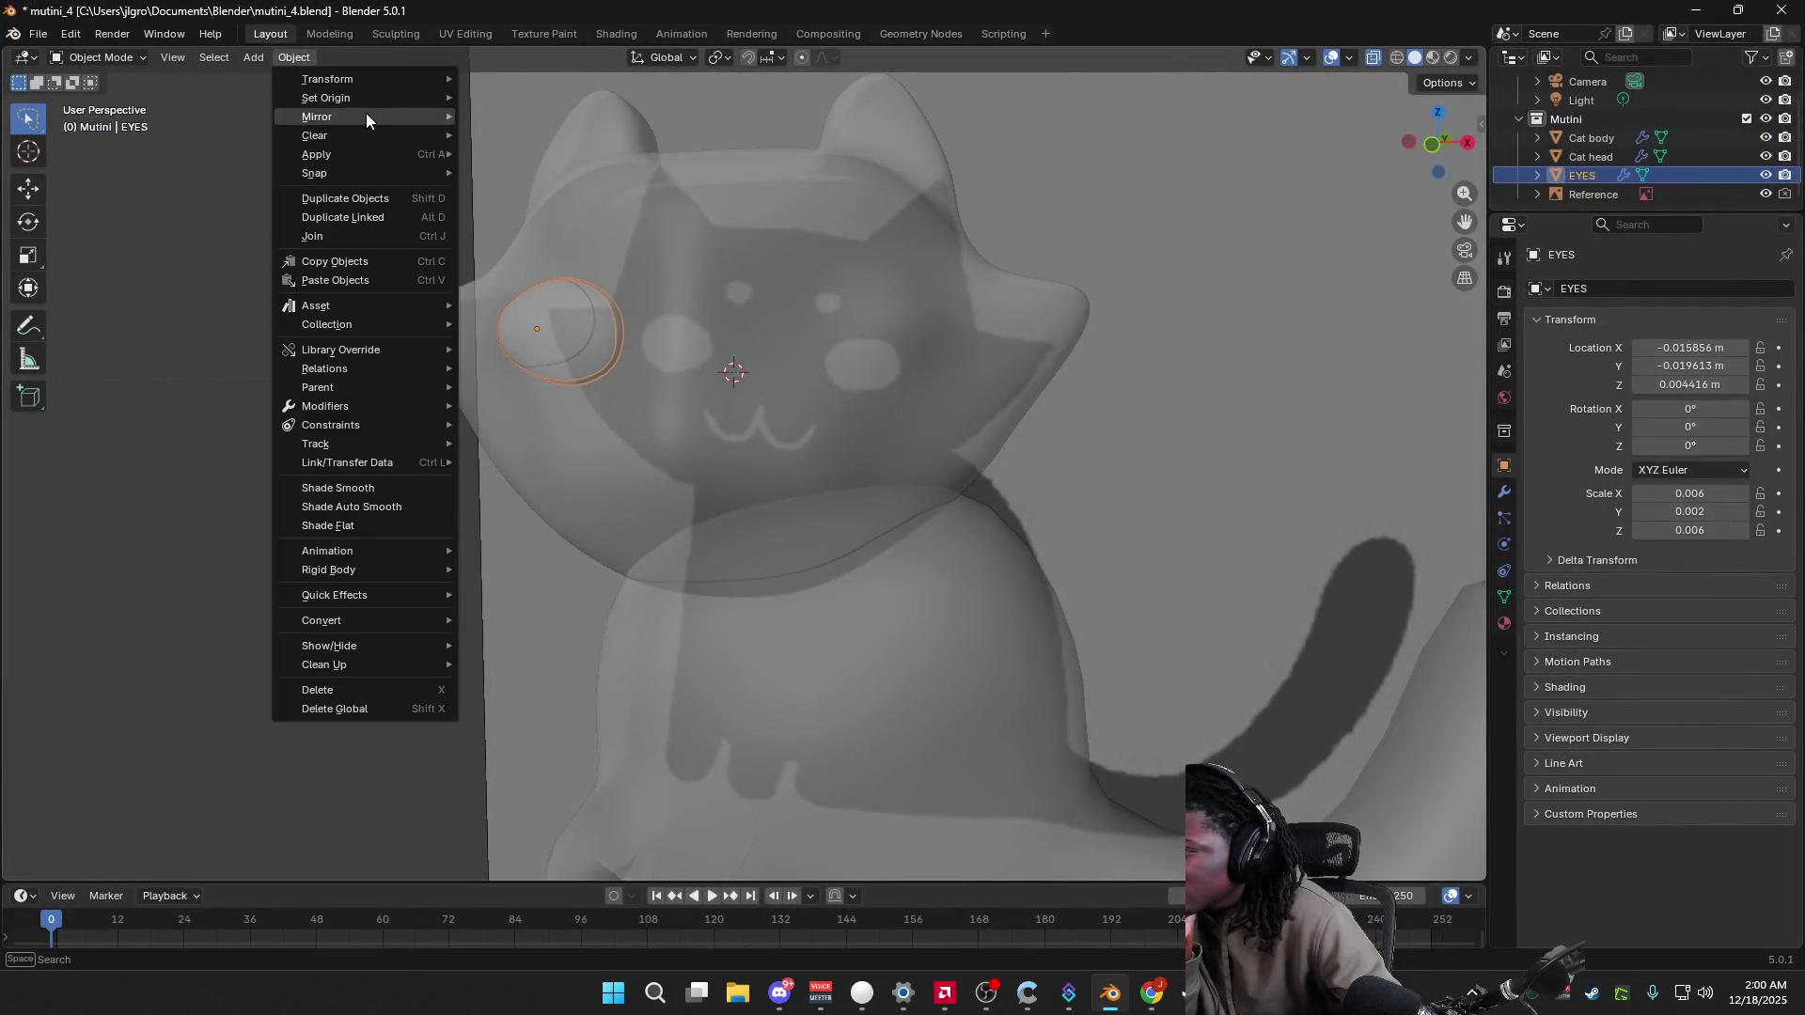
{"action": "mouse_move", "coordinate": [382, 78]}
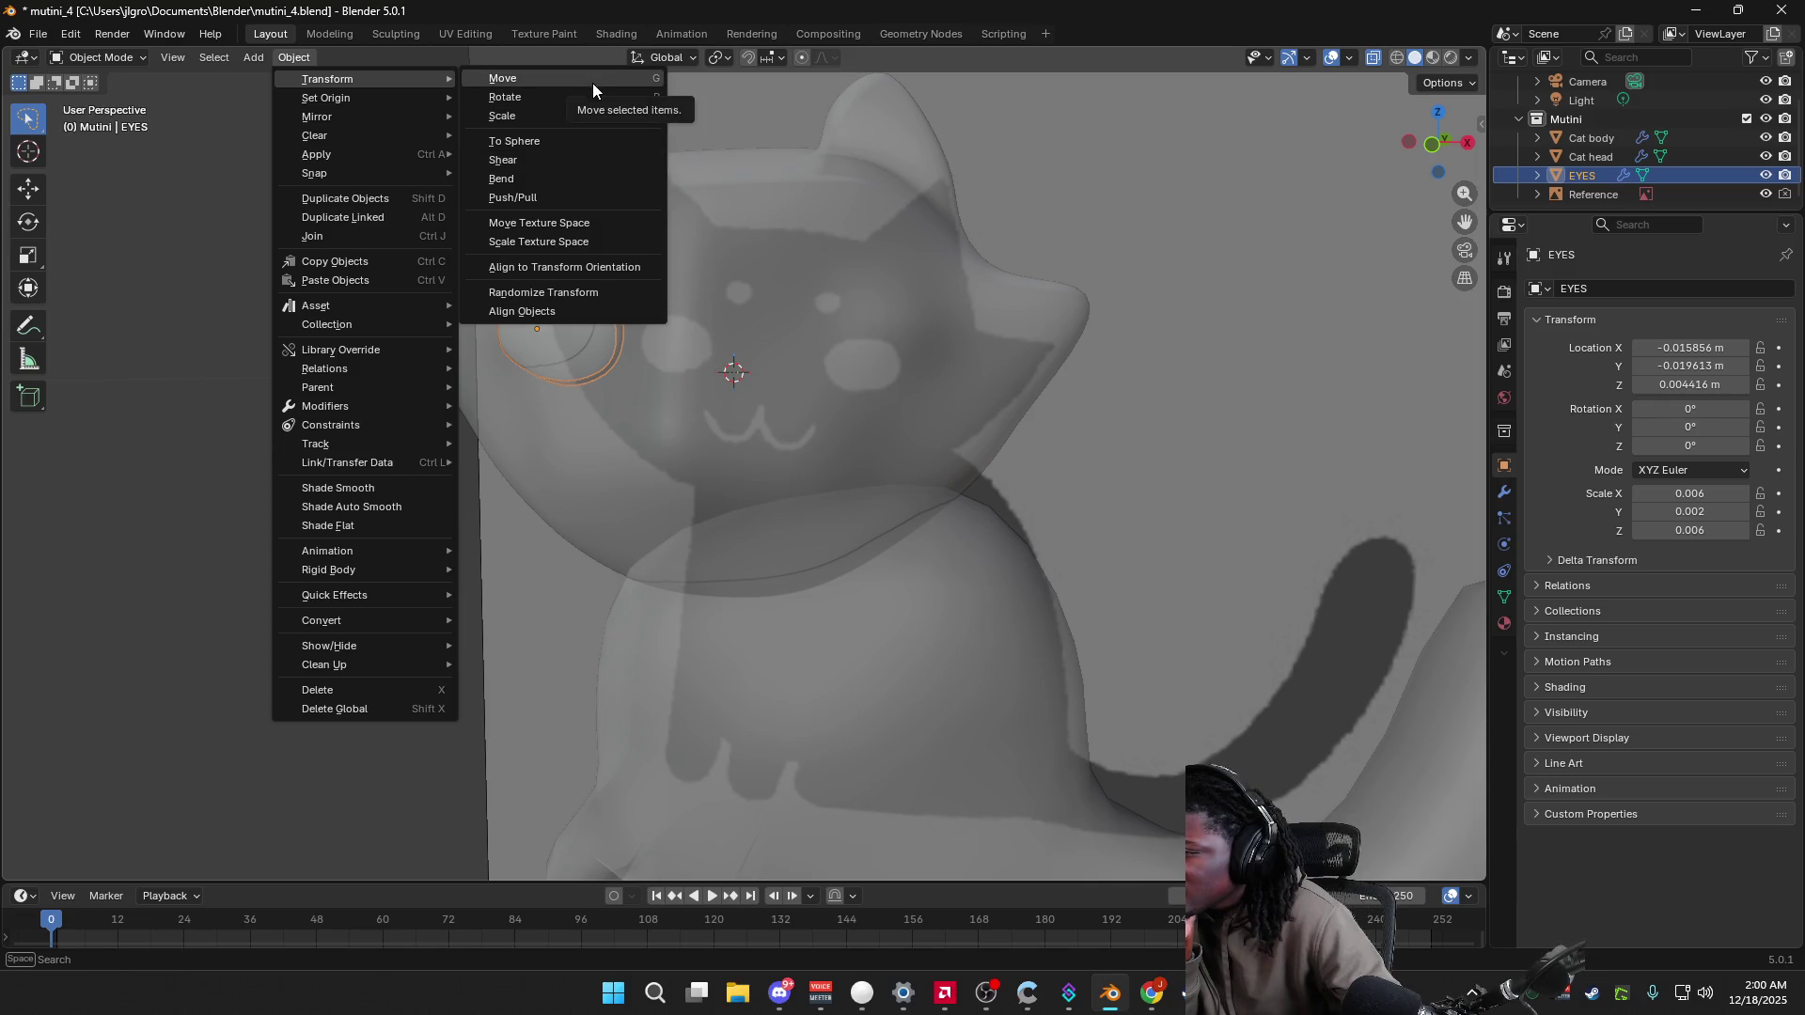
Step: Rewind the tutorial to replay its Apply Object Transform step, then return to Blender
{"action": "key", "text": "alt+Tab"}
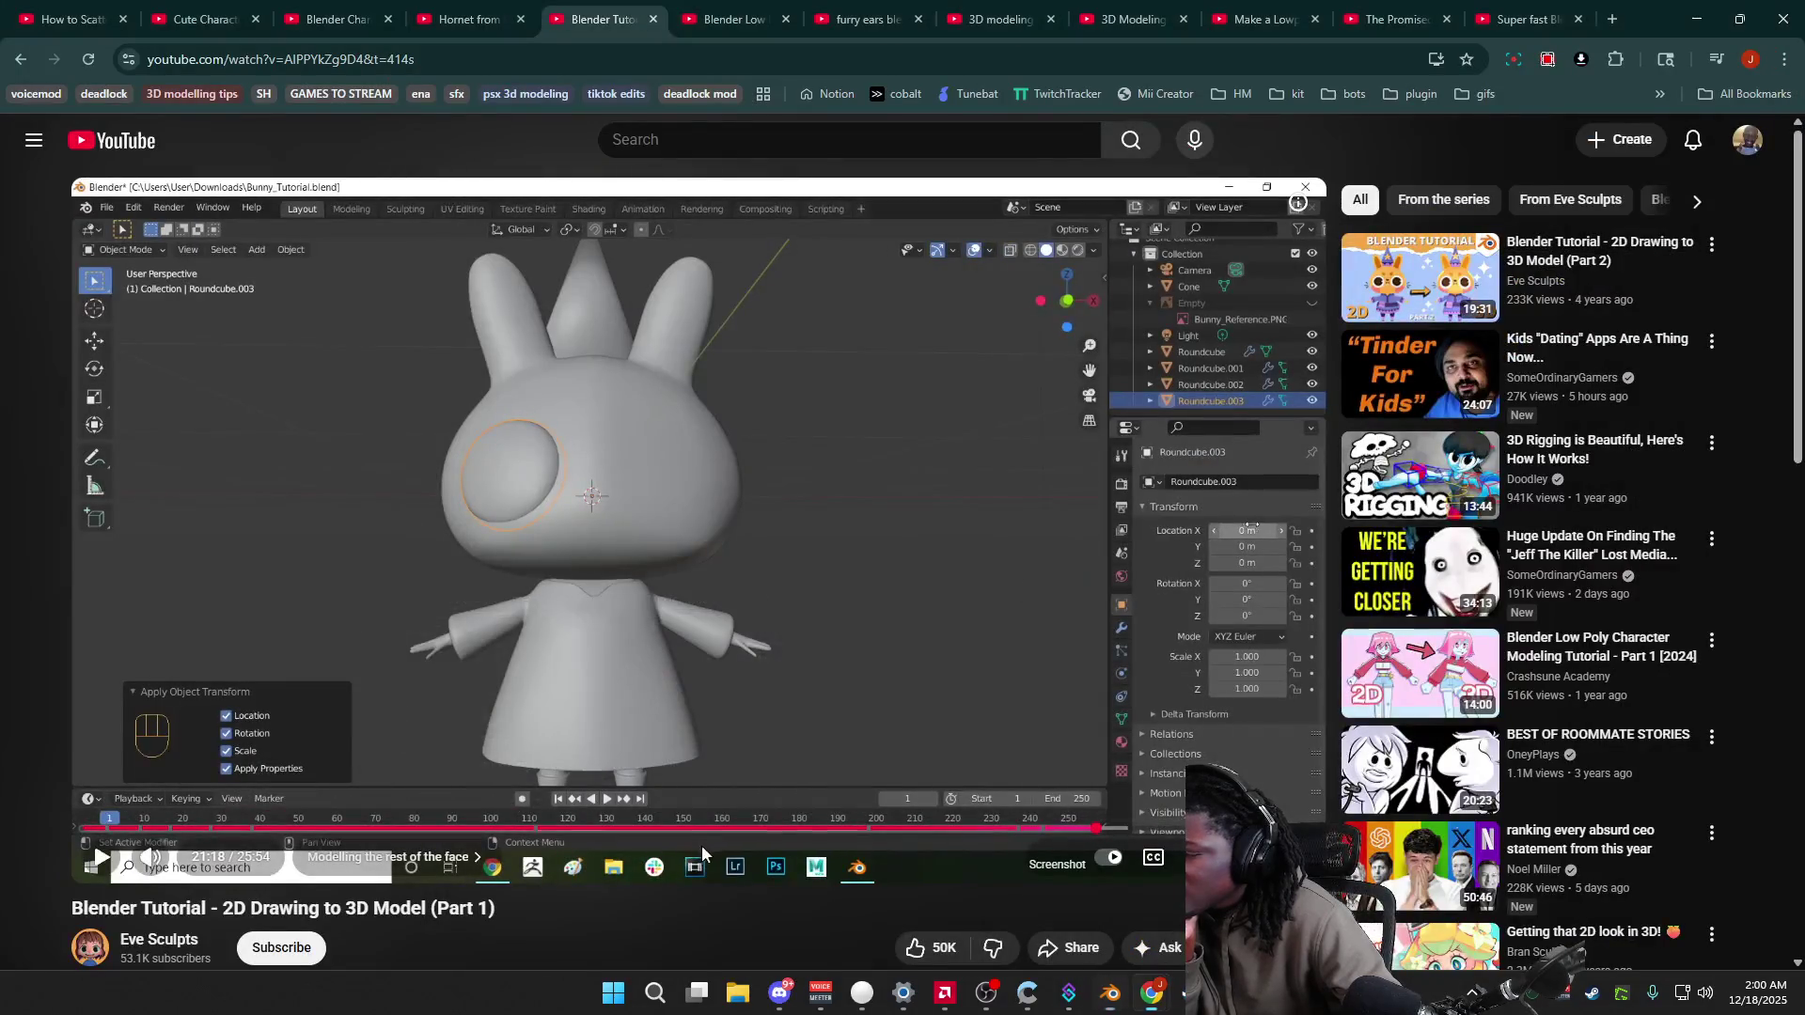
{"action": "key", "text": "Left"}
{"action": "key", "text": "Left"}
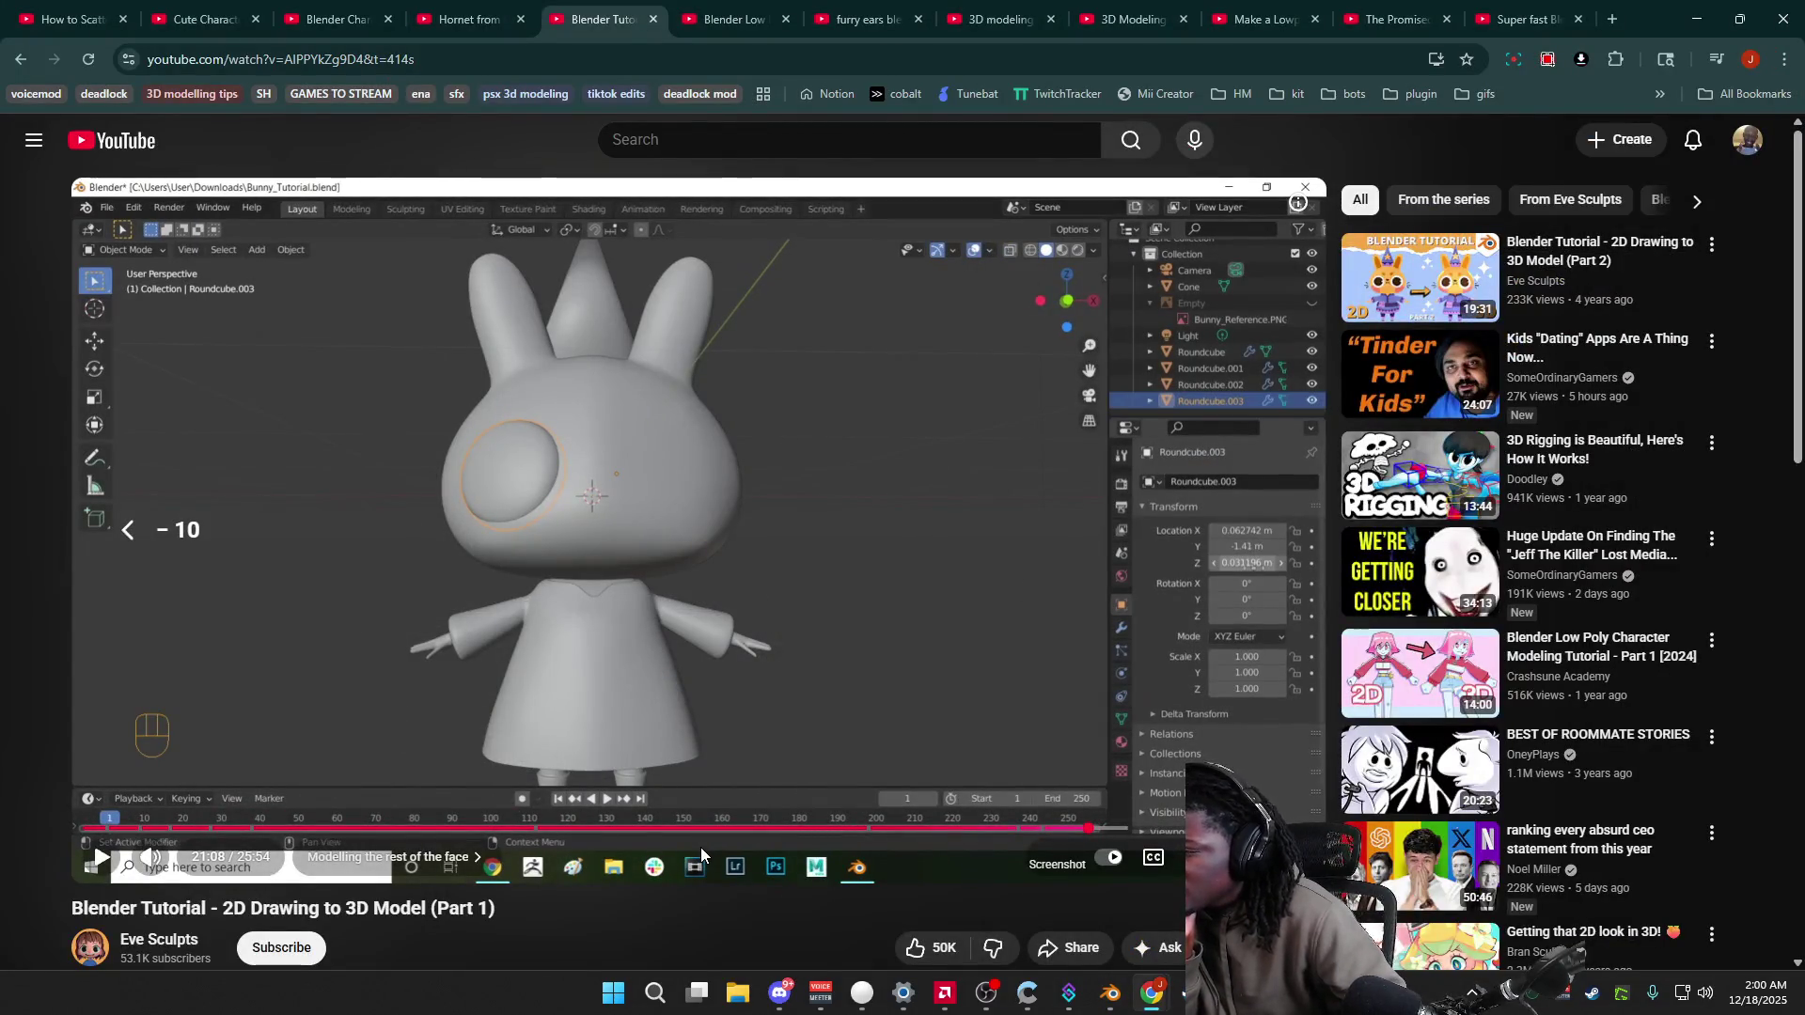
{"action": "key", "text": "space"}
{"action": "key", "text": "Right"}
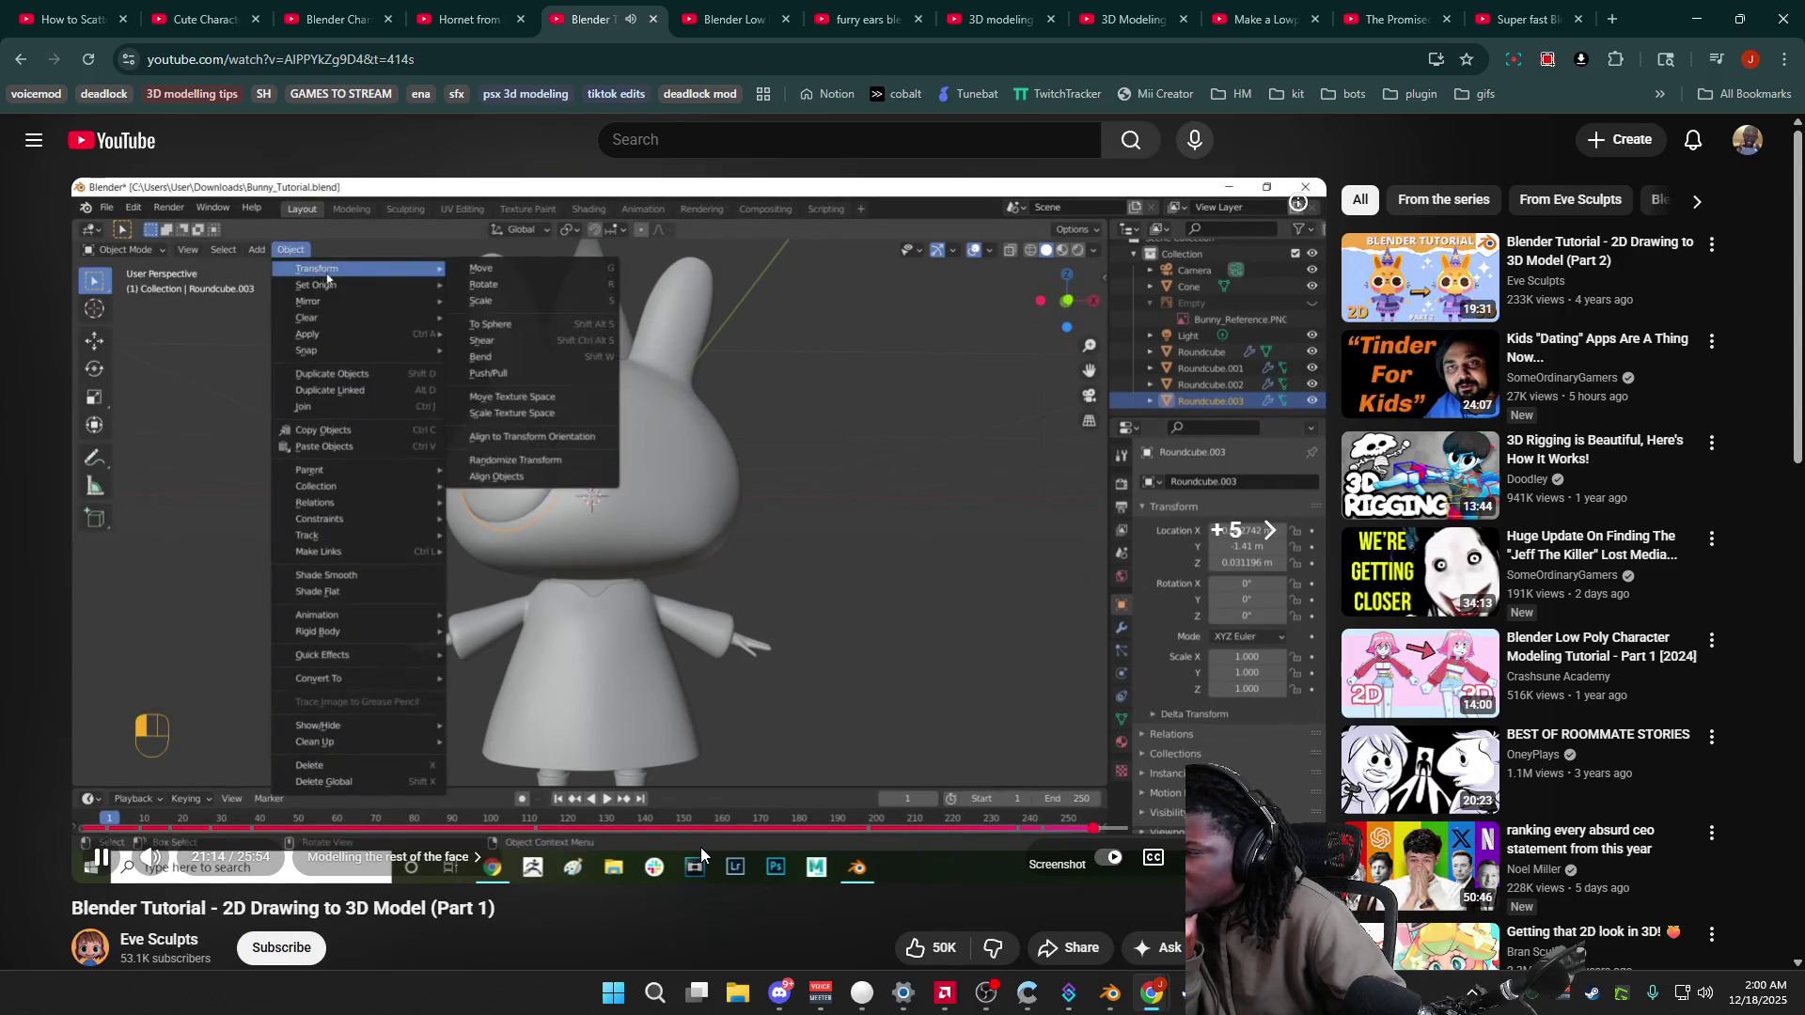
{"action": "key", "text": "space"}
{"action": "key", "text": "space"}
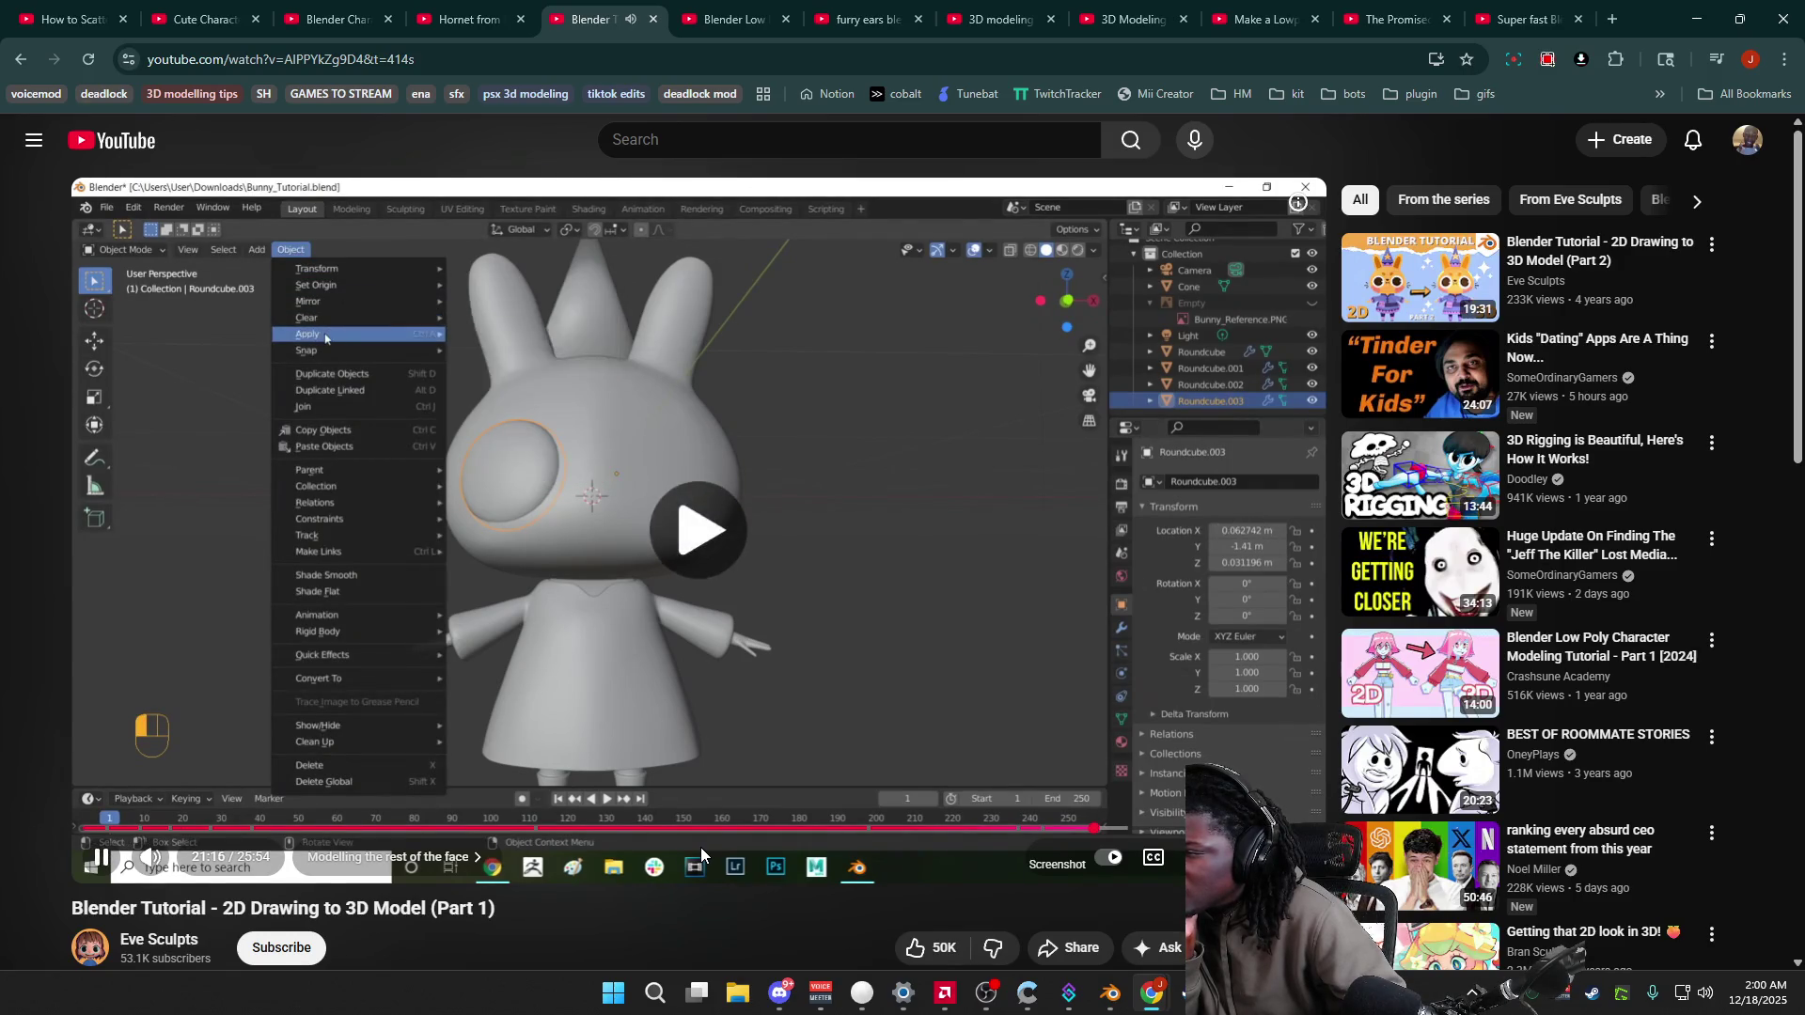
{"action": "key", "text": "space"}
{"action": "key", "text": "alt+Tab"}
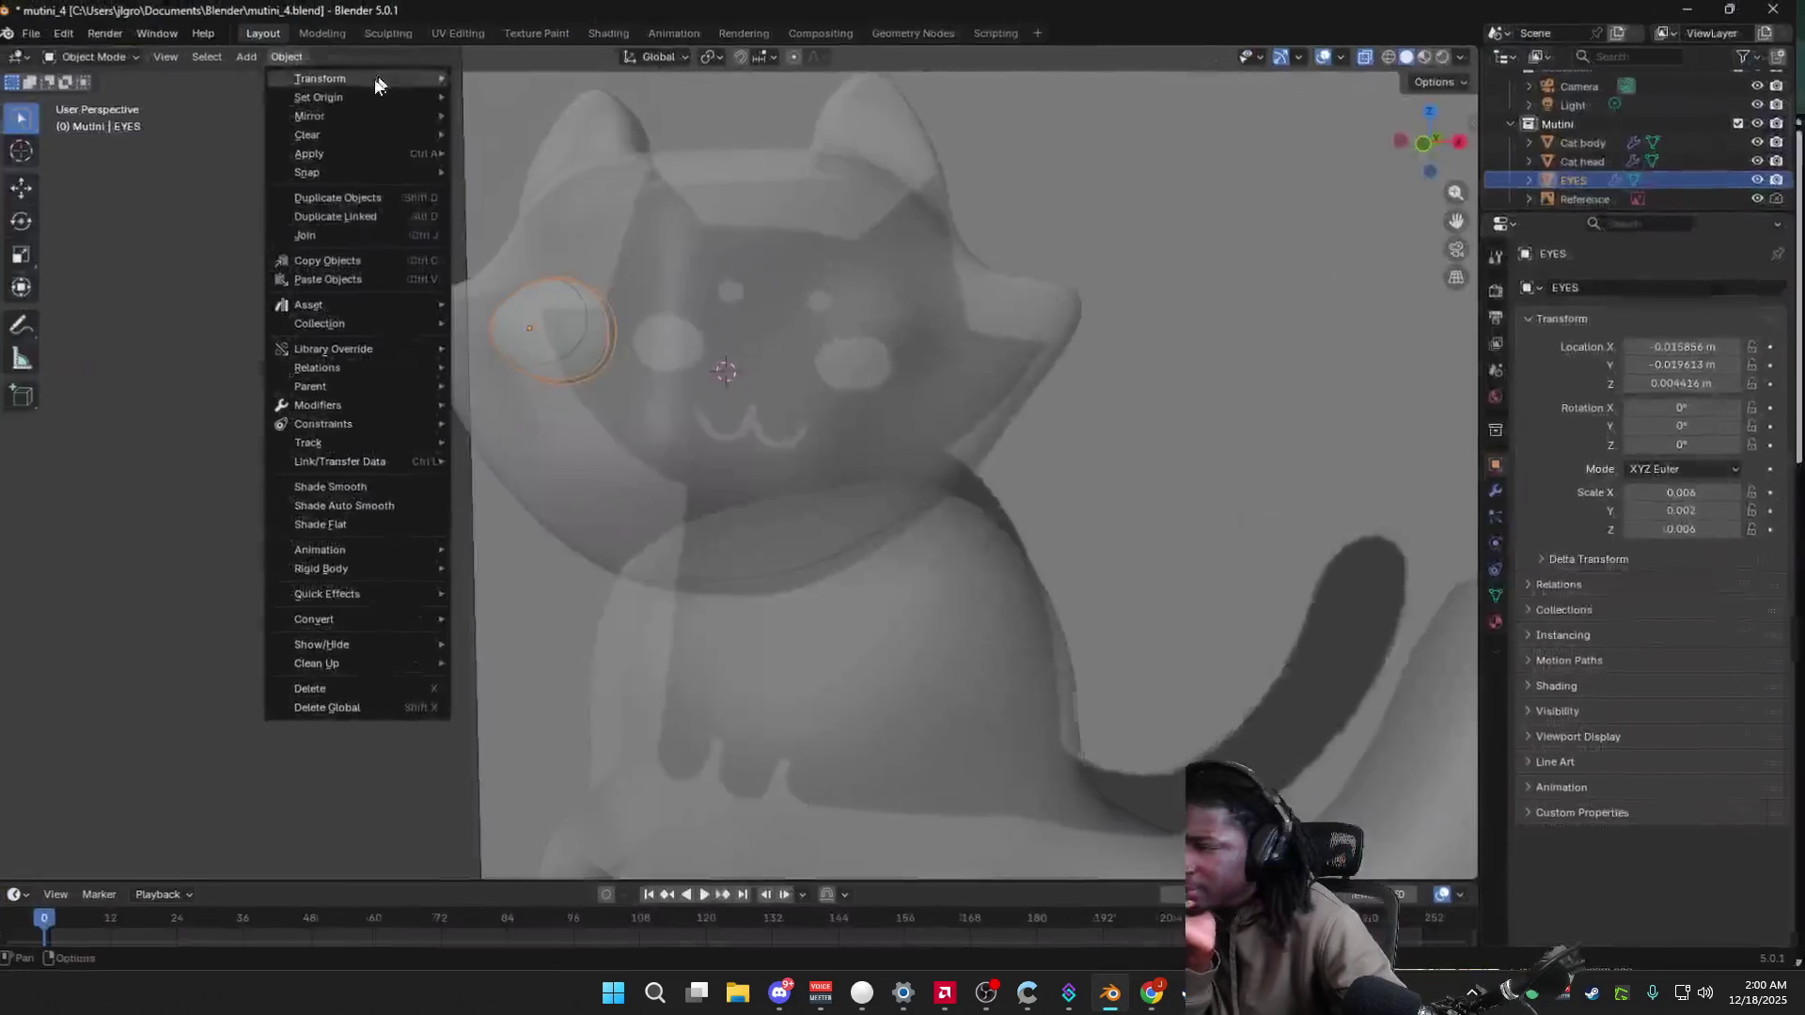
Step: Apply the eye's location and turn off X-Ray so the model looks solid
{"action": "mouse_move", "coordinate": [370, 155]}
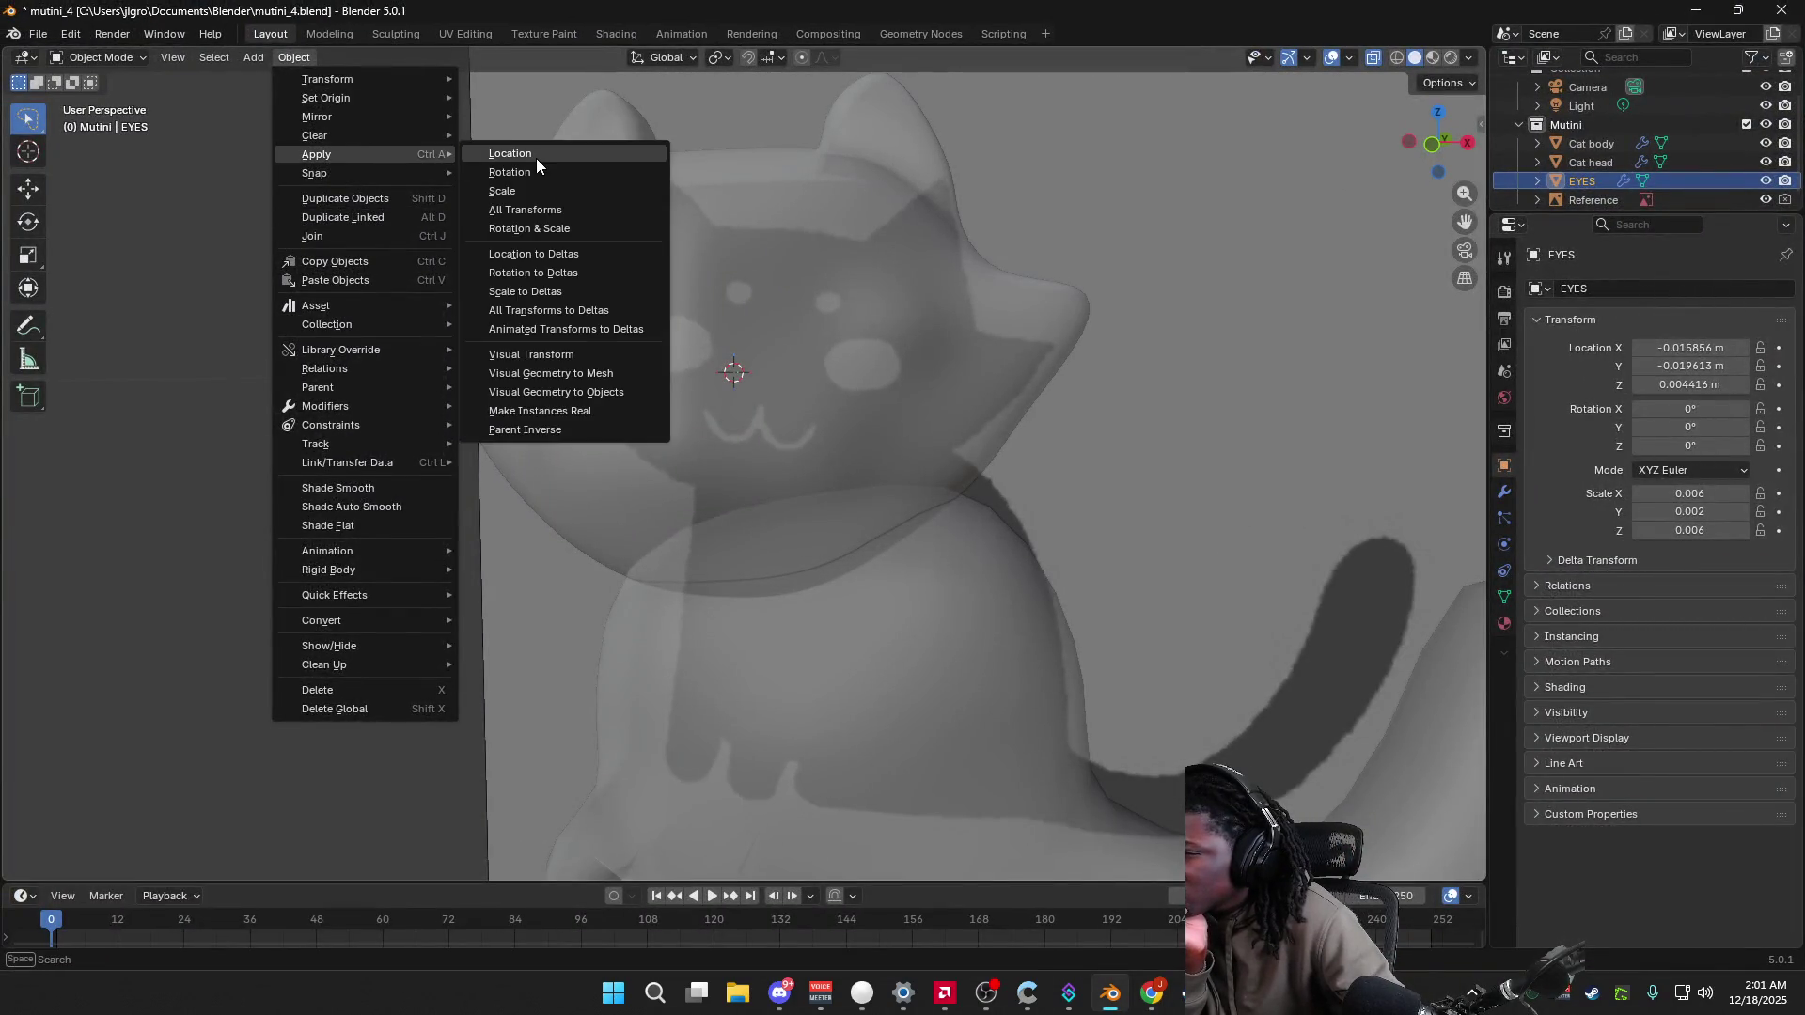
{"action": "left_click", "coordinate": [515, 154]}
{"action": "left_click", "coordinate": [801, 446]}
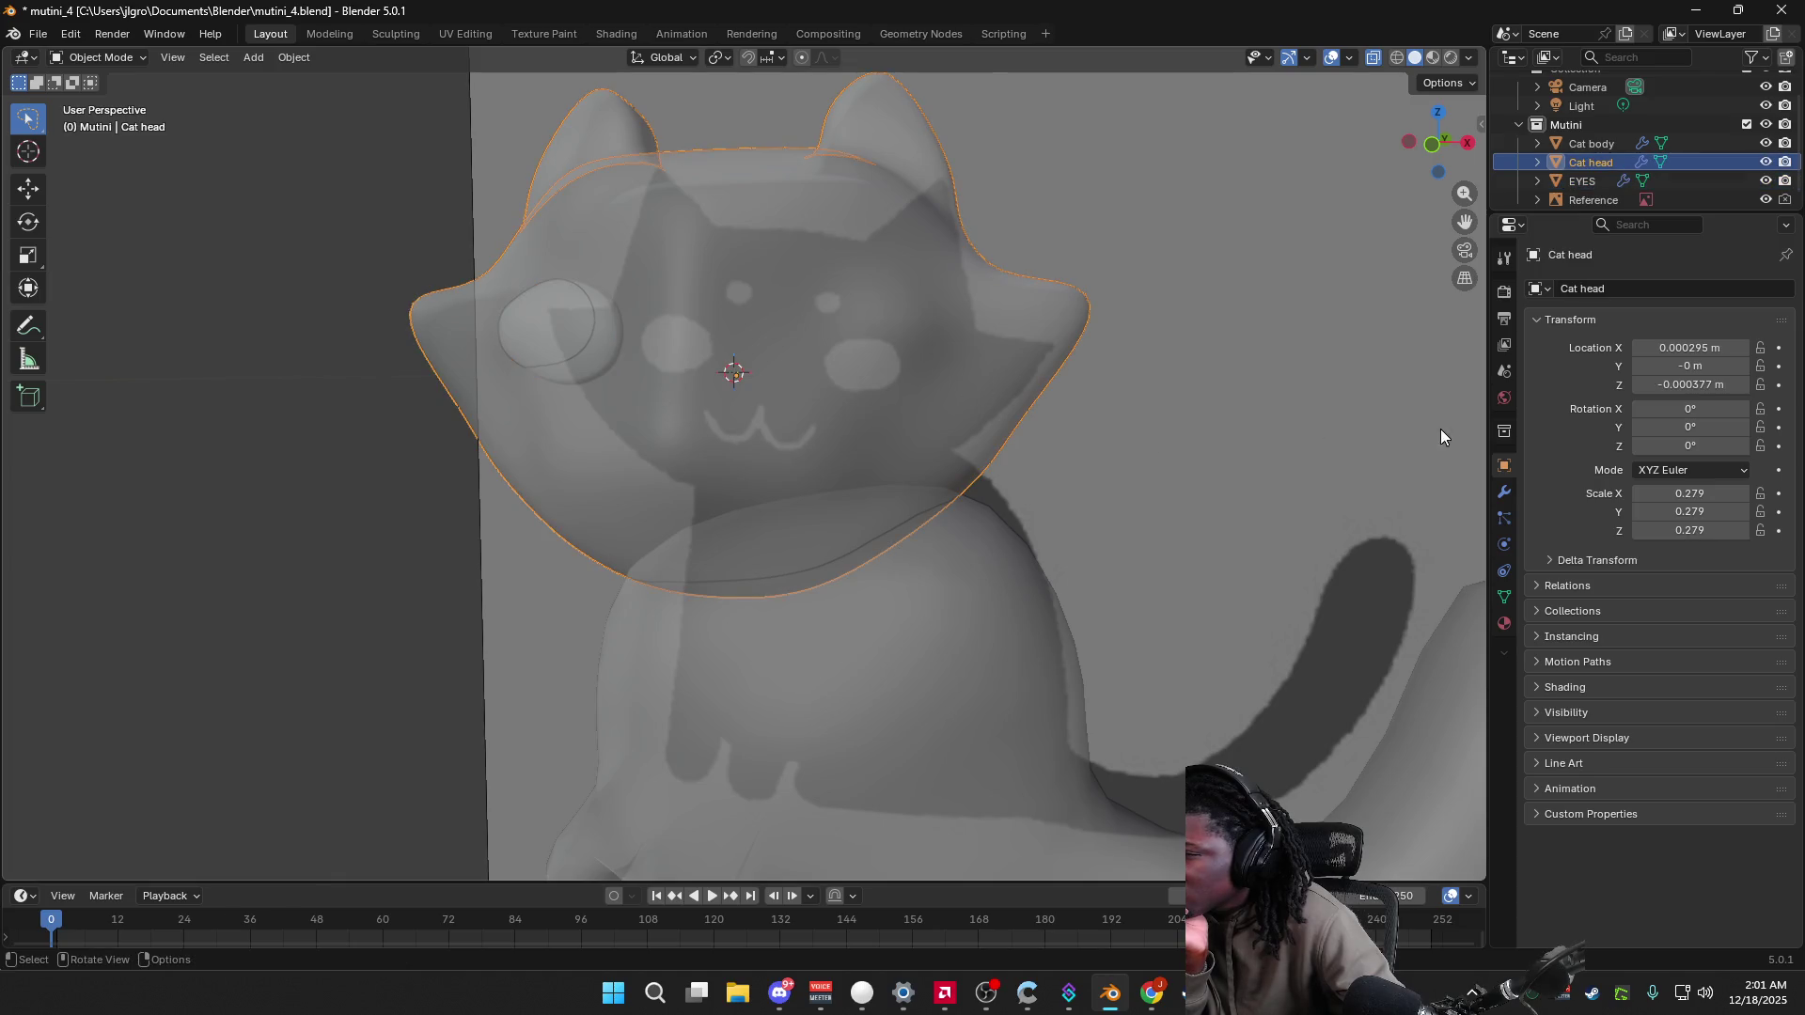
{"action": "left_click", "coordinate": [1469, 57]}
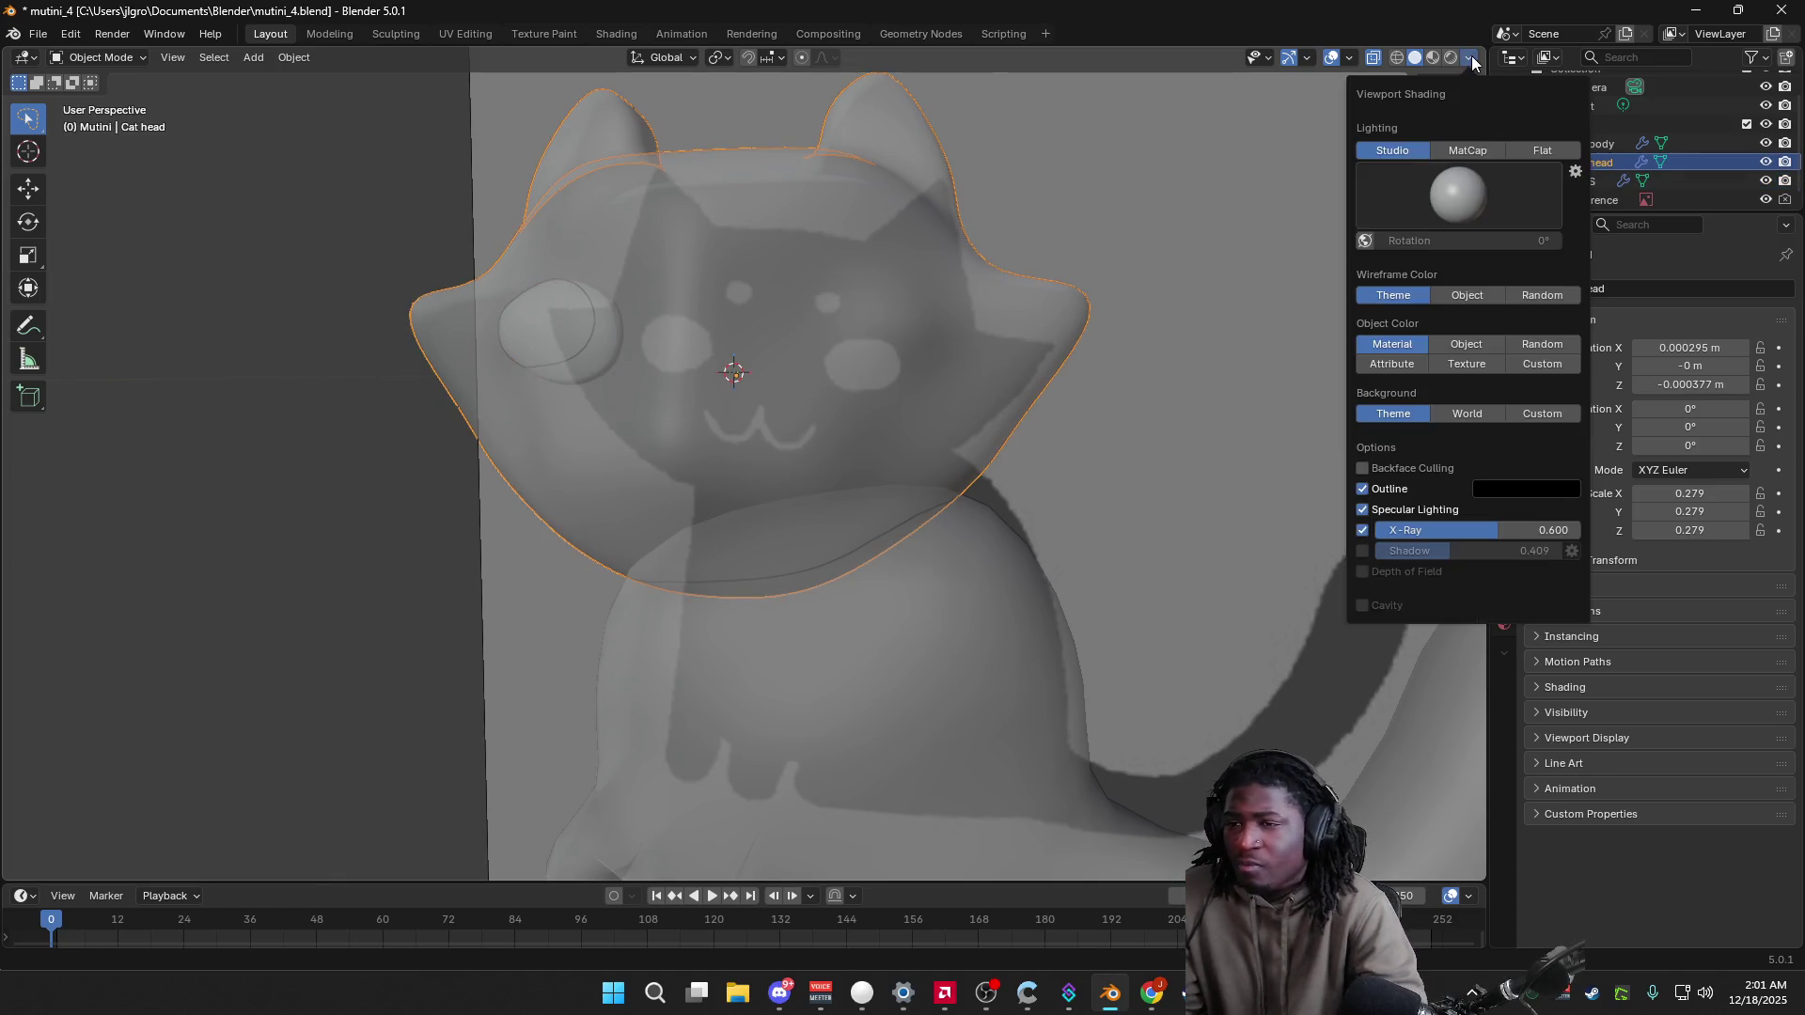
{"action": "left_click", "coordinate": [1362, 529]}
{"action": "mouse_move", "coordinate": [693, 531]}
{"action": "middle_mouse_down"}
{"action": "mouse_move", "coordinate": [724, 533]}
{"action": "mouse_move", "coordinate": [665, 532]}
{"action": "mouse_move", "coordinate": [743, 531]}
{"action": "middle_mouse_up"}
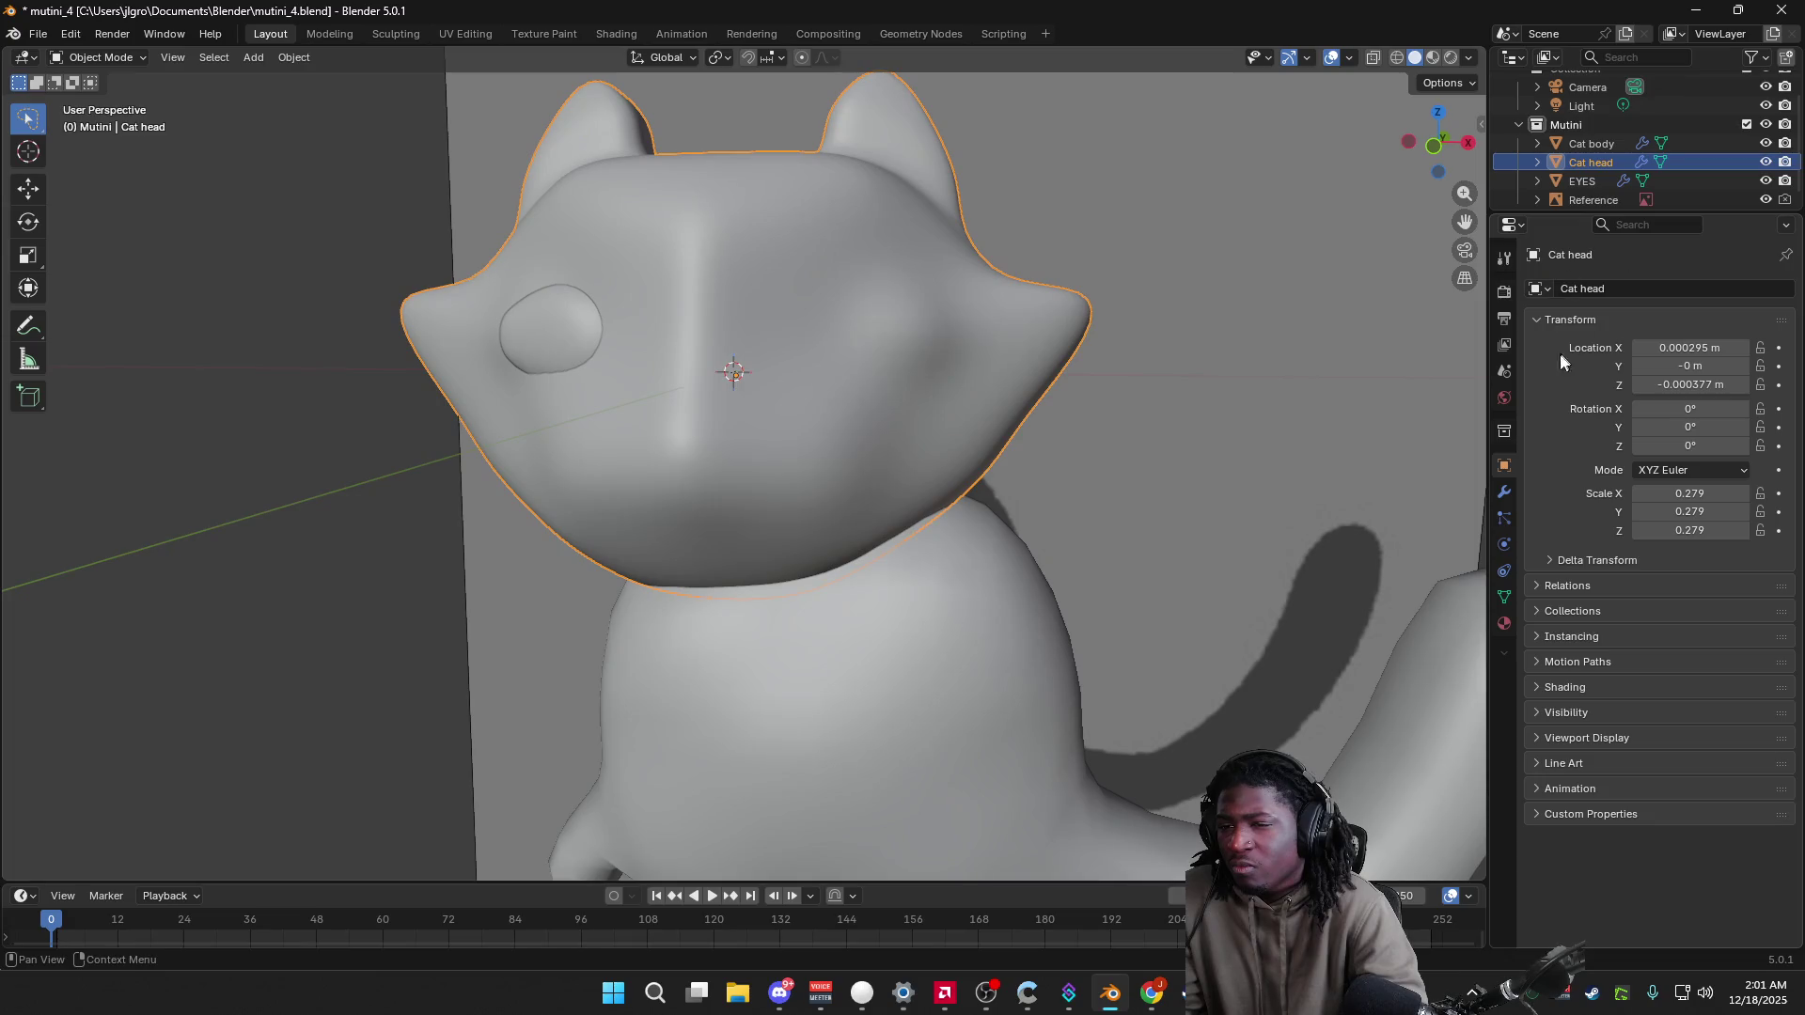
Step: Inspect the Cat head's Mirror modifier settings, then undo the selection change
{"action": "left_click", "coordinate": [1504, 492]}
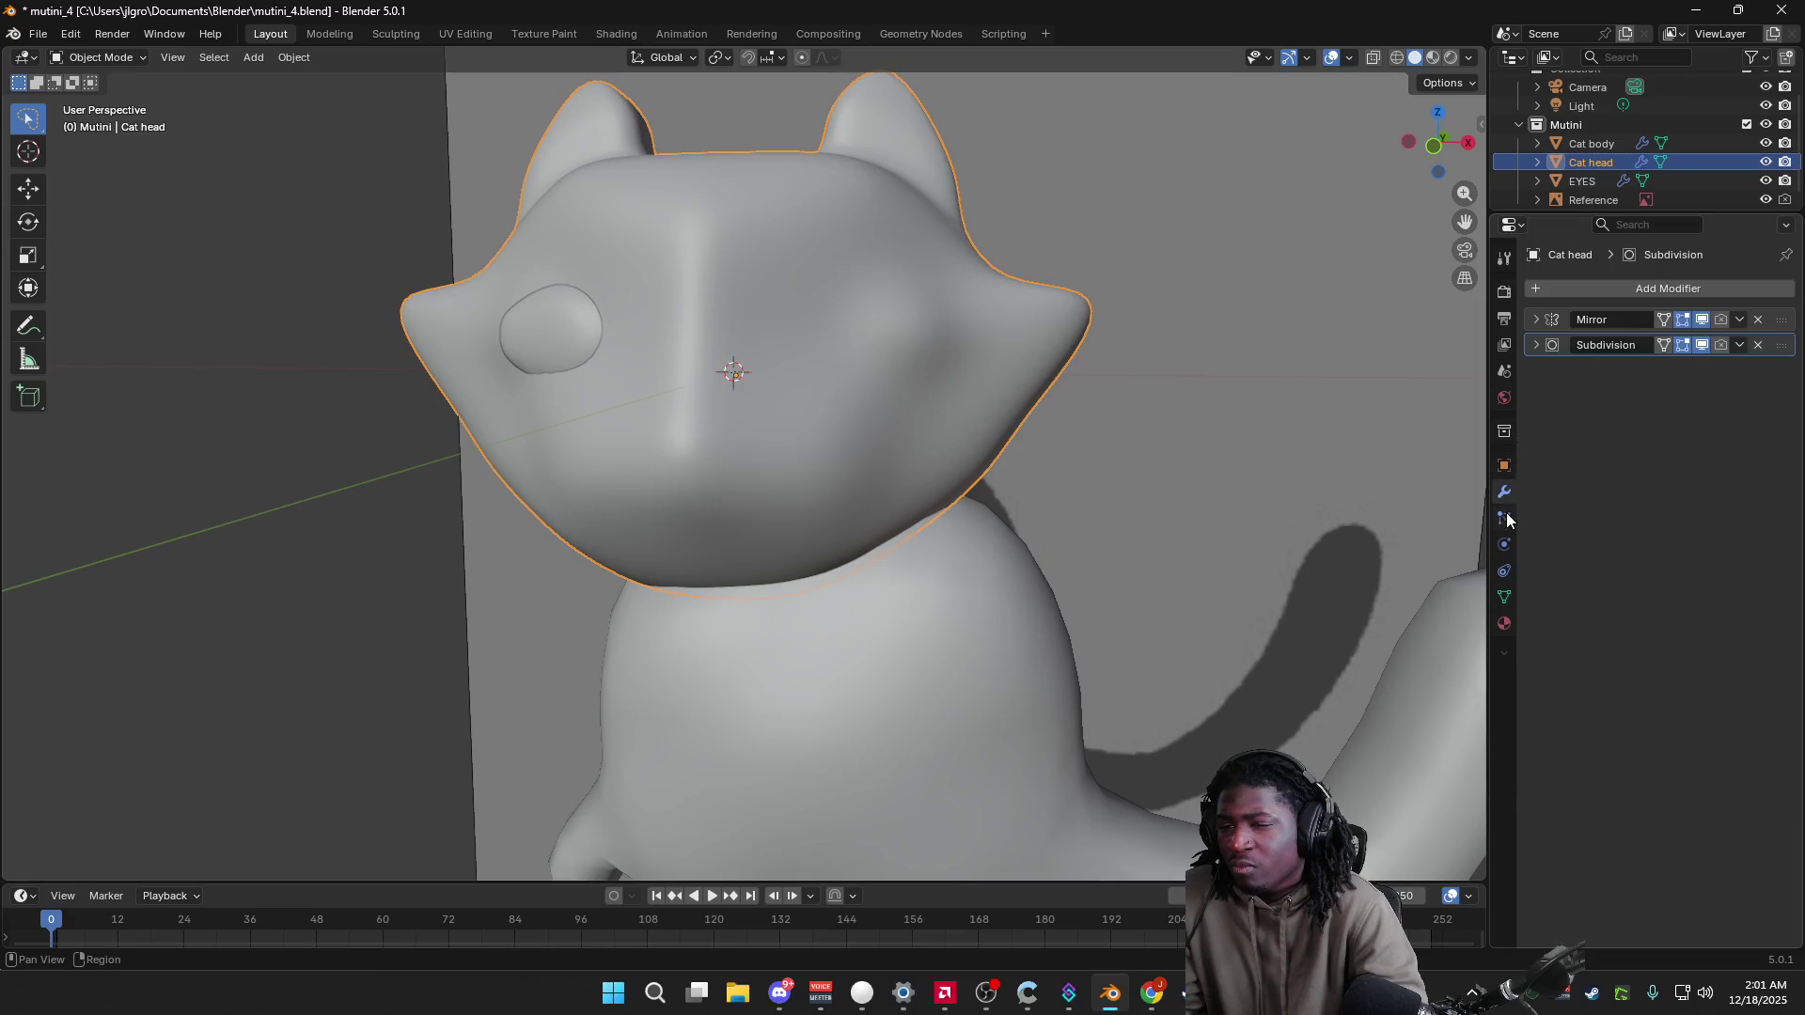
{"action": "left_click", "coordinate": [1546, 323]}
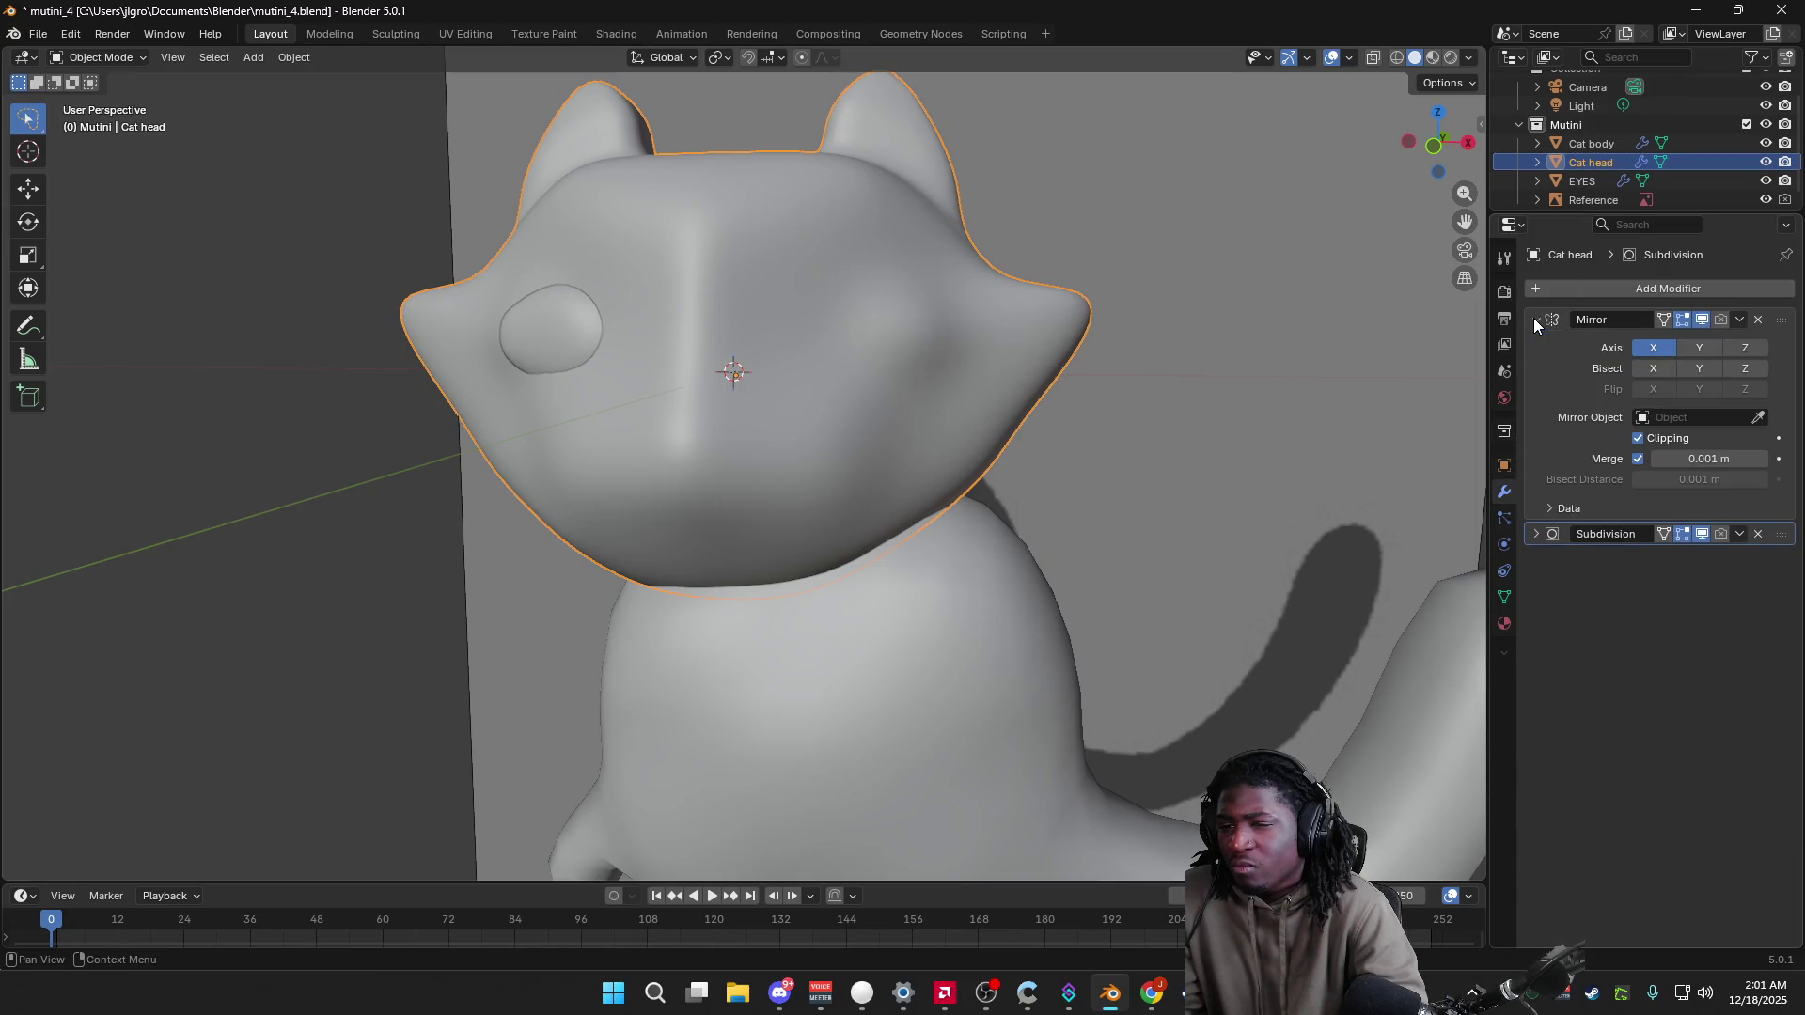
{"action": "left_click", "coordinate": [1591, 183]}
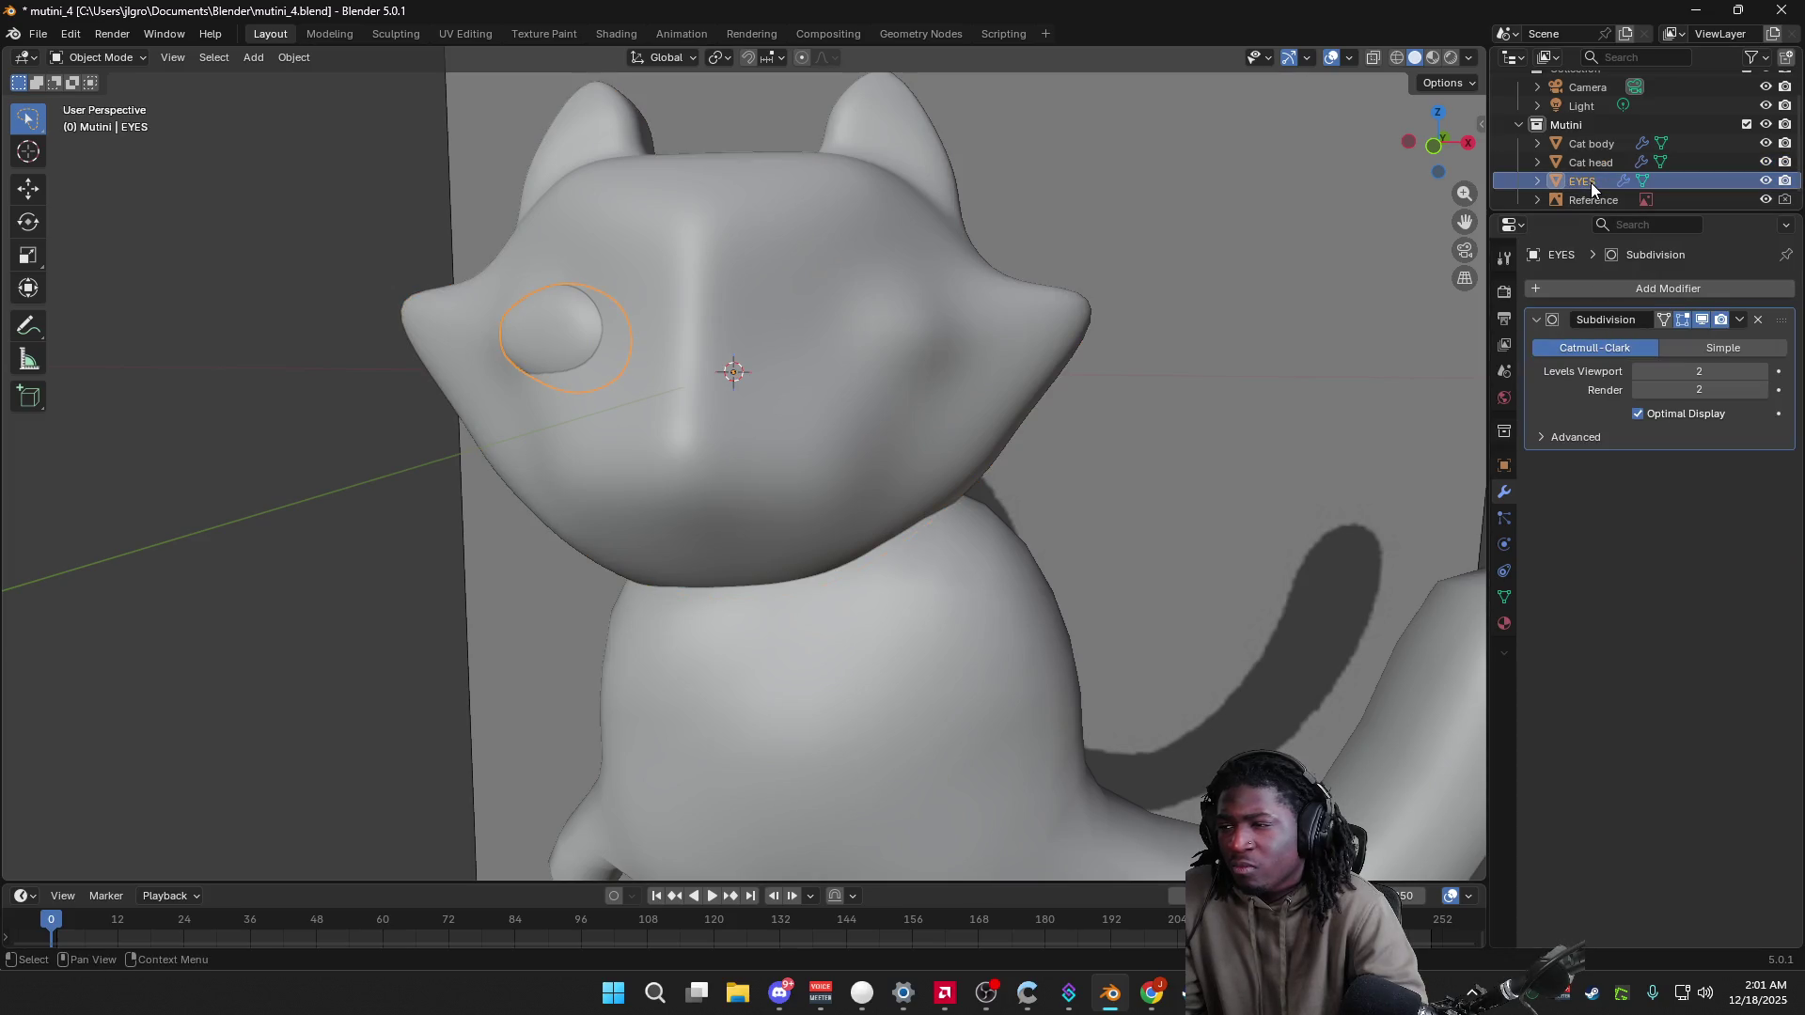
{"action": "left_click", "coordinate": [1592, 167]}
{"action": "key", "text": "ctrl+z"}
{"action": "key", "text": "ctrl+z"}
{"action": "key", "text": "ctrl+z"}
{"action": "key", "text": "ctrl+z"}
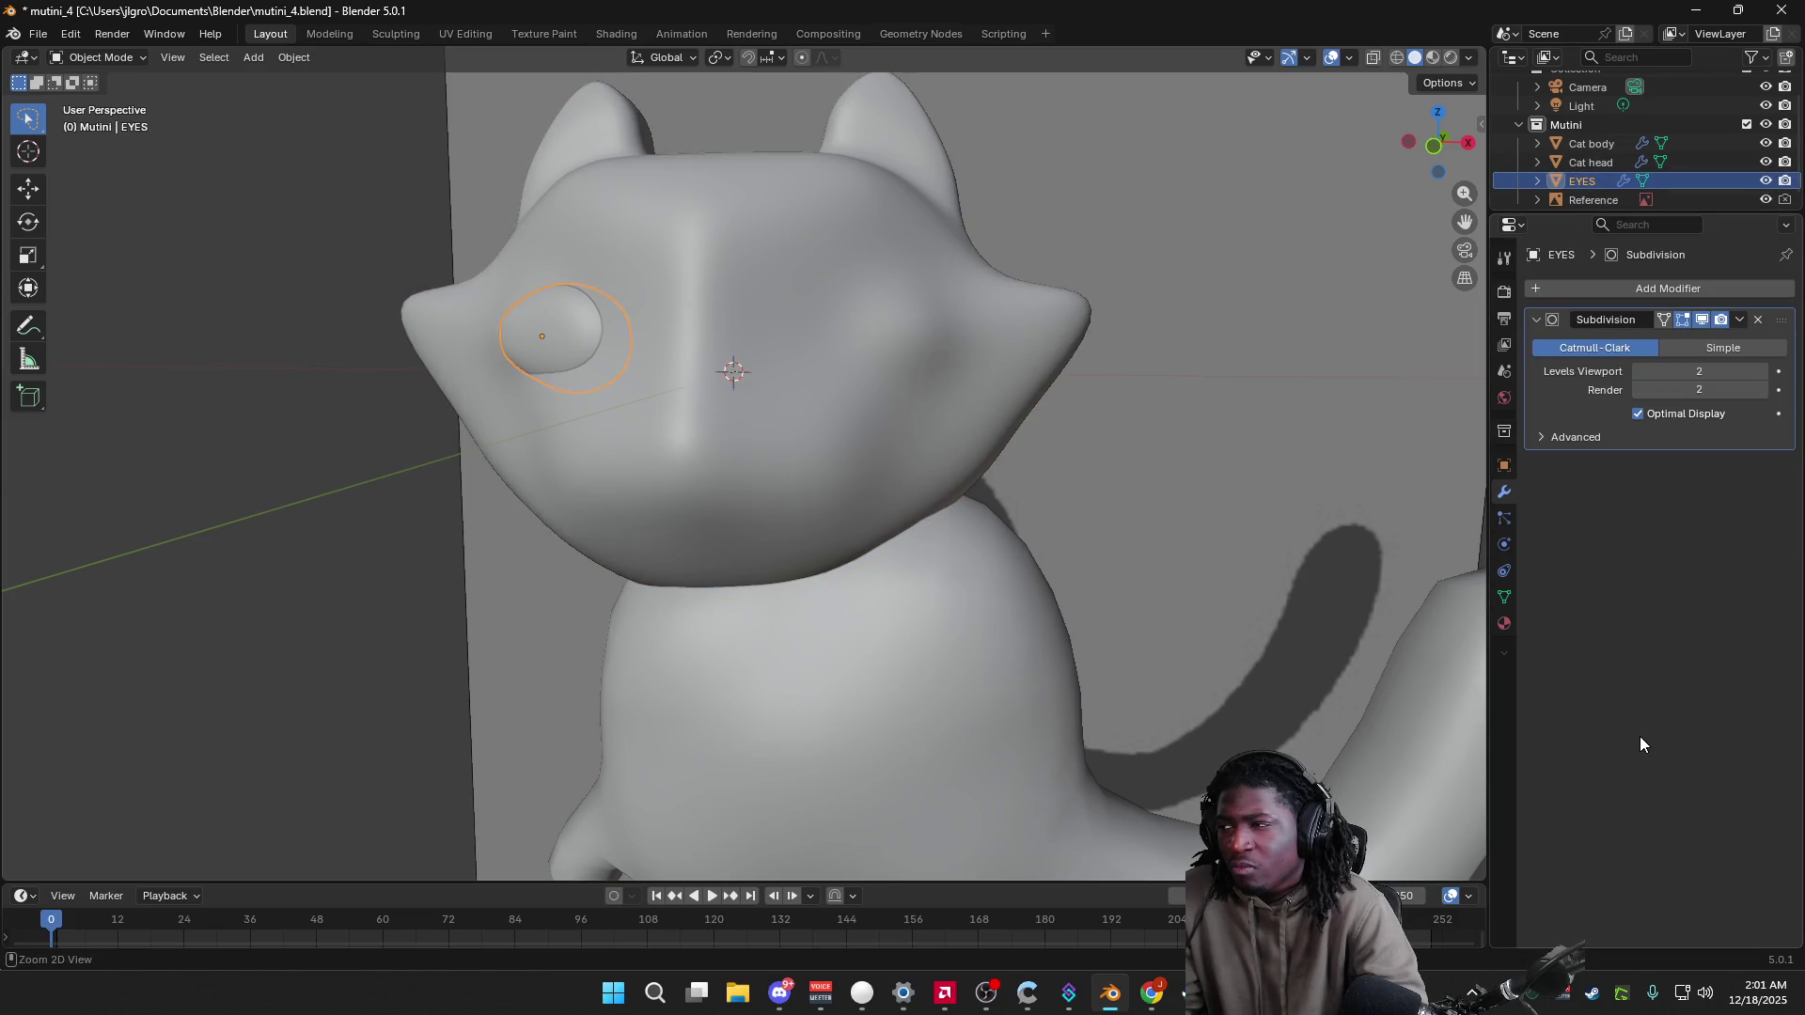
Step: Select the EYES object, apply its transforms and check its transform values
{"action": "left_click", "coordinate": [295, 59]}
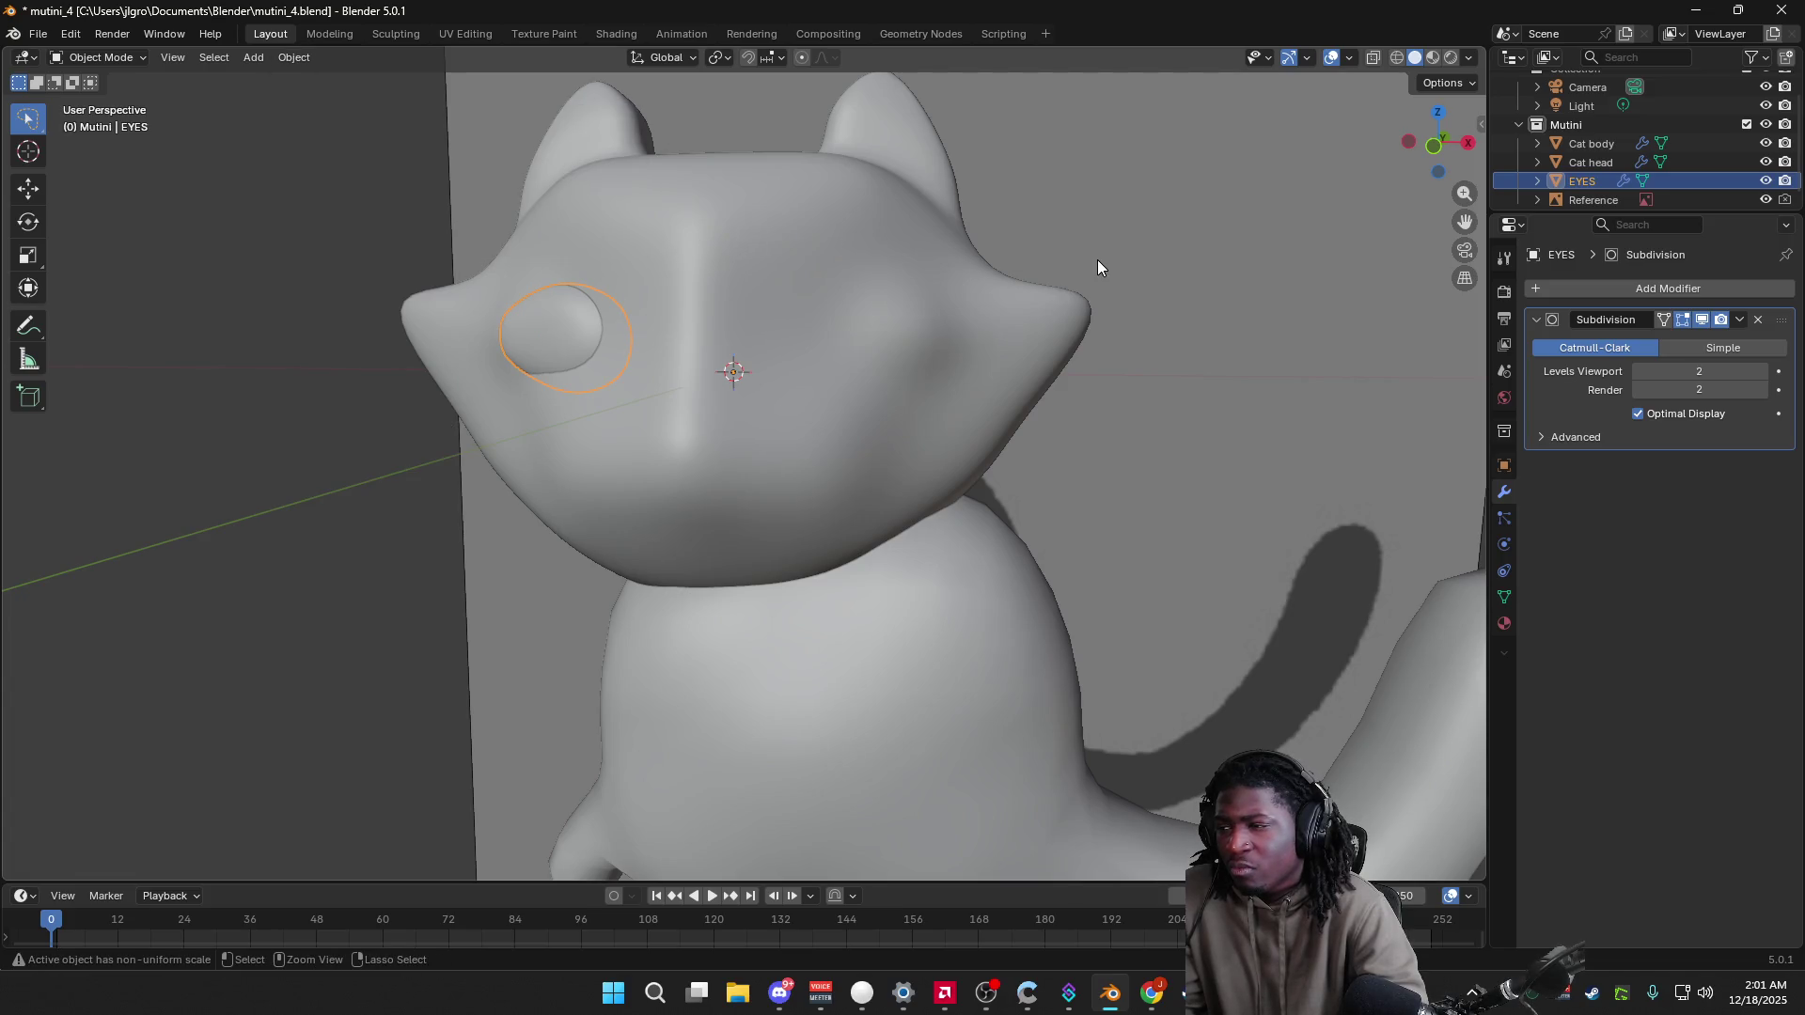
{"action": "left_click", "coordinate": [1124, 342]}
{"action": "left_click", "coordinate": [600, 288]}
{"action": "left_click", "coordinate": [545, 329]}
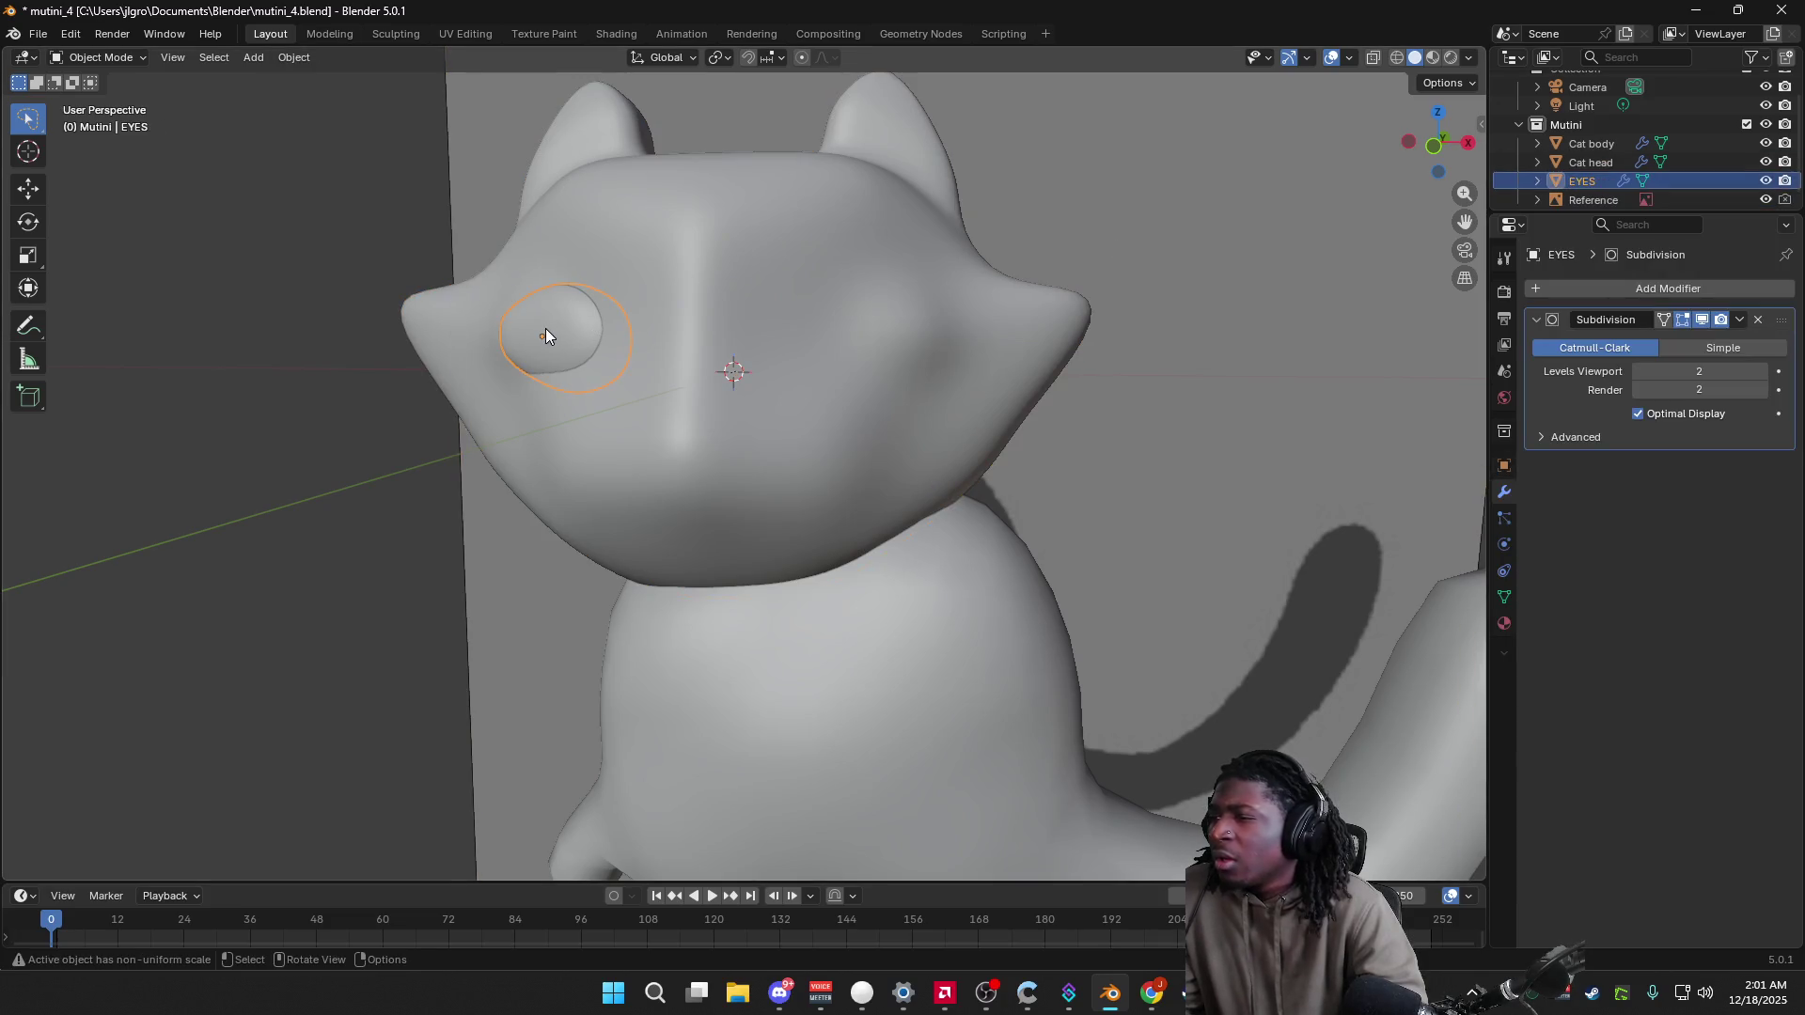
{"action": "left_click", "coordinate": [291, 60]}
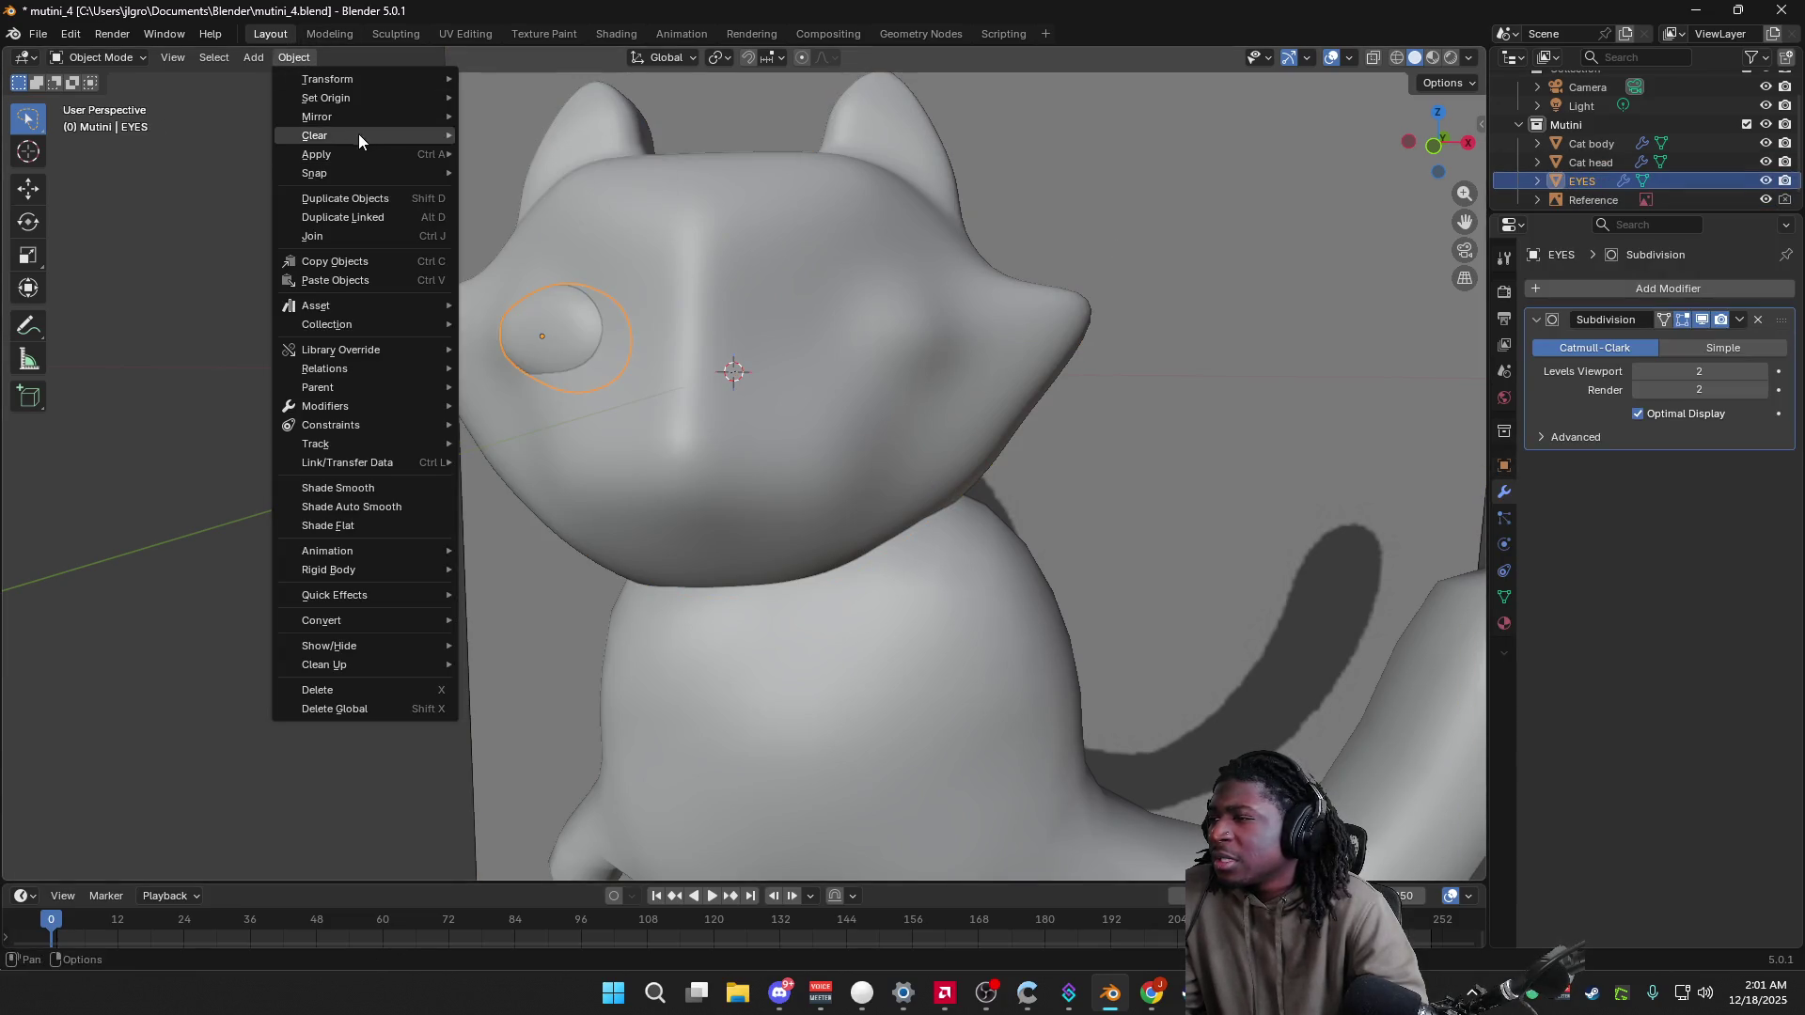
{"action": "mouse_move", "coordinate": [364, 152]}
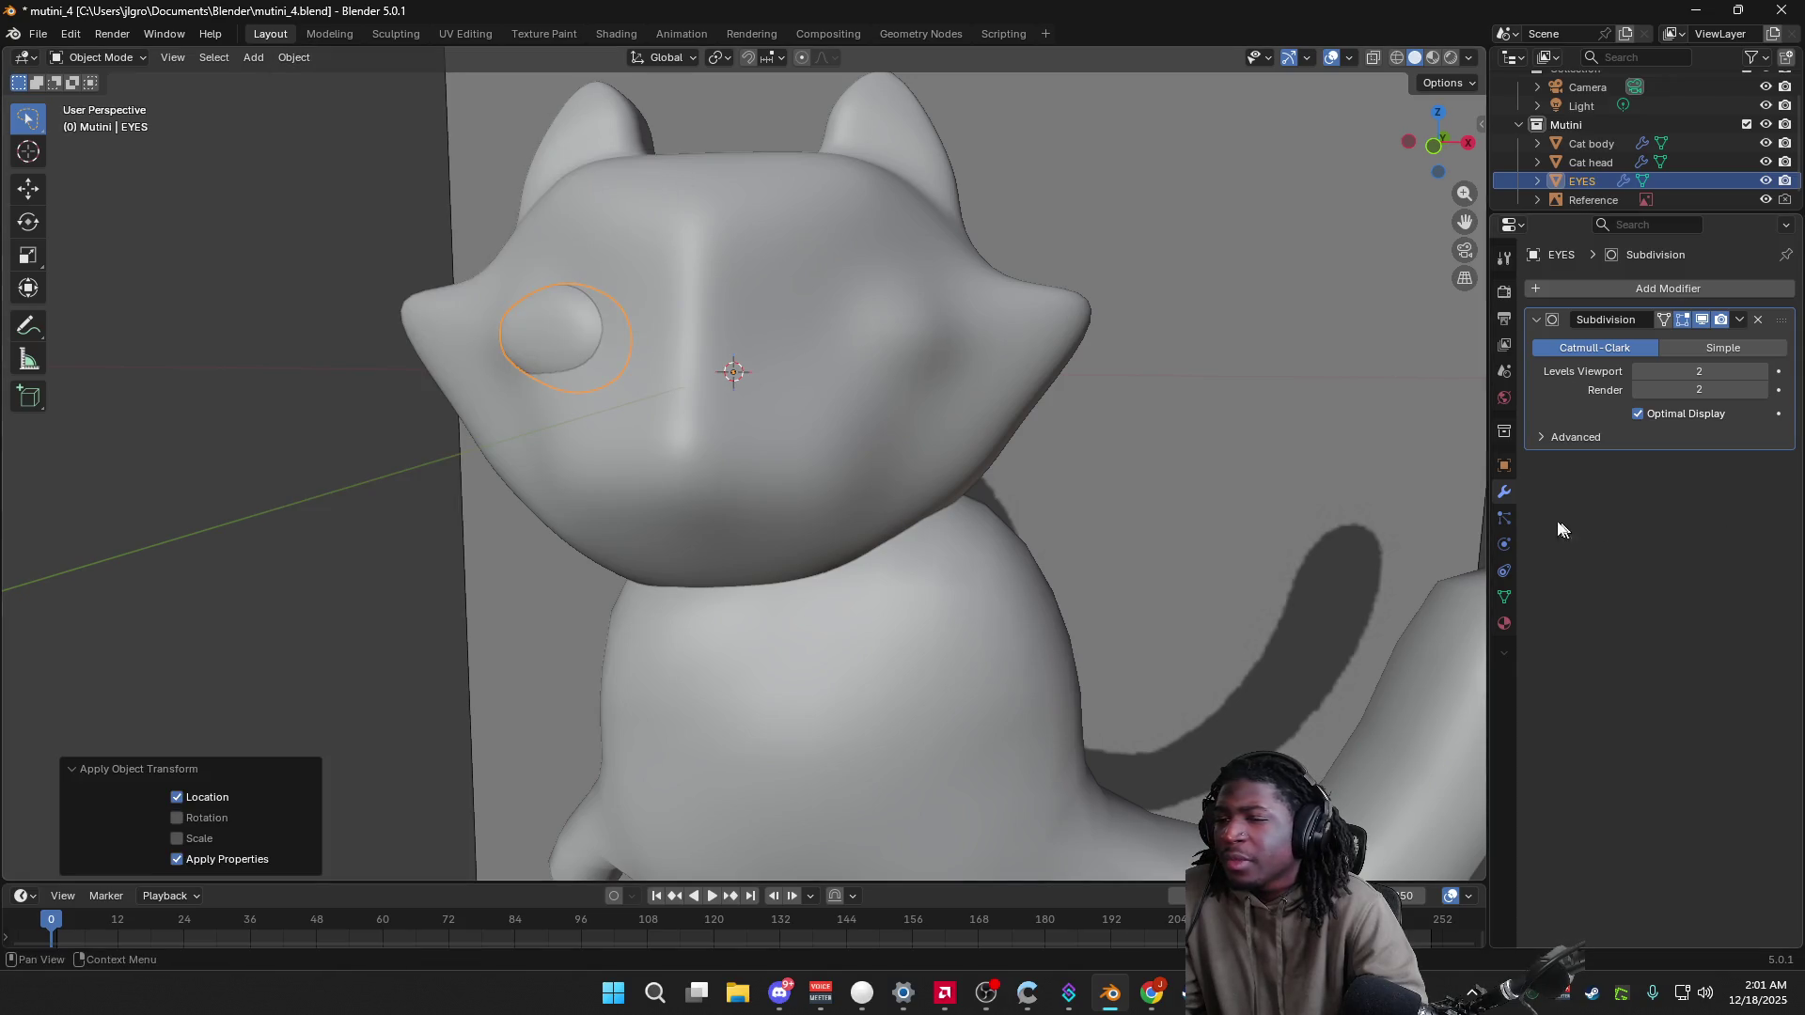
{"action": "left_click", "coordinate": [1503, 468]}
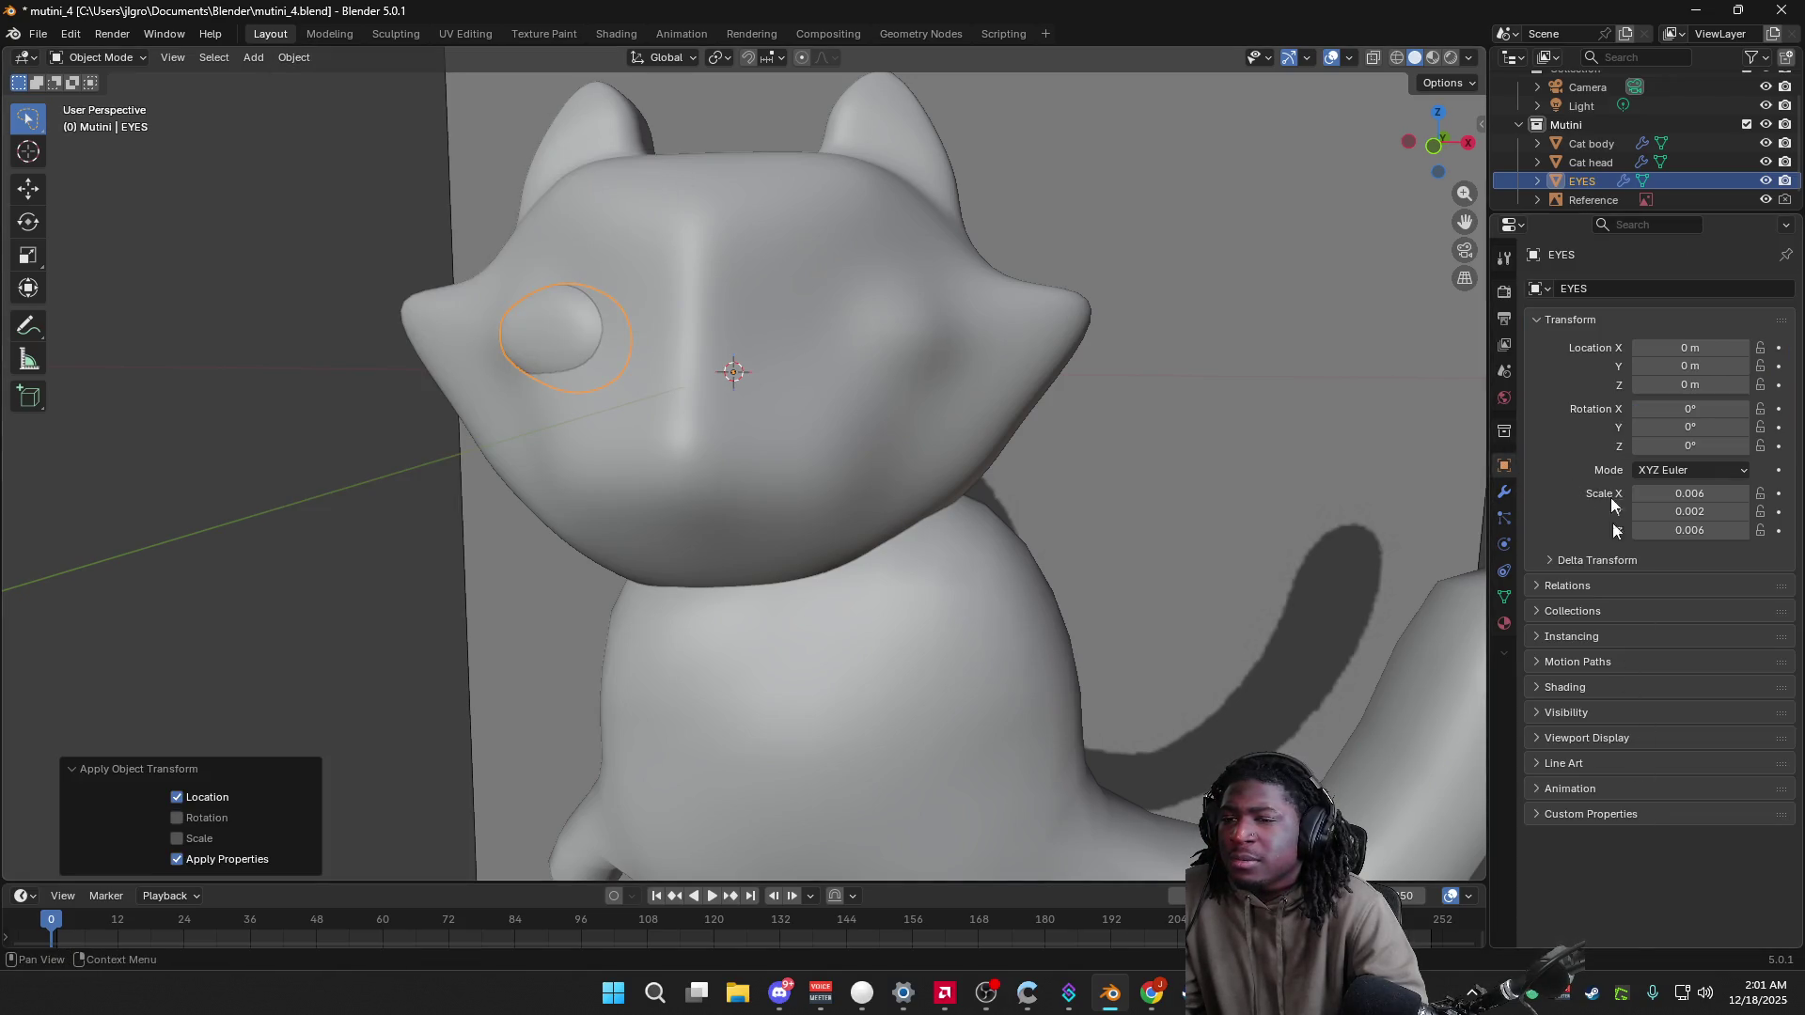
Step: Add a Mirror modifier to EYES and view both eyes from the front
{"action": "left_click", "coordinate": [1505, 492]}
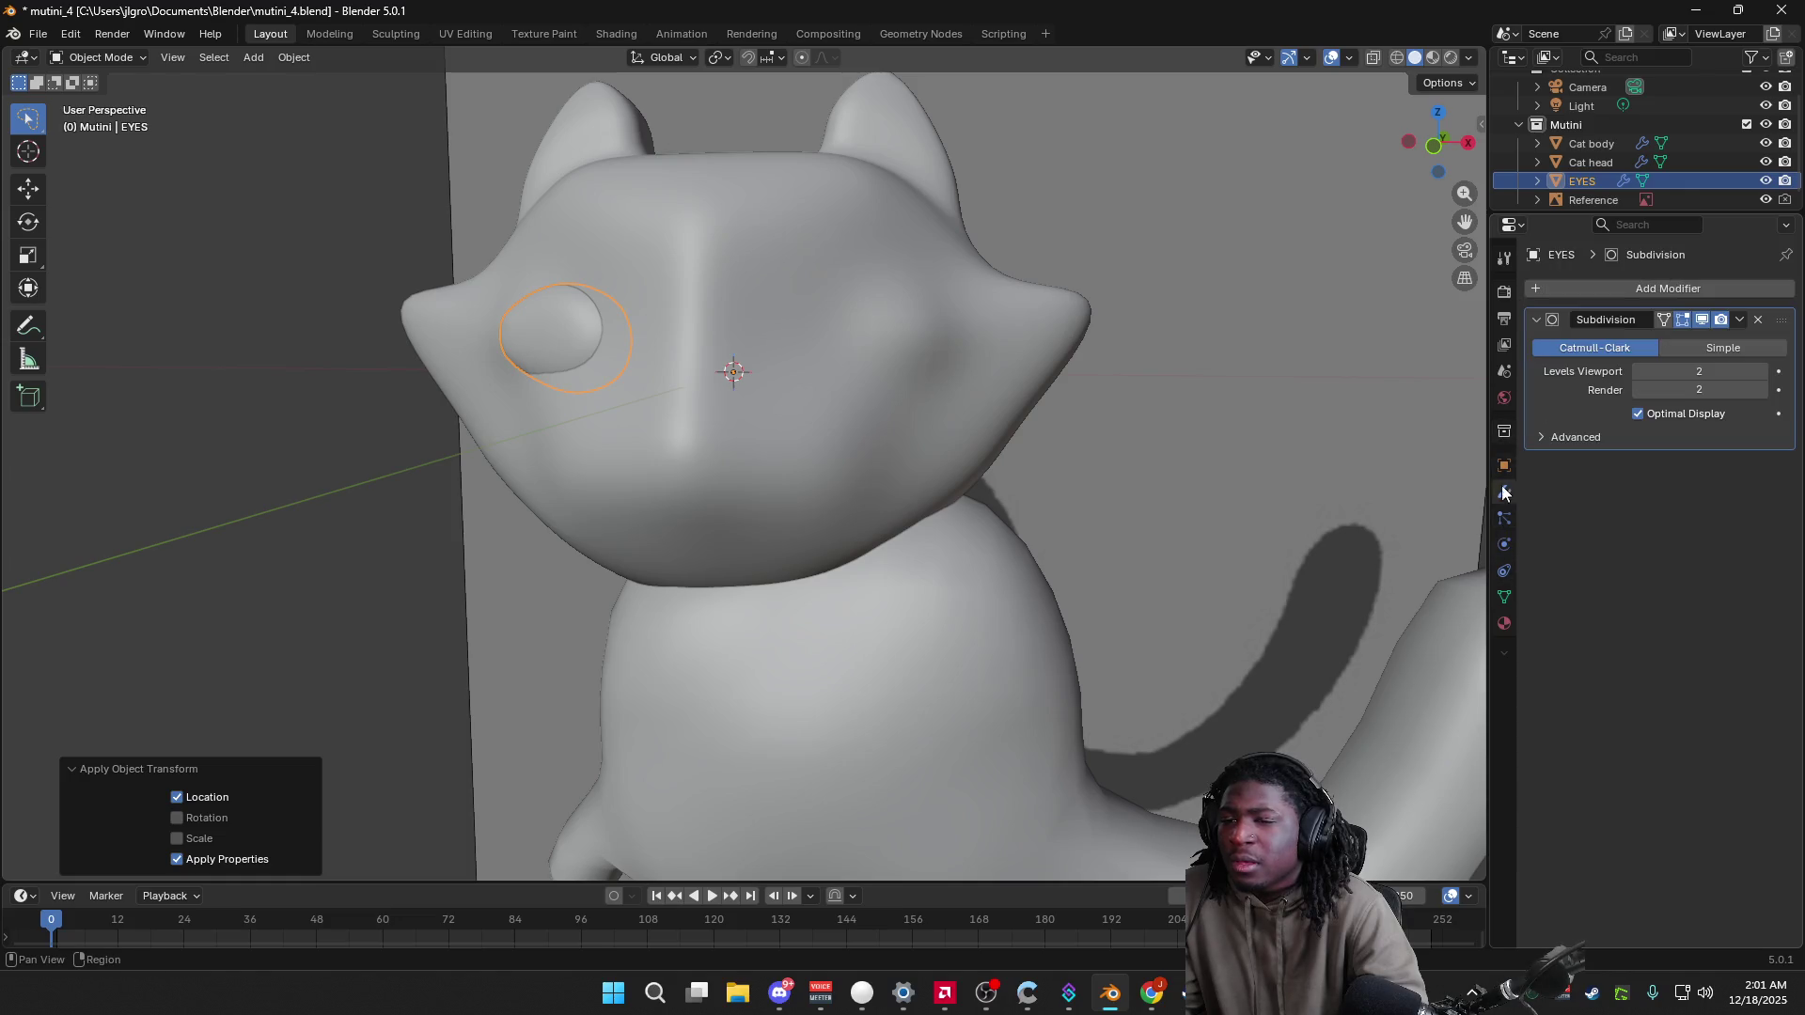
{"action": "left_click", "coordinate": [1582, 287]}
{"action": "type", "text": "mirror"}
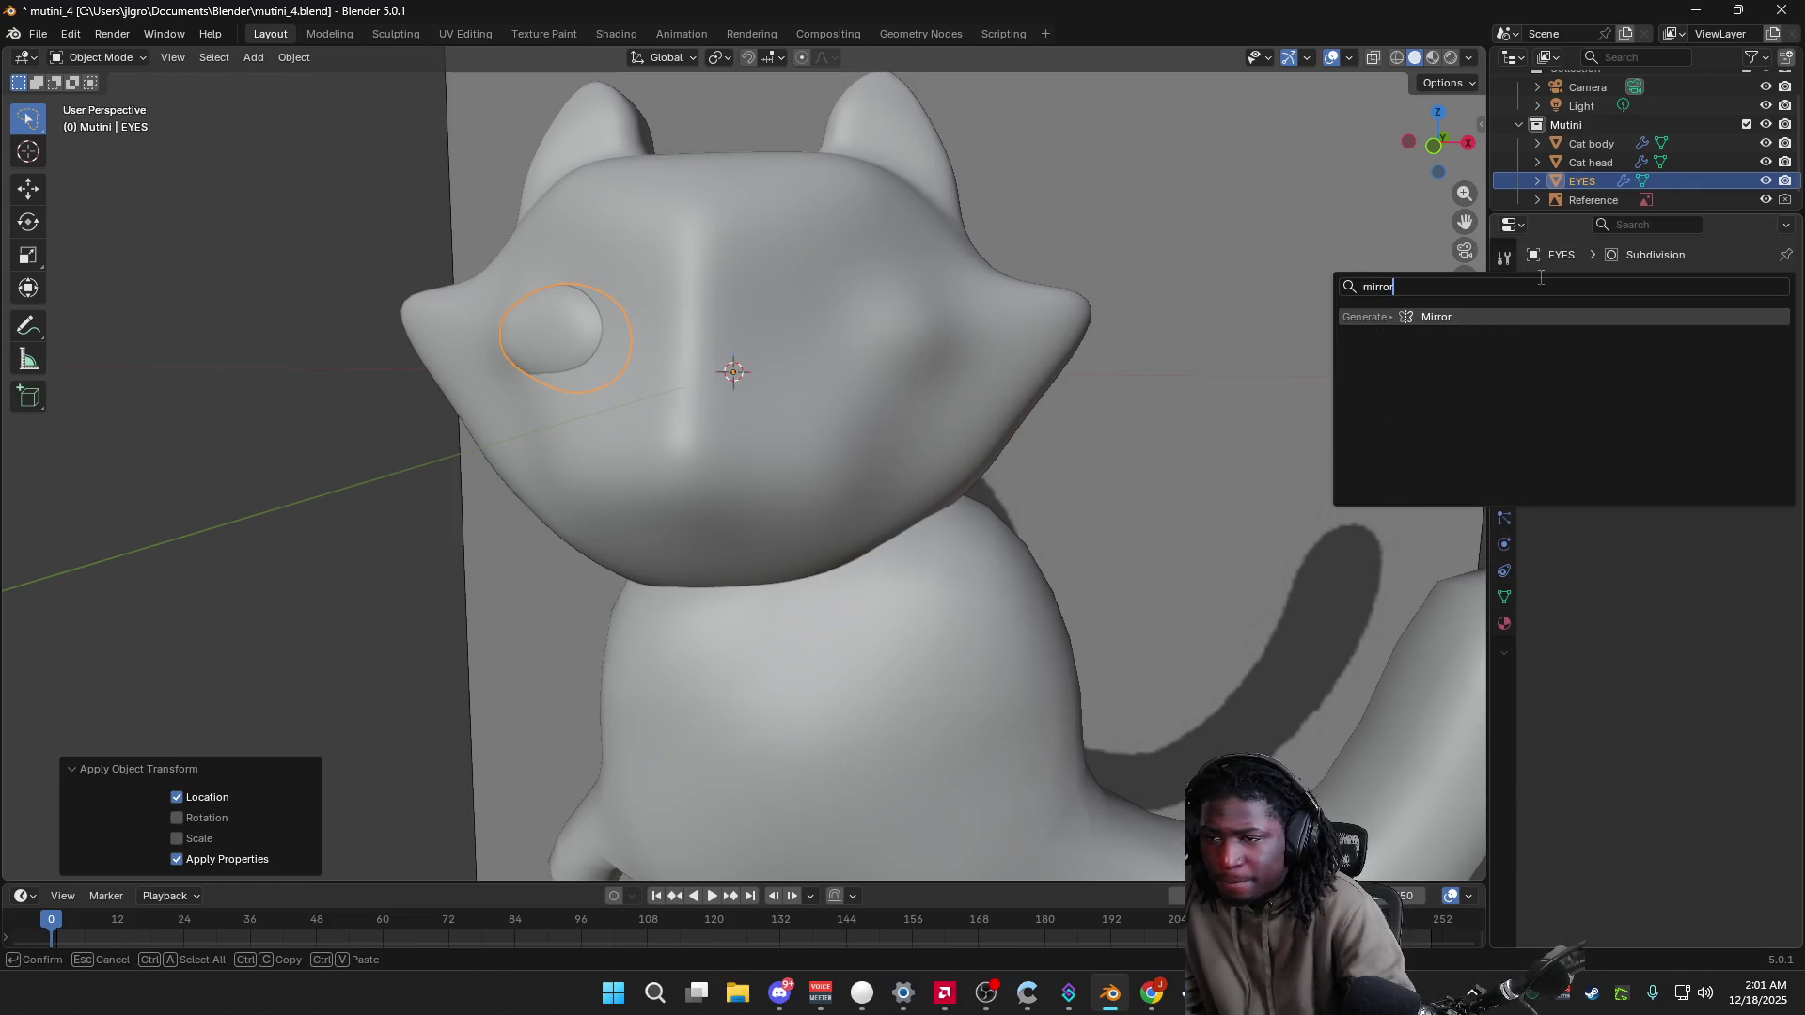
{"action": "left_click", "coordinate": [1508, 316]}
{"action": "left_click", "coordinate": [1080, 443]}
{"action": "mouse_move", "coordinate": [1128, 444]}
{"action": "middle_mouse_down"}
{"action": "mouse_move", "coordinate": [1156, 481]}
{"action": "mouse_move", "coordinate": [1221, 455]}
{"action": "mouse_move", "coordinate": [1375, 446]}
{"action": "mouse_move", "coordinate": [1401, 476]}
{"action": "mouse_move", "coordinate": [928, 455]}
{"action": "mouse_move", "coordinate": [1357, 453]}
{"action": "mouse_move", "coordinate": [1197, 483]}
{"action": "mouse_move", "coordinate": [1431, 295]}
{"action": "middle_mouse_up"}
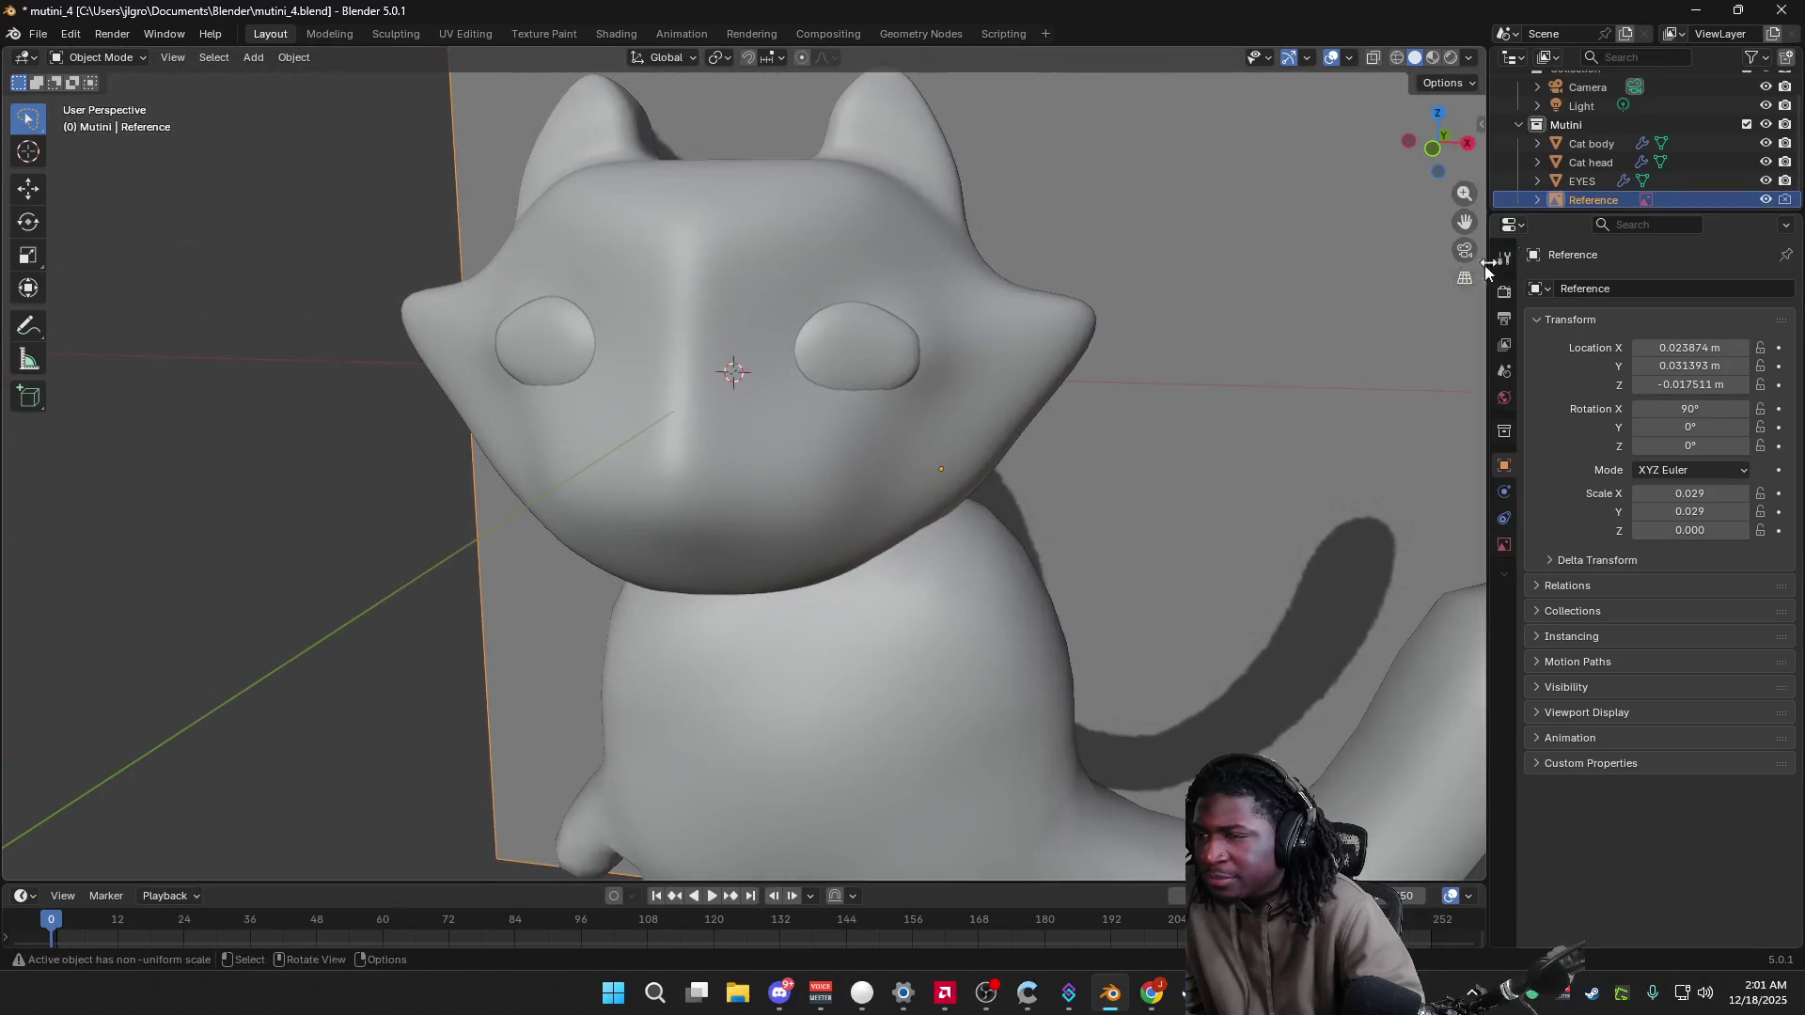
{"action": "left_click", "coordinate": [1443, 146]}
Step: Select the Cat head and orbit and zoom the view to face it
{"action": "left_click", "coordinate": [712, 463]}
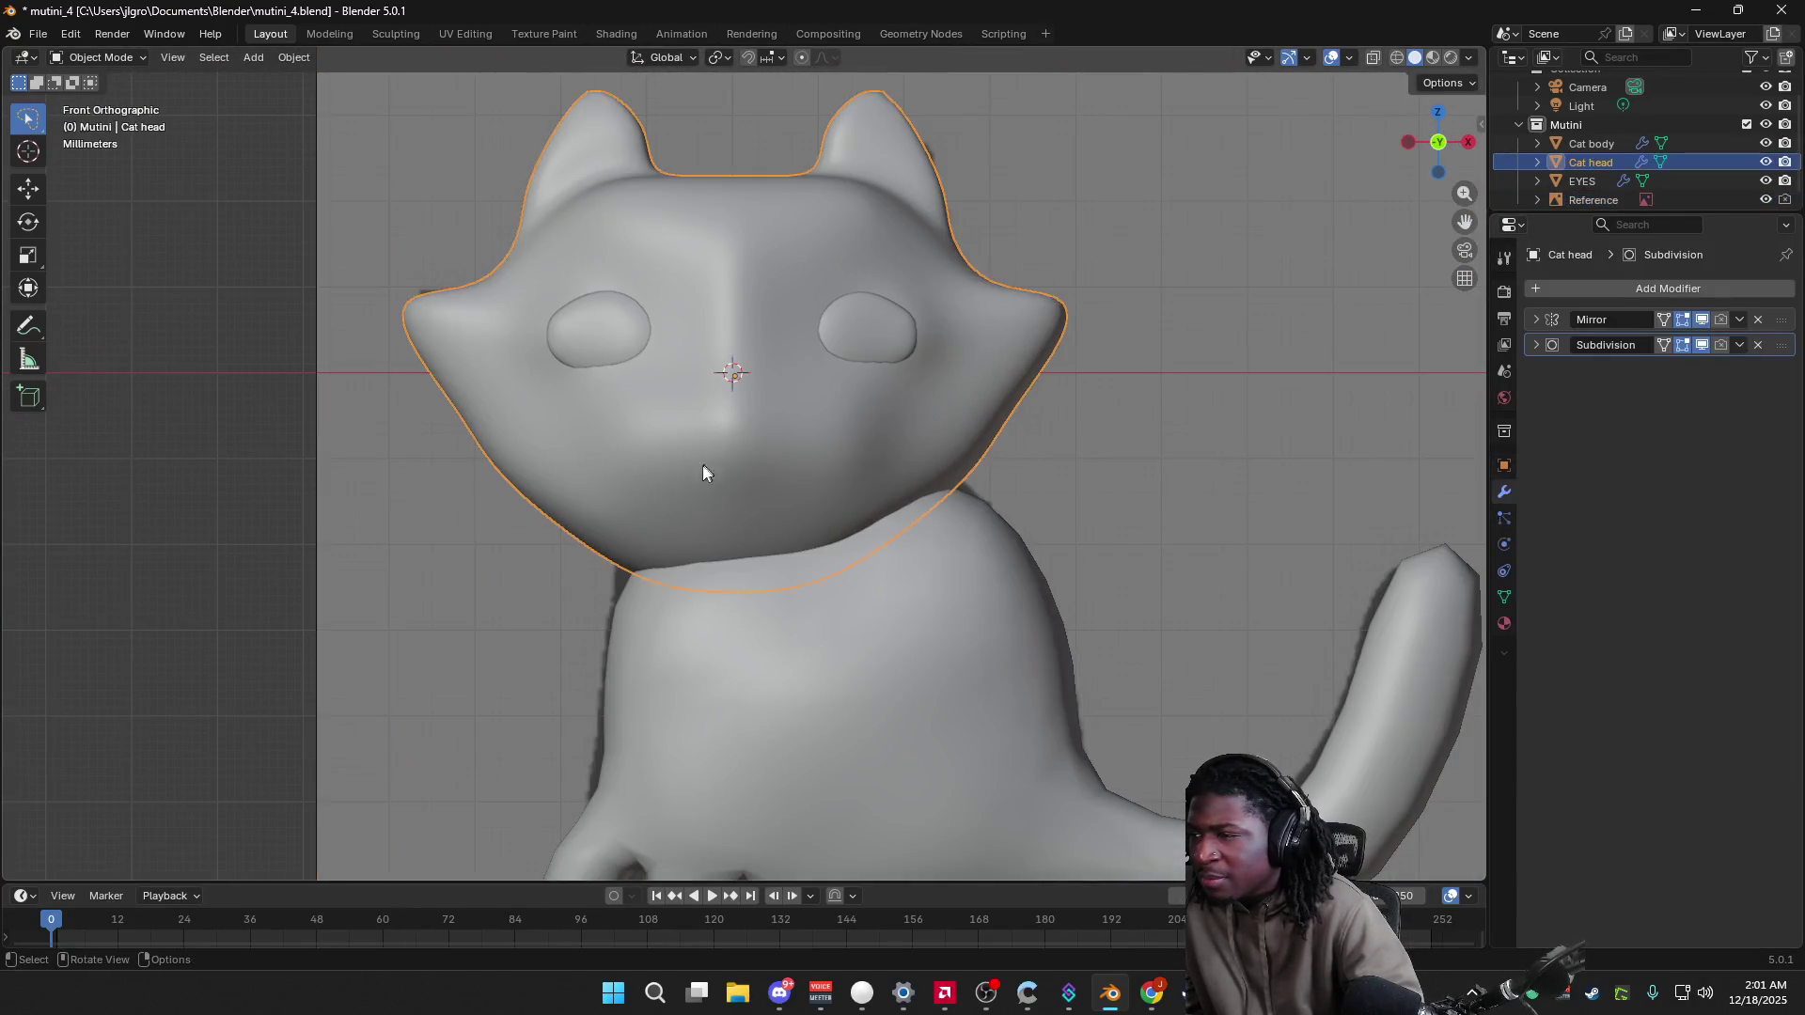
{"action": "left_click", "coordinate": [639, 623]}
{"action": "mouse_move", "coordinate": [686, 651]}
{"action": "middle_mouse_down"}
{"action": "mouse_move", "coordinate": [798, 705]}
{"action": "mouse_move", "coordinate": [855, 709]}
{"action": "middle_mouse_up"}
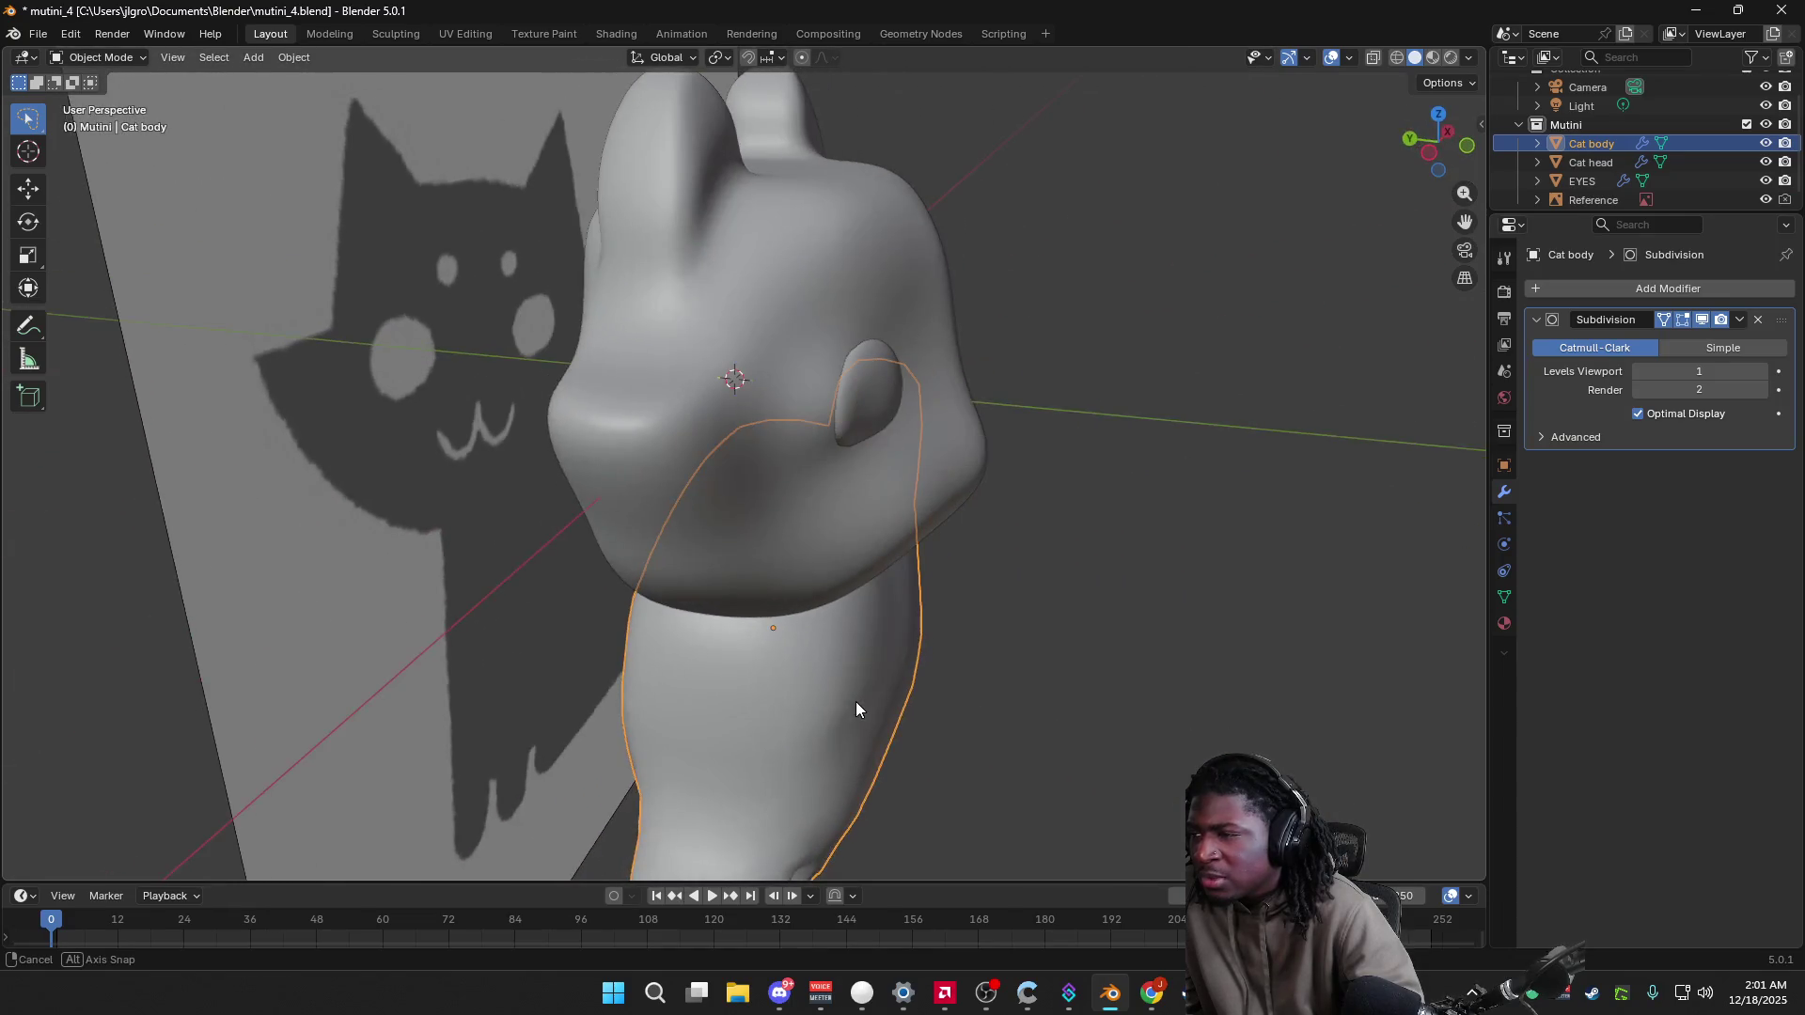
{"action": "left_click", "coordinate": [825, 417]}
{"action": "left_click_drag", "start_coordinate": [1438, 141], "coordinate": [1222, 245]}
{"action": "scroll", "coordinate": [1051, 474], "scroll_direction": "up", "scroll_amount": 3}
{"action": "middle_click_drag", "start_coordinate": [1051, 474], "coordinate": [451, 437]}
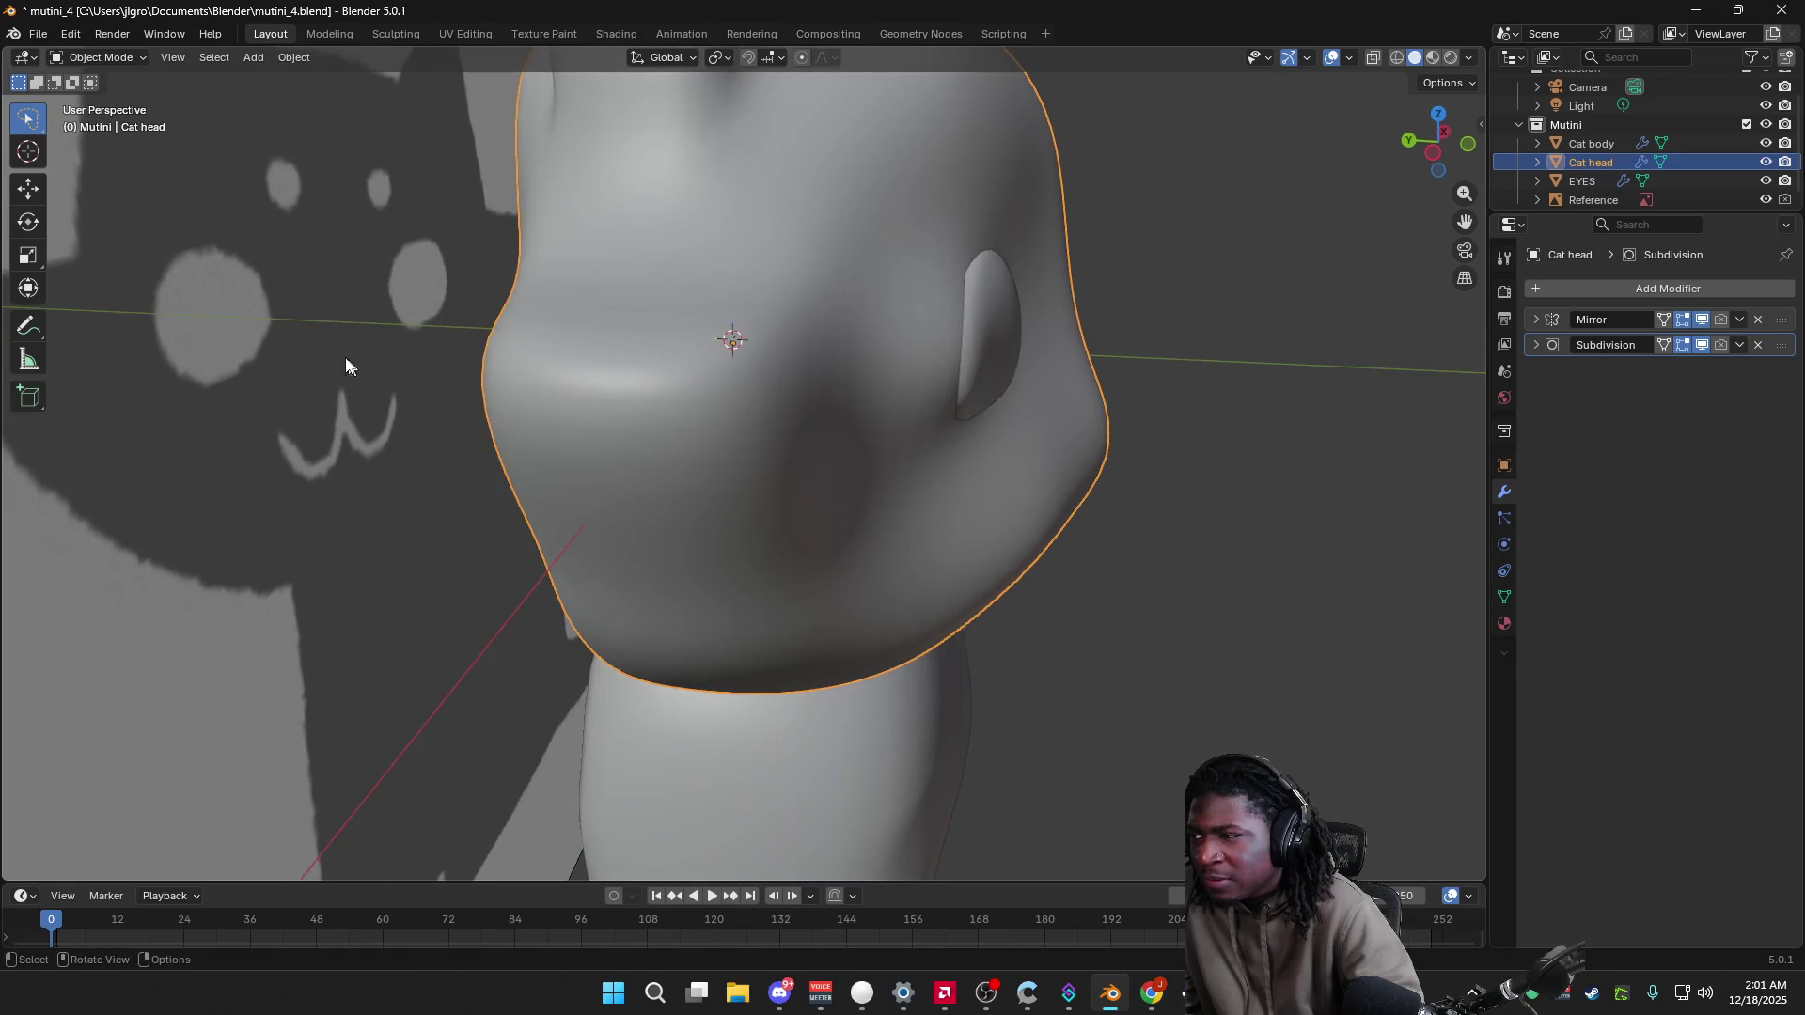
Step: Put the Cat head into Sculpt Mode
{"action": "left_click", "coordinate": [93, 64]}
{"action": "left_click", "coordinate": [122, 105]}
{"action": "mouse_move", "coordinate": [737, 250]}
{"action": "middle_mouse_down"}
{"action": "mouse_move", "coordinate": [1095, 503]}
{"action": "mouse_move", "coordinate": [1053, 507]}
{"action": "mouse_move", "coordinate": [1138, 479]}
{"action": "mouse_move", "coordinate": [1081, 451]}
{"action": "mouse_move", "coordinate": [1140, 423]}
{"action": "middle_mouse_up"}
{"action": "left_click", "coordinate": [1594, 144]}
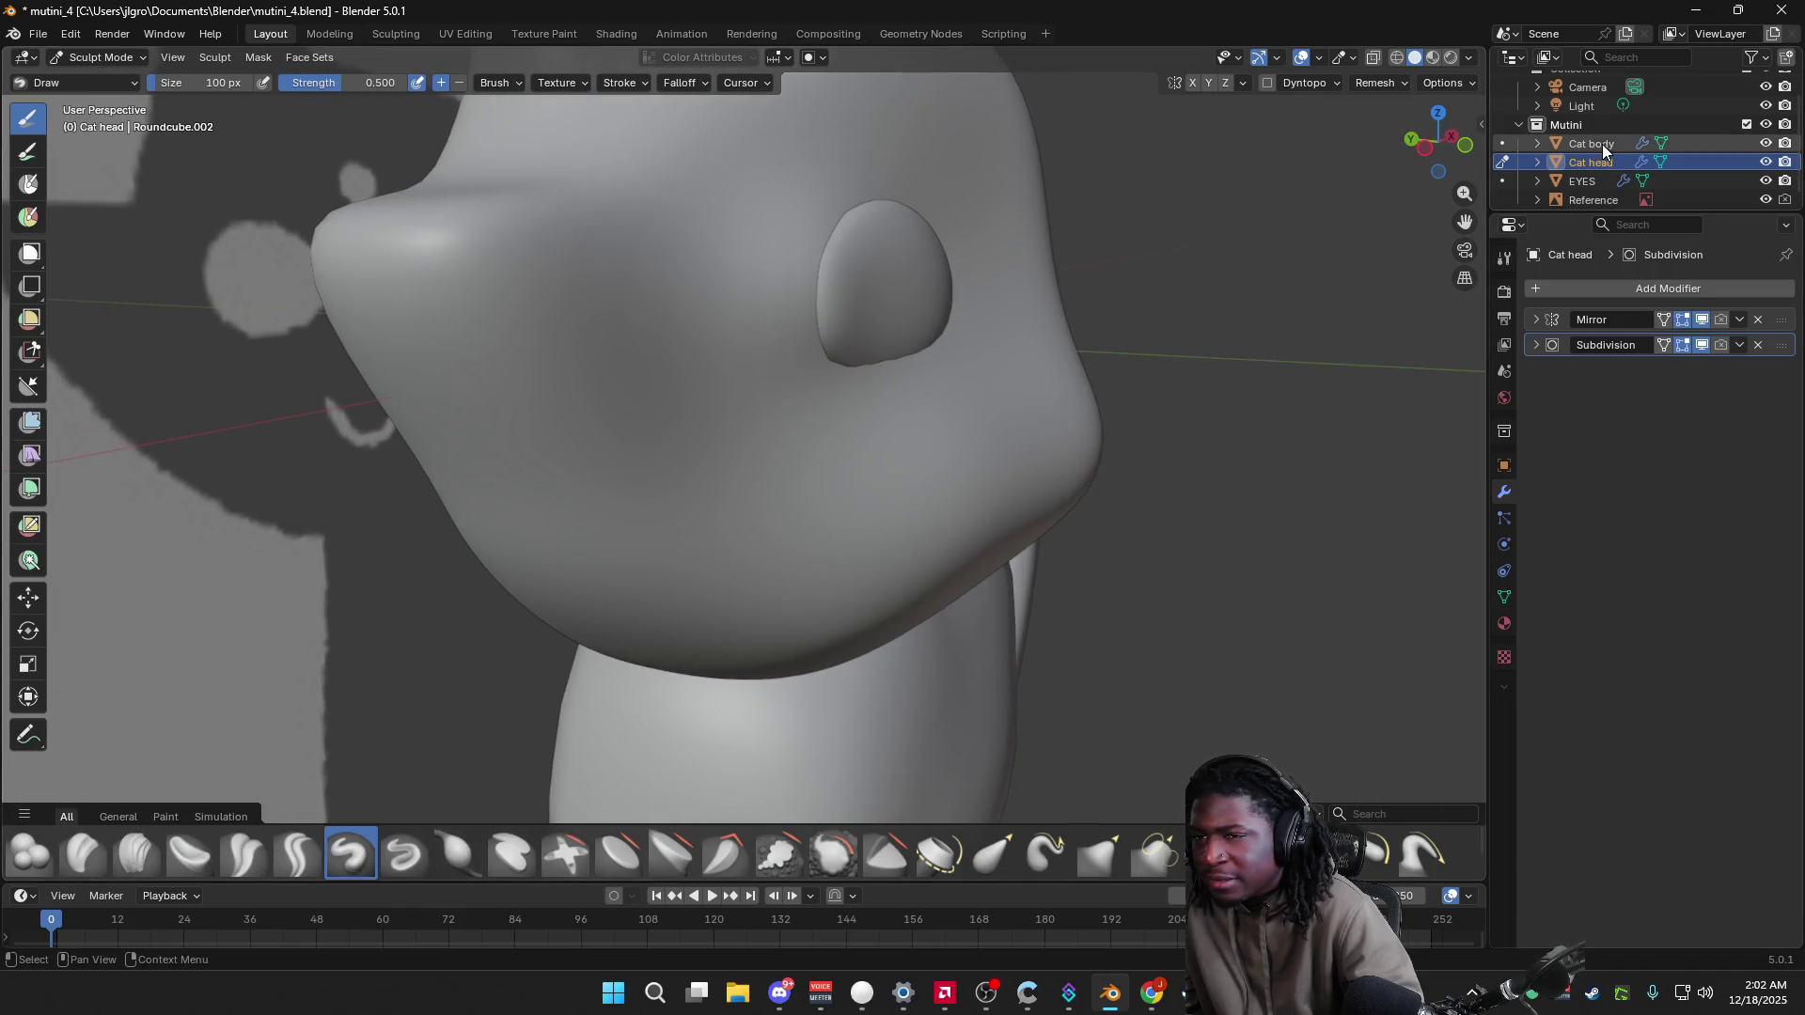
{"action": "left_click", "coordinate": [1604, 161]}
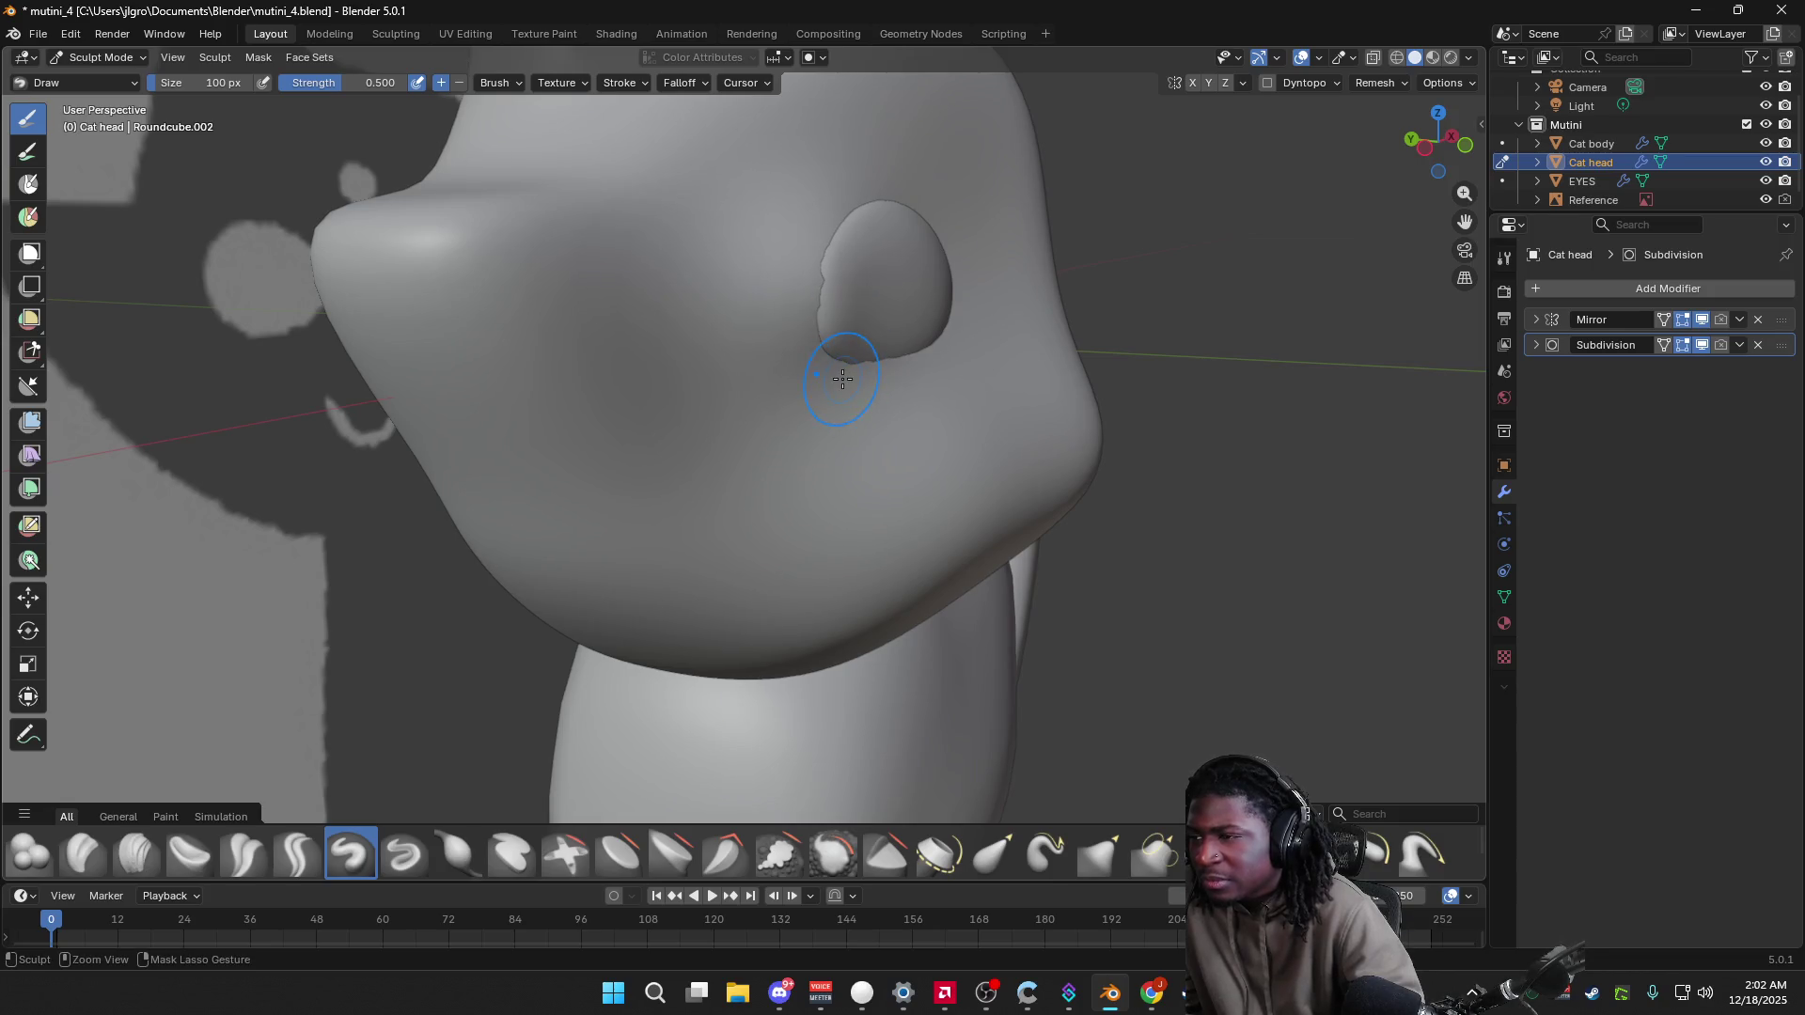
Step: Sculpt around the eye socket, then orbit and zoom to view the eye sockets head-on
{"action": "left_click_drag", "start_coordinate": [846, 209], "coordinate": [835, 351]}
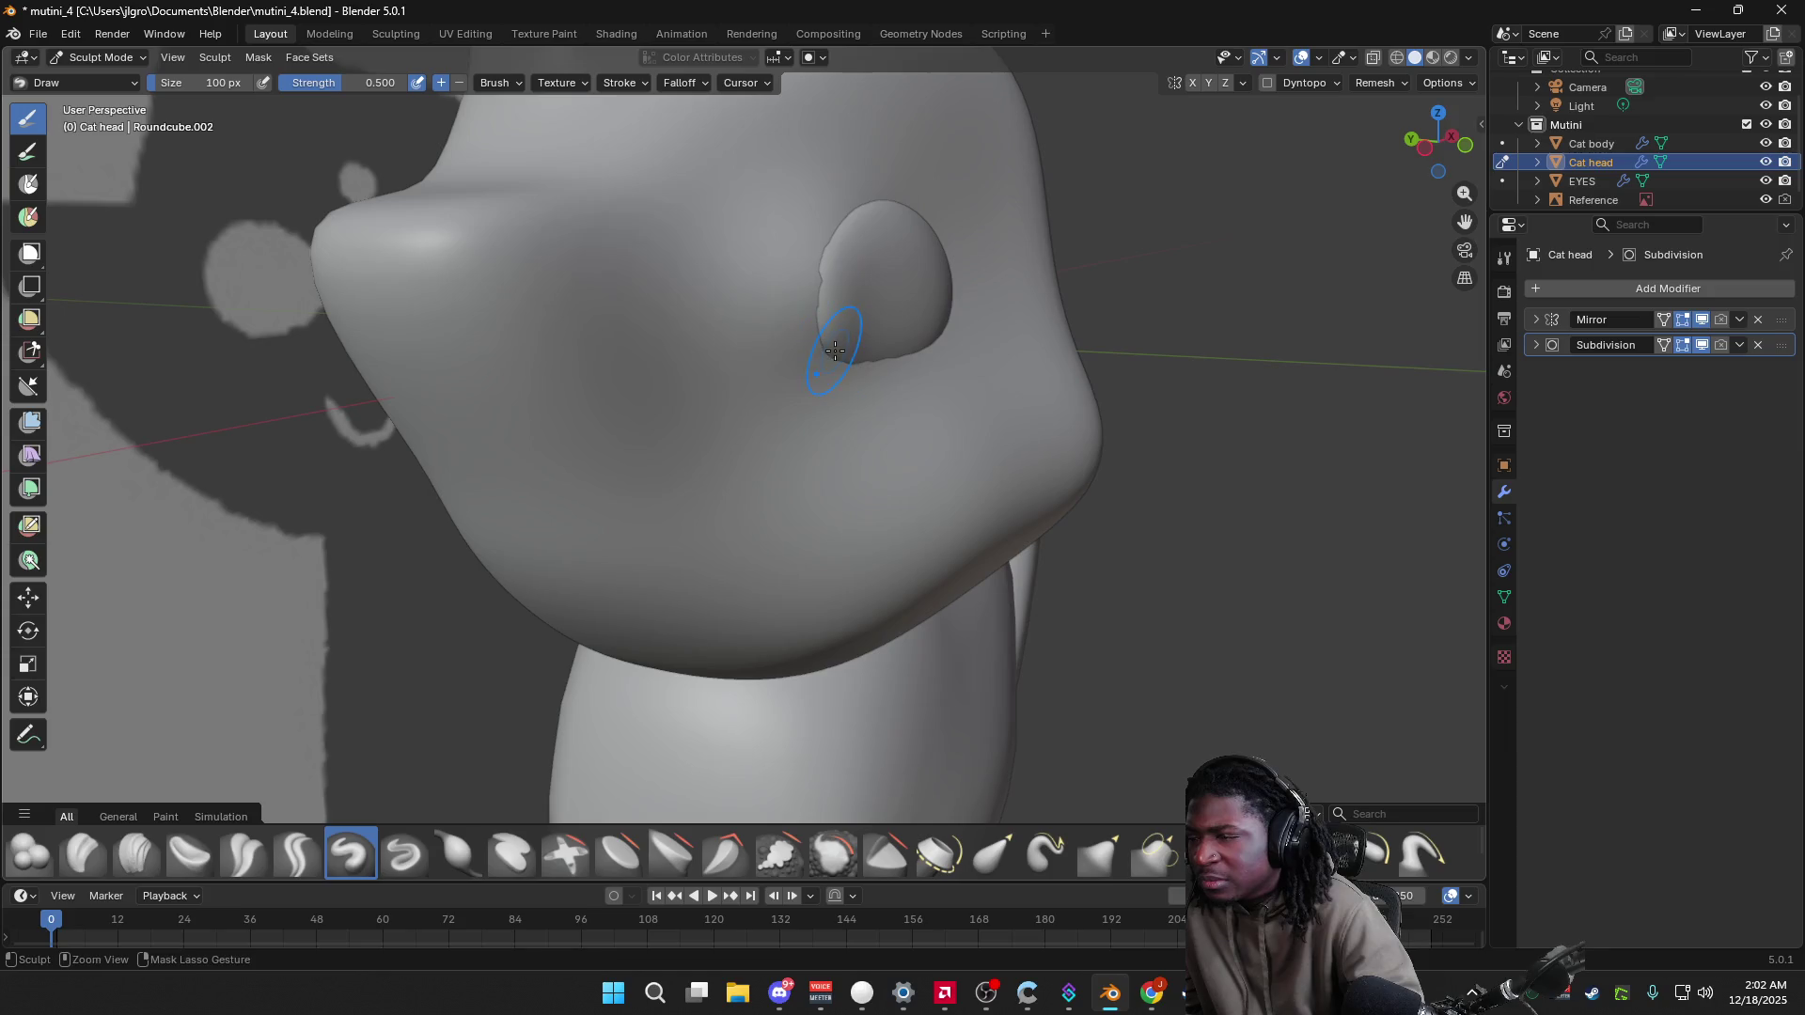
{"action": "mouse_move", "coordinate": [825, 267]}
{"action": "middle_mouse_down"}
{"action": "mouse_move", "coordinate": [895, 351]}
{"action": "mouse_move", "coordinate": [641, 342]}
{"action": "mouse_move", "coordinate": [836, 356]}
{"action": "middle_mouse_up"}
{"action": "middle_click_drag", "start_coordinate": [834, 264], "coordinate": [828, 266]}
{"action": "mouse_move", "coordinate": [815, 356]}
{"action": "middle_mouse_down"}
{"action": "mouse_move", "coordinate": [640, 371]}
{"action": "mouse_move", "coordinate": [984, 404]}
{"action": "mouse_move", "coordinate": [1033, 333]}
{"action": "middle_mouse_up"}
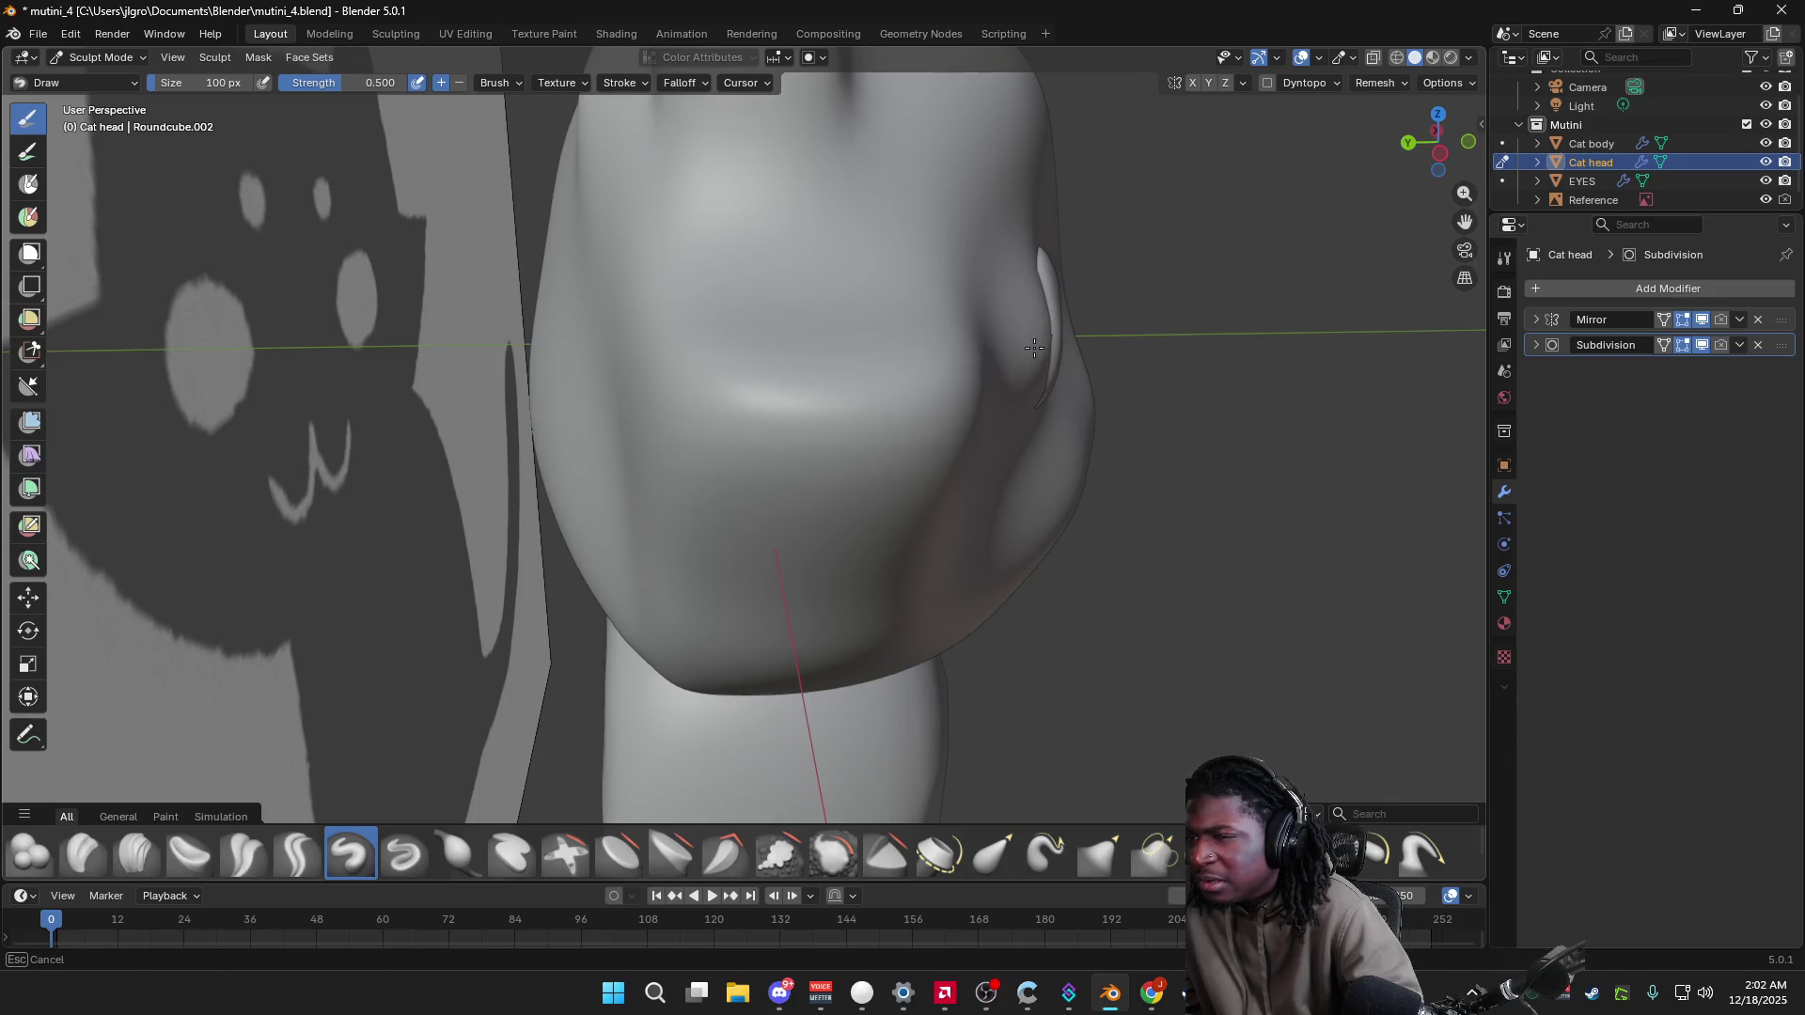
{"action": "mouse_move", "coordinate": [1037, 431]}
{"action": "middle_mouse_down"}
{"action": "mouse_move", "coordinate": [786, 404]}
{"action": "mouse_move", "coordinate": [571, 407]}
{"action": "mouse_move", "coordinate": [1007, 439]}
{"action": "middle_mouse_up"}
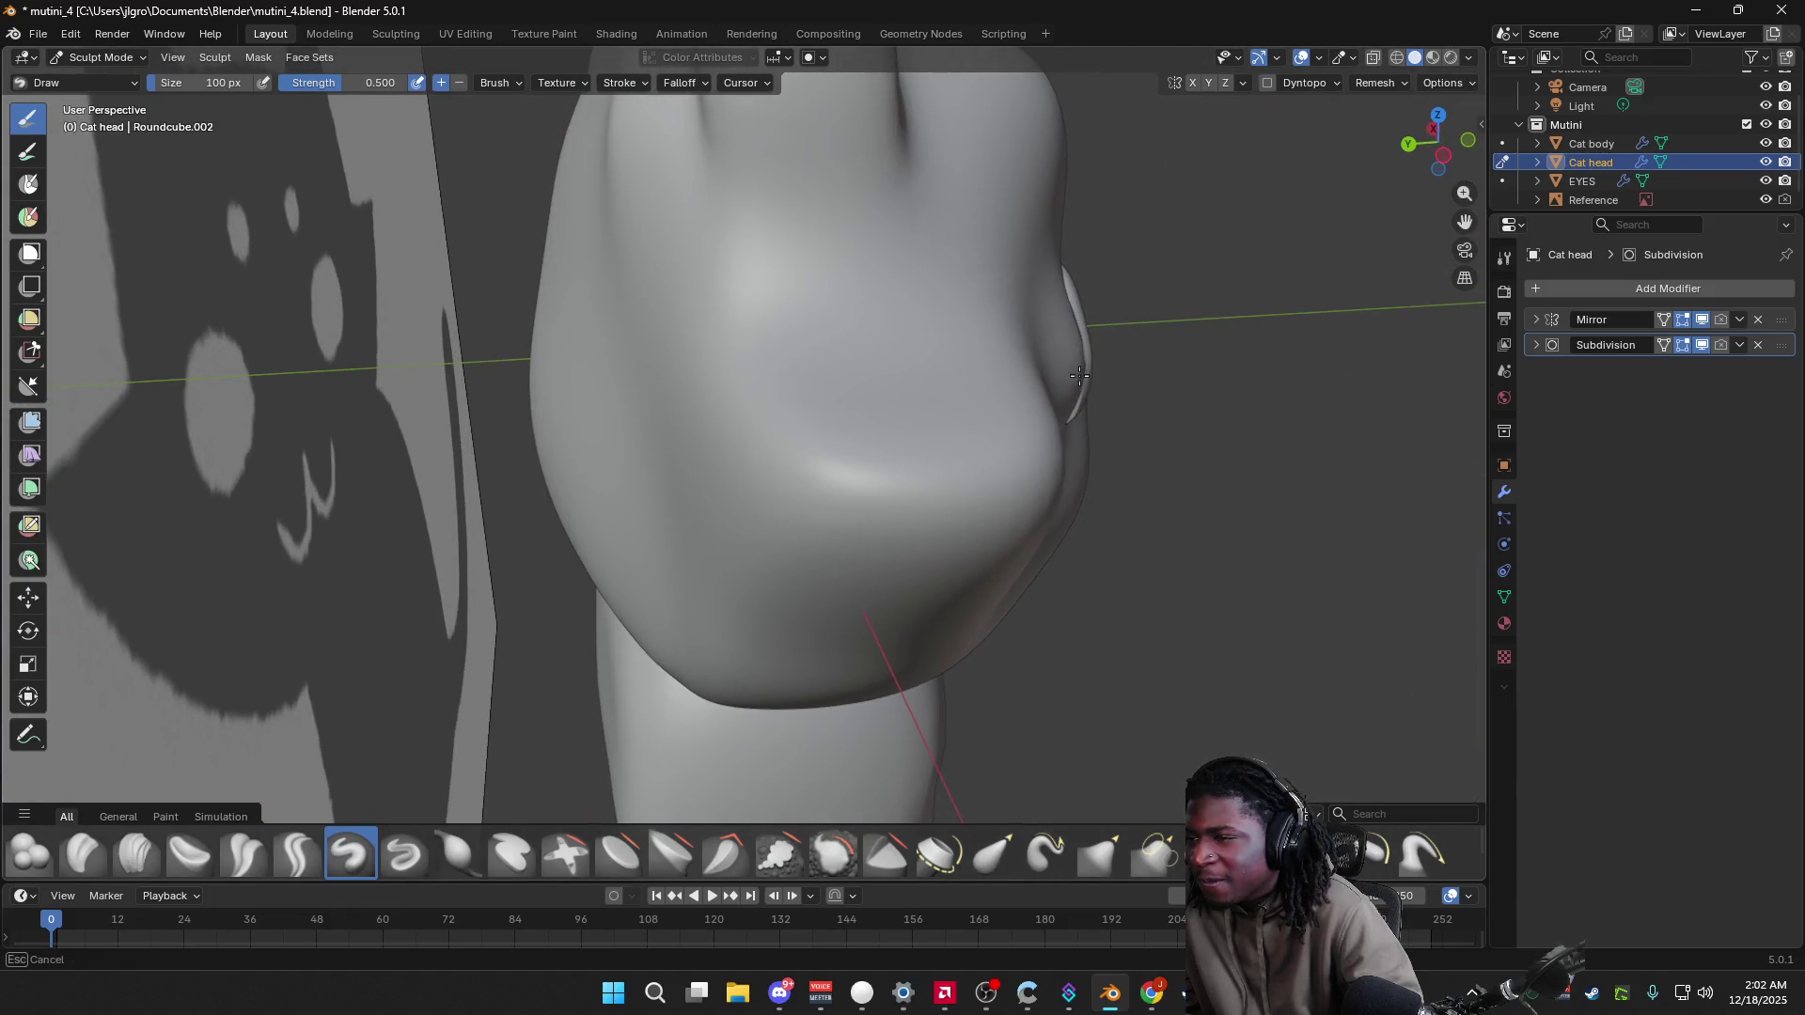
{"action": "mouse_move", "coordinate": [1079, 353]}
{"action": "middle_mouse_down"}
{"action": "mouse_move", "coordinate": [1031, 399]}
{"action": "mouse_move", "coordinate": [821, 385]}
{"action": "mouse_move", "coordinate": [862, 370]}
{"action": "mouse_move", "coordinate": [960, 416]}
{"action": "mouse_move", "coordinate": [979, 342]}
{"action": "mouse_move", "coordinate": [806, 371]}
{"action": "middle_mouse_up"}
{"action": "scroll", "coordinate": [854, 470], "scroll_direction": "up", "scroll_amount": 5}
{"action": "mouse_move", "coordinate": [1004, 377]}
{"action": "middle_mouse_down"}
{"action": "mouse_move", "coordinate": [765, 443]}
{"action": "mouse_move", "coordinate": [1165, 441]}
{"action": "mouse_move", "coordinate": [1093, 370]}
{"action": "mouse_move", "coordinate": [987, 395]}
{"action": "middle_mouse_up"}
{"action": "scroll", "coordinate": [987, 395], "scroll_direction": "up", "scroll_amount": 2}
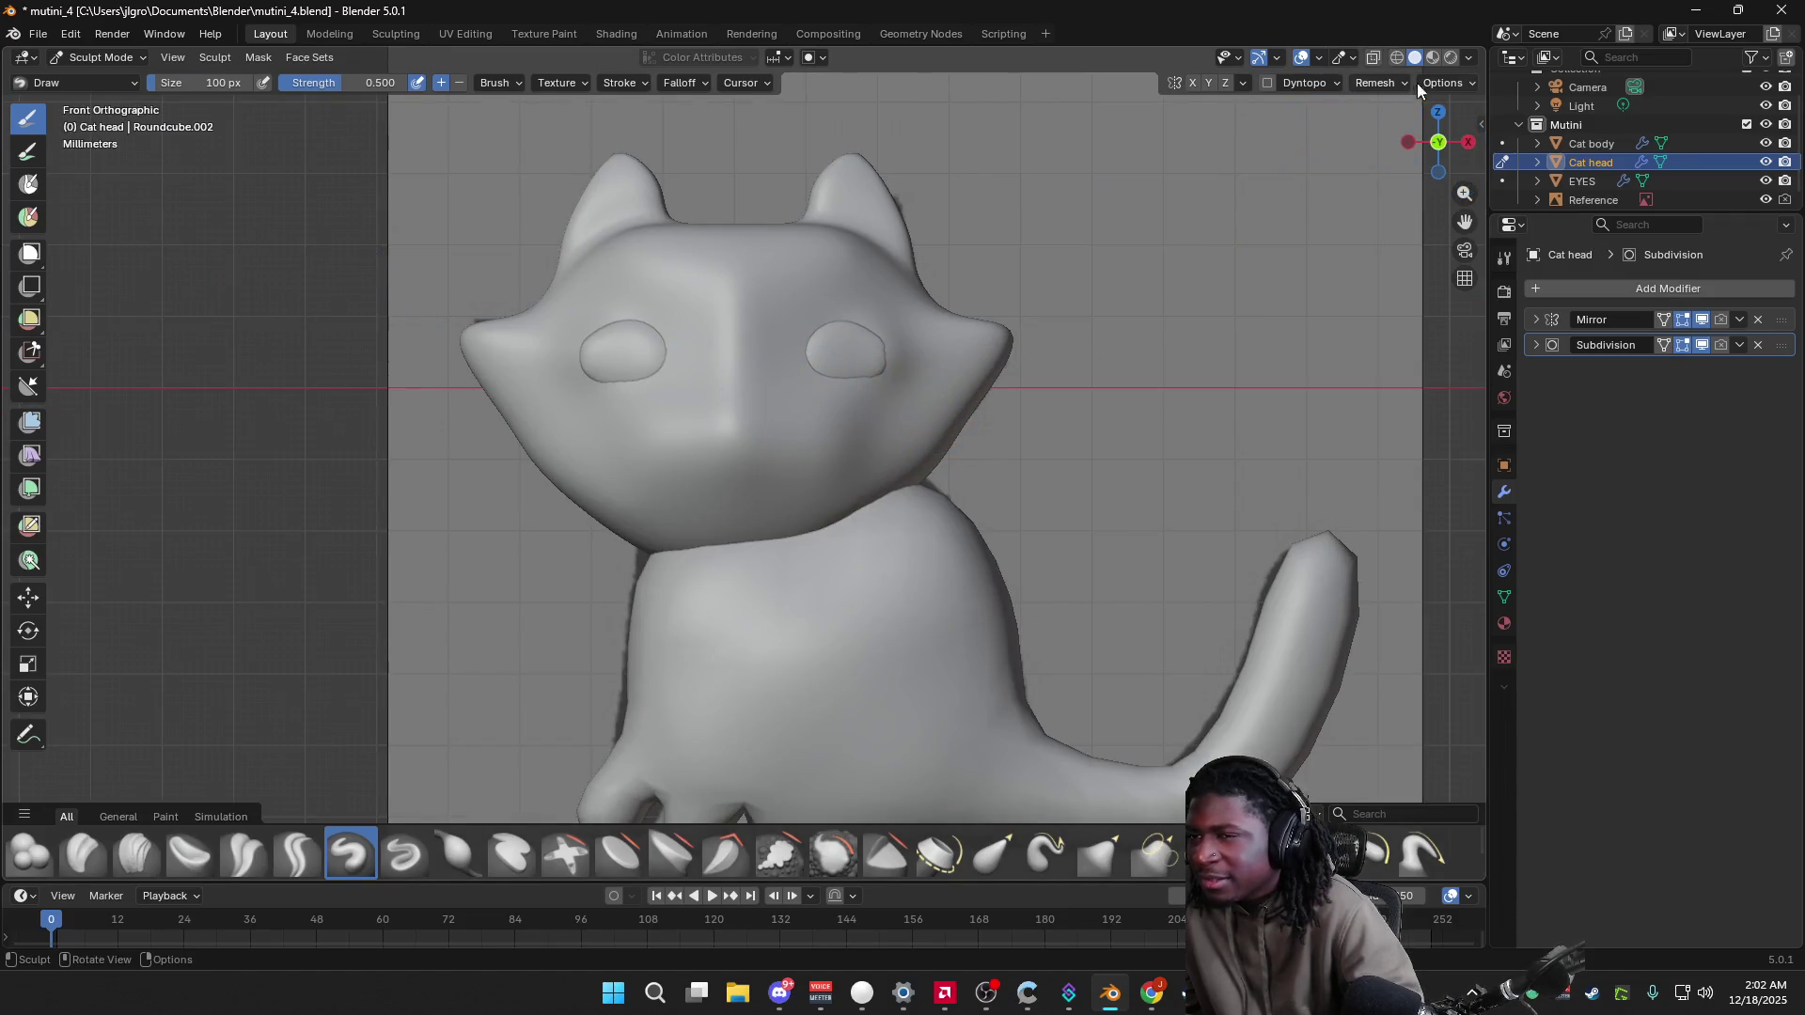
Step: Try X-Ray shading in the straight front view, then make the model opaque again
{"action": "left_click", "coordinate": [1472, 58]}
{"action": "left_click", "coordinate": [1363, 530]}
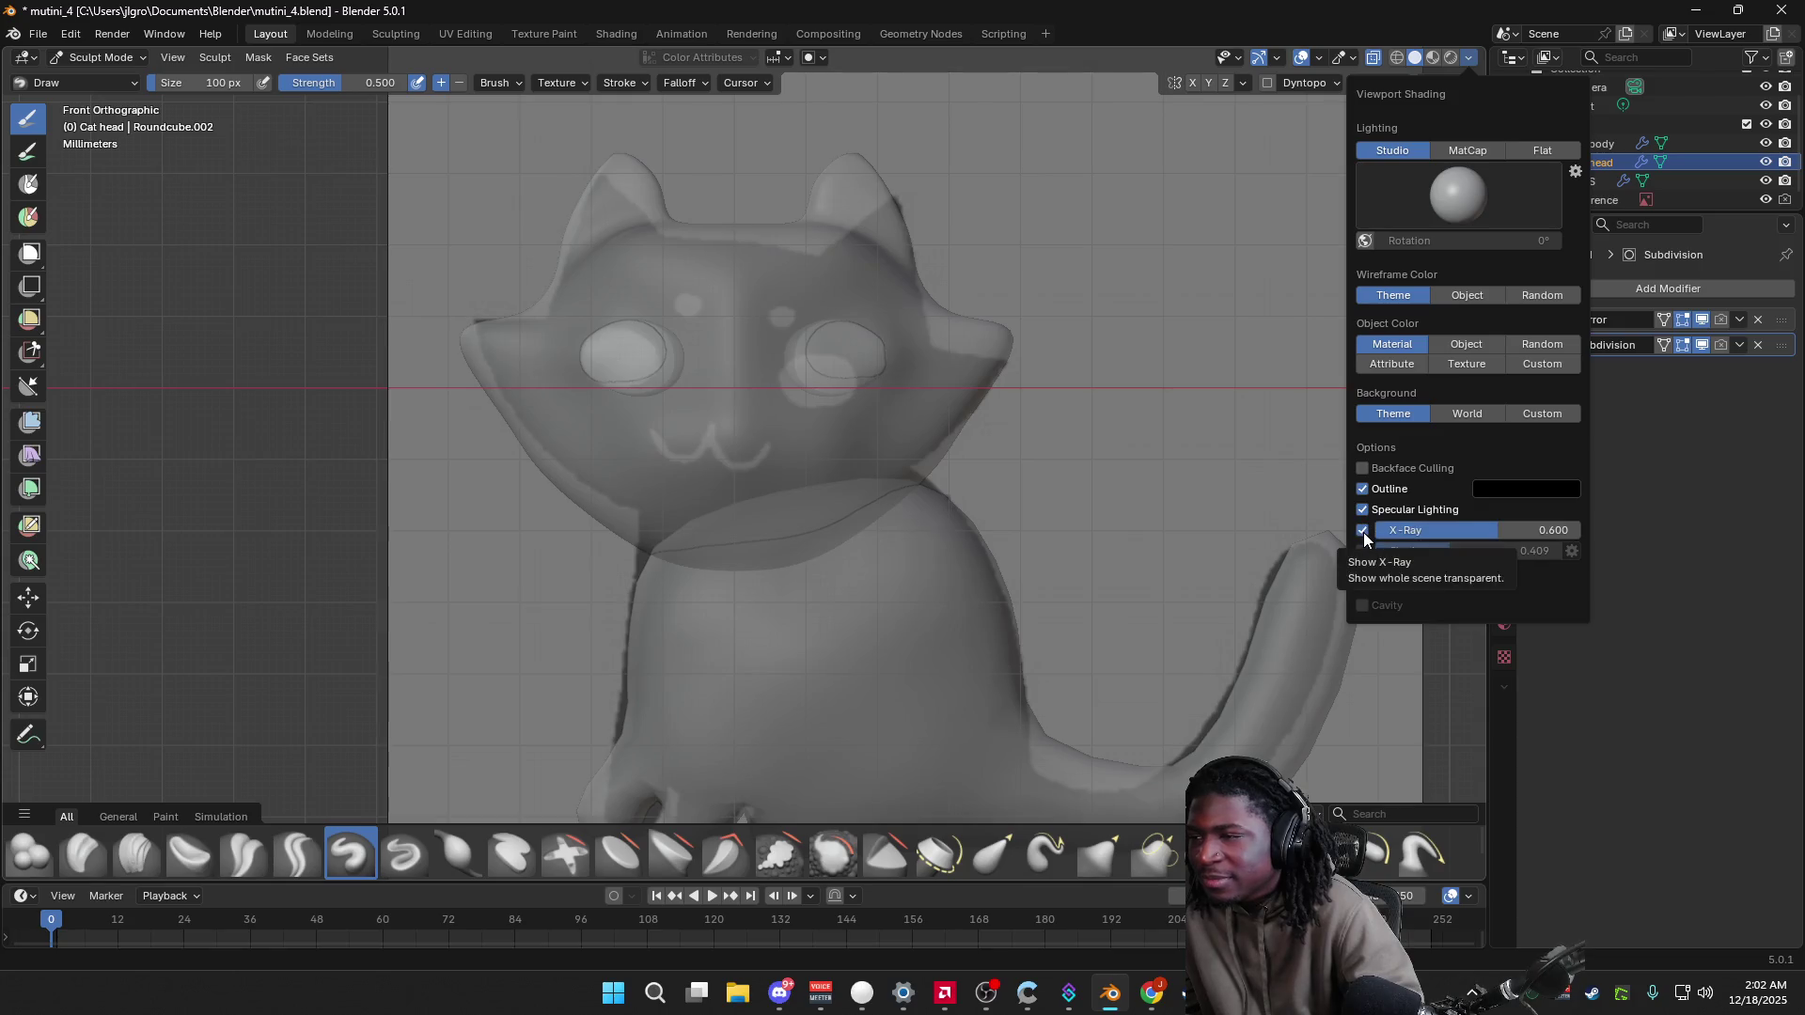
{"action": "left_click", "coordinate": [1437, 143]}
{"action": "left_click", "coordinate": [1436, 143]}
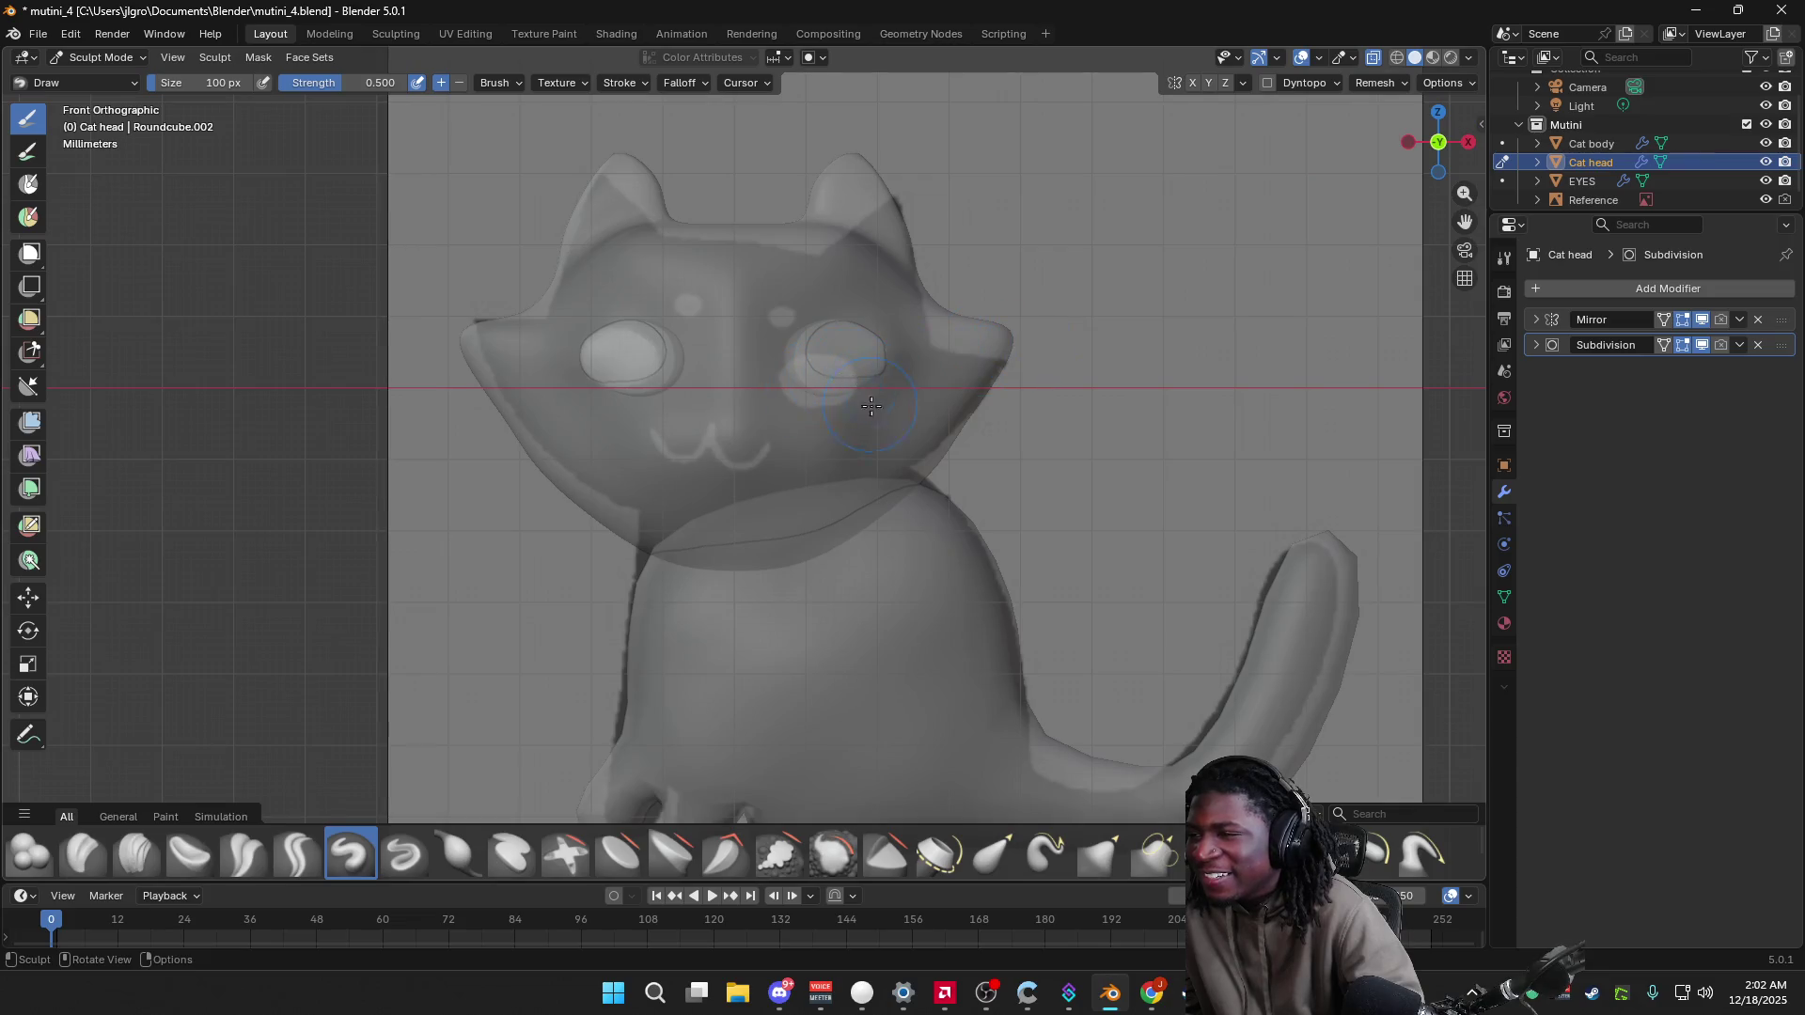
{"action": "left_click", "coordinate": [1470, 58]}
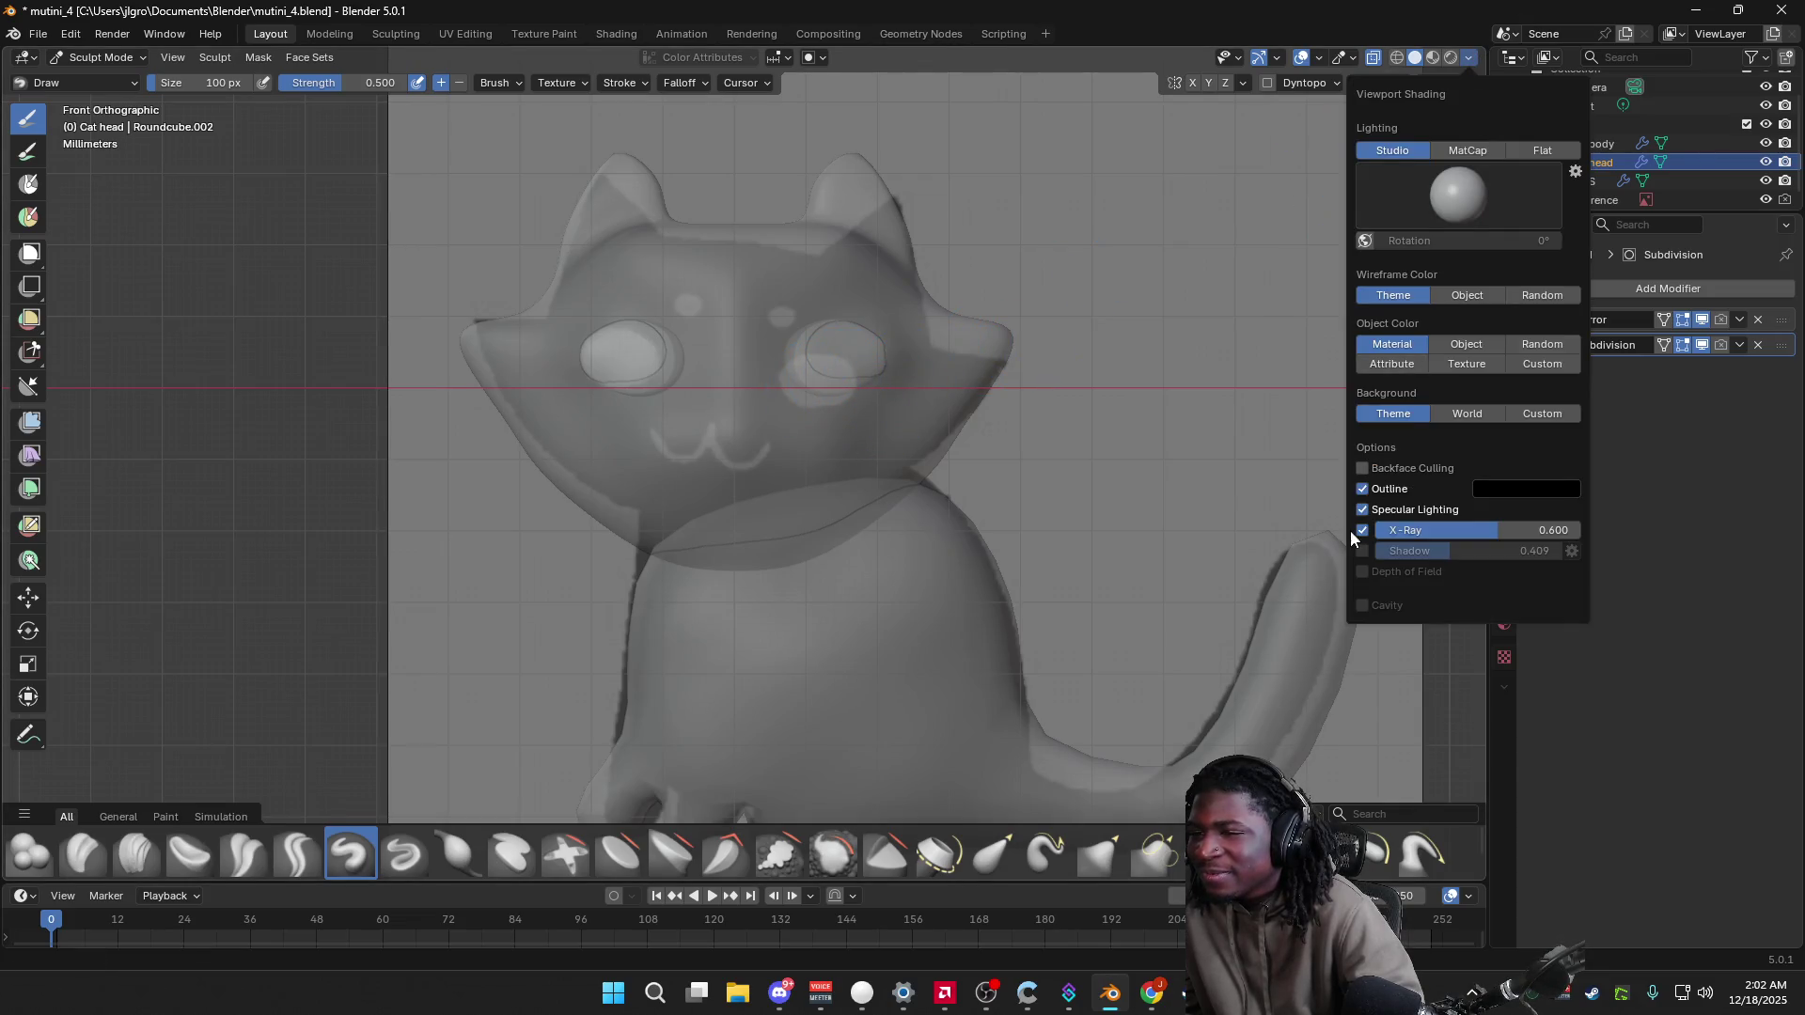
{"action": "left_click", "coordinate": [1362, 531]}
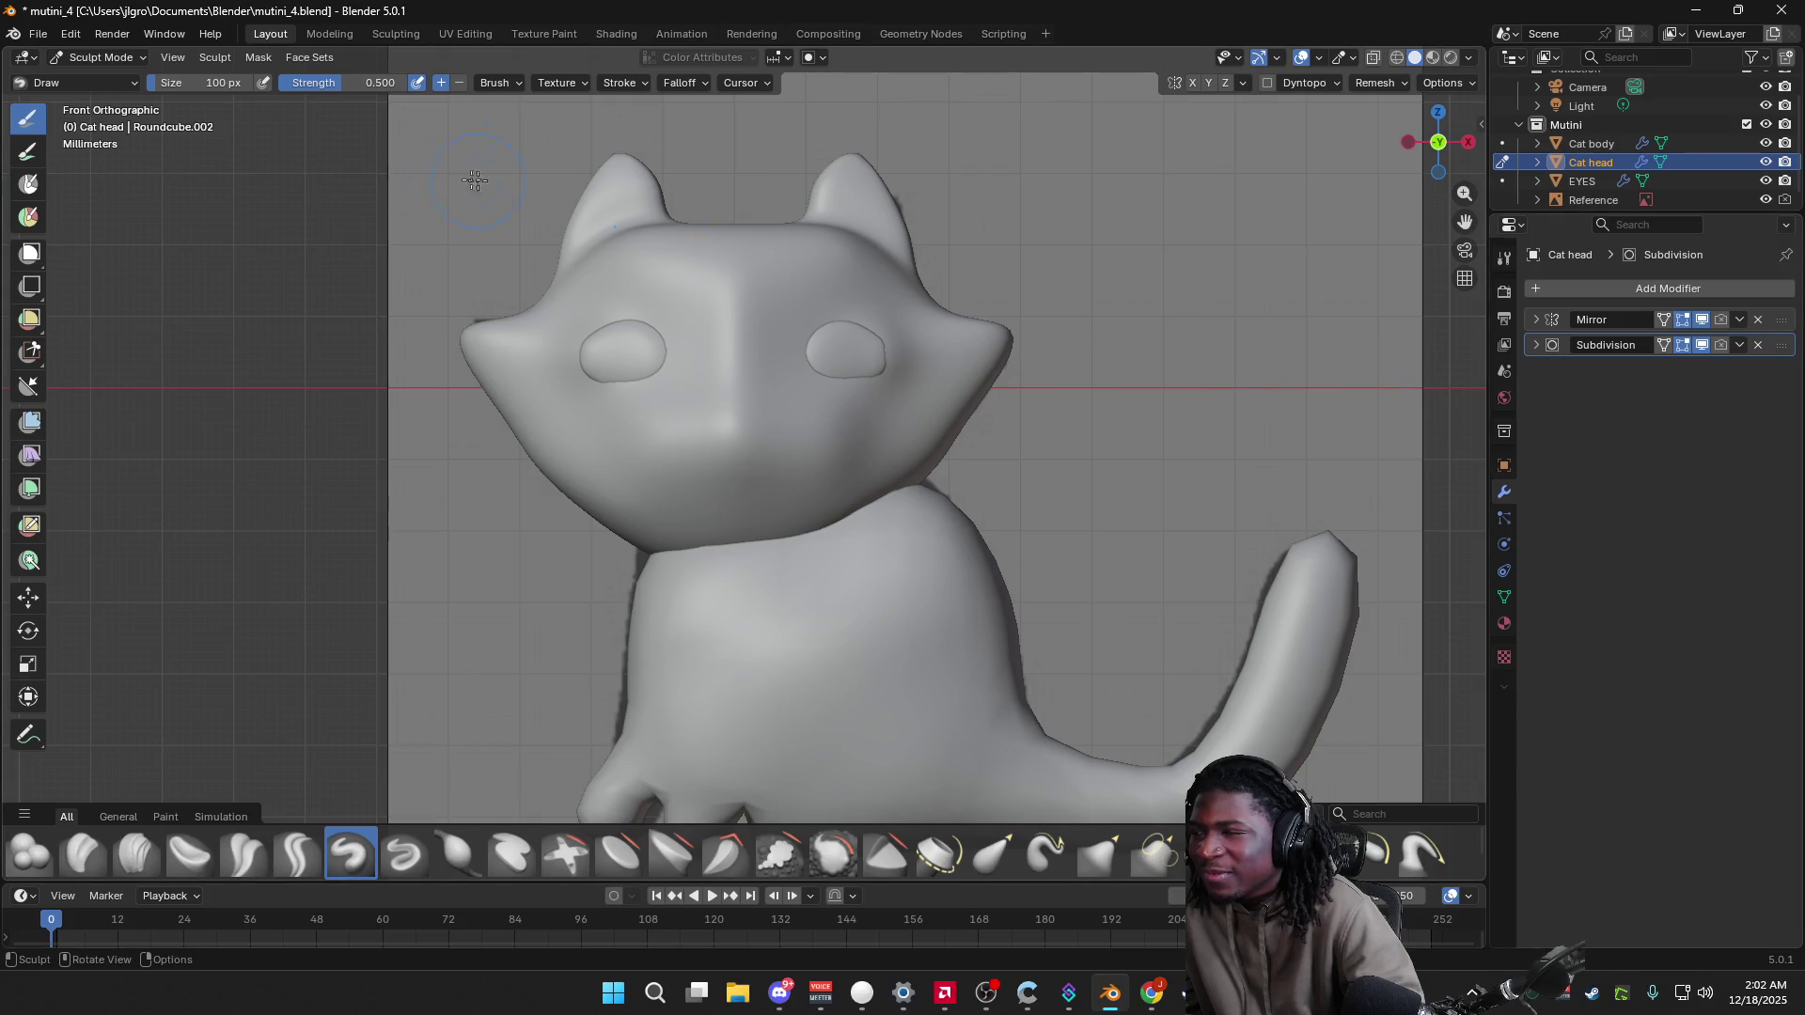
Step: Switch from Sculpt Mode back to Object Mode
{"action": "left_click", "coordinate": [106, 84]}
{"action": "left_click", "coordinate": [123, 59]}
{"action": "left_click", "coordinate": [128, 72]}
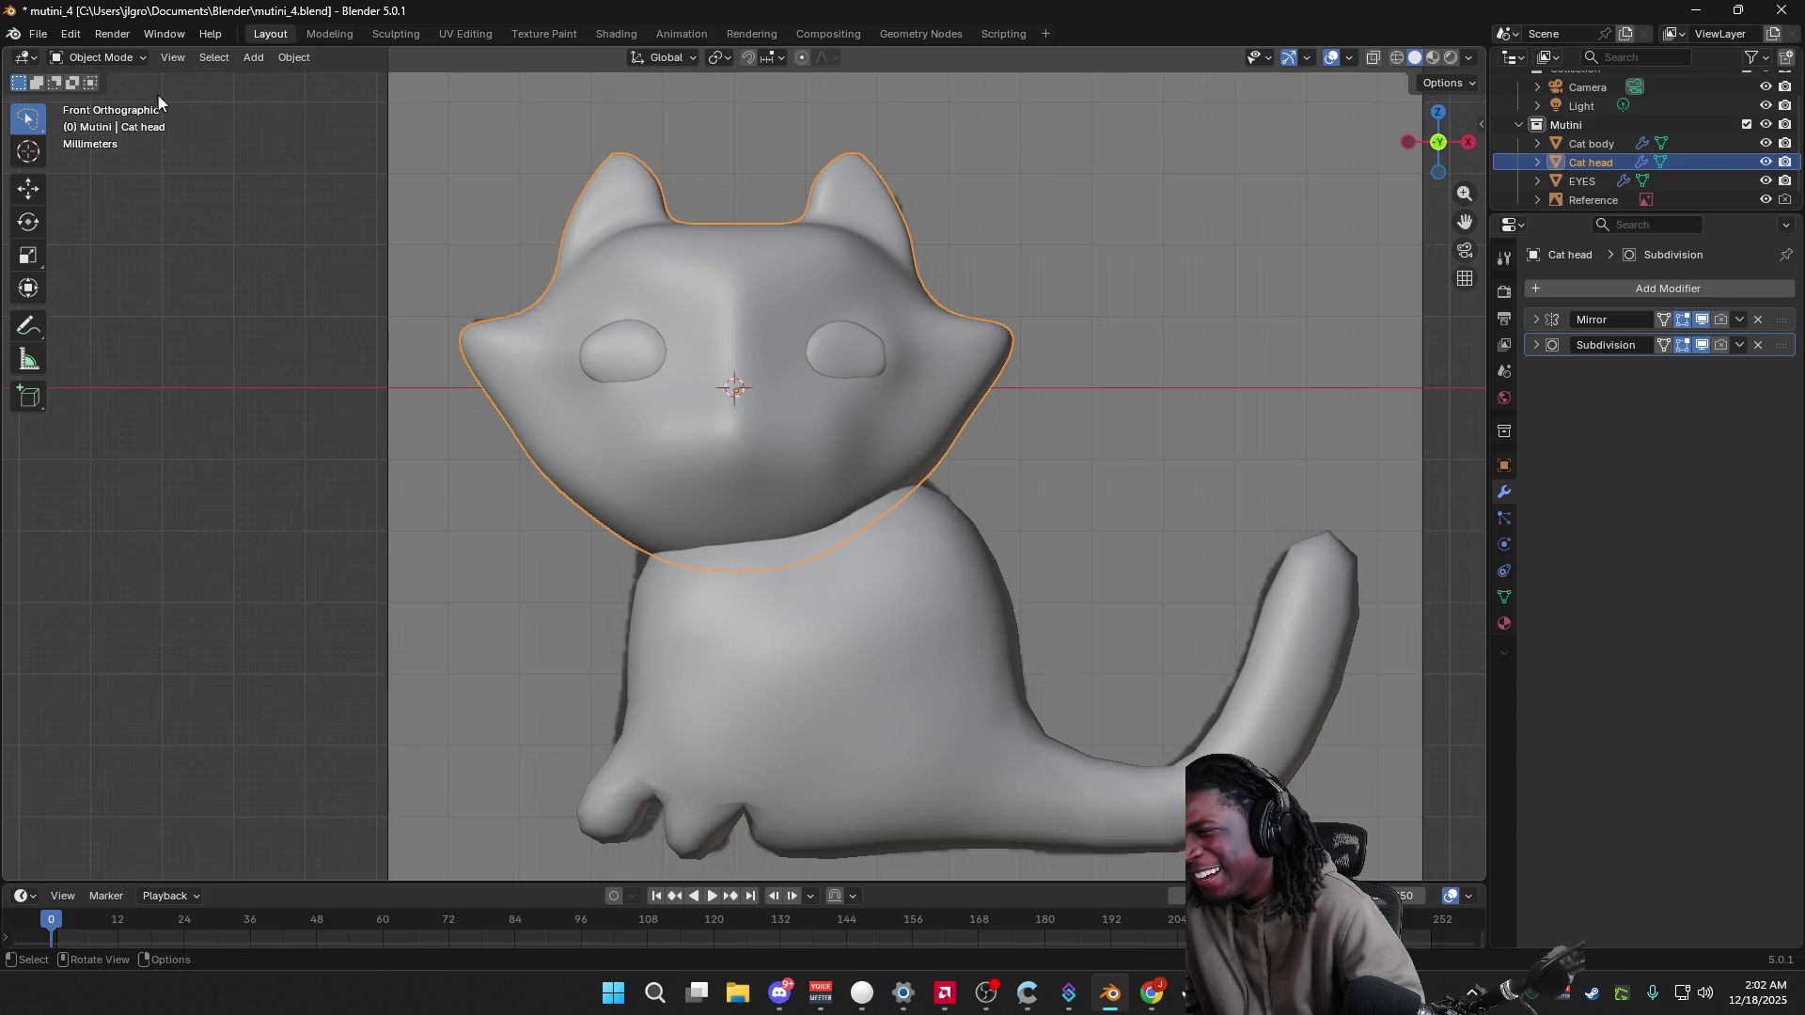
Step: Compare specular lighting and outline shading options, leave specular off, and re-enable X-Ray
{"action": "left_click", "coordinate": [1470, 59]}
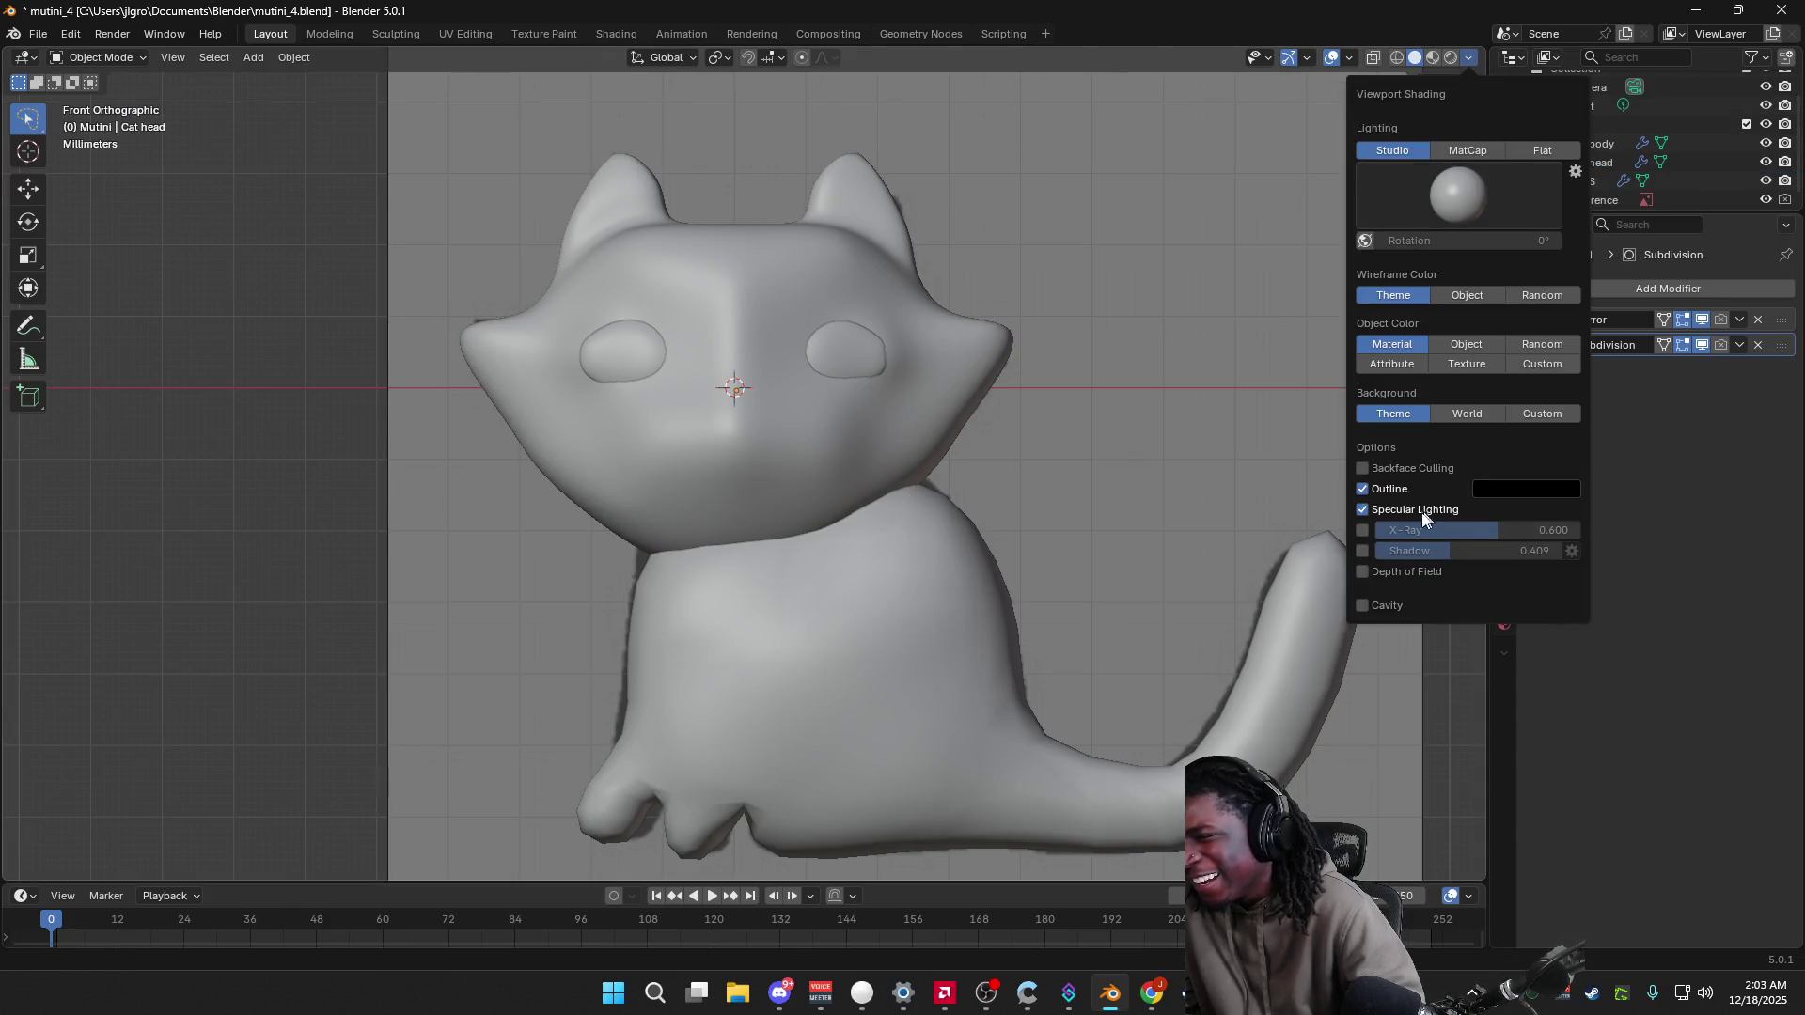
{"action": "left_click", "coordinate": [1362, 508]}
{"action": "left_click", "coordinate": [1361, 508]}
{"action": "left_click", "coordinate": [1363, 509]}
{"action": "left_click", "coordinate": [1363, 511]}
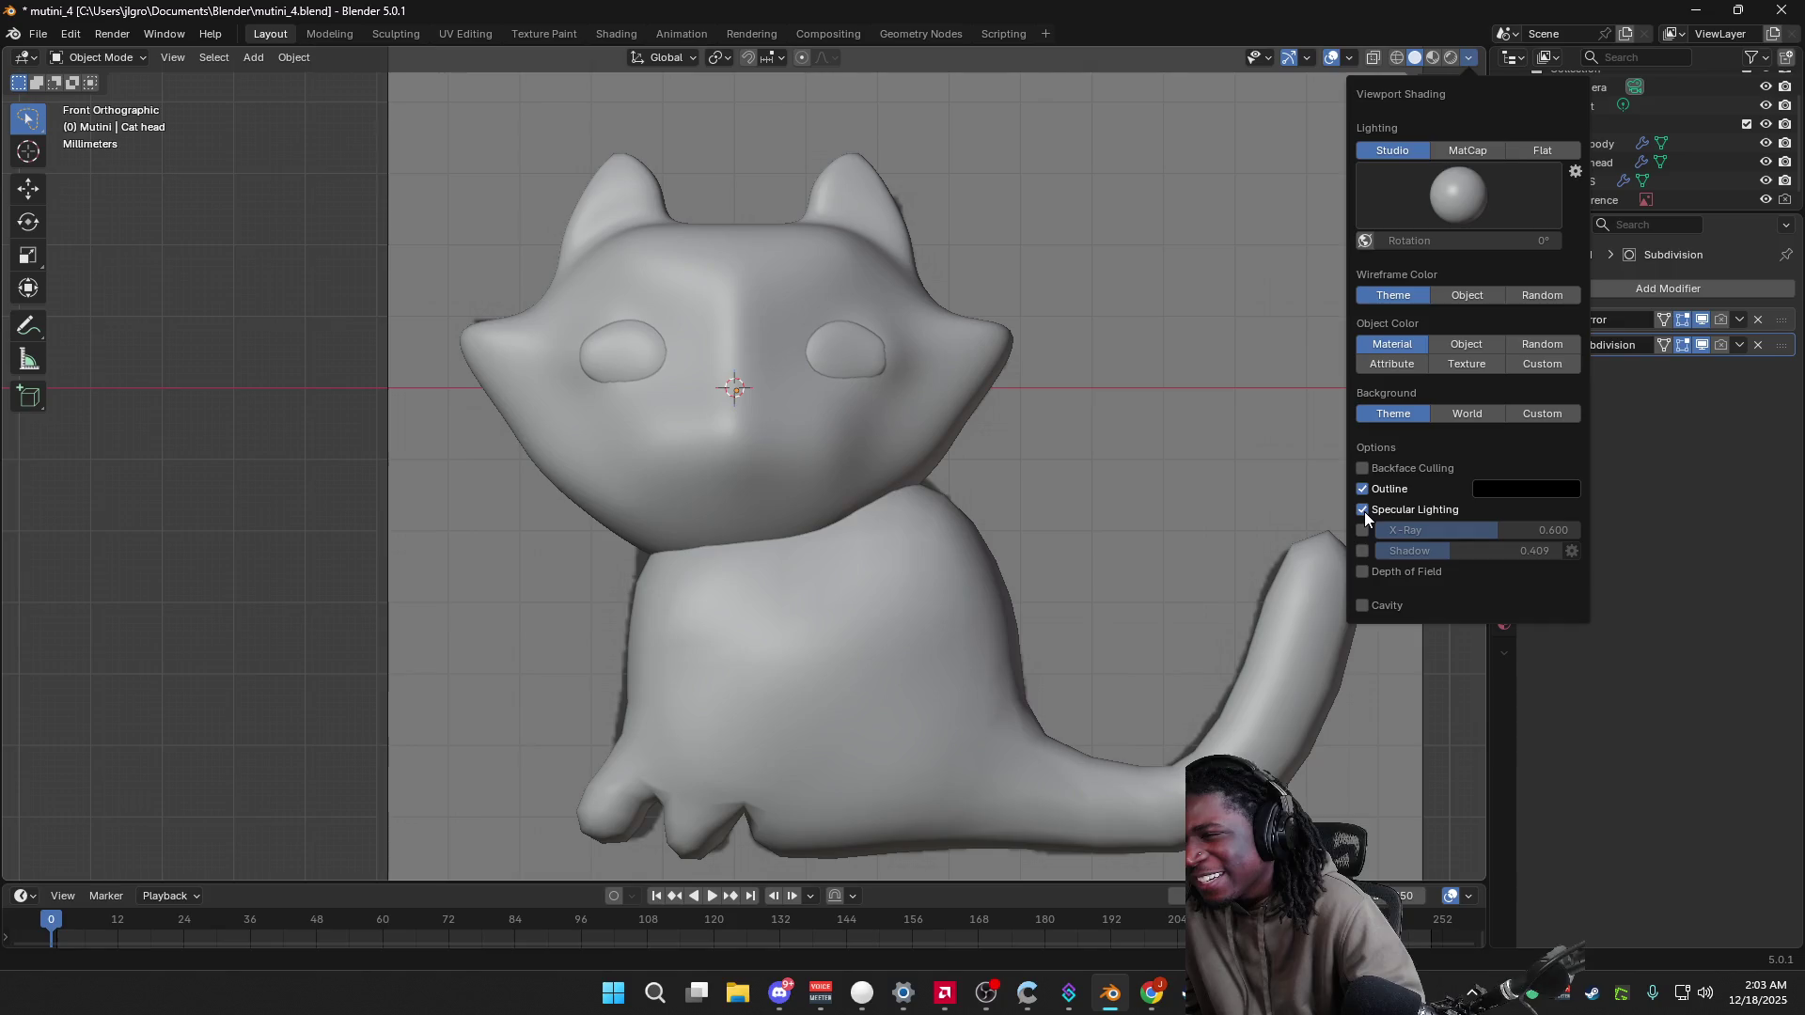
{"action": "left_click", "coordinate": [1364, 512]}
{"action": "left_click", "coordinate": [1365, 489]}
{"action": "left_click", "coordinate": [1365, 489]}
{"action": "left_click", "coordinate": [1365, 489]}
{"action": "left_click", "coordinate": [1365, 489]}
{"action": "left_click", "coordinate": [1365, 489]}
{"action": "left_click", "coordinate": [1364, 530]}
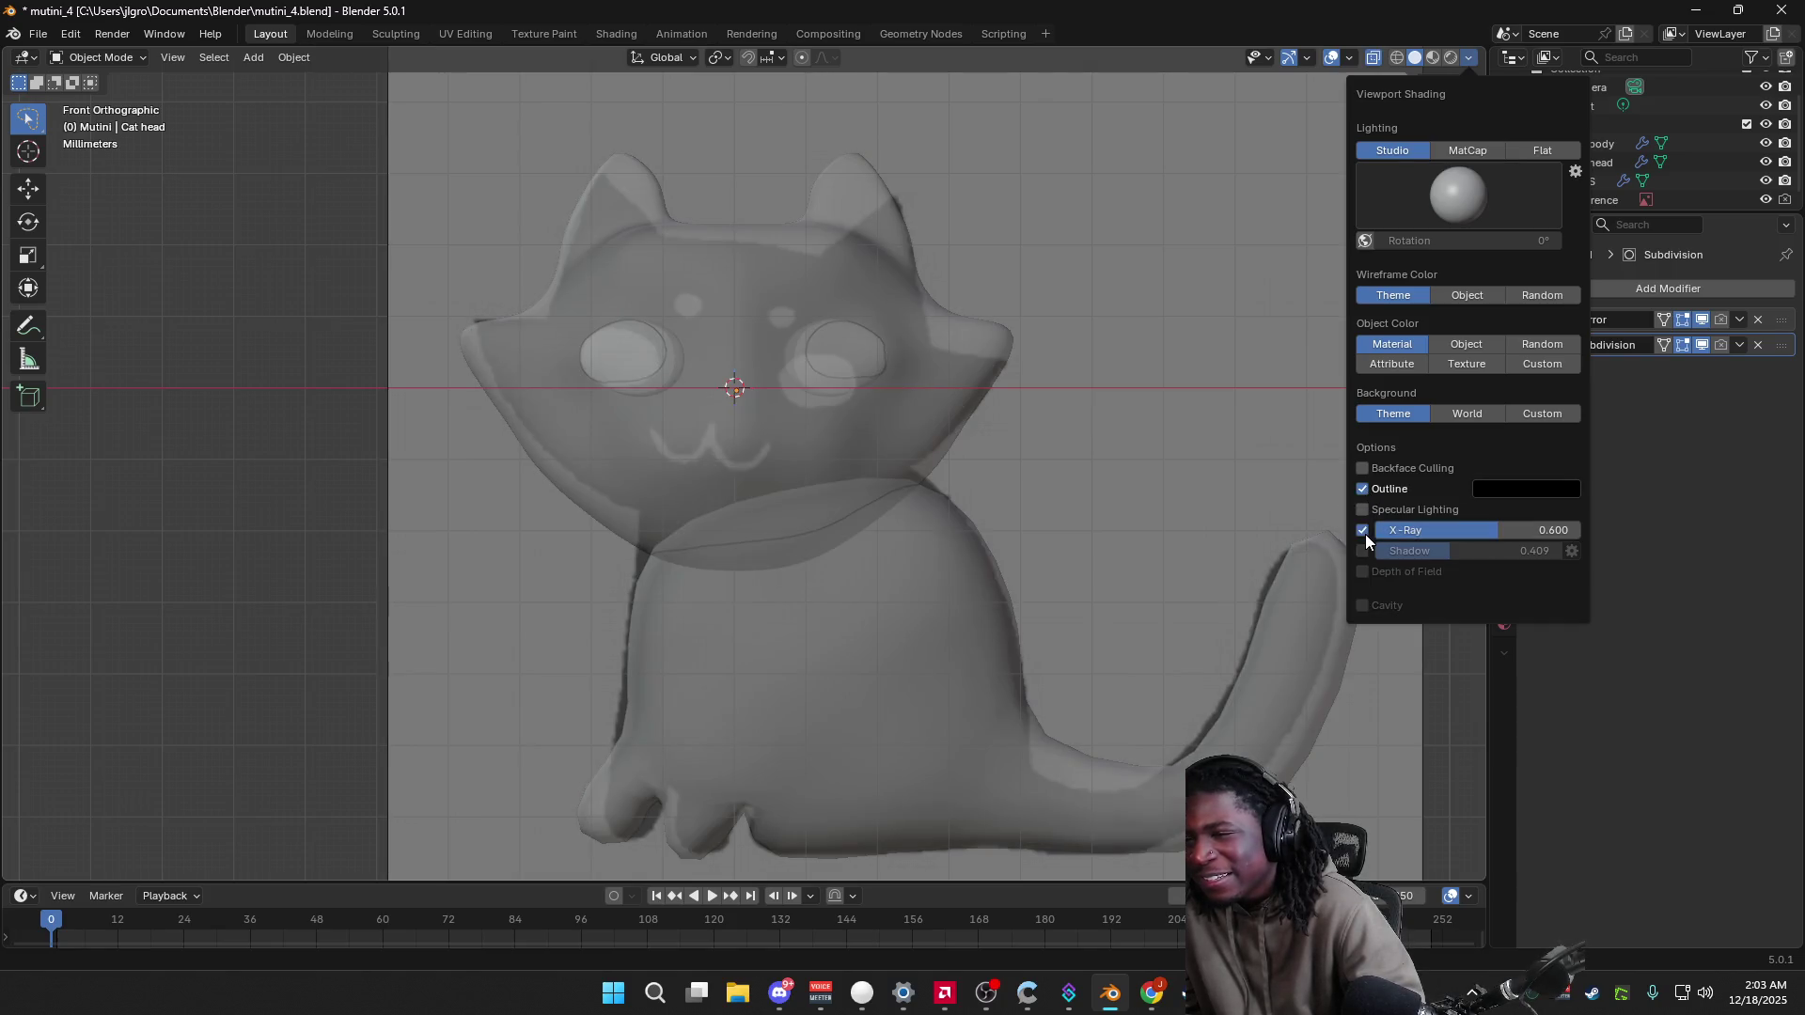
Step: Select the EYES object, inspect it from front, left and angled views, then bring up the Add menu
{"action": "mouse_move", "coordinate": [1155, 473]}
{"action": "middle_mouse_down"}
{"action": "mouse_move", "coordinate": [1106, 449]}
{"action": "mouse_move", "coordinate": [1113, 474]}
{"action": "mouse_move", "coordinate": [1089, 470]}
{"action": "middle_mouse_up"}
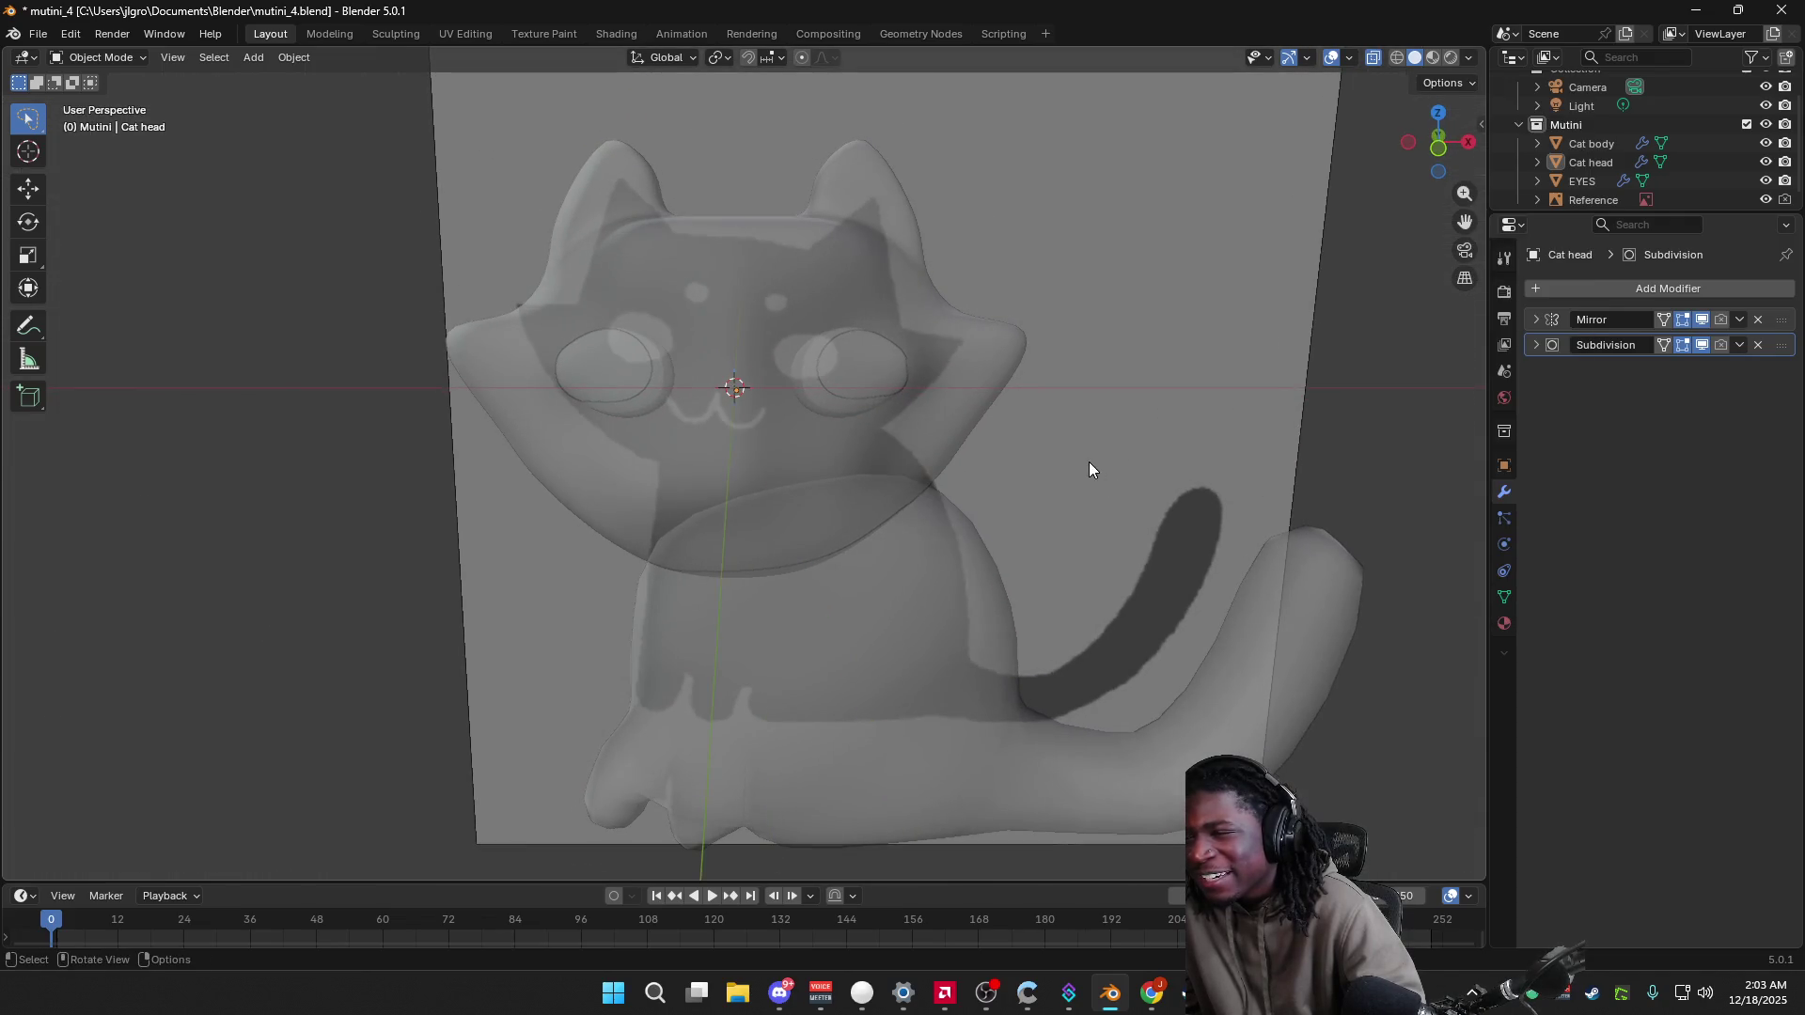
{"action": "left_click", "coordinate": [1444, 148]}
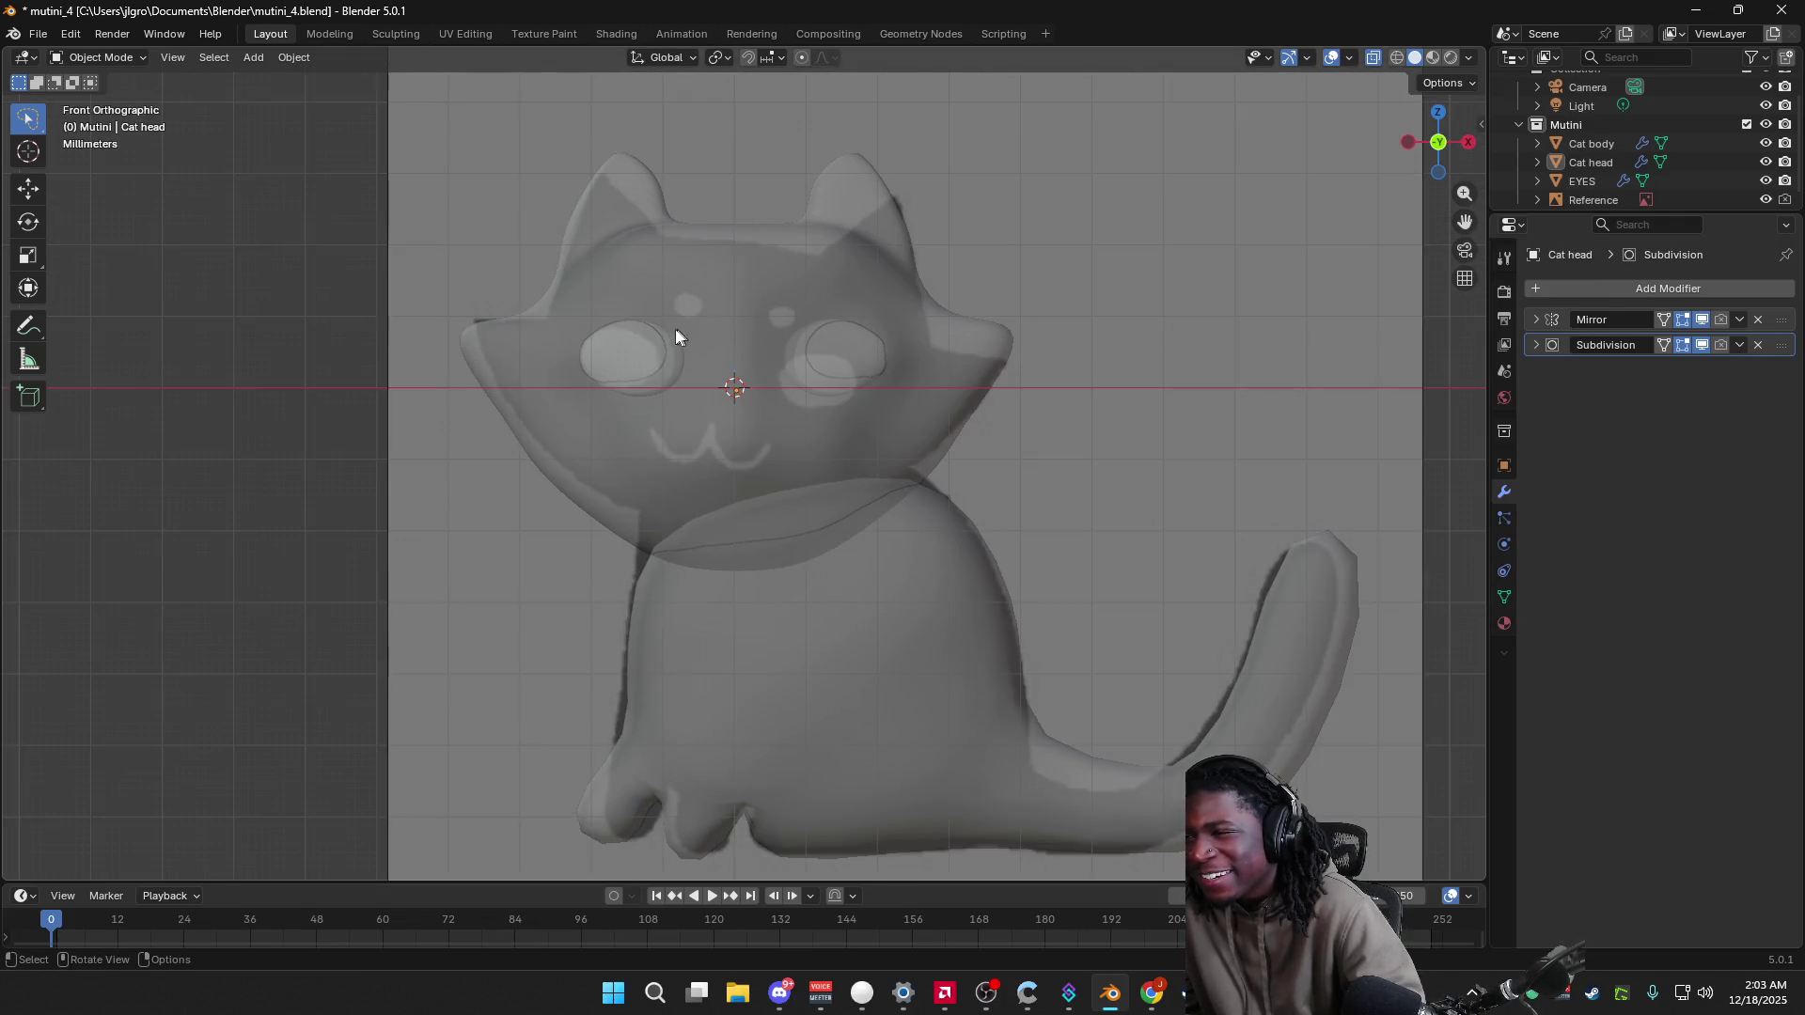
{"action": "left_click", "coordinate": [624, 335]}
{"action": "middle_click_drag", "start_coordinate": [990, 367], "coordinate": [1209, 398]}
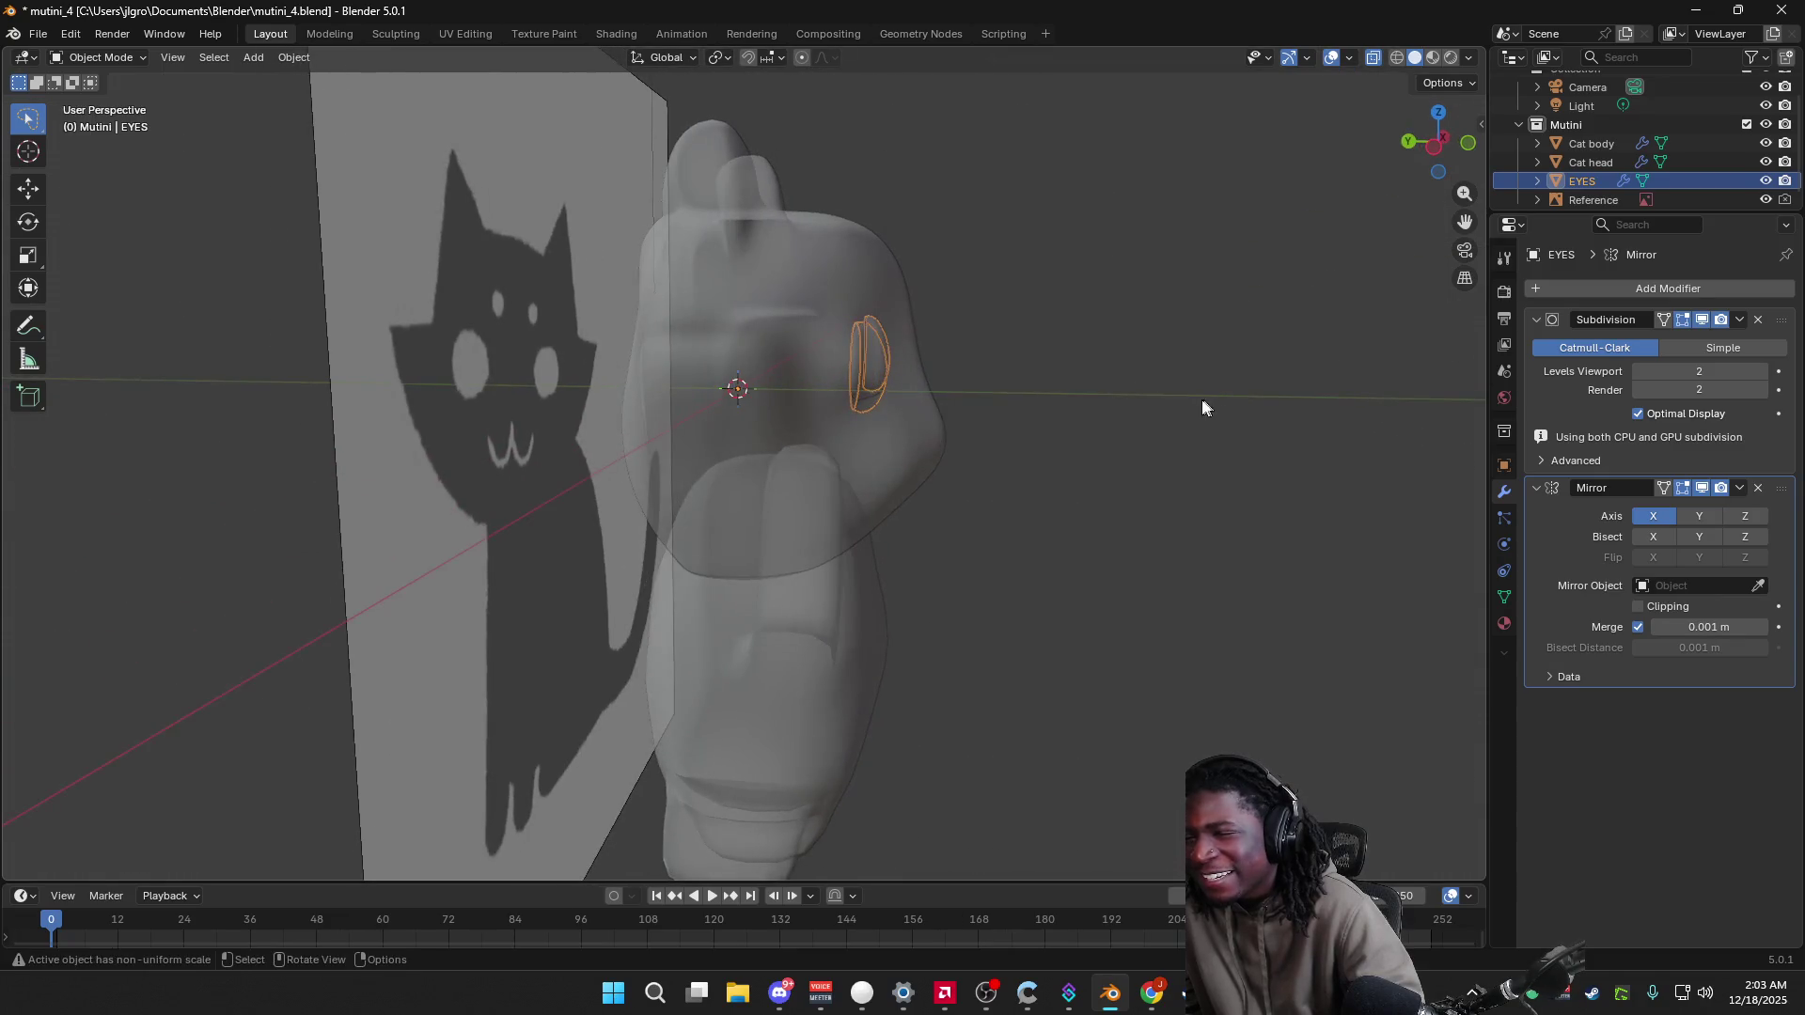
{"action": "left_click", "coordinate": [1413, 164]}
{"action": "middle_click_drag", "start_coordinate": [1063, 383], "coordinate": [838, 404]}
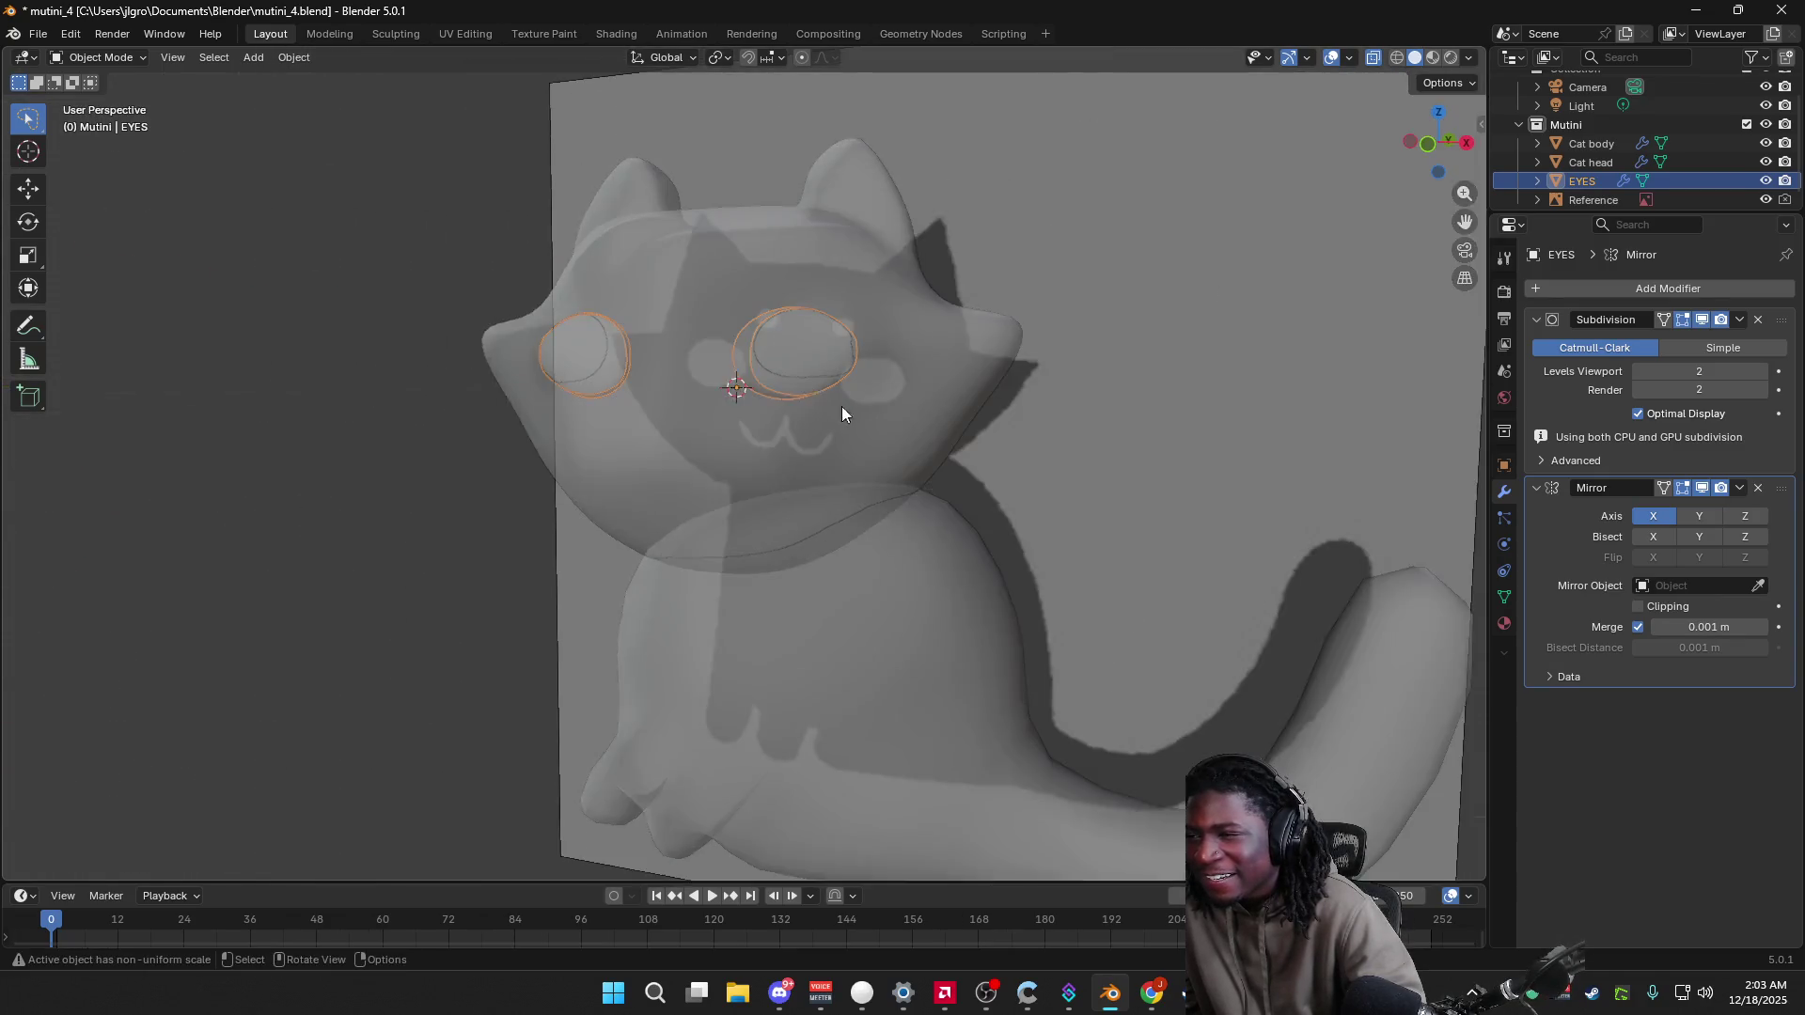
{"action": "scroll", "coordinate": [991, 407], "scroll_direction": "down", "scroll_amount": 5}
{"action": "scroll", "coordinate": [994, 414], "scroll_direction": "up", "scroll_amount": 4}
{"action": "scroll", "coordinate": [995, 418], "scroll_direction": "up", "scroll_amount": 1}
{"action": "key", "text": "shift+a"}
Step: Add a Round Cube, scale it to 0.020 and move it along Y clear of the head
{"action": "mouse_move", "coordinate": [991, 474]}
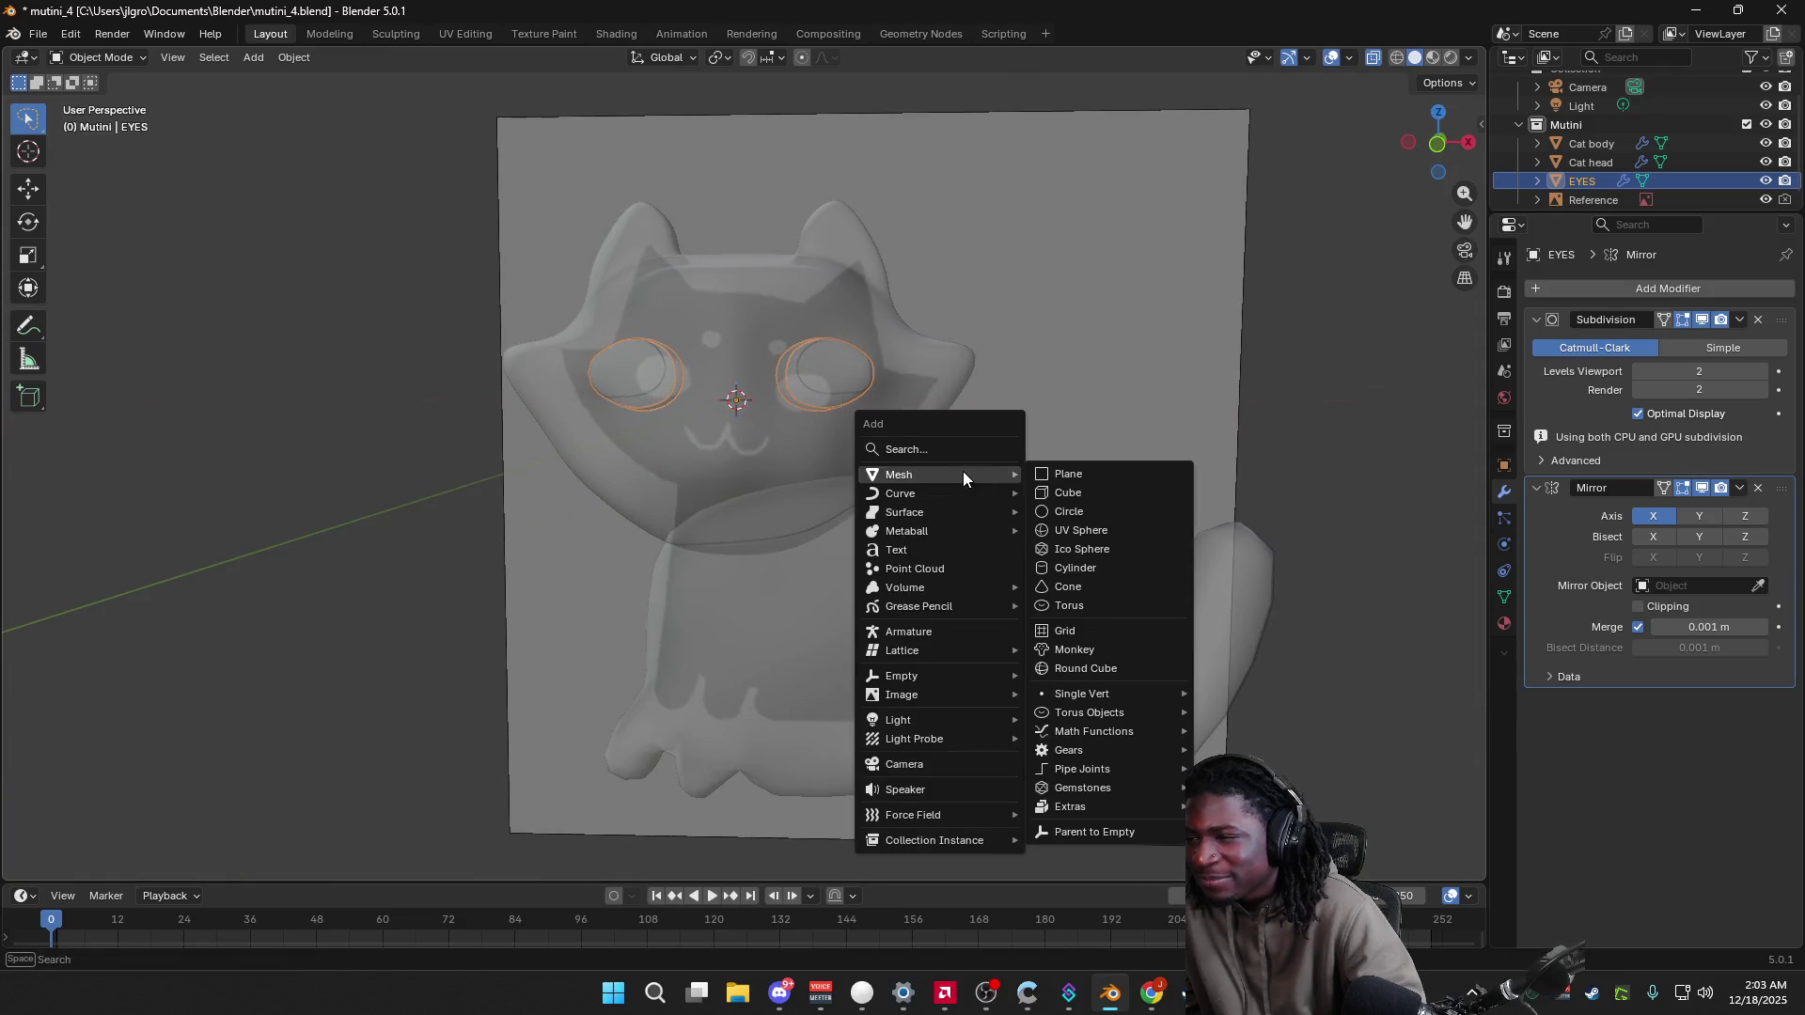
{"action": "left_click", "coordinate": [1085, 671]}
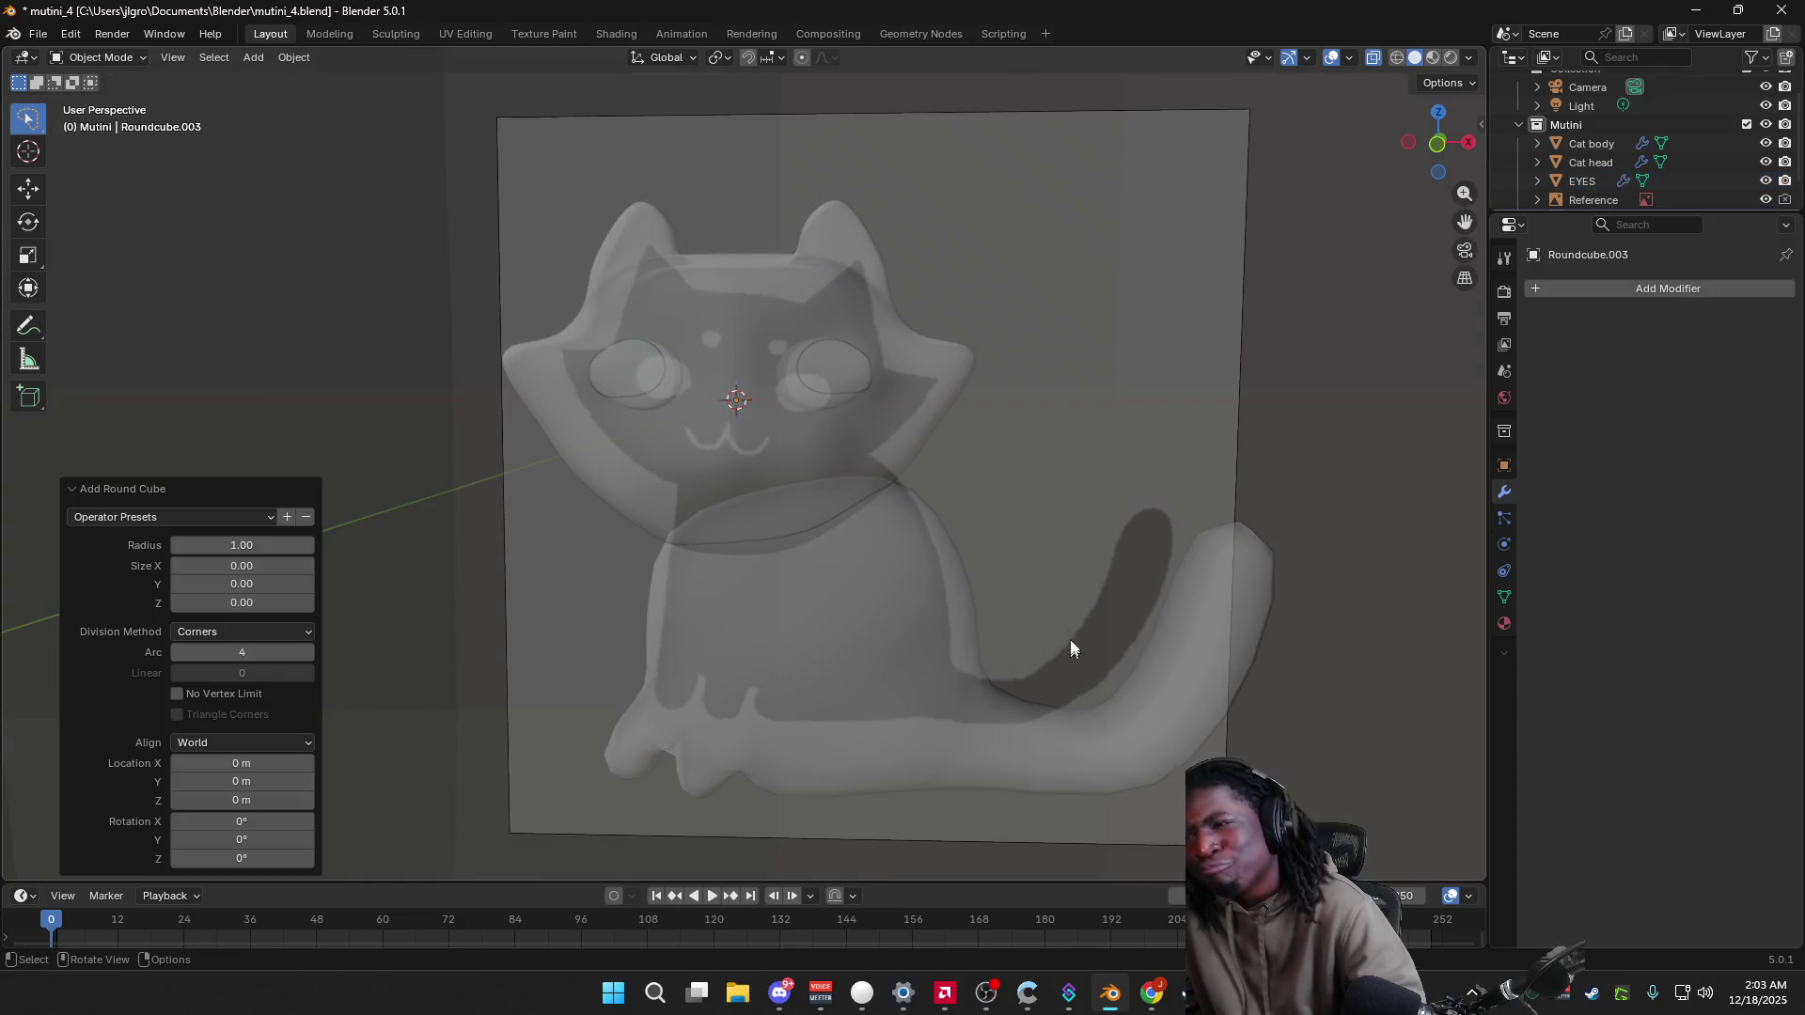
{"action": "key", "text": "s"}
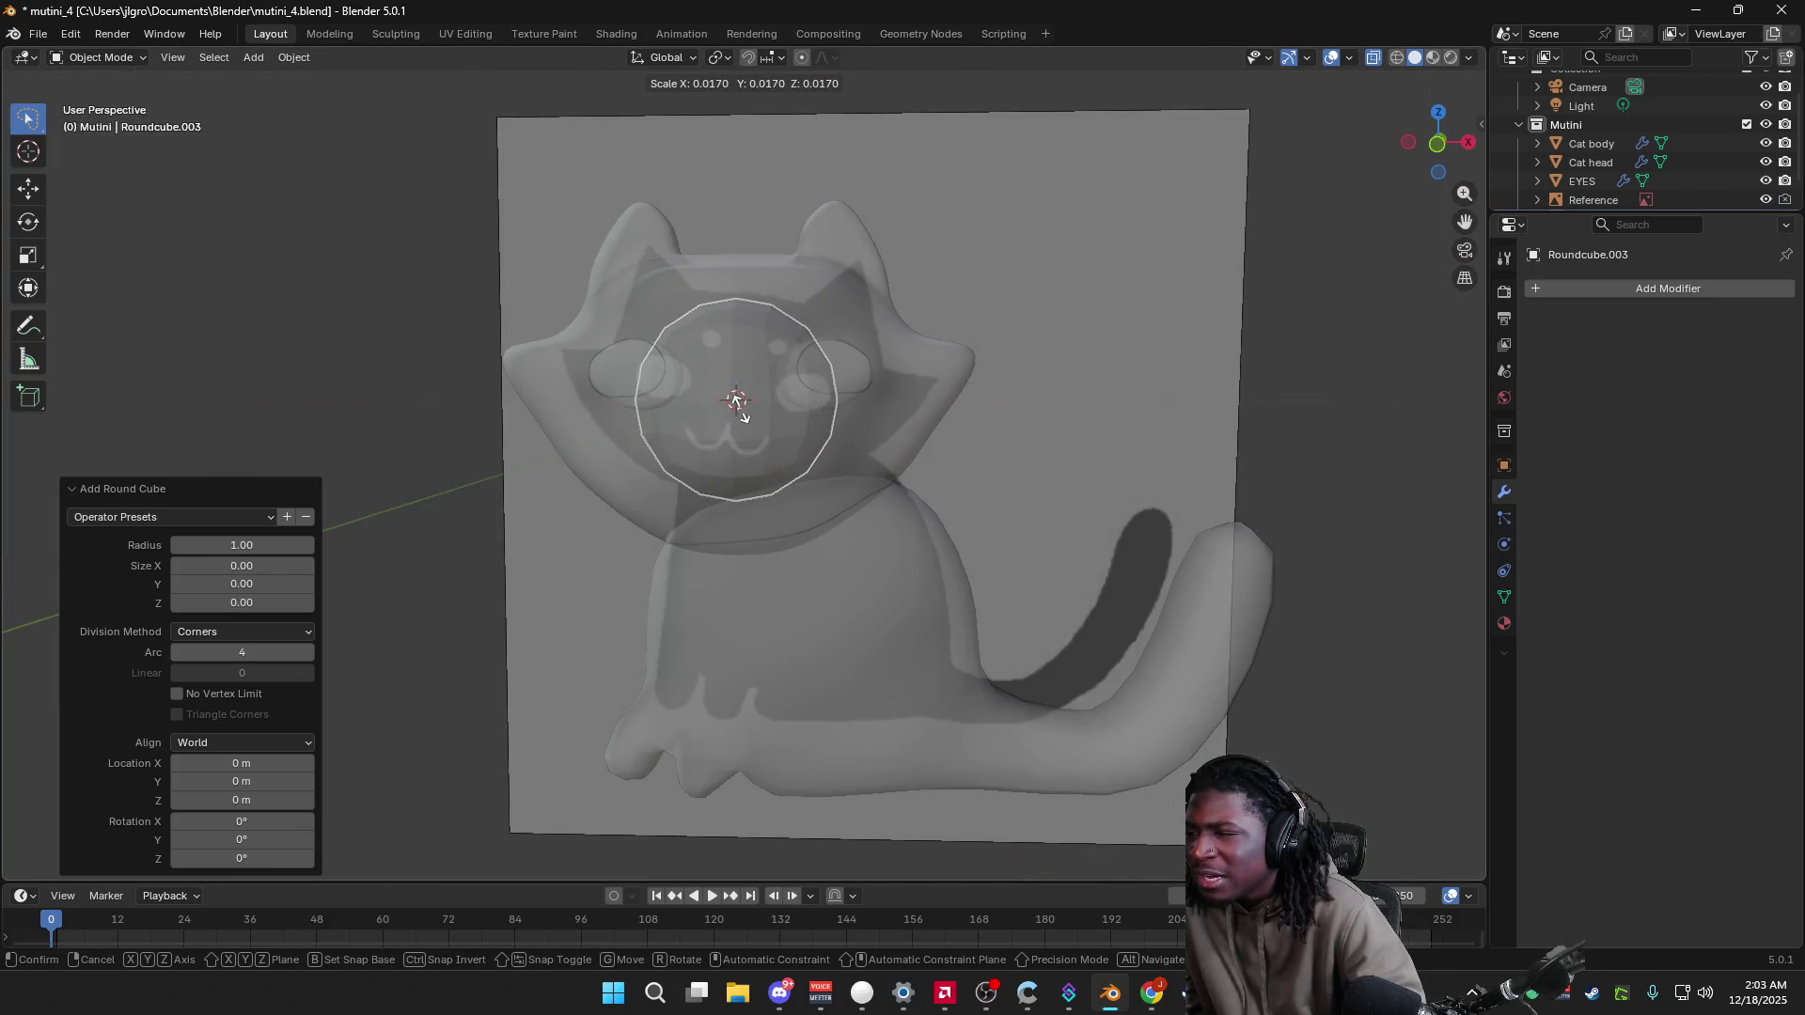
{"action": "left_click", "coordinate": [752, 414]}
{"action": "mouse_move", "coordinate": [752, 414]}
{"action": "middle_mouse_down"}
{"action": "mouse_move", "coordinate": [853, 439]}
{"action": "mouse_move", "coordinate": [1056, 379]}
{"action": "middle_mouse_up"}
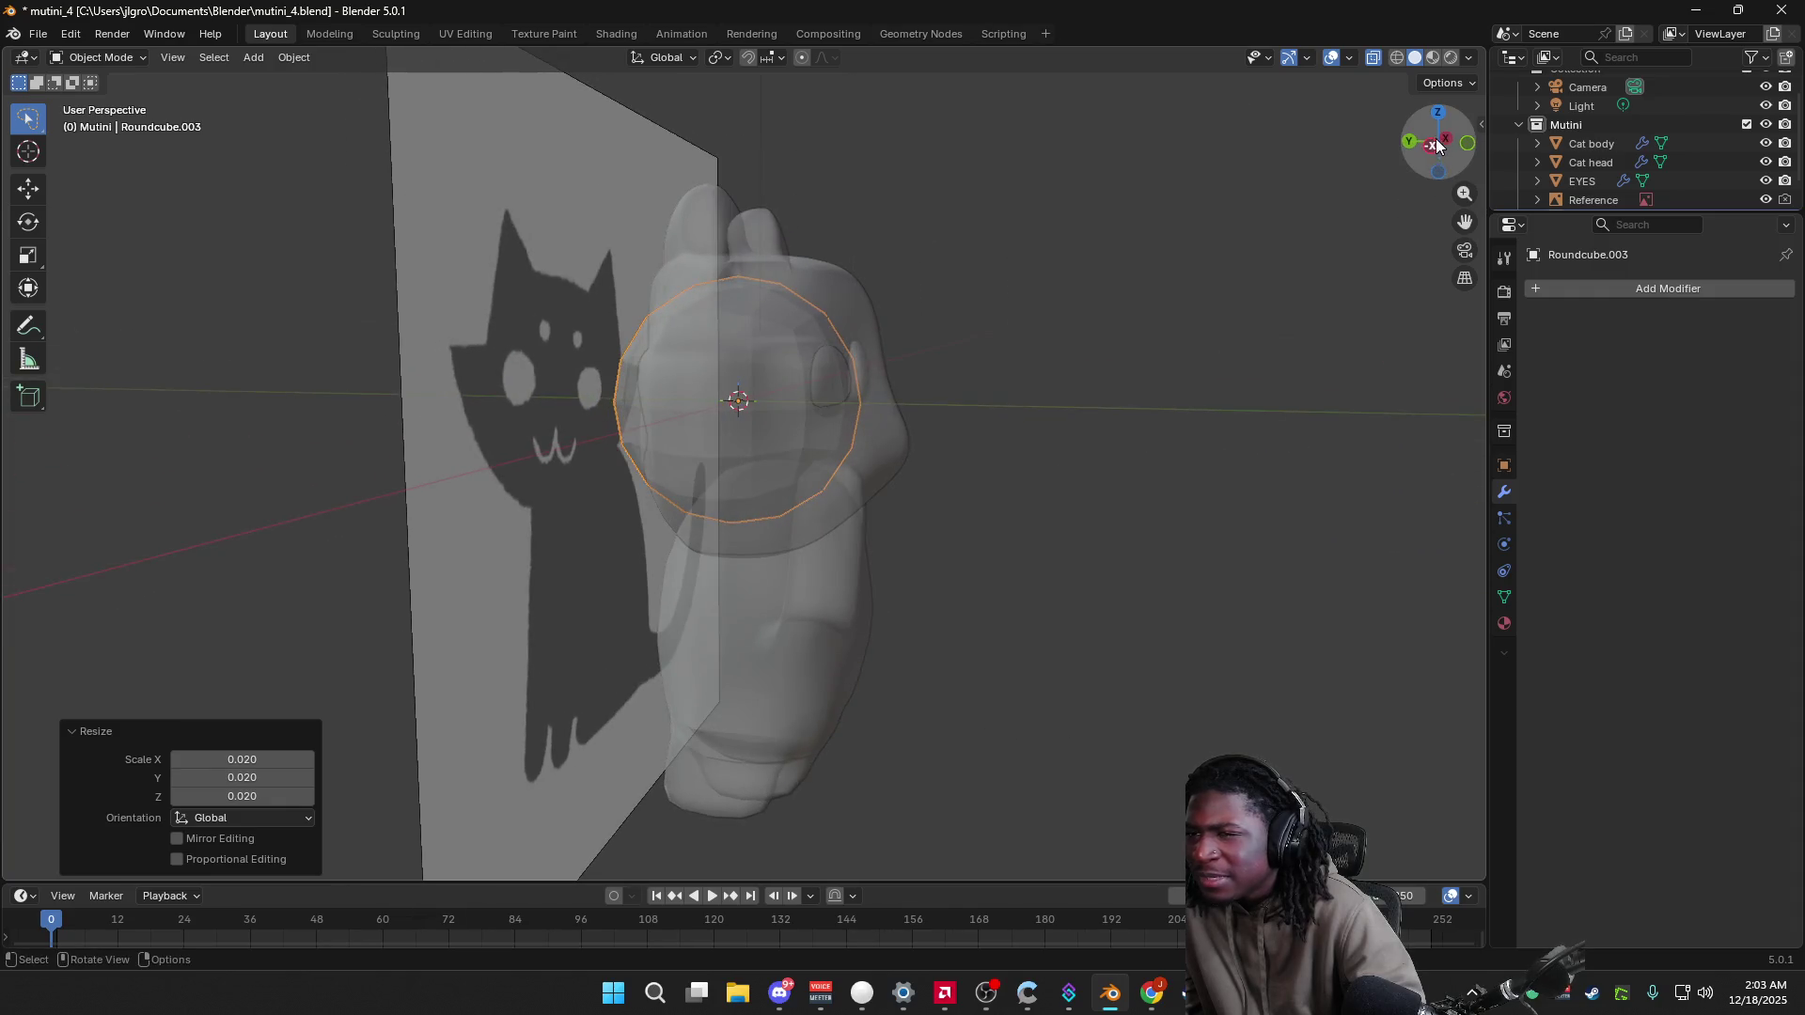
{"action": "left_click", "coordinate": [1438, 141]}
{"action": "key", "text": "g"}
{"action": "key", "text": "y"}
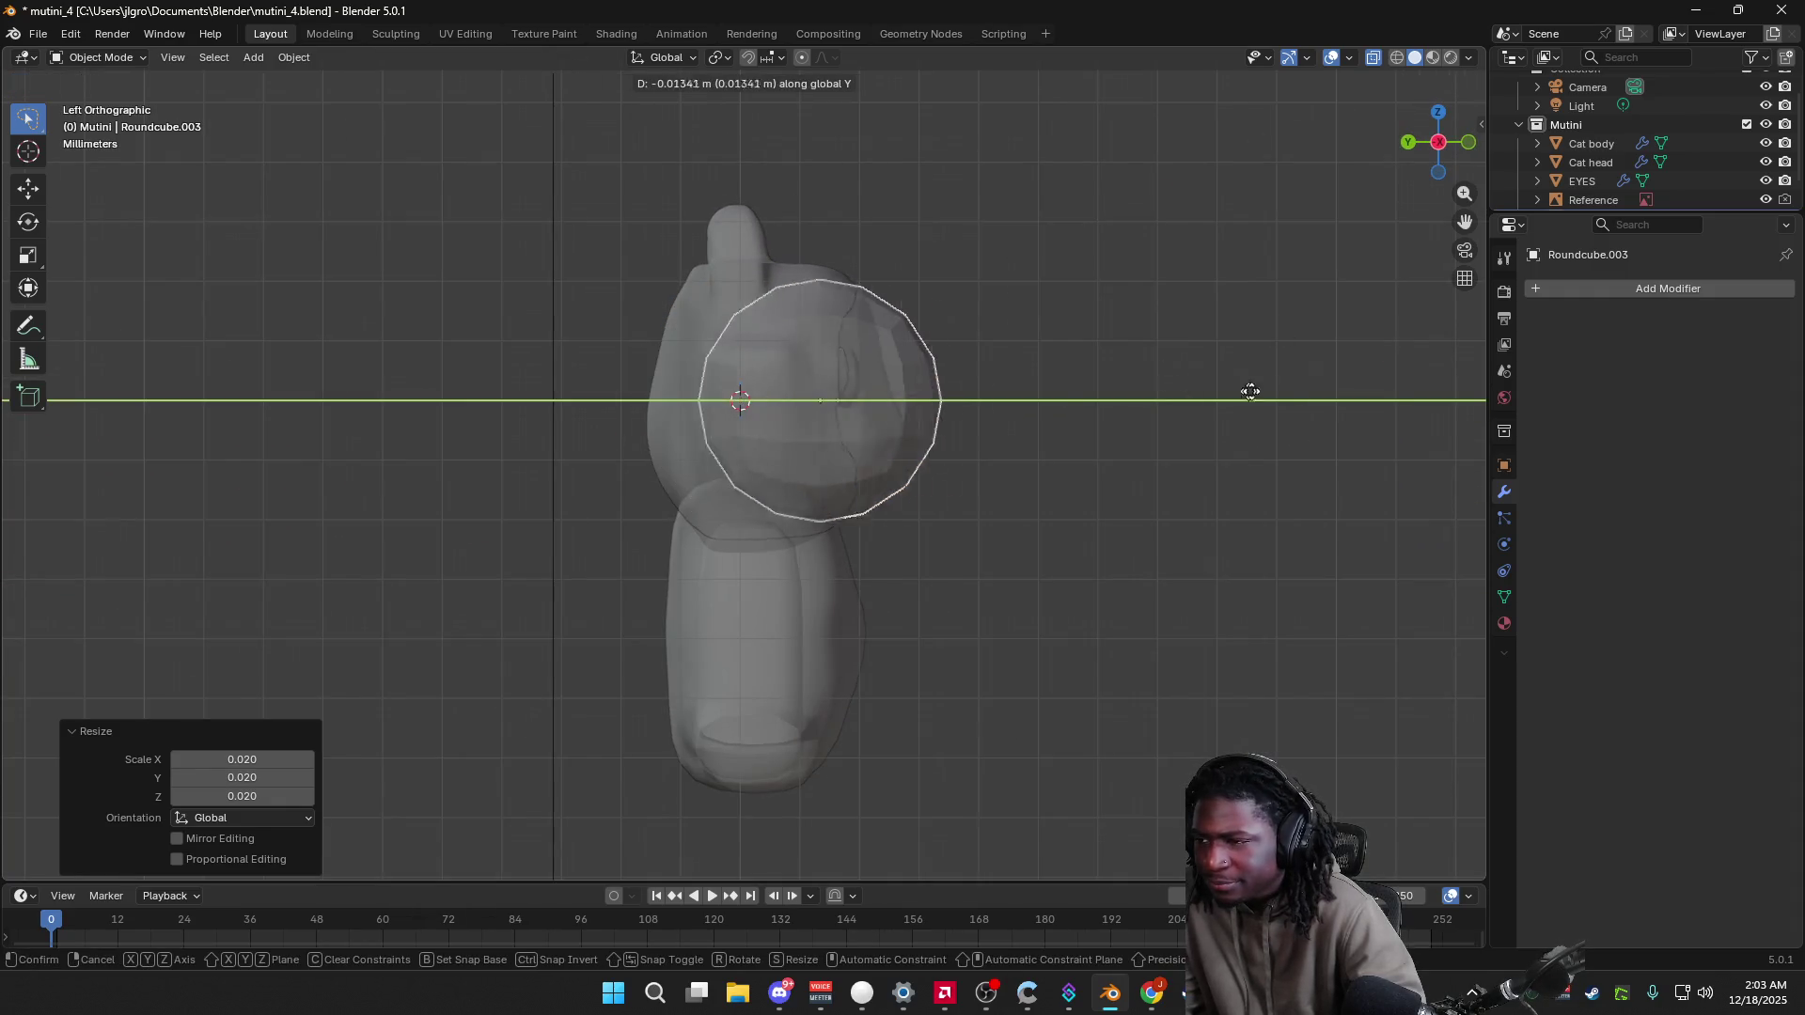
{"action": "left_click", "coordinate": [1047, 625]}
Step: In Edit Mode, select the round cube's left half of vertices and delete them
{"action": "key", "text": "Tab"}
{"action": "key", "text": "alt+a"}
{"action": "mouse_move", "coordinate": [947, 234]}
{"action": "right_mouse_down", "text": "ctrl"}
{"action": "mouse_move", "coordinate": [1056, 523]}
{"action": "mouse_move", "coordinate": [1043, 586]}
{"action": "right_mouse_up", "text": "ctrl"}
{"action": "key", "text": "alt+a"}
{"action": "mouse_move", "coordinate": [955, 290]}
{"action": "right_mouse_down", "text": "ctrl"}
{"action": "mouse_move", "coordinate": [1064, 283]}
{"action": "mouse_move", "coordinate": [1078, 500]}
{"action": "mouse_move", "coordinate": [937, 285]}
{"action": "right_mouse_up", "text": "ctrl"}
{"action": "key", "text": "x"}
{"action": "left_click", "coordinate": [1020, 538]}
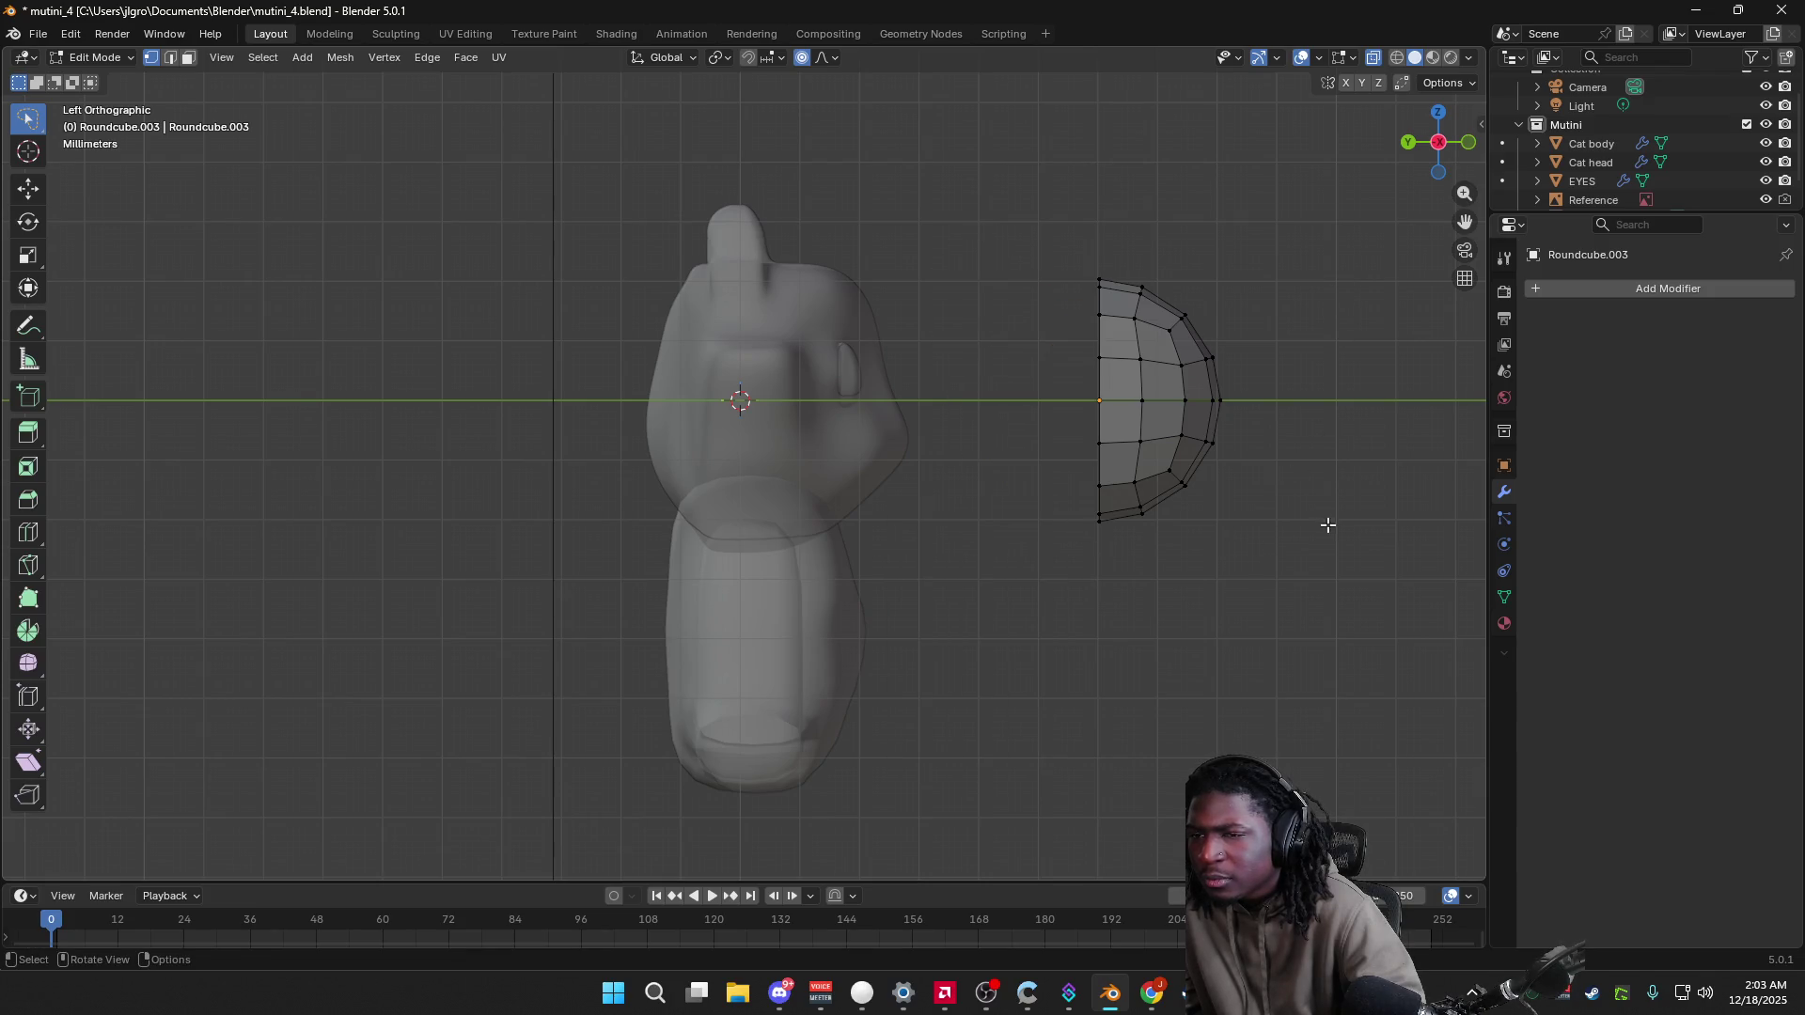
Step: Browse the half-sphere's property tabs and the Add Modifier list
{"action": "left_click", "coordinate": [1504, 466]}
{"action": "left_click", "coordinate": [1503, 541]}
{"action": "left_click", "coordinate": [1505, 597]}
{"action": "left_click", "coordinate": [1504, 623]}
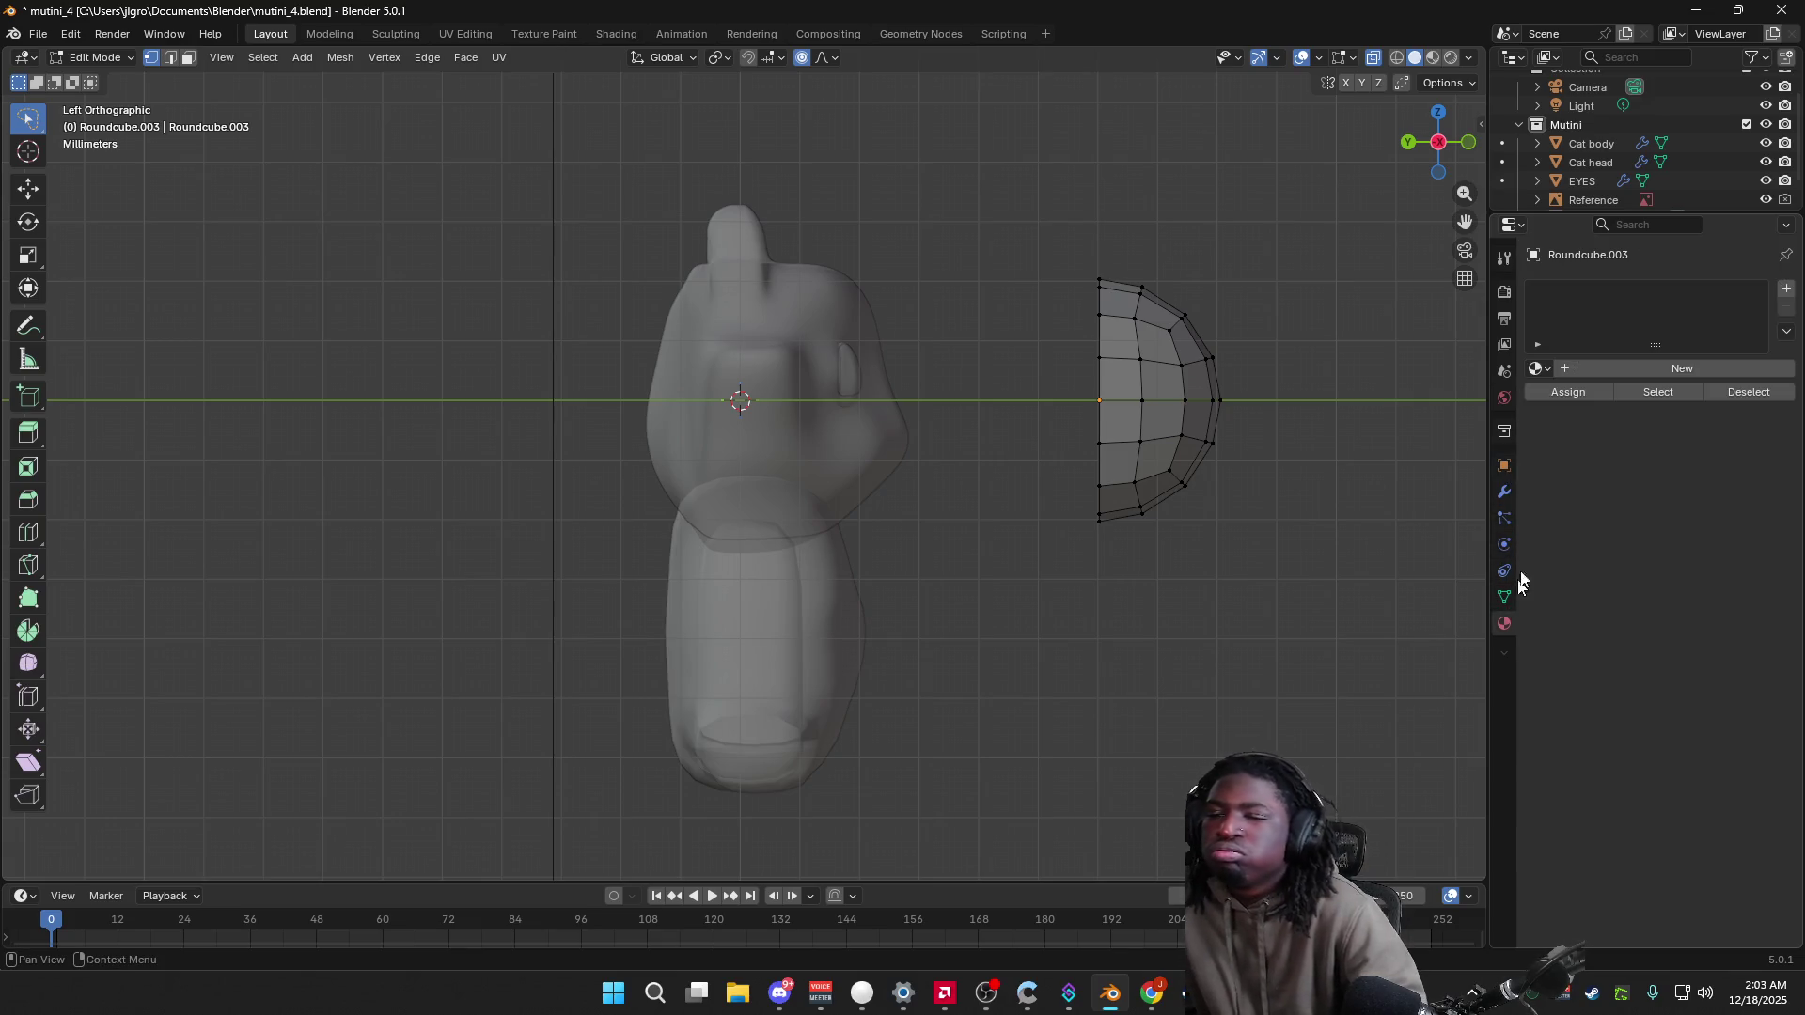
{"action": "left_click", "coordinate": [1504, 491]}
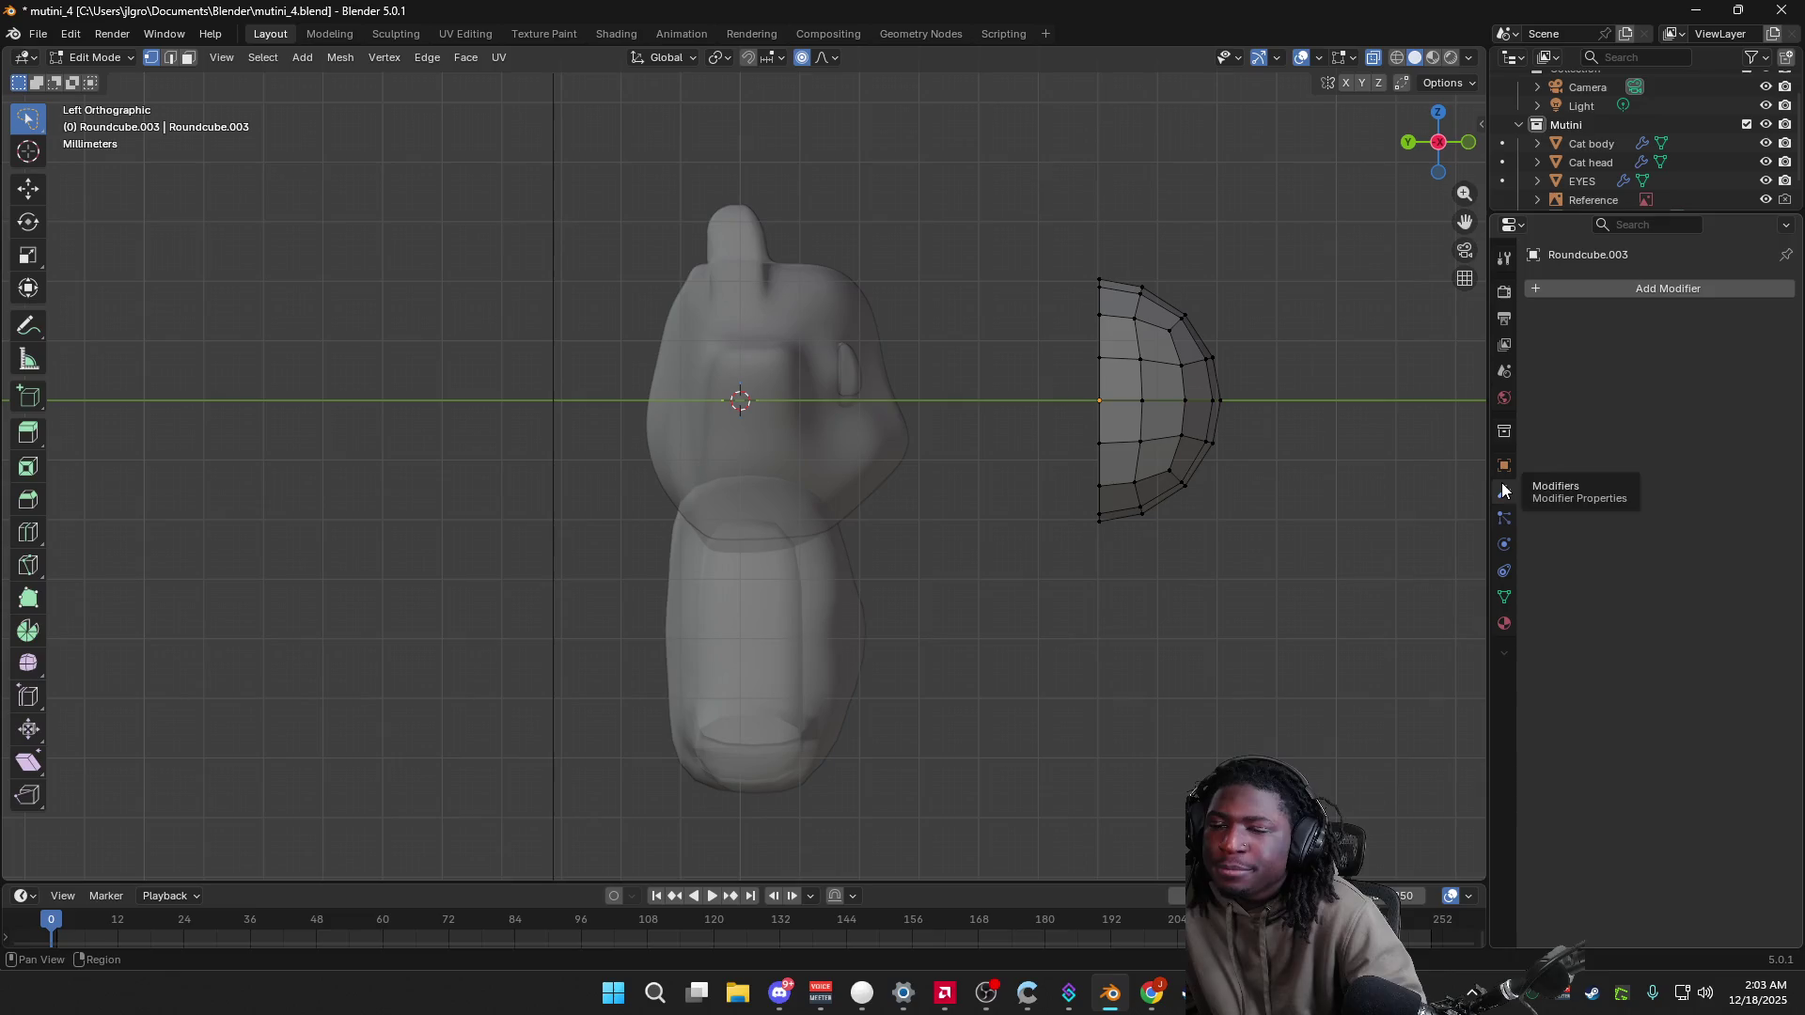
{"action": "left_click", "coordinate": [1595, 294]}
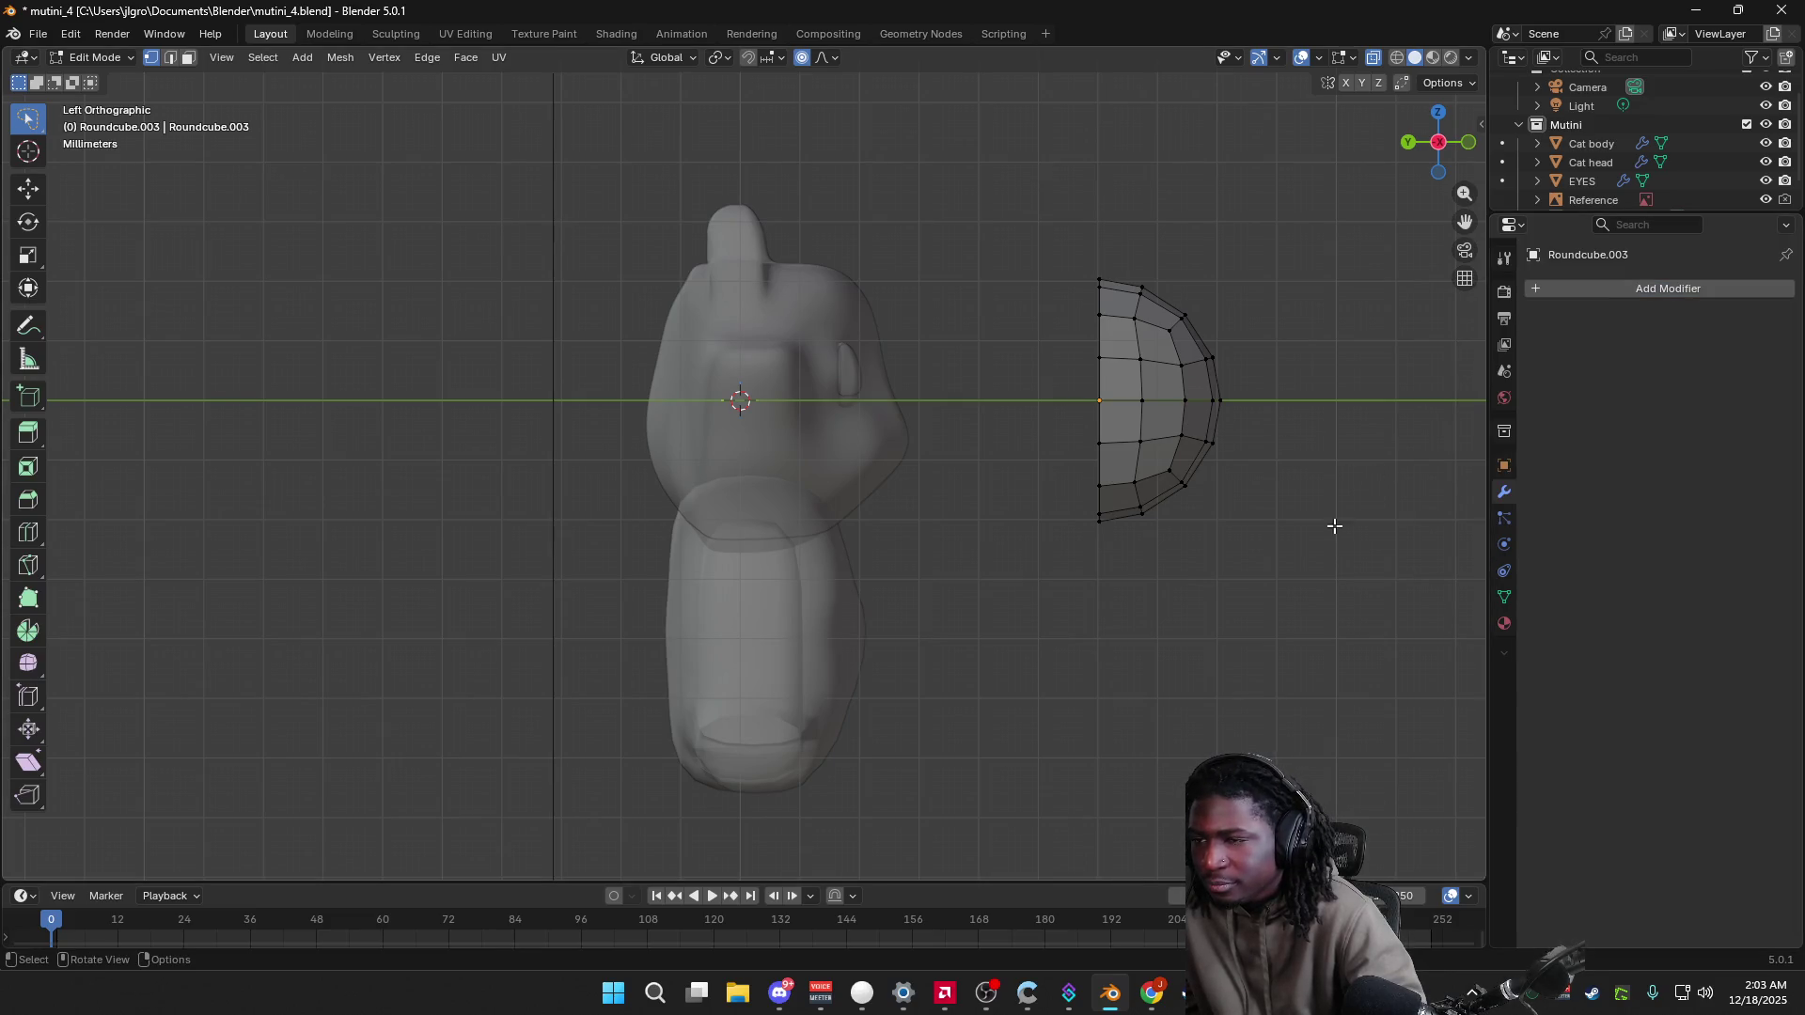
{"action": "scroll", "coordinate": [1570, 186], "scroll_direction": "down", "scroll_amount": 2}
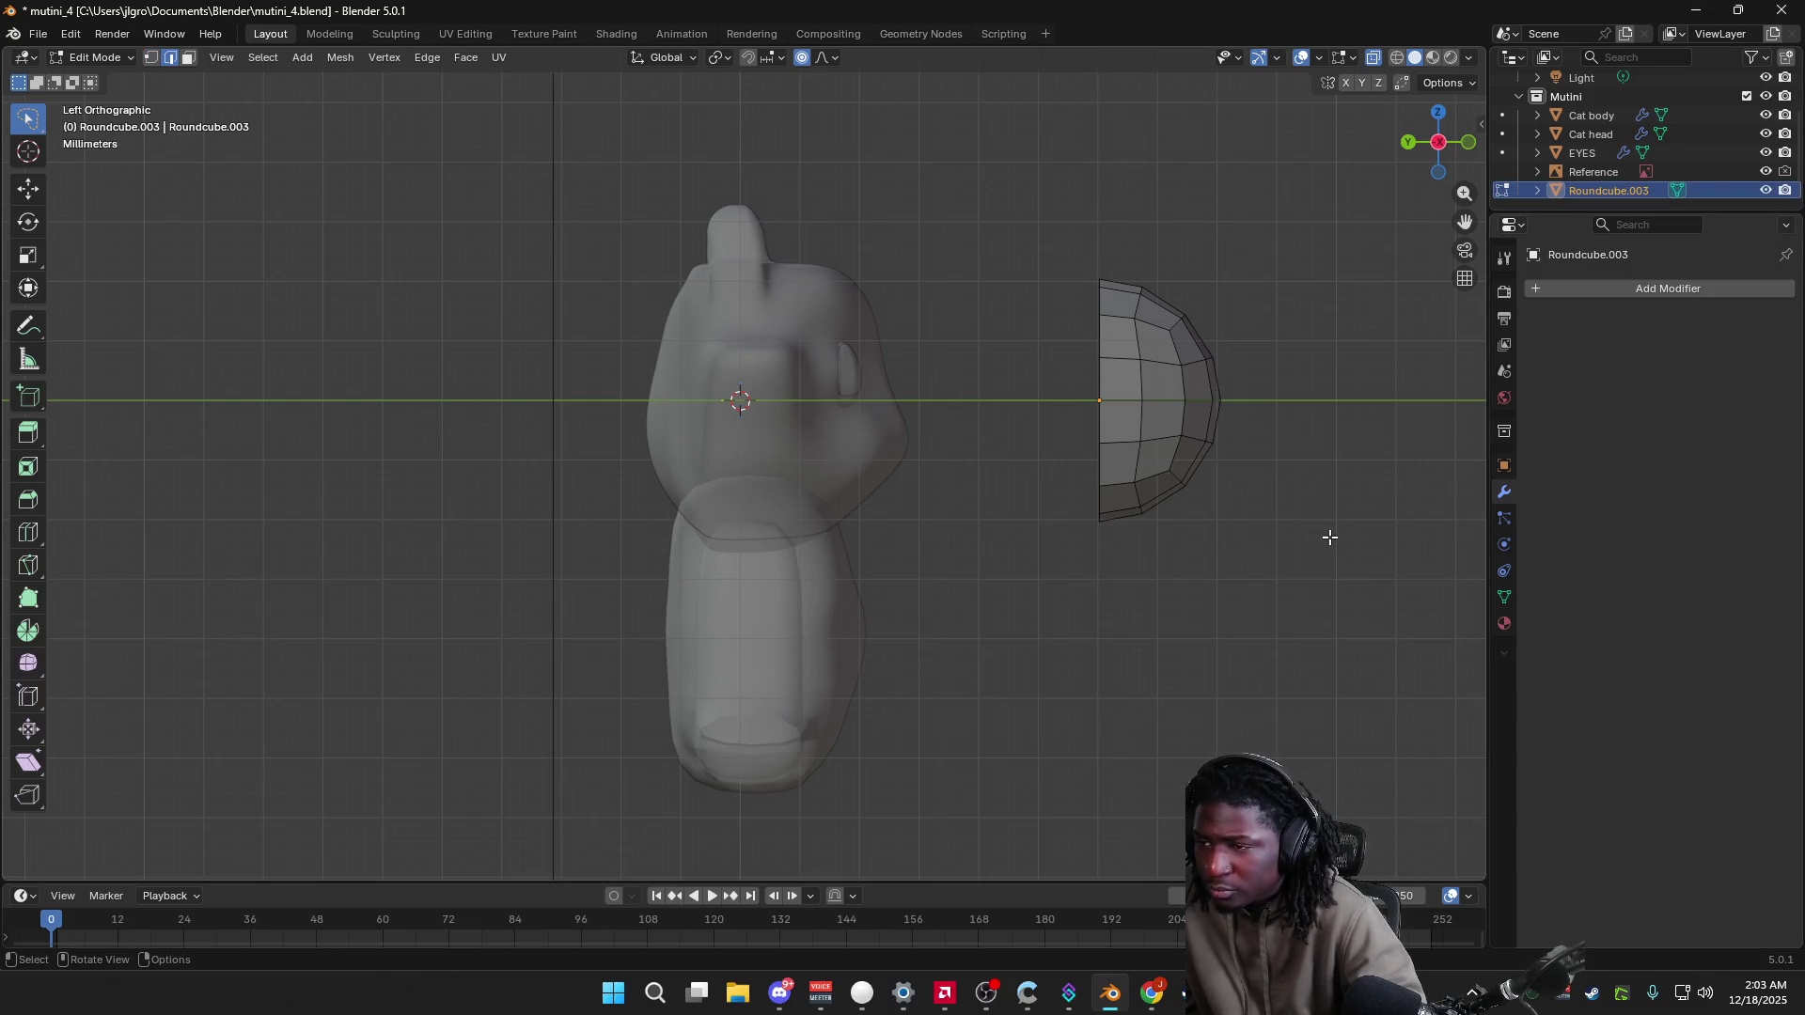
Step: Back in Object Mode, add a level-2 Subdivision Surface to the half-sphere with Ctrl+2
{"action": "key", "text": "Tab"}
{"action": "middle_click_drag", "start_coordinate": [1330, 541], "coordinate": [1241, 540]}
{"action": "key", "text": "Tab"}
{"action": "key", "text": "Tab"}
{"action": "key", "text": "Tab"}
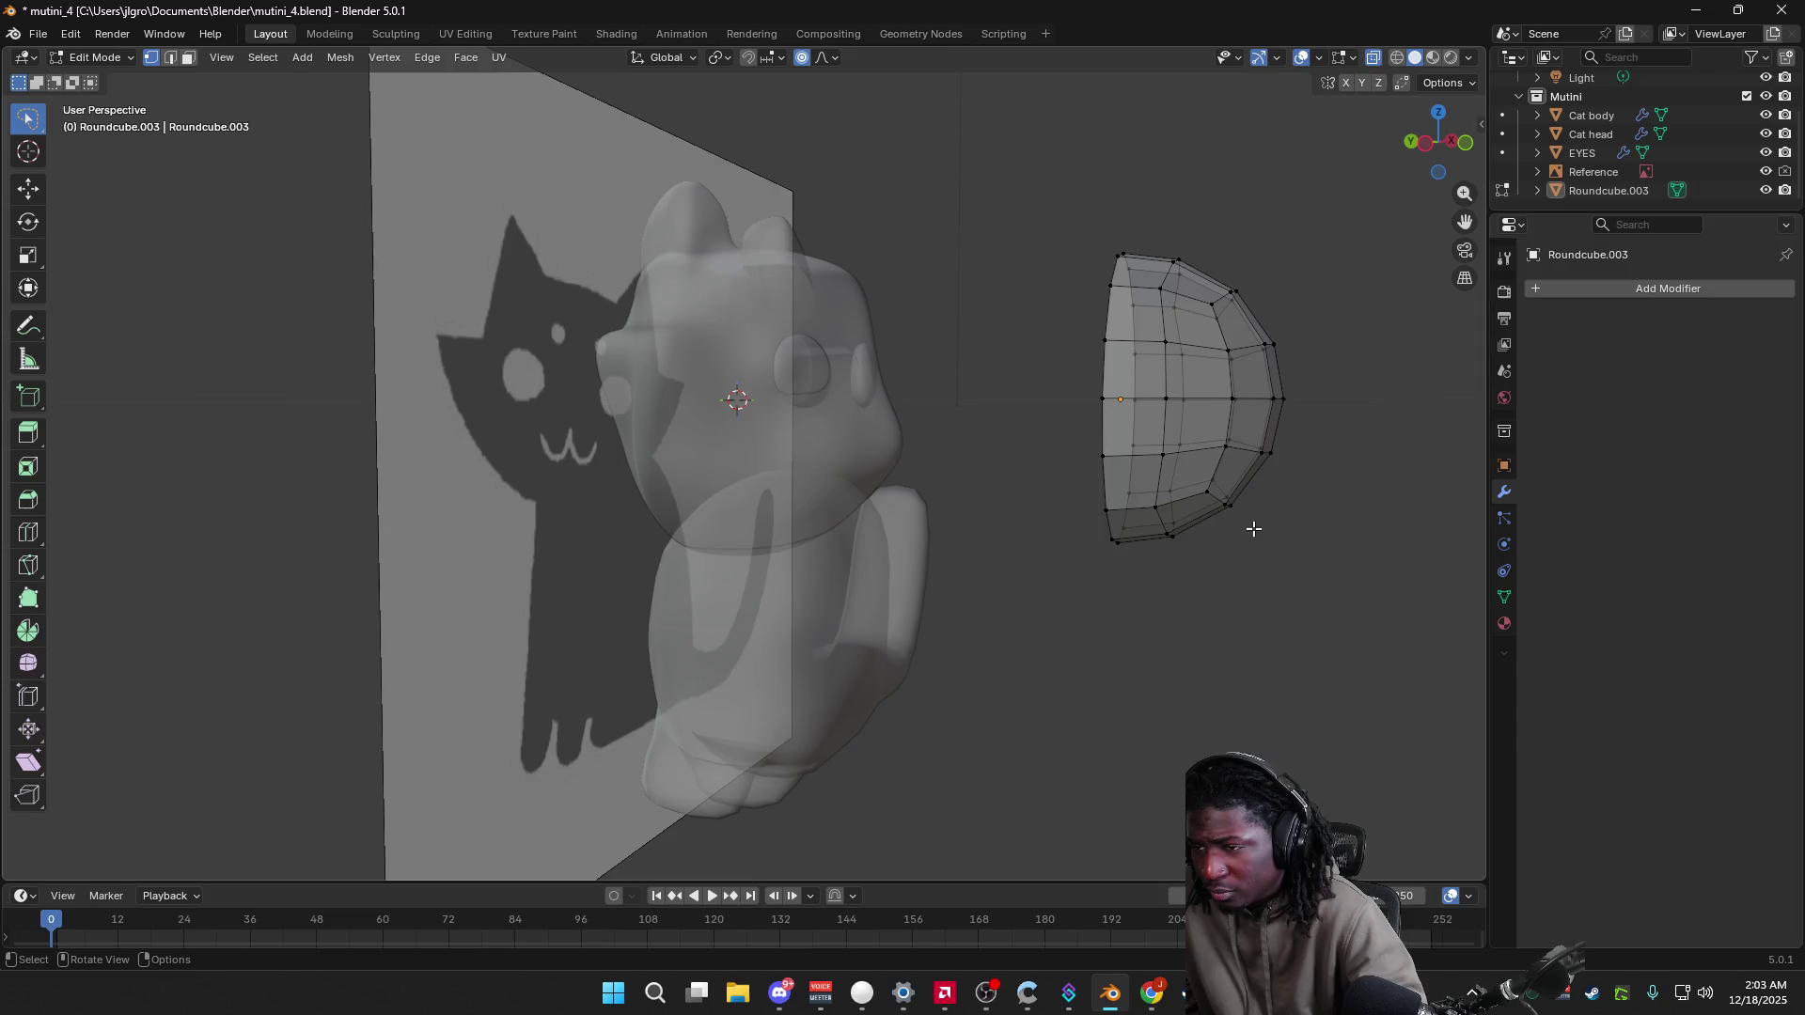
{"action": "key", "text": "Tab"}
{"action": "key", "text": "a"}
{"action": "key", "text": "ctrl+2"}
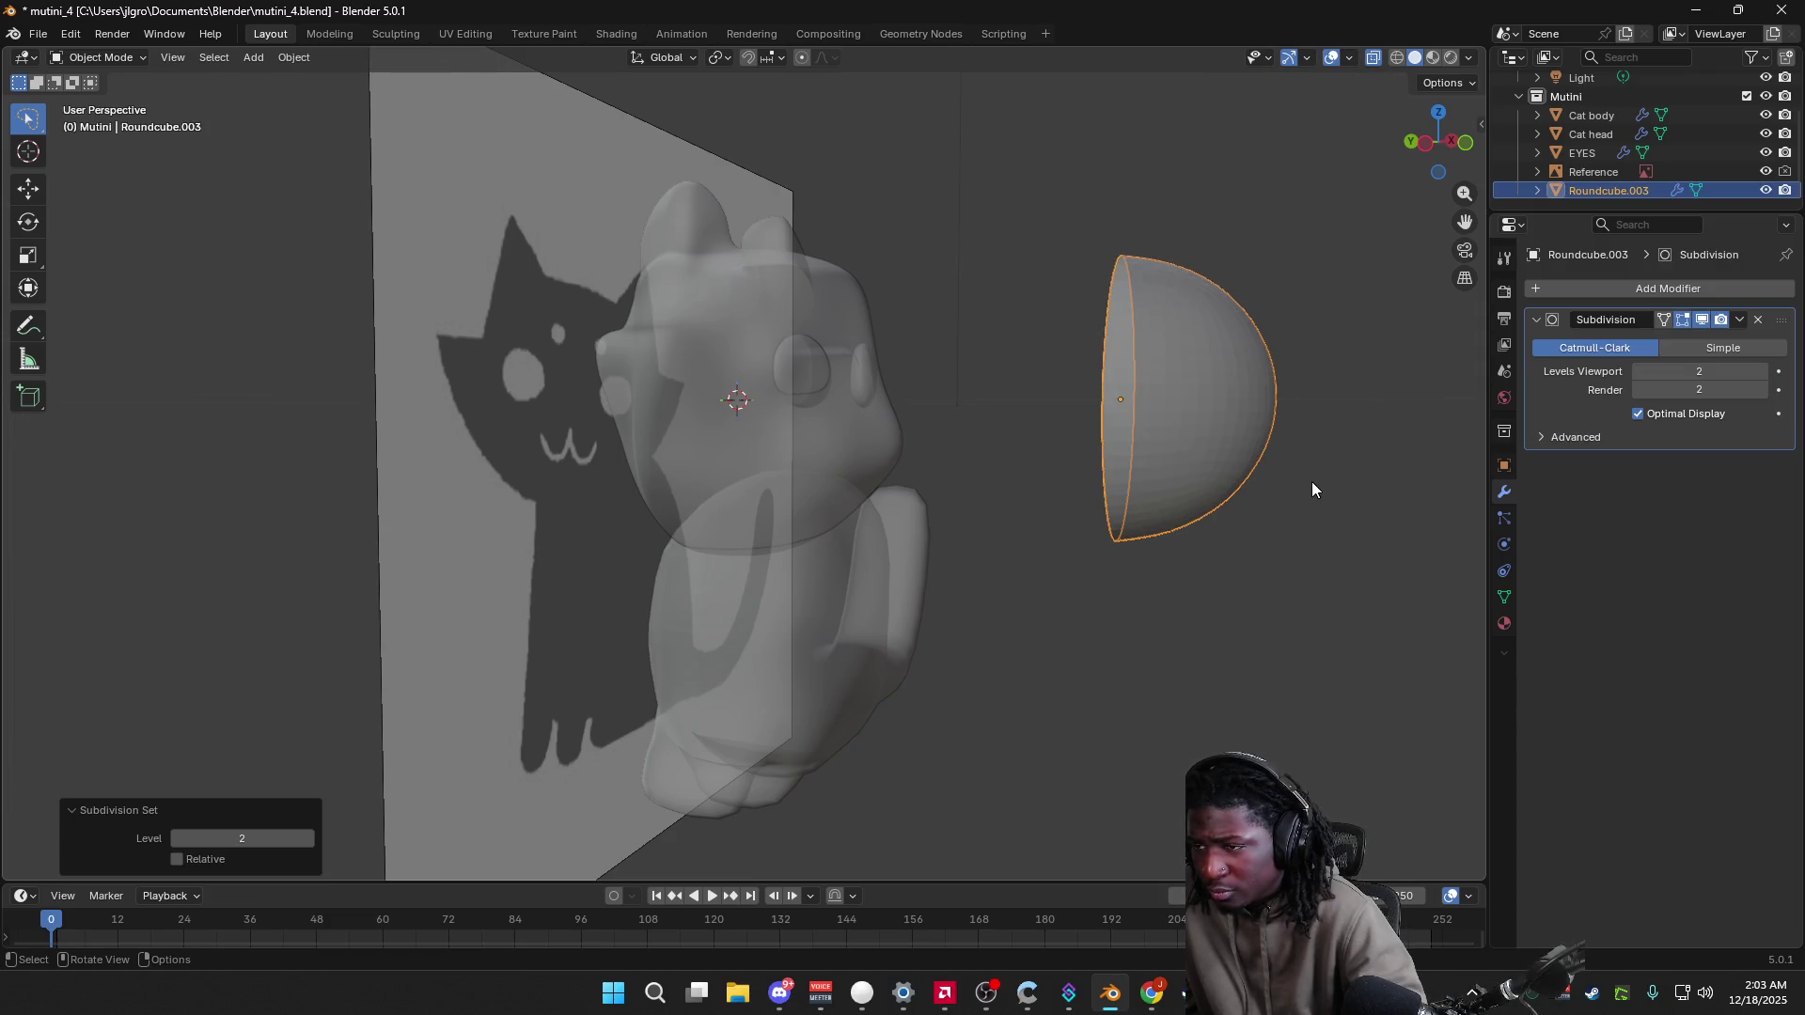
{"action": "right_click", "coordinate": [1195, 405]}
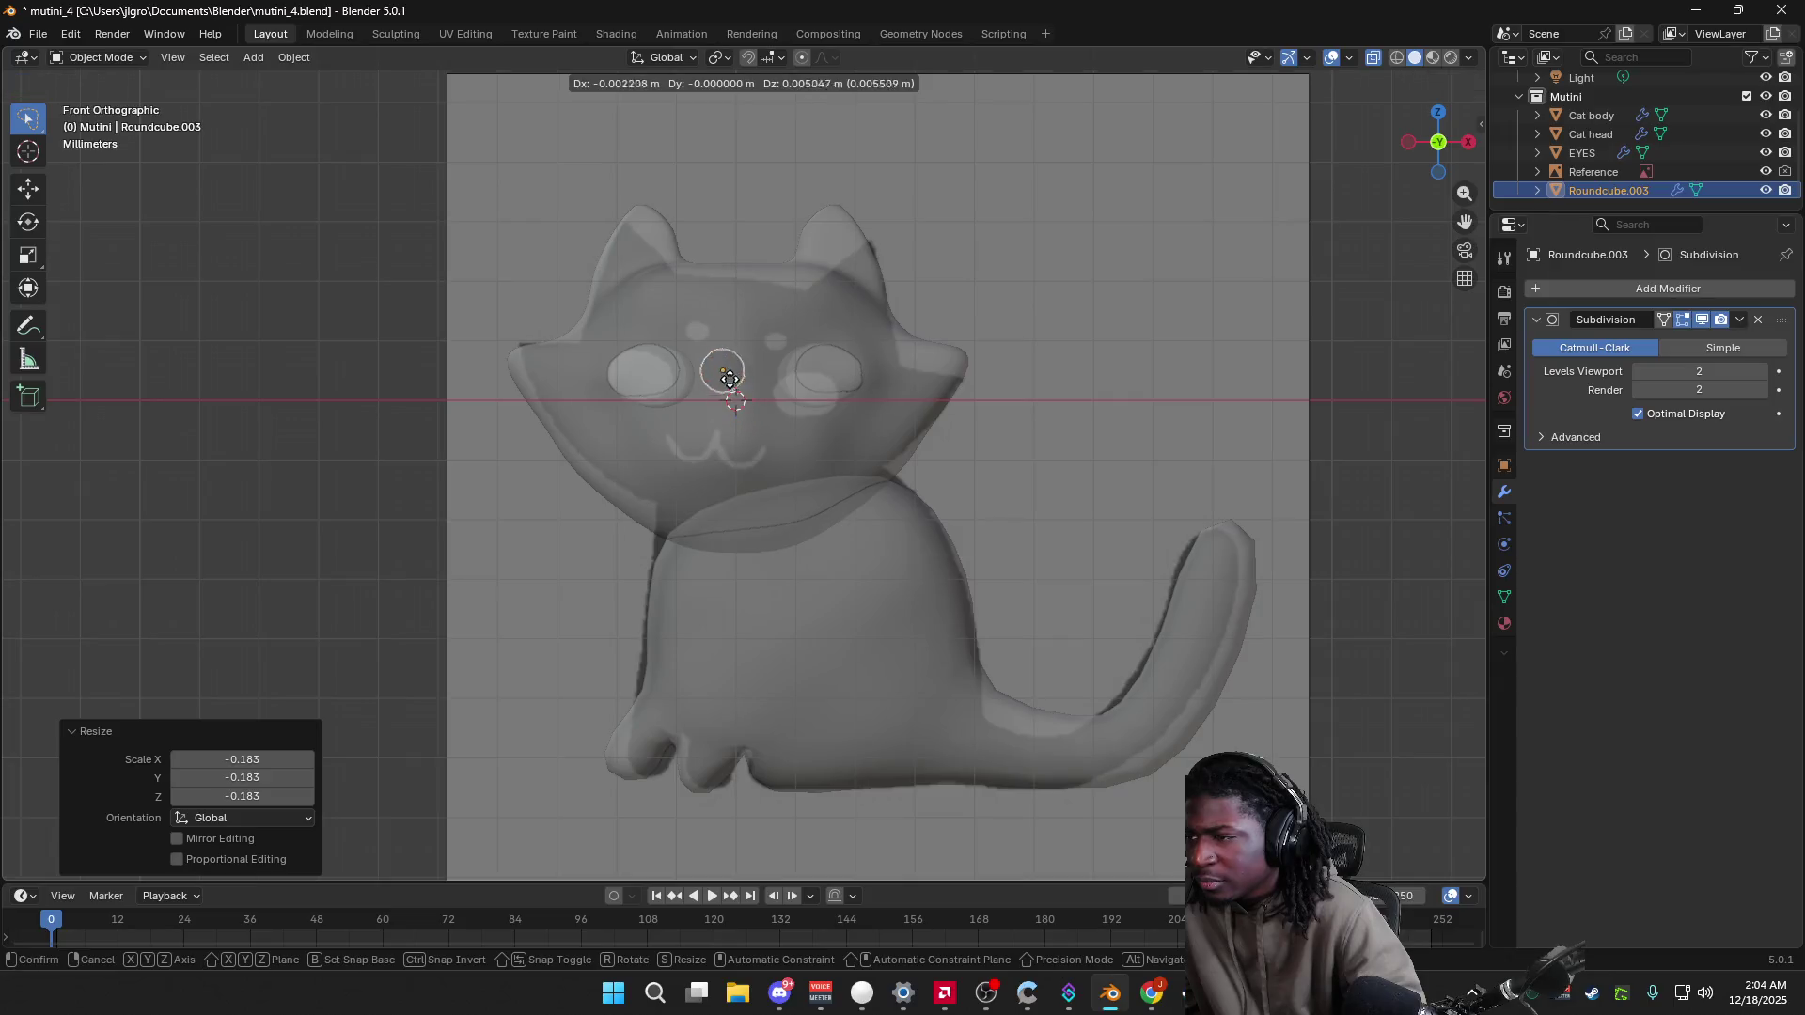
Step: Scale the dome down to 0.807 and check it in perspective and front views
{"action": "left_click", "coordinate": [706, 340]}
{"action": "key", "text": "s"}
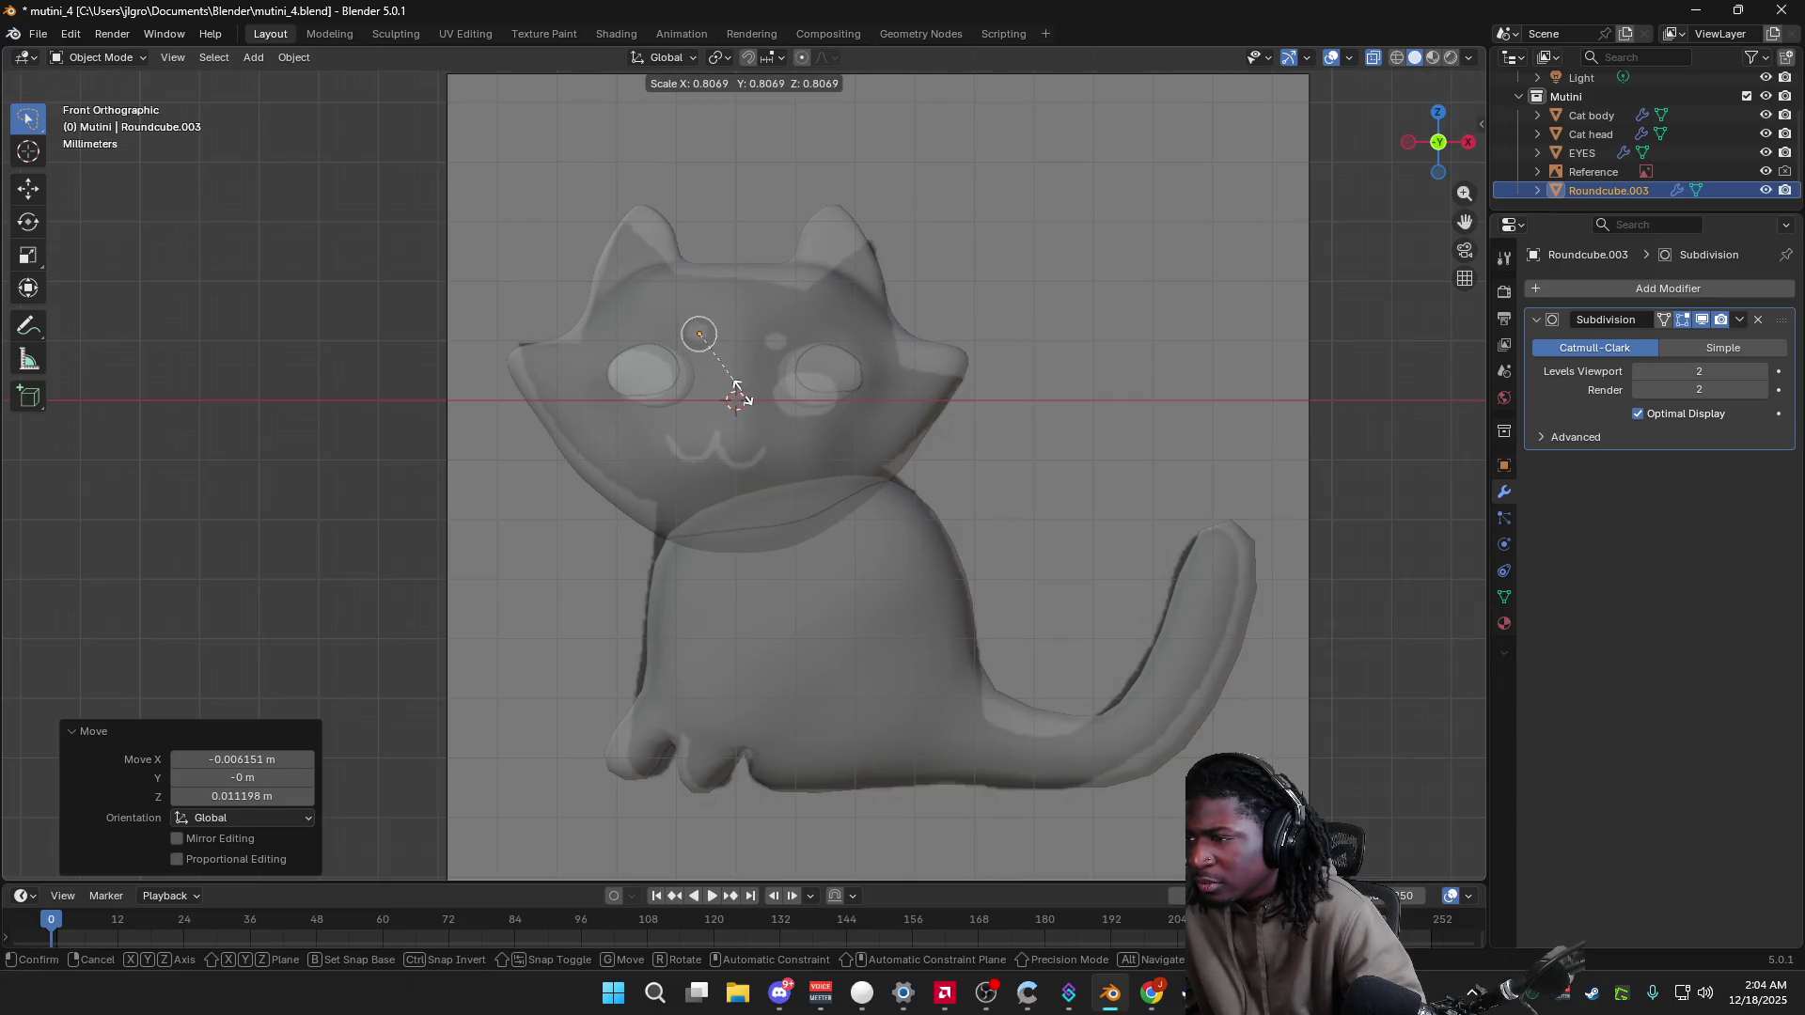
{"action": "left_click", "coordinate": [739, 397]}
{"action": "mouse_move", "coordinate": [750, 393]}
{"action": "middle_mouse_down"}
{"action": "mouse_move", "coordinate": [814, 429]}
{"action": "mouse_move", "coordinate": [947, 448]}
{"action": "mouse_move", "coordinate": [757, 412]}
{"action": "middle_mouse_up"}
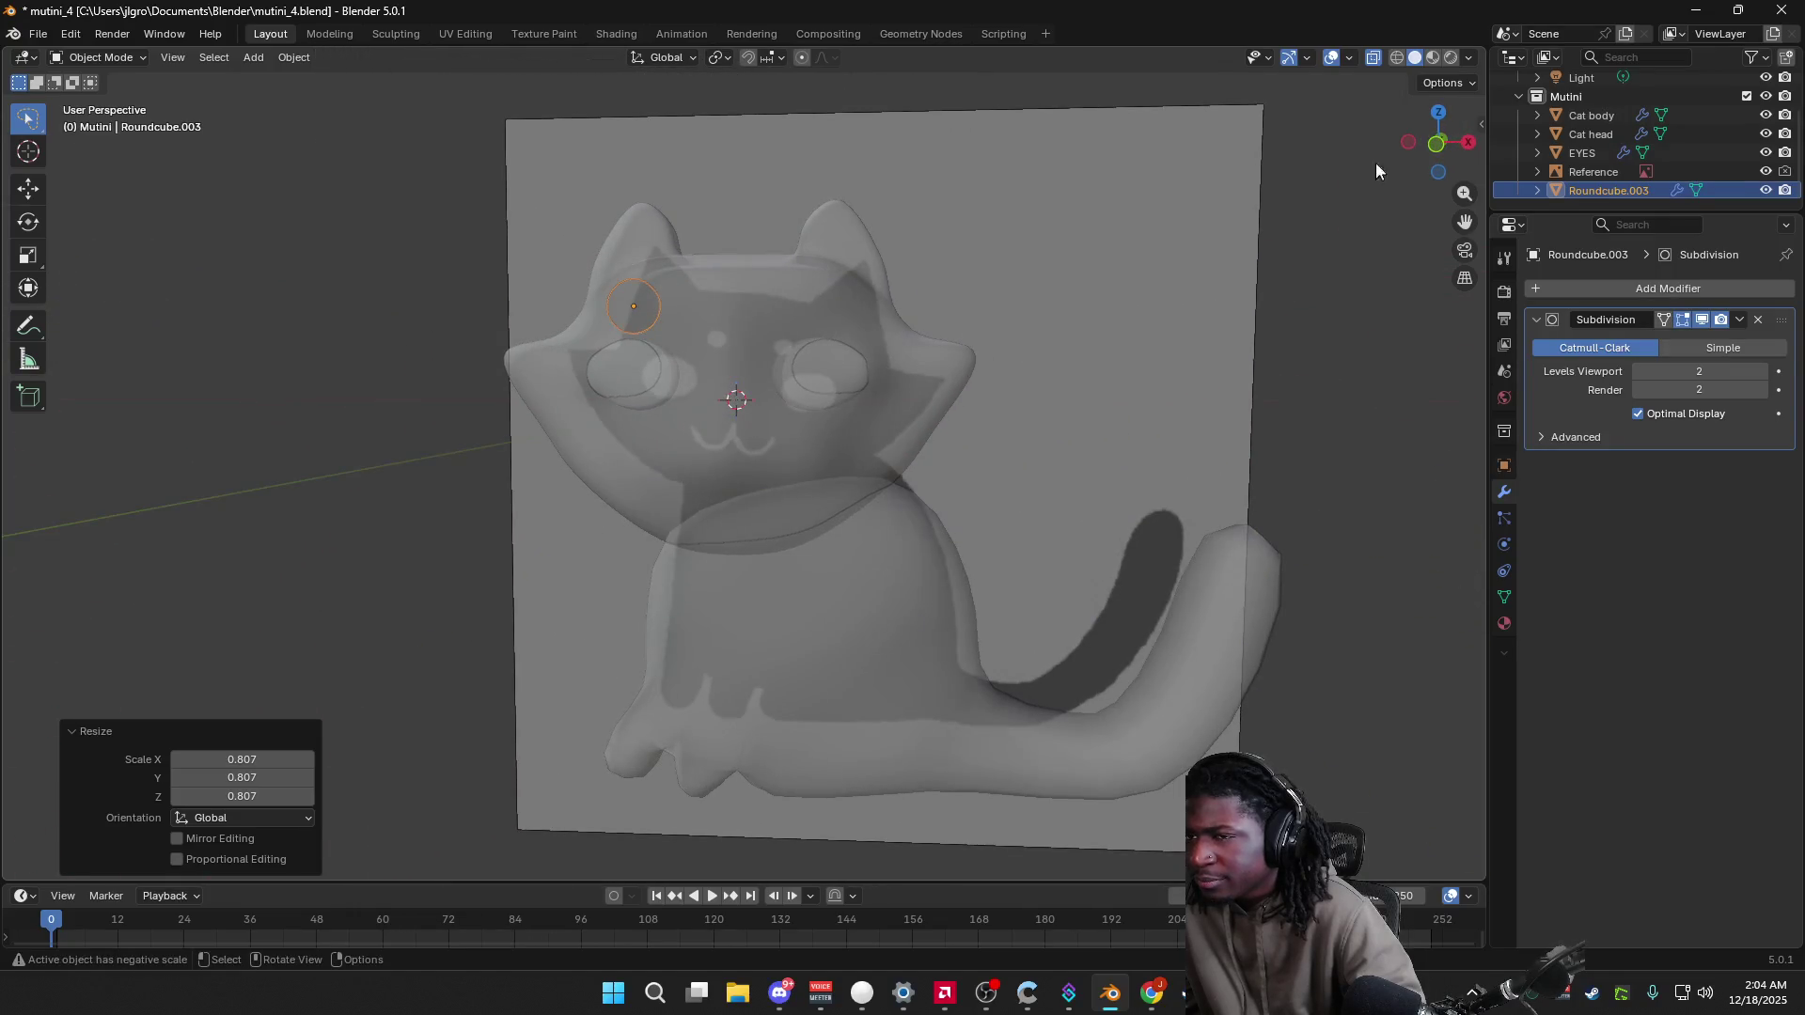
{"action": "left_click", "coordinate": [1436, 146]}
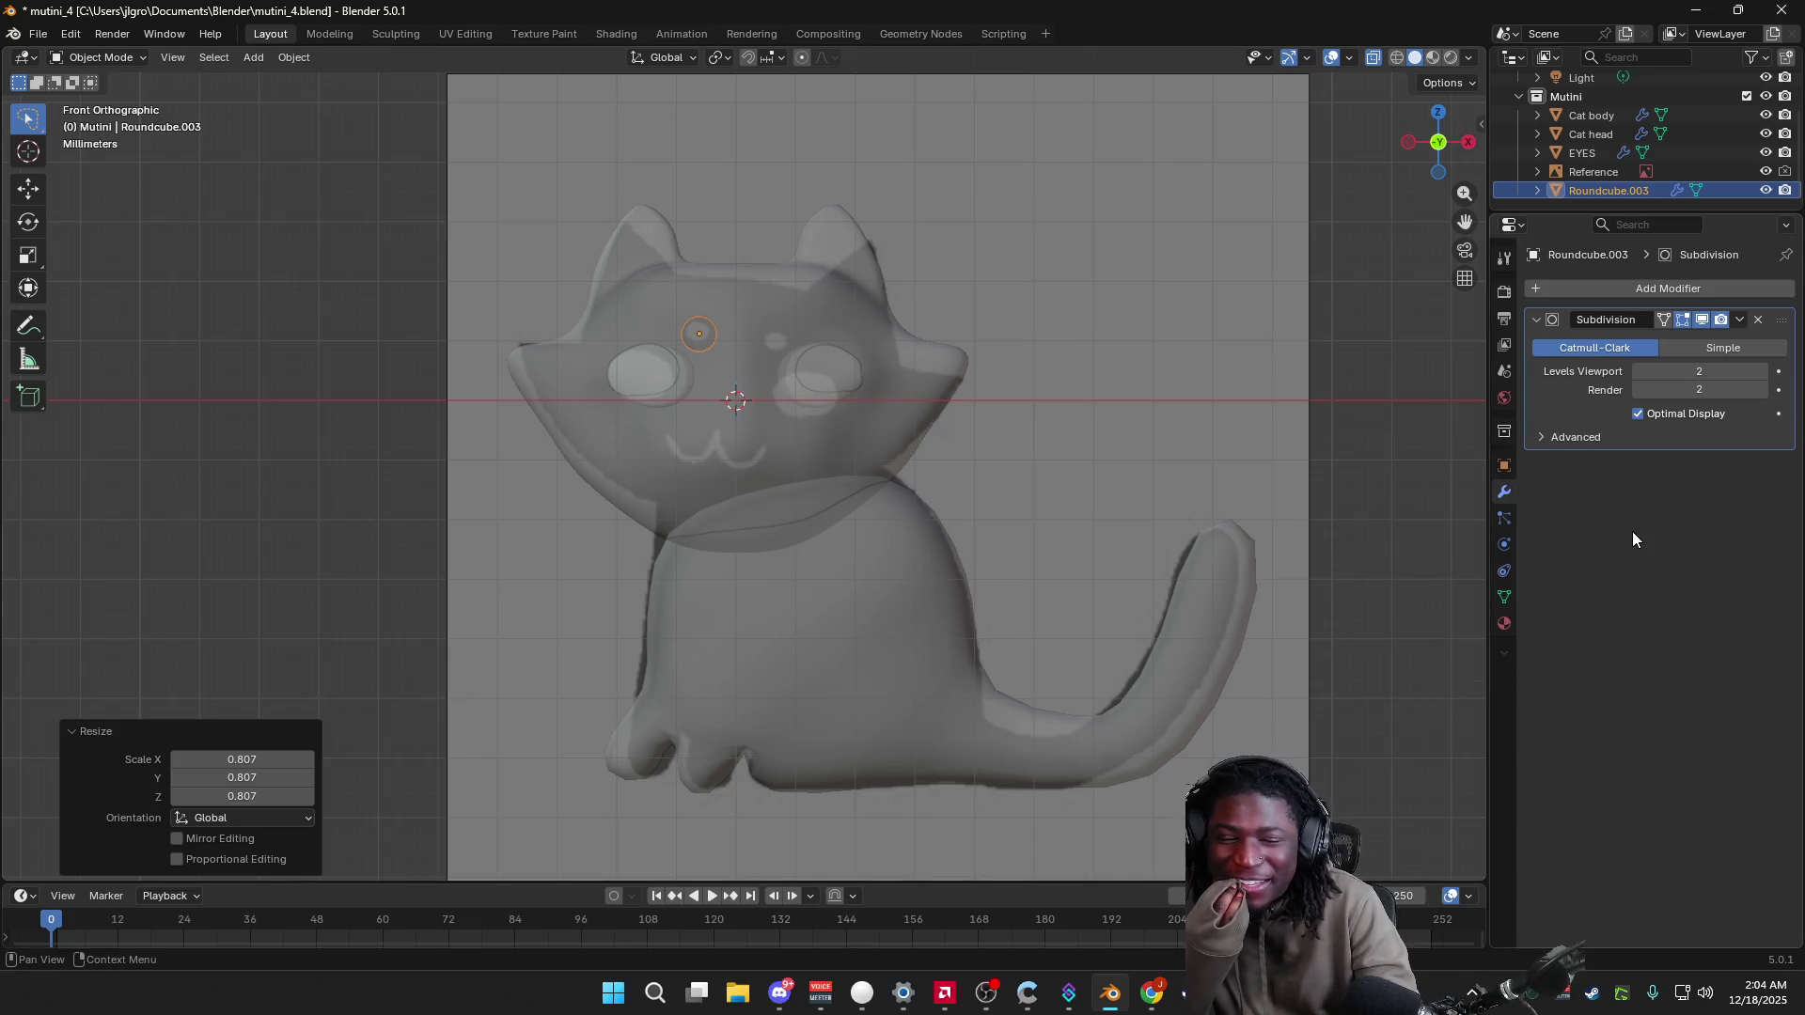
{"action": "middle_click_drag", "start_coordinate": [1176, 356], "coordinate": [1294, 375]}
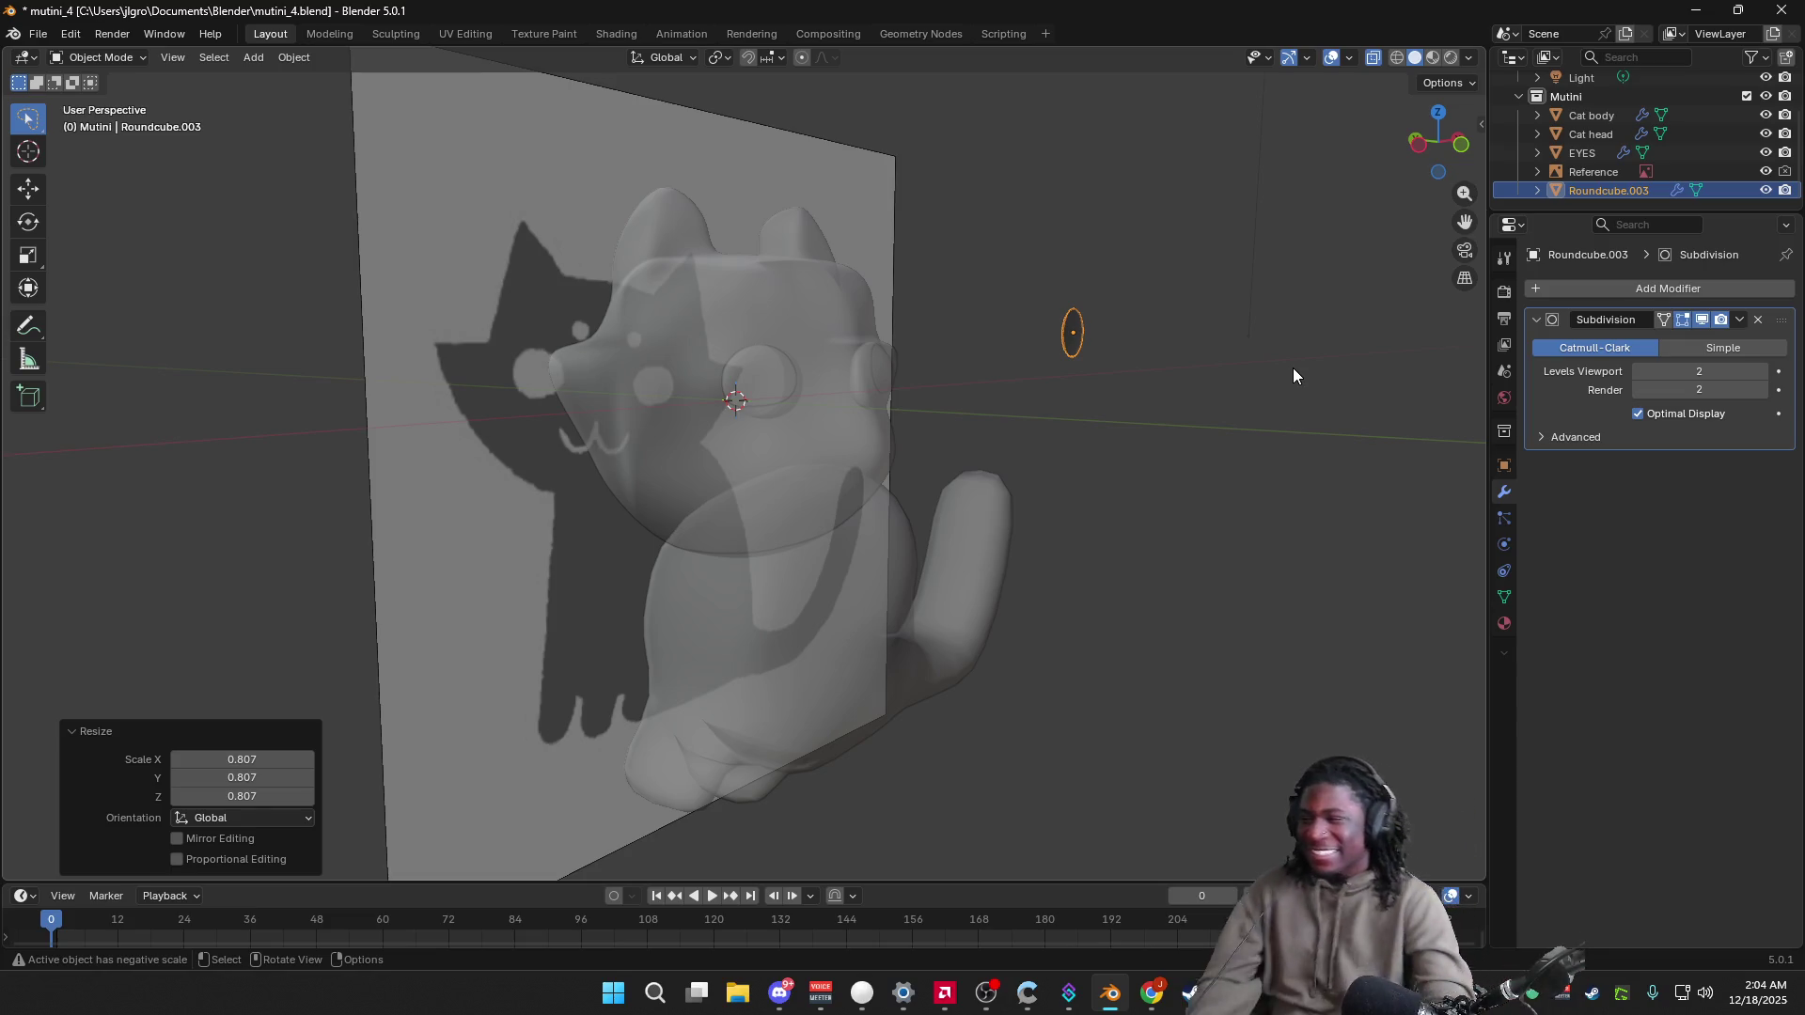
Step: From the left side view, move the eye 0.033 m along Y toward the forehead
{"action": "left_click", "coordinate": [1418, 143]}
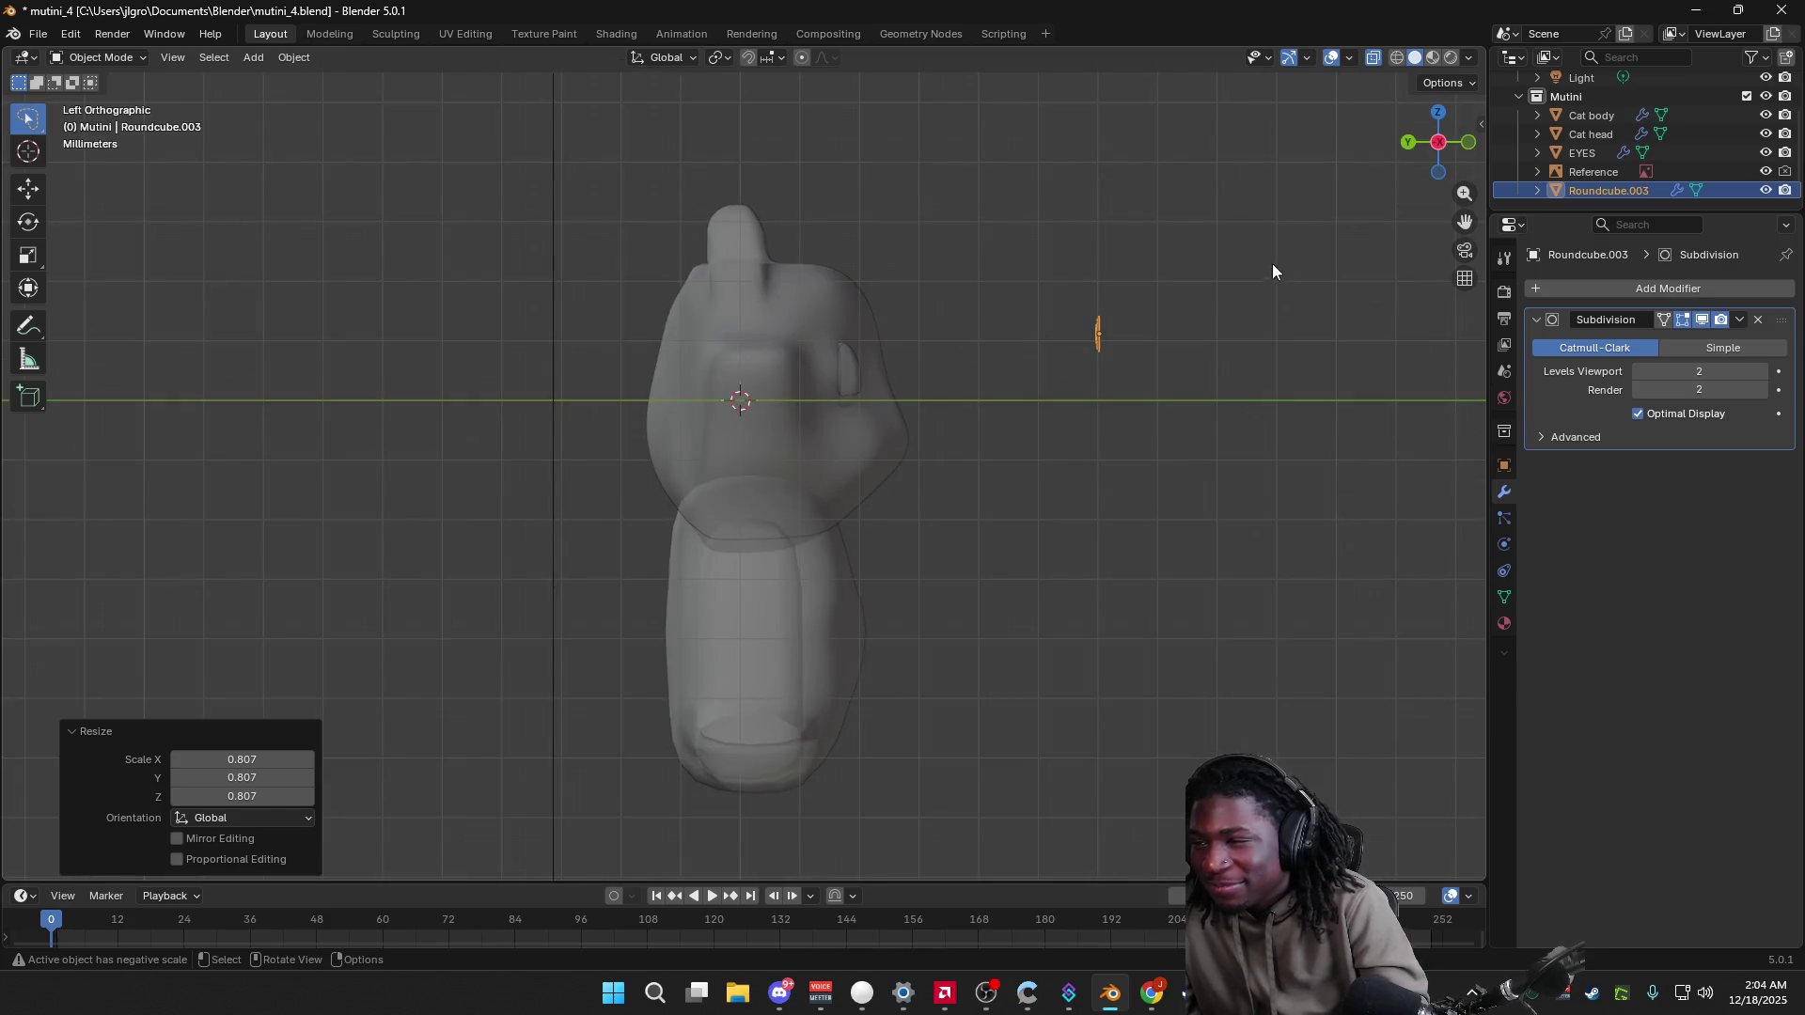
{"action": "key", "text": "g"}
{"action": "key", "text": "y"}
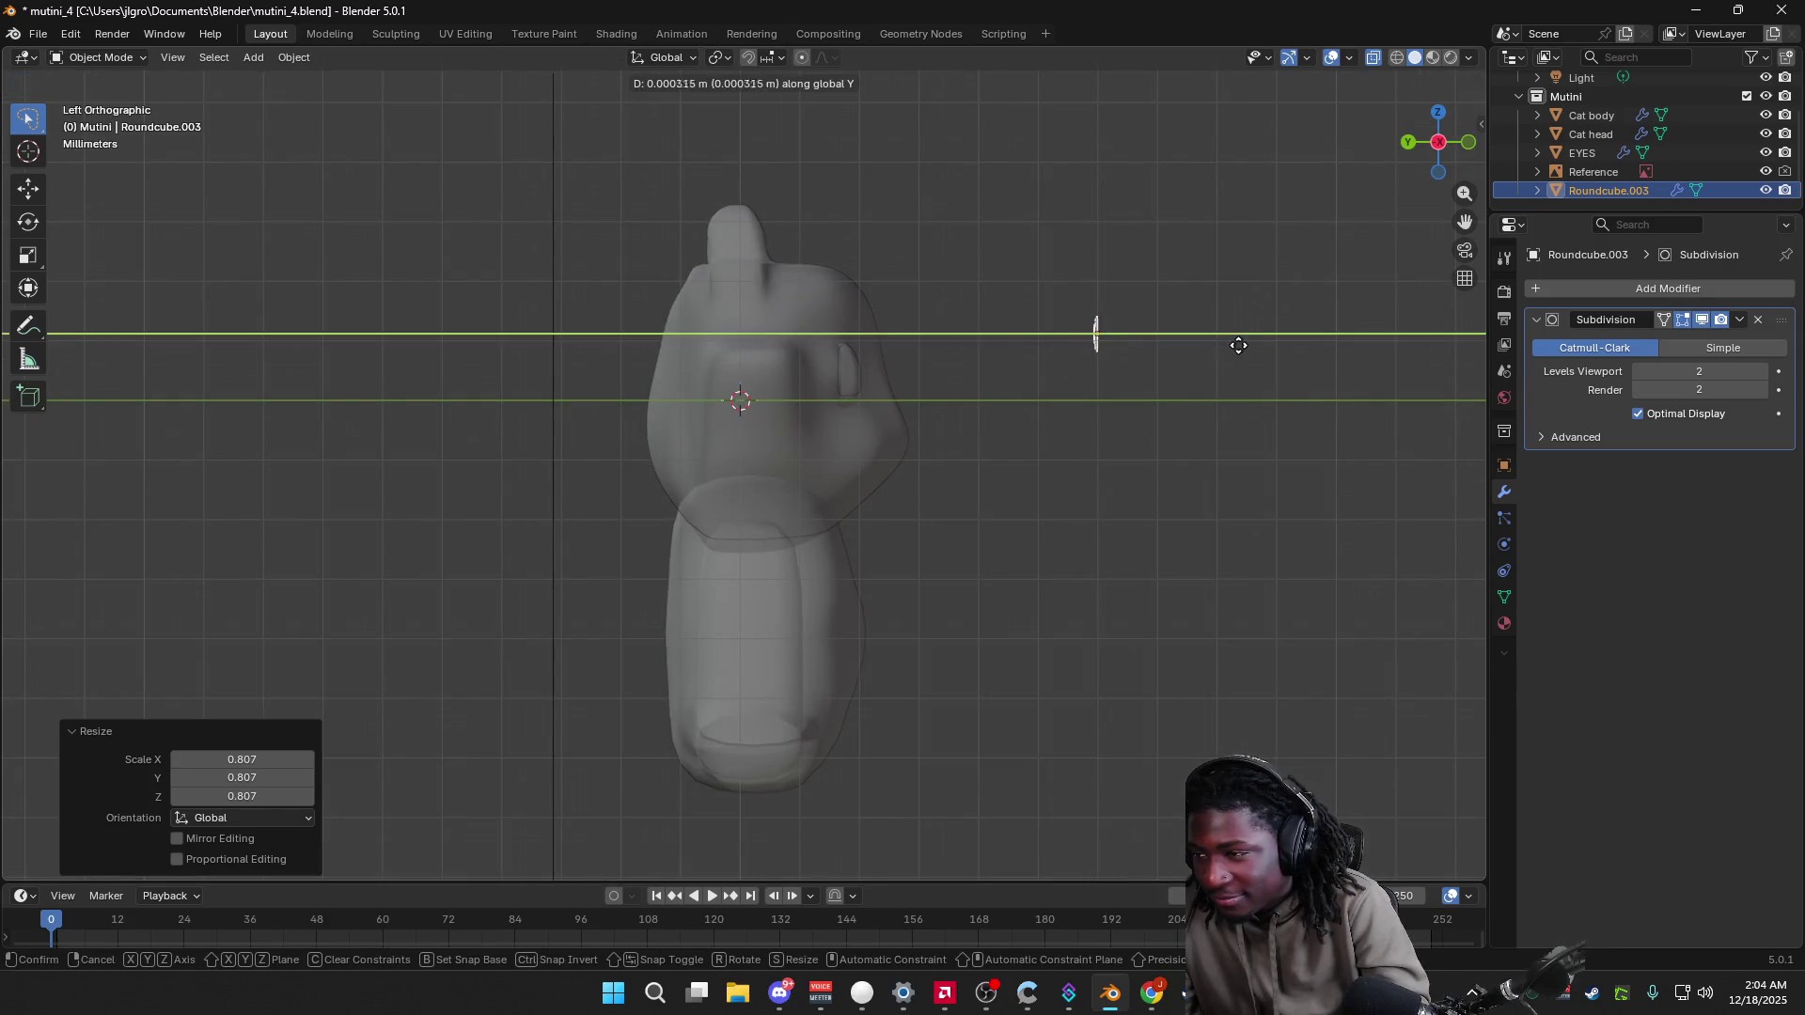
{"action": "left_click", "coordinate": [1040, 335]}
{"action": "scroll", "coordinate": [1123, 331], "scroll_direction": "up", "scroll_amount": 5}
{"action": "mouse_move", "coordinate": [1123, 330]}
{"action": "middle_mouse_down"}
{"action": "mouse_move", "coordinate": [976, 423]}
{"action": "mouse_move", "coordinate": [1056, 415]}
{"action": "mouse_move", "coordinate": [953, 411]}
{"action": "mouse_move", "coordinate": [1140, 423]}
{"action": "mouse_move", "coordinate": [1237, 338]}
{"action": "mouse_move", "coordinate": [1088, 319]}
{"action": "mouse_move", "coordinate": [1341, 169]}
{"action": "middle_mouse_up"}
{"action": "left_click", "coordinate": [1442, 149]}
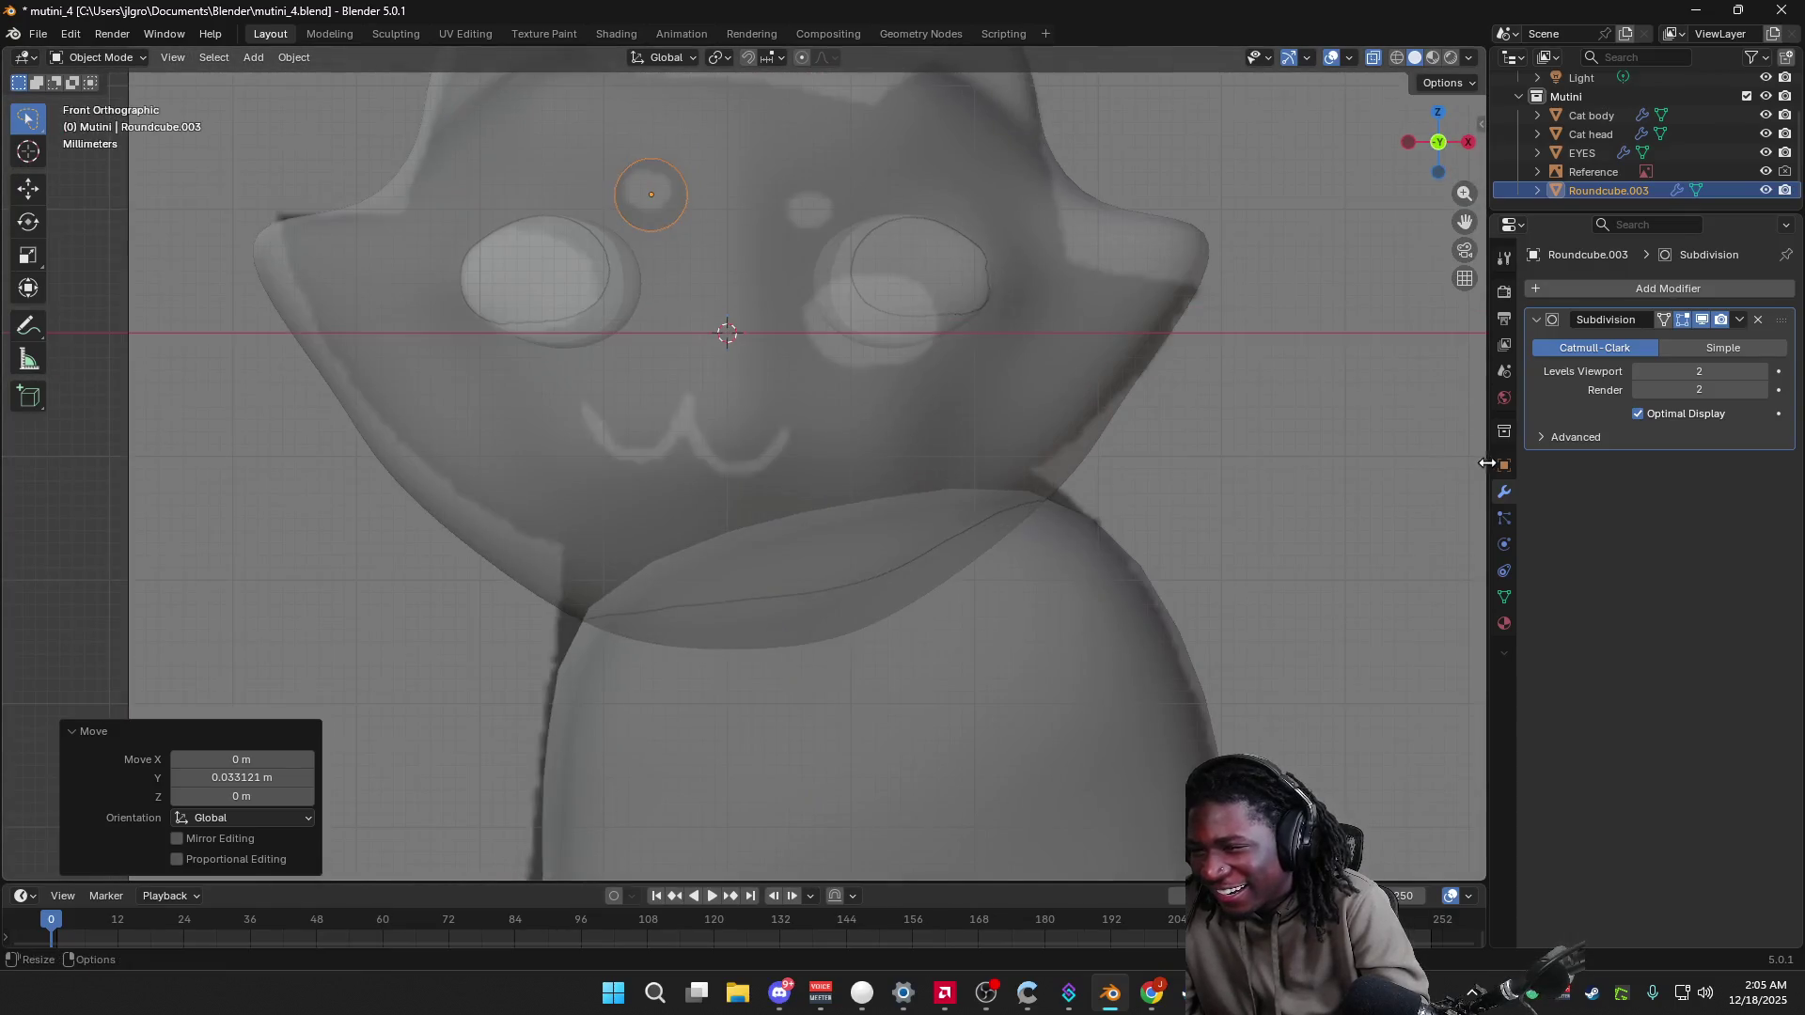
{"action": "mouse_move", "coordinate": [832, 200]}
{"action": "middle_mouse_down"}
{"action": "mouse_move", "coordinate": [733, 193]}
{"action": "mouse_move", "coordinate": [882, 241]}
{"action": "mouse_move", "coordinate": [996, 217]}
{"action": "middle_mouse_up"}
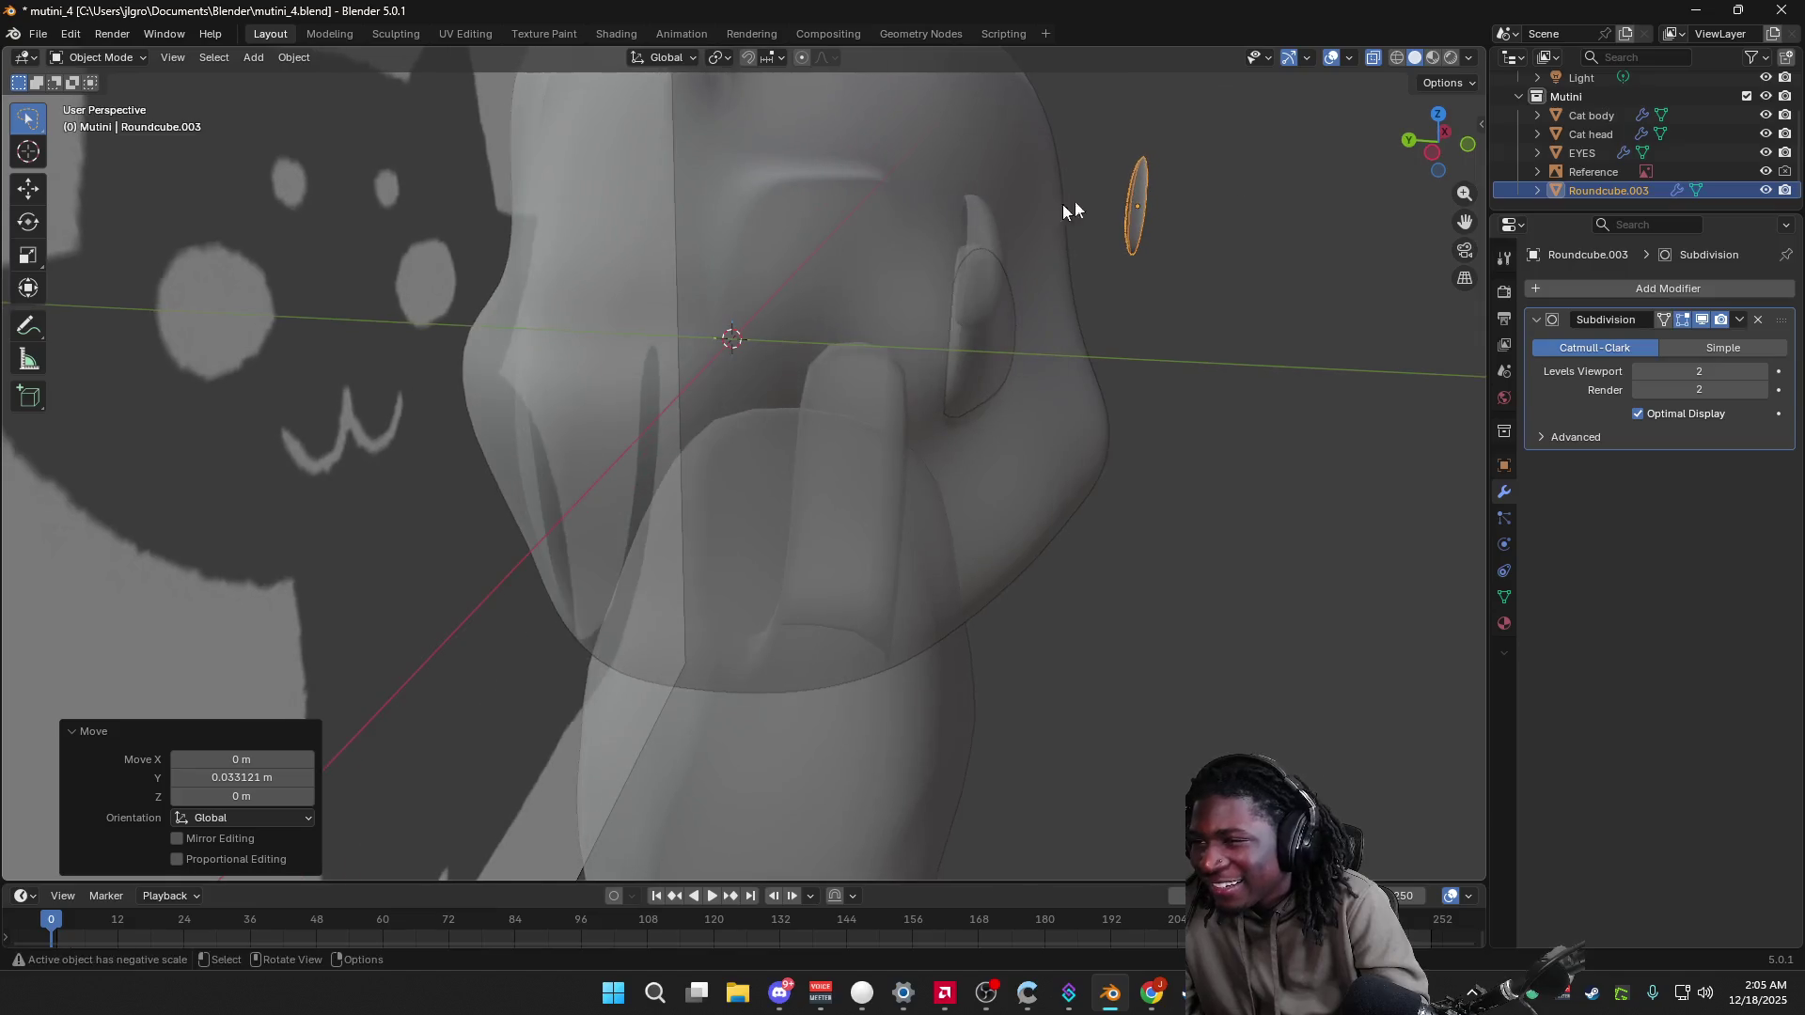
Step: Rotate the eye -542° about X, then select the Cat head and toggle Edit Mode
{"action": "key", "text": "s"}
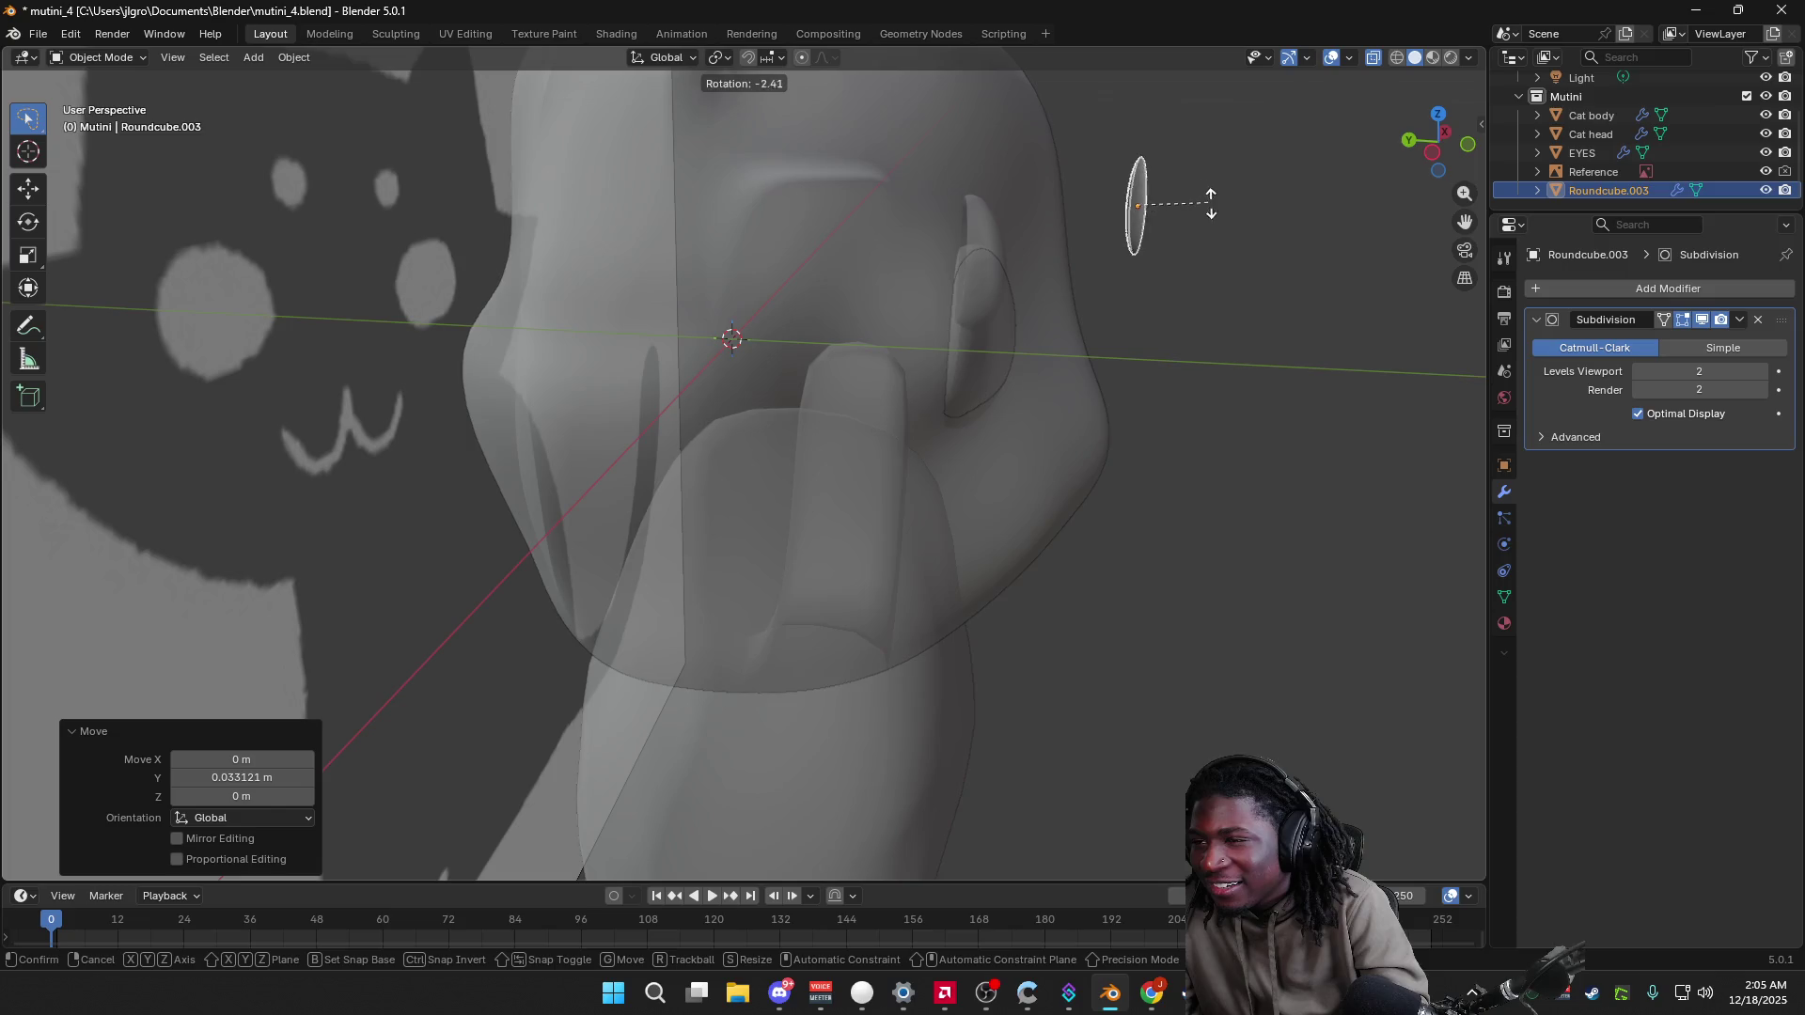
{"action": "key", "text": "y"}
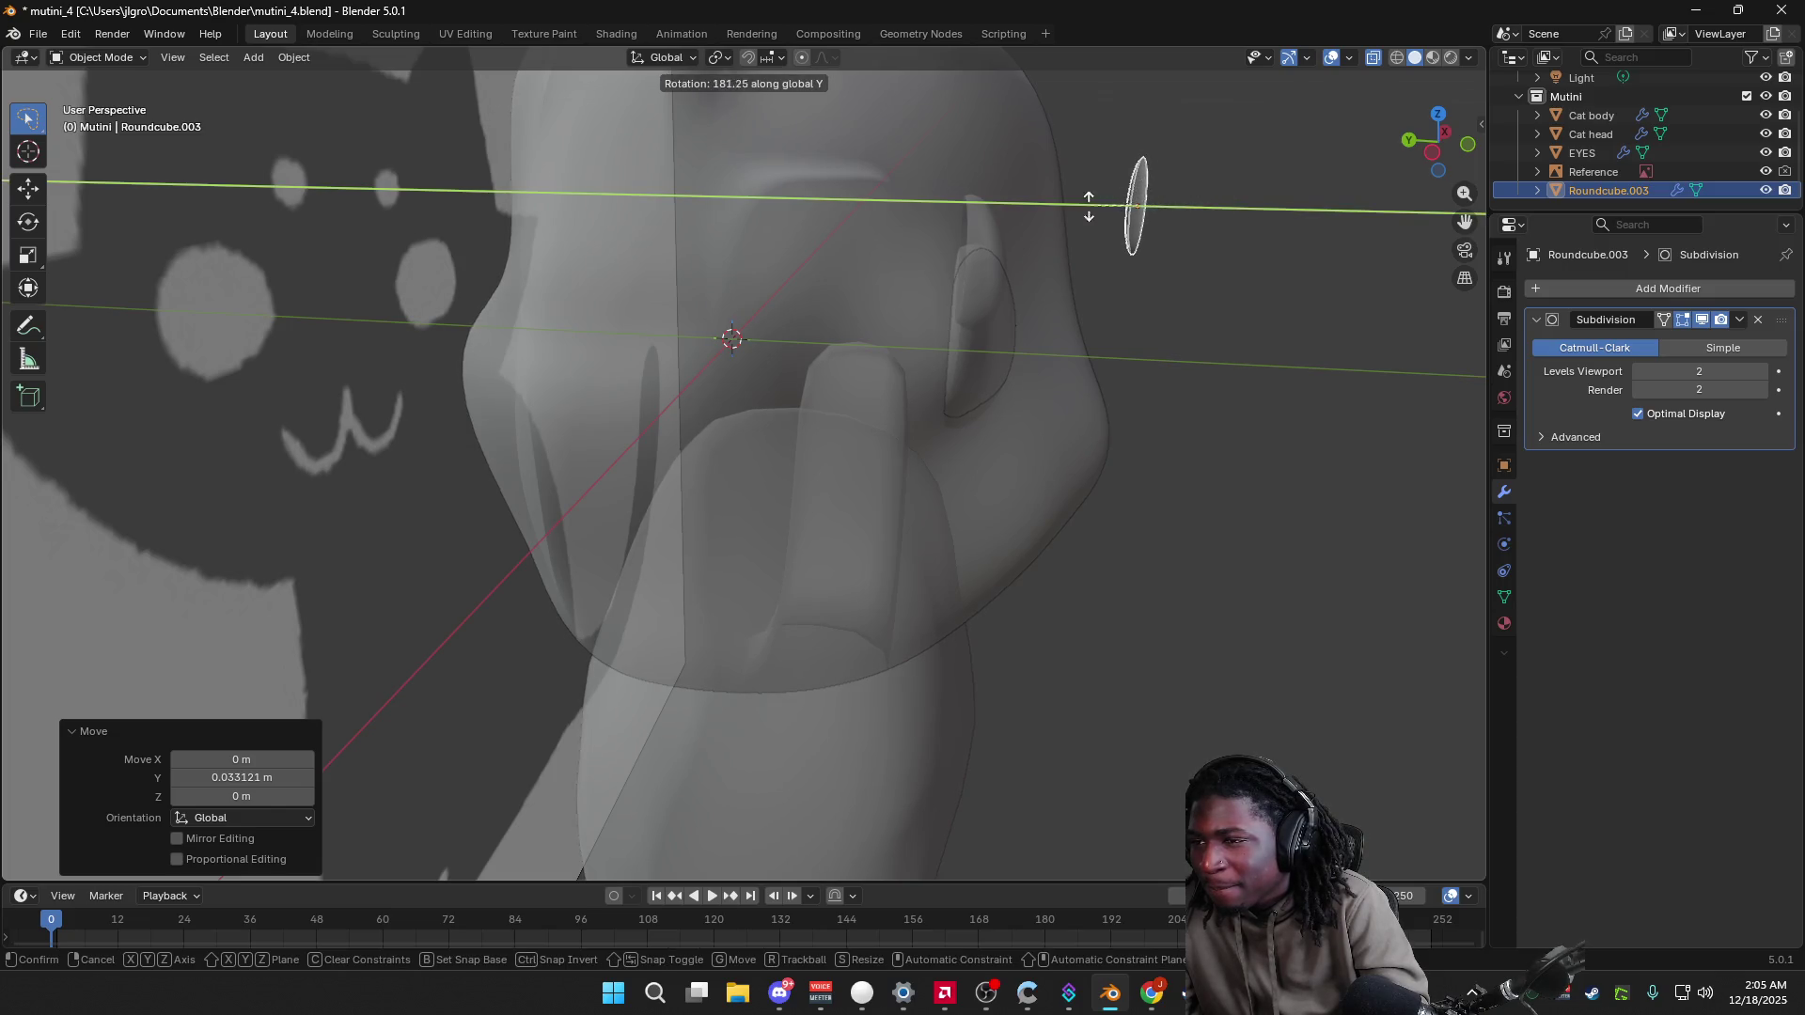
{"action": "key", "text": "x"}
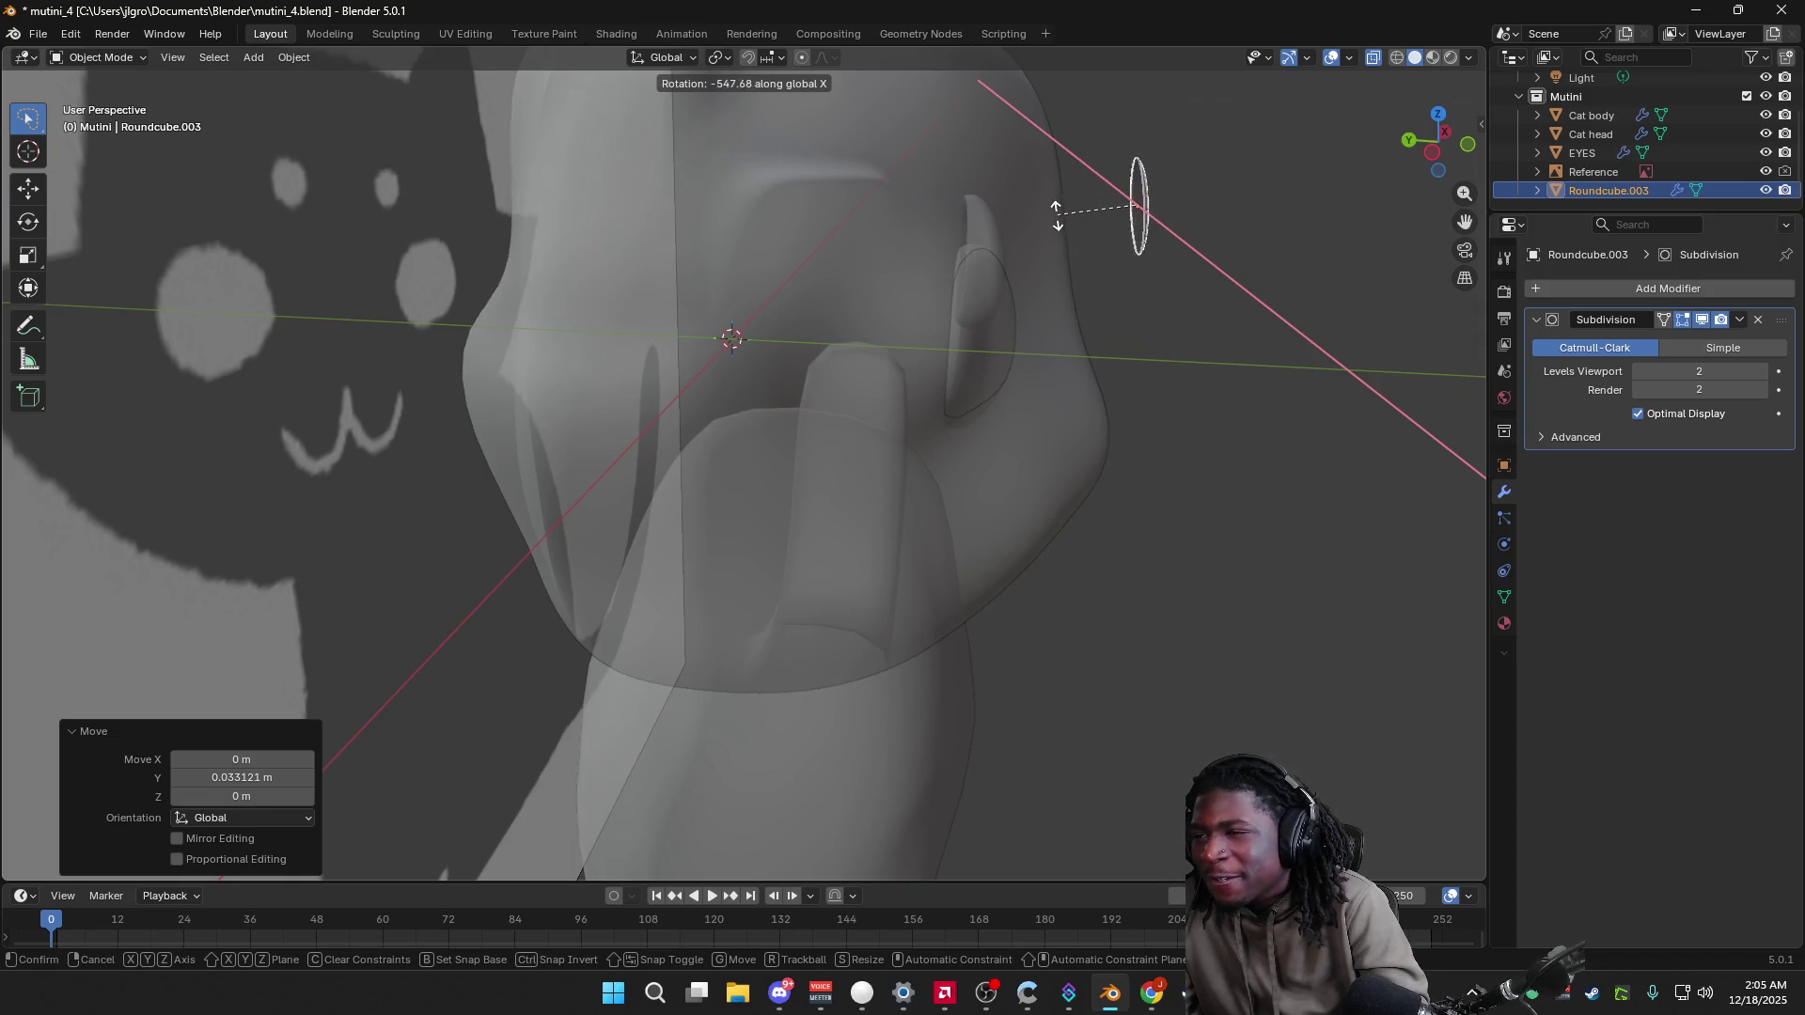
{"action": "left_click", "coordinate": [1046, 207]}
{"action": "mouse_move", "coordinate": [1244, 221]}
{"action": "middle_mouse_down"}
{"action": "mouse_move", "coordinate": [1064, 210]}
{"action": "mouse_move", "coordinate": [1280, 266]}
{"action": "mouse_move", "coordinate": [1334, 260]}
{"action": "mouse_move", "coordinate": [1177, 241]}
{"action": "middle_mouse_up"}
{"action": "left_click", "coordinate": [1063, 210]}
{"action": "key", "text": "Tab"}
{"action": "key", "text": "Tab"}
{"action": "middle_click_drag", "start_coordinate": [1241, 393], "coordinate": [1124, 398]}
{"action": "key", "text": "Tab"}
{"action": "key", "text": "Tab"}
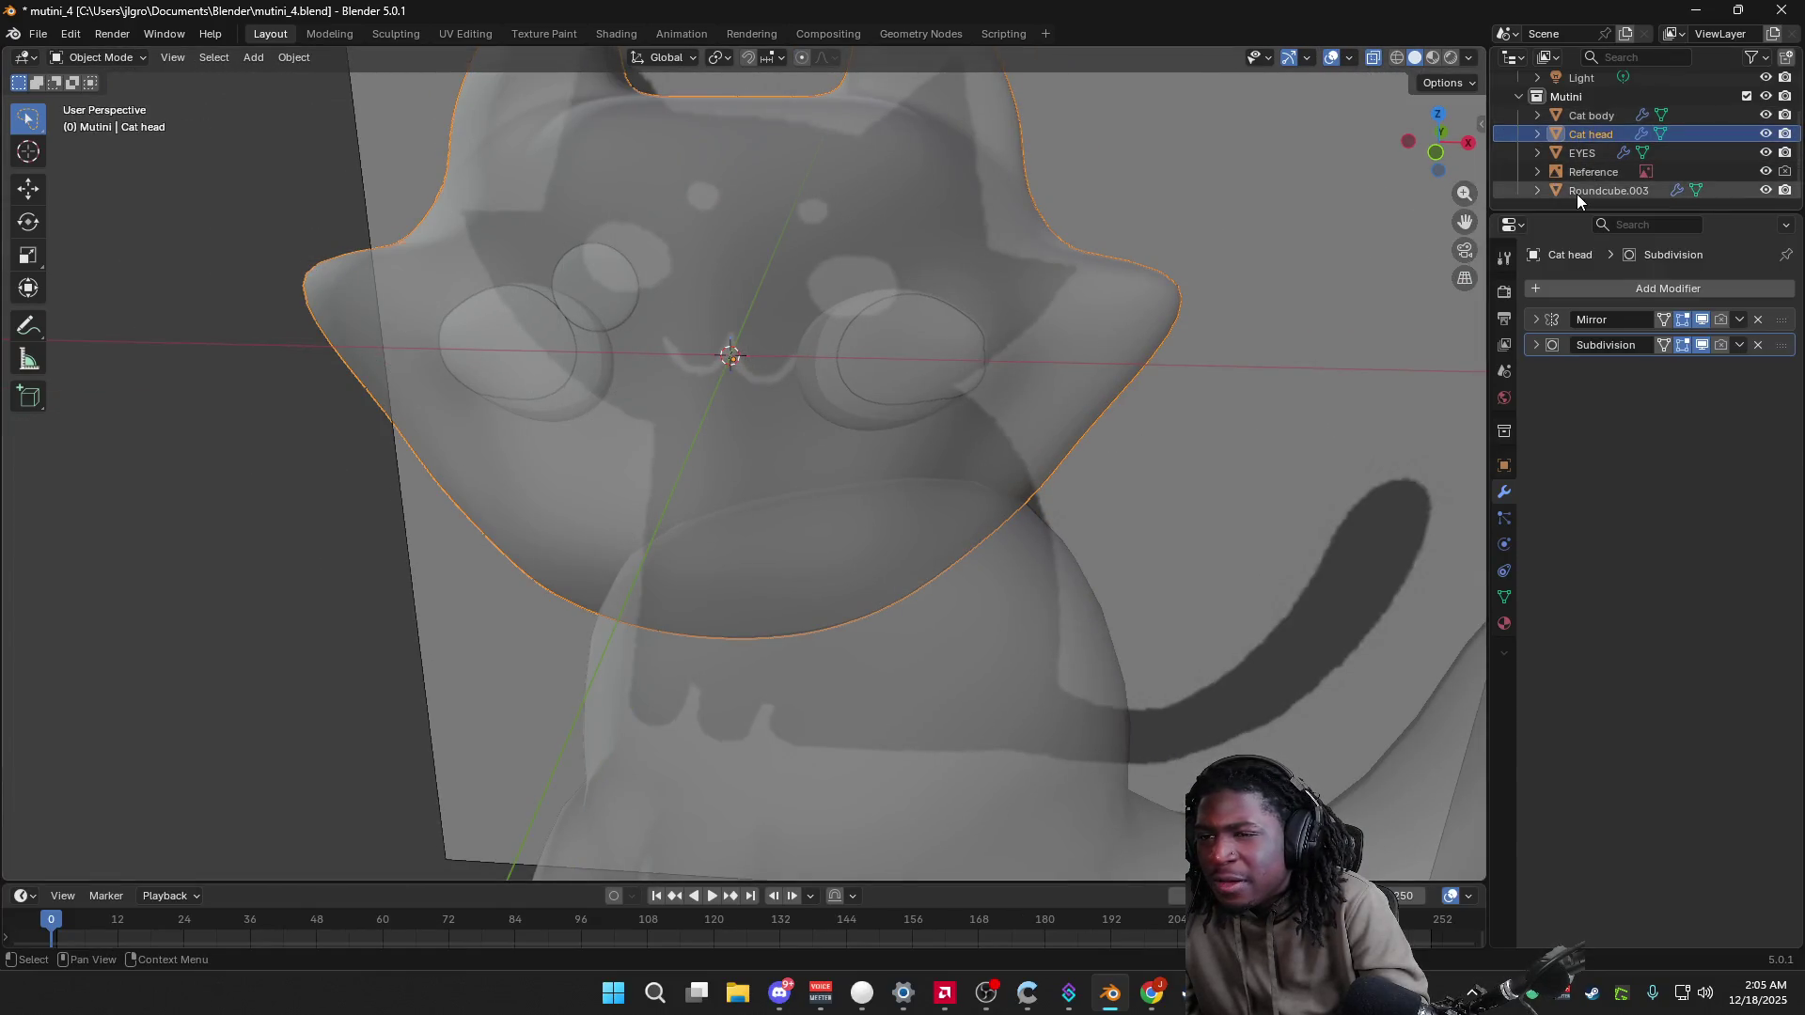
Step: Rename Roundcube.003 to 'mutant eyes' in the Outliner
{"action": "left_click", "coordinate": [1579, 192]}
{"action": "double_click", "coordinate": [1591, 188]}
{"action": "type", "text": "mutin"}
{"action": "type", "text": "s"}
{"action": "key", "text": "Return"}
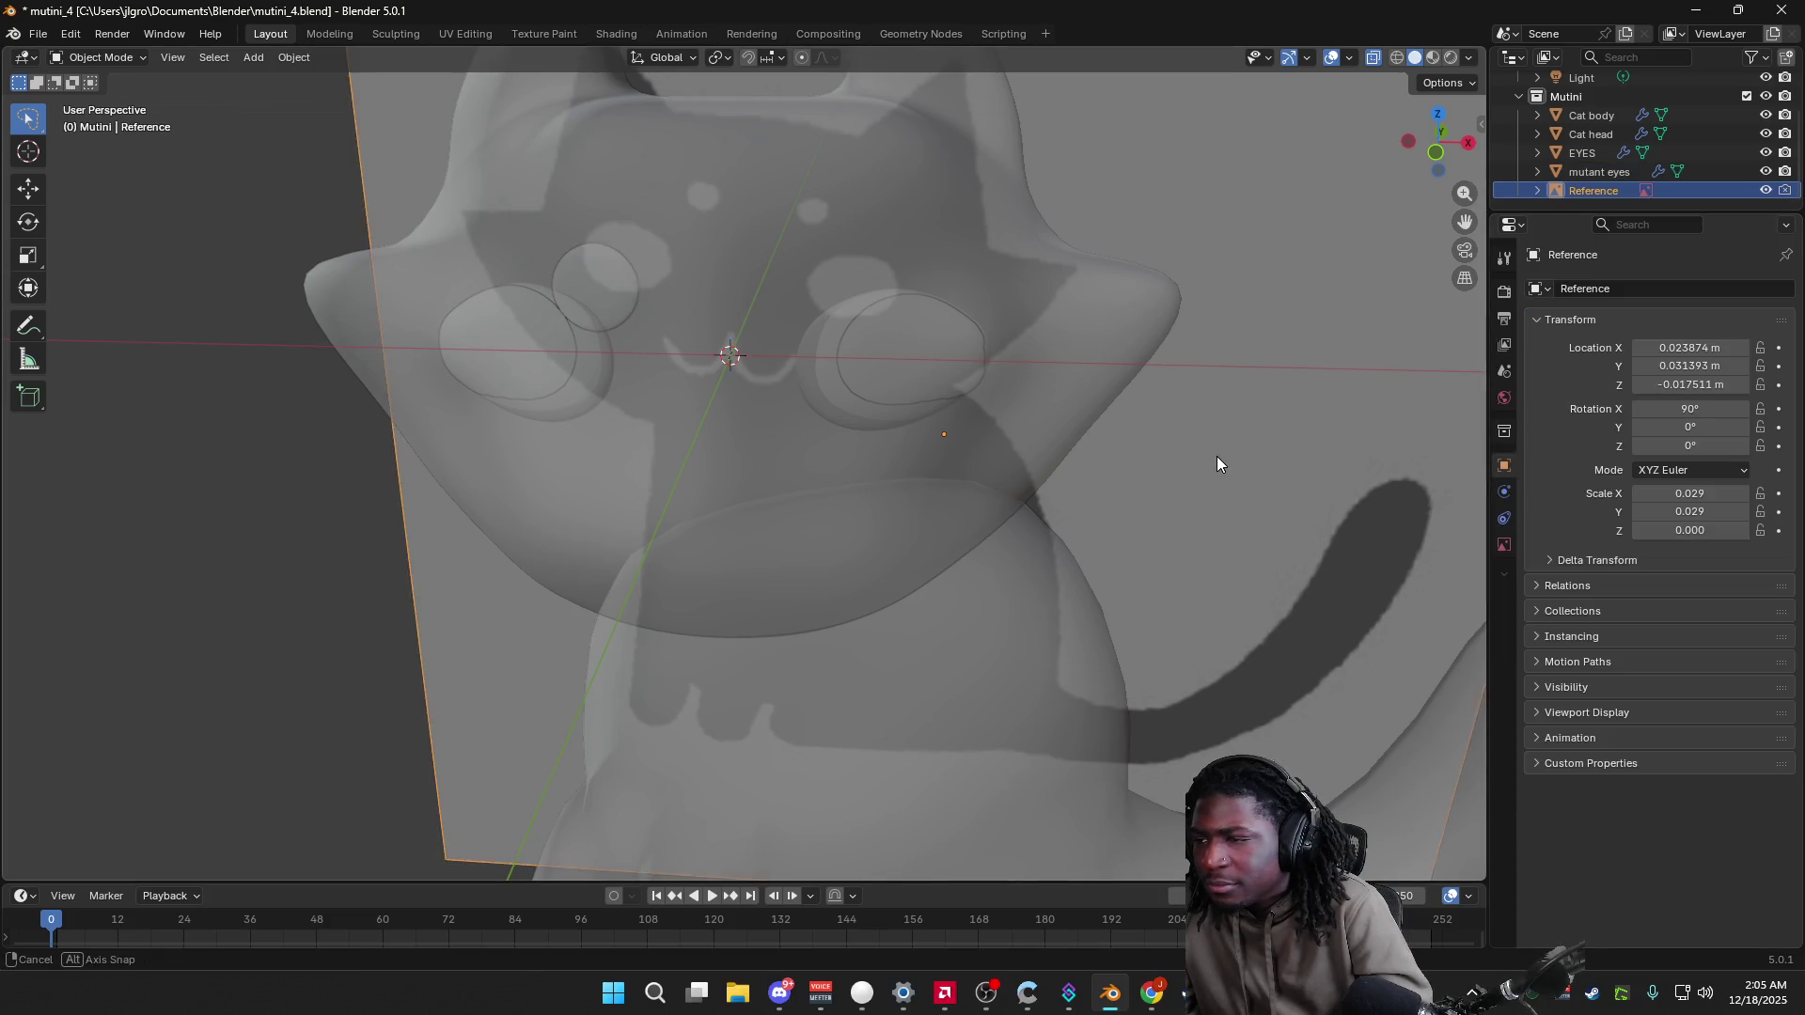
Step: In Left view, move the eye along Y so it sits against the forehead
{"action": "middle_click_drag", "start_coordinate": [1217, 464], "coordinate": [1351, 451]}
{"action": "middle_click_drag", "start_coordinate": [1091, 282], "coordinate": [1293, 202]}
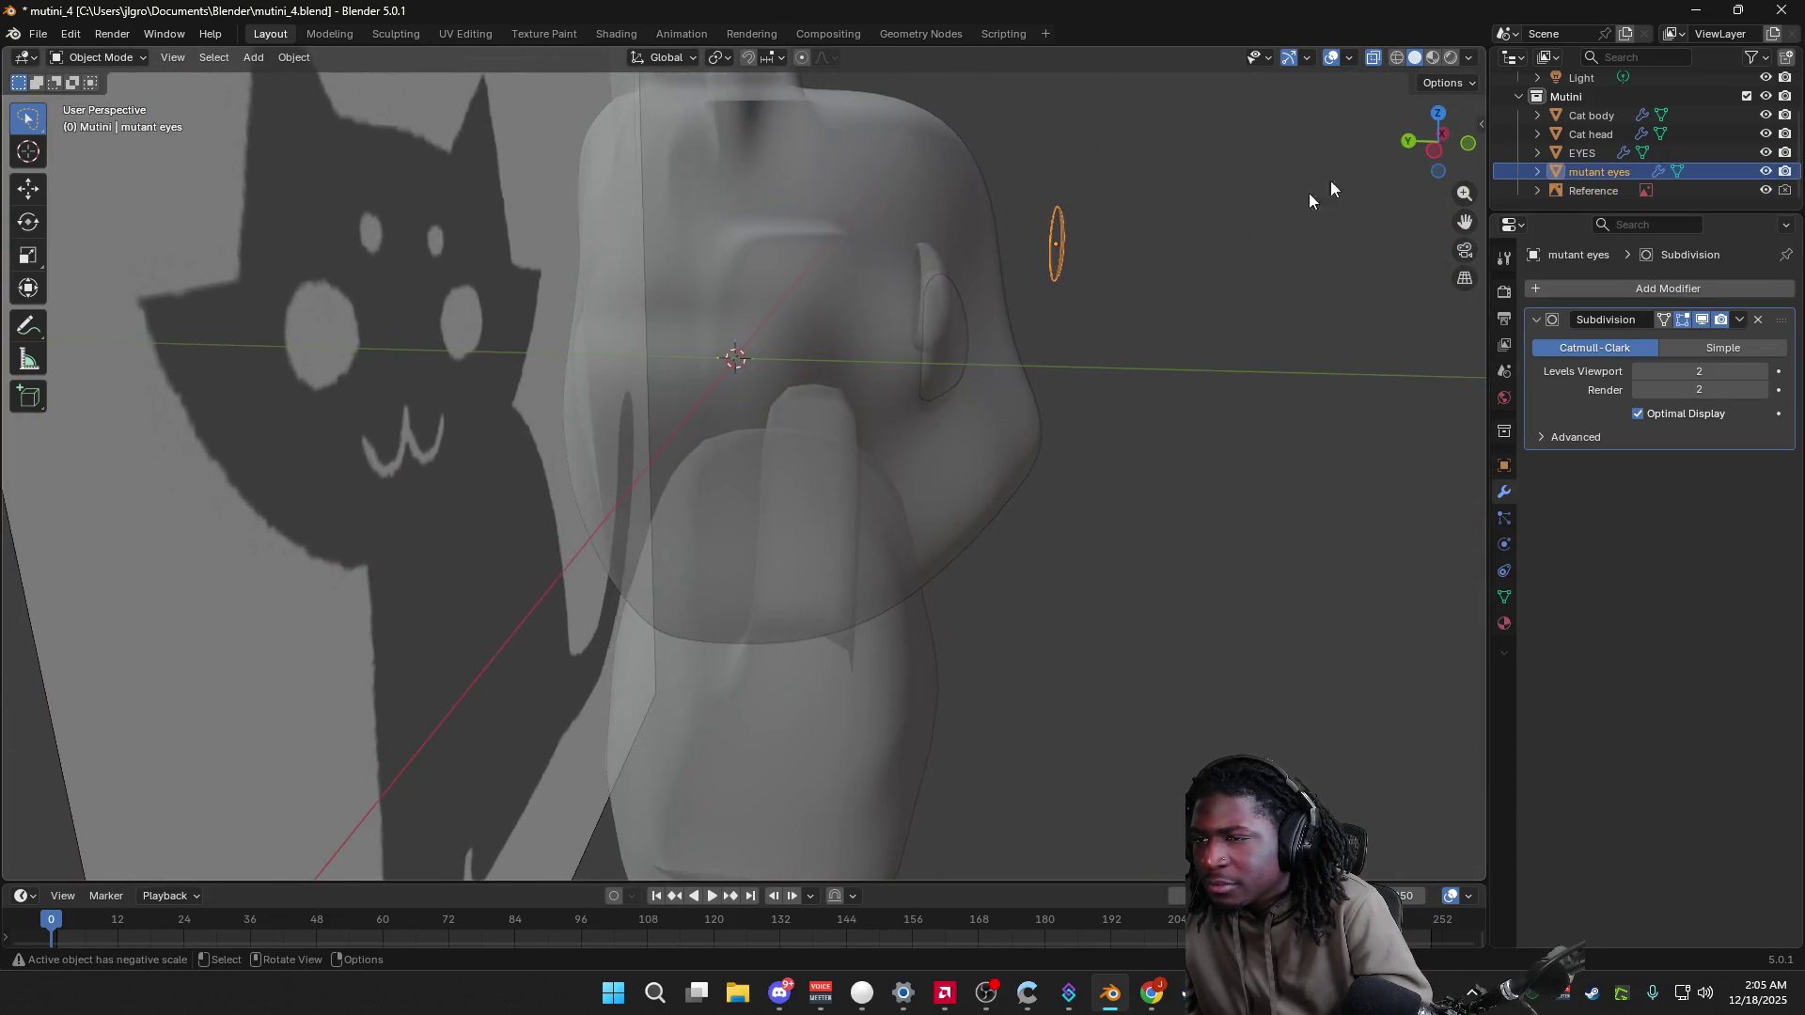
{"action": "left_click", "coordinate": [1437, 155]}
{"action": "key", "text": "g"}
{"action": "key", "text": "y"}
{"action": "left_click", "coordinate": [1164, 254]}
{"action": "mouse_move", "coordinate": [1164, 254]}
{"action": "middle_mouse_down"}
{"action": "mouse_move", "coordinate": [933, 310]}
{"action": "mouse_move", "coordinate": [954, 295]}
{"action": "middle_mouse_up"}
Step: Nudge the eye along Y again in Left view, discarding an accidental free move
{"action": "left_click", "coordinate": [1443, 150]}
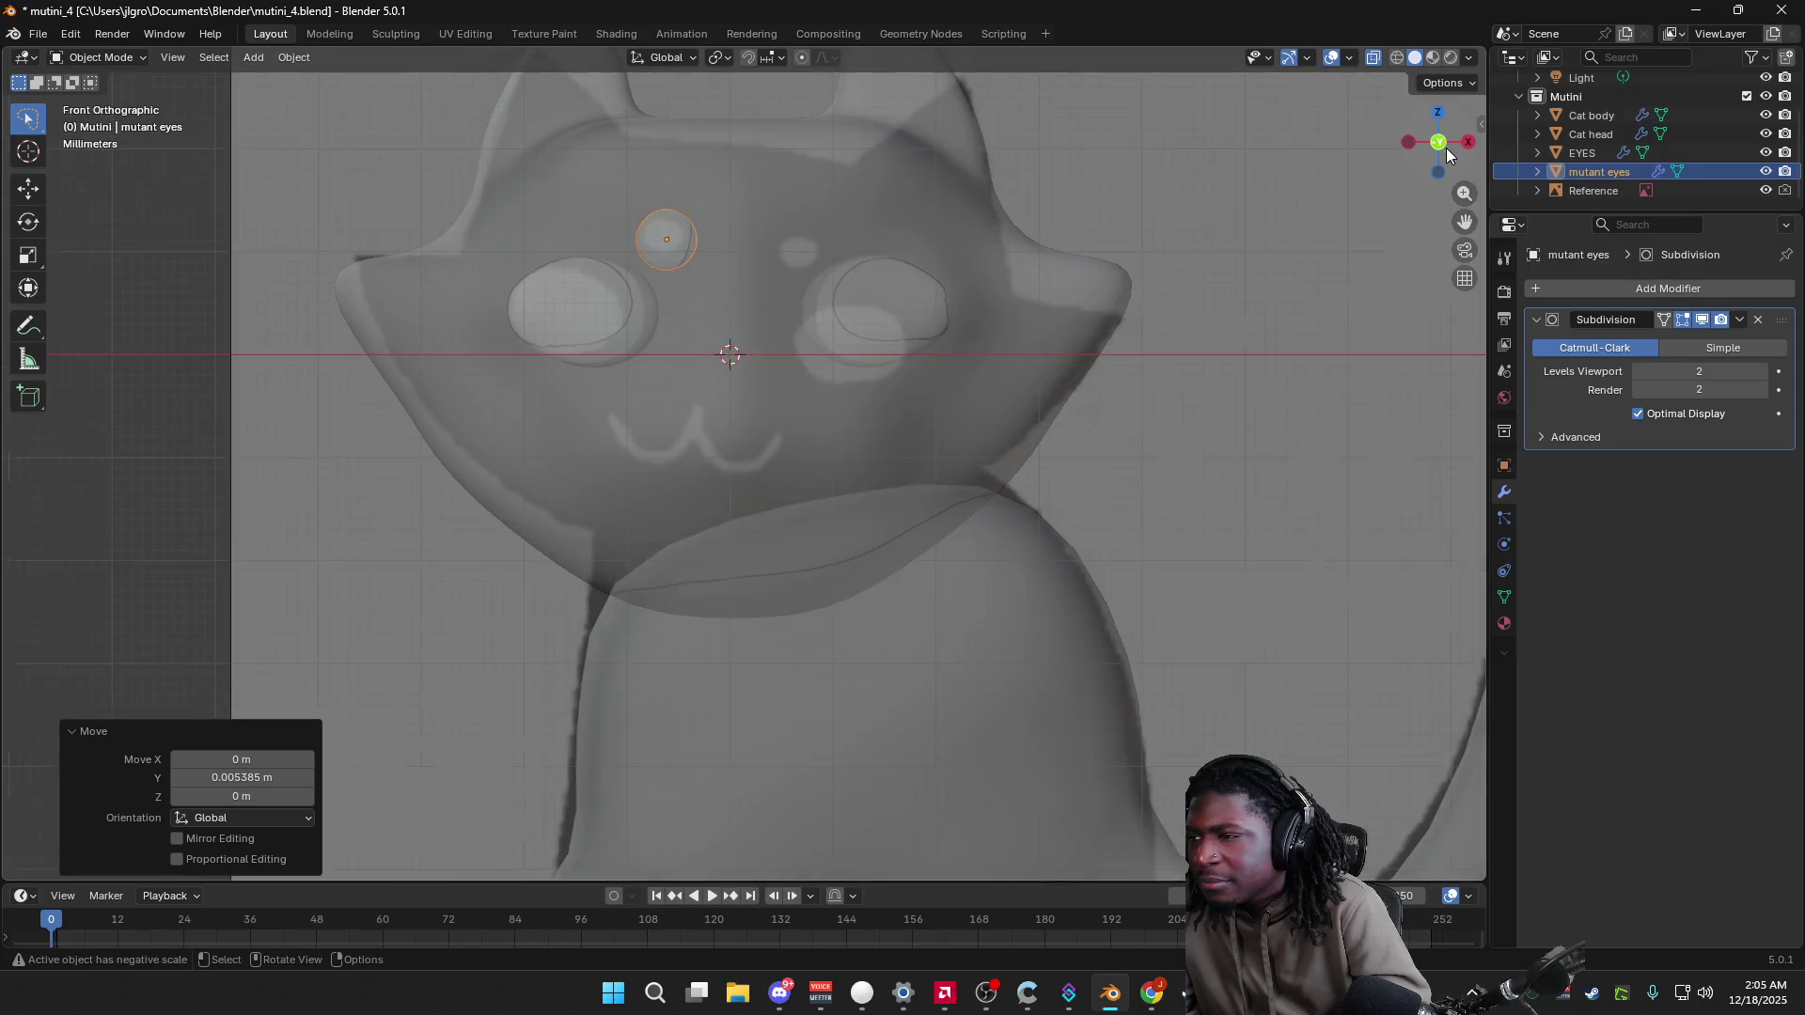
{"action": "mouse_move", "coordinate": [1196, 434]}
{"action": "middle_mouse_down"}
{"action": "mouse_move", "coordinate": [1254, 477]}
{"action": "mouse_move", "coordinate": [1418, 515]}
{"action": "mouse_move", "coordinate": [1442, 306]}
{"action": "middle_mouse_up"}
{"action": "left_click_drag", "start_coordinate": [1431, 160], "coordinate": [1432, 158]}
{"action": "left_click", "coordinate": [1436, 153]}
{"action": "key", "text": "g"}
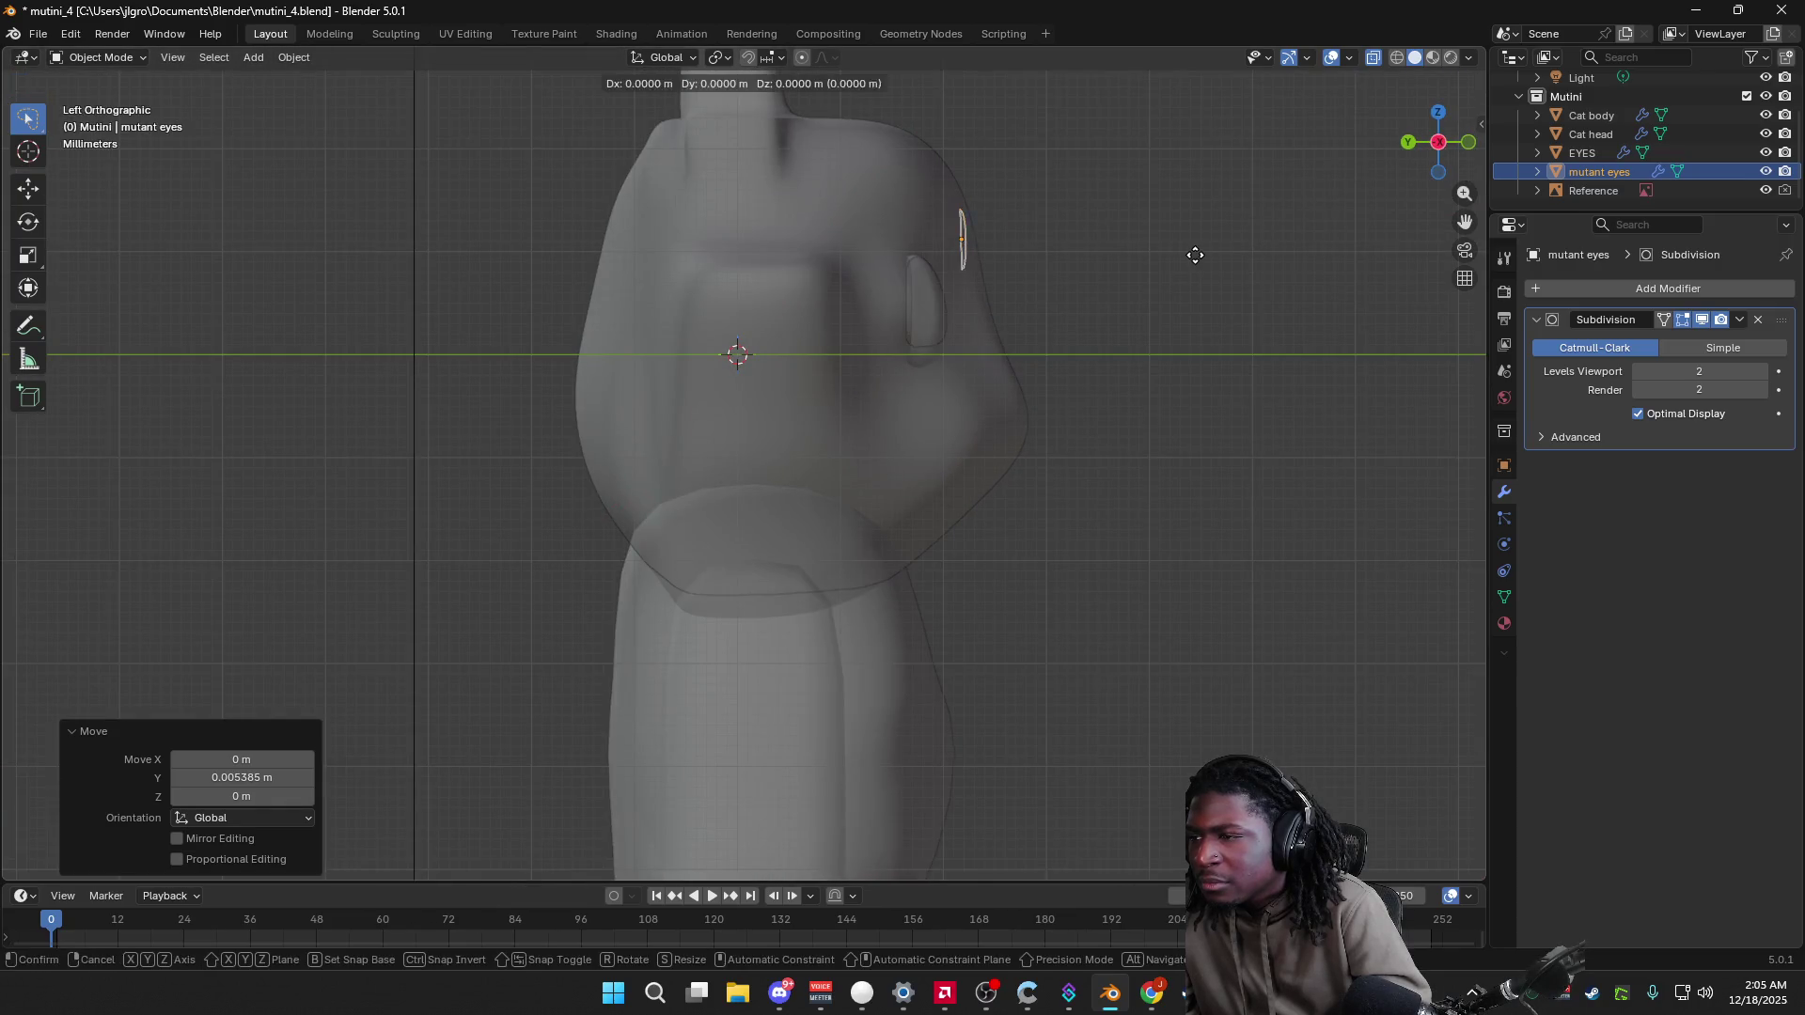
{"action": "right_click", "coordinate": [1213, 263]}
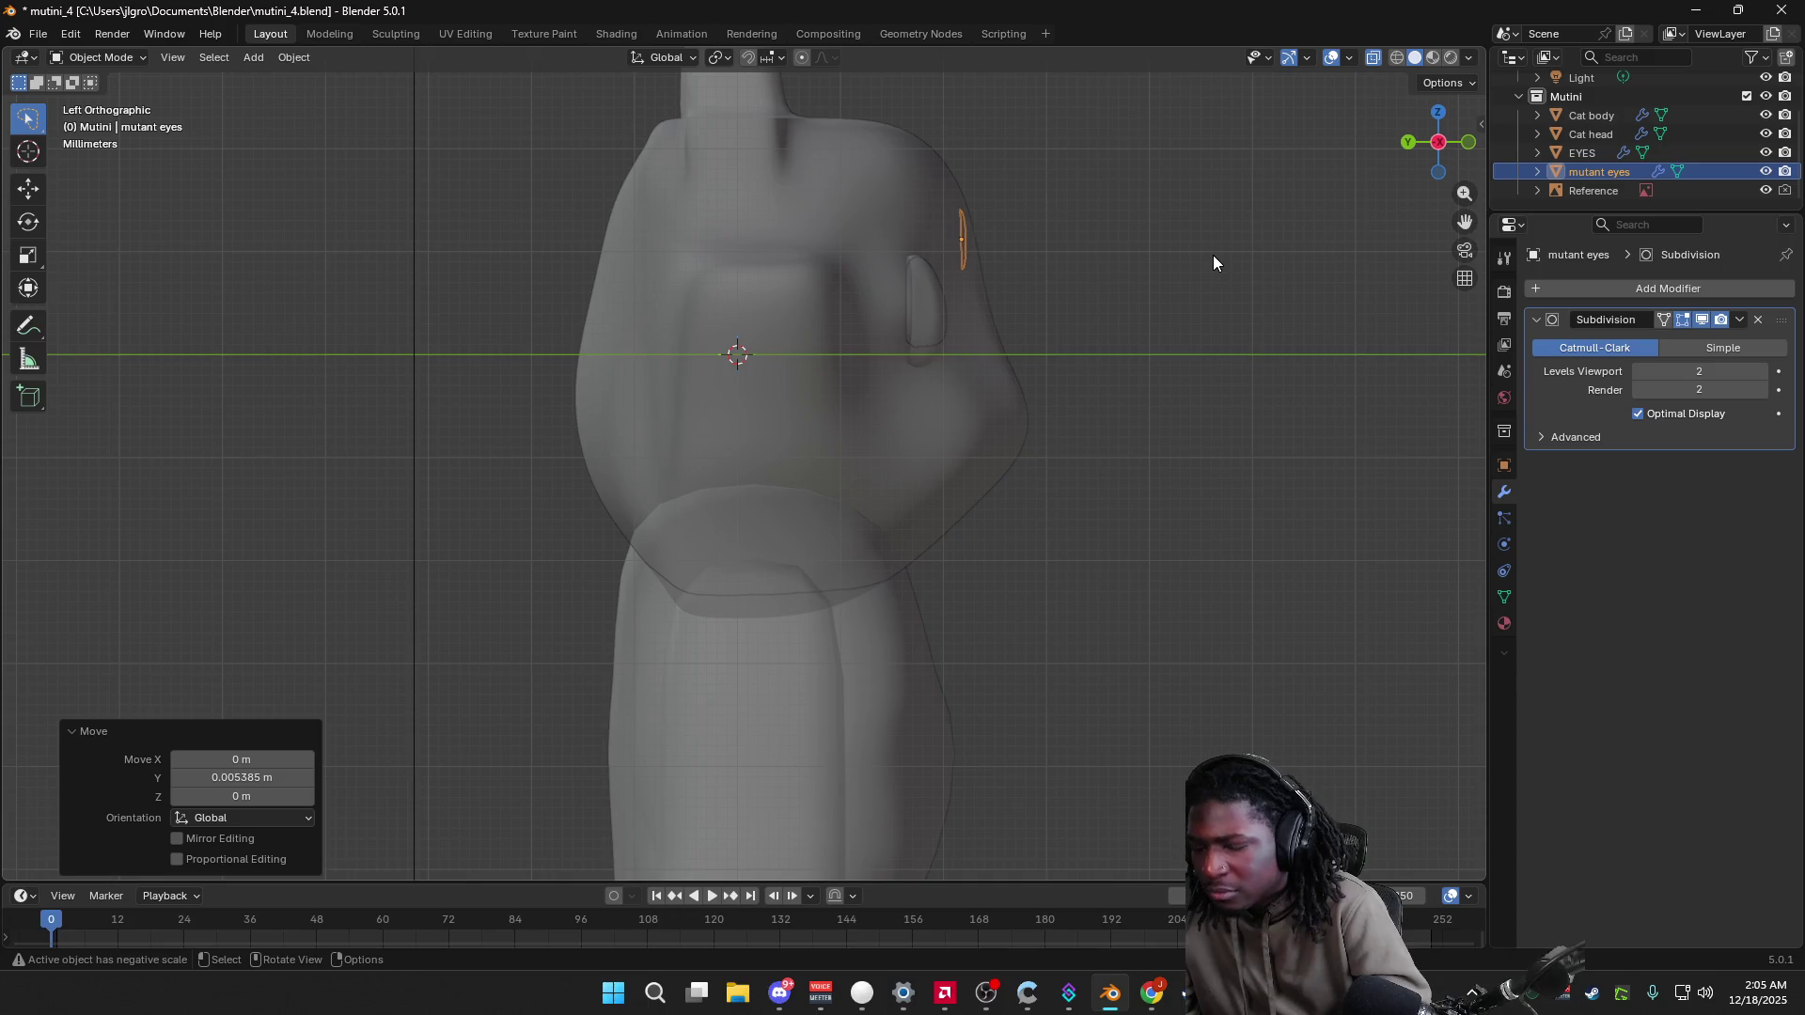
{"action": "key", "text": "g"}
{"action": "key", "text": "y"}
{"action": "left_click", "coordinate": [1192, 255]}
{"action": "middle_click_drag", "start_coordinate": [1192, 255], "coordinate": [988, 301]}
Step: Try another Y move of the eye from Front view, then cancel it
{"action": "left_click", "coordinate": [1441, 150]}
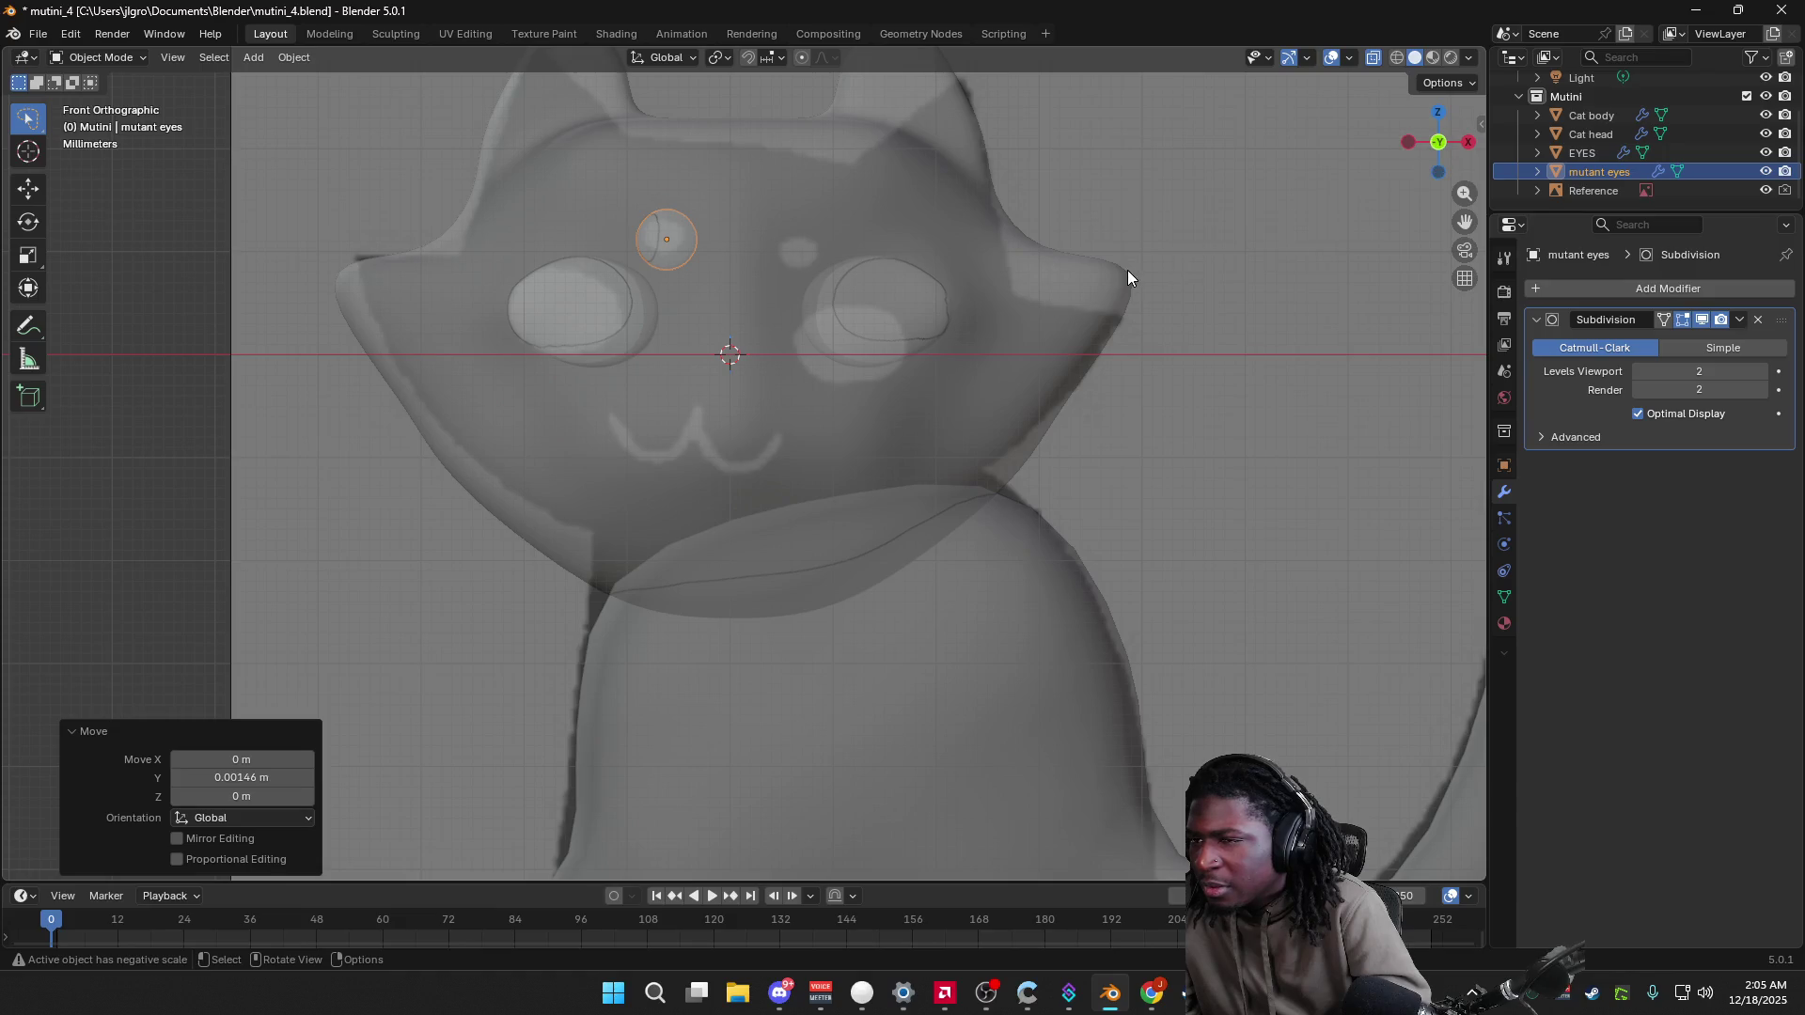
{"action": "key", "text": "g"}
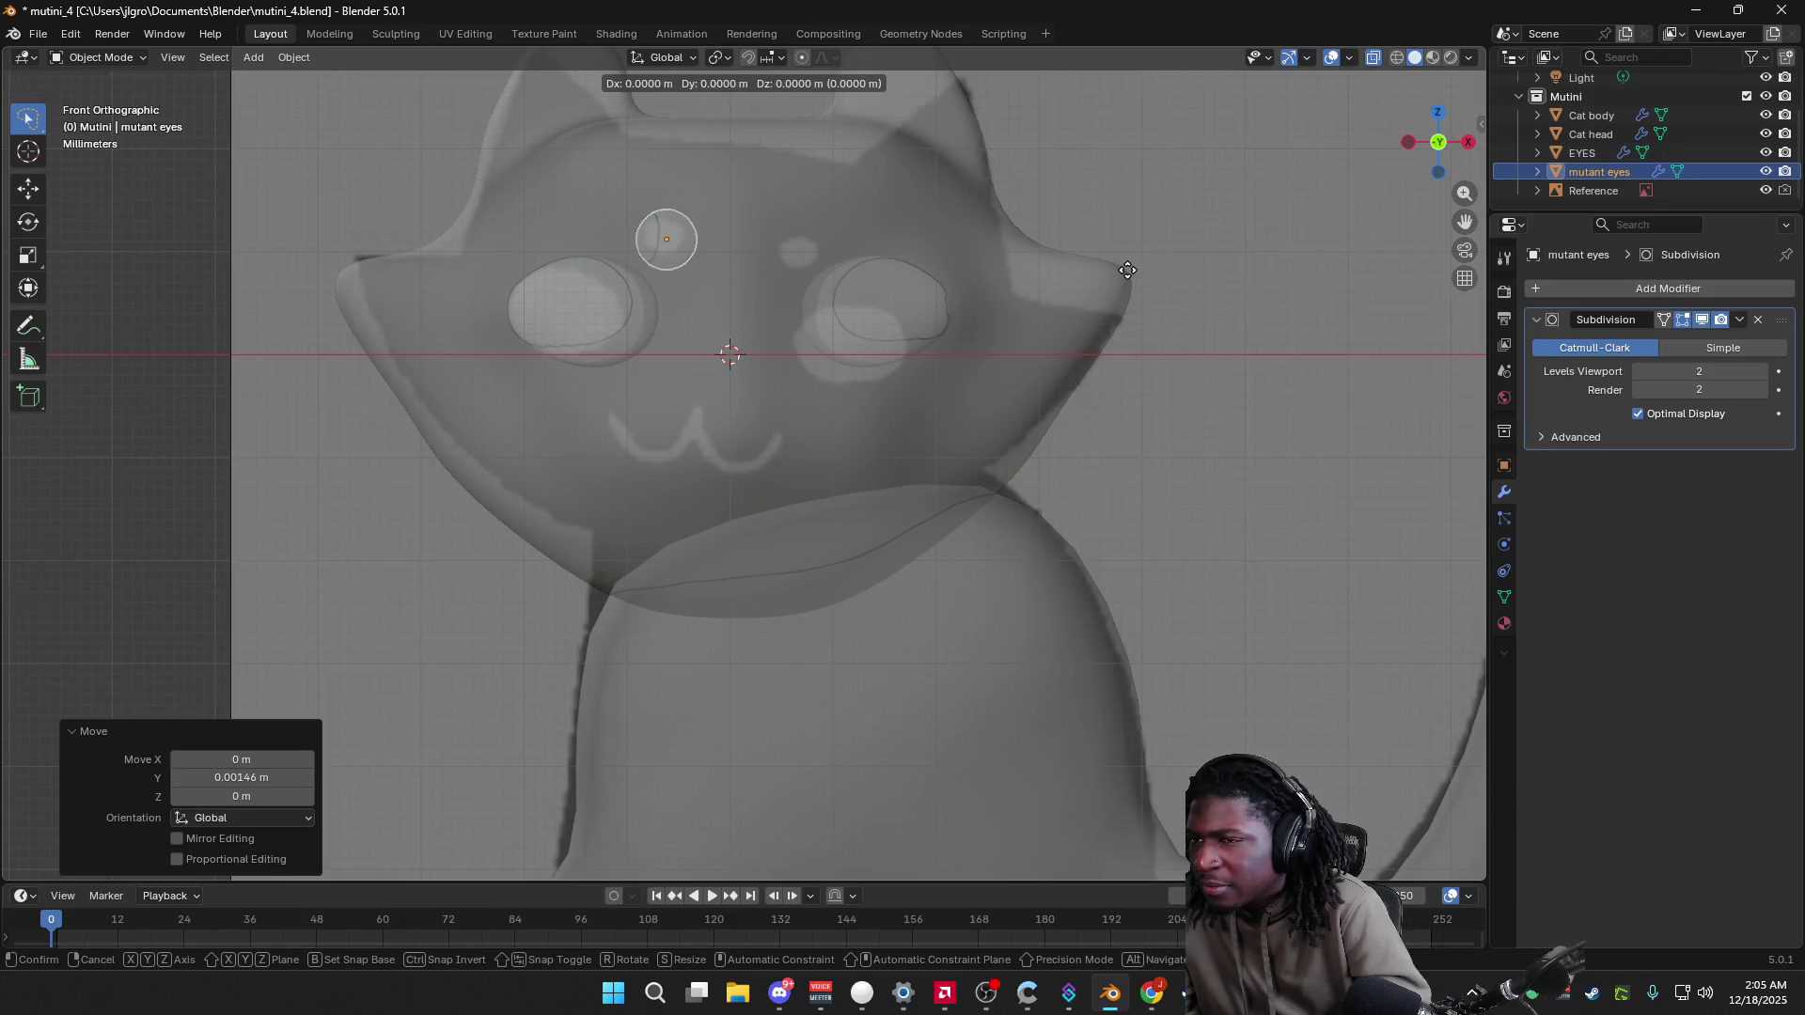
{"action": "key", "text": "y"}
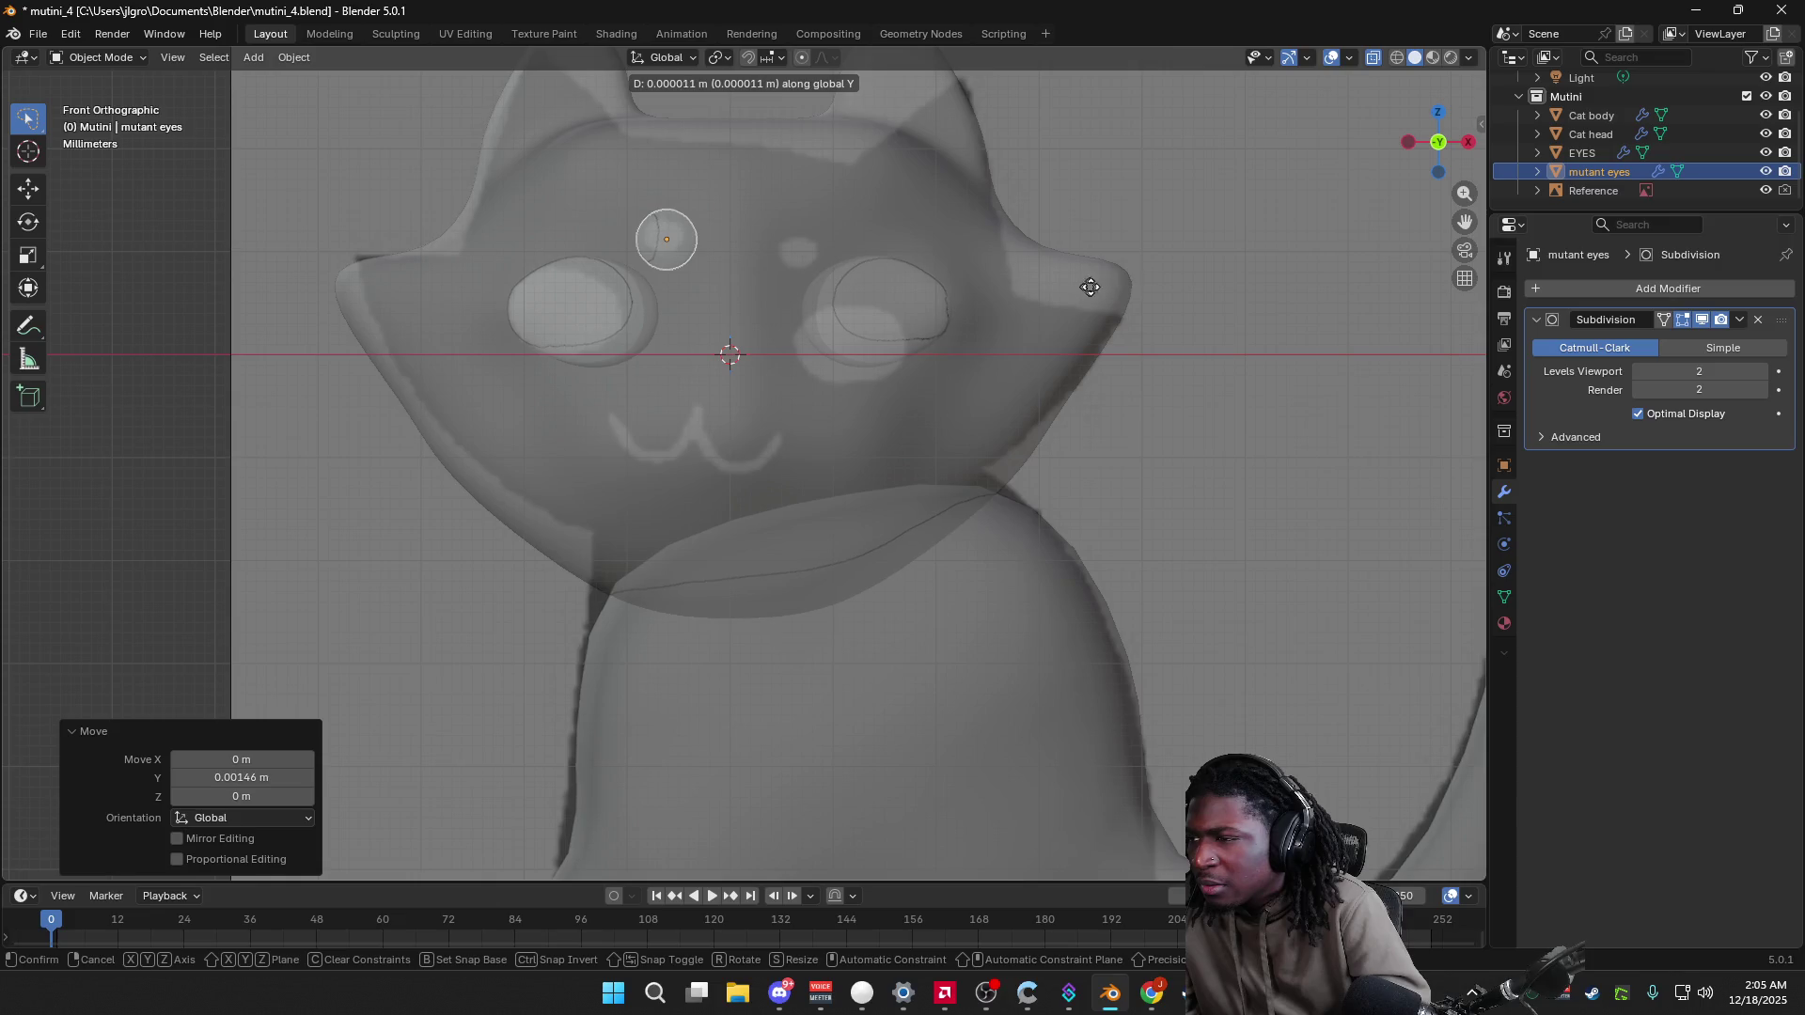
{"action": "right_click", "coordinate": [1153, 279]}
{"action": "mouse_move", "coordinate": [1153, 282]}
{"action": "middle_mouse_down"}
{"action": "mouse_move", "coordinate": [1158, 304]}
{"action": "mouse_move", "coordinate": [1288, 342]}
{"action": "mouse_move", "coordinate": [1239, 359]}
{"action": "mouse_move", "coordinate": [1408, 161]}
{"action": "middle_mouse_up"}
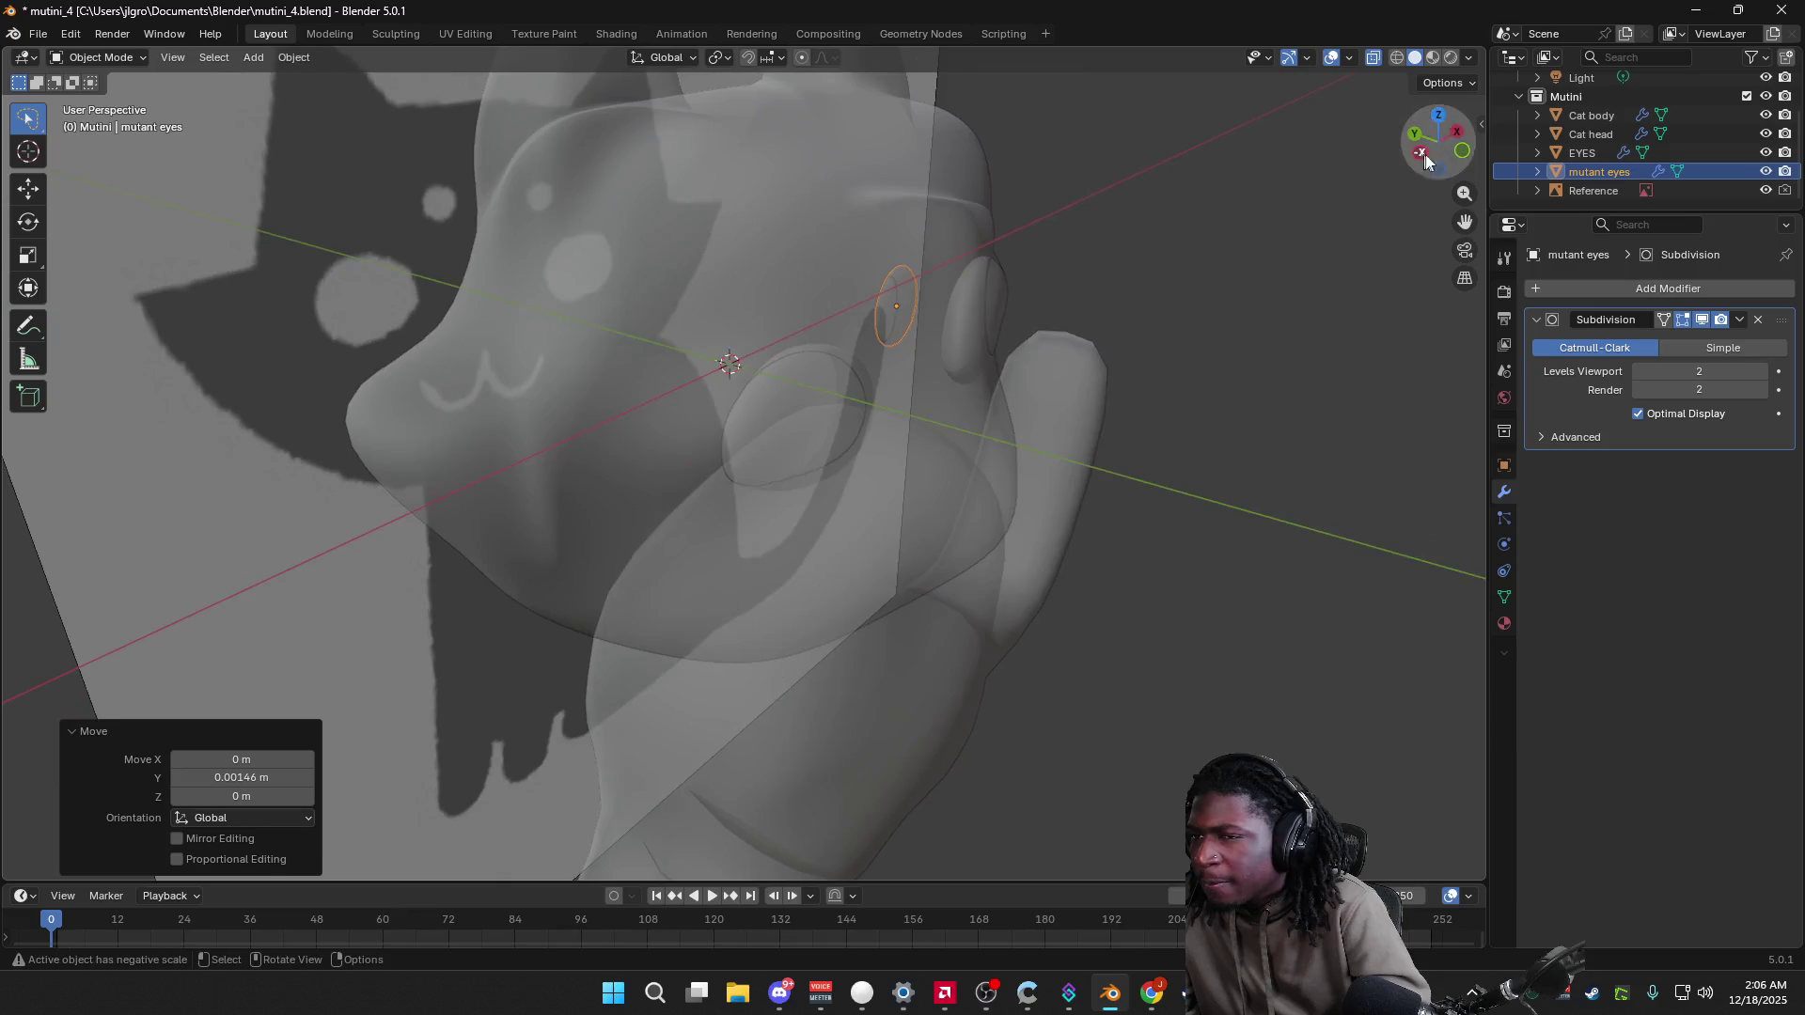
Step: Toggle X-Ray off and back on to check the eye against the head
{"action": "left_click", "coordinate": [1468, 57]}
{"action": "left_click", "coordinate": [1357, 523]}
{"action": "middle_click_drag", "start_coordinate": [1242, 414], "coordinate": [1076, 381]}
{"action": "left_click", "coordinate": [1468, 57]}
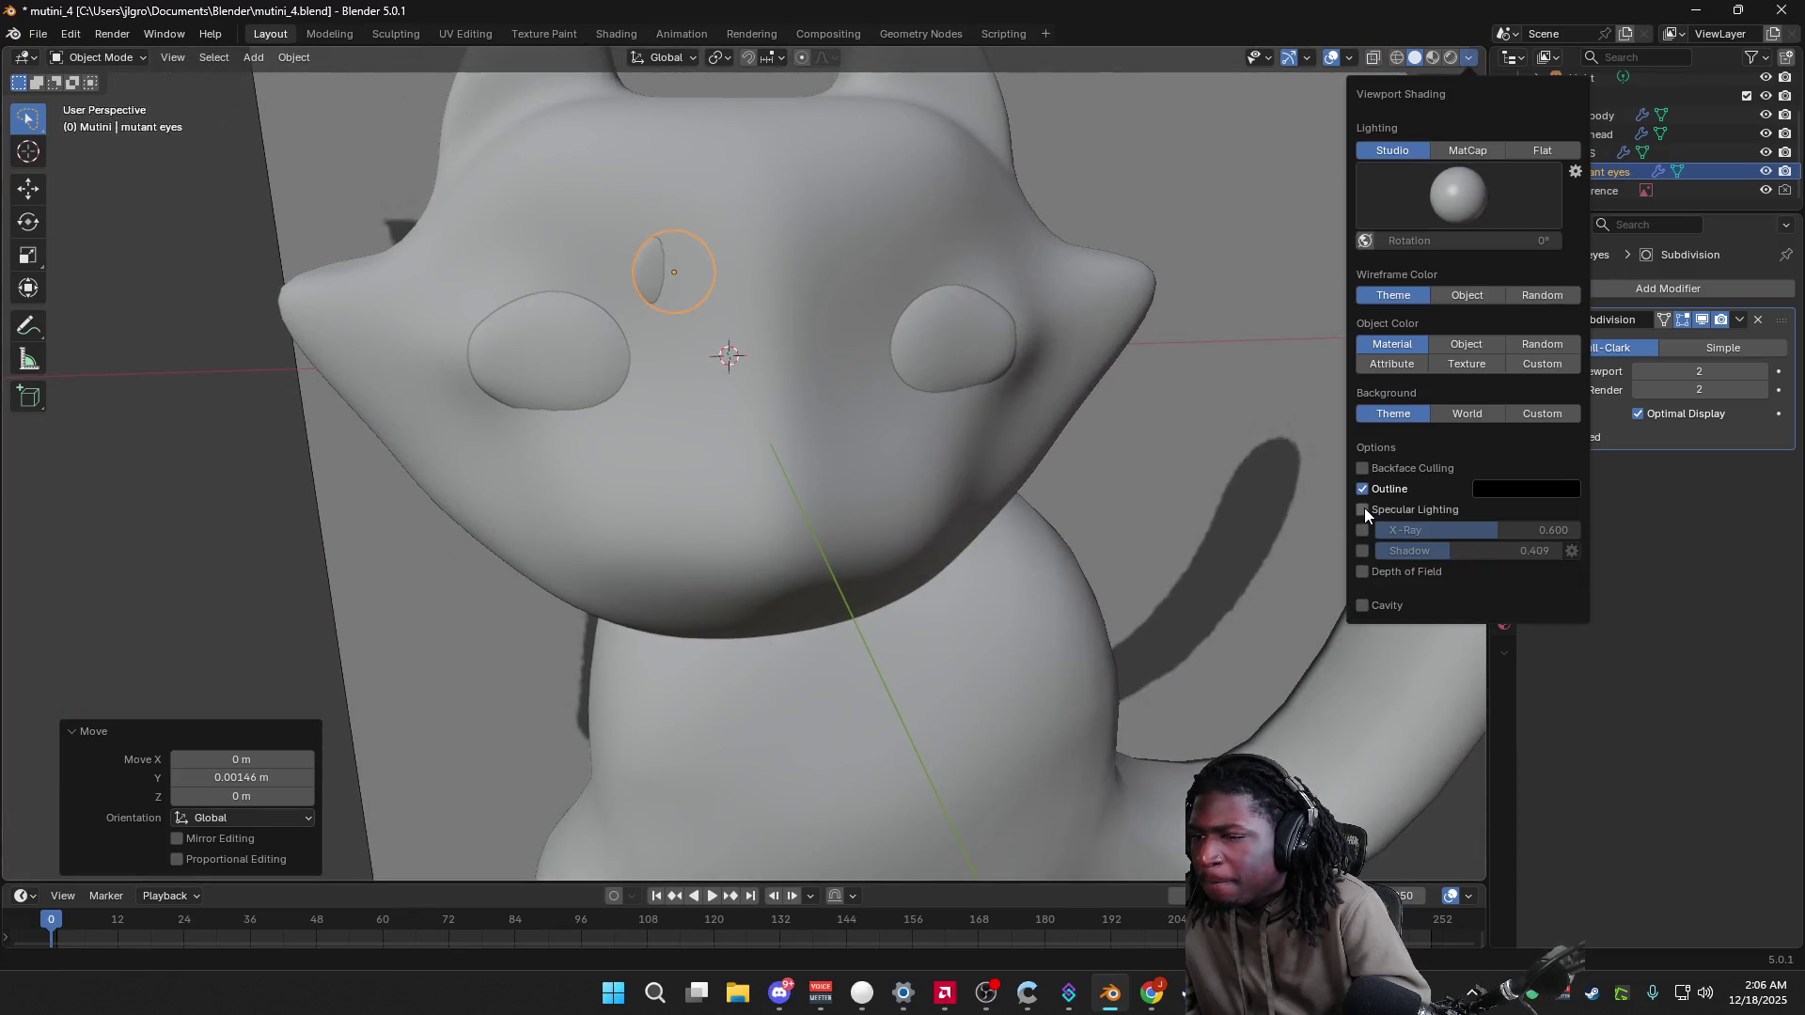
{"action": "left_click", "coordinate": [1364, 532]}
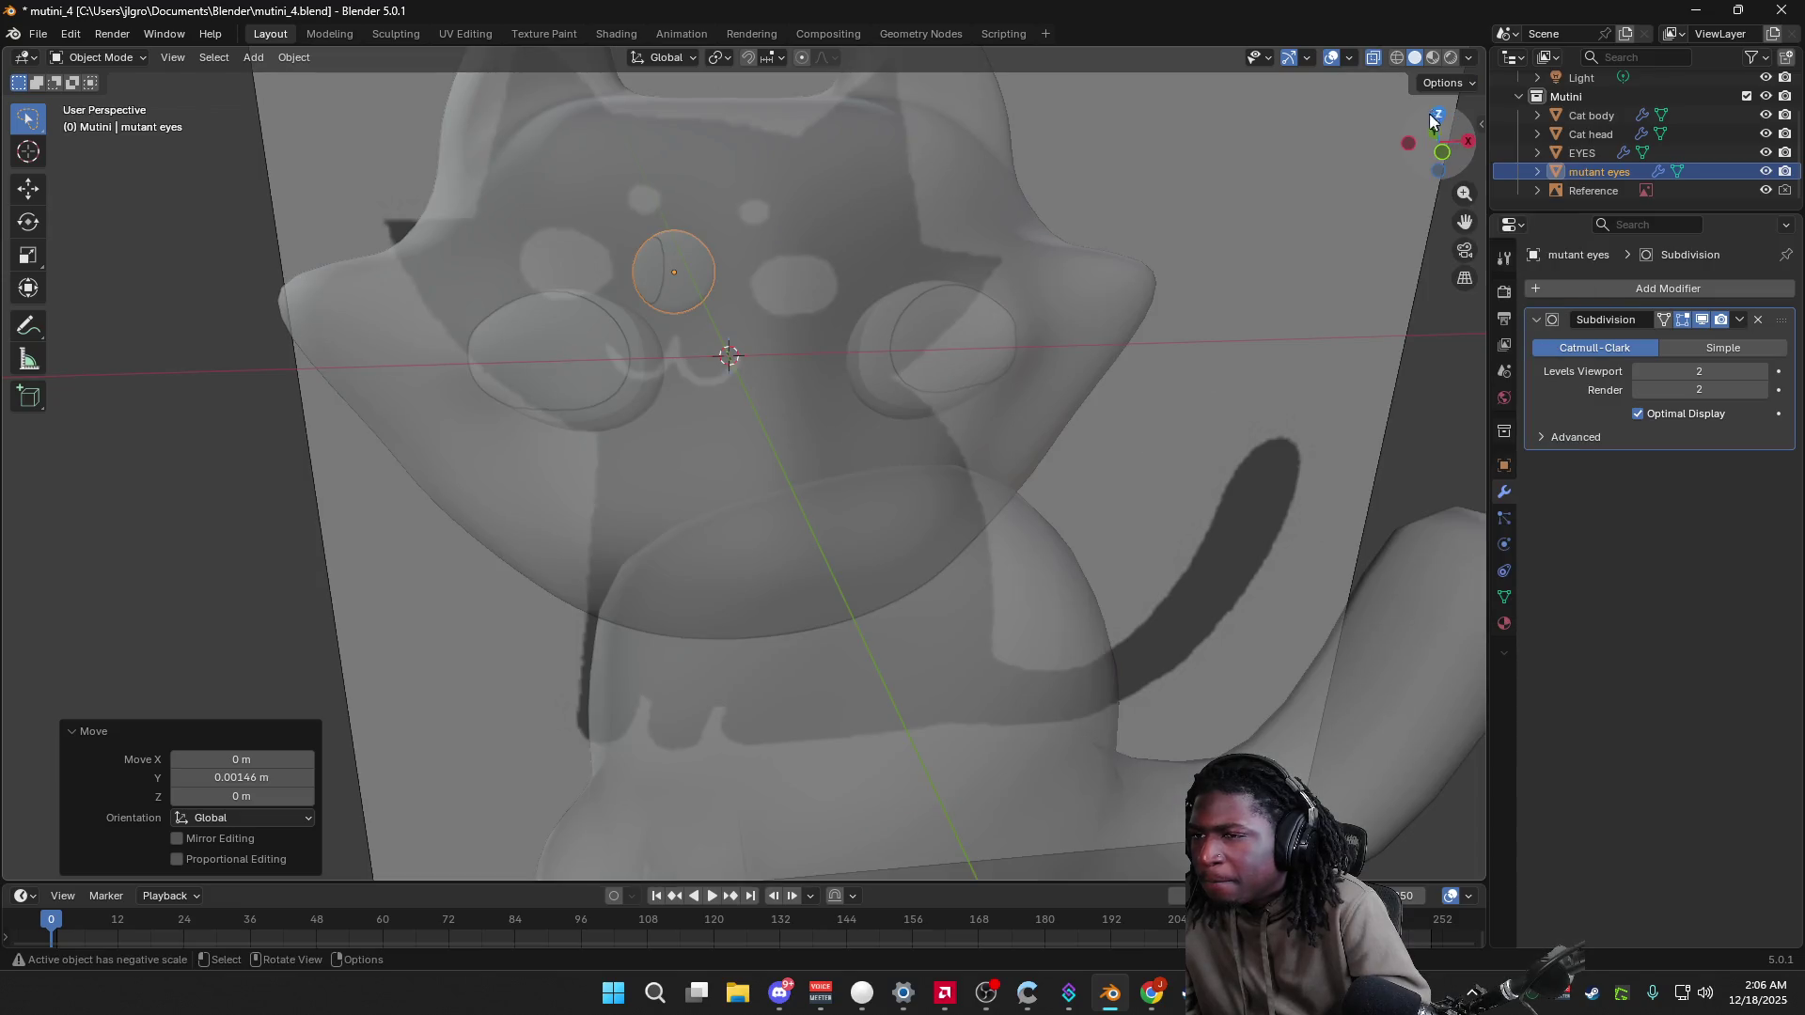
{"action": "left_click", "coordinate": [1445, 163]}
{"action": "middle_click_drag", "start_coordinate": [1181, 382], "coordinate": [1349, 433]}
Step: Nudge the eye along Y in Left view and check it from the front
{"action": "left_click", "coordinate": [1429, 150]}
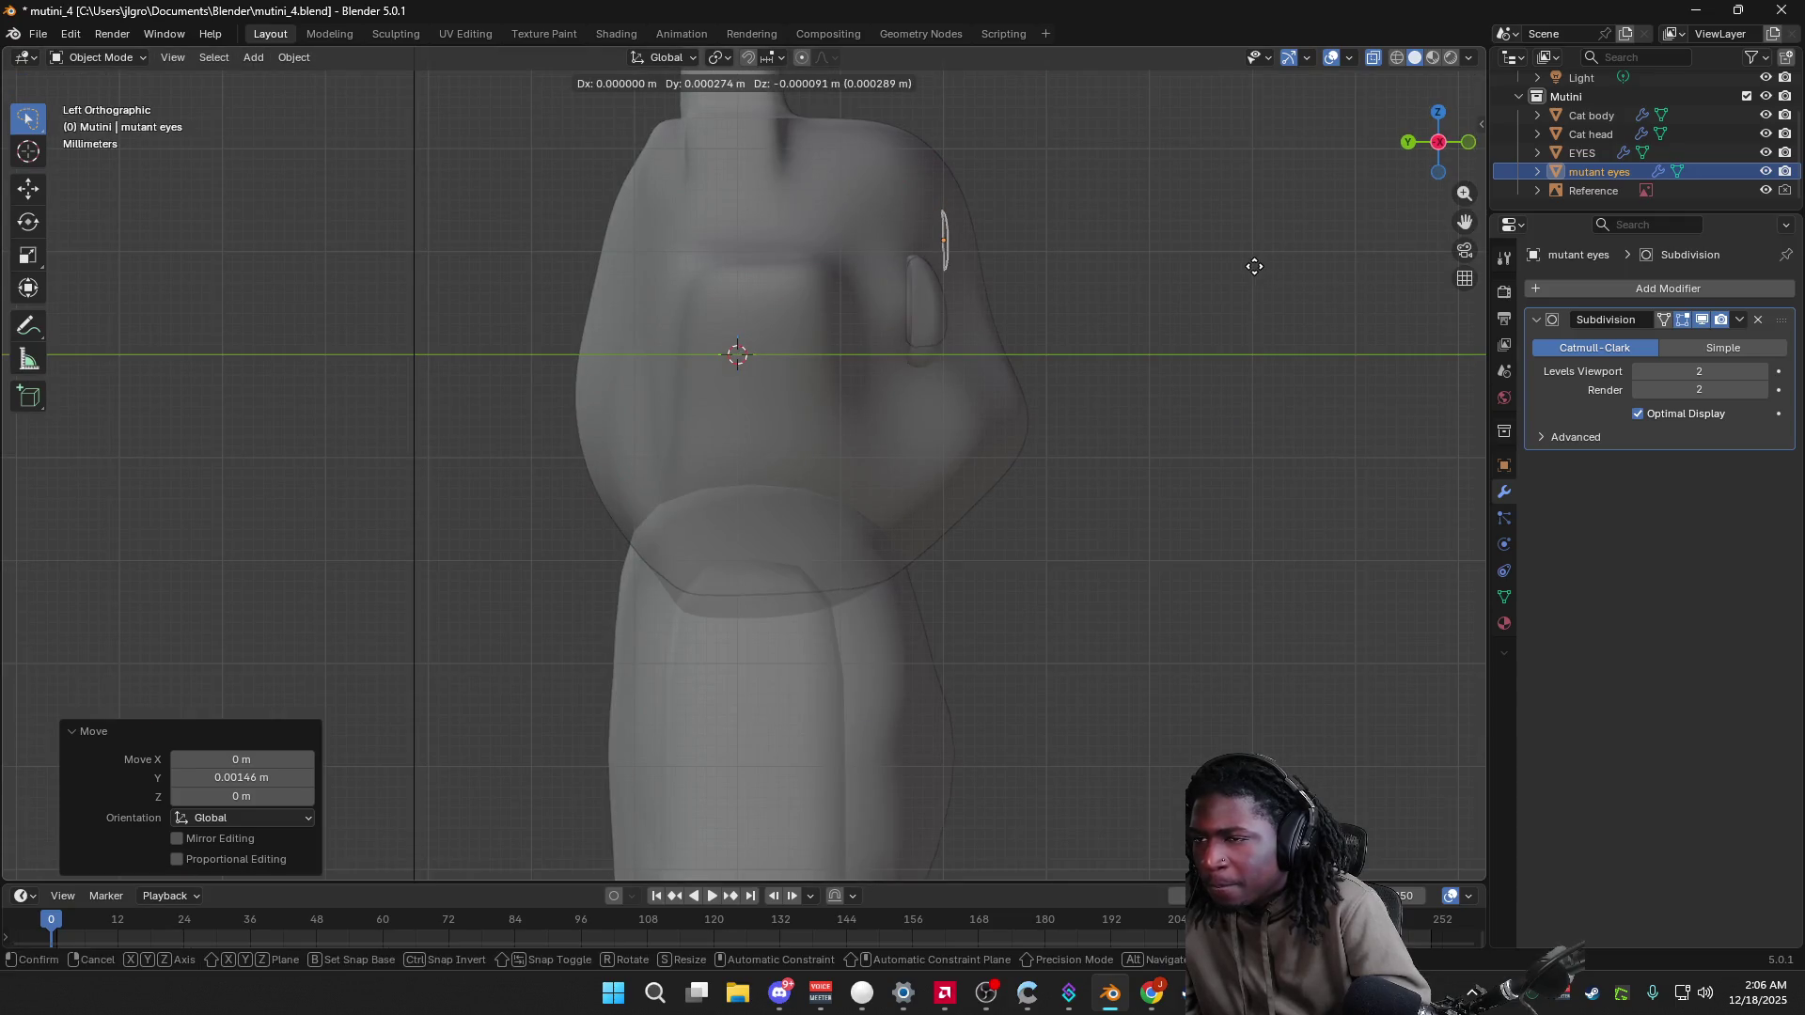
{"action": "key", "text": "g"}
{"action": "key", "text": "y"}
{"action": "left_click", "coordinate": [1265, 273]}
{"action": "middle_click_drag", "start_coordinate": [1266, 274], "coordinate": [1051, 307]}
{"action": "left_click", "coordinate": [1439, 144]}
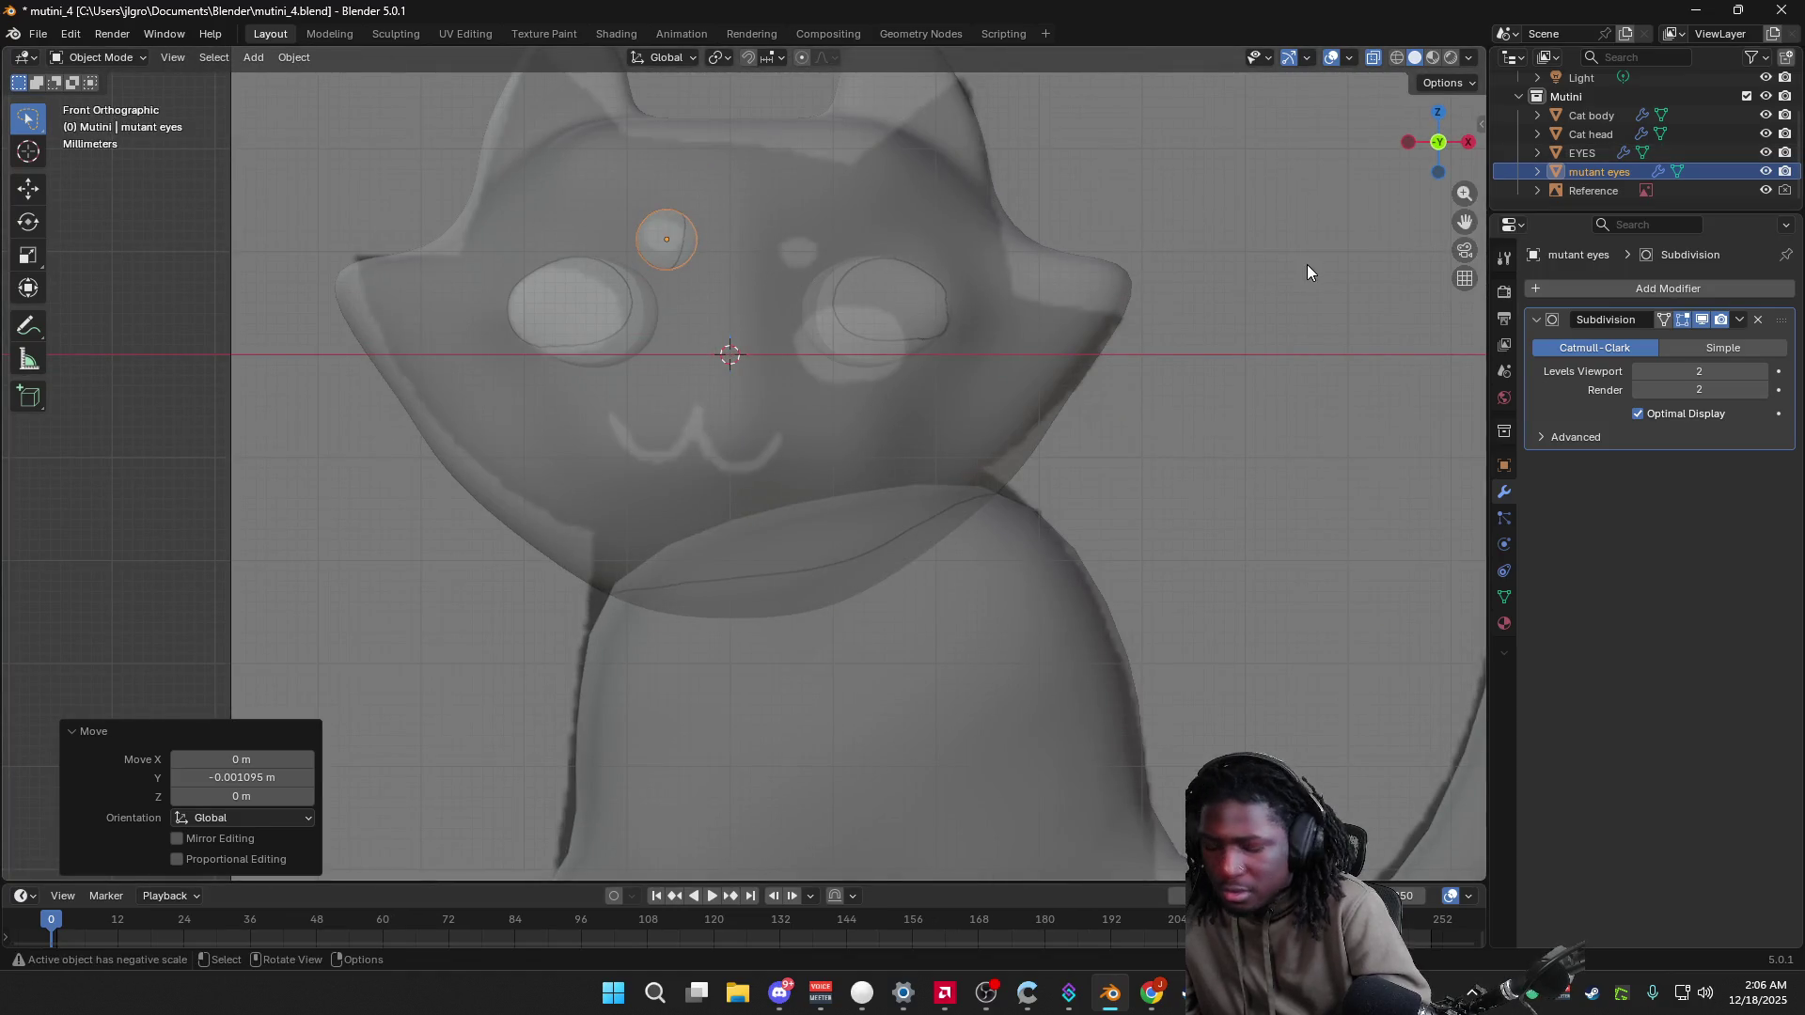
Step: Adjust the eye's depth along Y a second time in Left view
{"action": "left_click", "coordinate": [1409, 143]}
{"action": "key", "text": "g"}
{"action": "key", "text": "y"}
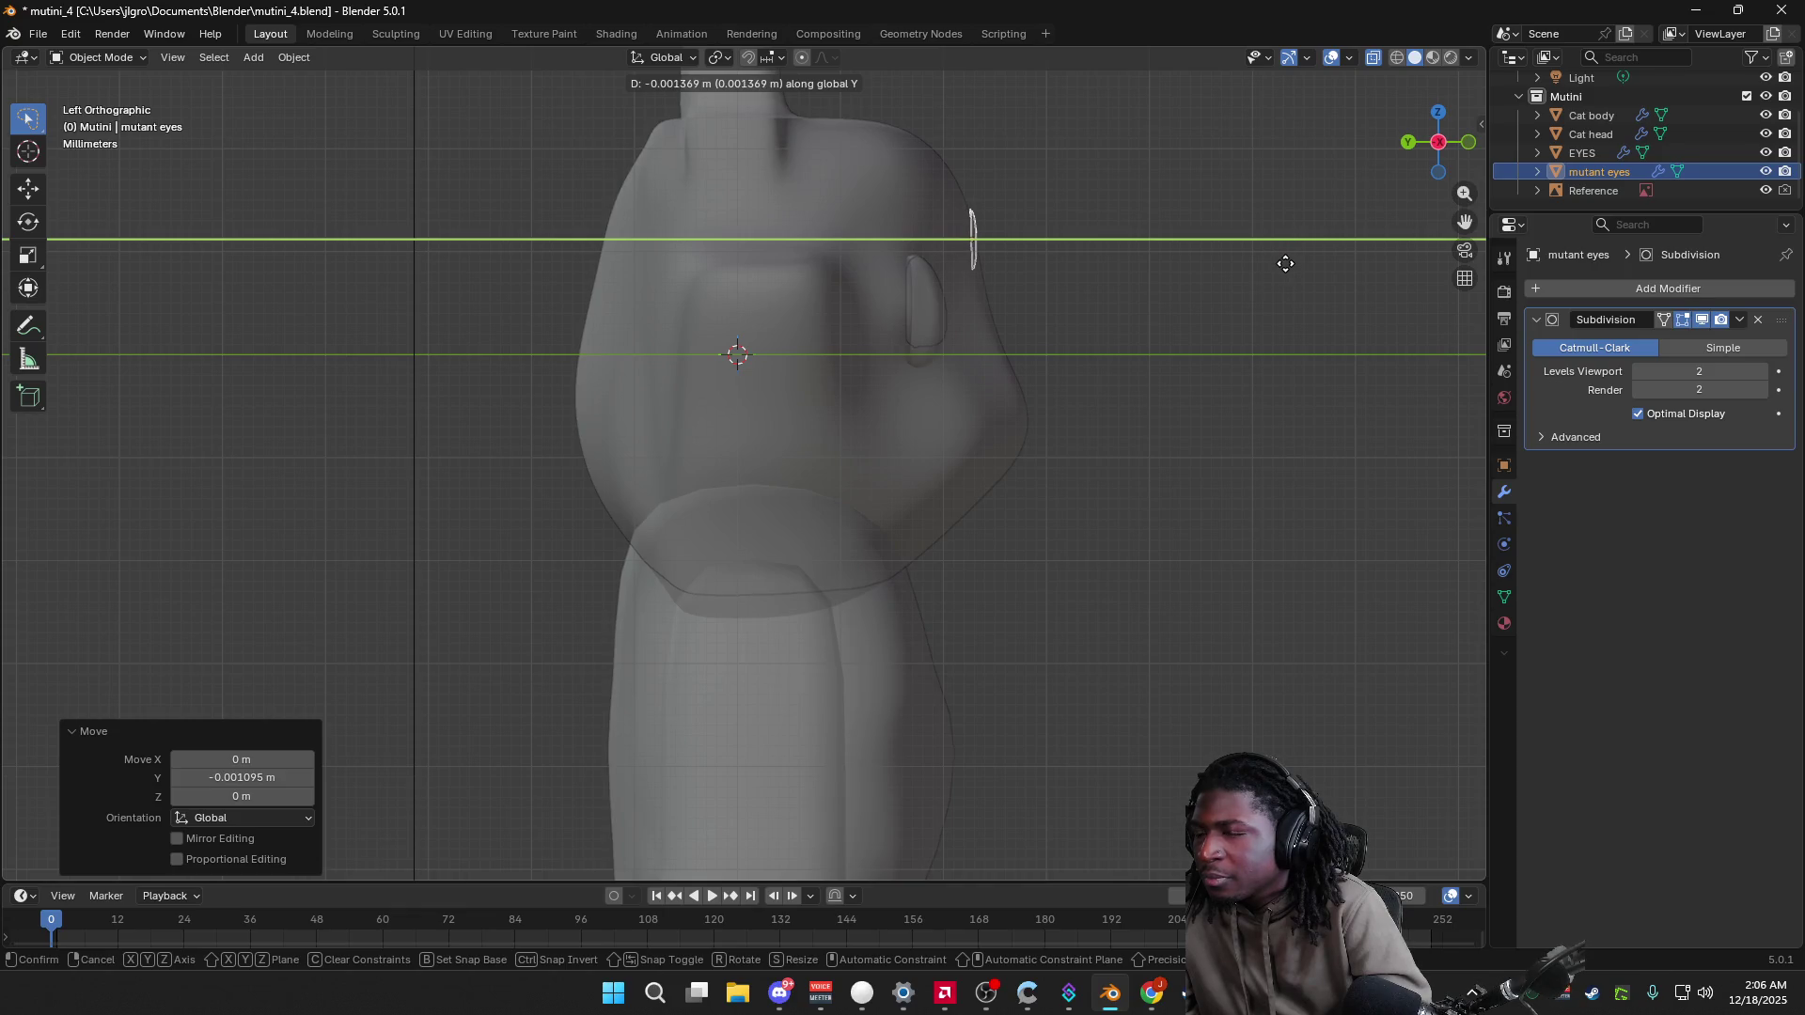
{"action": "left_click", "coordinate": [1293, 266]}
{"action": "mouse_move", "coordinate": [1294, 266]}
{"action": "middle_mouse_down"}
{"action": "mouse_move", "coordinate": [1070, 304]}
{"action": "mouse_move", "coordinate": [1187, 223]}
{"action": "middle_mouse_up"}
{"action": "mouse_move", "coordinate": [1442, 145]}
{"action": "left_mouse_down"}
{"action": "mouse_move", "coordinate": [1260, 231]}
{"action": "mouse_move", "coordinate": [1459, 273]}
{"action": "mouse_move", "coordinate": [1463, 225]}
{"action": "left_mouse_up"}
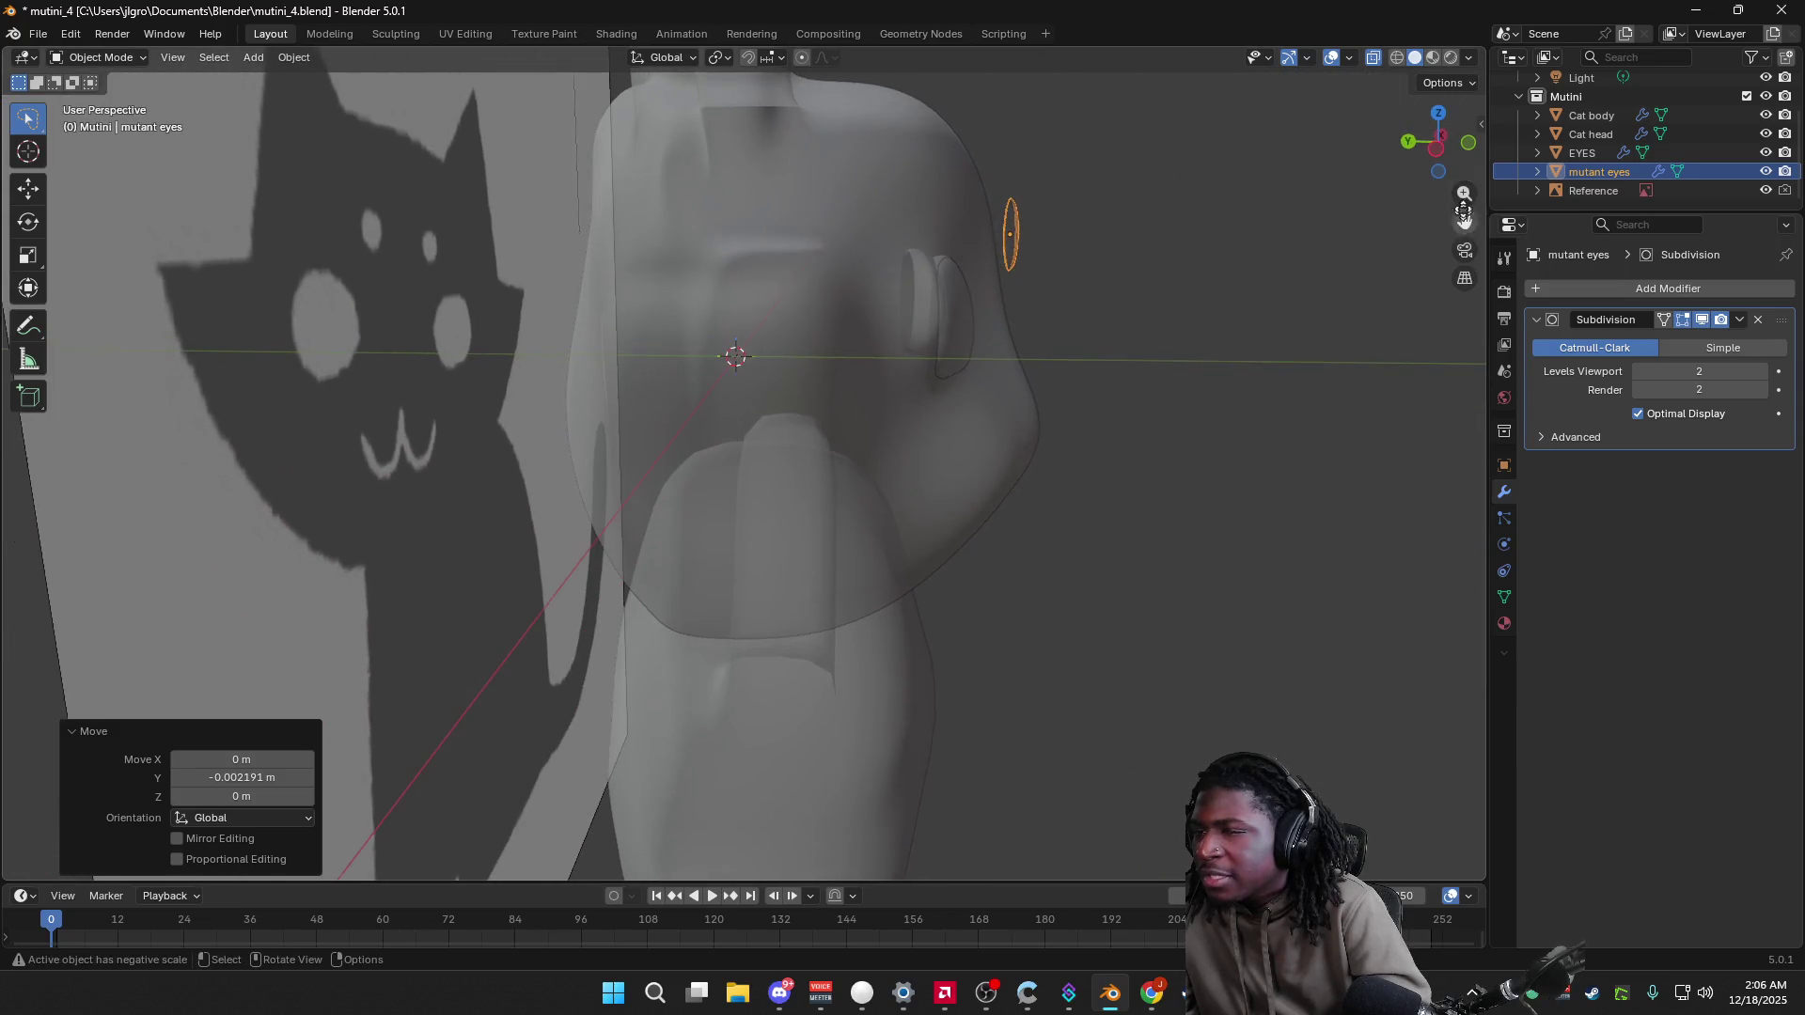
Step: Make a final small Y nudge of the eye of 0.000456 m
{"action": "left_click", "coordinate": [1434, 143]}
{"action": "key", "text": "g"}
{"action": "key", "text": "y"}
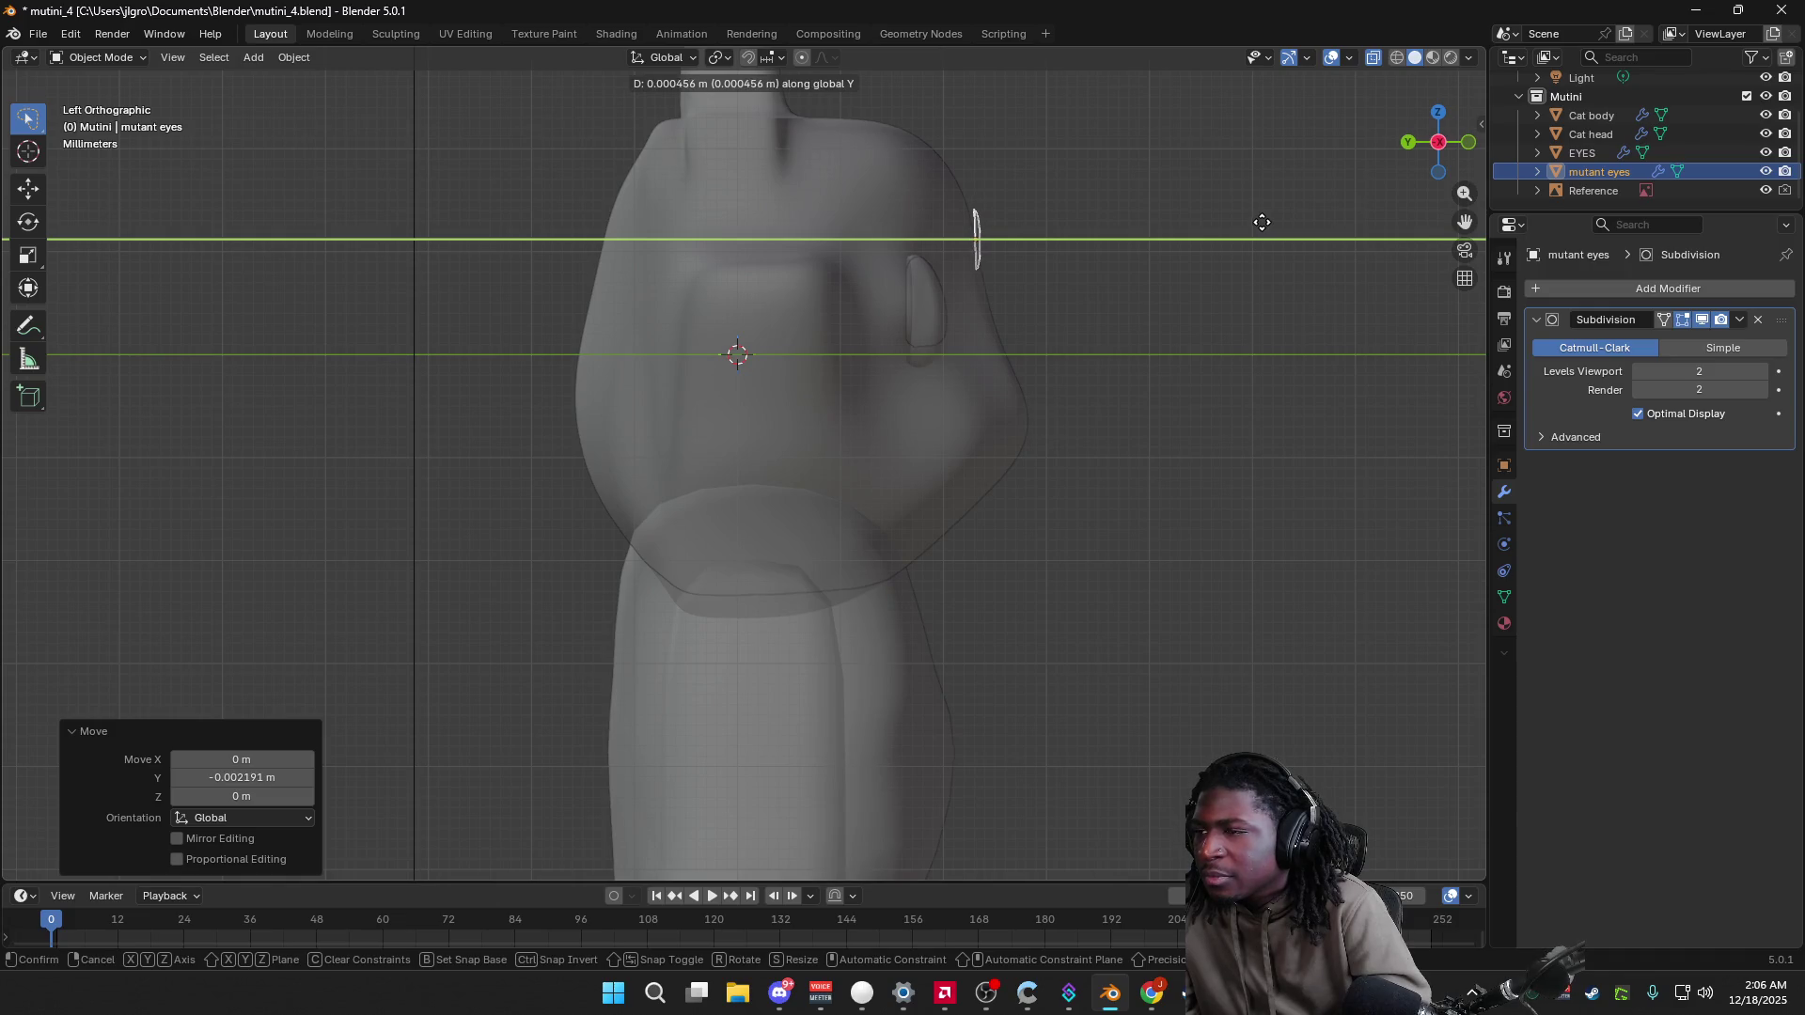
{"action": "left_click", "coordinate": [1262, 222]}
Step: Check the eye from front and back, then enter Edit Mode and box-select its lower vertices
{"action": "left_click", "coordinate": [1469, 145]}
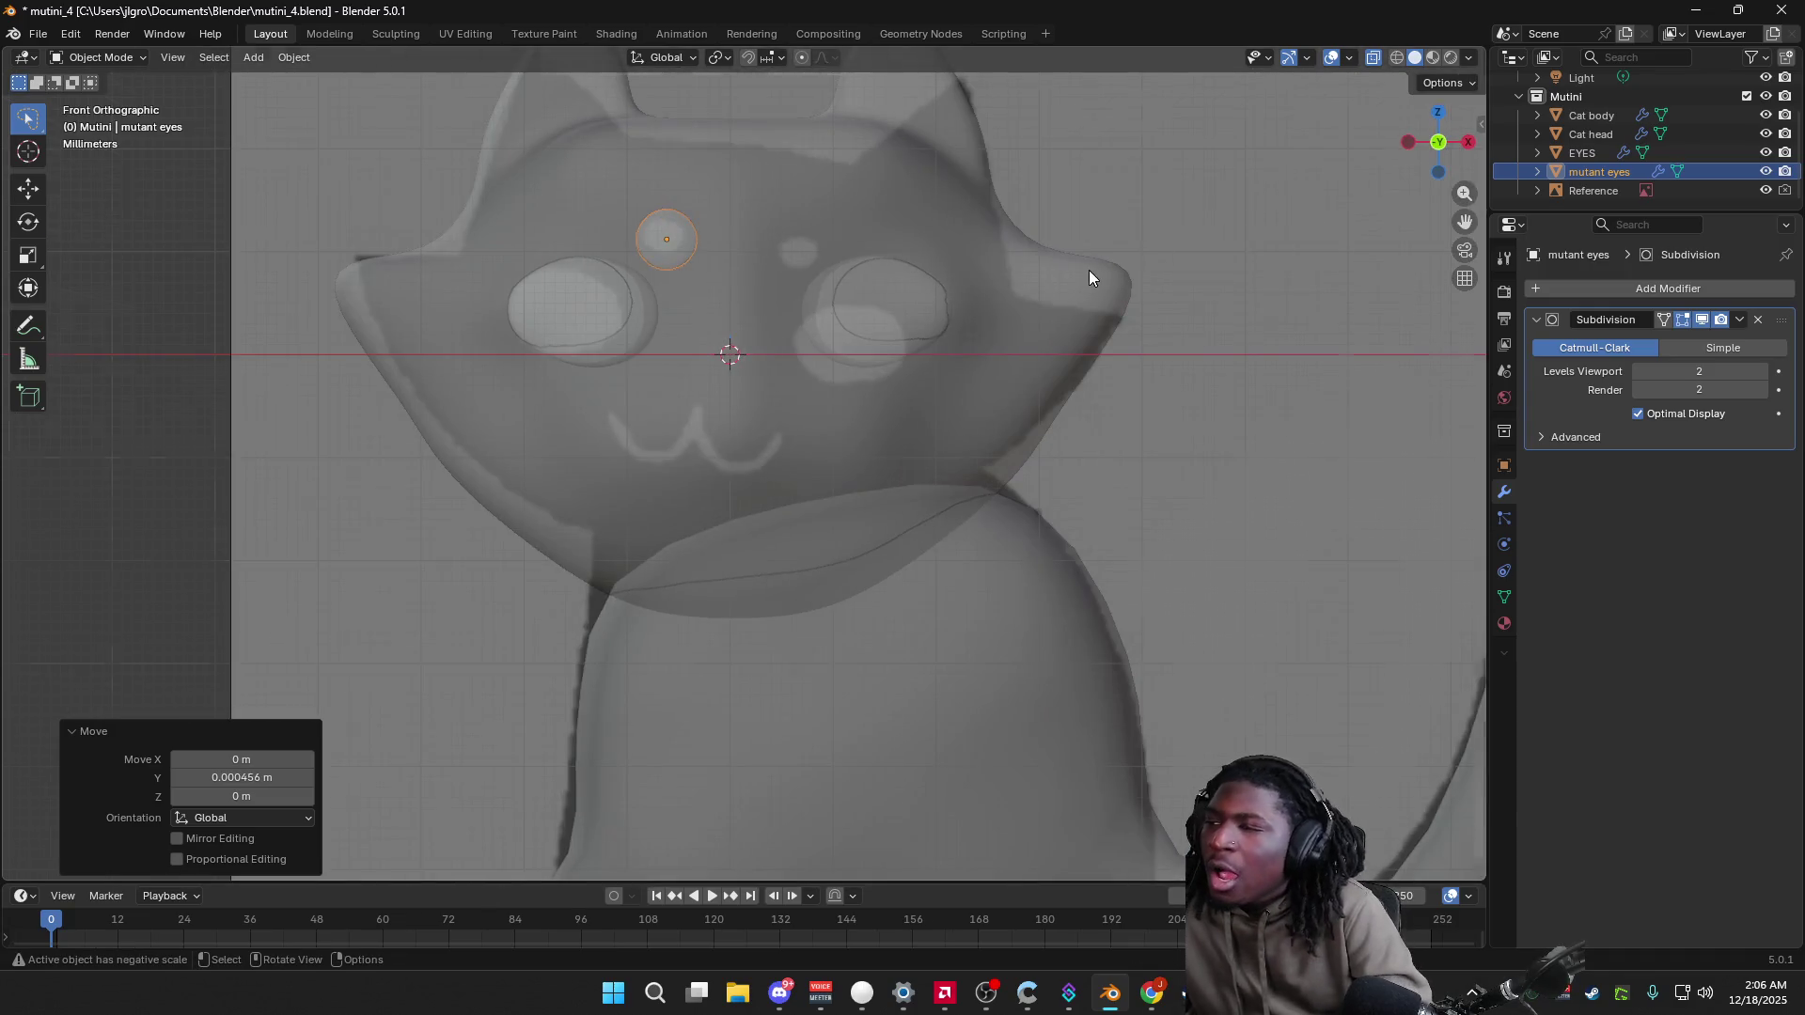
{"action": "key", "text": "ctrl+KP_1"}
{"action": "left_click", "coordinate": [1434, 156]}
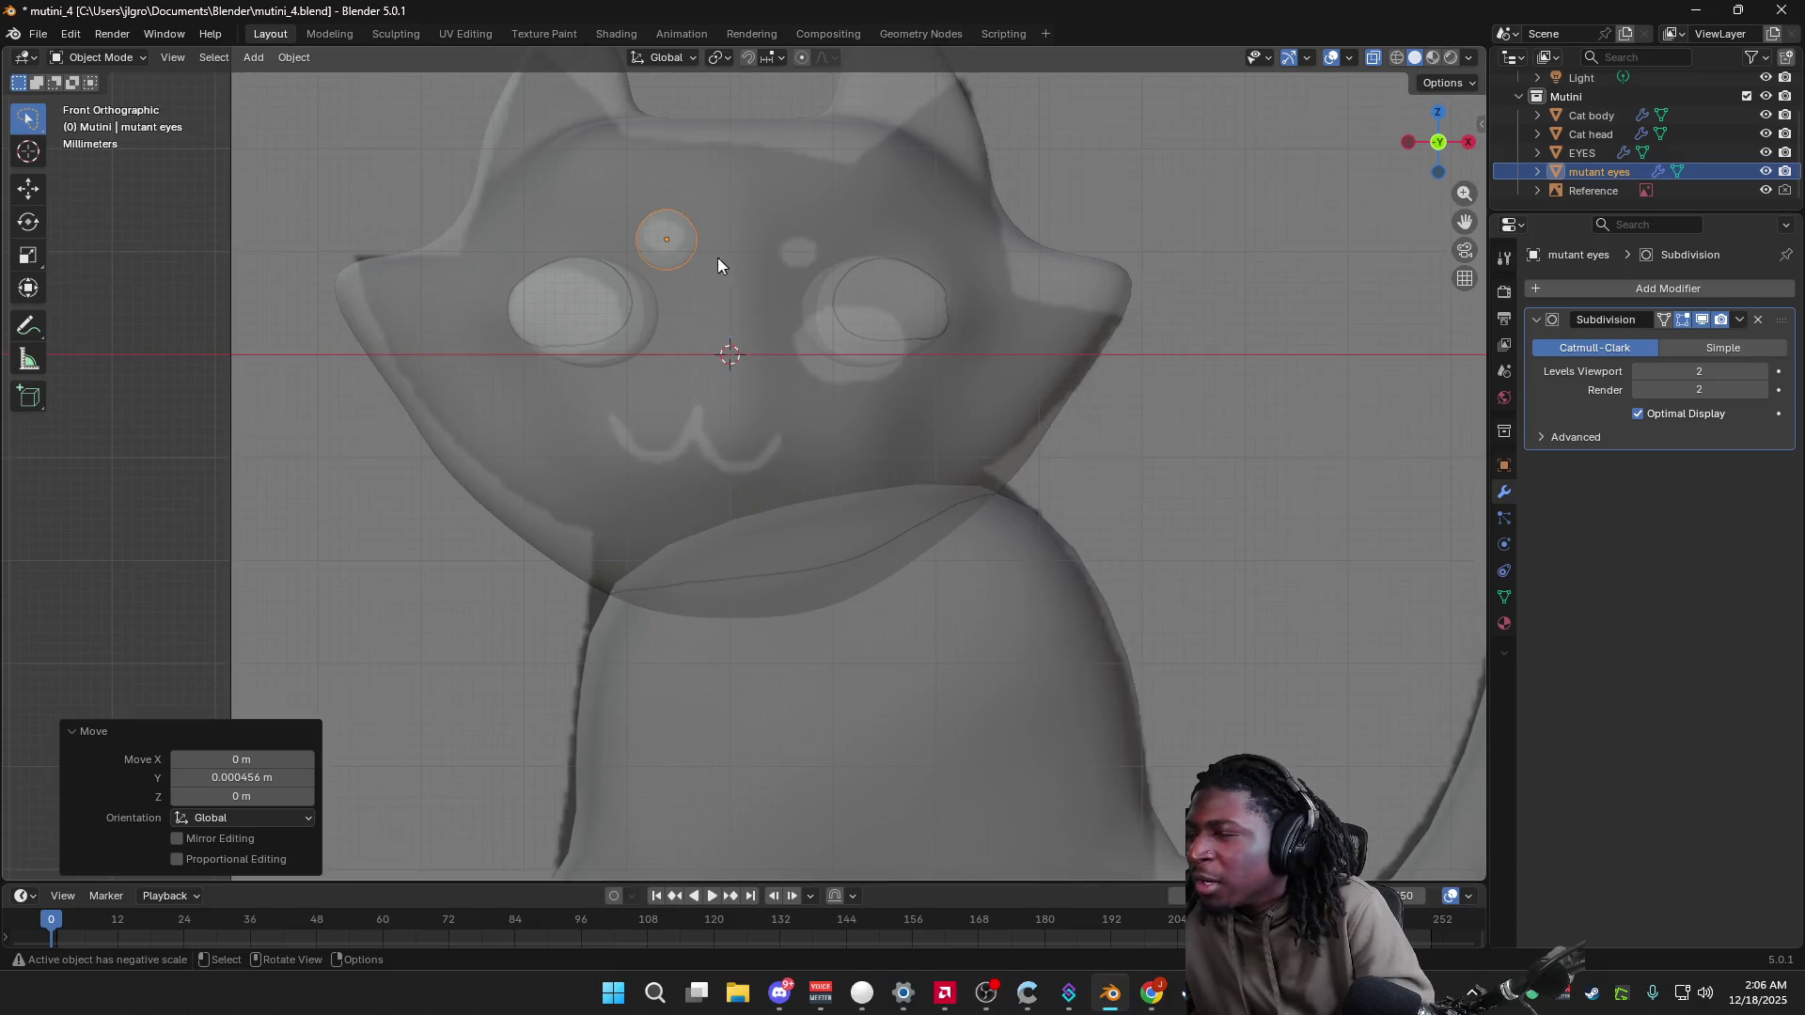
{"action": "key", "text": "Tab"}
{"action": "mouse_move", "coordinate": [734, 280]}
{"action": "left_mouse_down"}
{"action": "mouse_move", "coordinate": [651, 279]}
{"action": "mouse_move", "coordinate": [682, 283]}
{"action": "left_mouse_up"}
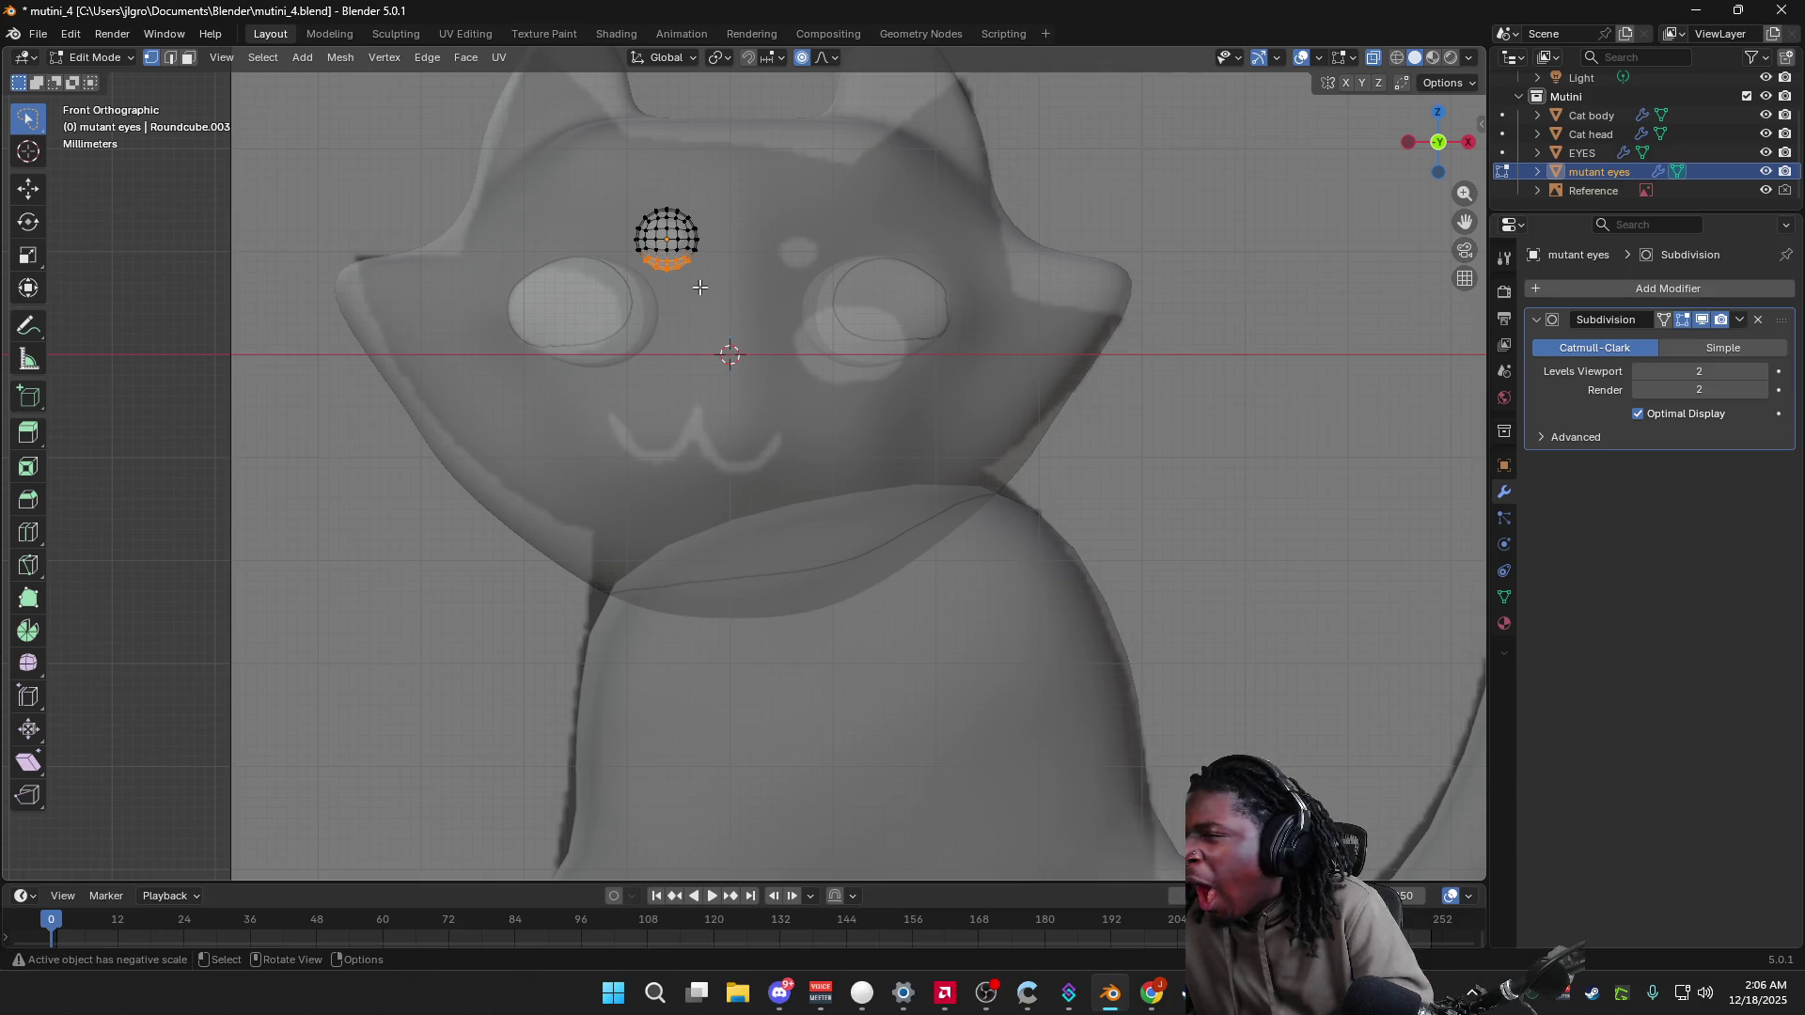
Step: Reselect the eye's lower vertices and move them upward
{"action": "key", "text": "g"}
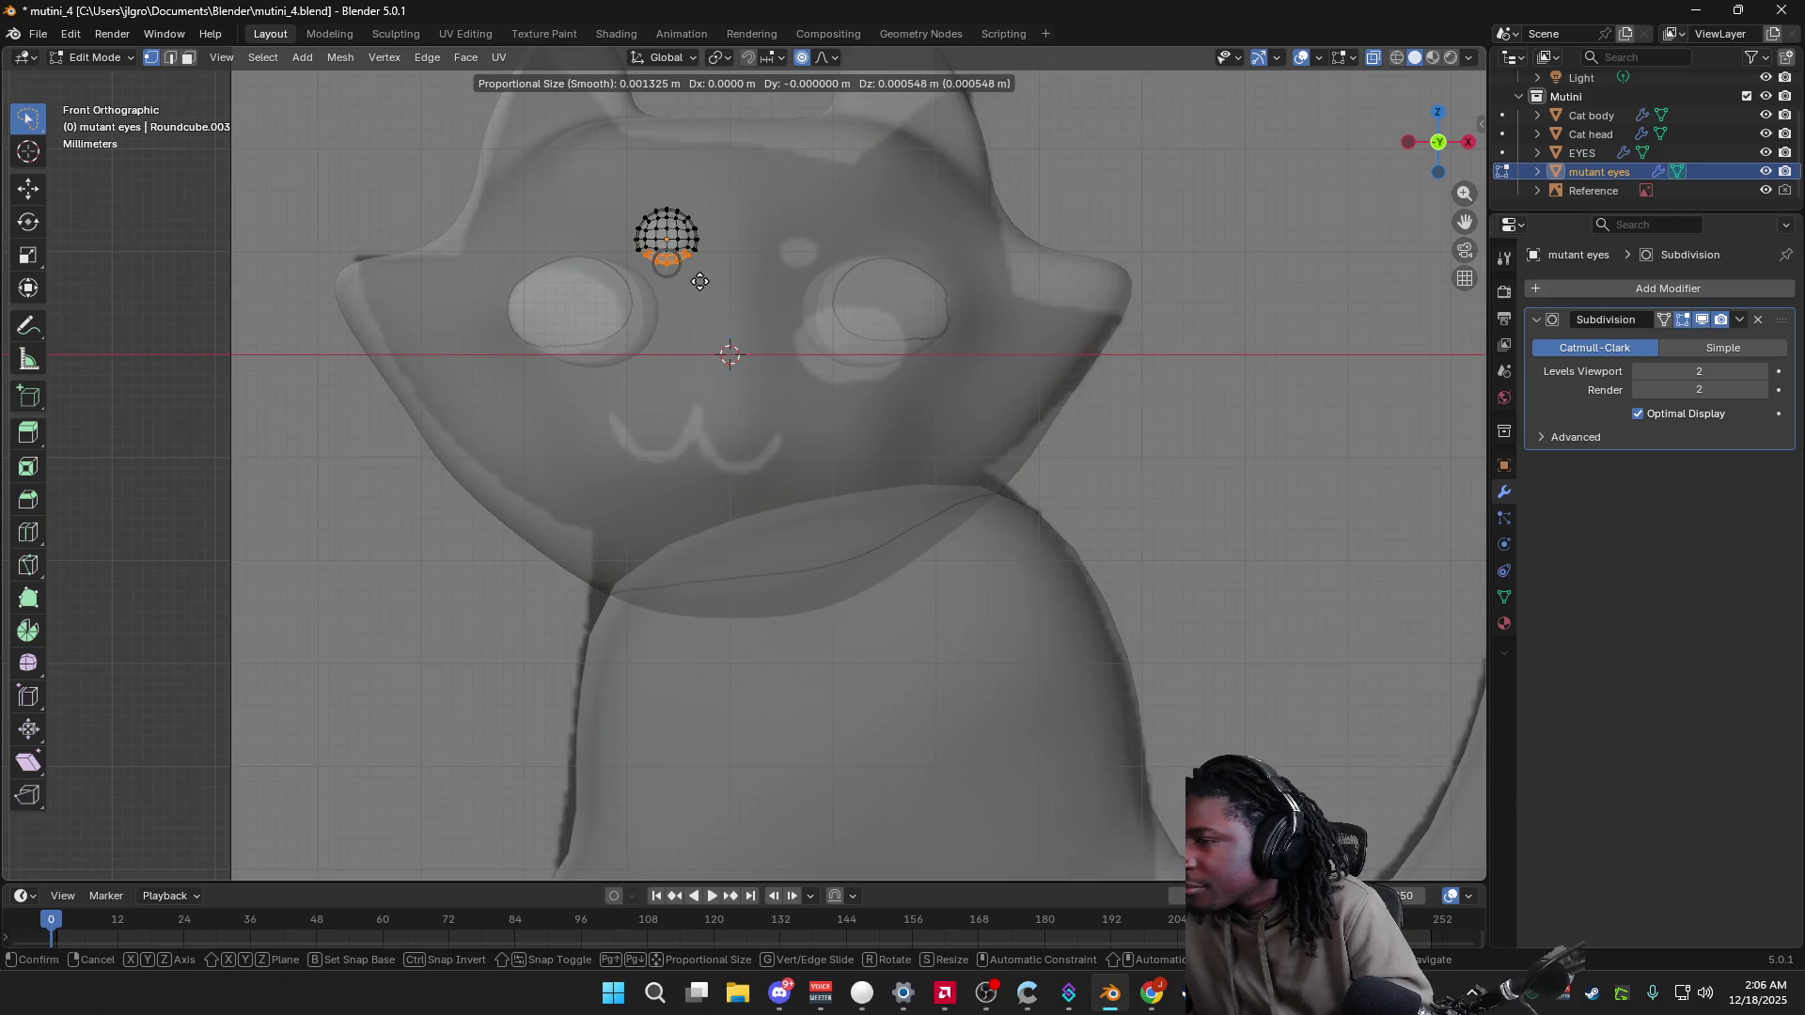
{"action": "right_click", "coordinate": [700, 282]}
{"action": "mouse_move", "coordinate": [722, 283]}
{"action": "right_mouse_down", "text": "ctrl"}
{"action": "mouse_move", "coordinate": [713, 257]}
{"action": "mouse_move", "coordinate": [639, 275]}
{"action": "mouse_move", "coordinate": [696, 268]}
{"action": "right_mouse_up", "text": "ctrl"}
{"action": "key", "text": "g"}
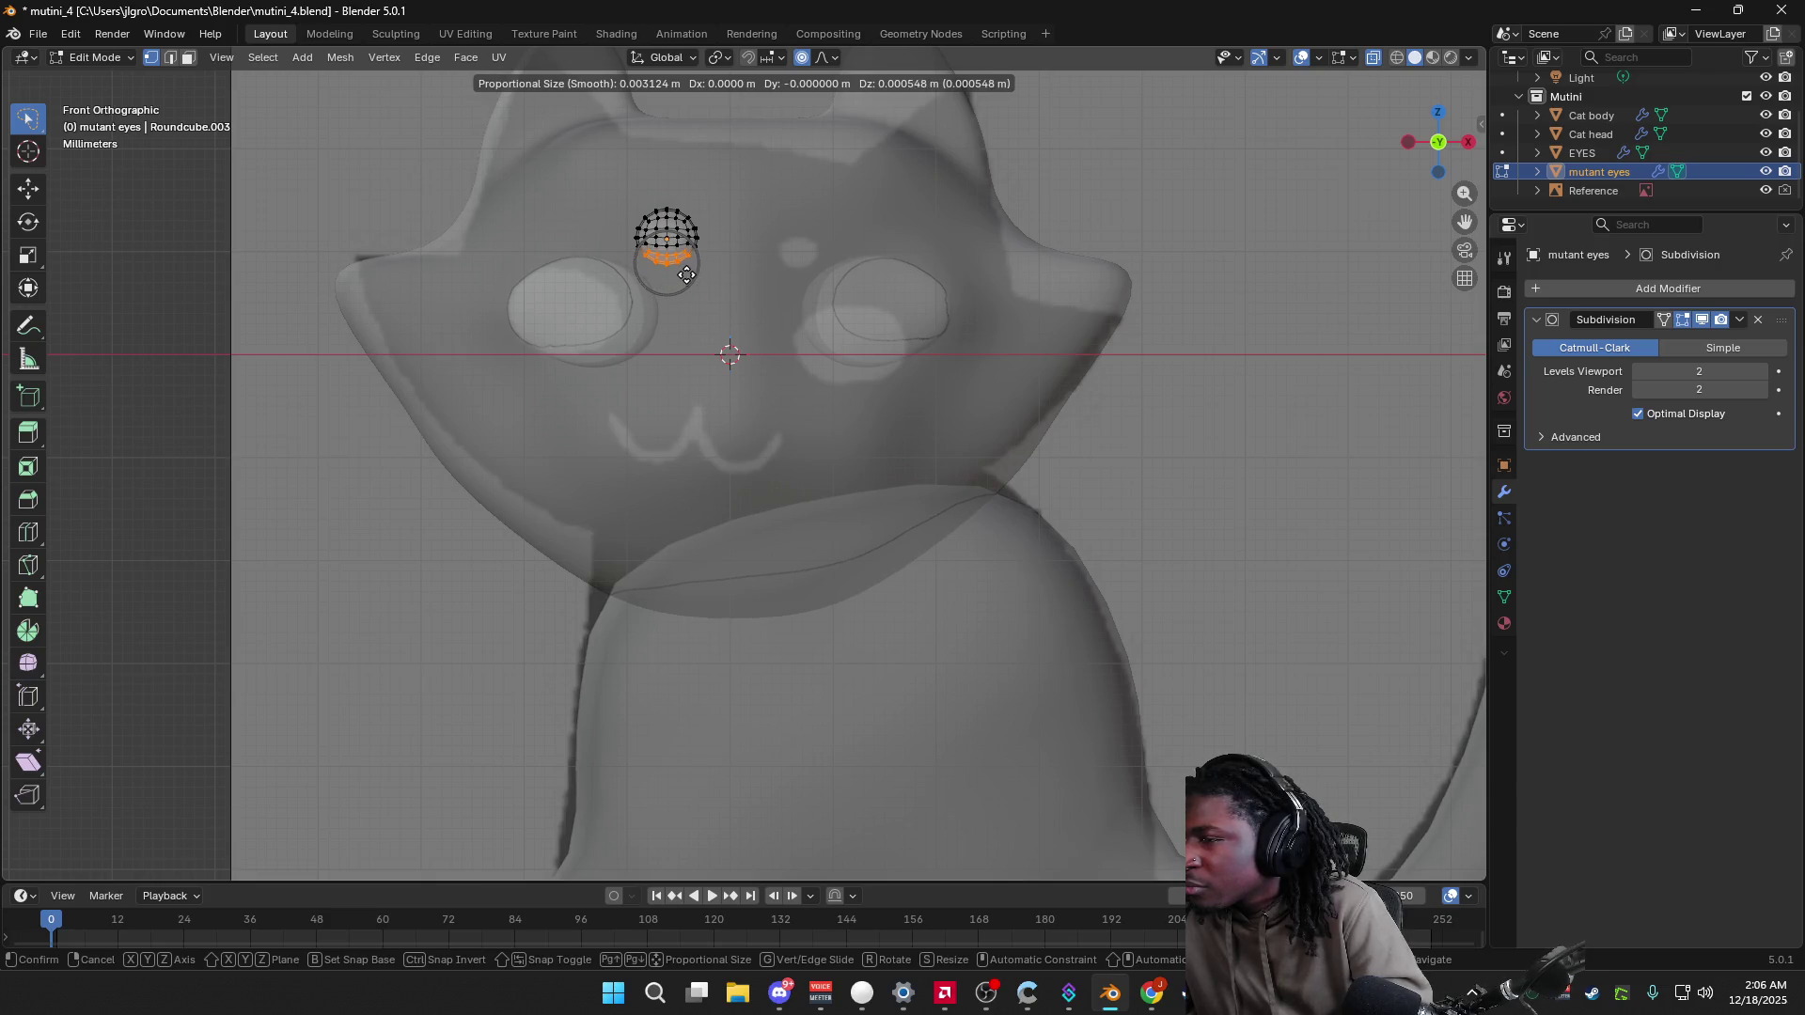
{"action": "left_click", "coordinate": [686, 274]}
{"action": "key", "text": "alt+a"}
Step: Try a Y move of the top vertices, cancel it, and return to Front view in Object Mode
{"action": "mouse_move", "coordinate": [635, 192]}
{"action": "right_mouse_down", "text": "ctrl"}
{"action": "mouse_move", "coordinate": [663, 232]}
{"action": "mouse_move", "coordinate": [722, 226]}
{"action": "mouse_move", "coordinate": [620, 228]}
{"action": "right_mouse_up", "text": "ctrl"}
{"action": "key", "text": "alt+a"}
{"action": "key", "text": "g"}
{"action": "key", "text": "y"}
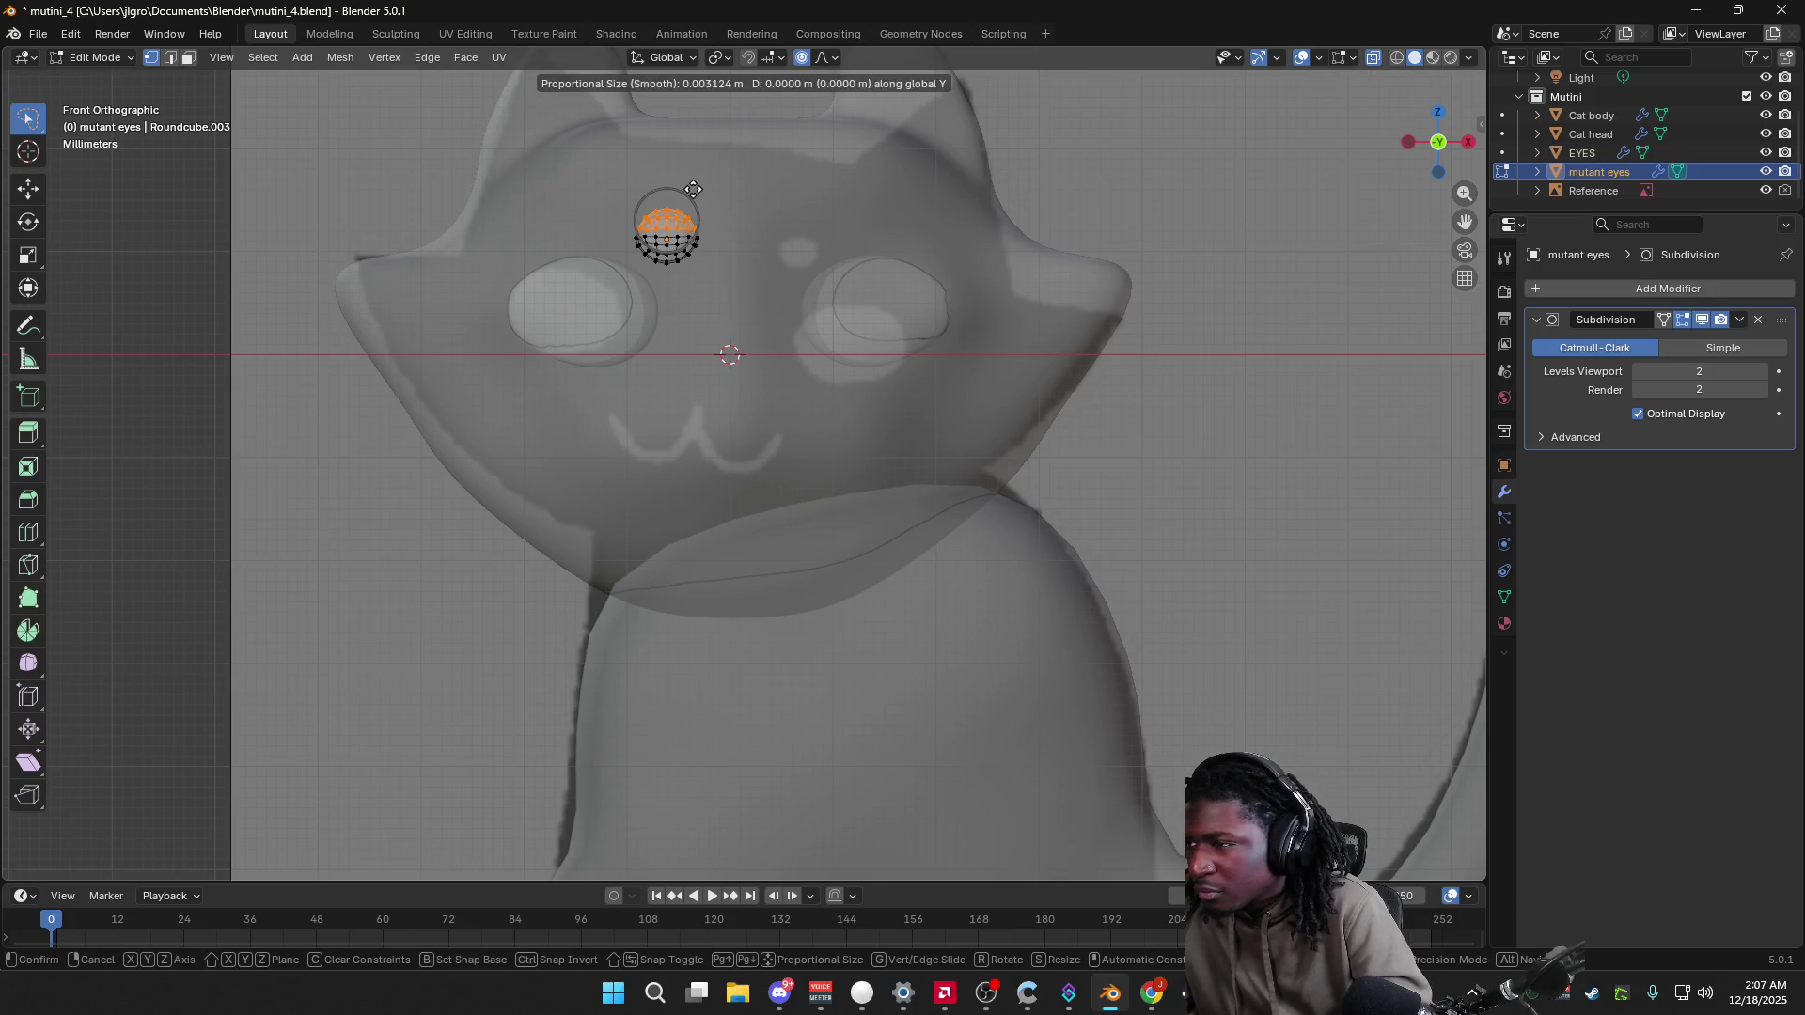
{"action": "key", "text": "y"}
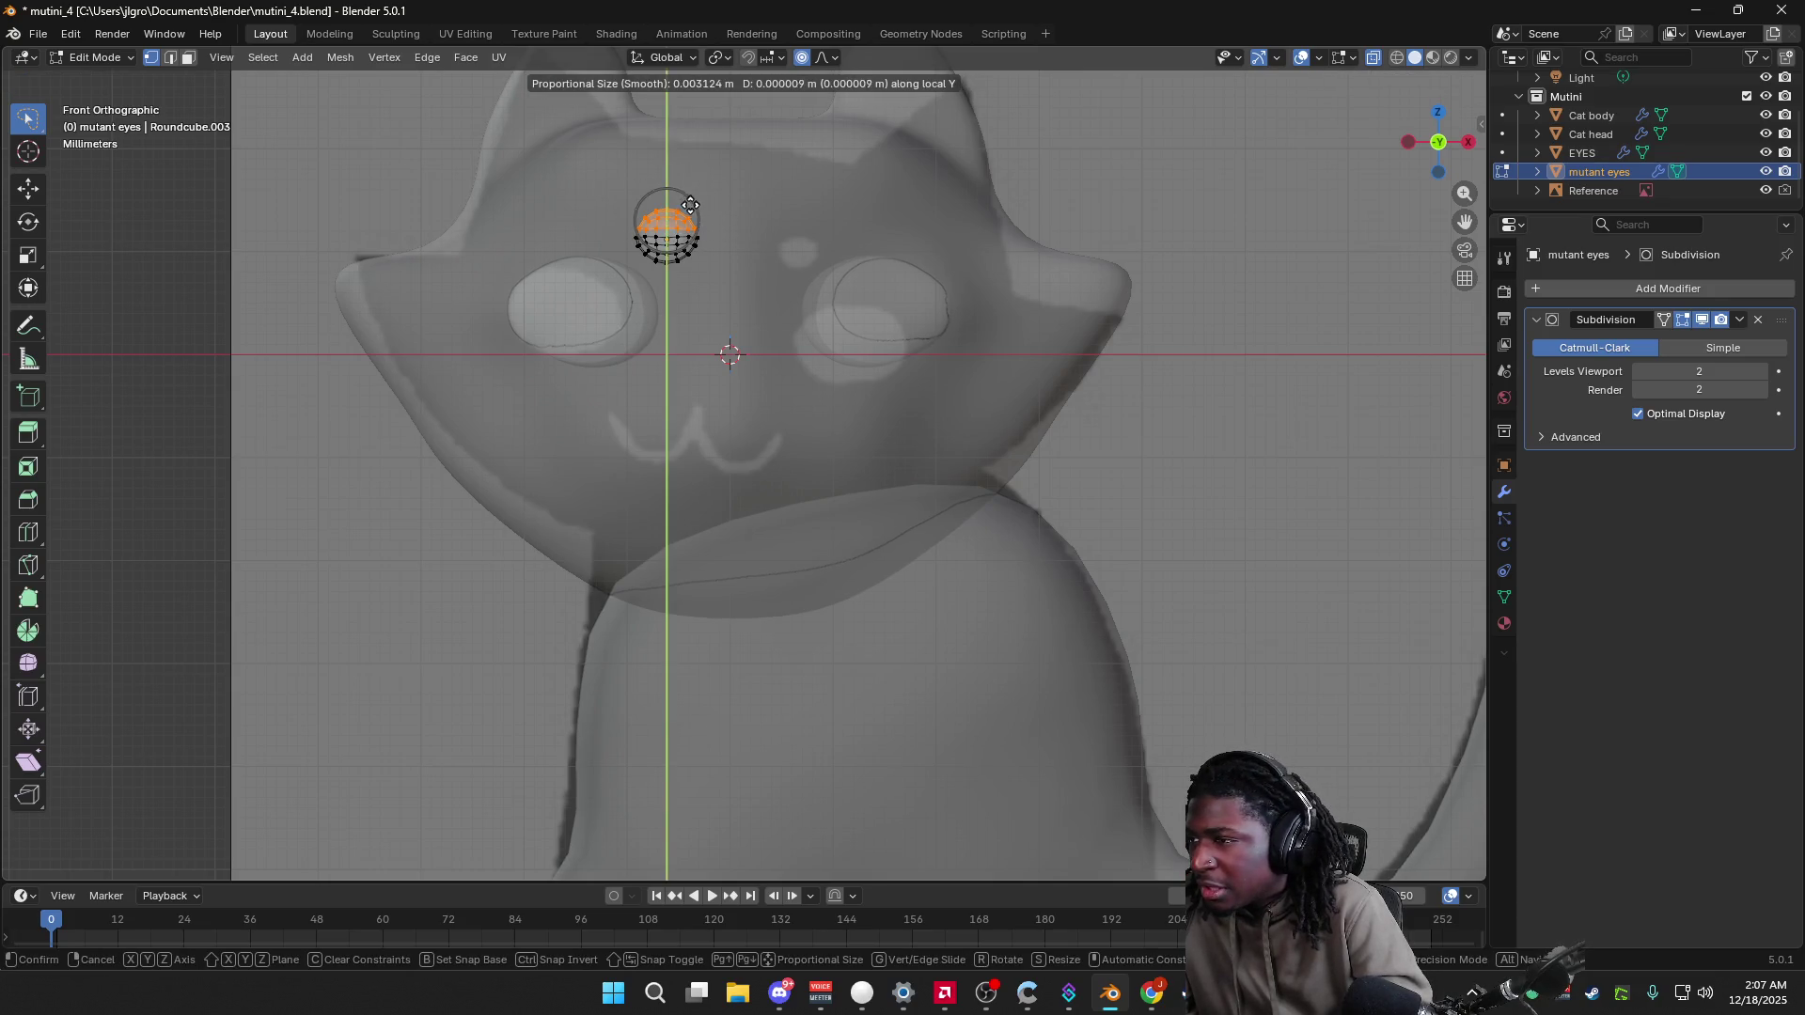
{"action": "key", "text": "Escape"}
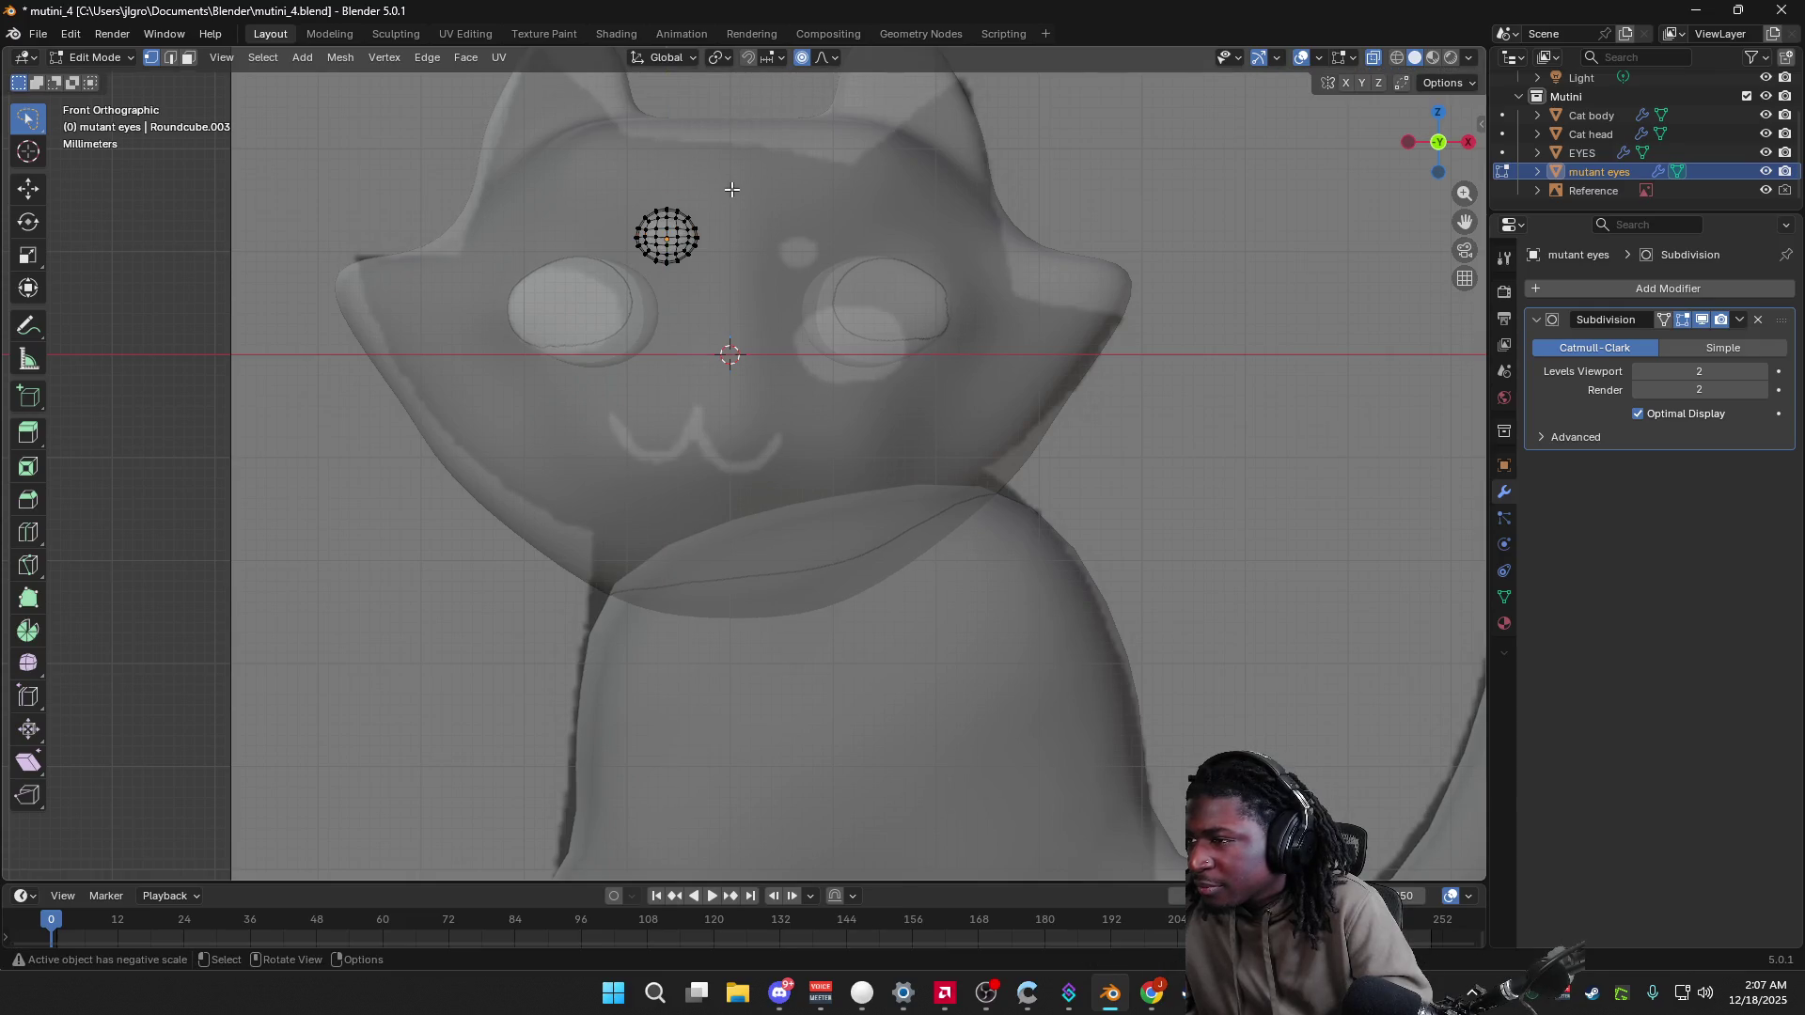
{"action": "middle_click_drag", "start_coordinate": [778, 243], "coordinate": [1082, 188]}
{"action": "key", "text": "KP_1"}
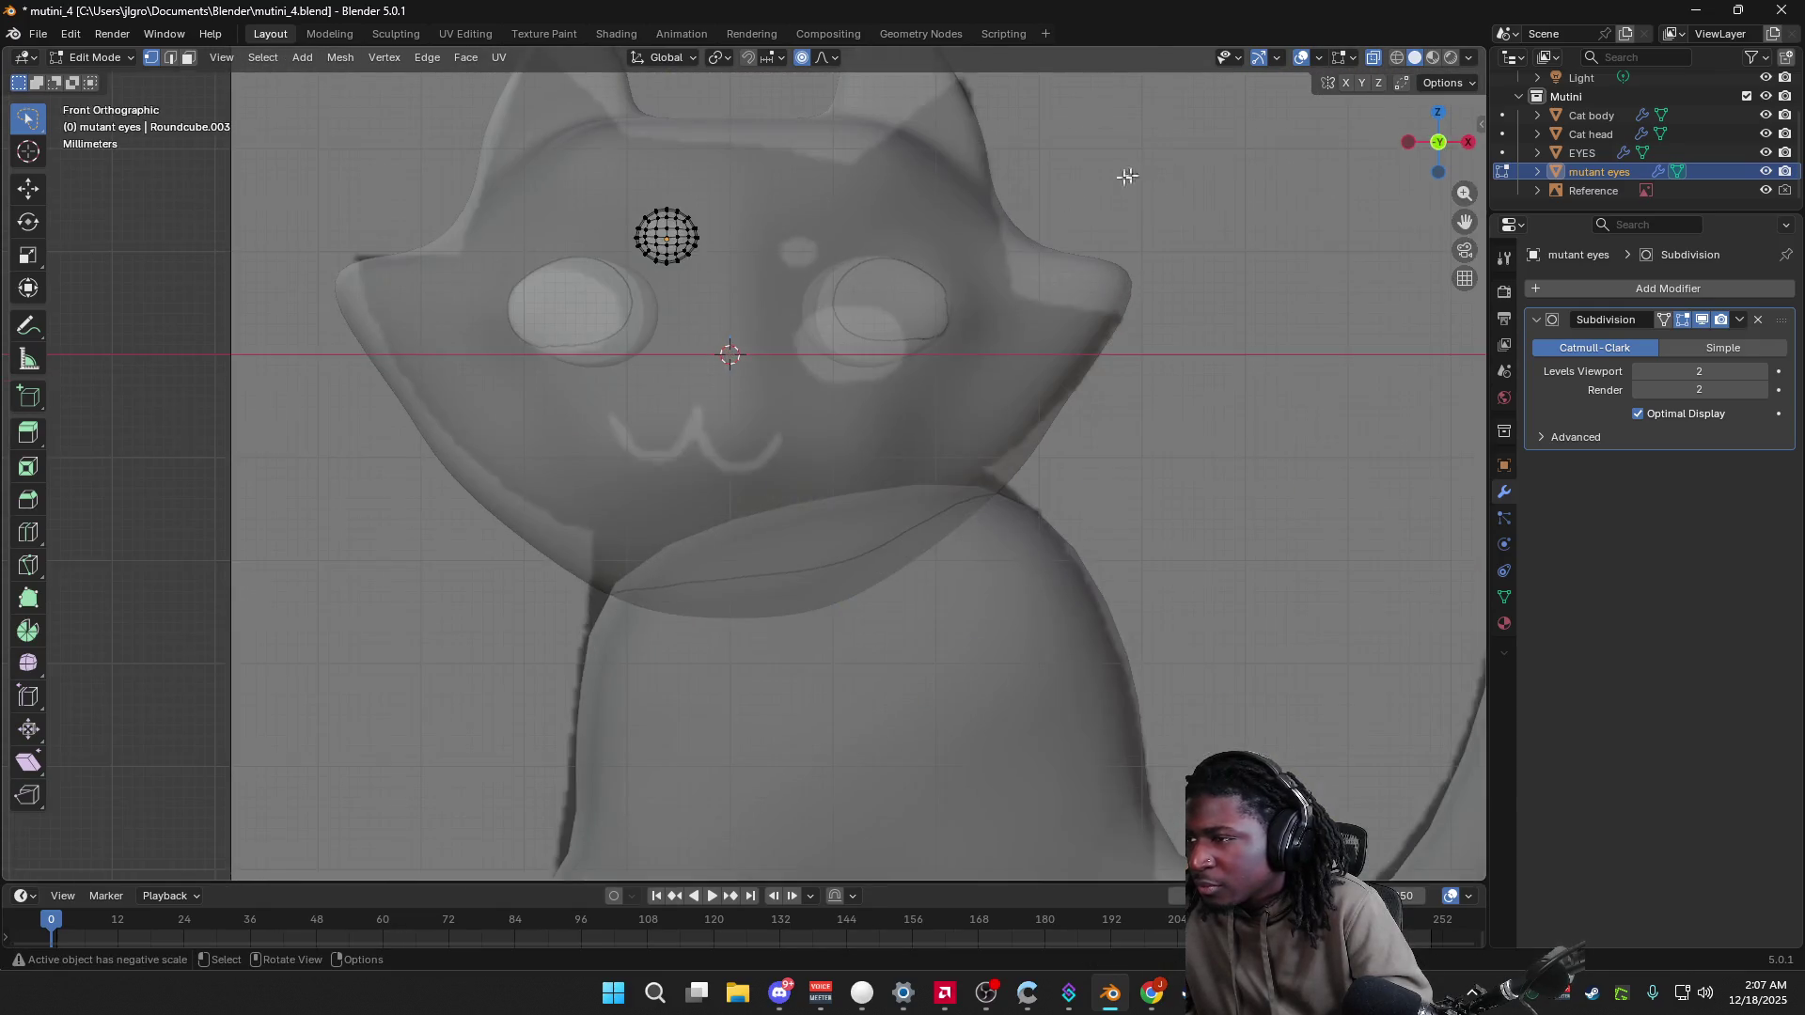
{"action": "key", "text": "Tab"}
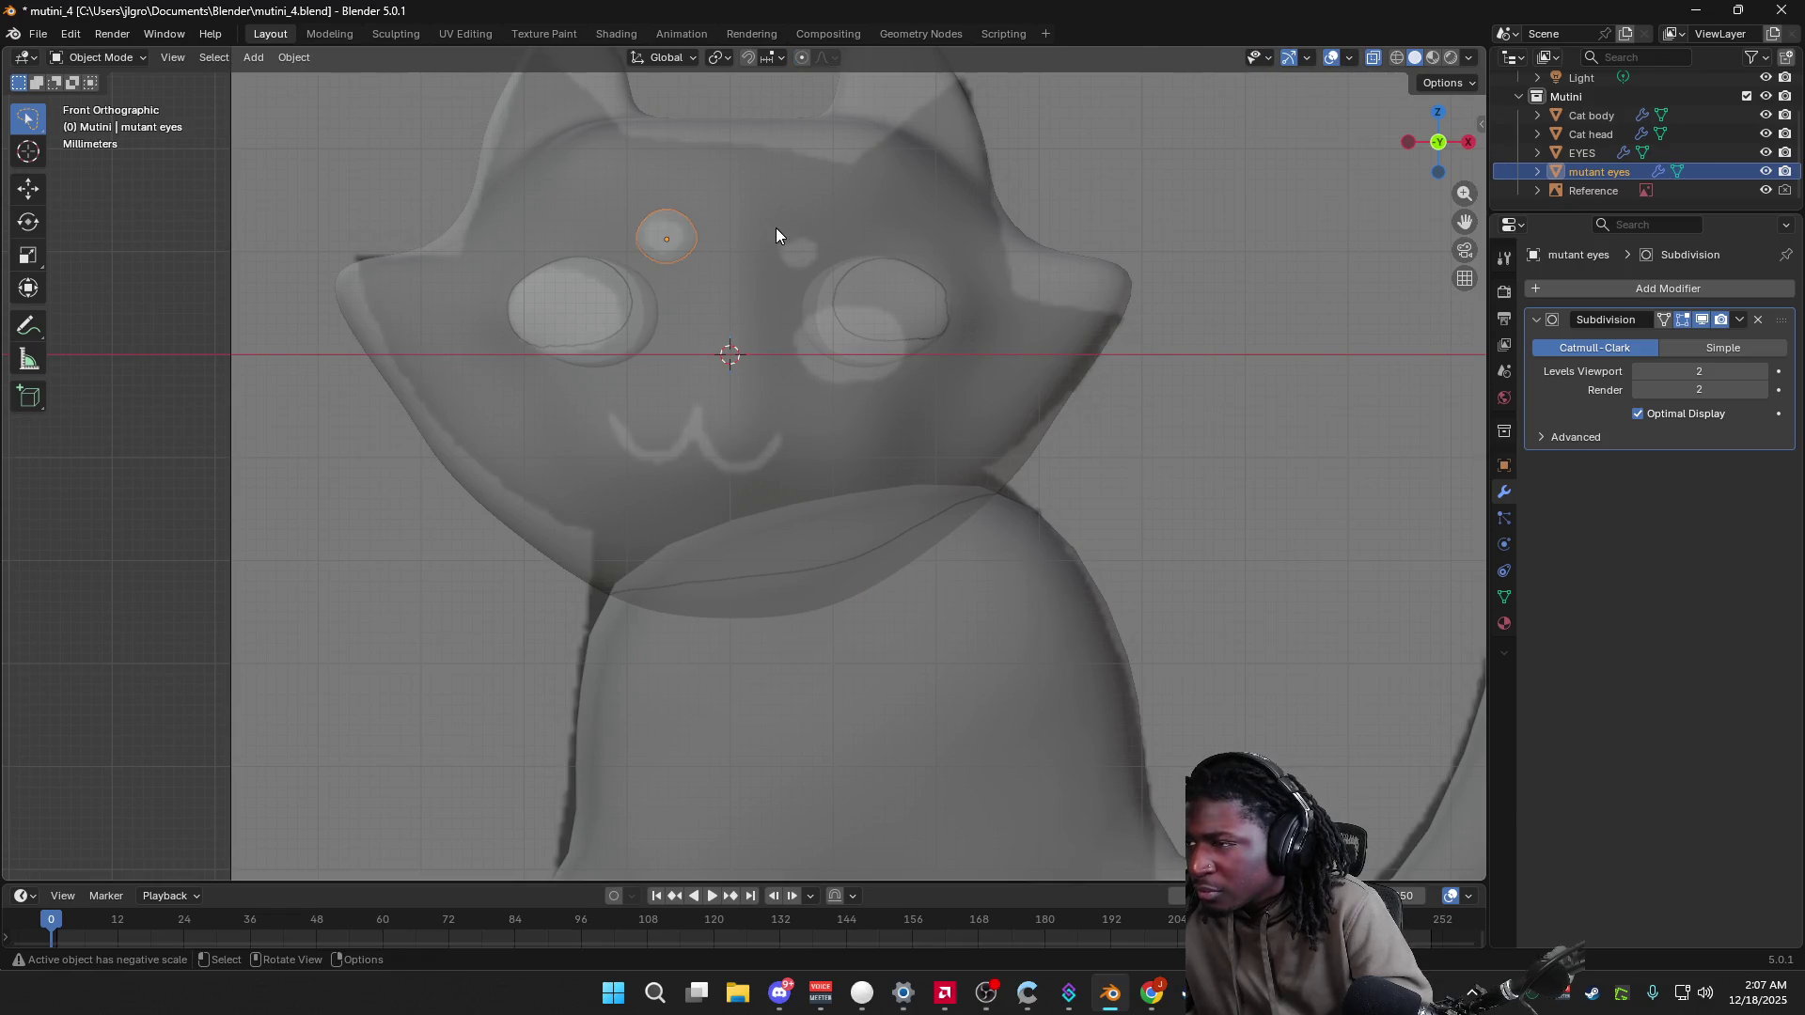
Step: Scale the forehead eye down and reselect it after a cancelled sideways move
{"action": "key", "text": "s"}
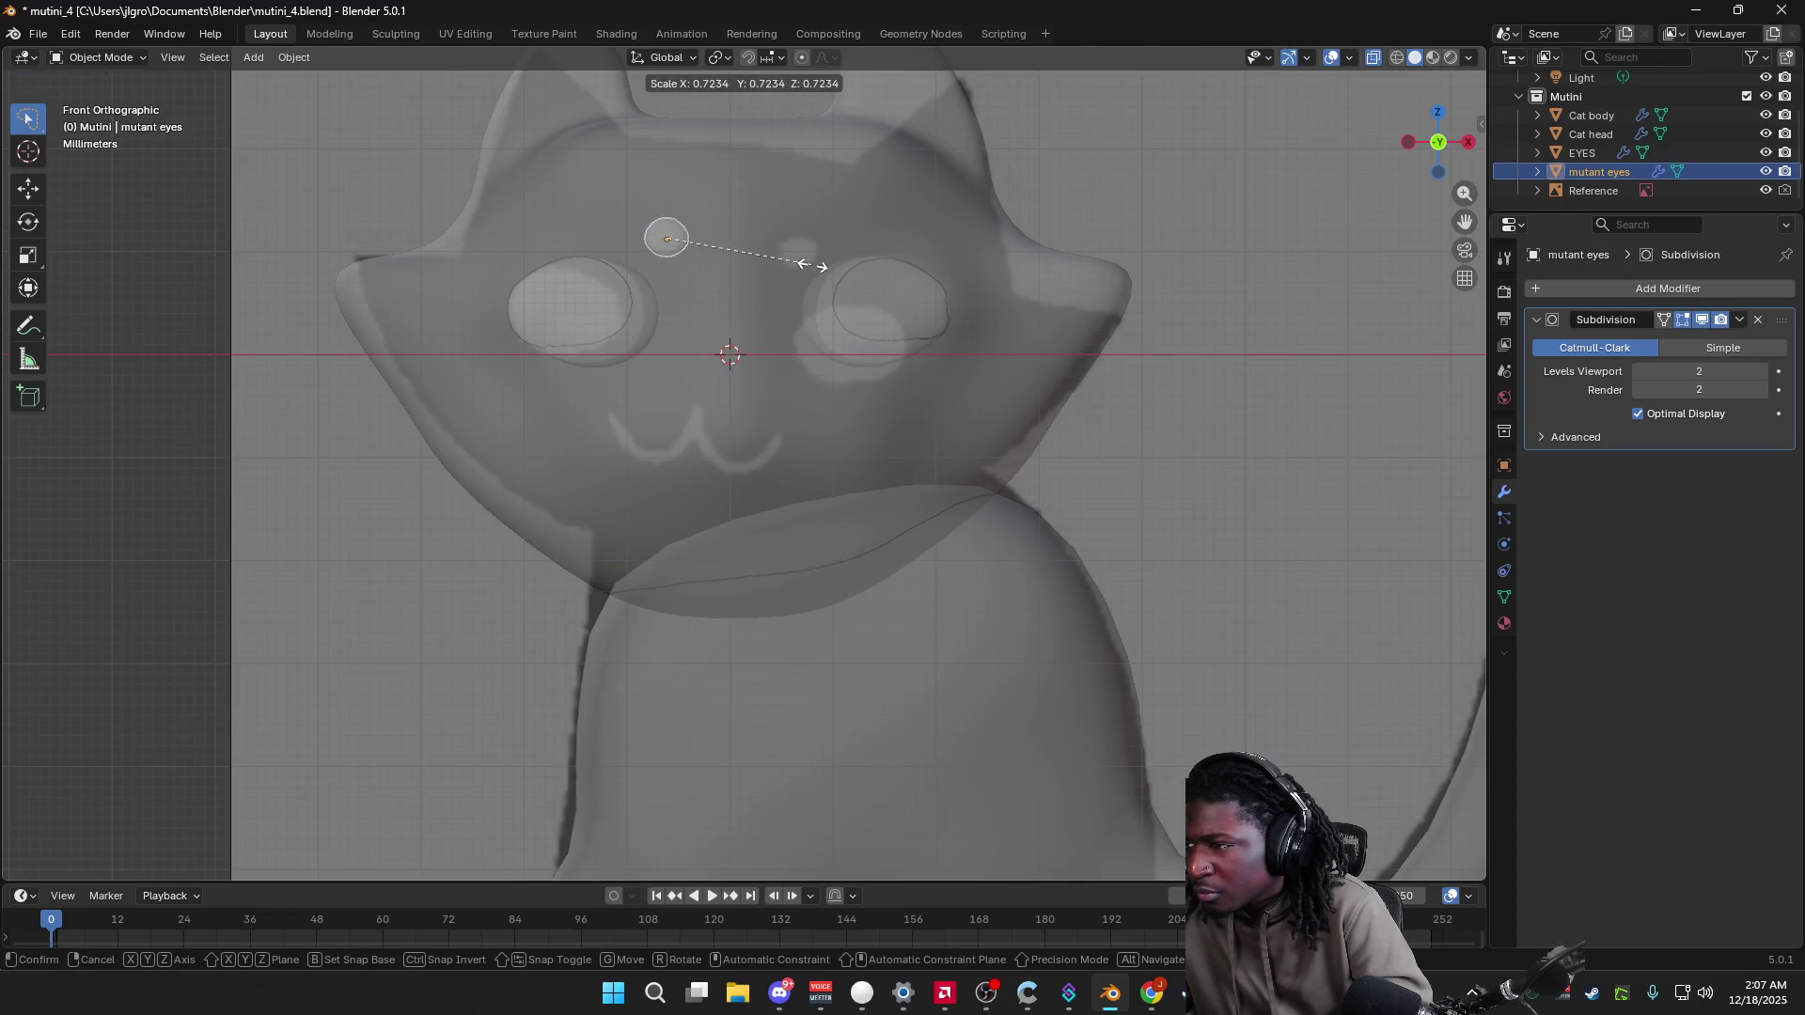
{"action": "left_click", "coordinate": [813, 268]}
{"action": "key", "text": "g"}
{"action": "key", "text": "x"}
{"action": "right_click", "coordinate": [982, 238]}
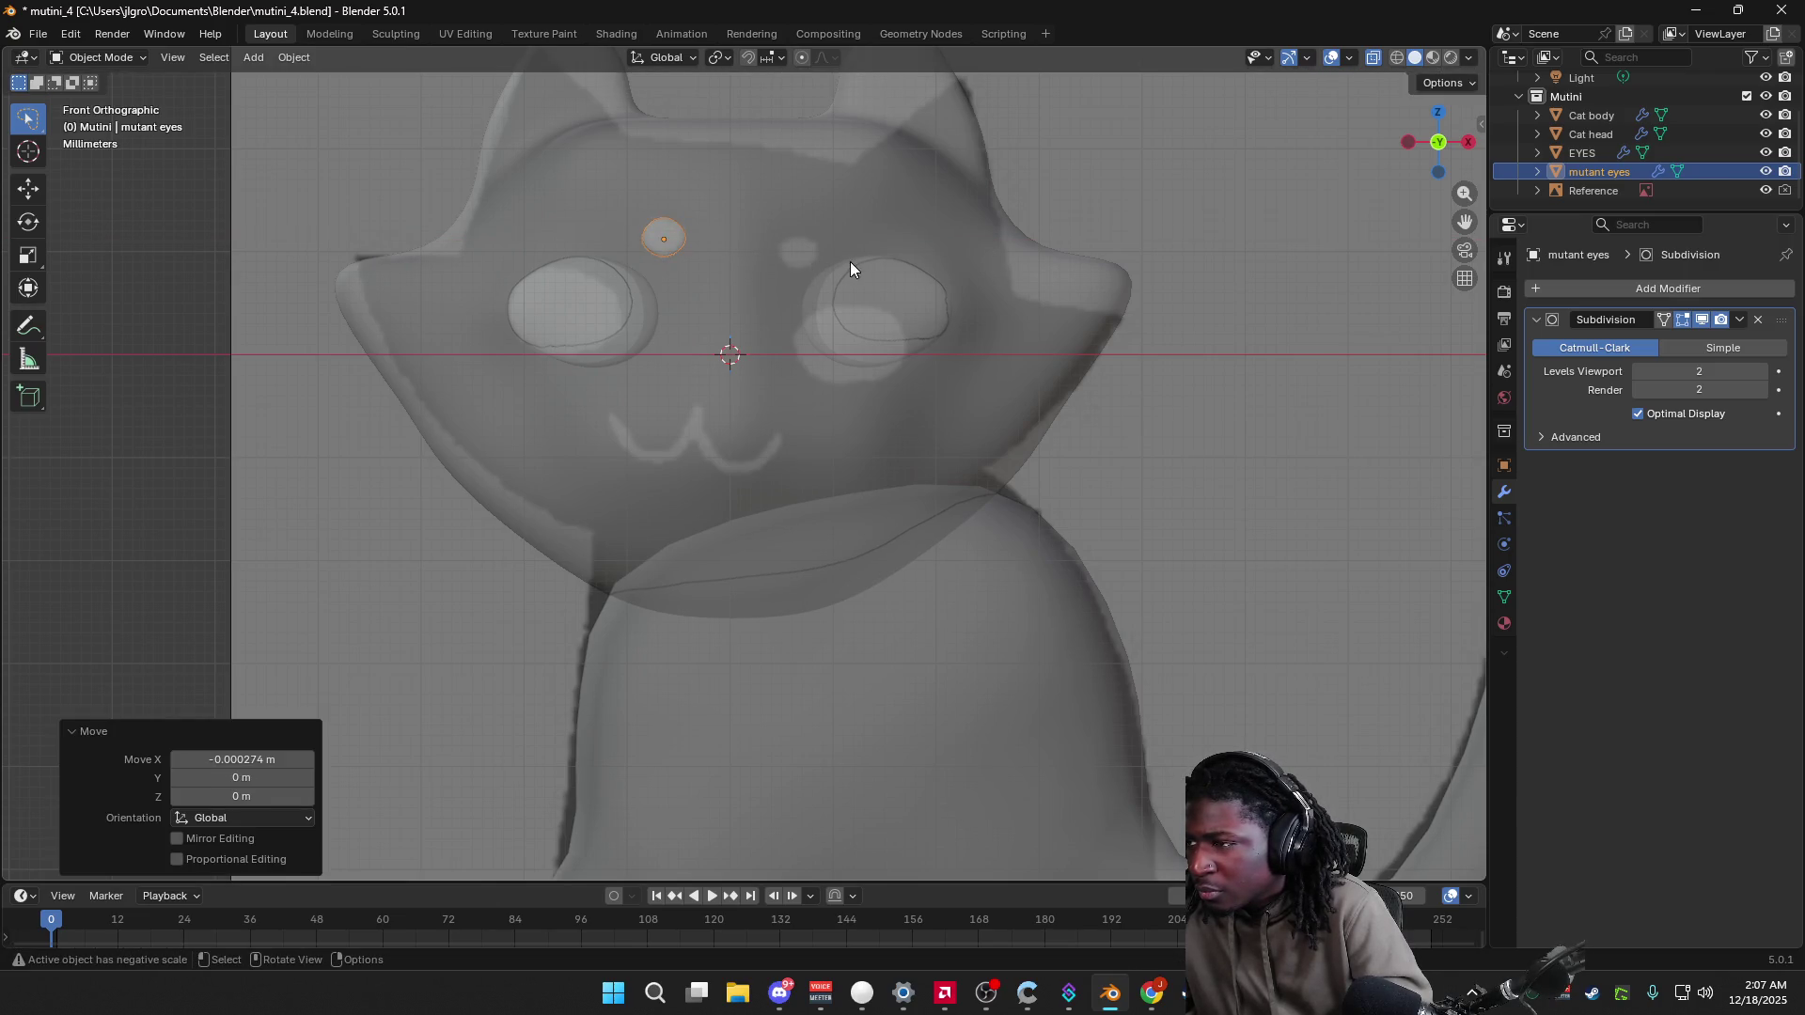
{"action": "left_click", "coordinate": [762, 259]}
{"action": "left_click", "coordinate": [665, 228]}
{"action": "left_click", "coordinate": [669, 240]}
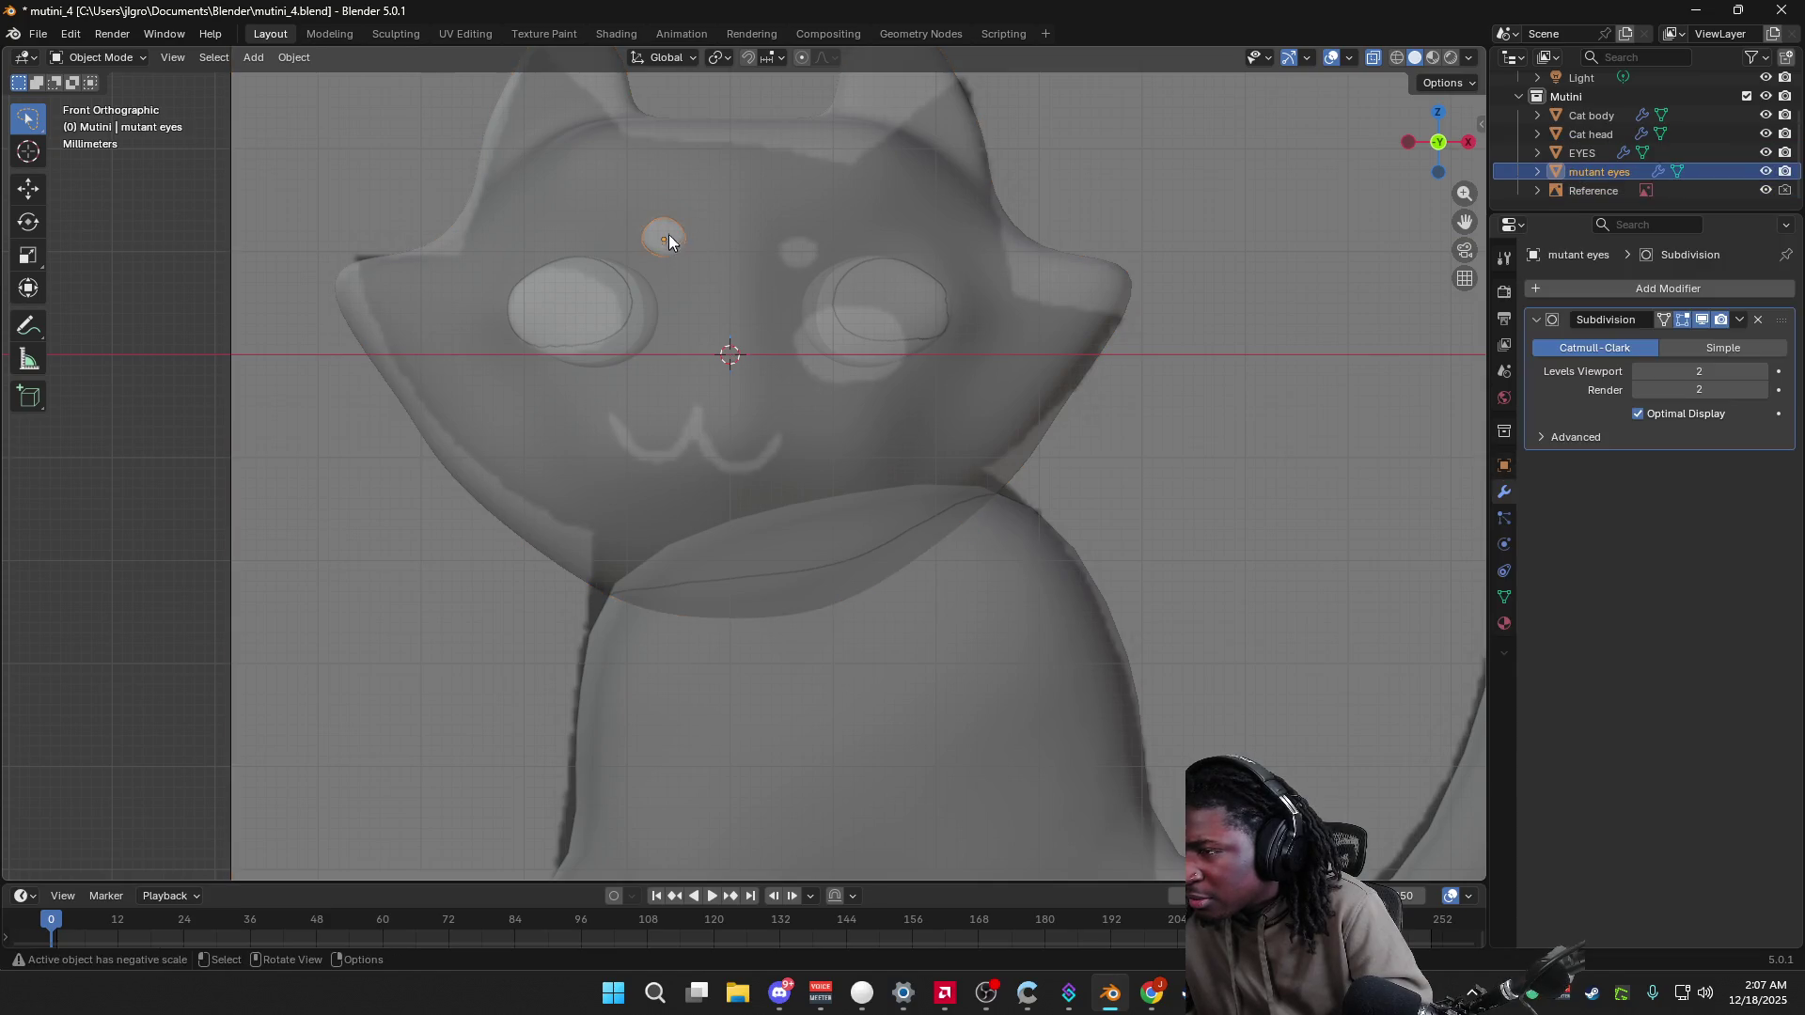
Step: In Edit Mode, box-select the eye's lower vertices and shift them along Y
{"action": "key", "text": "Tab"}
{"action": "key", "text": "b"}
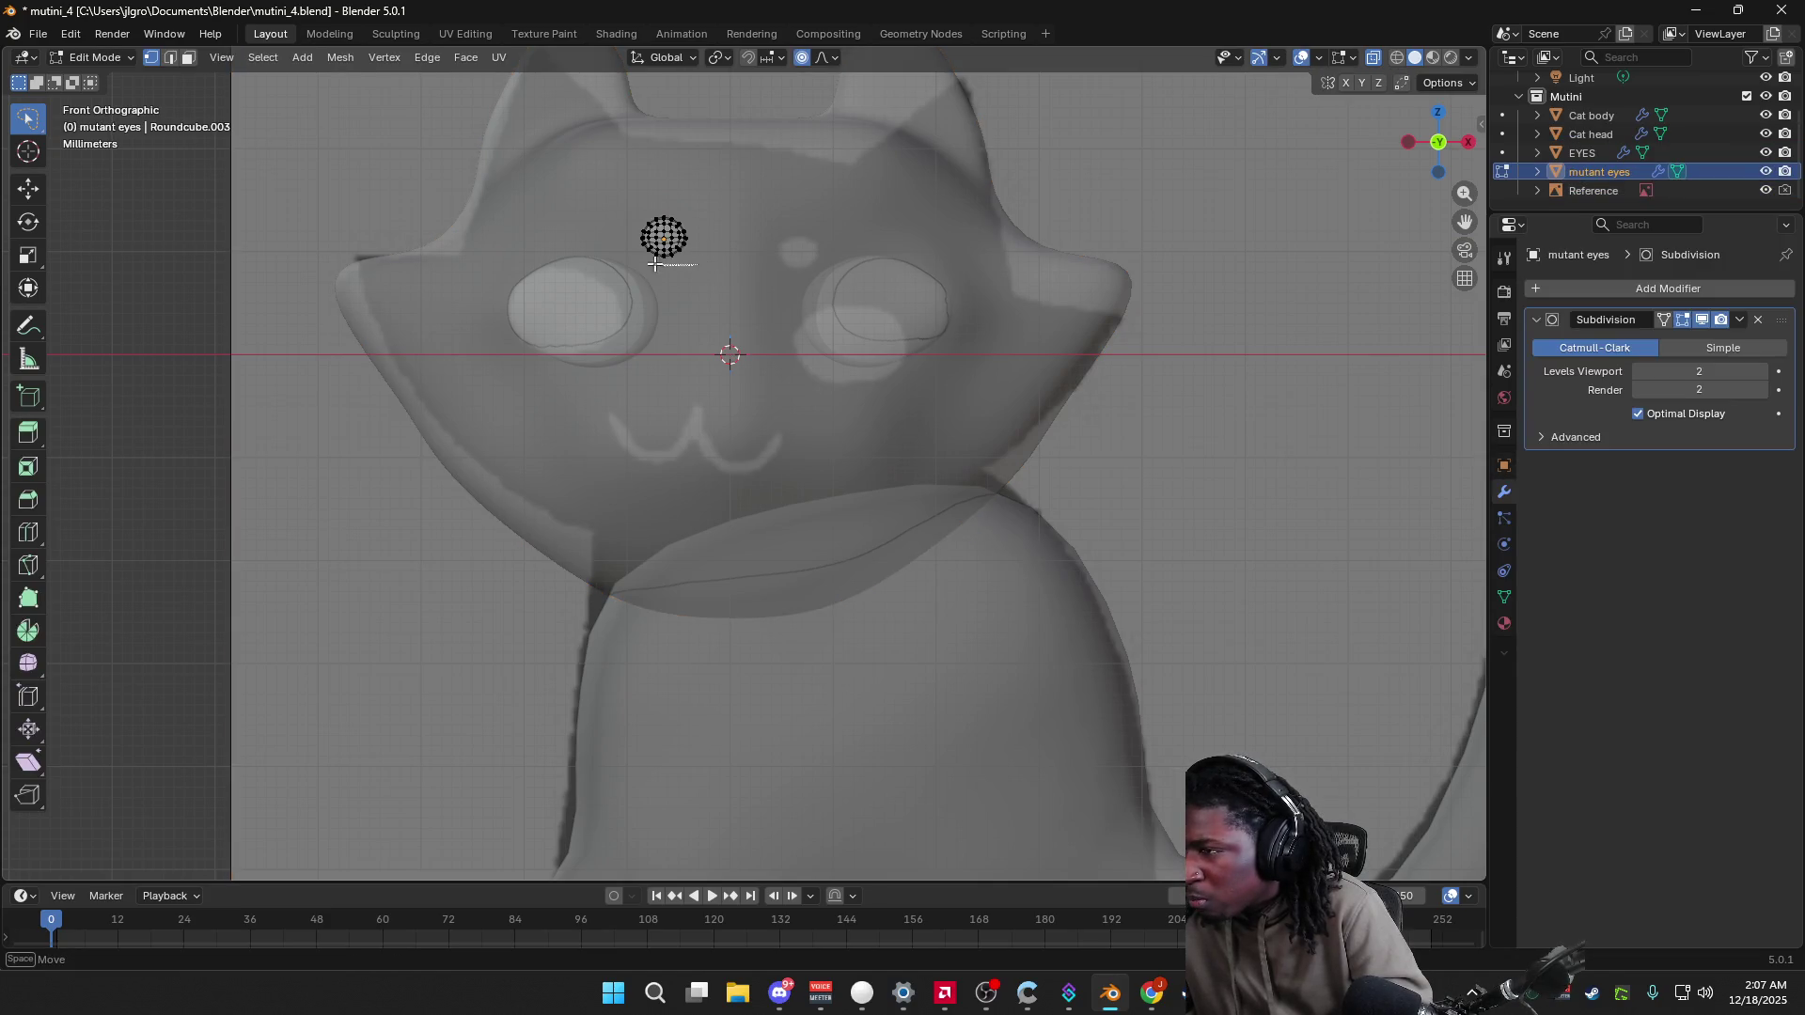
{"action": "mouse_move", "coordinate": [688, 245]}
{"action": "left_mouse_down"}
{"action": "mouse_move", "coordinate": [701, 231]}
{"action": "mouse_move", "coordinate": [659, 268]}
{"action": "mouse_move", "coordinate": [705, 259]}
{"action": "left_mouse_up"}
{"action": "key", "text": "g"}
{"action": "key", "text": "y"}
{"action": "left_click", "coordinate": [773, 207]}
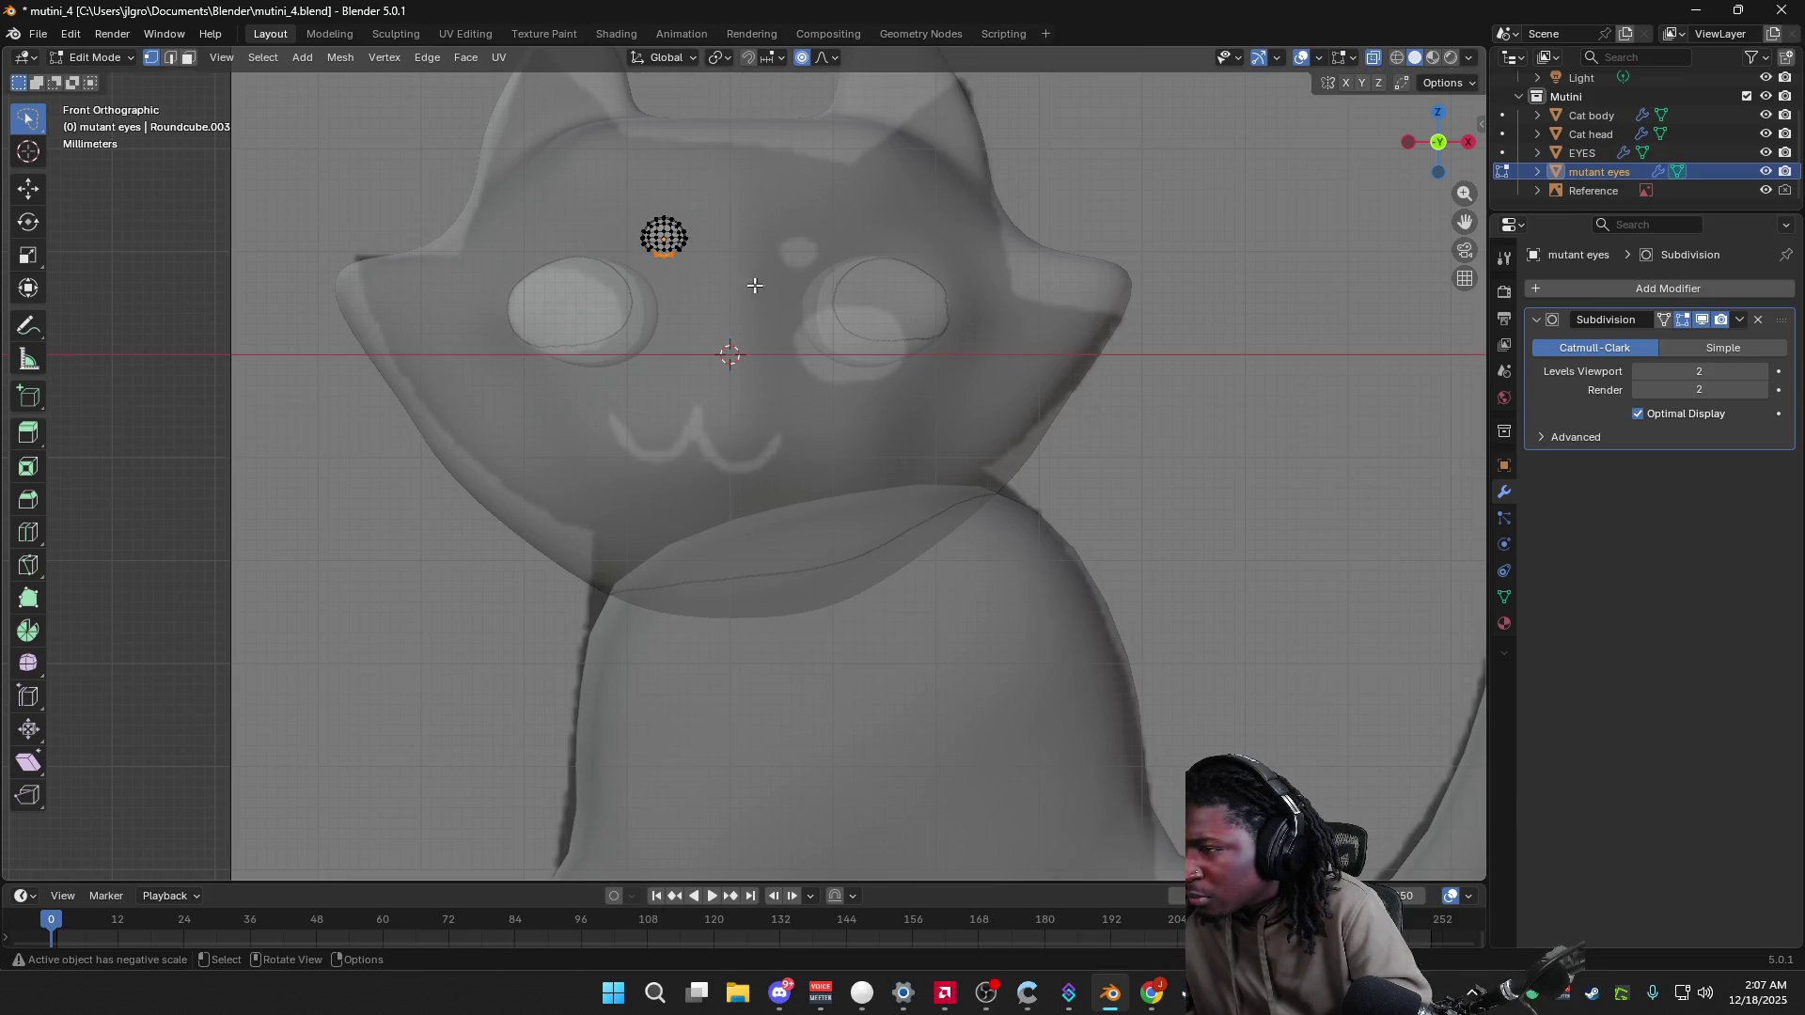
{"action": "middle_click_drag", "start_coordinate": [706, 271], "coordinate": [404, 282]}
{"action": "left_click", "coordinate": [1436, 152]}
{"action": "mouse_move", "coordinate": [1209, 234]}
{"action": "middle_mouse_down"}
{"action": "mouse_move", "coordinate": [1145, 270]}
{"action": "mouse_move", "coordinate": [1218, 279]}
{"action": "middle_mouse_up"}
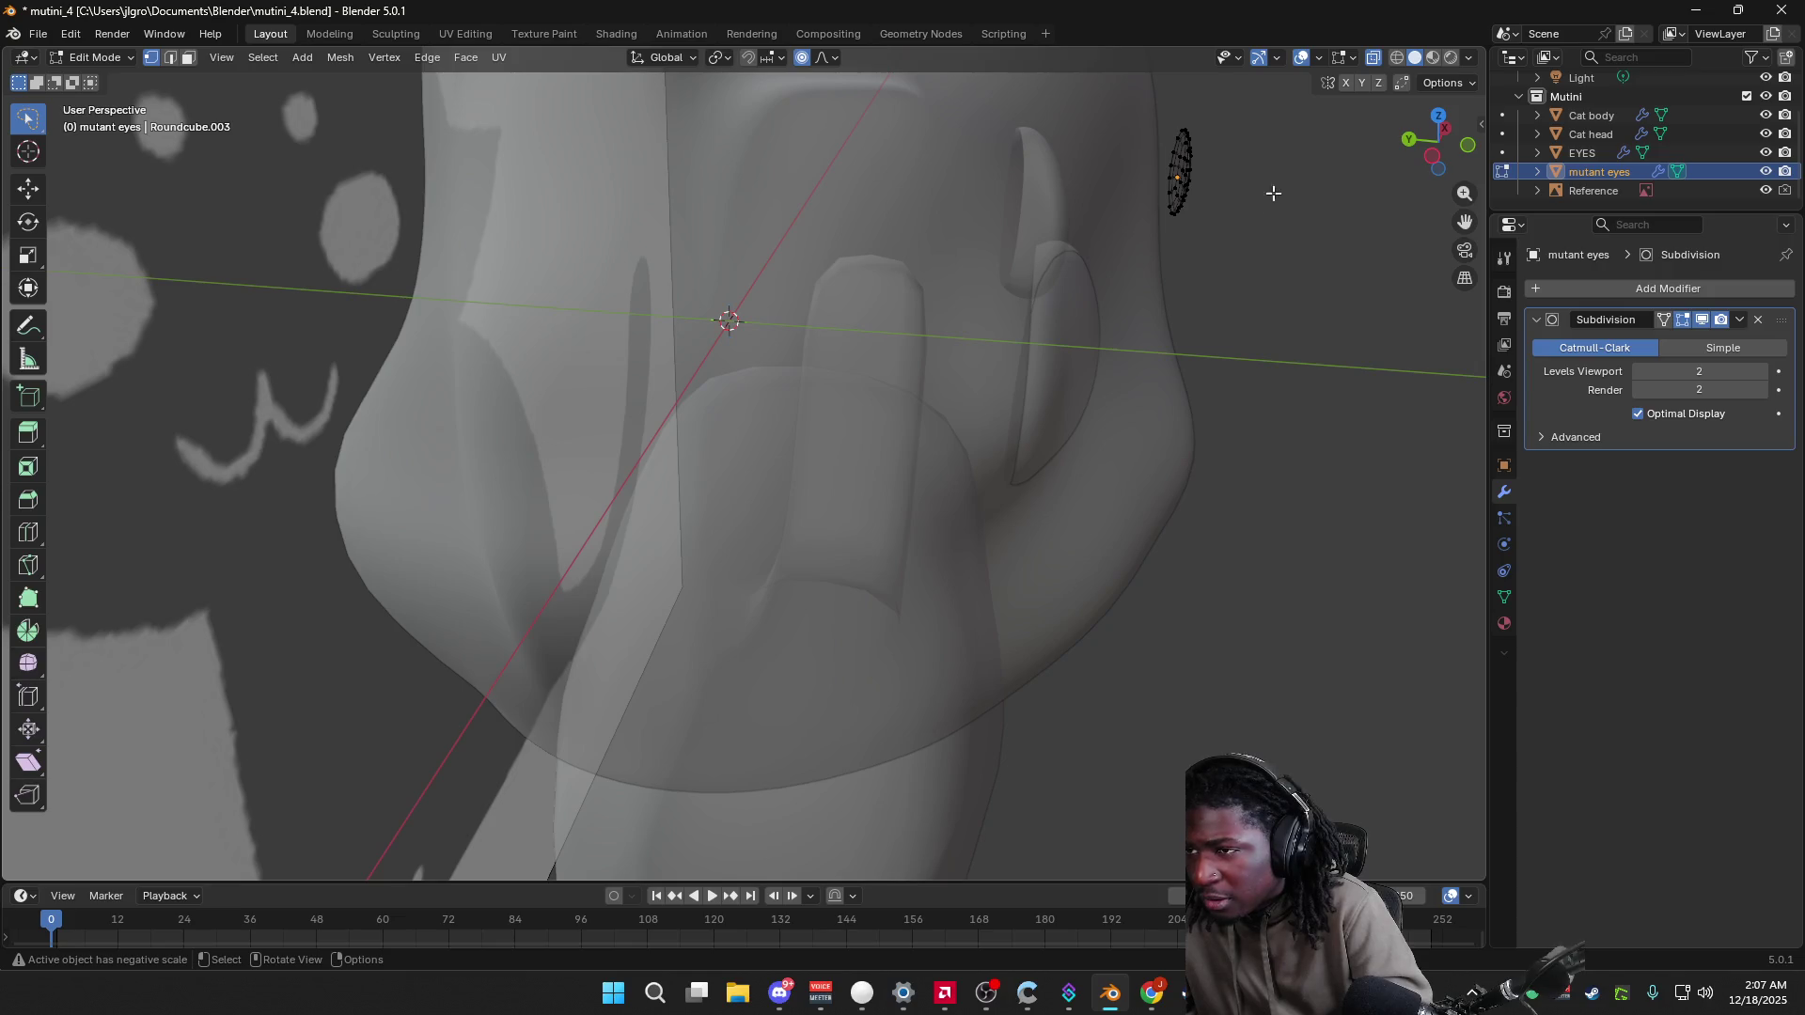
Step: In Object Mode, move the eye 0.000214 m along Y and turn off X-Ray
{"action": "key", "text": "Tab"}
{"action": "key", "text": "r"}
{"action": "key", "text": "x"}
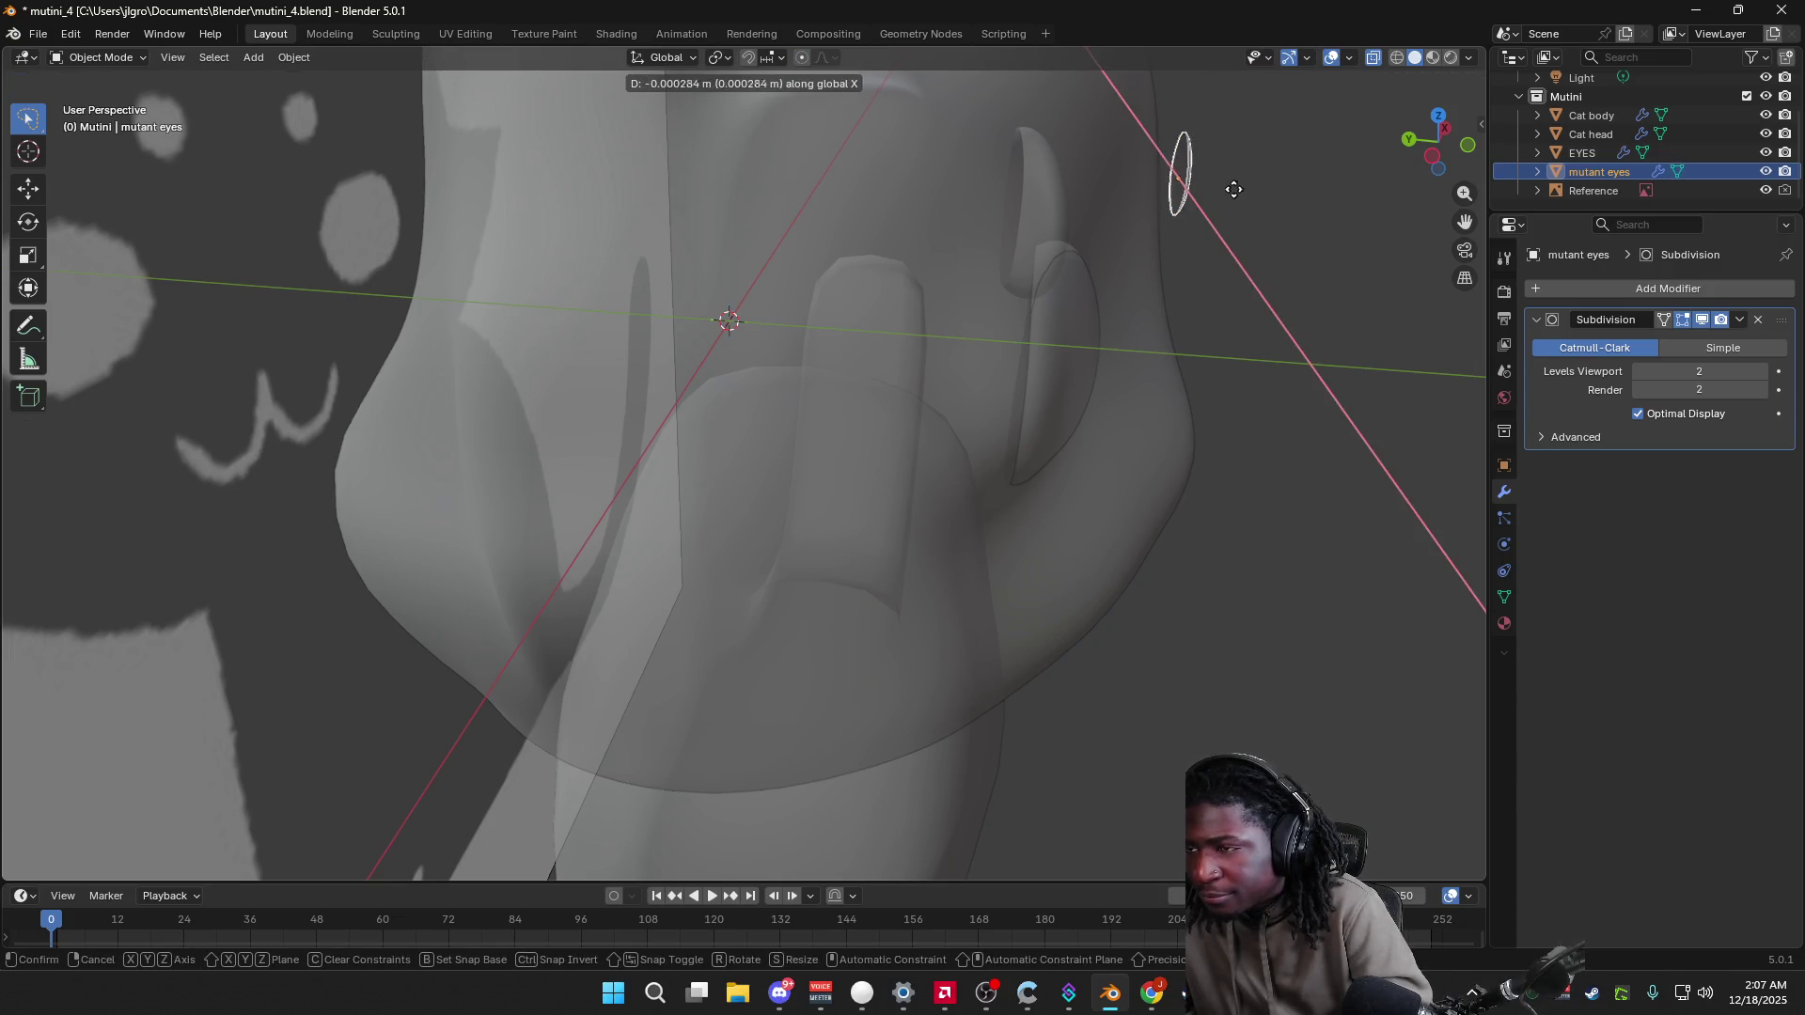
{"action": "key", "text": "Escape"}
{"action": "key", "text": "g"}
{"action": "key", "text": "y"}
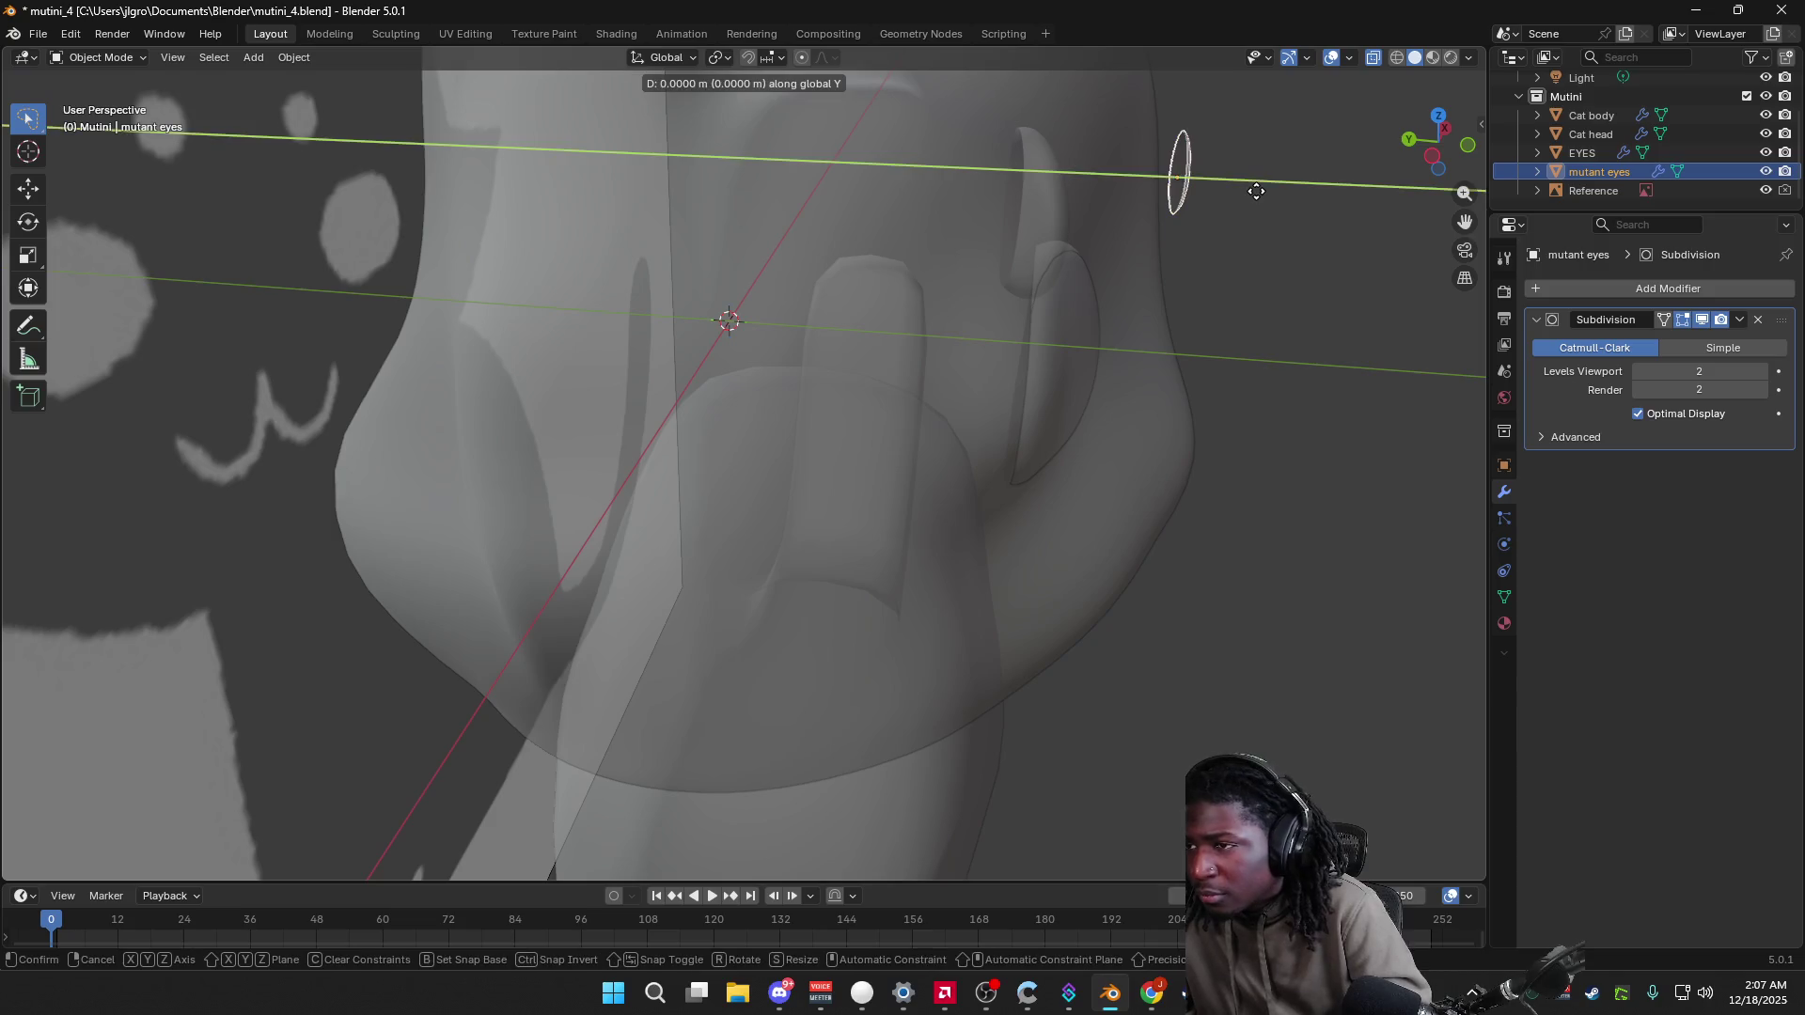
{"action": "left_click", "coordinate": [1256, 192]}
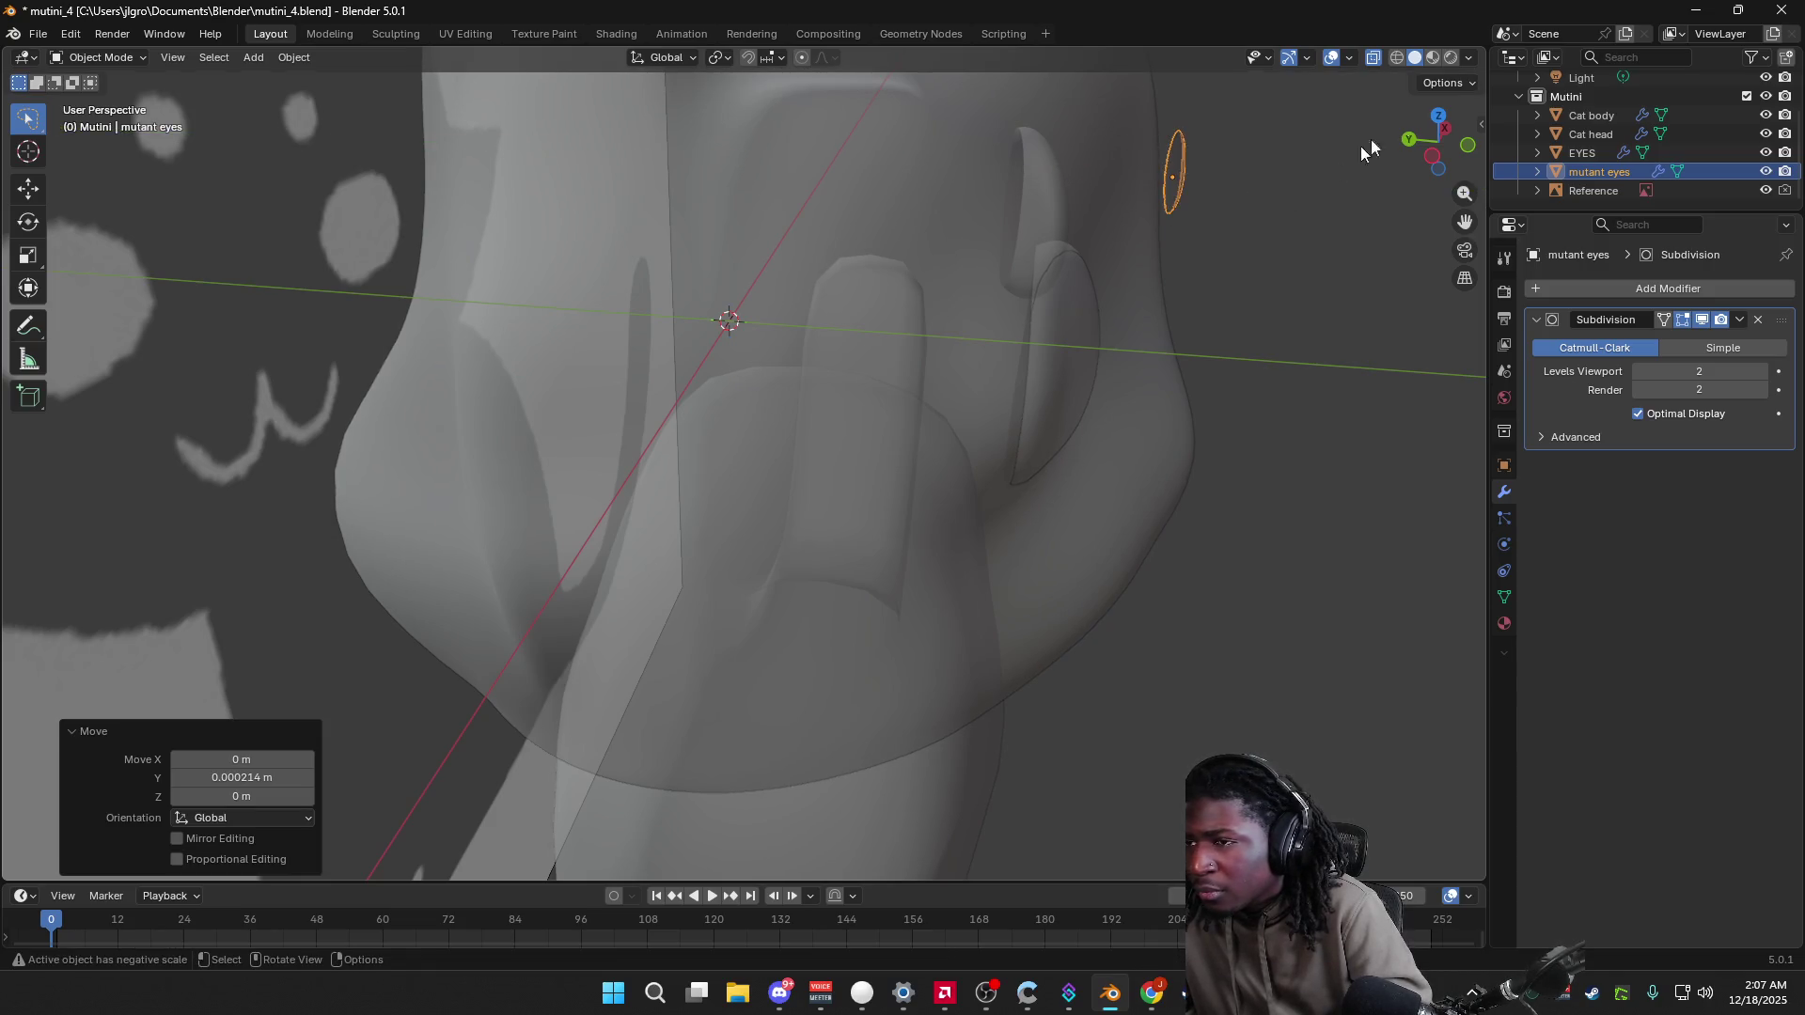
{"action": "left_click", "coordinate": [1469, 59]}
{"action": "left_click", "coordinate": [1365, 528]}
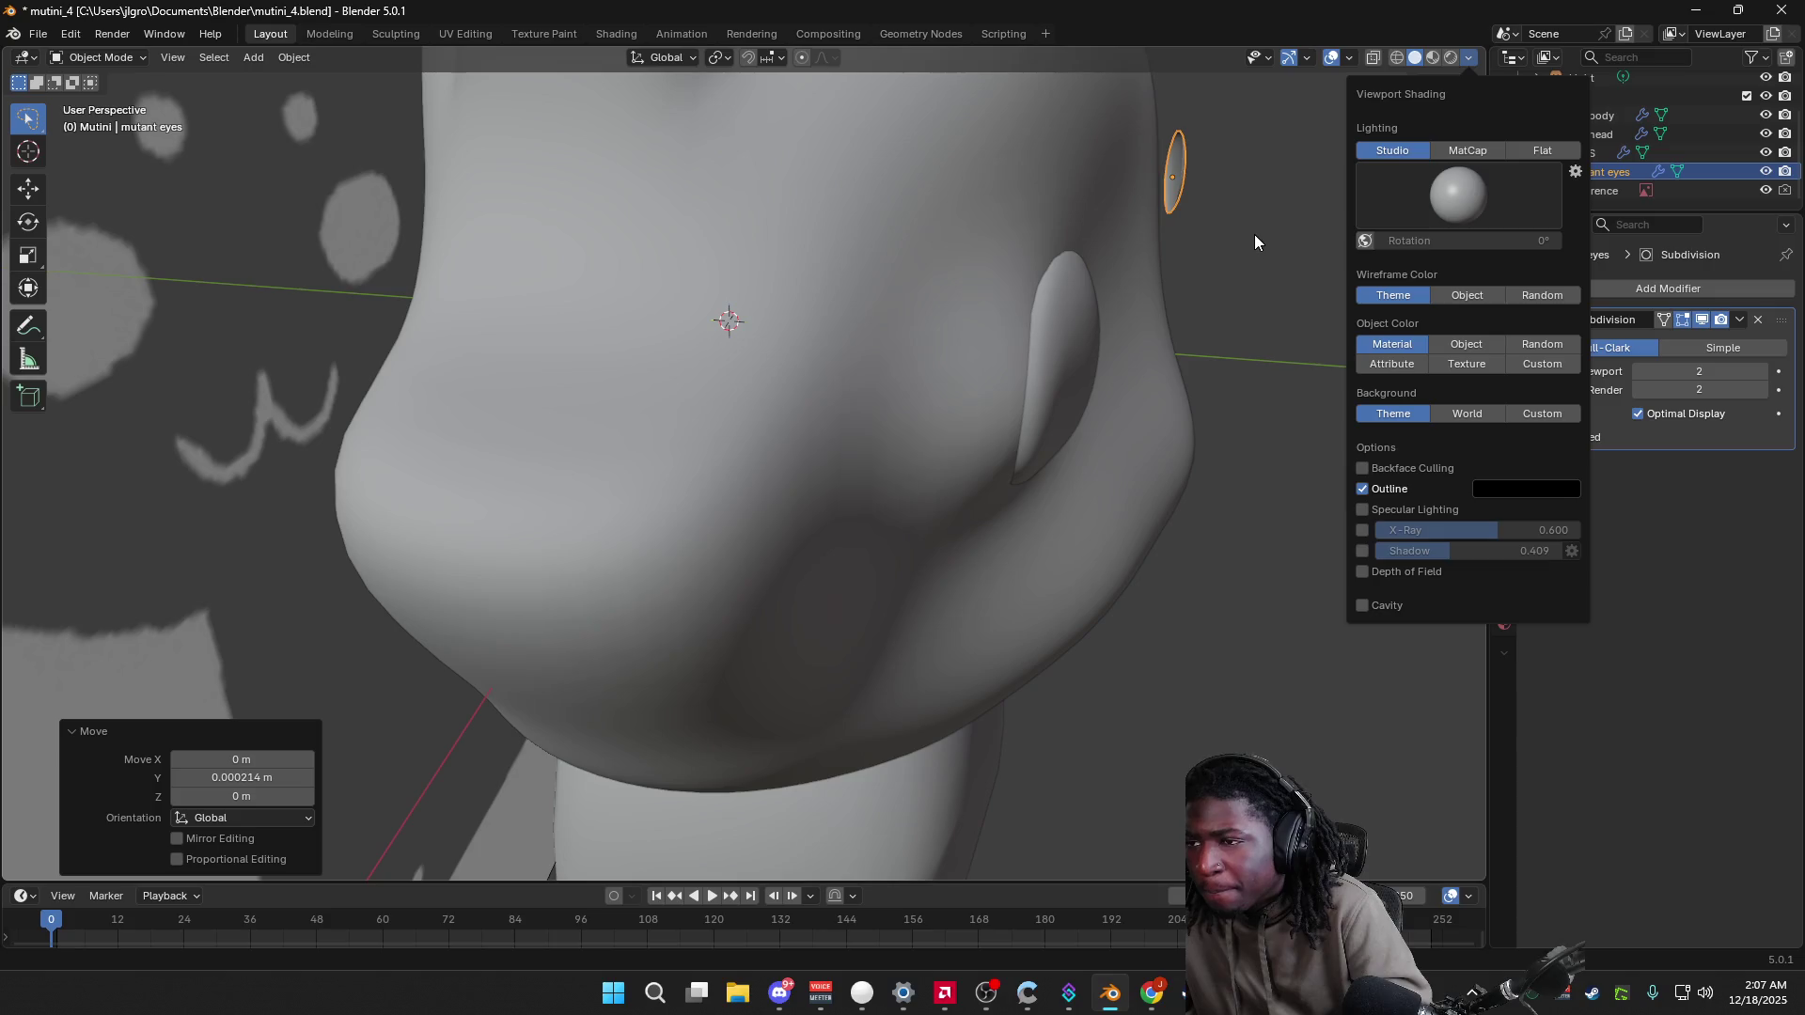
Step: Nudge the mutant eye along the Y (depth) axis
{"action": "key", "text": "g"}
{"action": "key", "text": "y"}
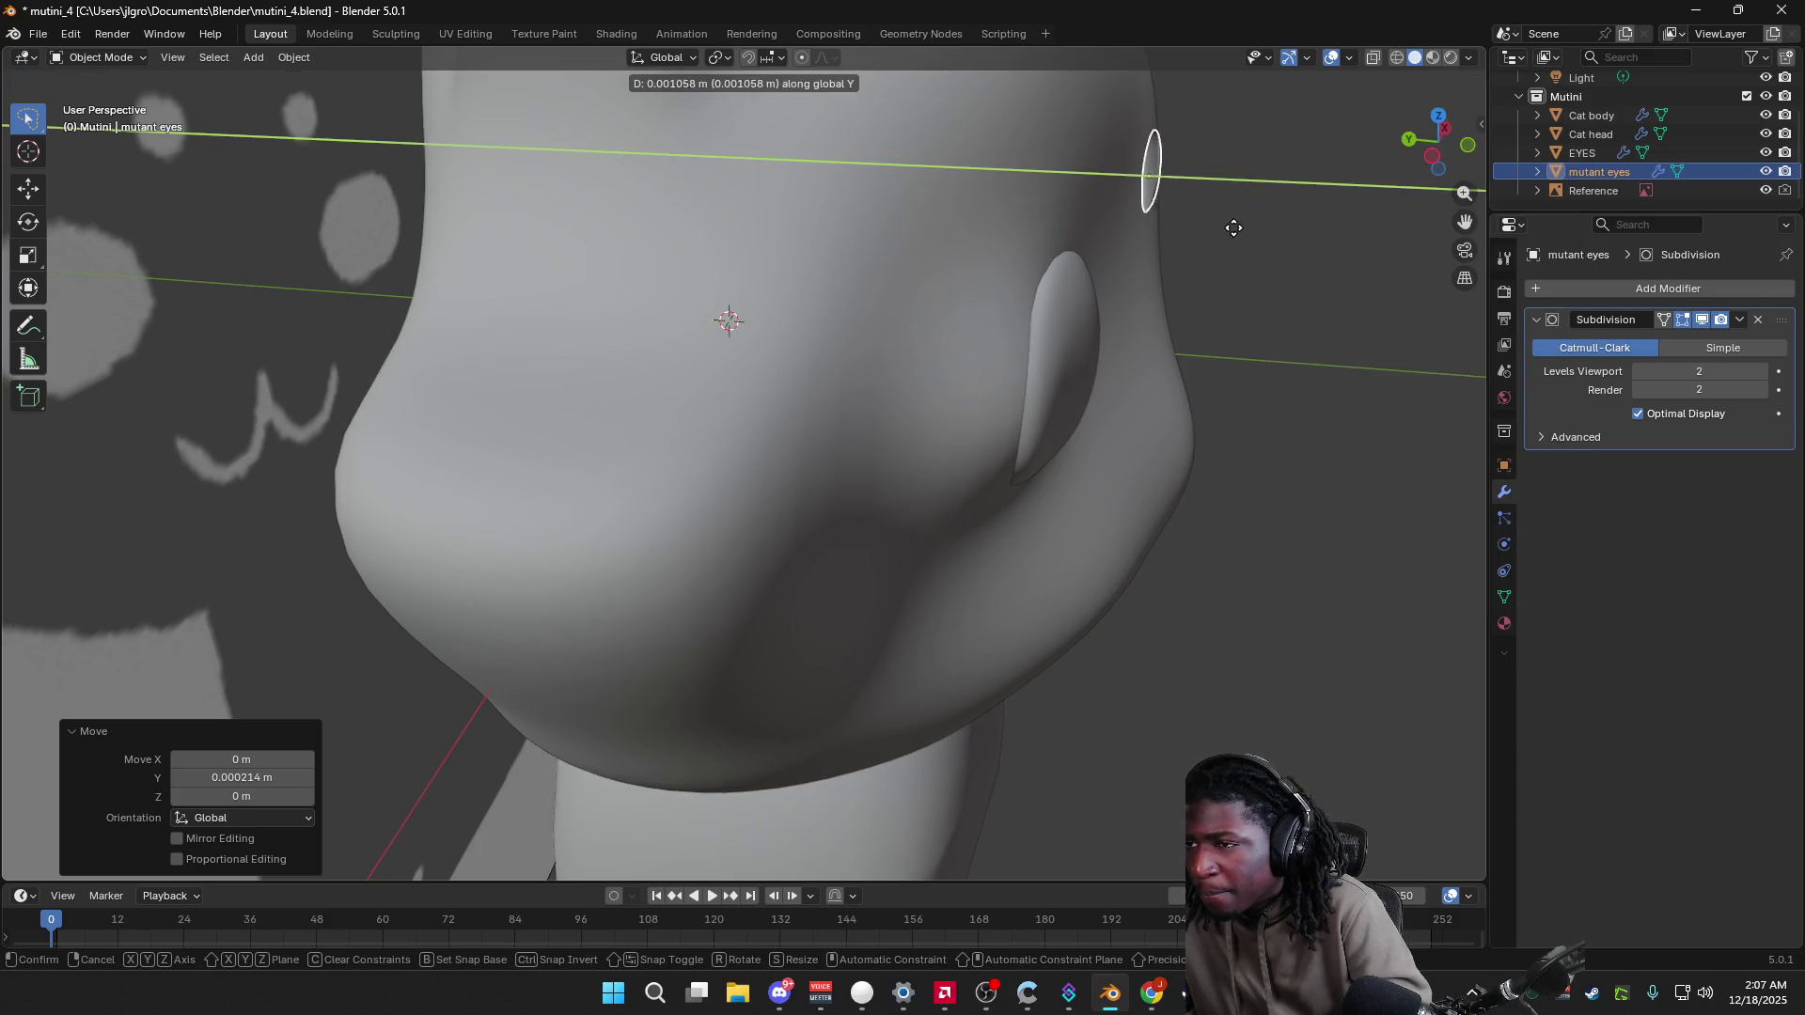
{"action": "left_click", "coordinate": [1234, 232]}
{"action": "key", "text": "s"}
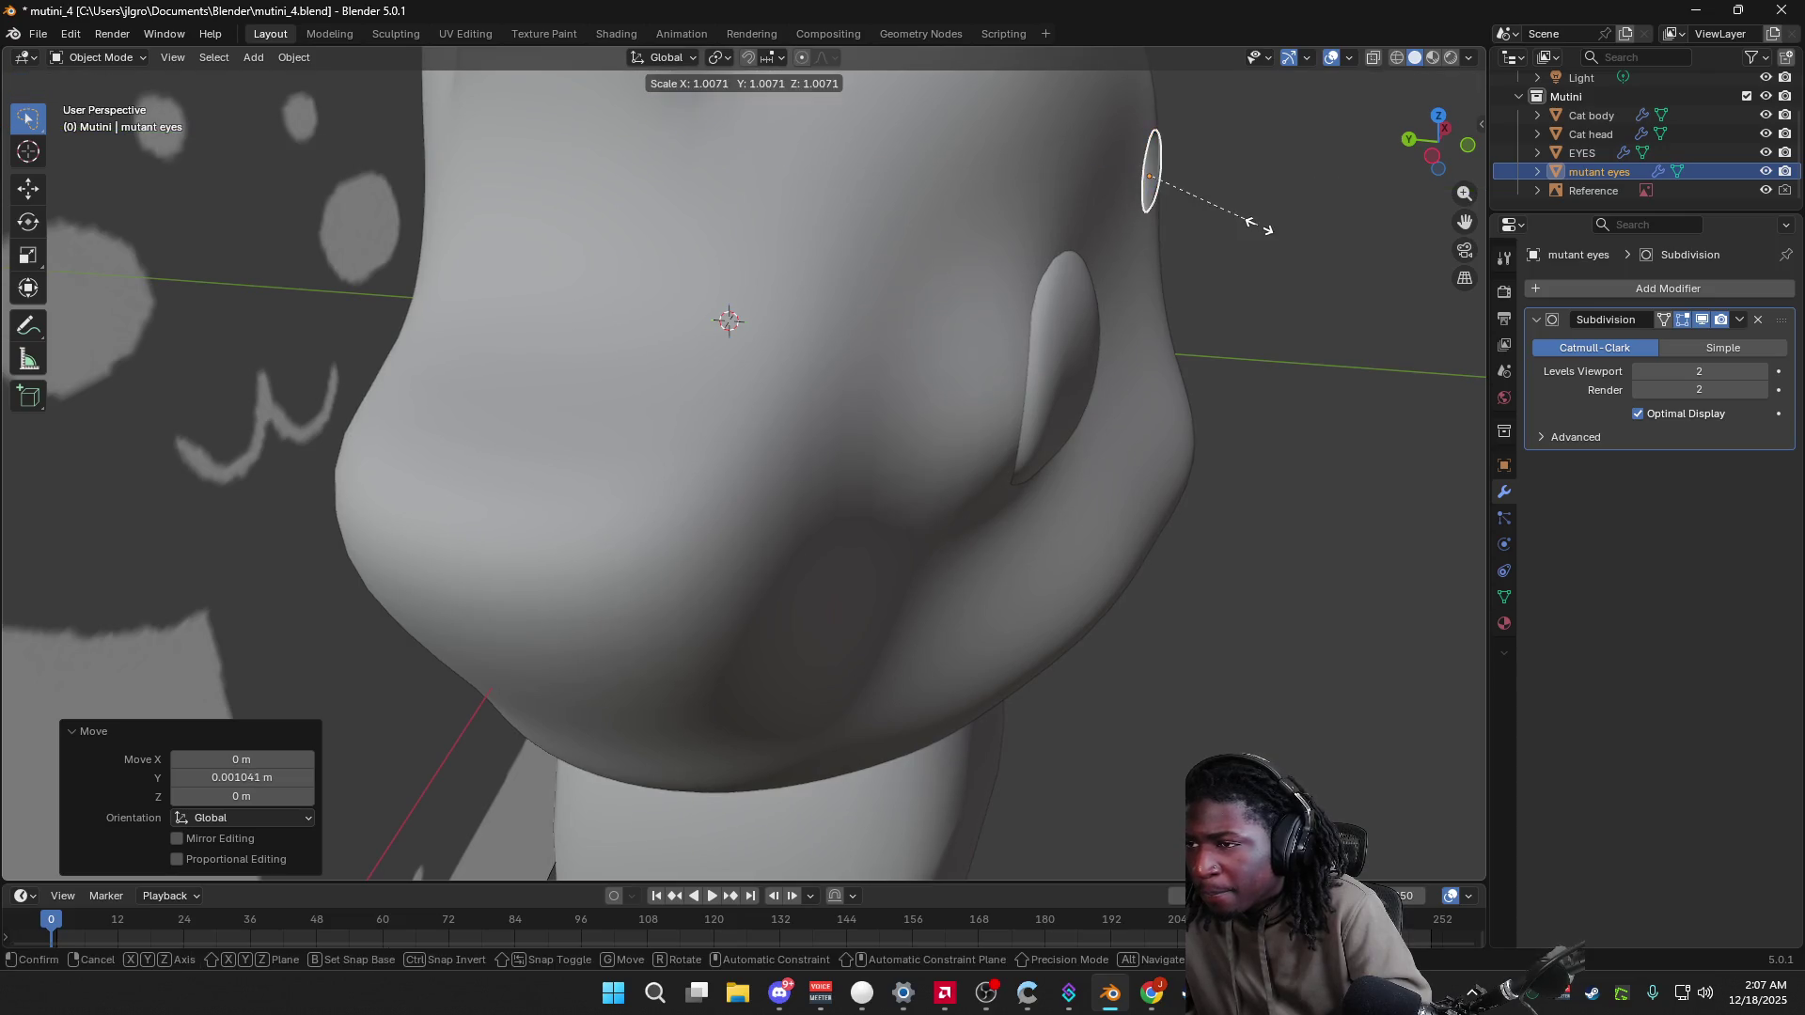
{"action": "key", "text": "Escape"}
Step: Rotate the mutant eye while viewing the cat's face from the front
{"action": "key", "text": "r"}
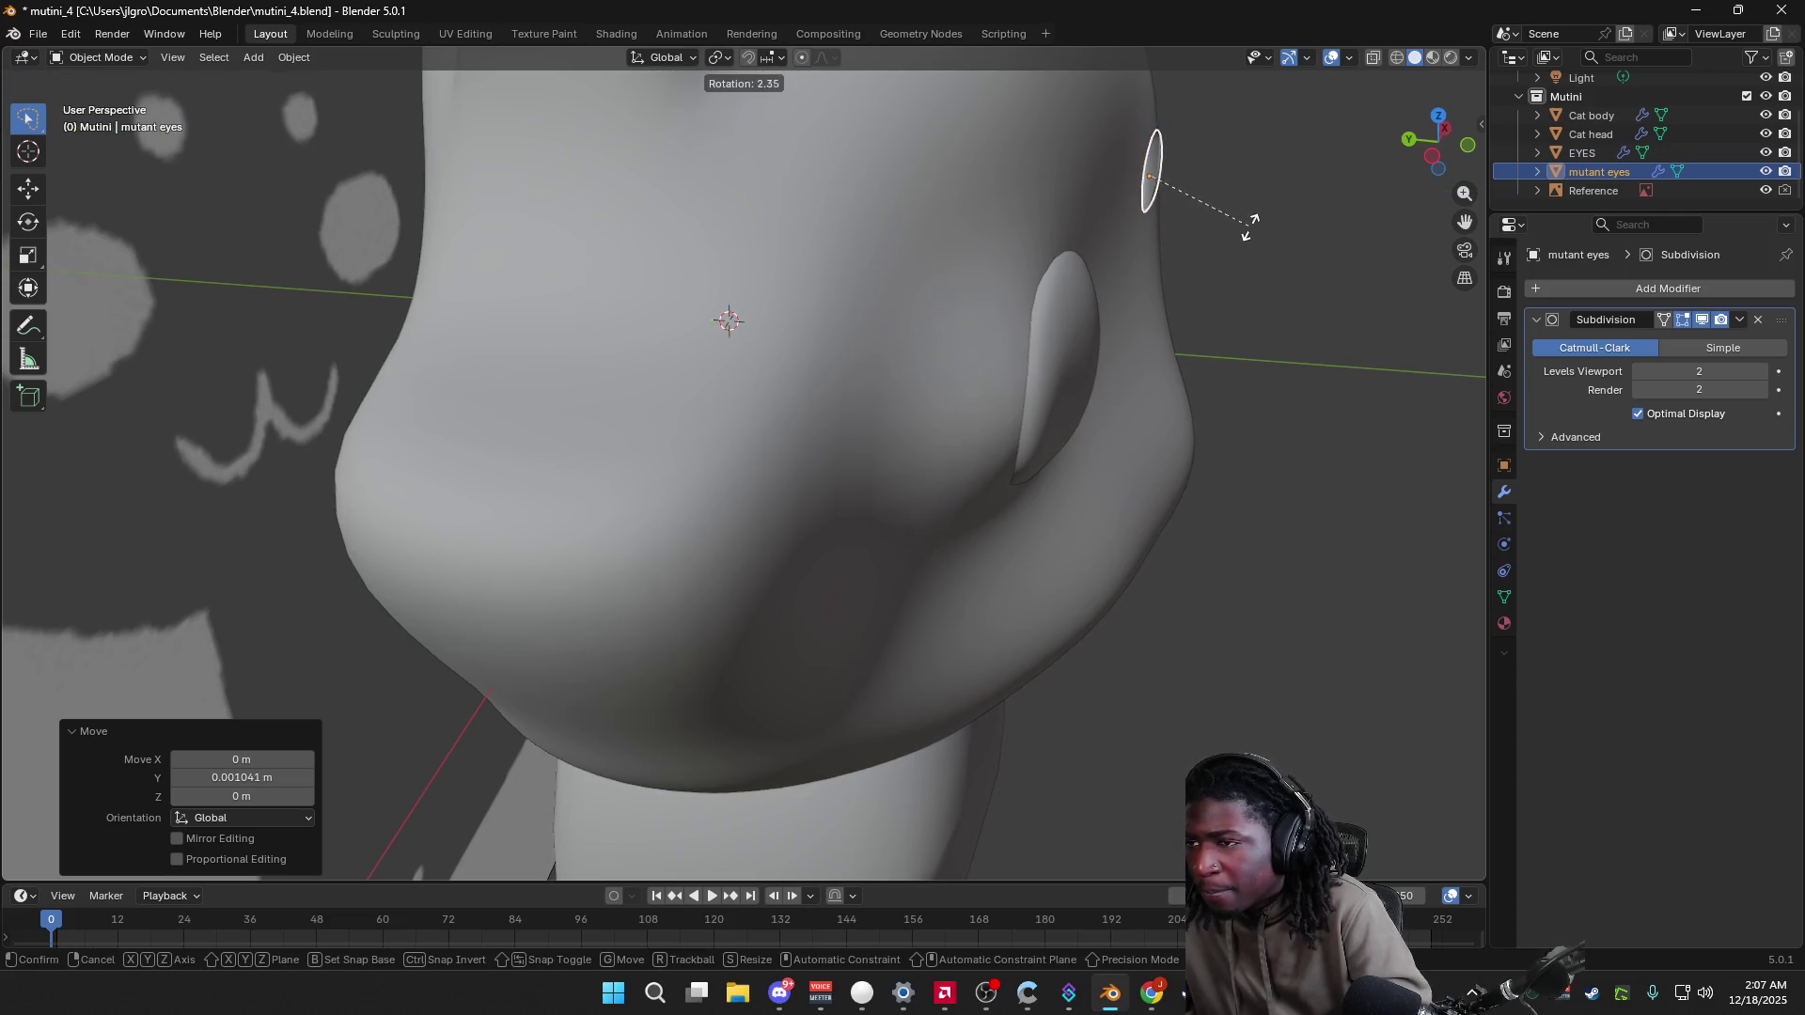
{"action": "key", "text": "Escape"}
{"action": "mouse_move", "coordinate": [1246, 200]}
{"action": "middle_mouse_down"}
{"action": "mouse_move", "coordinate": [1085, 199]}
{"action": "mouse_move", "coordinate": [1113, 232]}
{"action": "middle_mouse_up"}
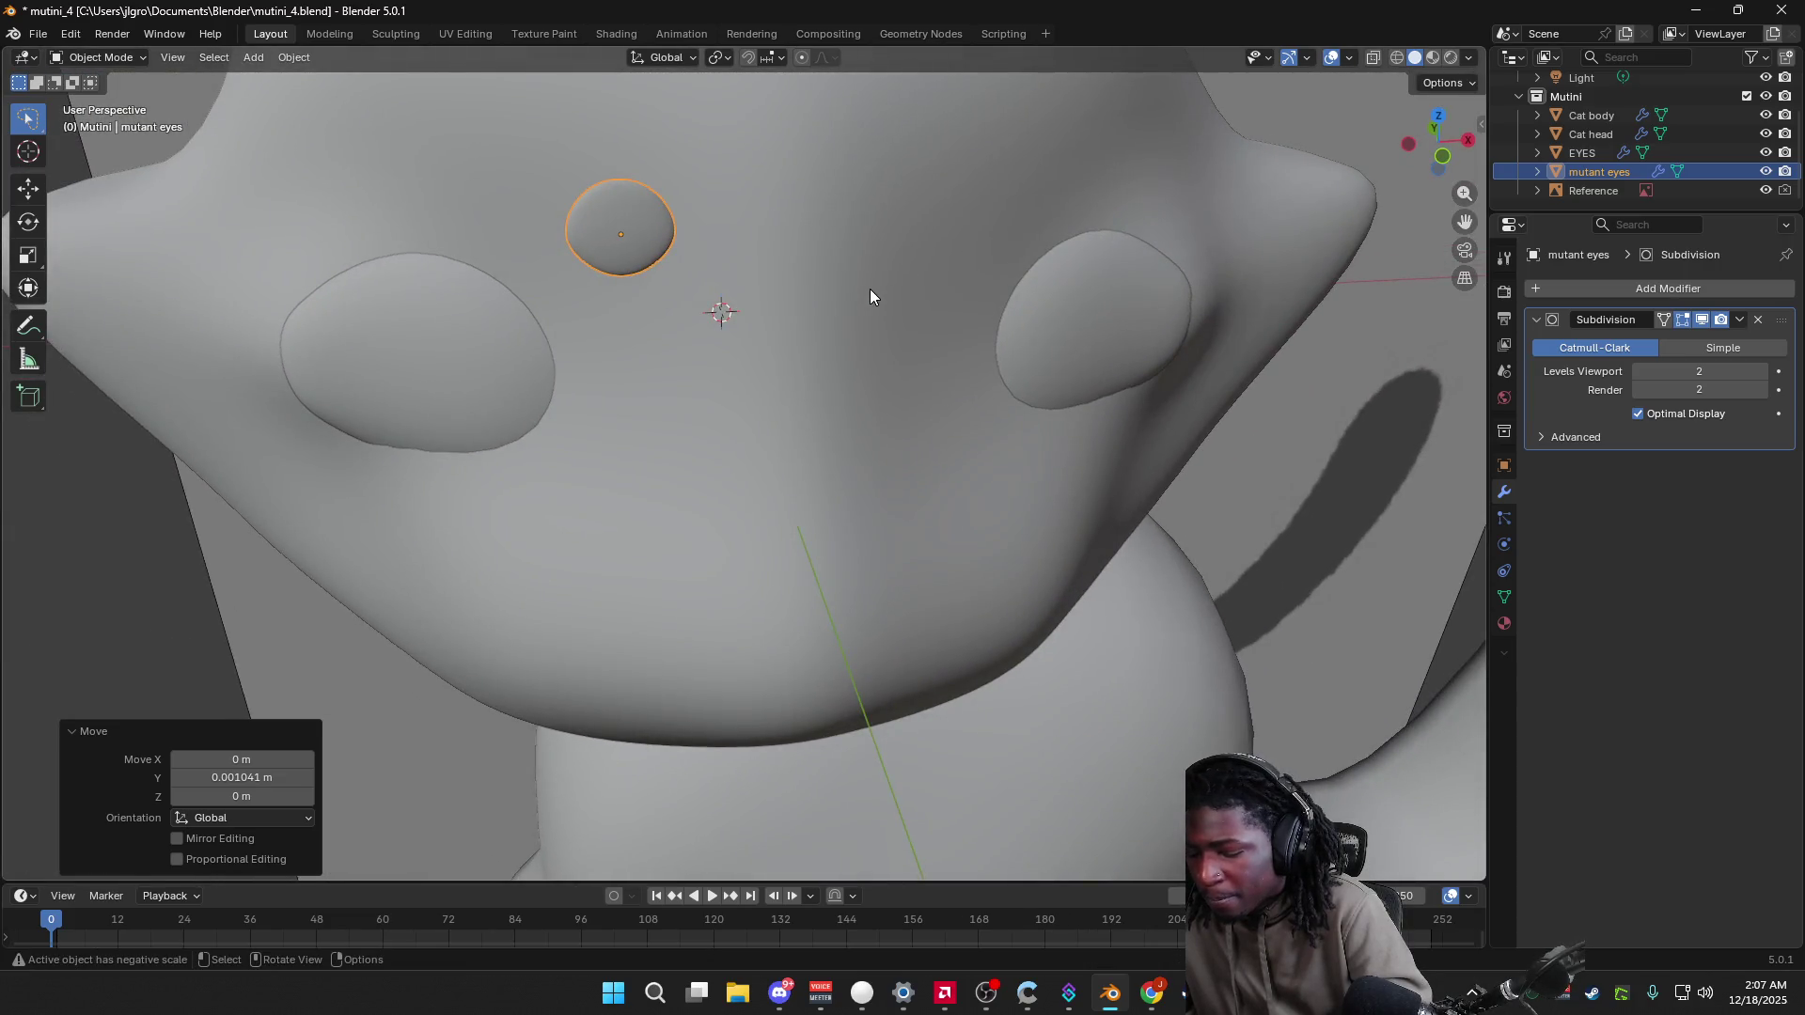
{"action": "key", "text": "r"}
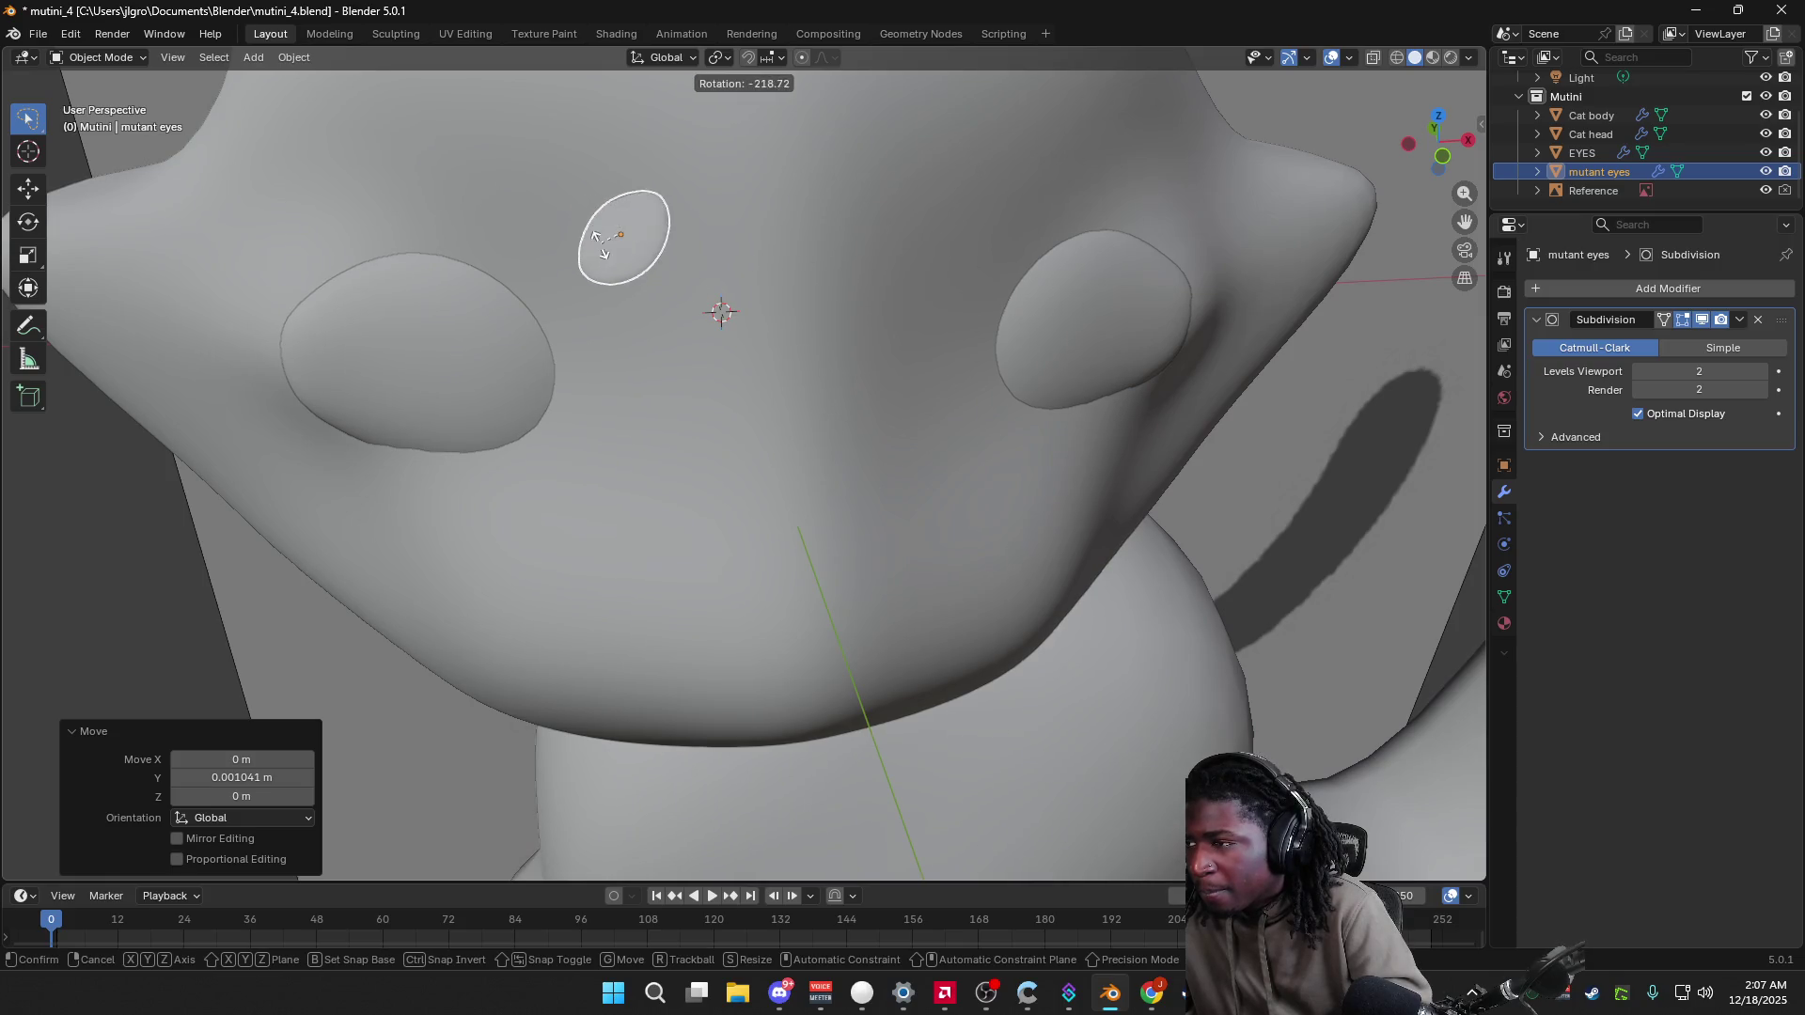
{"action": "key", "text": "Escape"}
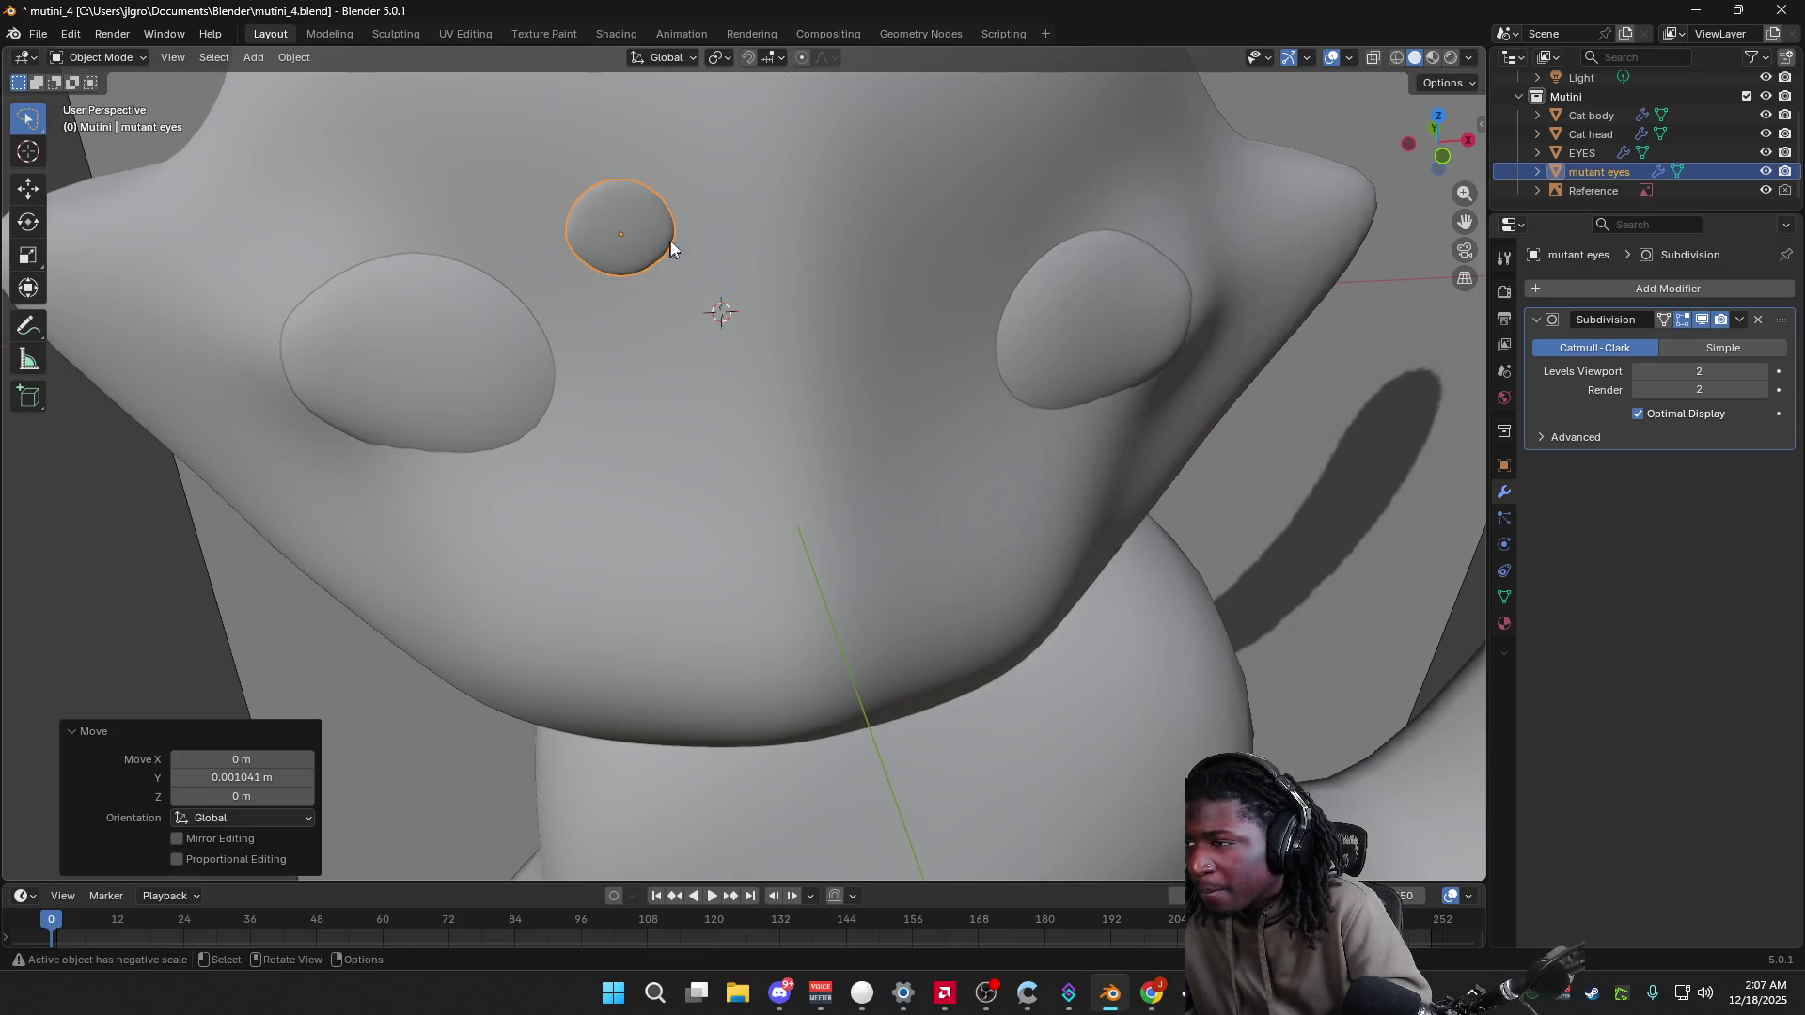
{"action": "key", "text": "r"}
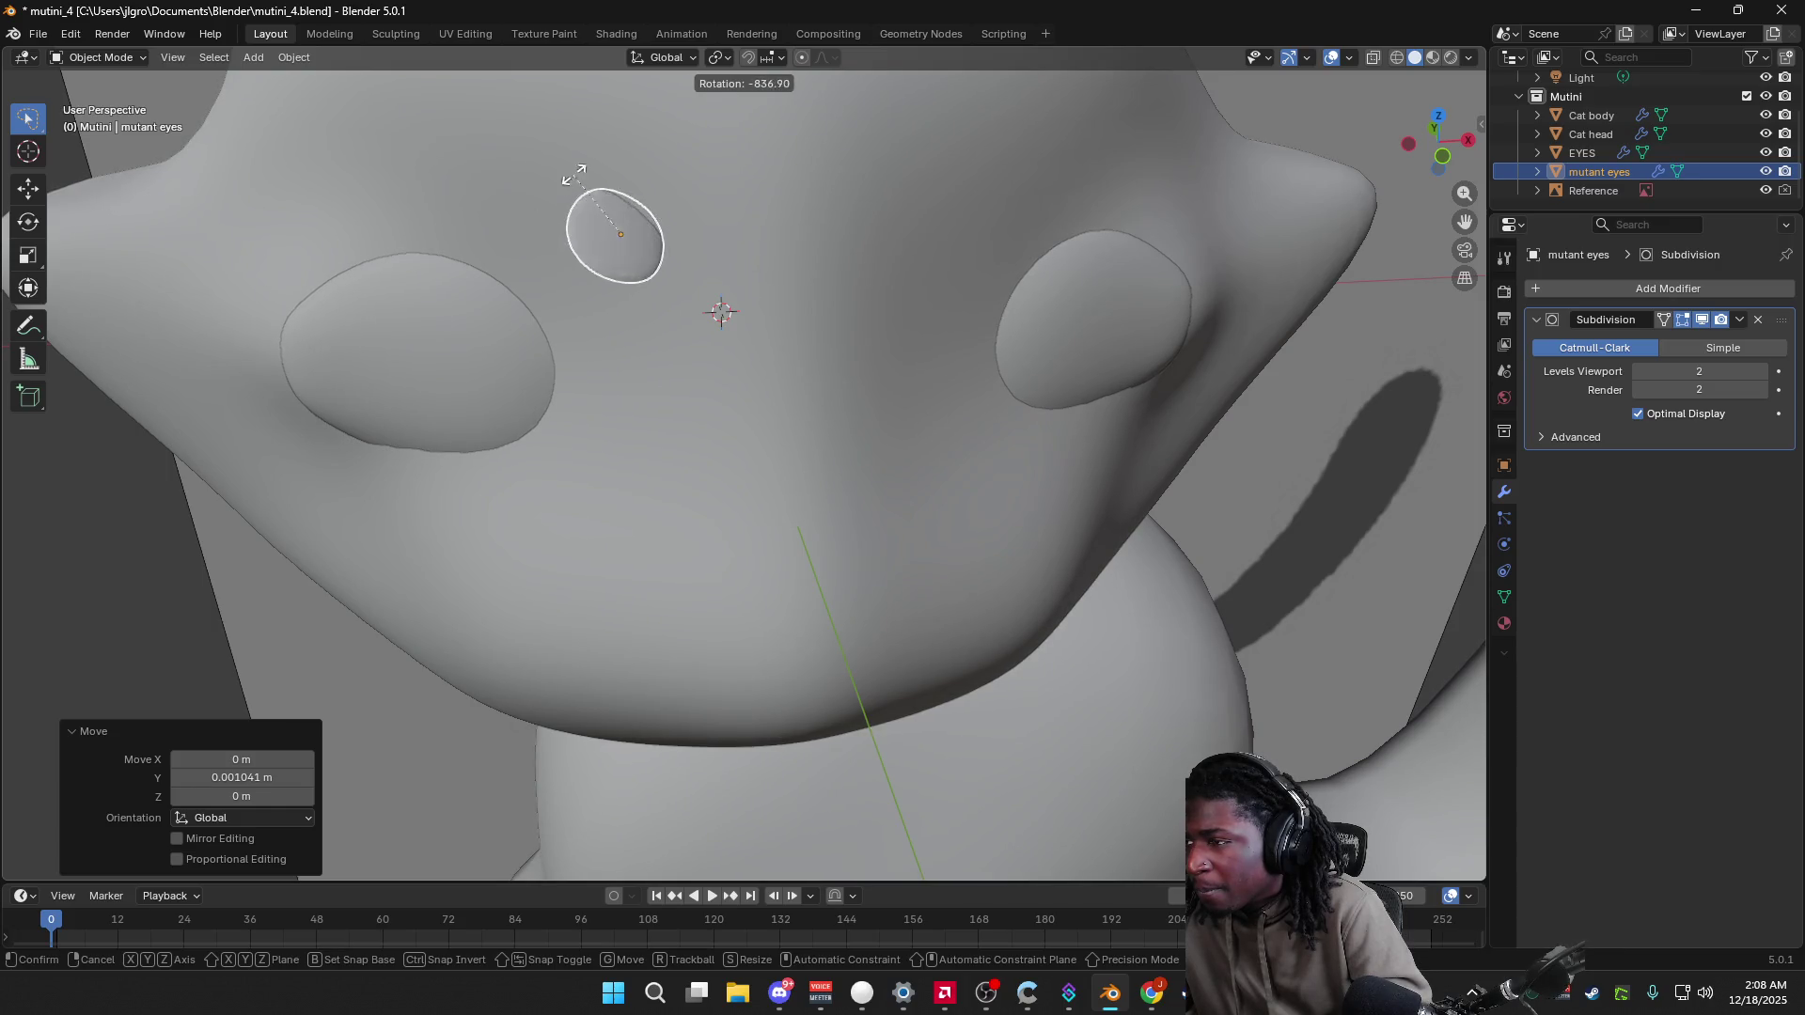
{"action": "left_click", "coordinate": [720, 192]}
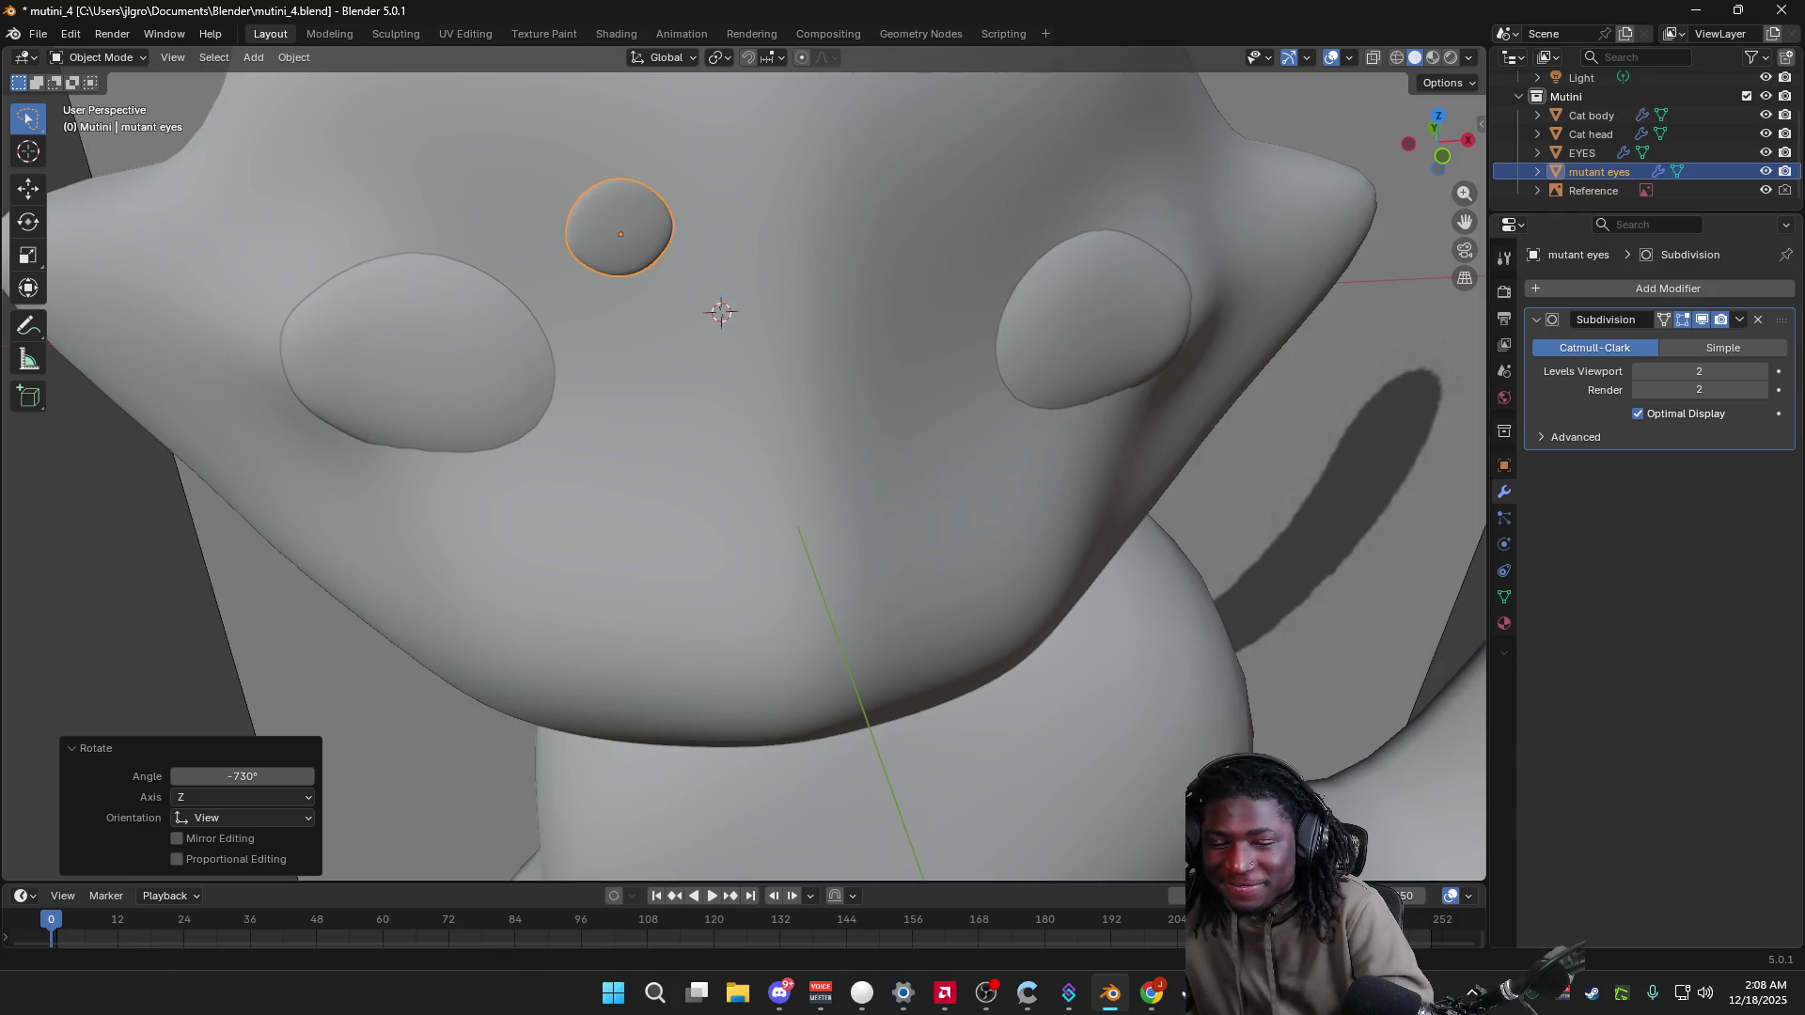
Step: Reselect the small mutant eye after orbiting the head and rotate it again
{"action": "left_click", "coordinate": [125, 623]}
{"action": "mouse_move", "coordinate": [126, 622]}
{"action": "middle_mouse_down"}
{"action": "mouse_move", "coordinate": [222, 597]}
{"action": "mouse_move", "coordinate": [282, 617]}
{"action": "middle_mouse_up"}
{"action": "mouse_move", "coordinate": [1322, 320]}
{"action": "middle_mouse_down"}
{"action": "mouse_move", "coordinate": [1269, 329]}
{"action": "mouse_move", "coordinate": [1241, 310]}
{"action": "mouse_move", "coordinate": [1256, 299]}
{"action": "middle_mouse_up"}
{"action": "left_click", "coordinate": [1055, 194]}
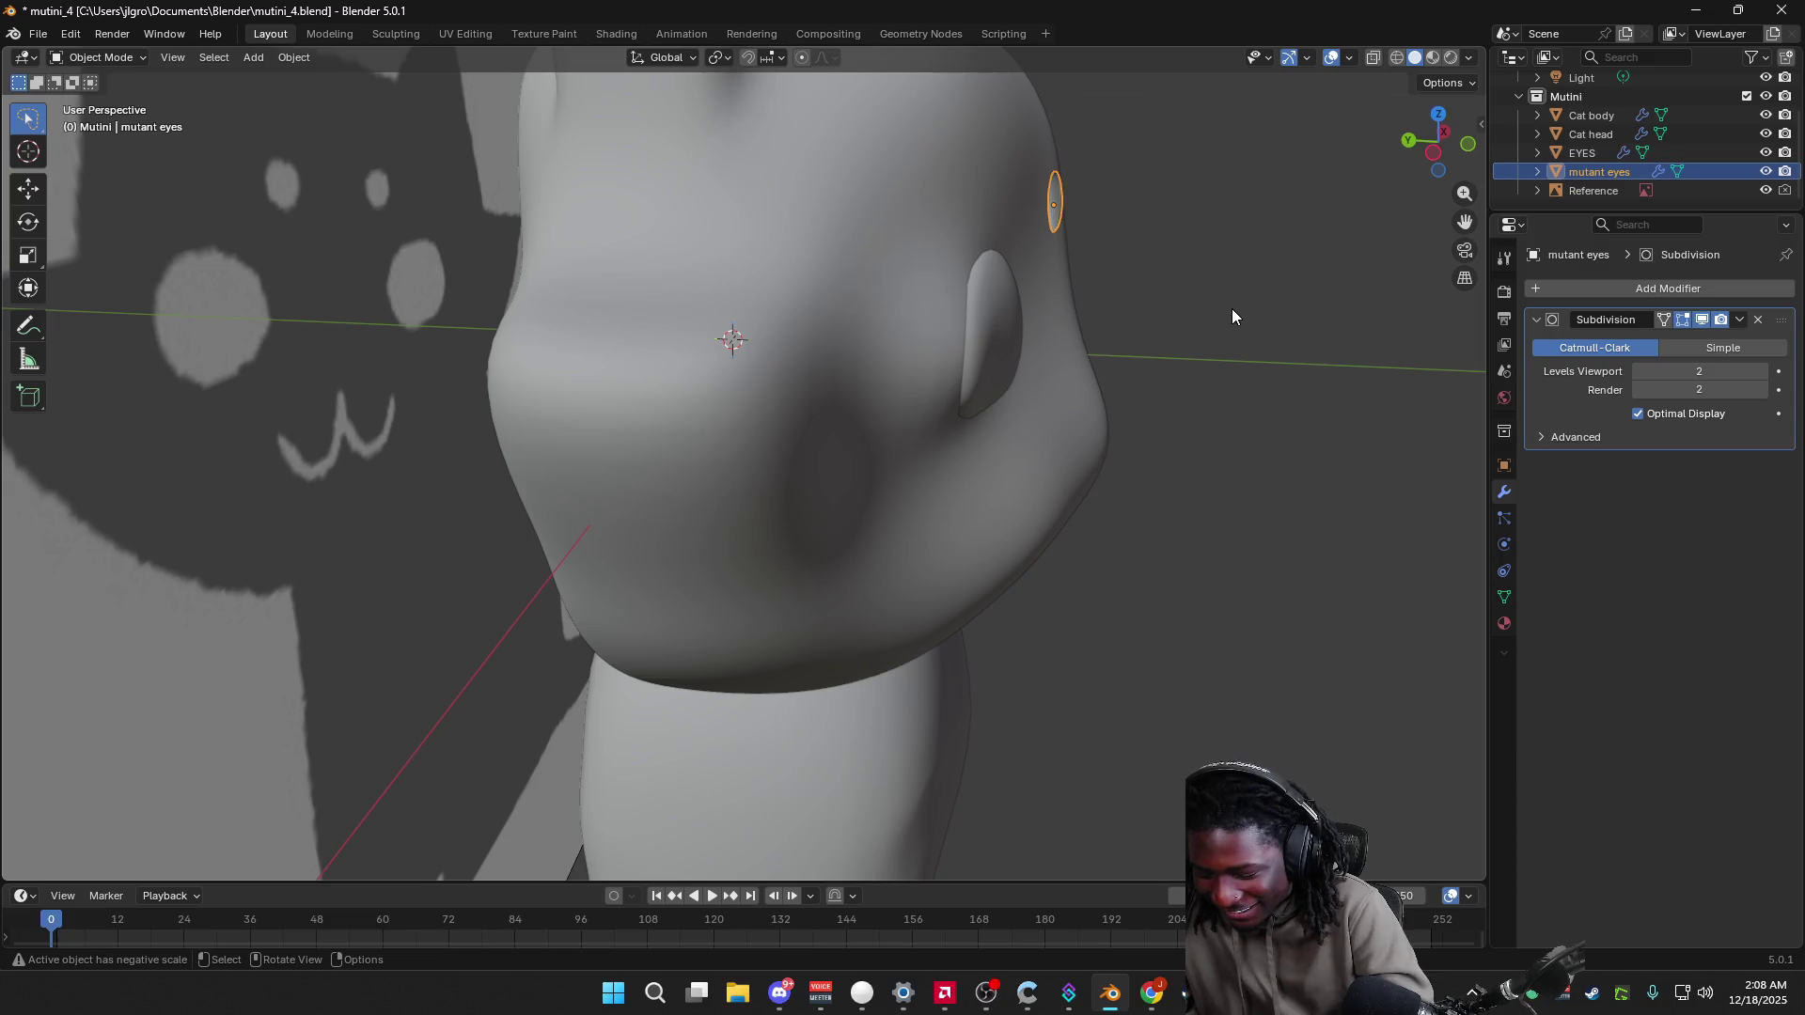
{"action": "key", "text": "g"}
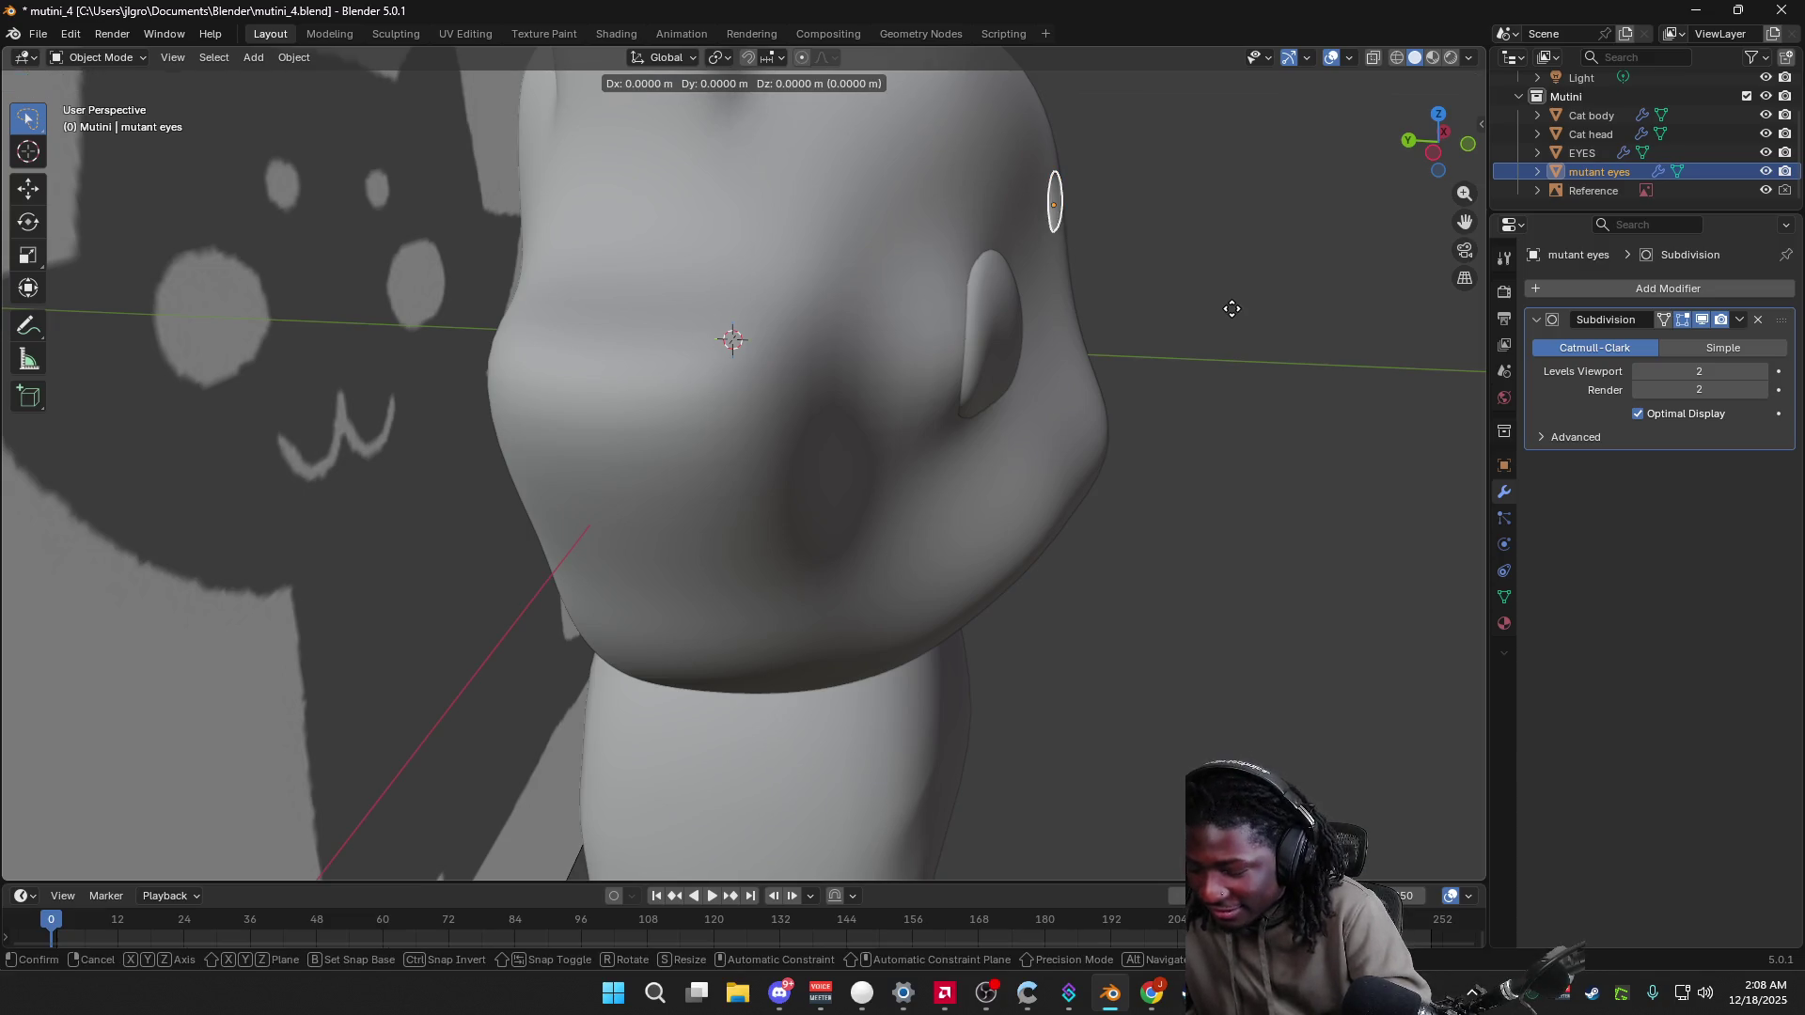
{"action": "key", "text": "r"}
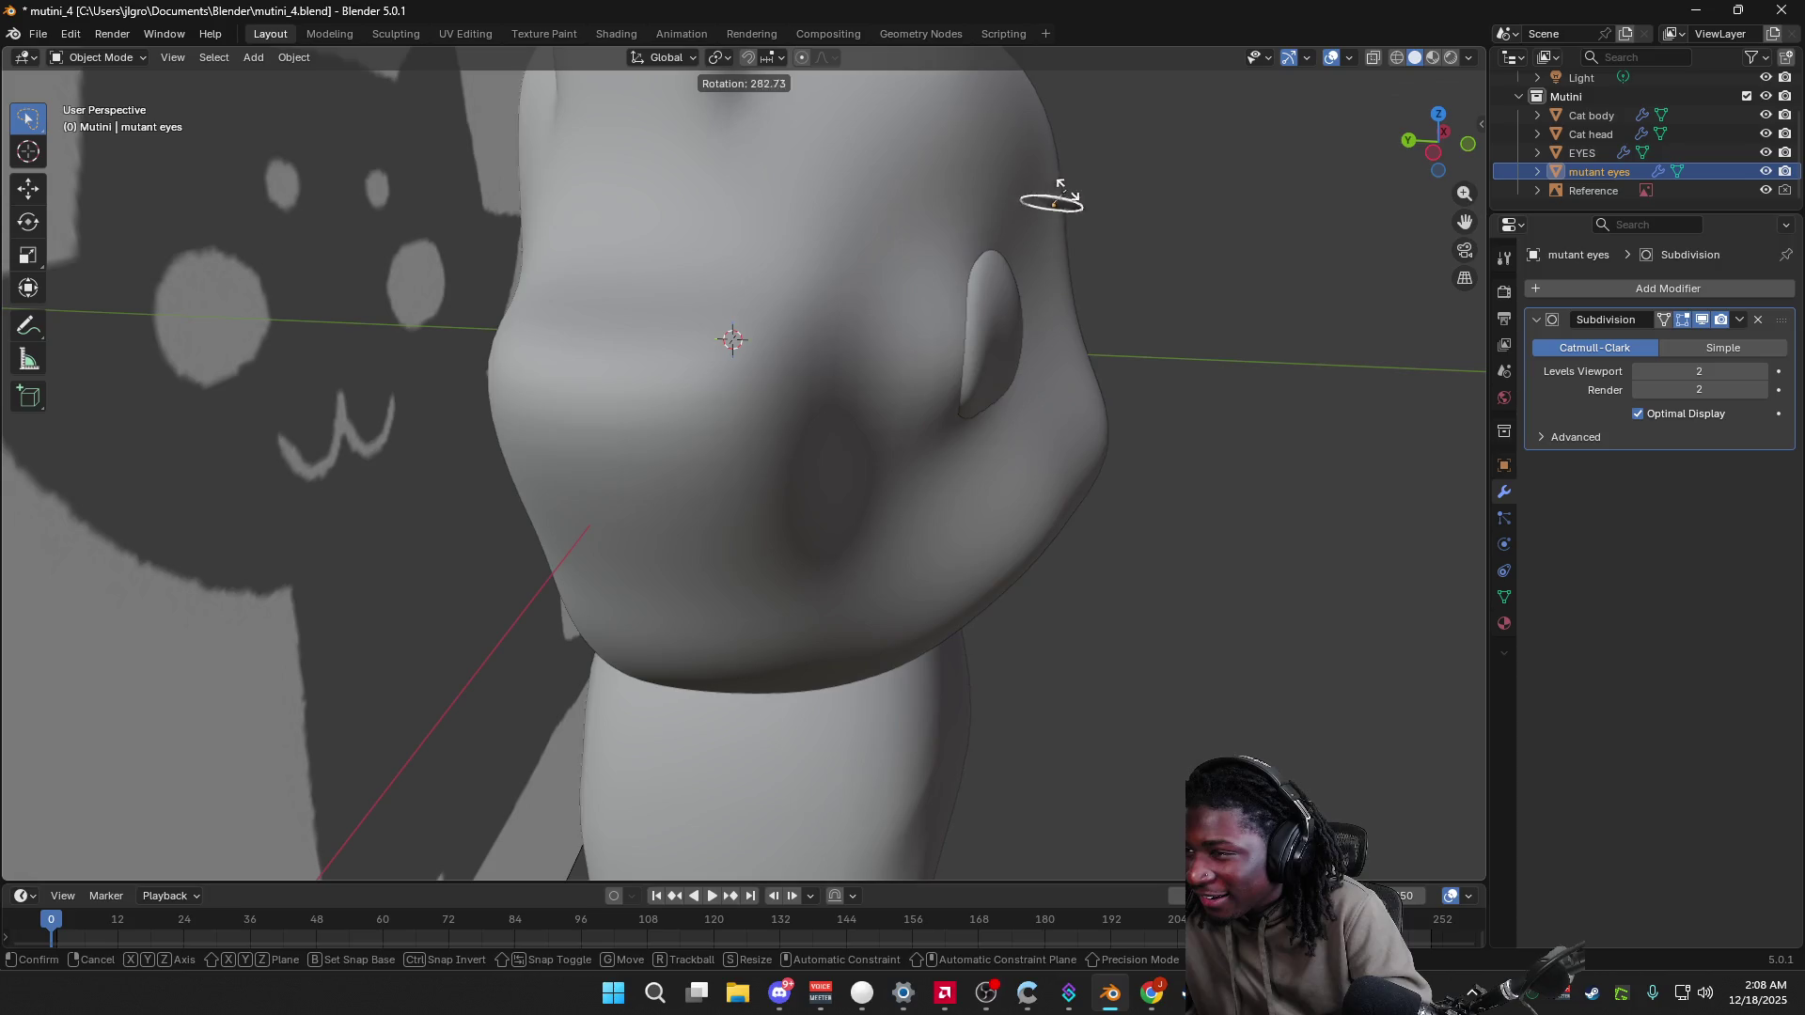
{"action": "left_click", "coordinate": [1080, 223]}
Step: Snap to the straight front view and reposition the reference image
{"action": "mouse_move", "coordinate": [1162, 247]}
{"action": "middle_mouse_down"}
{"action": "mouse_move", "coordinate": [1040, 245]}
{"action": "mouse_move", "coordinate": [1250, 178]}
{"action": "middle_mouse_up"}
{"action": "left_click", "coordinate": [1443, 155]}
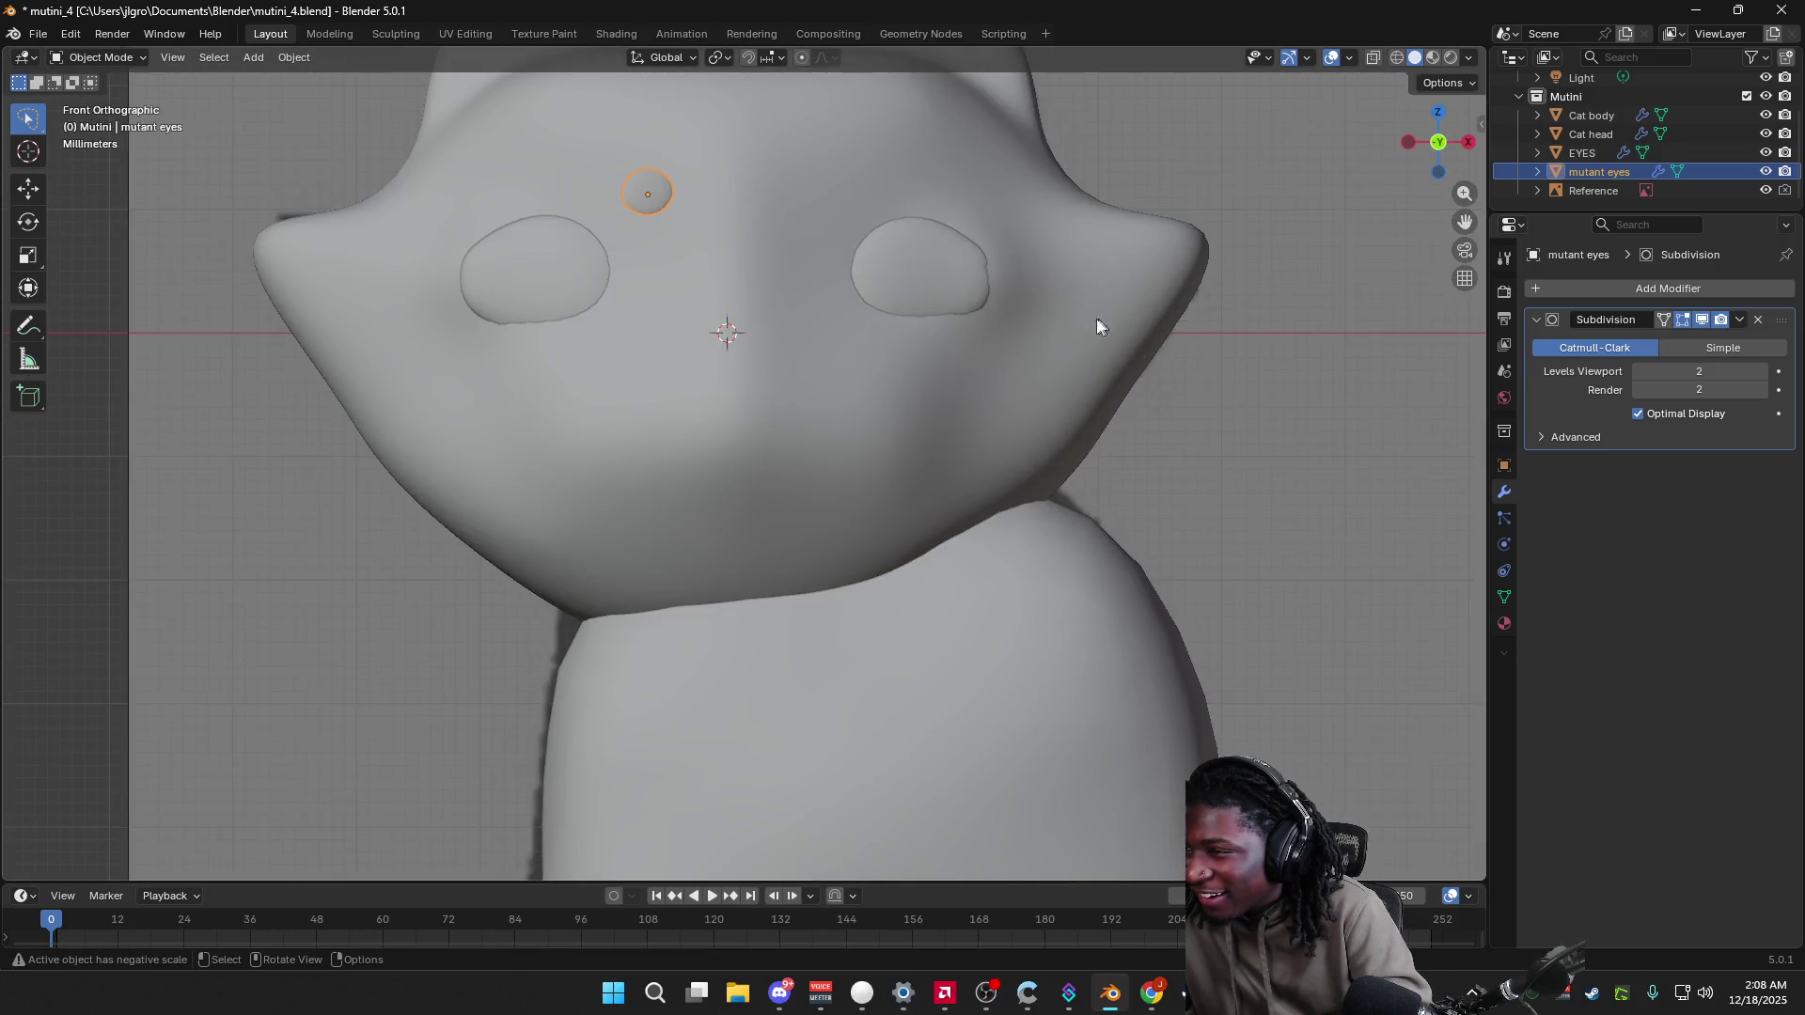
{"action": "left_click", "coordinate": [1260, 376]}
{"action": "mouse_move", "coordinate": [1260, 376]}
{"action": "middle_mouse_down"}
{"action": "mouse_move", "coordinate": [1277, 442]}
{"action": "mouse_move", "coordinate": [1169, 391]}
{"action": "mouse_move", "coordinate": [1302, 371]}
{"action": "mouse_move", "coordinate": [1189, 391]}
{"action": "mouse_move", "coordinate": [1261, 330]}
{"action": "mouse_move", "coordinate": [1274, 340]}
{"action": "mouse_move", "coordinate": [1222, 354]}
{"action": "middle_mouse_up"}
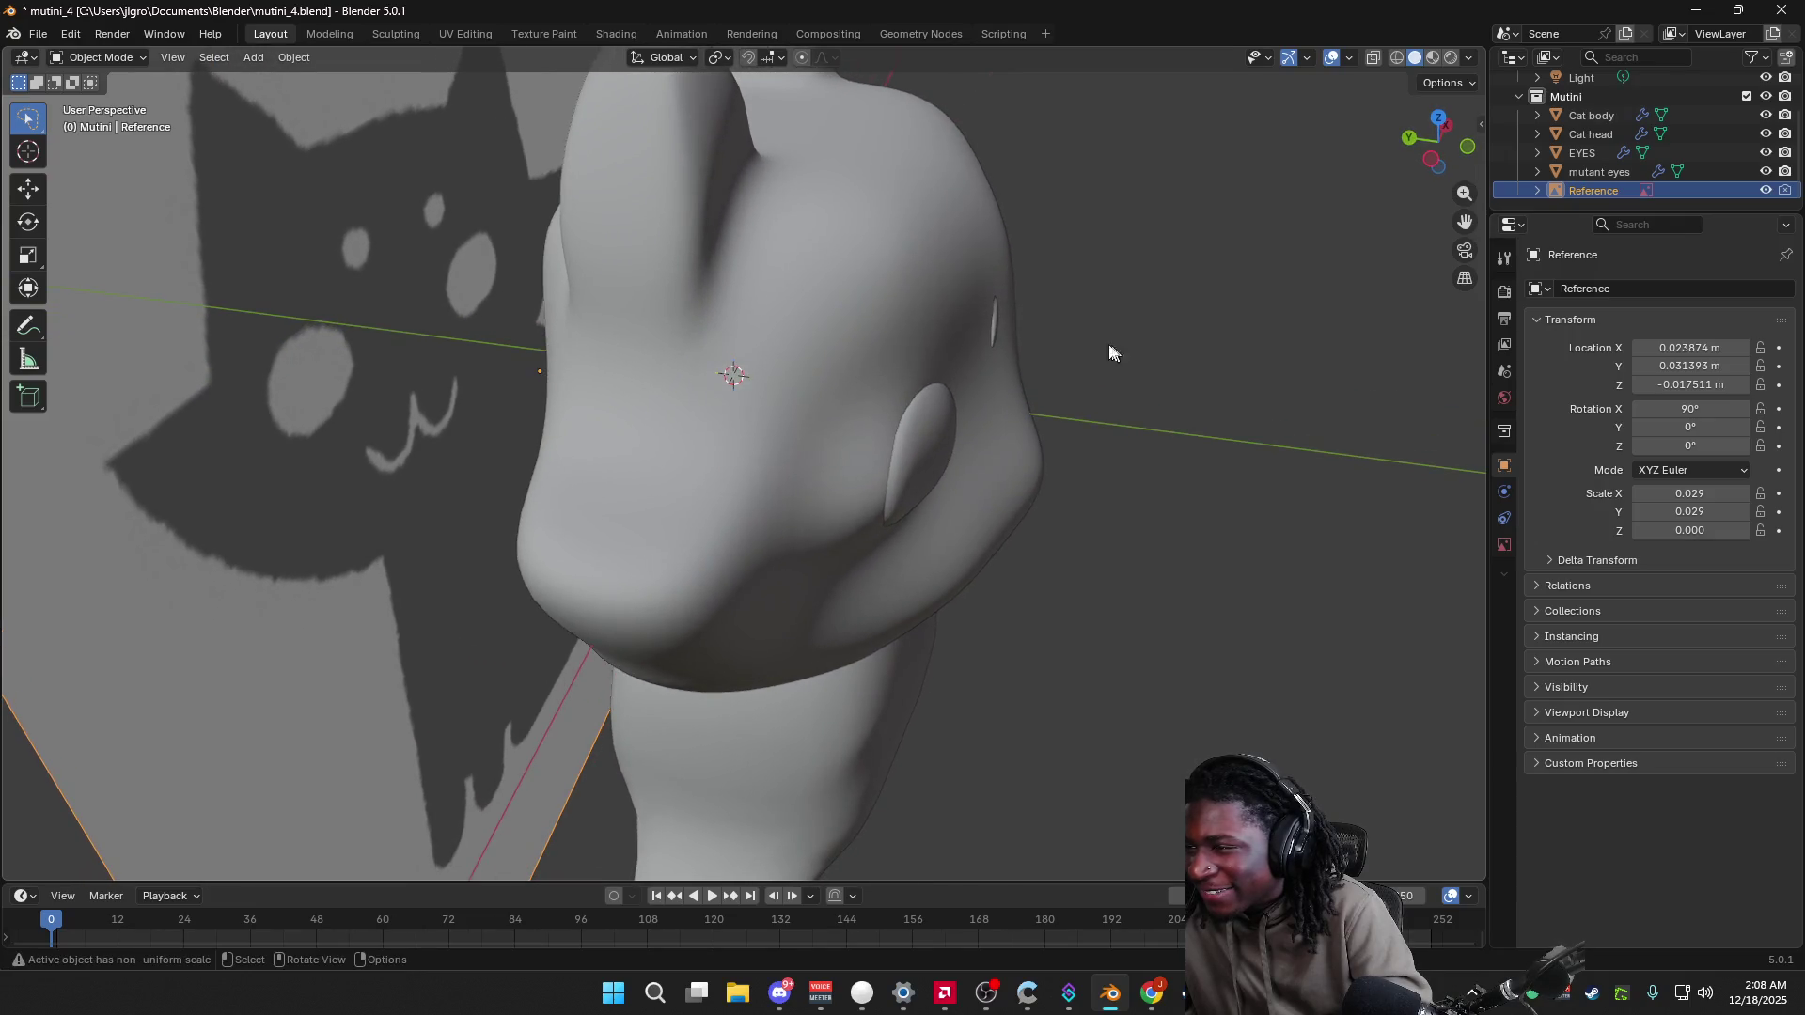
{"action": "key", "text": "g"}
{"action": "left_click", "coordinate": [998, 332]}
Step: Reselect the mutant eye and shift it along the Y depth axis
{"action": "left_click", "coordinate": [995, 329]}
{"action": "key", "text": "g"}
{"action": "key", "text": "y"}
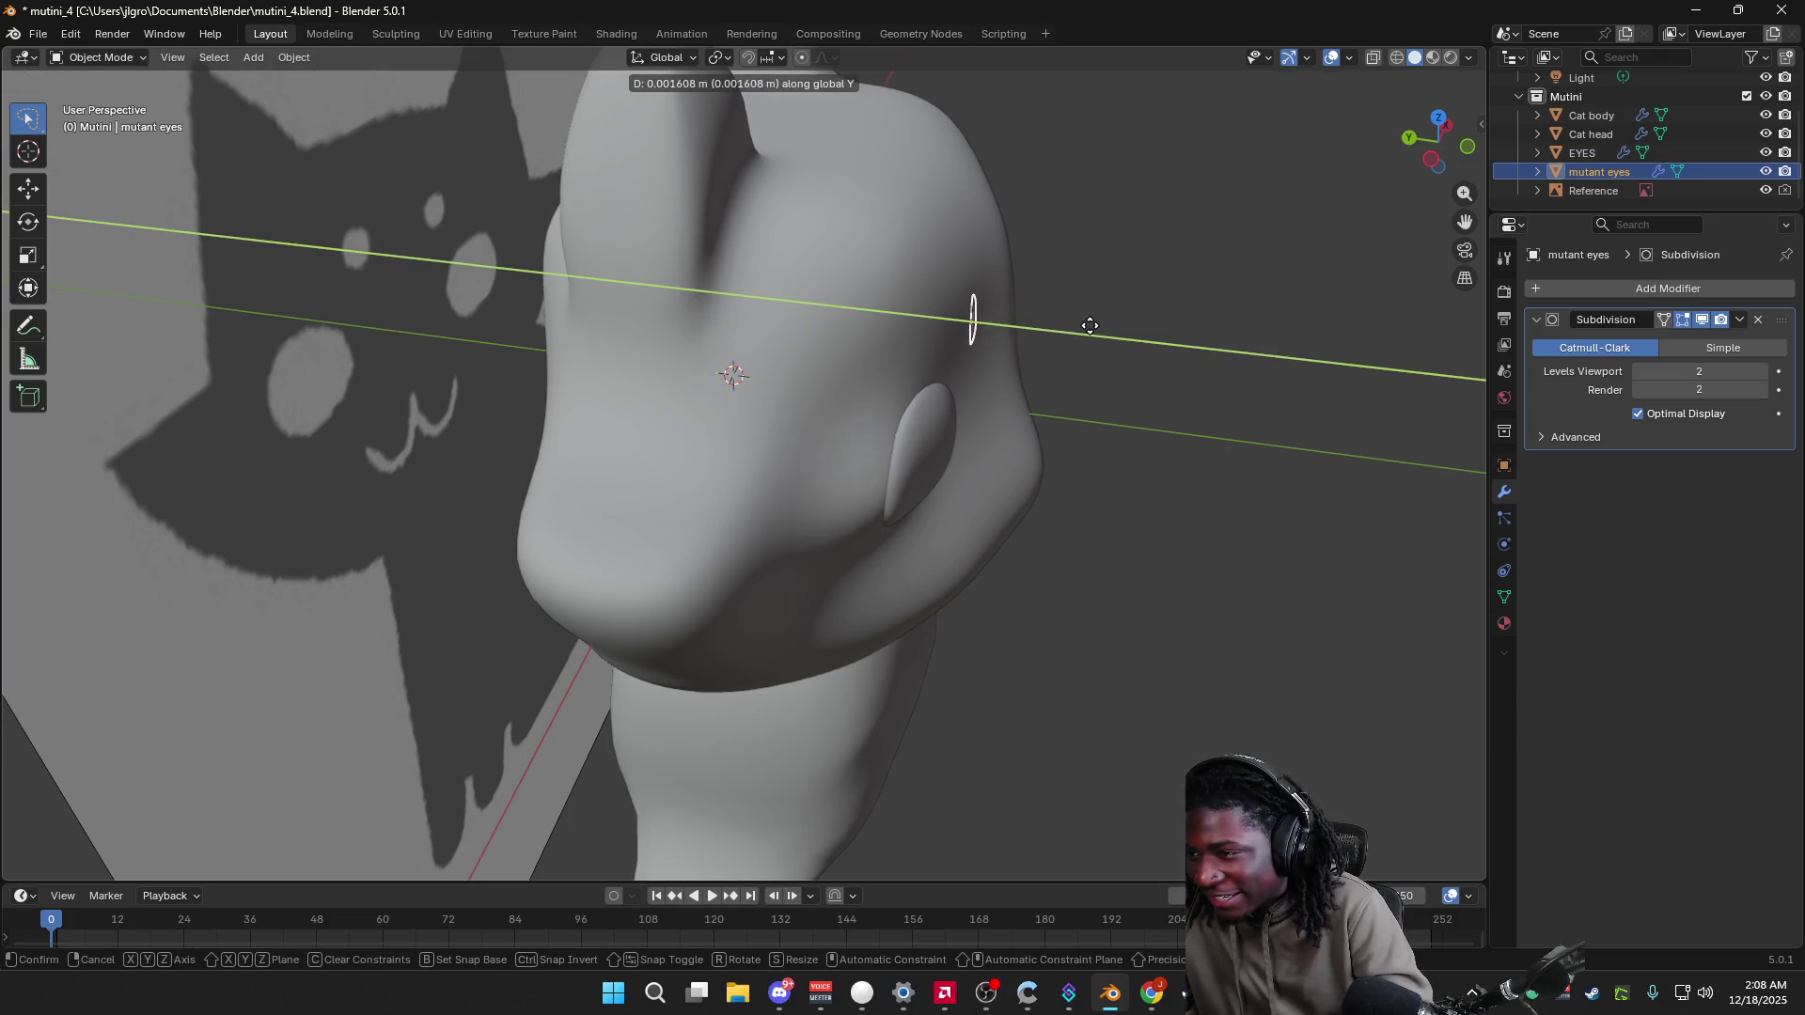
{"action": "left_click", "coordinate": [1092, 328]}
{"action": "key", "text": "r"}
{"action": "key", "text": "Escape"}
{"action": "middle_click_drag", "start_coordinate": [1076, 329], "coordinate": [790, 282]}
{"action": "scroll", "coordinate": [666, 256], "scroll_direction": "up", "scroll_amount": 2}
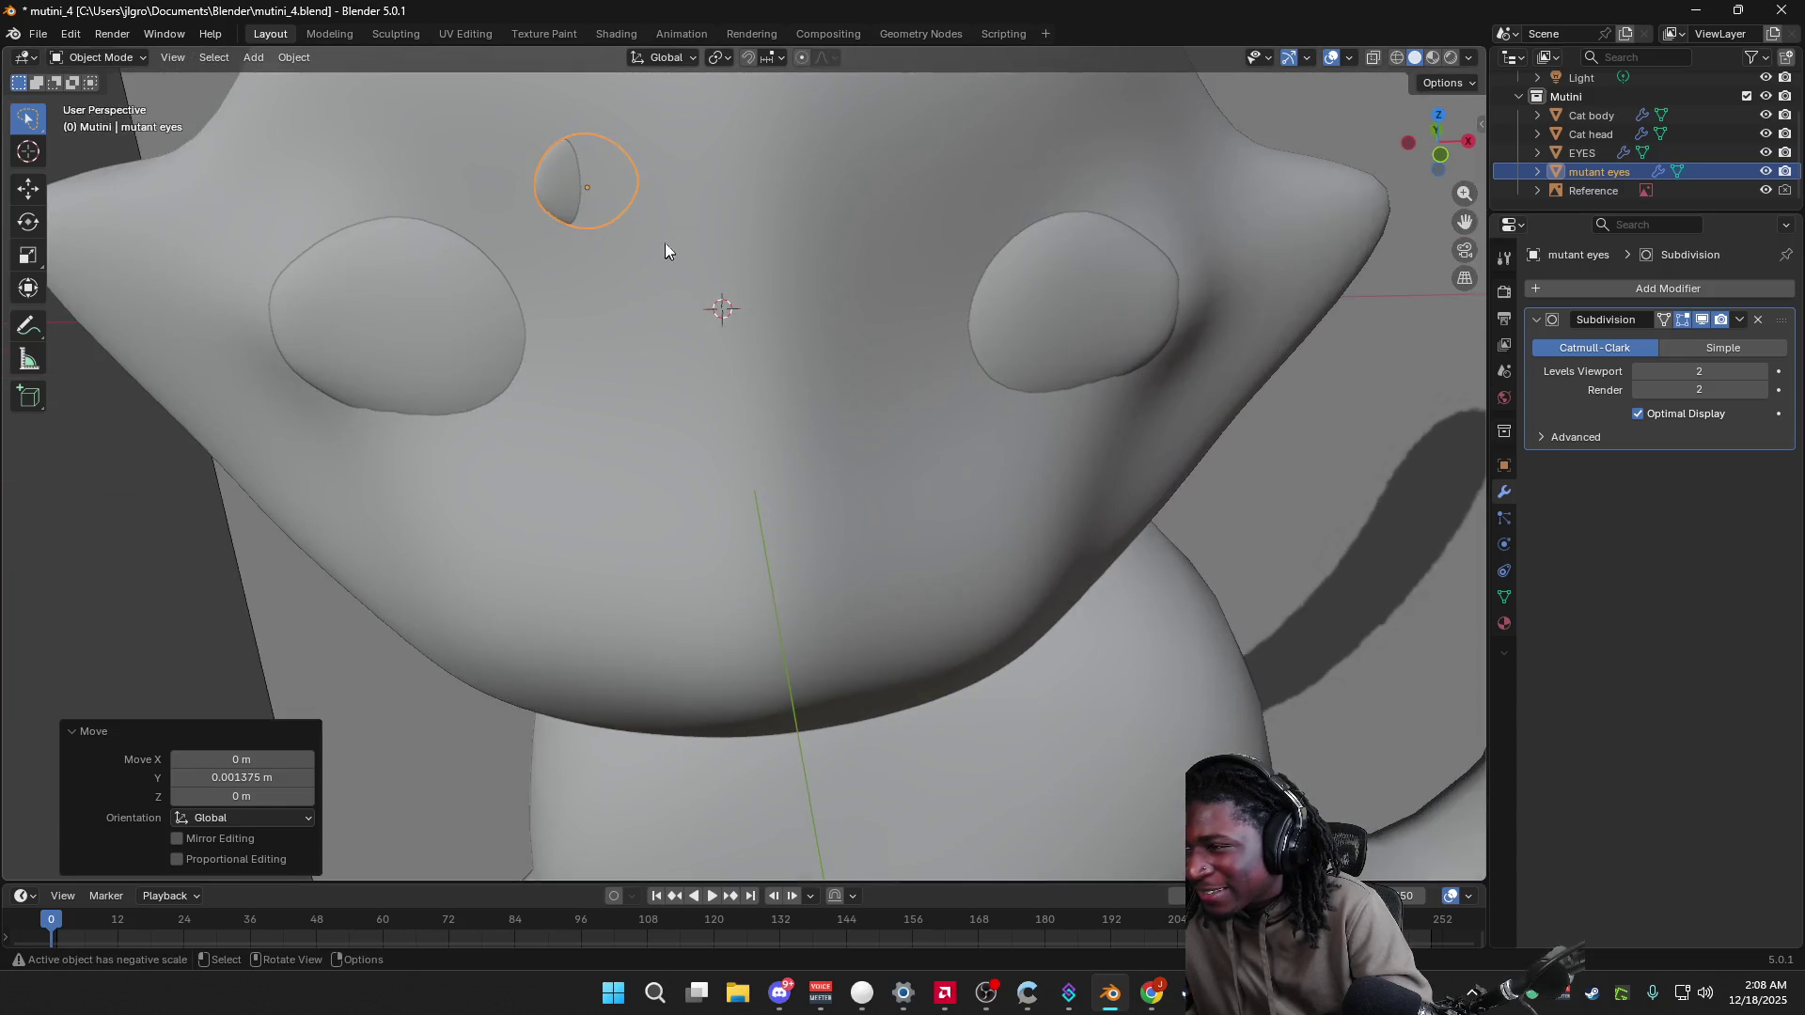
{"action": "scroll", "coordinate": [682, 243], "scroll_direction": "down", "scroll_amount": 2}
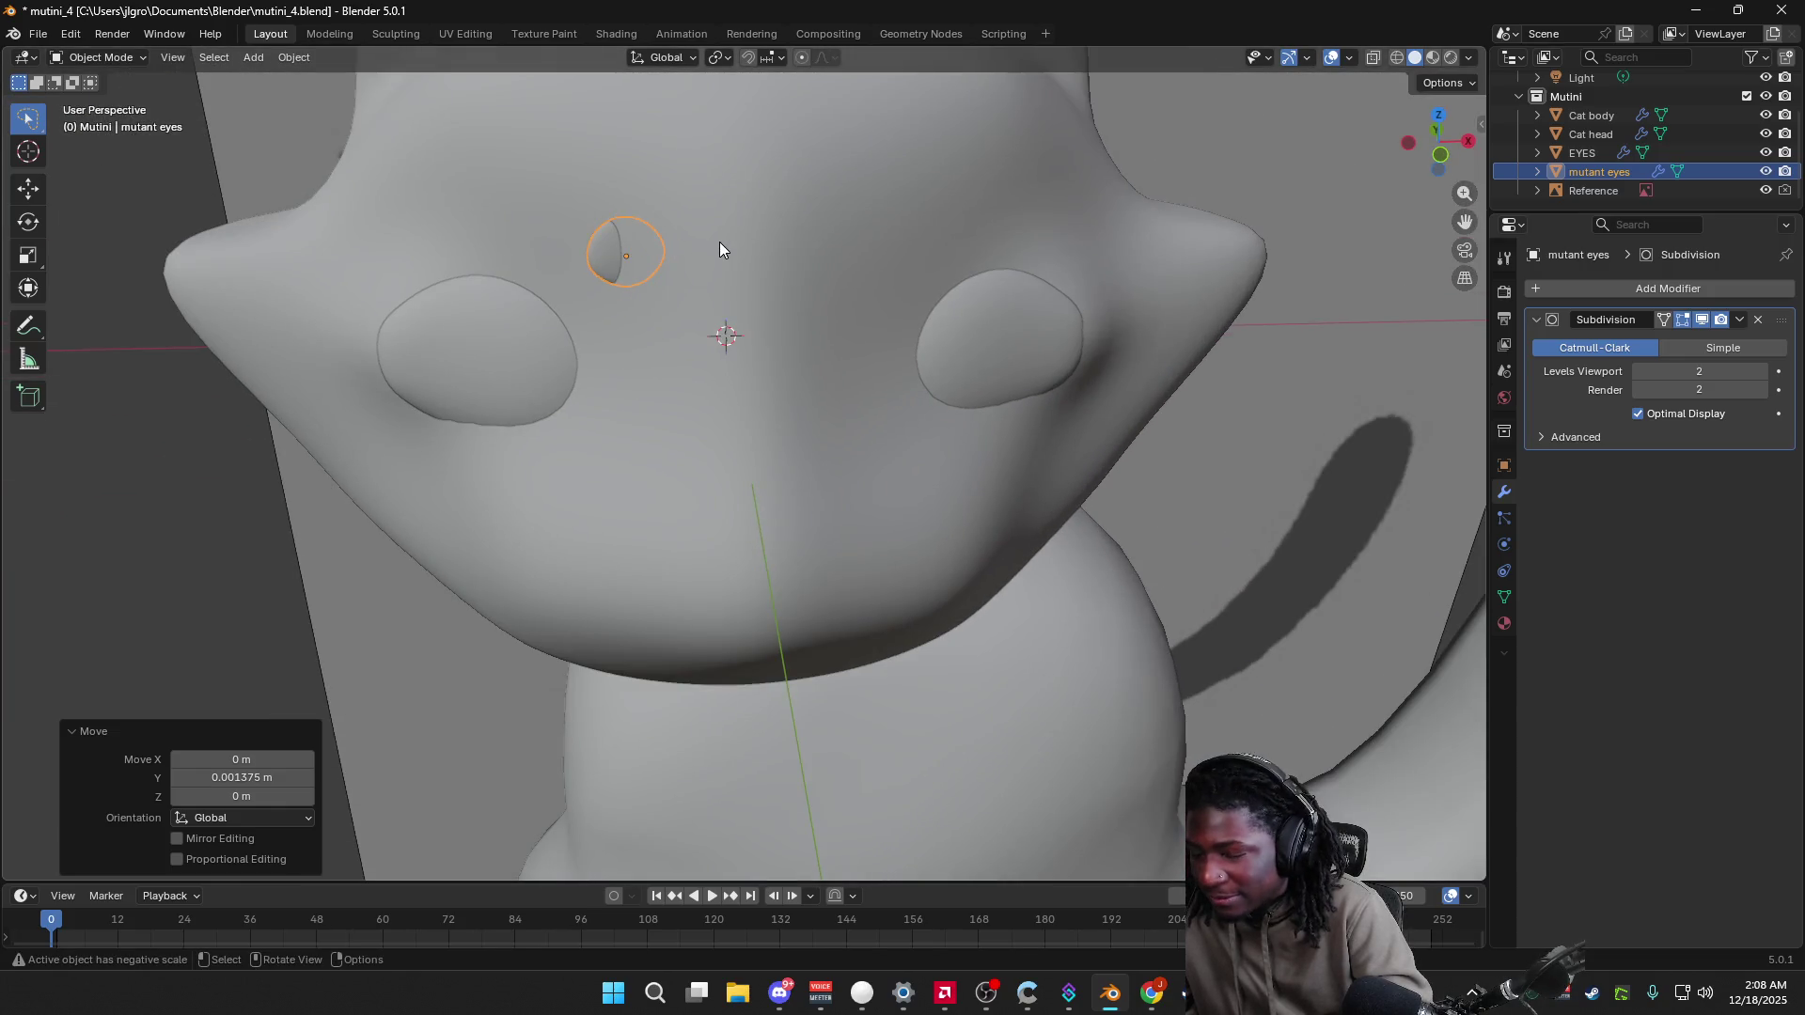
Step: Shift the eye along Y once more and give it a slight tilt
{"action": "key", "text": "g"}
{"action": "key", "text": "y"}
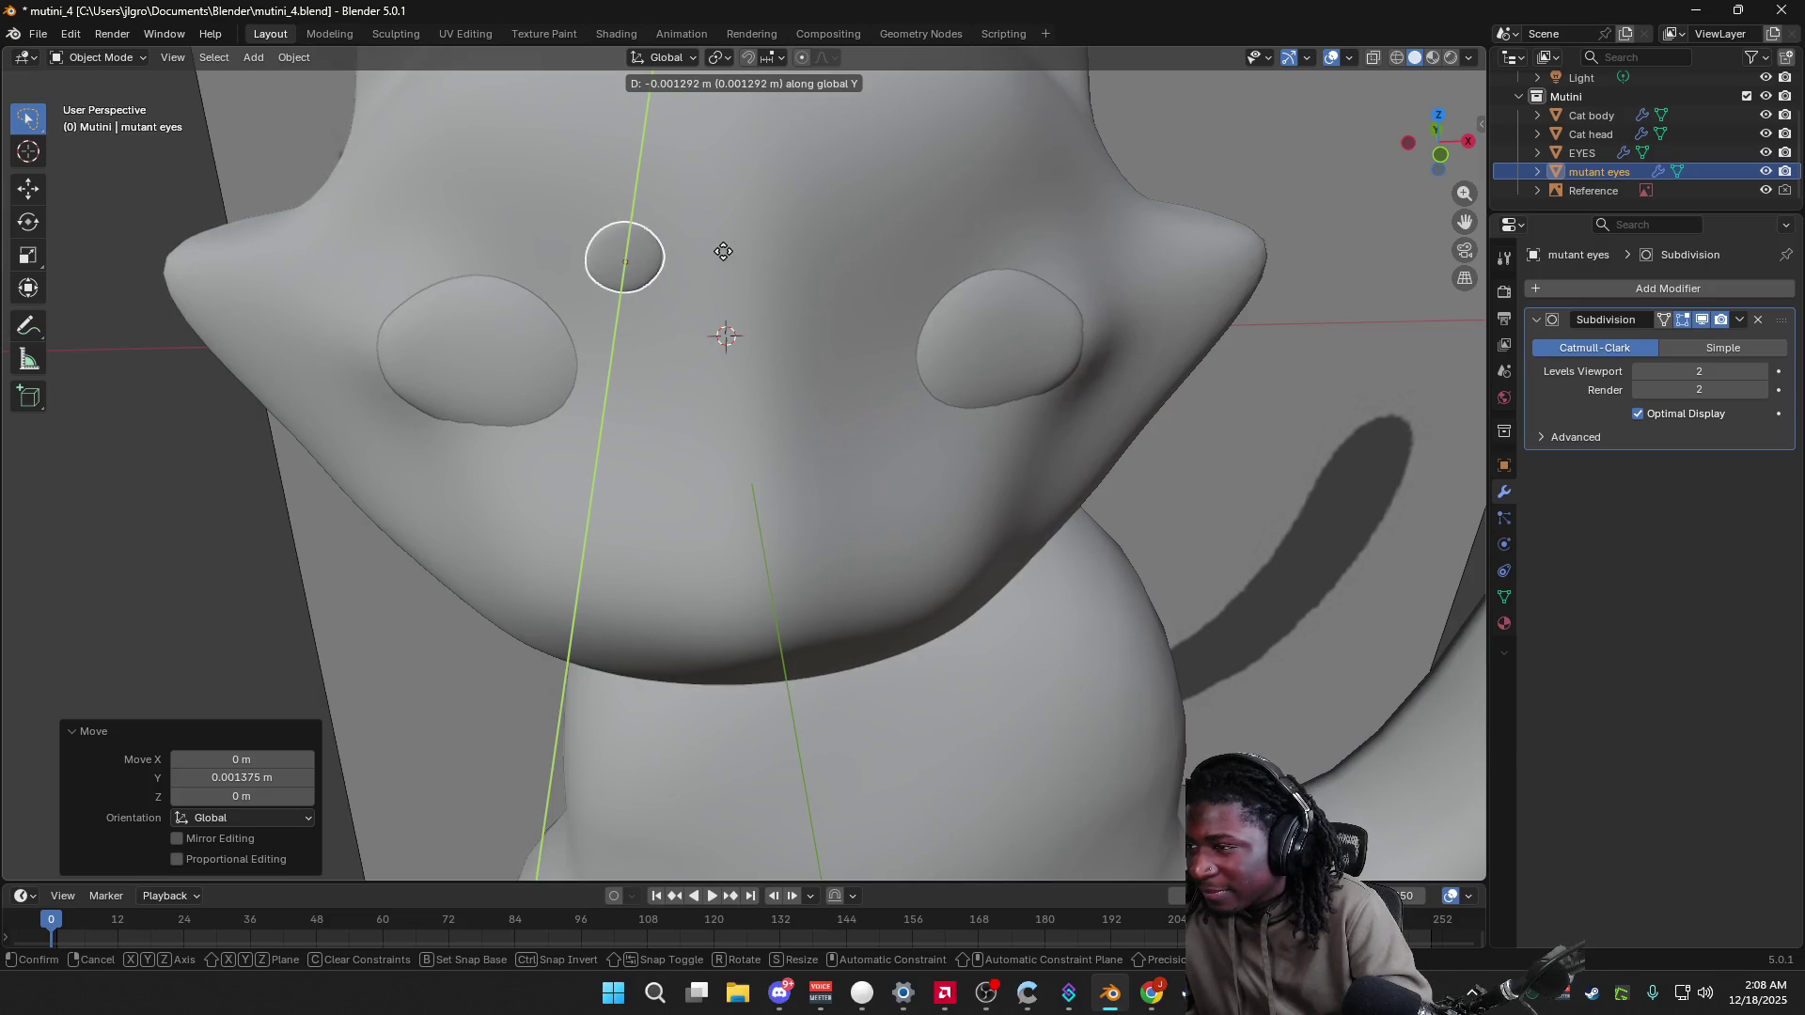
{"action": "left_click", "coordinate": [666, 253]}
{"action": "mouse_move", "coordinate": [667, 253]}
{"action": "middle_mouse_down"}
{"action": "mouse_move", "coordinate": [588, 356]}
{"action": "mouse_move", "coordinate": [714, 392]}
{"action": "middle_mouse_up"}
{"action": "key", "text": "r"}
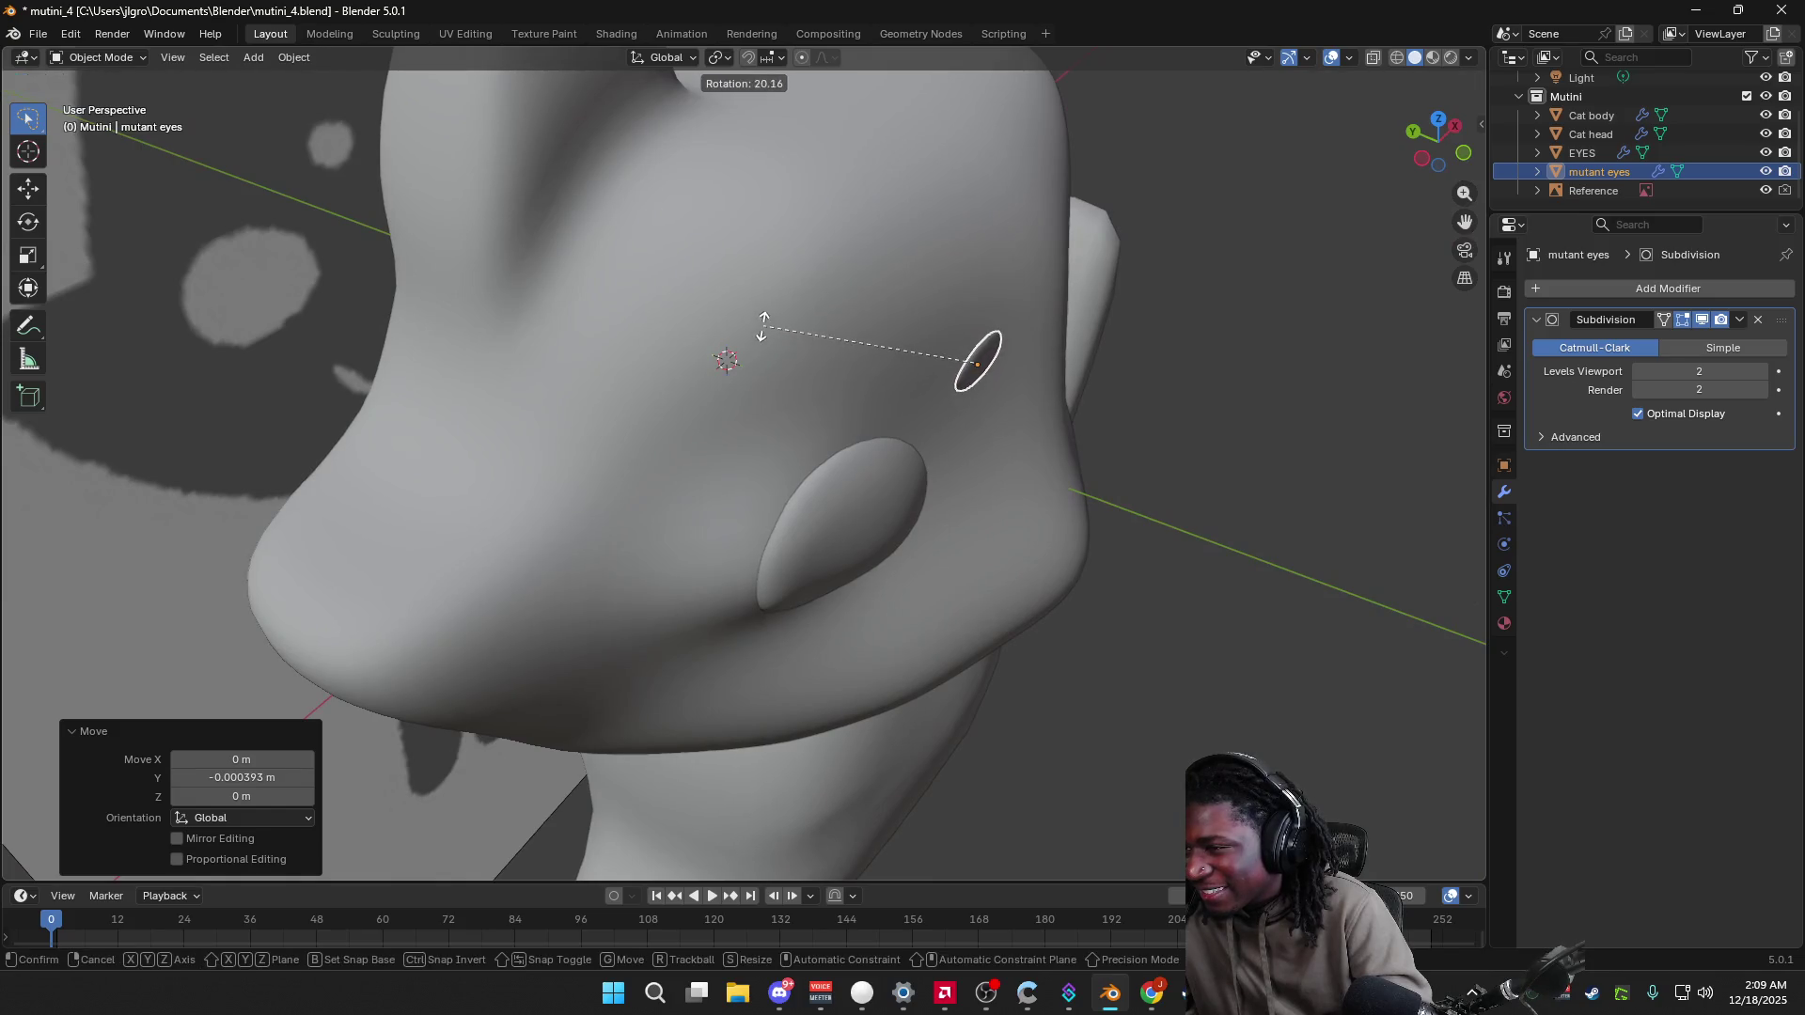
{"action": "left_click", "coordinate": [764, 327]}
{"action": "middle_click_drag", "start_coordinate": [950, 455], "coordinate": [763, 296]}
{"action": "key", "text": "r"}
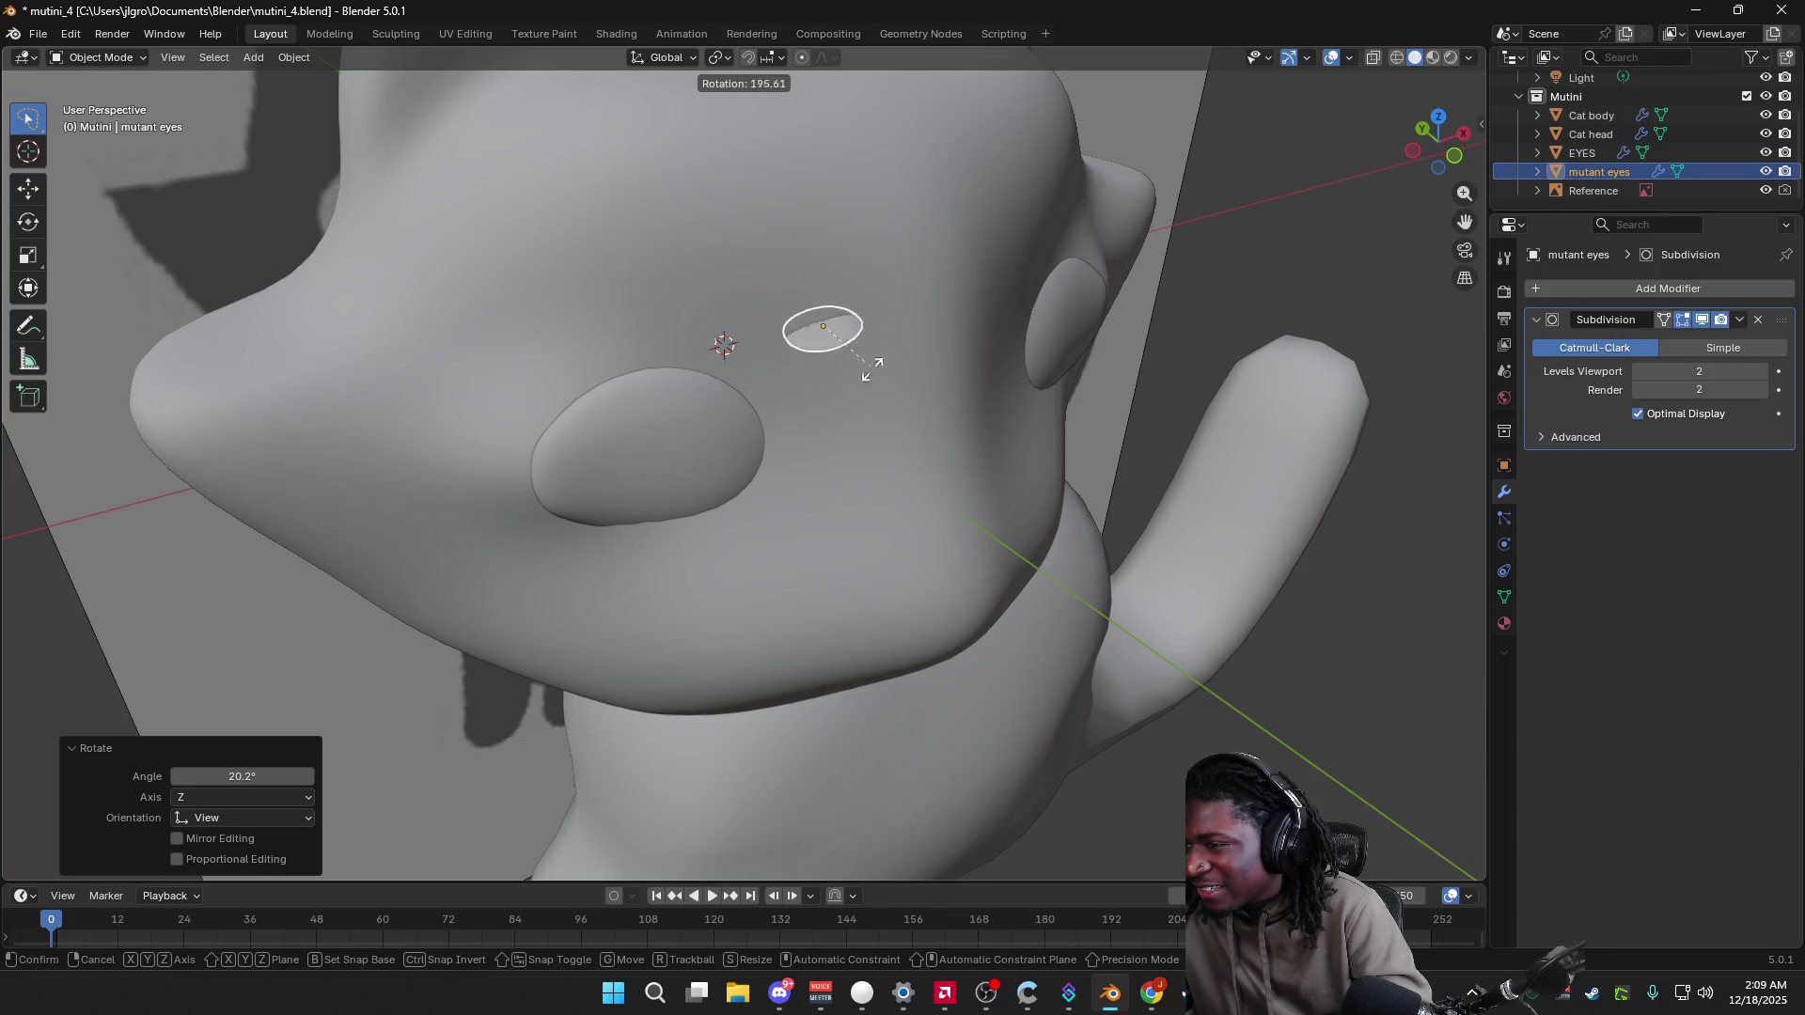
{"action": "key", "text": "Escape"}
Step: Rotate the mutant eye to about 19.1°, then adjust the rotation again
{"action": "key", "text": "t"}
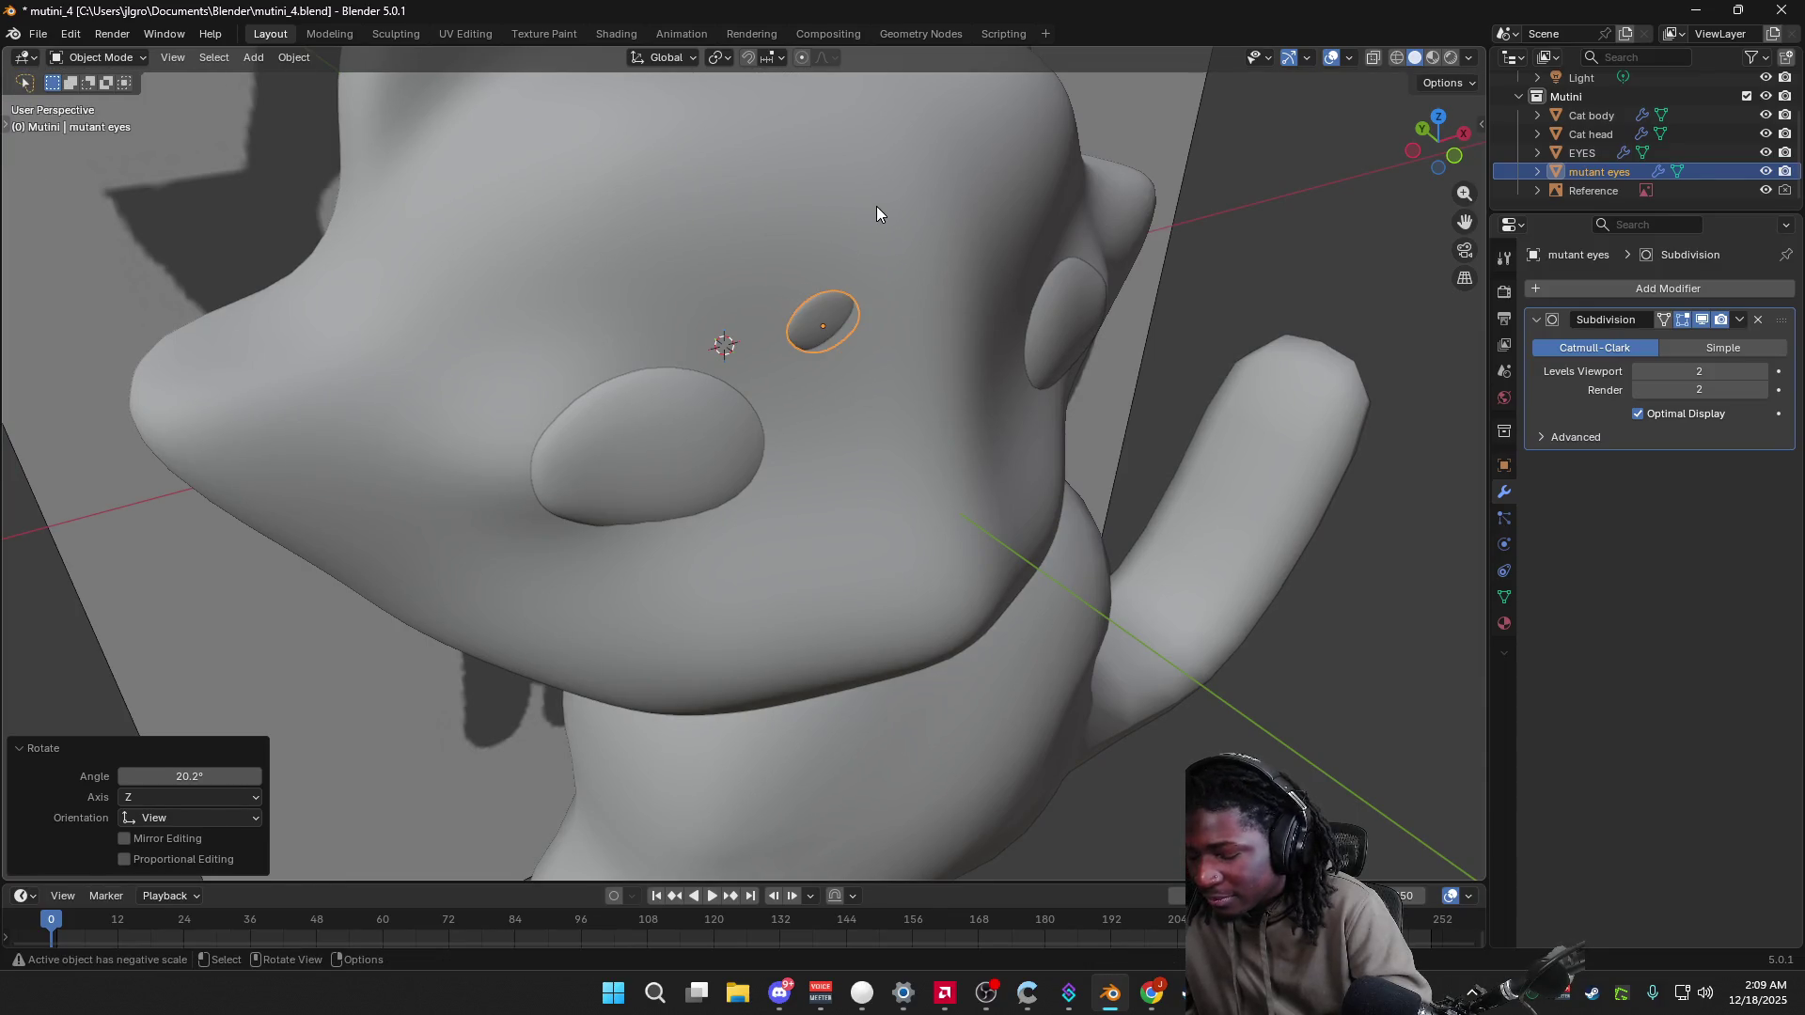
{"action": "key", "text": "r"}
{"action": "key", "text": "Escape"}
{"action": "key", "text": "t"}
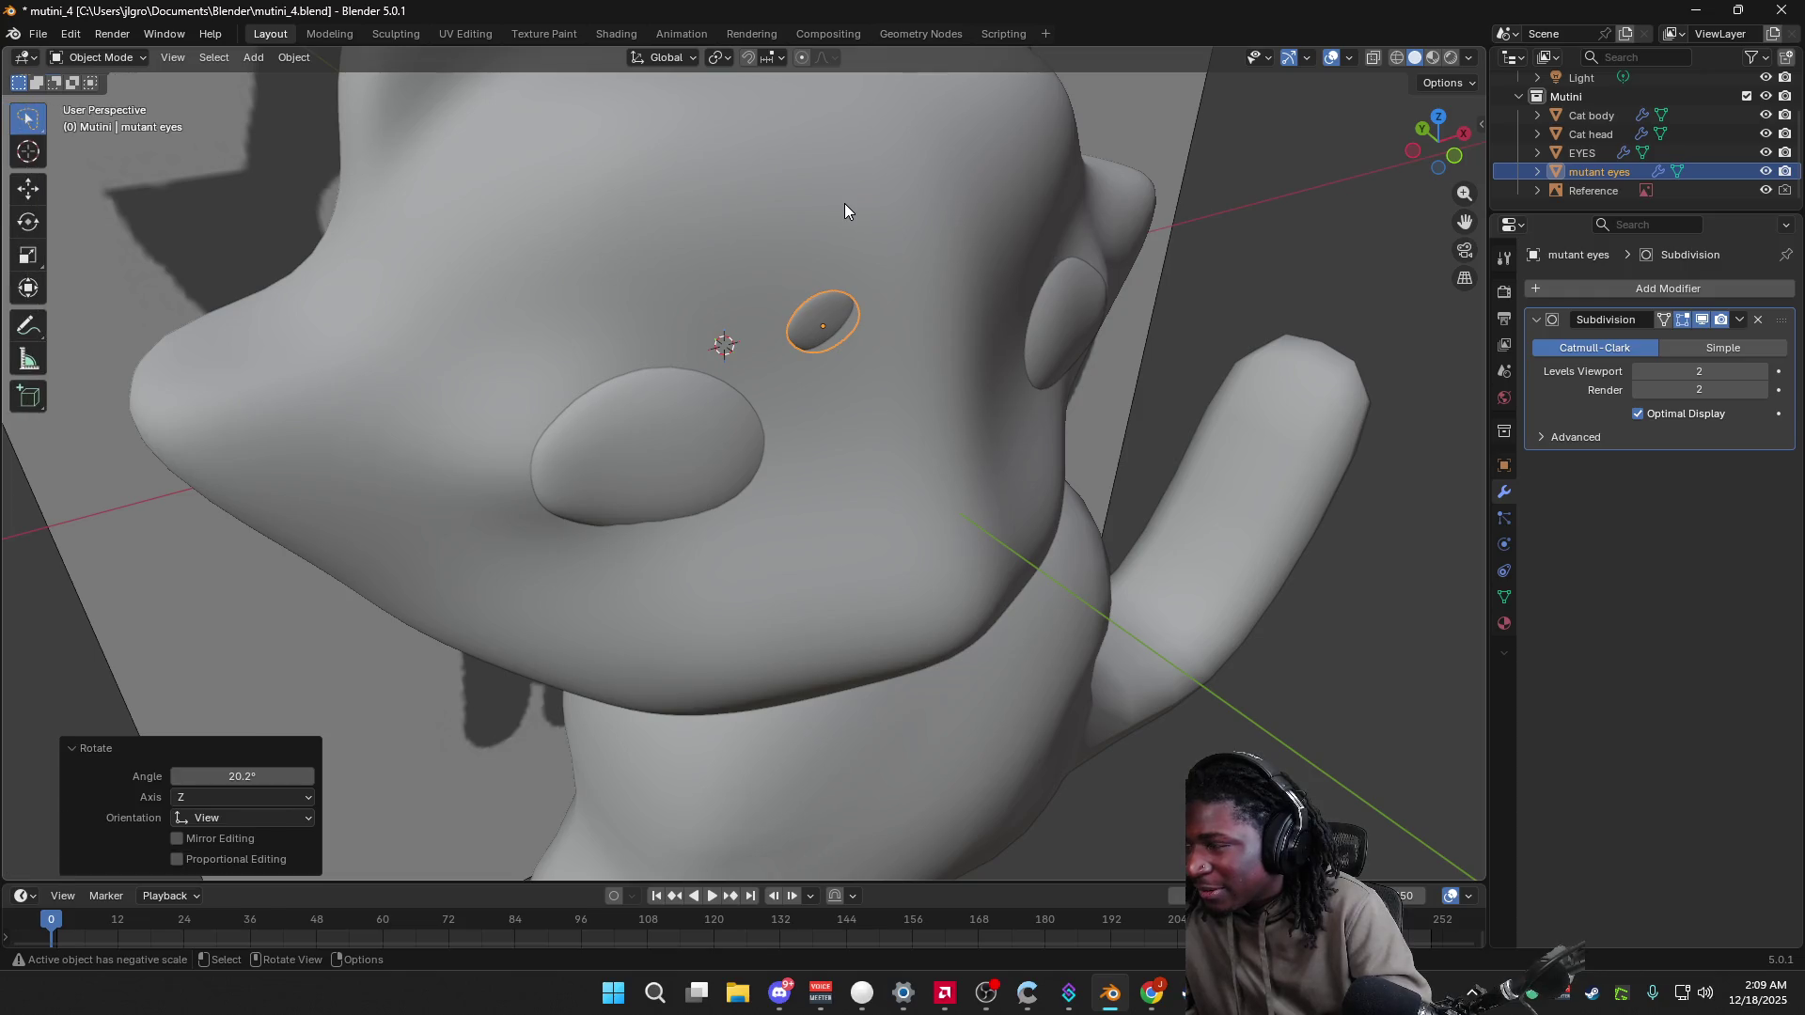
{"action": "key", "text": "t"}
{"action": "key", "text": "t"}
{"action": "key", "text": "r"}
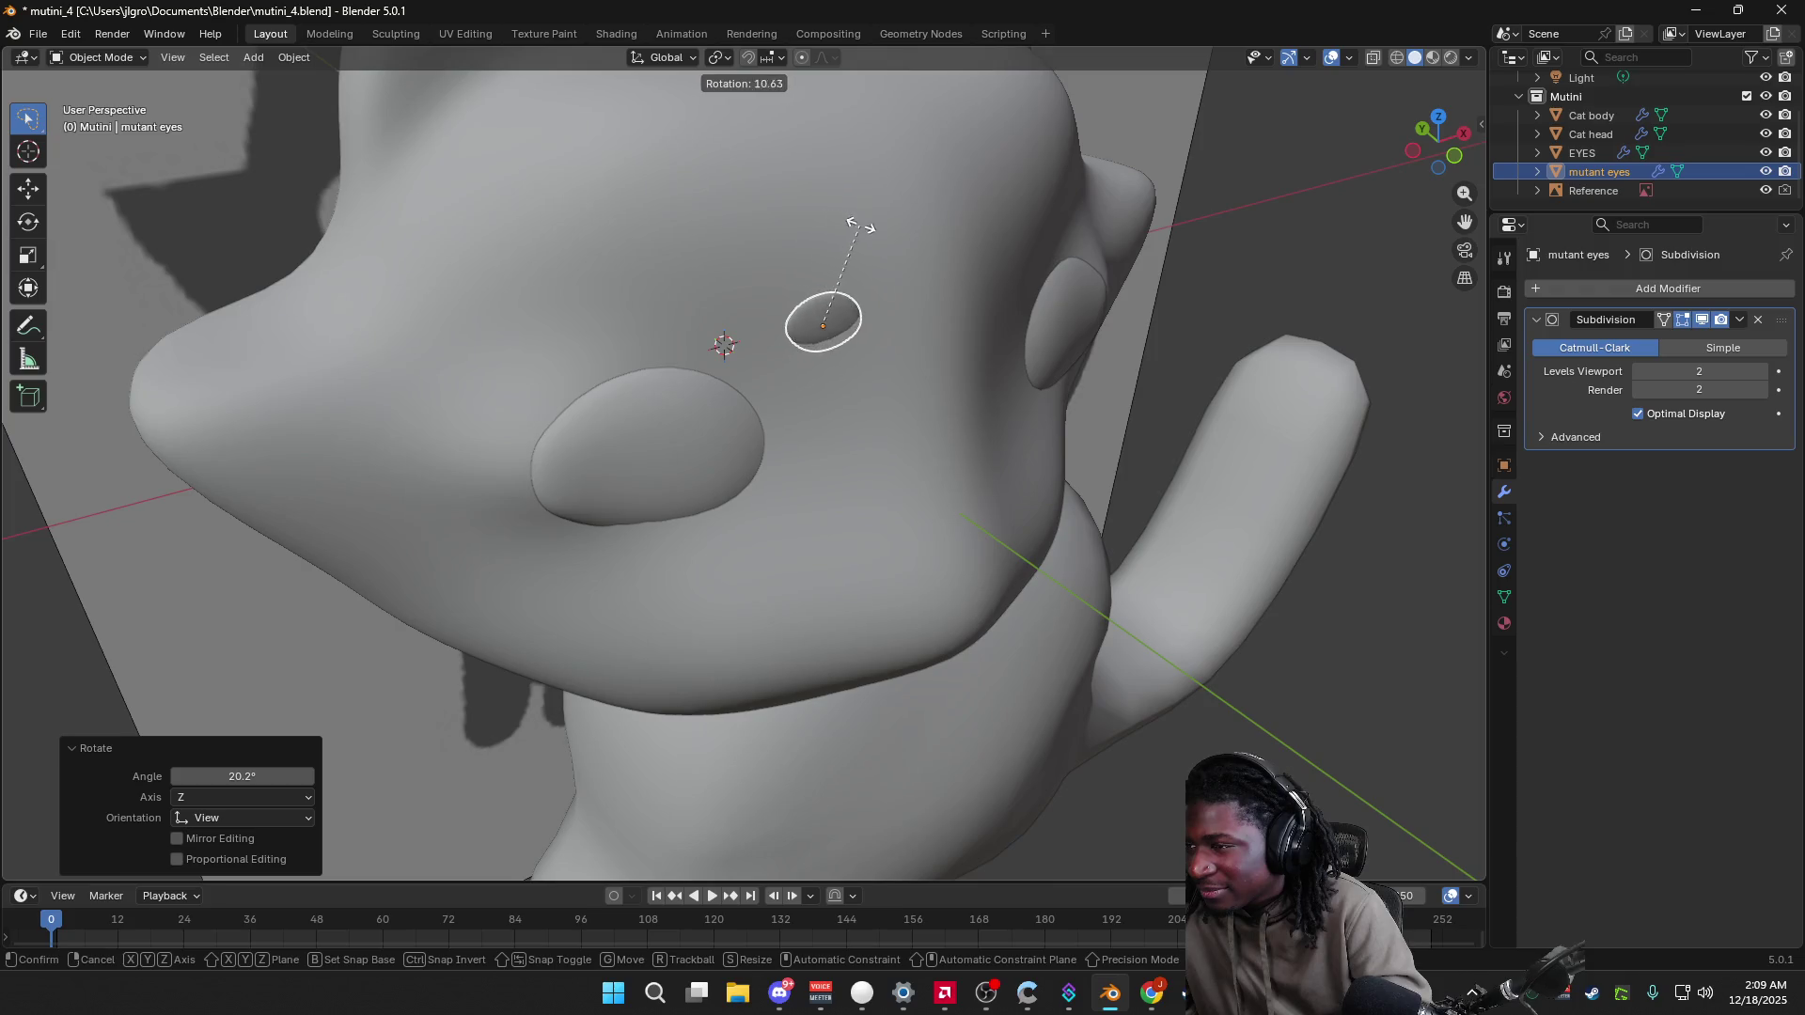
{"action": "left_click", "coordinate": [868, 252]}
{"action": "mouse_move", "coordinate": [869, 252]}
{"action": "middle_mouse_down"}
{"action": "mouse_move", "coordinate": [973, 320]}
{"action": "mouse_move", "coordinate": [872, 307]}
{"action": "mouse_move", "coordinate": [961, 336]}
{"action": "mouse_move", "coordinate": [907, 311]}
{"action": "mouse_move", "coordinate": [974, 323]}
{"action": "middle_mouse_up"}
{"action": "key", "text": "r"}
{"action": "left_click", "coordinate": [981, 340]}
Step: Fine-tune the eye's rotation through tries at 10.3°, 13.2° and -21.2°, settling at 21.6°
{"action": "key", "text": "r"}
{"action": "left_click", "coordinate": [910, 313]}
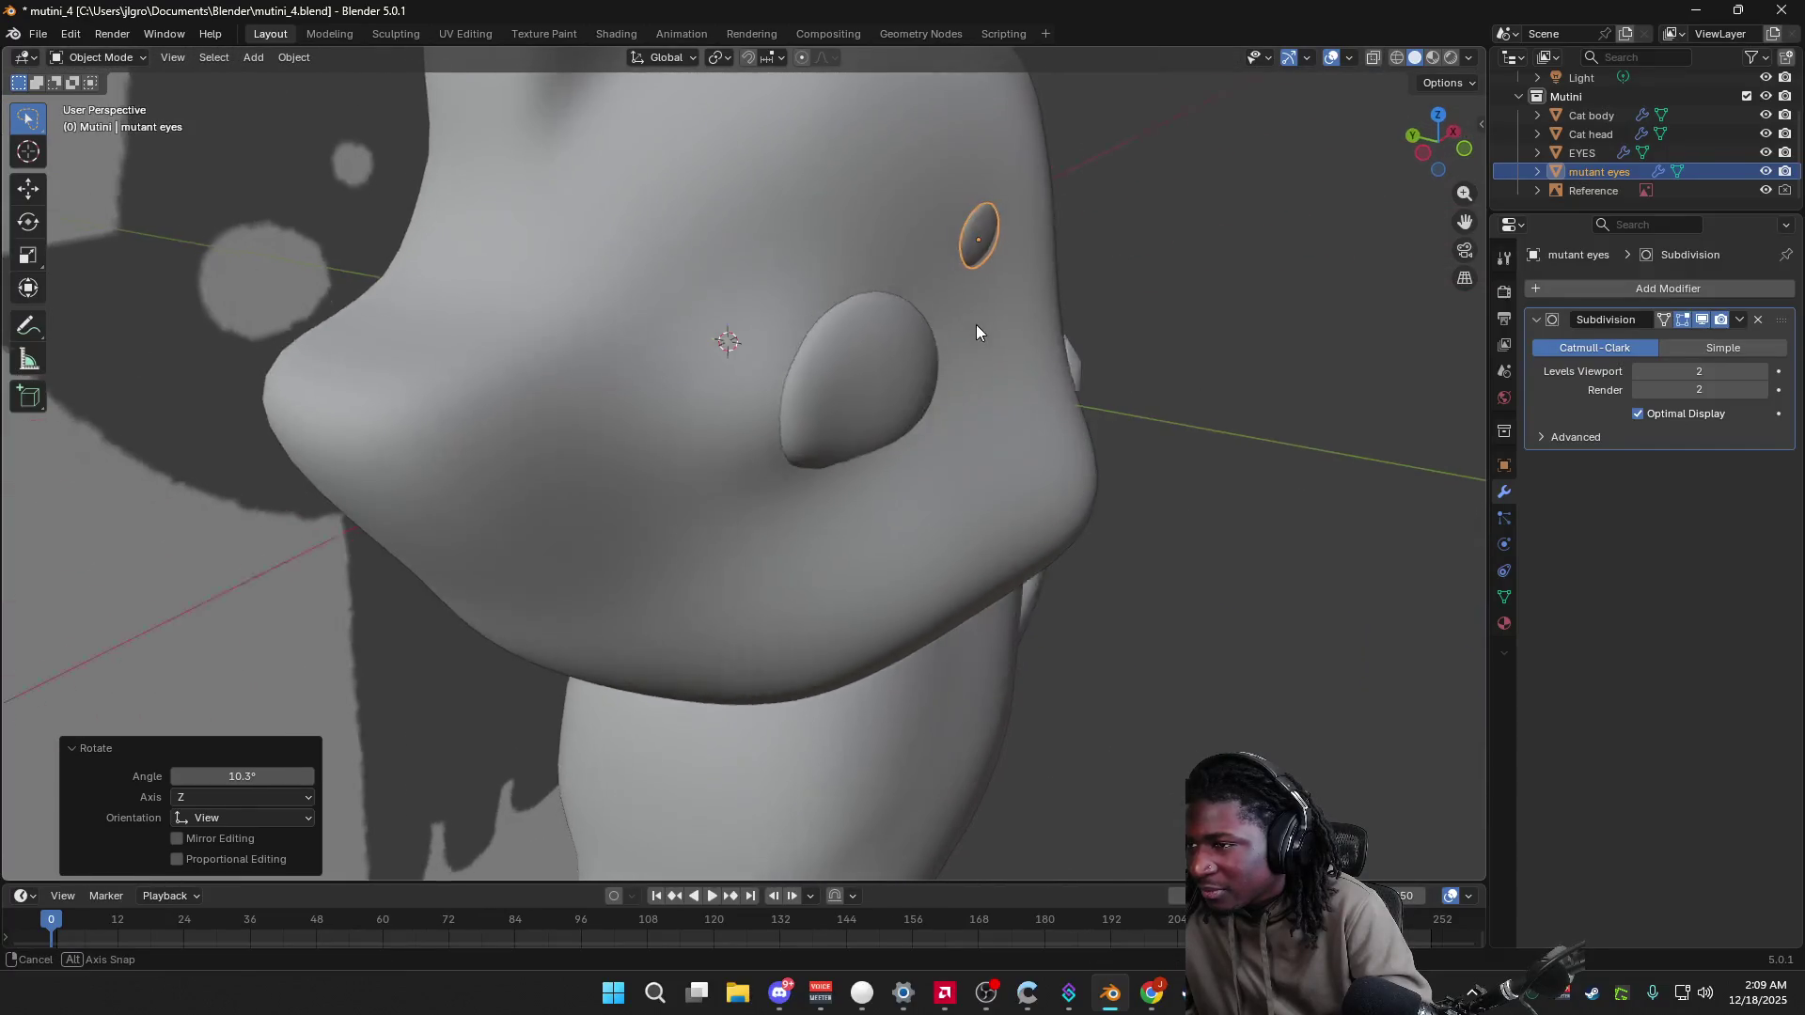
{"action": "key", "text": "r"}
{"action": "left_click", "coordinate": [884, 266]}
{"action": "mouse_move", "coordinate": [865, 263]}
{"action": "middle_mouse_down"}
{"action": "mouse_move", "coordinate": [1113, 359]}
{"action": "mouse_move", "coordinate": [1016, 302]}
{"action": "mouse_move", "coordinate": [1080, 298]}
{"action": "mouse_move", "coordinate": [827, 230]}
{"action": "middle_mouse_up"}
{"action": "key", "text": "r"}
{"action": "left_click", "coordinate": [949, 295]}
{"action": "key", "text": "r"}
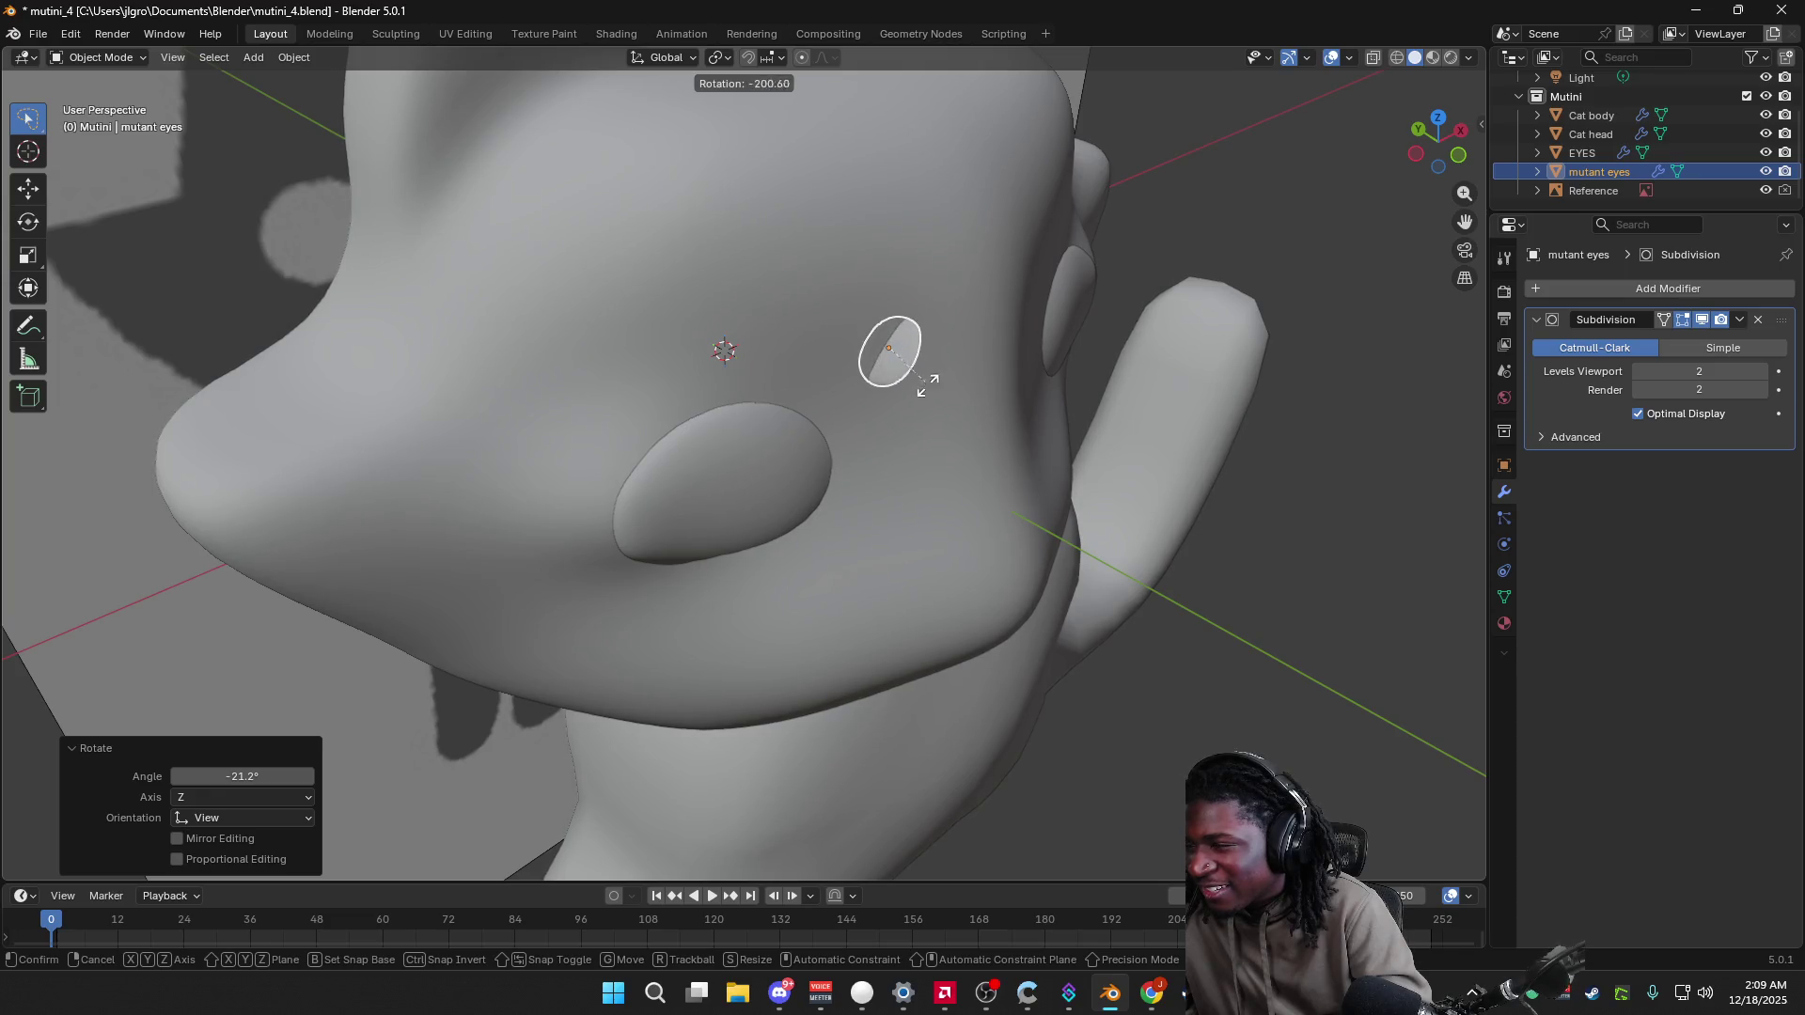
{"action": "key", "text": "Escape"}
{"action": "key", "text": "r"}
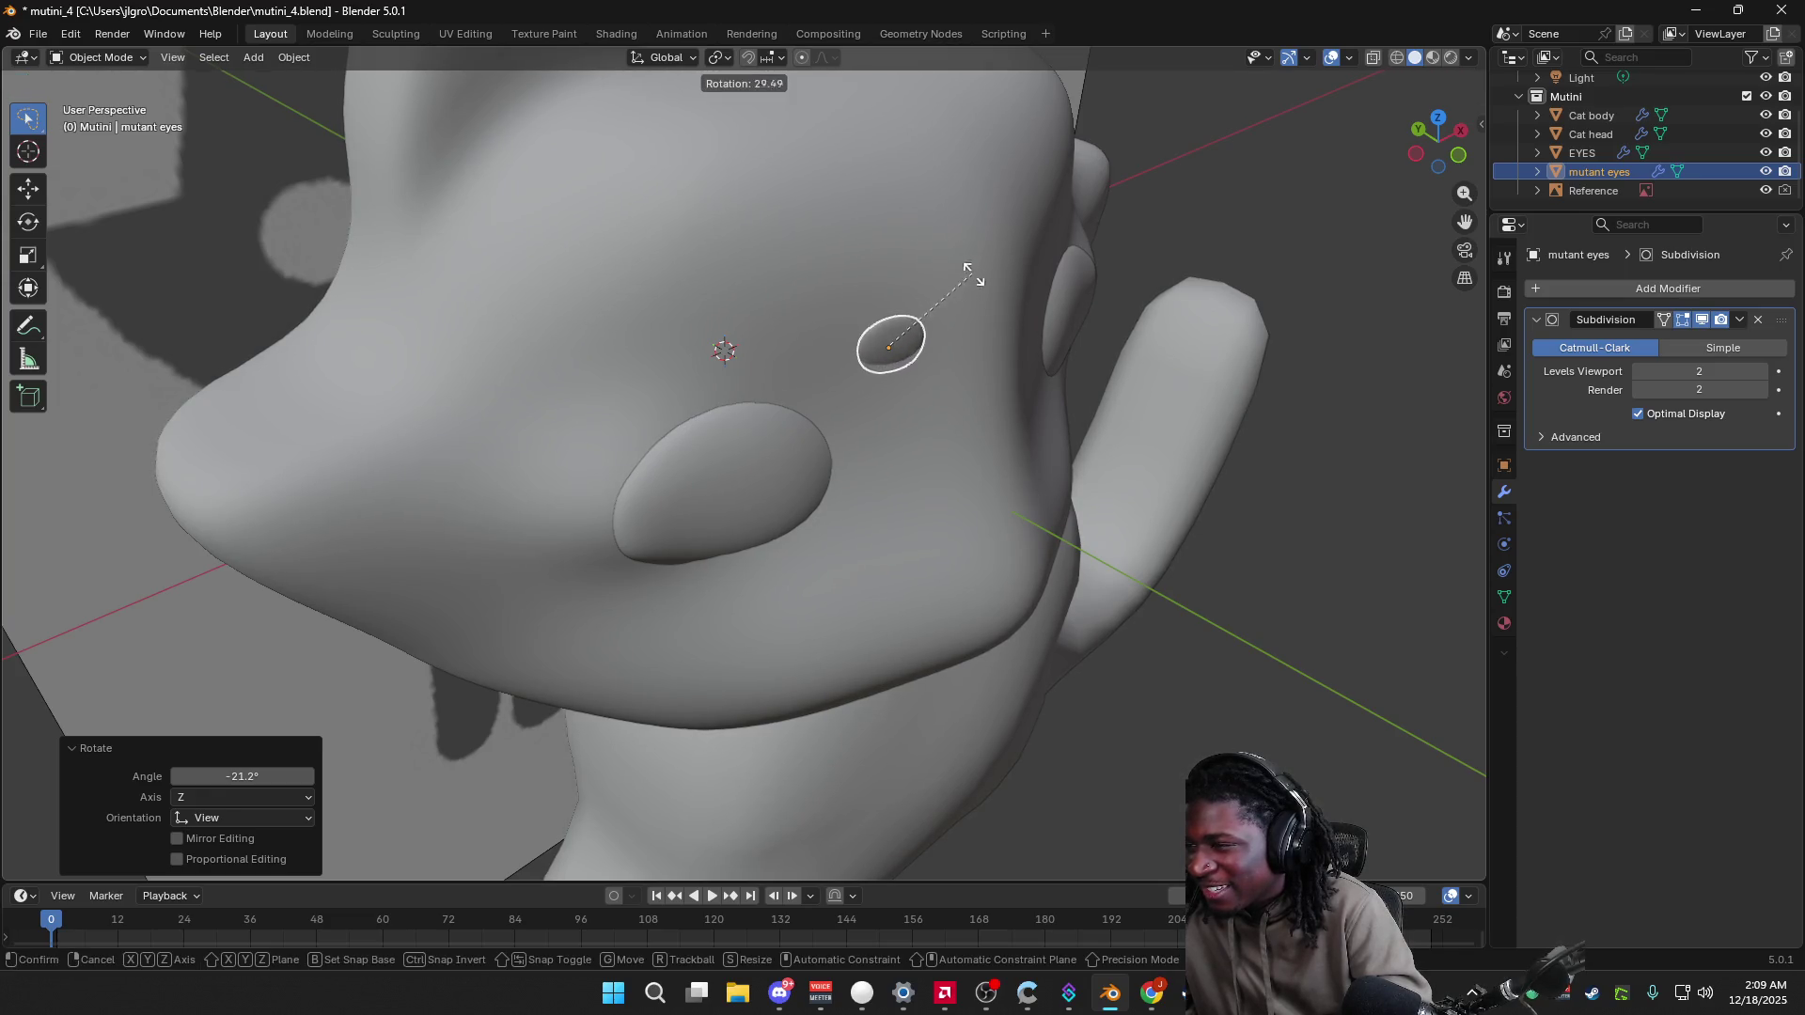
{"action": "left_click", "coordinate": [928, 321]}
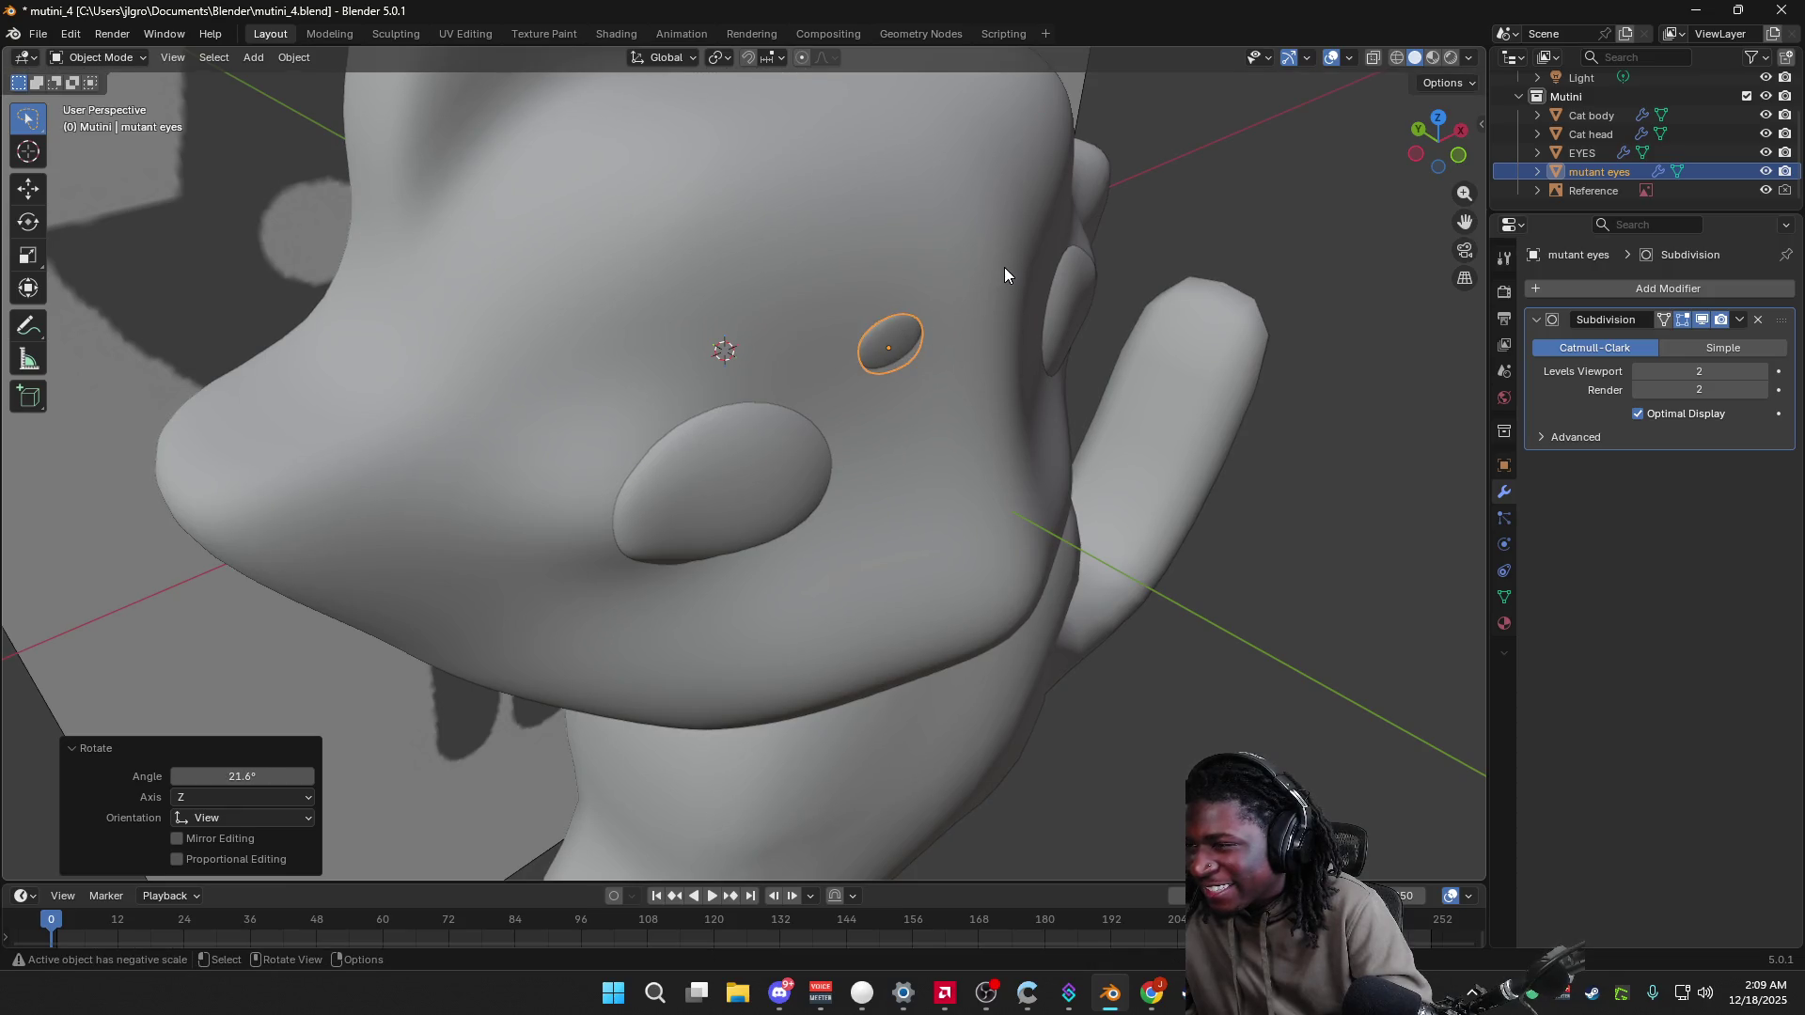
Step: Shift the tilted eye slightly along Y so it rests on the forehead
{"action": "key", "text": "g"}
{"action": "key", "text": "y"}
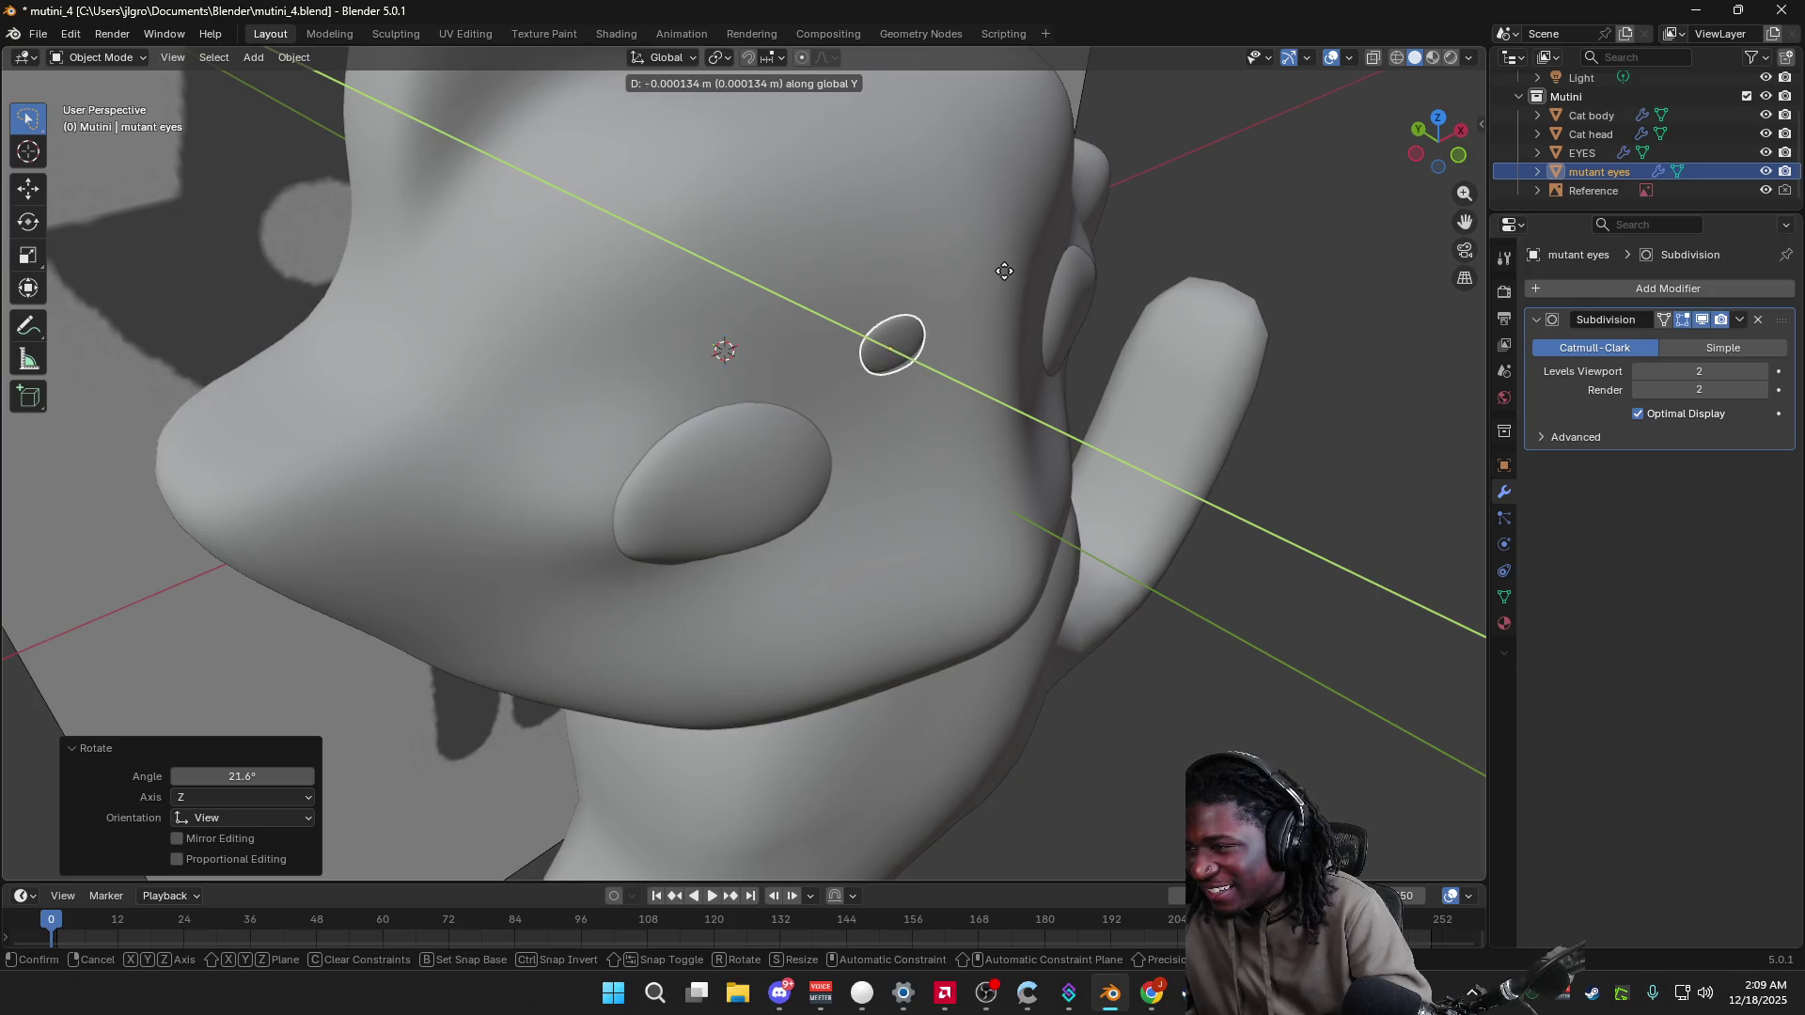
{"action": "left_click", "coordinate": [1001, 271]}
{"action": "mouse_move", "coordinate": [1002, 273]}
{"action": "middle_mouse_down"}
{"action": "mouse_move", "coordinate": [1119, 262]}
{"action": "mouse_move", "coordinate": [1102, 289]}
{"action": "mouse_move", "coordinate": [1168, 357]}
{"action": "mouse_move", "coordinate": [979, 285]}
{"action": "middle_mouse_up"}
{"action": "scroll", "coordinate": [781, 273], "scroll_direction": "down", "scroll_amount": 3}
{"action": "mouse_move", "coordinate": [781, 272]}
{"action": "middle_mouse_down"}
{"action": "mouse_move", "coordinate": [806, 291]}
{"action": "mouse_move", "coordinate": [783, 286]}
{"action": "middle_mouse_up"}
Step: Select the Reference image, then the Cat head object
{"action": "left_click", "coordinate": [212, 598]}
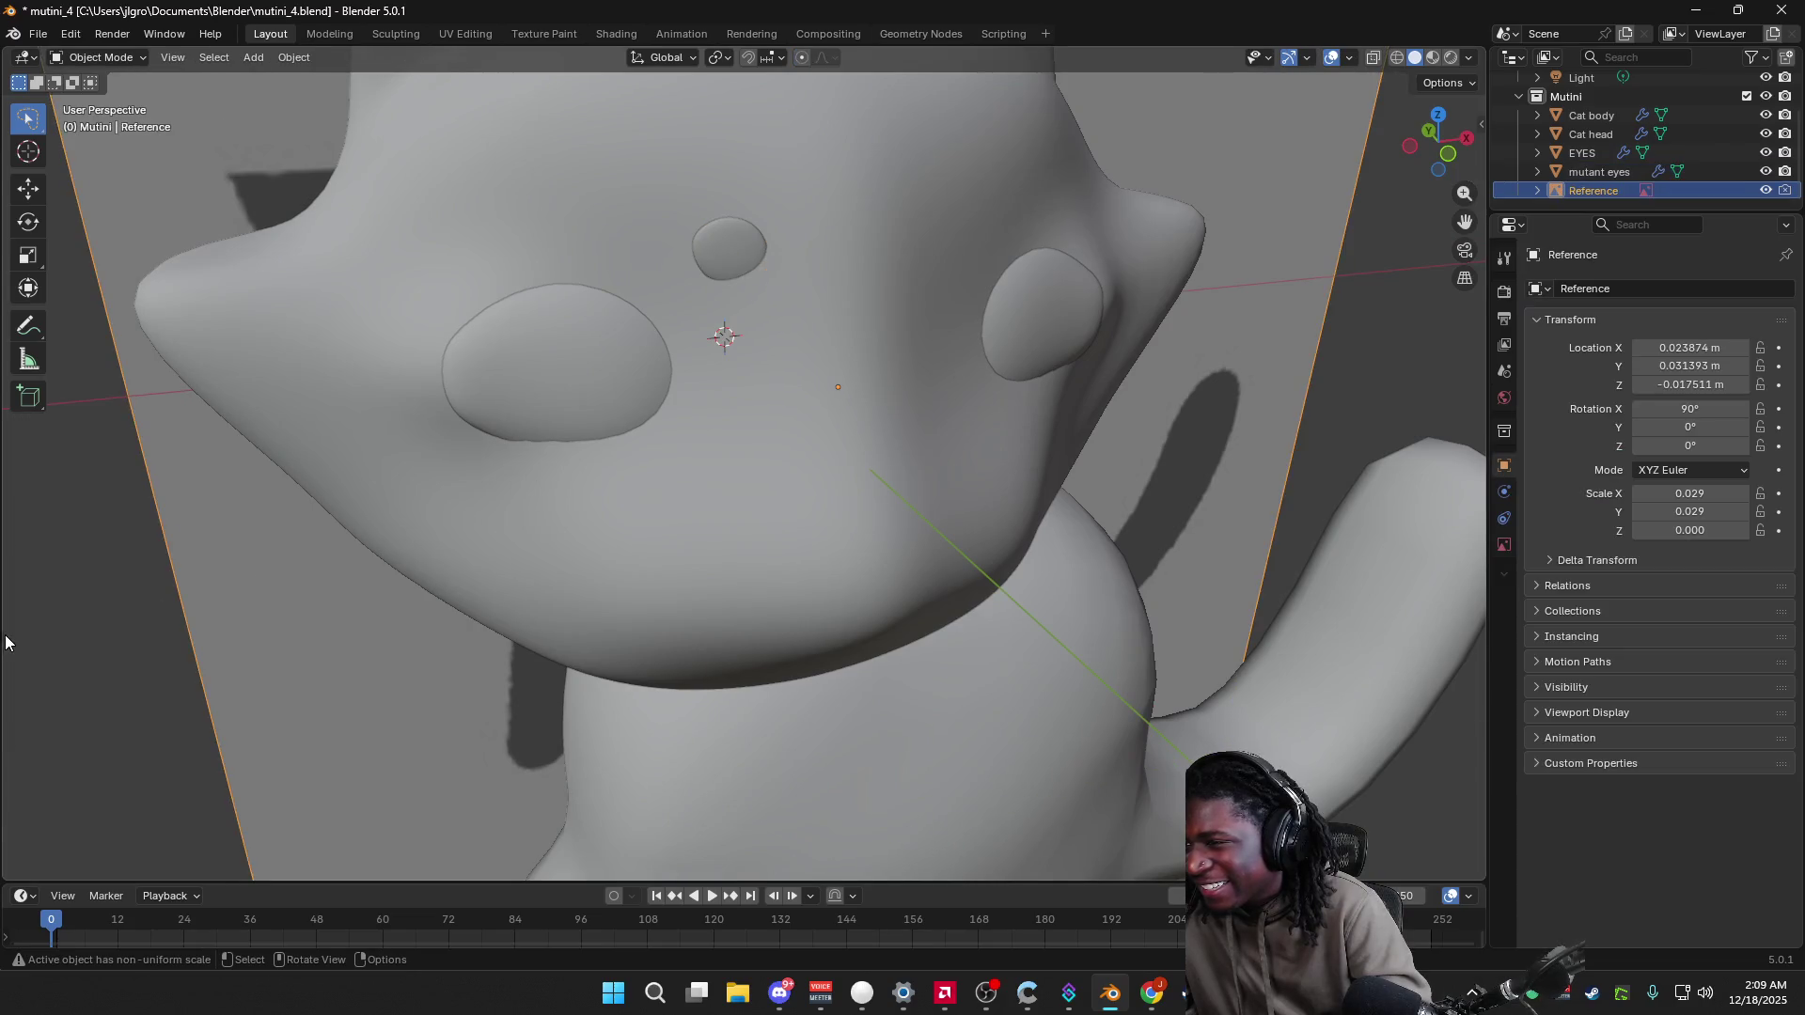
{"action": "mouse_move", "coordinate": [44, 645]}
{"action": "middle_mouse_down"}
{"action": "mouse_move", "coordinate": [166, 669]}
{"action": "mouse_move", "coordinate": [787, 445]}
{"action": "middle_mouse_up"}
{"action": "left_click", "coordinate": [966, 349]}
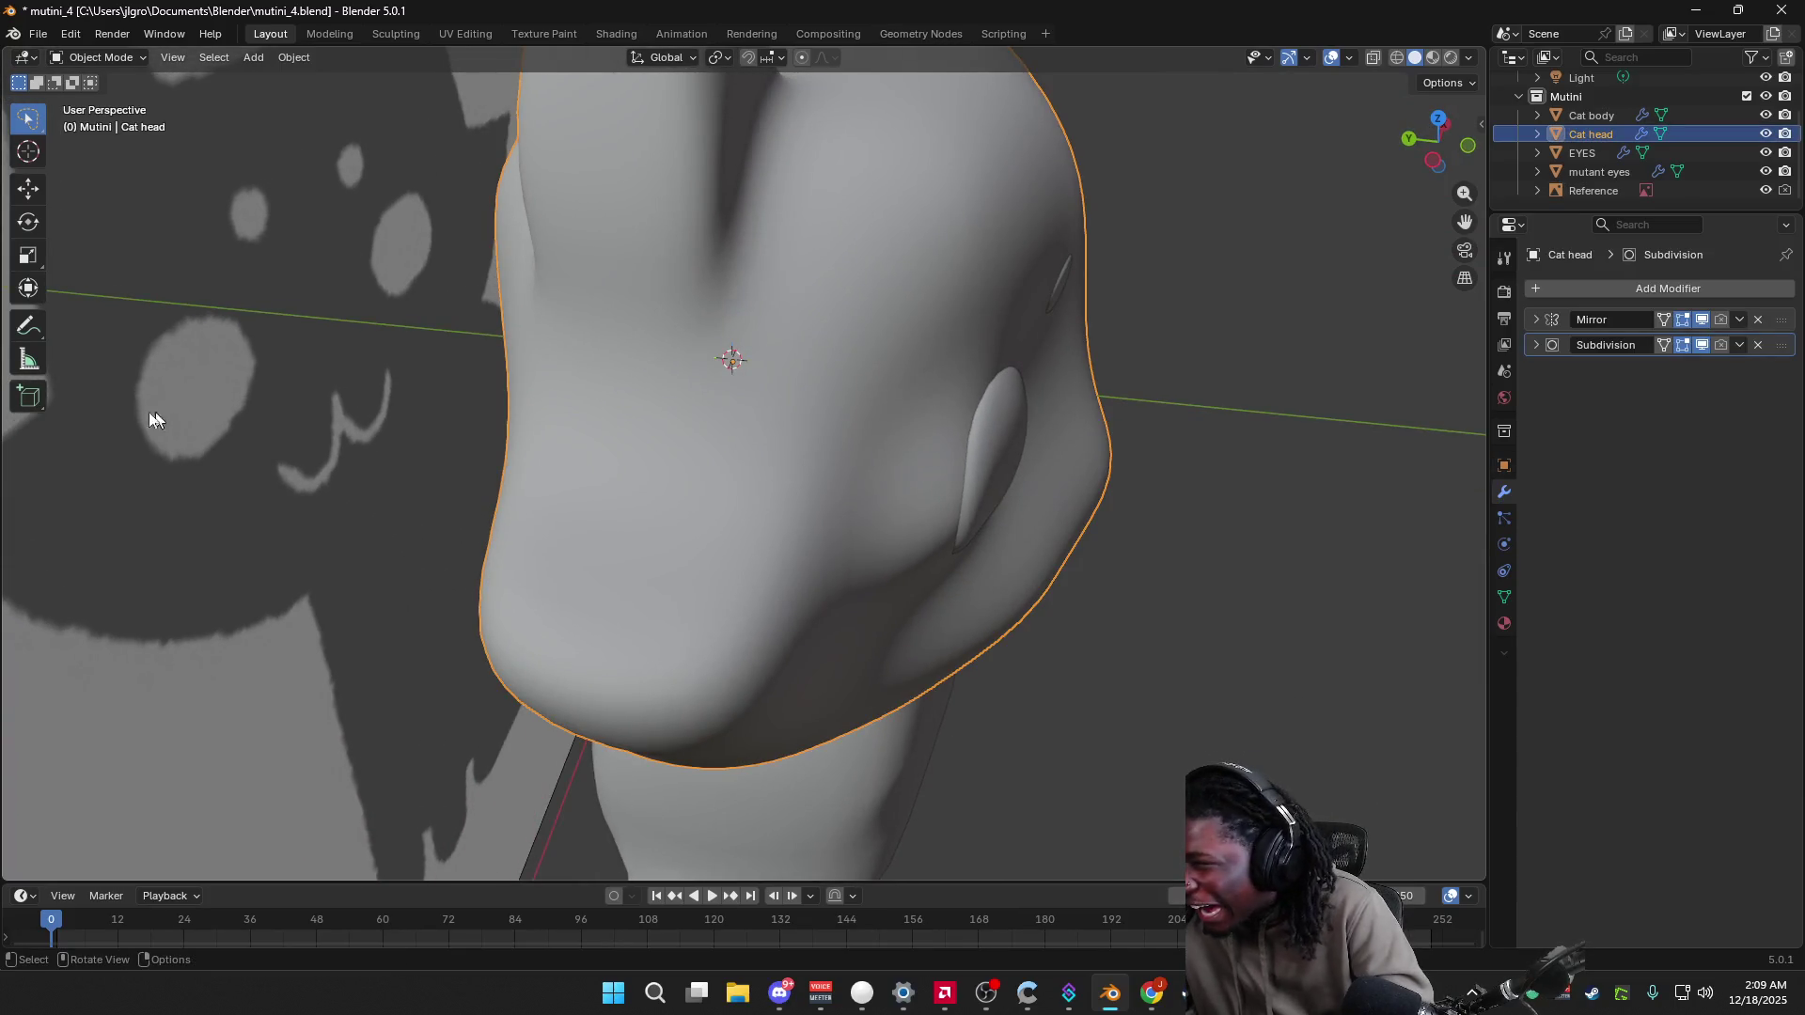
Step: Put the Cat head in Sculpt Mode and sculpt over the old side eye spot and cheek
{"action": "left_click", "coordinate": [106, 58]}
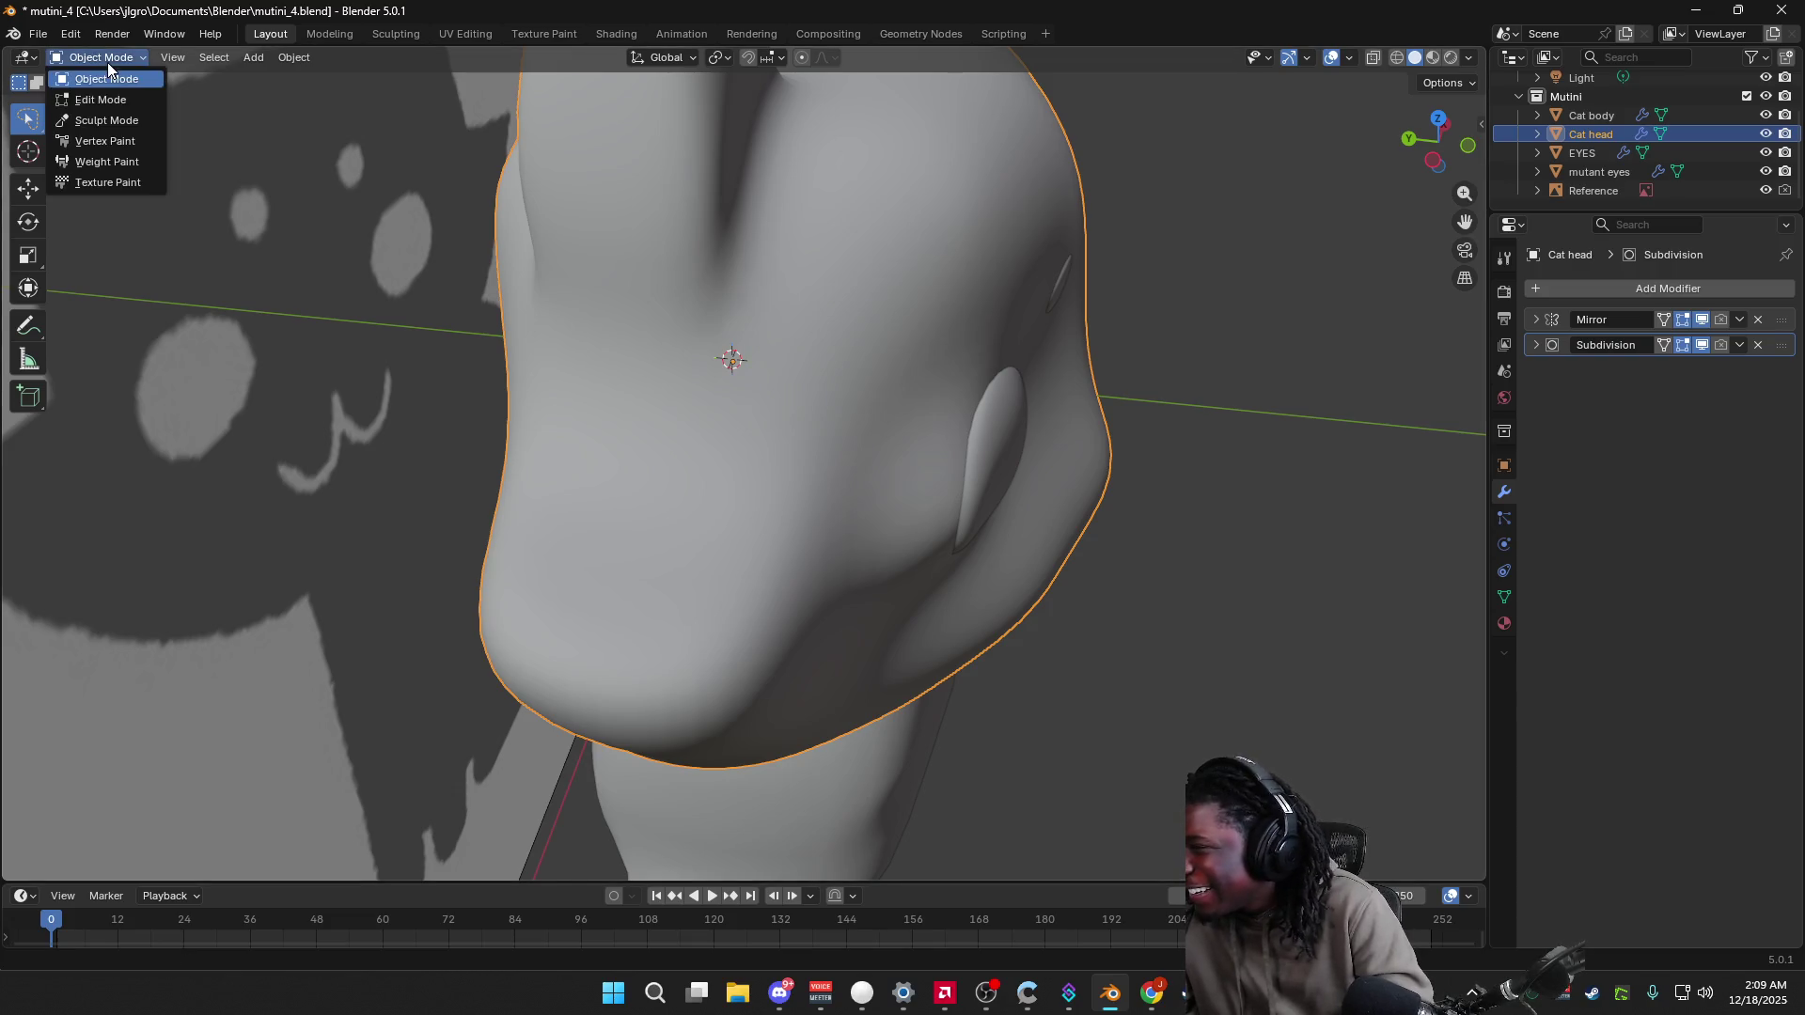
{"action": "left_click", "coordinate": [119, 120]}
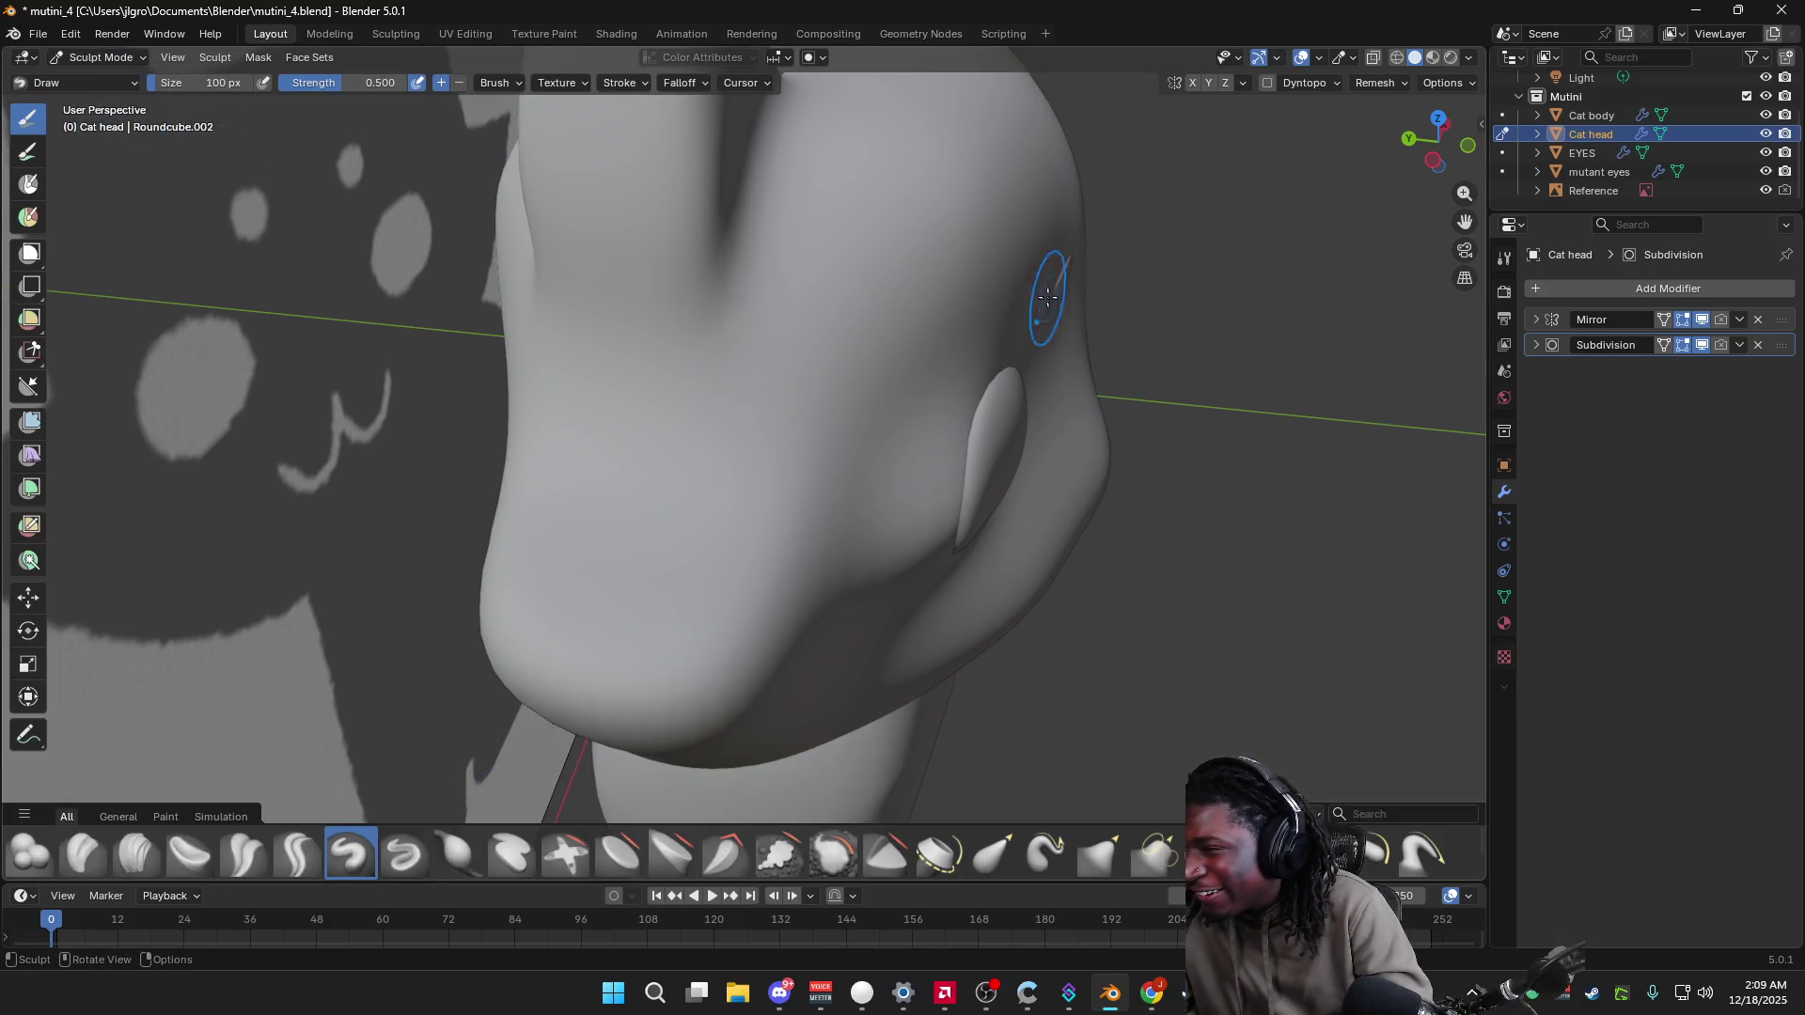
{"action": "left_click_drag", "start_coordinate": [1049, 280], "coordinate": [1019, 310]}
{"action": "mouse_move", "coordinate": [1019, 310]}
{"action": "middle_mouse_down"}
{"action": "mouse_move", "coordinate": [923, 359]}
{"action": "mouse_move", "coordinate": [873, 331]}
{"action": "mouse_move", "coordinate": [923, 350]}
{"action": "mouse_move", "coordinate": [891, 435]}
{"action": "middle_mouse_up"}
{"action": "scroll", "coordinate": [923, 551], "scroll_direction": "up", "scroll_amount": 3}
{"action": "middle_click_drag", "start_coordinate": [922, 551], "coordinate": [965, 569]}
{"action": "left_click_drag", "start_coordinate": [1227, 512], "coordinate": [1189, 524]}
{"action": "mouse_move", "coordinate": [1189, 524]}
{"action": "middle_mouse_down"}
{"action": "mouse_move", "coordinate": [1077, 471]}
{"action": "mouse_move", "coordinate": [1156, 569]}
{"action": "mouse_move", "coordinate": [1072, 483]}
{"action": "mouse_move", "coordinate": [1013, 463]}
{"action": "mouse_move", "coordinate": [1081, 395]}
{"action": "mouse_move", "coordinate": [1056, 323]}
{"action": "middle_mouse_up"}
{"action": "scroll", "coordinate": [1122, 564], "scroll_direction": "down", "scroll_amount": 3}
Step: Sculpt along the small forehead eye bump with the Draw Sharp brush
{"action": "left_click_drag", "start_coordinate": [1056, 323], "coordinate": [1064, 313]}
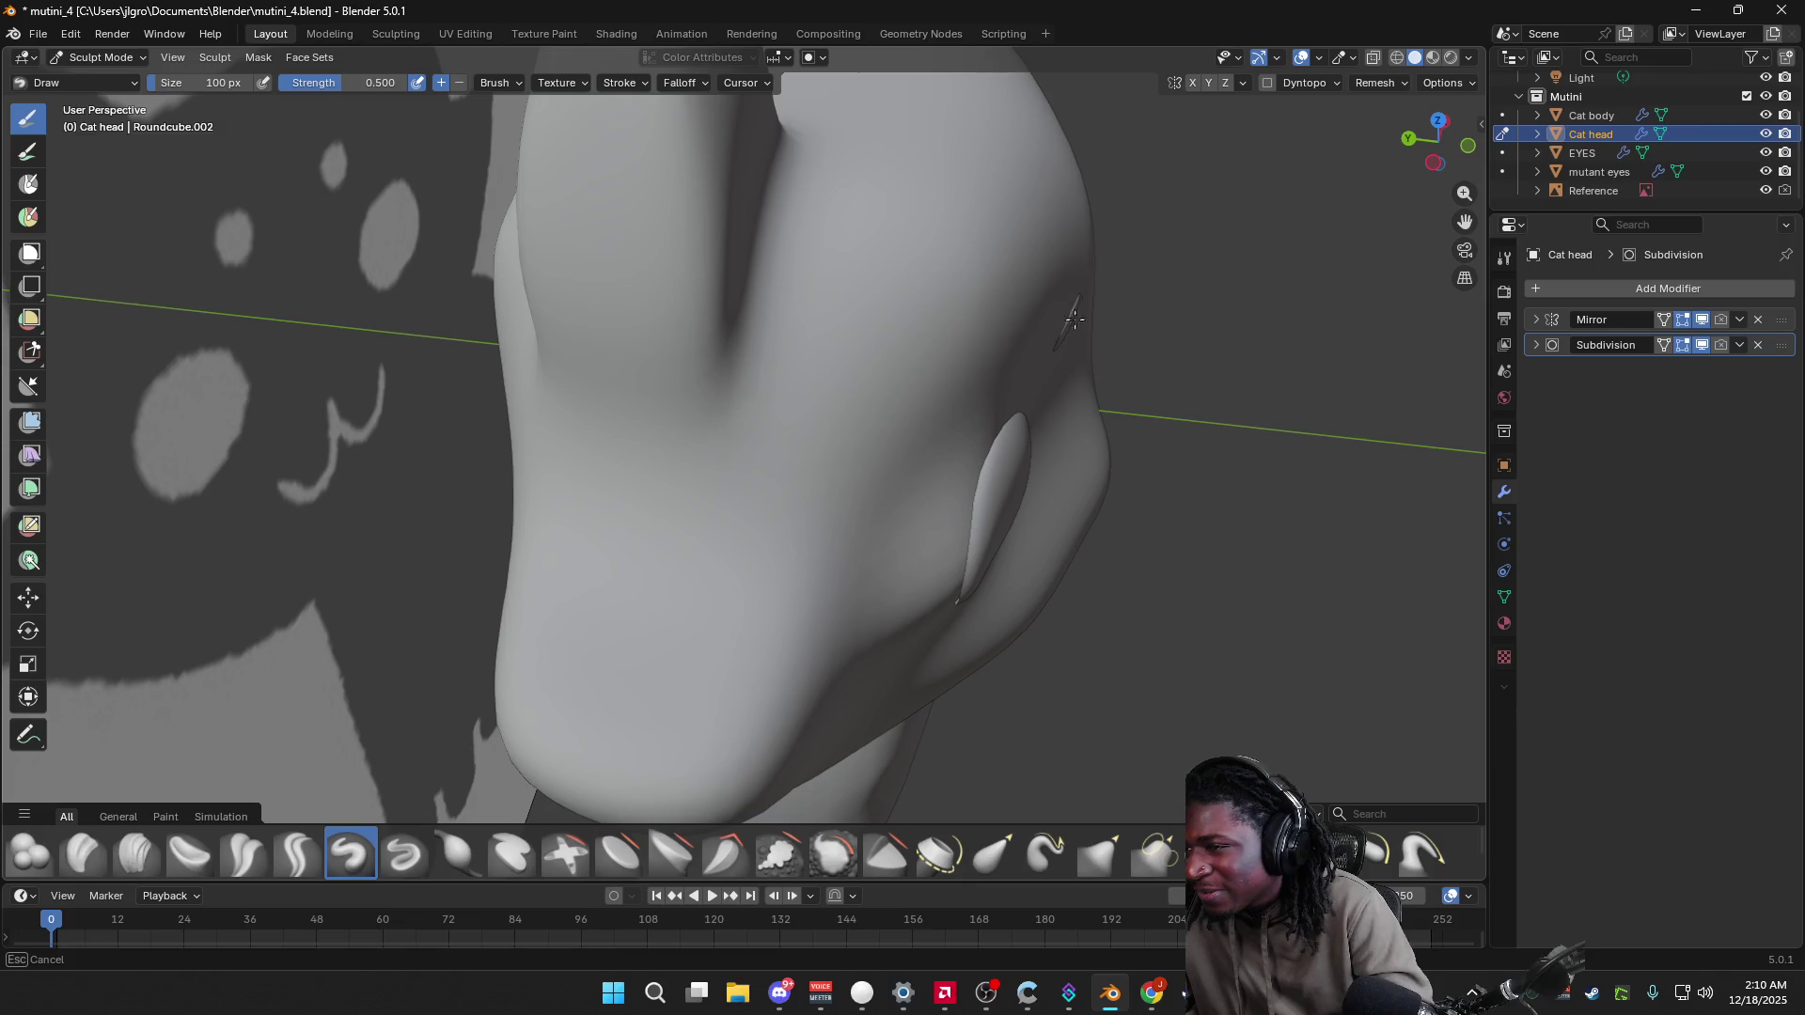
{"action": "left_click_drag", "start_coordinate": [1078, 331], "coordinate": [1078, 331]}
{"action": "middle_click_drag", "start_coordinate": [1077, 331], "coordinate": [818, 377]}
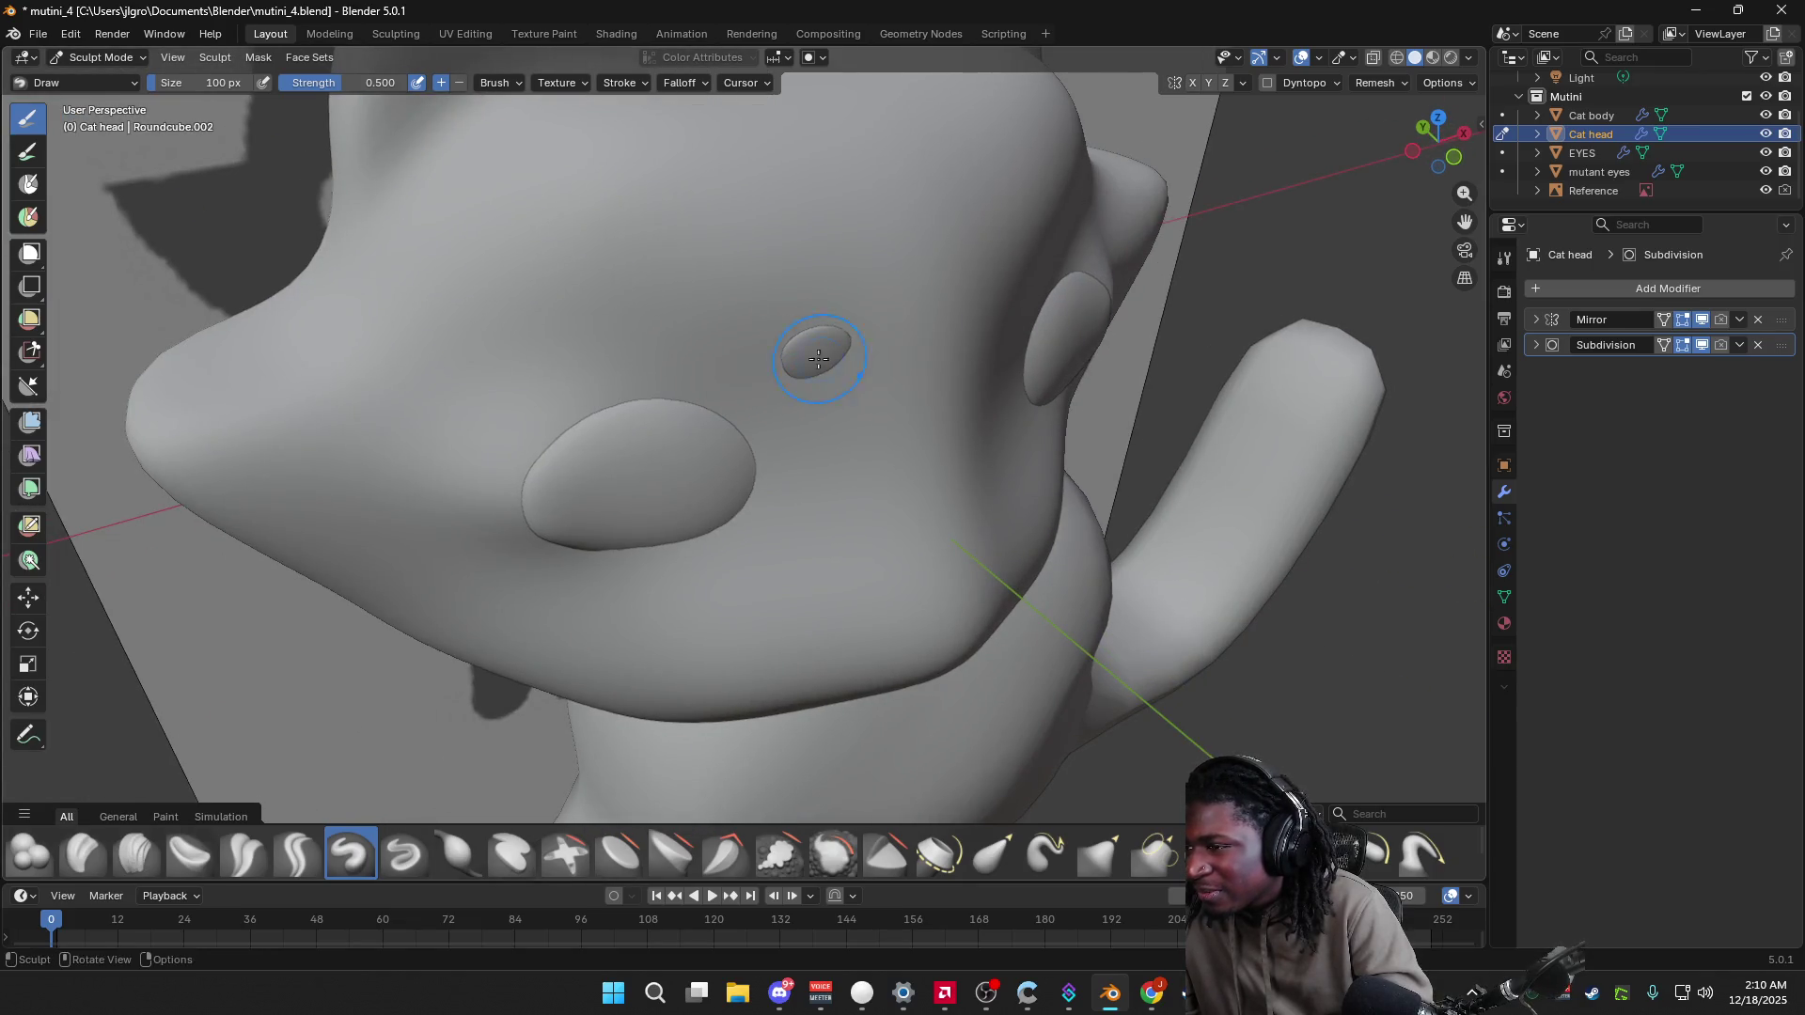
{"action": "key", "text": "ctrl+Tab"}
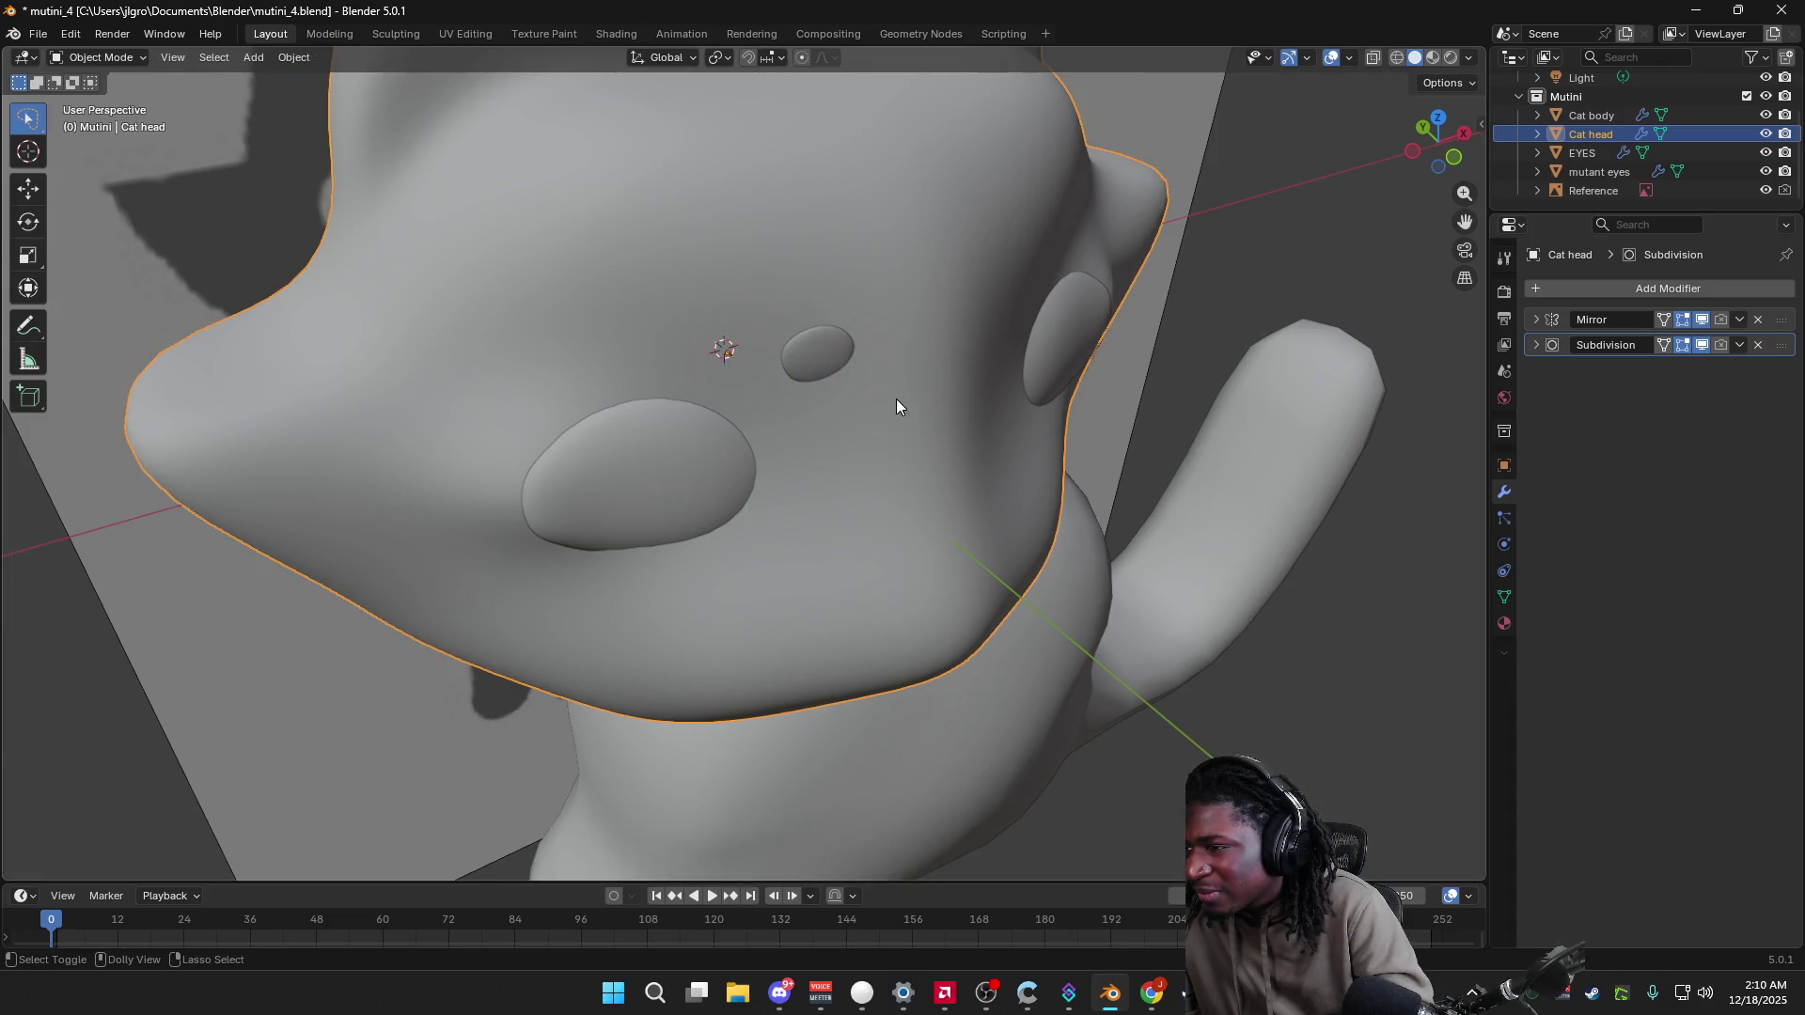
{"action": "key", "text": "ctrl+Tab"}
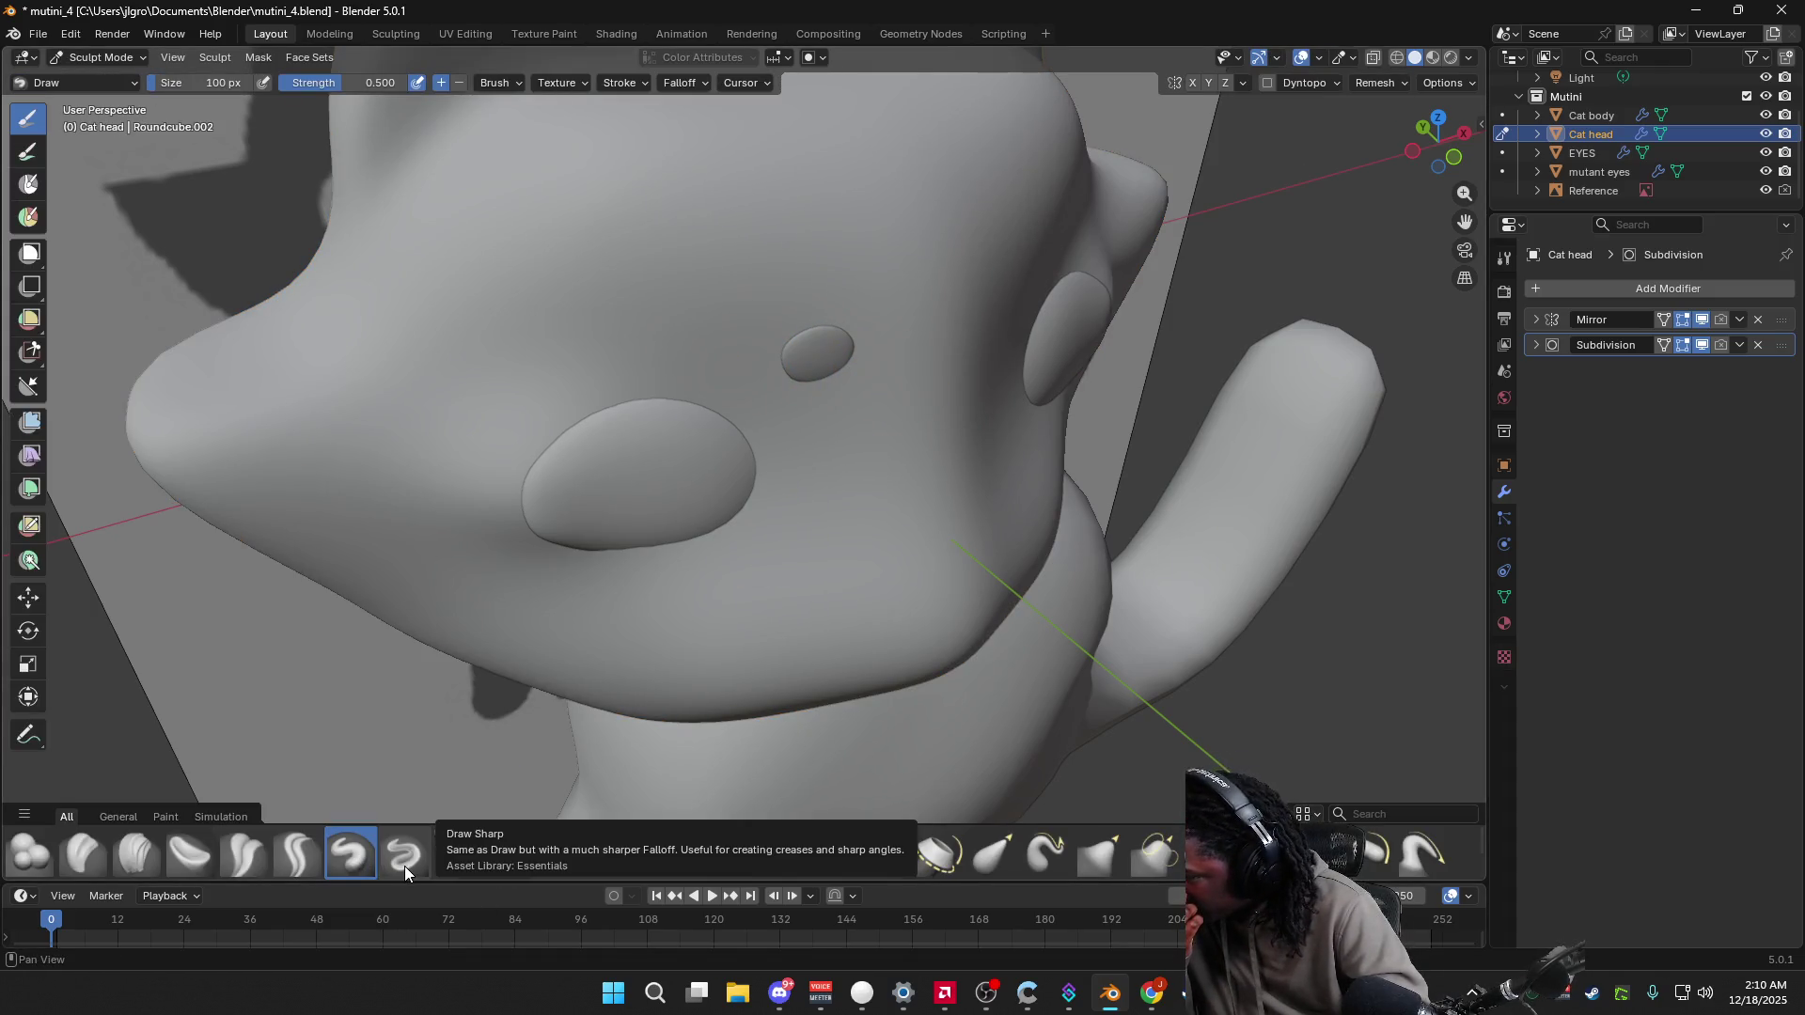
{"action": "left_click", "coordinate": [404, 861]}
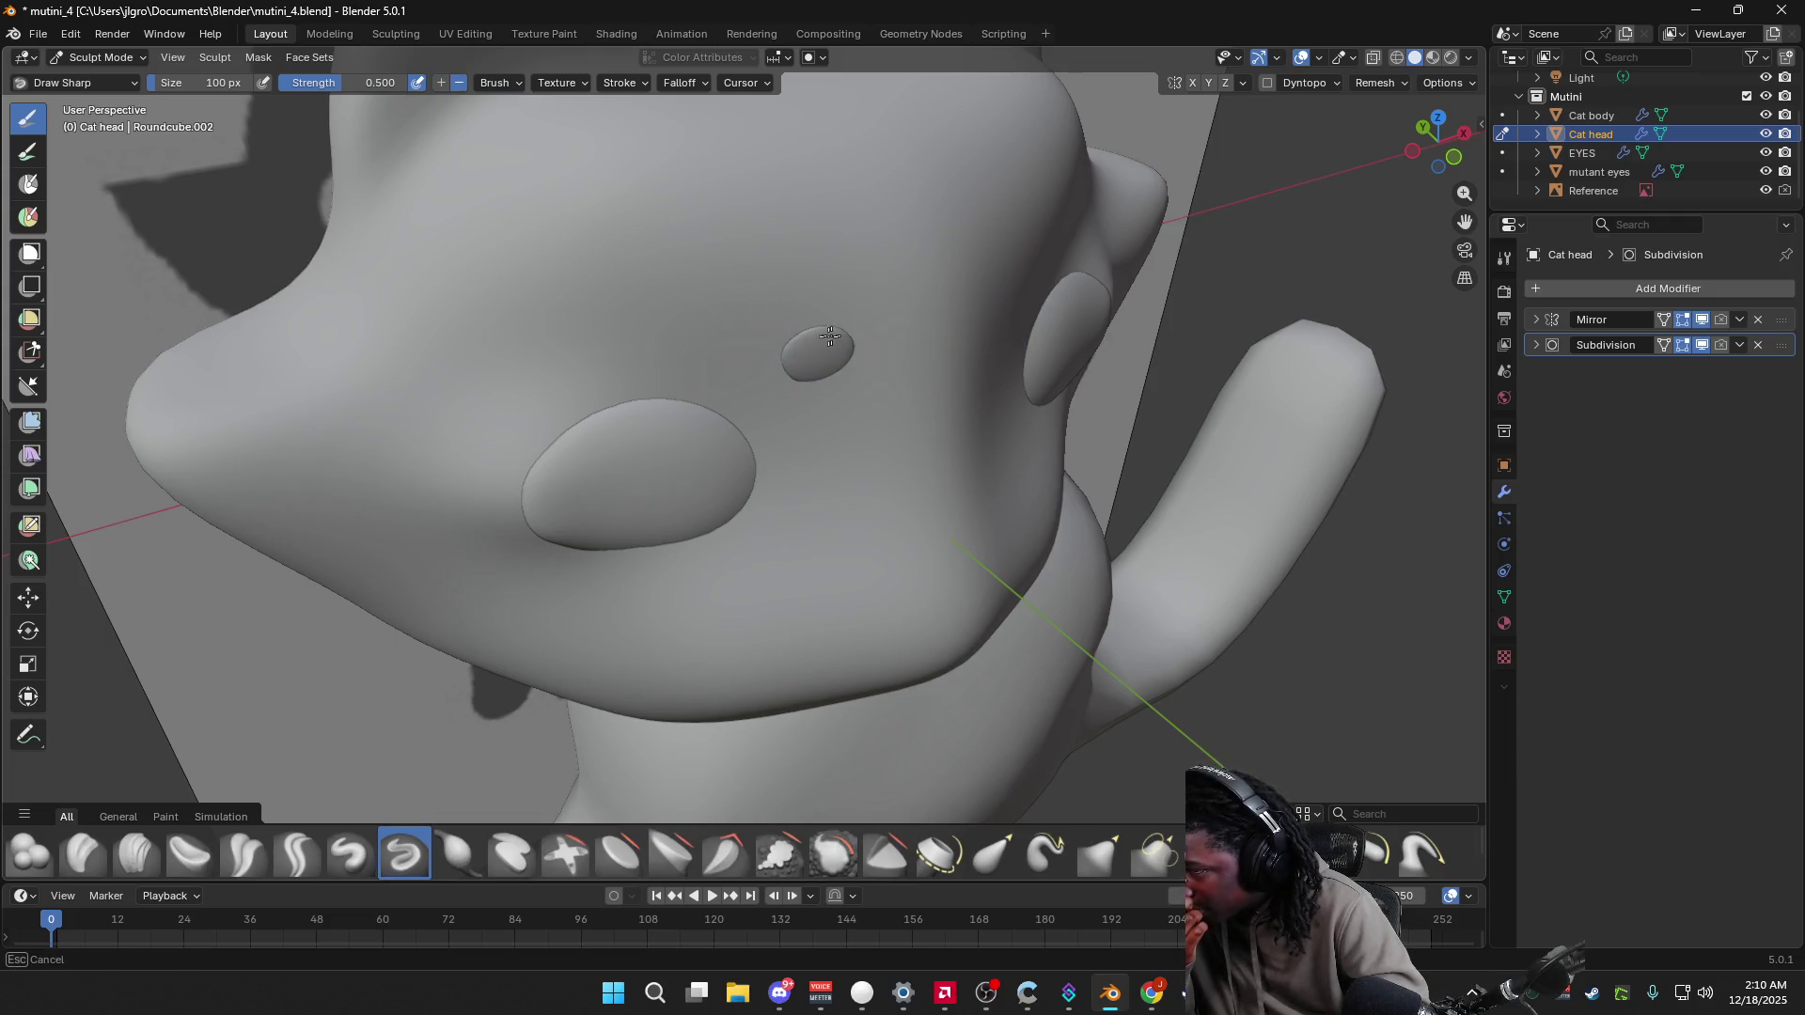
{"action": "left_click_drag", "start_coordinate": [838, 332], "coordinate": [827, 381]}
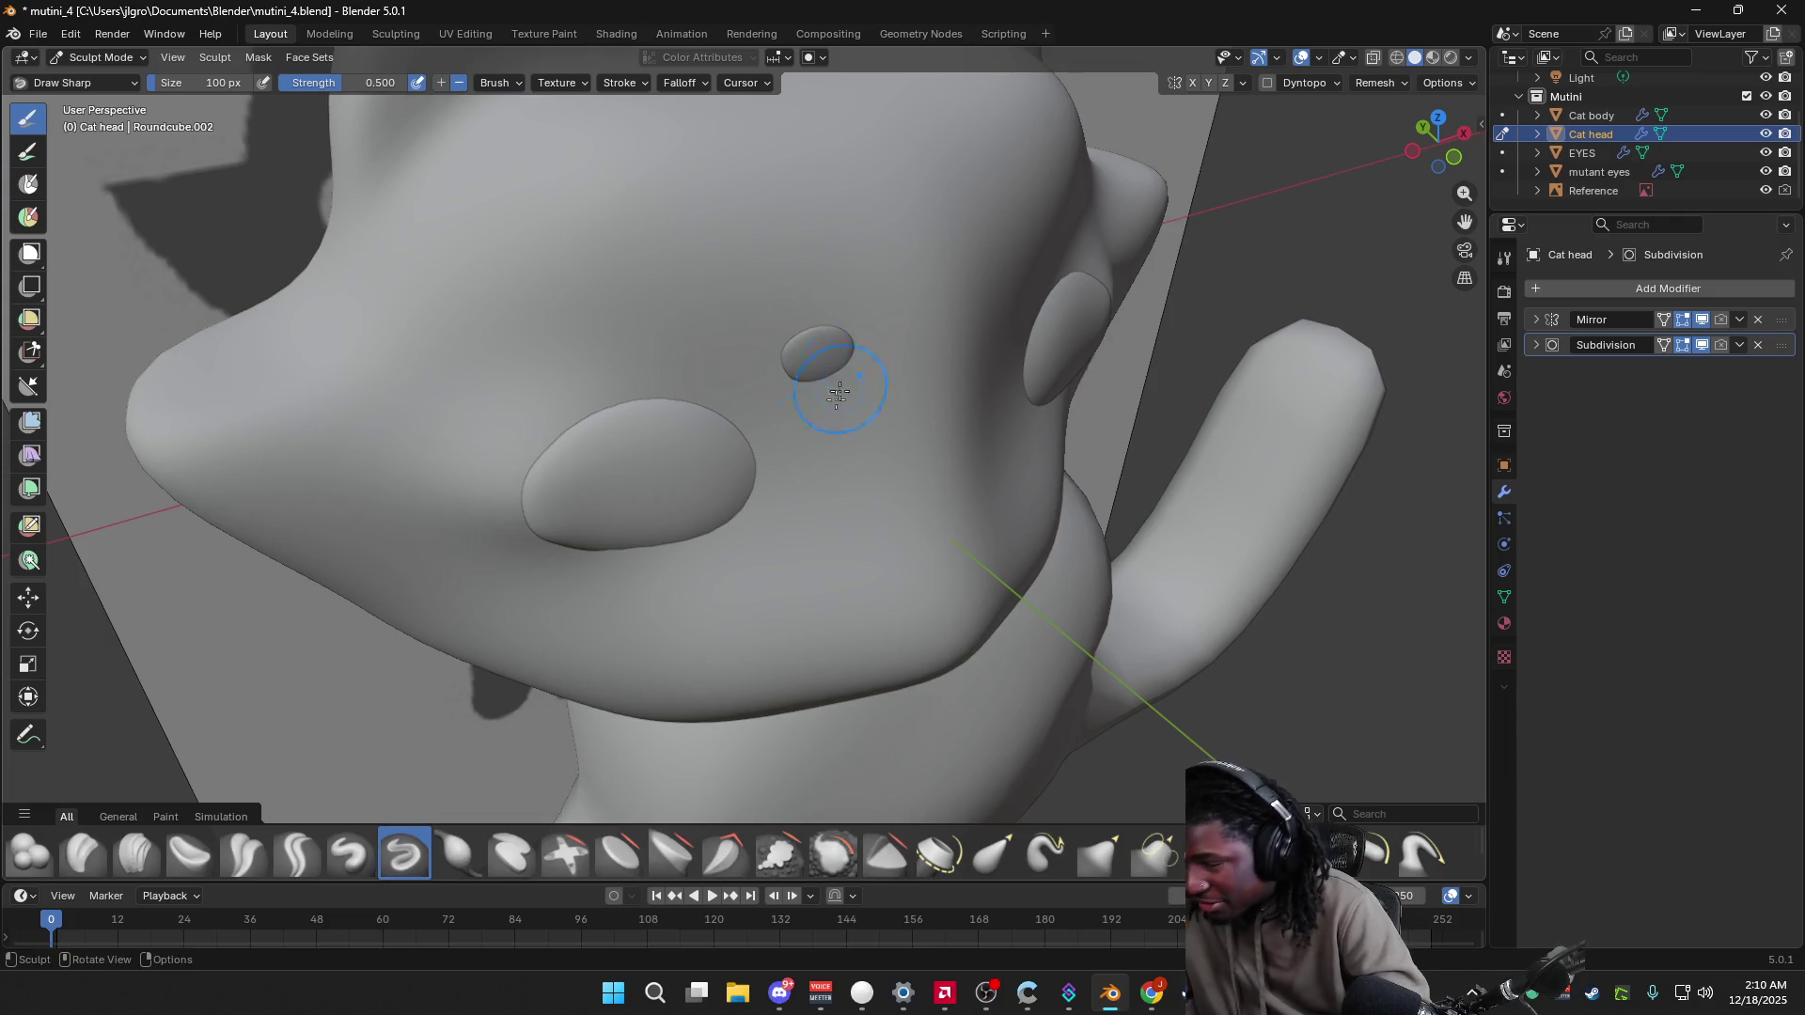
Step: Pick the Clay brush, check the head from side and front, and return to Object Mode
{"action": "left_click", "coordinate": [107, 856]}
{"action": "mouse_move", "coordinate": [845, 376]}
{"action": "middle_mouse_down"}
{"action": "mouse_move", "coordinate": [979, 431]}
{"action": "mouse_move", "coordinate": [1066, 411]}
{"action": "middle_mouse_up"}
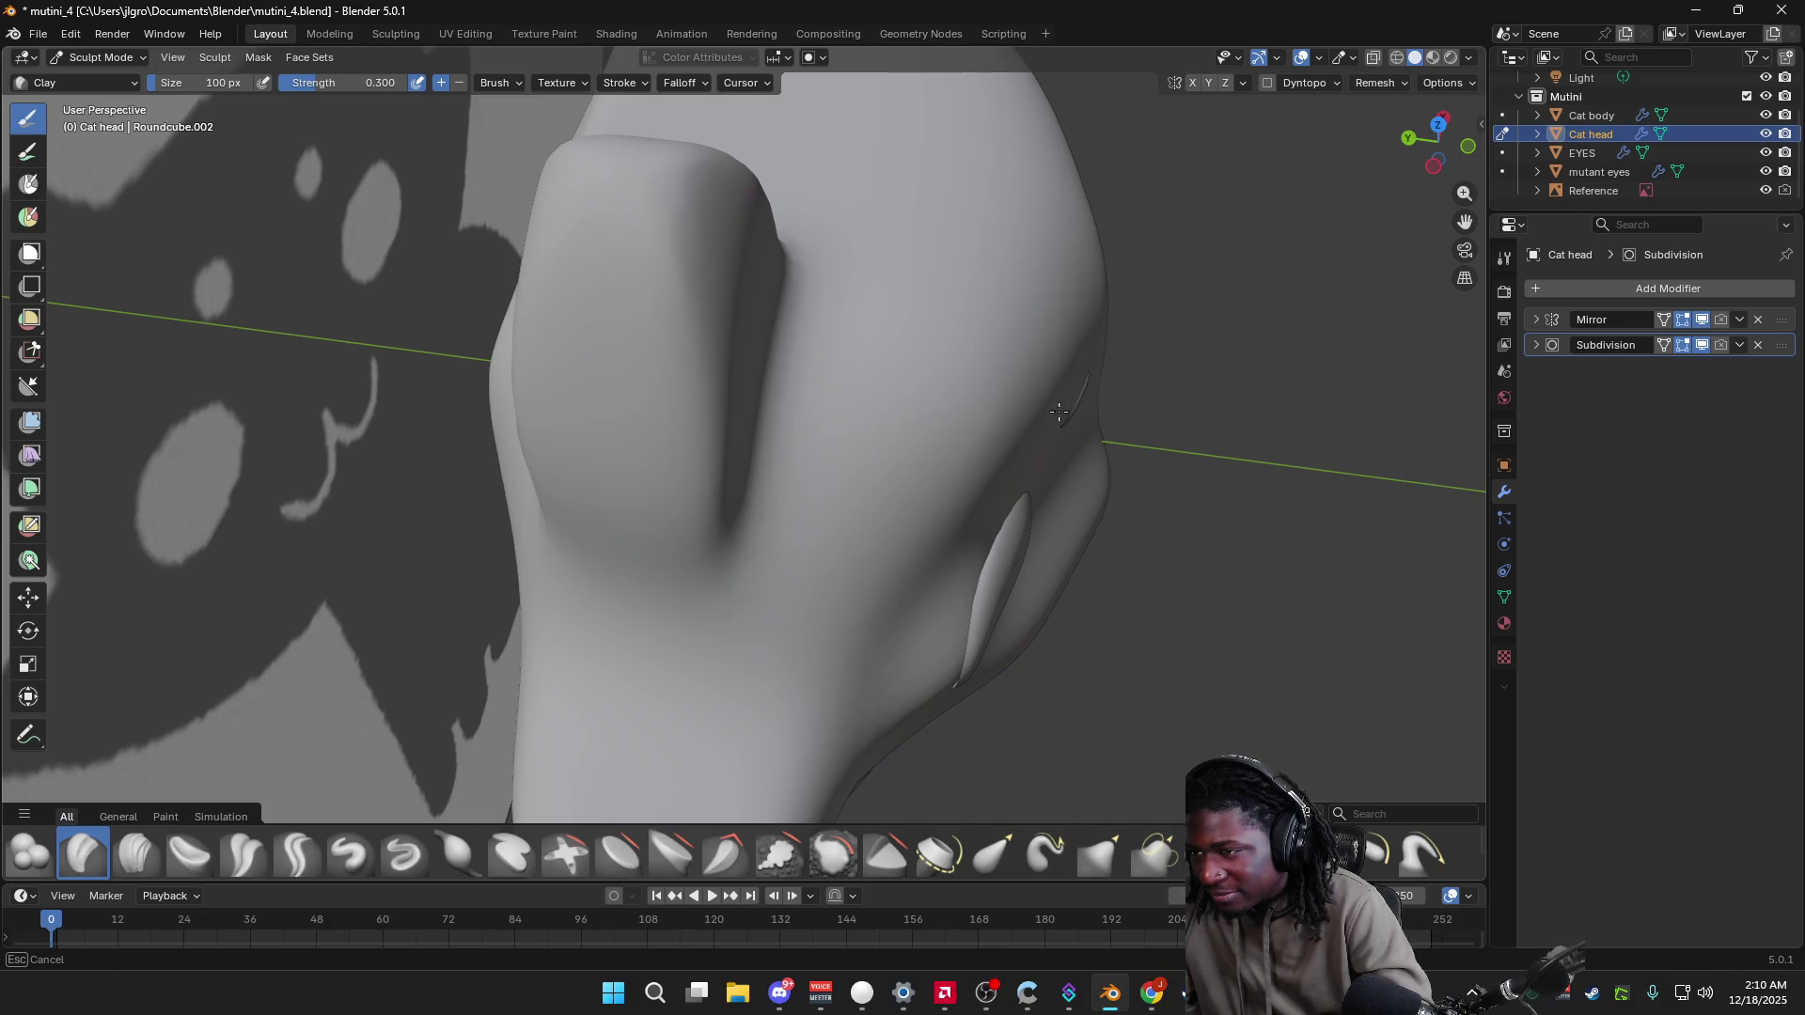
{"action": "middle_click_drag", "start_coordinate": [1056, 391], "coordinate": [900, 332]}
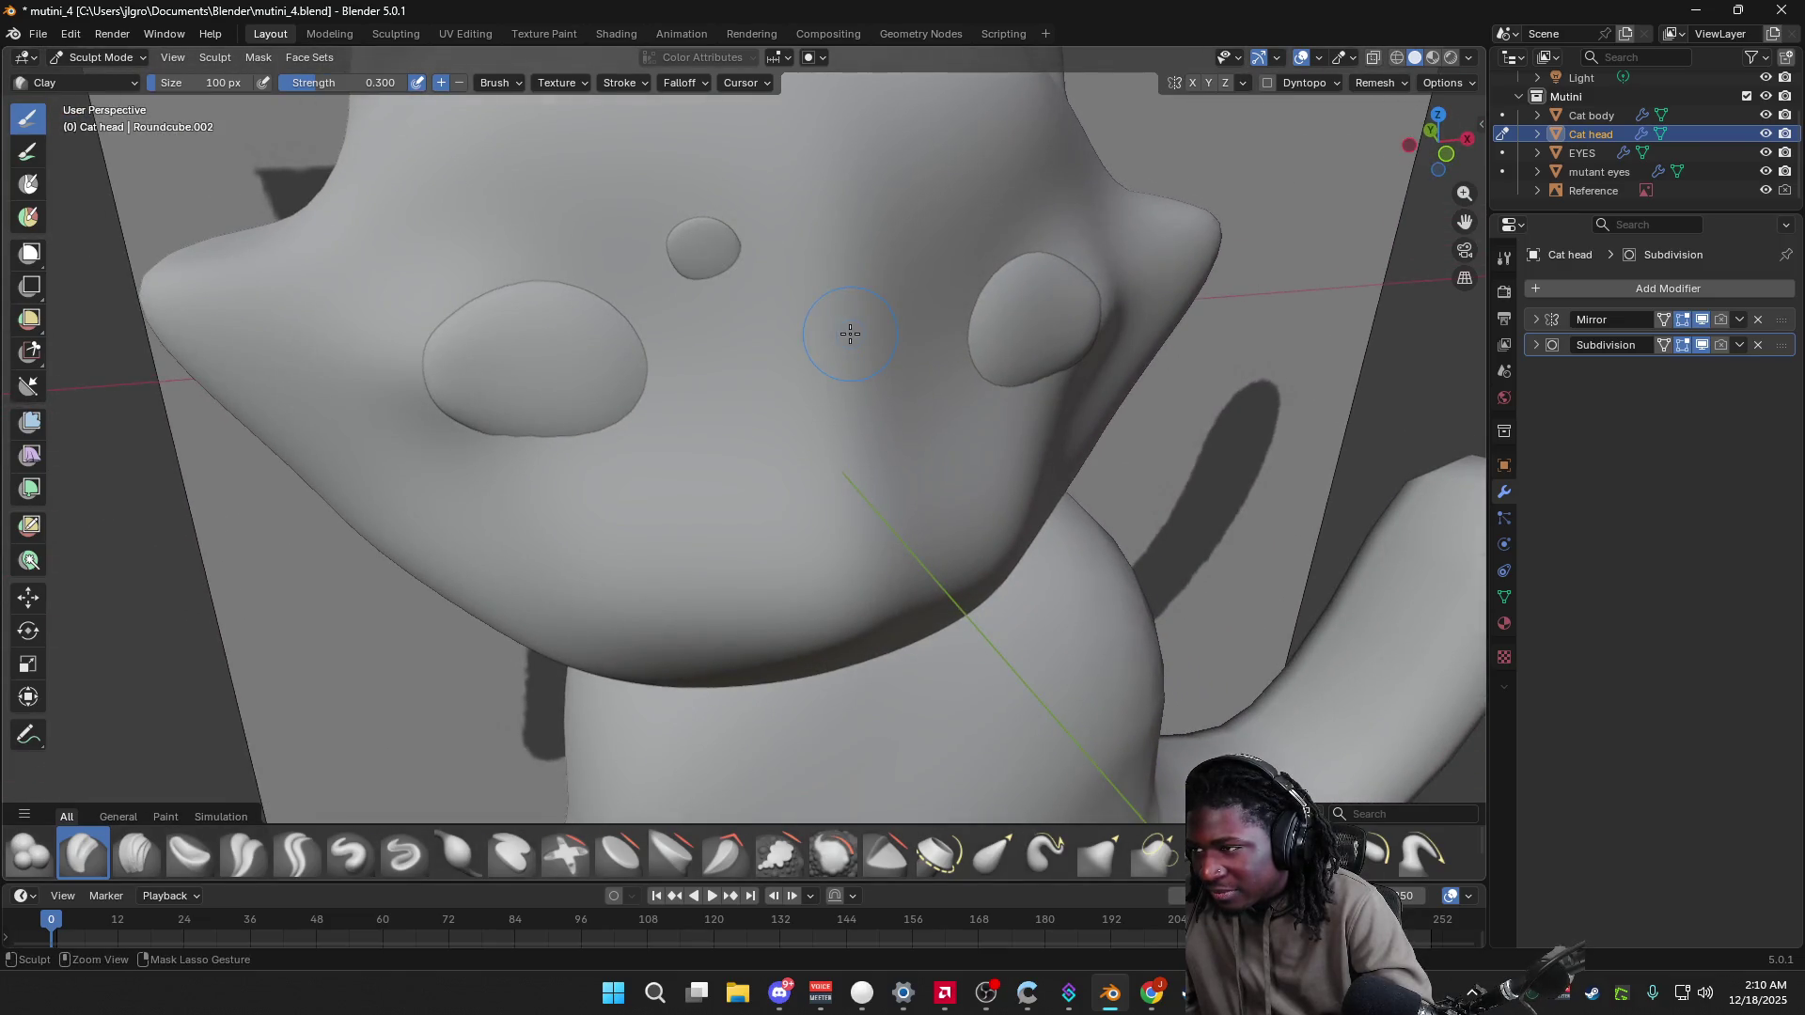
{"action": "mouse_move", "coordinate": [777, 338]}
{"action": "middle_mouse_down"}
{"action": "mouse_move", "coordinate": [689, 306]}
{"action": "mouse_move", "coordinate": [951, 383]}
{"action": "mouse_move", "coordinate": [1289, 403]}
{"action": "middle_mouse_up"}
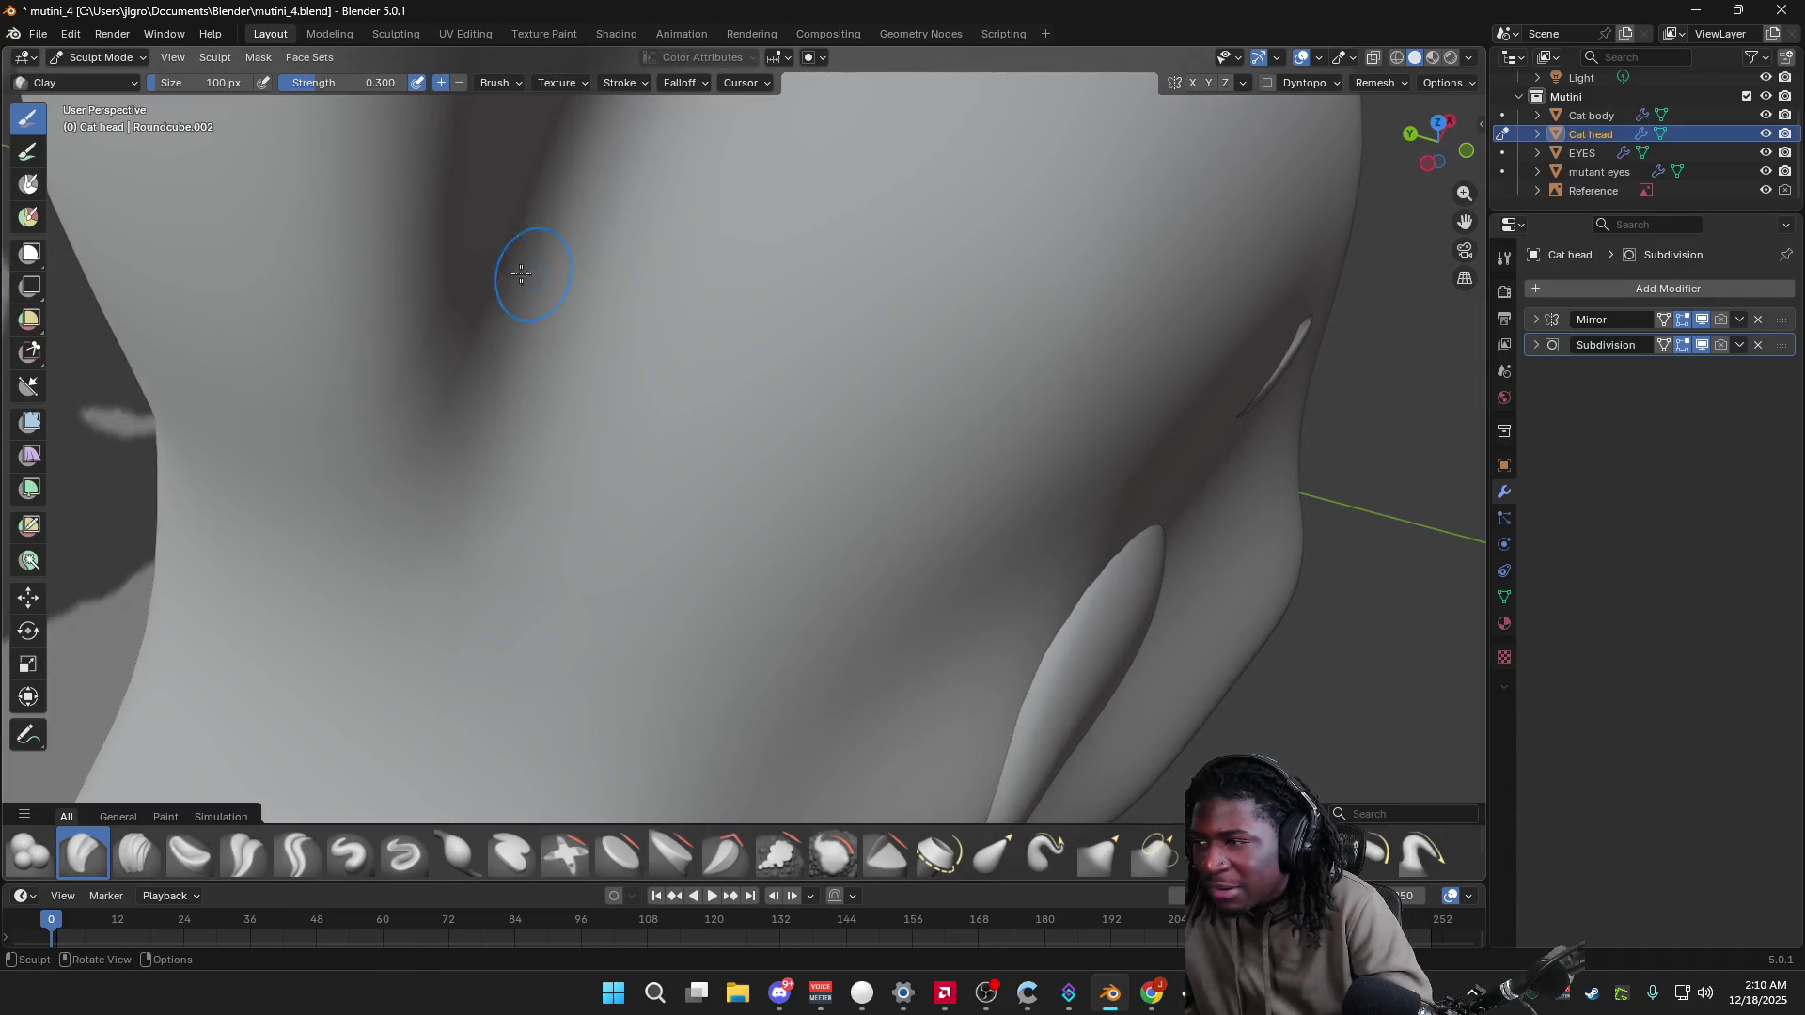
{"action": "left_click", "coordinate": [132, 58]}
{"action": "left_click", "coordinate": [122, 79]}
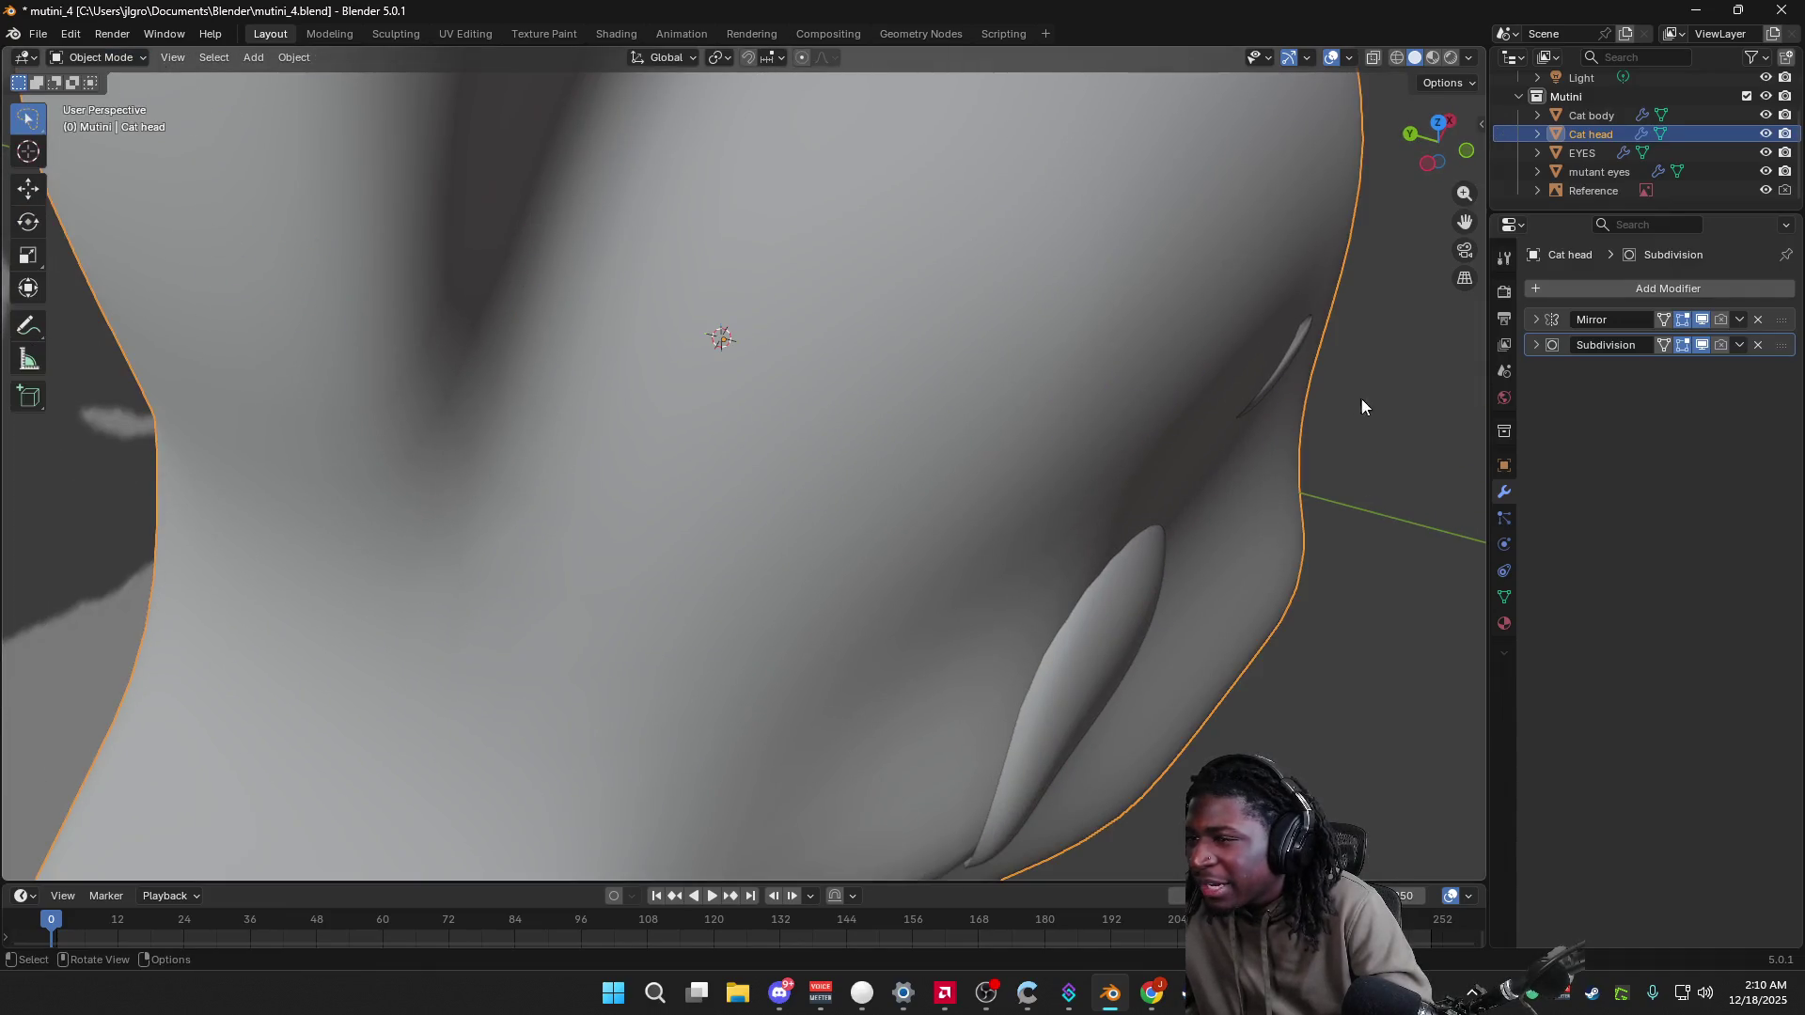
Step: Select the mutant eyes object and rotate it once more
{"action": "left_click", "coordinate": [1290, 354]}
{"action": "mouse_move", "coordinate": [1291, 353]}
{"action": "middle_mouse_down"}
{"action": "mouse_move", "coordinate": [1327, 427]}
{"action": "mouse_move", "coordinate": [1306, 427]}
{"action": "mouse_move", "coordinate": [1339, 508]}
{"action": "mouse_move", "coordinate": [1322, 508]}
{"action": "middle_mouse_up"}
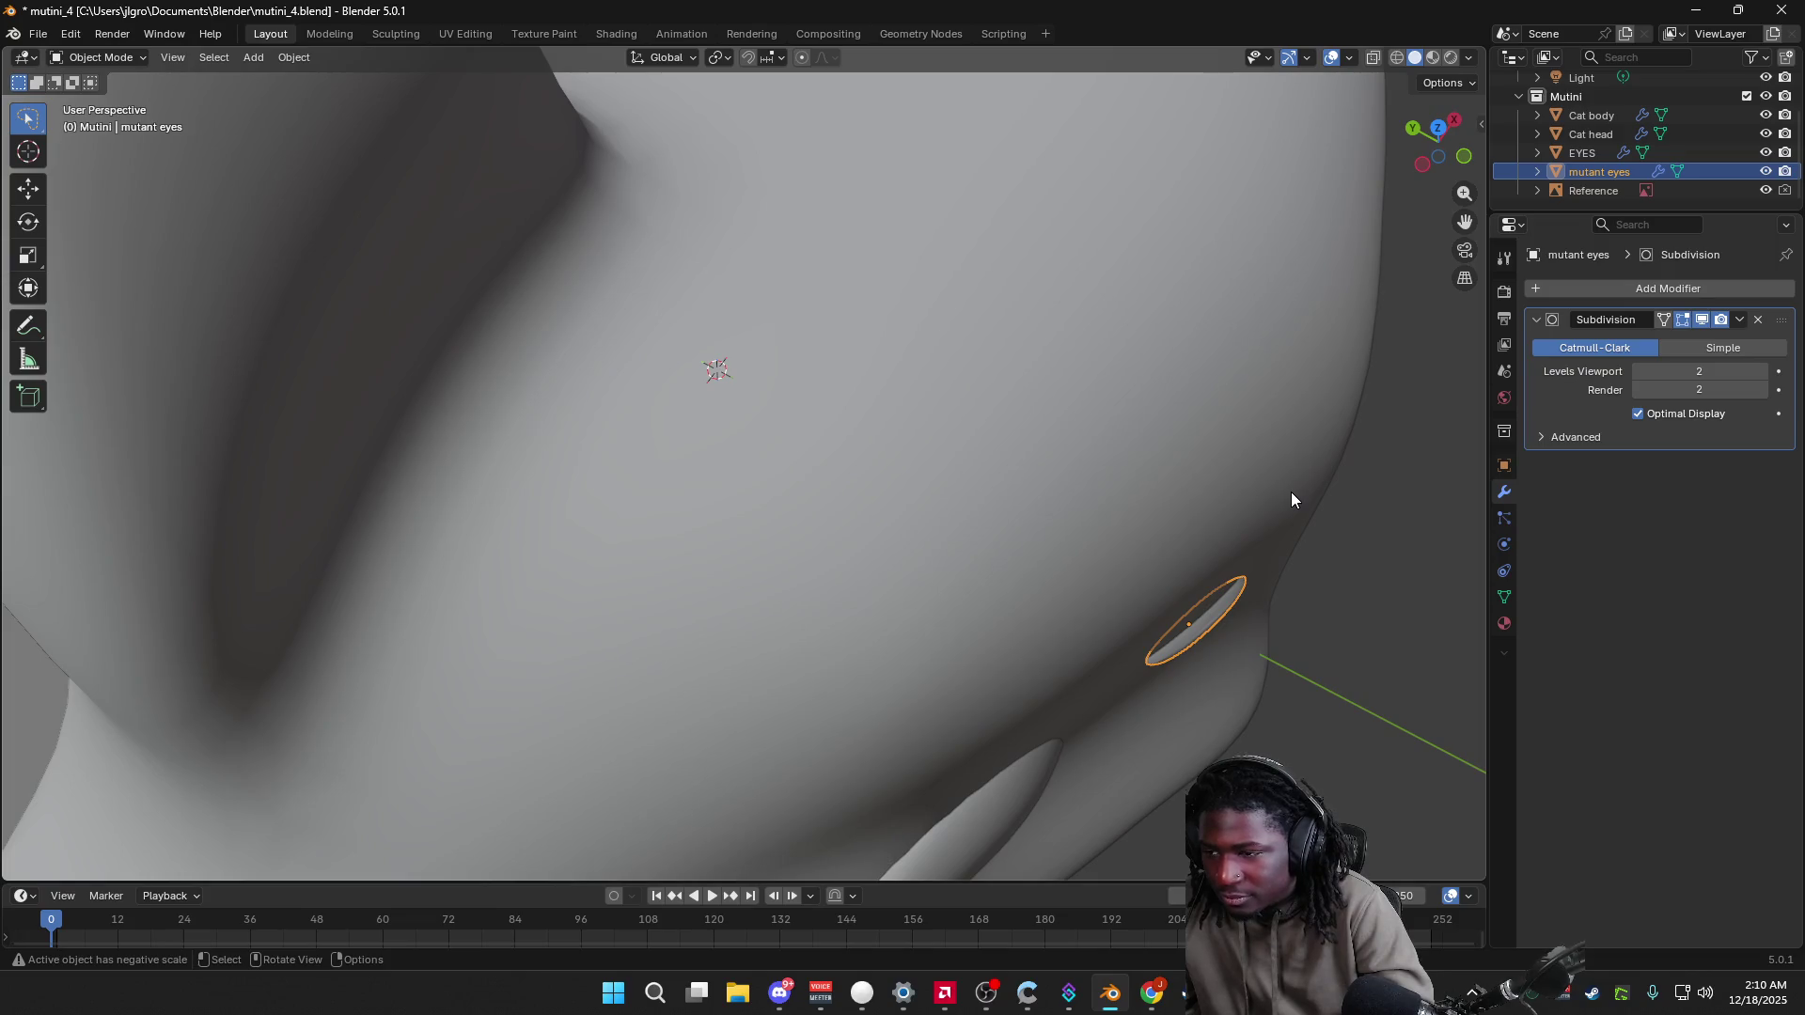
{"action": "key", "text": "r"}
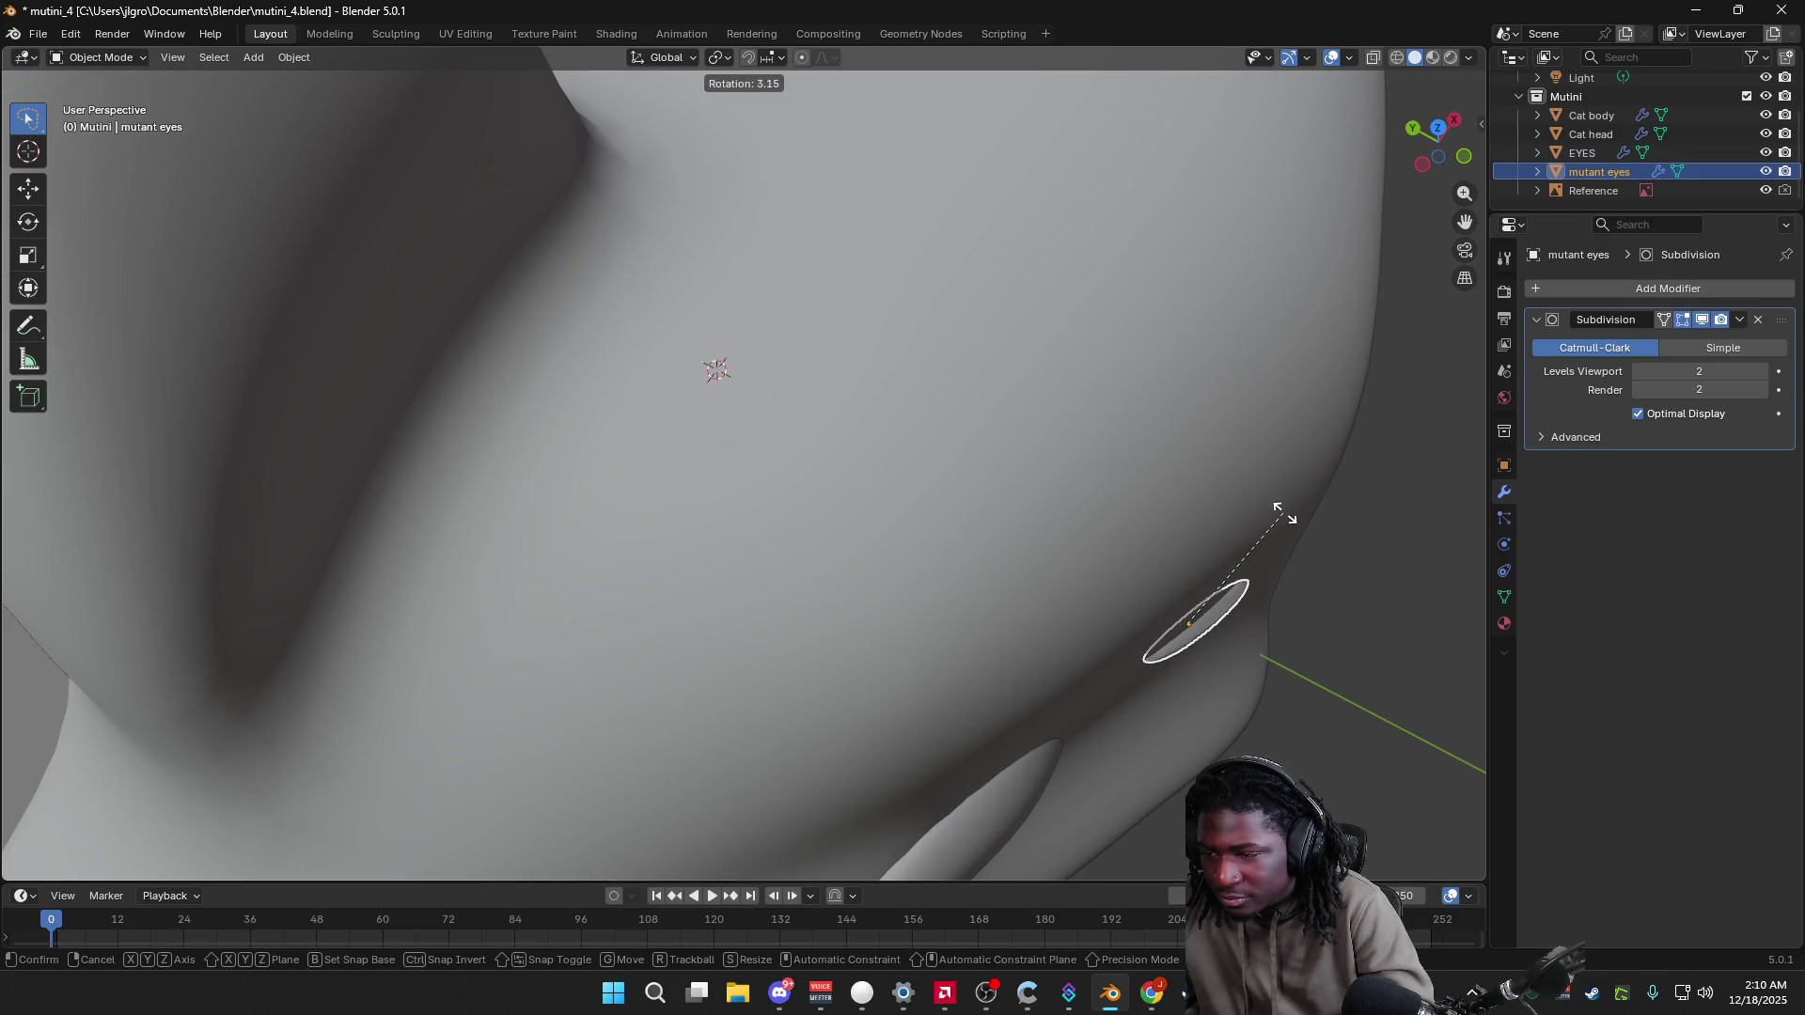
{"action": "right_click", "coordinate": [1271, 533]}
{"action": "key", "text": "r"}
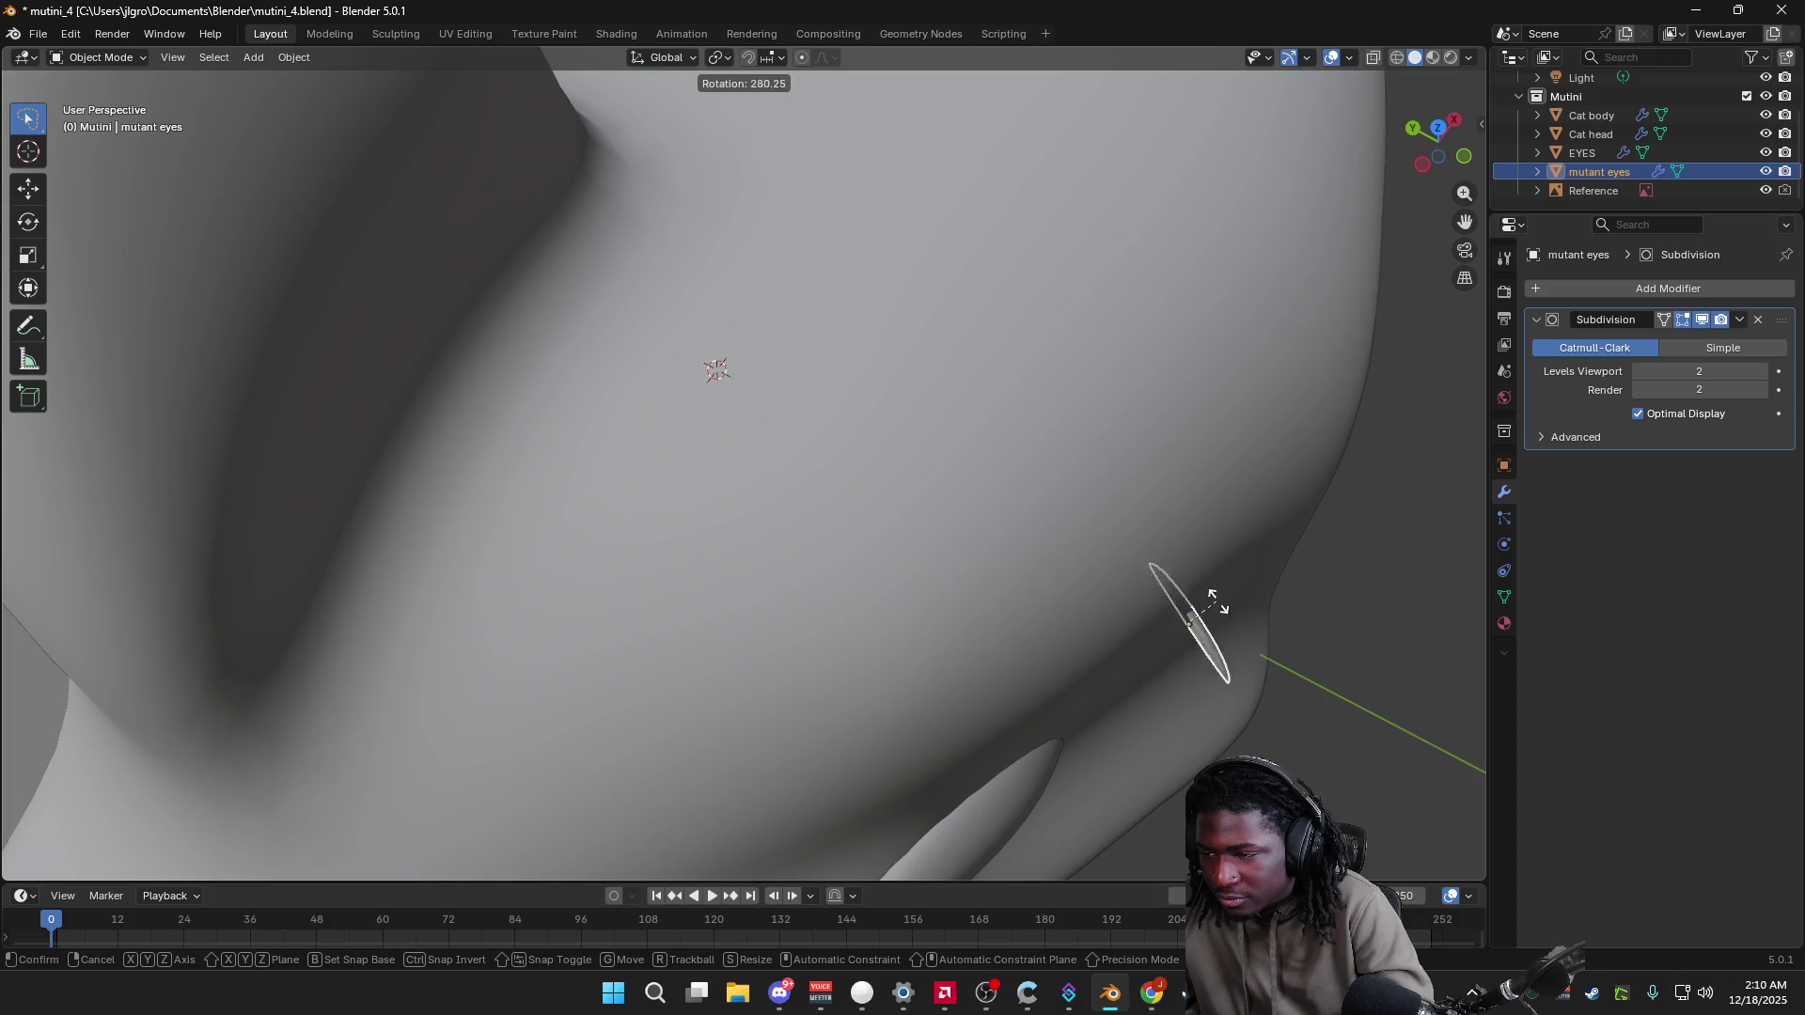
{"action": "left_click", "coordinate": [1216, 650]}
{"action": "mouse_move", "coordinate": [1216, 651]}
{"action": "middle_mouse_down"}
{"action": "mouse_move", "coordinate": [1255, 595]}
{"action": "mouse_move", "coordinate": [1281, 605]}
{"action": "mouse_move", "coordinate": [1248, 606]}
{"action": "mouse_move", "coordinate": [1175, 286]}
{"action": "middle_mouse_up"}
Step: Pick the Cat head from the overlapping objects and add the mutant eye to the selection
{"action": "right_click", "coordinate": [1172, 284]}
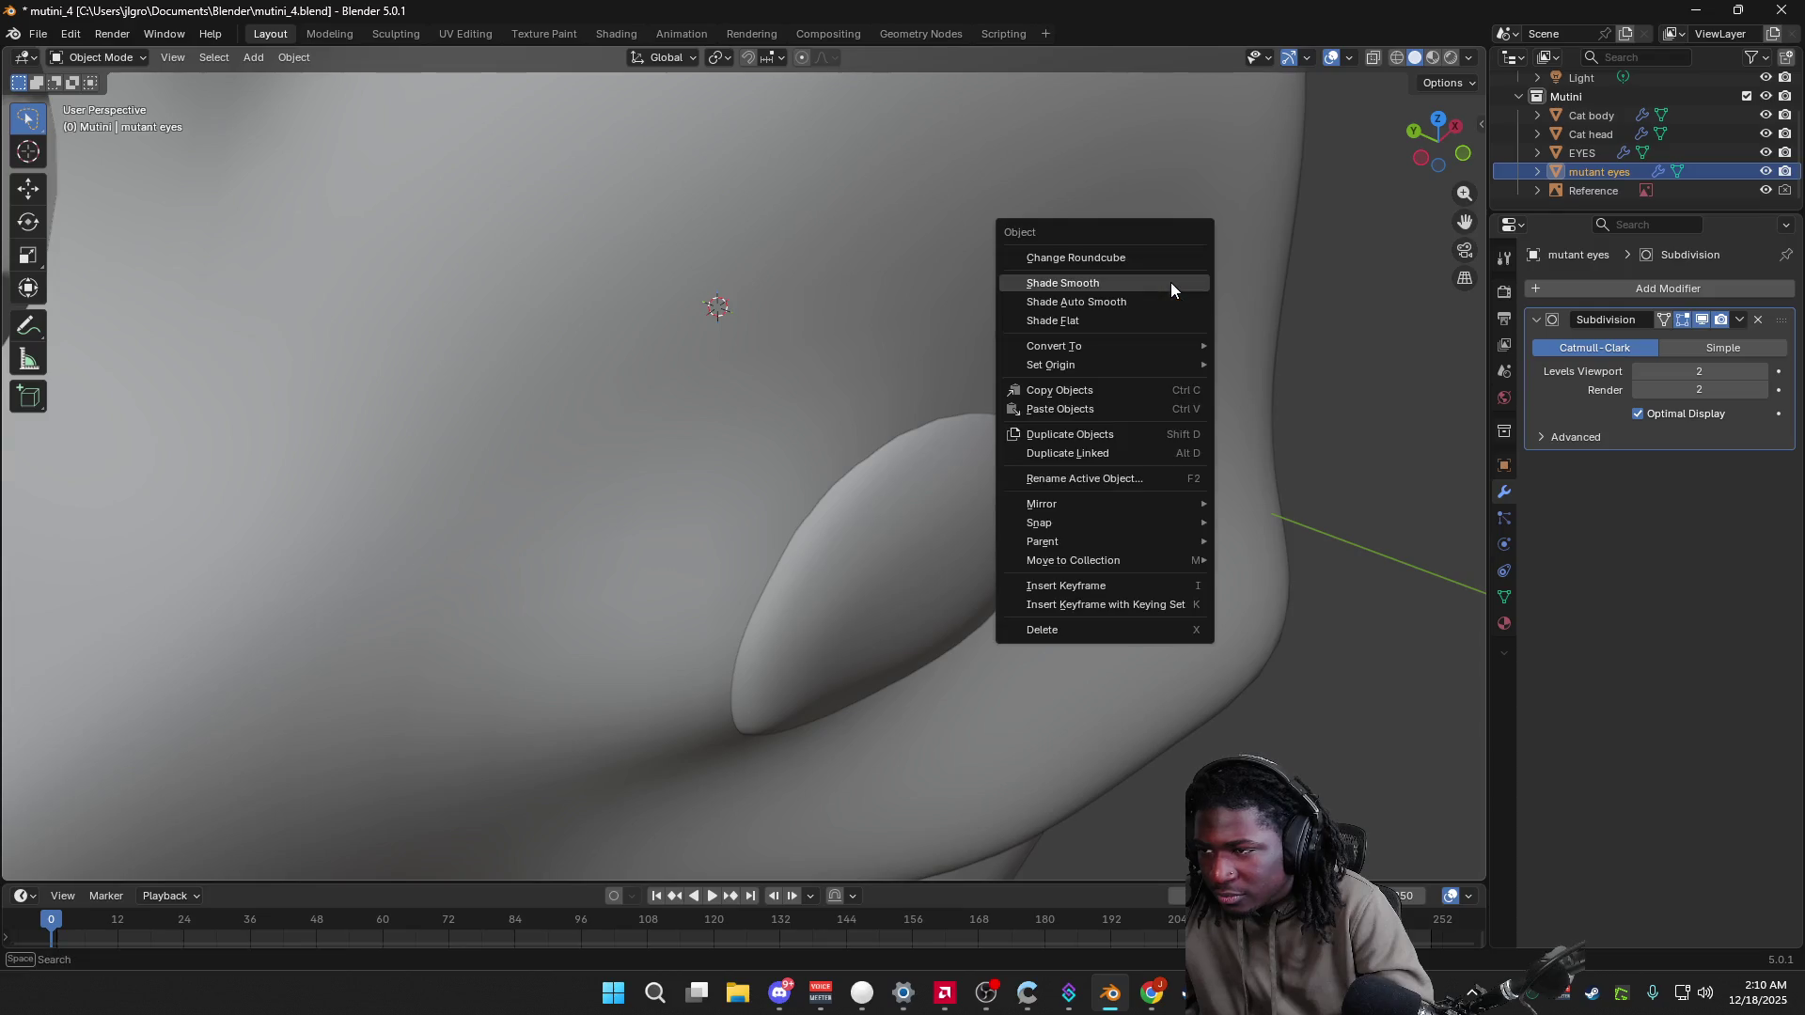
{"action": "left_click", "coordinate": [1110, 213]}
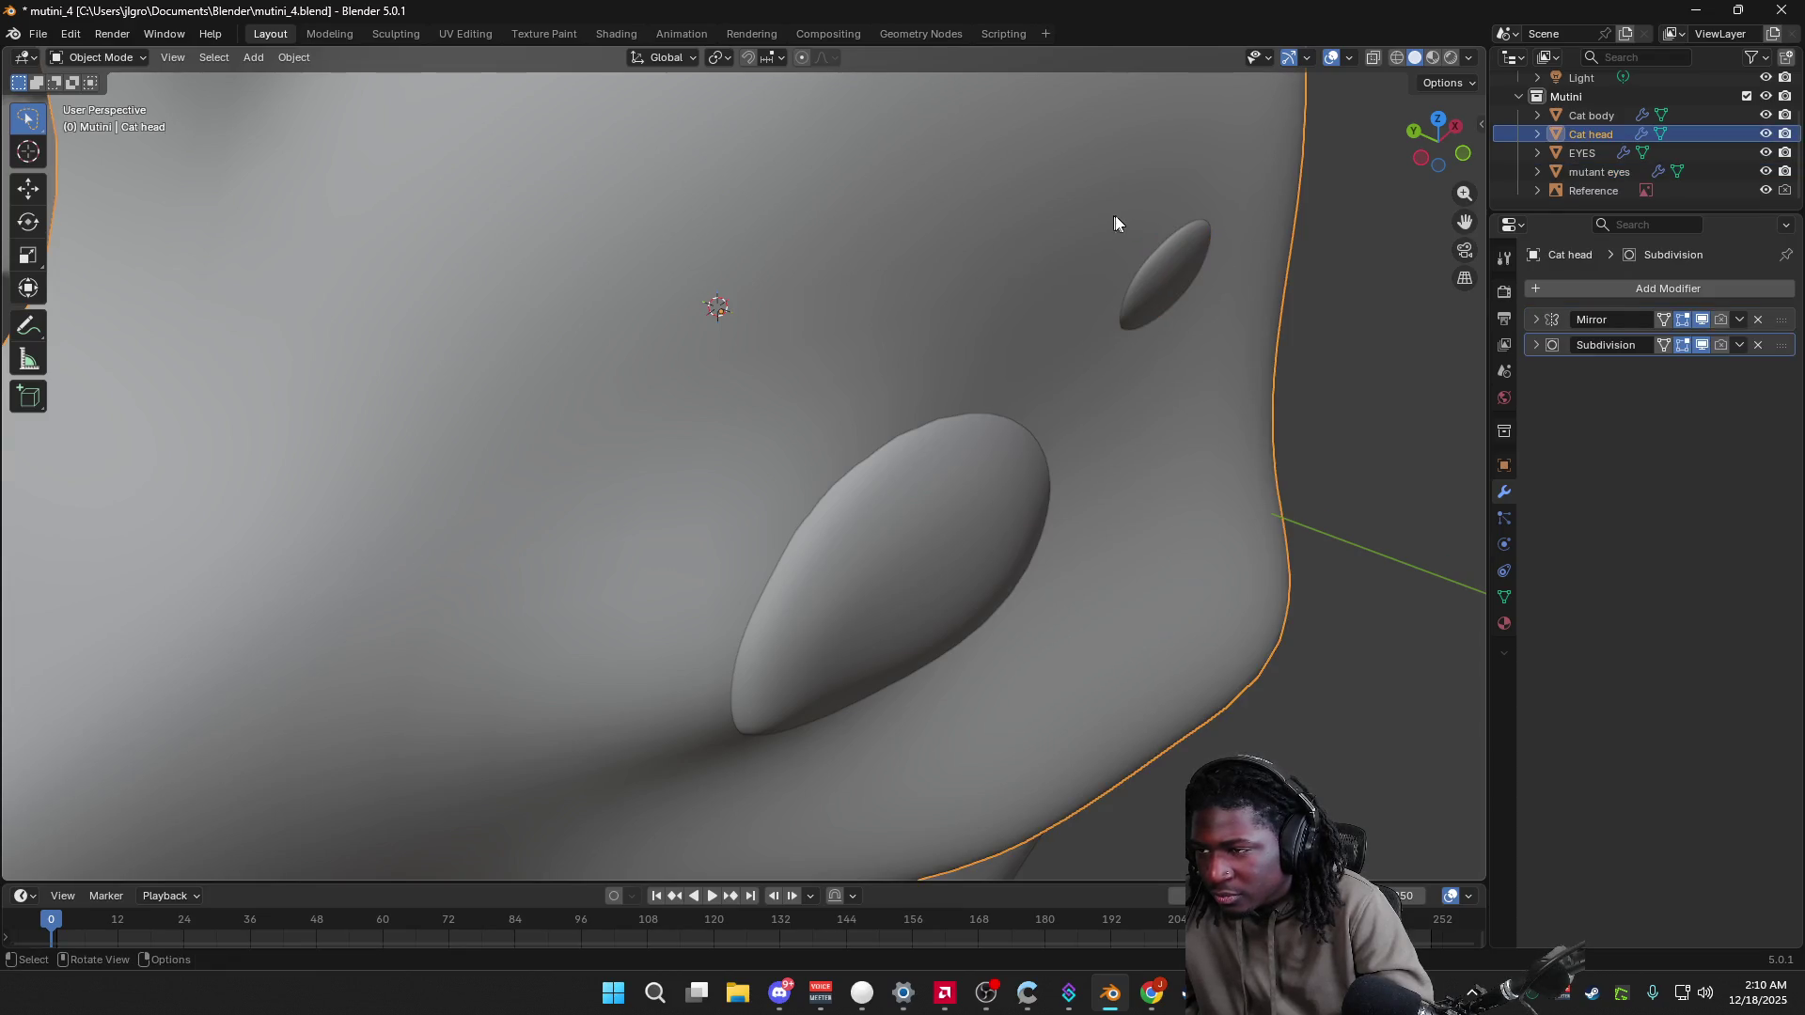
{"action": "left_click", "coordinate": [1183, 261]}
{"action": "left_click", "coordinate": [1102, 252], "text": "alt"}
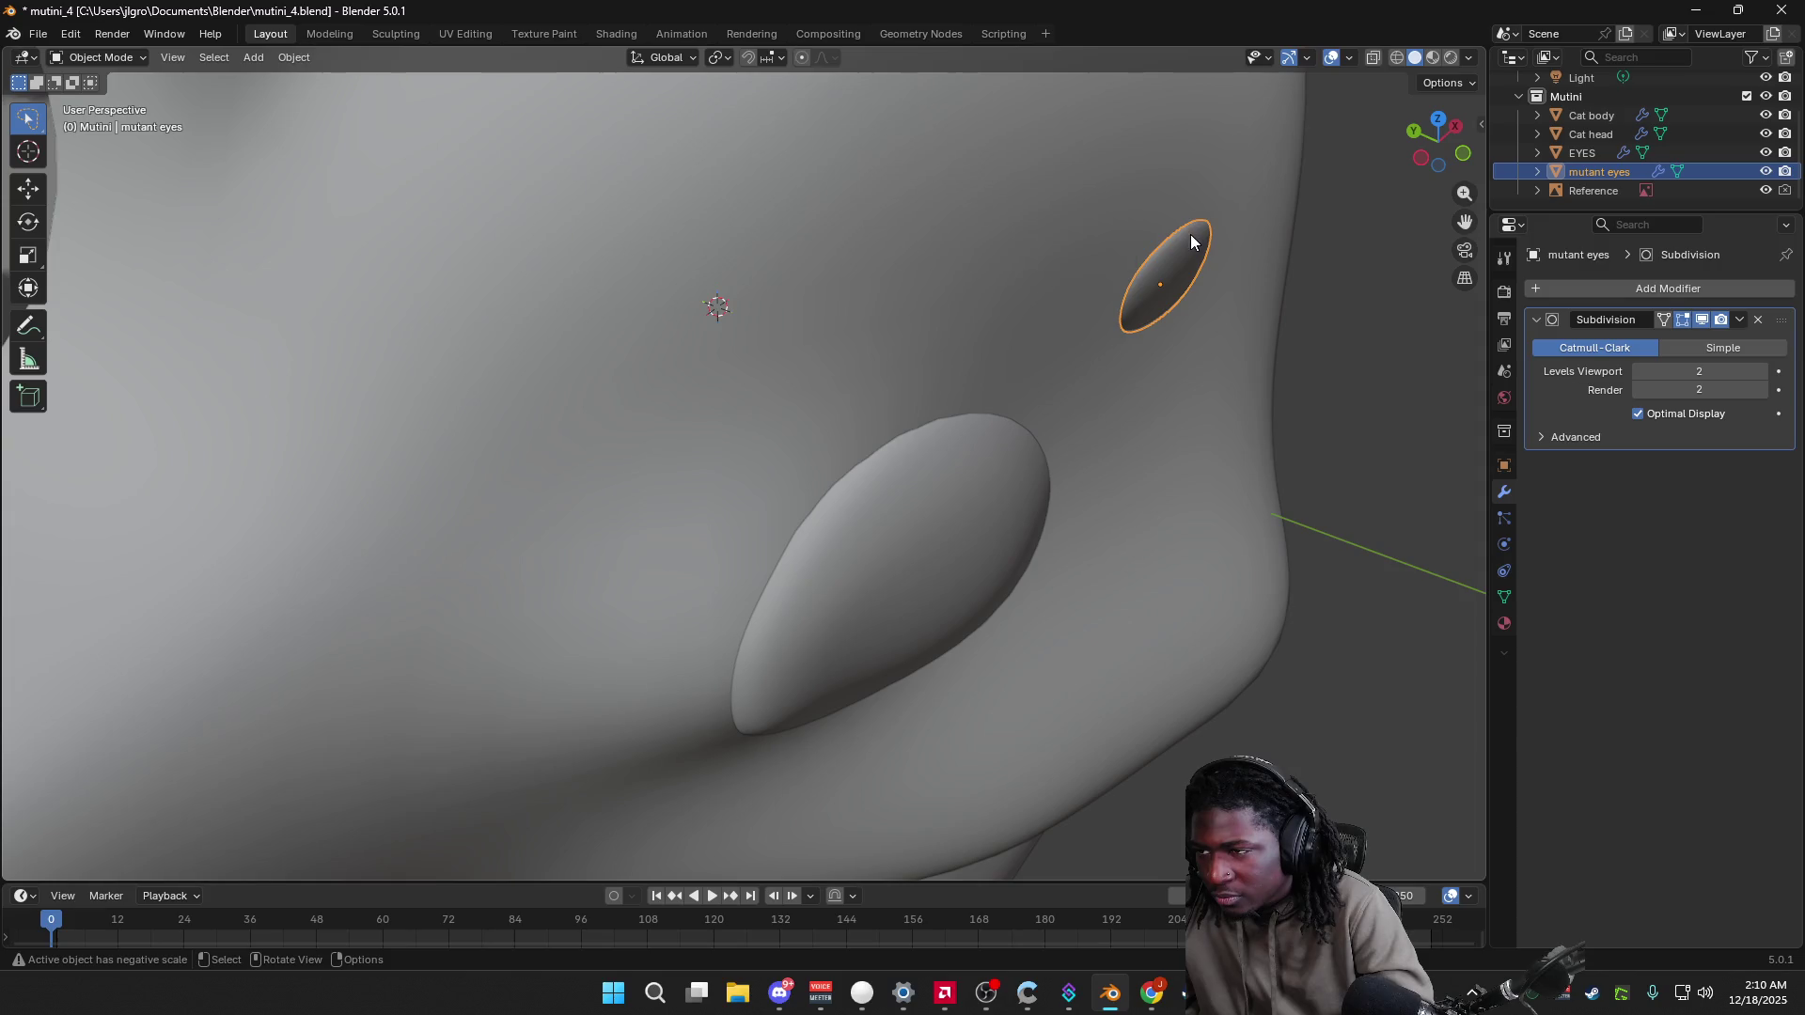
{"action": "left_click", "coordinate": [1099, 223], "text": "alt"}
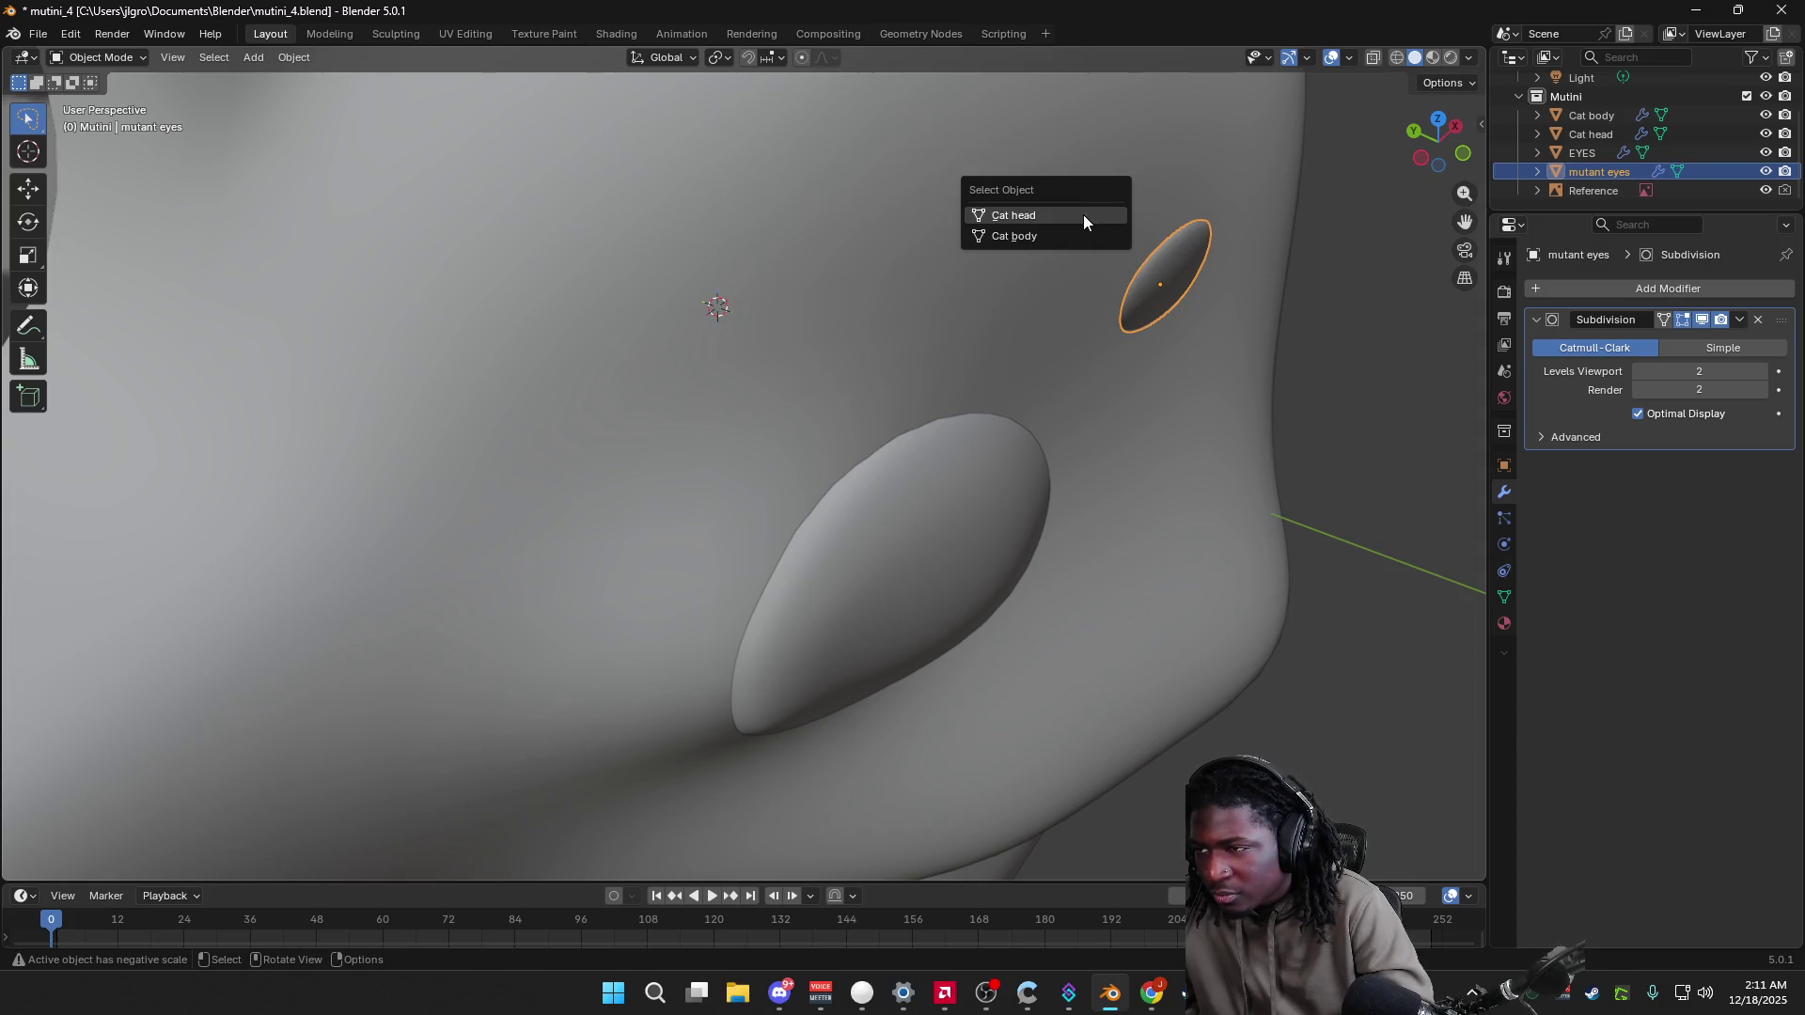
{"action": "left_click", "coordinate": [1083, 215]}
{"action": "mouse_move", "coordinate": [1116, 229]}
{"action": "middle_mouse_down", "text": "shift"}
{"action": "mouse_move", "coordinate": [1194, 319]}
{"action": "mouse_move", "coordinate": [1044, 326]}
{"action": "mouse_move", "coordinate": [1027, 370]}
{"action": "mouse_move", "coordinate": [918, 362]}
{"action": "mouse_move", "coordinate": [1108, 320]}
{"action": "middle_mouse_up", "text": "shift"}
{"action": "left_click", "coordinate": [1007, 343], "text": "shift"}
Step: Dismiss the object context menu without smoothing and bring the browser tutorial forward
{"action": "right_click", "coordinate": [1035, 276]}
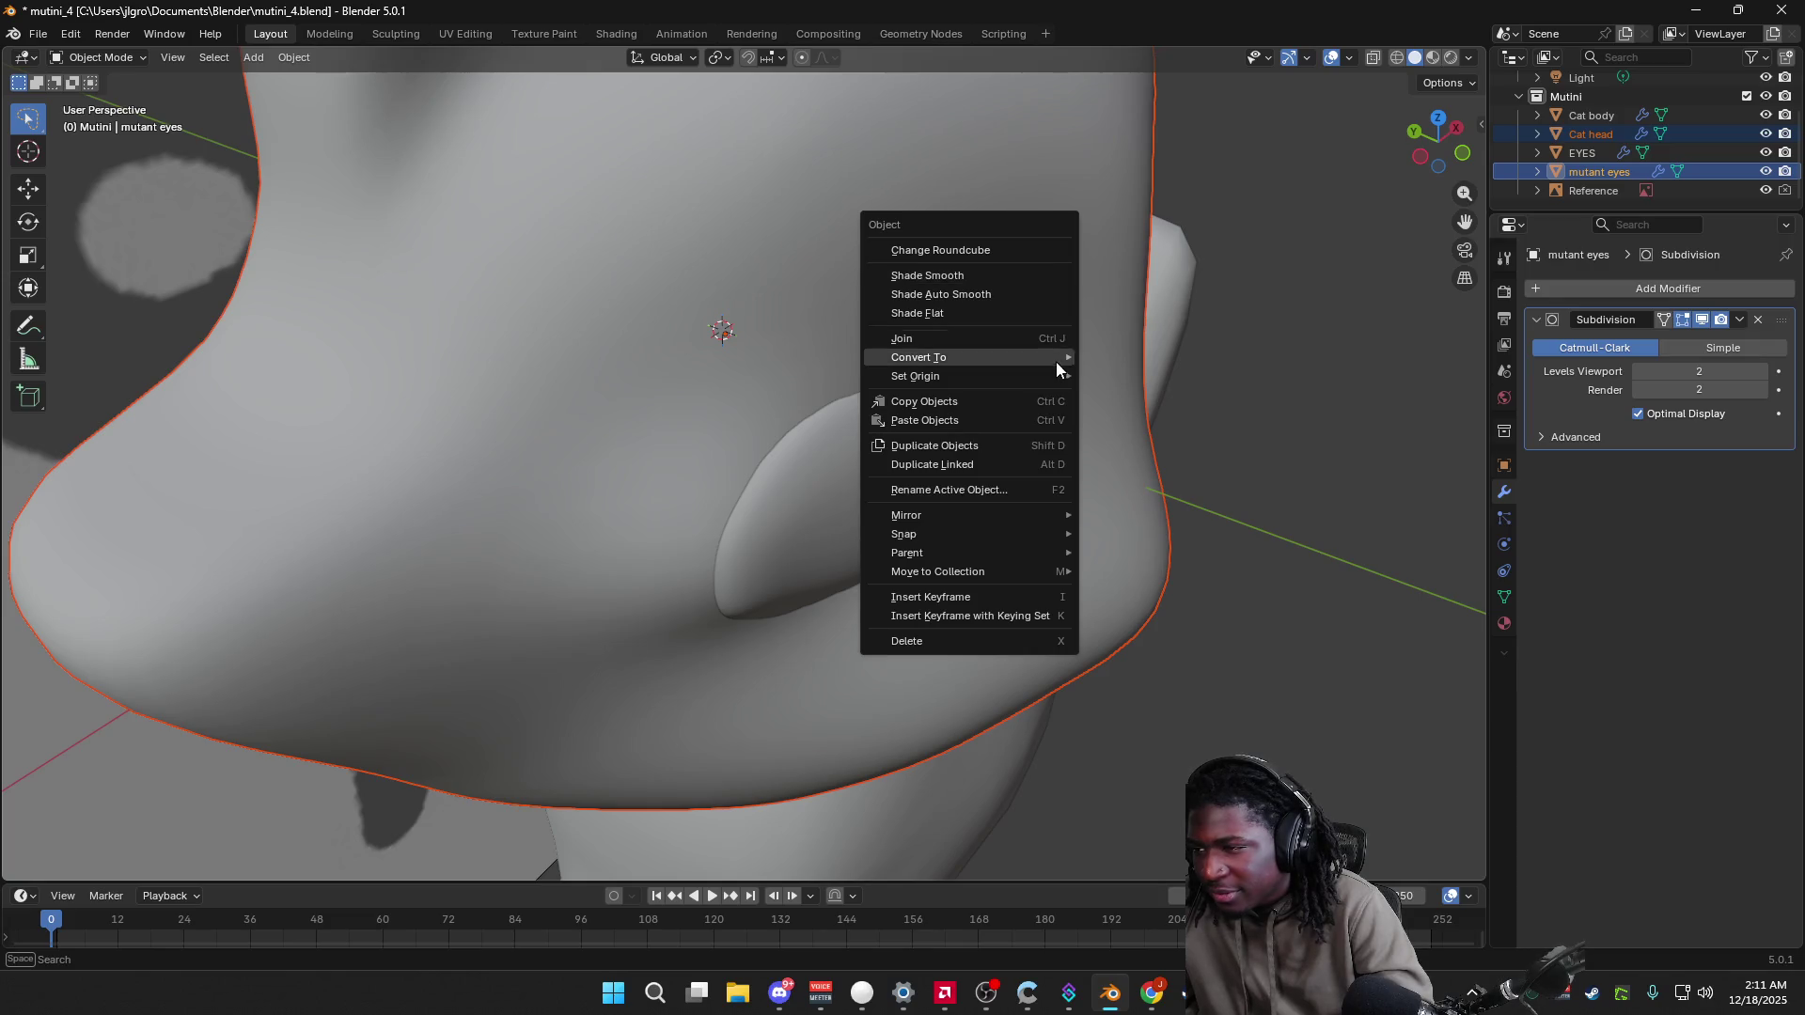
{"action": "mouse_move", "coordinate": [1056, 361]}
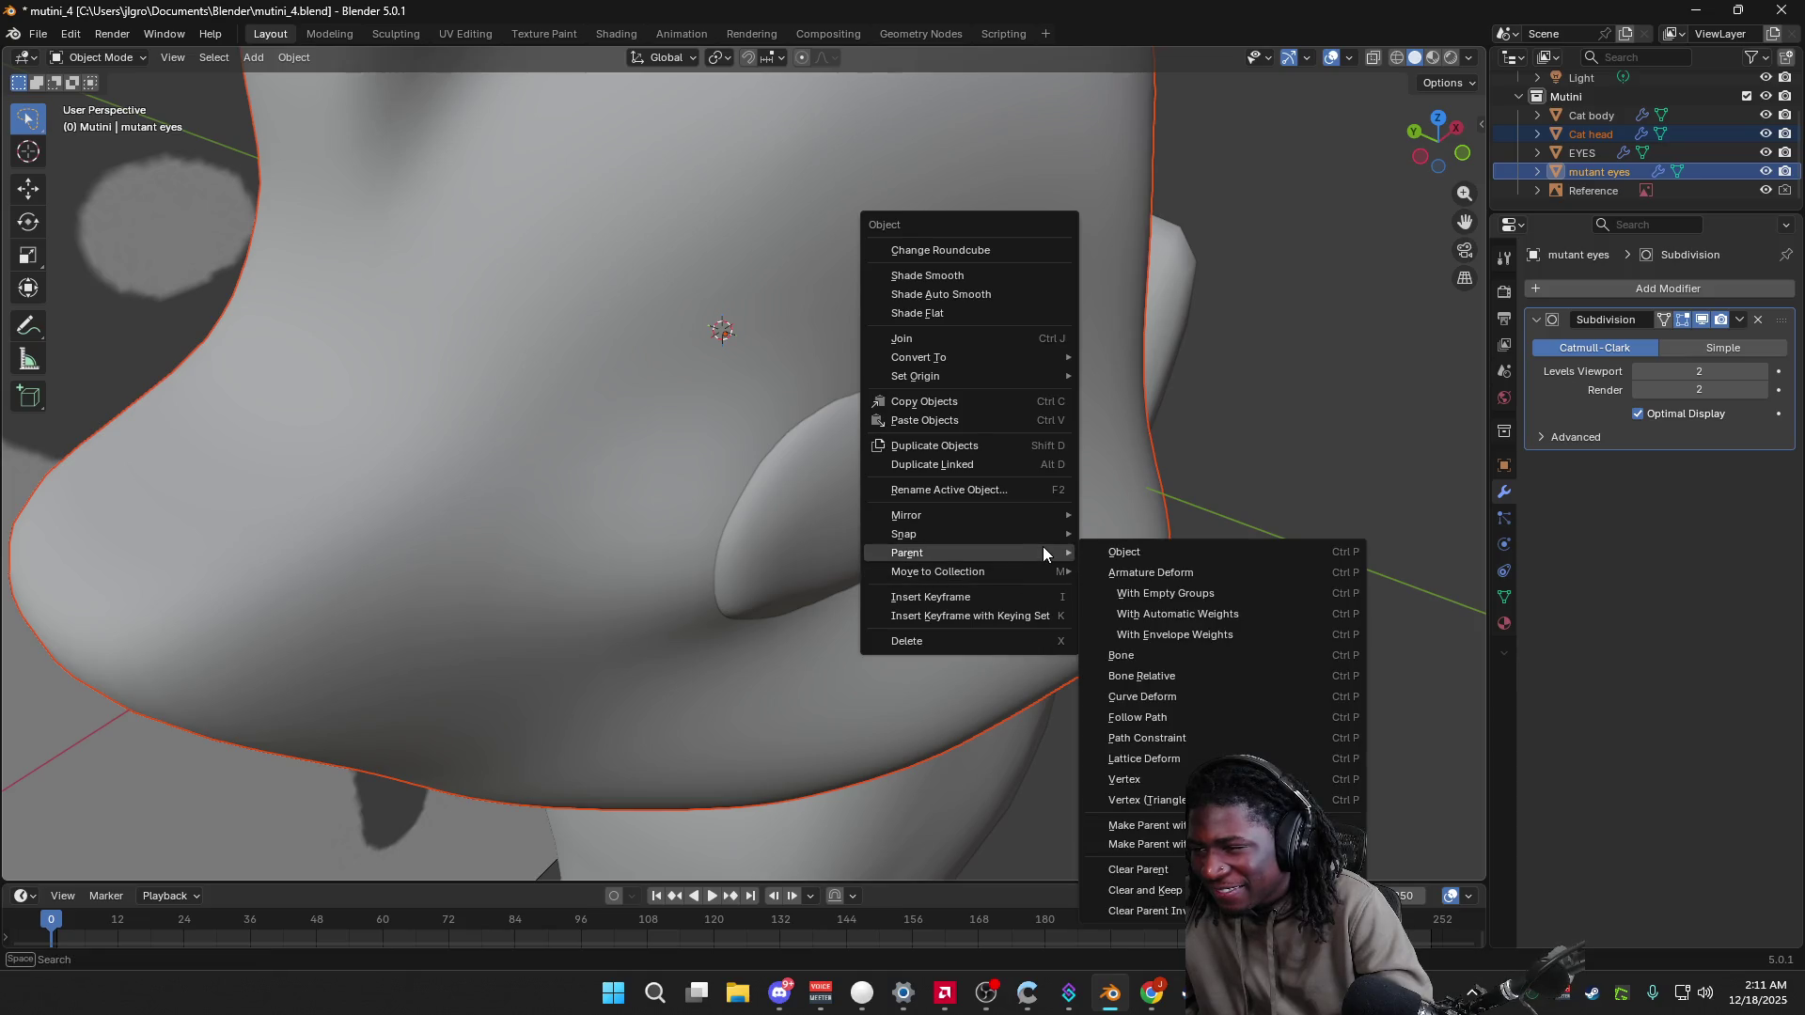
{"action": "mouse_move", "coordinate": [1051, 536]}
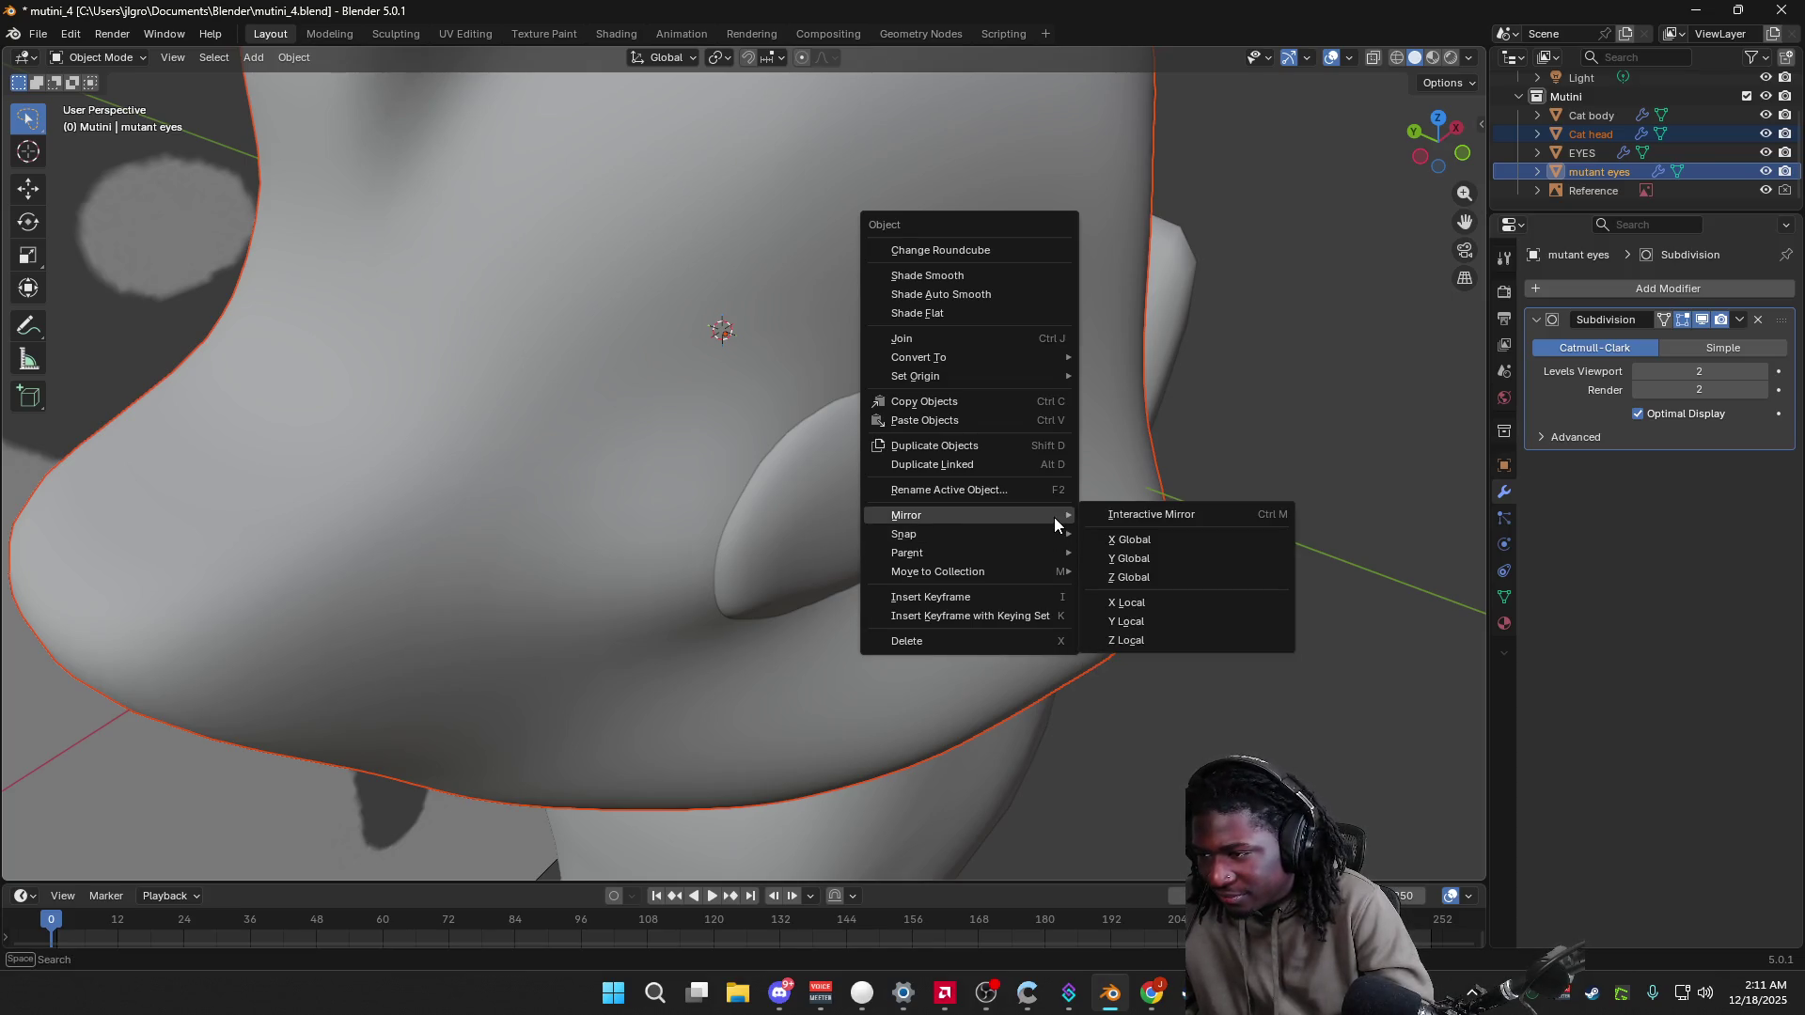
{"action": "key", "text": "Escape"}
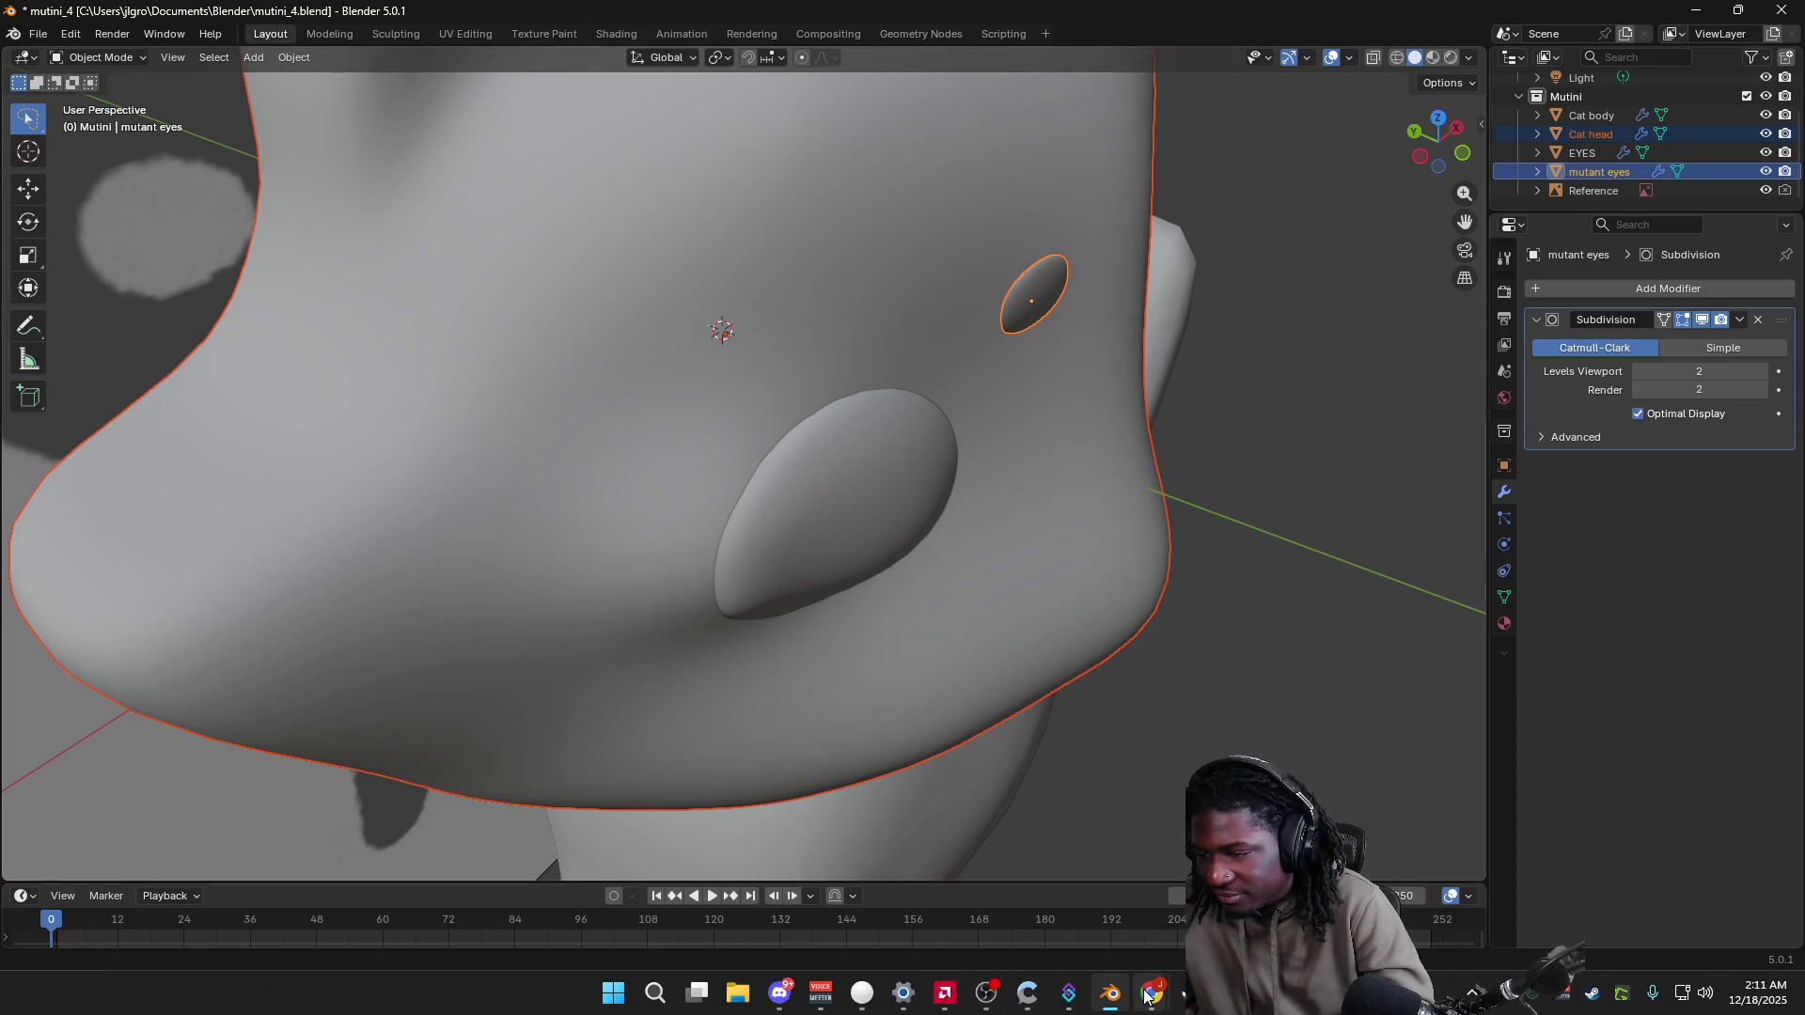
{"action": "mouse_move", "coordinate": [1149, 995]}
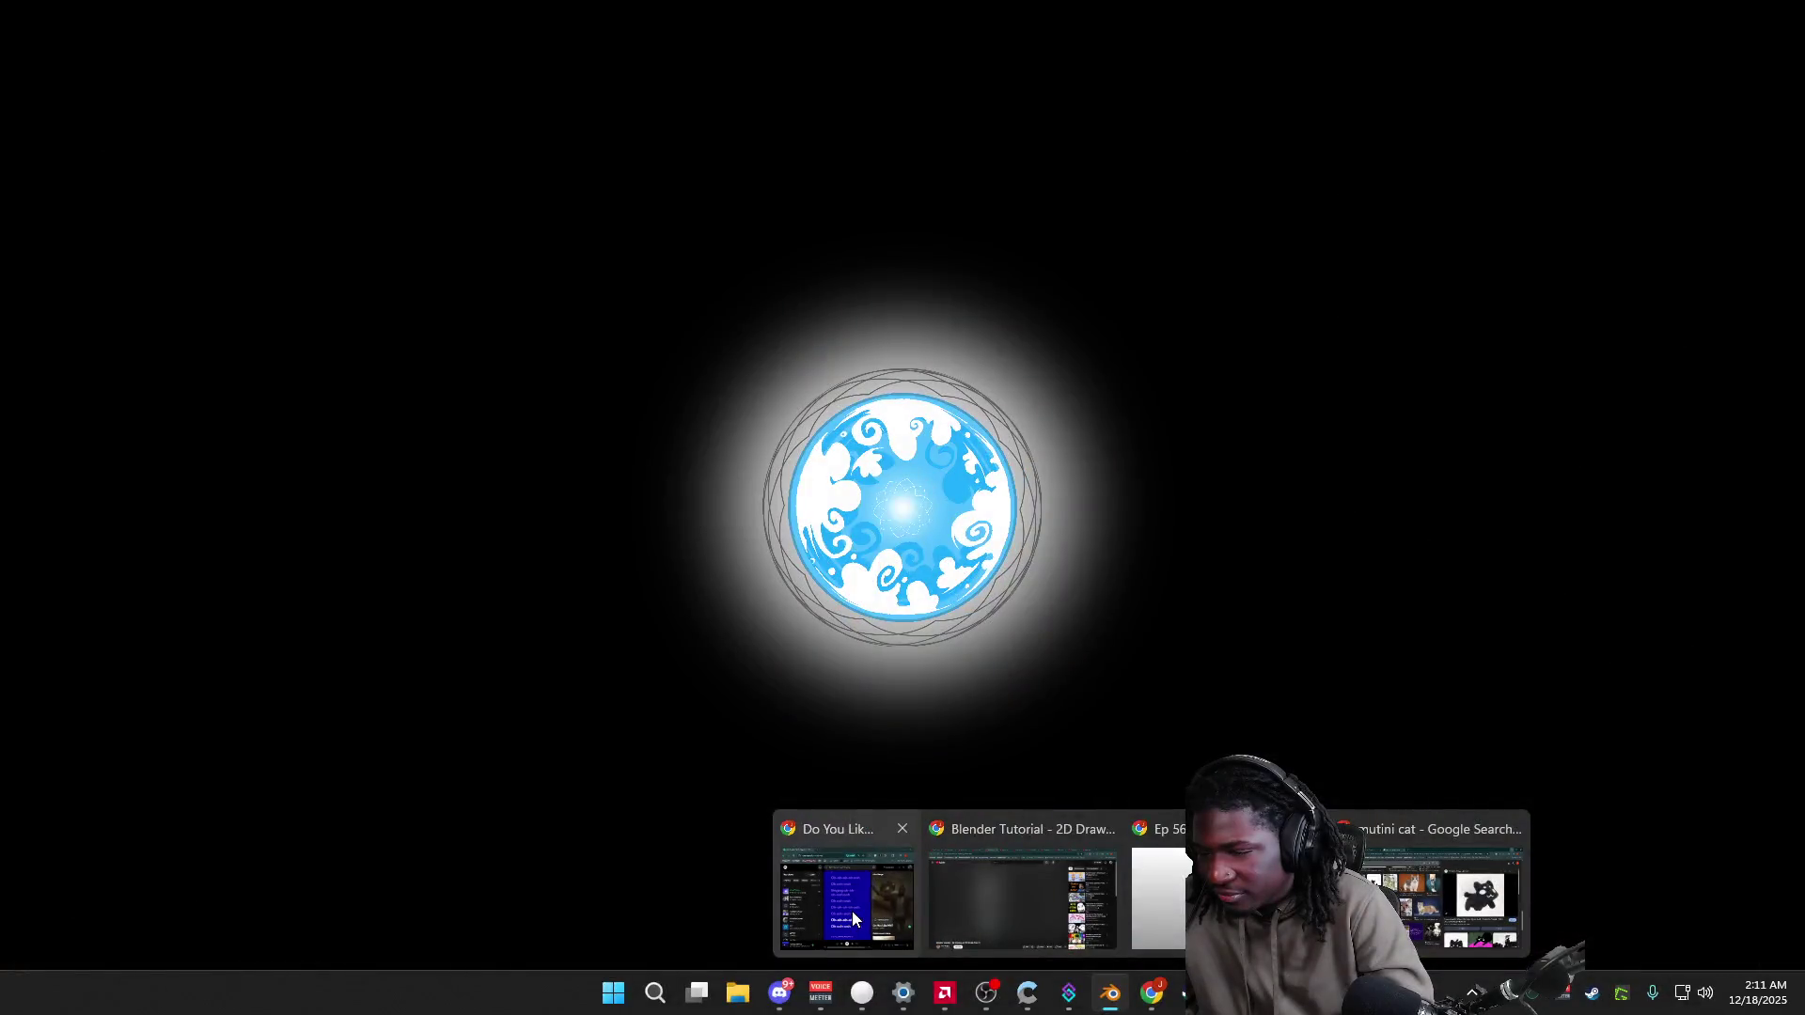
{"action": "left_click", "coordinate": [1004, 908]}
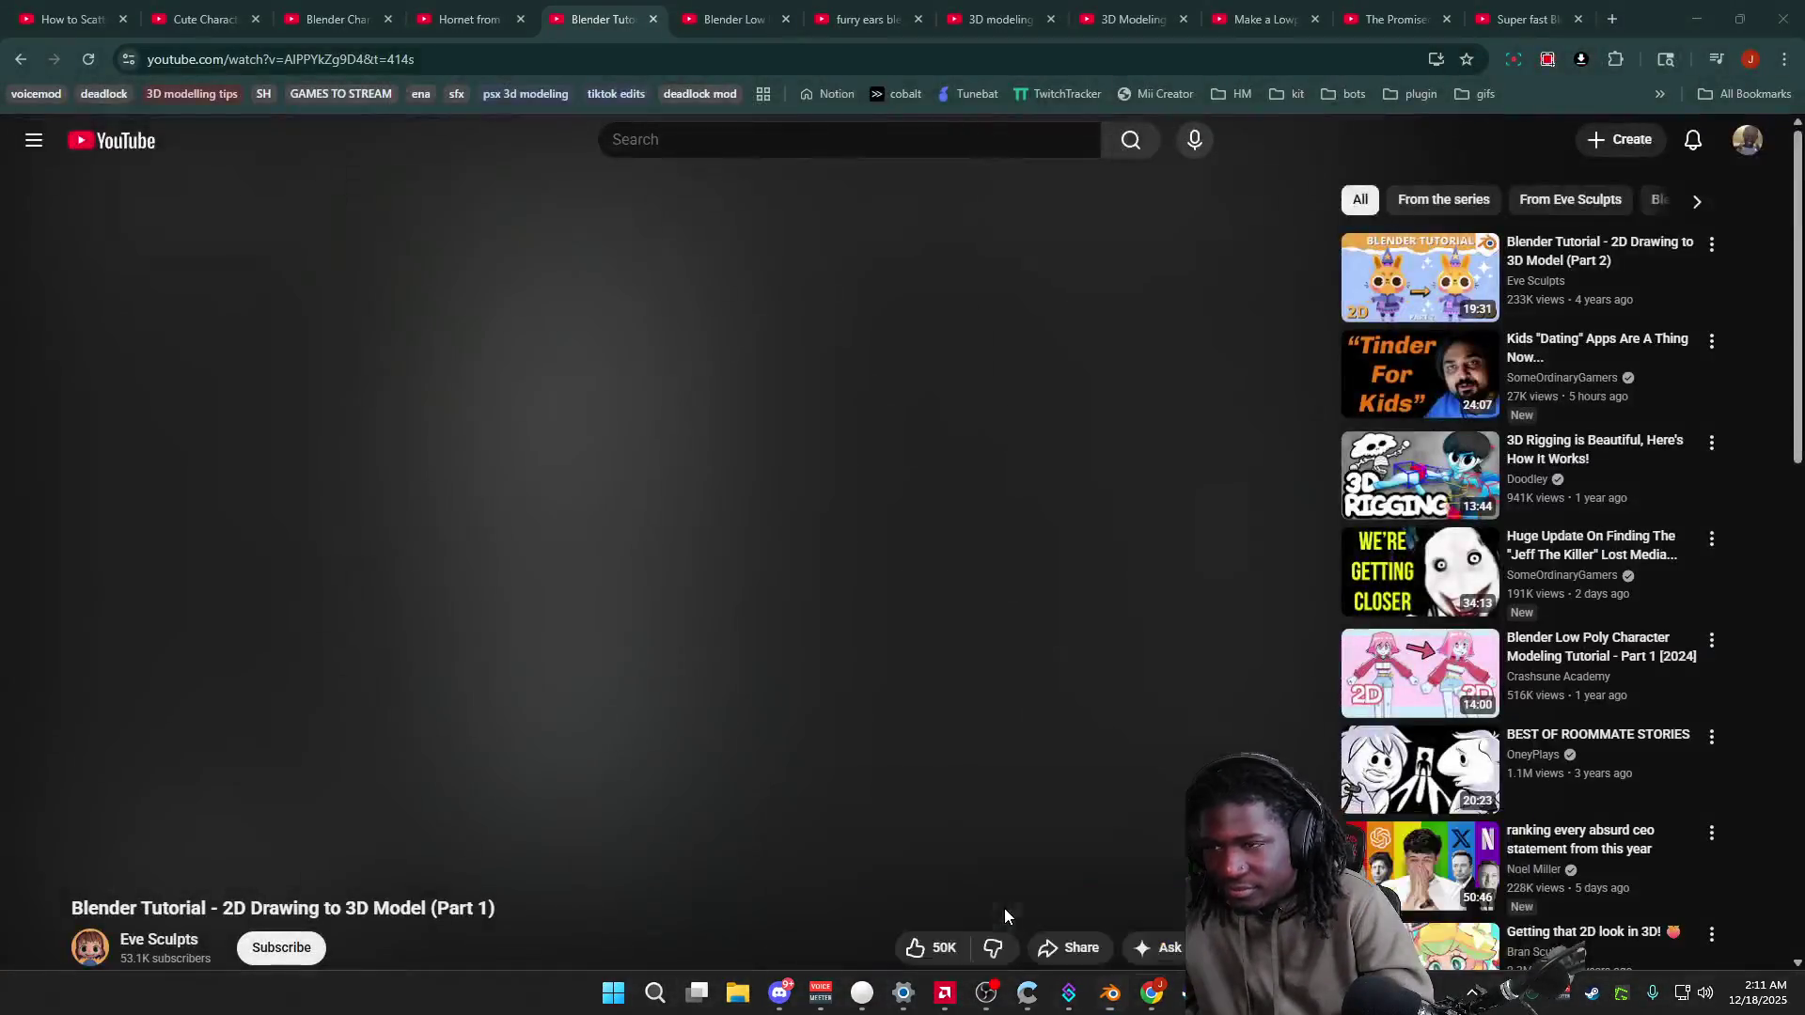
Step: Search 'how to snap something to the bigger model blender' in a new tab and open the surface-snapping video
{"action": "left_click", "coordinate": [1611, 21]}
{"action": "type", "text": "how to snap something"}
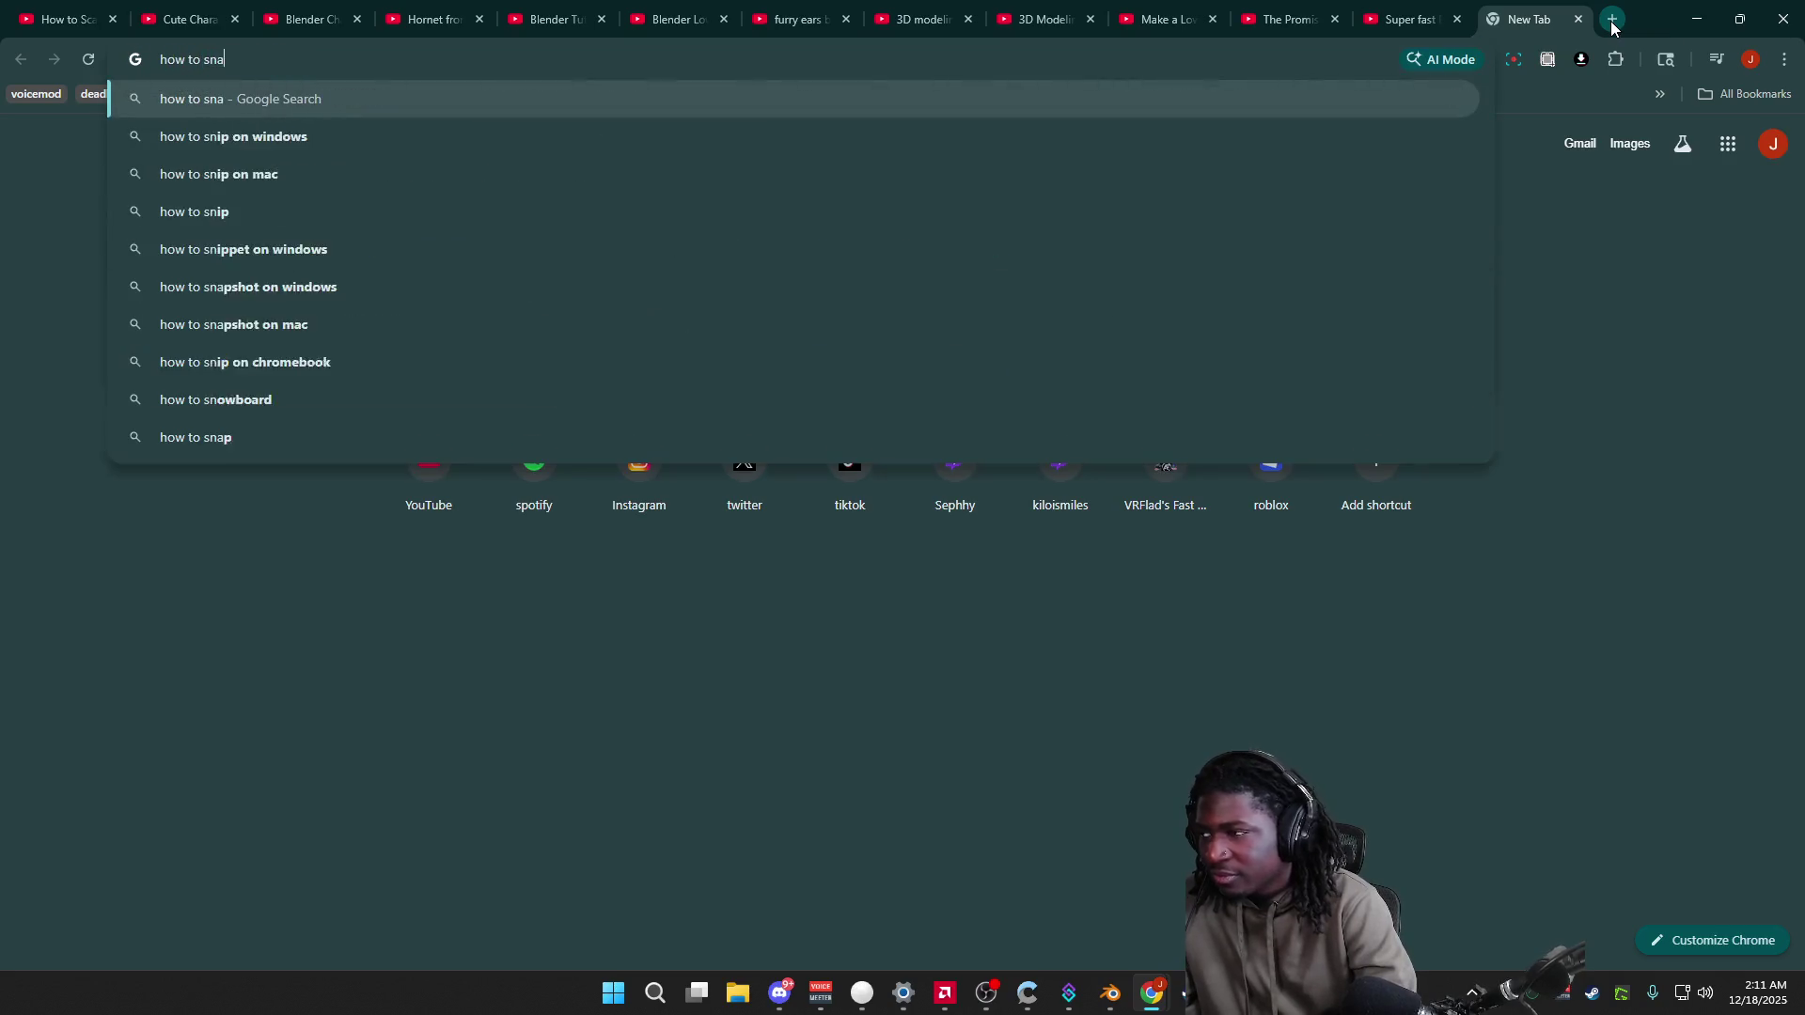
{"action": "type", "text": " to the"}
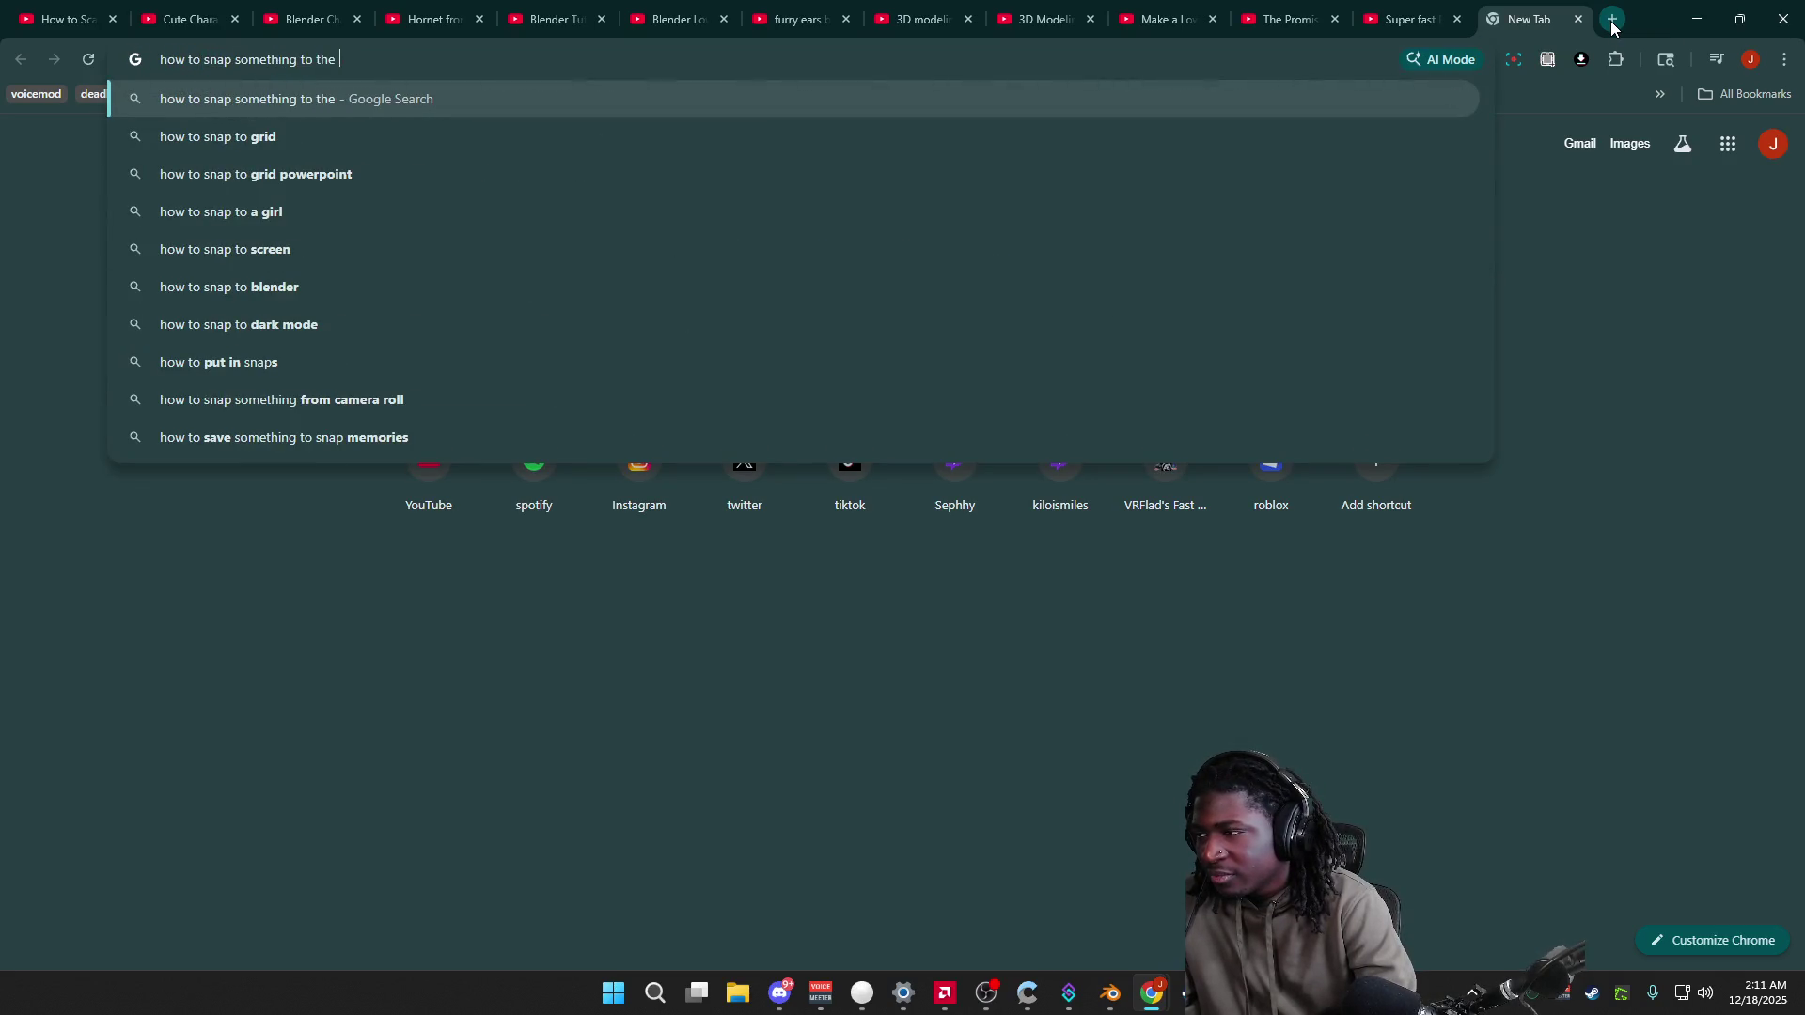
{"action": "type", "text": " bigger"}
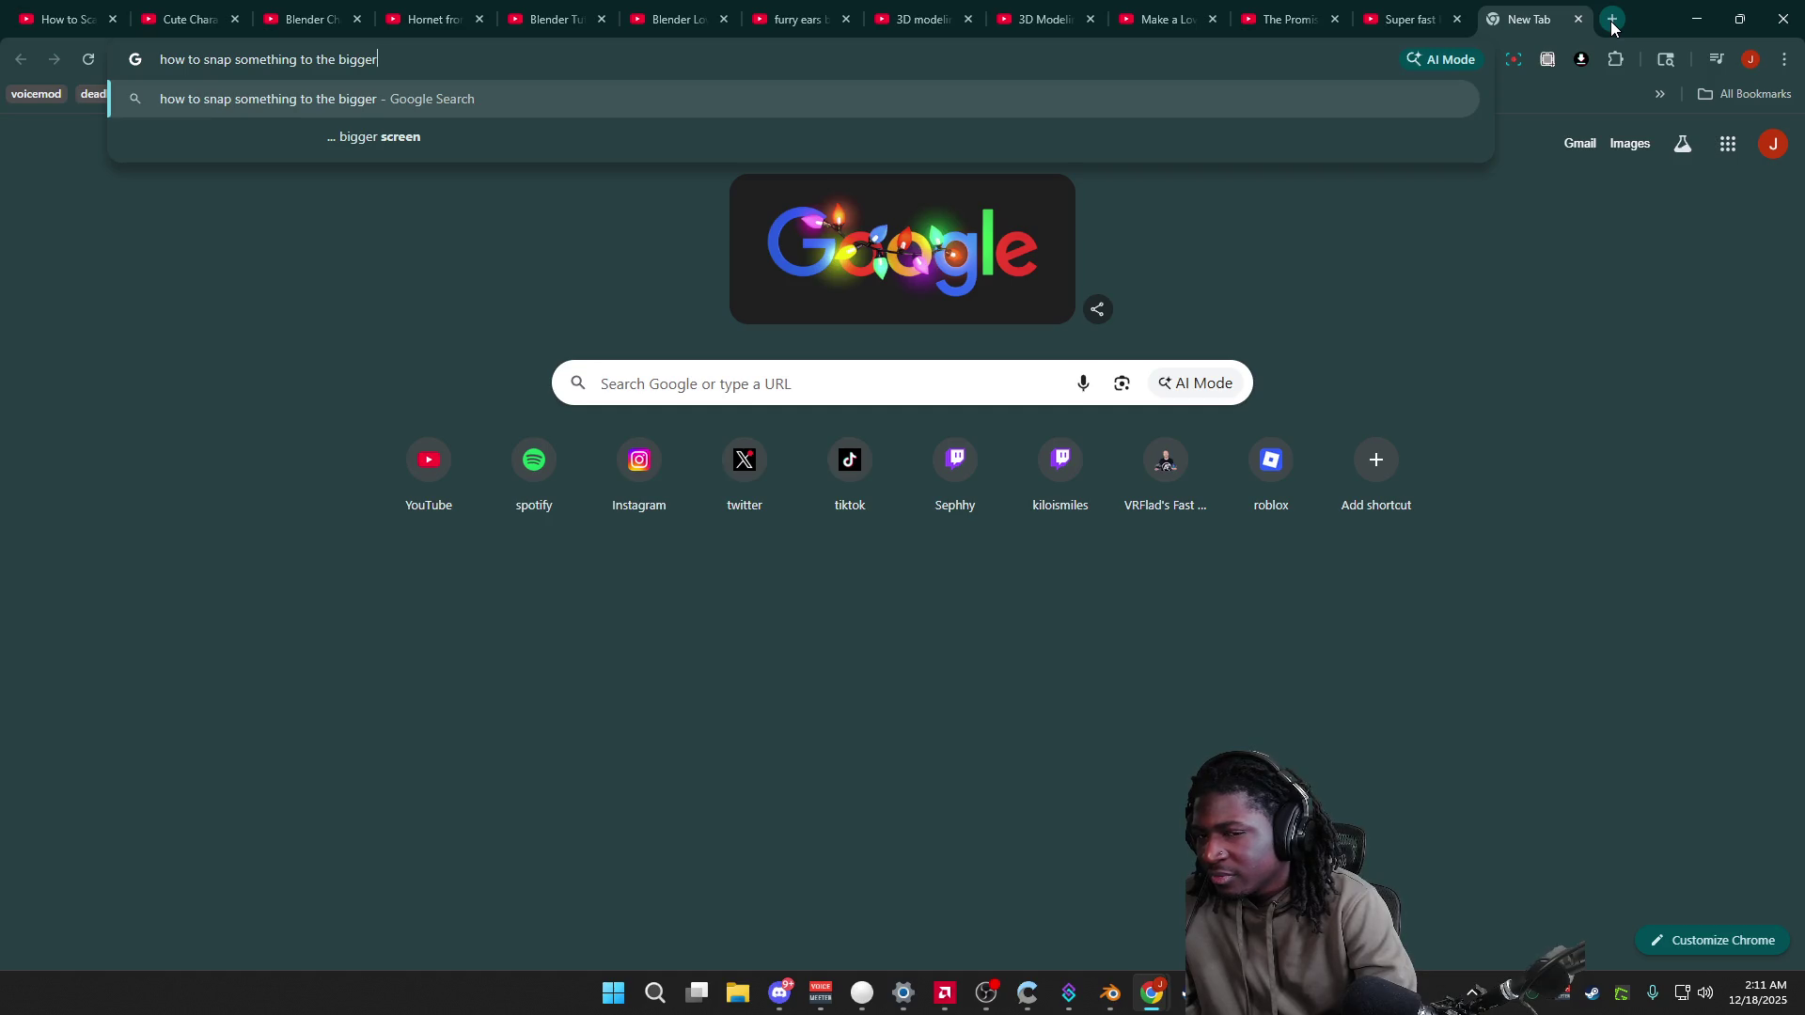
{"action": "type", "text": " model blender"}
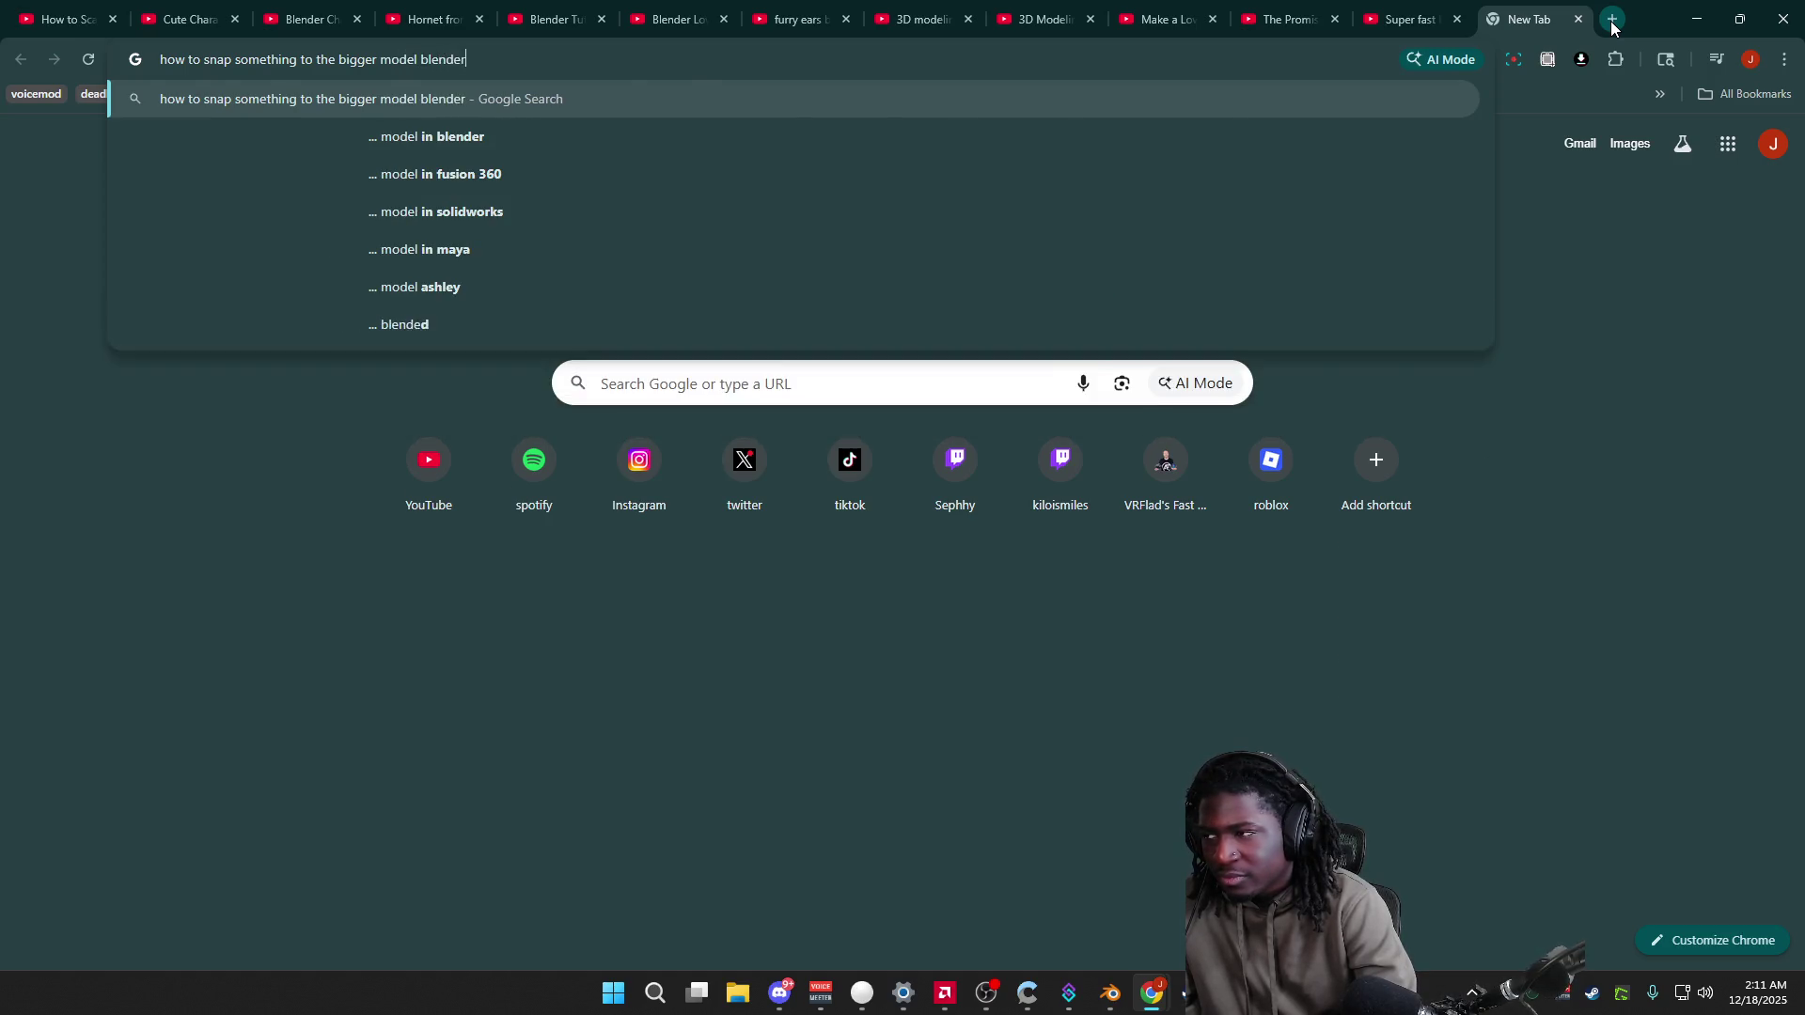
{"action": "key", "text": "Return"}
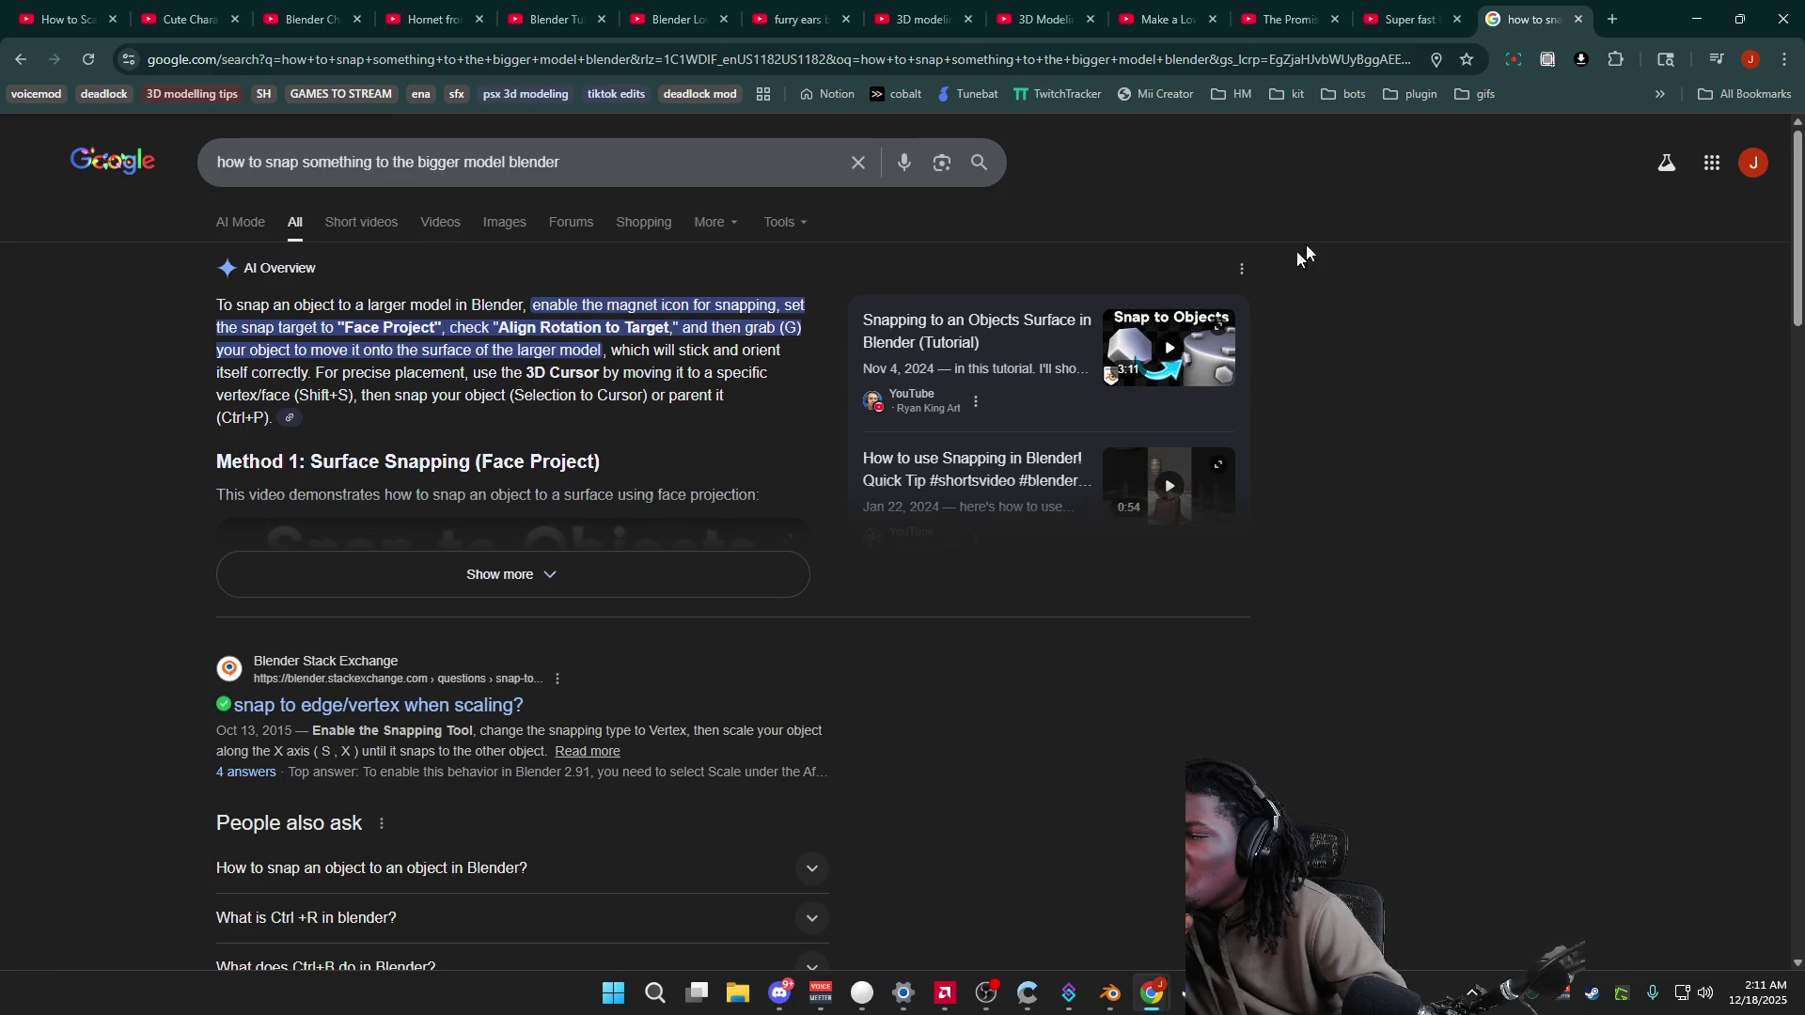
{"action": "left_click", "coordinate": [1074, 327]}
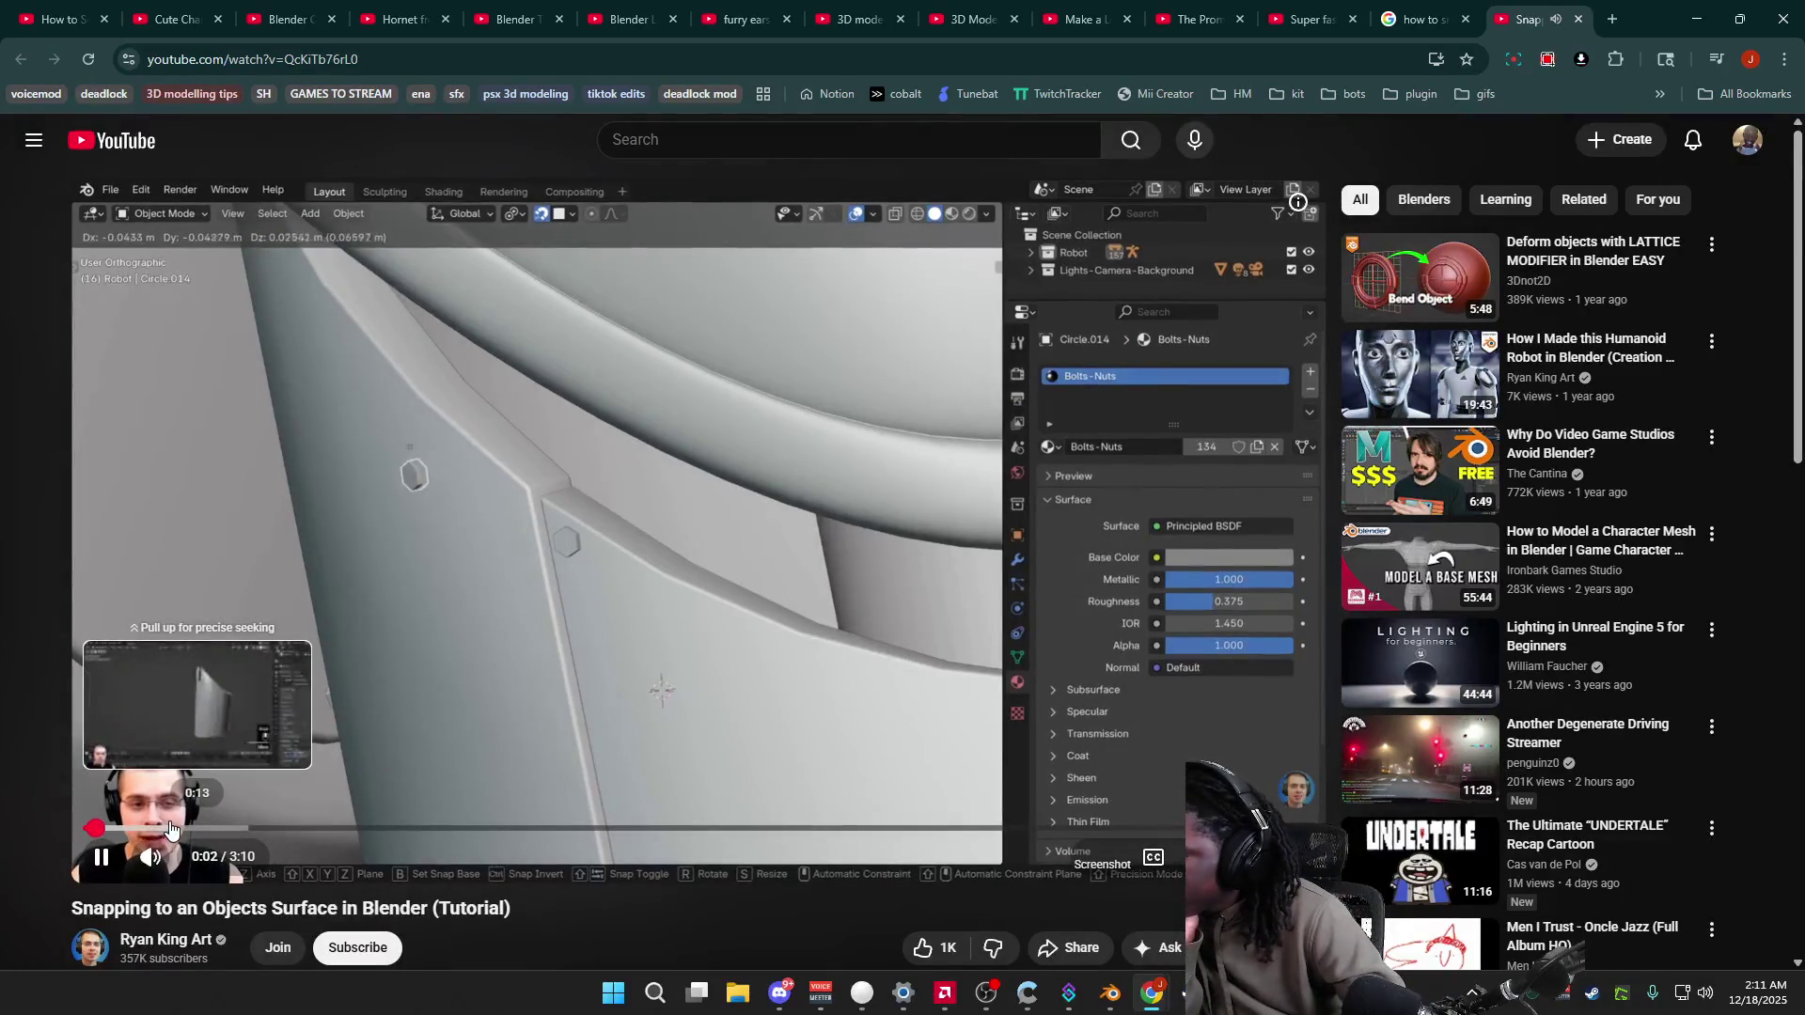
Step: Skip the snapping tutorial to 0:14 and 0:29, pausing and resuming along the way
{"action": "left_click", "coordinate": [179, 829]}
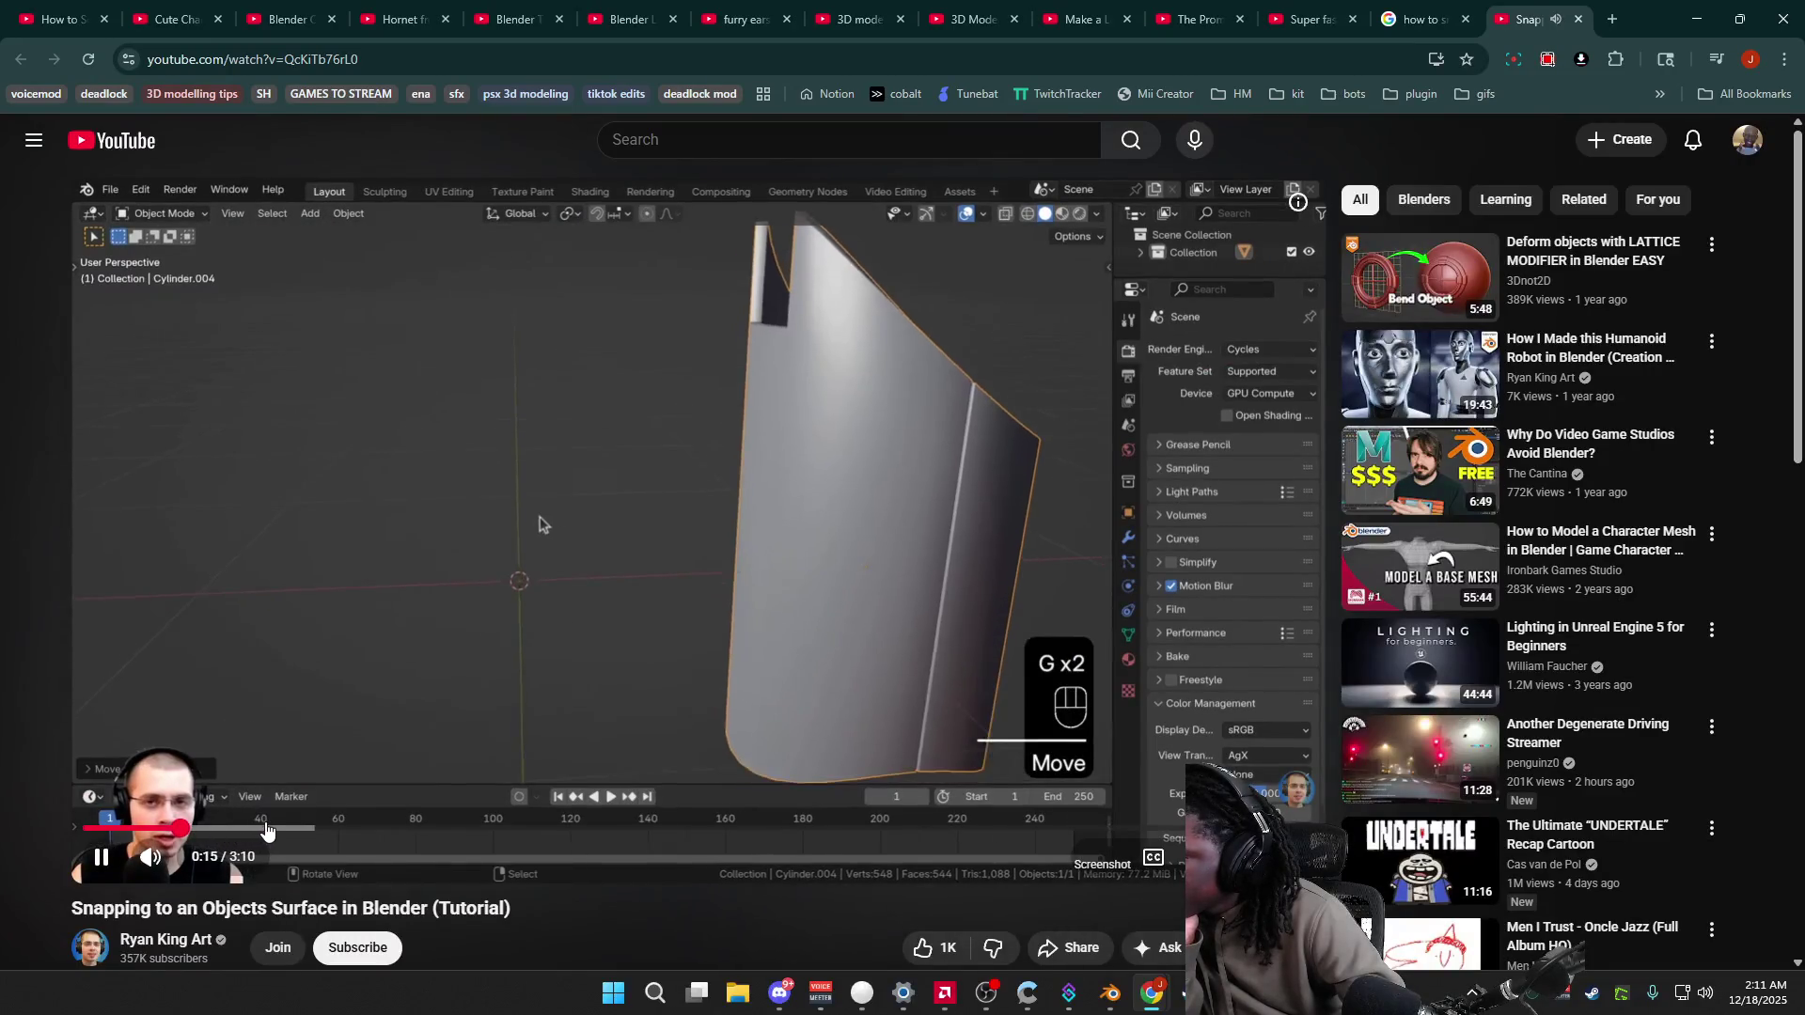
{"action": "left_click_drag", "start_coordinate": [272, 829], "coordinate": [413, 833]}
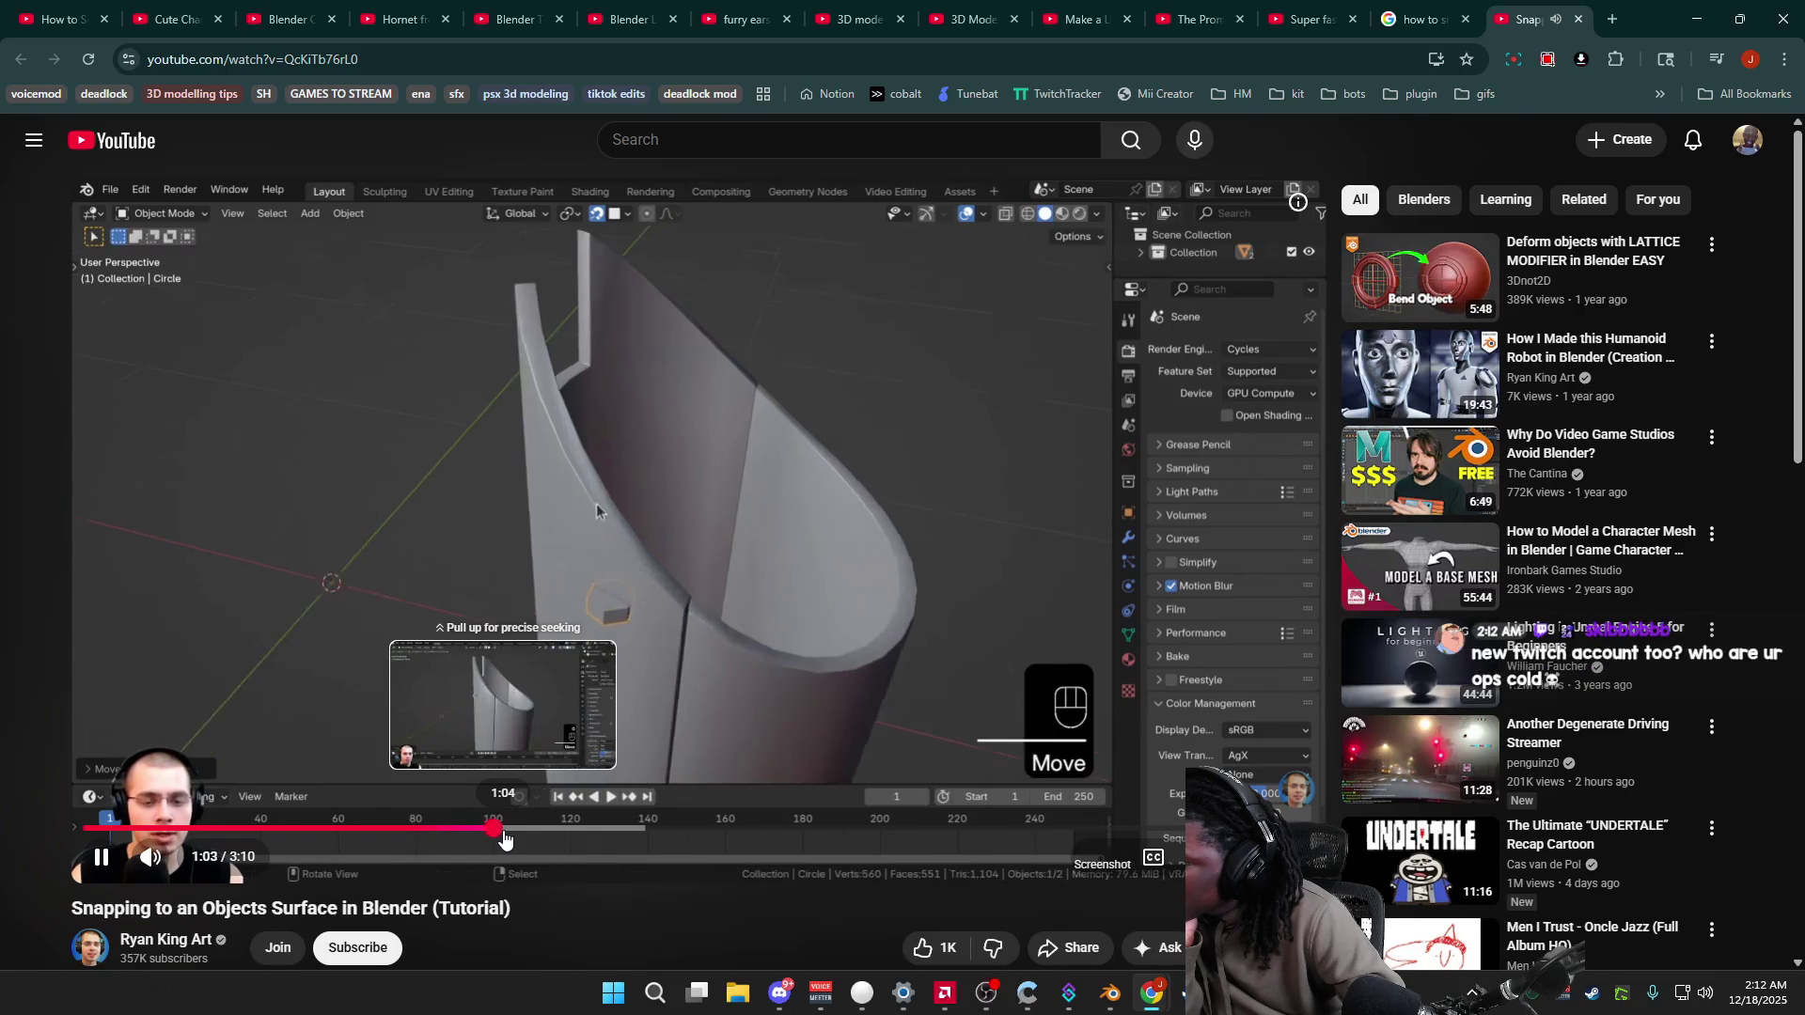
{"action": "left_click", "coordinate": [740, 652]}
{"action": "left_click", "coordinate": [739, 650]}
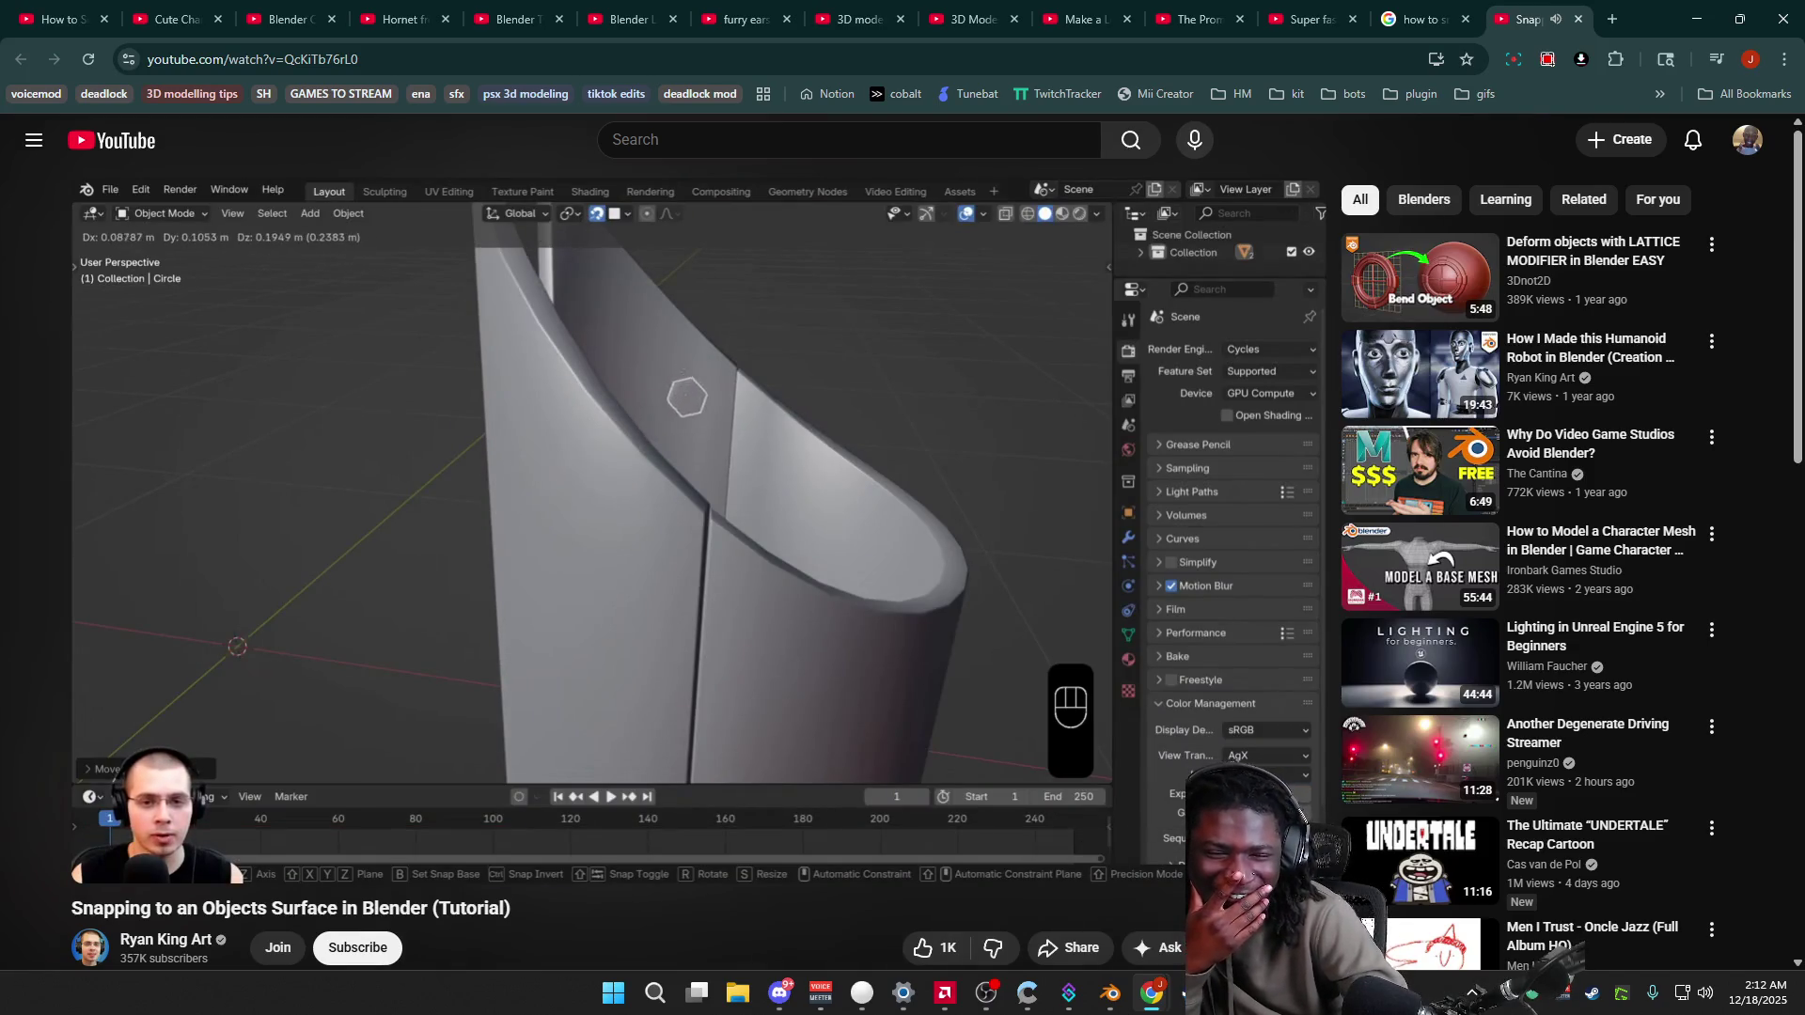
{"action": "left_click", "coordinate": [902, 658]}
{"action": "left_click", "coordinate": [902, 658]}
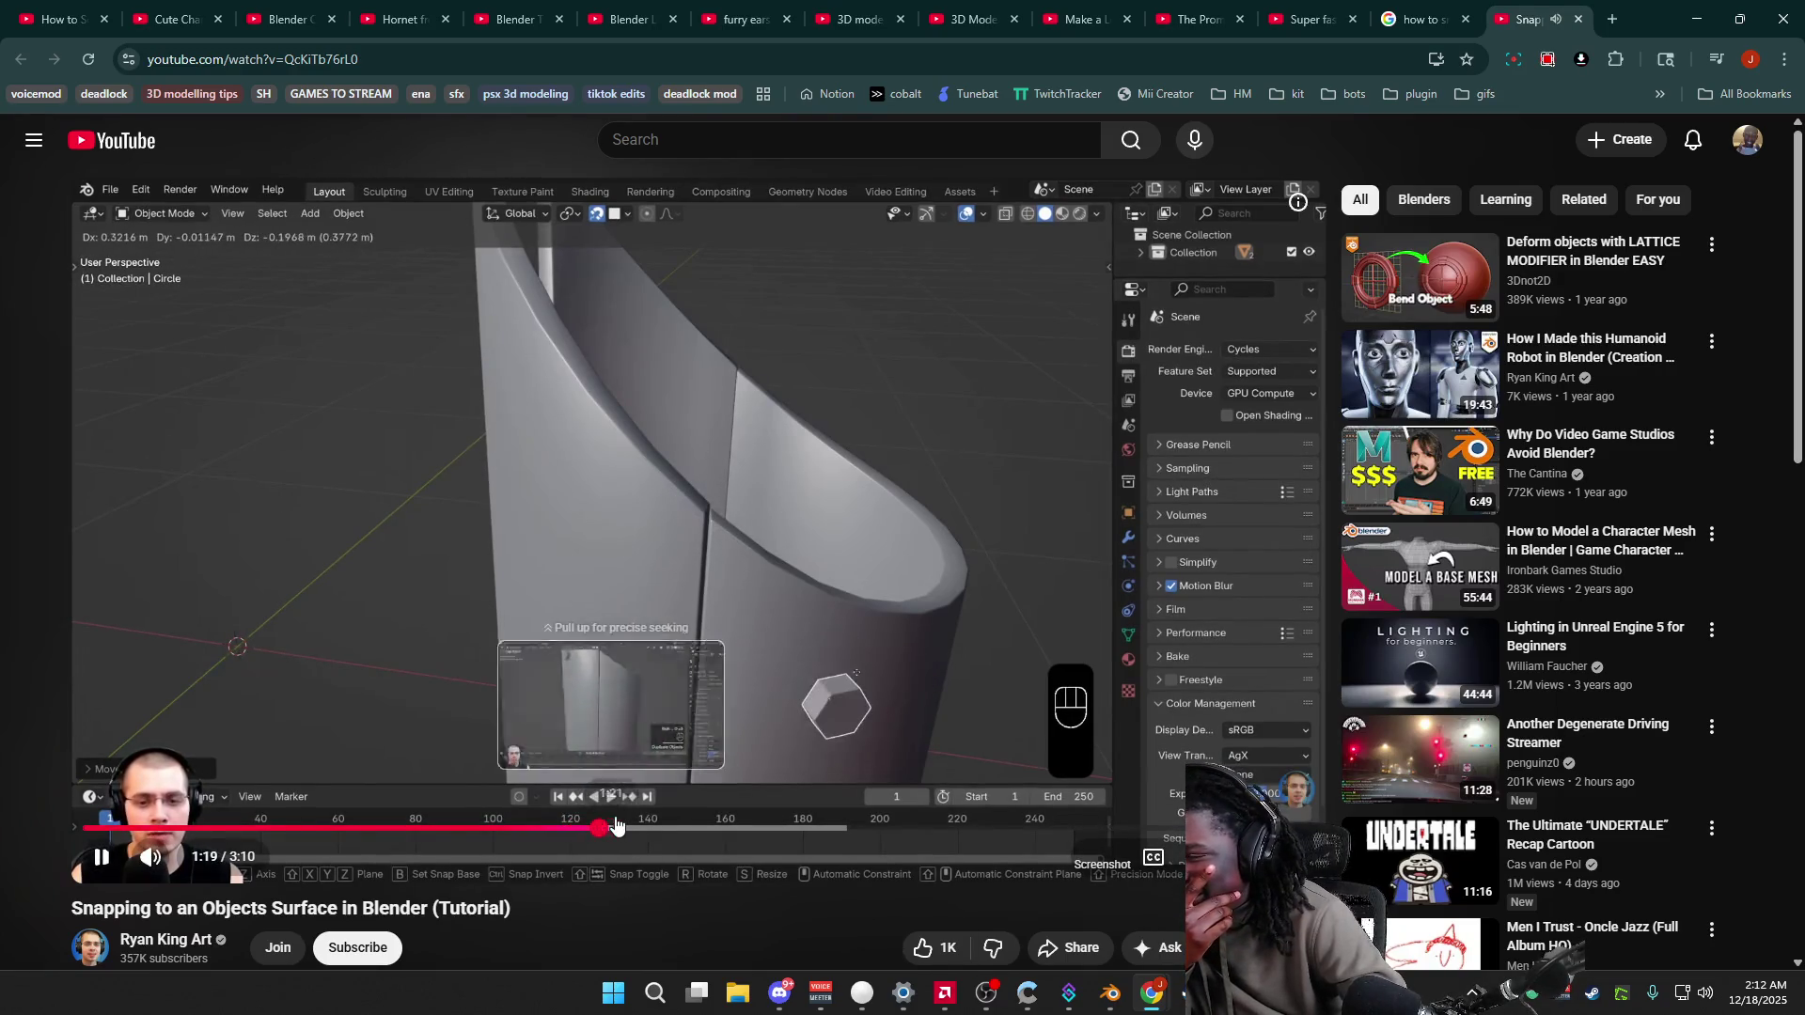
Step: Jump the video ahead to 1:30 and 2:04, then minimize Chrome to return to Blender
{"action": "left_click", "coordinate": [676, 827]}
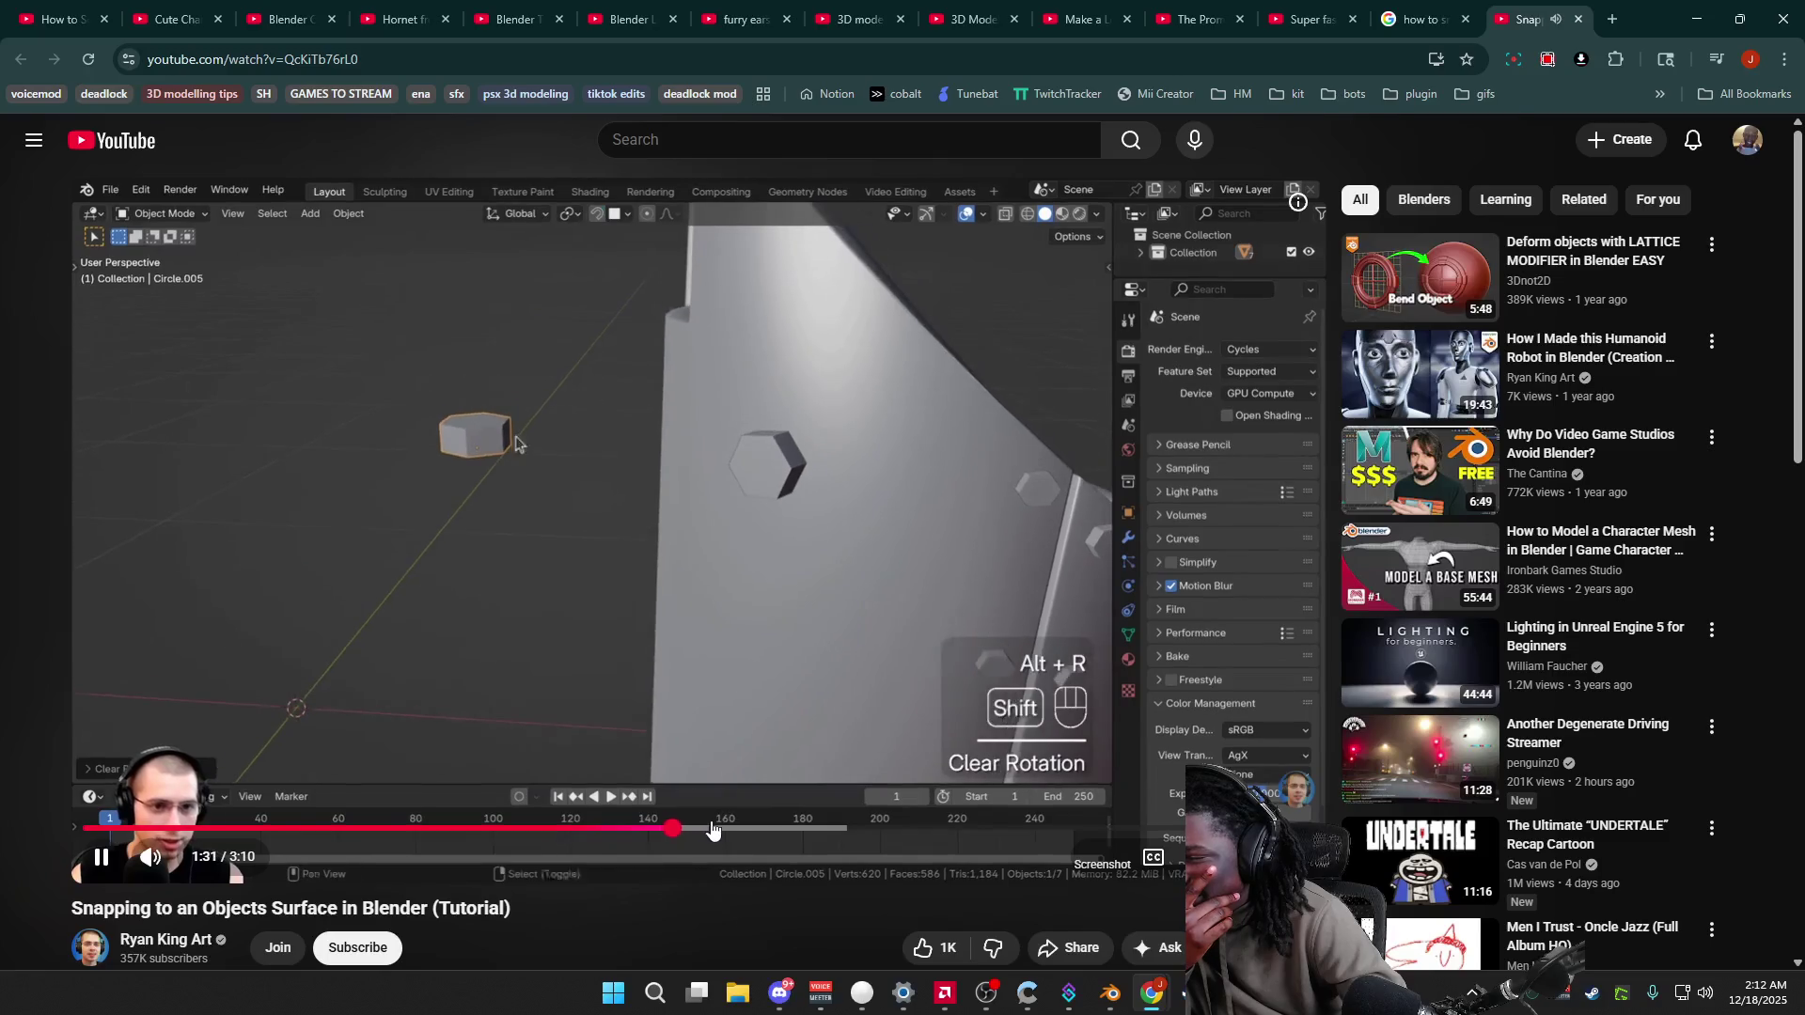
{"action": "left_click", "coordinate": [771, 811]}
{"action": "left_click_drag", "start_coordinate": [747, 835], "coordinate": [1166, 832]}
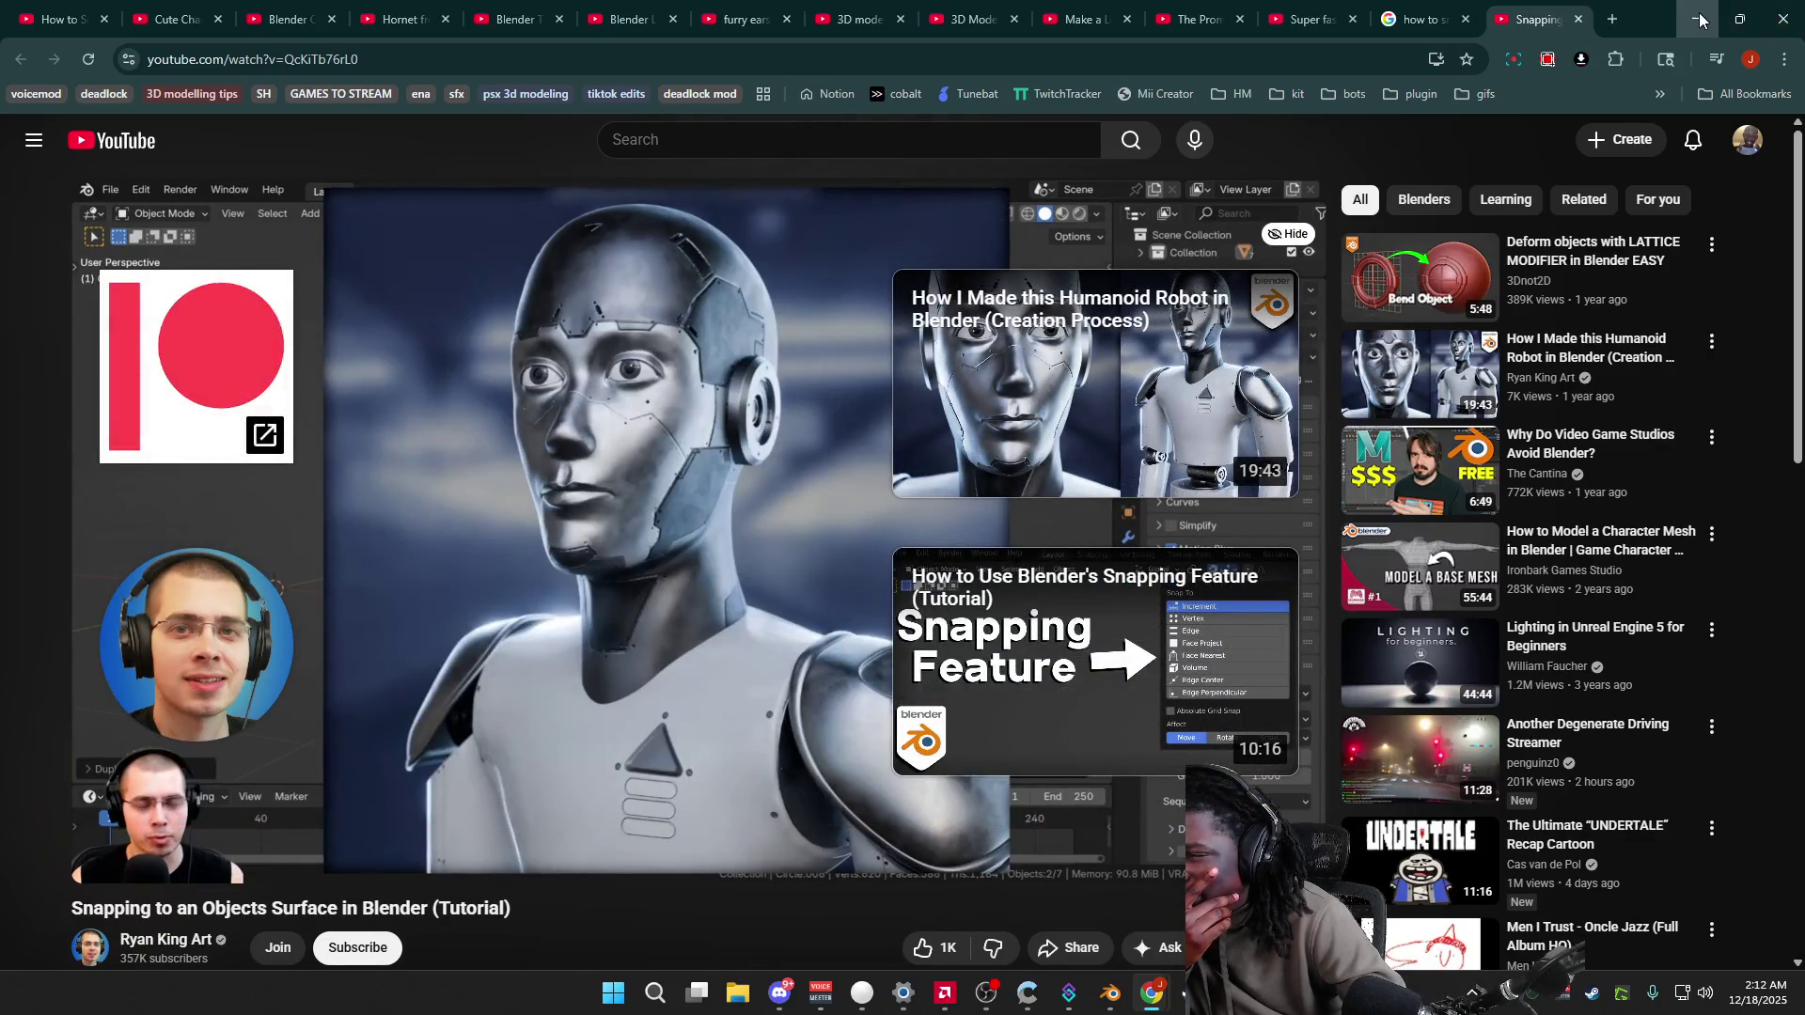
{"action": "left_click", "coordinate": [1700, 19]}
{"action": "mouse_move", "coordinate": [1003, 432]}
{"action": "middle_mouse_down"}
{"action": "mouse_move", "coordinate": [934, 415]}
{"action": "mouse_move", "coordinate": [1070, 426]}
{"action": "mouse_move", "coordinate": [1247, 357]}
{"action": "mouse_move", "coordinate": [1034, 466]}
{"action": "middle_mouse_up"}
Step: Rotate the mutant eyes in several passes (-13.3°, then -47.4° about the view axis) to hug the head
{"action": "mouse_move", "coordinate": [1132, 322]}
{"action": "middle_mouse_down"}
{"action": "mouse_move", "coordinate": [1124, 282]}
{"action": "mouse_move", "coordinate": [1126, 310]}
{"action": "middle_mouse_up"}
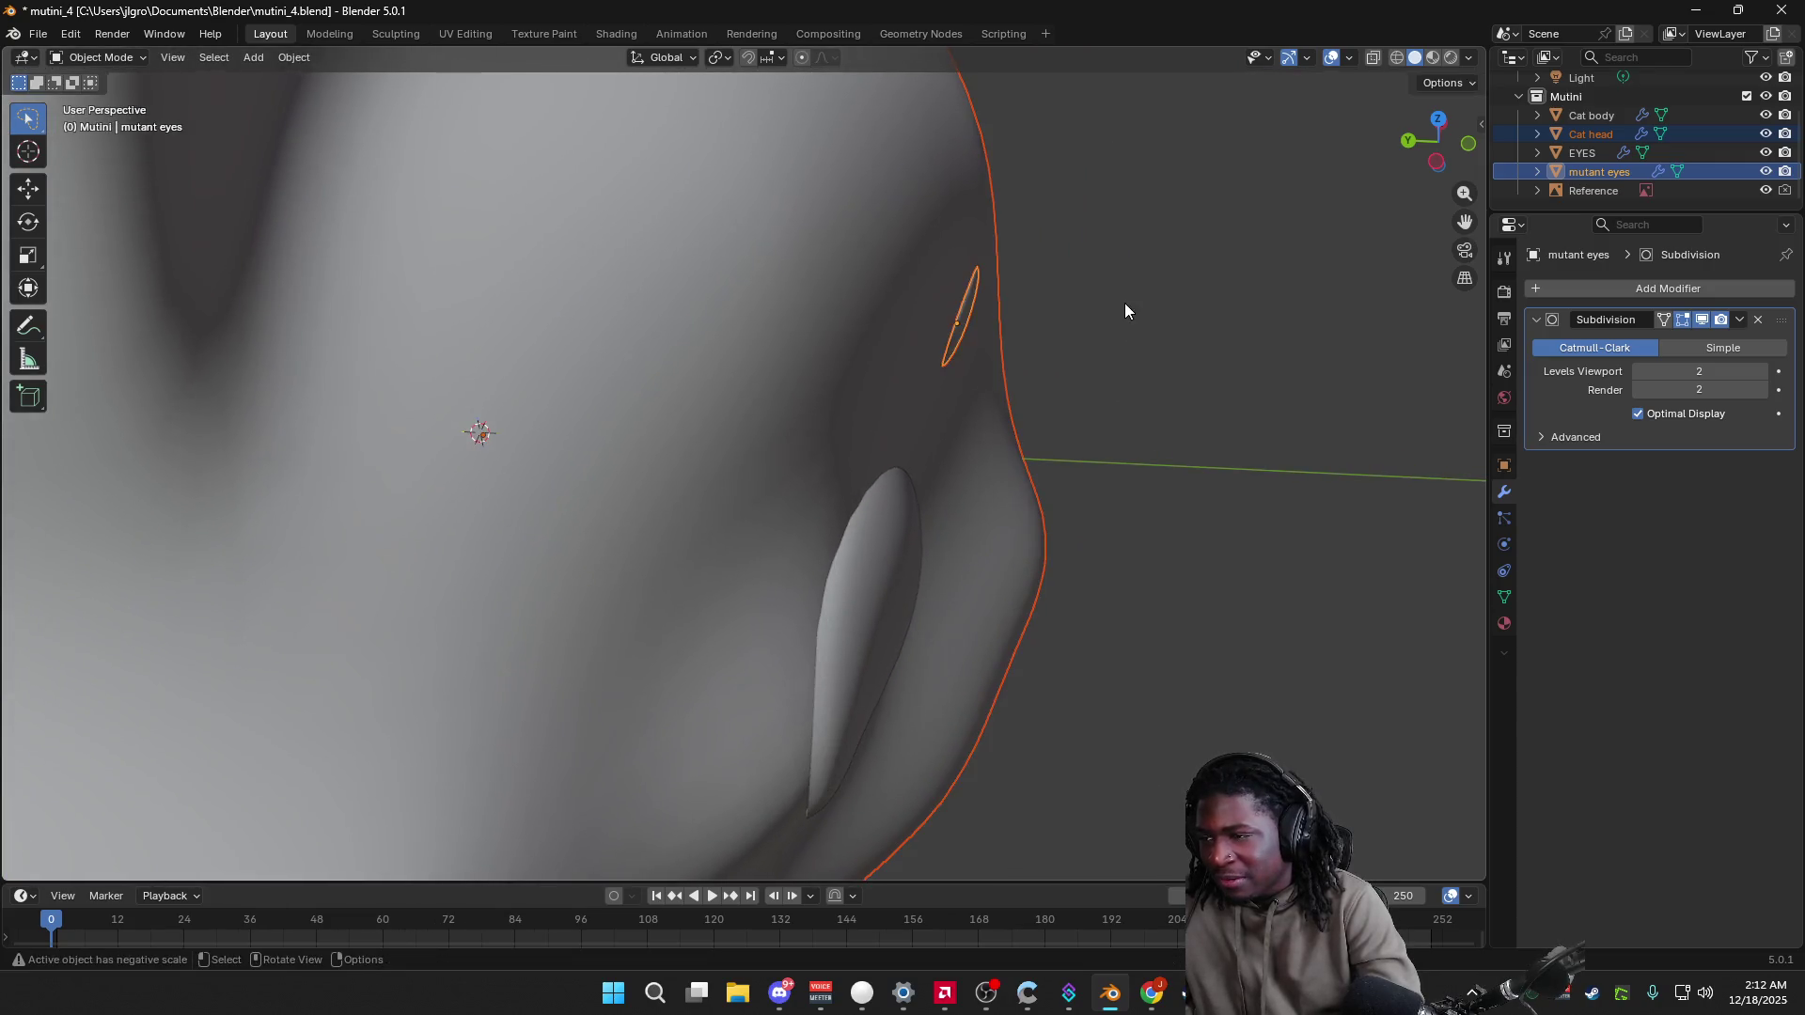
{"action": "left_click", "coordinate": [1222, 301]}
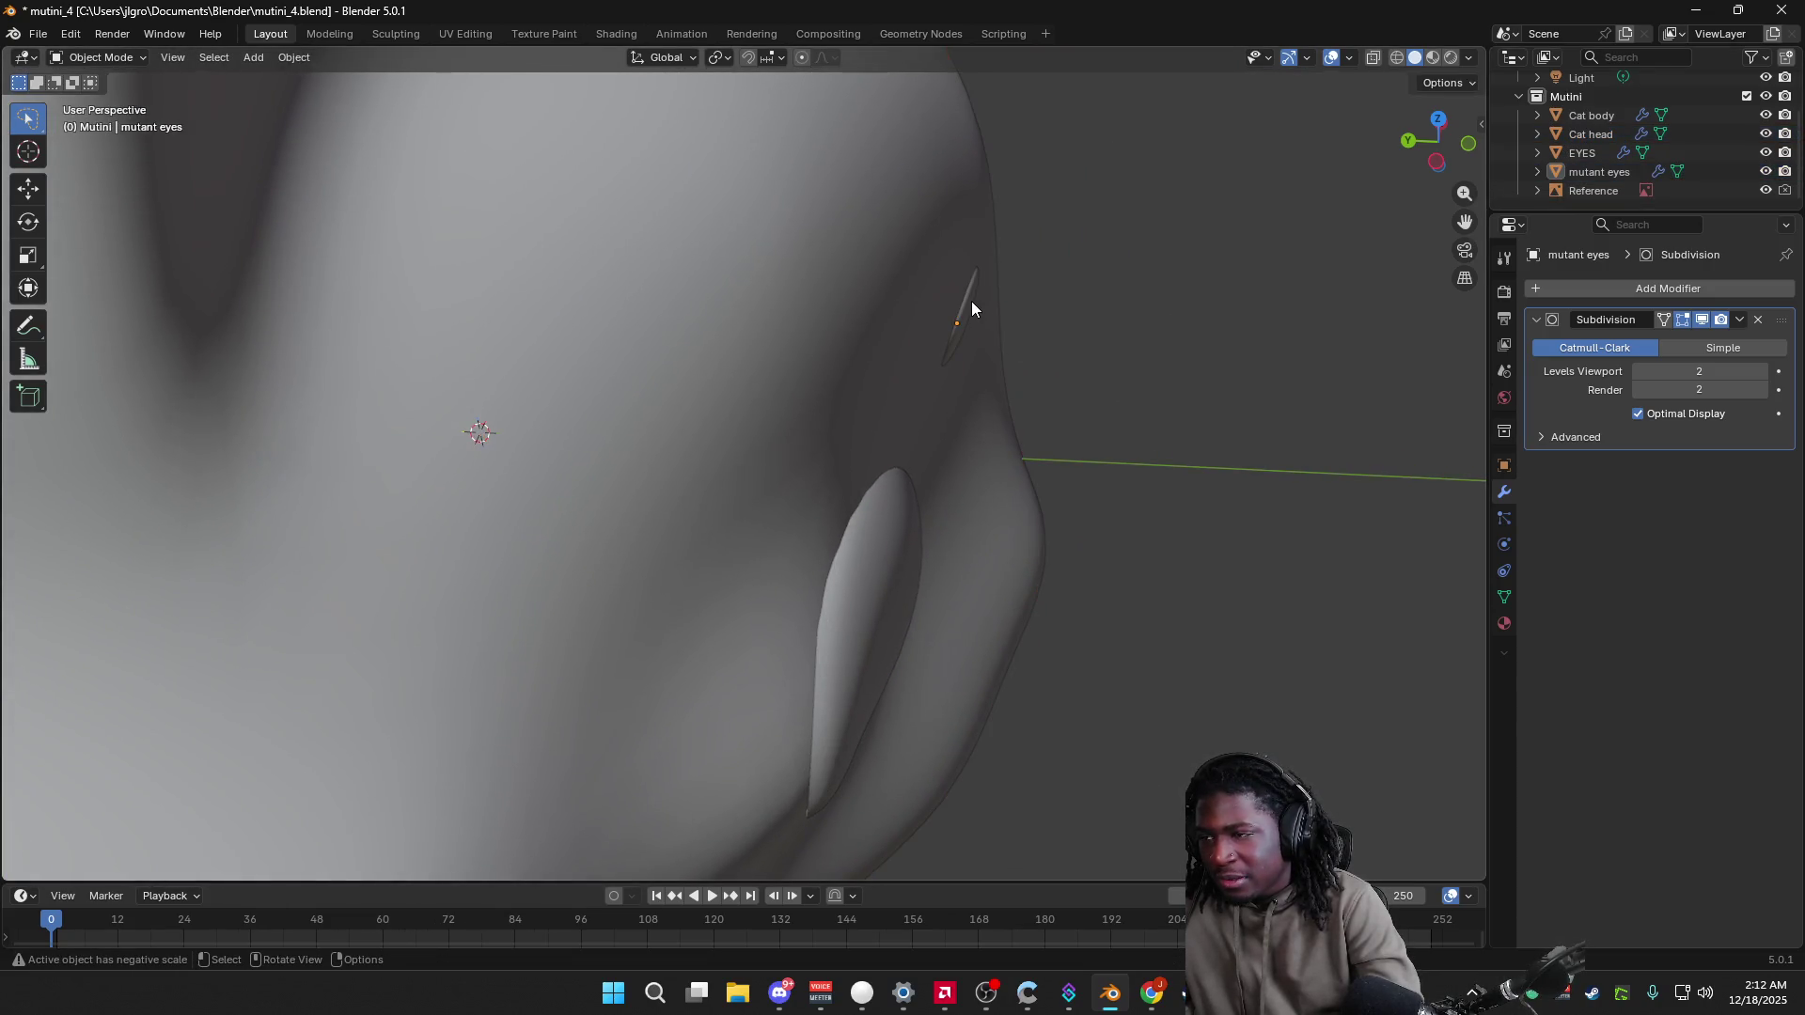
{"action": "left_click", "coordinate": [972, 301]}
{"action": "key", "text": "r"}
{"action": "left_click", "coordinate": [1131, 260]}
{"action": "mouse_move", "coordinate": [1128, 262]}
{"action": "middle_mouse_down"}
{"action": "mouse_move", "coordinate": [1125, 333]}
{"action": "mouse_move", "coordinate": [1057, 331]}
{"action": "mouse_move", "coordinate": [1011, 264]}
{"action": "mouse_move", "coordinate": [1136, 282]}
{"action": "mouse_move", "coordinate": [1237, 355]}
{"action": "mouse_move", "coordinate": [1317, 362]}
{"action": "mouse_move", "coordinate": [1372, 336]}
{"action": "mouse_move", "coordinate": [1084, 527]}
{"action": "mouse_move", "coordinate": [1169, 391]}
{"action": "mouse_move", "coordinate": [1057, 310]}
{"action": "mouse_move", "coordinate": [1068, 141]}
{"action": "middle_mouse_up"}
{"action": "mouse_move", "coordinate": [939, 262]}
{"action": "middle_mouse_down", "text": "shift"}
{"action": "mouse_move", "coordinate": [923, 602]}
{"action": "mouse_move", "coordinate": [967, 549]}
{"action": "mouse_move", "coordinate": [1015, 395]}
{"action": "middle_mouse_up", "text": "shift"}
{"action": "key", "text": "r"}
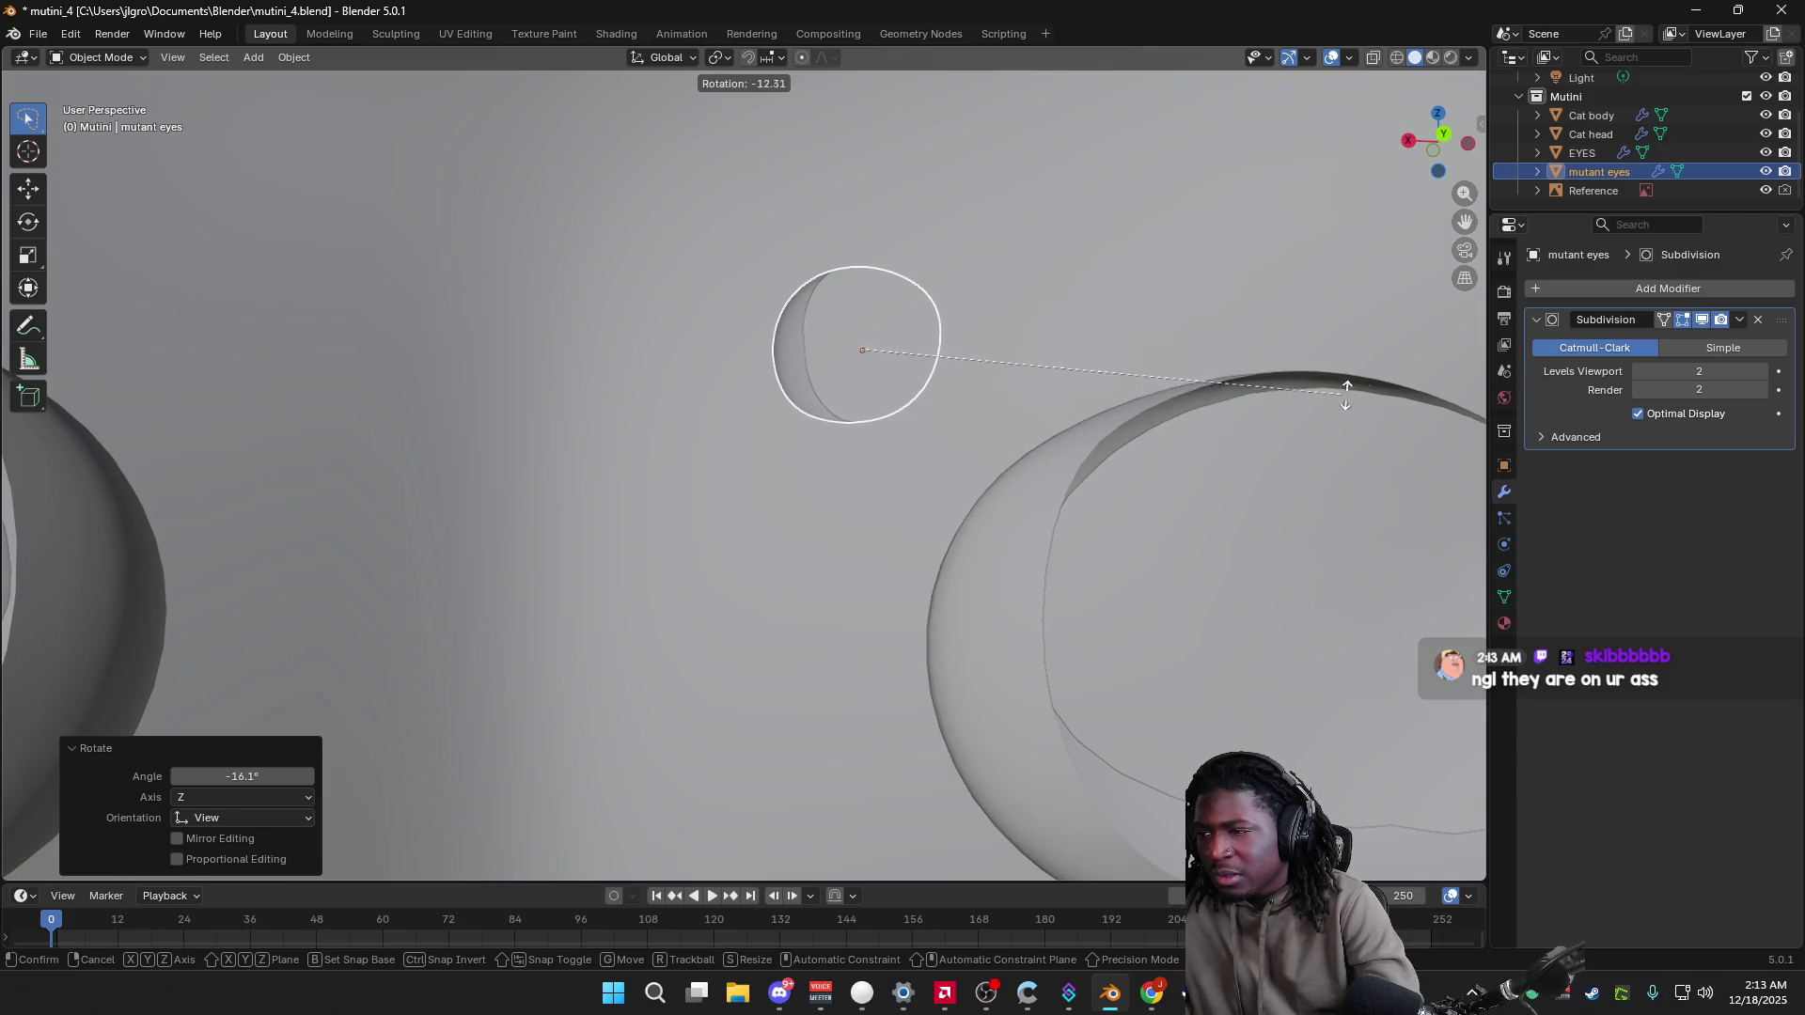
{"action": "left_click", "coordinate": [1404, 391]}
{"action": "key", "text": "r"}
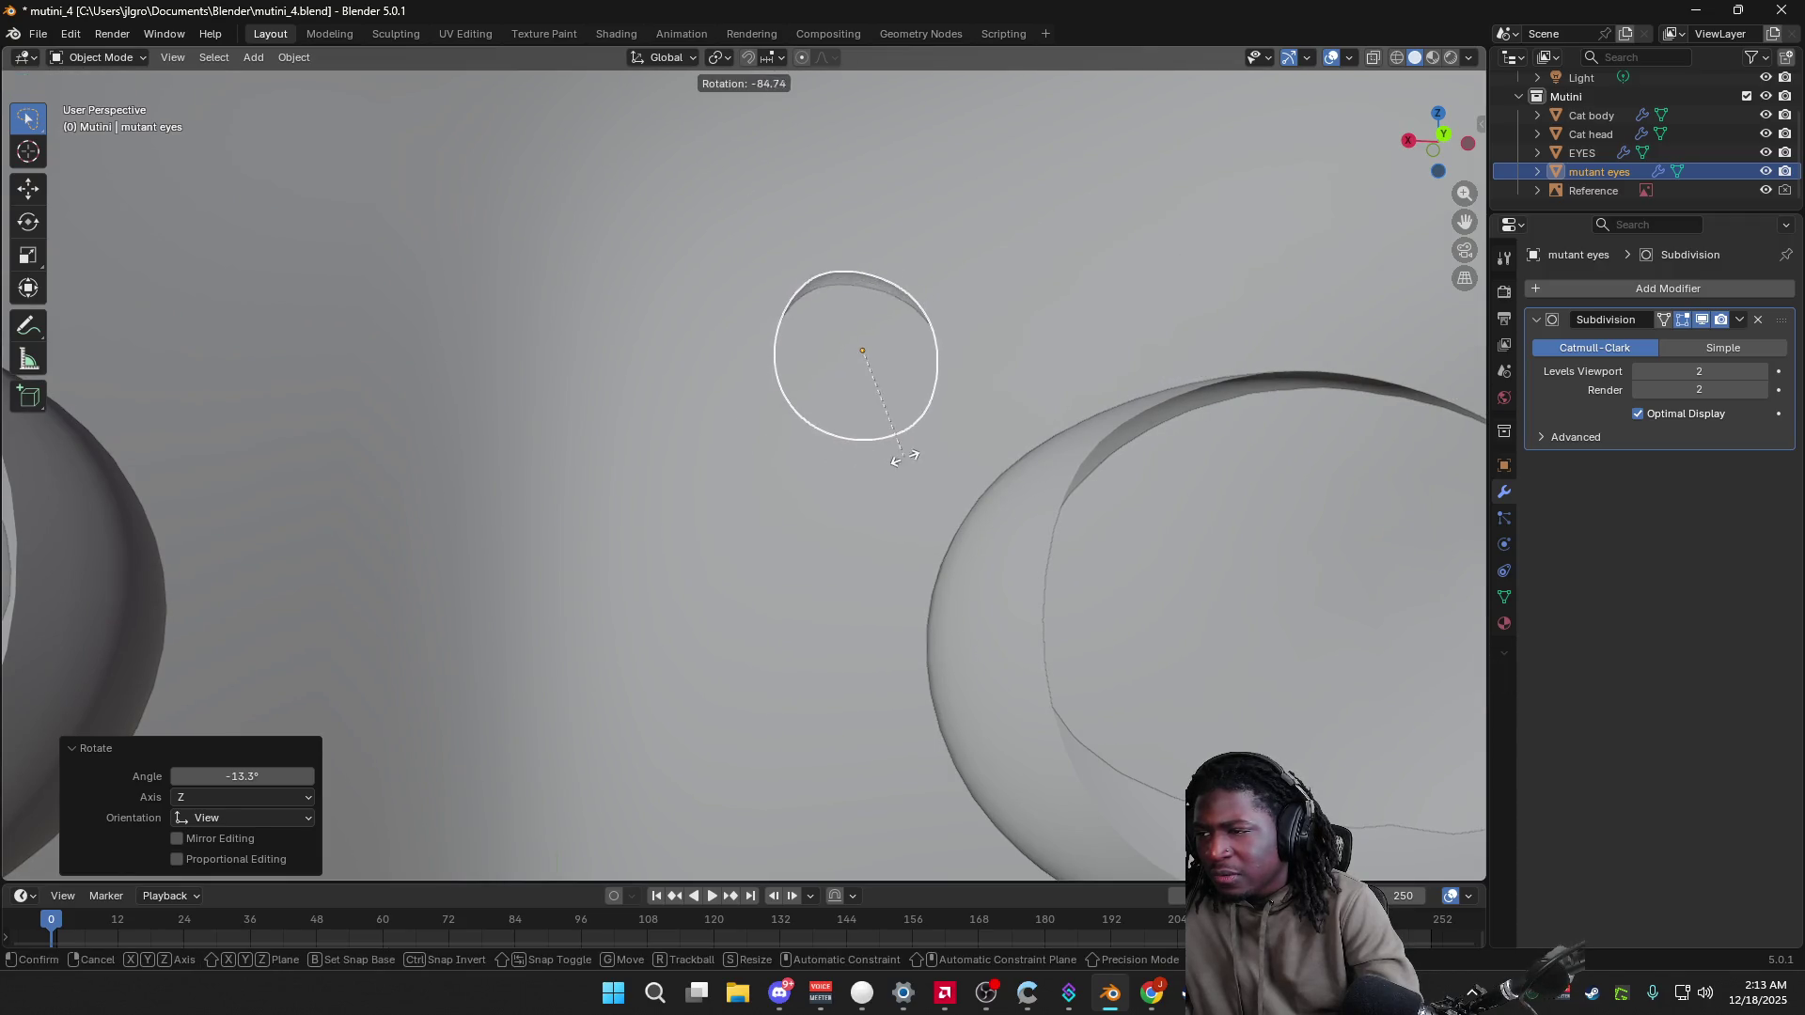
{"action": "left_click", "coordinate": [831, 458]}
{"action": "mouse_move", "coordinate": [831, 461]}
{"action": "middle_mouse_down"}
{"action": "mouse_move", "coordinate": [822, 491]}
{"action": "mouse_move", "coordinate": [664, 560]}
{"action": "mouse_move", "coordinate": [594, 543]}
{"action": "mouse_move", "coordinate": [686, 571]}
{"action": "mouse_move", "coordinate": [683, 501]}
{"action": "mouse_move", "coordinate": [653, 482]}
{"action": "mouse_move", "coordinate": [516, 576]}
{"action": "middle_mouse_up"}
Step: Switch to a straight front view of the cat and enable X-Ray
{"action": "scroll", "coordinate": [516, 576], "scroll_direction": "down", "scroll_amount": 10}
{"action": "left_click", "coordinate": [1451, 141]}
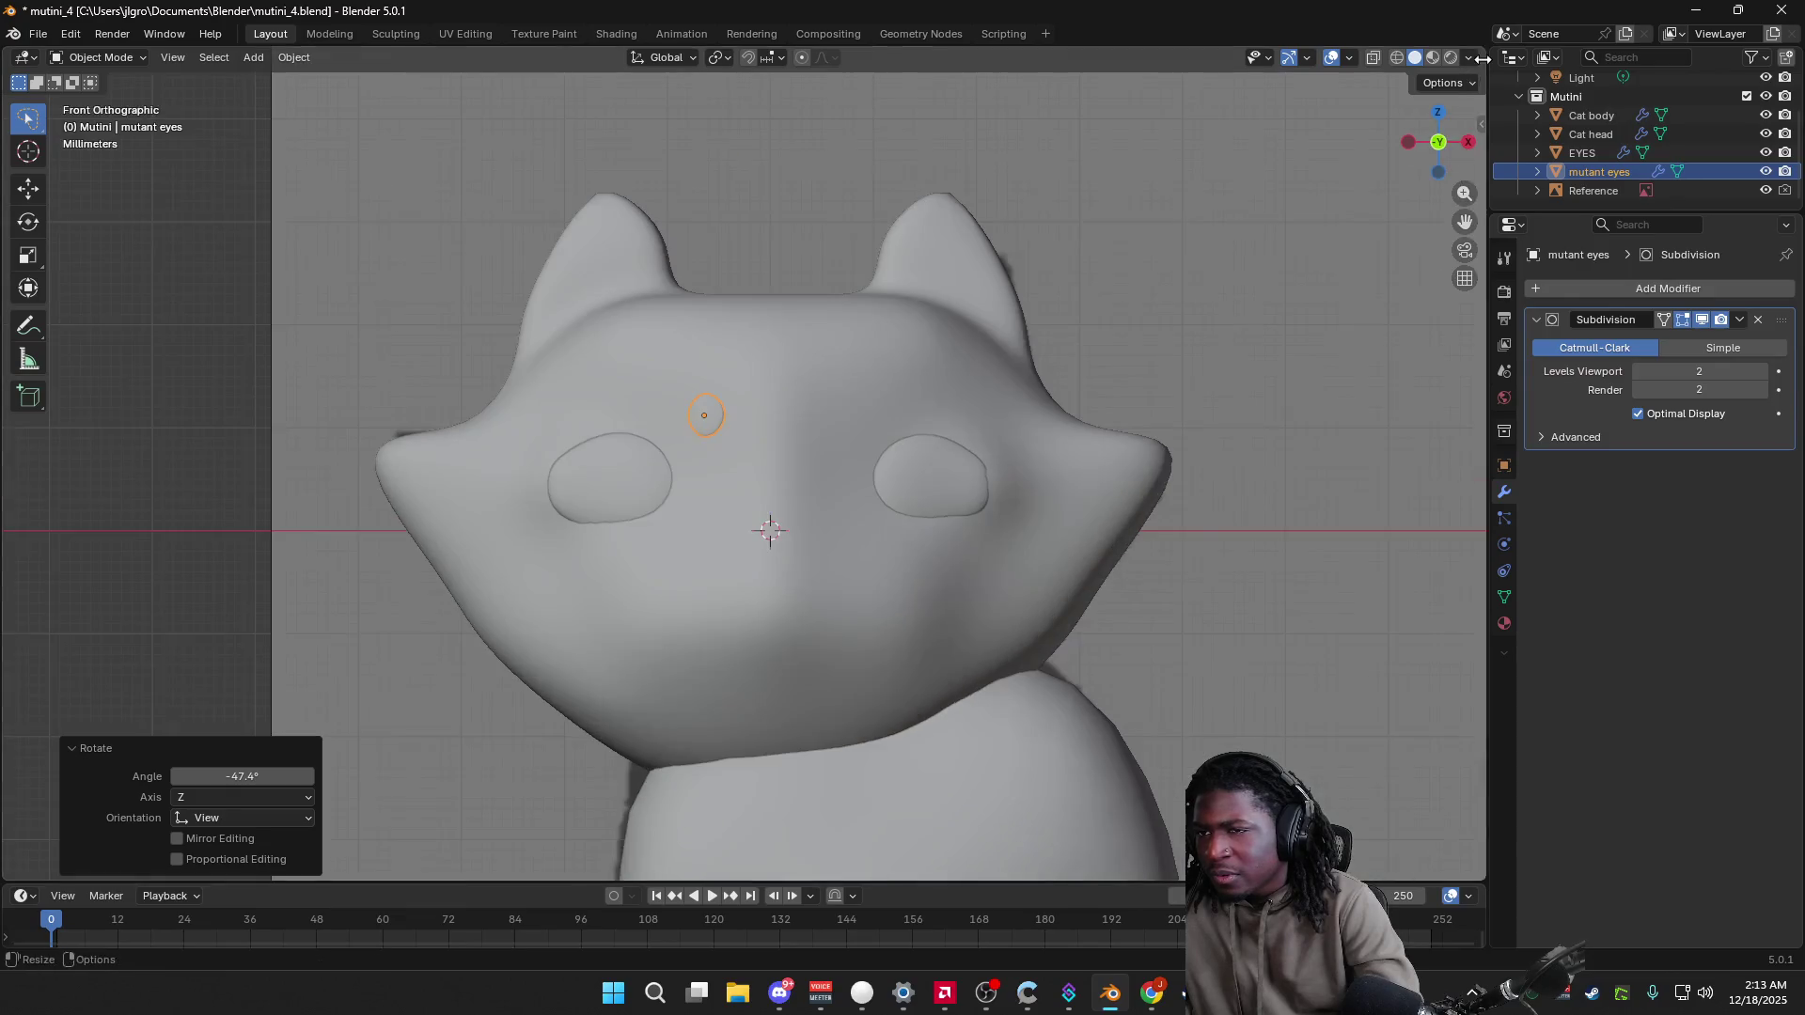
{"action": "left_click", "coordinate": [1470, 58]}
{"action": "left_click", "coordinate": [1363, 530]}
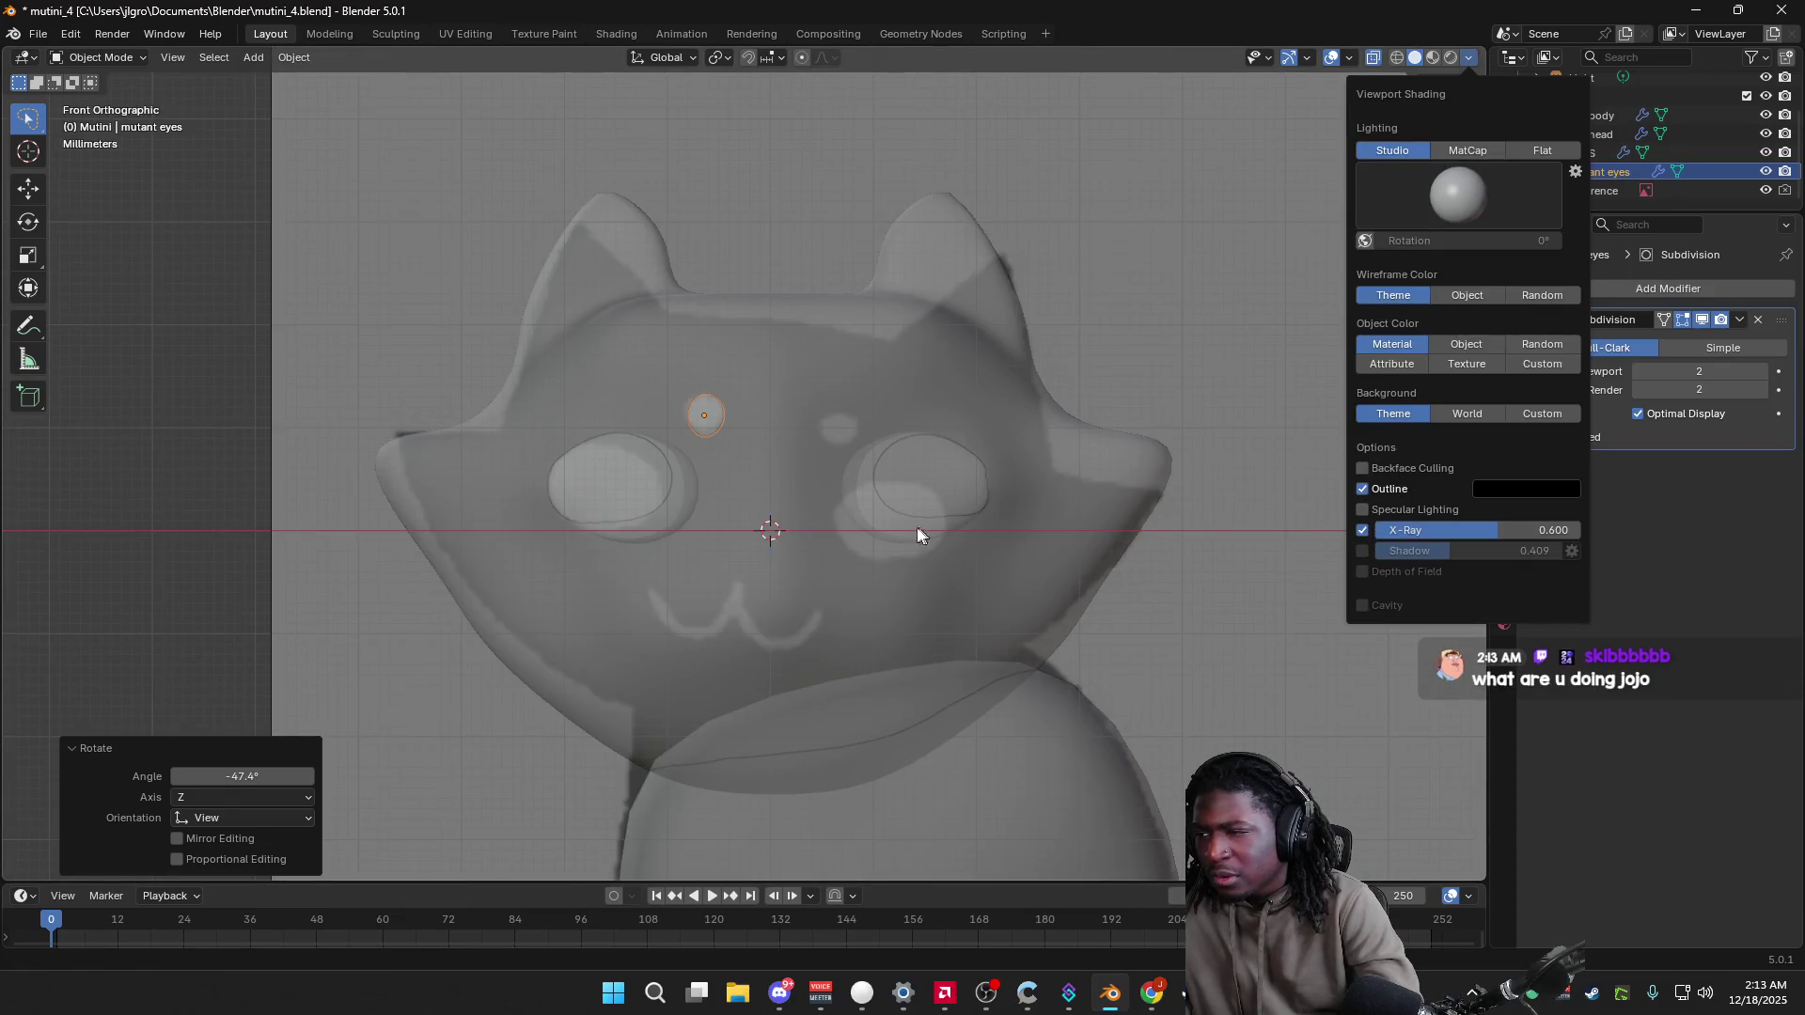
Step: Select the mutant eye on the forehead and apply its location via Object > Apply
{"action": "left_click", "coordinate": [1228, 301]}
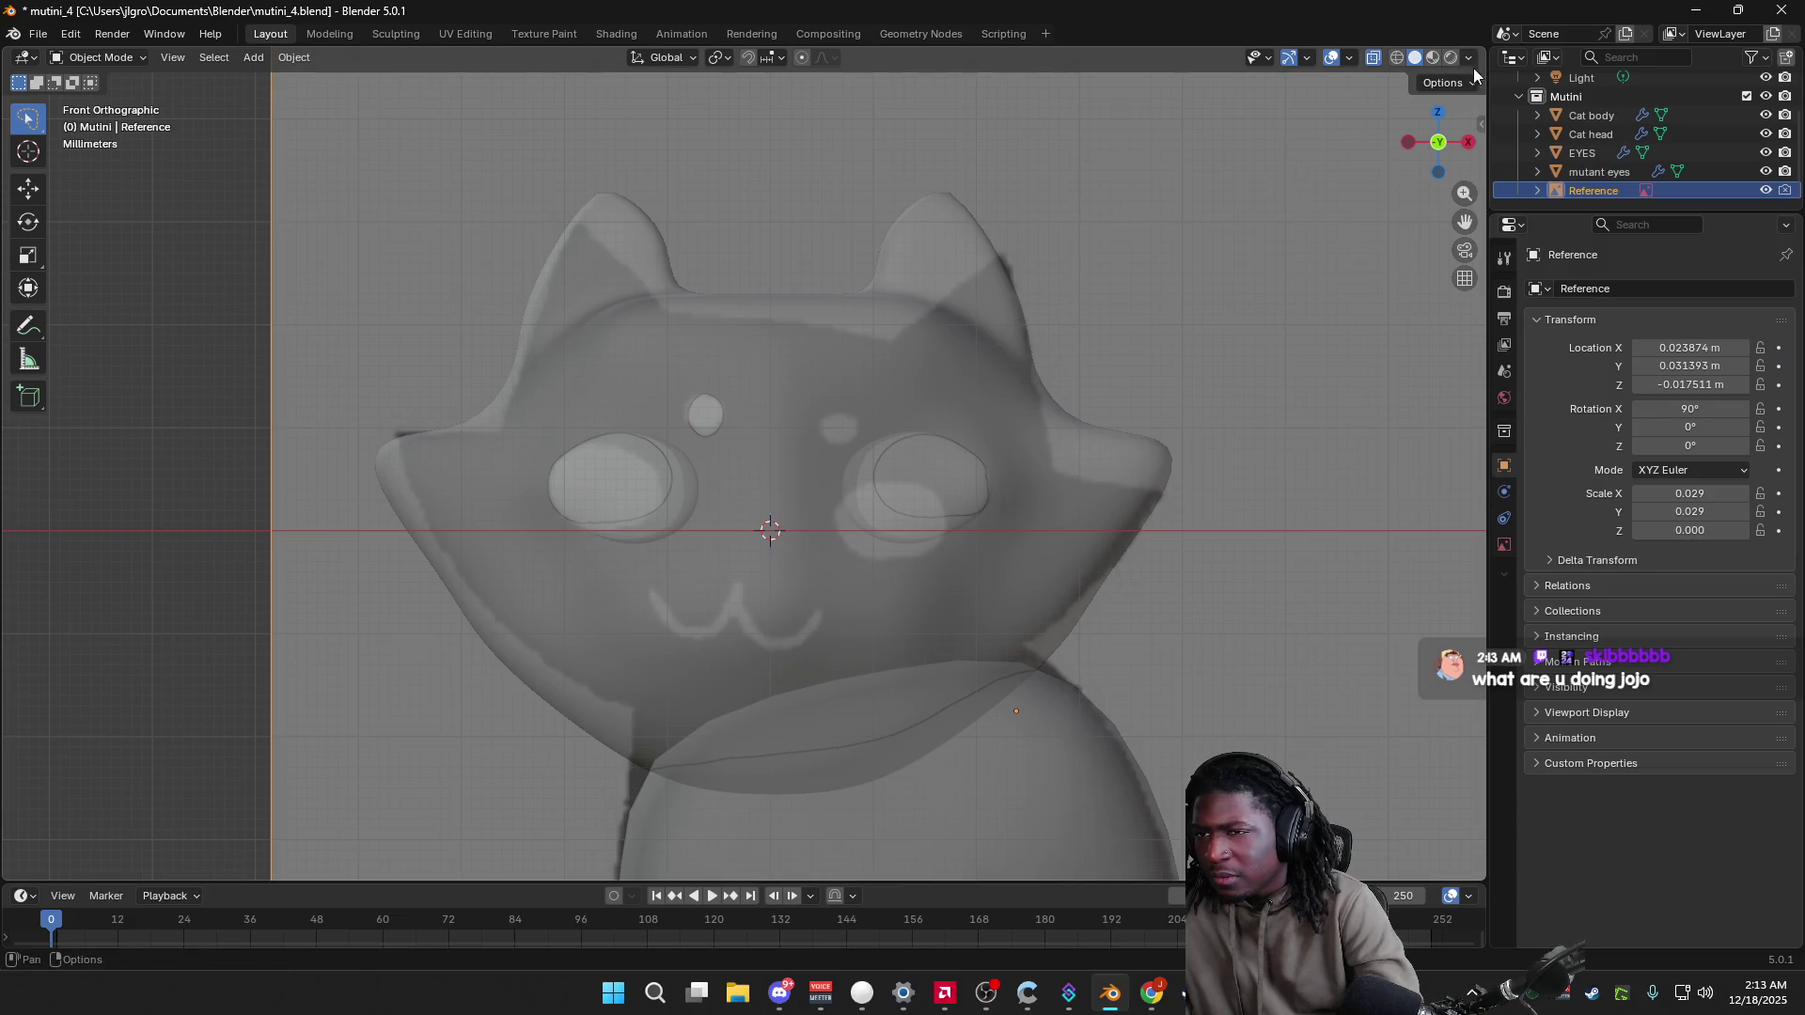
{"action": "left_click", "coordinate": [707, 415]}
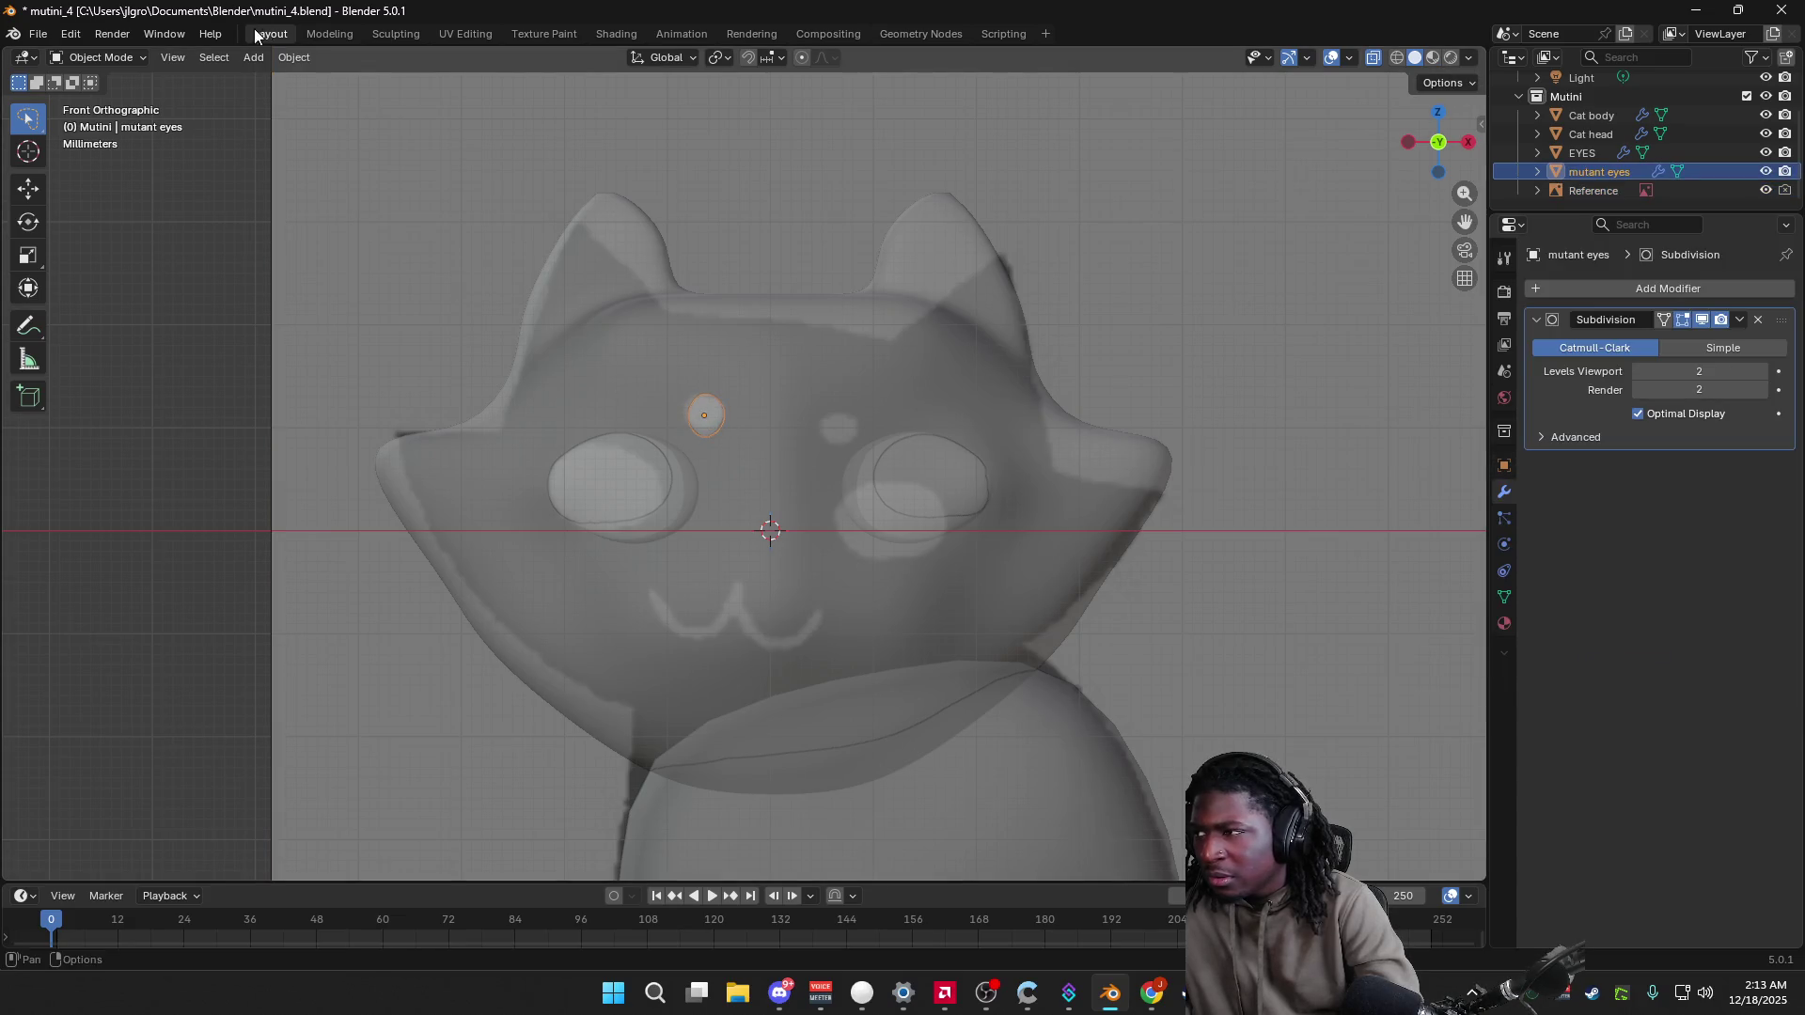
{"action": "left_click", "coordinate": [285, 60]}
{"action": "mouse_move", "coordinate": [369, 153]}
{"action": "left_click", "coordinate": [540, 158]}
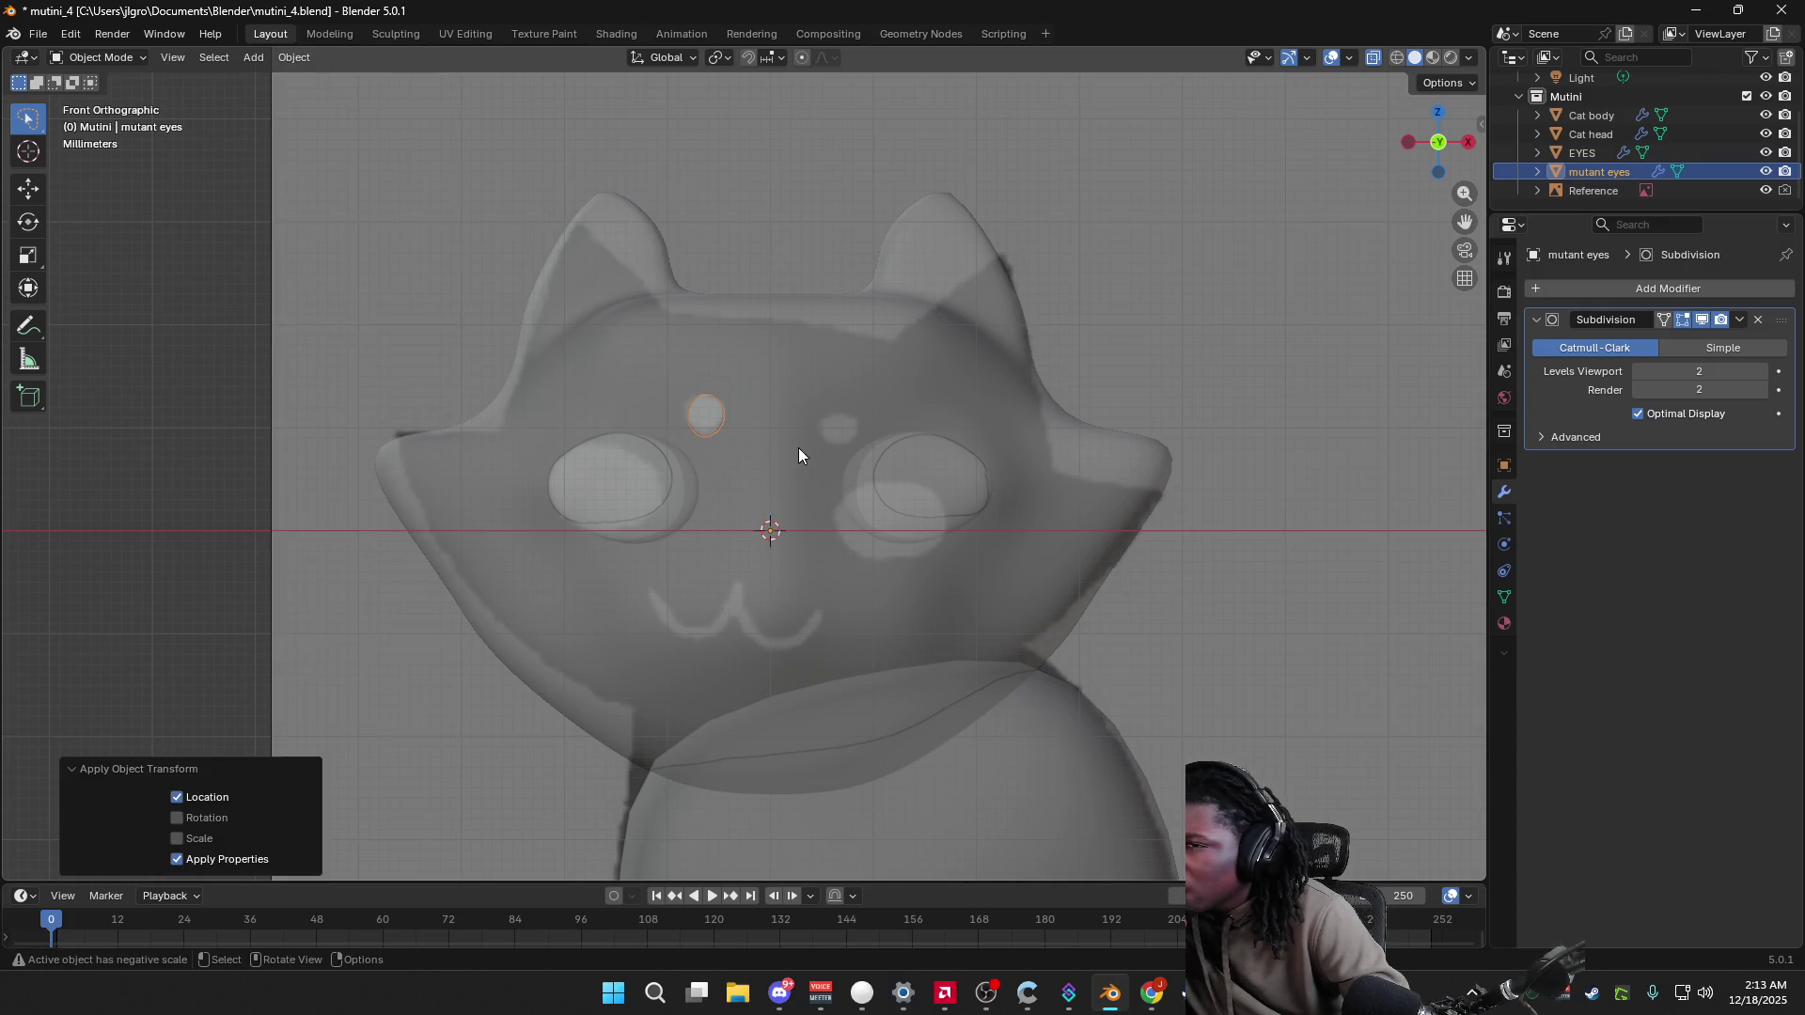
Step: Reselect the mutant eyes, turn X-Ray off, and show its object properties
{"action": "left_click", "coordinate": [697, 417]}
{"action": "left_click", "coordinate": [698, 417]}
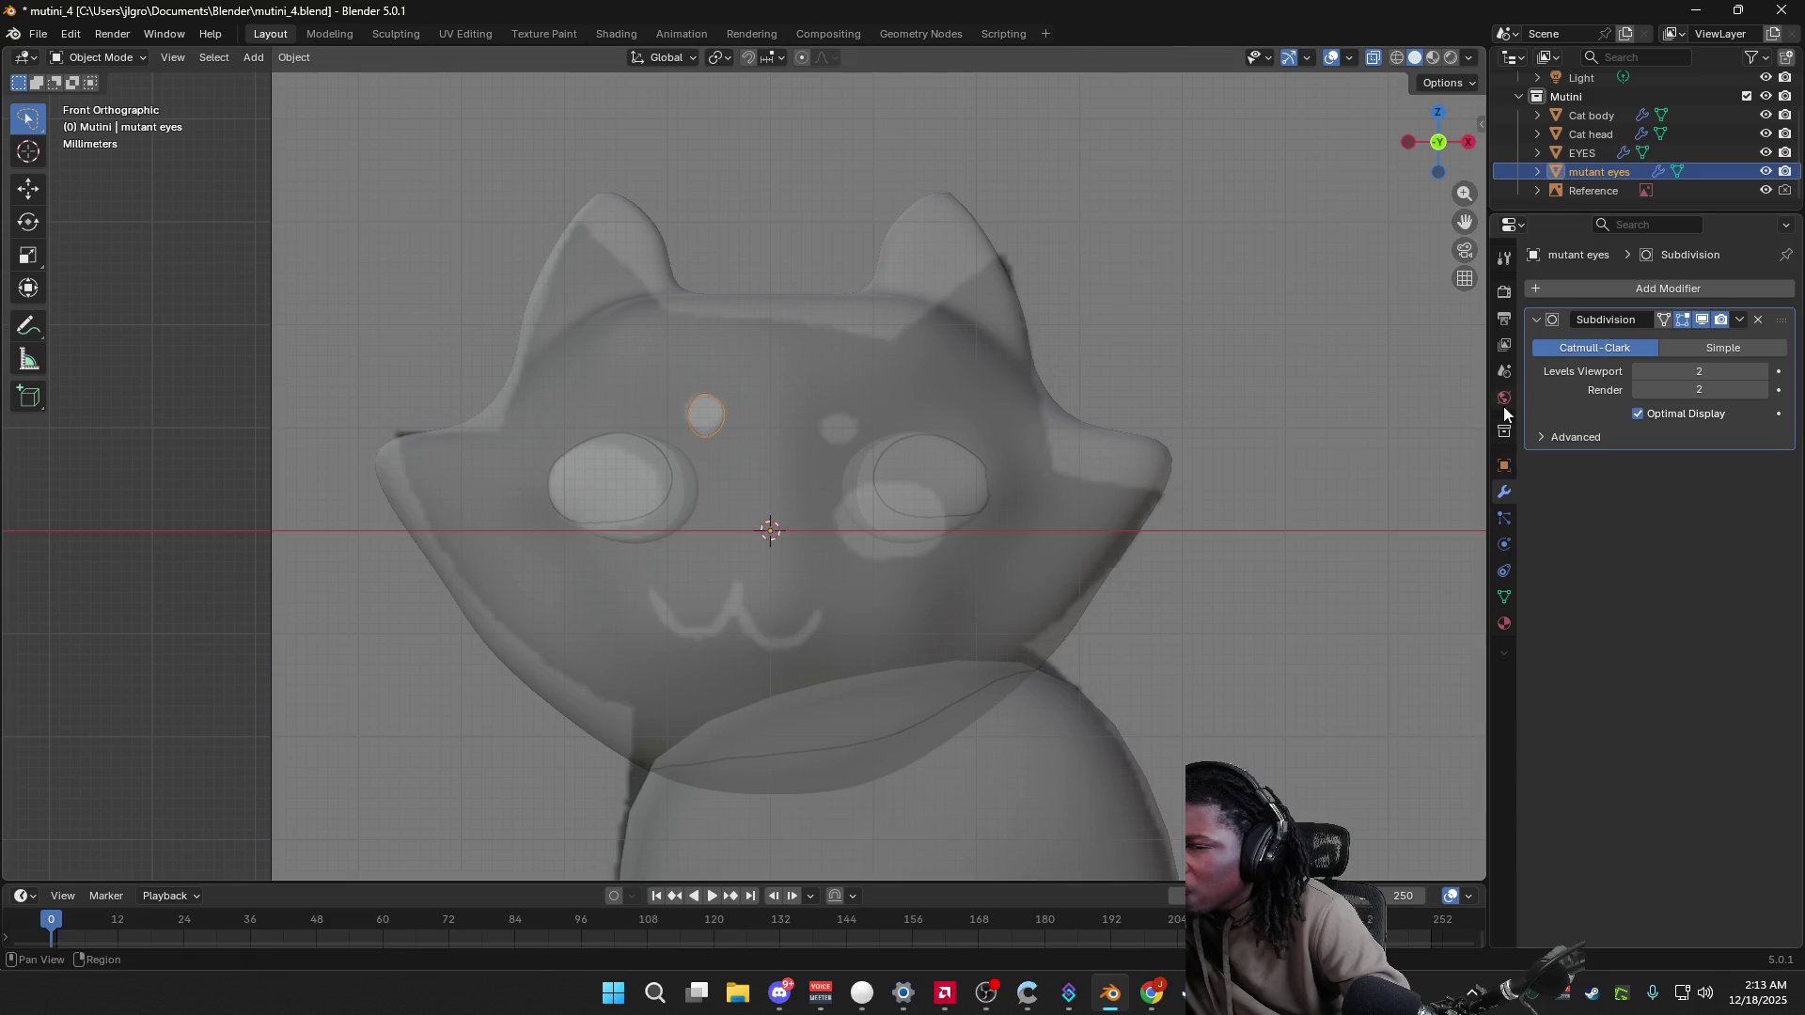
{"action": "left_click", "coordinate": [1468, 57]}
{"action": "left_click", "coordinate": [1362, 530]}
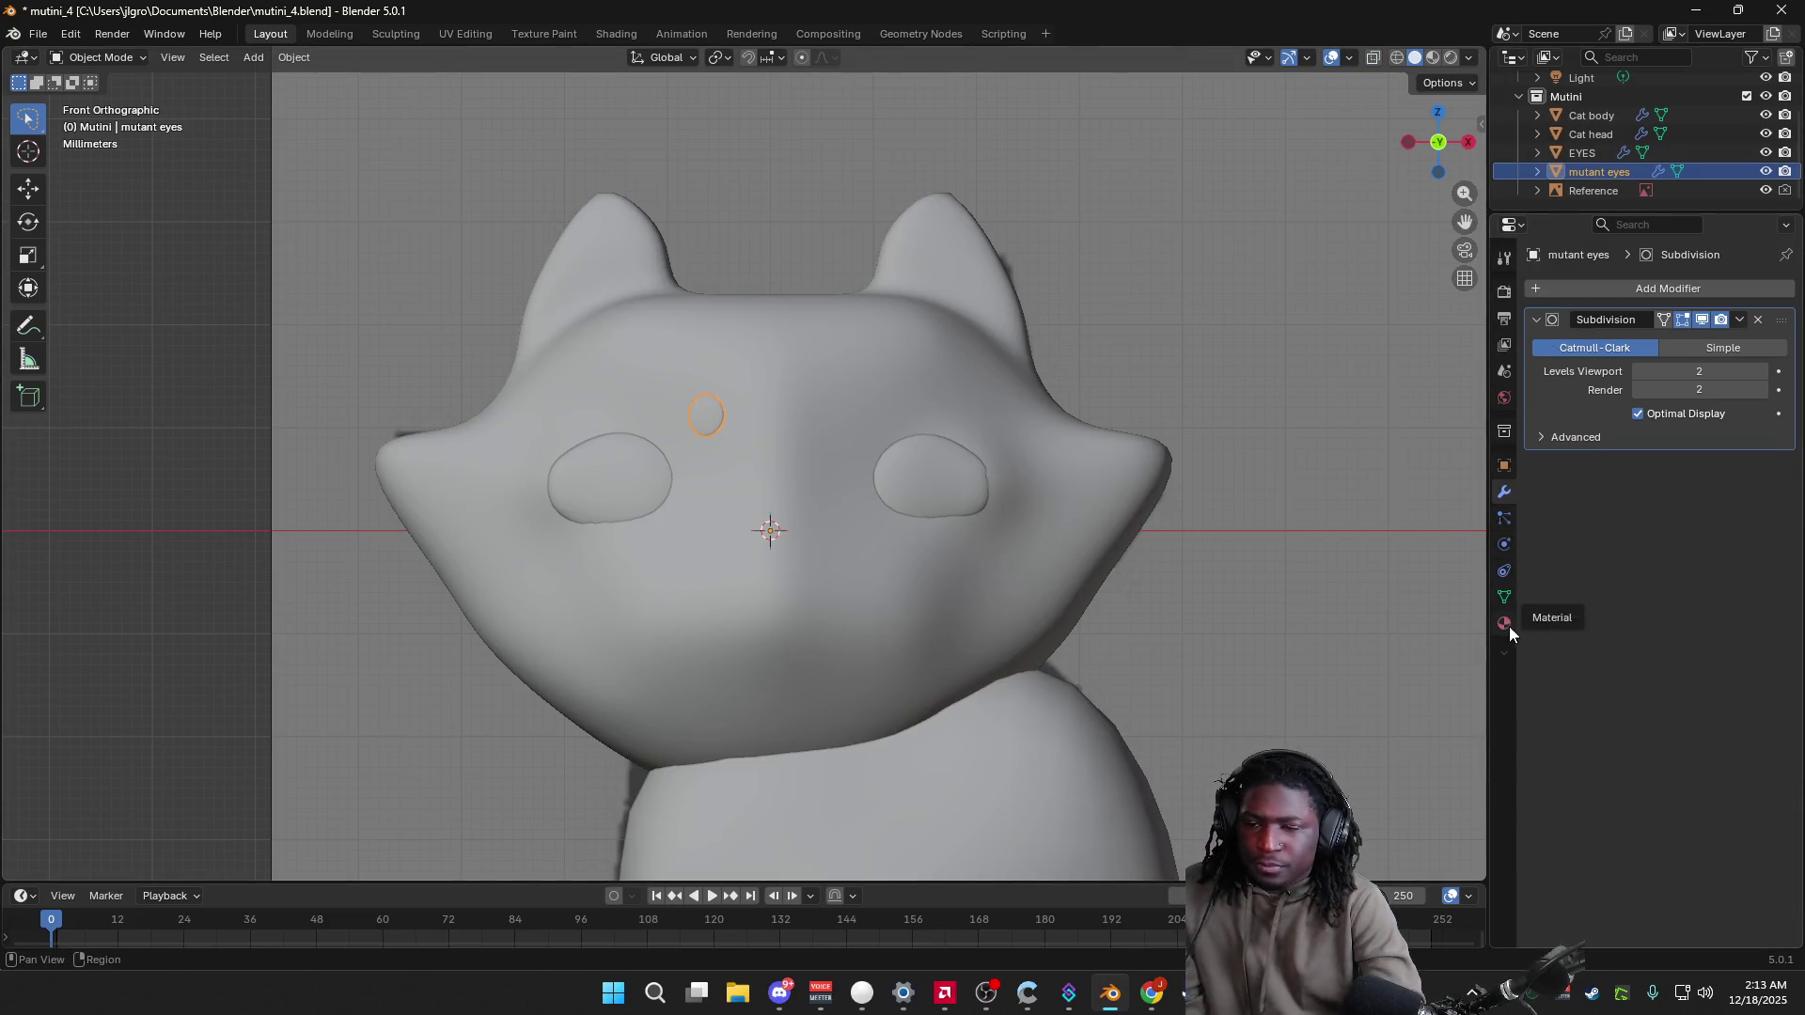
{"action": "left_click", "coordinate": [1503, 467]}
Step: Add a Mirror modifier to the mutant eye and toggle its axes until one remains
{"action": "left_click", "coordinate": [1504, 399]}
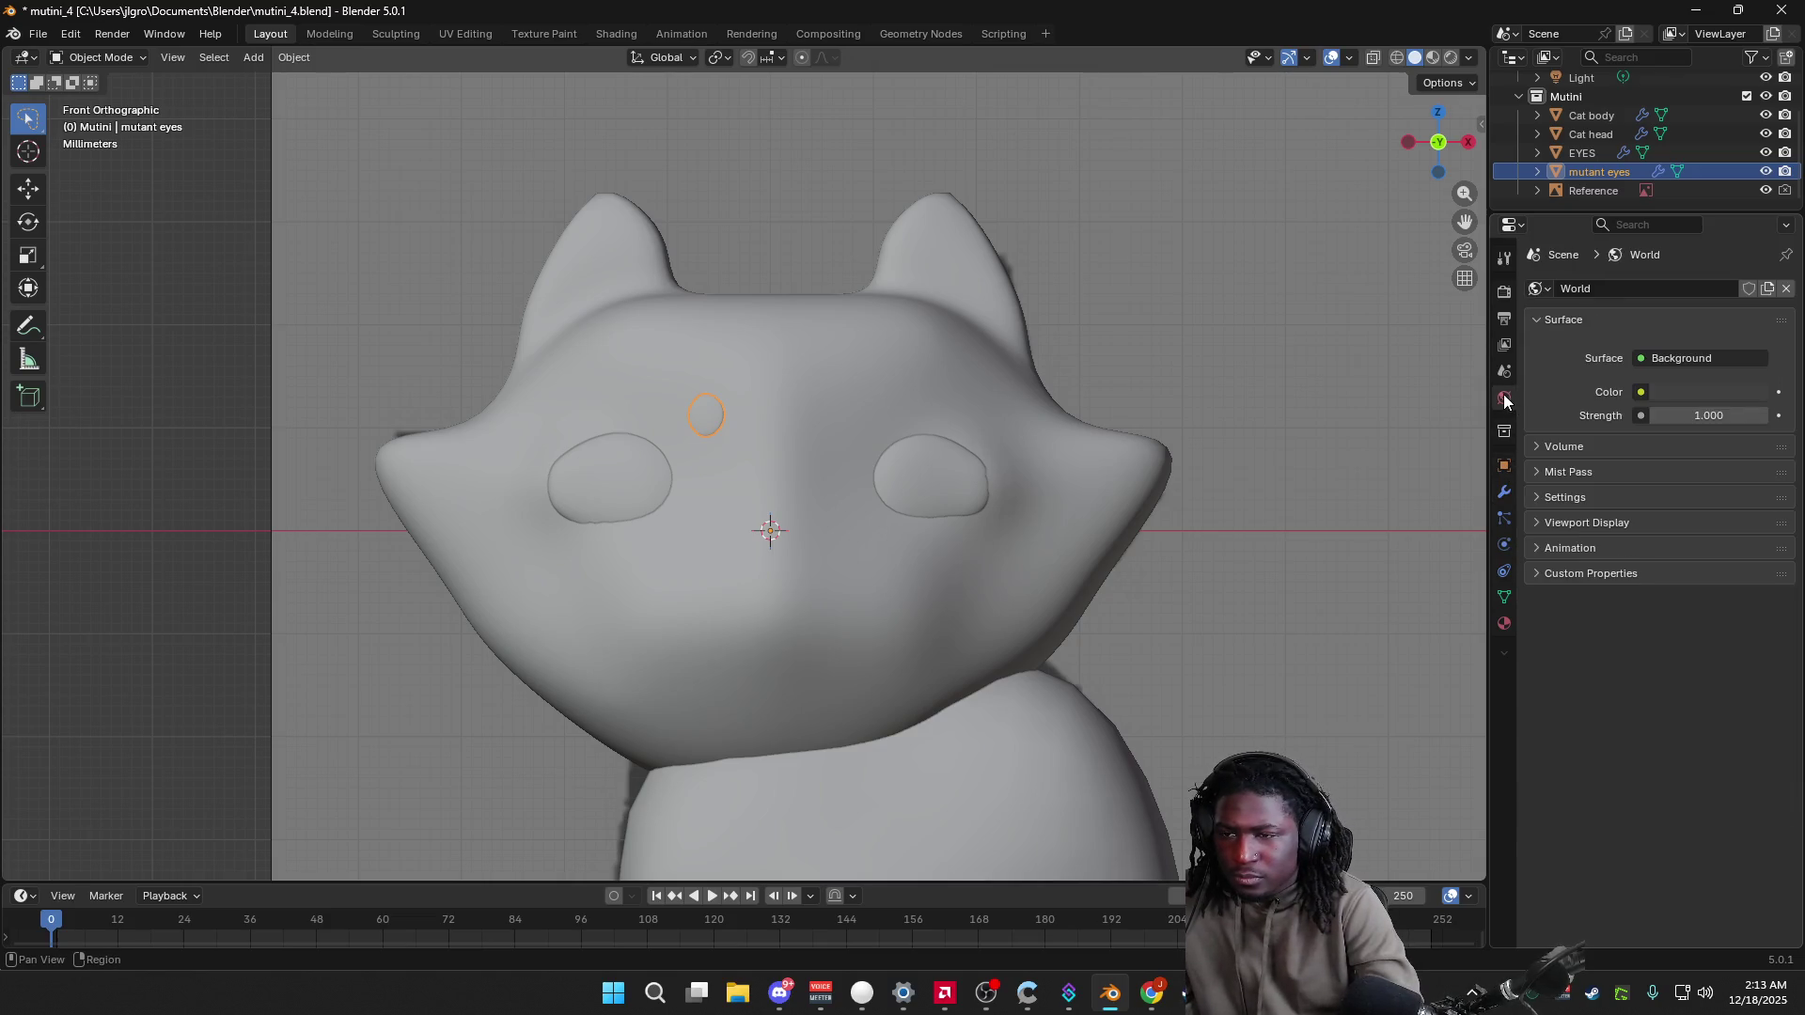
{"action": "left_click", "coordinate": [1503, 491]}
{"action": "left_click", "coordinate": [1590, 292]}
{"action": "type", "text": "mirror"}
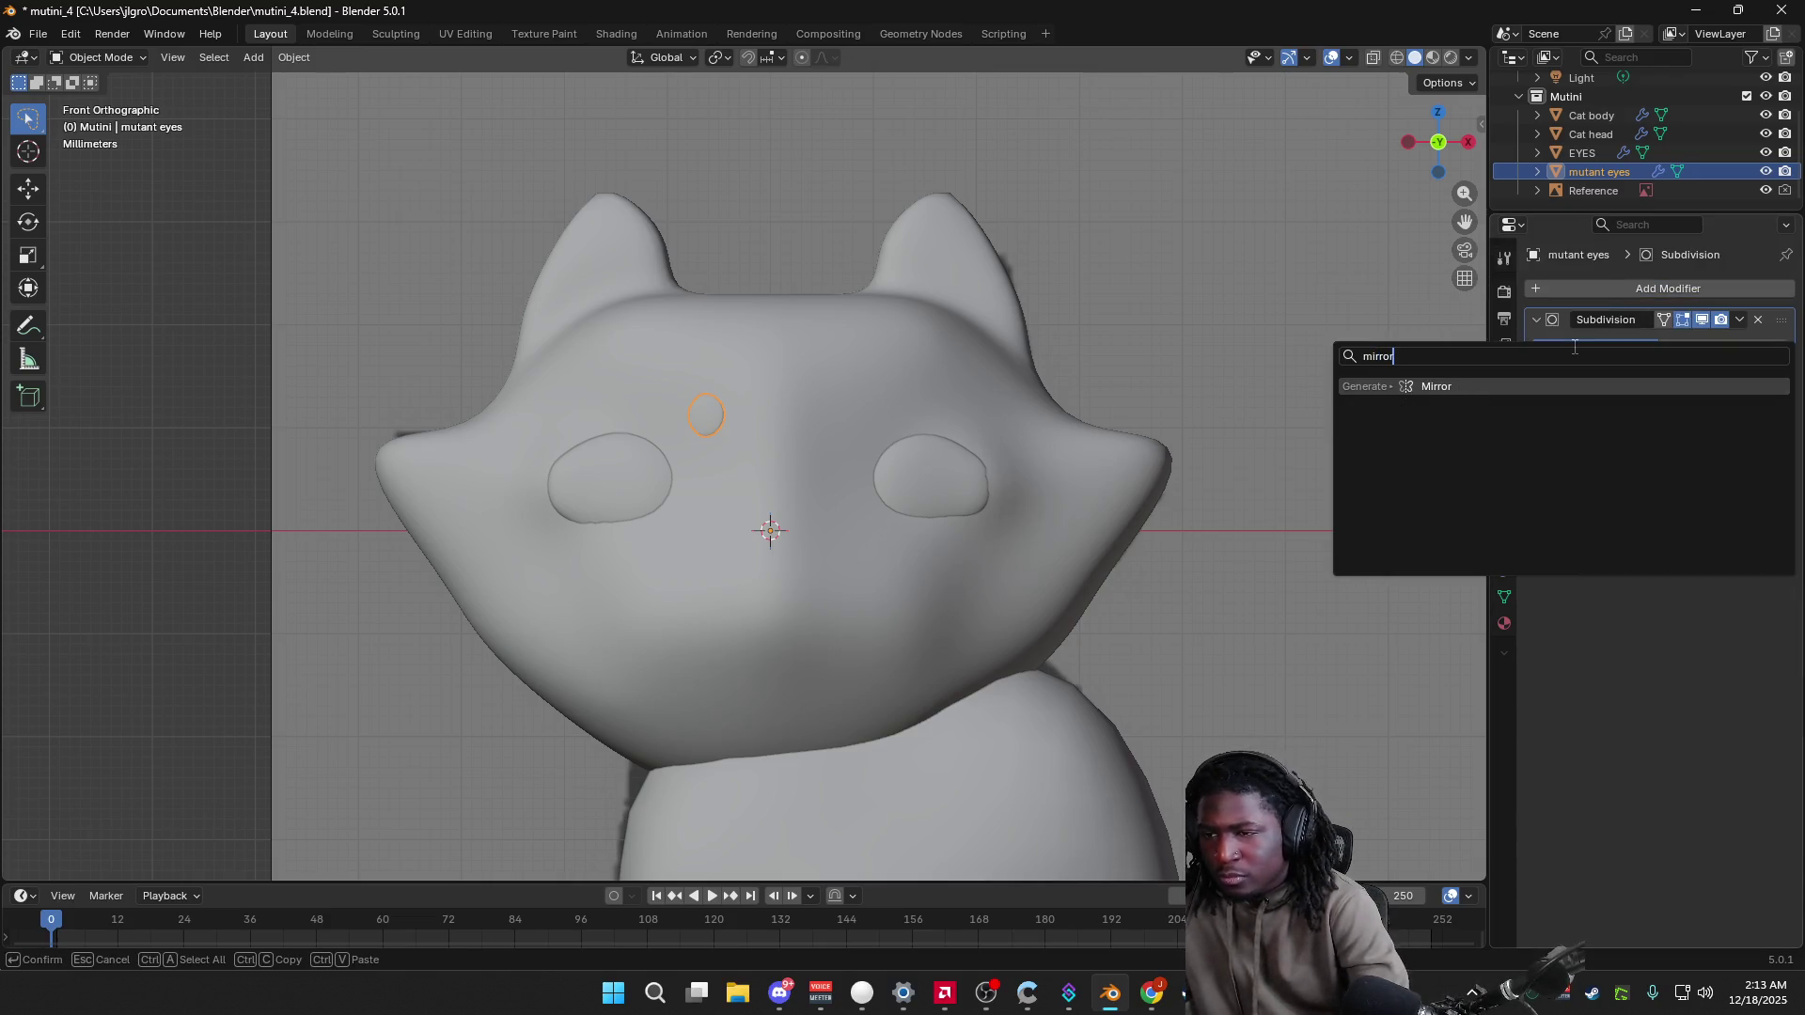
{"action": "left_click", "coordinate": [1503, 387]}
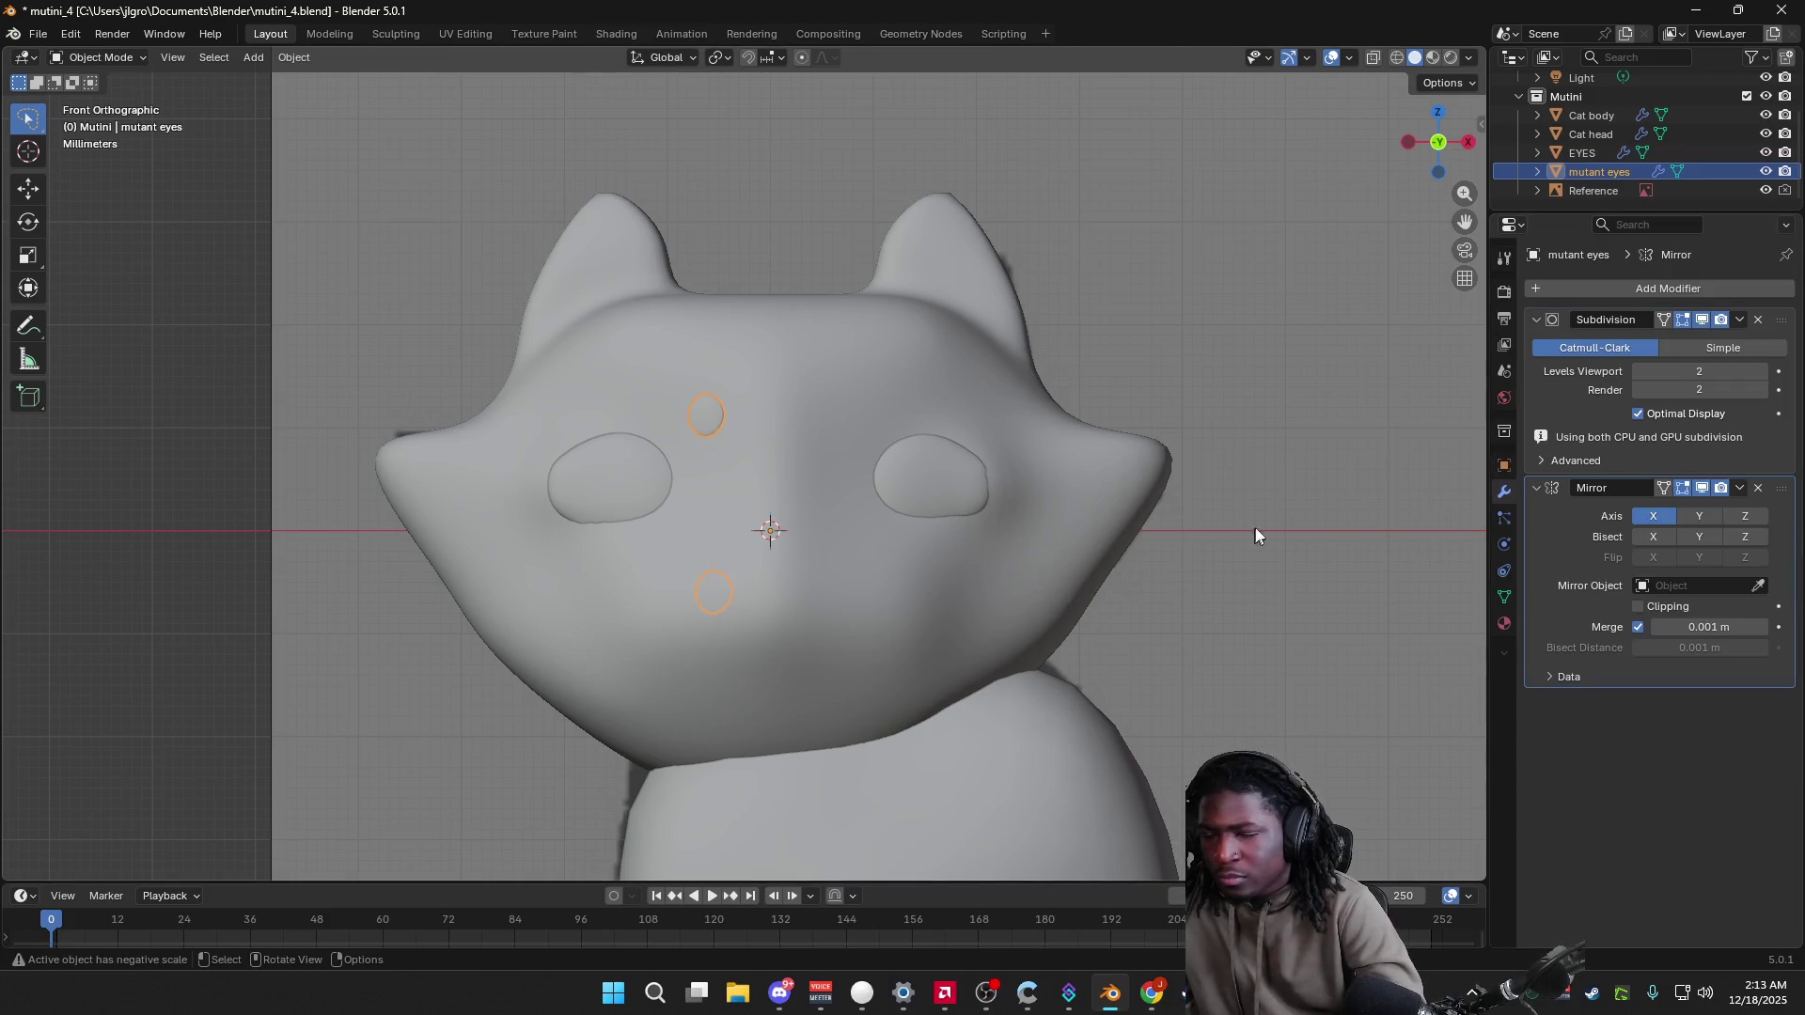
{"action": "left_click", "coordinate": [1698, 517]}
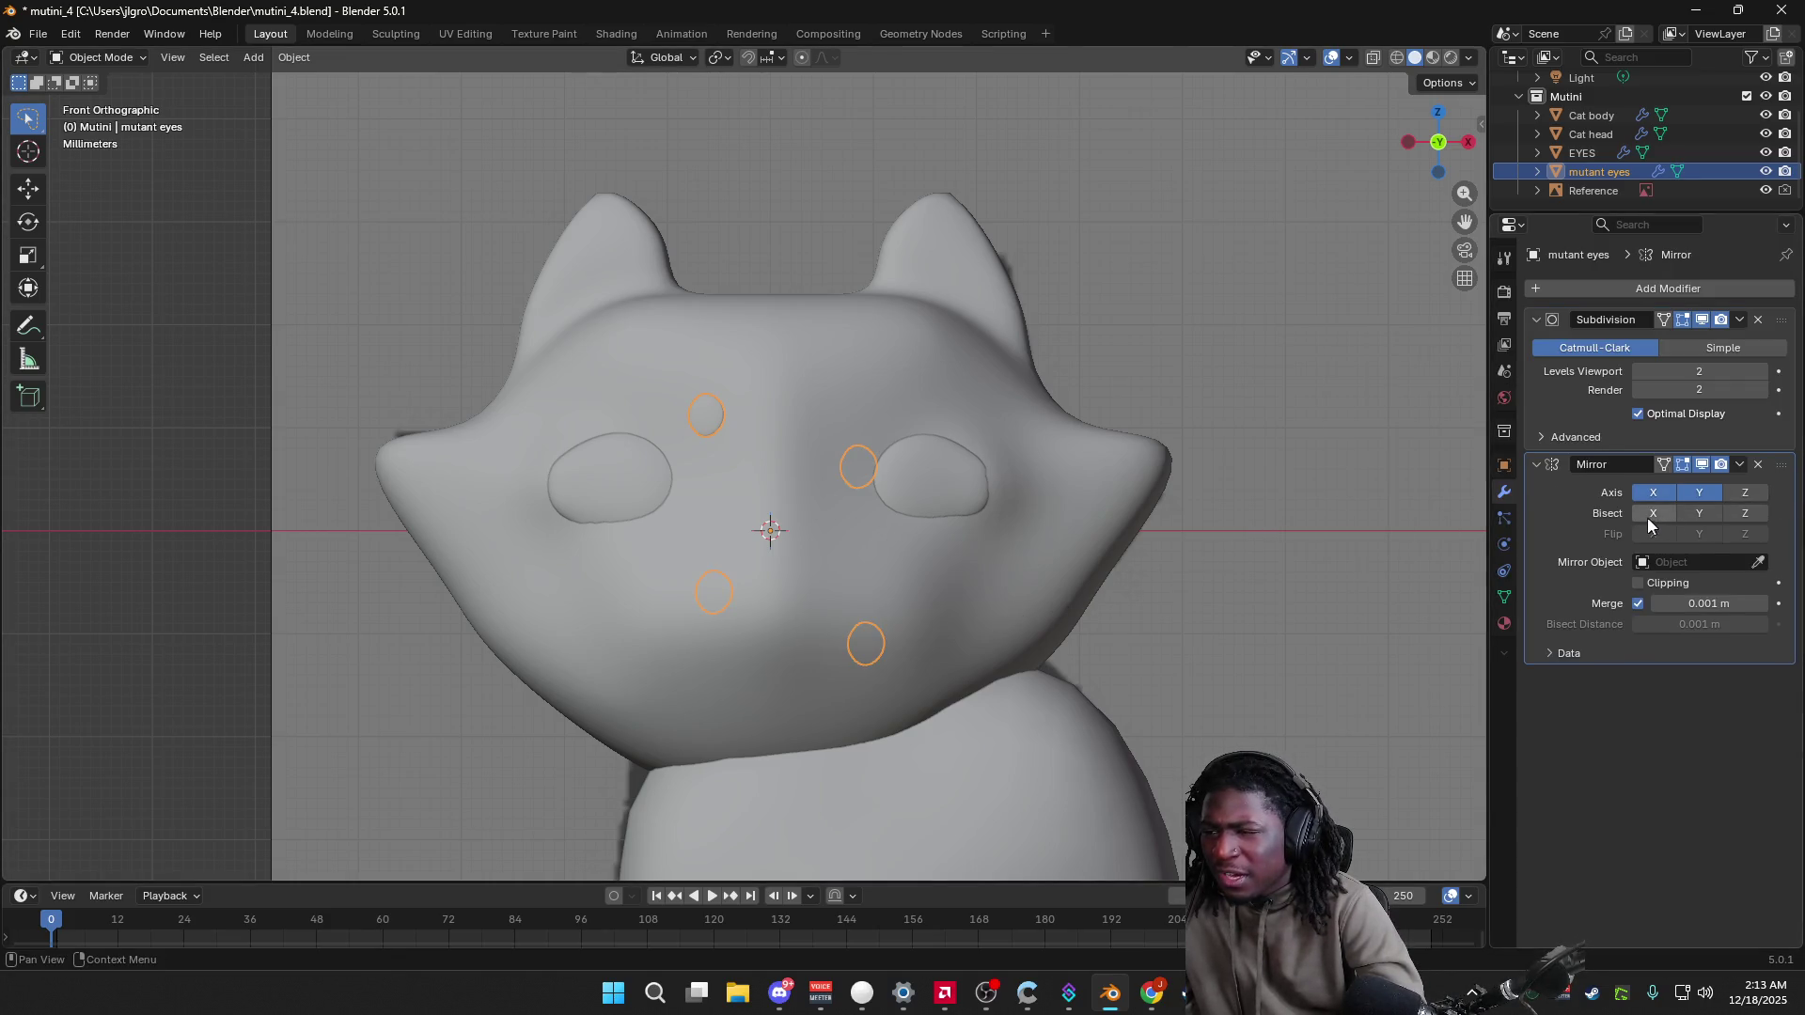
{"action": "left_click", "coordinate": [1683, 495]}
{"action": "left_click", "coordinate": [1750, 493]}
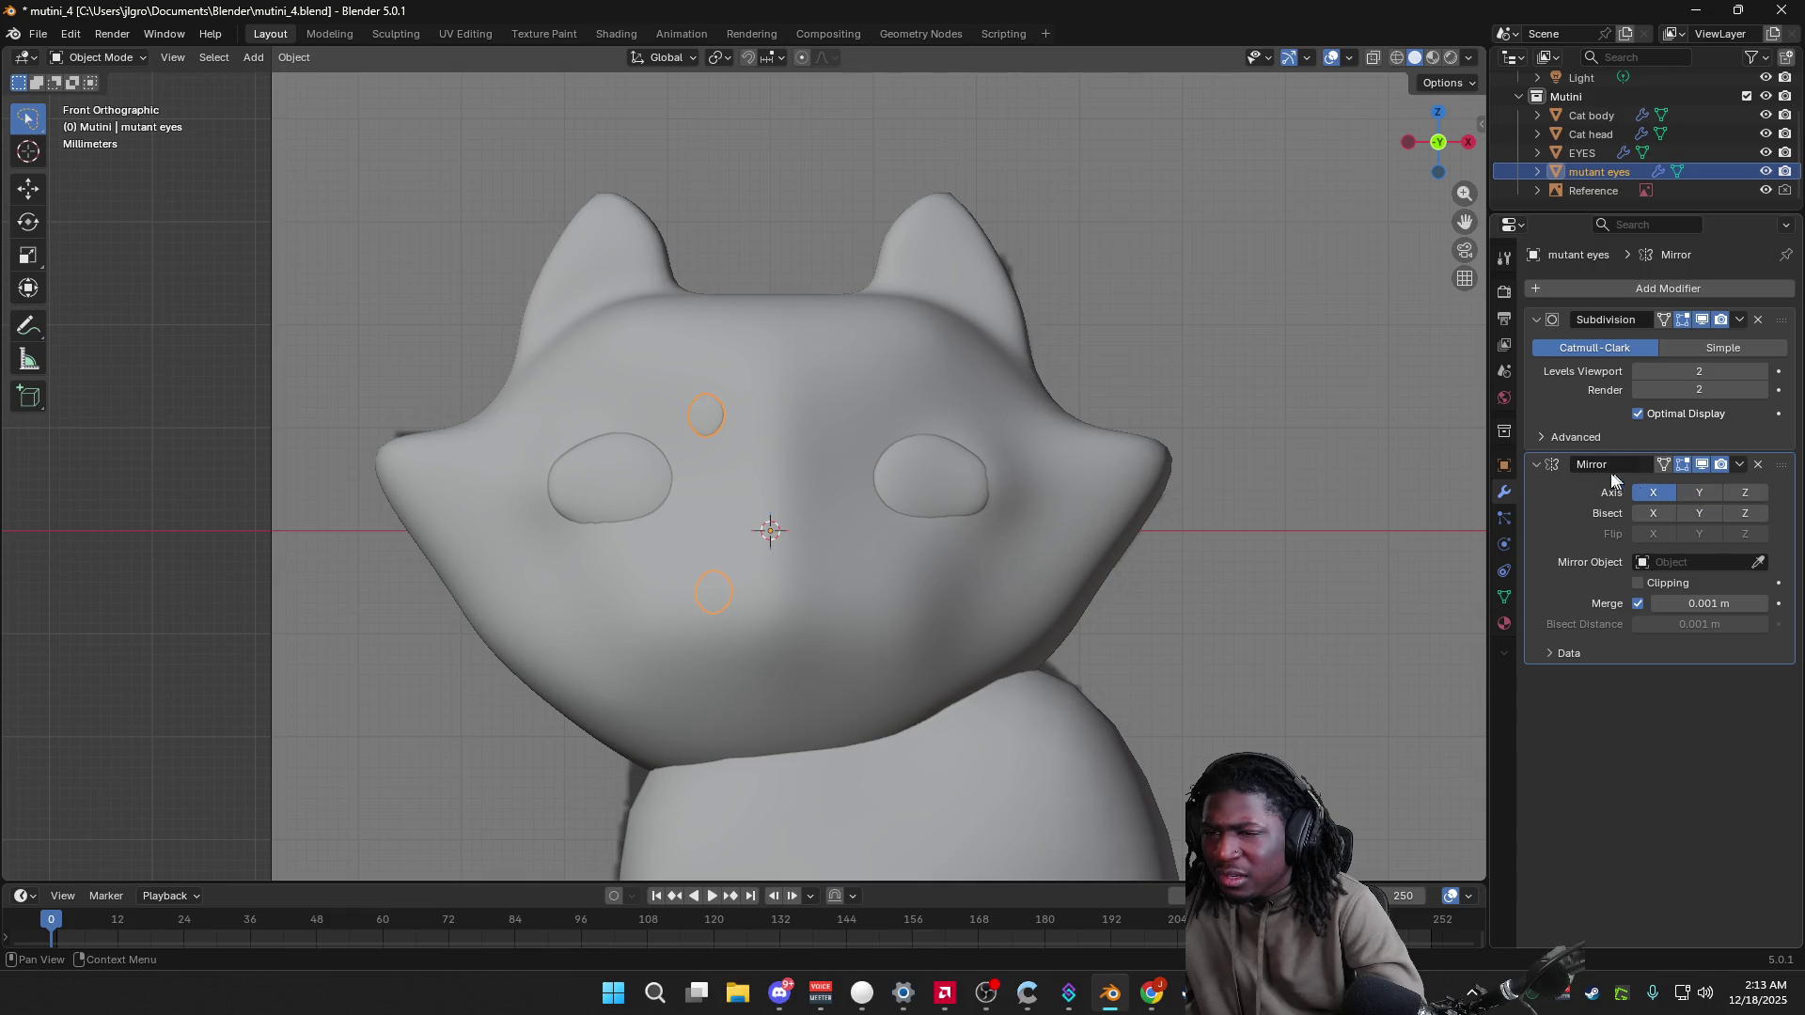
Step: Reselect the mutant eyes in the Outliner, show its transform values, and begin a rotation
{"action": "left_click", "coordinate": [1352, 438]}
{"action": "mouse_move", "coordinate": [1352, 438]}
{"action": "middle_mouse_down"}
{"action": "mouse_move", "coordinate": [1255, 389]}
{"action": "mouse_move", "coordinate": [1298, 395]}
{"action": "middle_mouse_up"}
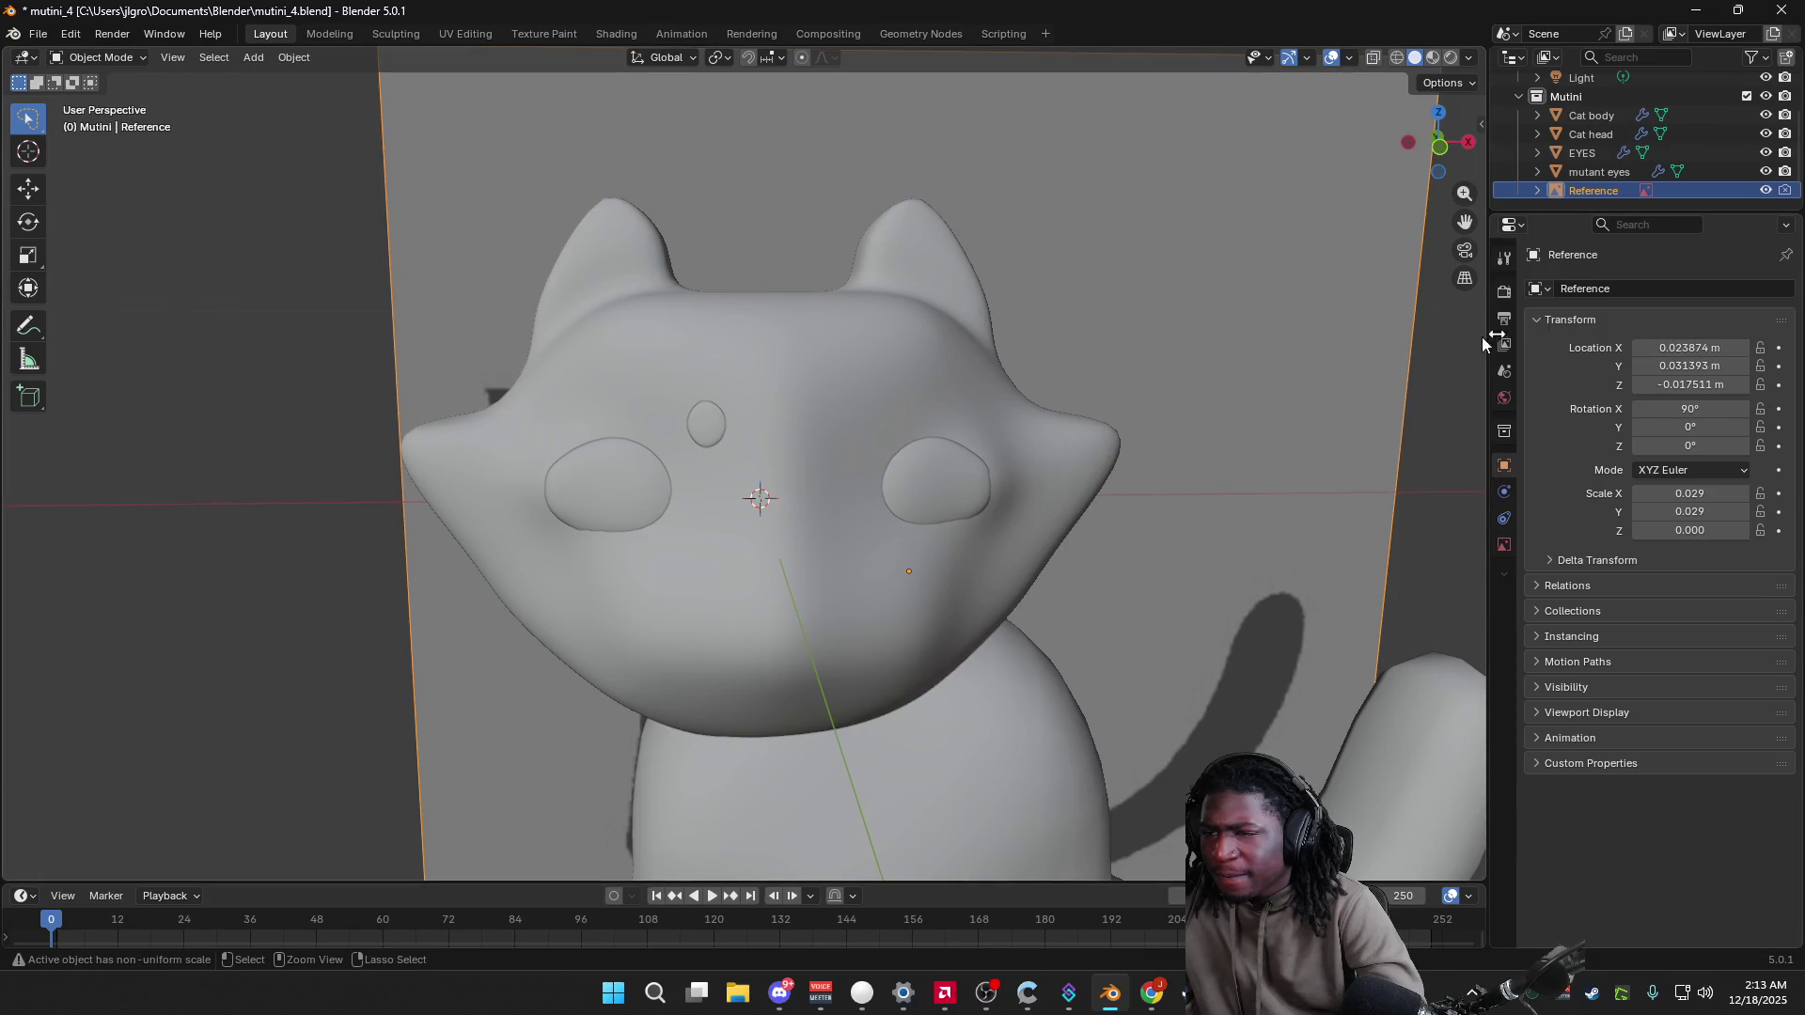
{"action": "left_click", "coordinate": [1599, 172]}
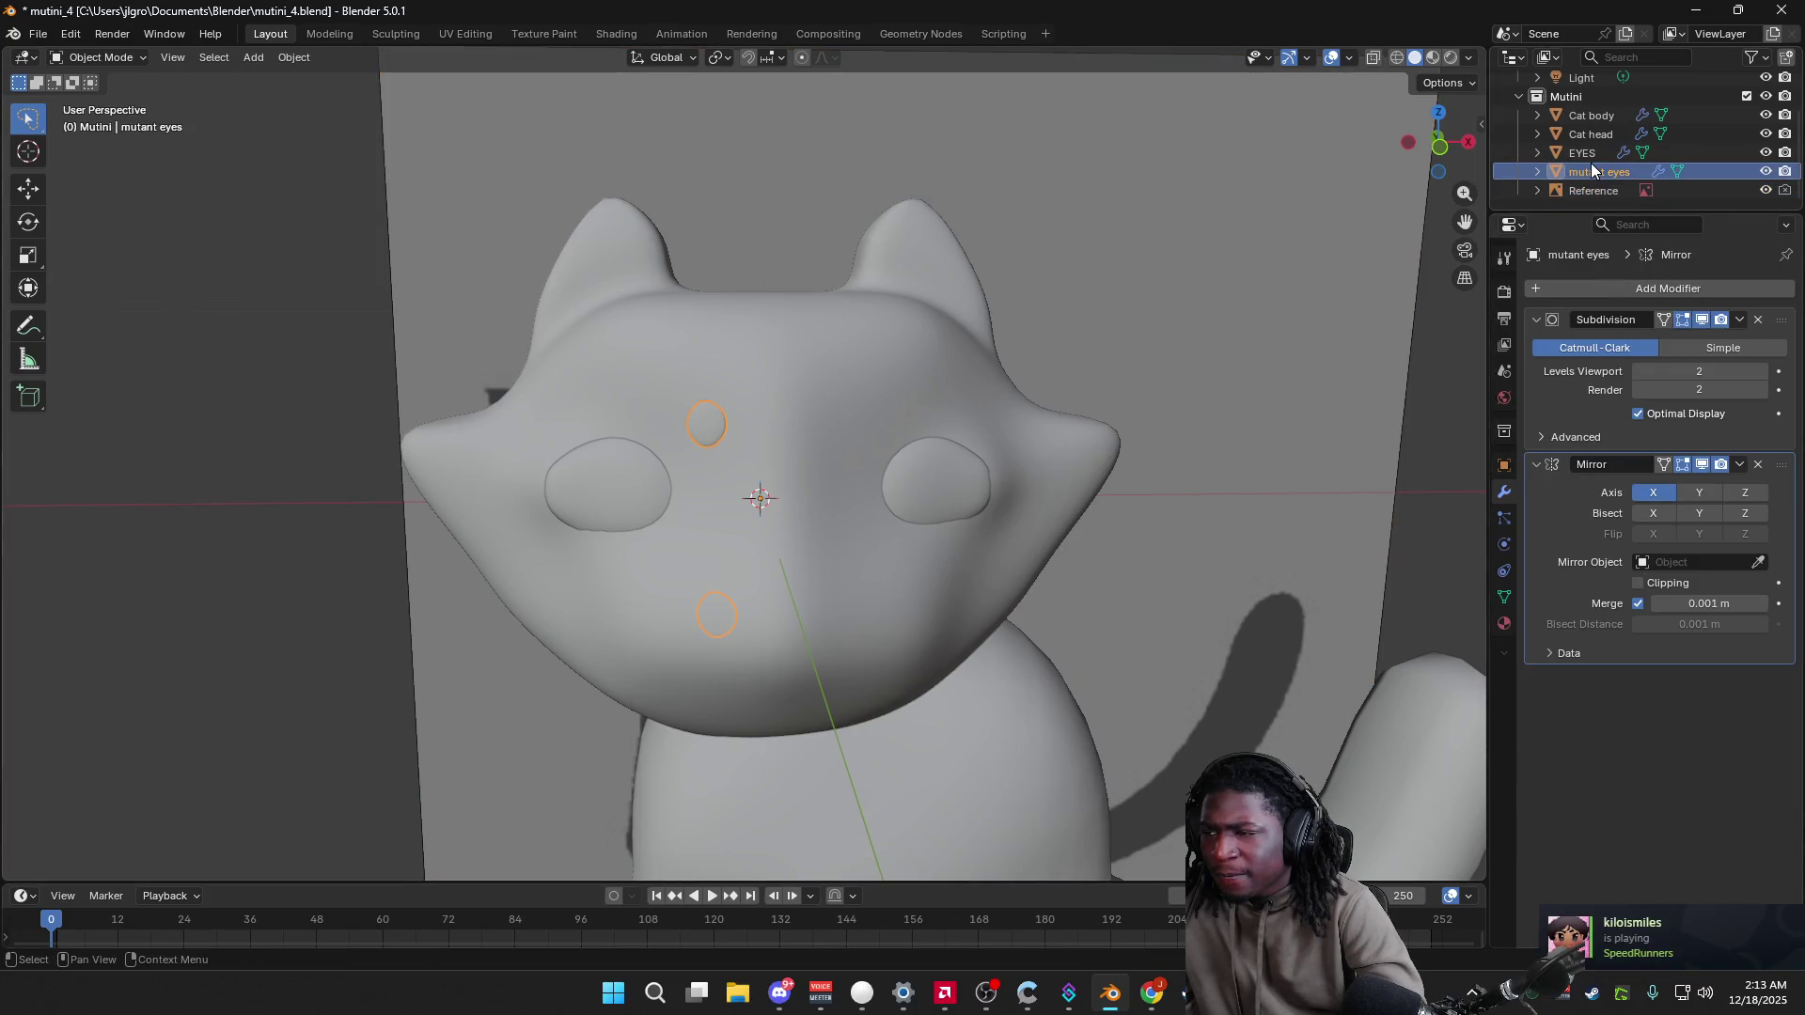
{"action": "left_click", "coordinate": [1503, 468]}
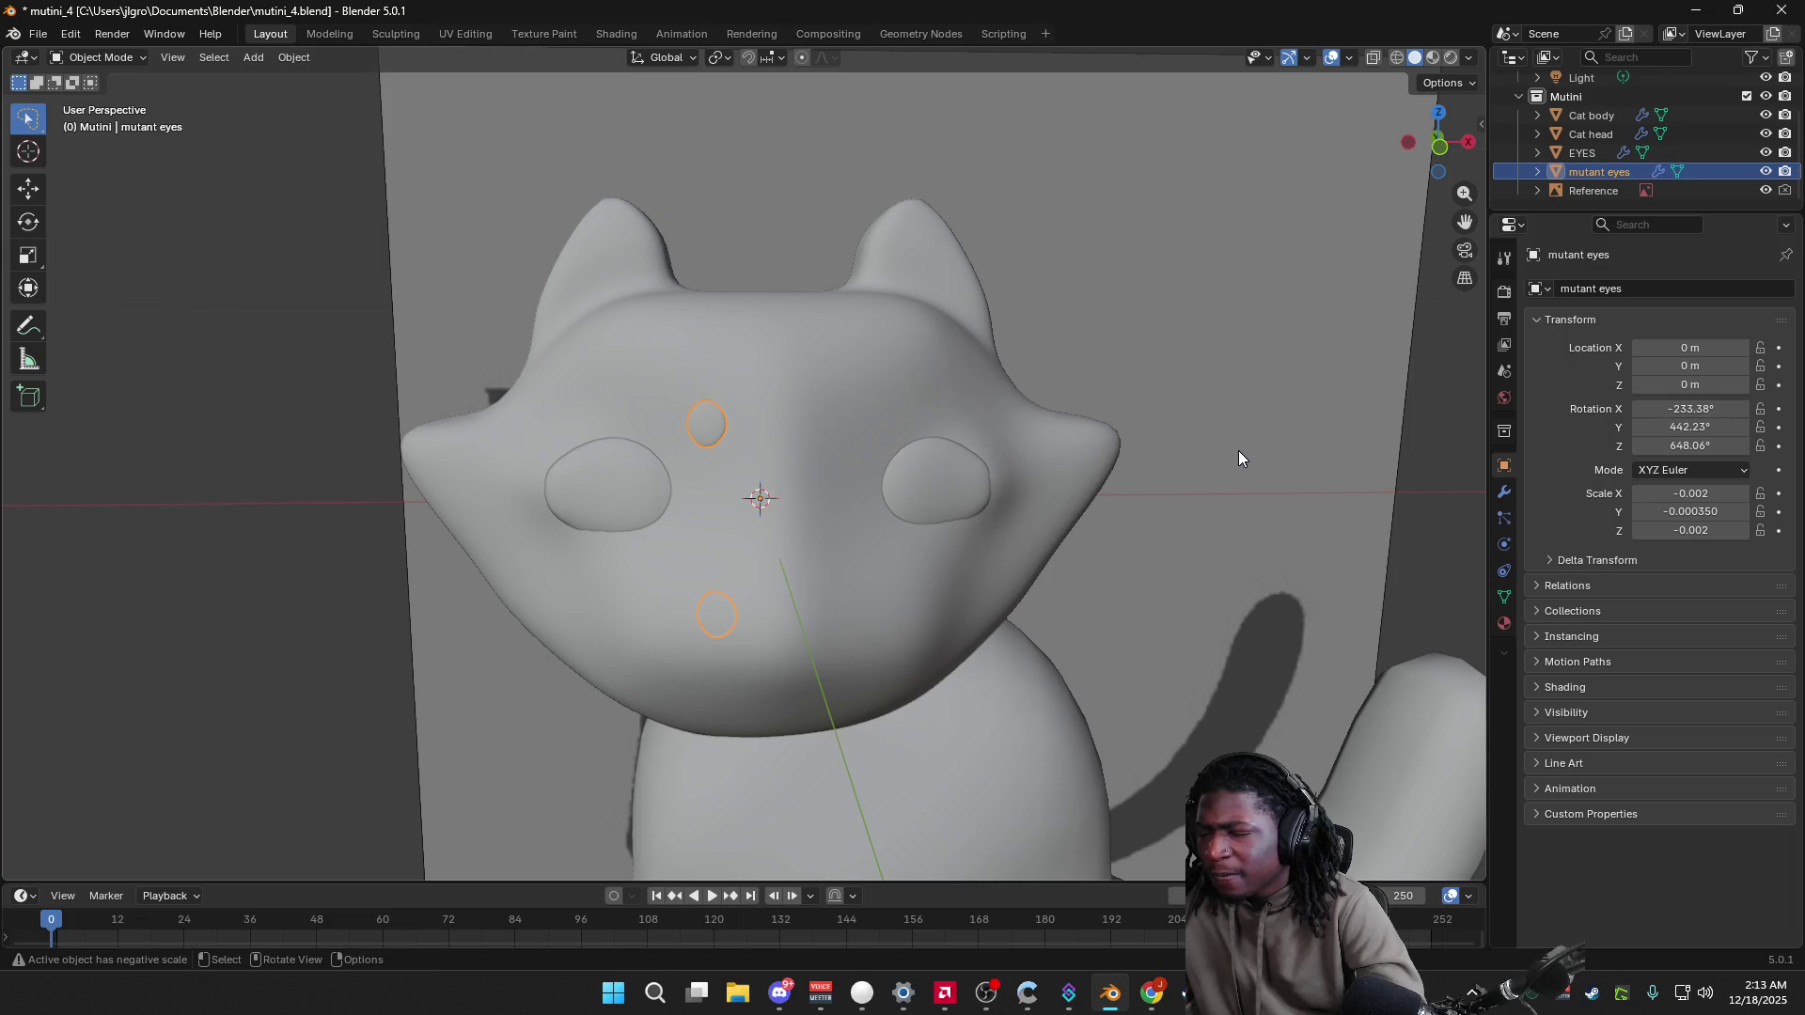
{"action": "key", "text": "r"}
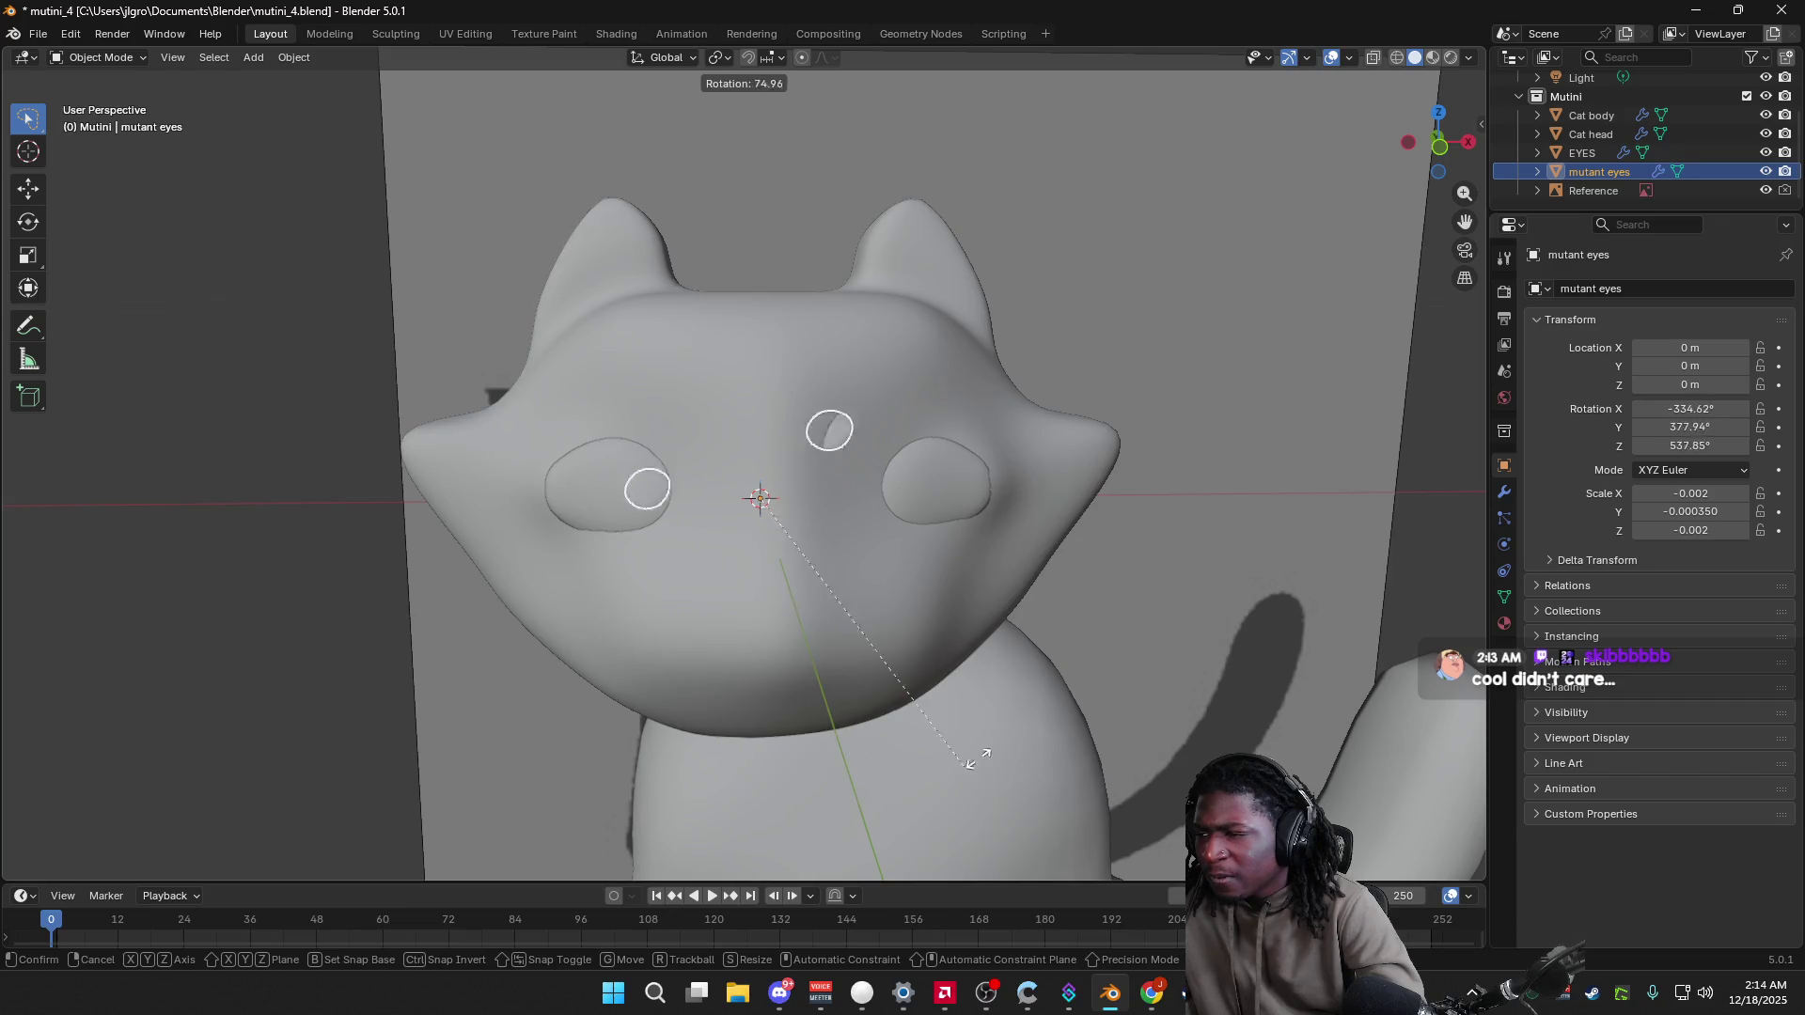
Step: Cancel the rotation and reselect the mutant eyes with their modifier settings showing
{"action": "left_click", "coordinate": [761, 254]}
{"action": "left_click", "coordinate": [1255, 268]}
{"action": "mouse_move", "coordinate": [1255, 268]}
{"action": "middle_mouse_down"}
{"action": "mouse_move", "coordinate": [885, 402]}
{"action": "mouse_move", "coordinate": [940, 395]}
{"action": "middle_mouse_up"}
{"action": "left_click", "coordinate": [863, 414]}
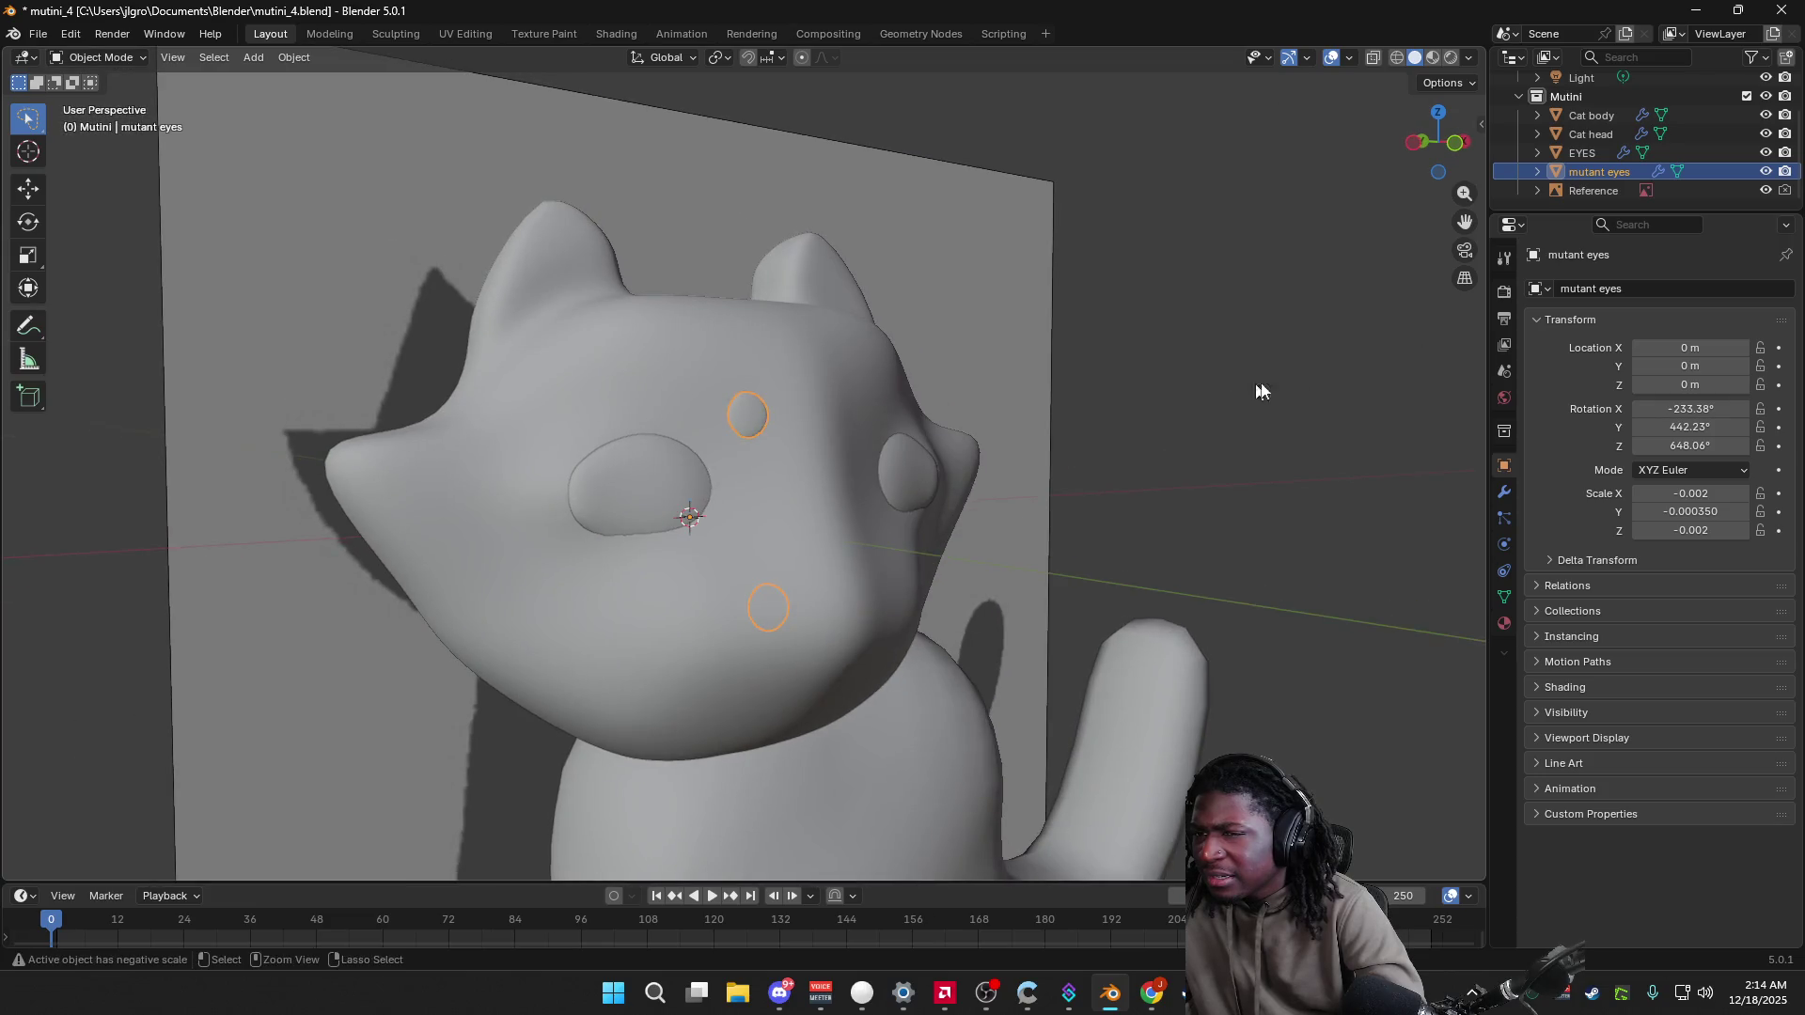
{"action": "left_click", "coordinate": [1505, 399]}
{"action": "left_click", "coordinate": [1505, 492]}
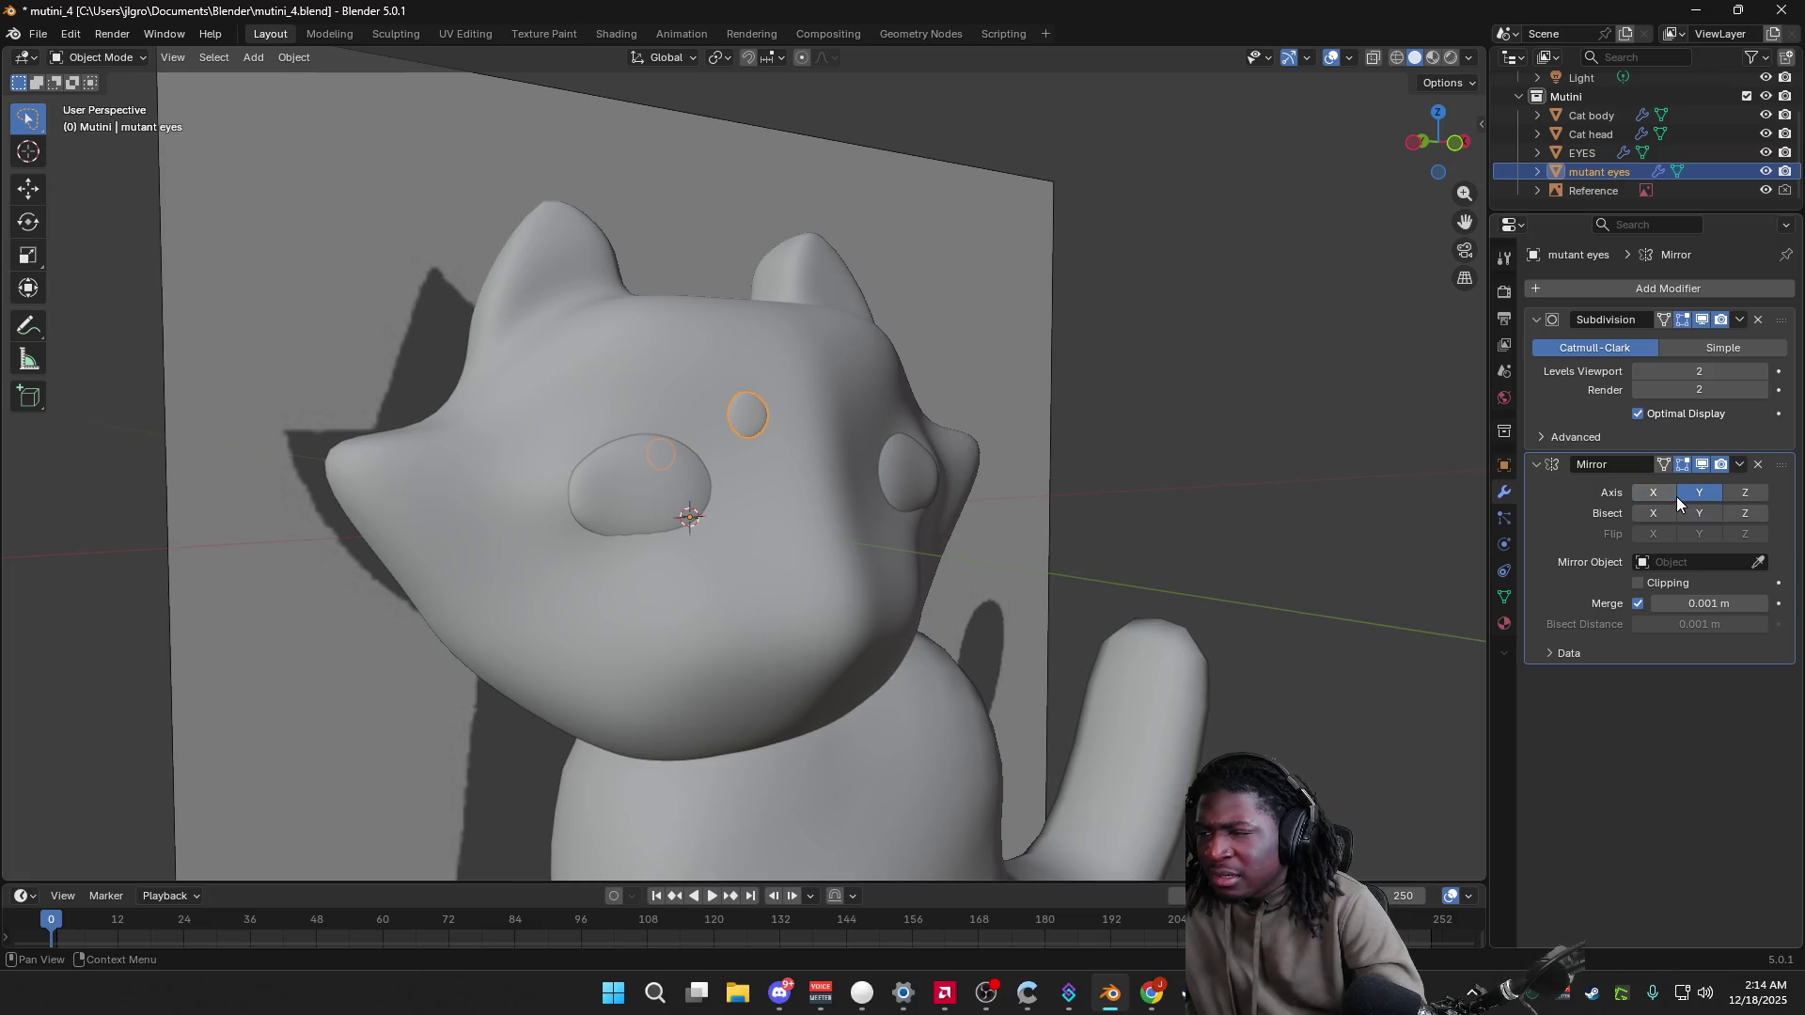
Step: Switch the Mirror modifier's axis and briefly test Bisect and Clipping
{"action": "mouse_move", "coordinate": [1476, 510]}
{"action": "middle_mouse_down"}
{"action": "mouse_move", "coordinate": [1390, 508]}
{"action": "mouse_move", "coordinate": [1421, 508]}
{"action": "middle_mouse_up"}
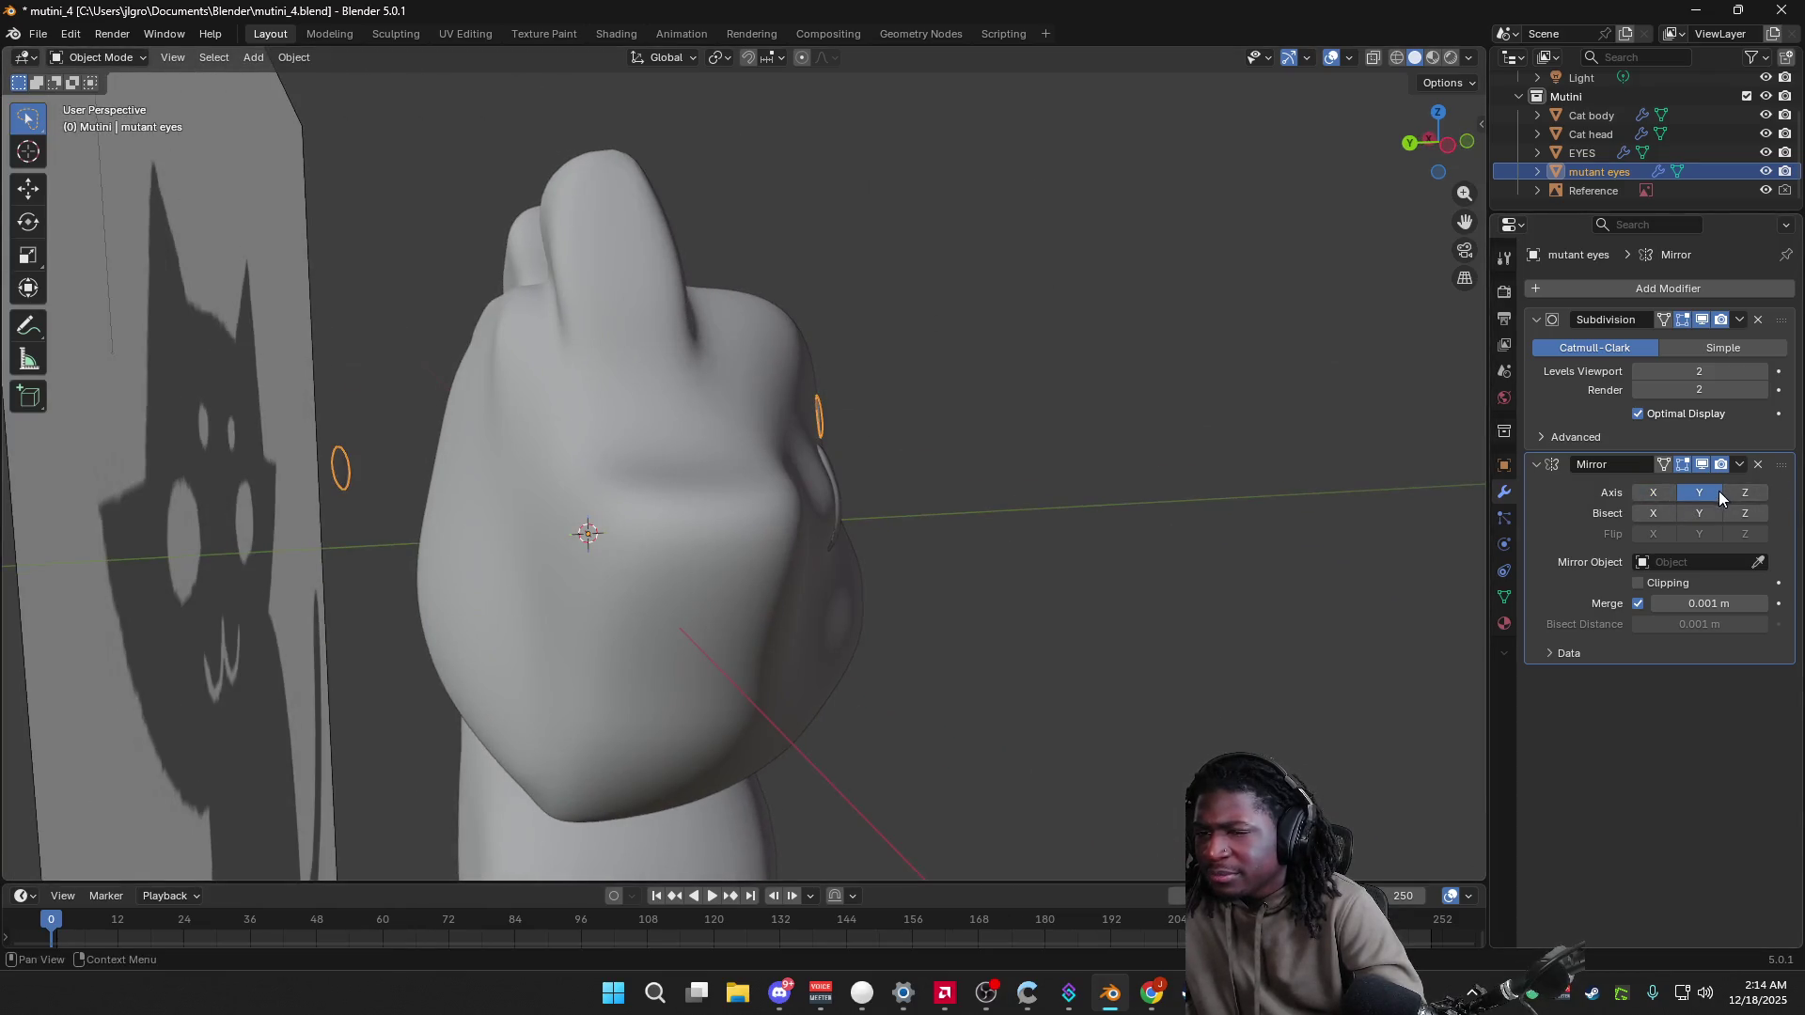
{"action": "middle_click_drag", "start_coordinate": [1175, 460], "coordinate": [954, 436]}
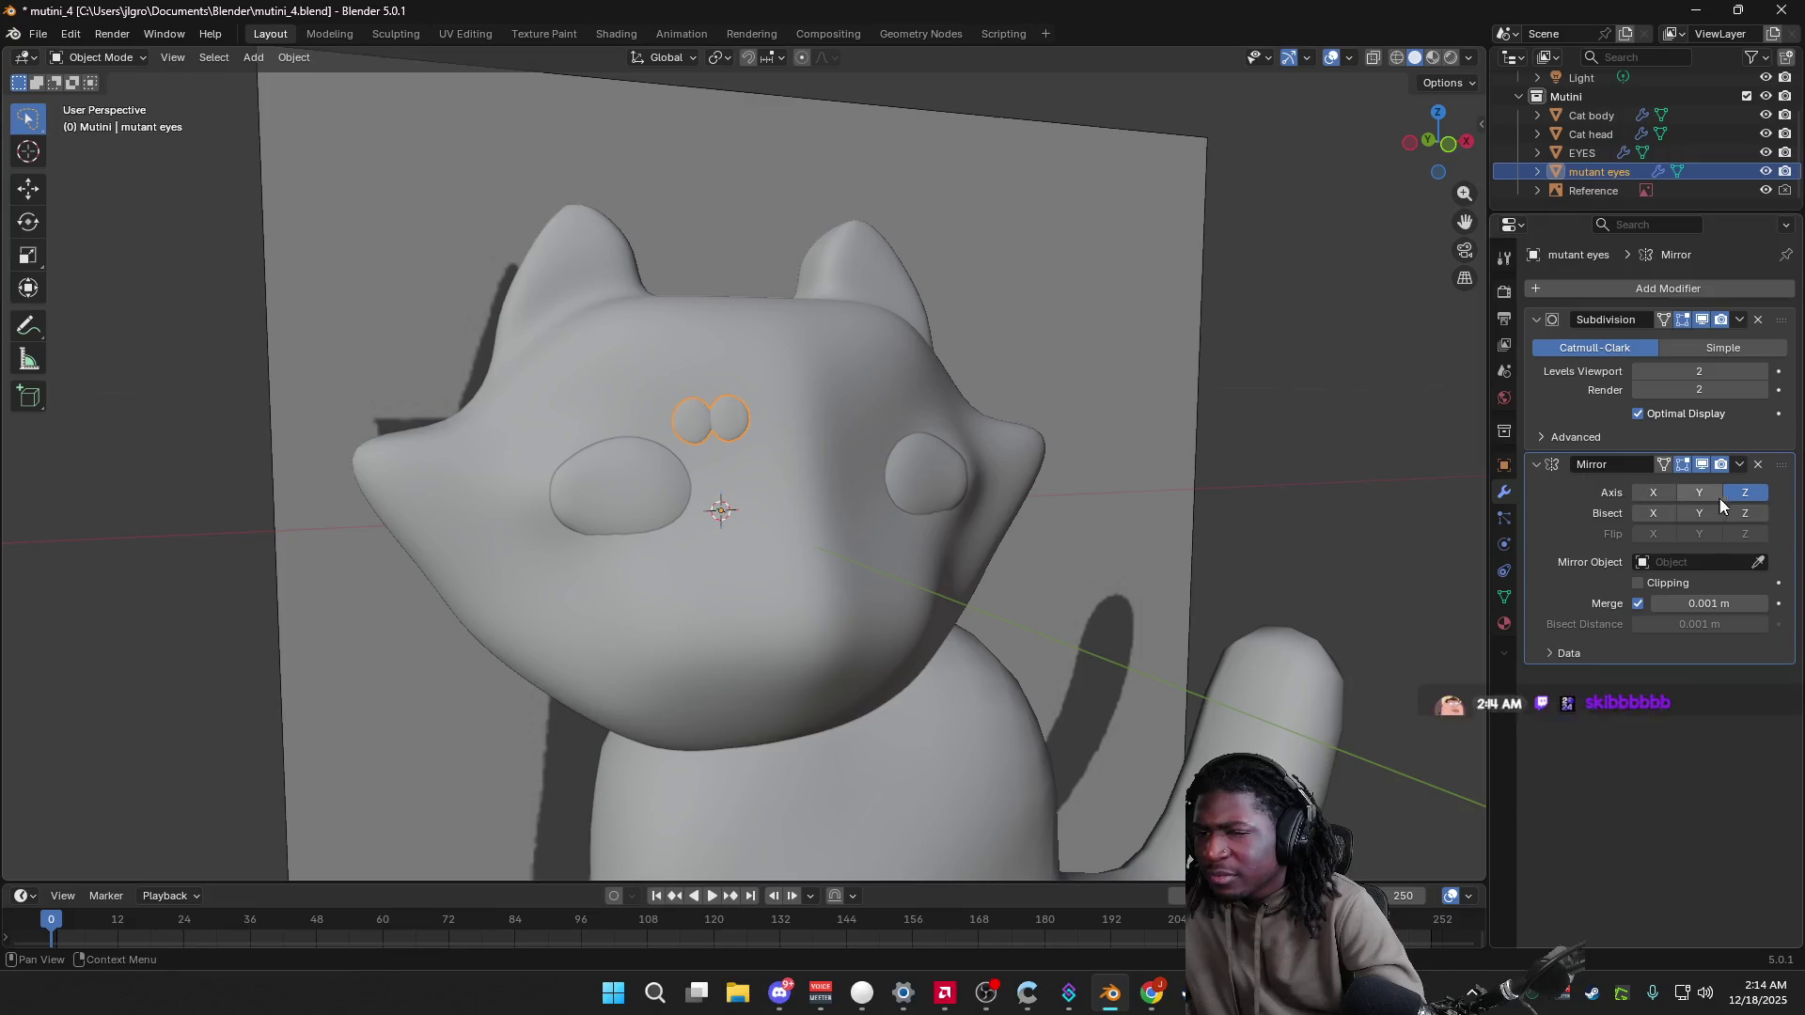
{"action": "left_click", "coordinate": [1747, 495]}
{"action": "middle_click_drag", "start_coordinate": [1367, 522], "coordinate": [1429, 512]}
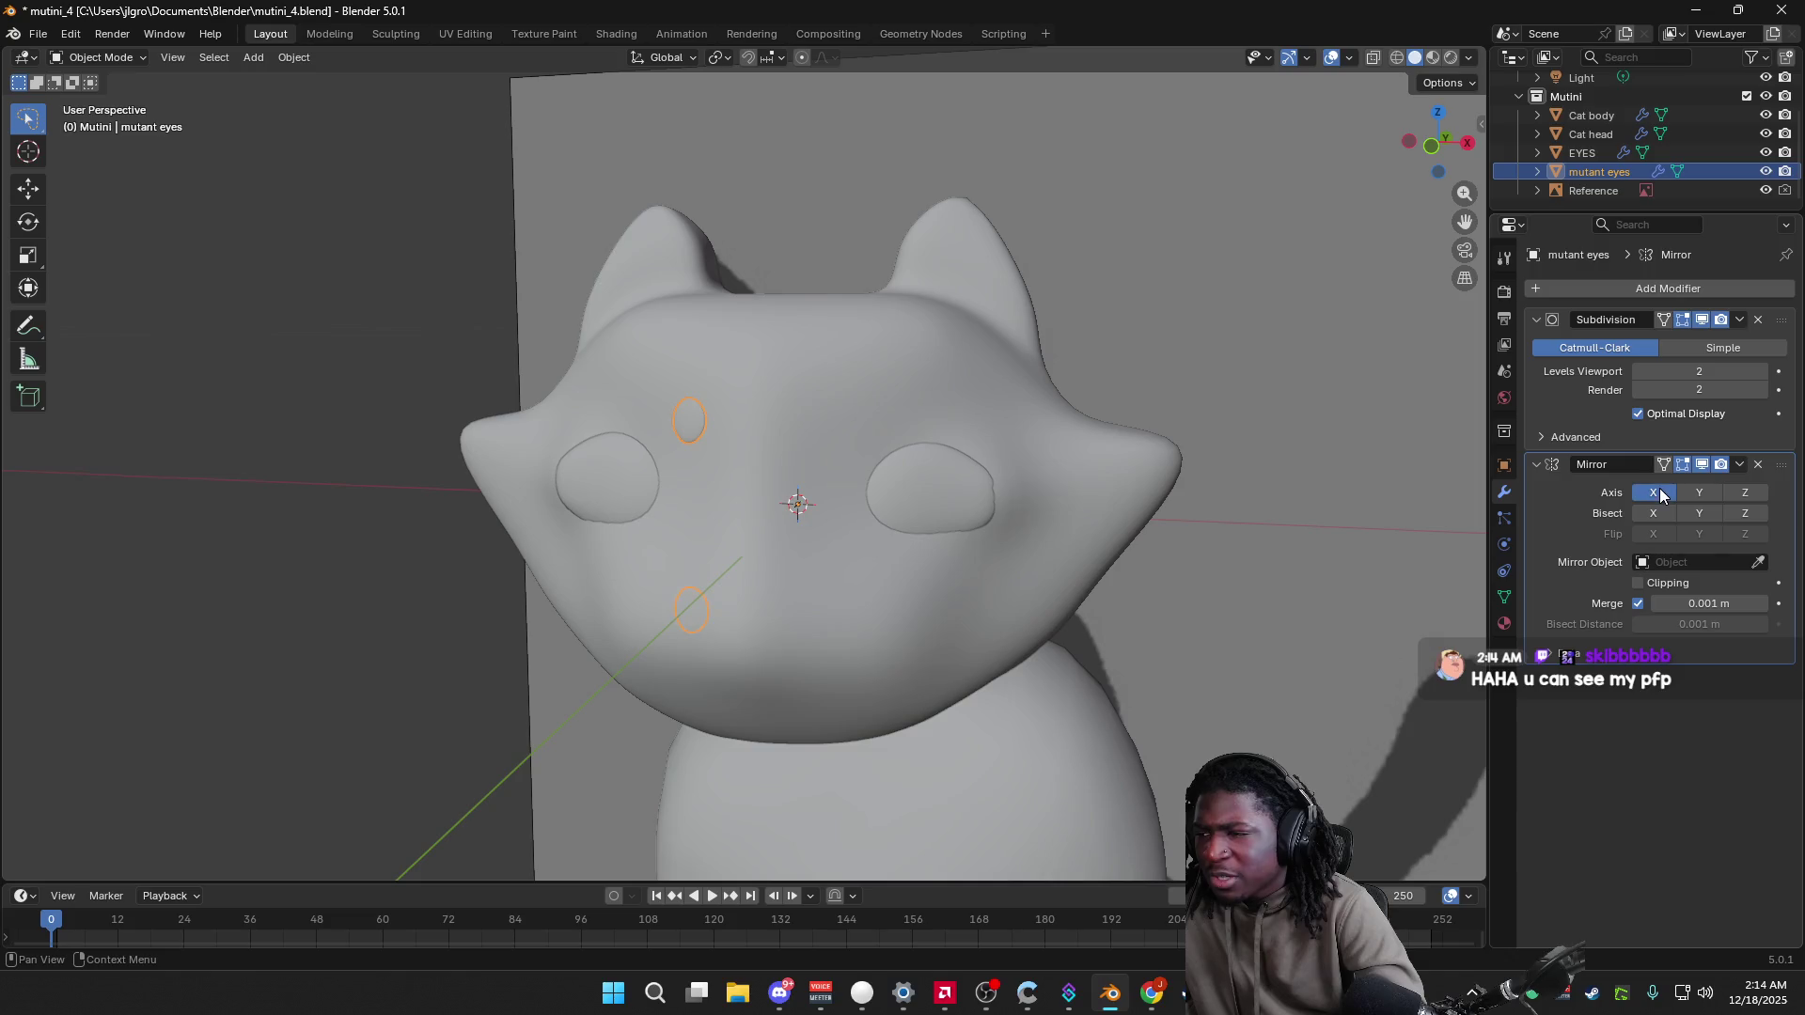
{"action": "mouse_move", "coordinate": [1296, 551]}
{"action": "middle_mouse_down"}
{"action": "mouse_move", "coordinate": [1346, 431]}
{"action": "mouse_move", "coordinate": [1346, 518]}
{"action": "mouse_move", "coordinate": [1225, 562]}
{"action": "mouse_move", "coordinate": [1243, 558]}
{"action": "middle_mouse_up"}
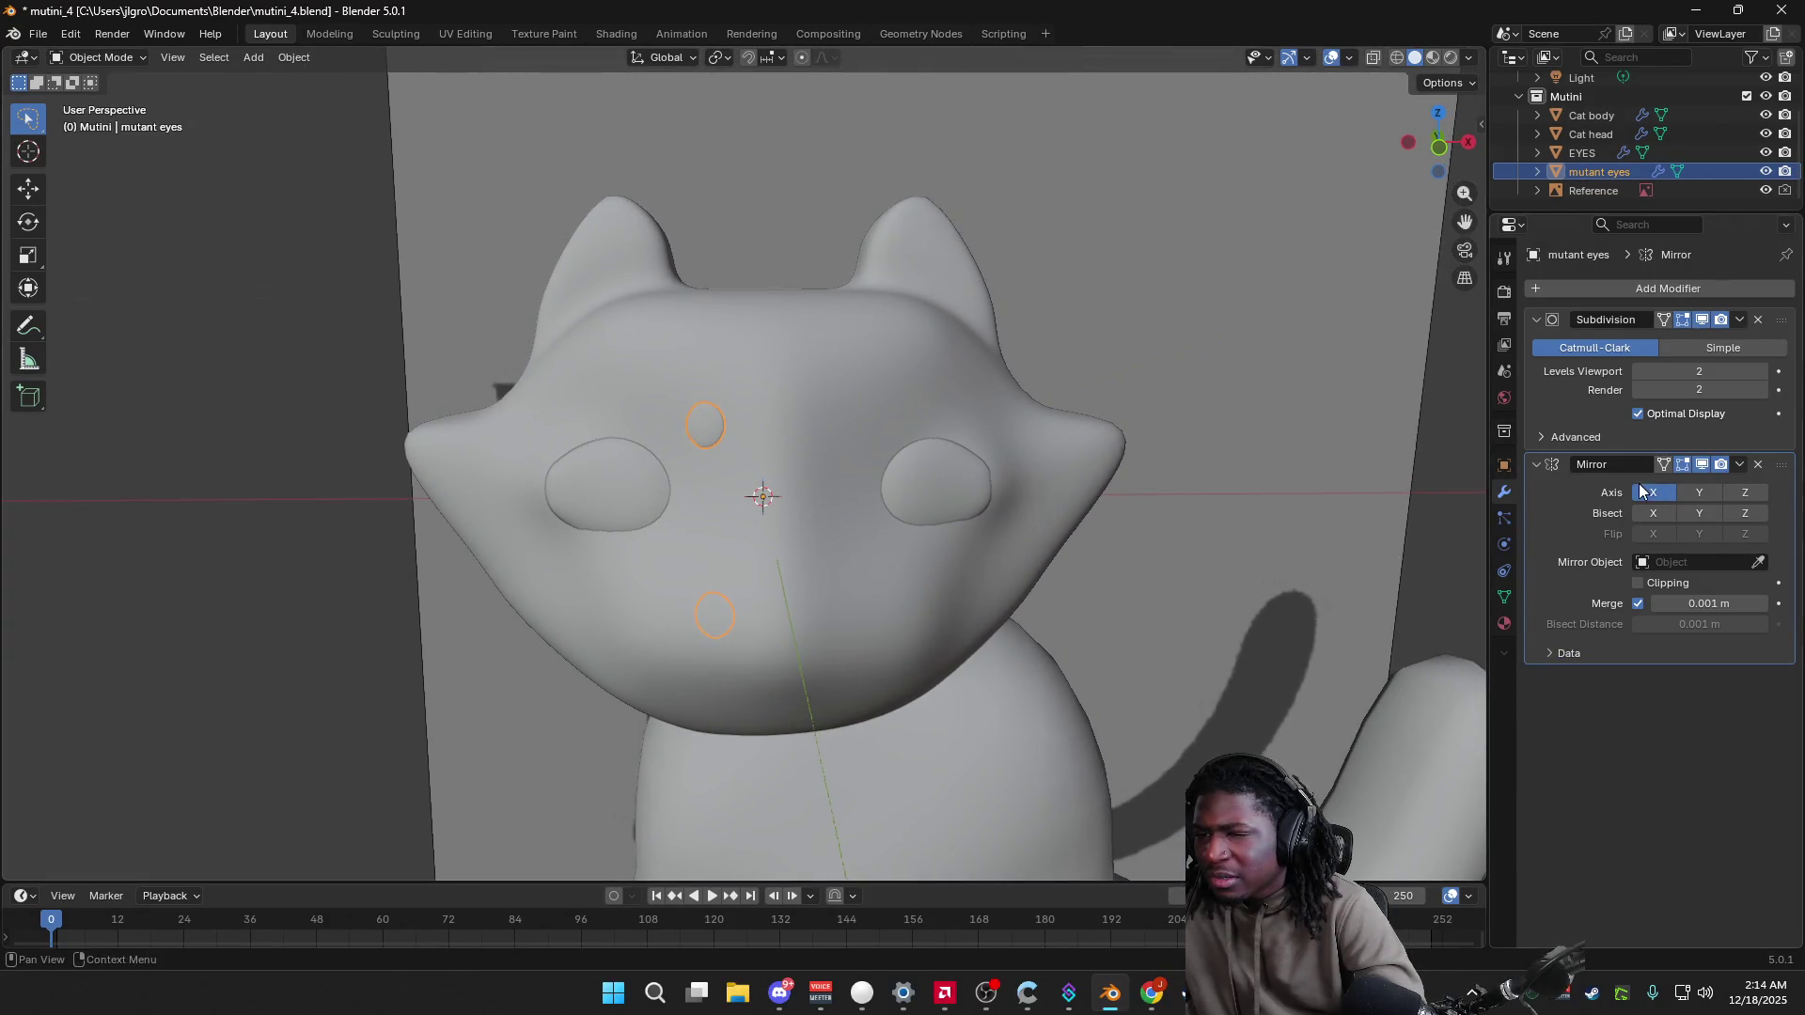
{"action": "left_click", "coordinate": [1662, 521]}
{"action": "left_click", "coordinate": [1661, 521]}
{"action": "left_click", "coordinate": [1637, 583]}
Step: Try X and Y mirroring, then undo back to Z so the eyes sit side by side
{"action": "left_click", "coordinate": [1660, 496]}
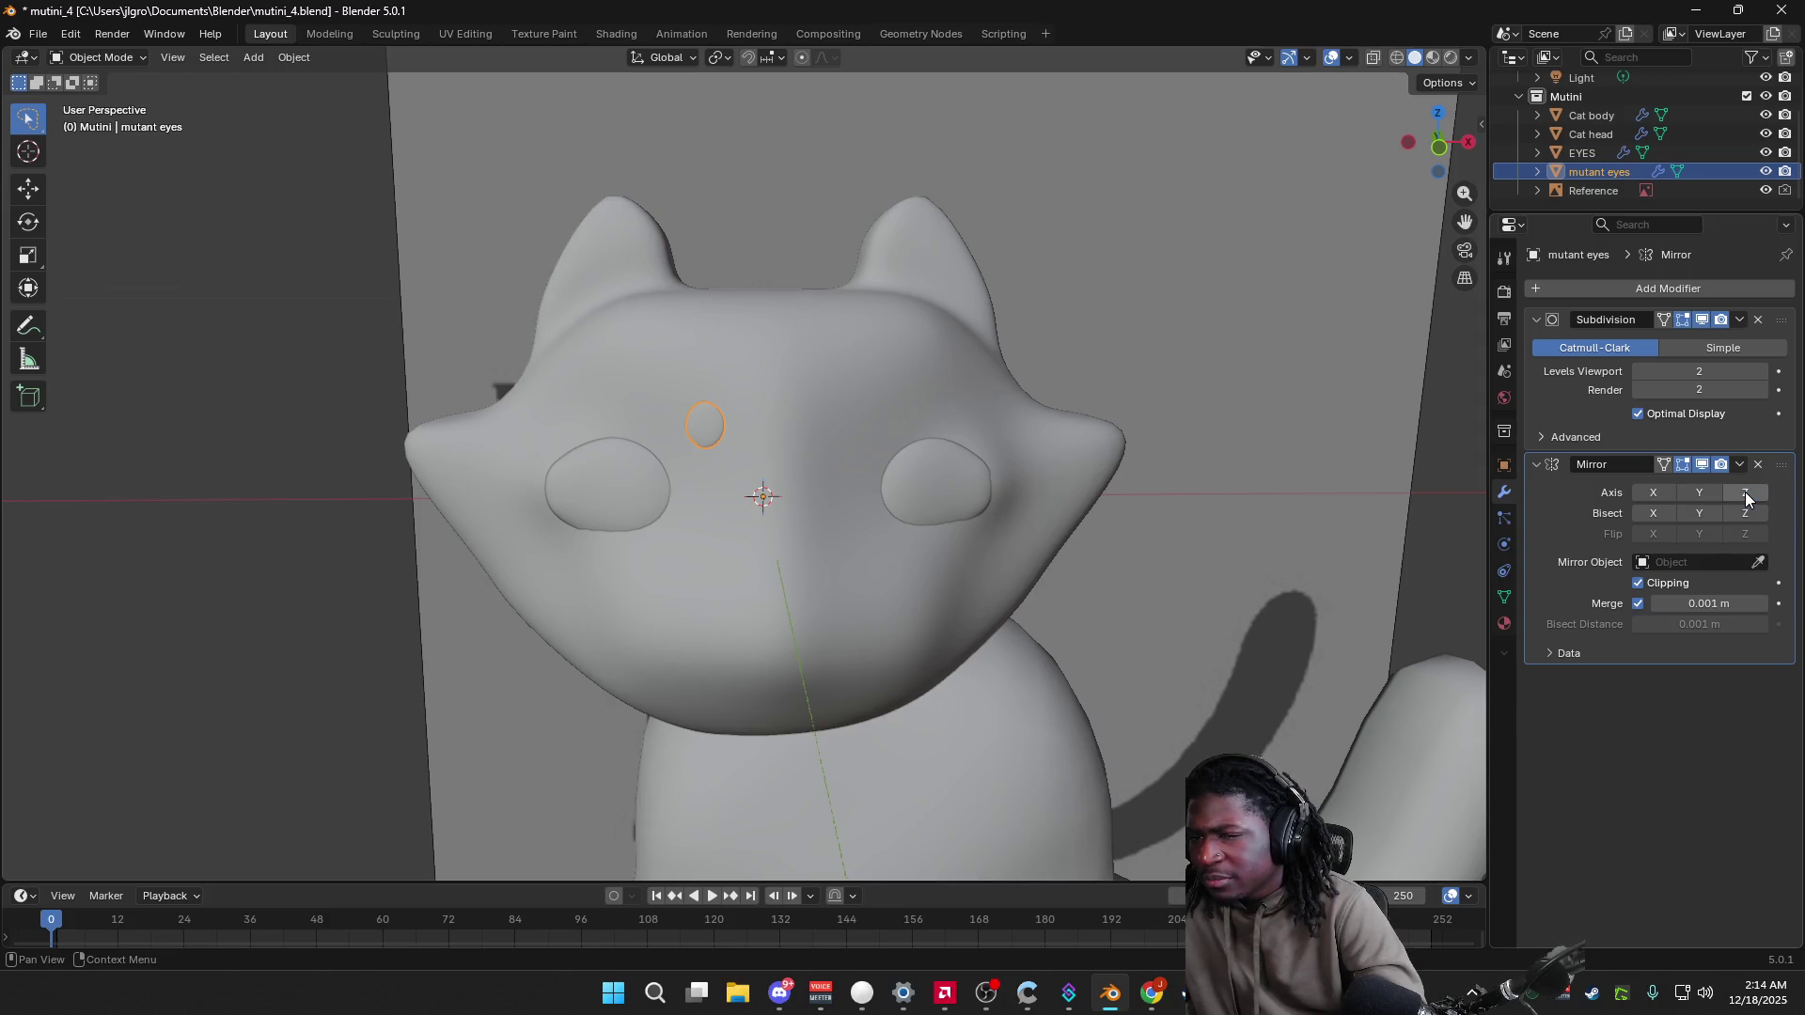
{"action": "left_click", "coordinate": [1699, 492]}
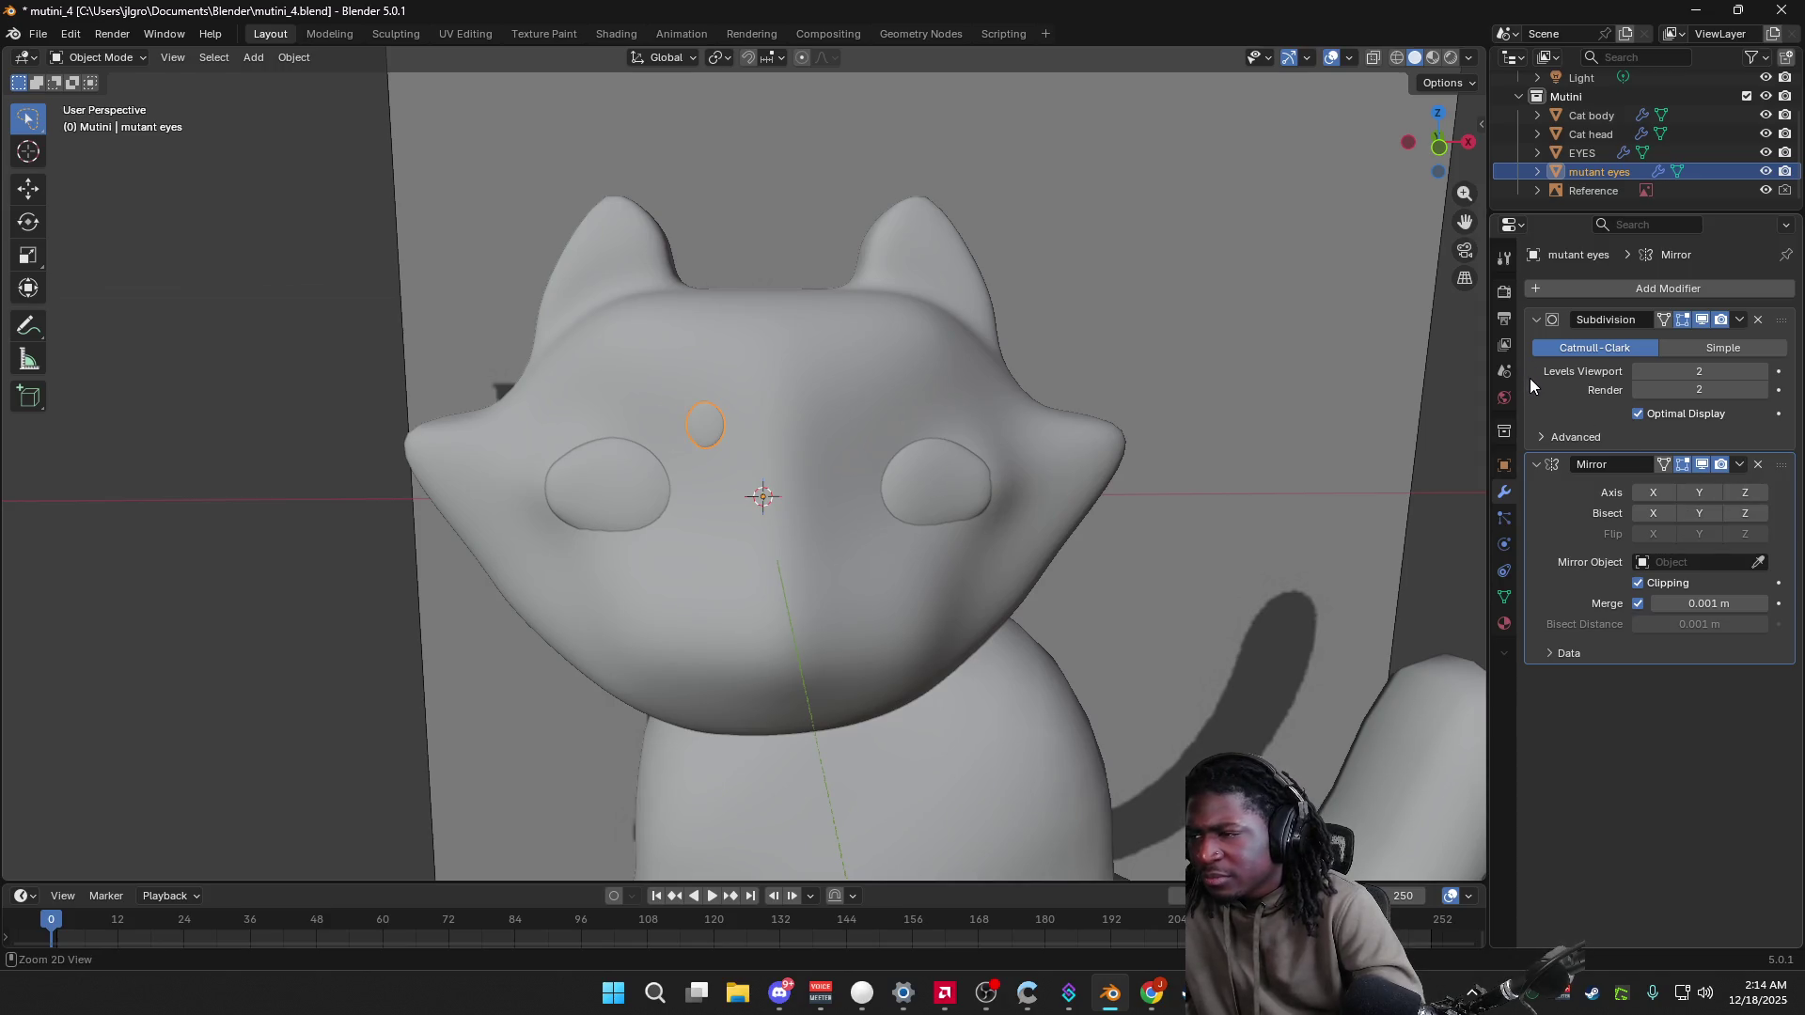
{"action": "key", "text": "ctrl+z"}
{"action": "key", "text": "ctrl+z"}
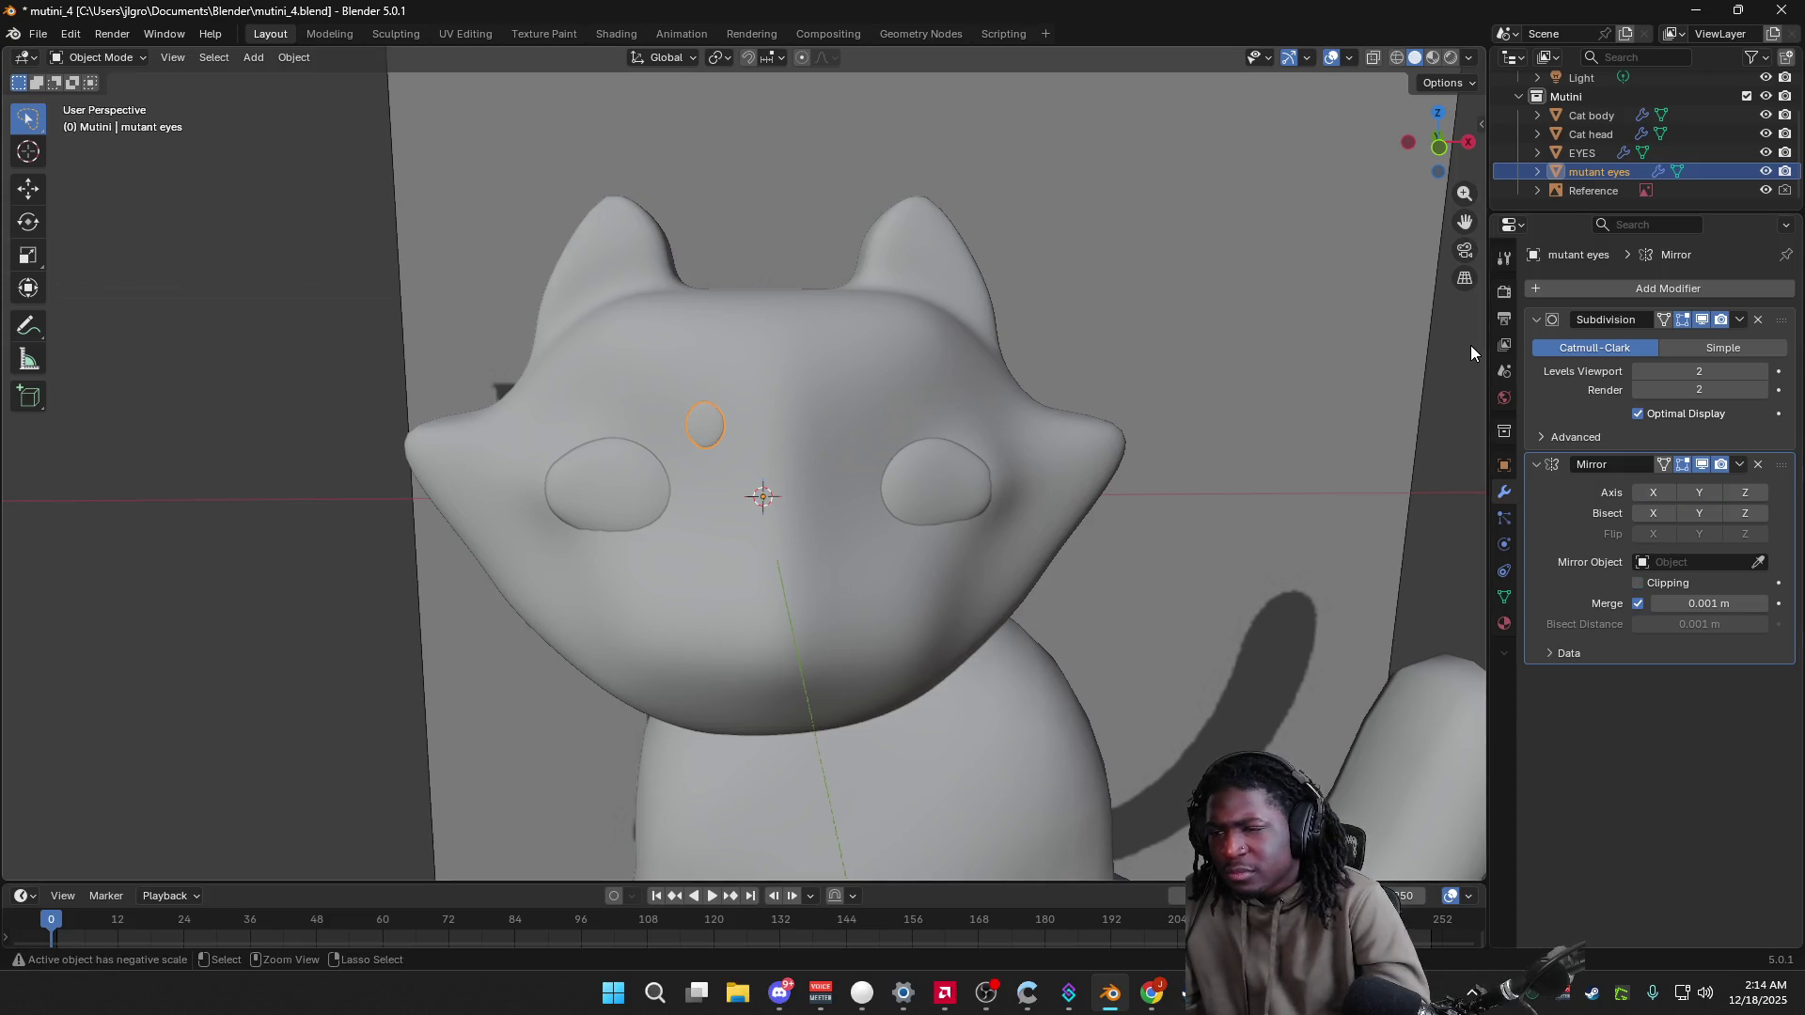
{"action": "key", "text": "ctrl+z"}
{"action": "key", "text": "ctrl+z"}
{"action": "key", "text": "ctrl+z"}
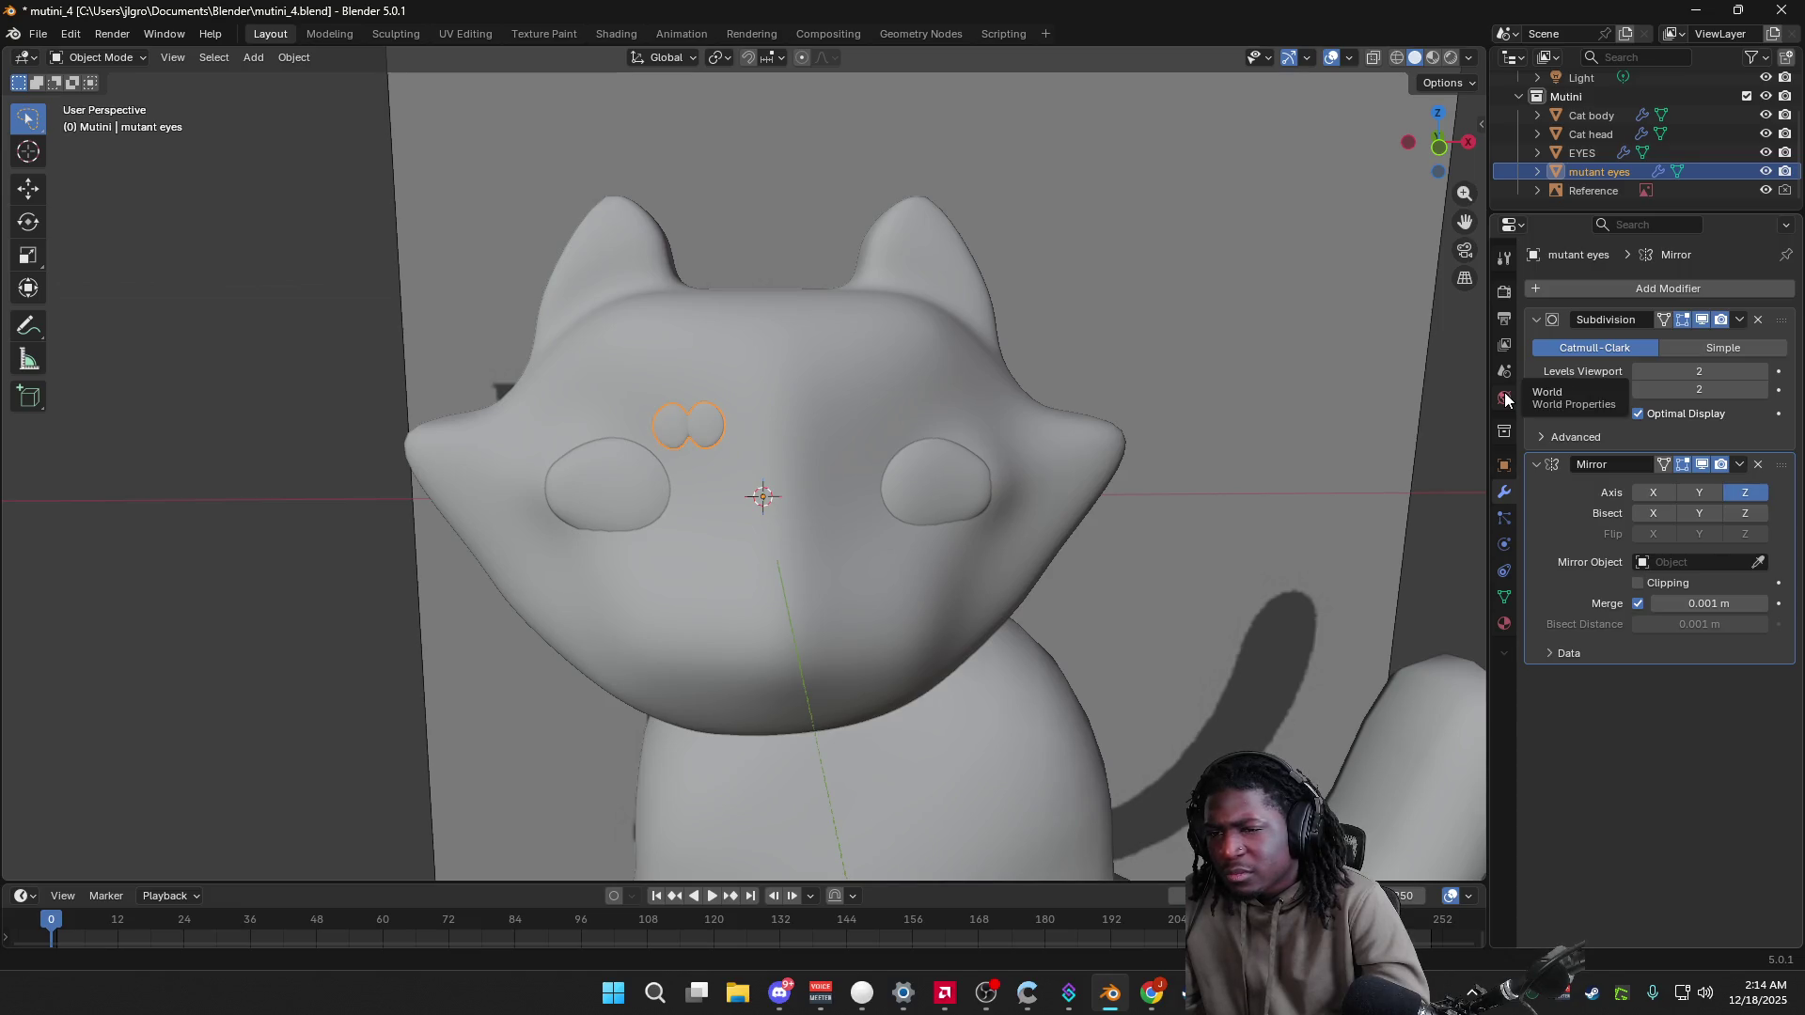
Step: Browse the Properties tabs, end on the eyes' transform values, and check the Edit menu
{"action": "left_click", "coordinate": [1504, 397]}
{"action": "left_click", "coordinate": [1503, 372]}
{"action": "left_click", "coordinate": [1504, 345]}
{"action": "left_click", "coordinate": [1504, 319]}
{"action": "left_click", "coordinate": [1505, 293]}
{"action": "left_click", "coordinate": [1505, 256]}
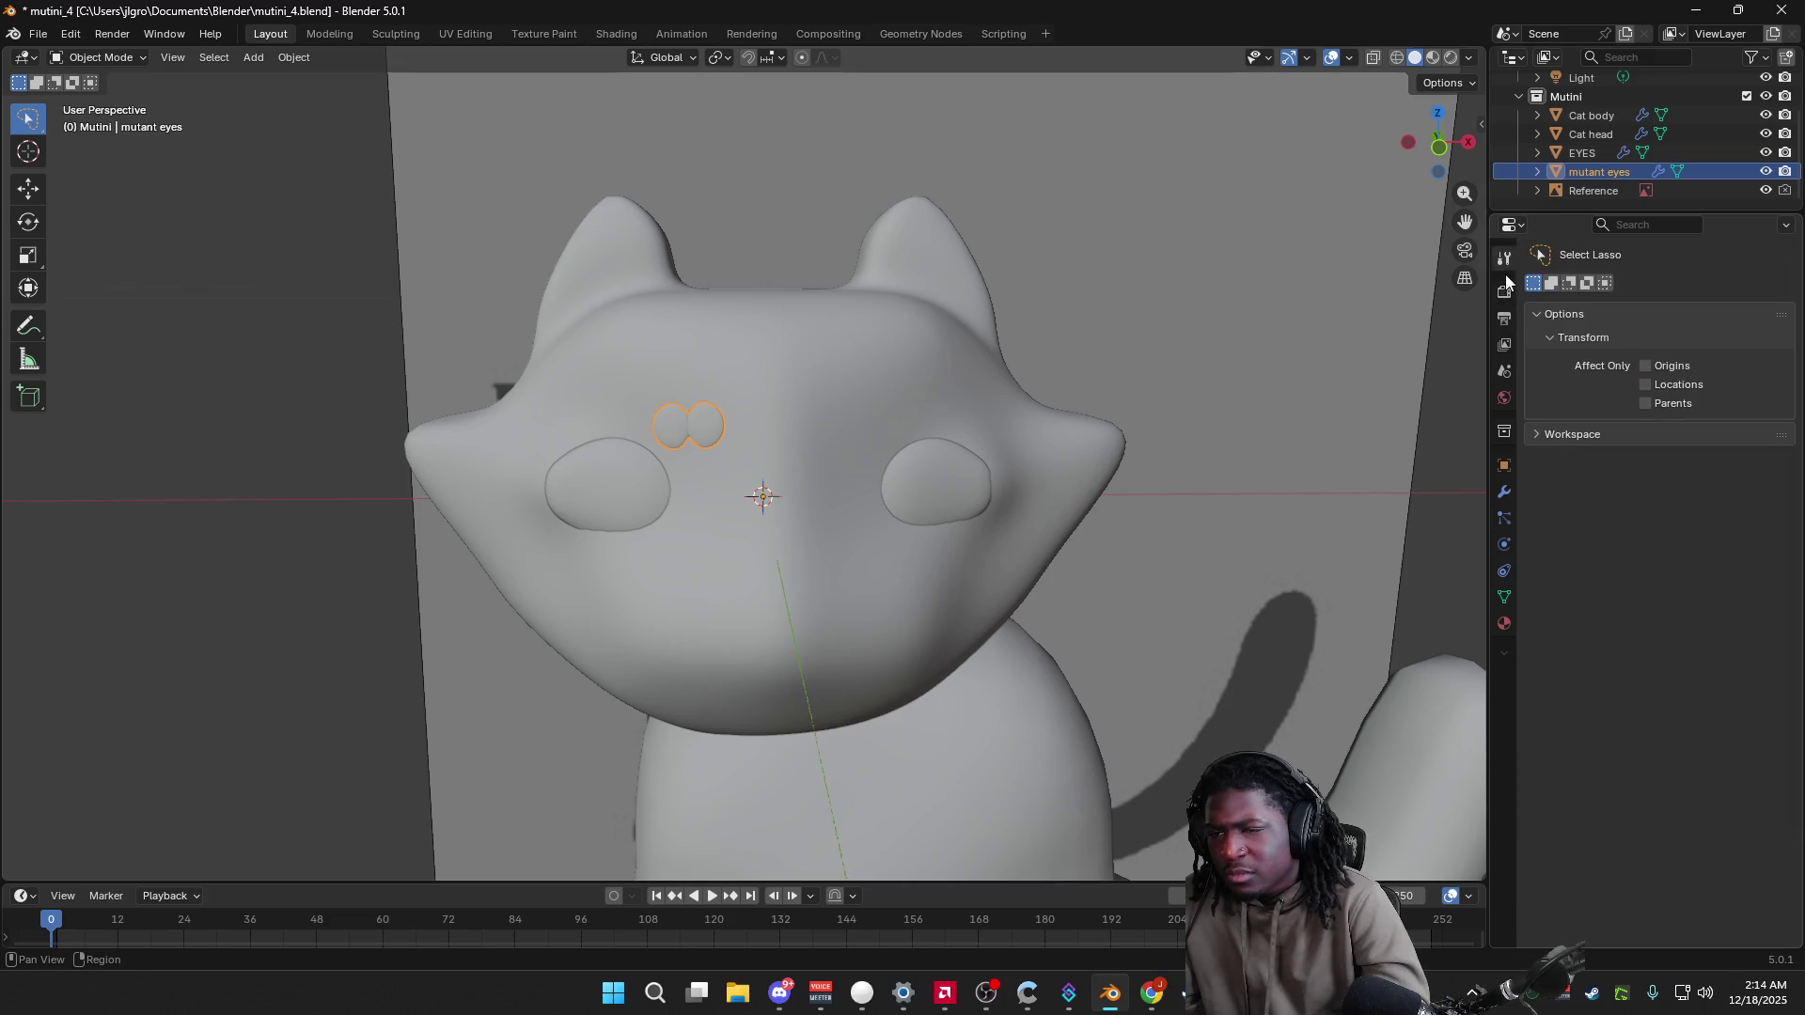
{"action": "left_click", "coordinate": [1503, 435]}
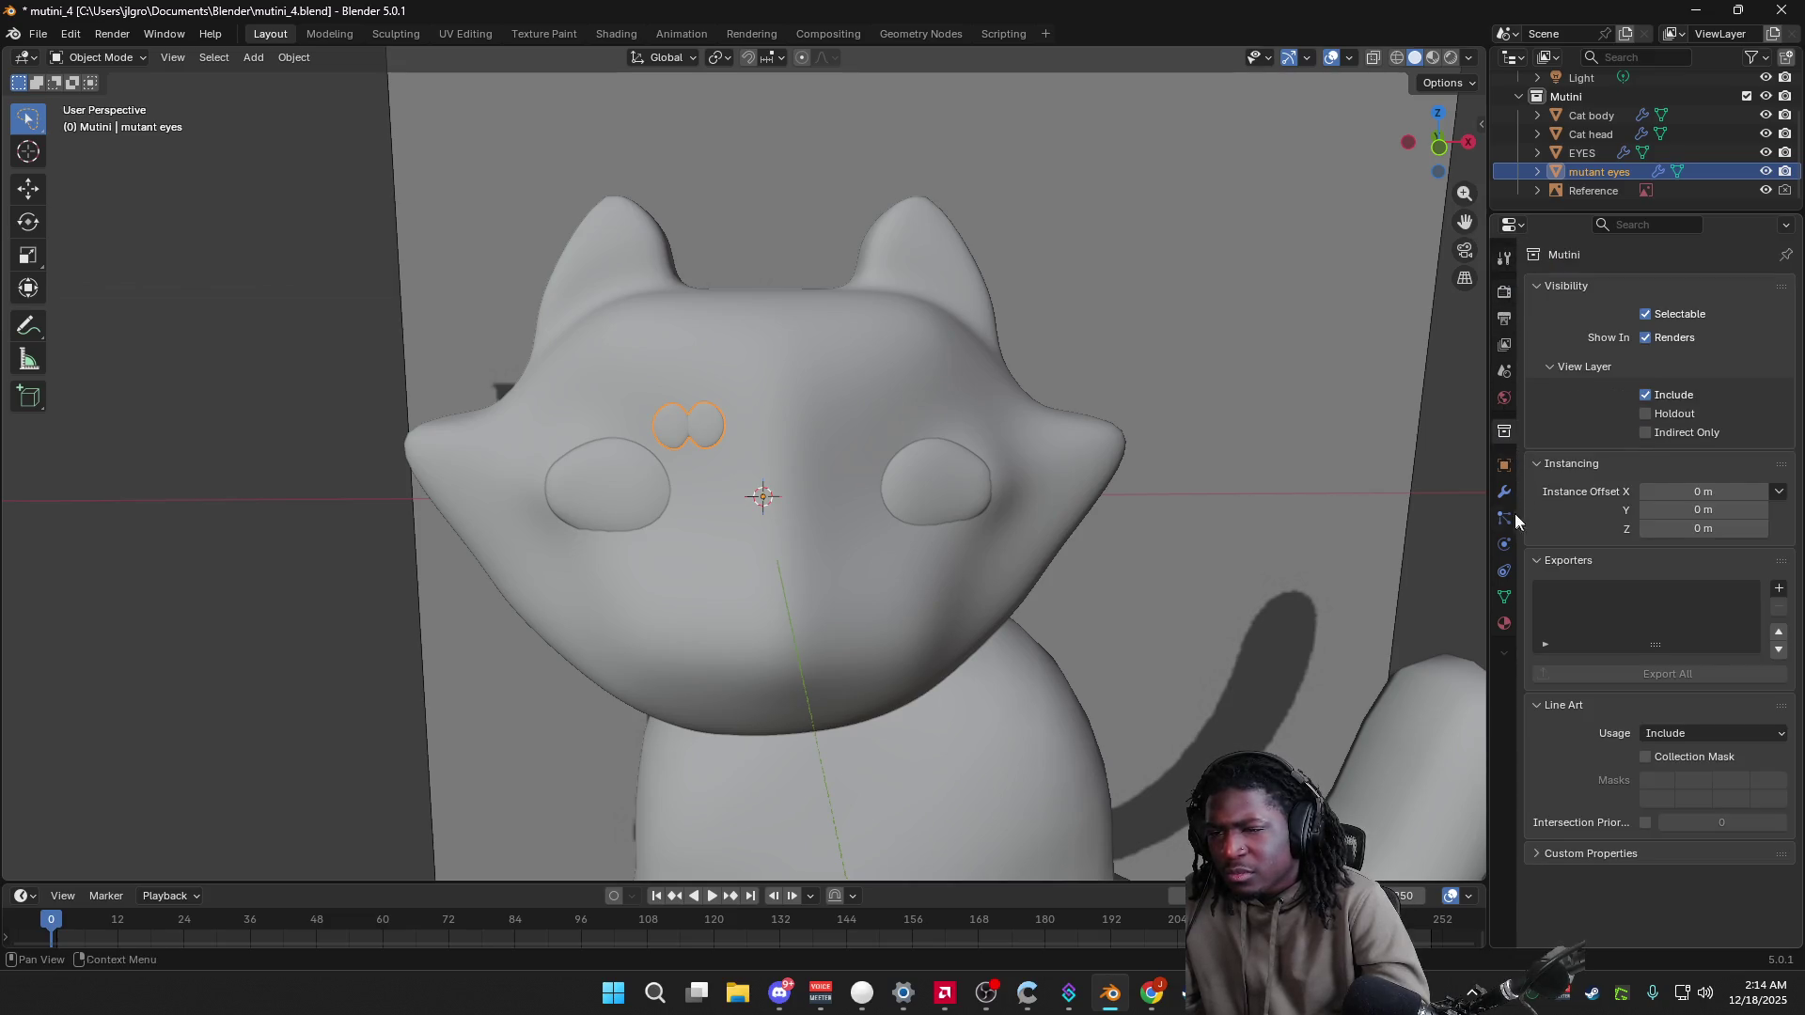
{"action": "left_click", "coordinate": [1504, 491]}
{"action": "left_click", "coordinate": [1505, 465]}
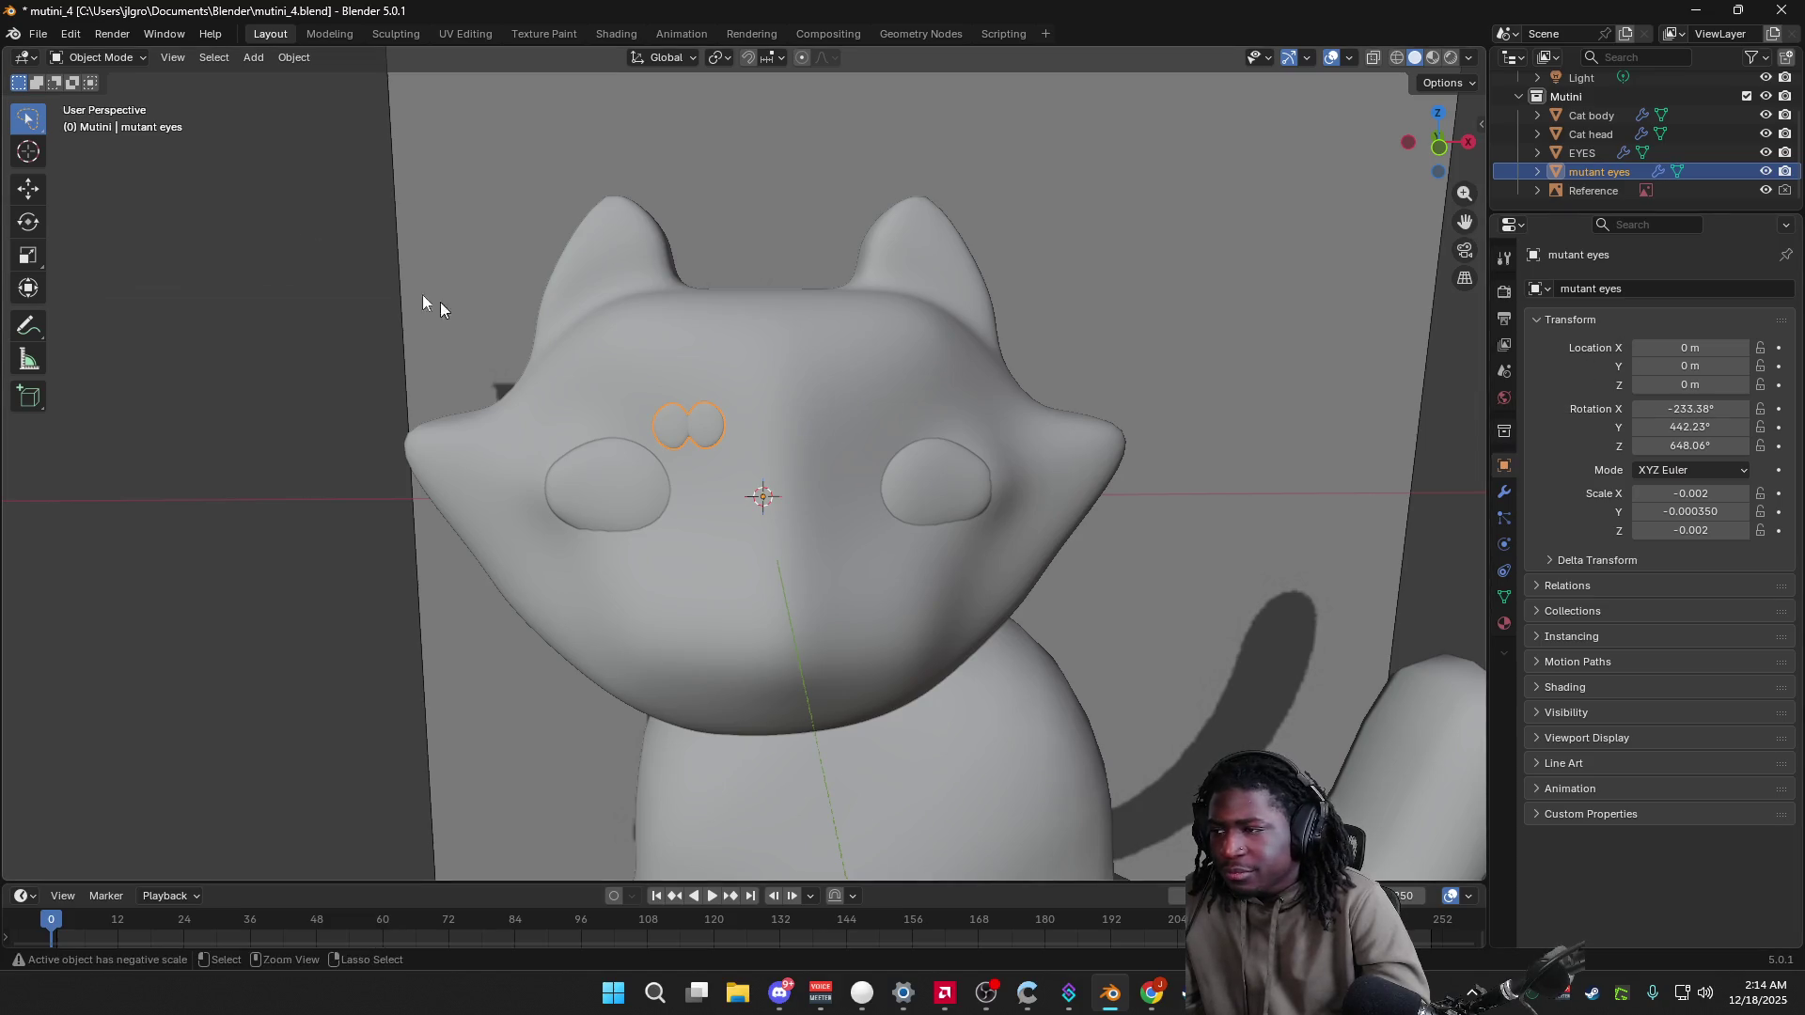
{"action": "left_click", "coordinate": [68, 31]}
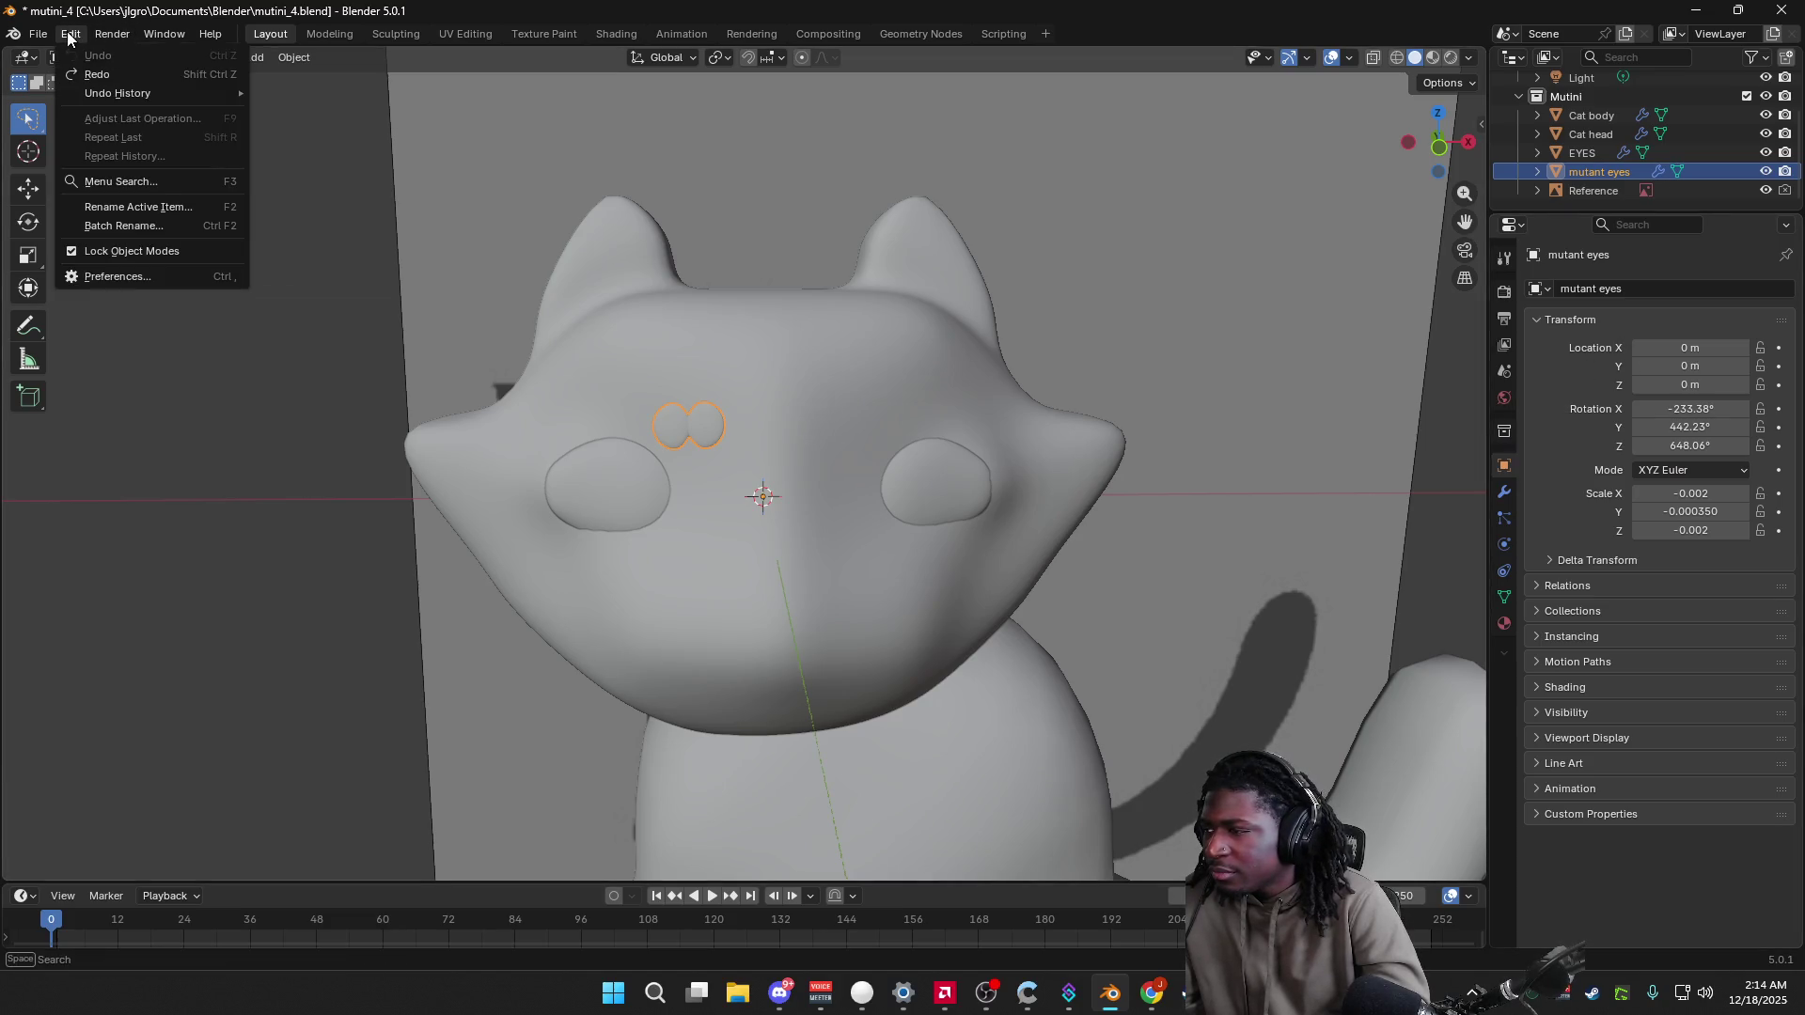
{"action": "left_click", "coordinate": [115, 36]}
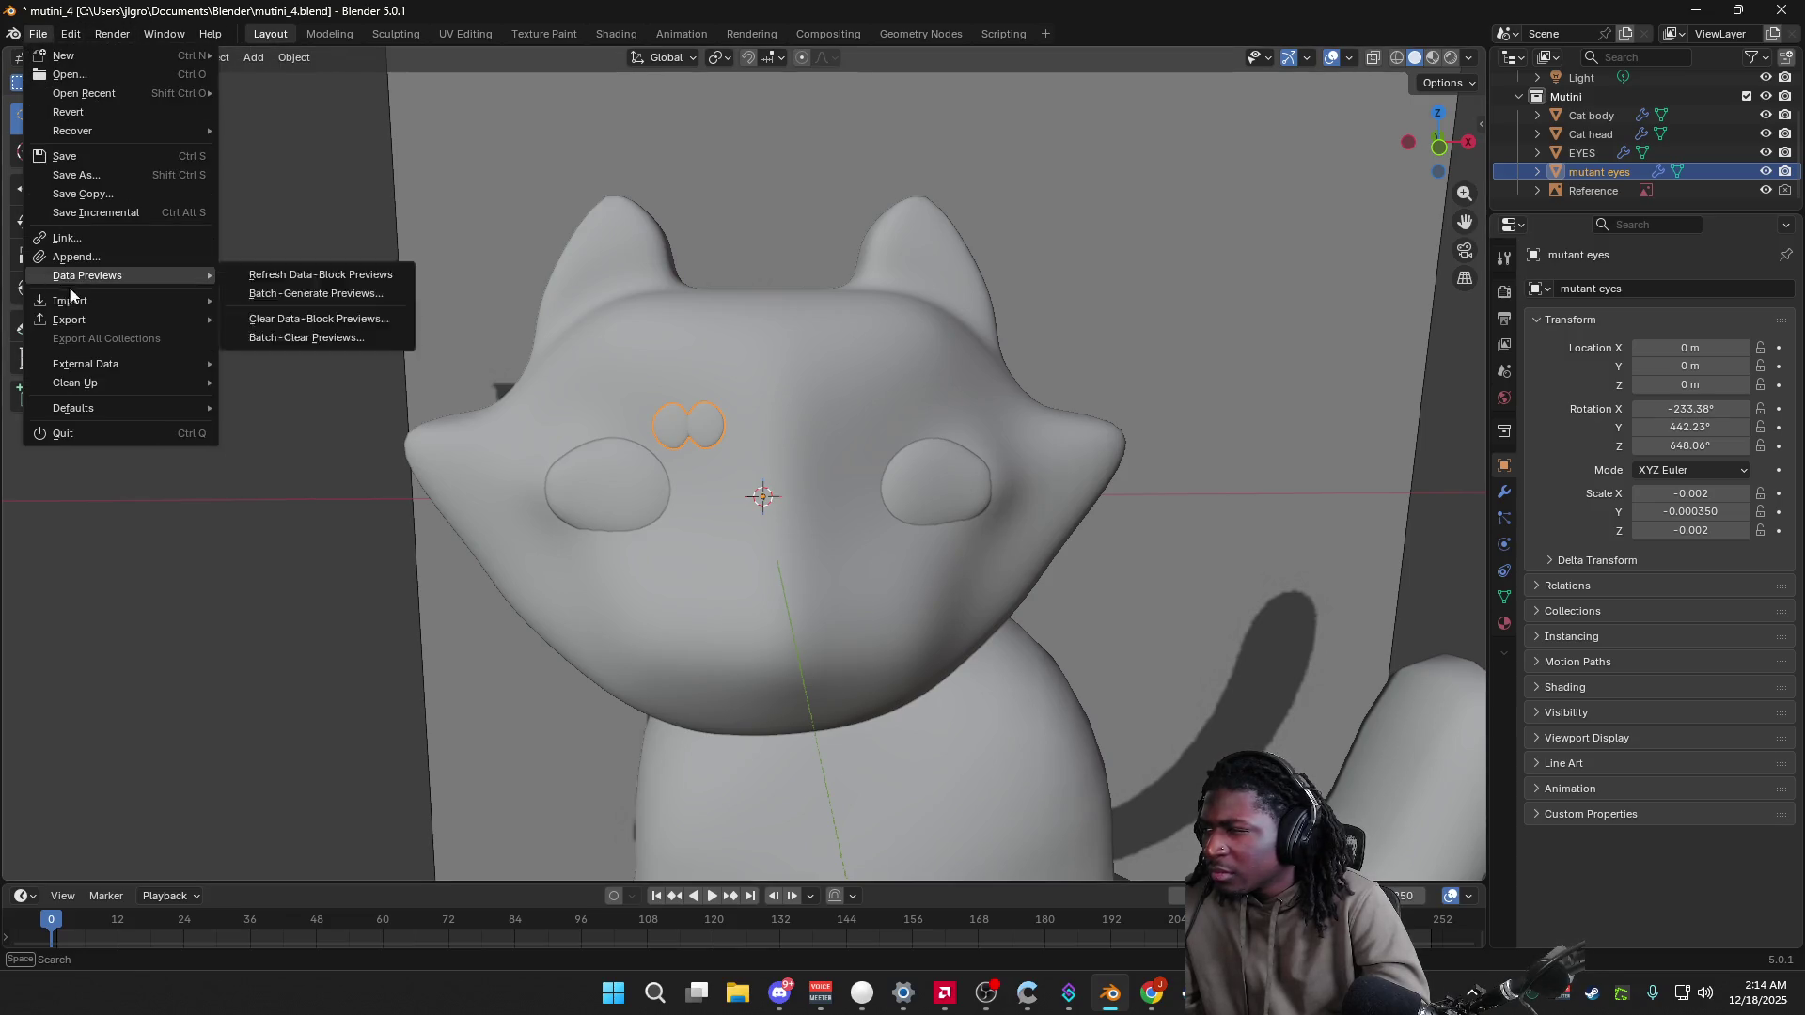
{"action": "left_click", "coordinate": [209, 36]}
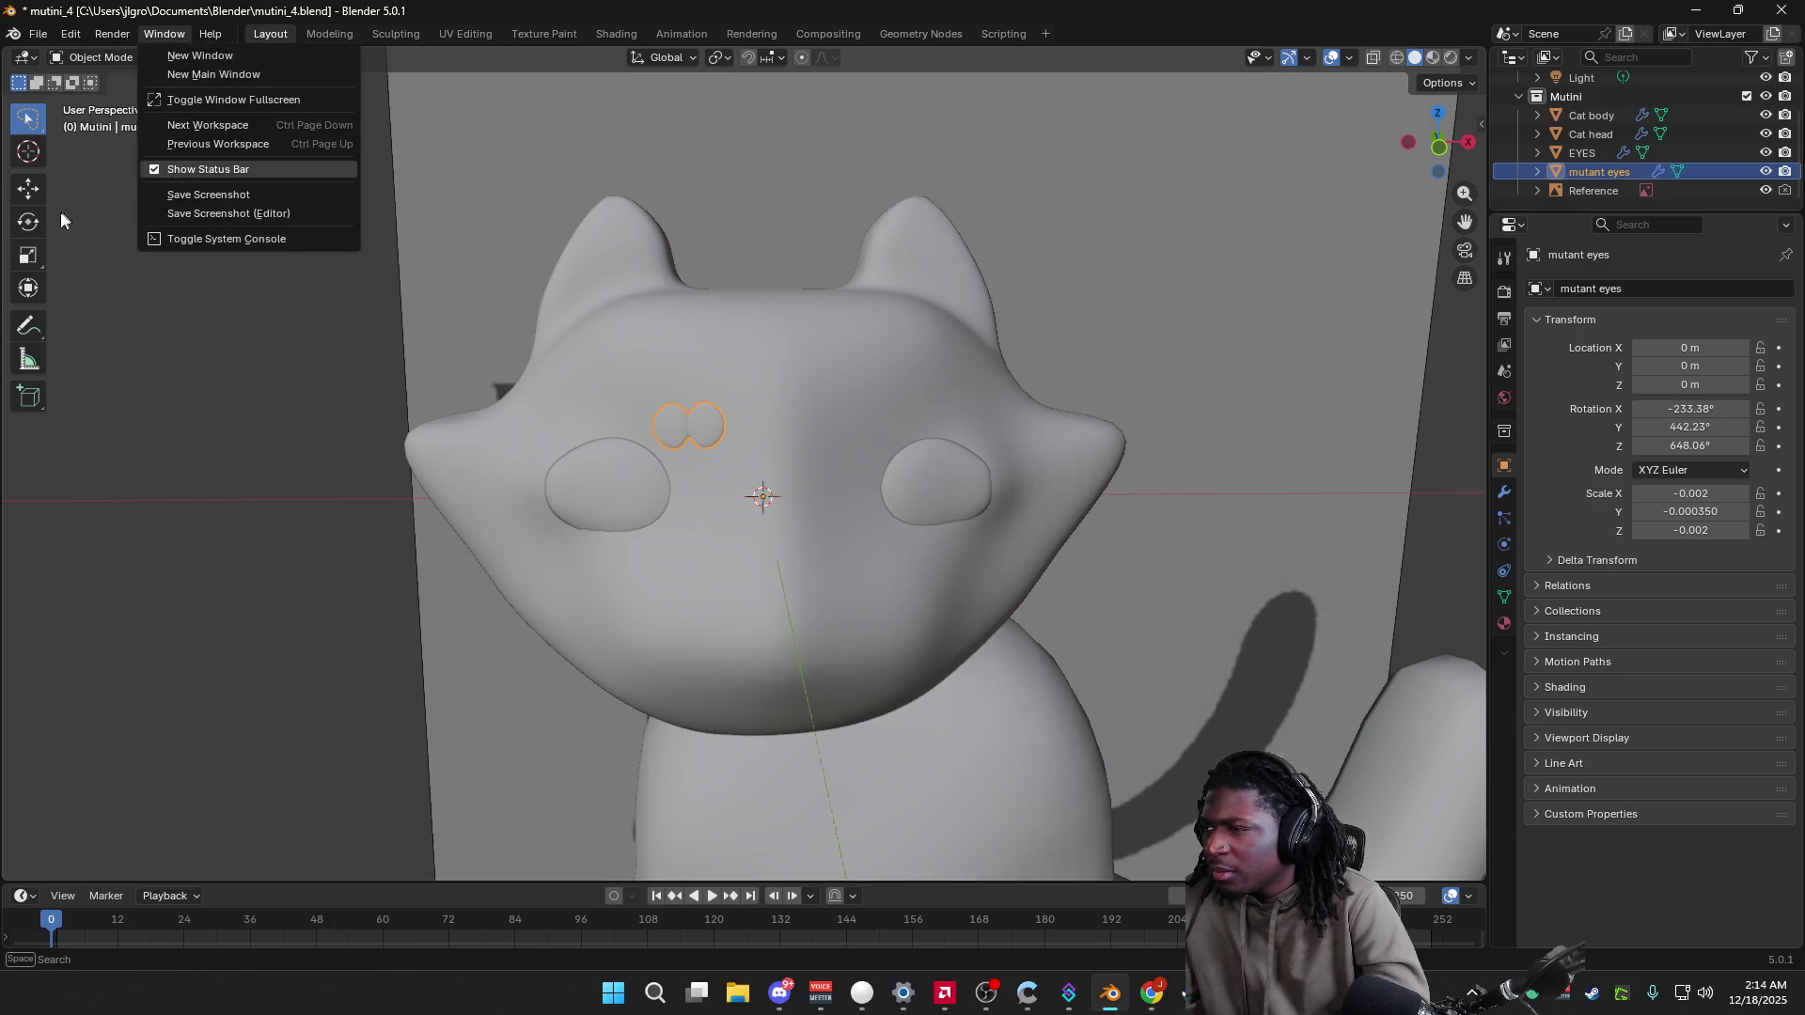
{"action": "left_click", "coordinate": [163, 35]}
{"action": "left_click", "coordinate": [70, 32]}
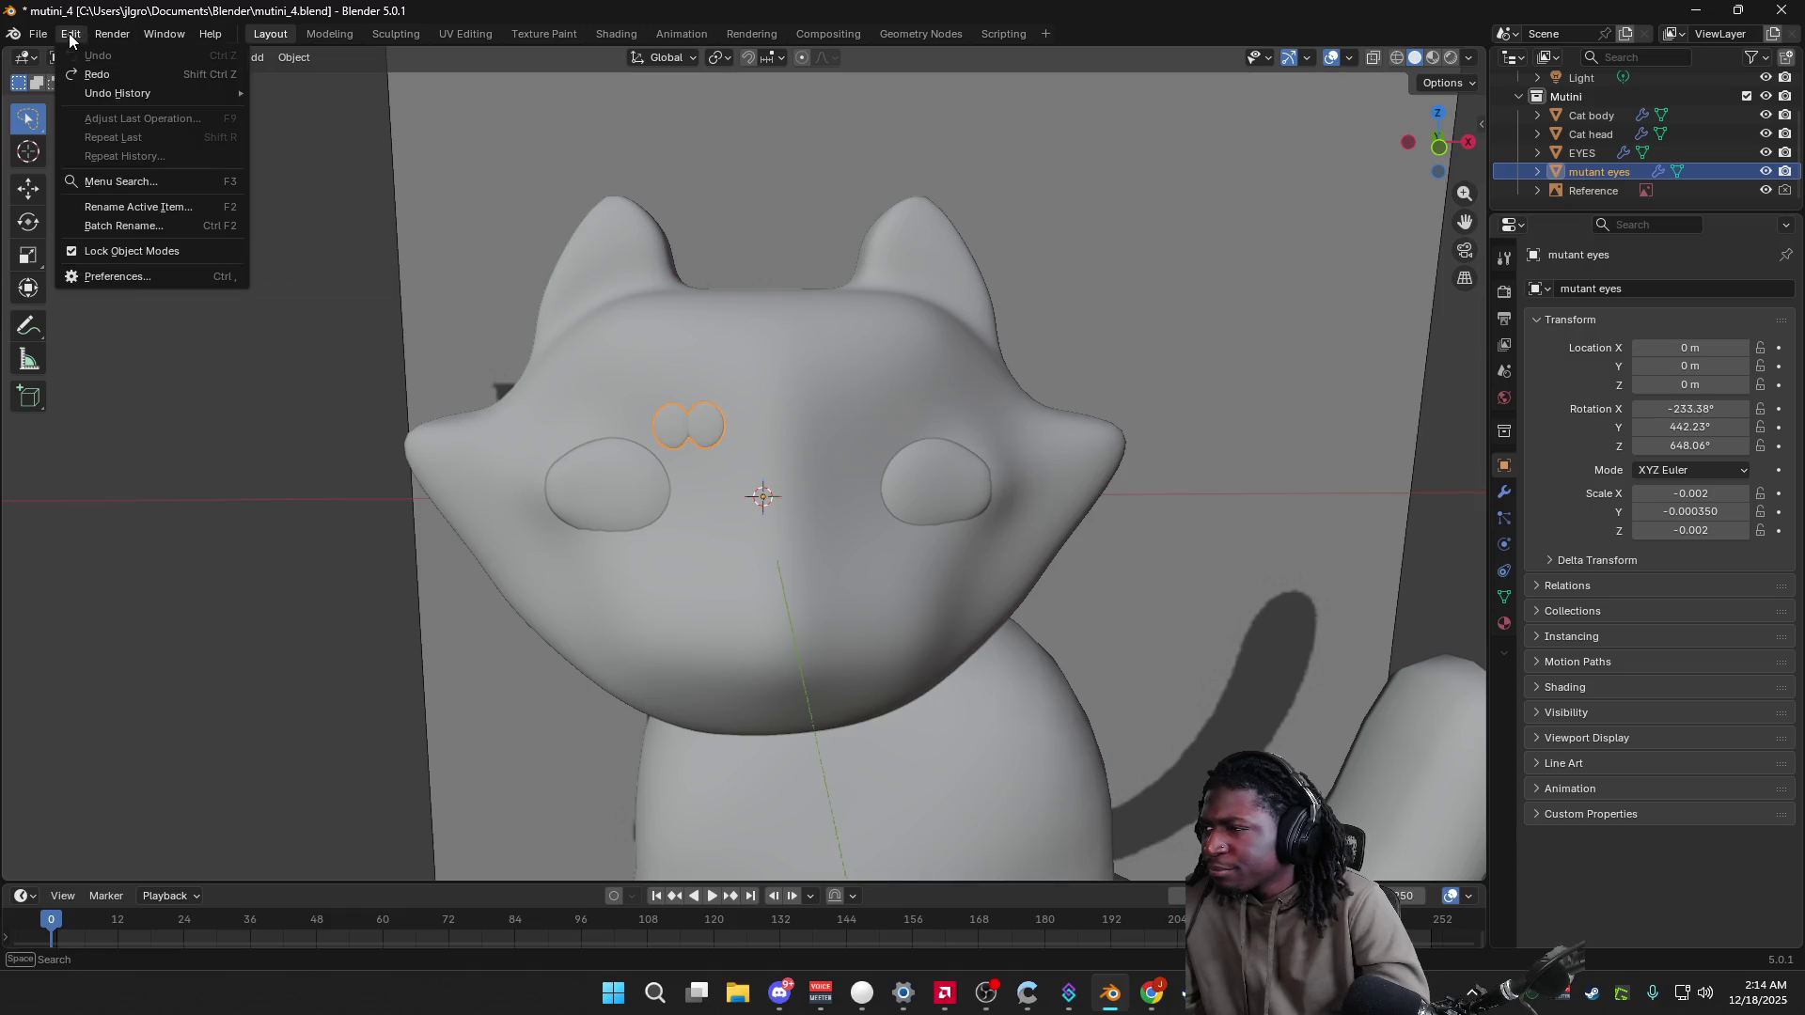
{"action": "mouse_move", "coordinate": [132, 91]}
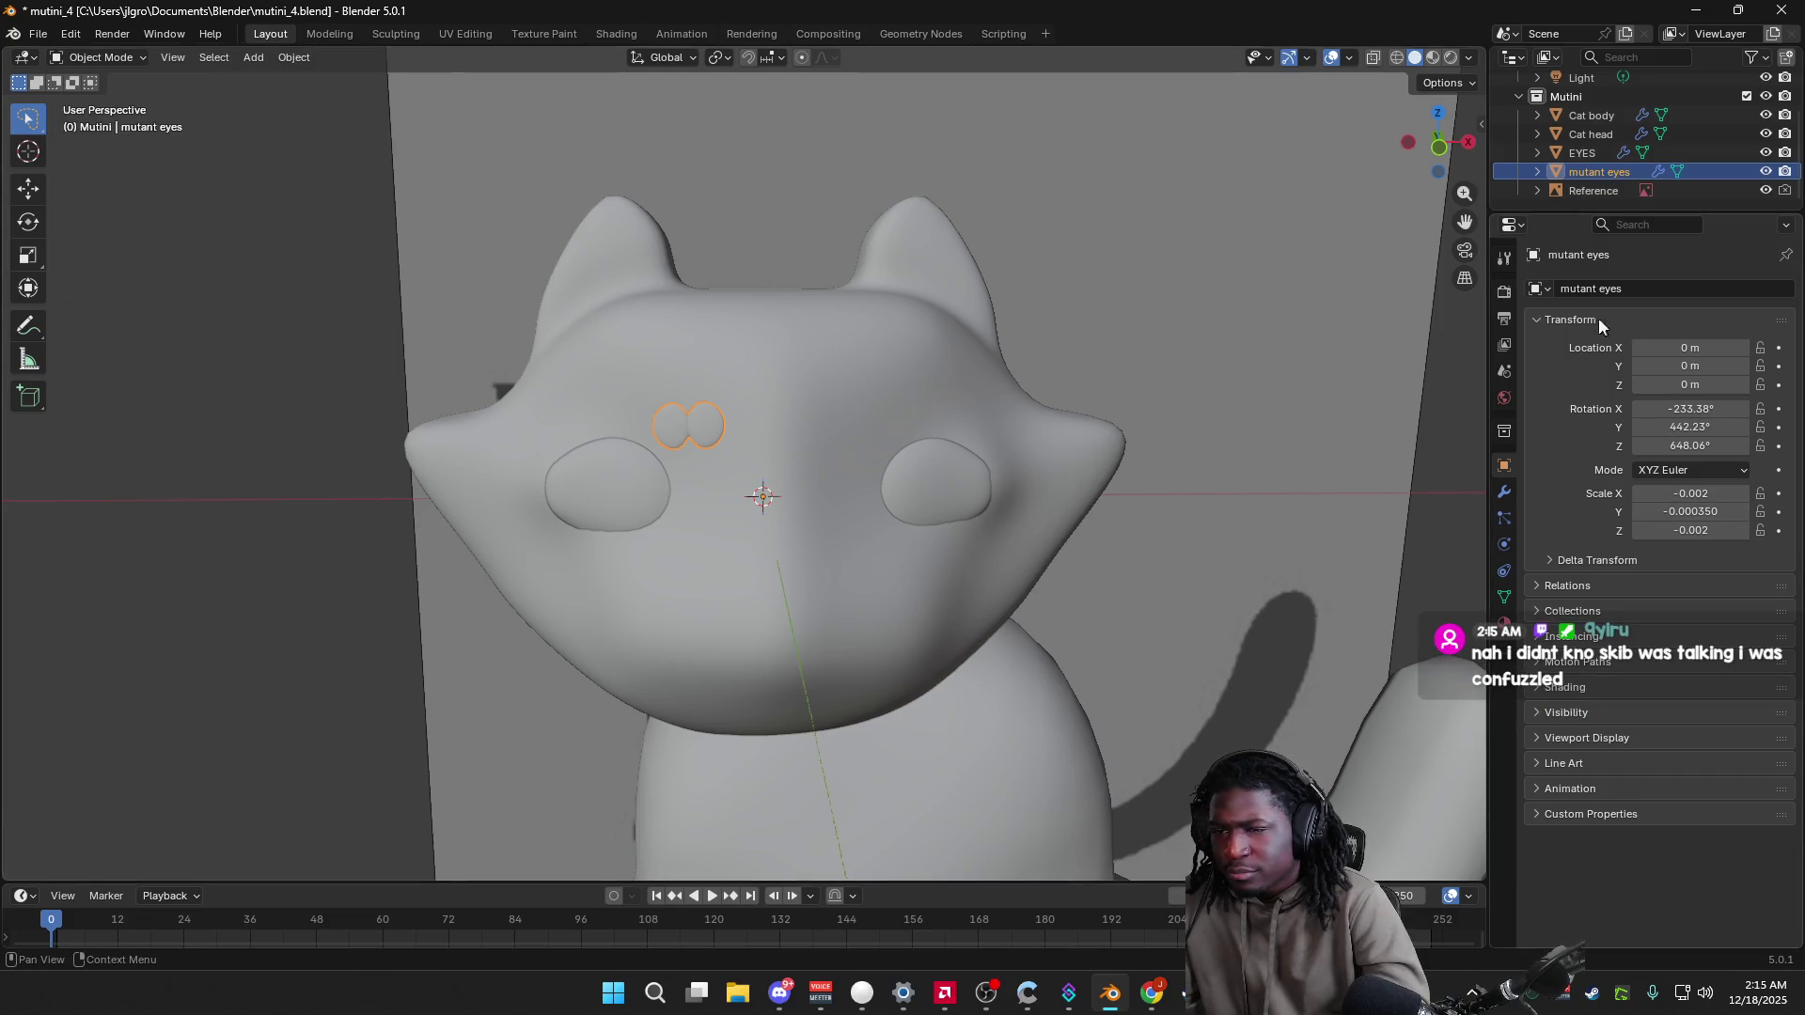
Step: Remove the Mirror modifier from the mutant eyes and collapse the Subdivision panel
{"action": "left_click", "coordinate": [1504, 492]}
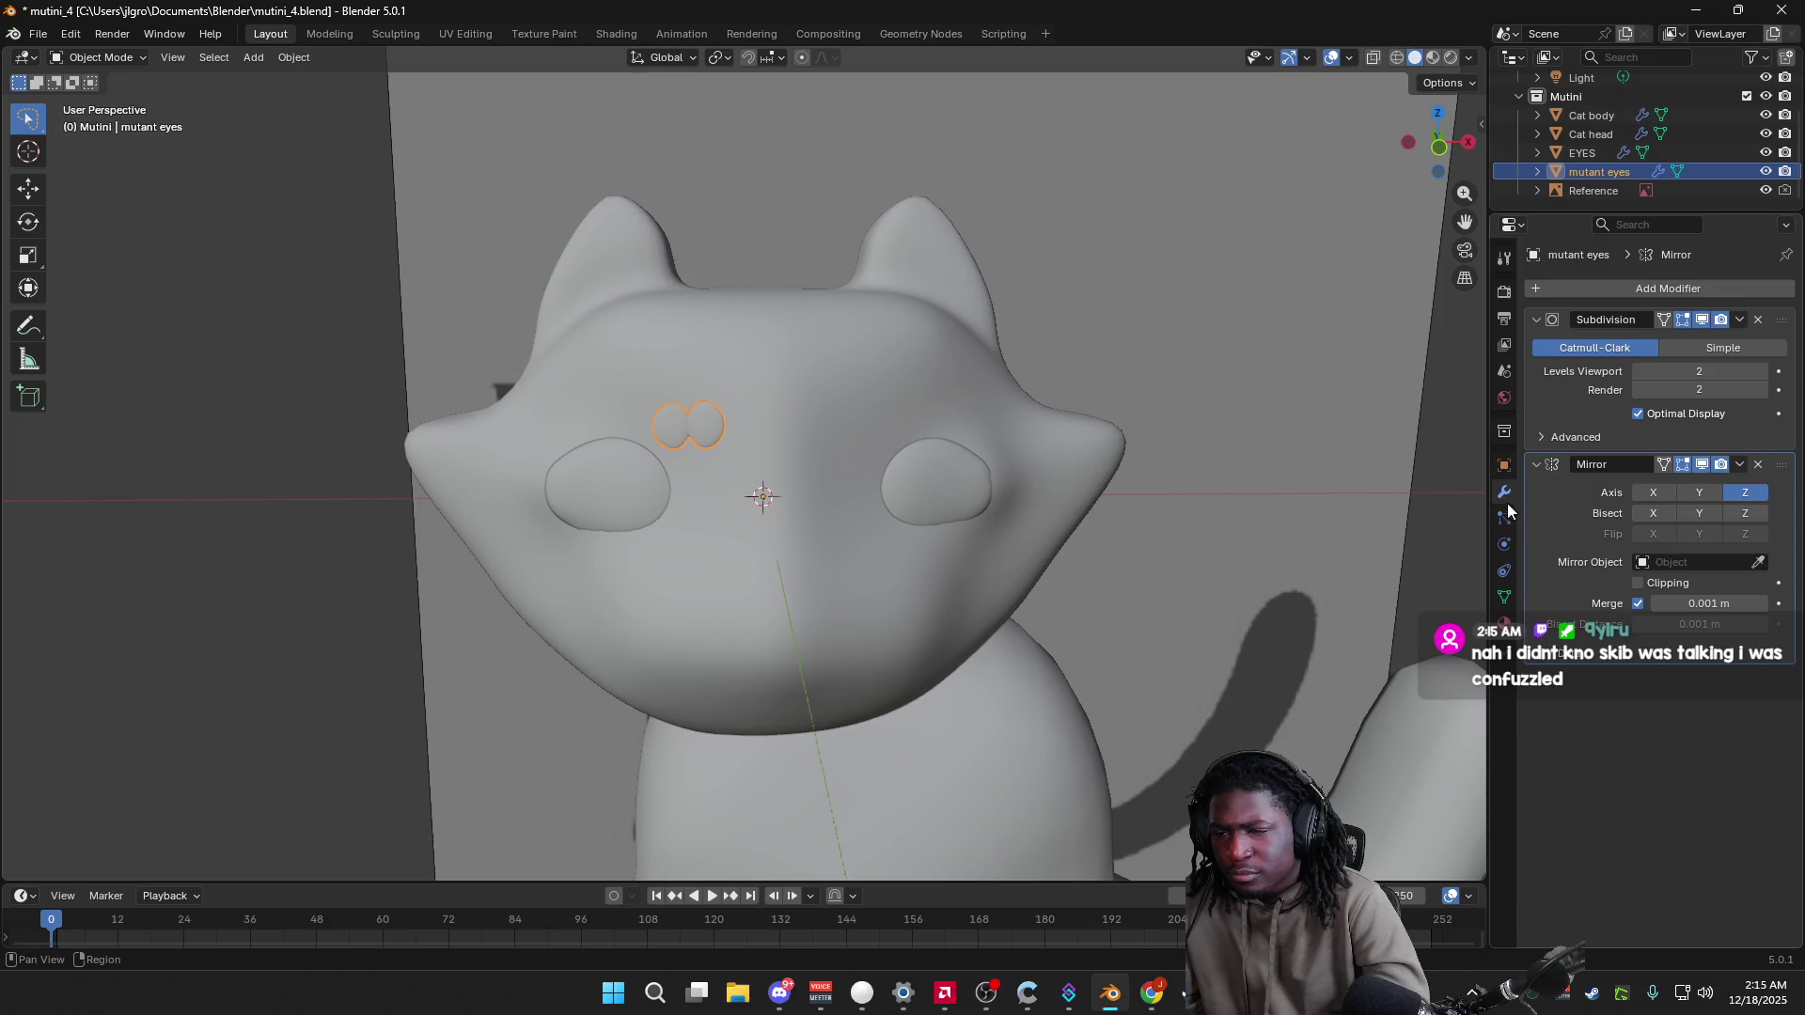
{"action": "right_click", "coordinate": [1559, 477]}
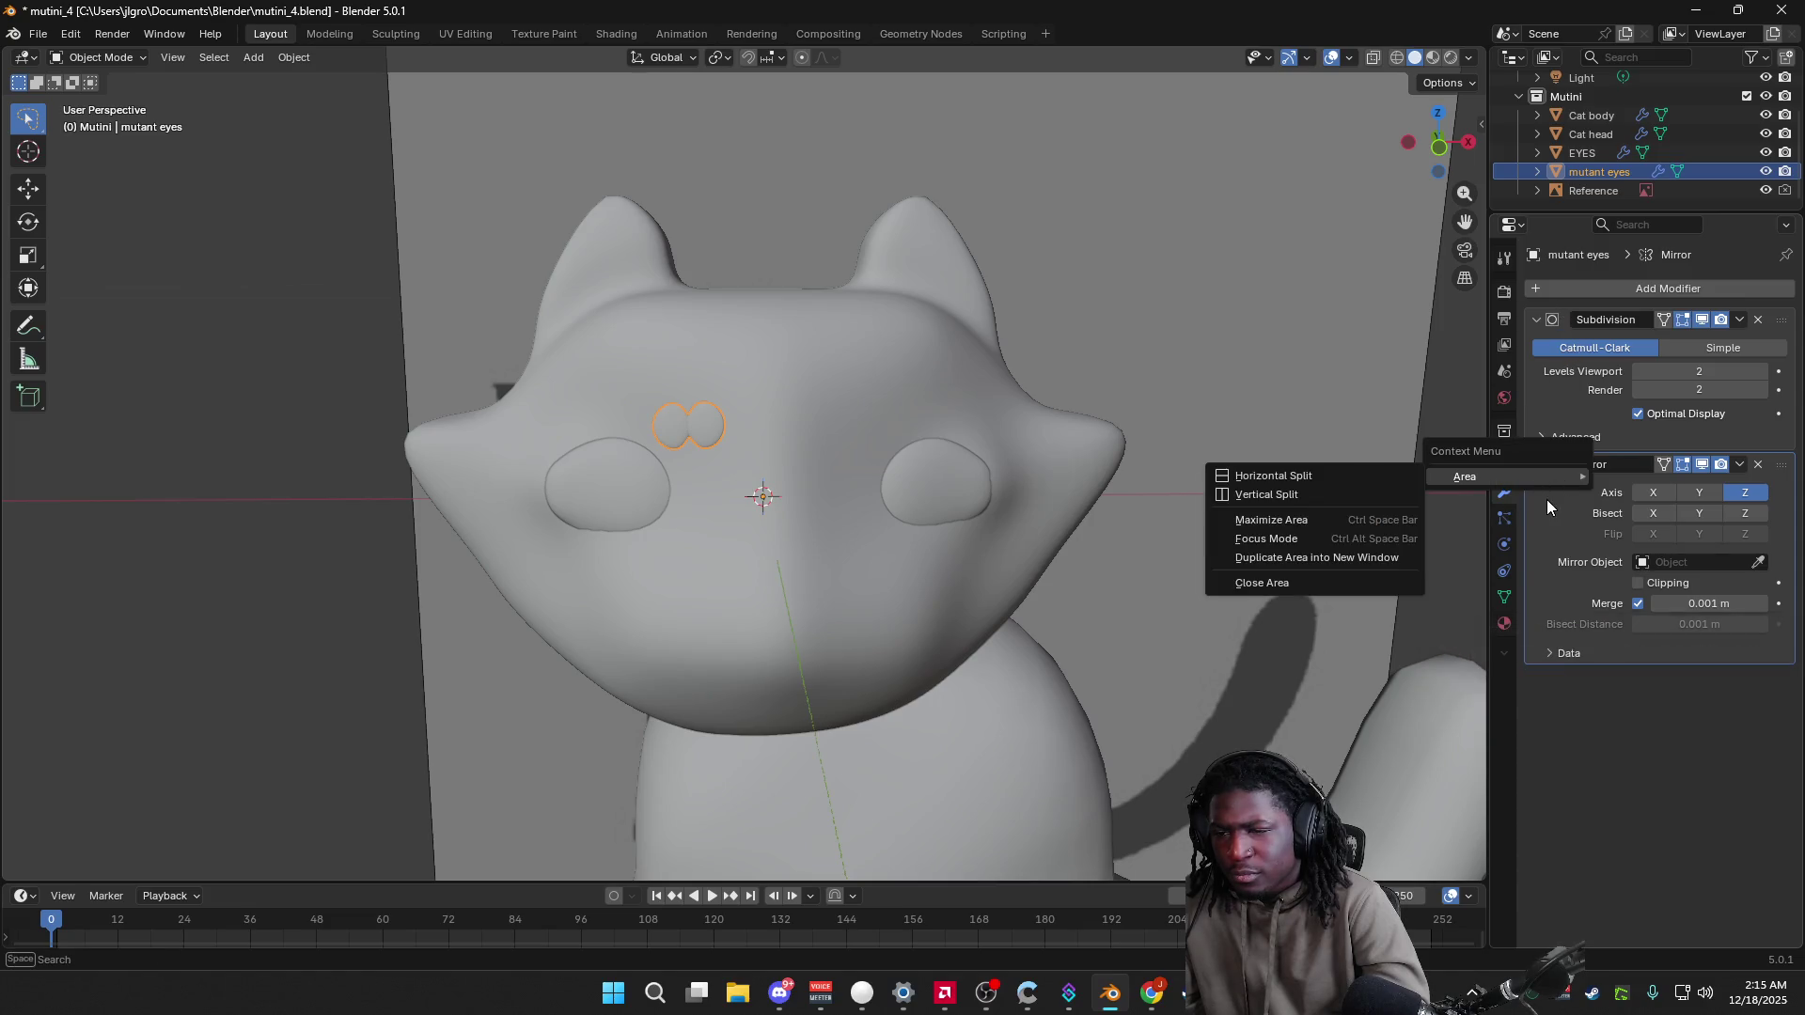
{"action": "left_click", "coordinate": [1758, 464]}
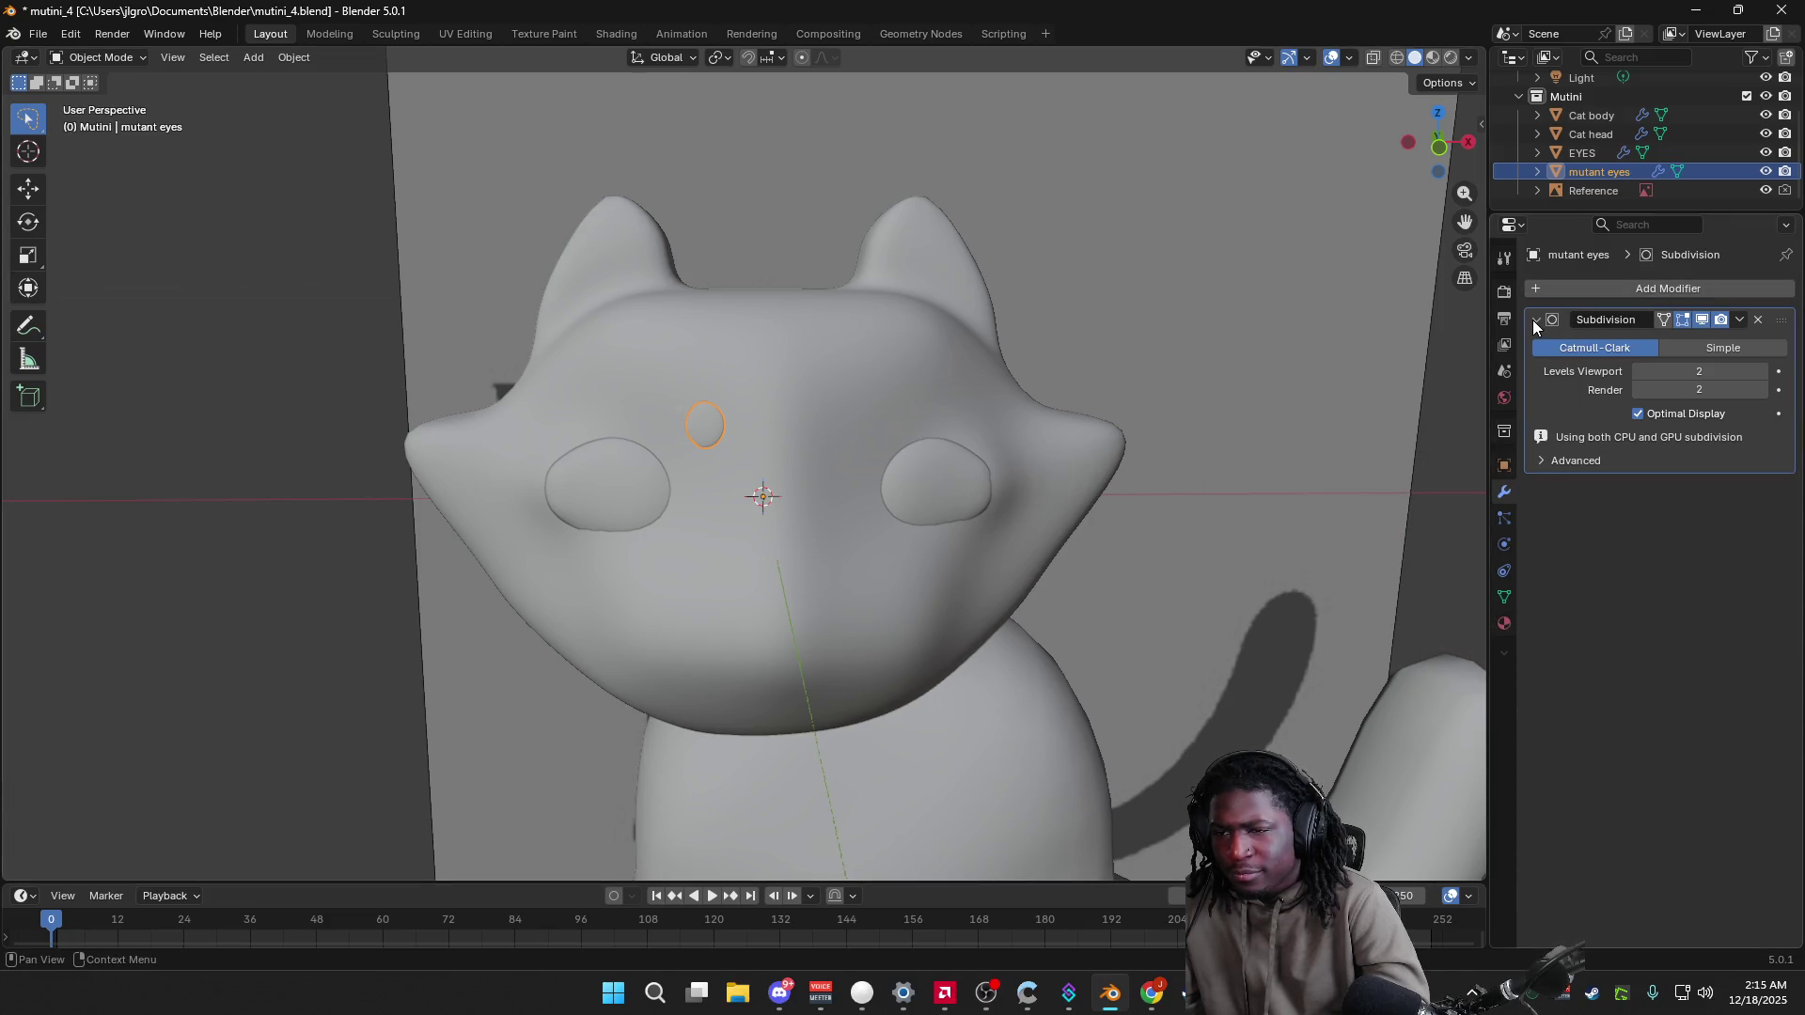
{"action": "left_click", "coordinate": [1535, 320]}
Step: Search the properties for 'mirro', then clear the search
{"action": "left_click", "coordinate": [1653, 224]}
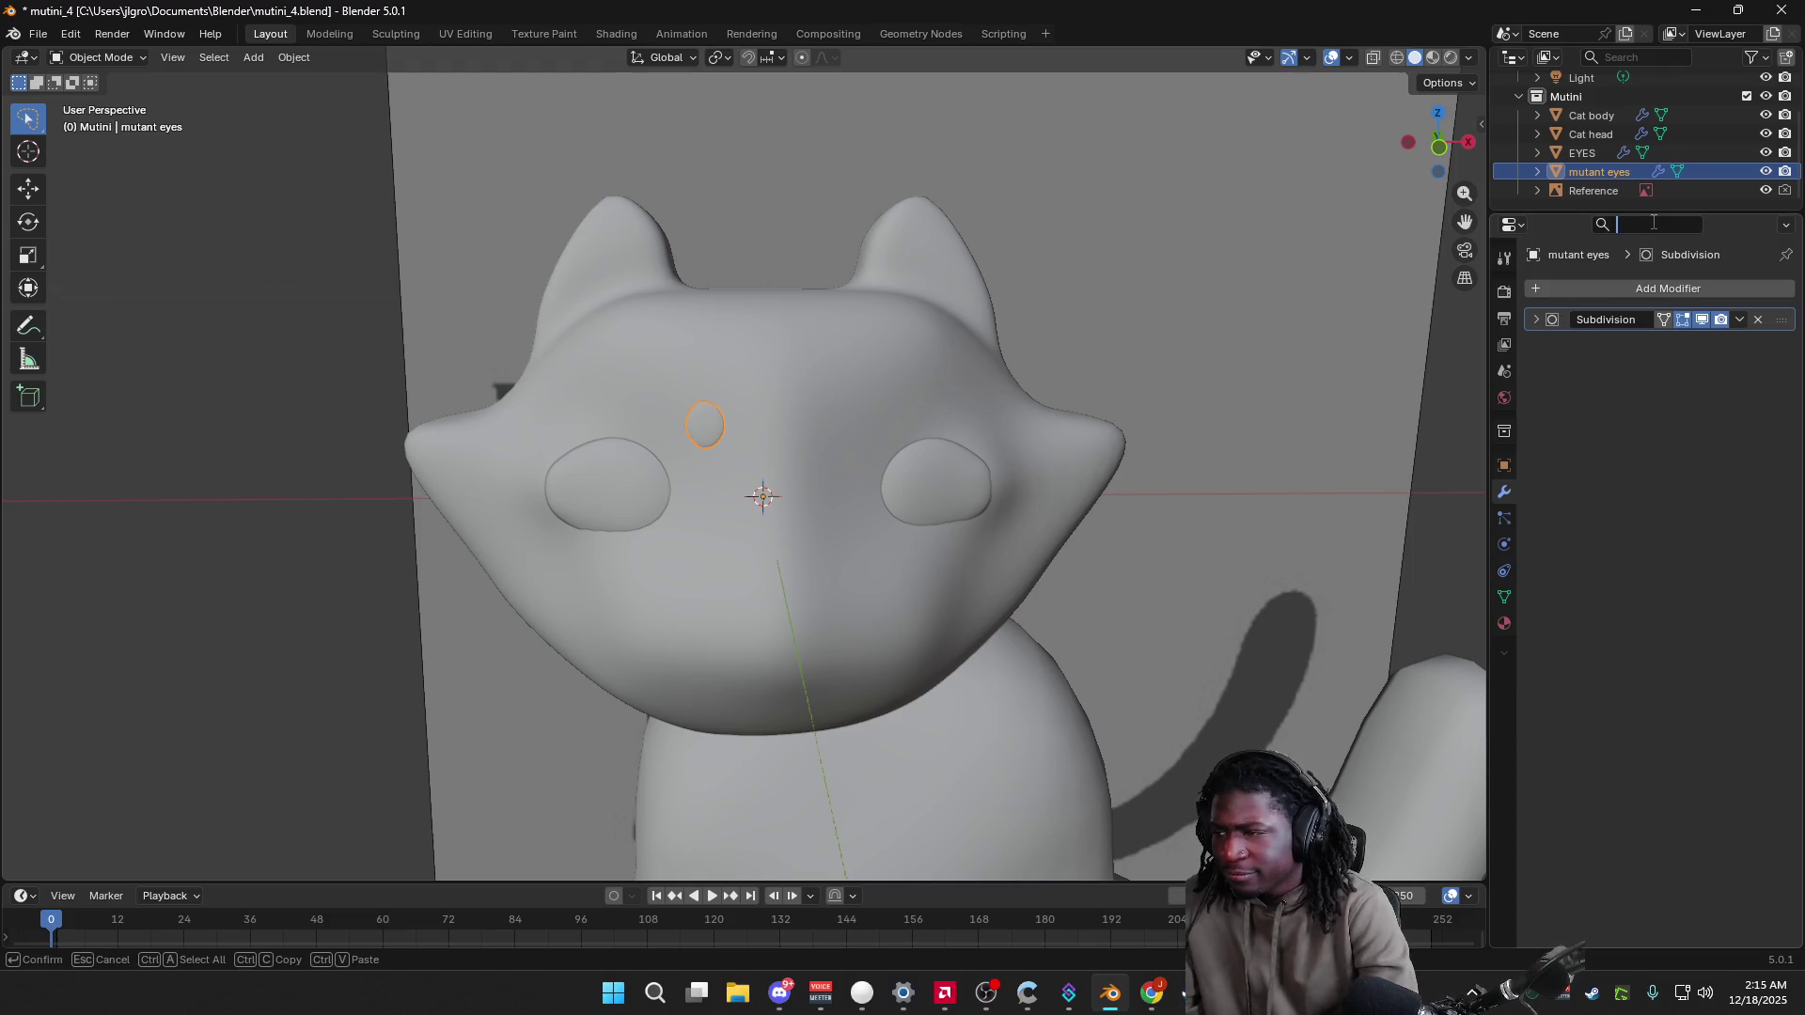
{"action": "type", "text": "mirro"}
{"action": "key", "text": "Return"}
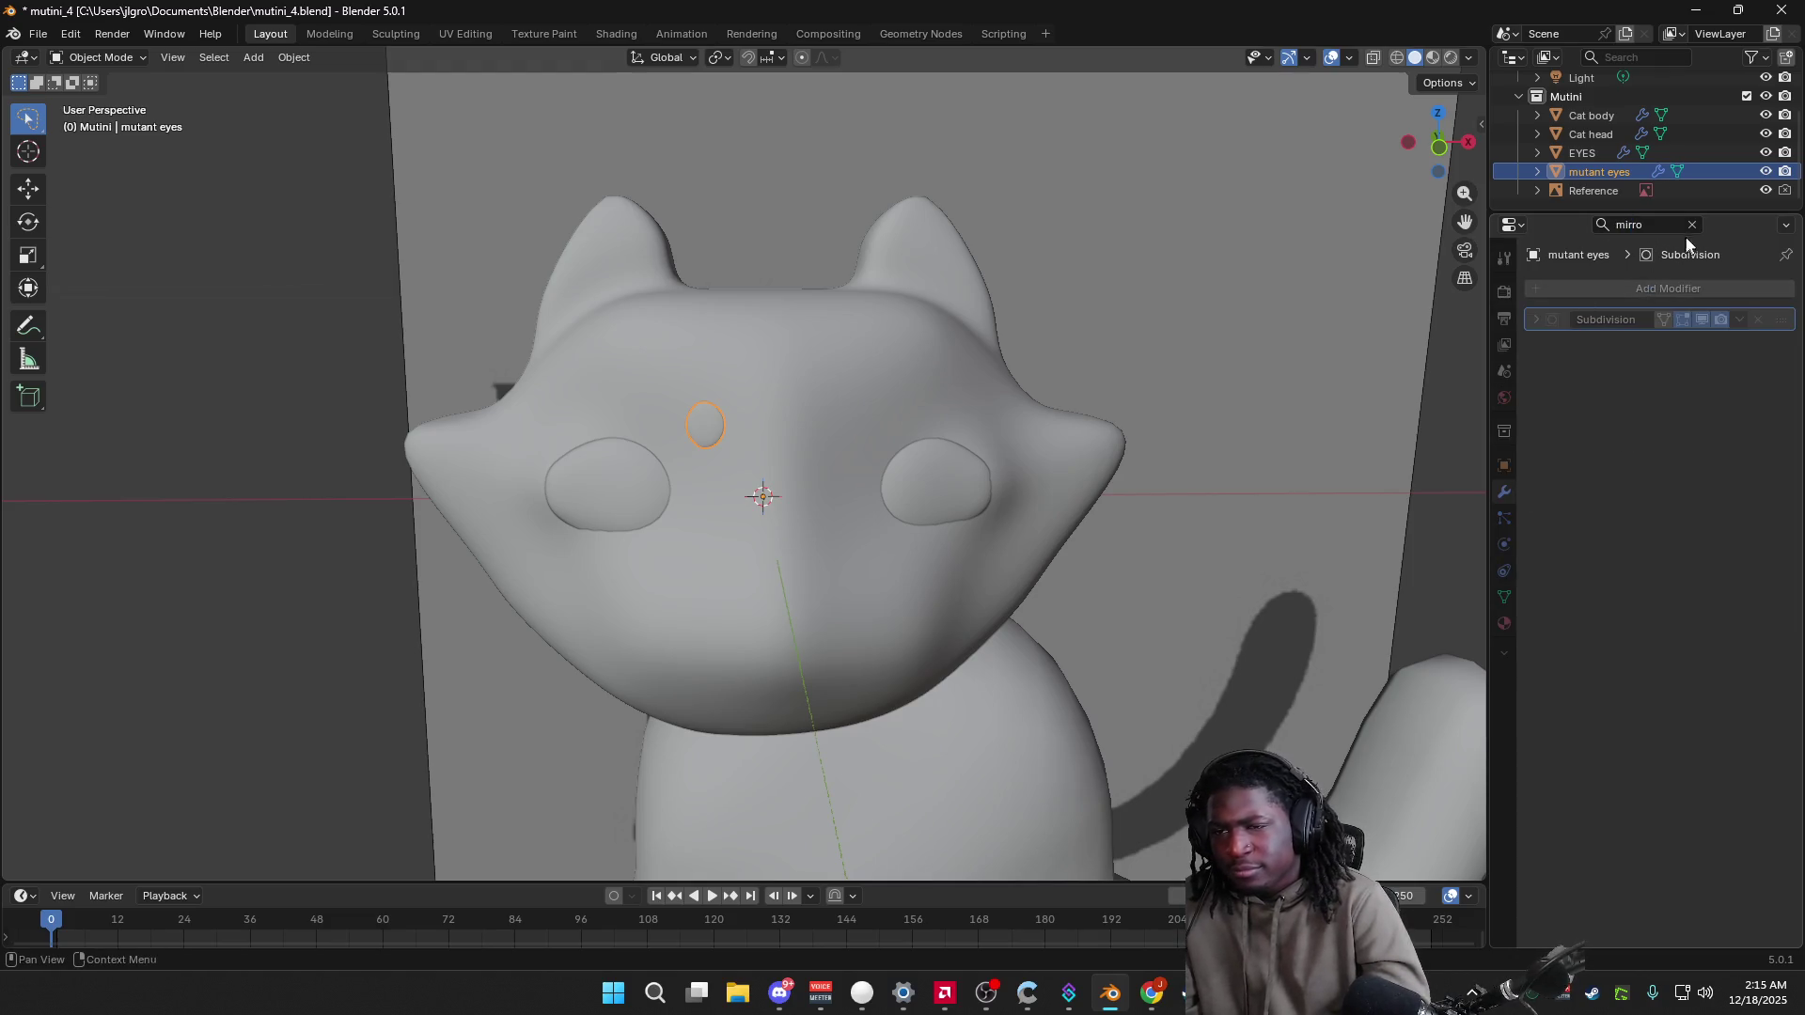
{"action": "left_click", "coordinate": [1694, 224]}
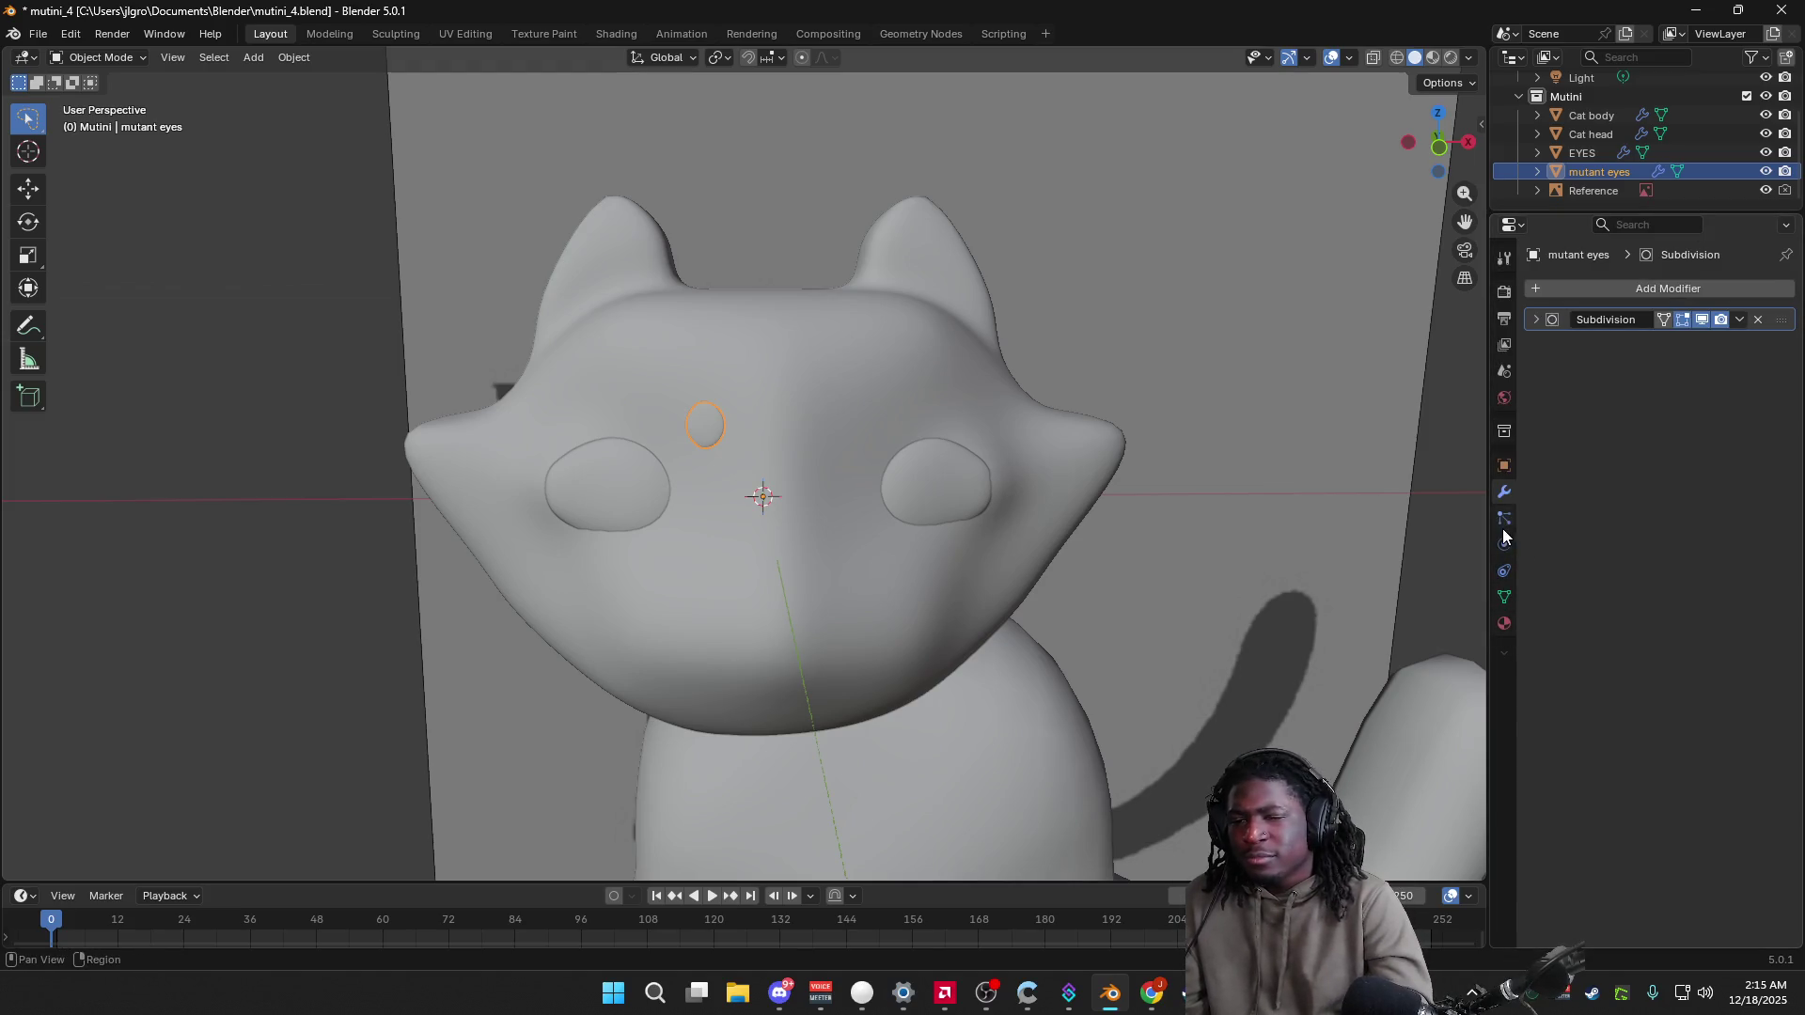
Step: Browse the Properties tabs and return to the mutant eyes' modifier stack
{"action": "left_click", "coordinate": [1502, 544]}
{"action": "left_click", "coordinate": [1505, 571]}
{"action": "left_click", "coordinate": [1505, 597]}
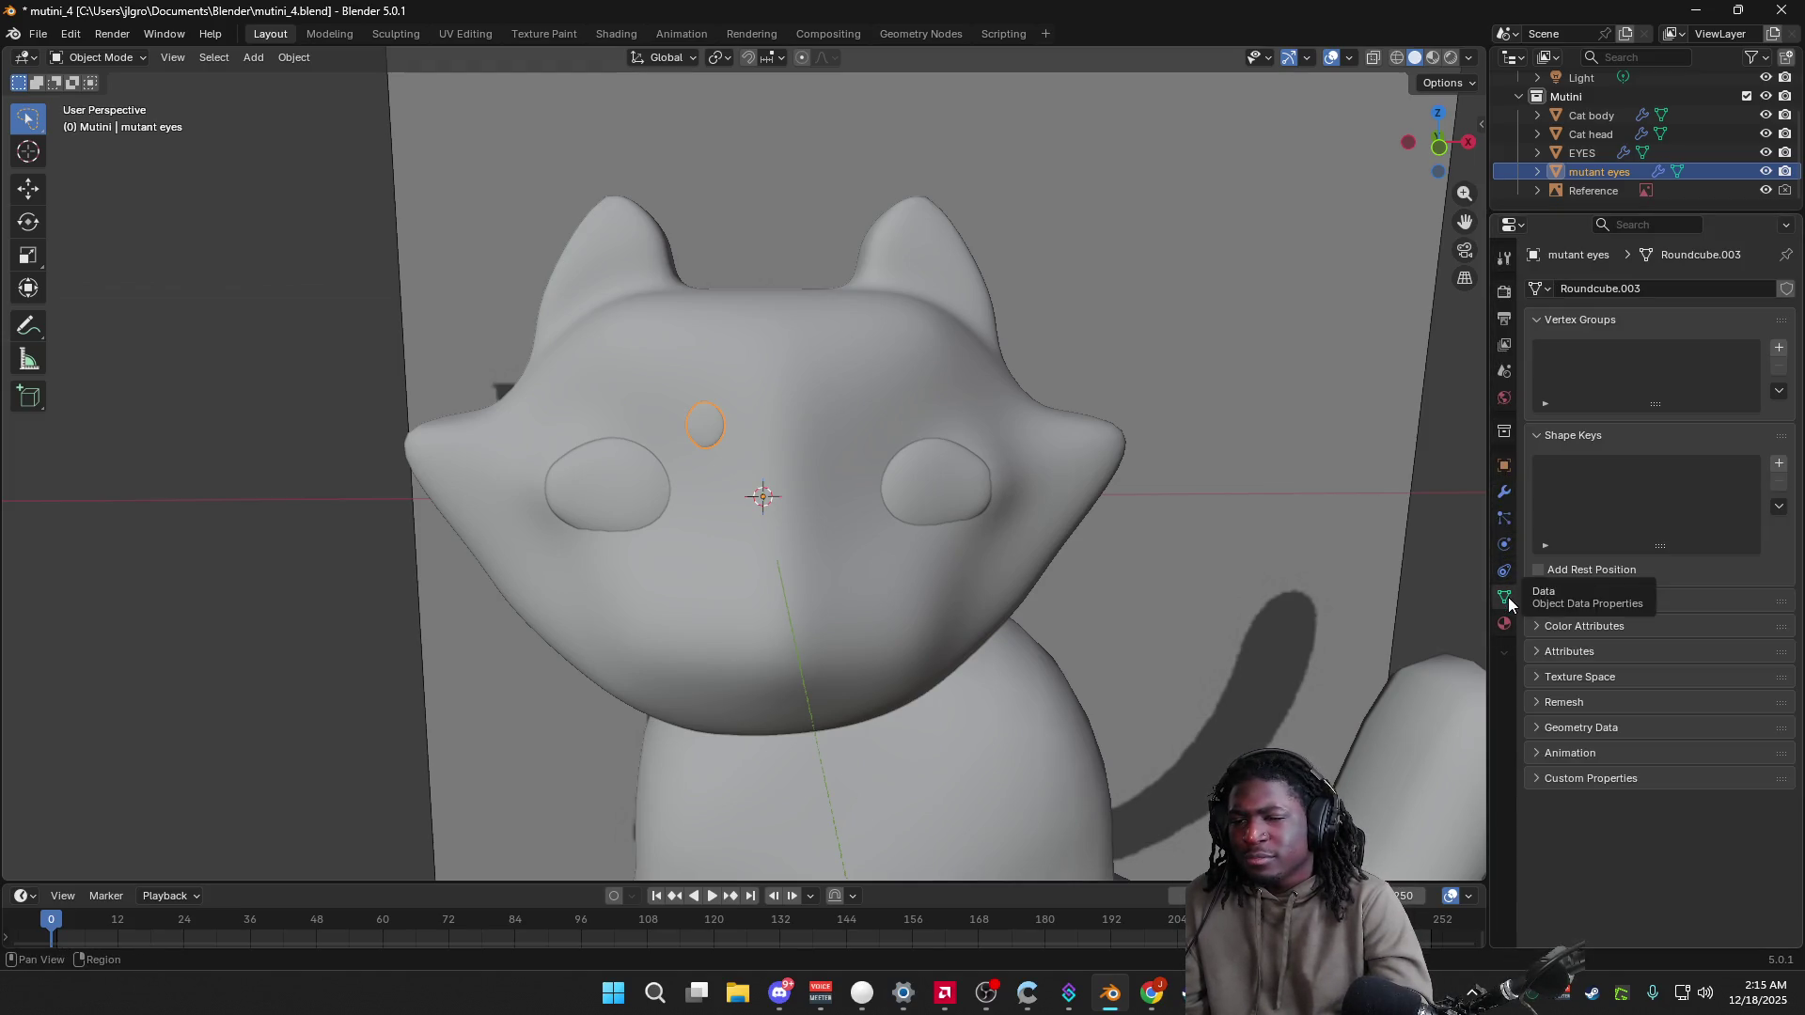
{"action": "left_click", "coordinate": [1506, 287]}
{"action": "left_click", "coordinate": [1505, 258]}
{"action": "left_click", "coordinate": [1504, 289]}
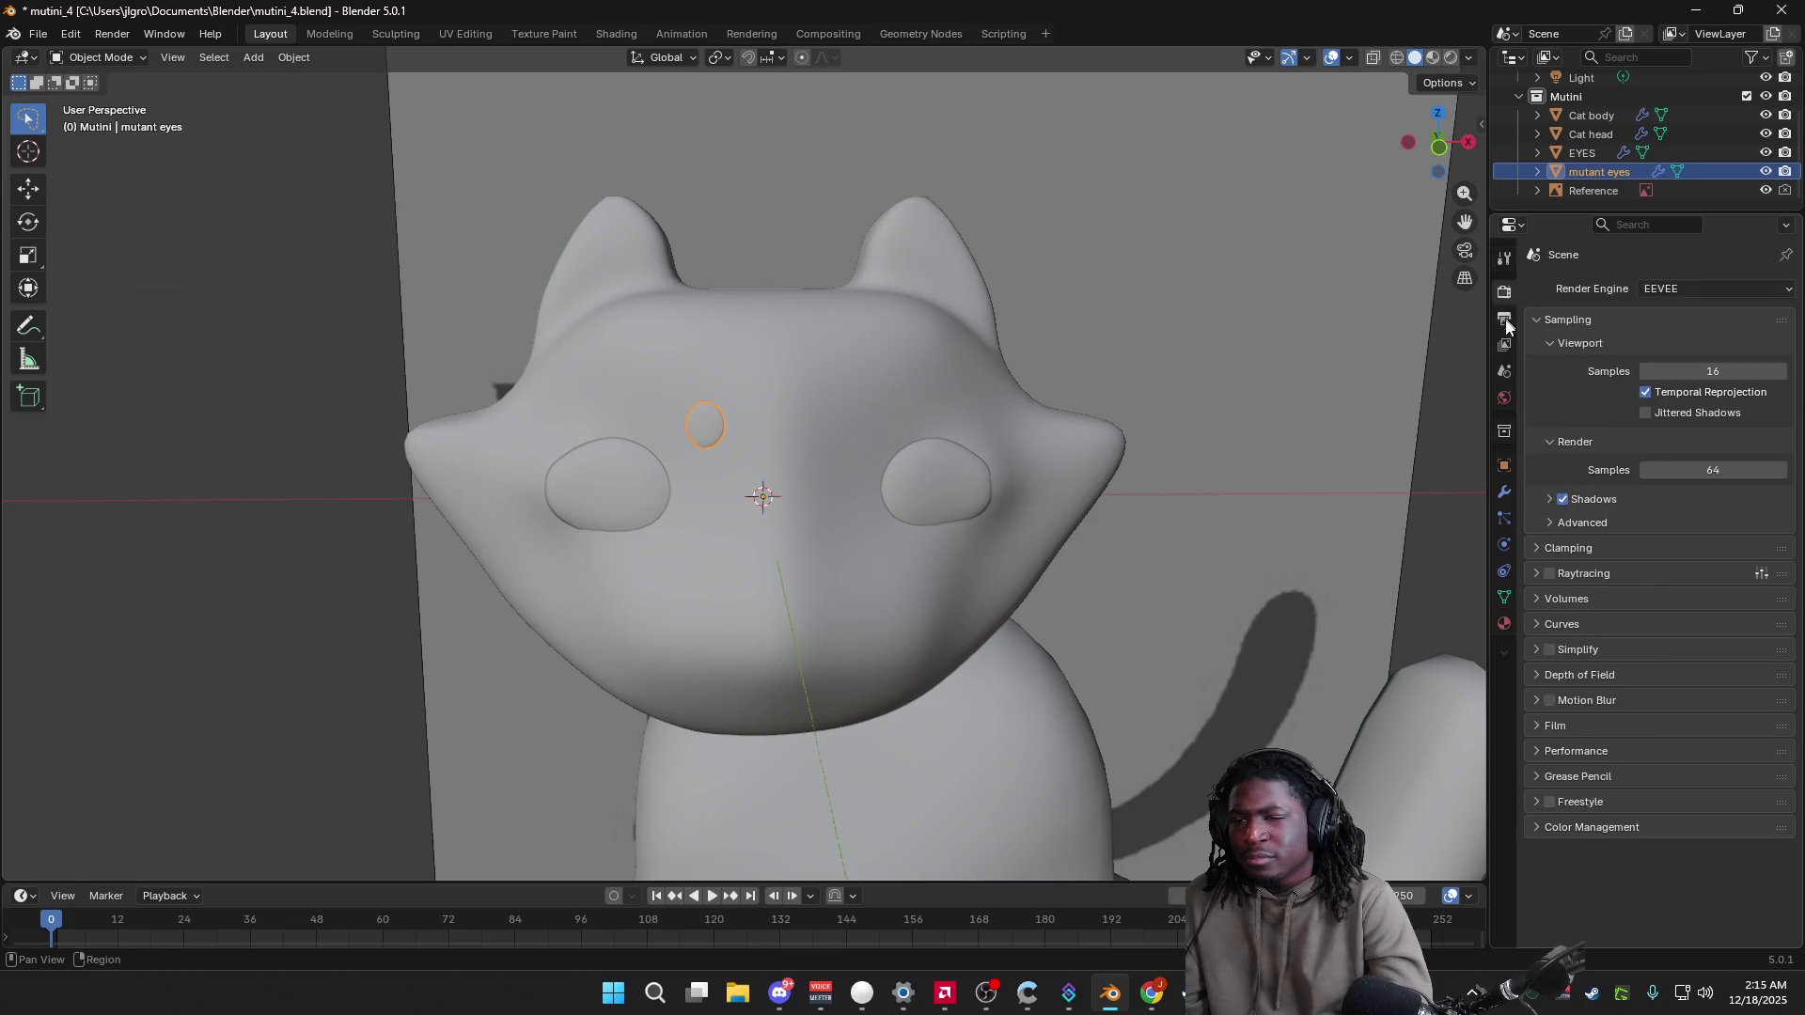
{"action": "left_click", "coordinate": [1504, 372]}
{"action": "left_click", "coordinate": [1504, 431]}
{"action": "left_click", "coordinate": [1505, 466]}
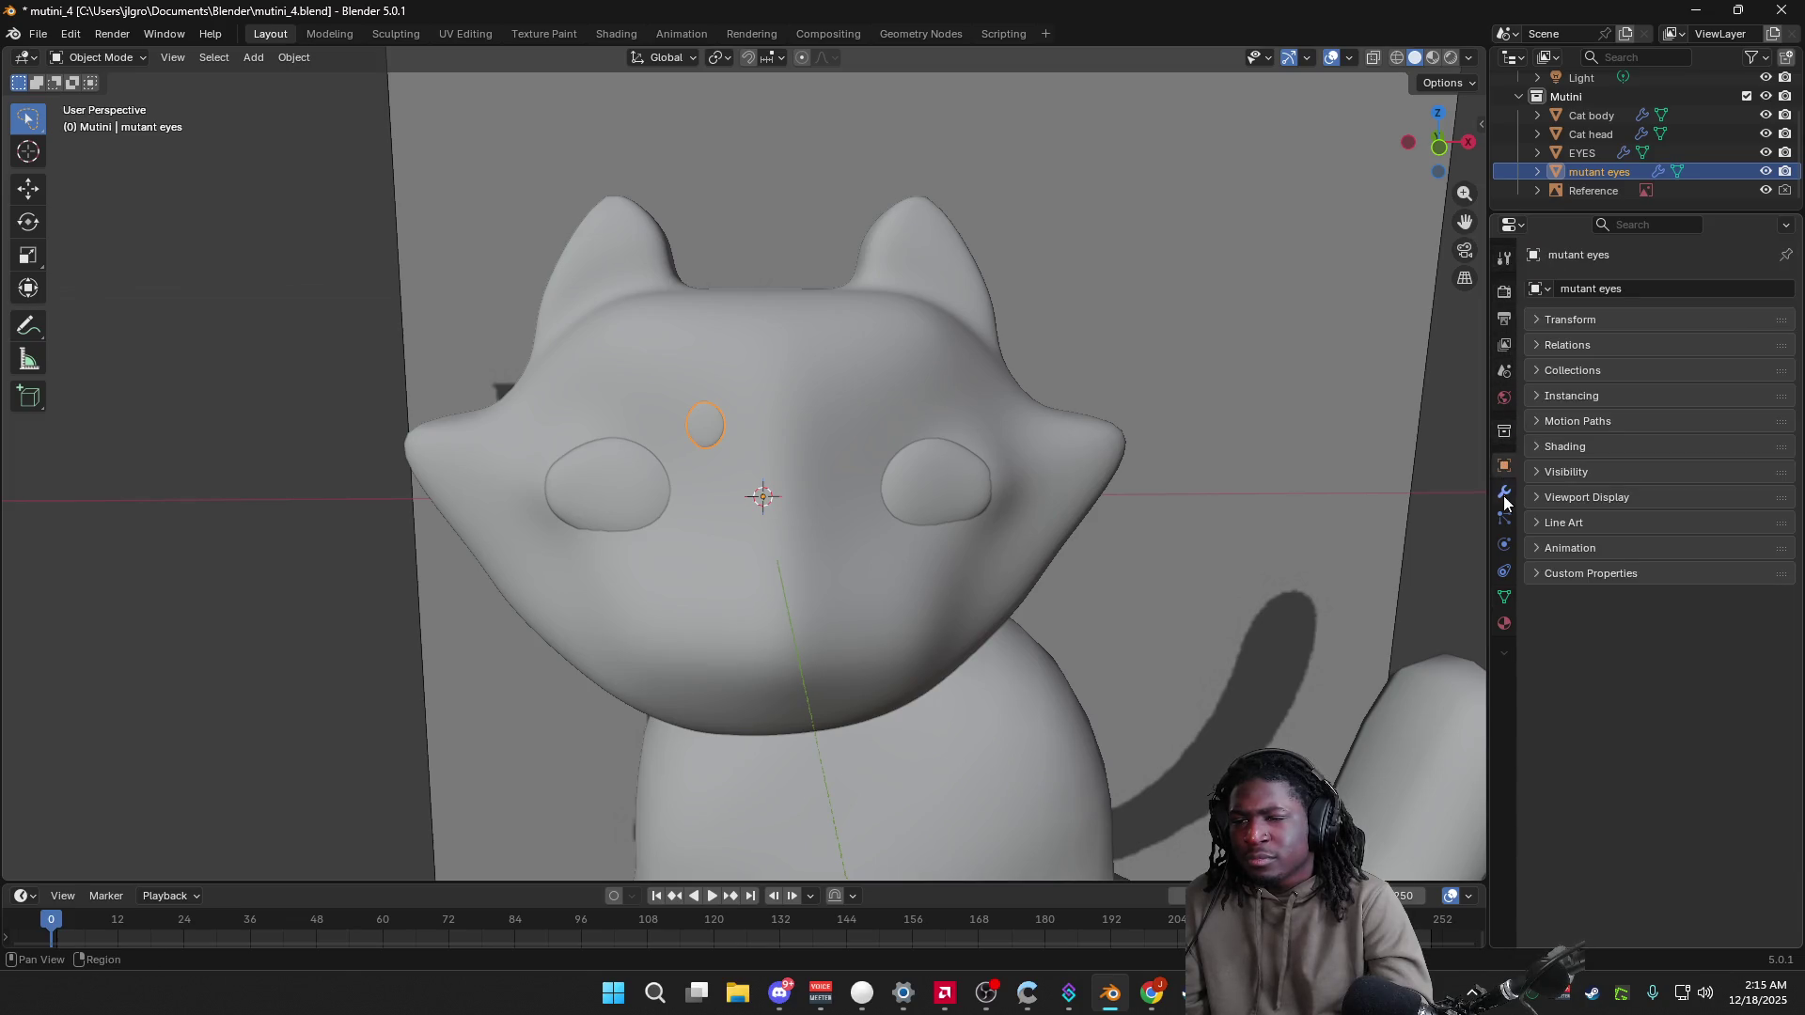
{"action": "left_click", "coordinate": [1504, 492]}
Step: Add a Mirror modifier to the eye ring again, then undo it
{"action": "left_click", "coordinate": [1551, 293]}
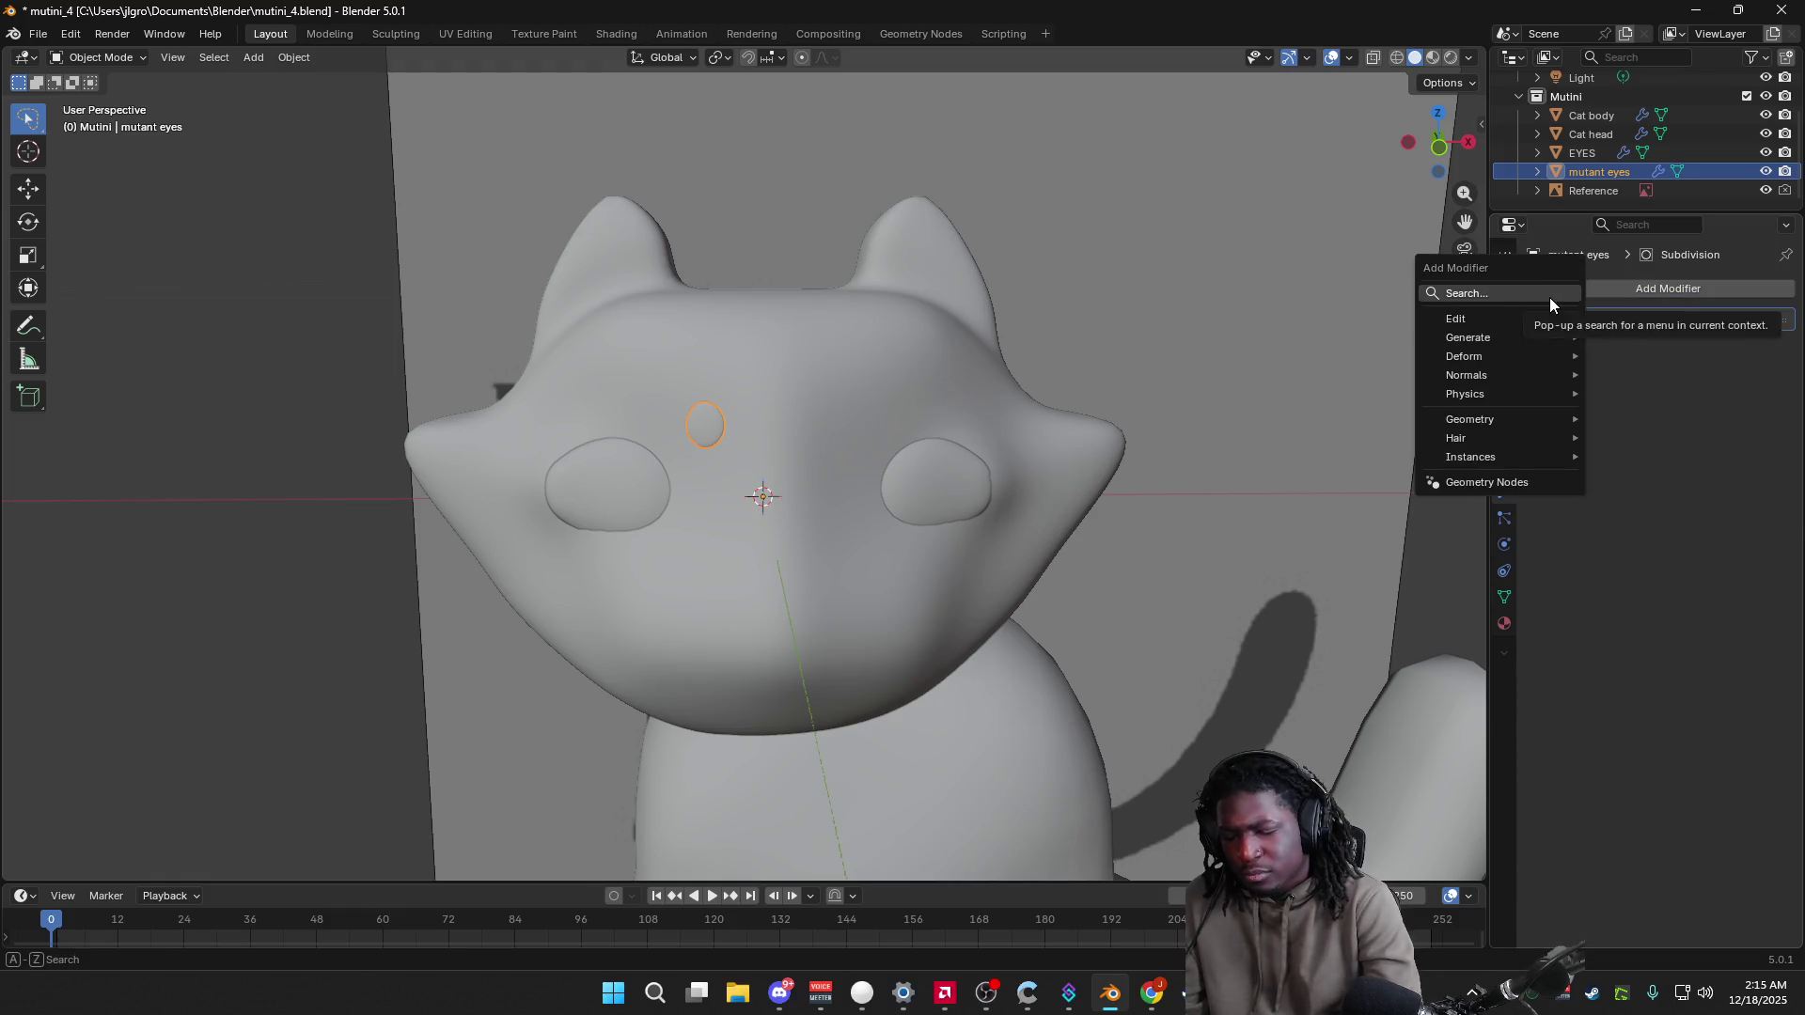
{"action": "type", "text": "mirror"}
{"action": "left_click", "coordinate": [1501, 337]}
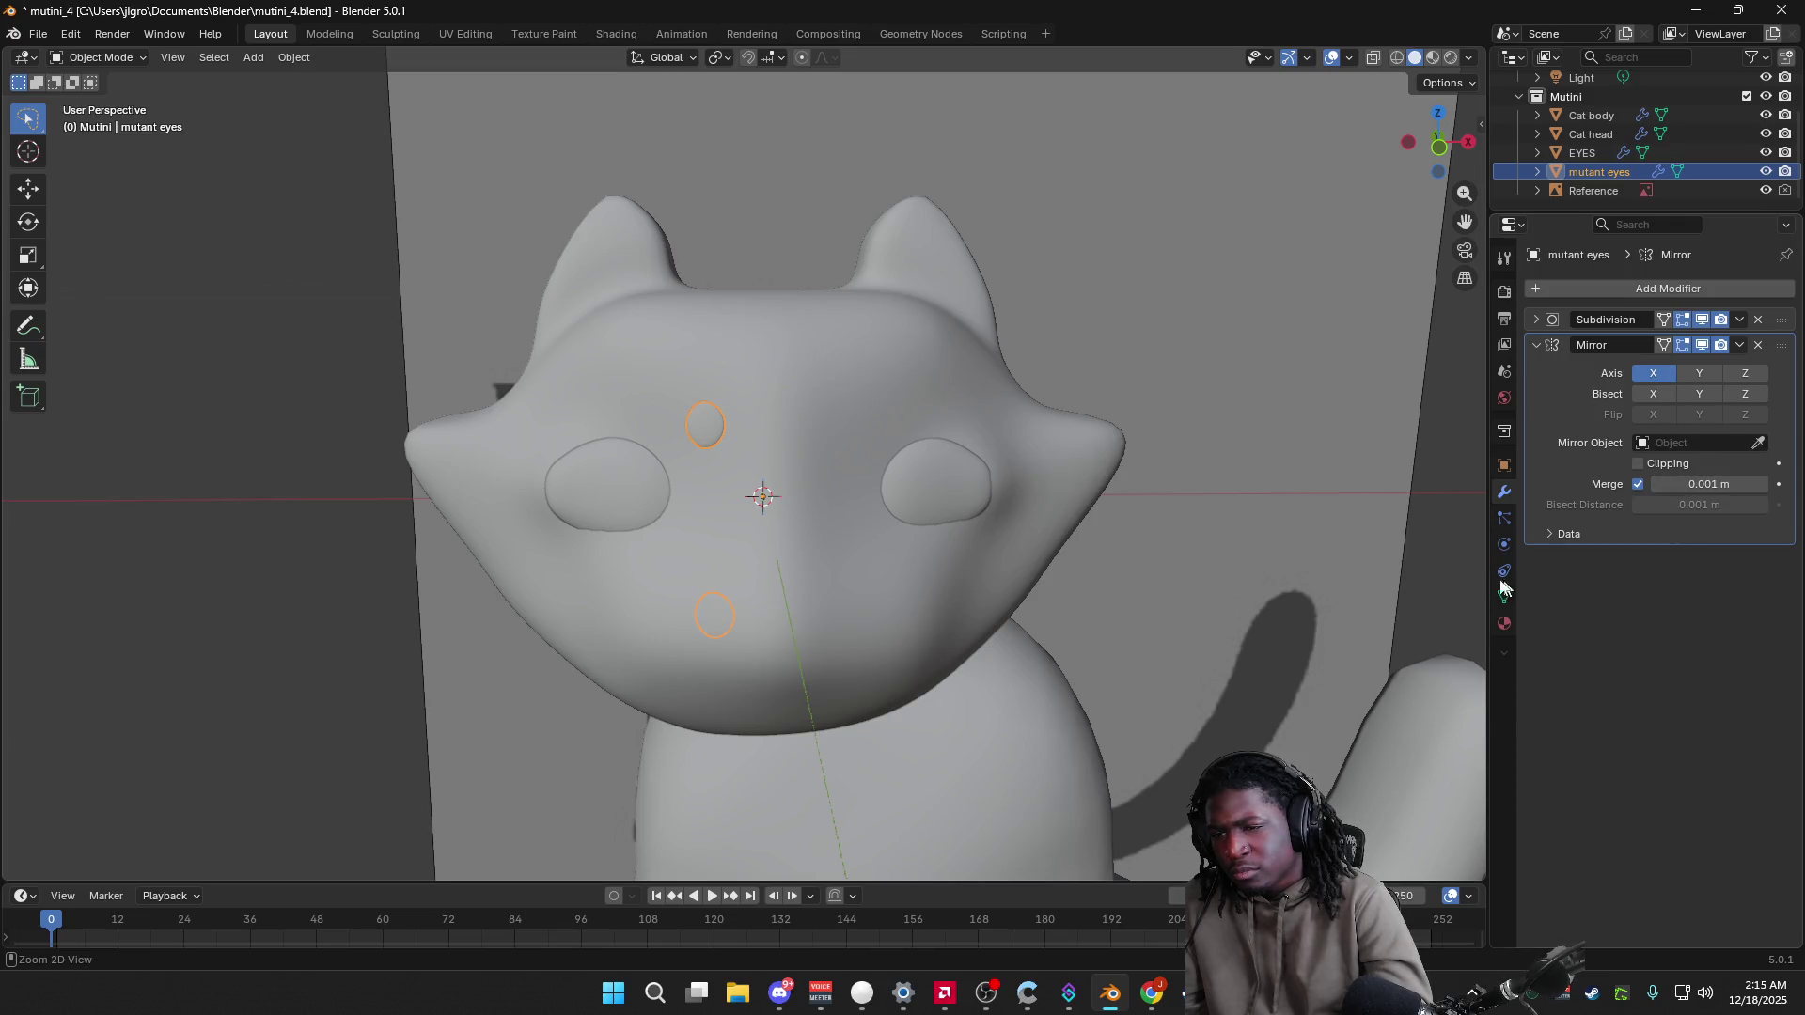
{"action": "key", "text": "ctrl+z"}
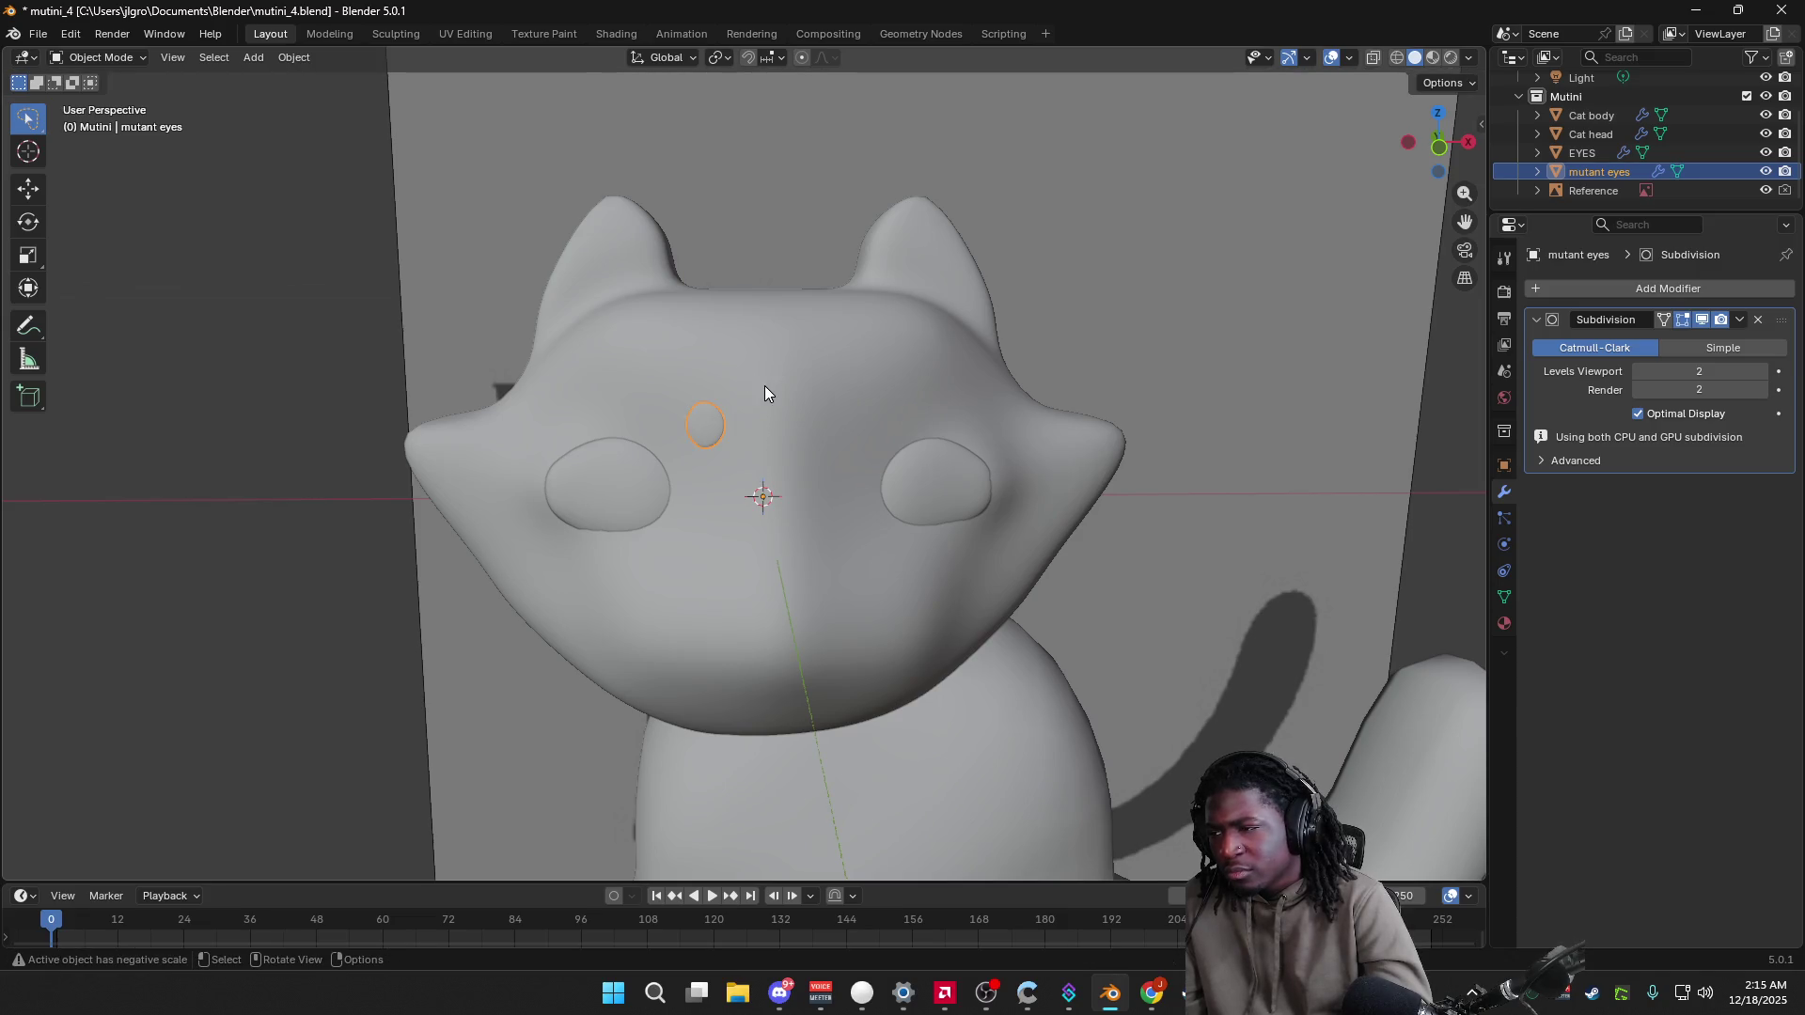
Step: Reselect the mutant eye ring and rotate it to a new forward-facing angle
{"action": "left_click", "coordinate": [713, 421]}
{"action": "key", "text": "ctrl+z"}
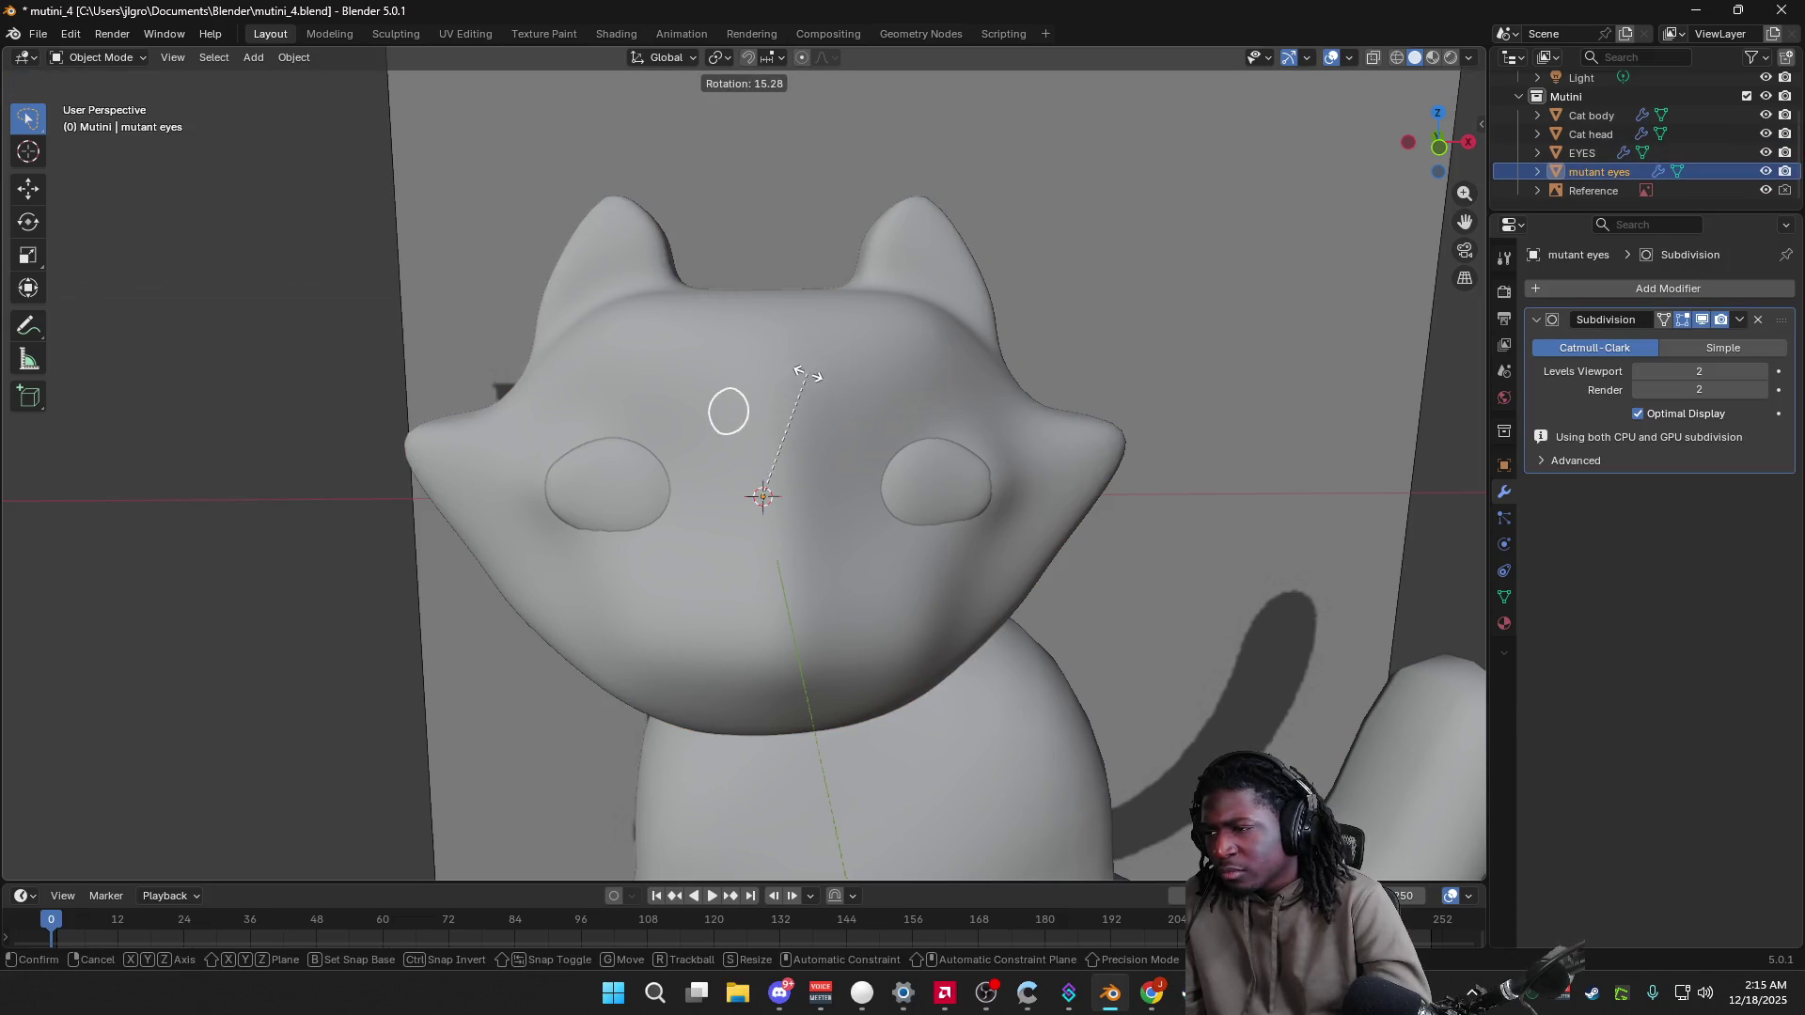
{"action": "left_click", "coordinate": [791, 444]}
{"action": "key", "text": "ctrl+z"}
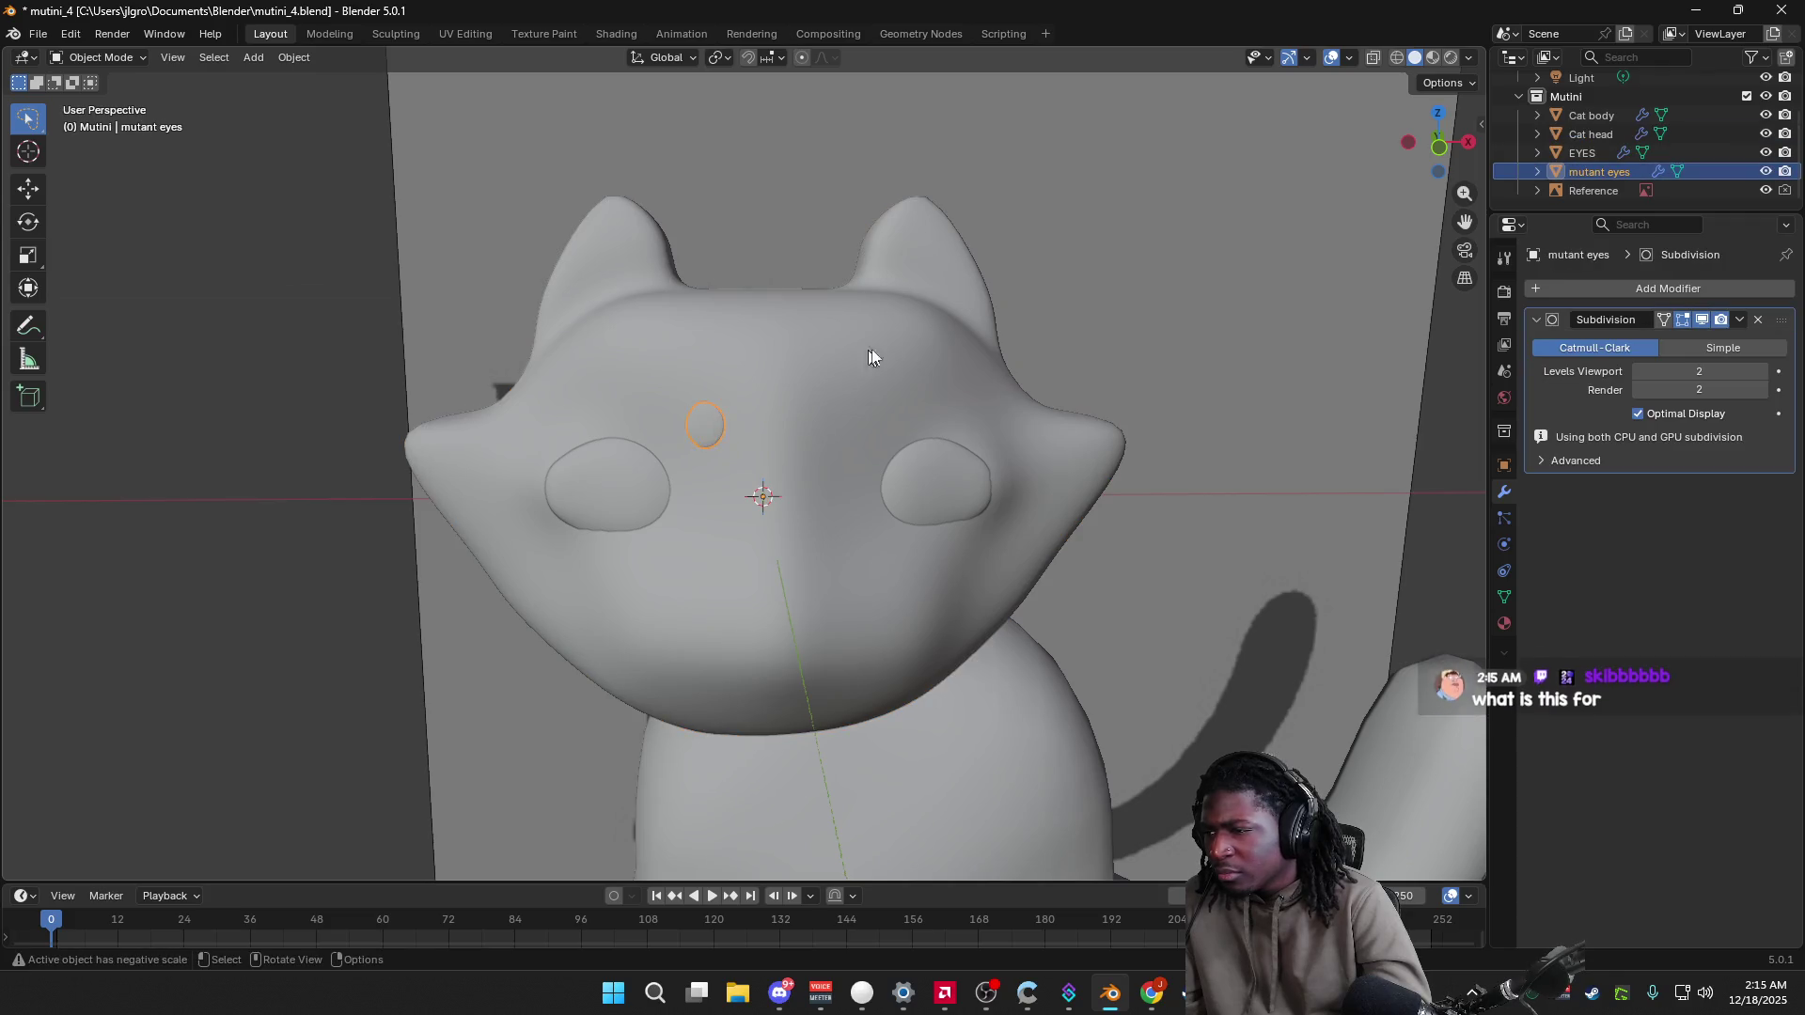
{"action": "scroll", "coordinate": [773, 451], "scroll_direction": "up", "scroll_amount": 2}
{"action": "mouse_move", "coordinate": [773, 451]}
{"action": "middle_mouse_down"}
{"action": "mouse_move", "coordinate": [947, 511]}
{"action": "mouse_move", "coordinate": [1072, 480]}
{"action": "middle_mouse_up"}
{"action": "scroll", "coordinate": [1075, 475], "scroll_direction": "up", "scroll_amount": 3}
{"action": "scroll", "coordinate": [1075, 468], "scroll_direction": "down", "scroll_amount": 3}
{"action": "middle_click_drag", "start_coordinate": [930, 499], "coordinate": [979, 448]}
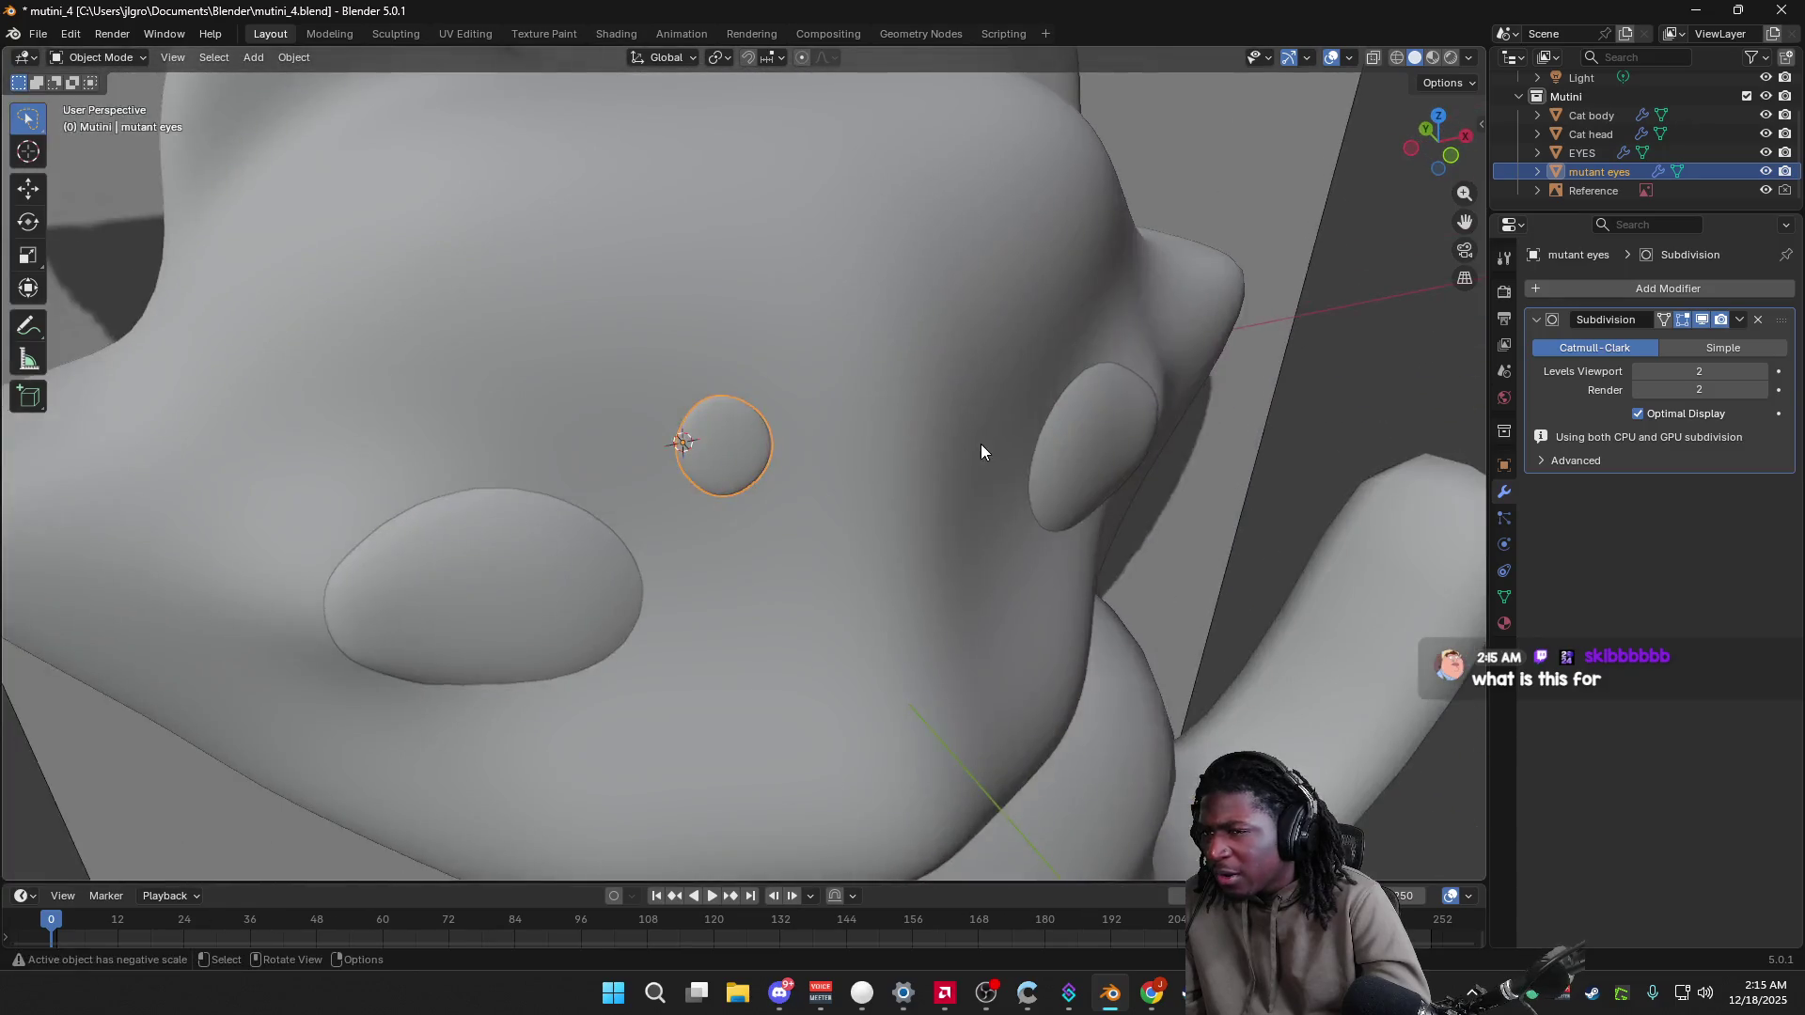
{"action": "scroll", "coordinate": [980, 448], "scroll_direction": "down", "scroll_amount": 2}
{"action": "key", "text": "r"}
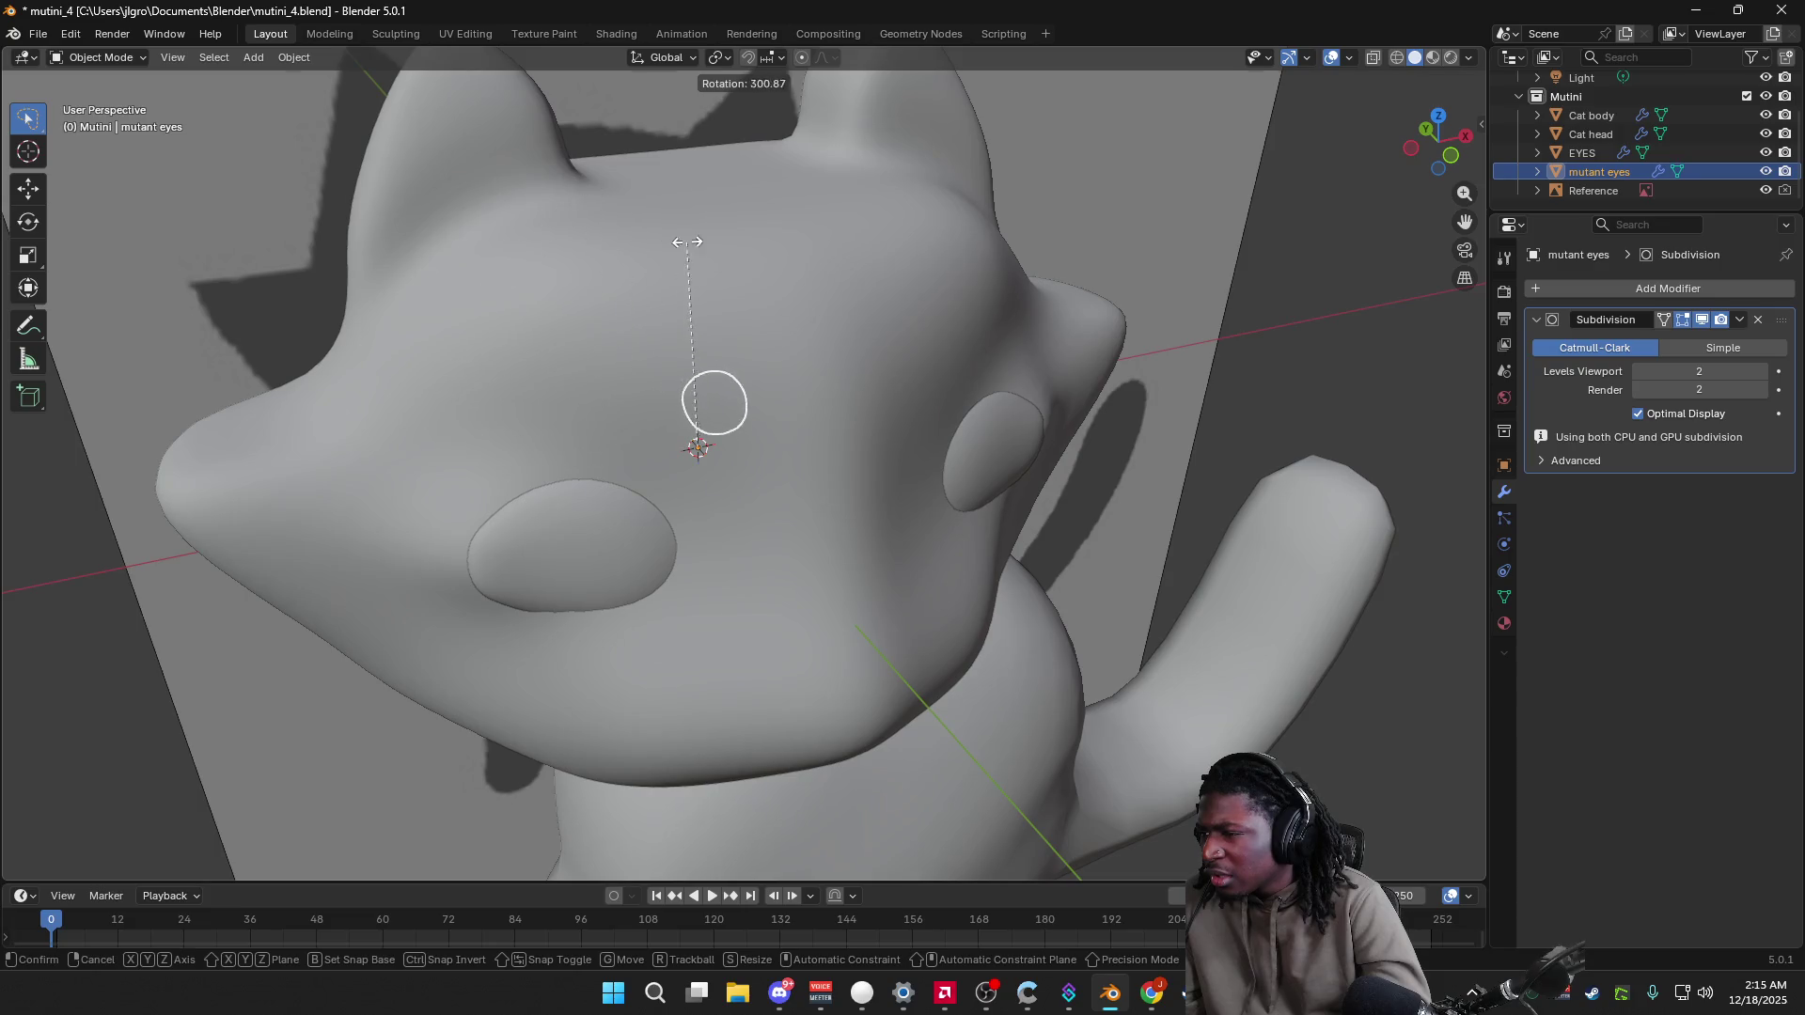
{"action": "left_click", "coordinate": [701, 273]}
Step: Click through the head, reference plane, EYES and body, ending with the eye ring selected
{"action": "left_click", "coordinate": [778, 327]}
{"action": "middle_click_drag", "start_coordinate": [779, 327], "coordinate": [743, 258]}
{"action": "left_click", "coordinate": [822, 397]}
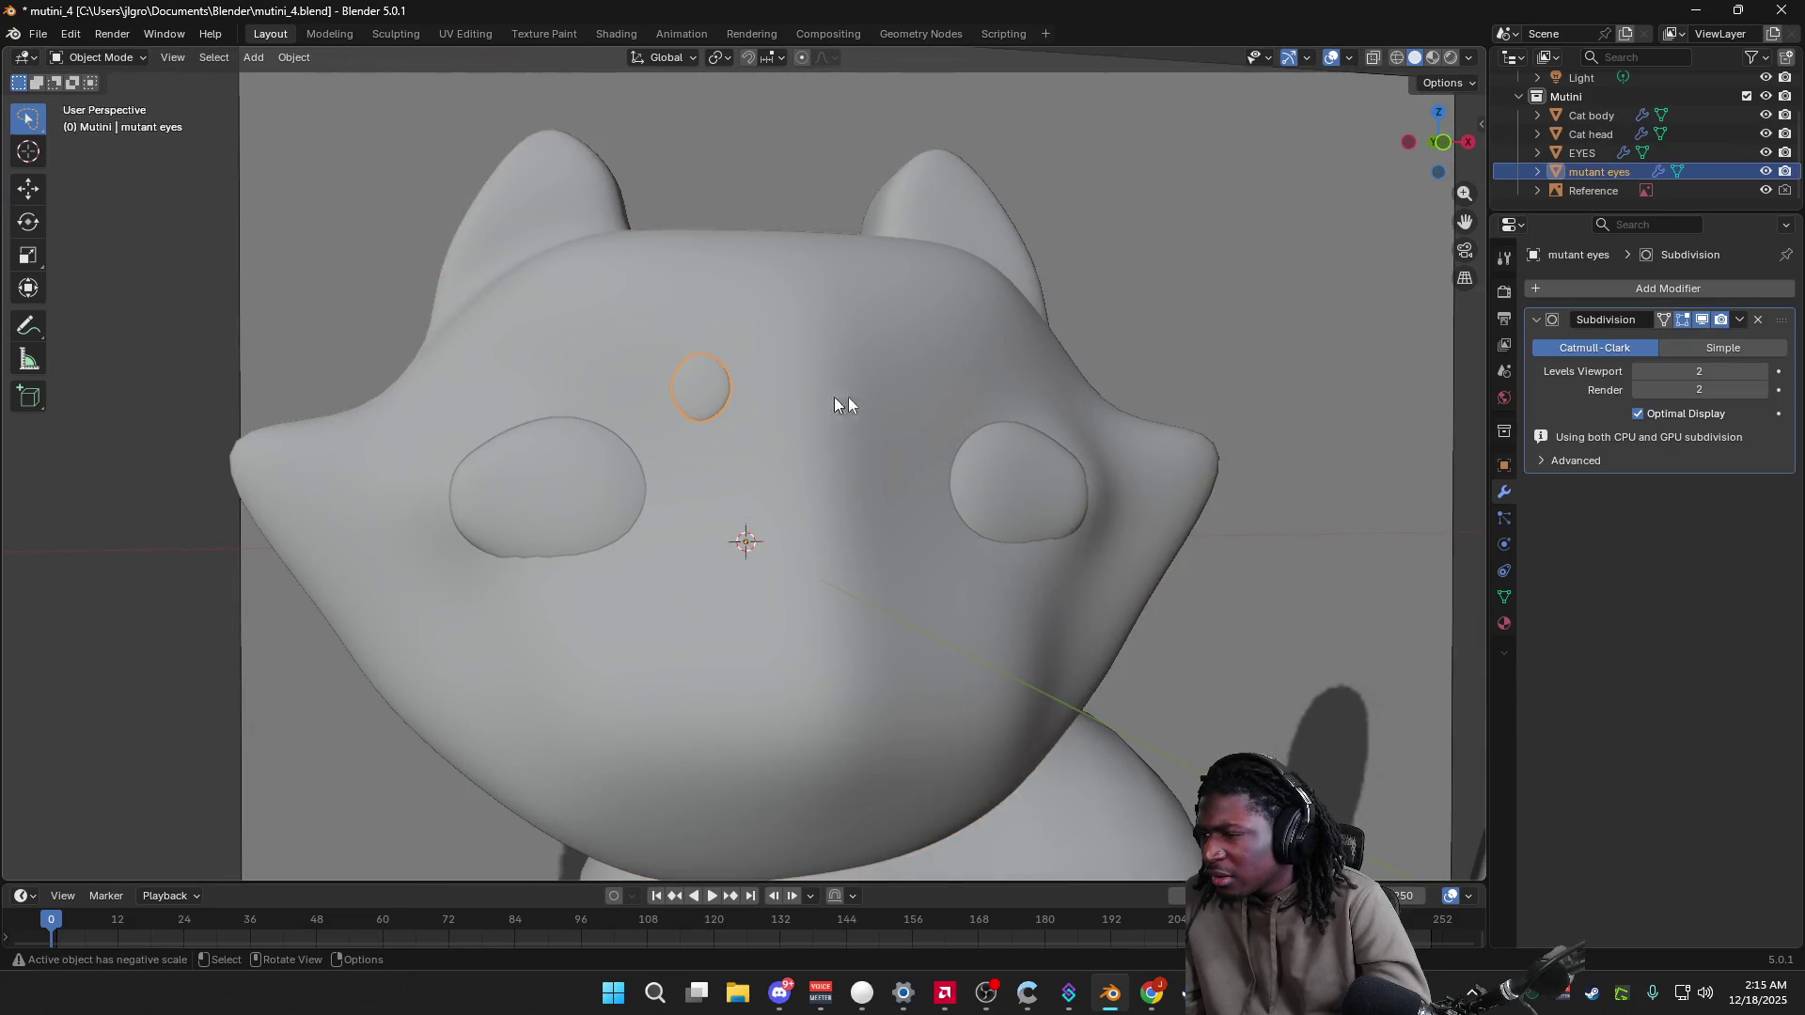
{"action": "left_click", "coordinate": [215, 649]}
{"action": "left_click", "coordinate": [708, 386]}
{"action": "mouse_move", "coordinate": [726, 398]}
{"action": "middle_mouse_down"}
{"action": "mouse_move", "coordinate": [862, 428]}
{"action": "mouse_move", "coordinate": [794, 449]}
{"action": "mouse_move", "coordinate": [903, 593]}
{"action": "middle_mouse_up"}
{"action": "left_click", "coordinate": [793, 448]}
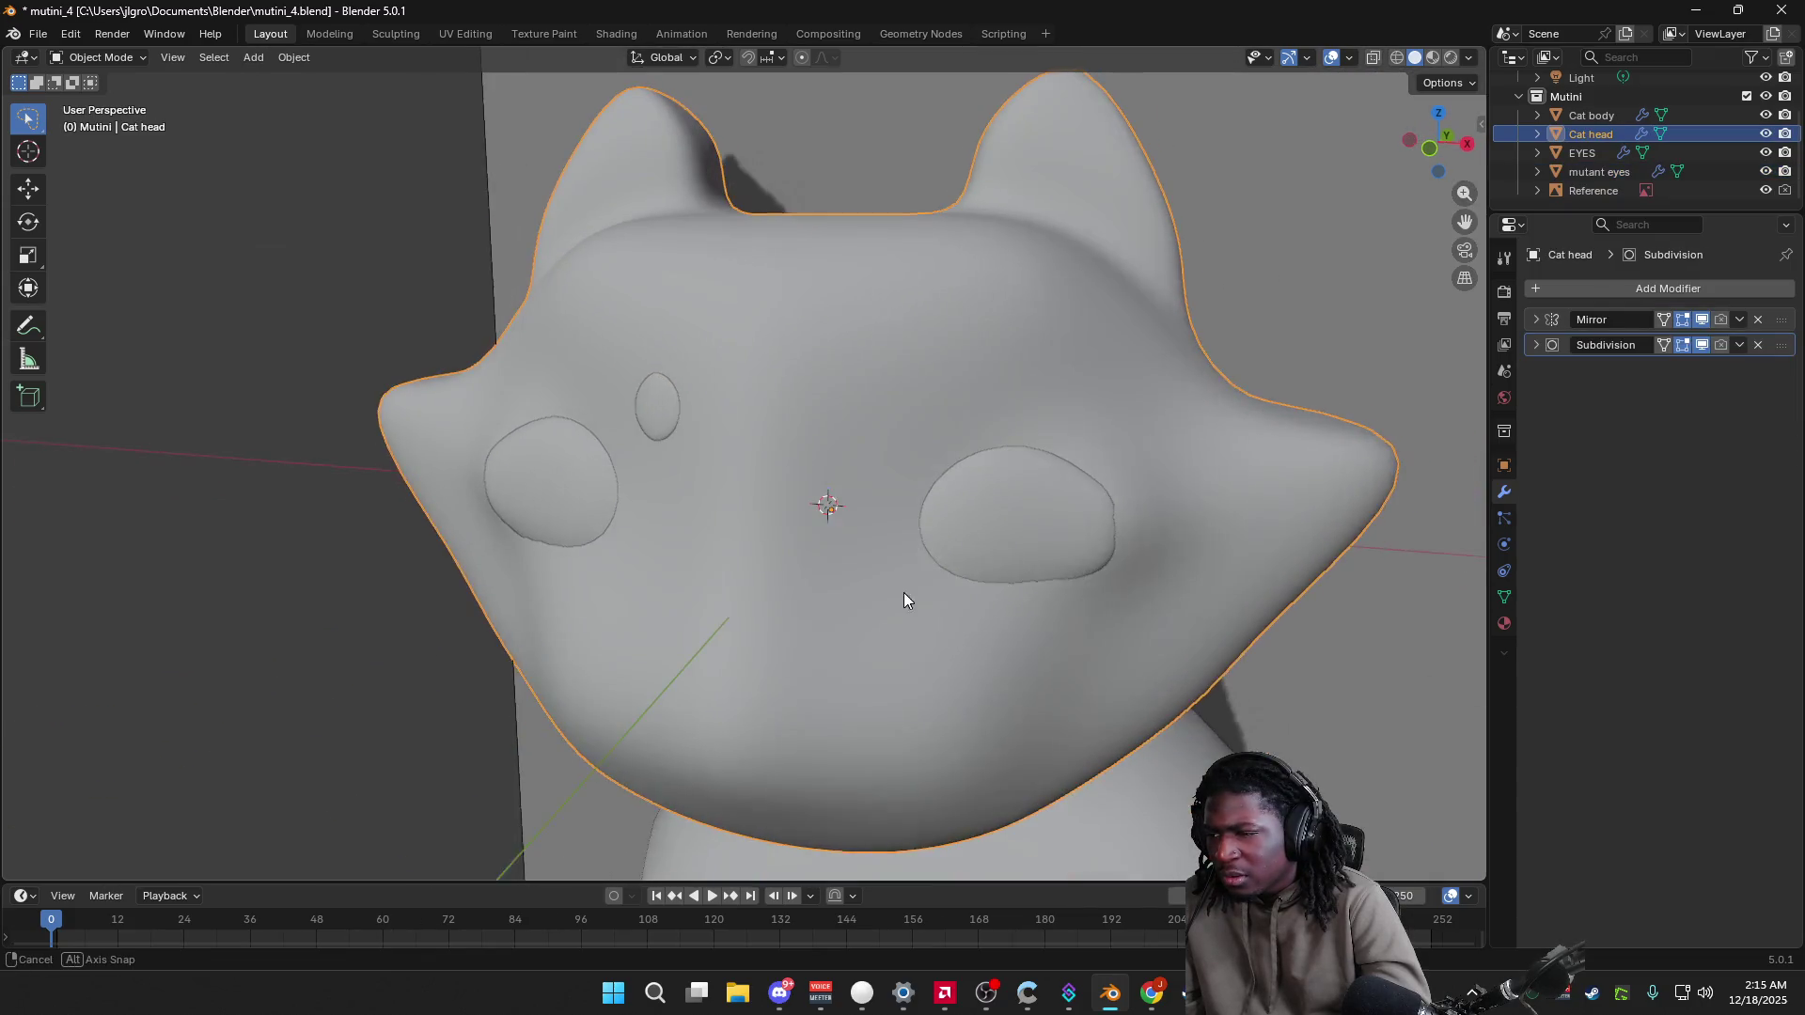
{"action": "left_click", "coordinate": [658, 547]}
{"action": "mouse_move", "coordinate": [575, 523]}
{"action": "middle_mouse_down"}
{"action": "mouse_move", "coordinate": [705, 494]}
{"action": "mouse_move", "coordinate": [825, 797]}
{"action": "mouse_move", "coordinate": [806, 825]}
{"action": "mouse_move", "coordinate": [723, 515]}
{"action": "middle_mouse_up"}
{"action": "left_click", "coordinate": [825, 797]}
{"action": "left_click", "coordinate": [734, 430]}
{"action": "mouse_move", "coordinate": [736, 415]}
{"action": "middle_mouse_down"}
{"action": "mouse_move", "coordinate": [695, 442]}
{"action": "mouse_move", "coordinate": [771, 451]}
{"action": "middle_mouse_up"}
Step: Bring up the Output settings in the Properties editor
{"action": "left_click", "coordinate": [1503, 293]}
{"action": "left_click", "coordinate": [1504, 319]}
{"action": "left_click", "coordinate": [1505, 345]}
{"action": "left_click", "coordinate": [1504, 318]}
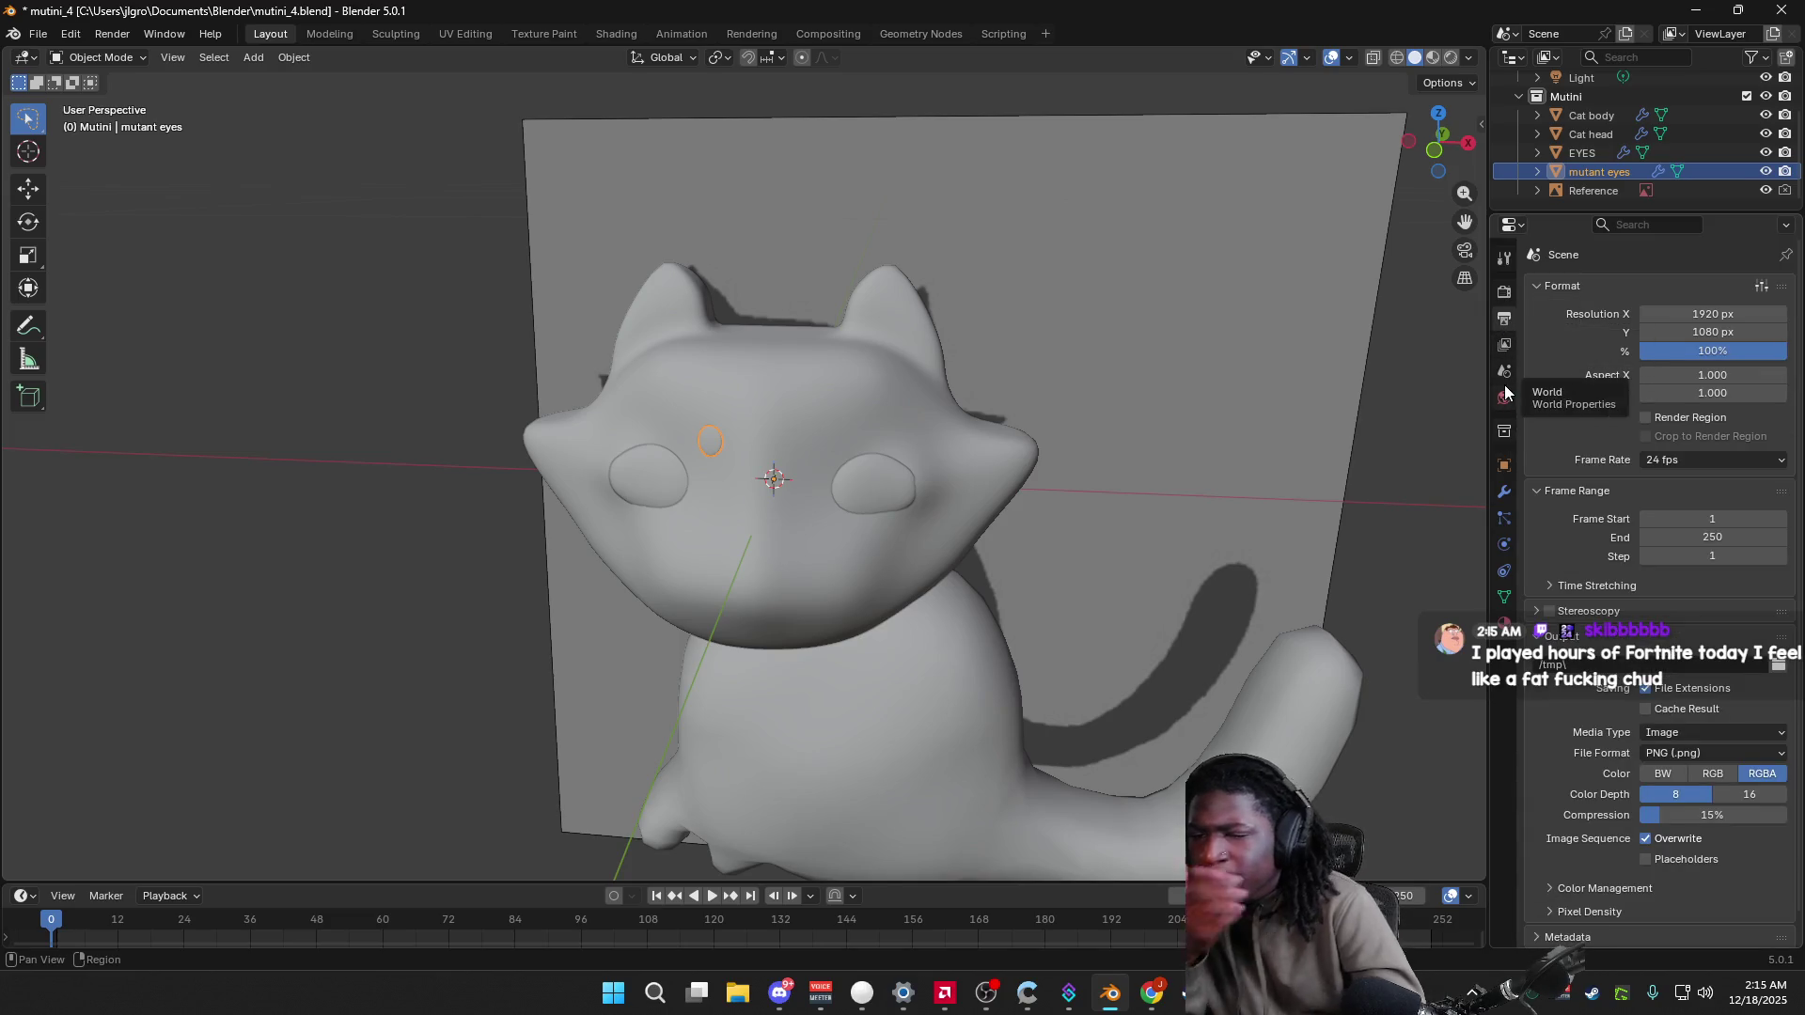
Step: Browse the Properties tabs to the Object settings and expand the eye's Transform values
{"action": "left_click", "coordinate": [1500, 347]}
{"action": "left_click", "coordinate": [1504, 371]}
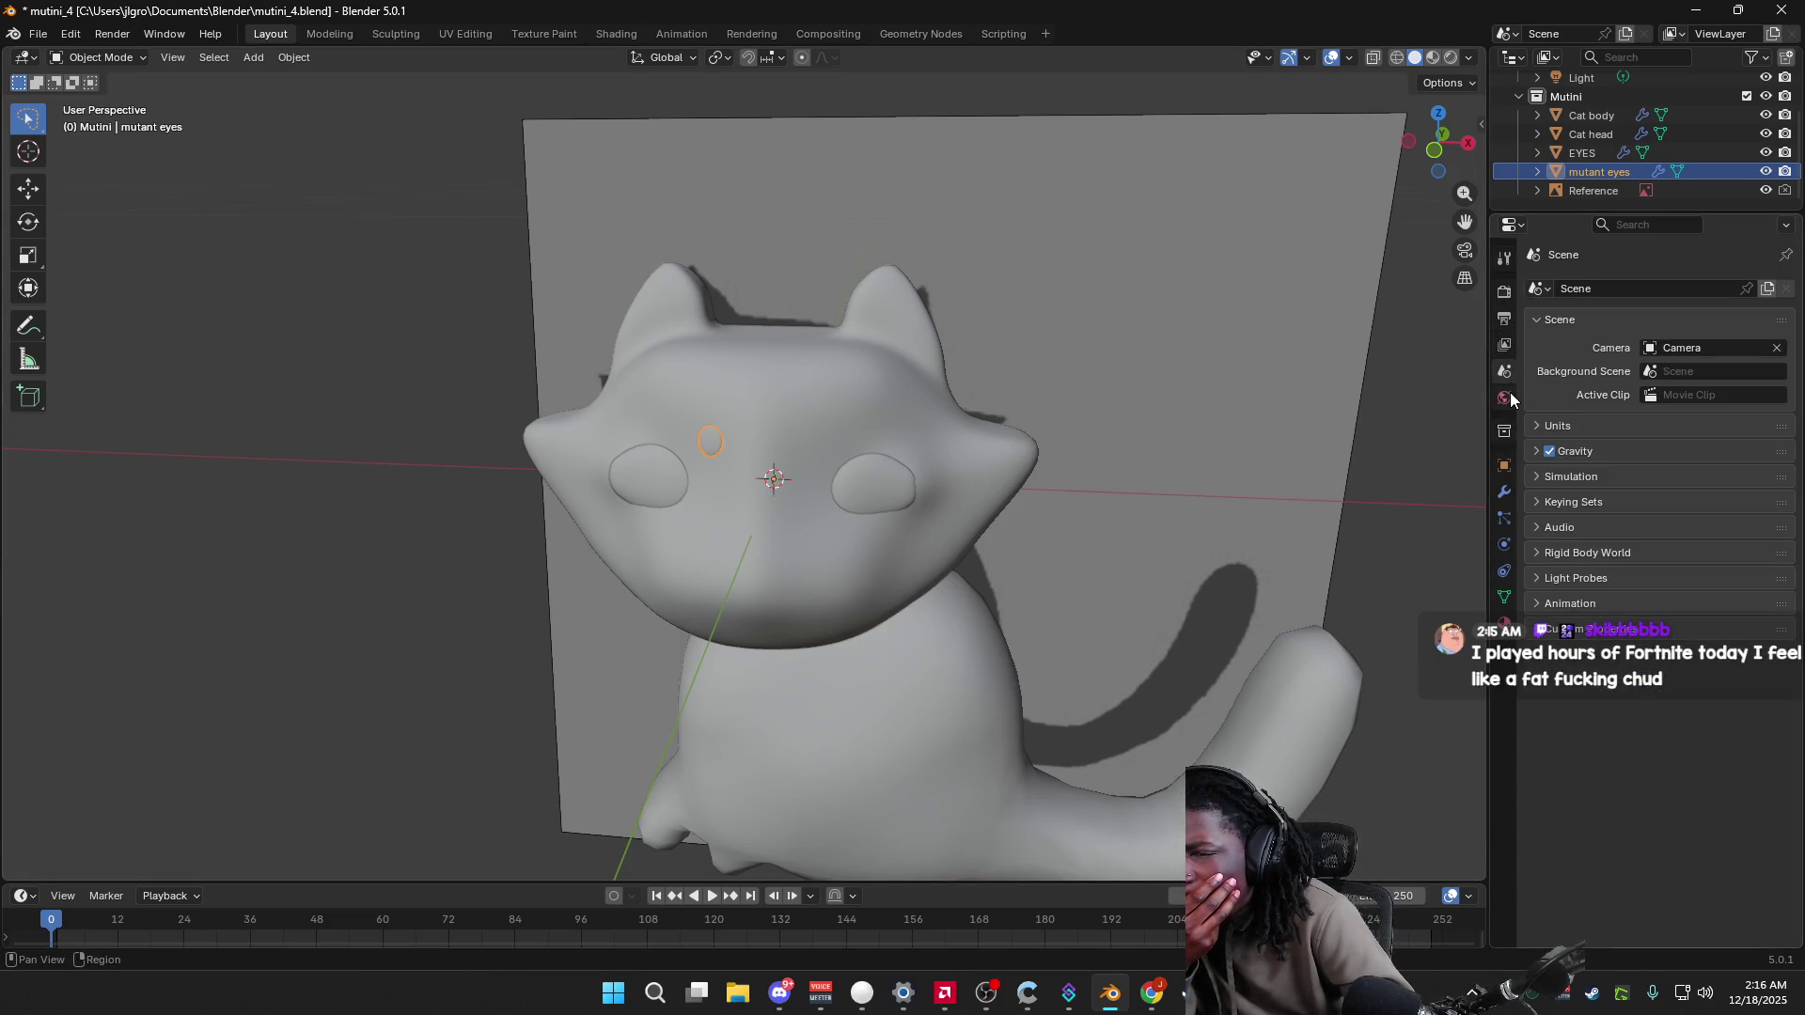
{"action": "left_click", "coordinate": [1505, 398]}
{"action": "left_click", "coordinate": [1505, 345]}
{"action": "left_click", "coordinate": [1505, 431]}
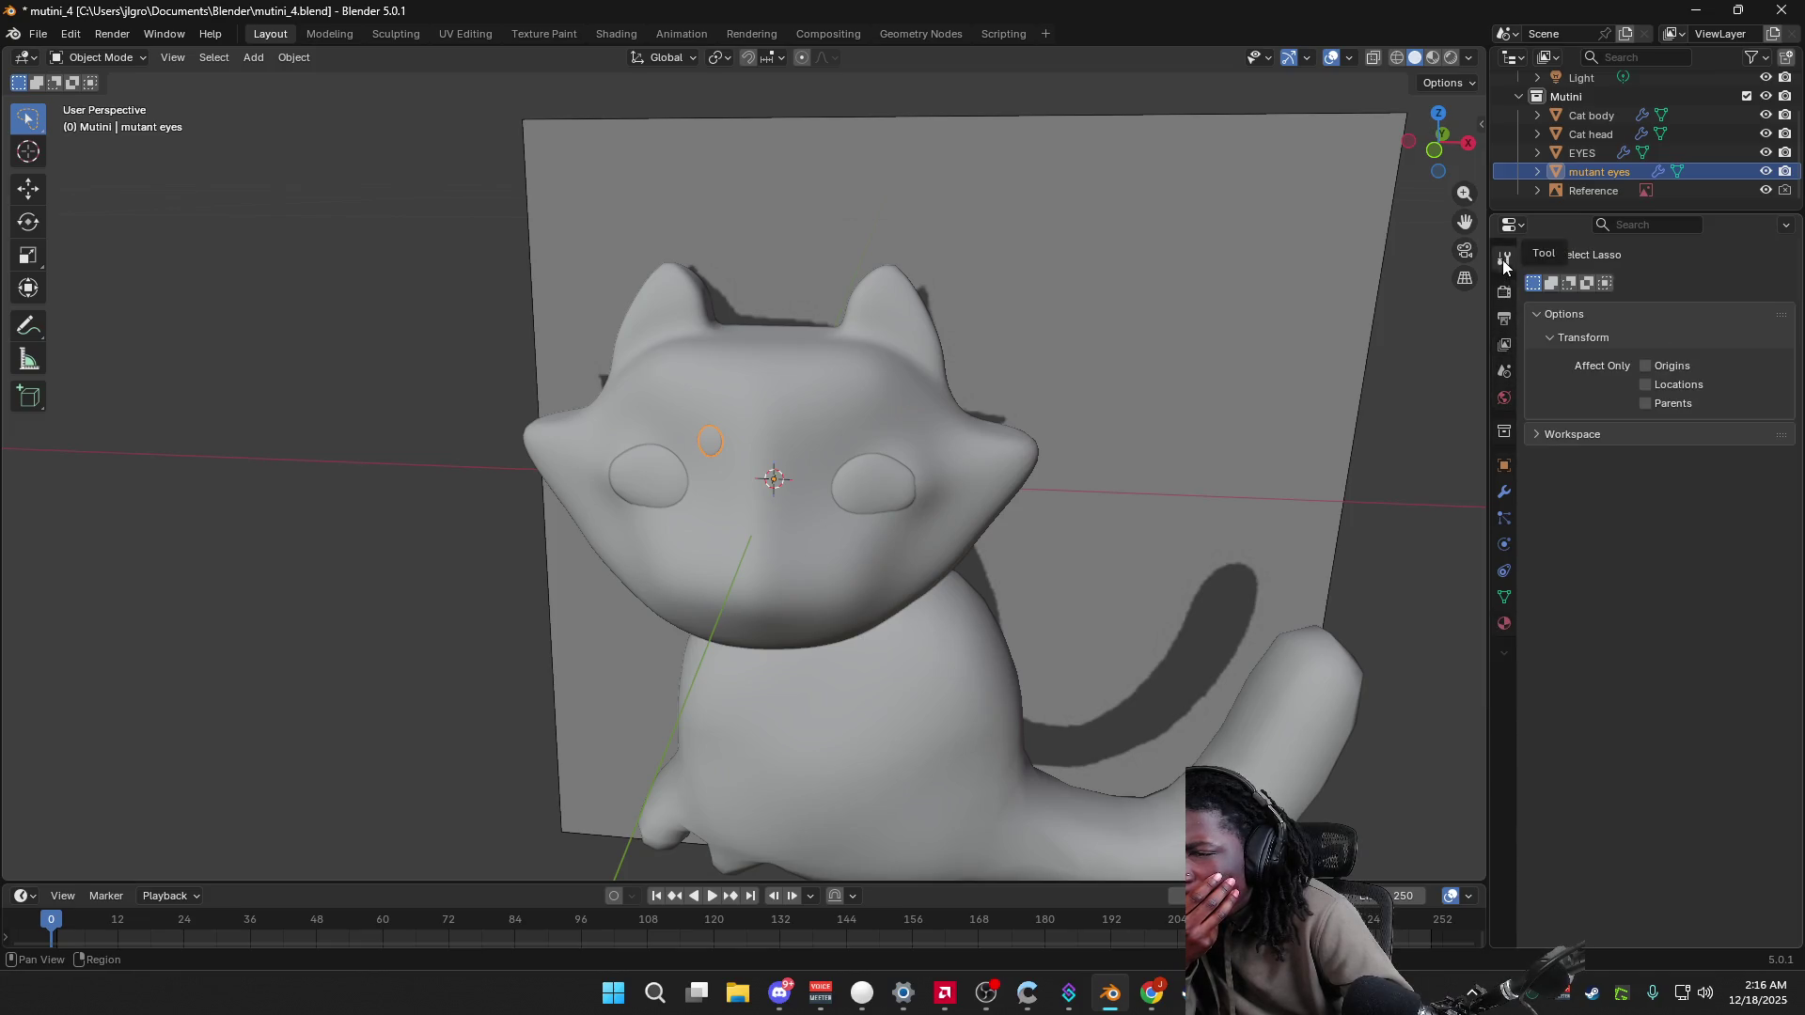
{"action": "left_click", "coordinate": [1504, 465]}
{"action": "left_click", "coordinate": [1504, 490]}
{"action": "left_click", "coordinate": [1504, 466]}
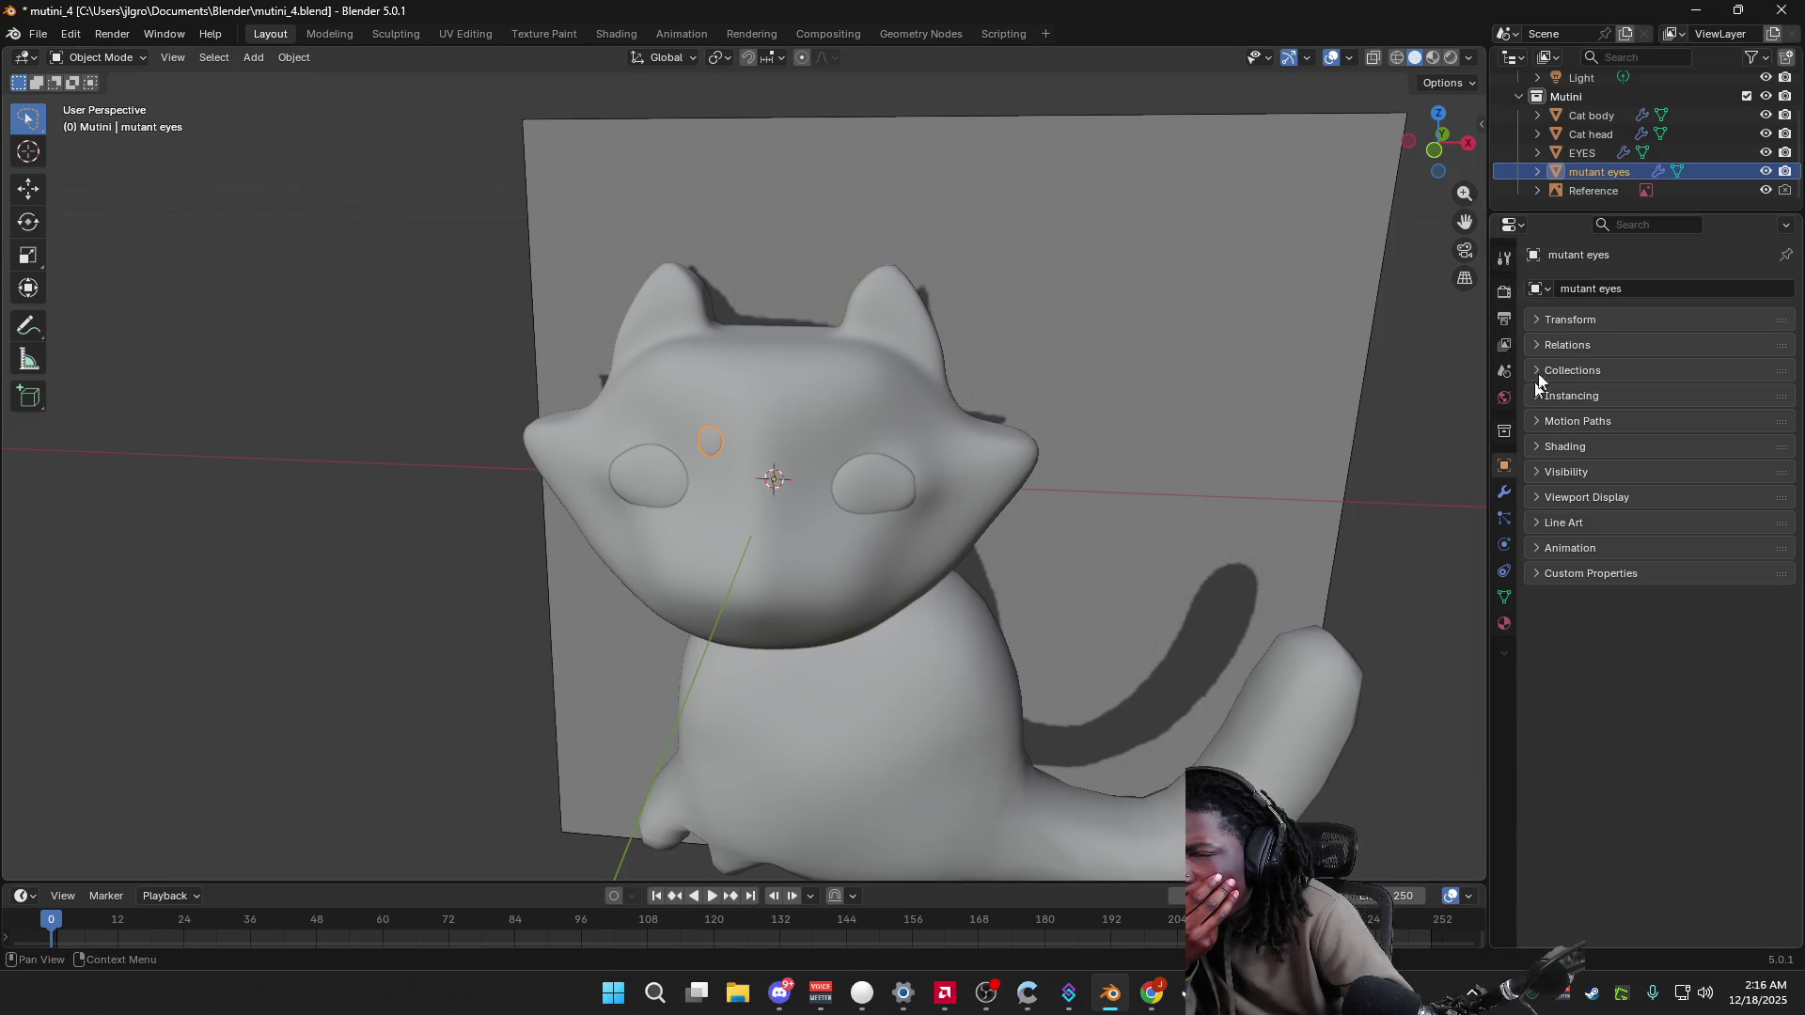
{"action": "left_click", "coordinate": [1536, 321]}
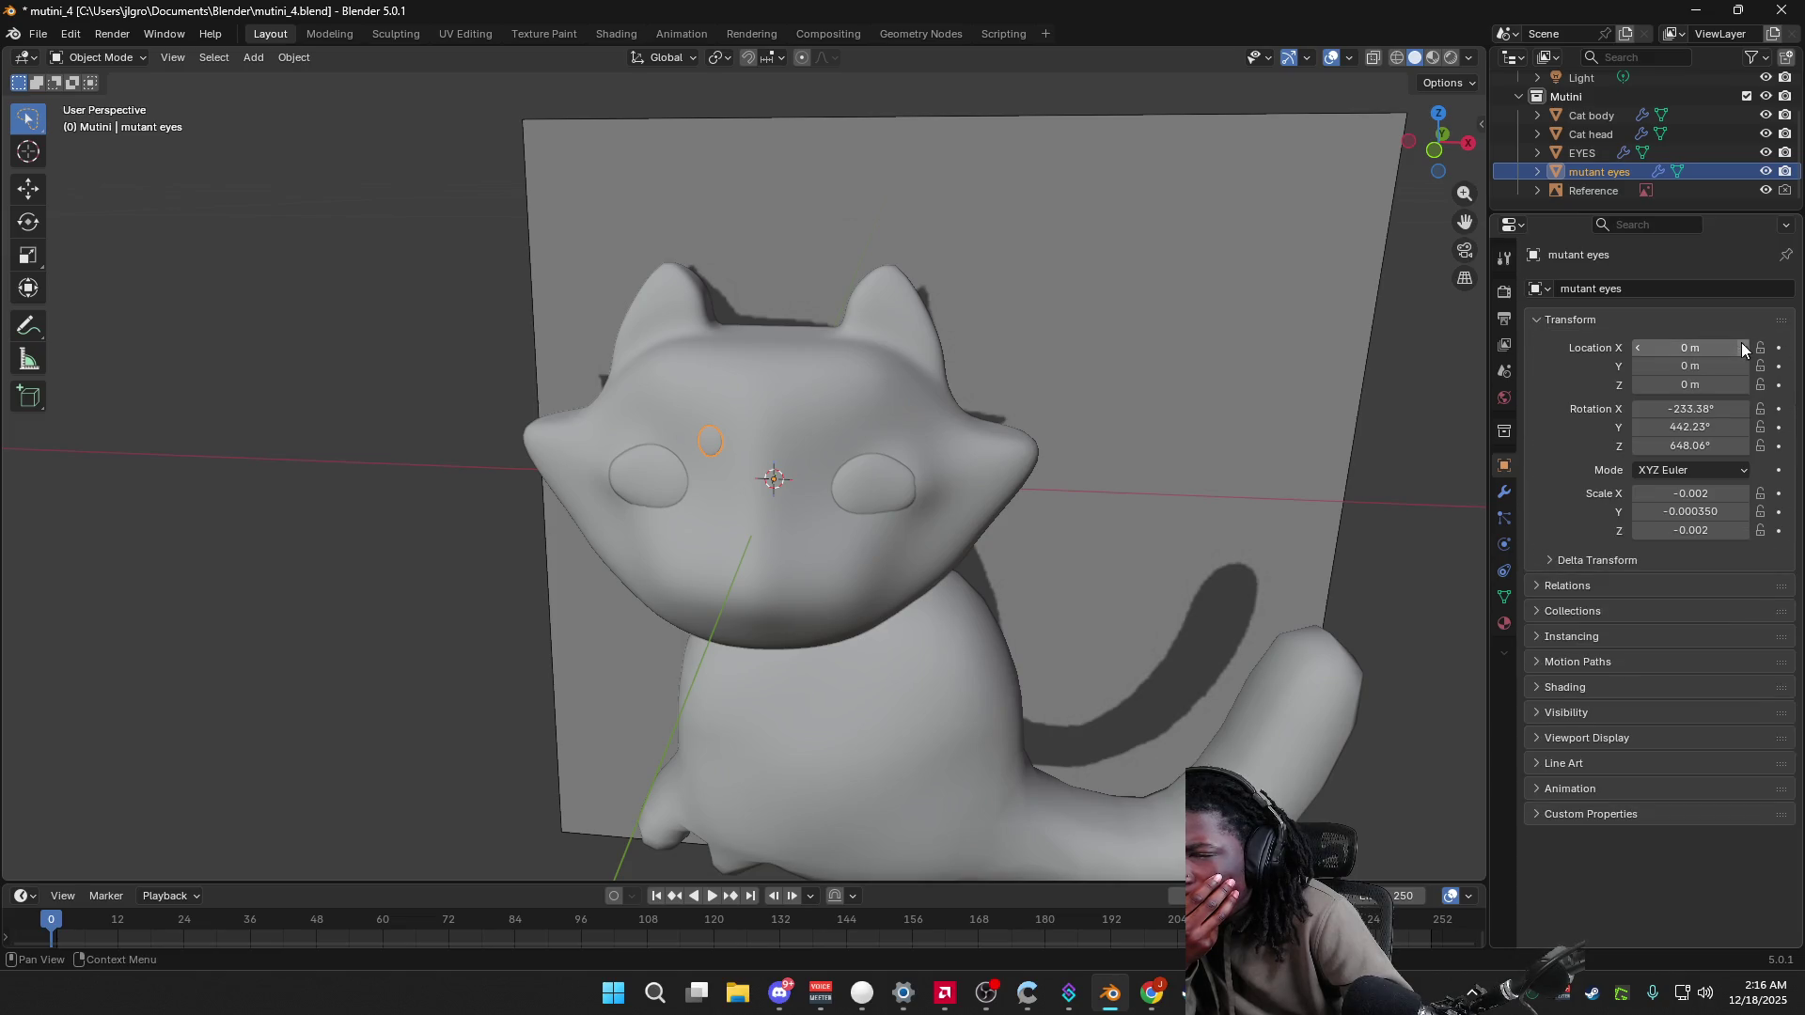
Step: Try dragging the eye's location, X rotation and X scale fields, undoing or cancelling each change
{"action": "mouse_move", "coordinate": [1703, 348]}
{"action": "left_mouse_down"}
{"action": "mouse_move", "coordinate": [1739, 348]}
{"action": "mouse_move", "coordinate": [1683, 348]}
{"action": "mouse_move", "coordinate": [1715, 348]}
{"action": "left_mouse_up"}
{"action": "mouse_move", "coordinate": [1176, 452]}
{"action": "middle_mouse_down"}
{"action": "mouse_move", "coordinate": [1197, 517]}
{"action": "mouse_move", "coordinate": [1081, 529]}
{"action": "mouse_move", "coordinate": [1157, 527]}
{"action": "middle_mouse_up"}
{"action": "left_click_drag", "start_coordinate": [1688, 408], "coordinate": [1672, 414]}
{"action": "key", "text": "ctrl+z"}
{"action": "mouse_move", "coordinate": [1687, 494]}
{"action": "left_mouse_down"}
{"action": "mouse_move", "coordinate": [1704, 494]}
{"action": "mouse_move", "coordinate": [1704, 385]}
{"action": "left_mouse_up"}
{"action": "key", "text": "Escape"}
{"action": "key", "text": "Escape"}
{"action": "key", "text": "Escape"}
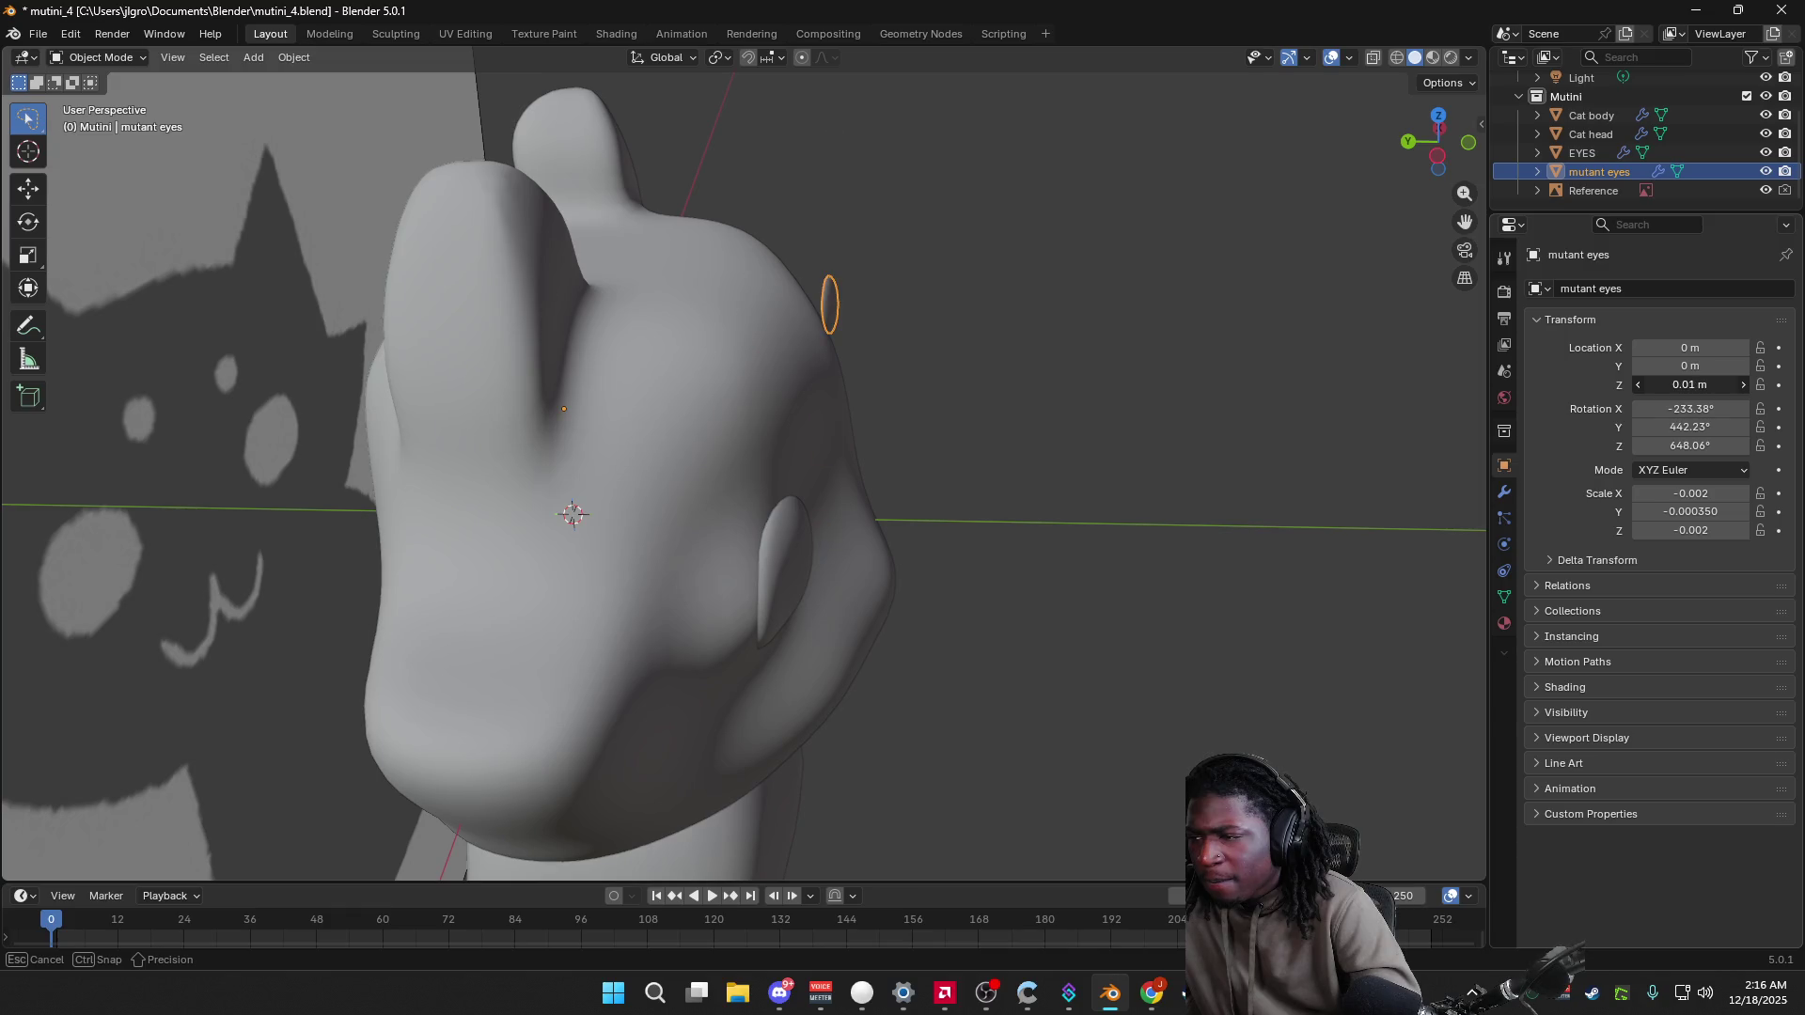
Step: Reset the mutant eye ring's Z location to 0 m and nudge the ring slightly
{"action": "key", "text": "Escape"}
{"action": "key", "text": "alt+g"}
{"action": "mouse_move", "coordinate": [1074, 423]}
{"action": "middle_mouse_down"}
{"action": "mouse_move", "coordinate": [770, 411]}
{"action": "mouse_move", "coordinate": [805, 455]}
{"action": "middle_mouse_up"}
{"action": "left_click", "coordinate": [29, 158]}
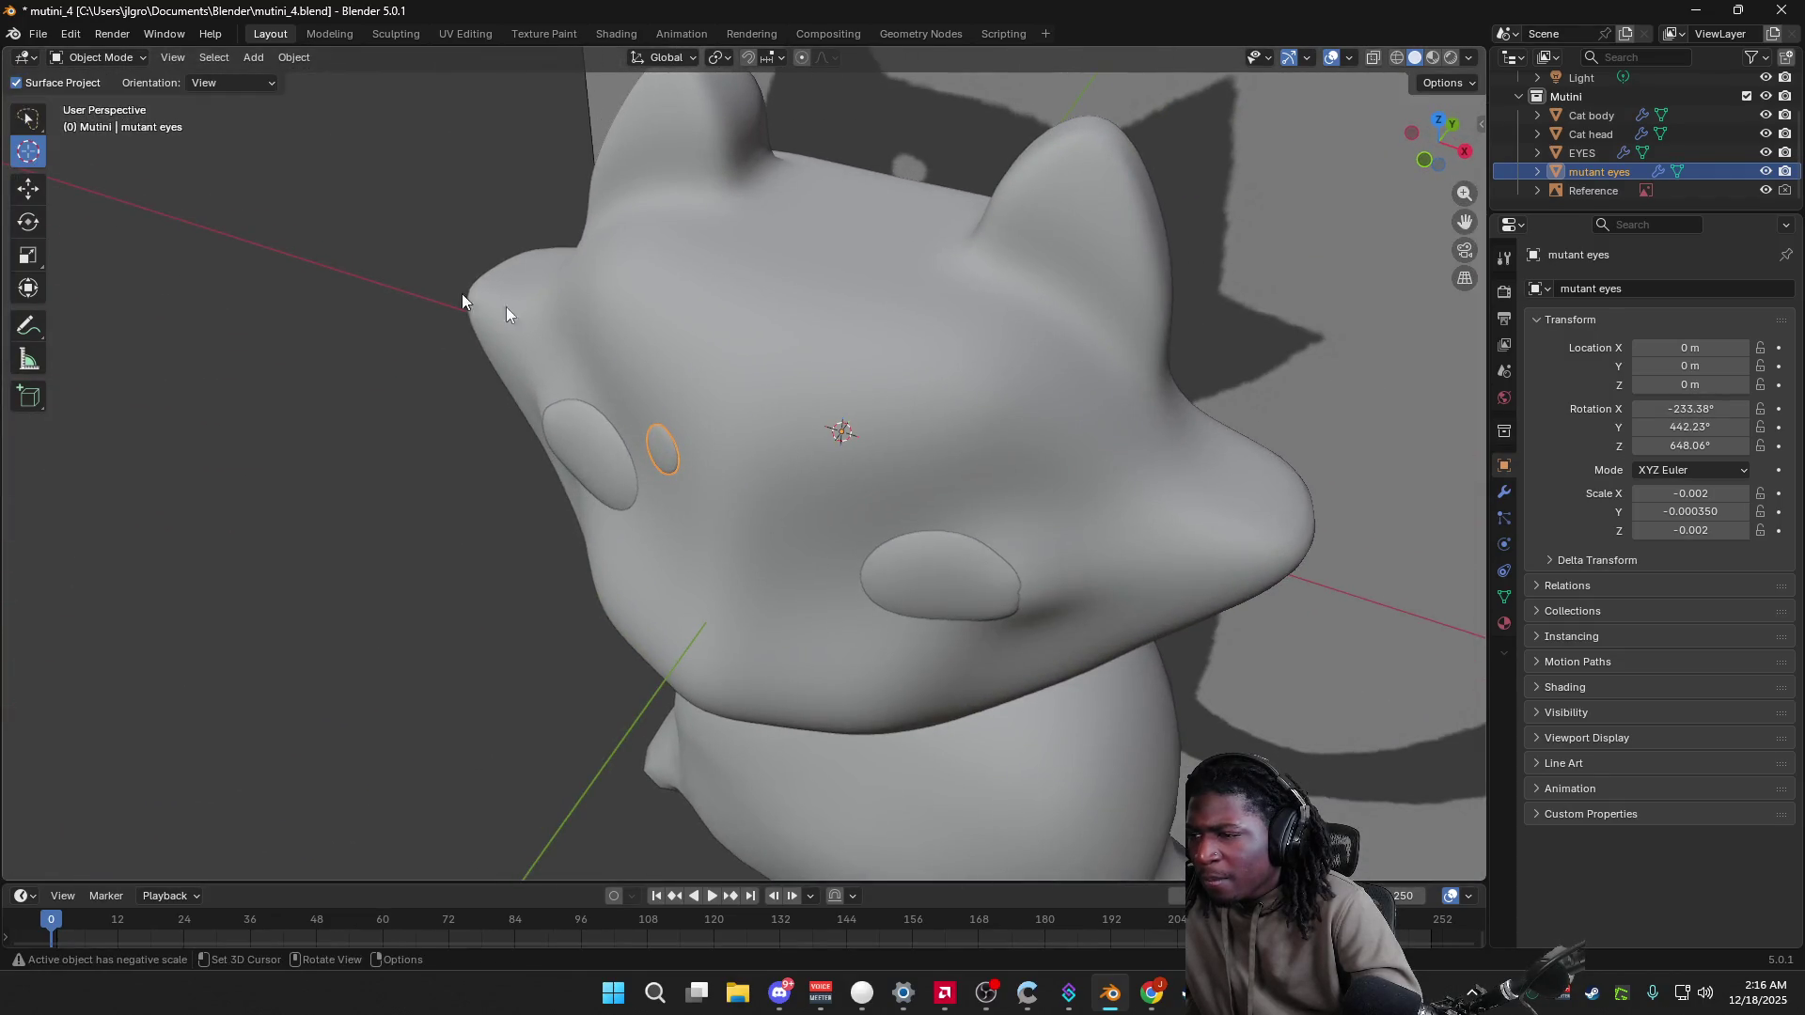
{"action": "key", "text": "g"}
{"action": "left_click", "coordinate": [652, 442]}
Step: Select the mutant eyes object by cycling through the objects overlapping the ring, cancelling a trial move
{"action": "mouse_move", "coordinate": [849, 421]}
{"action": "middle_mouse_down"}
{"action": "mouse_move", "coordinate": [918, 321]}
{"action": "mouse_move", "coordinate": [768, 550]}
{"action": "middle_mouse_up"}
{"action": "left_click", "coordinate": [764, 656]}
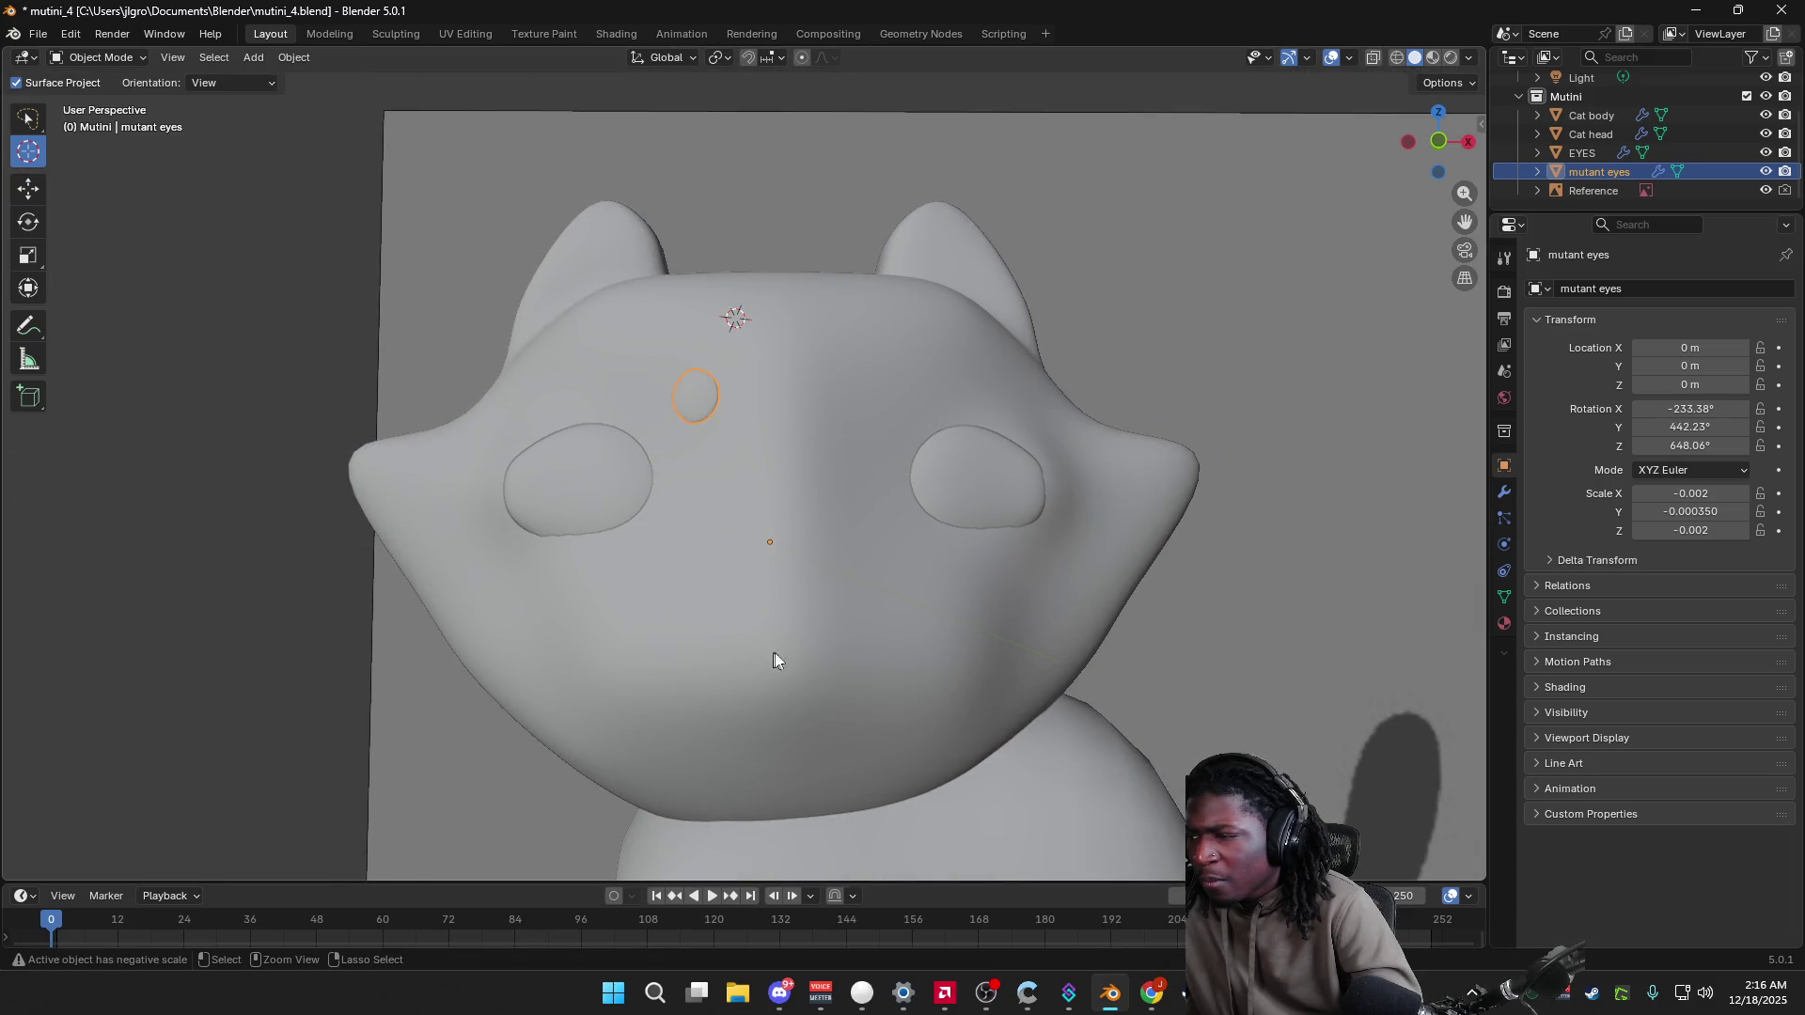
{"action": "left_click", "coordinate": [697, 402]}
{"action": "left_click", "coordinate": [697, 403]}
{"action": "left_click", "coordinate": [697, 402]}
{"action": "left_click", "coordinate": [697, 402]}
{"action": "key", "text": "g"}
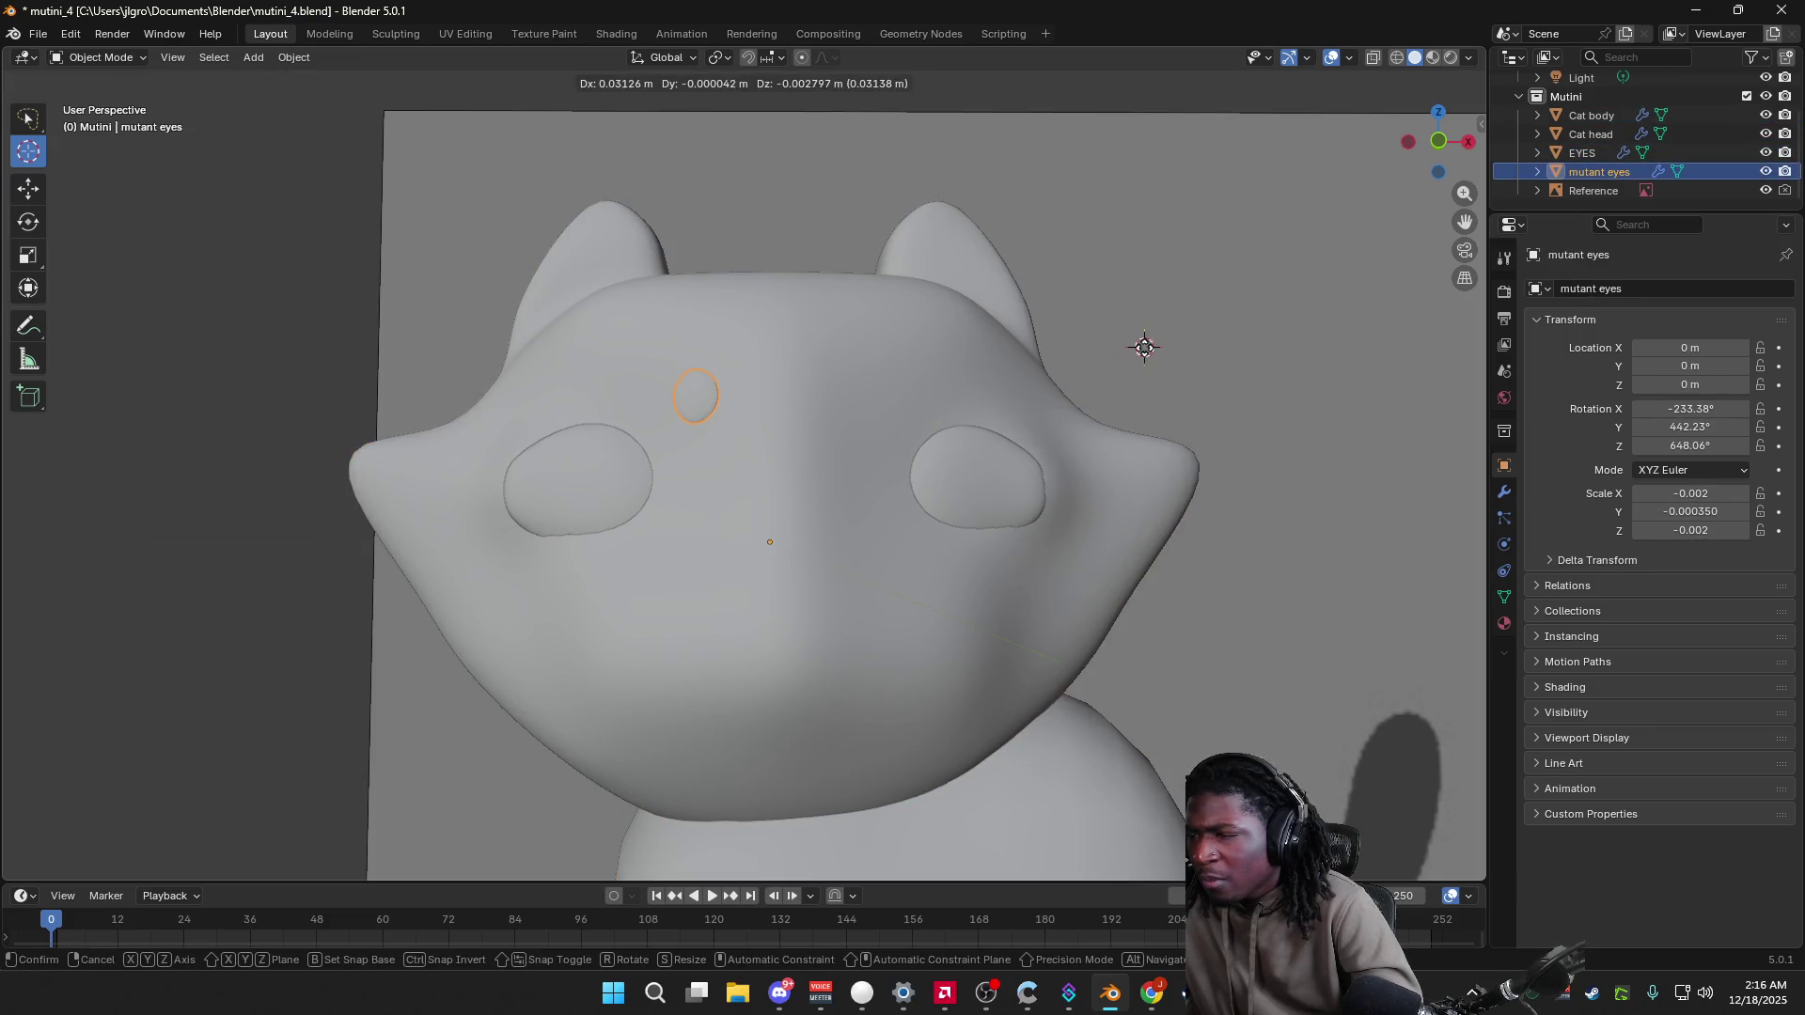
{"action": "right_click", "coordinate": [150, 611]}
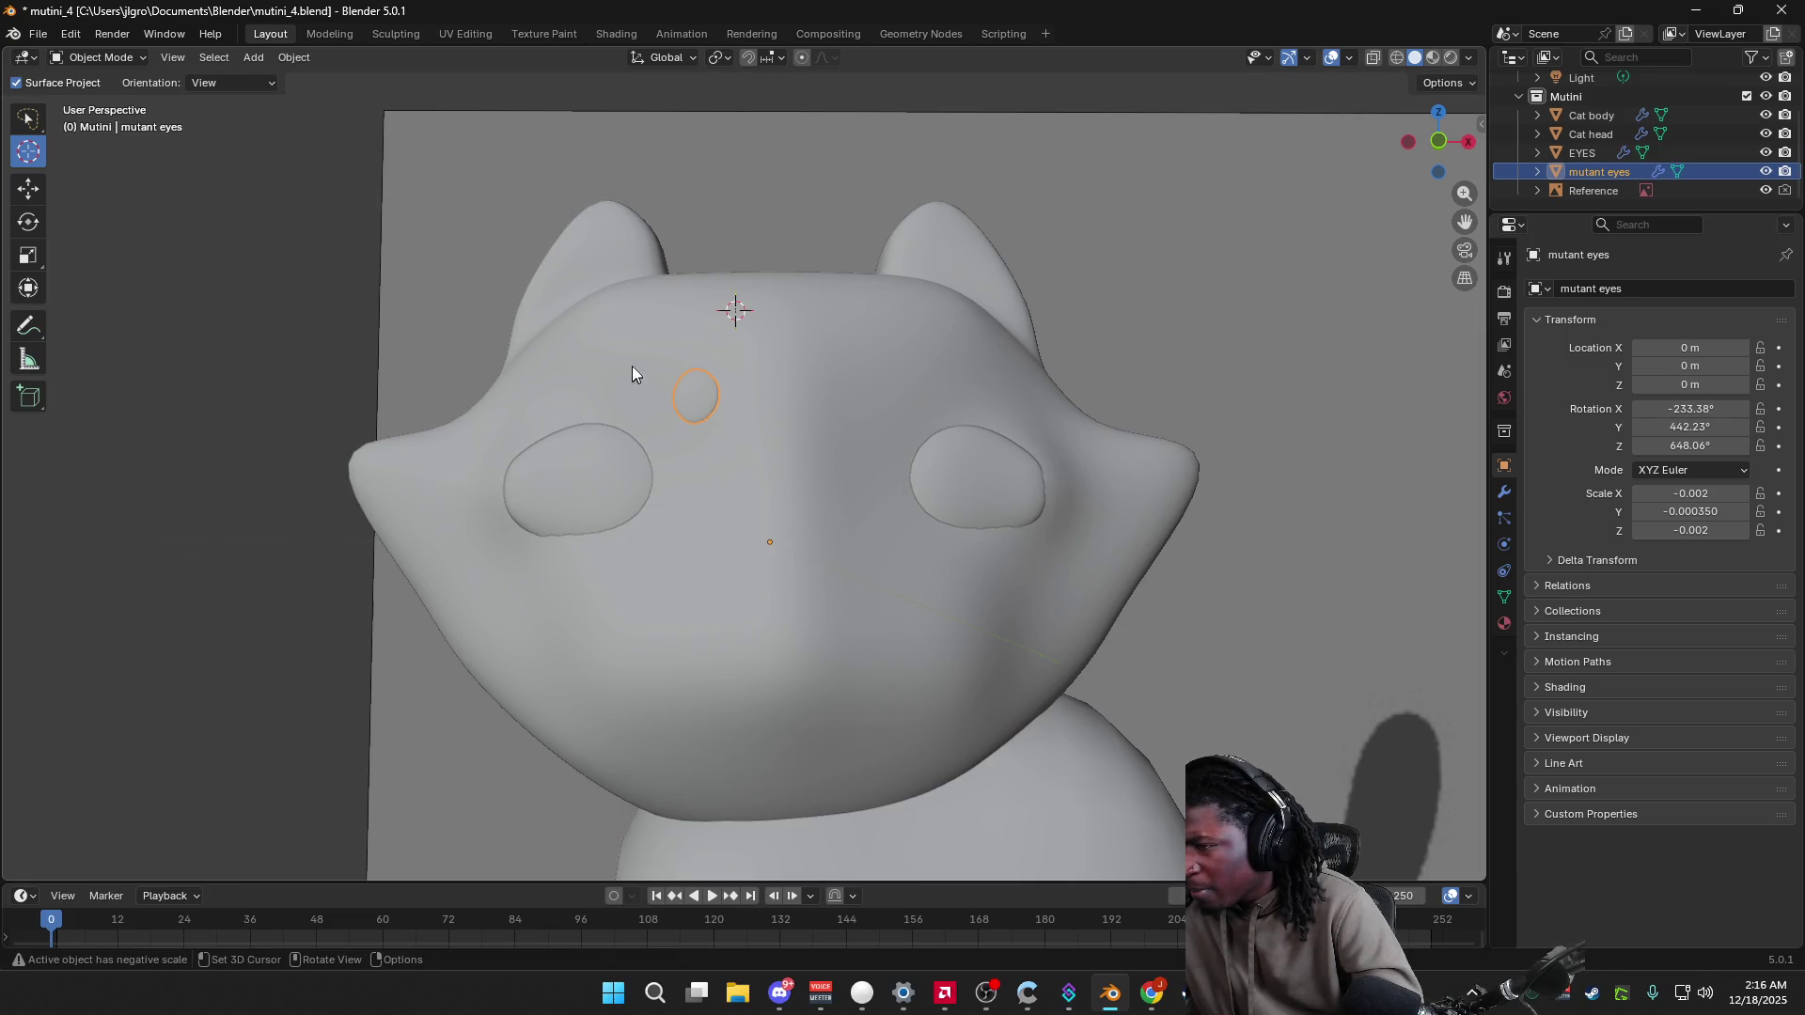
Step: Move the 3D cursor into empty space to the left of the cat
{"action": "mouse_move", "coordinate": [736, 317]}
{"action": "left_mouse_down"}
{"action": "mouse_move", "coordinate": [491, 395]}
{"action": "mouse_move", "coordinate": [40, 743]}
{"action": "left_mouse_up"}
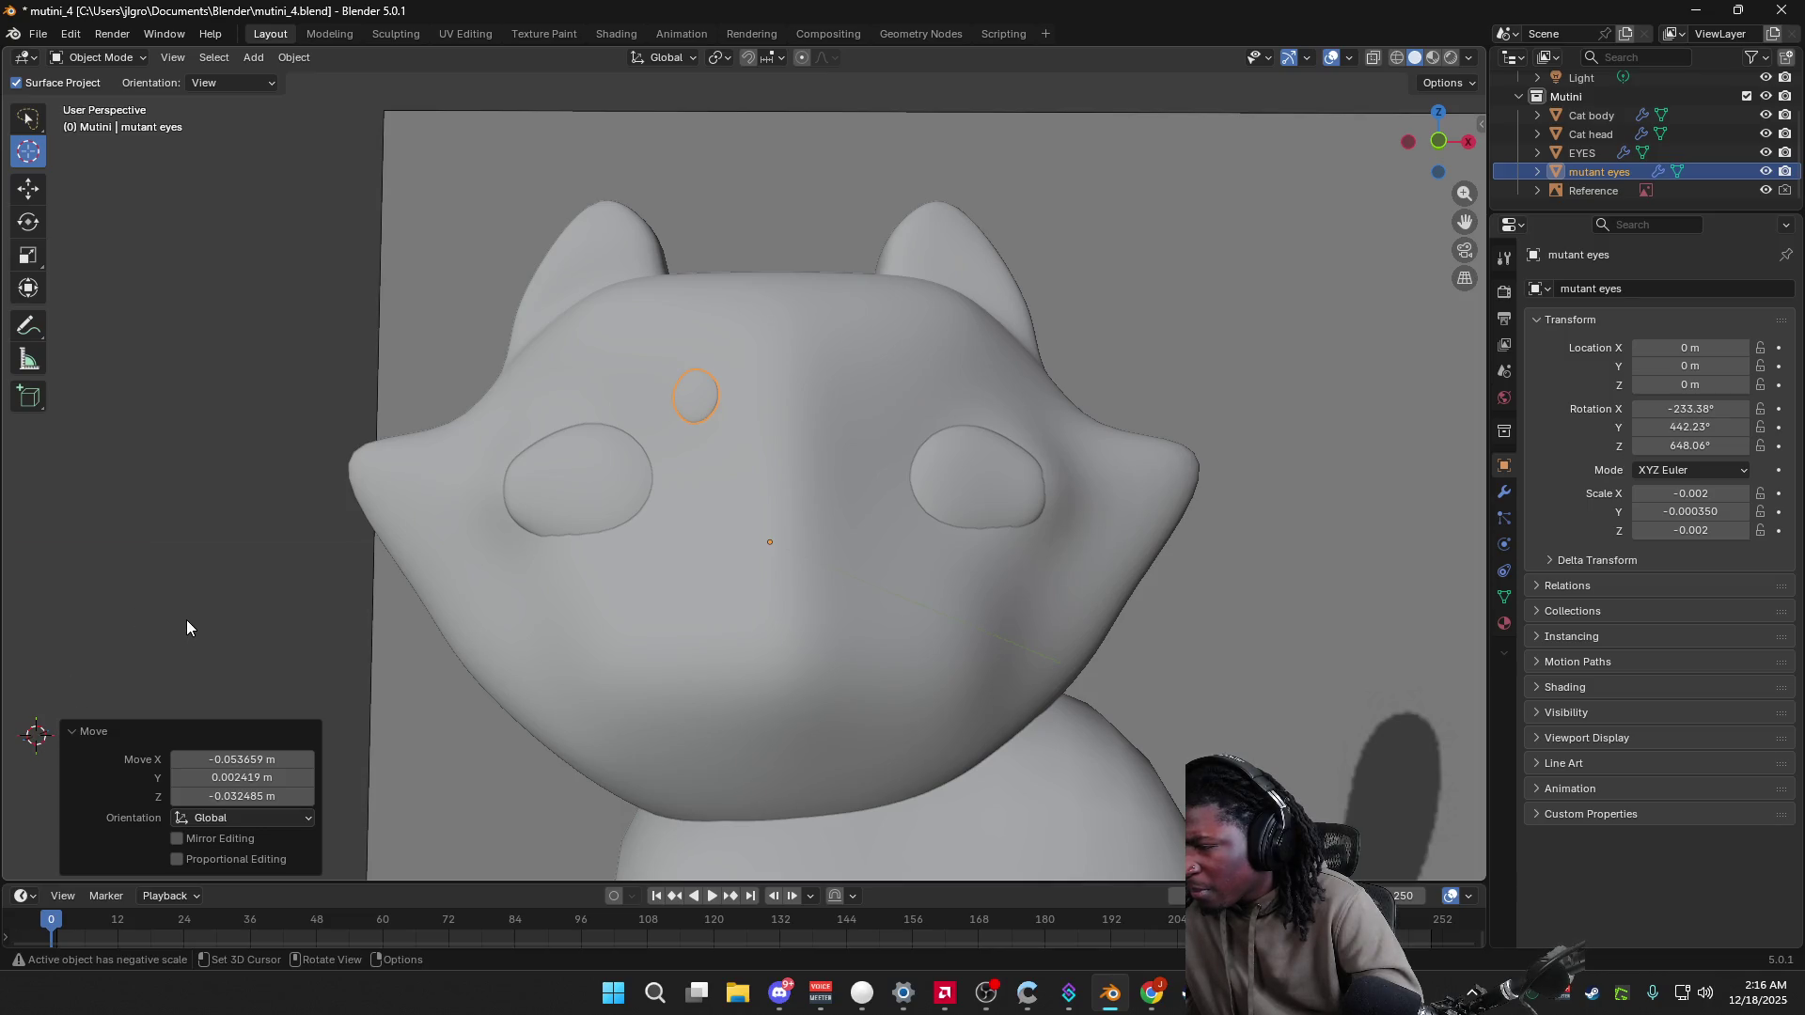
{"action": "left_click_drag", "start_coordinate": [177, 616], "coordinate": [199, 375]}
{"action": "left_click", "coordinate": [71, 735]}
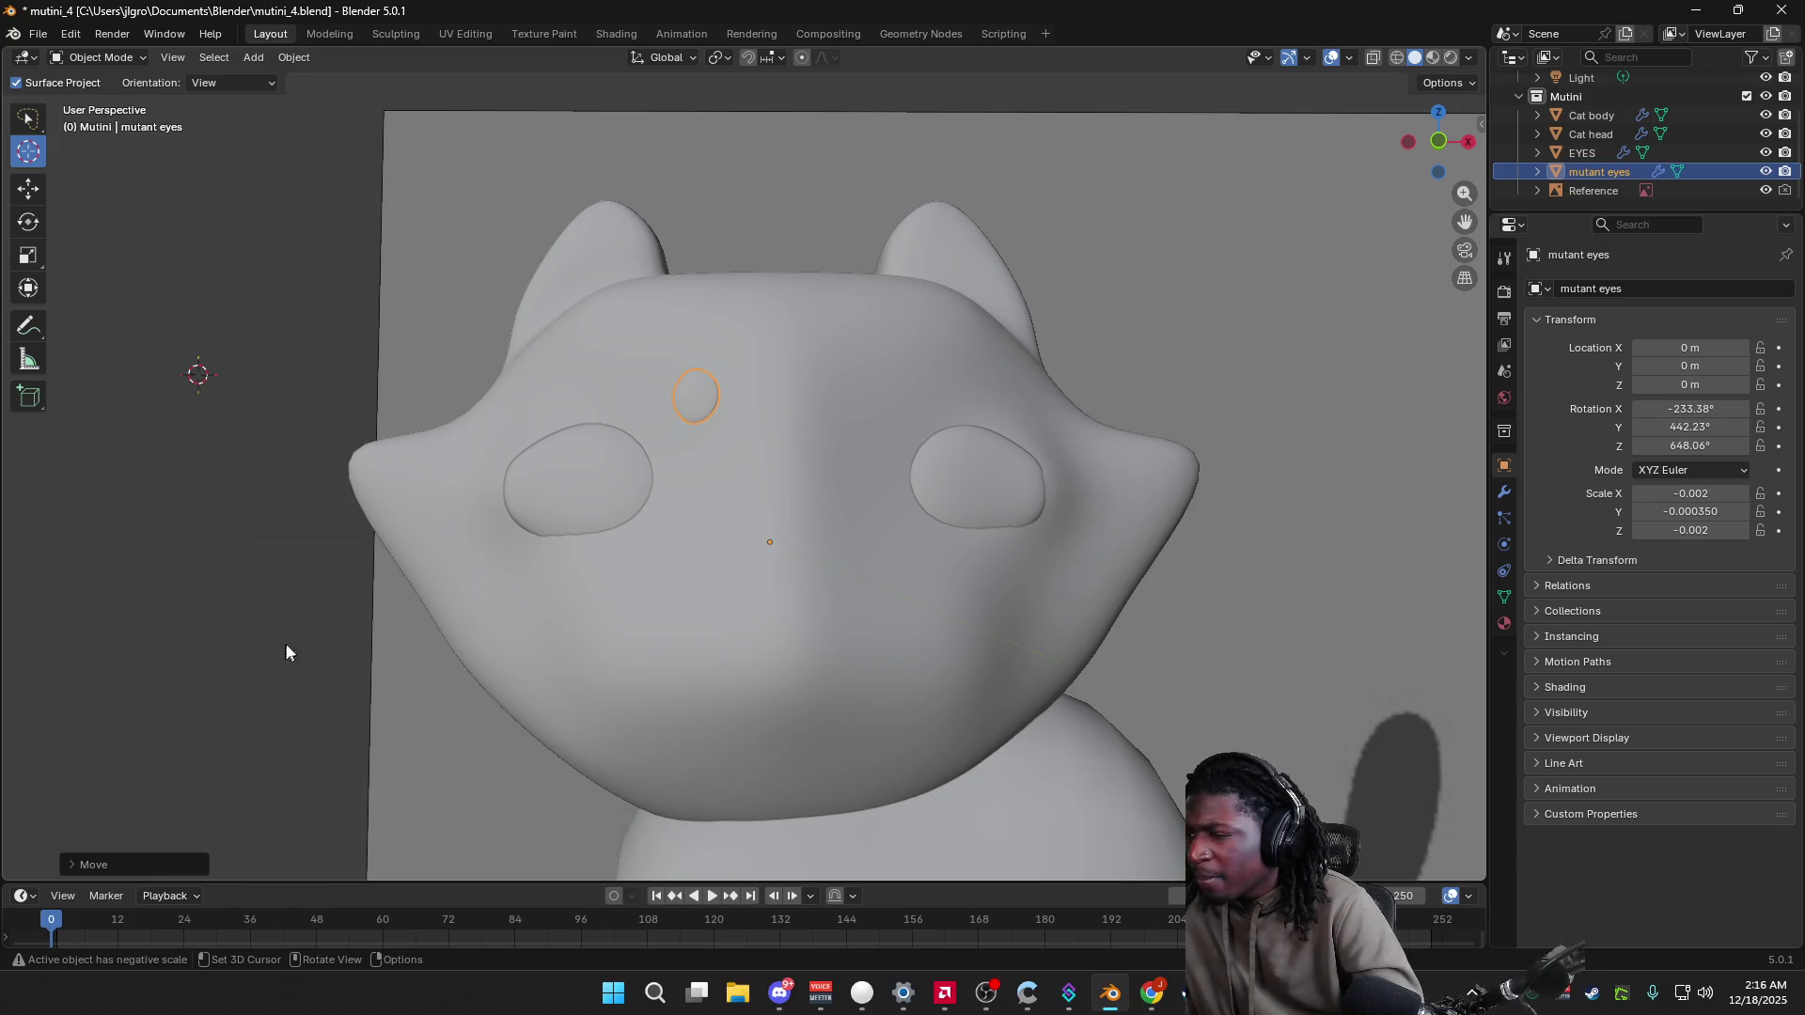
{"action": "mouse_move", "coordinate": [230, 698]}
{"action": "middle_mouse_down"}
{"action": "mouse_move", "coordinate": [254, 749]}
{"action": "mouse_move", "coordinate": [390, 703]}
{"action": "mouse_move", "coordinate": [365, 749]}
{"action": "middle_mouse_up"}
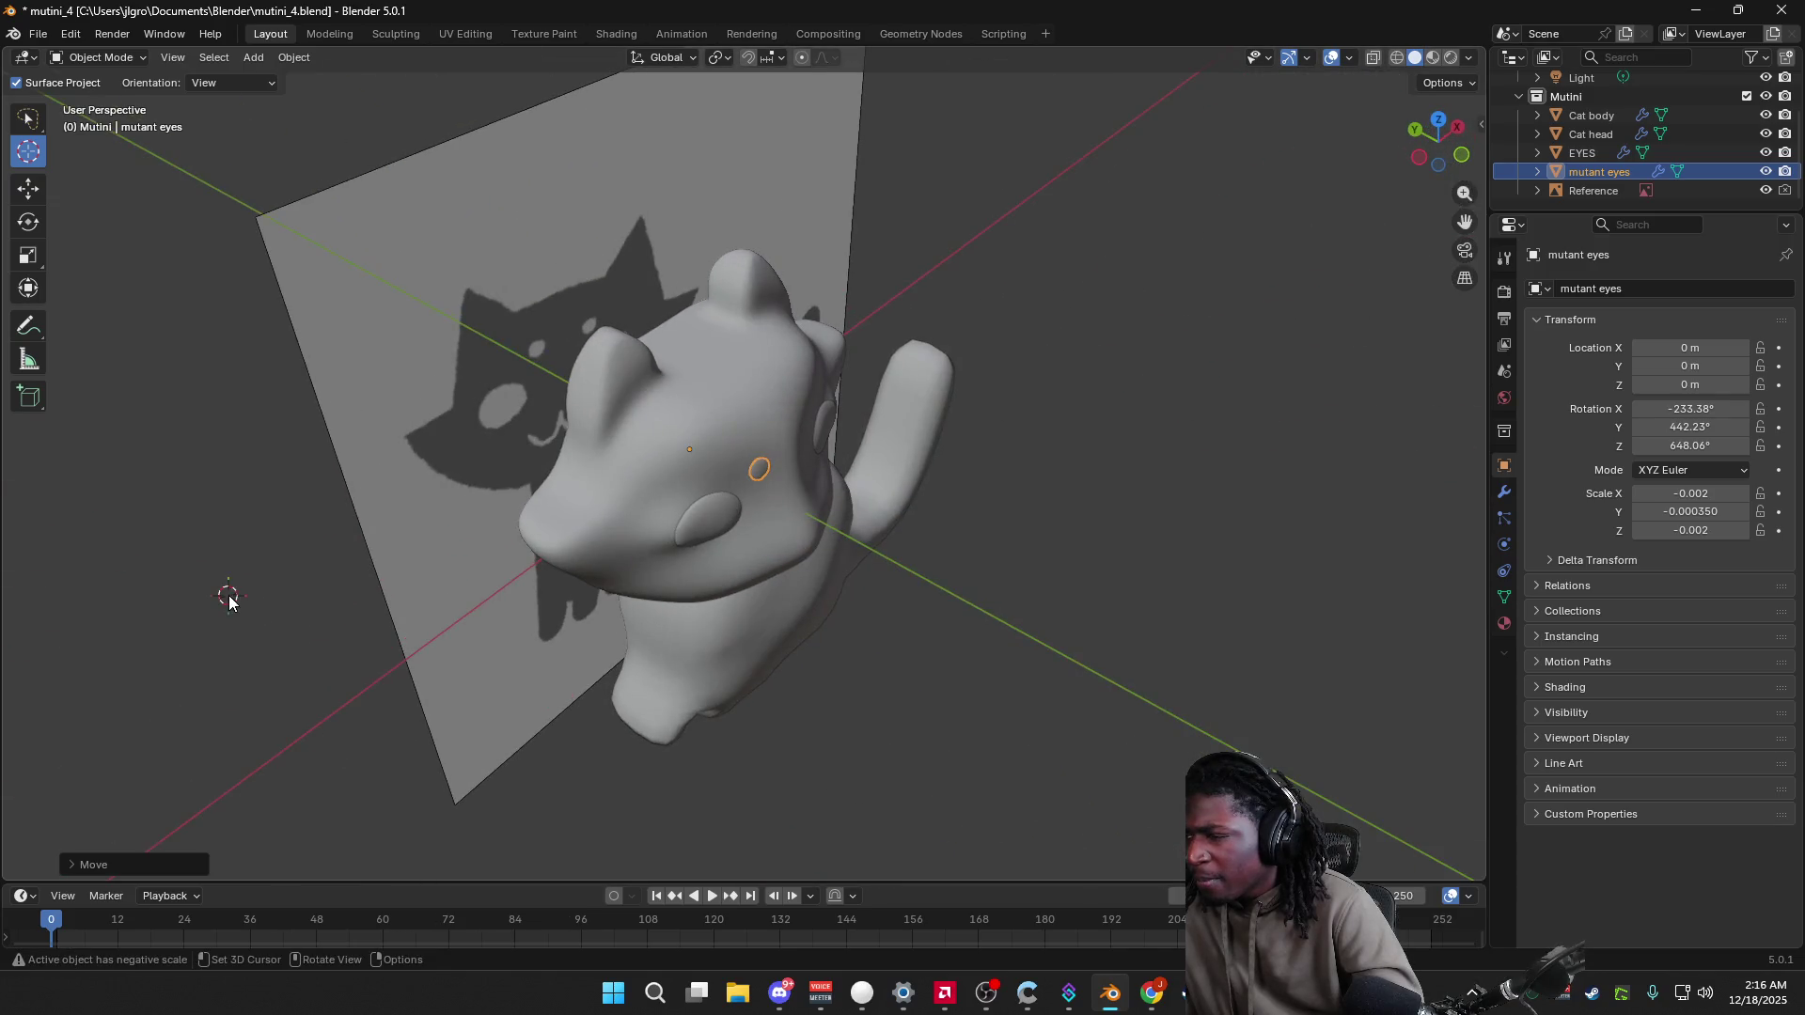
{"action": "middle_click_drag", "start_coordinate": [608, 670], "coordinate": [463, 589]}
{"action": "scroll", "coordinate": [517, 611], "scroll_direction": "up", "scroll_amount": 3}
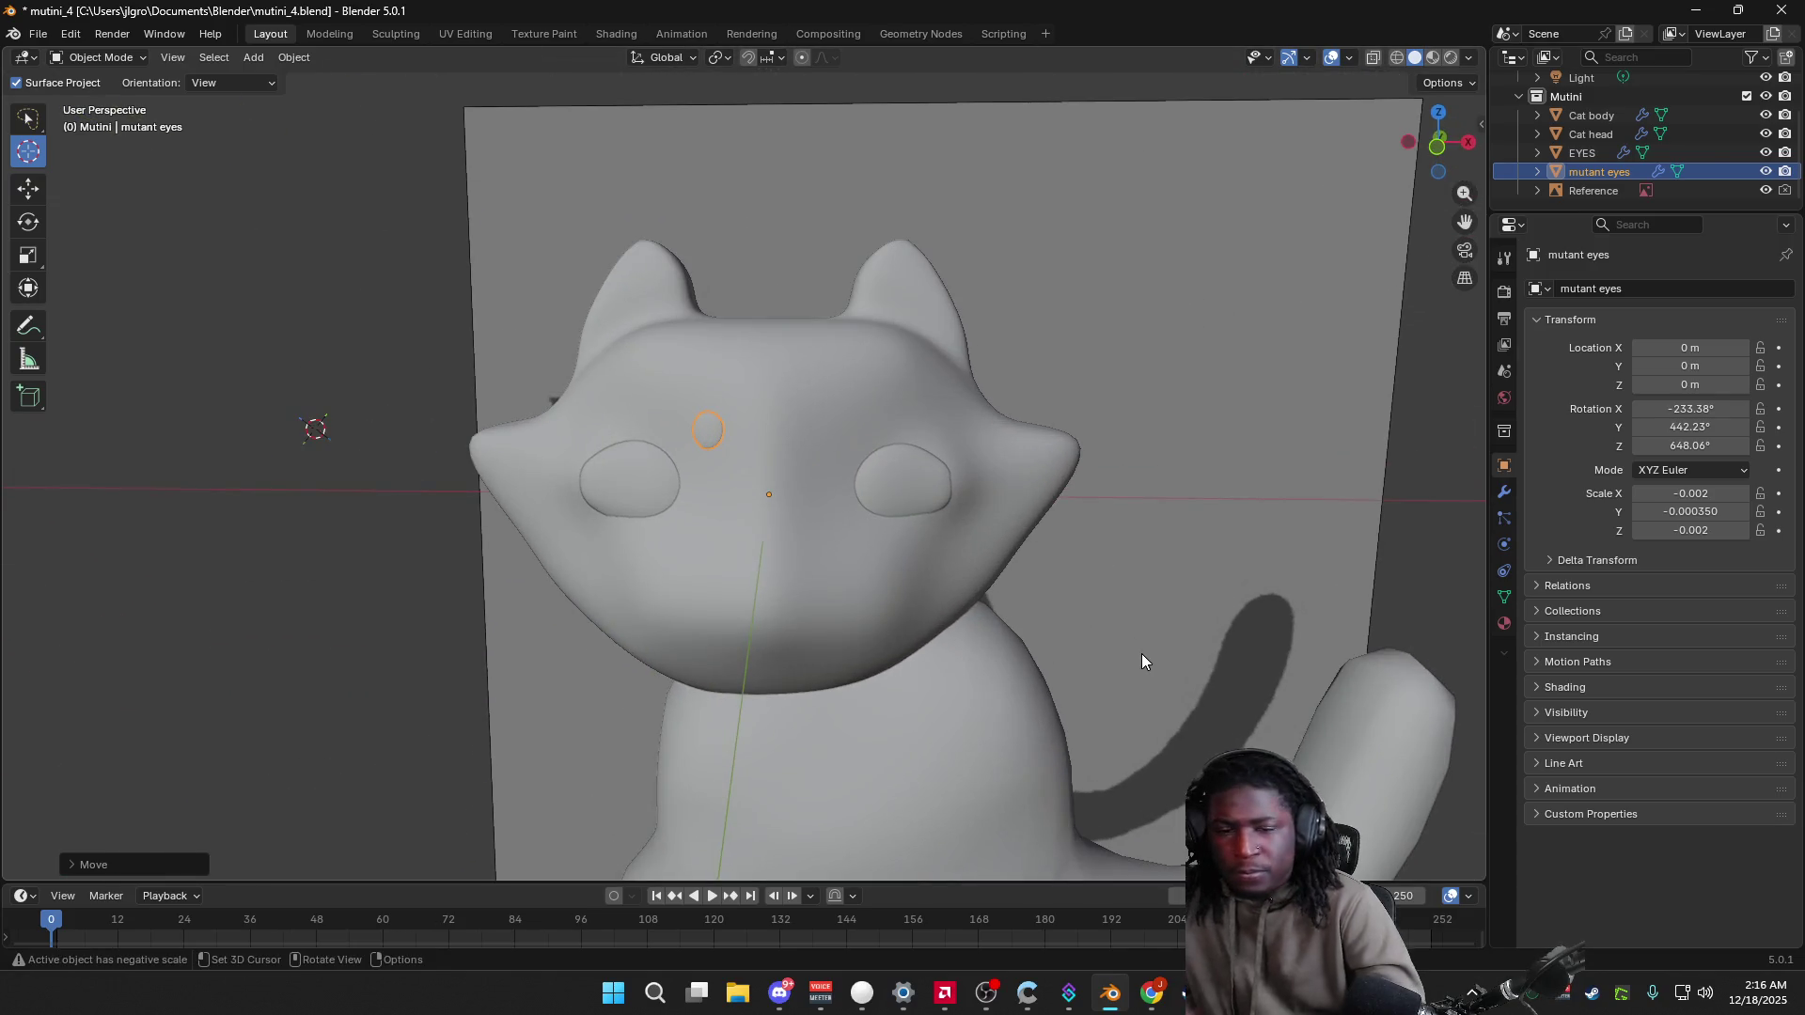